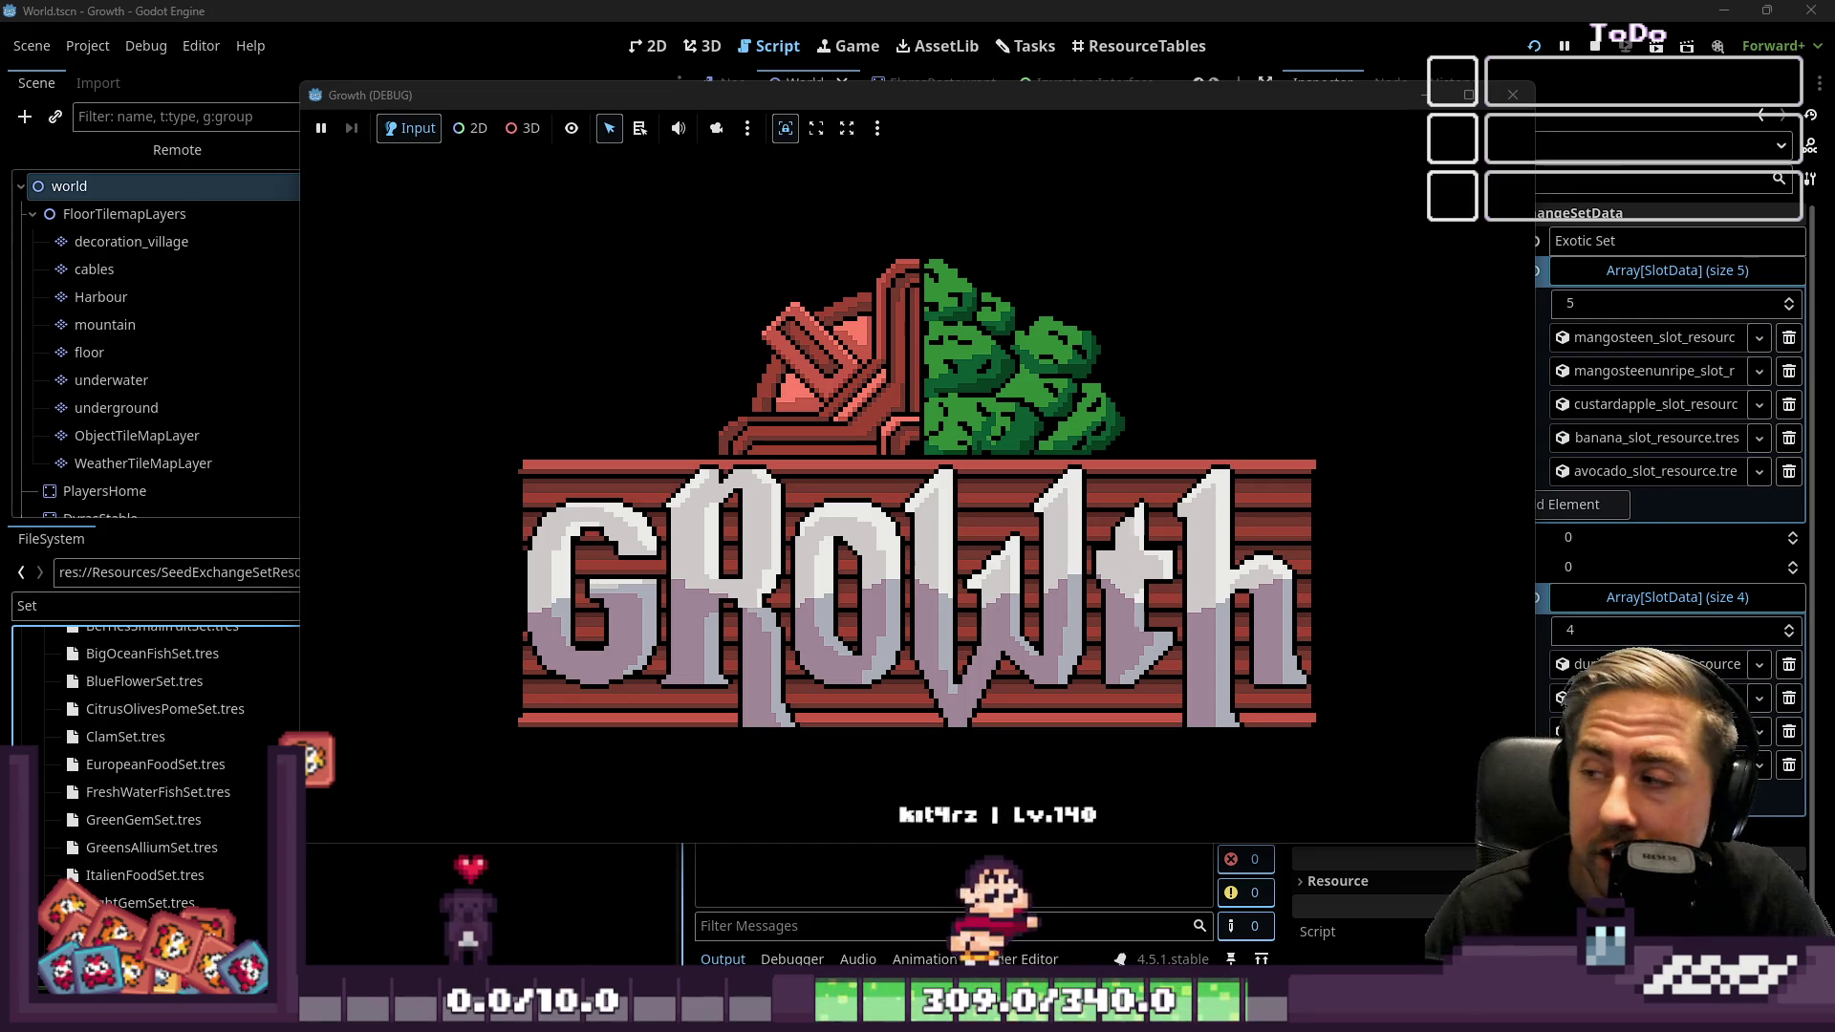
In the running game, start a new game with a character named 'sad'
click(1512, 94)
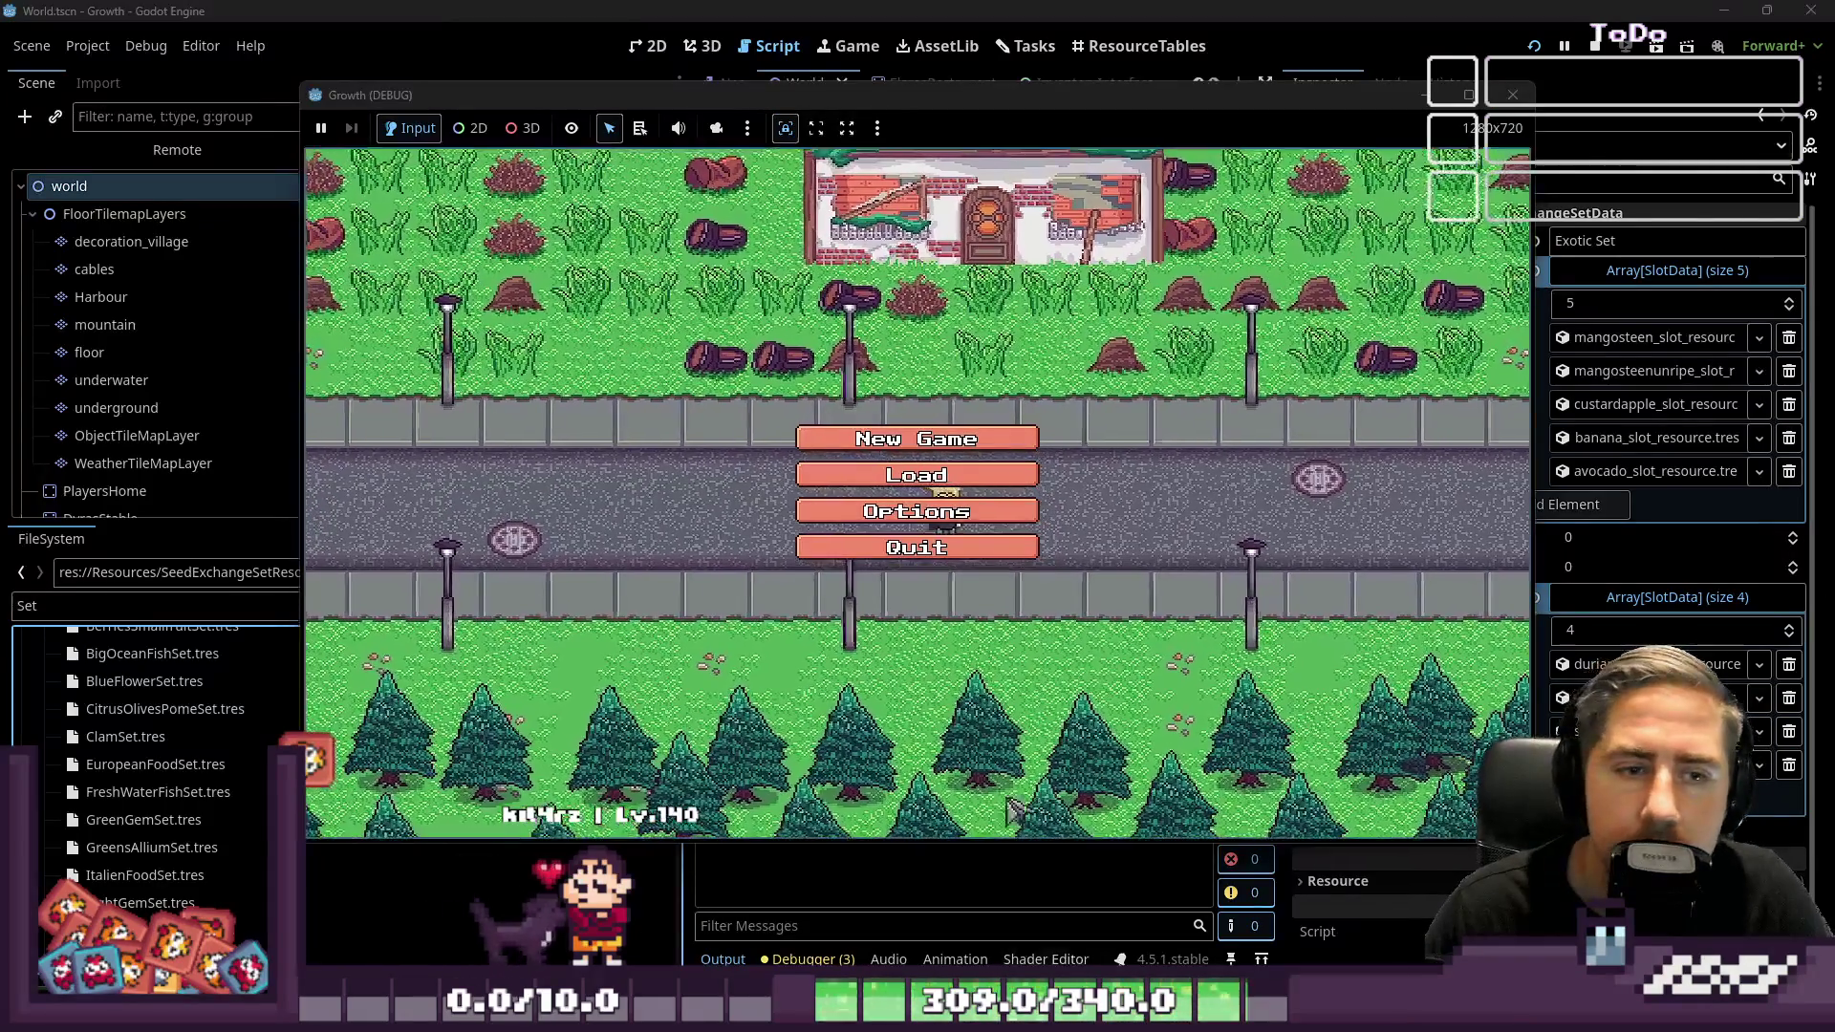
click(894, 441)
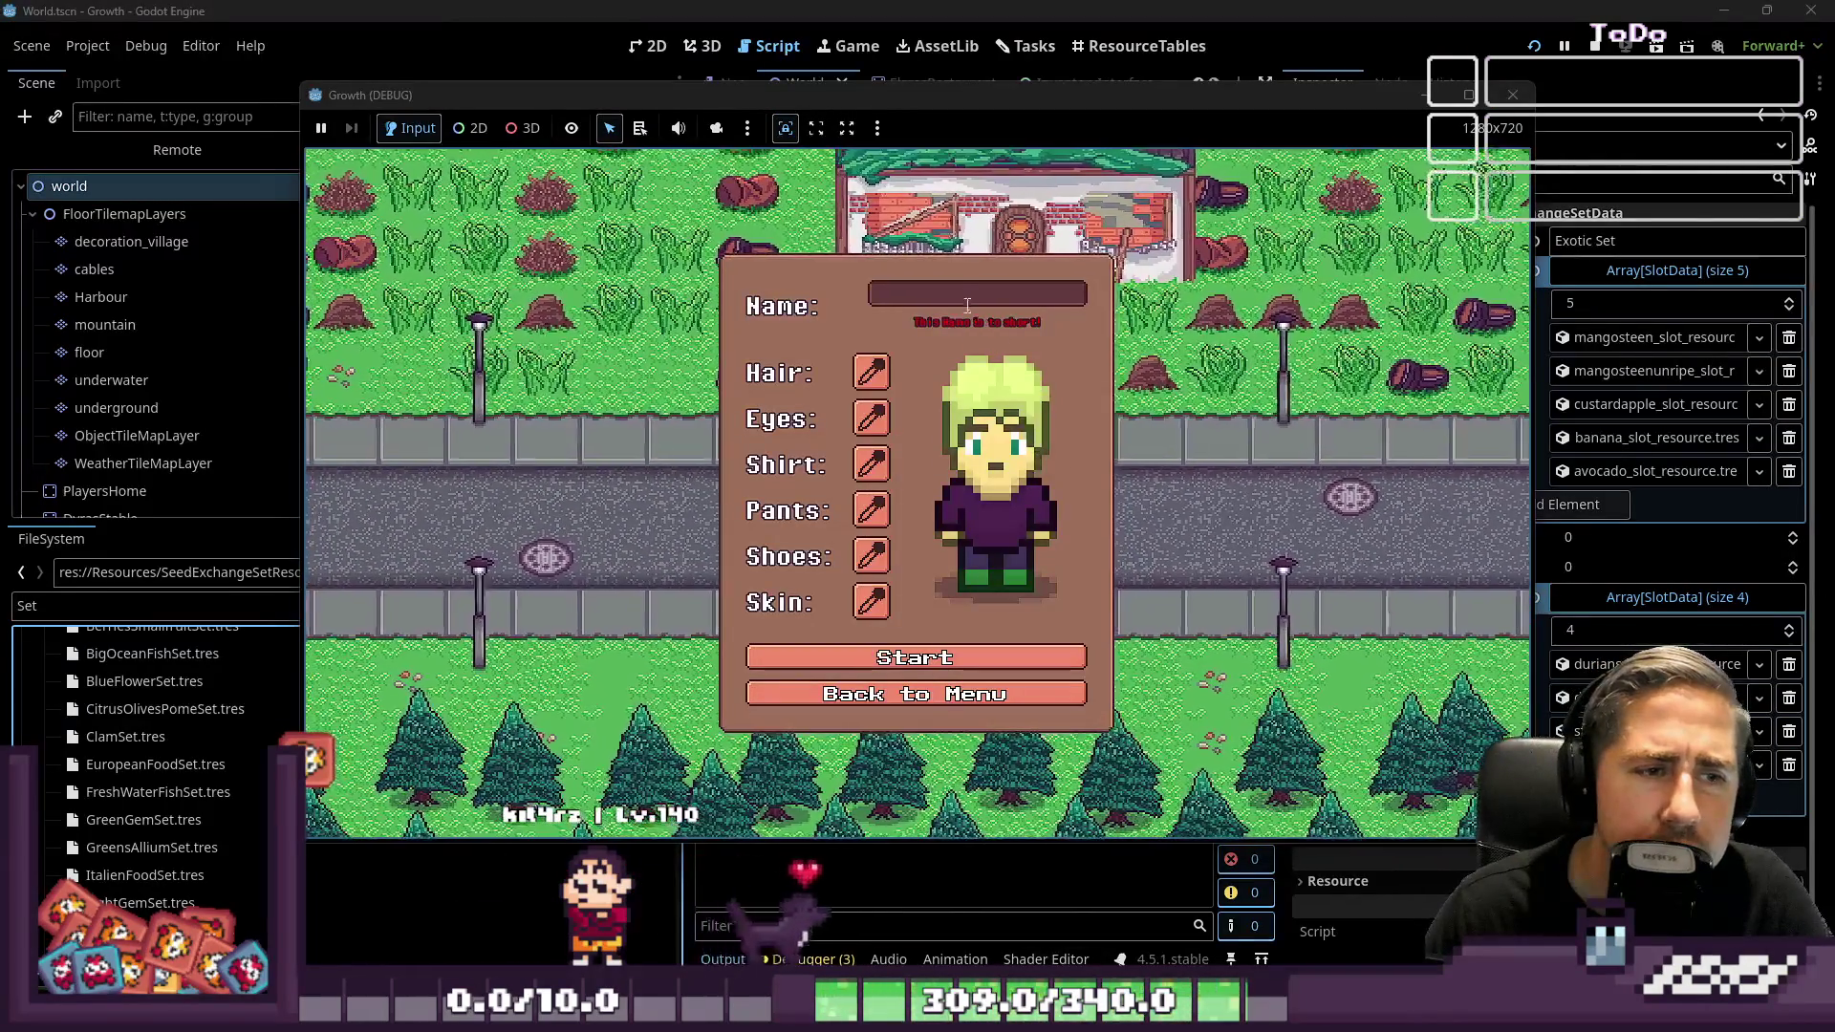
text(sad)
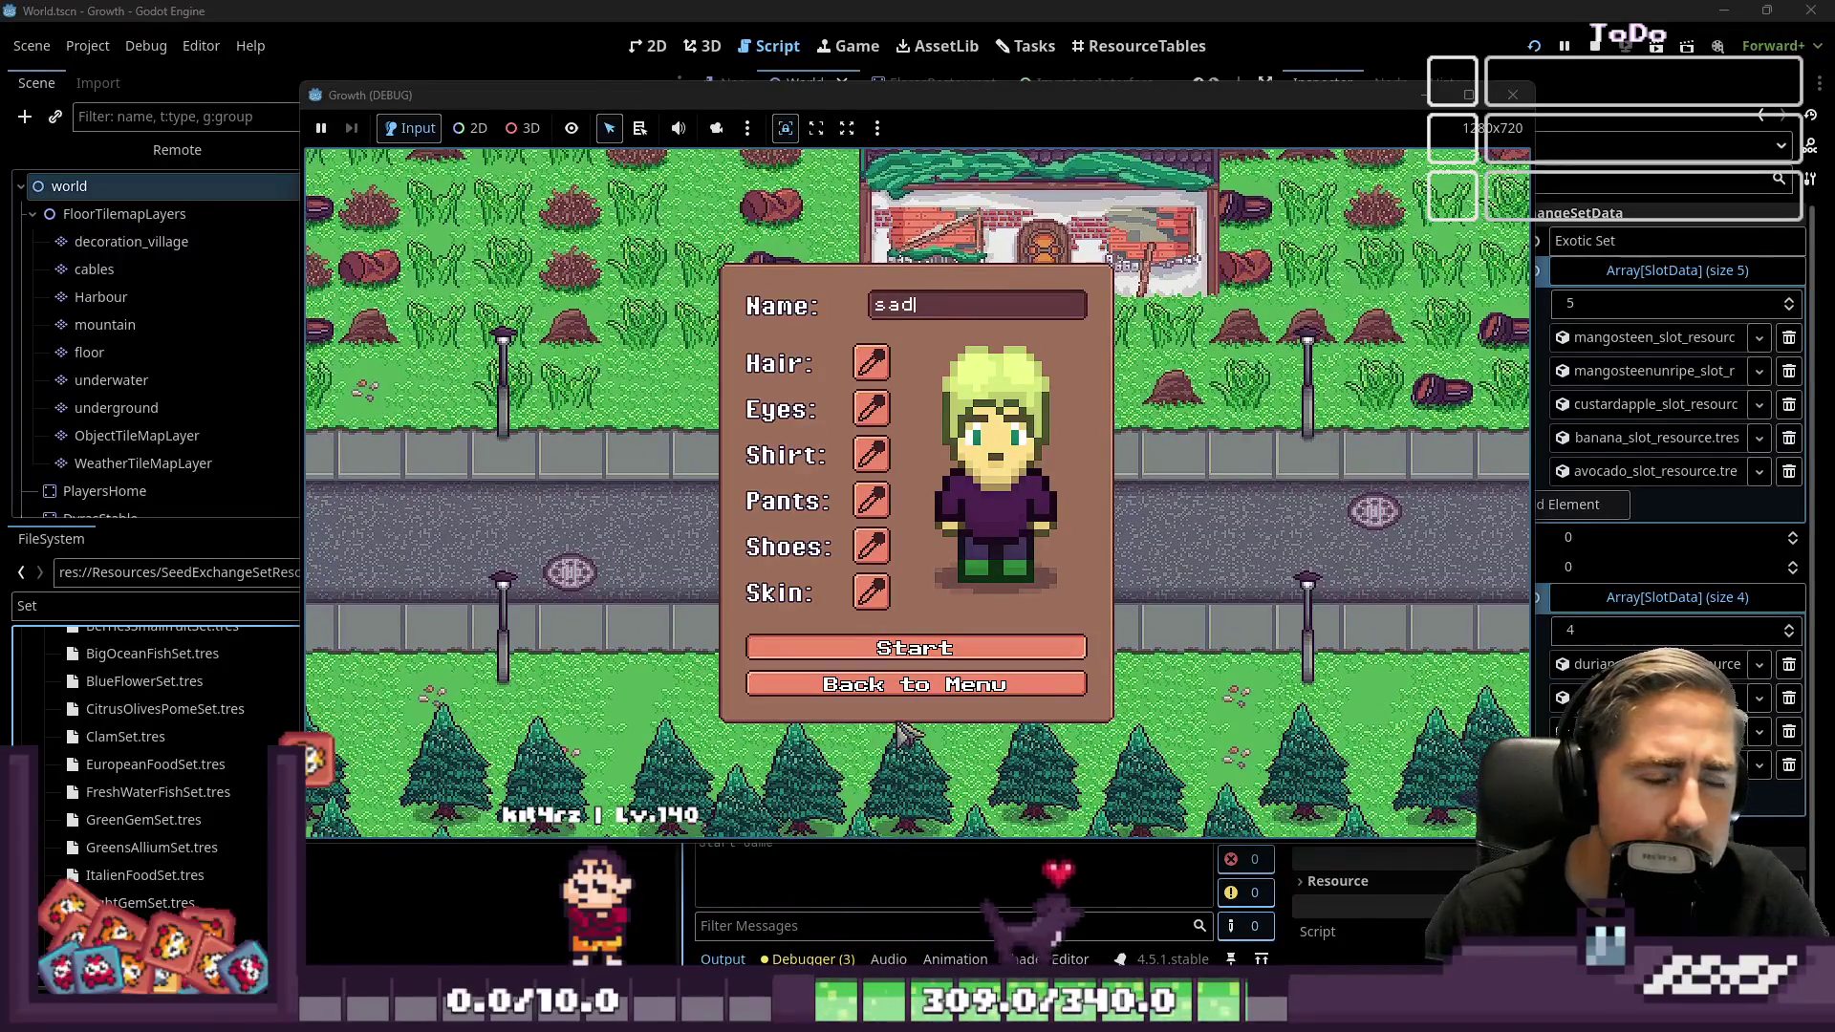
click(913, 648)
Walk east and north to Seraphina's shop and open her Exchange Seeds dialog
key(d)
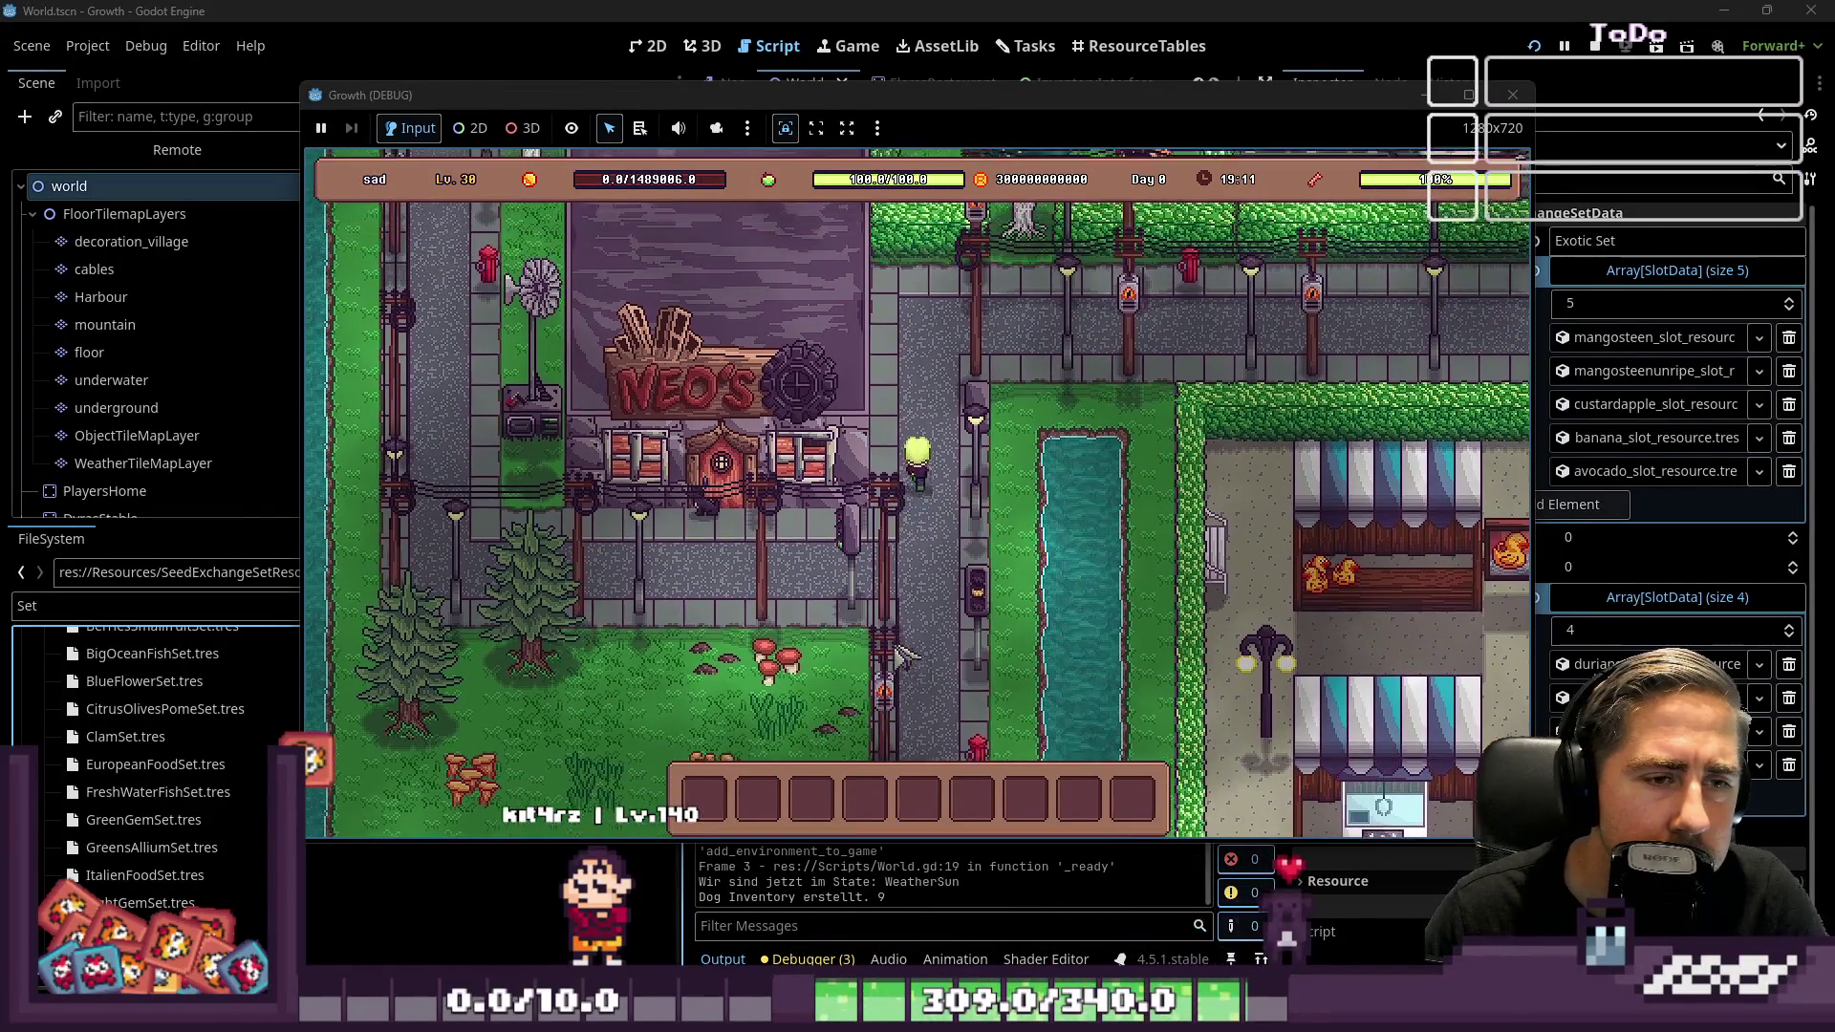
key(w)
key(w)
key(d)
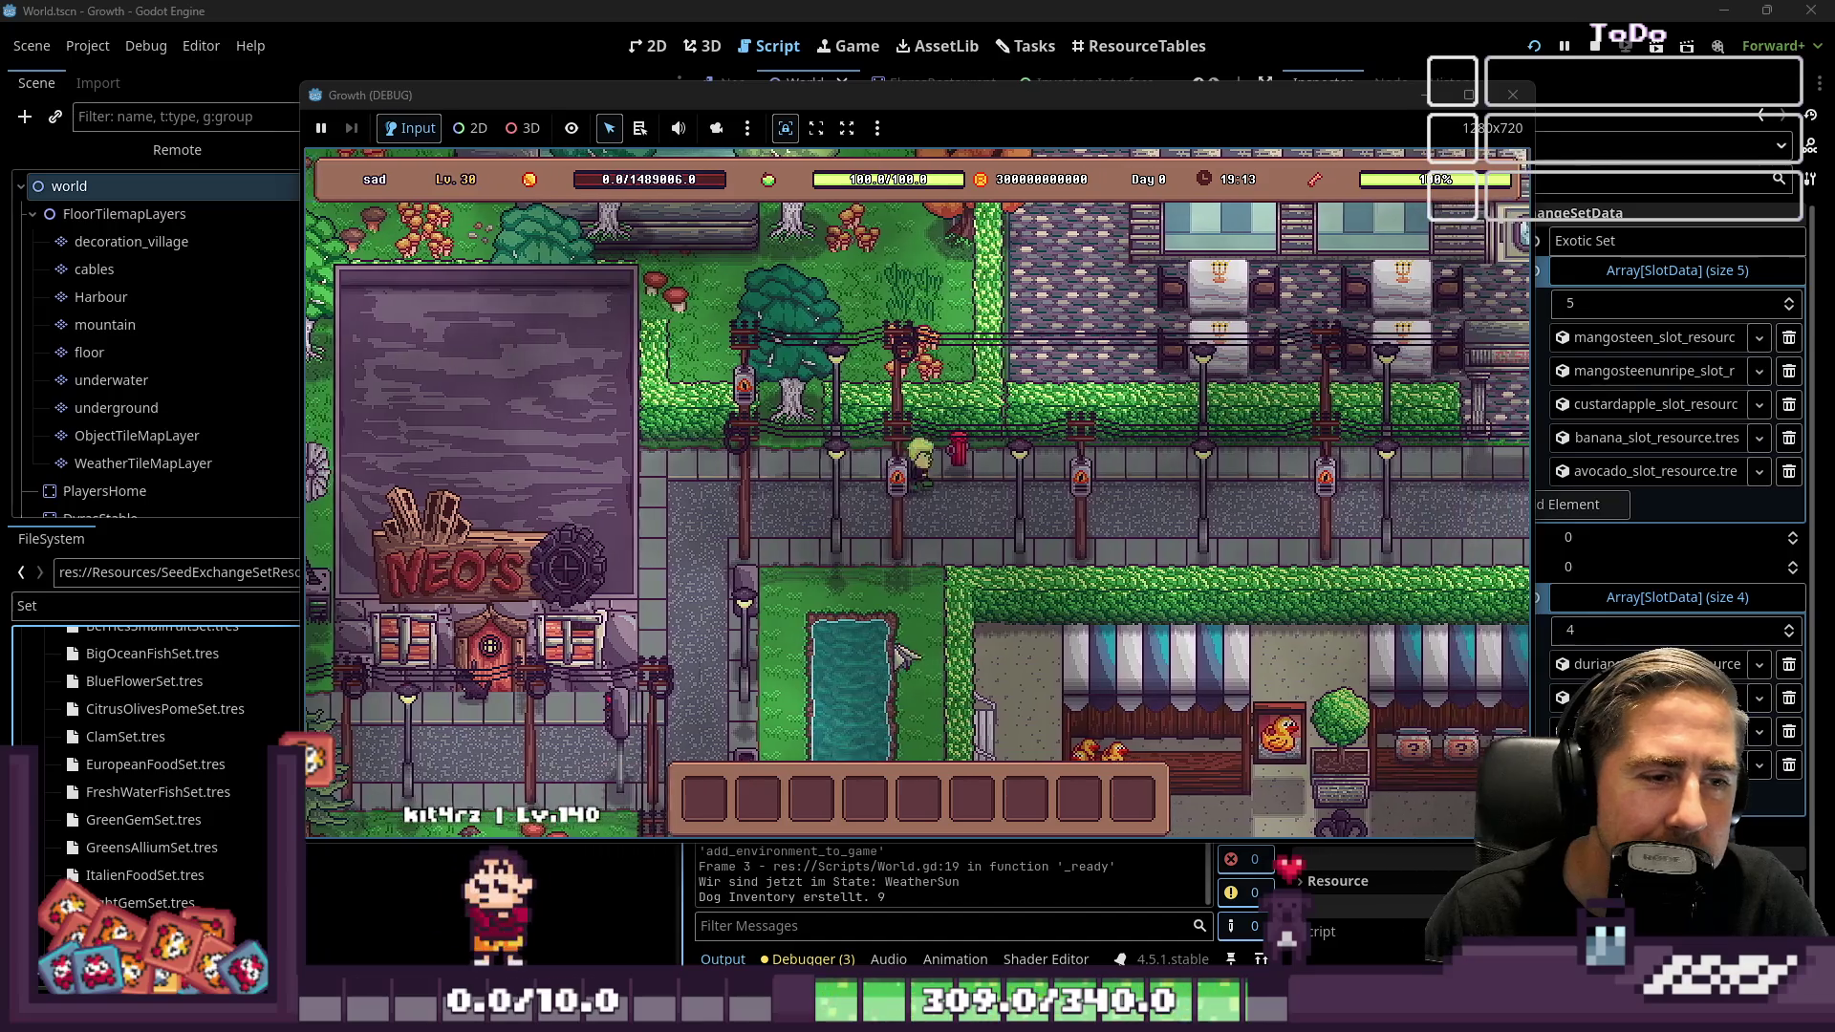
key(d)
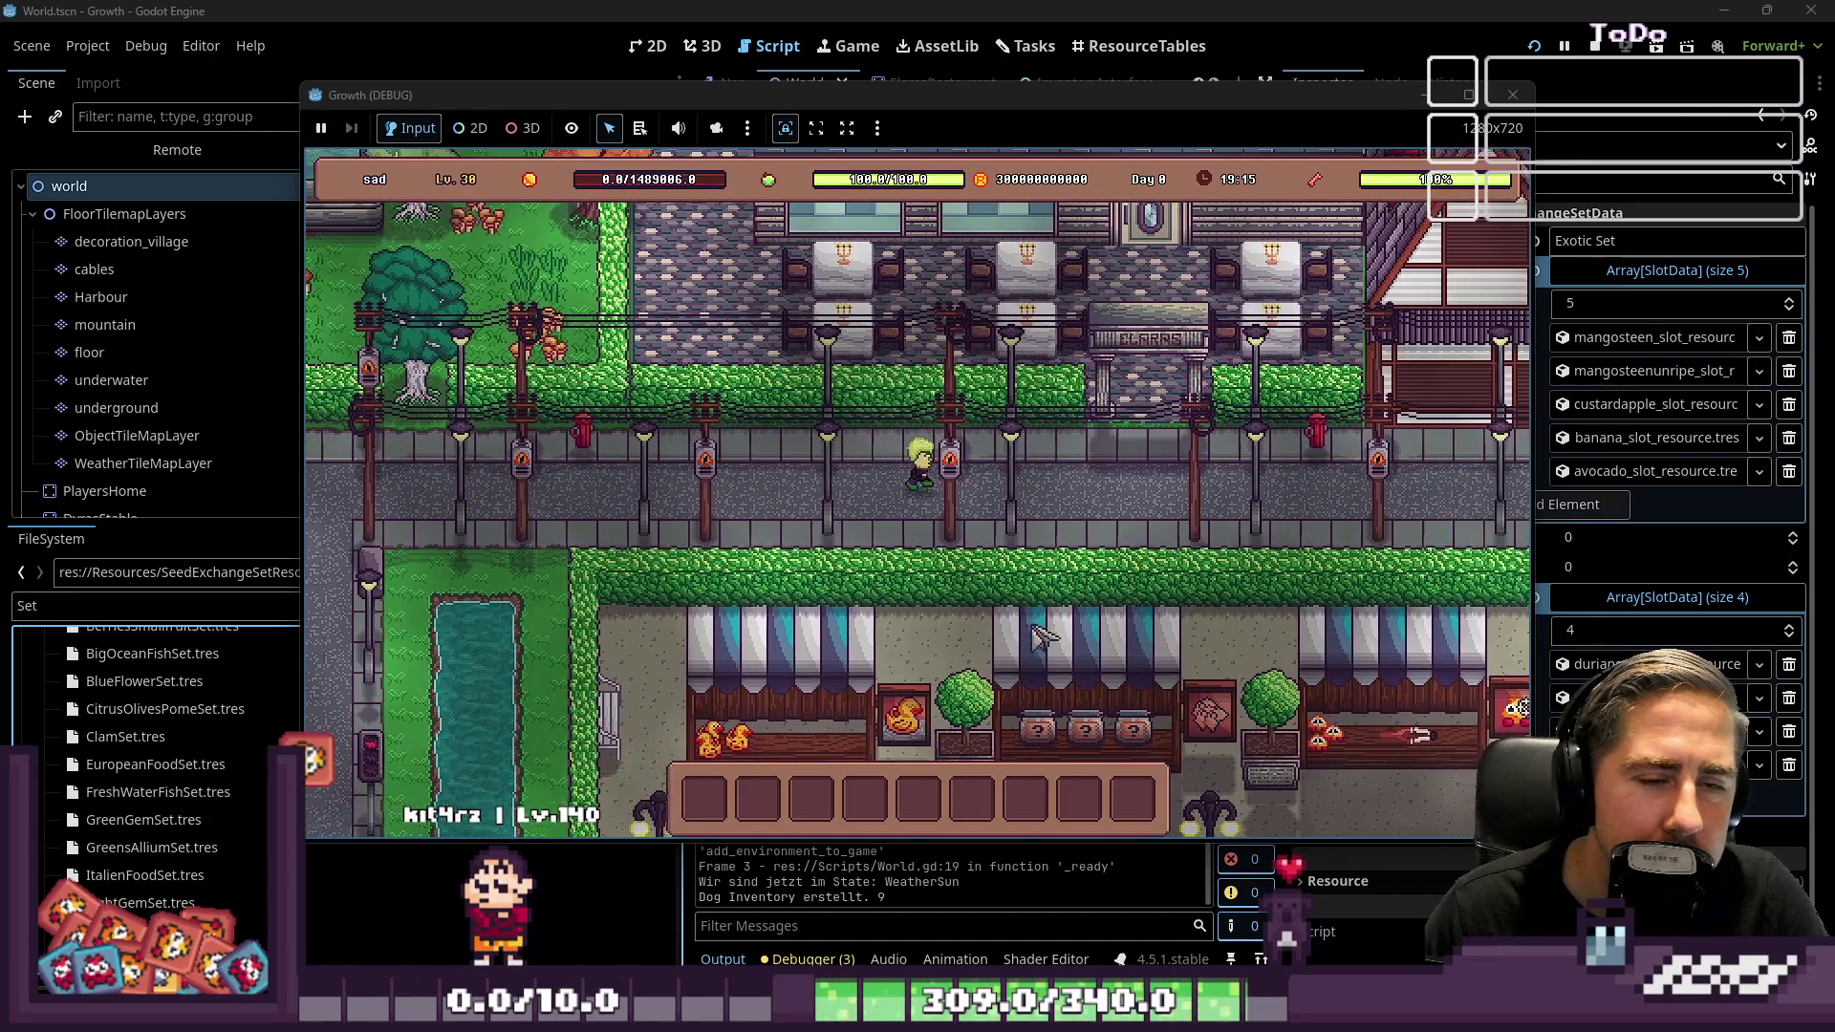
key(d)
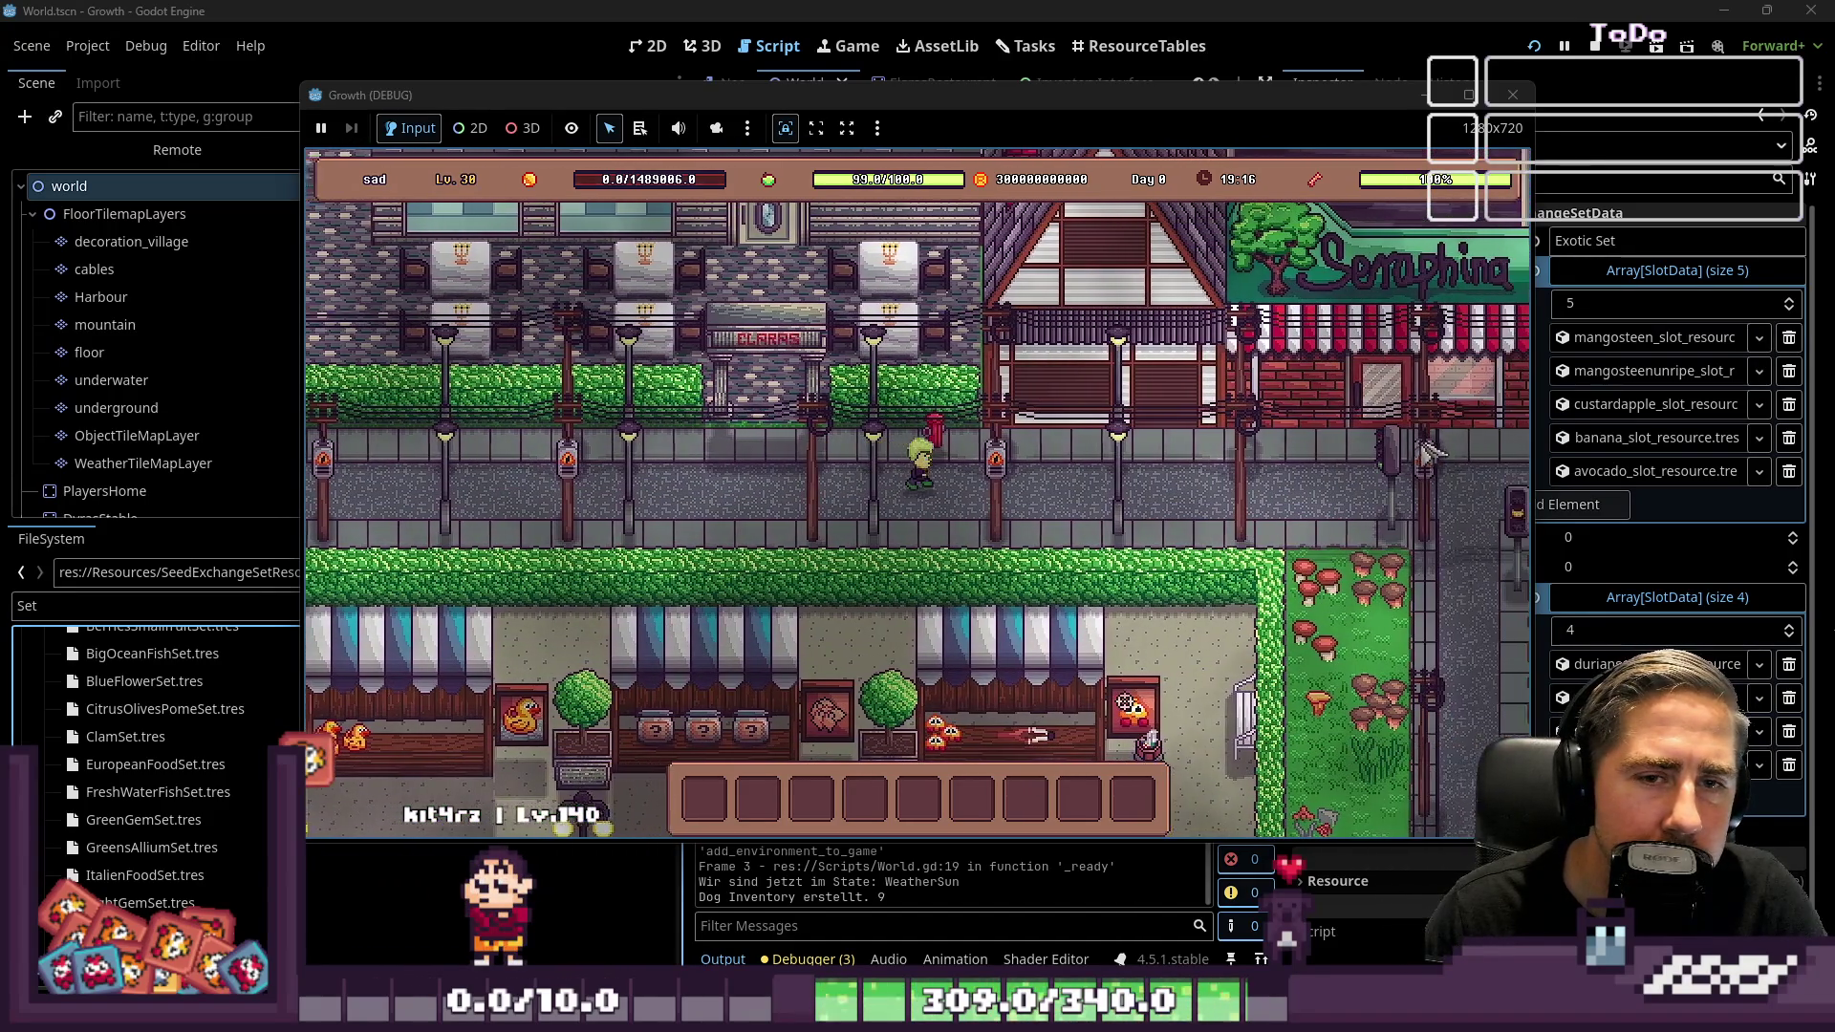
key(d)
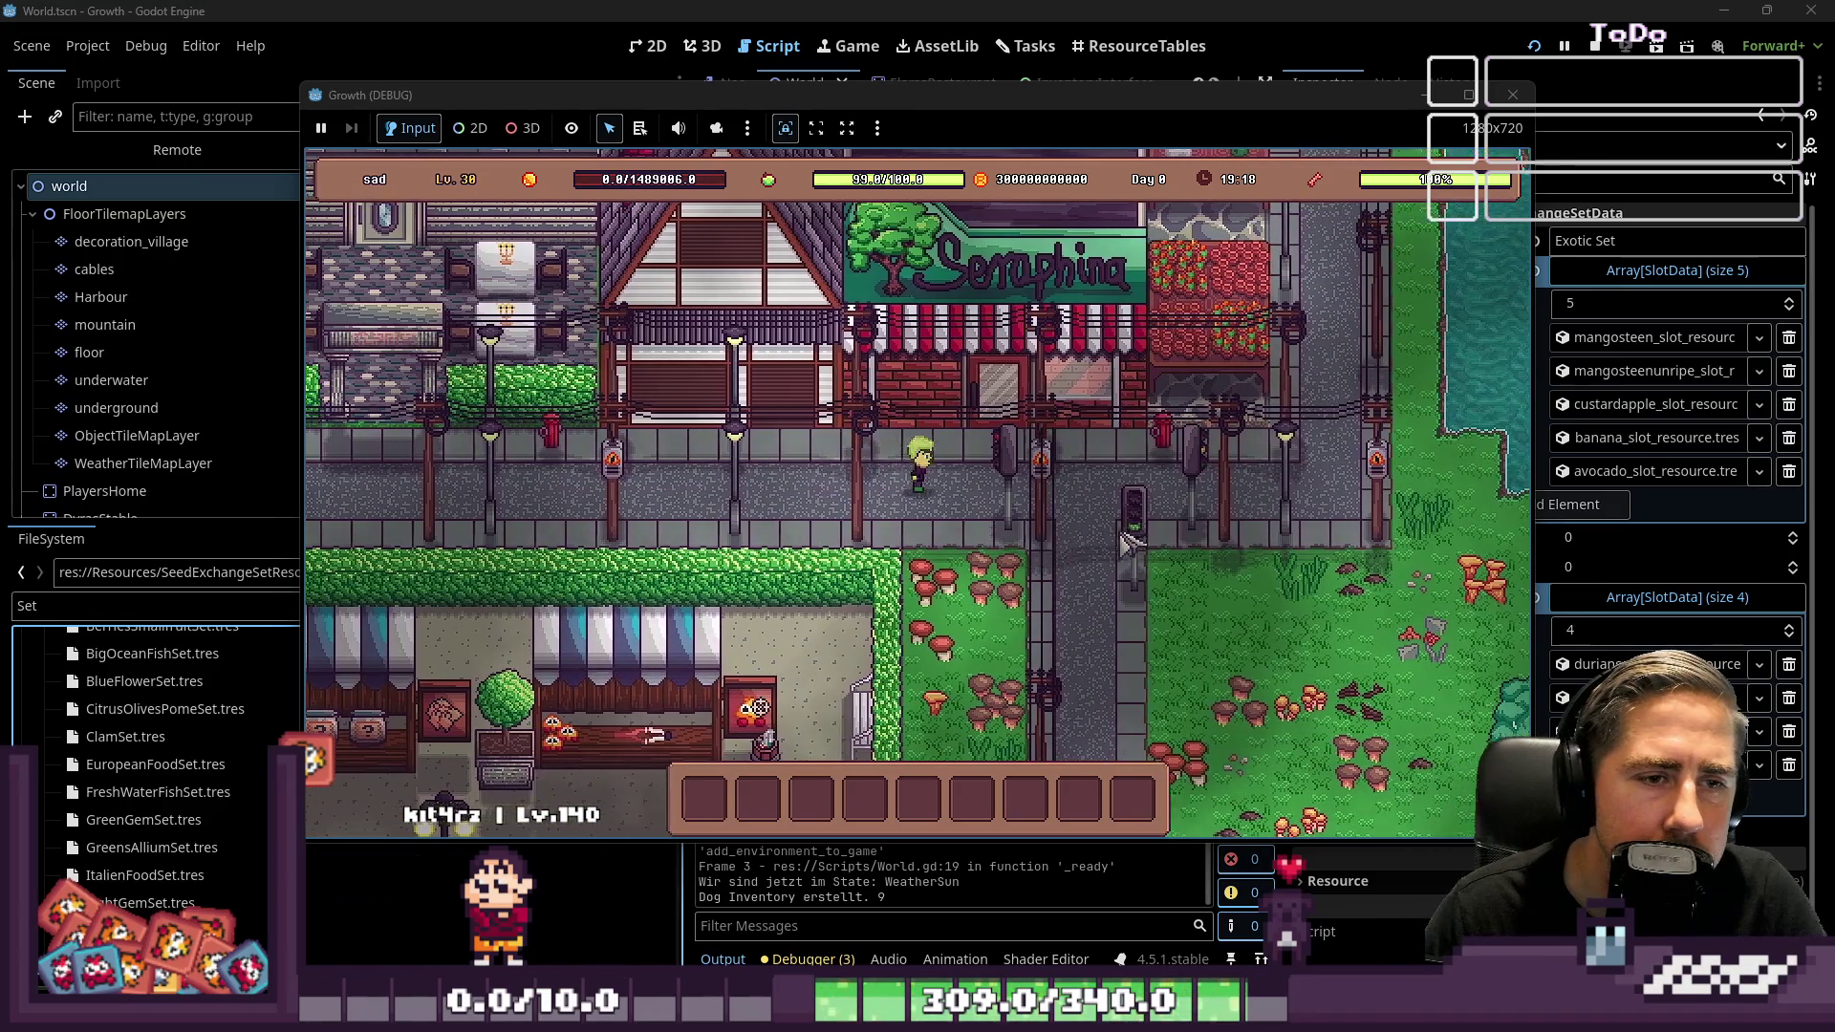
key(w)
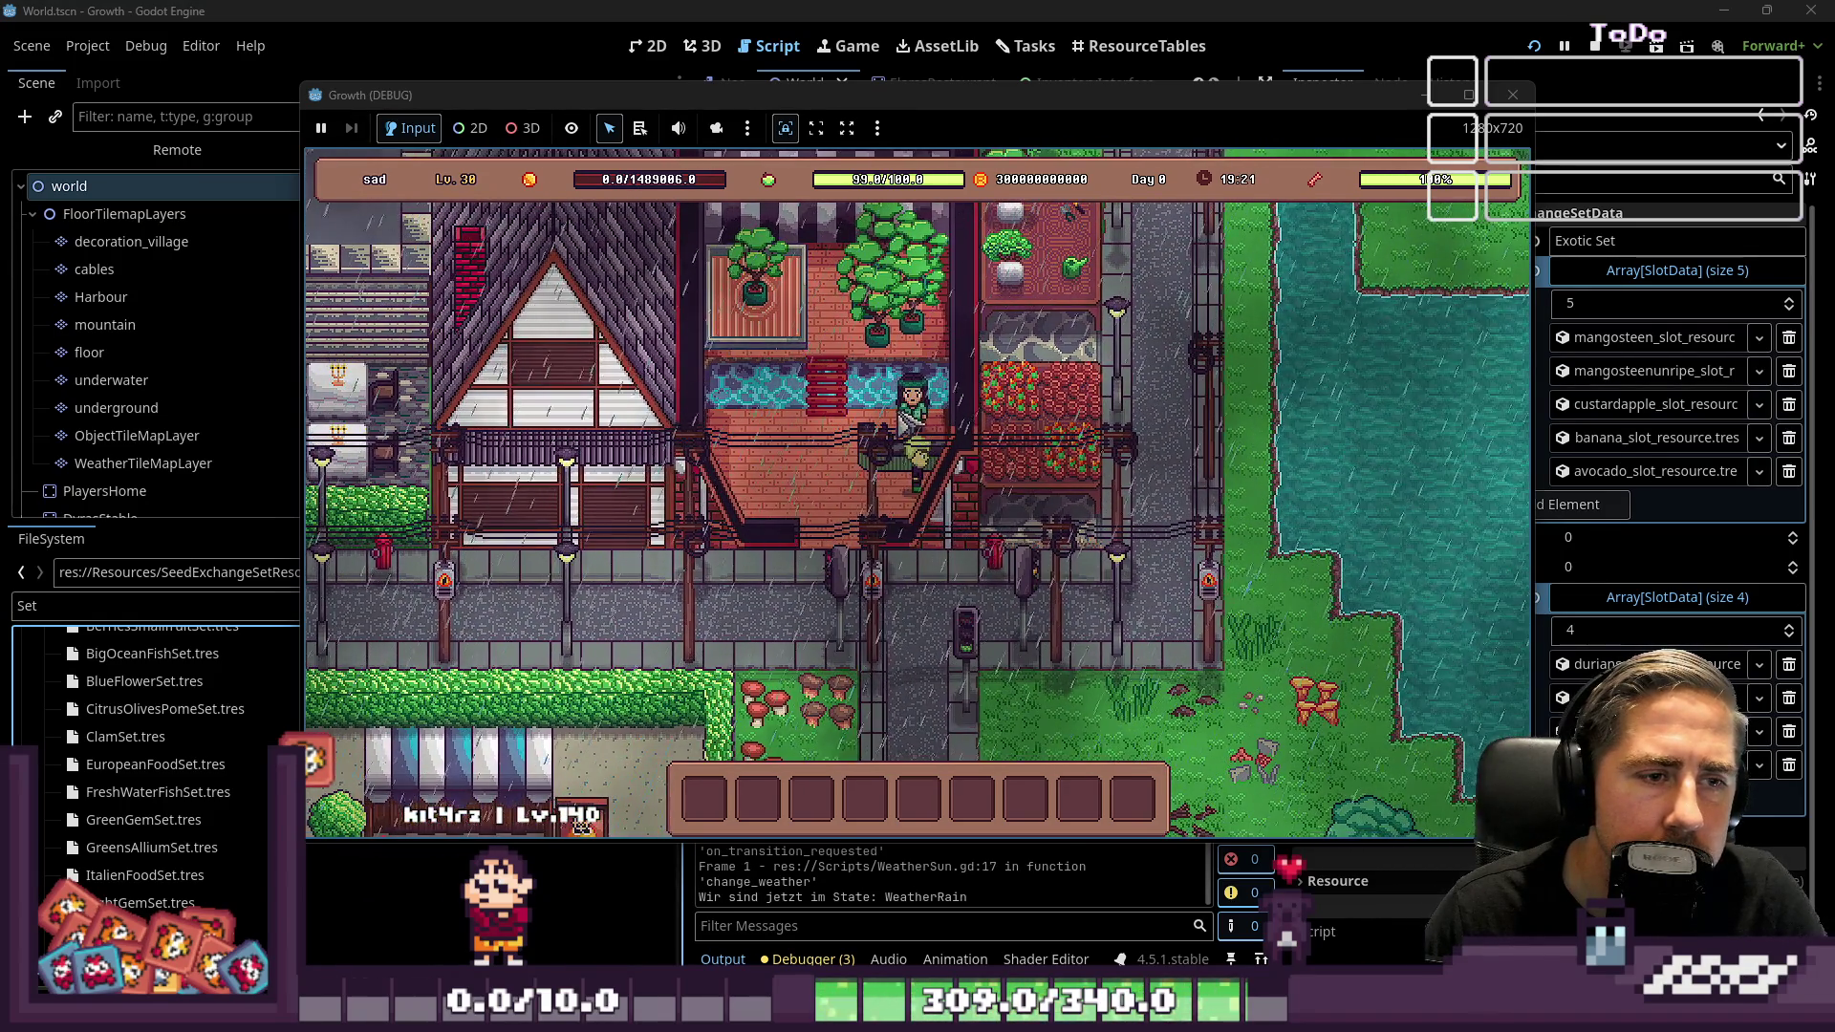
key(e)
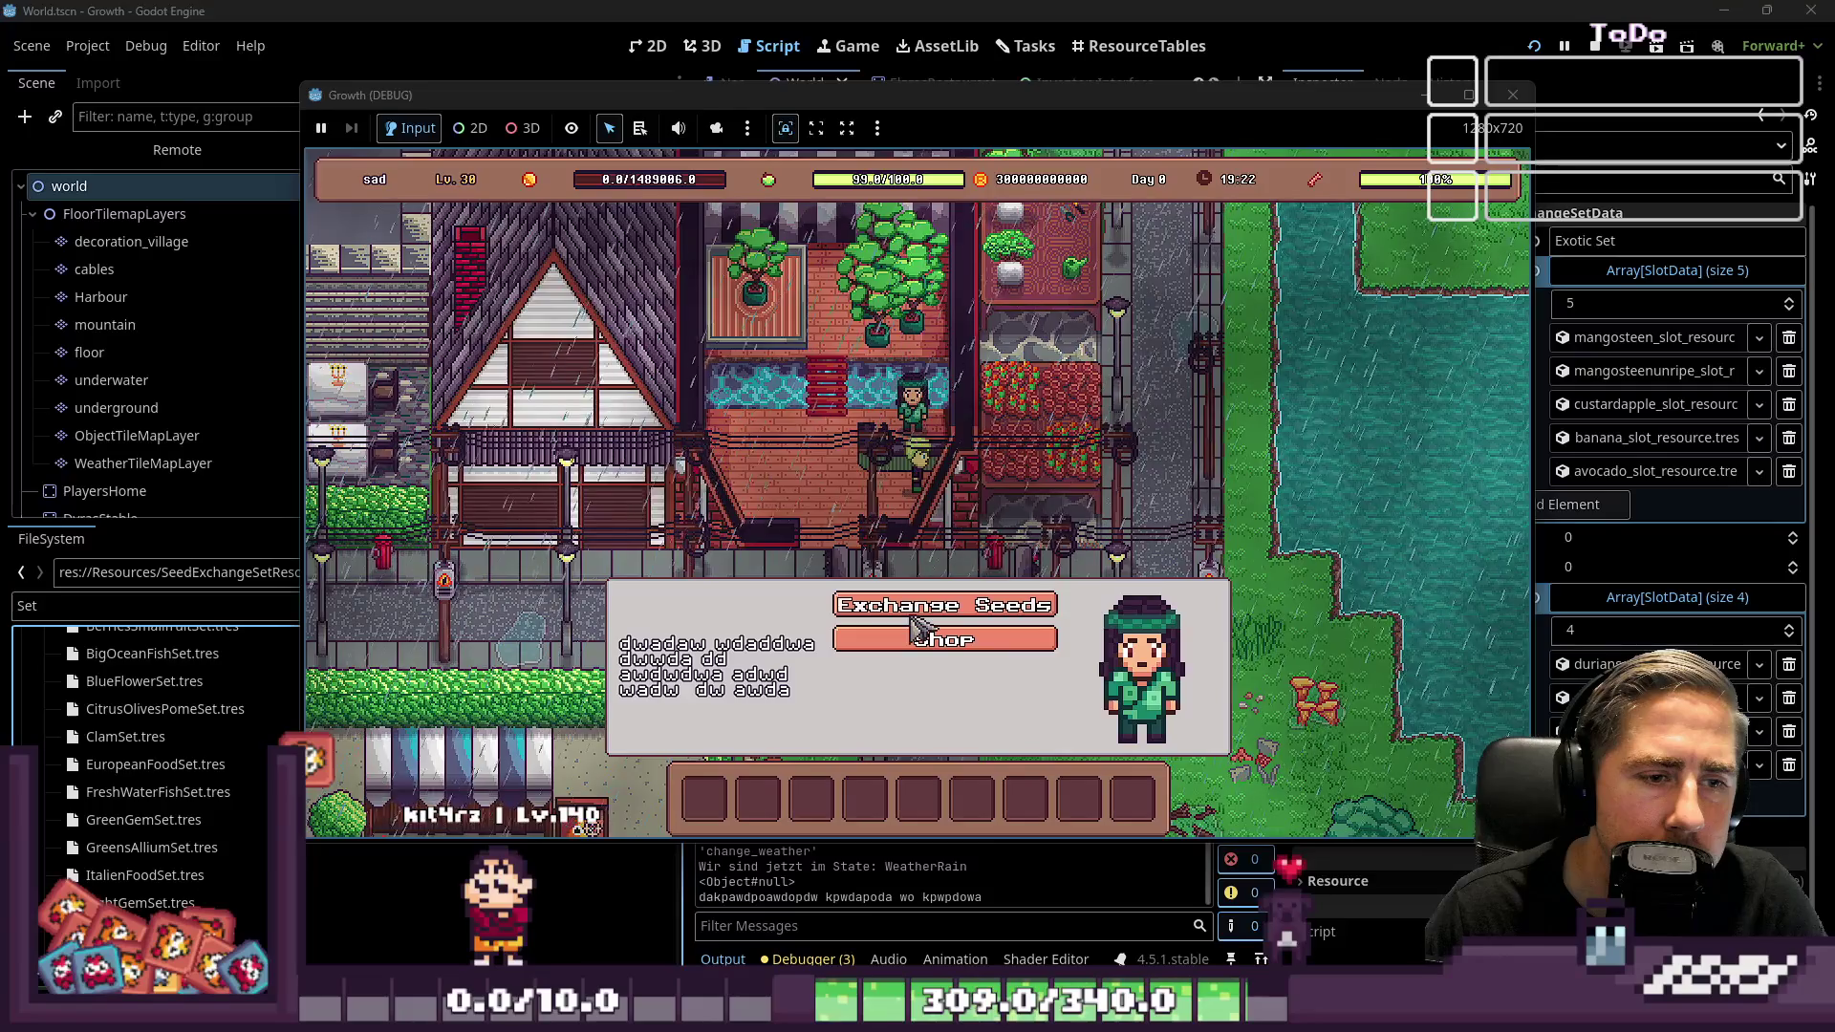
click(909, 616)
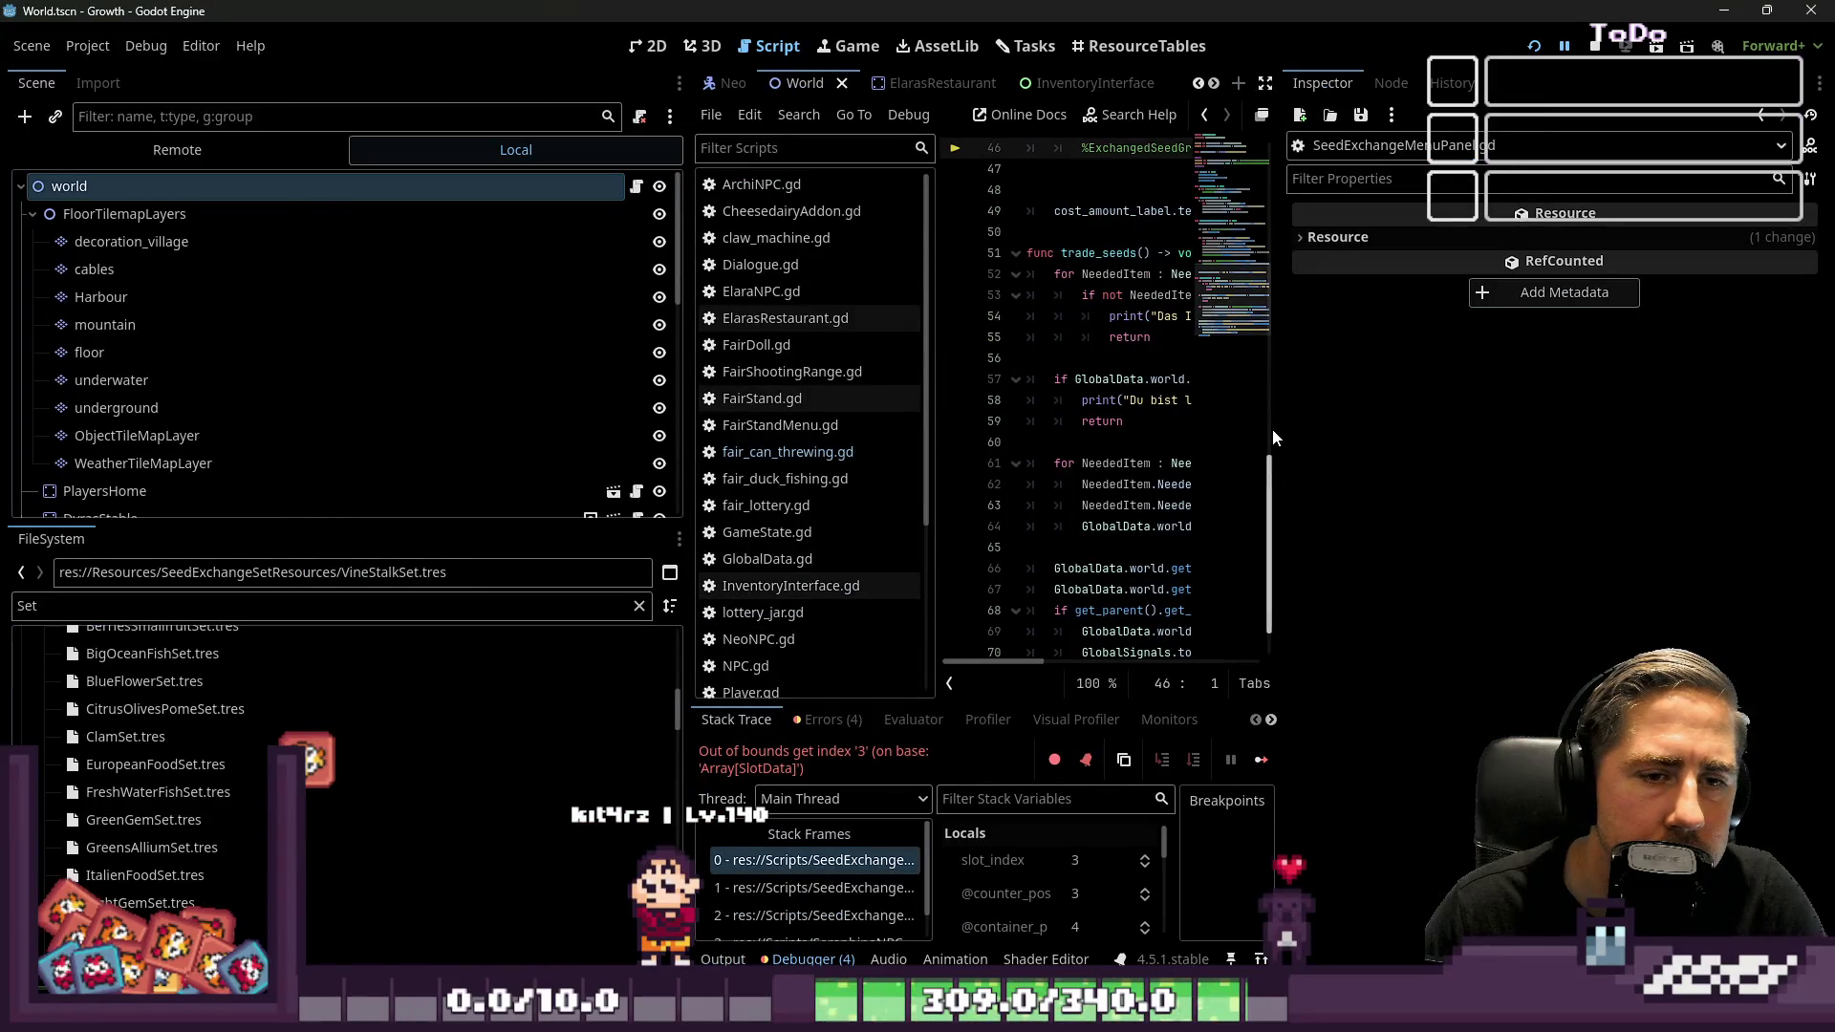
Resize the editor docks and select the SeedExchangeSet variable in the debugger's stack variables
drag(1282, 432, 1587, 447)
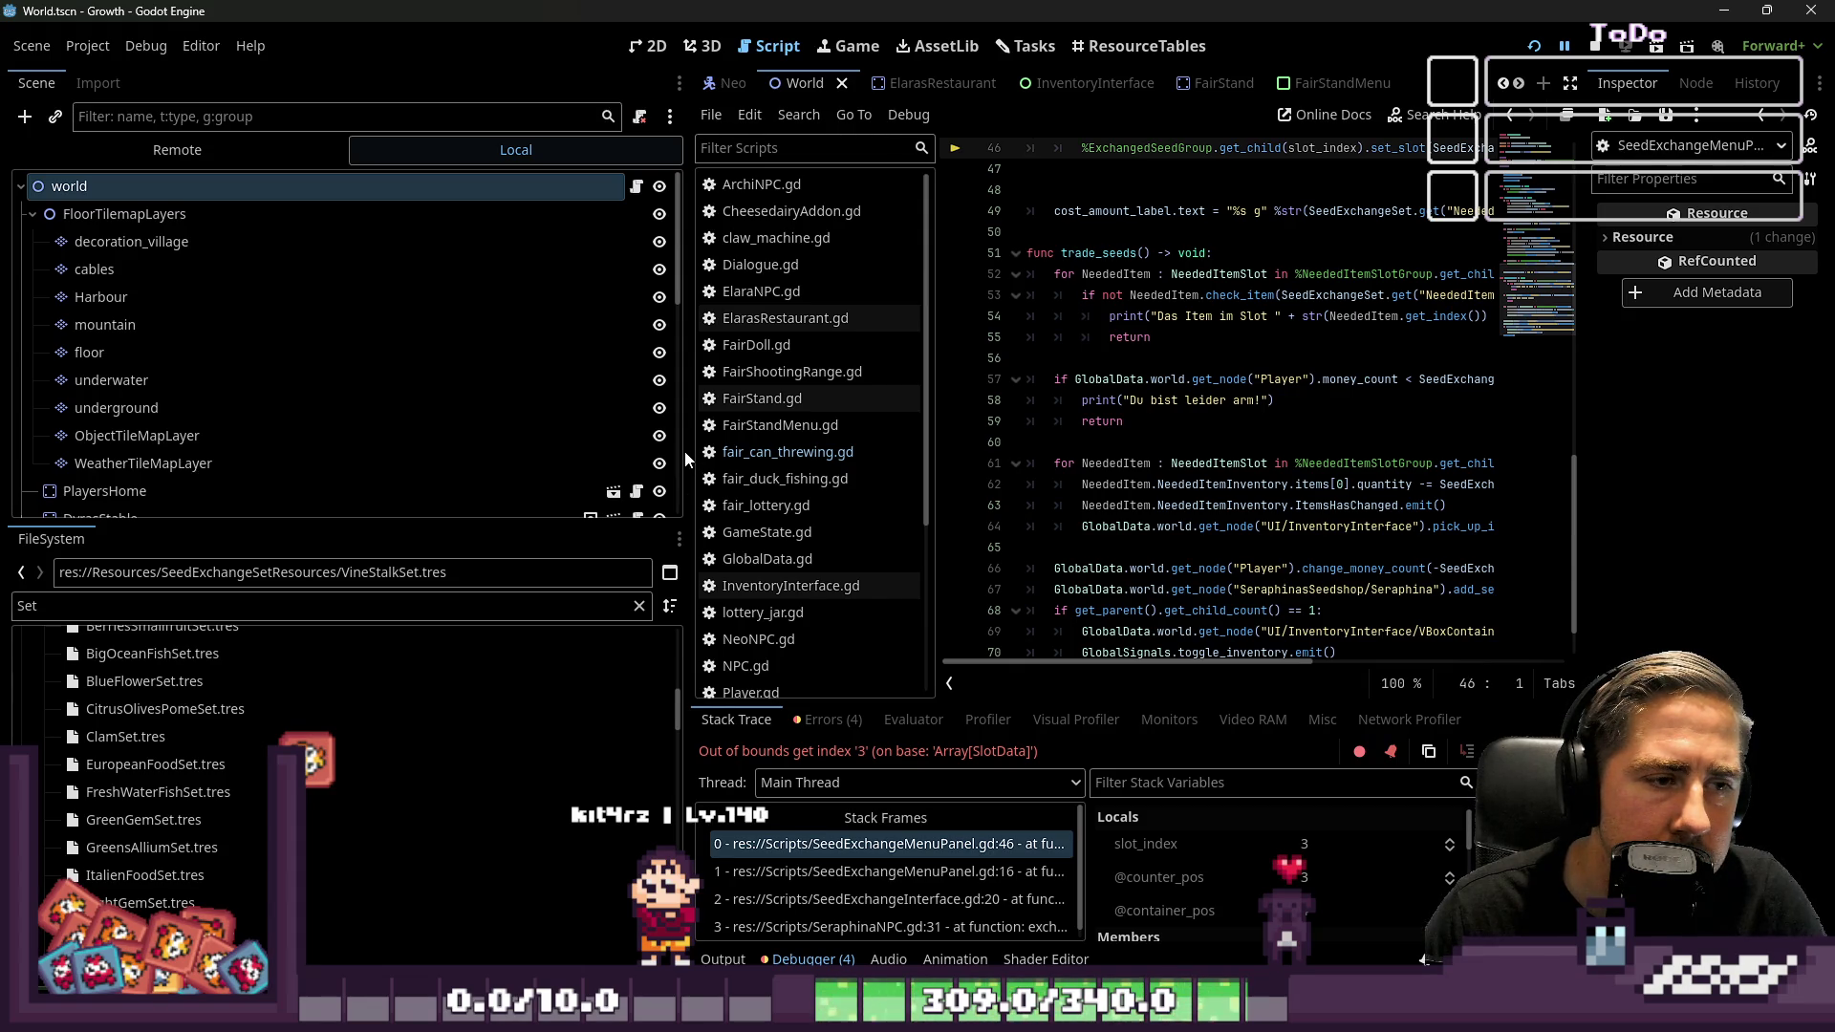
mouse_move(691, 452)
mouse_down()
mouse_move(238, 443)
mouse_move(257, 433)
mouse_up()
scroll(1116, 909, down, 1)
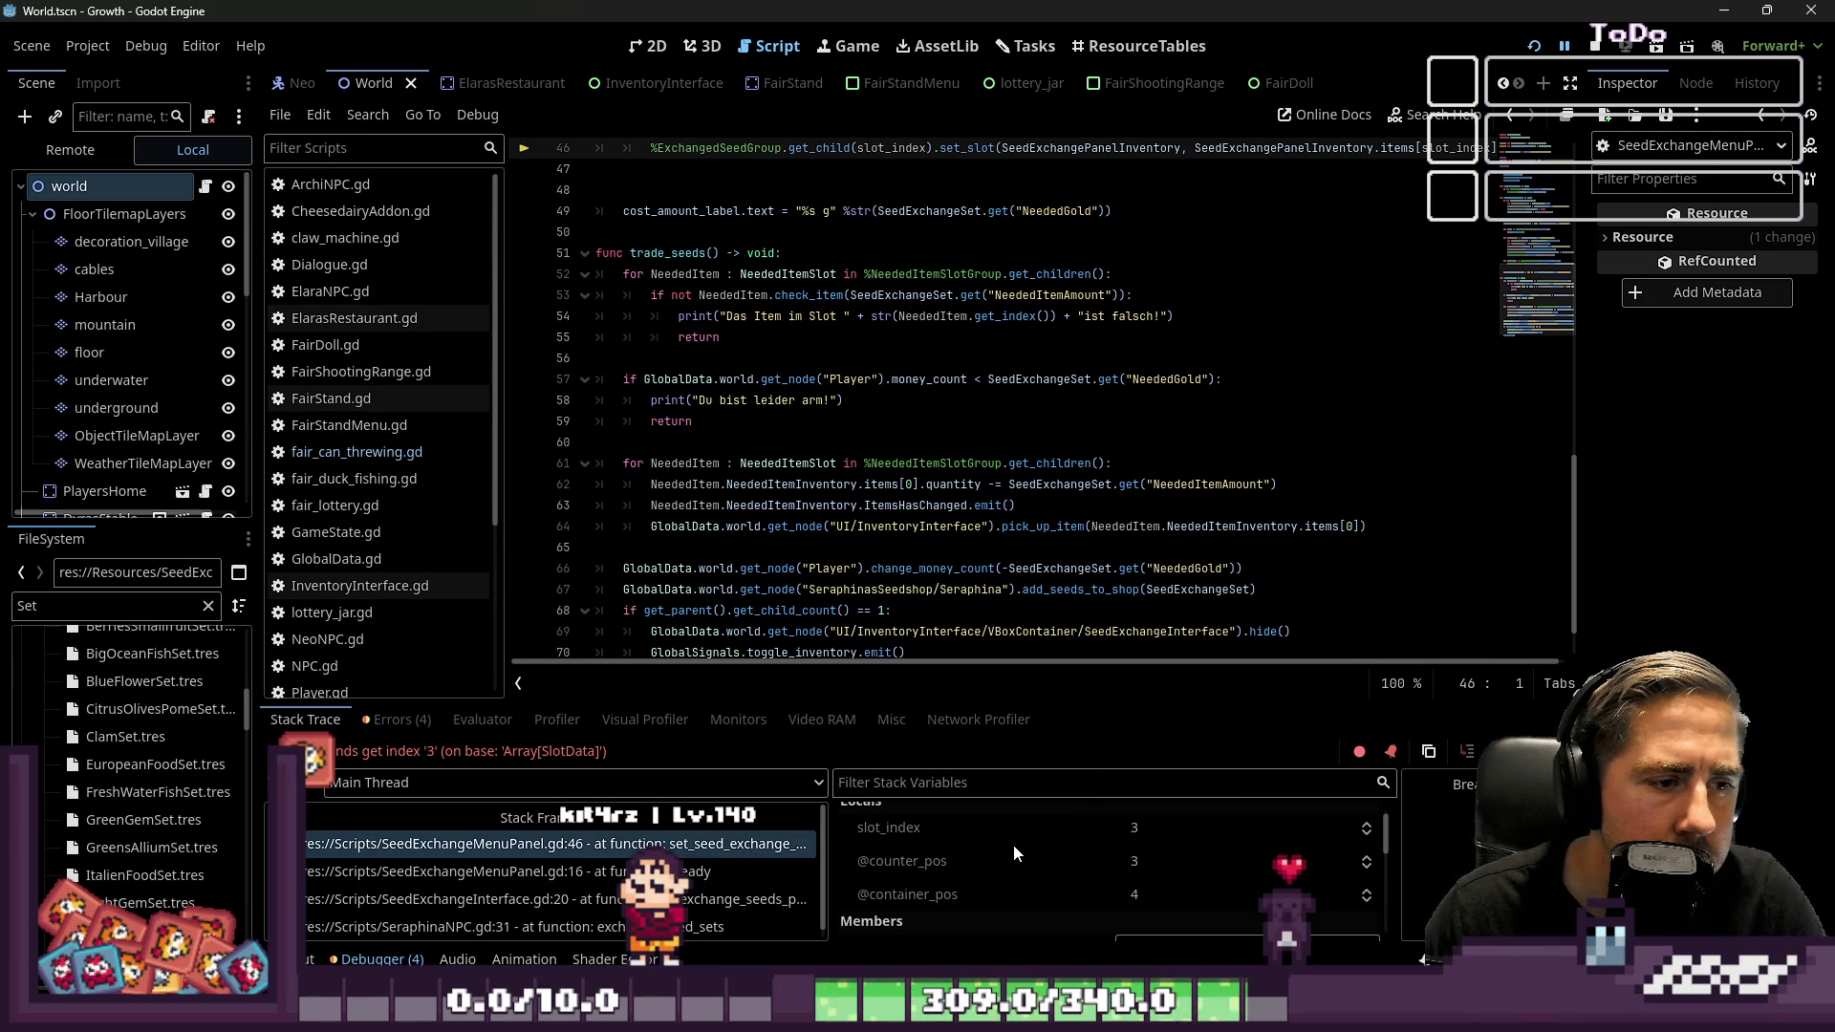
scroll(990, 864, down, 3)
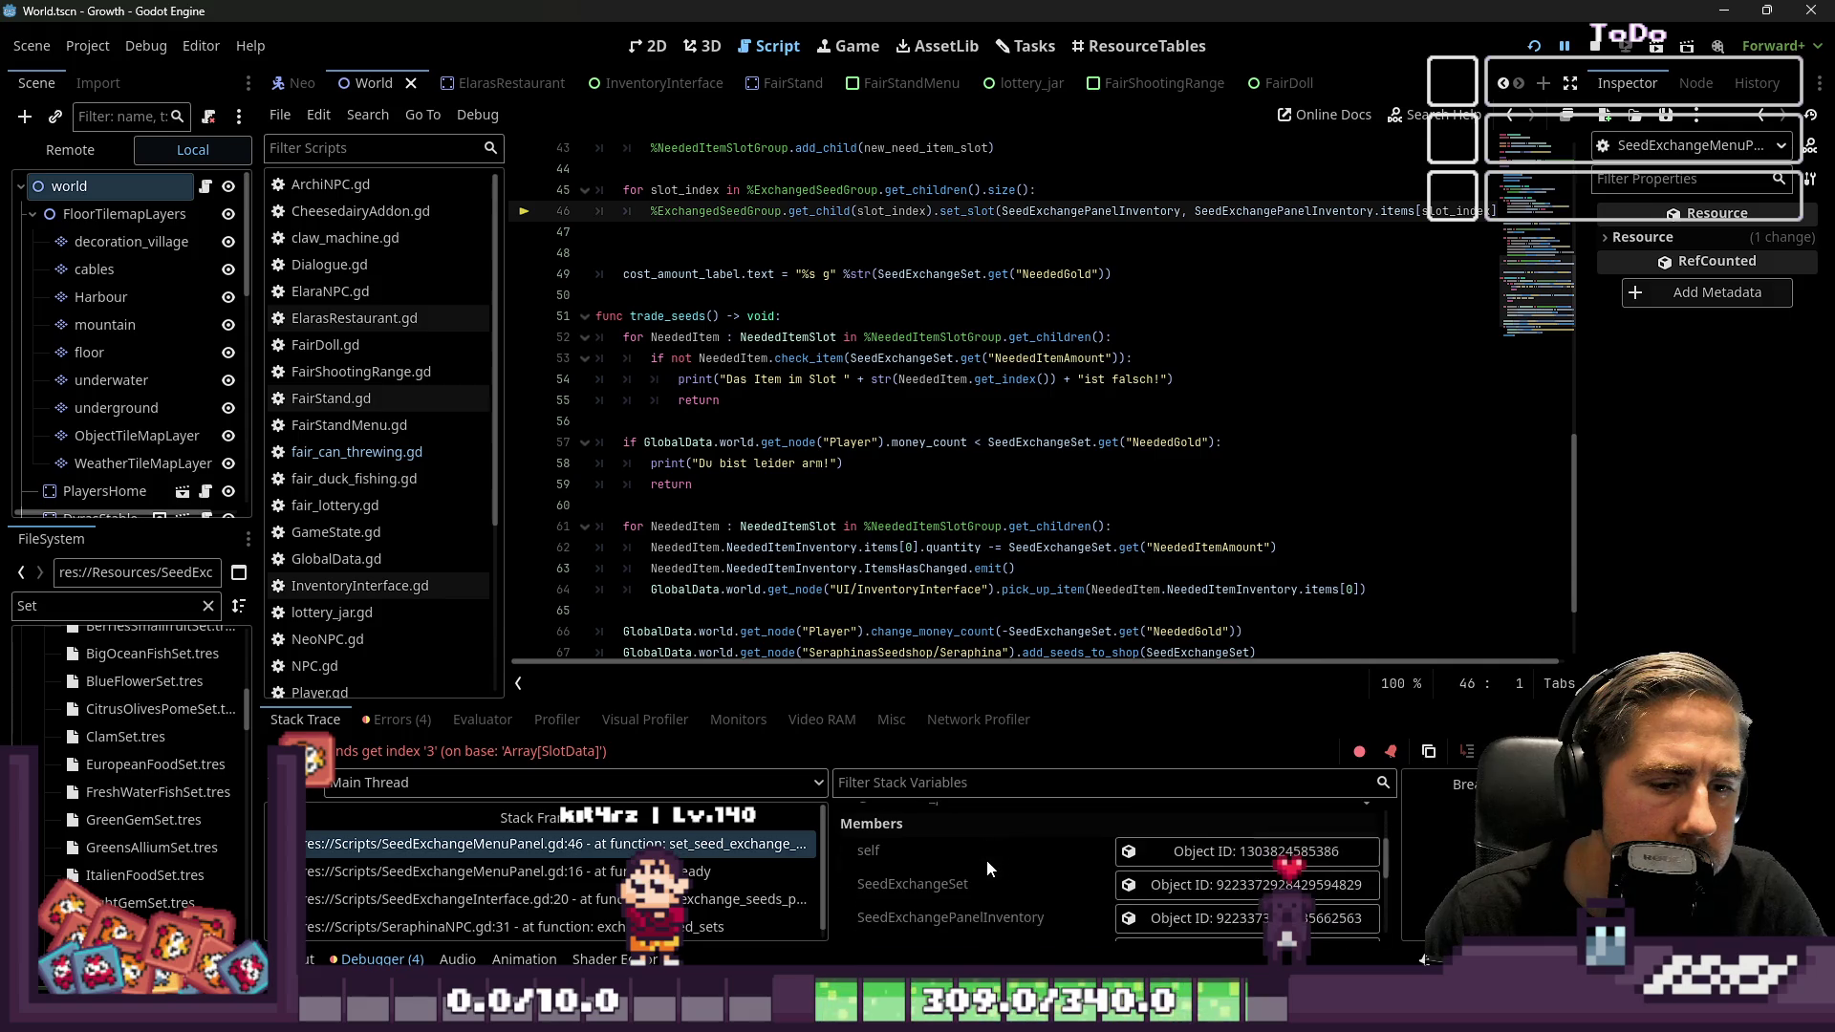
scroll(987, 858, down, 6)
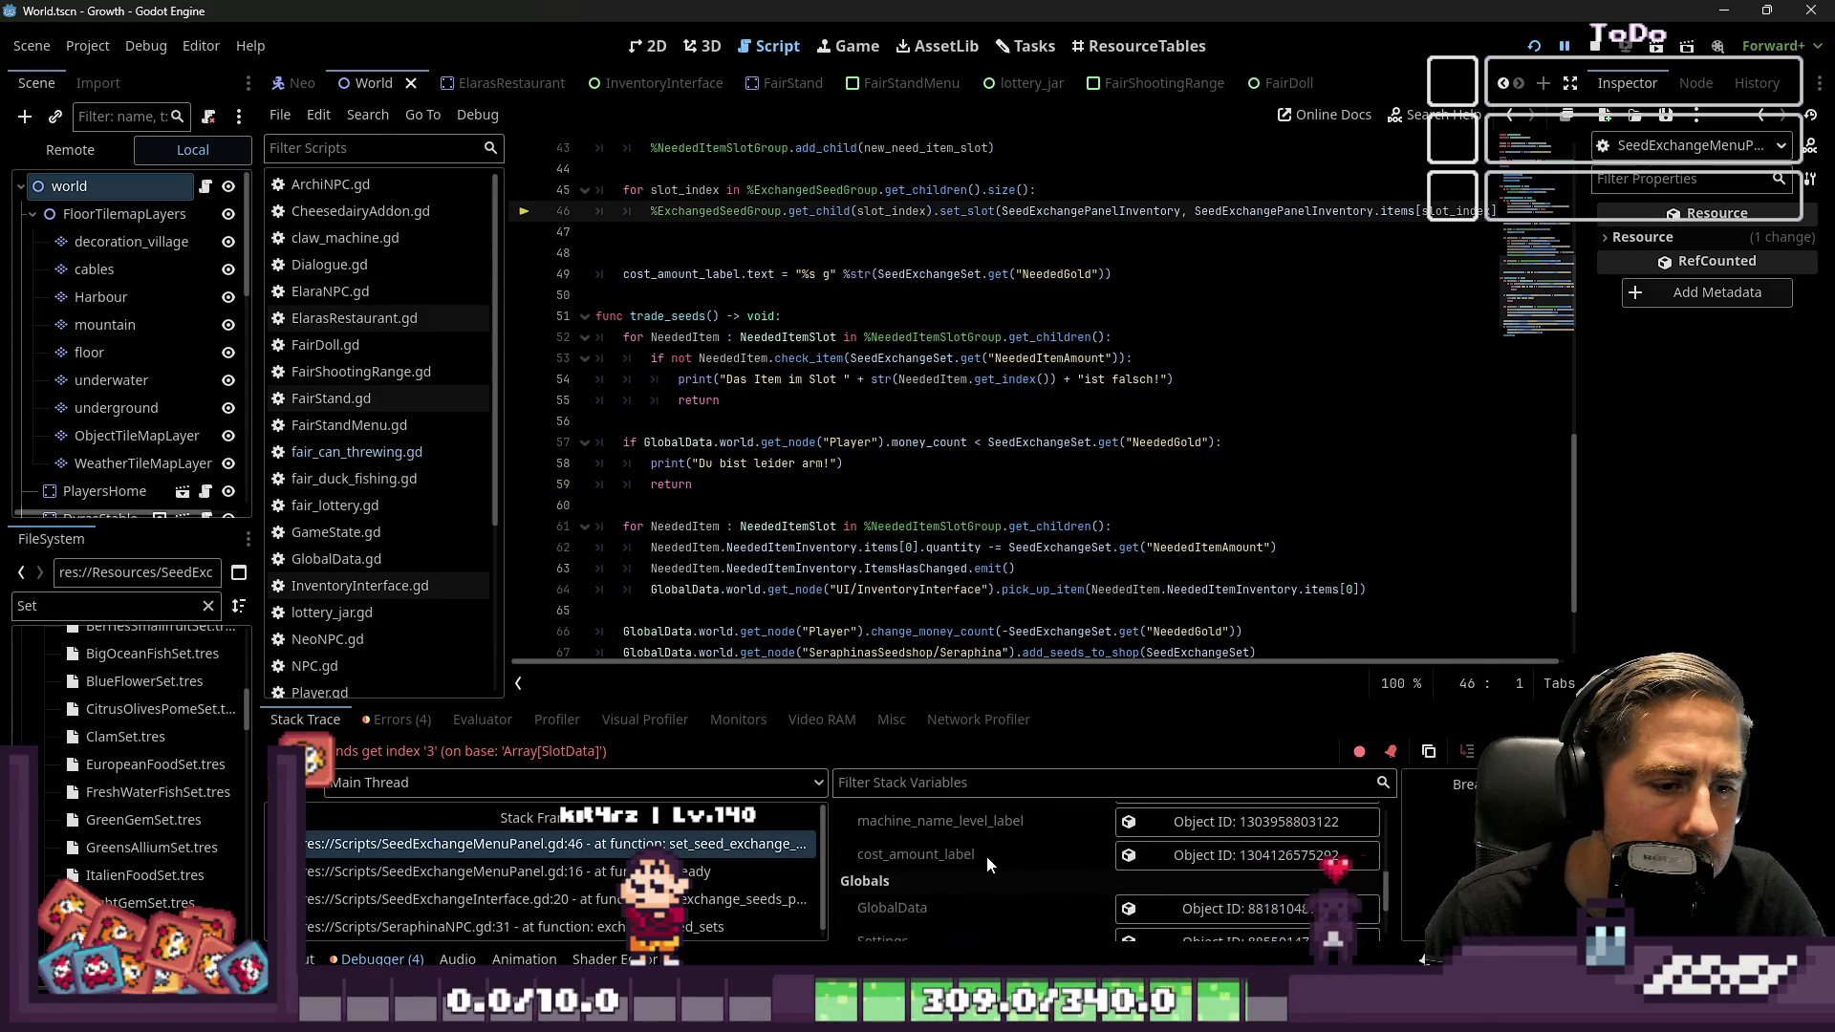
scroll(987, 857, up, 3)
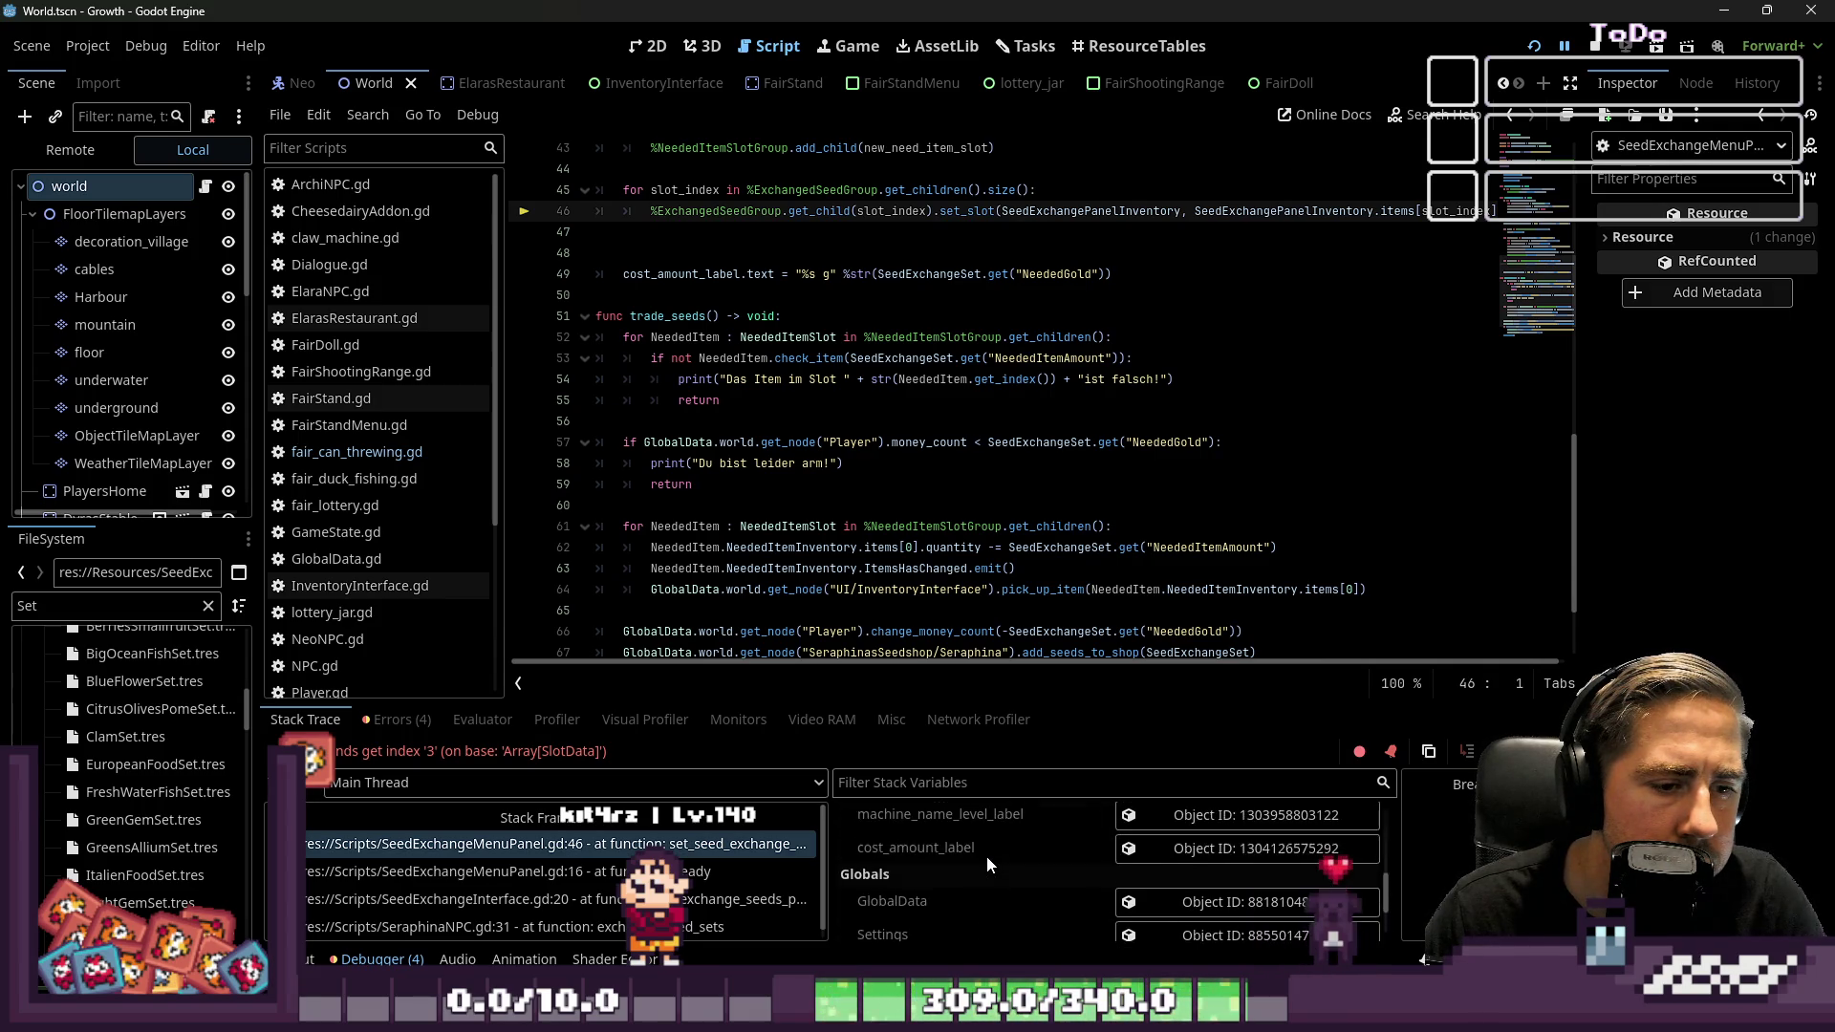
scroll(986, 857, up, 2)
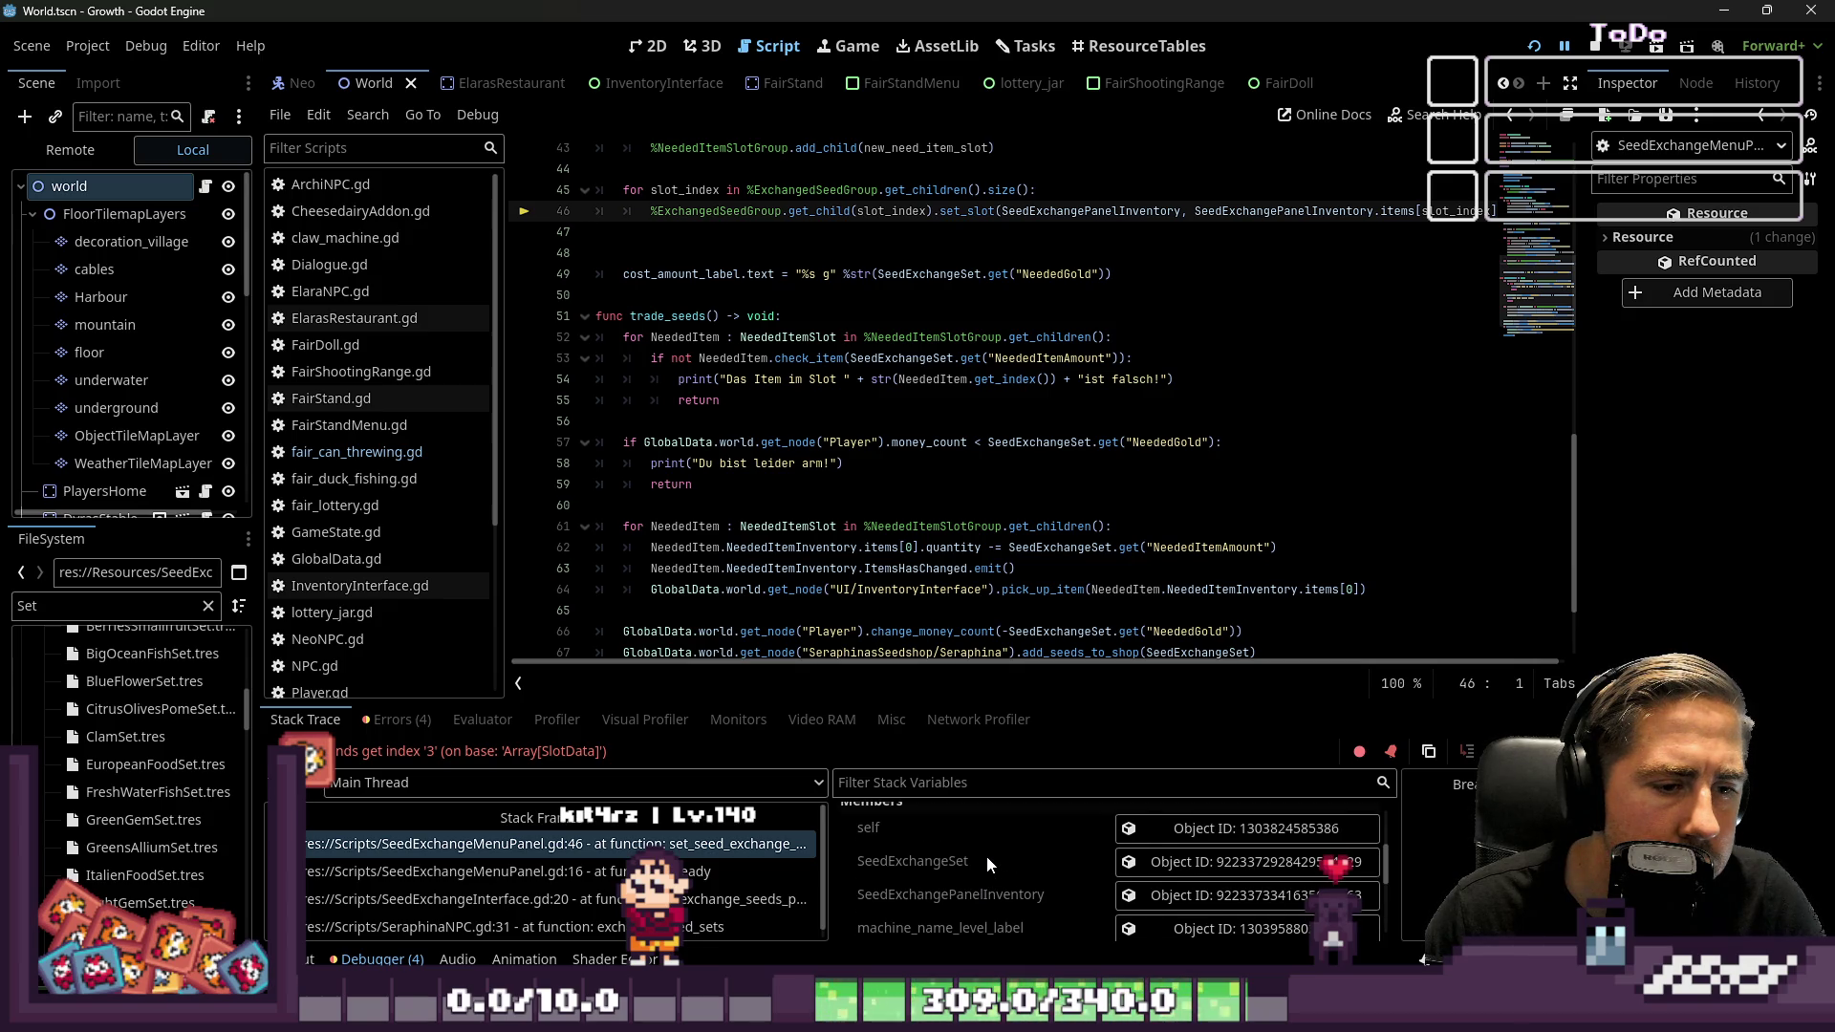
click(1185, 861)
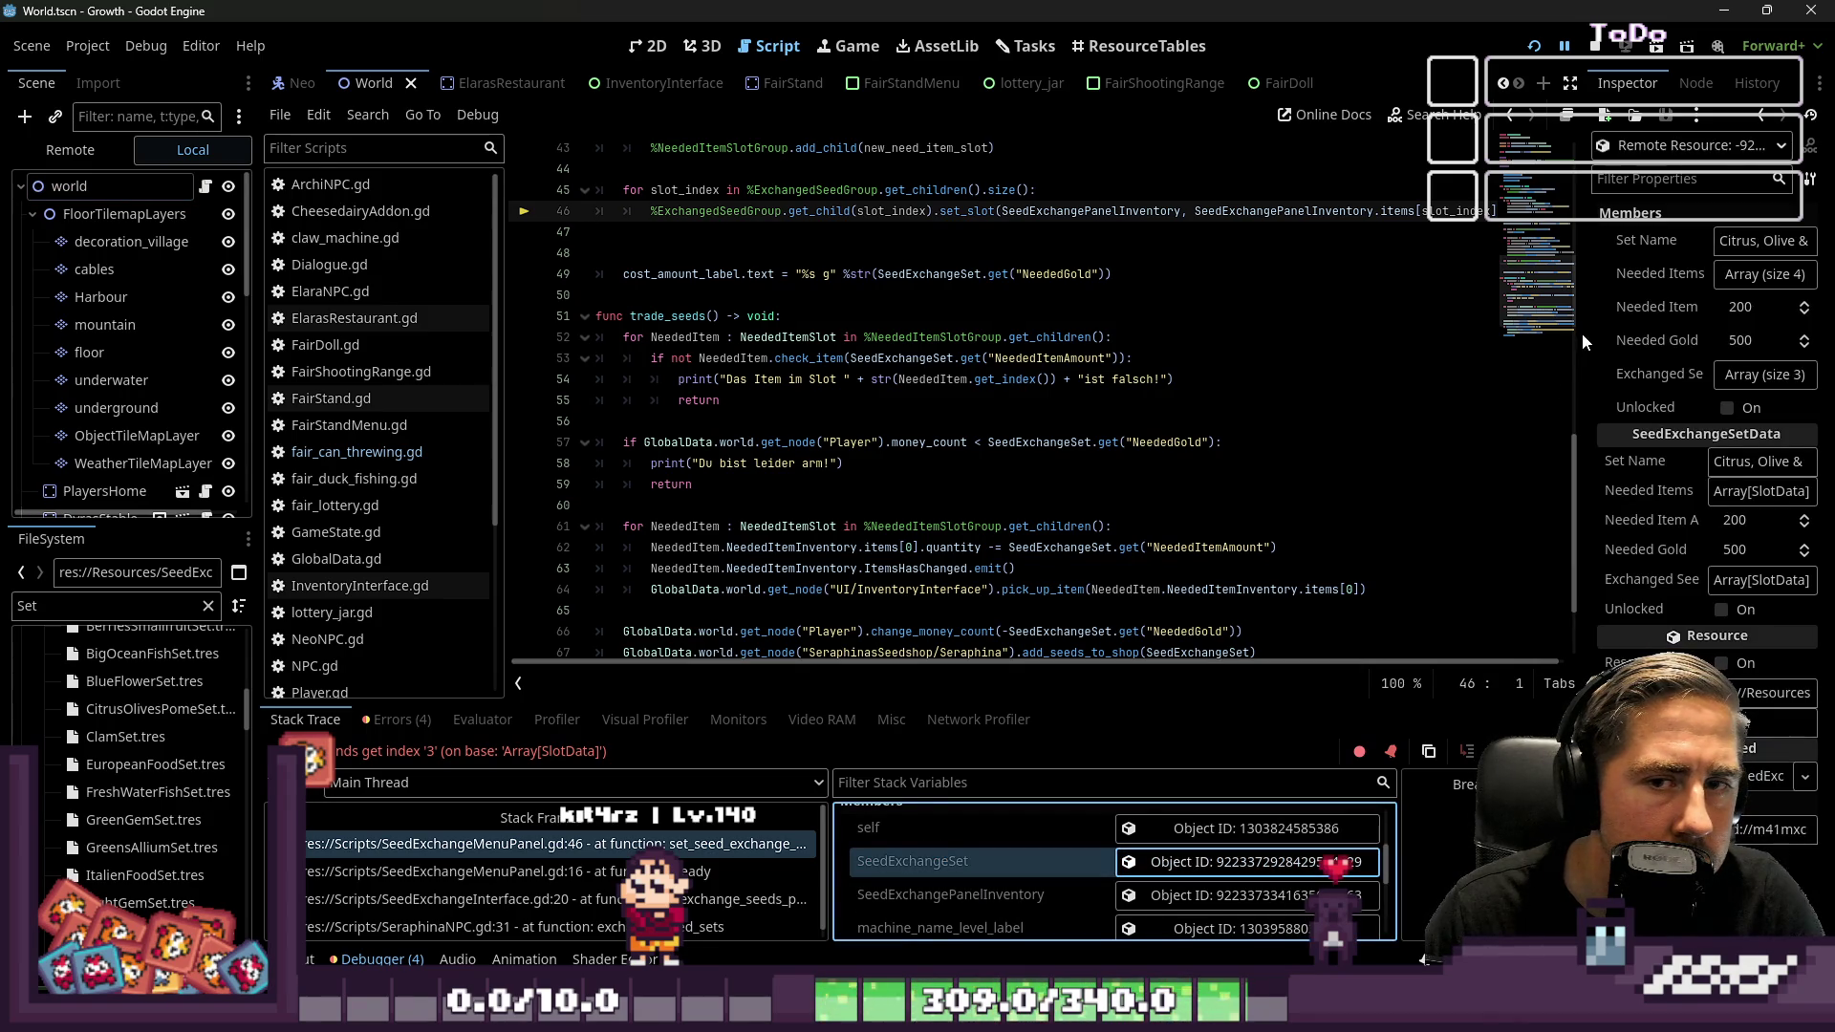
Inspect its Needed Items and Exchanged Seeds arrays, then stop the game session
drag(1582, 334, 1230, 335)
click(1594, 494)
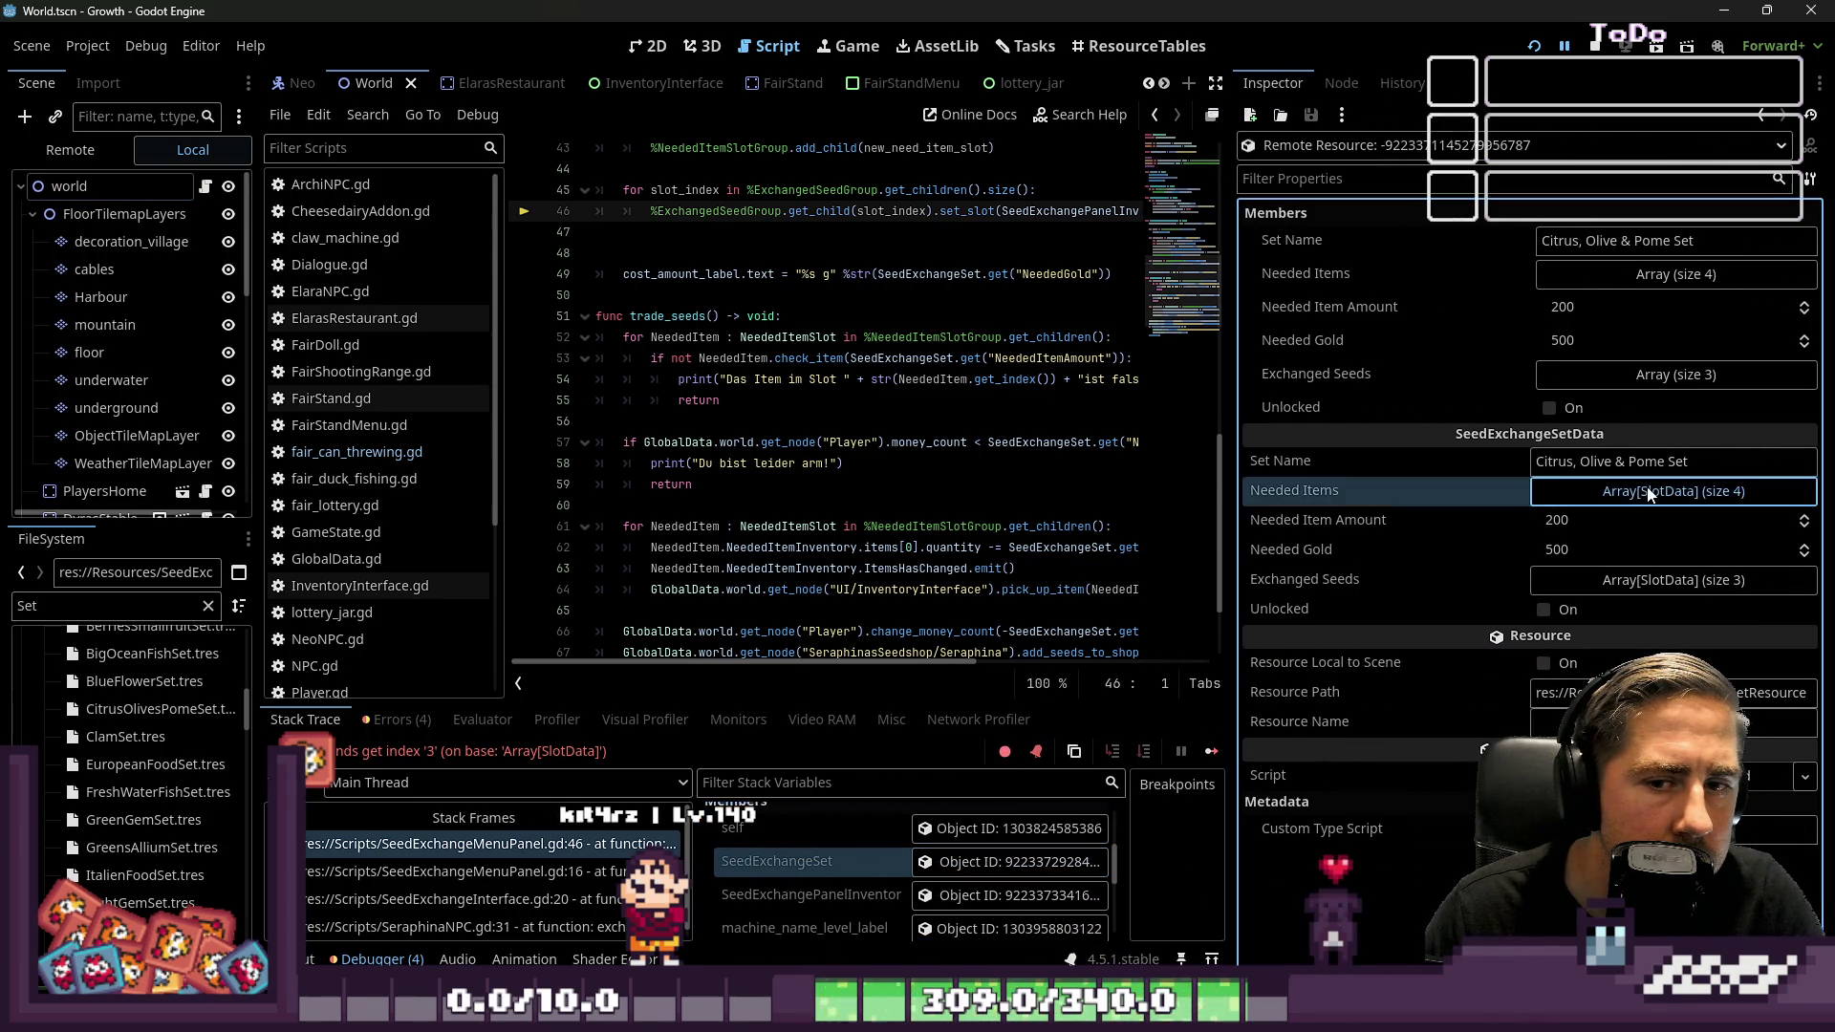
click(1594, 493)
click(1610, 583)
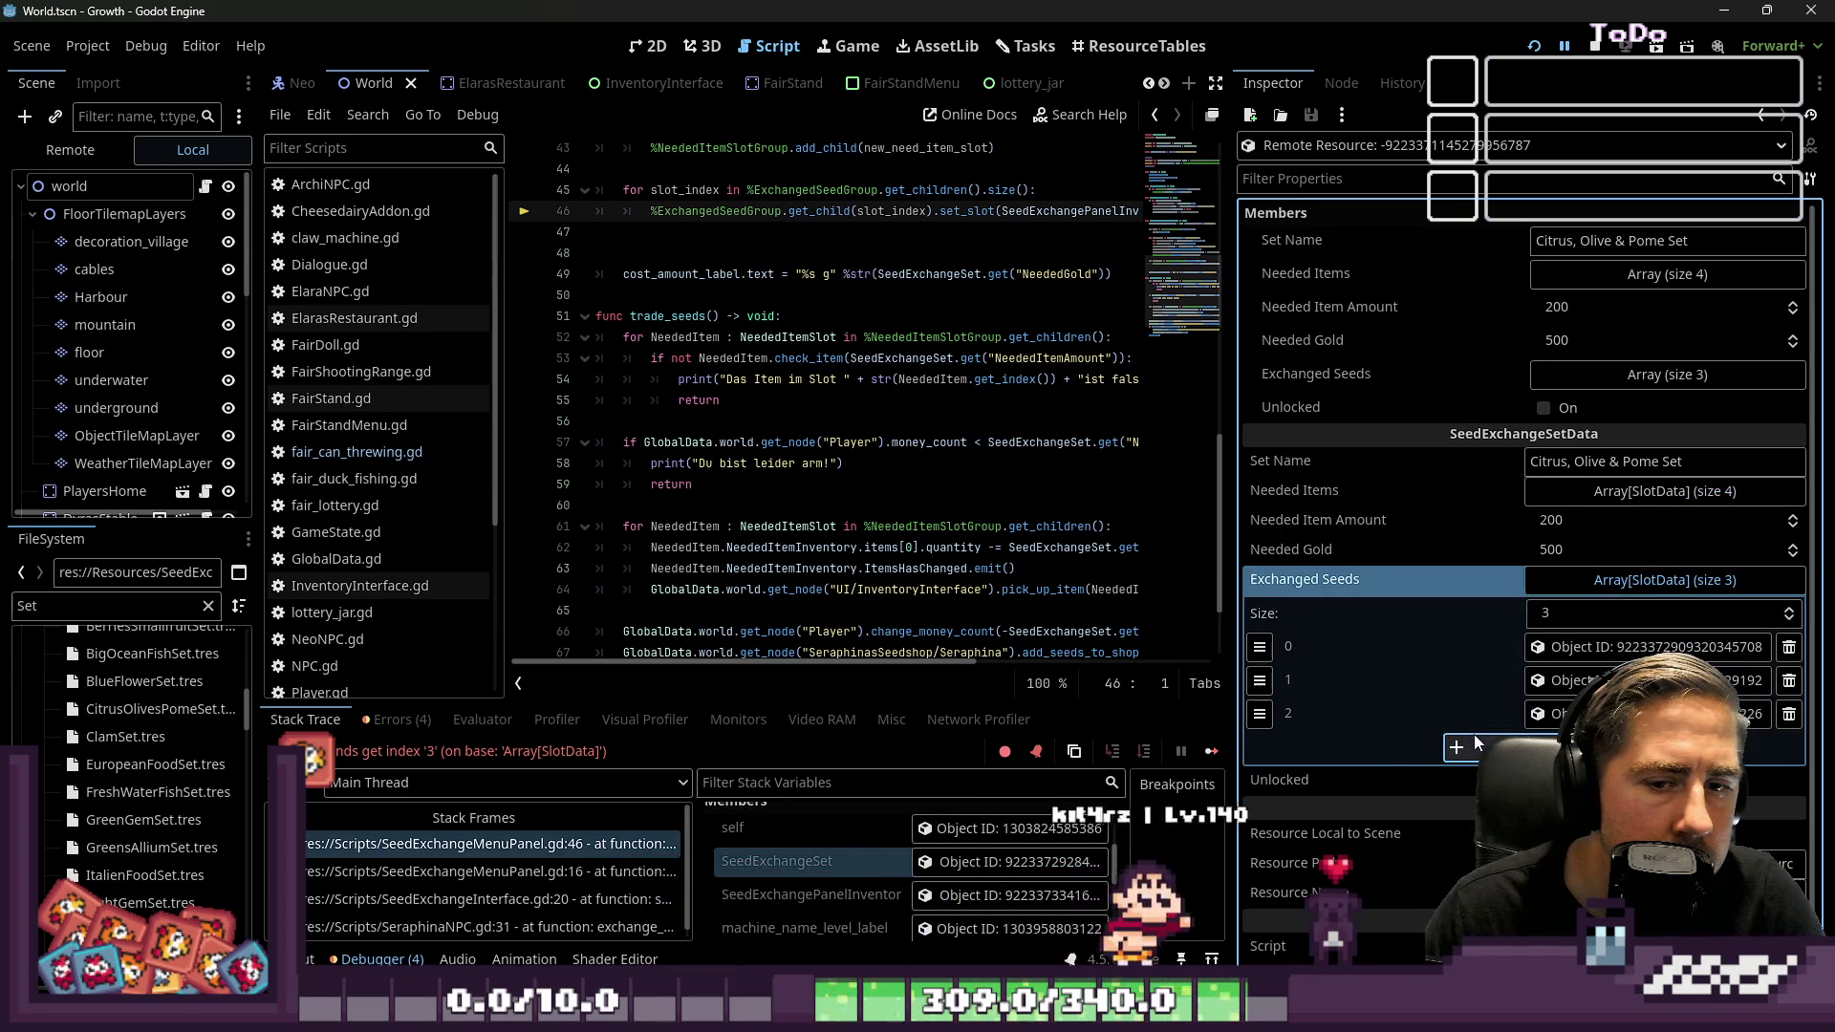
click(1594, 46)
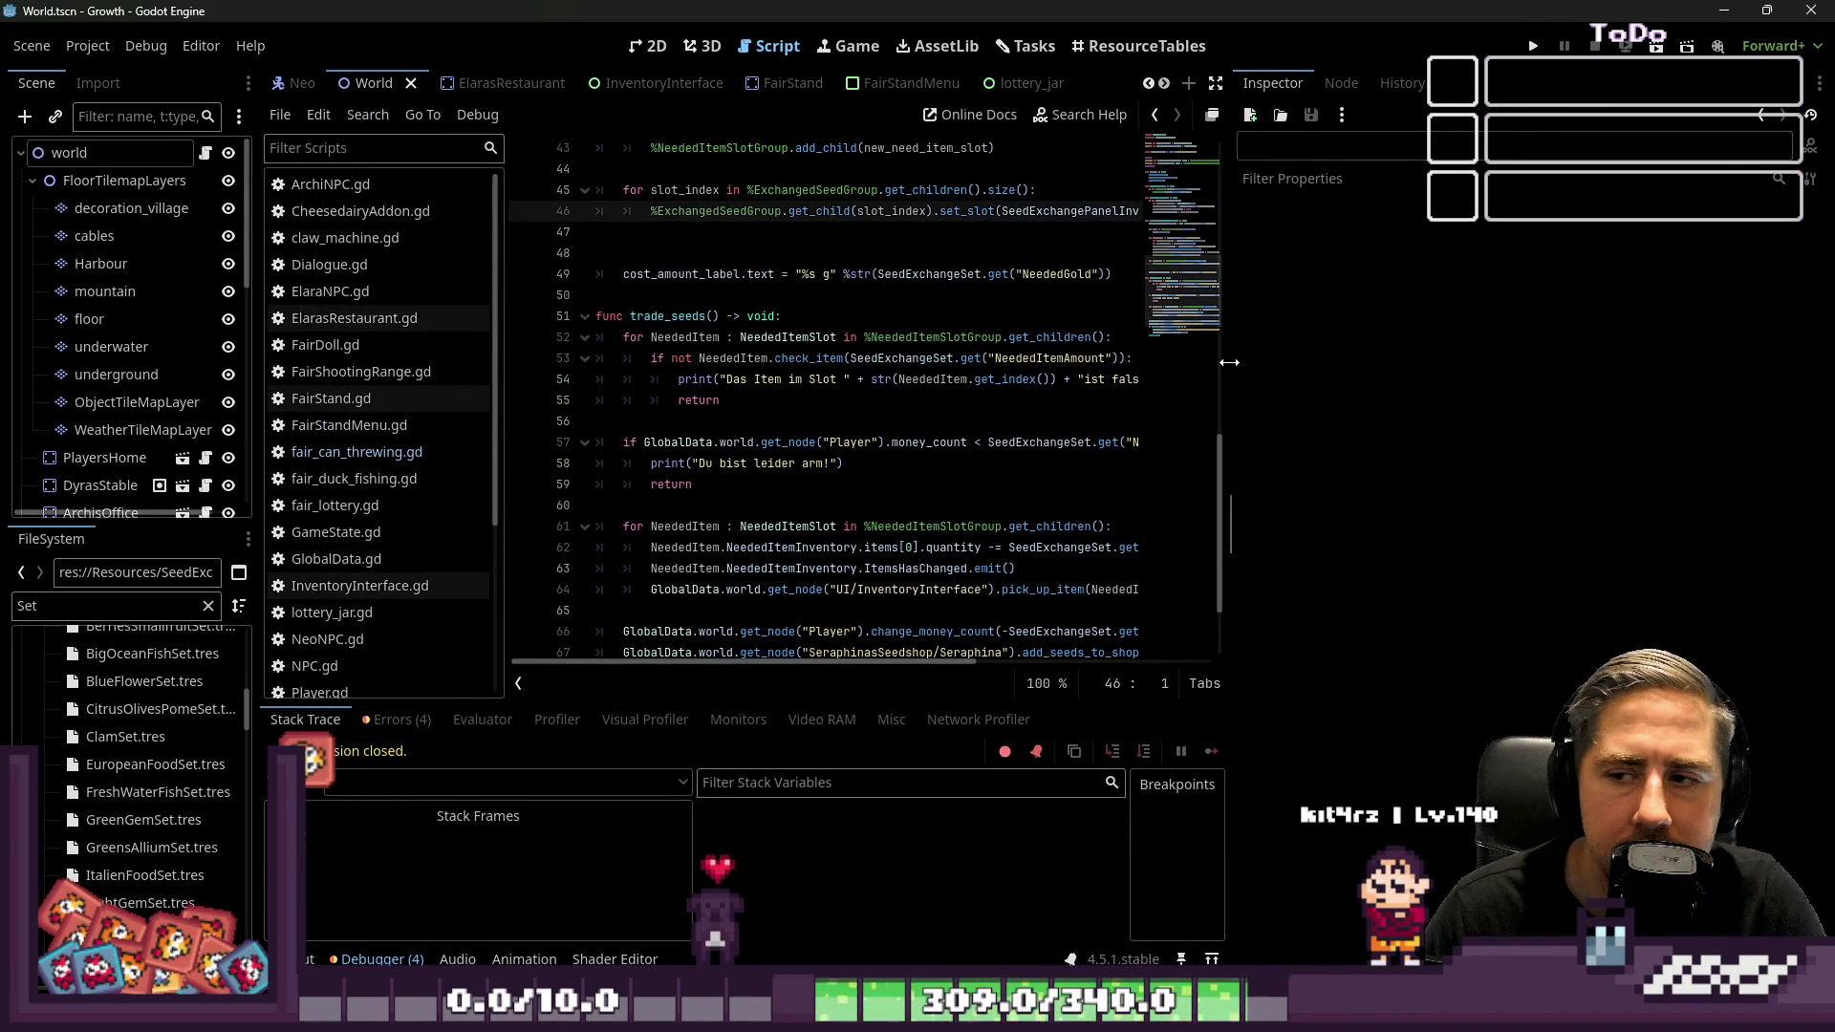
Widen the code editor and open CitrusOlivesPomeSet.tres from the Set-filtered FileSystem
drag(1229, 362, 1433, 364)
click(103, 608)
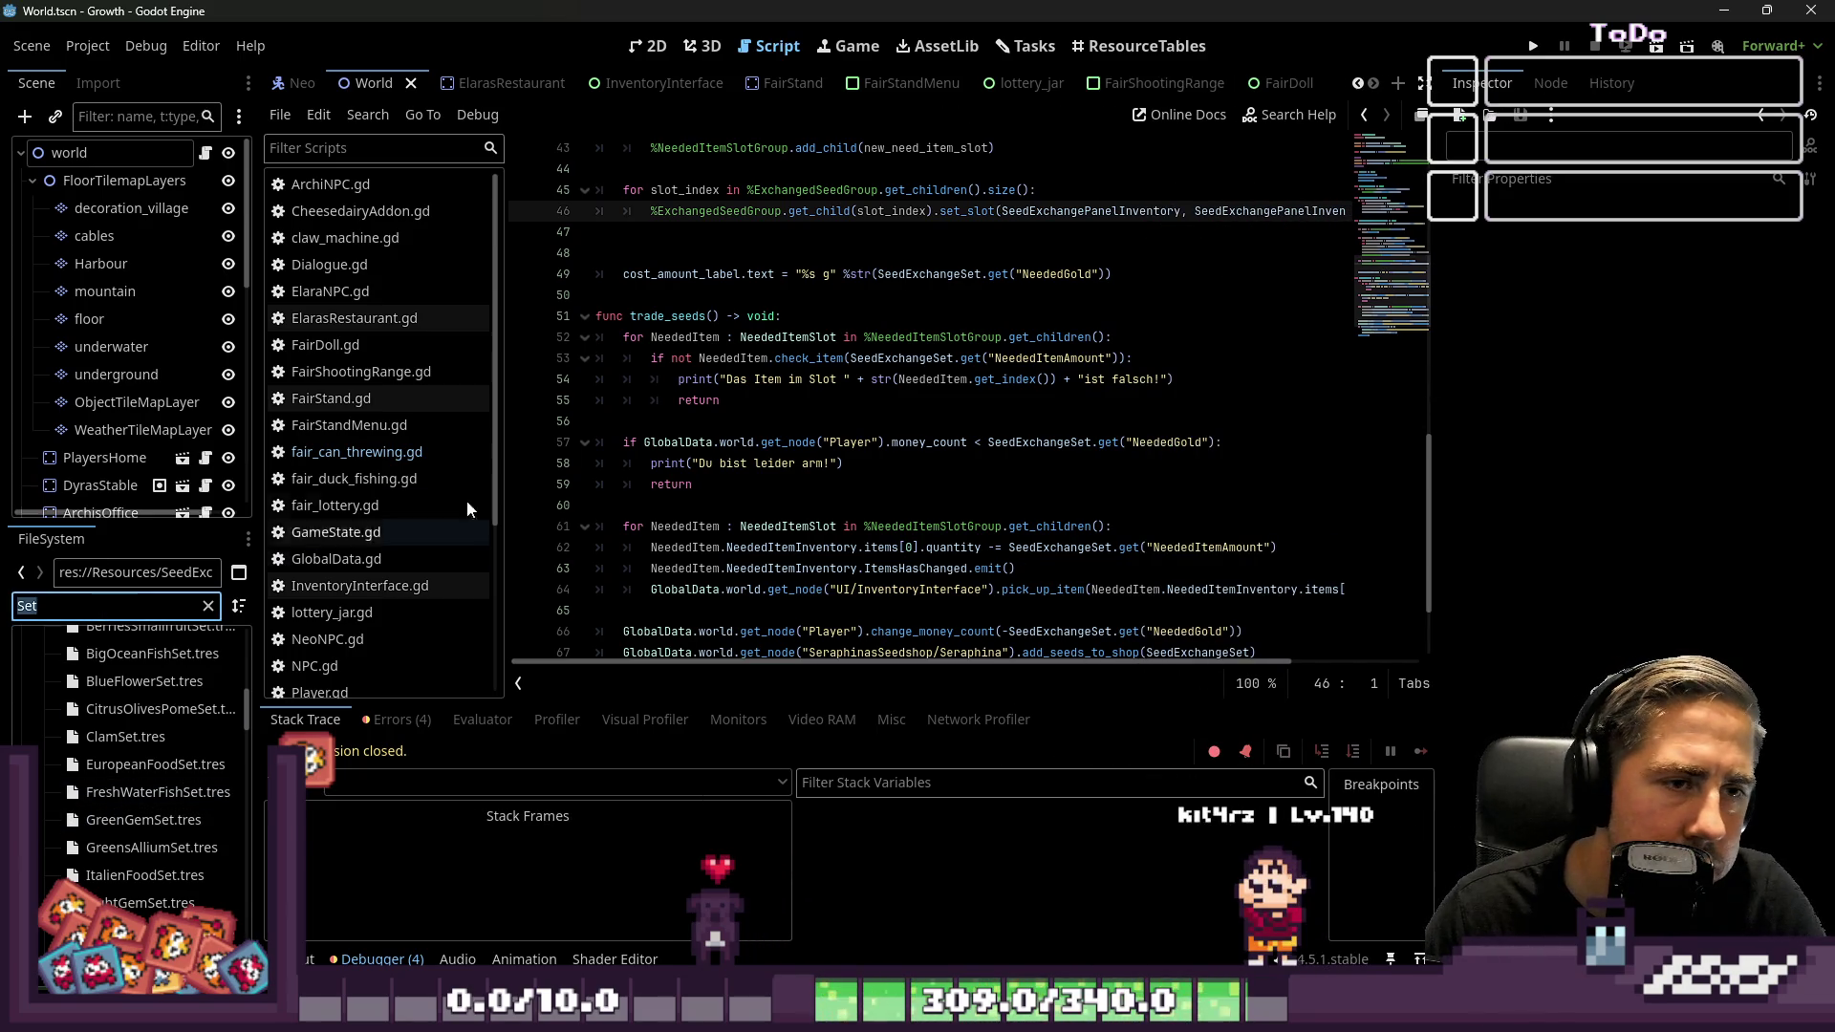
click(688, 273)
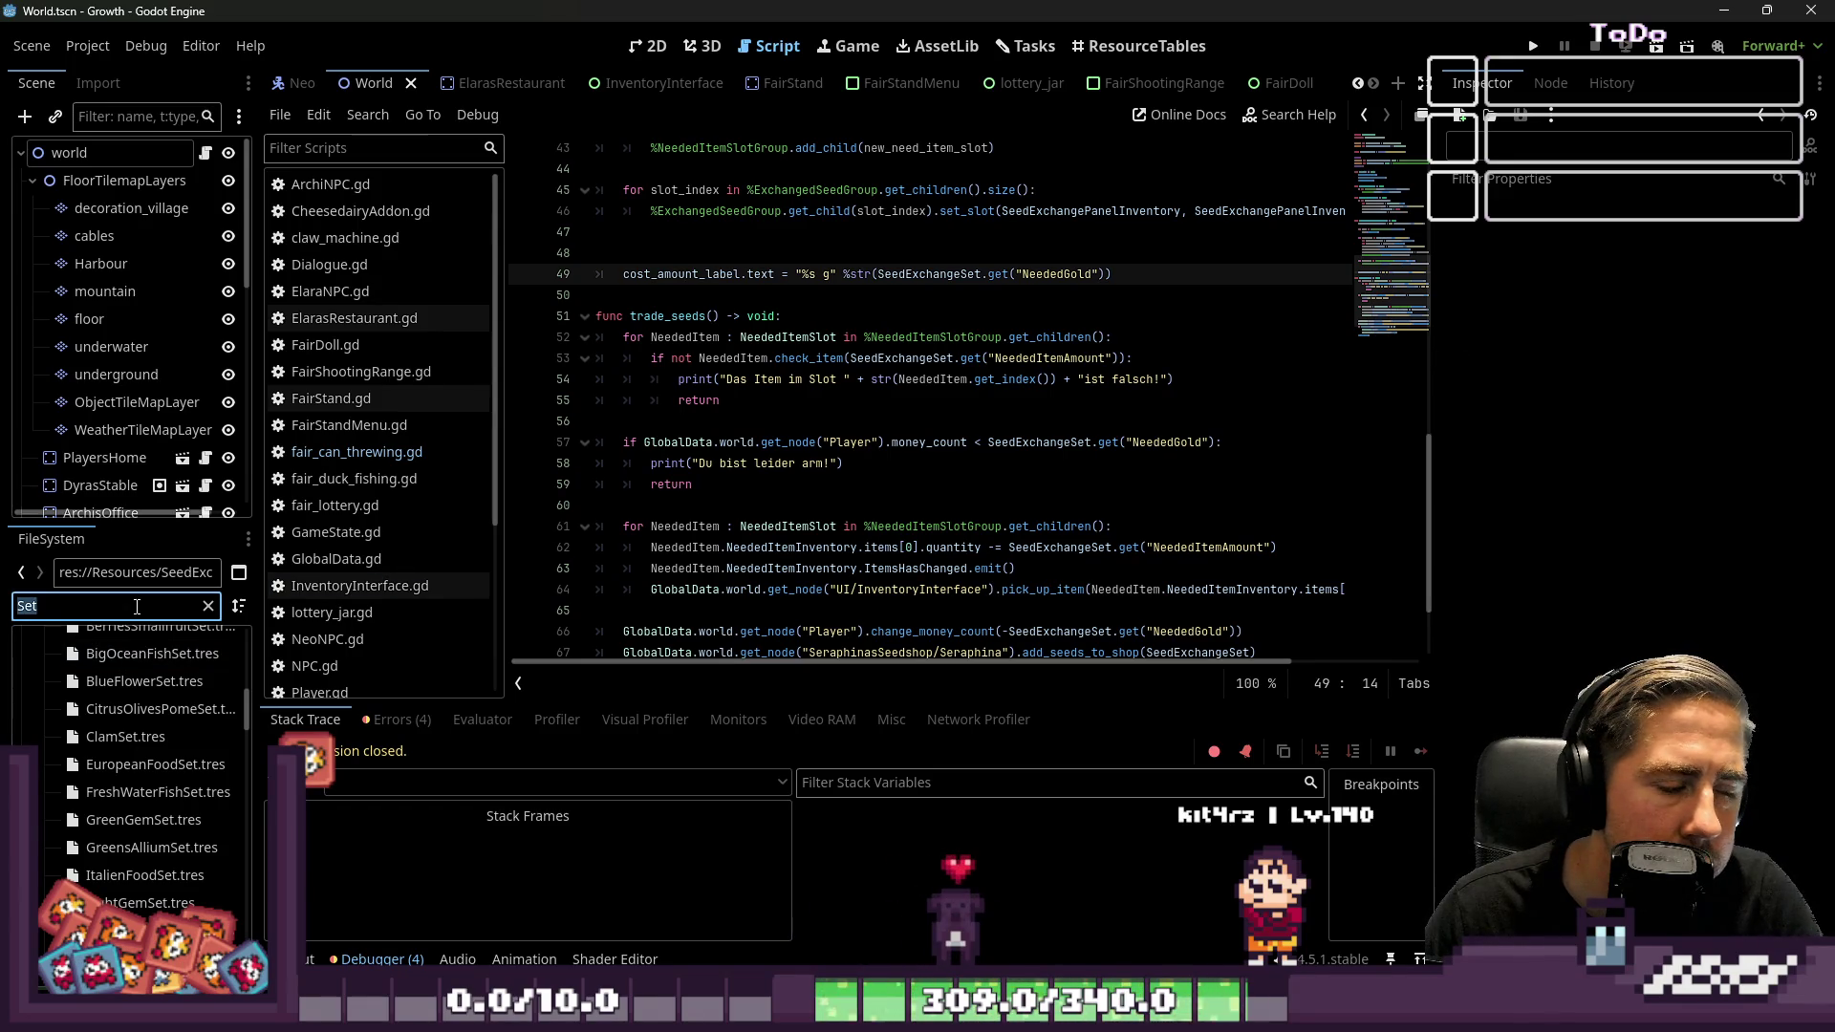
scroll(110, 865, down, 5)
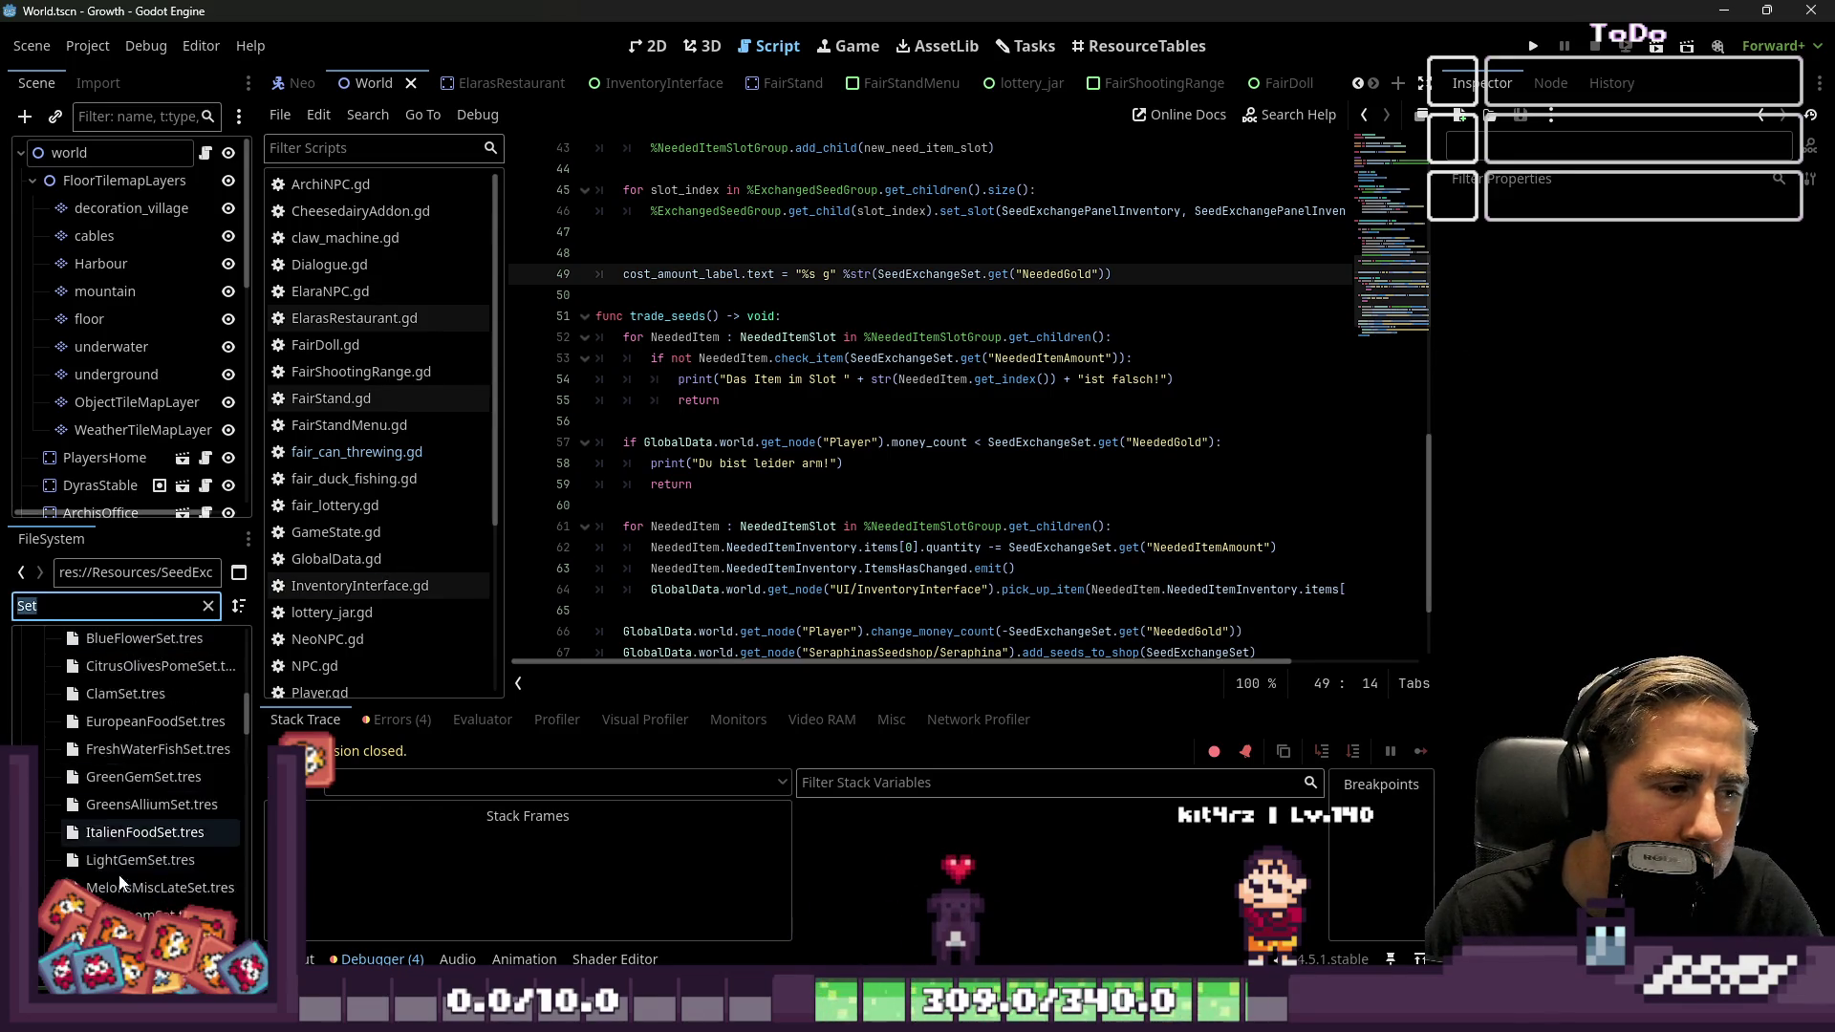
scroll(124, 822, up, 6)
click(127, 838)
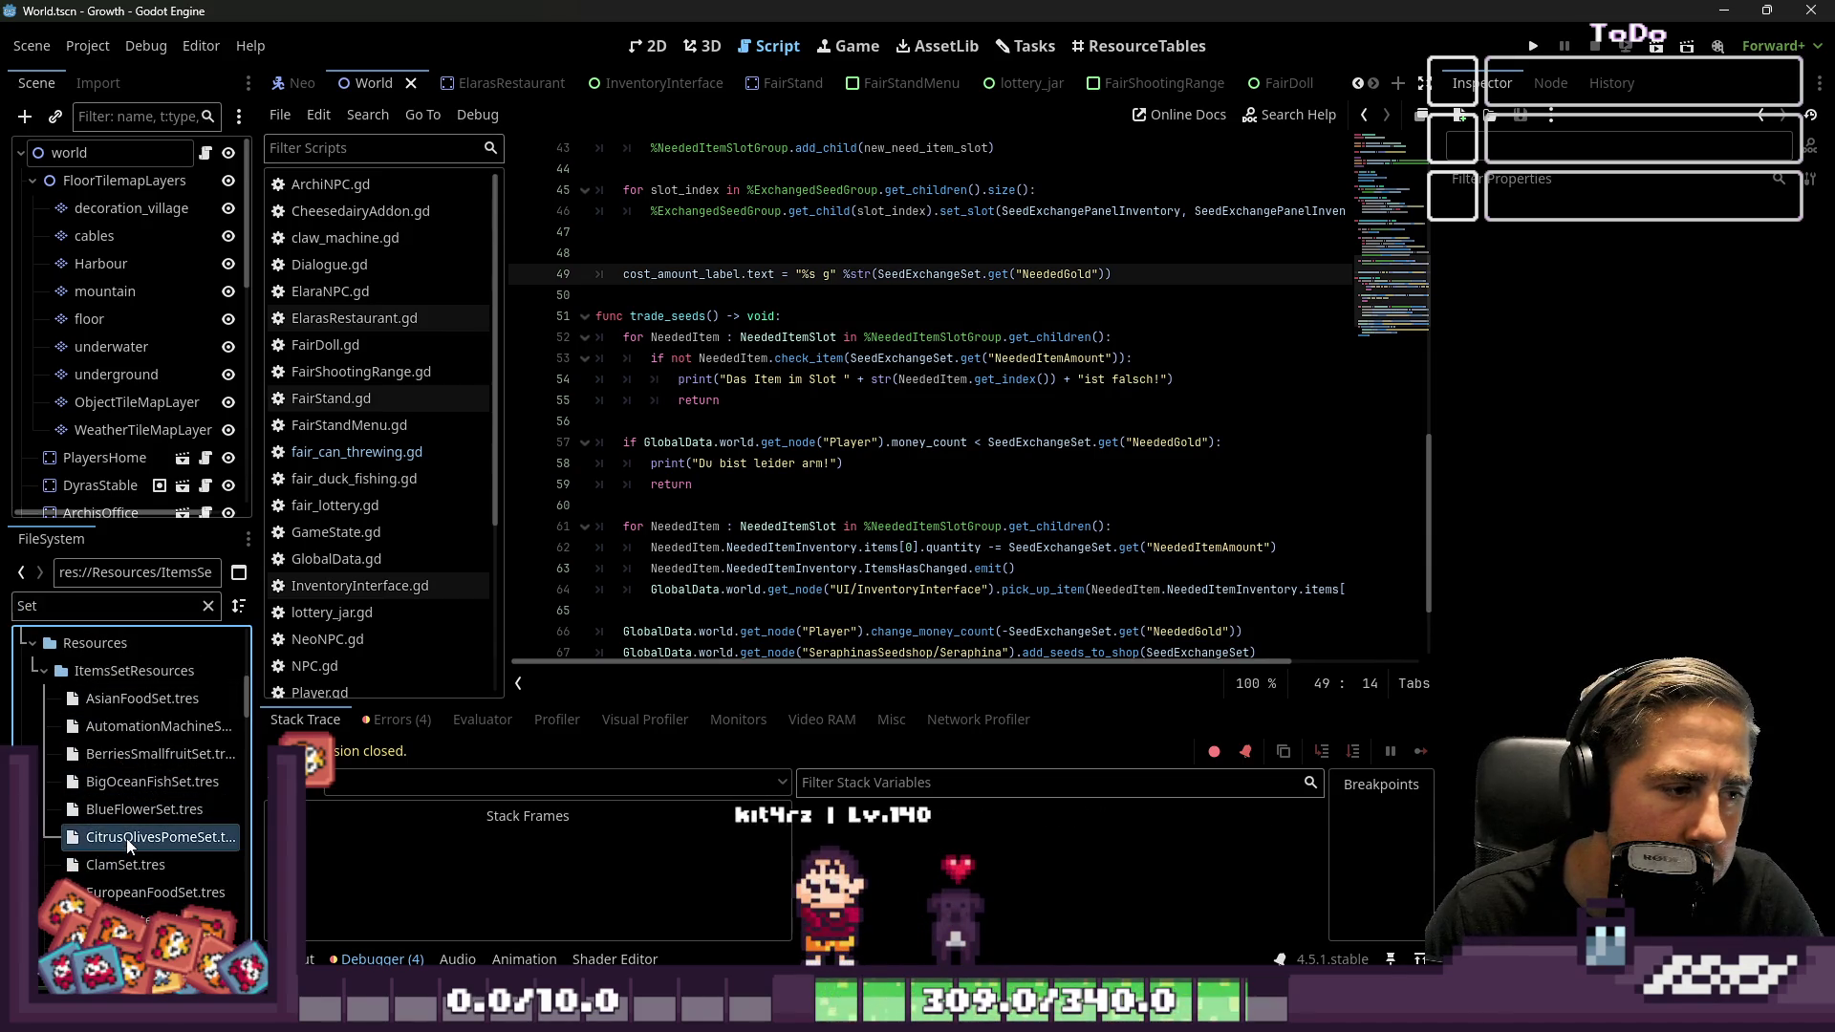
Open CitrusOlivePomeSet.tres for inspection and run the project again
scroll(105, 774, down, 6)
scroll(96, 760, down, 3)
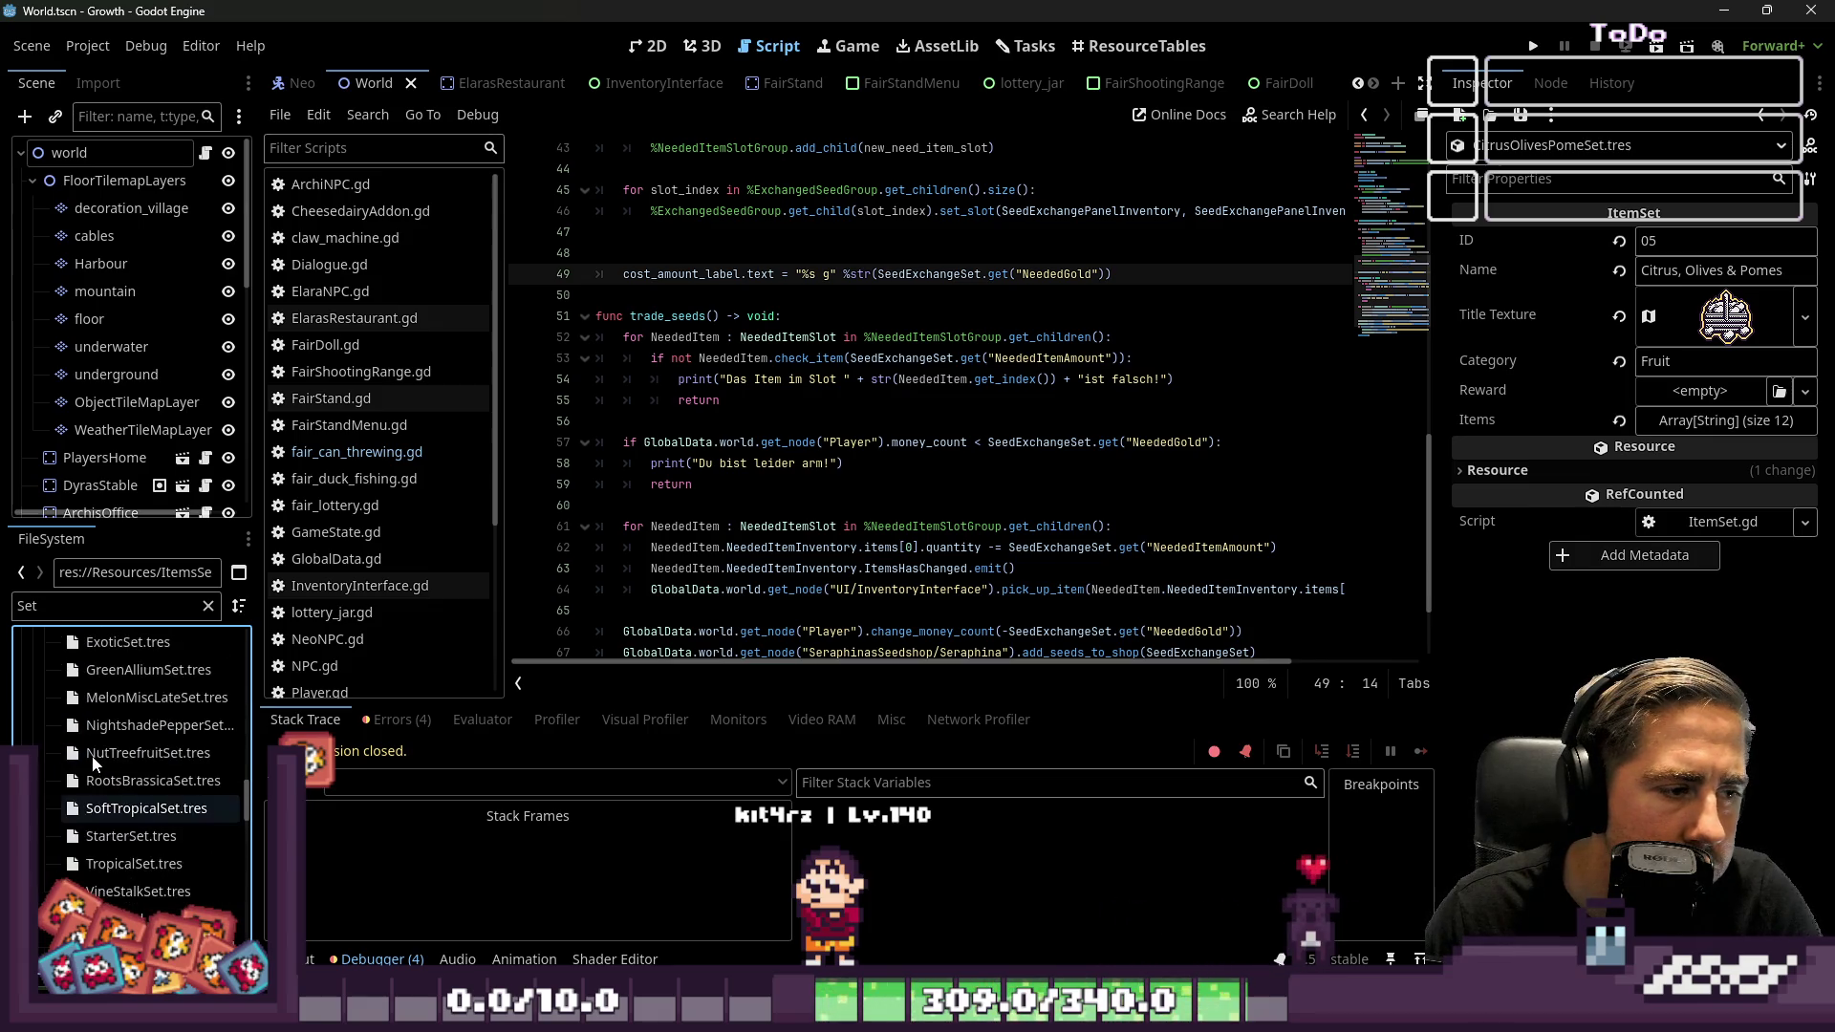
click(144, 700)
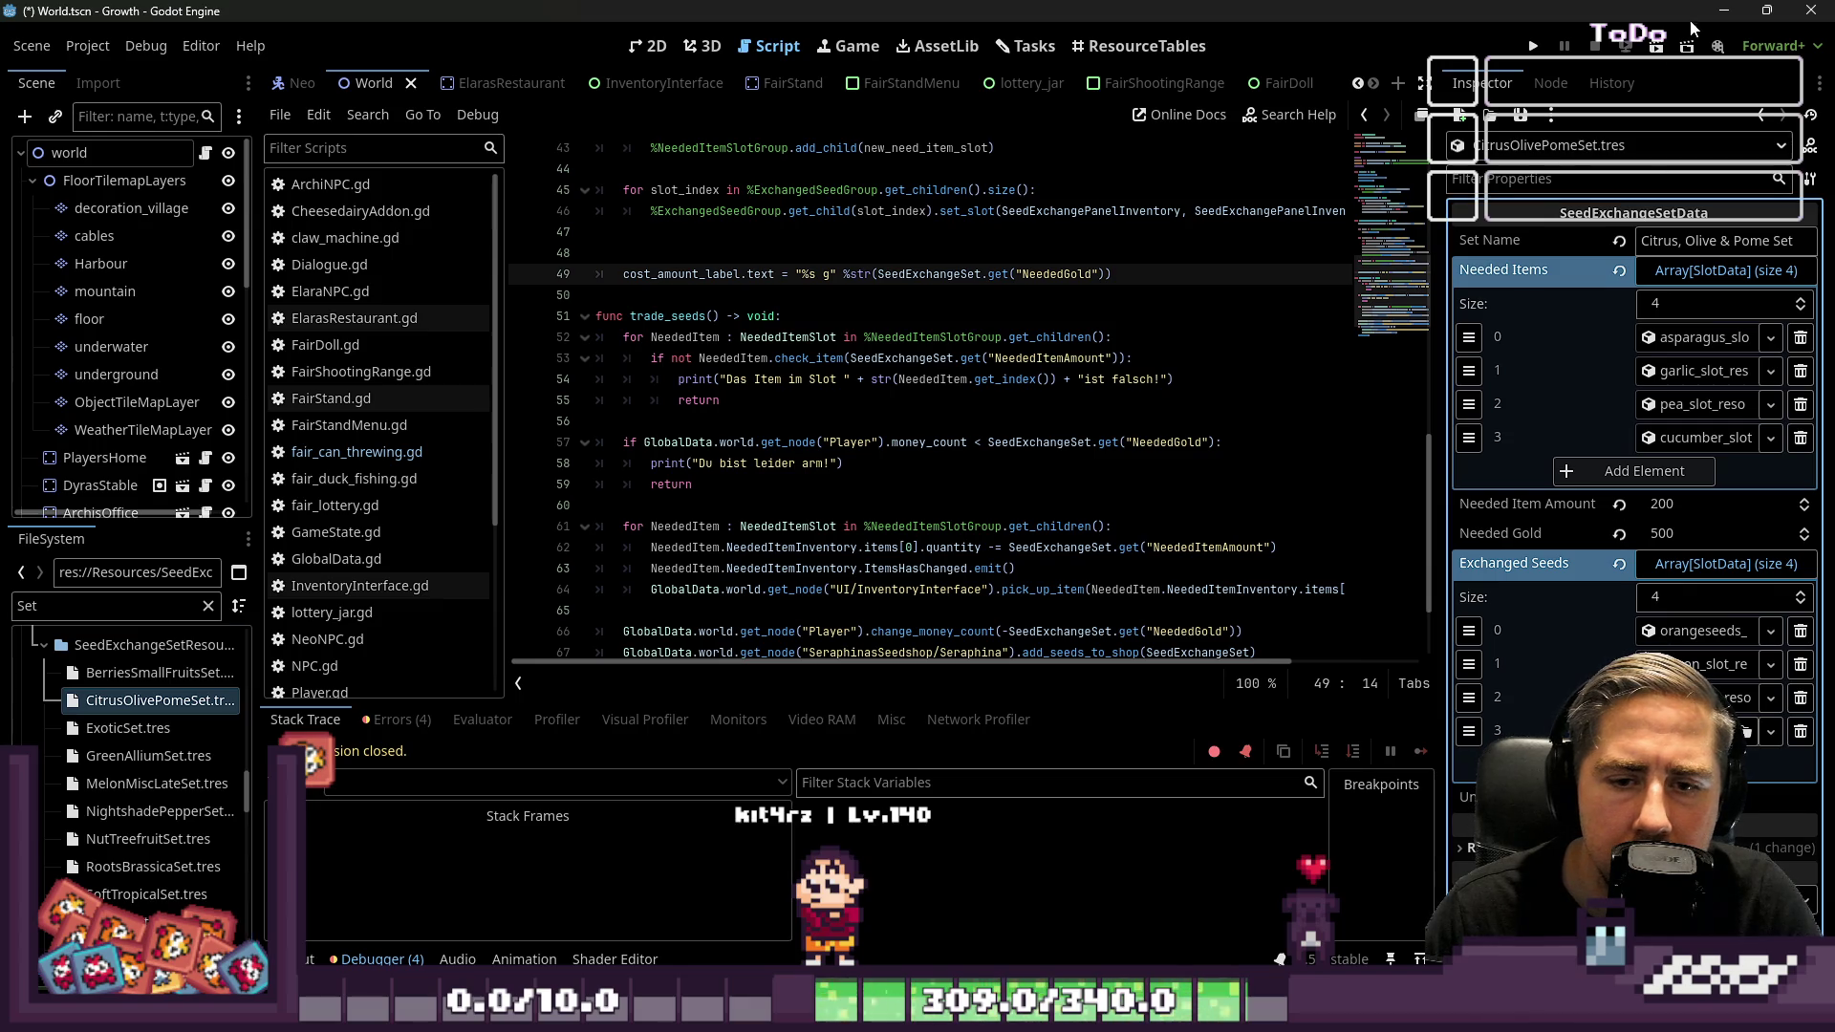
click(1535, 46)
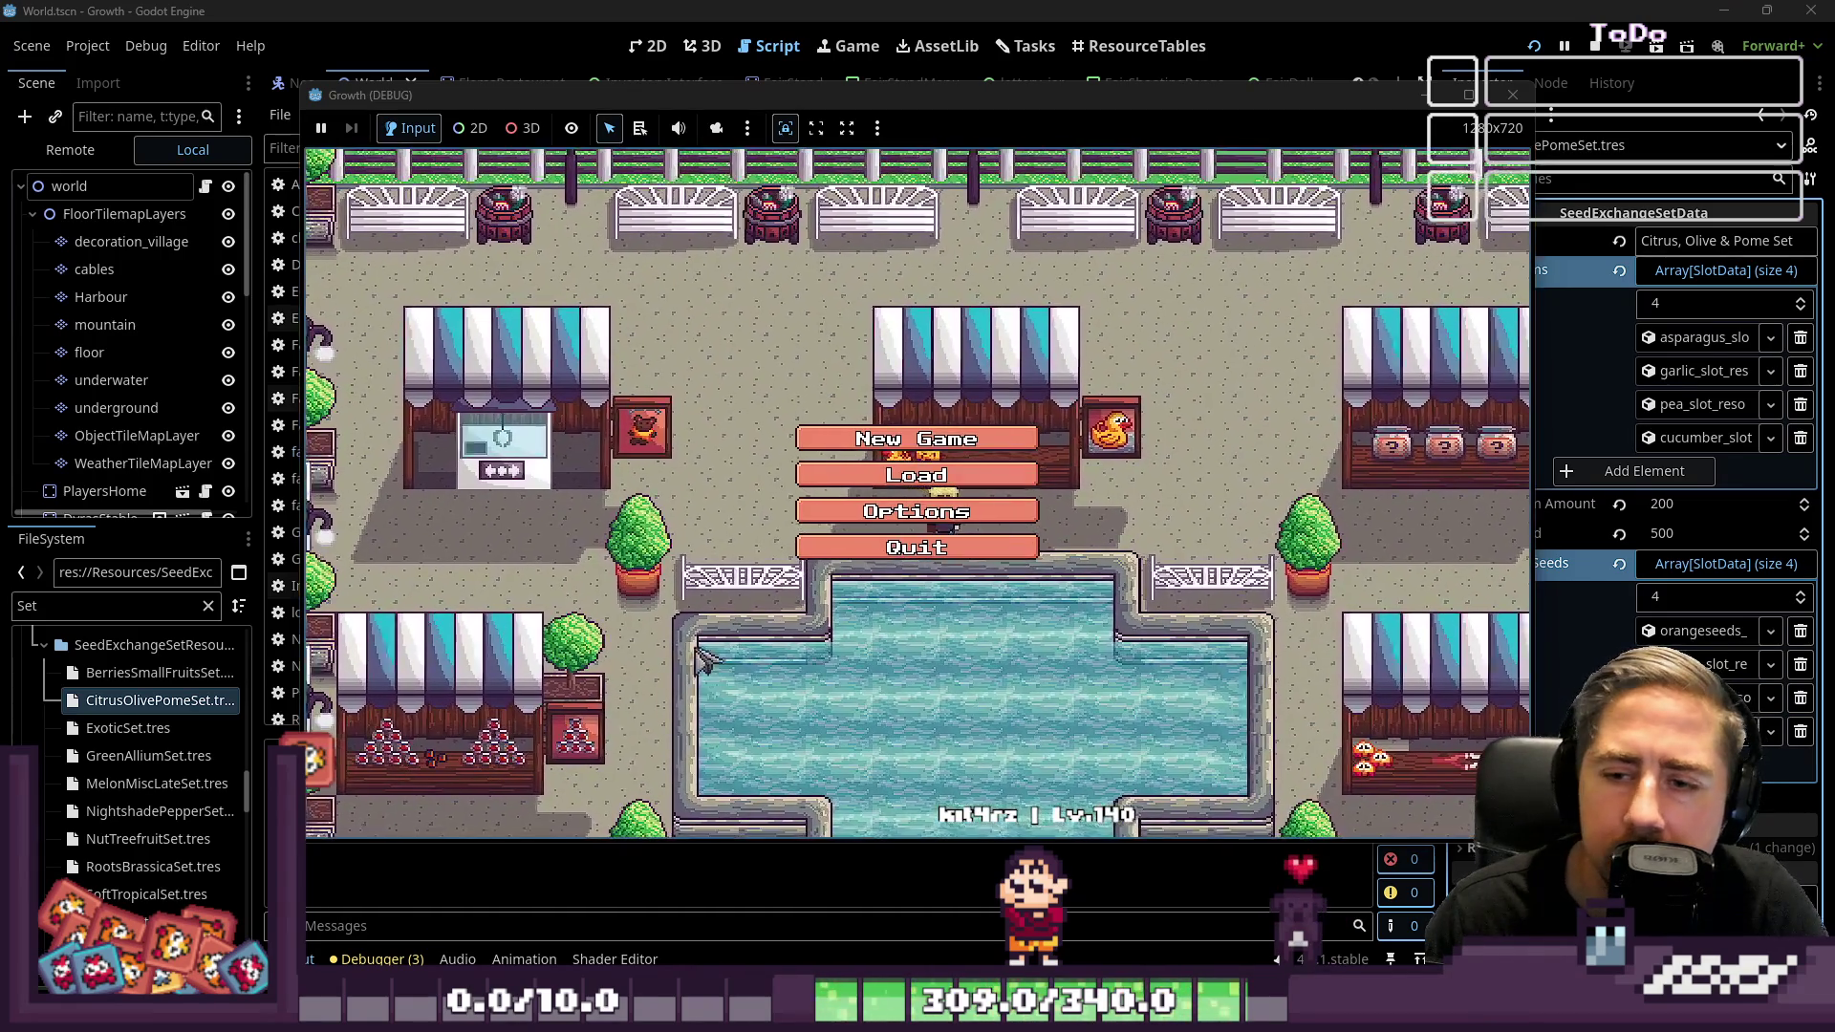
Start a new game with a character named 'sda'
click(946, 438)
text(sda)
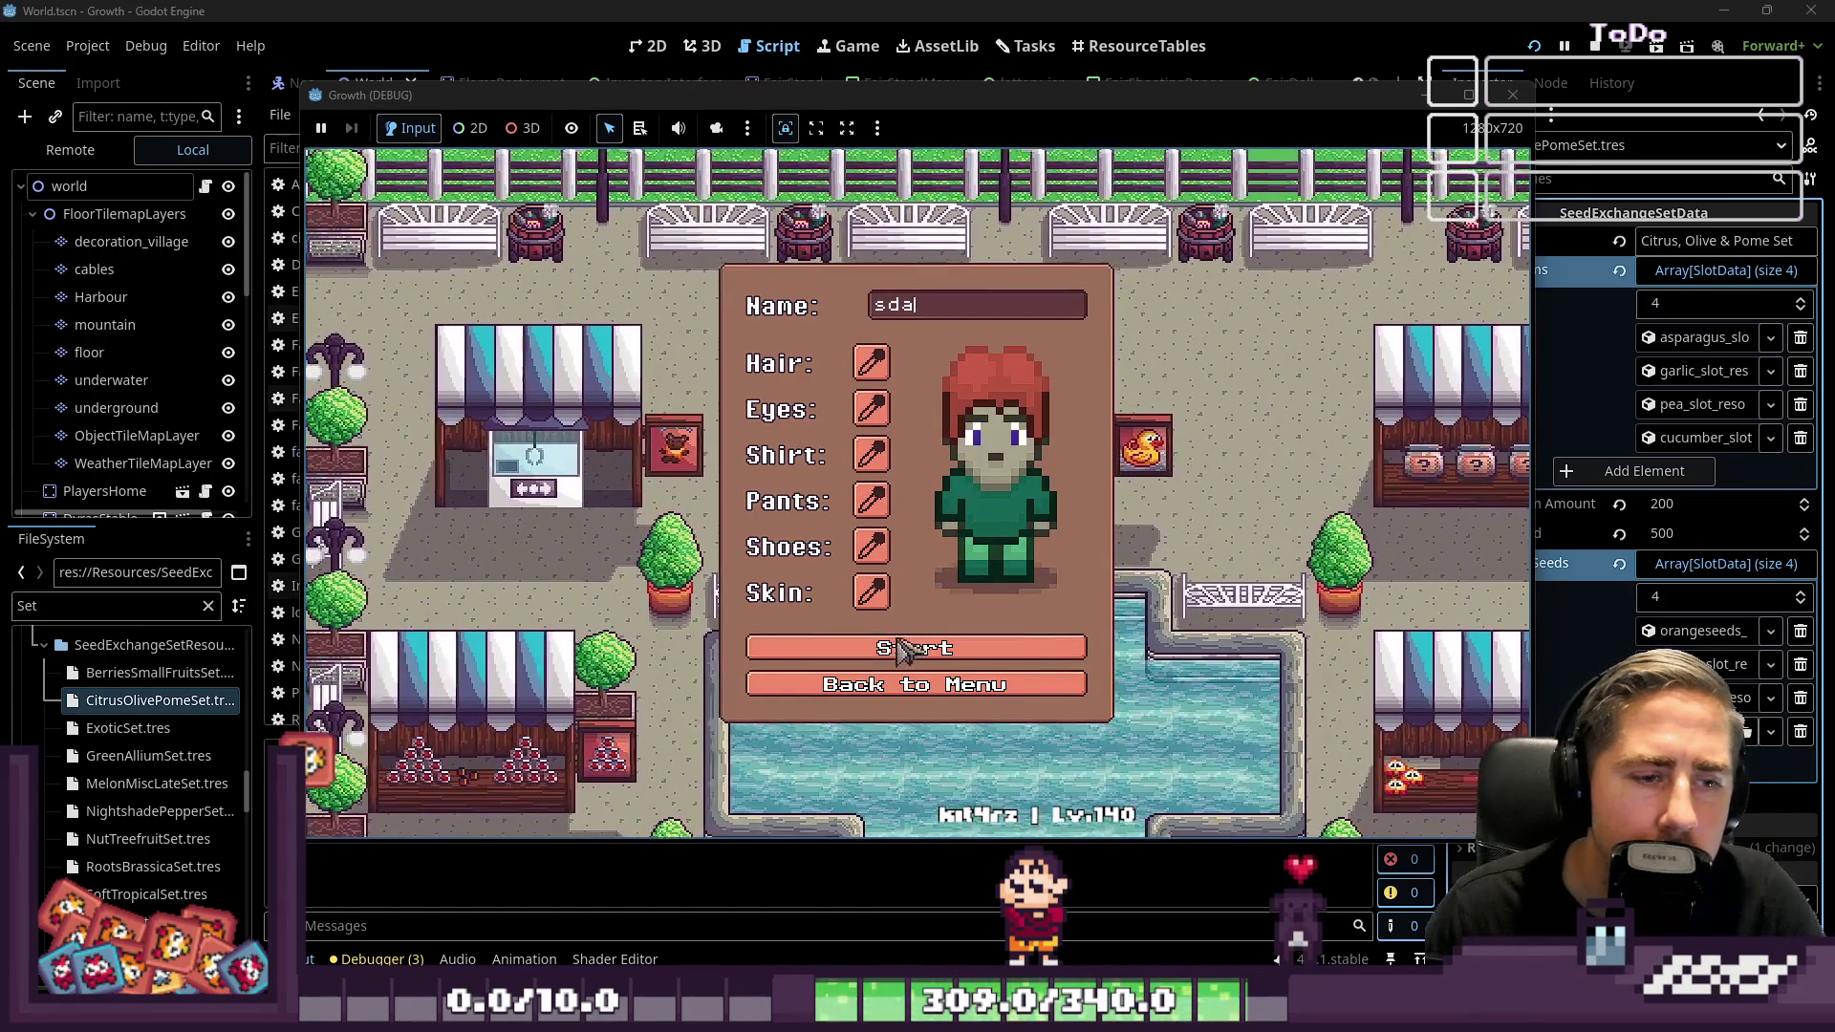
click(932, 650)
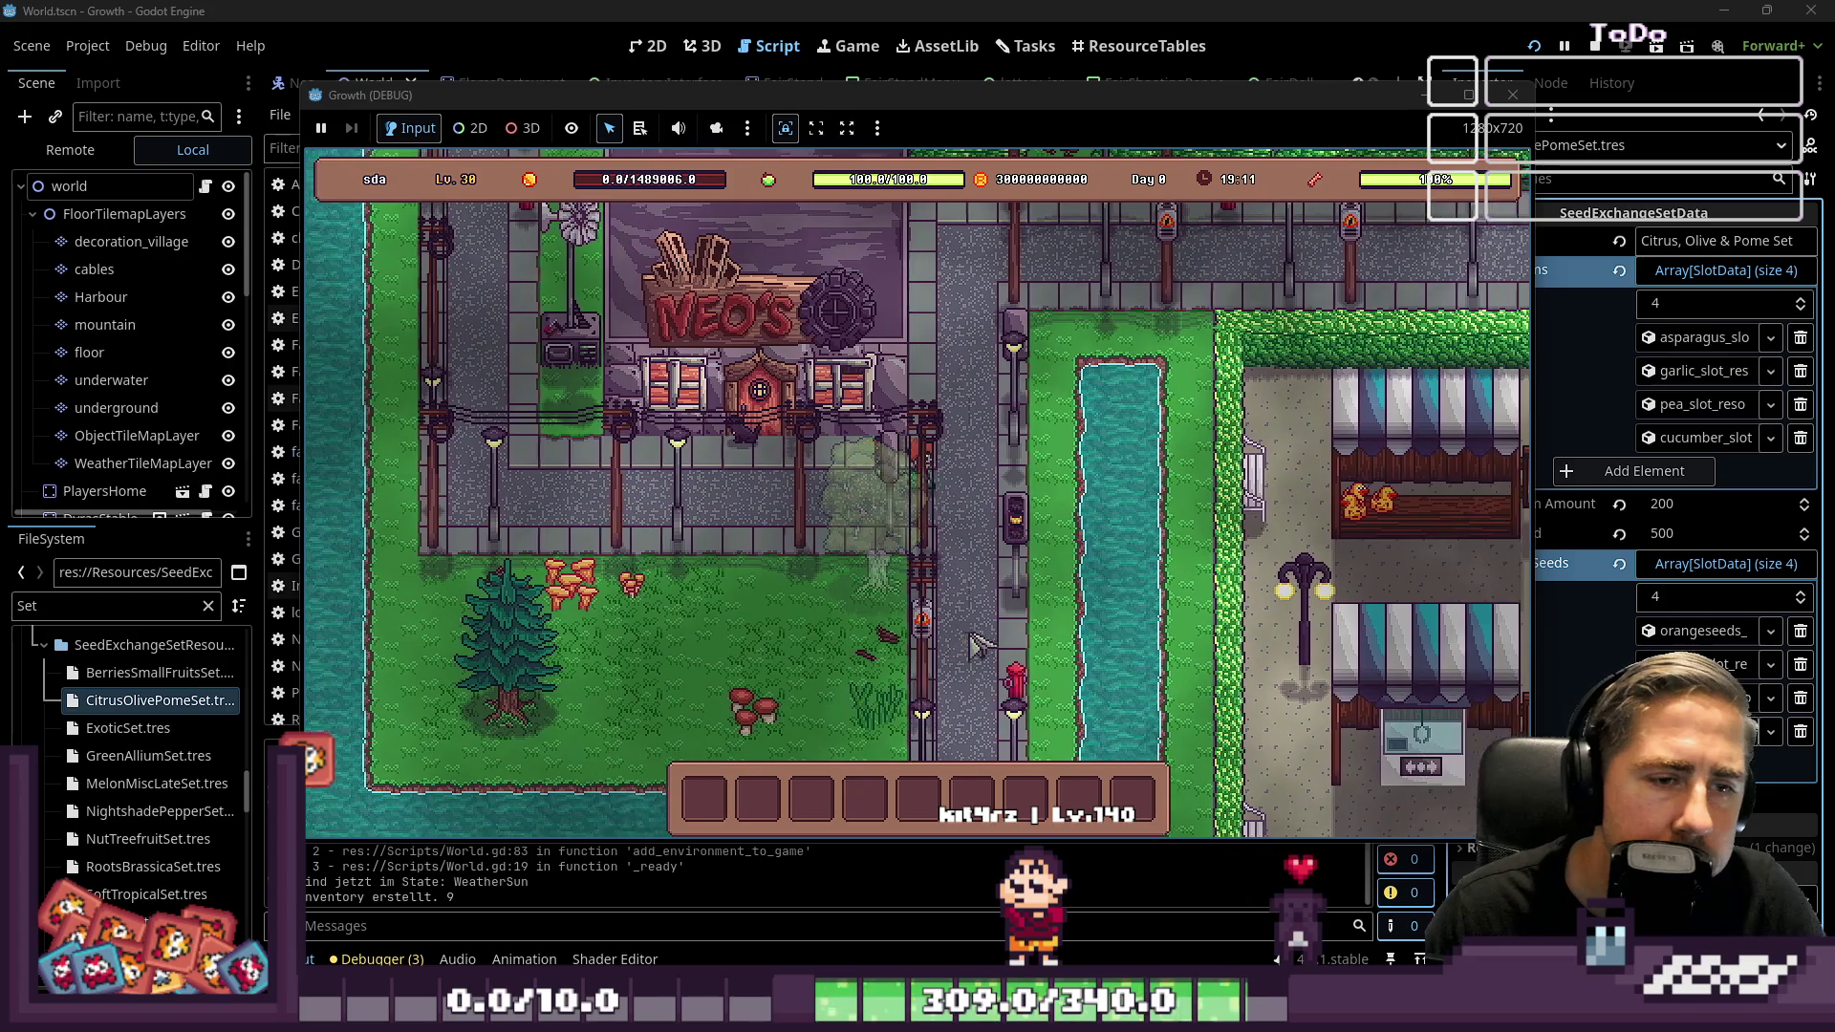
Walk the player to Seraphina and open her Exchange Seeds trade panel
key(w)
key(d)
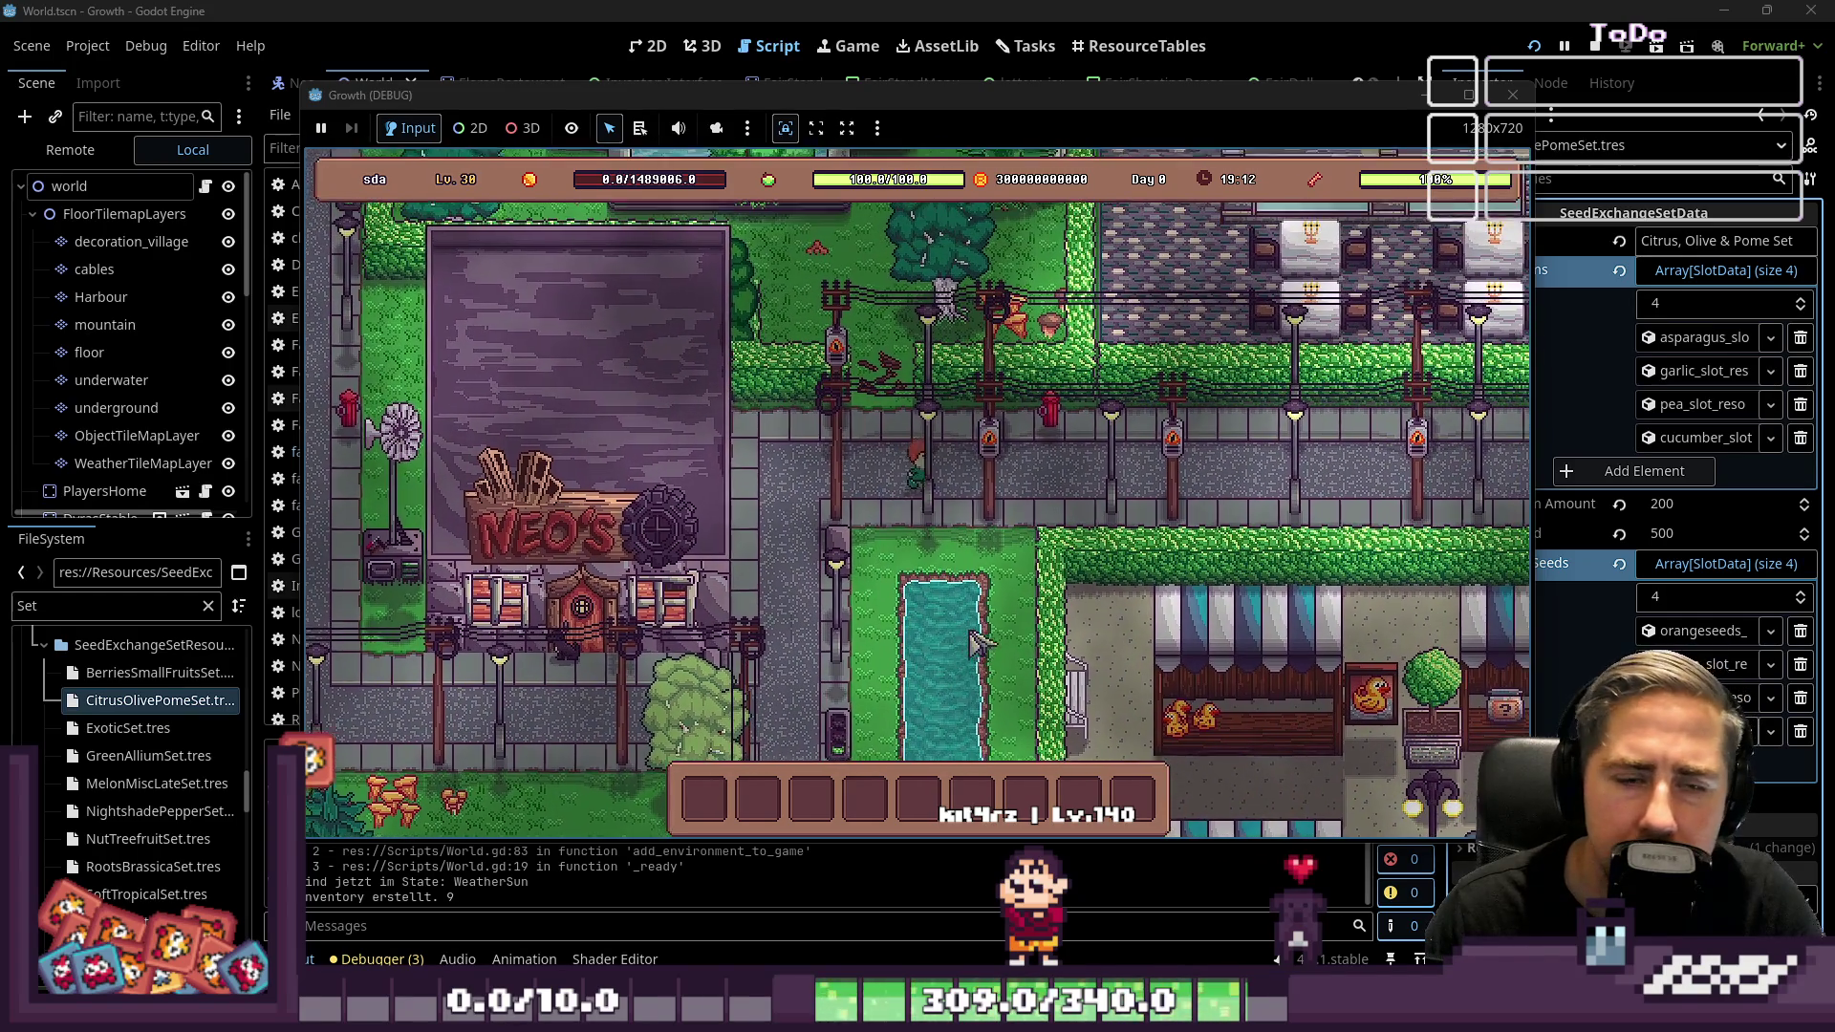
key(d)
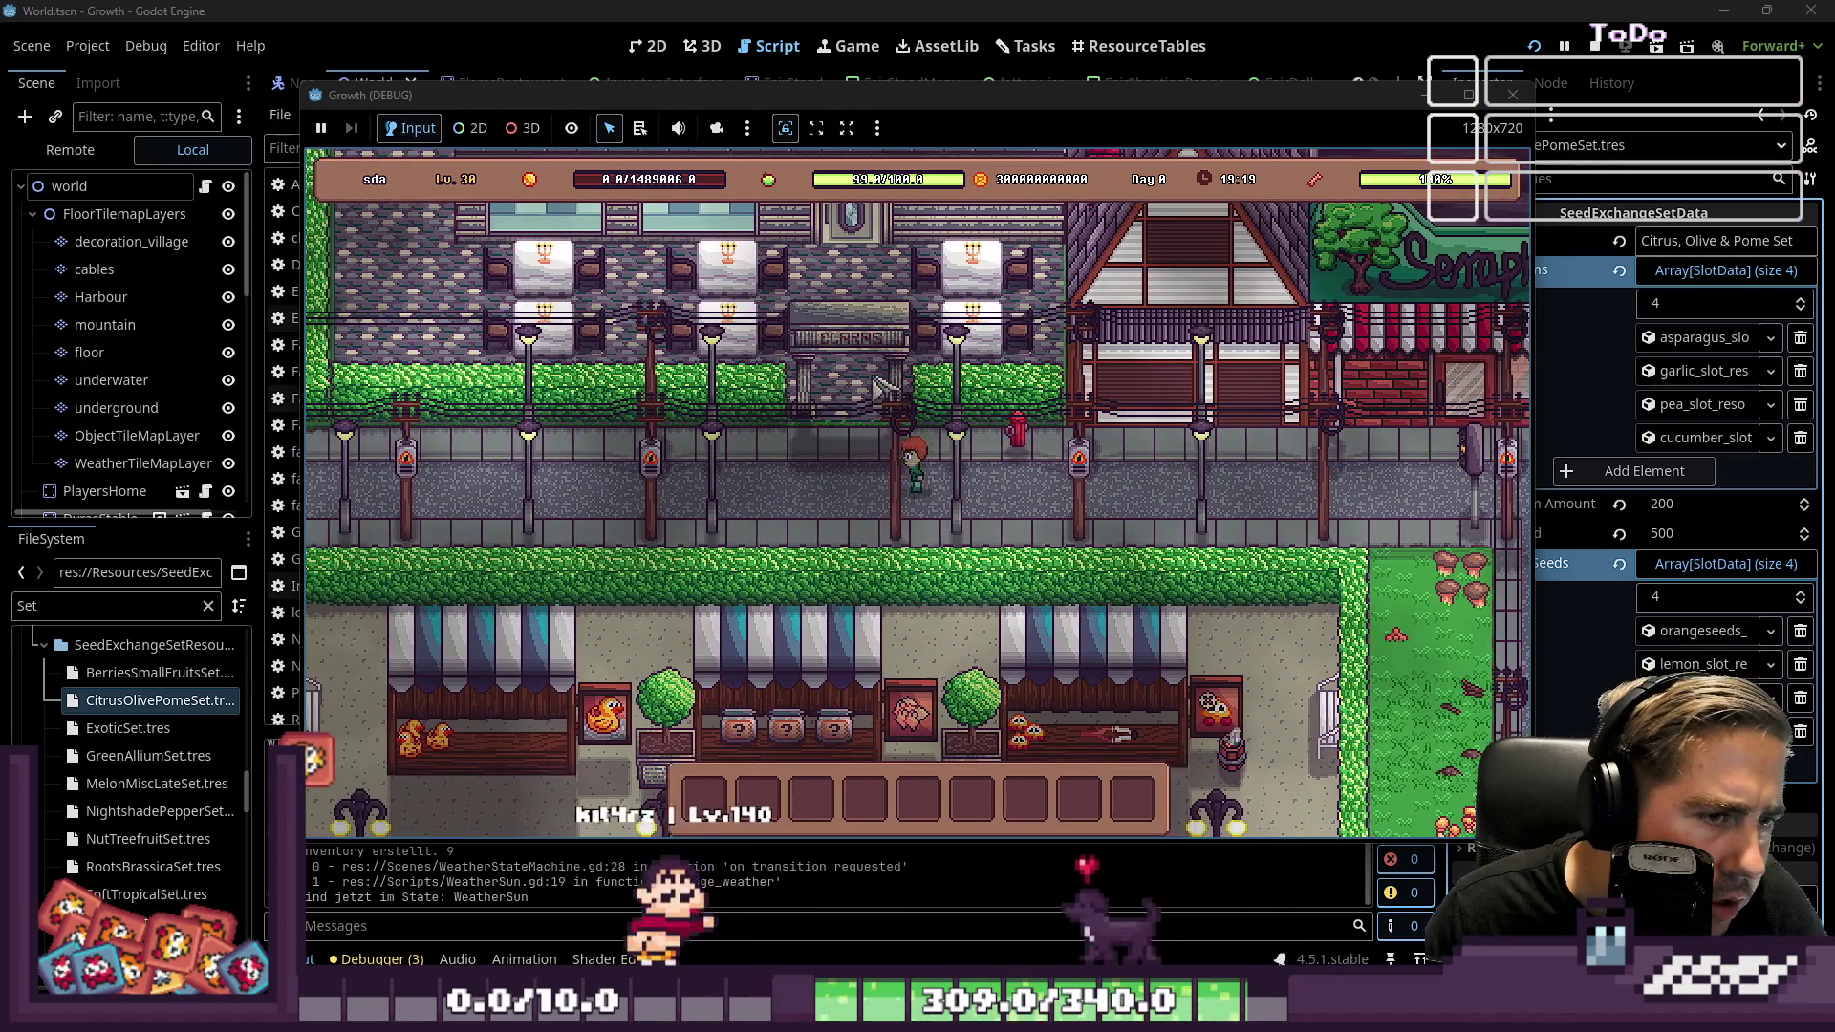
key(w)
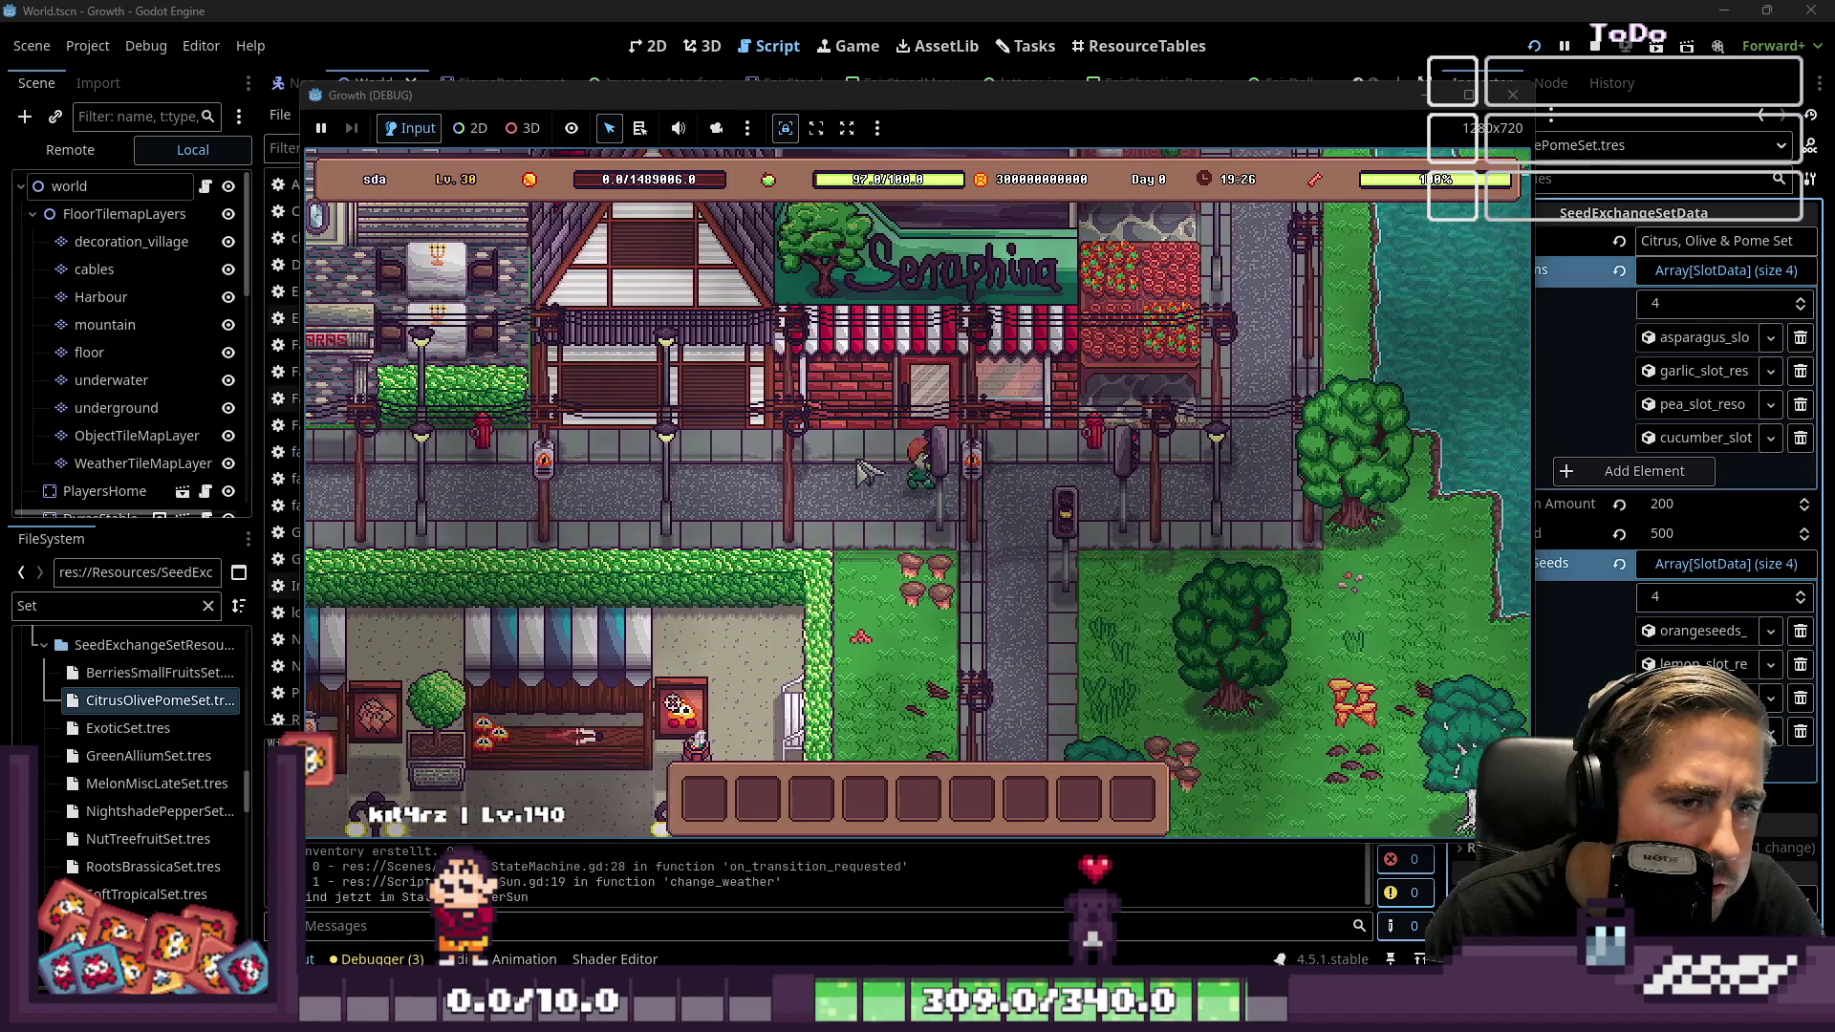
key(d)
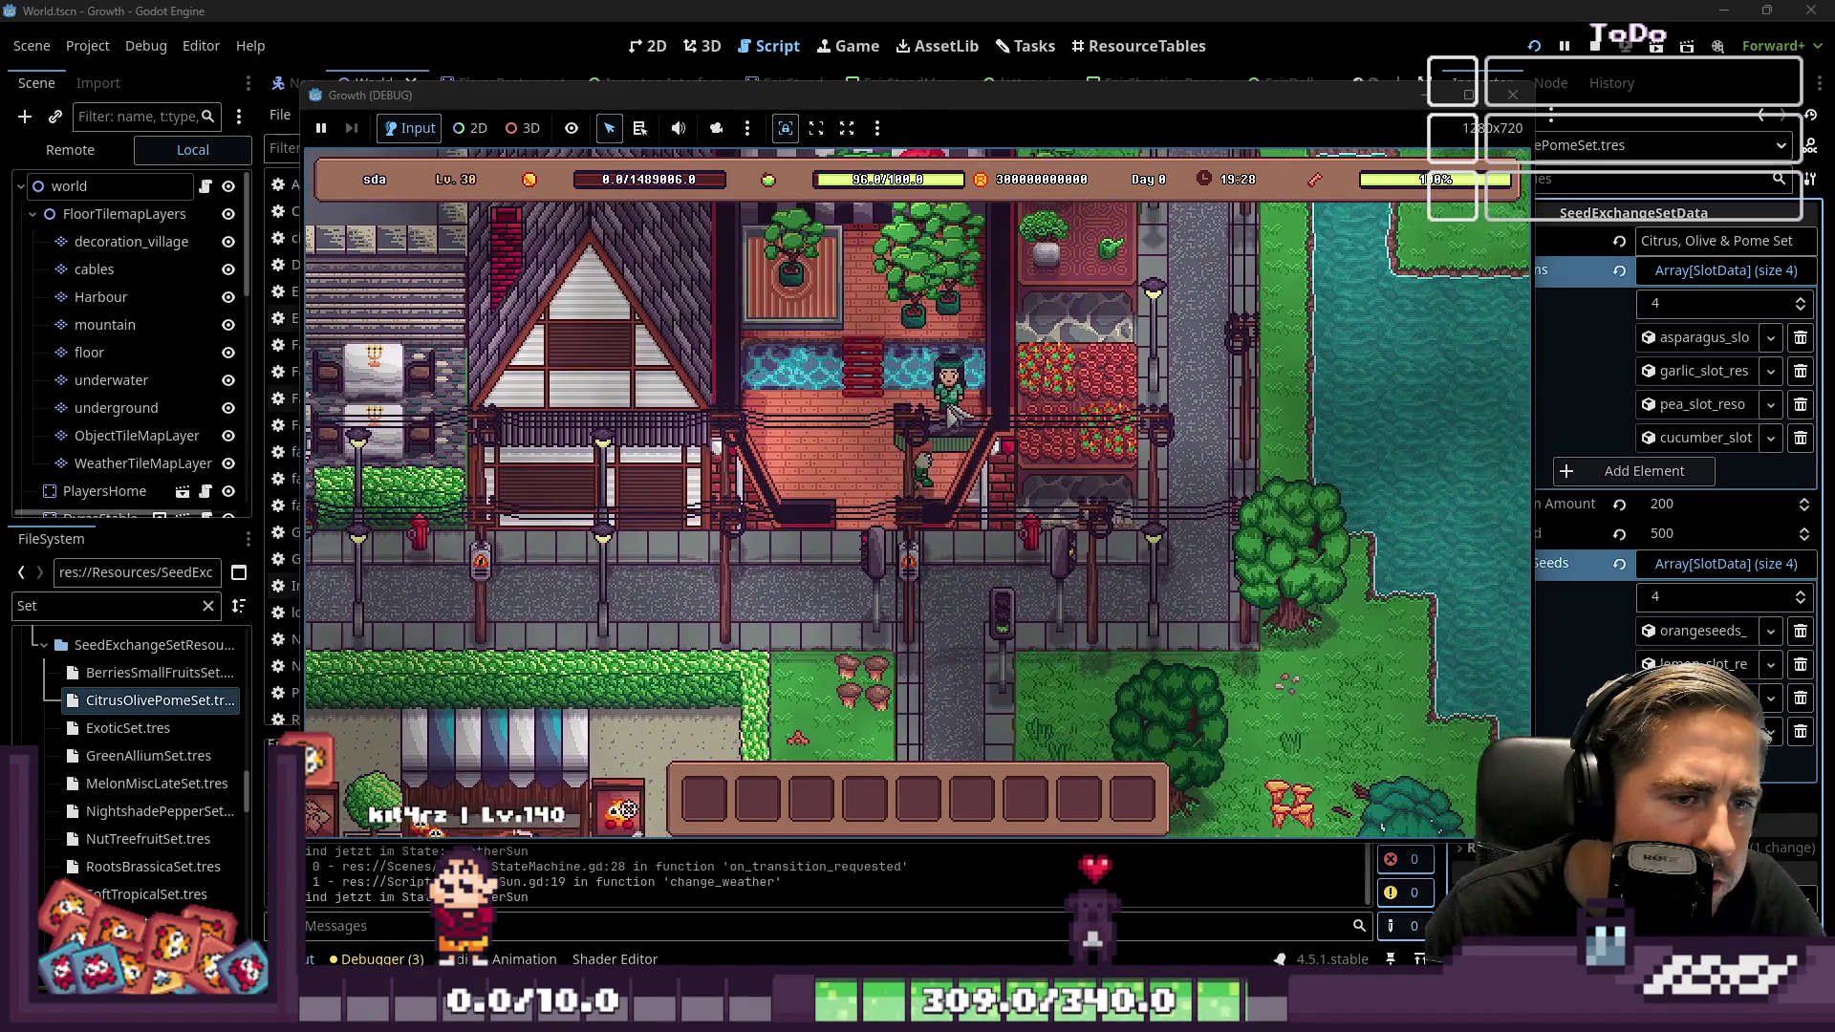
key(e)
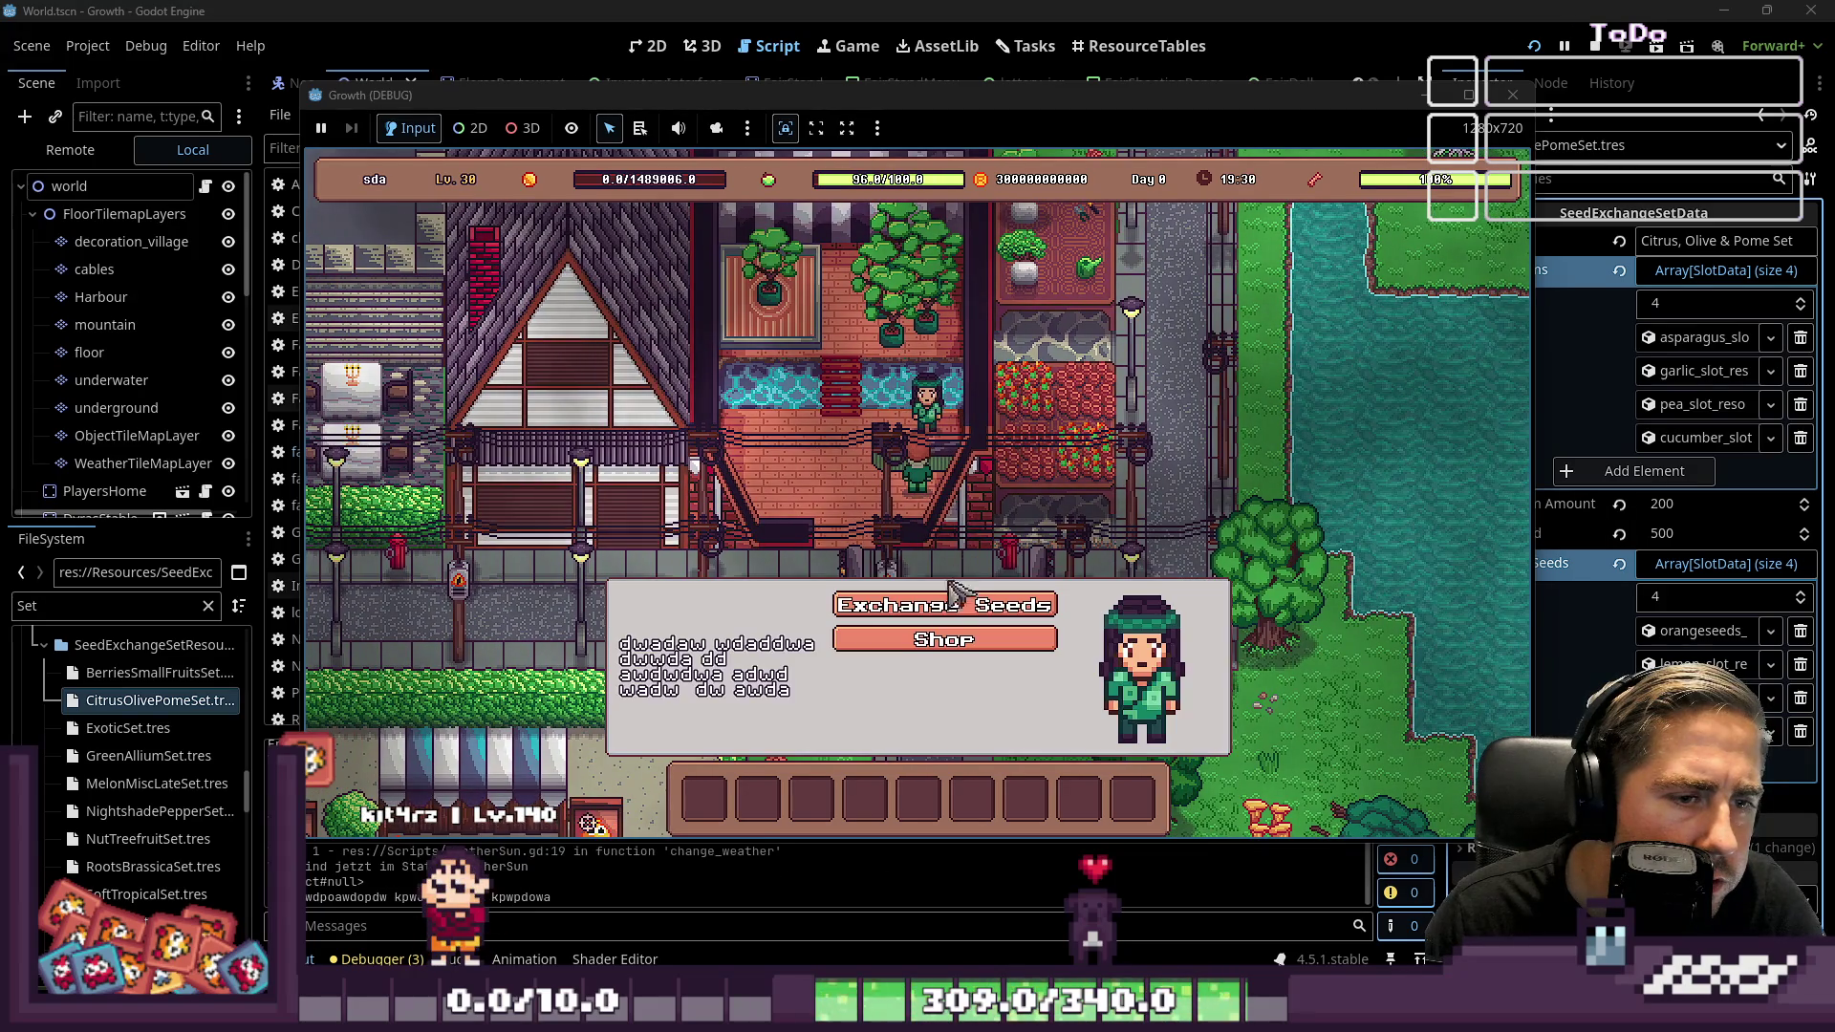
click(942, 612)
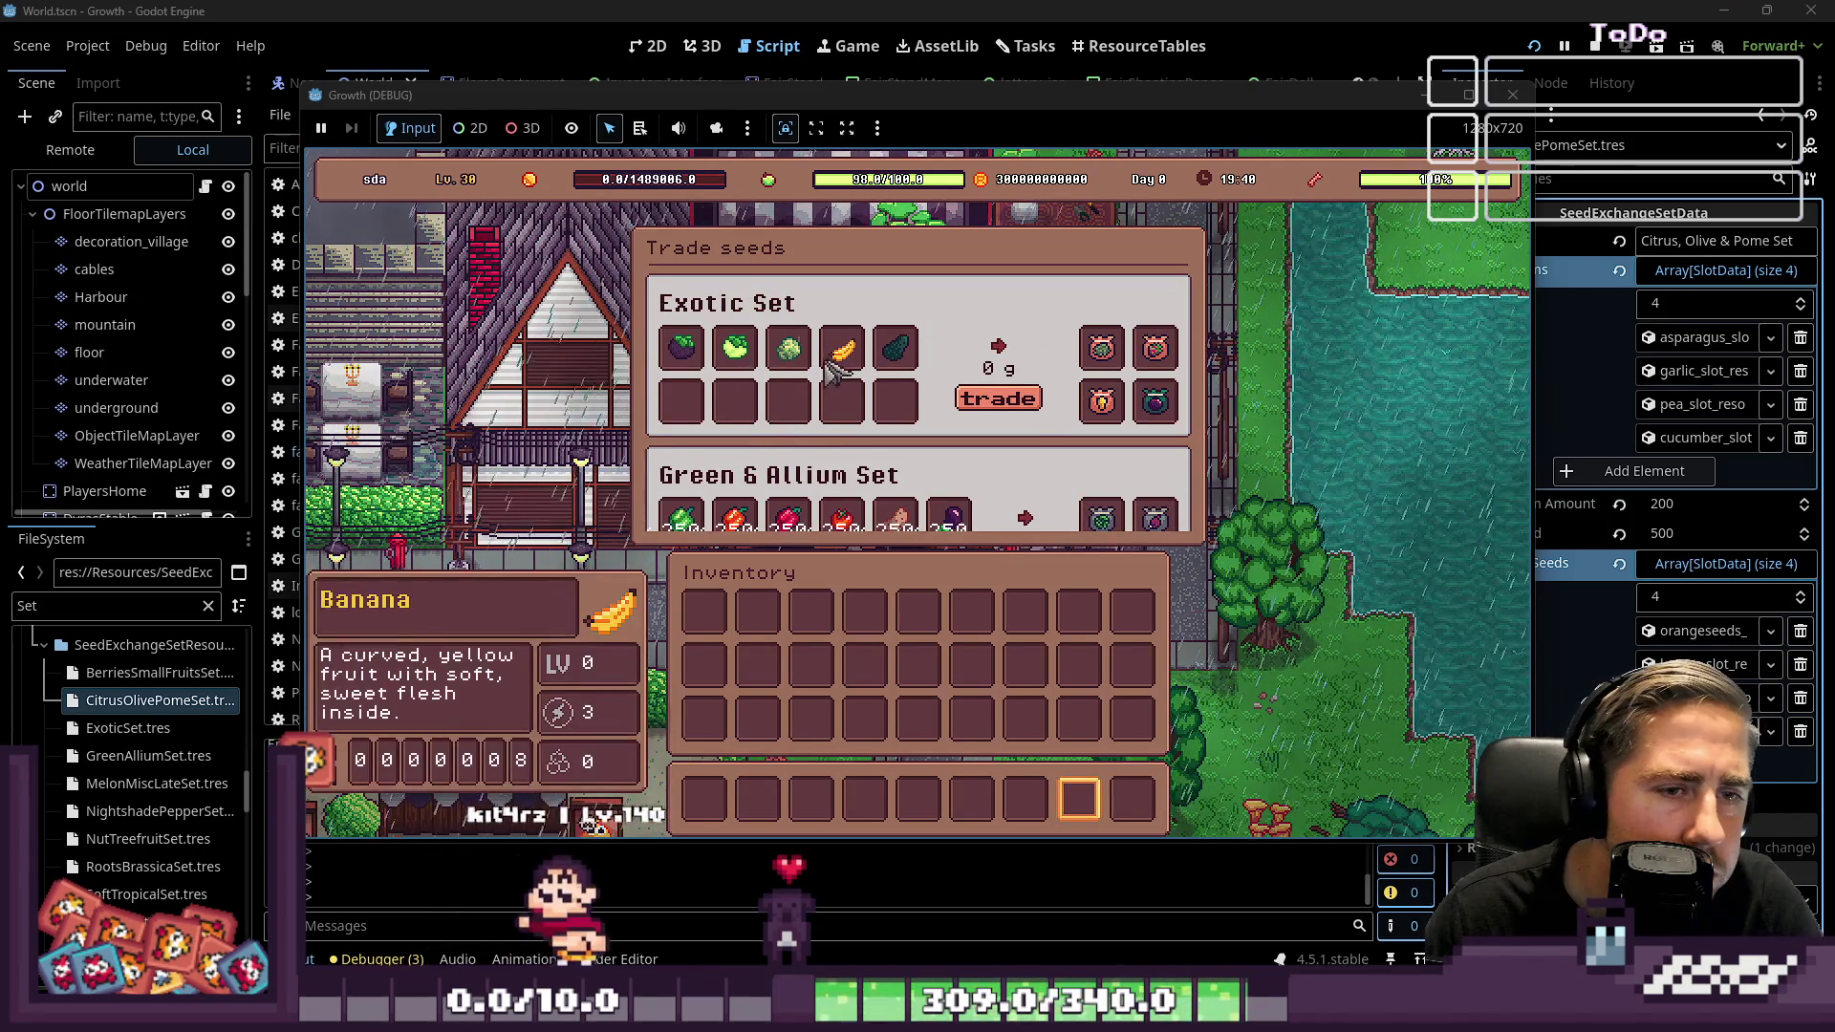
Close the Trade seeds panel, check Seraphina's Shop, then reopen Exchange Seeds
scroll(1057, 422, down, 2)
scroll(1052, 426, up, 2)
key(Escape)
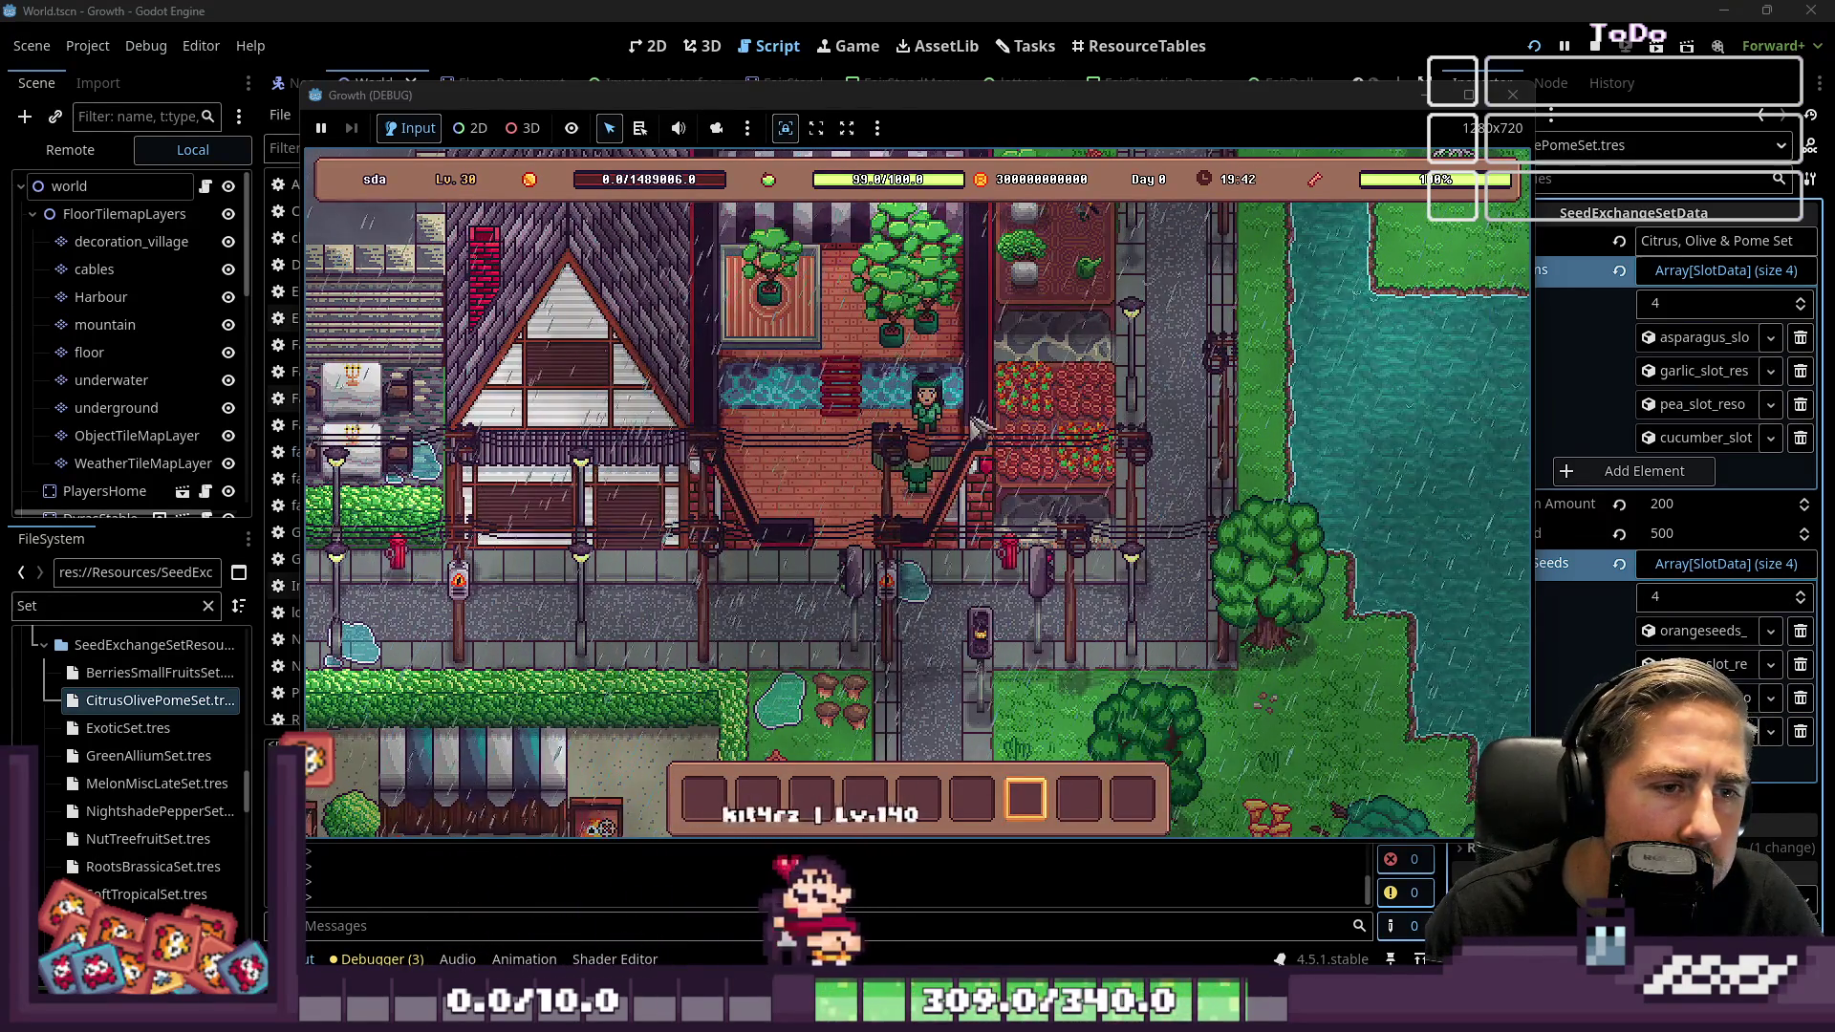
key(e)
click(936, 640)
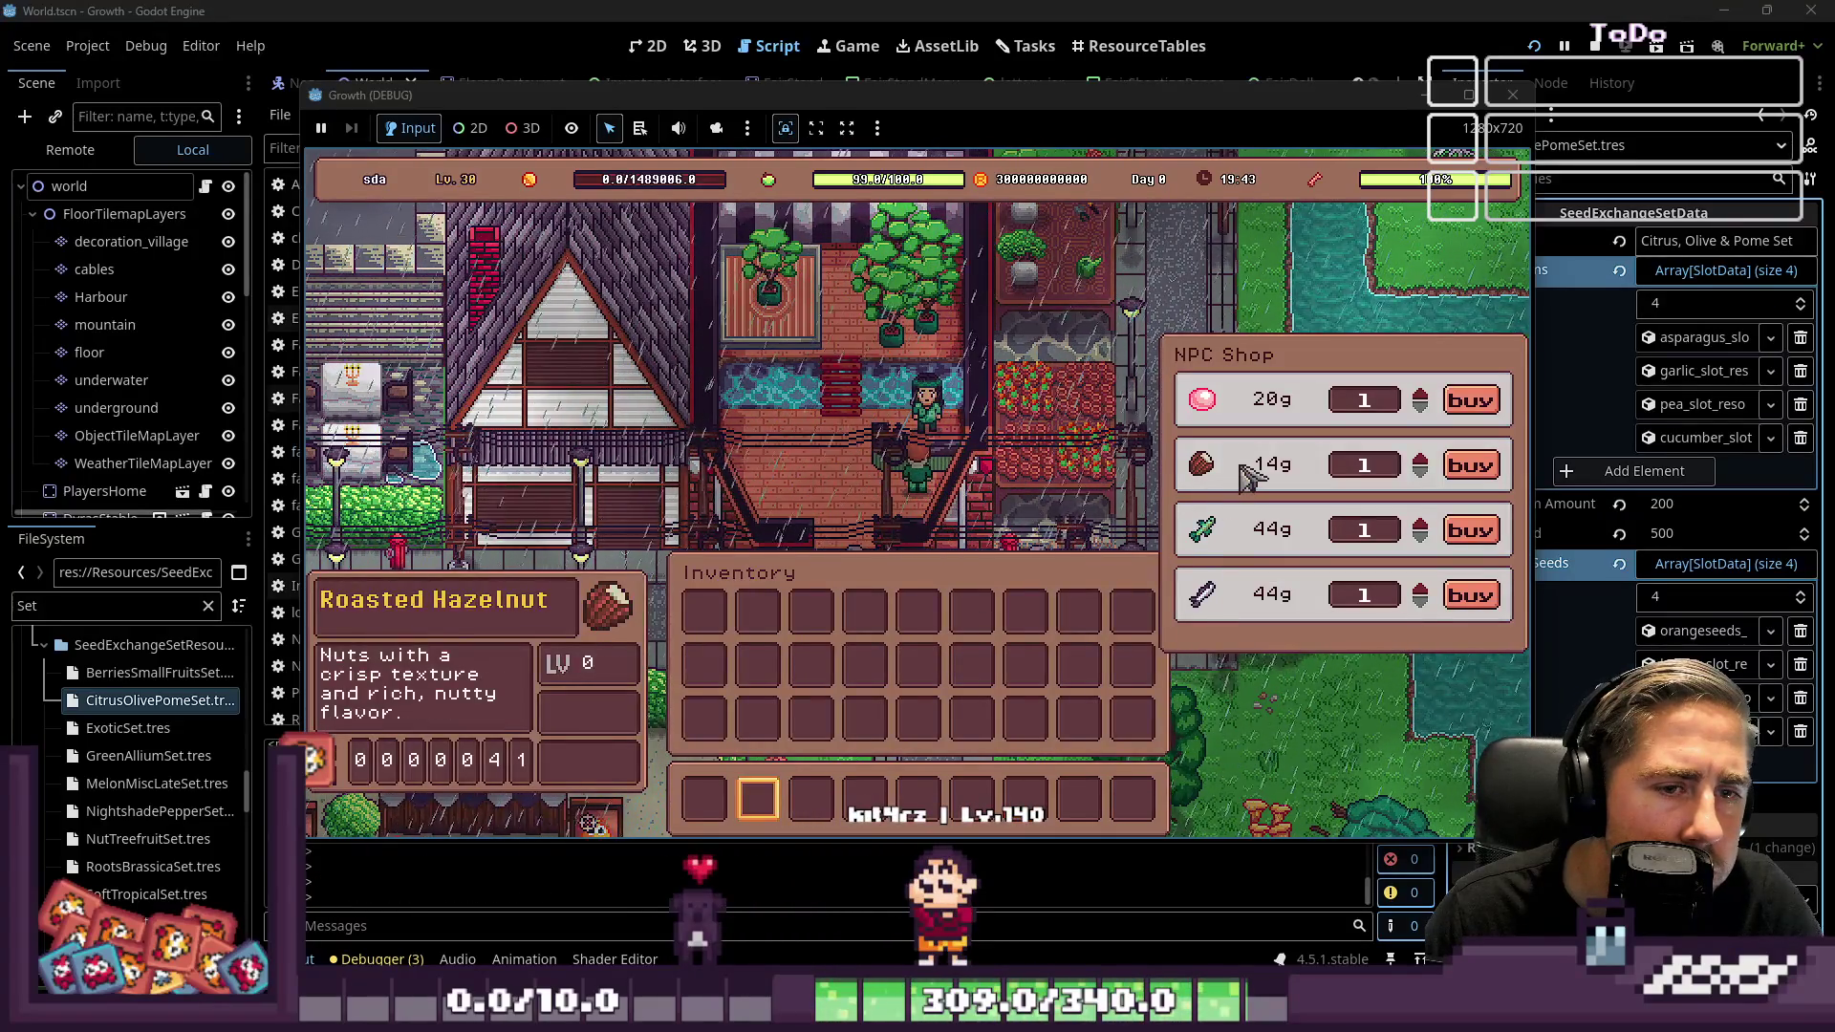
key(Escape)
key(e)
click(916, 617)
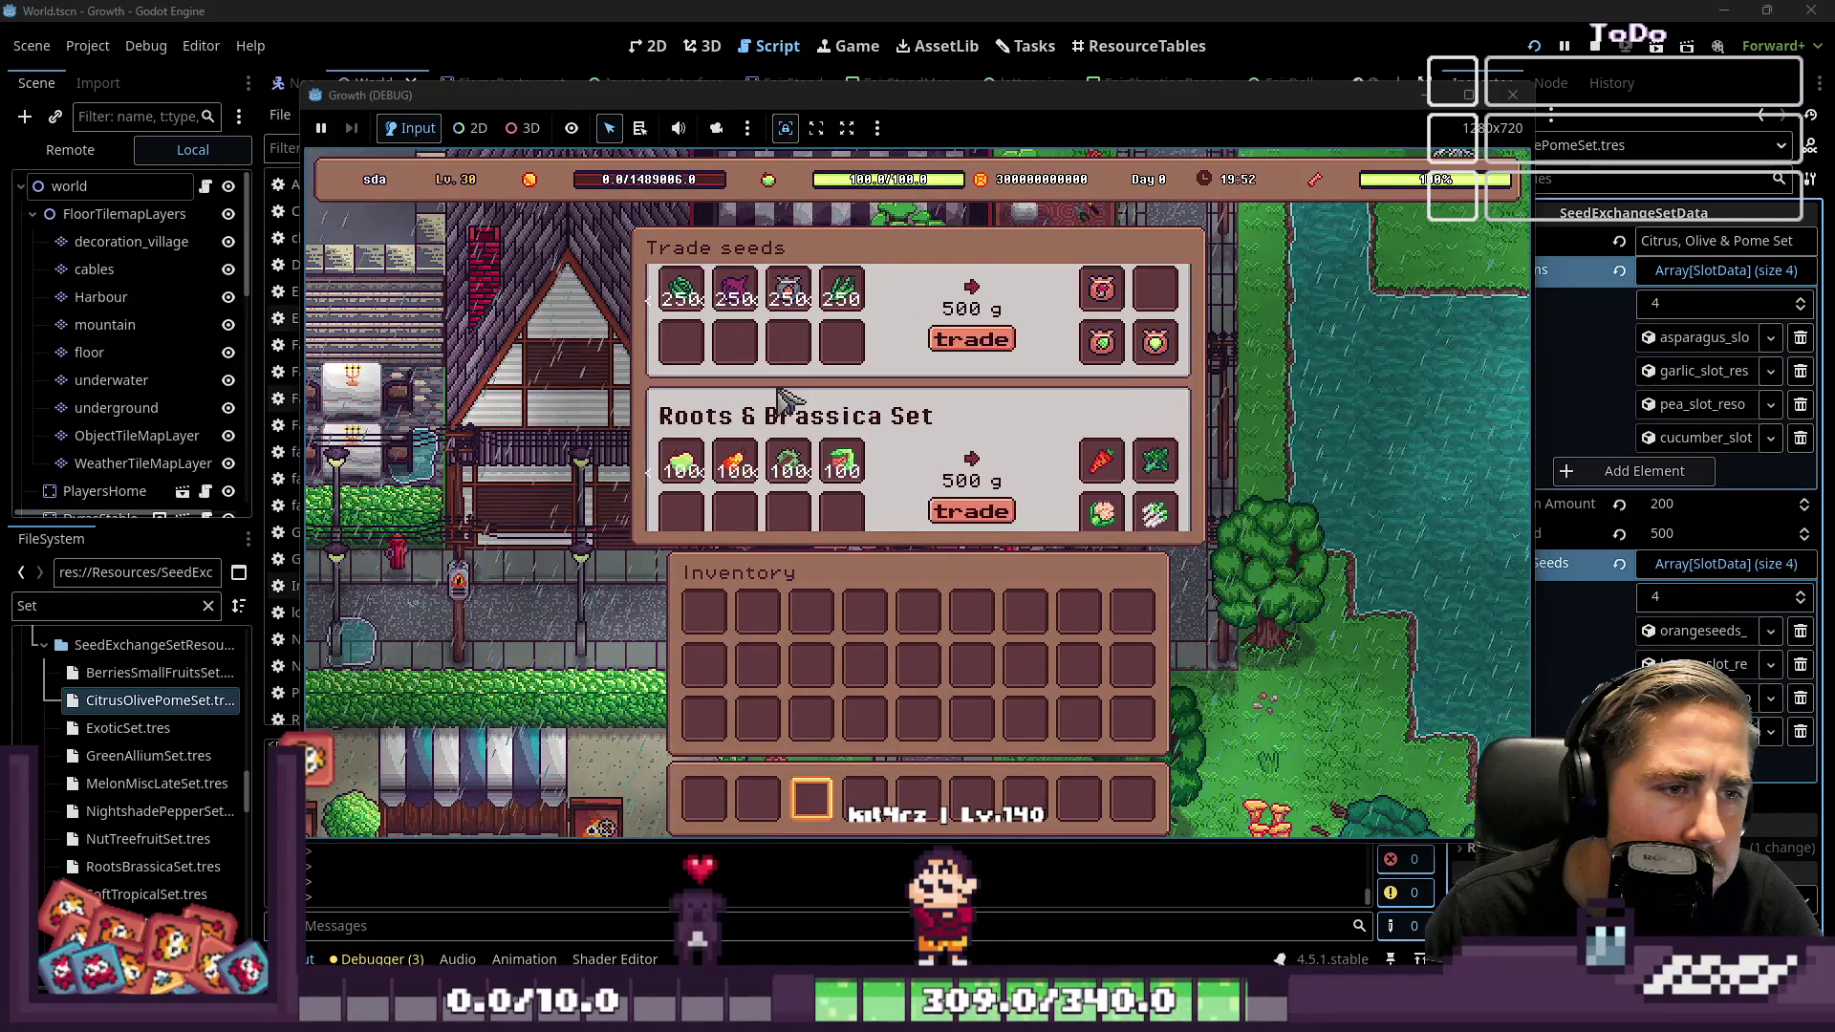
Scroll through the listed seed sets to check their order, then stop the game
scroll(783, 400, down, 2)
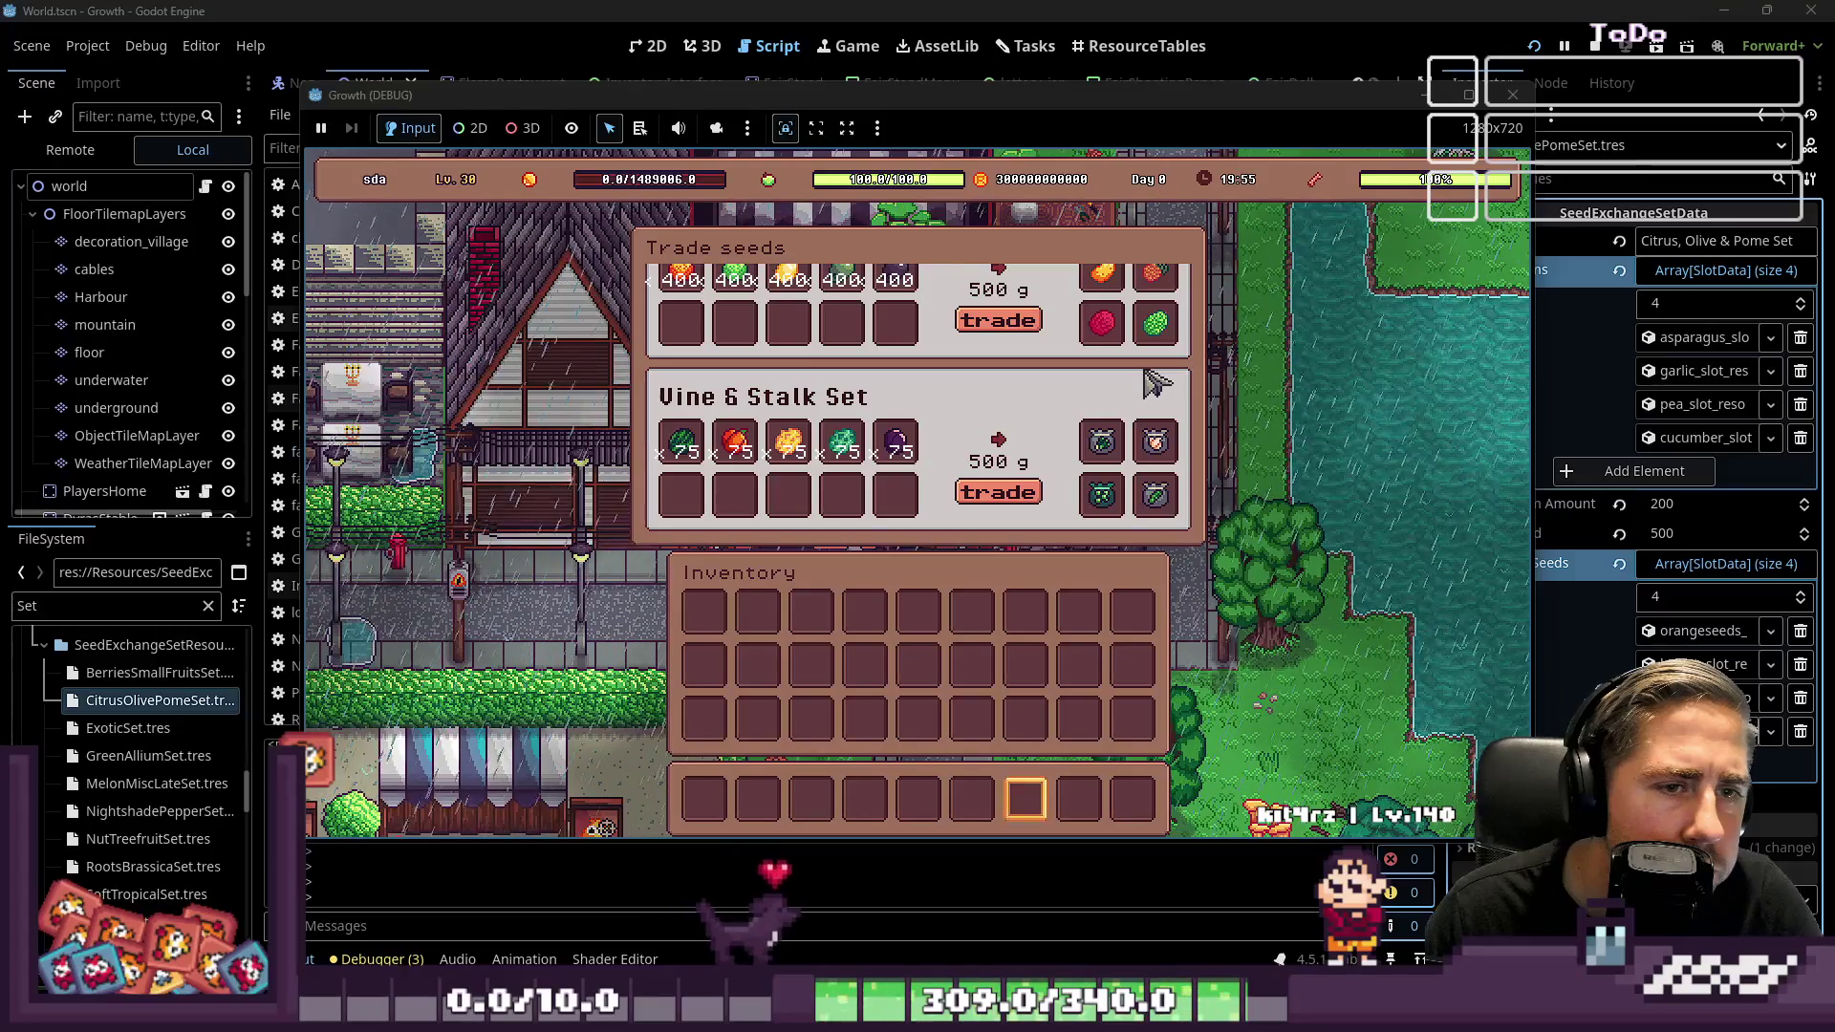
scroll(1152, 382, up, 3)
scroll(917, 392, up, 3)
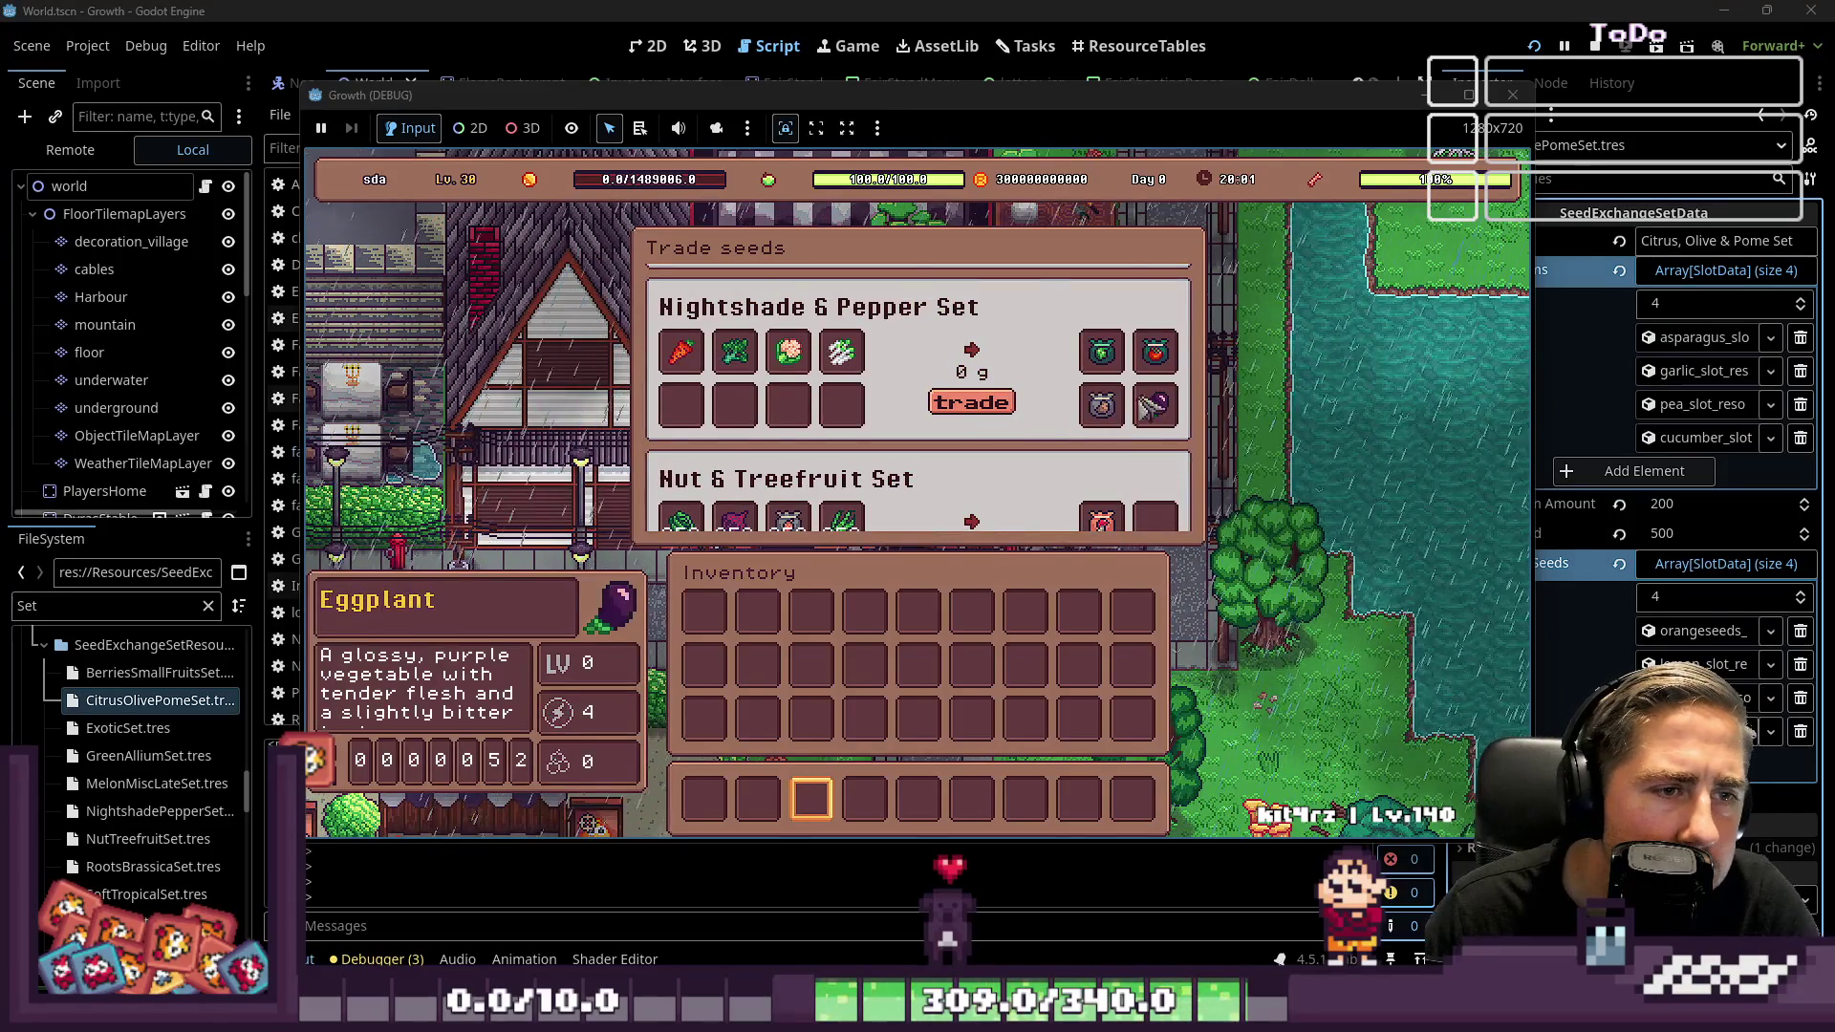
scroll(1152, 406, up, 5)
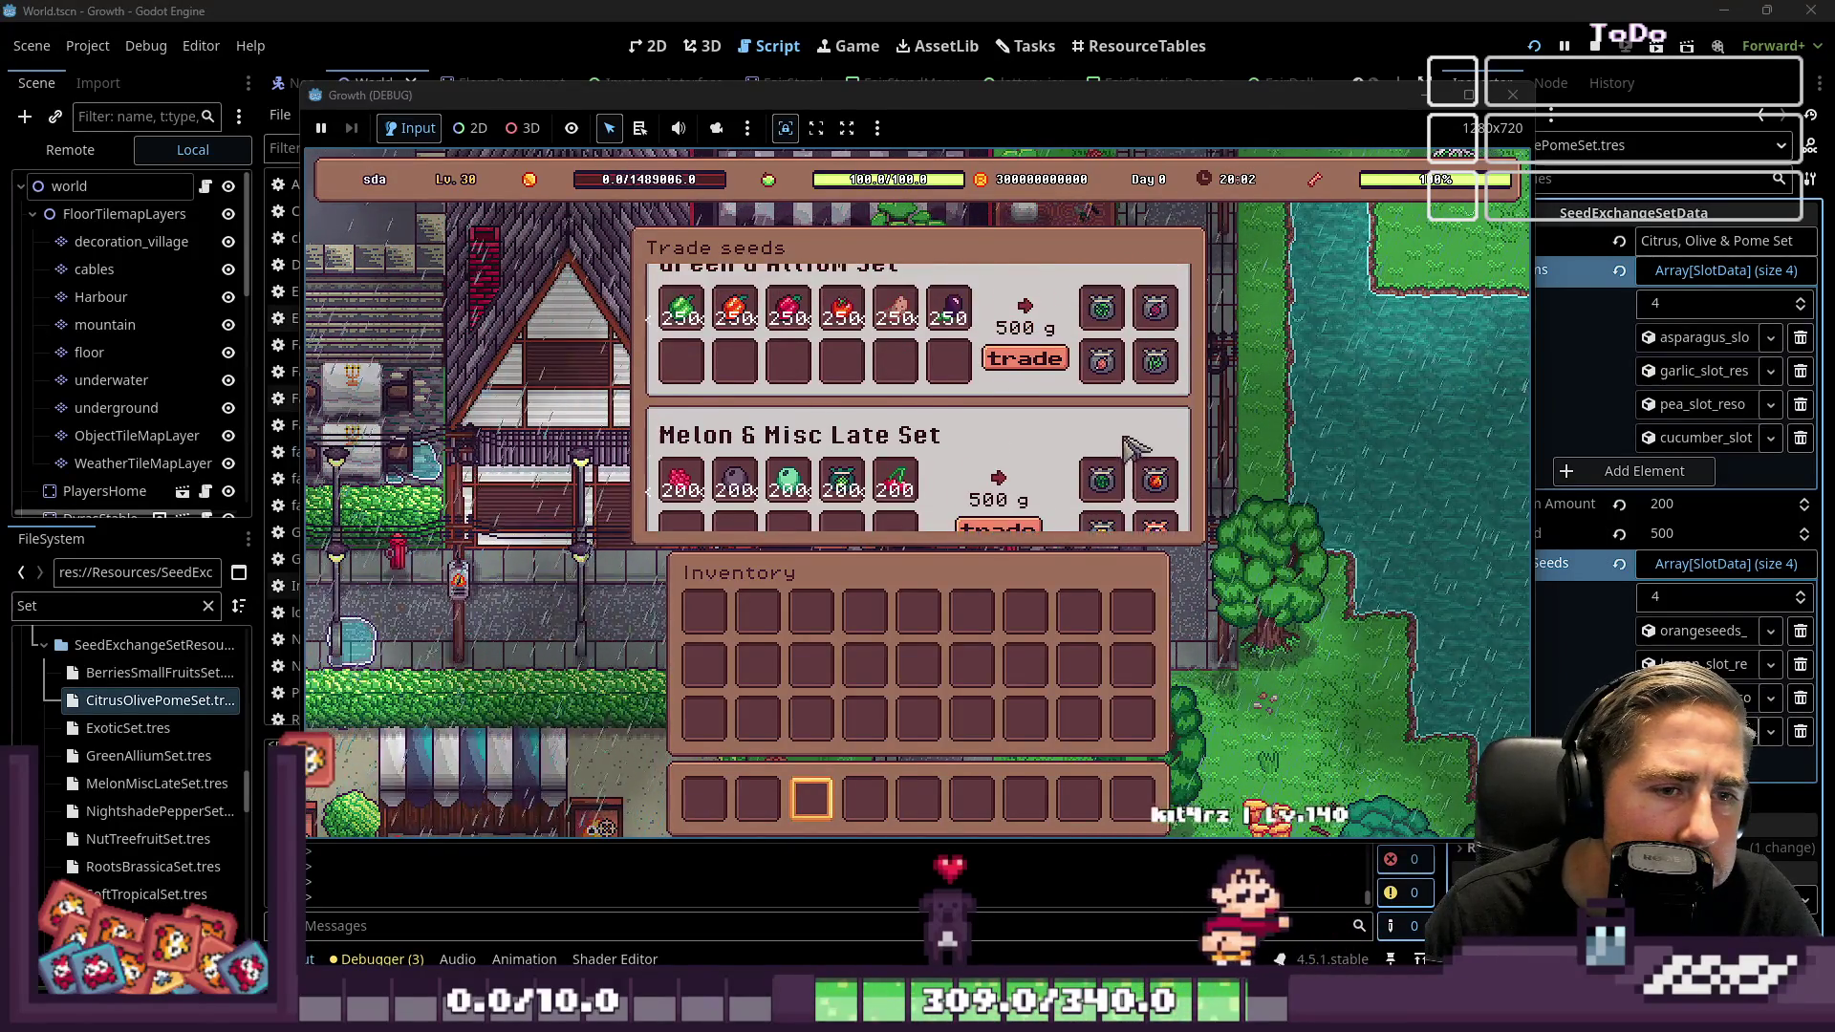
scroll(1138, 450, down, 2)
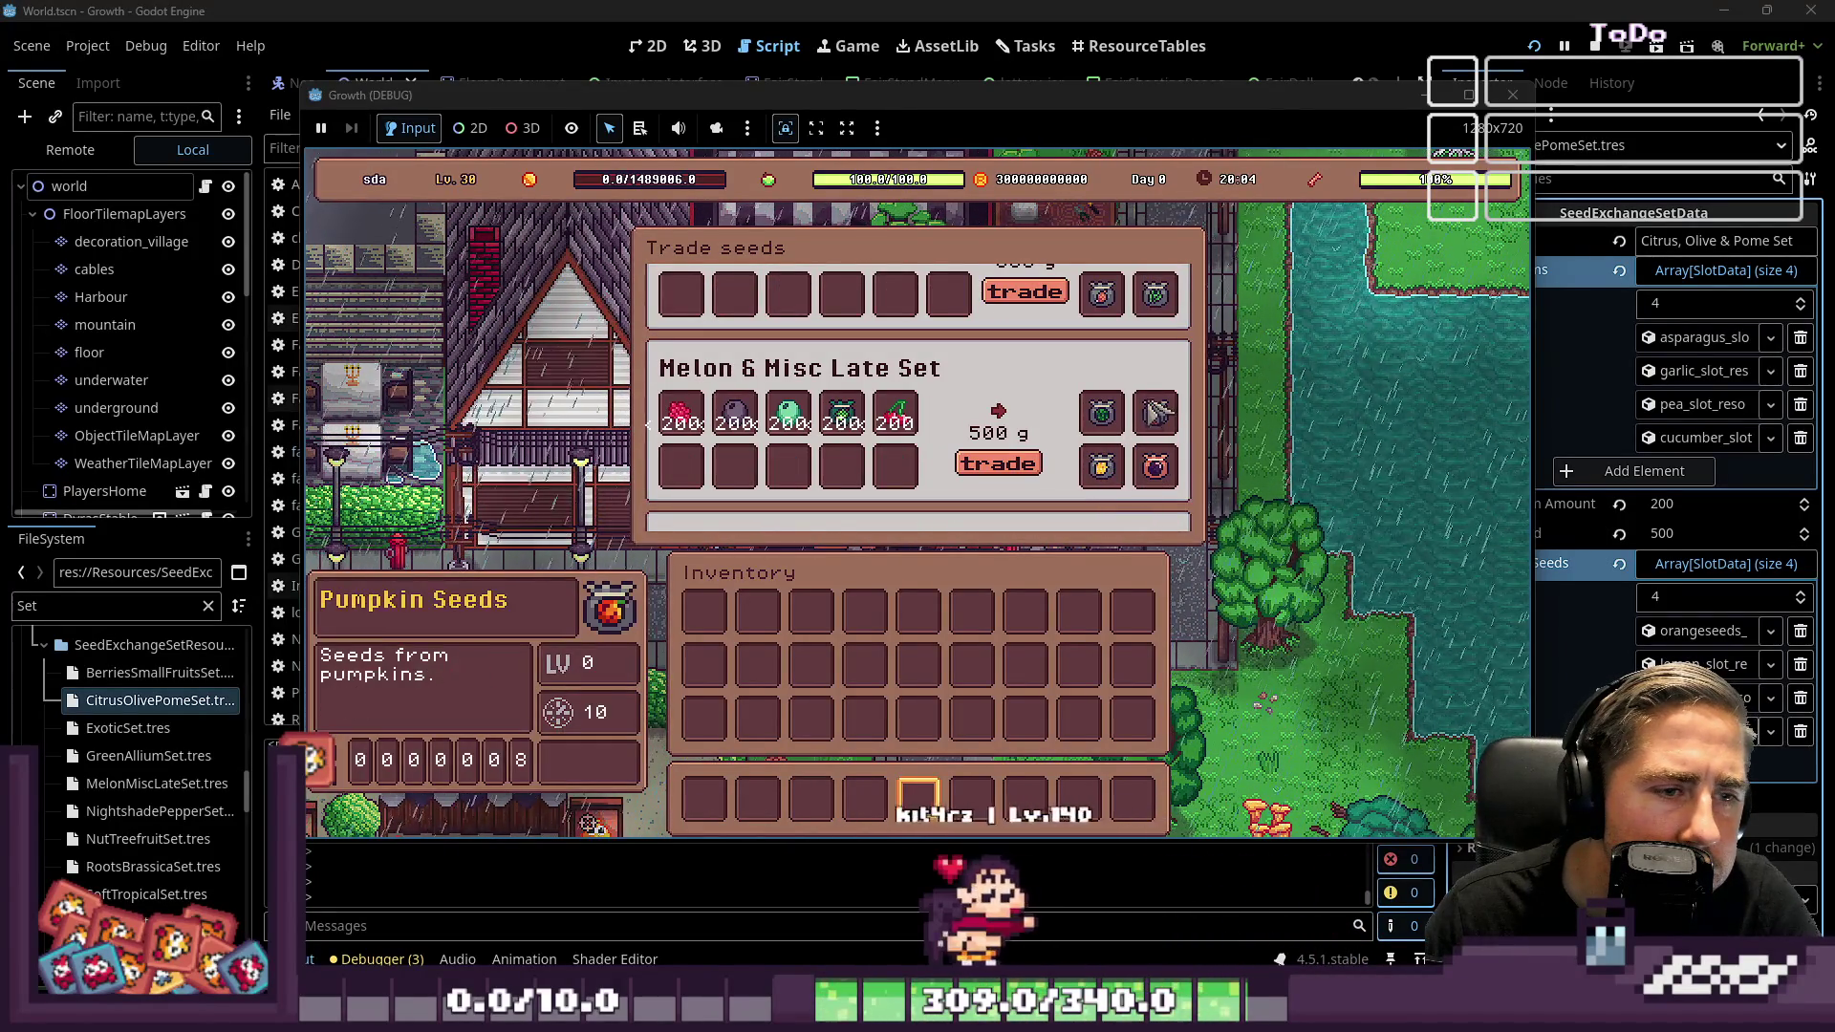
mouse_move(1162, 470)
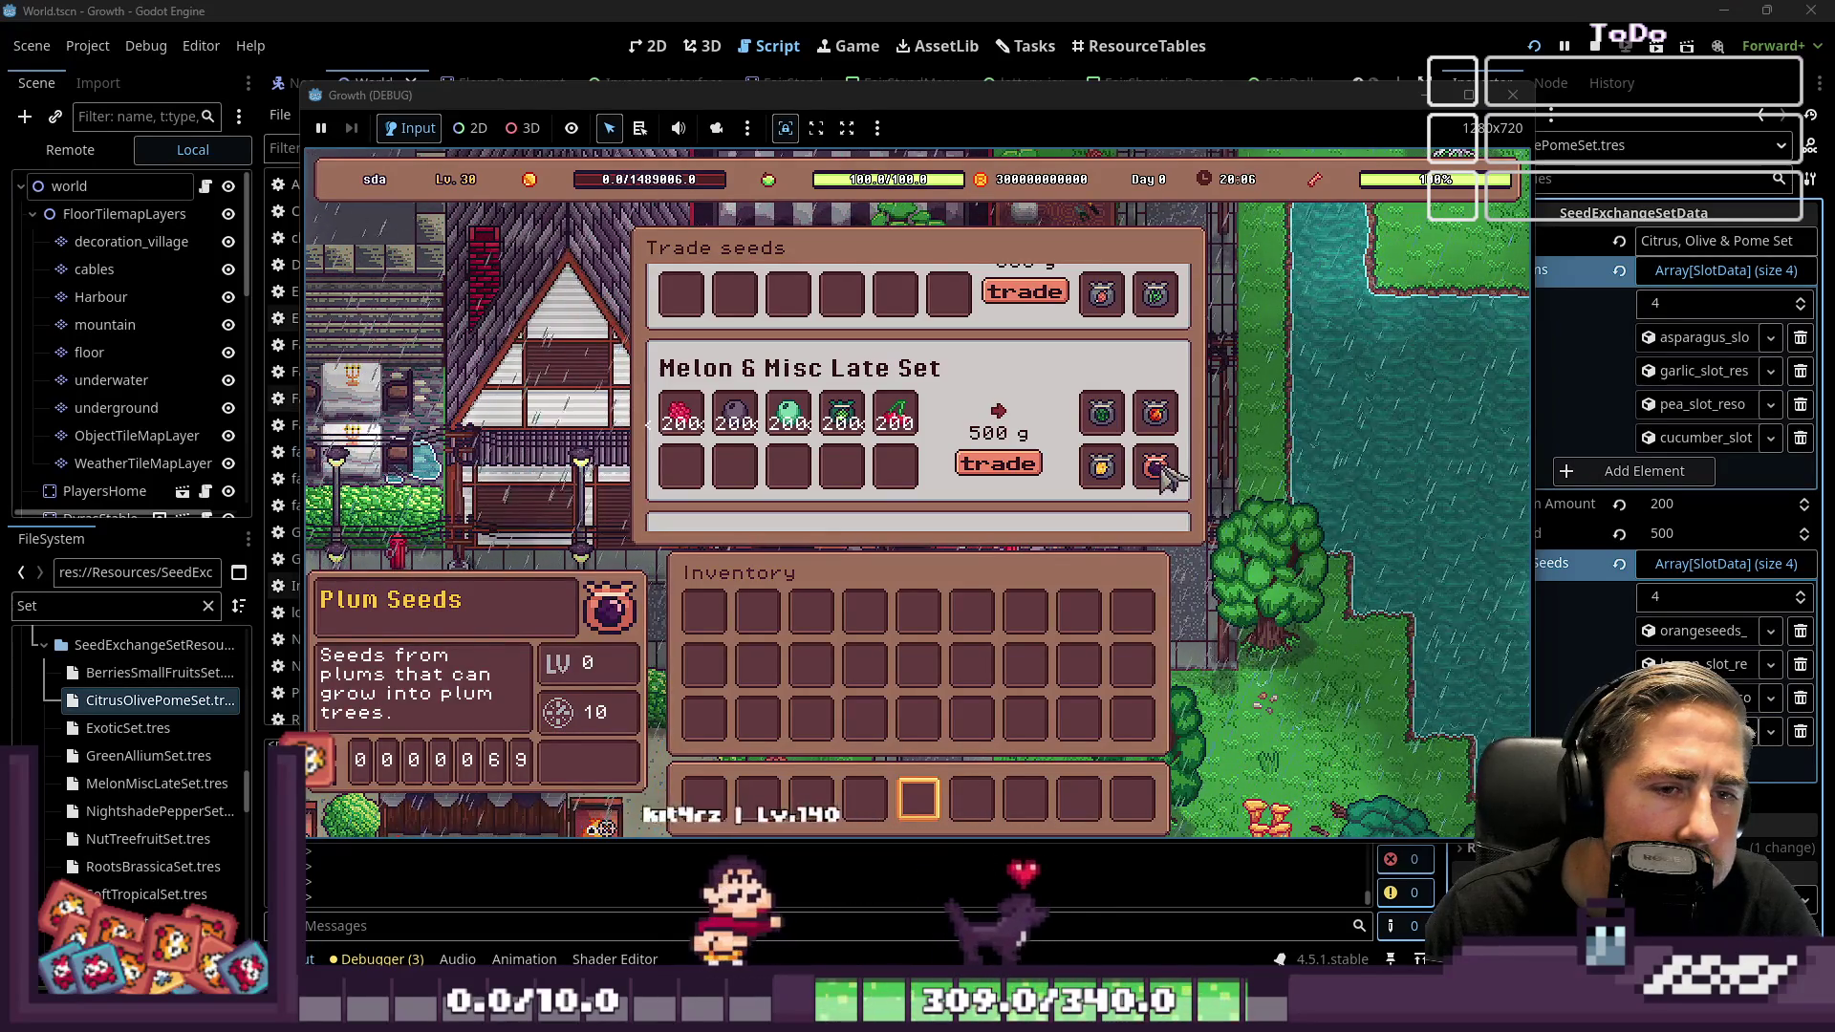
mouse_move(1156, 413)
scroll(1113, 468, up, 3)
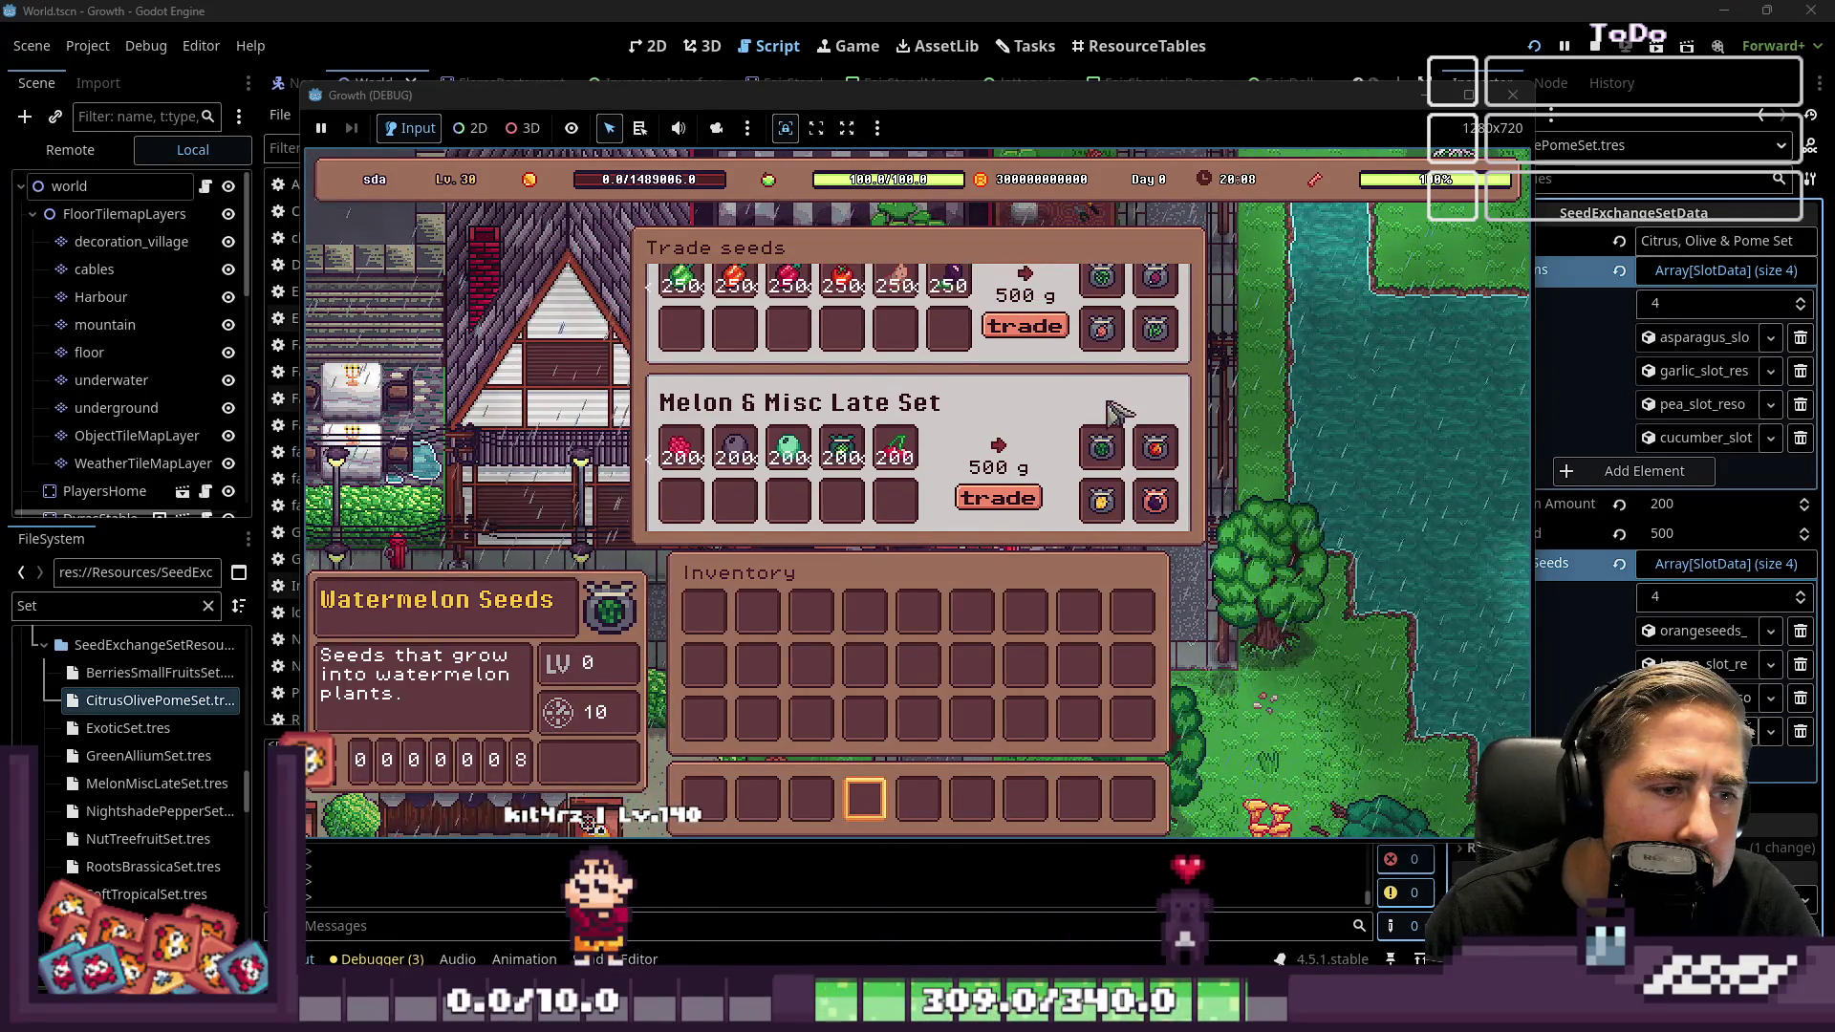
scroll(1119, 413, up, 2)
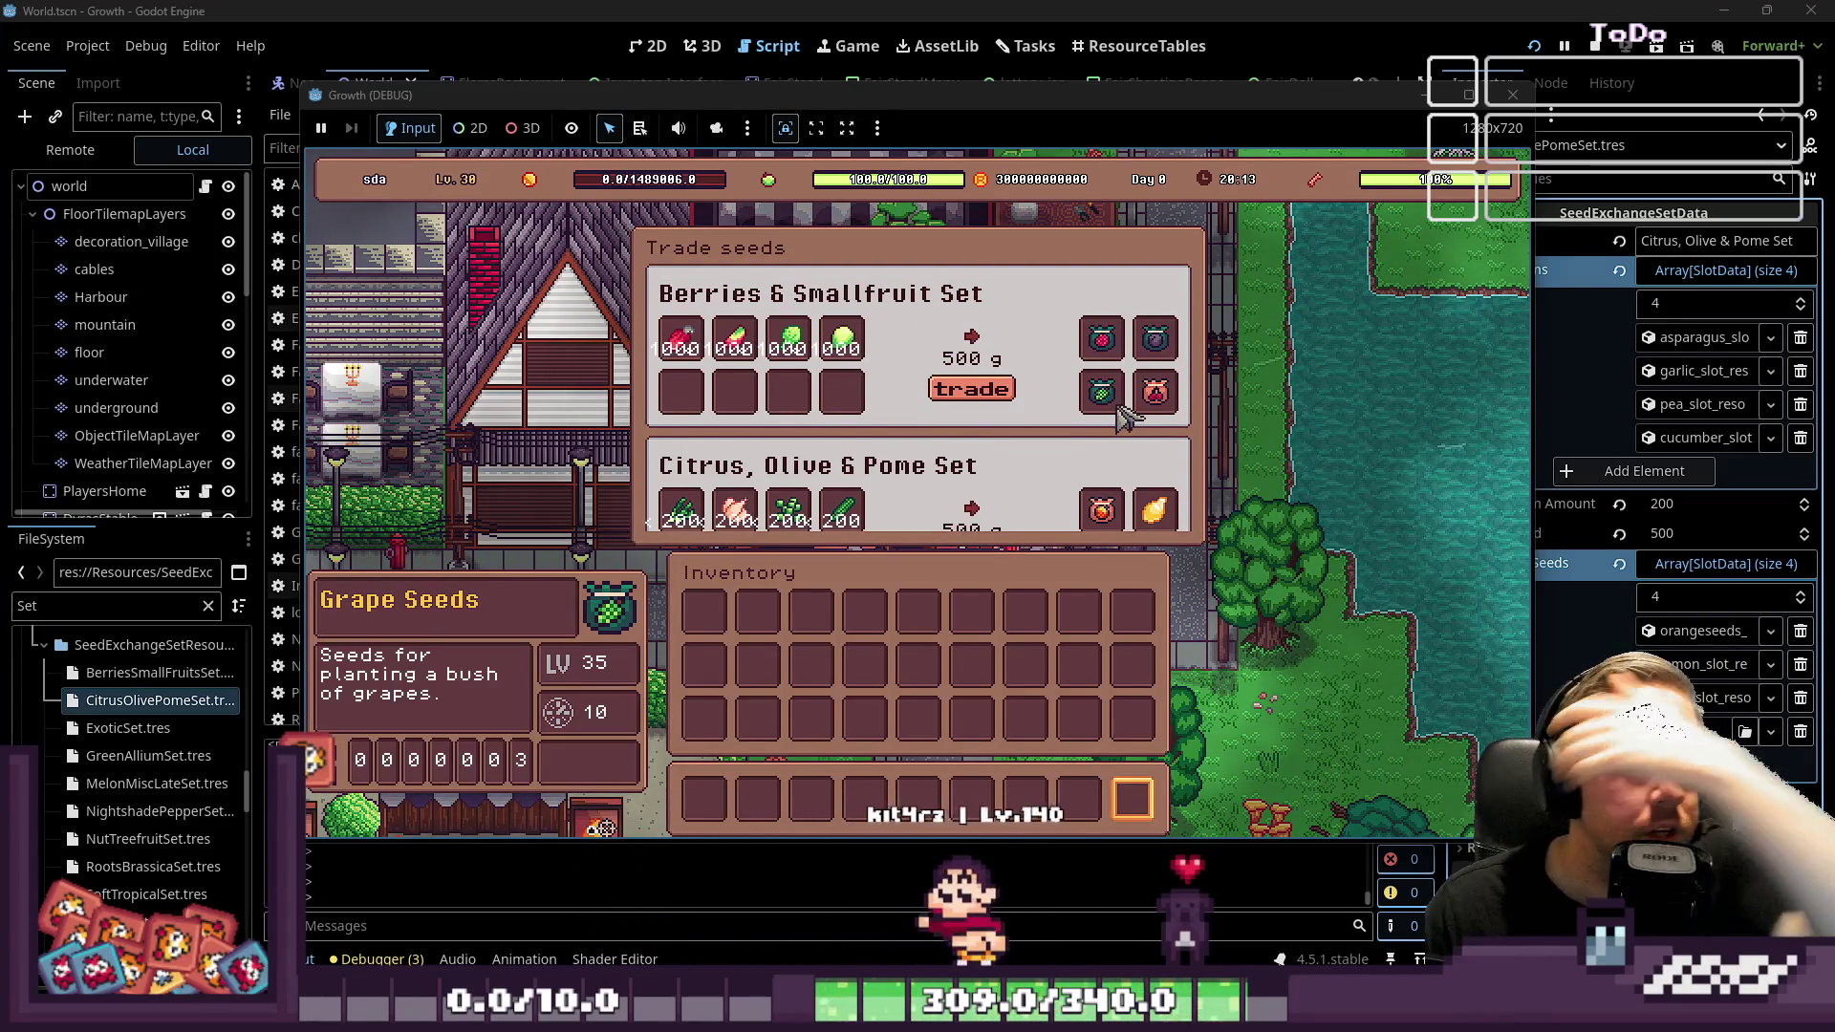
scroll(1044, 453, down, 1)
scroll(1046, 449, down, 2)
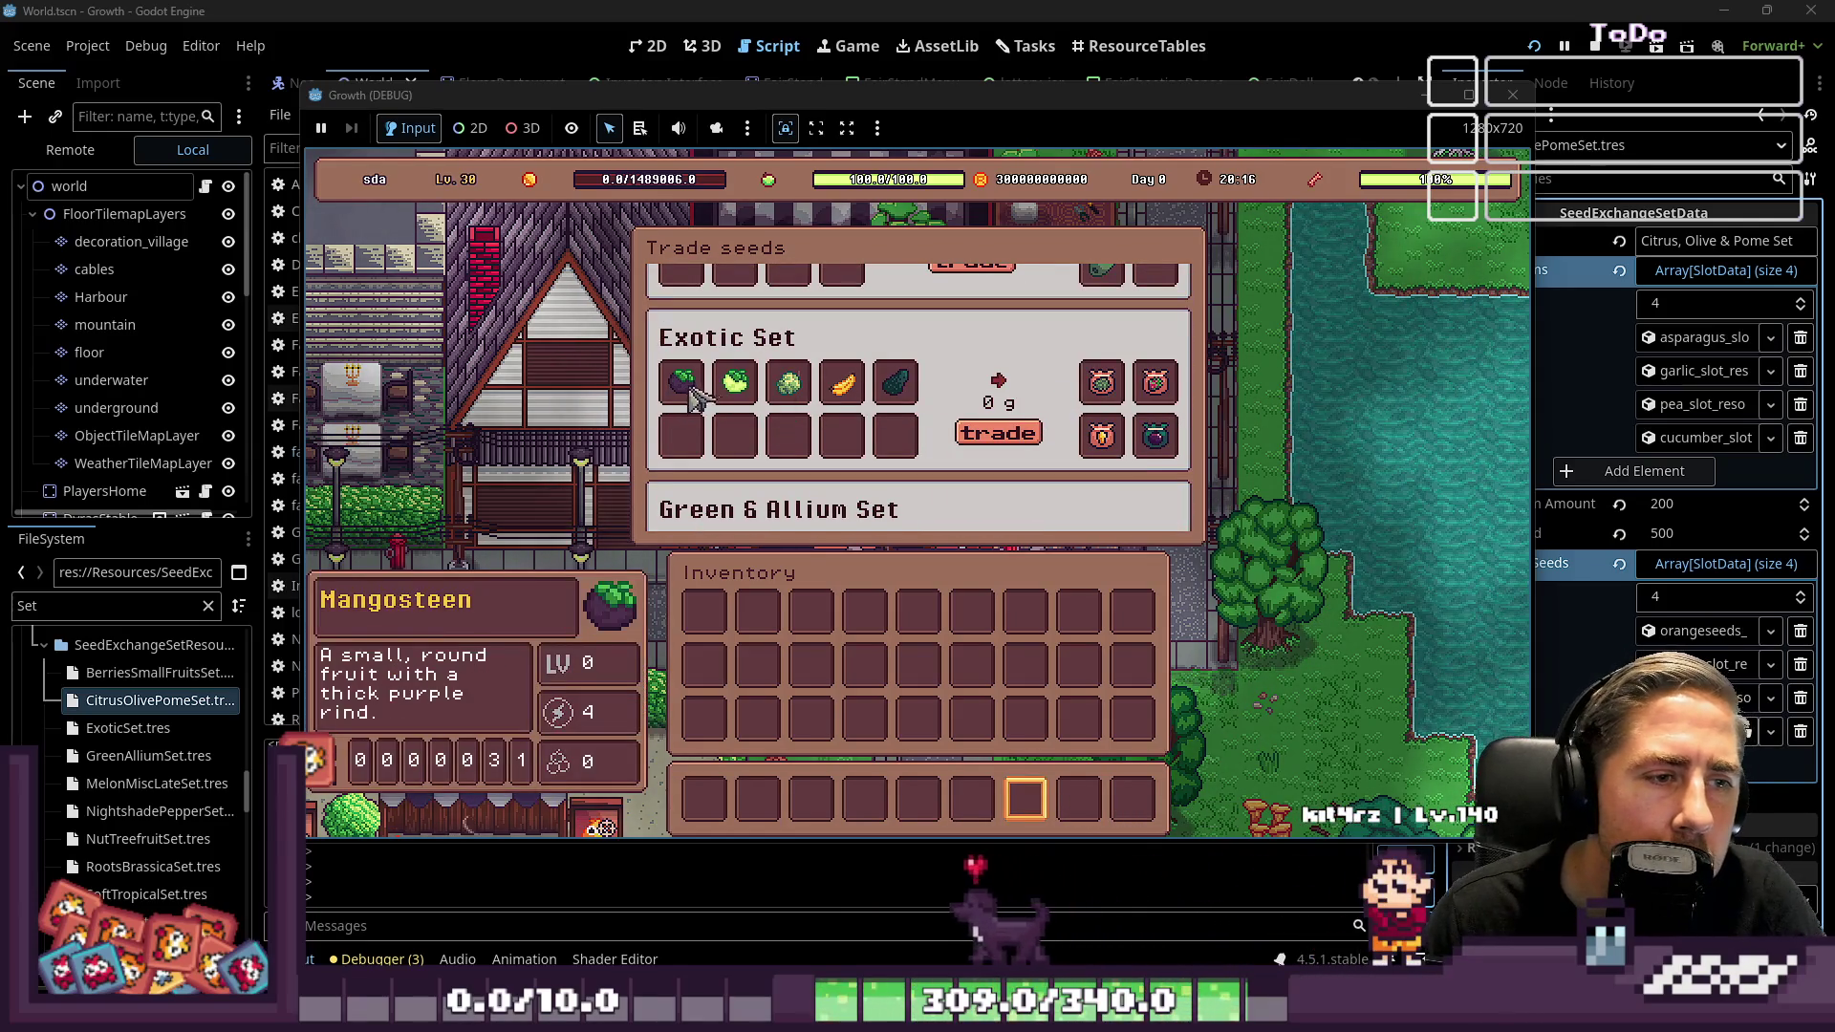
scroll(1149, 428, down, 4)
scroll(1149, 427, down, 6)
click(1513, 95)
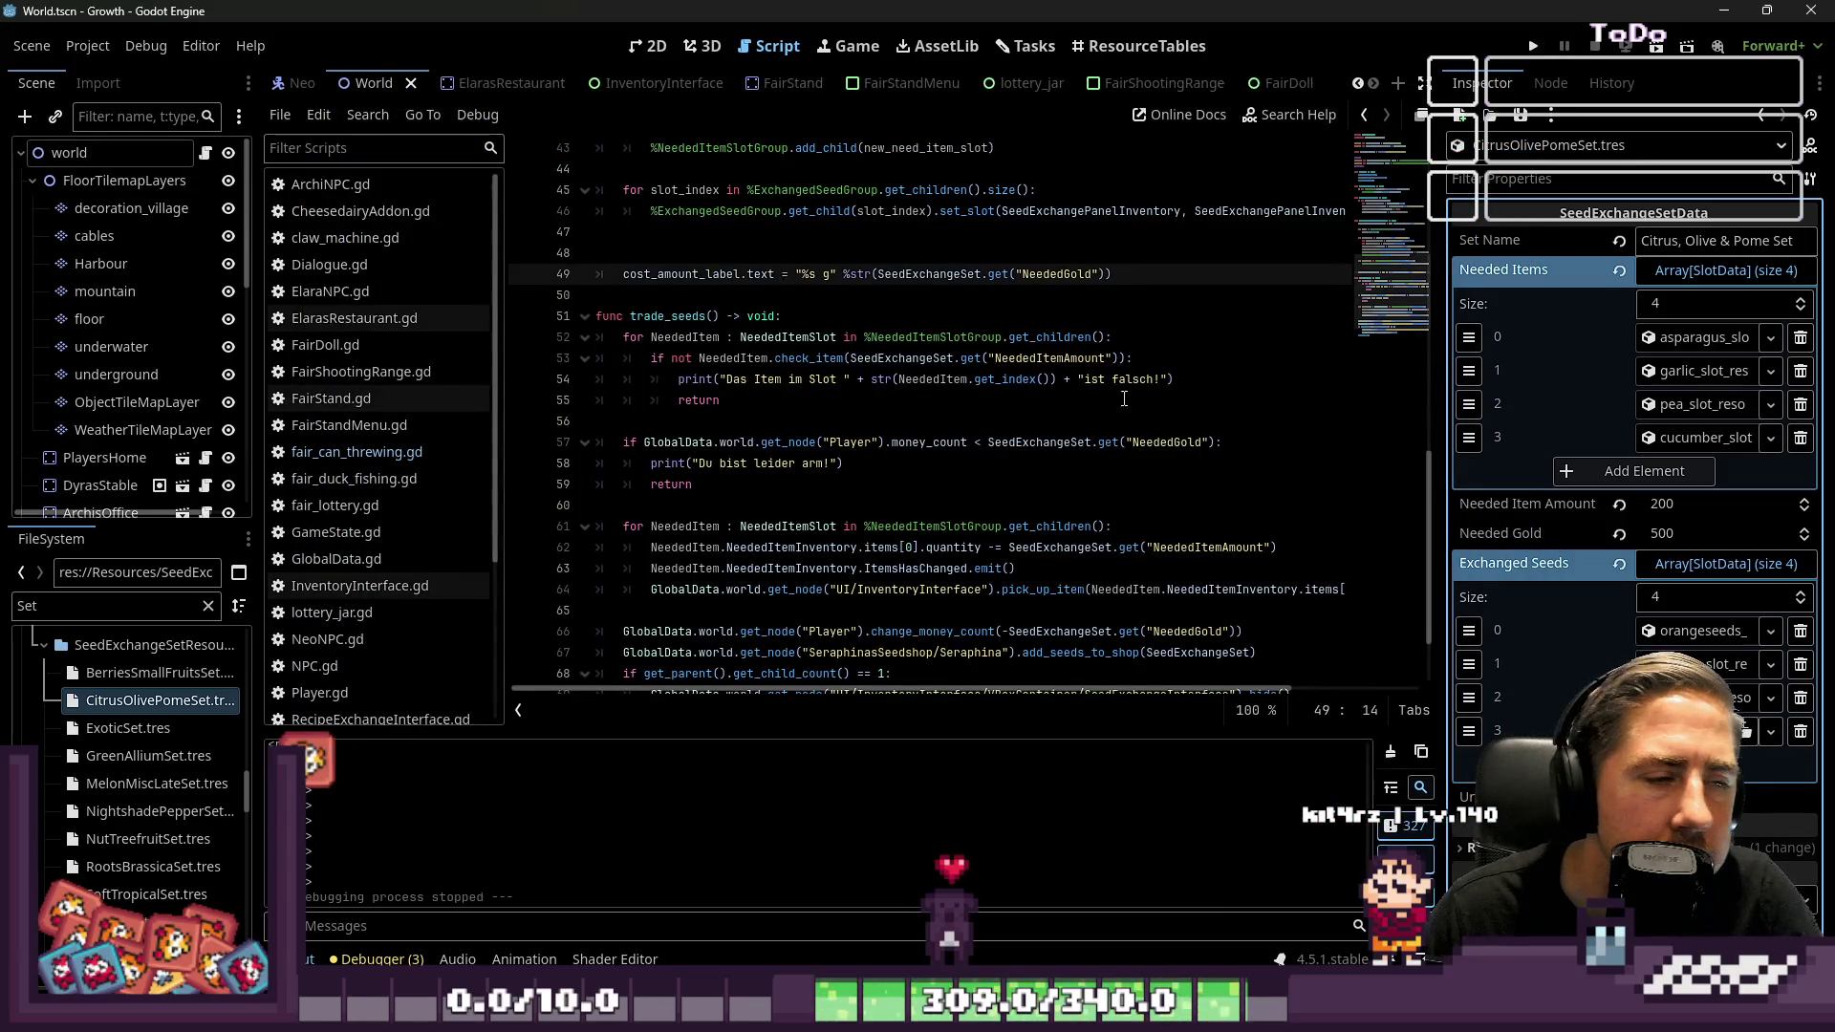
Open TropicalSet.tres in the Inspector and widen its properties panel
scroll(124, 765, down, 3)
click(134, 820)
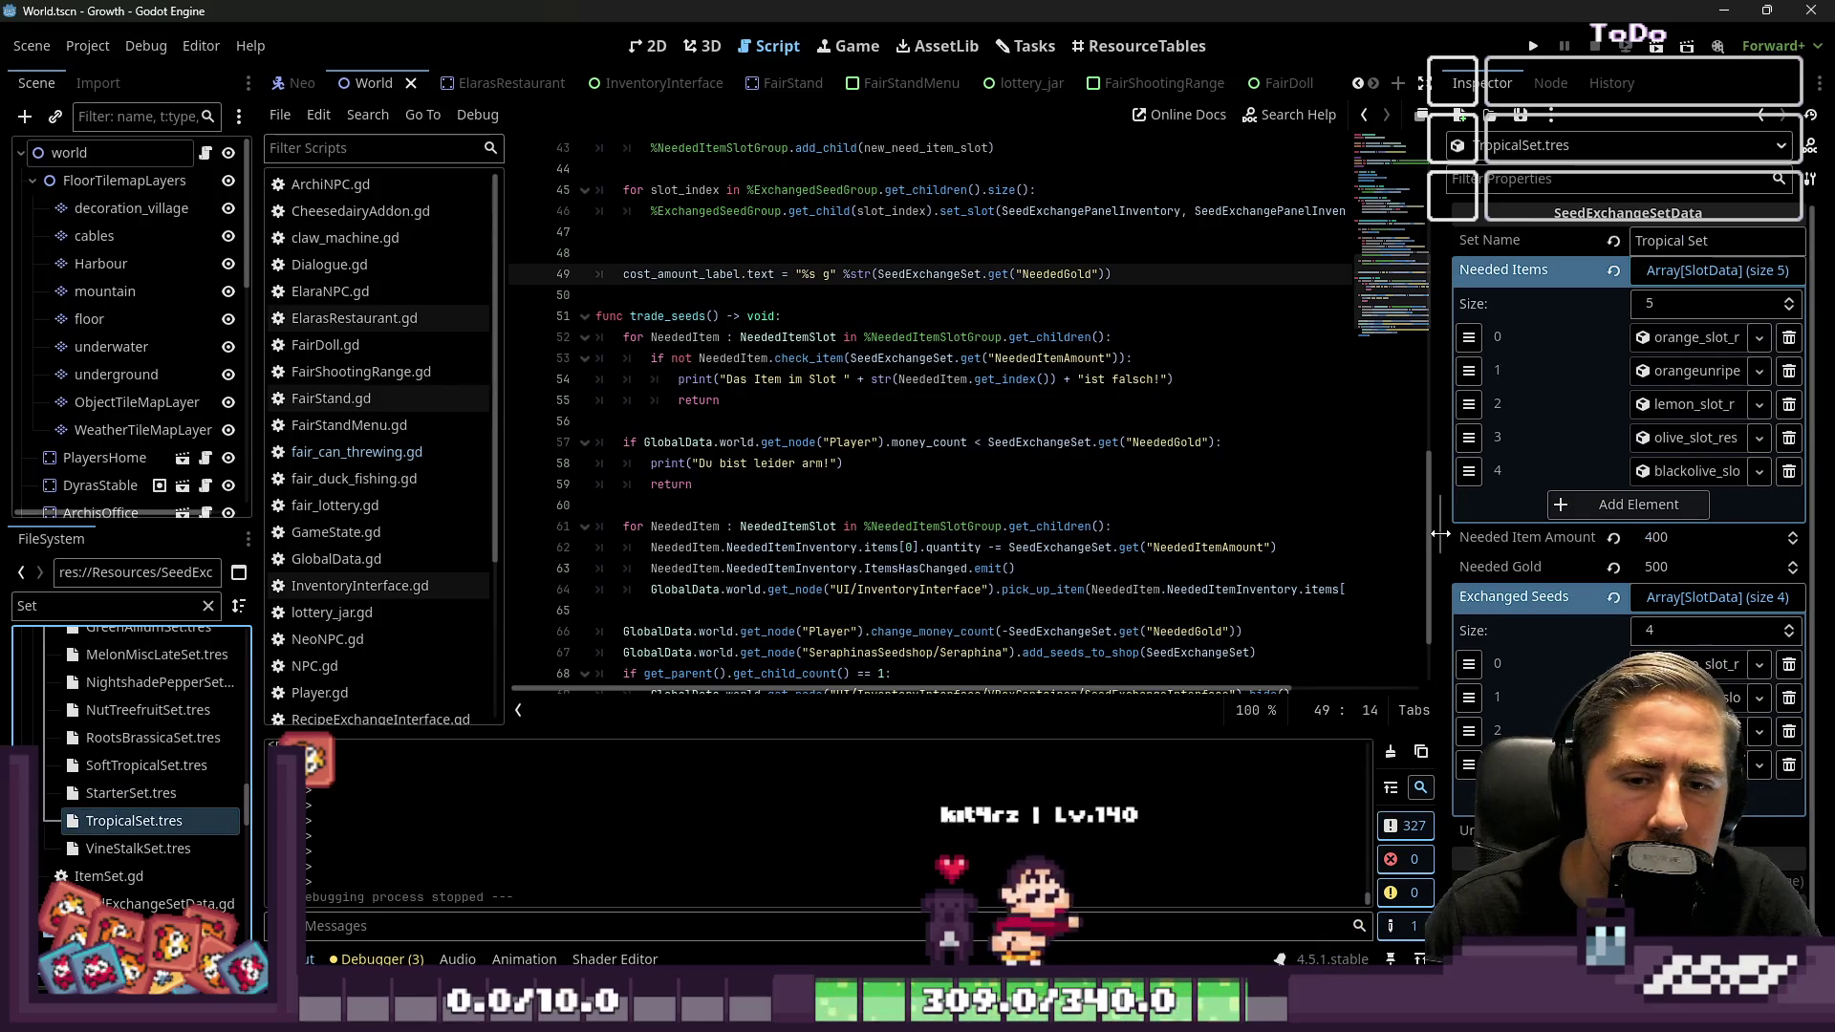
drag(1431, 541, 1075, 541)
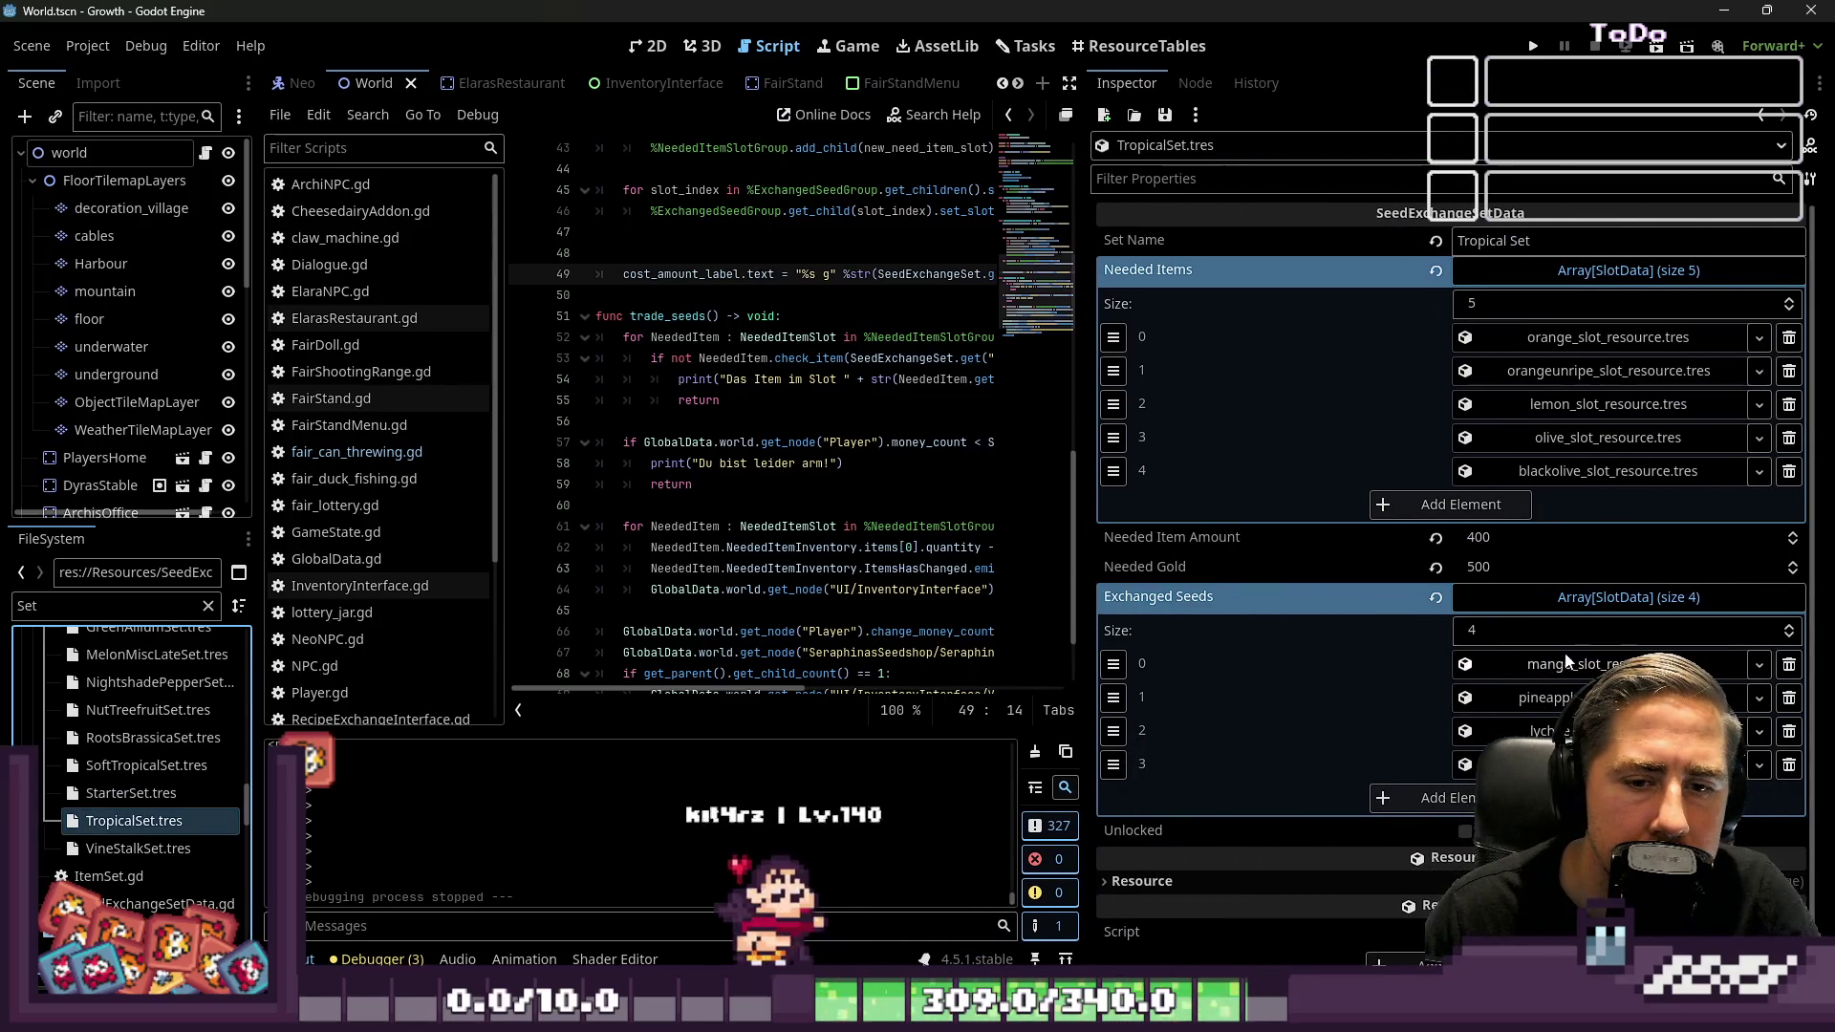
Make mango seeds and pineapple seeds the Tropical Set's first two exchanged seeds
double_click(58, 606)
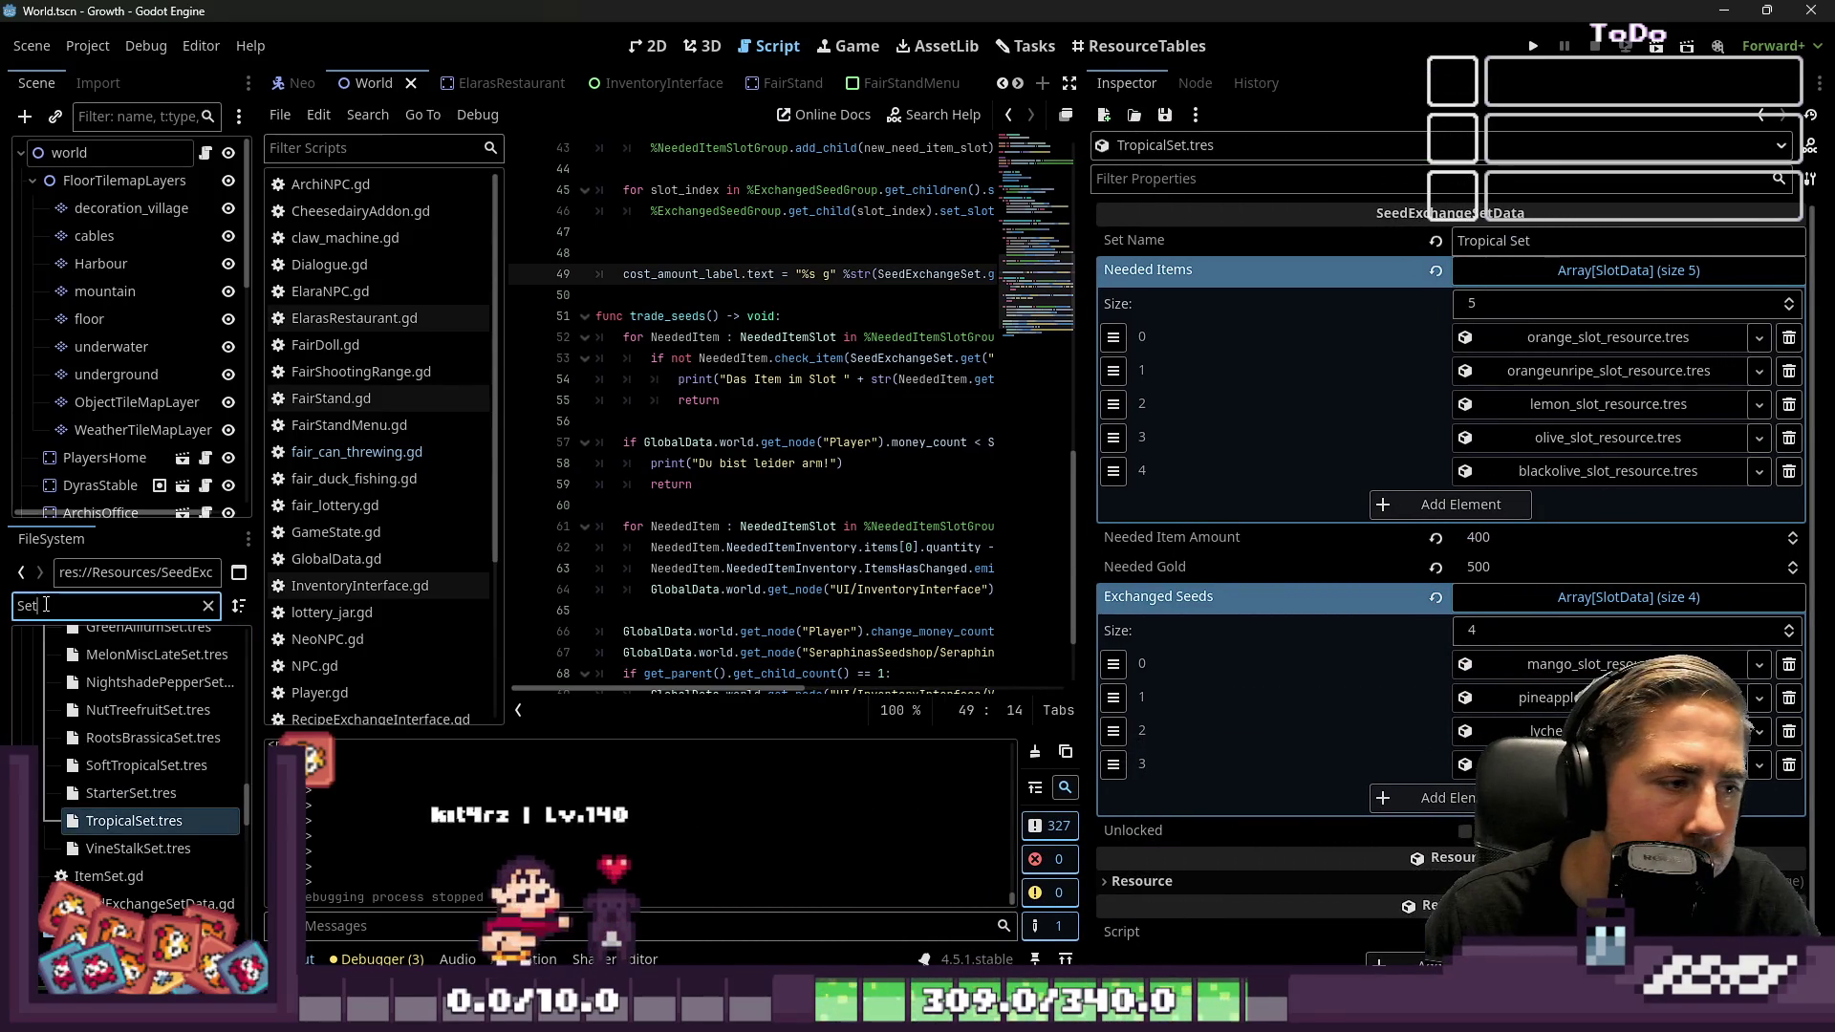
text(mango)
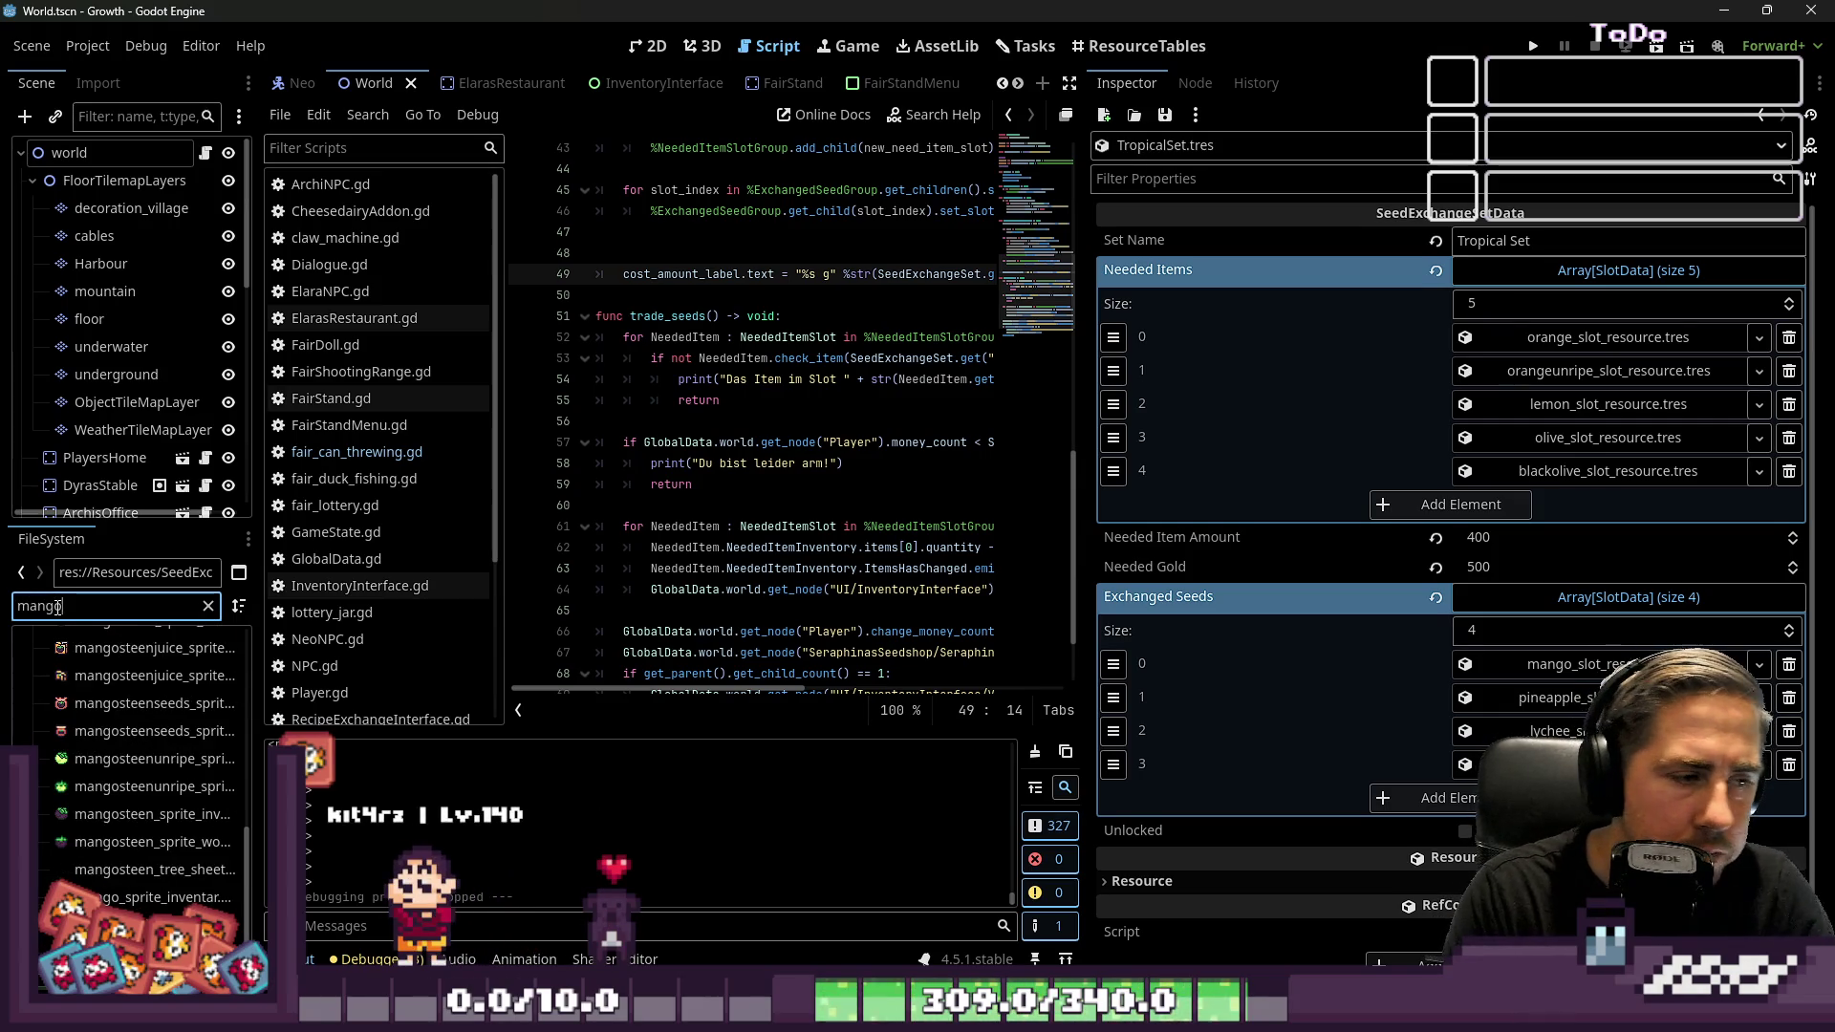
scroll(86, 822, up, 10)
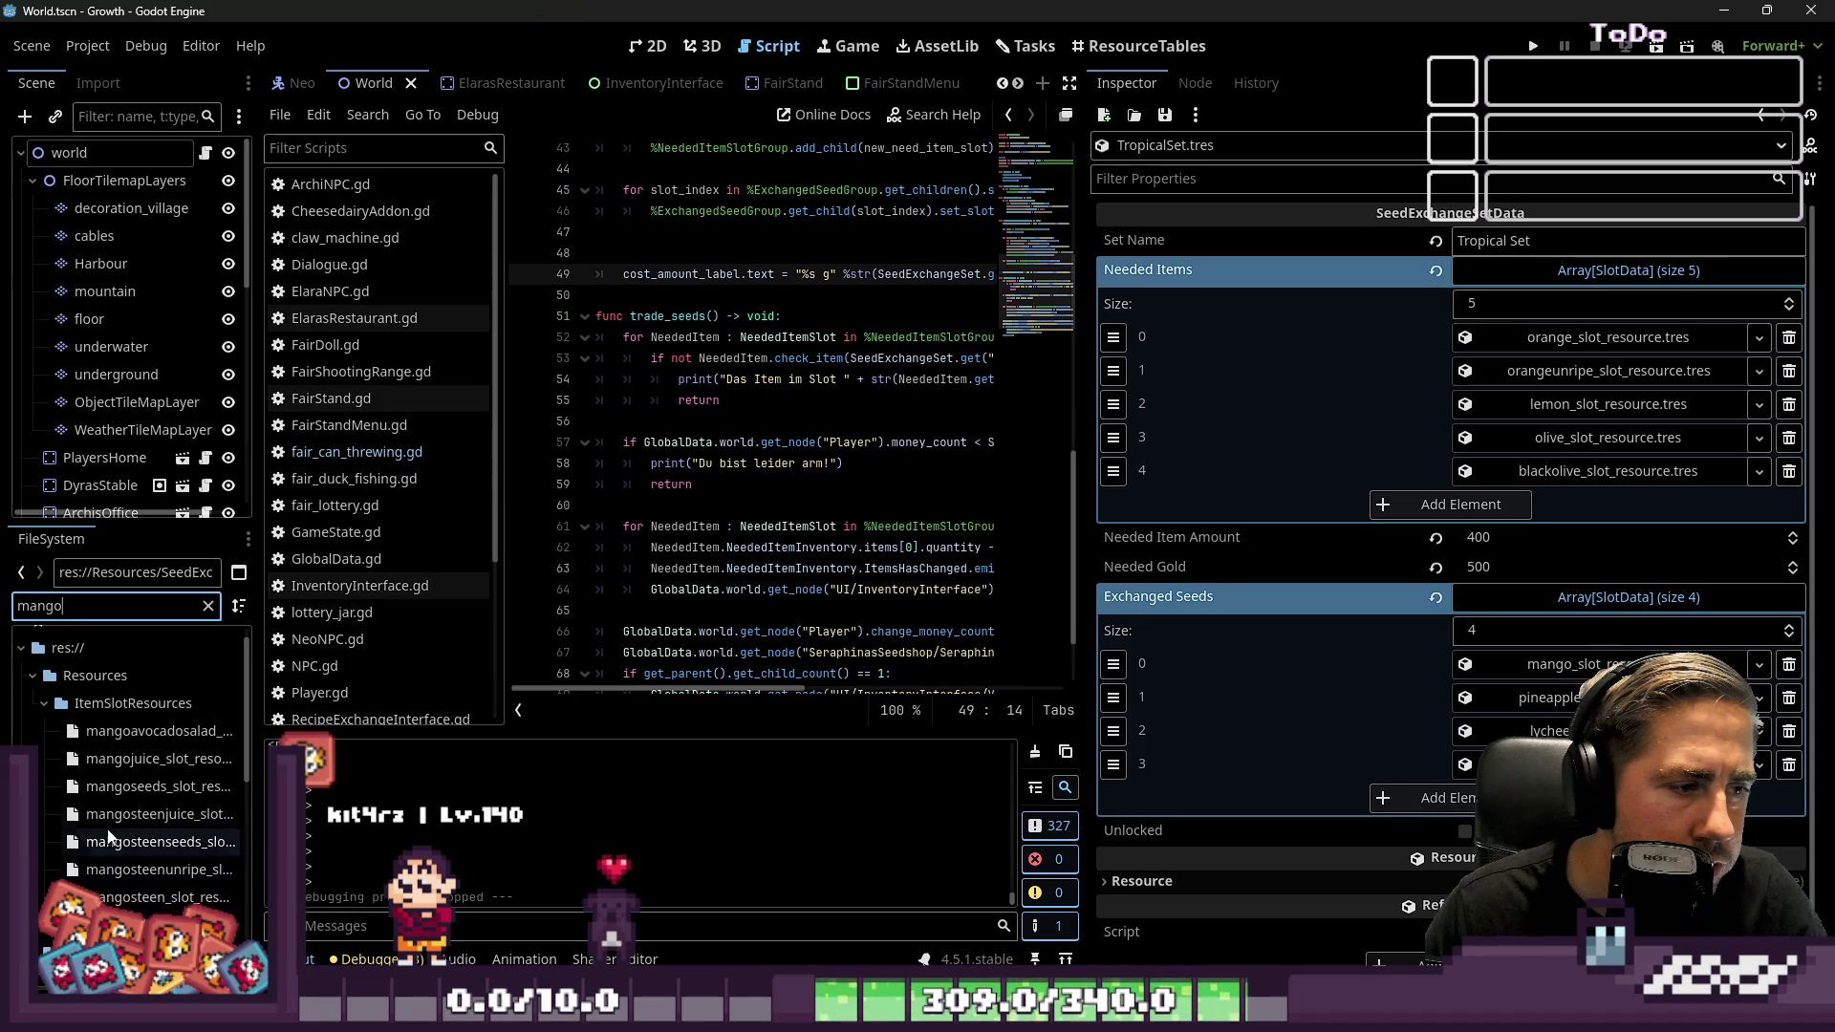
drag(1009, 750, 1606, 664)
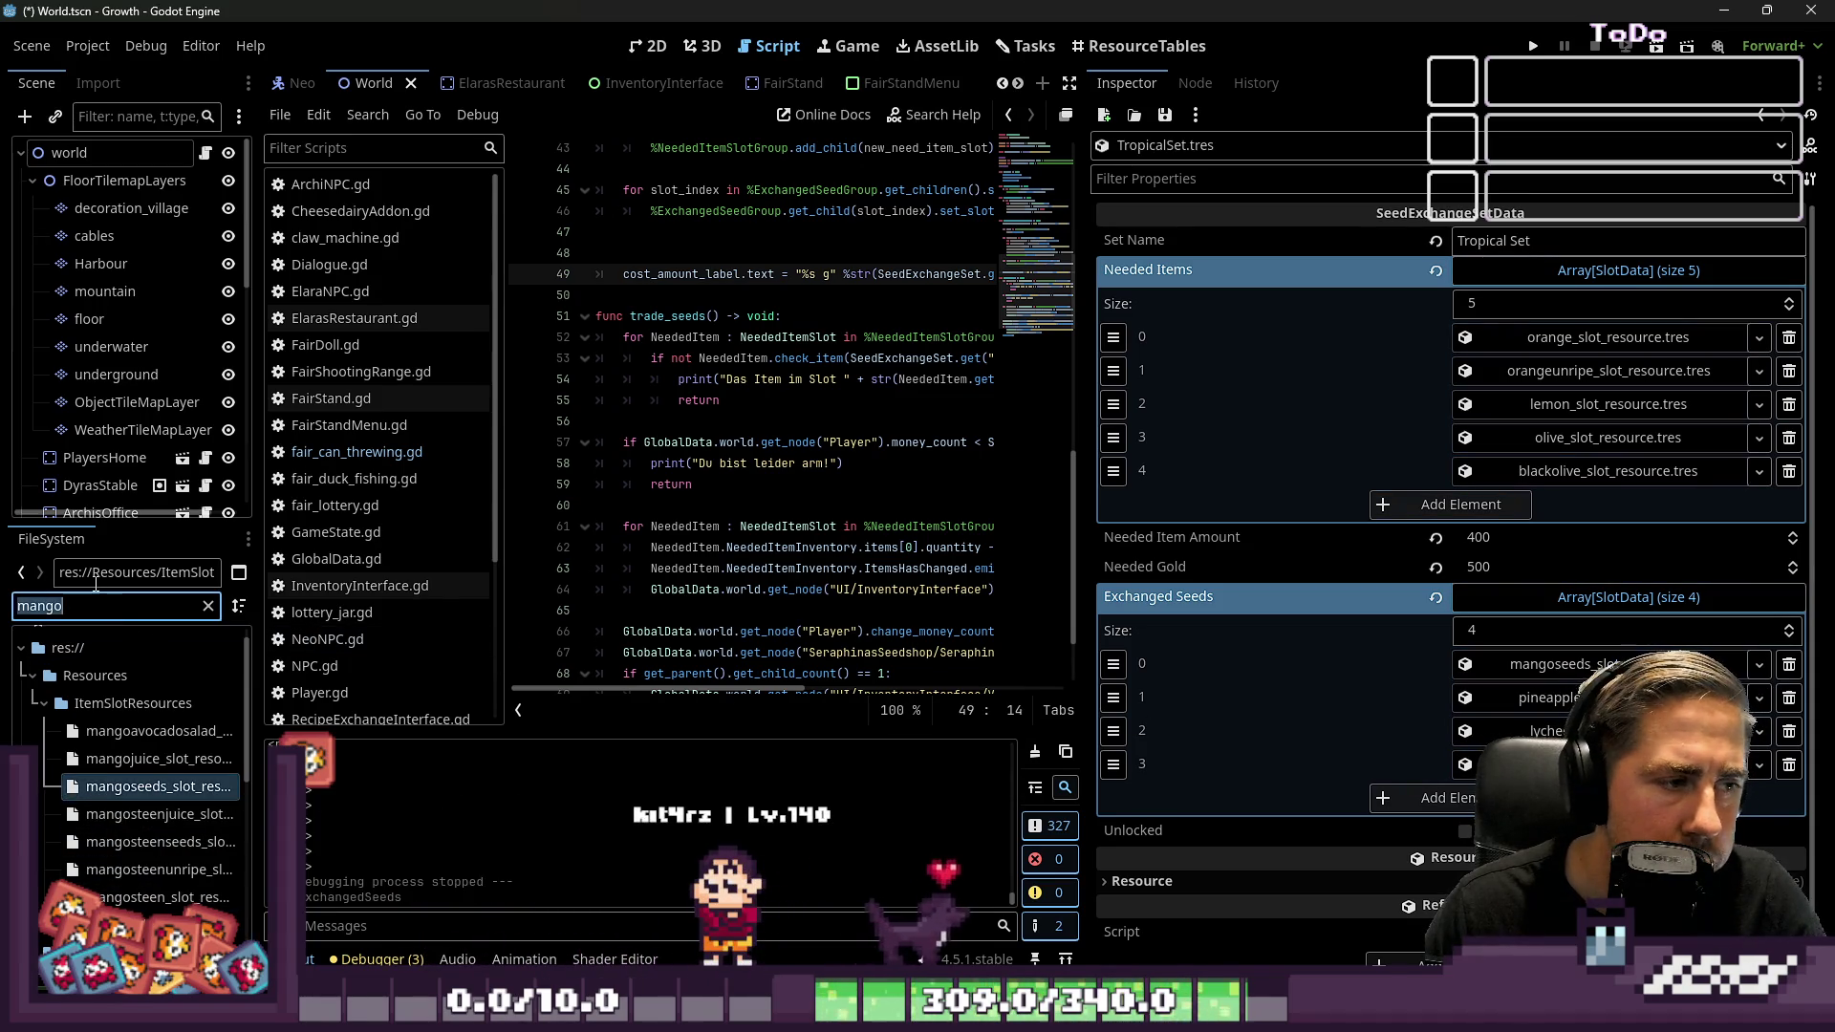
text(pineapple)
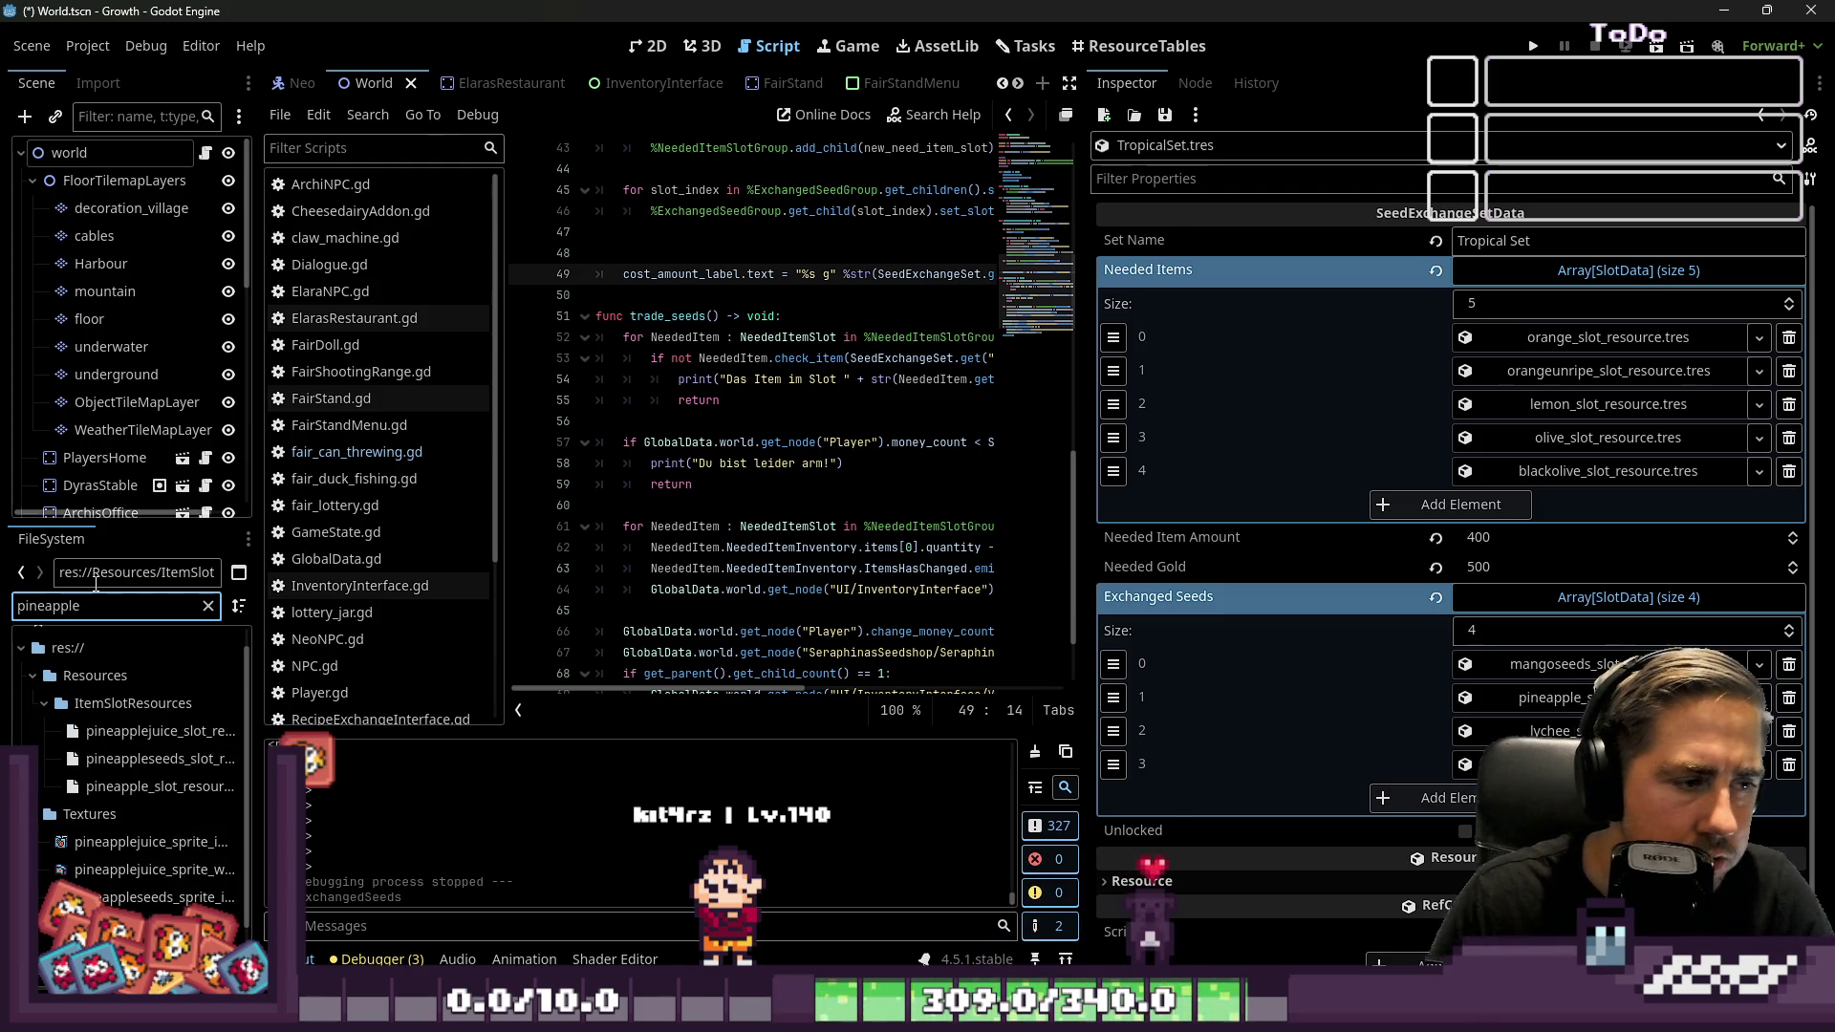
click(160, 758)
drag(1564, 698, 1563, 698)
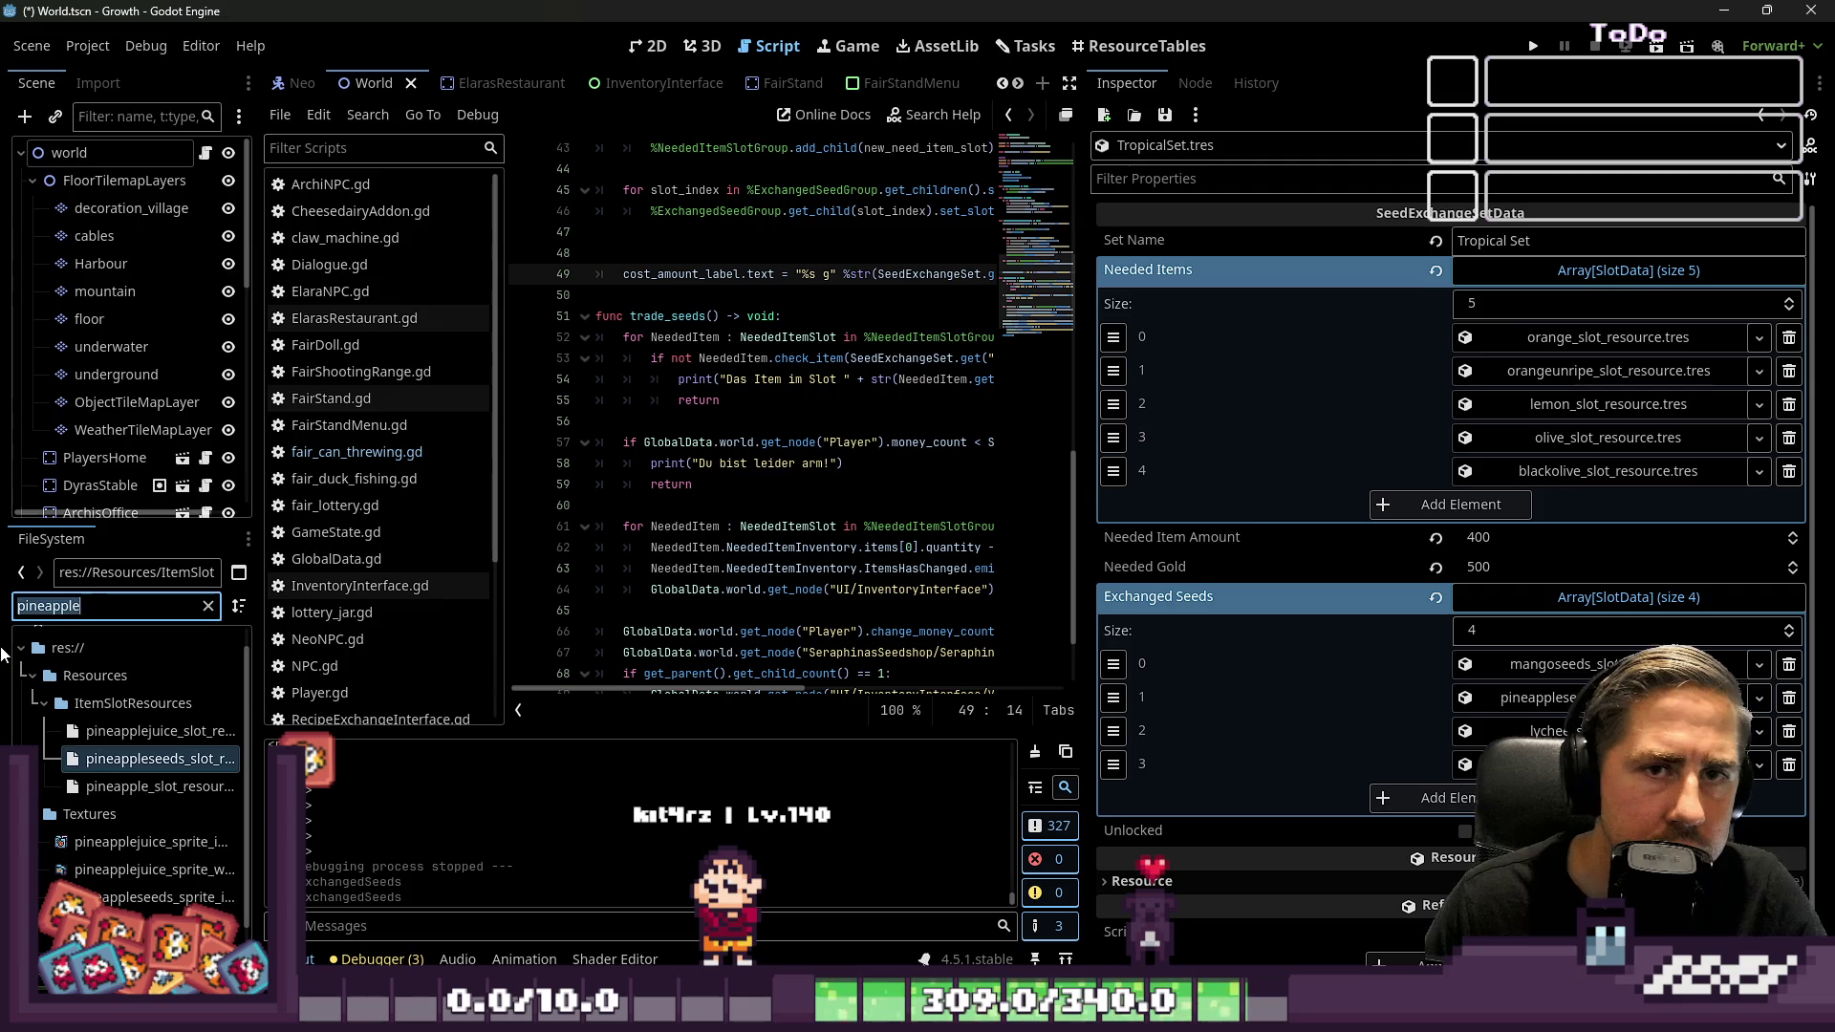
Add lychee seeds and jackfruit seeds as the Tropical Set's next exchanged seeds
text(lychee)
mouse_move(143, 758)
mouse_down()
mouse_move(1754, 717)
mouse_move(1749, 735)
mouse_up()
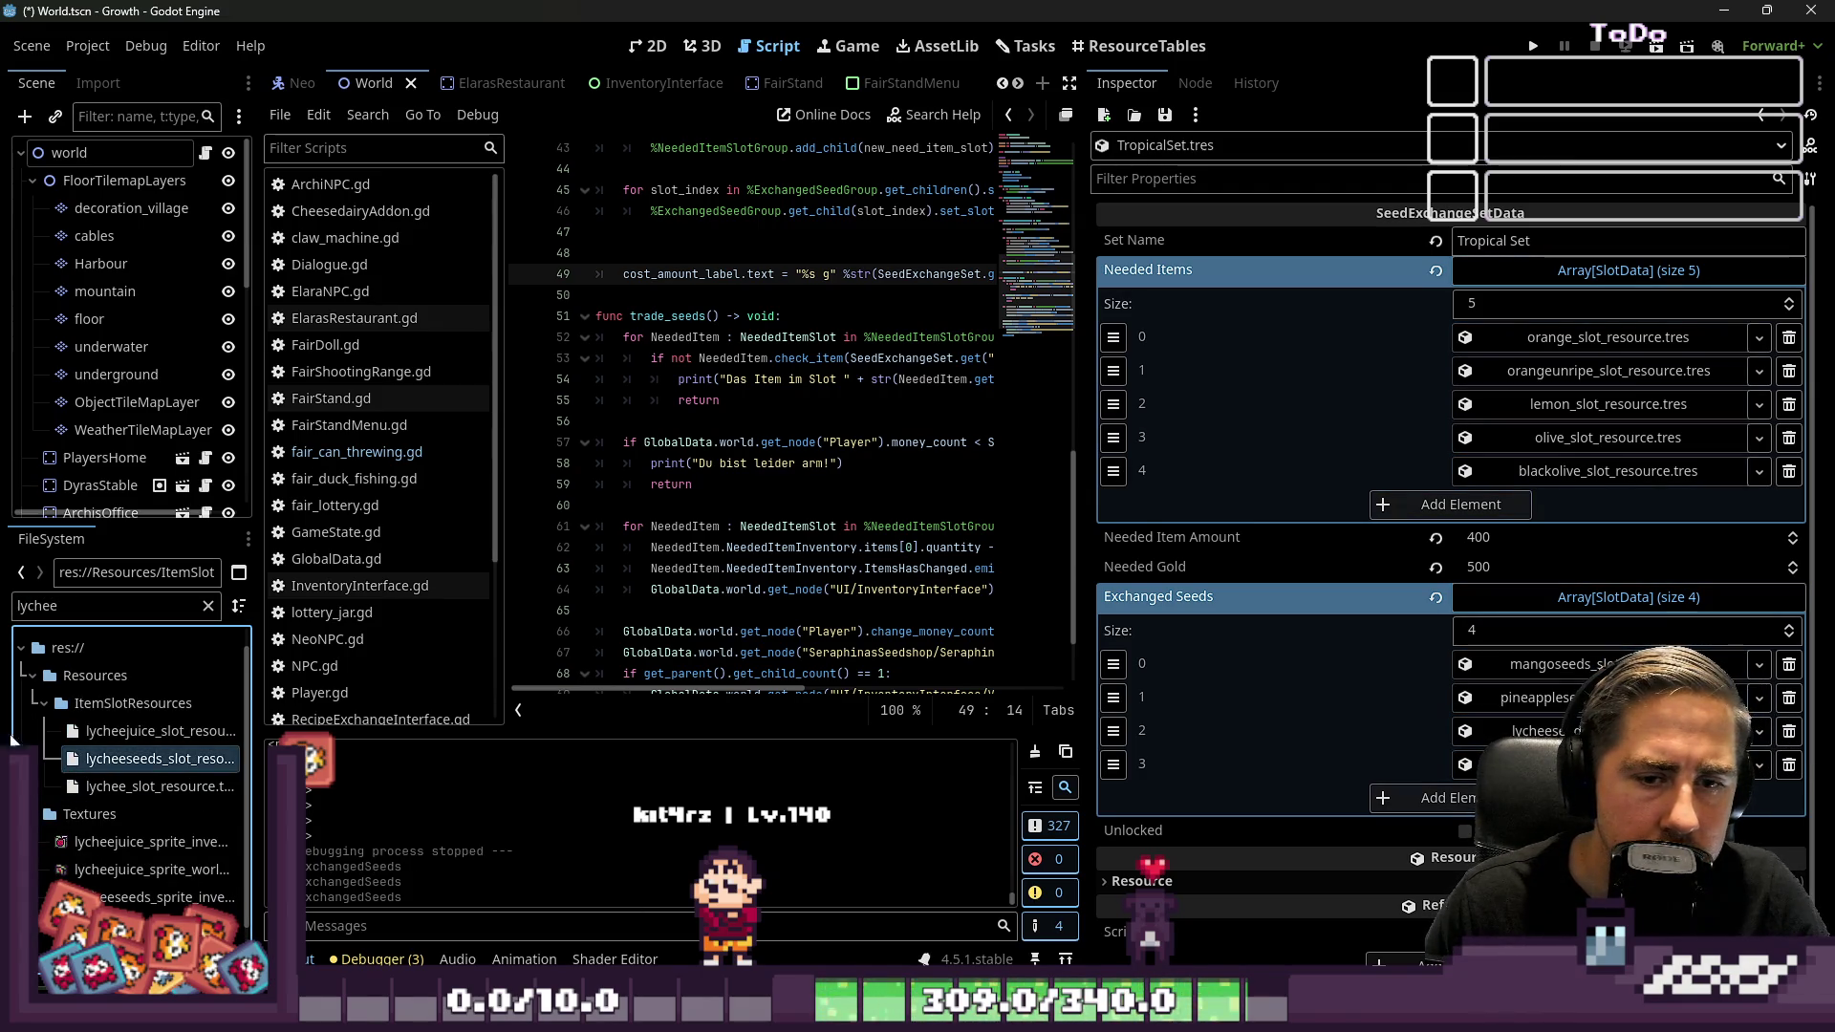
double_click(67, 606)
text(jackfruit)
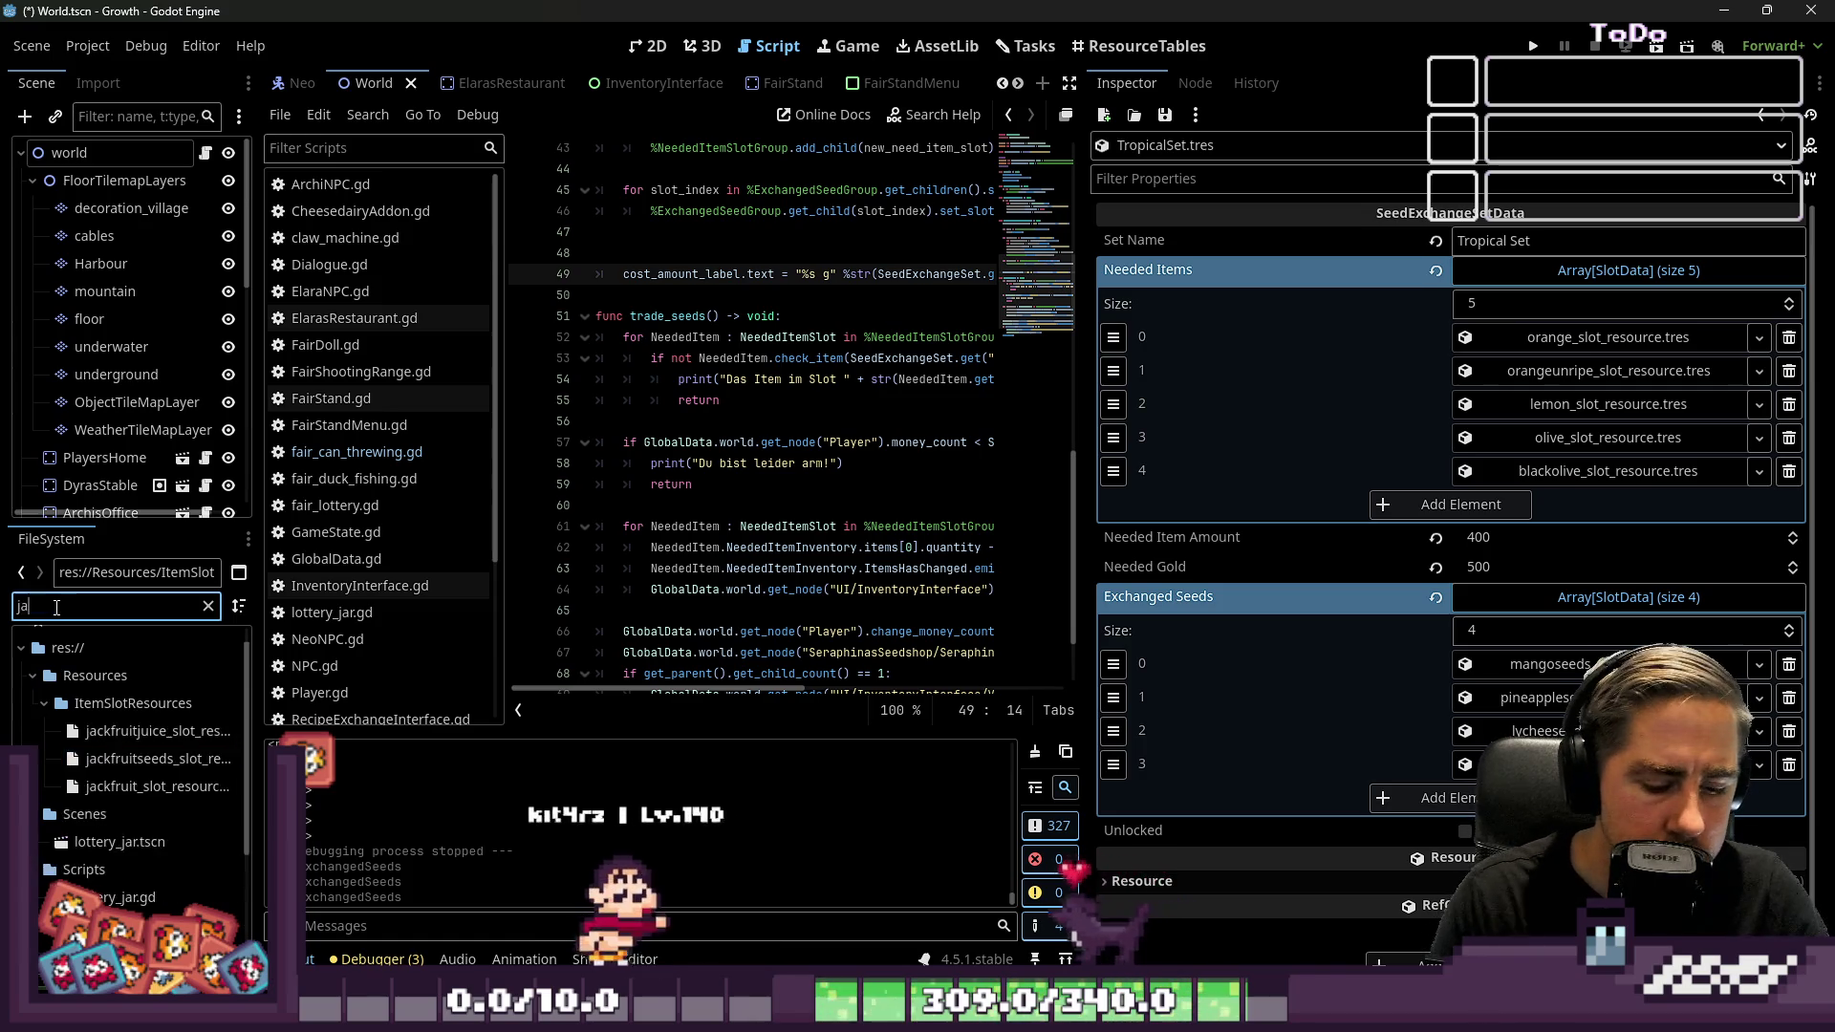
click(104, 762)
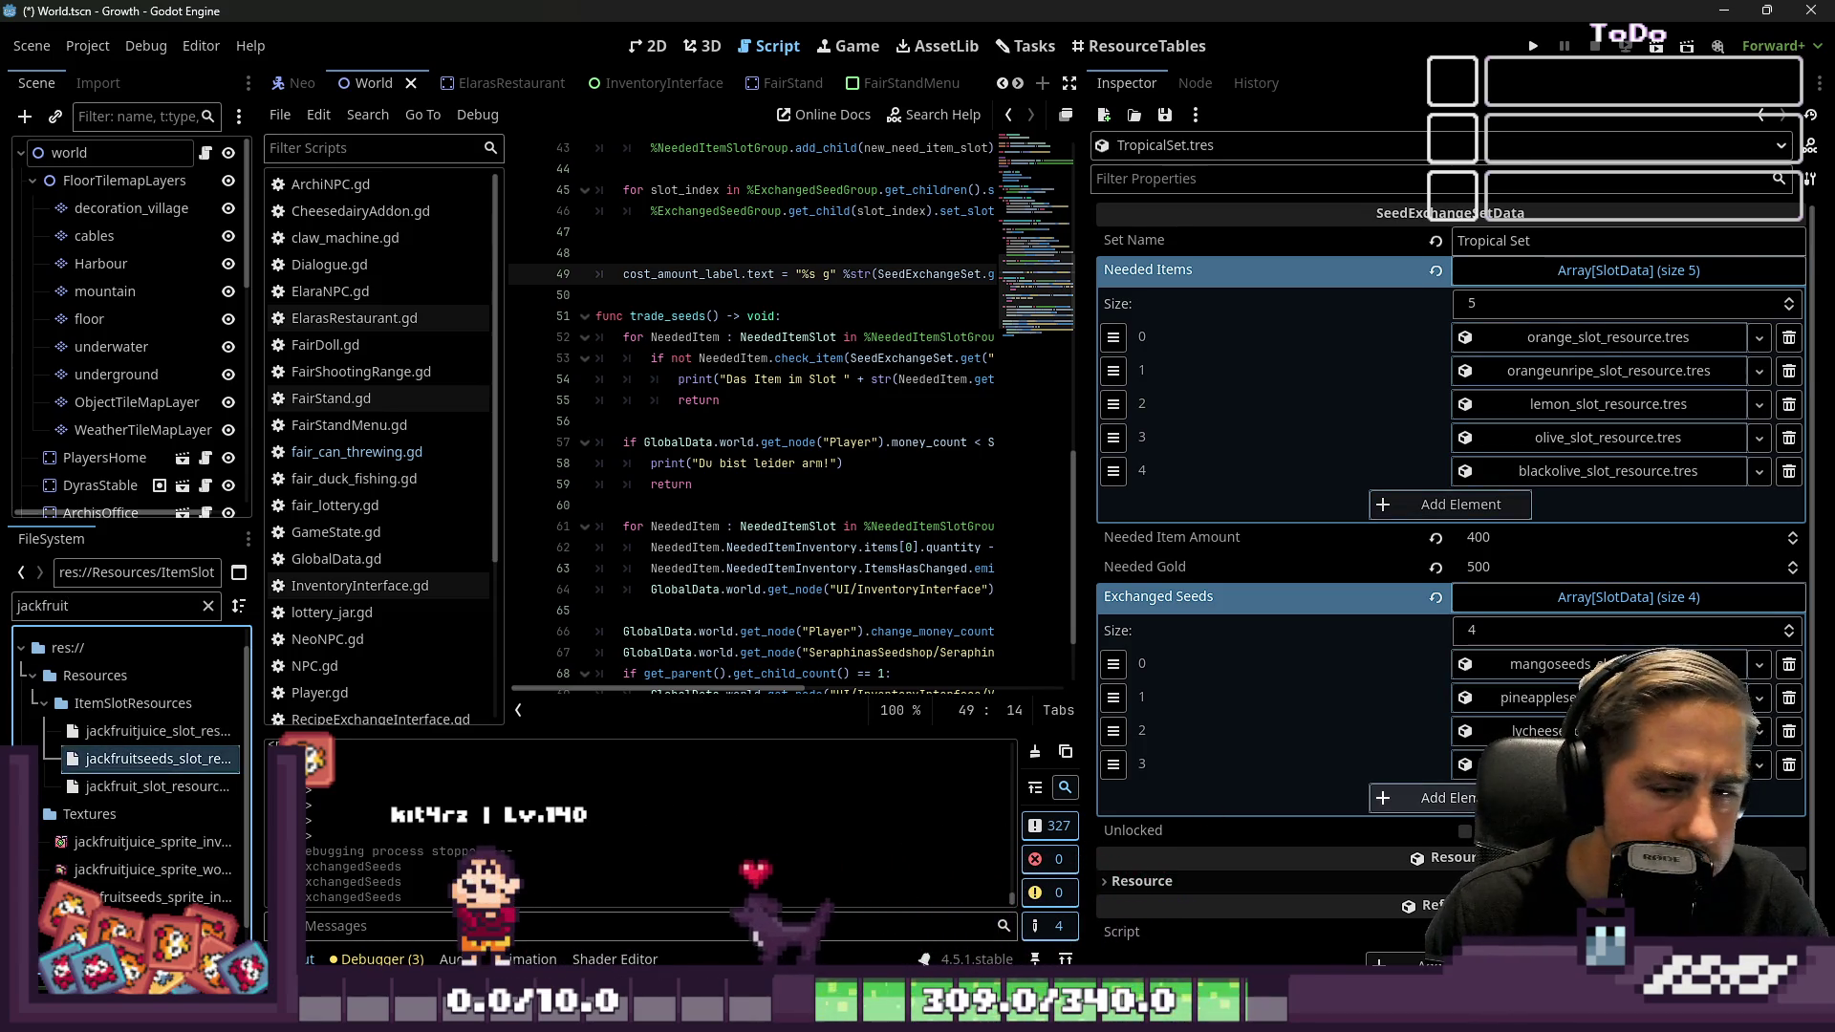
Save the Tropical Set, filter files by 'Set', and switch to ResourceTables
click(1164, 116)
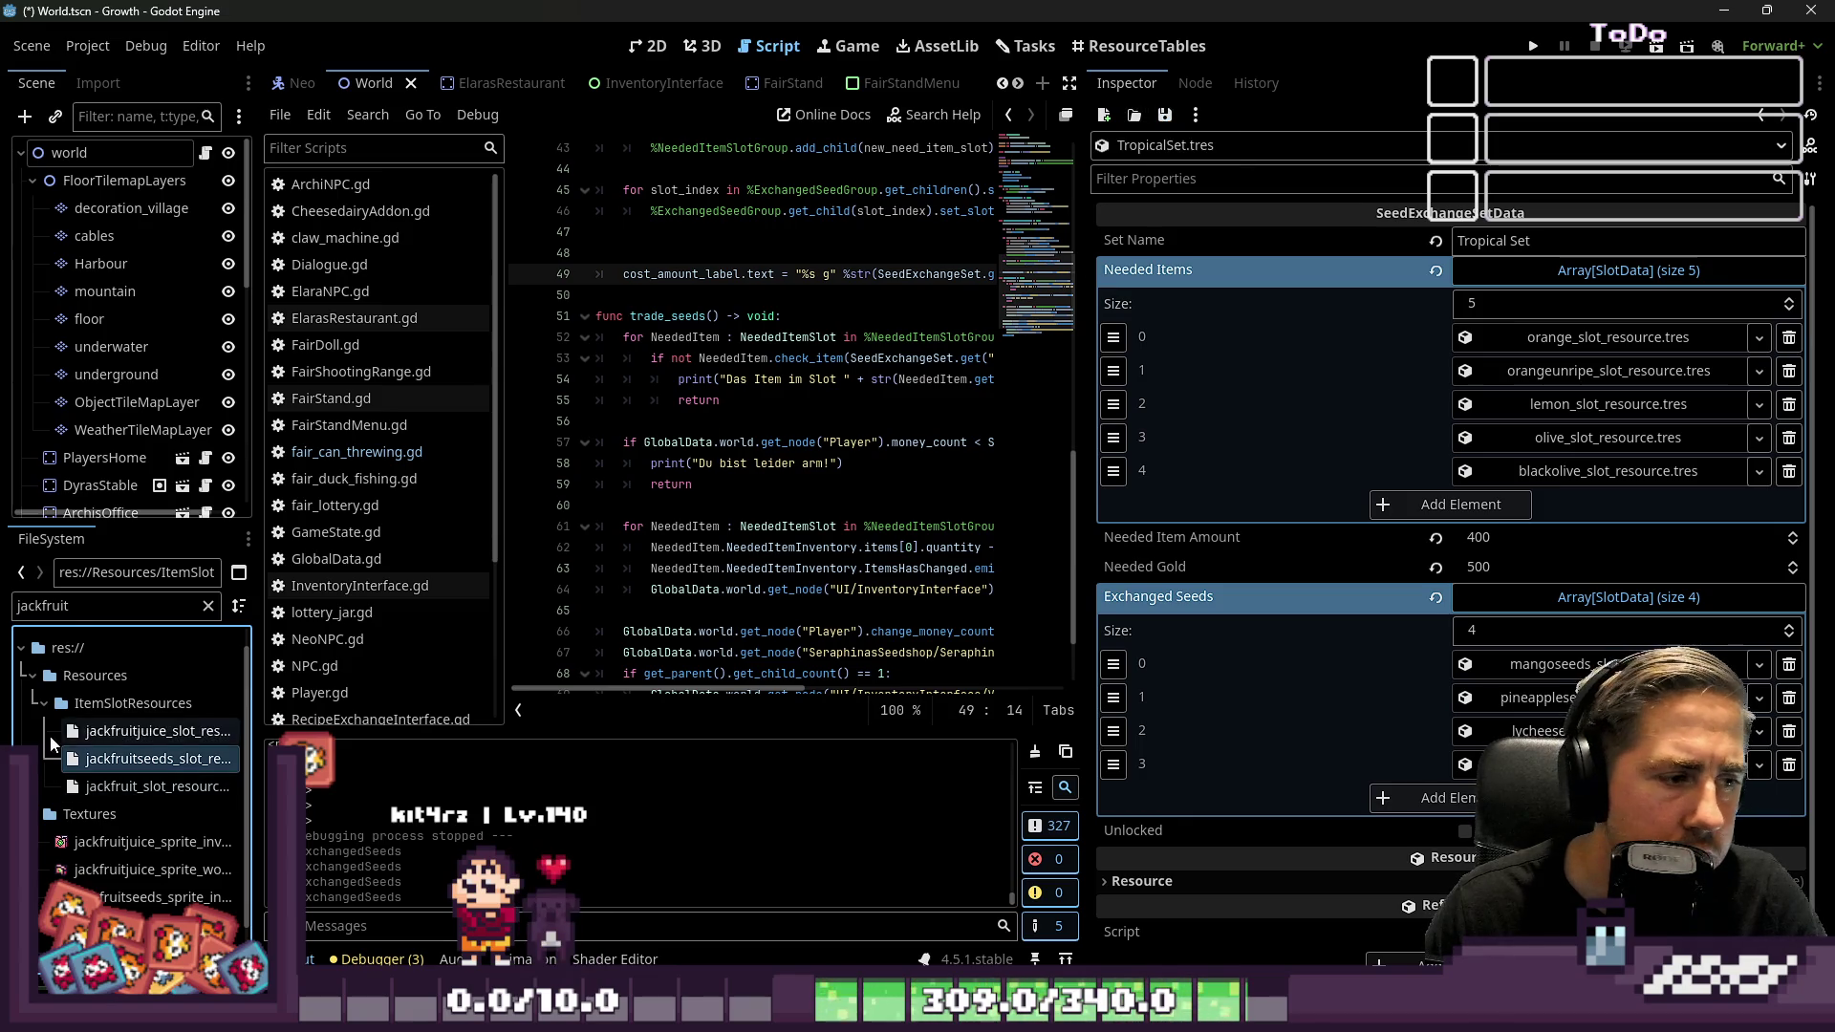
text(Set)
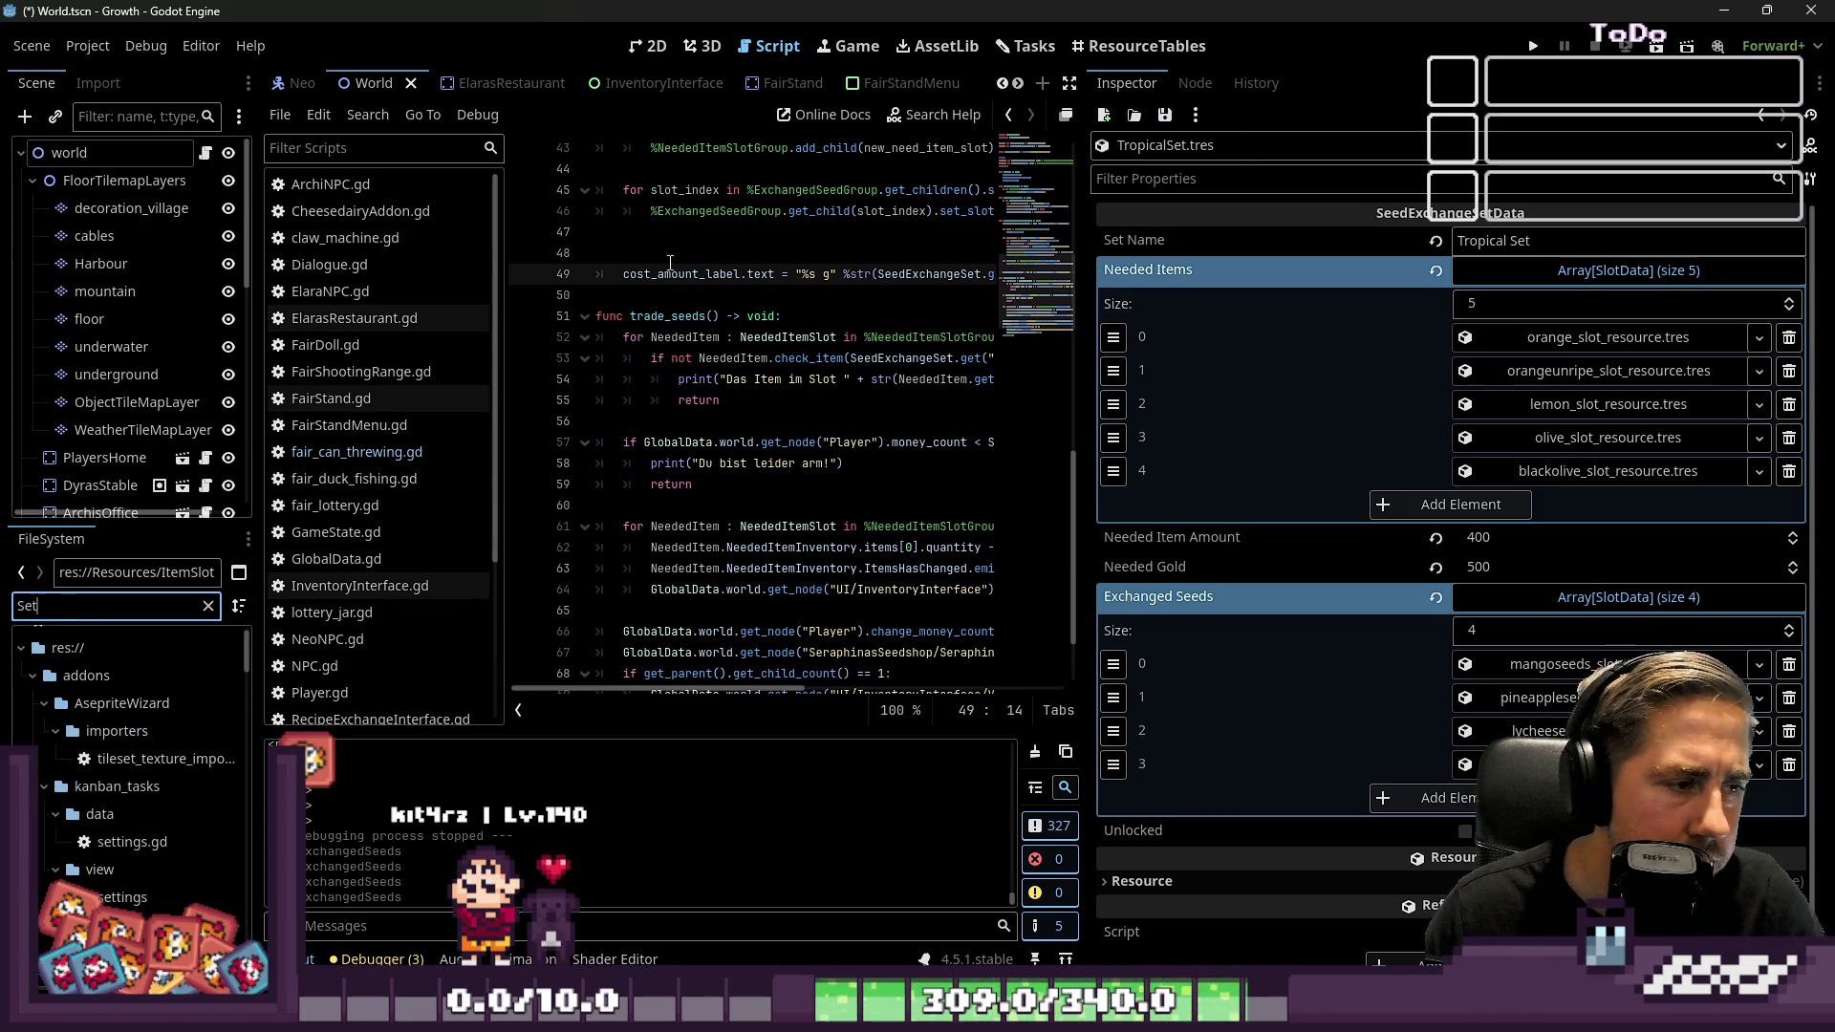
click(1130, 50)
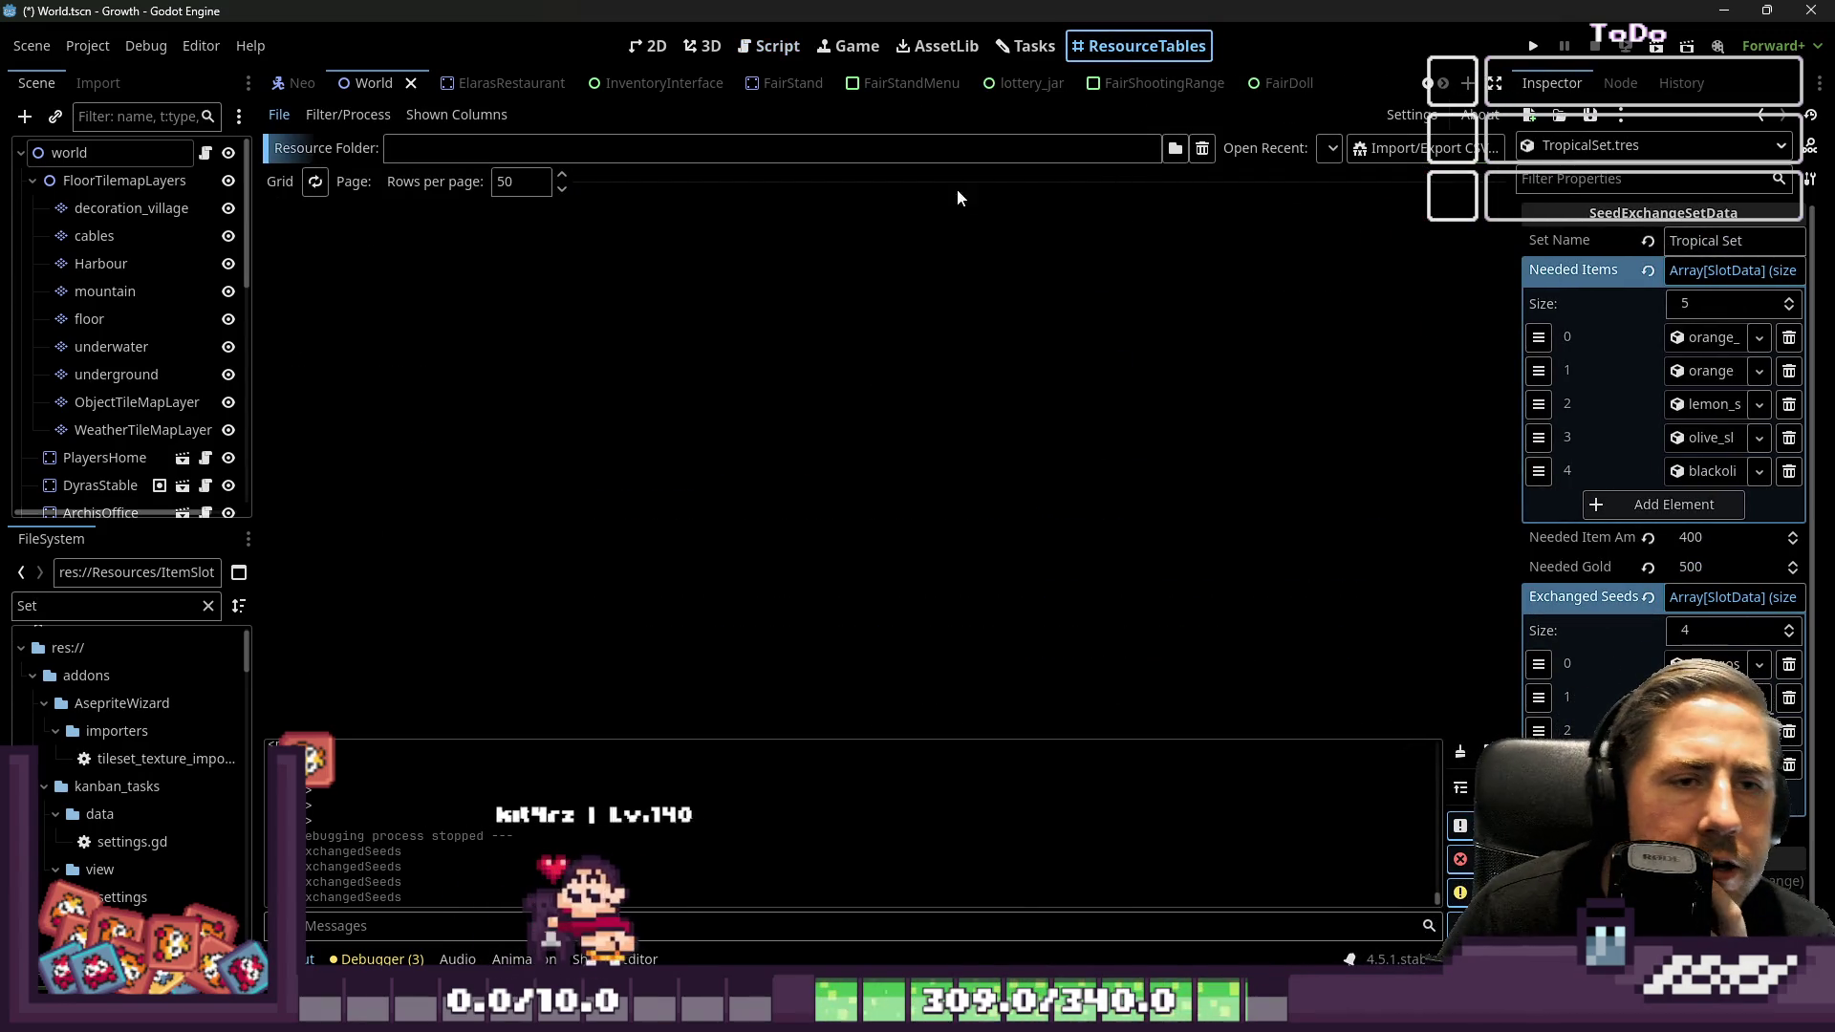
Load res://Resources/SeedExchangeSetResources into the ResourceTables view
click(1174, 148)
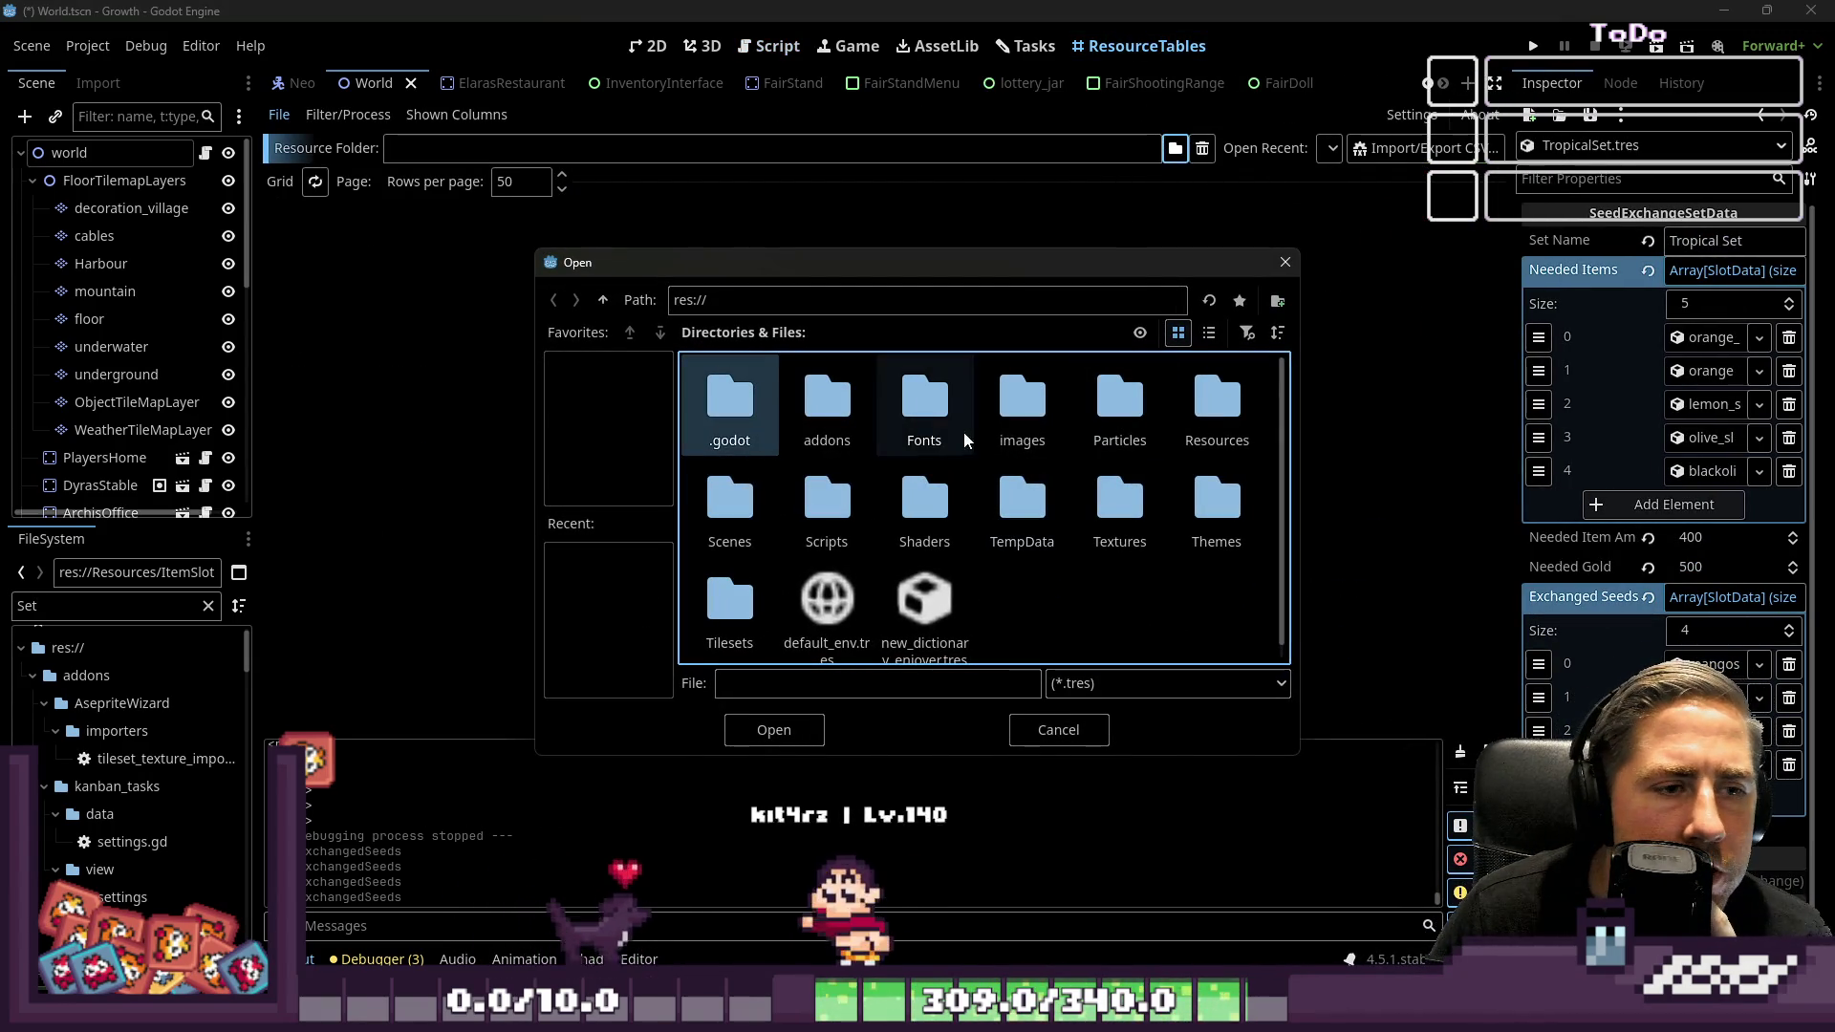
double_click(1216, 406)
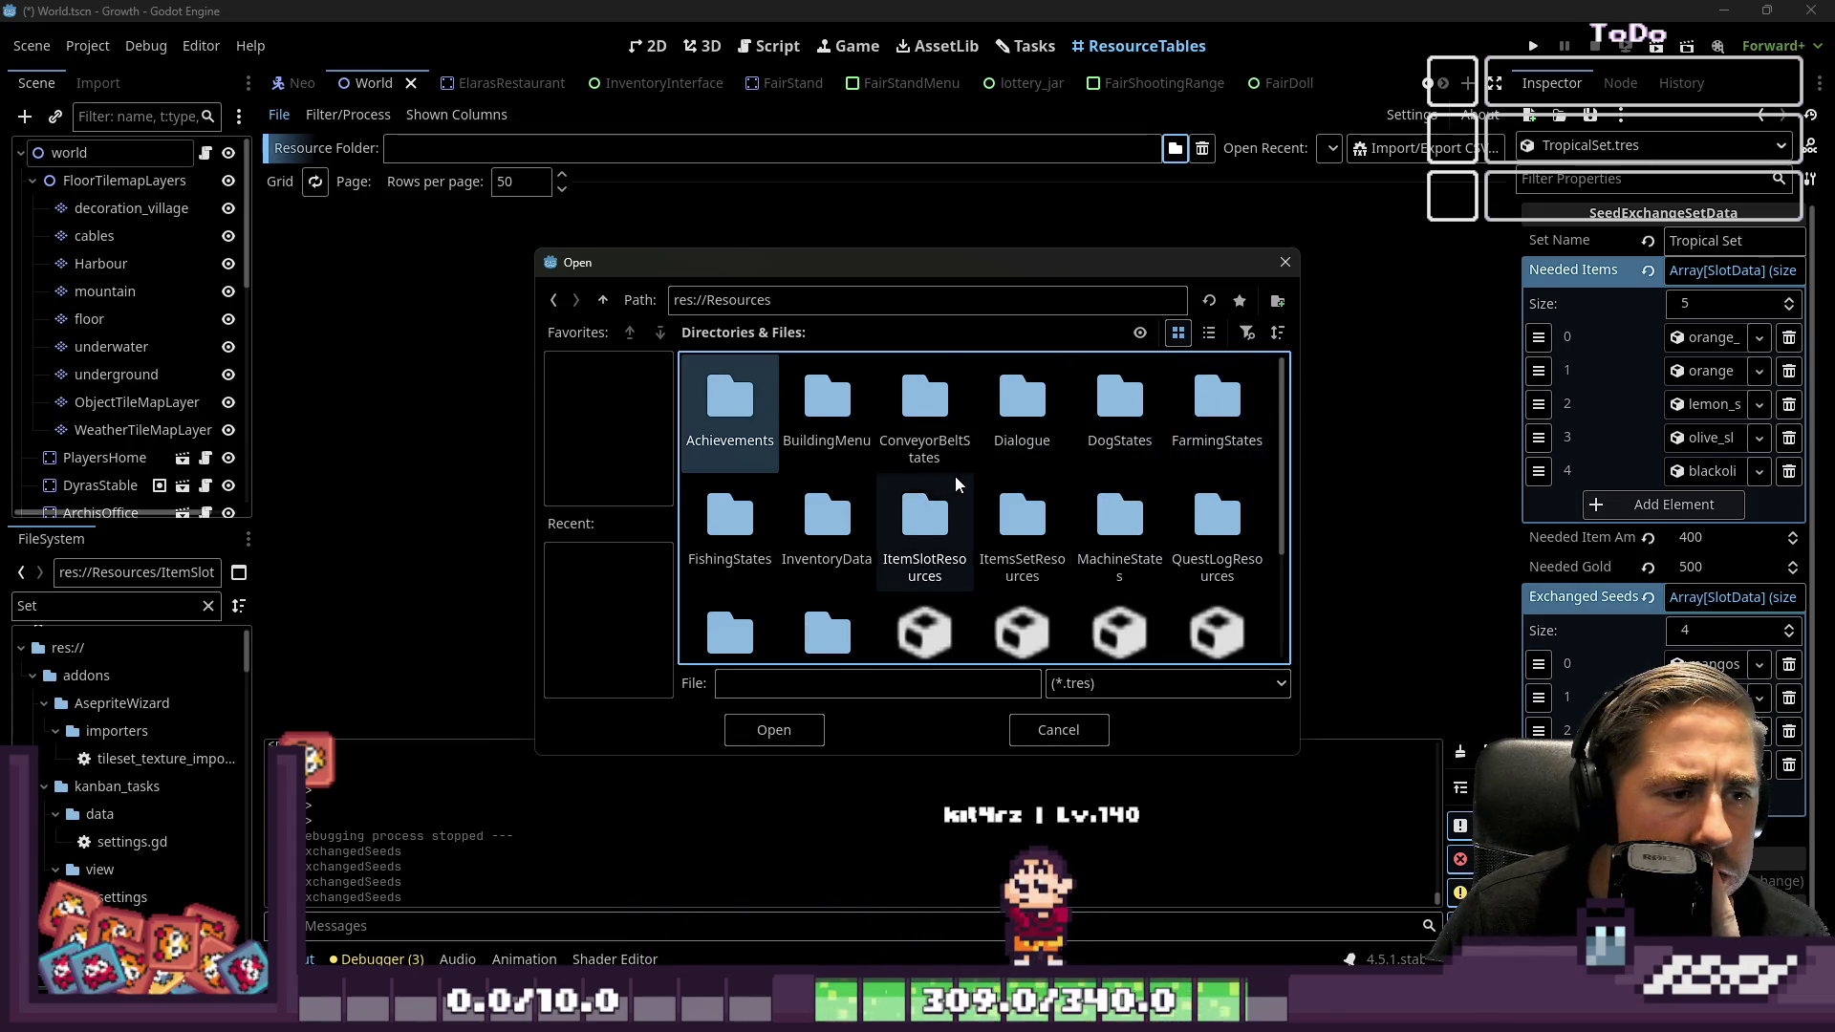
scroll(913, 502, down, 2)
scroll(908, 501, up, 2)
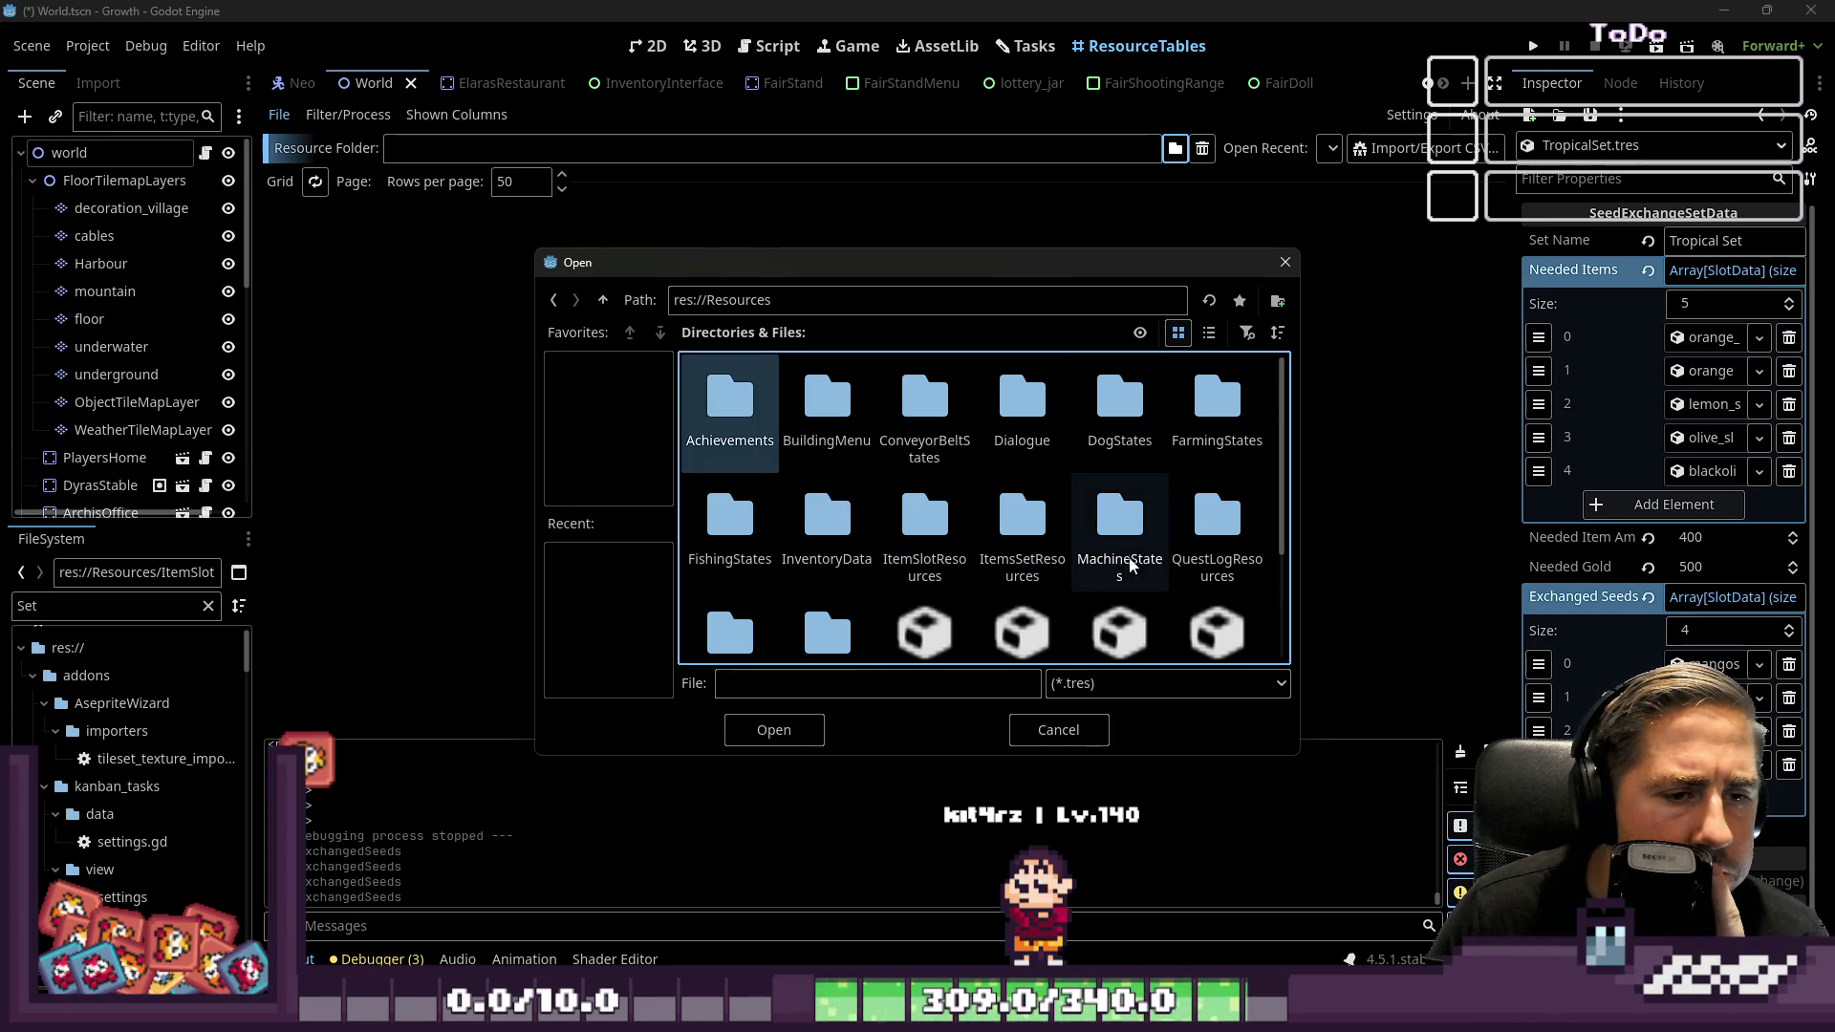
scroll(1023, 517, down, 1)
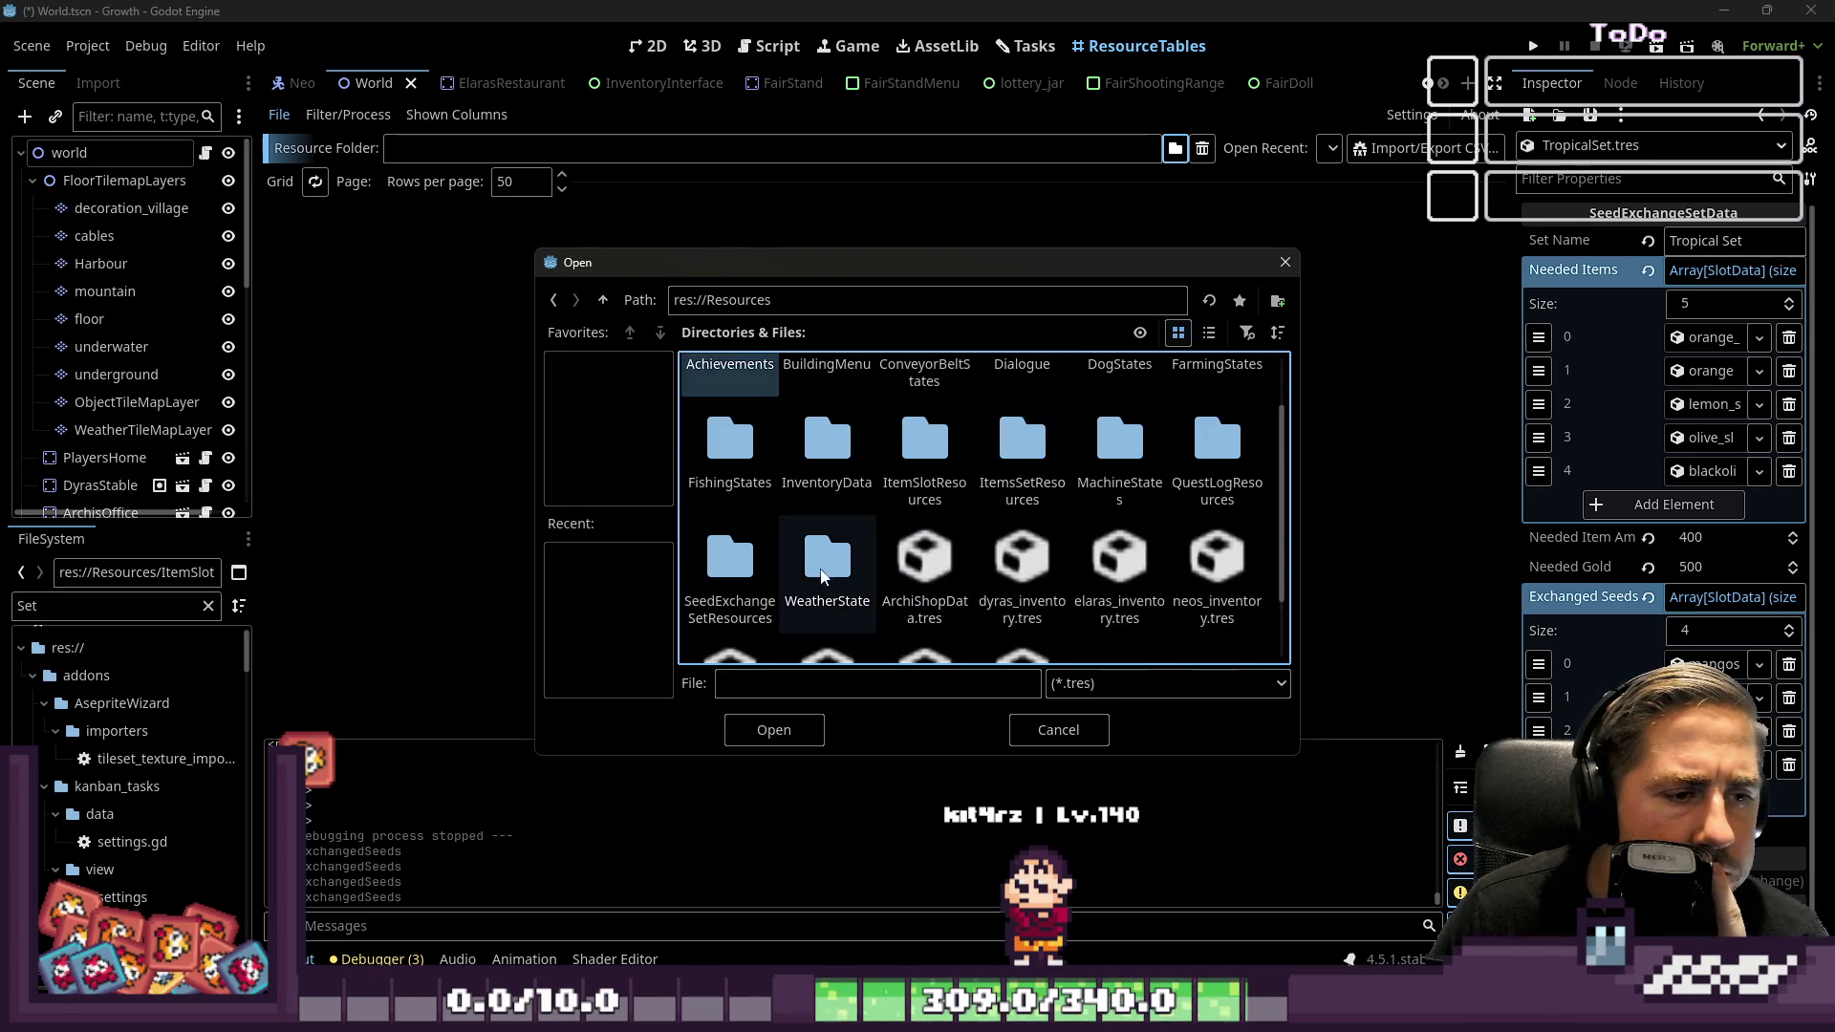
double_click(765, 577)
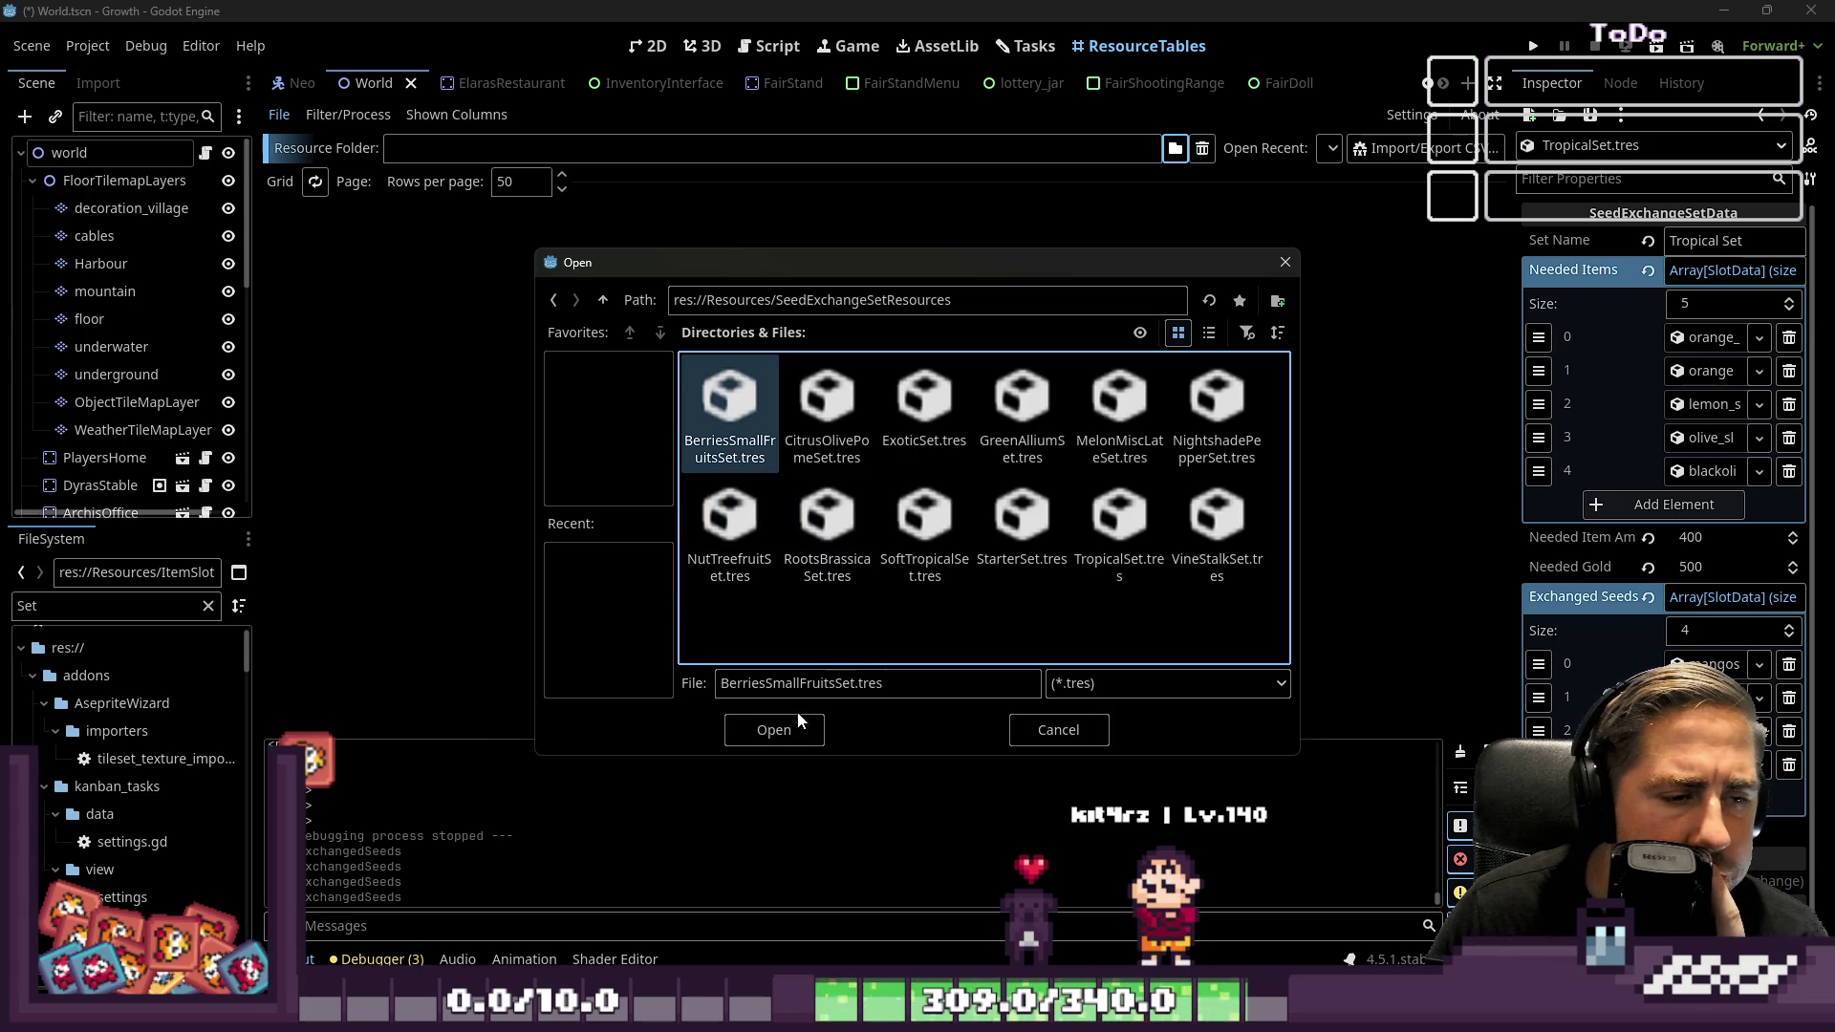
click(770, 741)
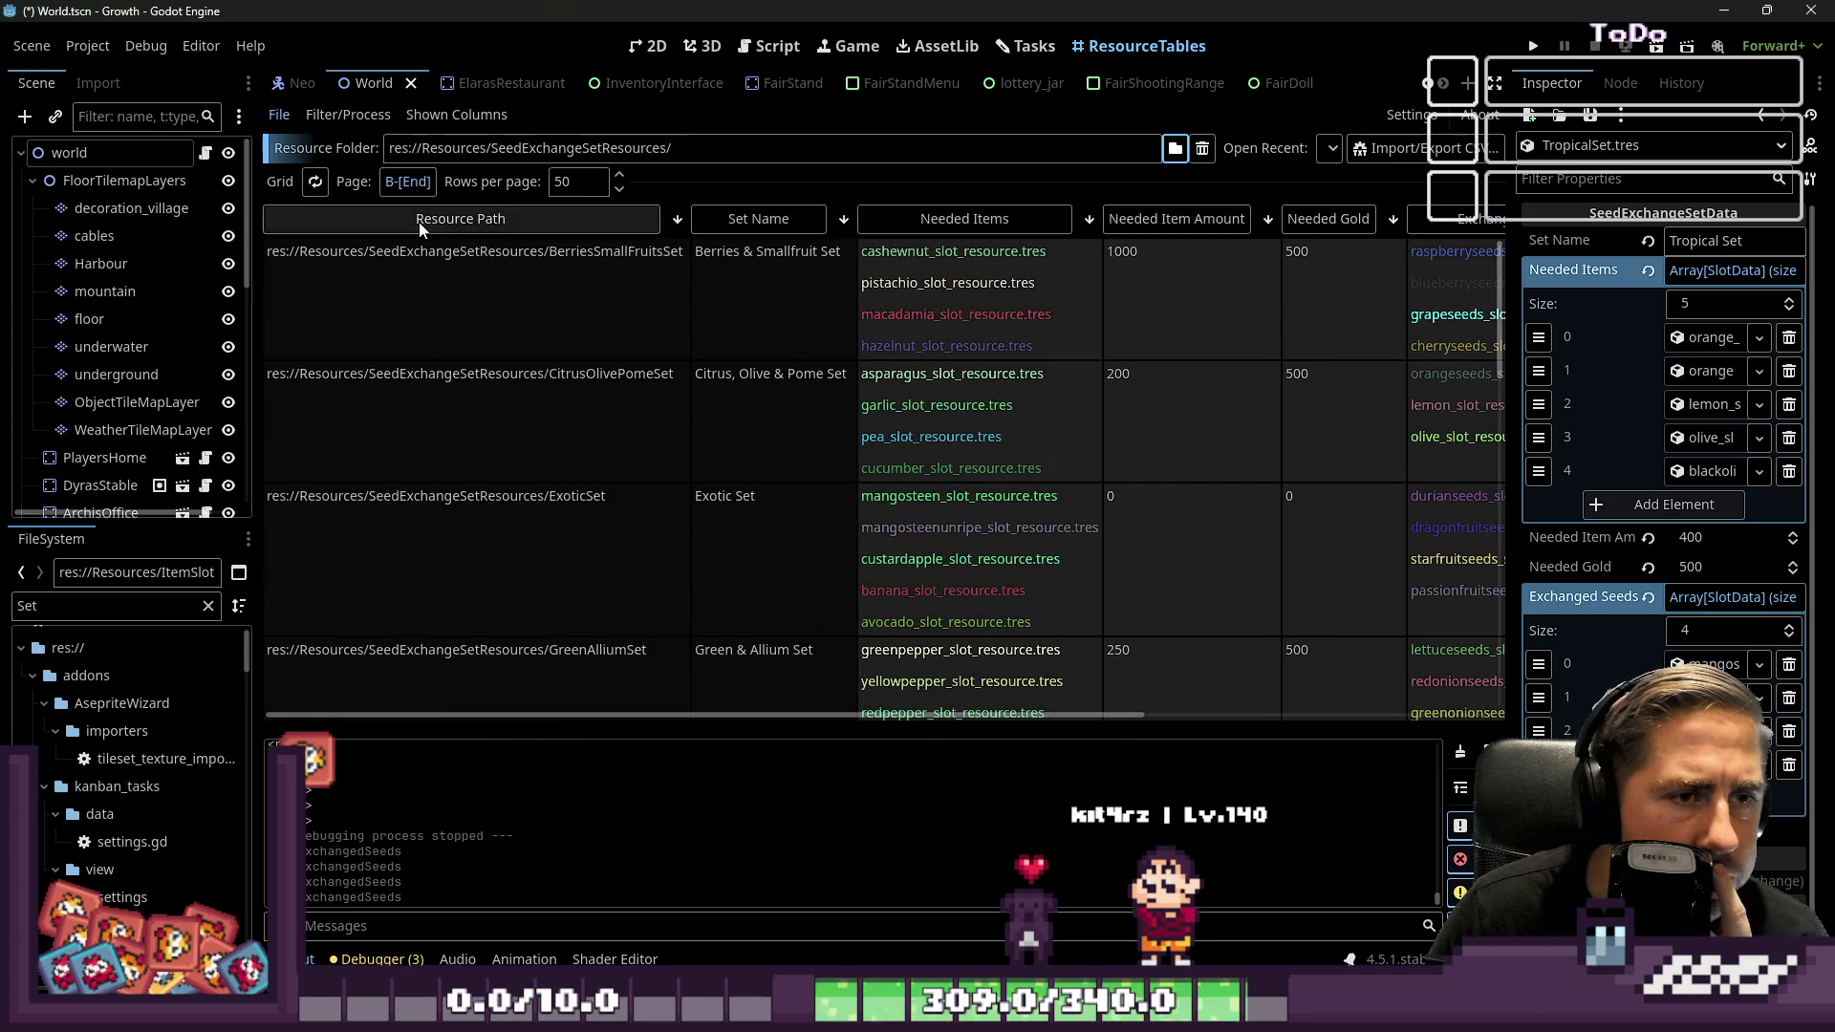
Hide the Unlocked, Metadata and Resource Path columns, then select the Citrus set's exchanged seeds
click(456, 115)
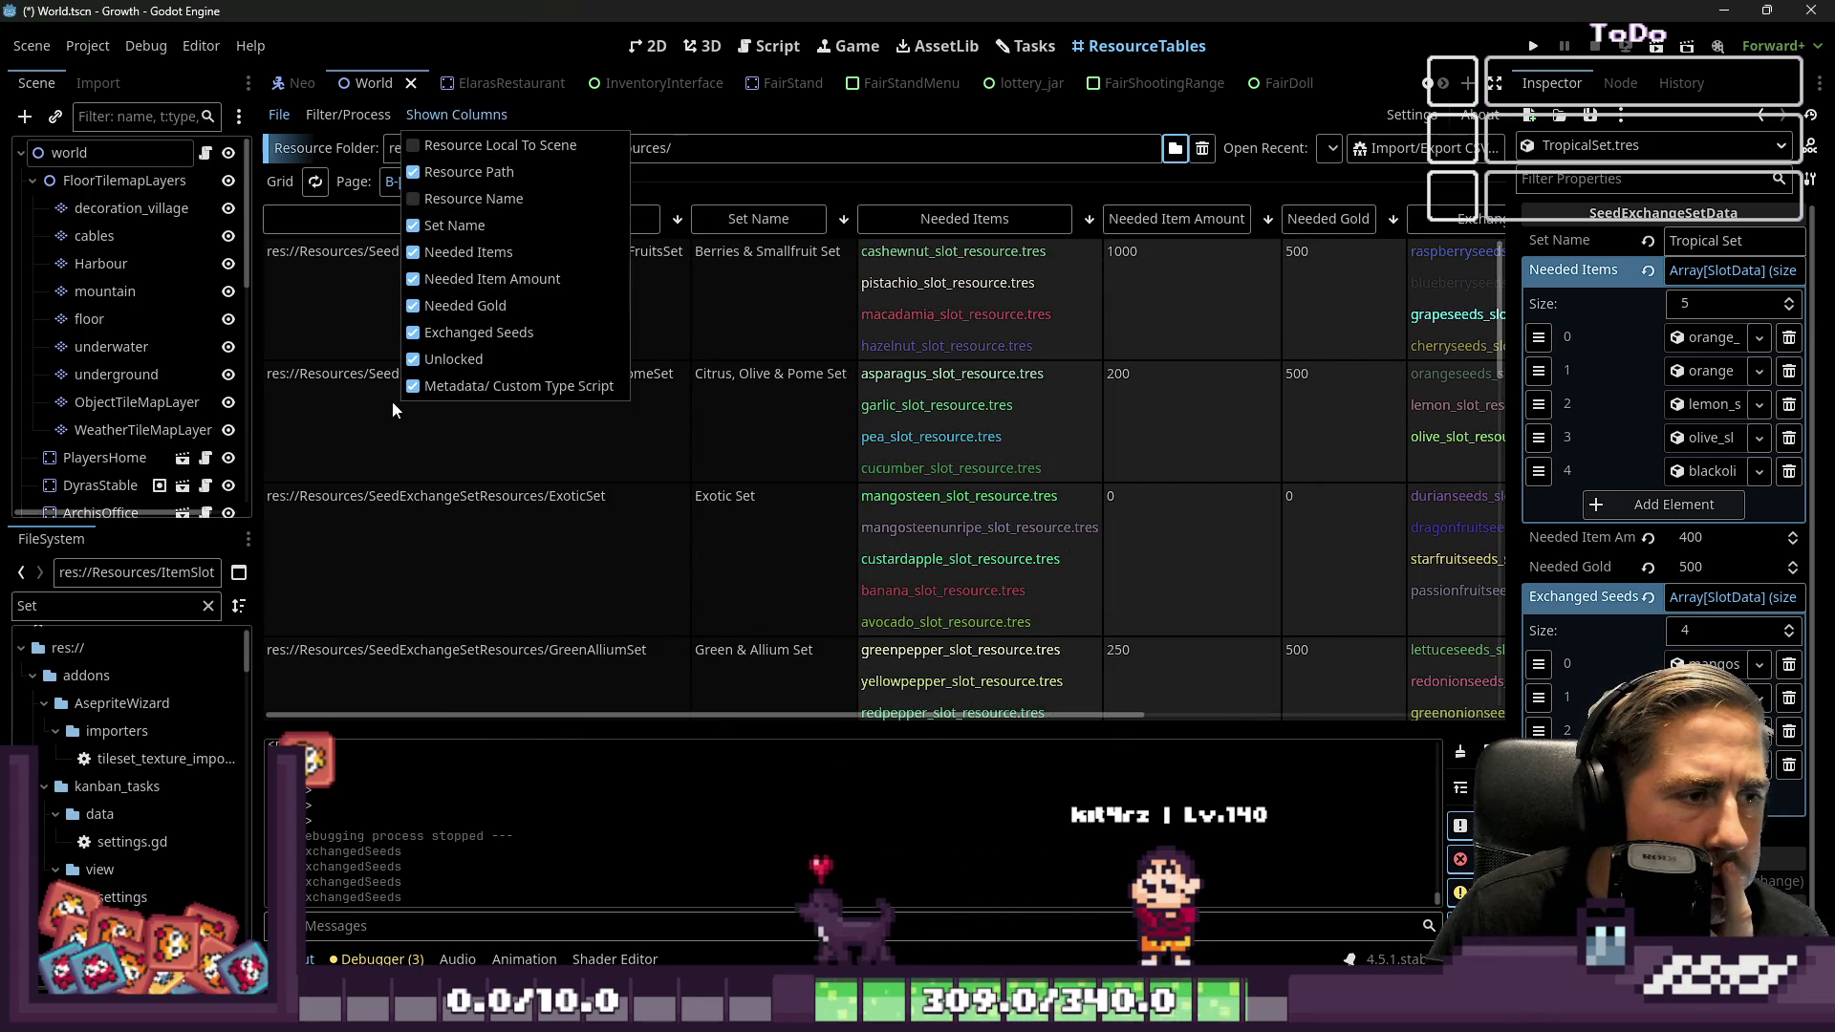
click(458, 386)
click(421, 359)
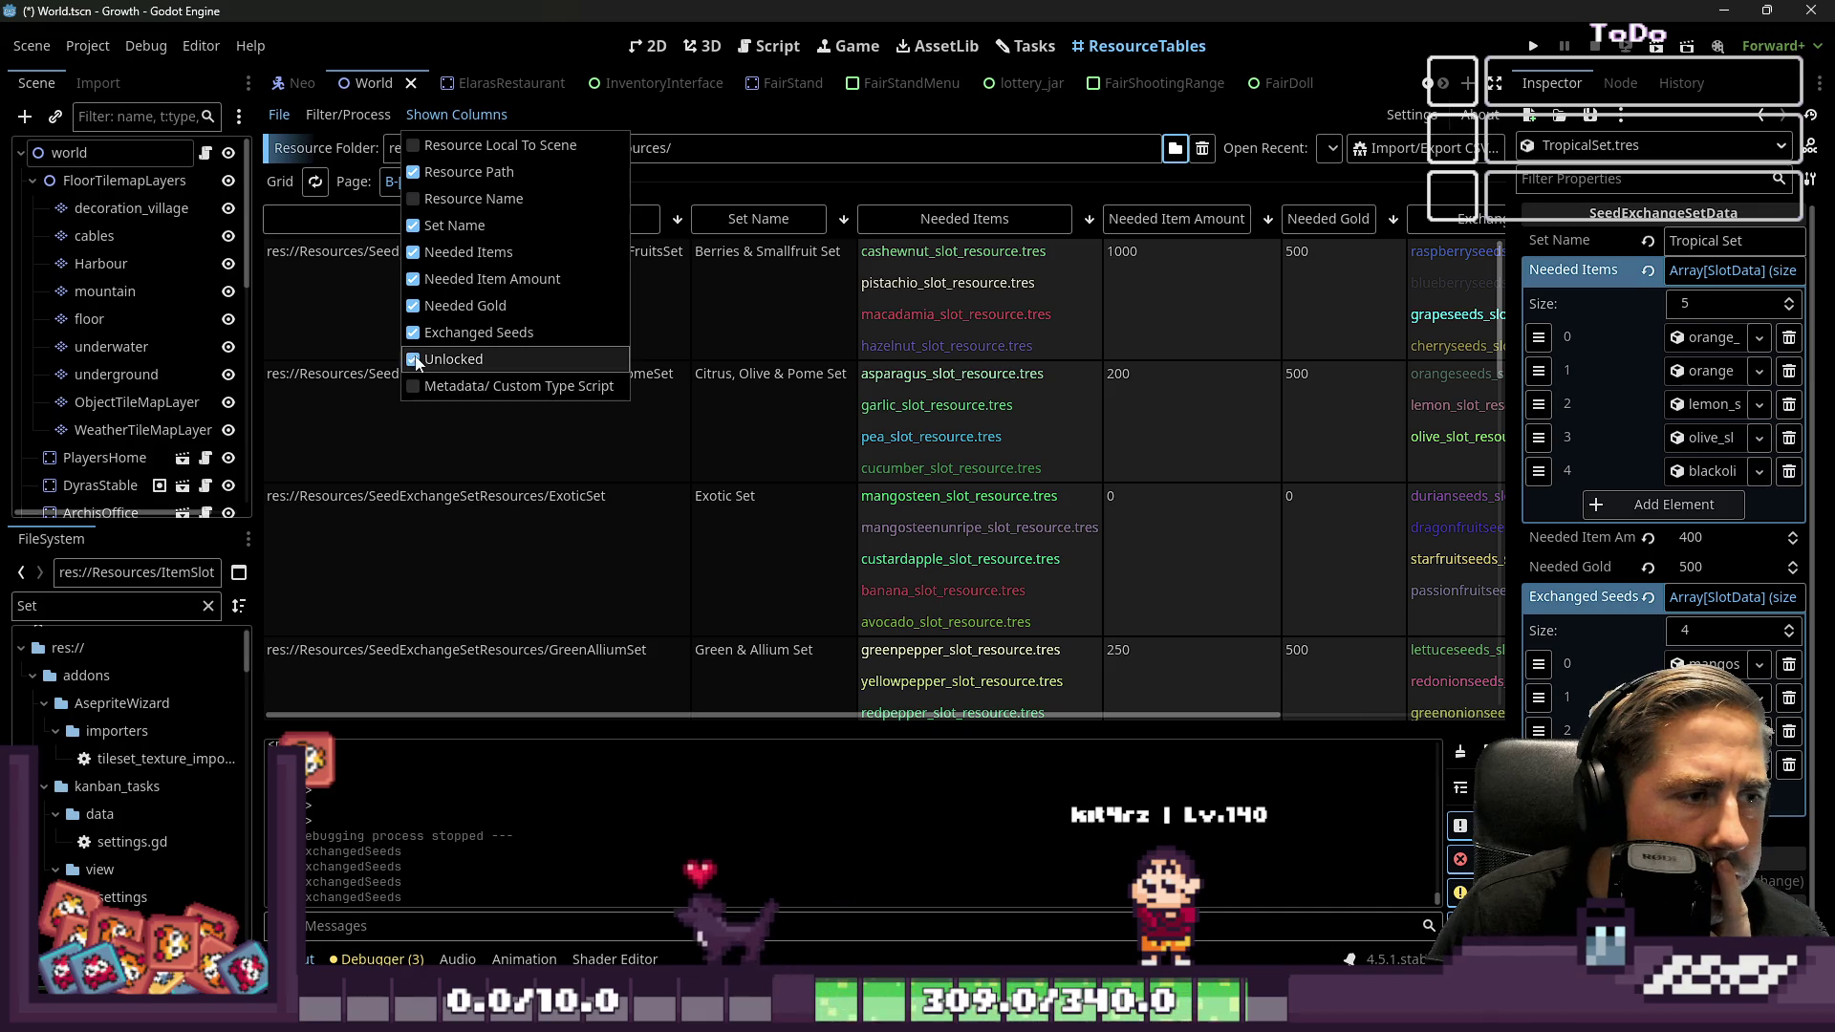
click(411, 172)
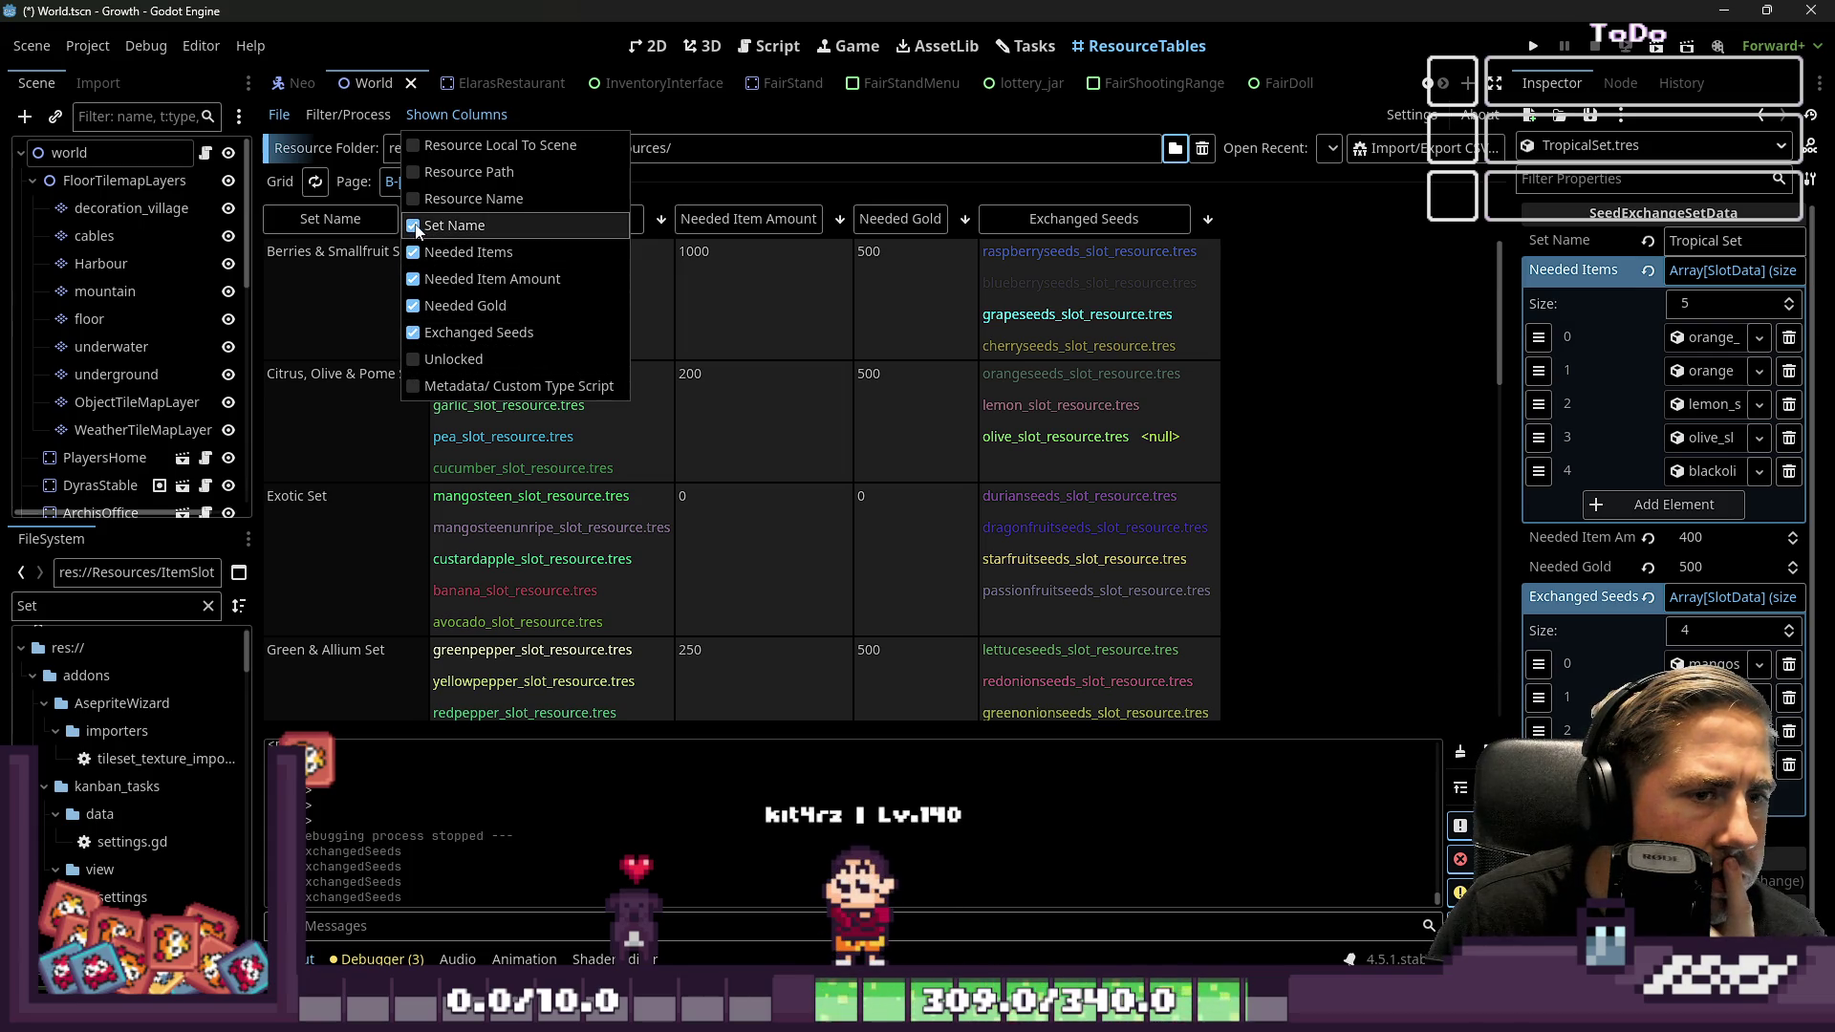
click(1071, 283)
click(1091, 457)
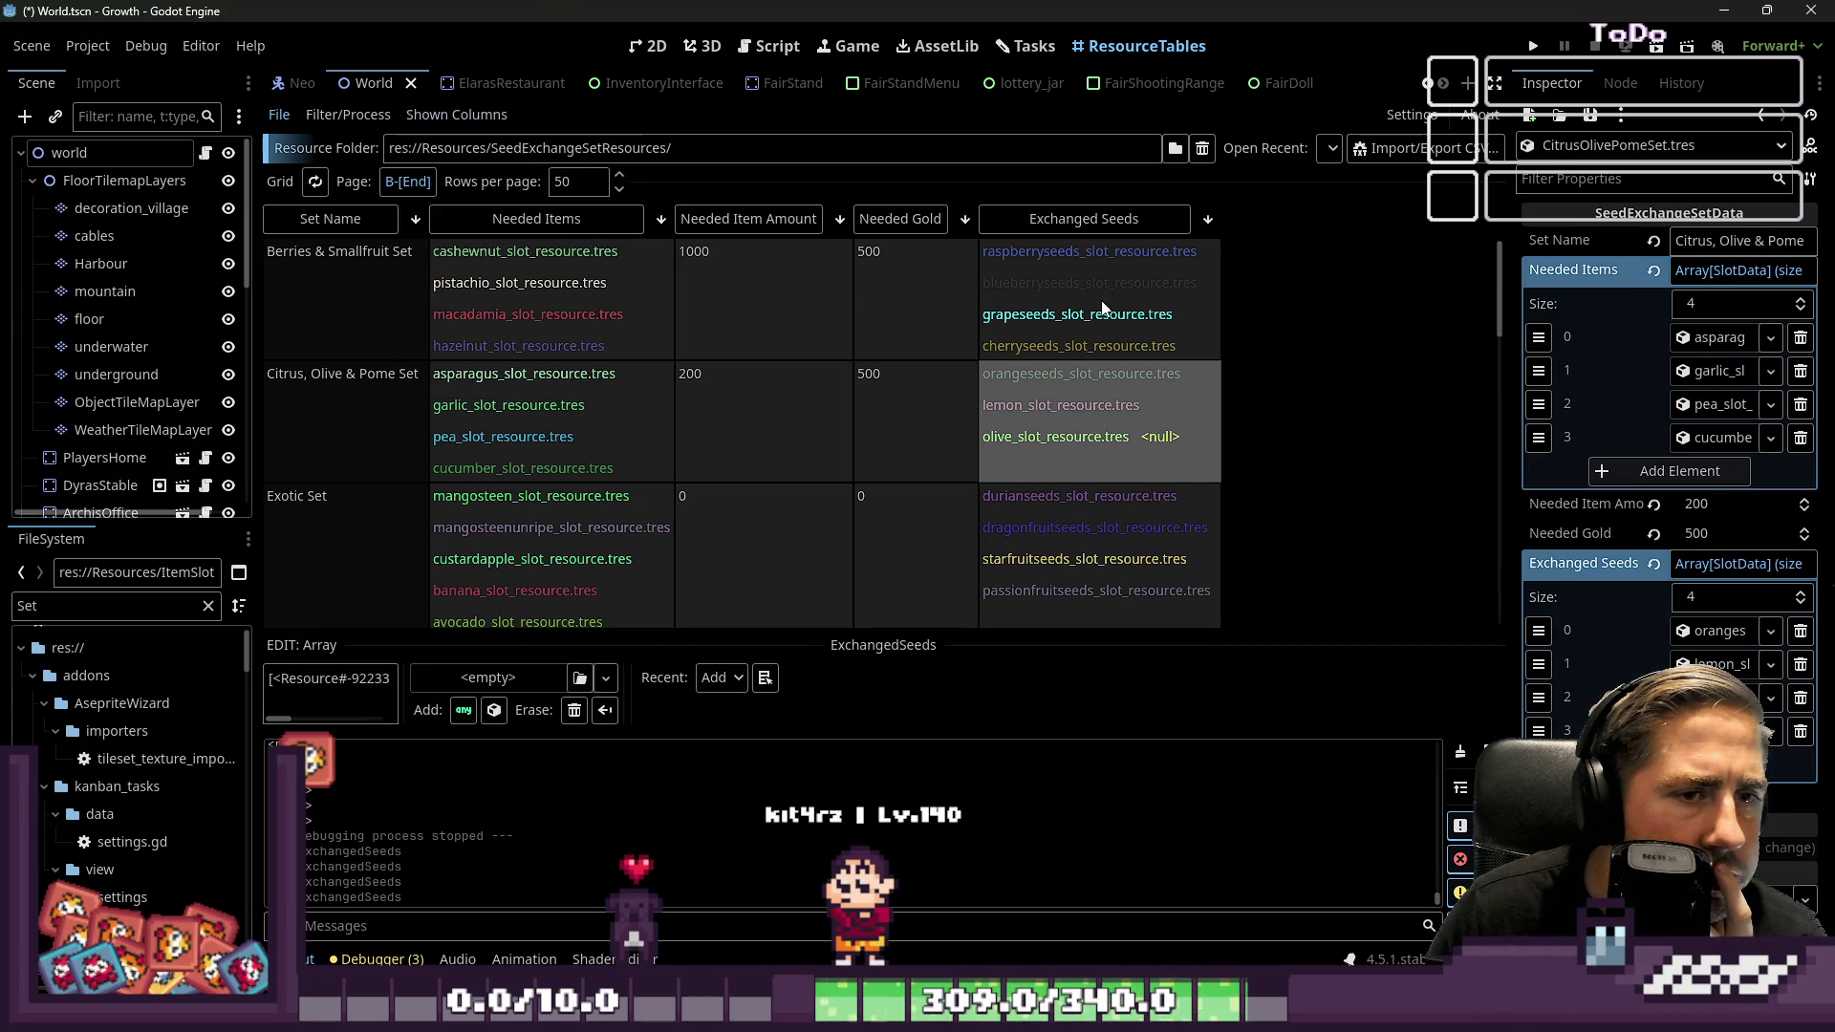
Replace the Citrus, Olive & Pome Set's exchanged items with lemon seeds and olive seeds
click(1031, 285)
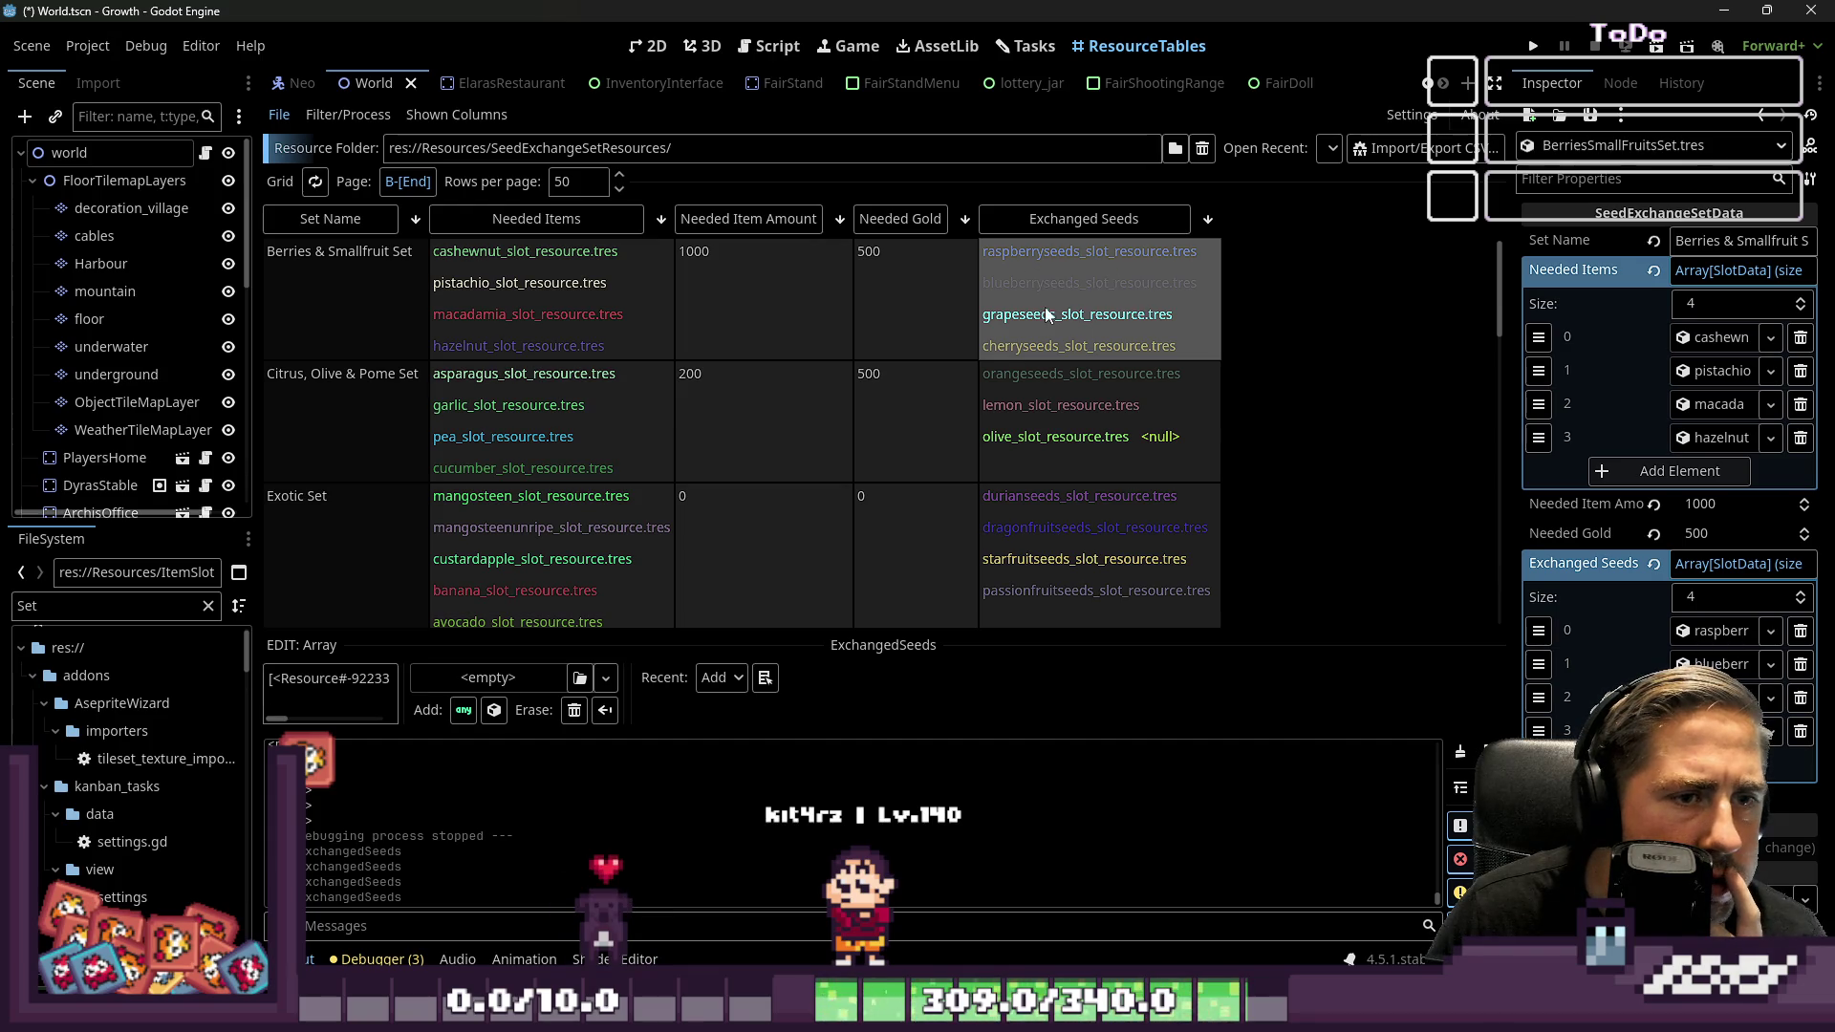
scroll(1046, 352, down, 1)
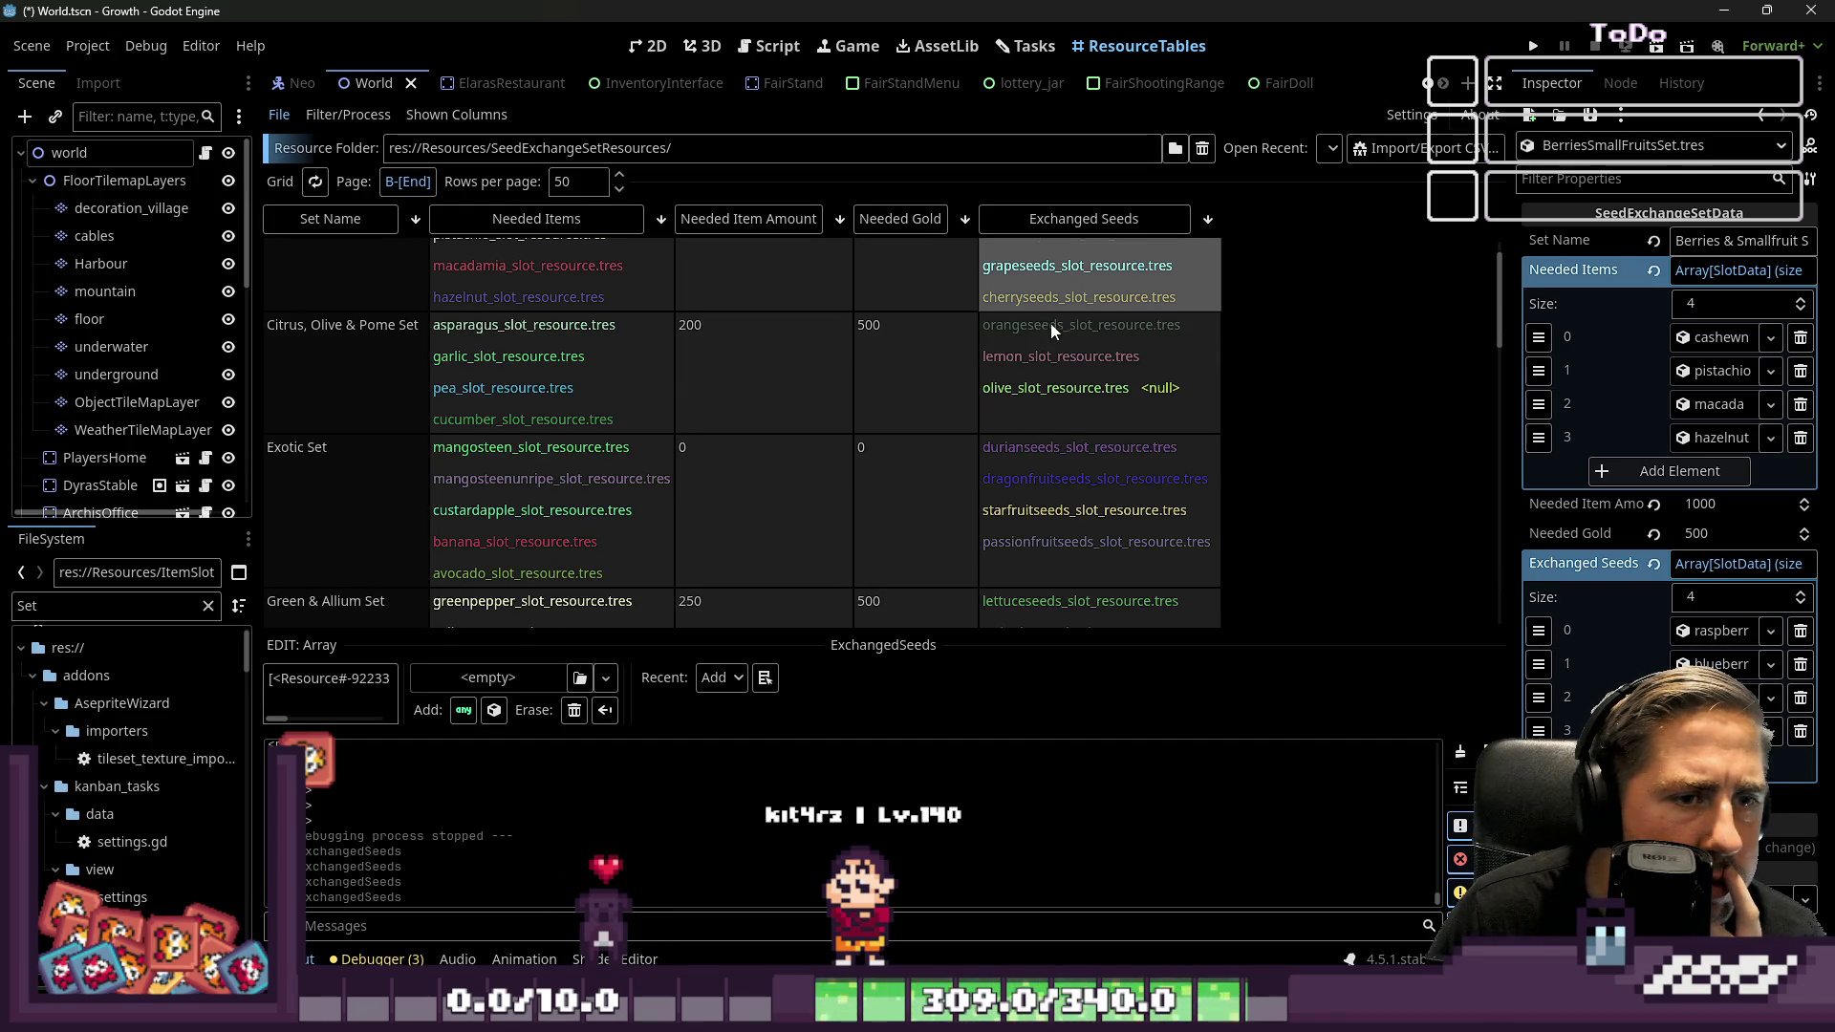
click(1058, 331)
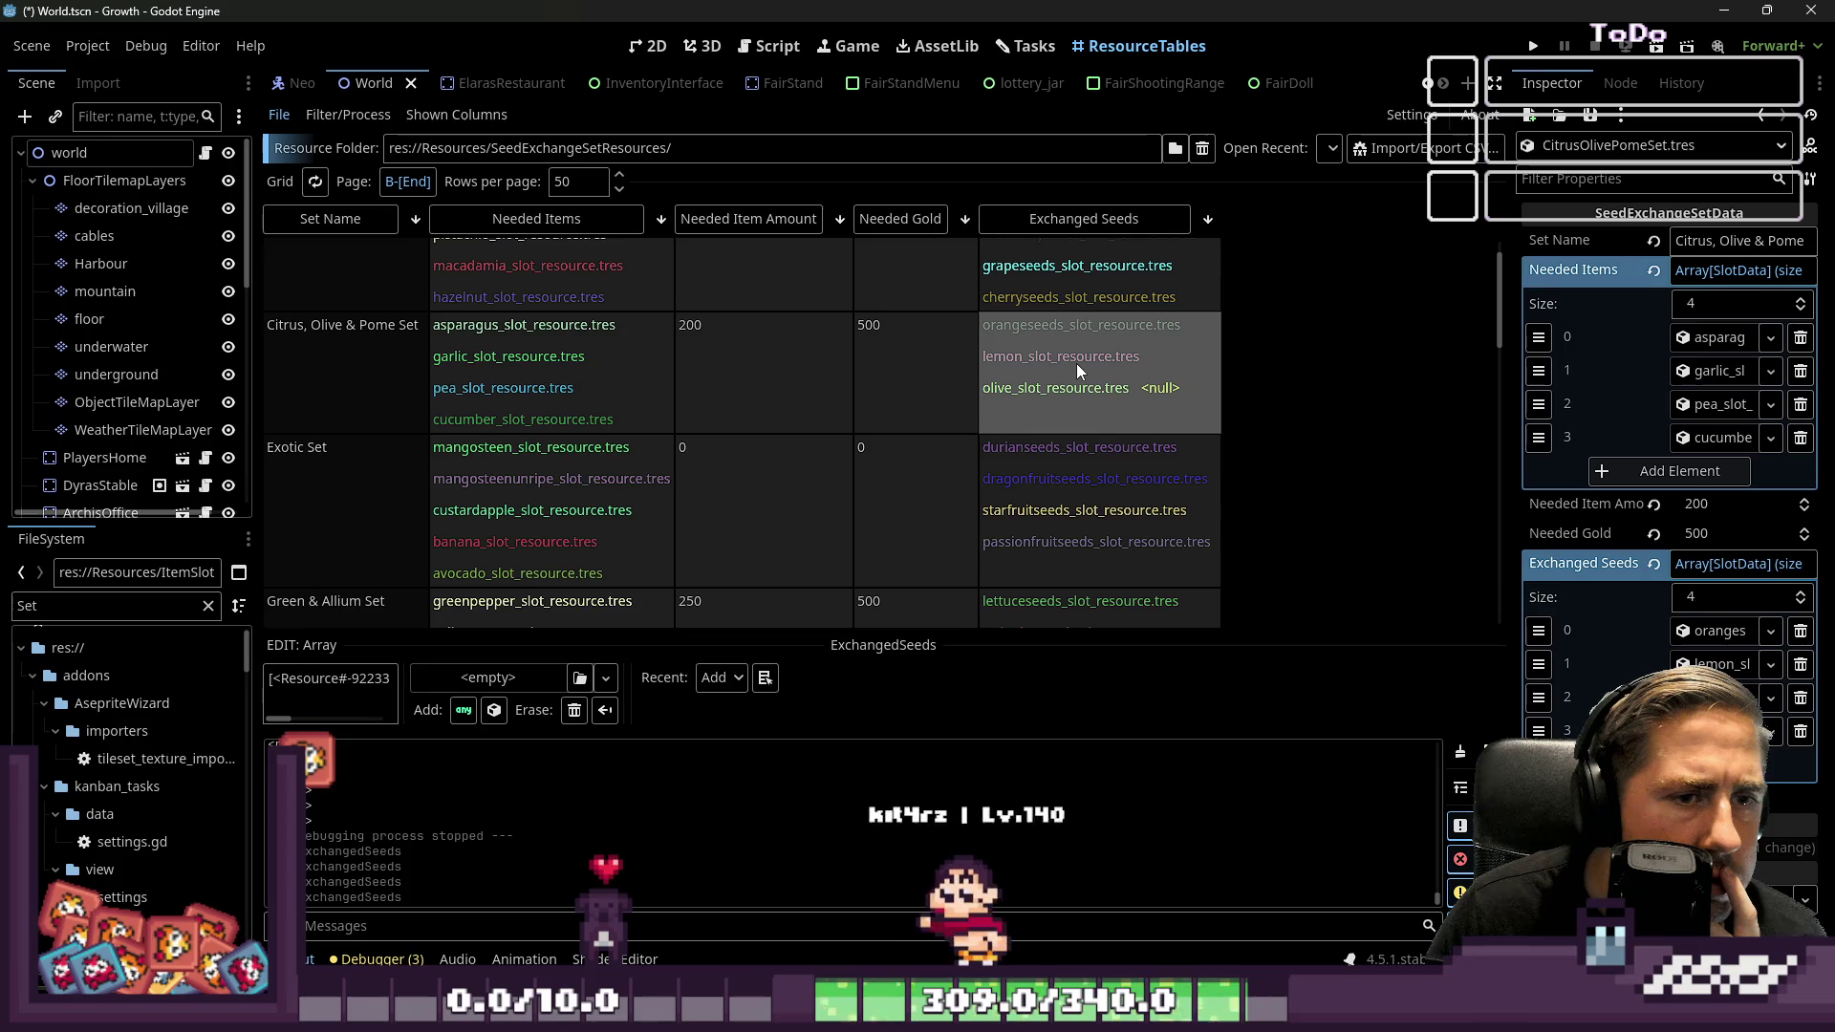
double_click(44, 605)
text(lemon)
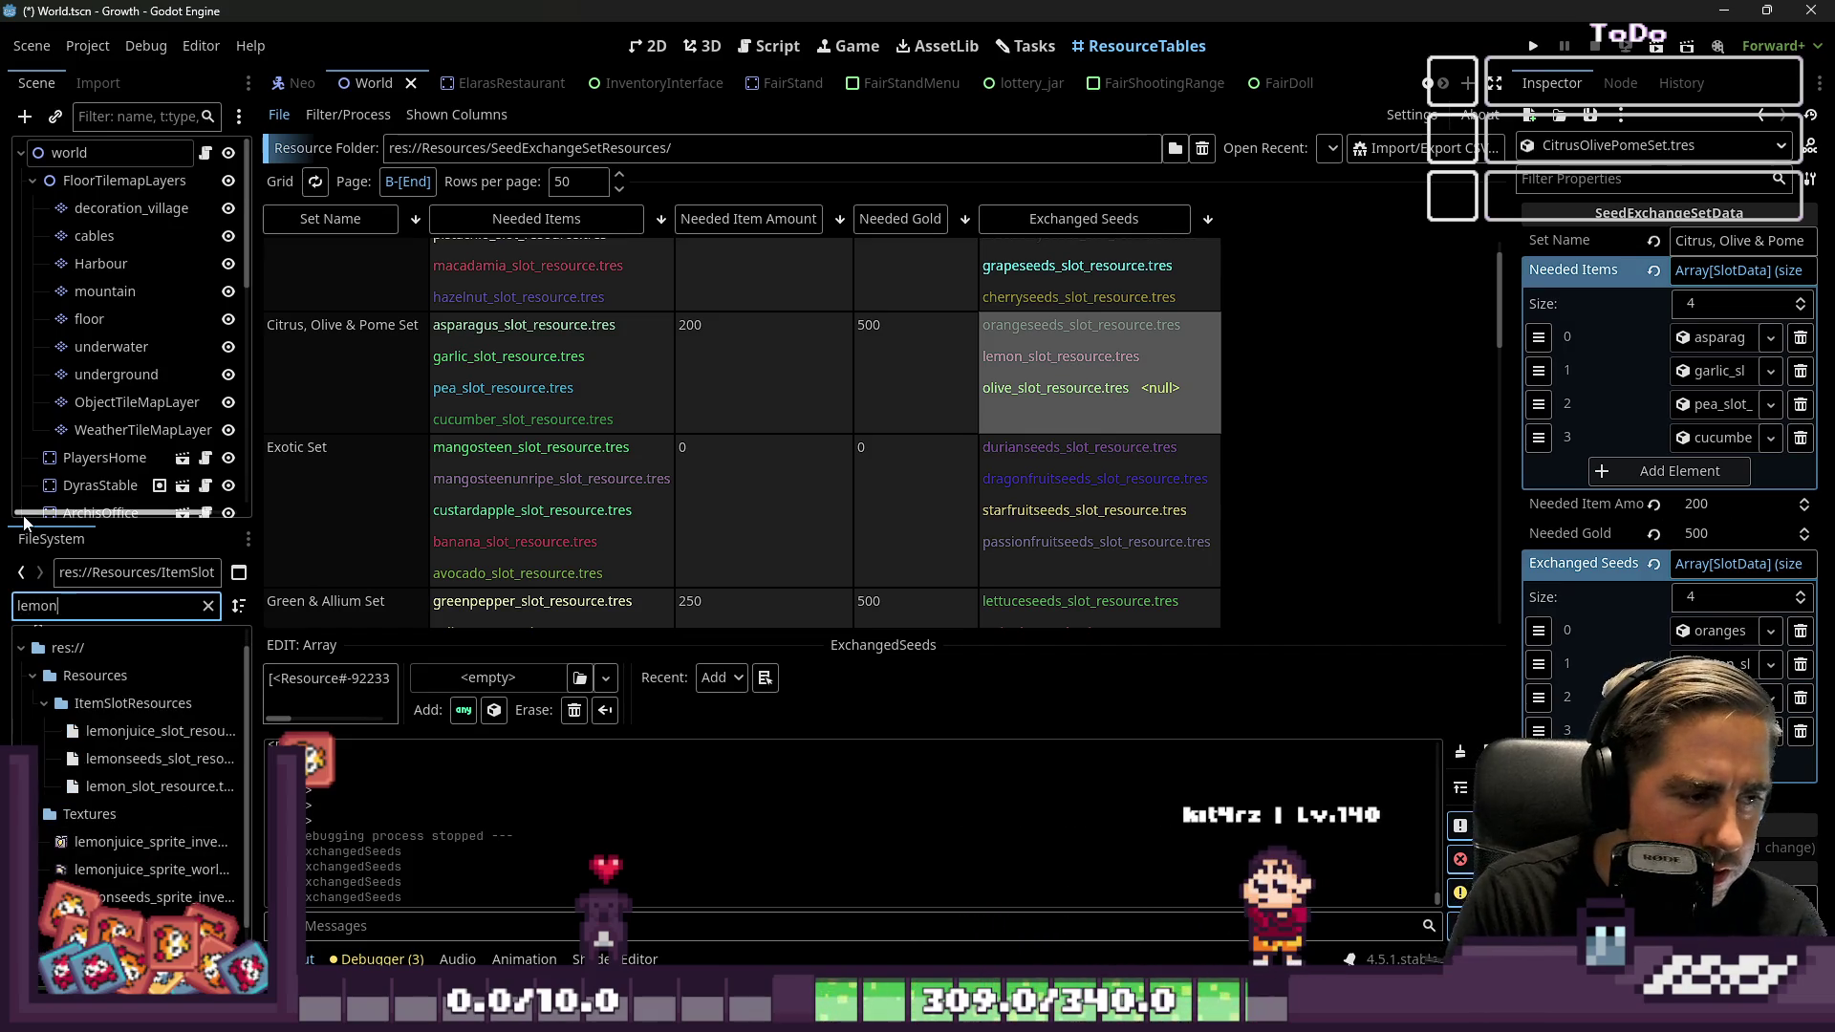
drag(153, 758, 1711, 665)
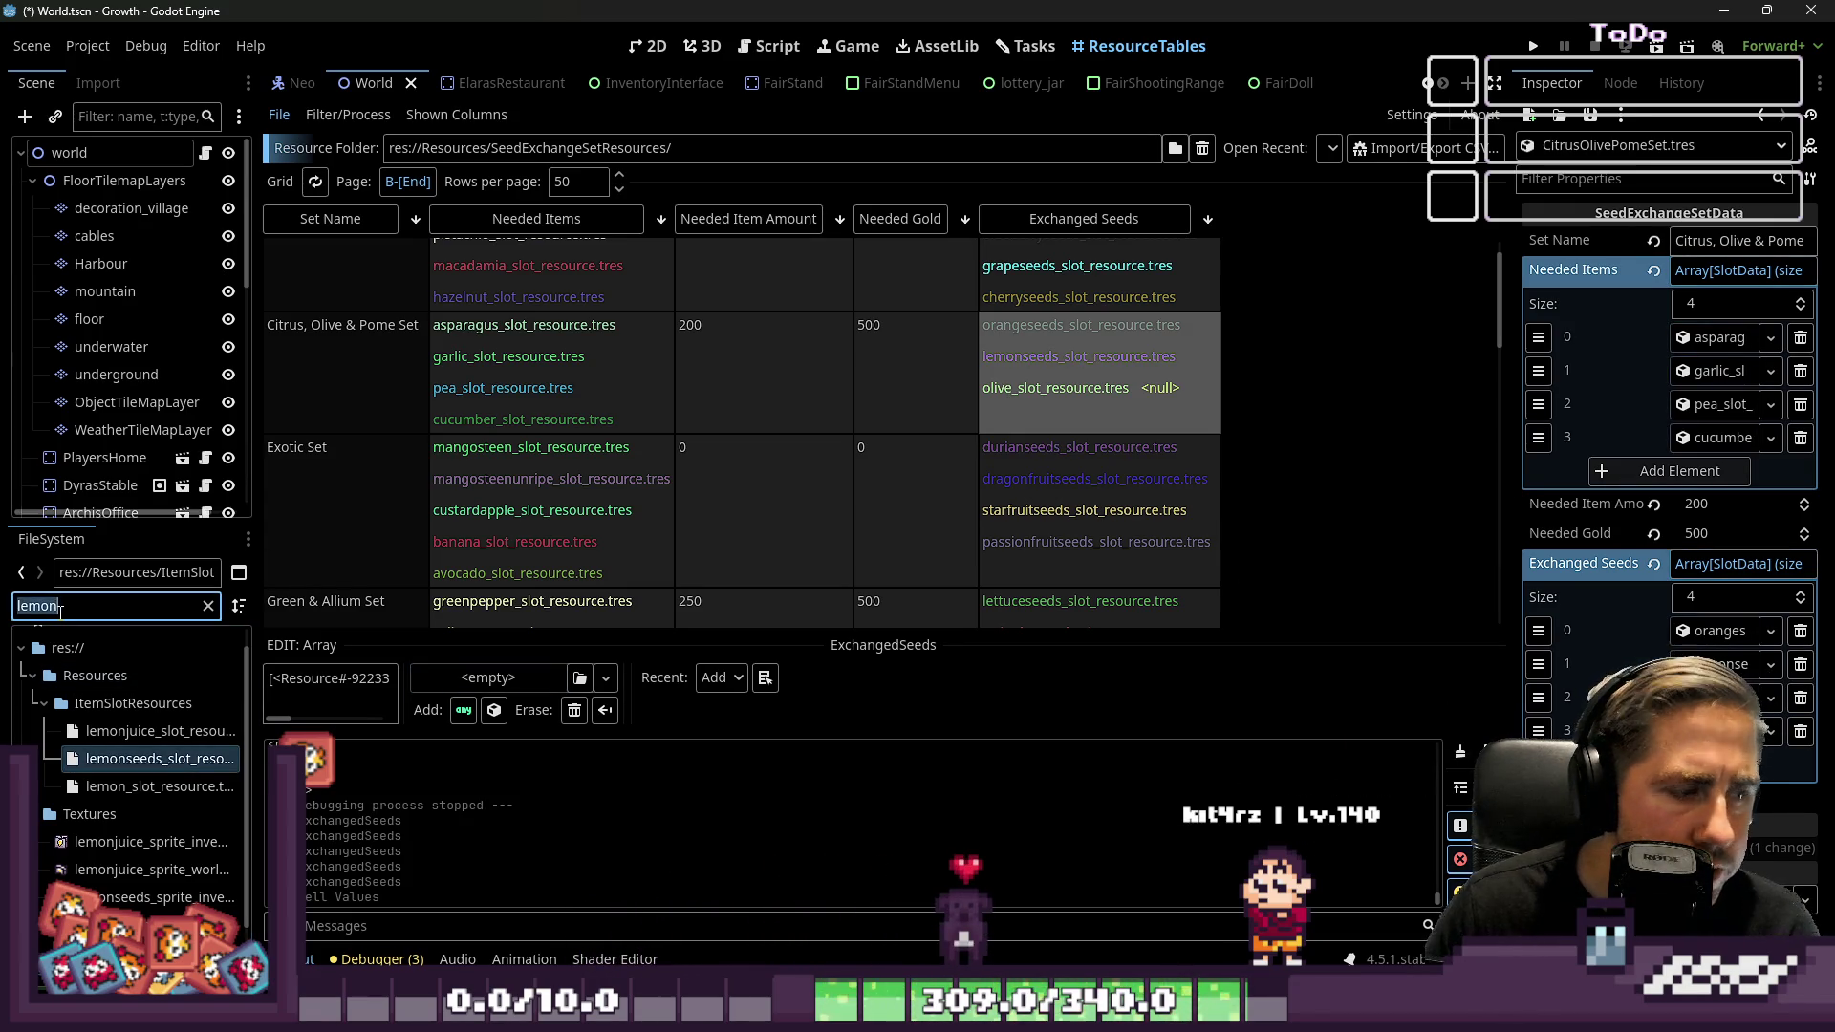
text(olive)
mouse_move(78, 801)
mouse_down()
mouse_move(956, 707)
mouse_move(1711, 698)
mouse_up()
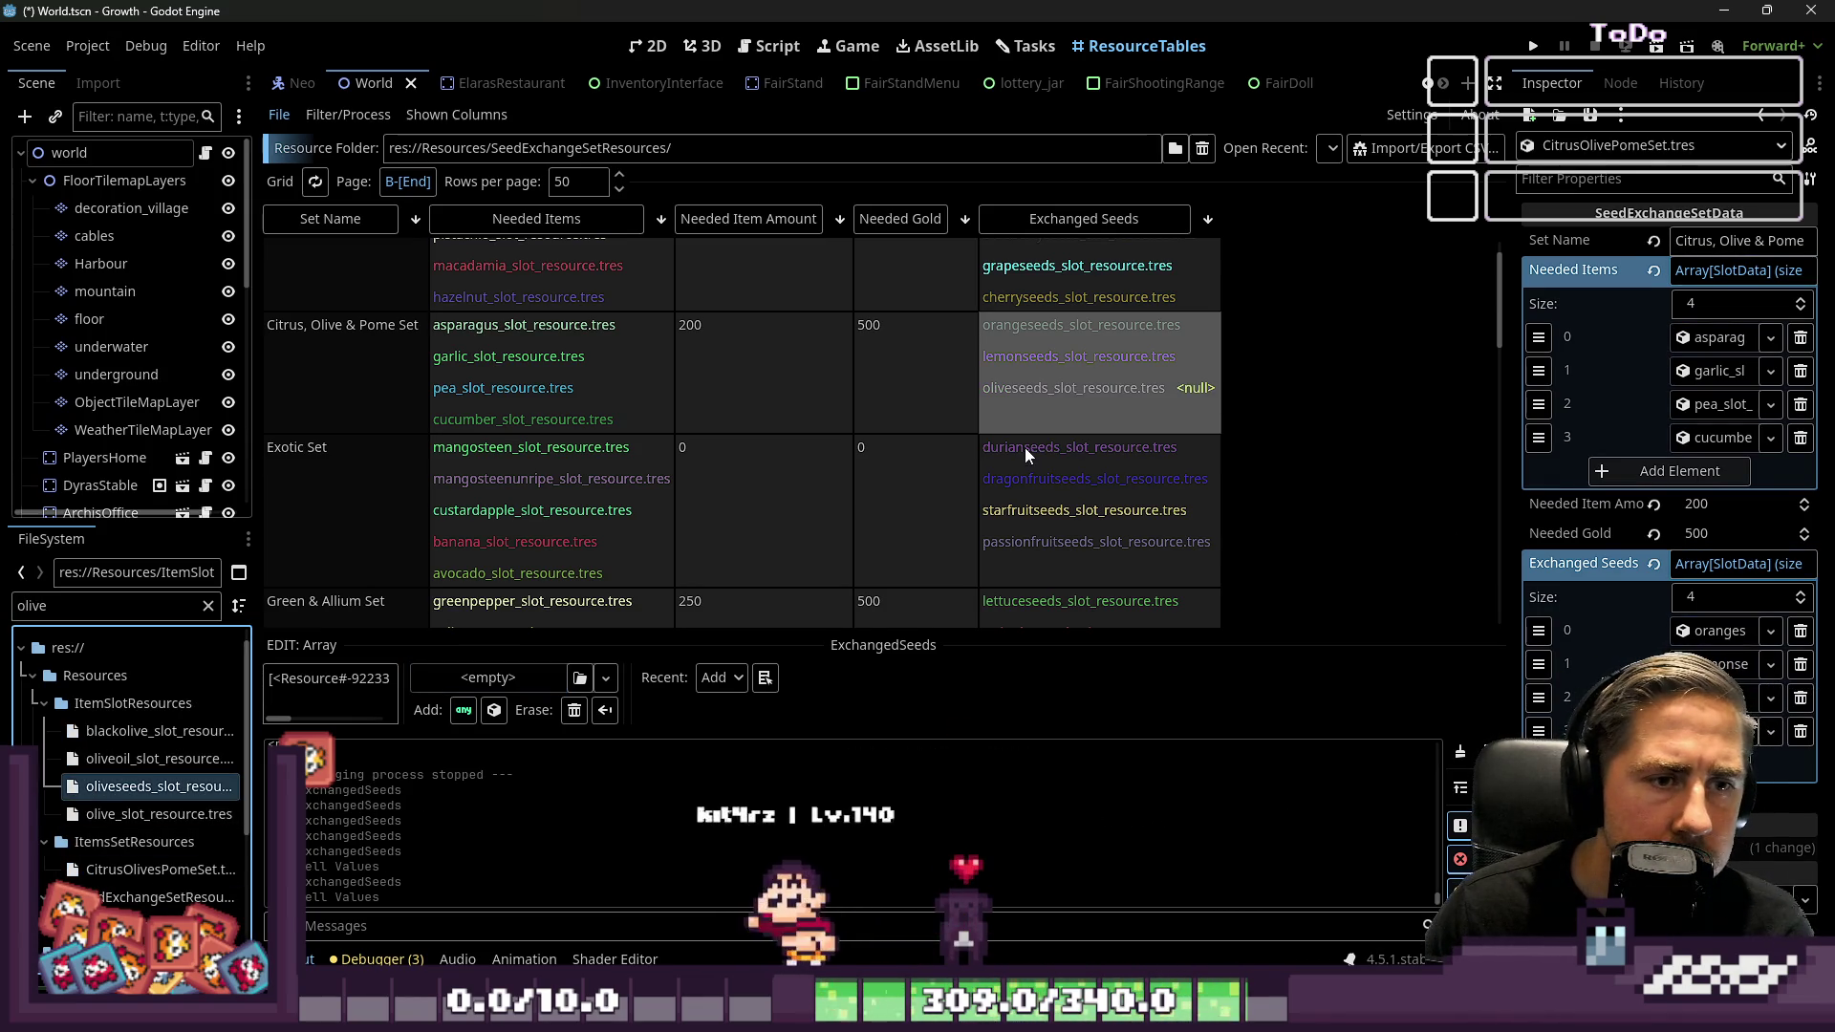
Review the Exotic, Green & Allium and Melon & Misc Late sets' exchanged seeds
scroll(1082, 460, down, 3)
click(1097, 417)
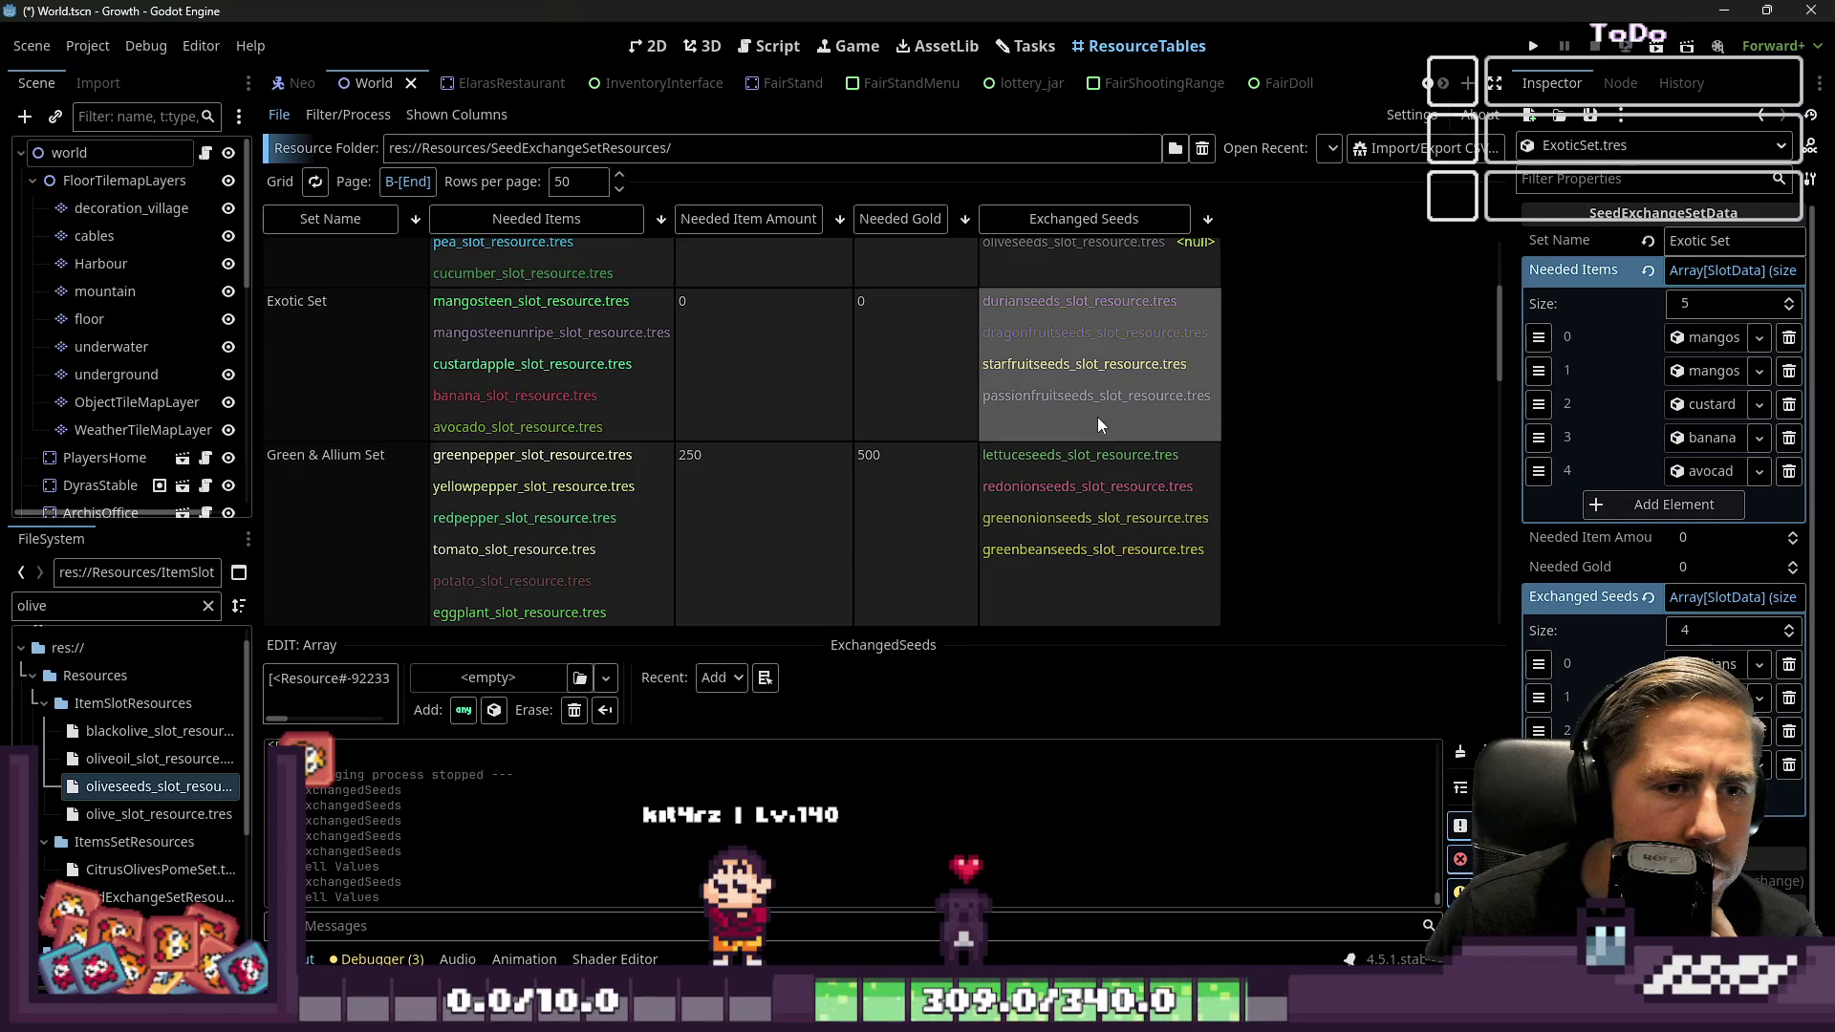
scroll(1081, 411, down, 2)
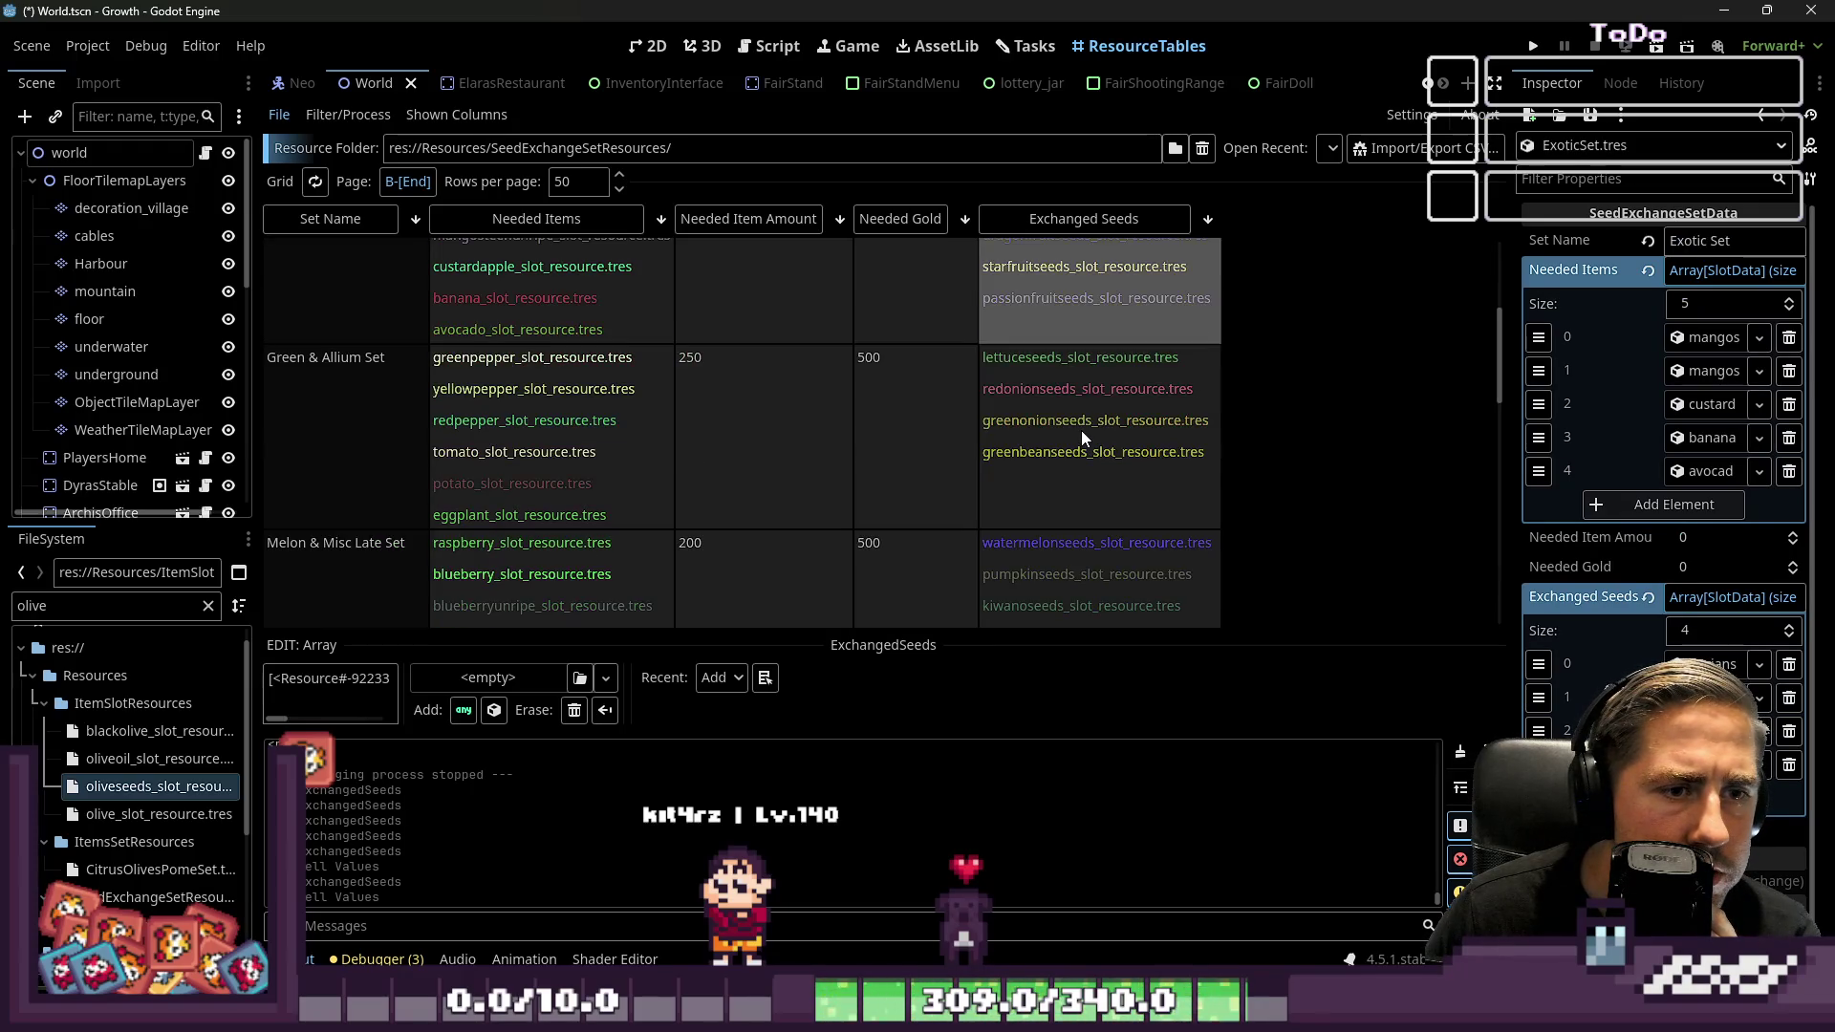
click(1080, 433)
scroll(1080, 439, down, 2)
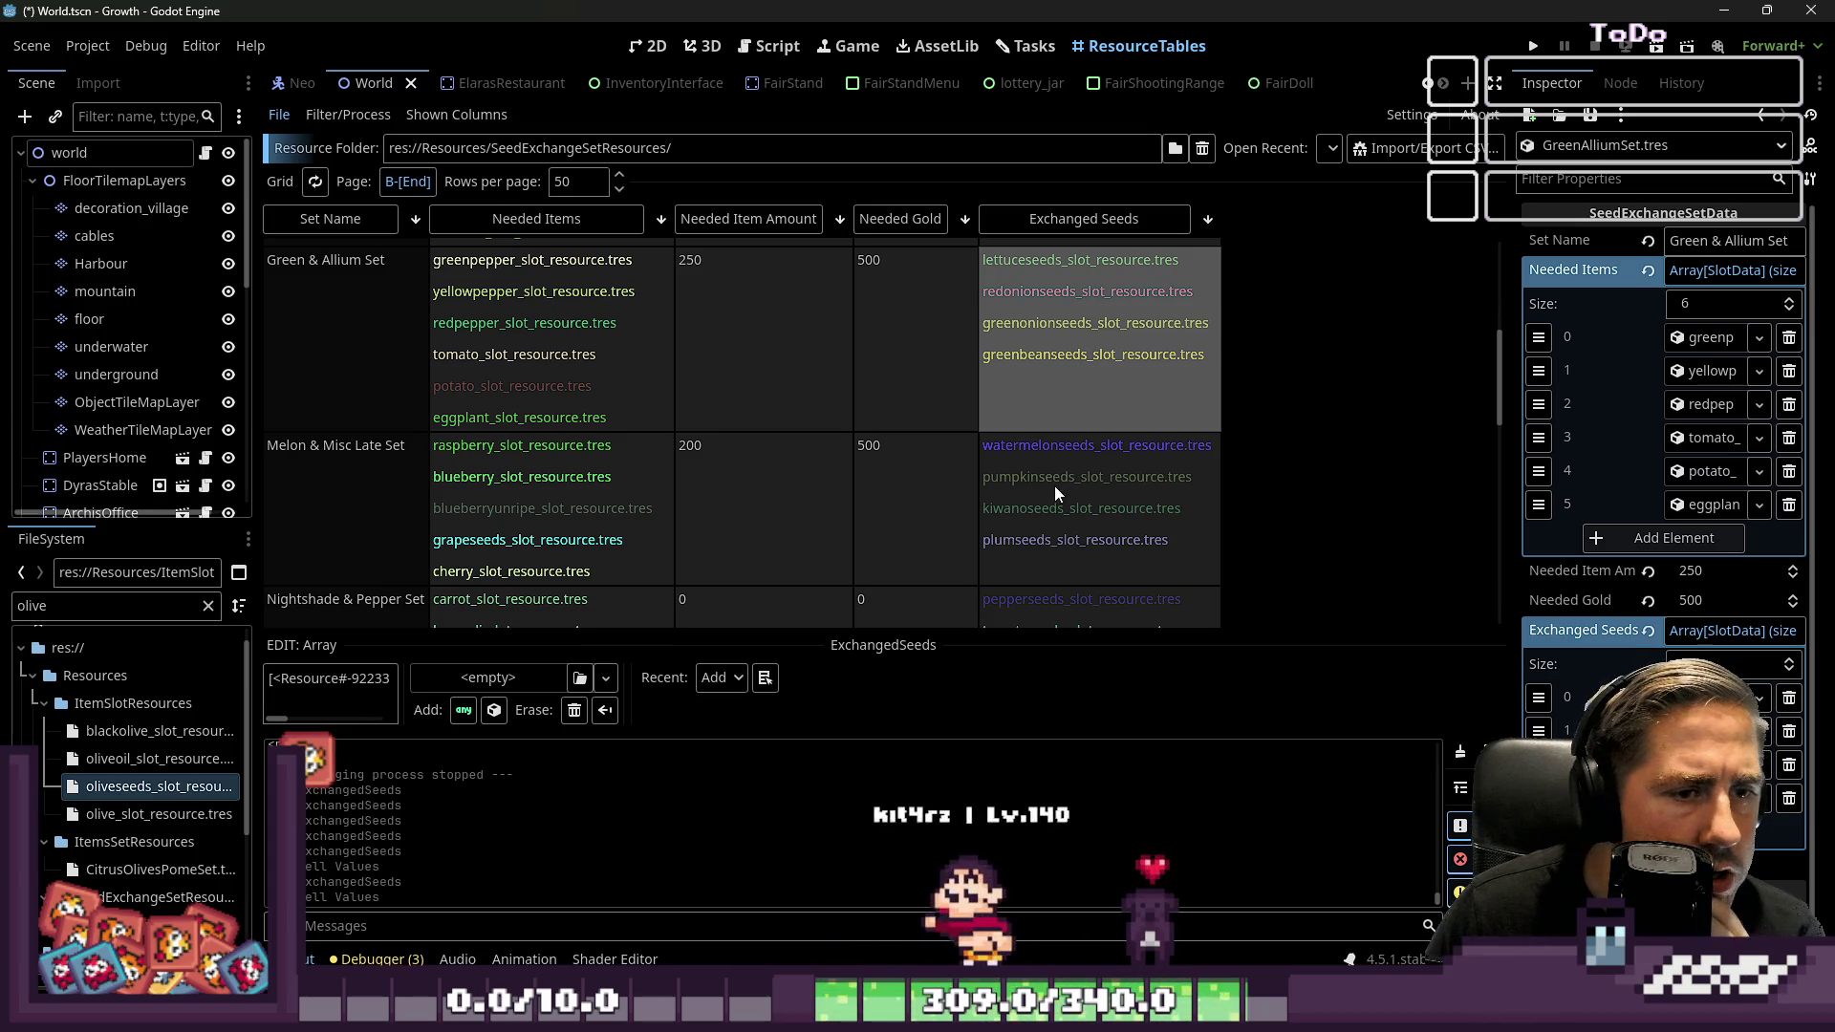
scroll(1054, 574, down, 2)
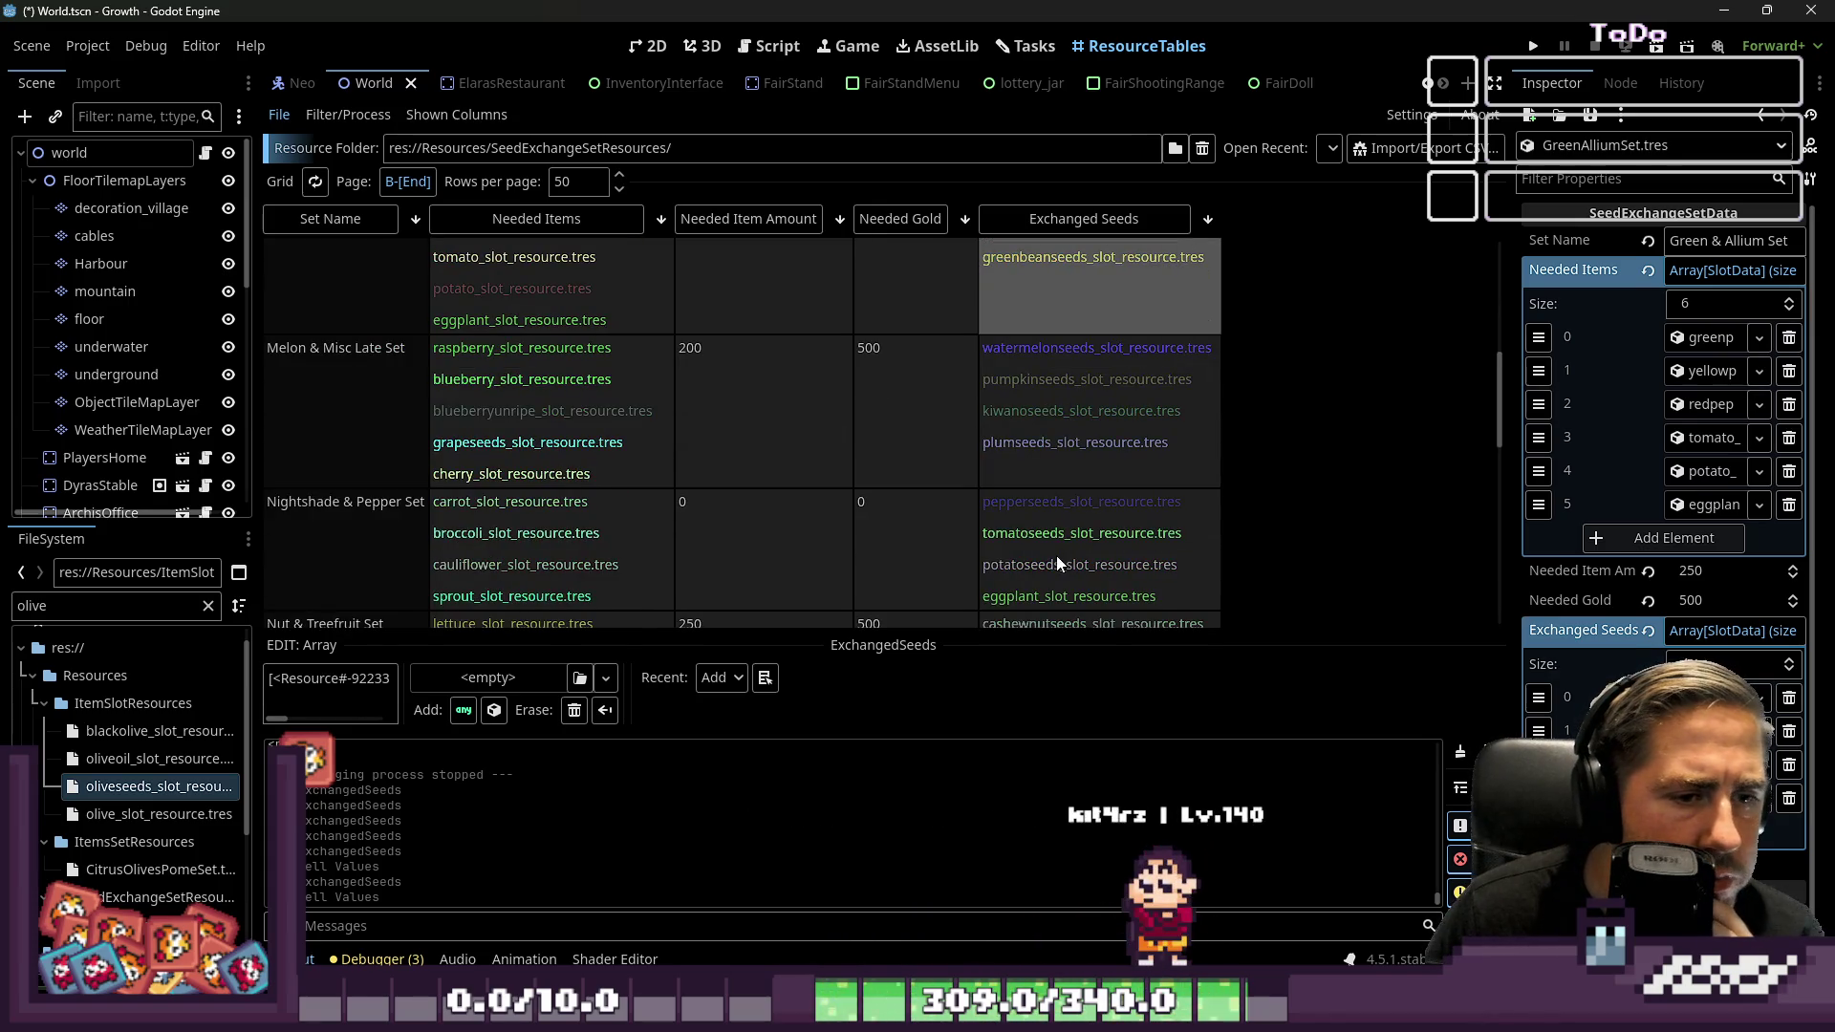
click(1052, 466)
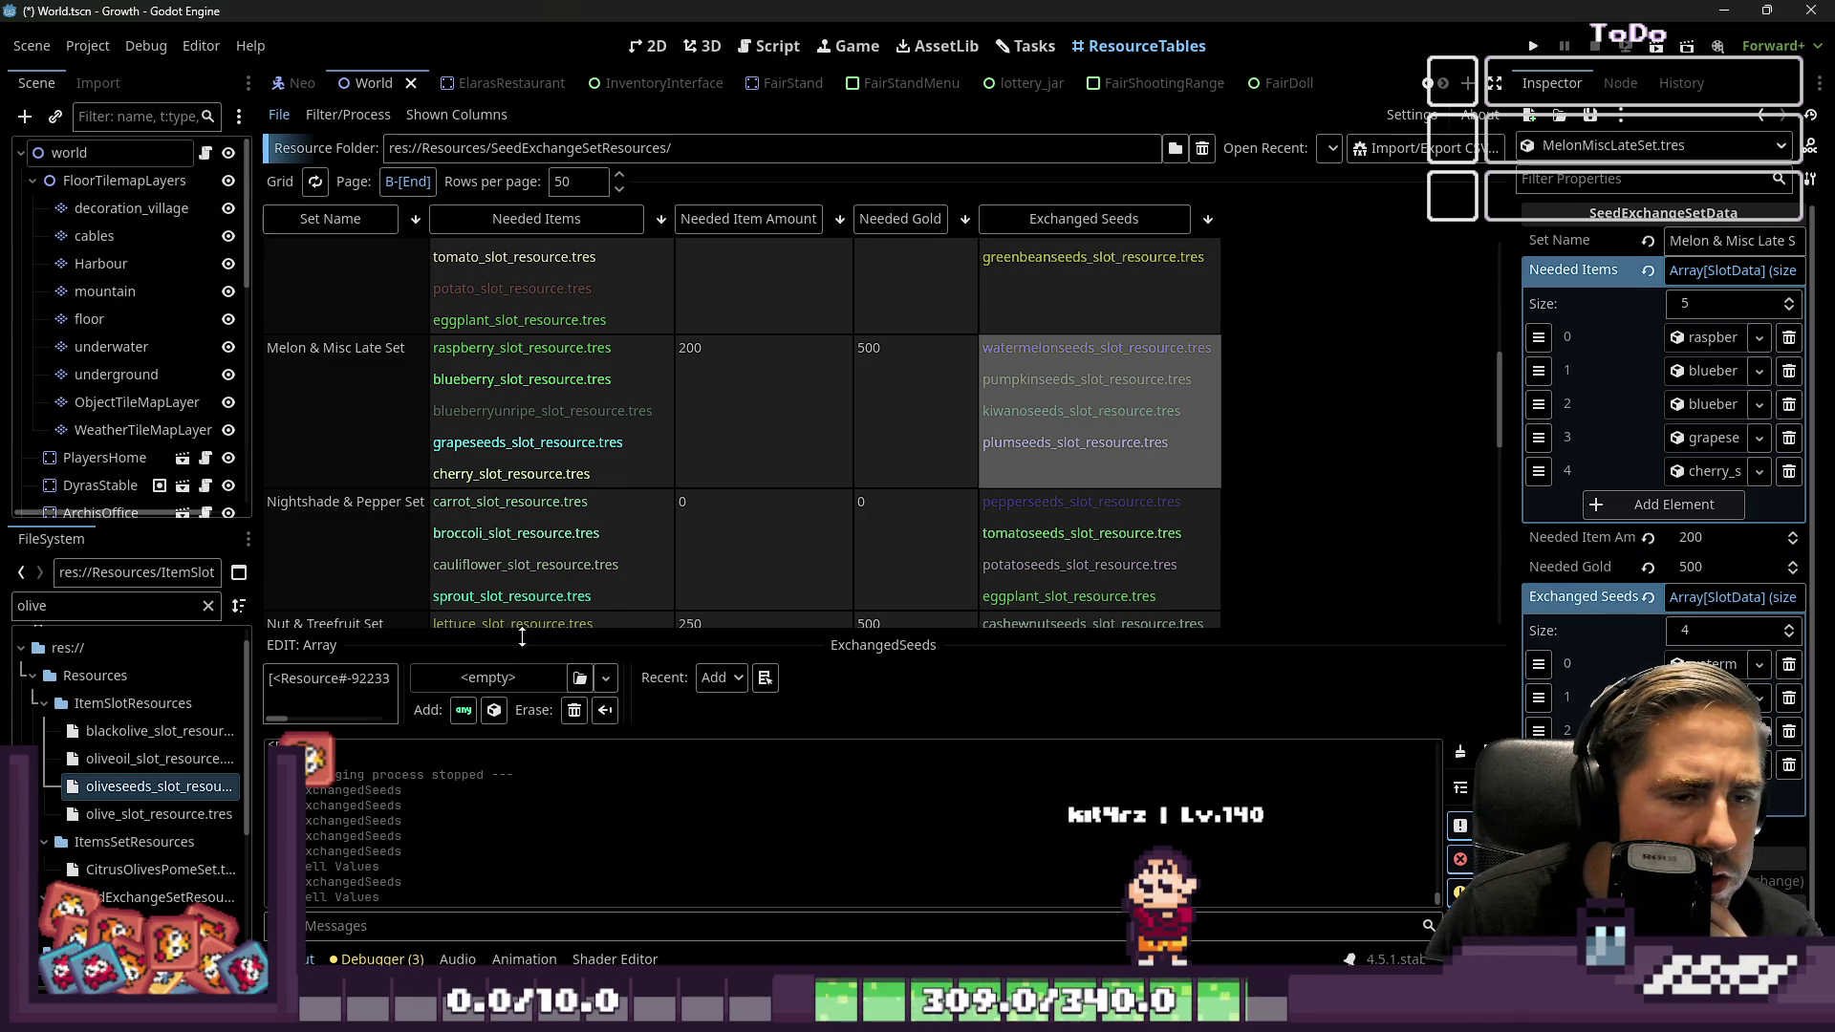
Swap eggplant for eggplant seeds in the Nightshade & Pepper Set
key(BackSpace)
key(BackSpace)
key(BackSpace)
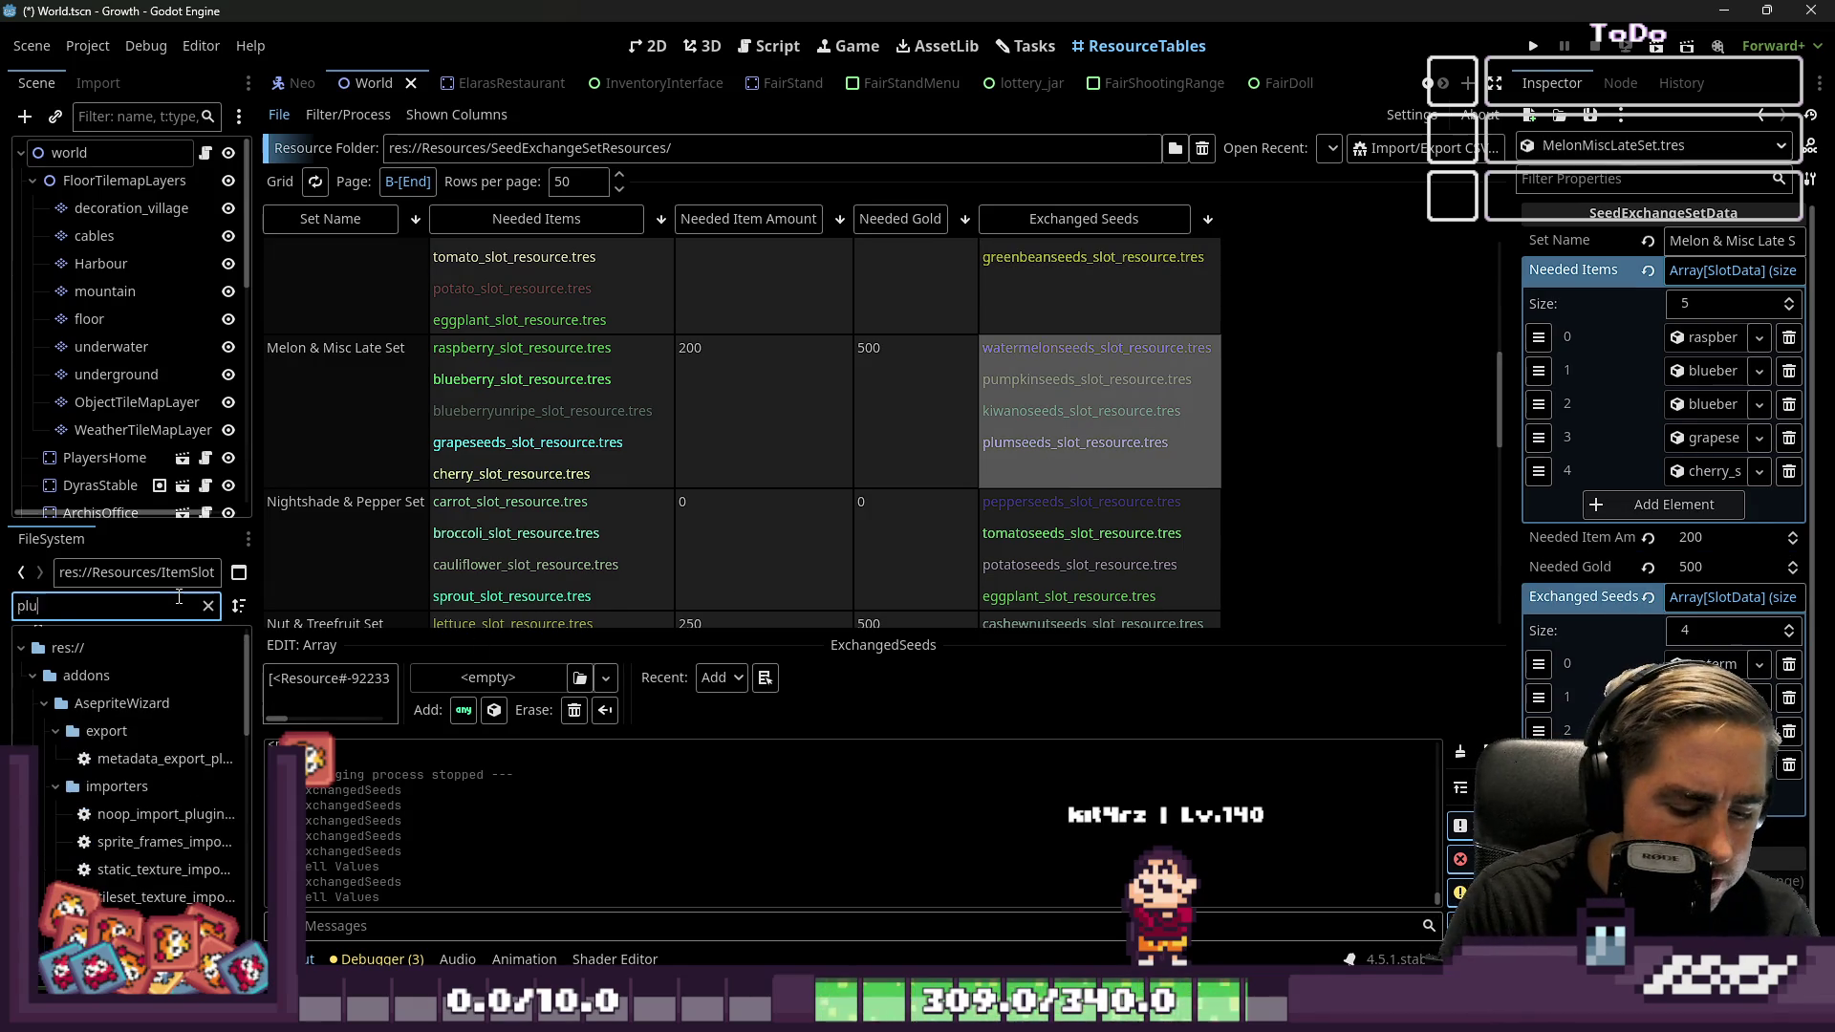
scroll(809, 352, down, 1)
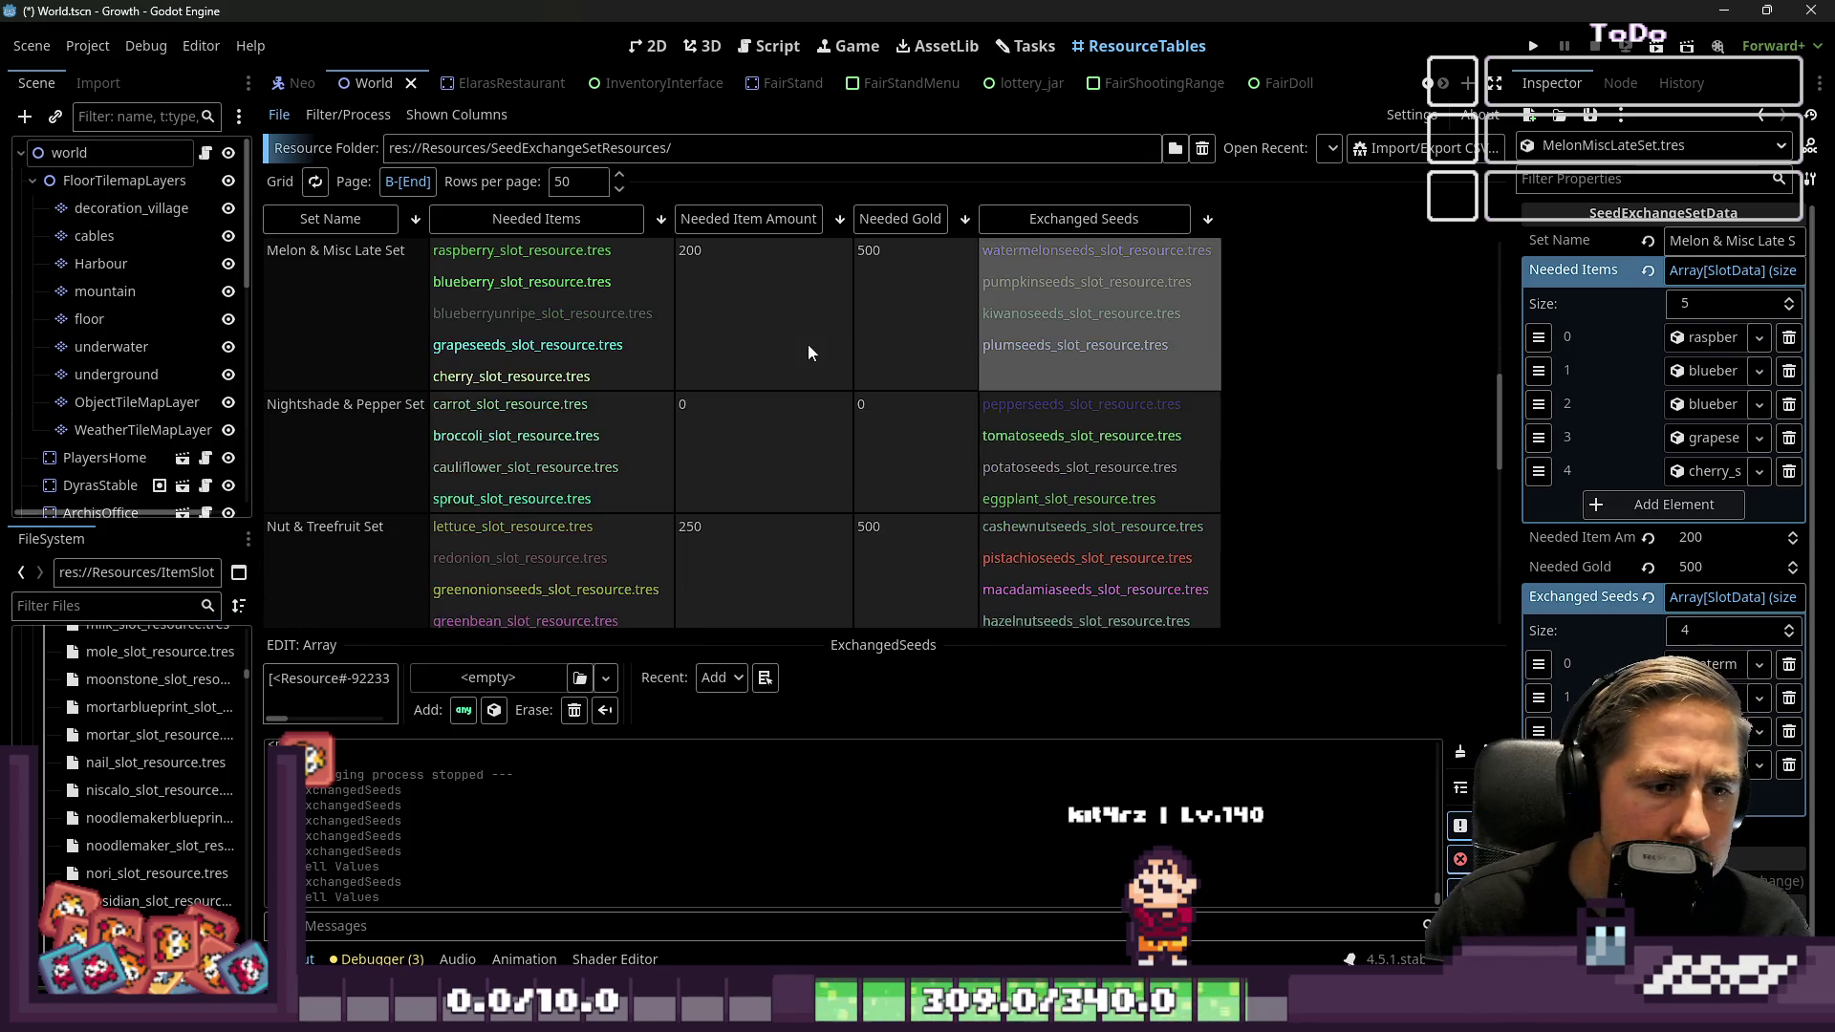
key(Down)
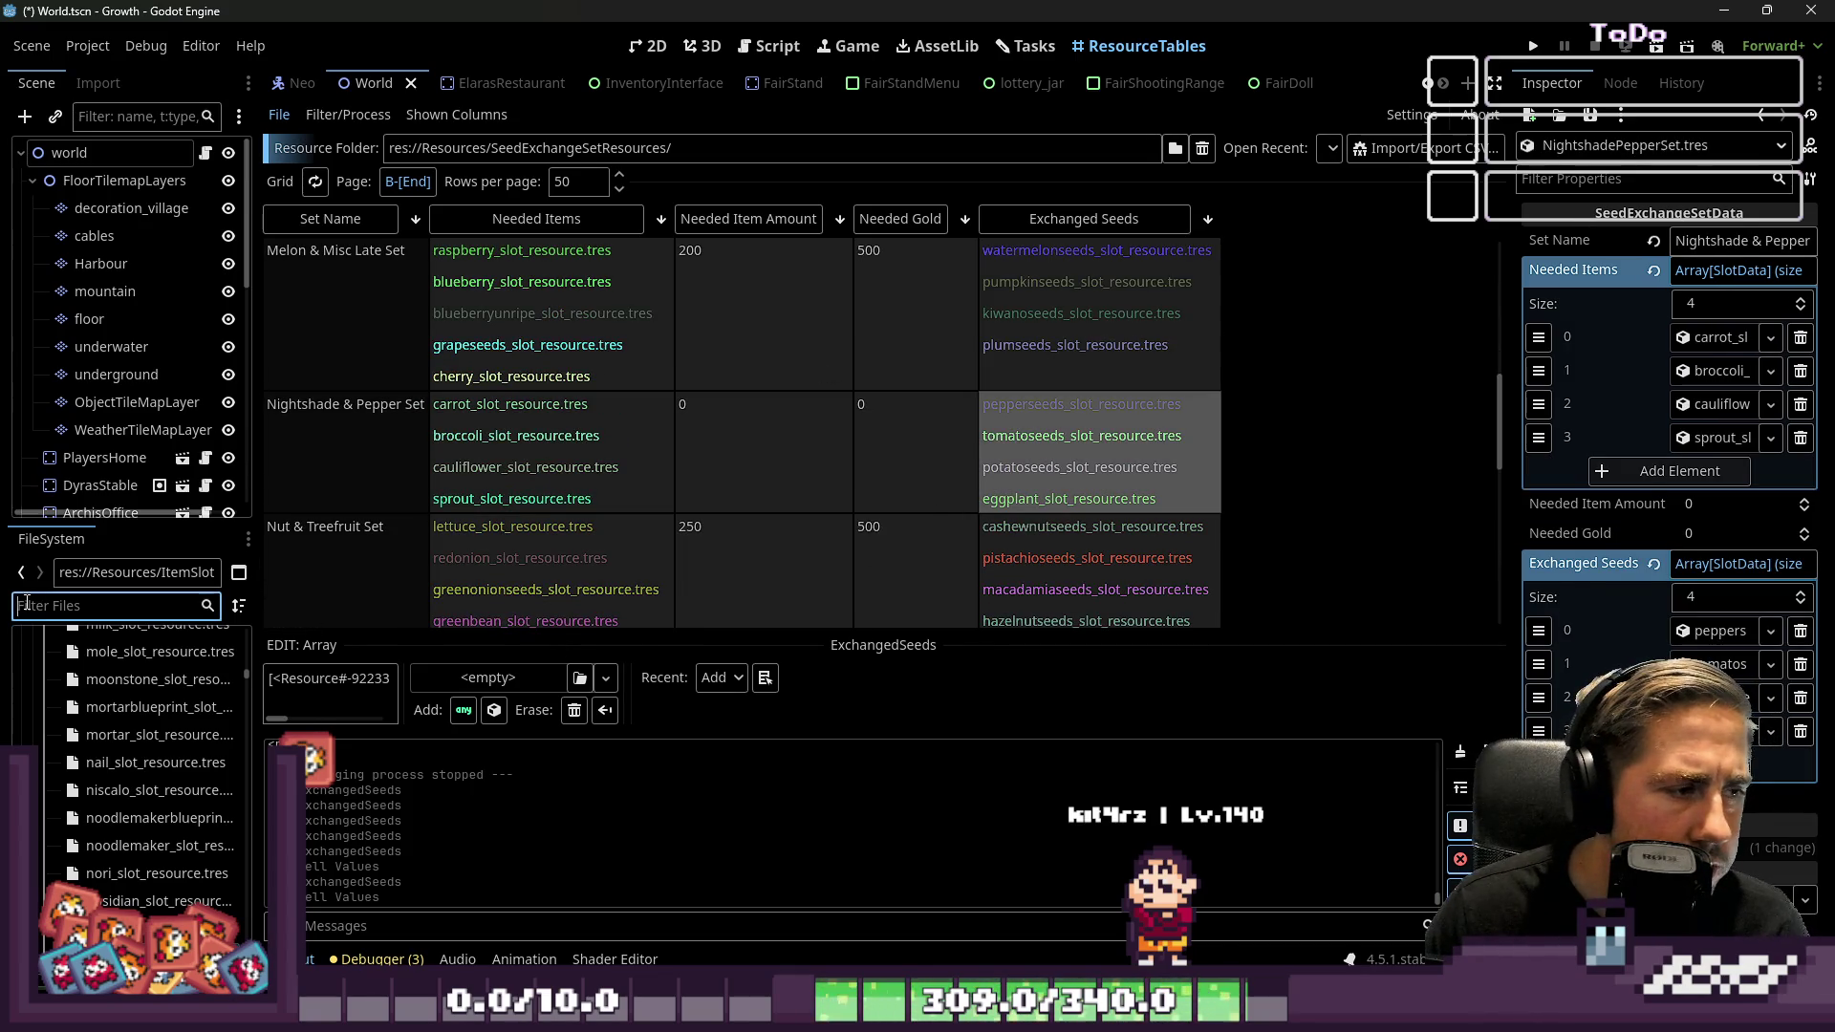
text(eggplanz)
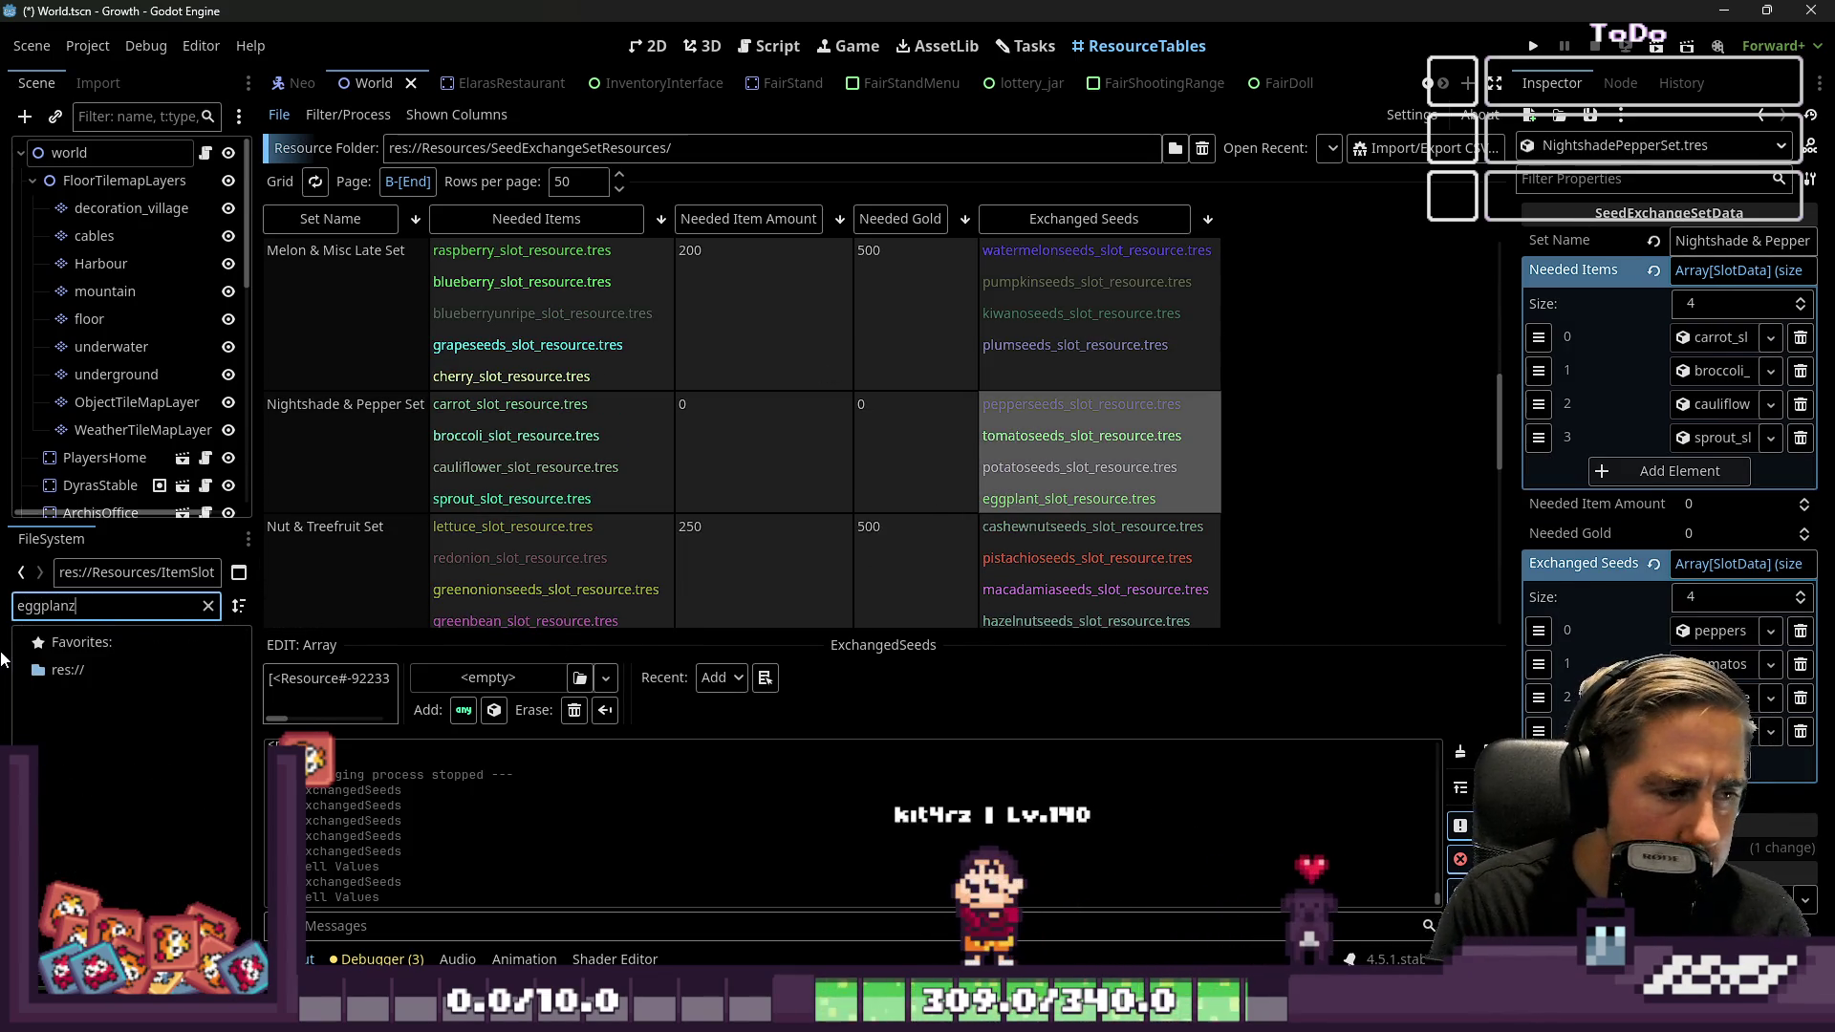
key(BackSpace)
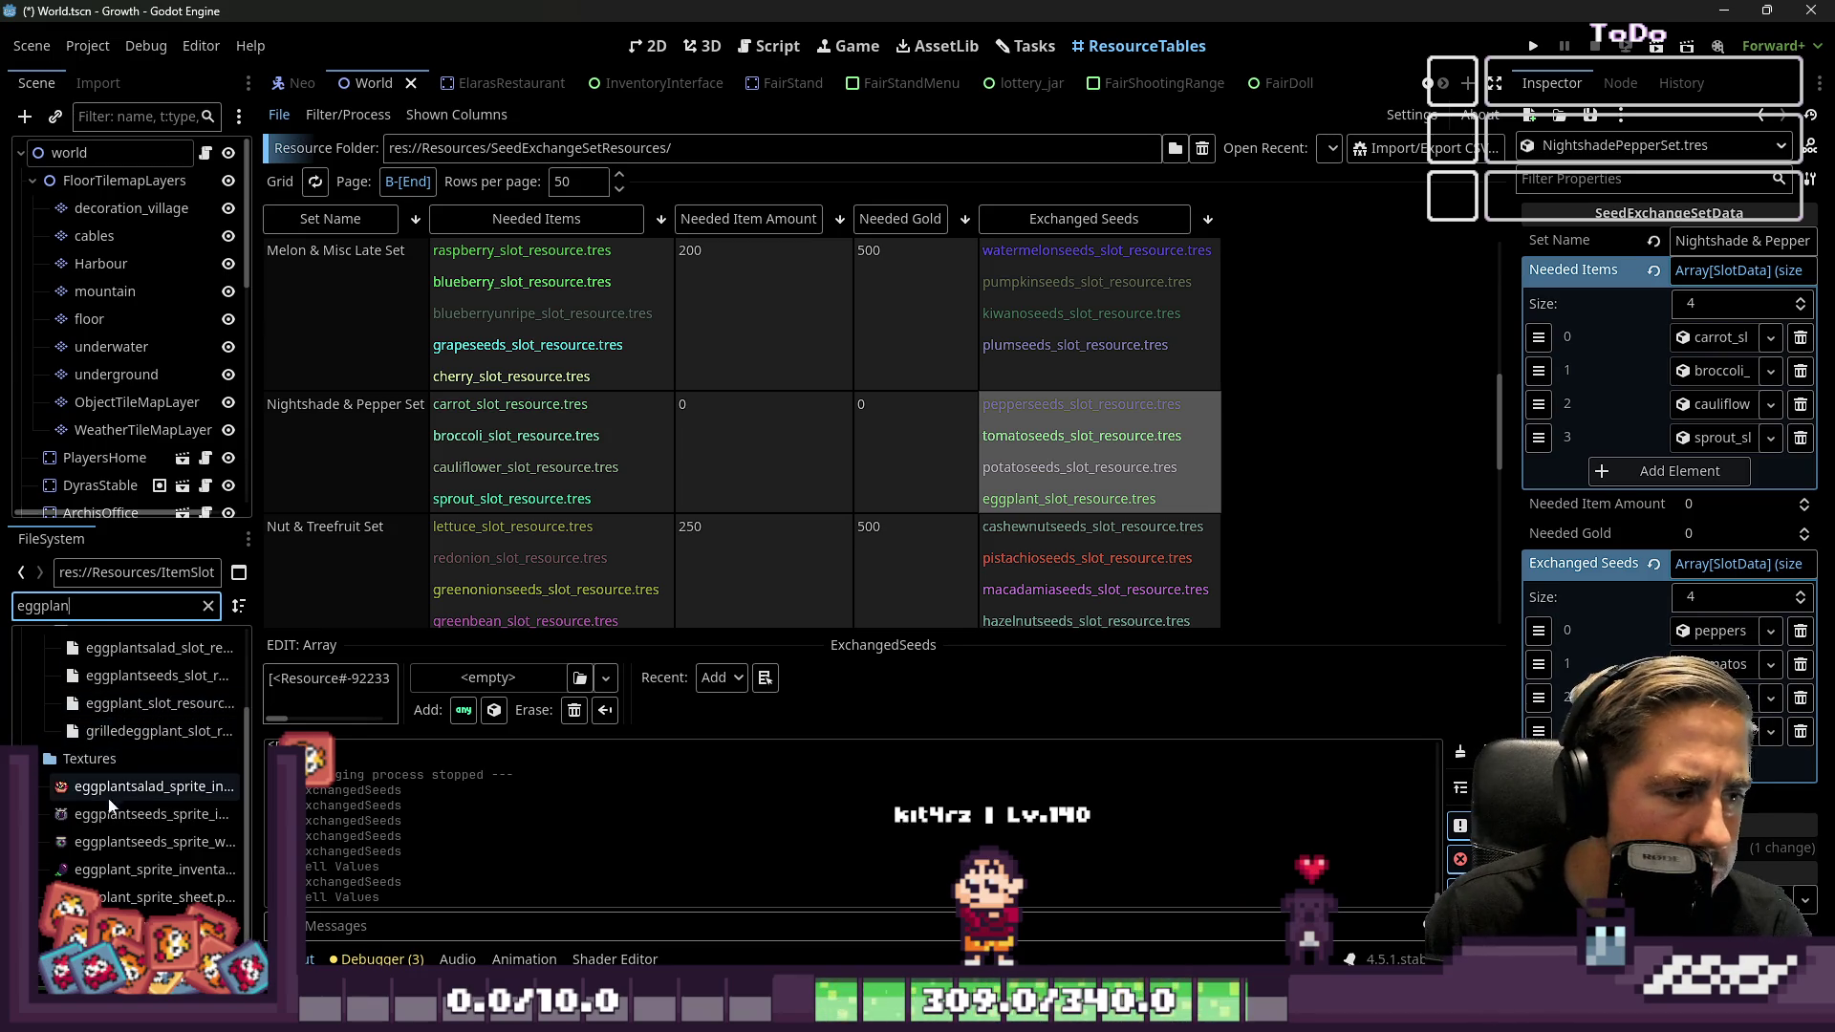
scroll(119, 801, up, 3)
drag(125, 762, 1080, 498)
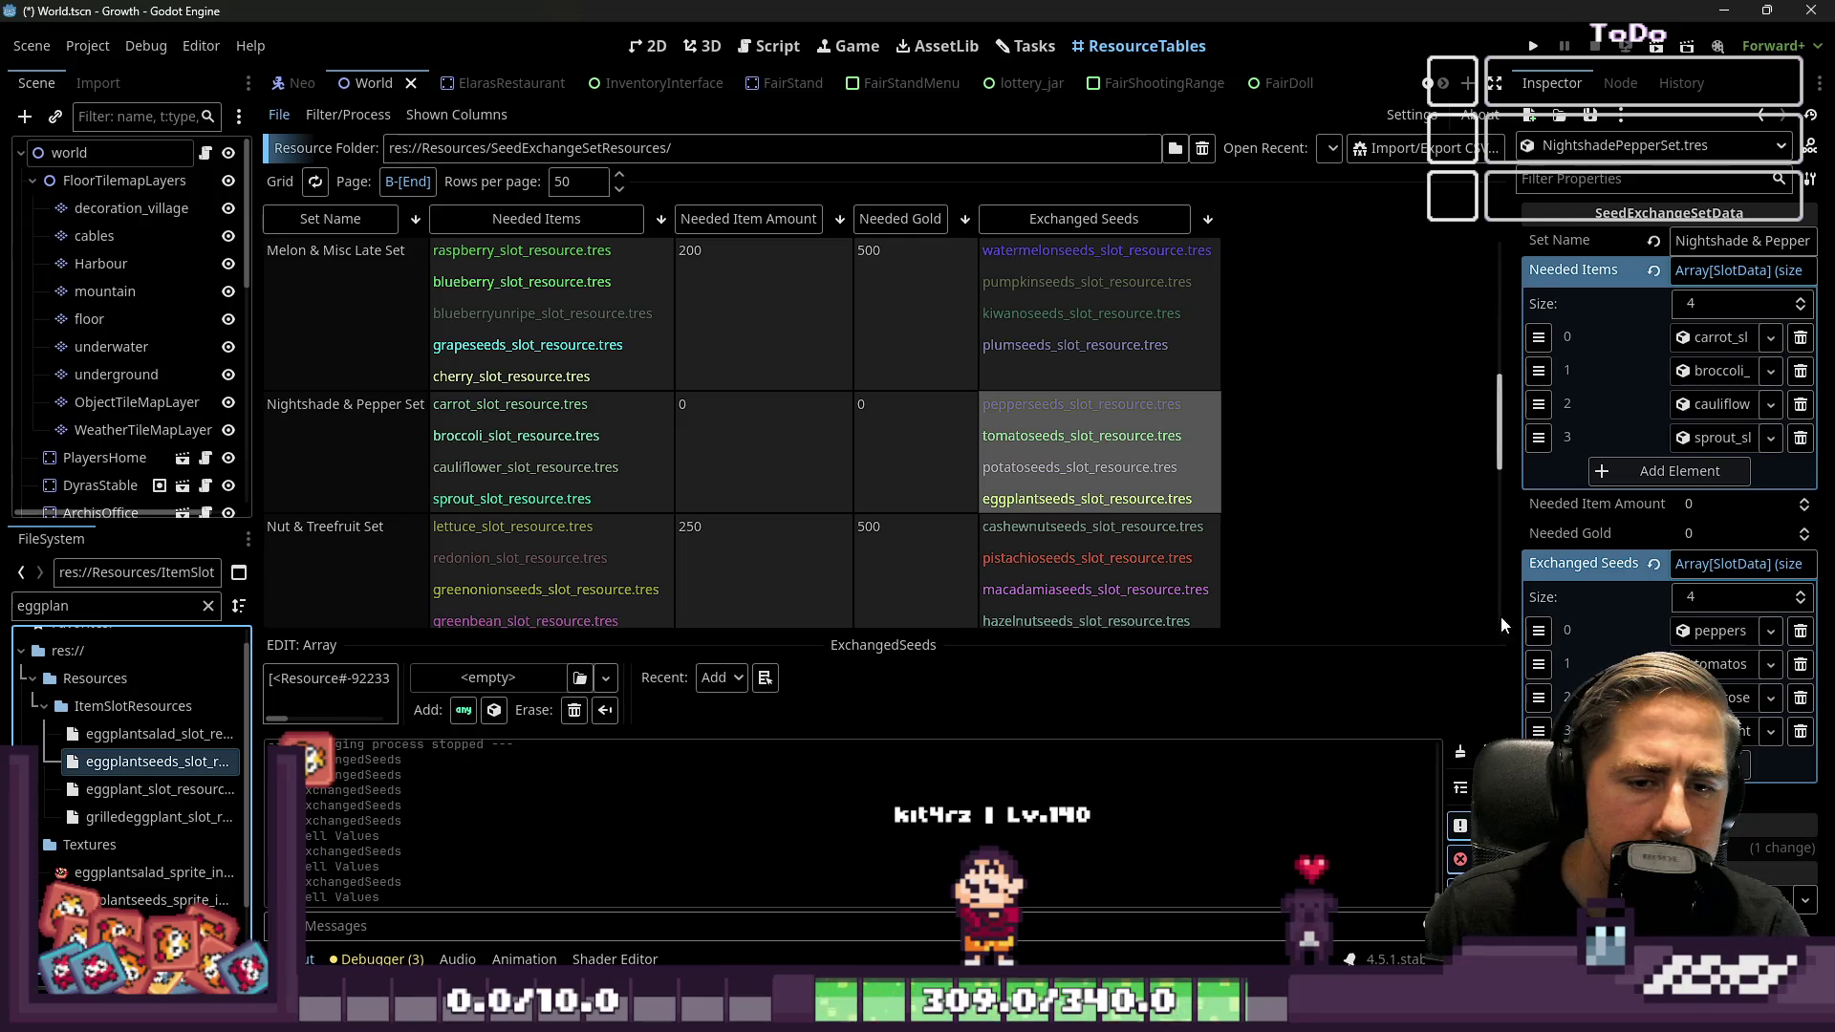
Make carrotseeds the first exchanged seed of the Roots & Brassica Set
drag(1510, 594, 1403, 623)
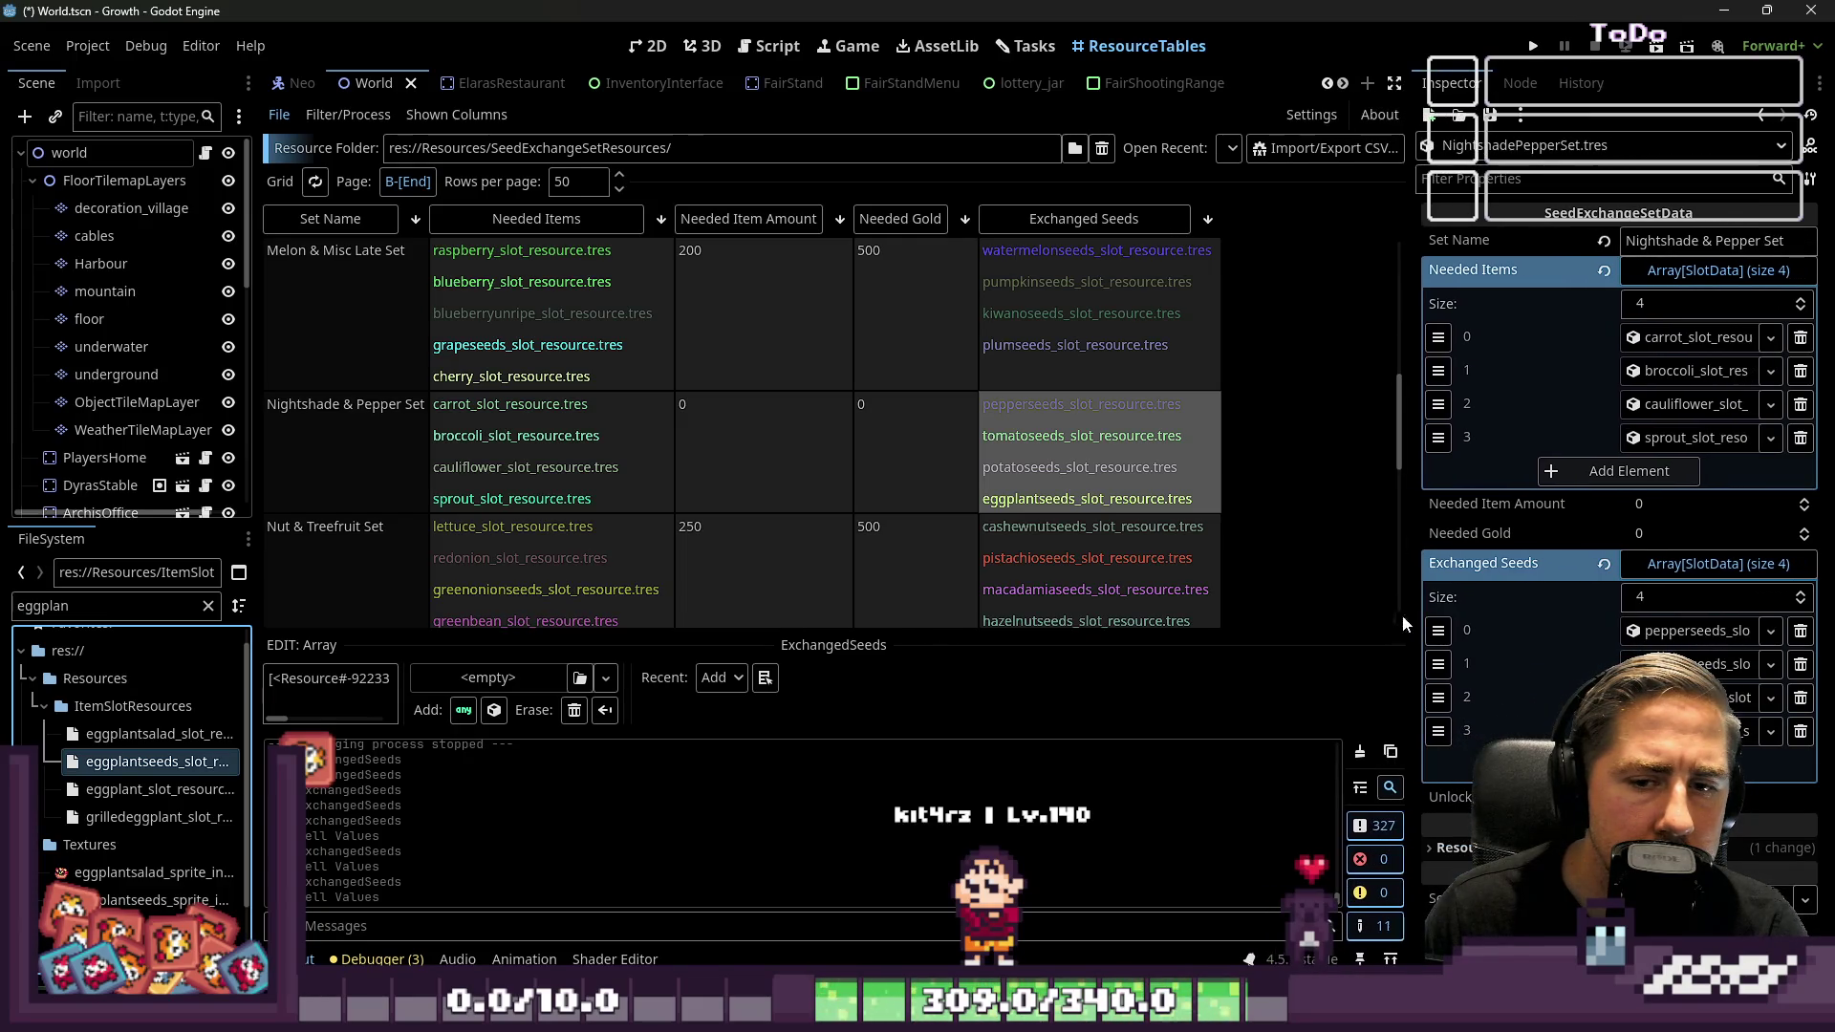
scroll(1114, 460, down, 3)
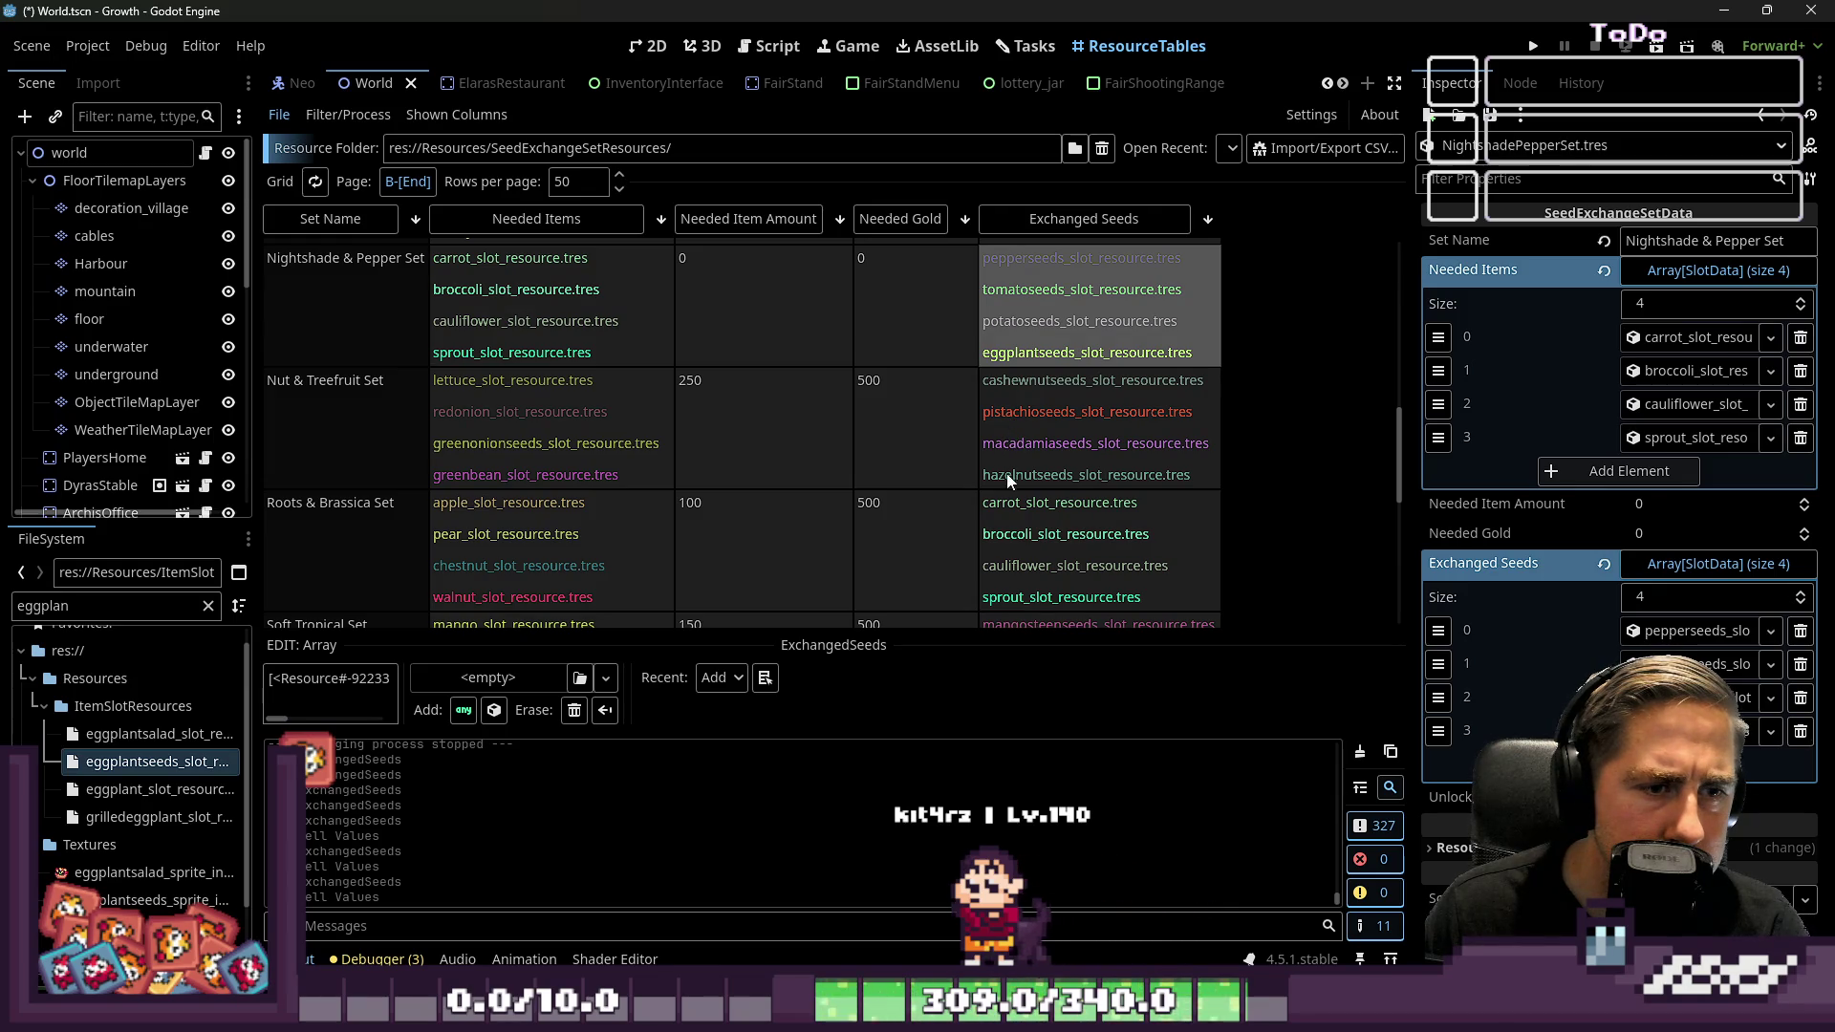
scroll(1006, 449, down, 2)
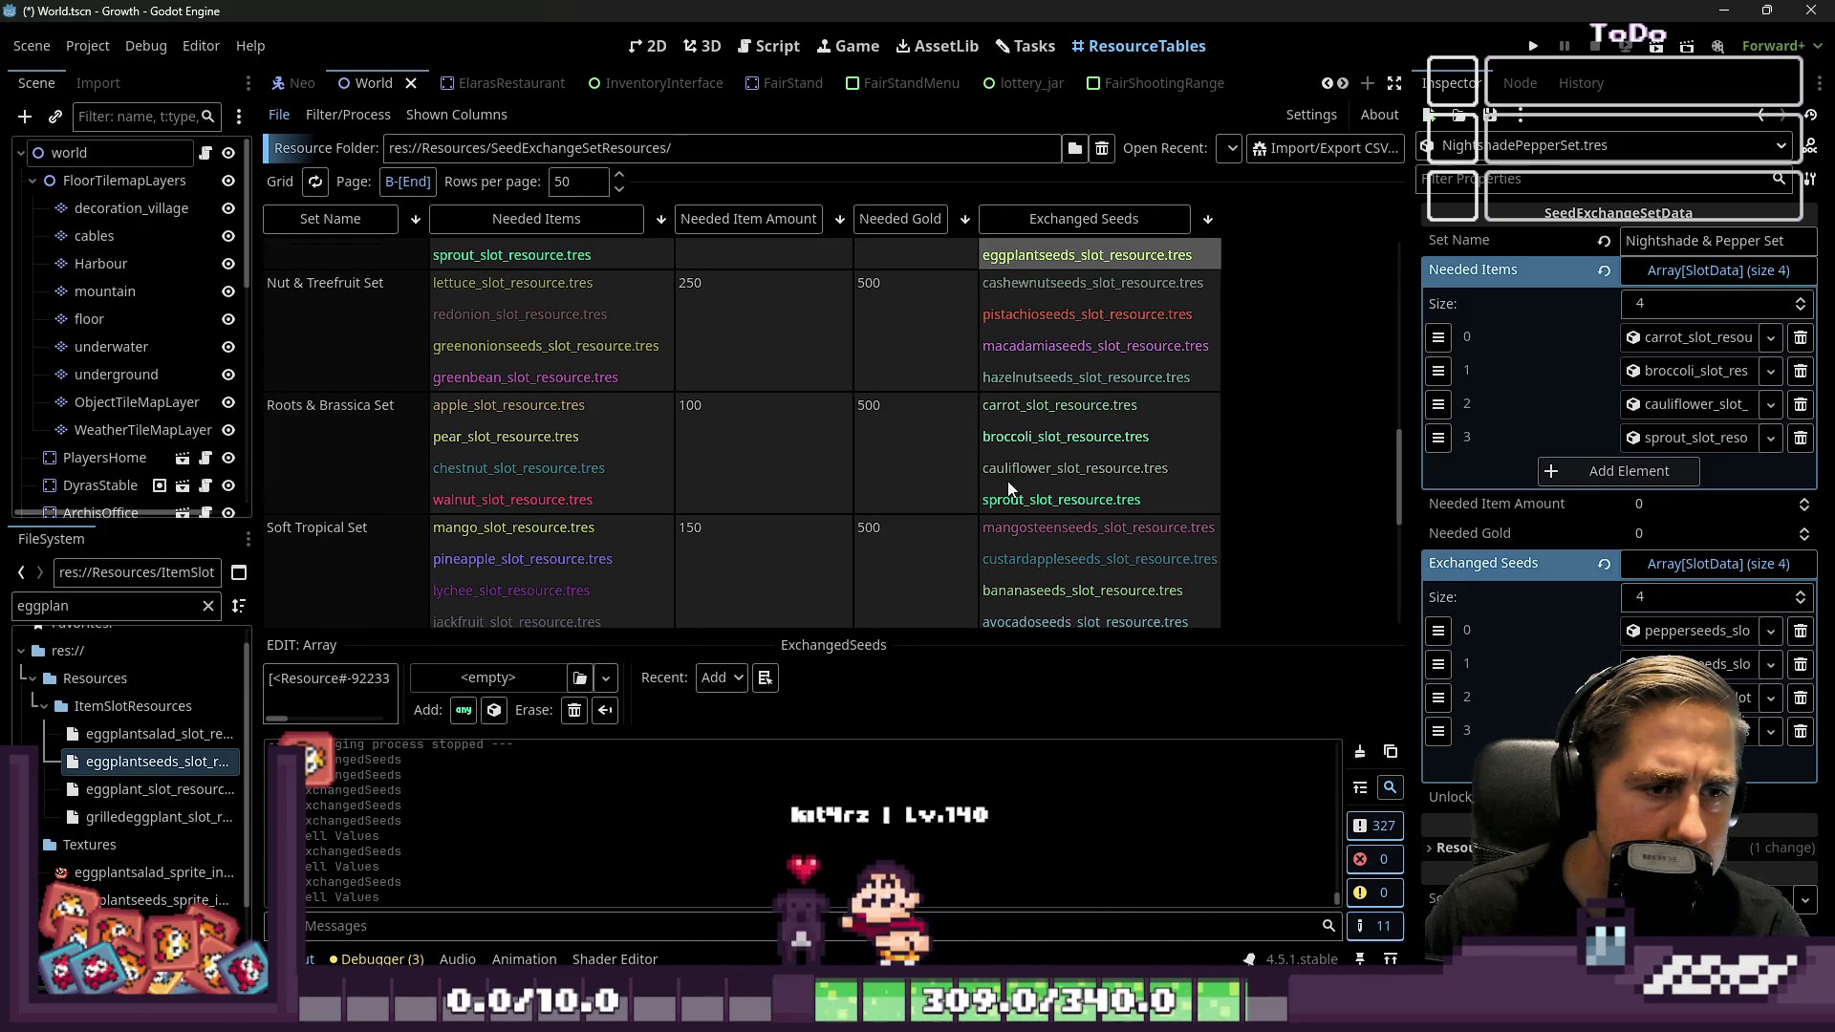
double_click(47, 606)
text(carrot)
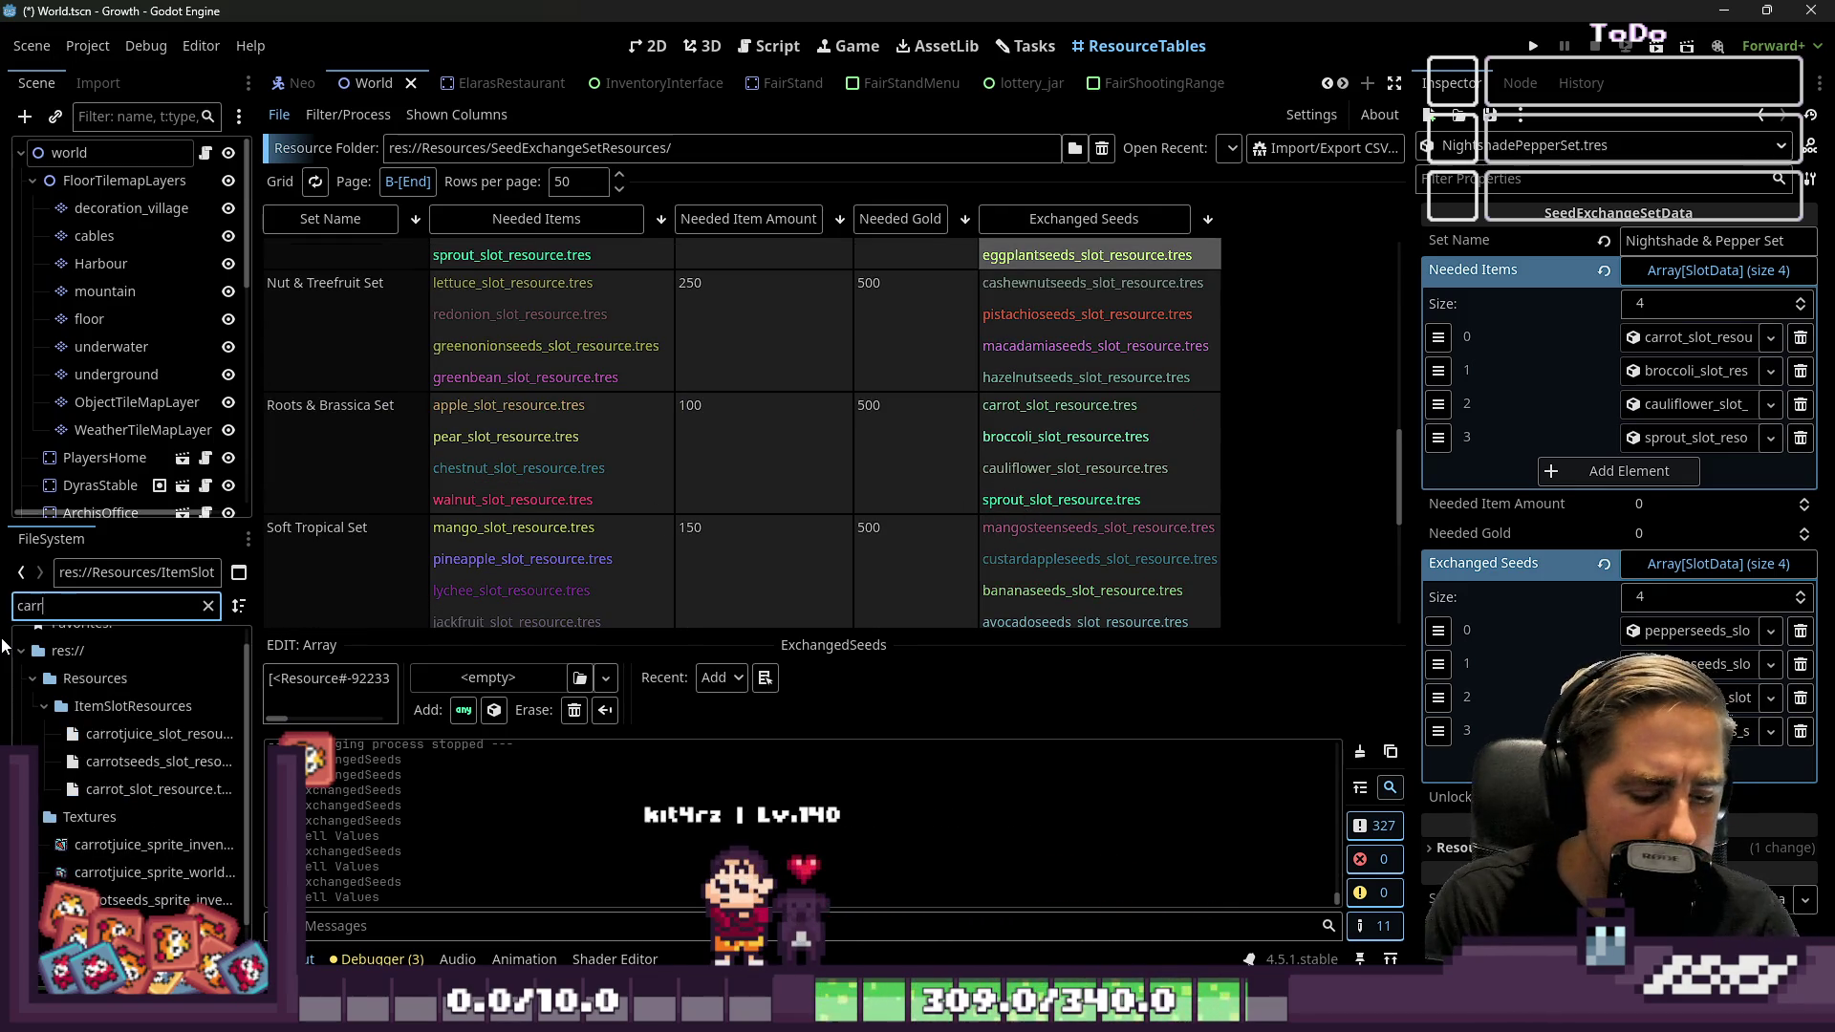
drag(158, 762, 1507, 705)
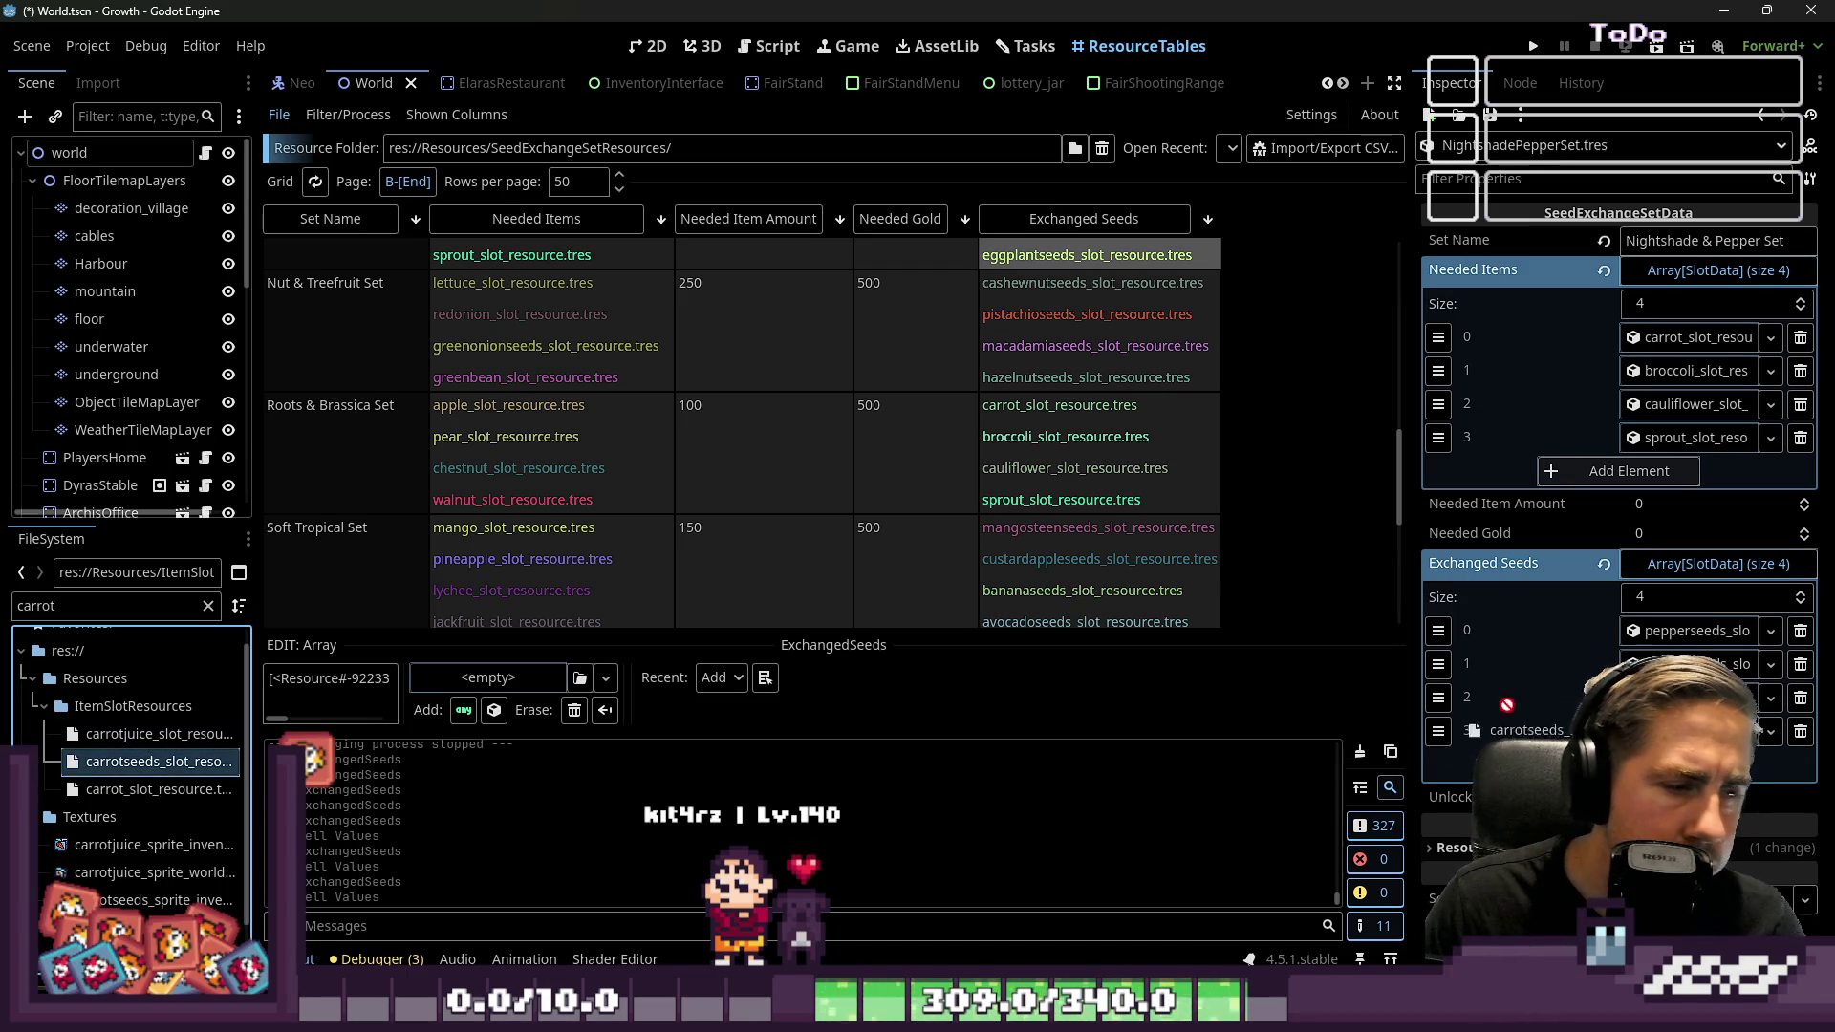
drag(1701, 647, 1701, 660)
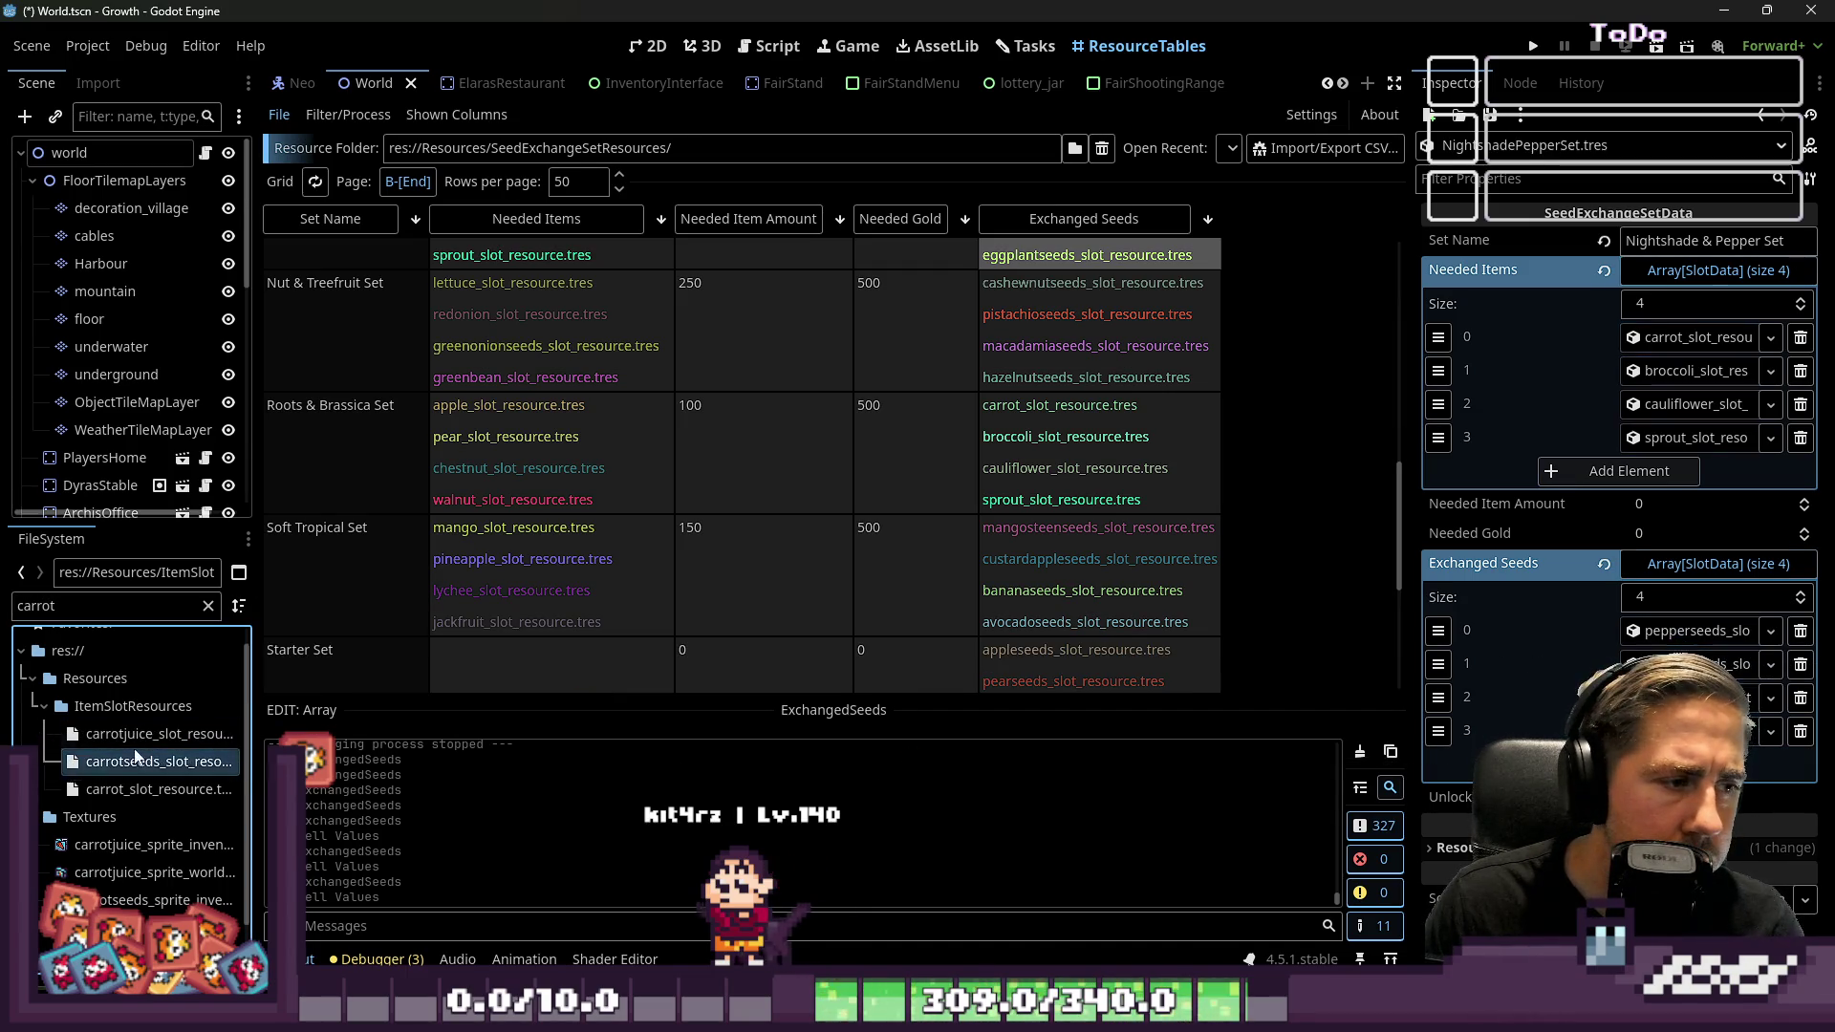
click(1041, 465)
drag(143, 762, 1700, 640)
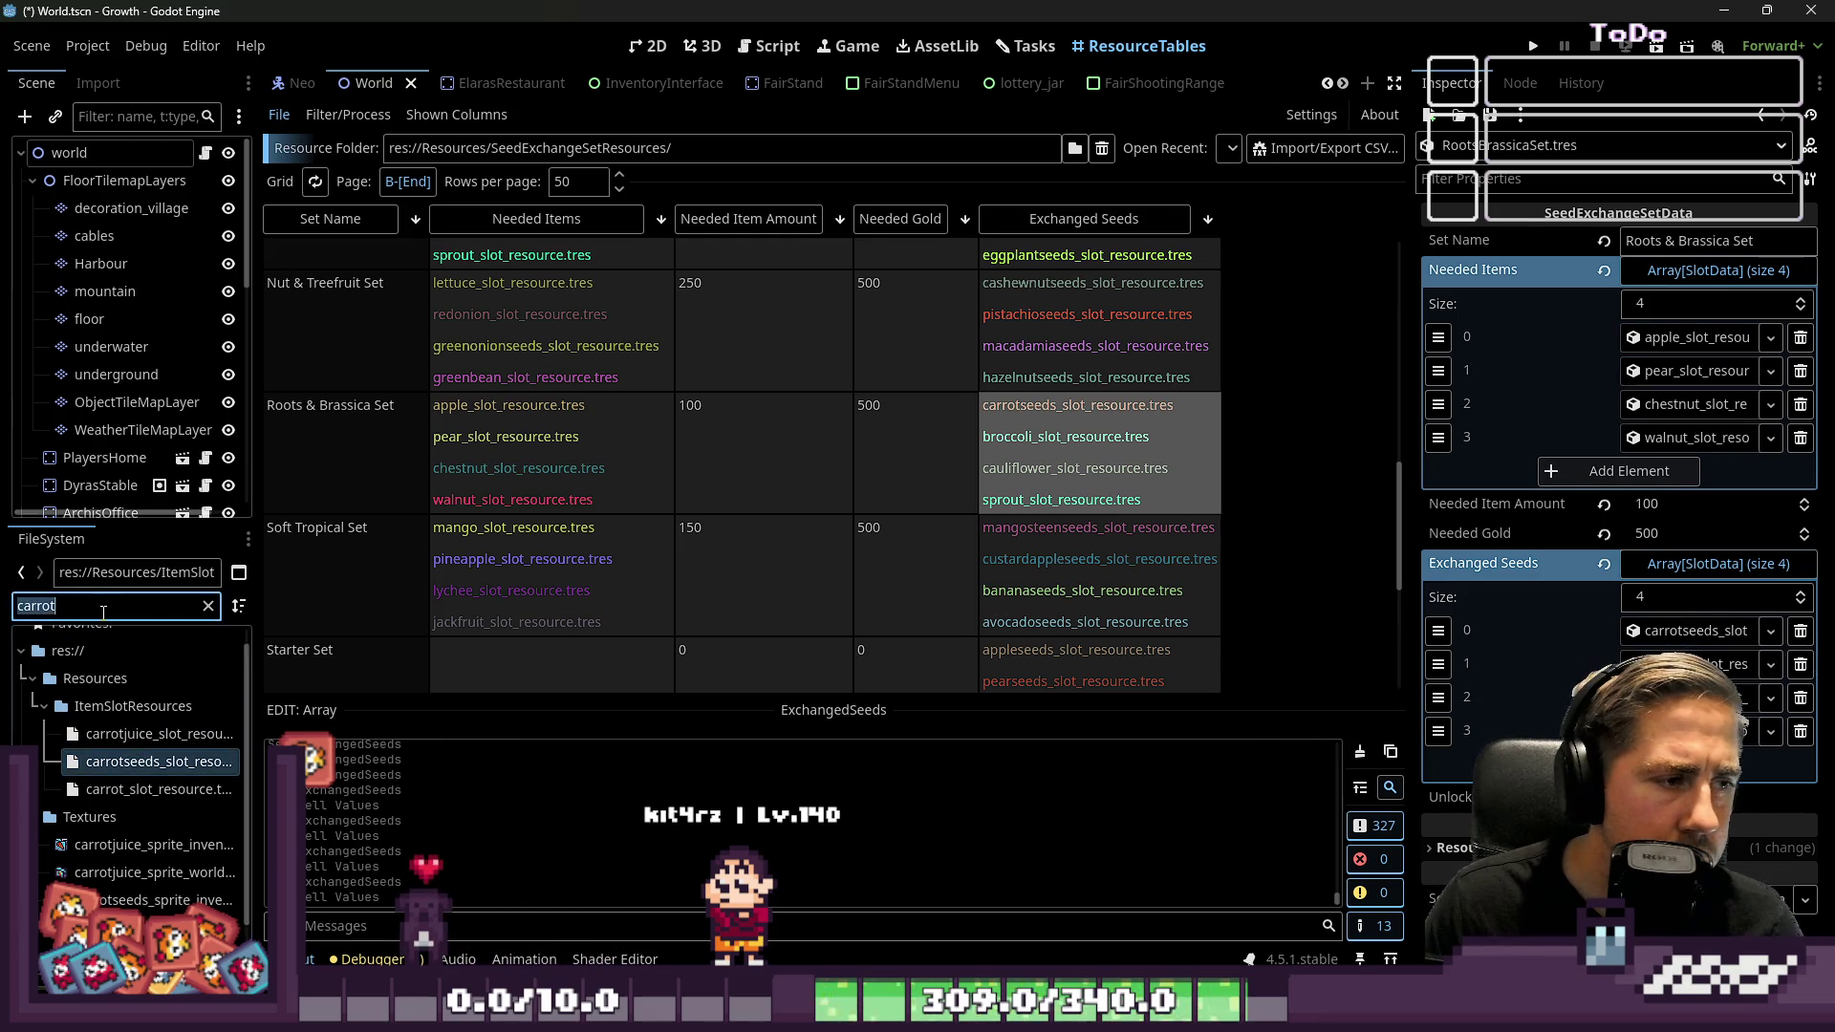
Put broccoliseeds and cauliflowerseeds in Roots & Brassica's second and third seed slots
text(broccoli)
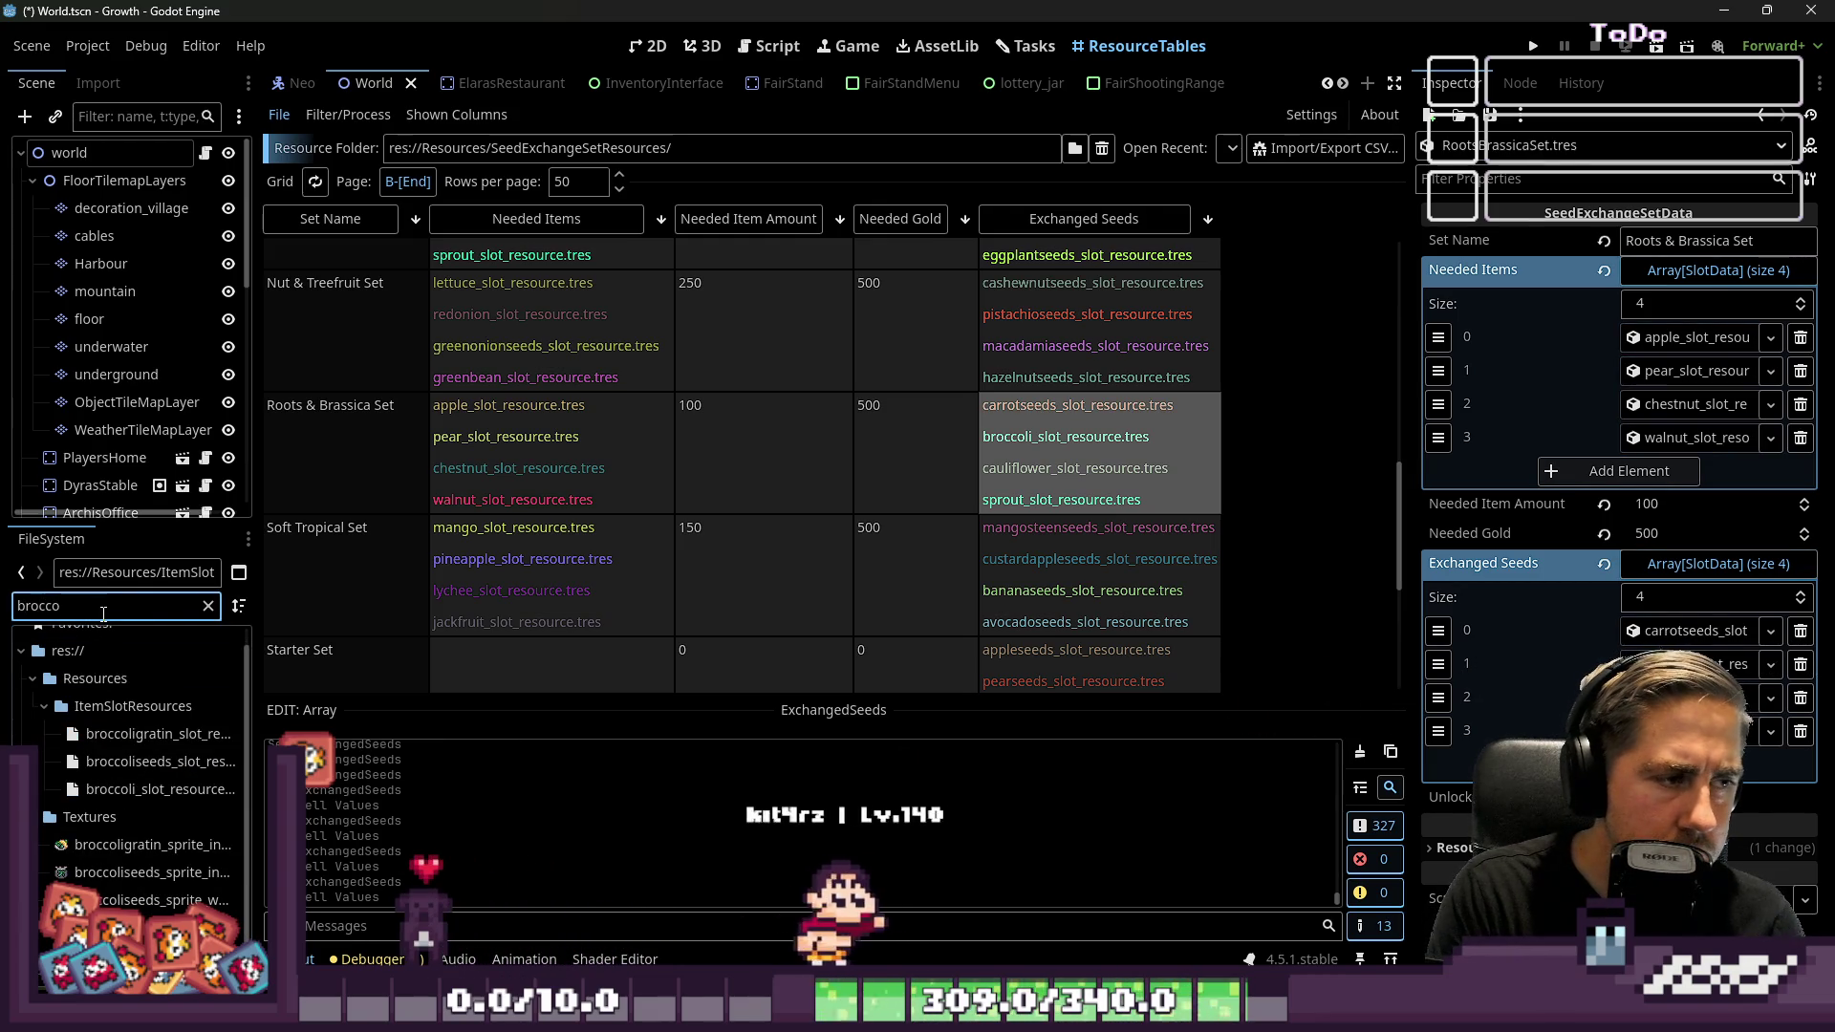
drag(153, 762, 1587, 641)
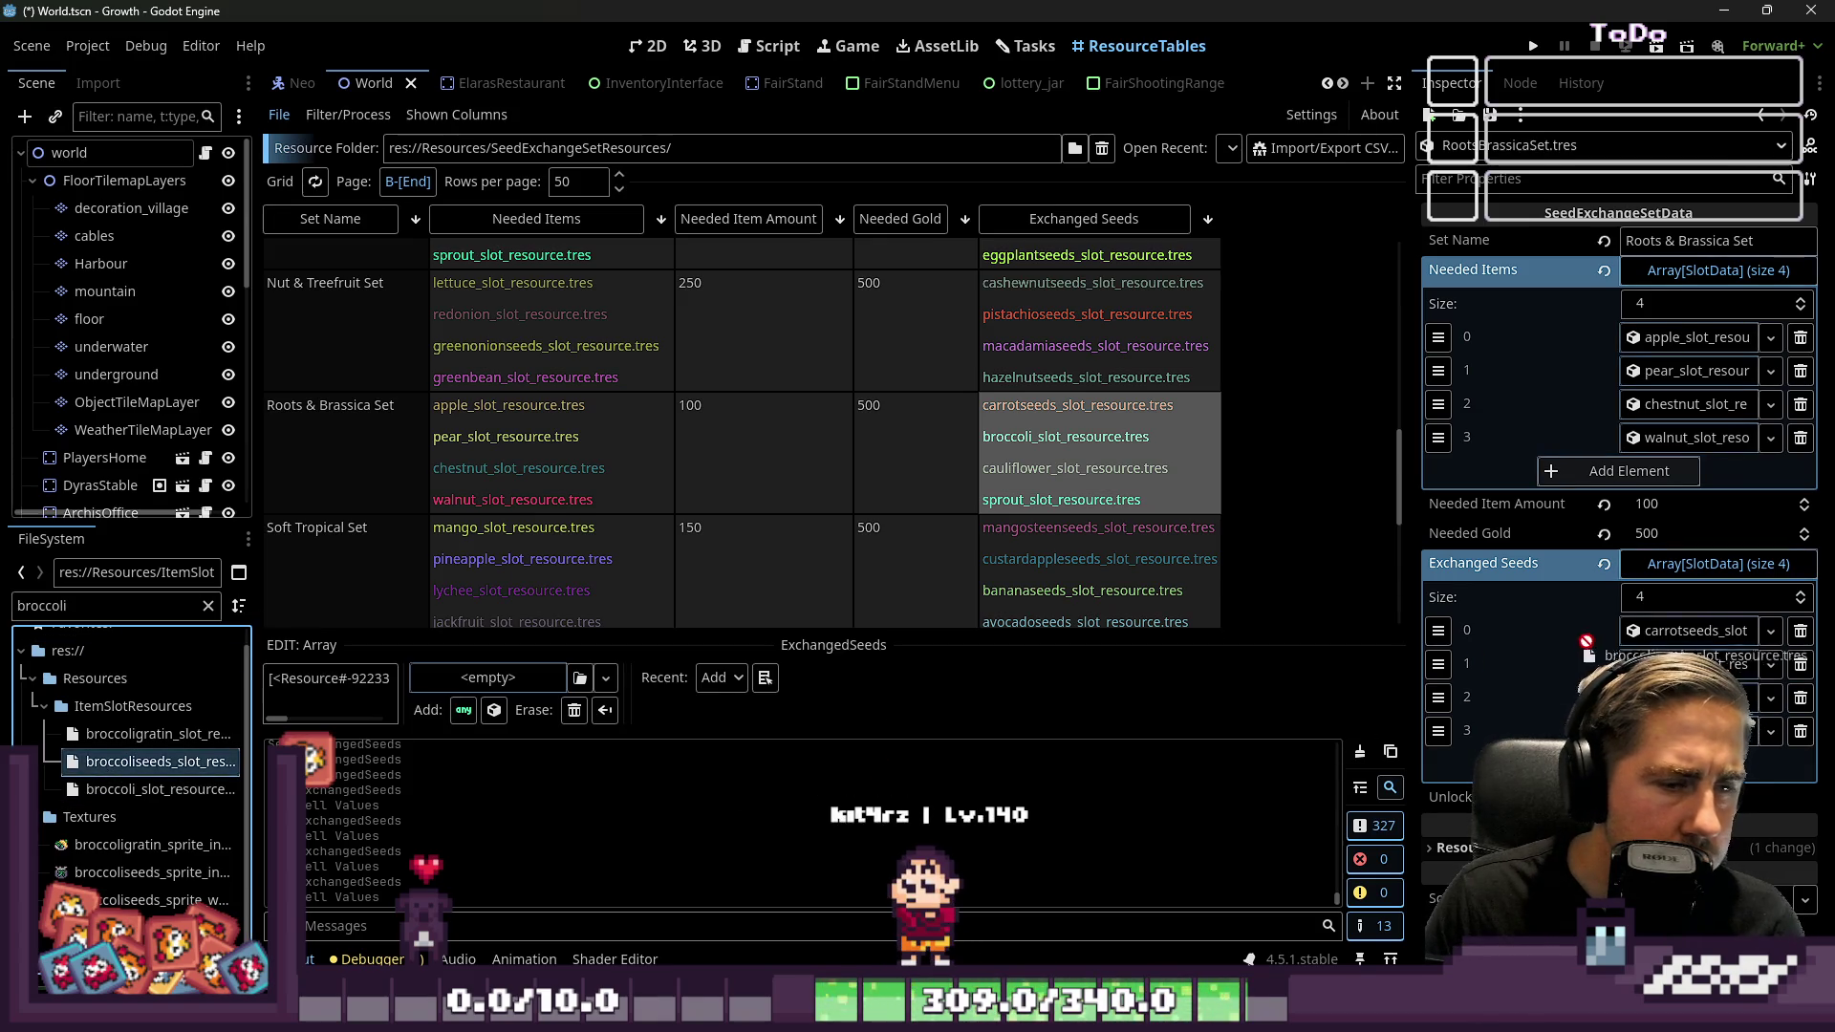
drag(1710, 669, 1706, 665)
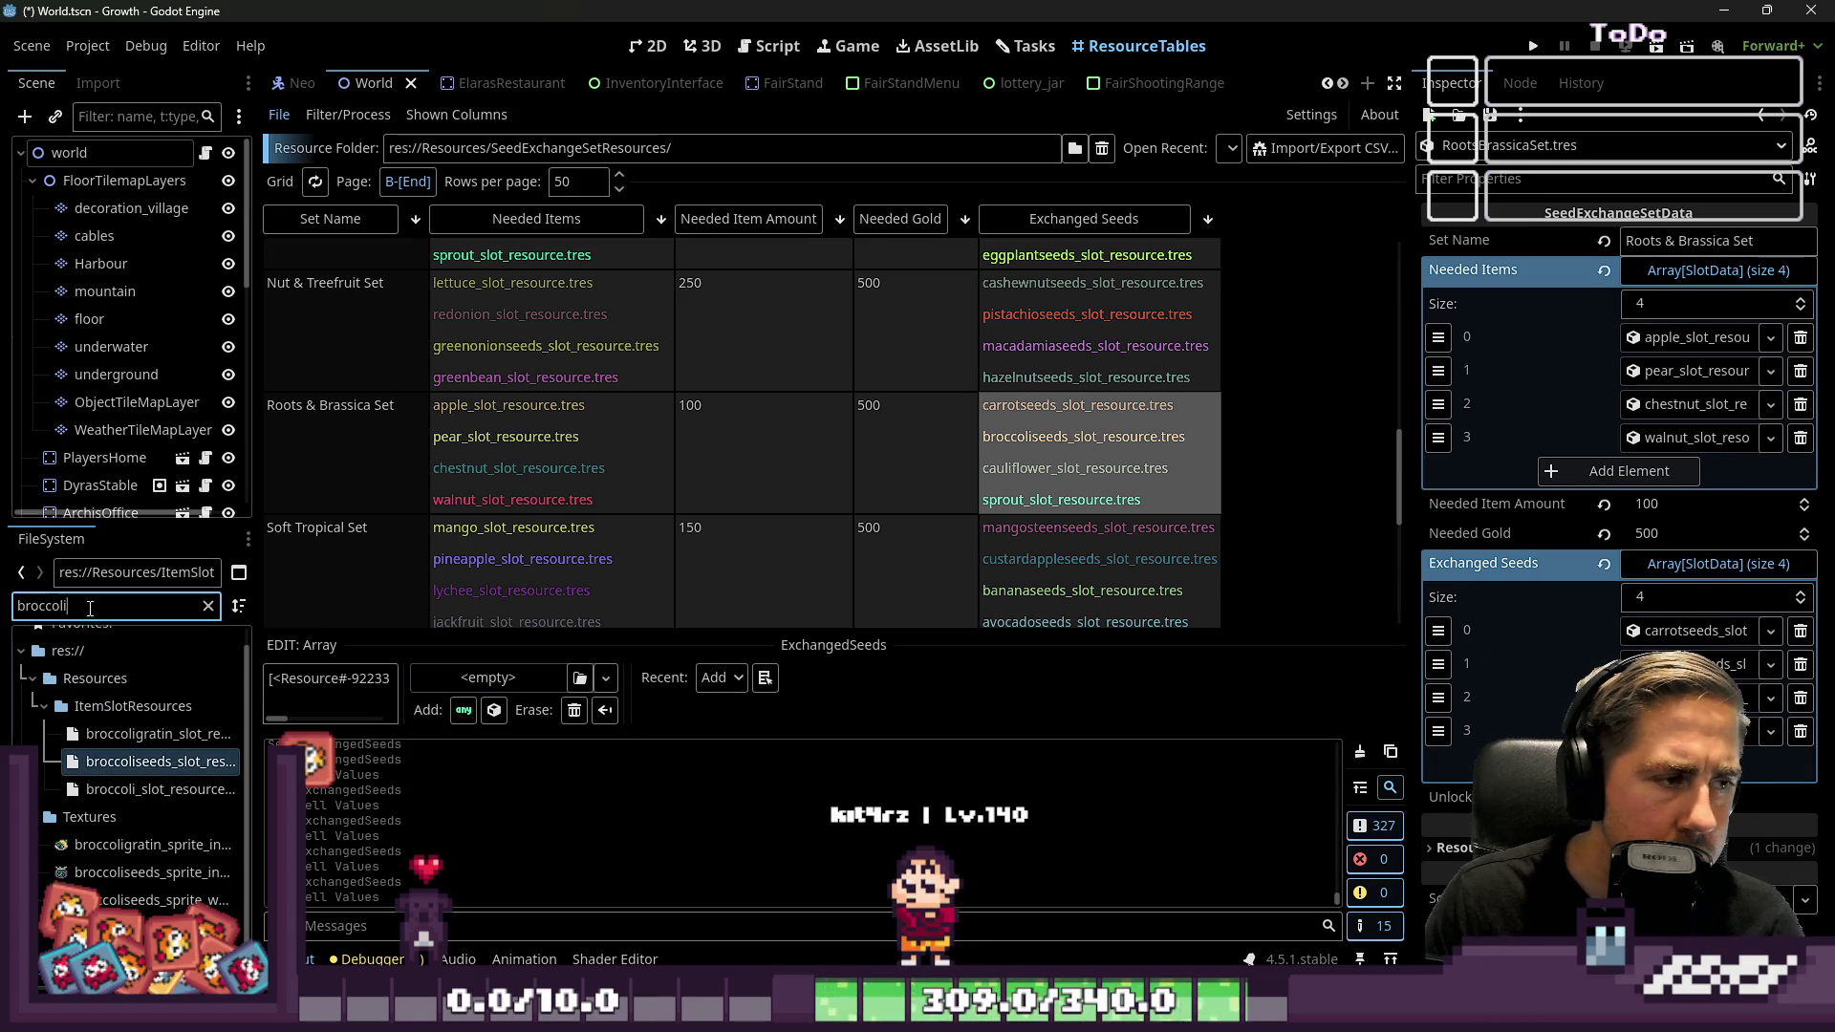
text(cauliflower)
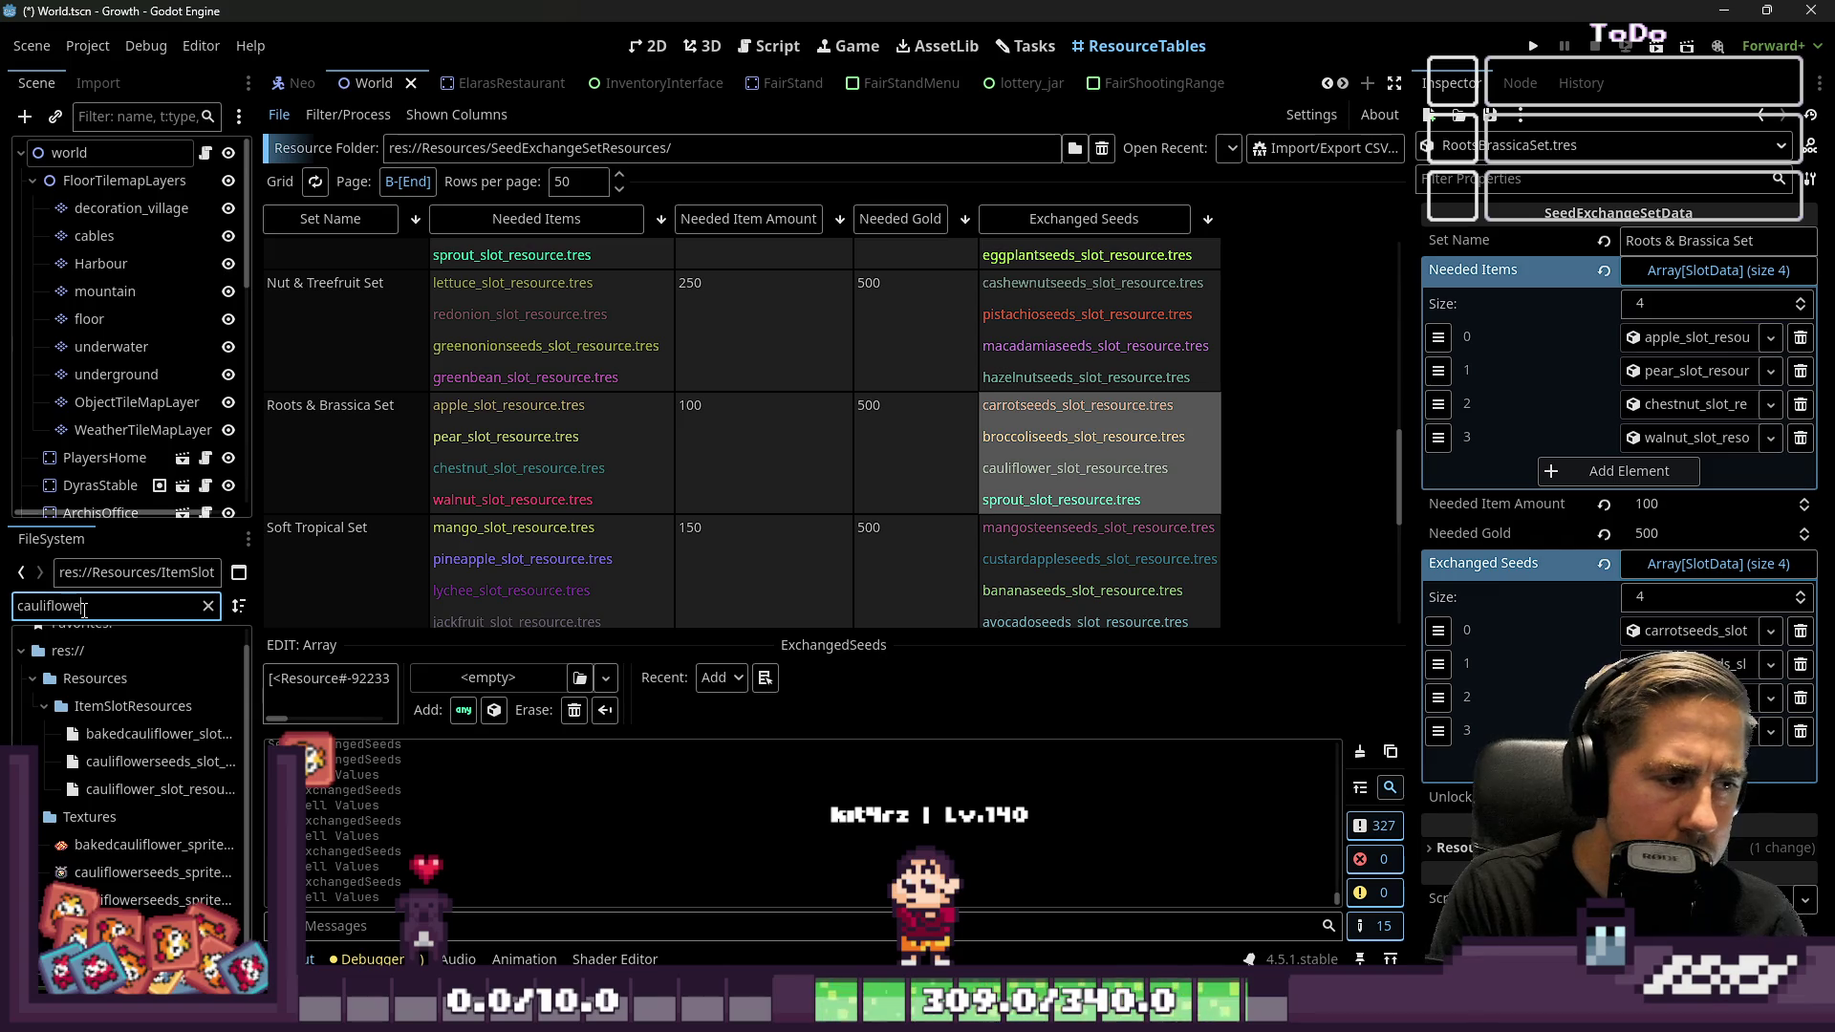
mouse_move(153, 762)
mouse_down()
mouse_move(1615, 727)
mouse_move(1696, 698)
mouse_up()
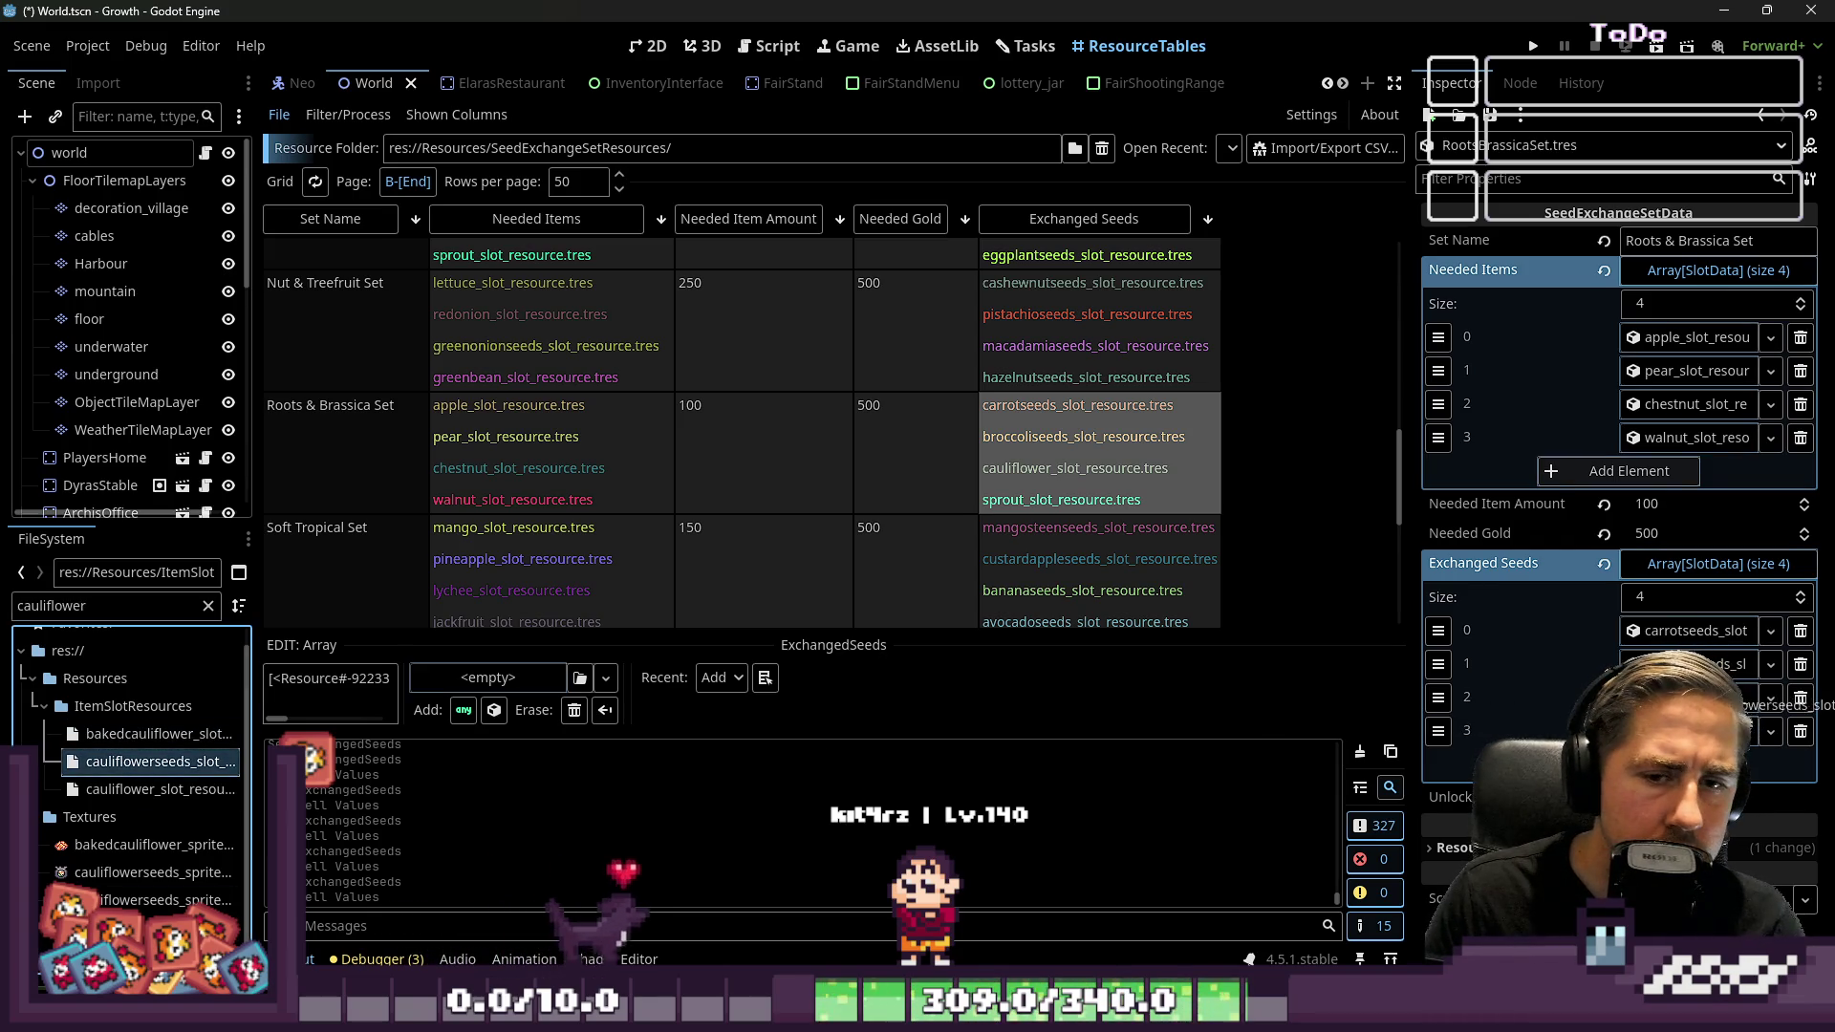
double_click(154, 606)
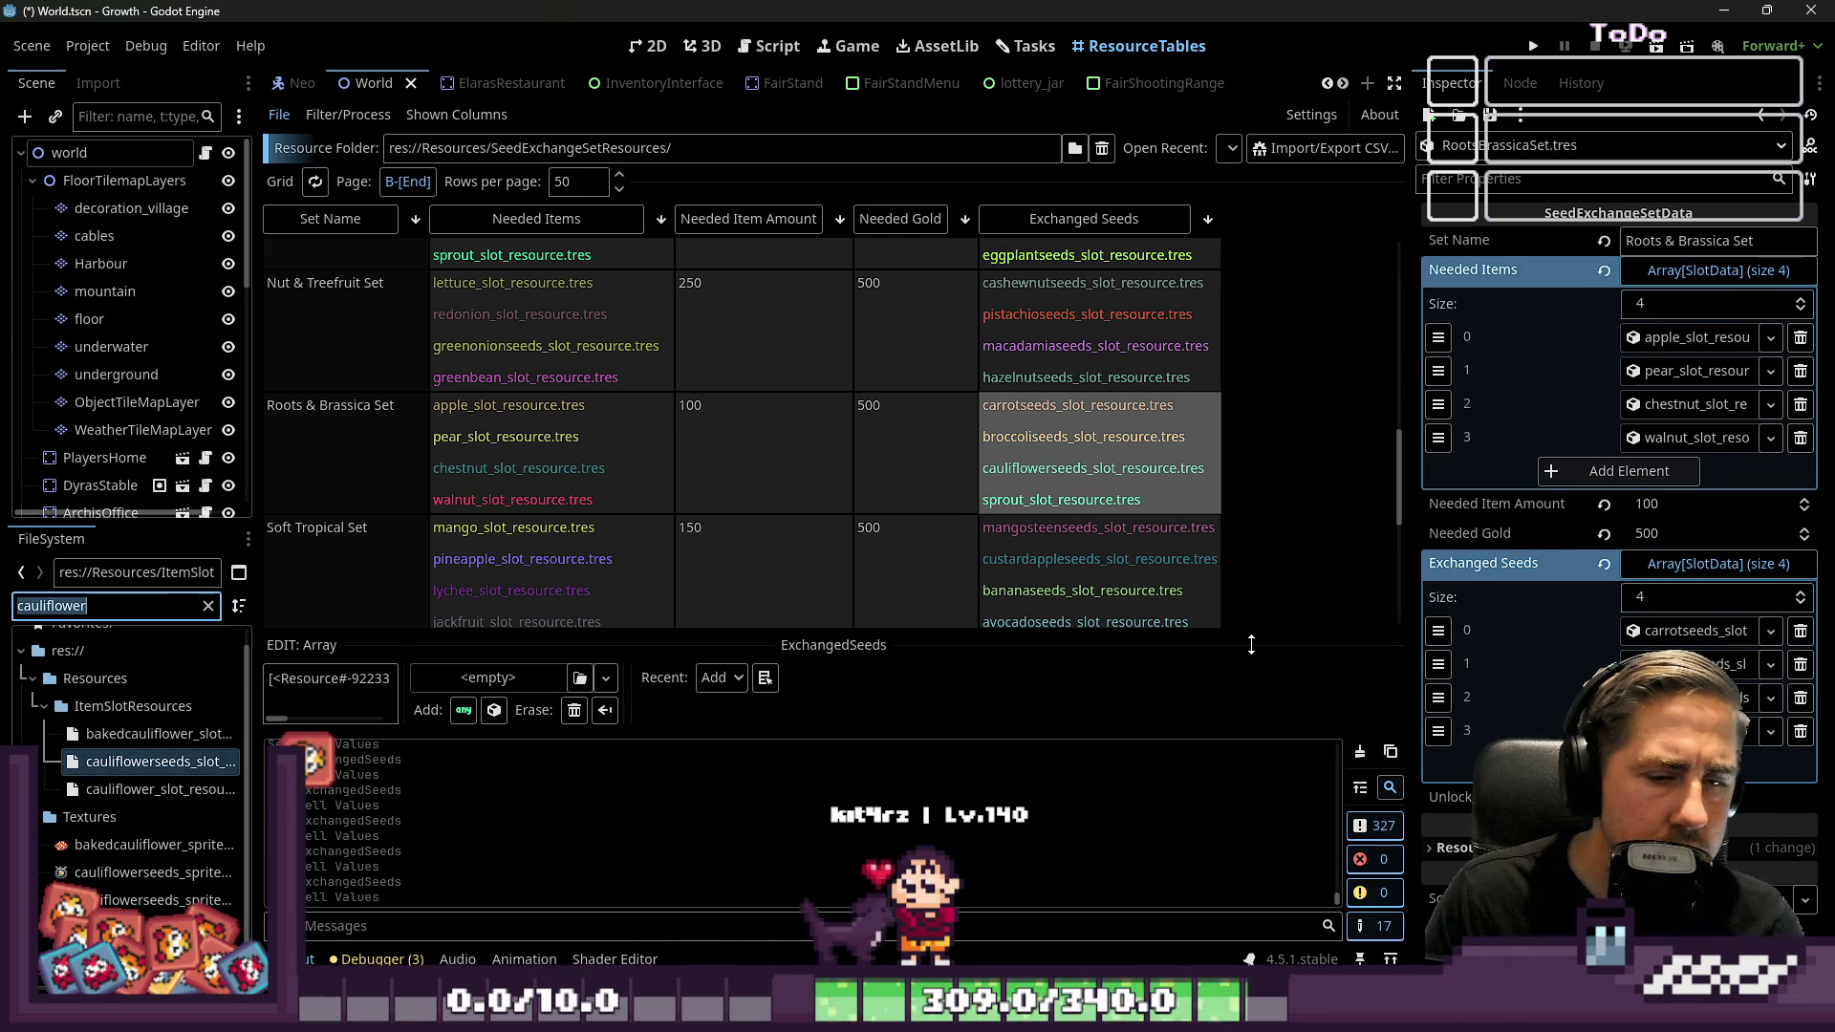
scroll(1132, 572, down, 3)
scroll(1128, 478, down, 1)
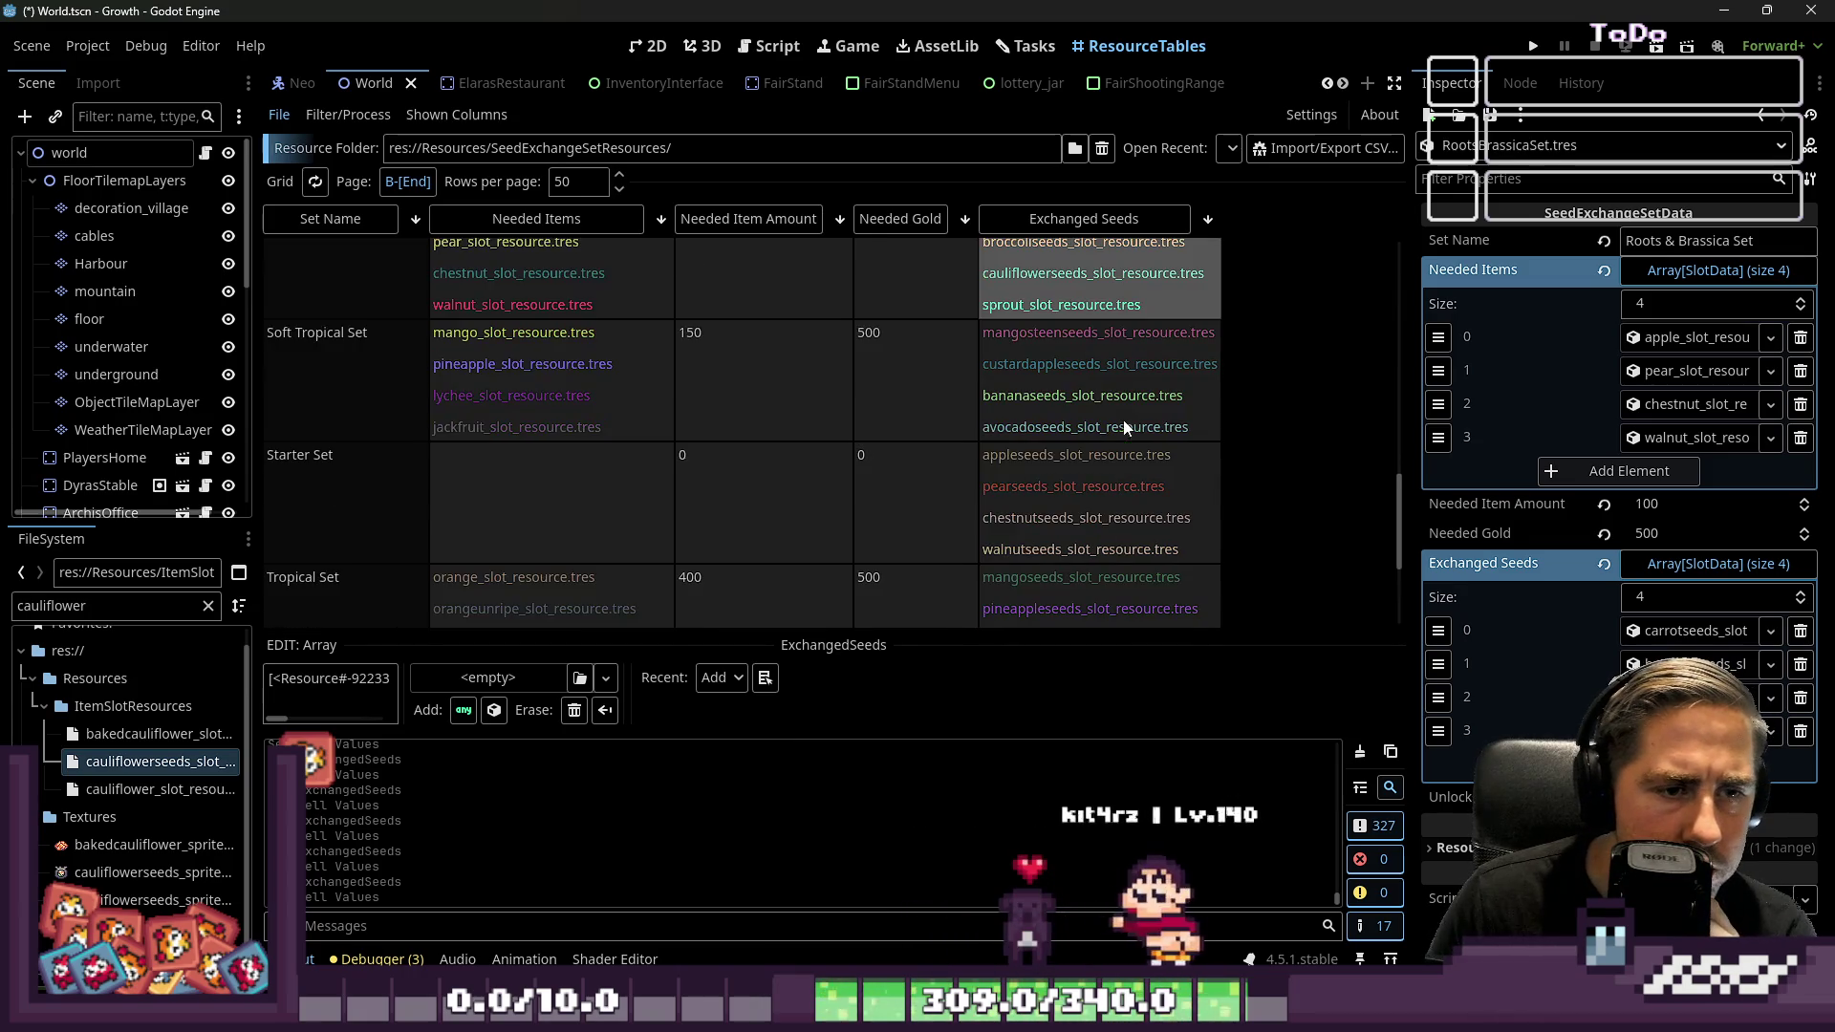
click(1061, 479)
scroll(1061, 479, down, 2)
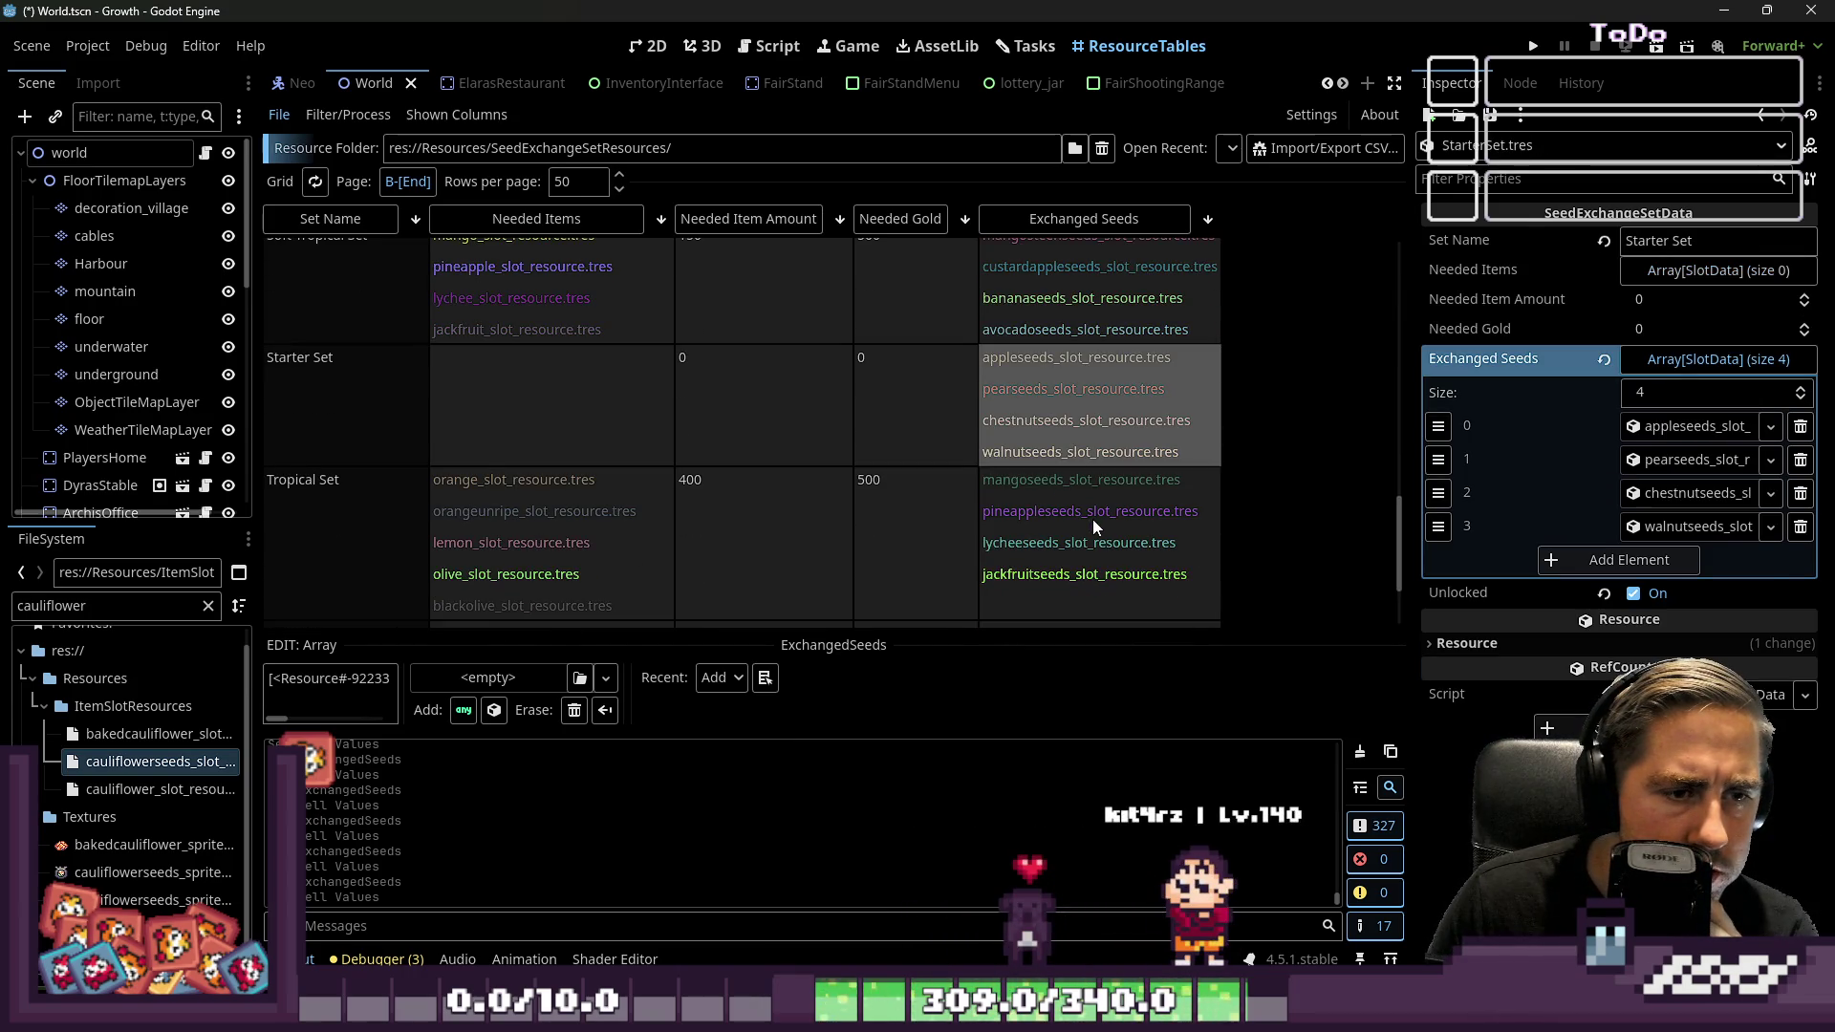
click(1095, 523)
scroll(1098, 548, down, 2)
scroll(1100, 542, down, 1)
click(1098, 541)
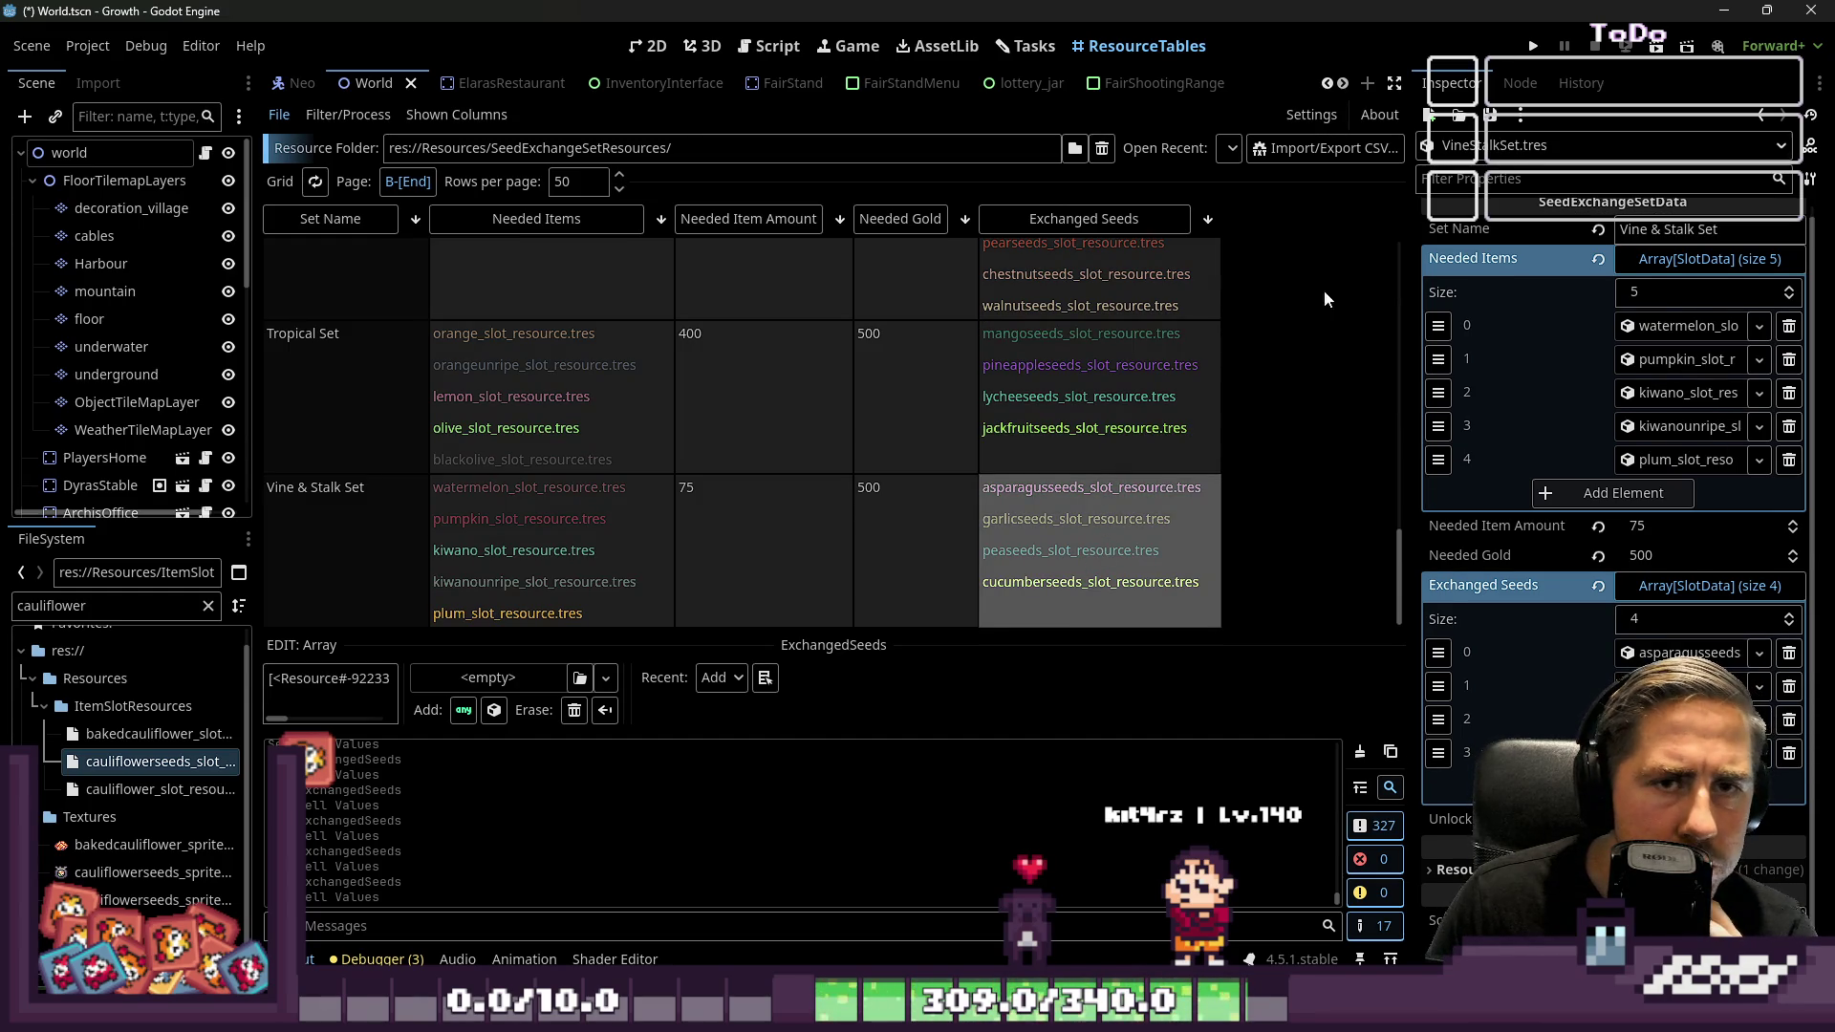
scroll(1230, 368, up, 2)
scroll(832, 425, up, 3)
click(733, 511)
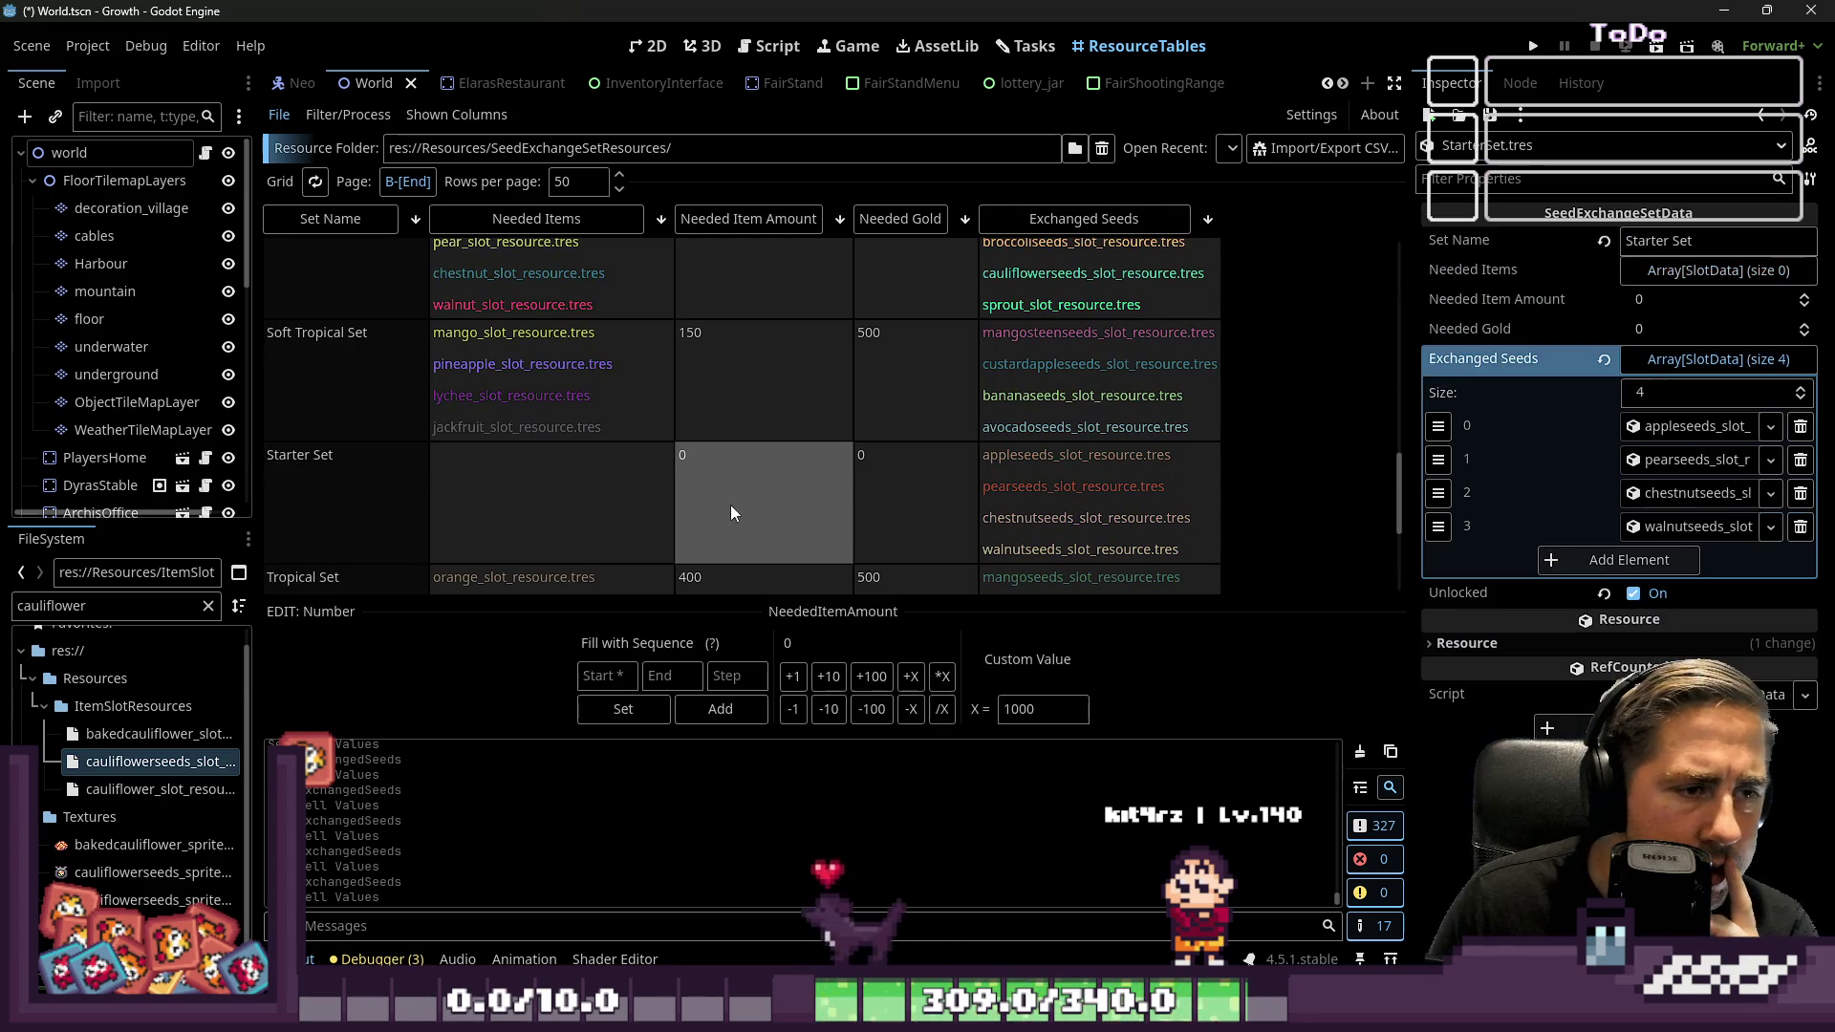
click(855, 468)
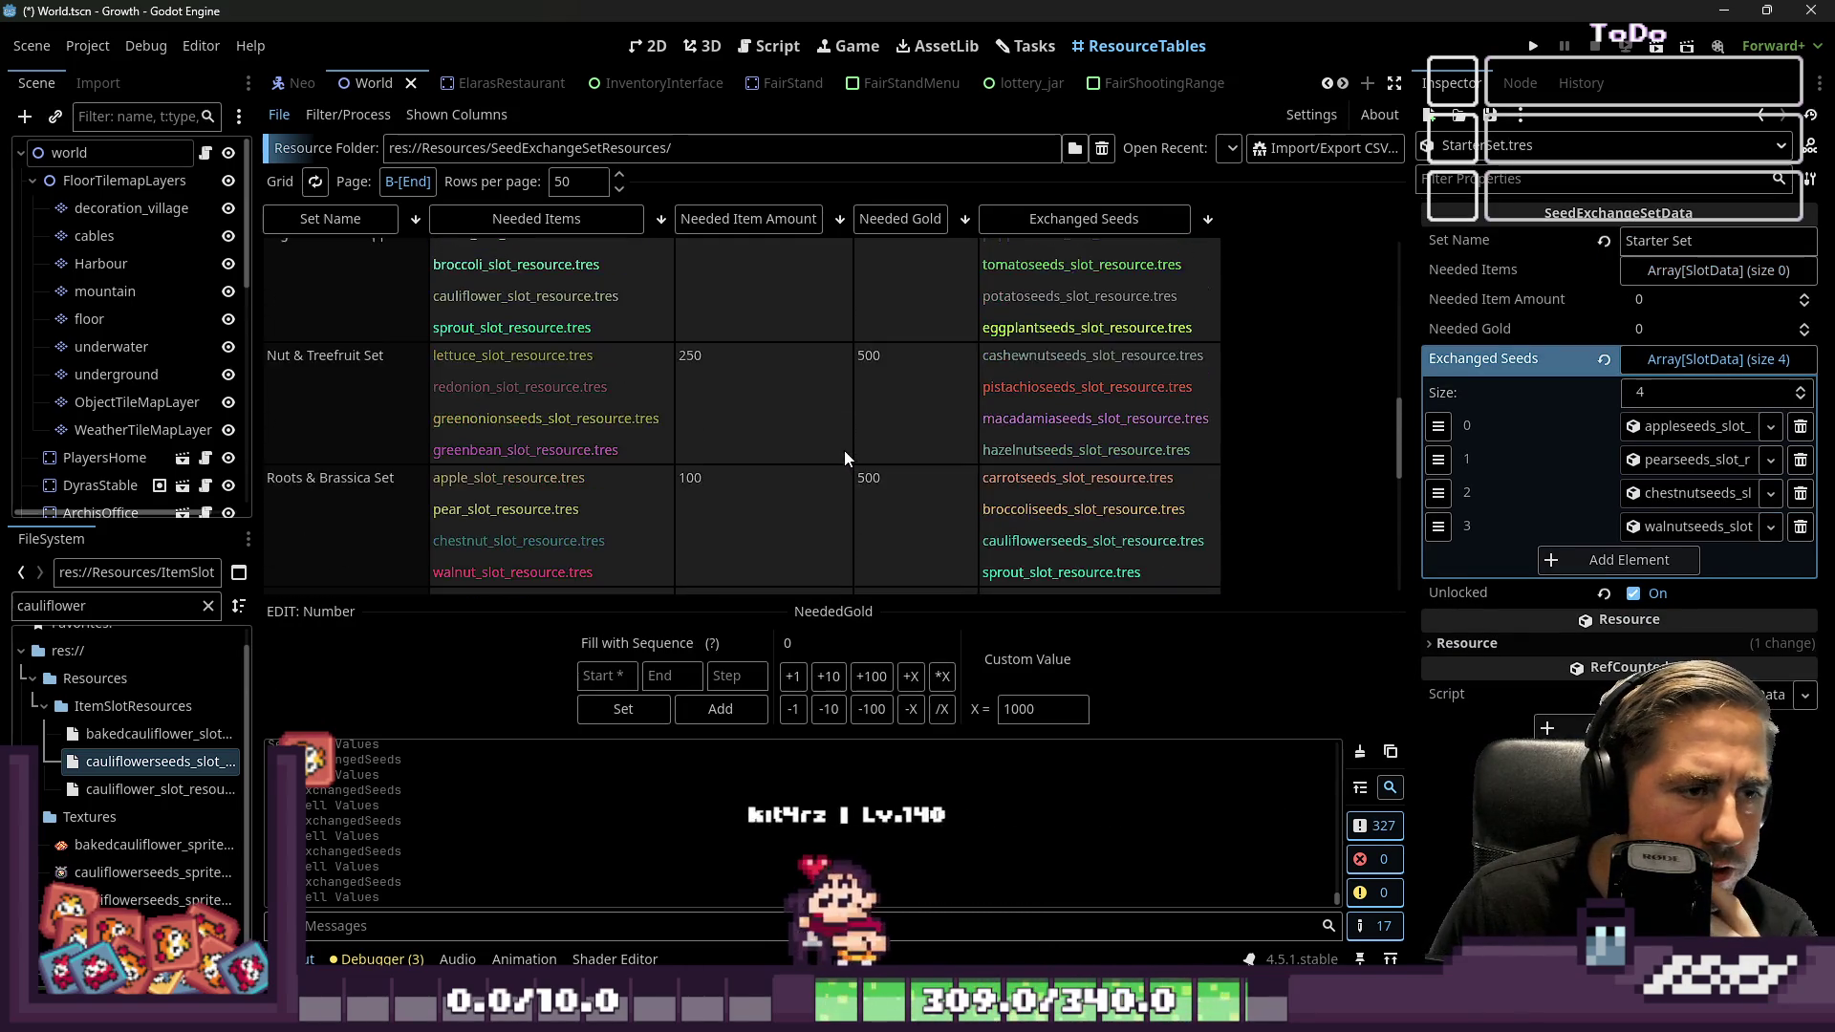
scroll(845, 450, up, 5)
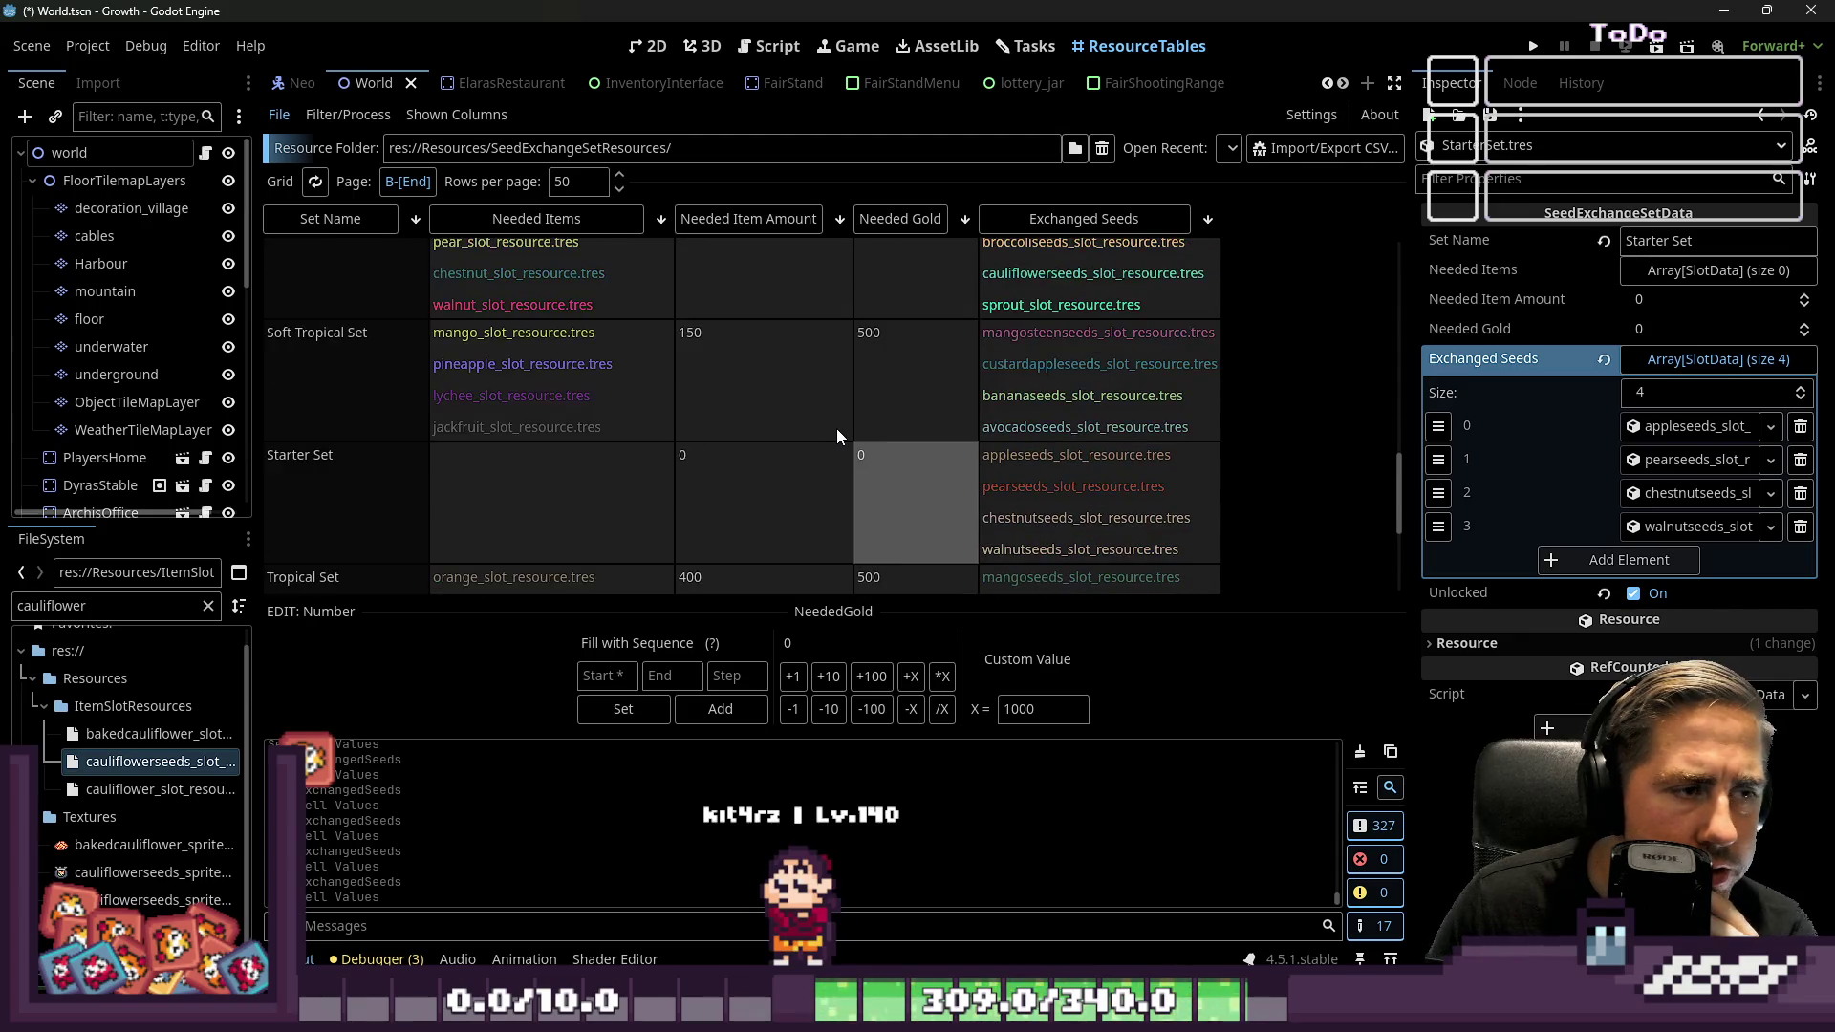
scroll(835, 435, up, 4)
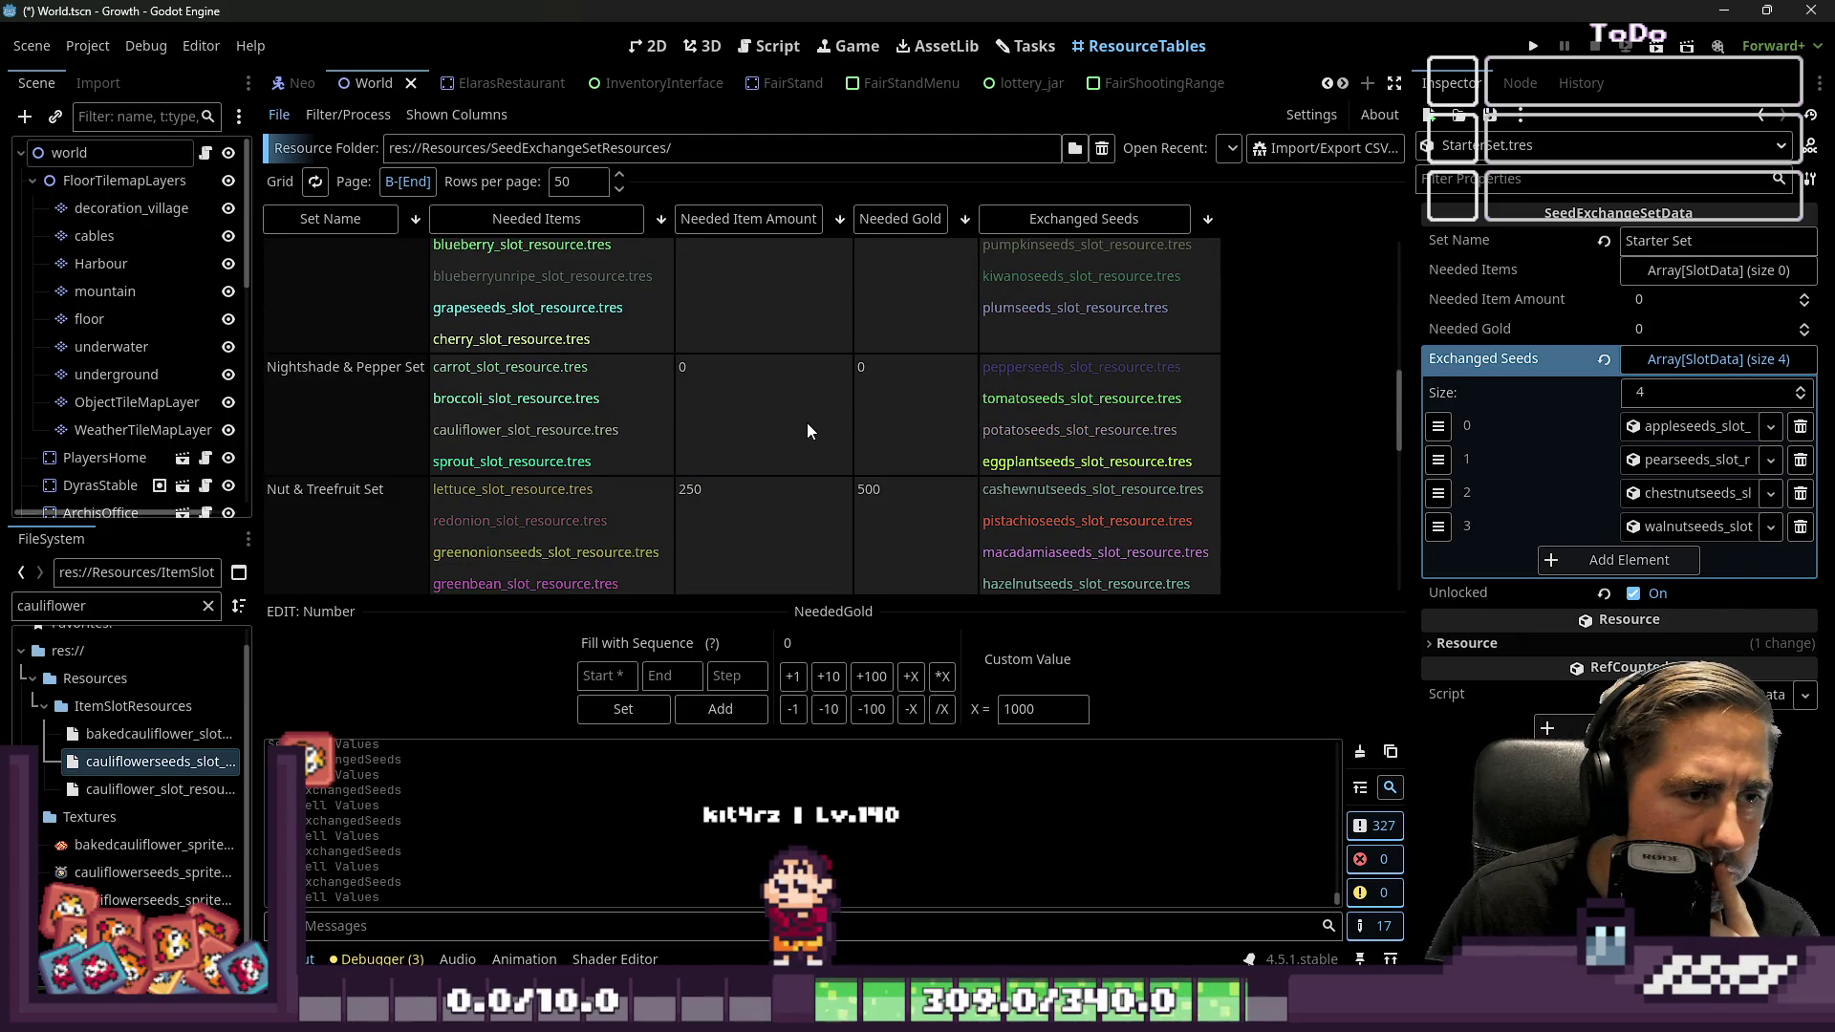
click(736, 418)
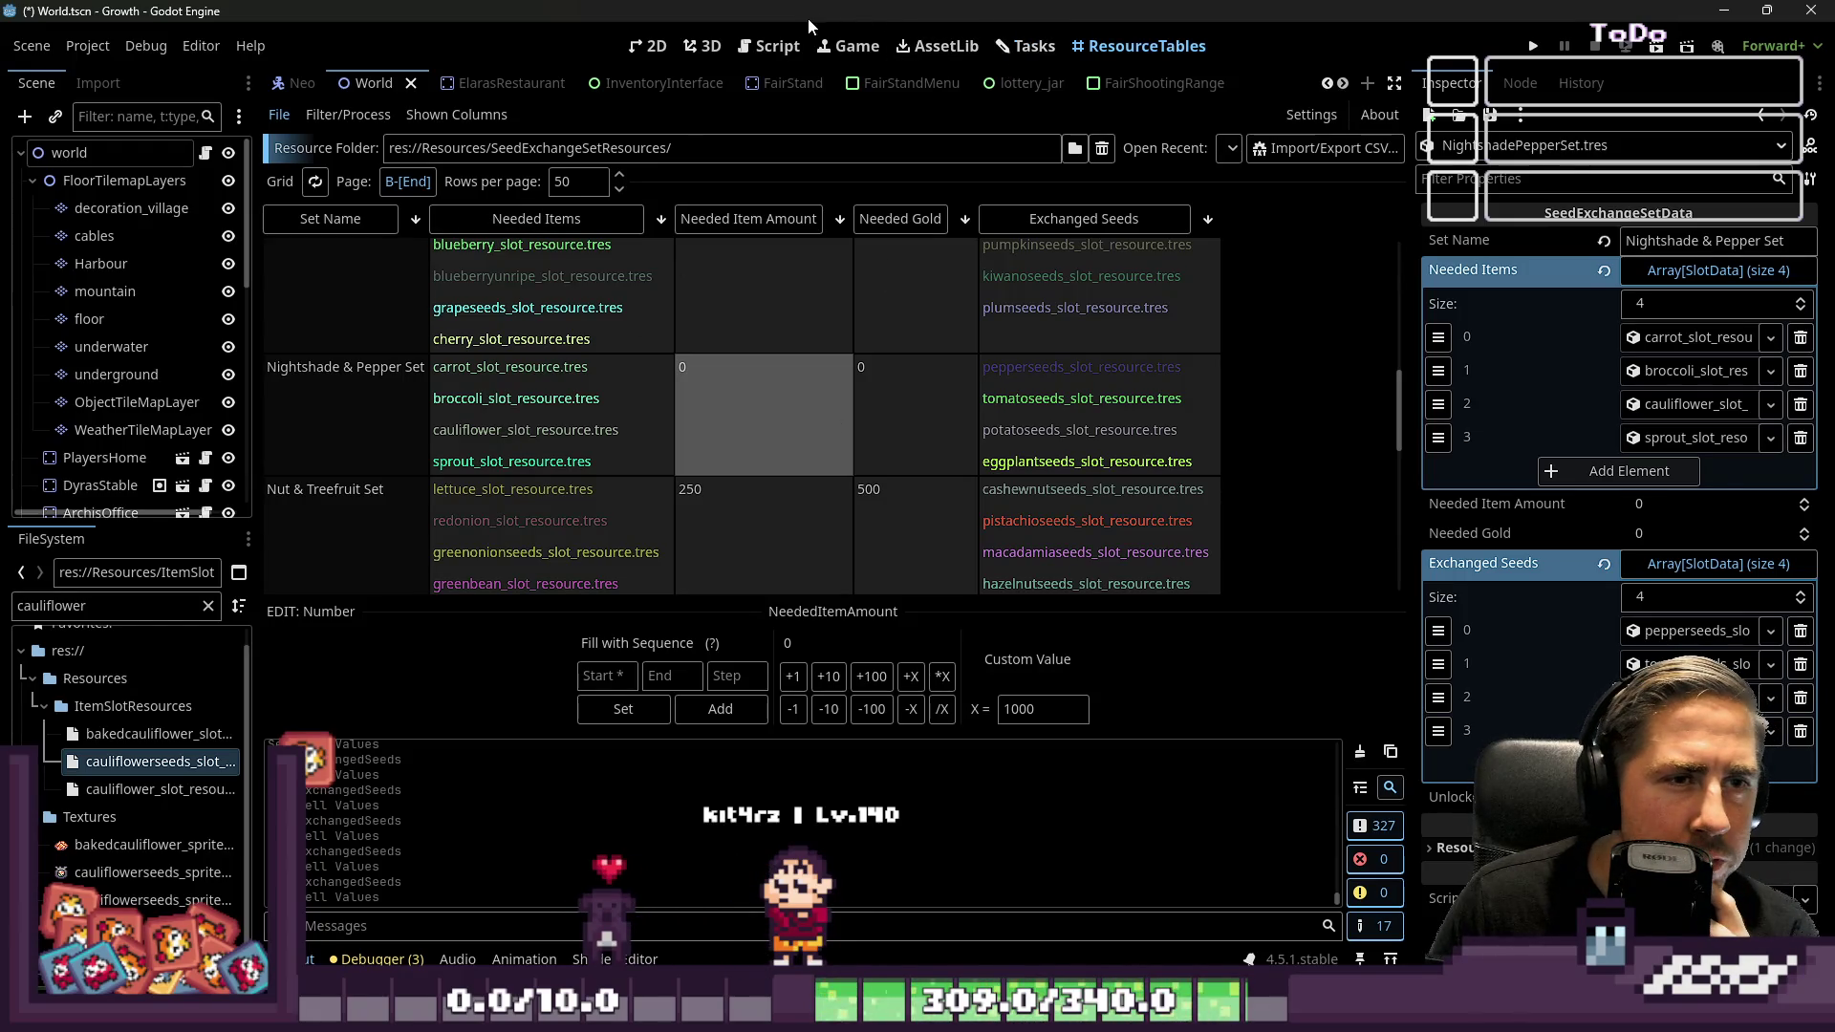
click(772, 46)
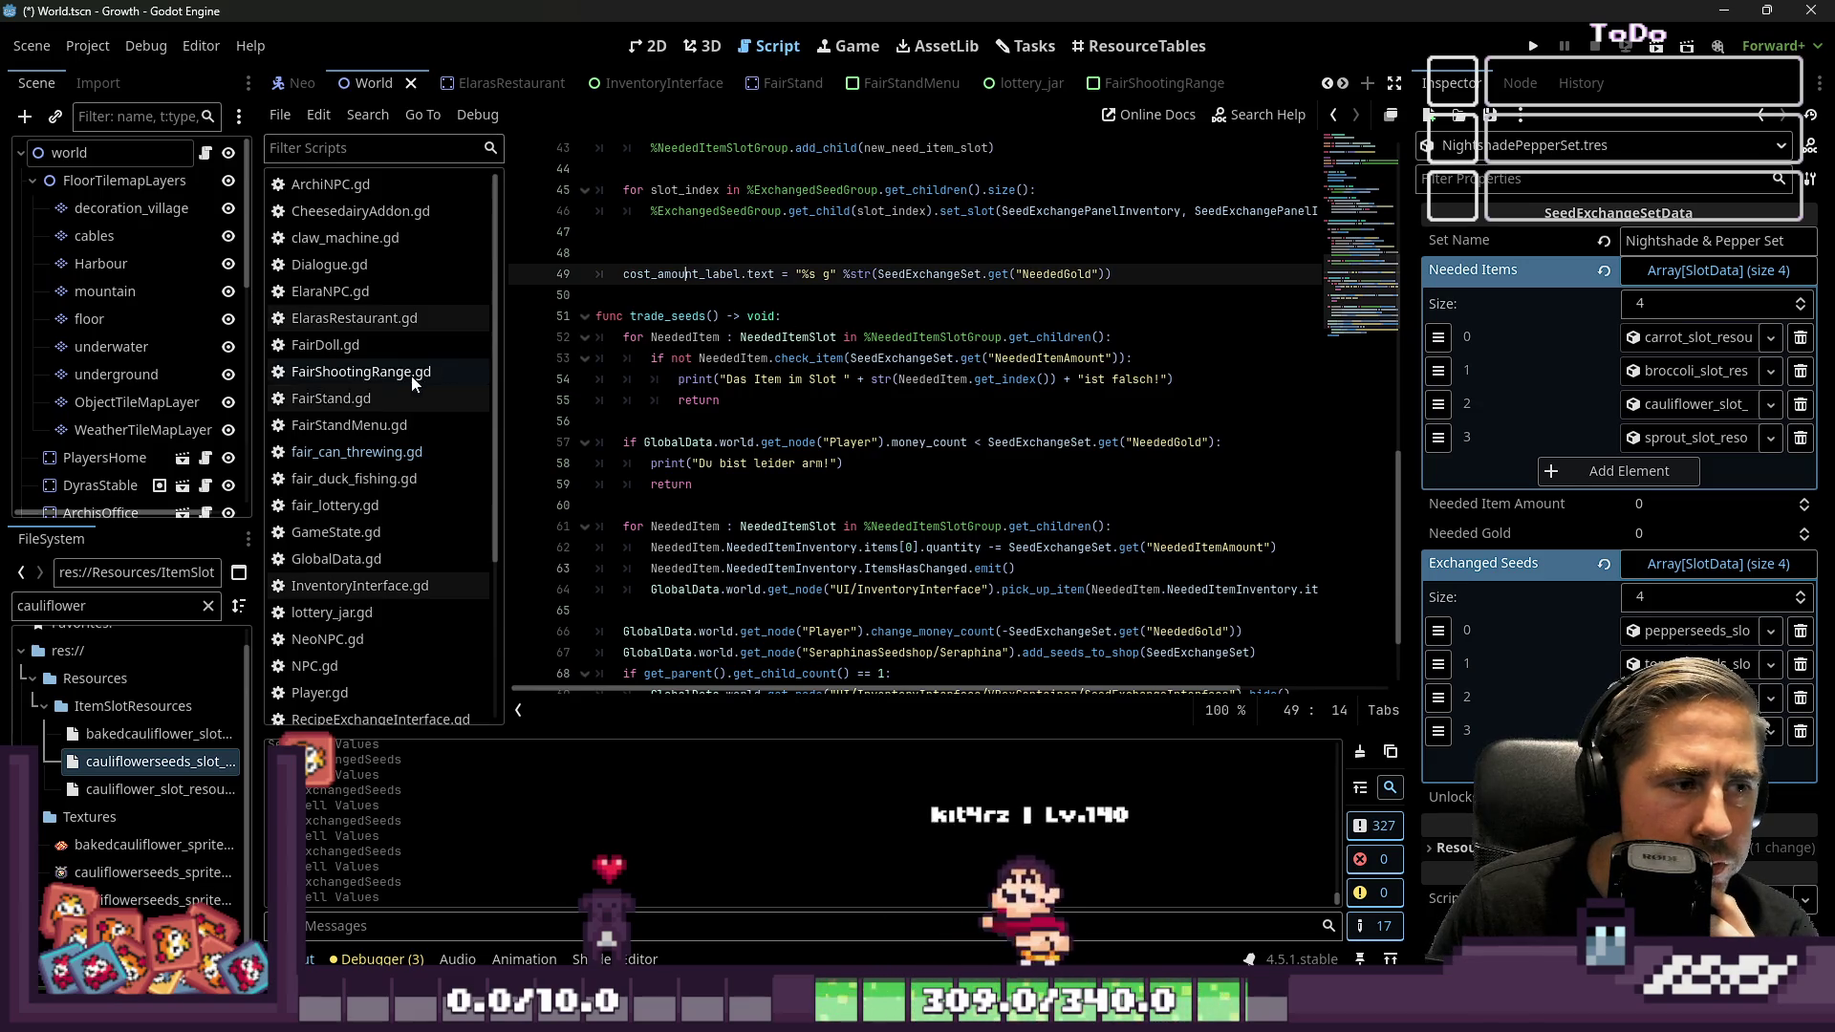
In SeedExchangeSetData.gd, replace the stray # after class_name with an exported SetNumber int variable
scroll(397, 401, down, 5)
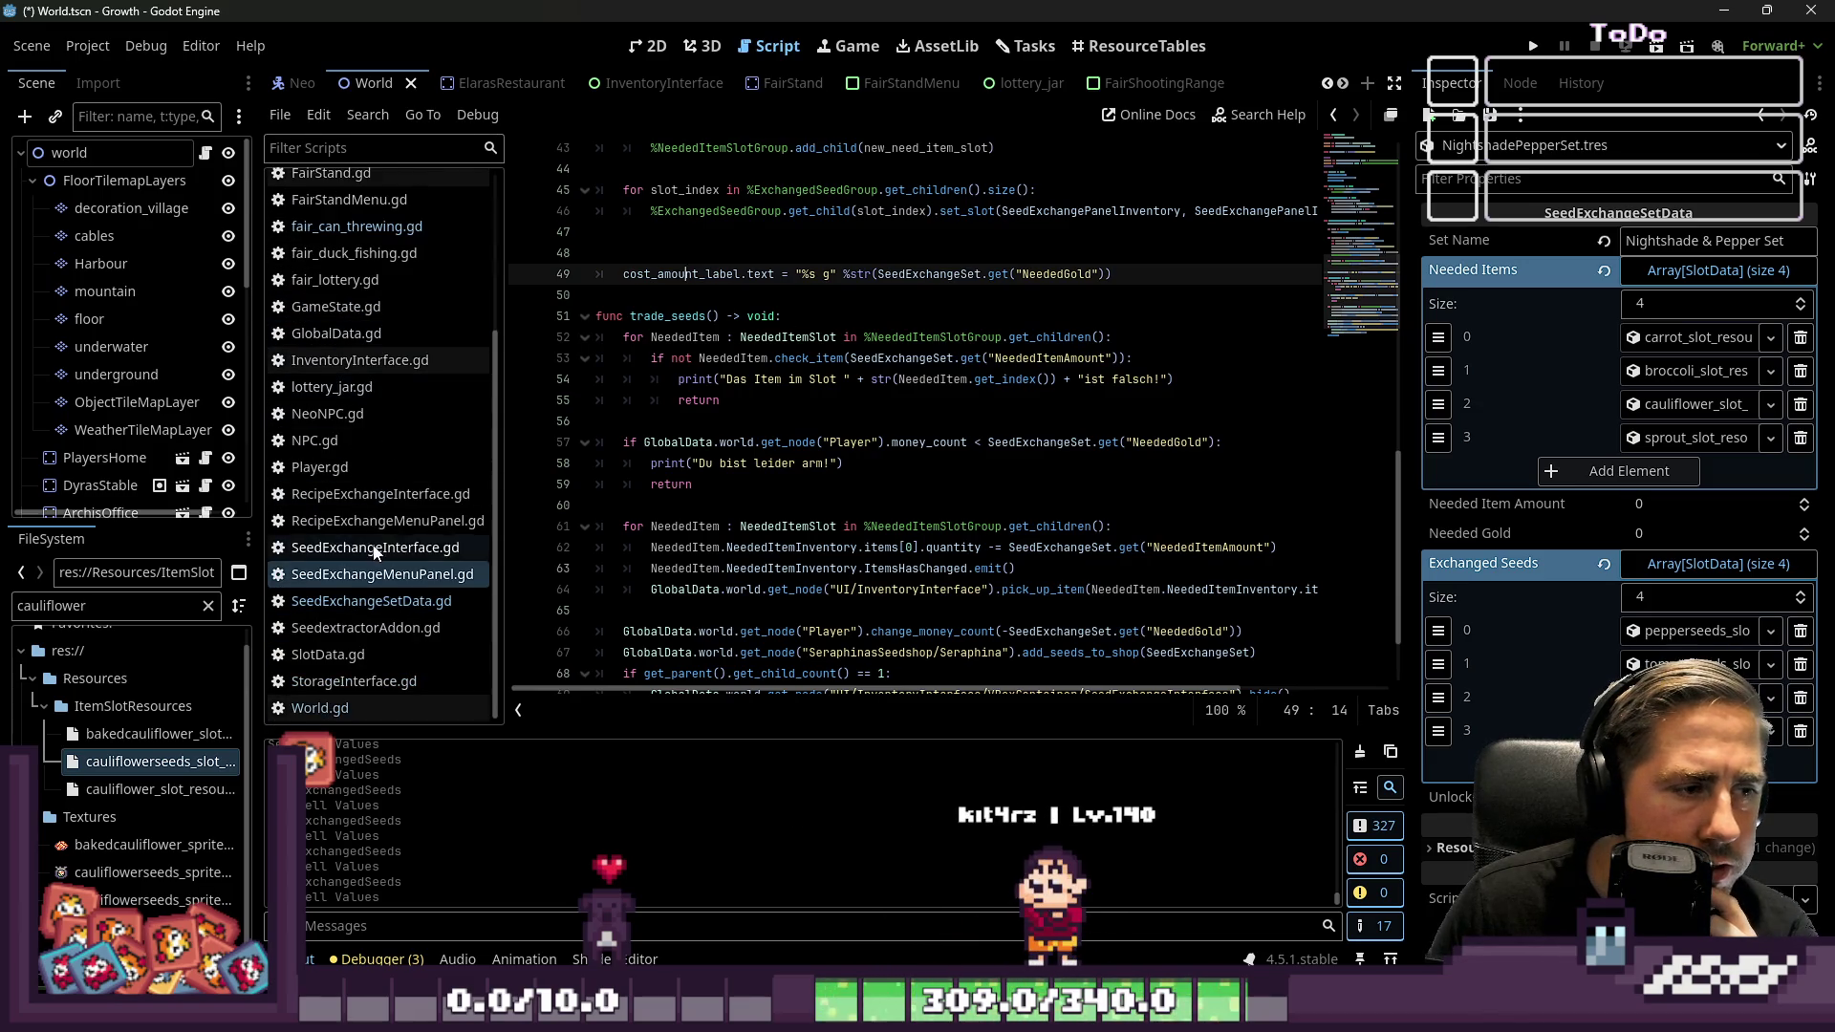
click(377, 602)
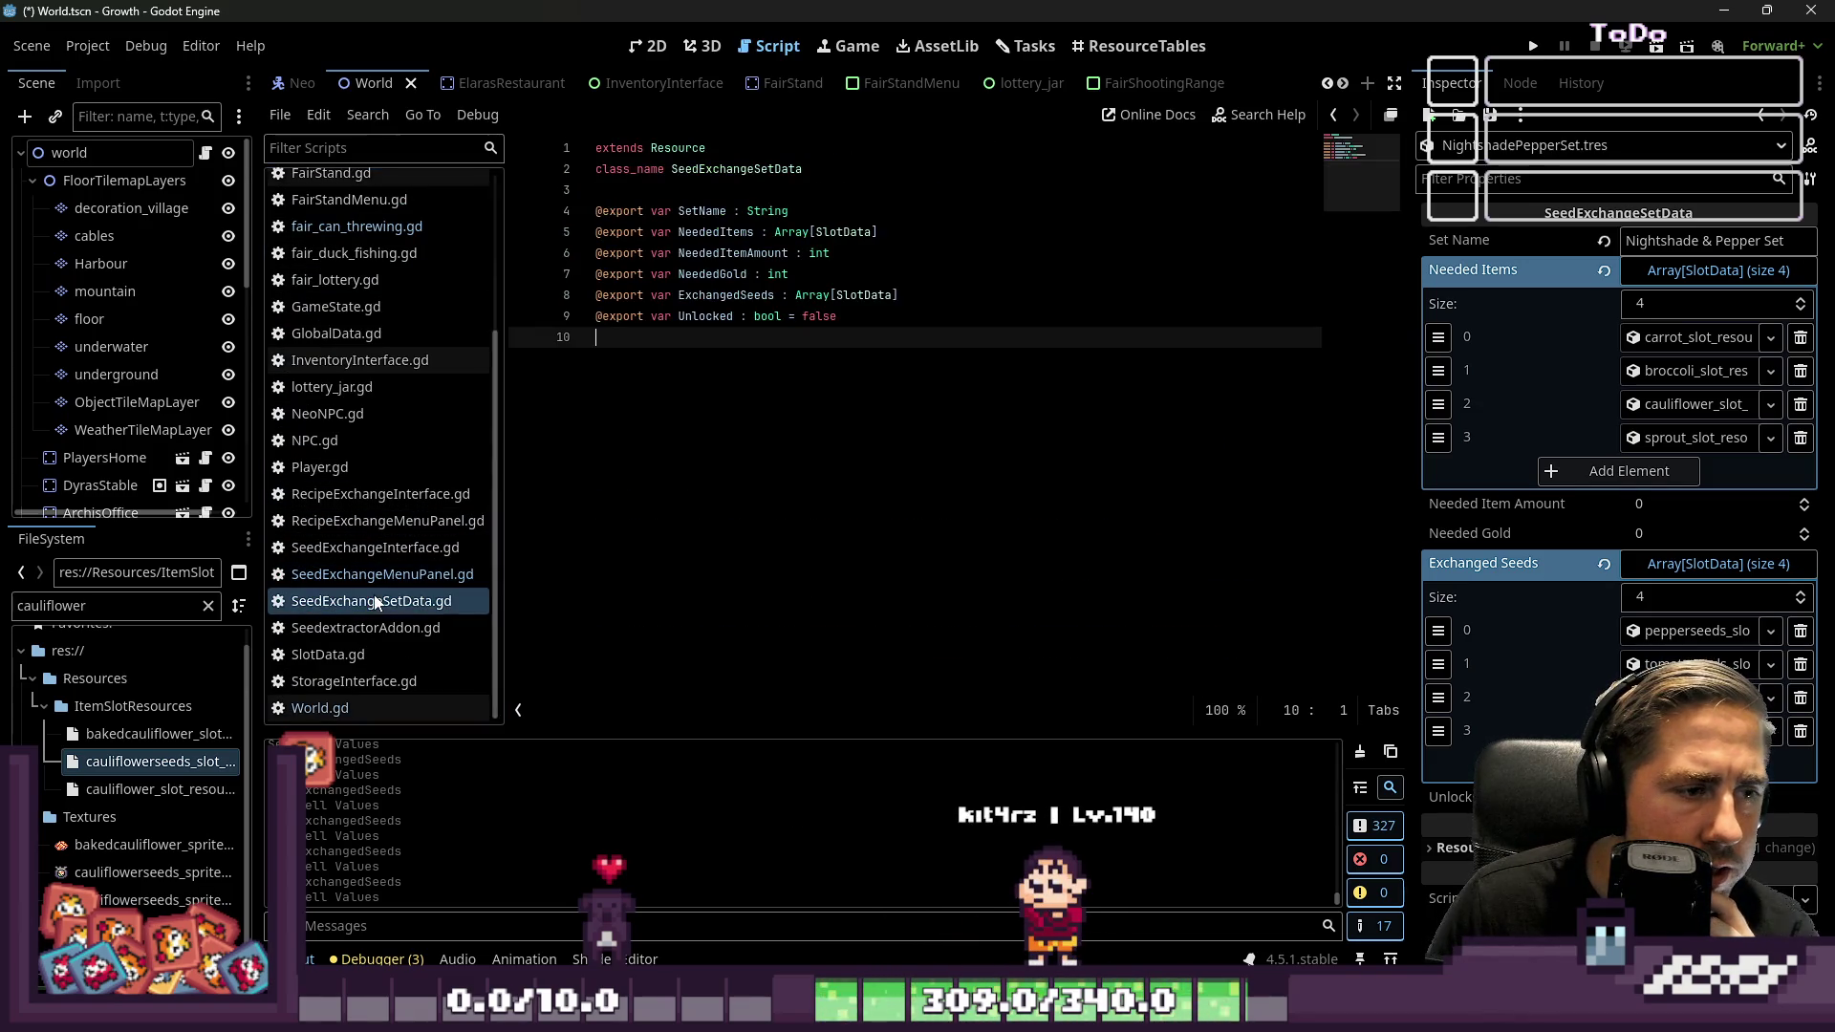
click(645, 196)
key(BackSpace)
key(Return)
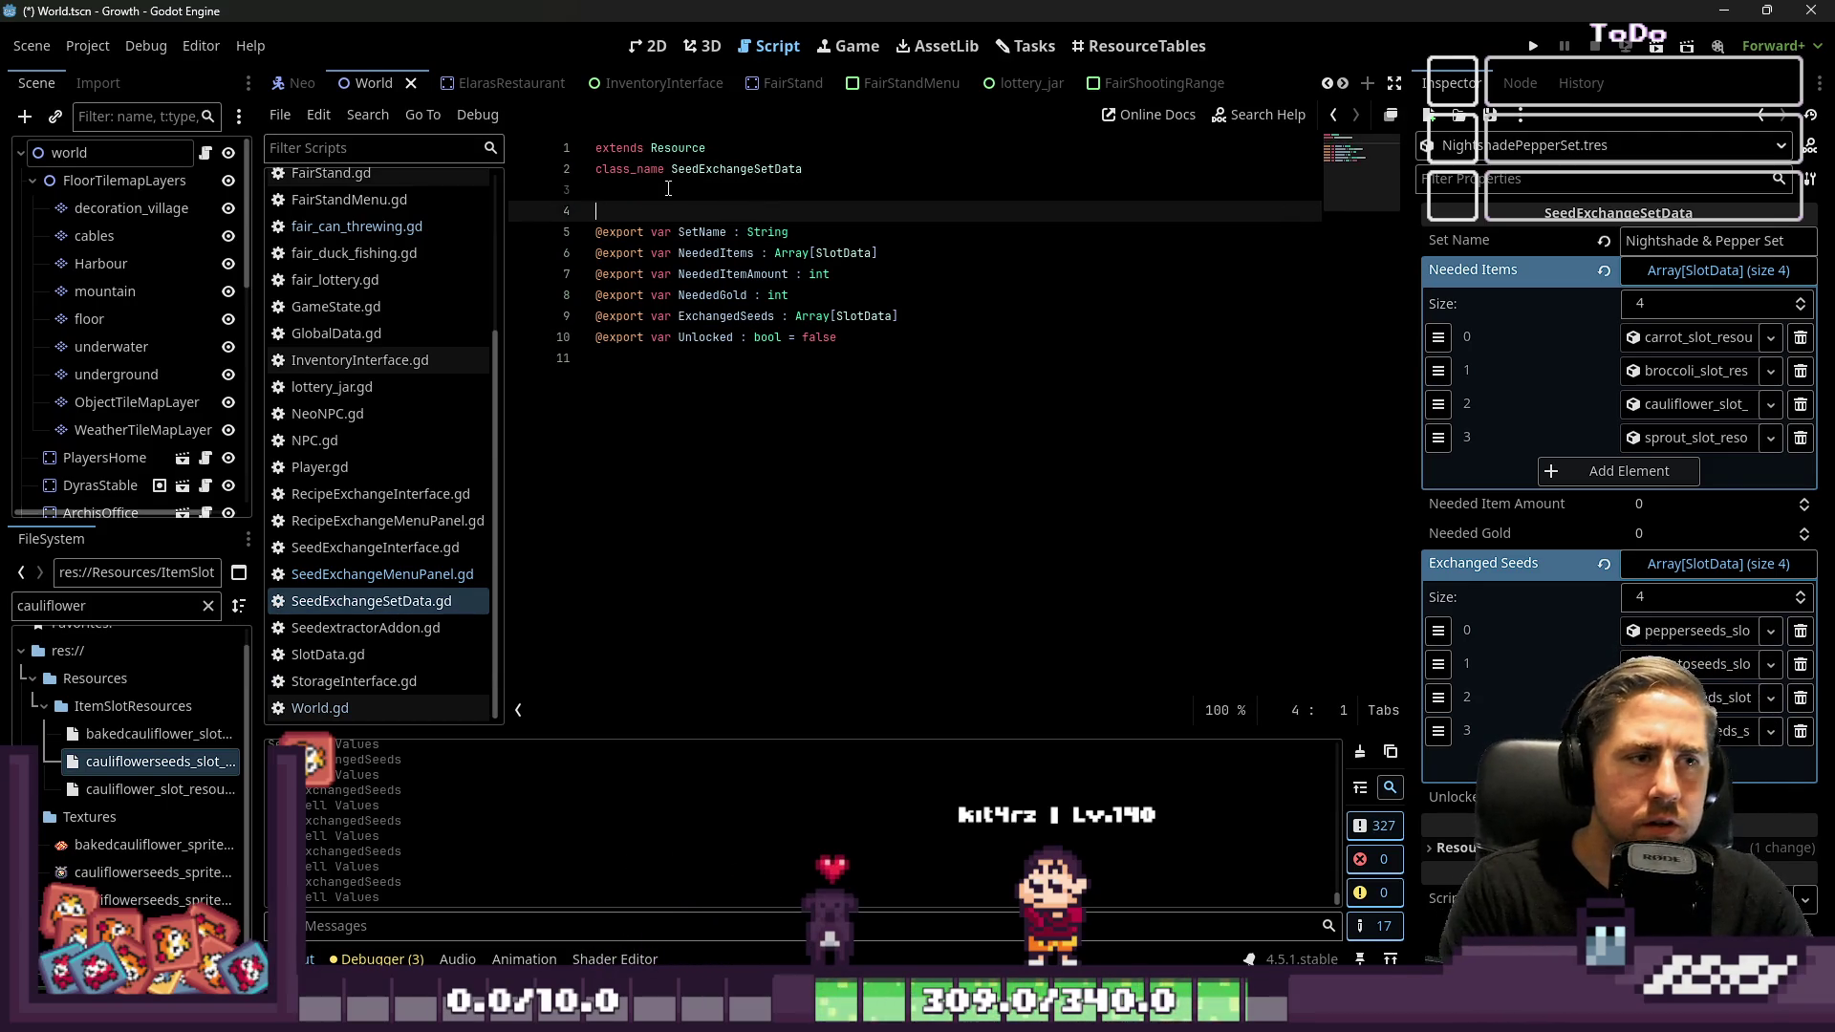
text(@export)
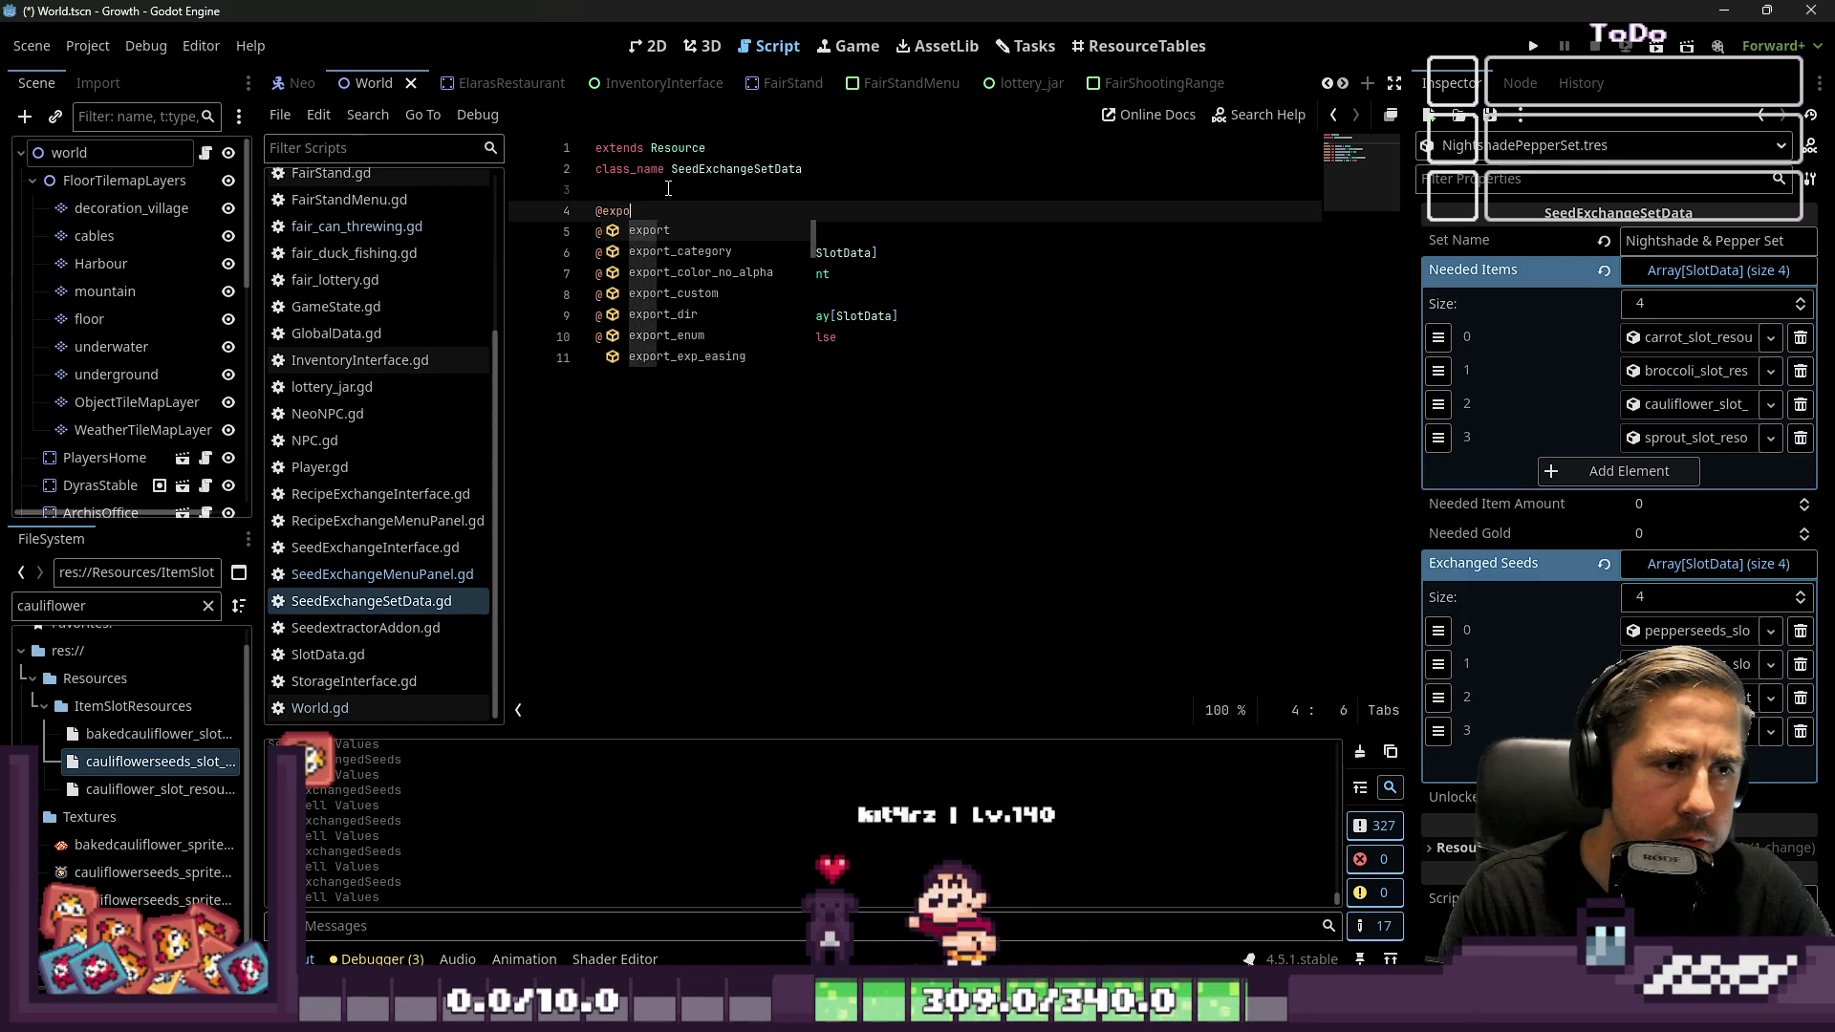
text( var )
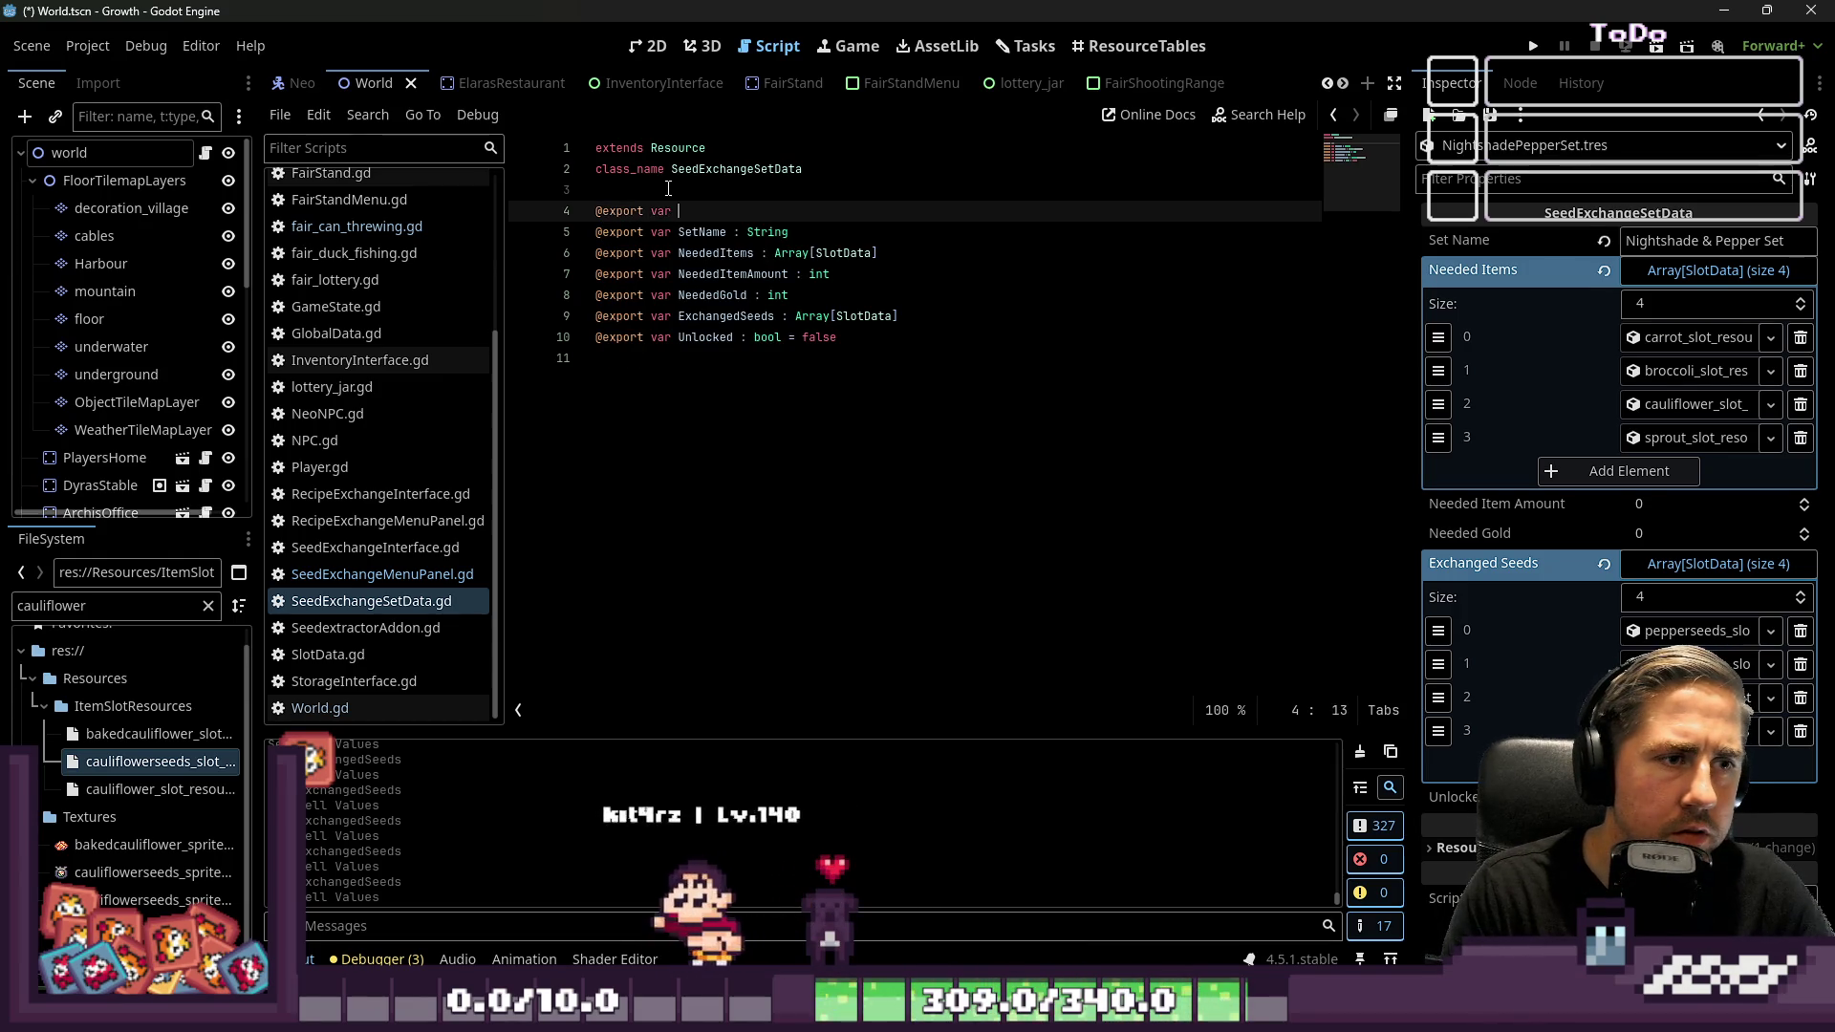
text(See)
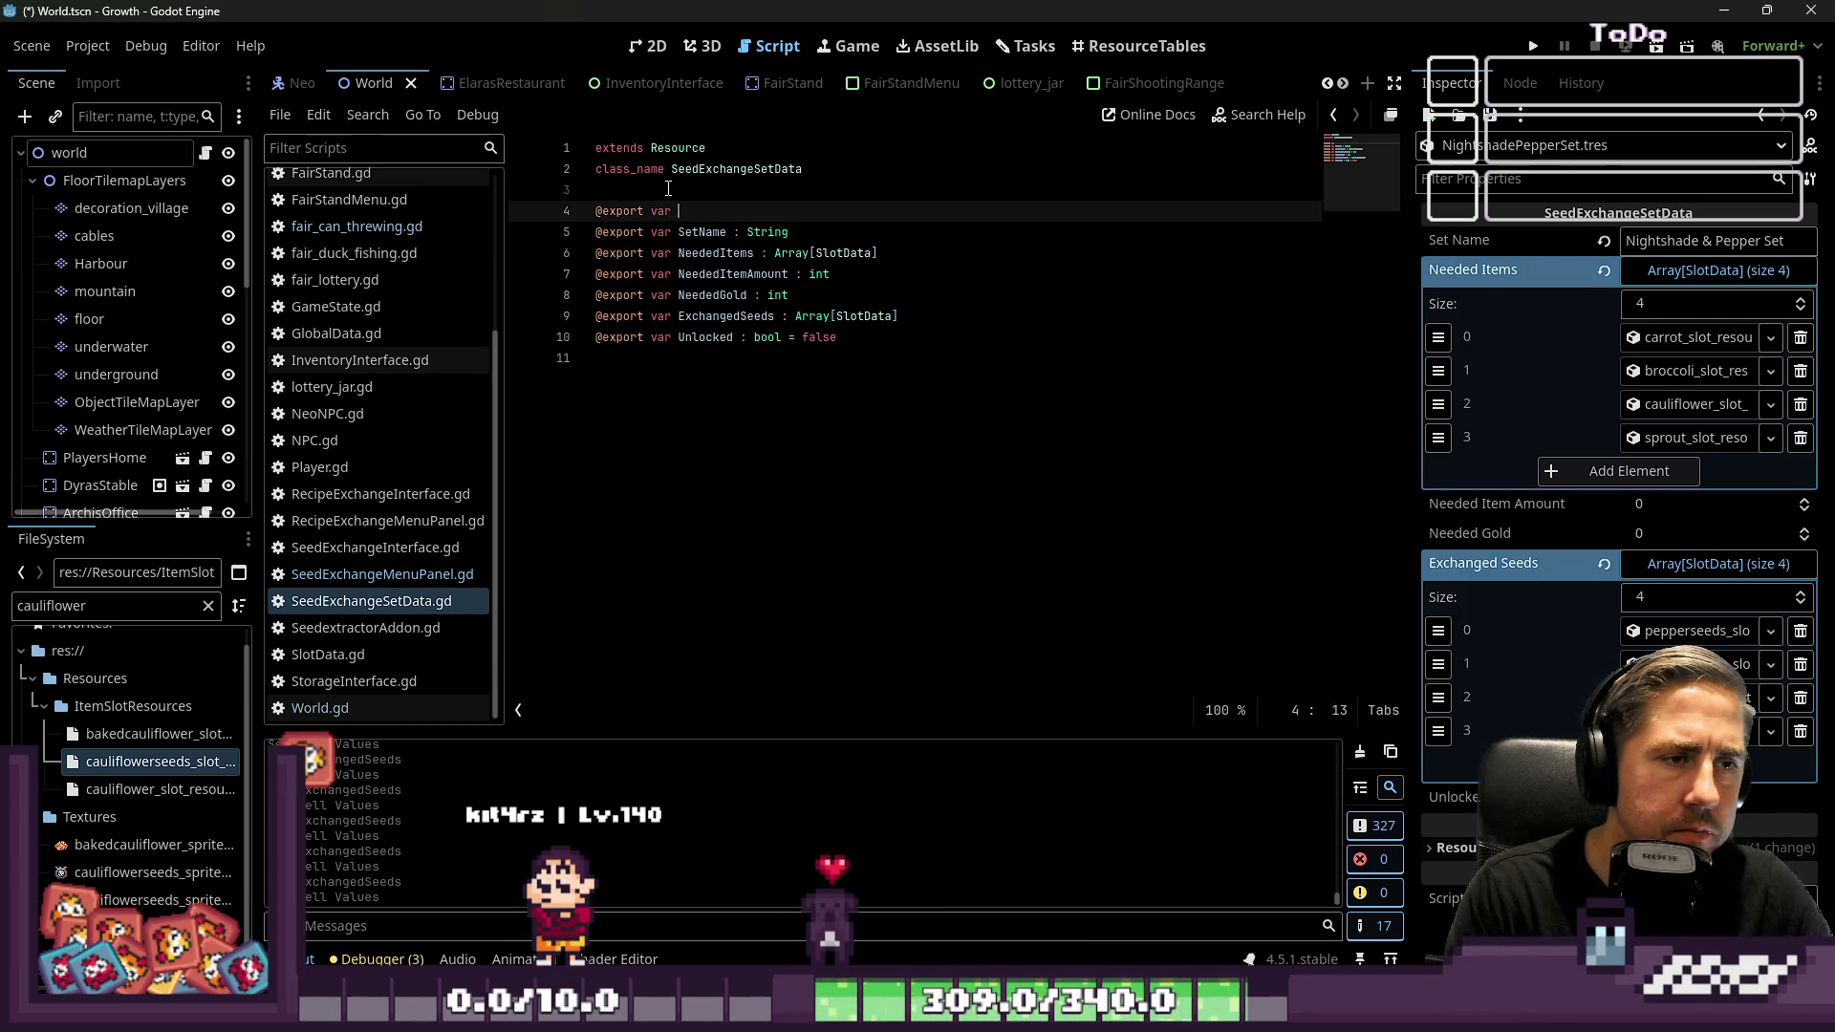
text(SetName : int)
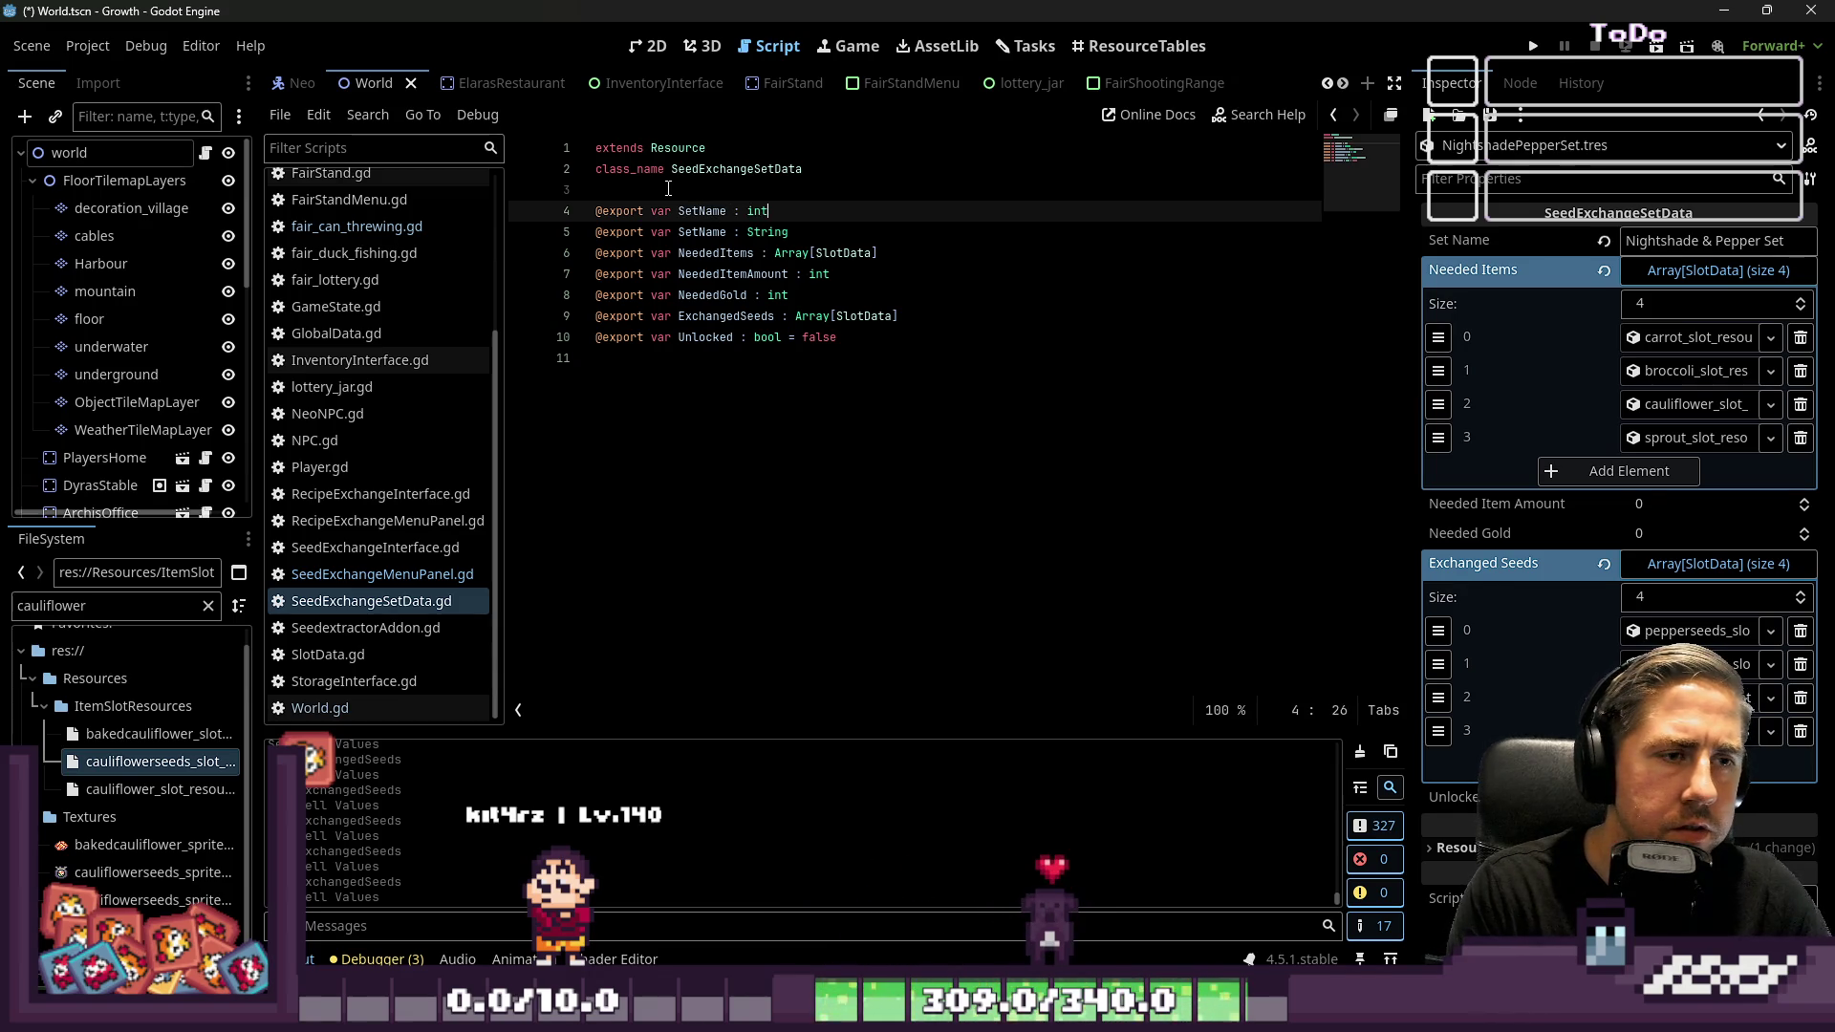
key(Left)
key(Left)
key(Left)
key(BackSpace)
key(BackSpace)
key(BackSpace)
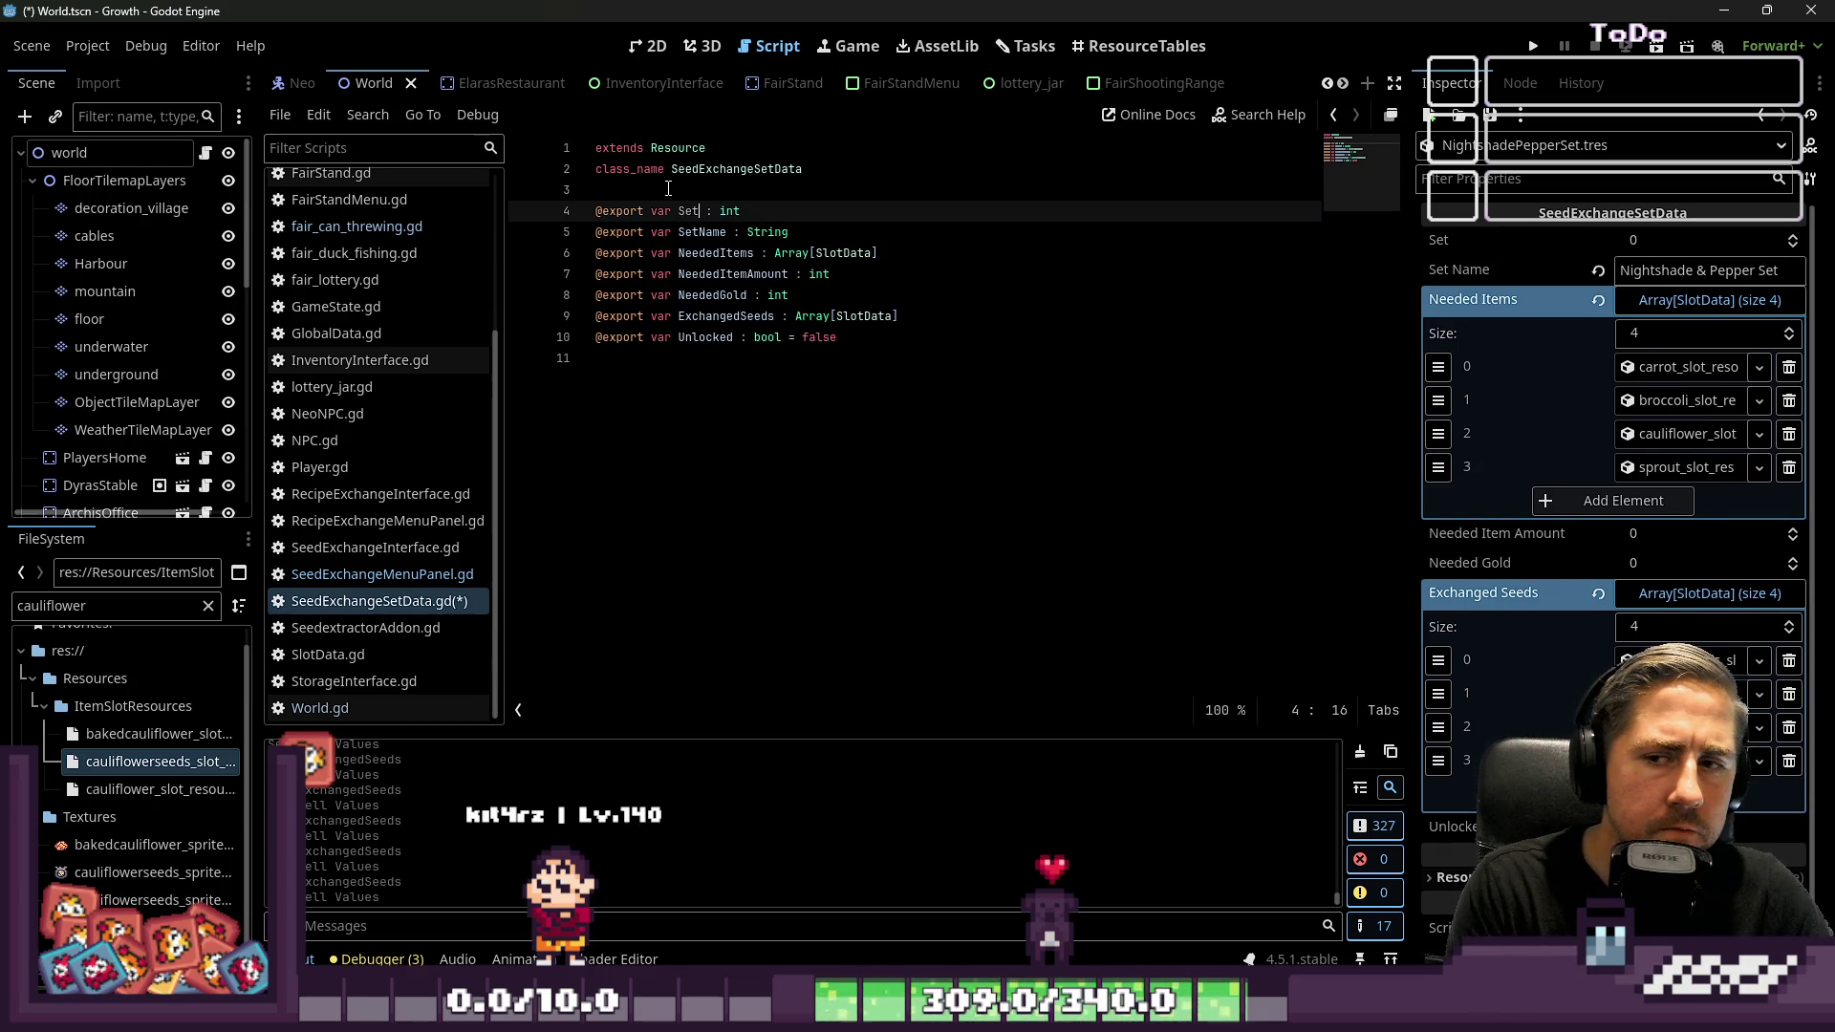
text(Number)
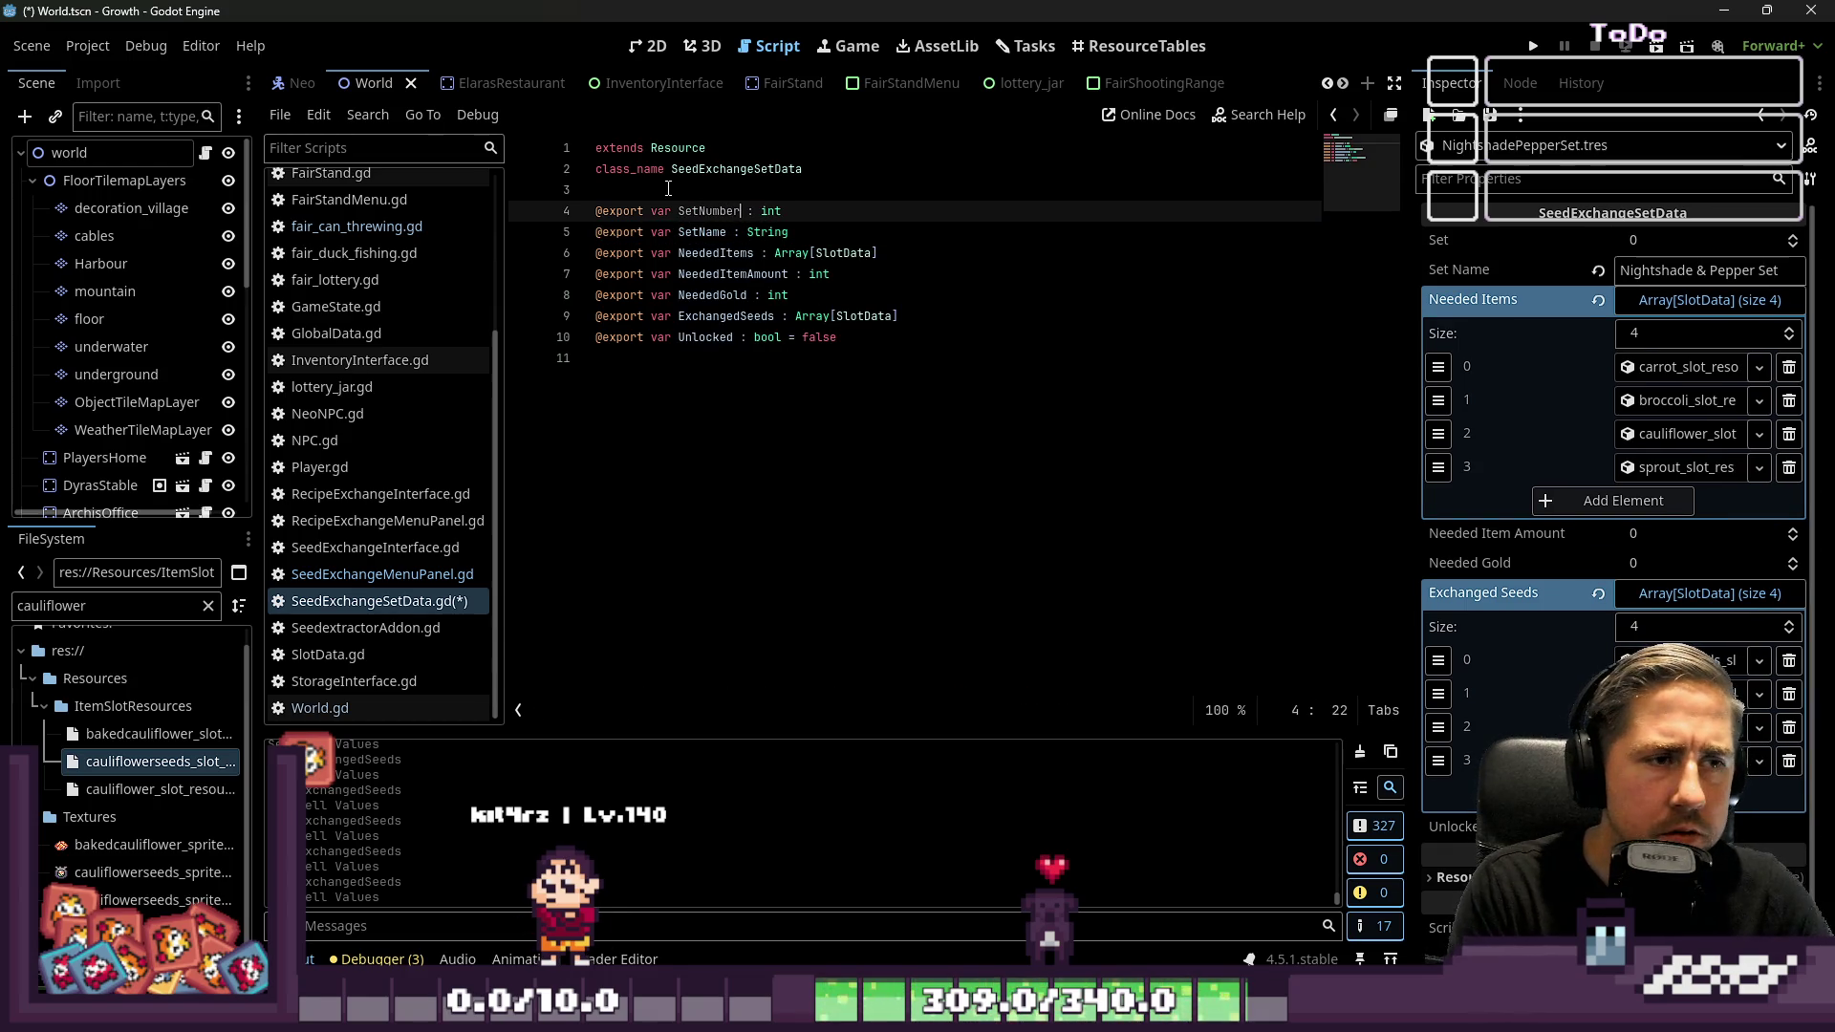
Save the edited script and the scene
click(841, 535)
key(ctrl+s)
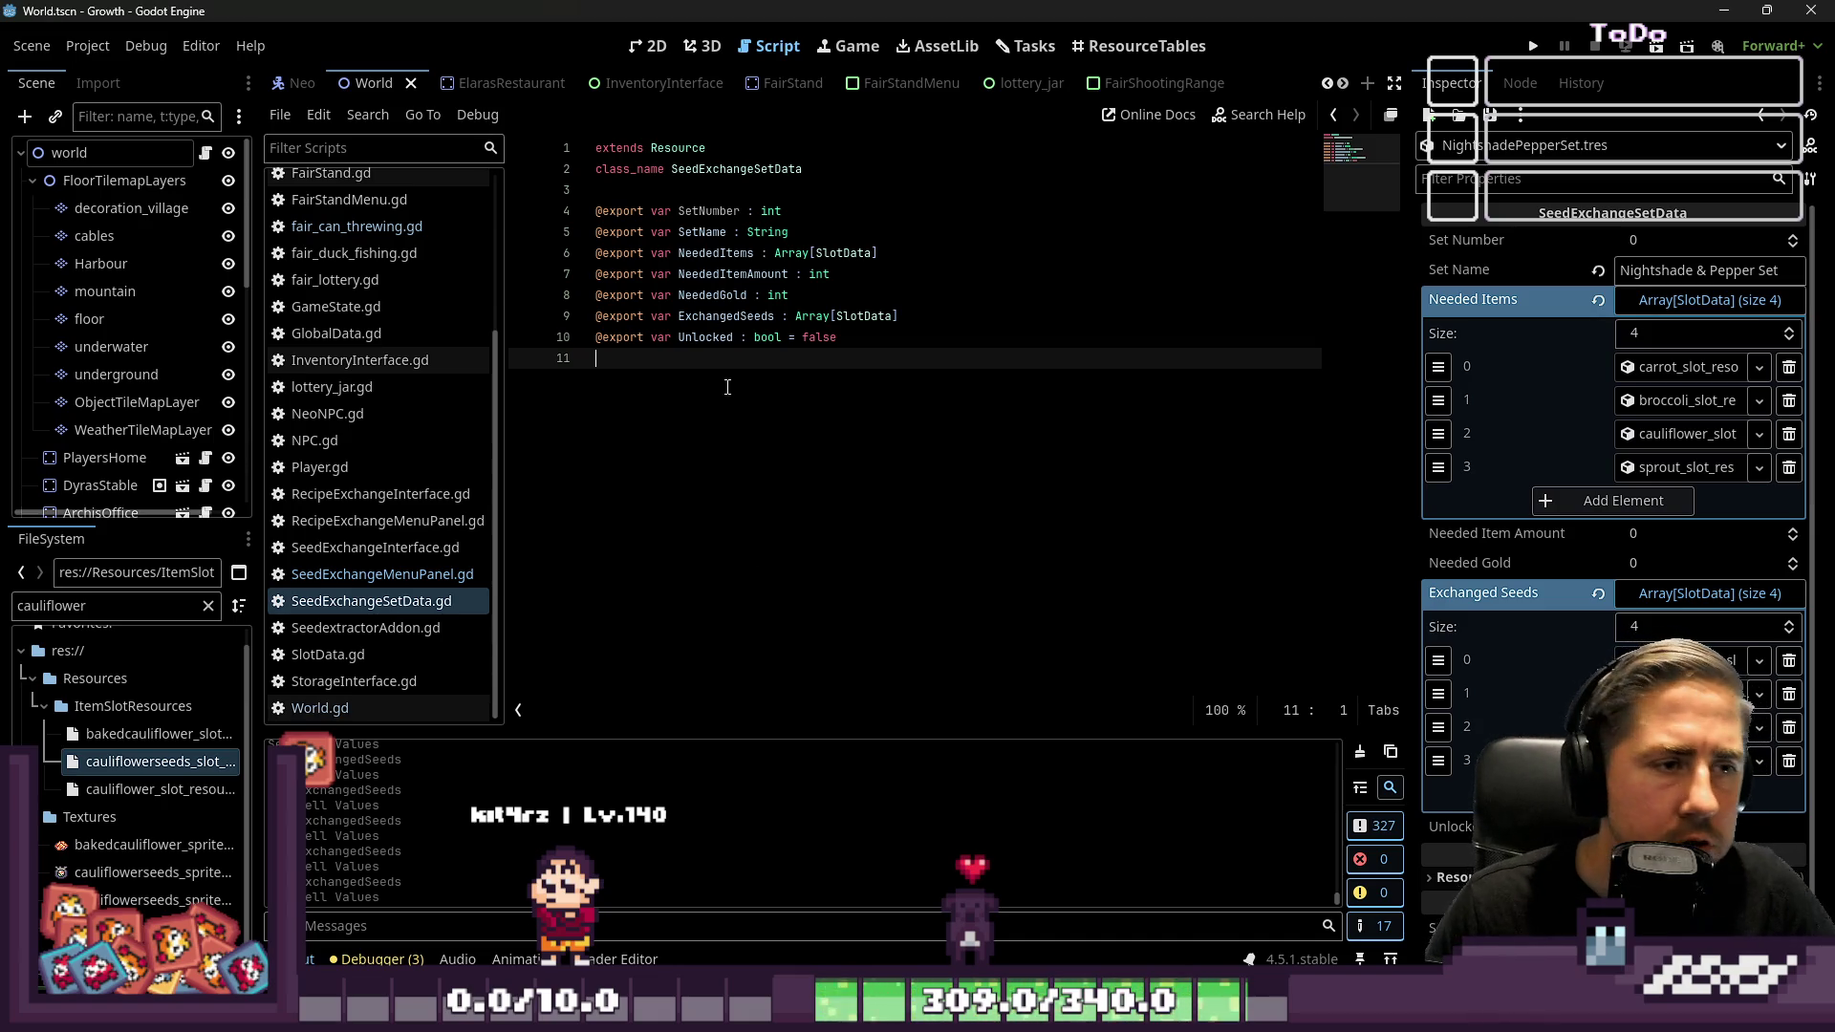
key(ctrl+s)
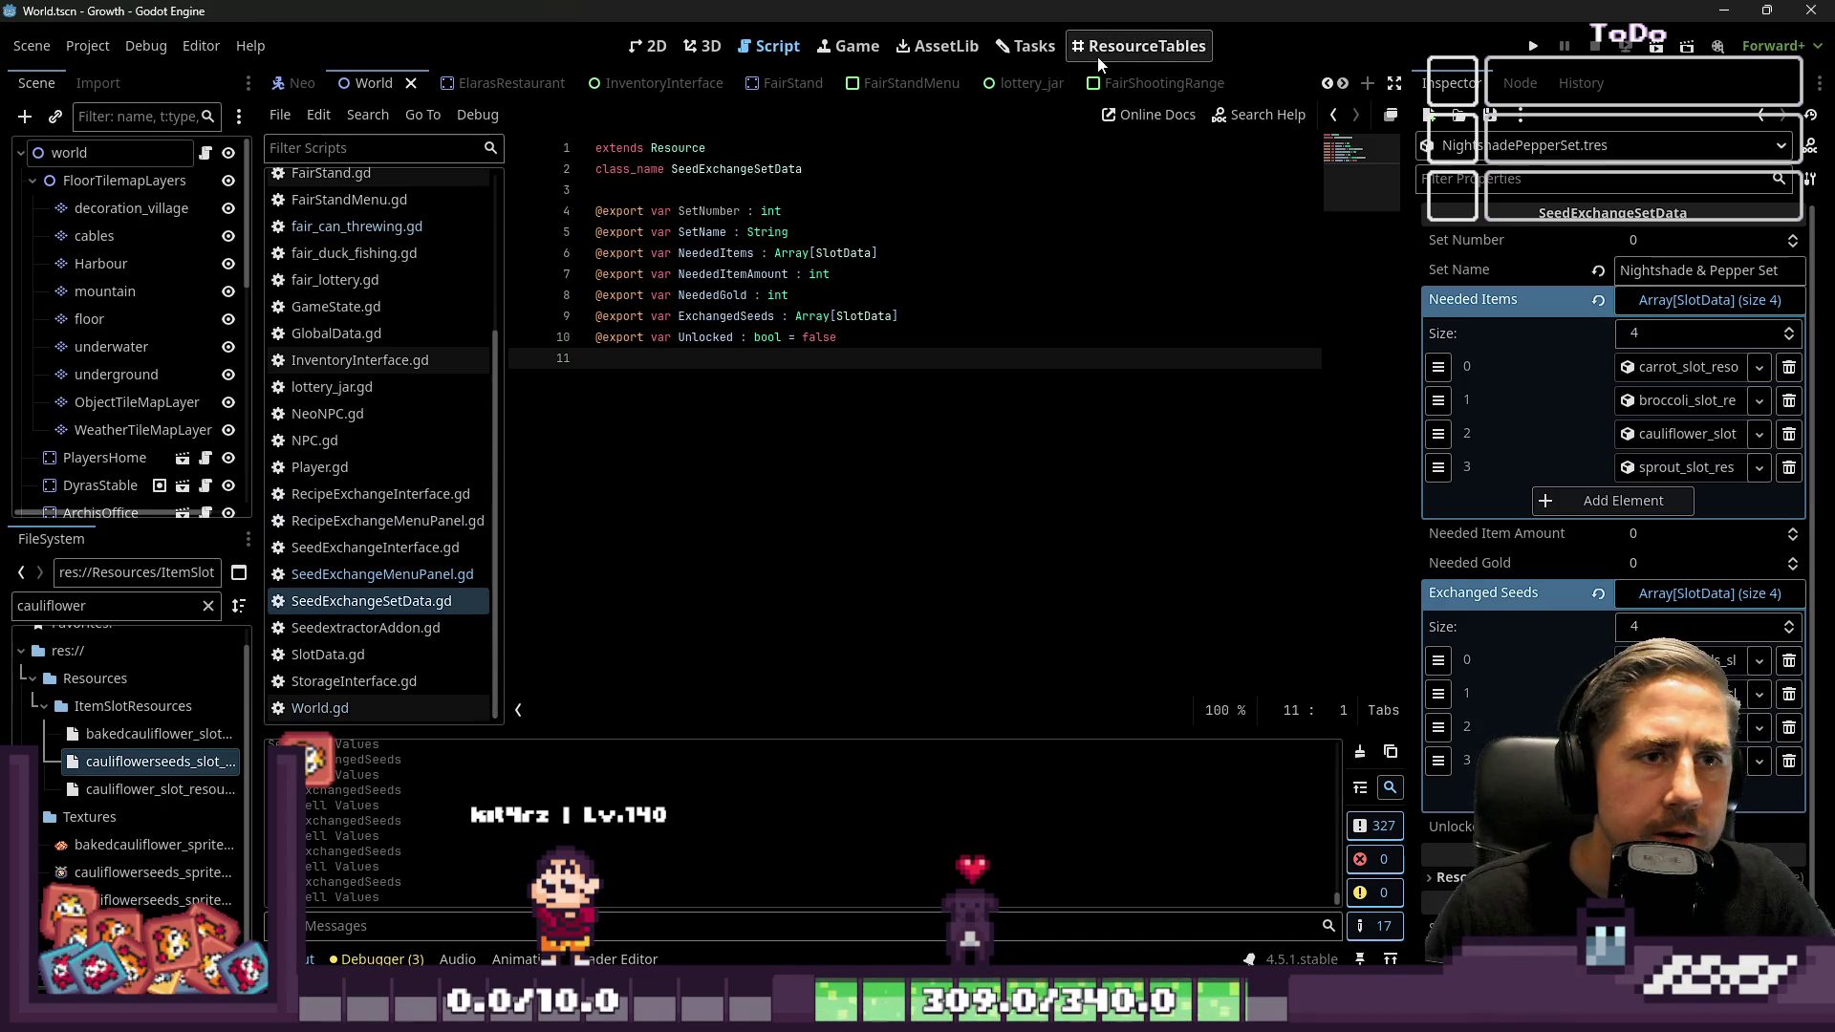
In ResourceTables, give the Starter Set a Set Number of 1
click(1139, 46)
click(359, 333)
scroll(346, 346, down, 10)
scroll(369, 371, down, 1)
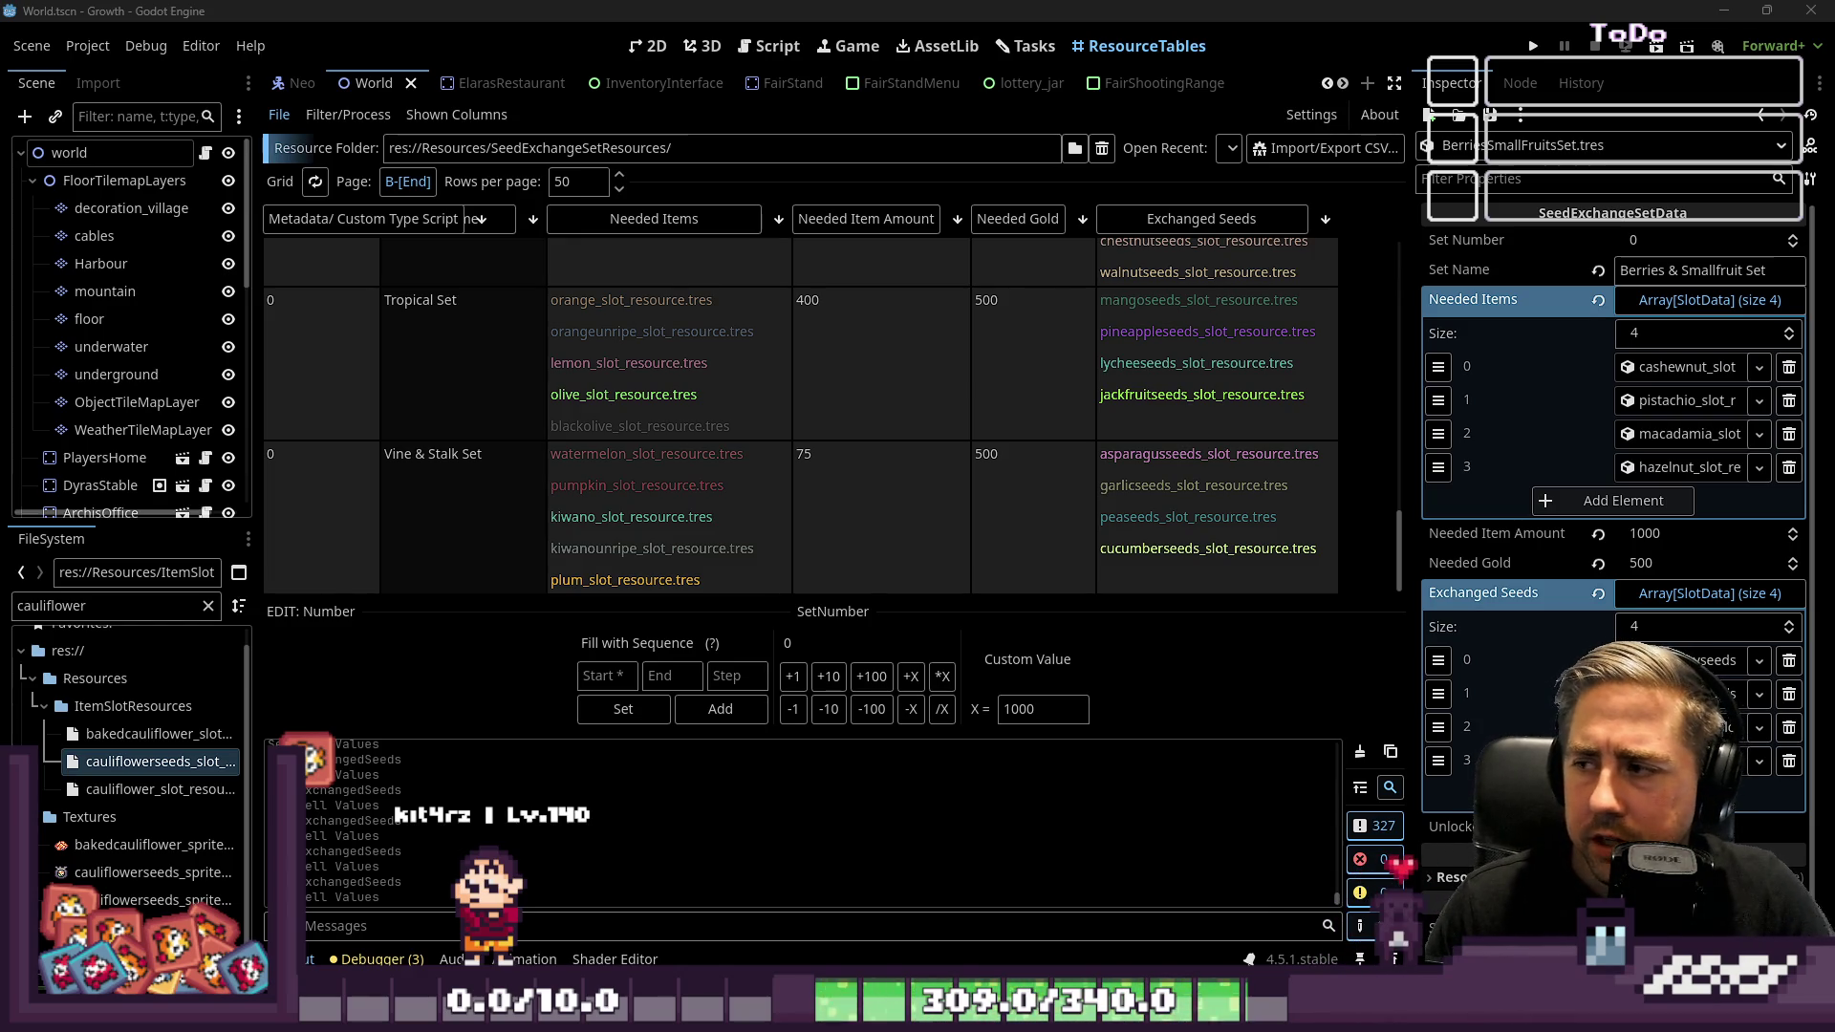
click(469, 396)
scroll(459, 405, up, 1)
scroll(478, 515, up, 1)
click(340, 462)
text(1)
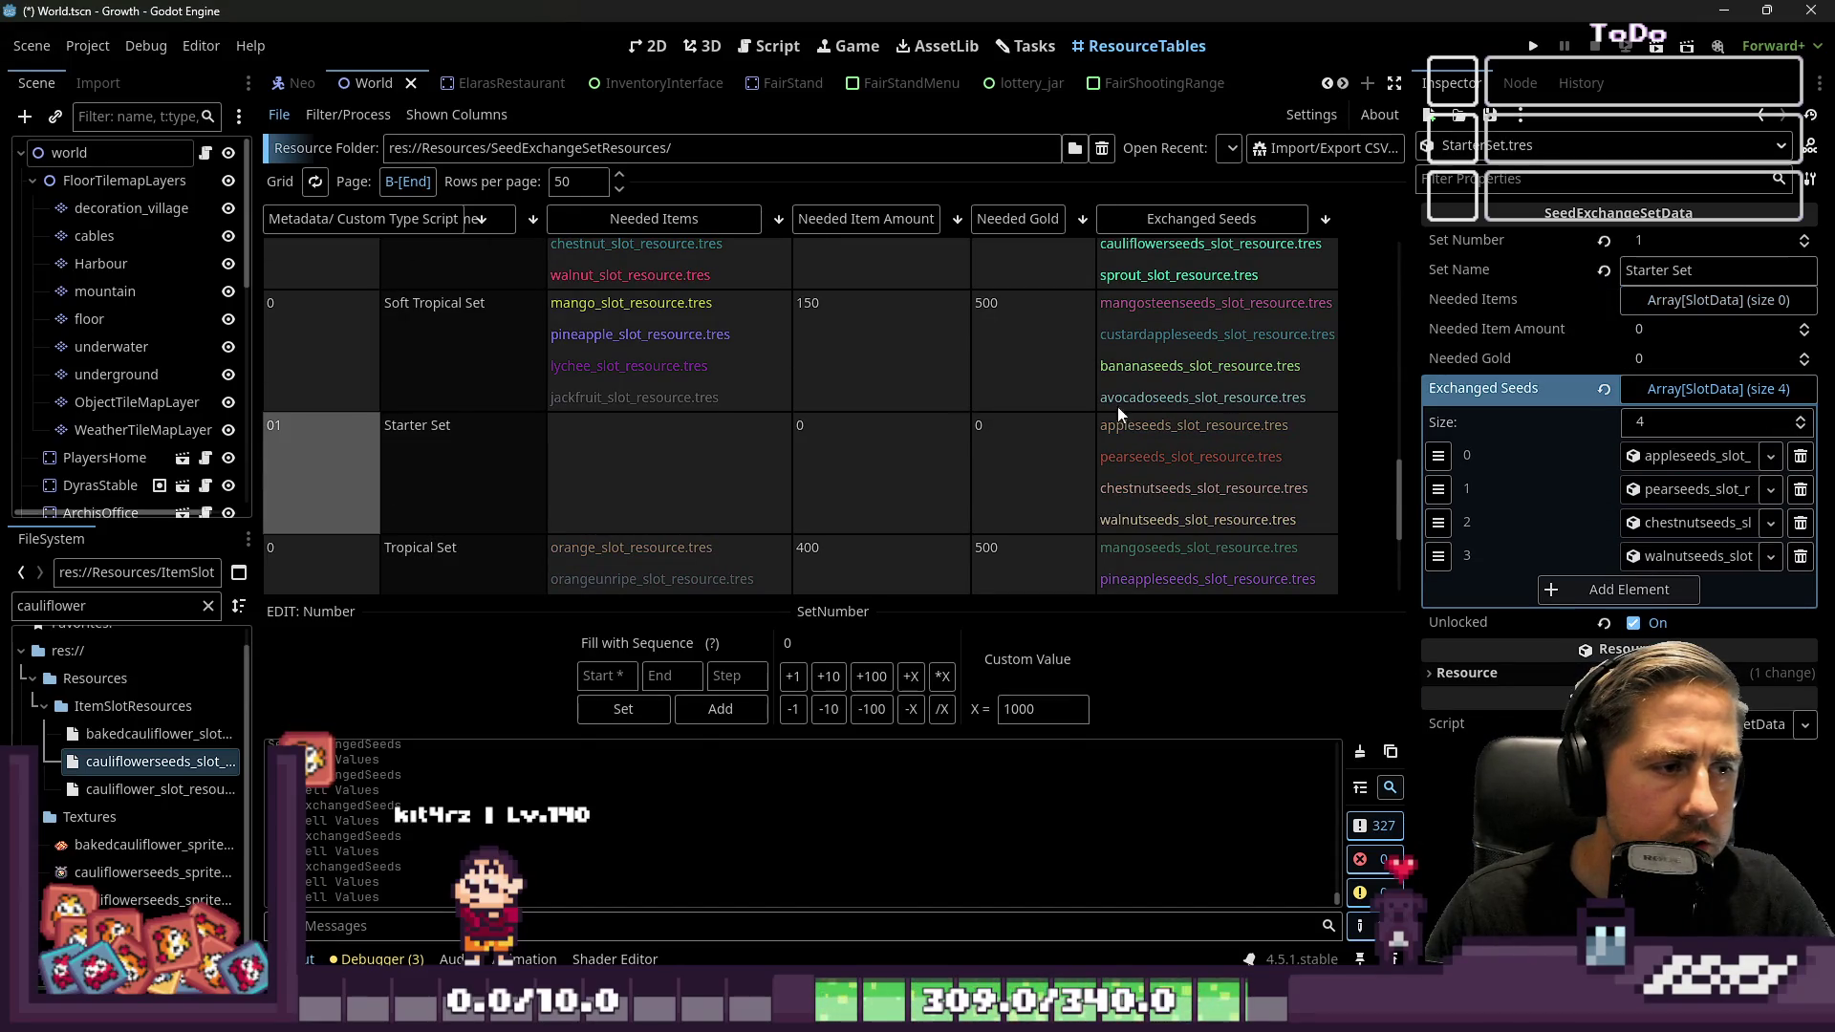
key(Return)
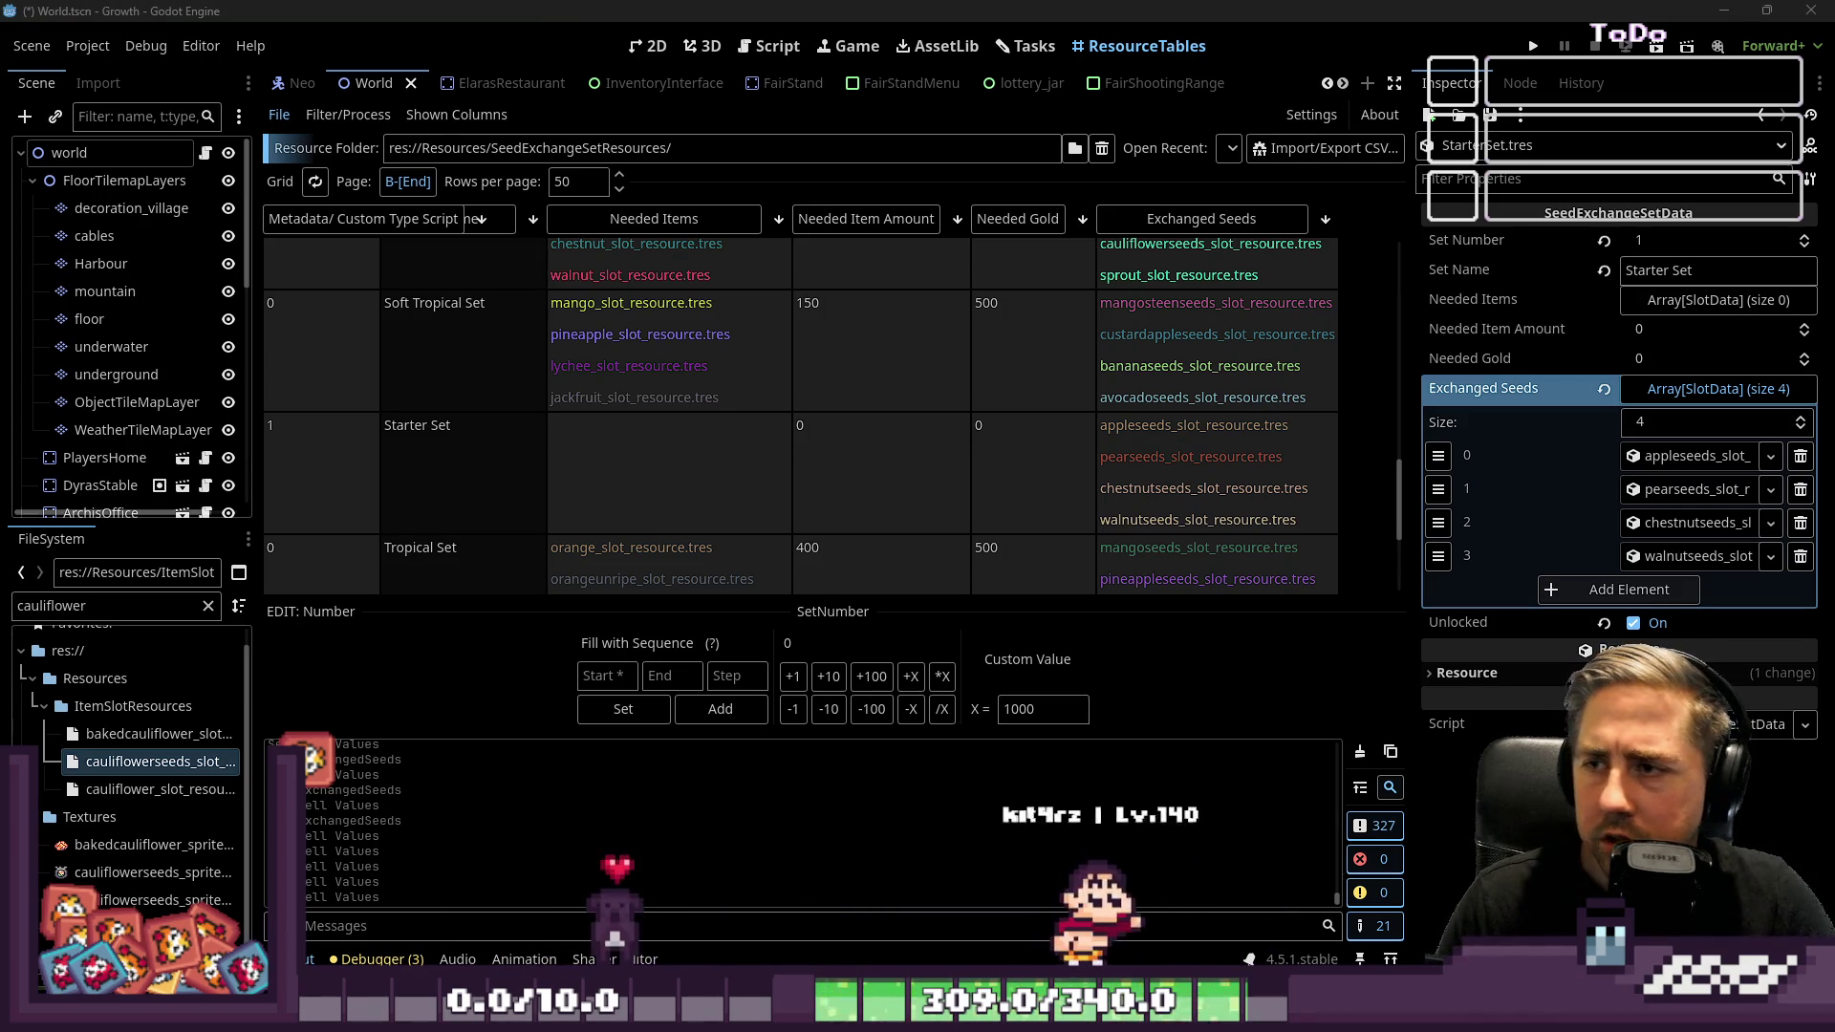
Set the Nightshade & Pepper Set to 3 and the Roots & Brassica Set to 2
scroll(326, 459, down, 10)
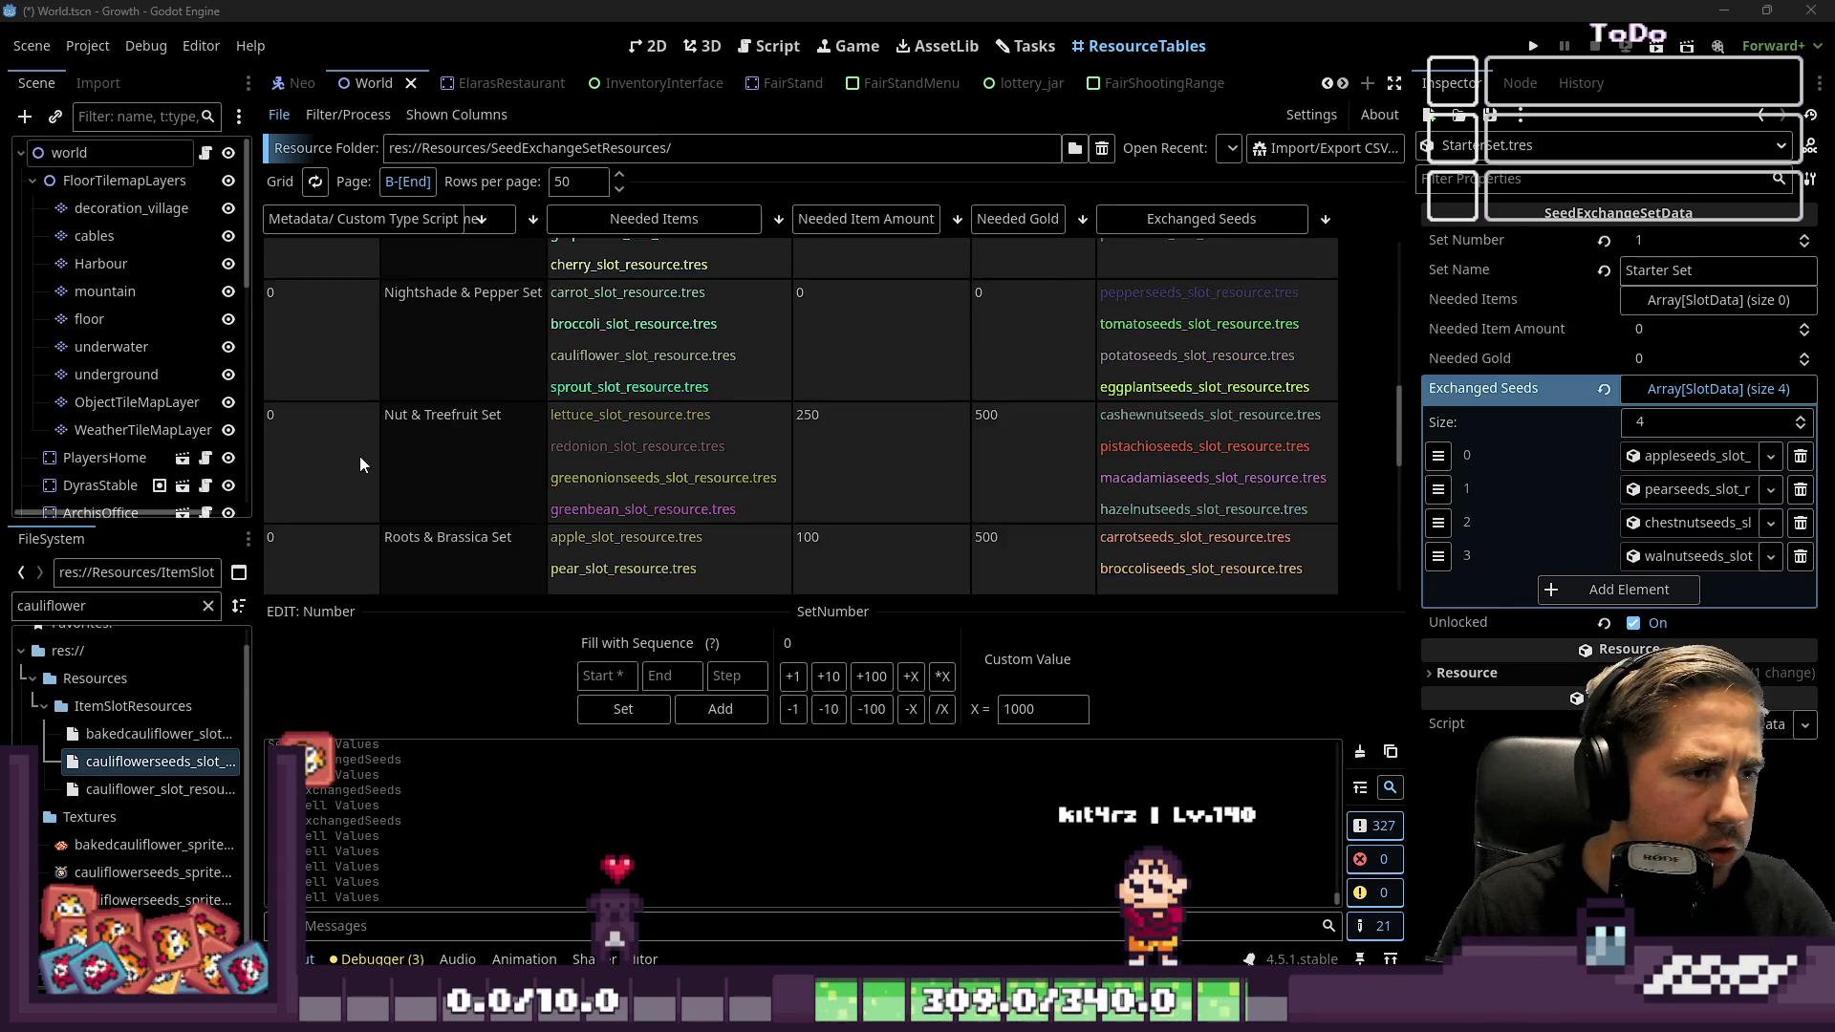
scroll(361, 469, down, 3)
click(311, 471)
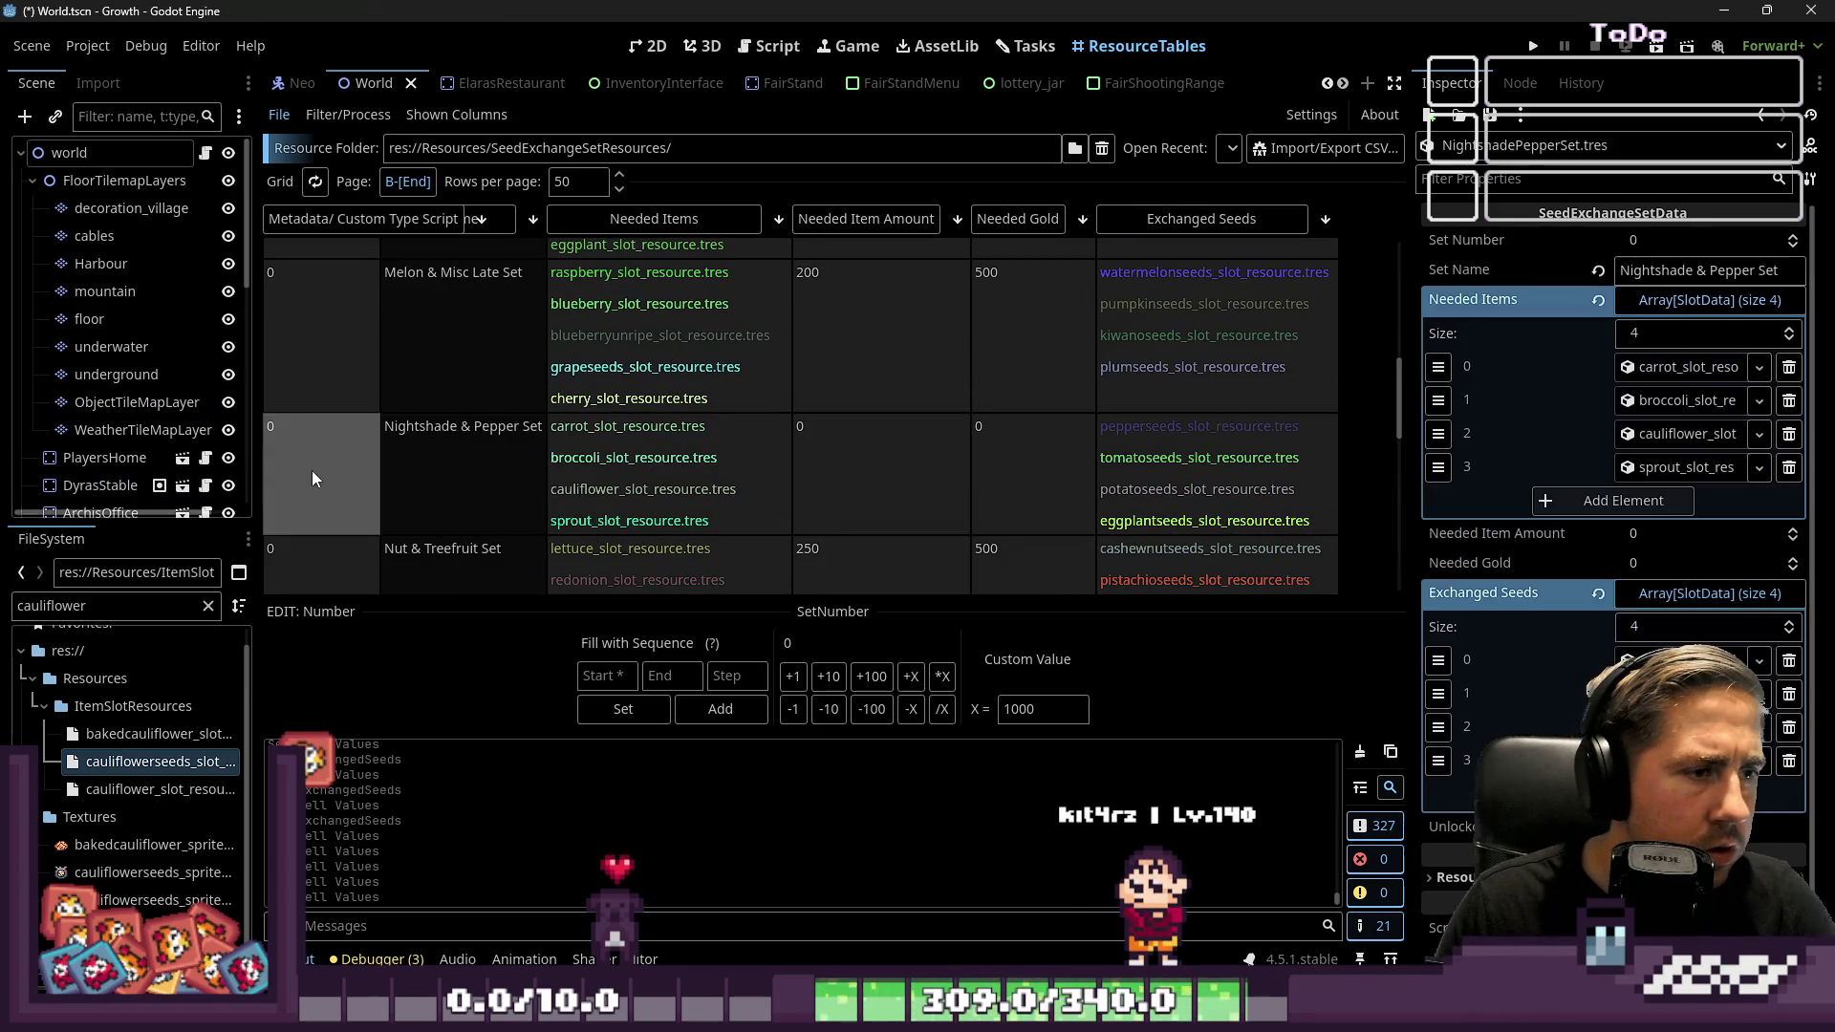
drag(1640, 242, 1637, 246)
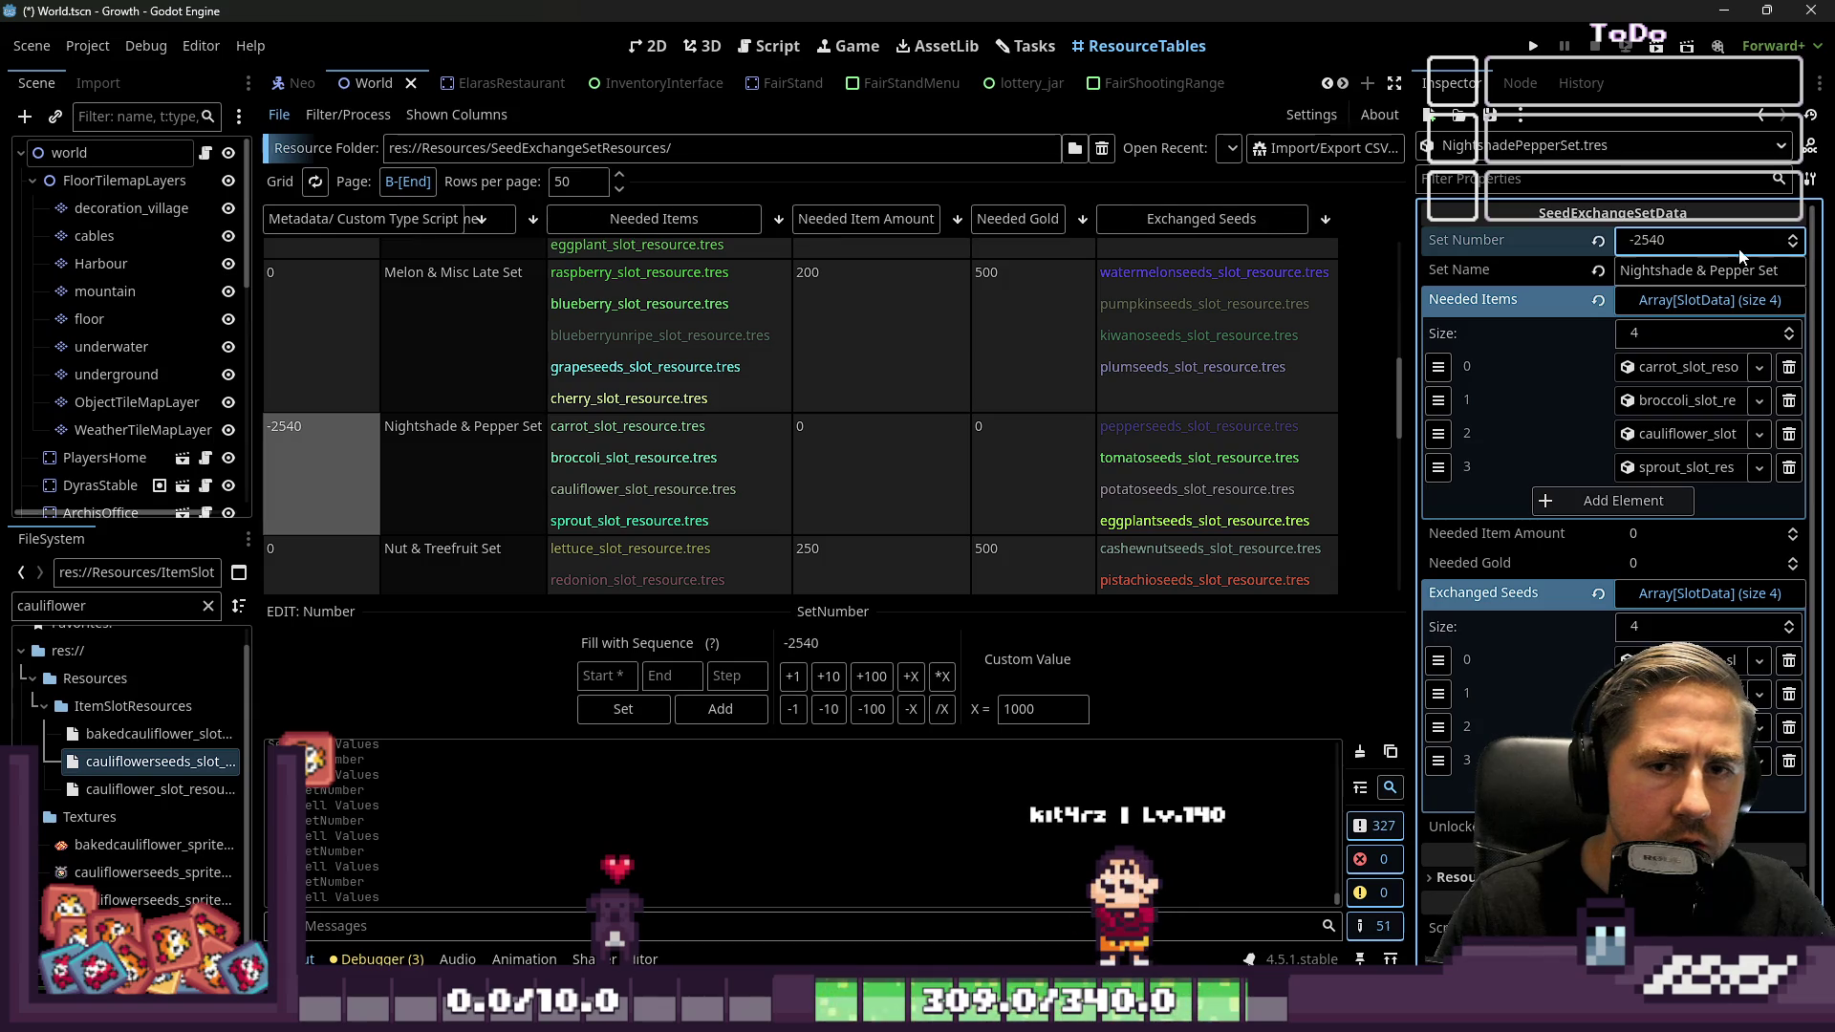
key(Return)
scroll(650, 388, down, 4)
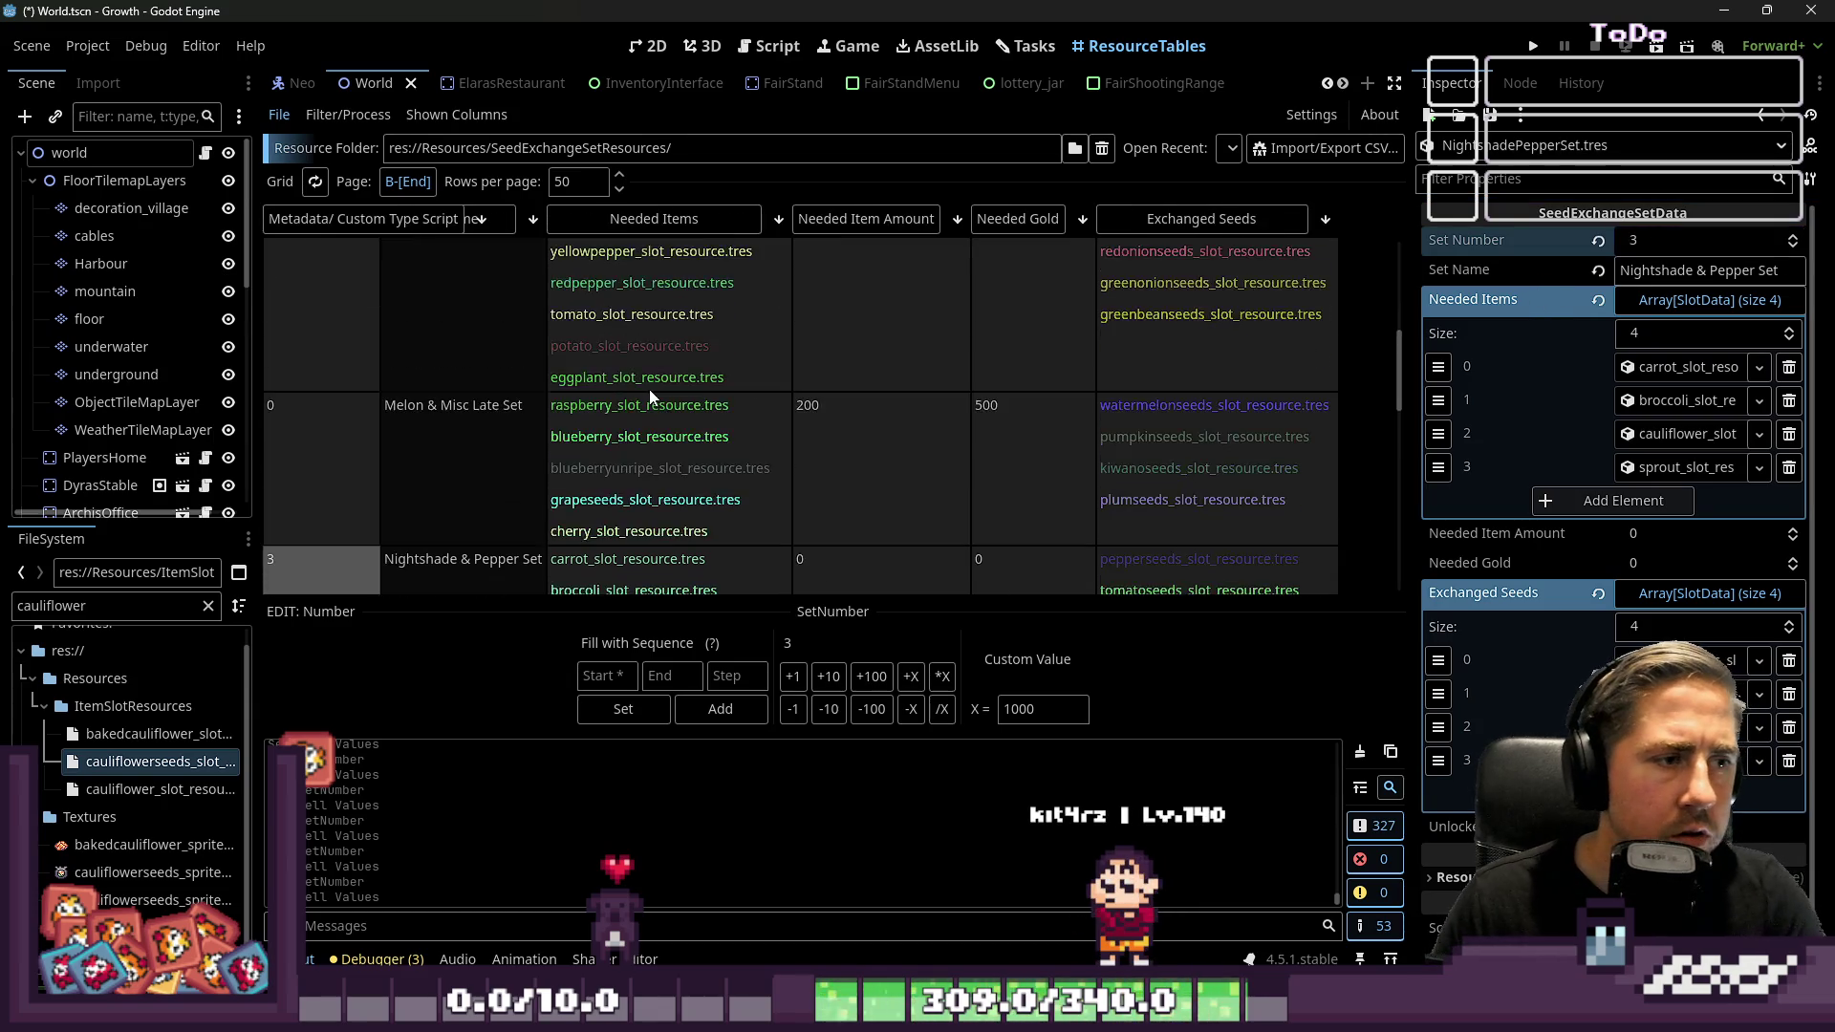
scroll(401, 409, up, 4)
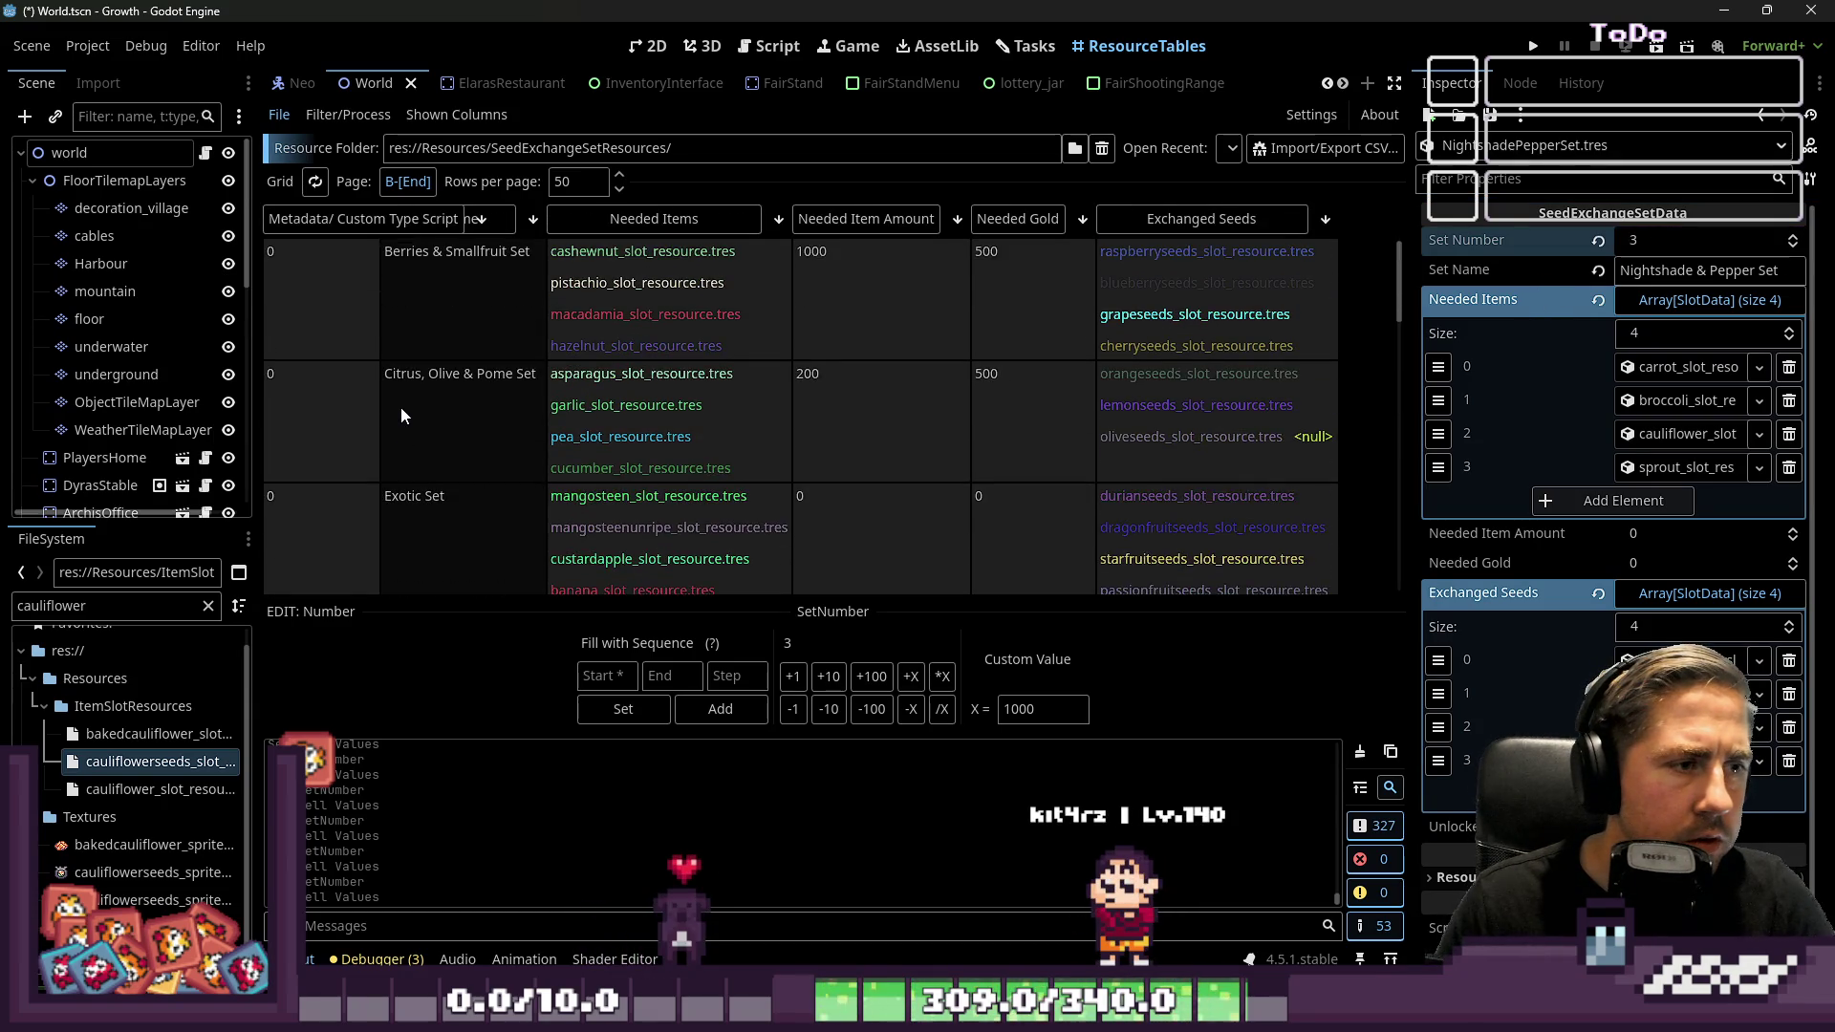
scroll(279, 427, down, 2)
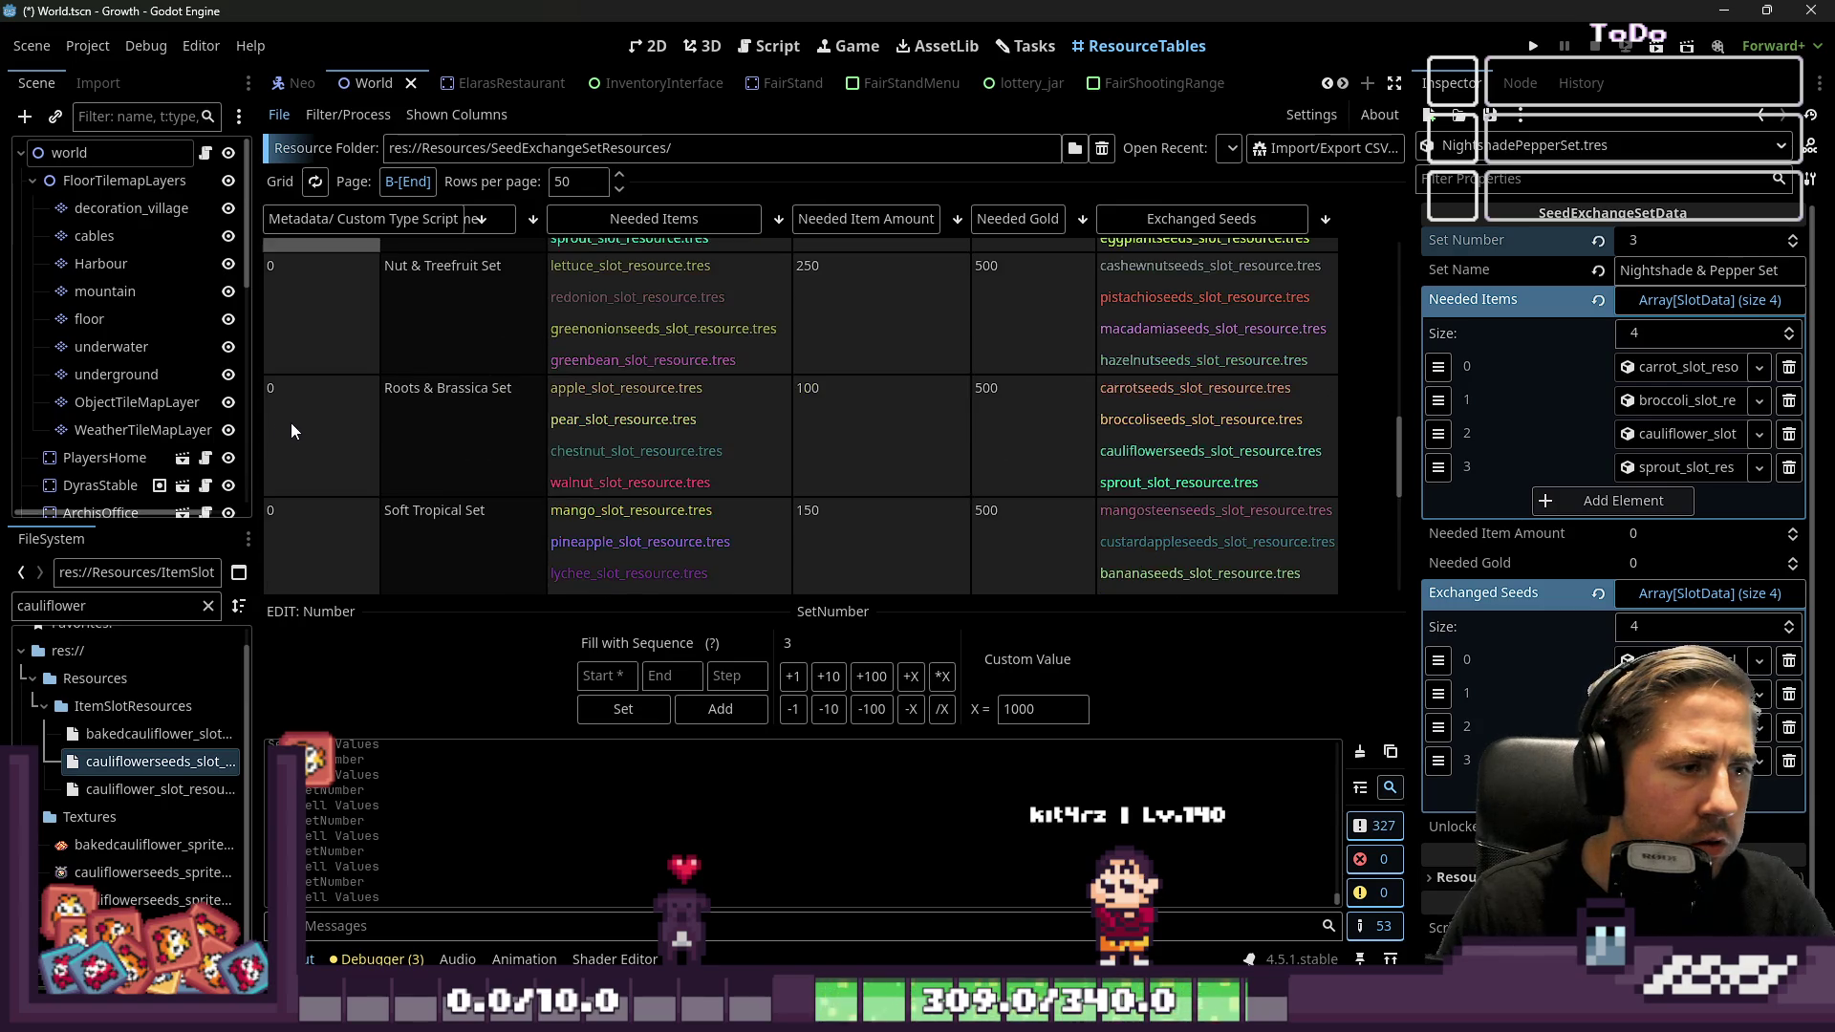
click(291, 423)
click(1636, 244)
text(2)
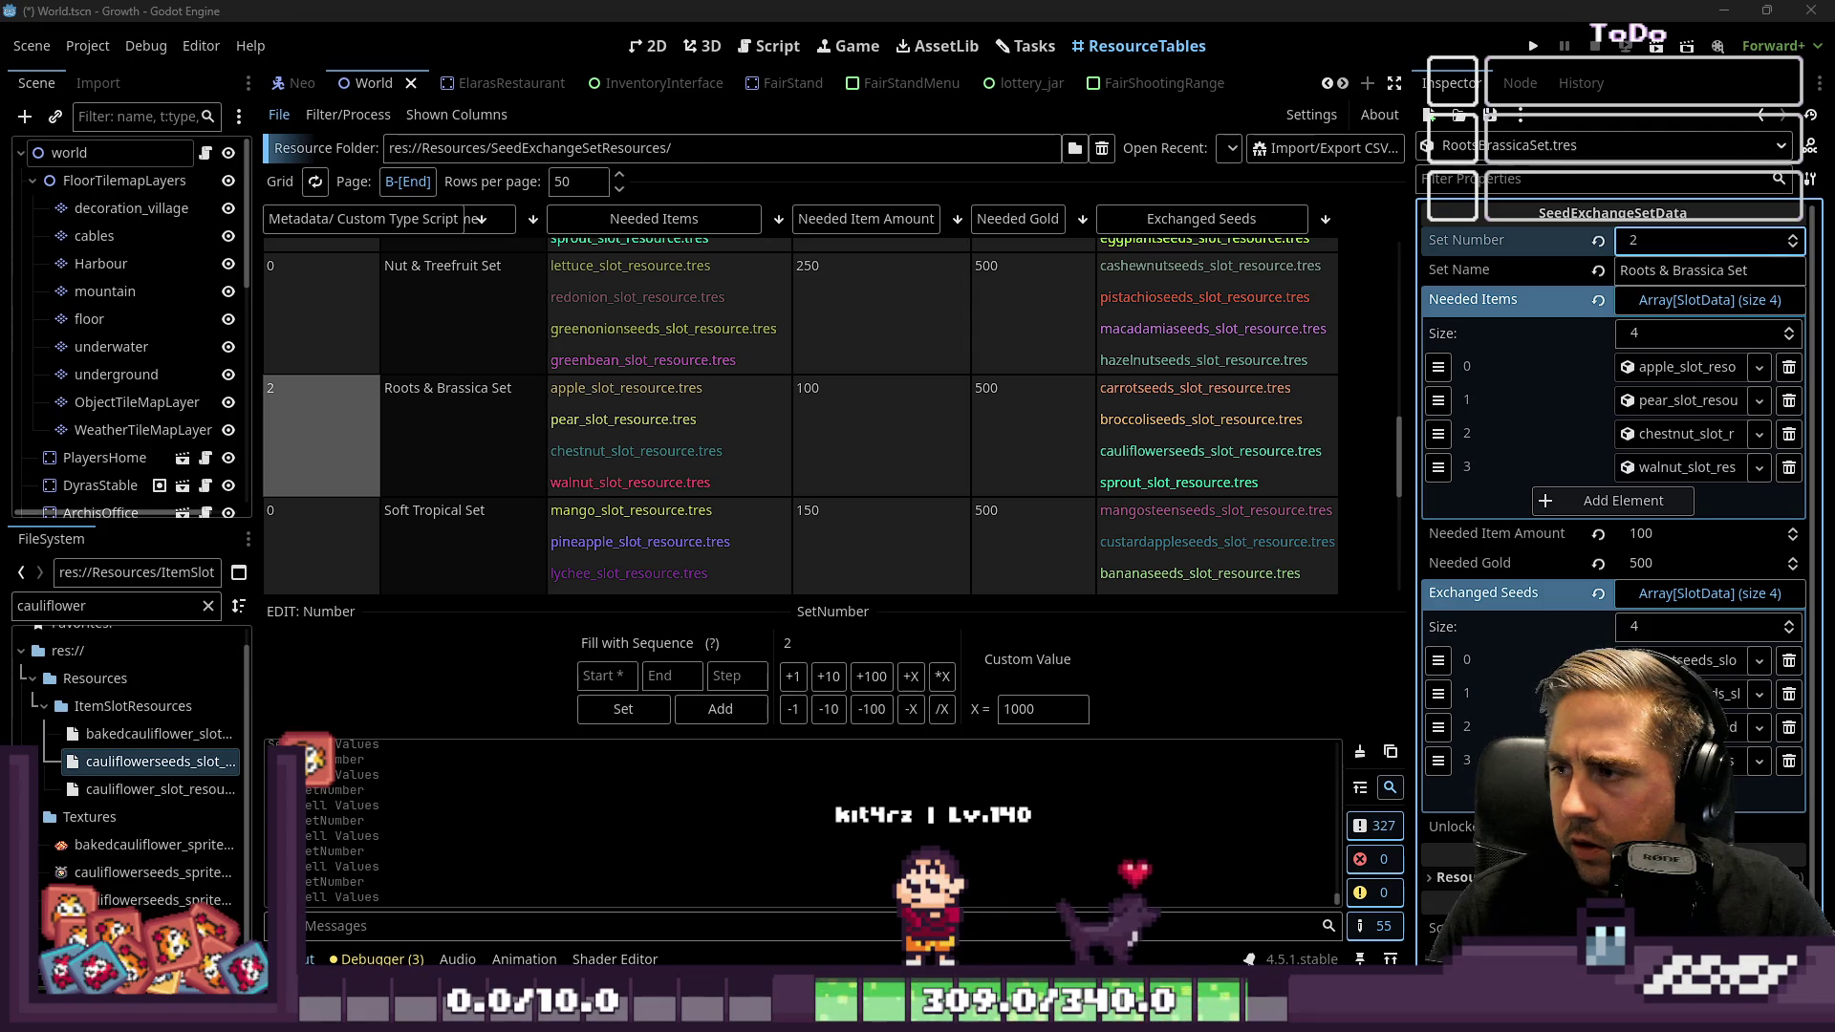
Give the Green & Allium Set number 4 and the Nut & Treefruit Set number 5
scroll(452, 346, up, 10)
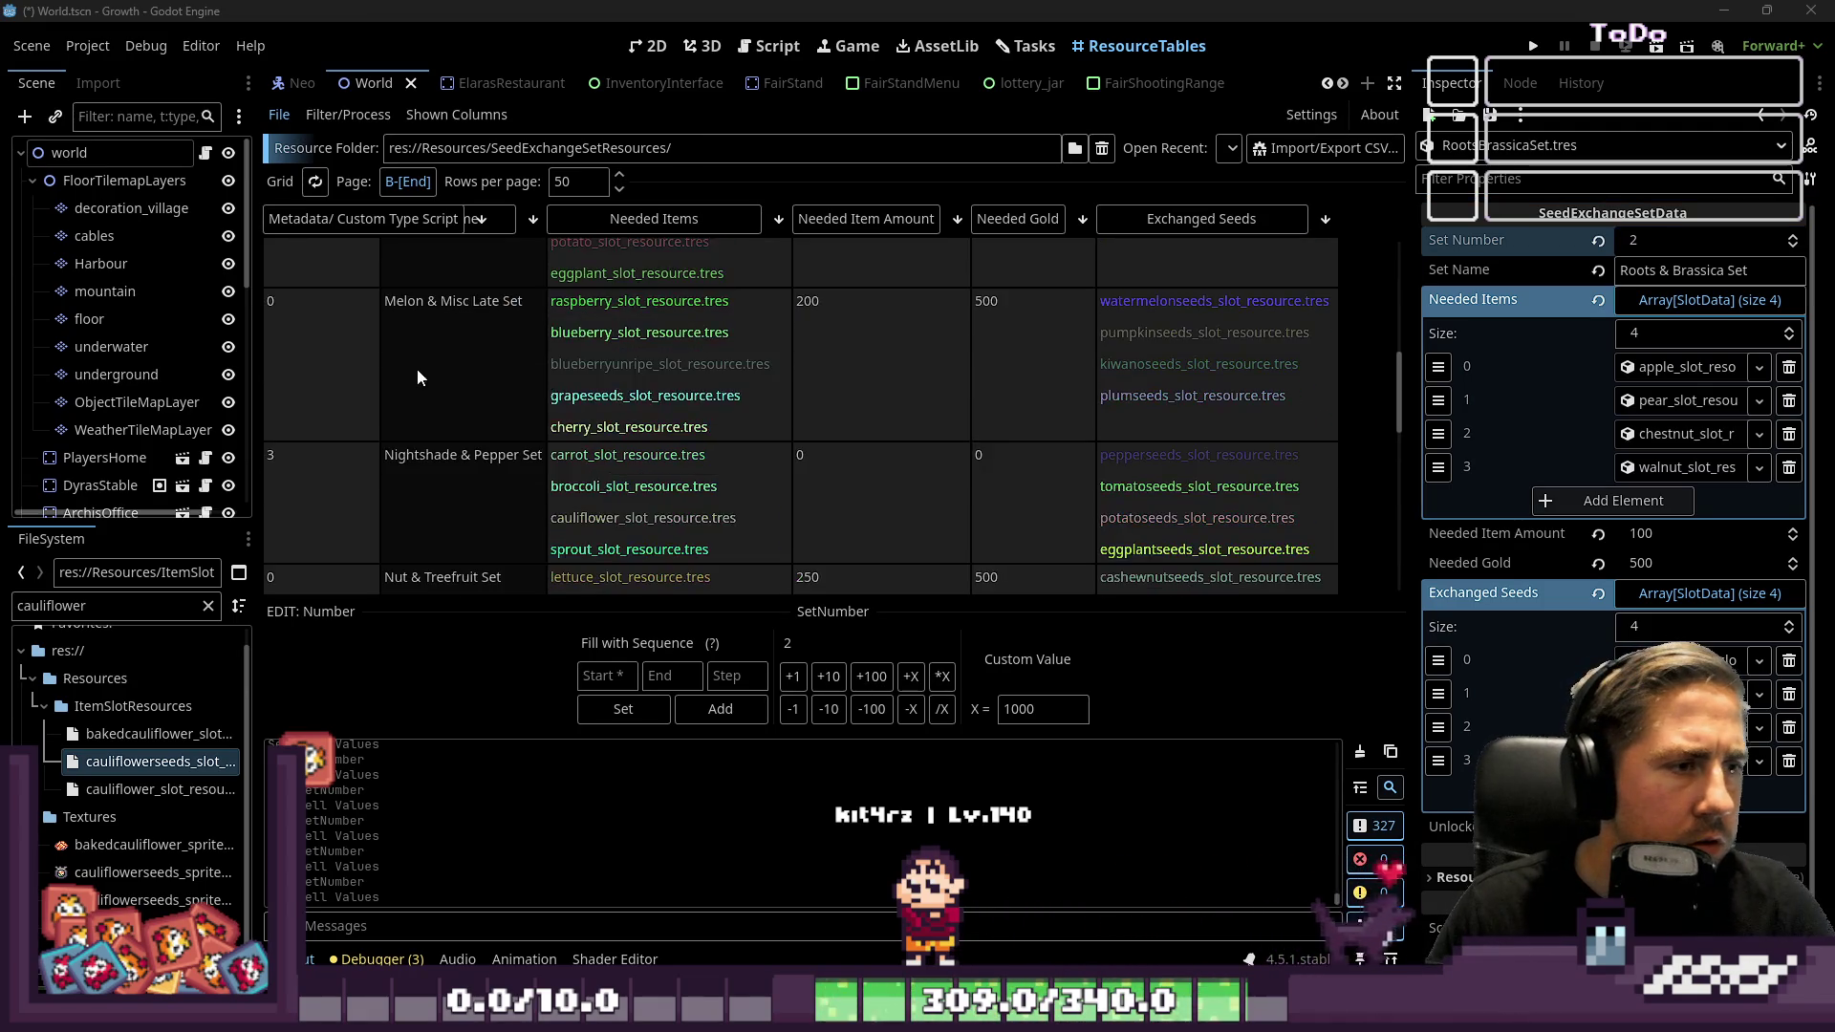
scroll(416, 369, up, 2)
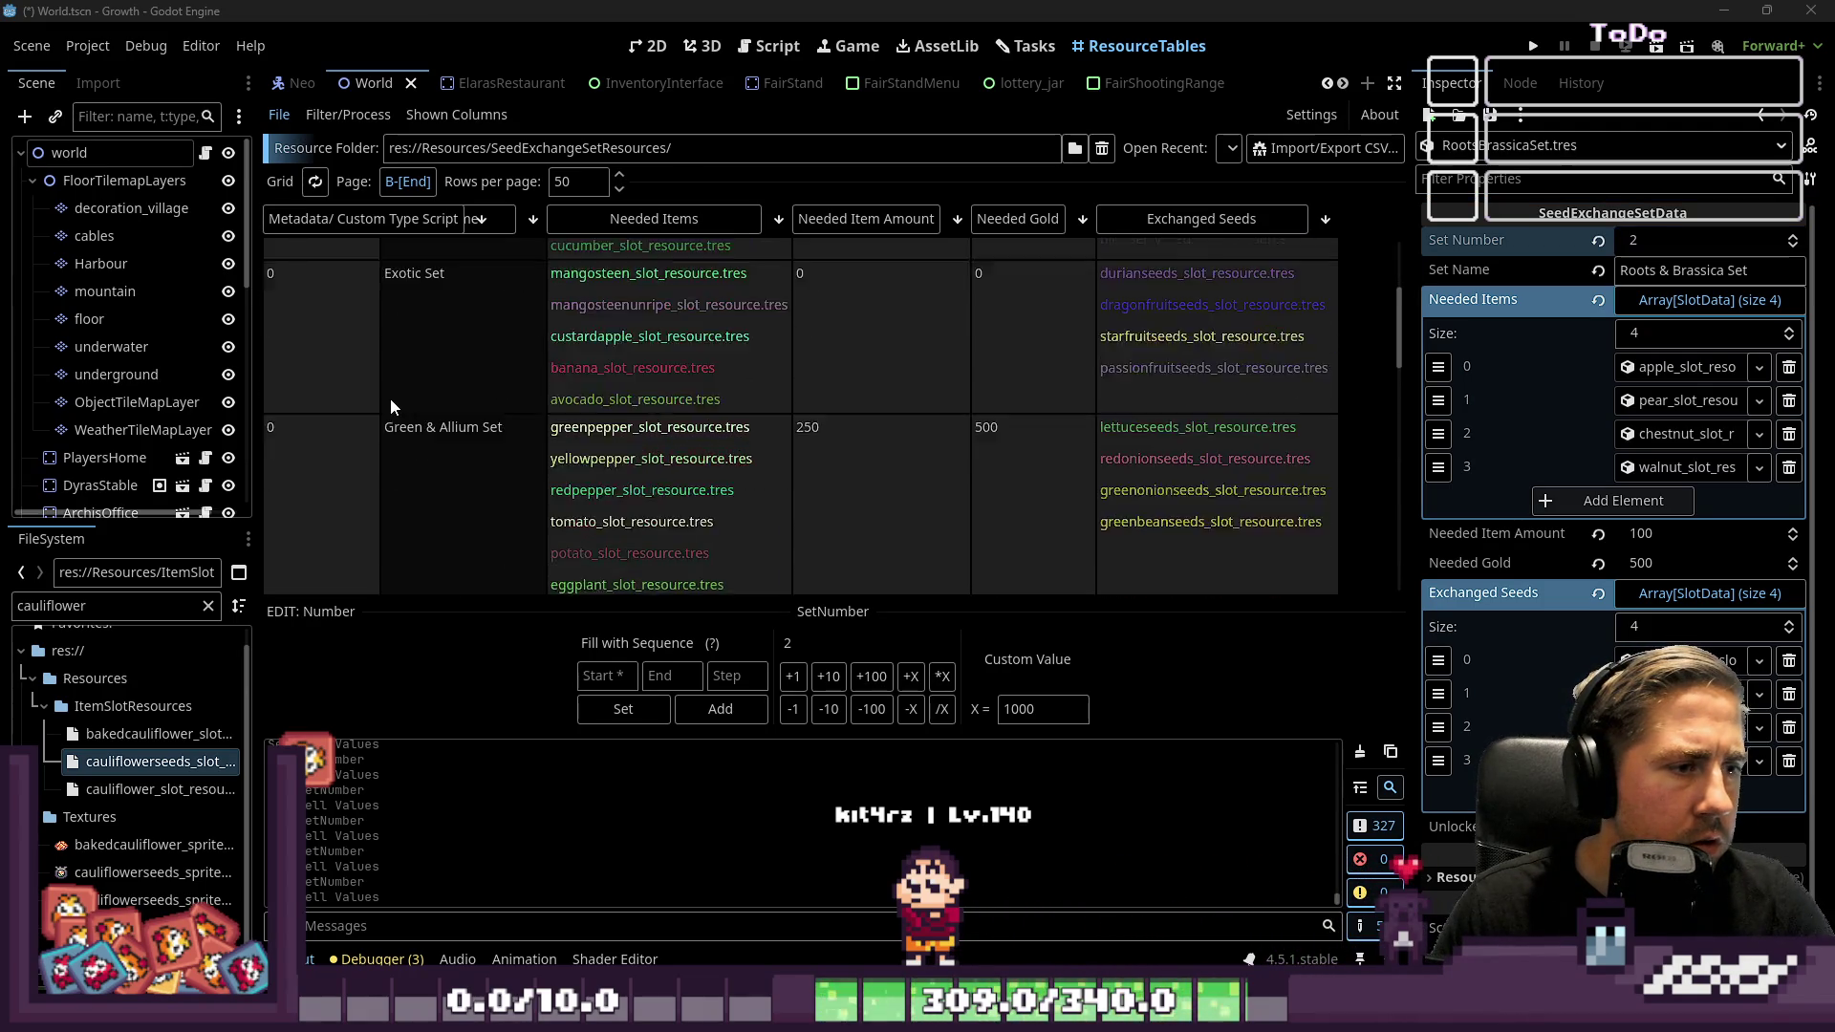
click(306, 461)
click(1651, 242)
text(4)
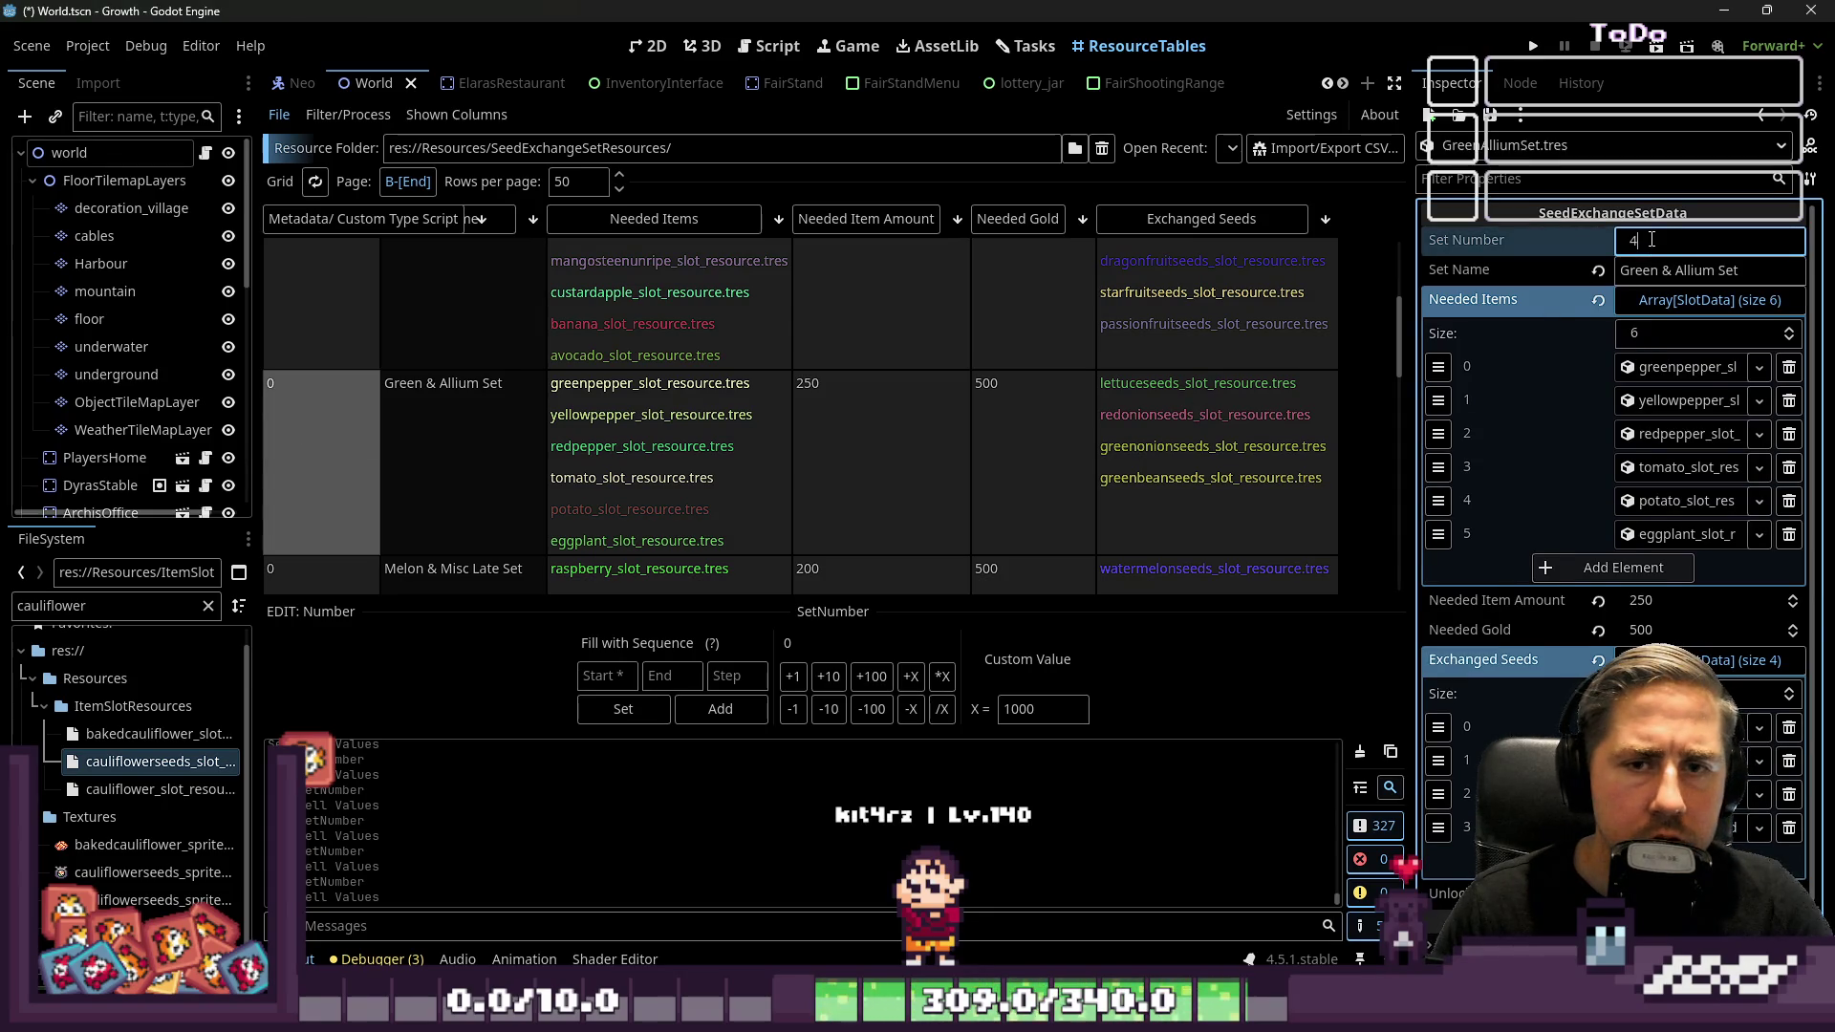
scroll(450, 397, down, 8)
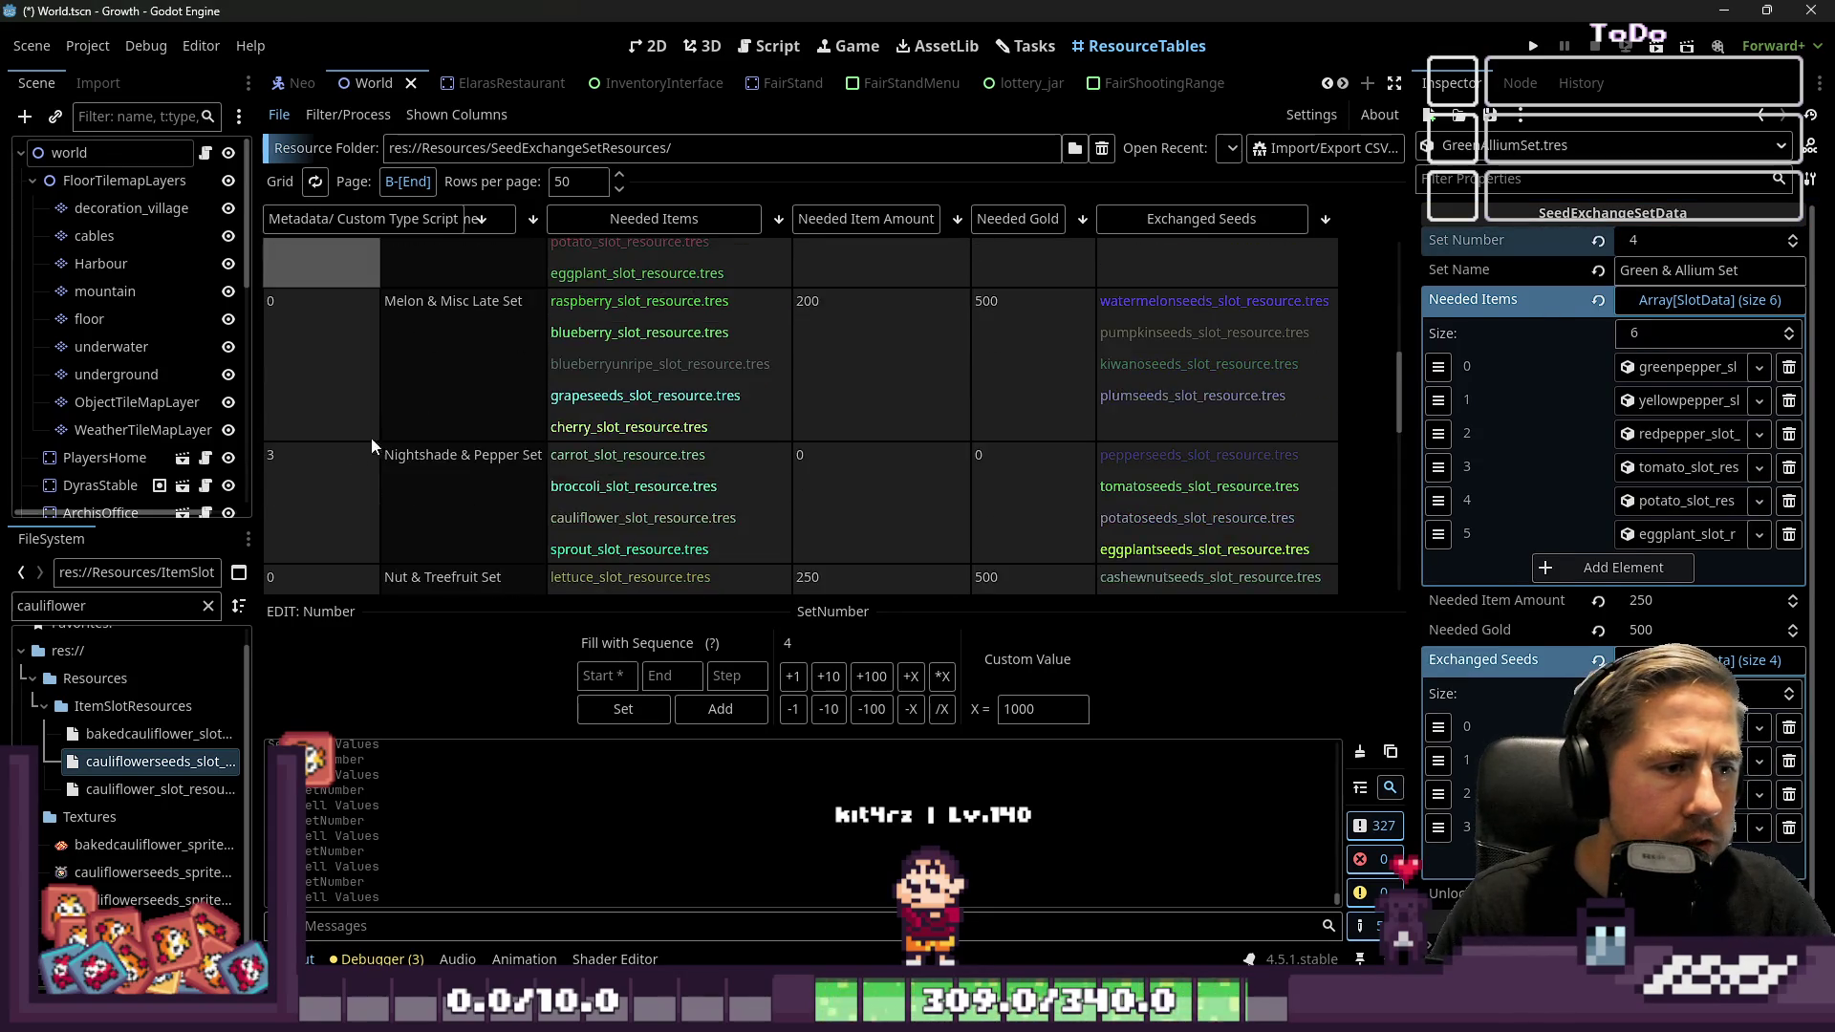
click(304, 552)
click(1690, 247)
text(5)
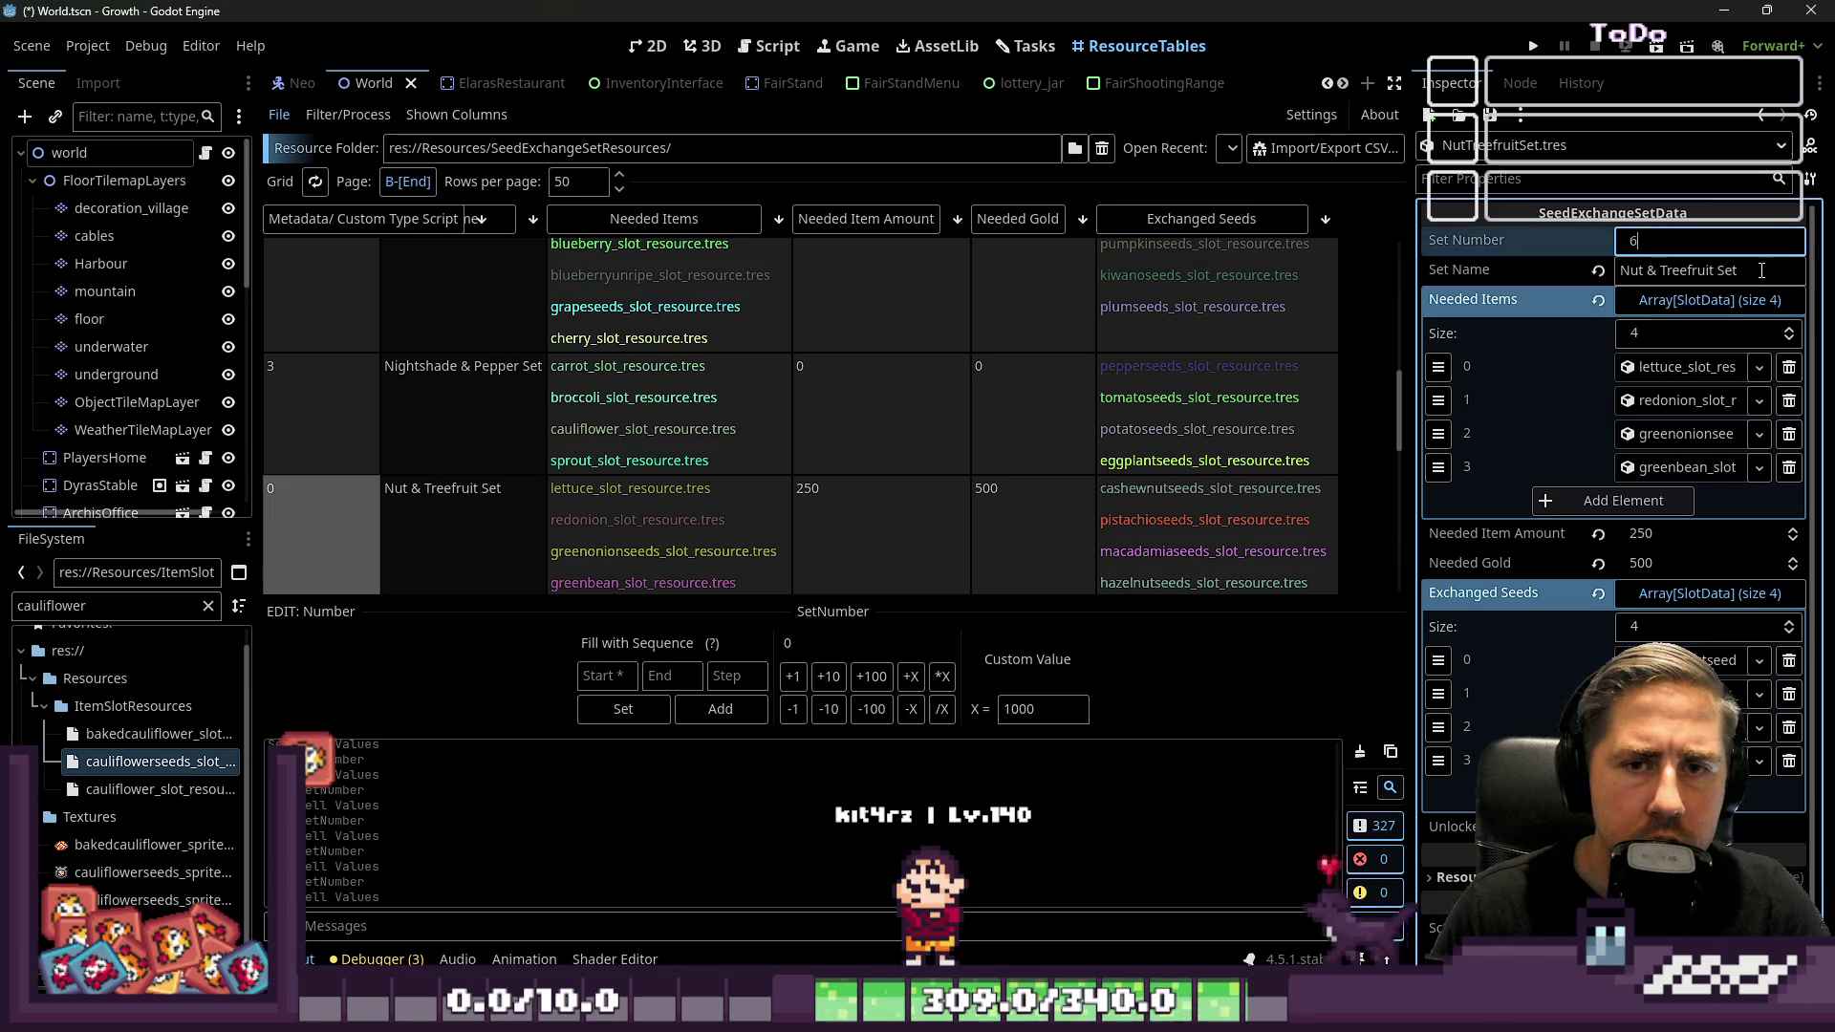
key(Return)
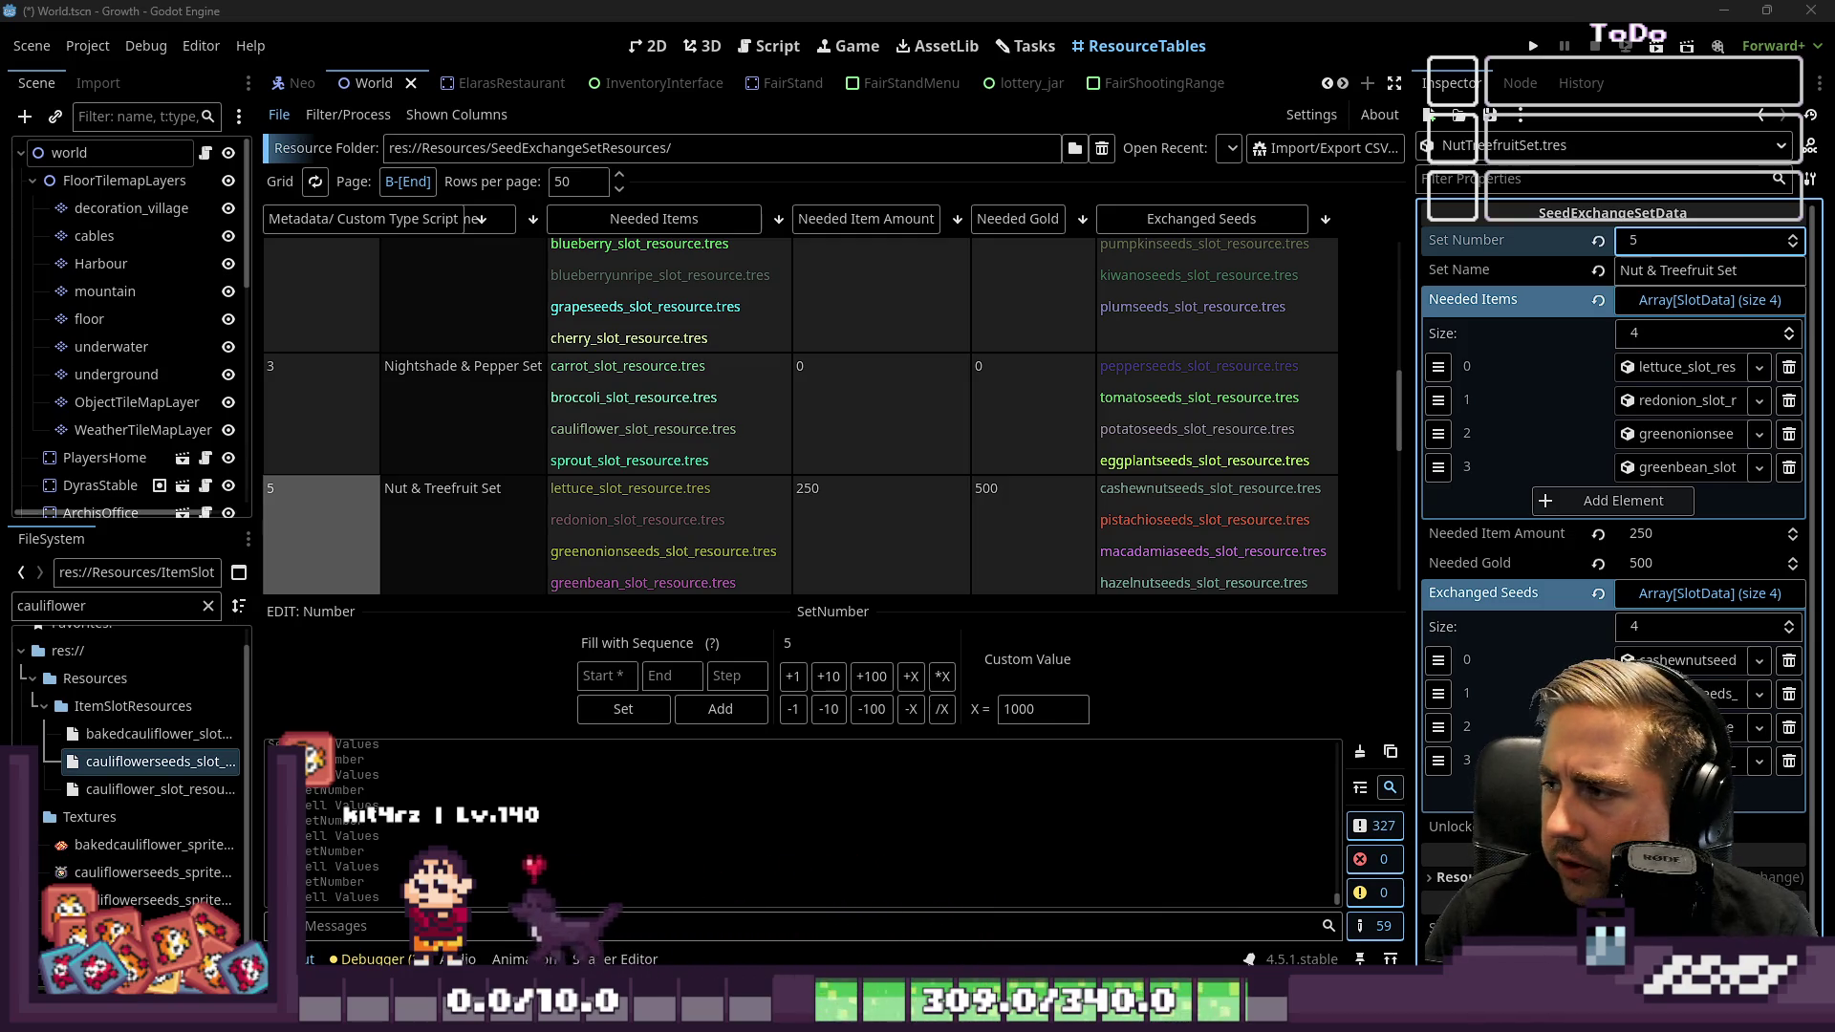
Set the Berries & Smallfruit Set to 6 and the Melon & Misc Late Set to 7
scroll(438, 446, up, 5)
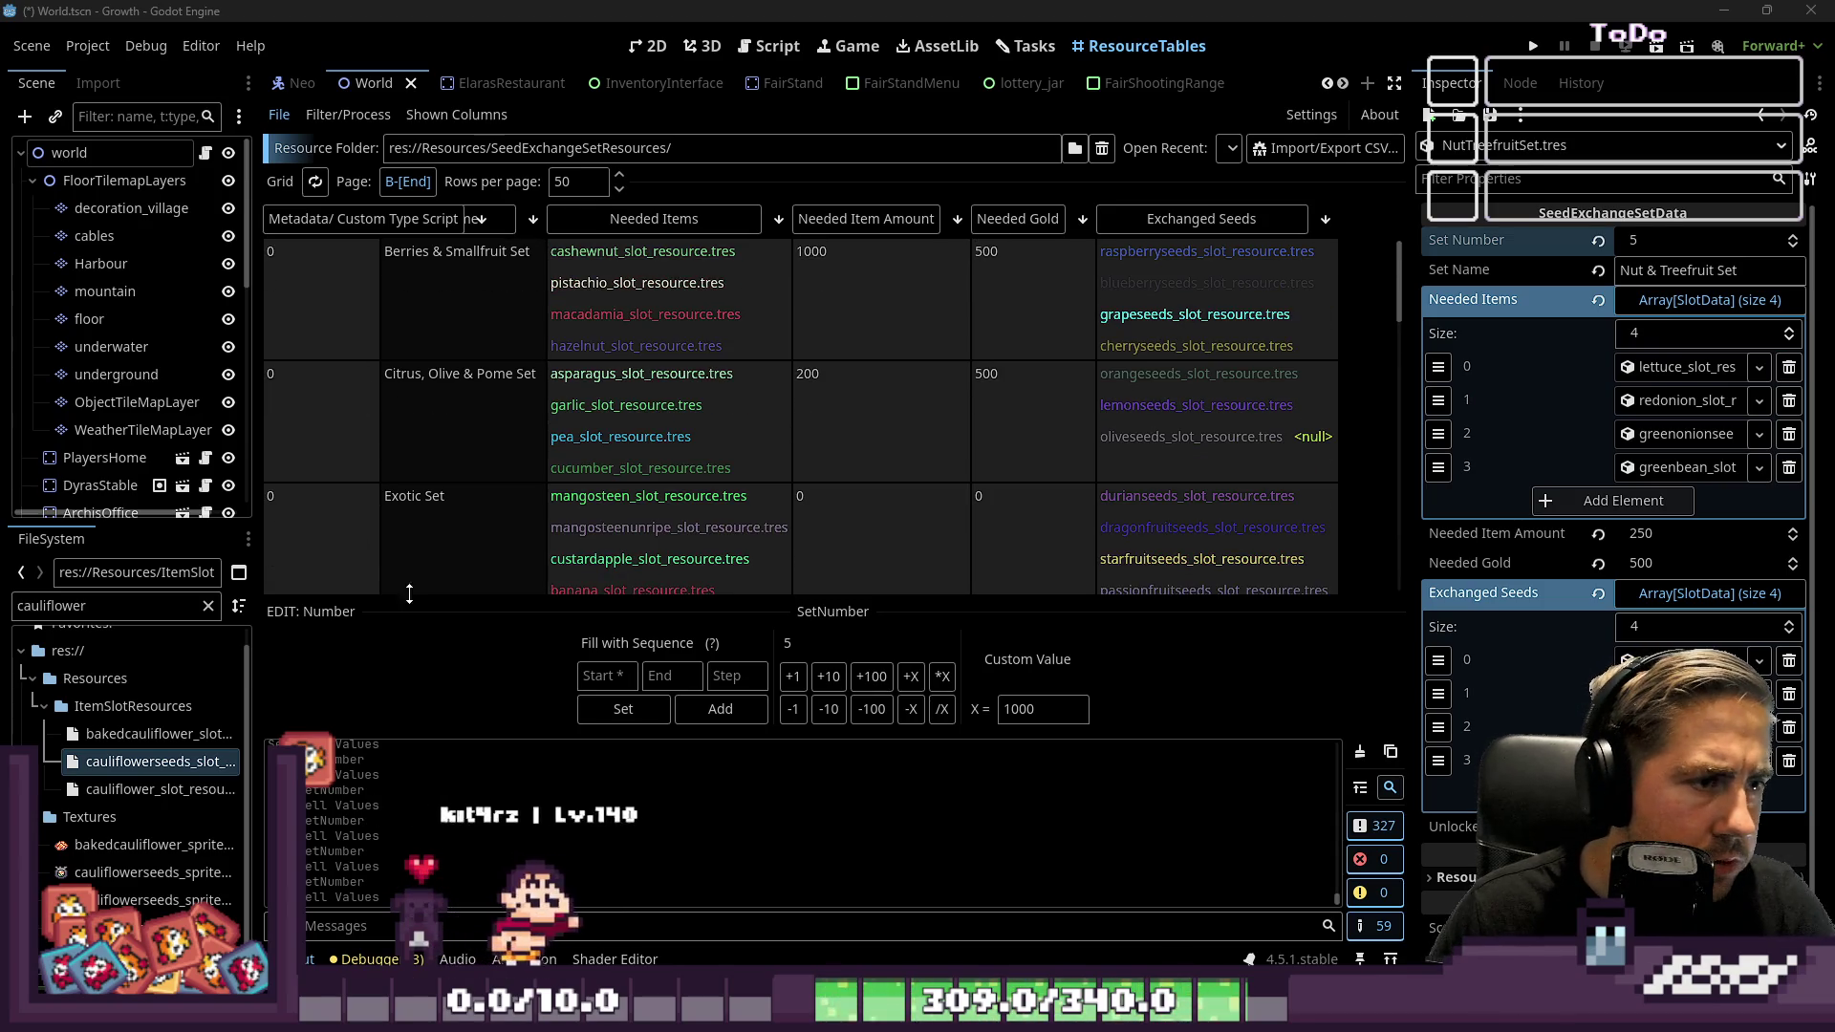
click(302, 323)
click(1649, 241)
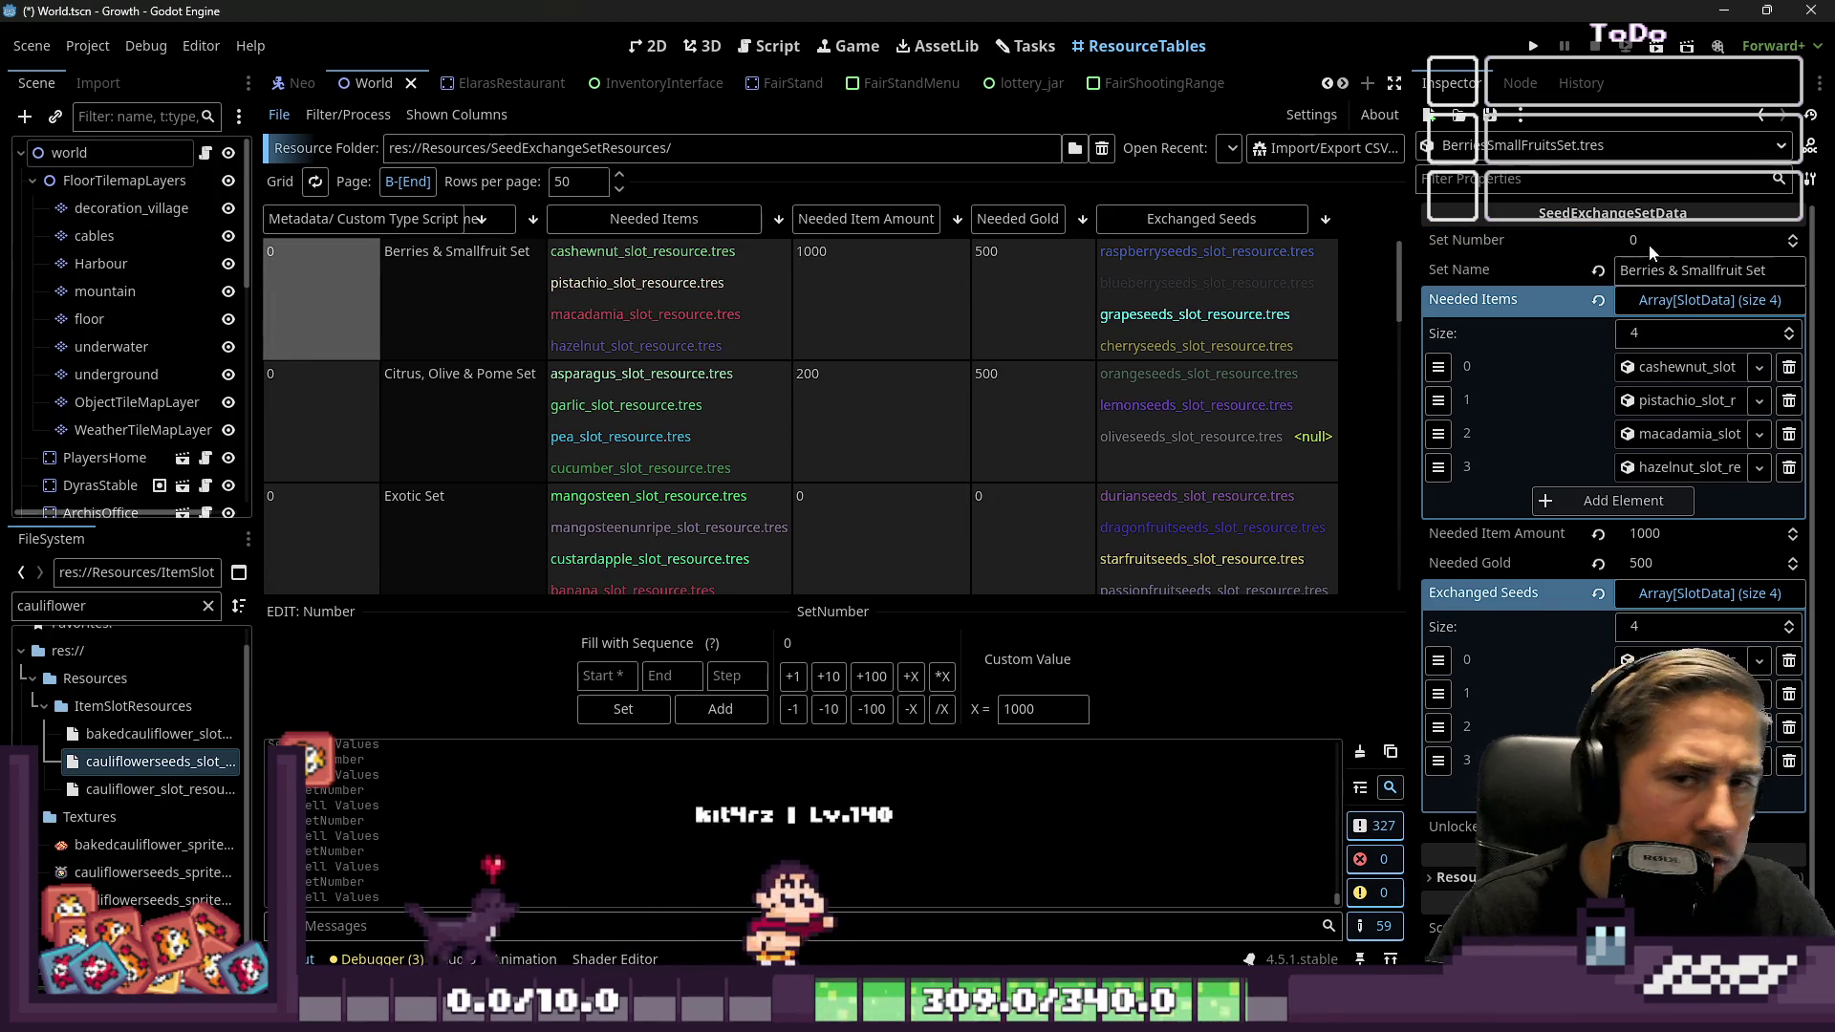
text(6)
key(Return)
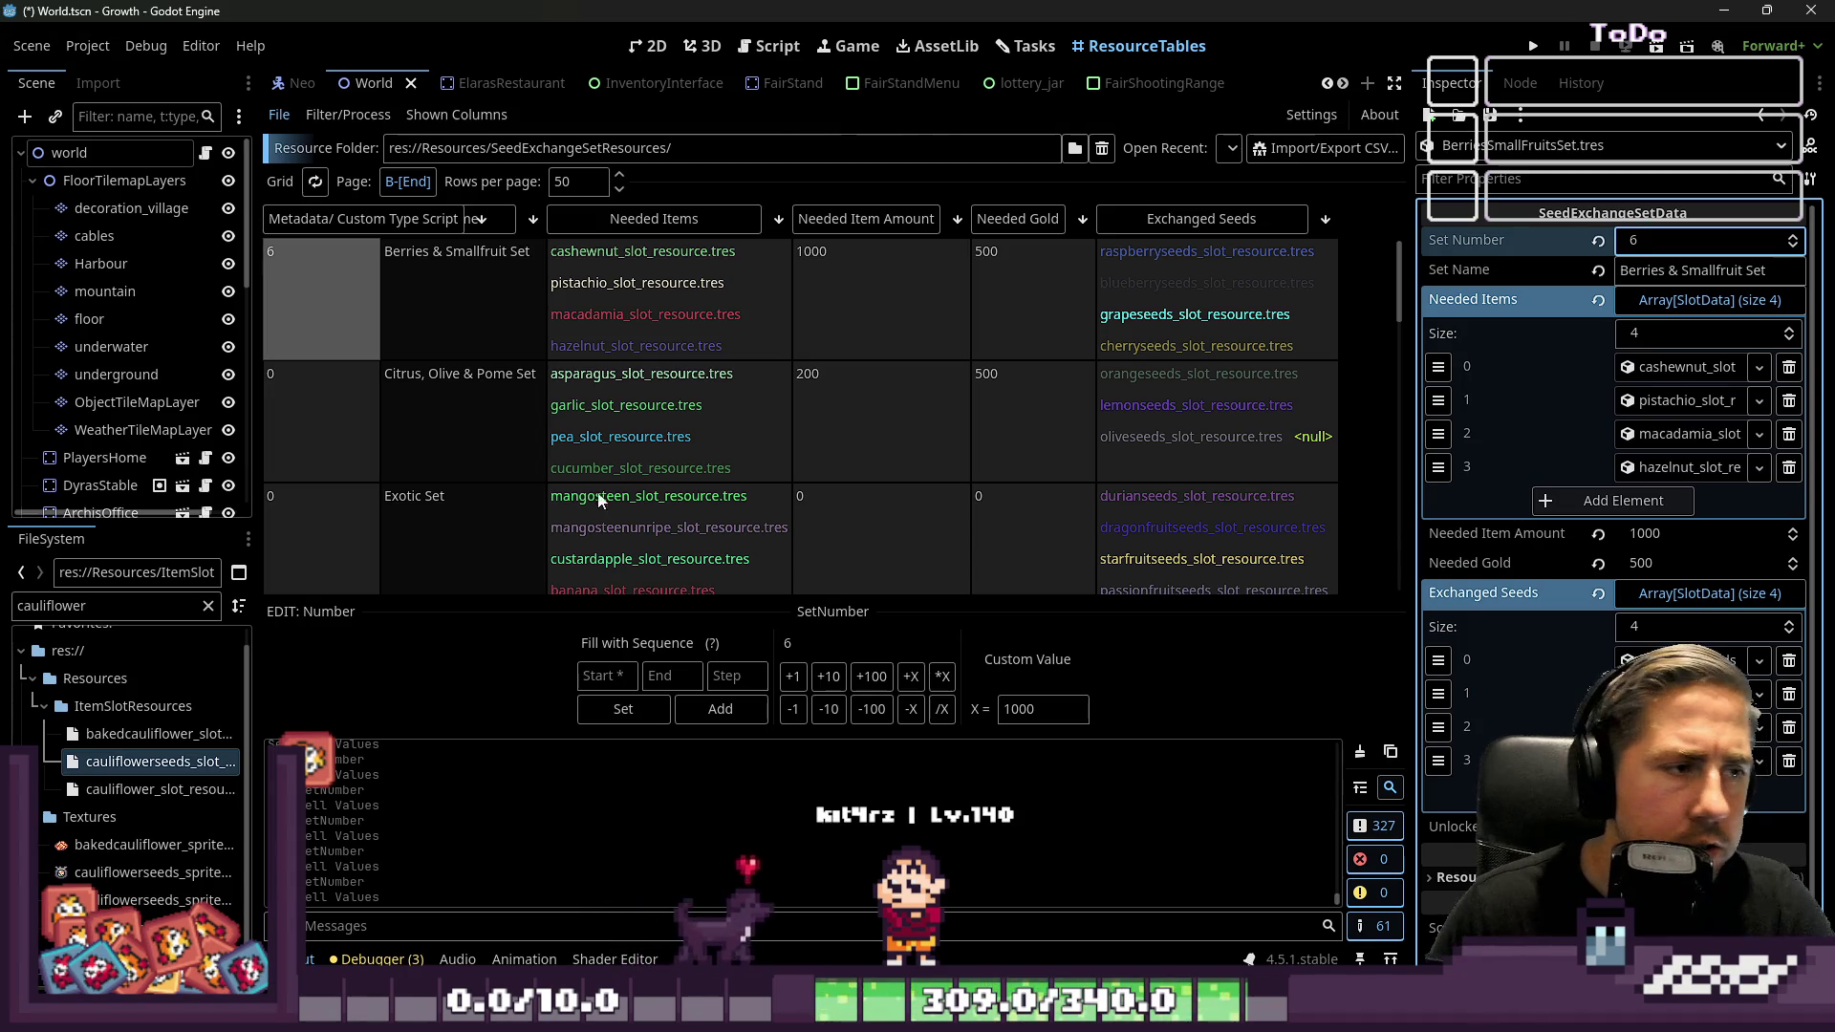
scroll(602, 447, down, 5)
scroll(585, 445, down, 2)
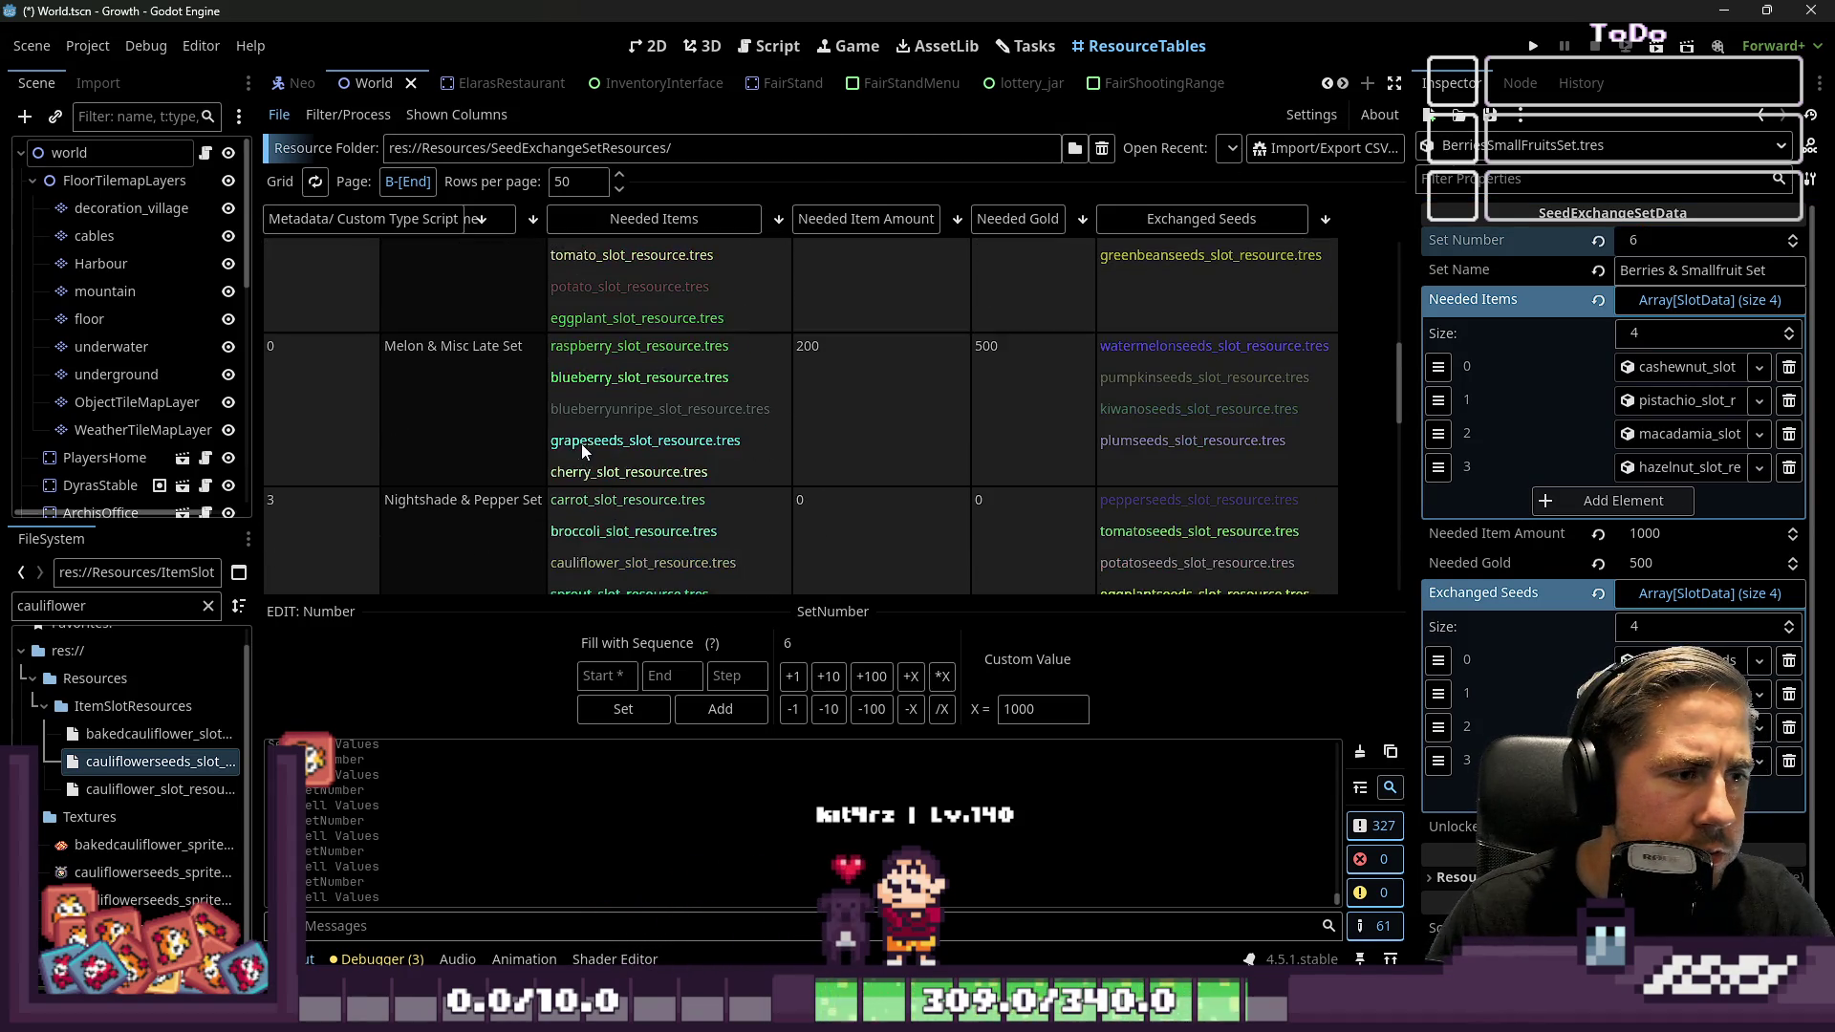
click(336, 422)
click(1661, 332)
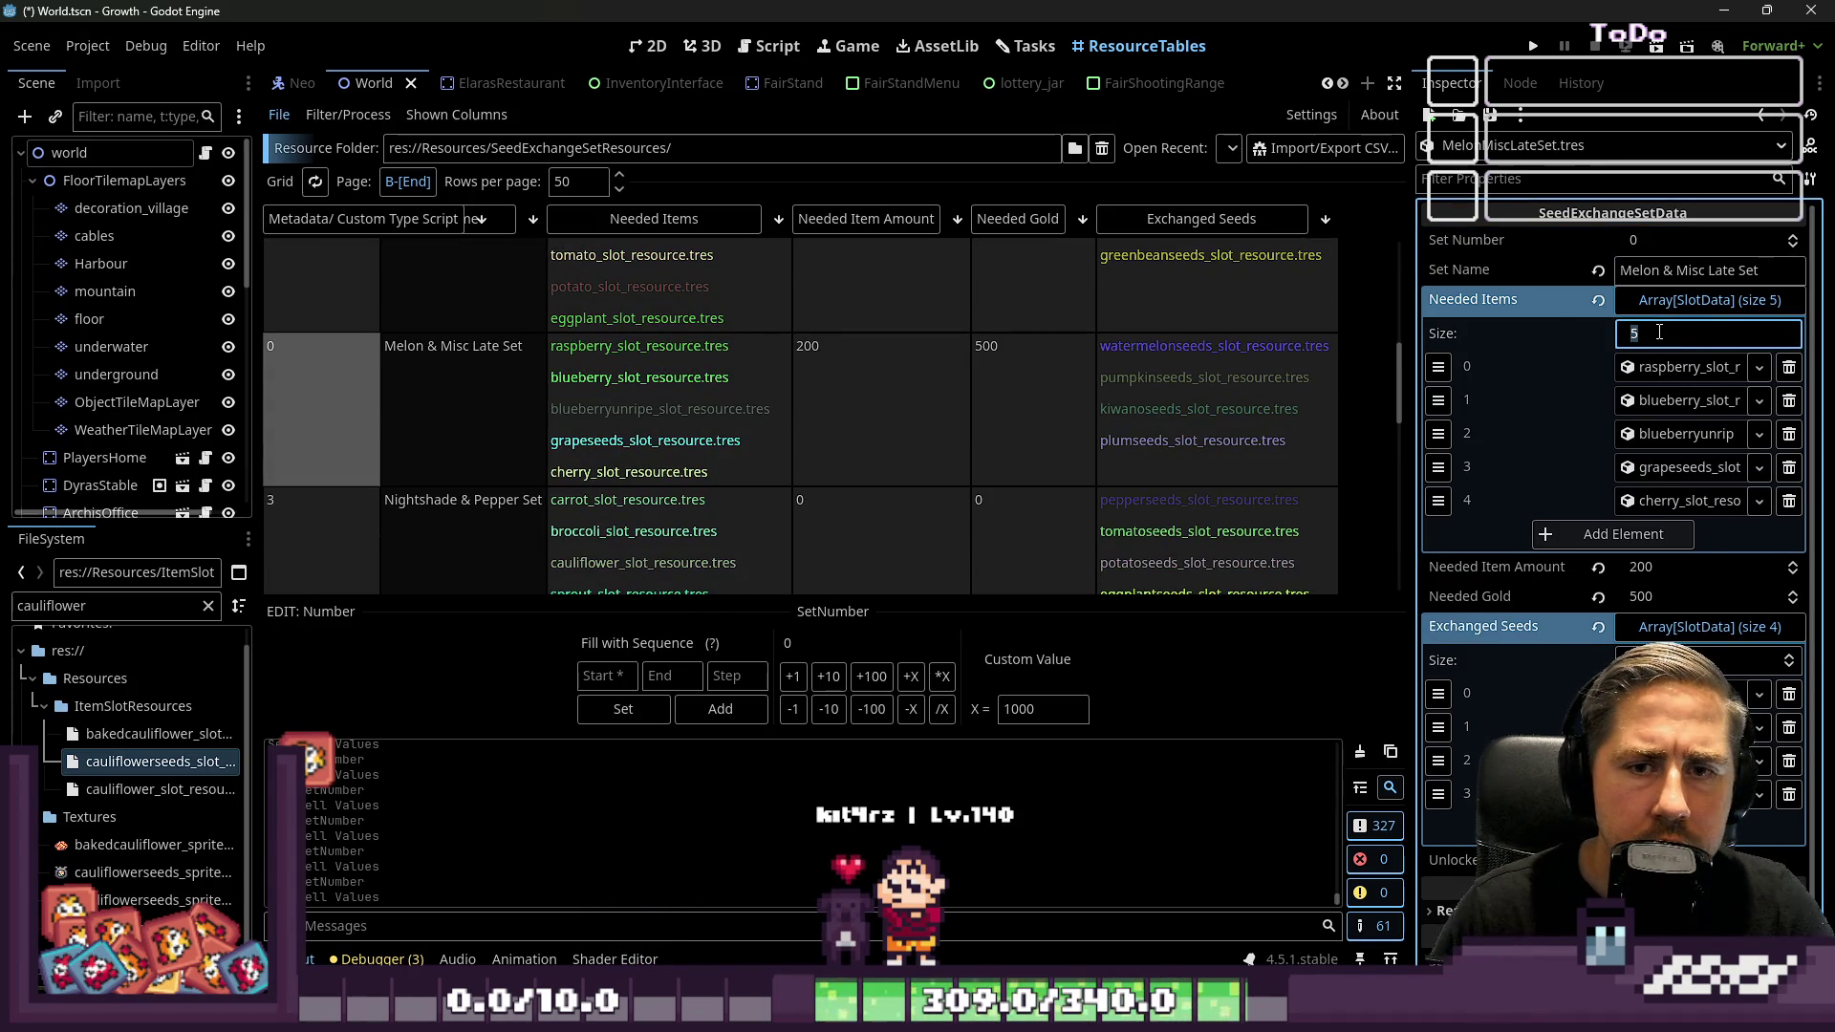
click(1681, 242)
text(7)
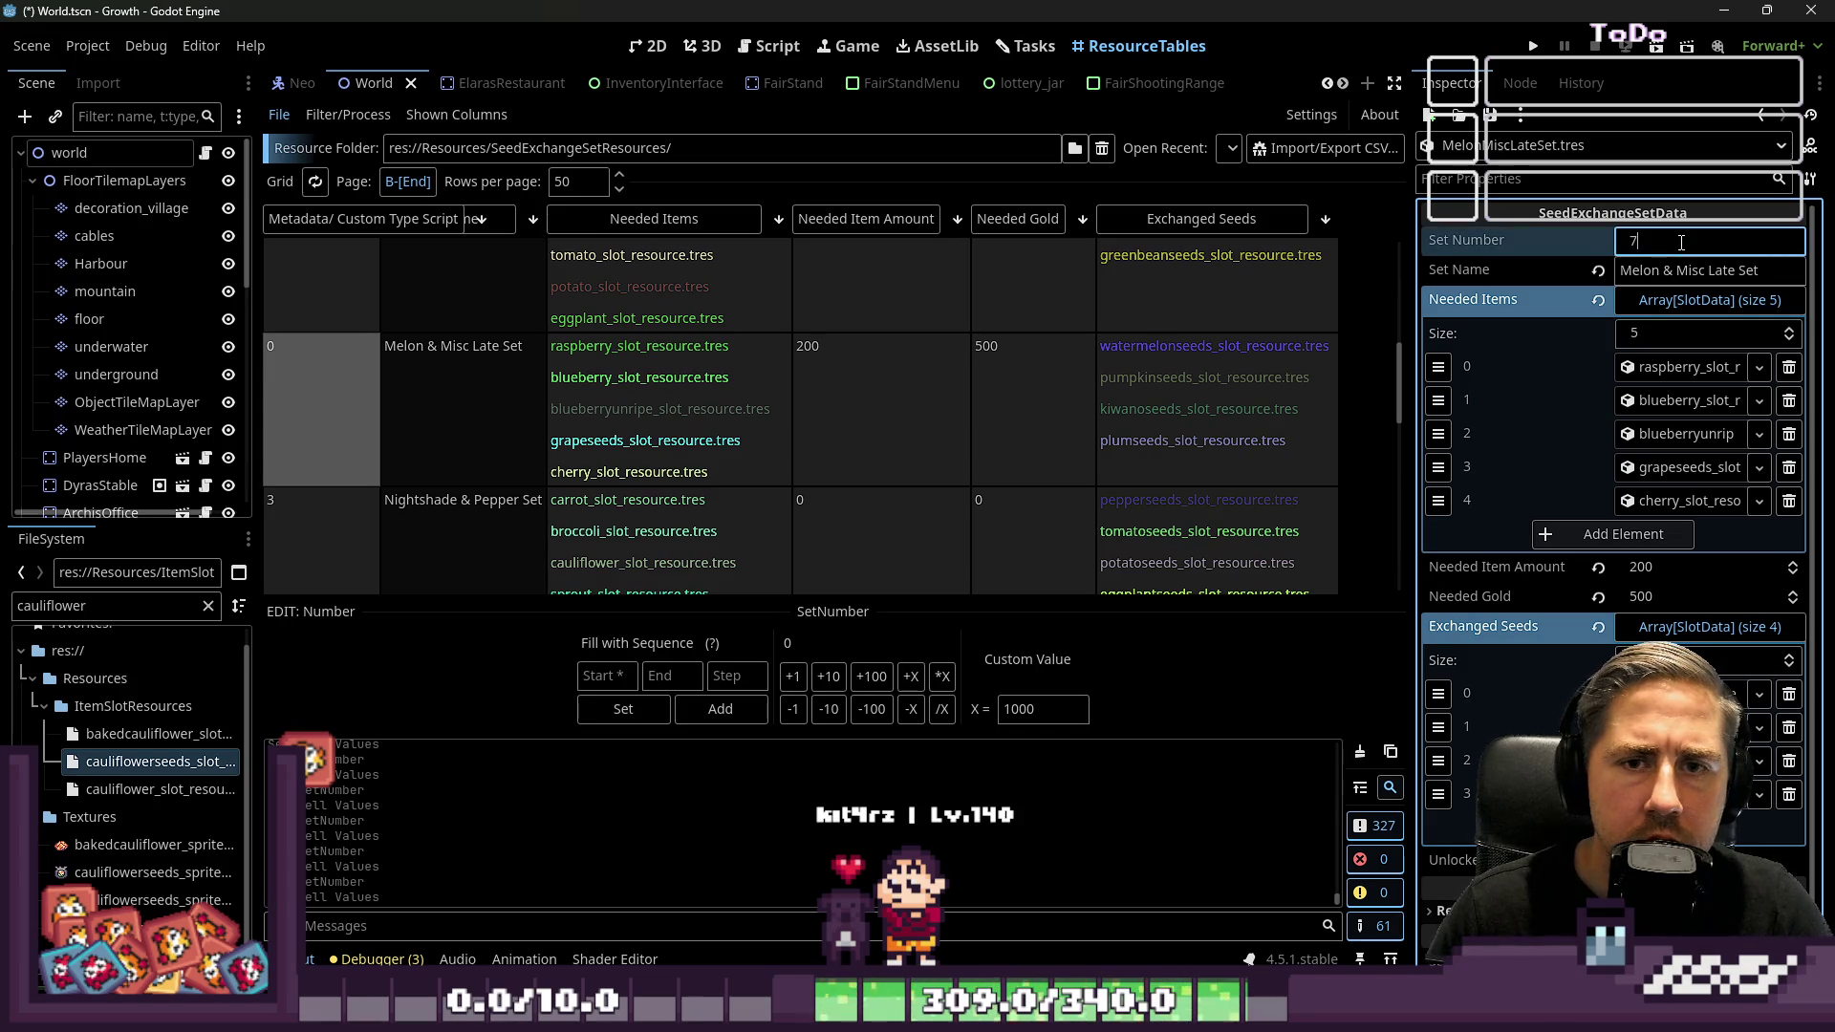
scroll(533, 364, down, 10)
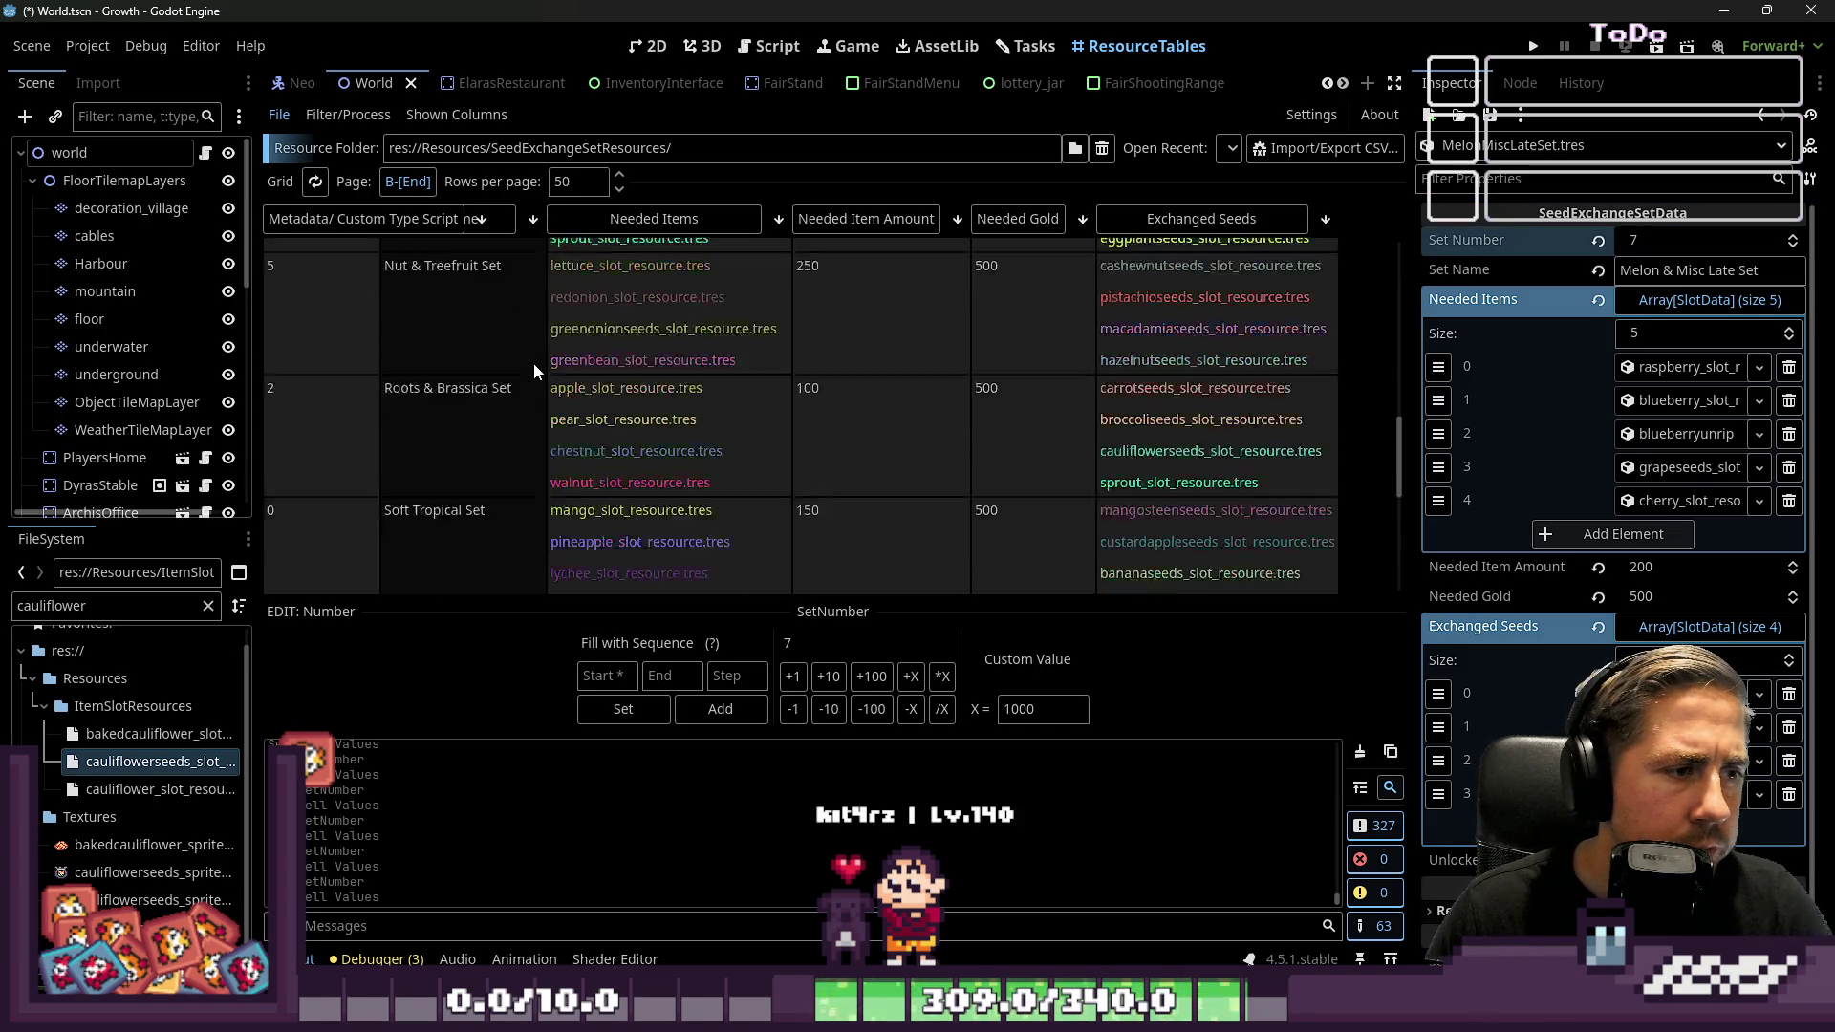
scroll(533, 361, up, 5)
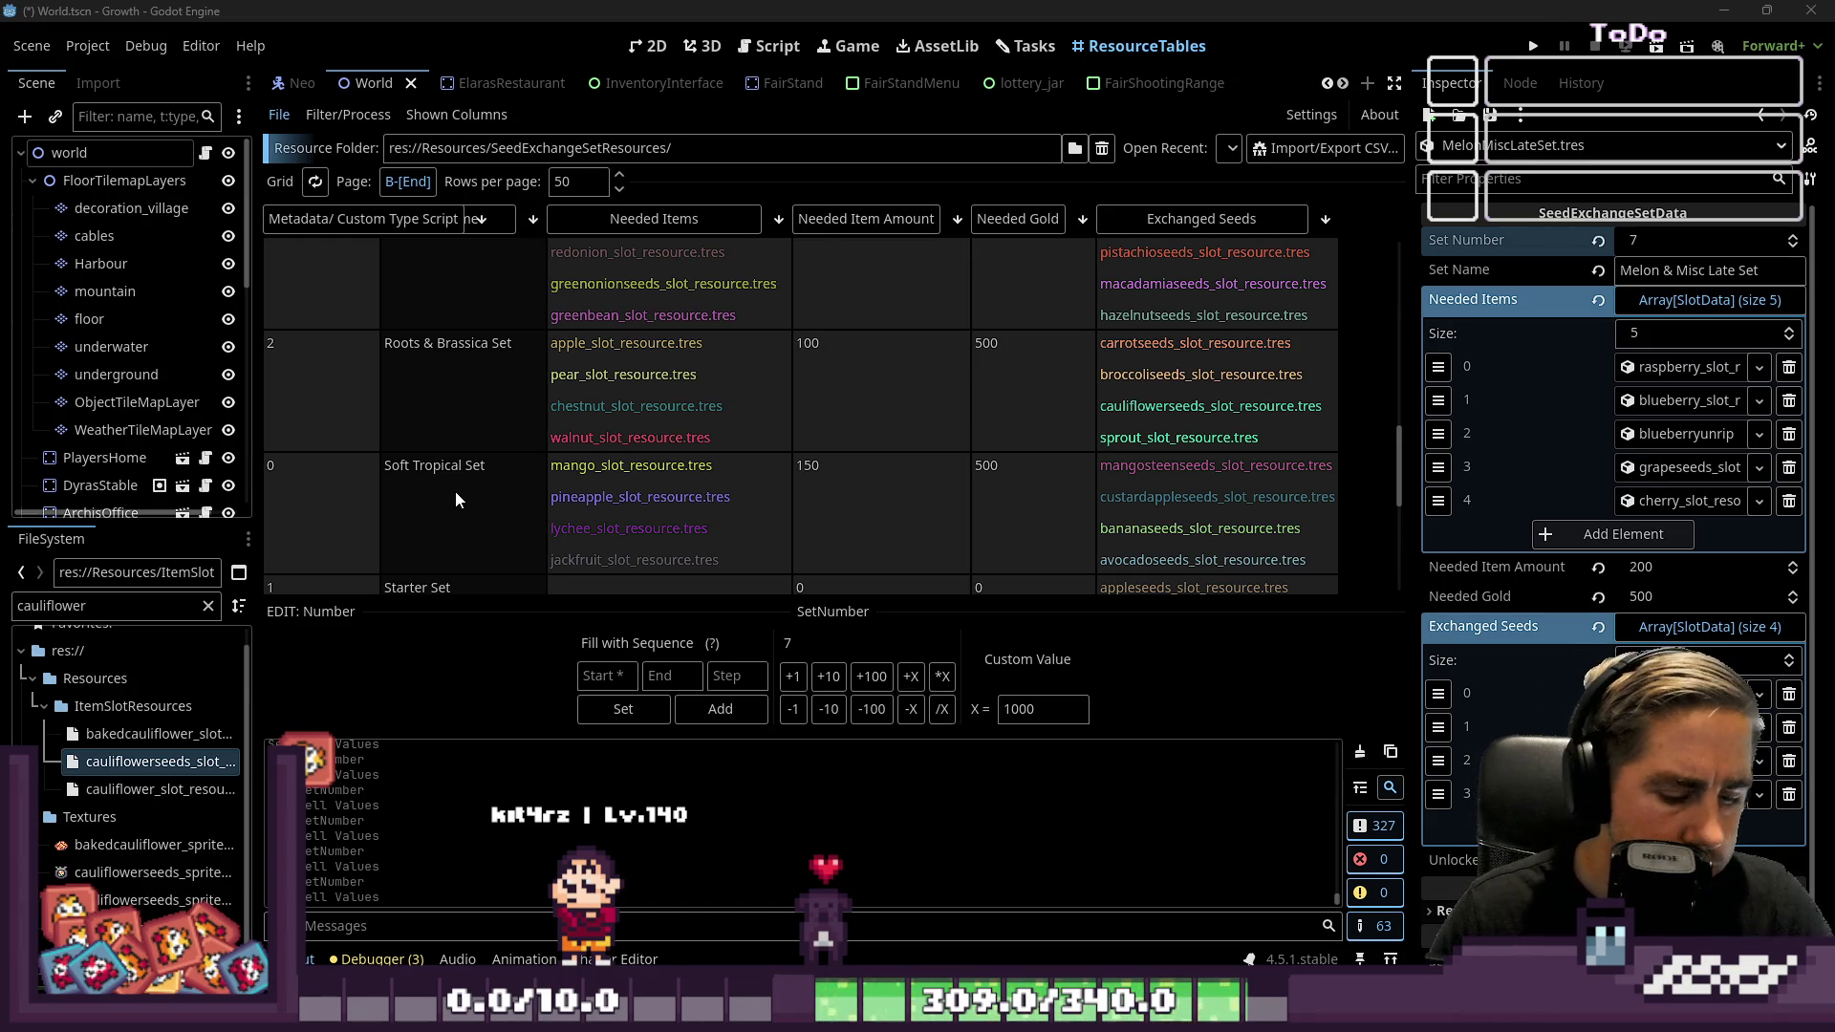
scroll(455, 491, down, 5)
click(325, 459)
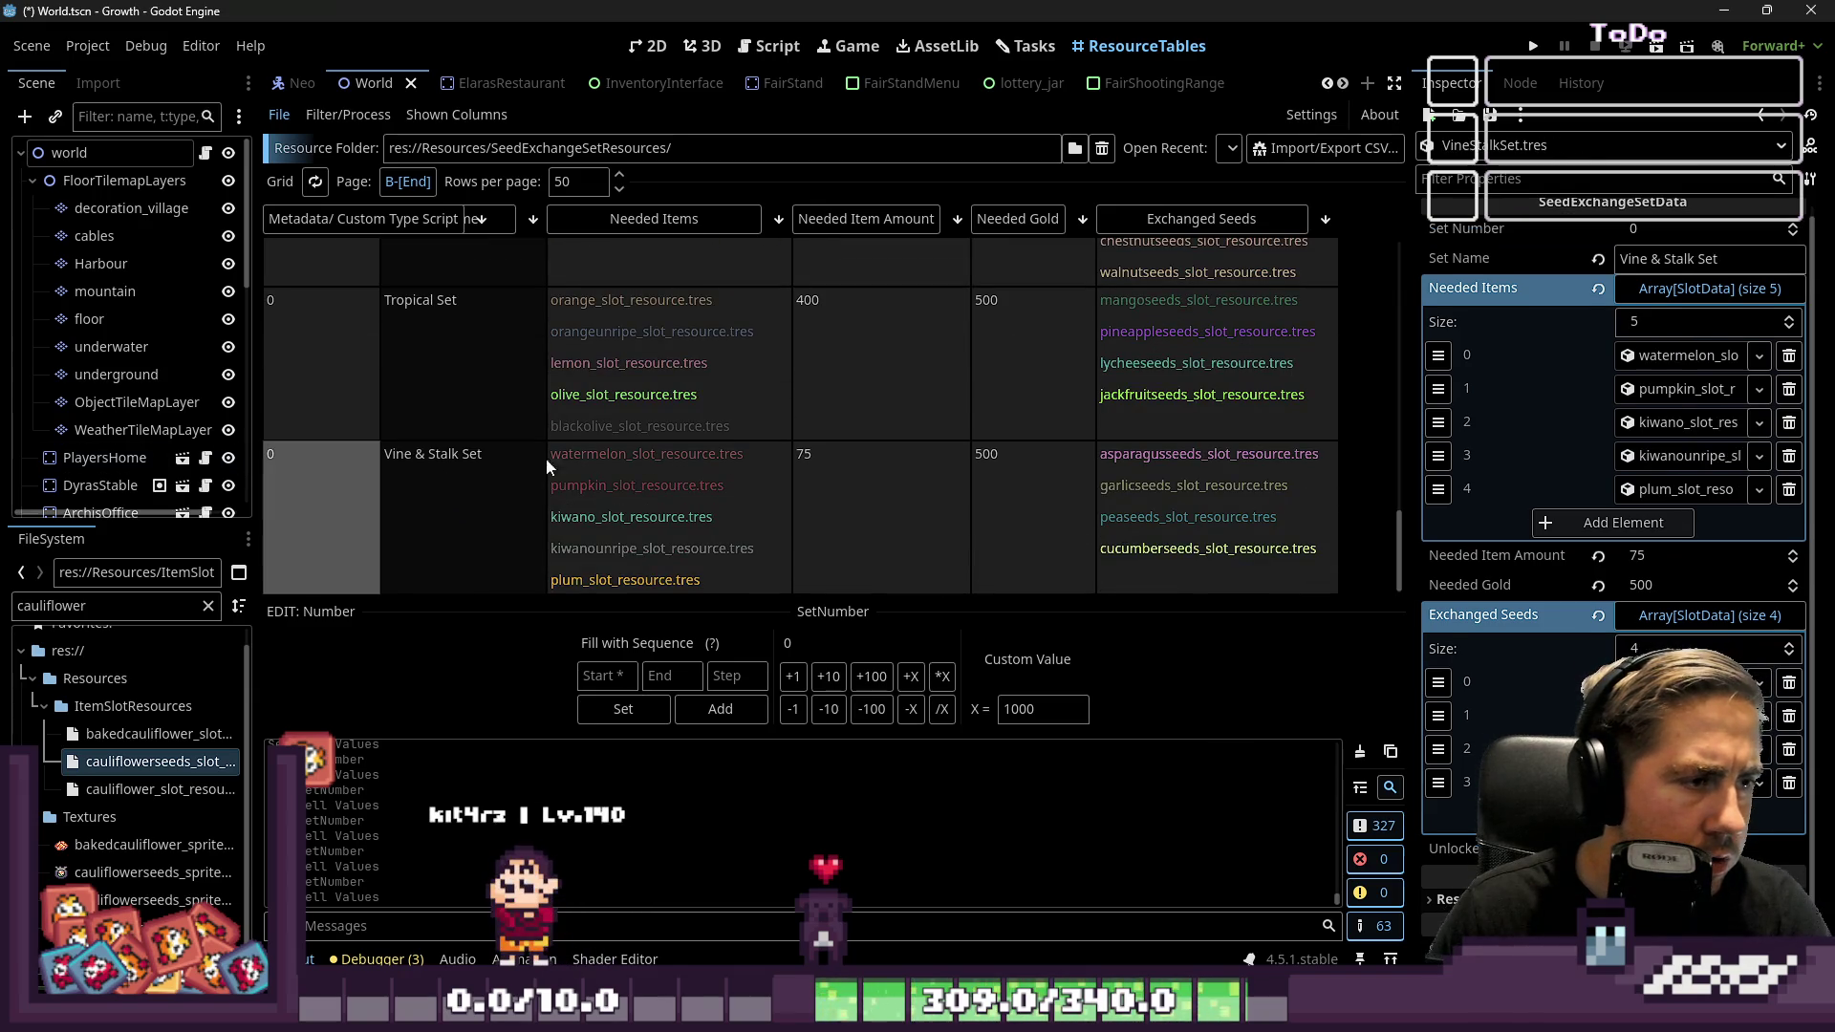
Give the Vine & Stalk Set number 8 and the Citrus, Olive & Pome Set number 9
click(1653, 229)
text(8)
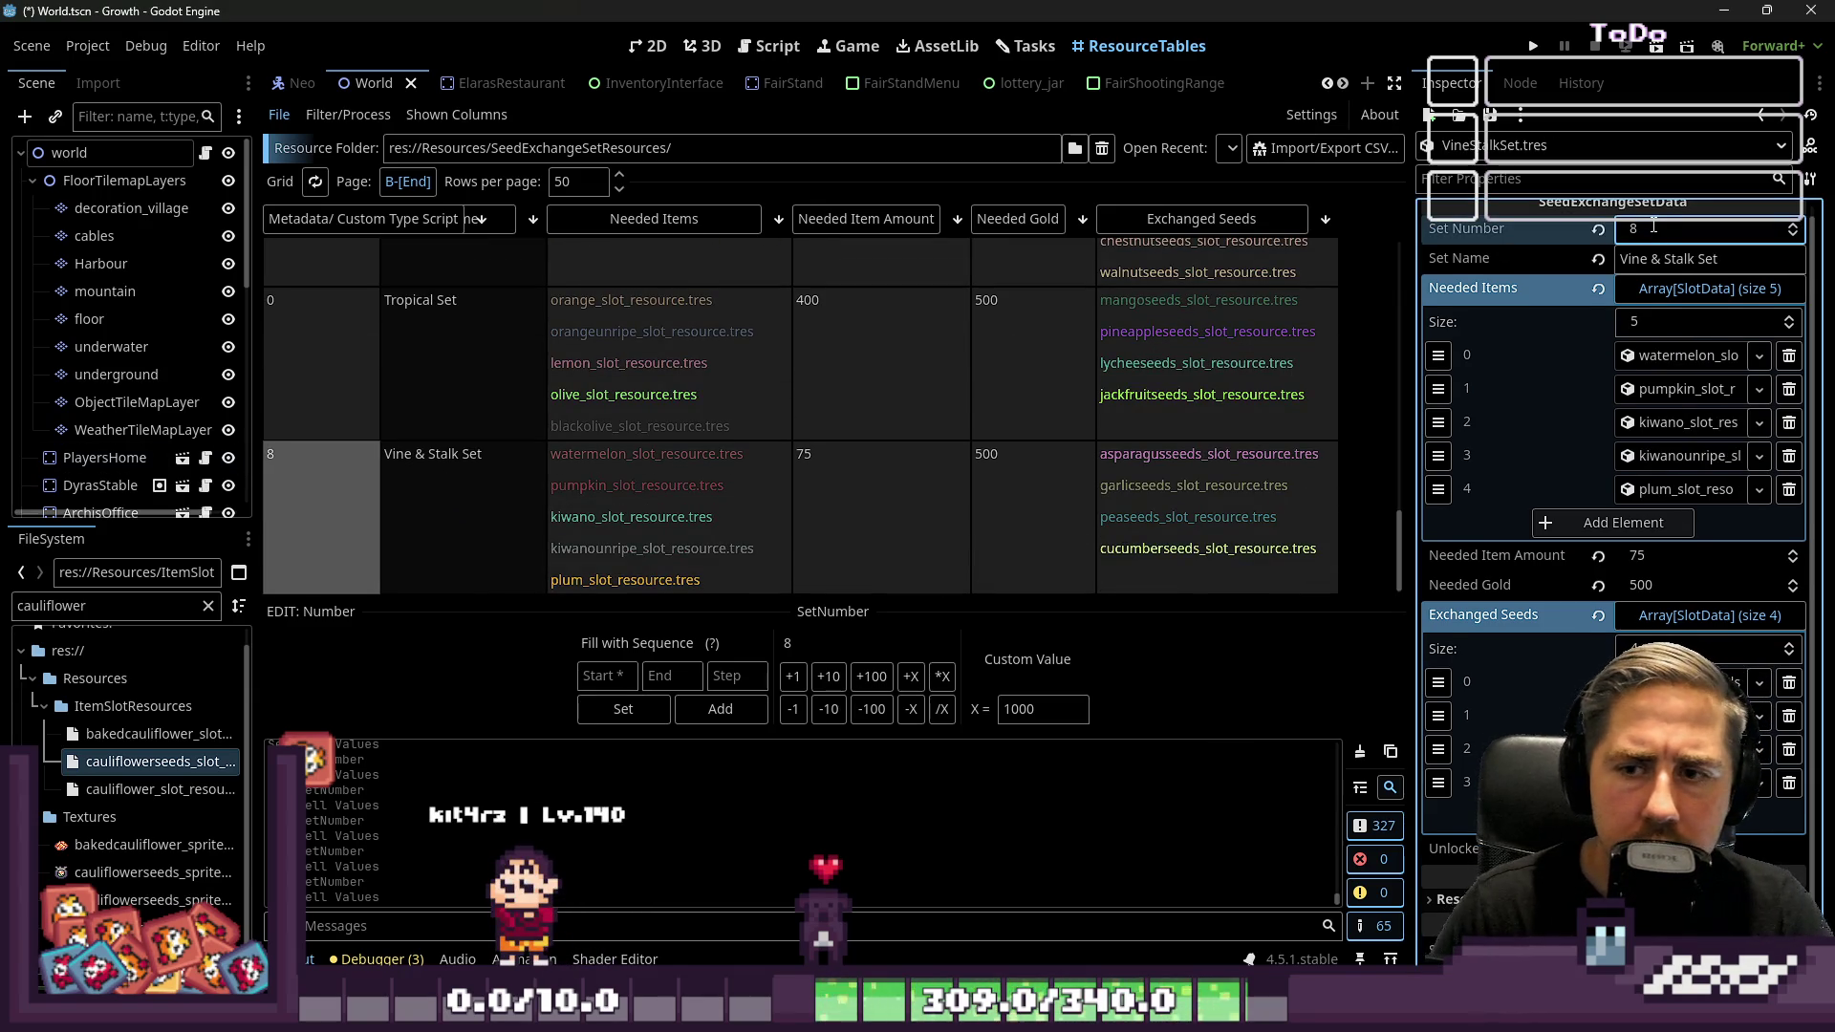
scroll(353, 432, down, 5)
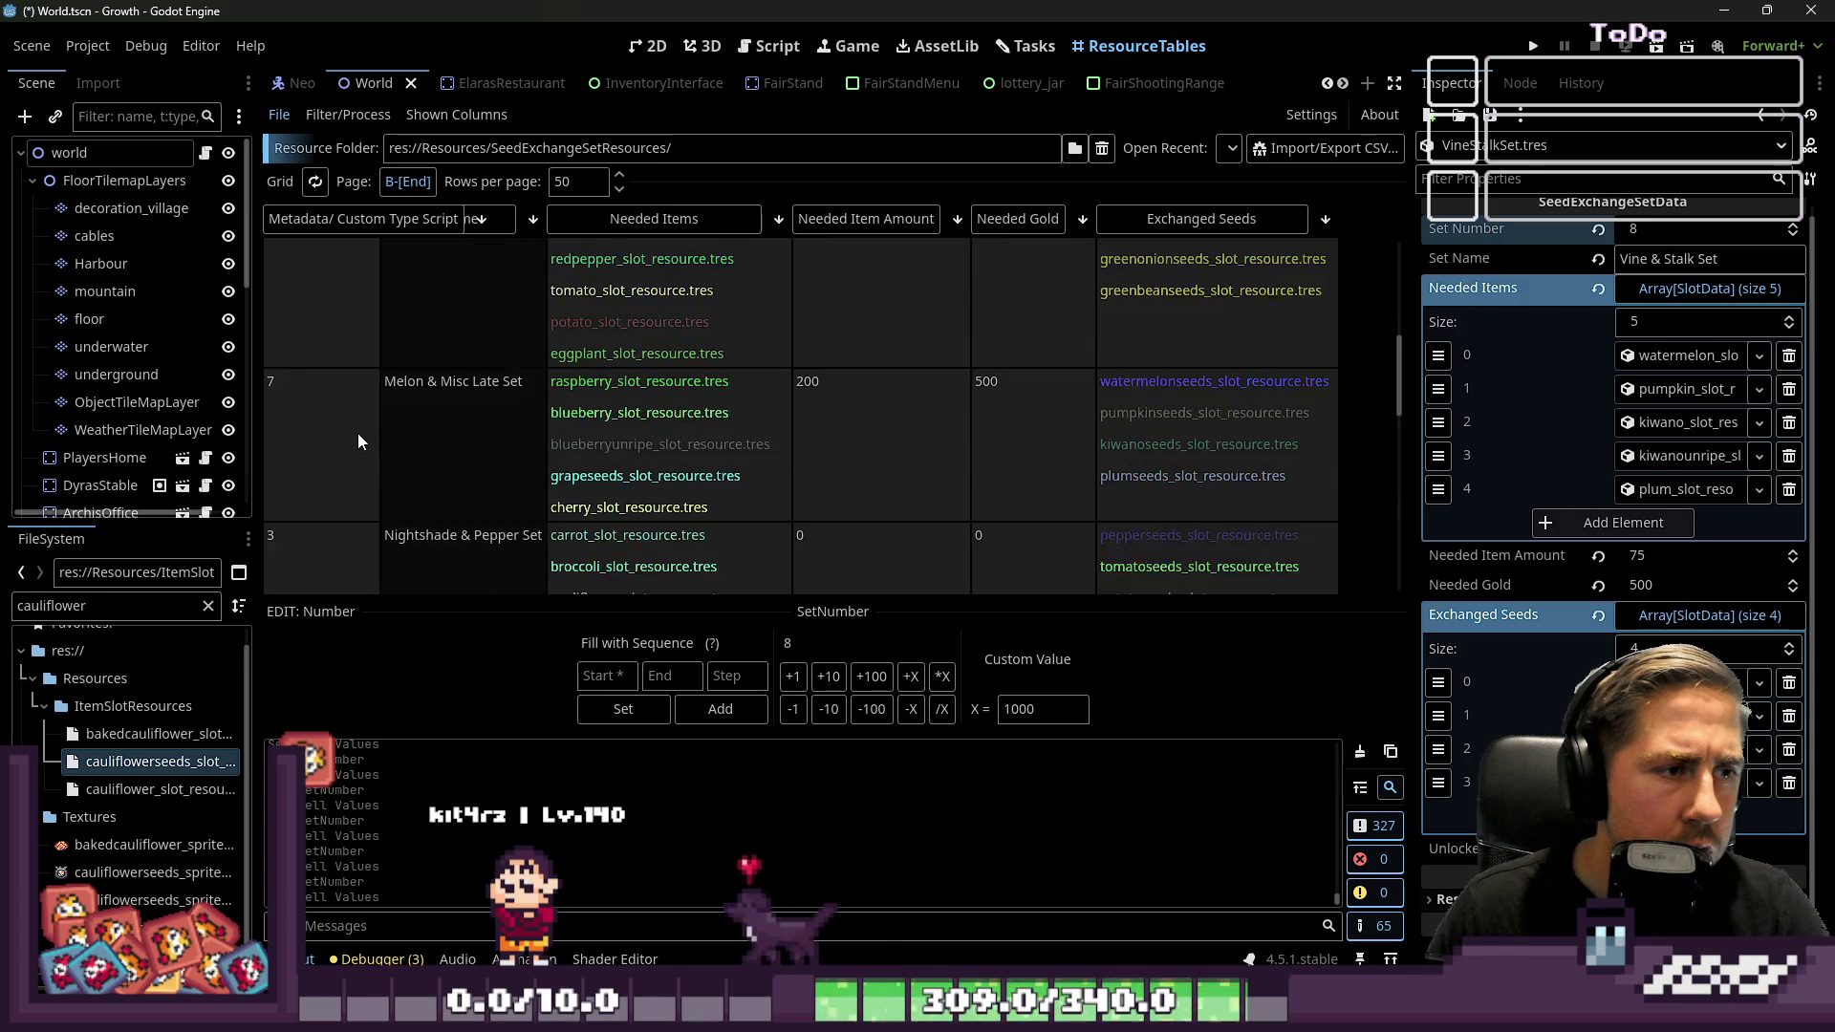
click(359, 433)
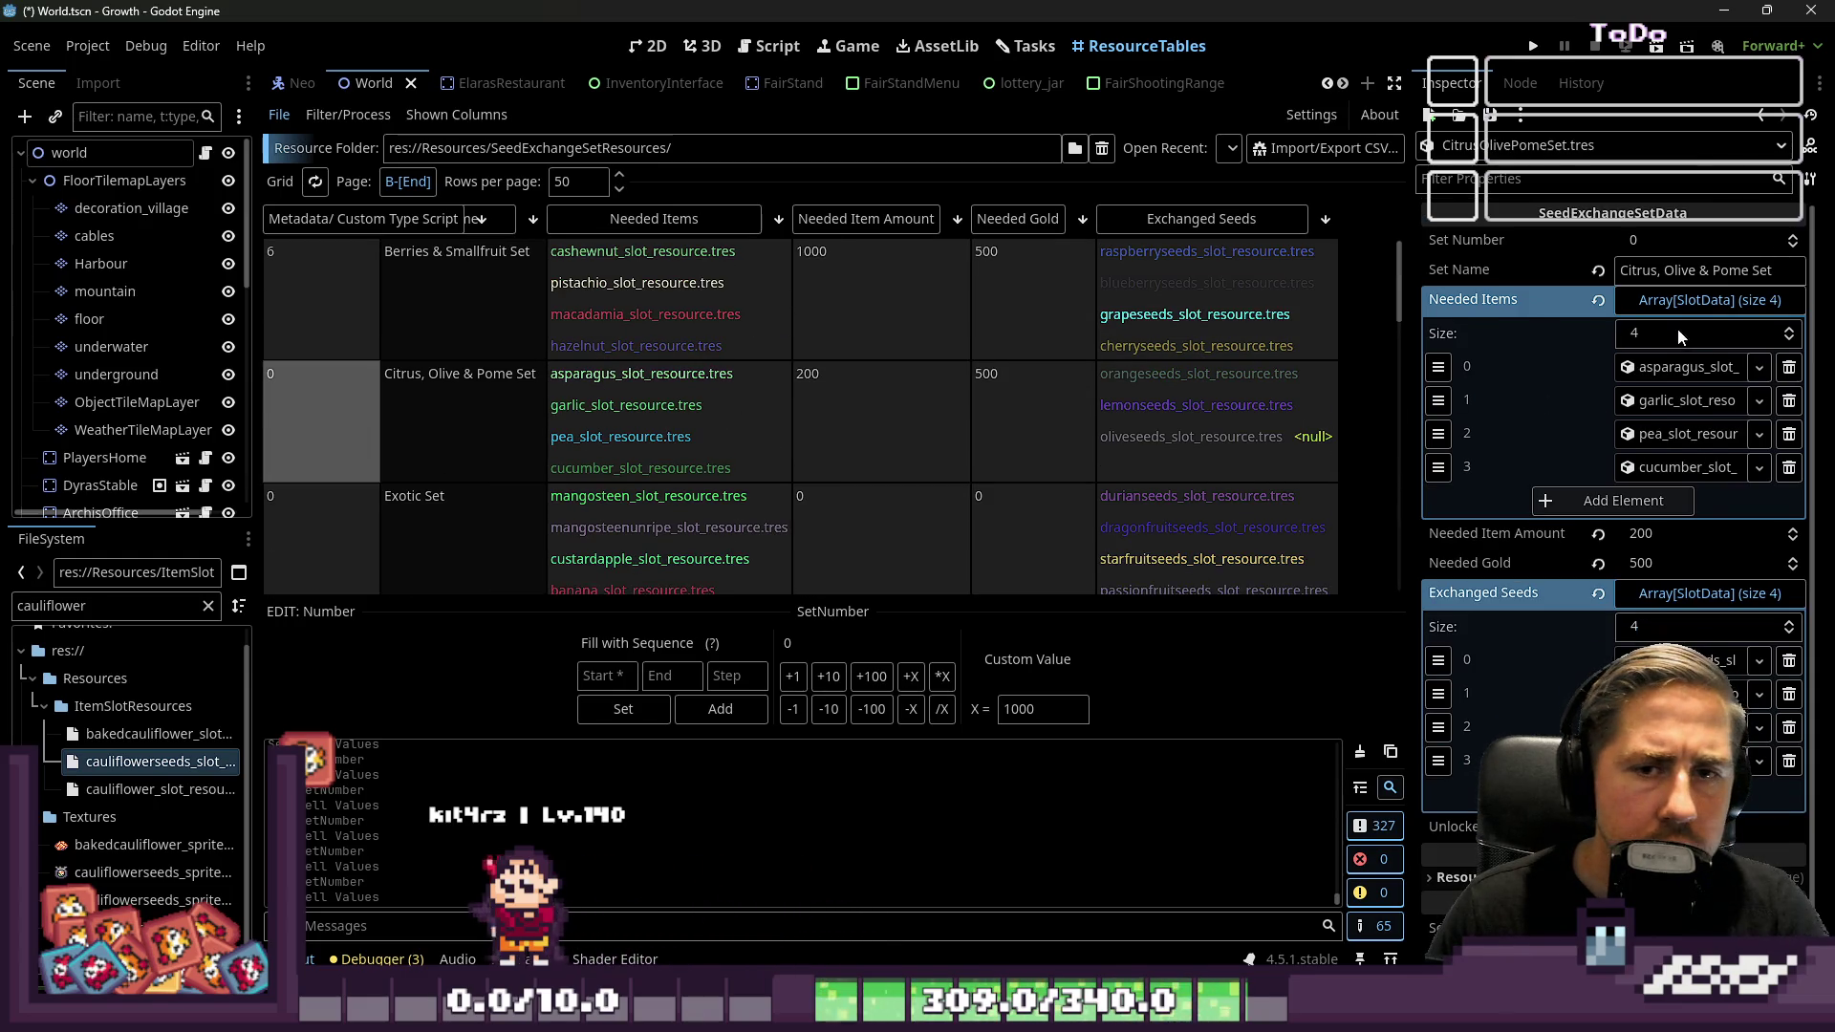
click(1668, 241)
text(9)
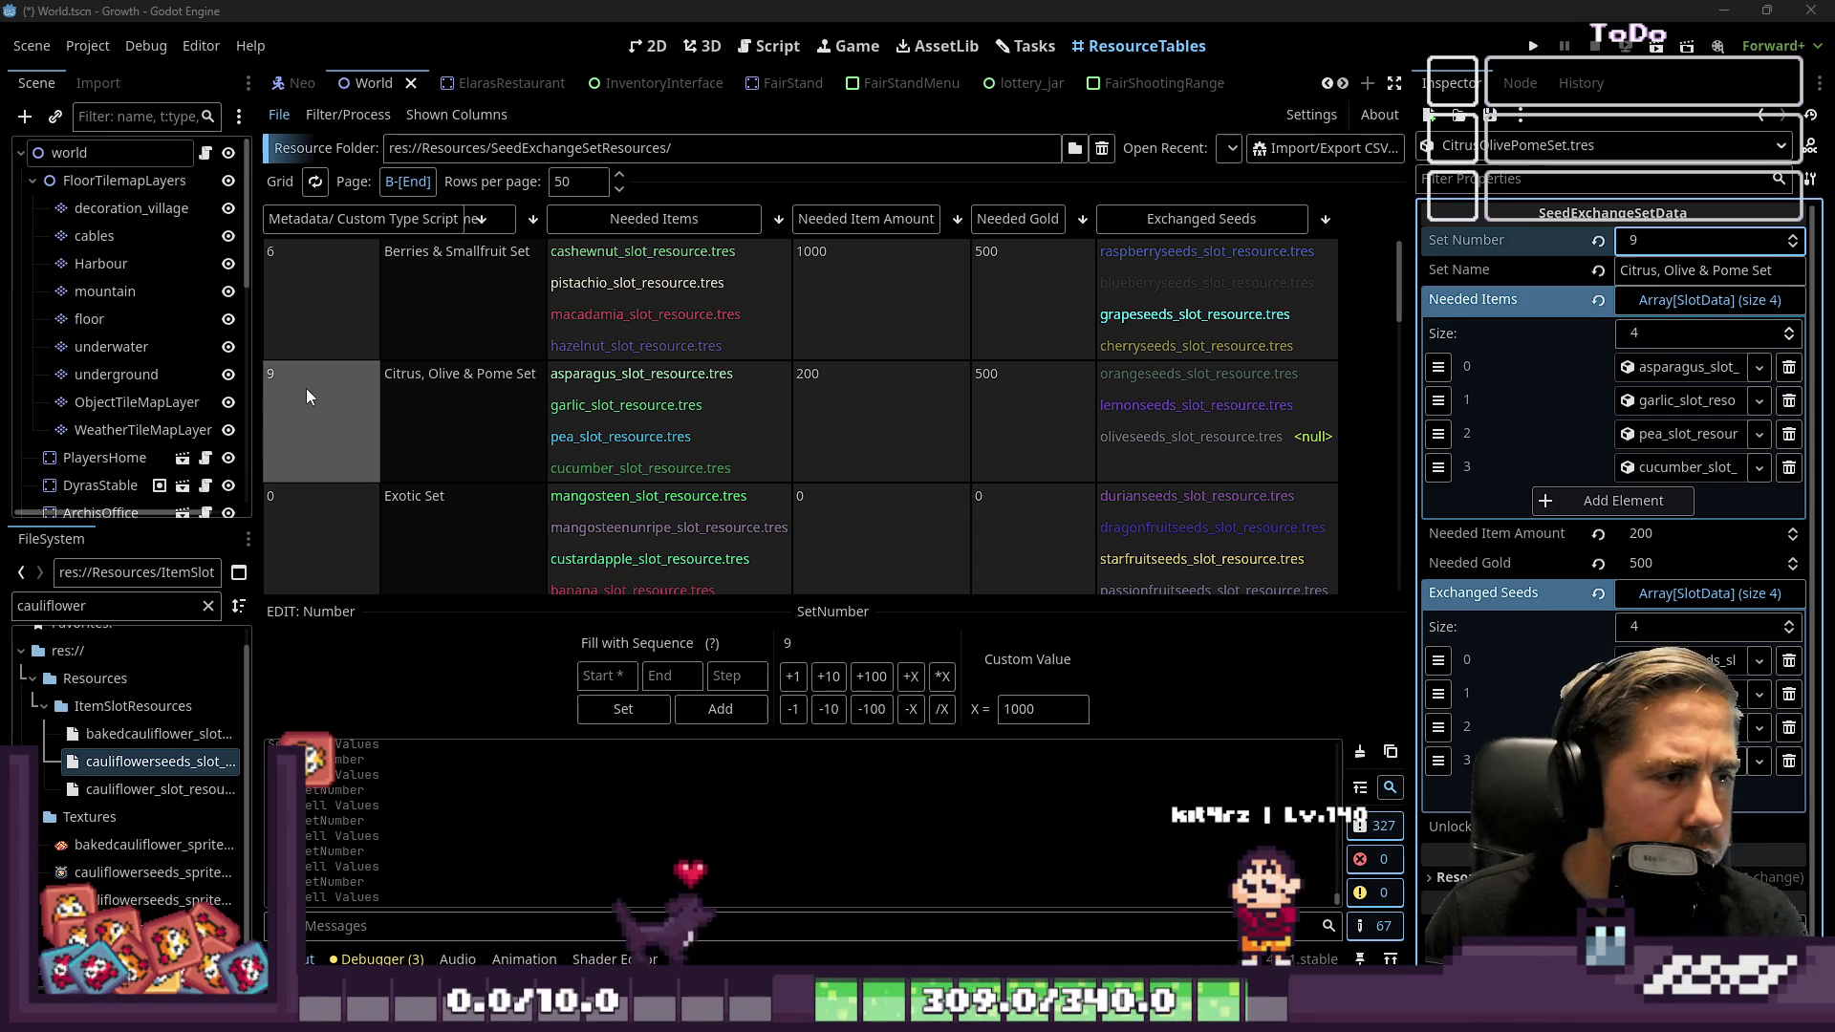
Set the Tropical Set to 10 and the Soft Tropical Set to 11
scroll(307, 387, down, 10)
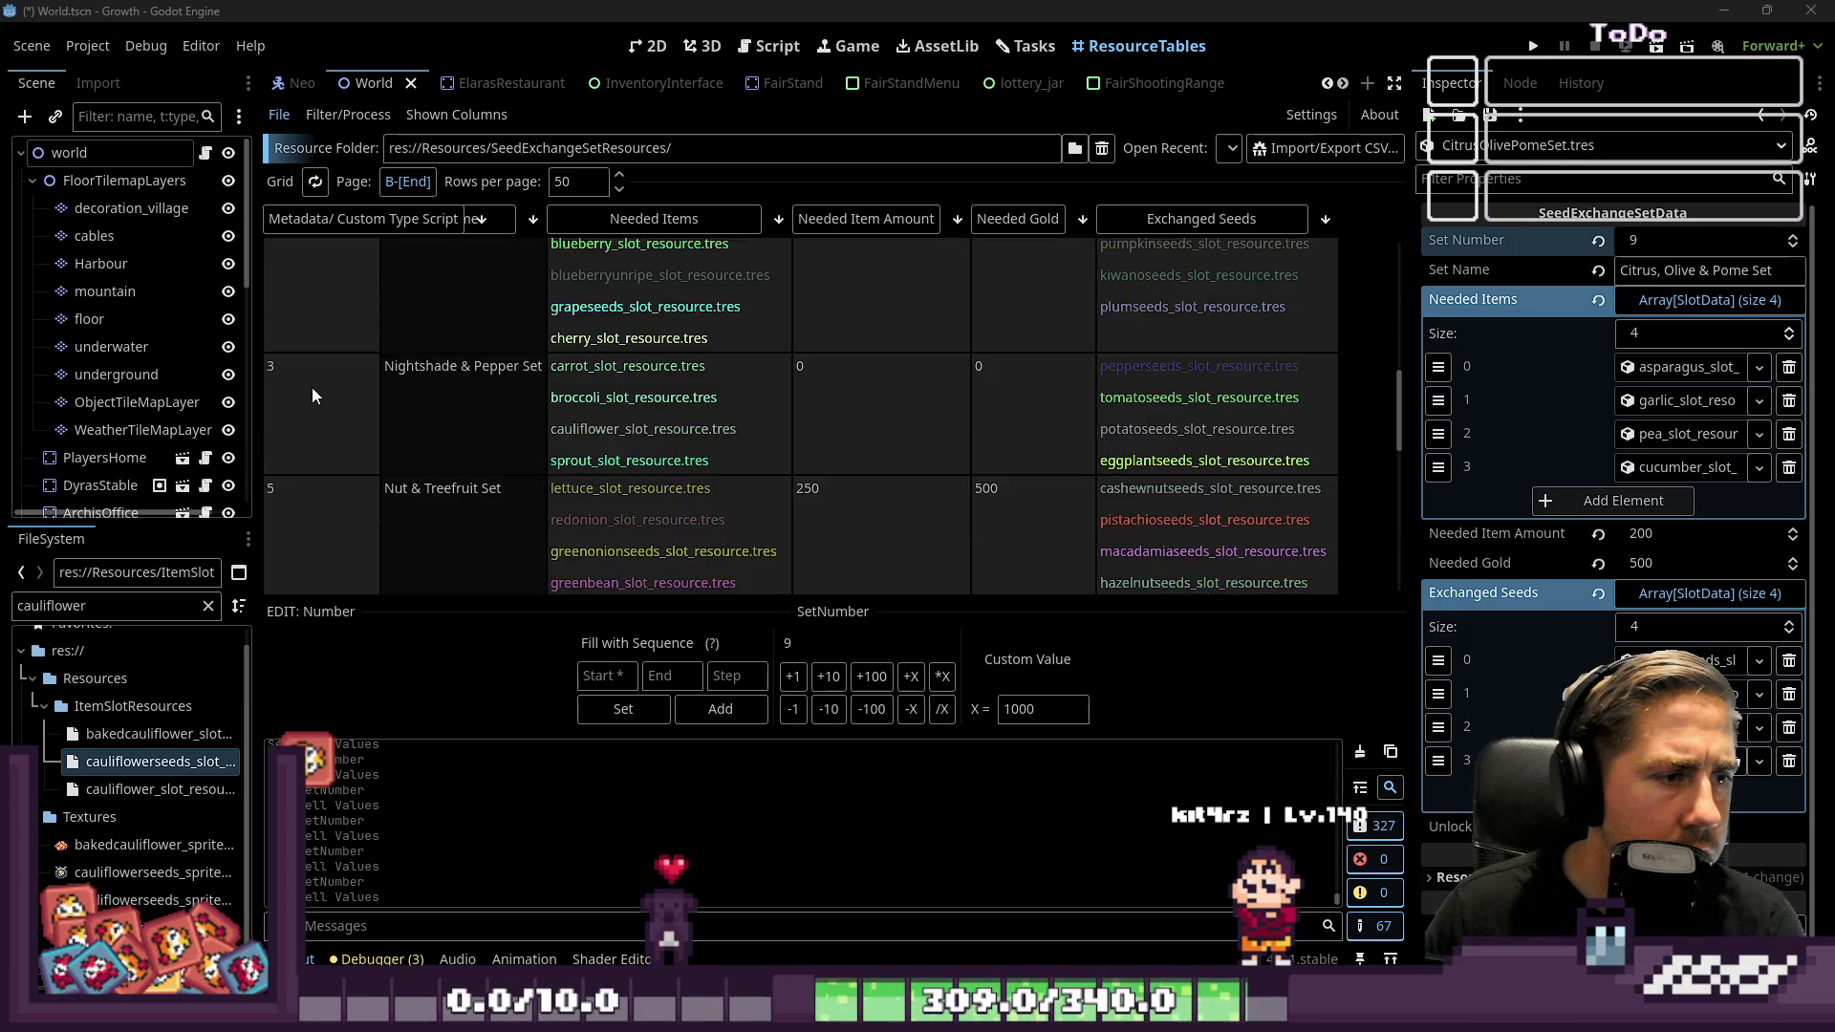
scroll(314, 388, down, 5)
click(321, 476)
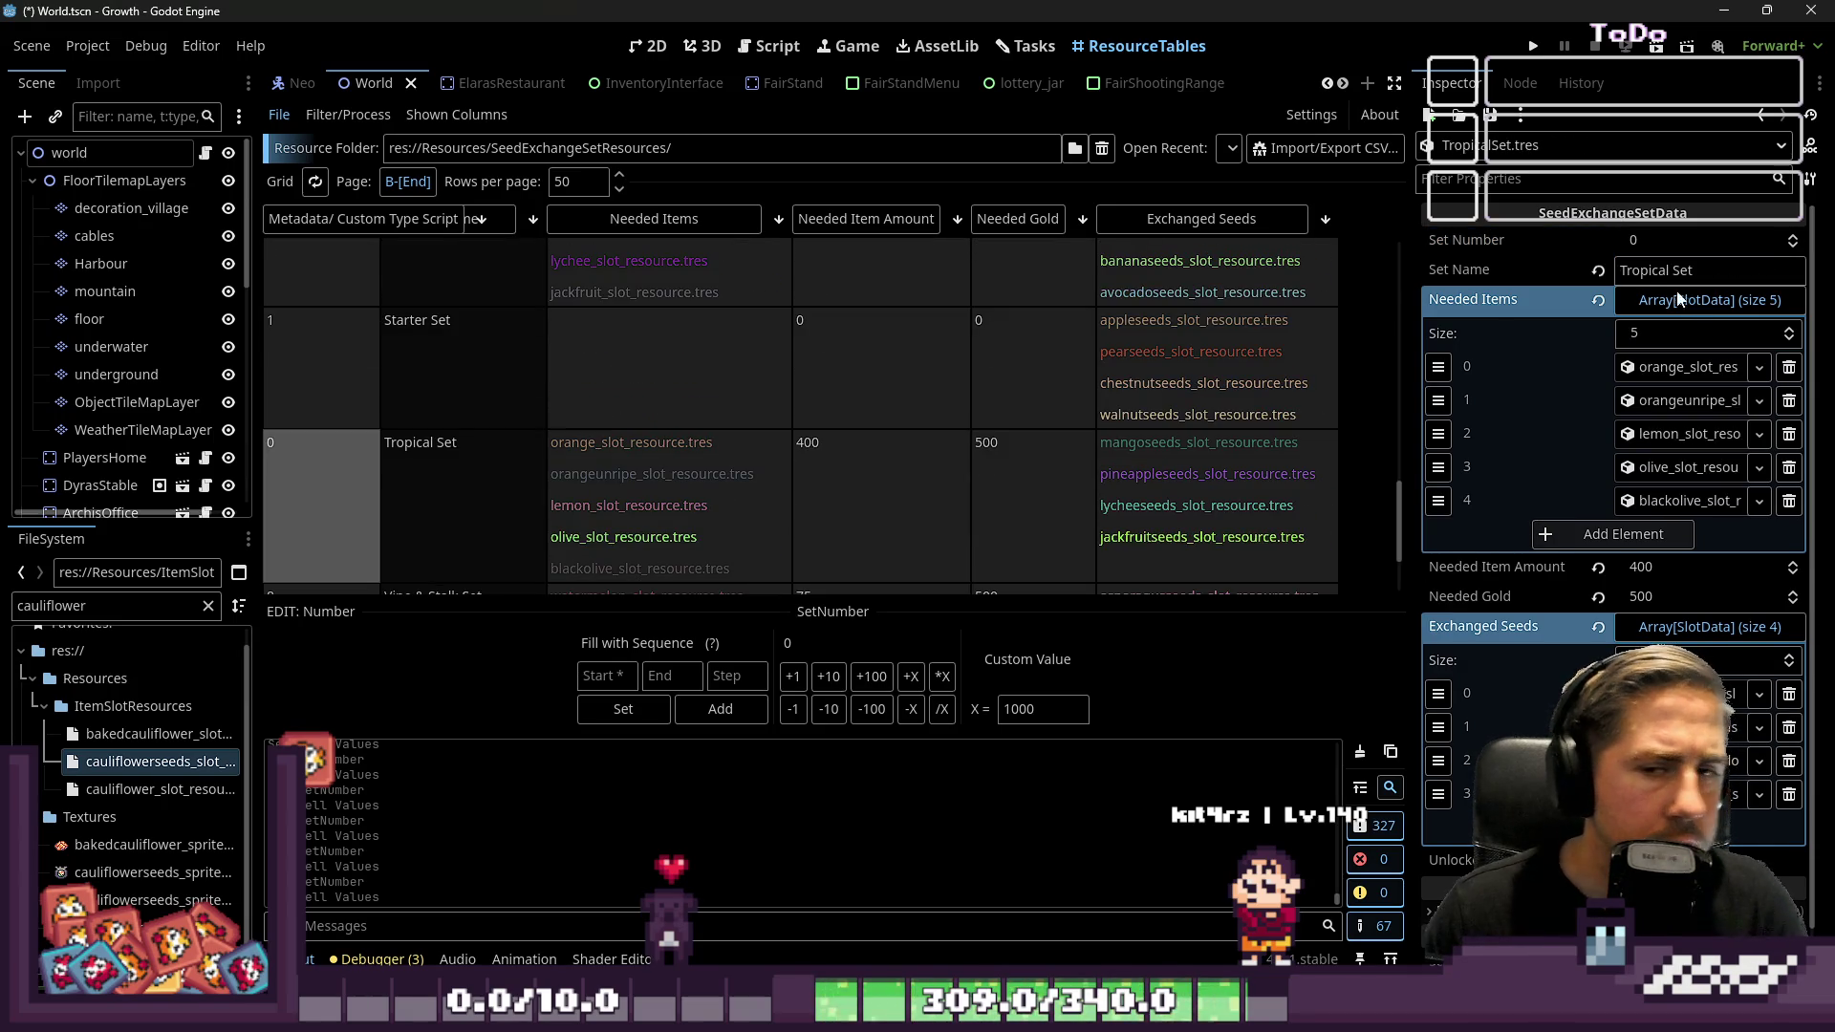
click(1683, 240)
text(10)
key(Return)
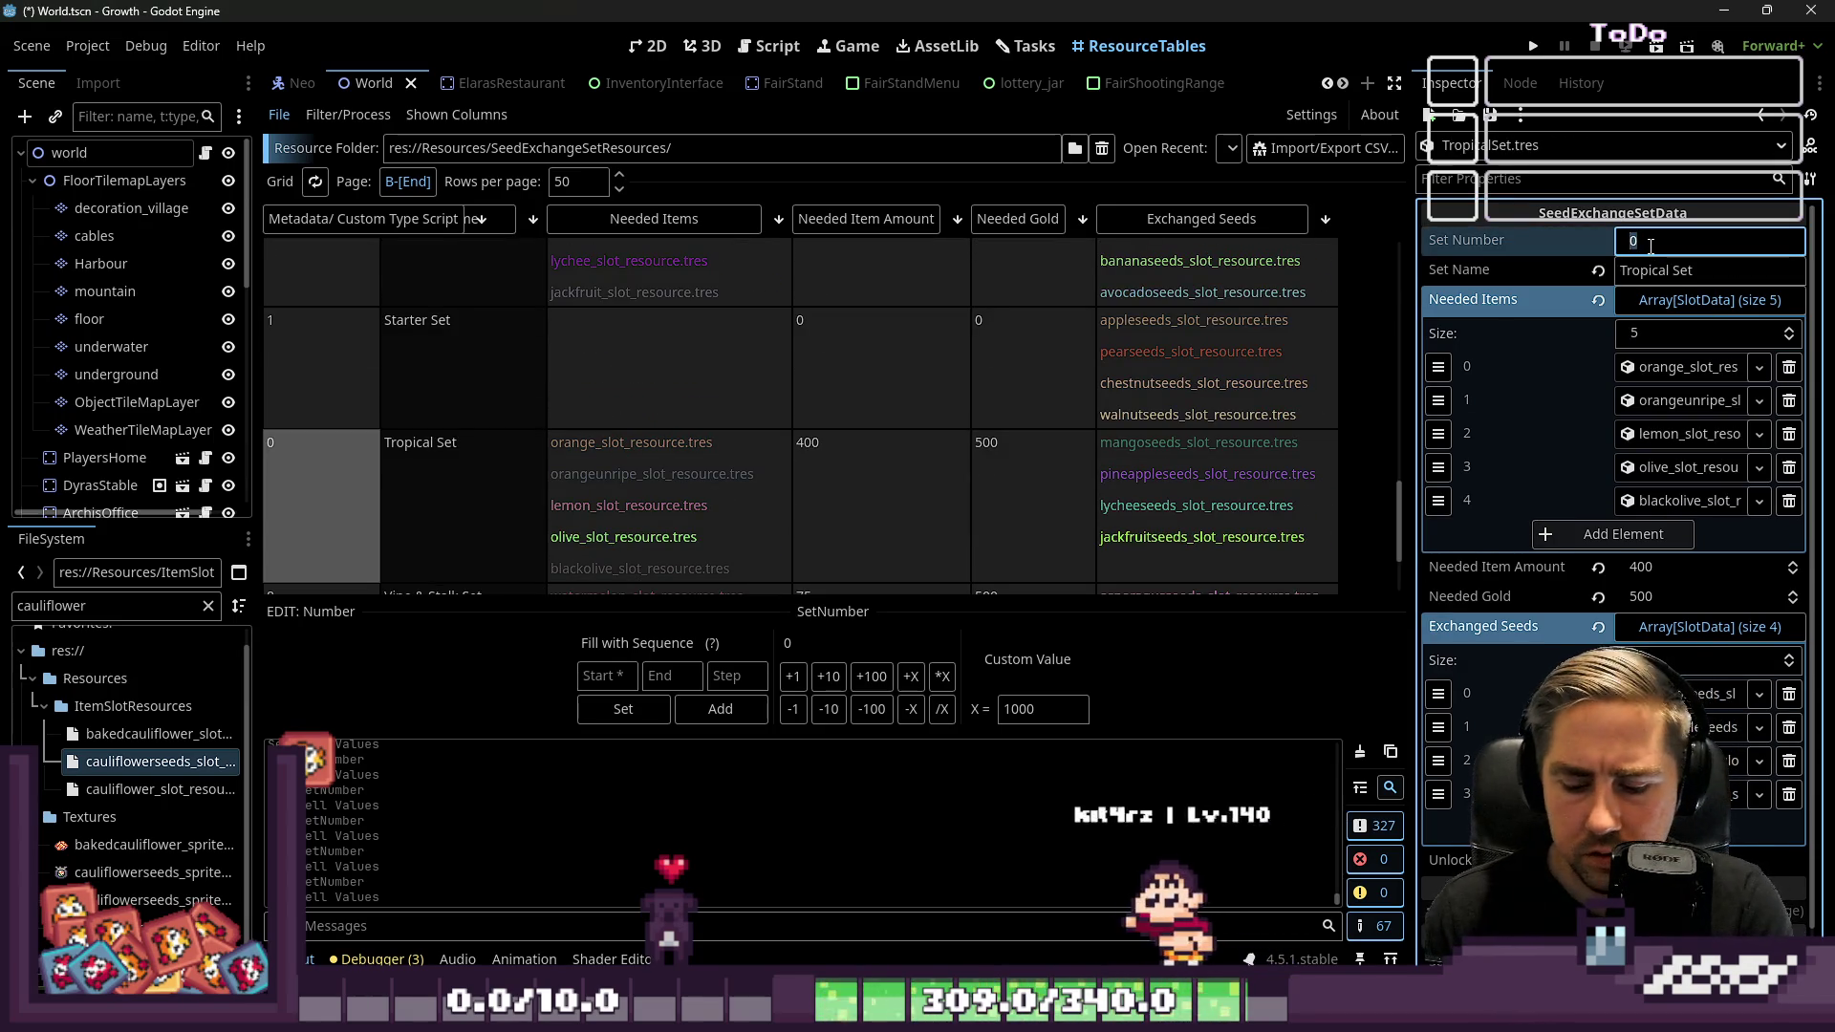
click(281, 387)
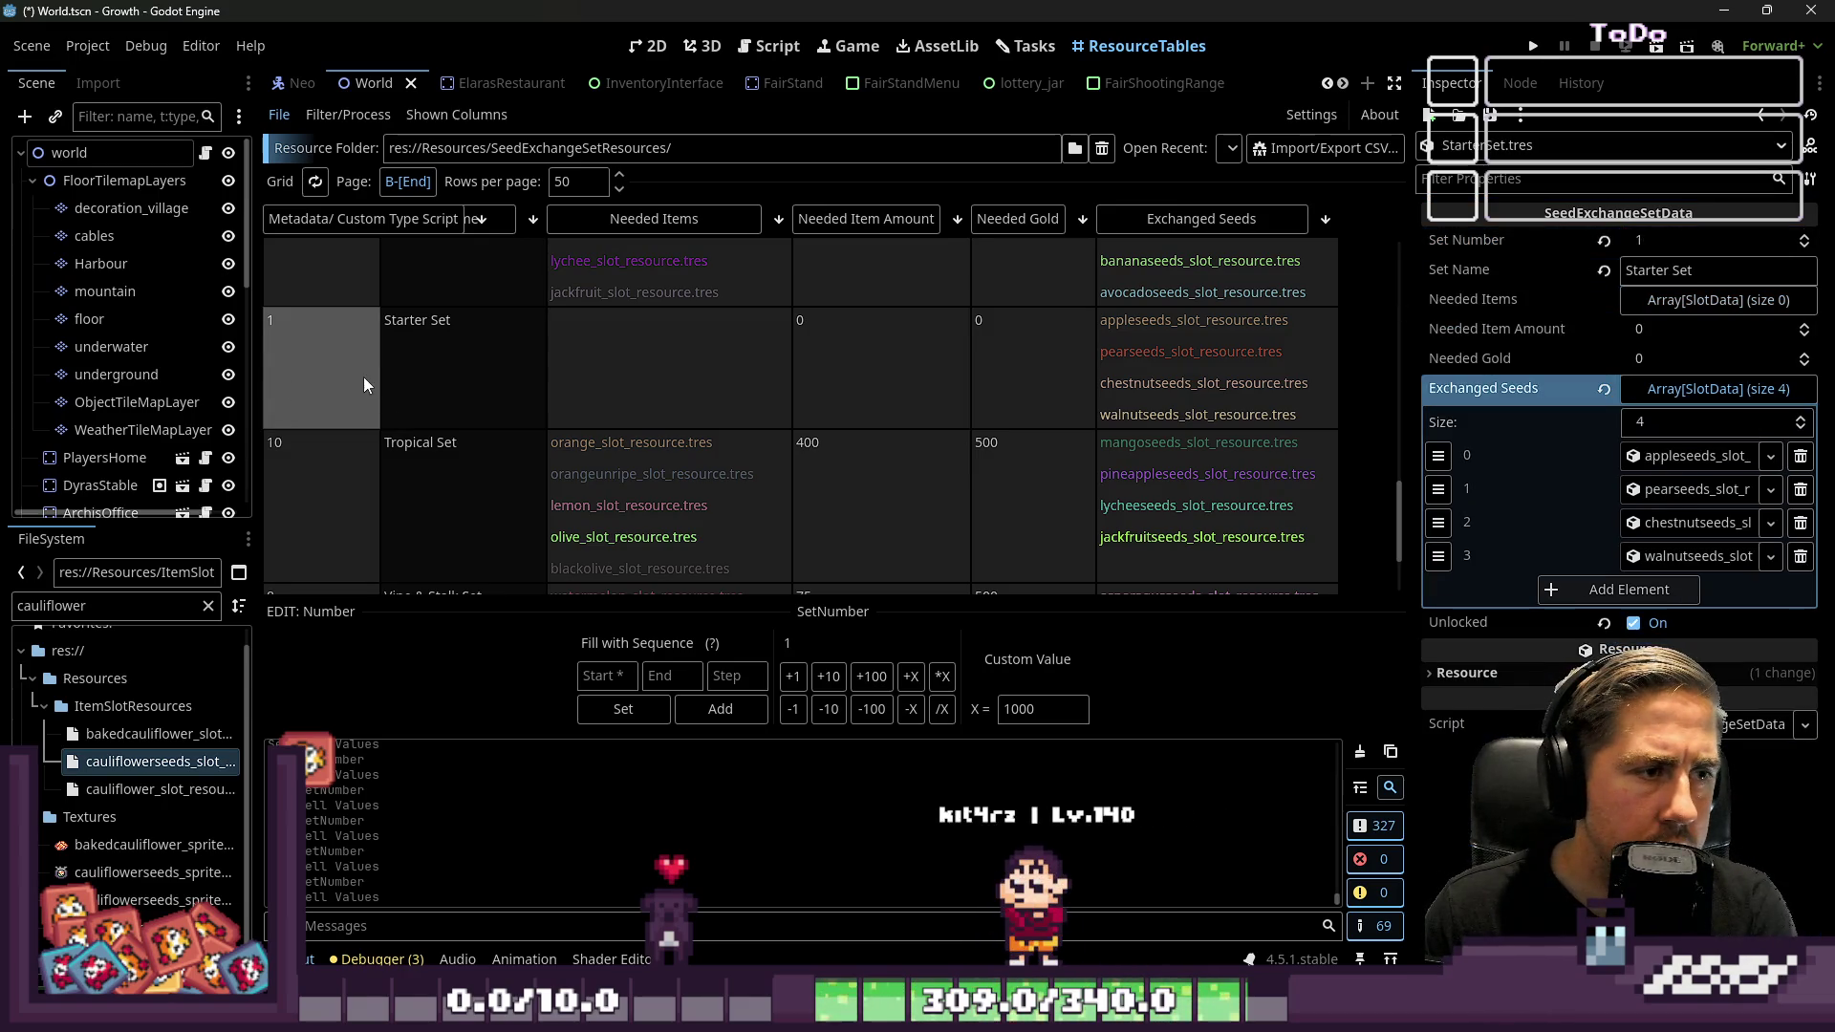
scroll(399, 370, down, 3)
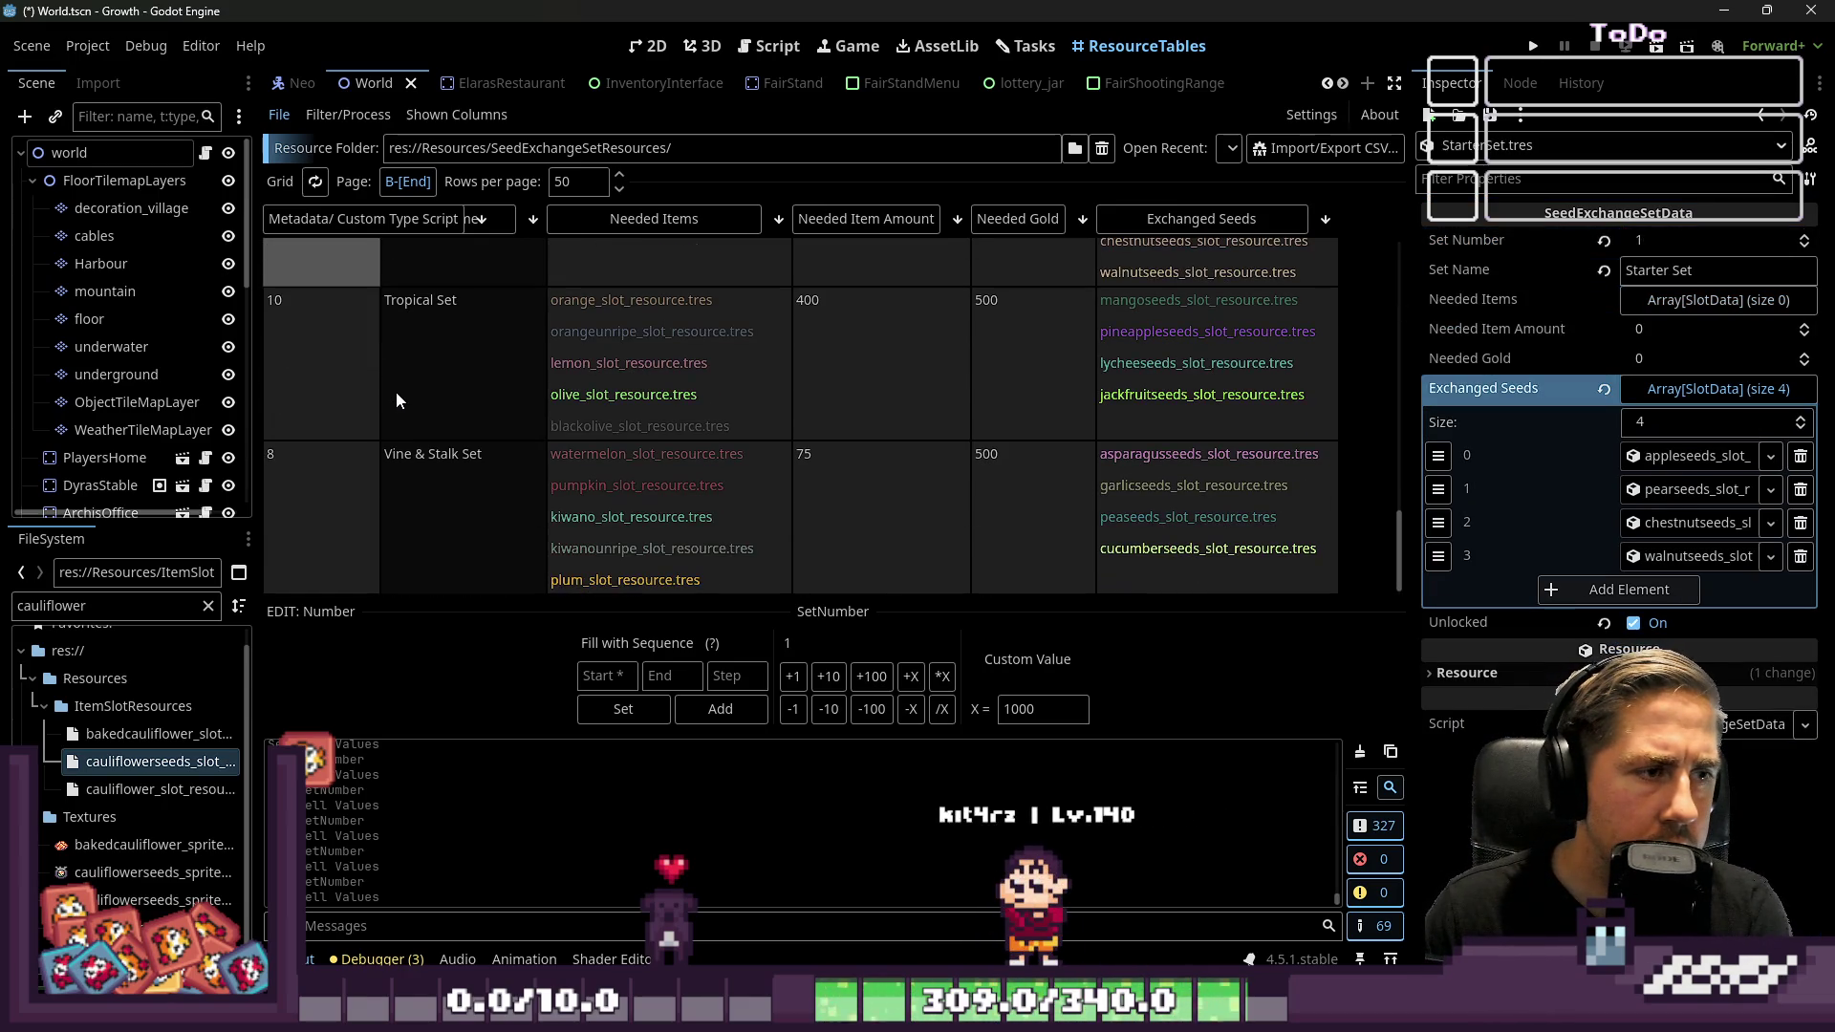
scroll(394, 393, up, 7)
click(294, 508)
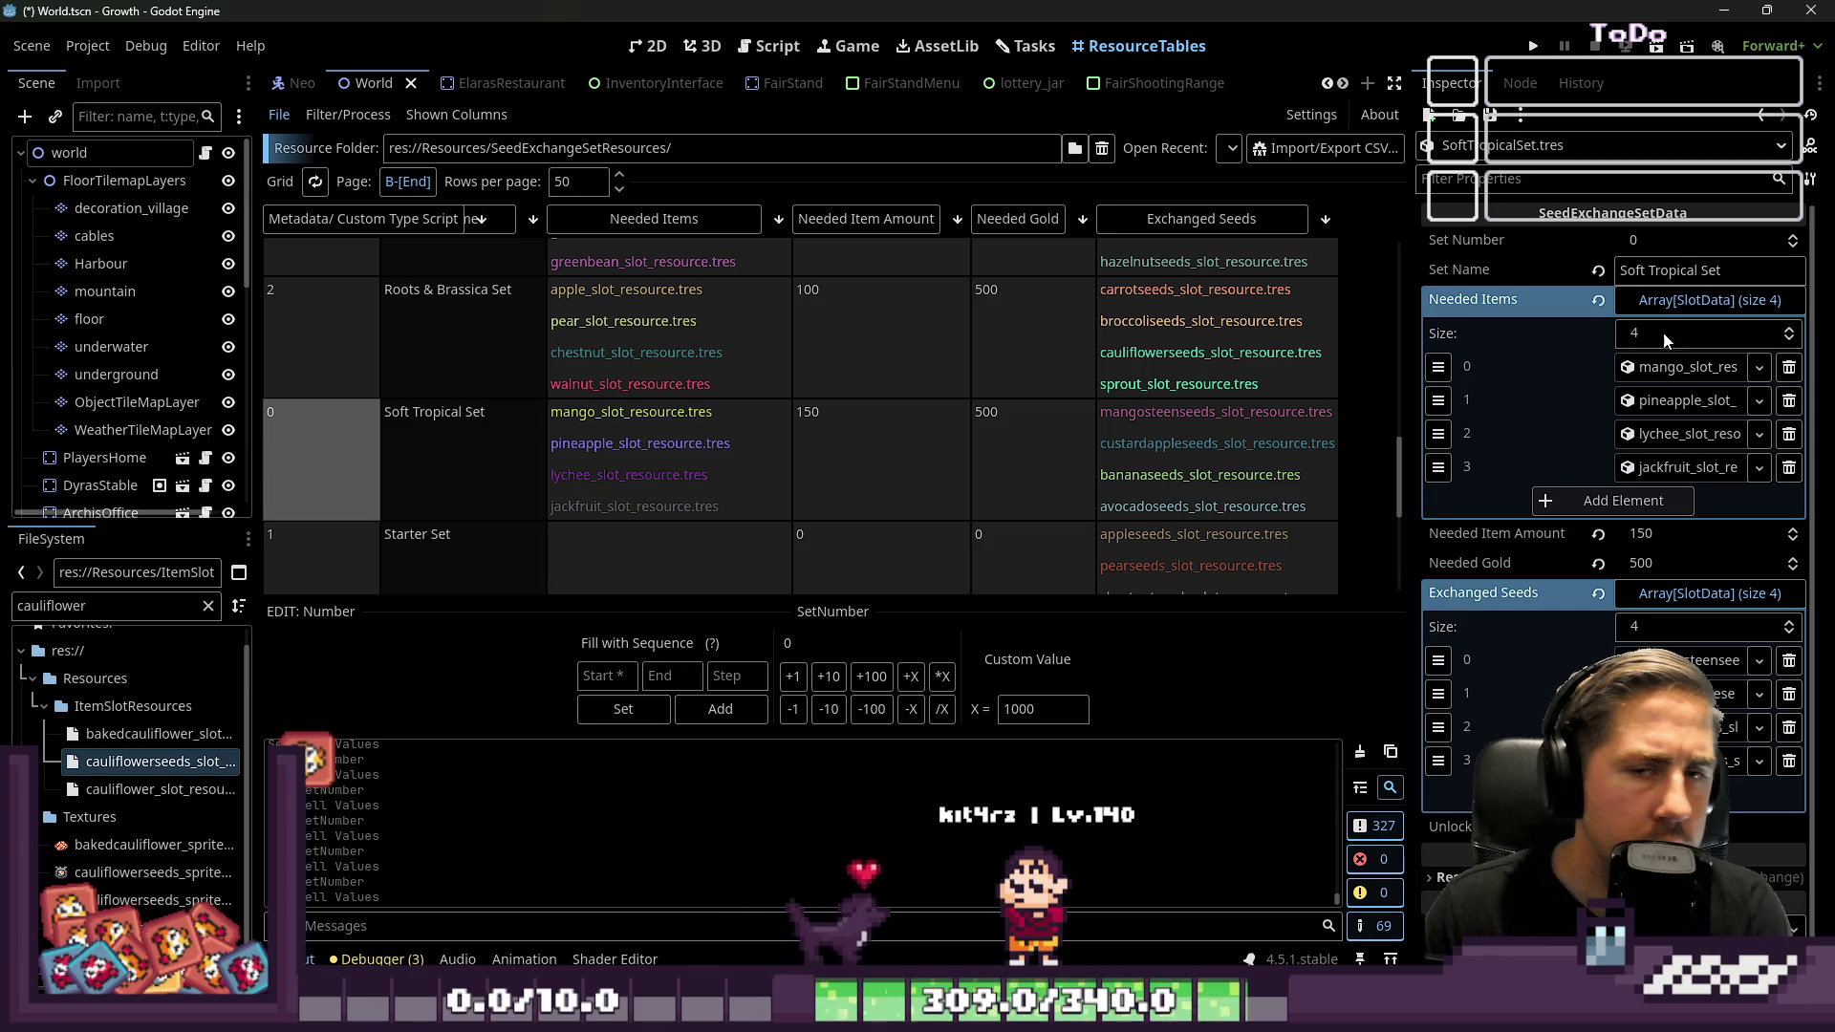
click(1678, 270)
click(1646, 240)
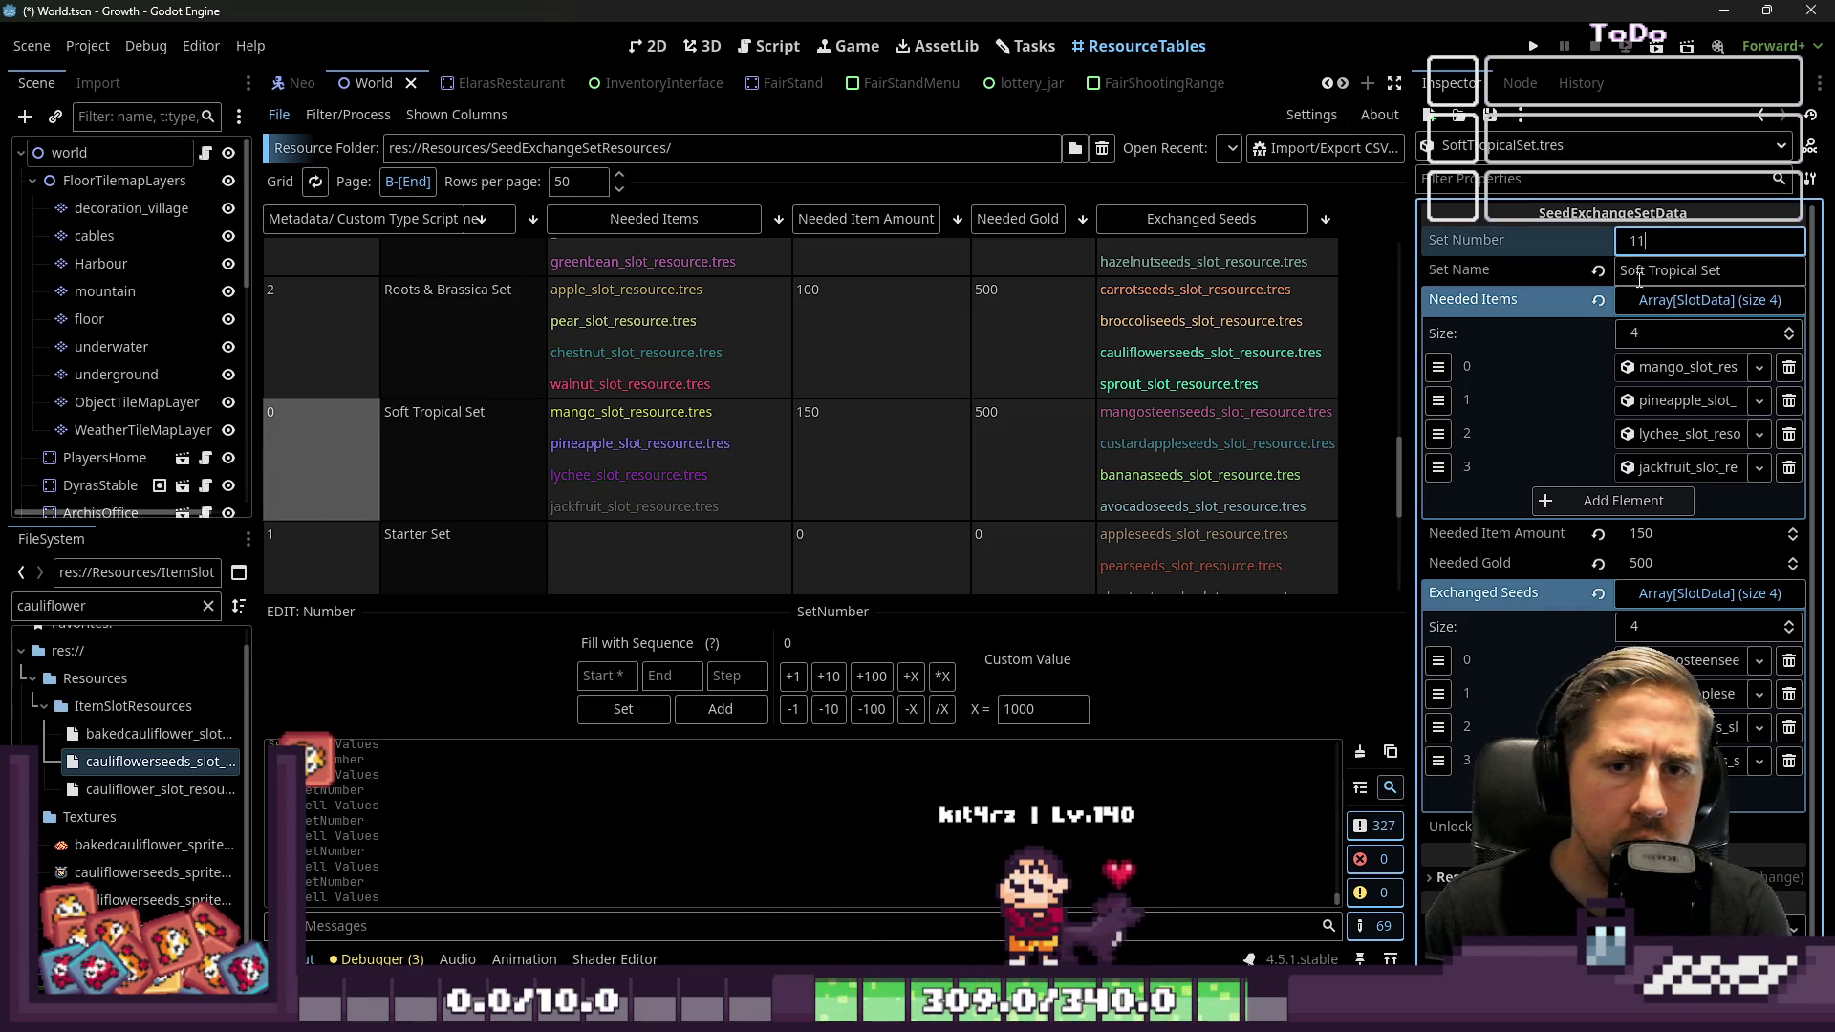
Give the Exotic Set a Set Number of 12
scroll(568, 457, up, 15)
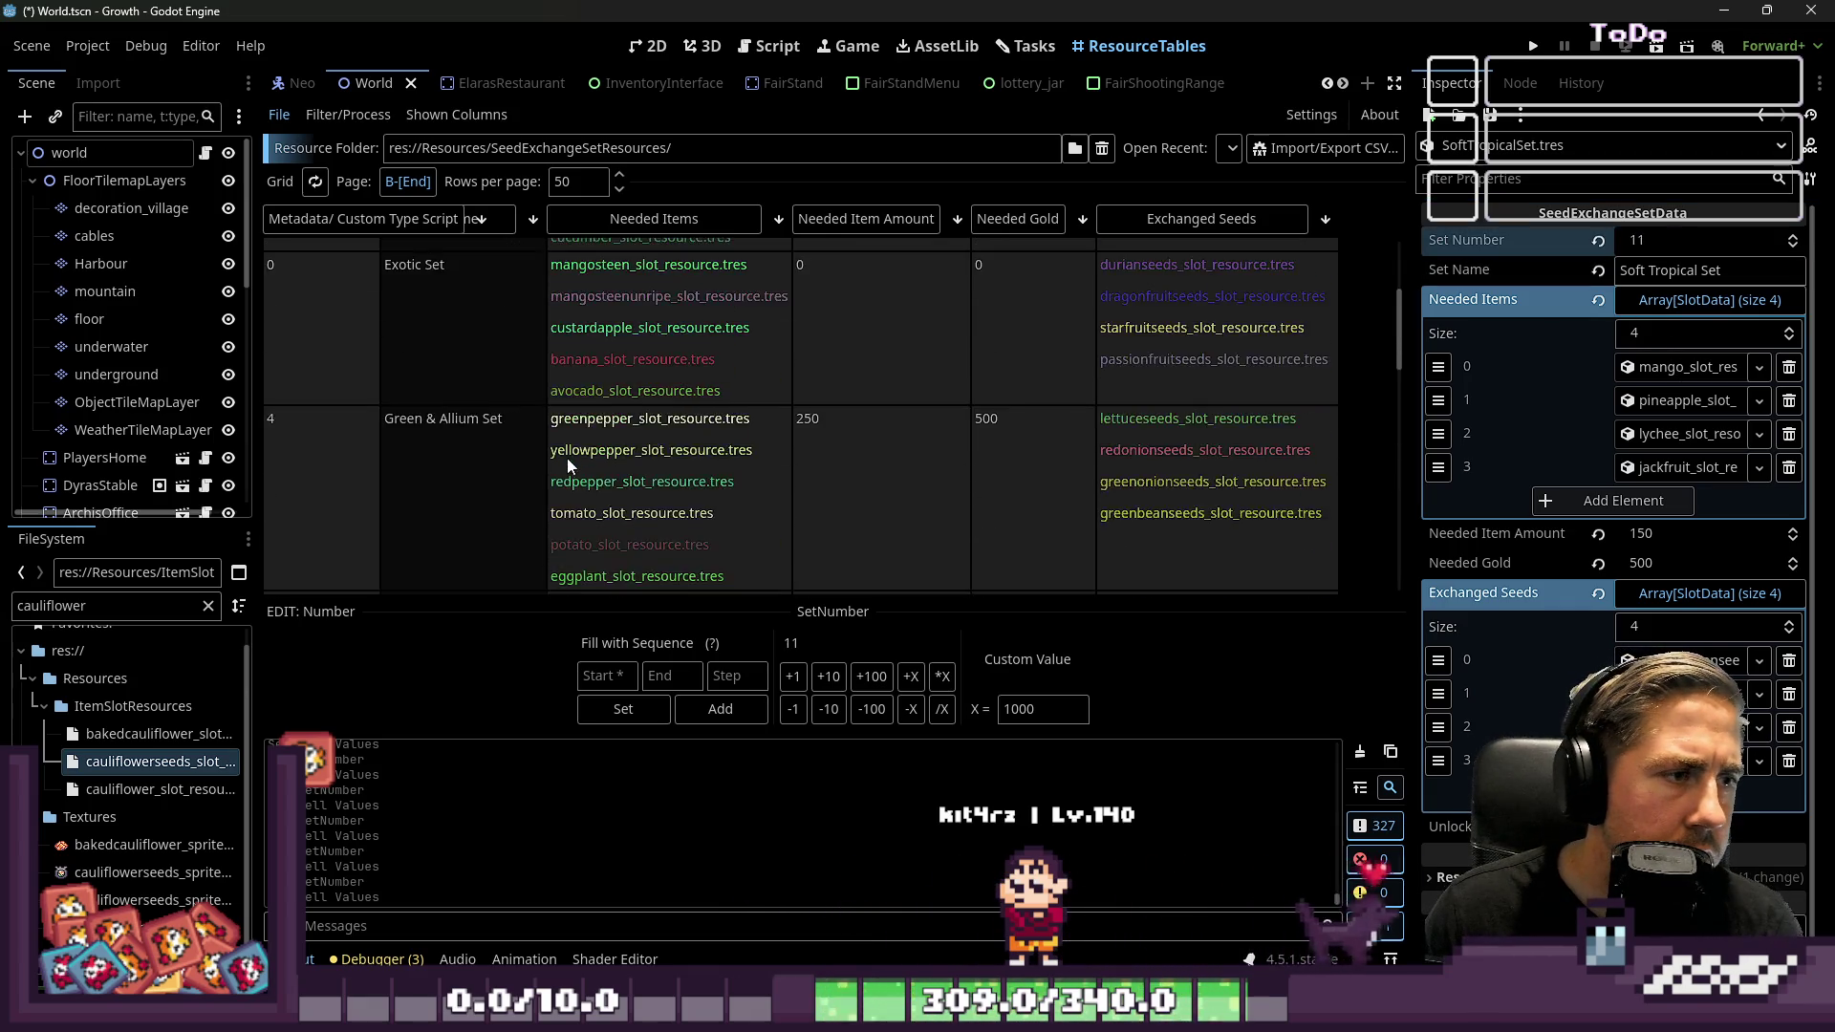
click(347, 490)
click(1705, 241)
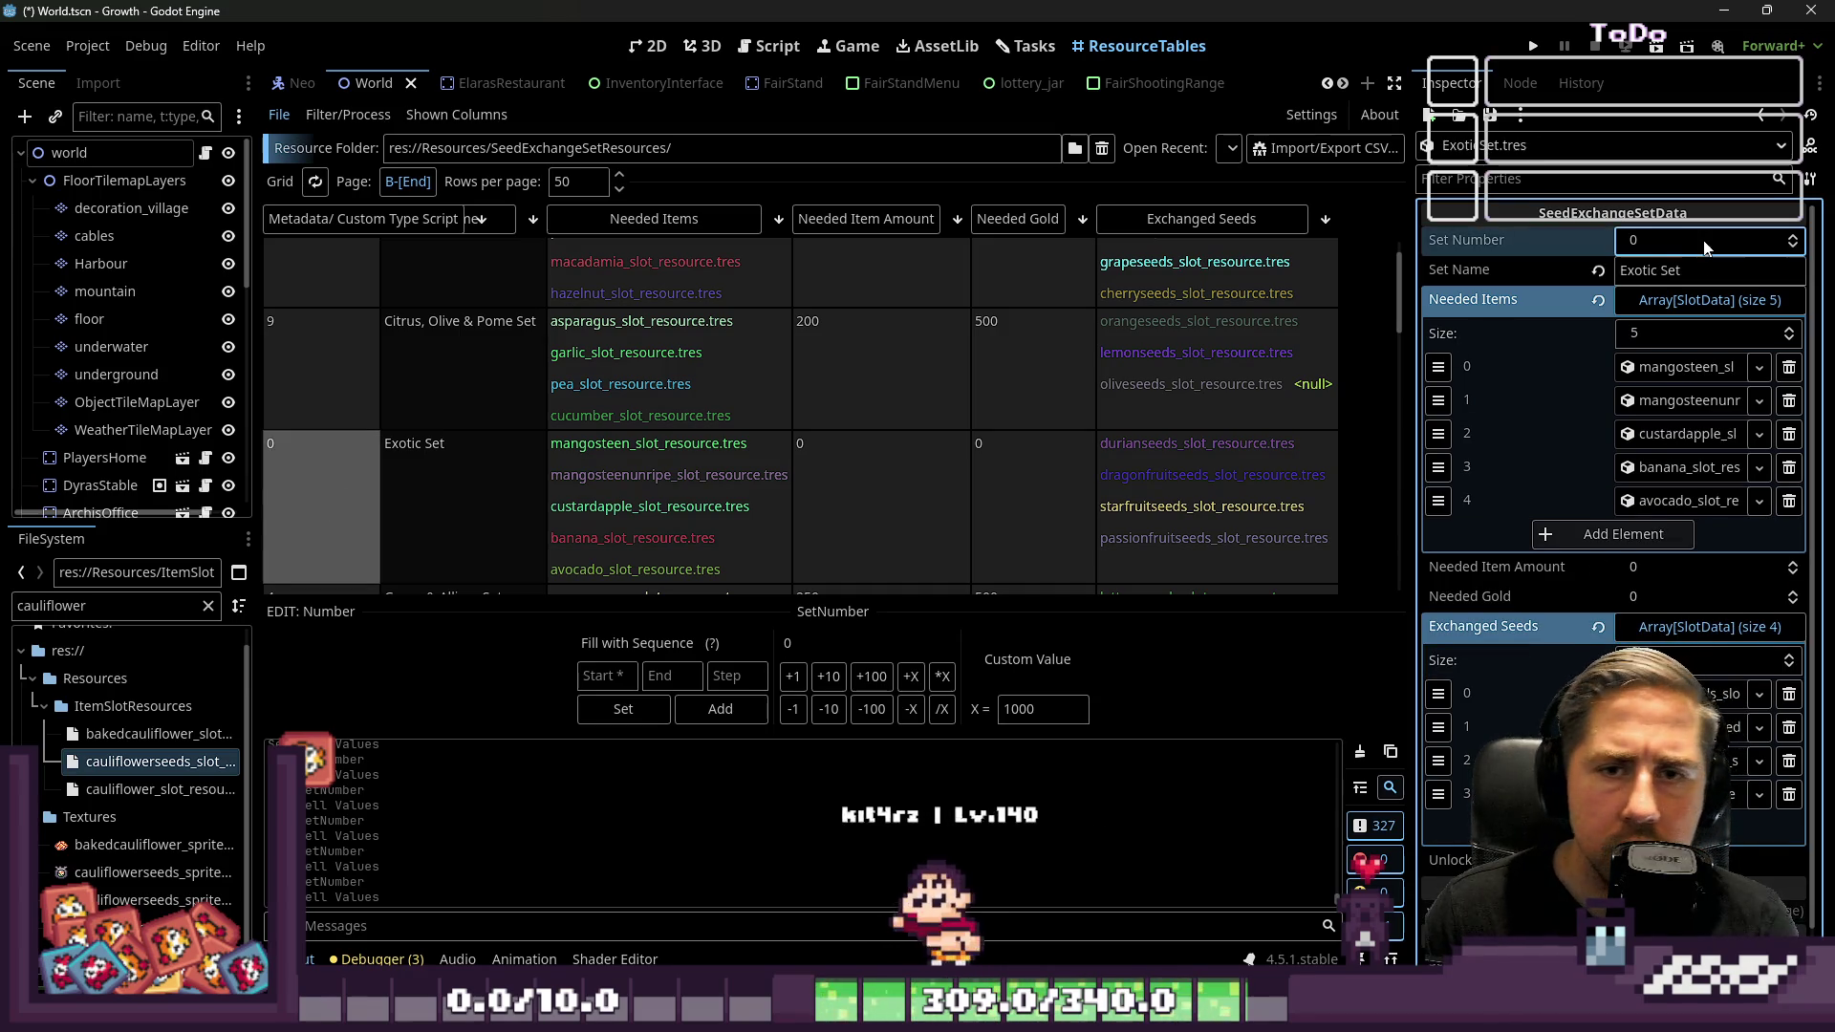
text(12)
key(Return)
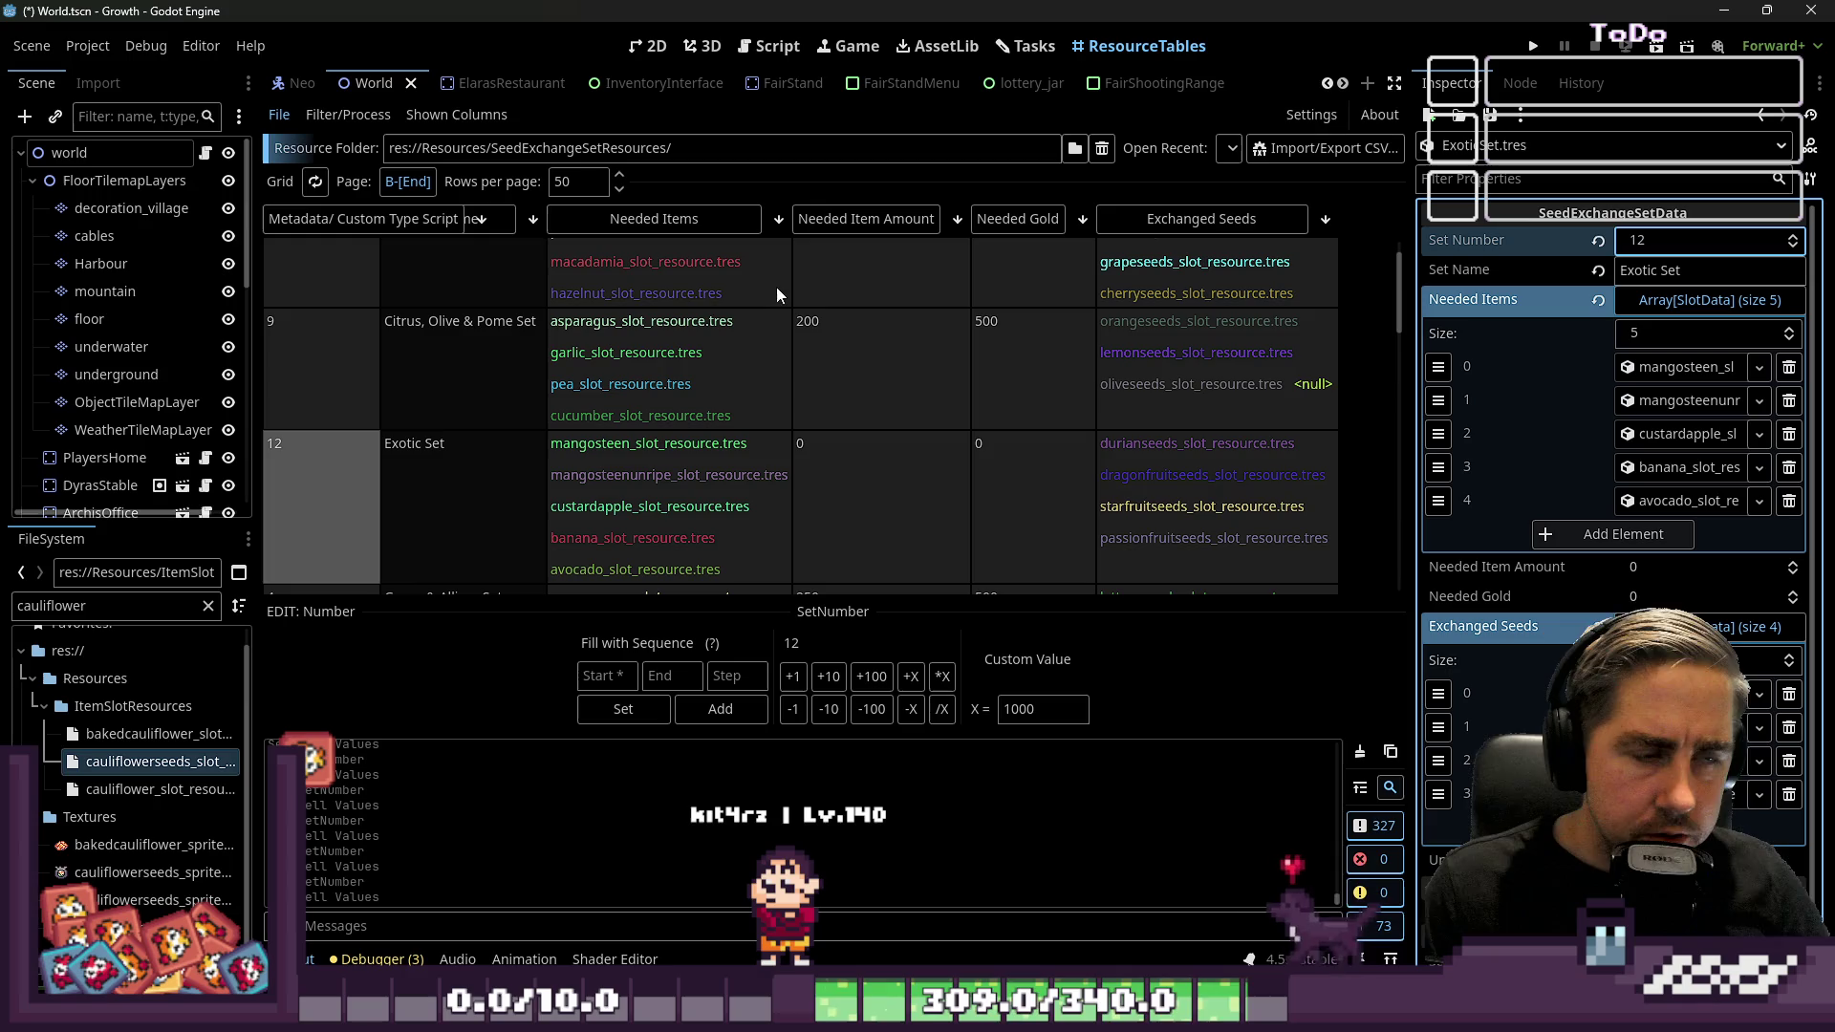
scroll(380, 339, up, 1)
click(496, 222)
click(533, 222)
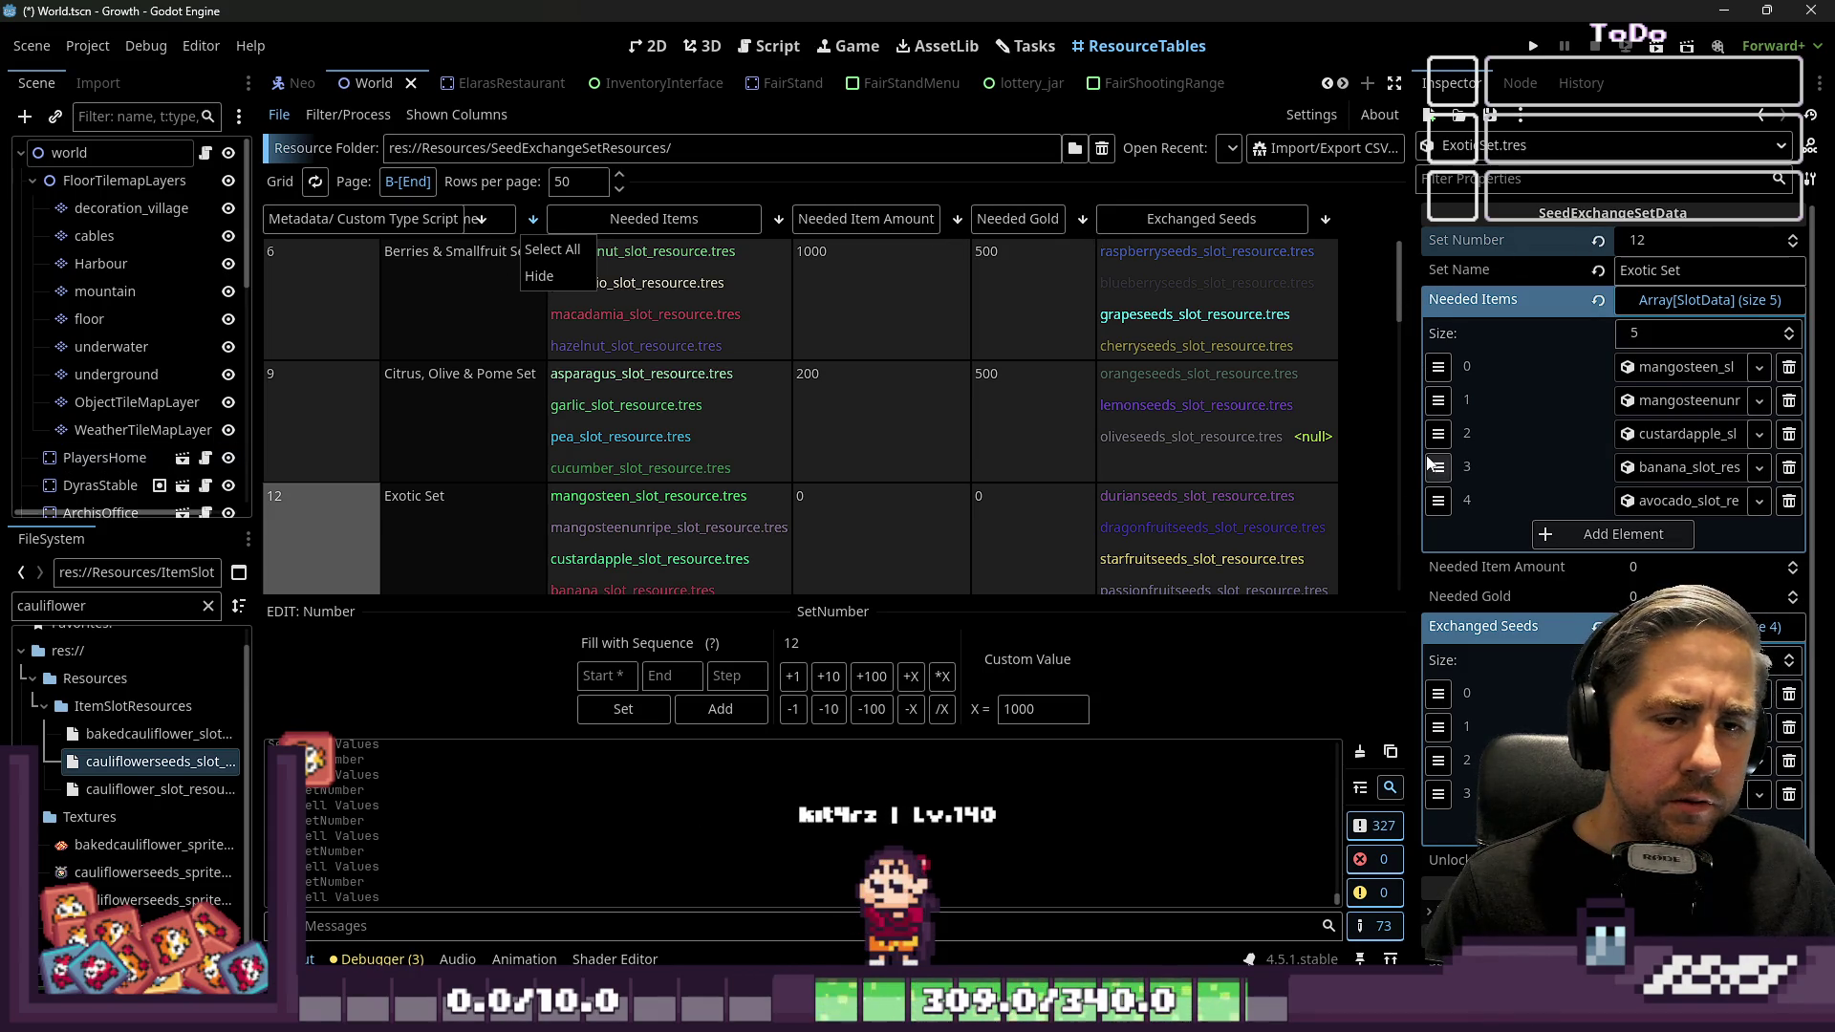
Narrow the Inspector and sort the set table by ascending Set Number
click(1417, 564)
drag(1402, 565, 1778, 585)
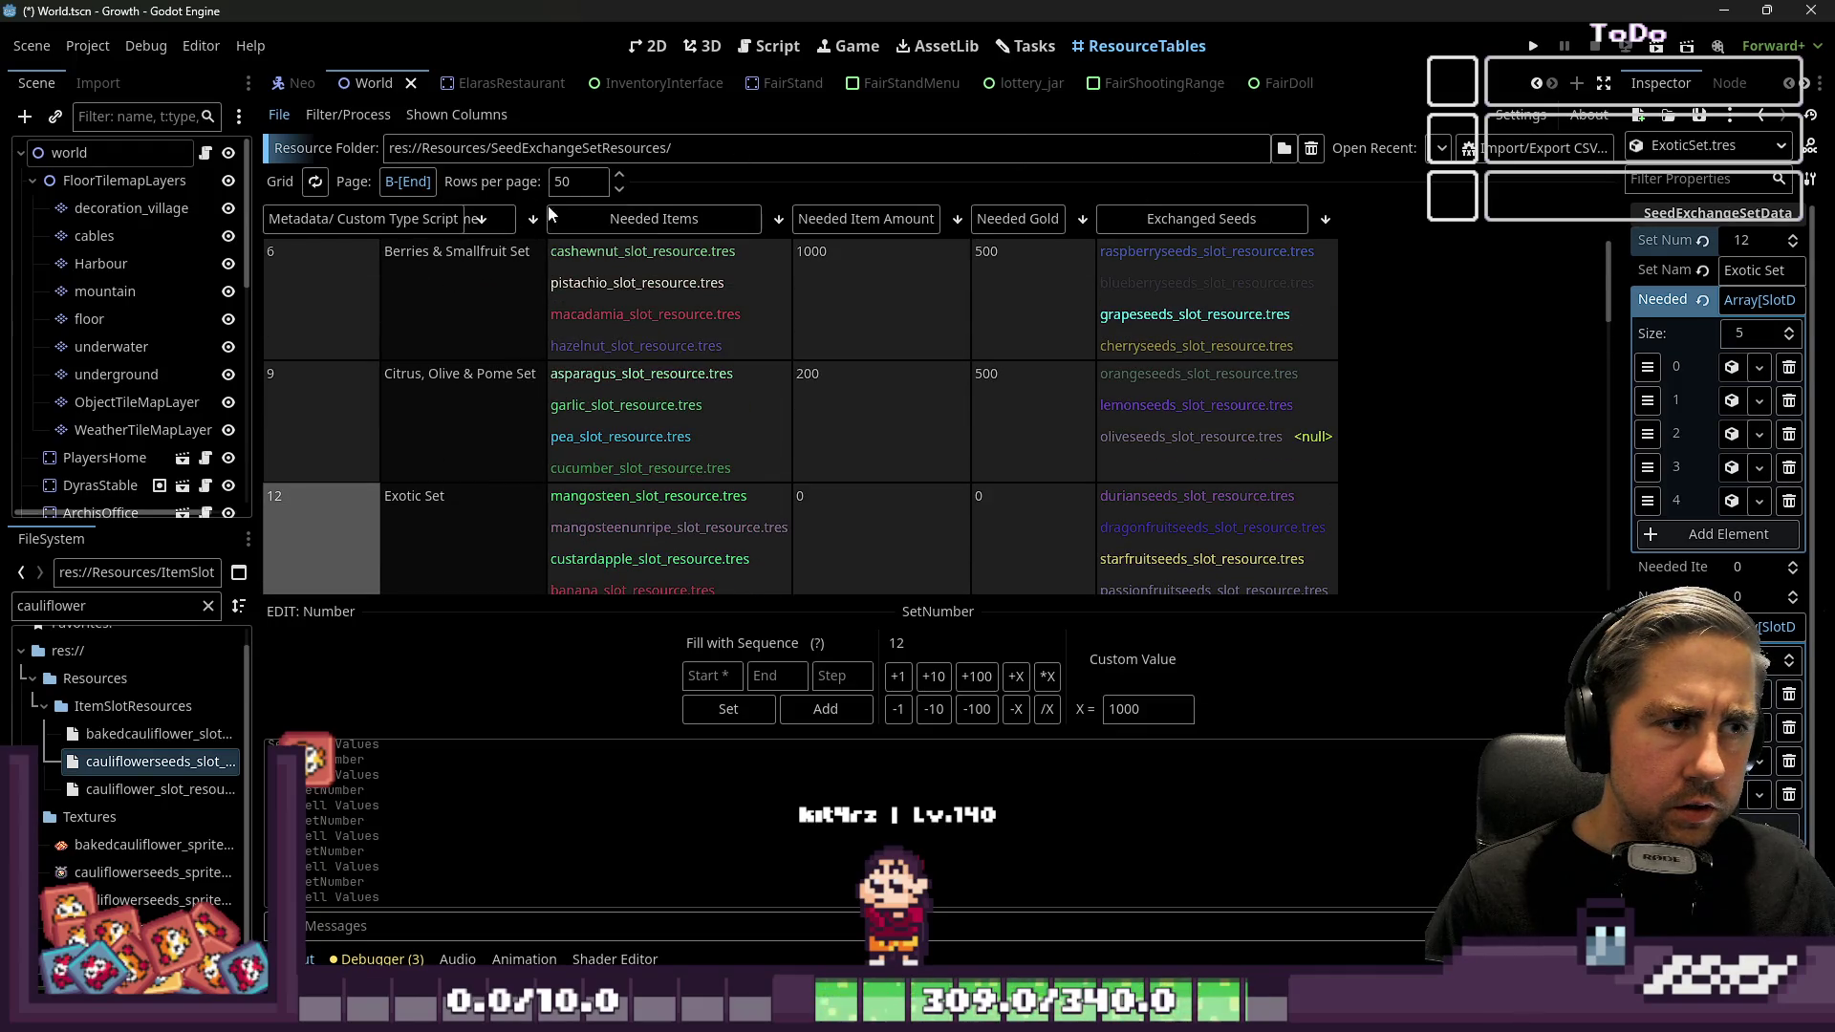
click(621, 222)
click(621, 222)
click(321, 225)
click(321, 226)
click(321, 225)
scroll(428, 446, down, 5)
scroll(427, 445, down, 10)
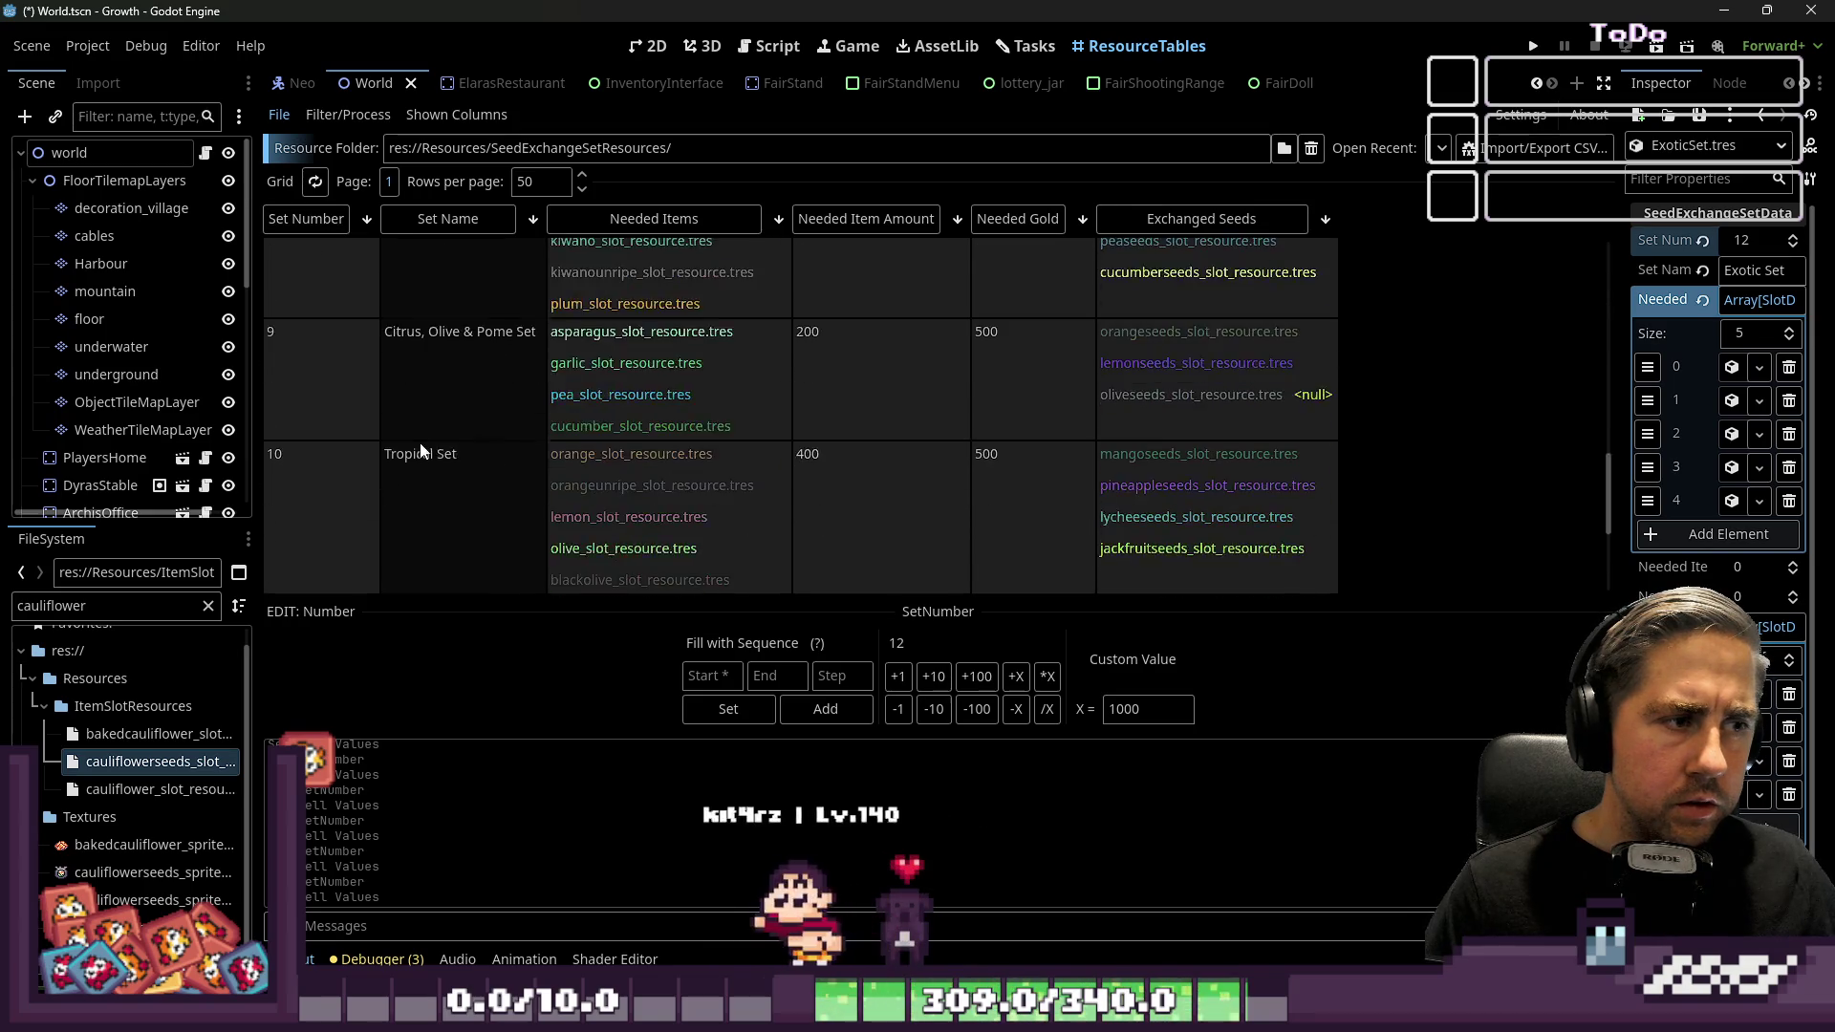
scroll(426, 422, up, 10)
scroll(493, 435, up, 3)
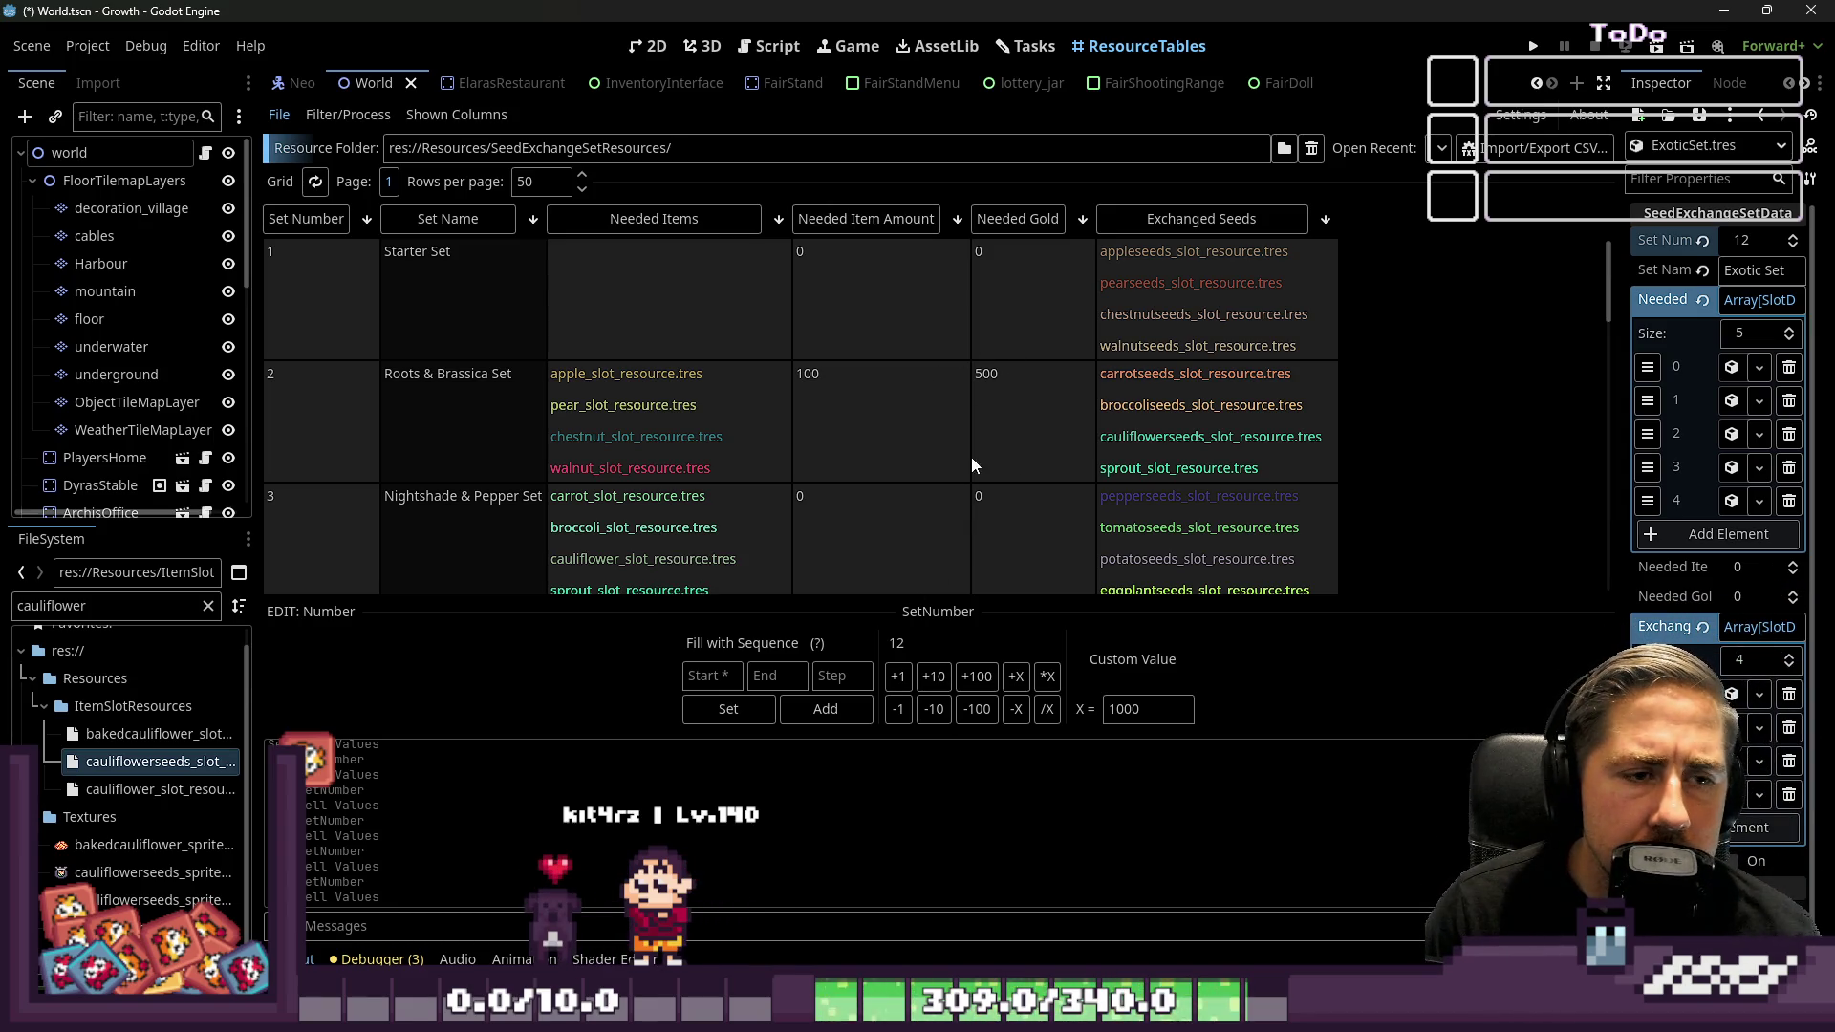
Bring up the Nightshade & Pepper Set's Needed Gold in the widened Inspector for editing
click(1001, 432)
scroll(1001, 439, down, 1)
click(1002, 449)
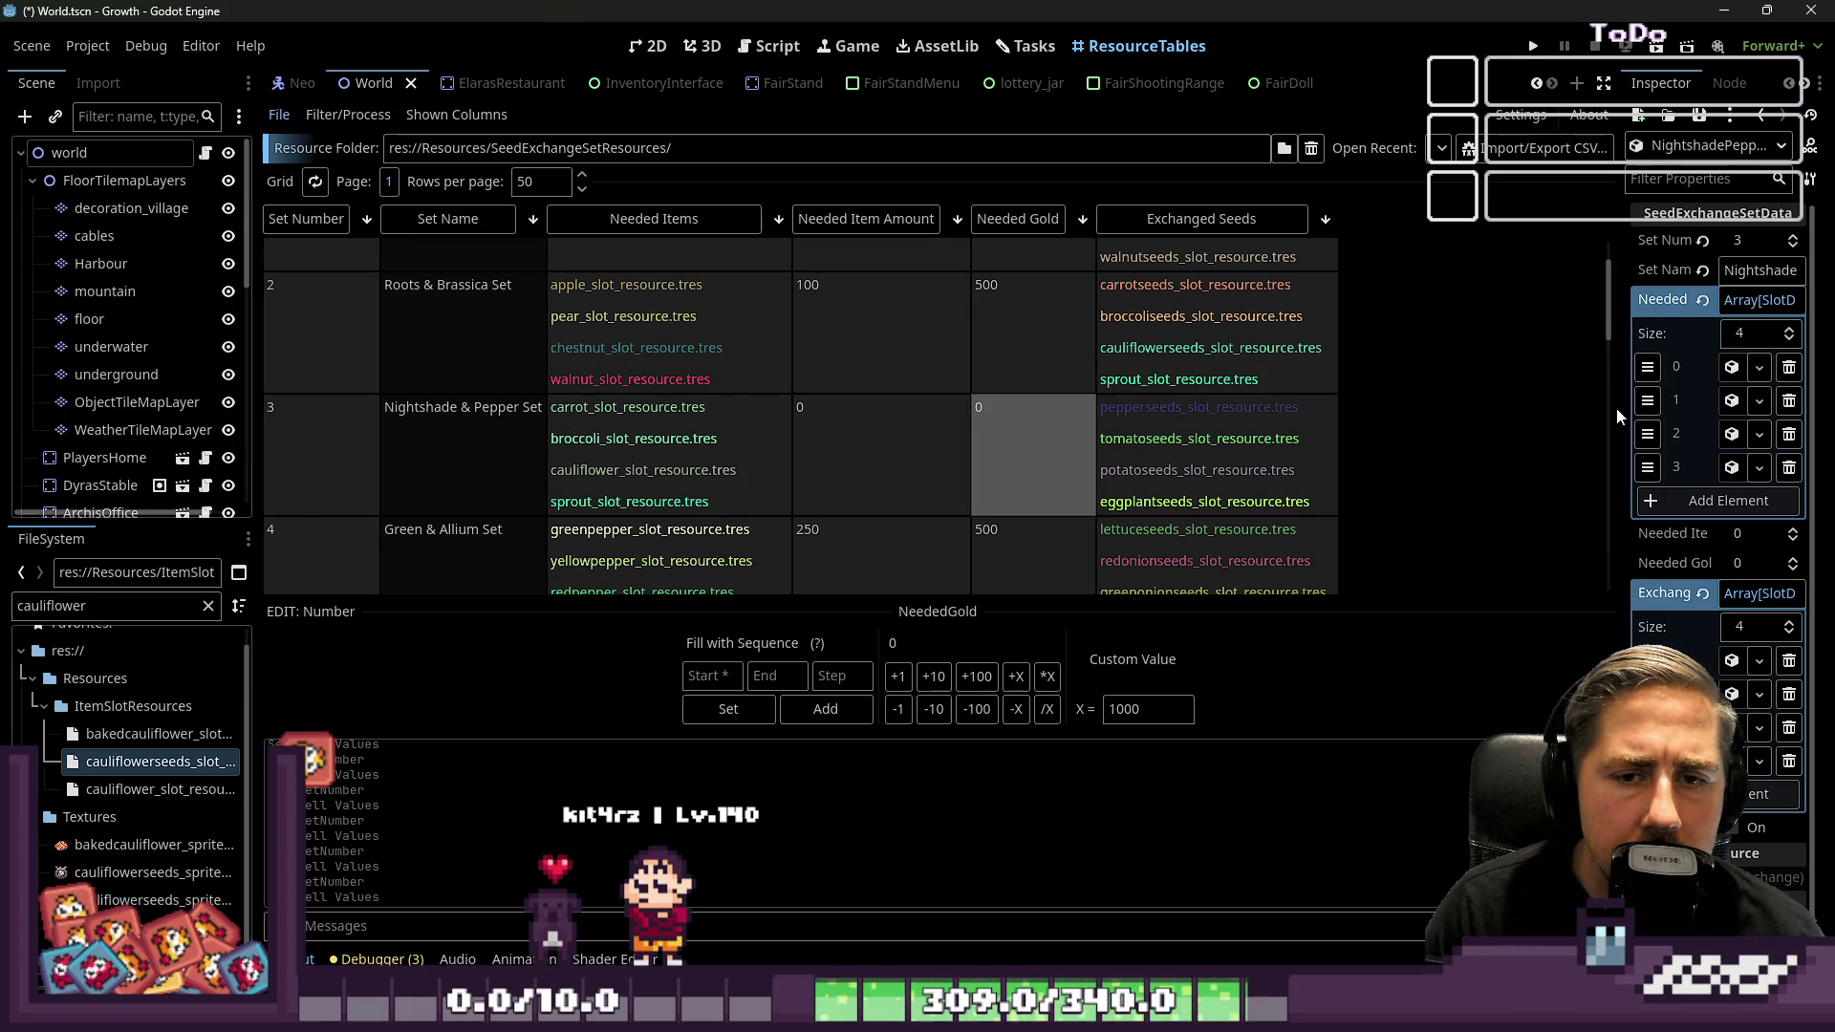
drag(1617, 408, 1365, 411)
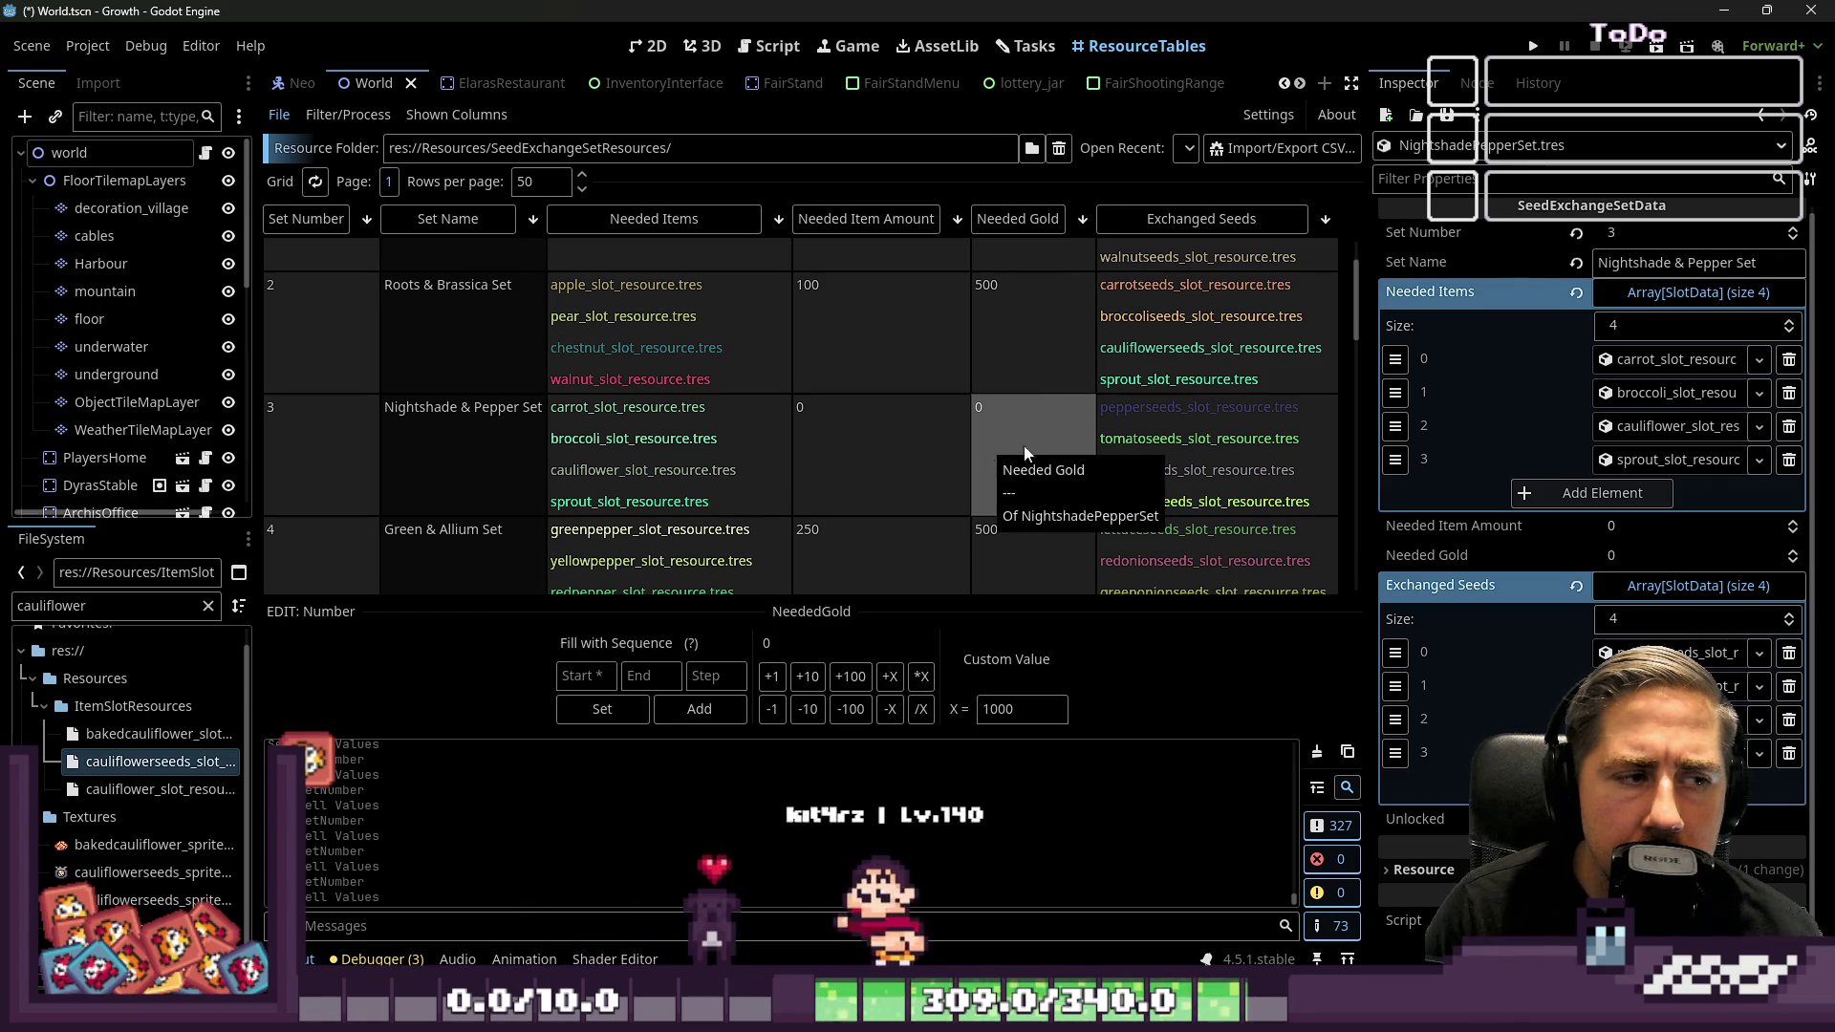
click(1622, 554)
Confirm needed gold of 700 and set the Nightshade set's needed item amount to 150
text(700)
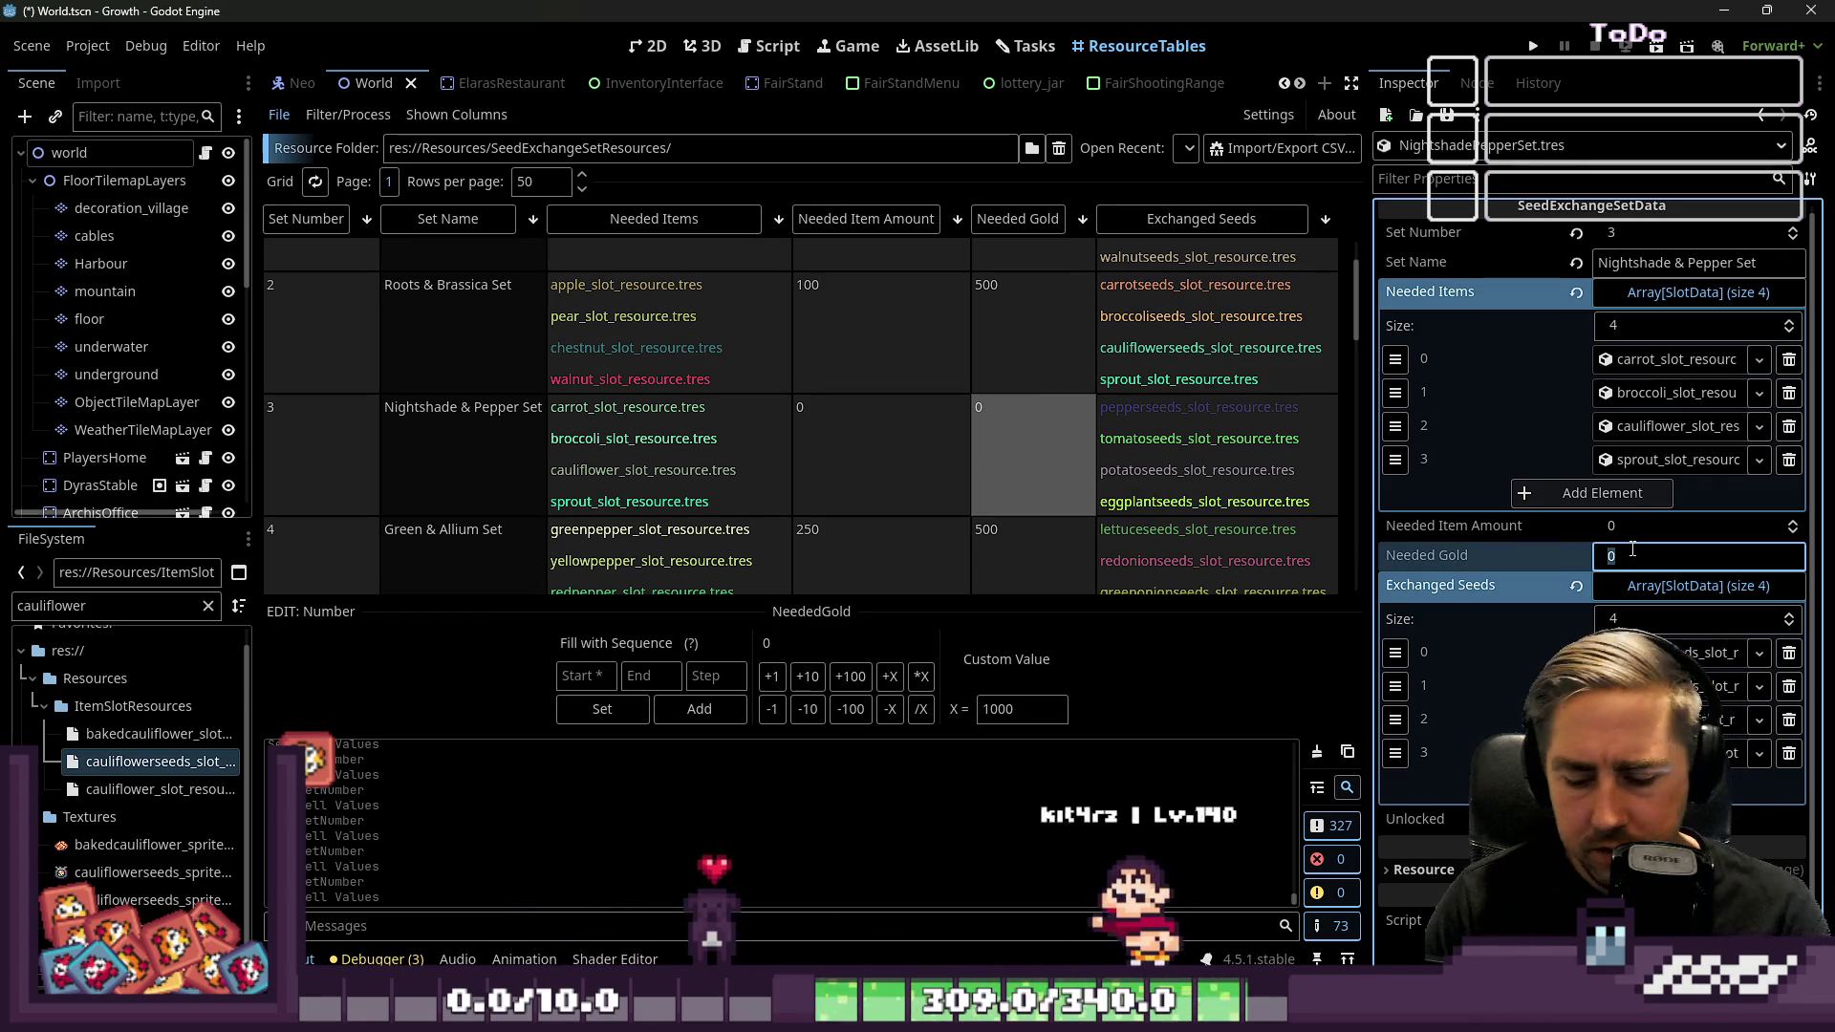
key(Return)
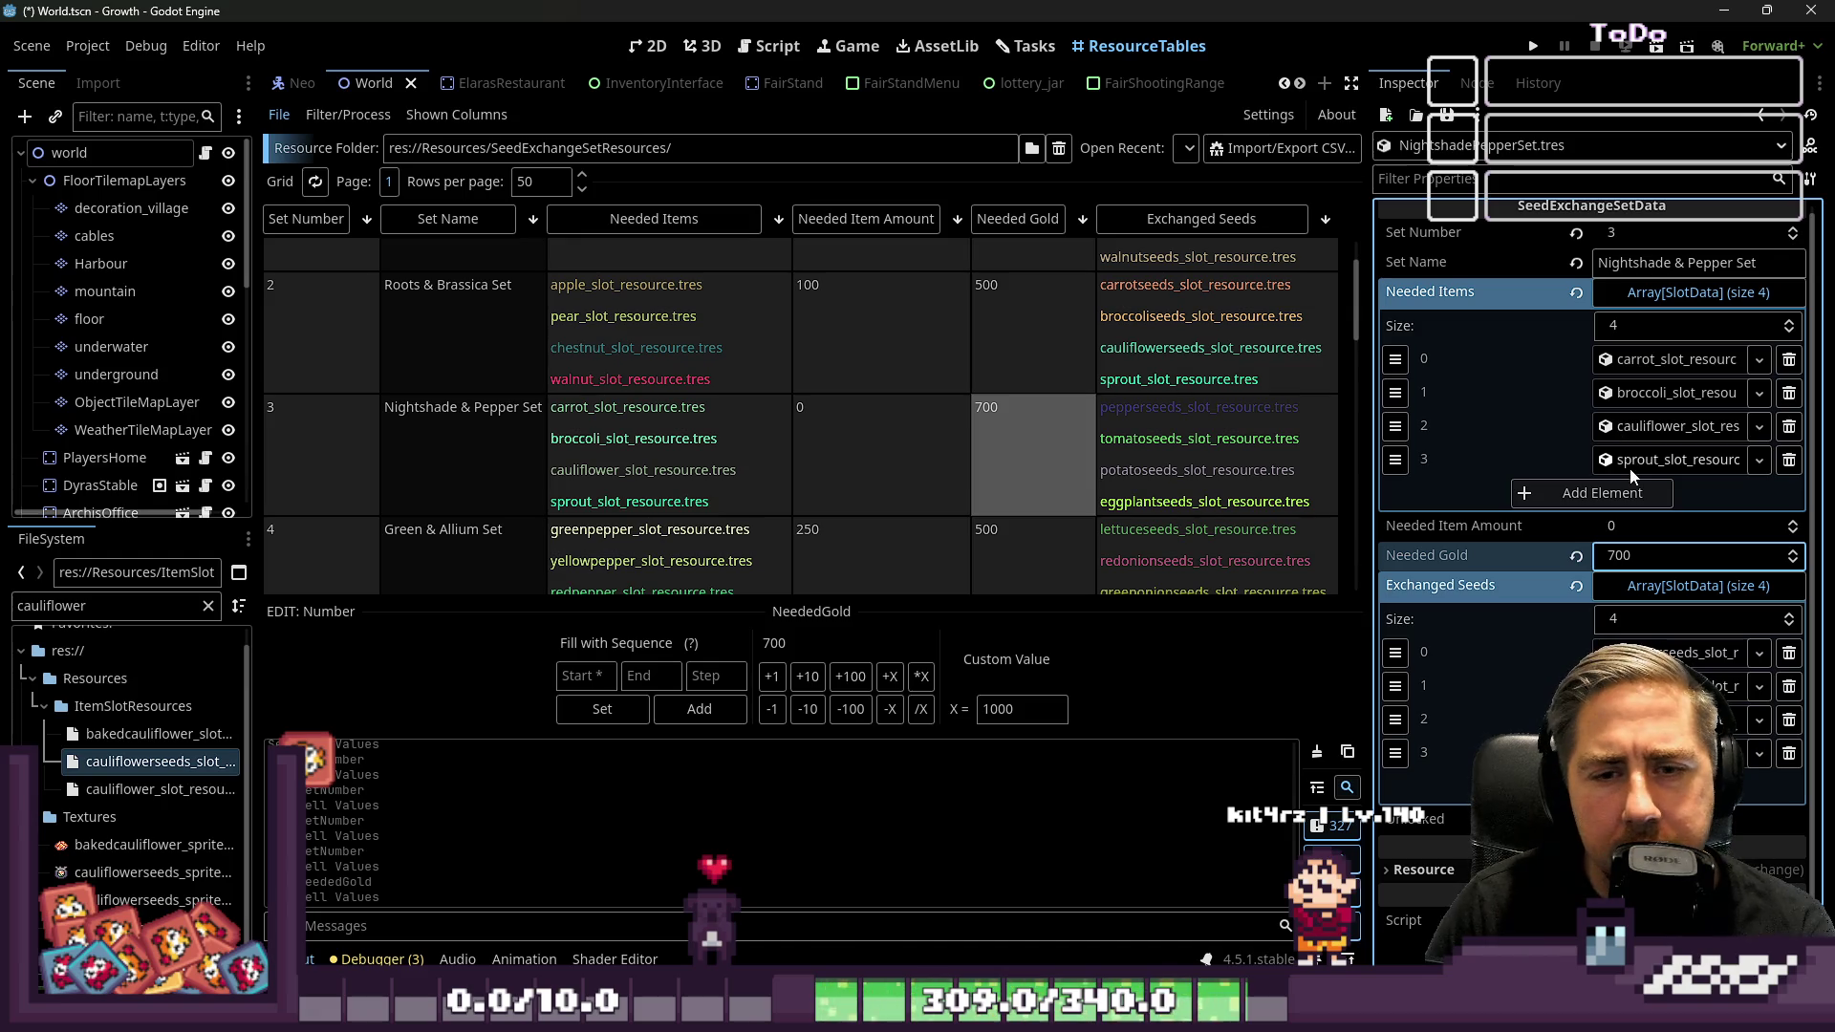
click(1639, 526)
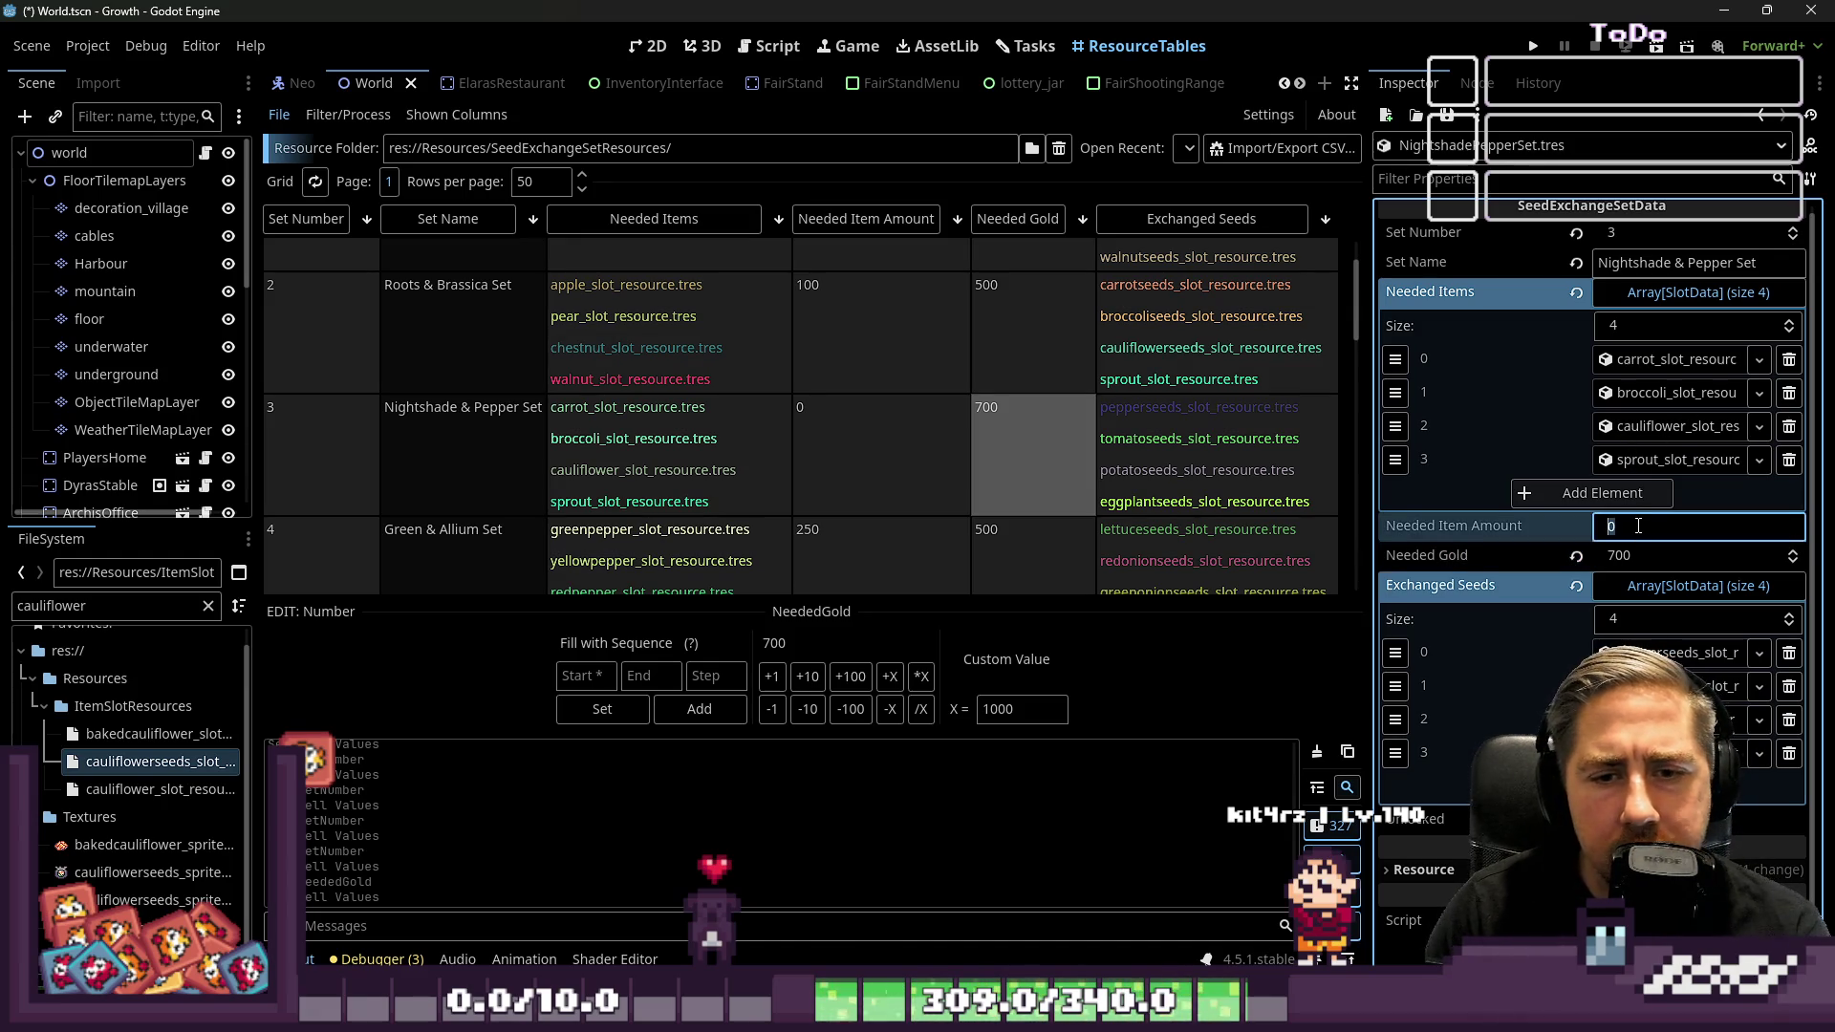
text(150)
key(Return)
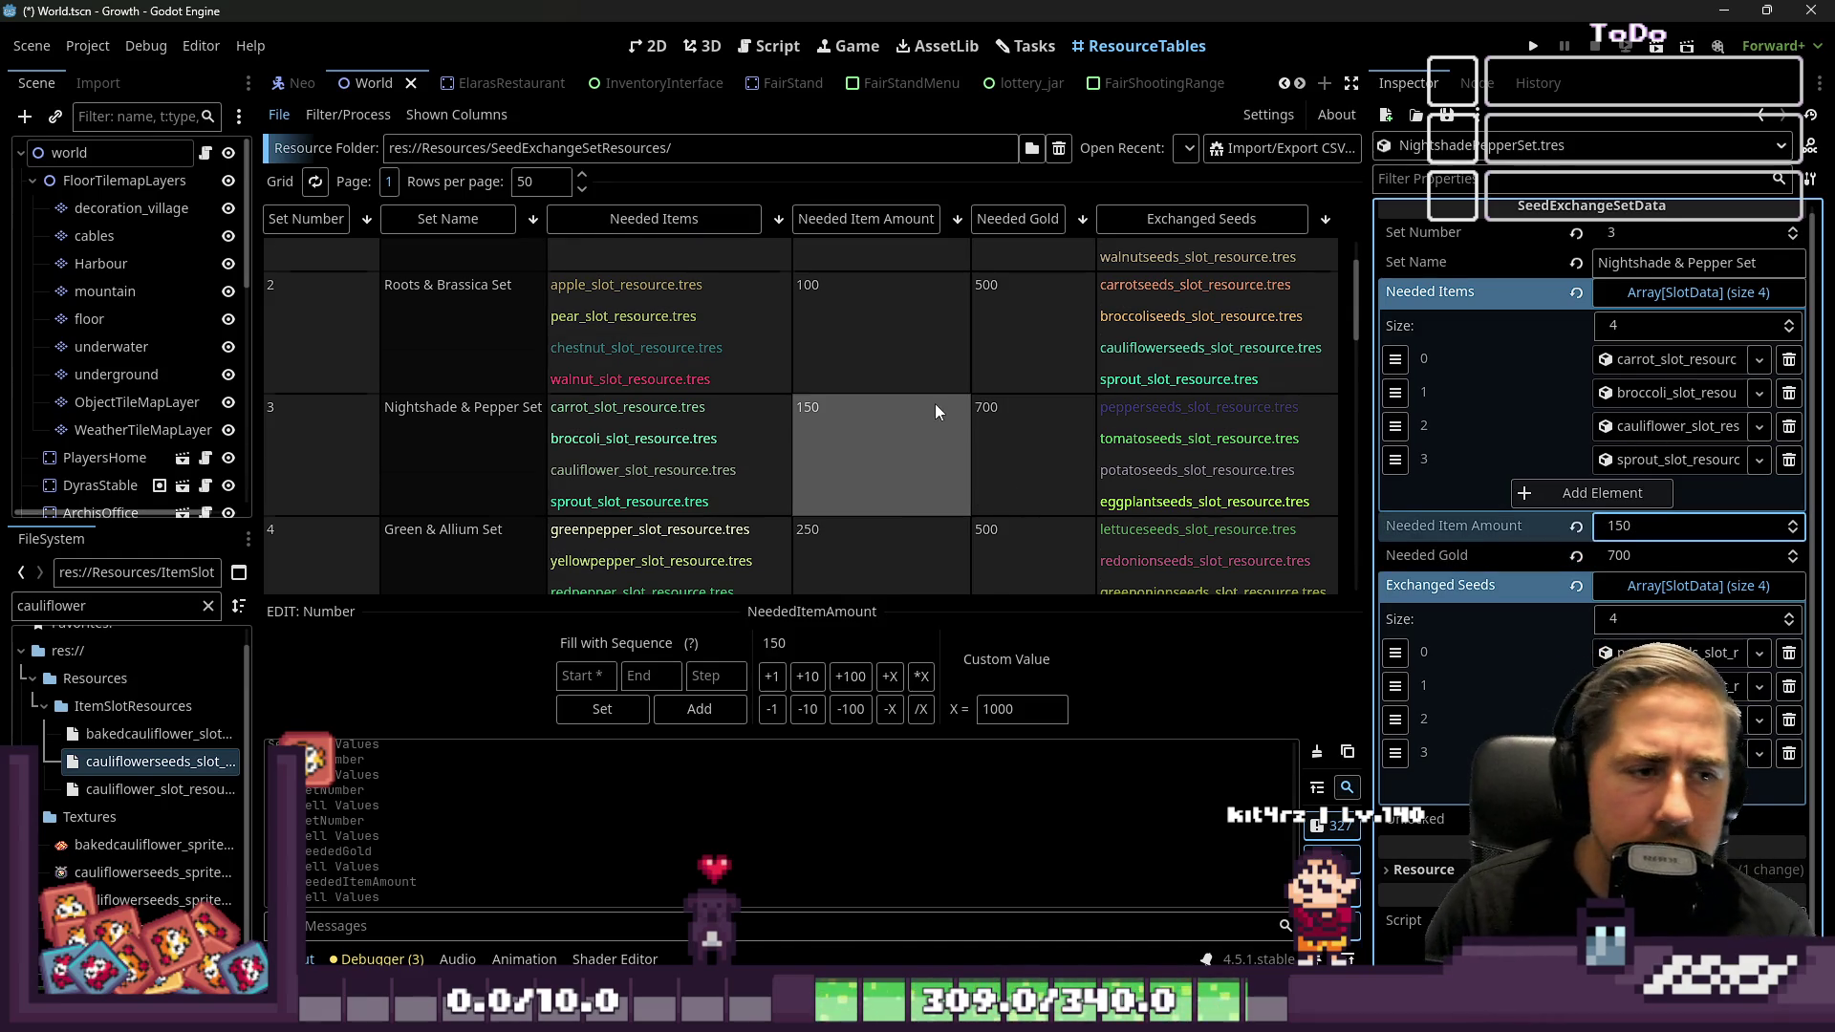
Set the Green & Allium Set's needed gold to 900 and start editing Berries & Smallfruit's gold
scroll(935, 403, down, 2)
click(977, 392)
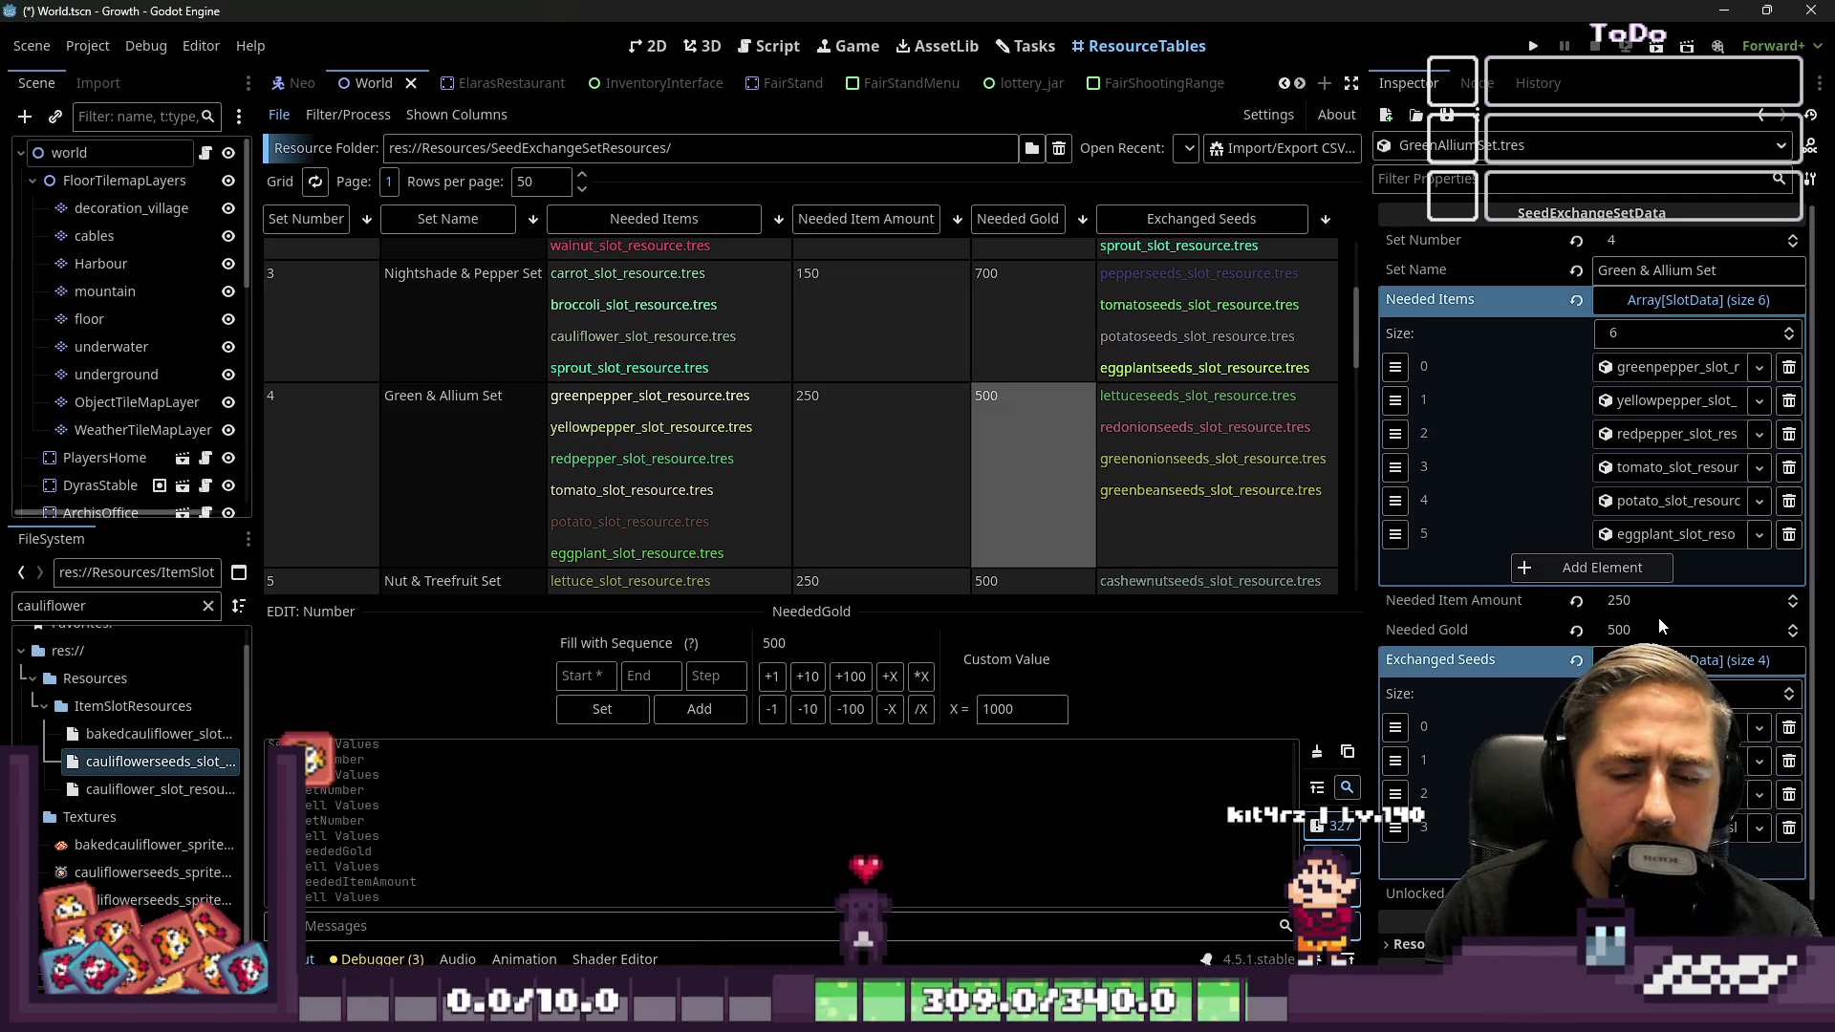
text(900)
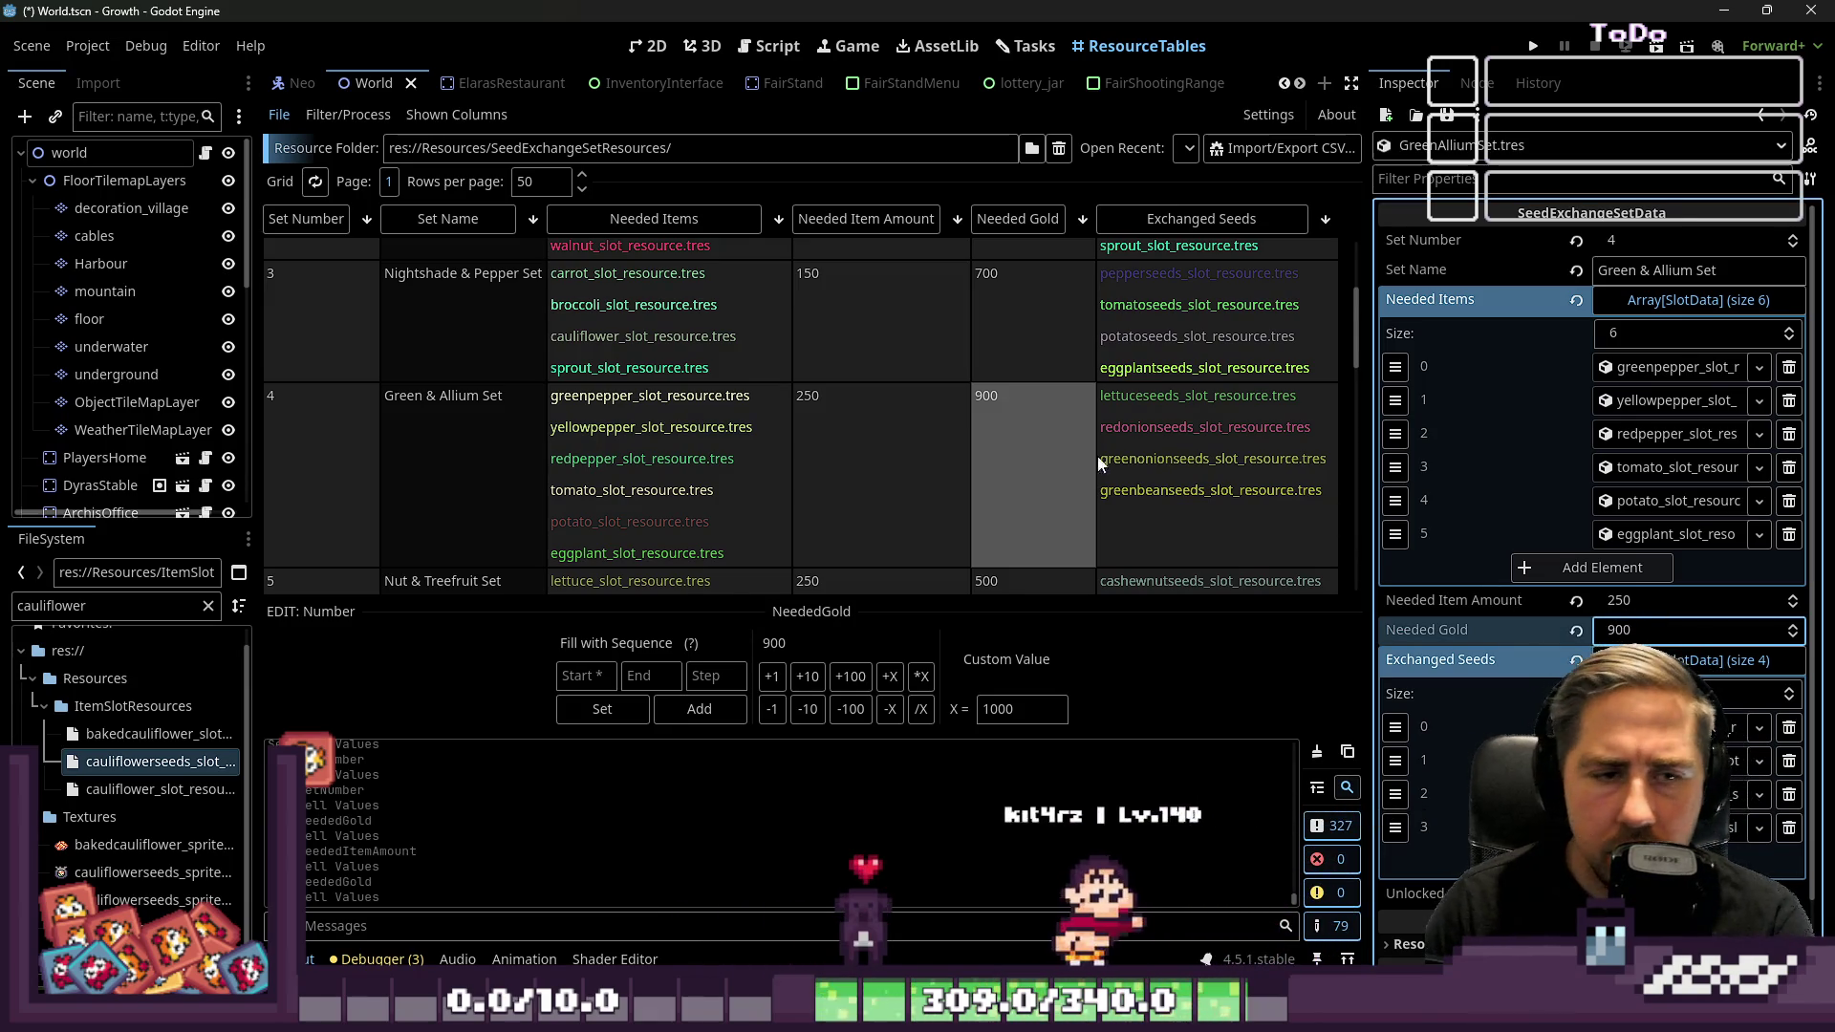
key(Return)
scroll(1053, 426, down, 2)
click(1034, 501)
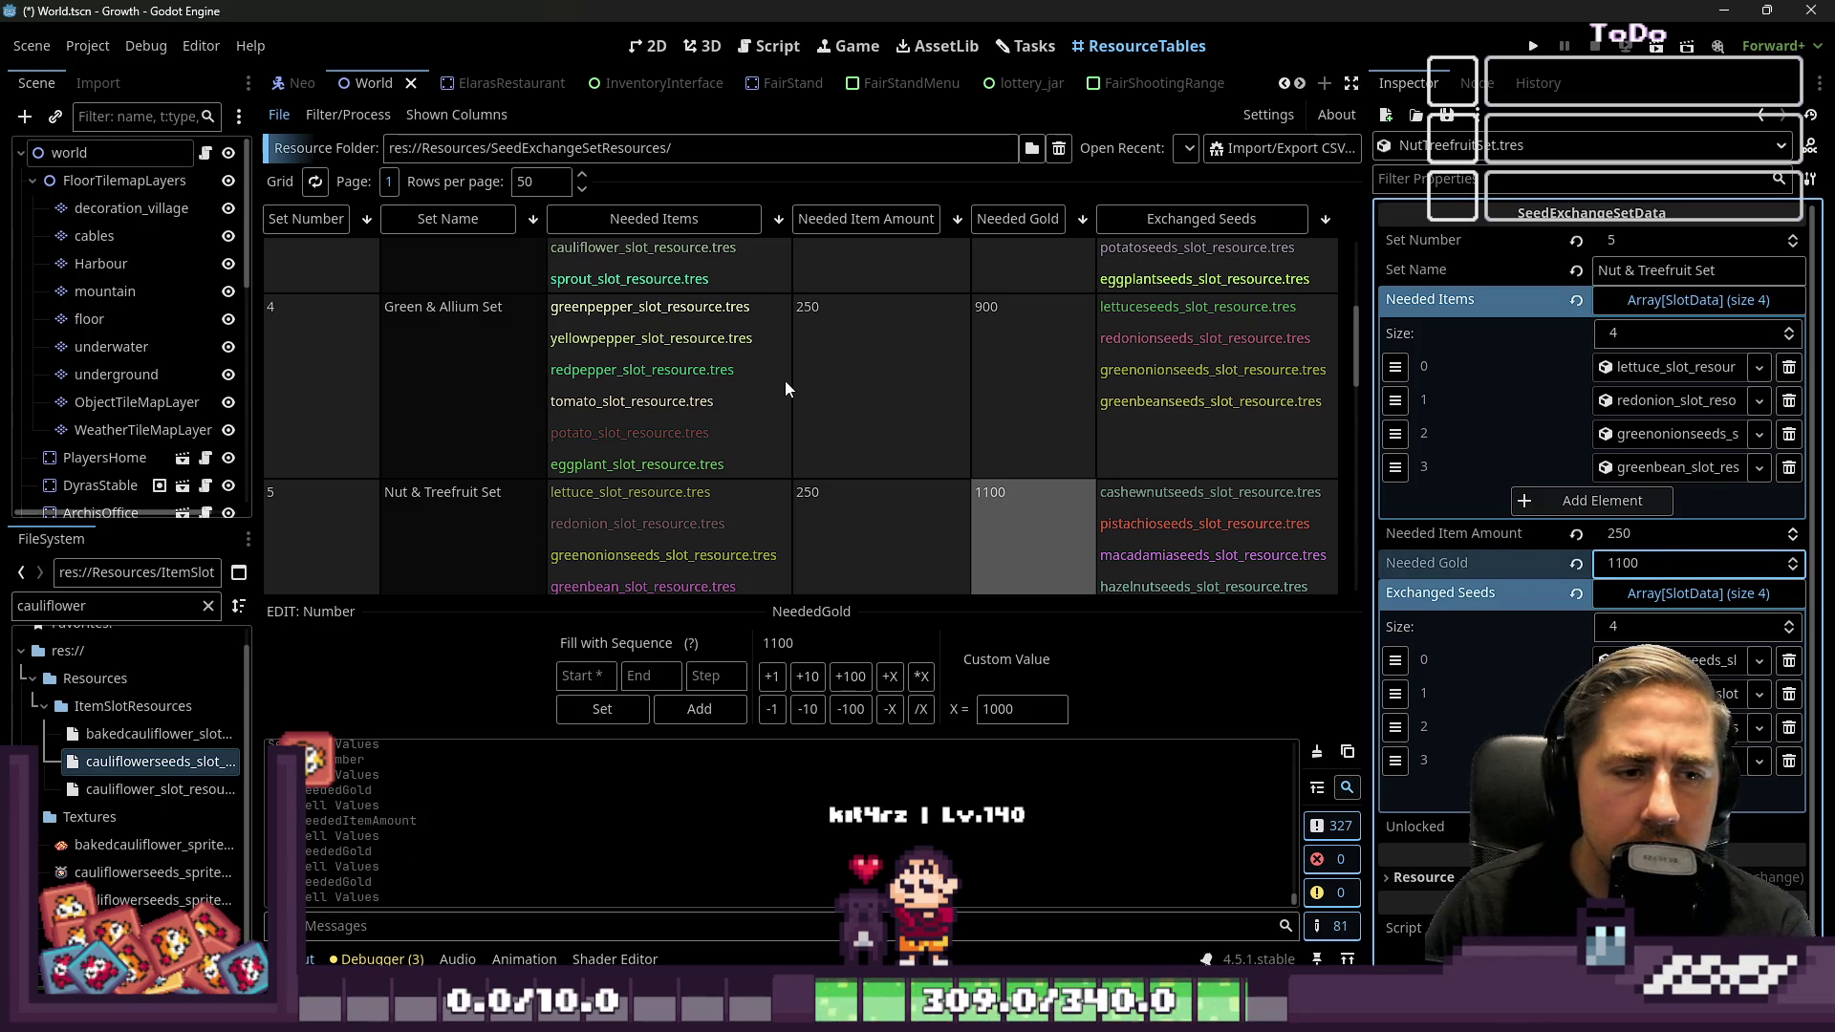
scroll(822, 381, down, 4)
click(1019, 386)
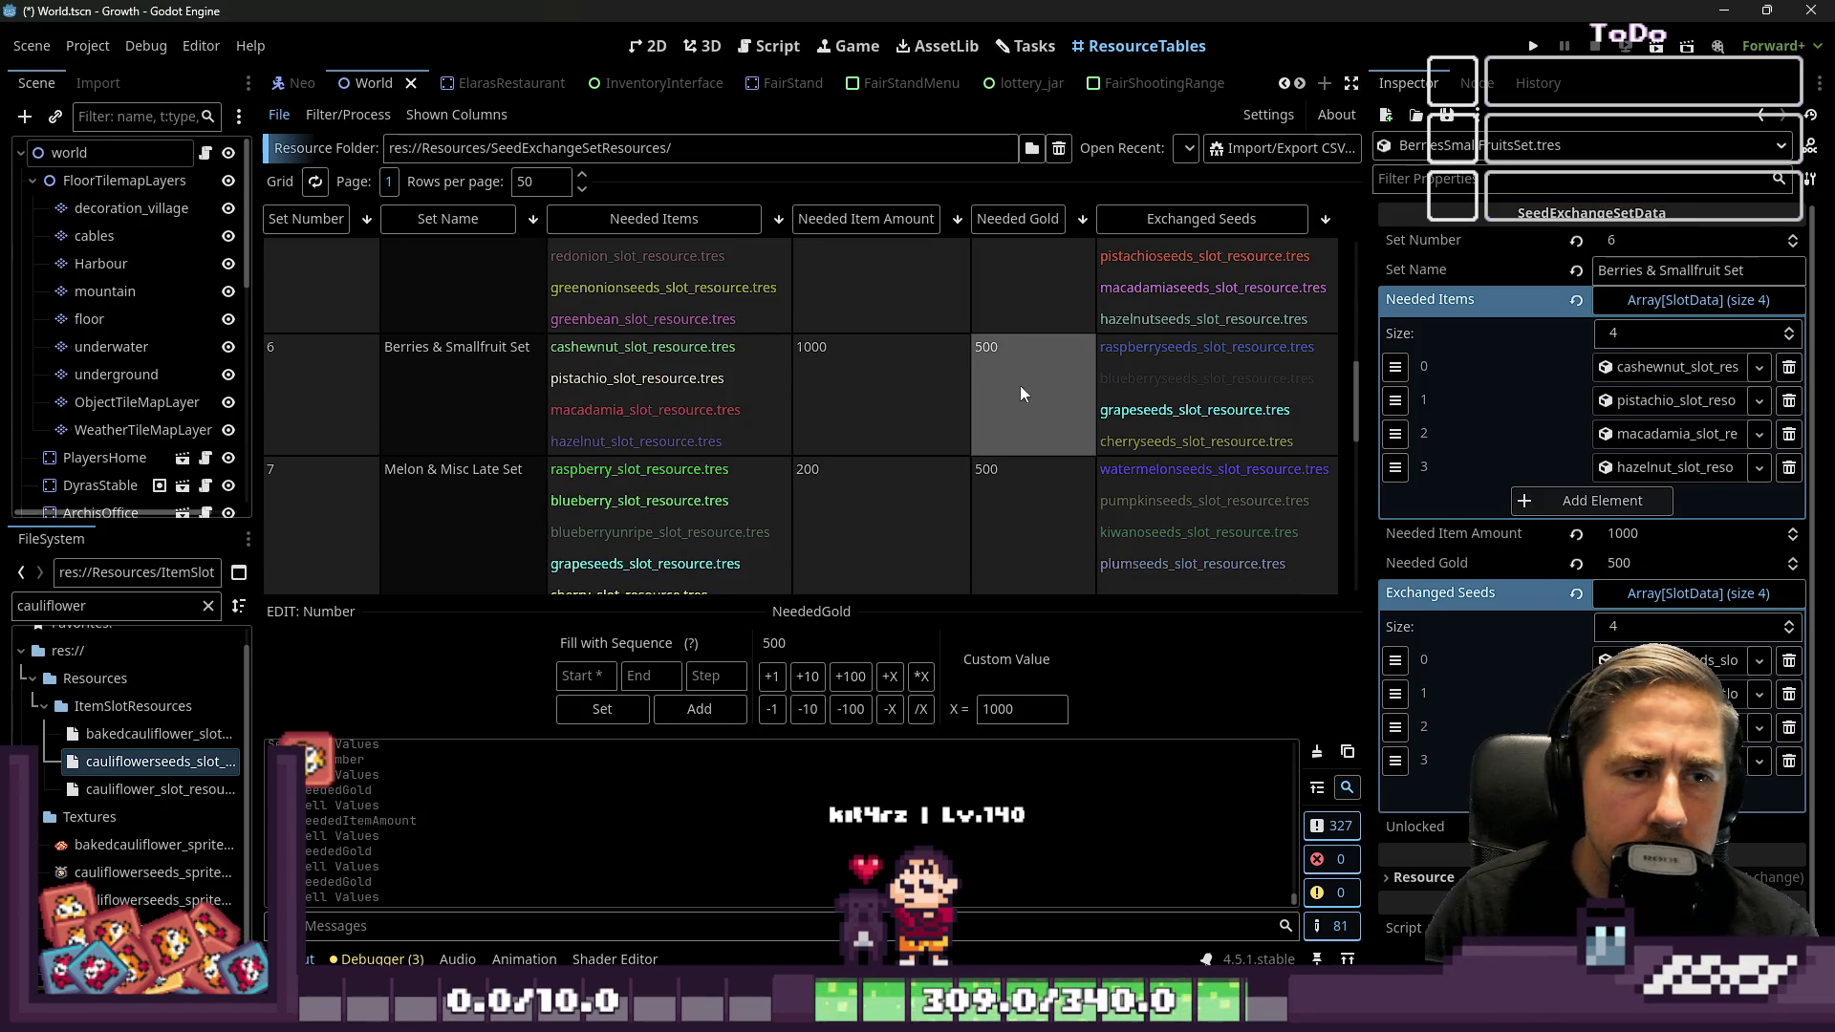
click(1651, 564)
text(1)
Update the Melon & Misc Late Set's needed gold and set Vine & Stalk Set's to 1700
scroll(1090, 458, down, 2)
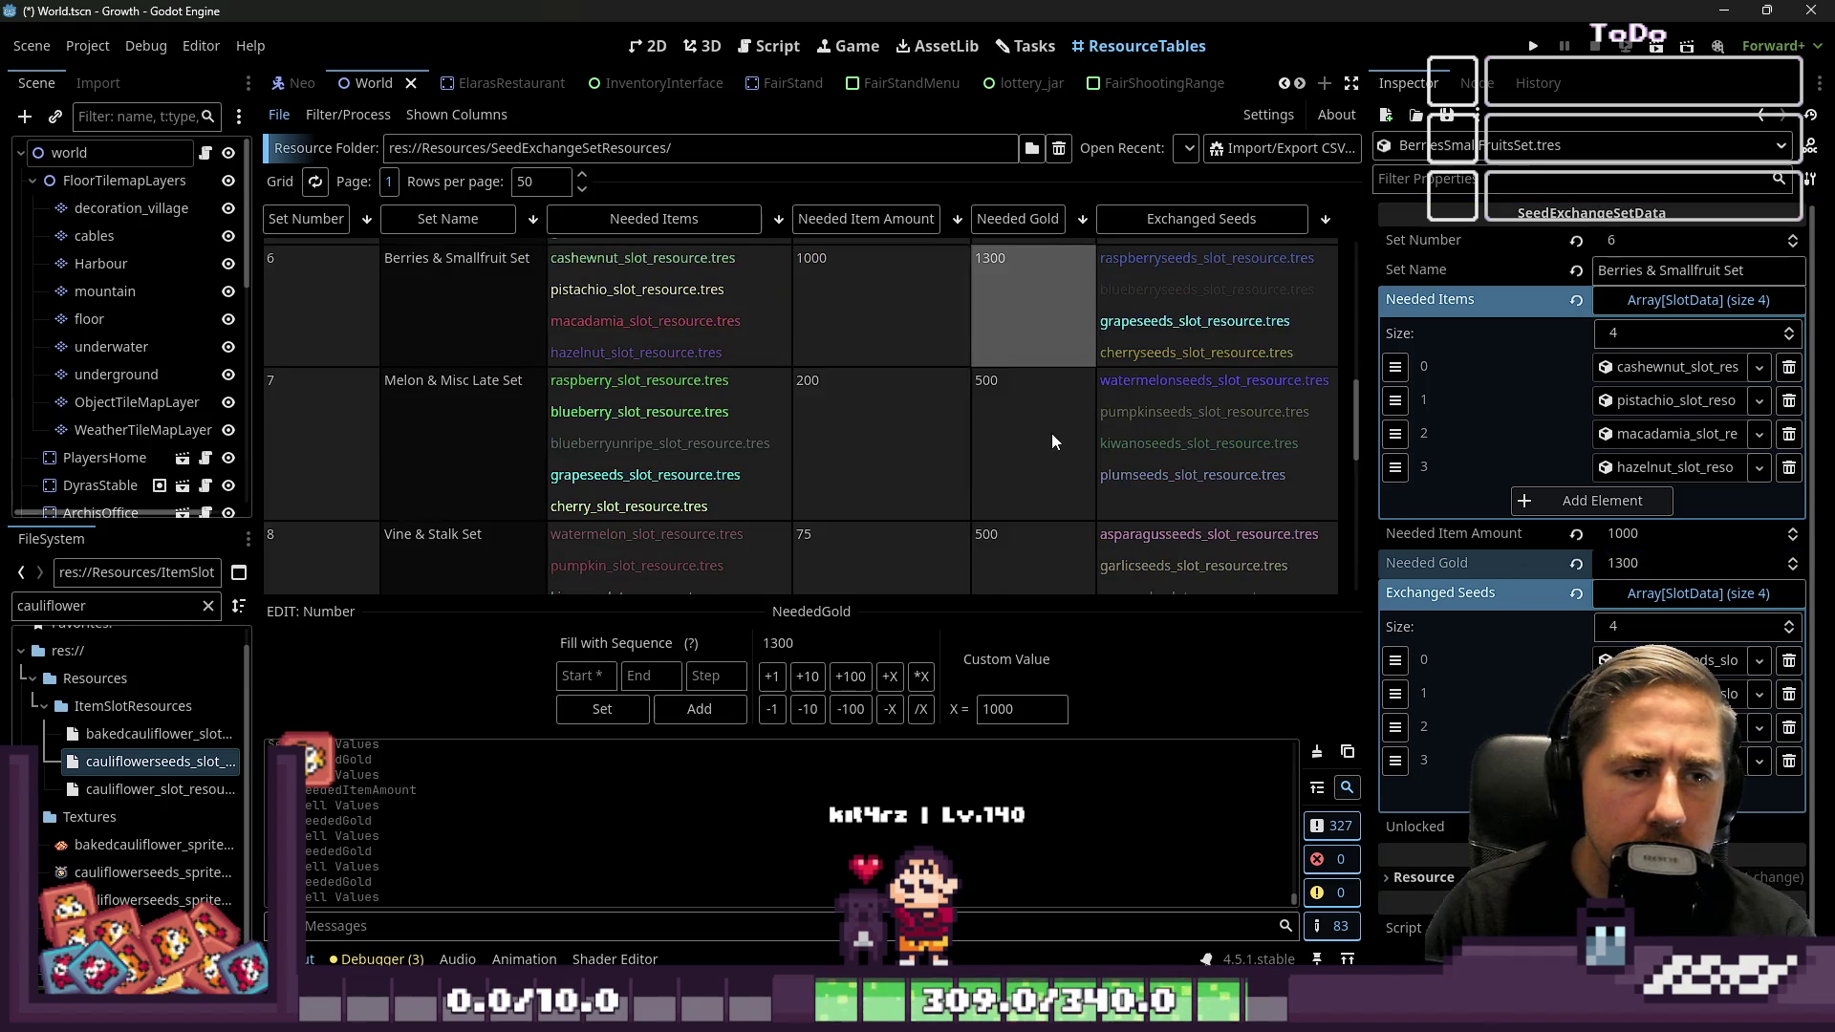
click(1051, 438)
click(1633, 594)
text(150)
key(Return)
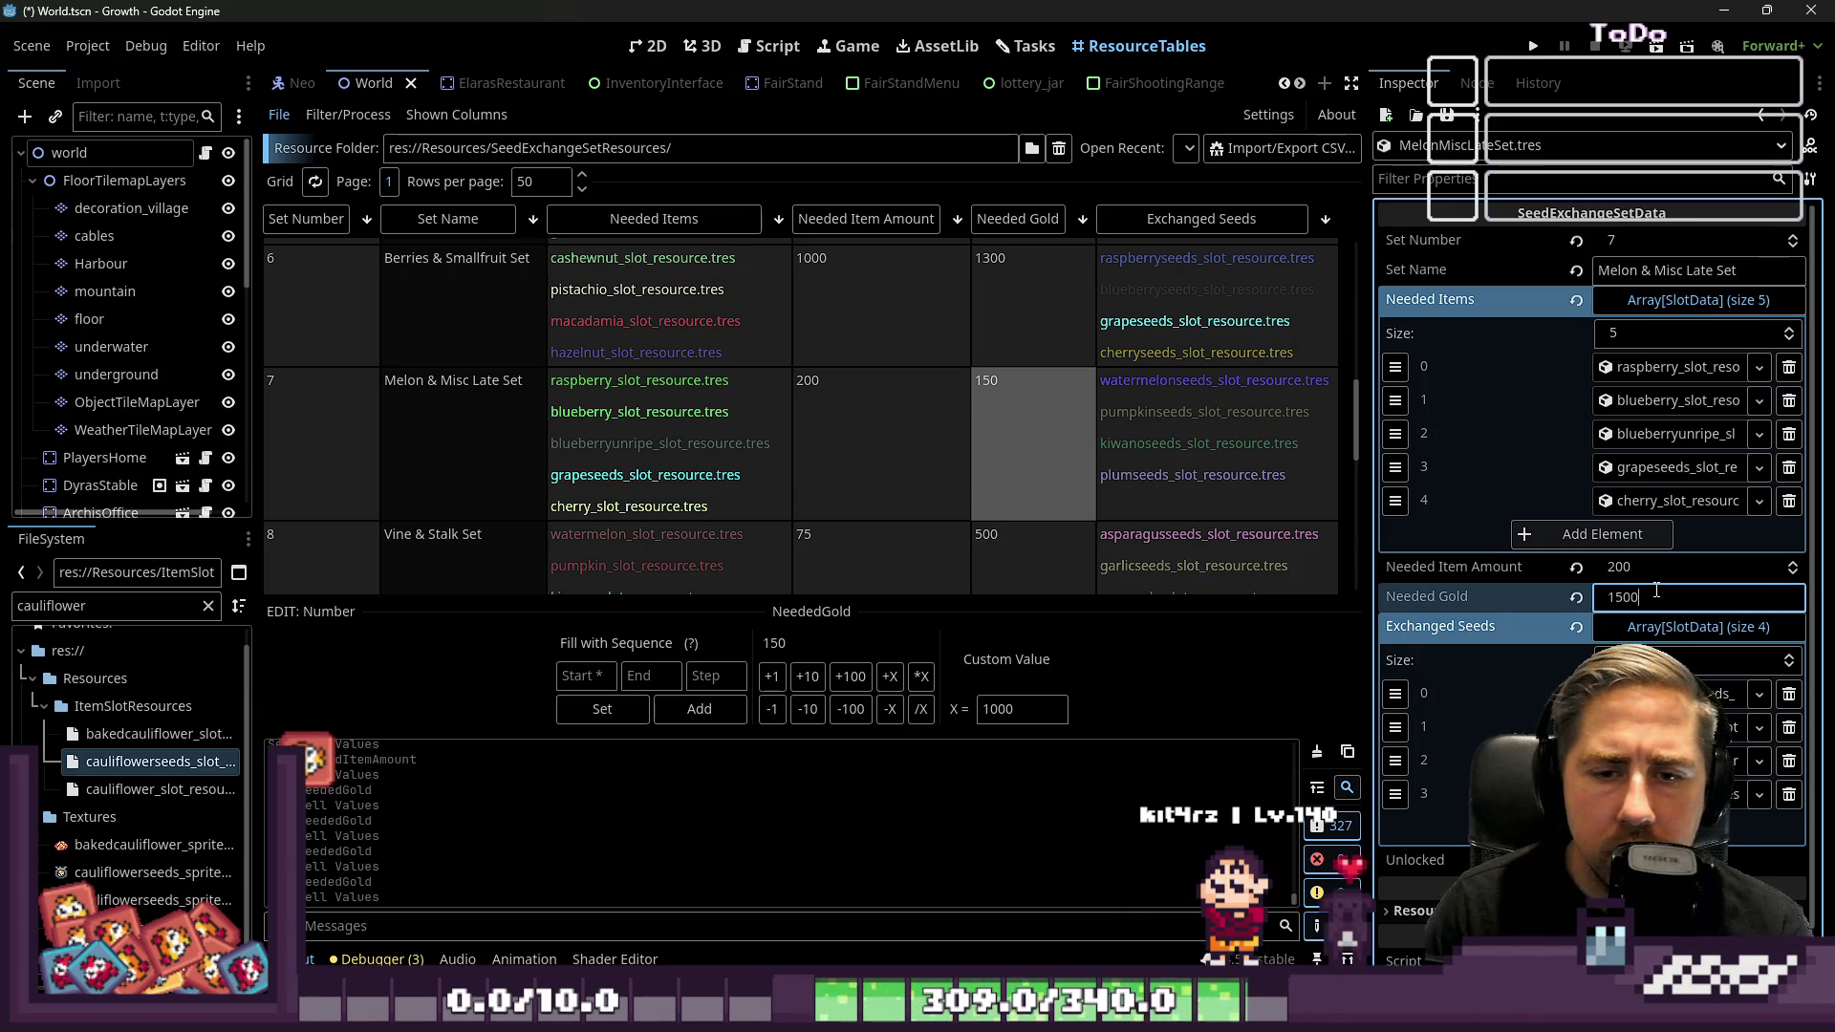
scroll(963, 365, down, 2)
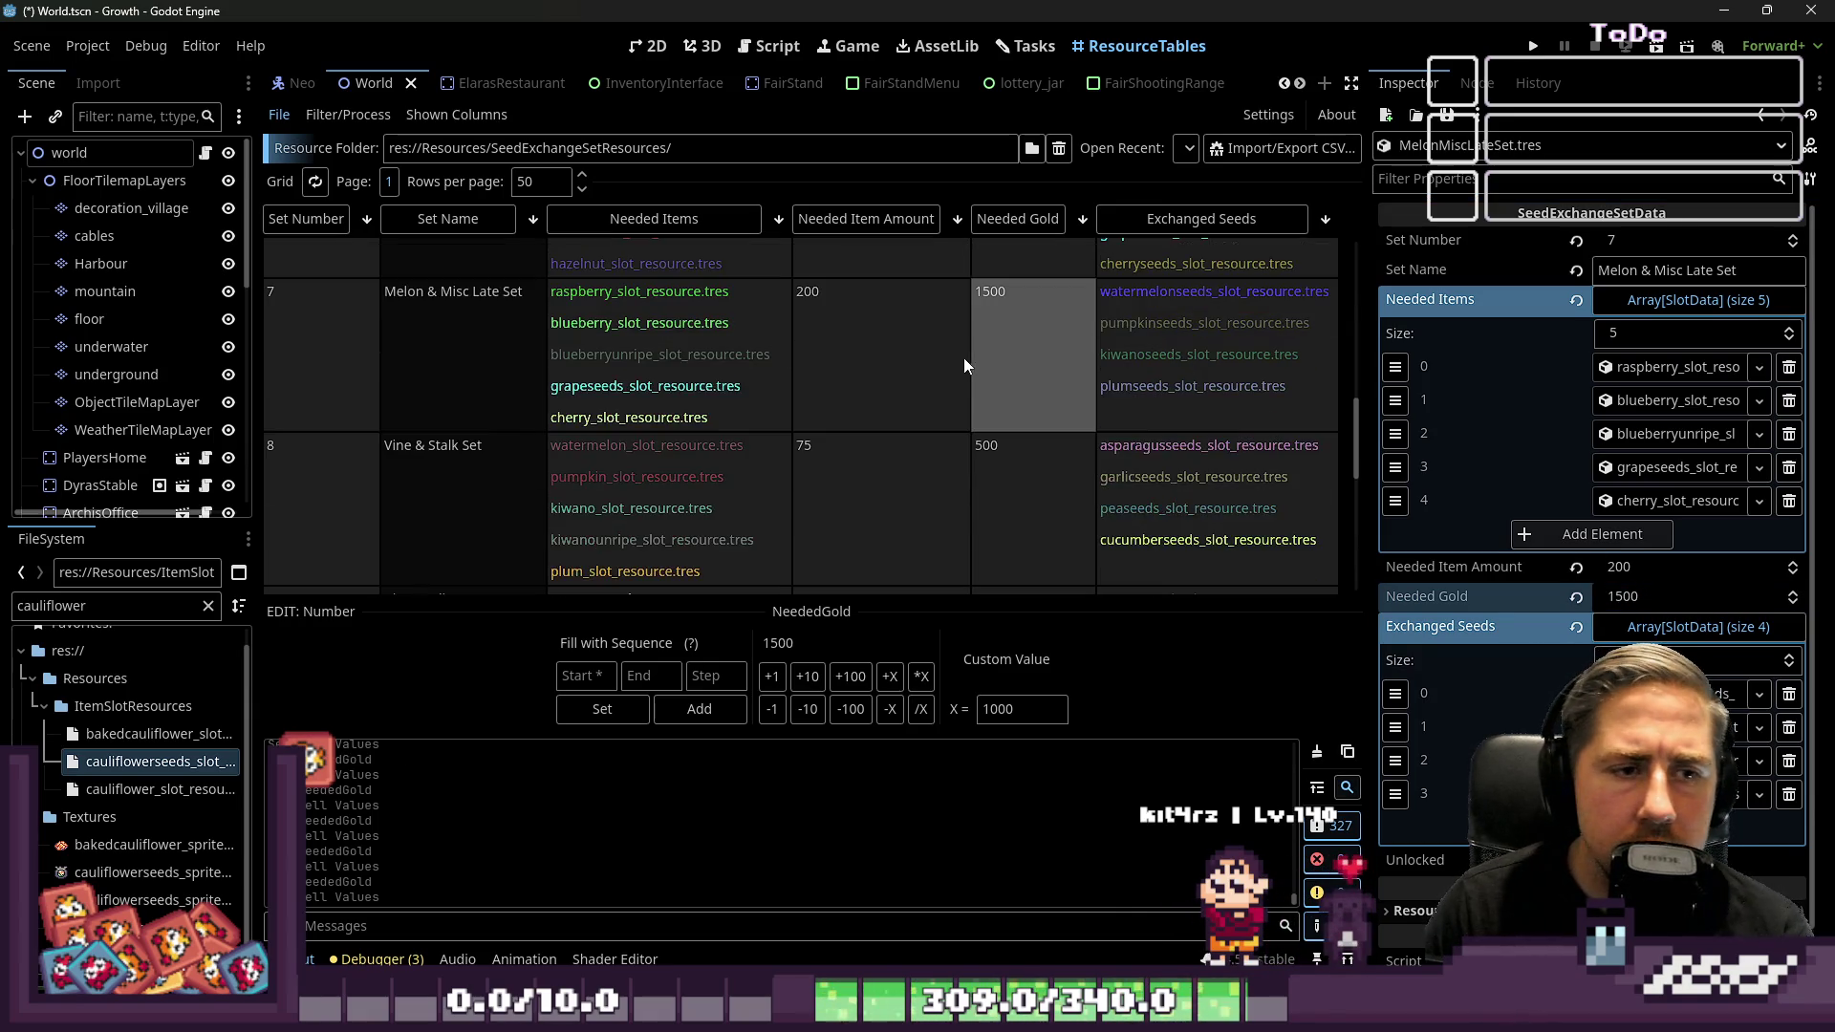
click(1063, 519)
click(1655, 598)
text(17)
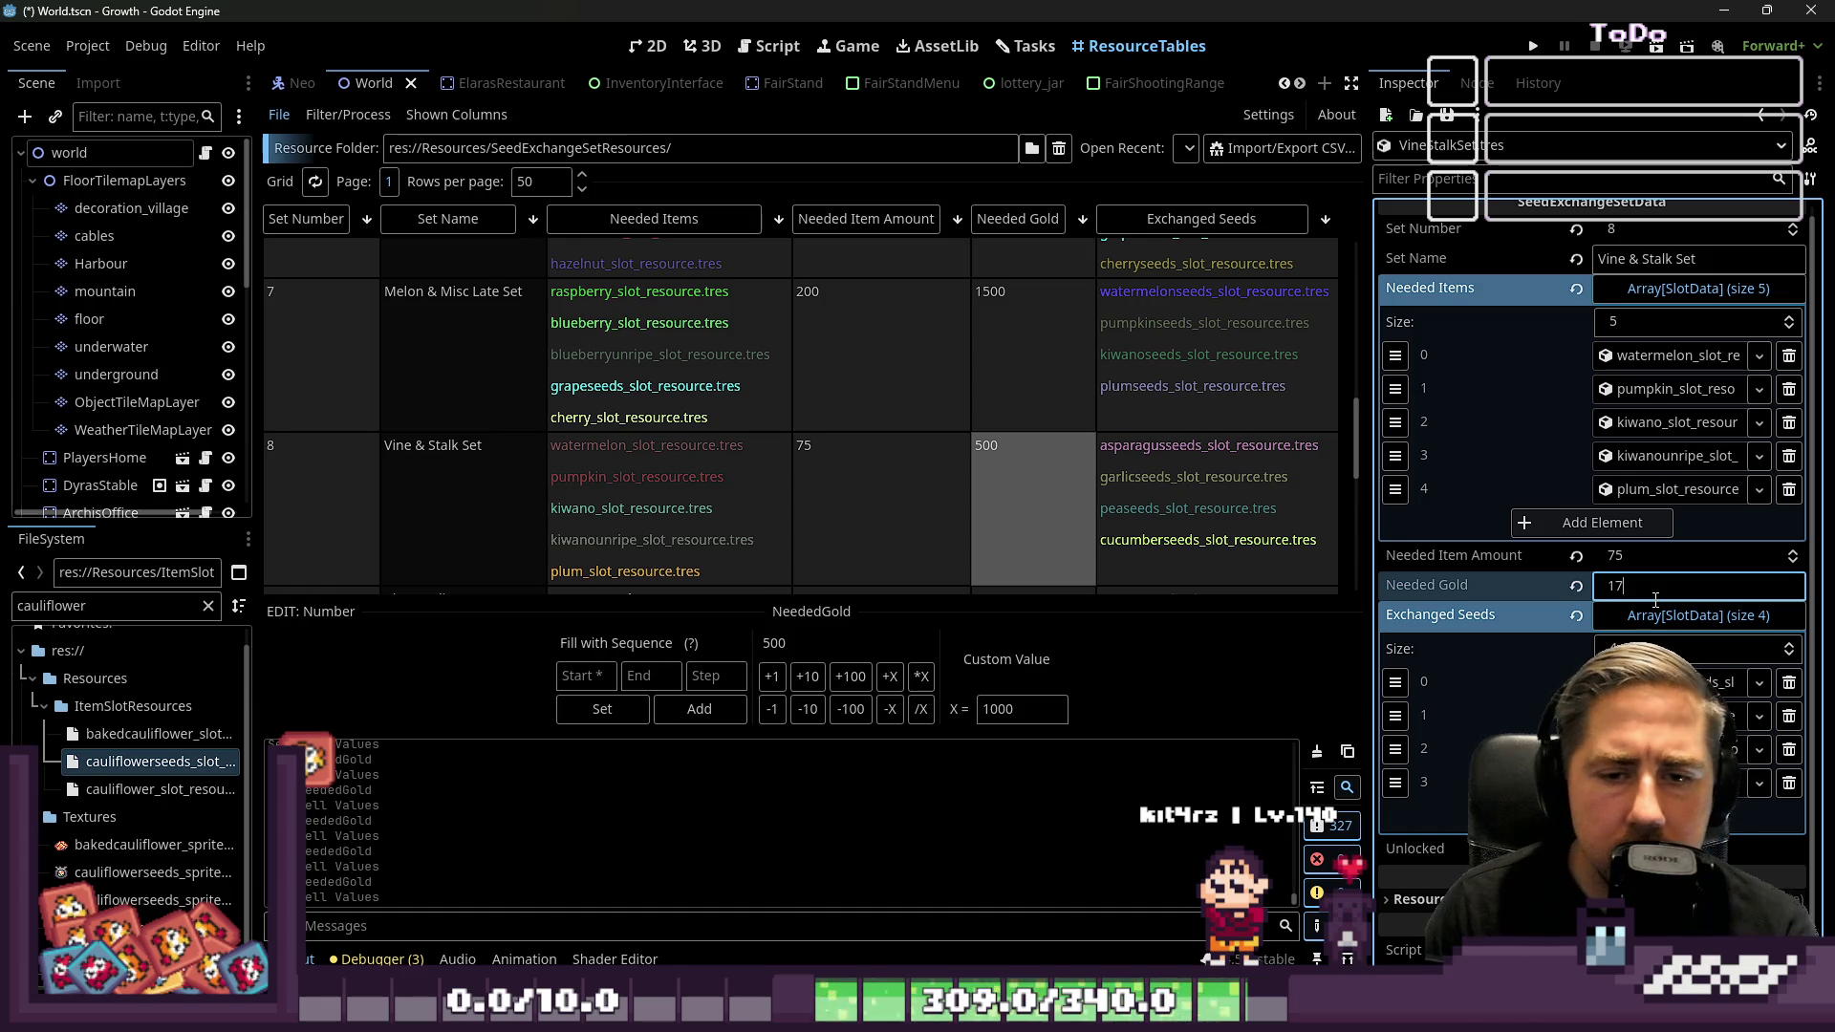
key(Return)
Set needed gold to 1900 for the Citrus, Olive & Pome Set and 2100 for Tropical
scroll(1057, 464, down, 4)
click(1052, 462)
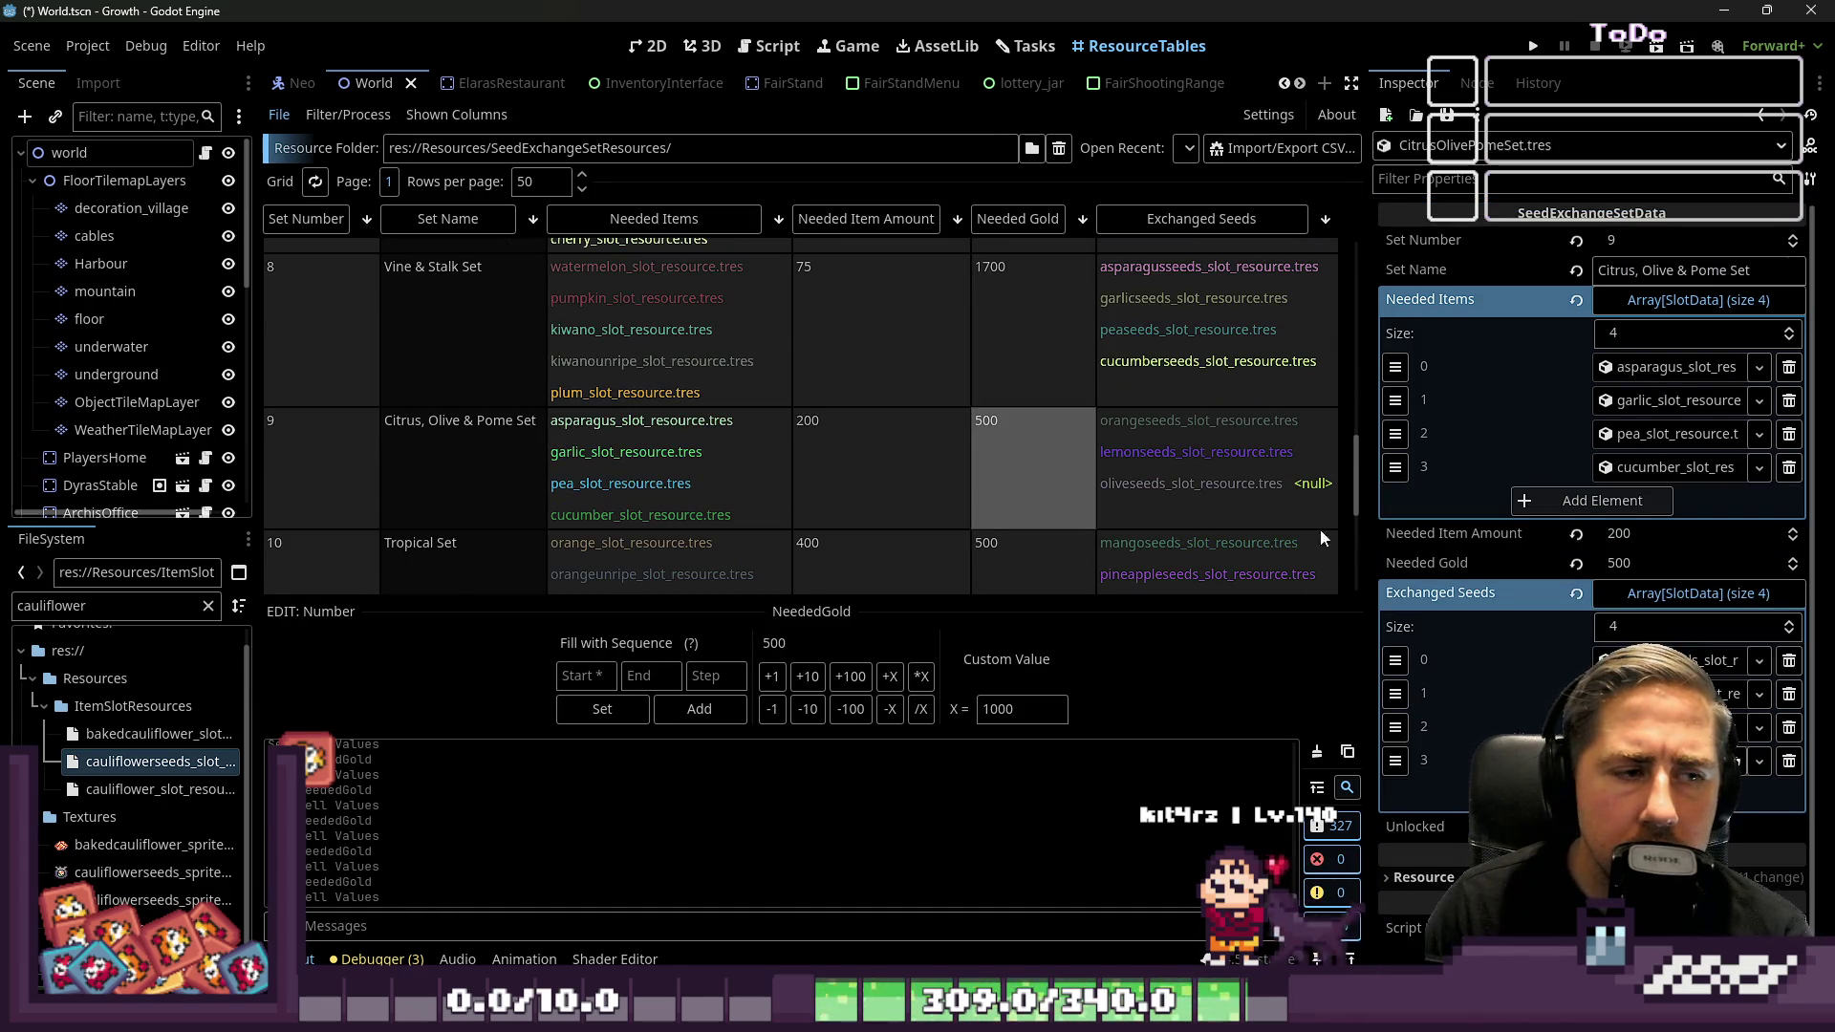
click(1620, 564)
text(1900)
key(Return)
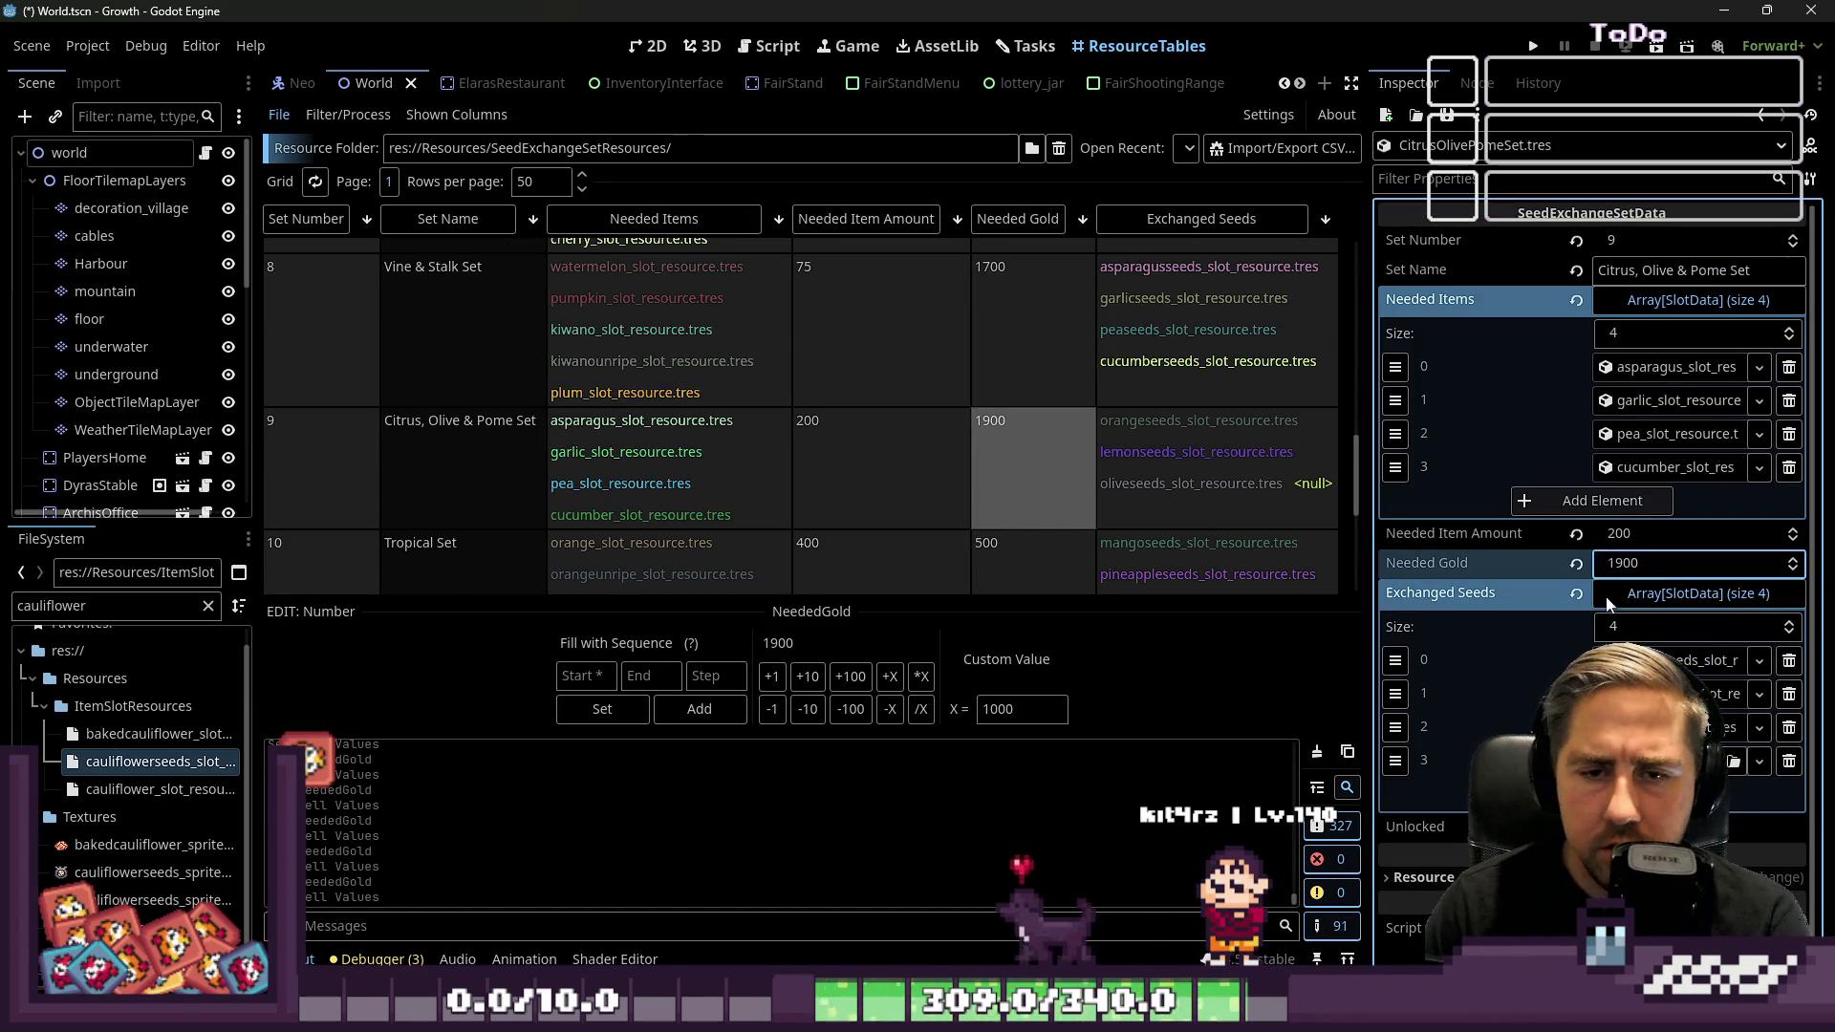
scroll(1058, 432, down, 1)
scroll(1059, 432, down, 1)
click(1049, 450)
click(1625, 597)
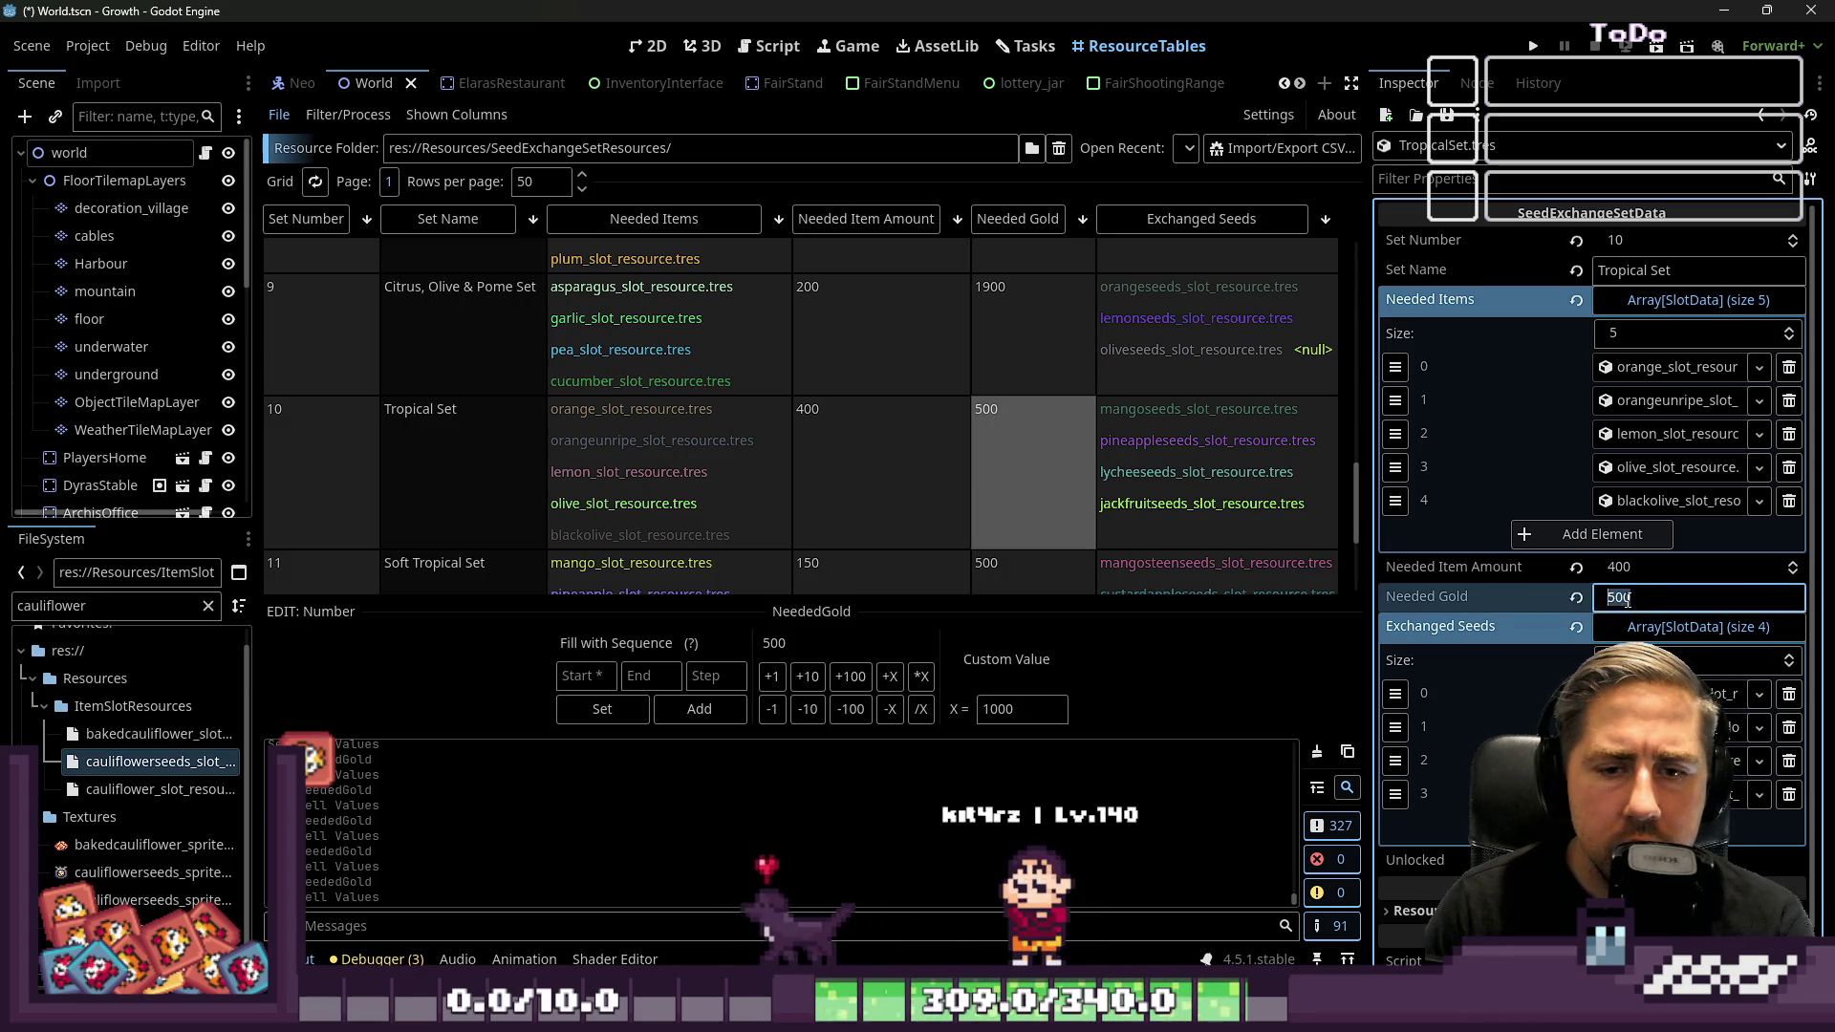
text(00)
key(Return)
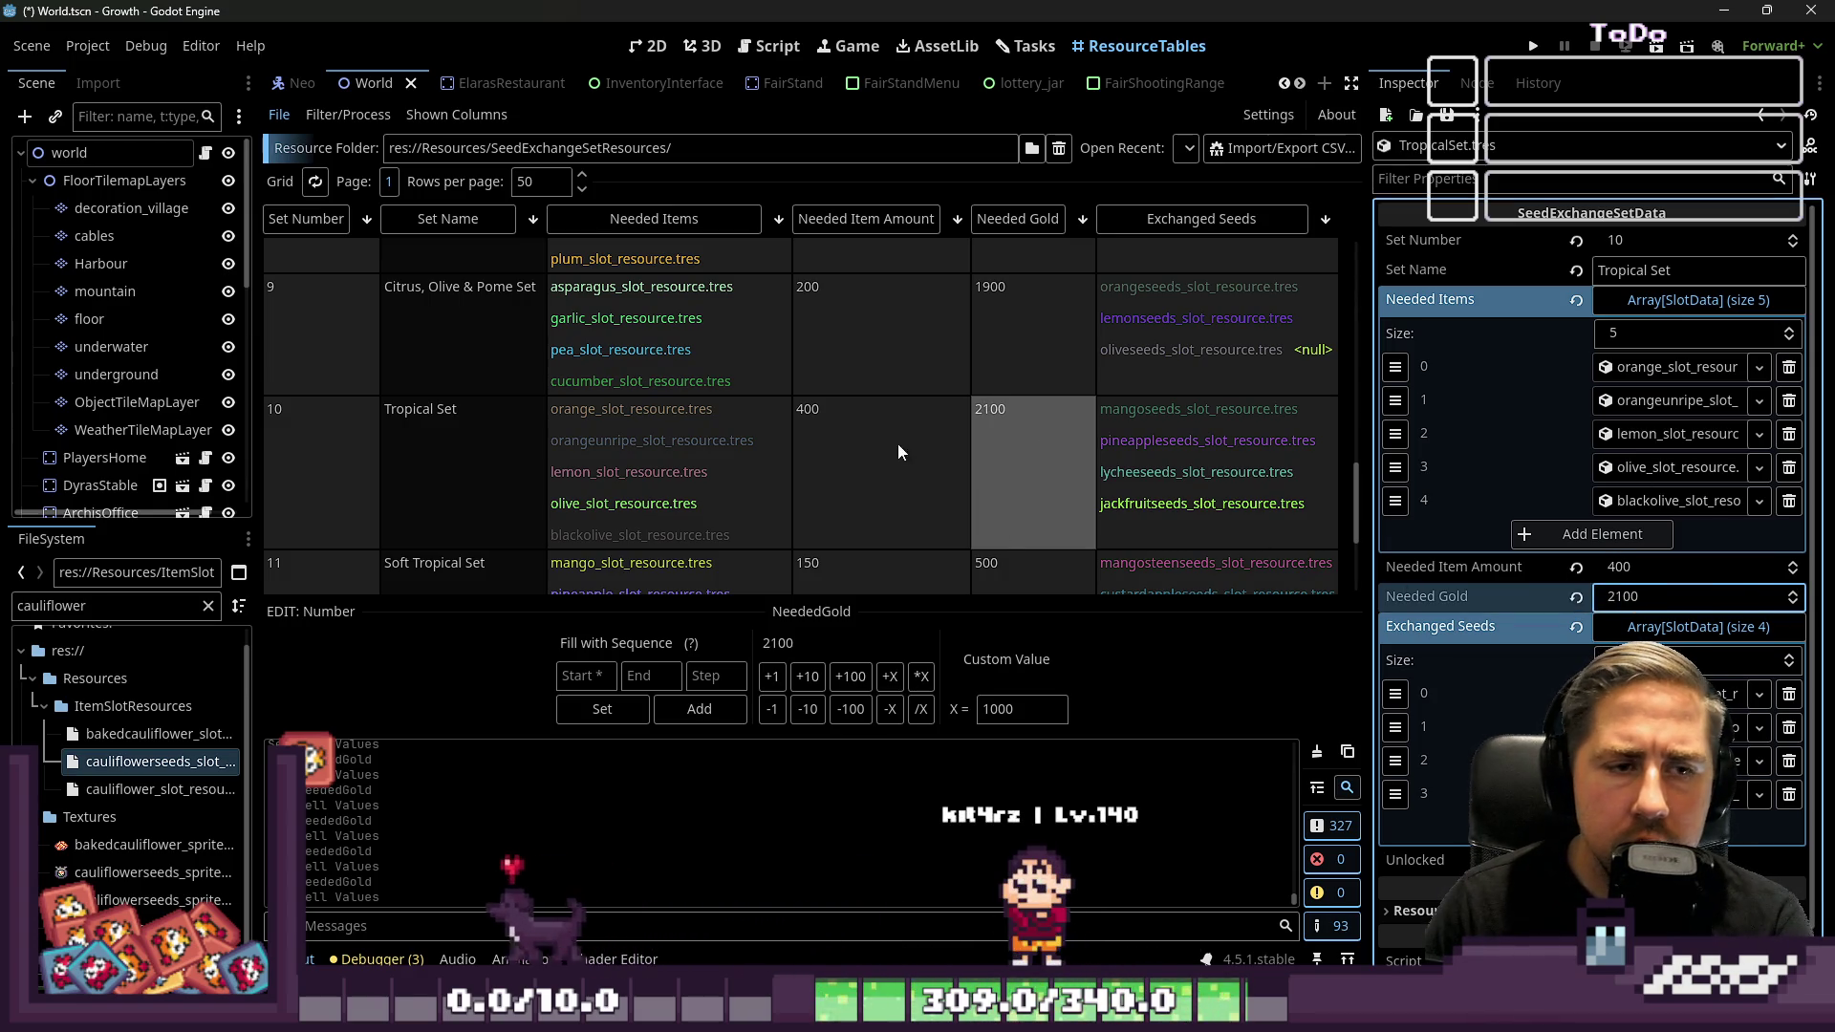
Set Soft Tropical to 2300 gold and Exotic to 2500 gold with 250 needed items
scroll(956, 478, down, 1)
click(1022, 526)
click(1617, 562)
text(2)
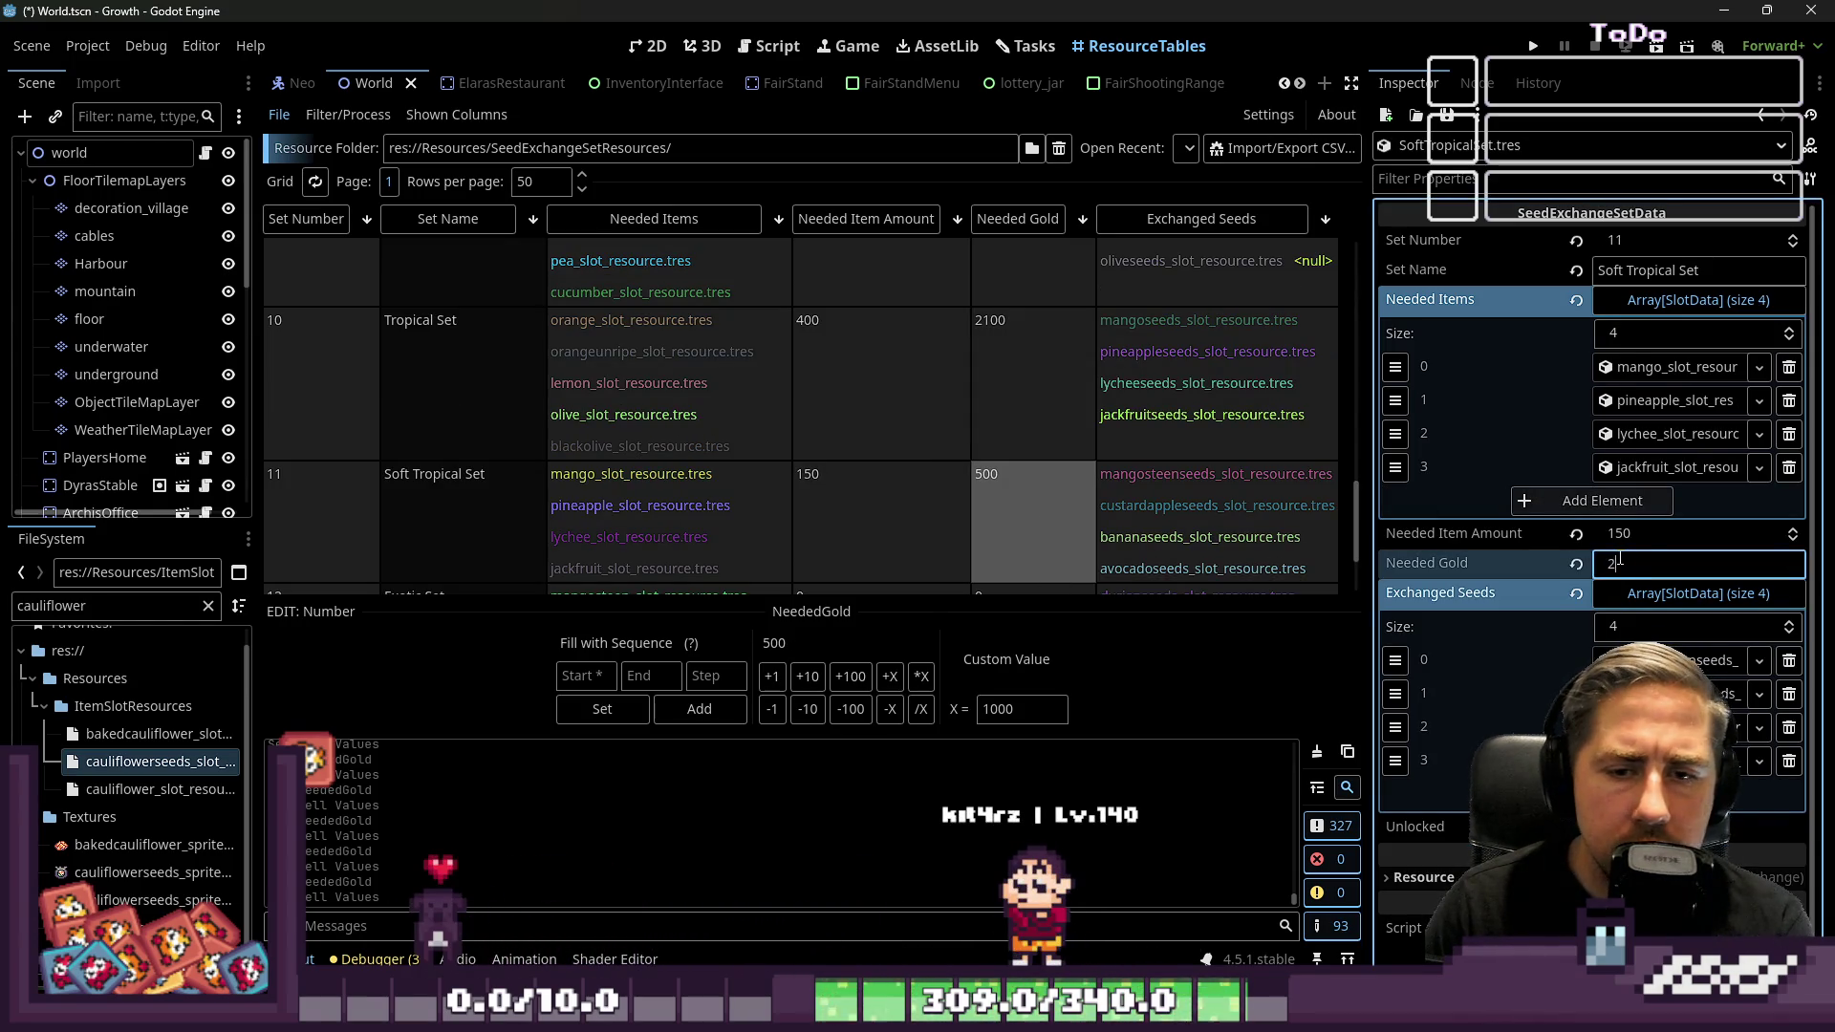
scroll(1076, 411, down, 1)
click(1046, 521)
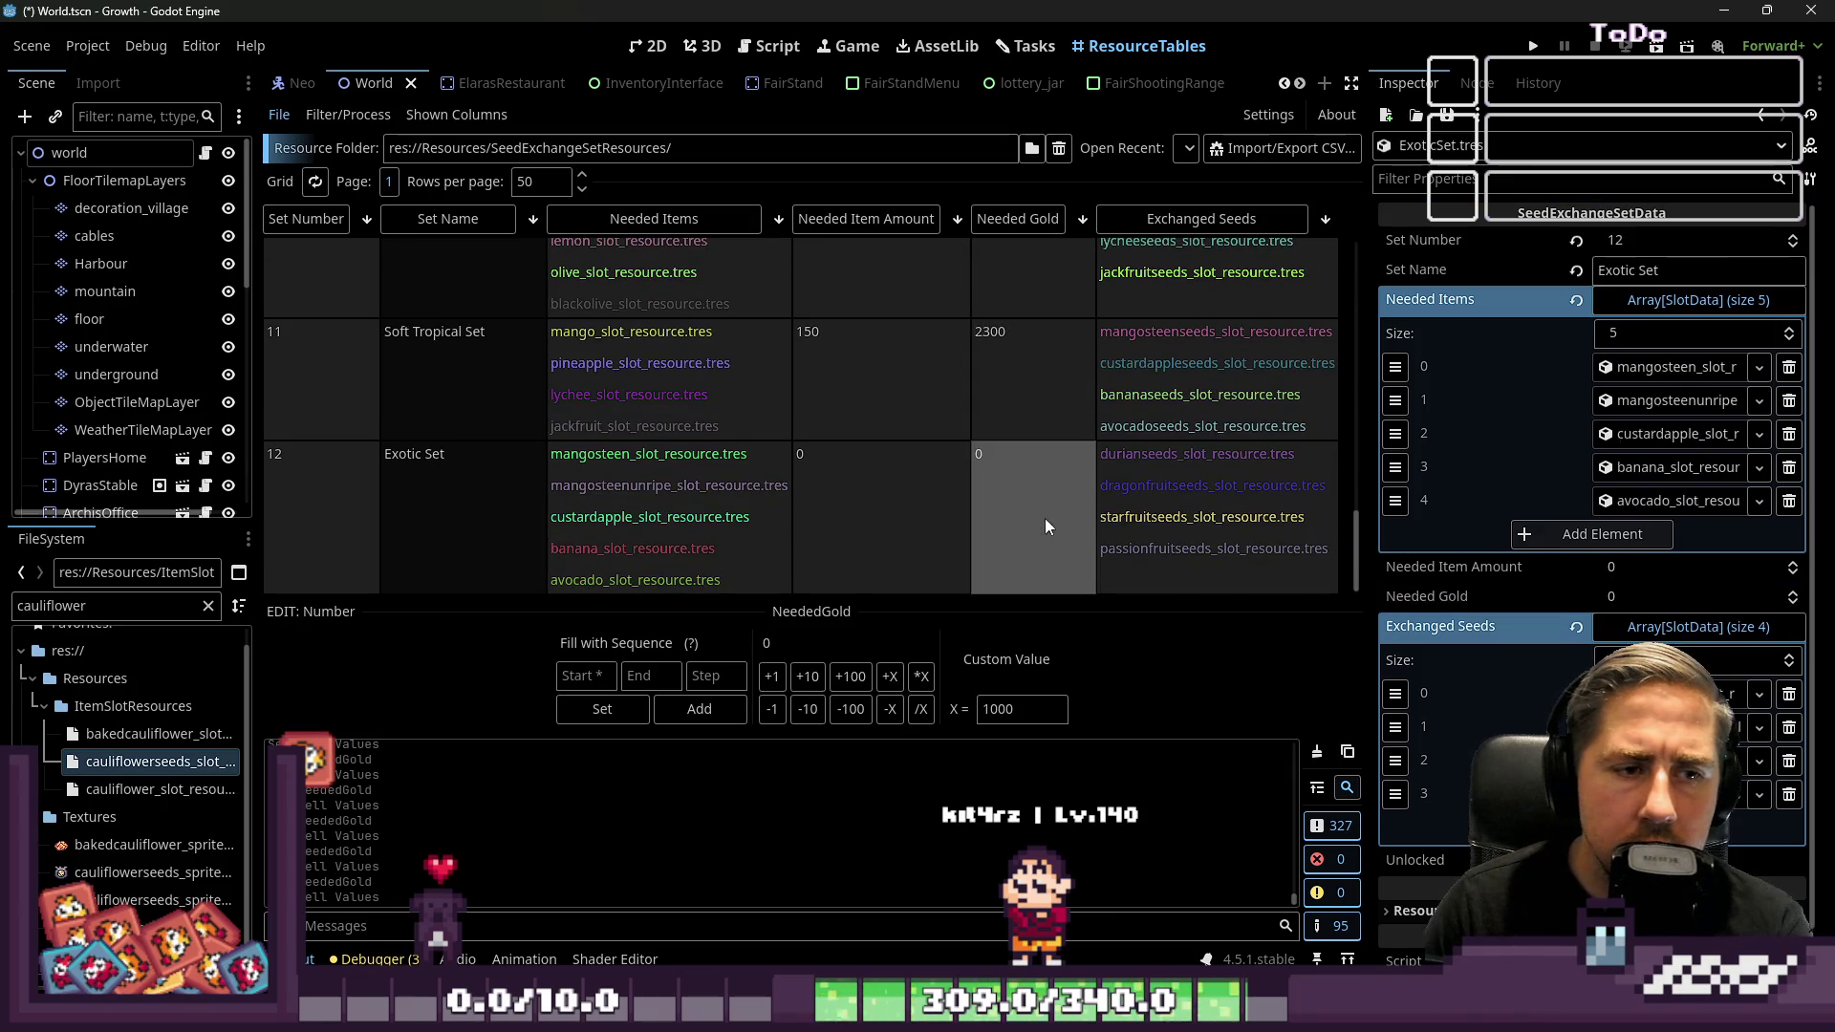
click(1637, 594)
text(500)
key(Return)
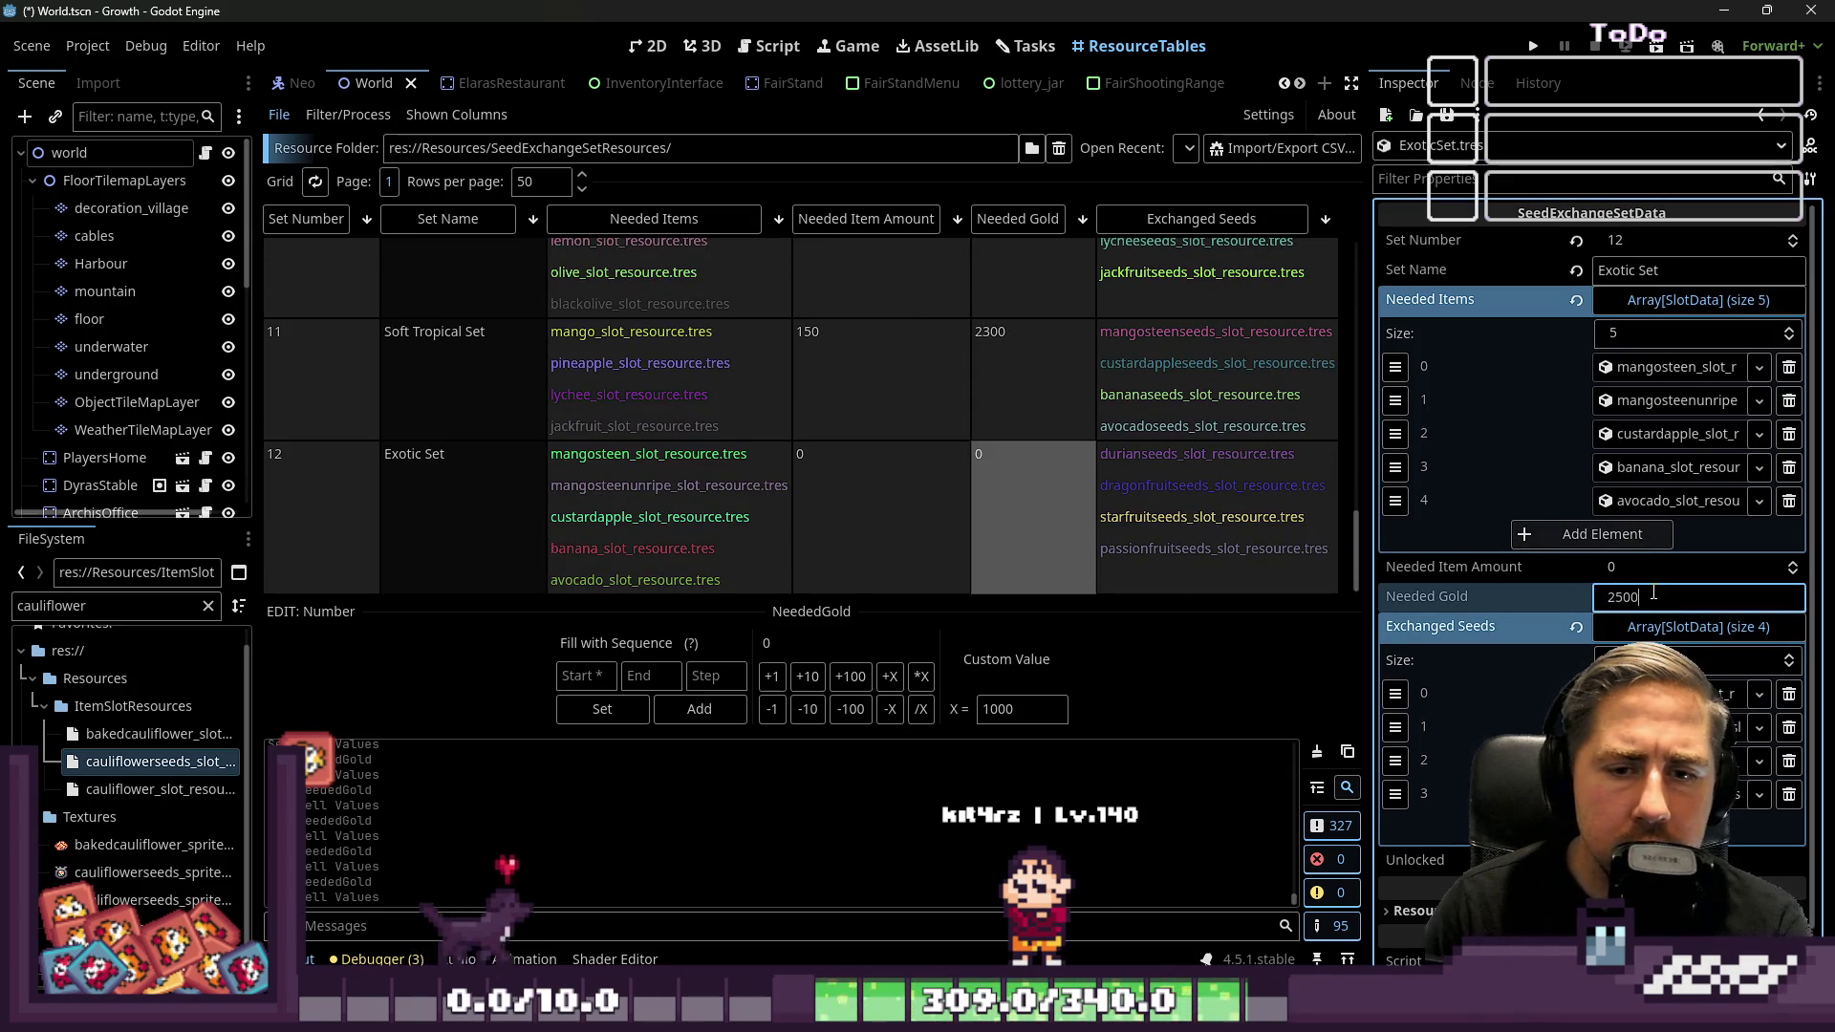
click(887, 495)
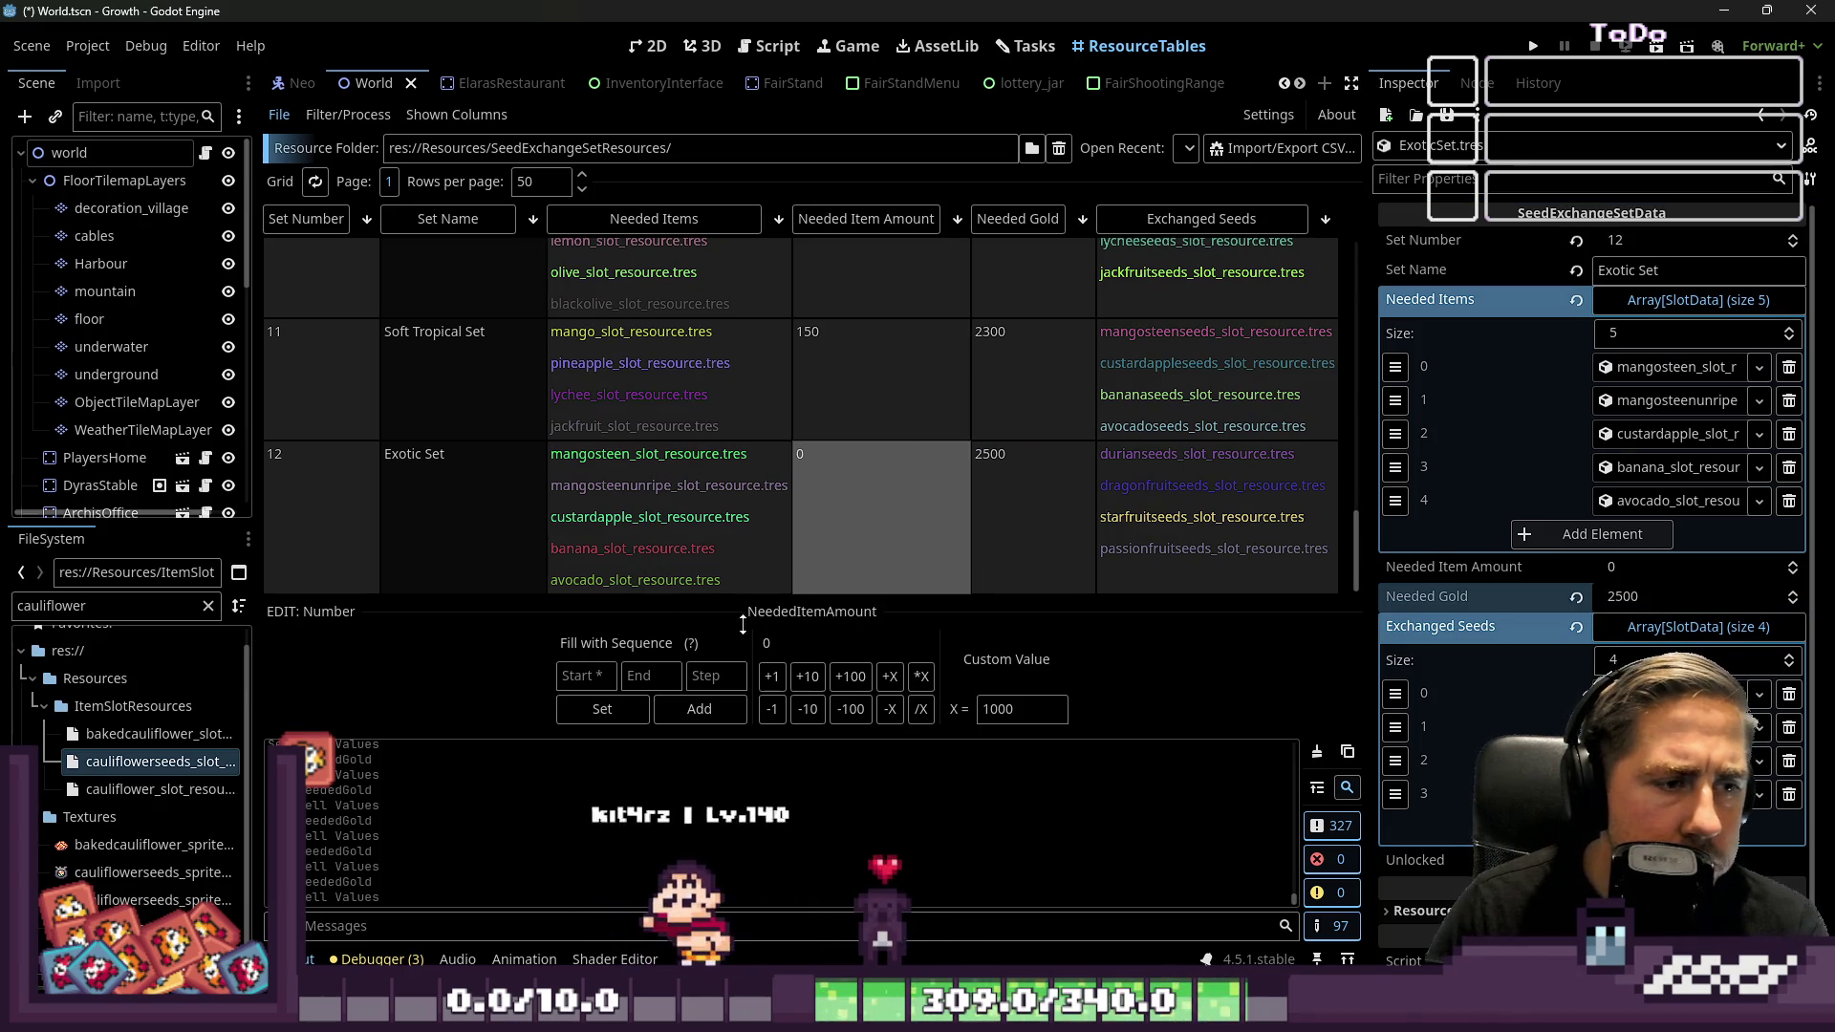
click(1609, 572)
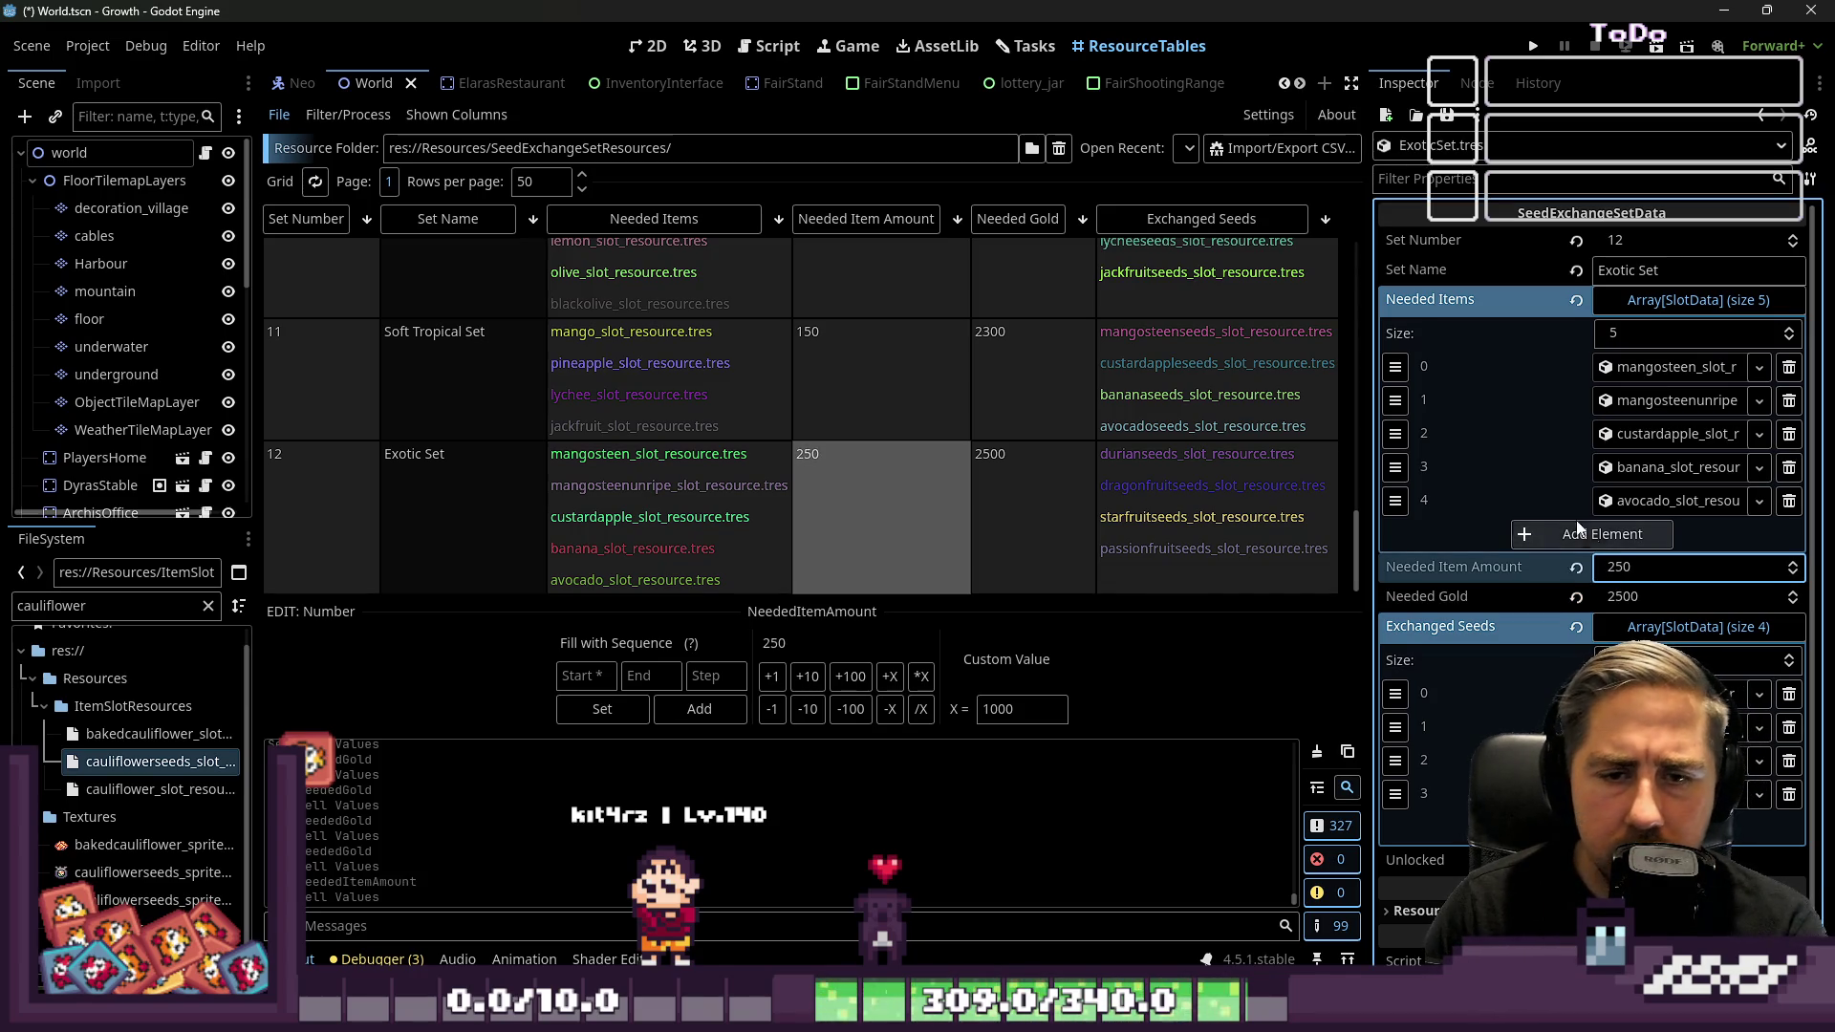
scroll(889, 406, up, 10)
scroll(889, 378, up, 12)
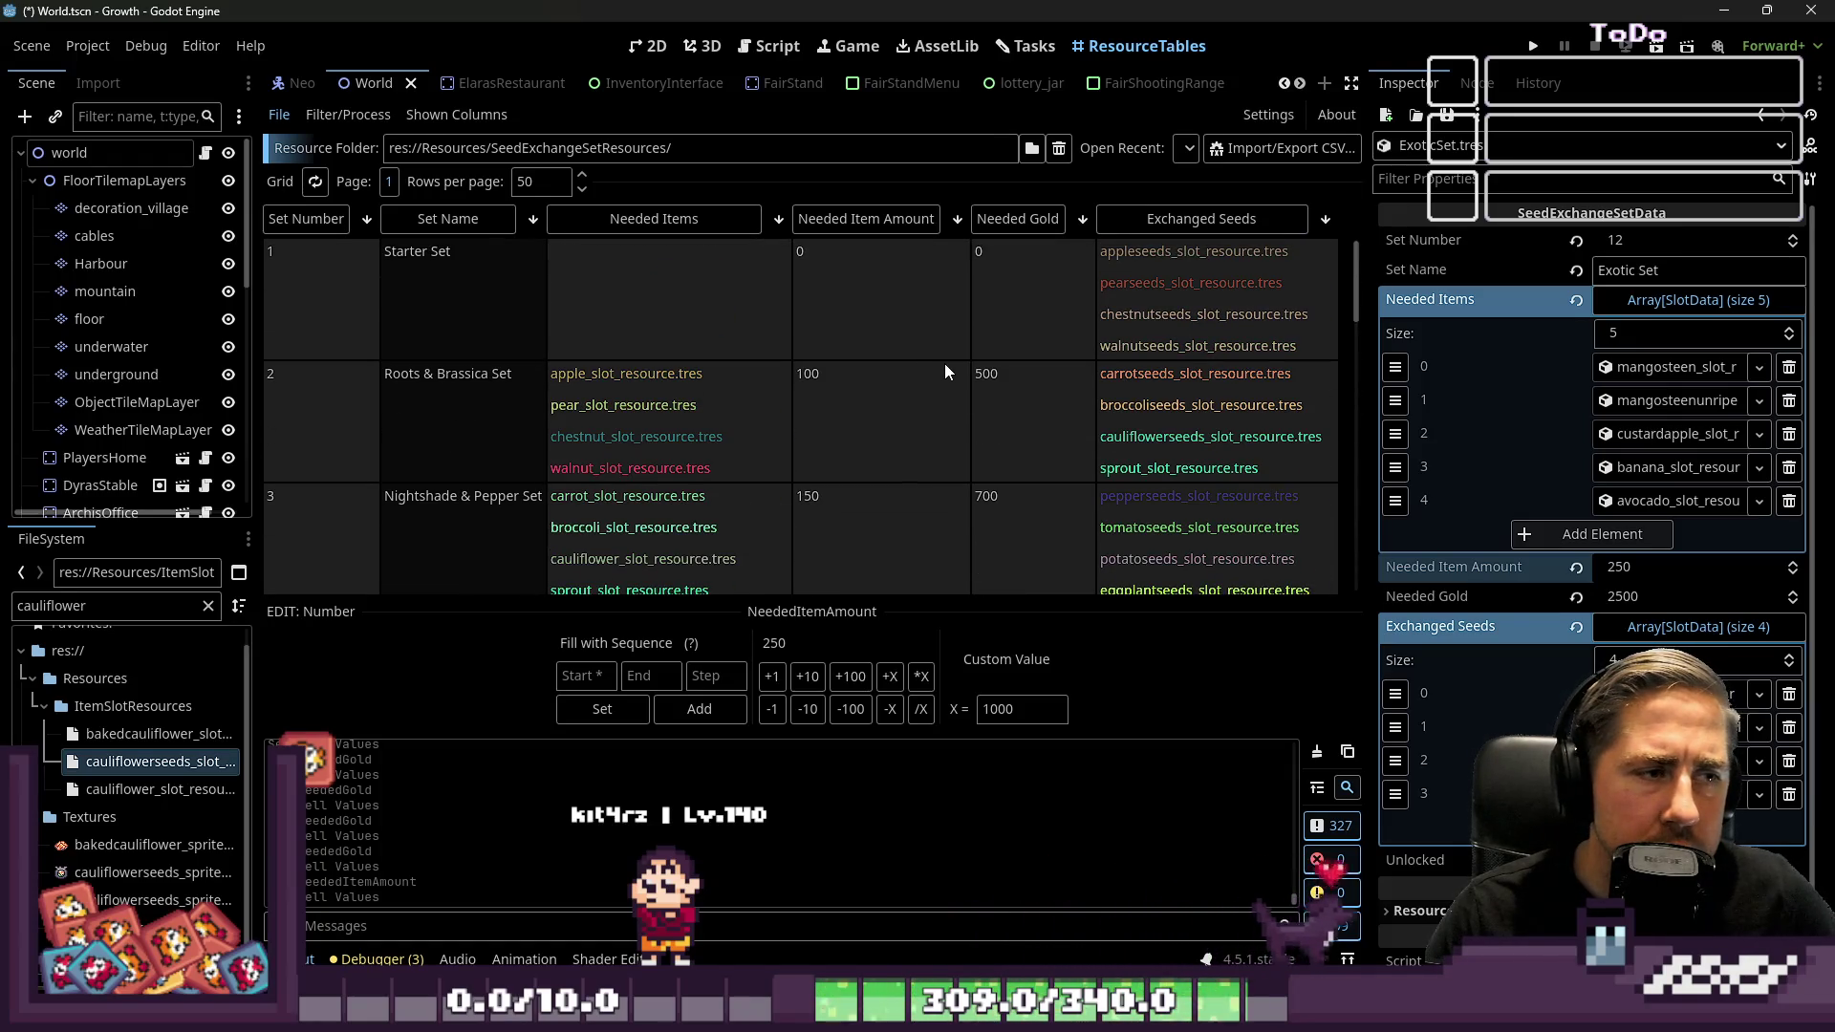
scroll(945, 363, down, 2)
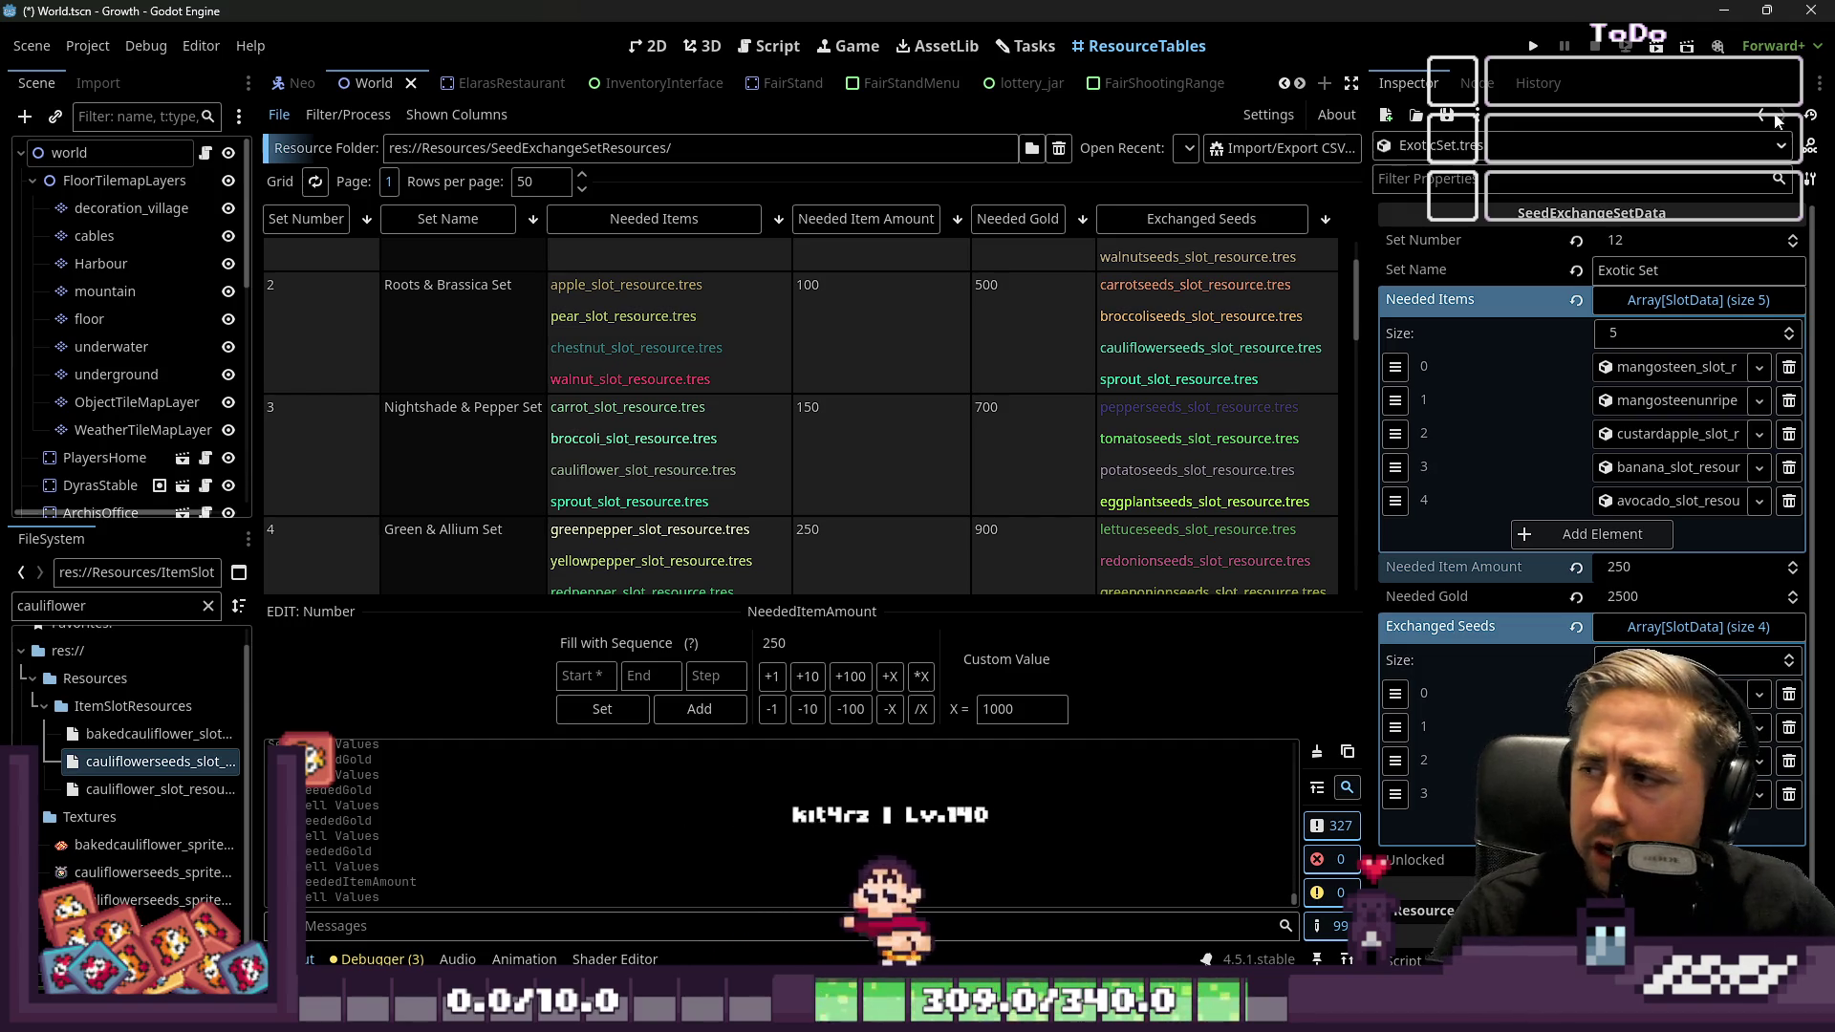
scroll(1013, 399, up, 2)
scroll(881, 477, down, 6)
scroll(853, 444, down, 15)
scroll(851, 440, down, 5)
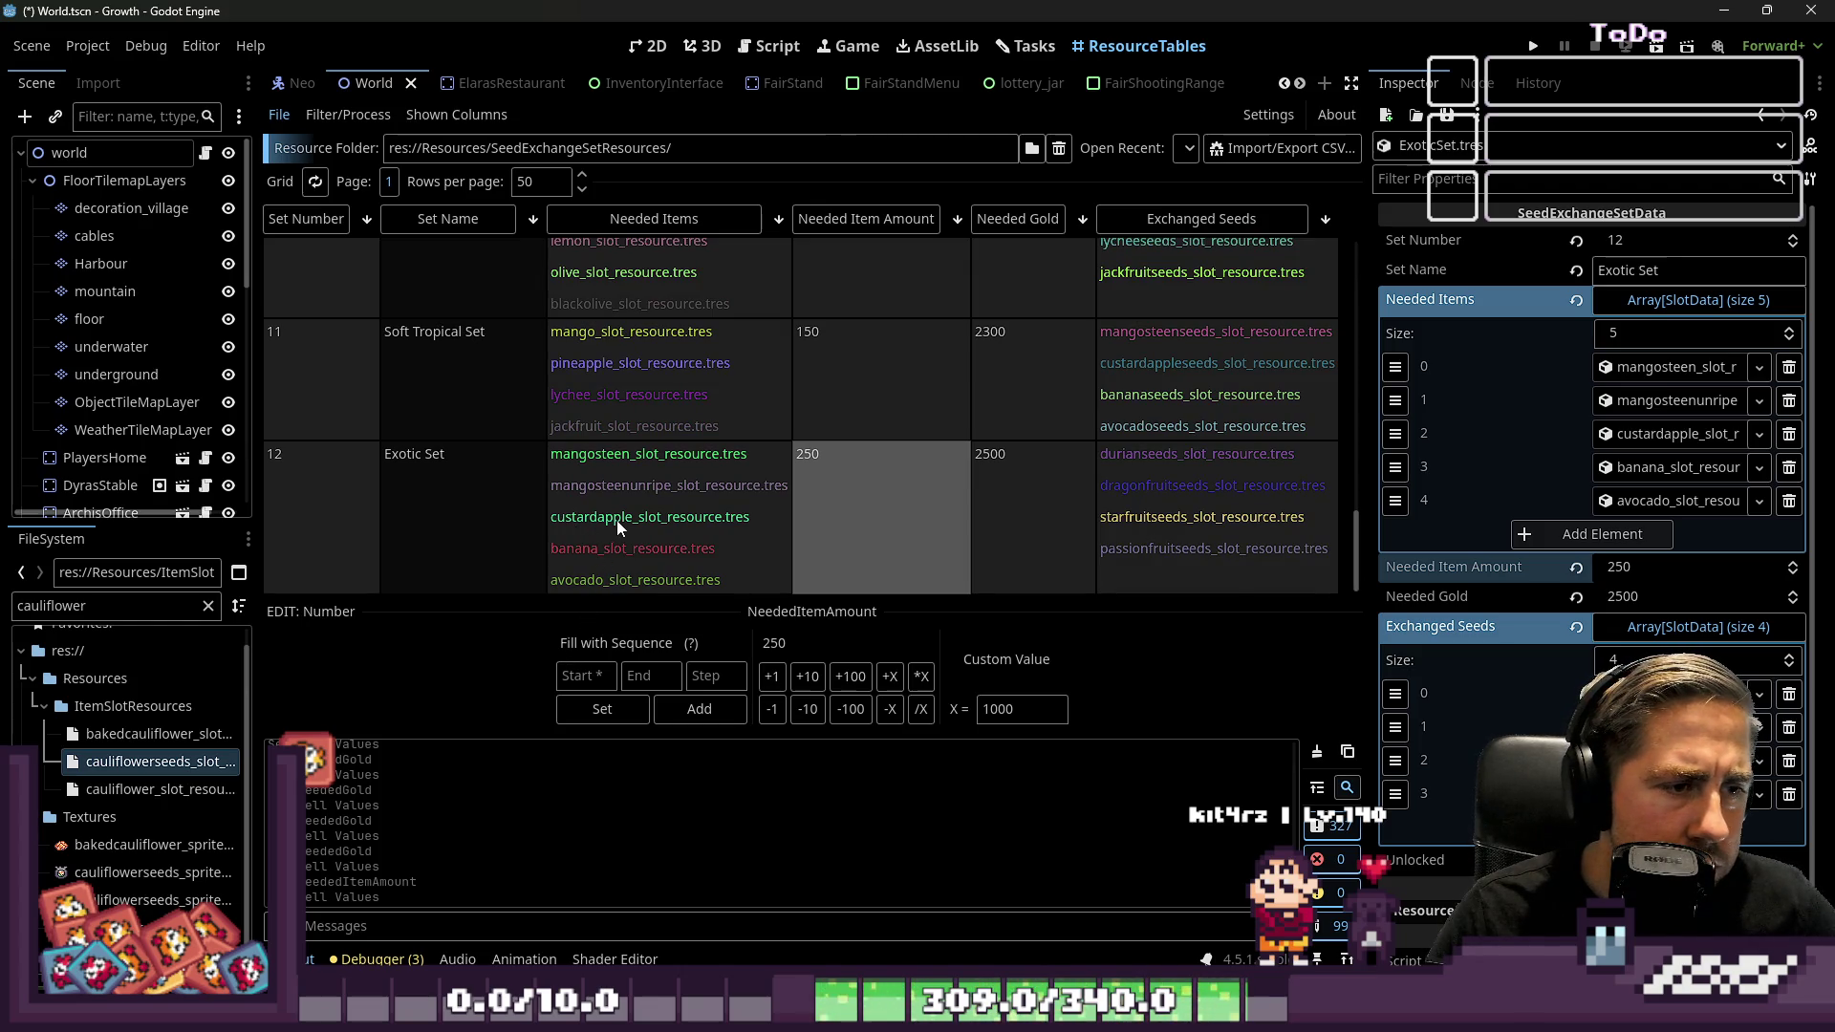
scroll(616, 520, up, 2)
scroll(603, 508, up, 1)
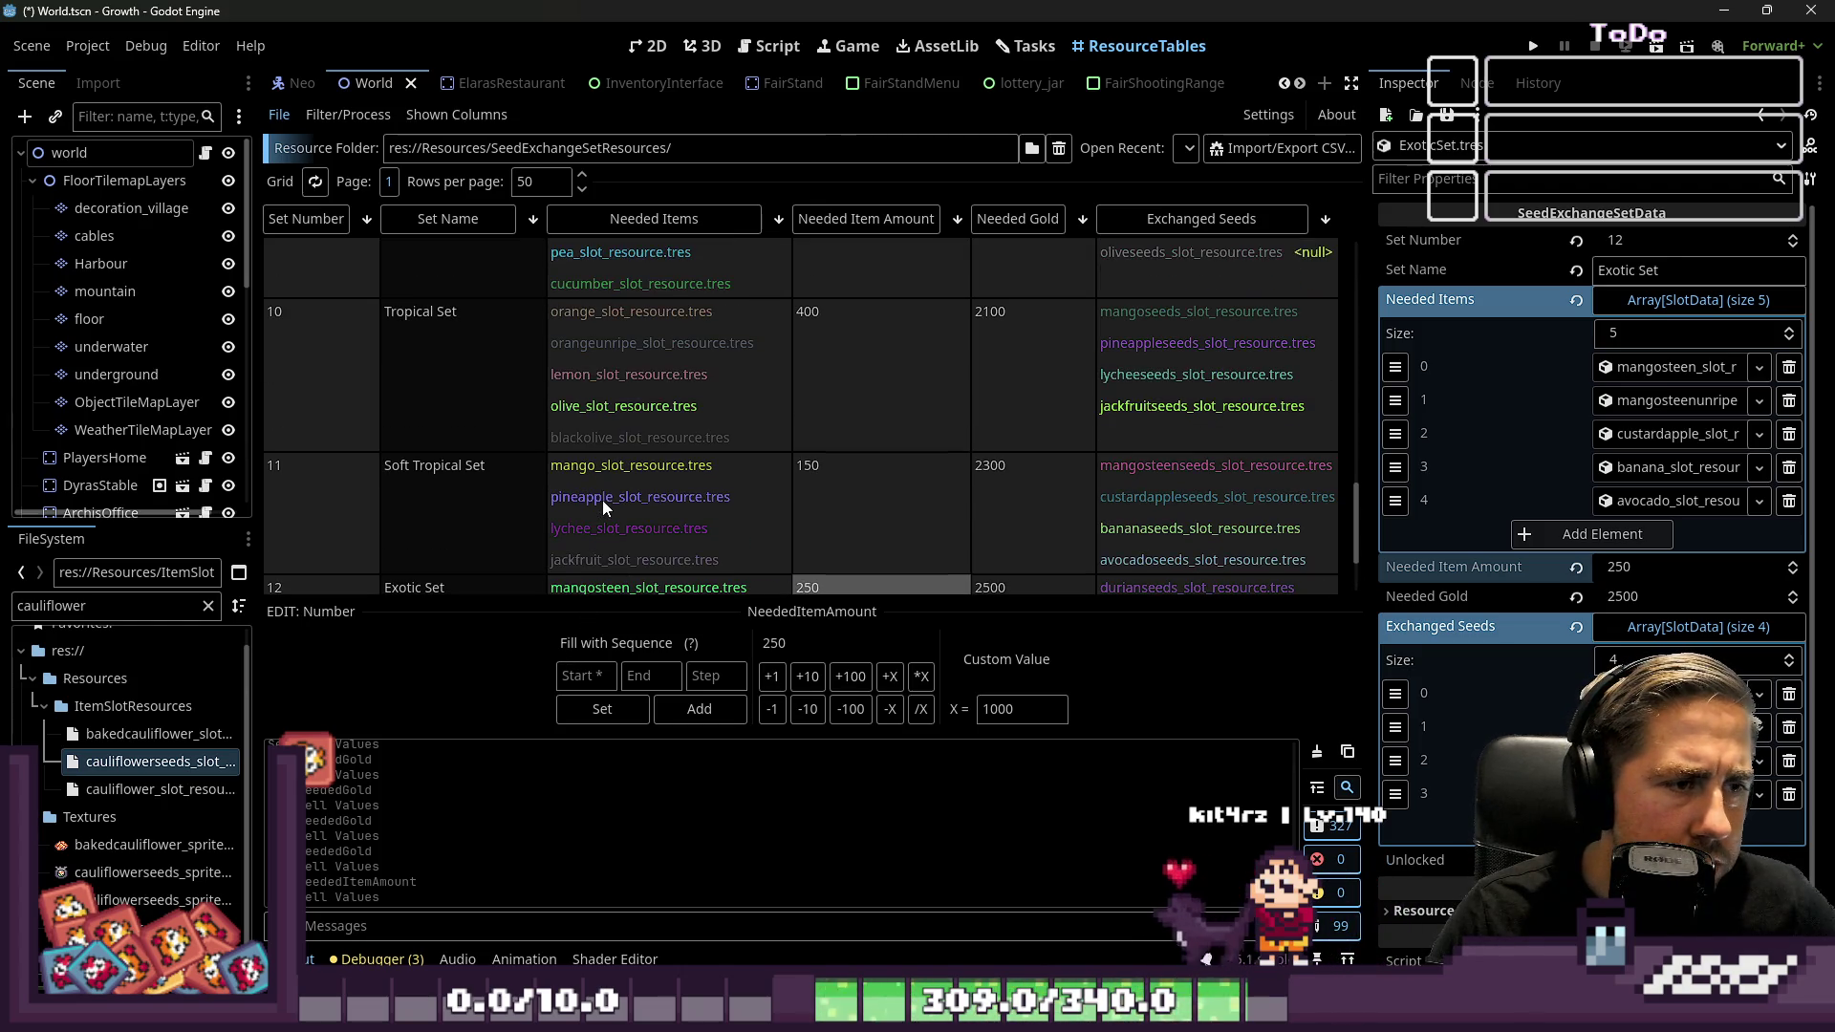
scroll(583, 449, up, 3)
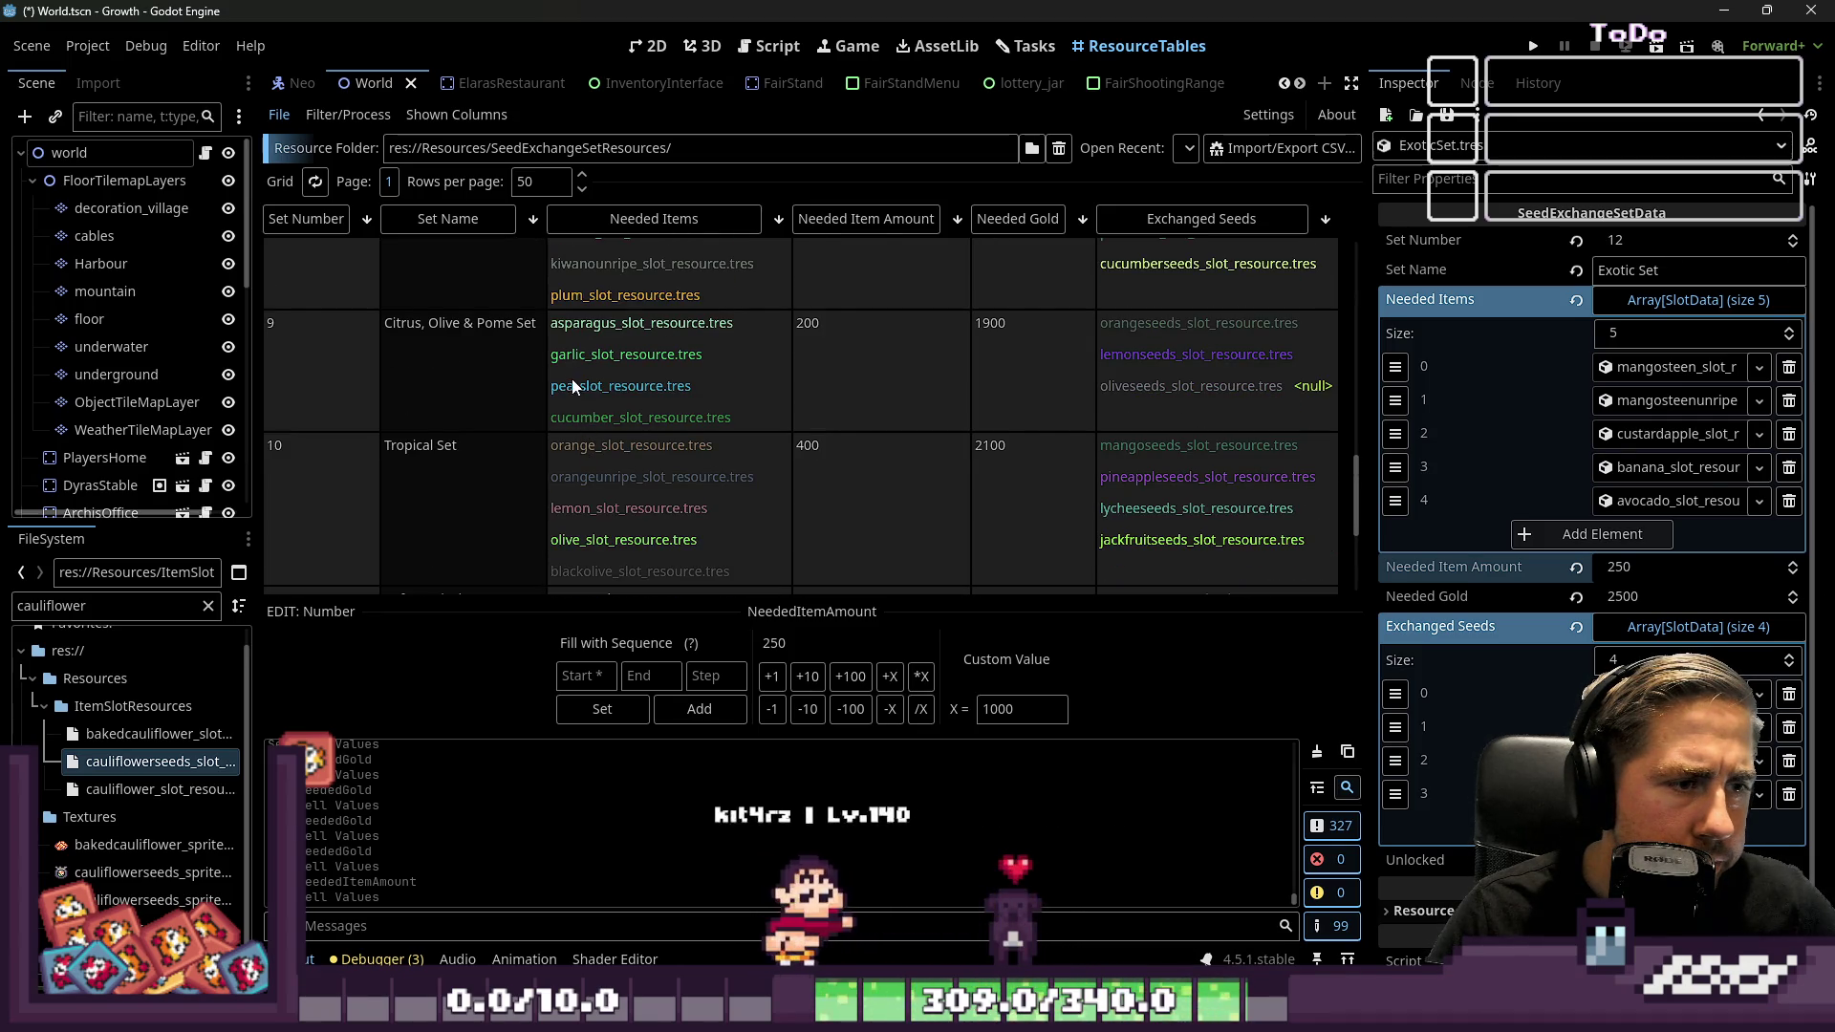
scroll(569, 369, up, 2)
scroll(571, 386, up, 3)
click(585, 355)
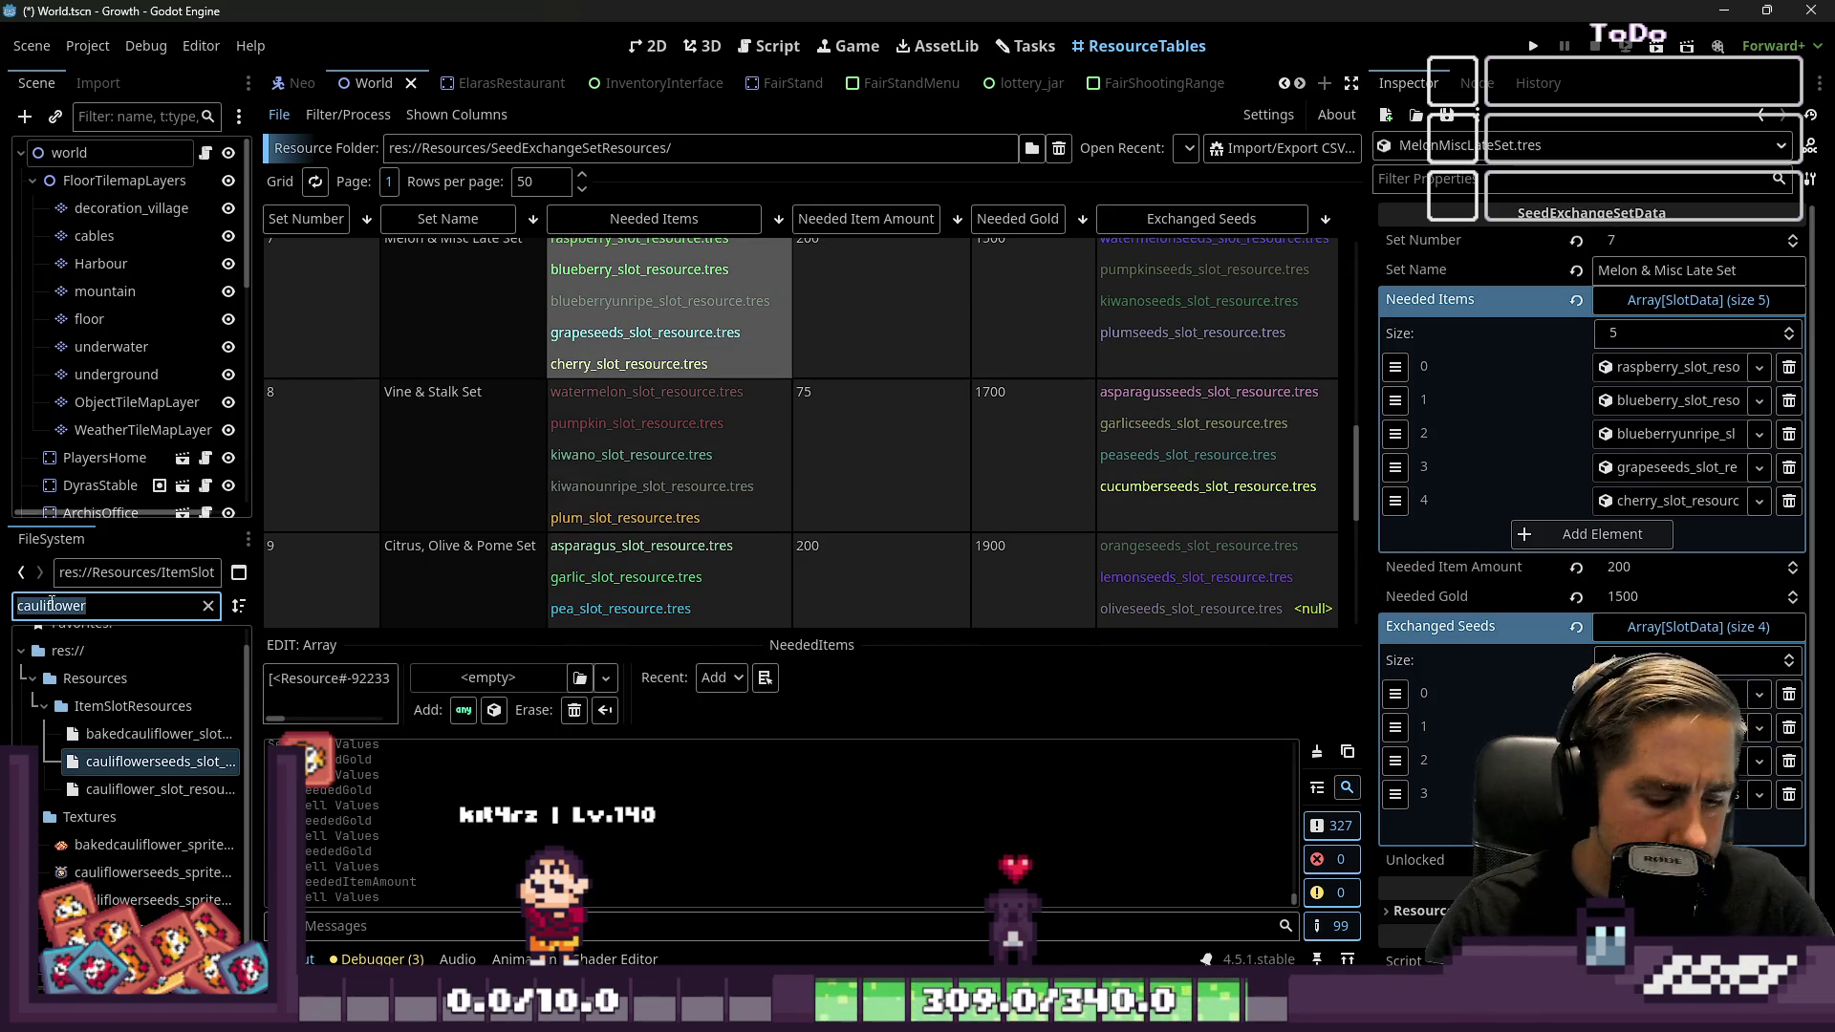
Replace grapeseeds with grape_slot_resource in set 7's Needed Items
text(grape)
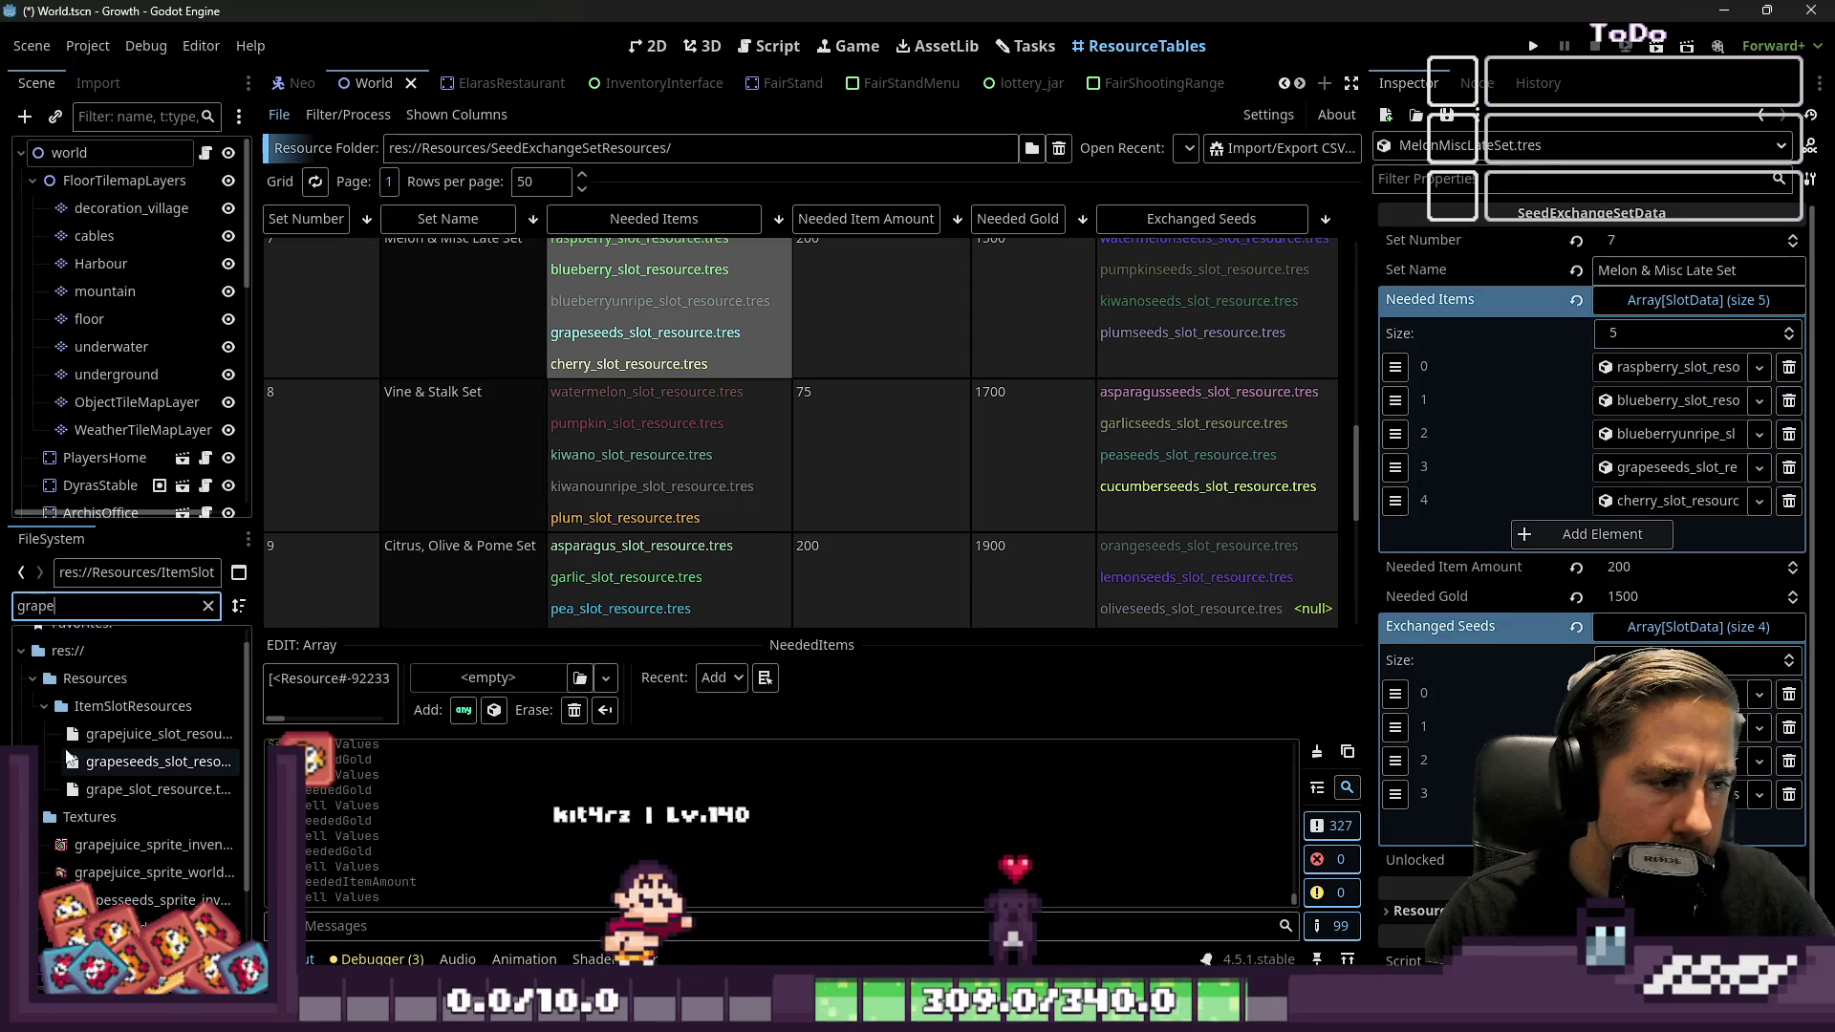
mouse_move(115, 789)
mouse_down()
mouse_move(916, 777)
mouse_move(1653, 517)
mouse_move(1633, 466)
mouse_up()
scroll(730, 496, up, 4)
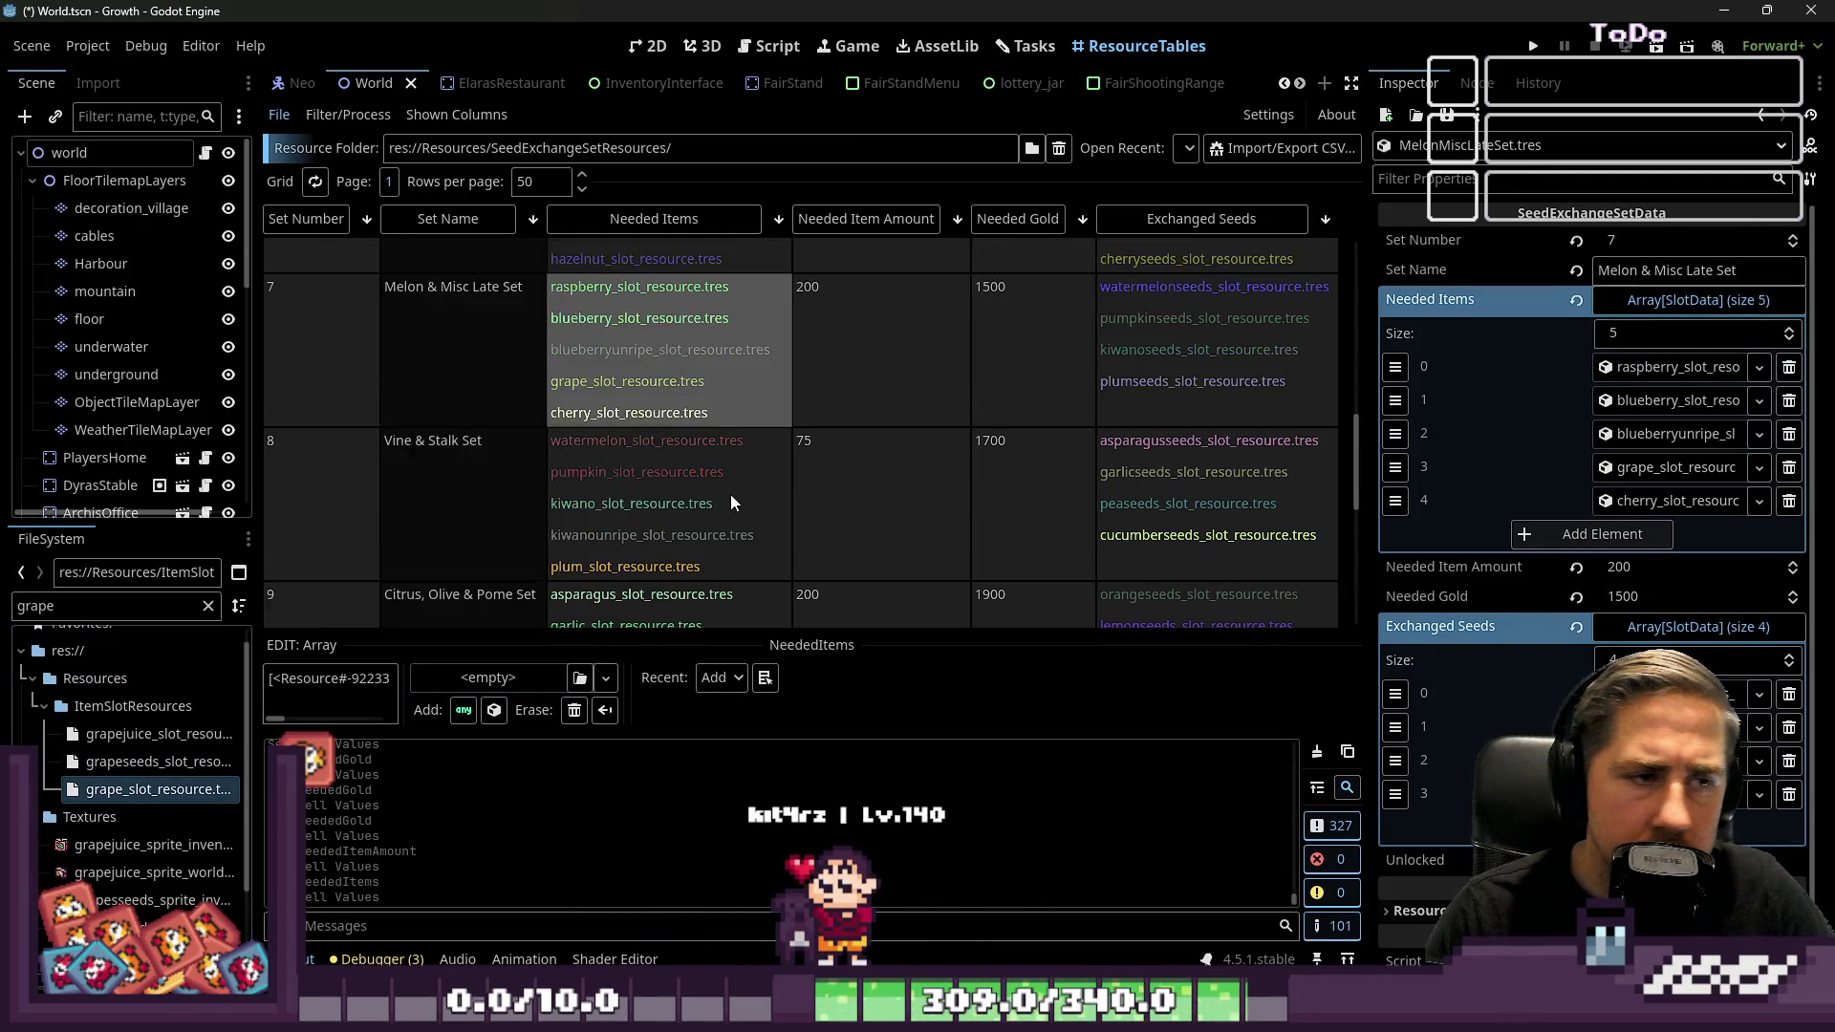
click(621, 383)
scroll(640, 426, up, 3)
click(642, 427)
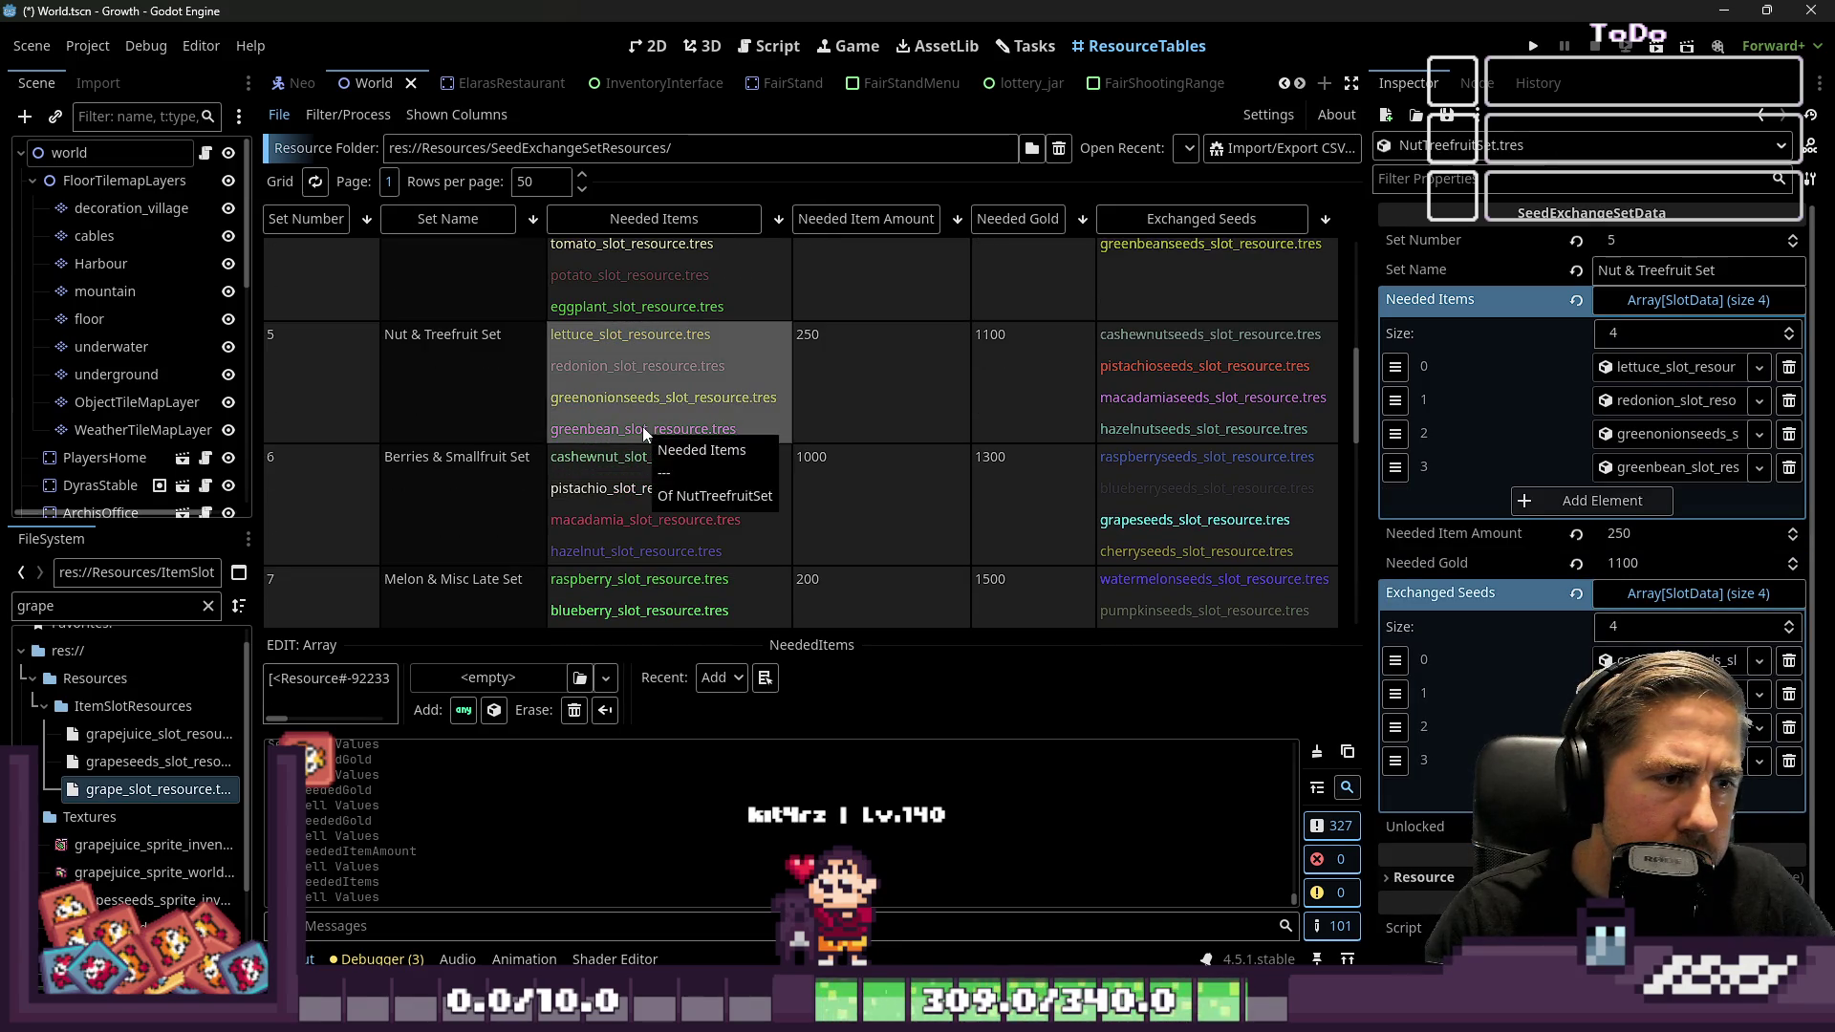
Replace greenonionseeds with greenonion_slot_resource in set 5's Needed Items
double_click(36, 608)
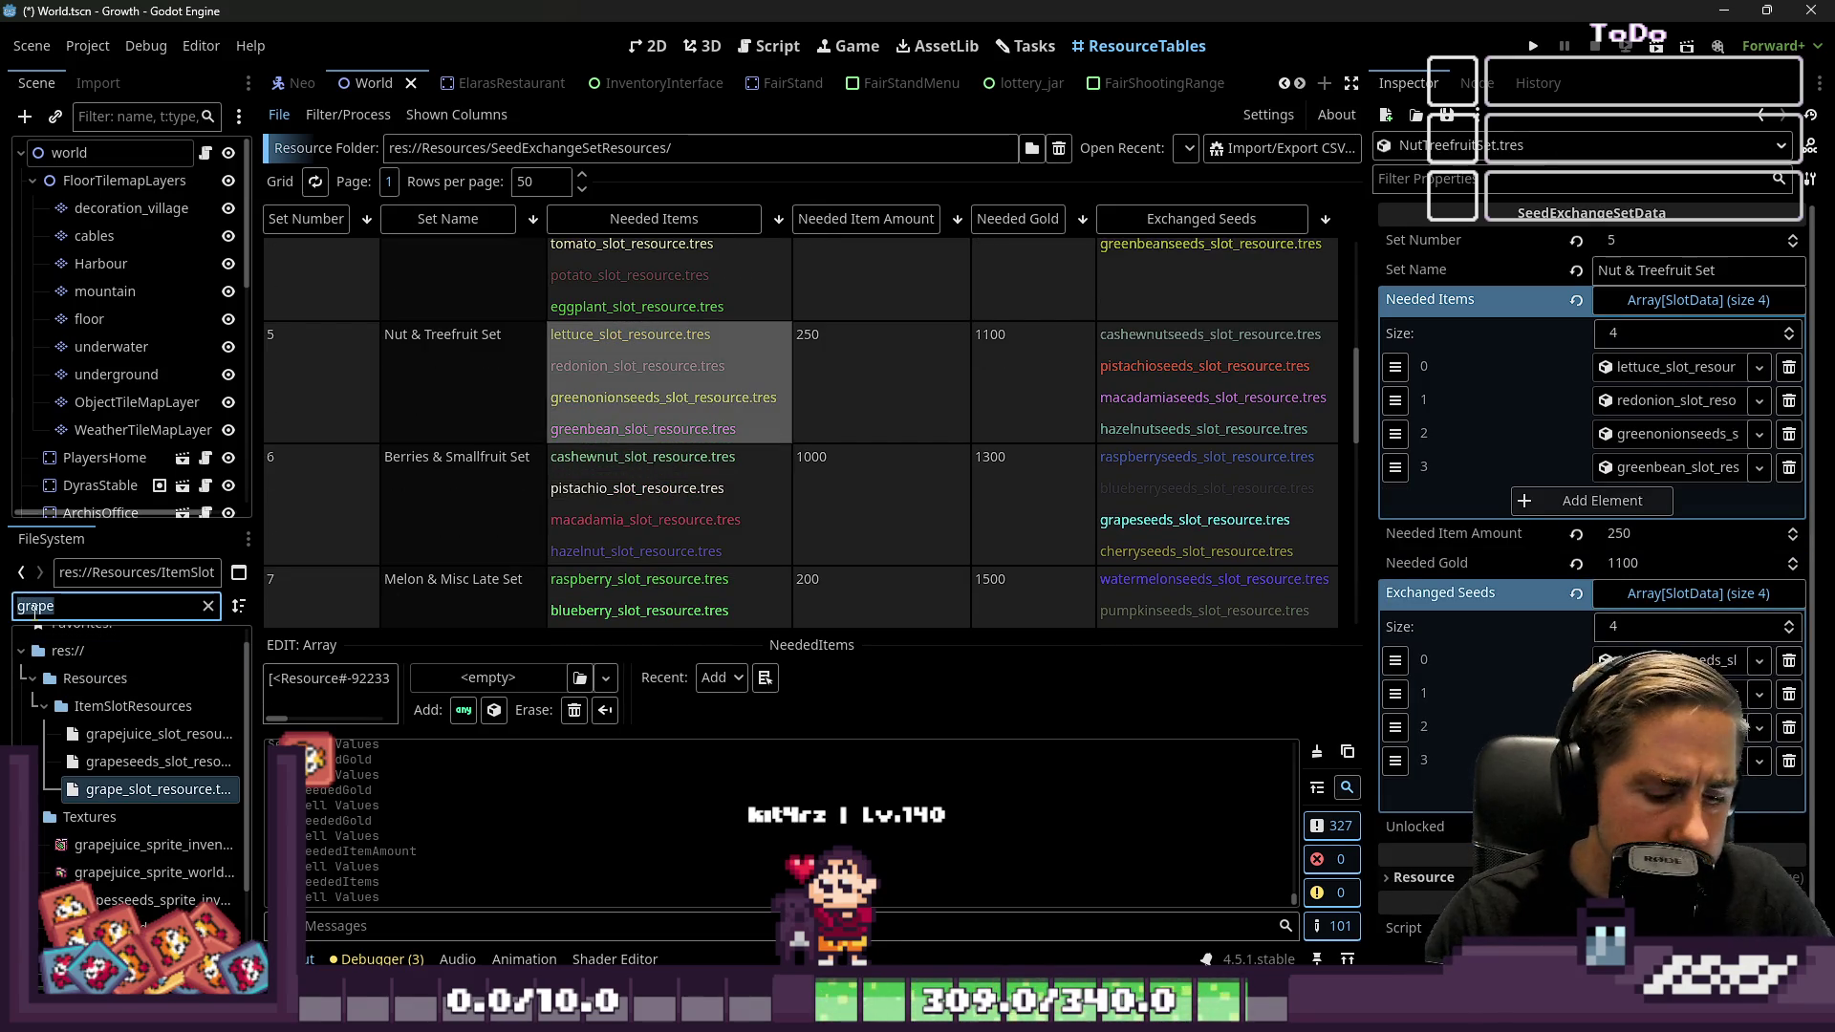
text(green)
scroll(133, 755, down, 3)
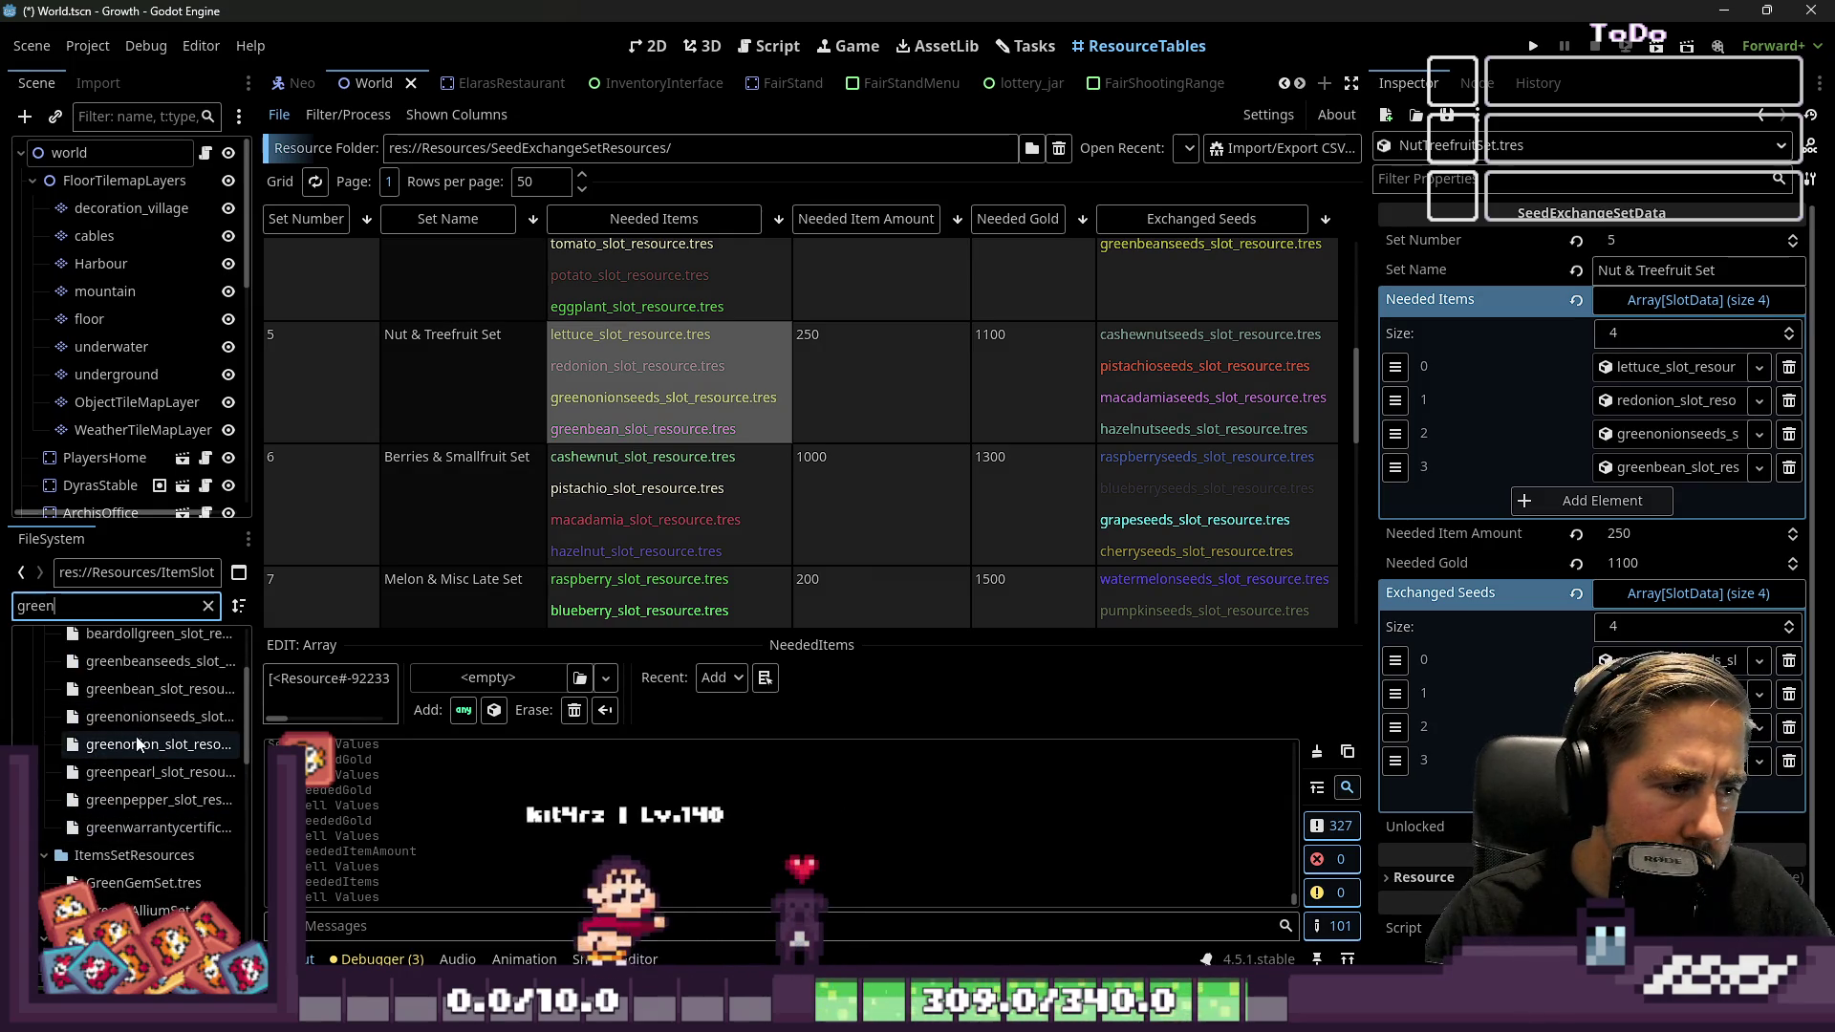
mouse_move(136, 743)
mouse_down()
mouse_move(1426, 554)
mouse_move(1672, 434)
mouse_up()
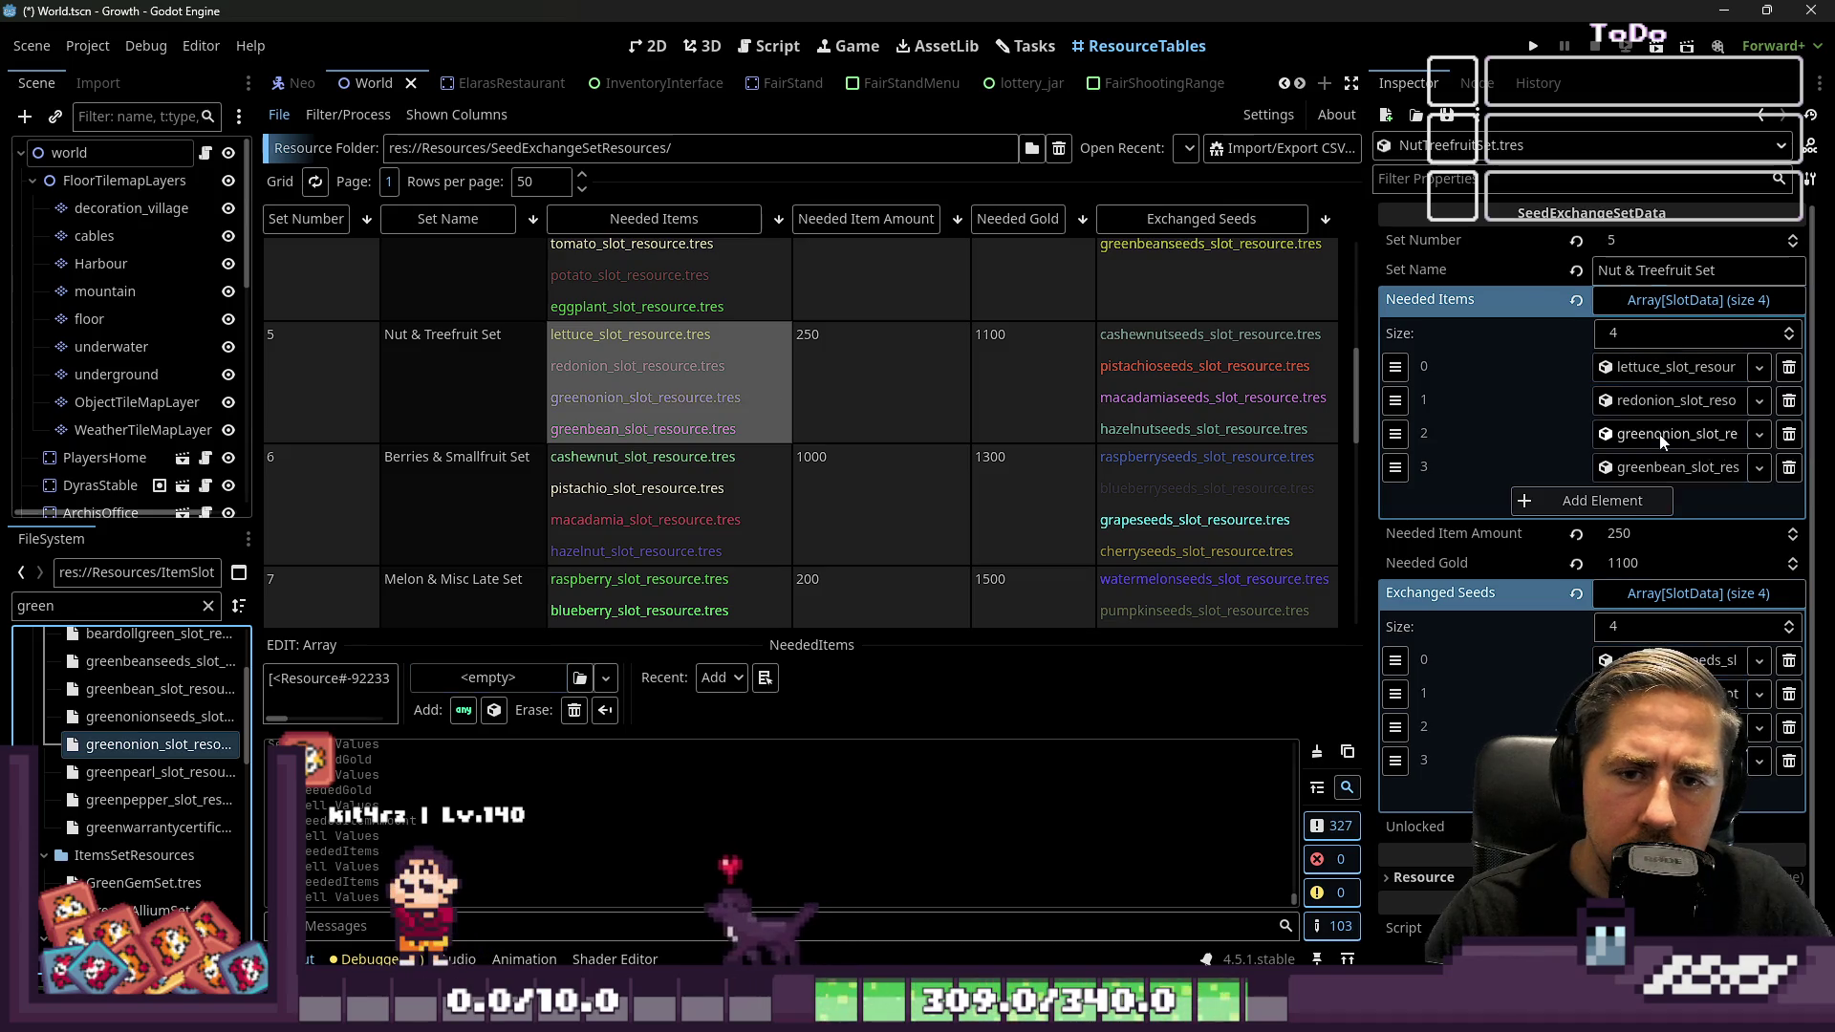
Review the Needed Items of the earlier sets and save the World scene
scroll(548, 519, up, 4)
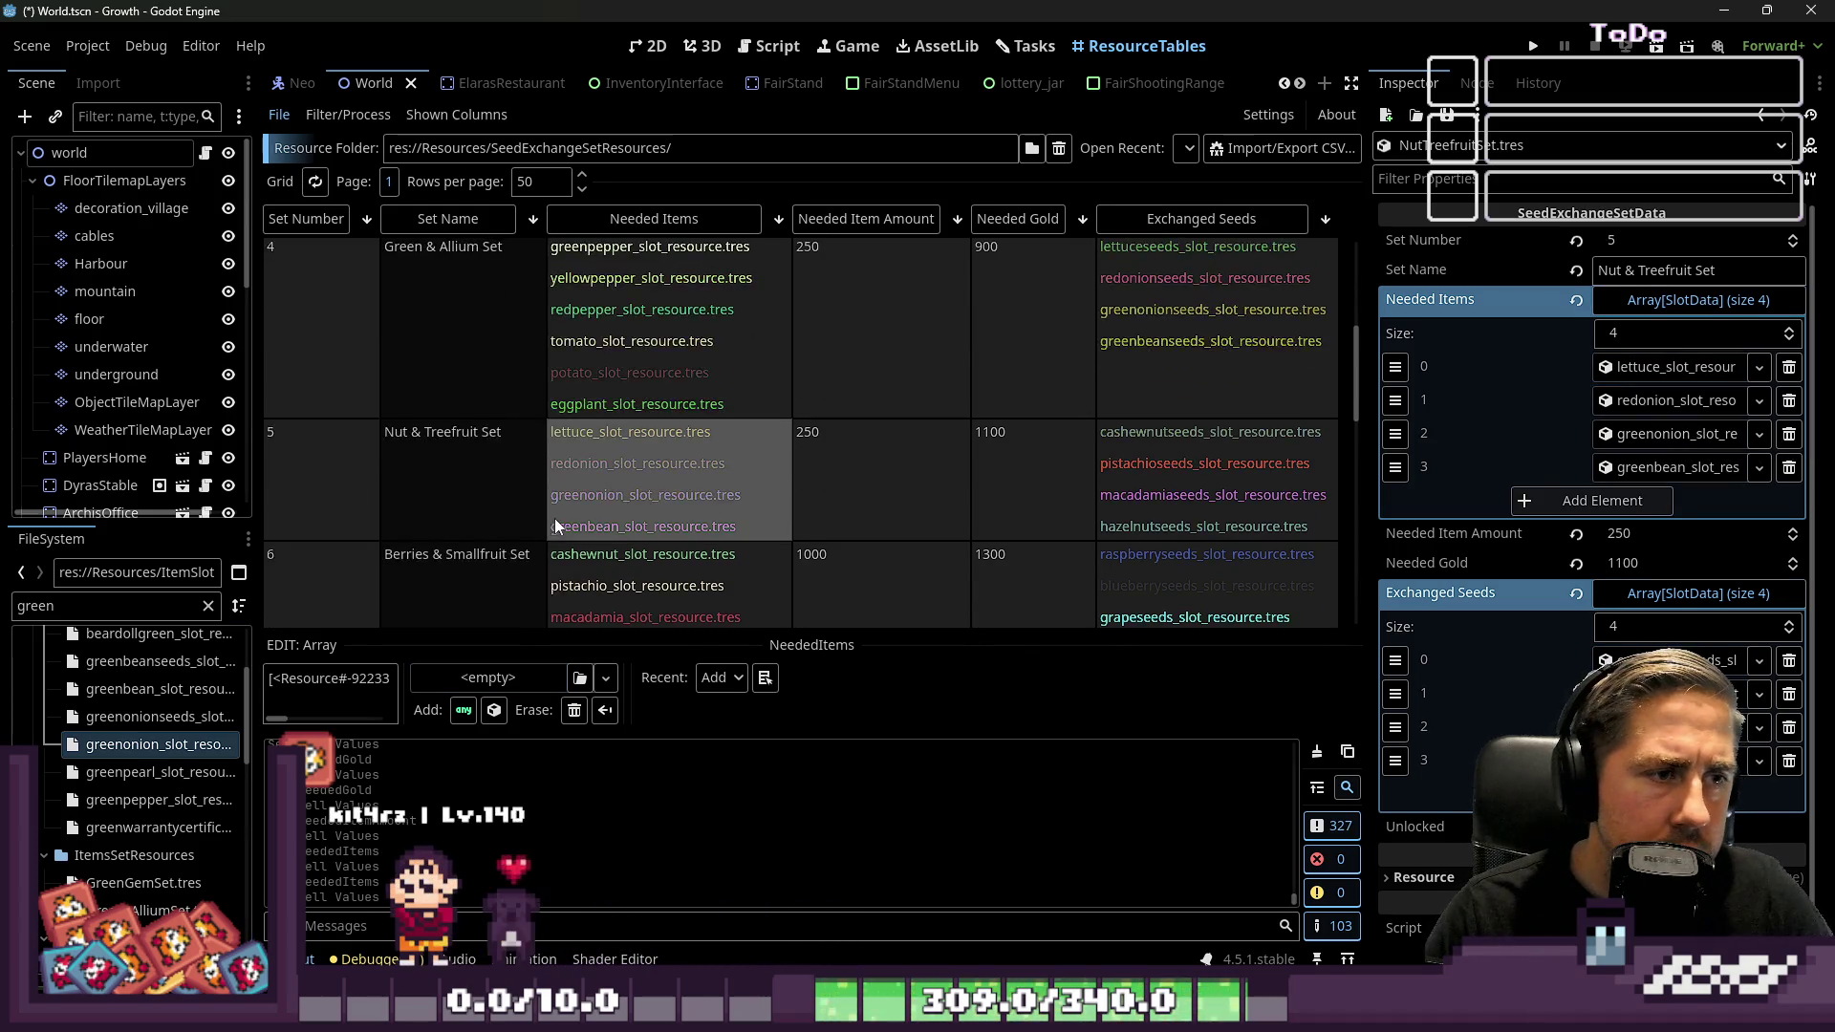
click(593, 479)
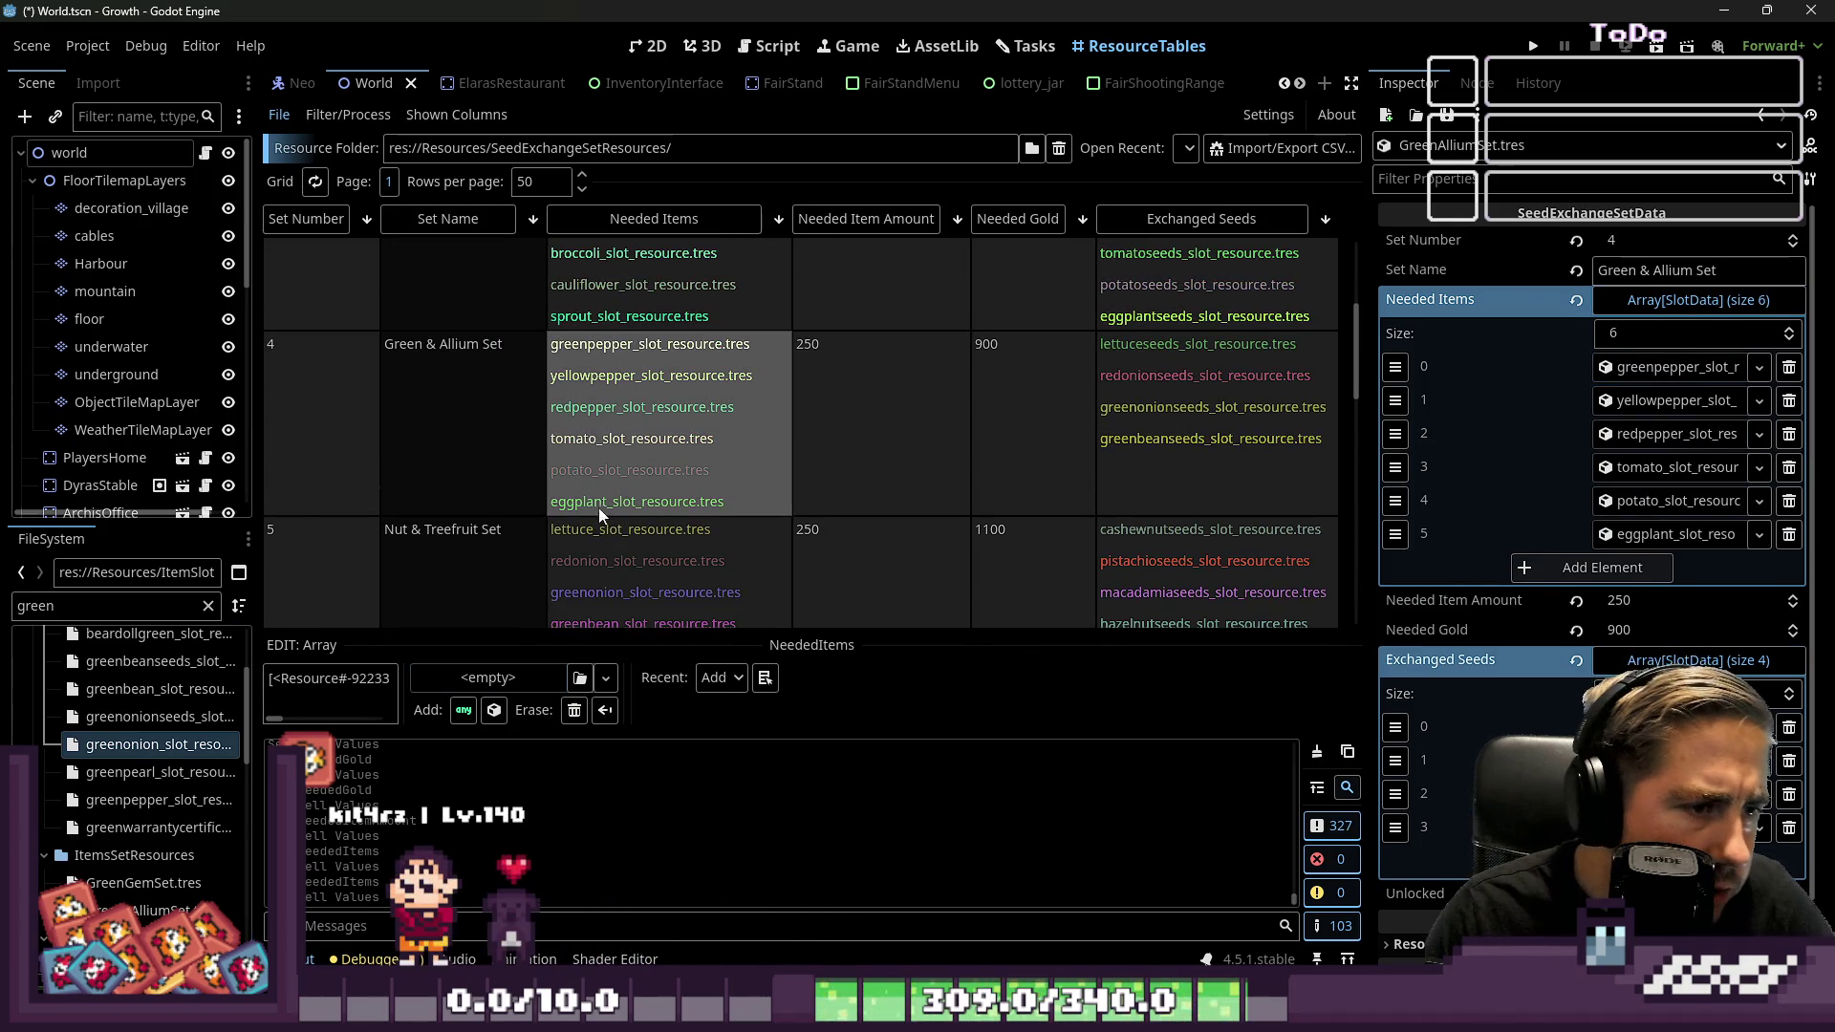
scroll(581, 451, up, 3)
click(636, 442)
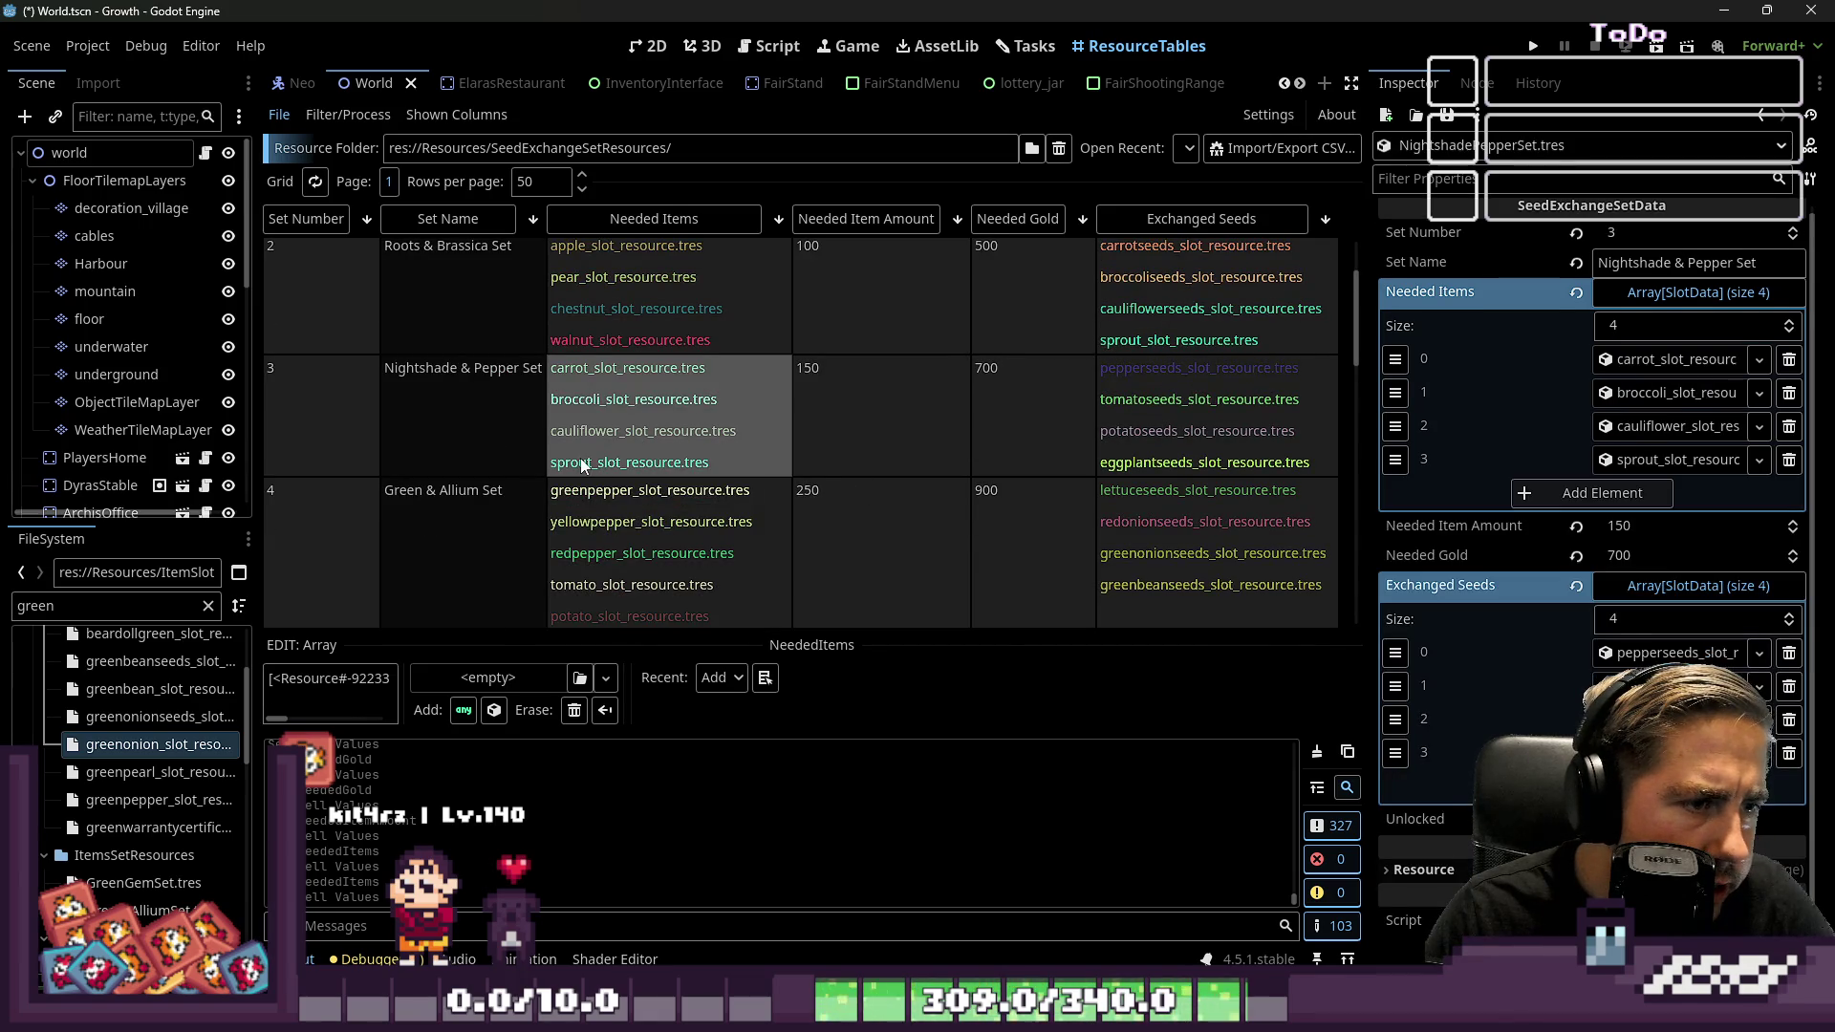
scroll(581, 353, up, 3)
click(709, 444)
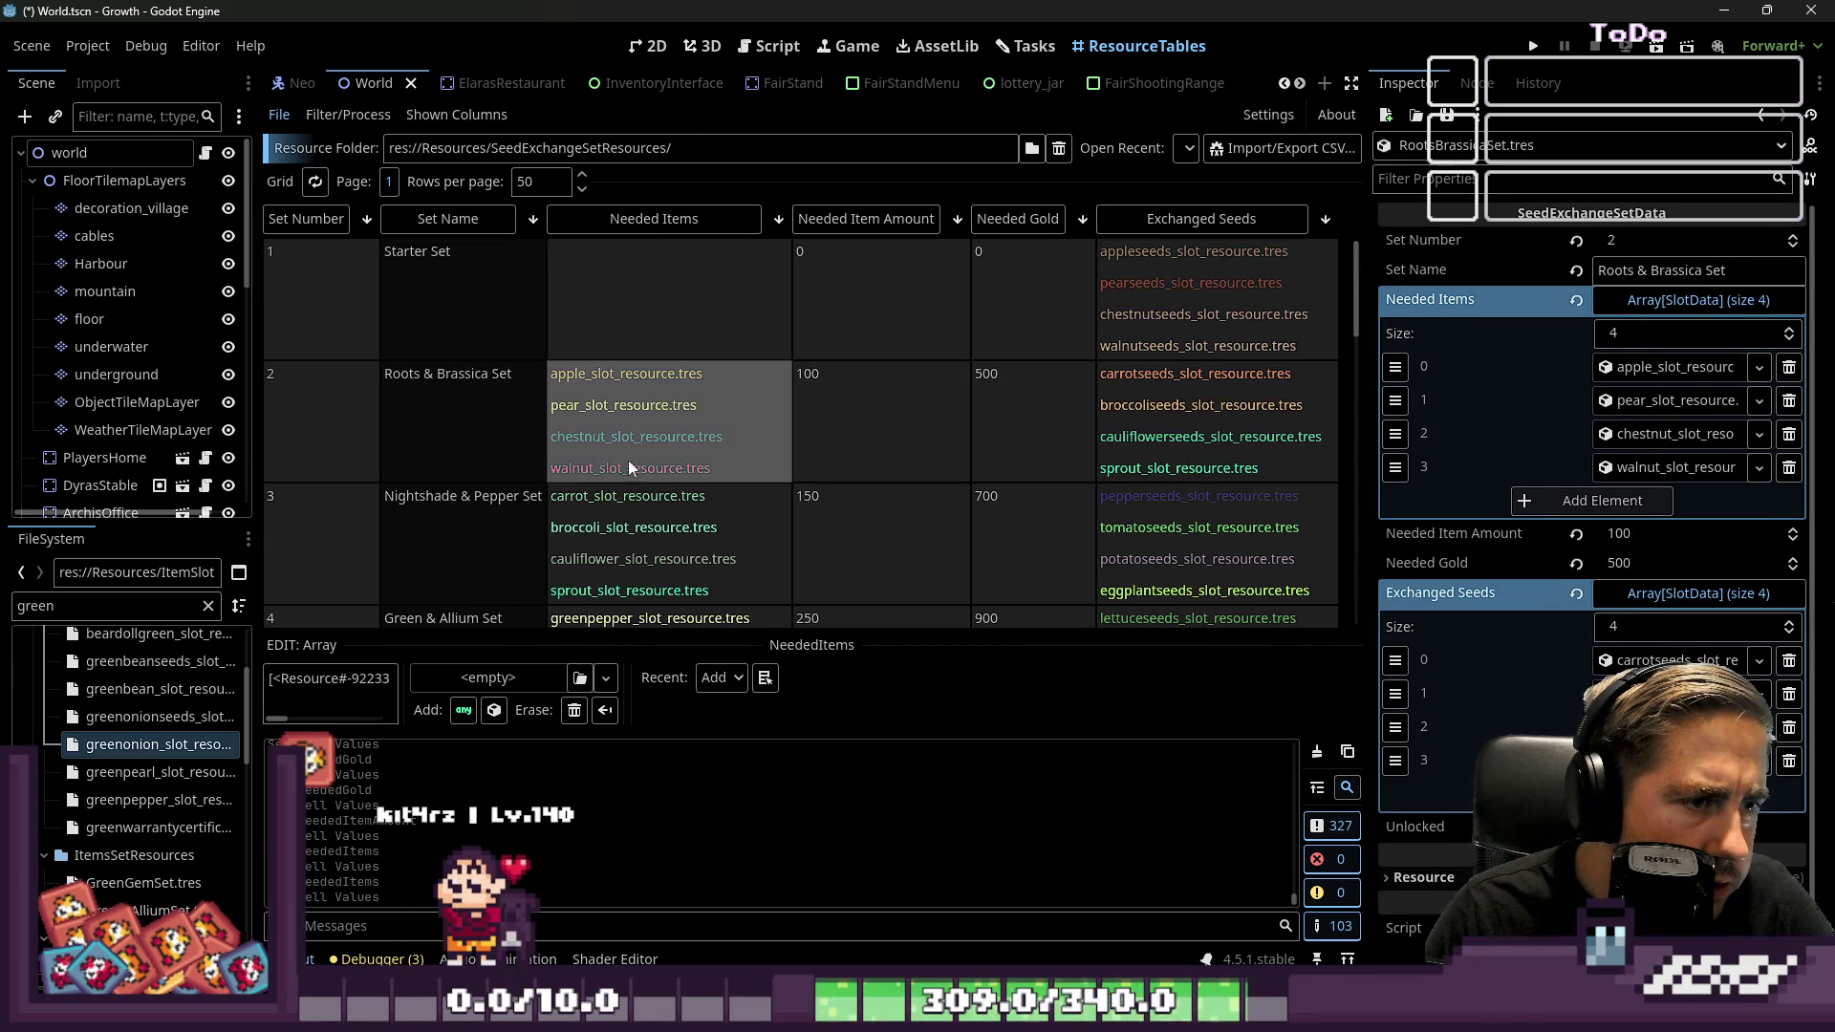
key(Up)
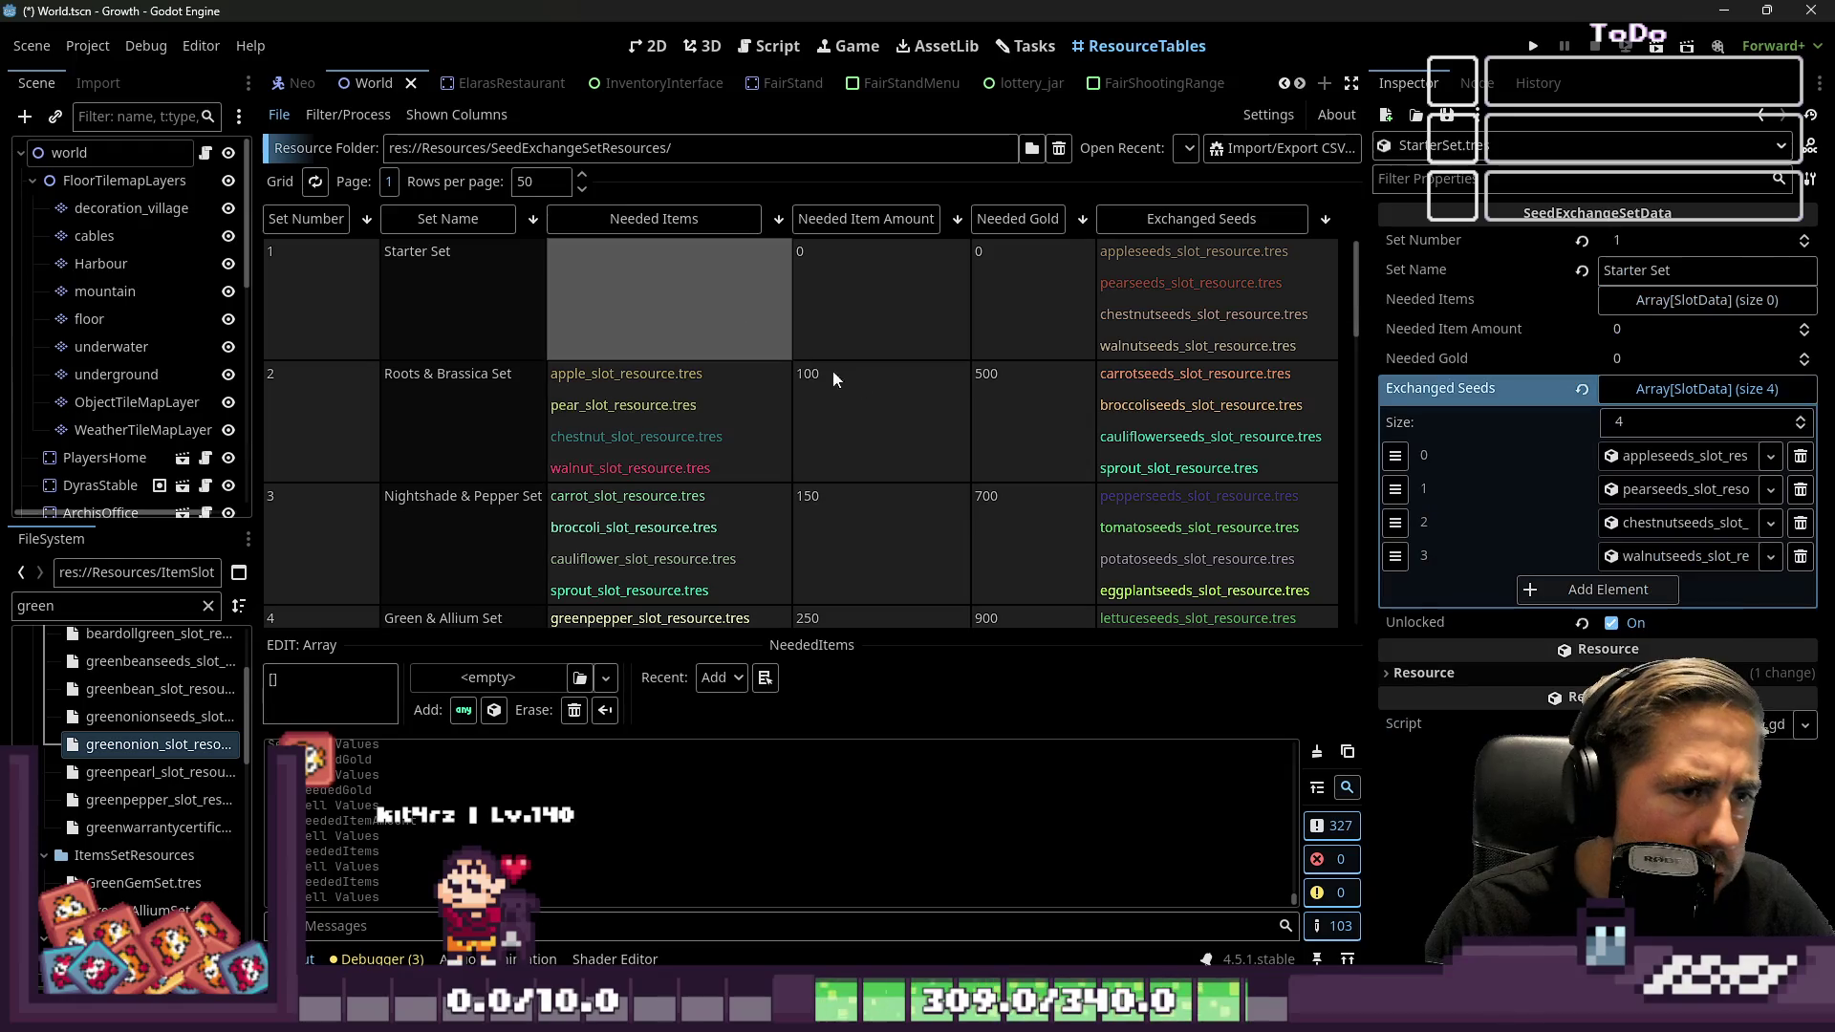
key(ctrl+s)
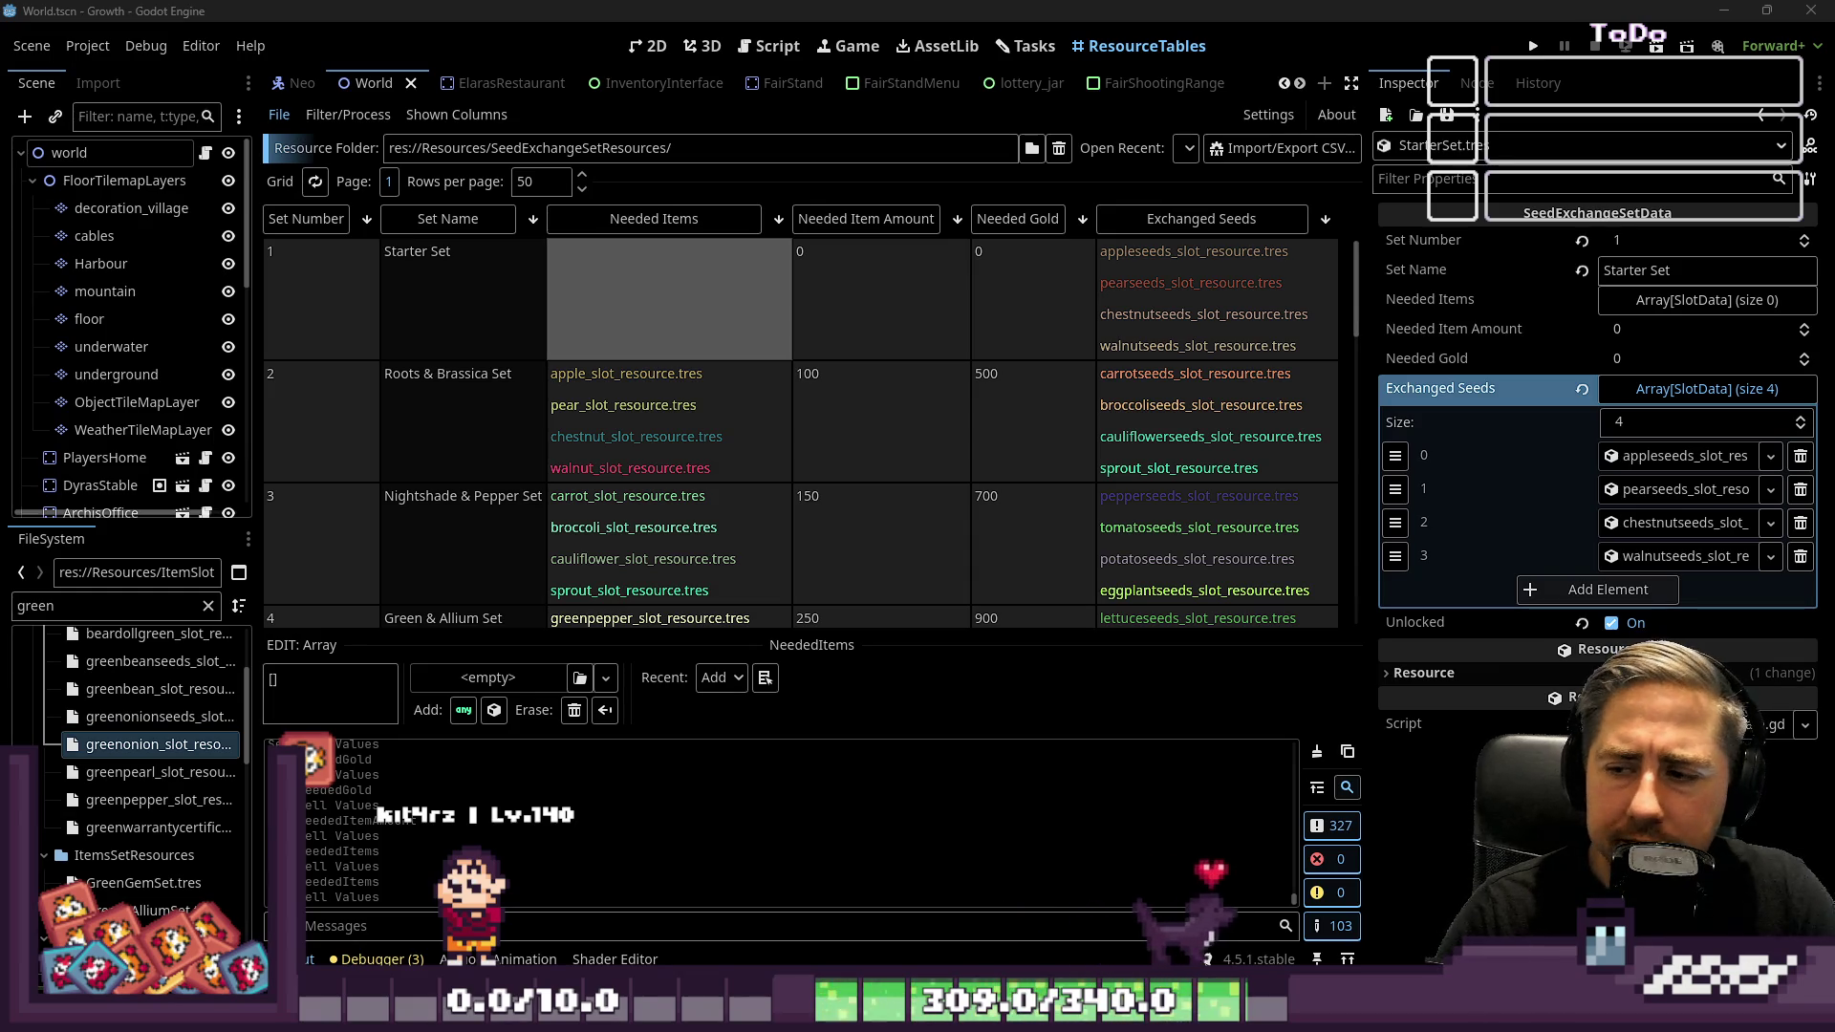
Run the game and start a new game with a freshly named character
click(1529, 46)
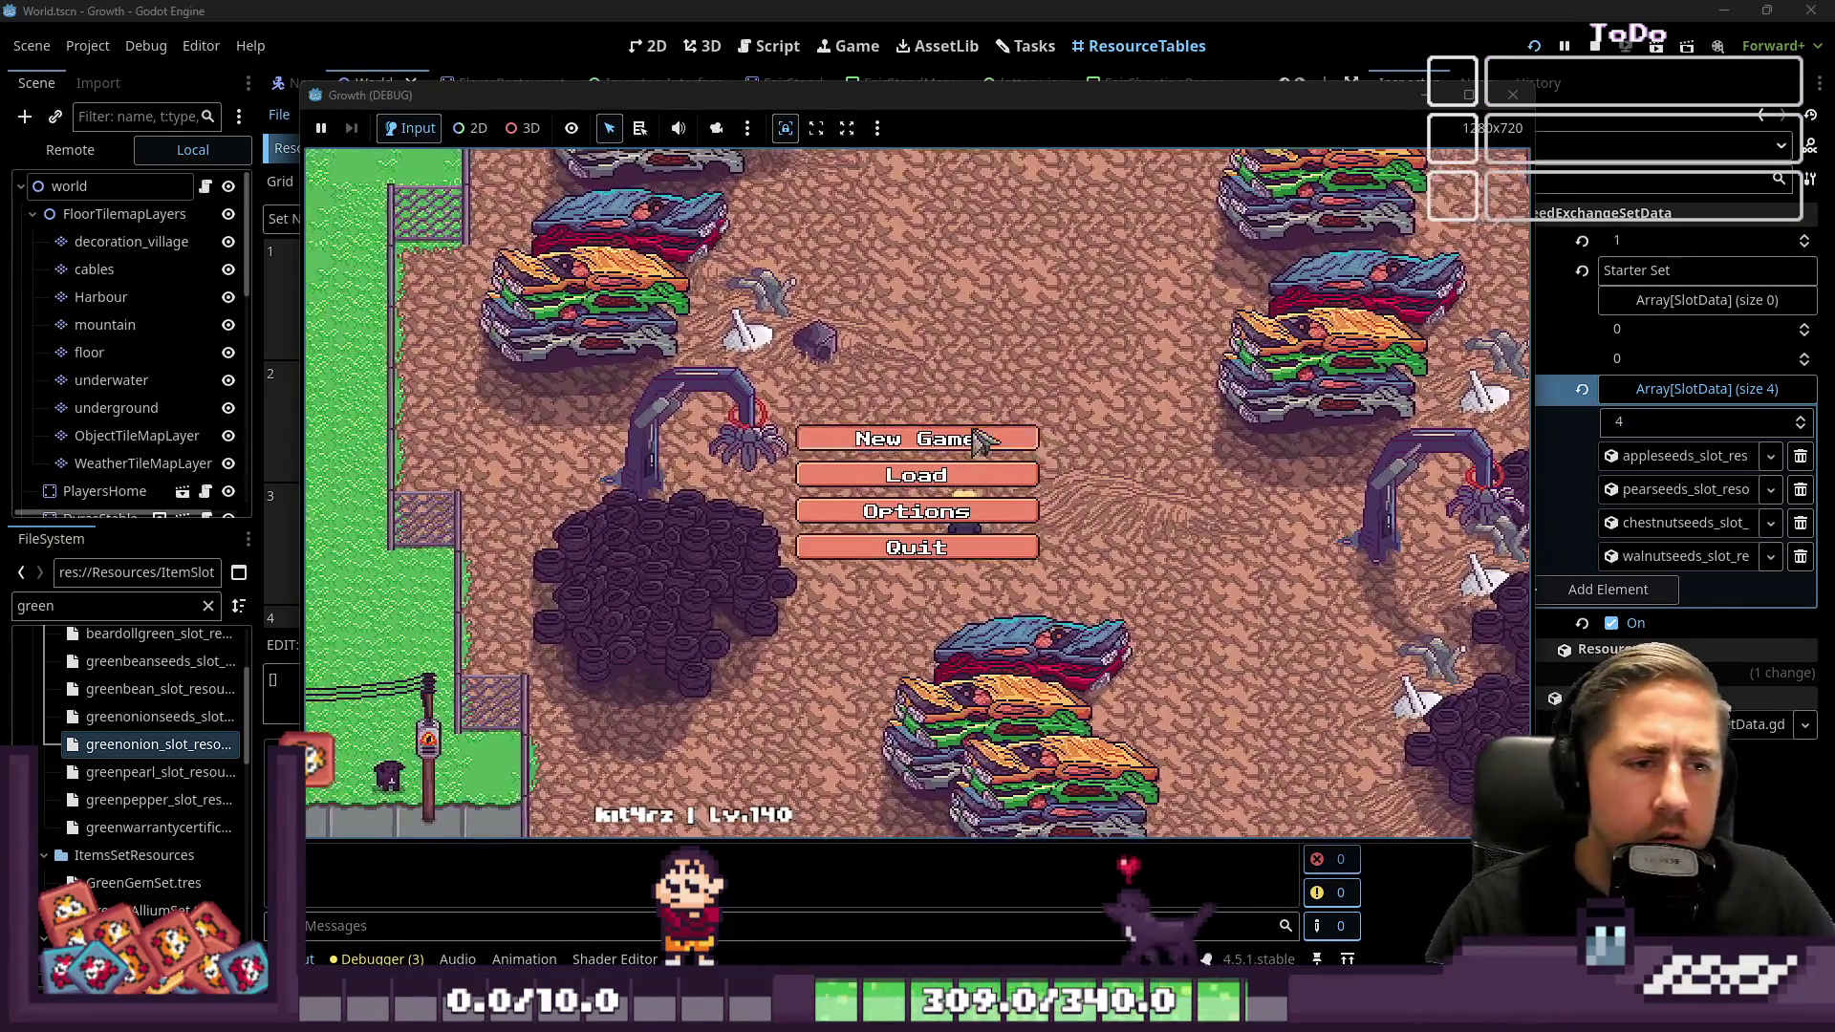
click(917, 439)
text(sadgfl)
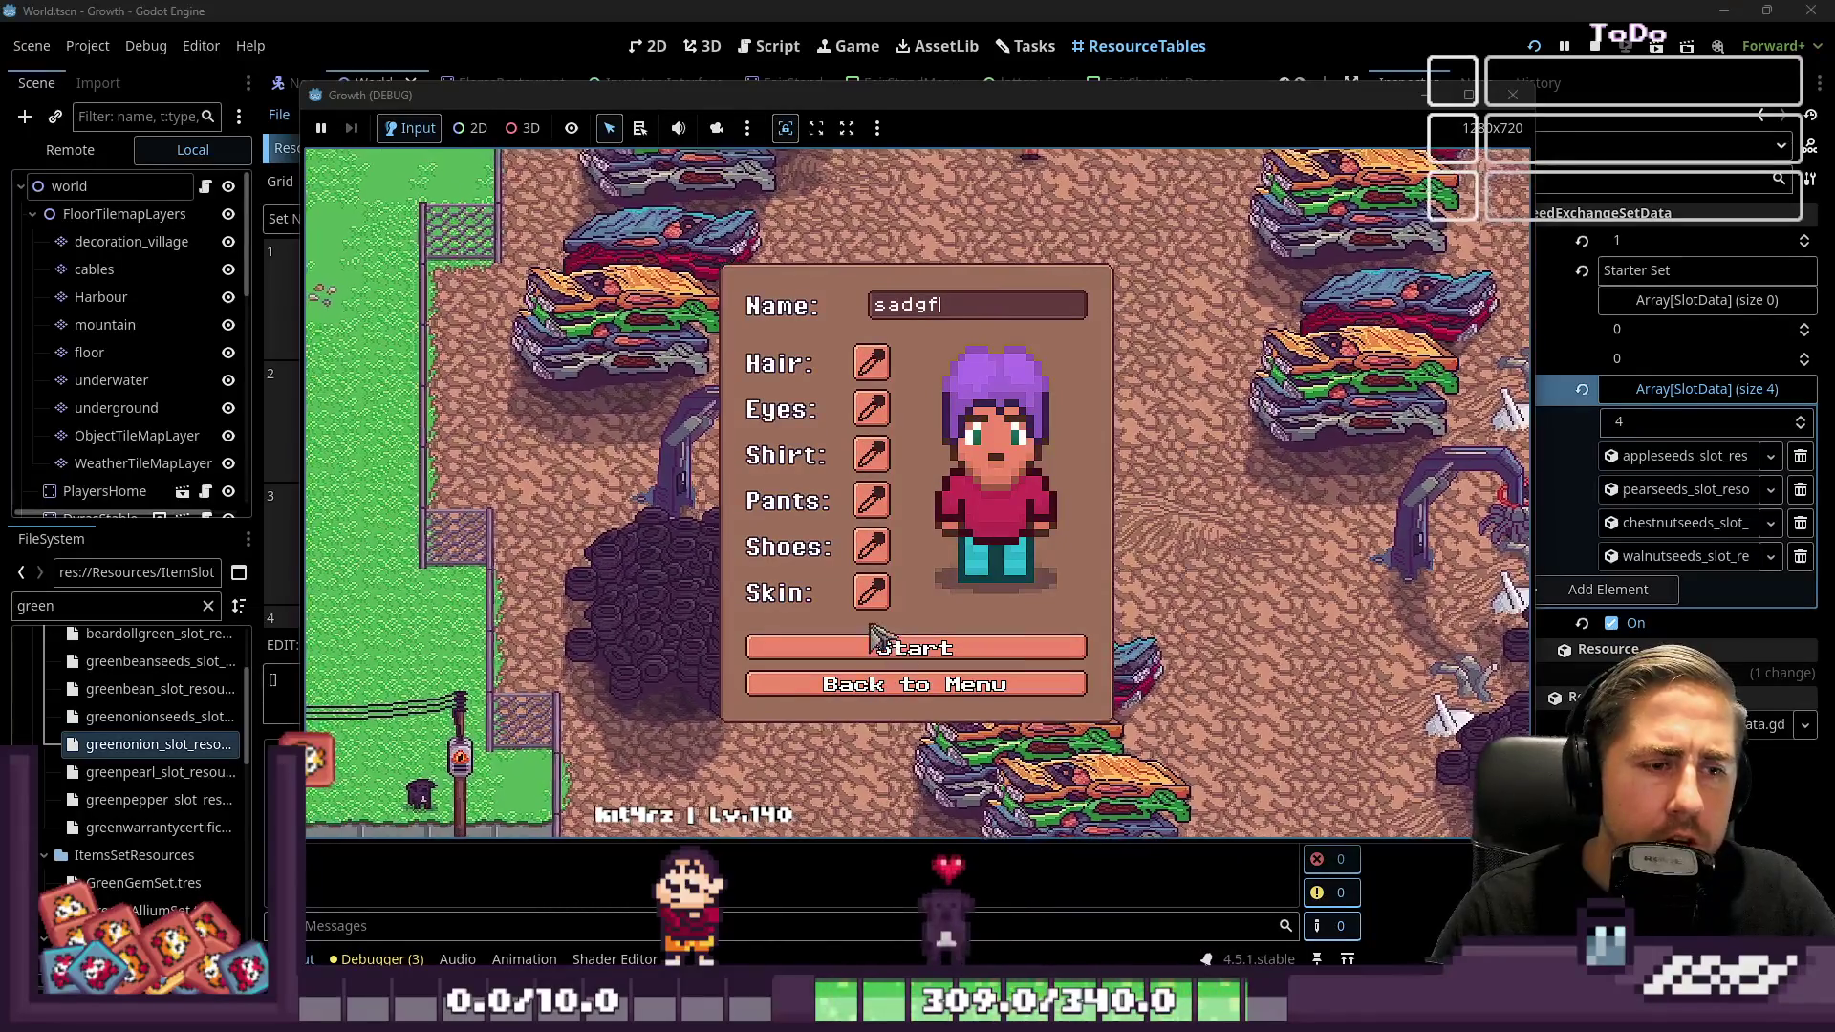
click(875, 648)
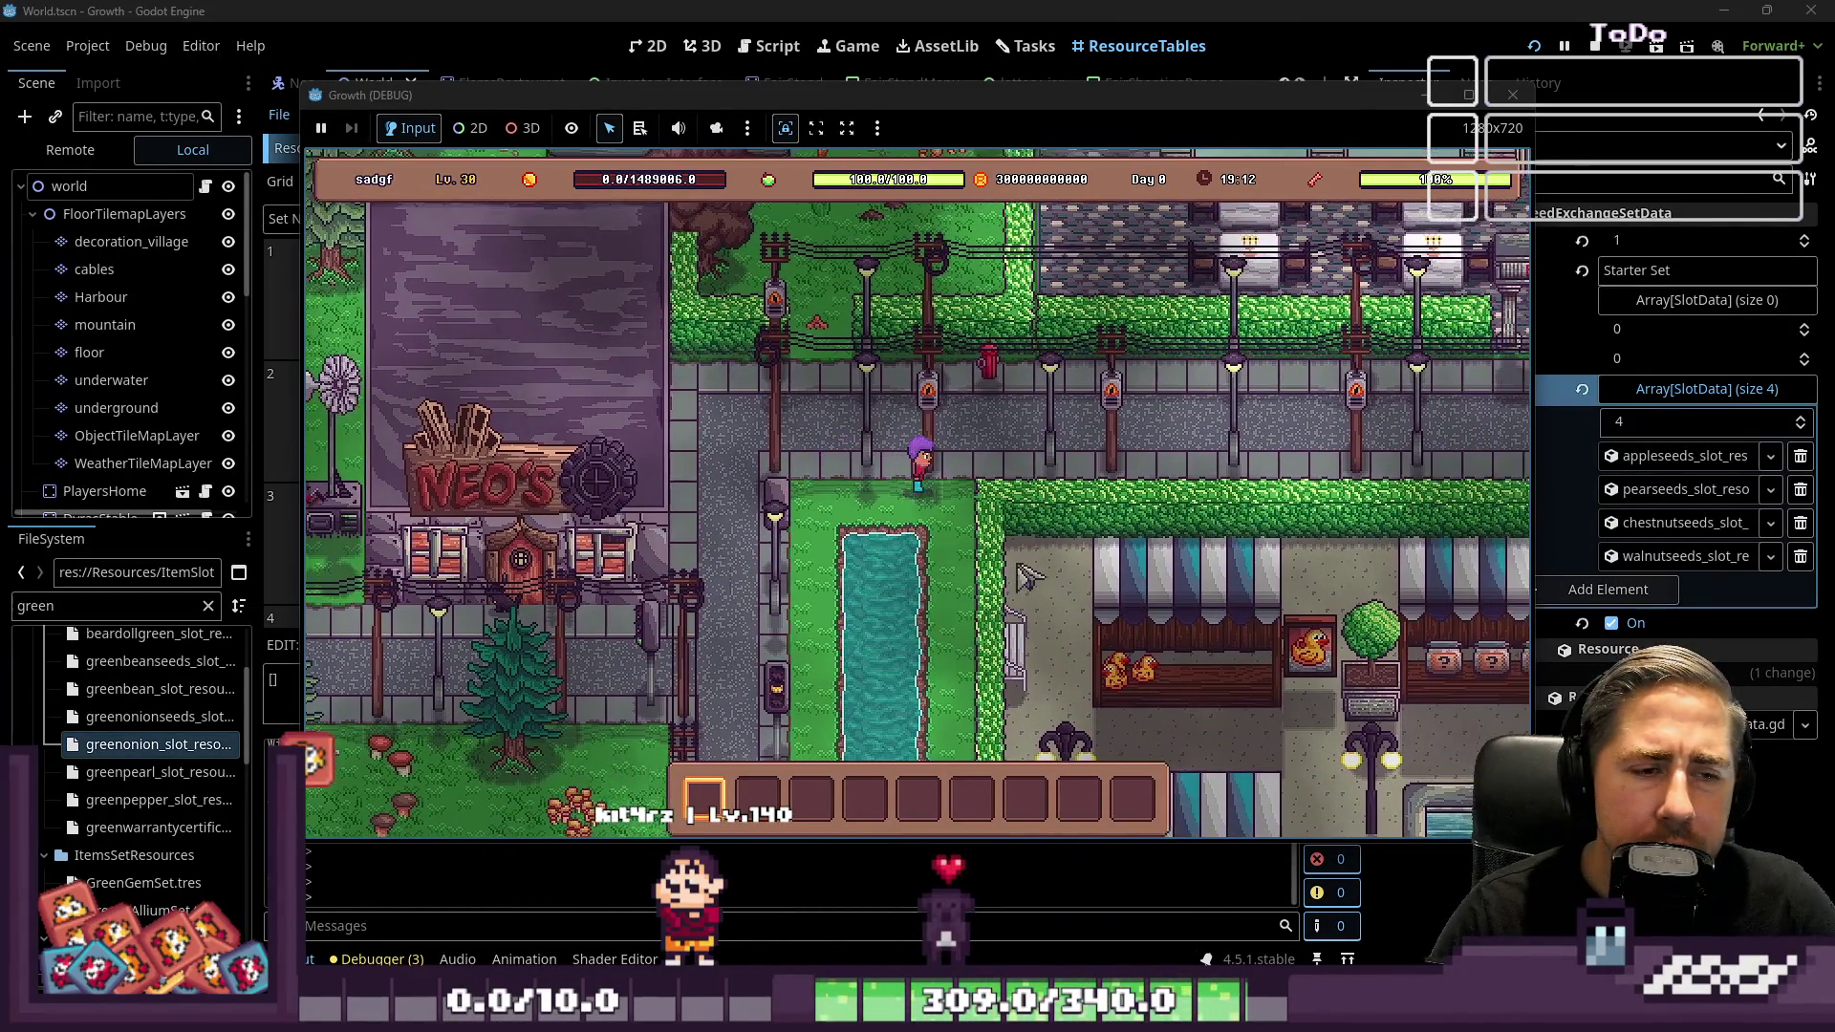
Walk into Seraphina's shop and browse the seed sets in the Trade seeds panel
key(d)
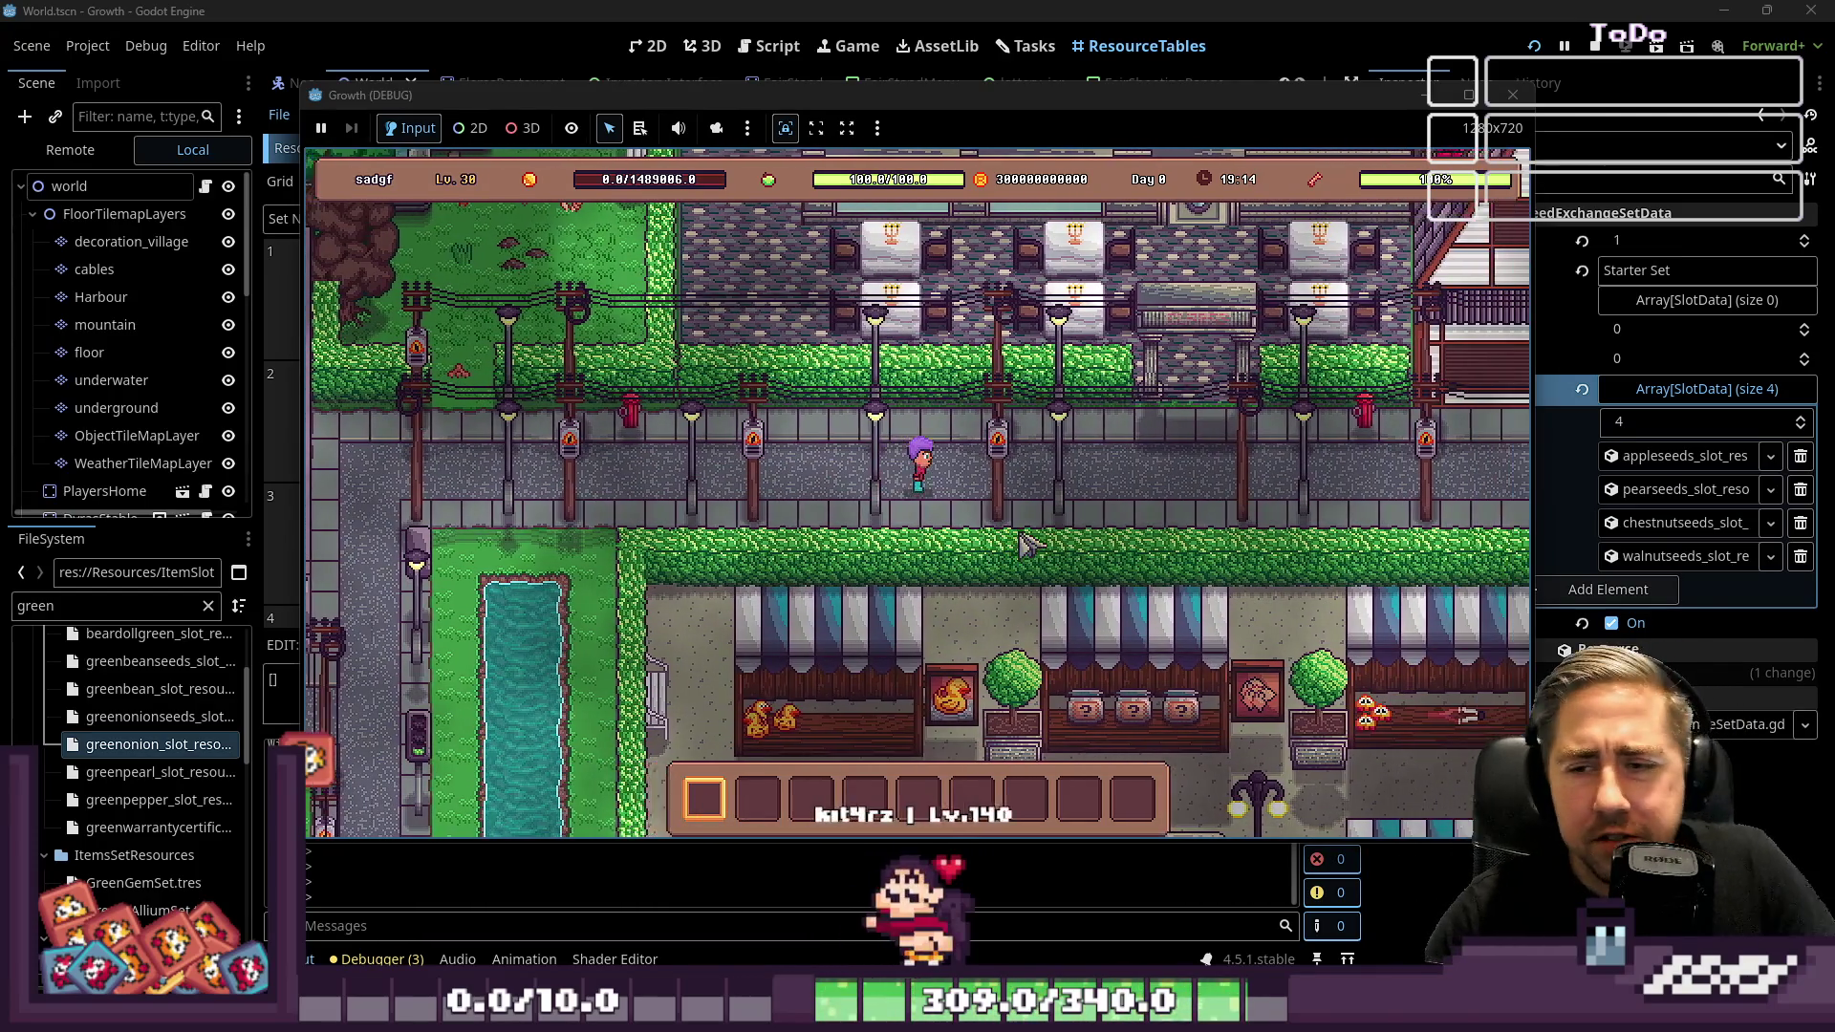
key(d)
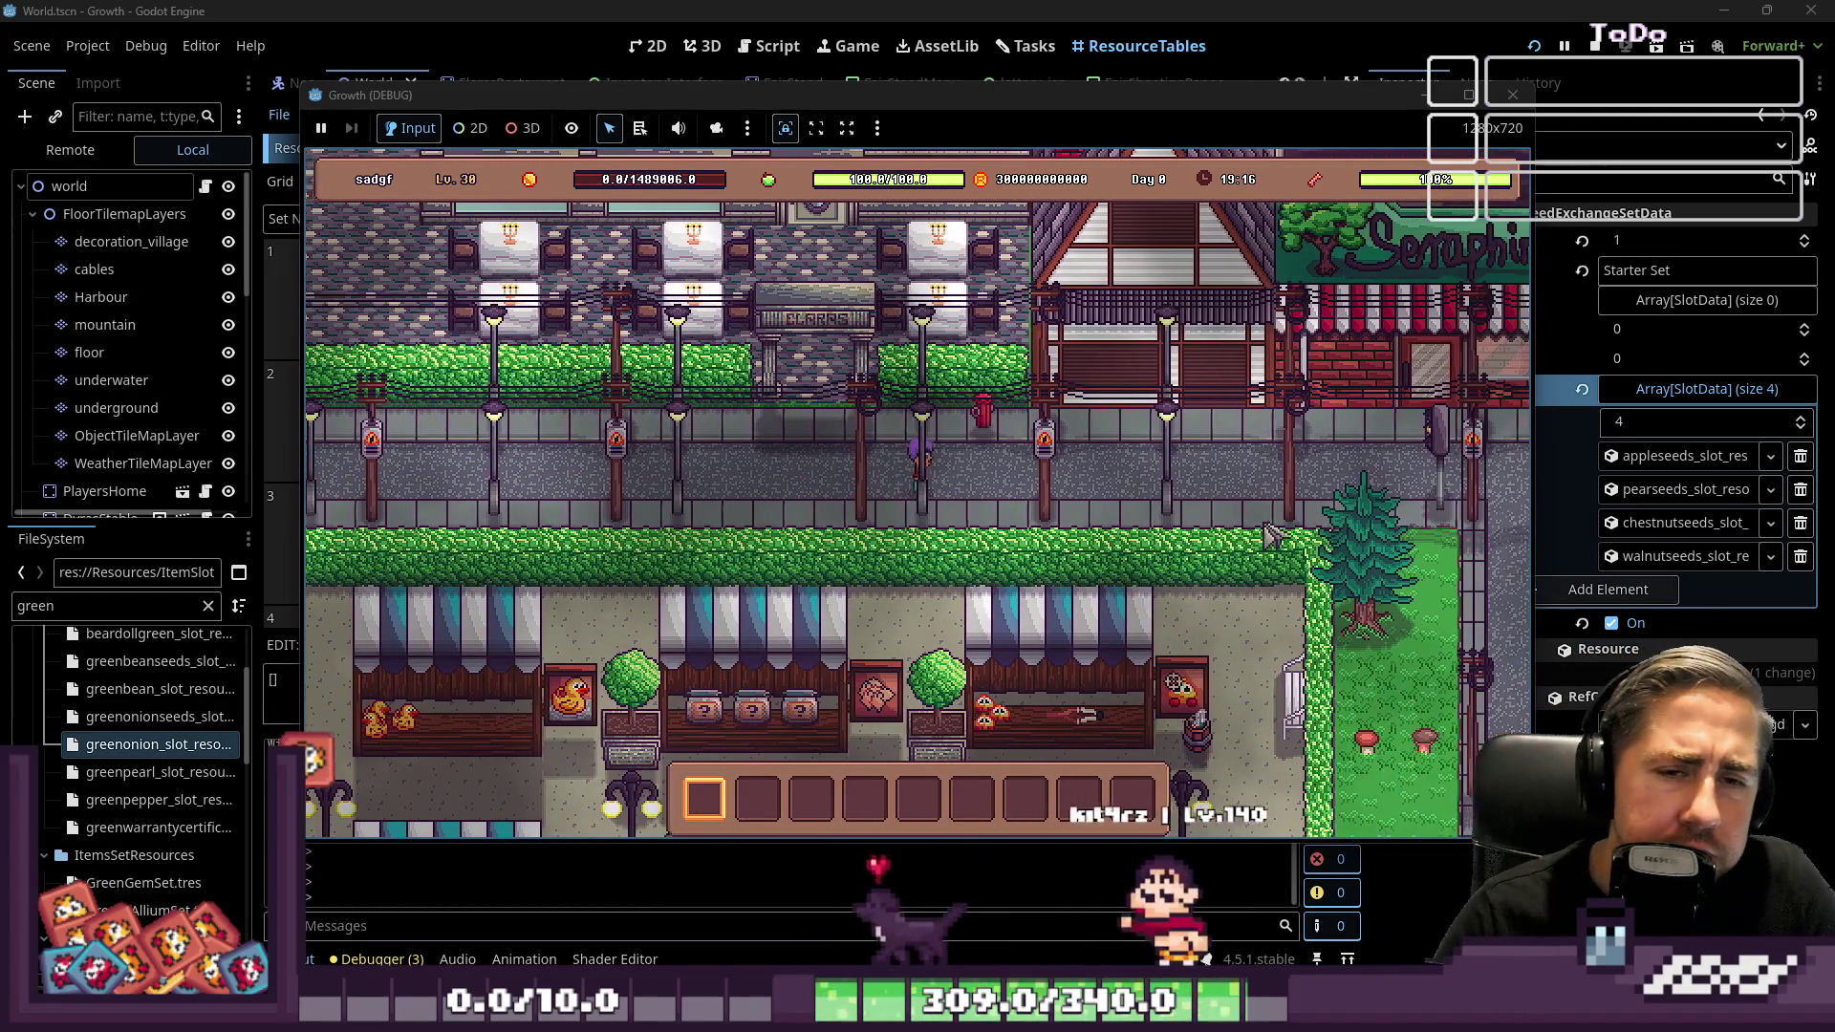
key(d)
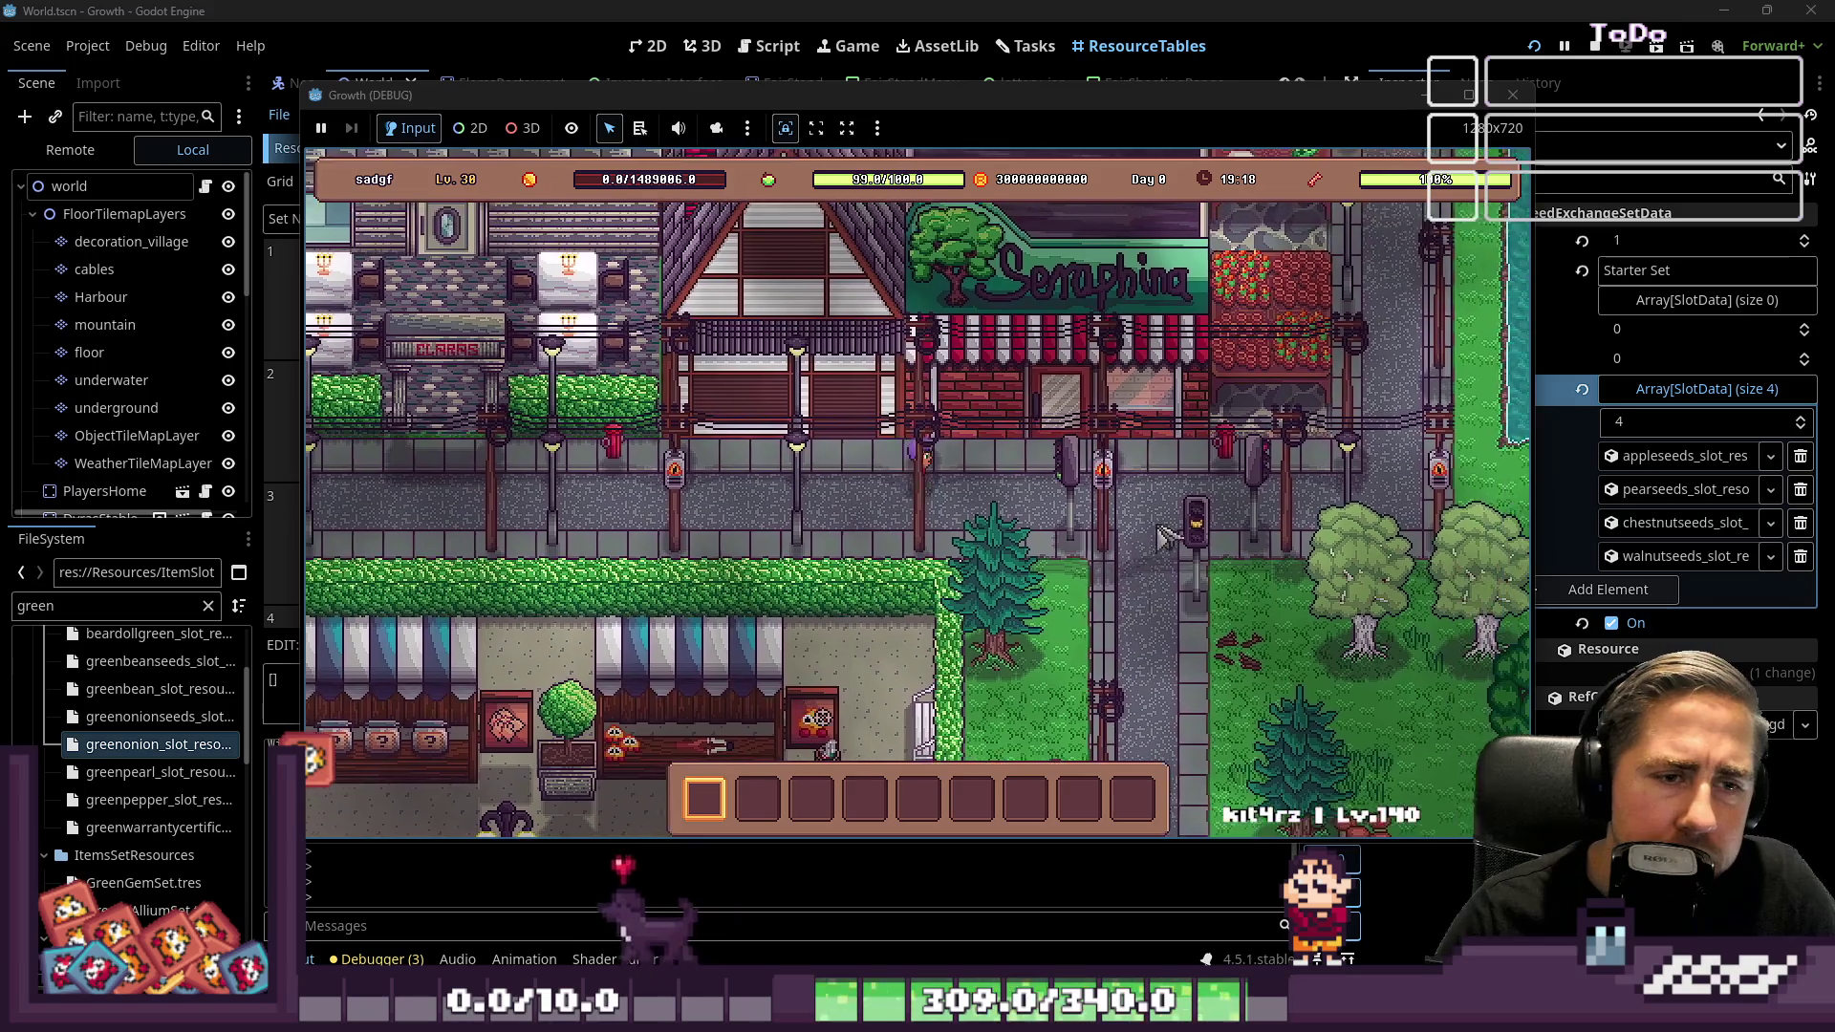
key(w)
key(e)
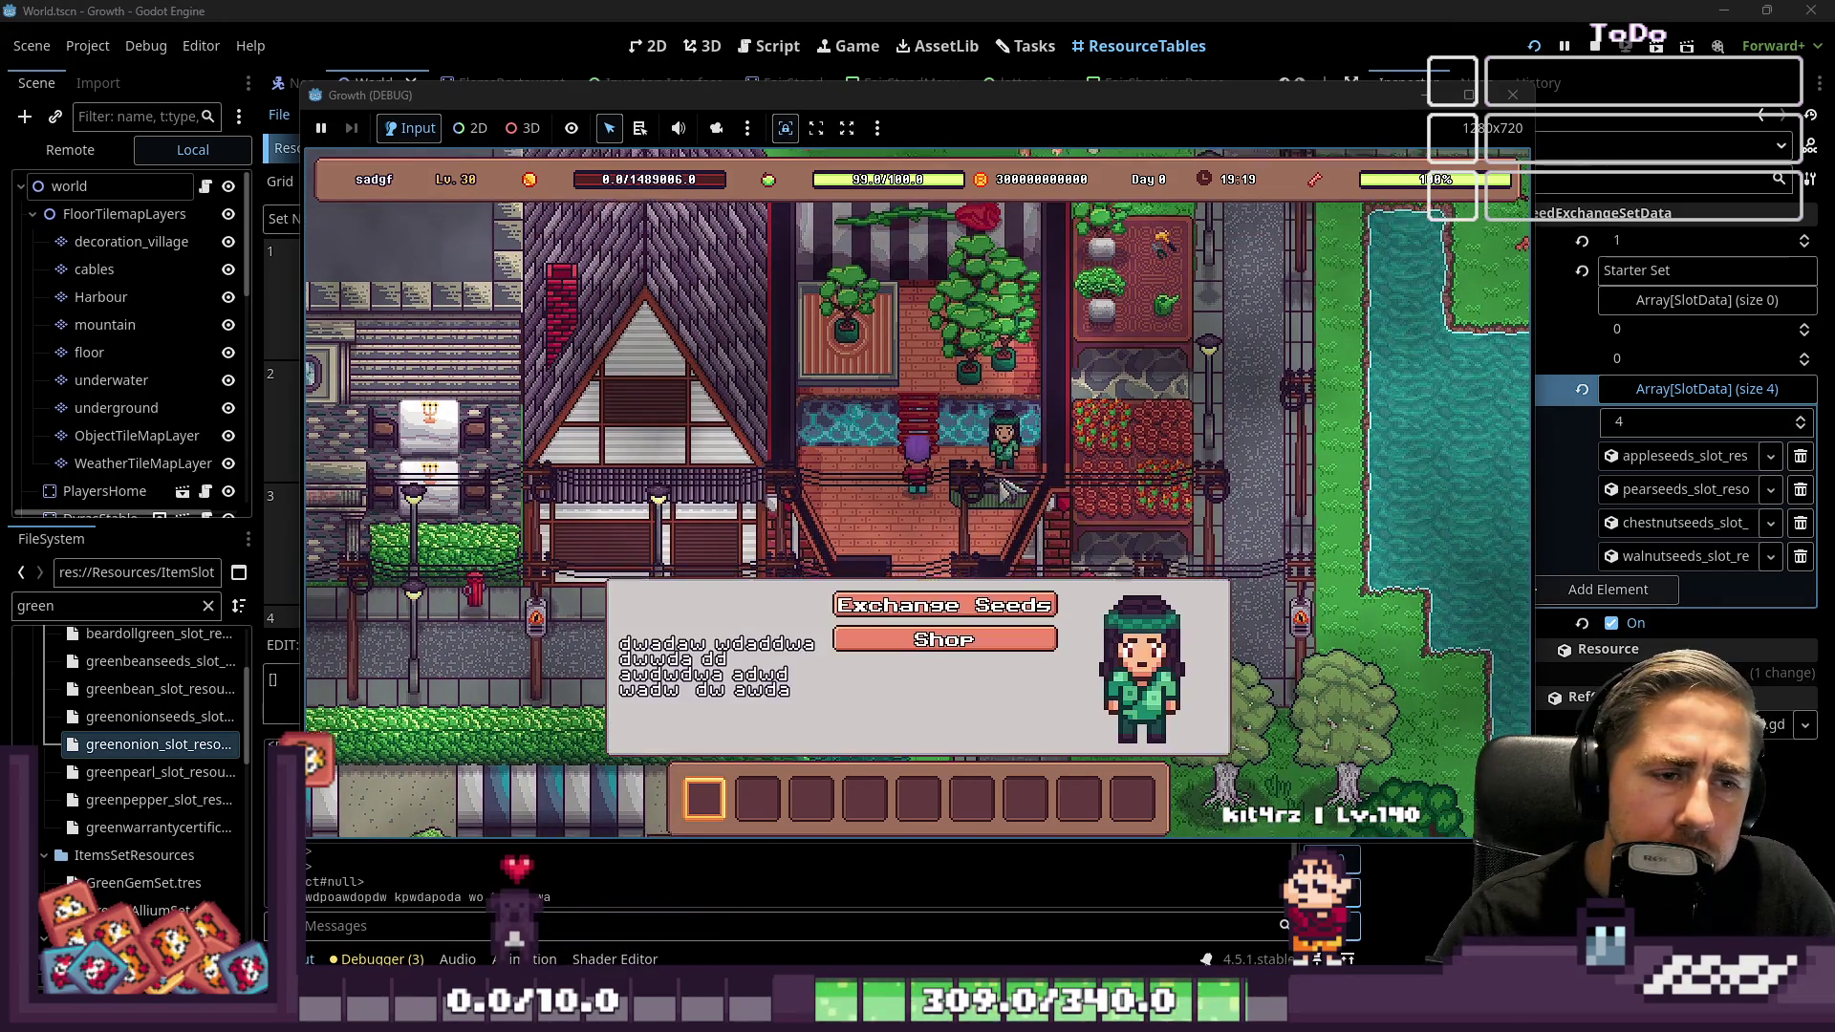
key(Return)
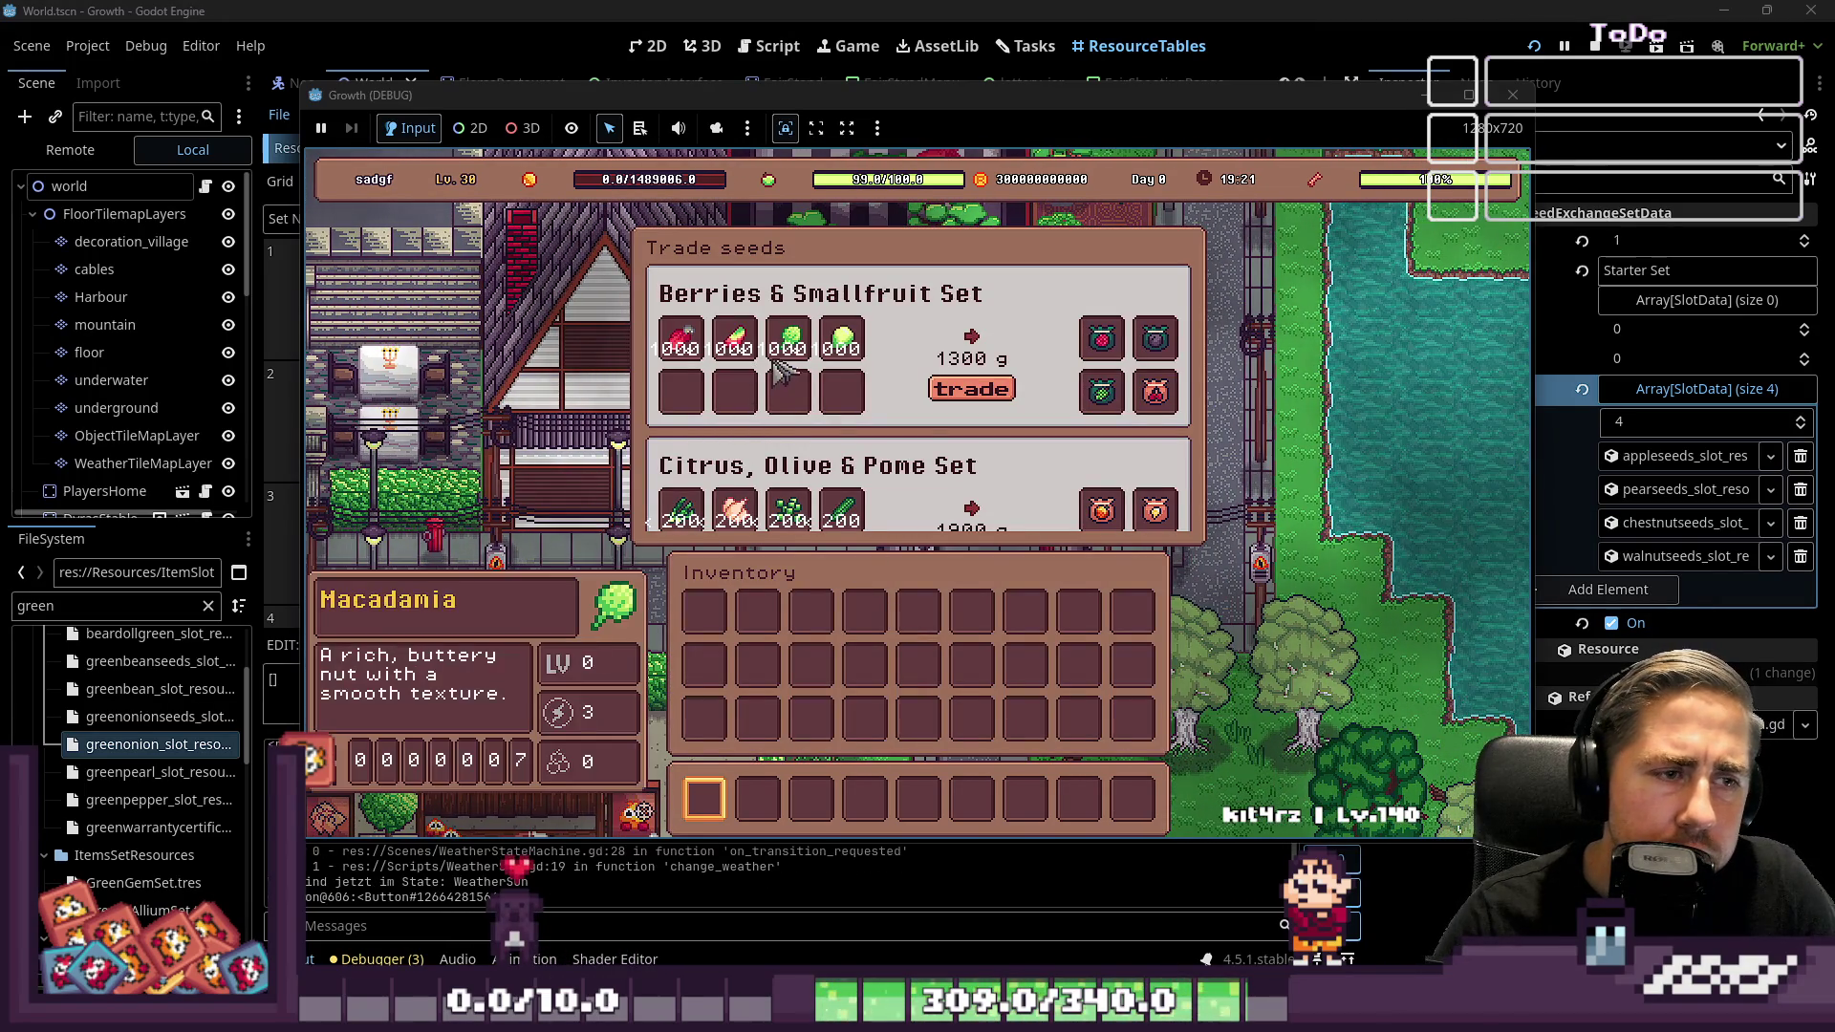
scroll(736, 336, down, 15)
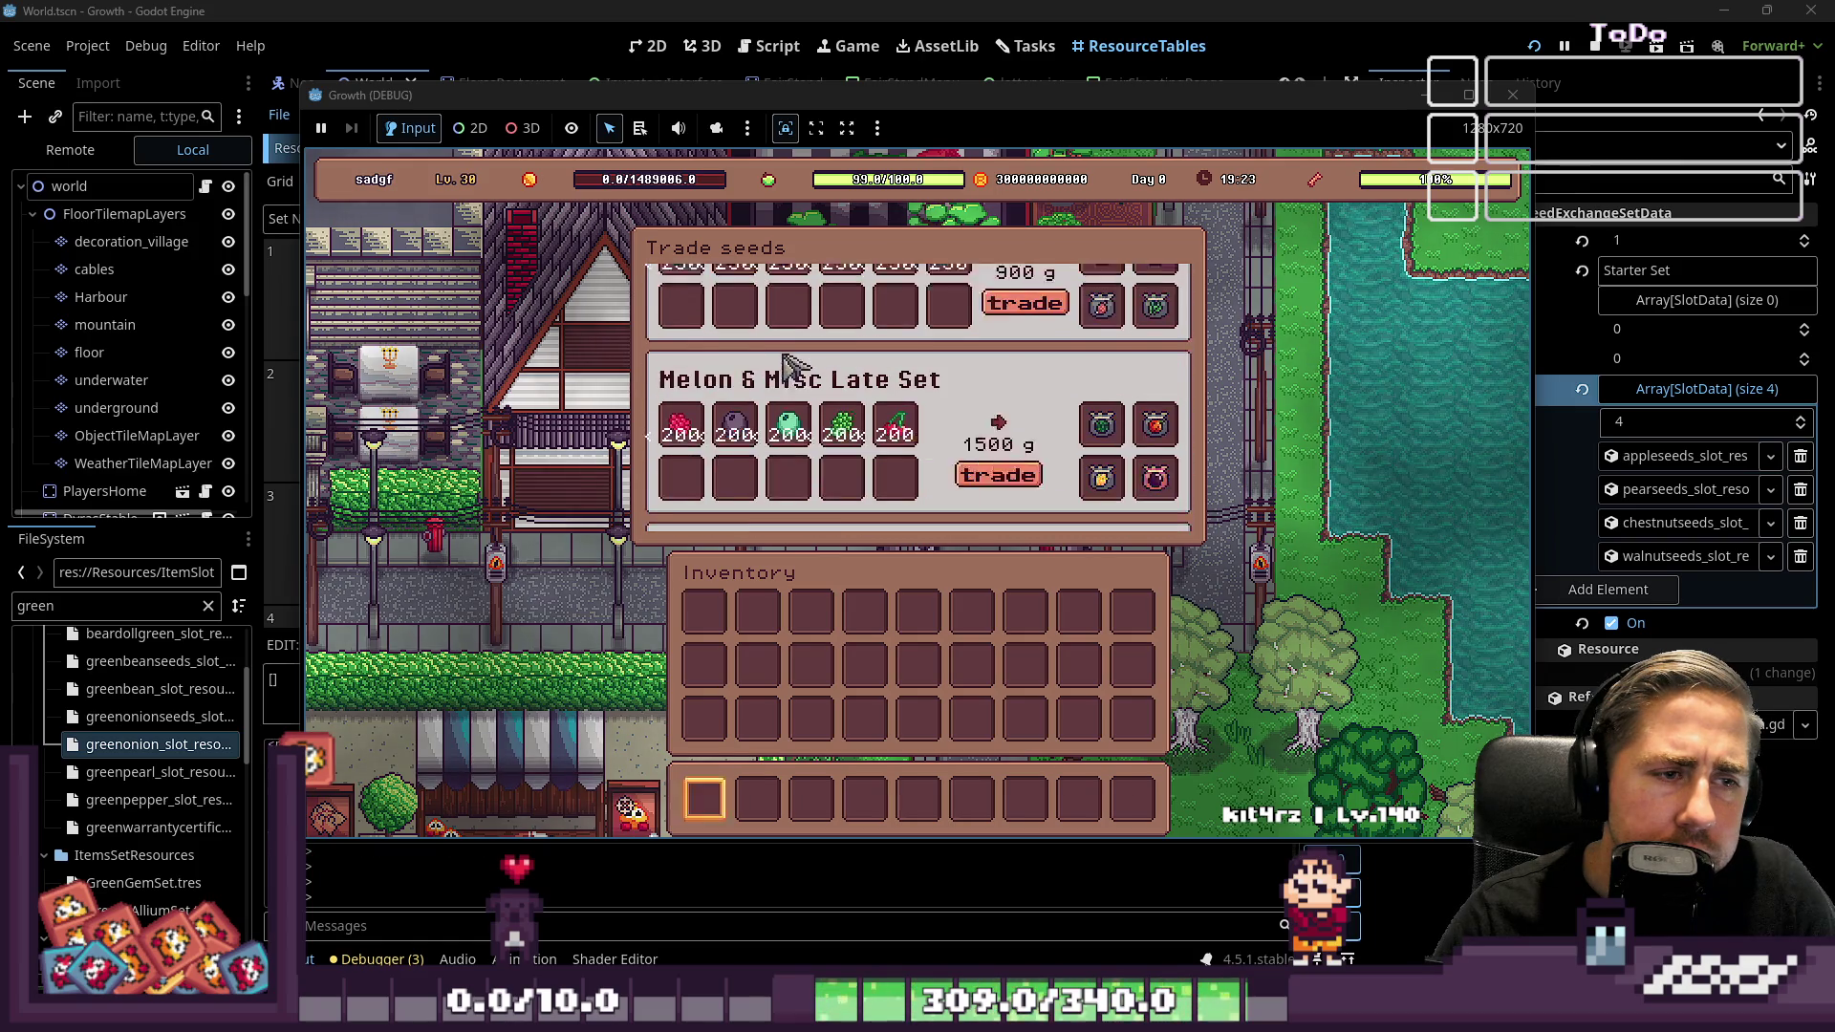
scroll(789, 368, down, 10)
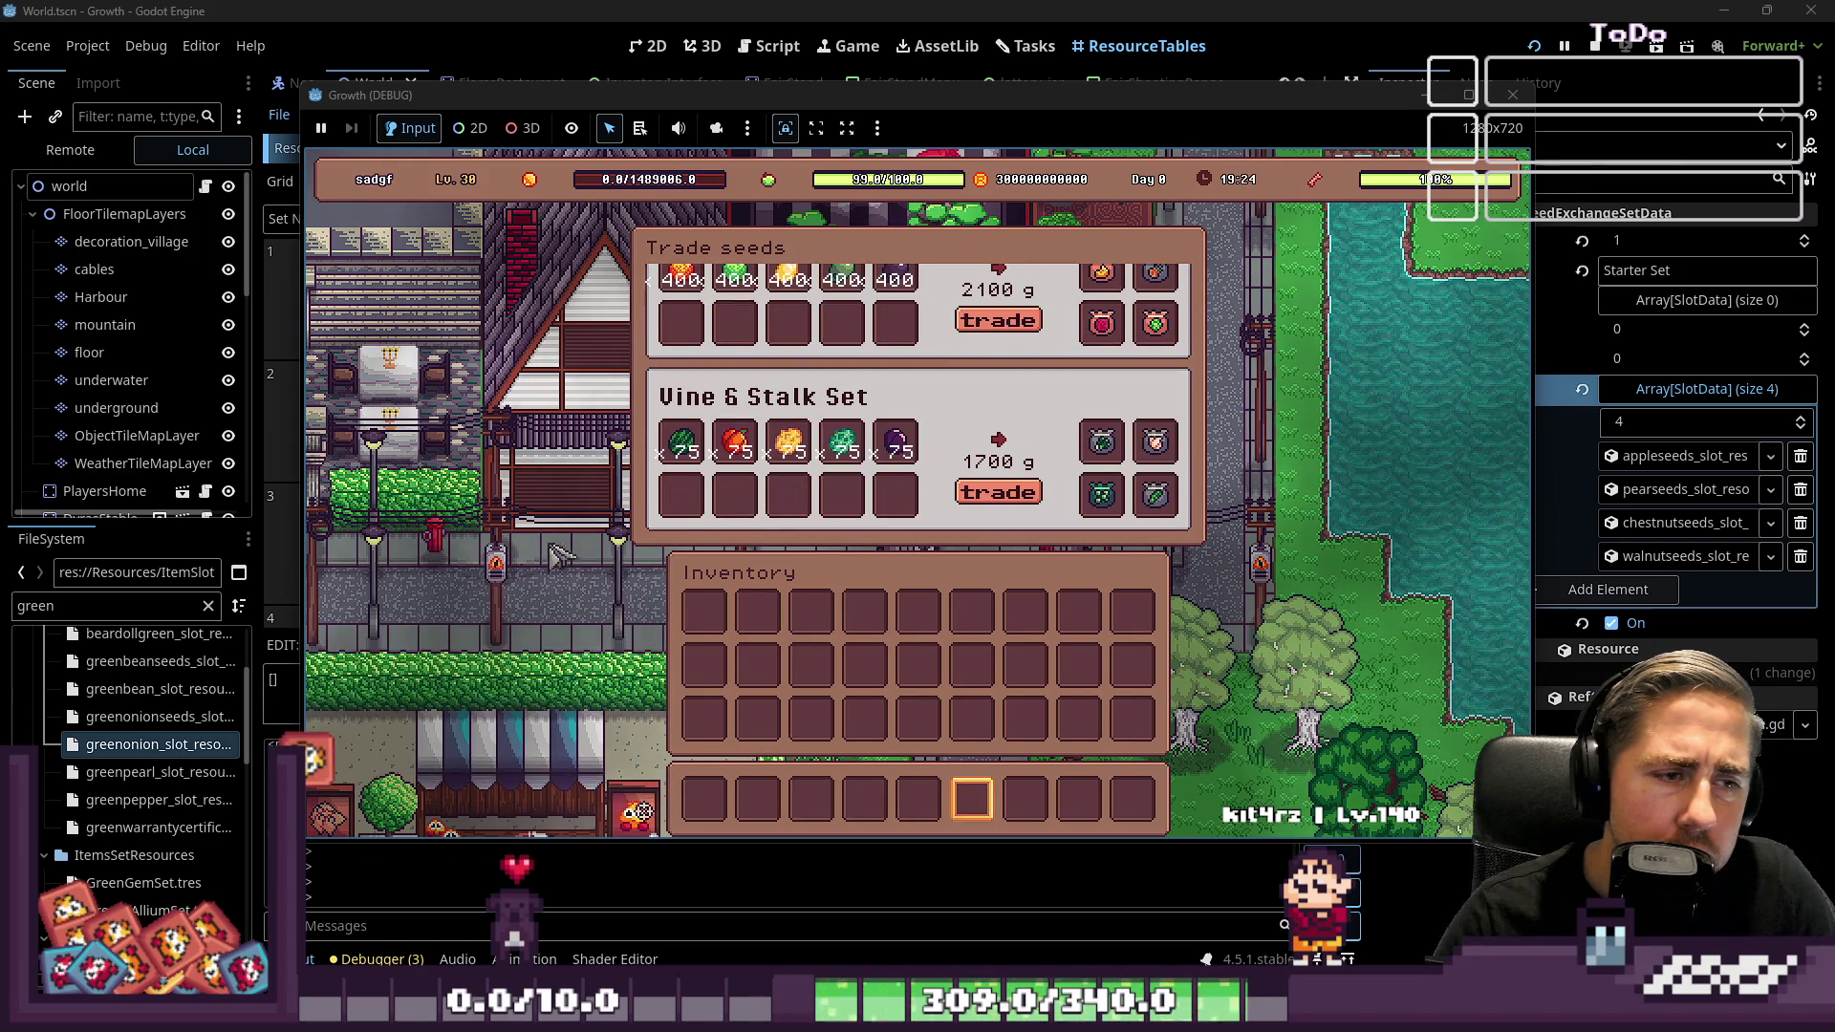
Close the Trade seeds panel and inventory, then stop the running game
key(Escape)
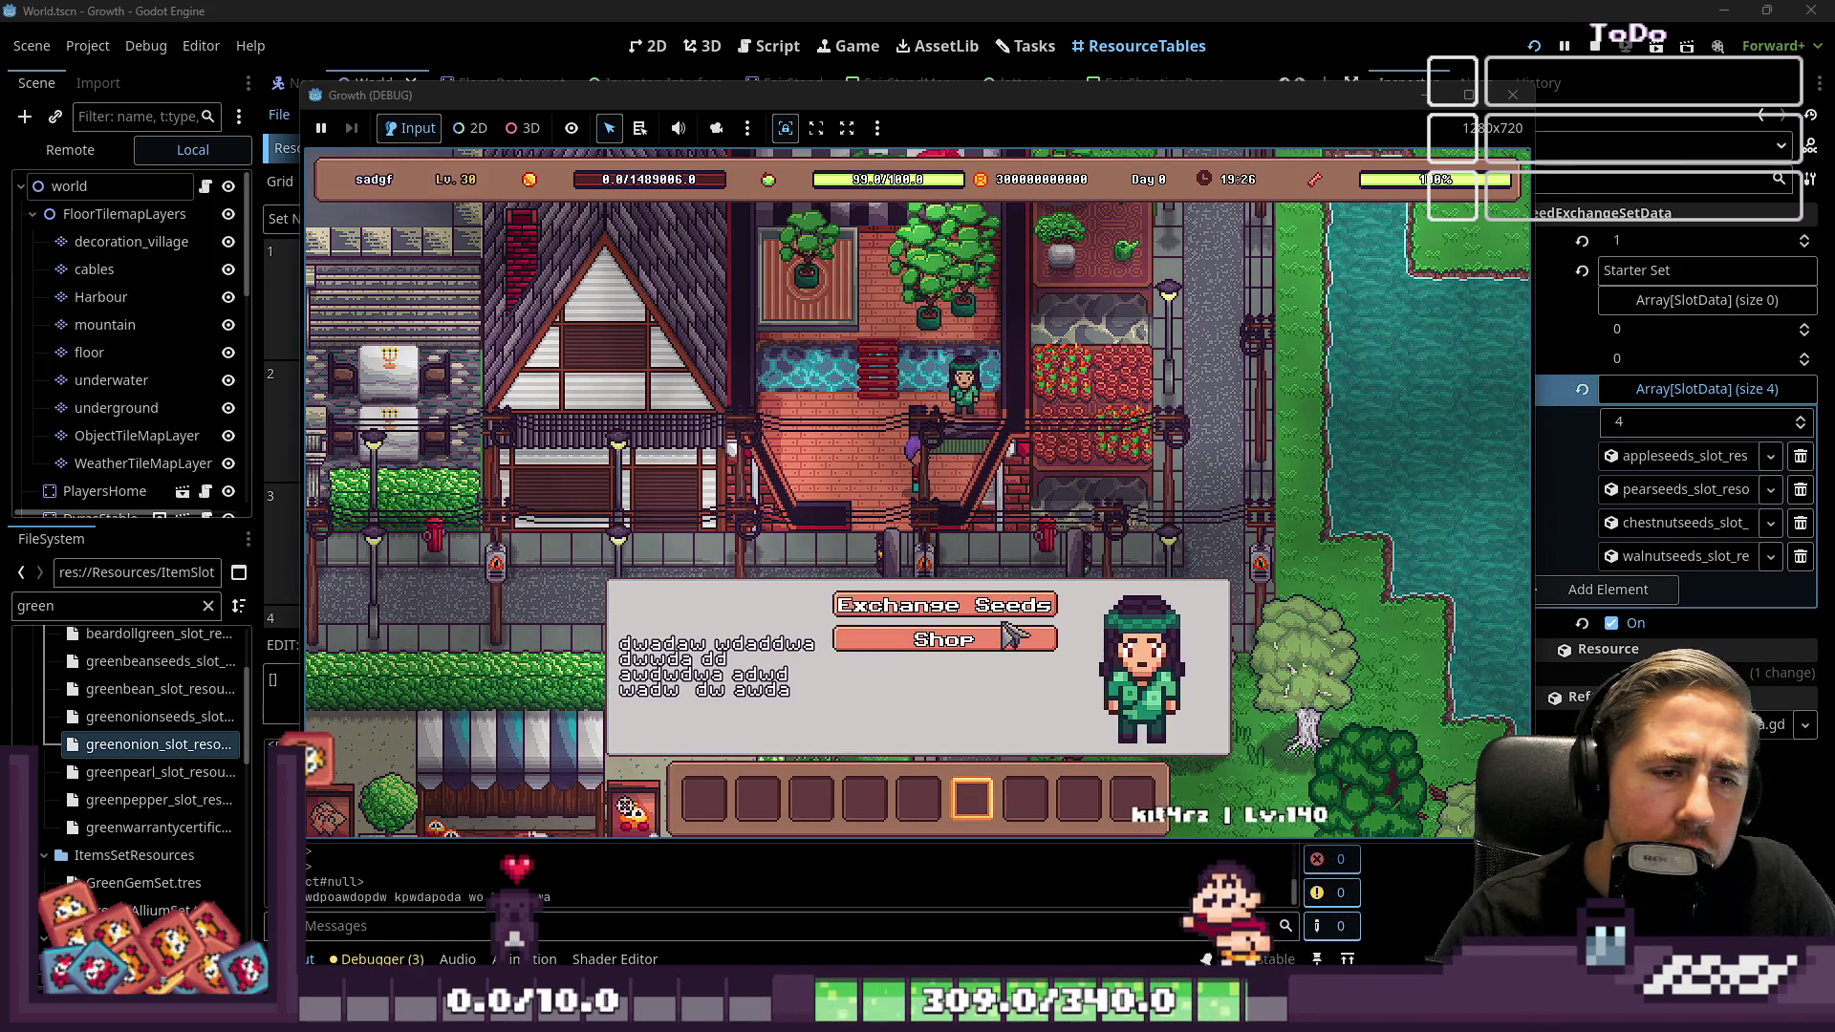
key(i)
key(i)
key(F8)
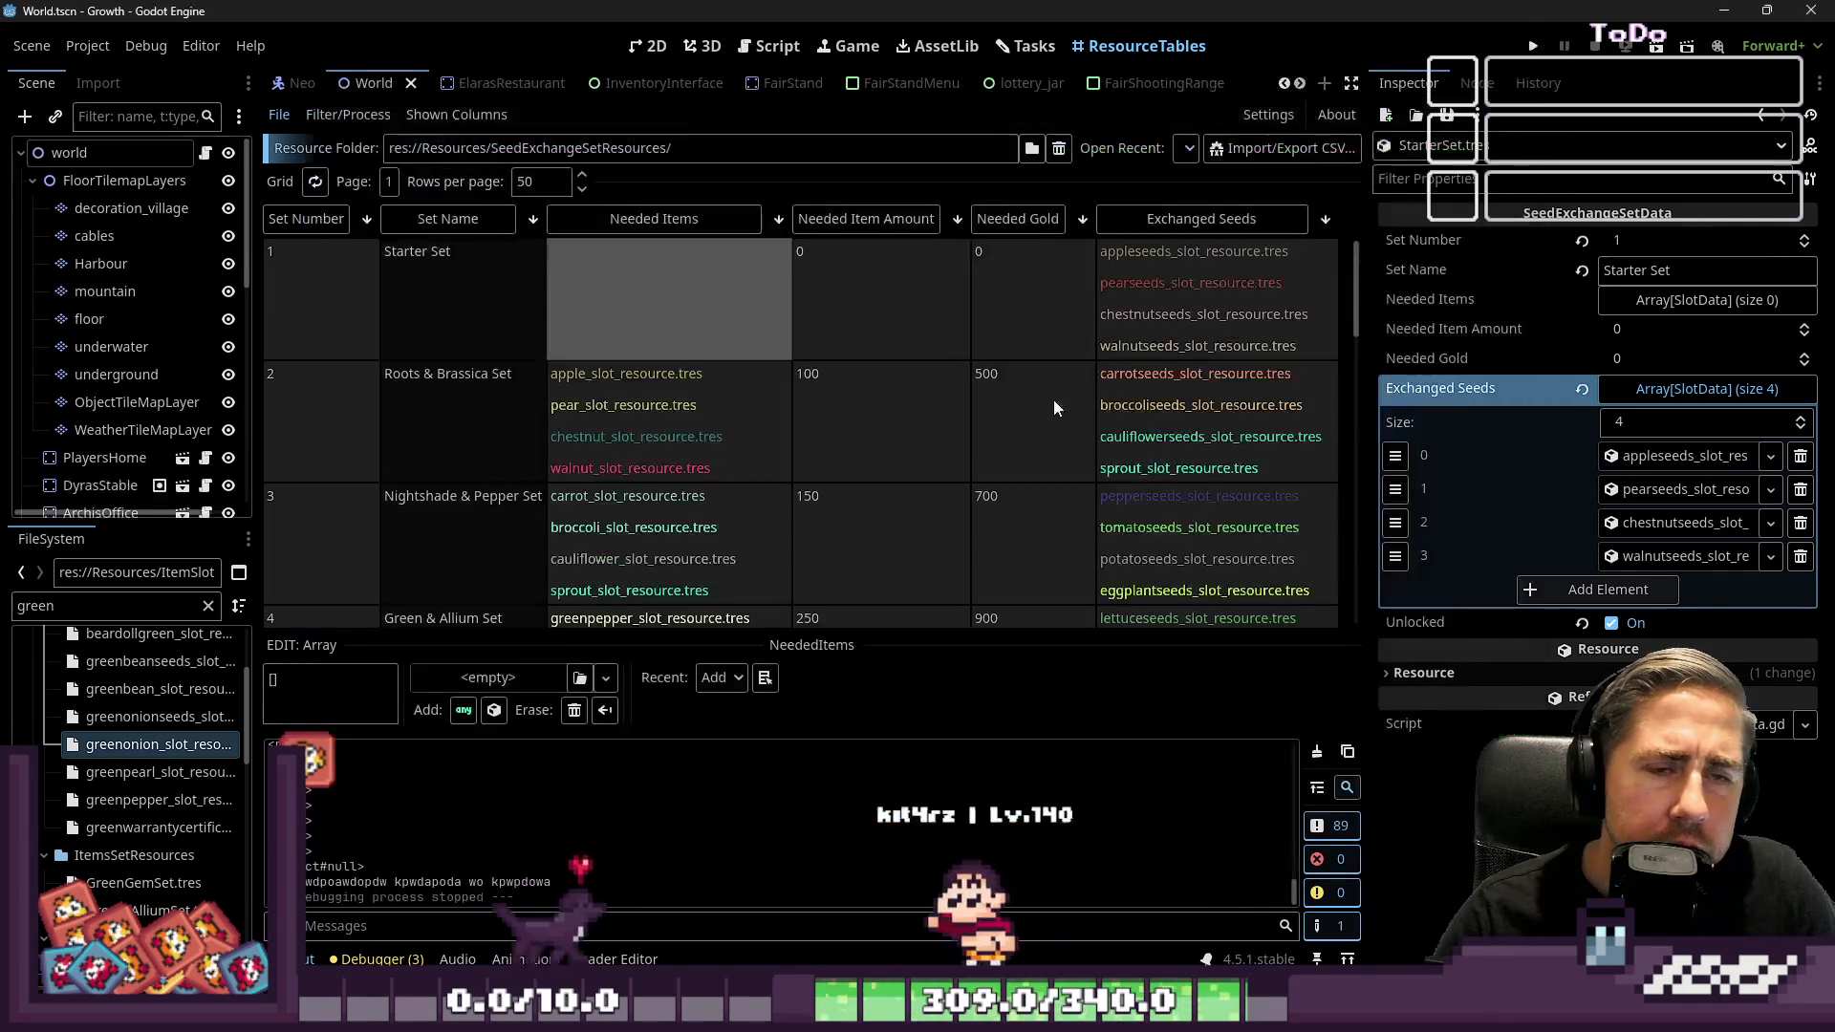
Open Seraphina.tscn from the FileSystem filtered by 'Seraphina' to show SeraphinaNPC.gd in the script editor
click(647, 46)
click(772, 46)
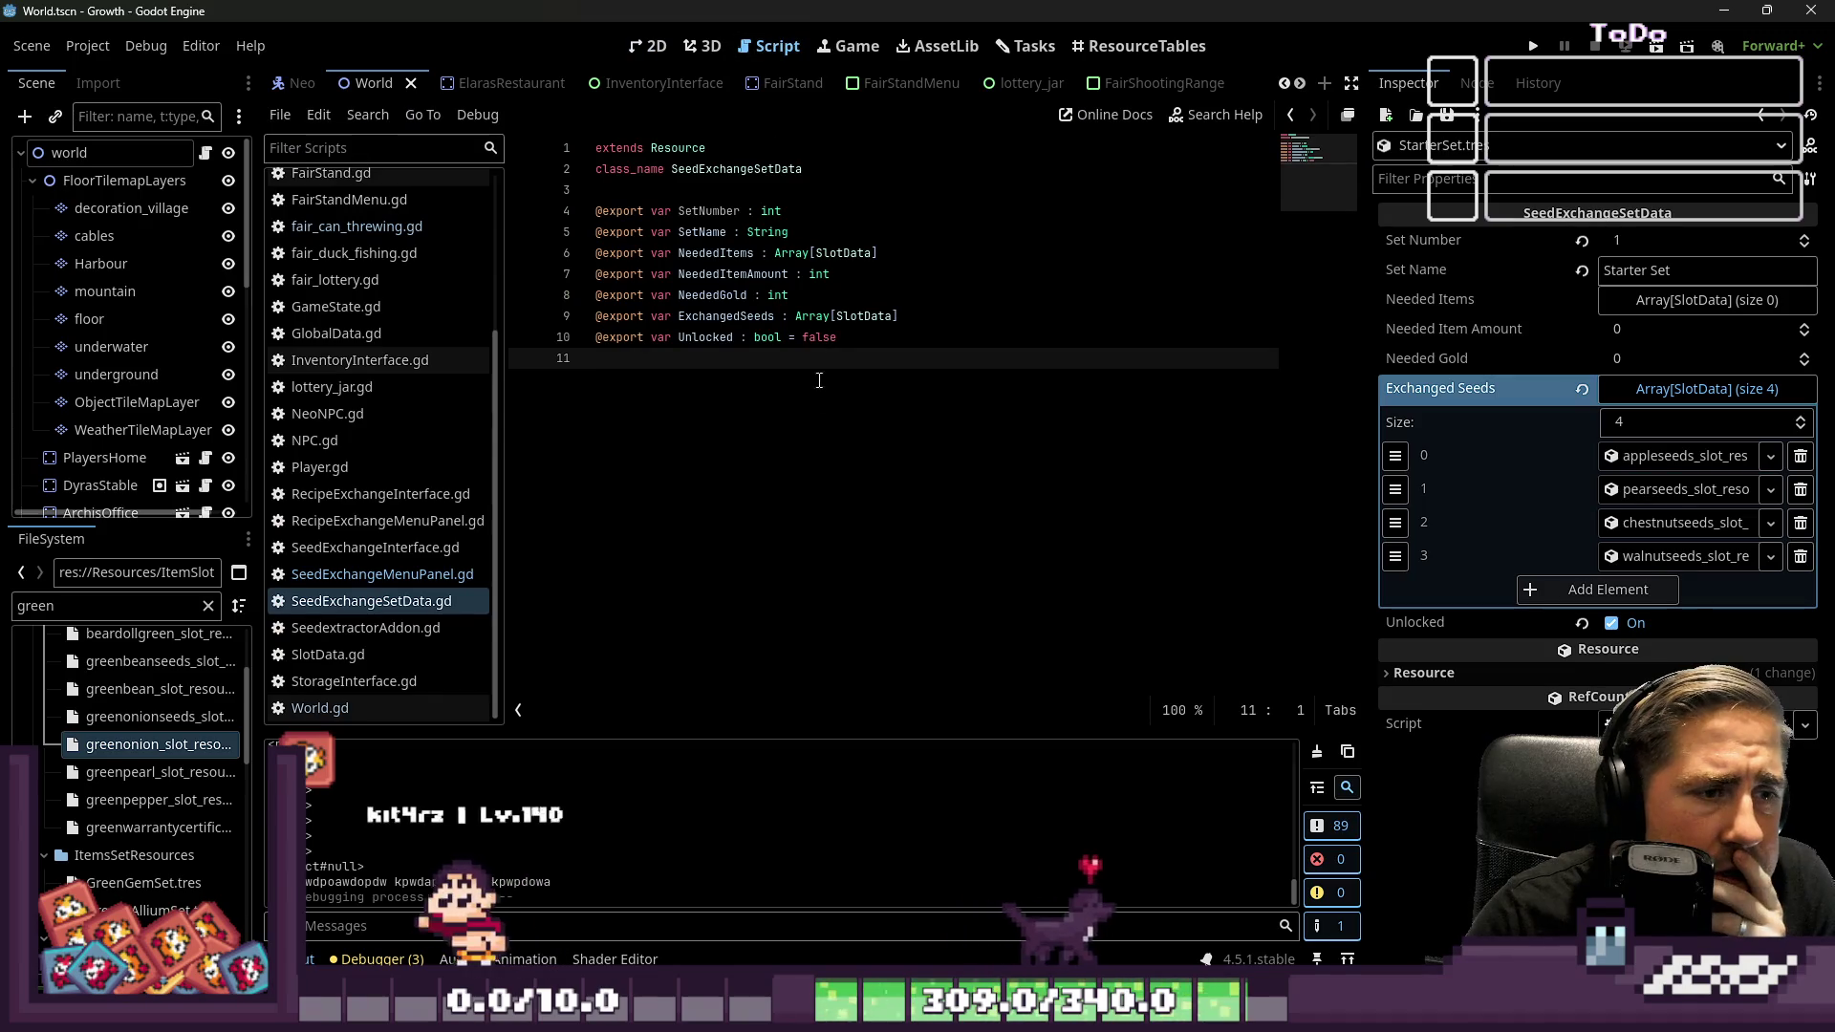
scroll(334, 411, up, 3)
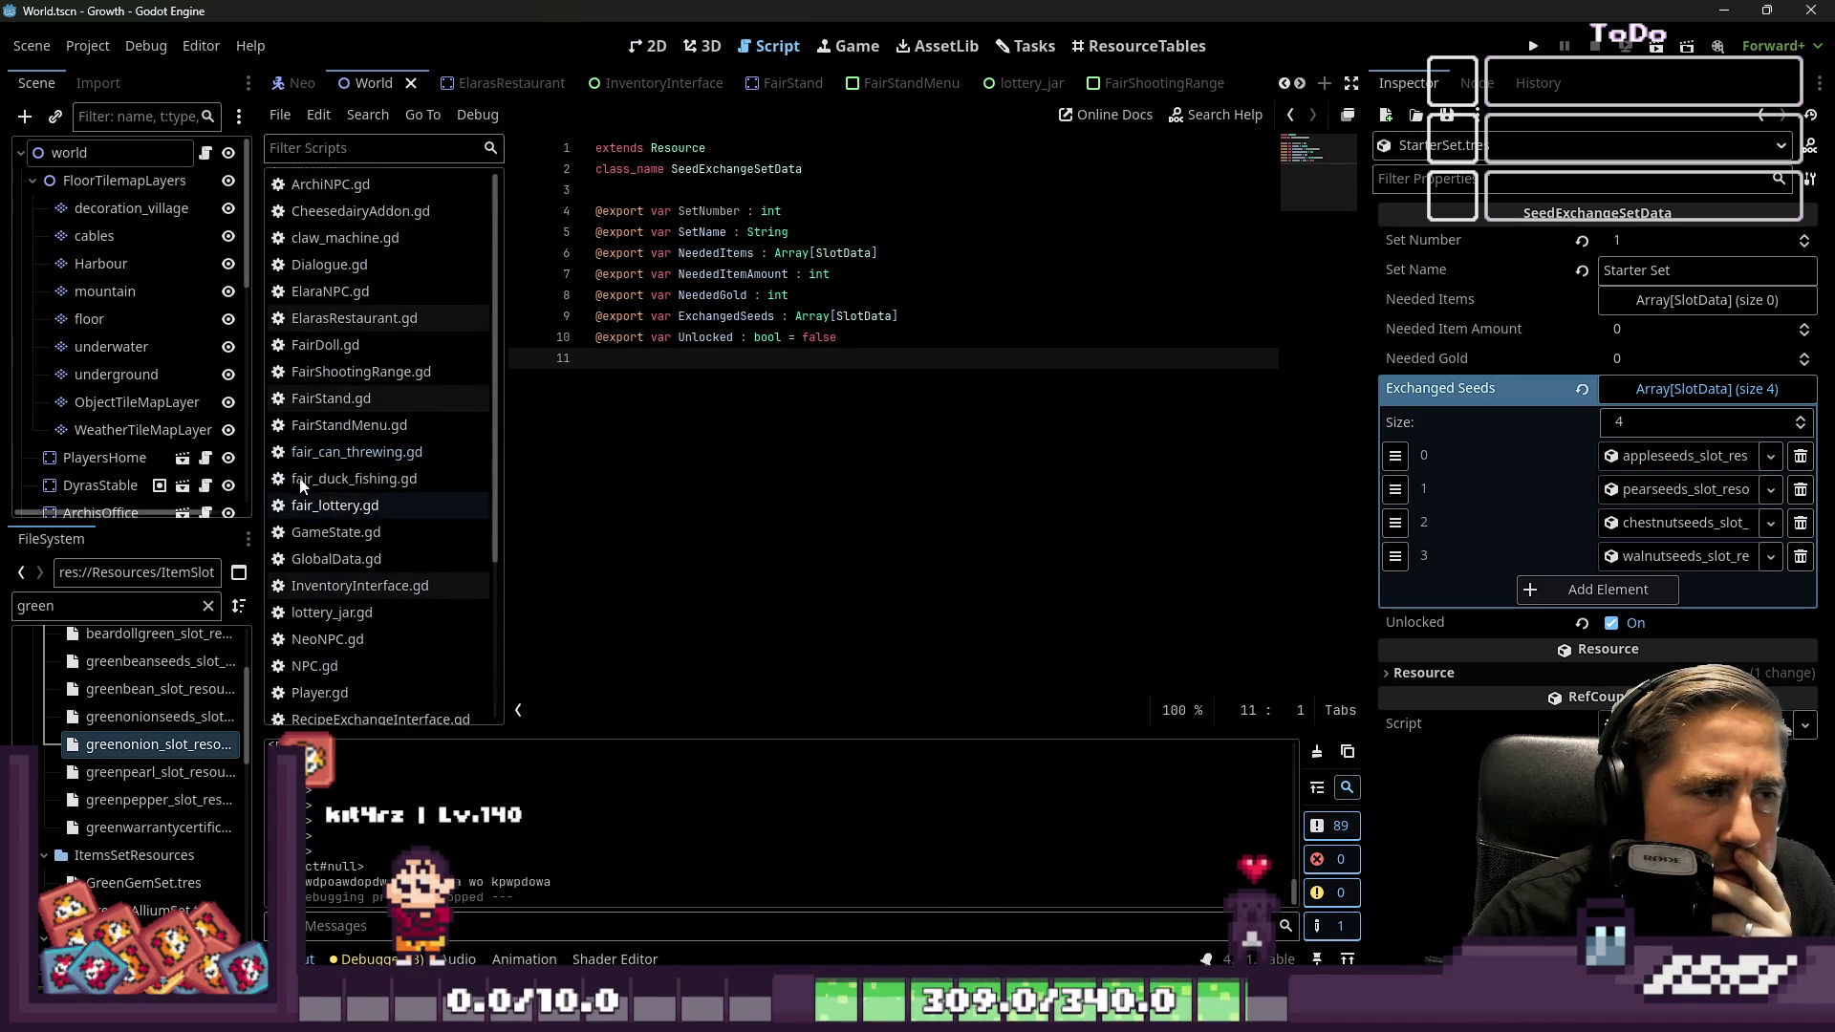
scroll(335, 411, down, 3)
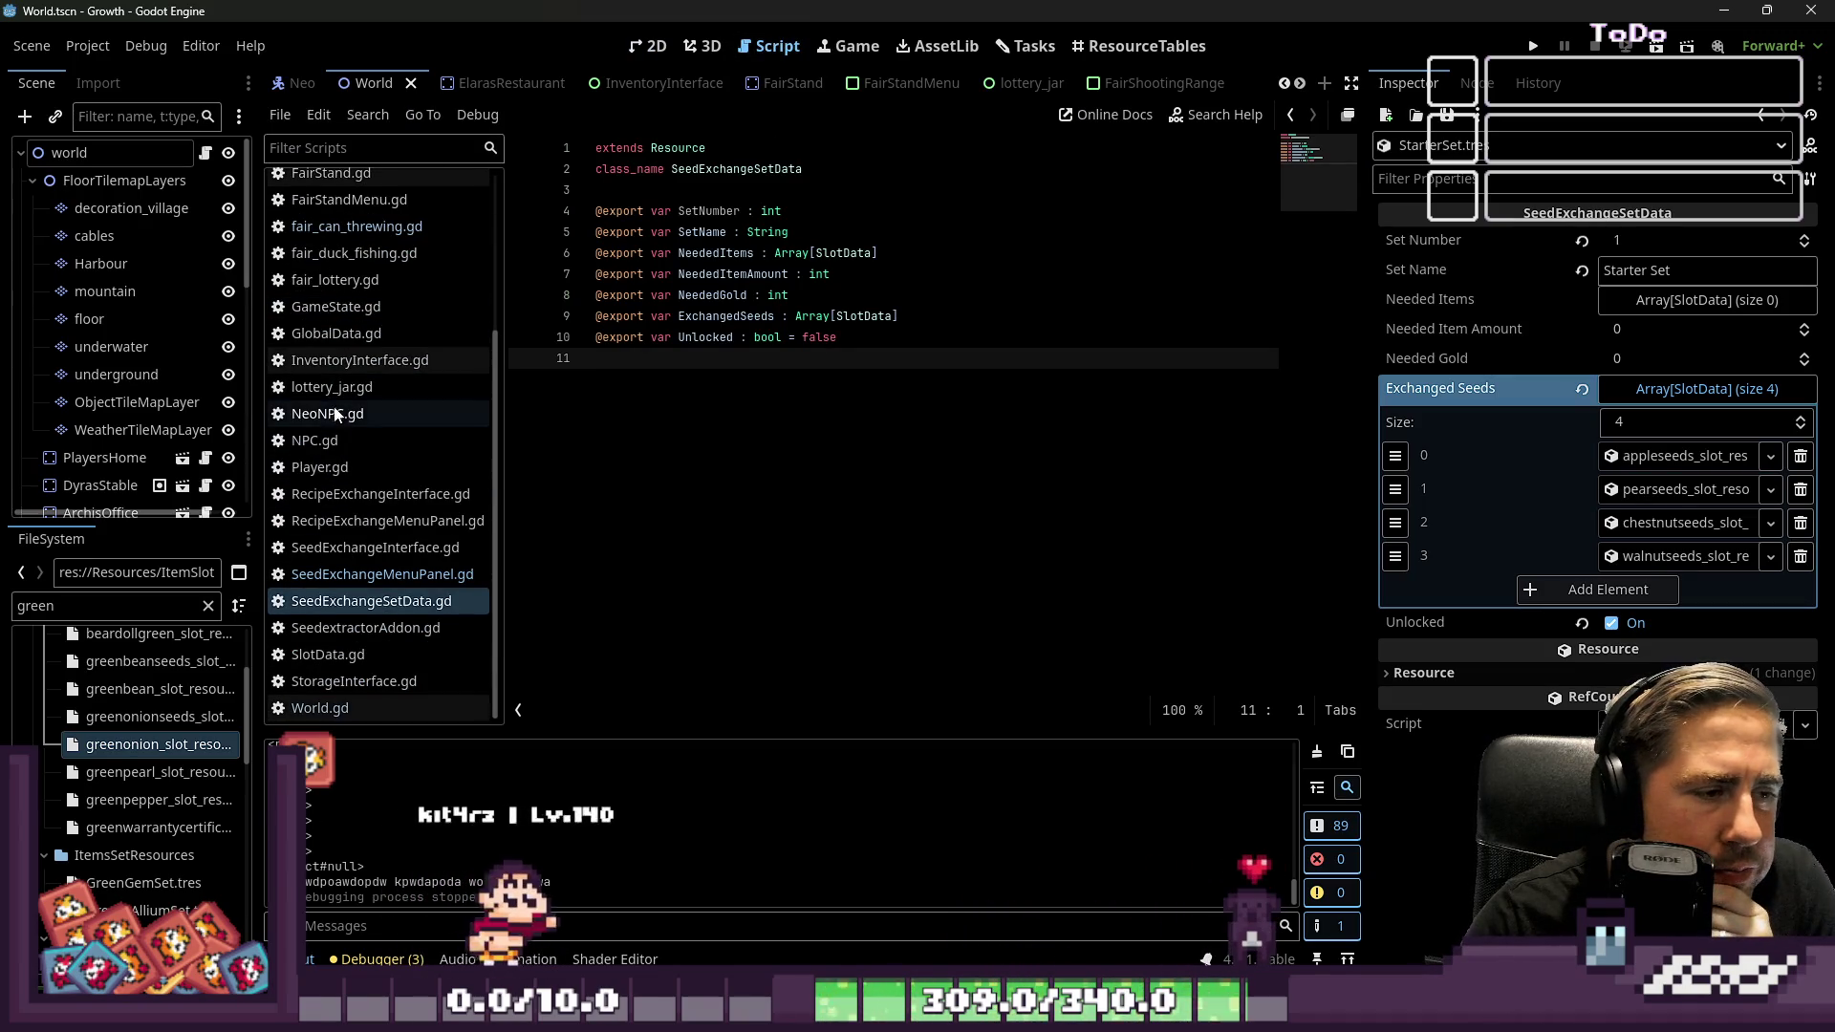
scroll(353, 454, up, 4)
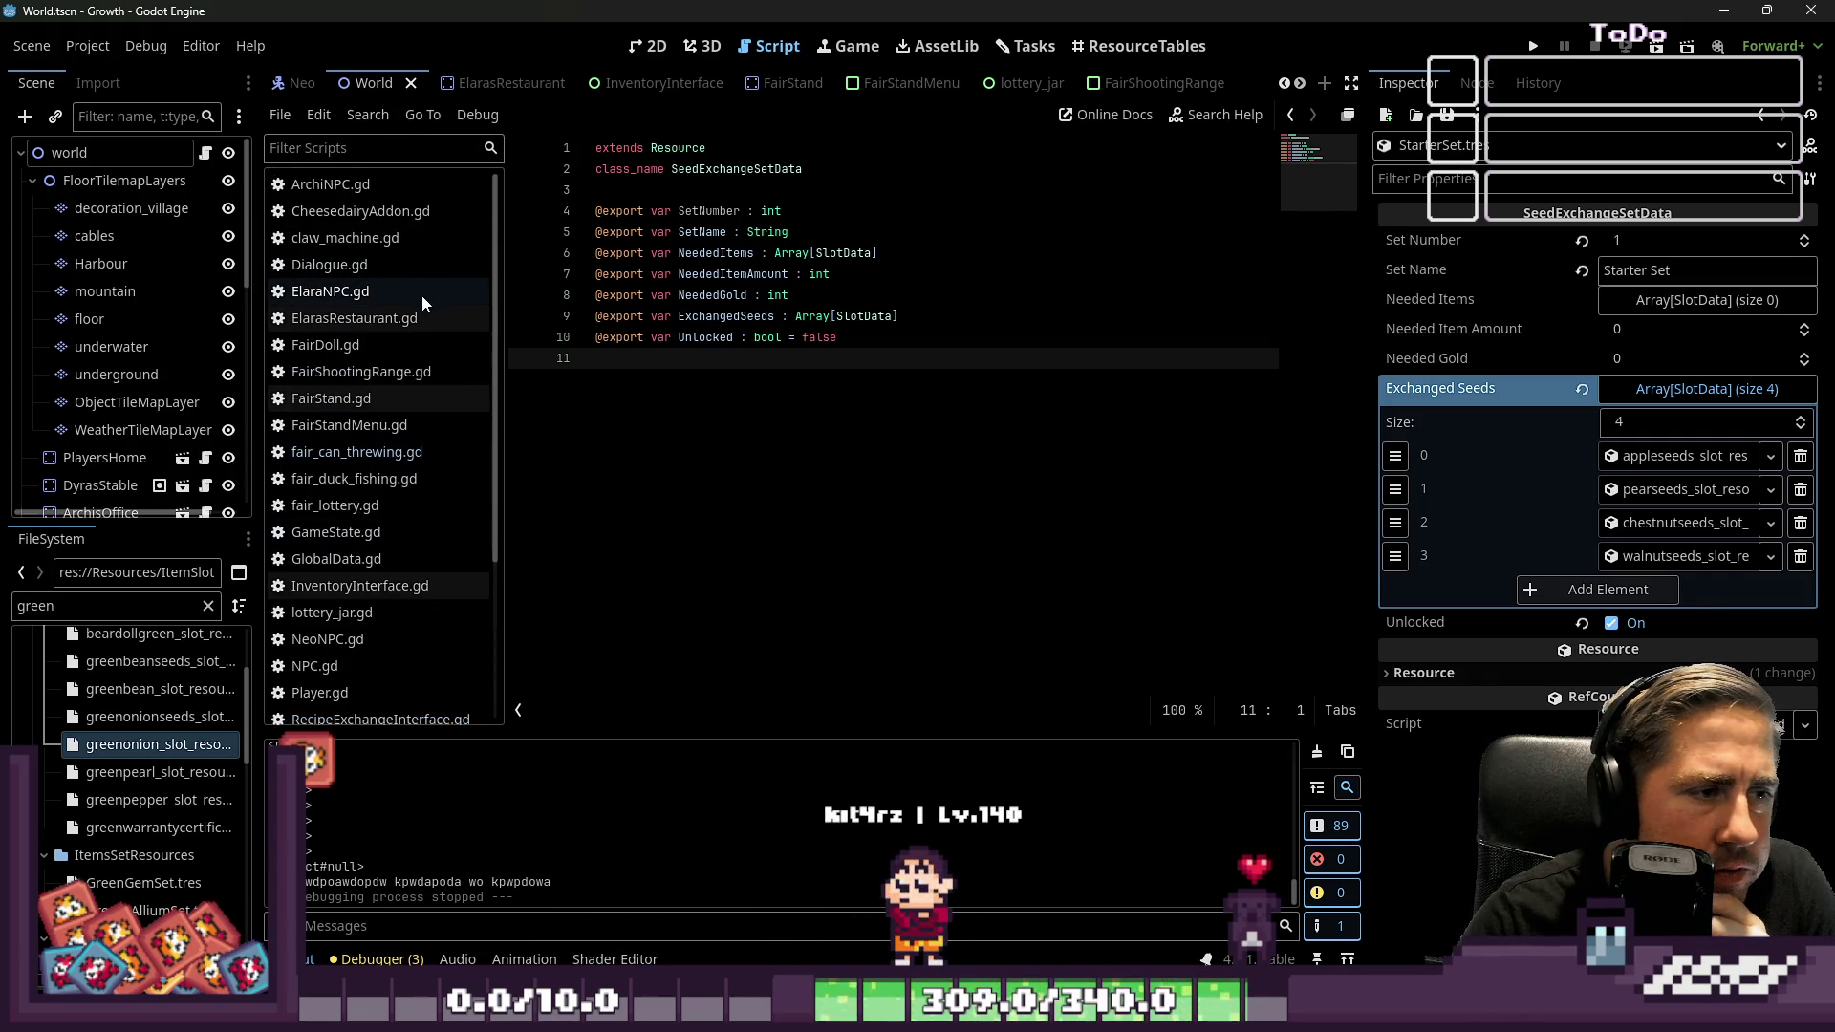
scroll(386, 401, down, 3)
scroll(386, 402, down, 2)
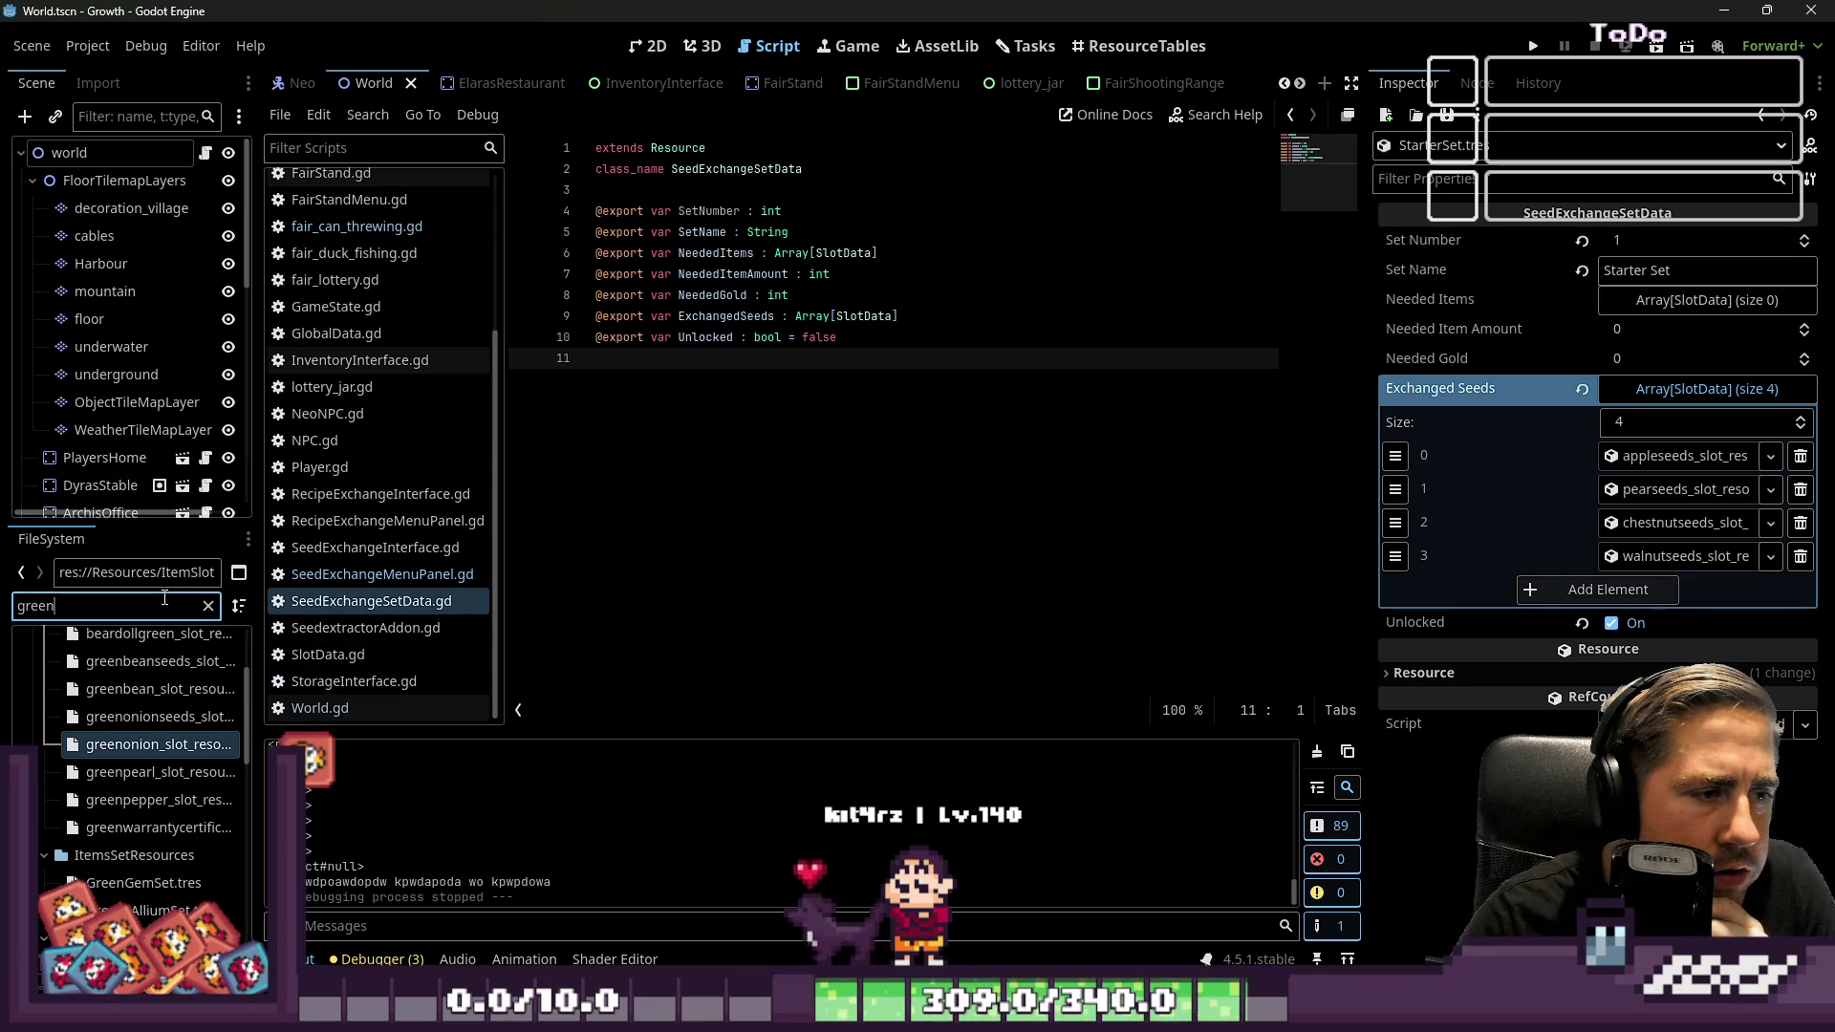
text(Seraphina)
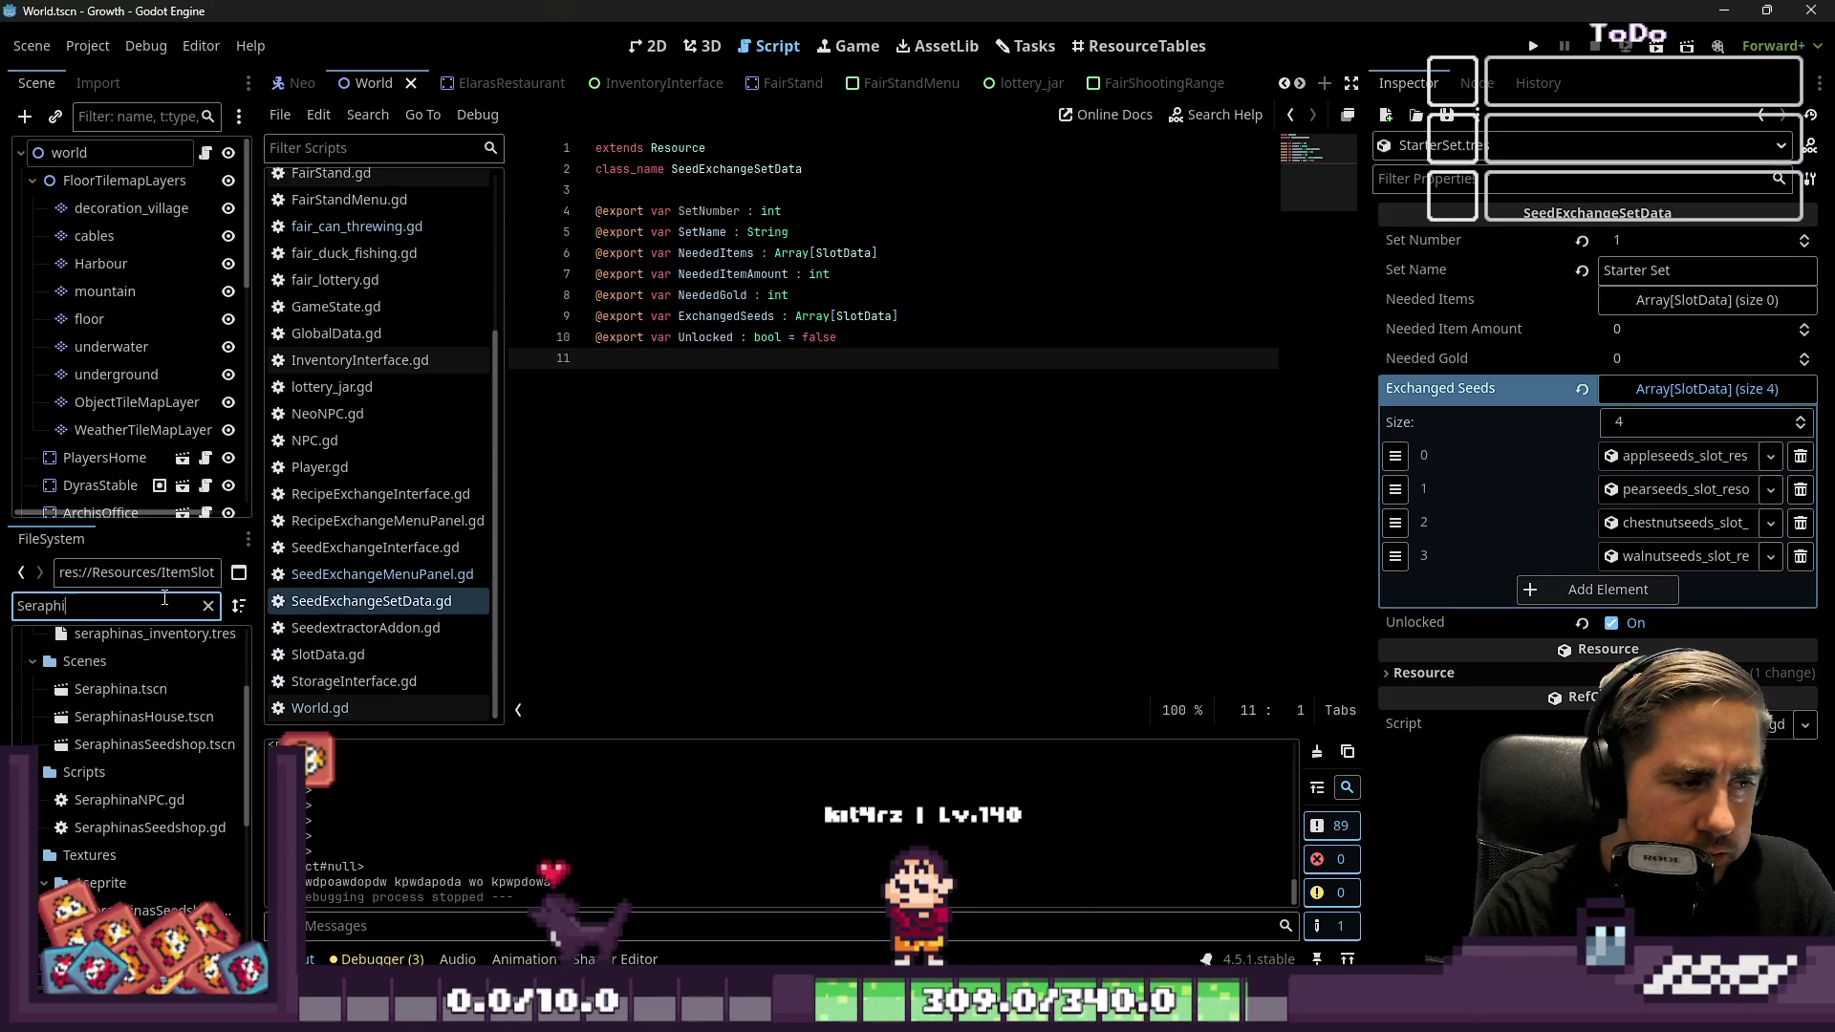
double_click(135, 686)
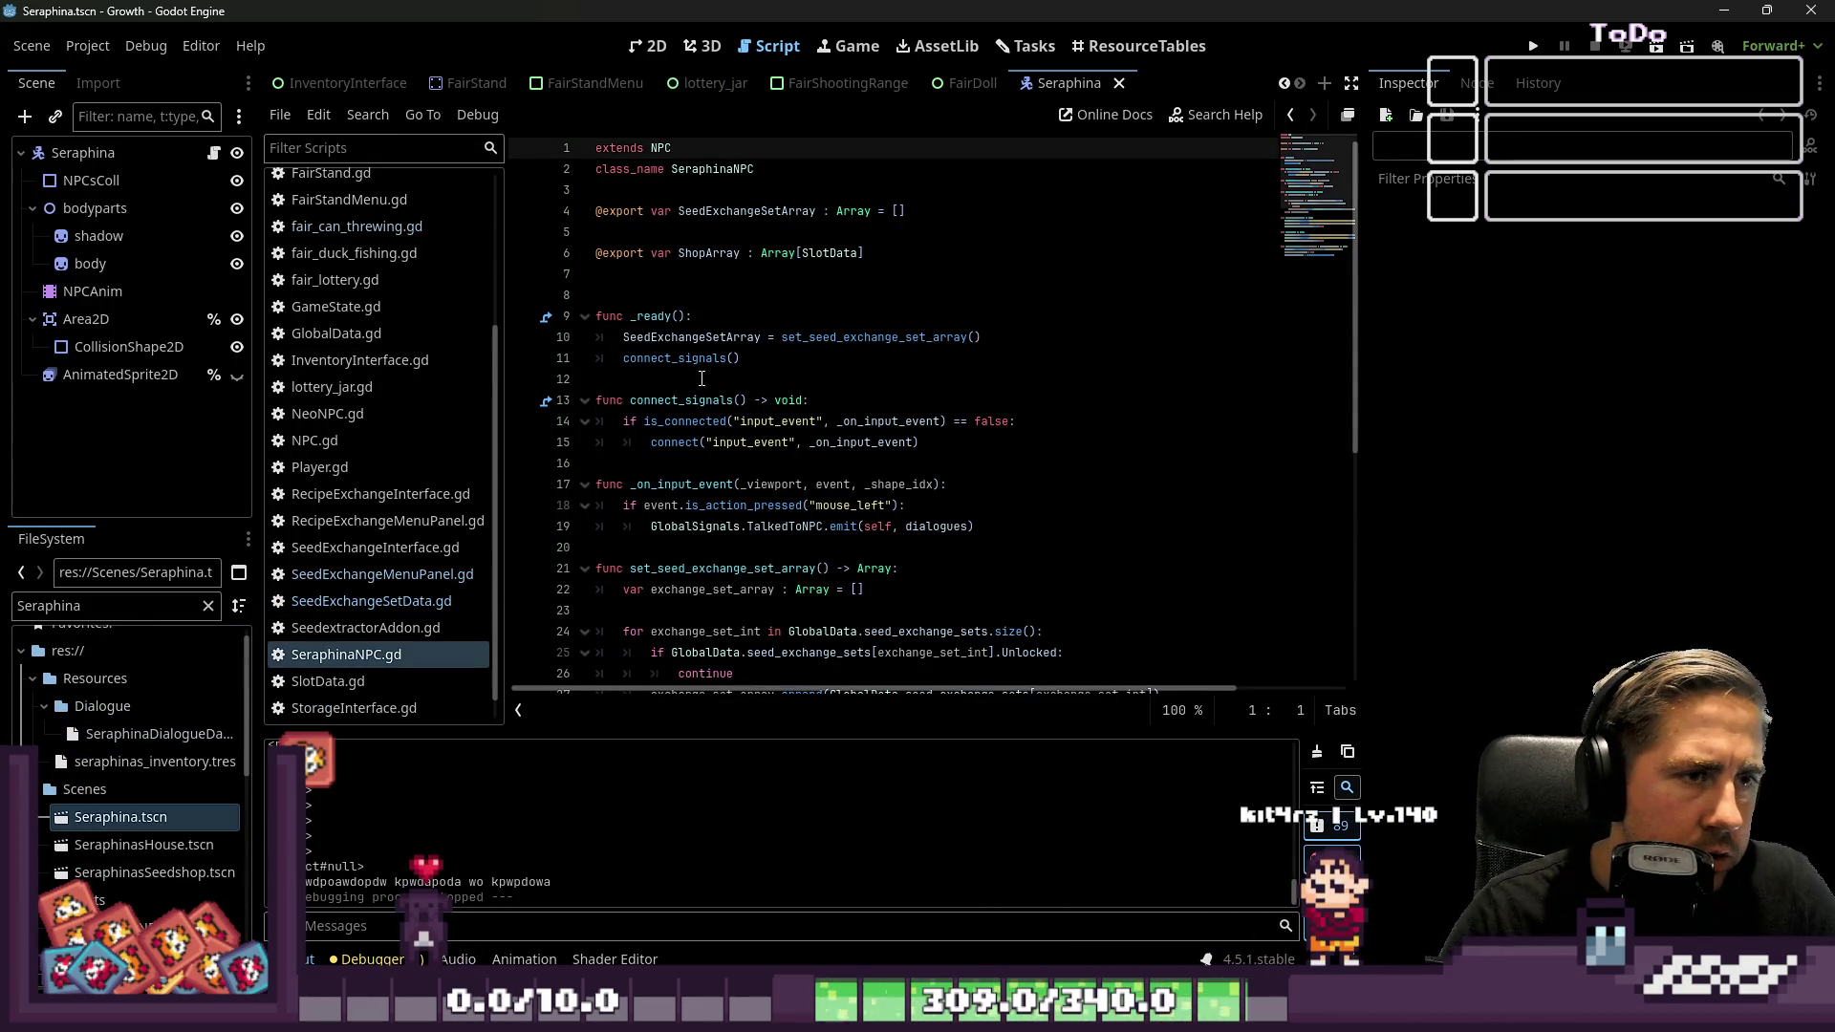
Inspect the lines of the set_seed_exchange_set_array function in SeraphinaNPC.gd
click(697, 378)
scroll(791, 418, down, 1)
scroll(791, 417, down, 2)
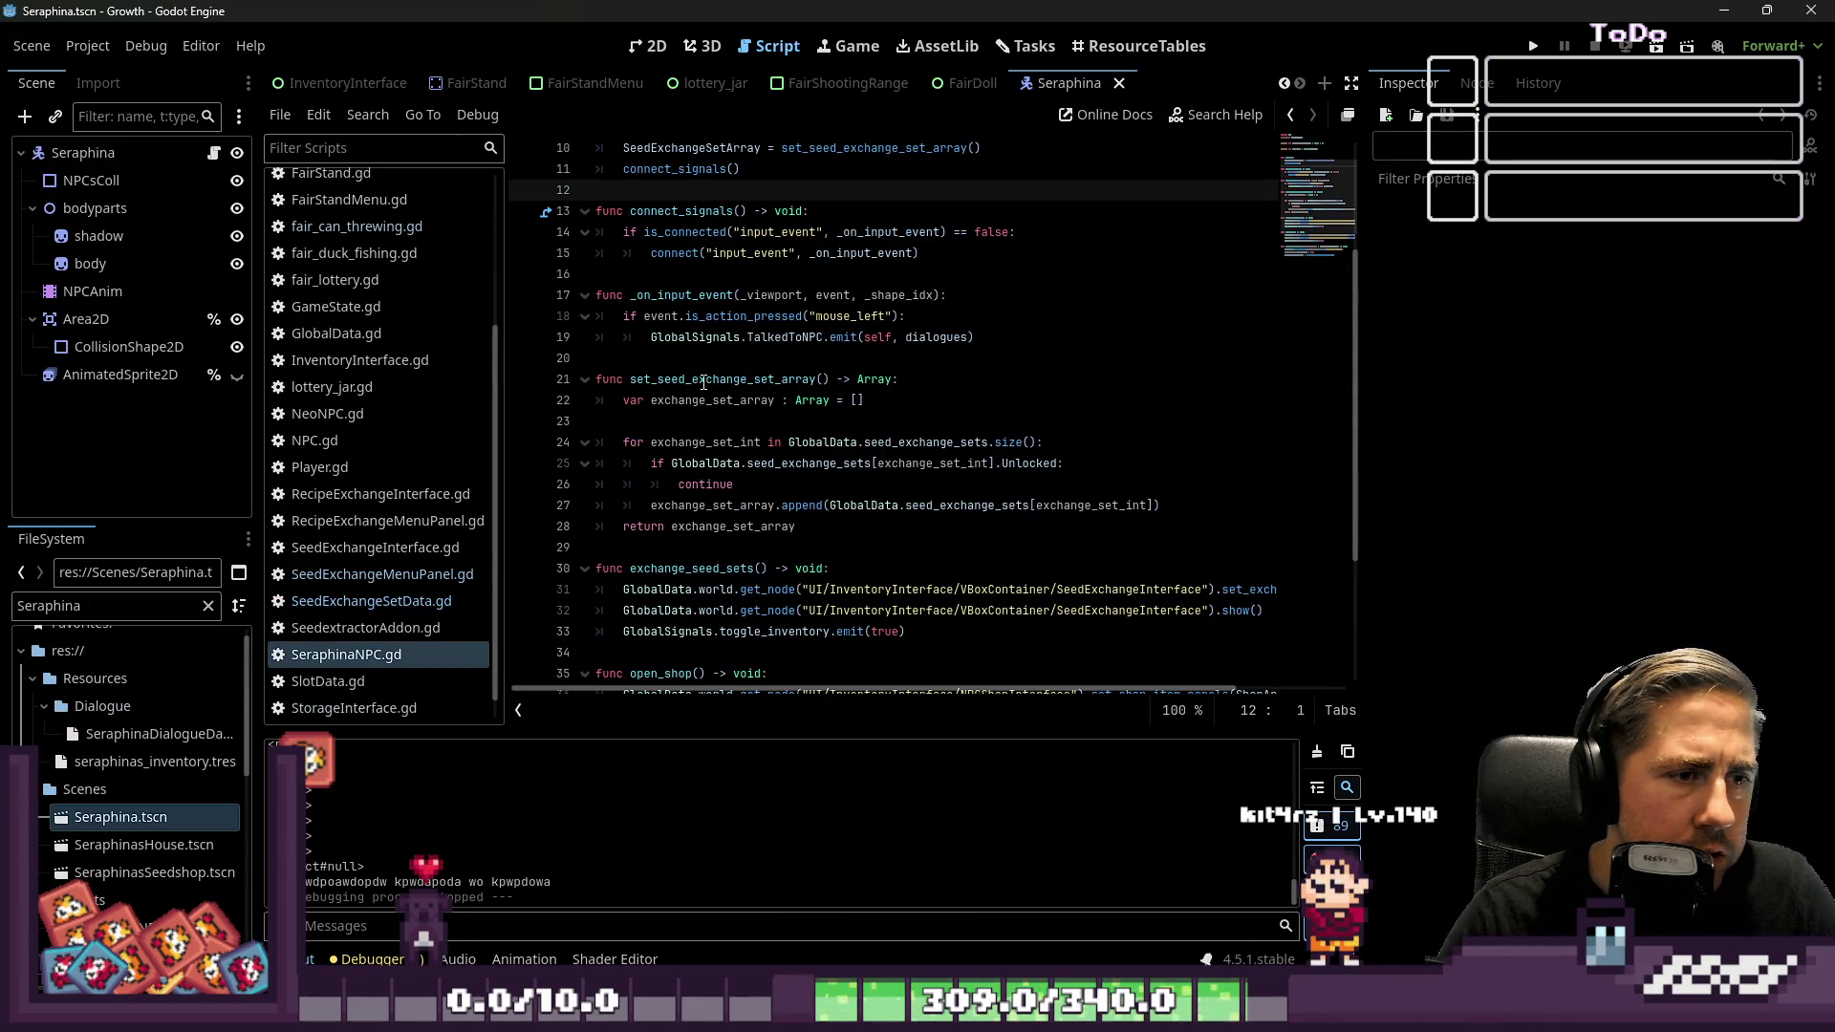
double_click(704, 380)
scroll(786, 464, down, 1)
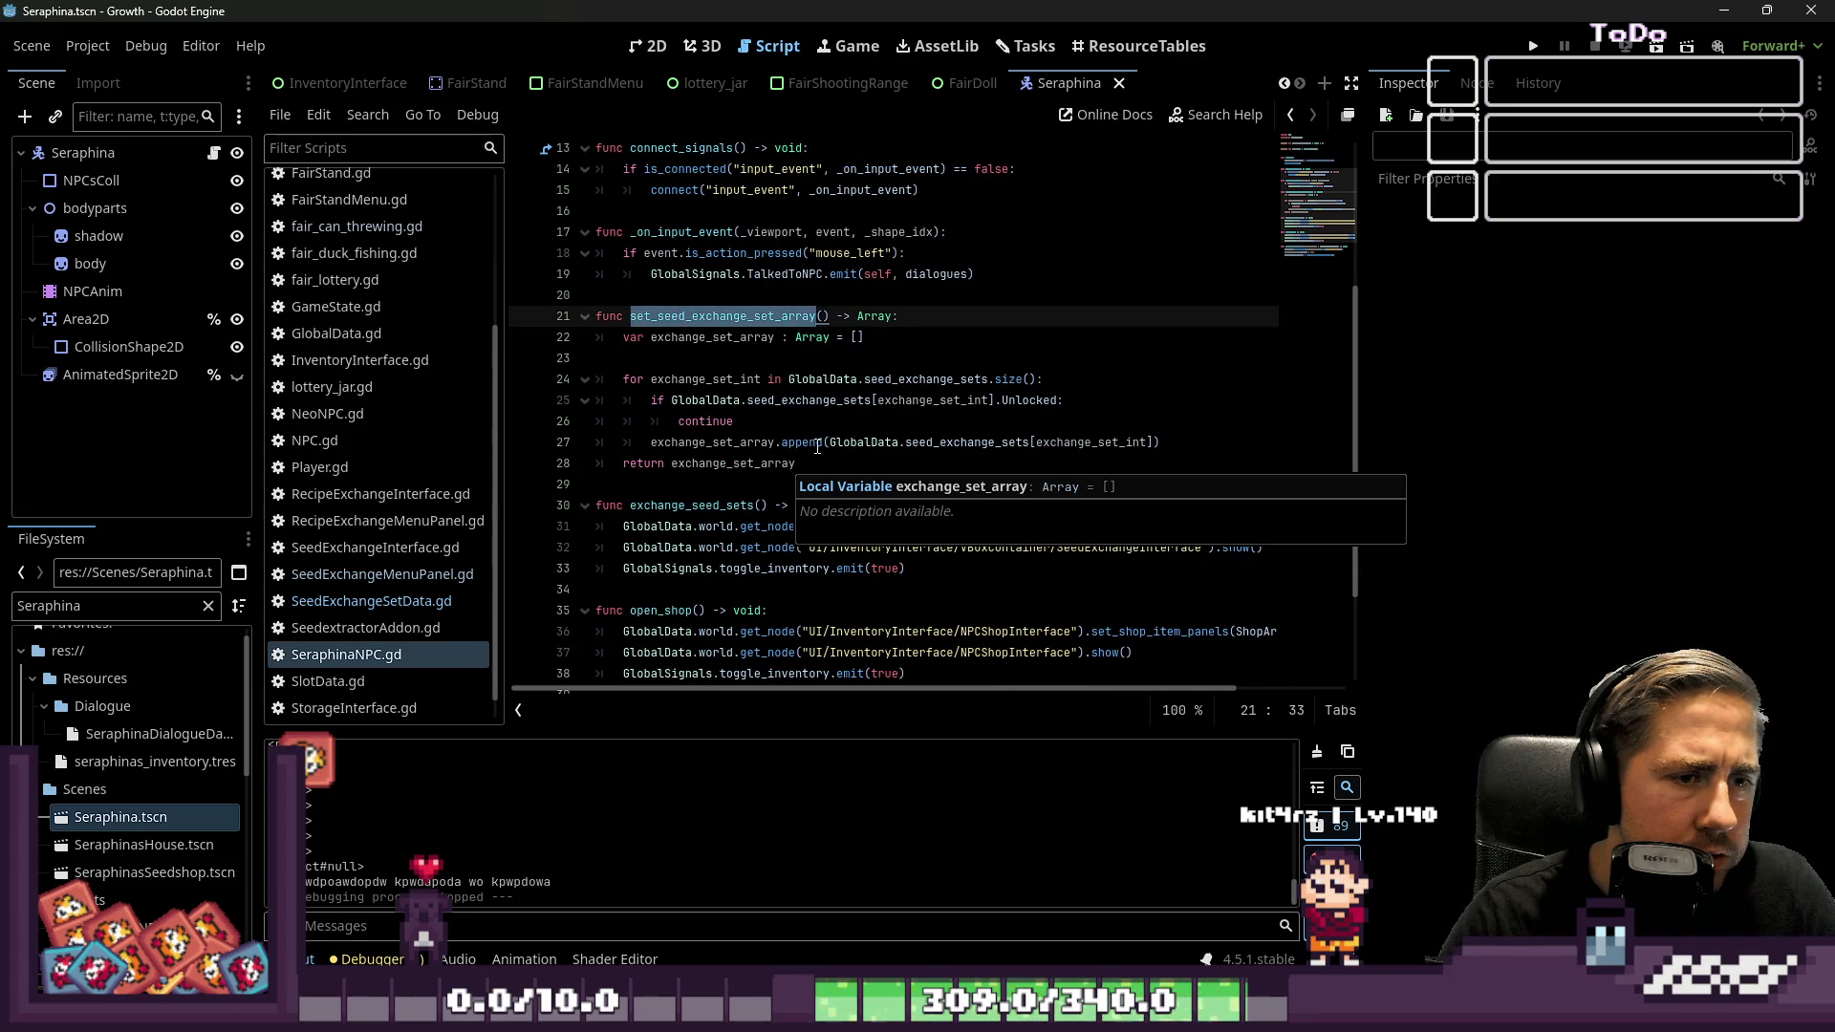
click(845, 405)
double_click(737, 442)
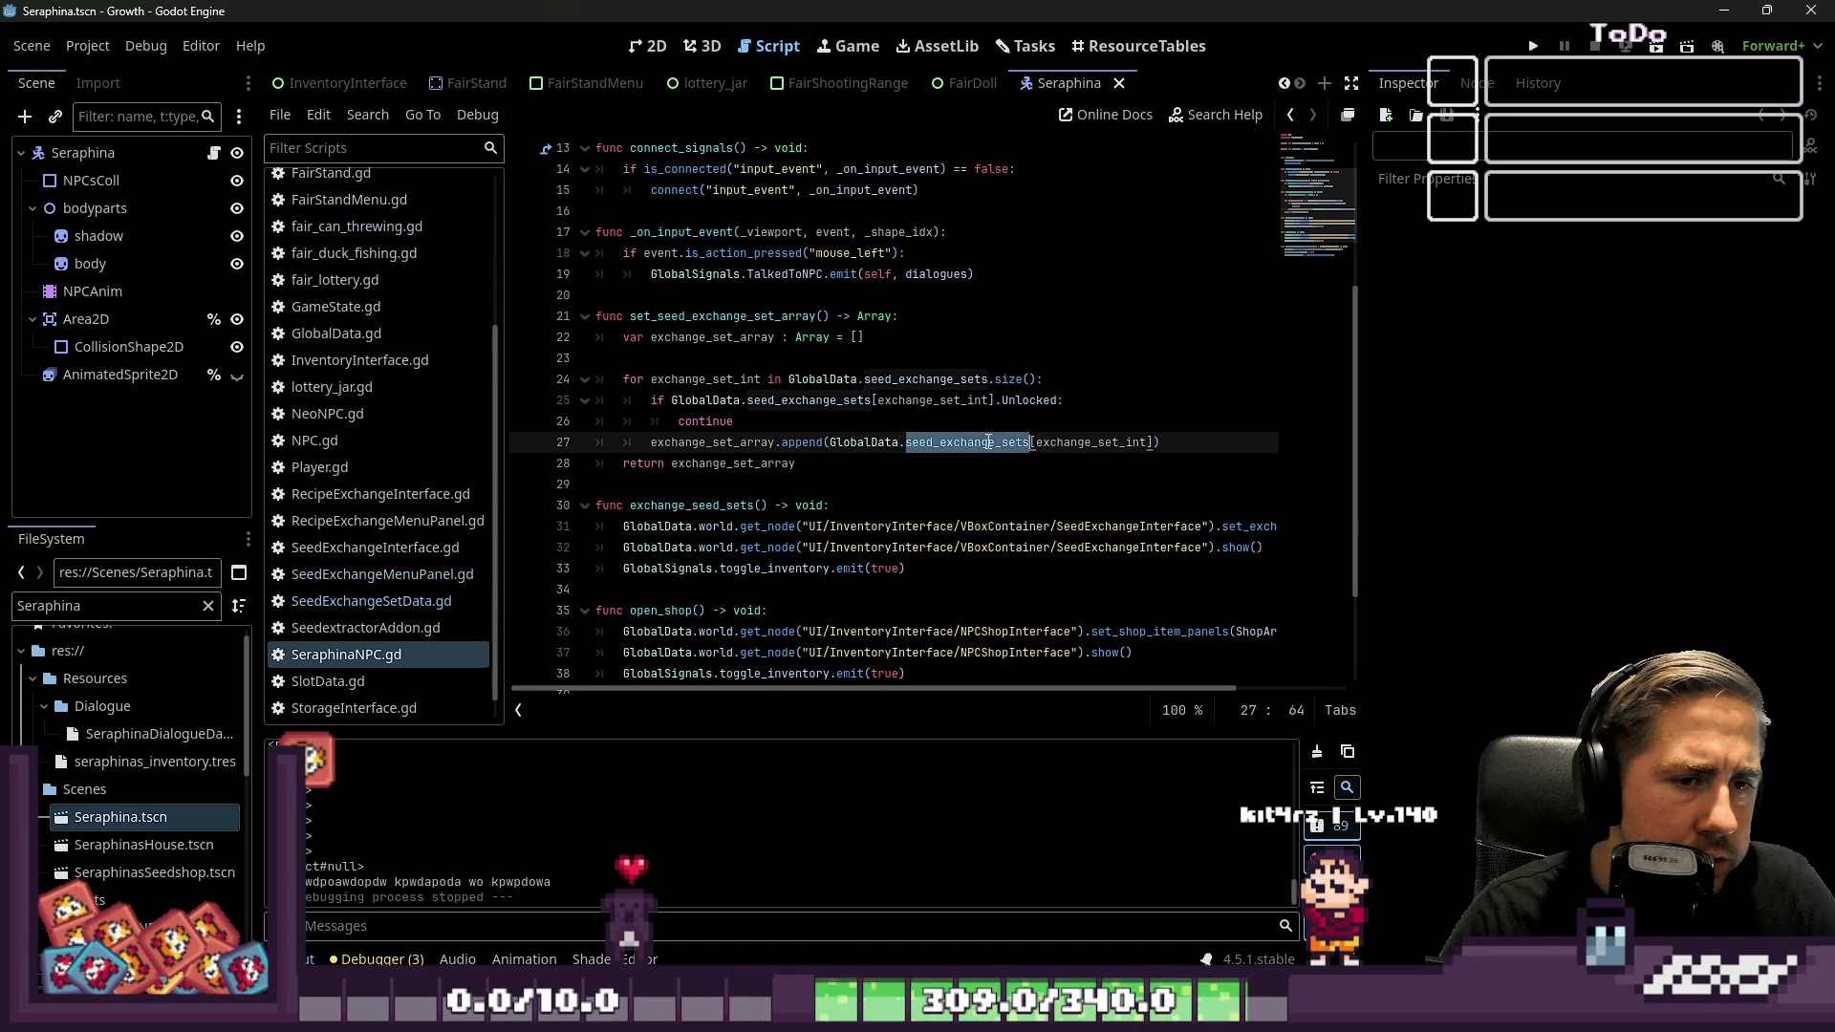
mouse_move(988, 442)
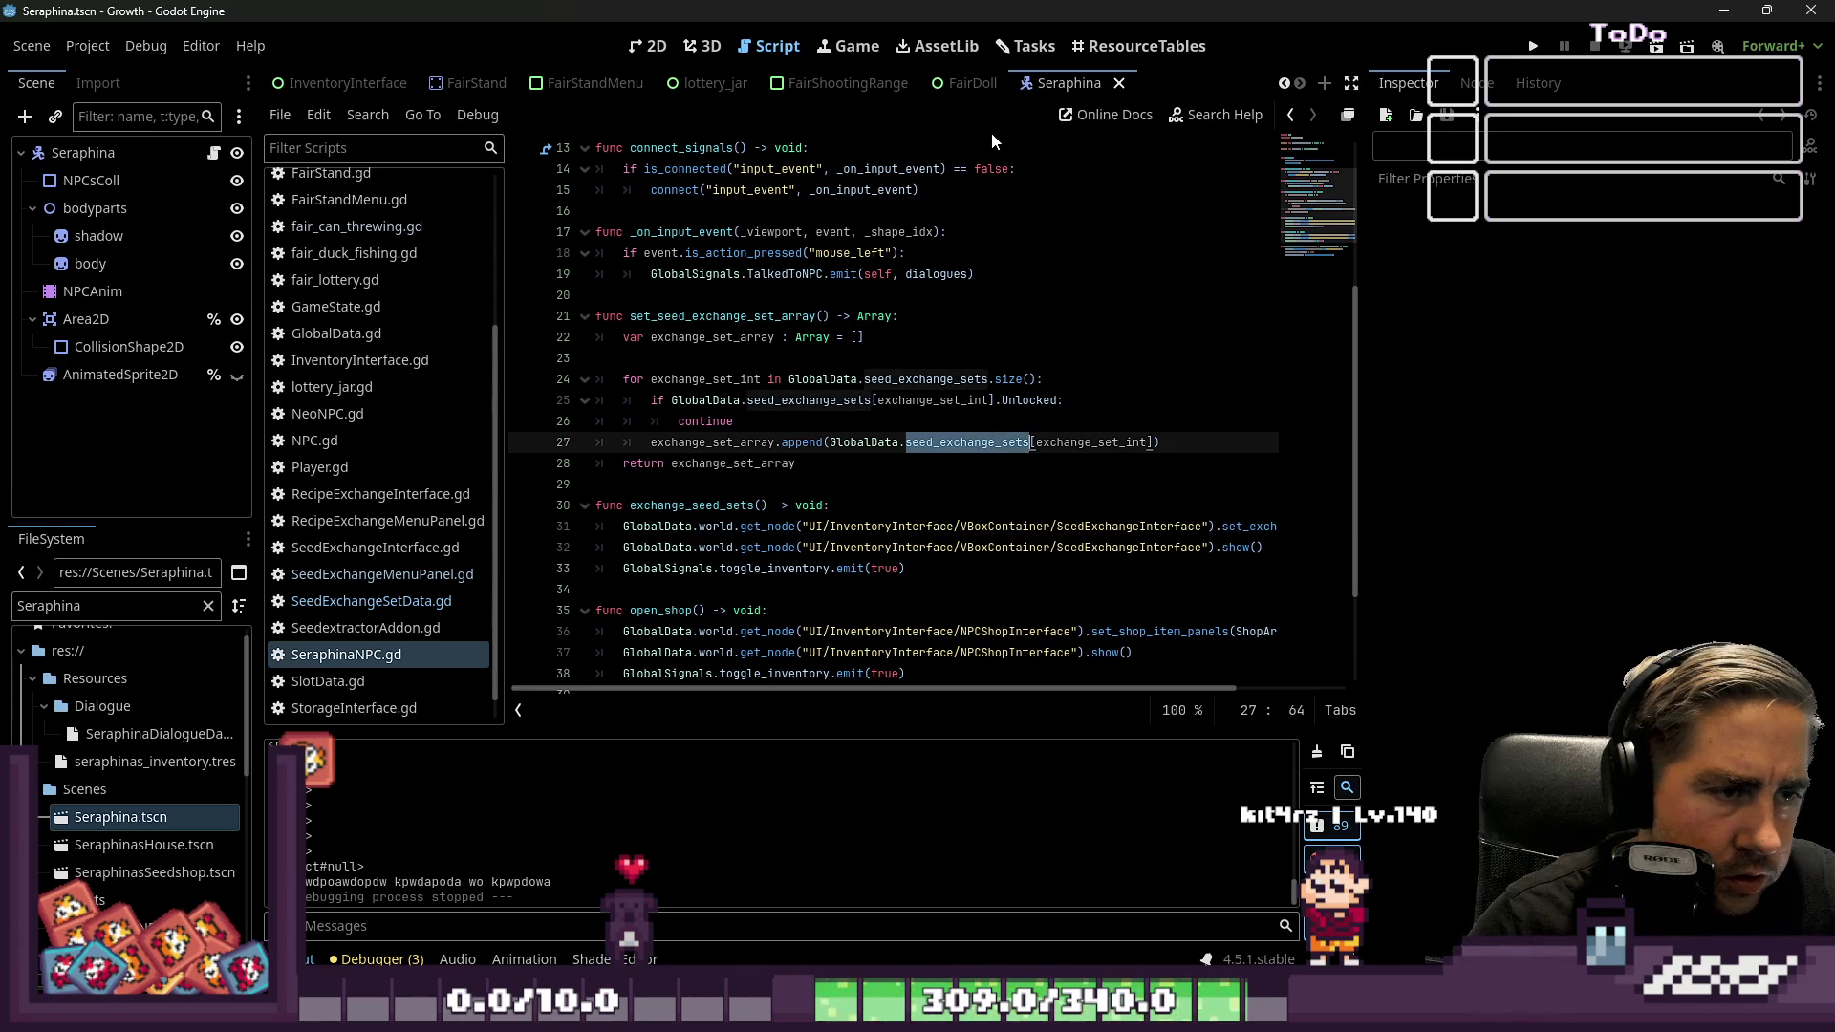
double_click(822, 380)
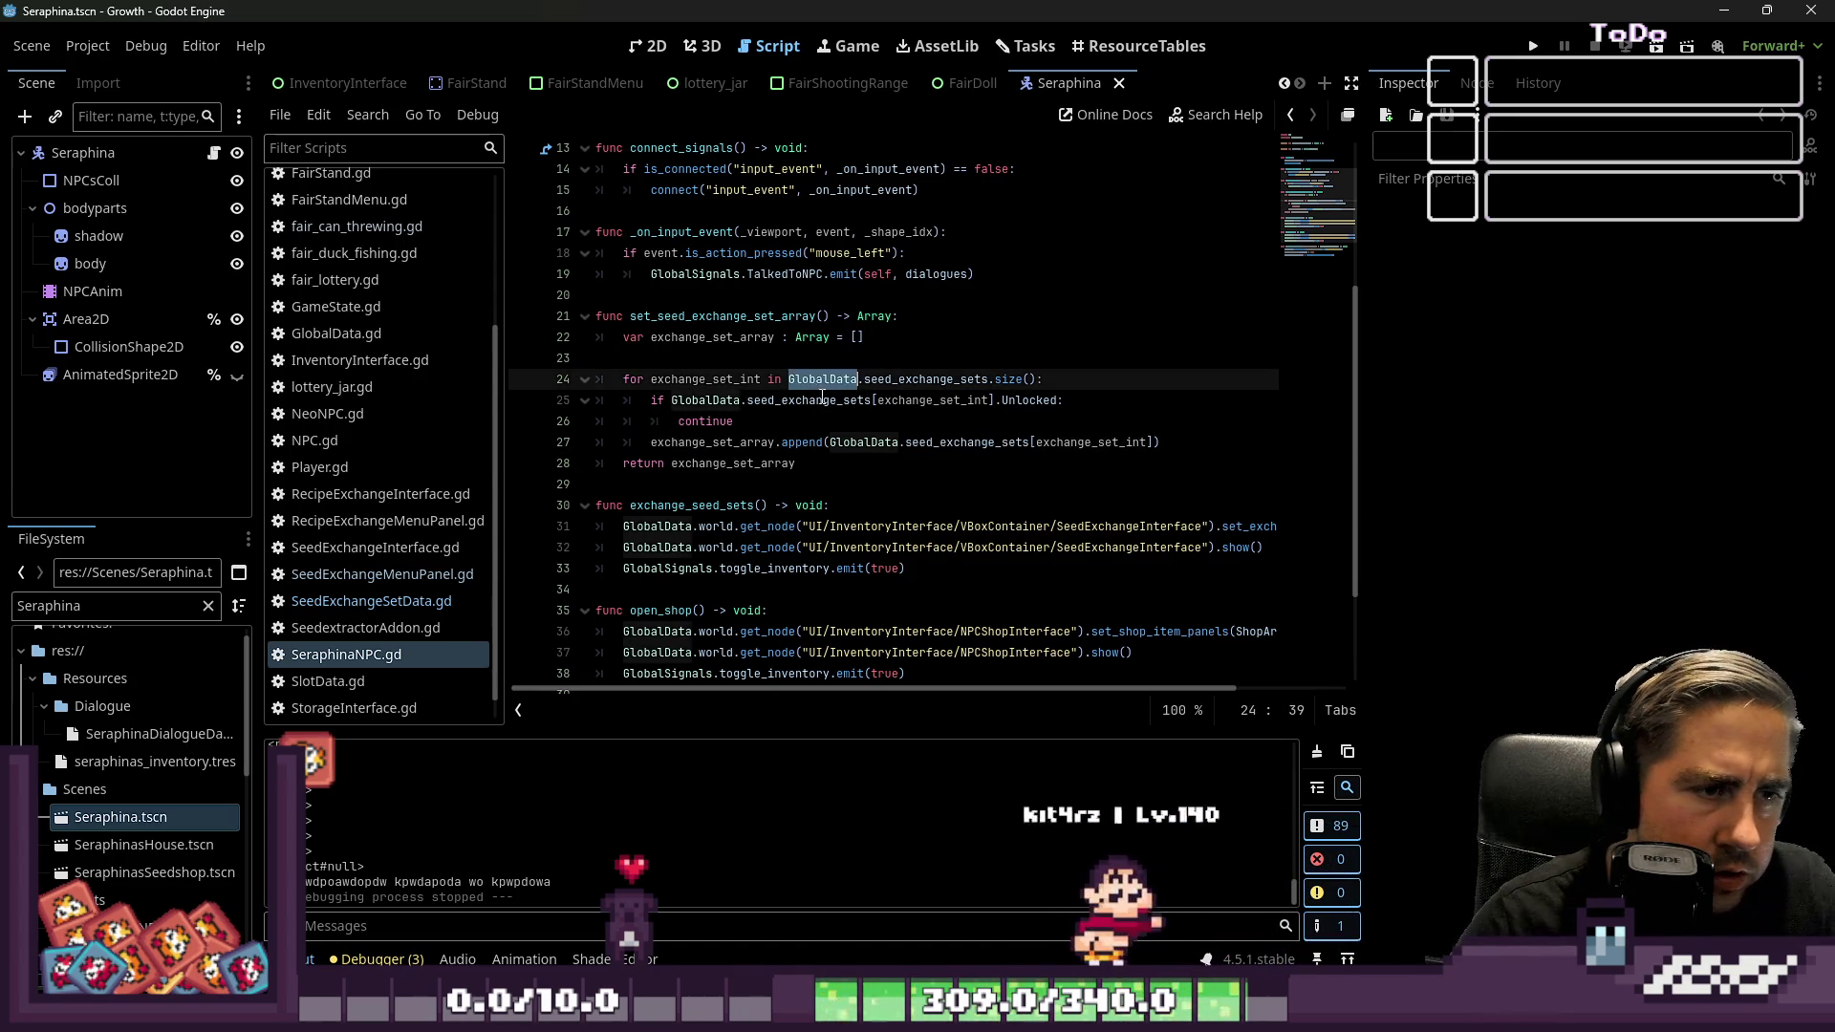
click(833, 402)
click(755, 419)
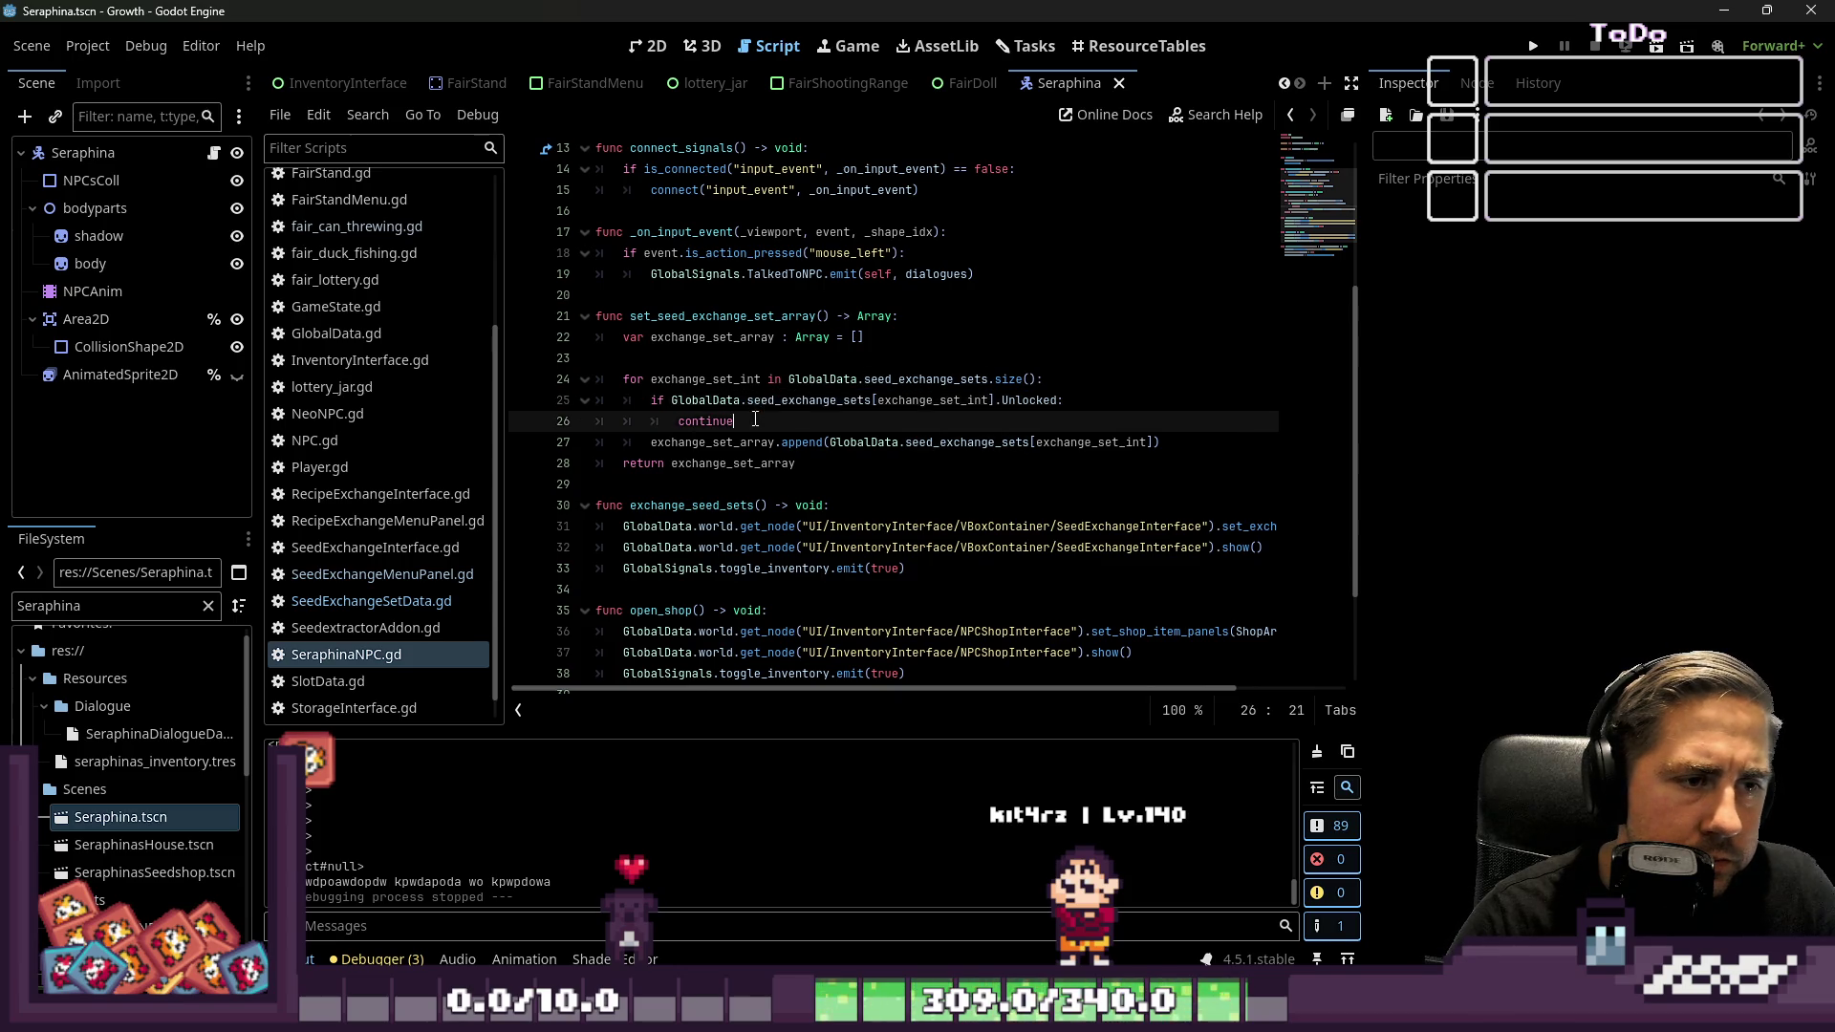
click(726, 463)
Insert sort_array(exchange_set_array) on a new line after the append call
click(1191, 443)
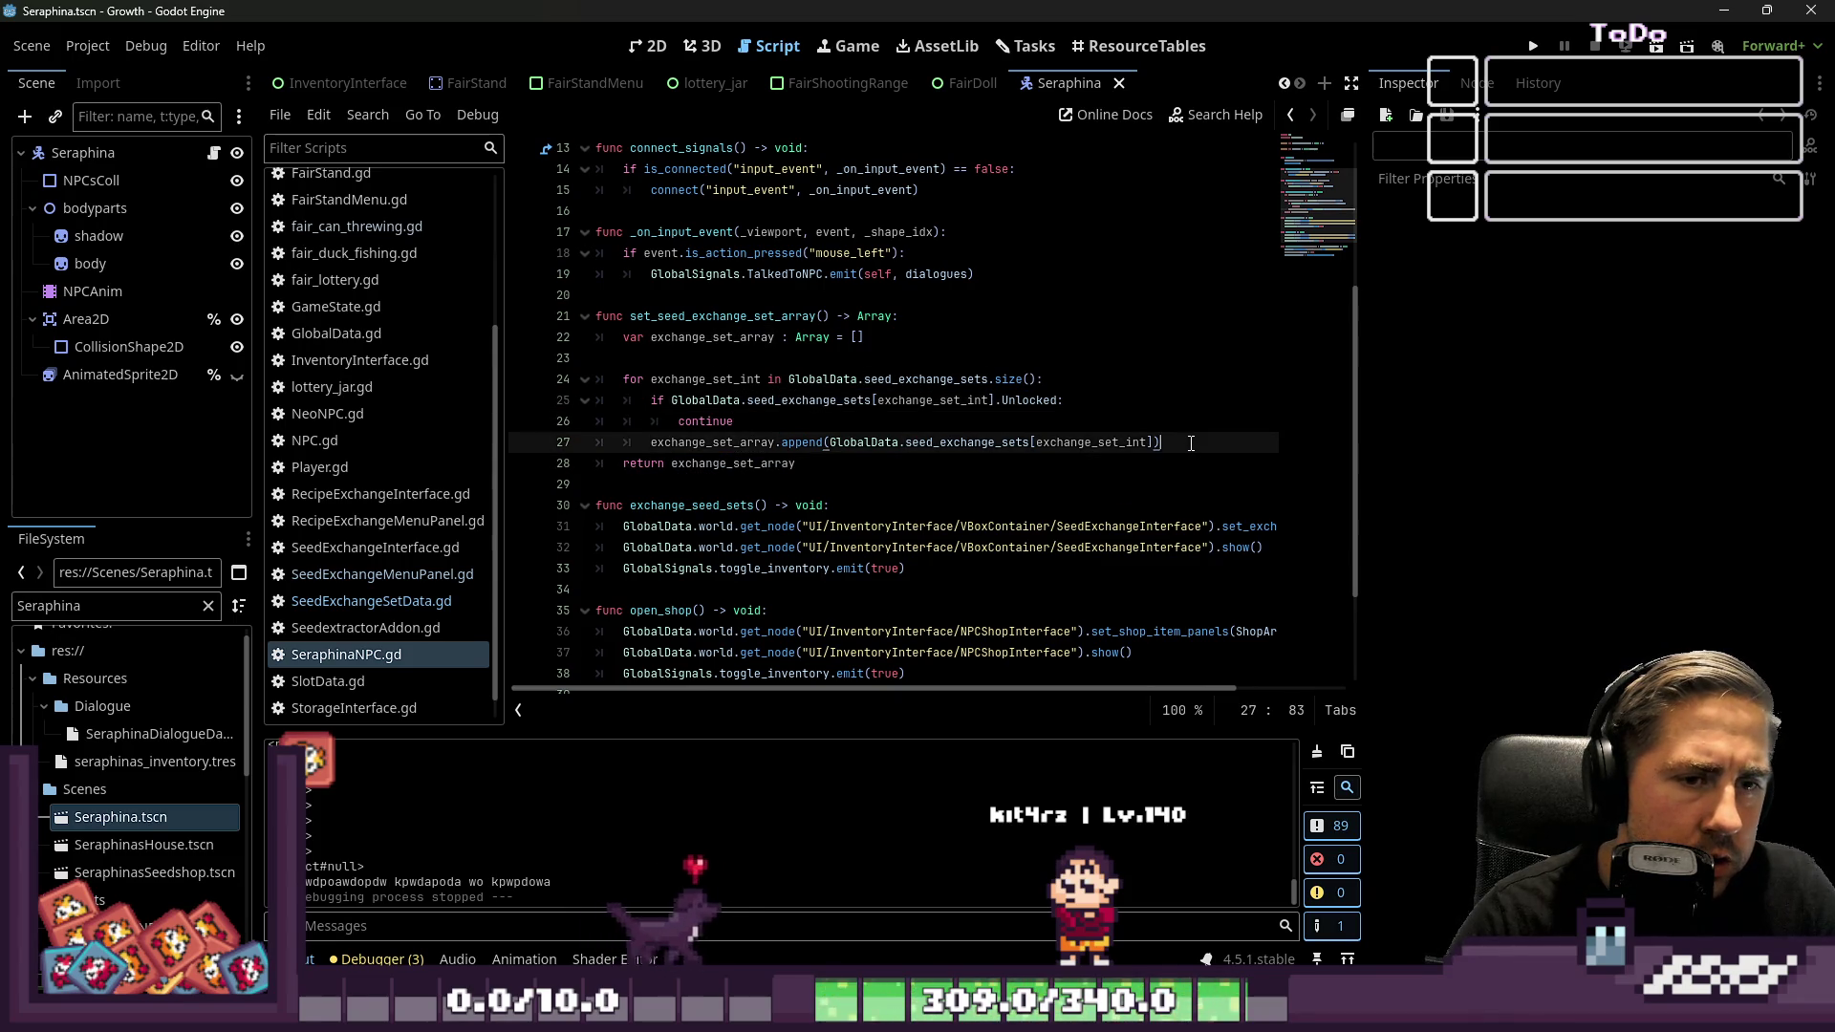
key(Return)
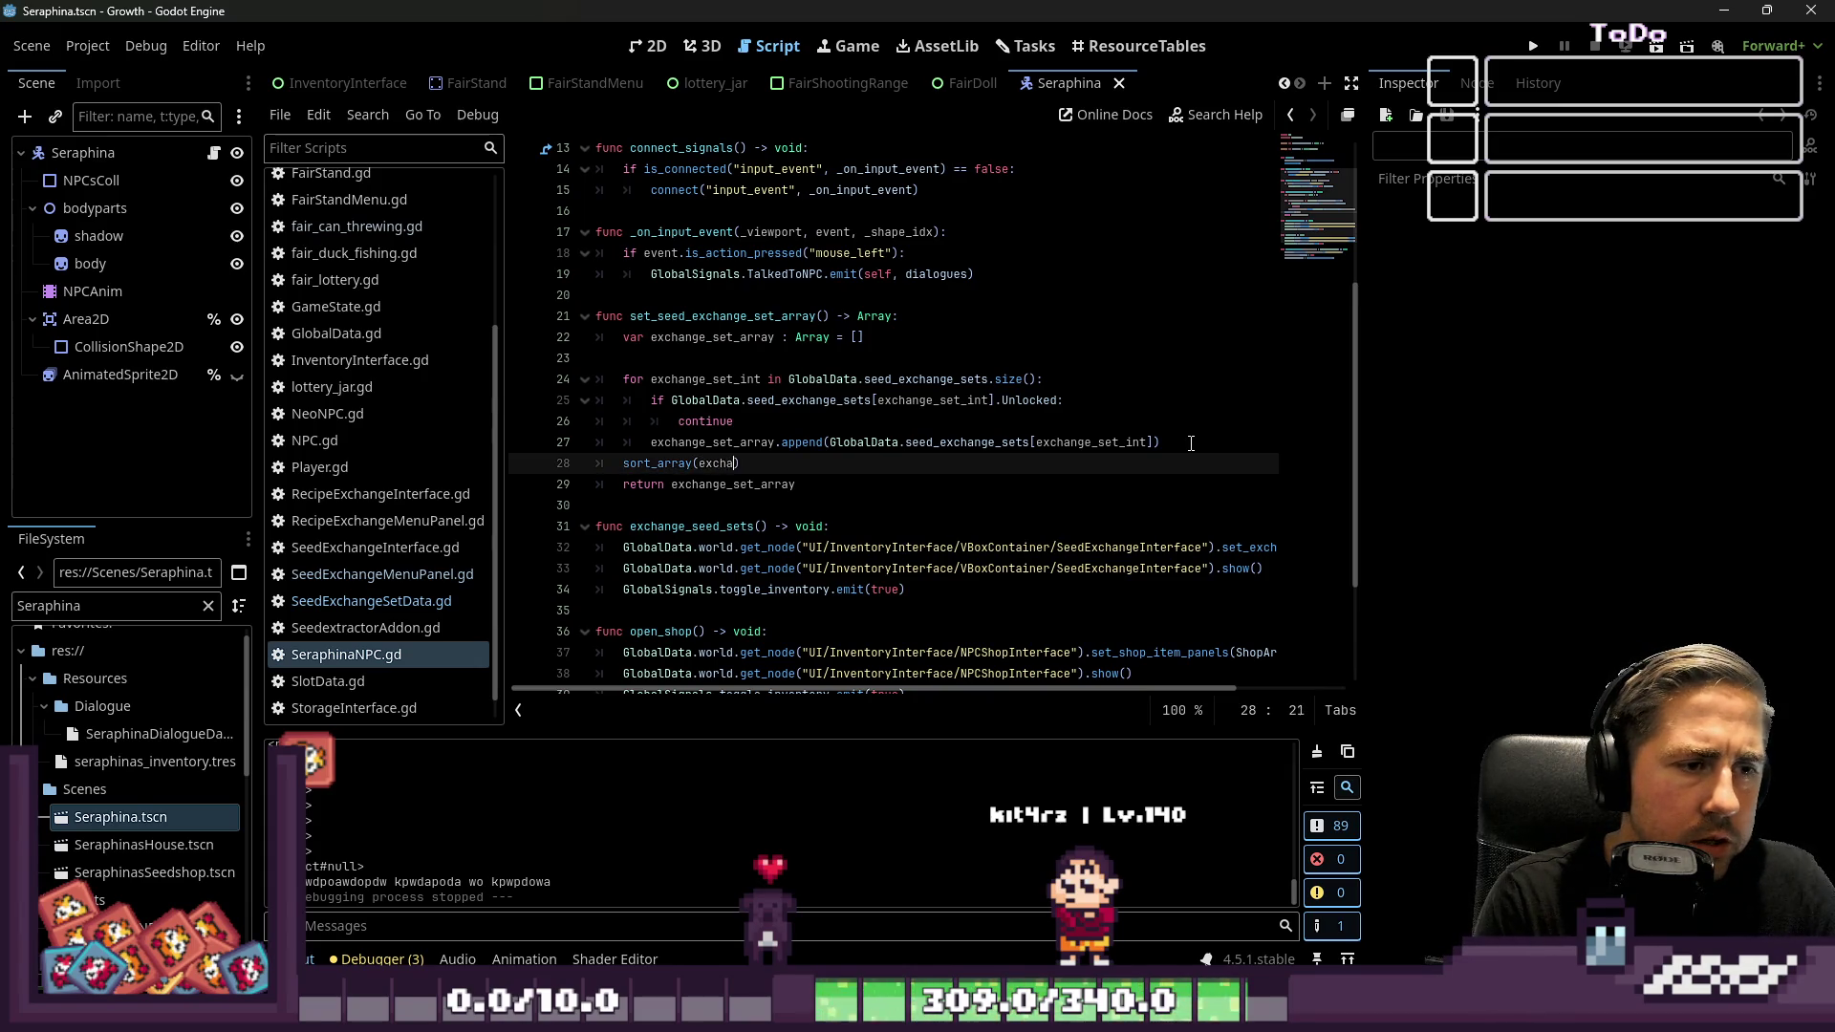
text(nge_set_array)
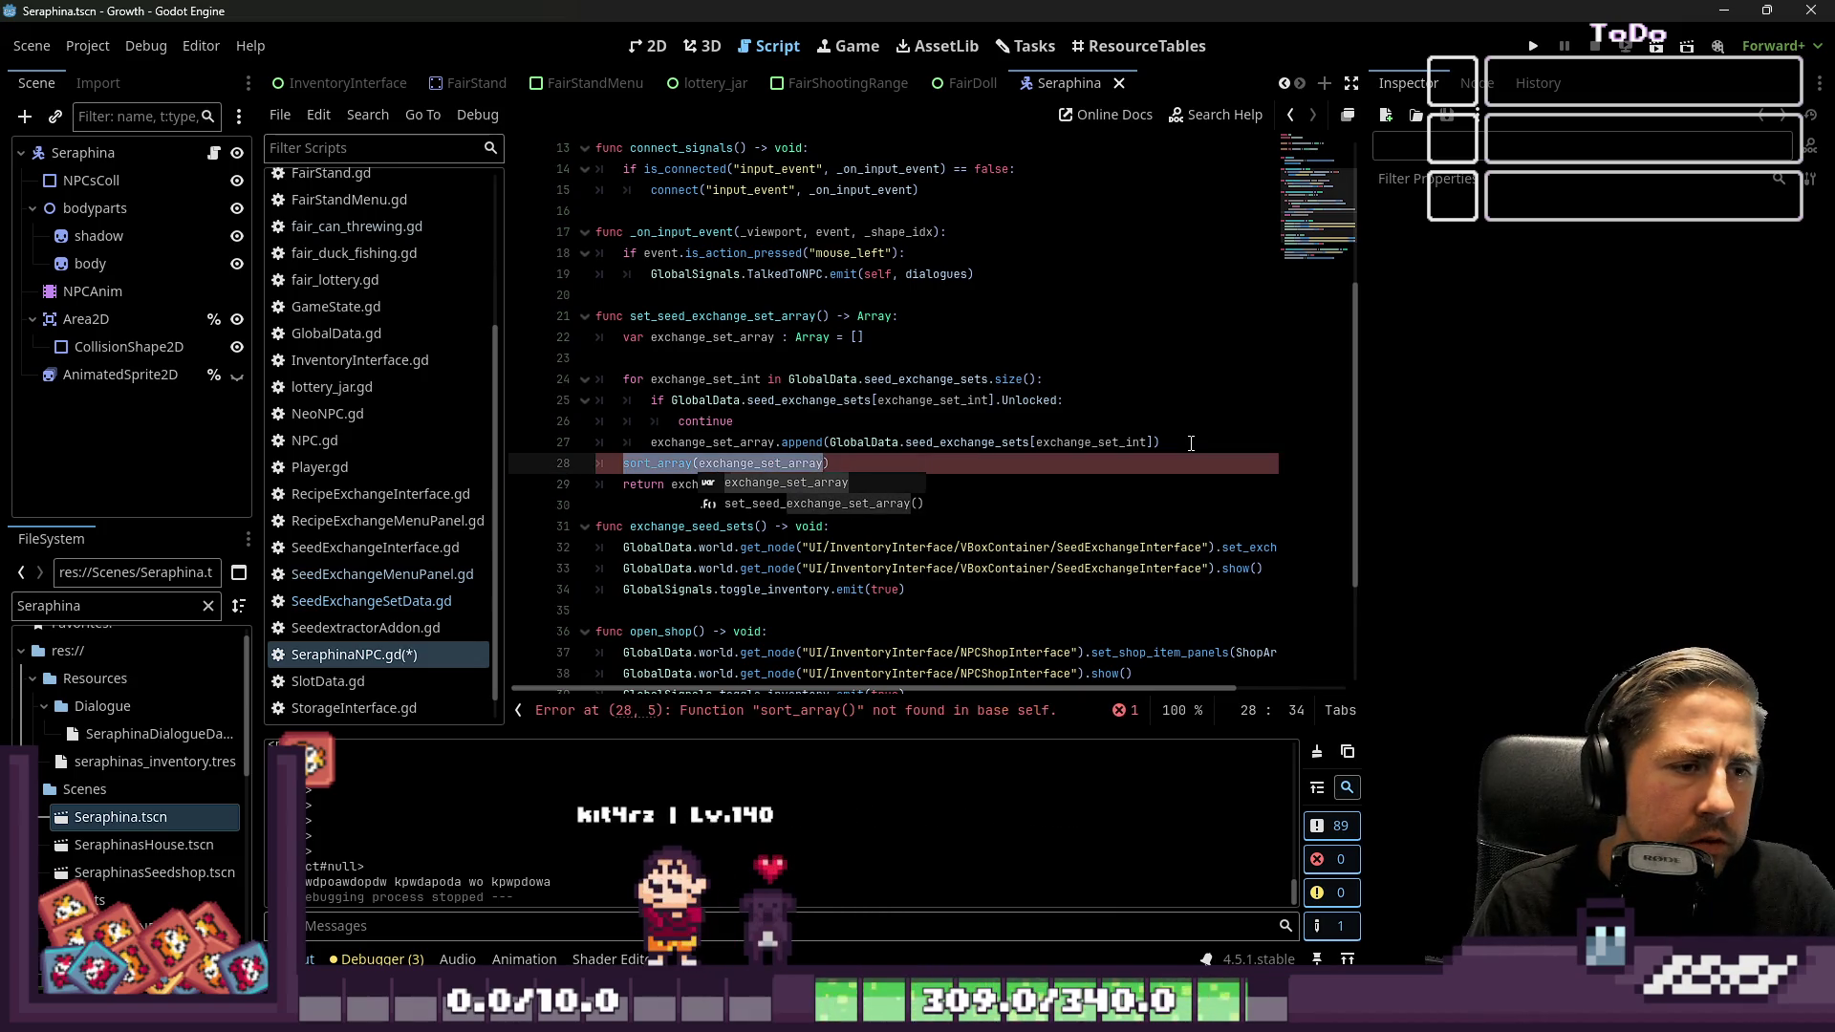
key(Escape)
key(Up)
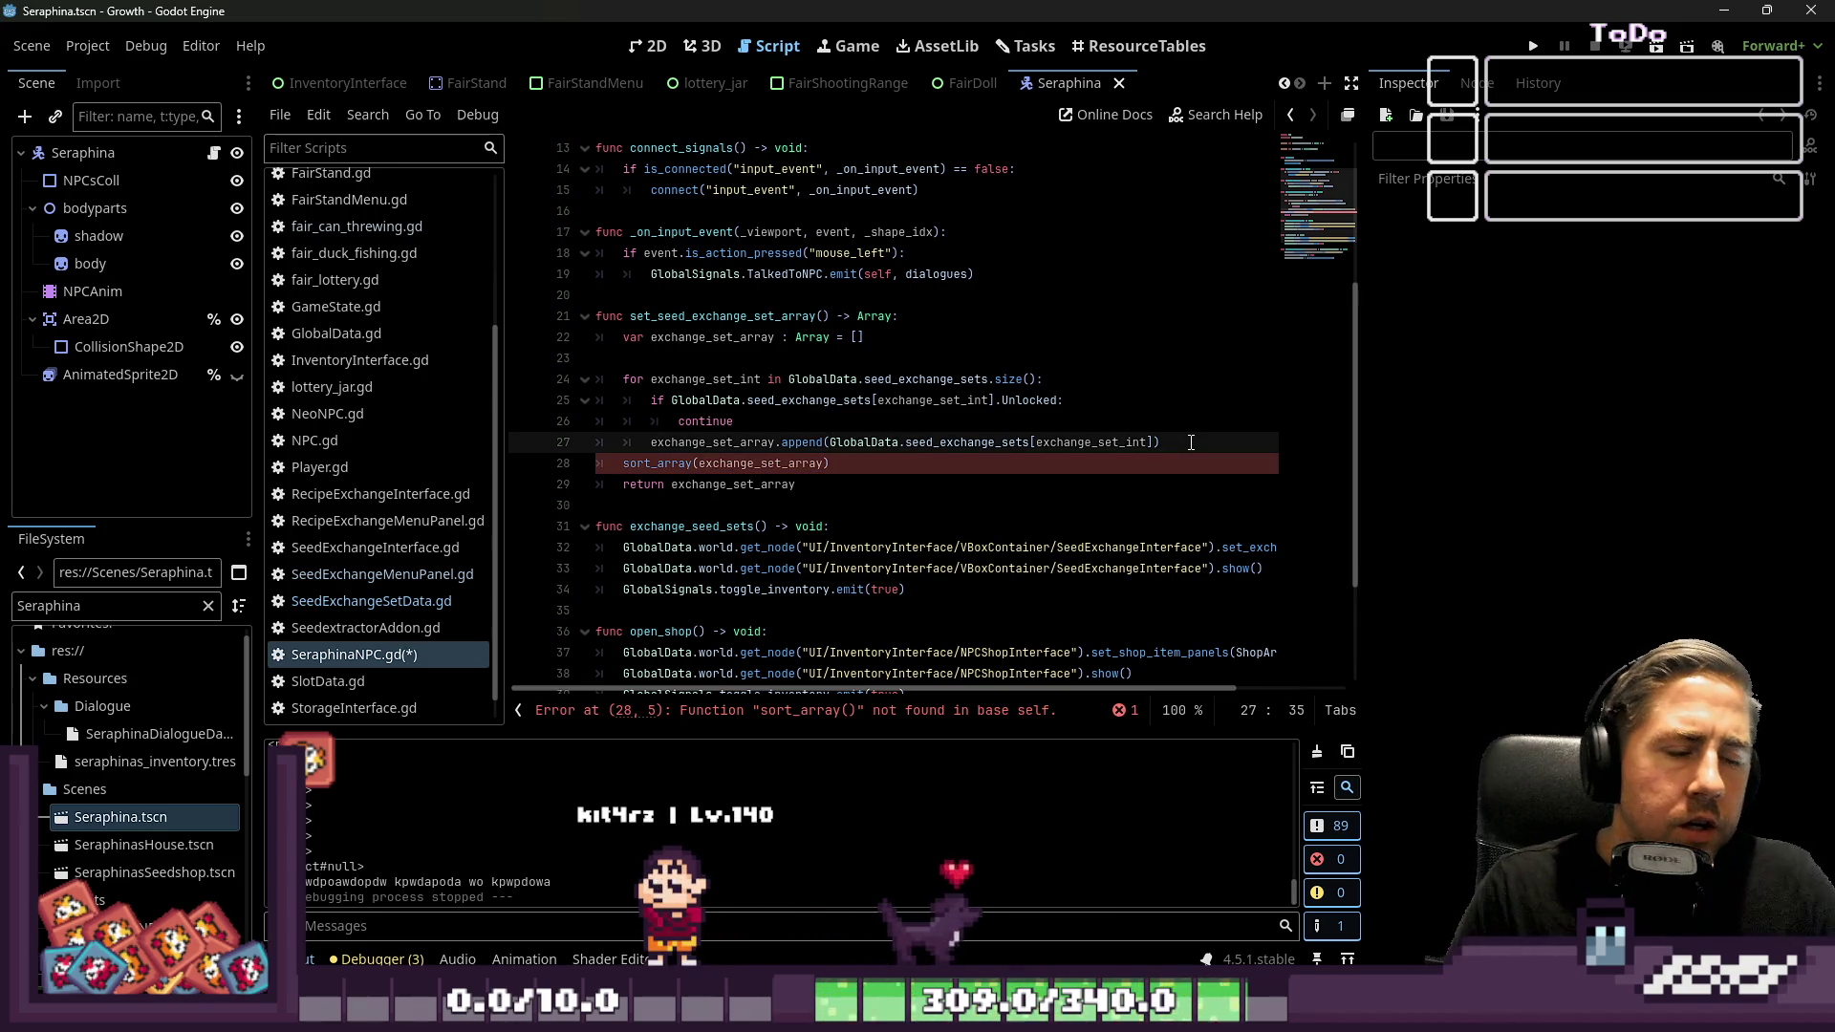
click(1144, 120)
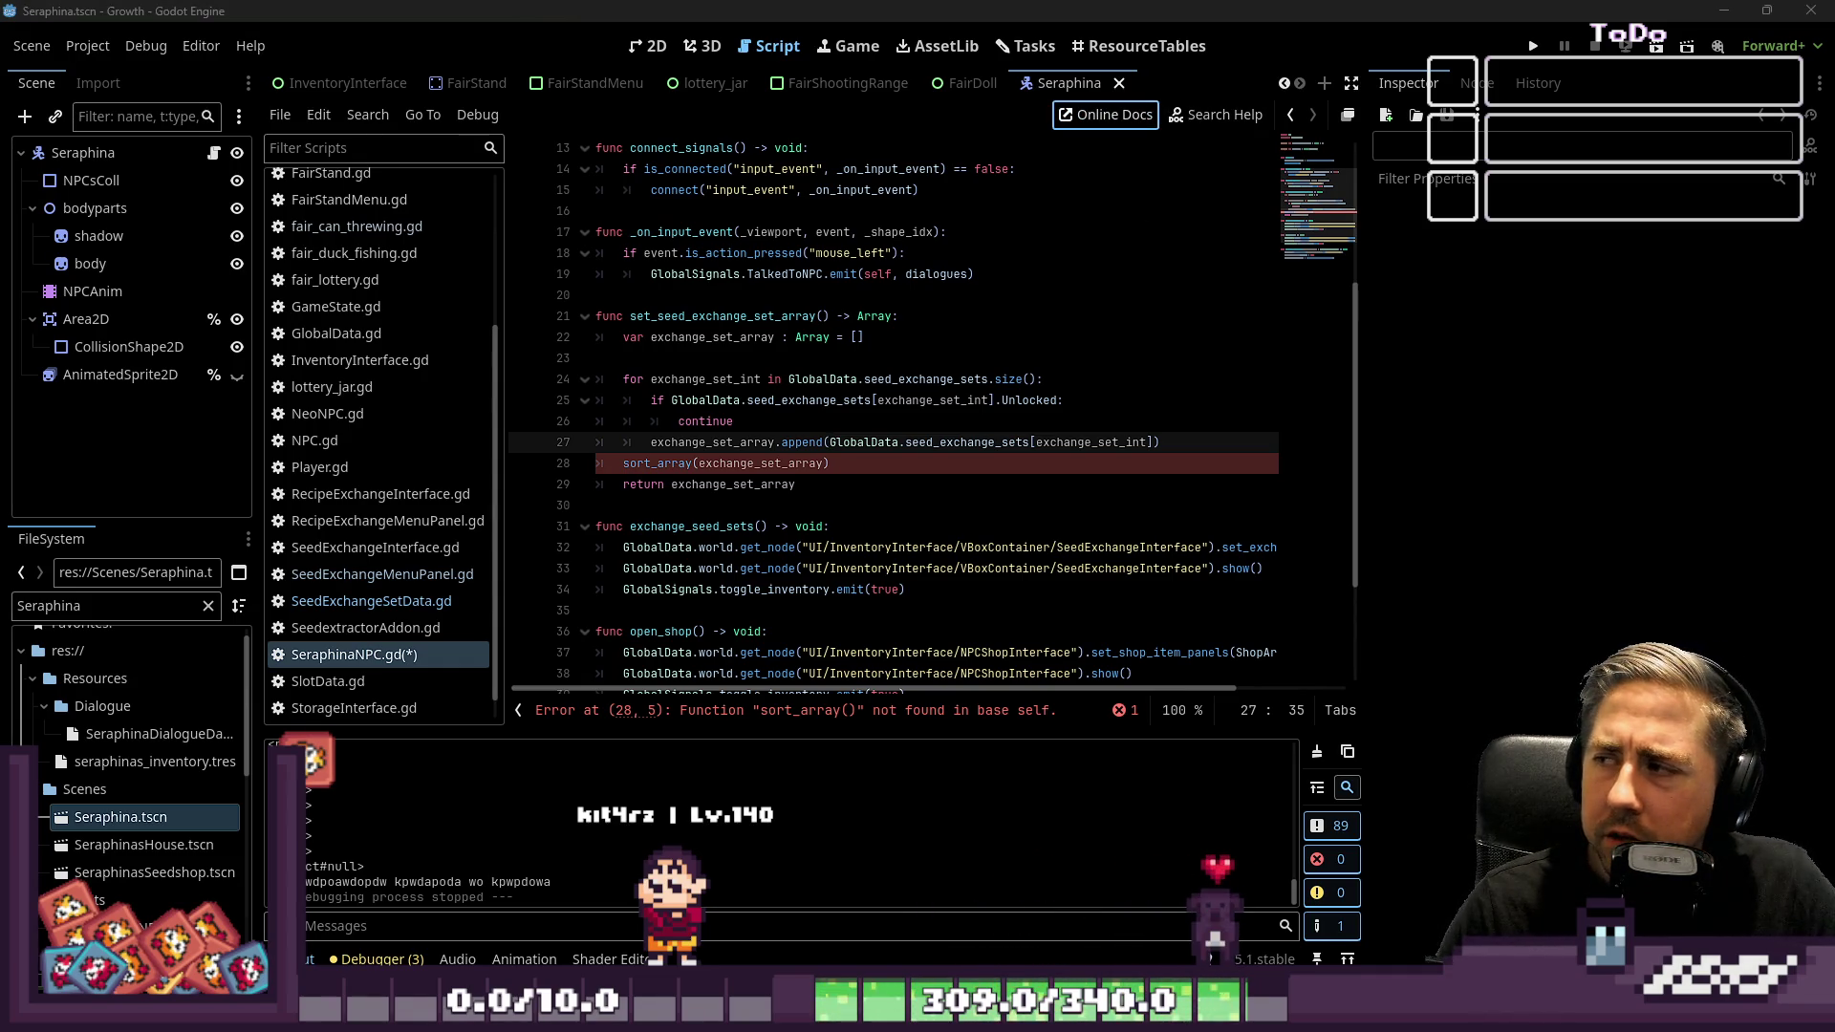
Look up 'sort' in the help and read the Array sort_custom method documentation
click(1183, 116)
text(sort)
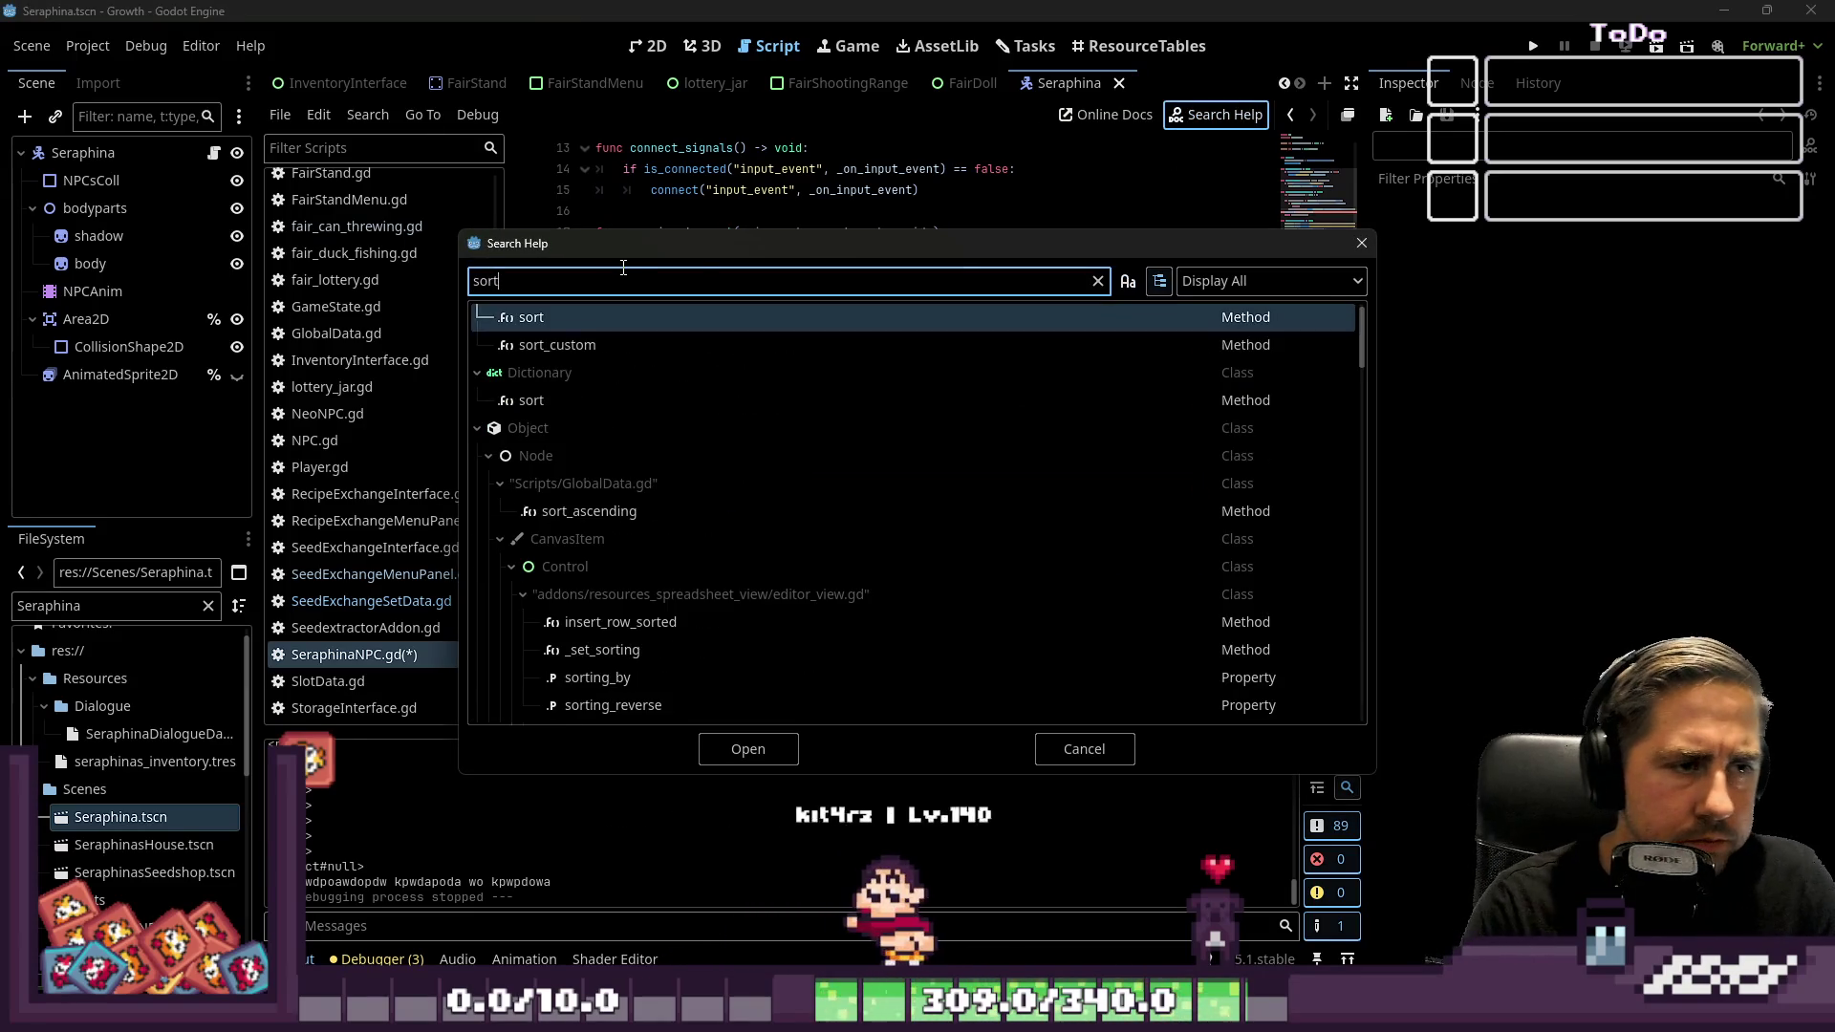
double_click(570, 346)
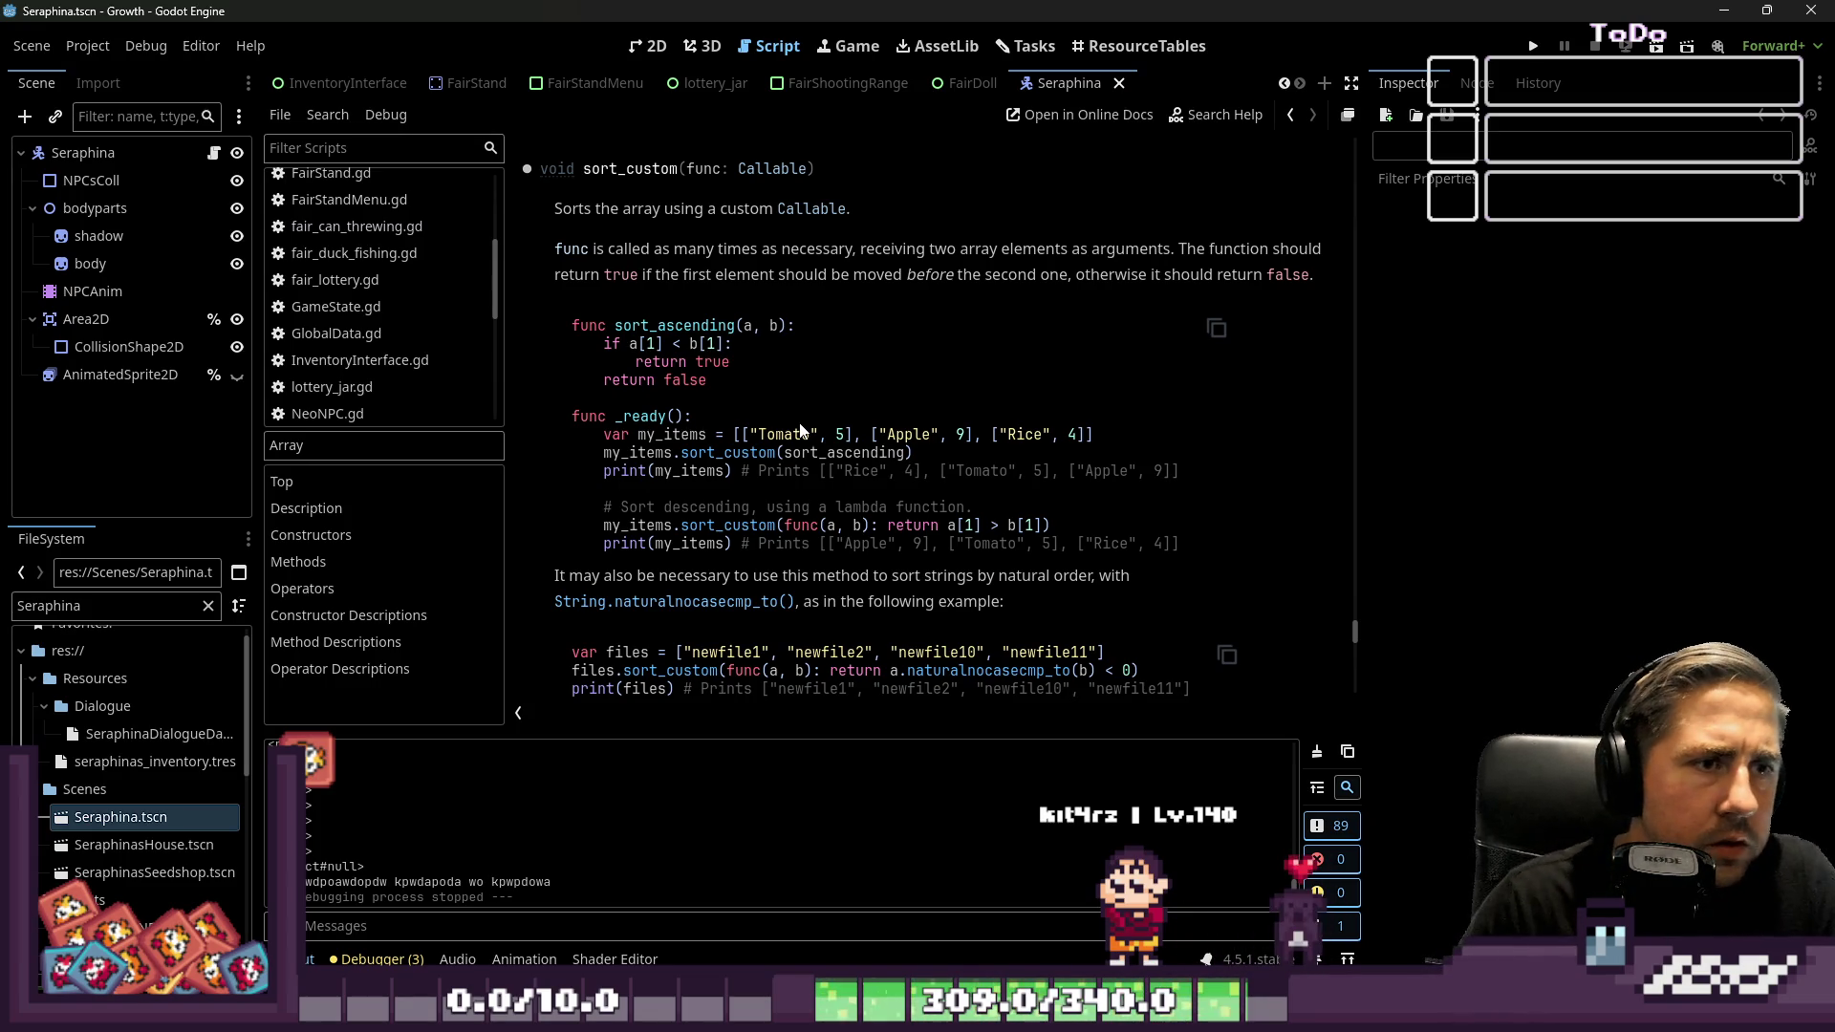
scroll(421, 255, up, 5)
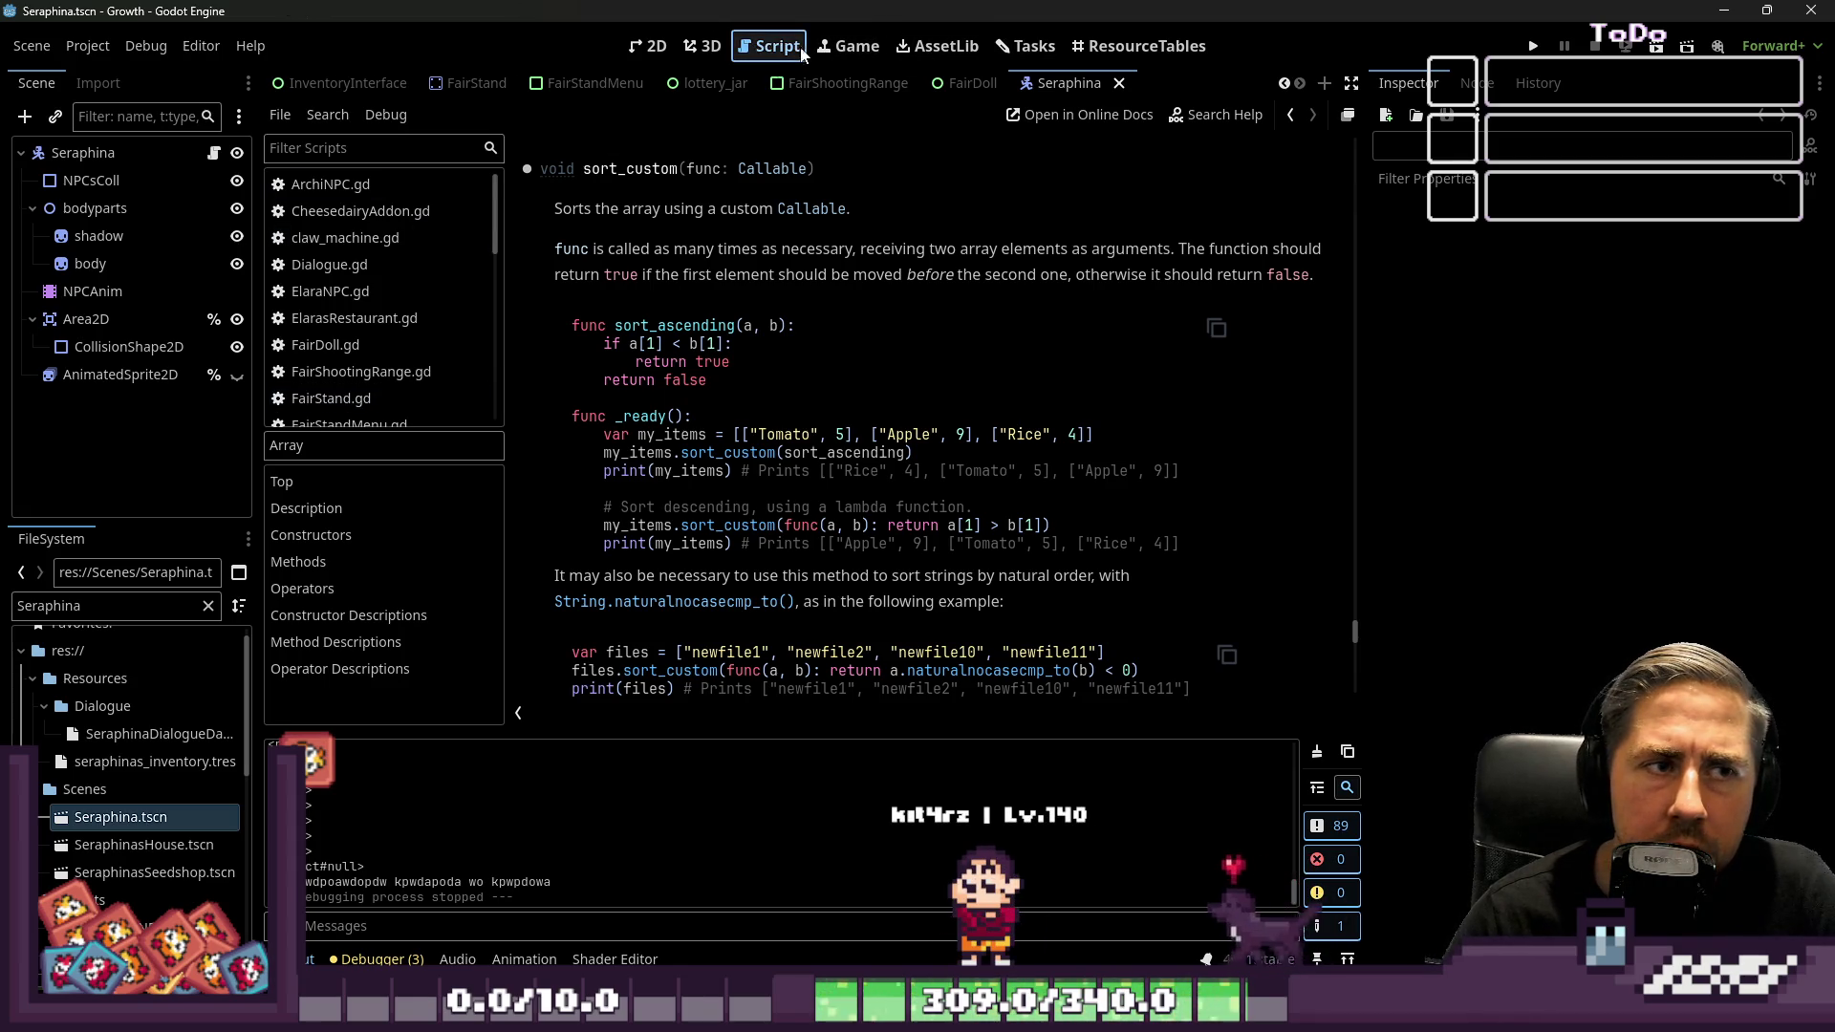
scroll(394, 301, down, 10)
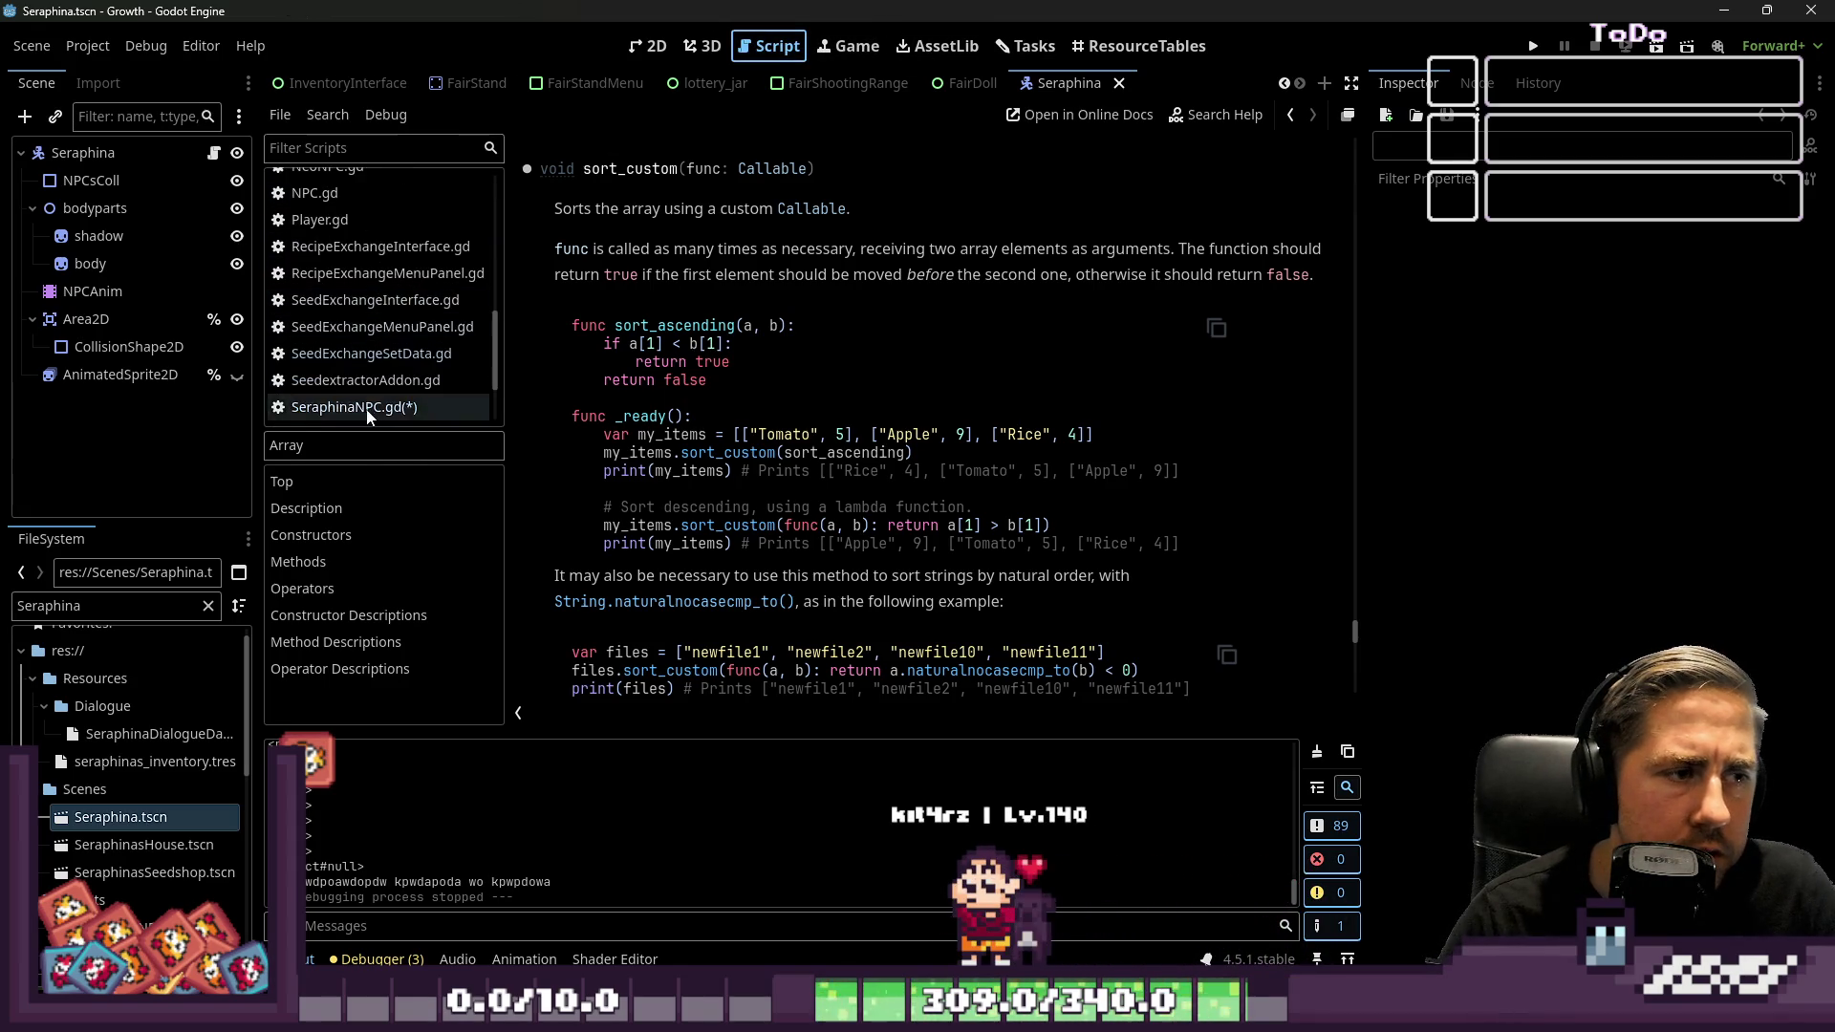
click(367, 409)
Rewrite line 28 as exchange_set_array.sort_custom(sort_by_id())
click(811, 476)
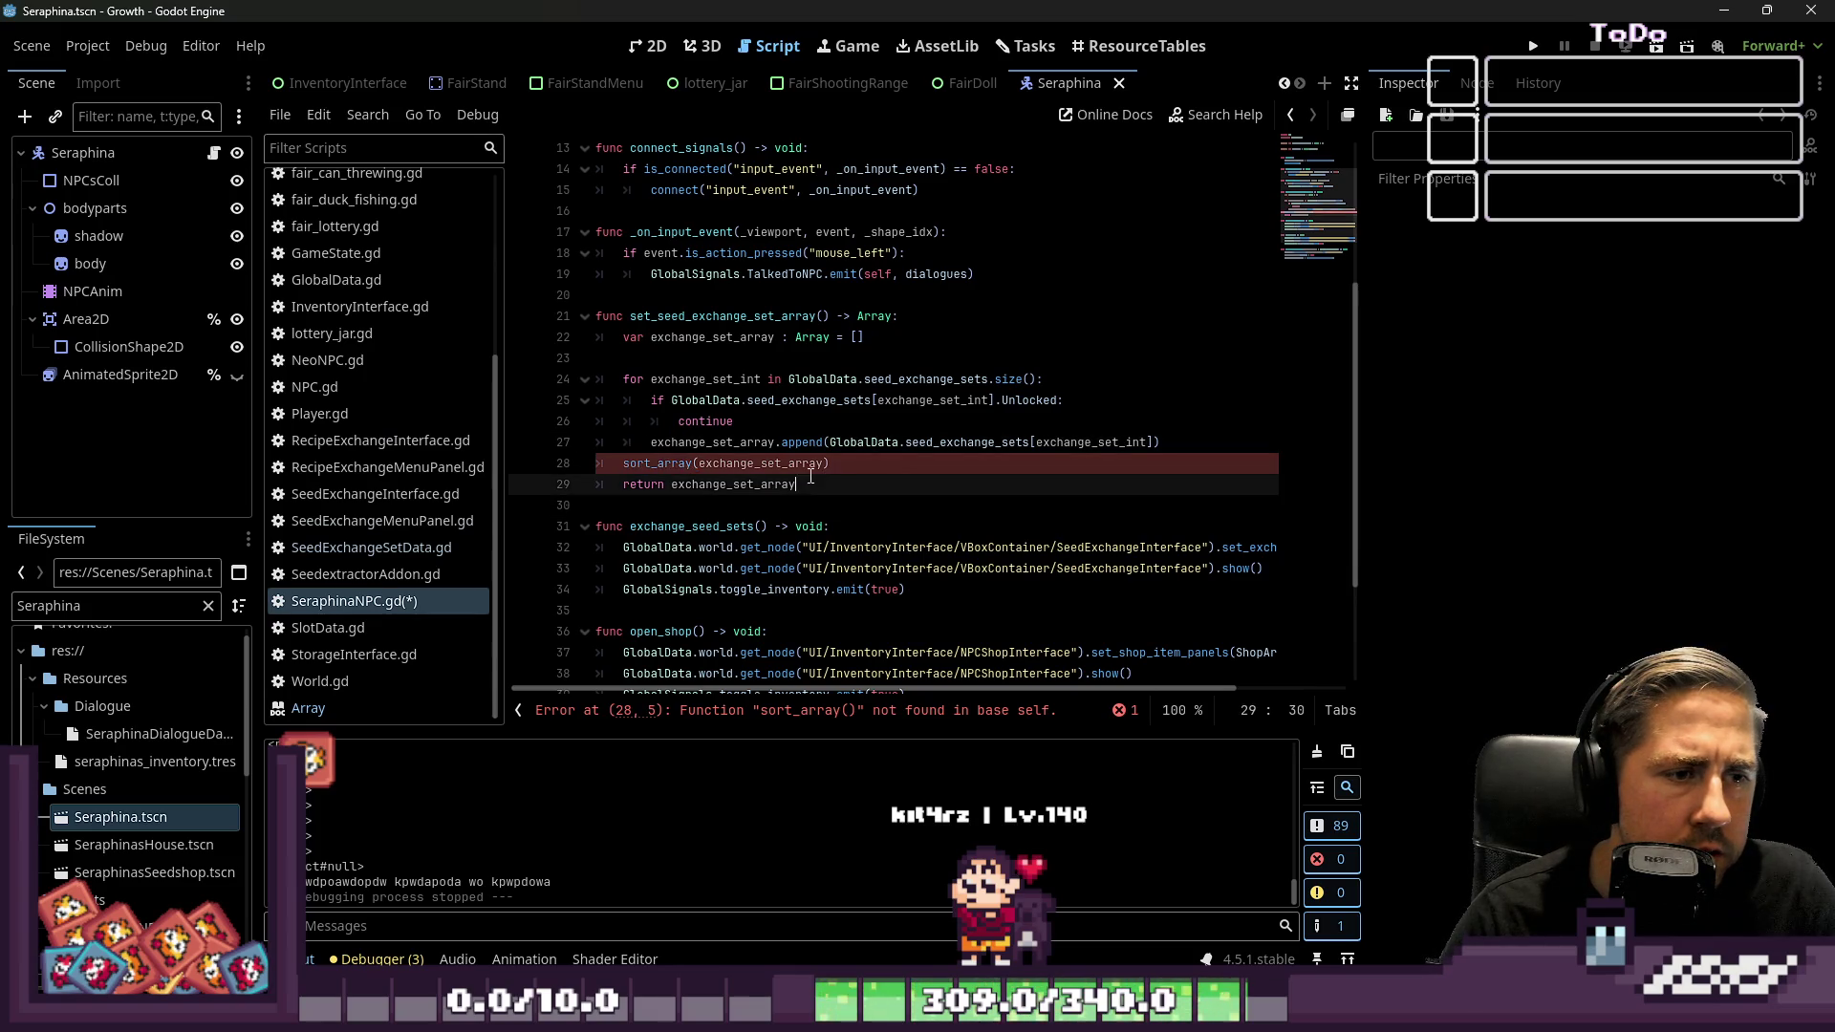
click(699, 464)
drag(638, 478, 617, 468)
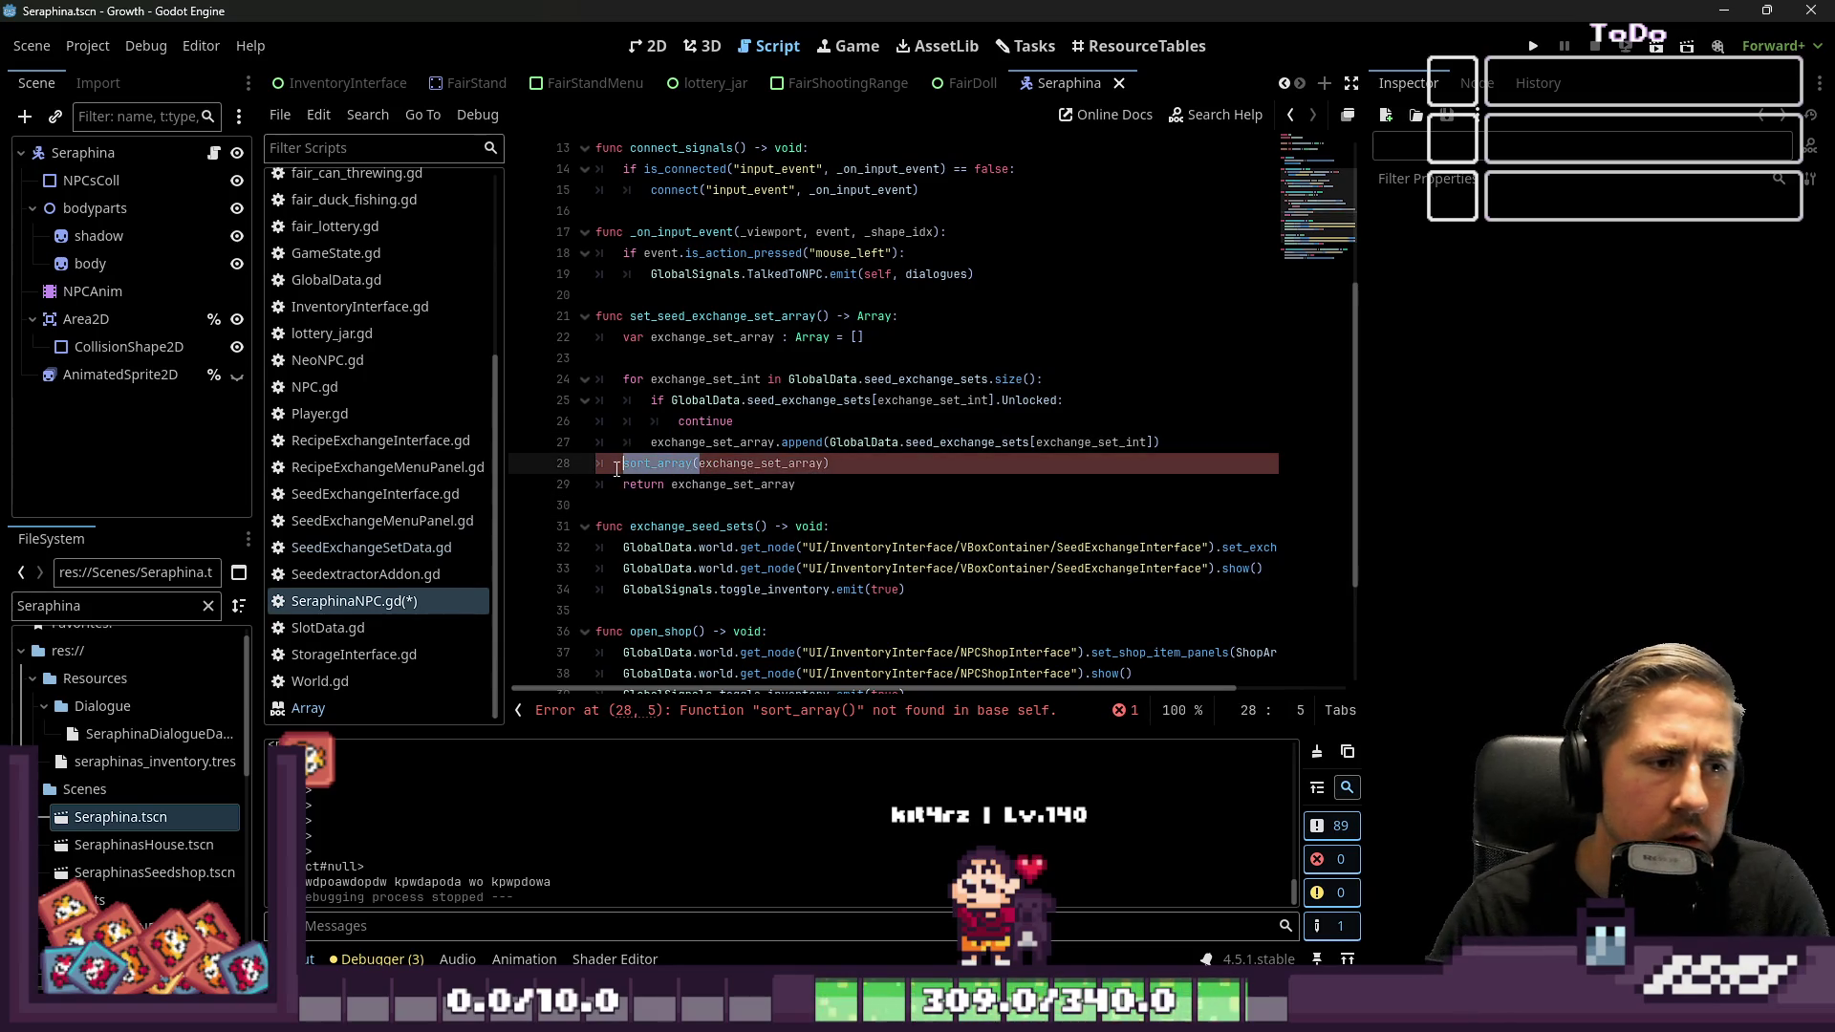
click(811, 461)
key(BackSpace)
text(.sort_custom(so)
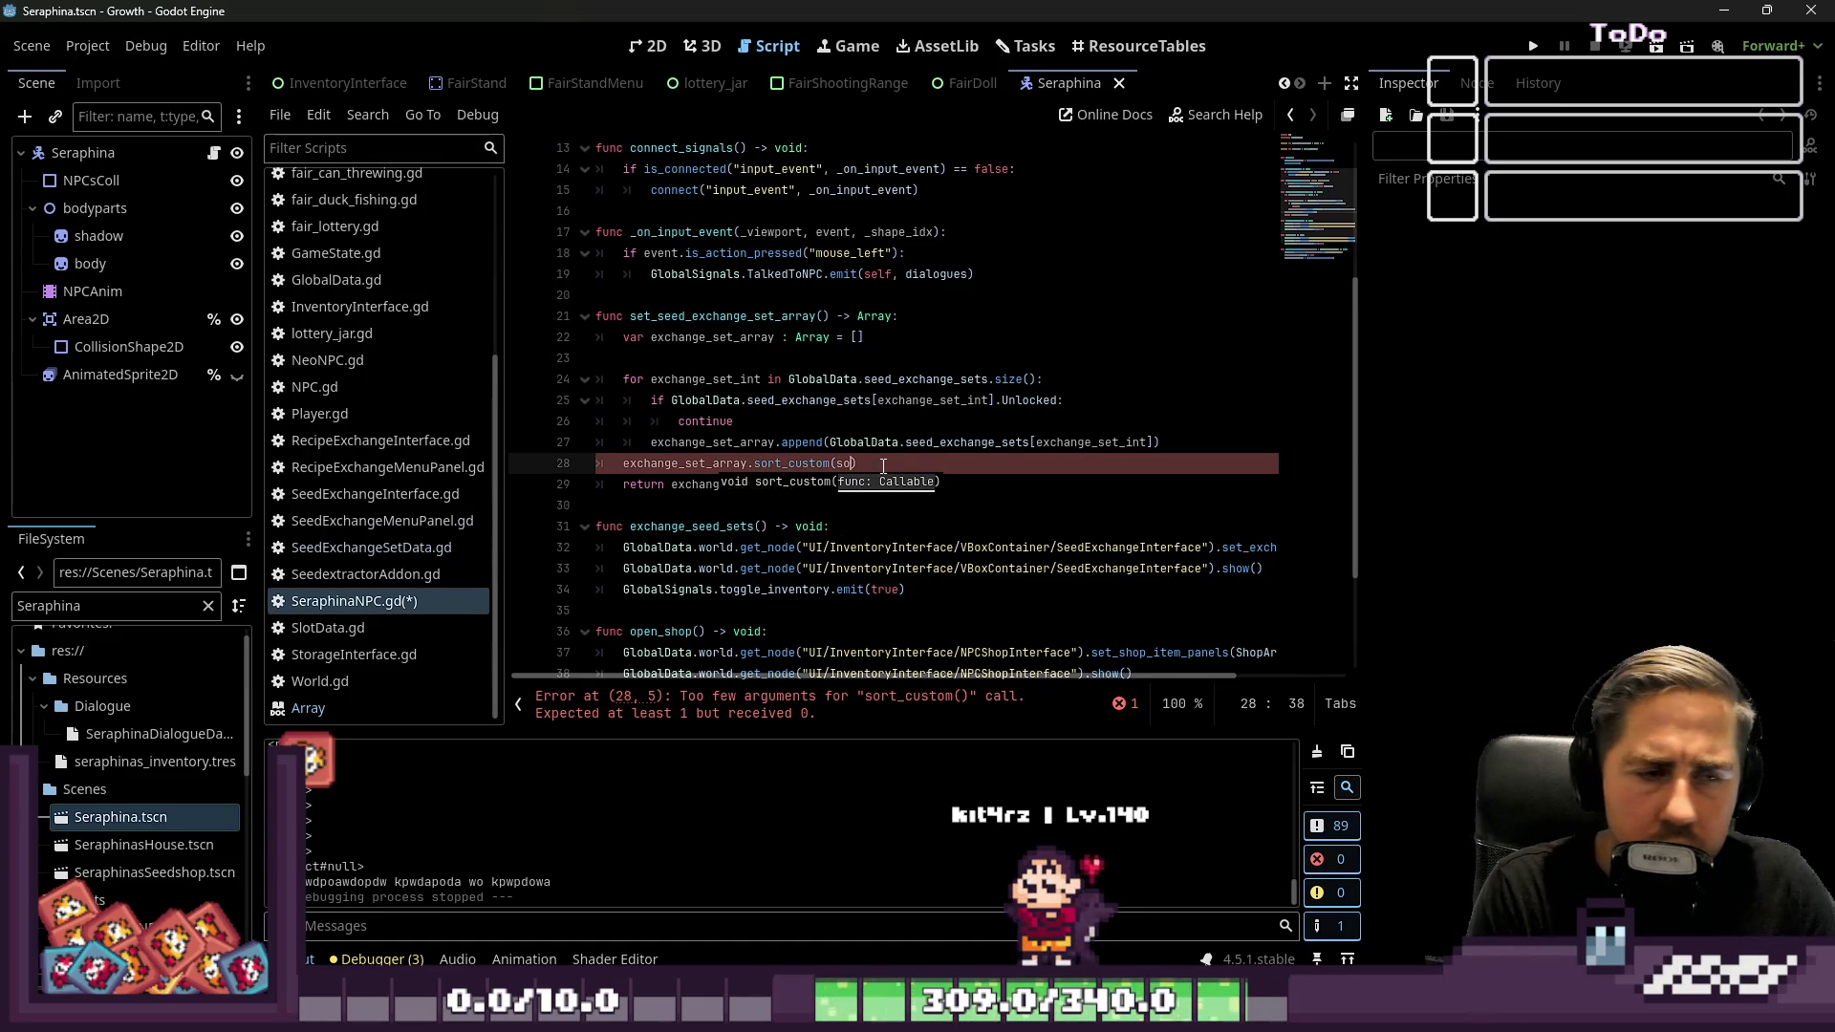
text(by_id)
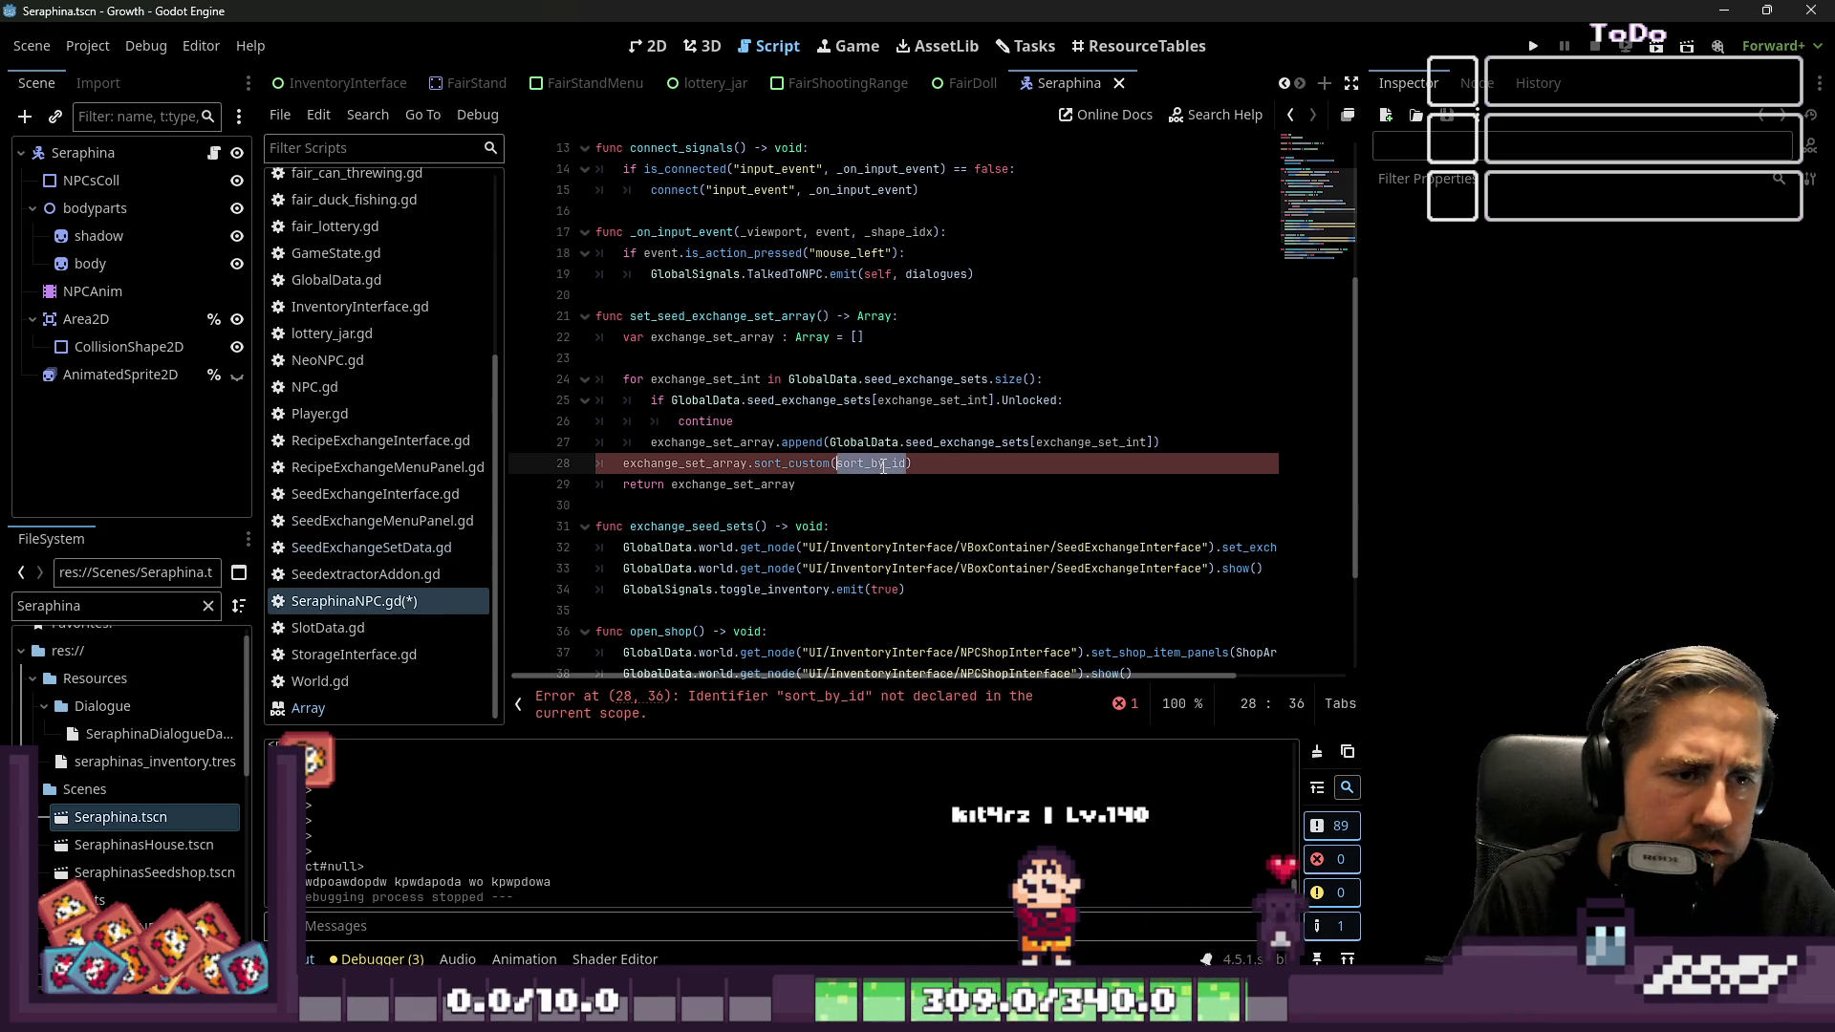
text(())
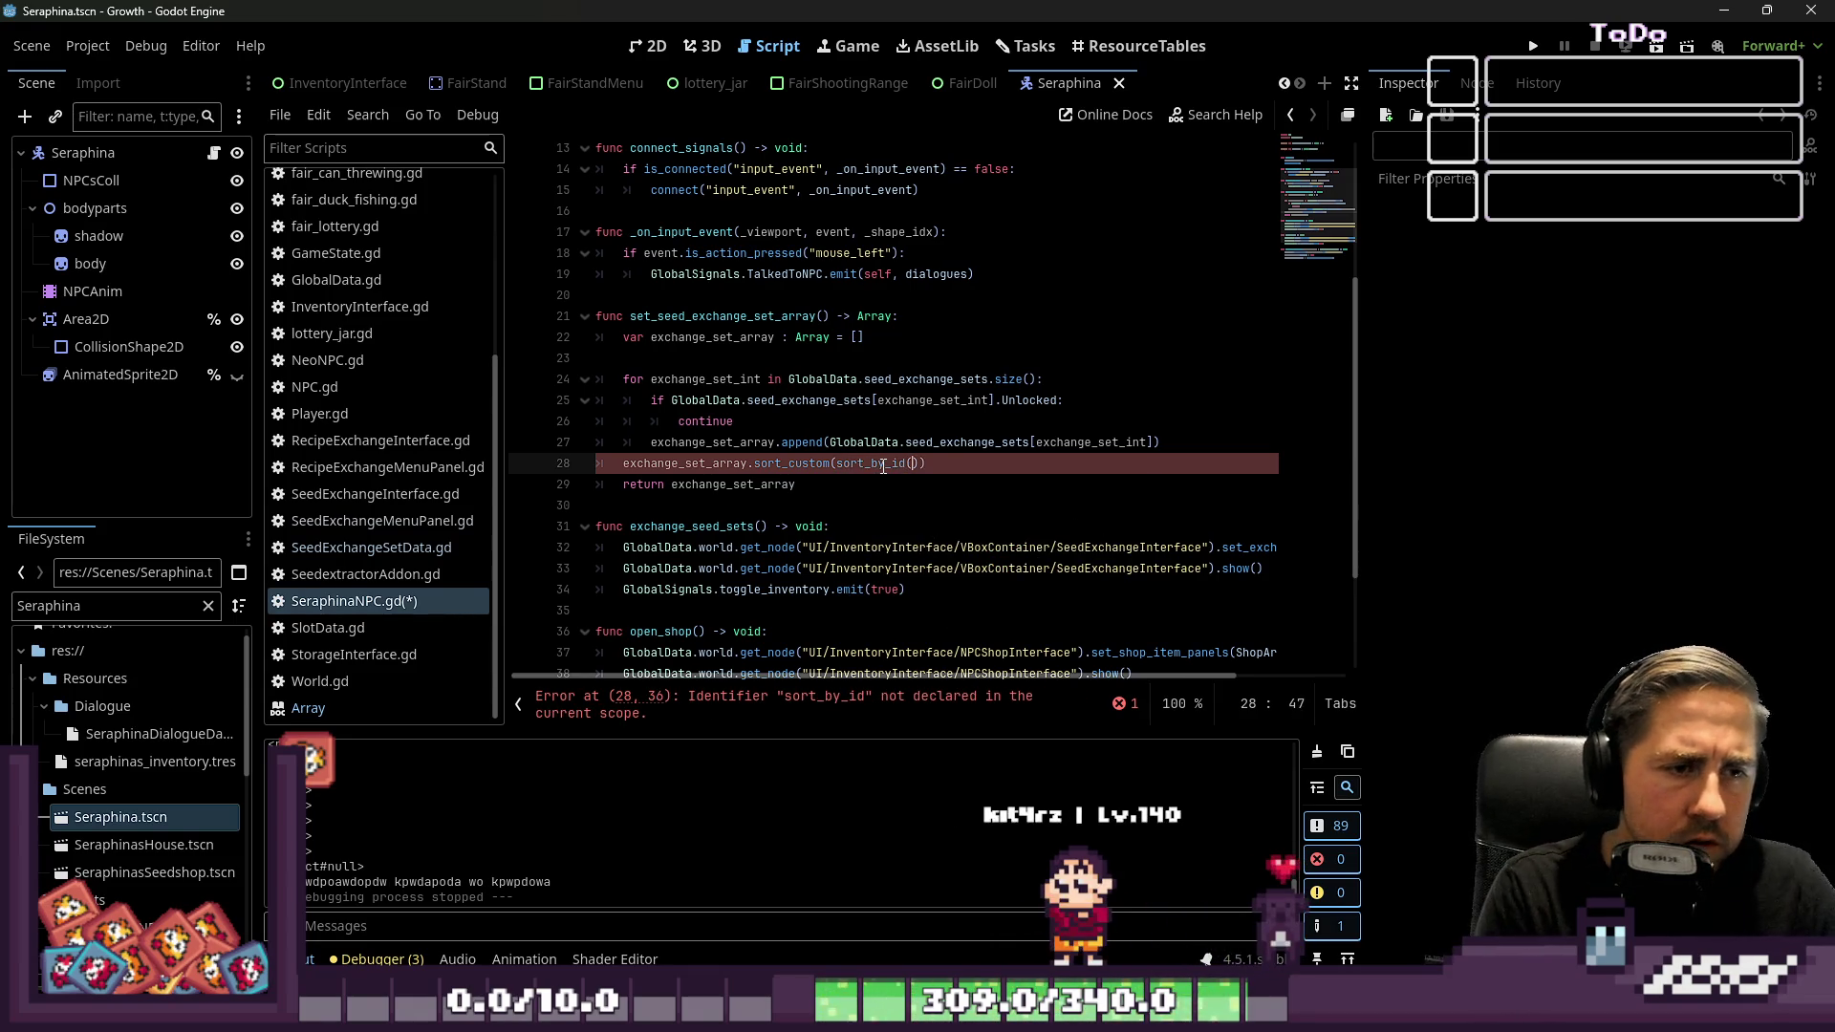
Declare an empty func sort_by_id() -> void: below the function
key(Down)
key(Down)
key(Return)
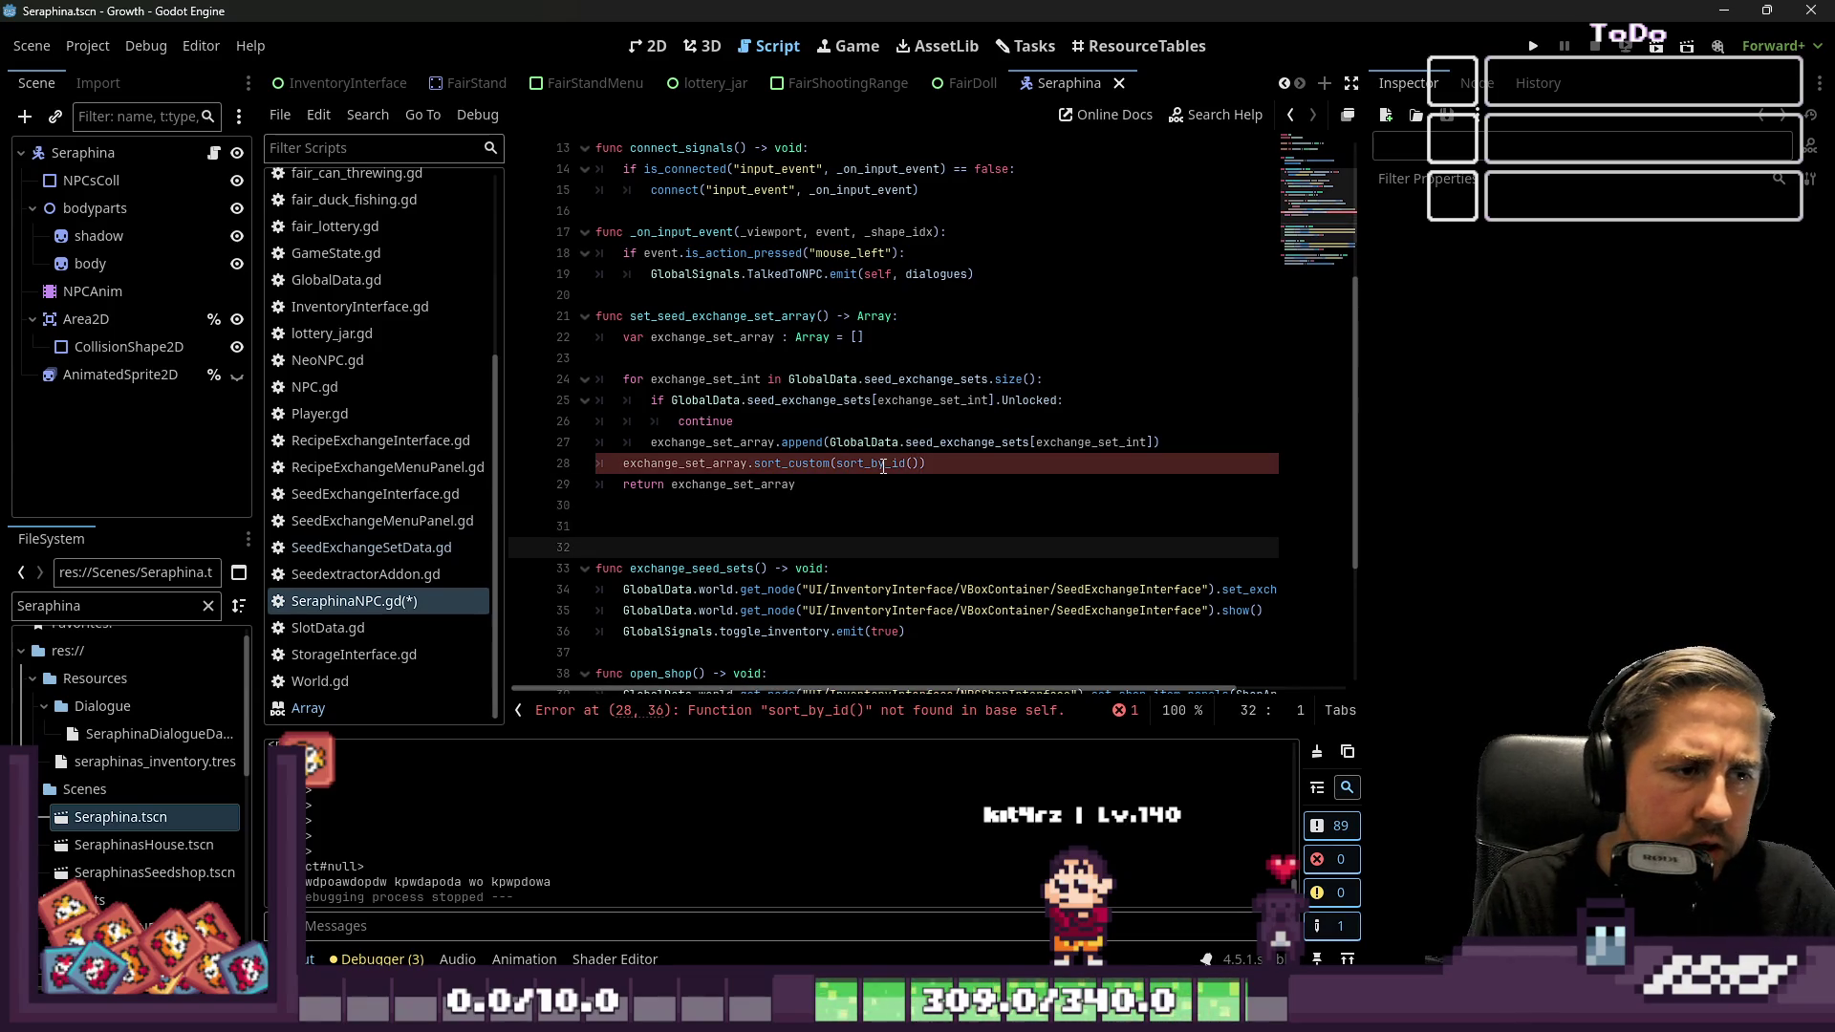
text(func sort_by_id() -)
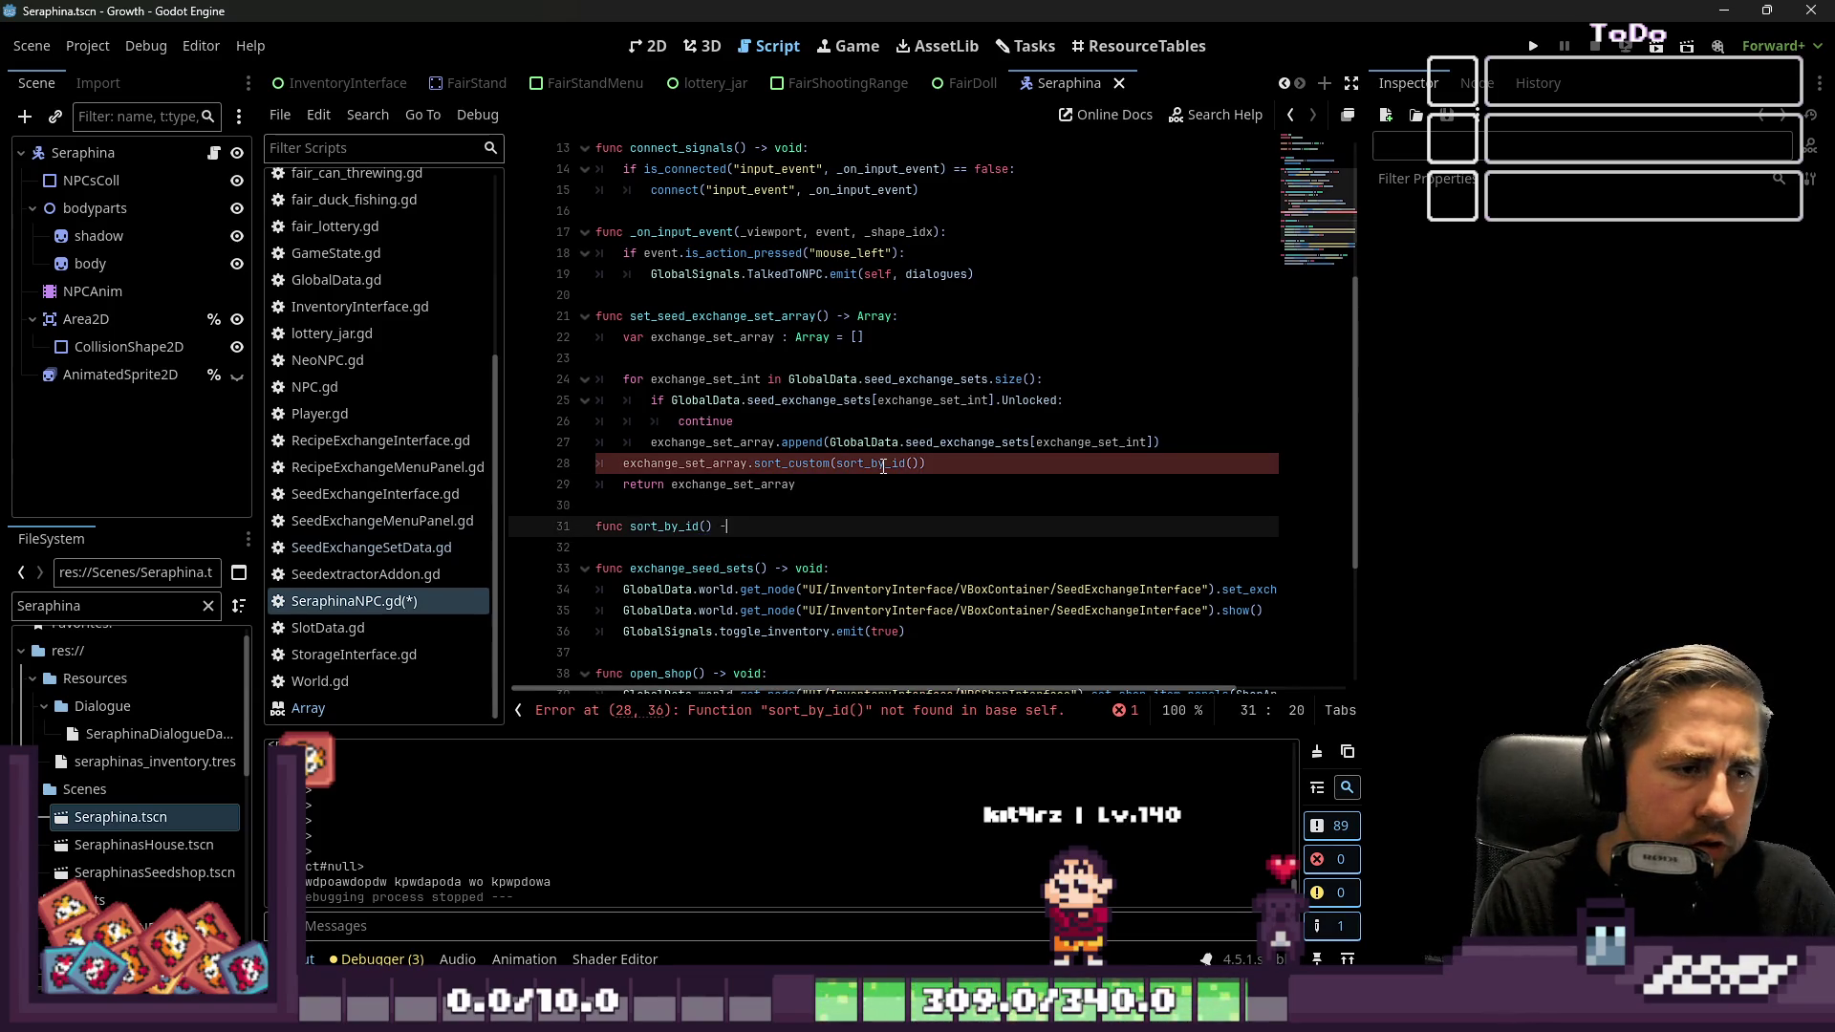
text(> void:)
key(Return)
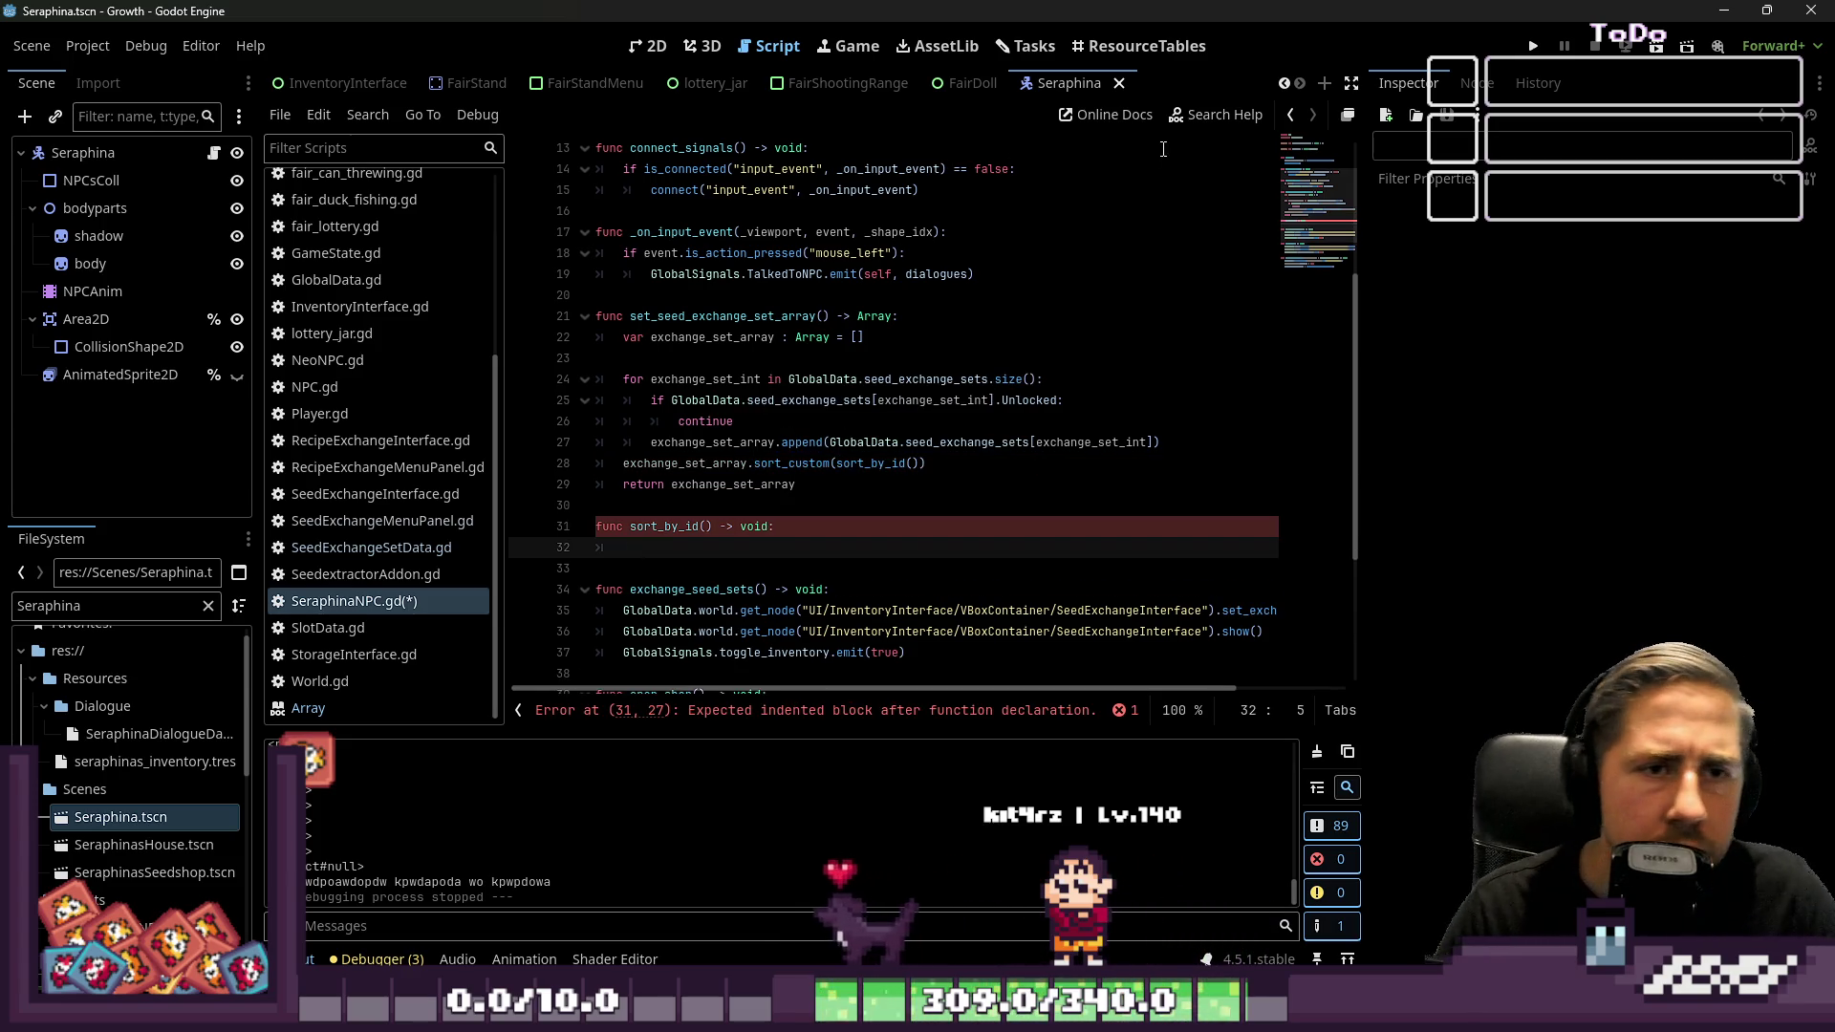
click(1214, 114)
key(Escape)
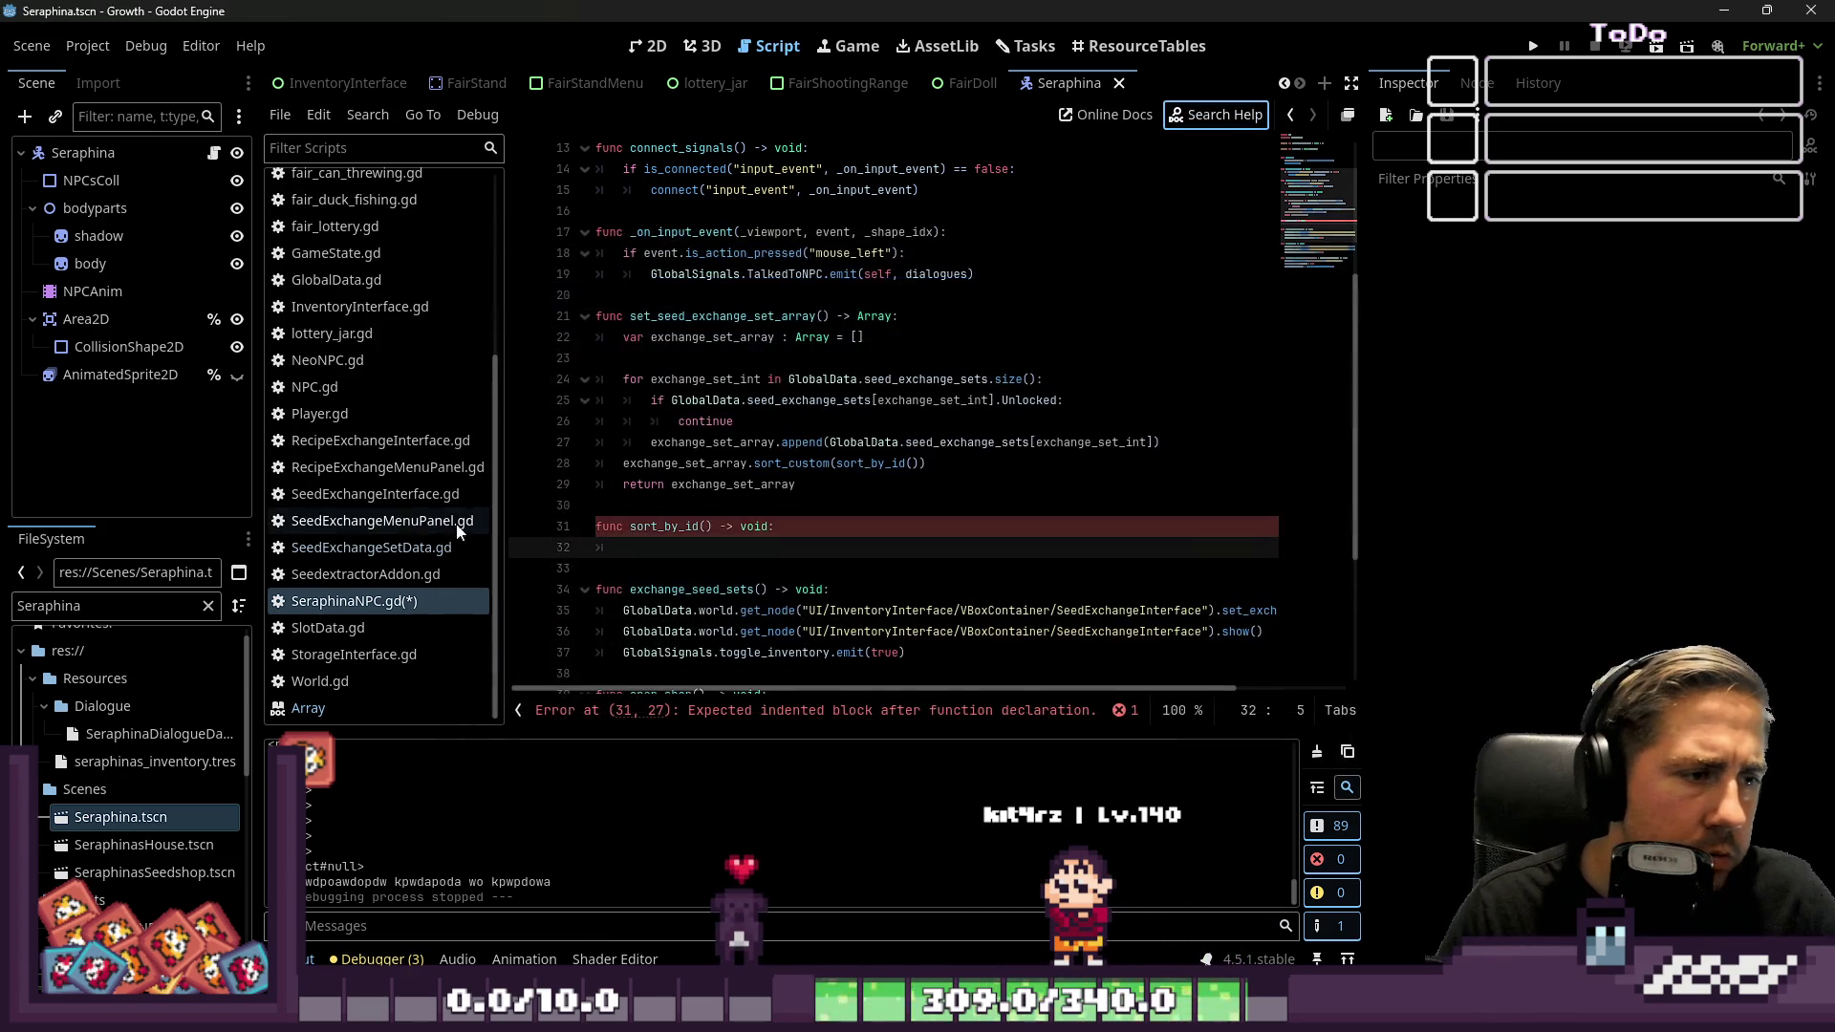
click(325, 708)
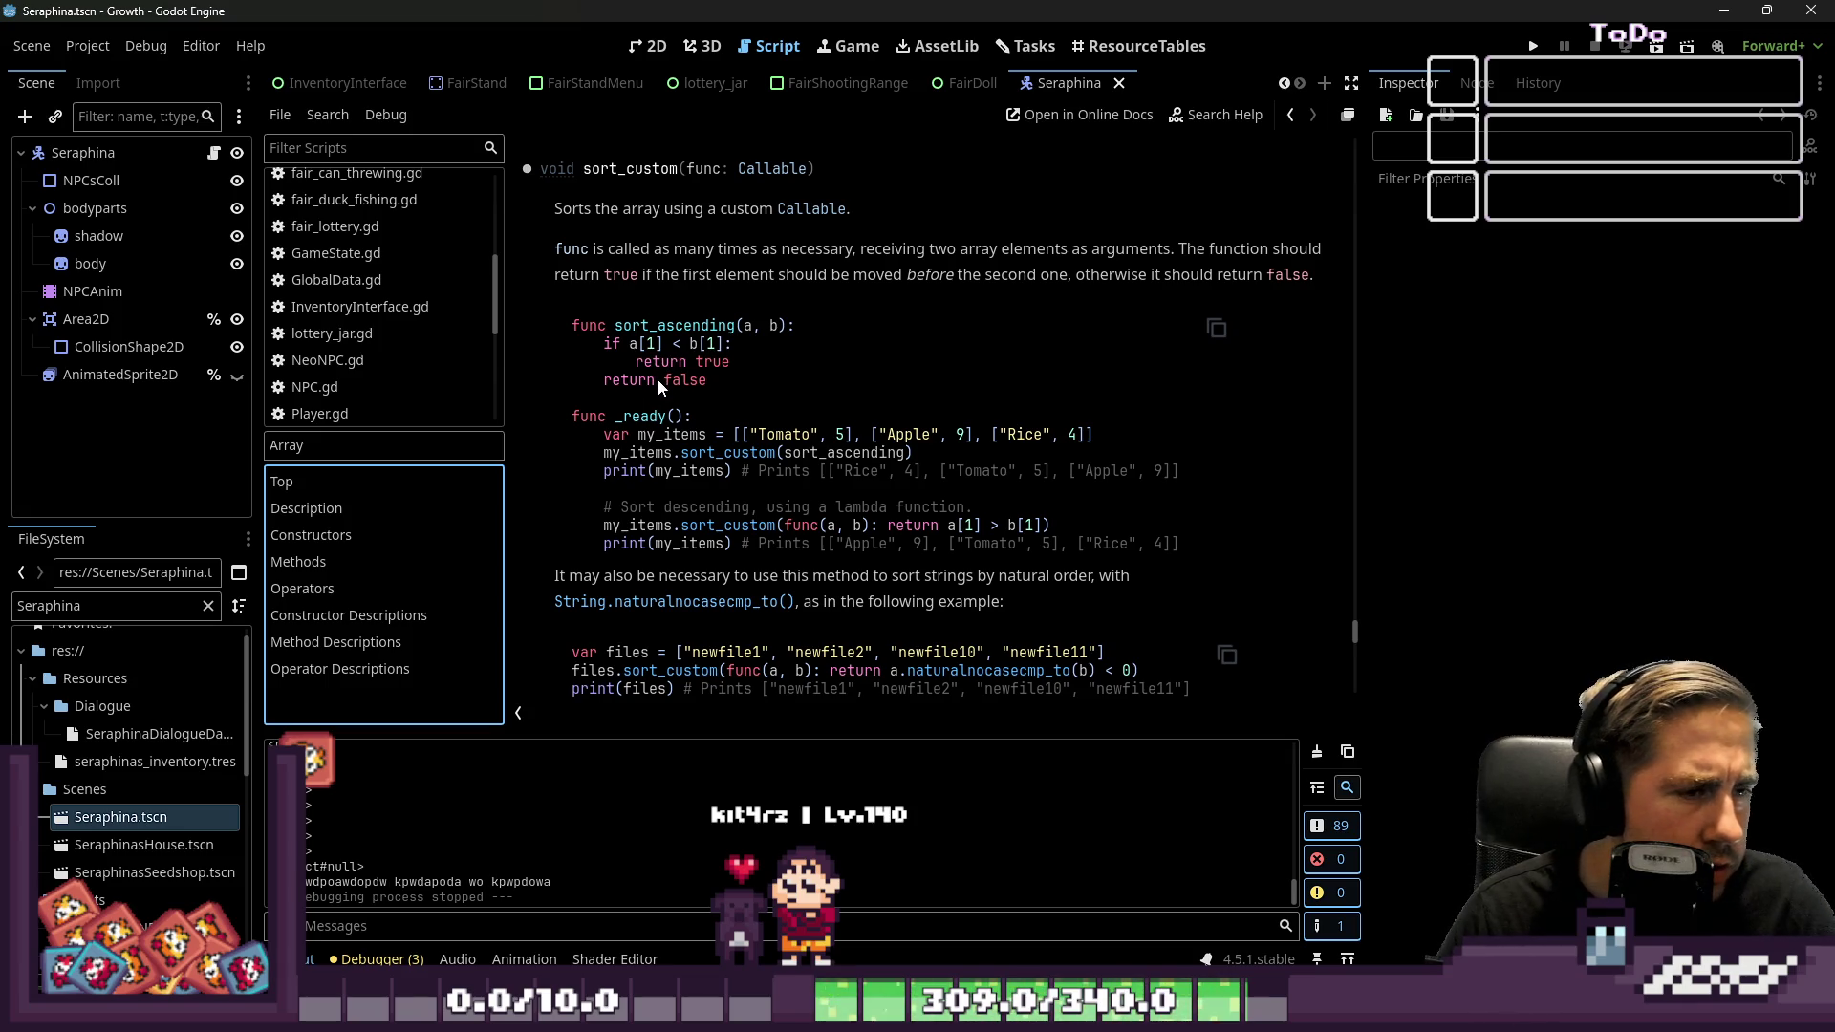
scroll(449, 364, up, 3)
scroll(449, 364, down, 3)
scroll(450, 368, down, 5)
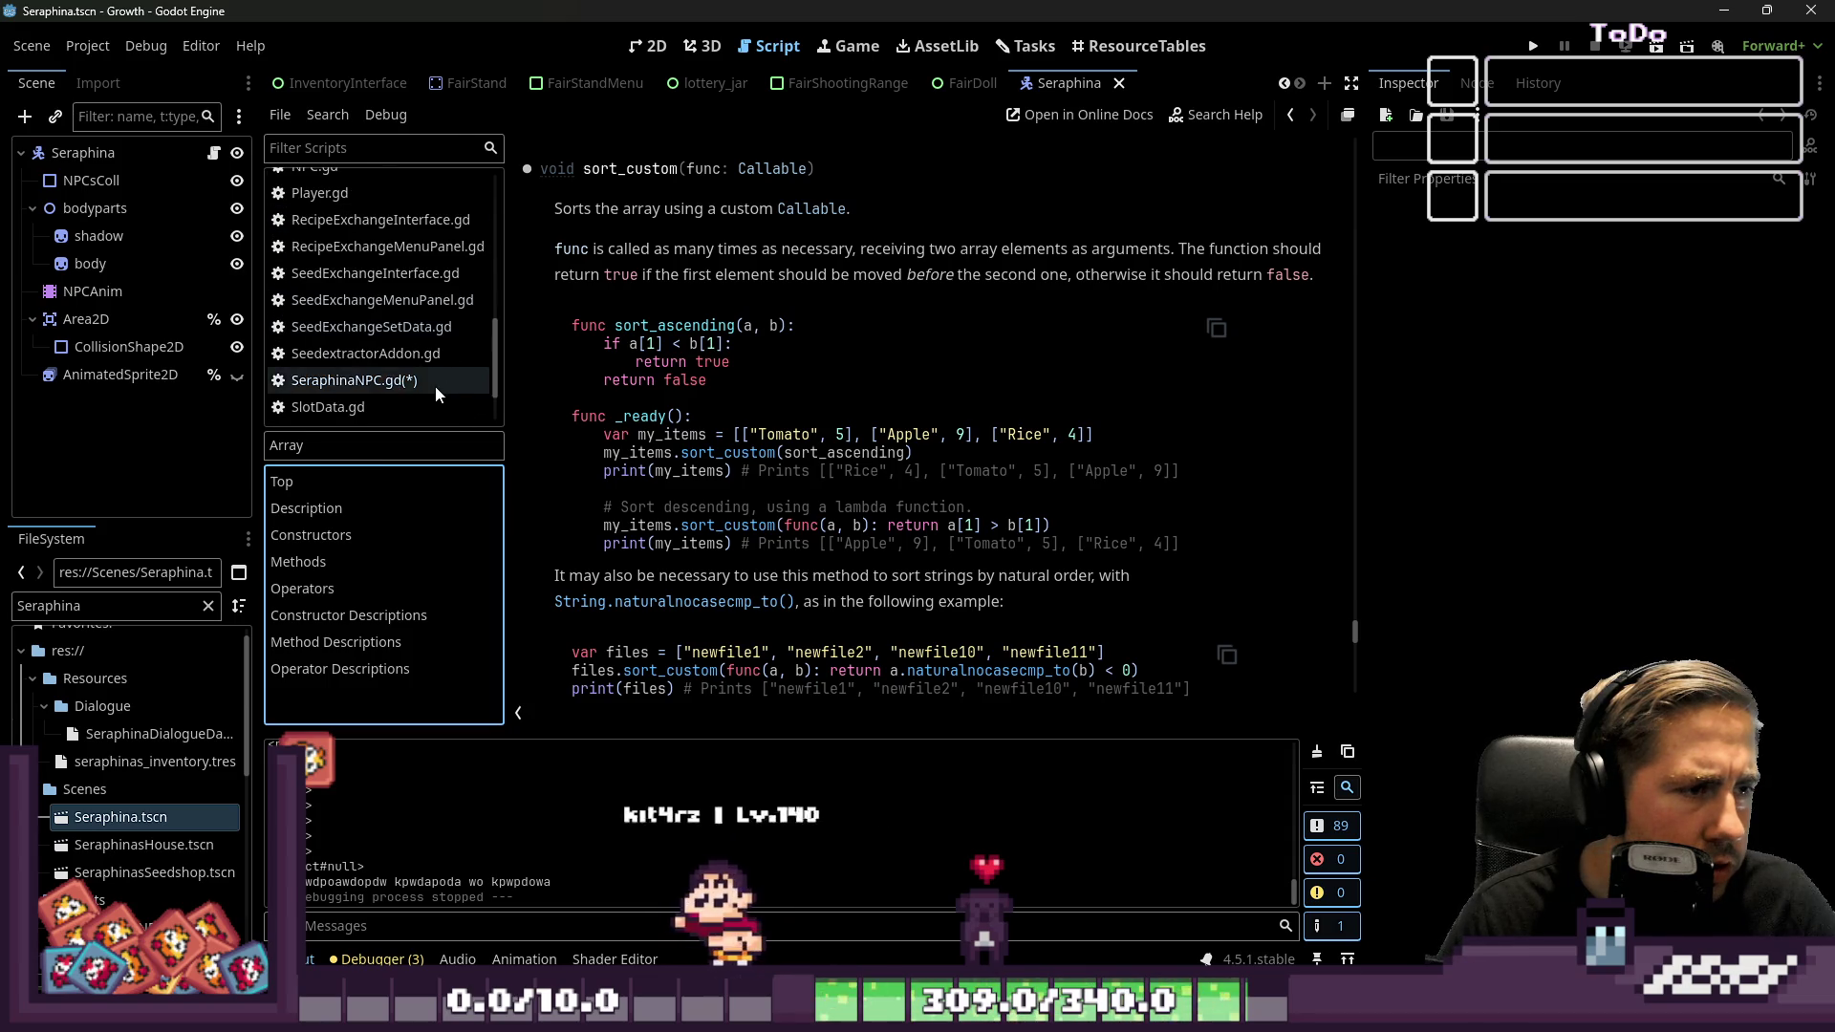
click(434, 382)
click(754, 526)
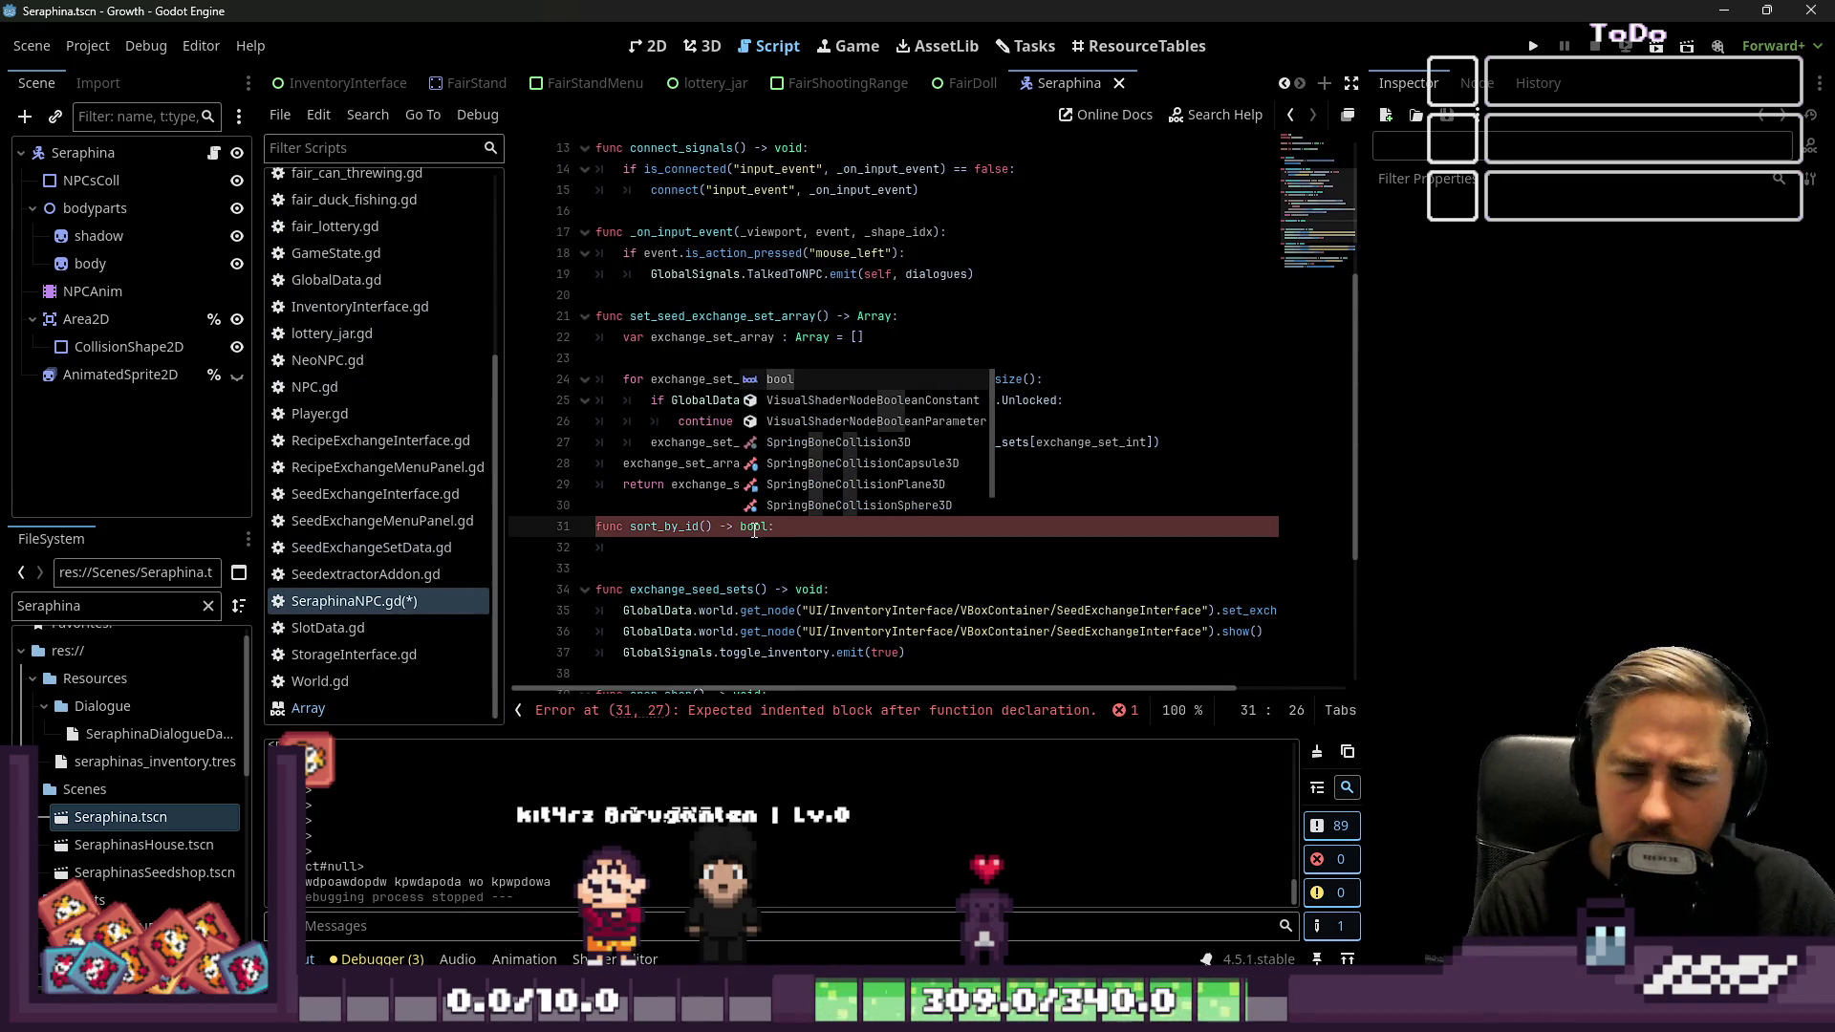
Make sort_by_id return bool and add parameters a and b
key(End)
key(Return)
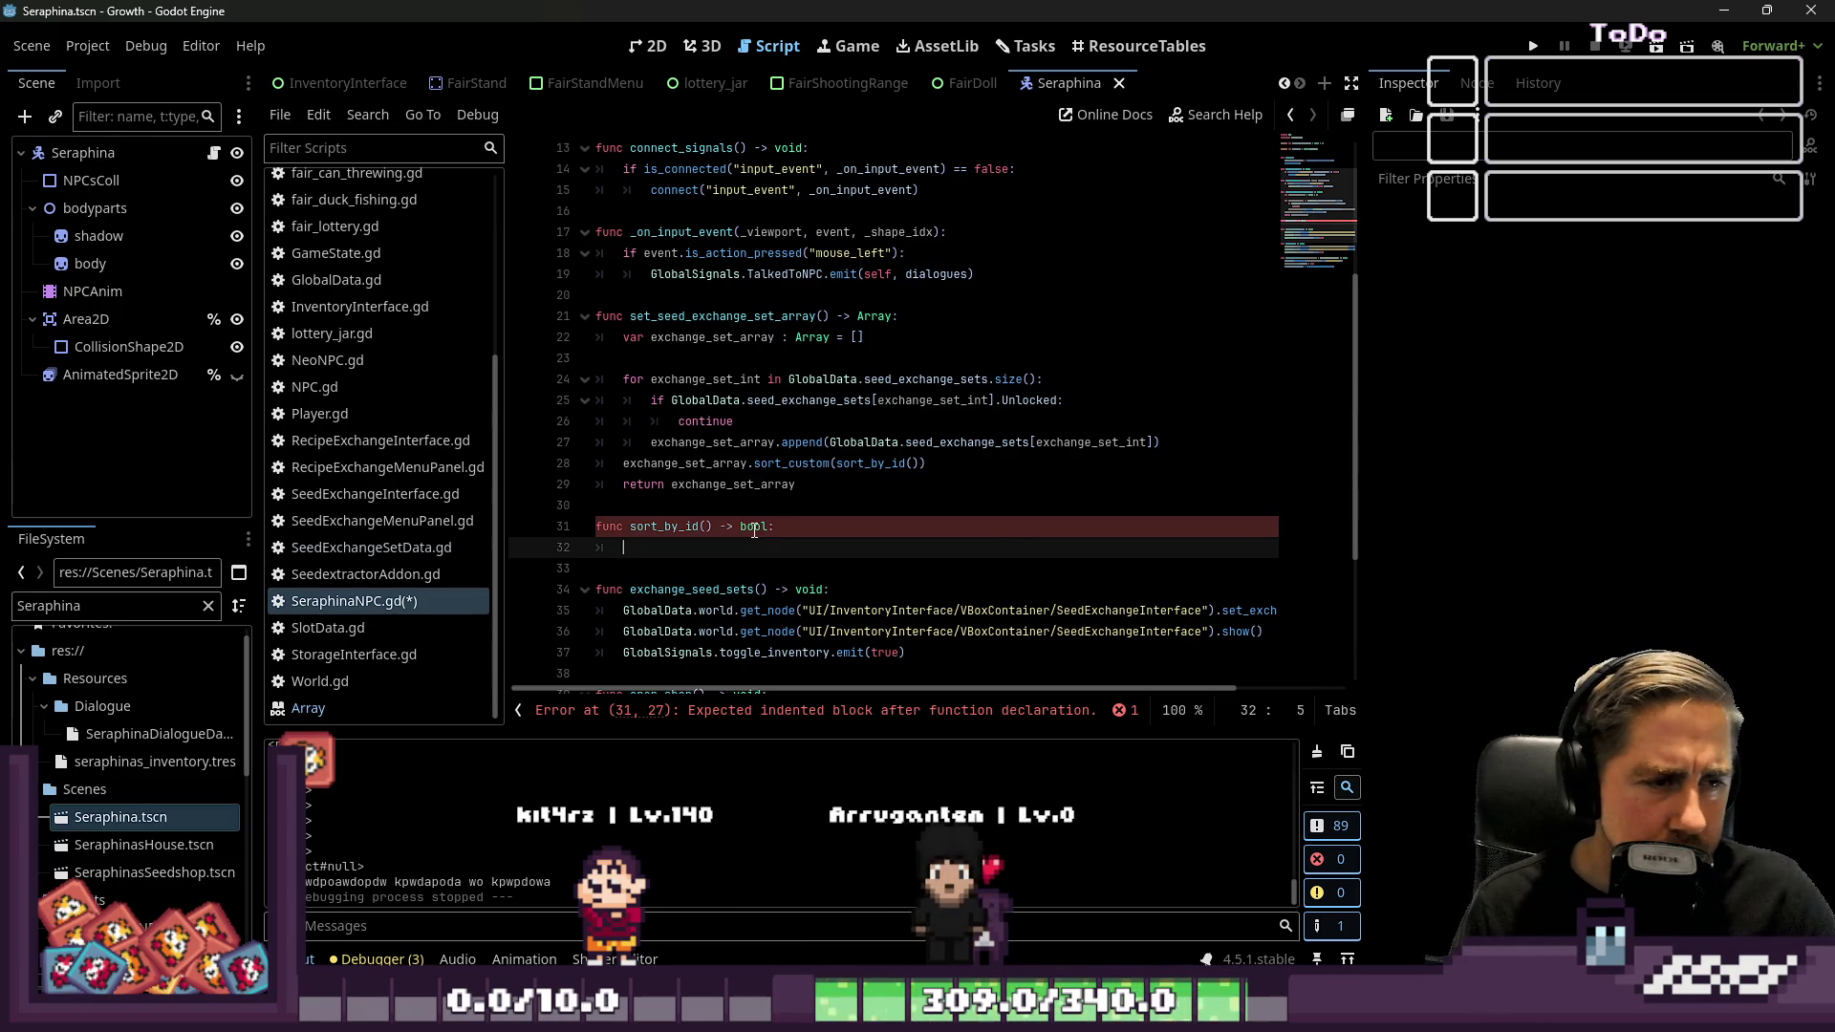
key(Up)
key(Left)
key(Left)
key(Left)
text(a,)
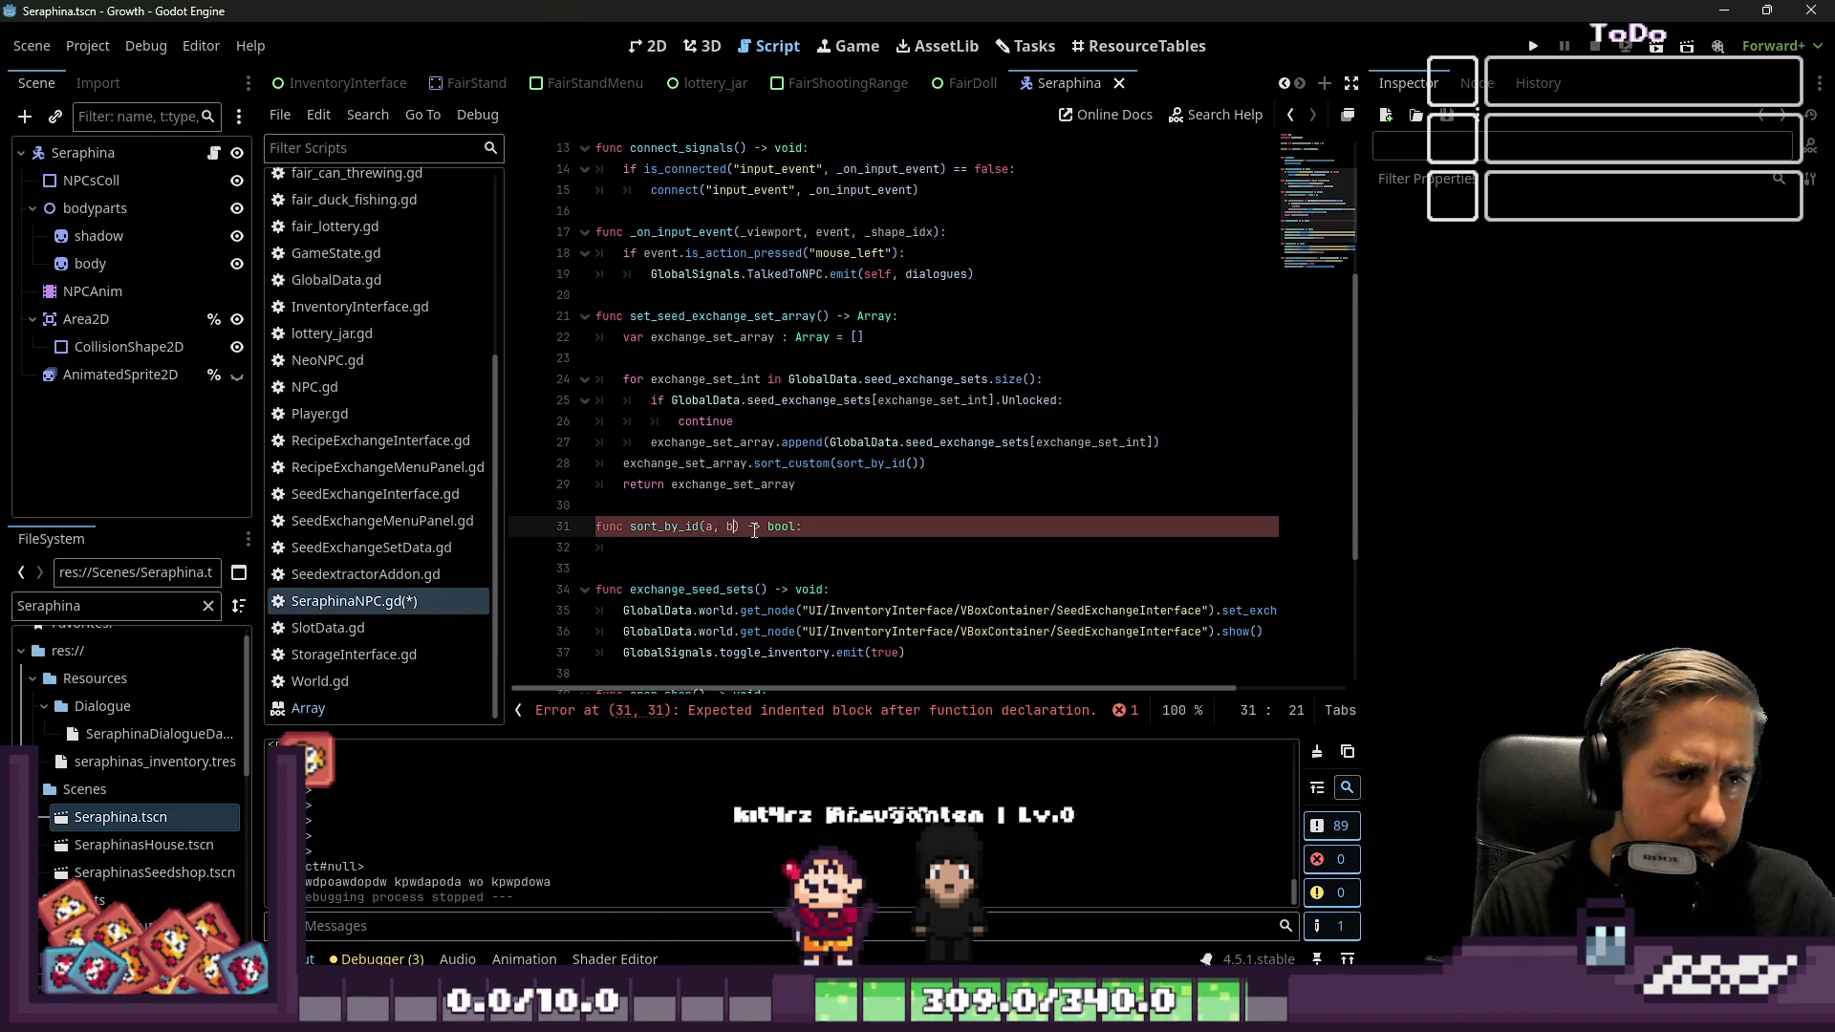
key(Down)
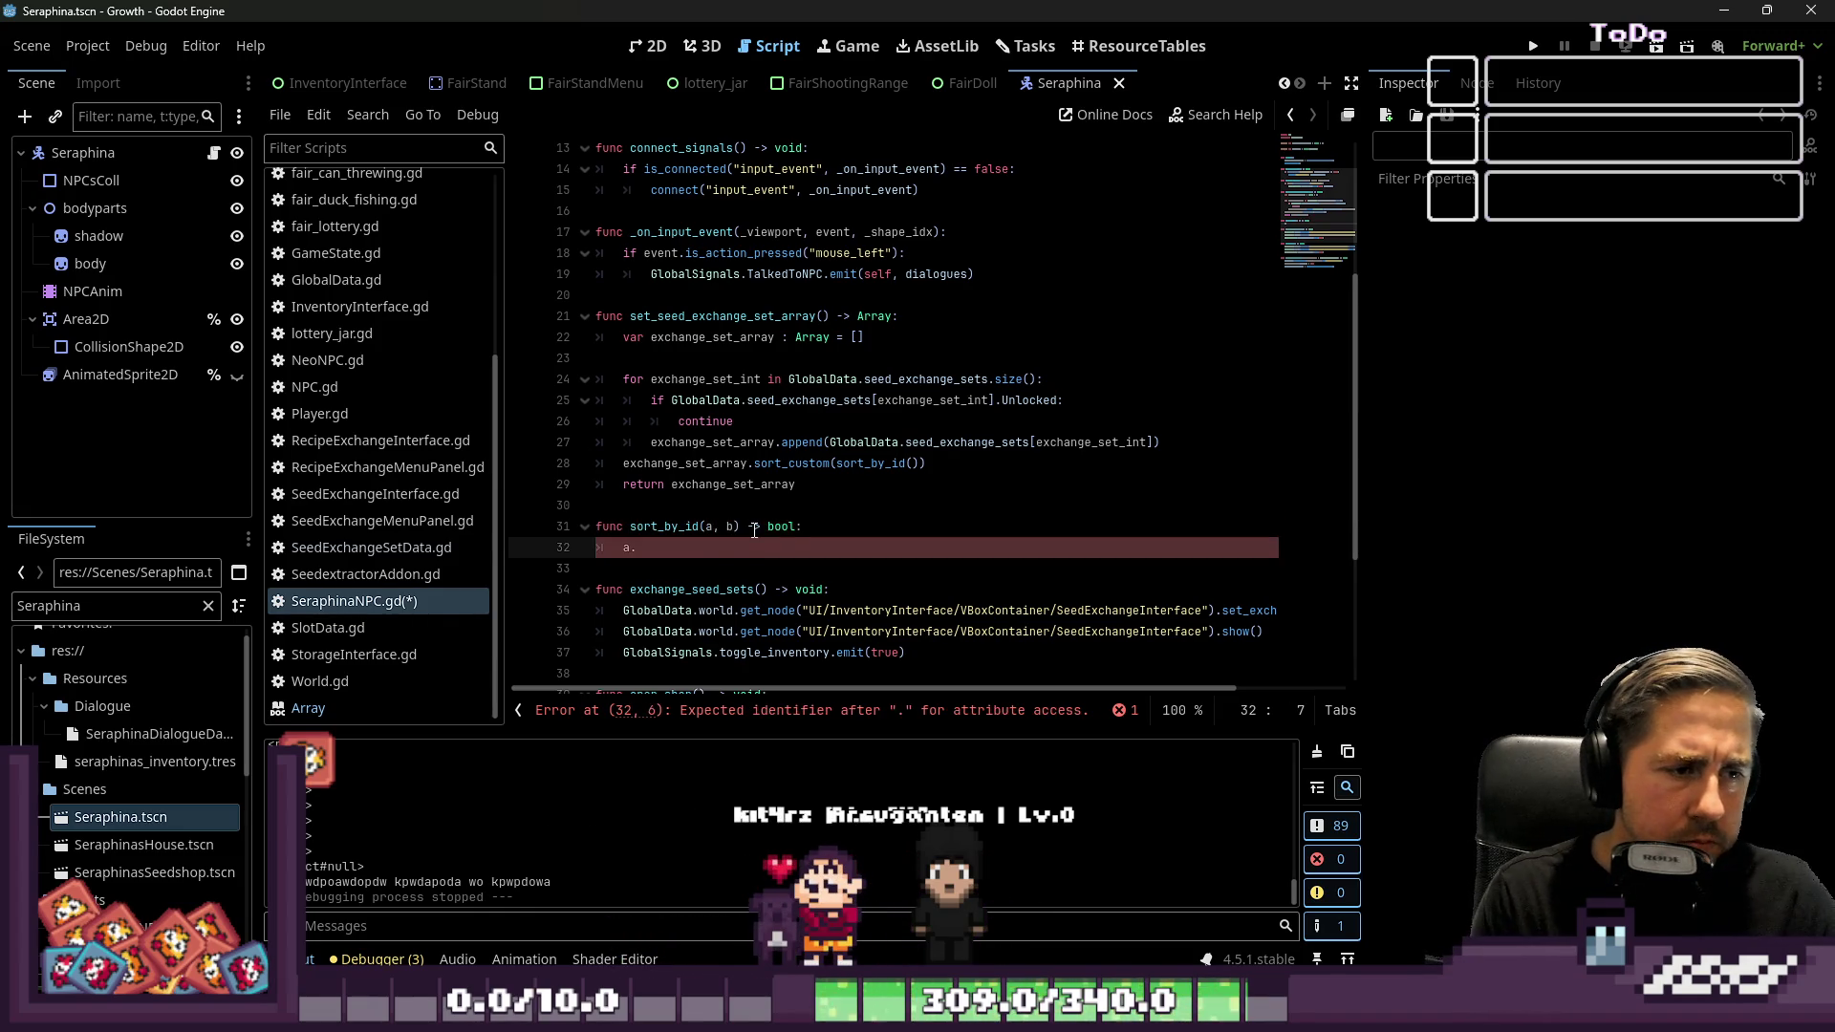
Type the sort_by_id parameters as SeedExchangeSetData using autocomplete
key(Up)
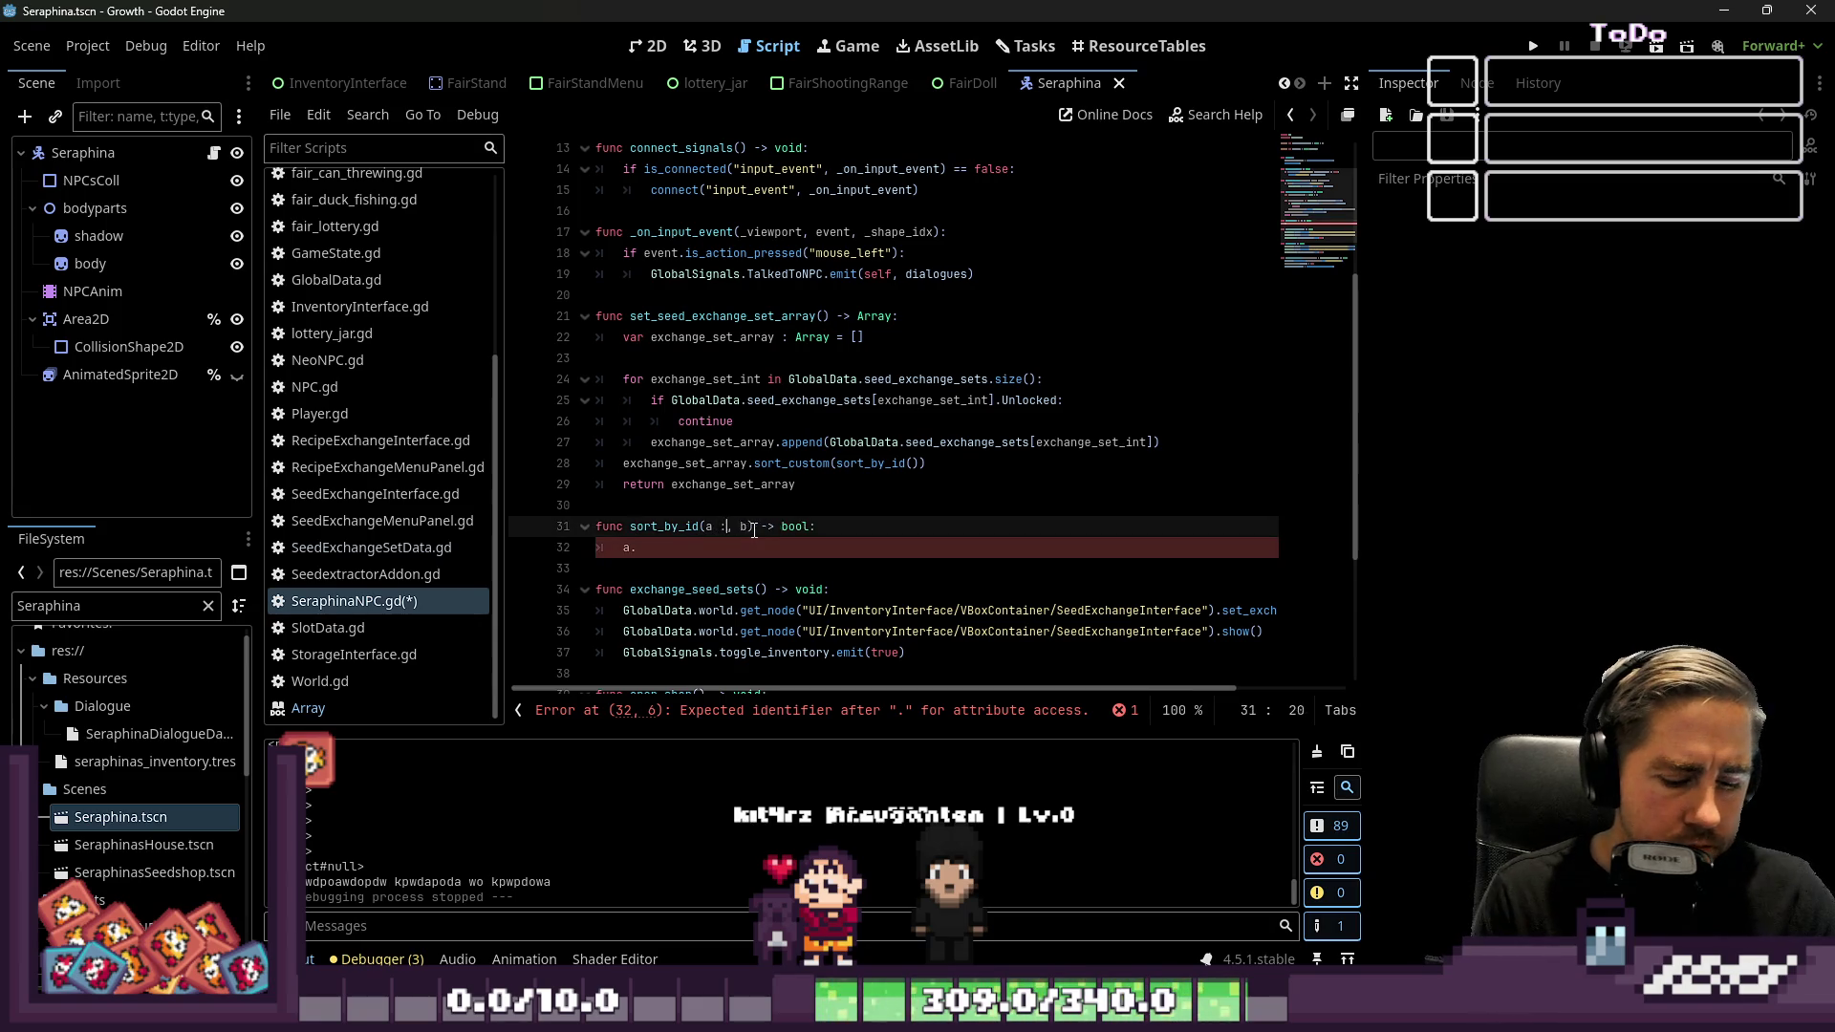
text(o)
key(Return)
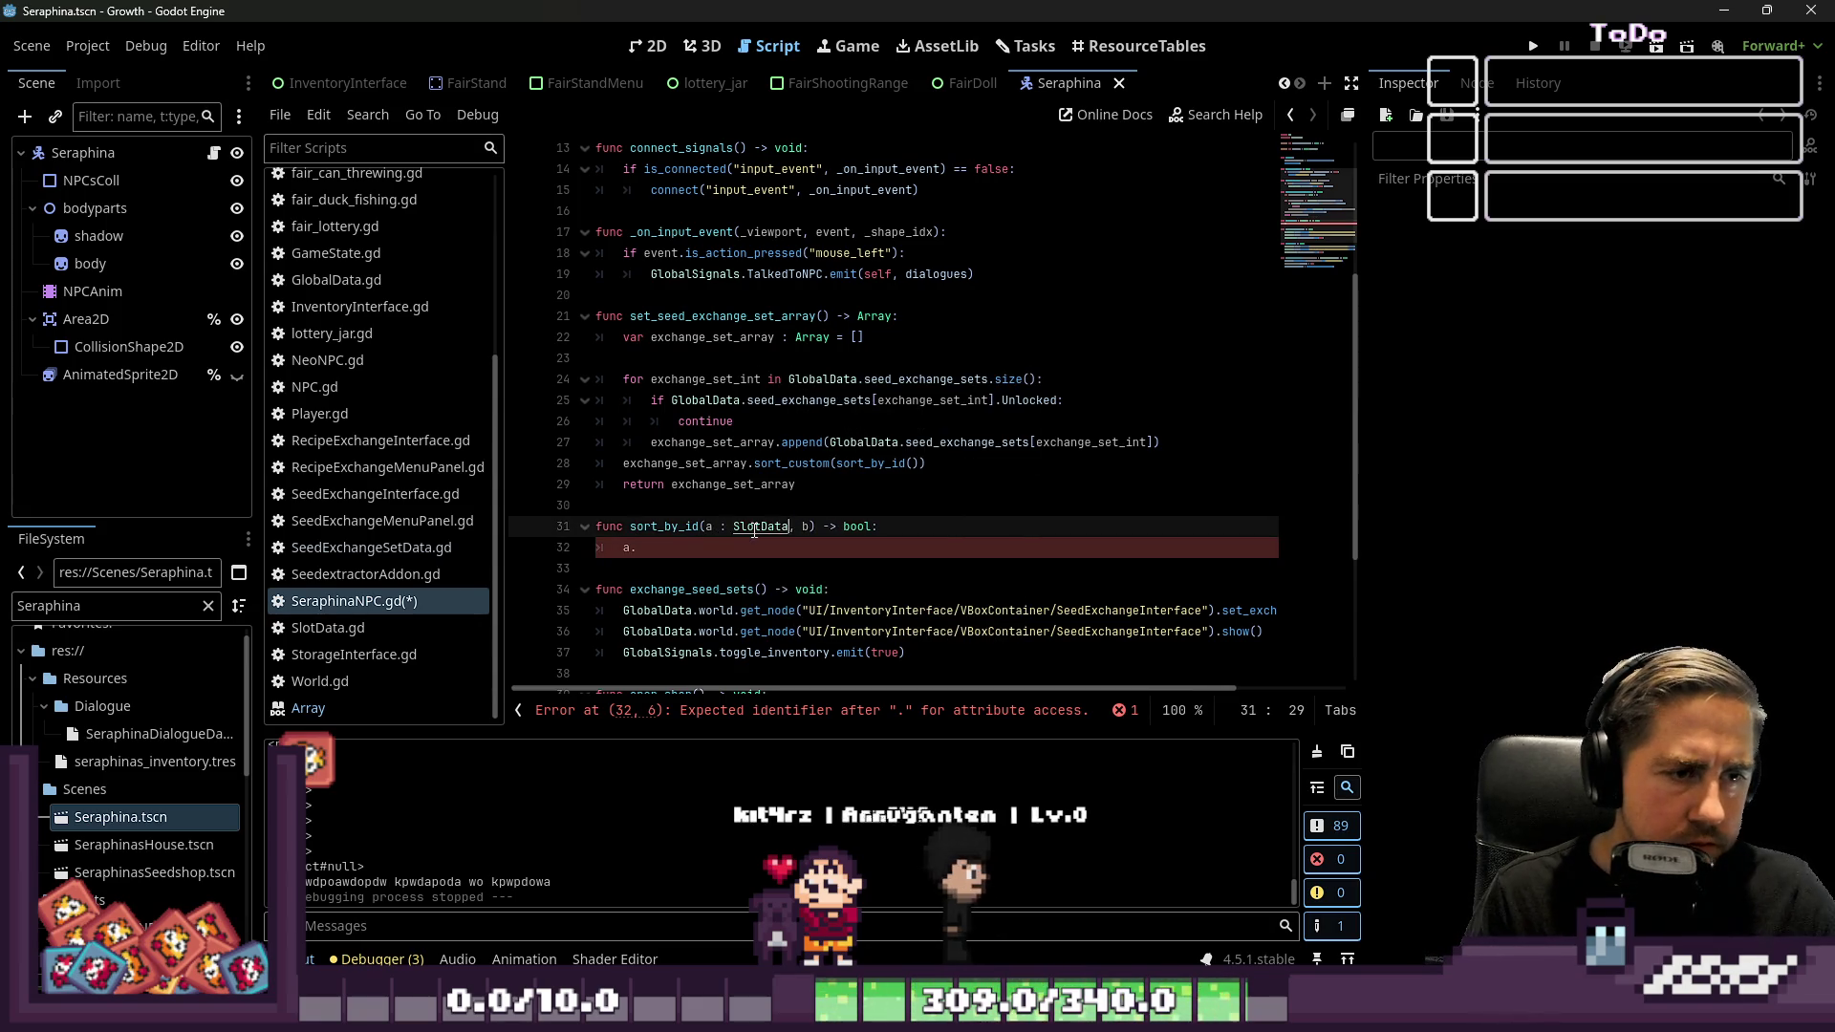
key(ctrl+shift+Left)
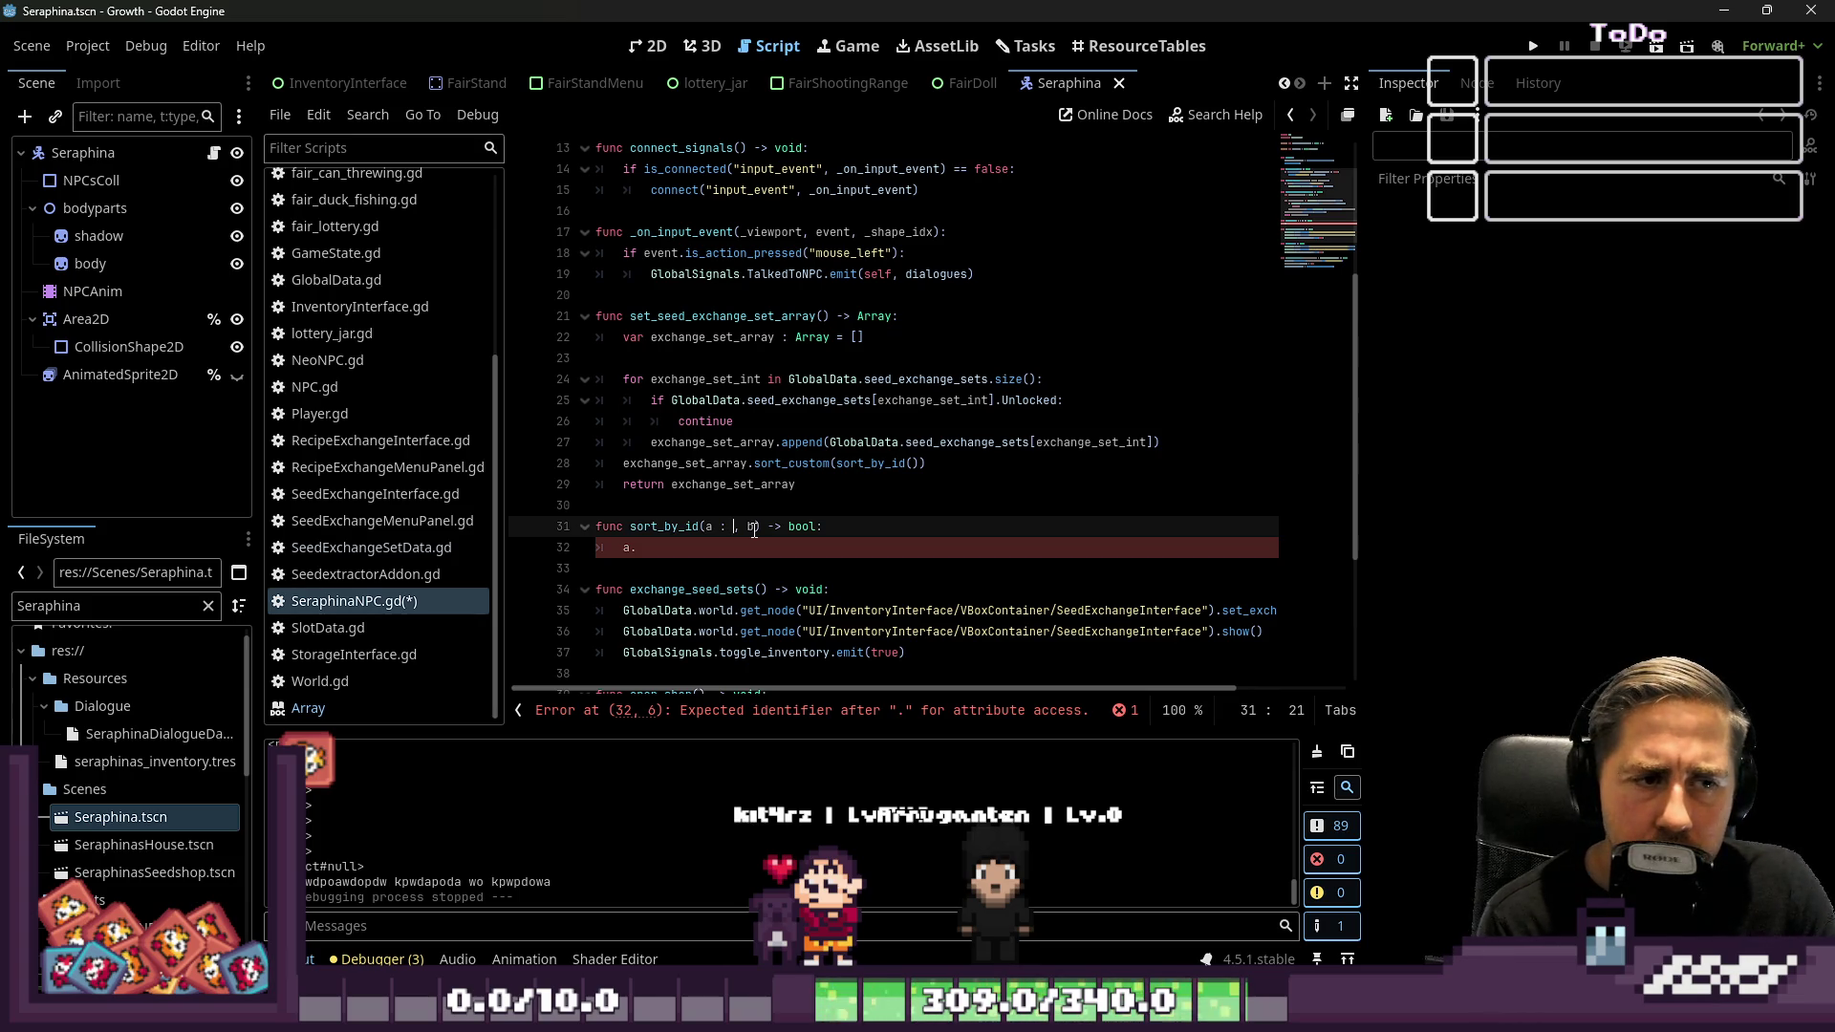
text(Seed)
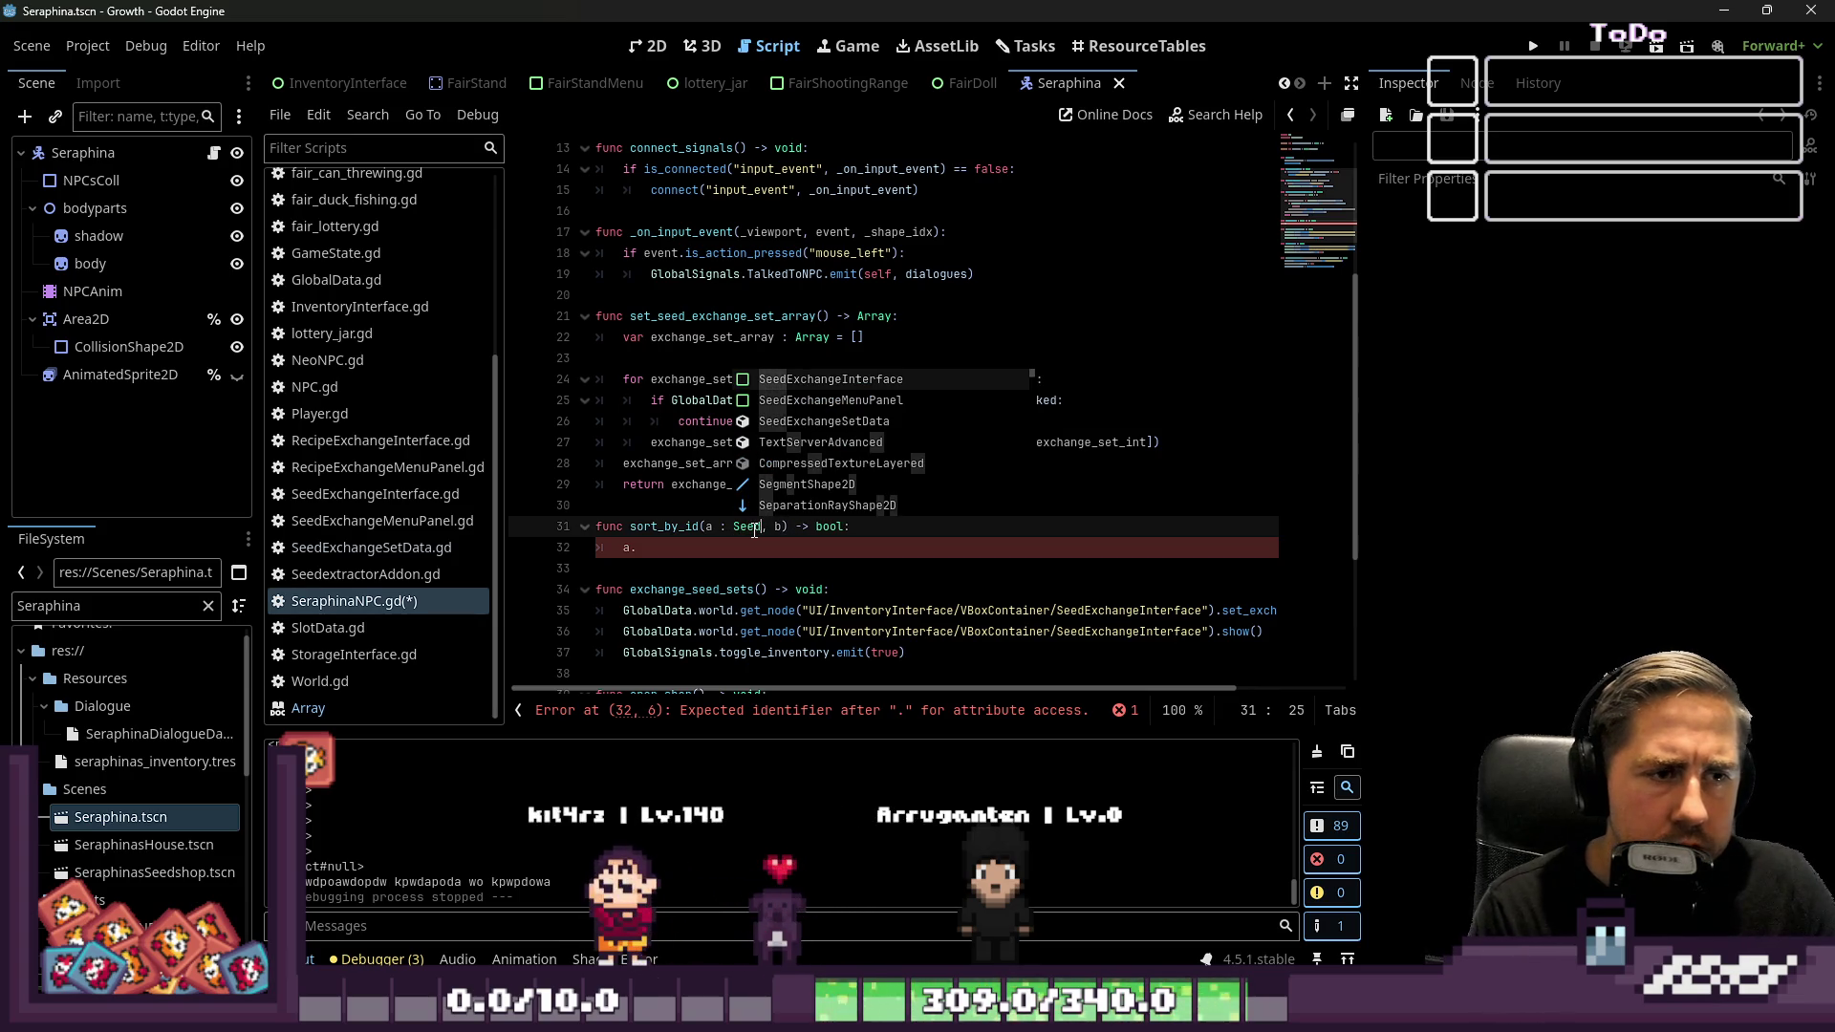
key(Down)
key(Down)
key(Return)
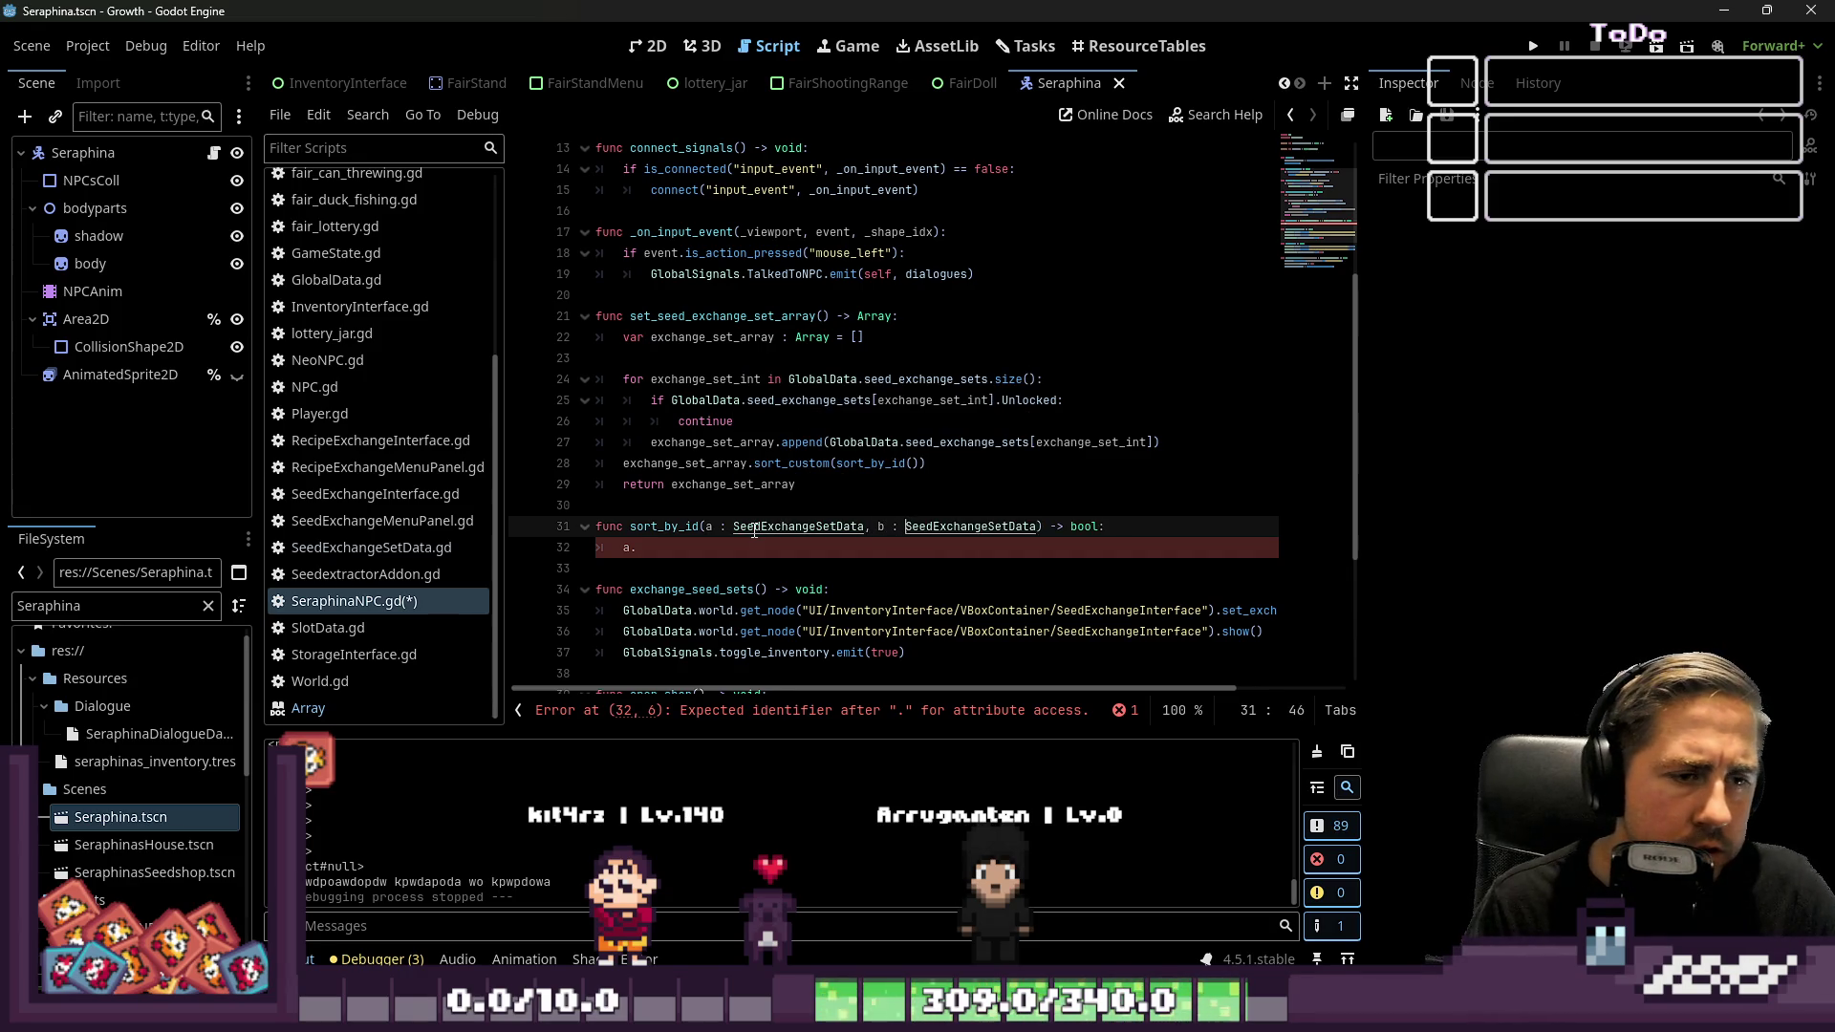
key(Down)
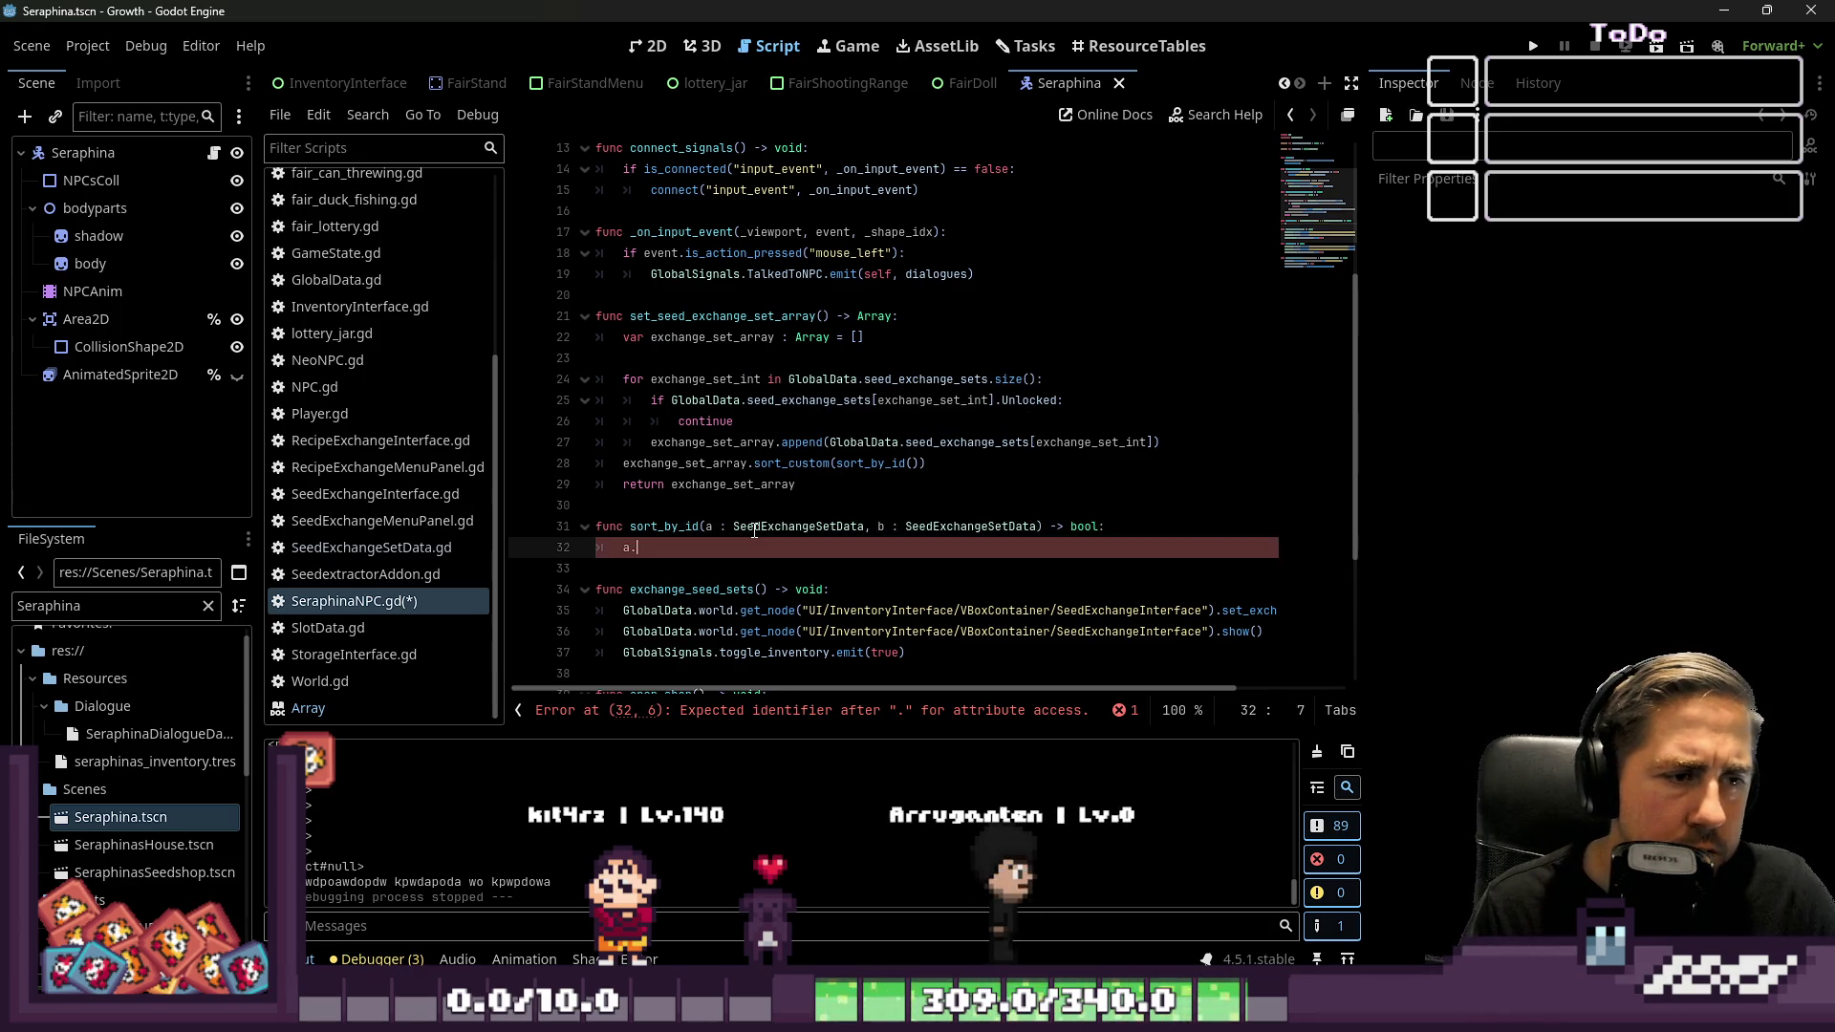
Write sort_by_id's body: compare a.SetNumber to b.SetNumber, return true, otherwise return false
key(ctrl+space)
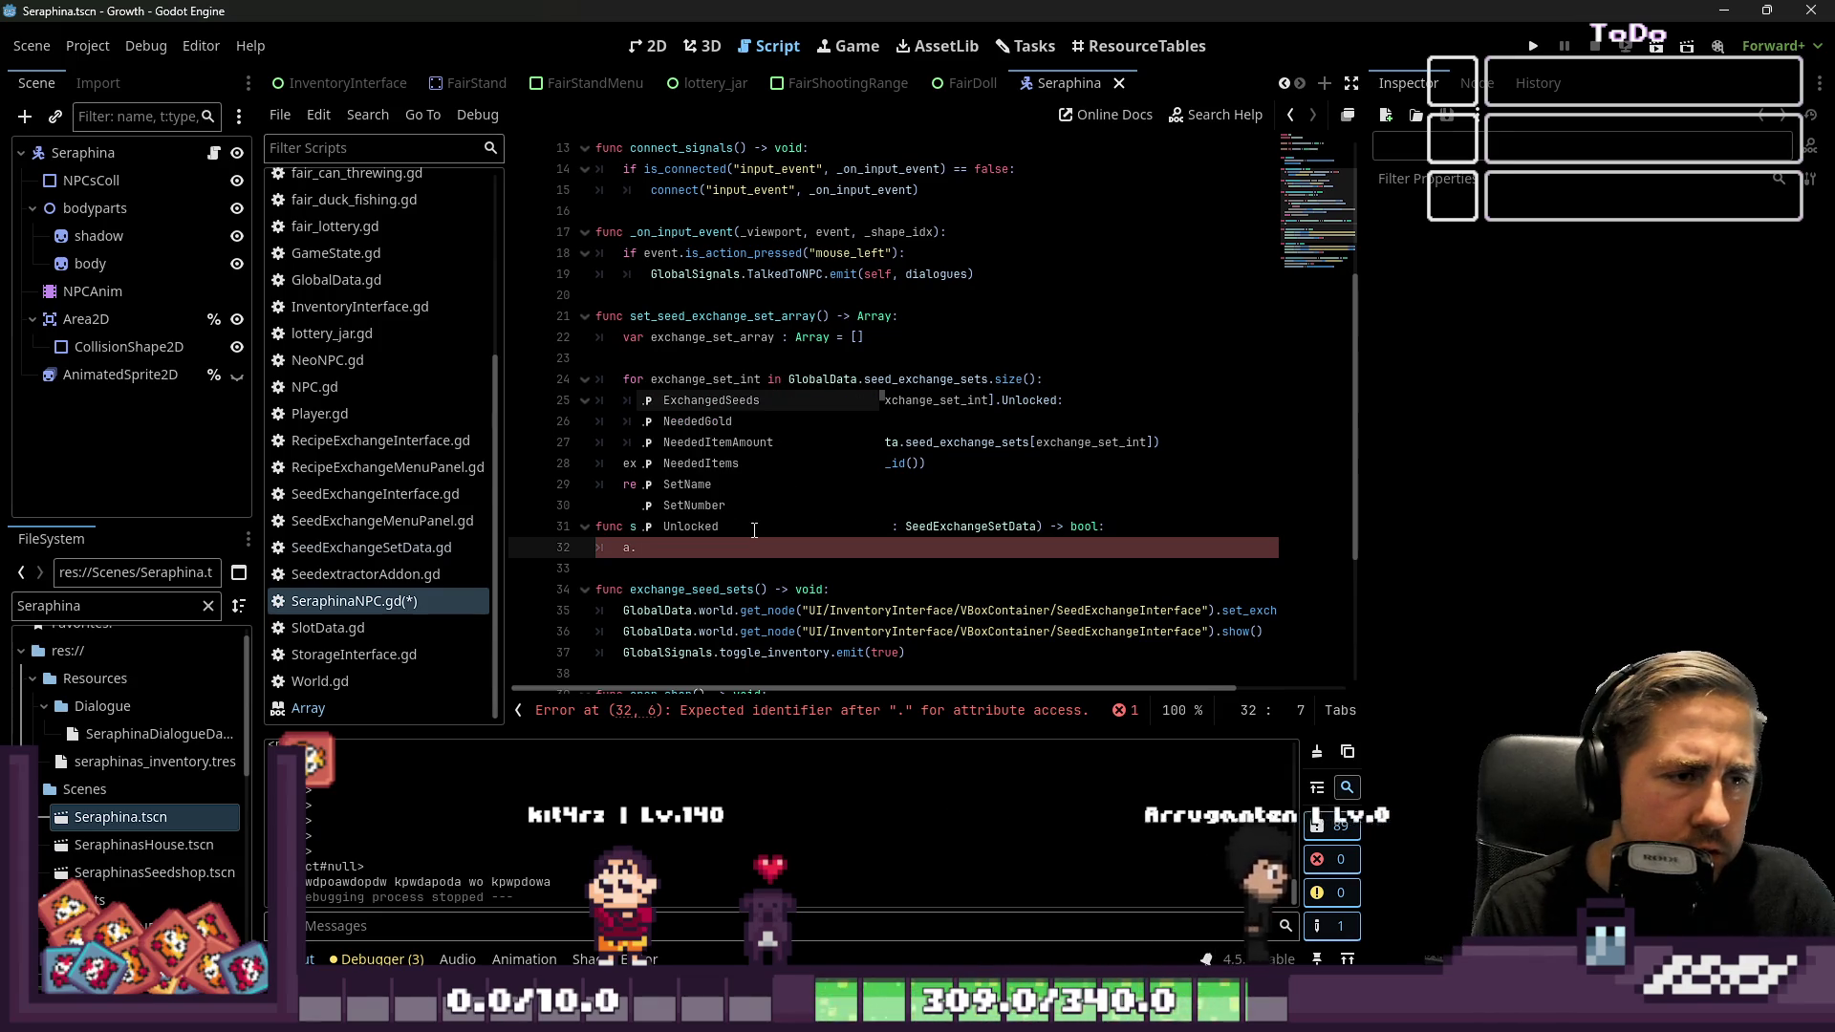
key(Down)
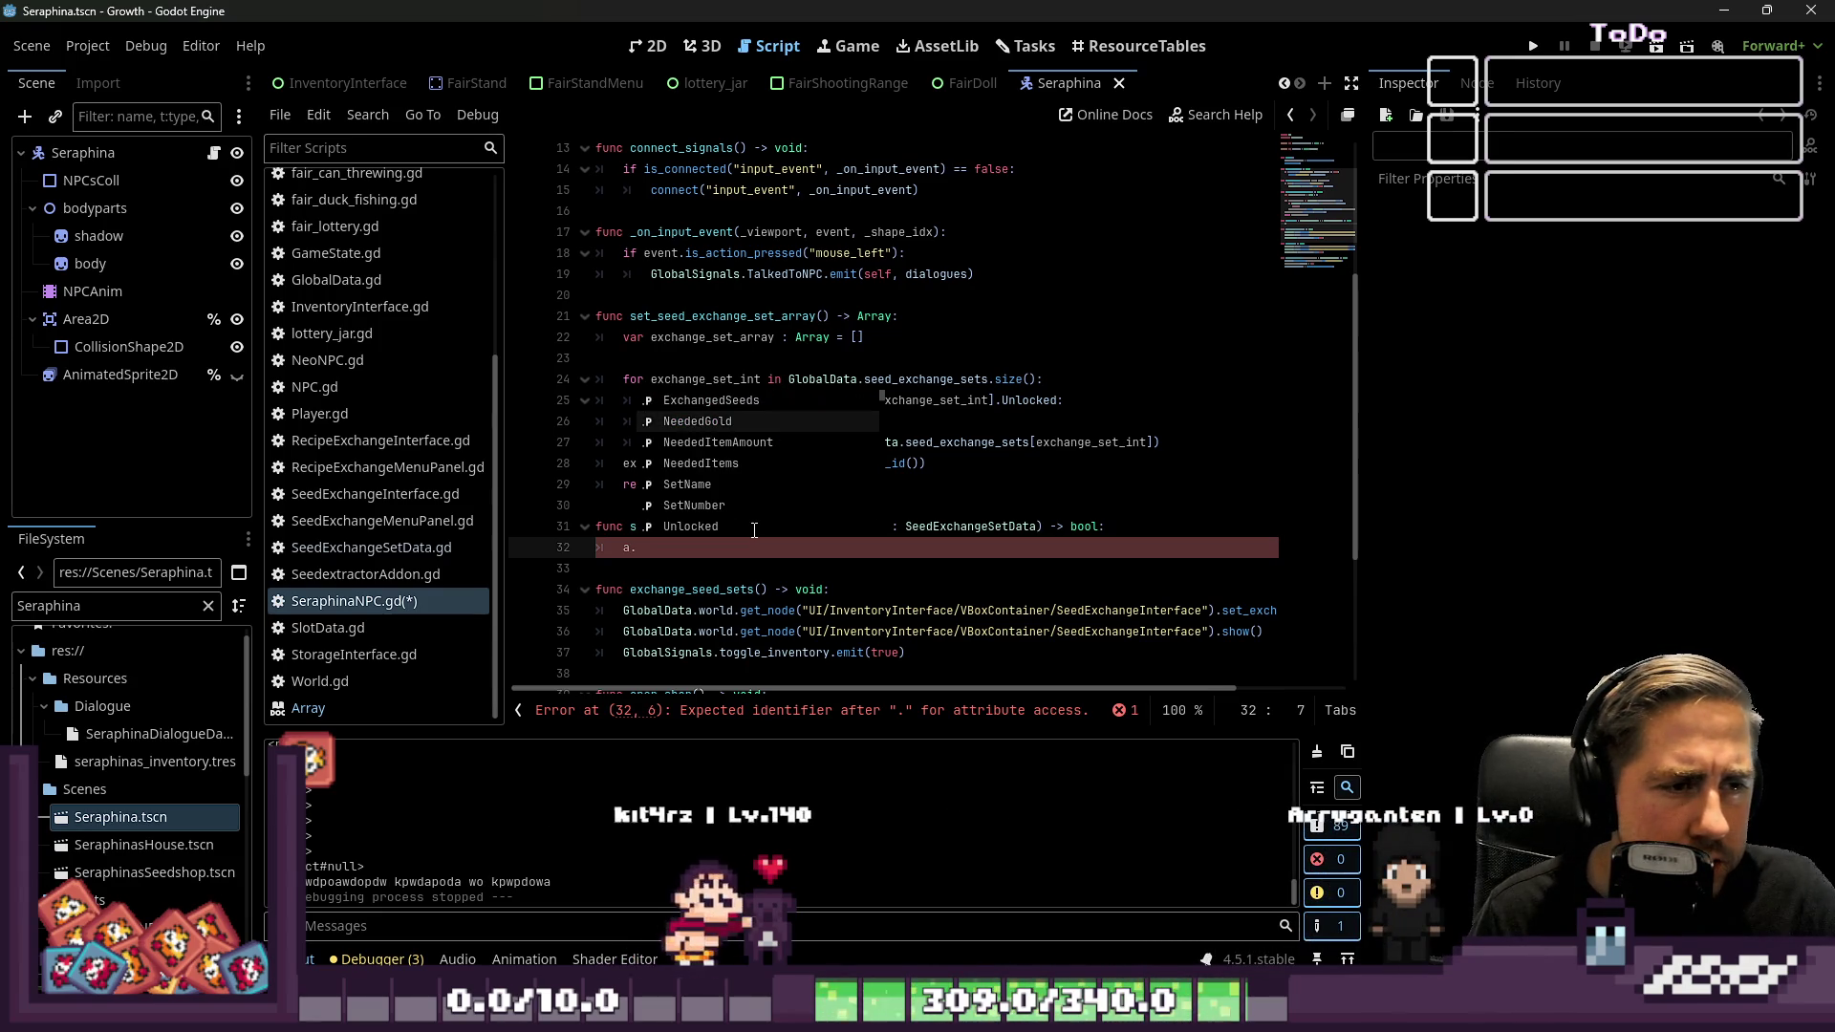
key(Down)
key(Down)
key(Down)
key(Up)
key(Up)
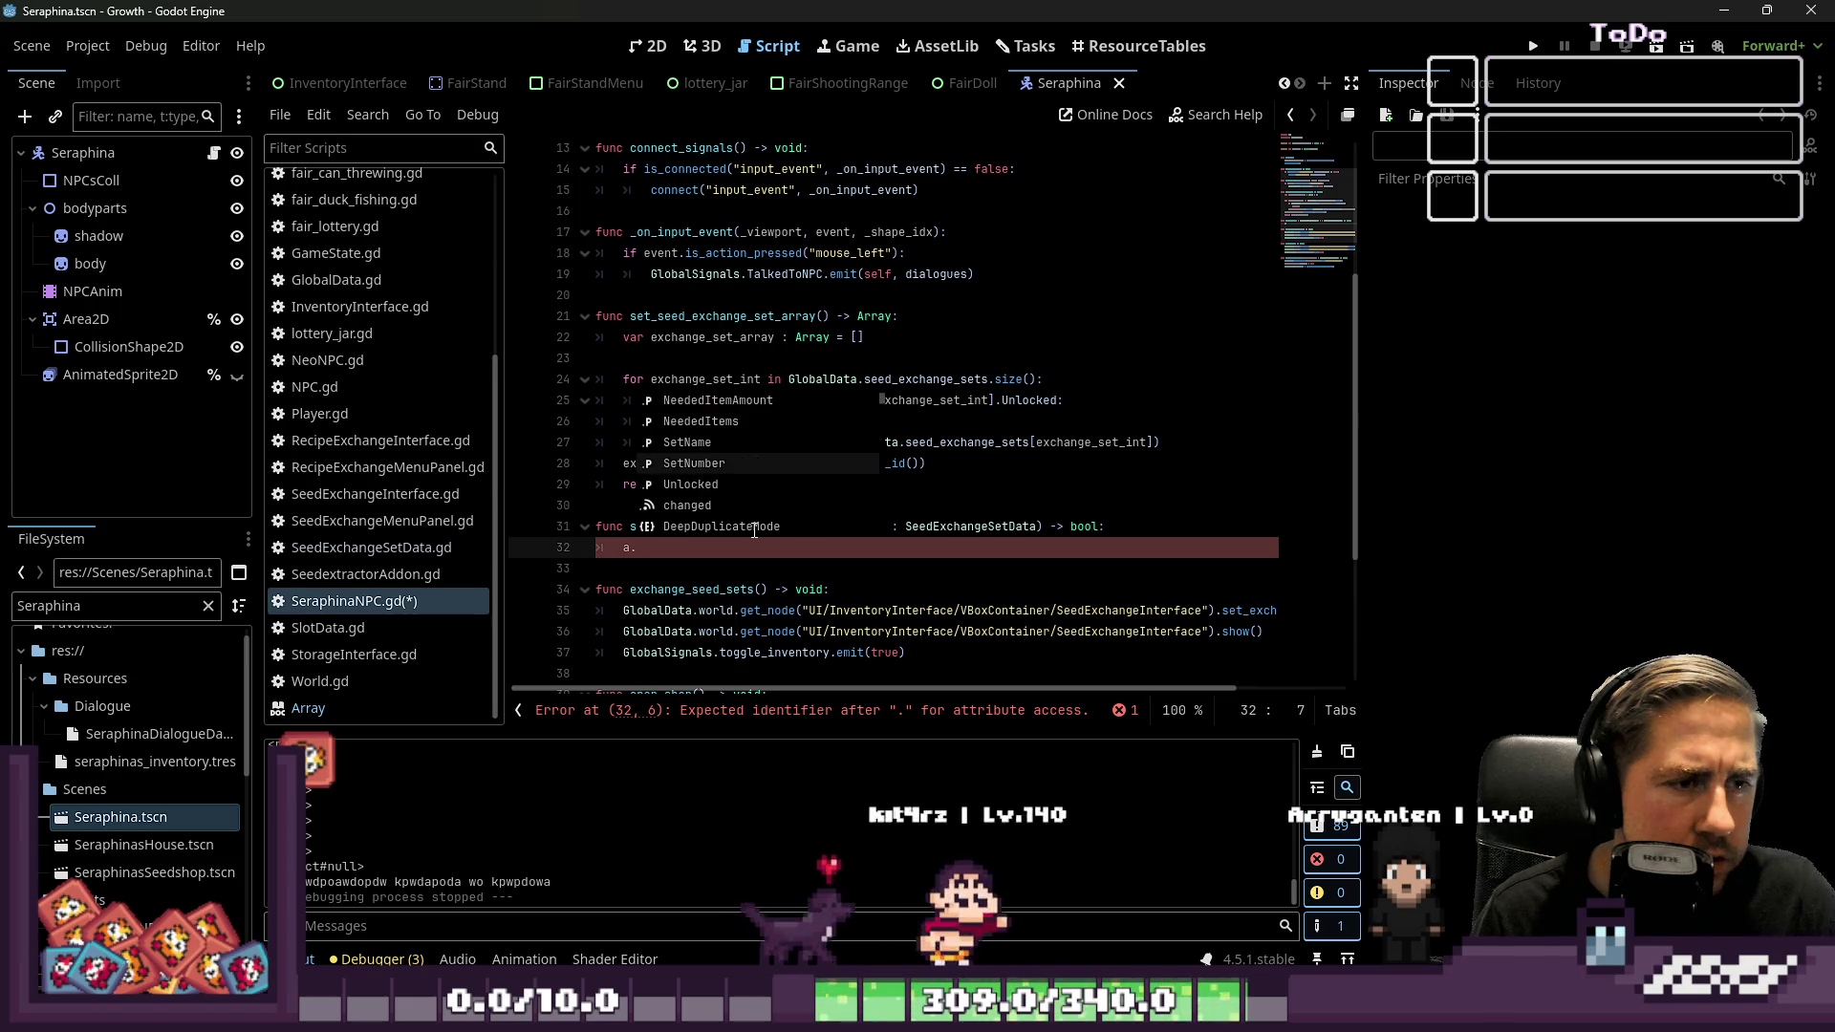
key(Return)
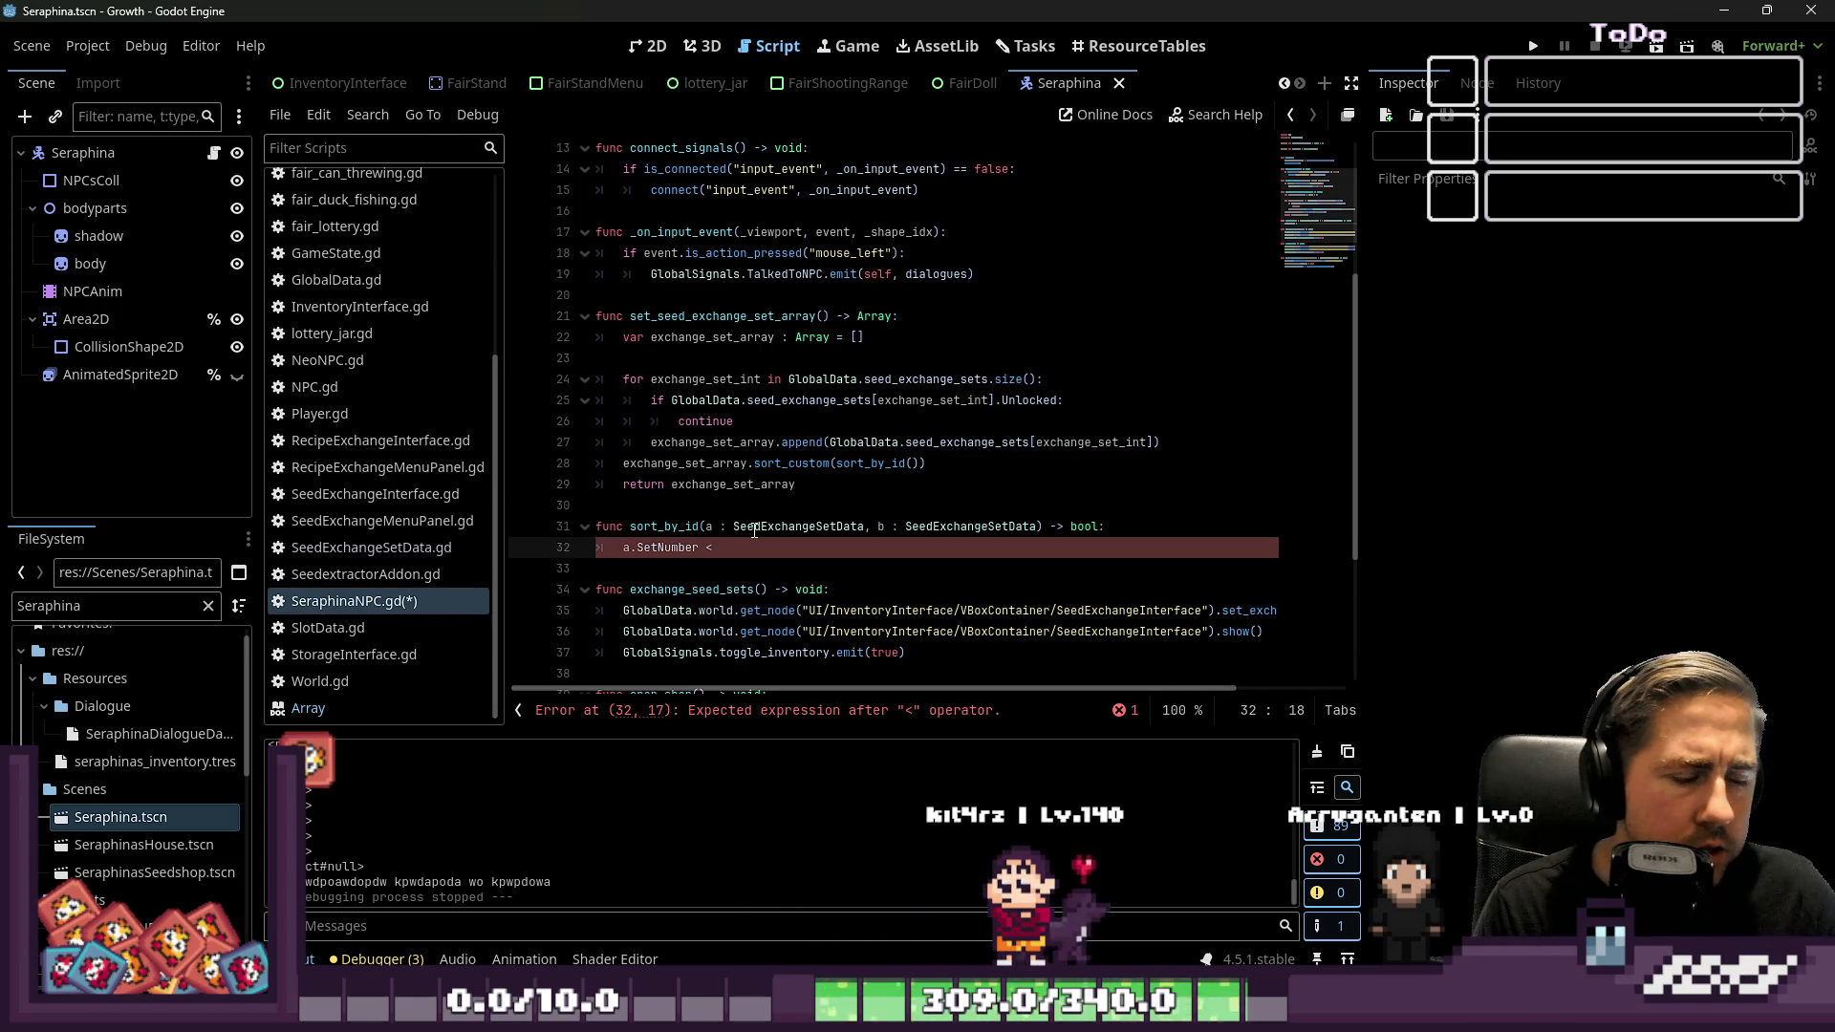
text(.S)
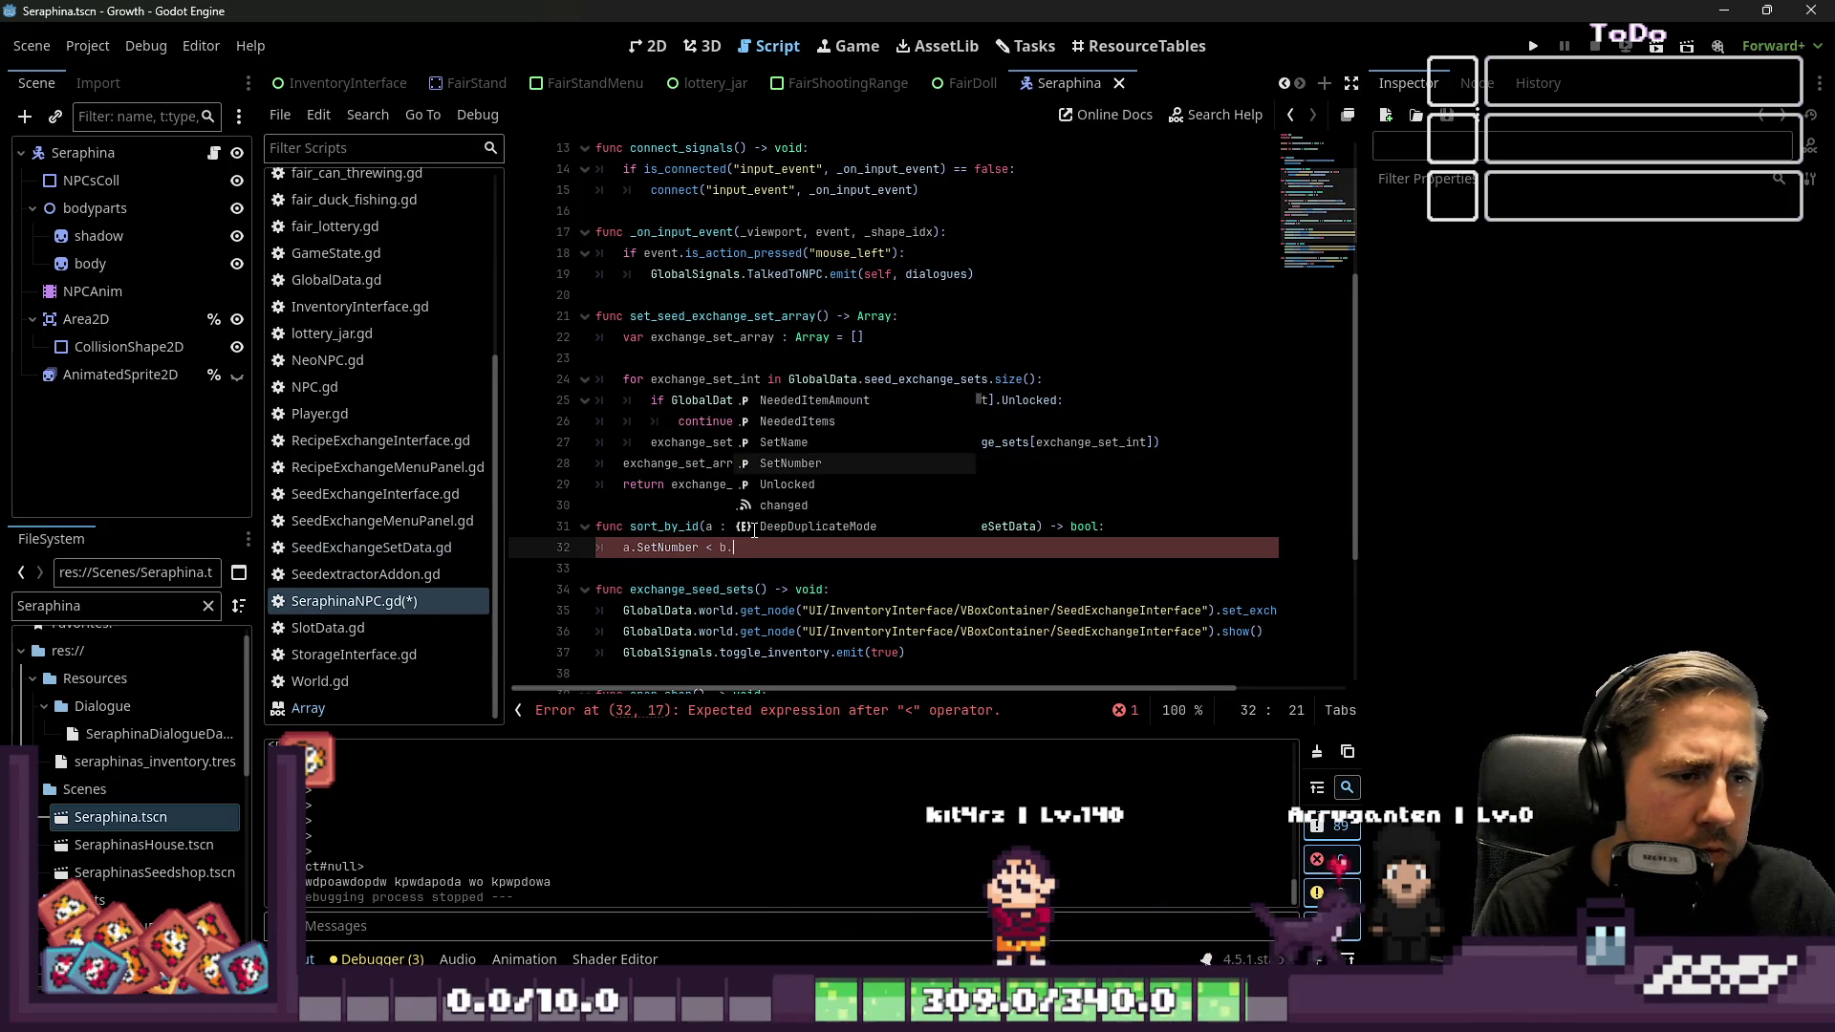
text(etNumber)
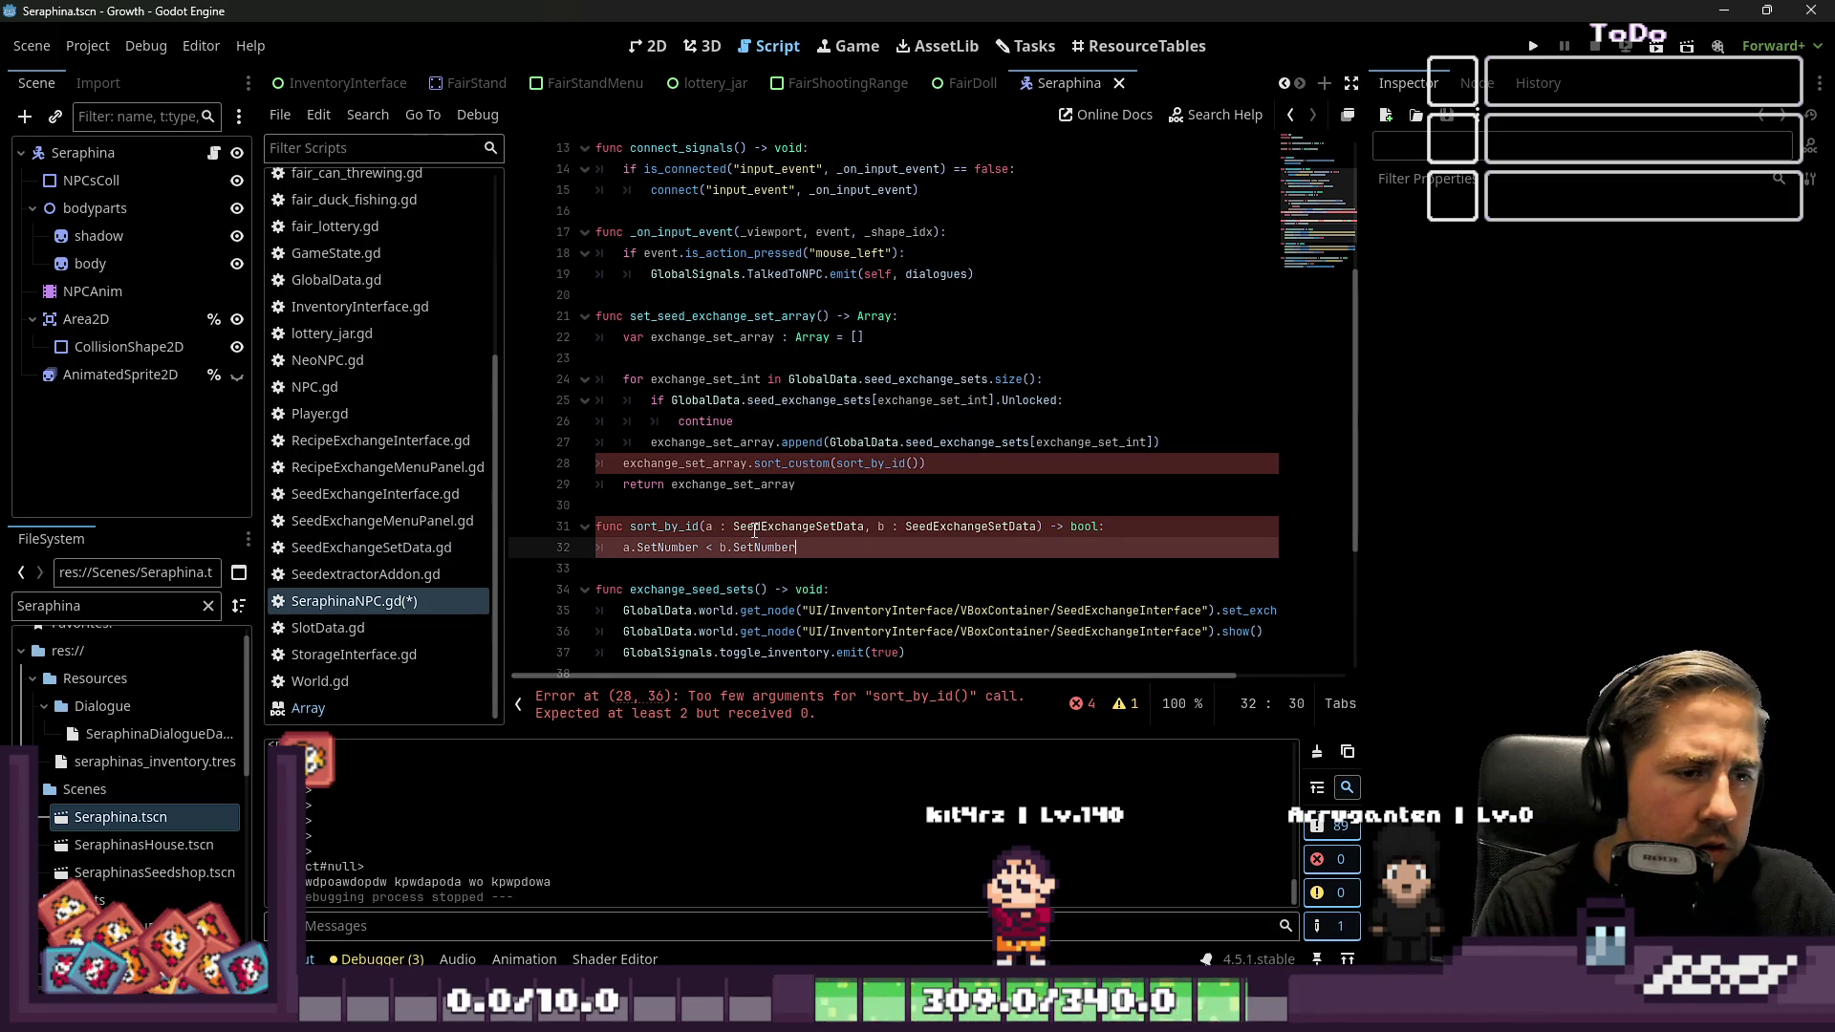
text(:)
key(Return)
text(return true)
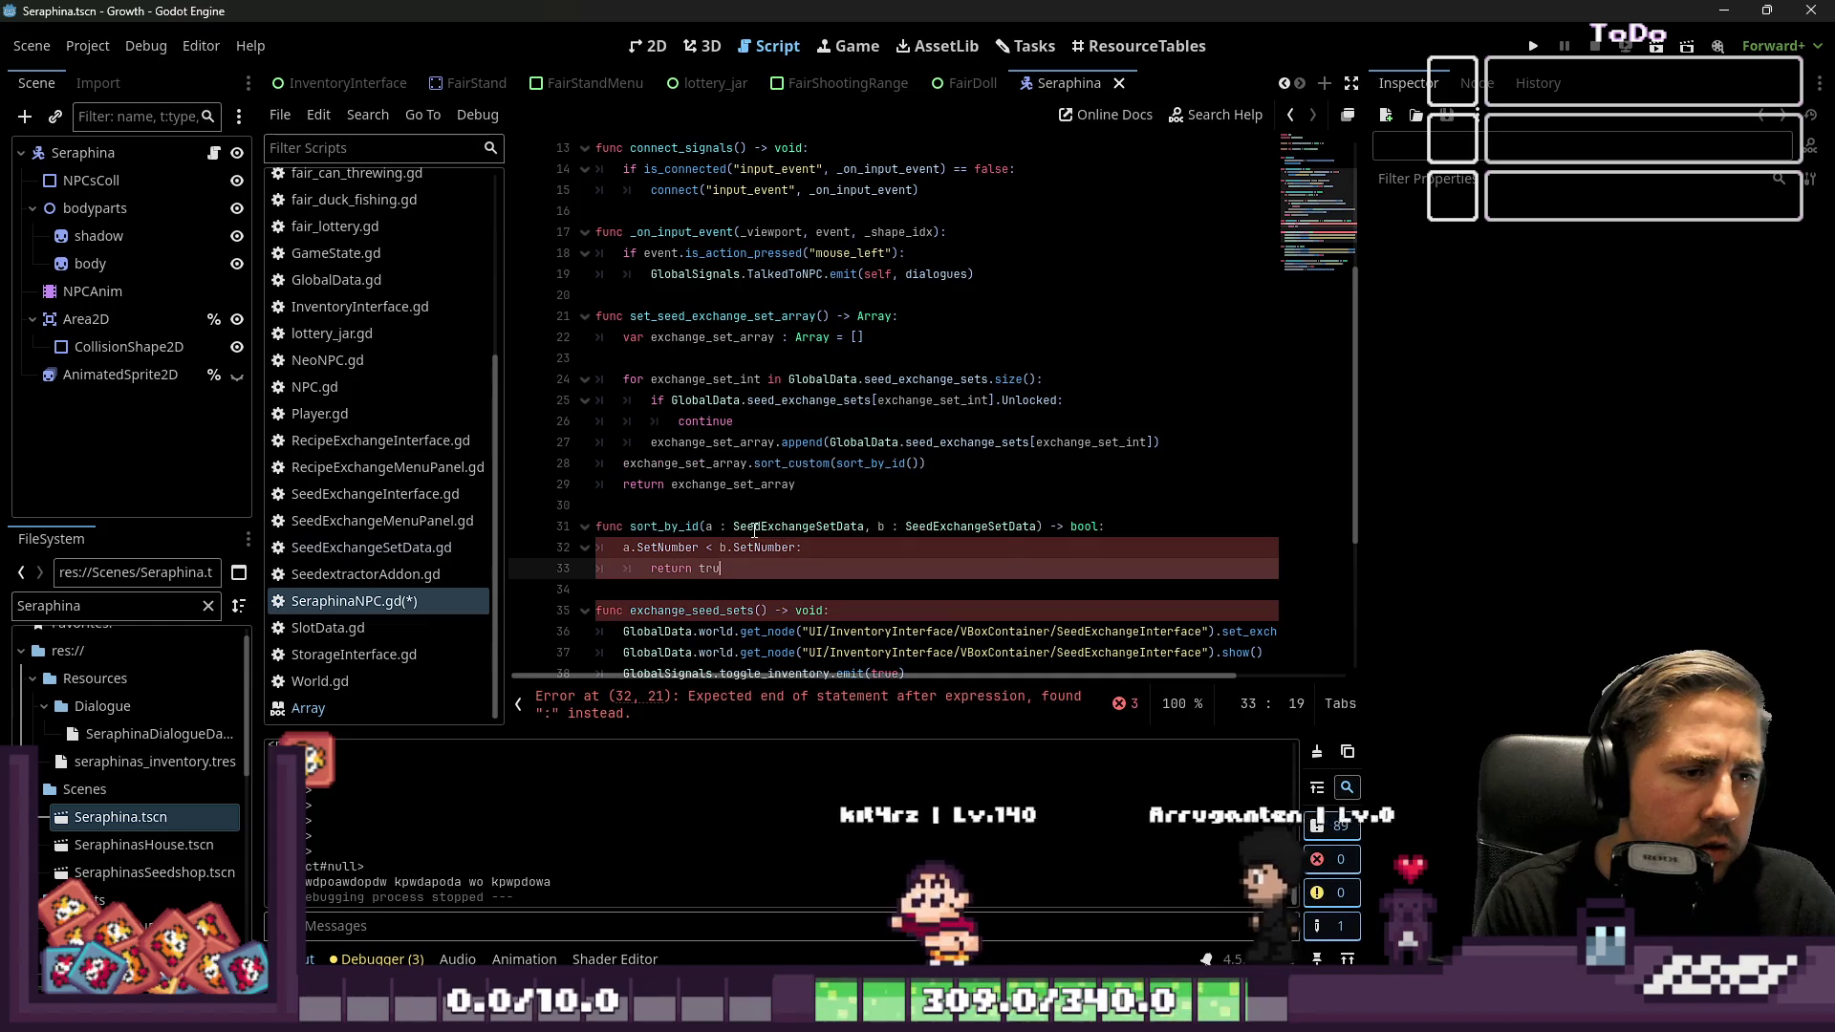
key(Return)
key(BackSpace)
text(return fals)
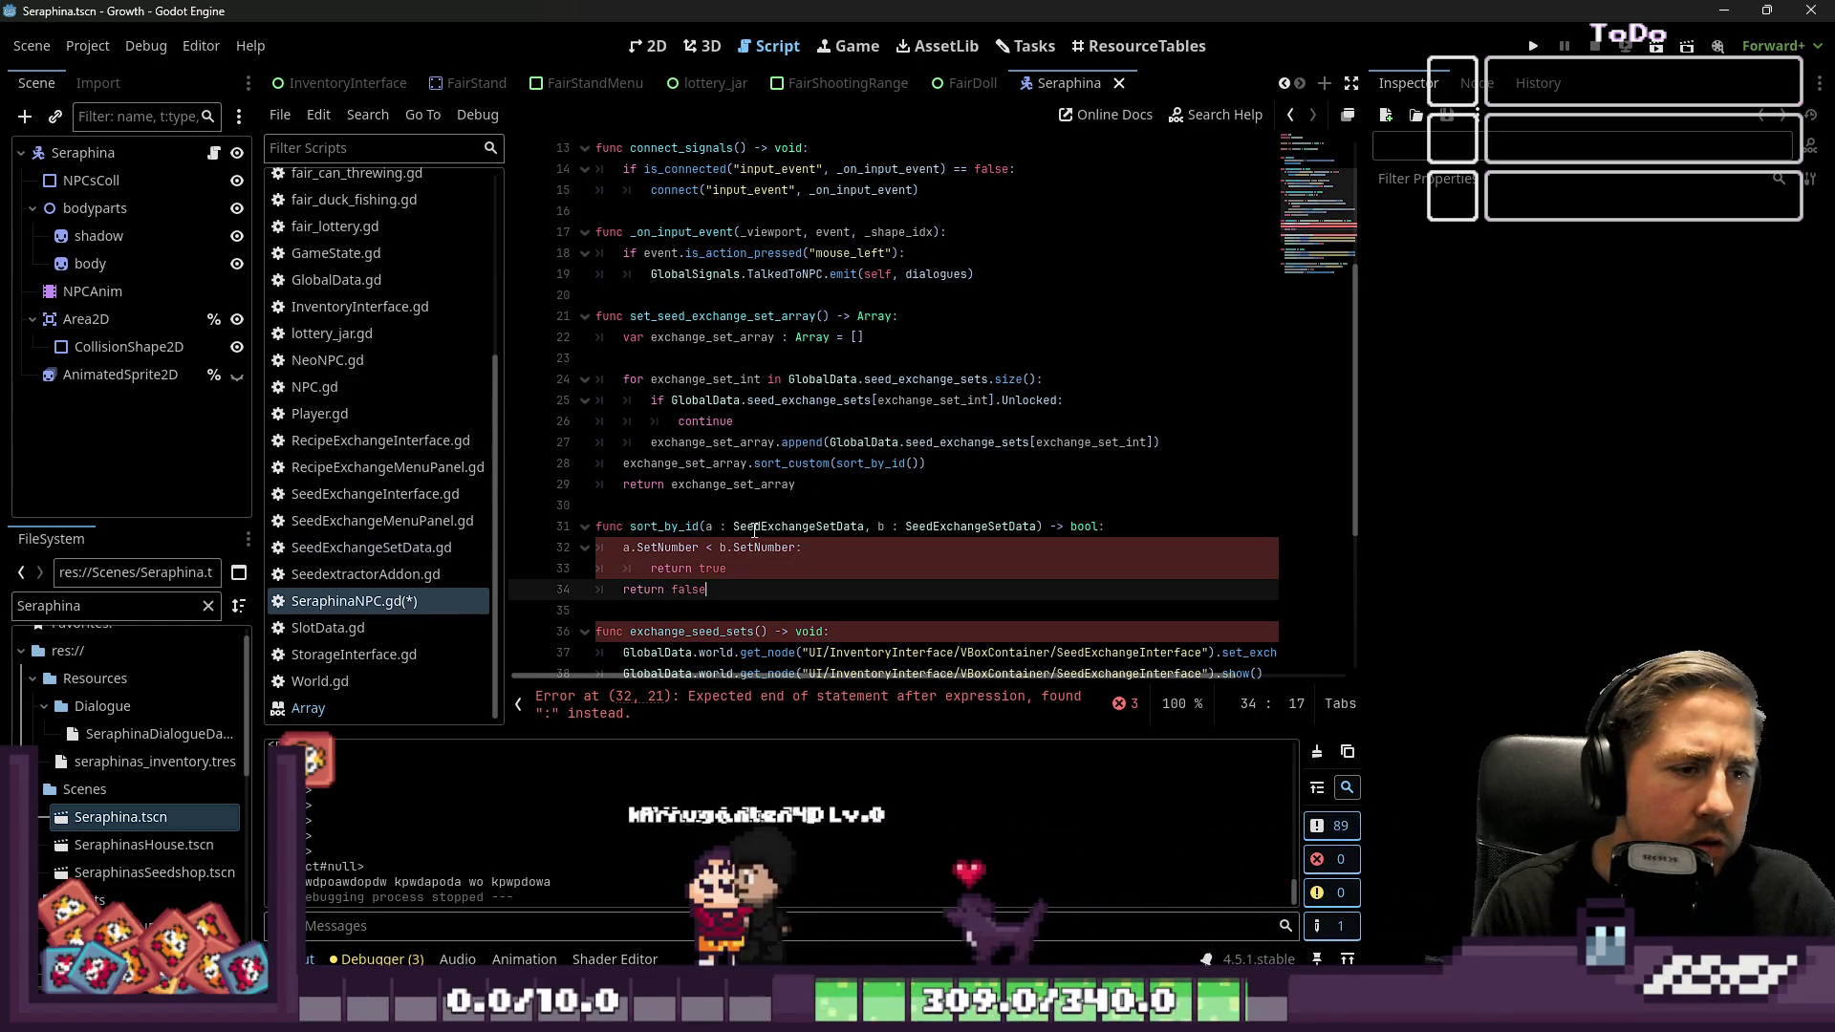
text(e)
Add the space in 'if a.SetNumber', change sort_custom(sort_by_id()) to sort_custom(sort_by_id), and save
key(Up)
key(Up)
key(Home)
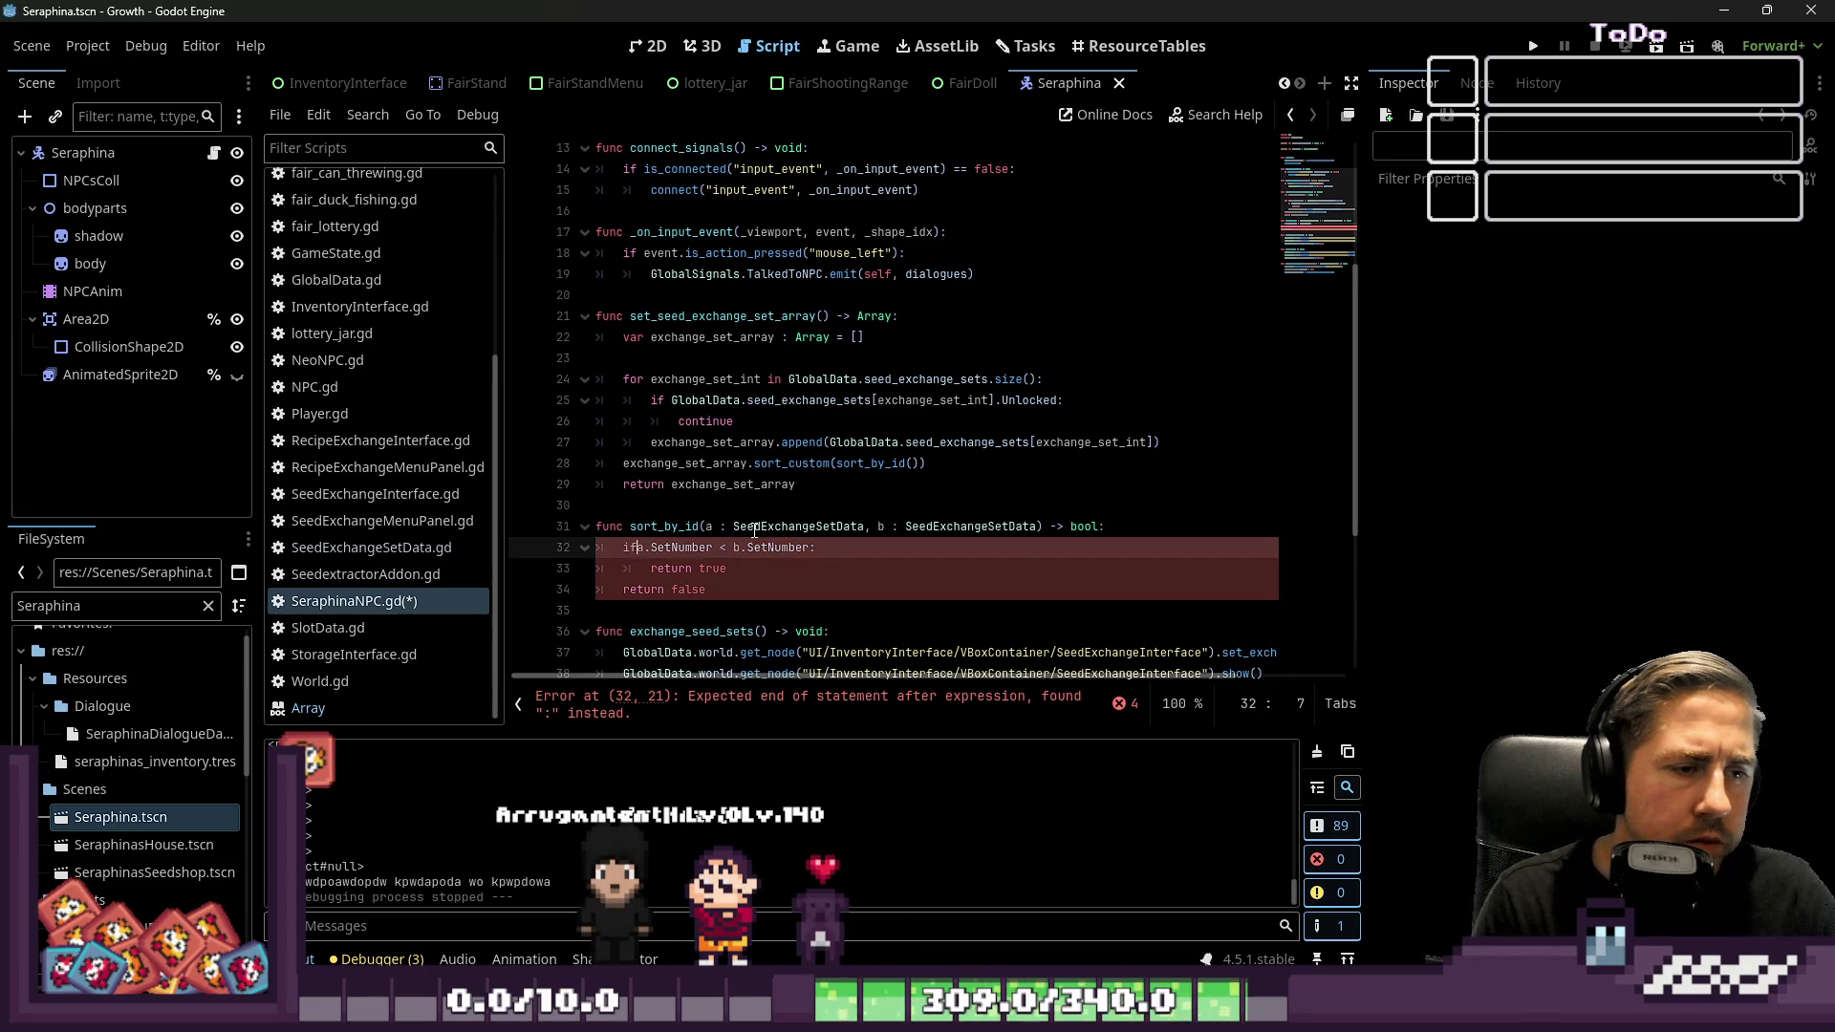
key(Down)
key(Up)
key(Up)
key(Up)
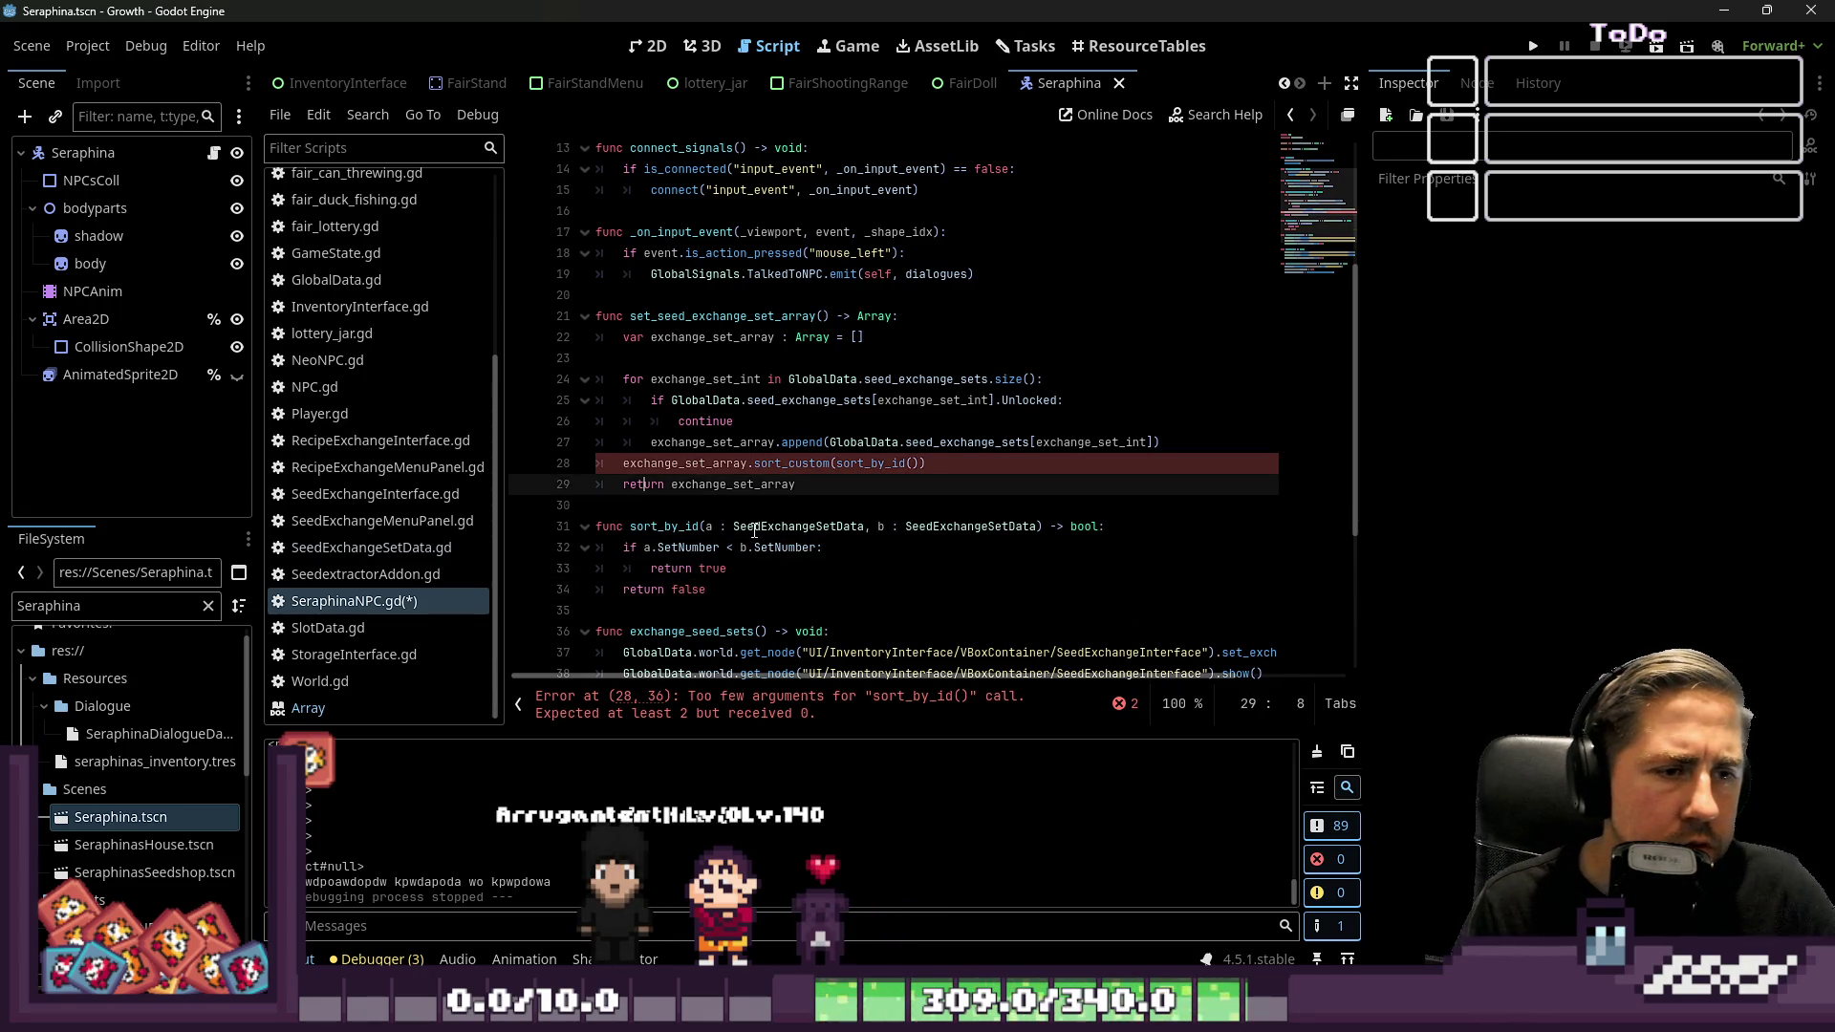
key(Up)
key(End)
key(Left)
key(Left)
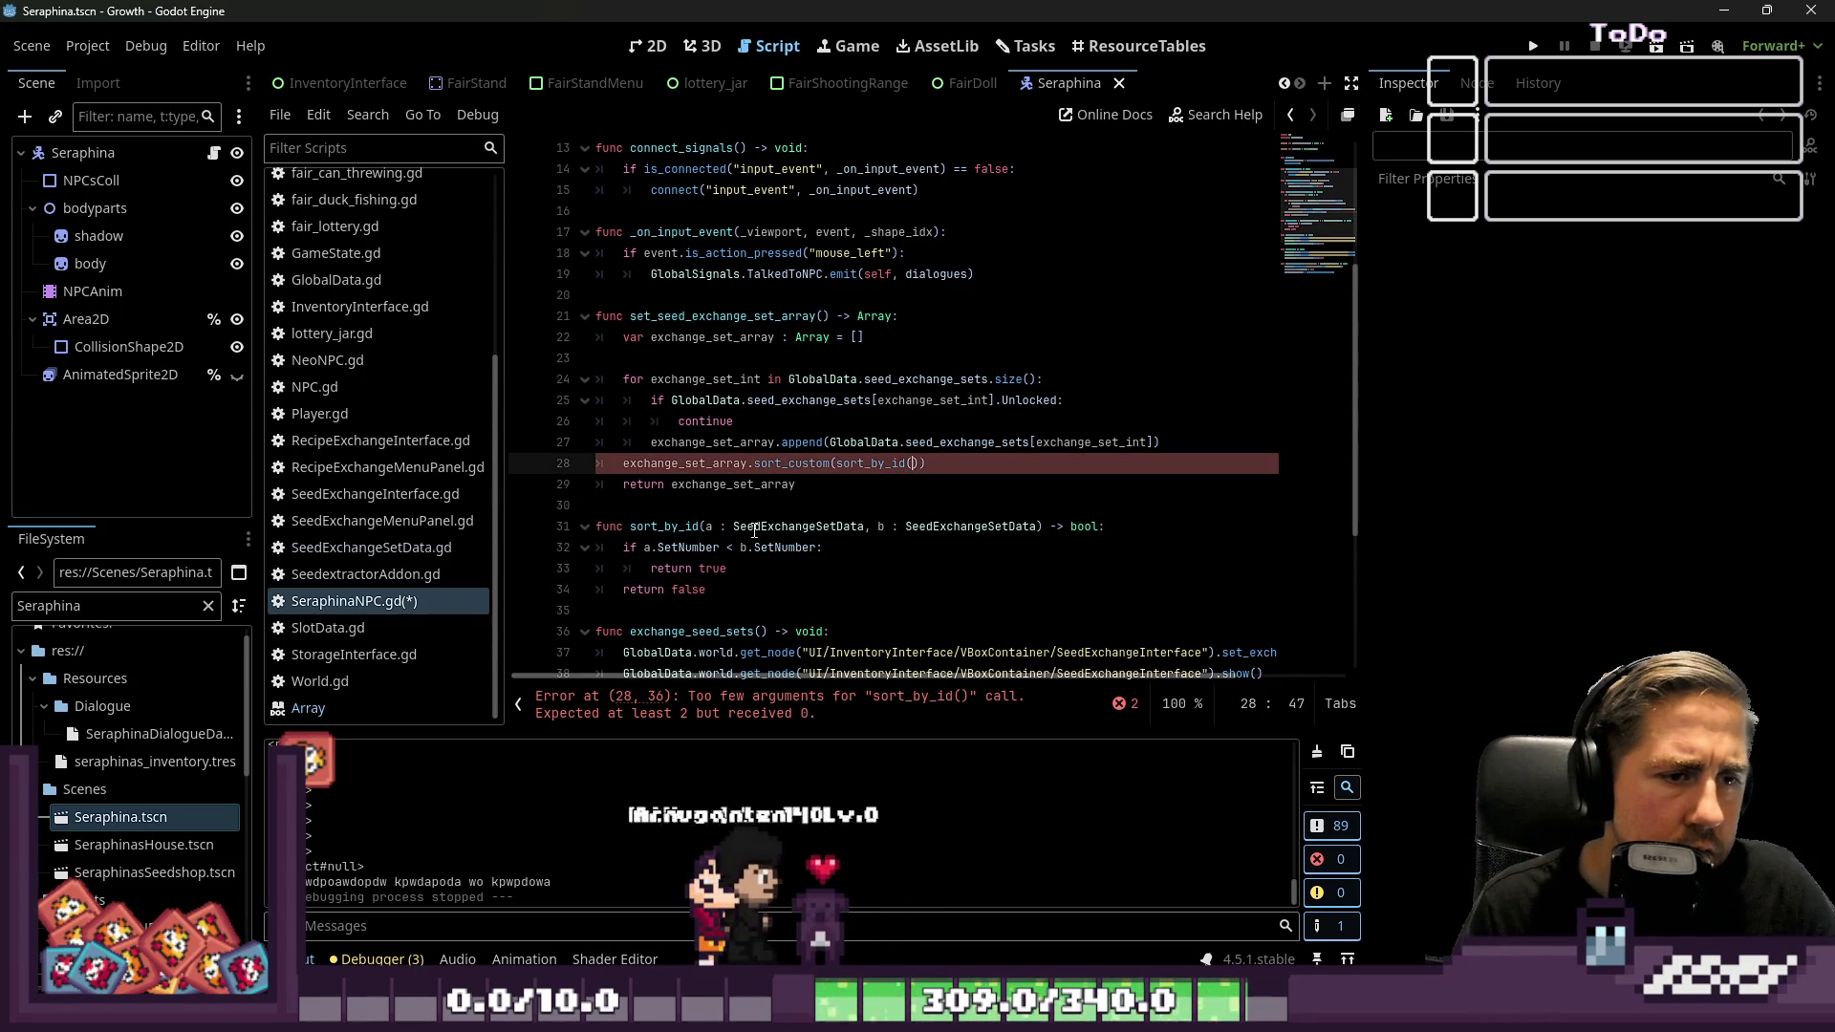
key(BackSpace)
key(Delete)
key(Down)
key(Down)
key(Down)
key(ctrl+s)
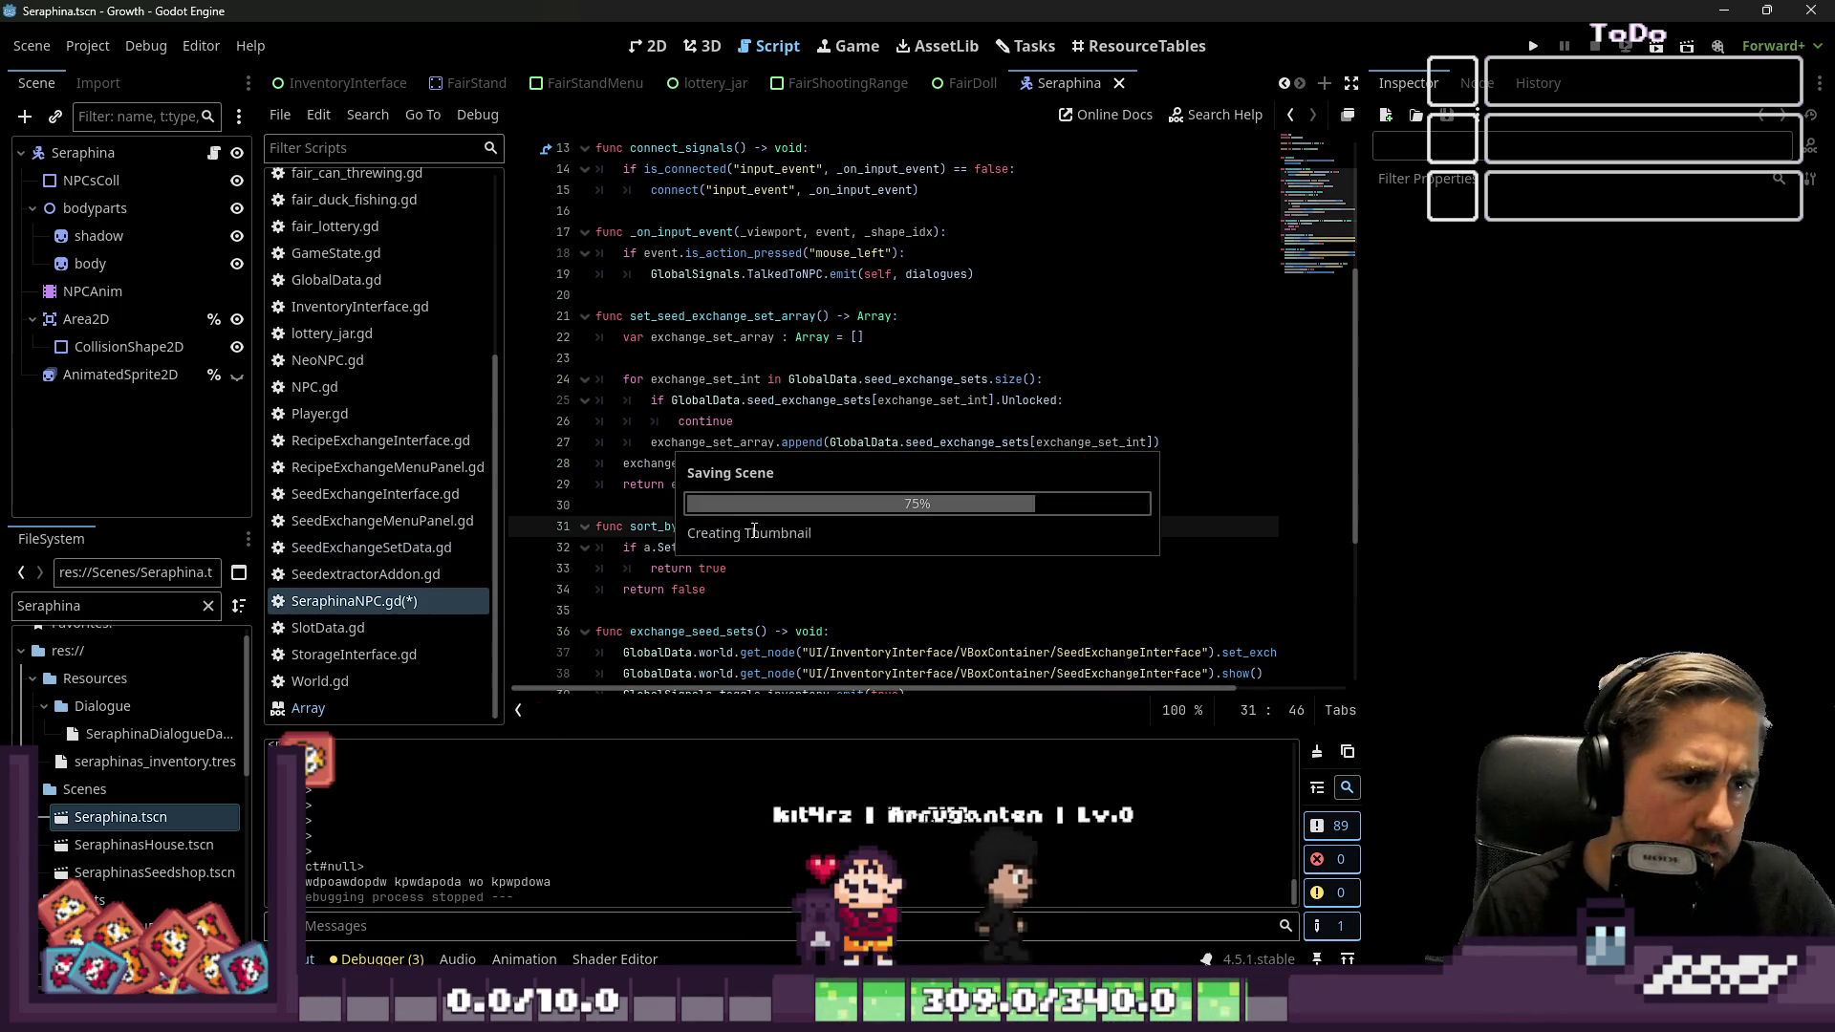
Run the game and start a new game with a character named 'sdag'
click(1072, 249)
click(1533, 46)
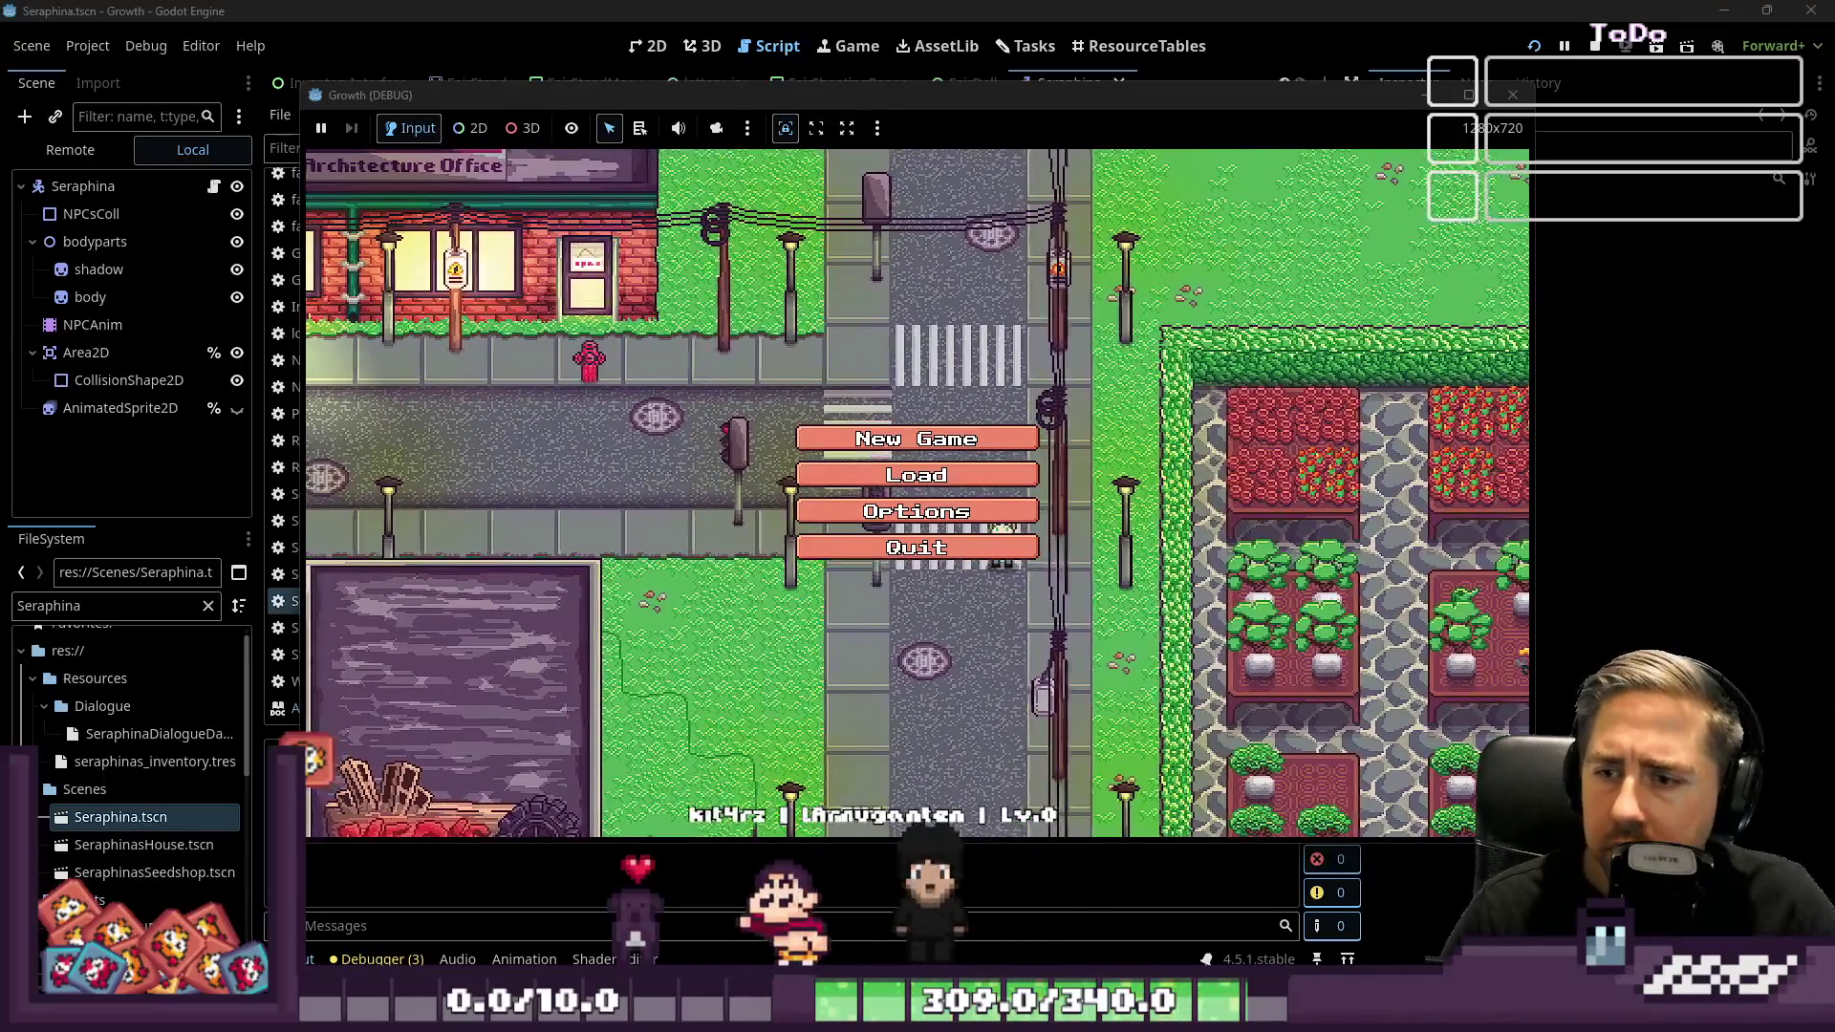
click(1007, 449)
text(sdag)
click(882, 656)
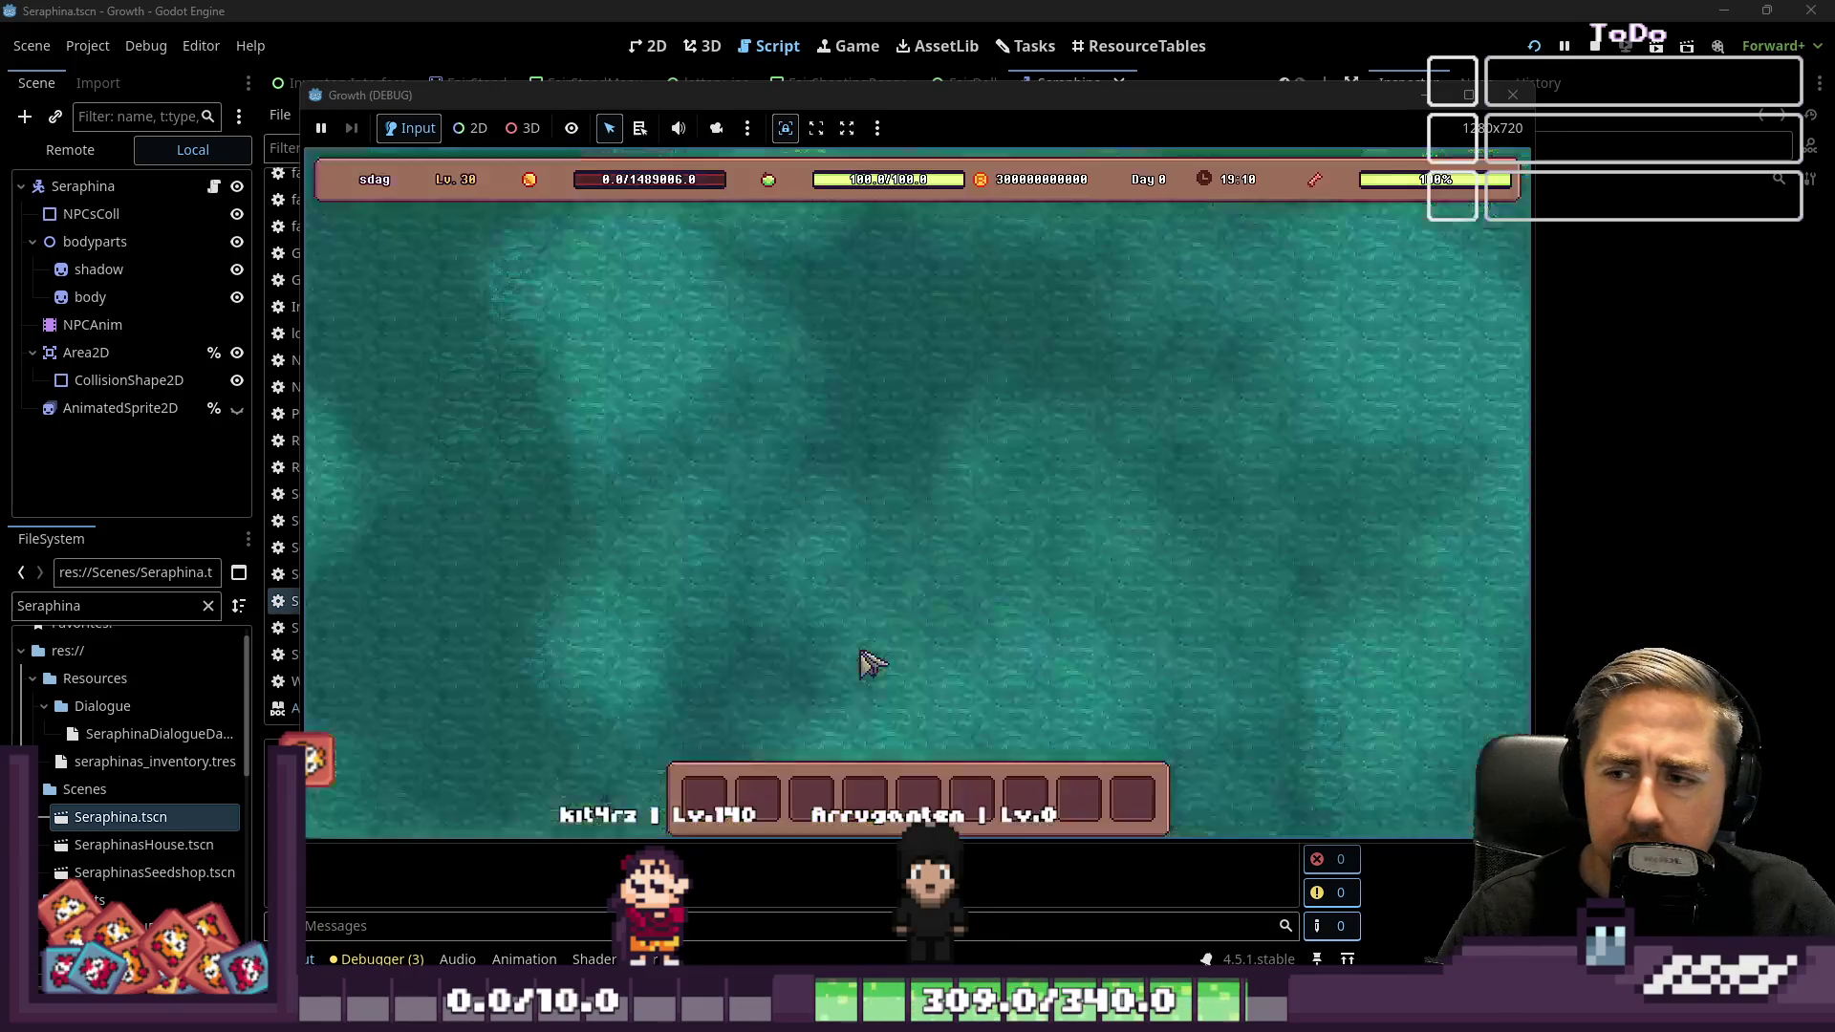
Walk the player through town toward Seraphina's shop
key(d)
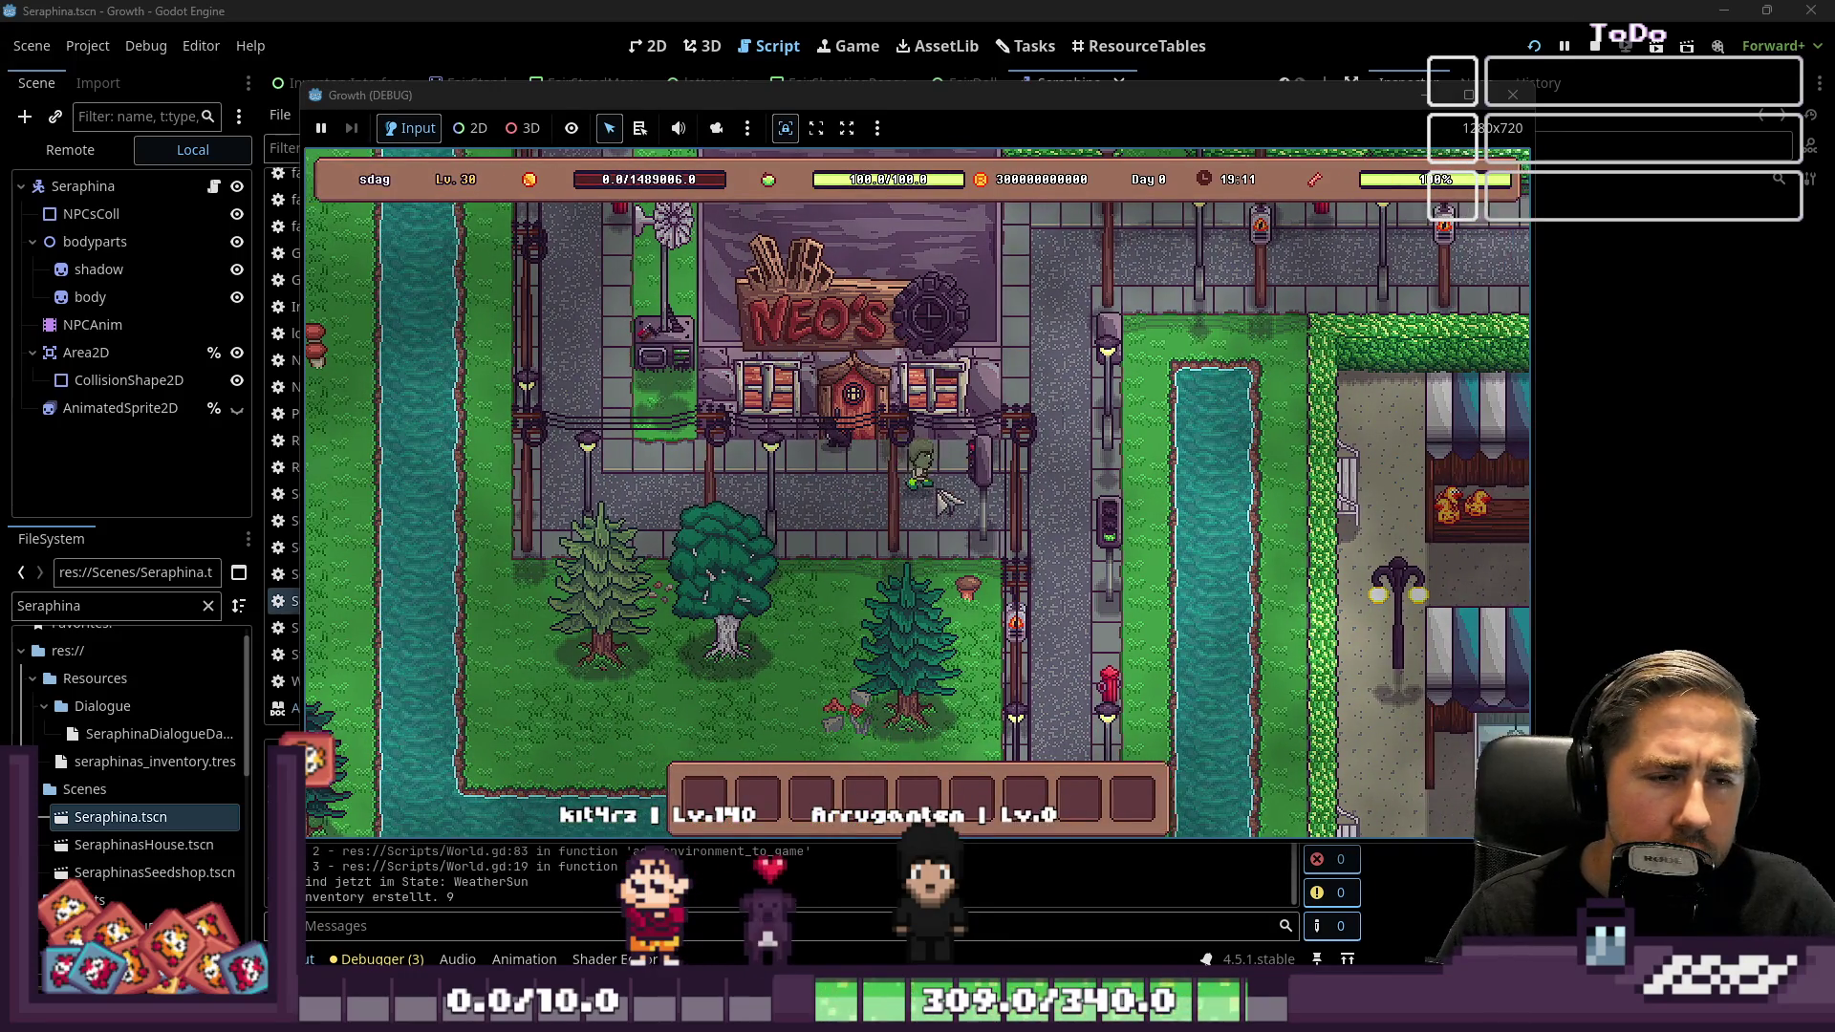
key(w)
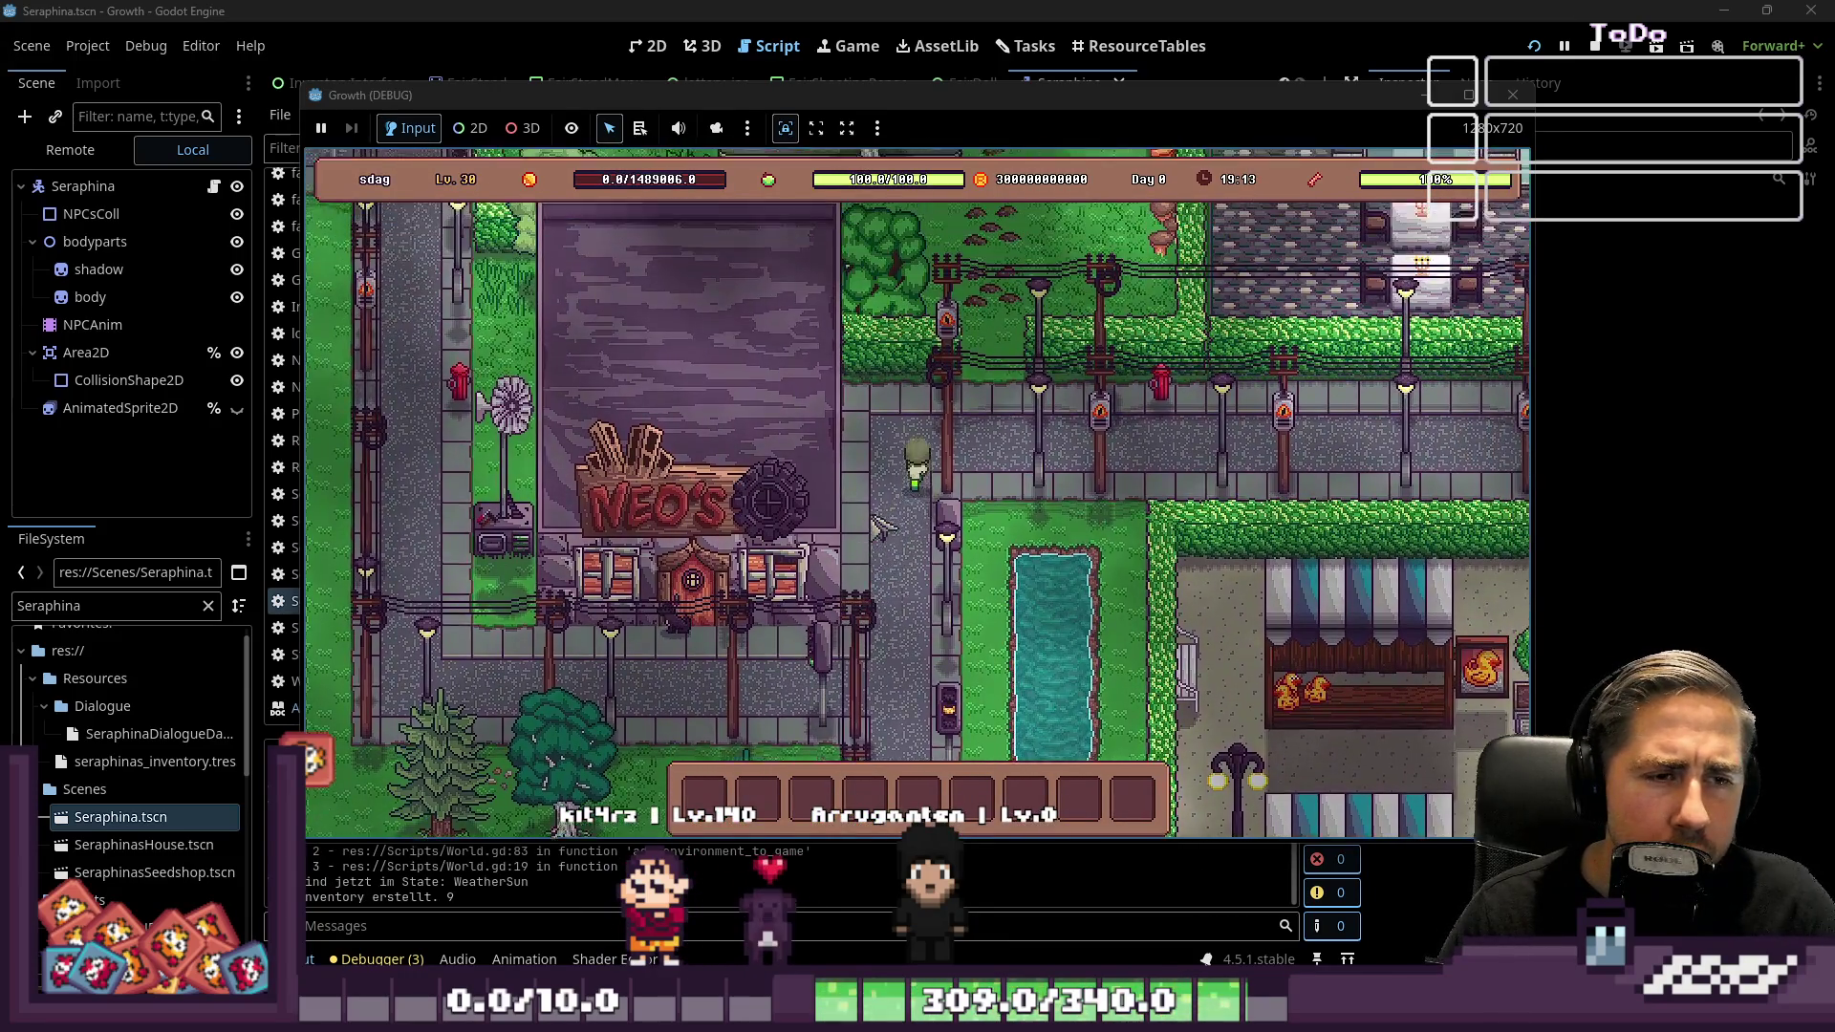
key(w)
key(d)
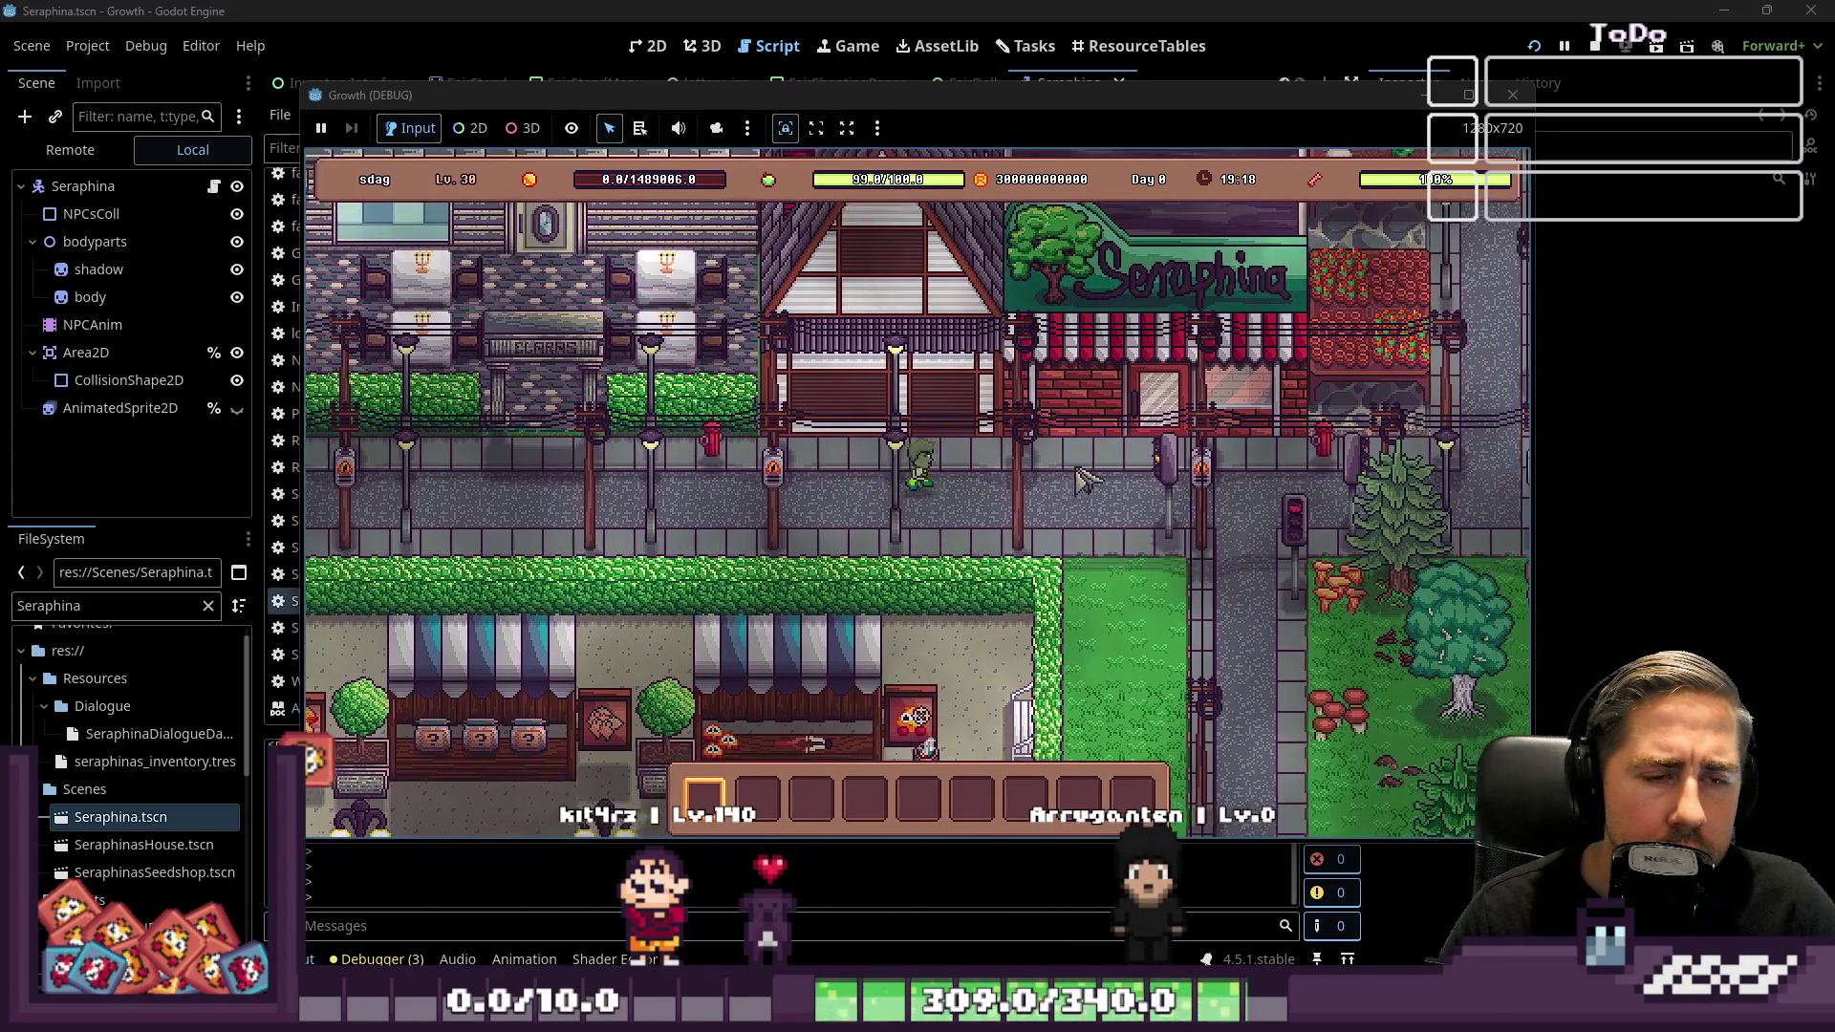
Enter Seraphina's shop and open her Exchange Seeds panel
key(w)
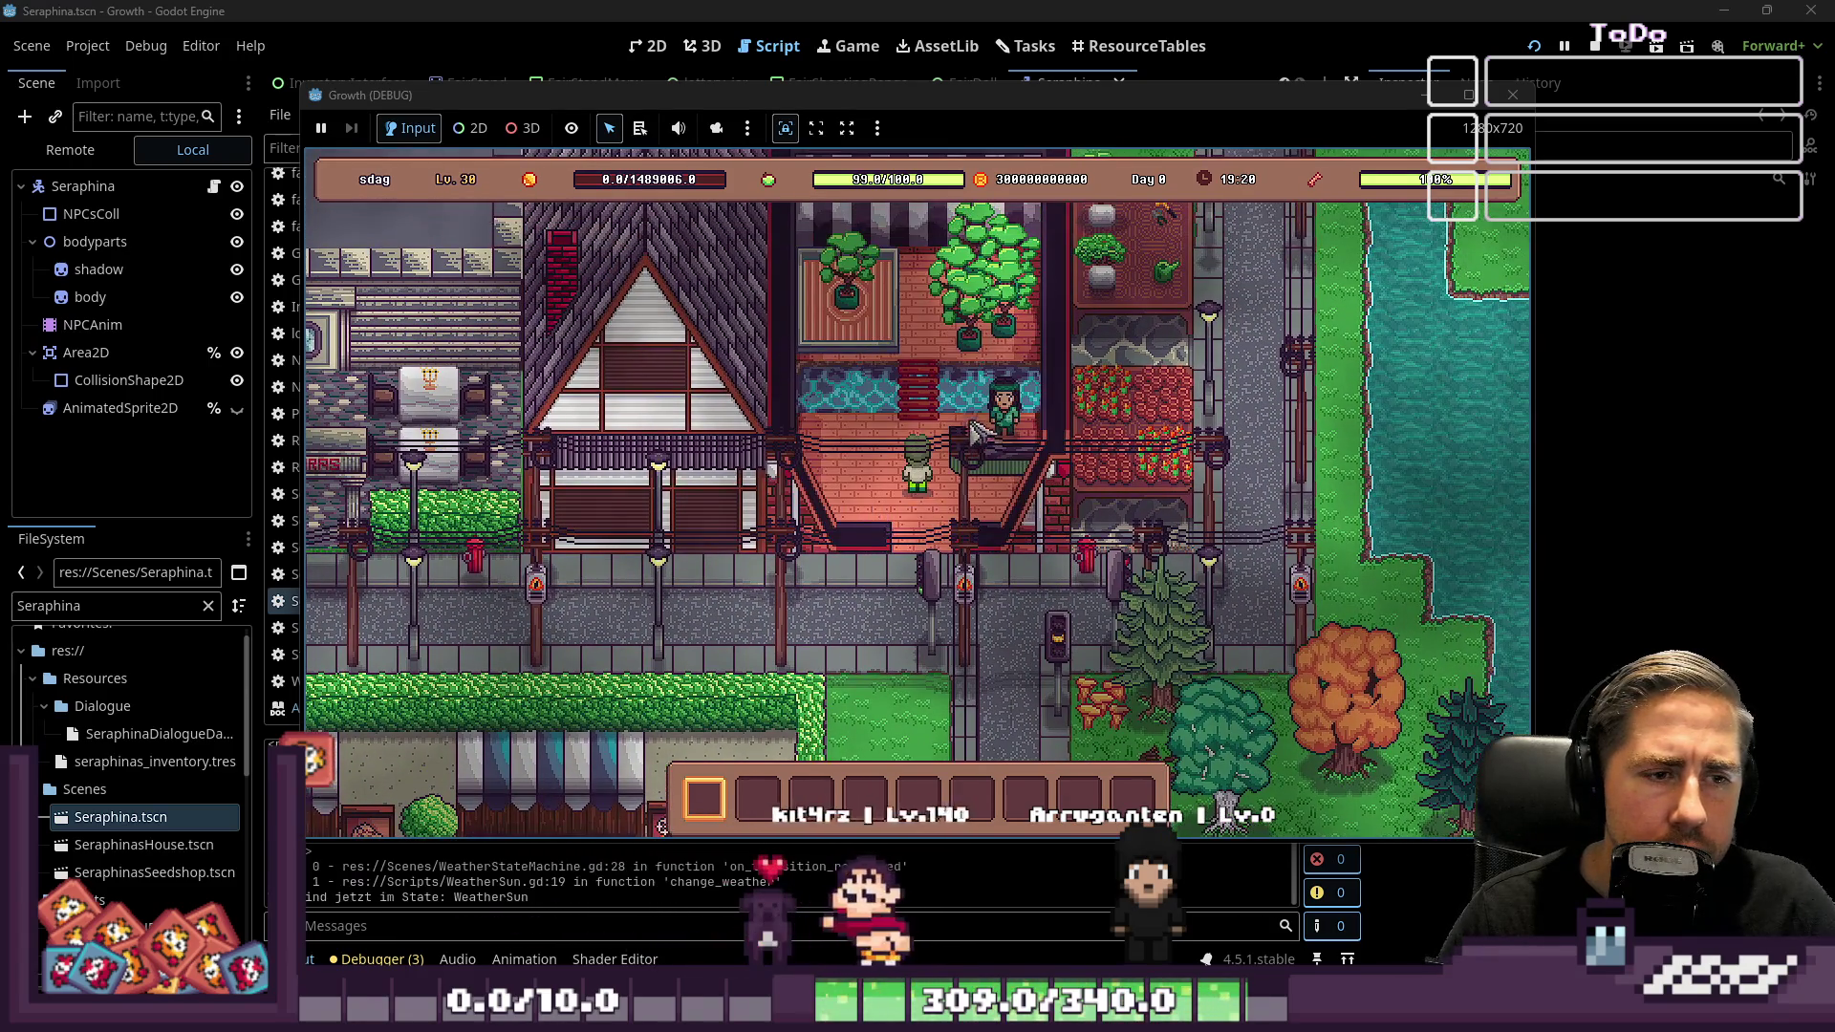
click(1013, 426)
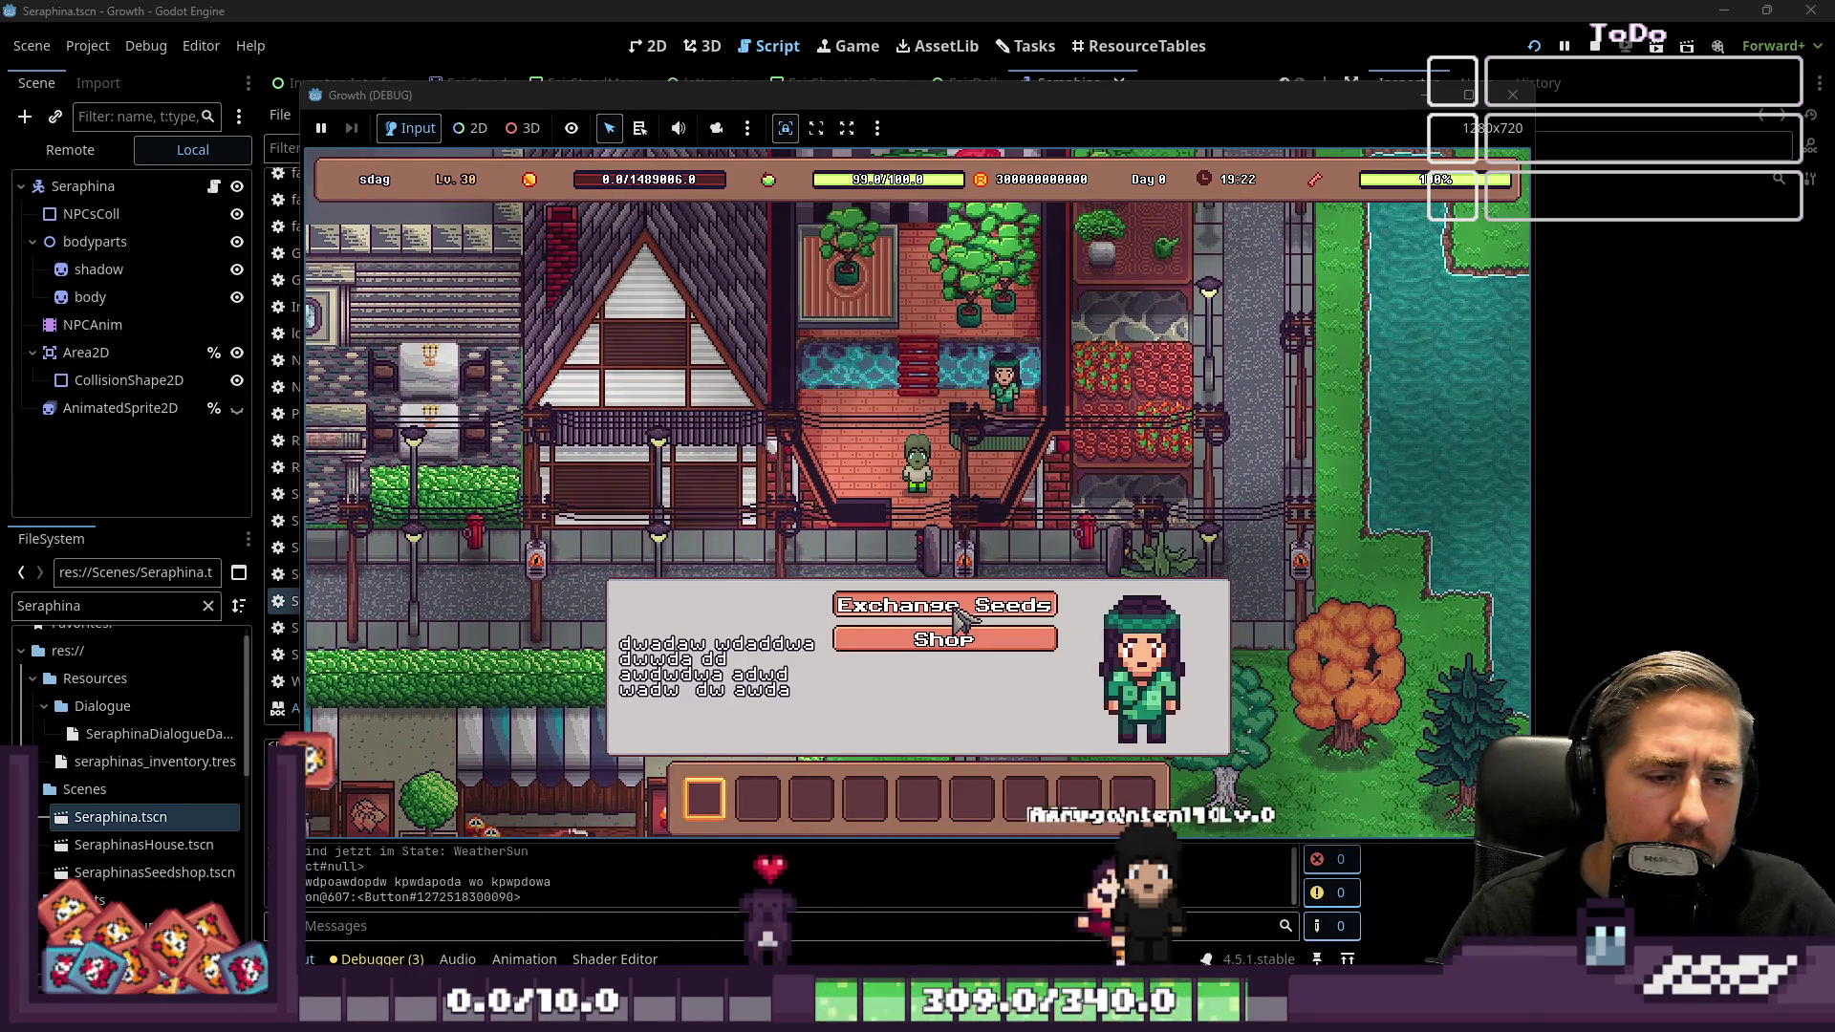
click(960, 612)
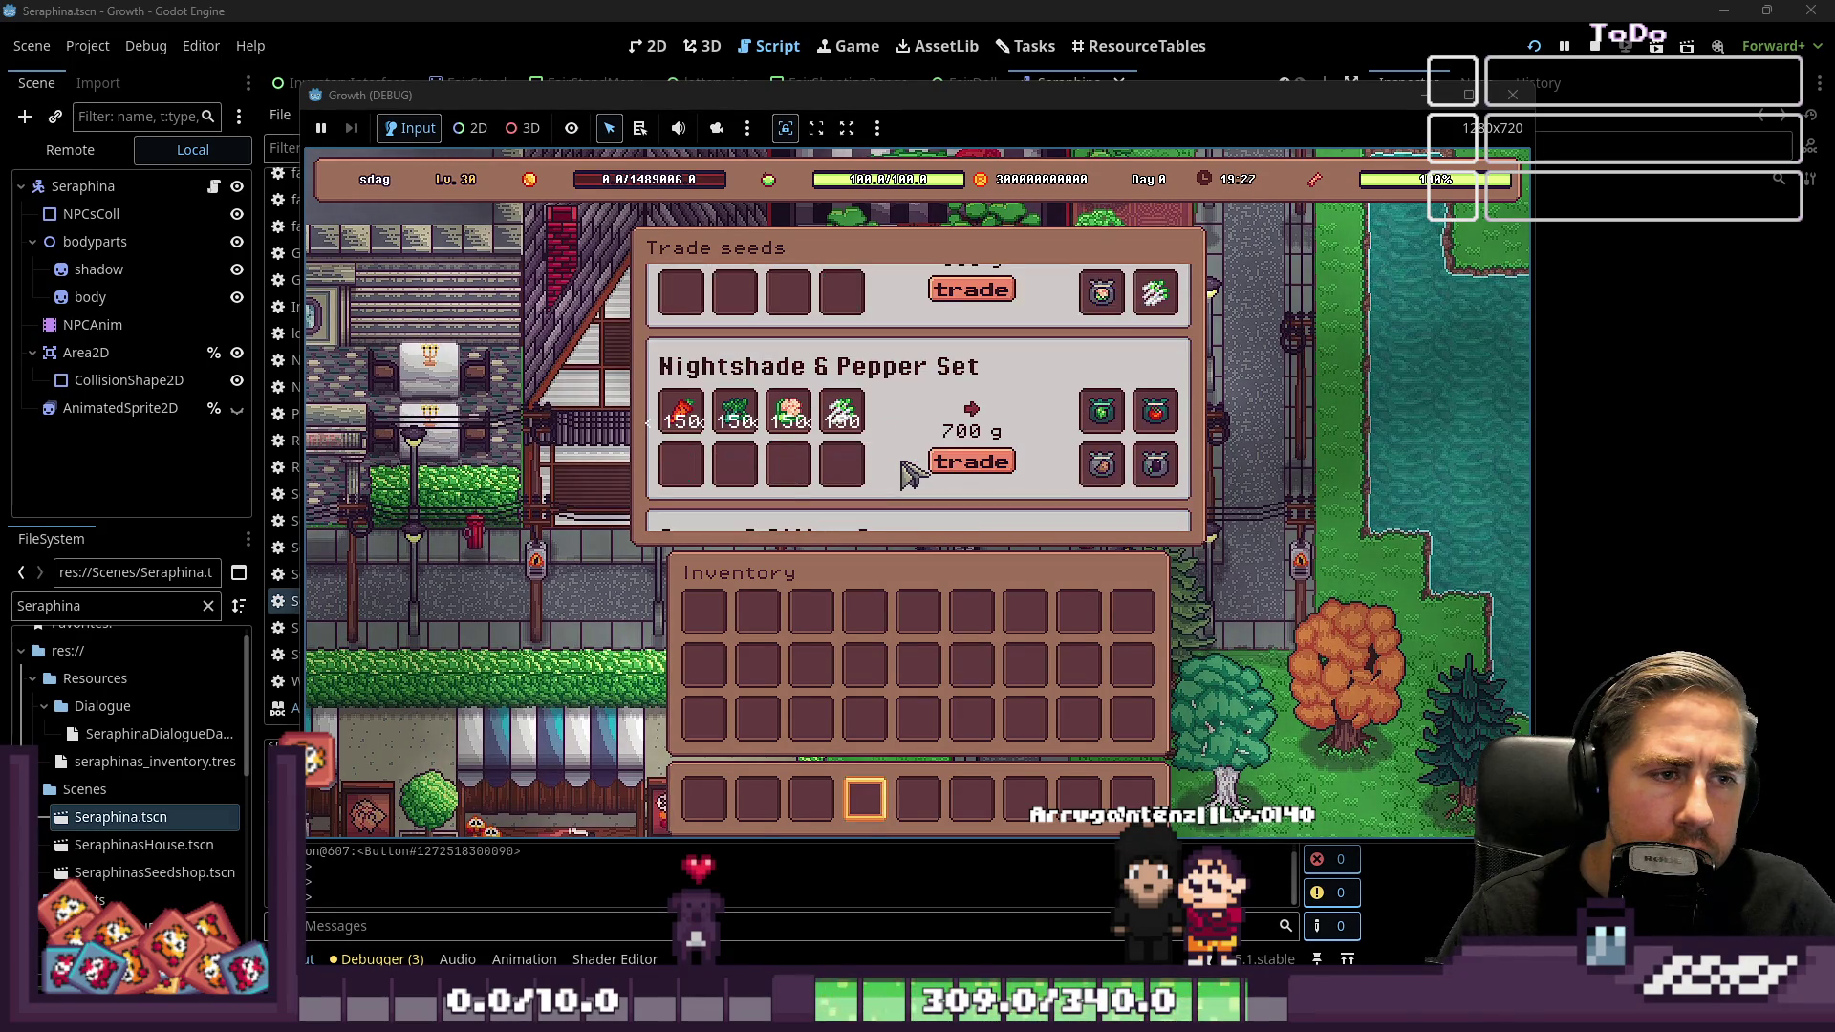
Scroll the Trade seeds list to check the set order, then close the panel
scroll(908, 473, down, 6)
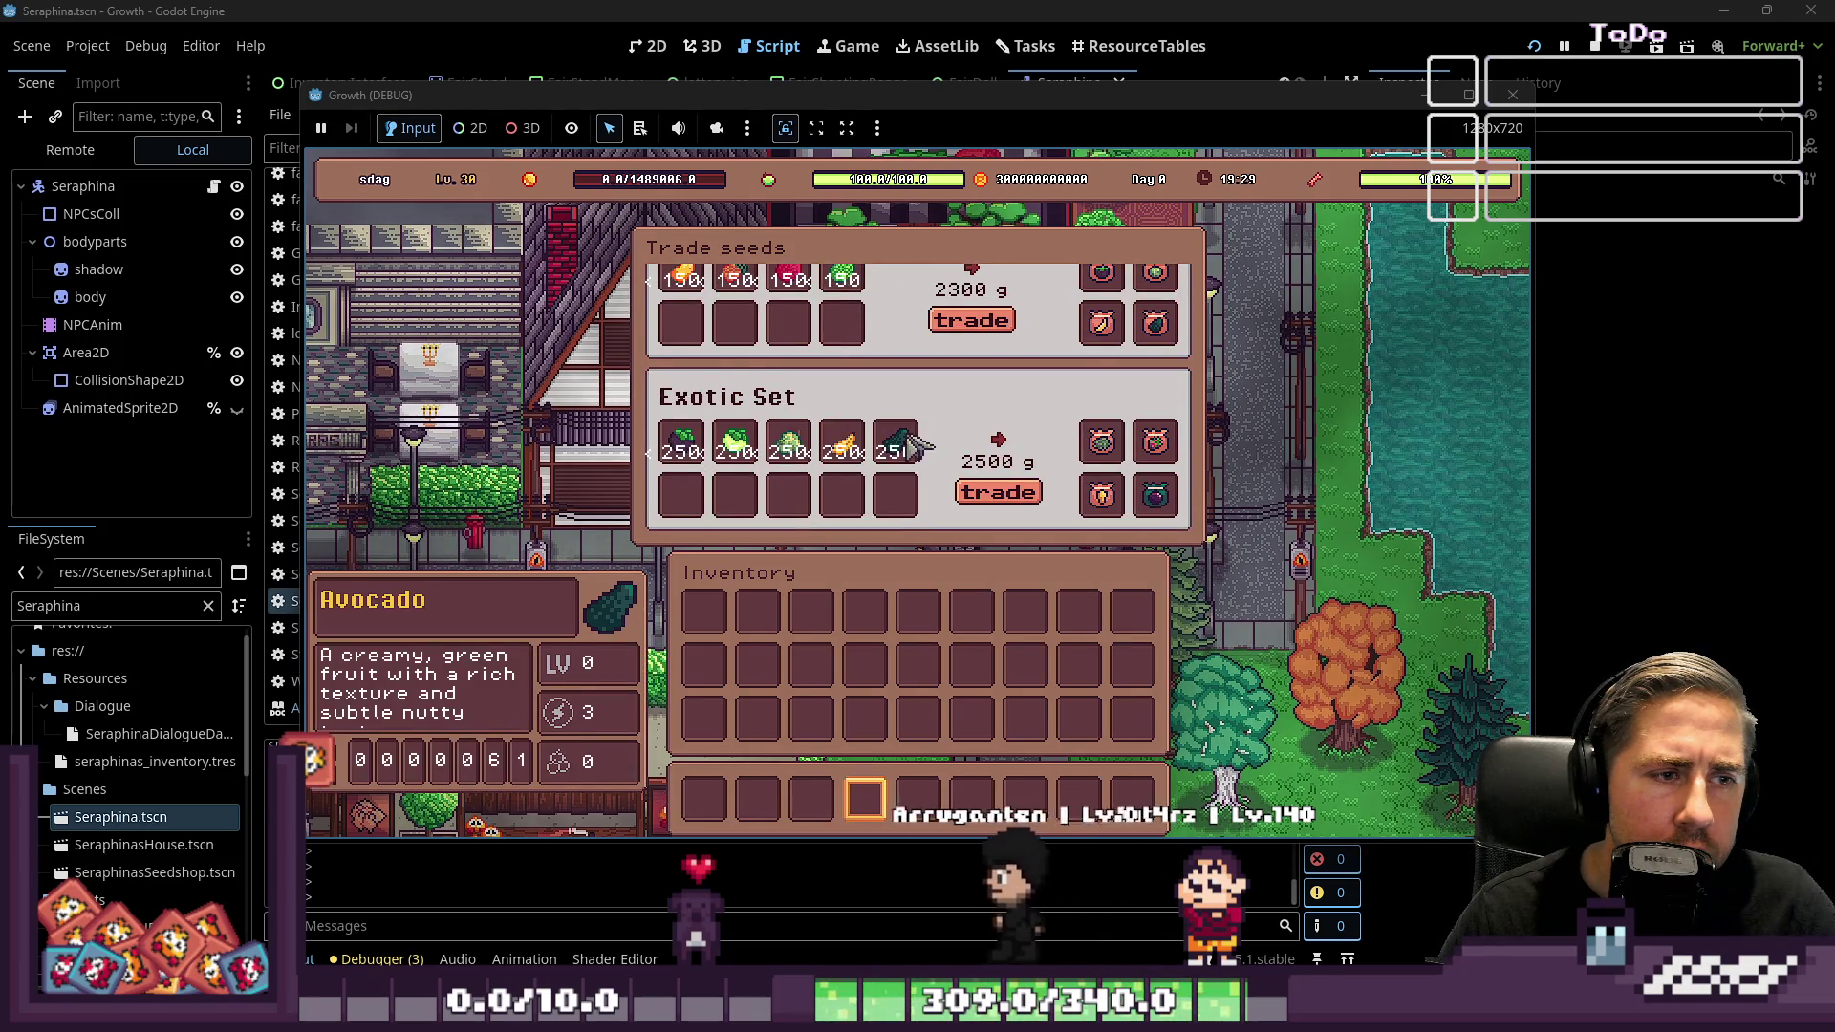
scroll(913, 441, up, 8)
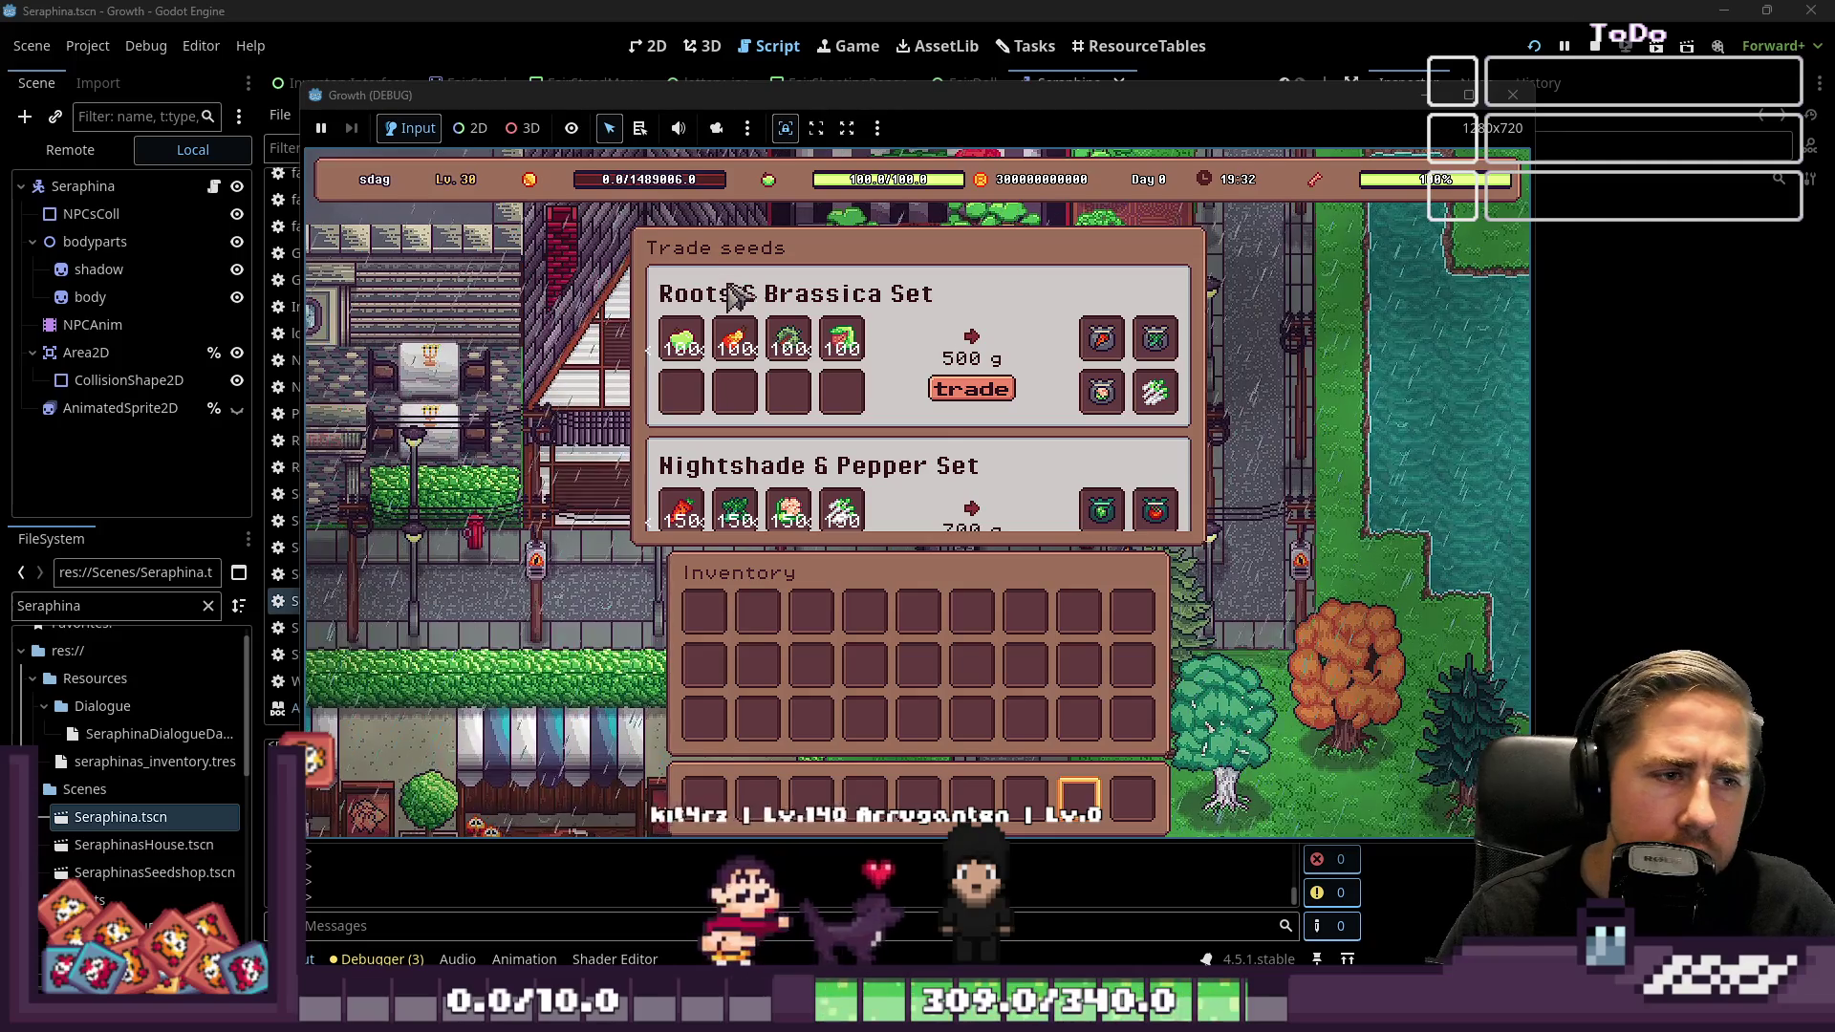
scroll(826, 373, down, 2)
scroll(822, 392, down, 3)
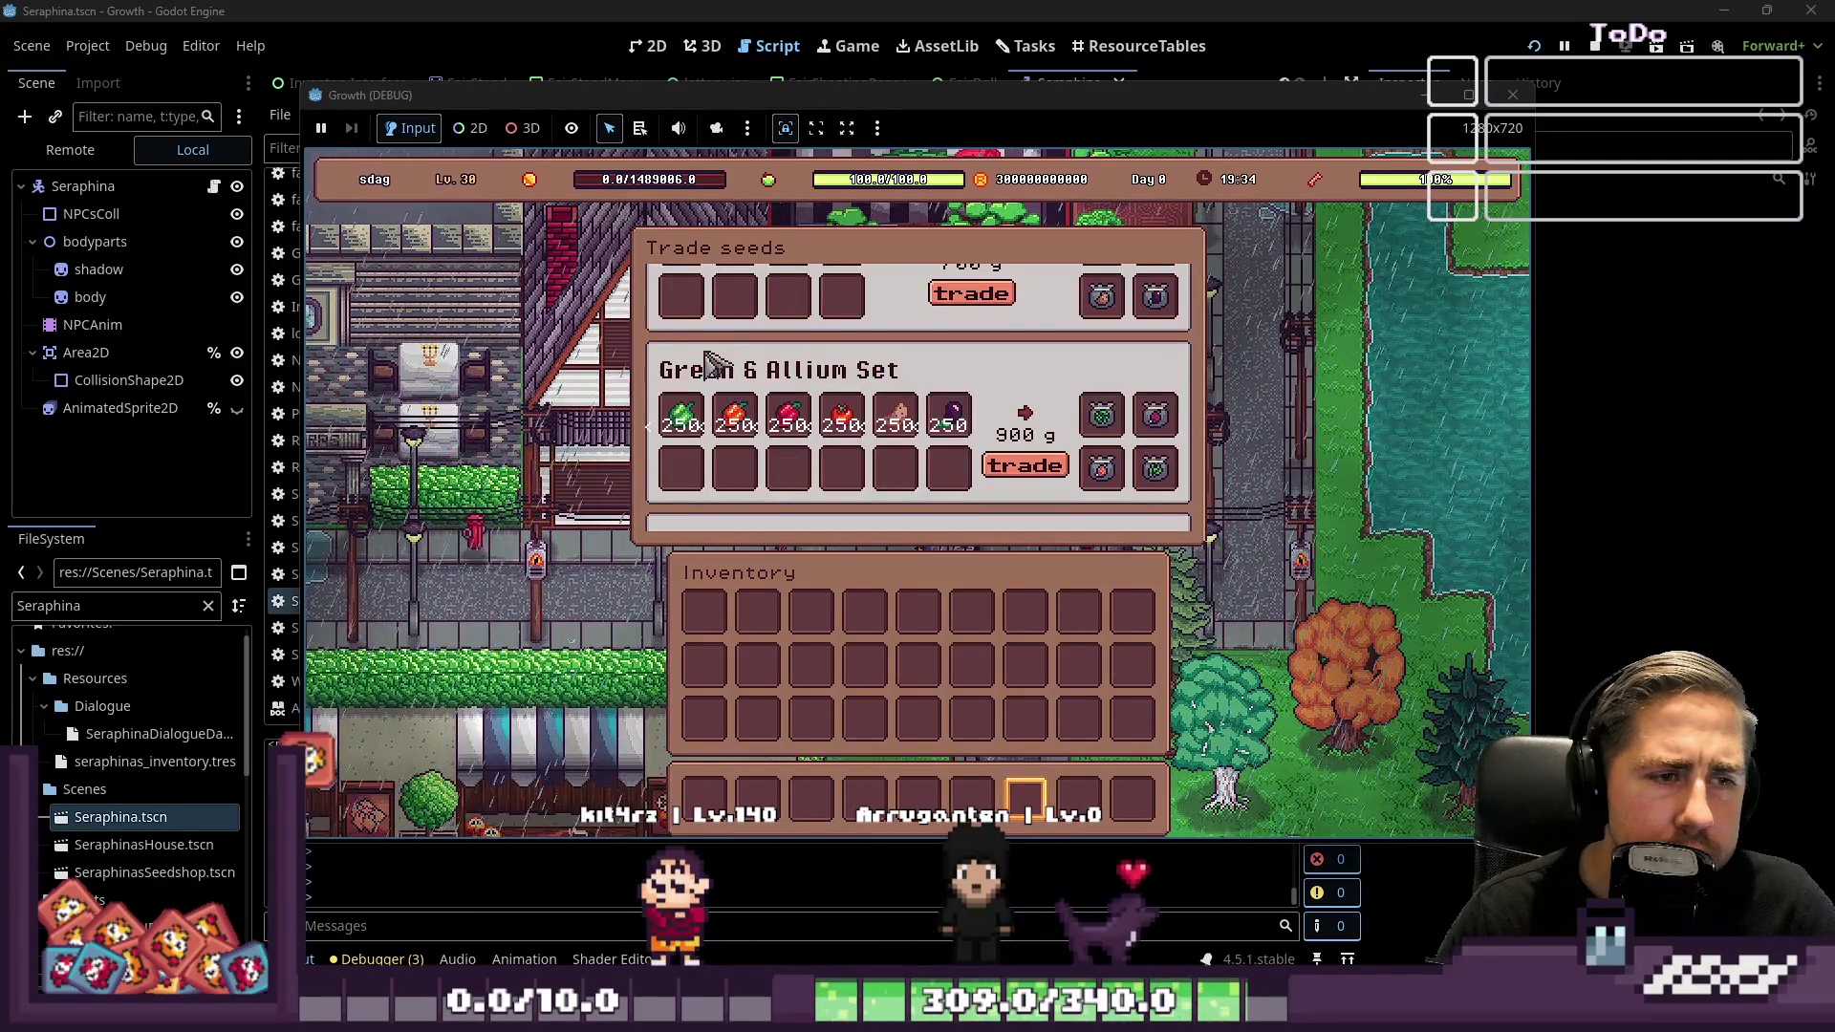
scroll(822, 401, down, 2)
scroll(951, 378, up, 2)
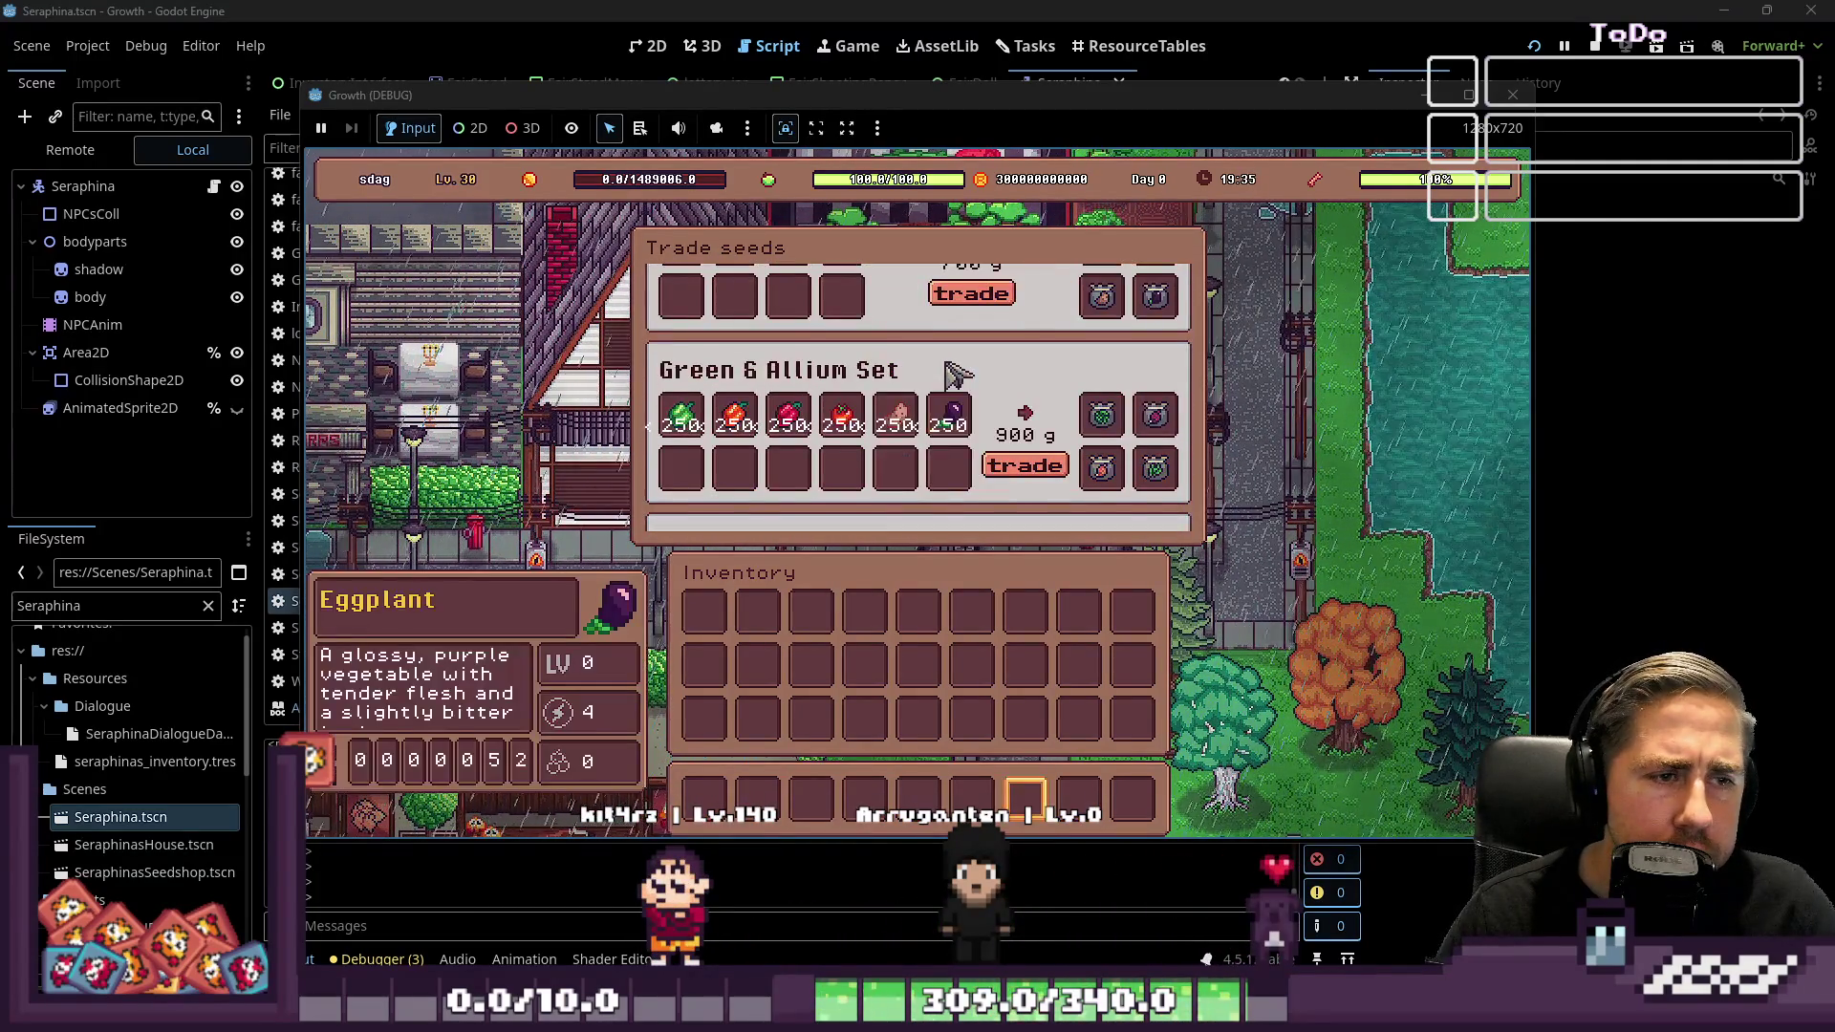
scroll(951, 374, up, 2)
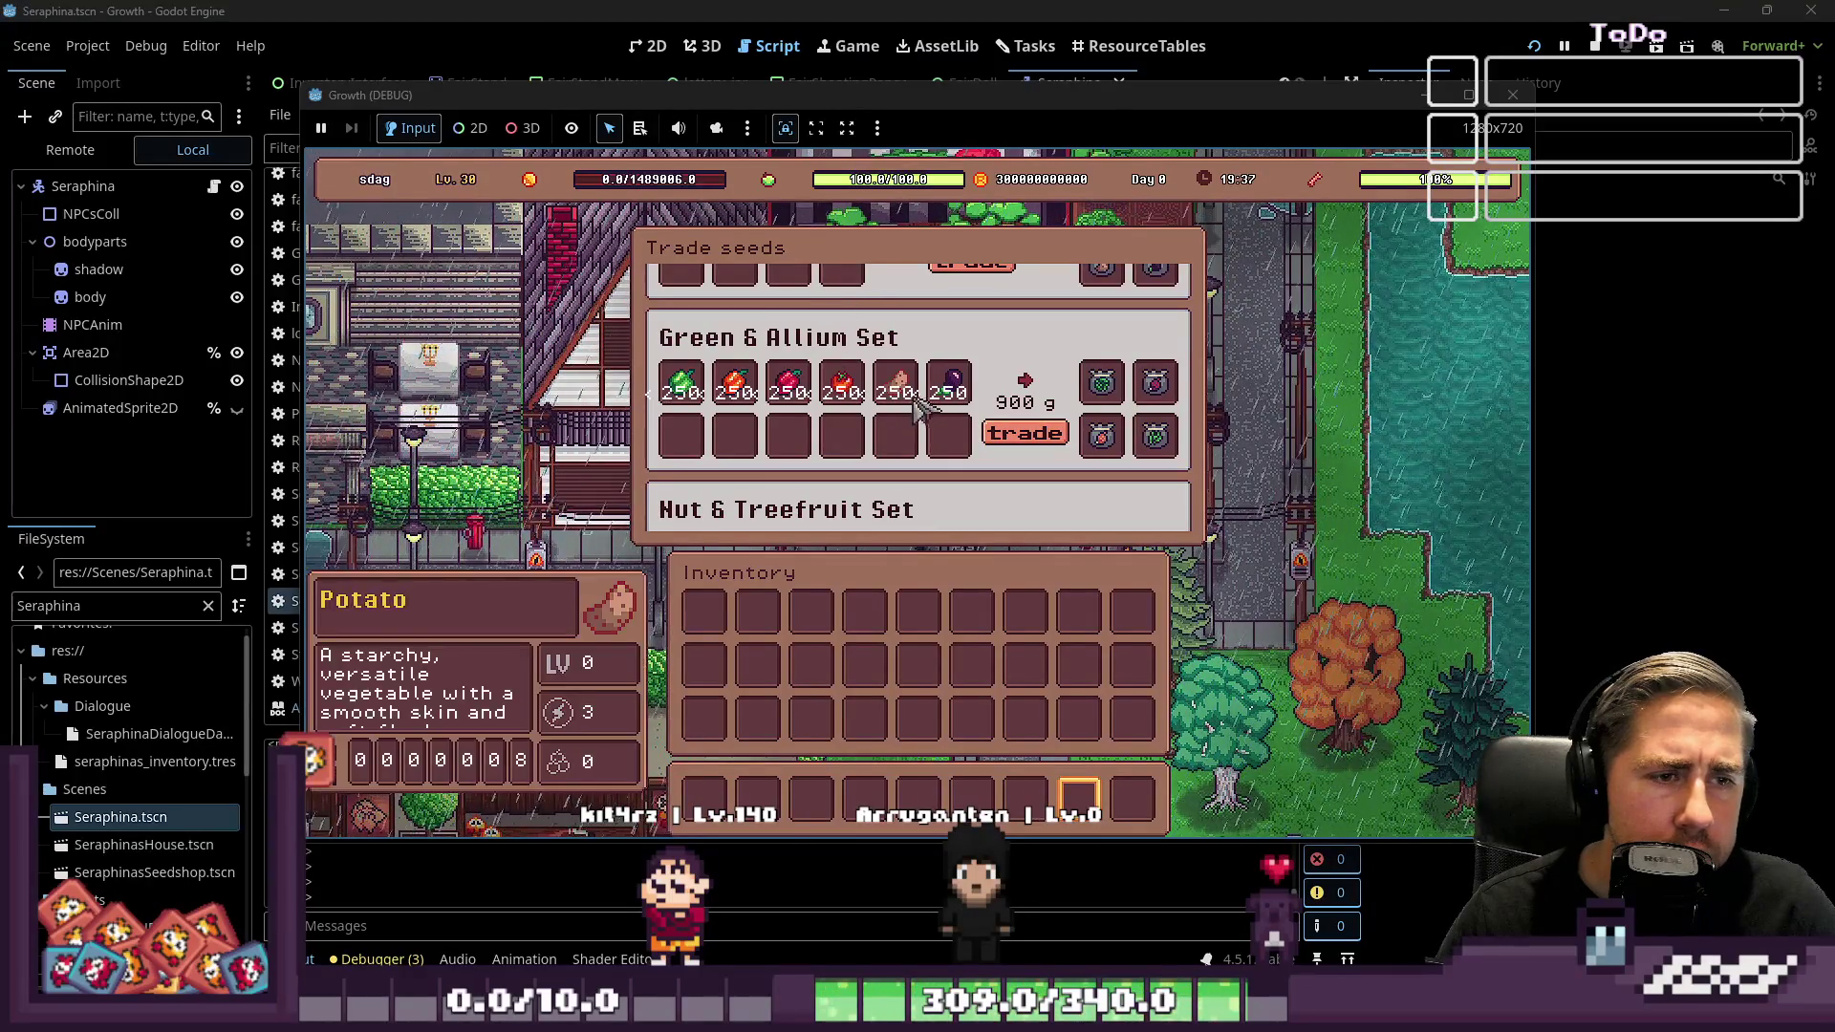
scroll(937, 373, up, 4)
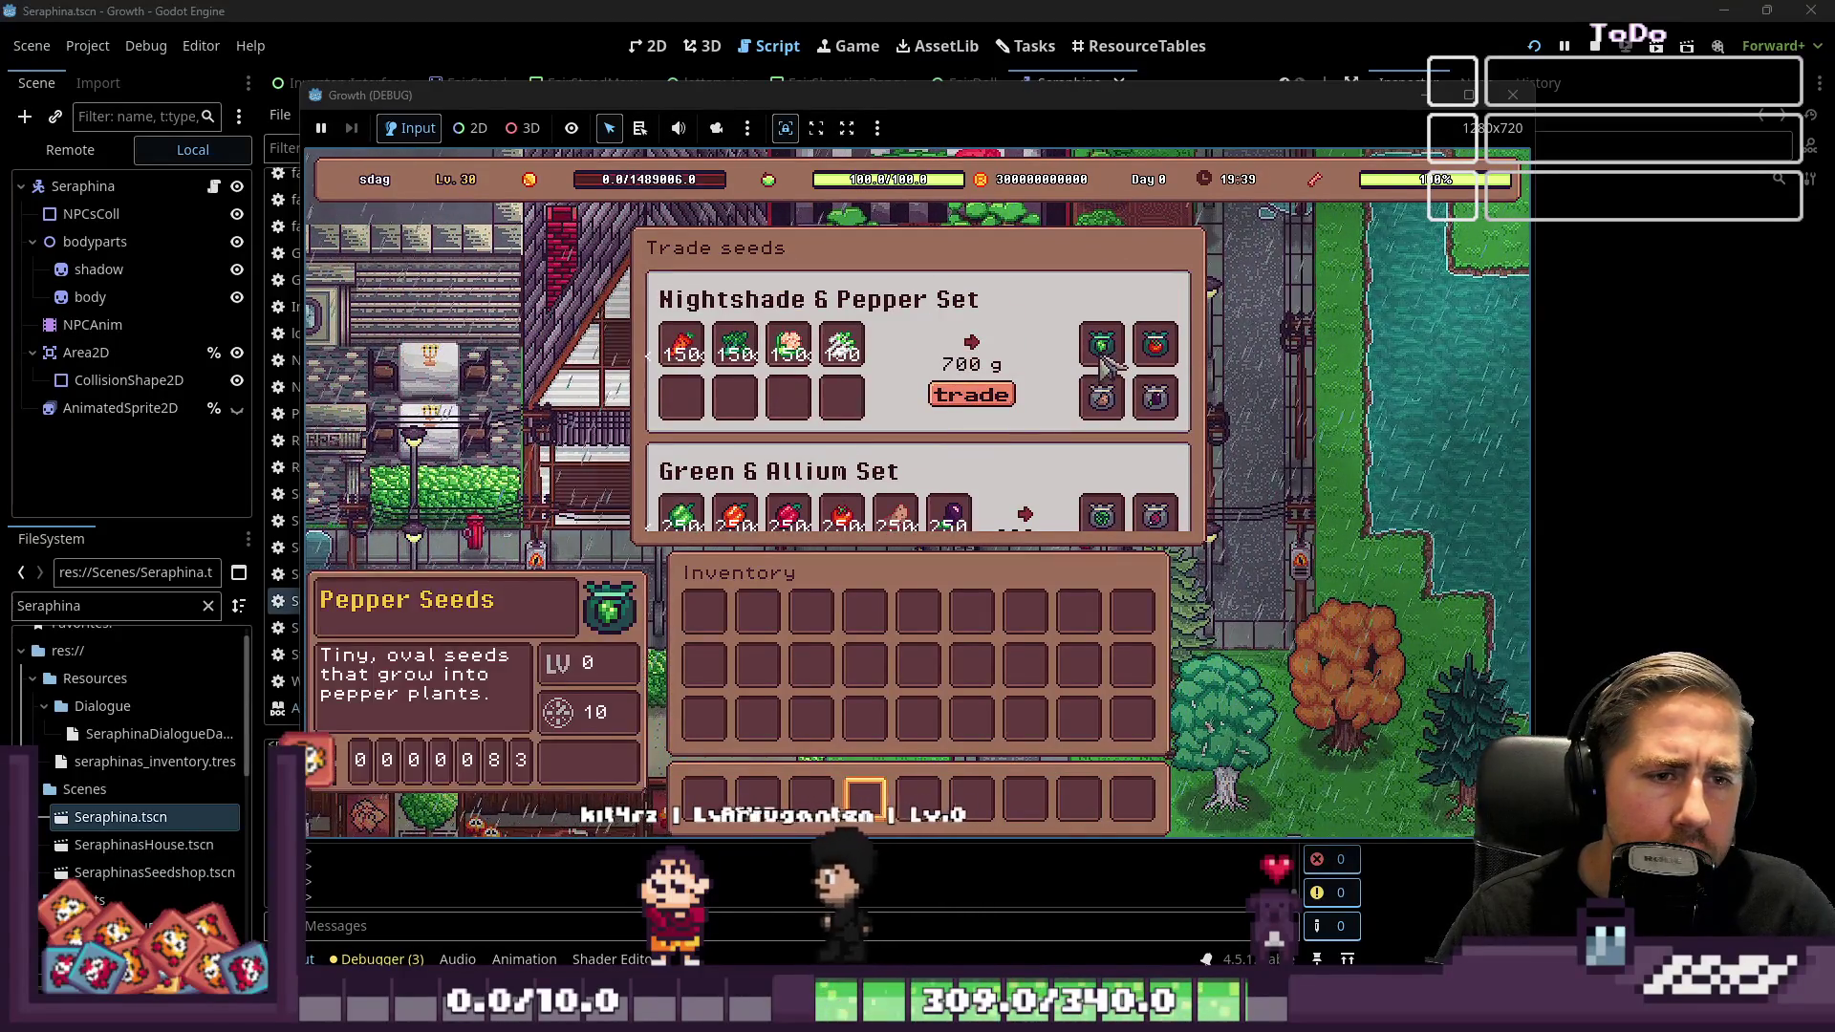
scroll(956, 416, down, 3)
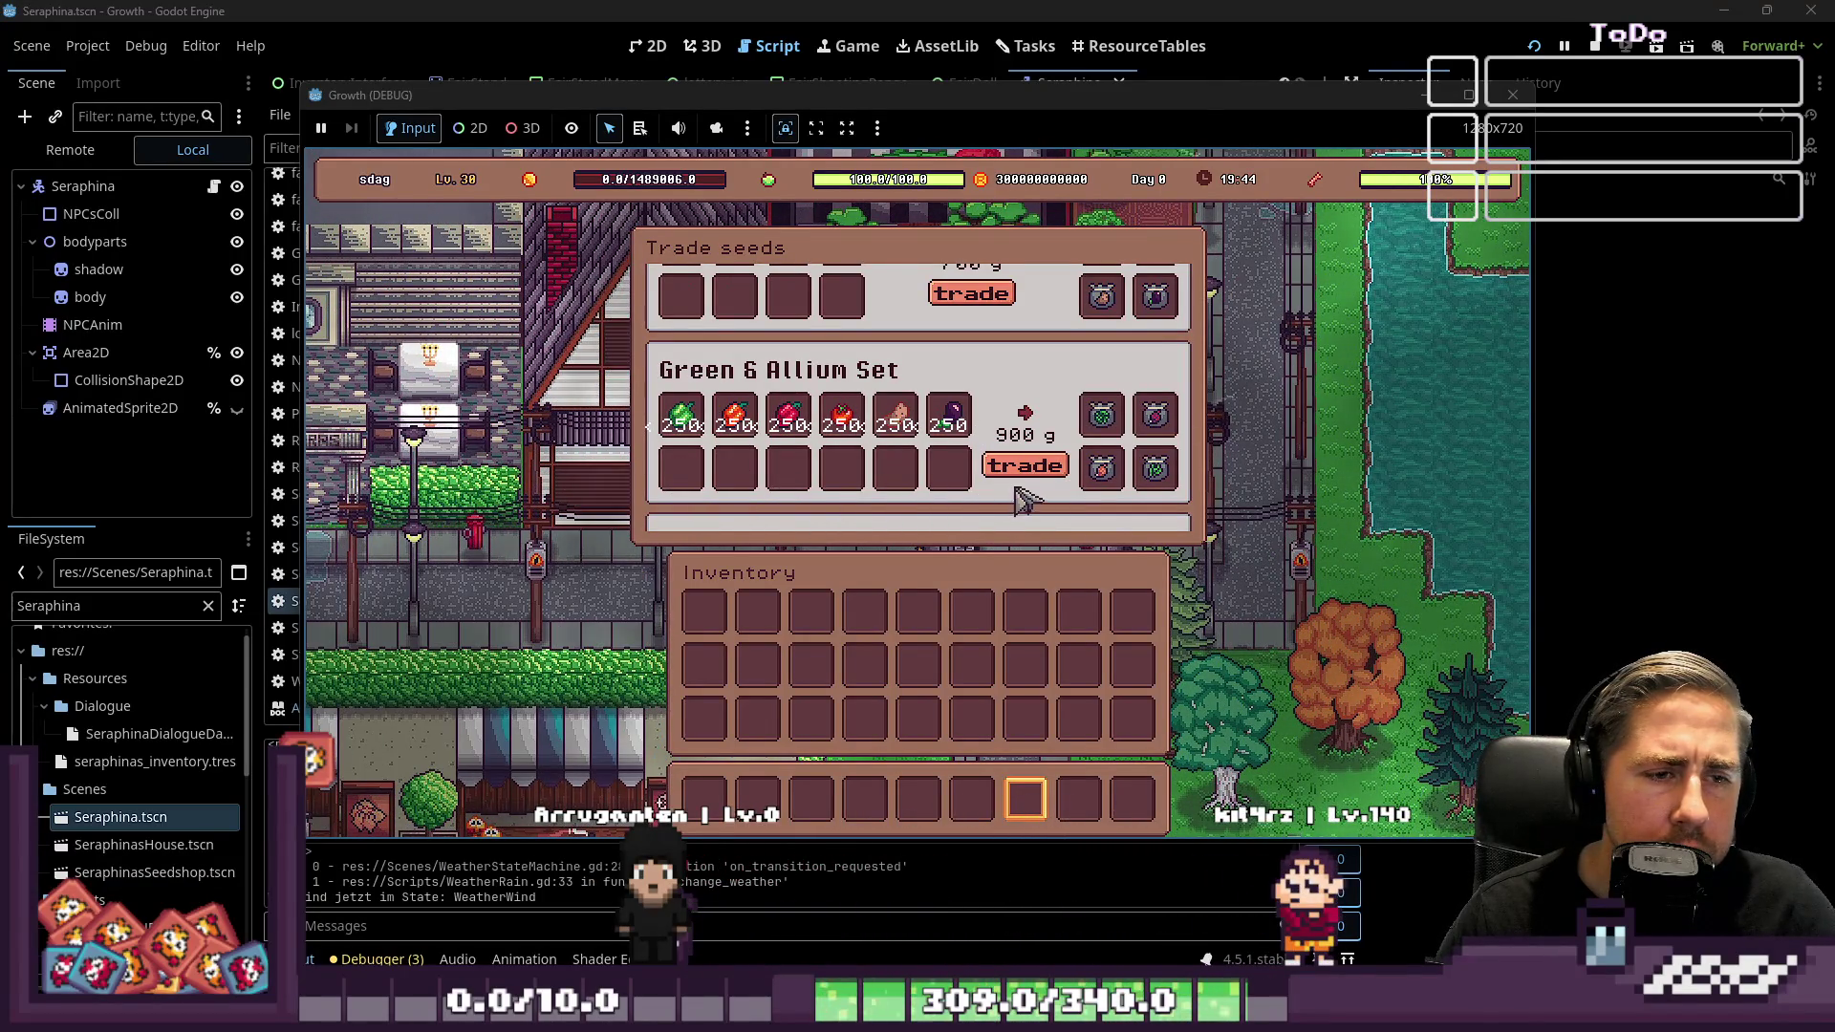
key(Escape)
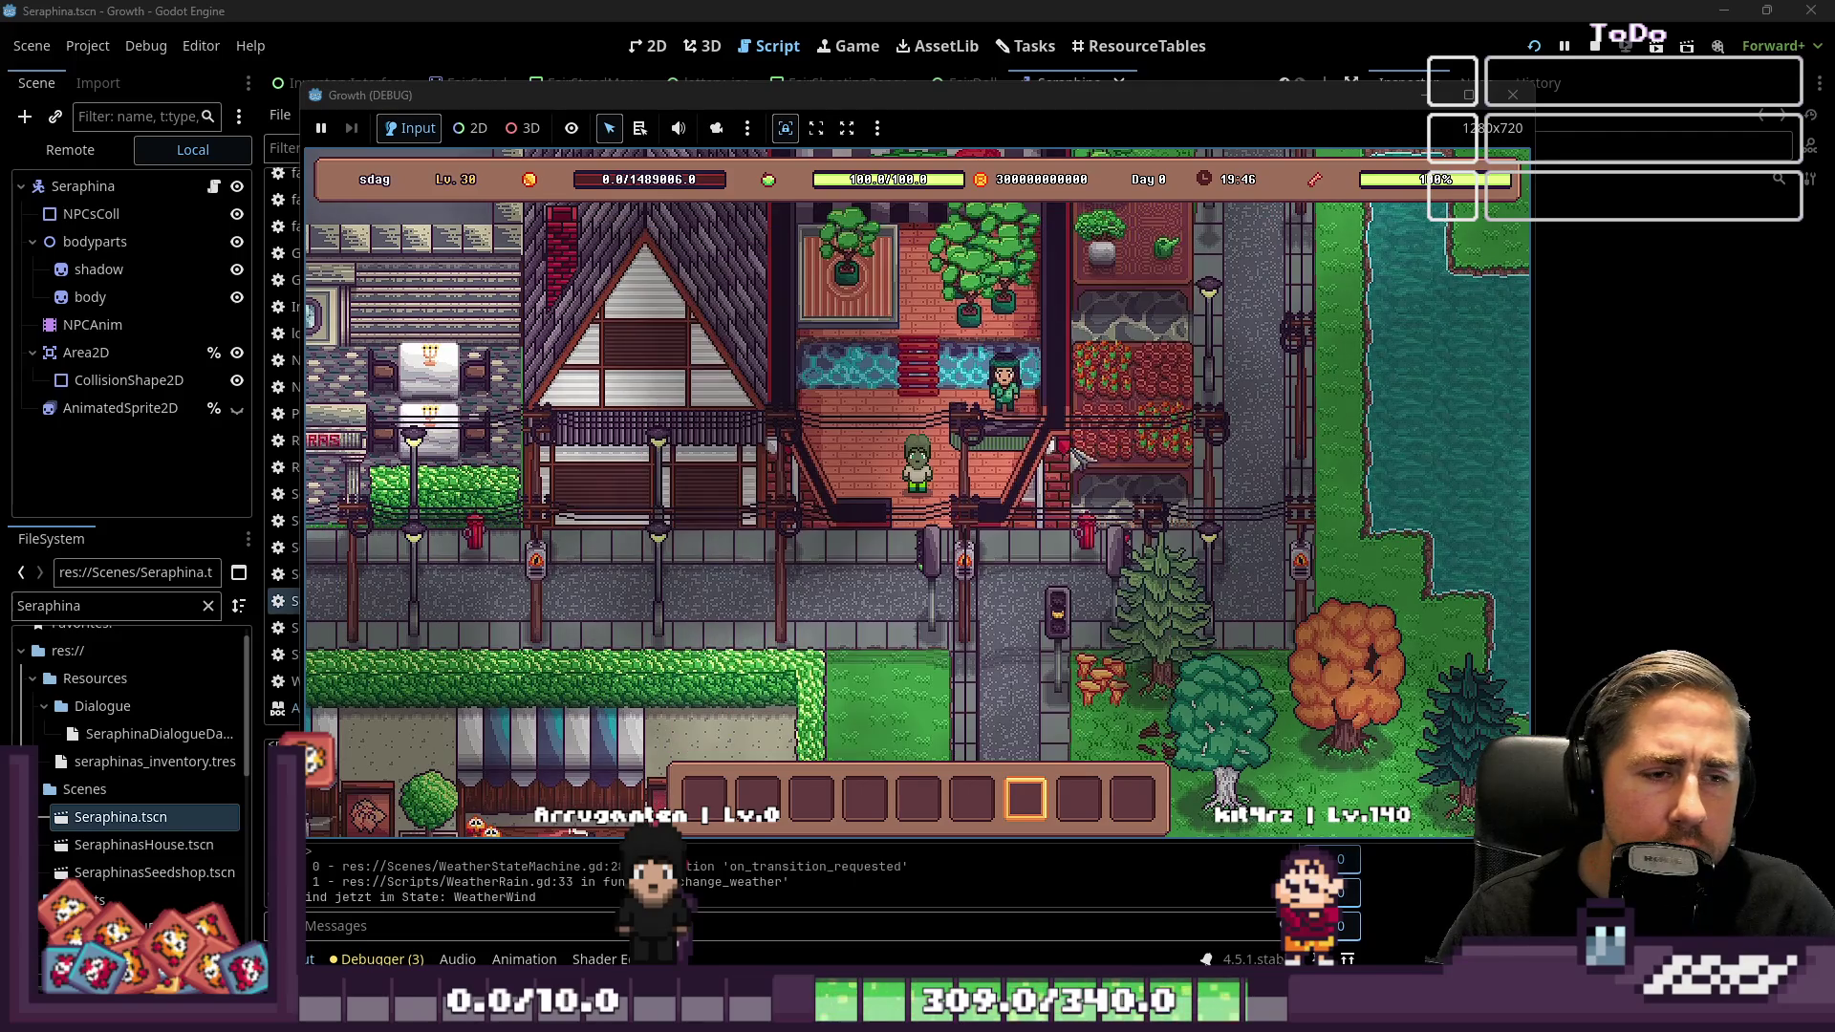
Close the Trade seeds panel, then open and close Seraphina's item shop
key(e)
click(932, 635)
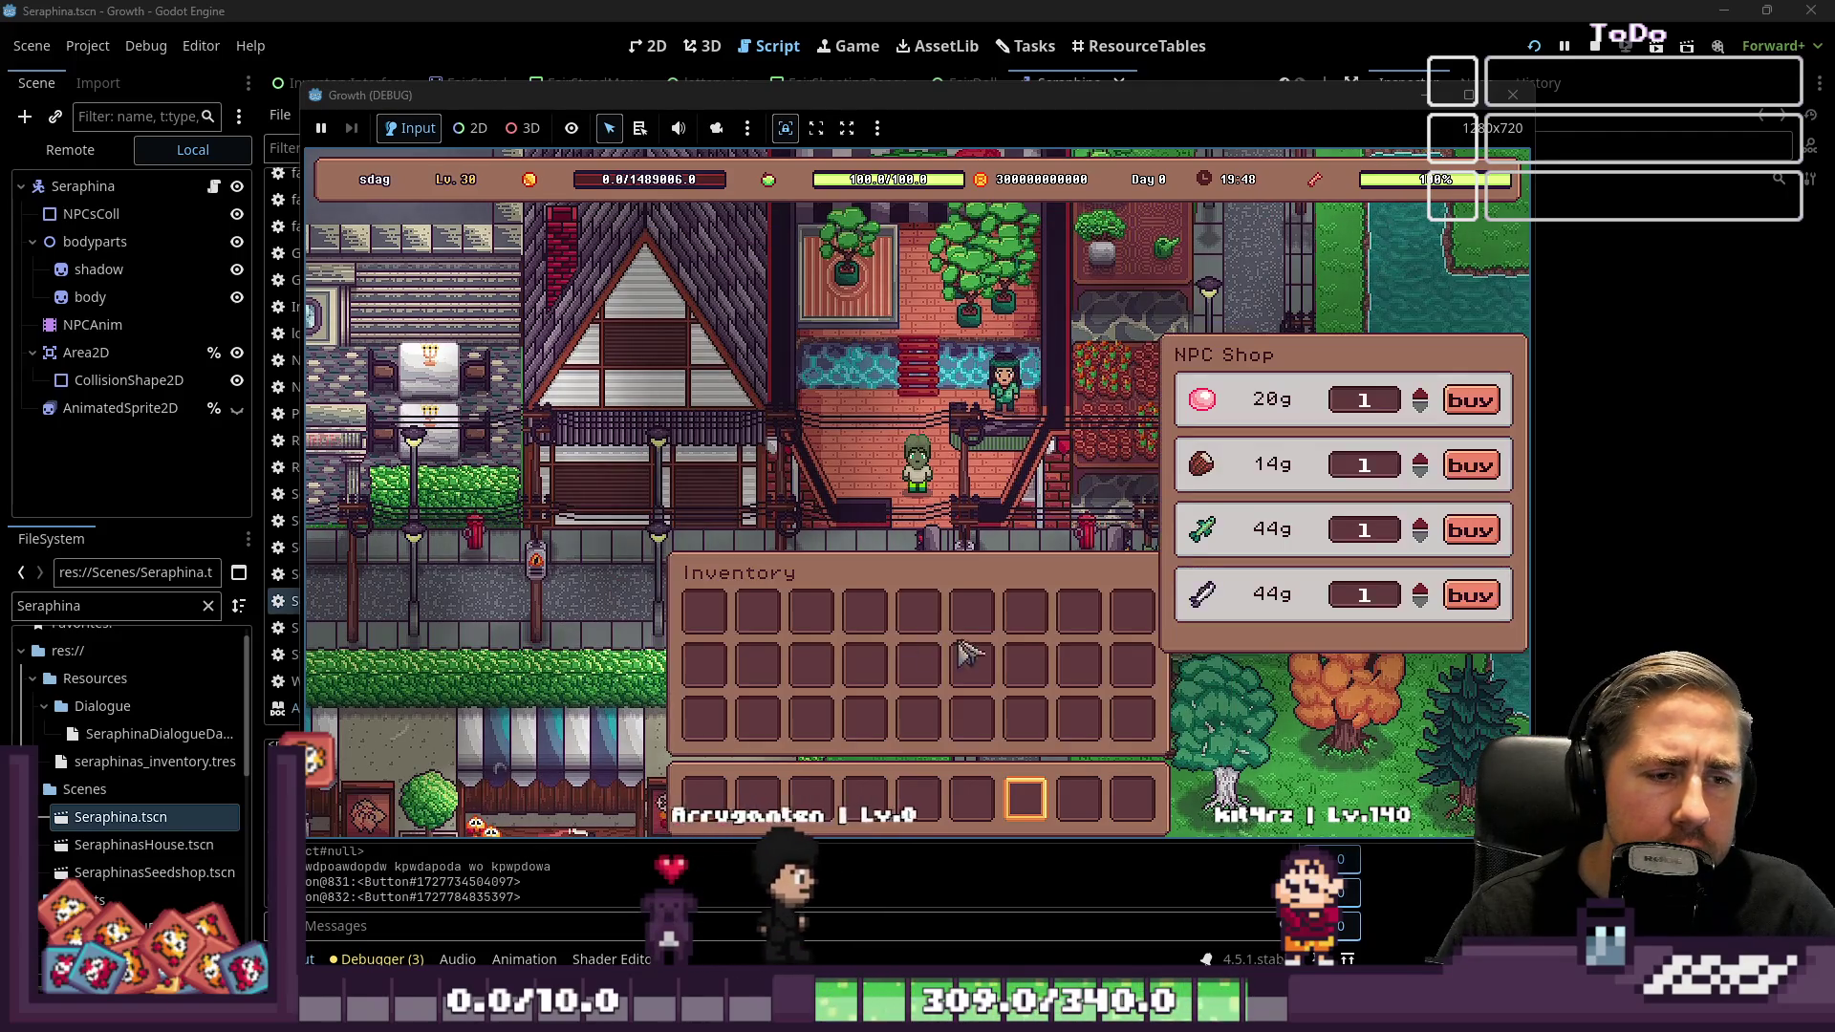
key(Escape)
Walk out and back to Seraphina, reopen Exchange Seeds, and scroll the list to the top
key(s)
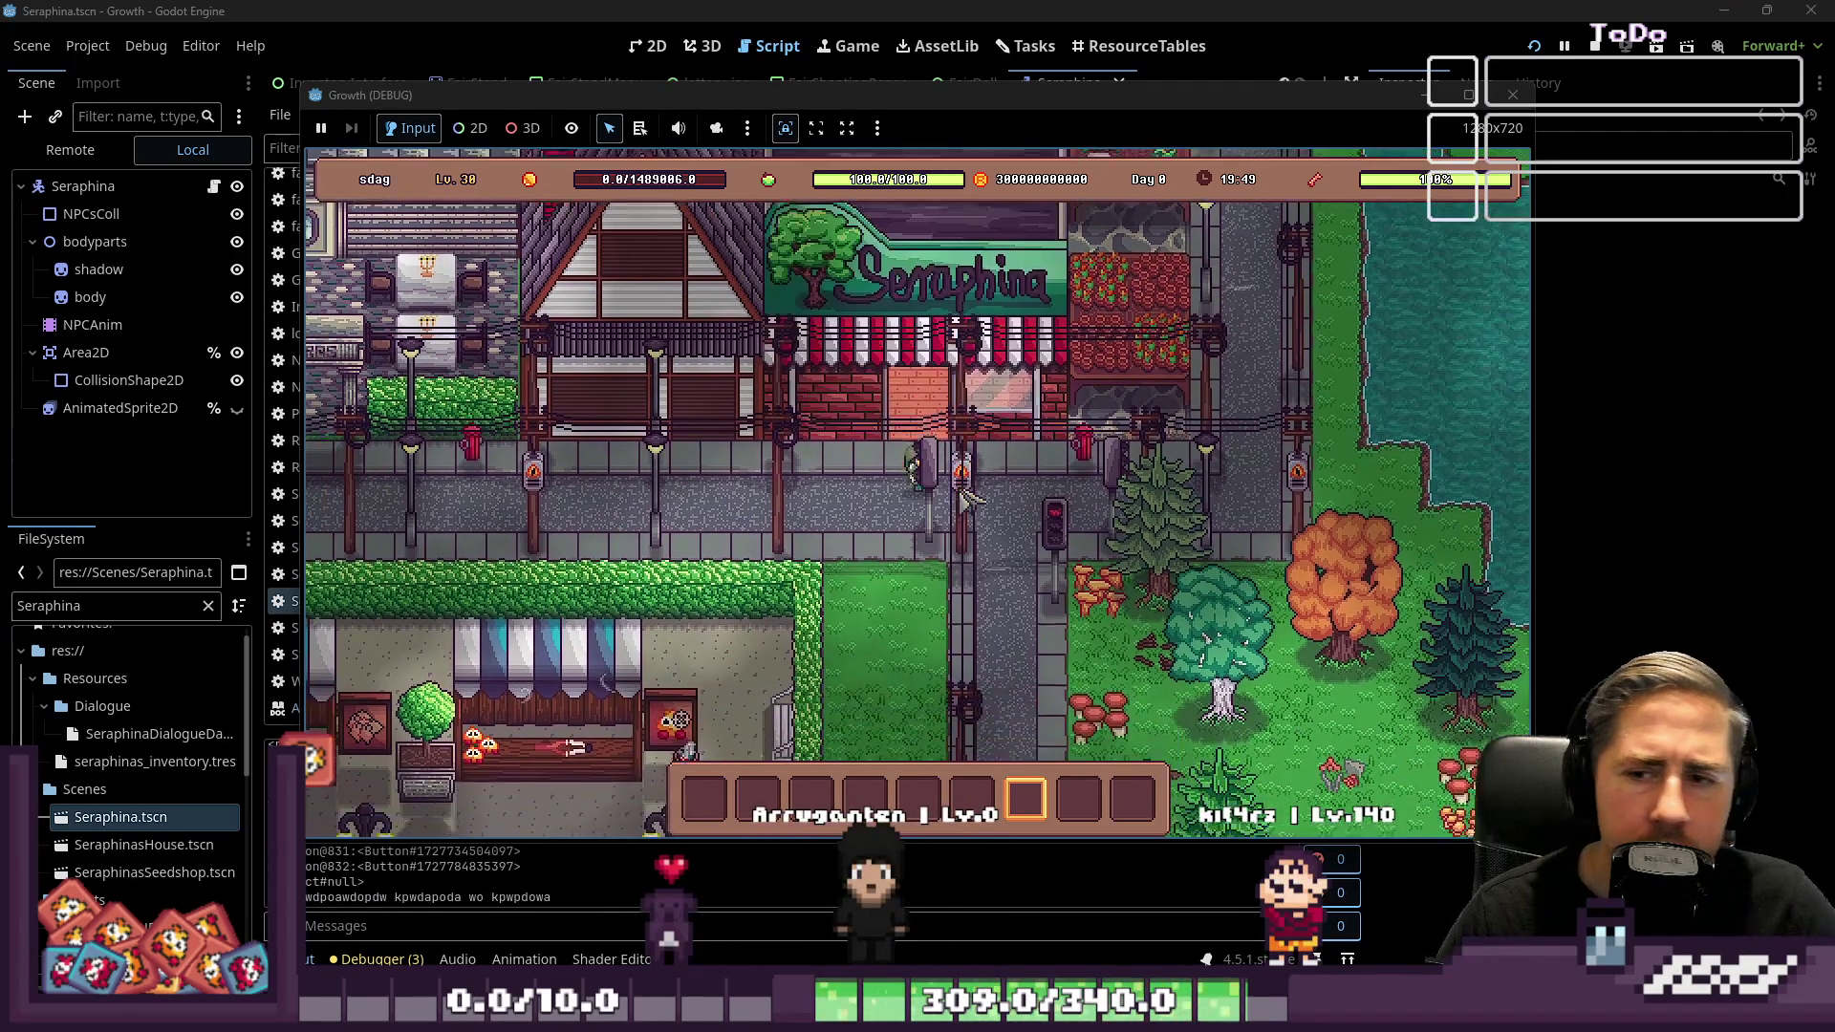
key(w)
key(w)
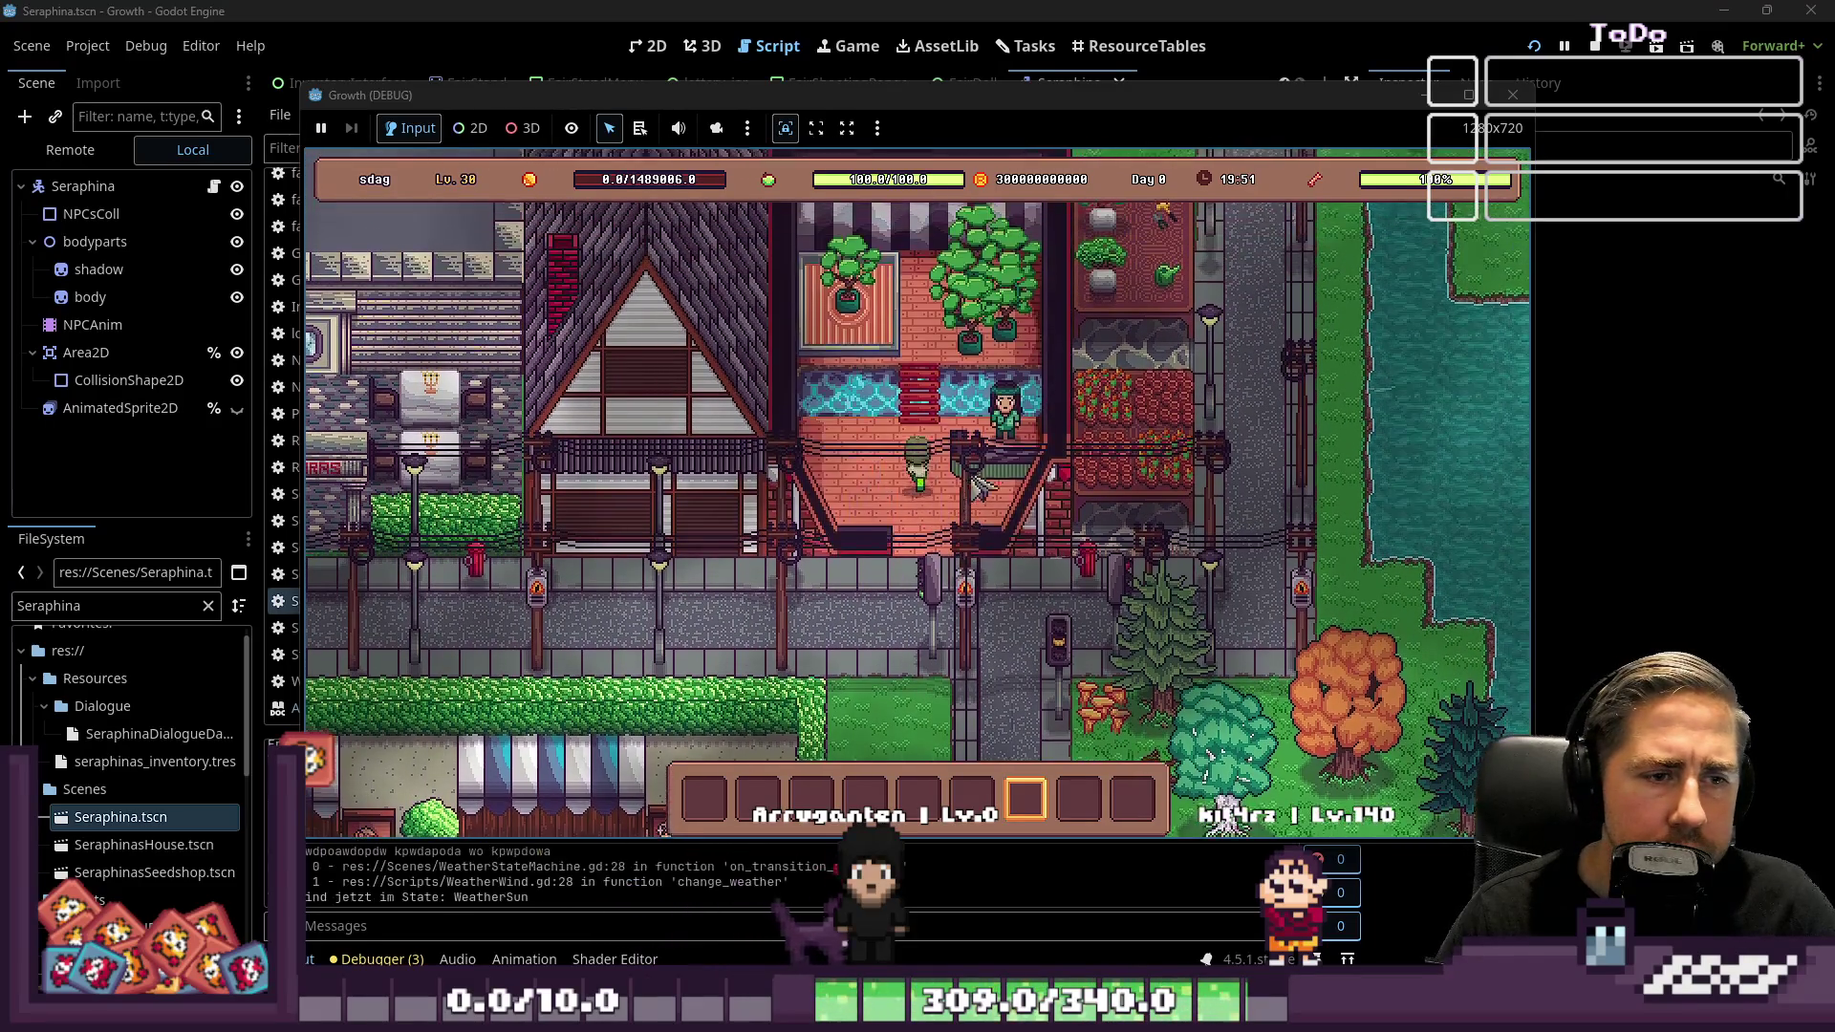
key(e)
click(994, 606)
scroll(994, 529, up, 5)
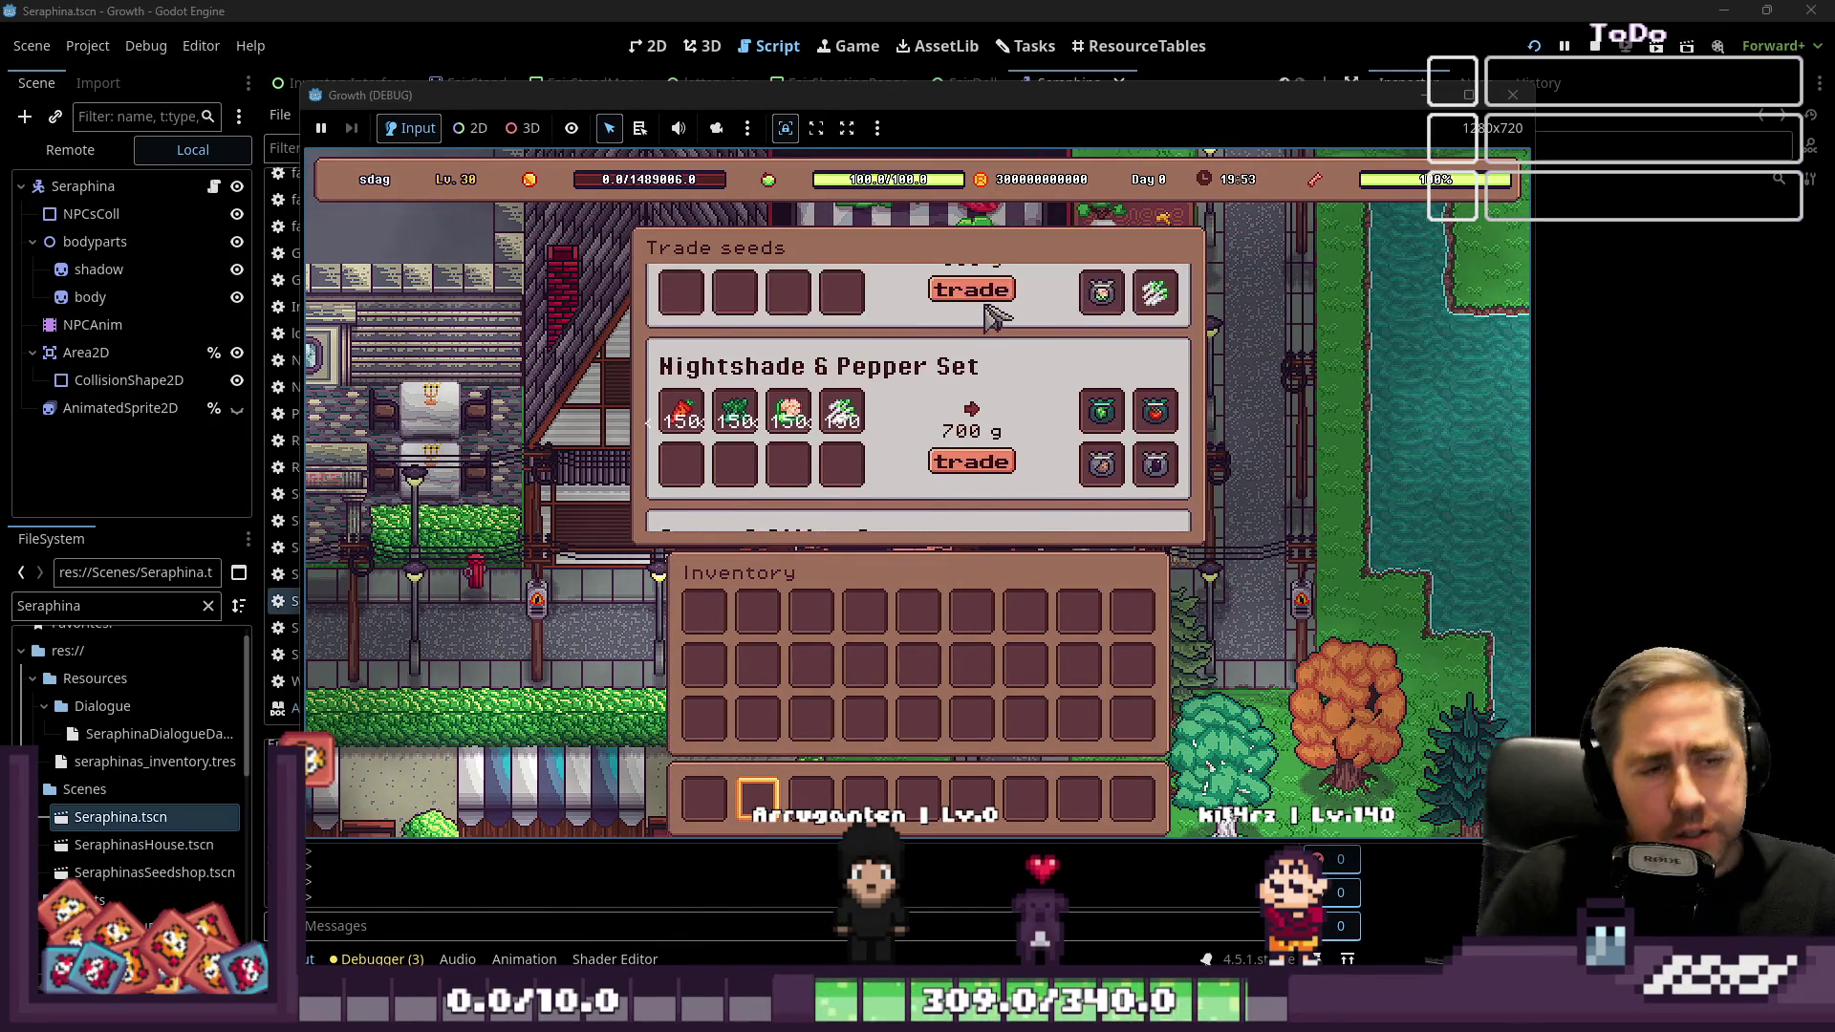
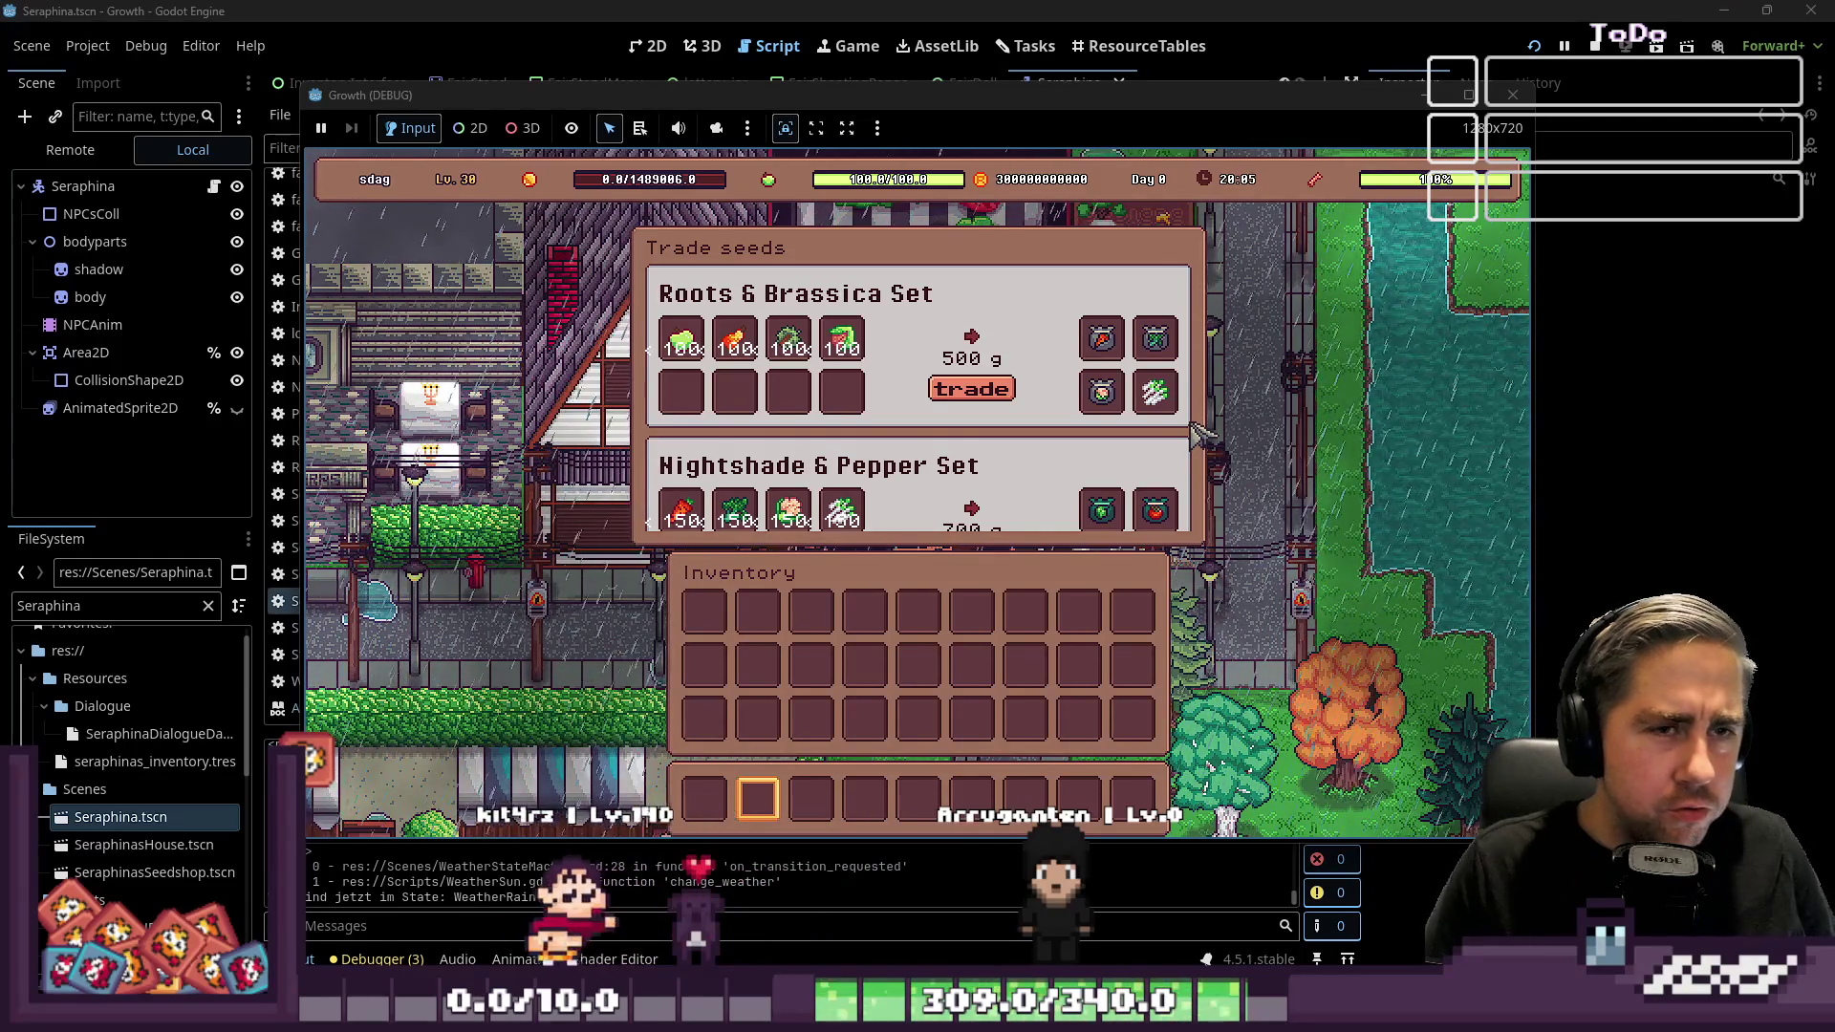
Back in the editor, select Seraphina and revert her Shop Array from 4 SlotData entries to empty
click(67, 74)
click(97, 222)
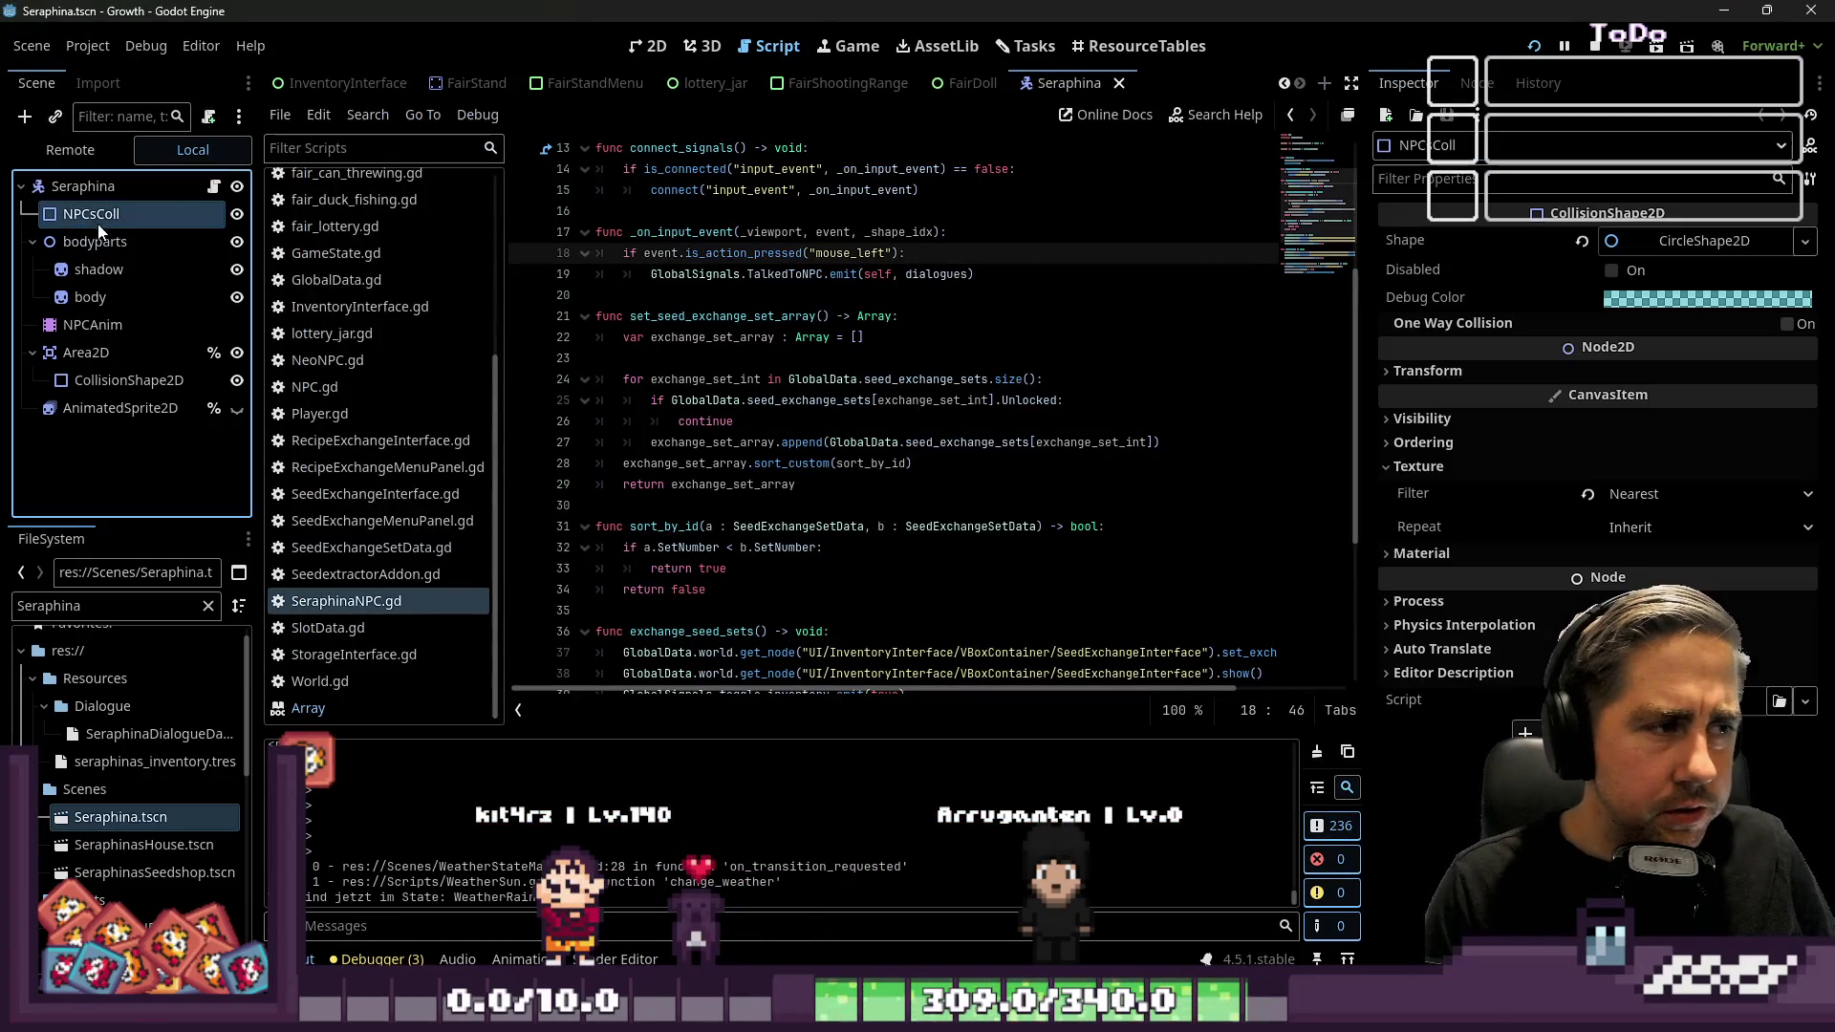
click(99, 187)
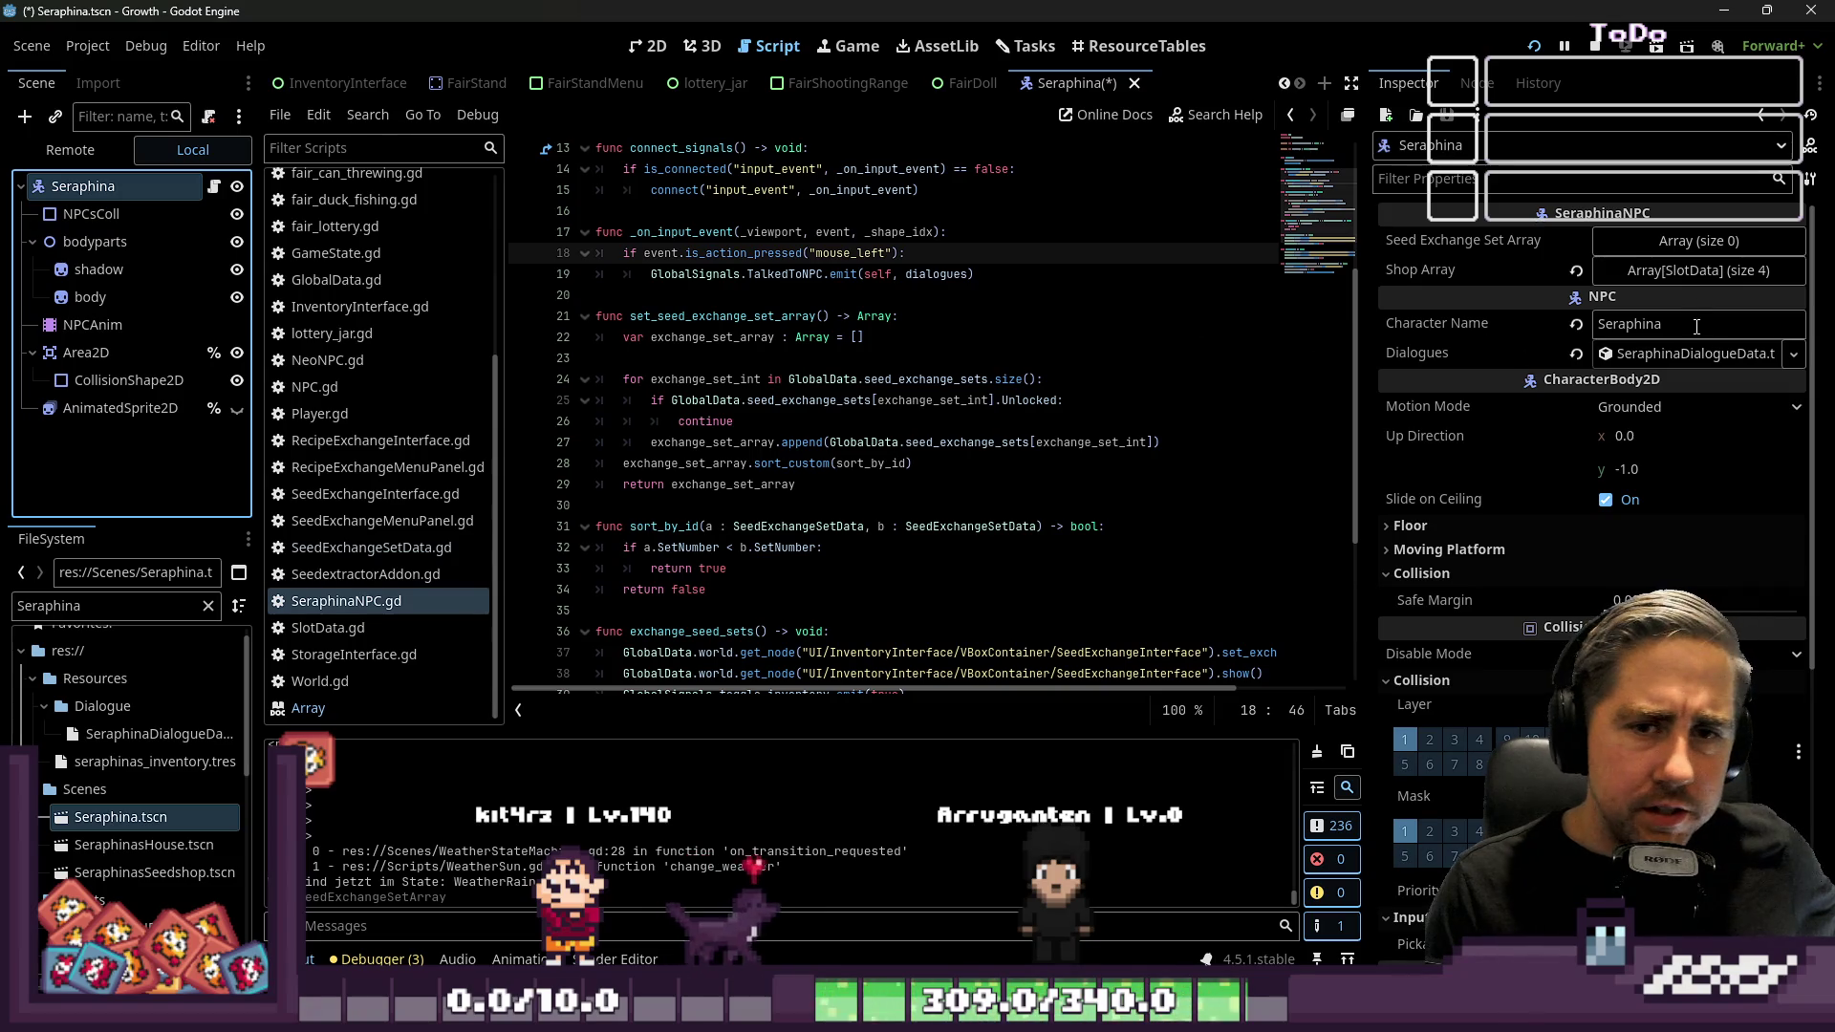
click(1717, 269)
click(1575, 270)
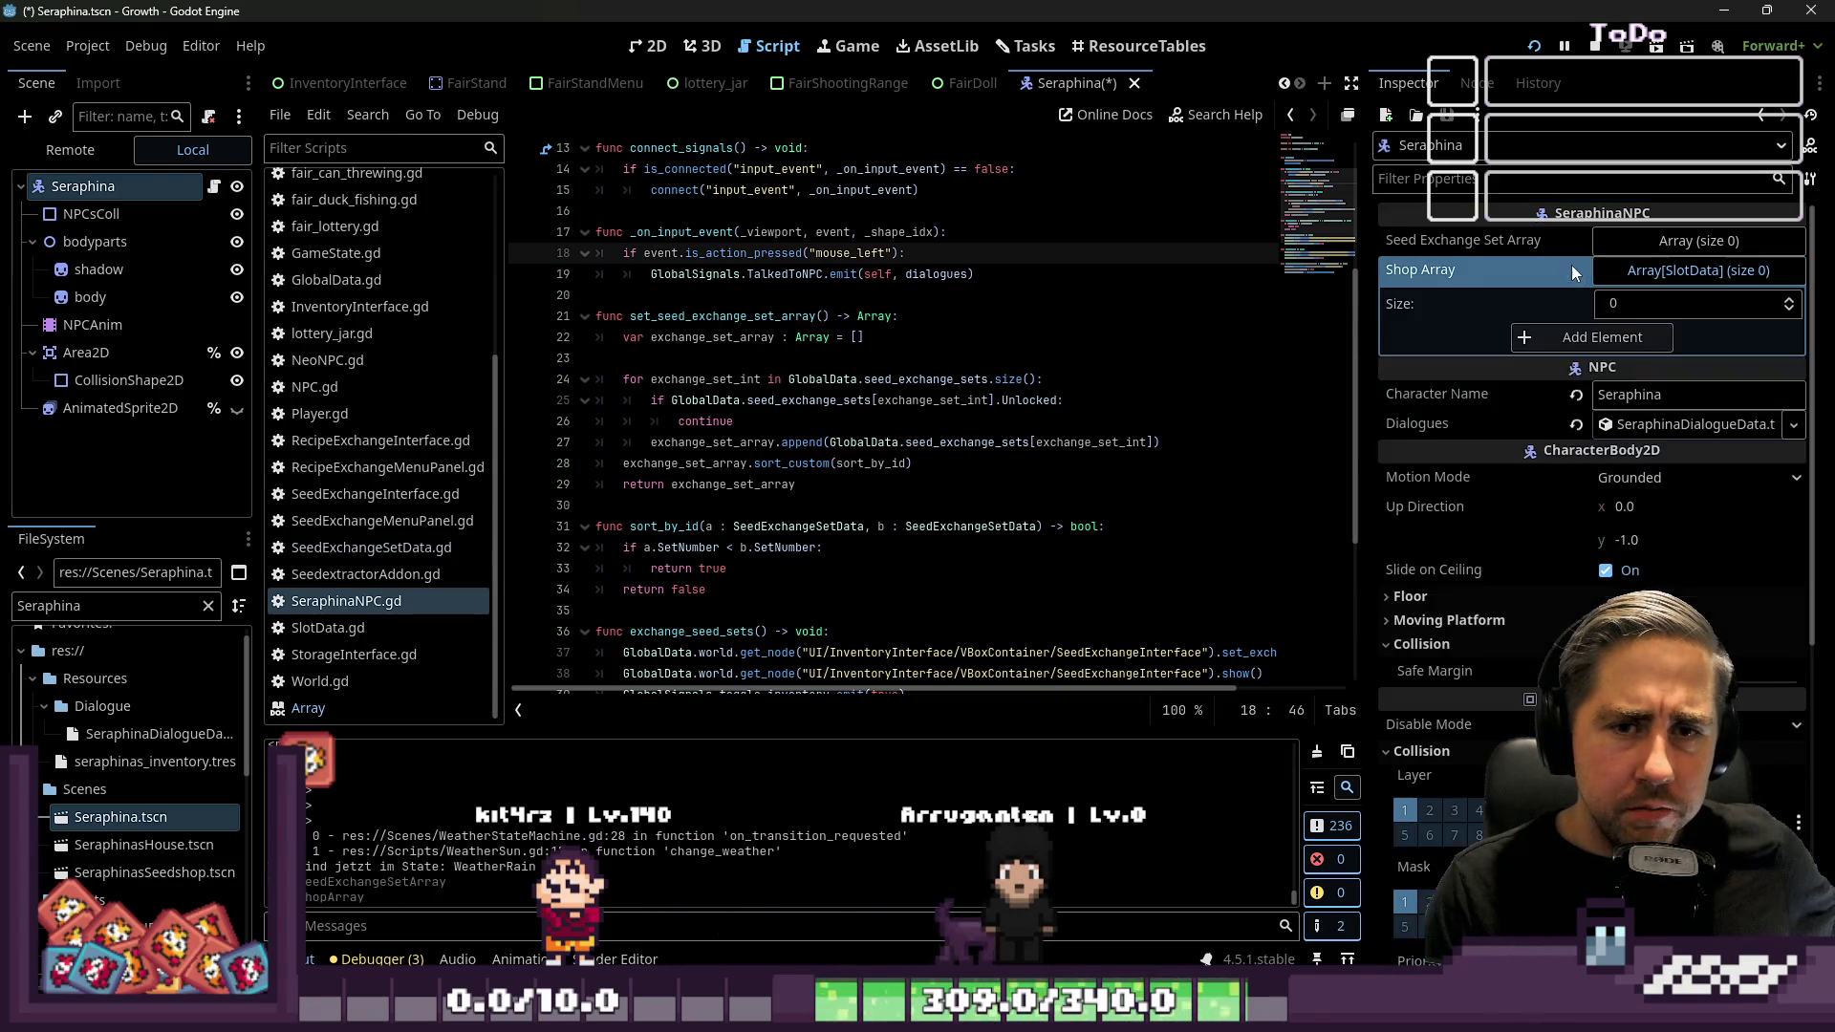
scroll(654, 400, up, 4)
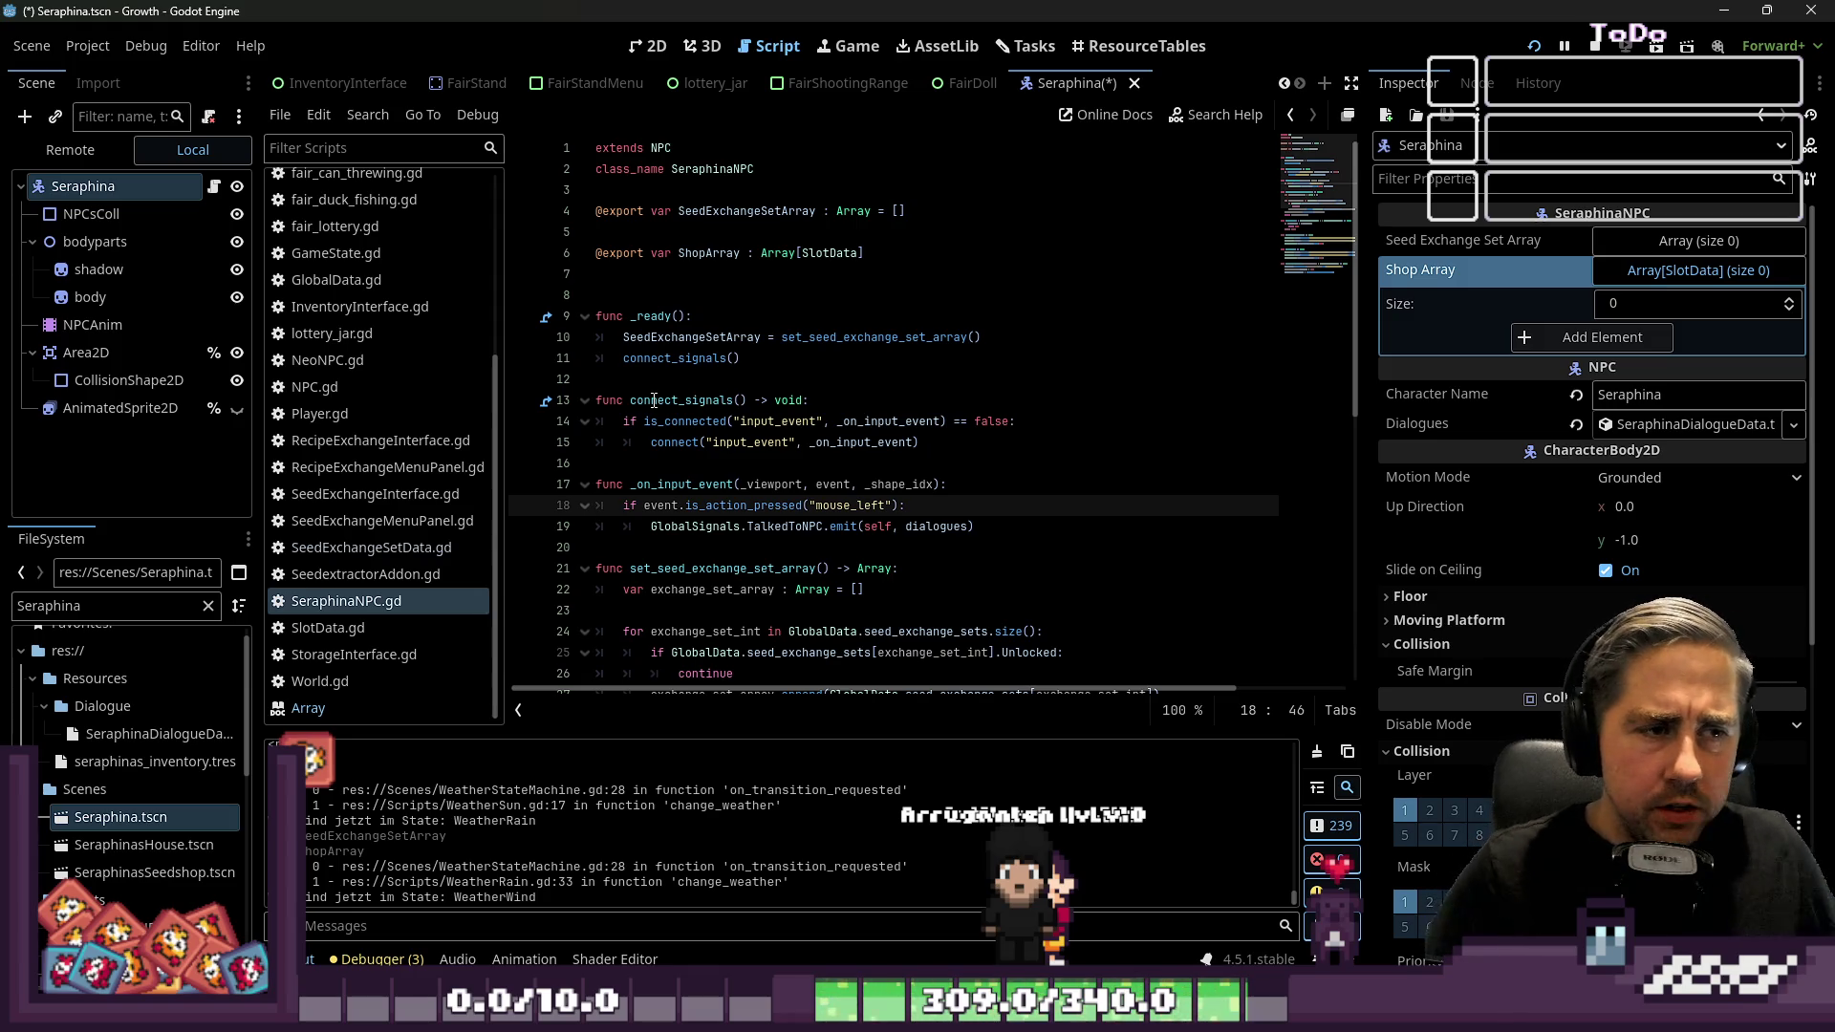
click(328, 628)
click(346, 601)
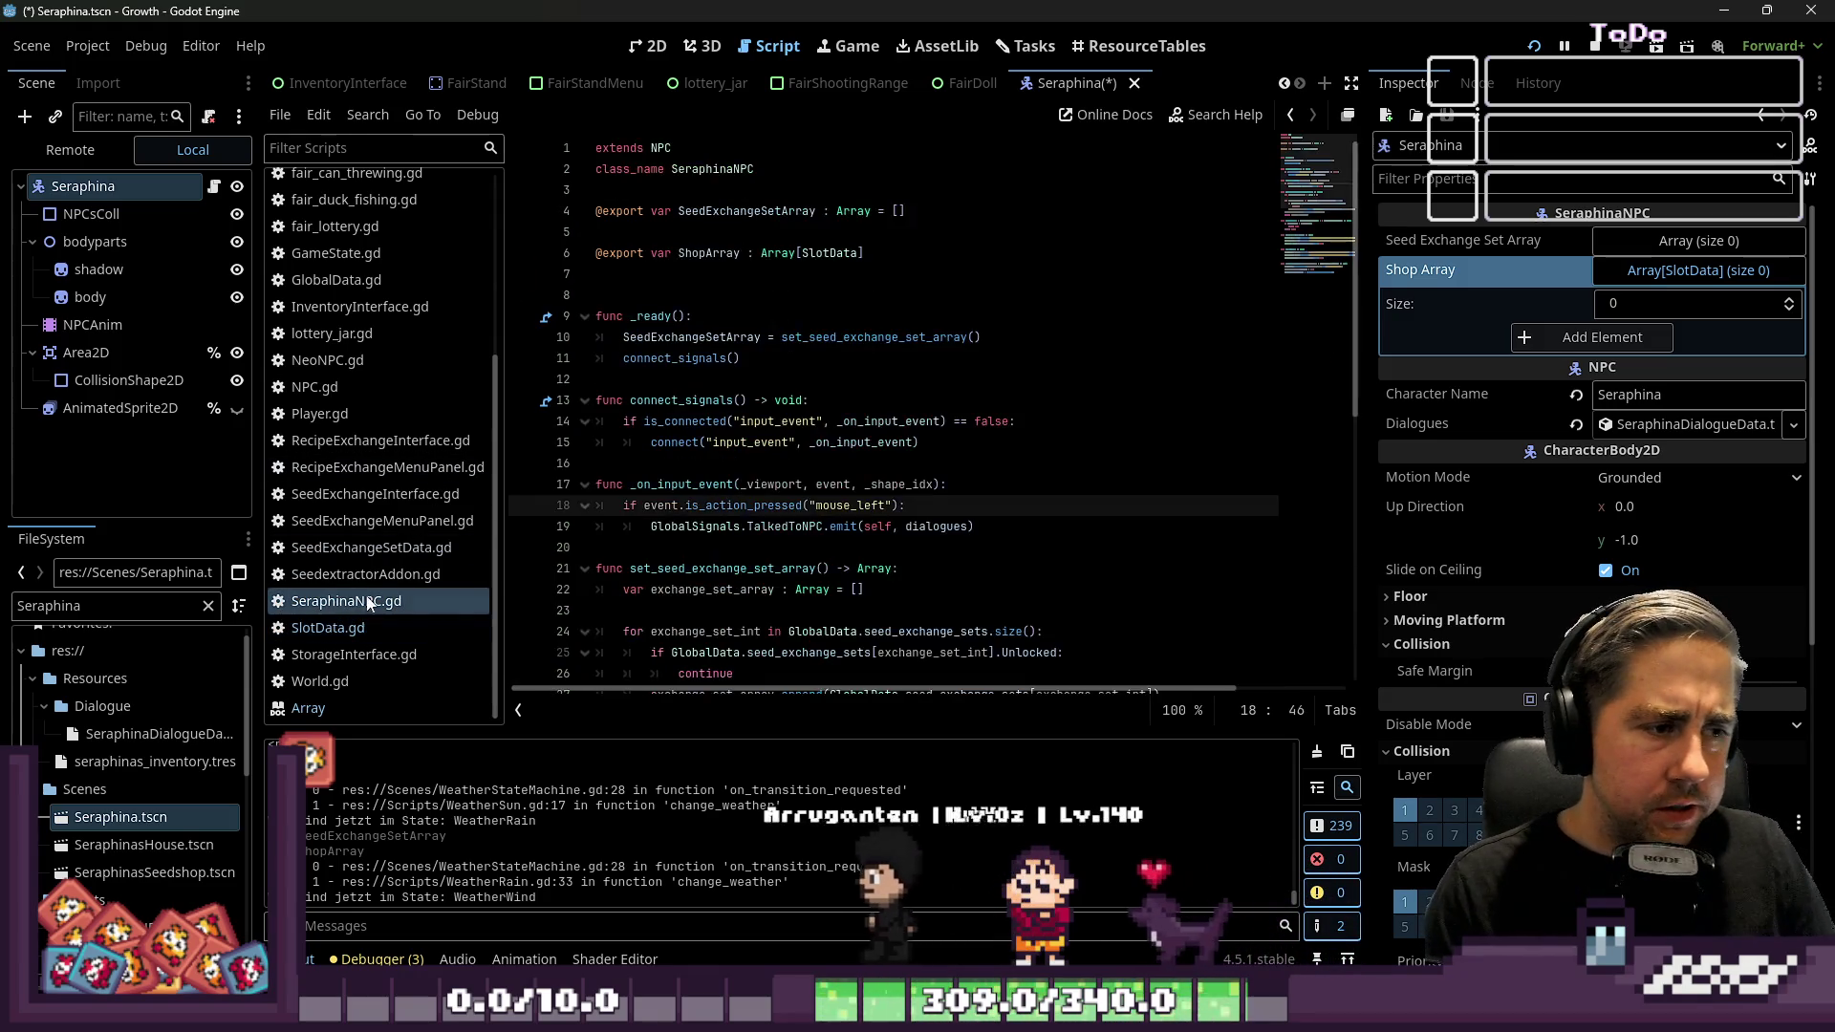
scroll(841, 361, down, 2)
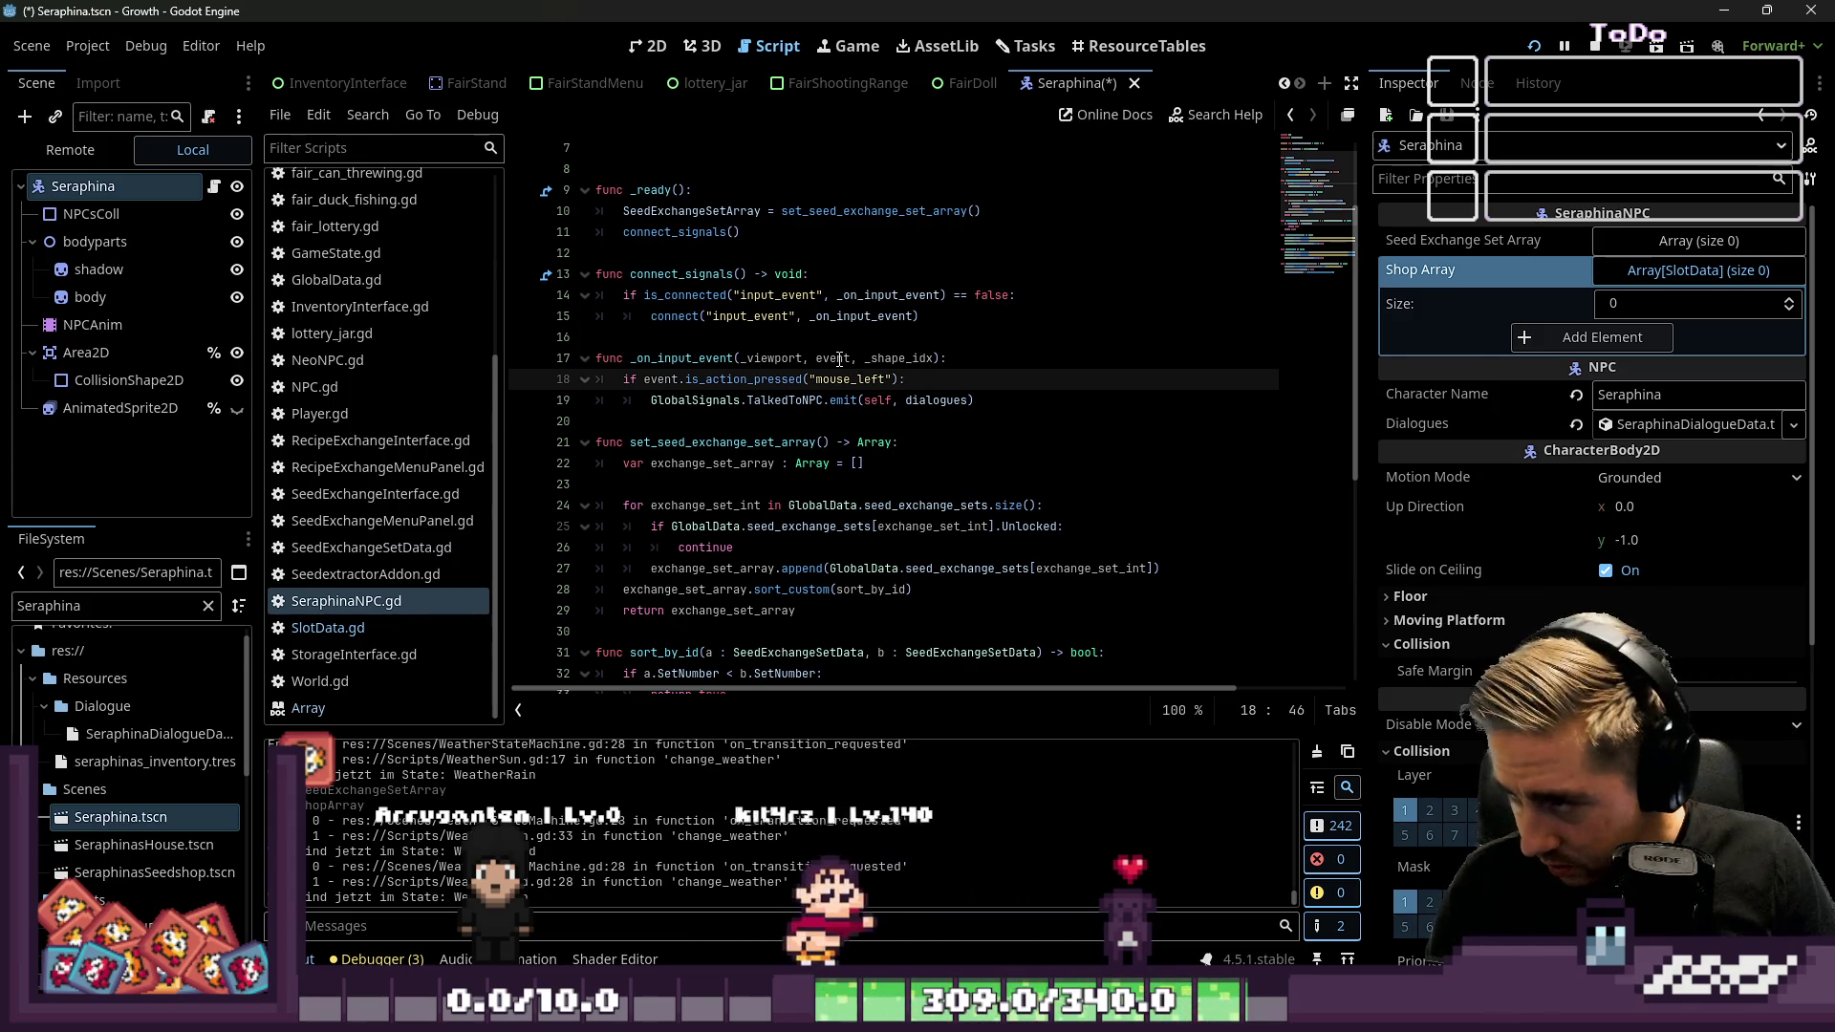
click(736, 274)
scroll(736, 275, up, 2)
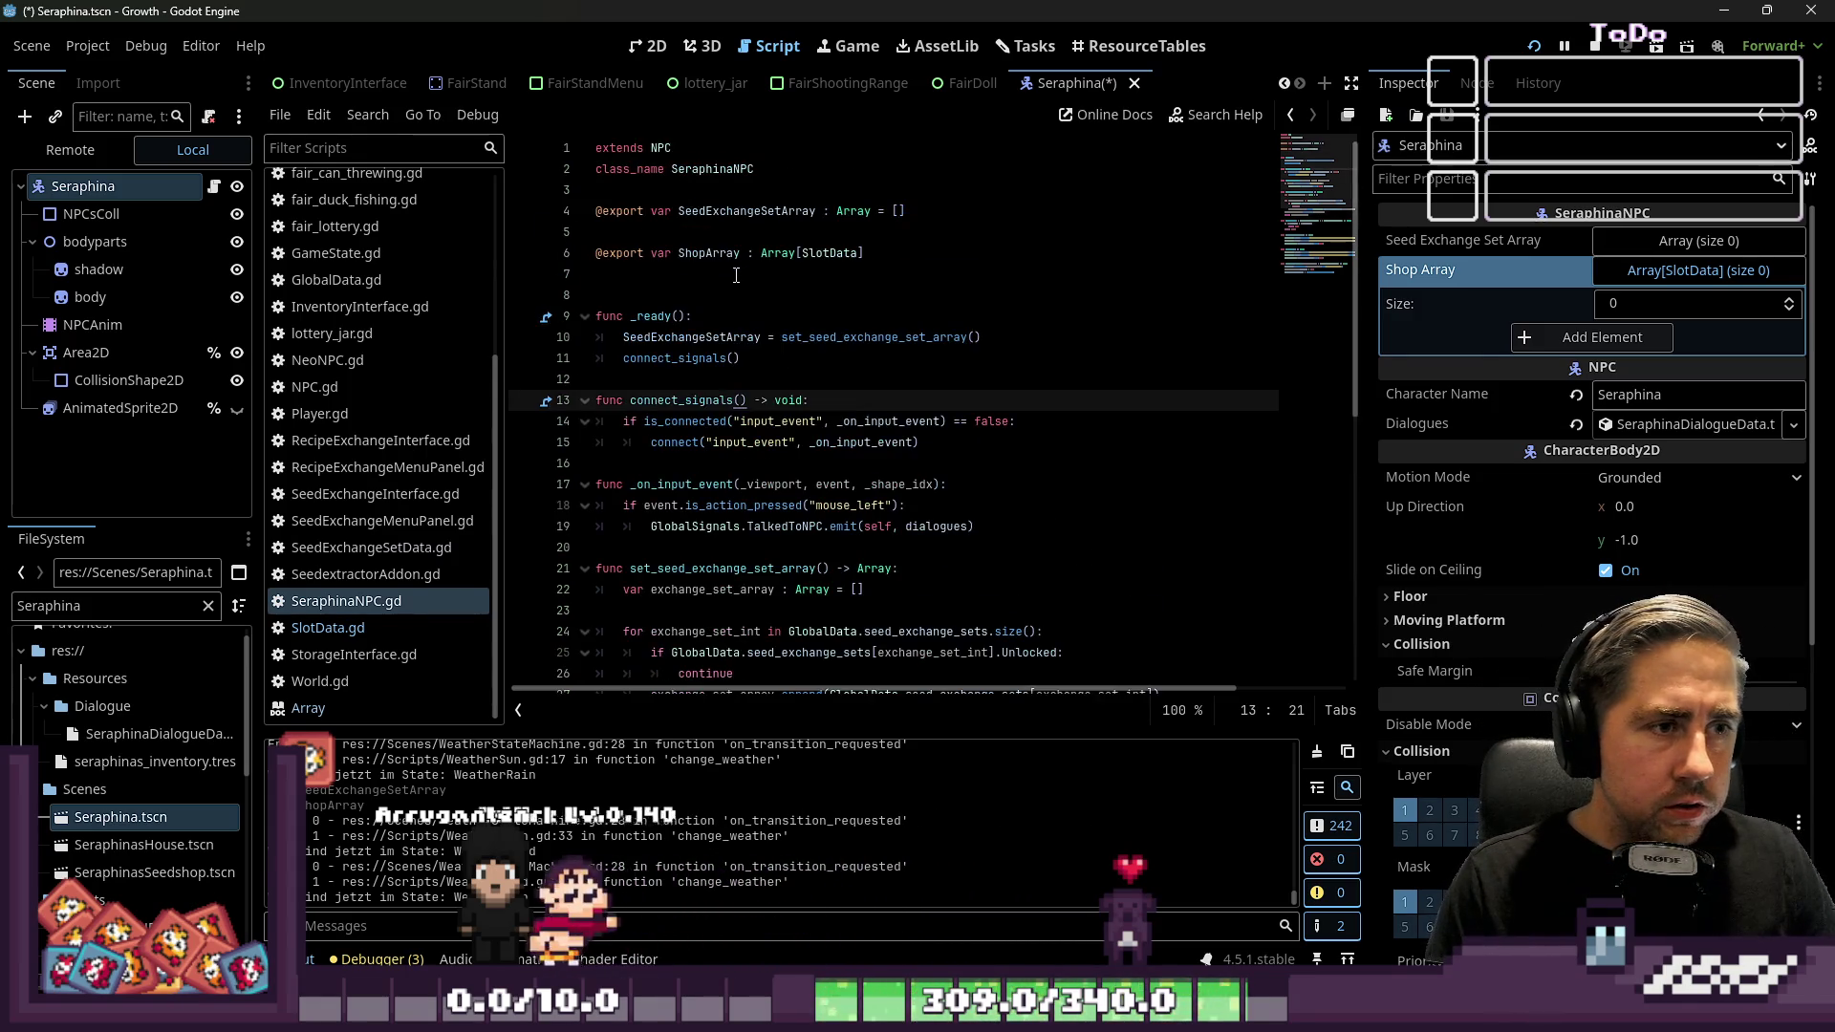
click(745, 316)
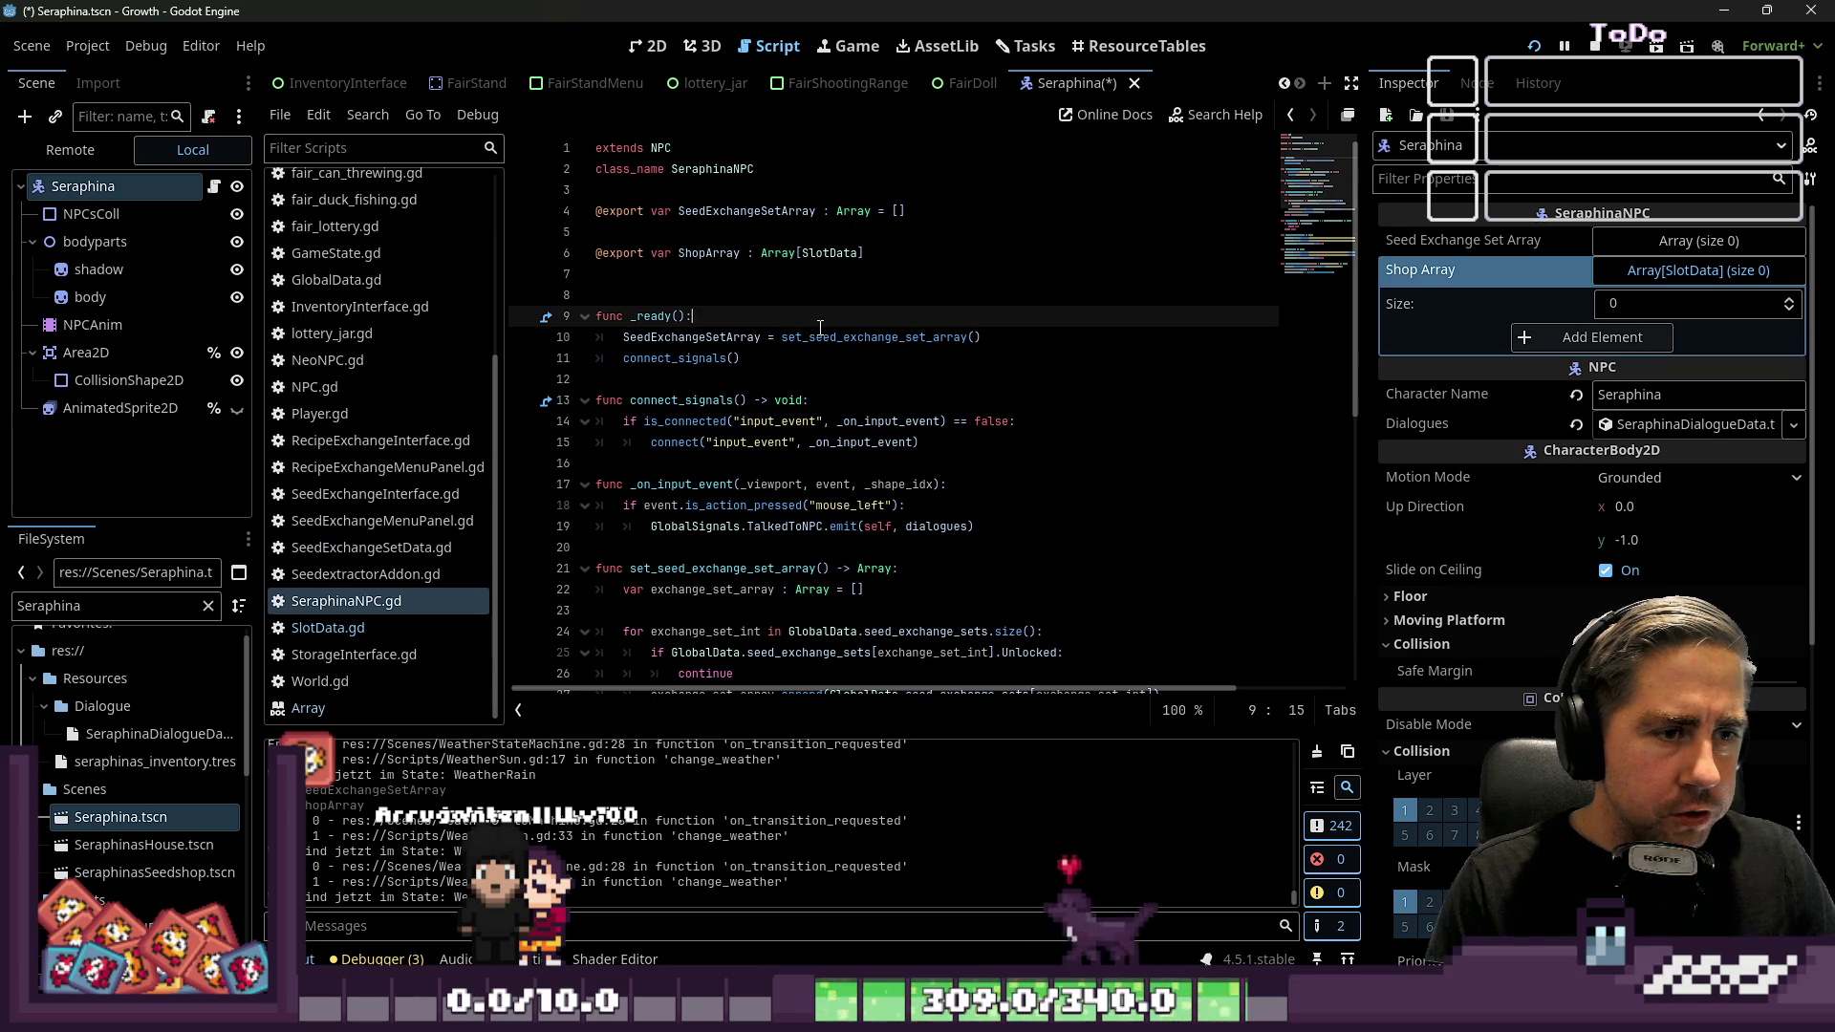
double_click(861, 336)
scroll(827, 340, down, 1)
scroll(827, 339, down, 3)
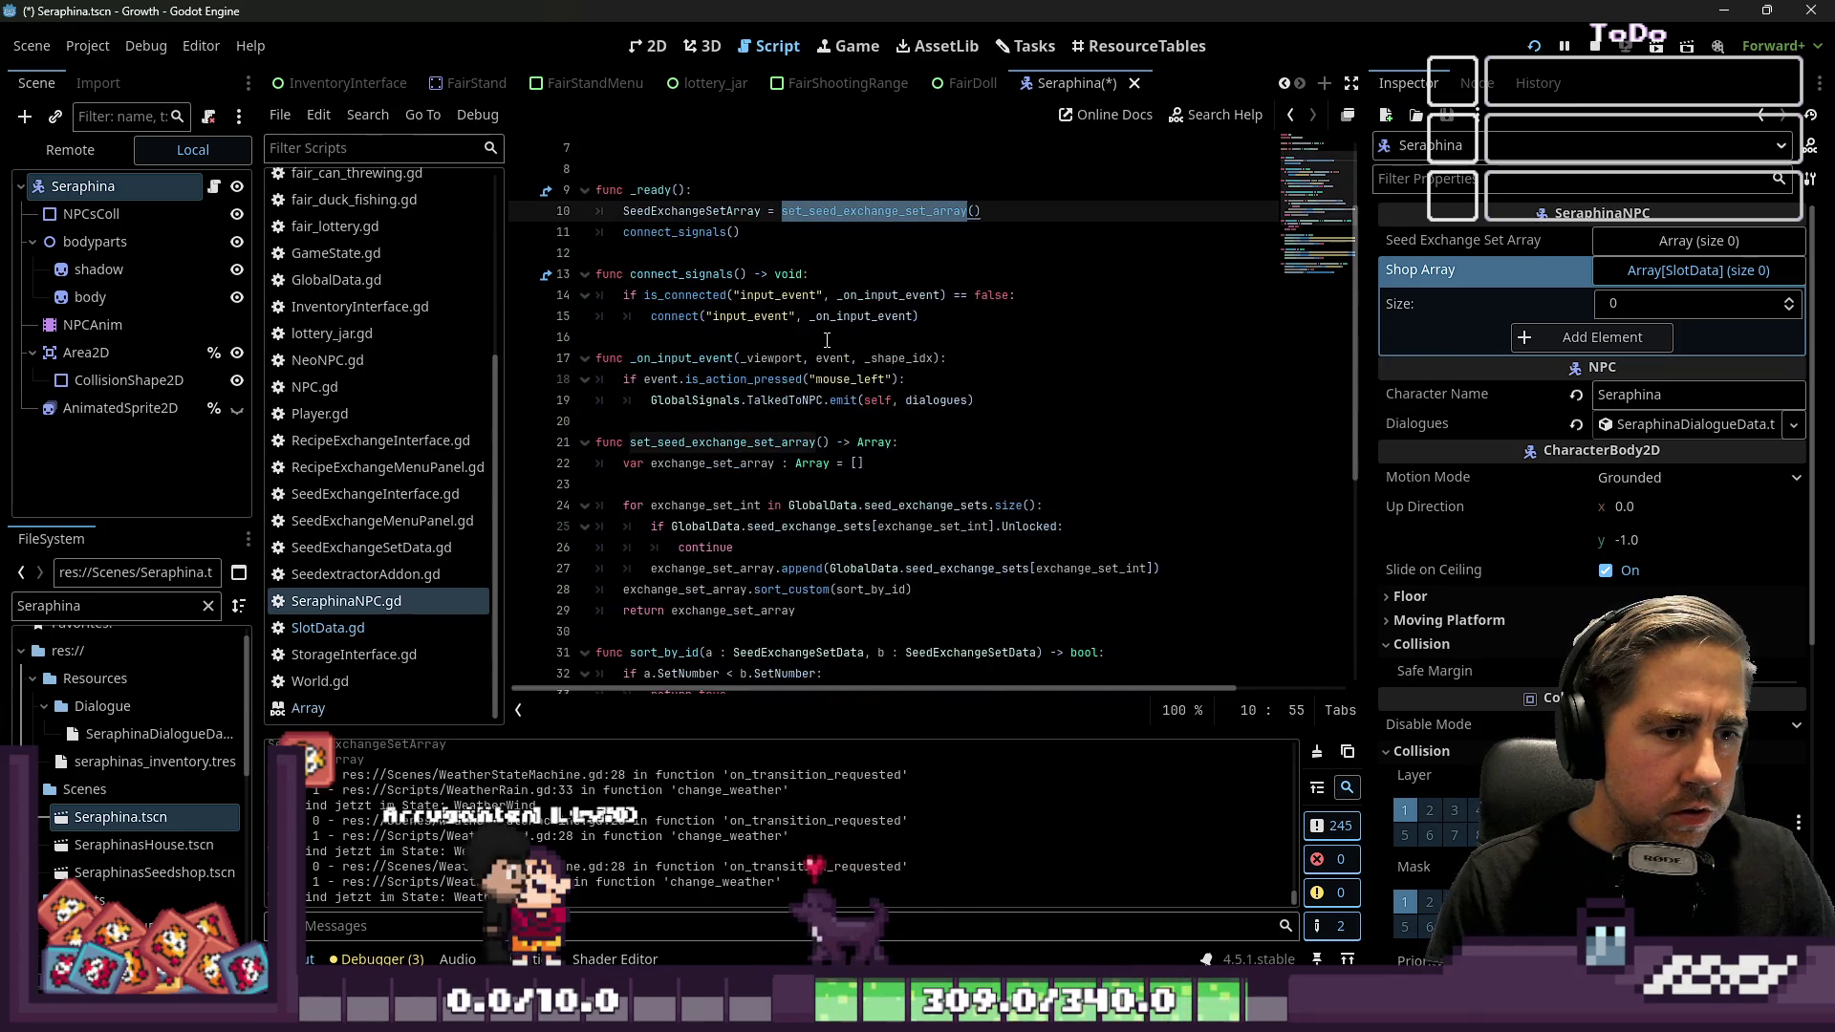
scroll(817, 299, up, 6)
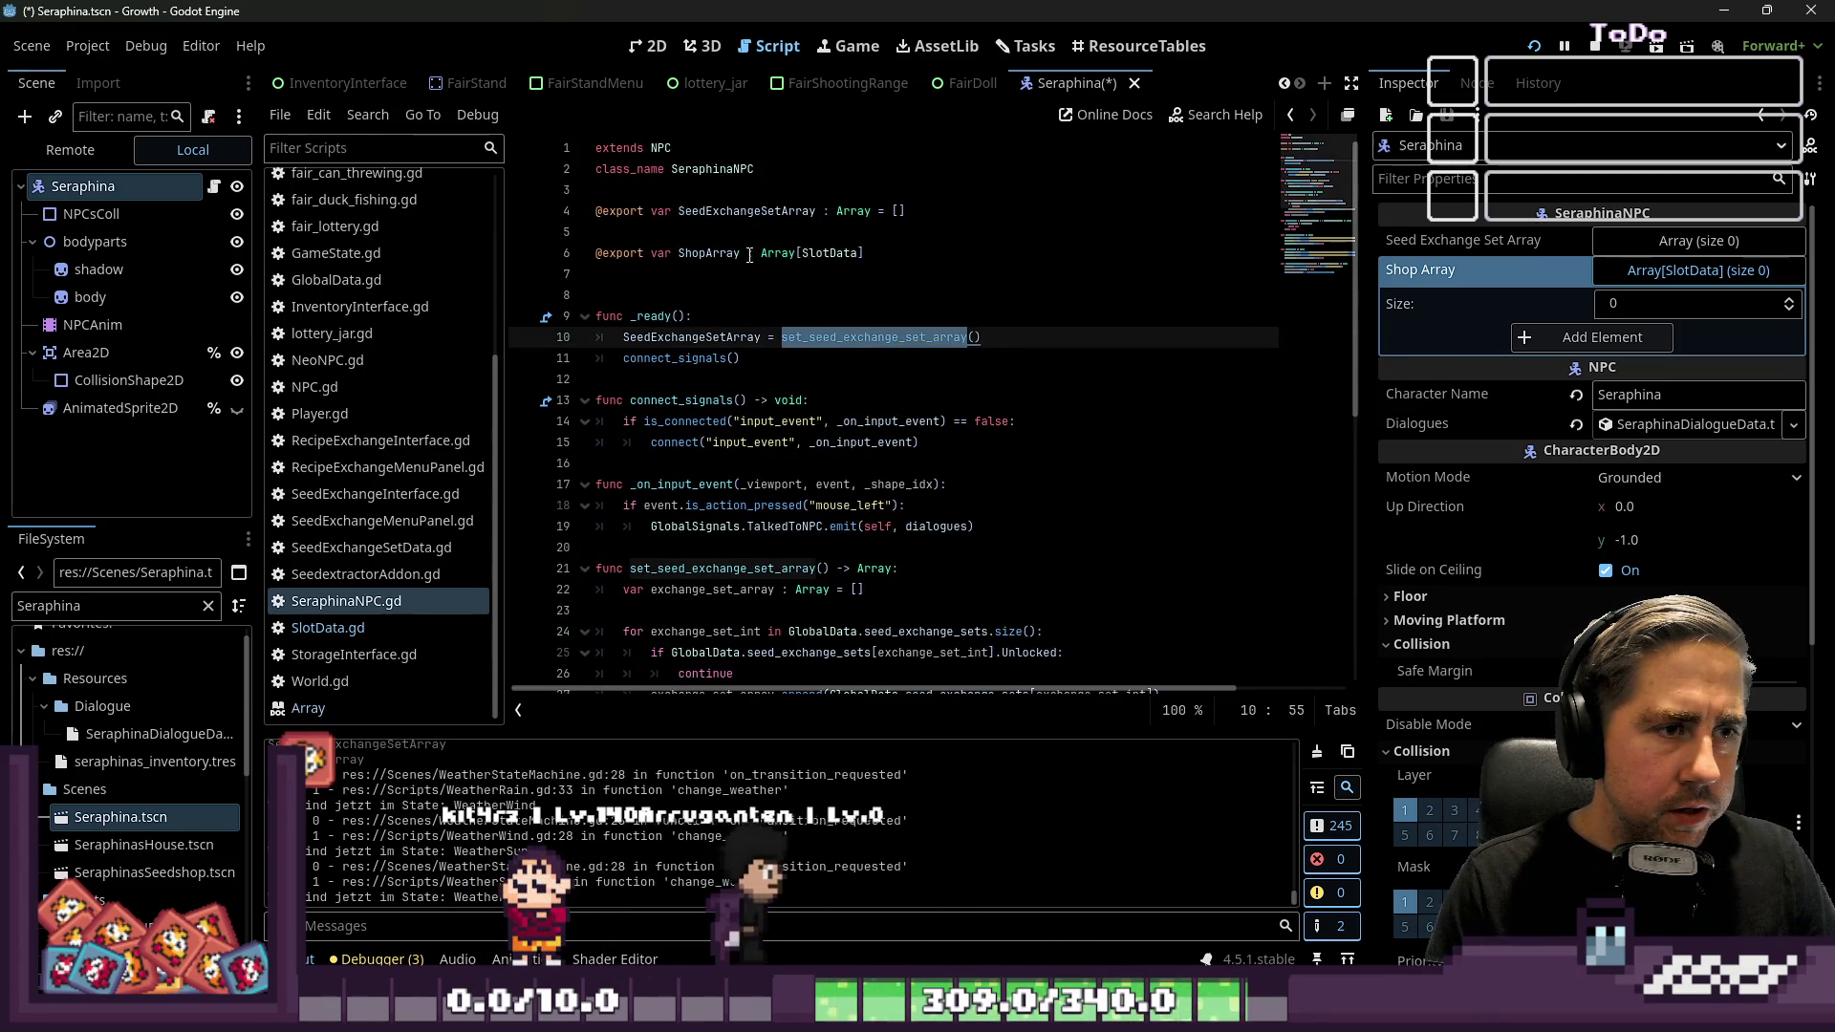
double_click(710, 253)
click(760, 336)
scroll(816, 348, down, 4)
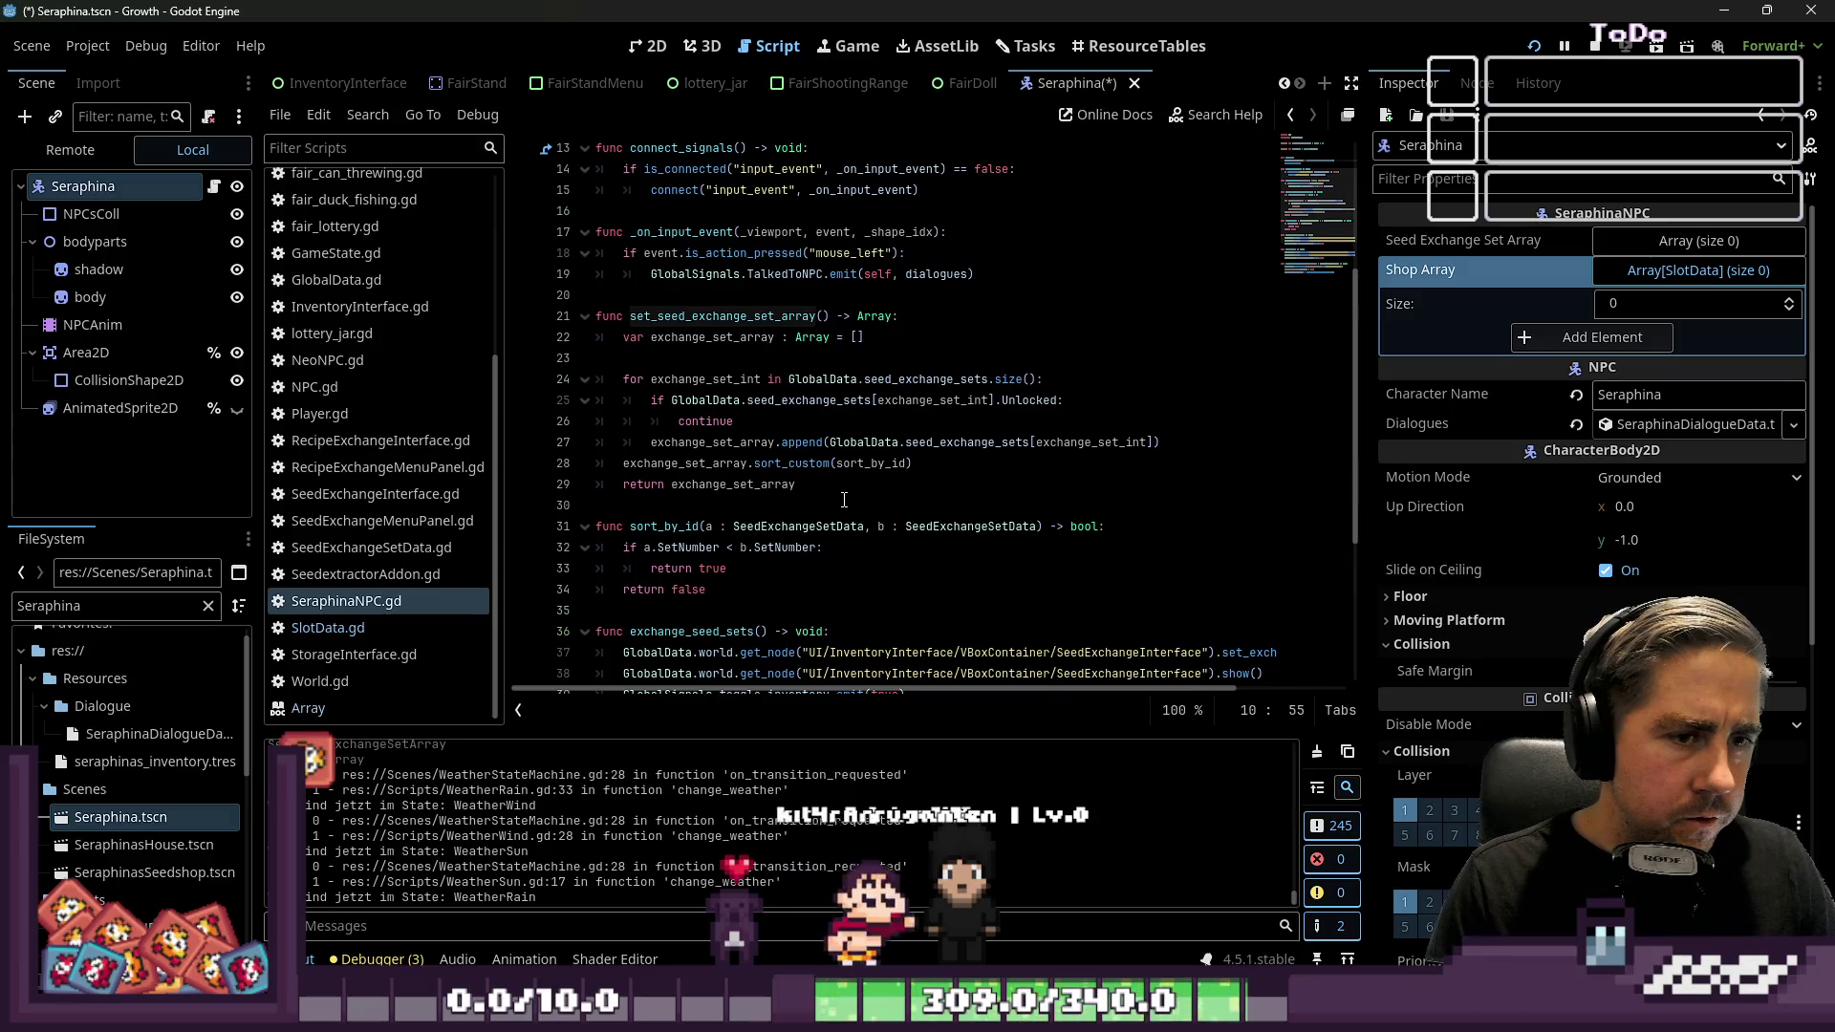
click(836, 425)
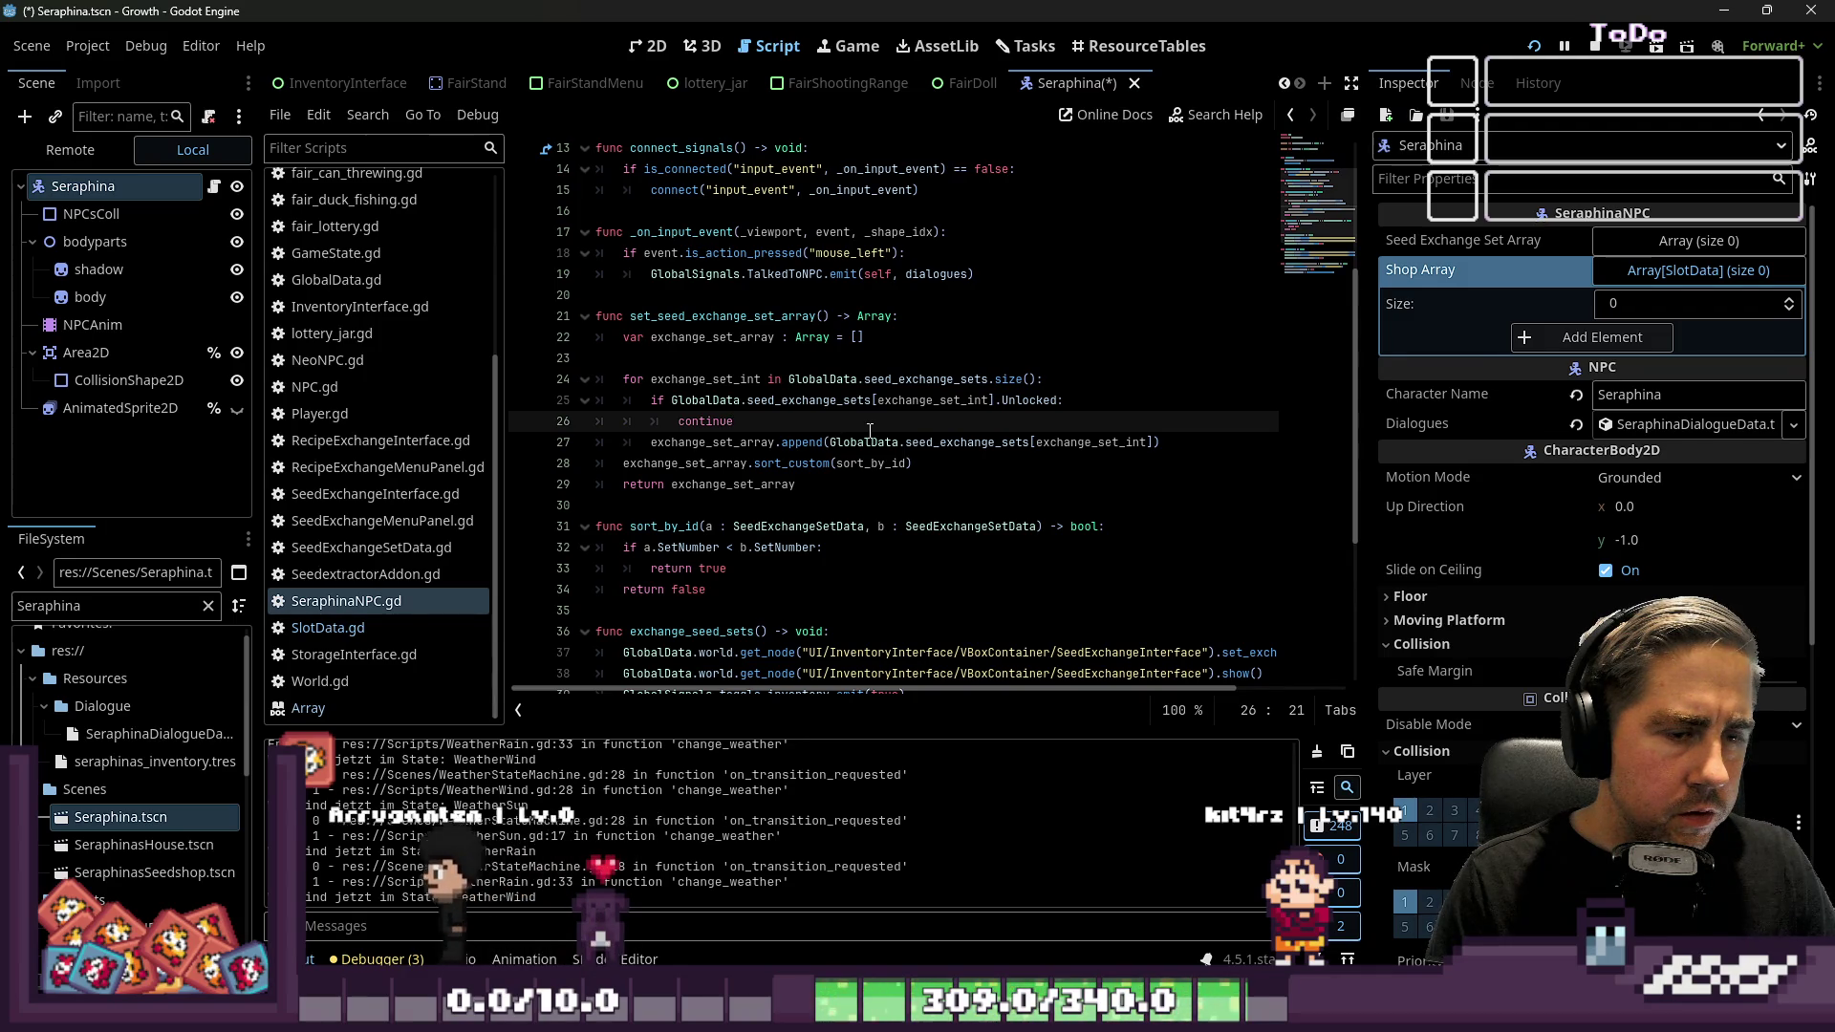
click(872, 339)
Add a ShopArray.append() line under the Unlocked check in SeraphinaNPC.gd
key(Return)
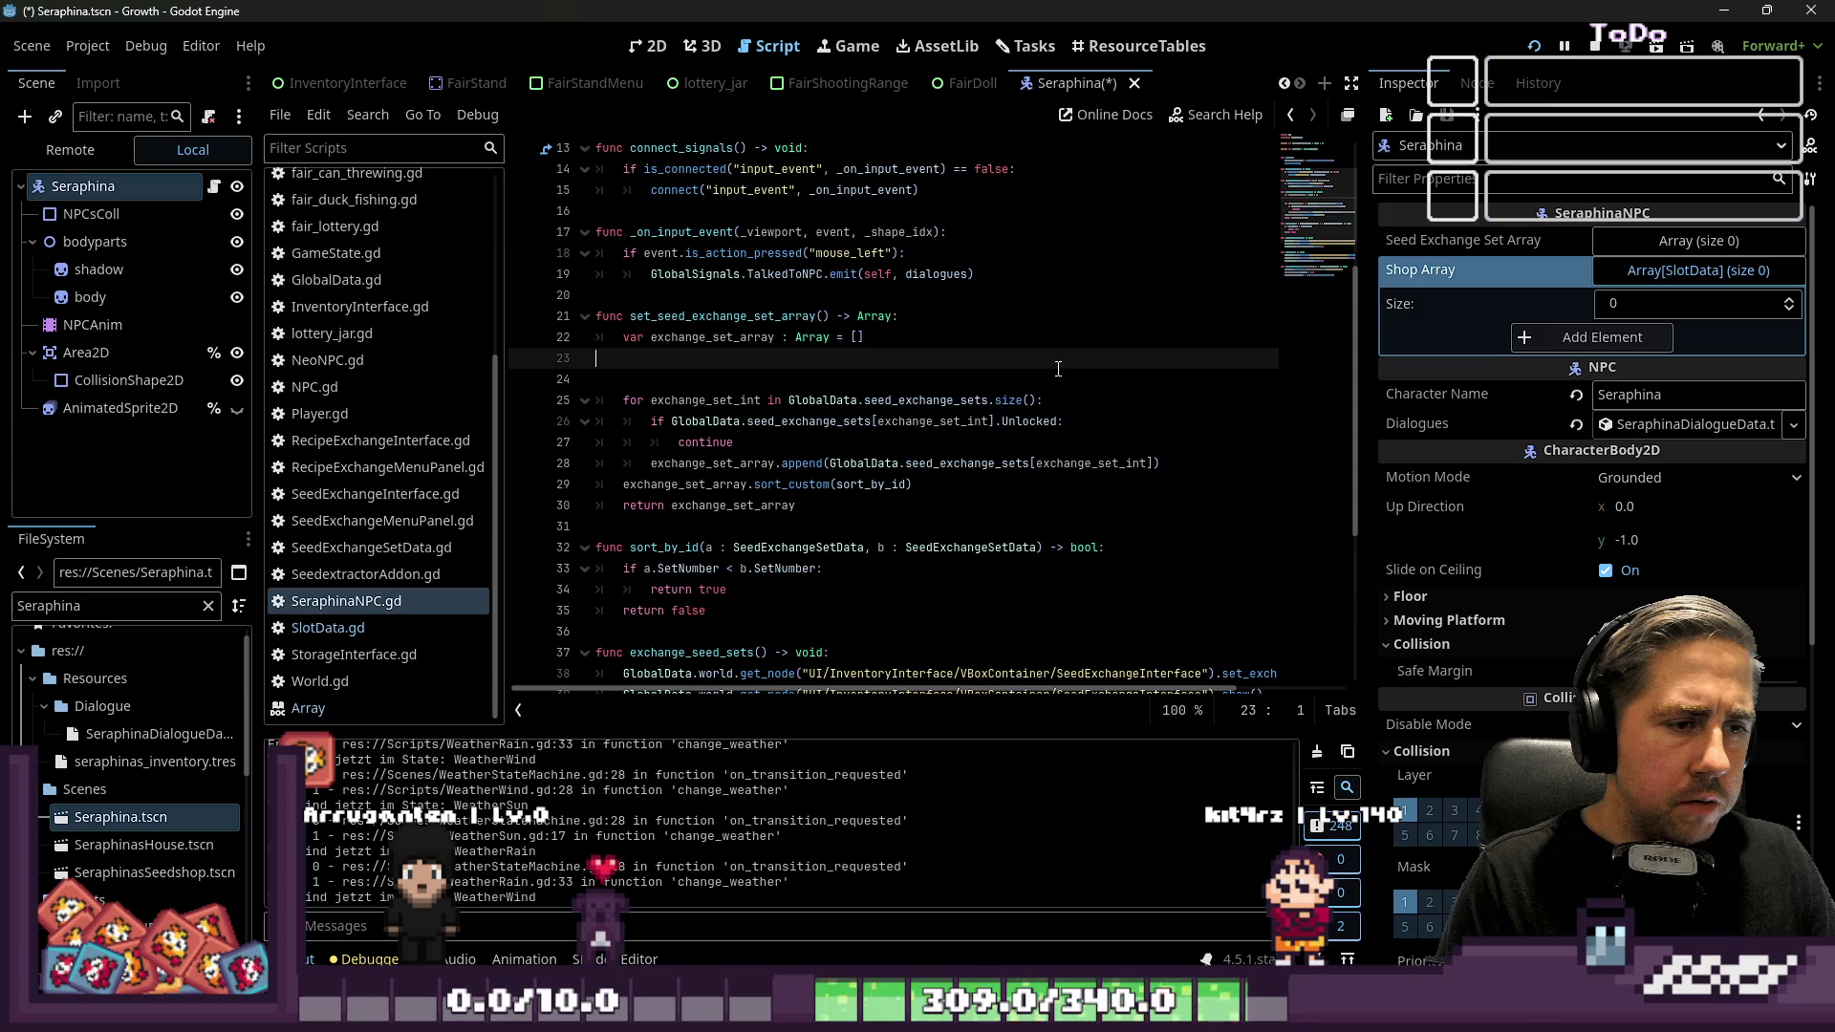
key(BackSpace)
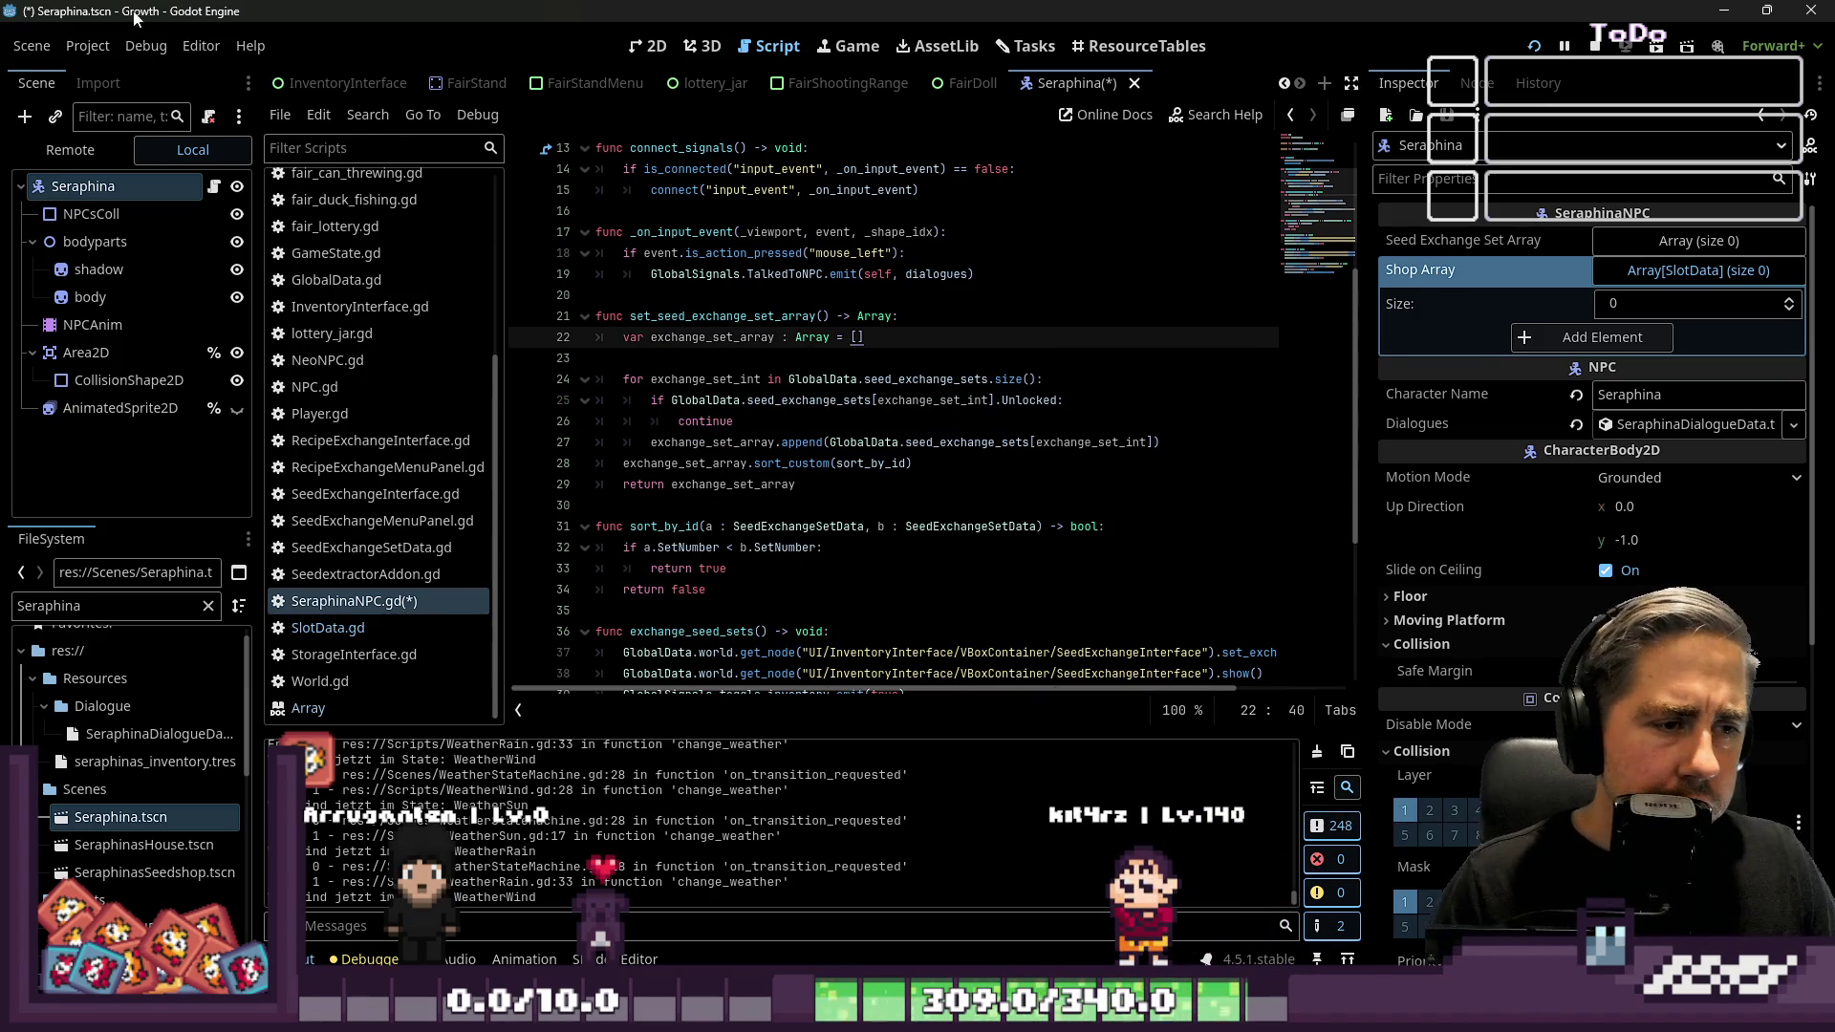
click(1006, 400)
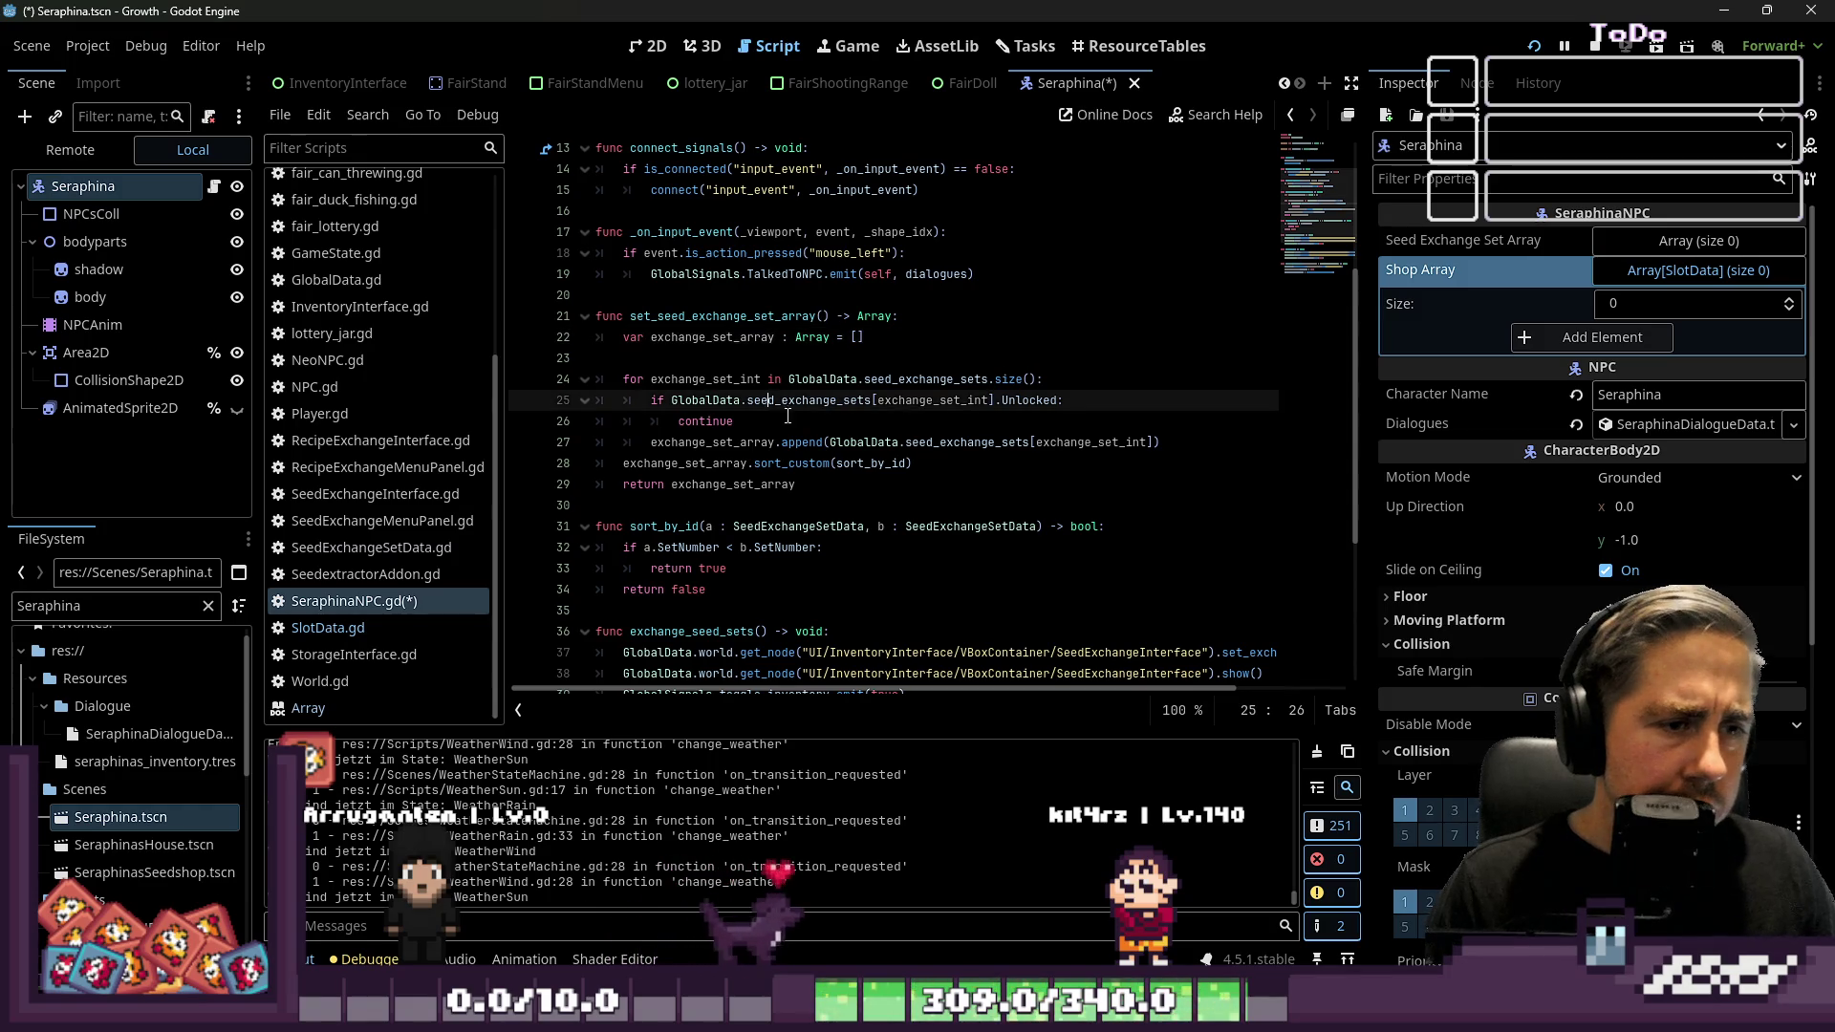
double_click(1006, 400)
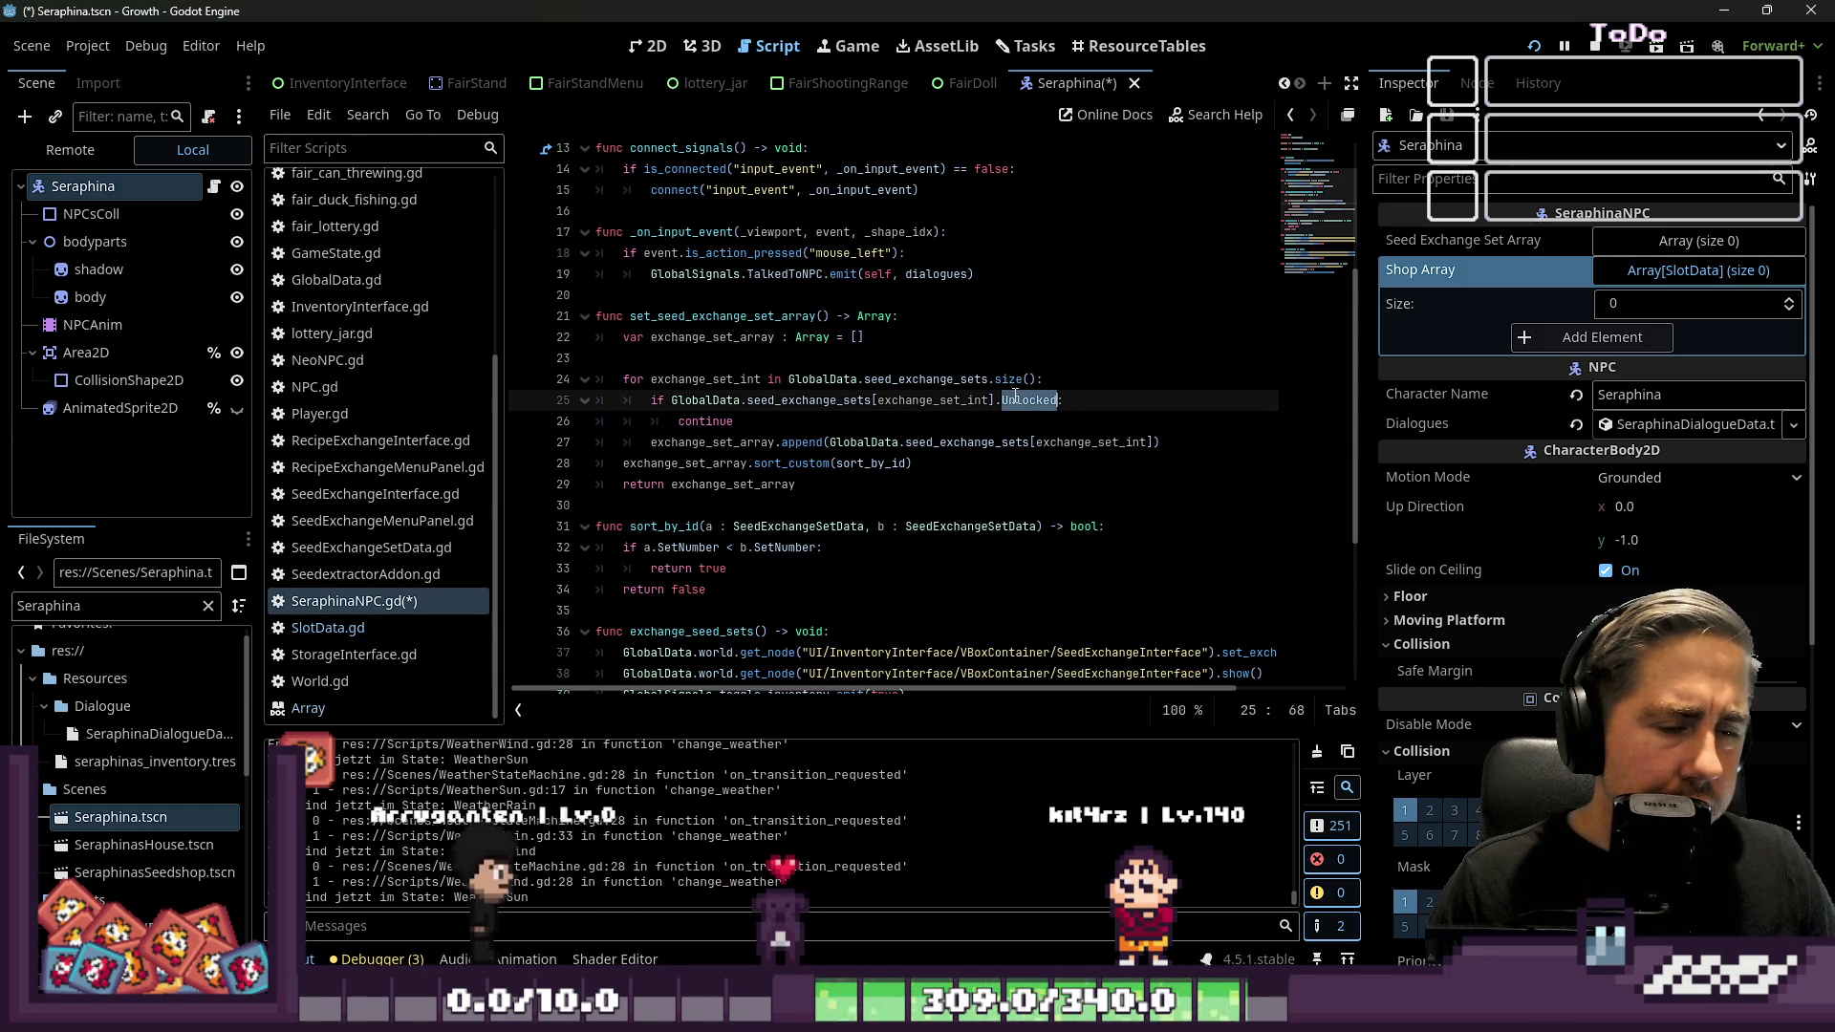
text(Unlocked)
click(944, 417)
key(Up)
key(End)
key(Return)
text(ShopArray.)
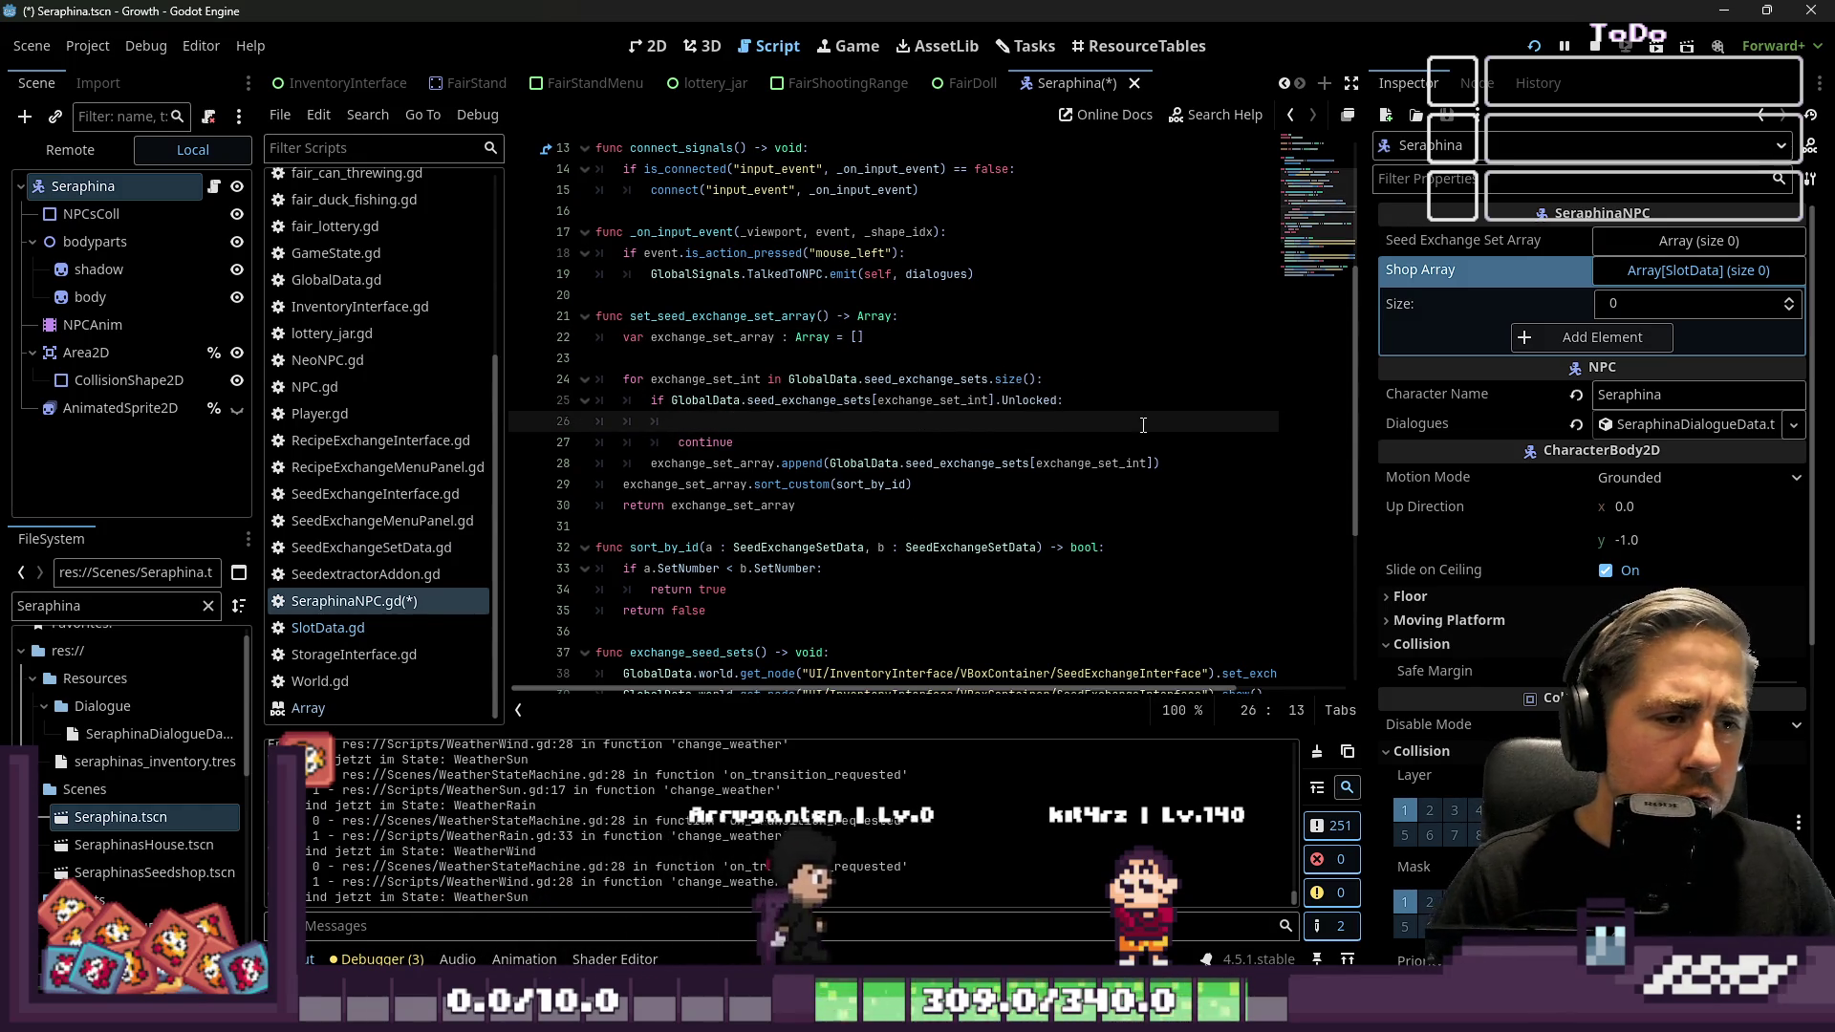
text(append()
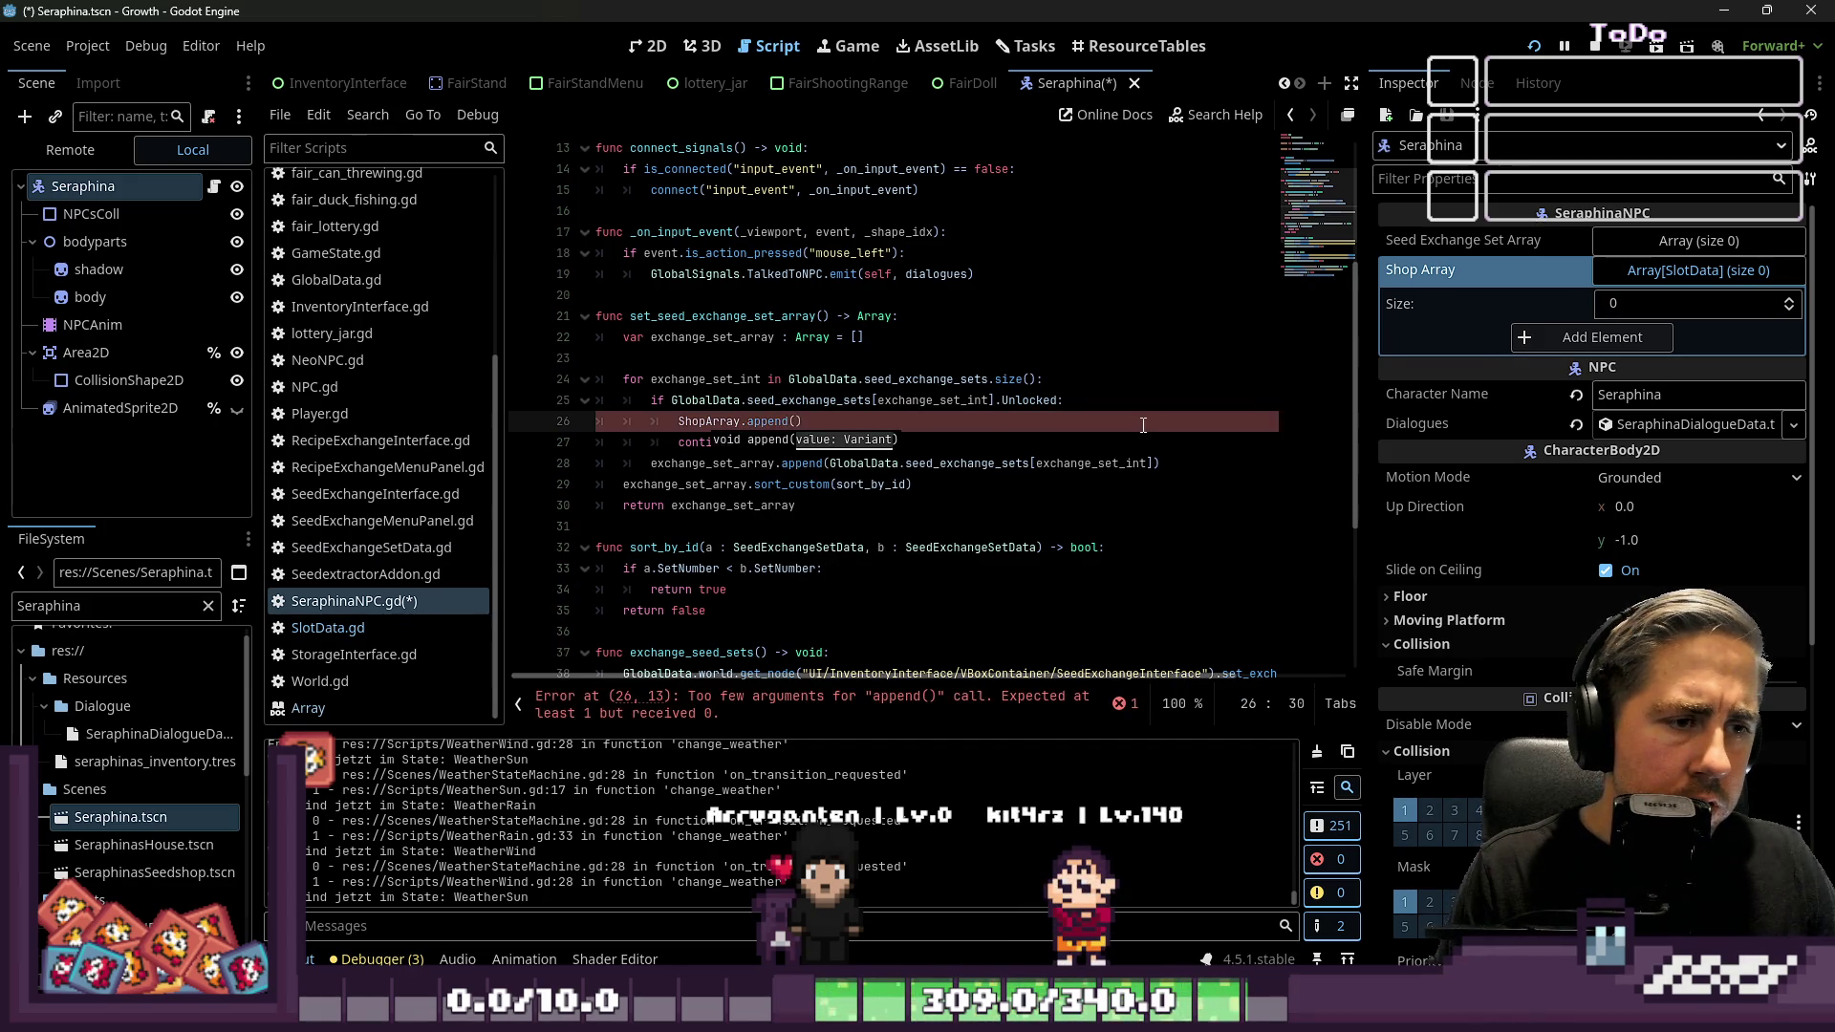
key(BackSpace)
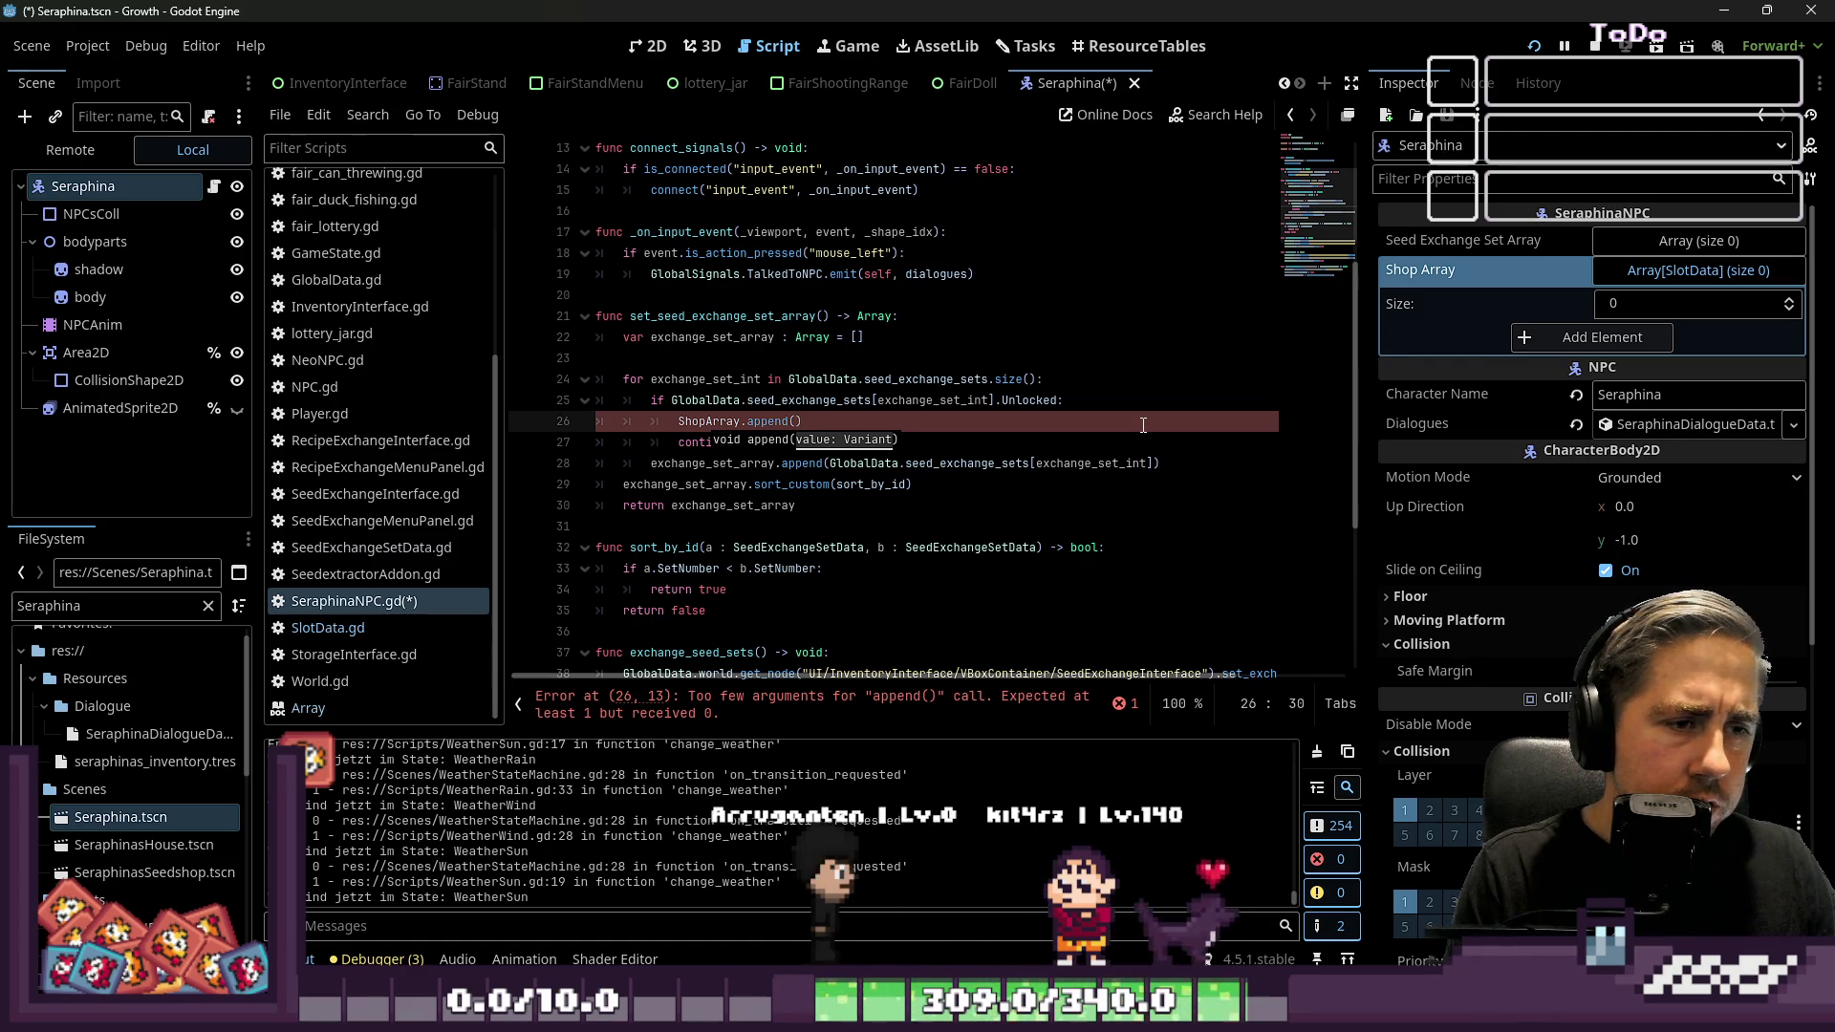
Pass in the seed set's ExchangedSeeds, checked in SeedExchangeSetData.gd, and change the call to append_array
key(Up)
key(ctrl+Left)
key(ctrl+Left)
key(ctrl+shift+Right)
key(ctrl+shift+Right)
key(ctrl+shift+Right)
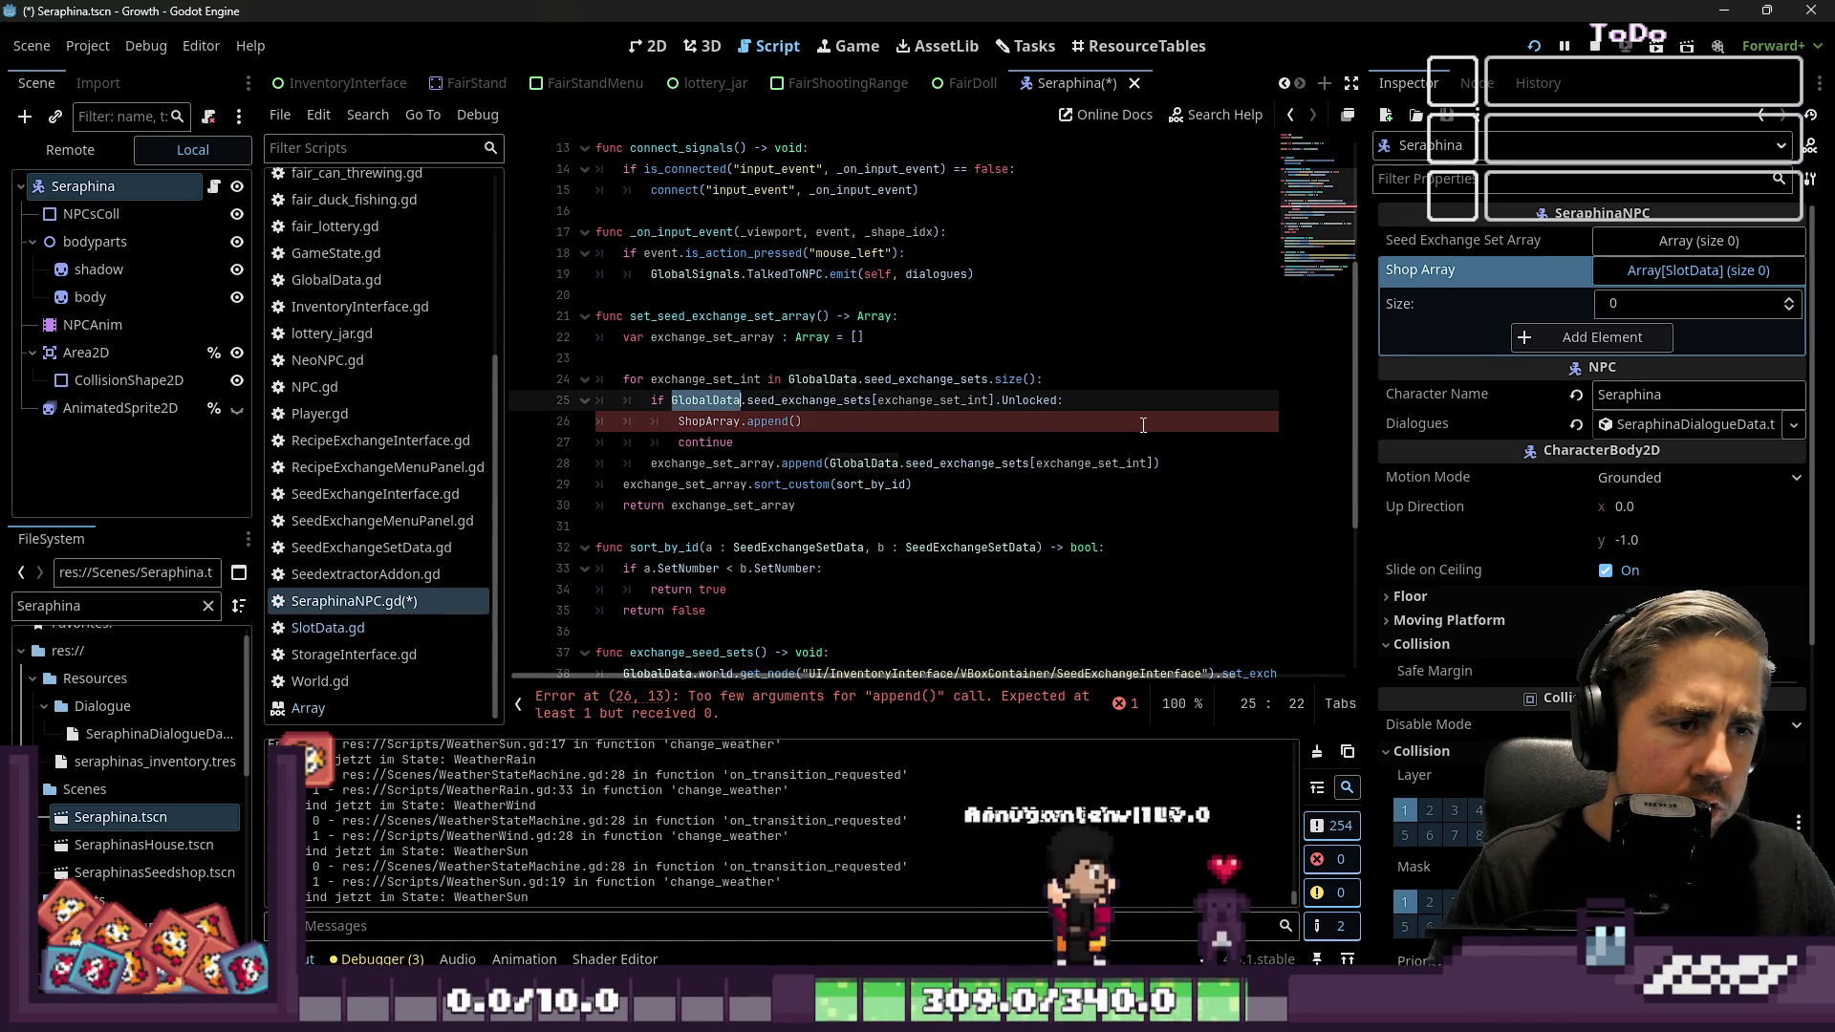
key(Down)
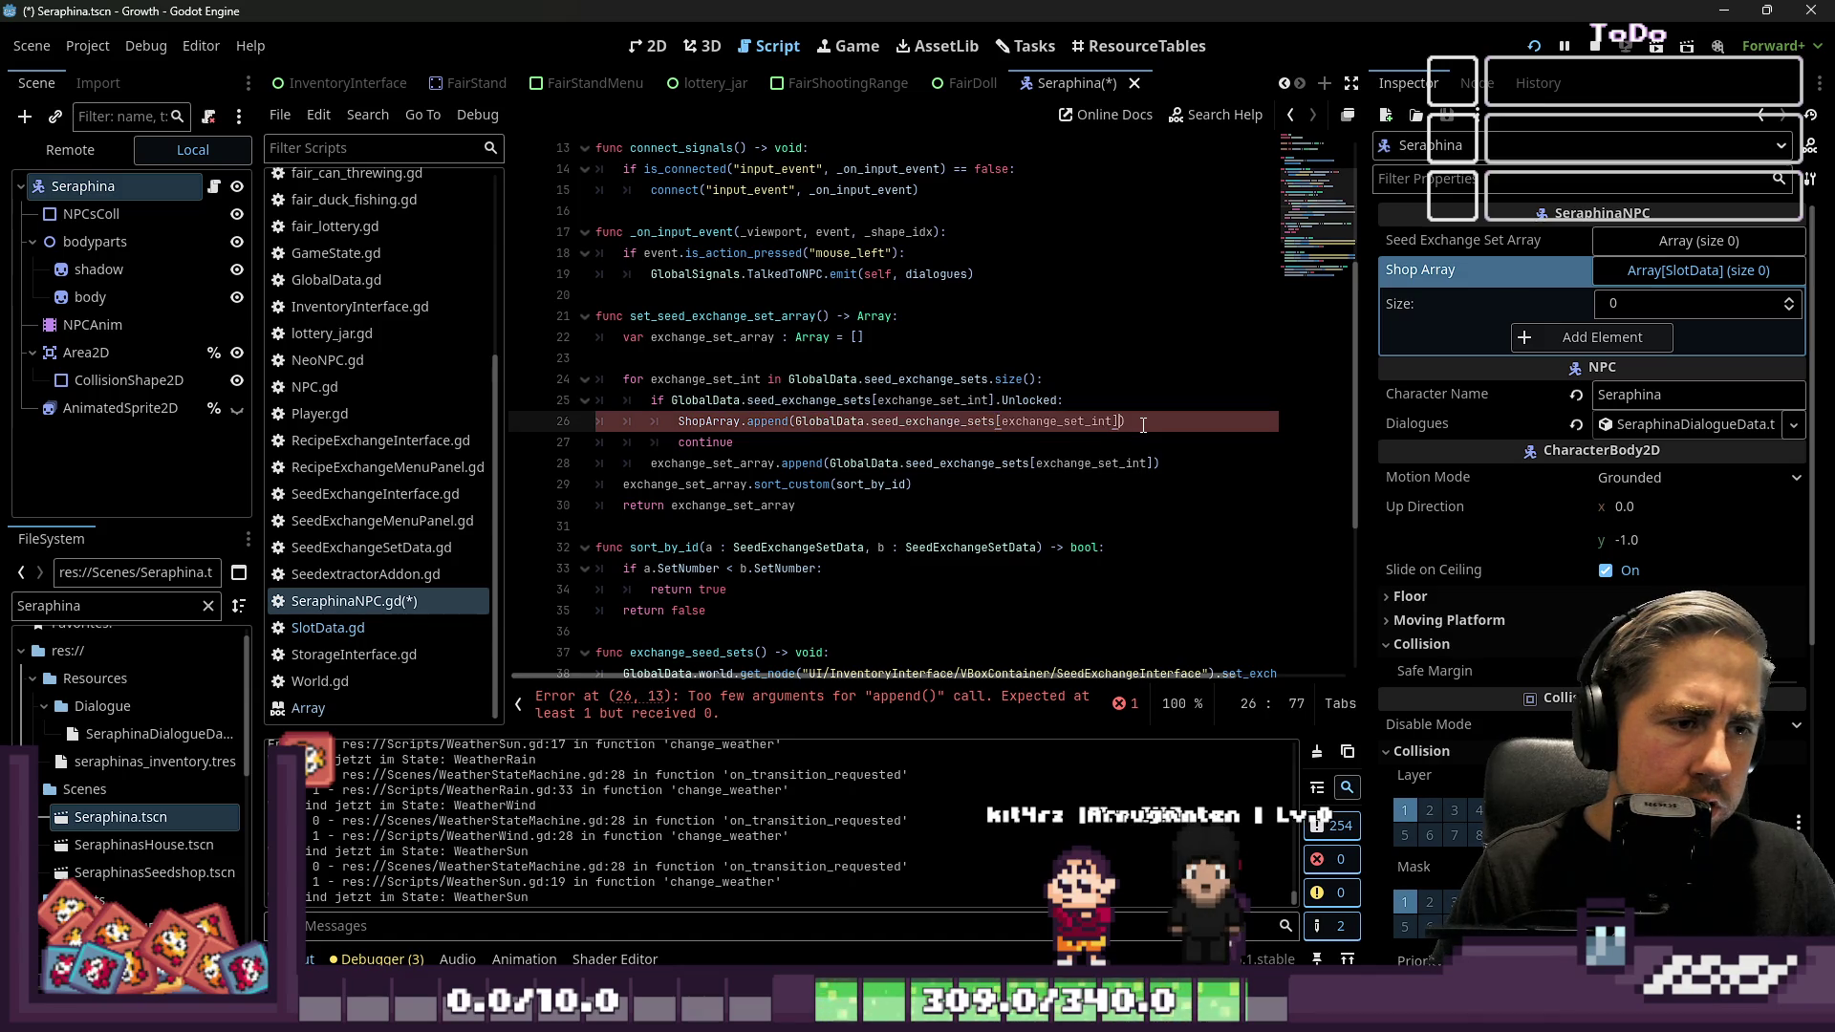
text(.)
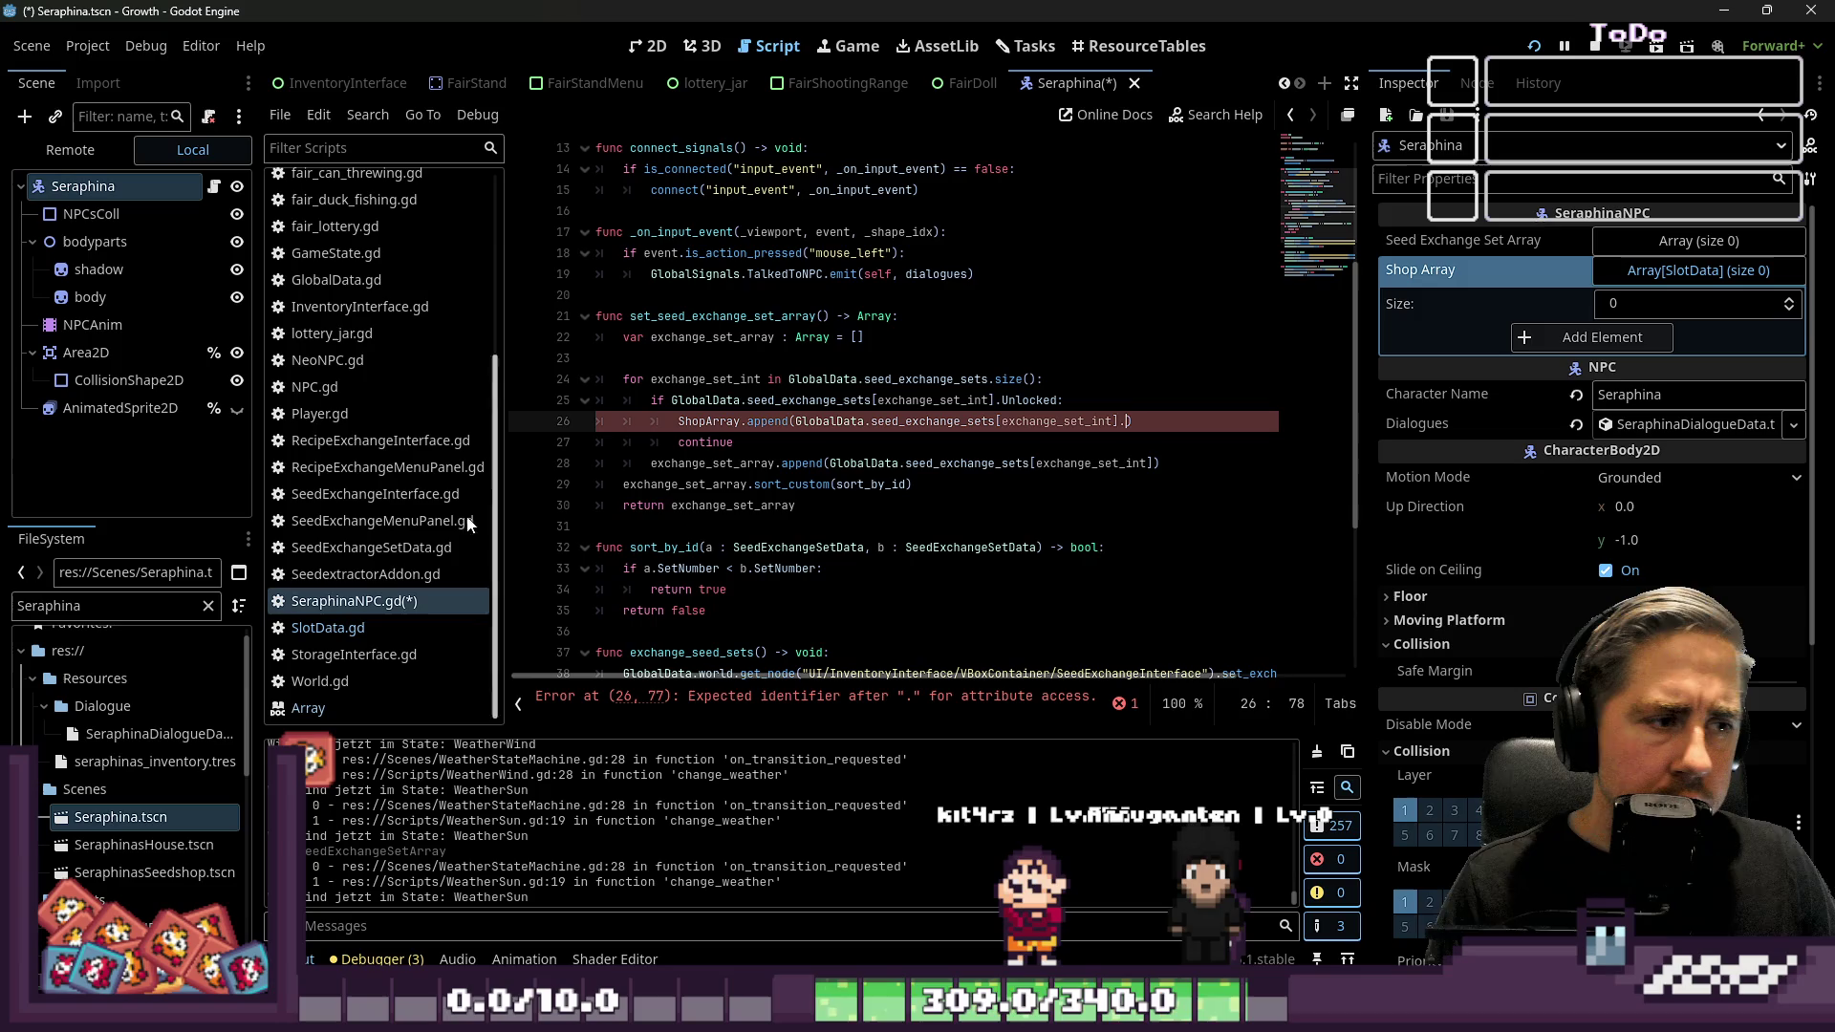
click(417, 553)
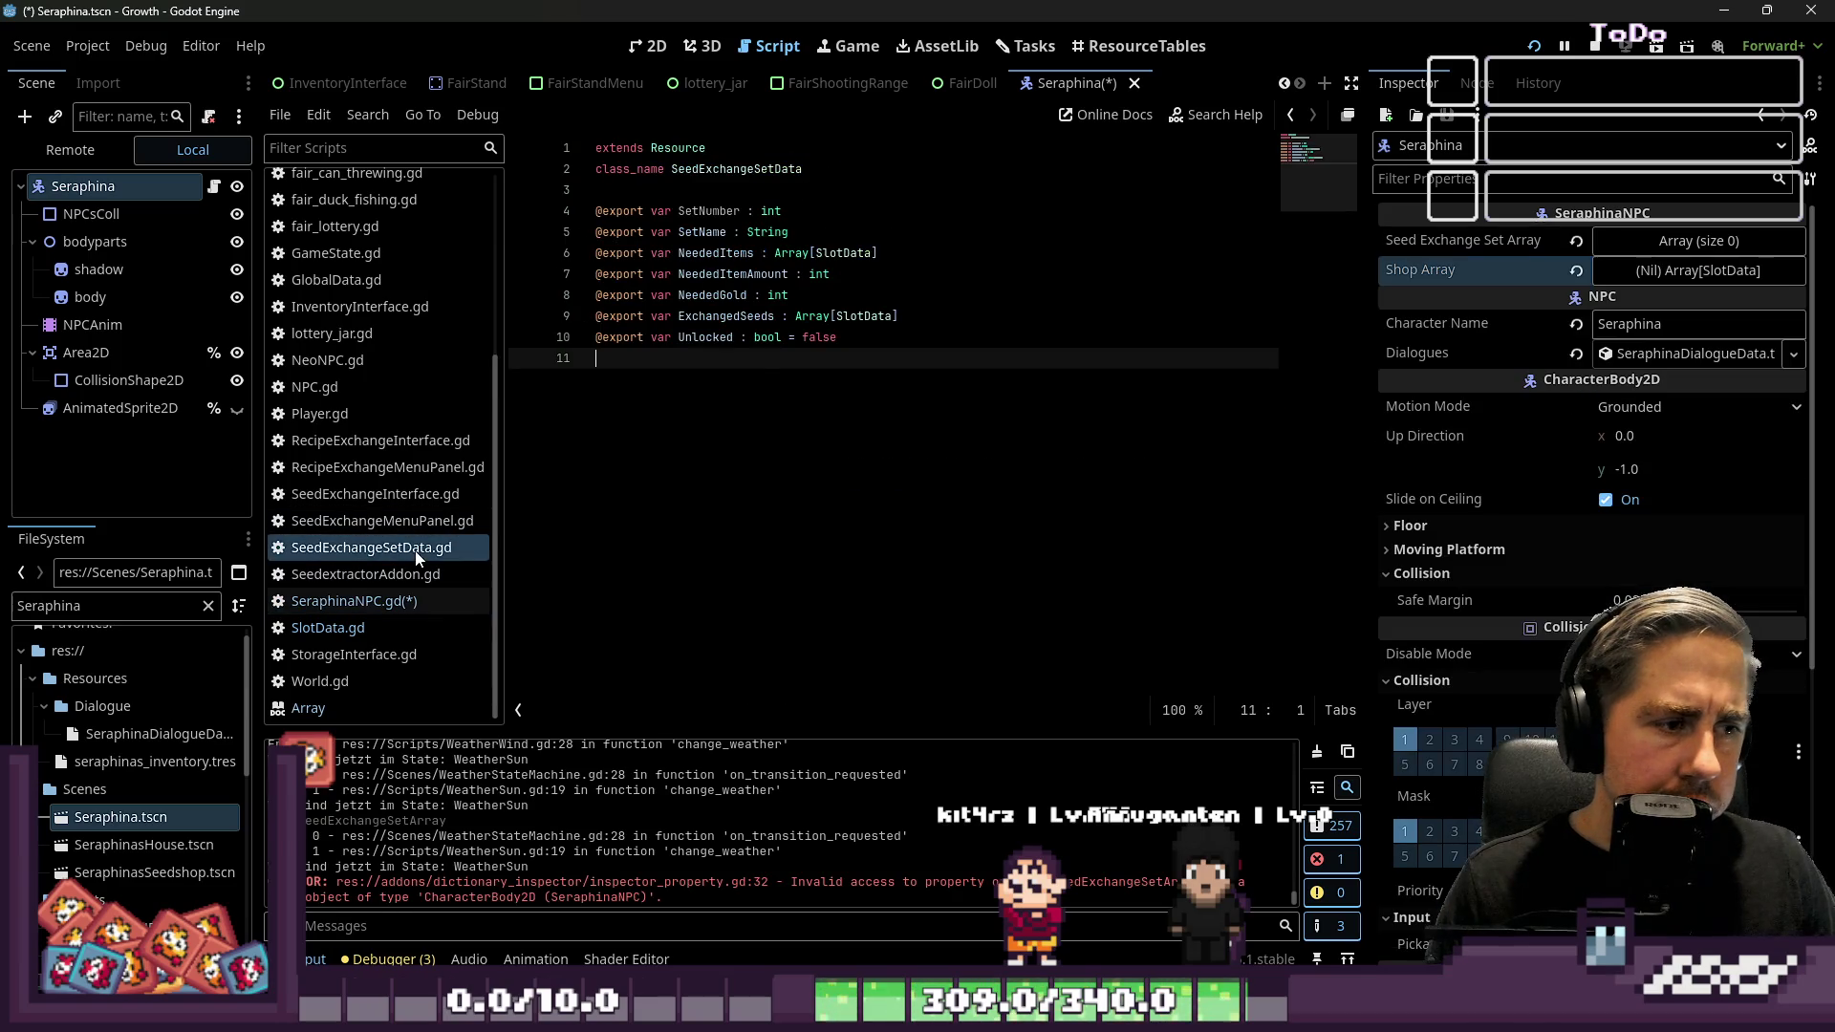
click(738, 318)
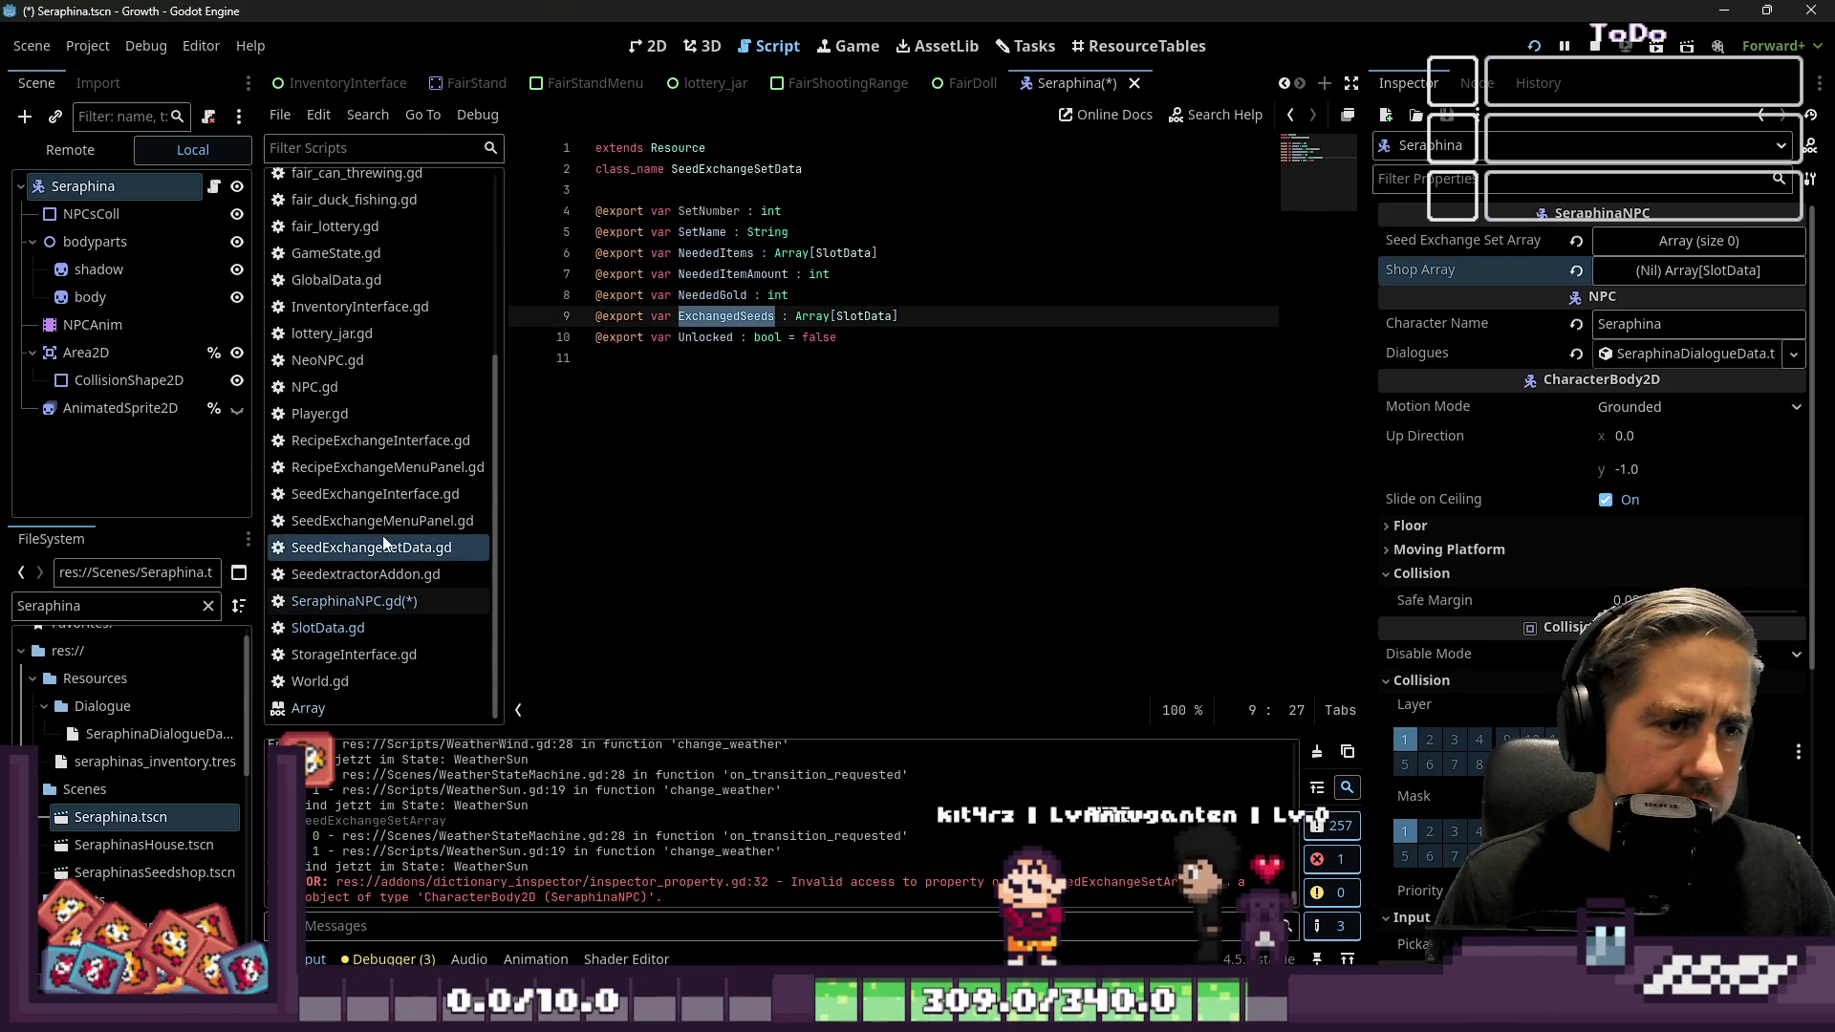
click(377, 602)
text(ExchangedSeeds)
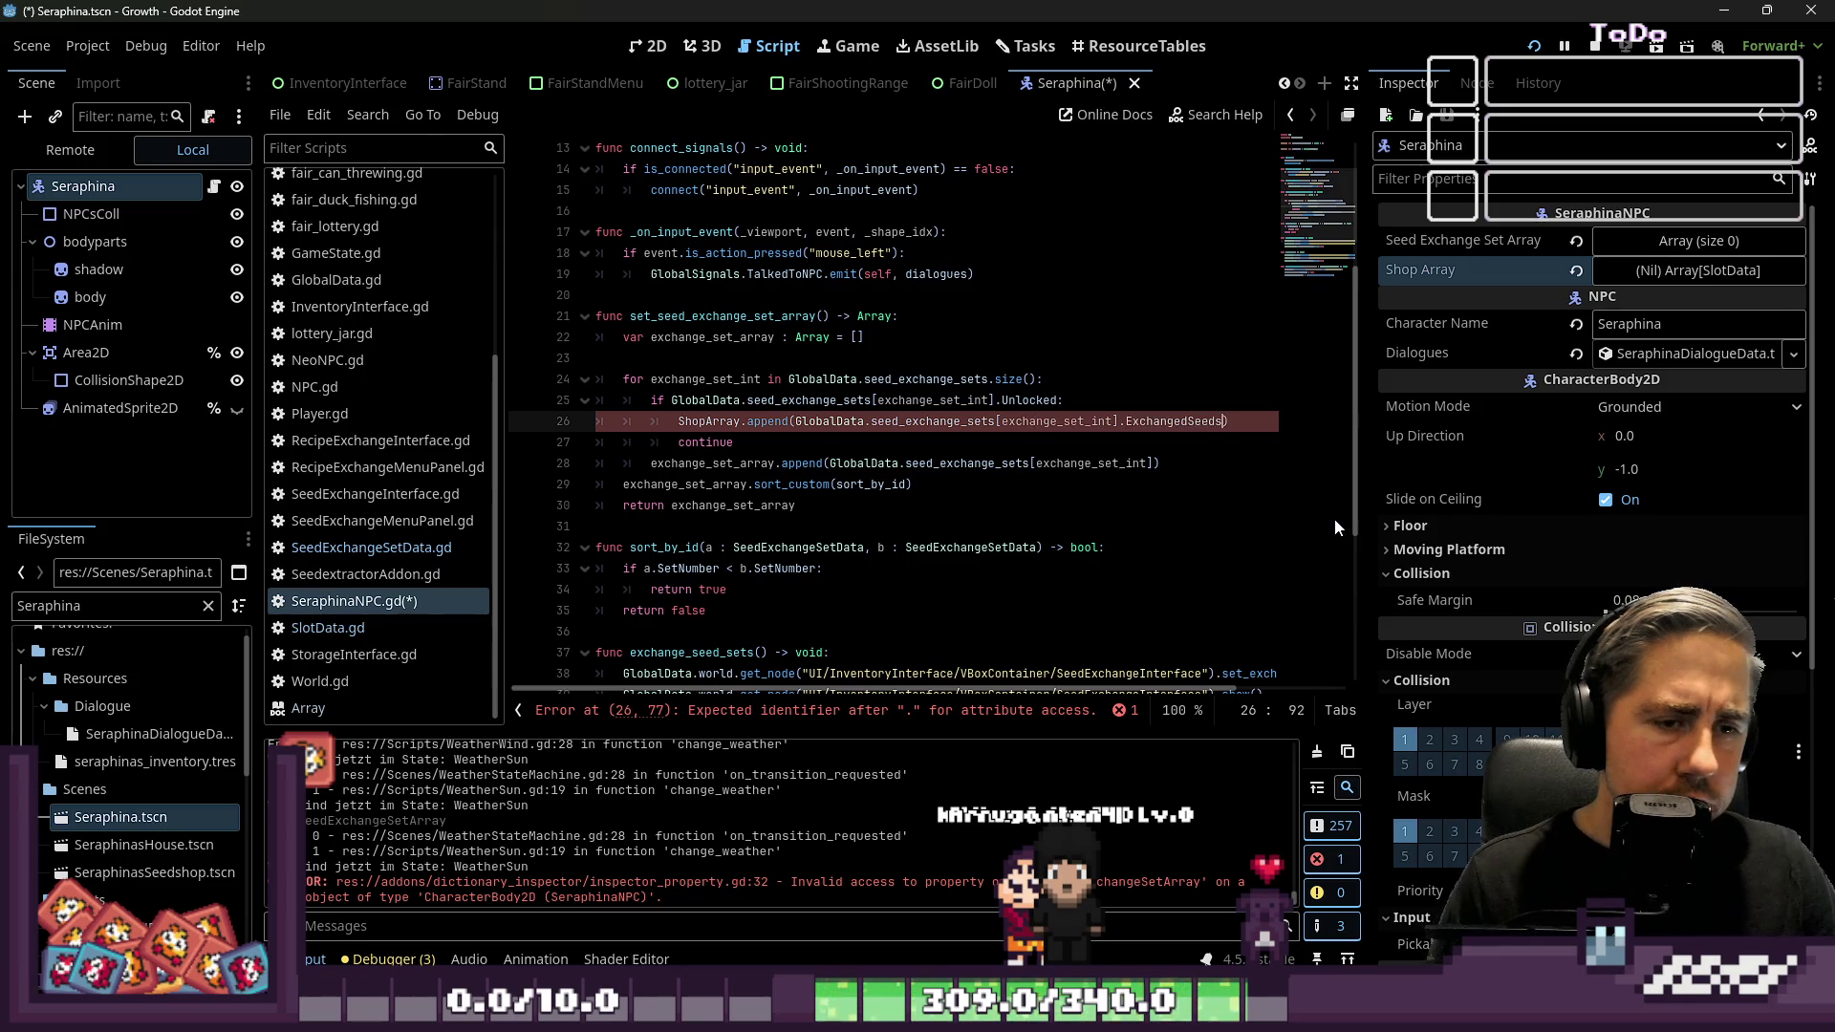
key(ctrl+Left)
key(ctrl+Left)
key(ctrl+Left)
text(_array)
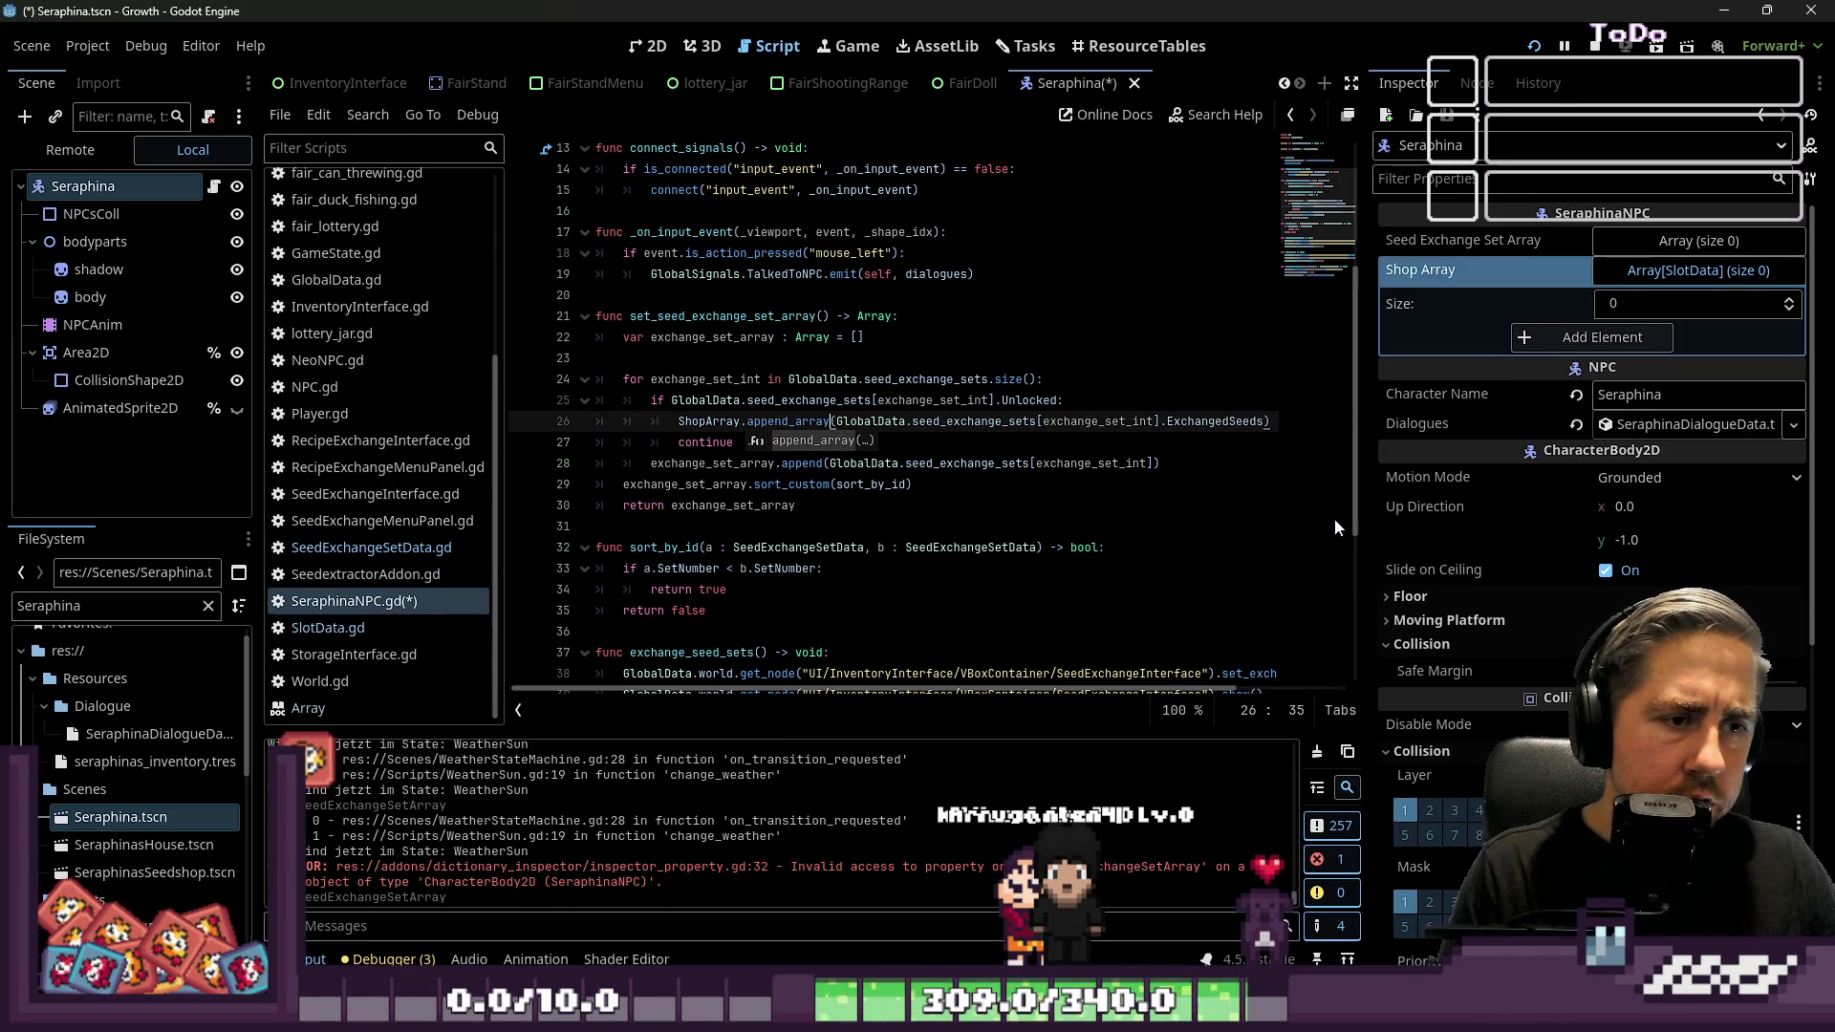
key(Up)
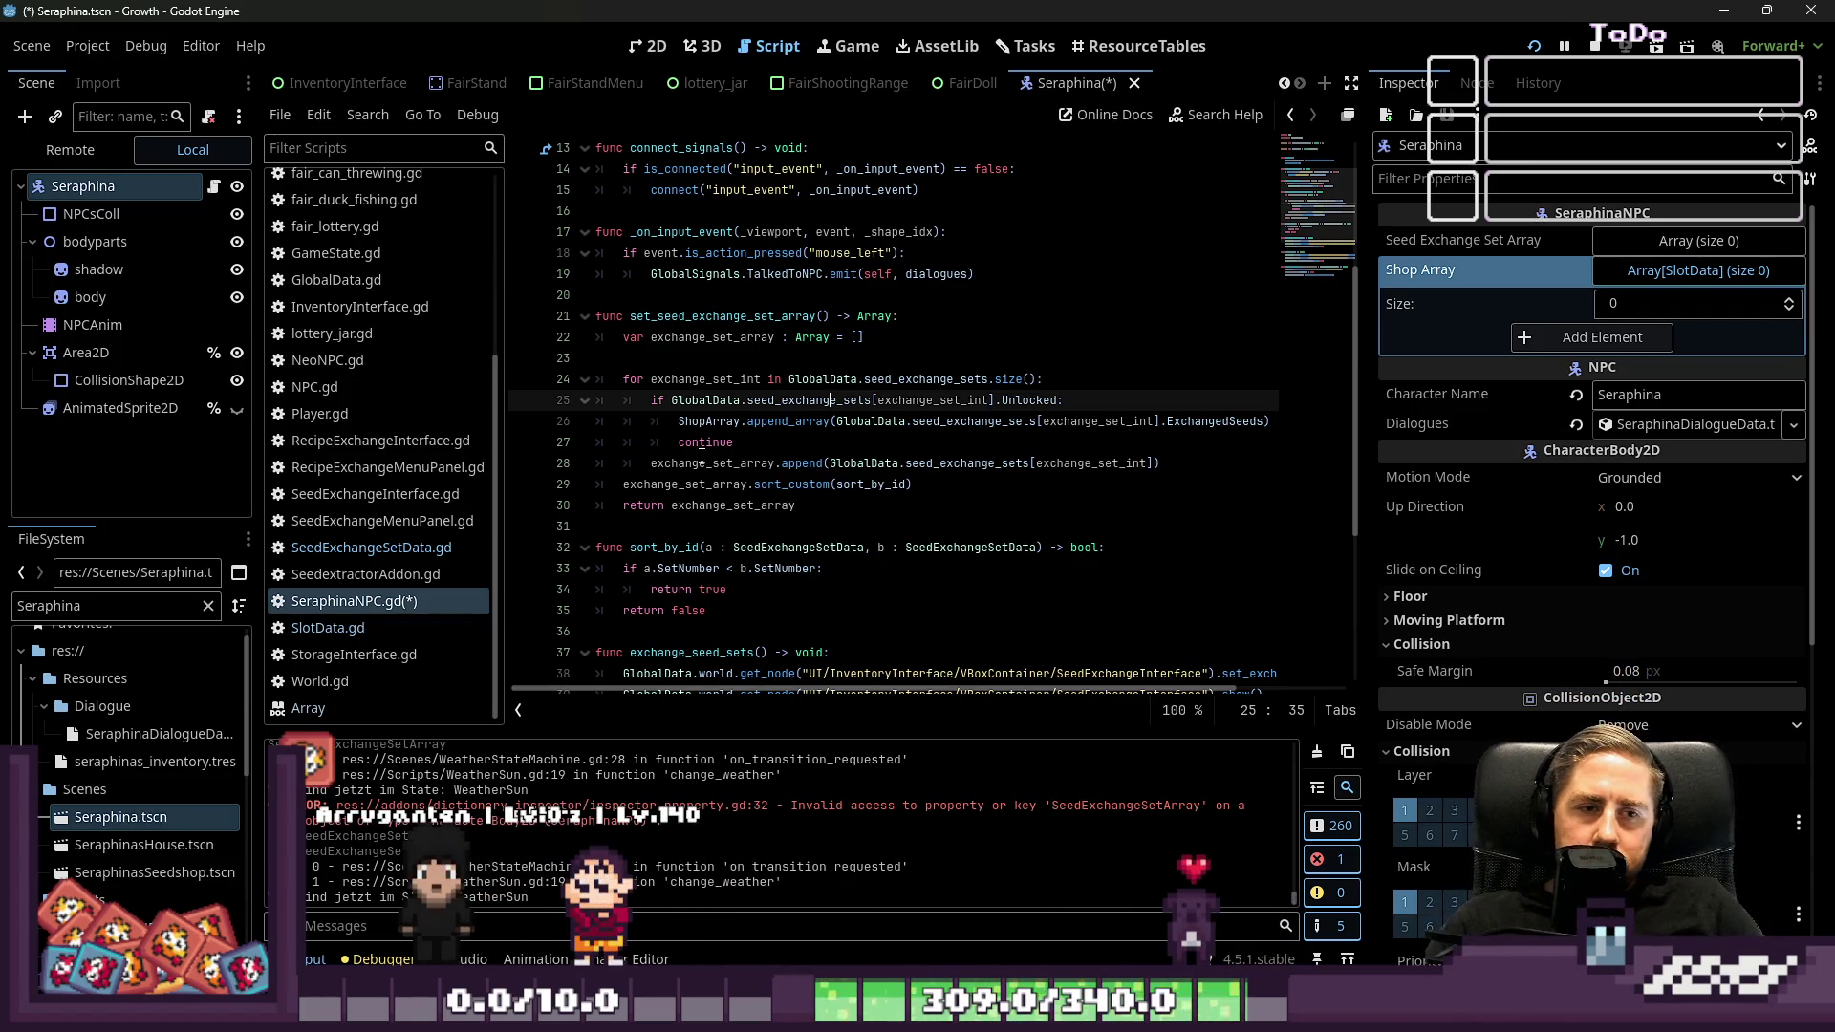
Save SeraphinaNPC.gd and run the project to the Growth game's main menu
click(811, 342)
click(812, 351)
key(ctrl+s)
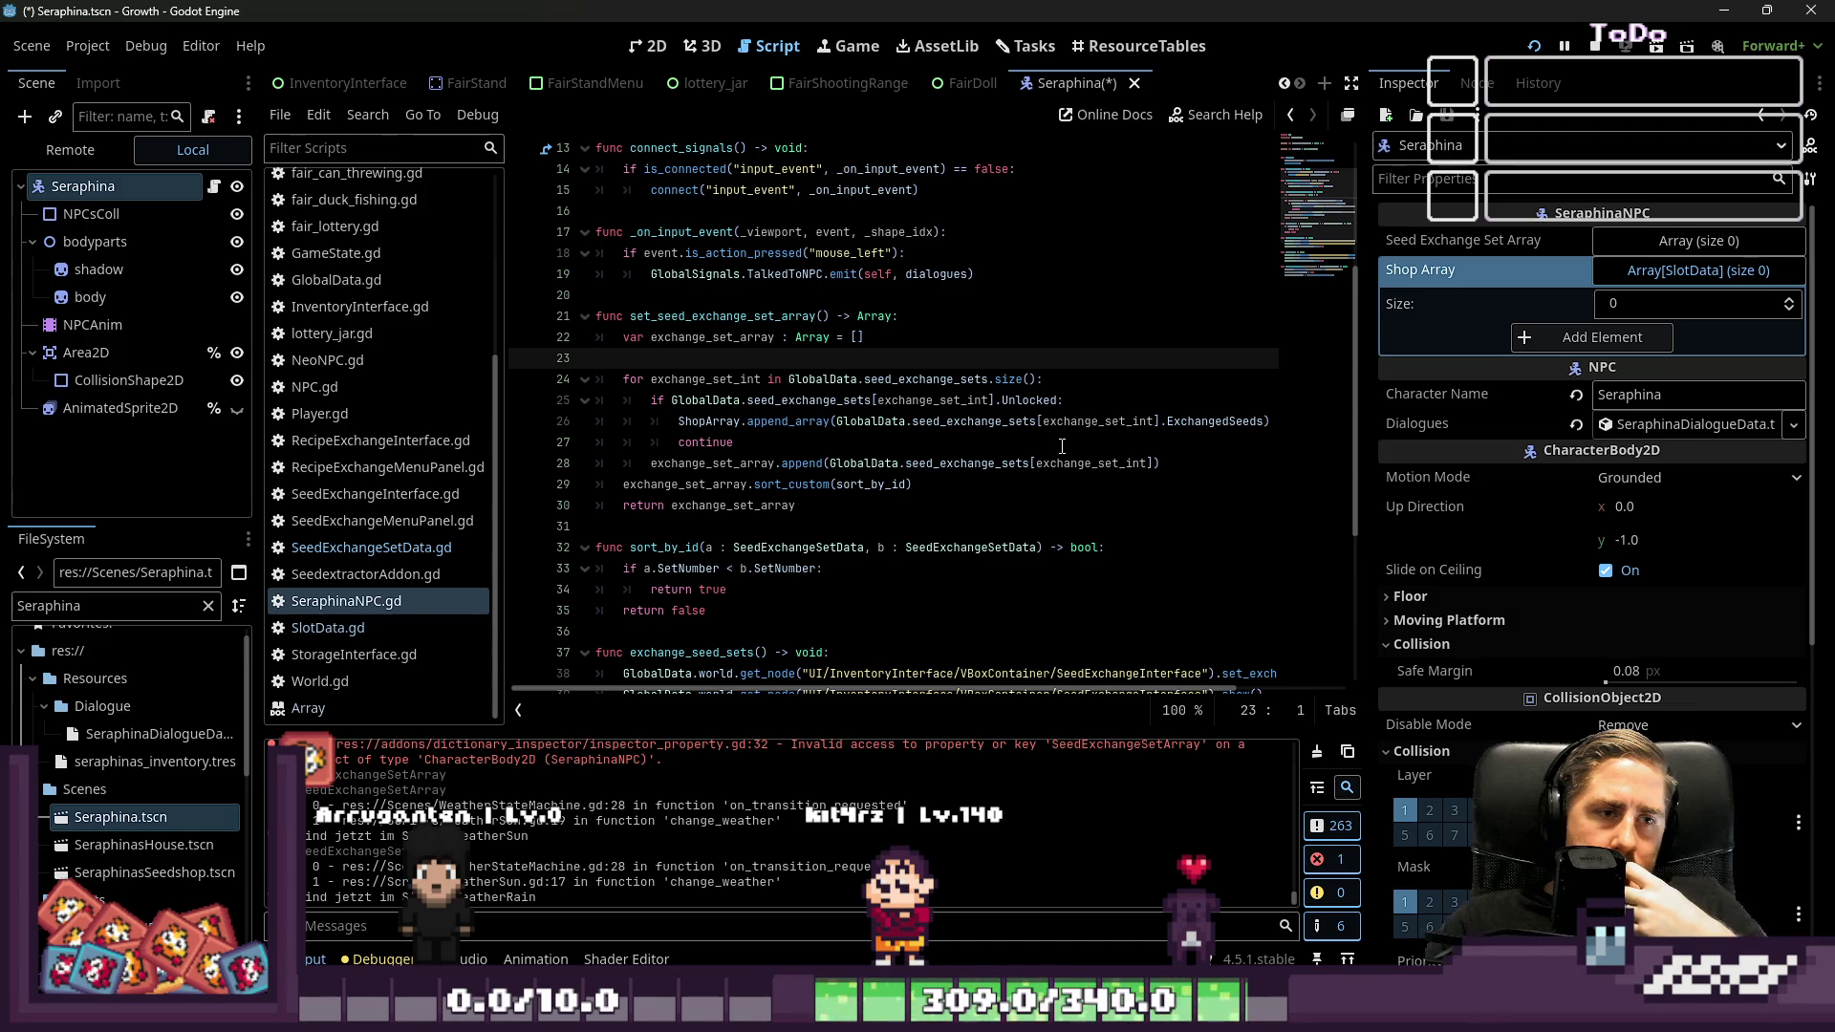
click(1528, 55)
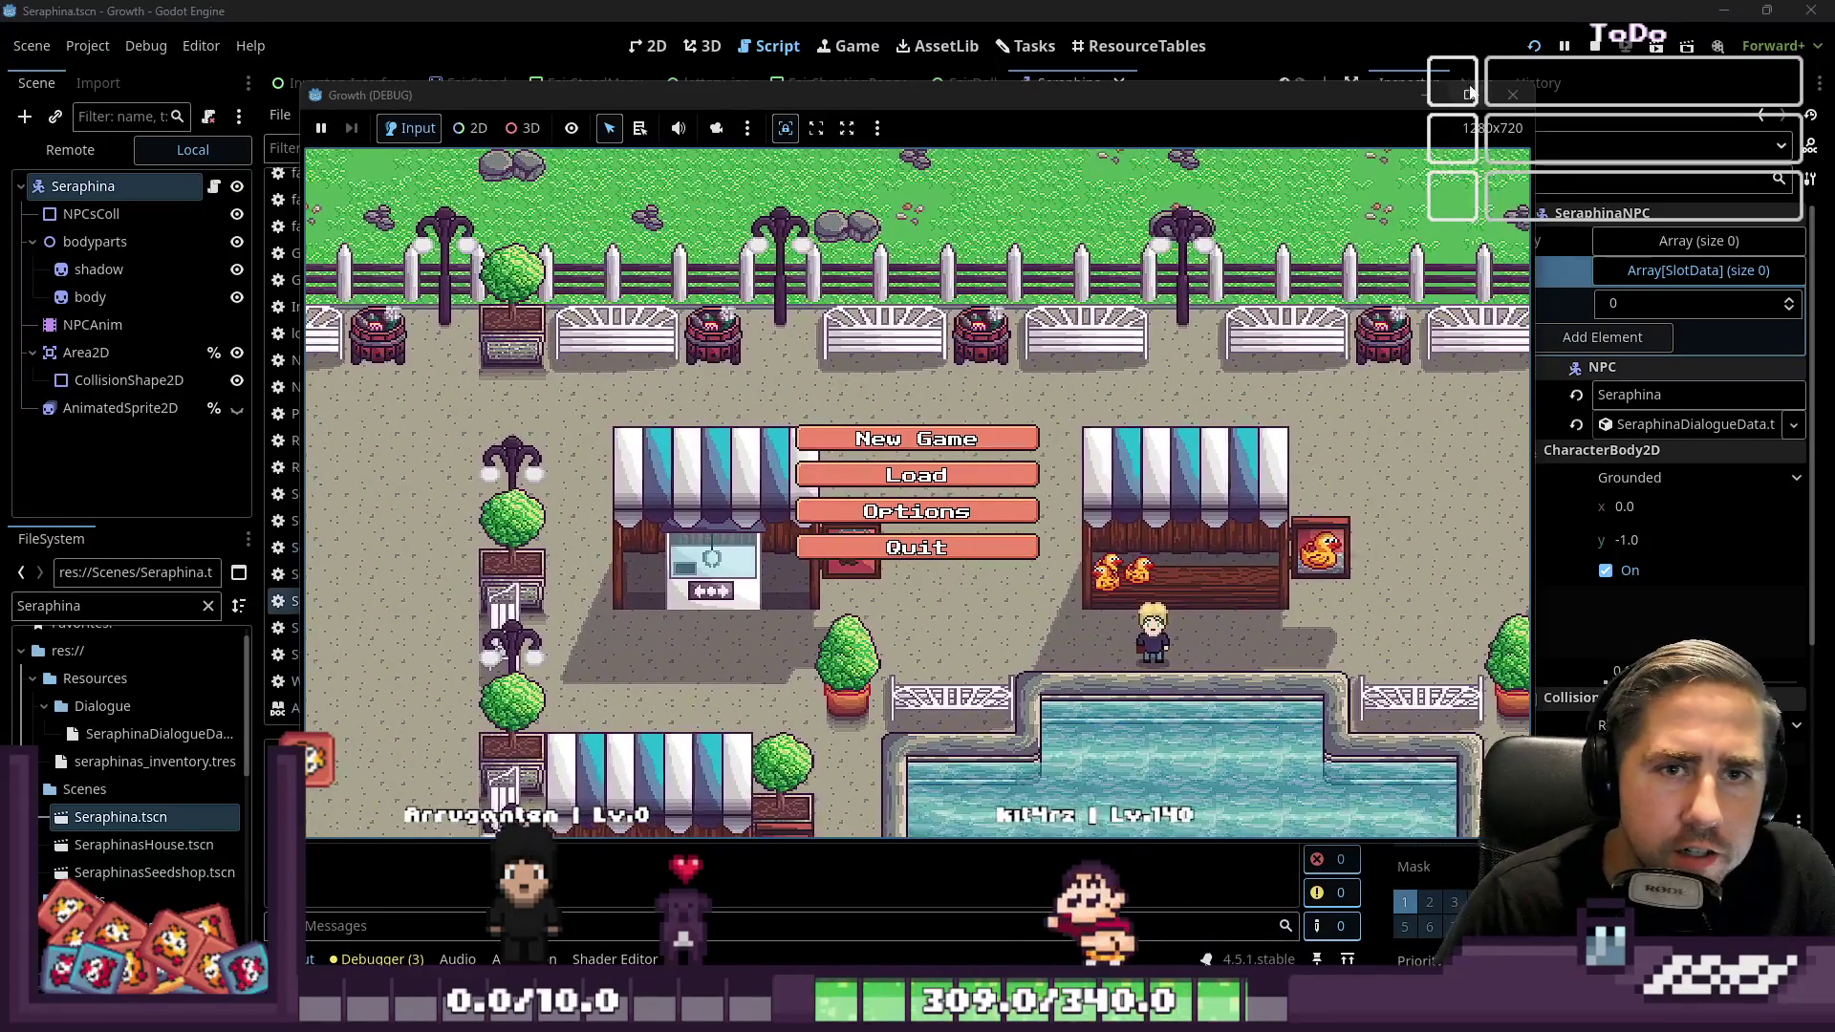
Maximize the Growth debug window and walk the character up-right through town toward Seraphina's shop
click(1470, 93)
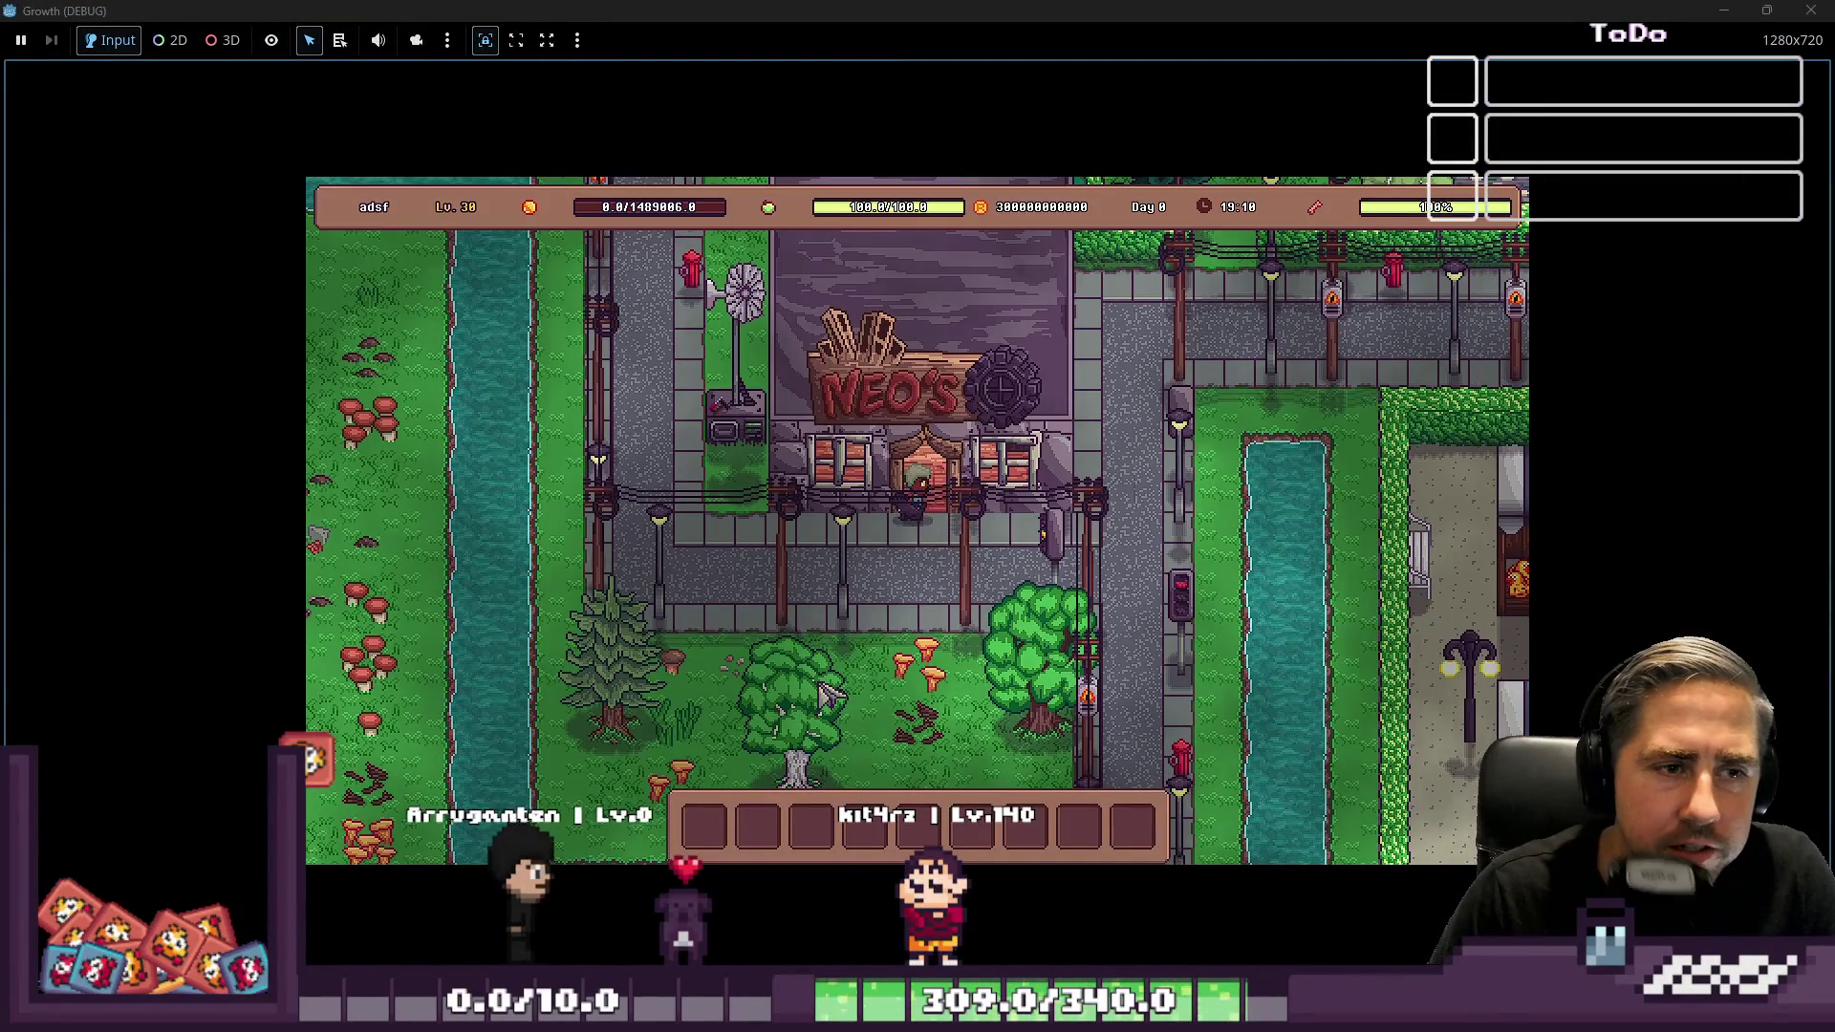
key(w)
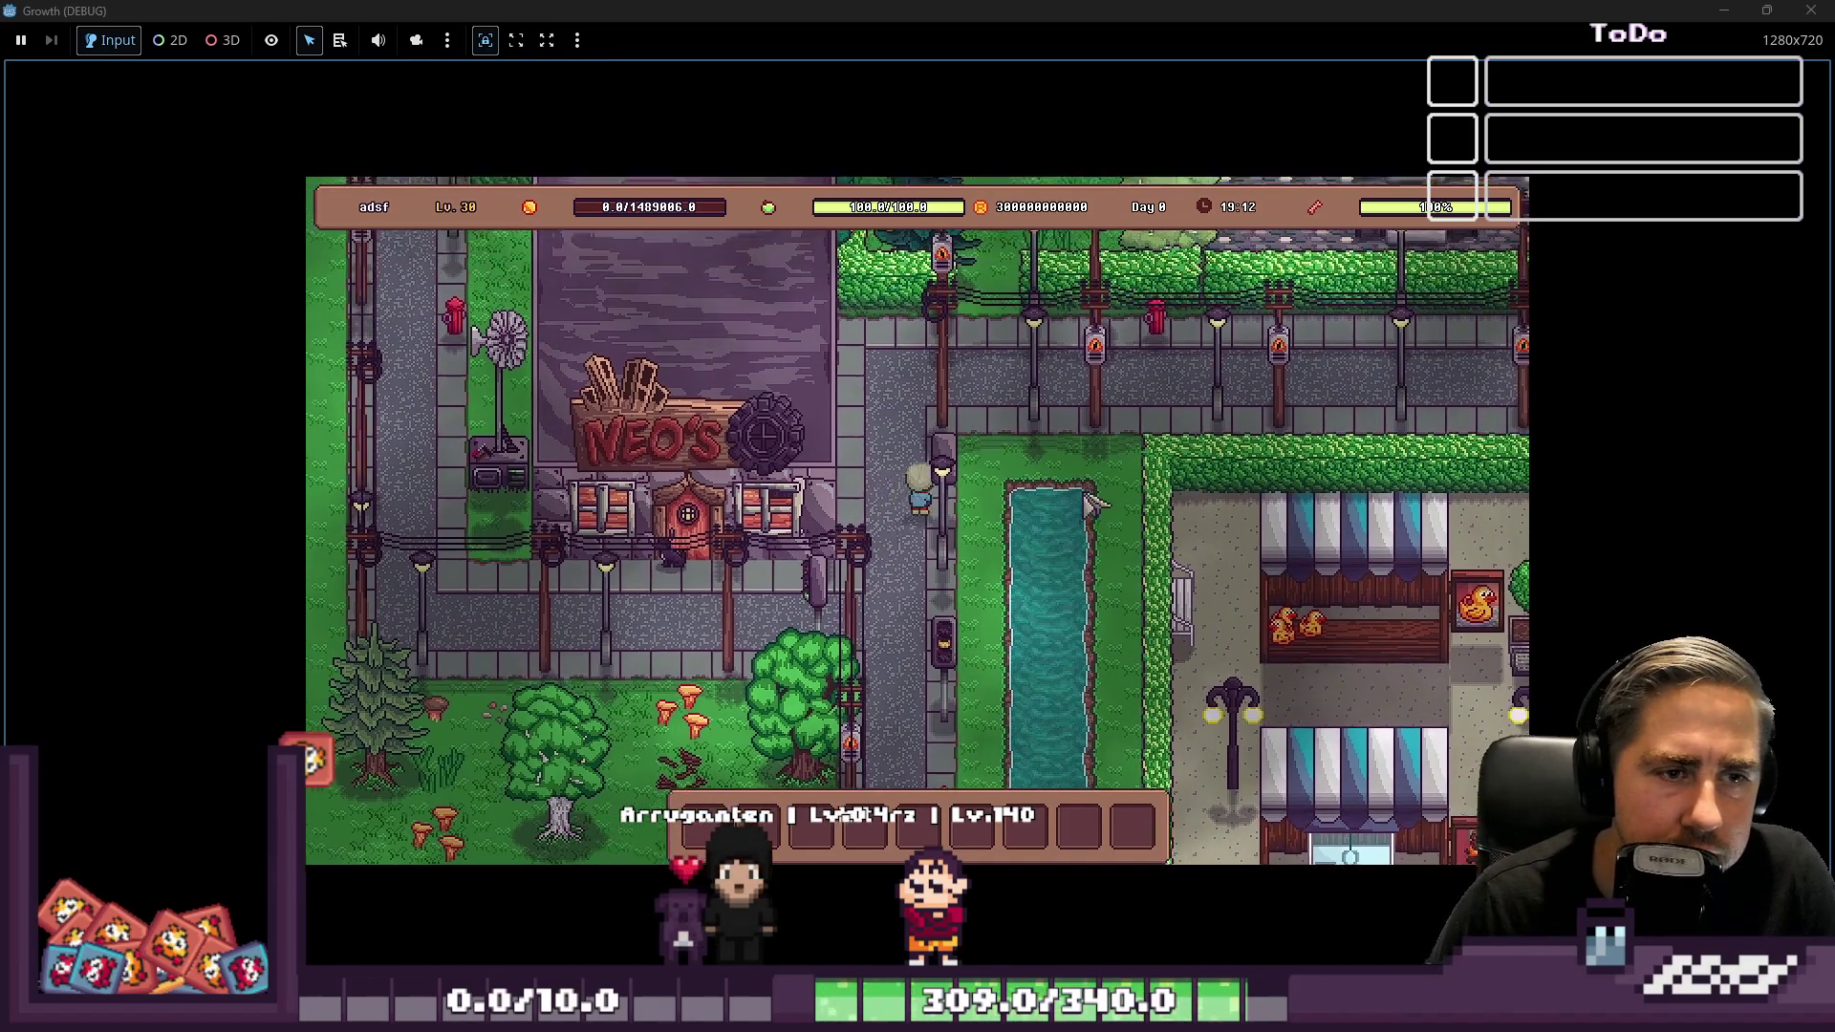
key(d)
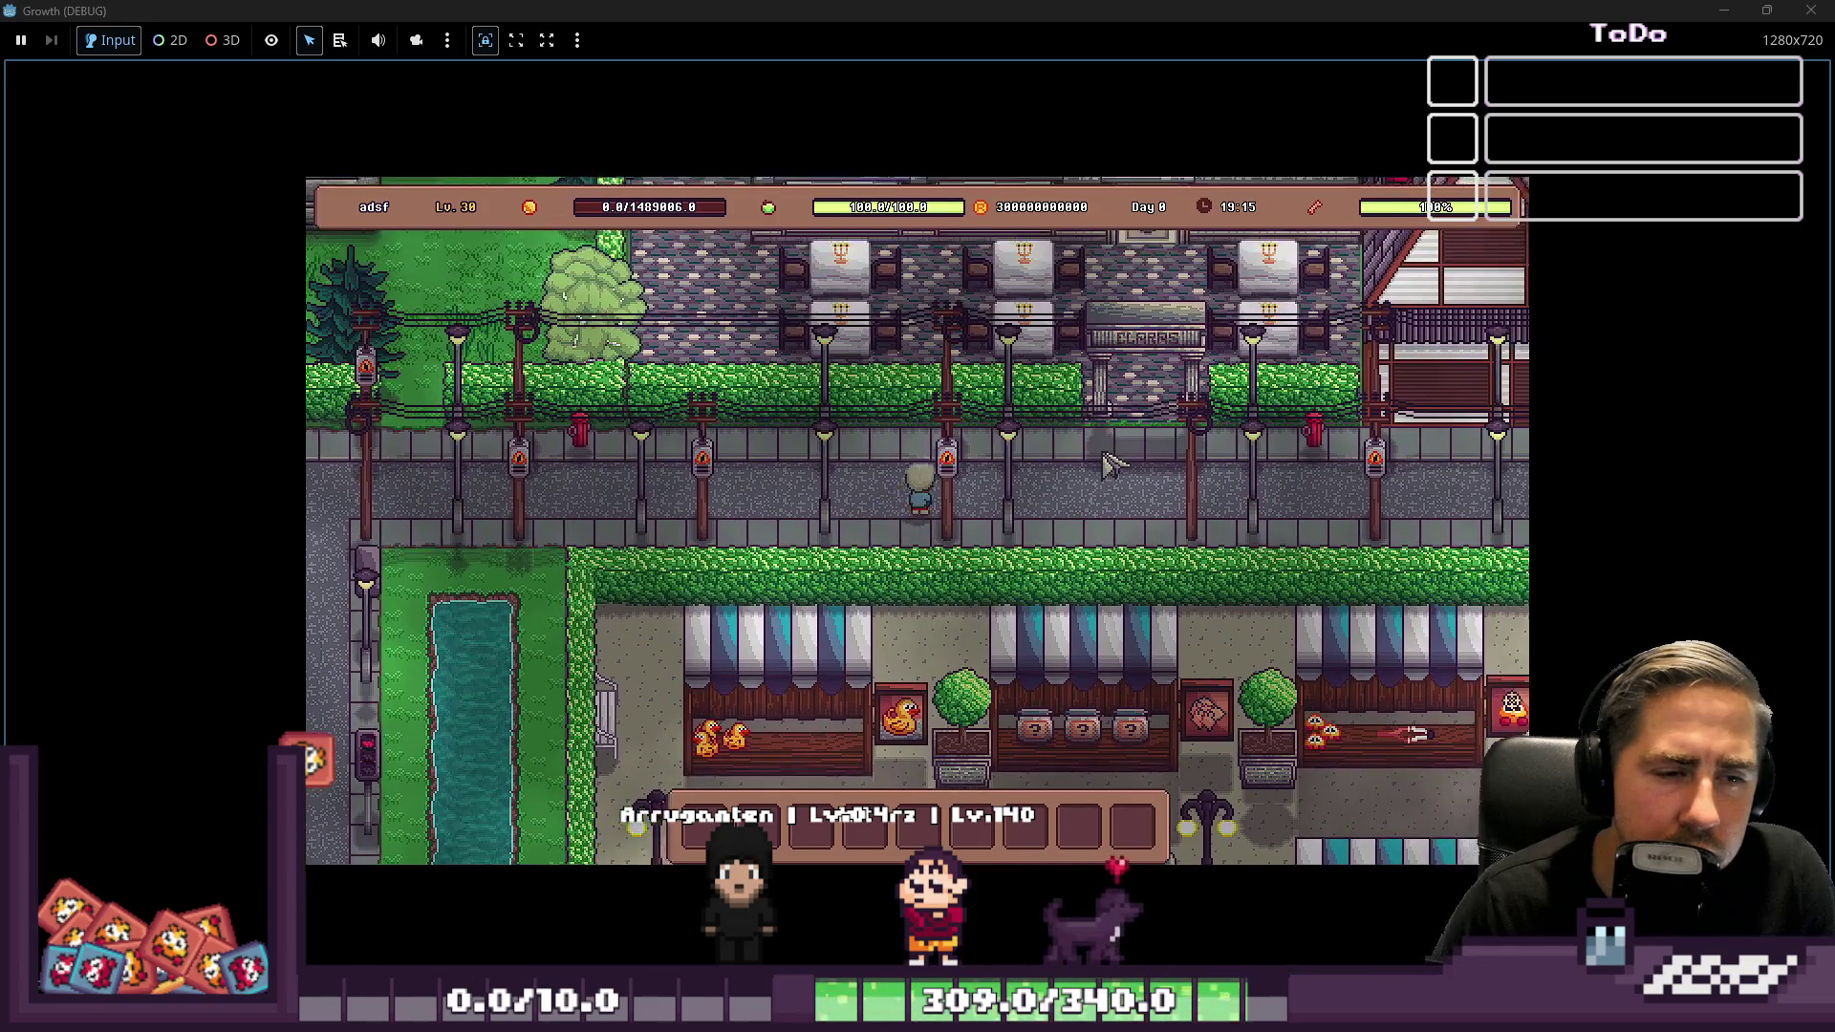
key(d)
key(w)
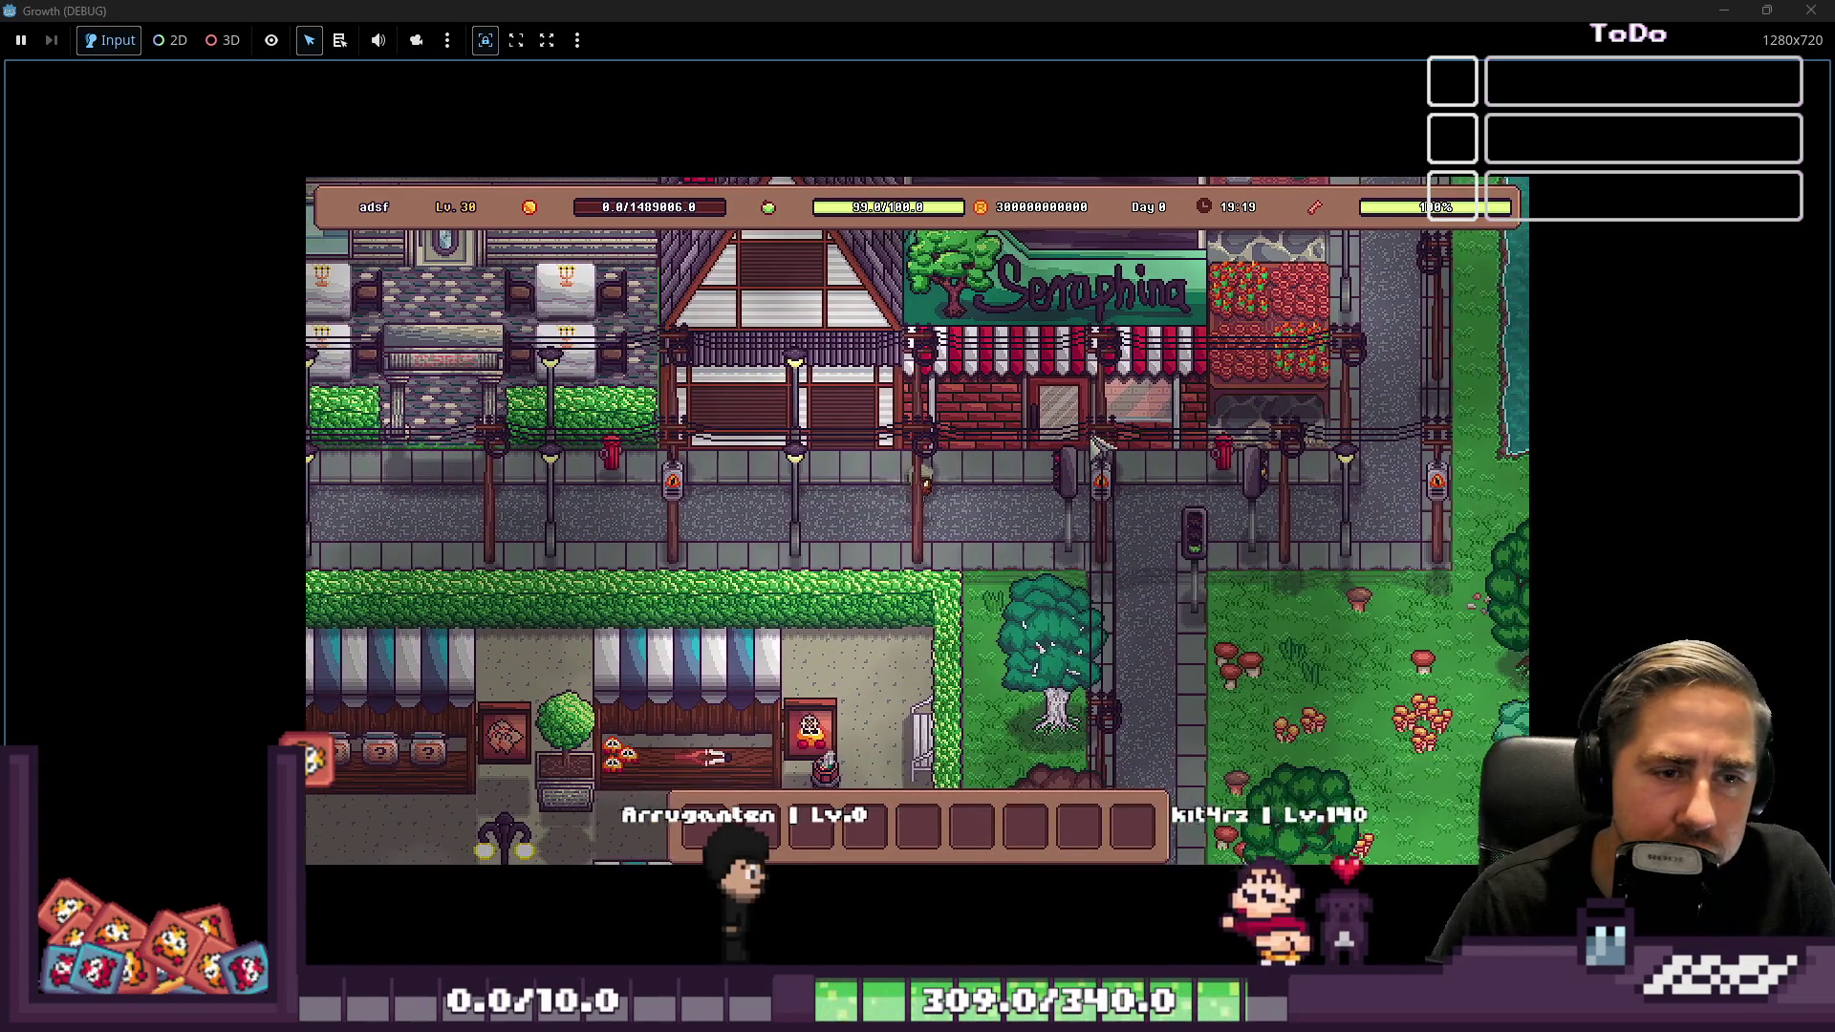
key(d)
key(w)
key(d)
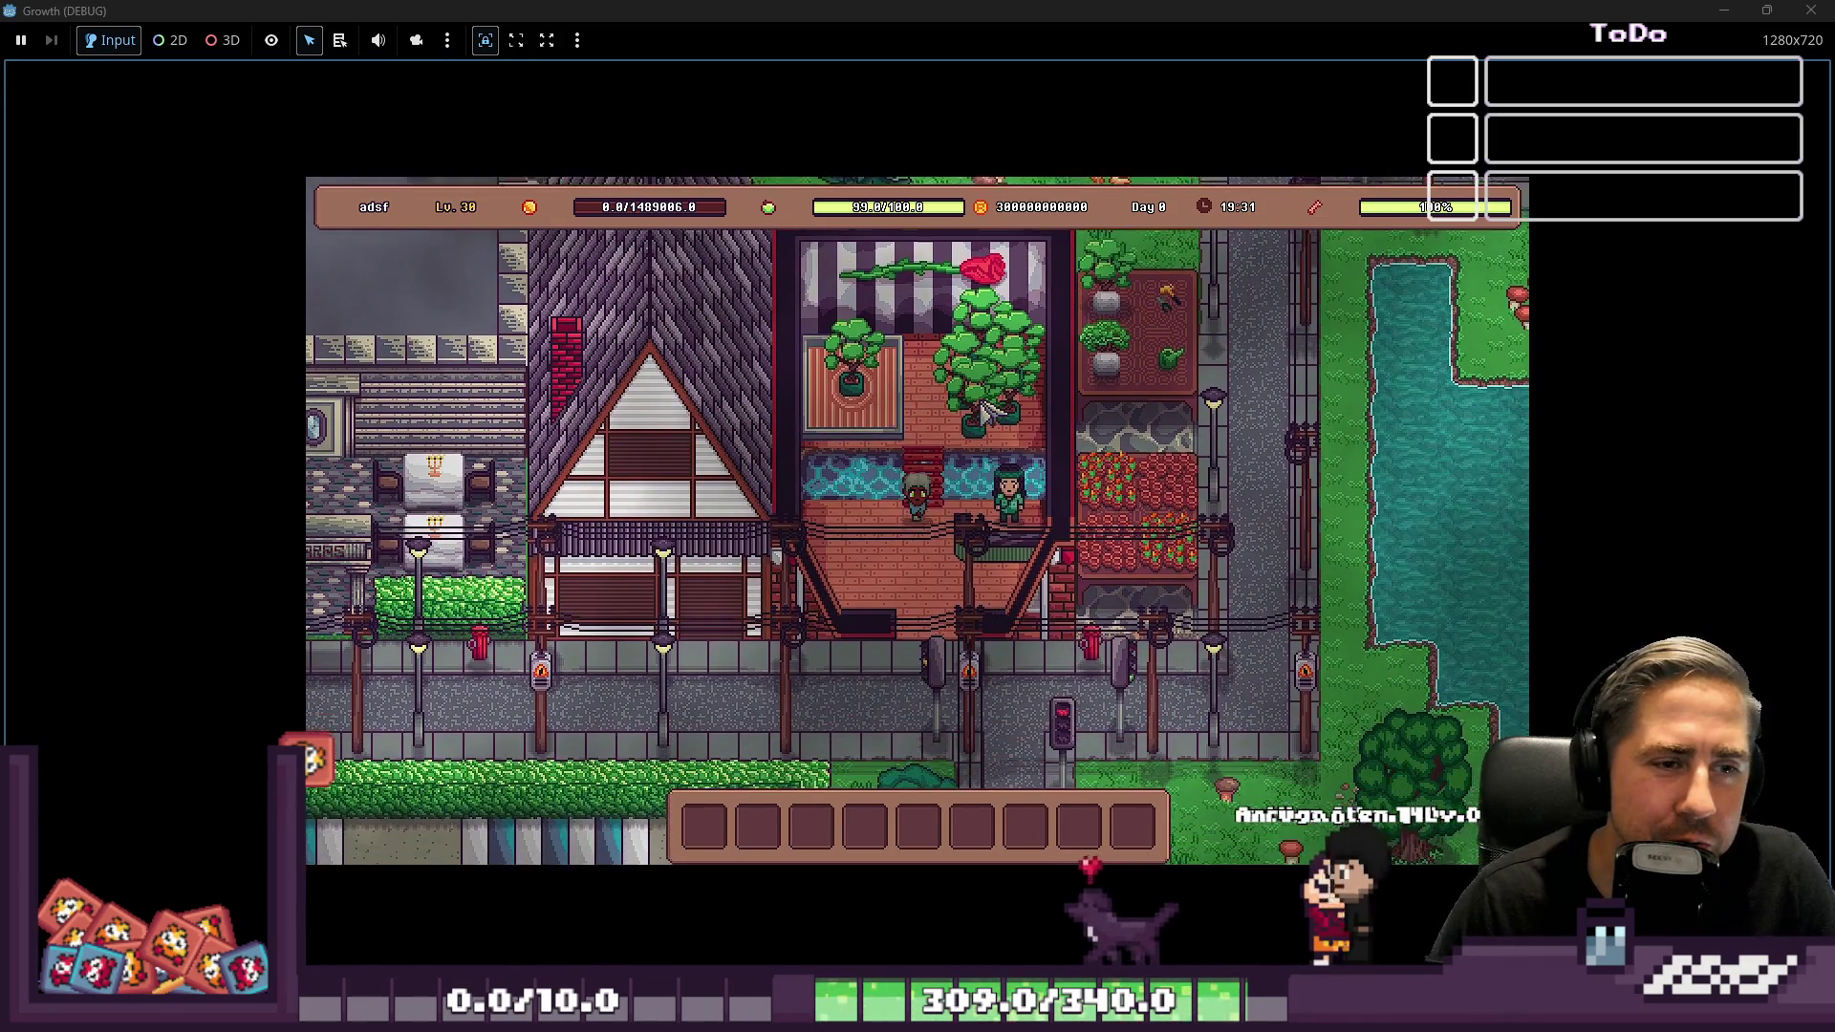
Walk into the shop and talk to Seraphina, showing four seeds at 144g, 102g, 180g and 192g
key(s+d)
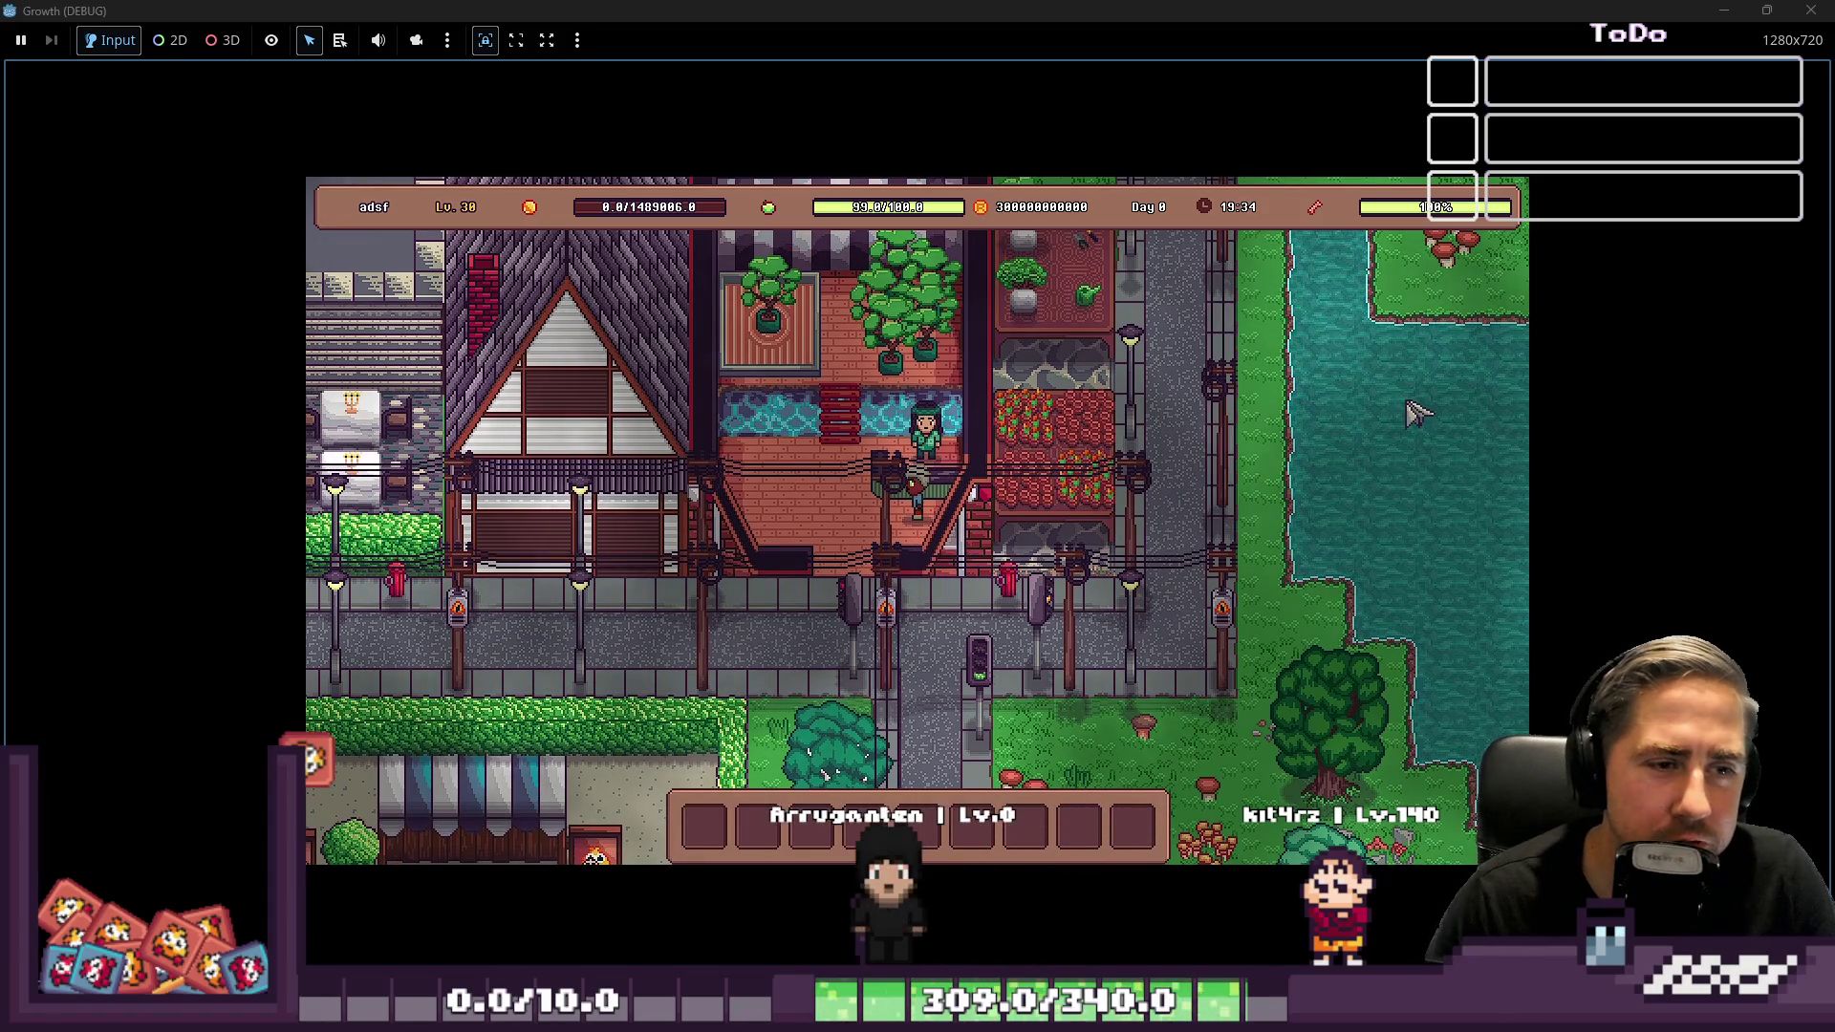
key(a+s)
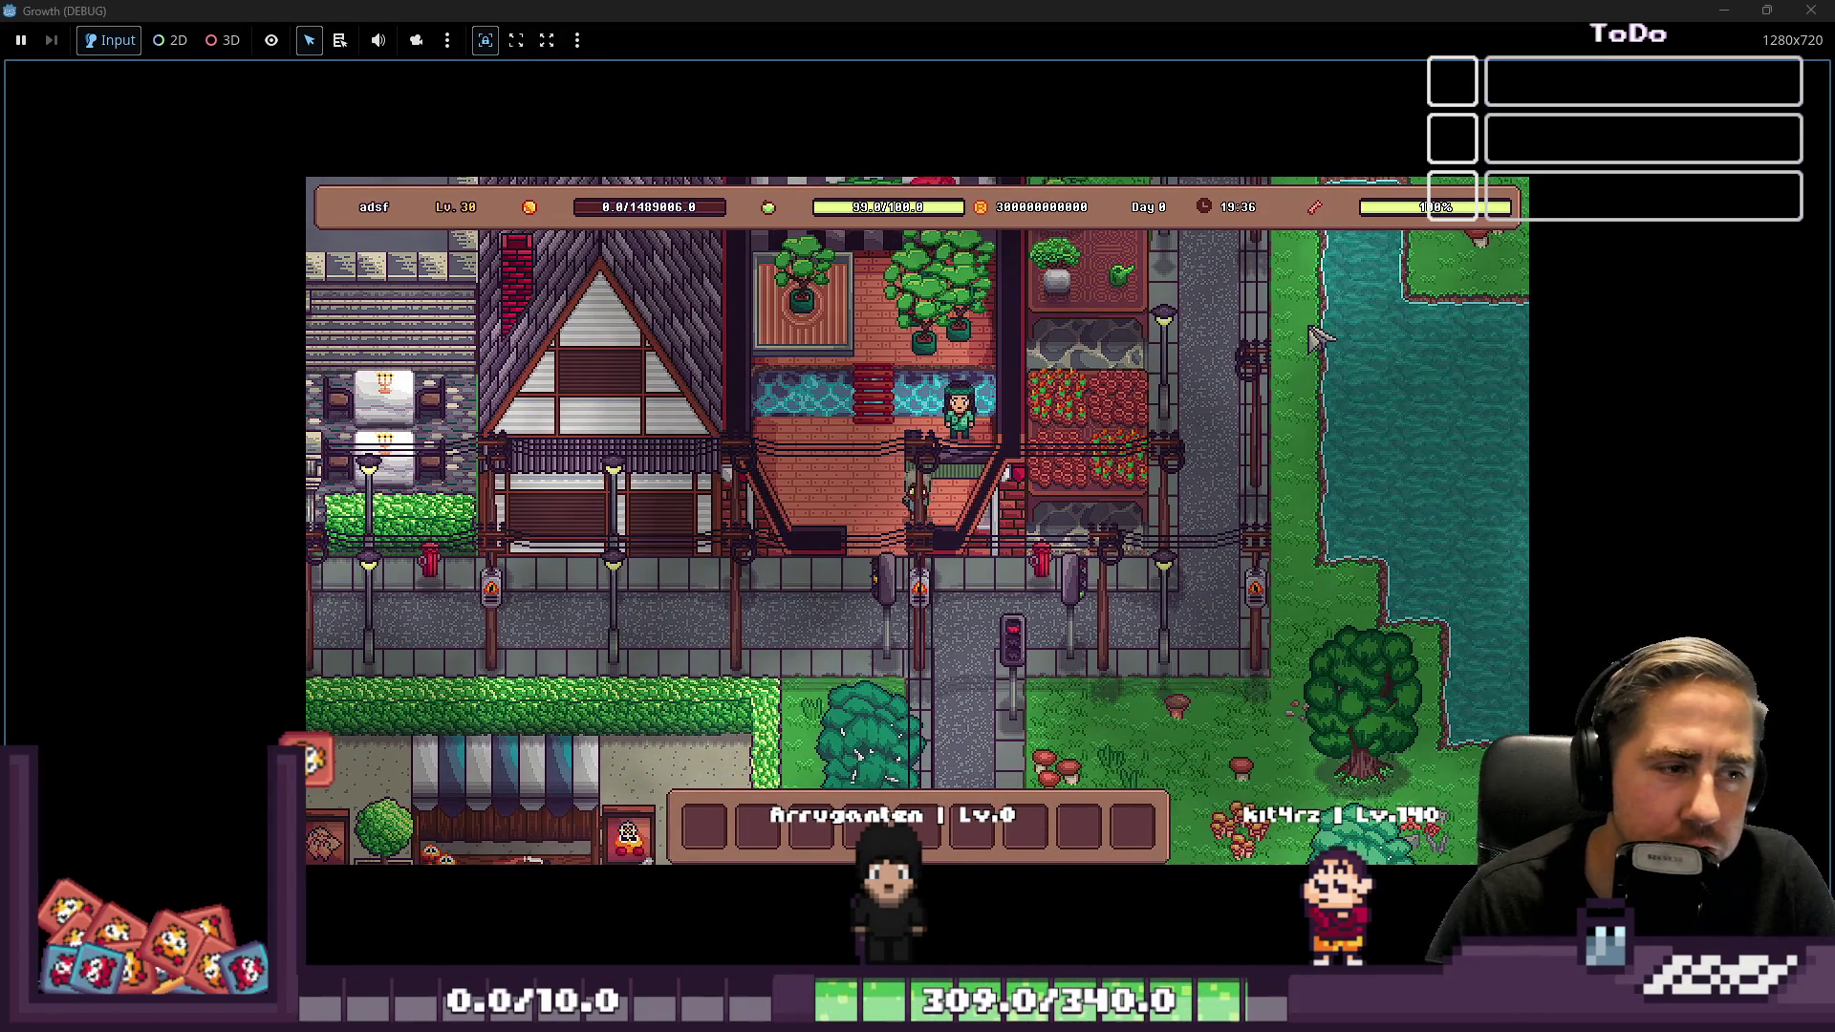
key(a+s)
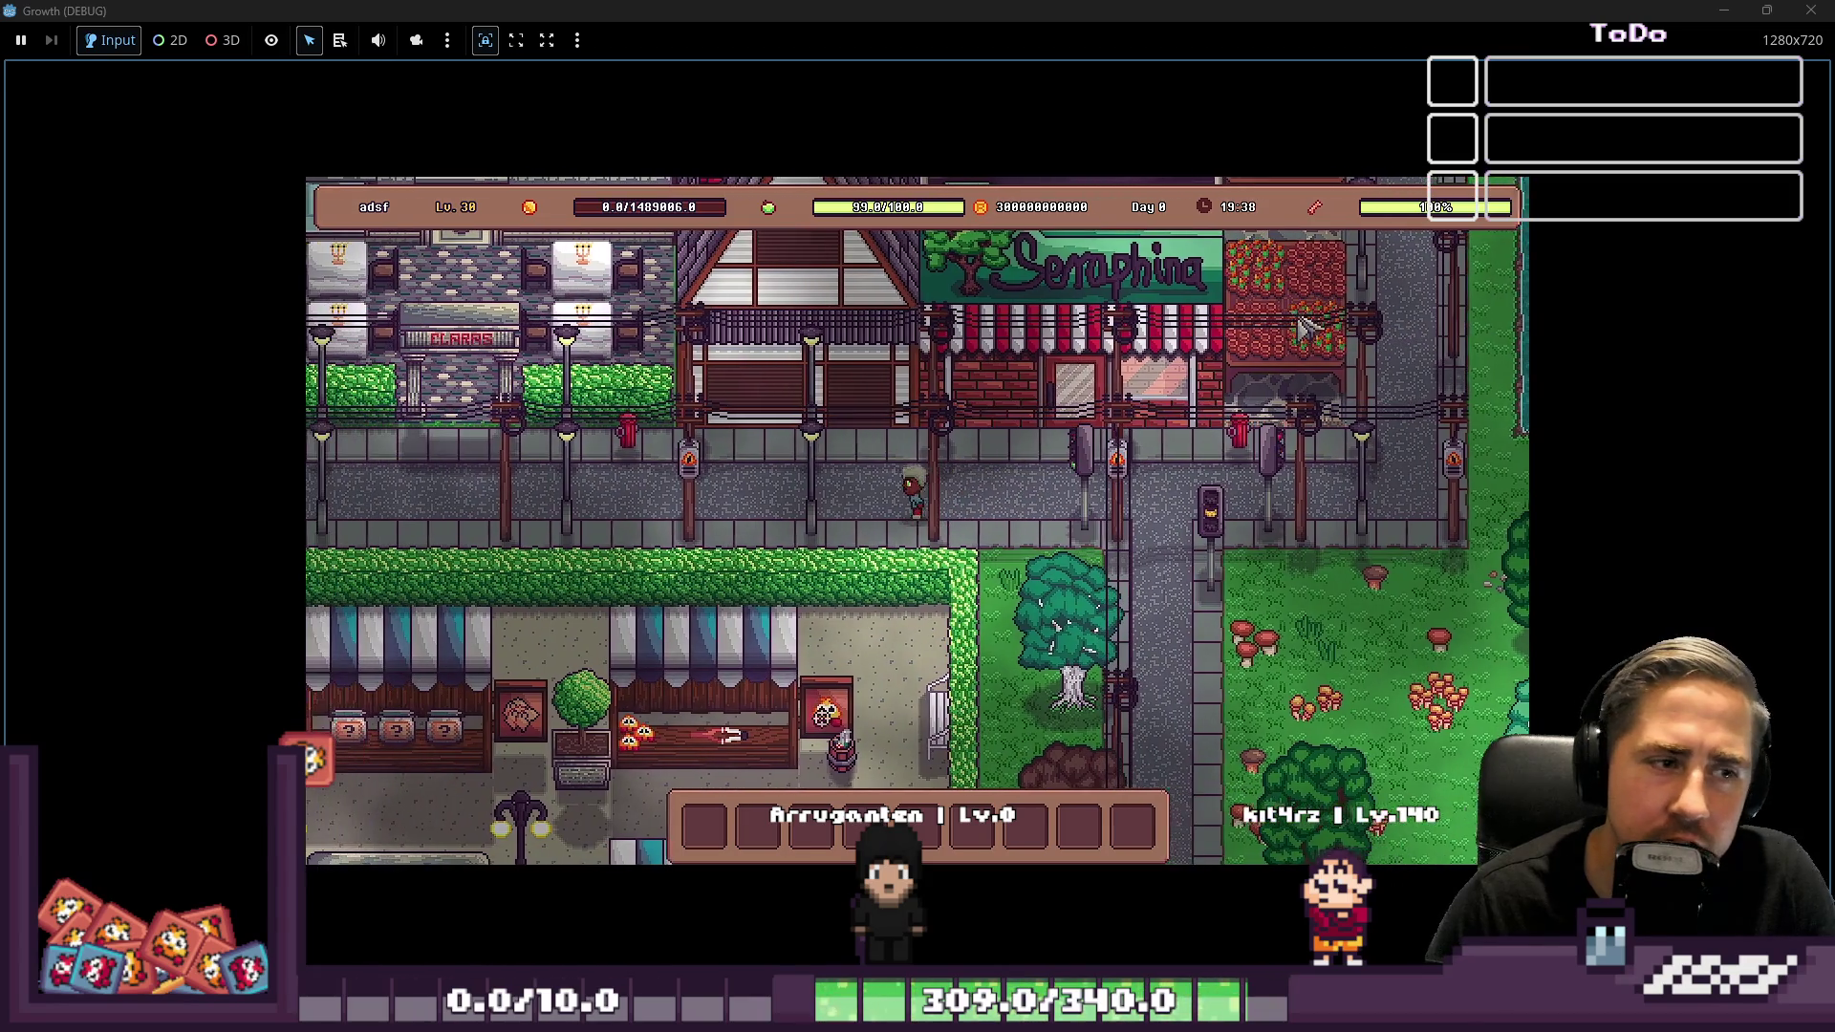
key(a)
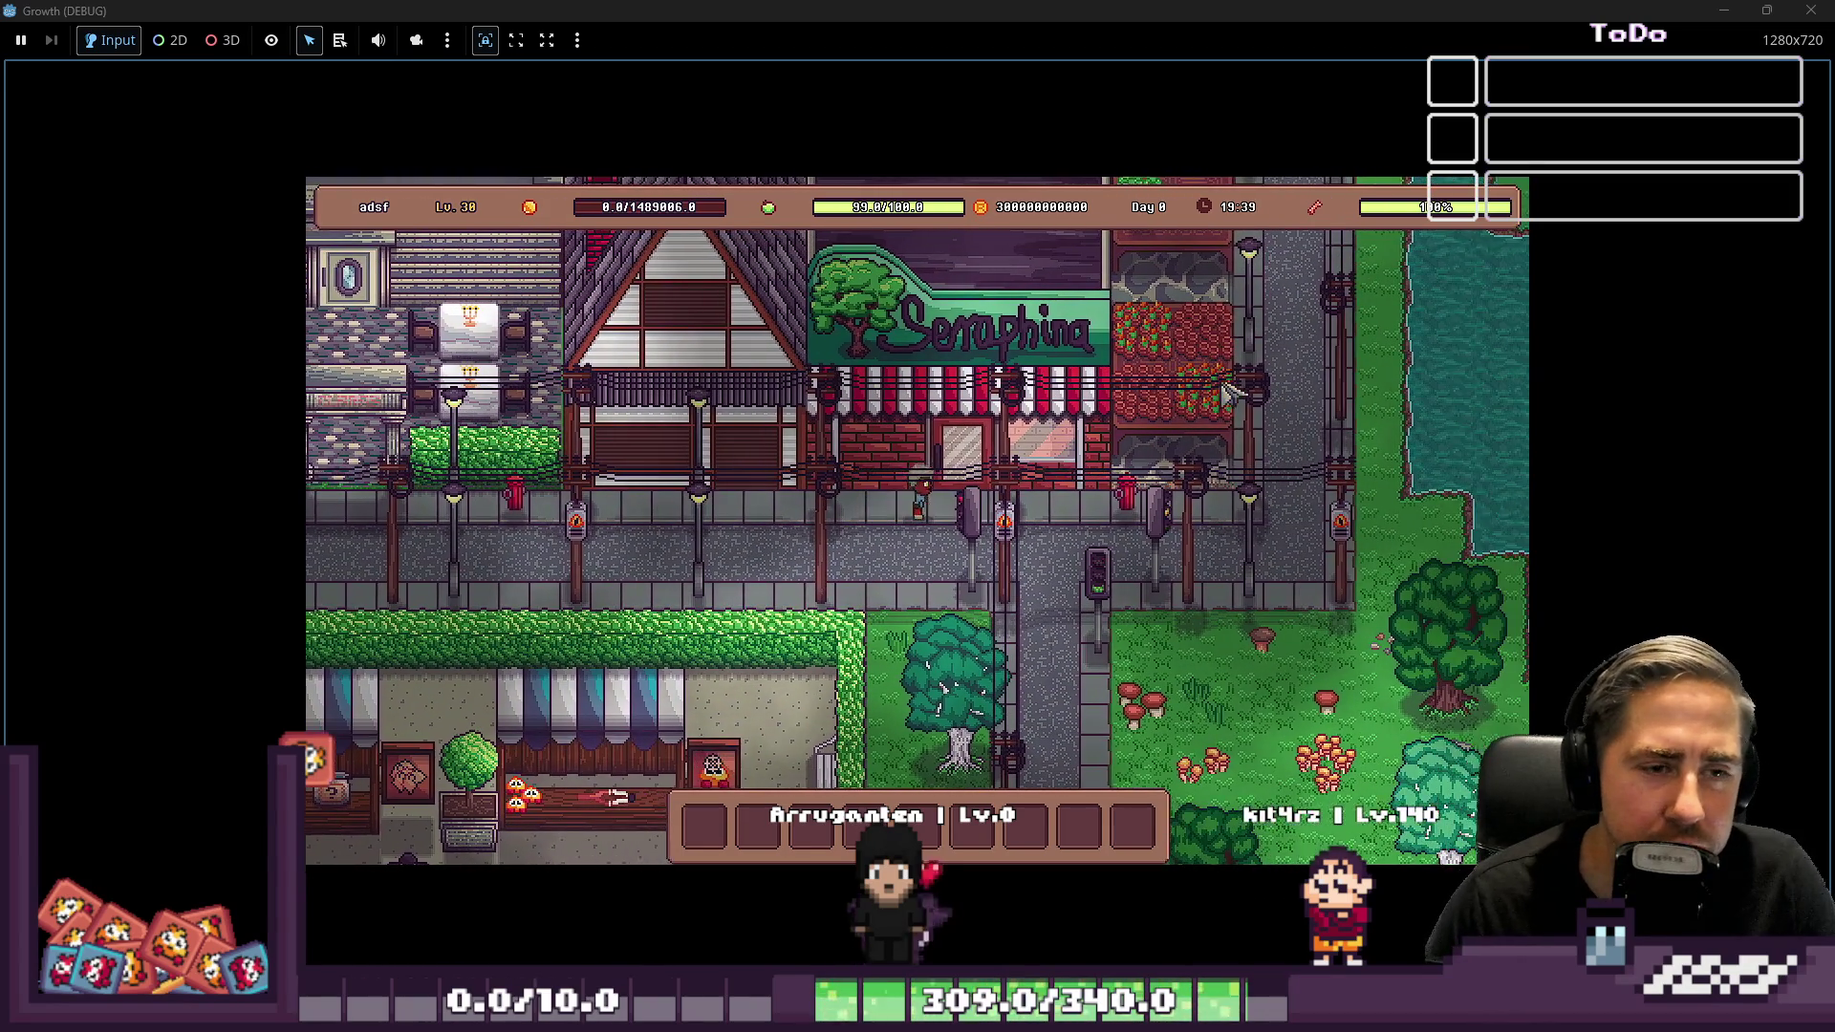
key(w+d)
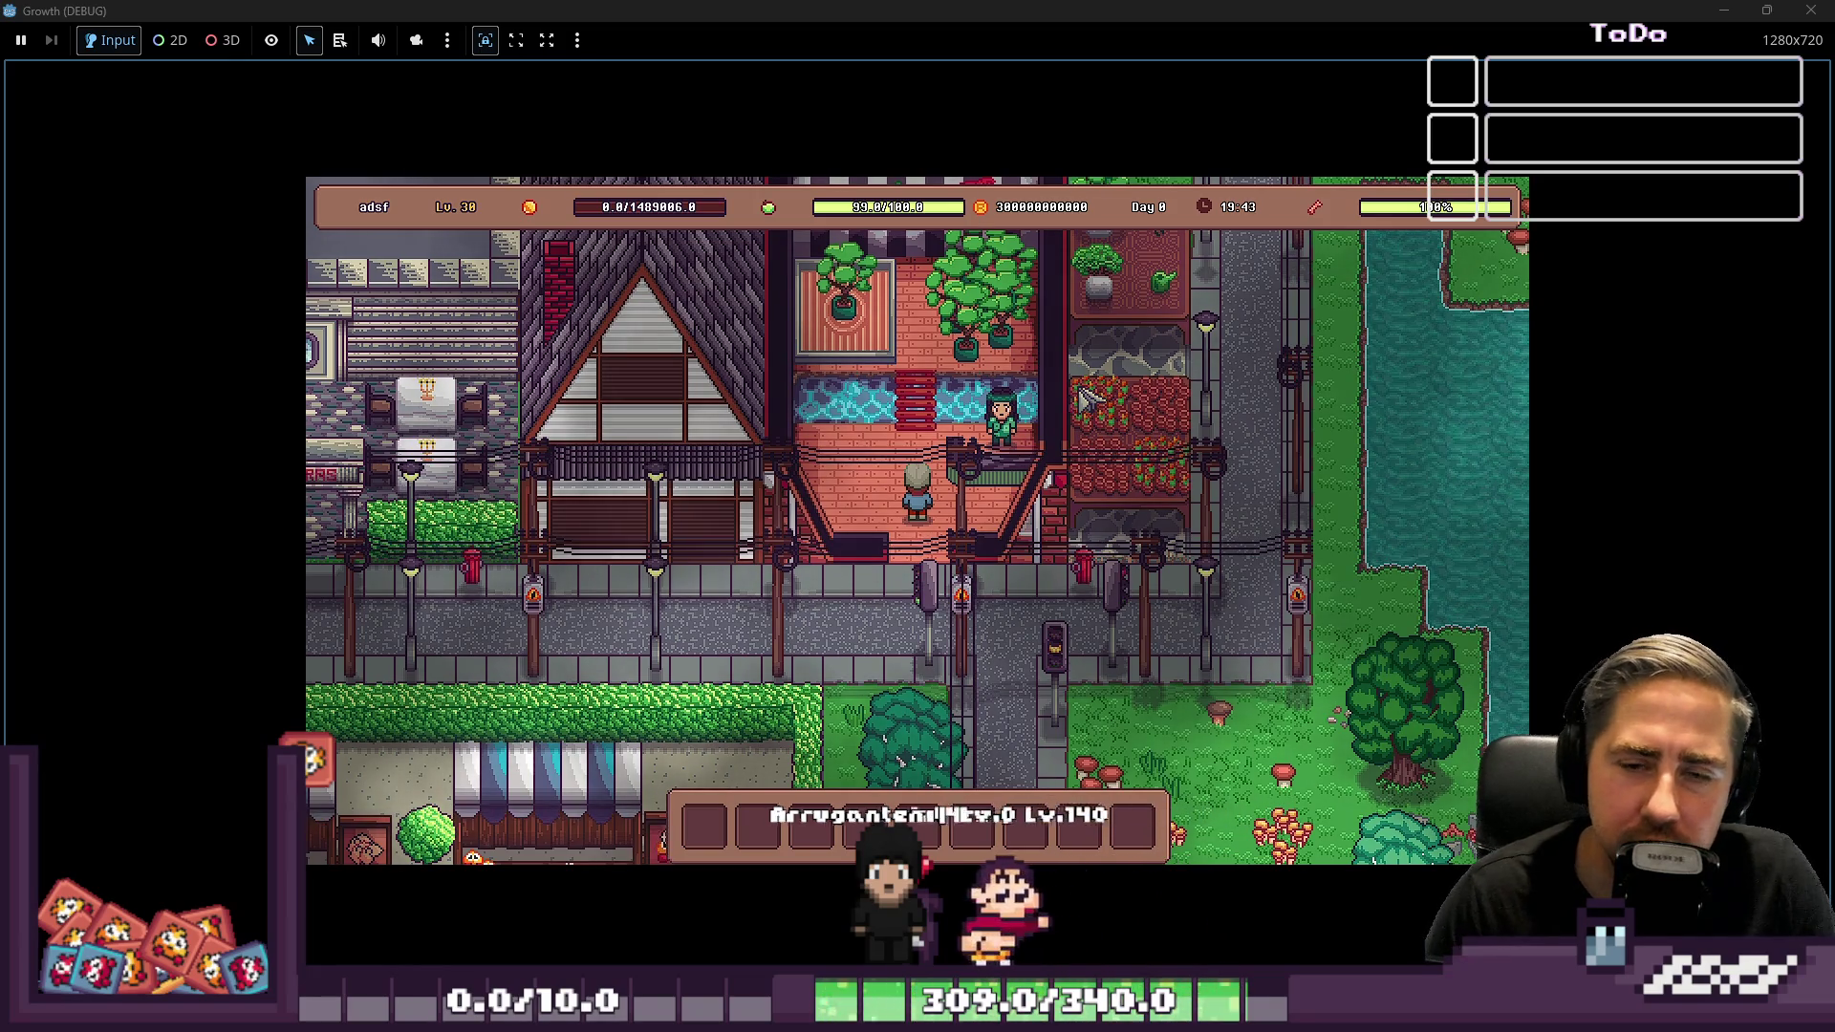
key(w+d)
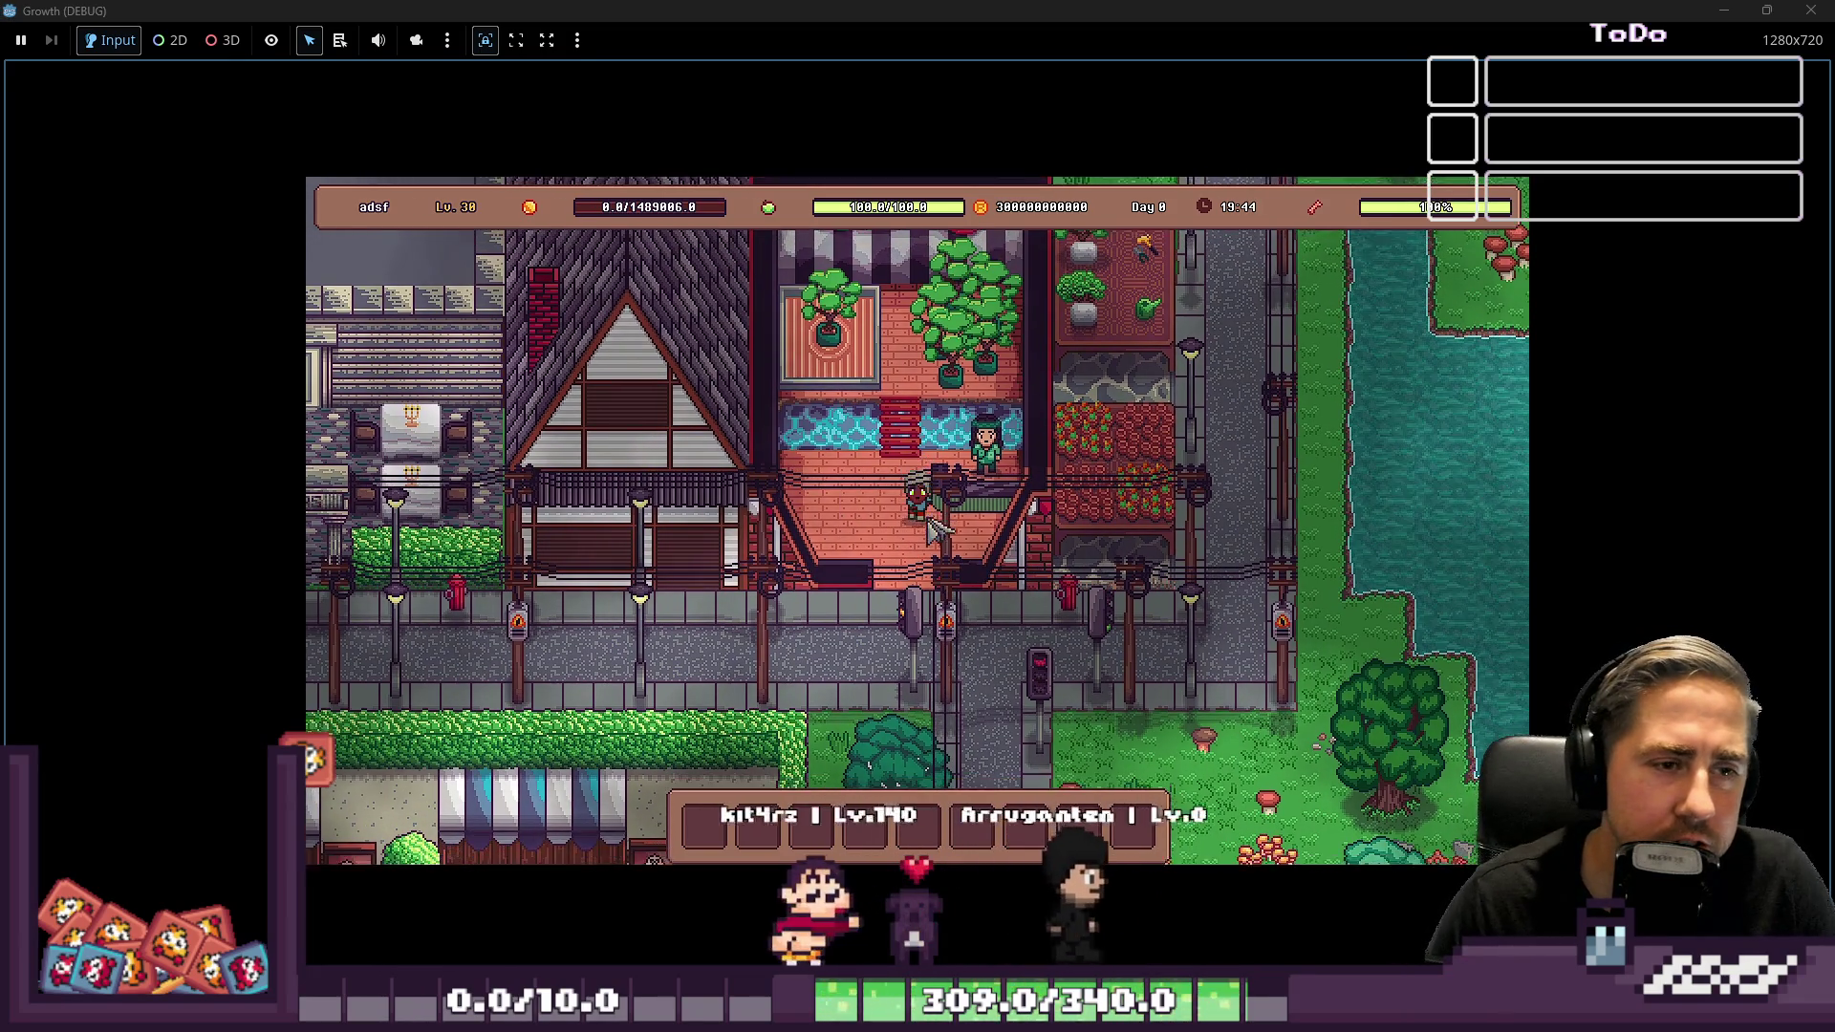
key(w+d)
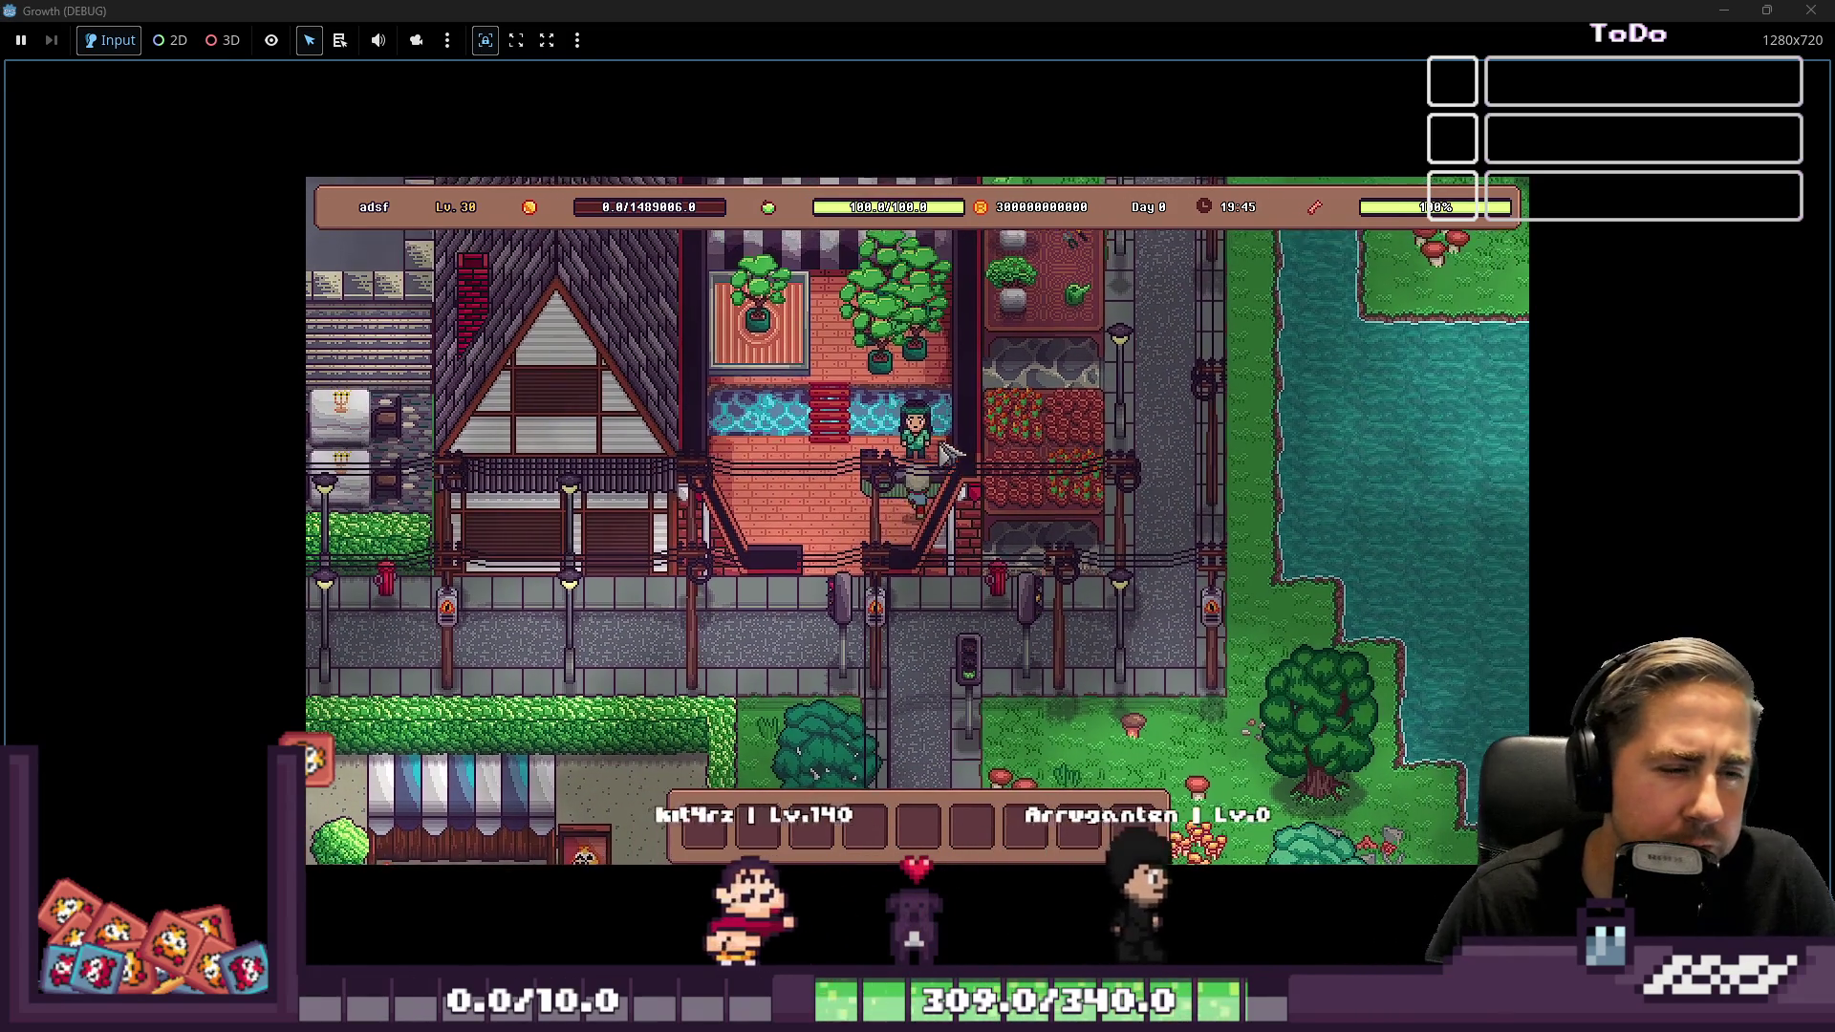
click(933, 446)
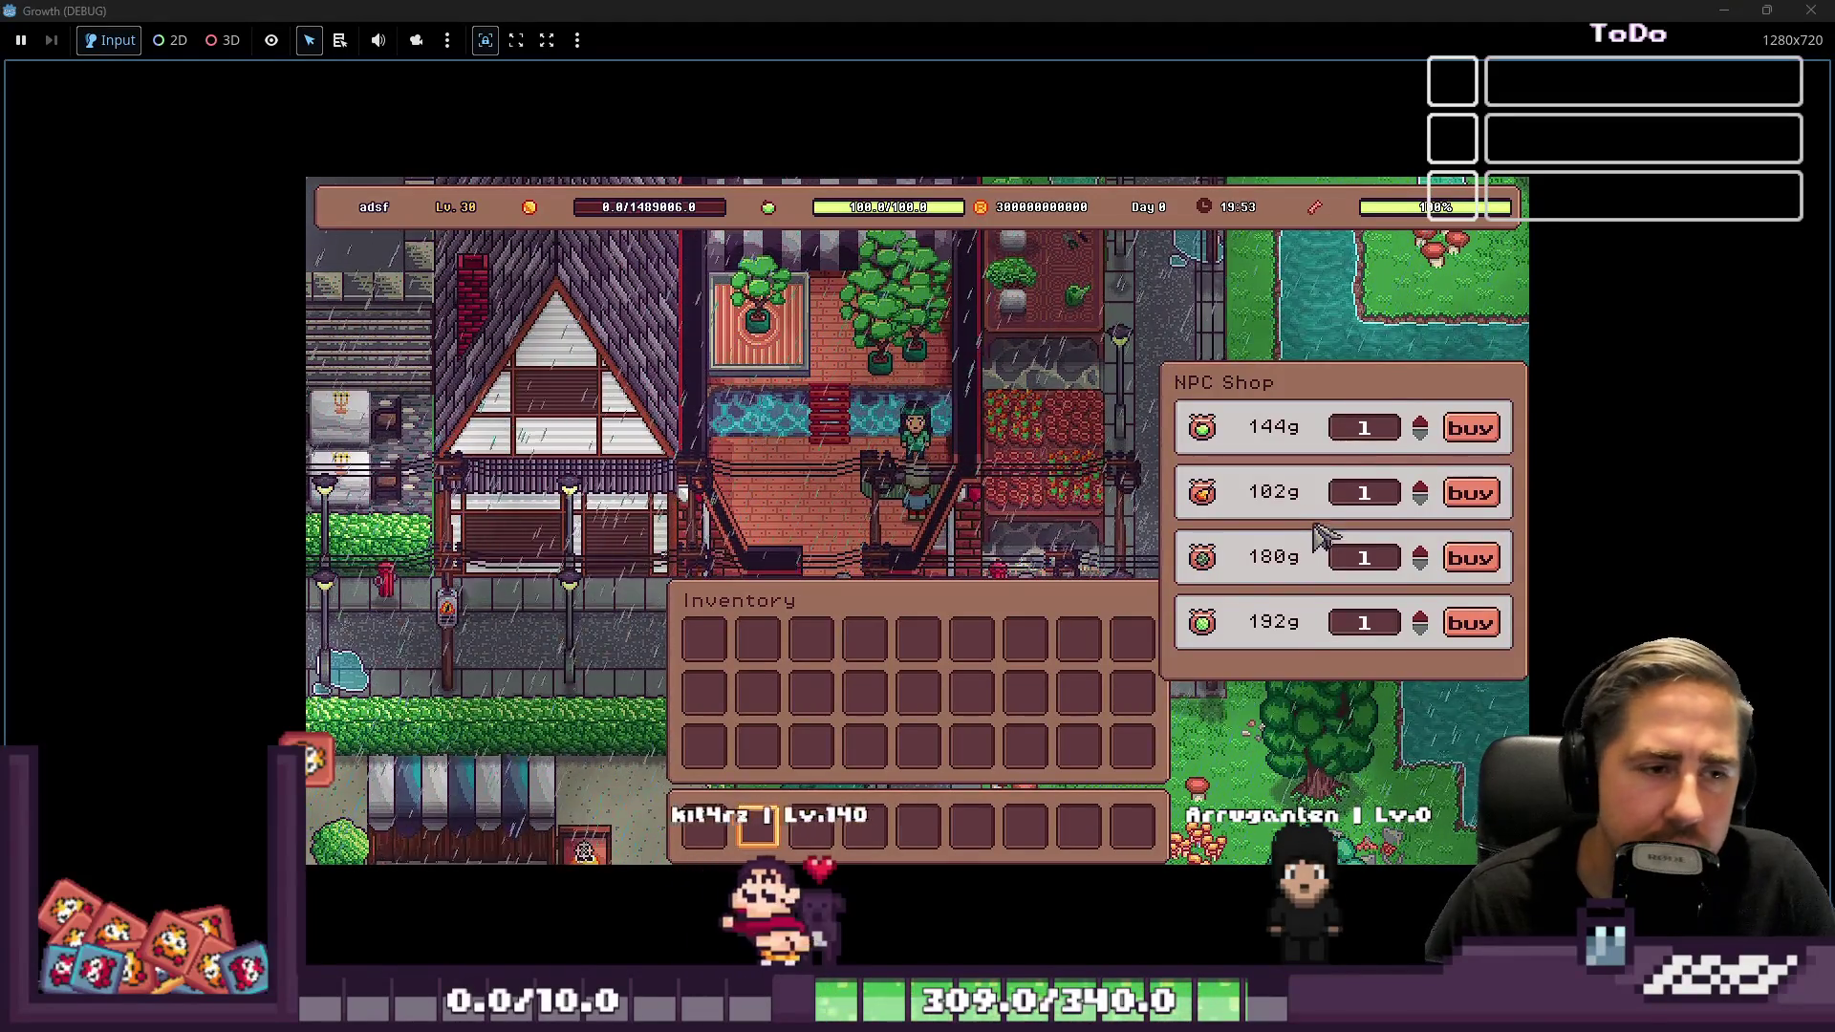
Close the shop, walk away, and put 99 Conveyor Belts from the debug item grid into hotbar slot 5
key(Escape)
key(s)
key(a)
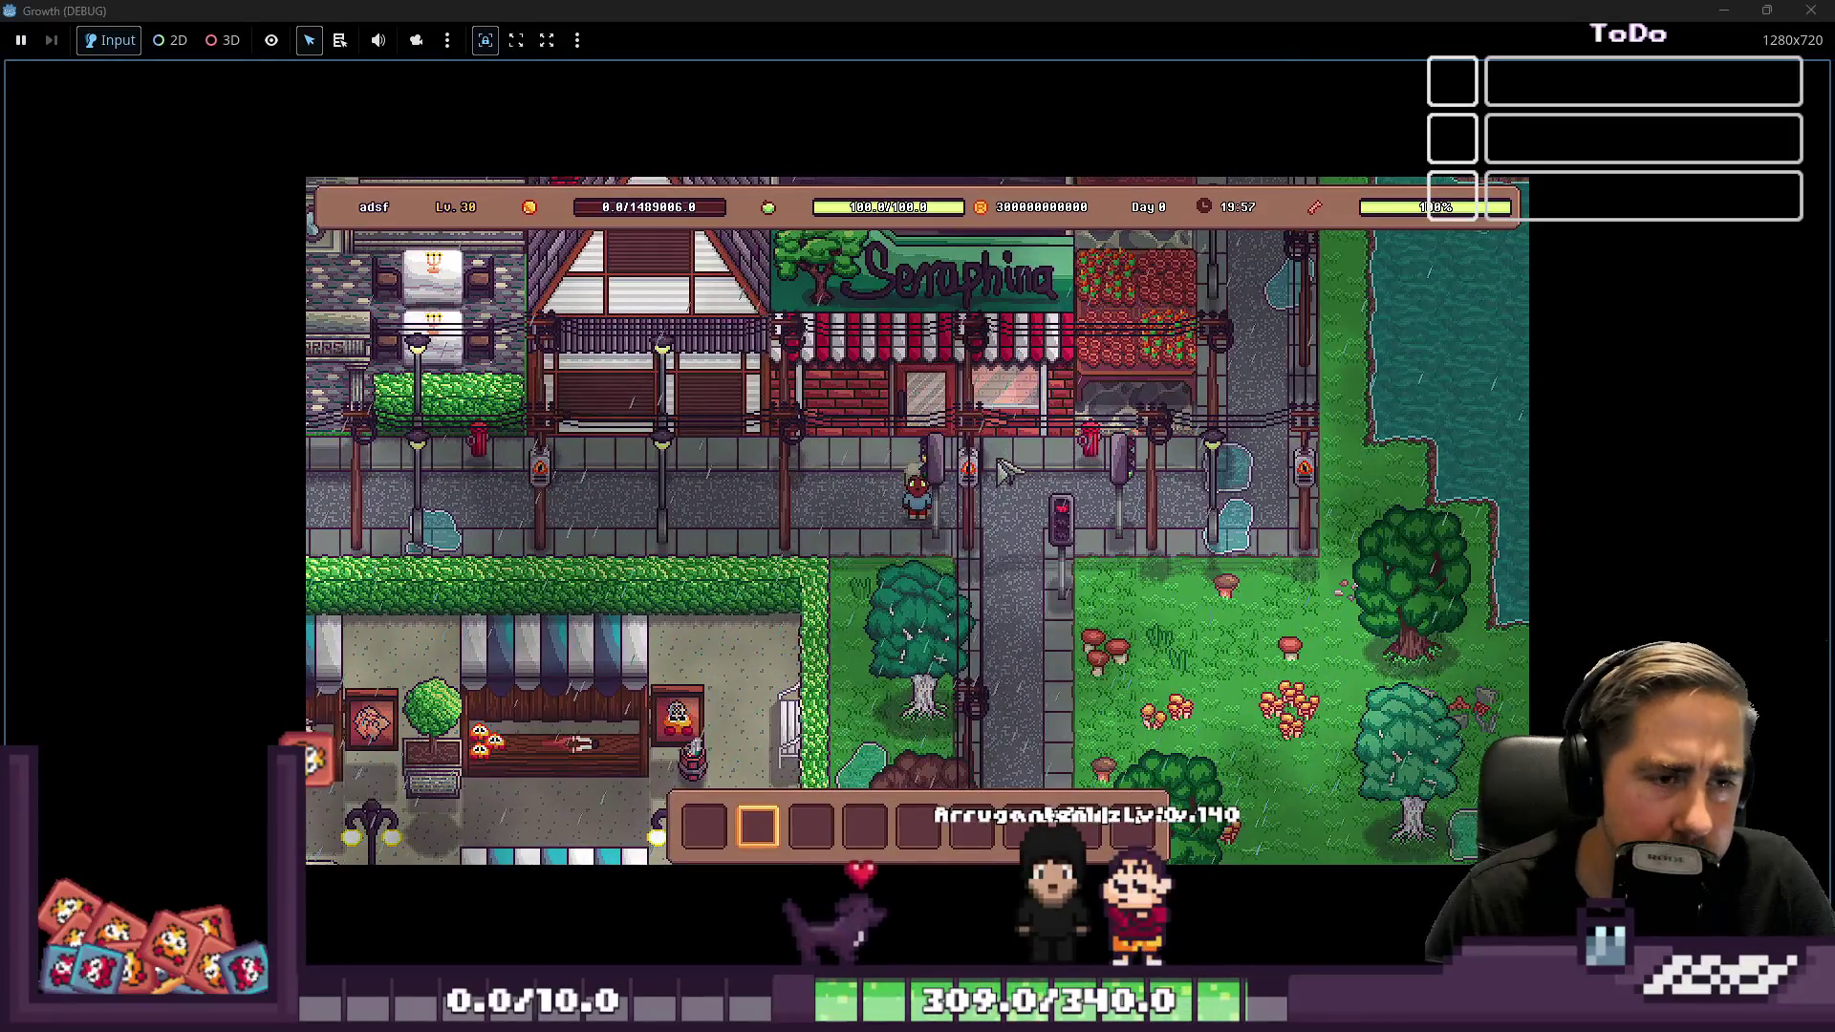
key(c)
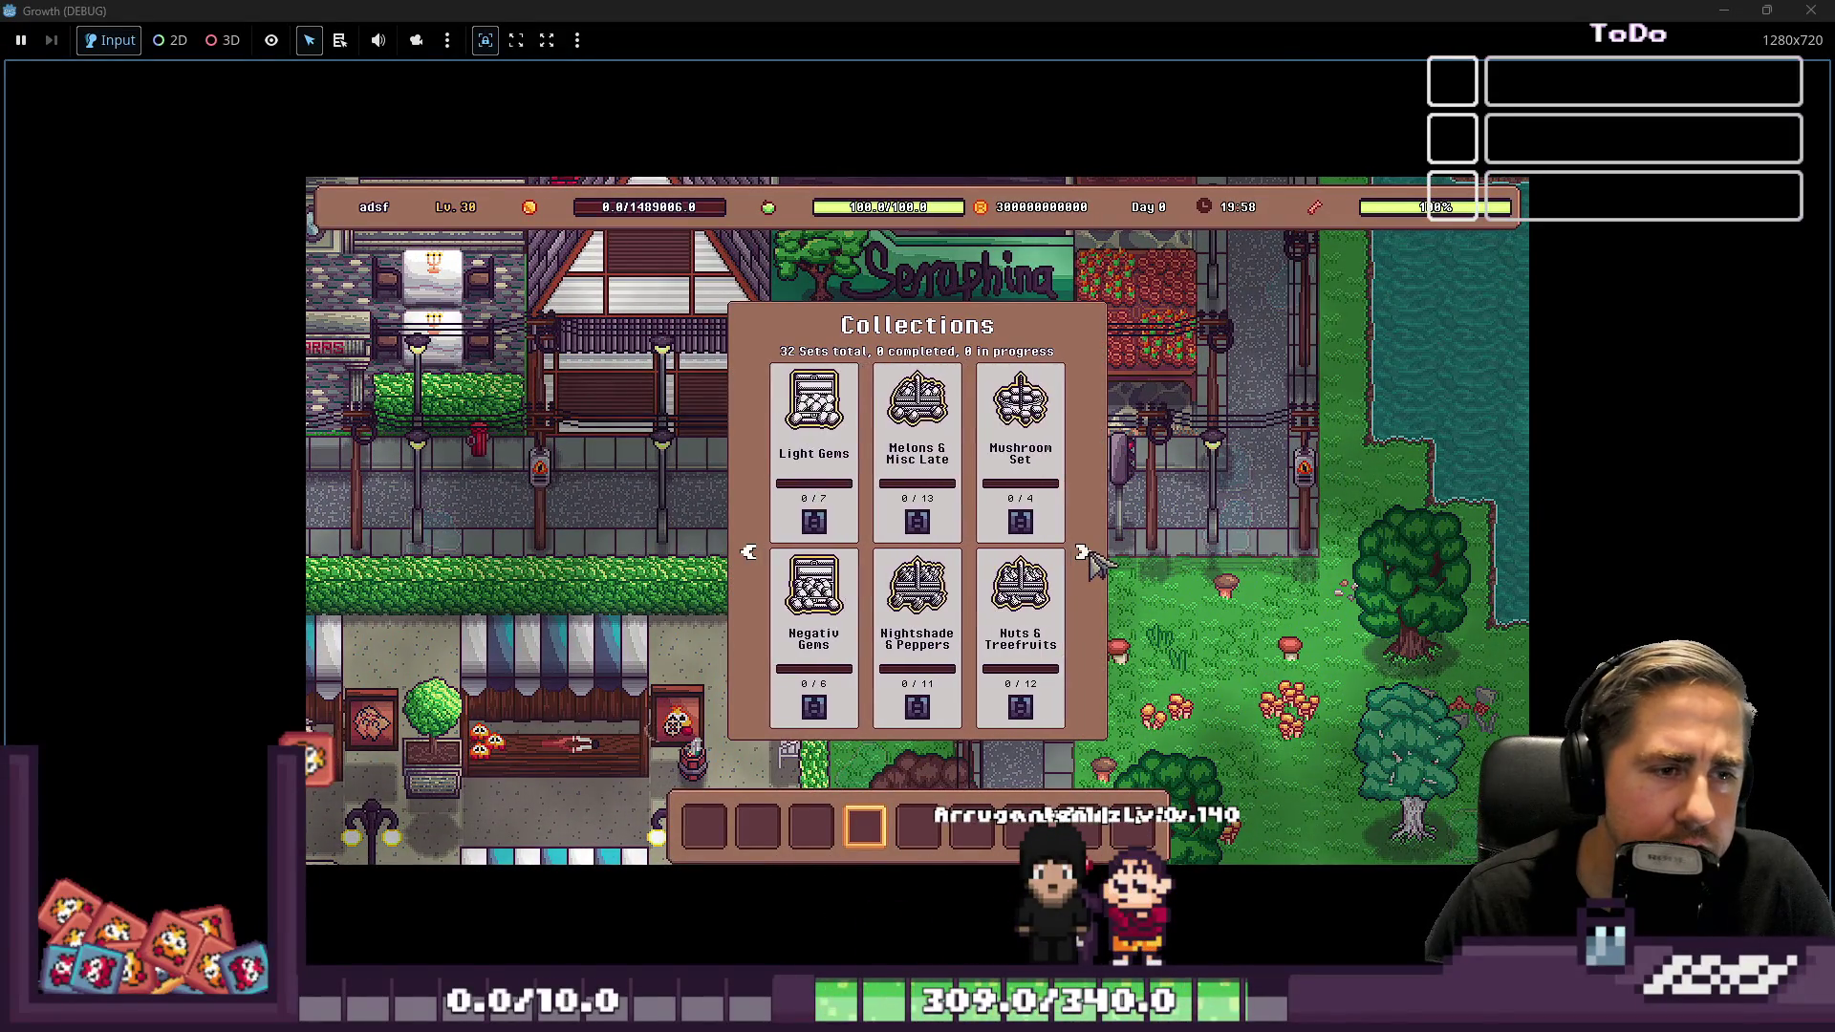
key(a)
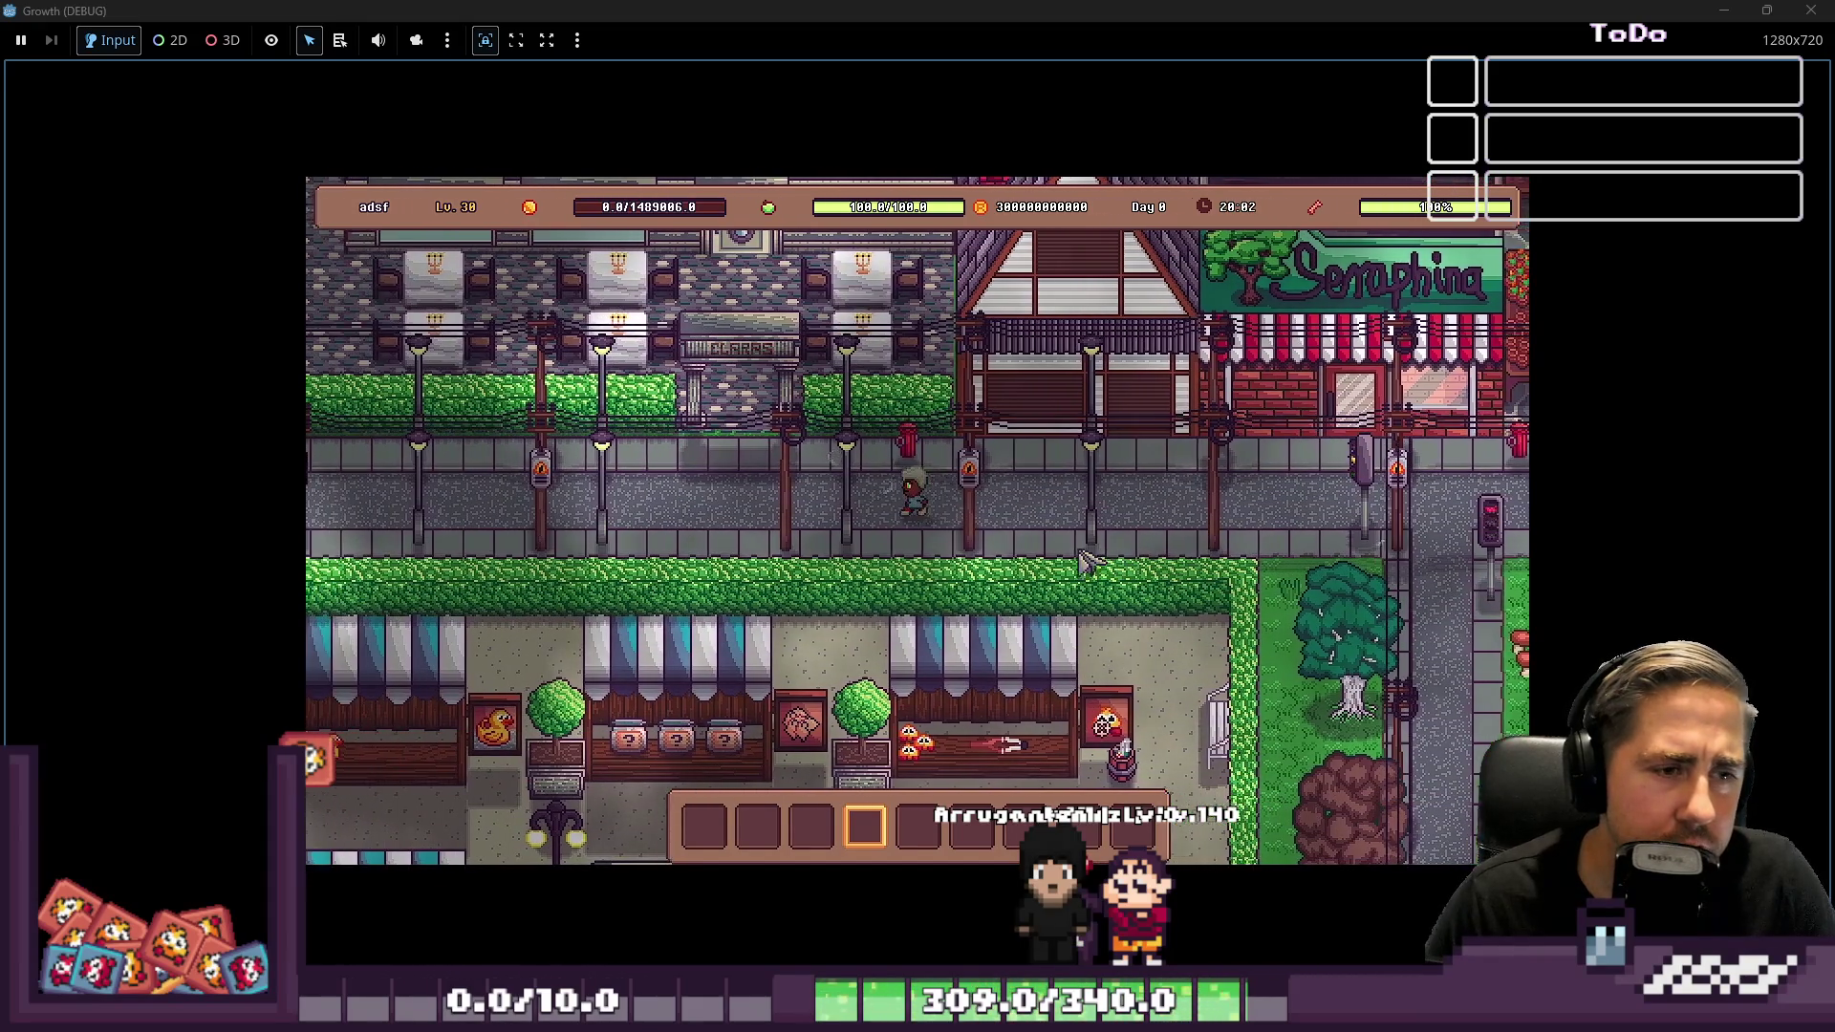
key(i)
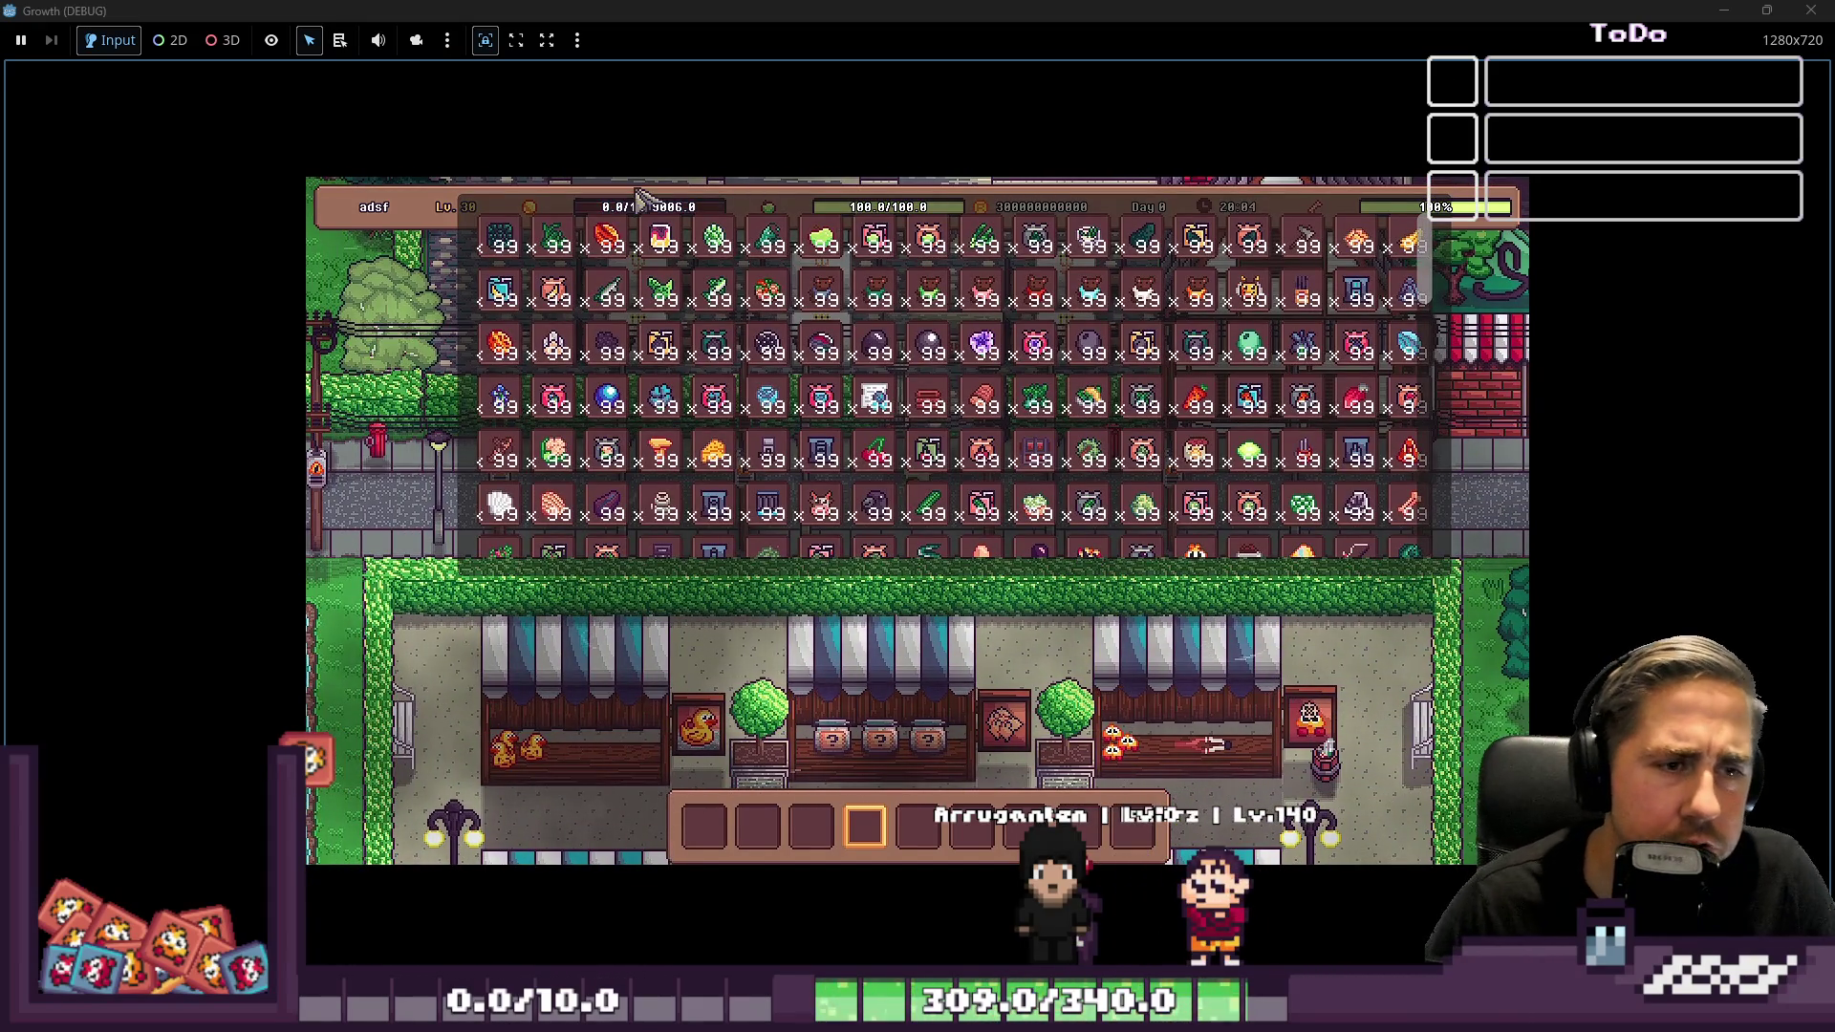
scroll(992, 385, down, 5)
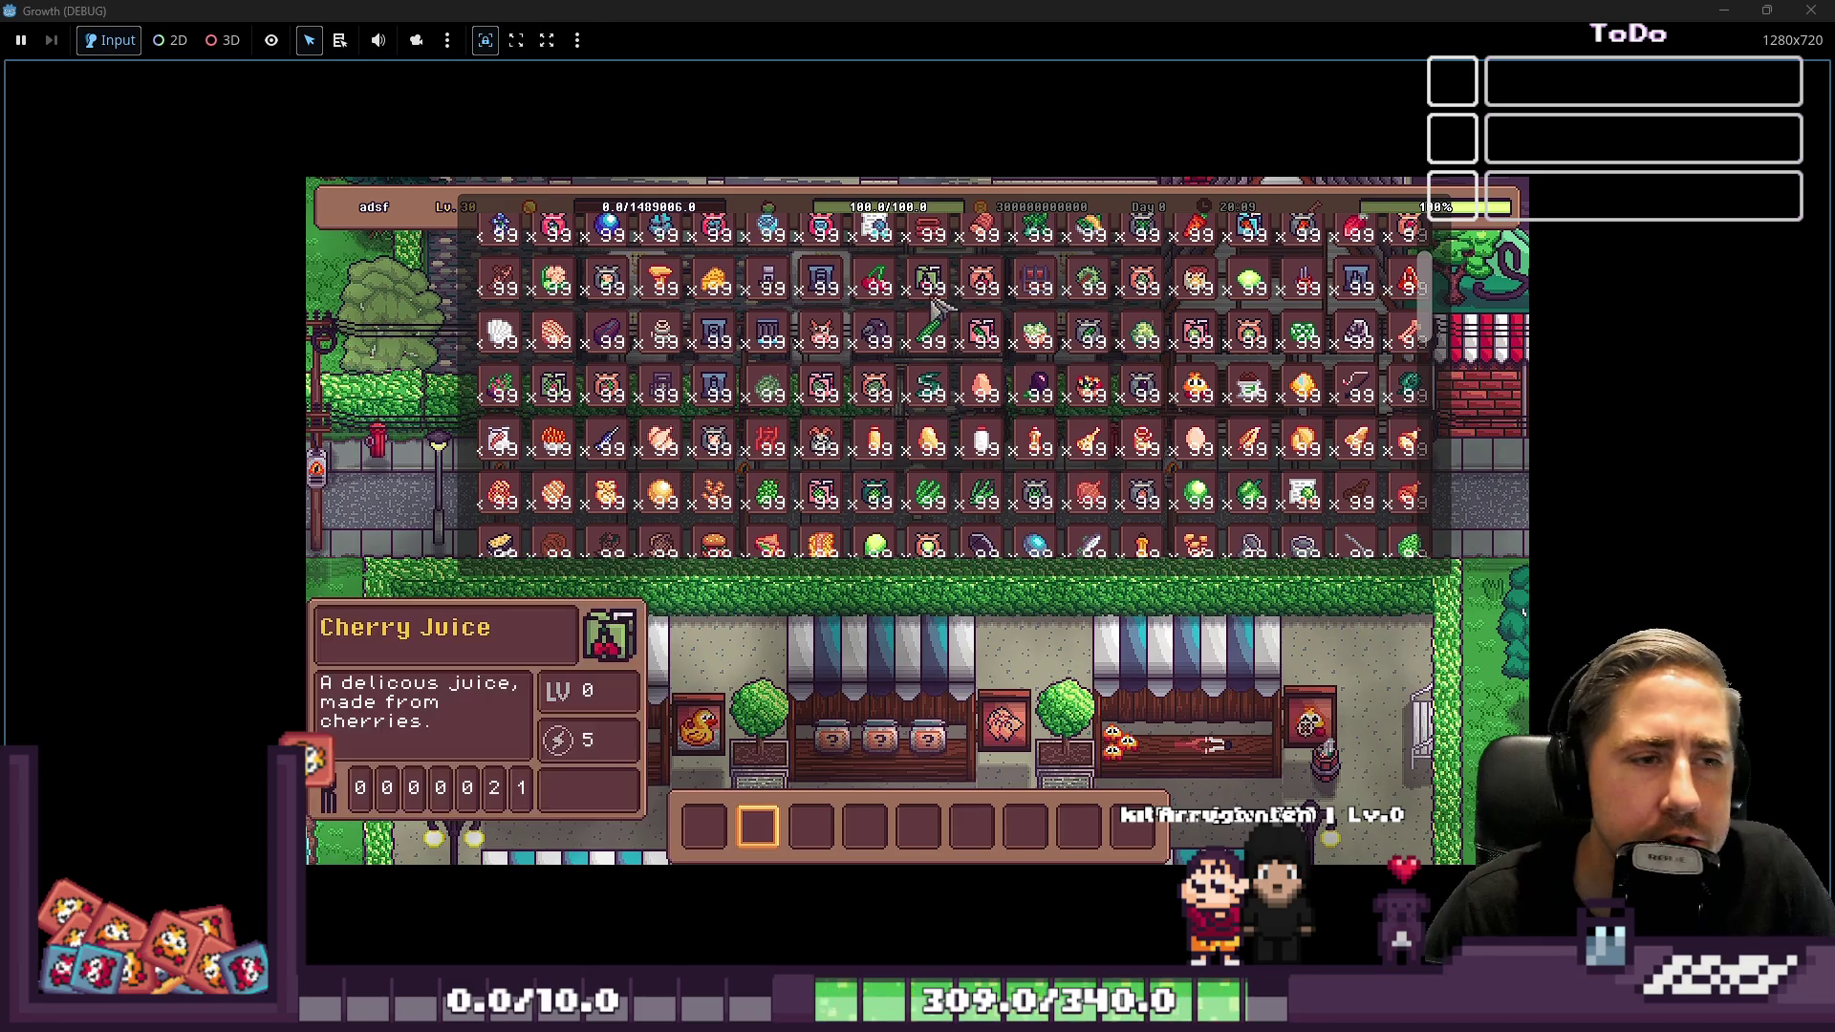
key(5)
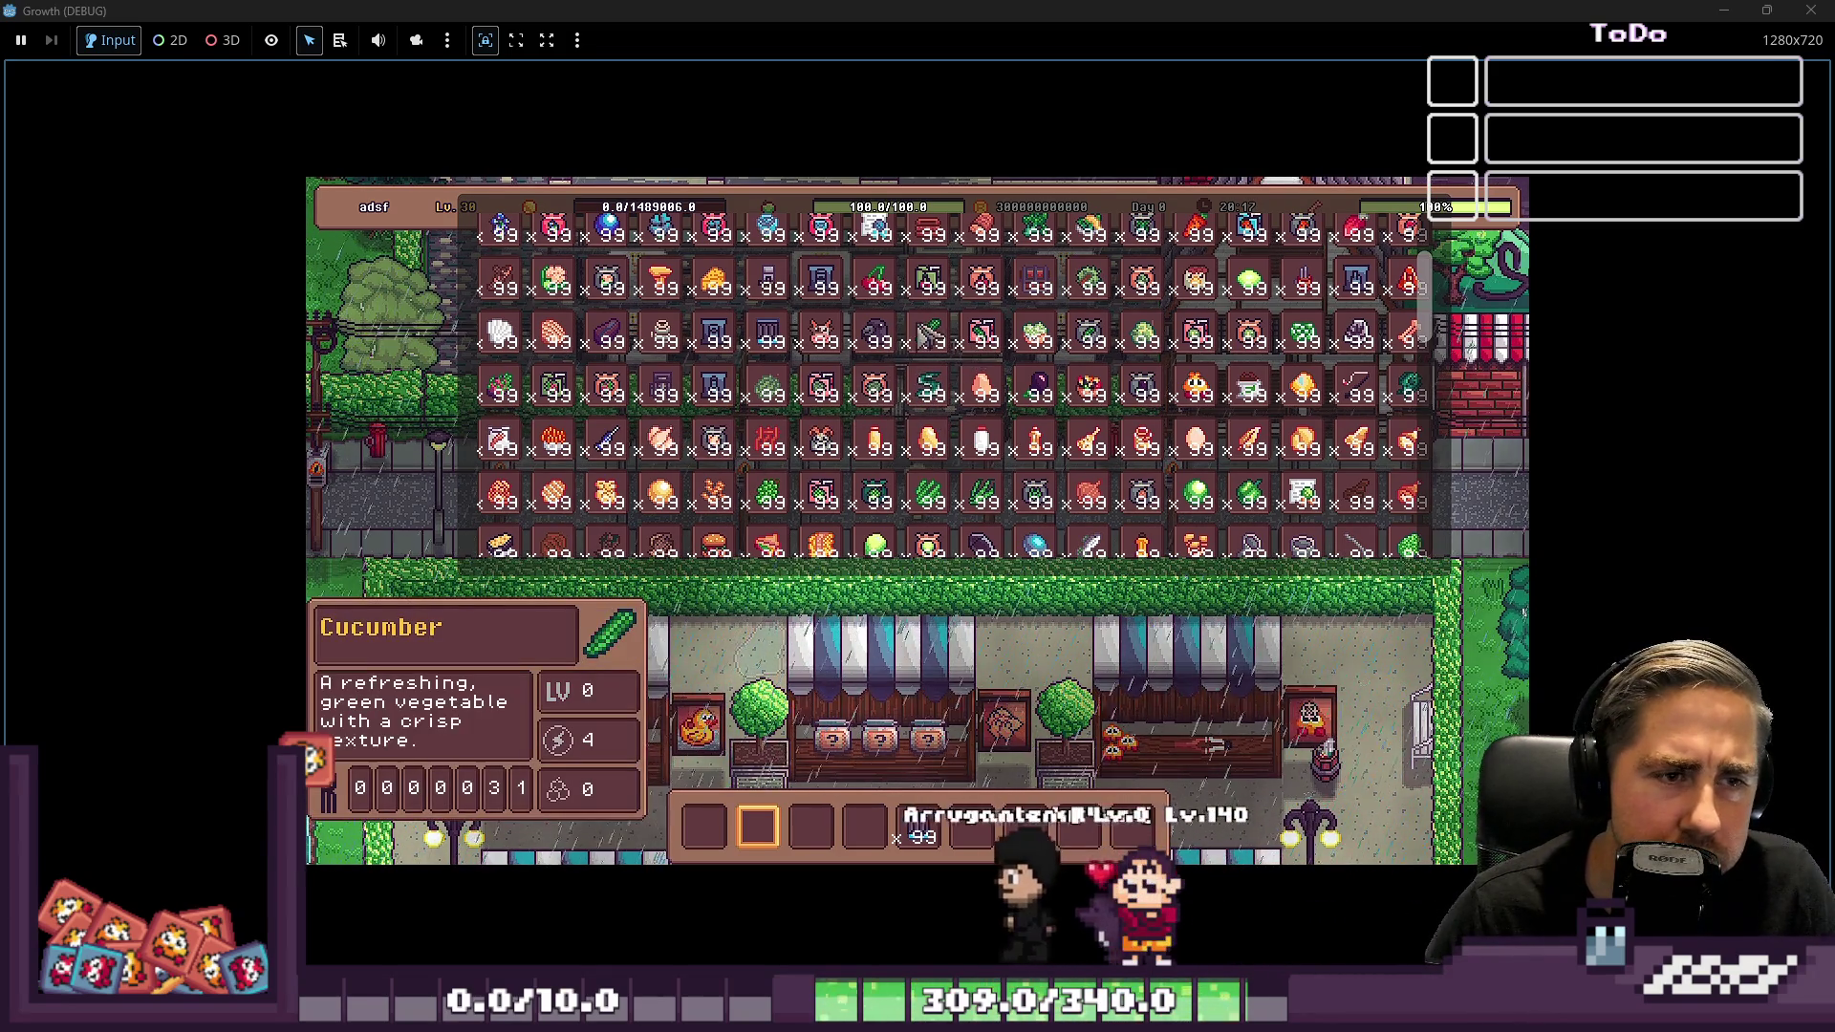
Close the item grid, walk back into Seraphina's shop and choose Exchange Seeds with her
scroll(1047, 325, up, 1)
scroll(1046, 325, up, 2)
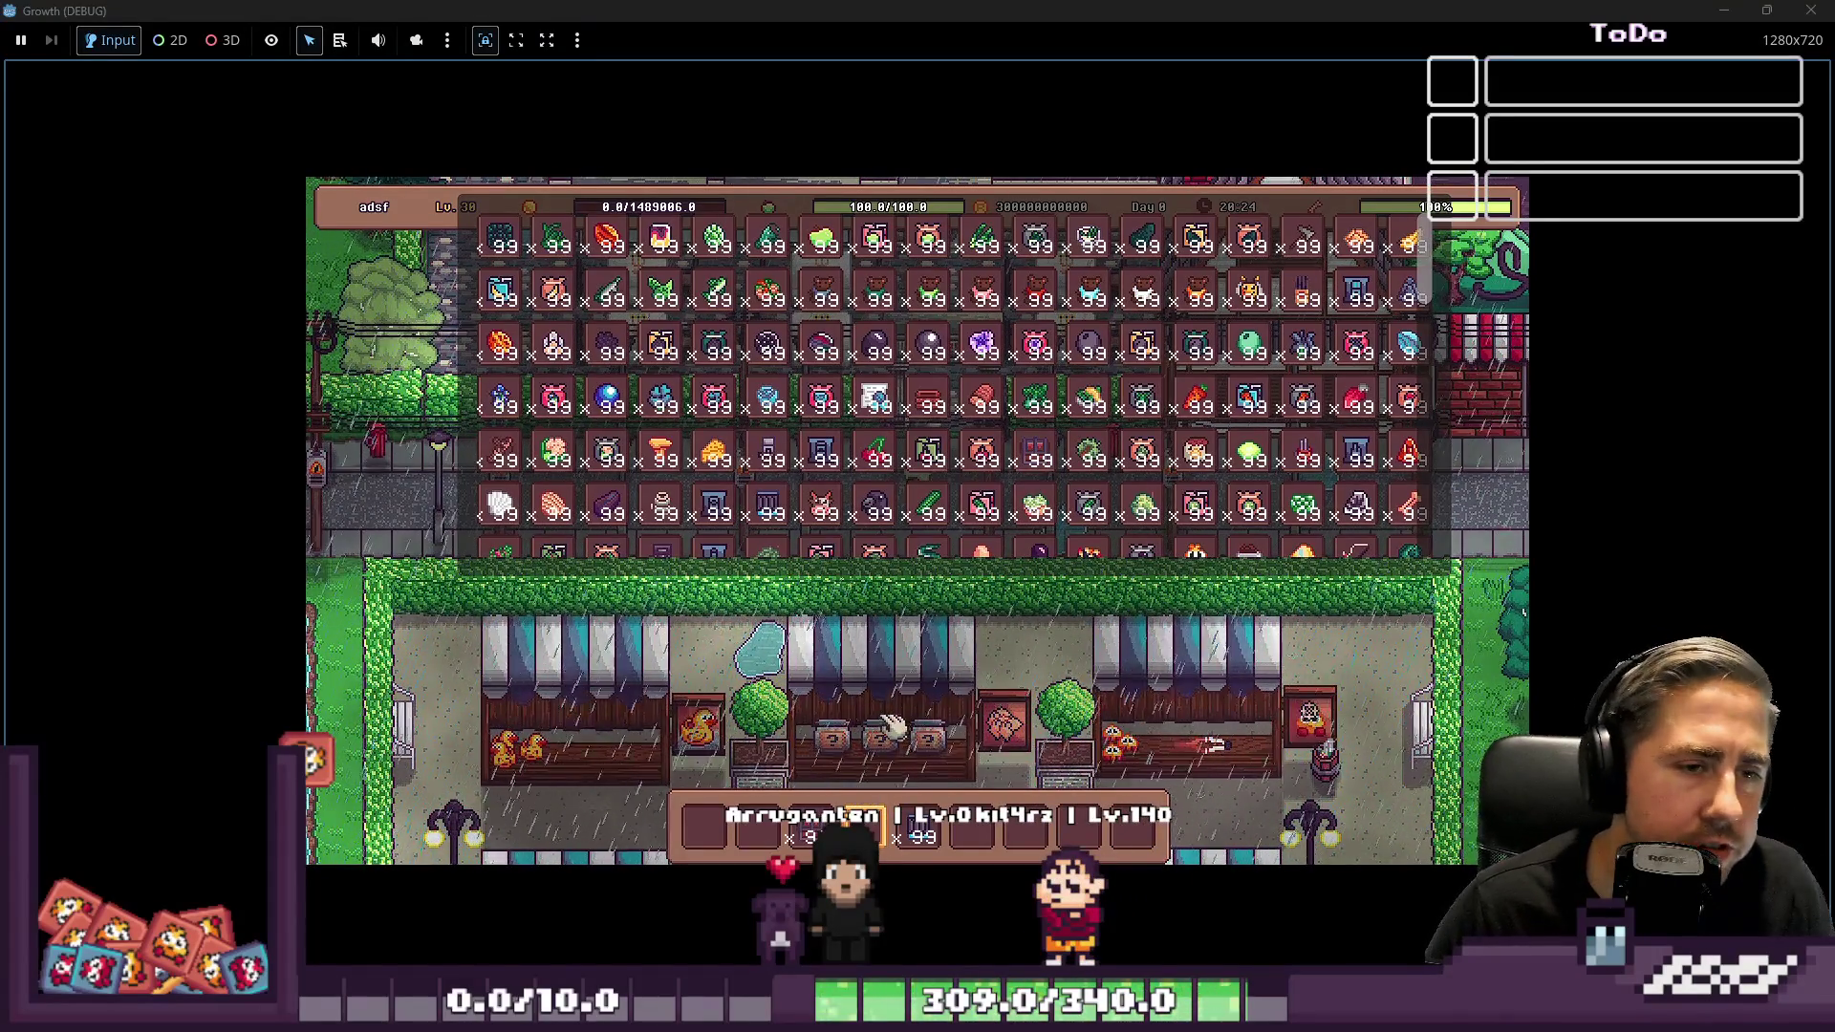
key(i)
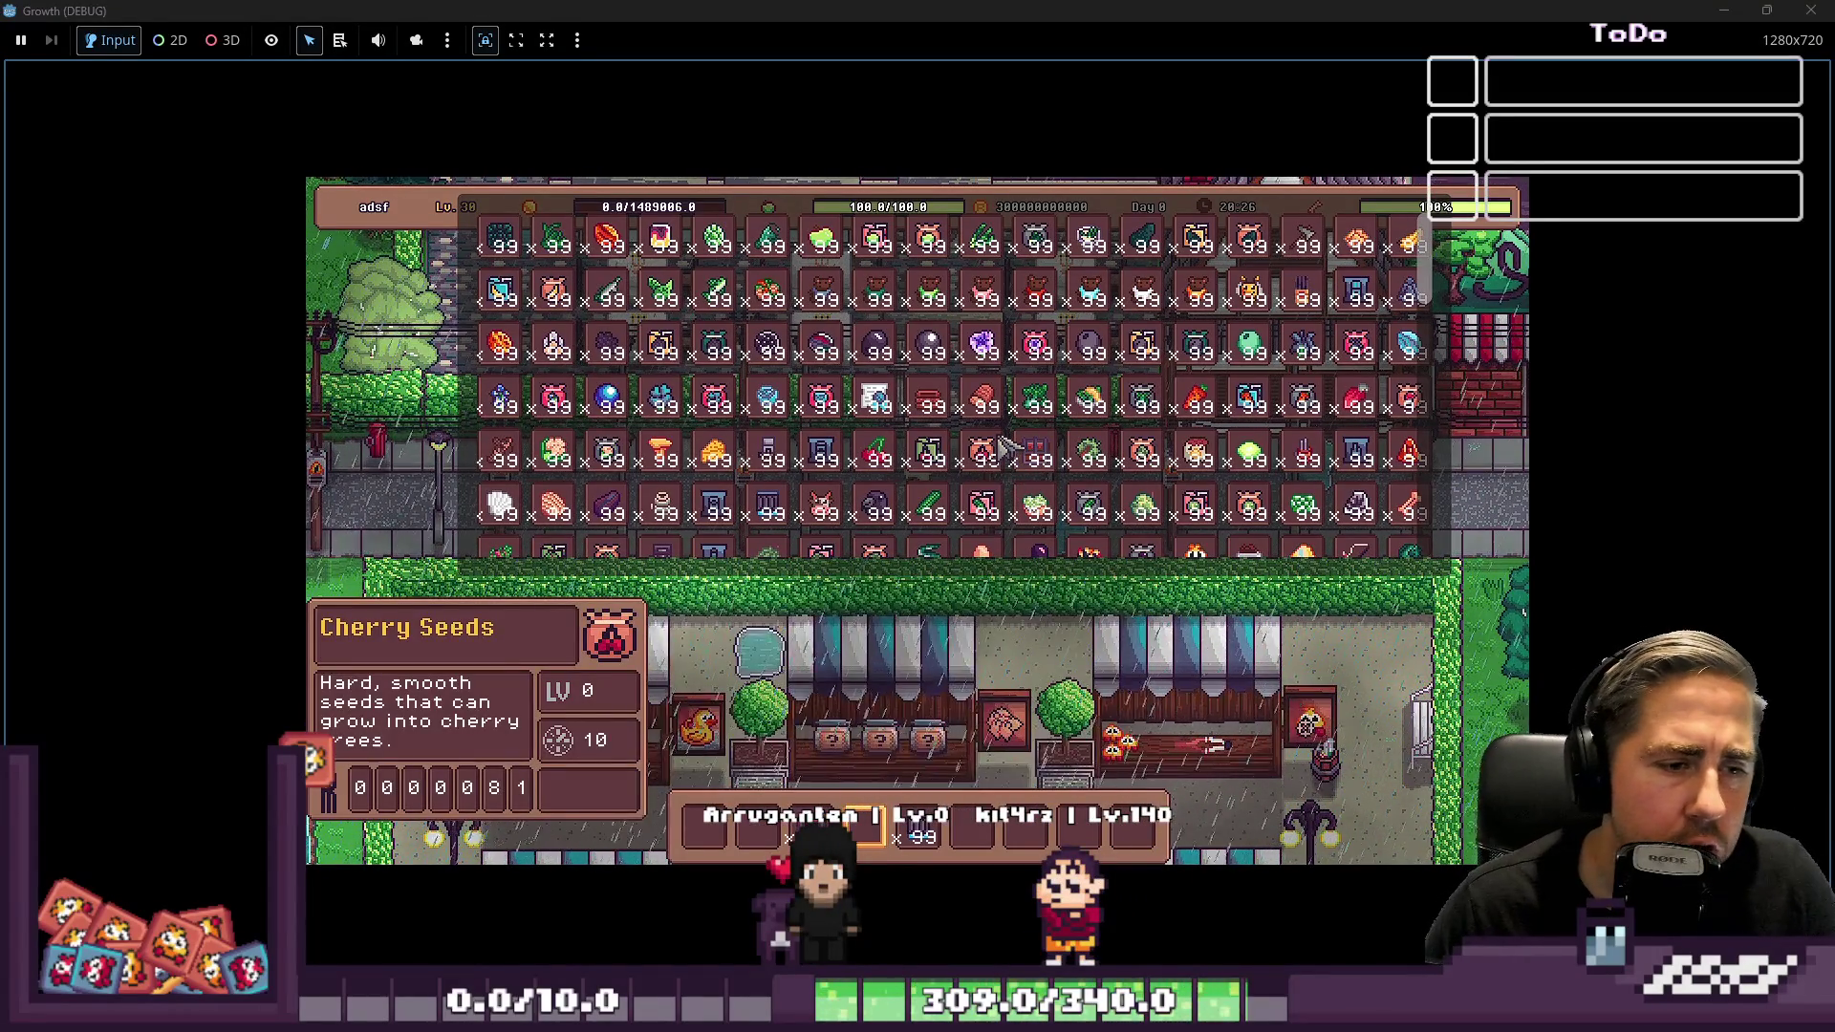
key(i)
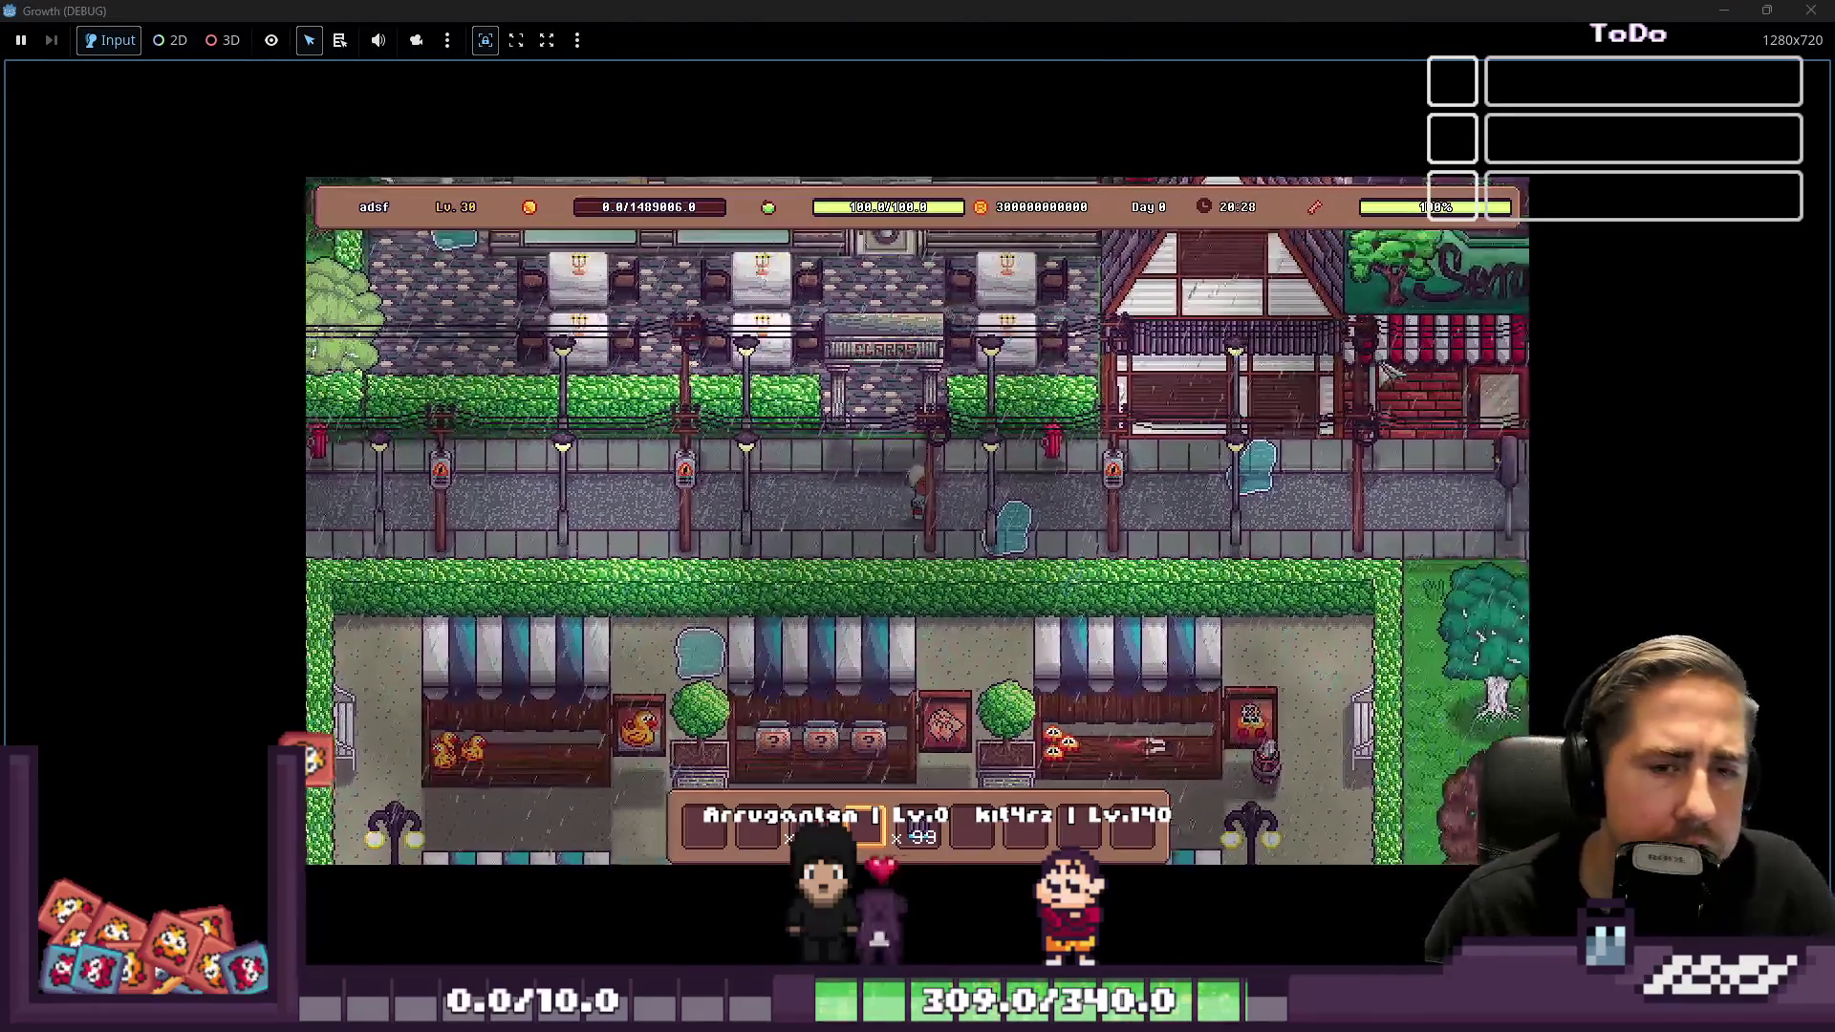
key(d)
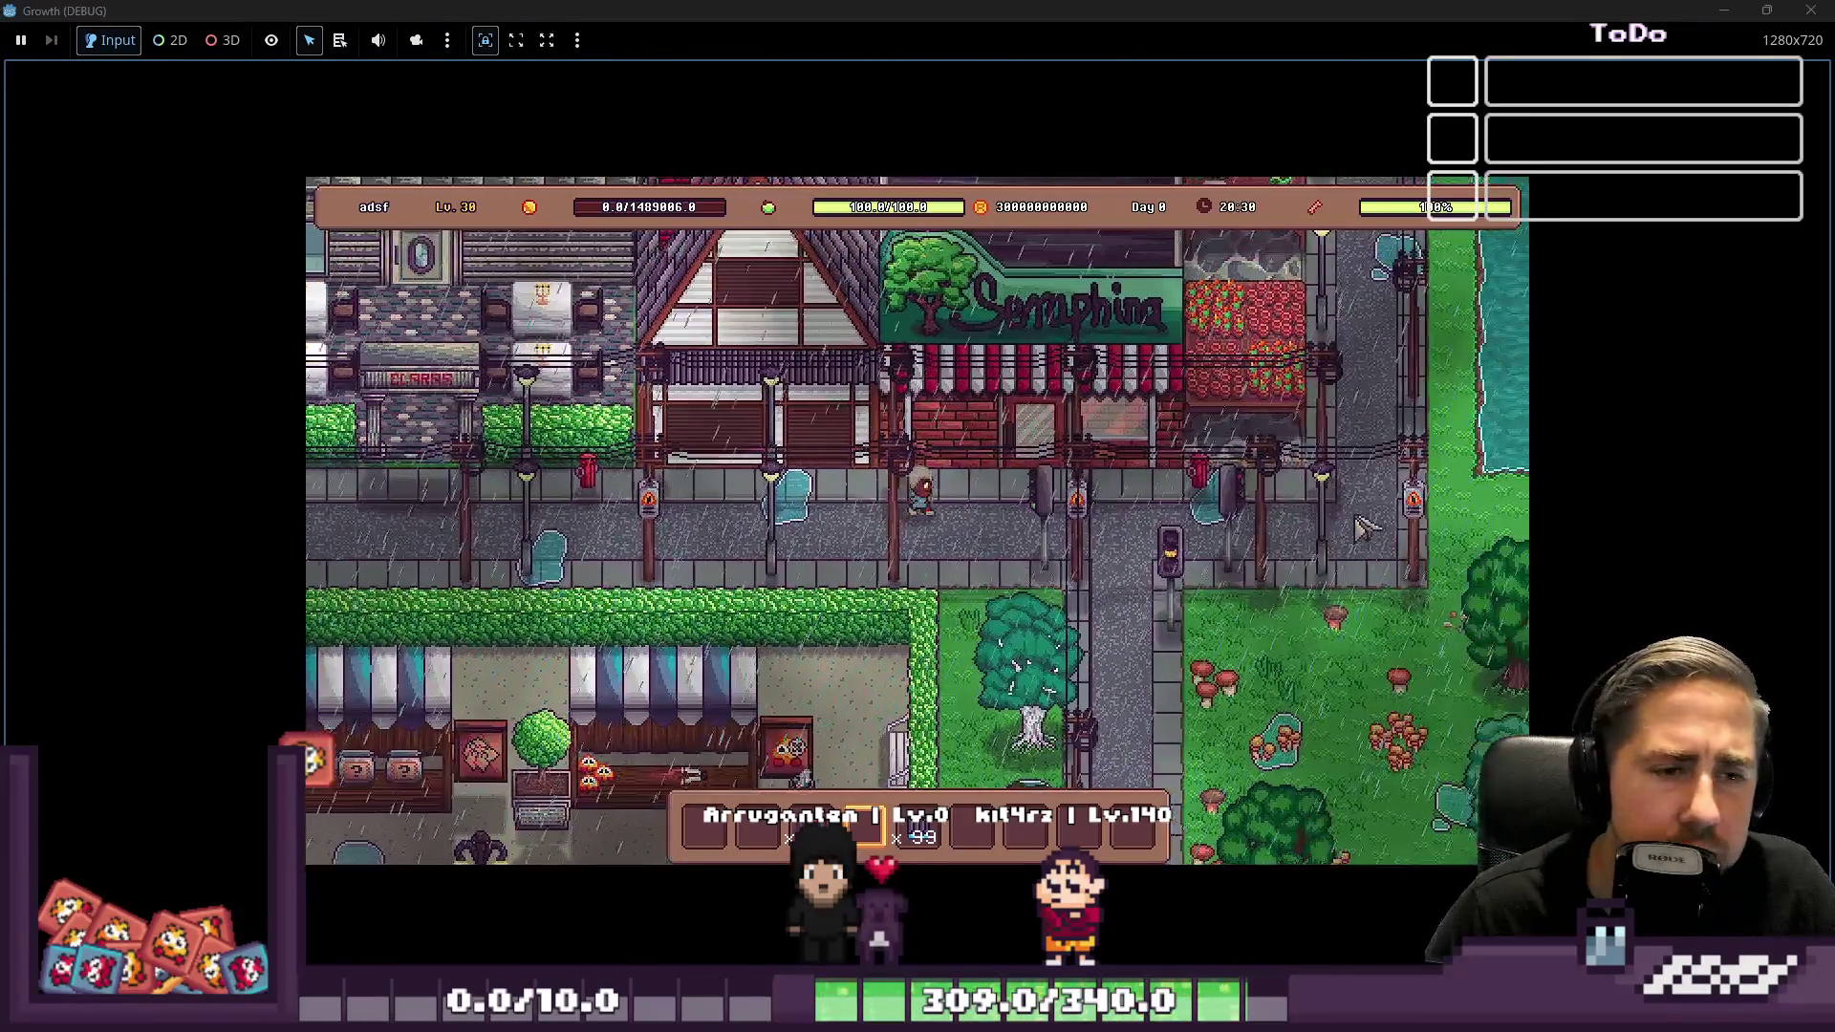
key(w)
key(e)
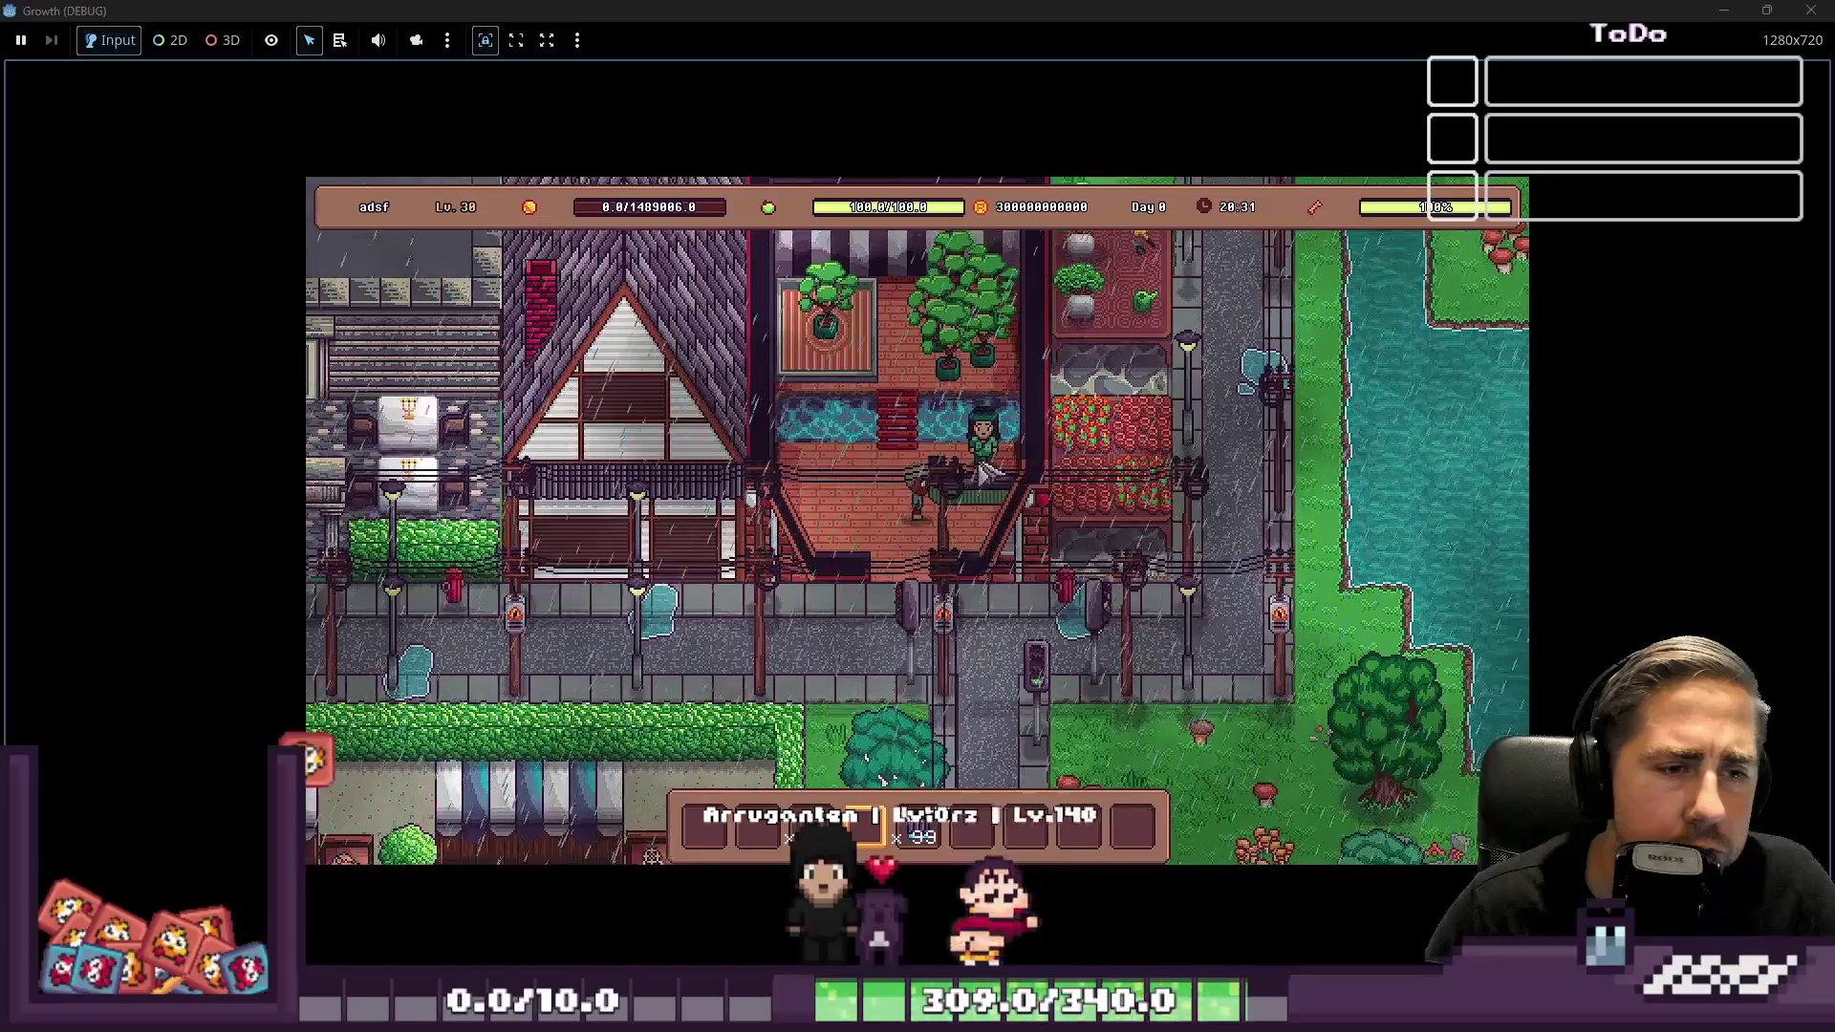
click(956, 633)
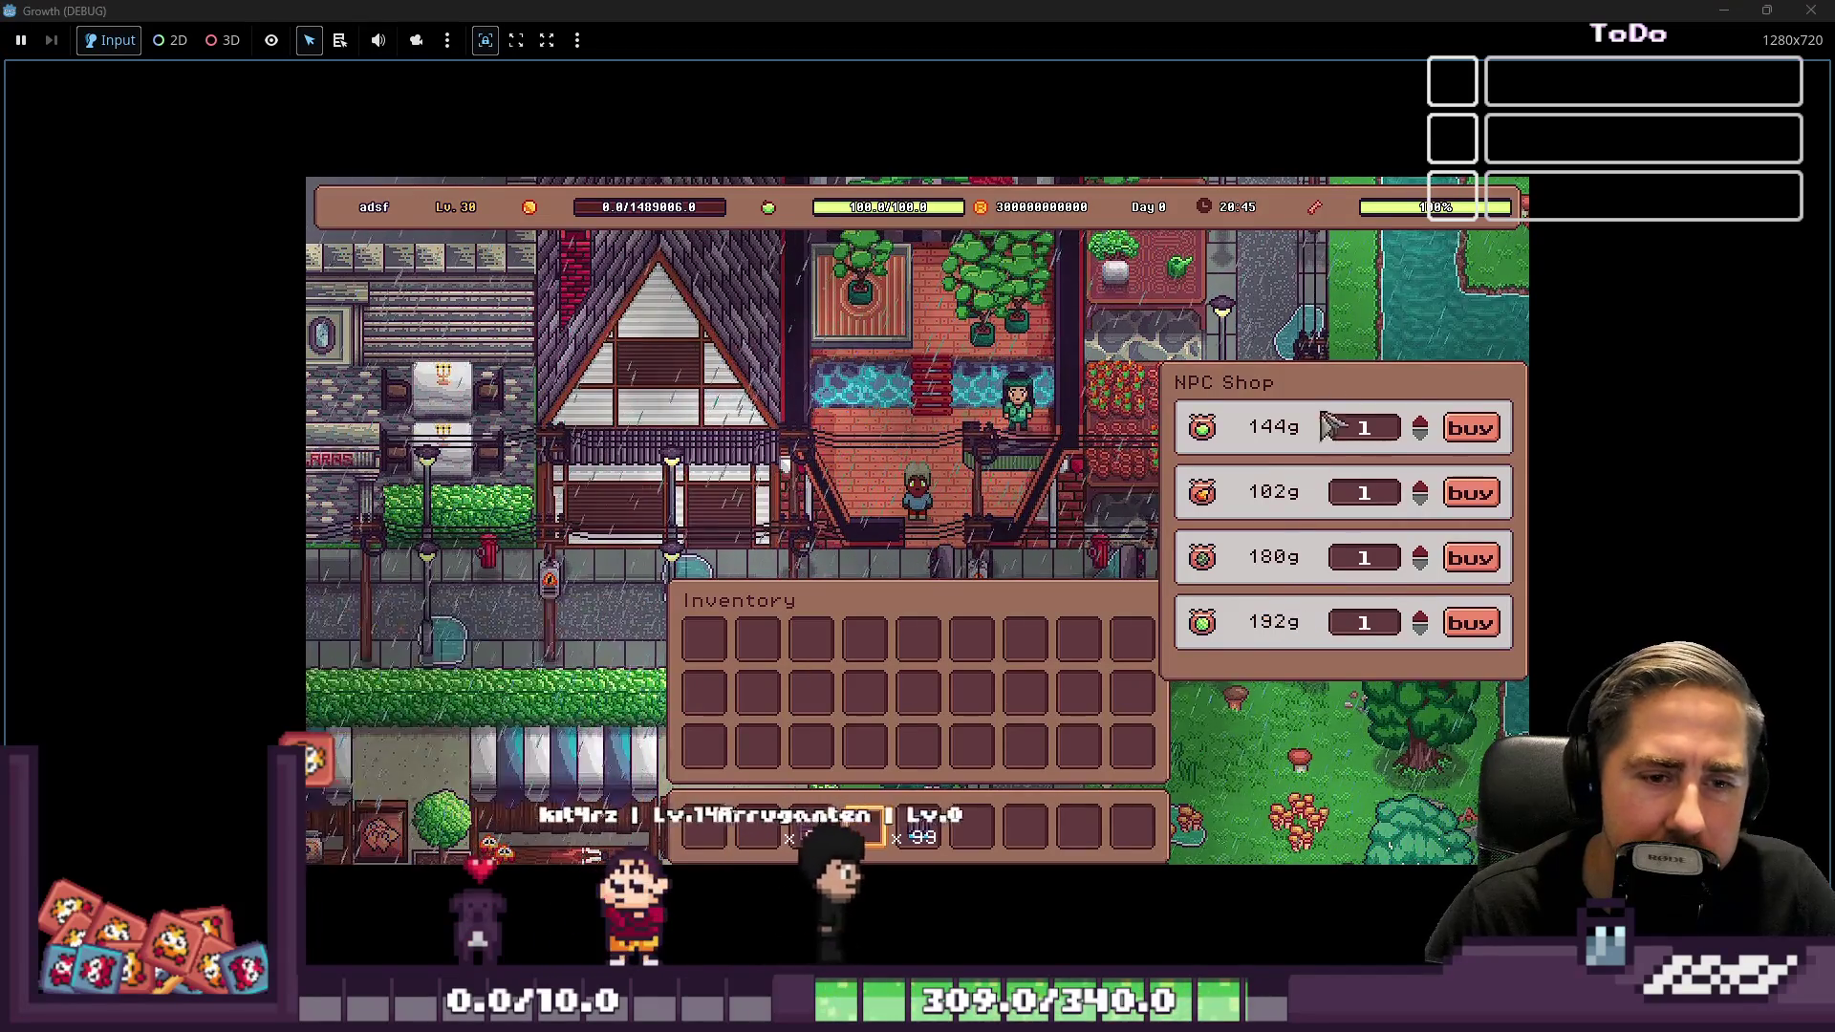
click(1420, 422)
click(1420, 423)
click(1420, 423)
click(1420, 422)
click(1420, 422)
click(1421, 423)
click(1420, 422)
click(1462, 426)
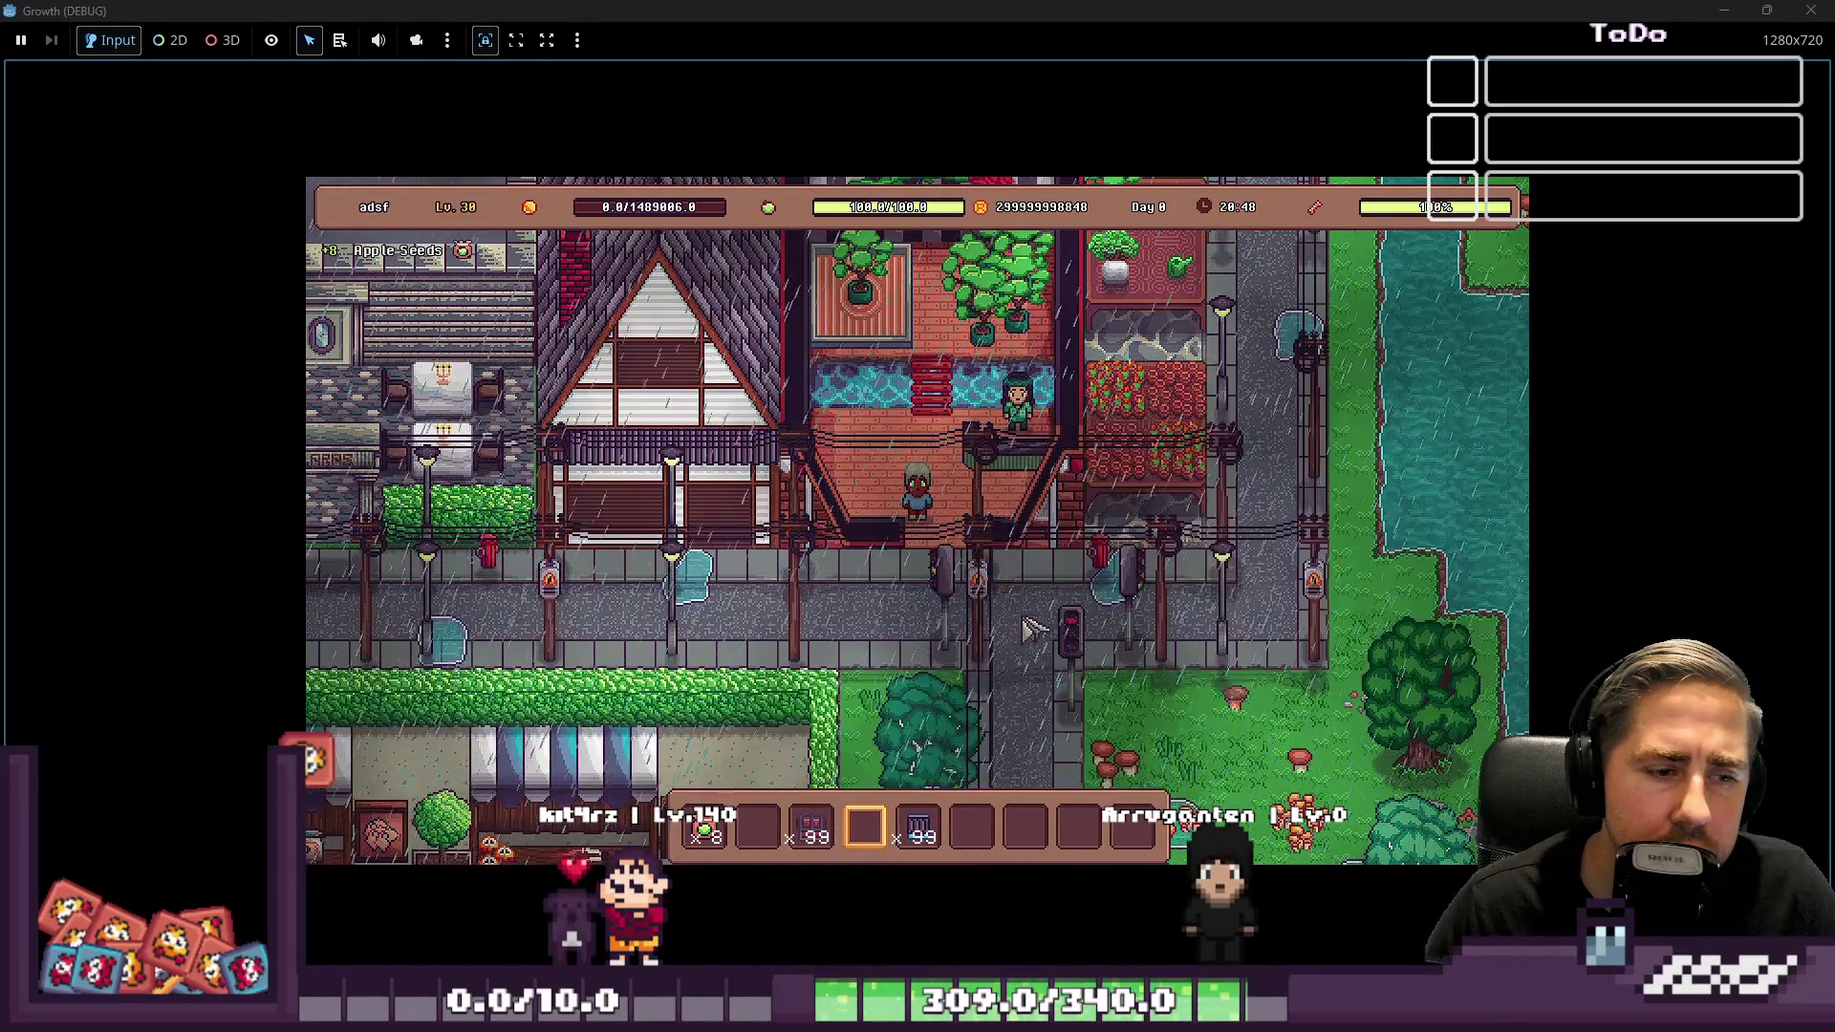
click(1006, 435)
click(944, 634)
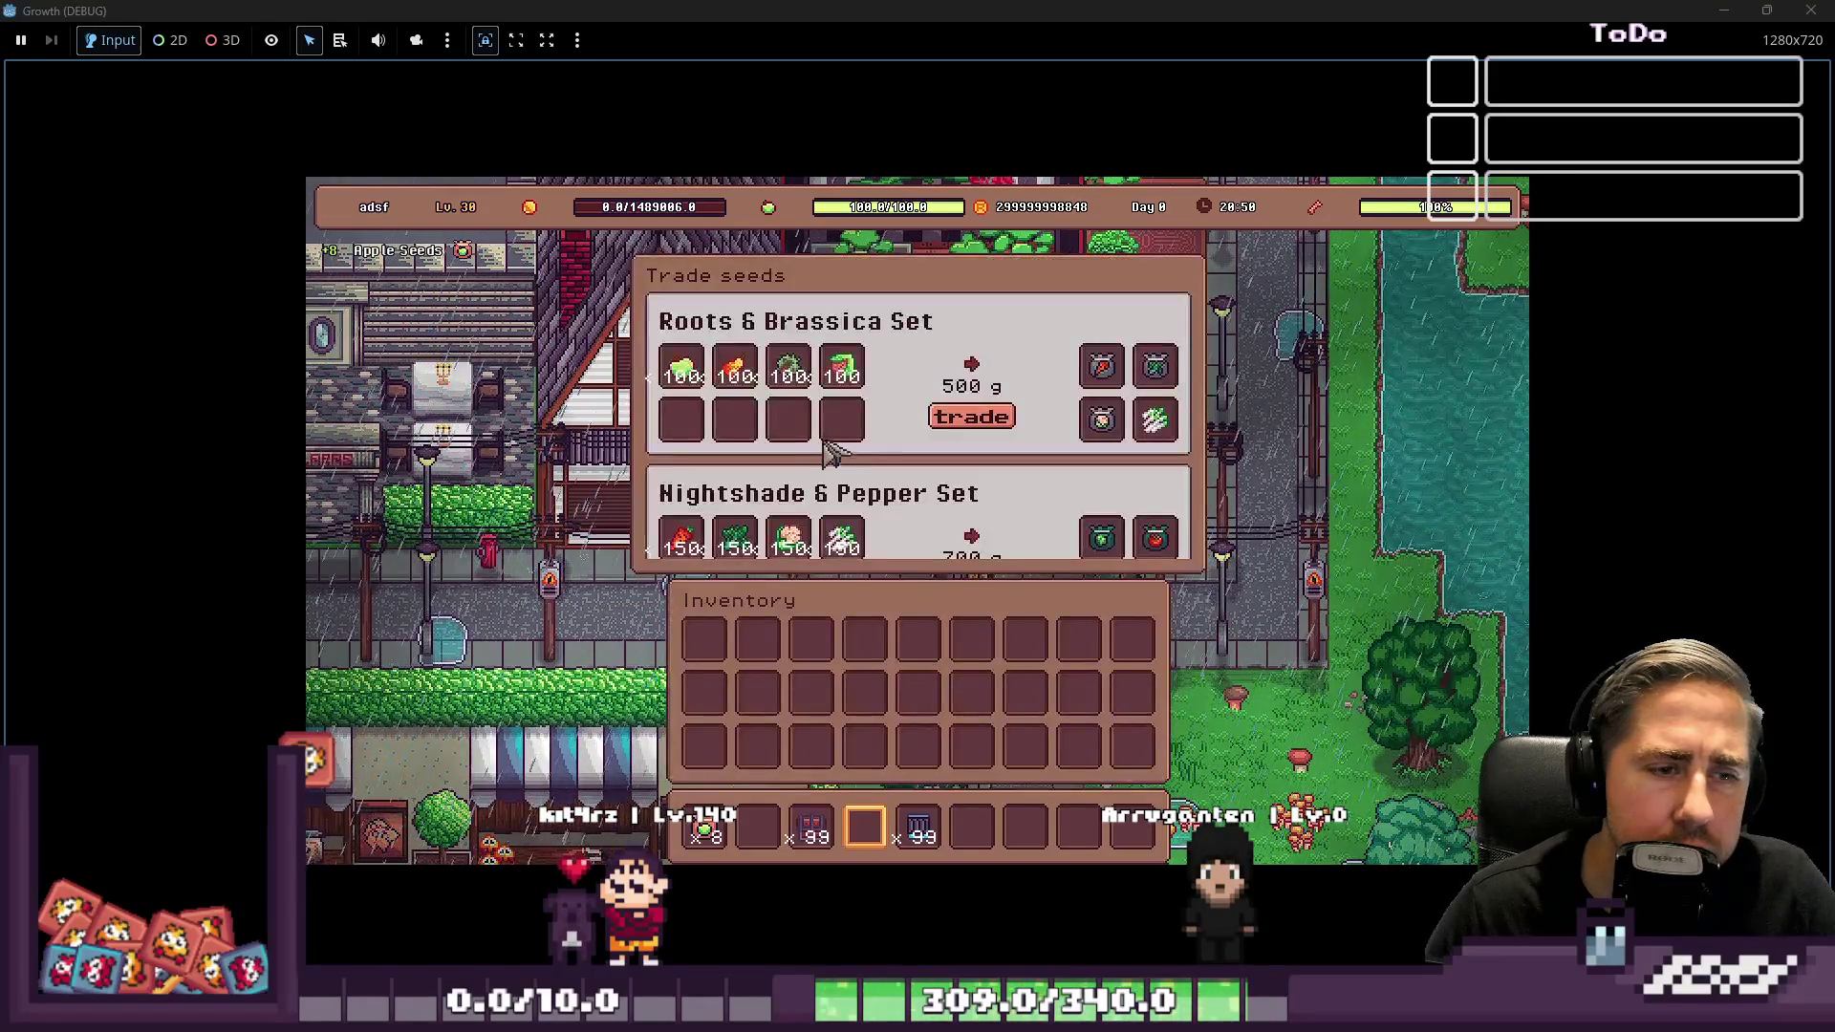
mouse_move(806, 397)
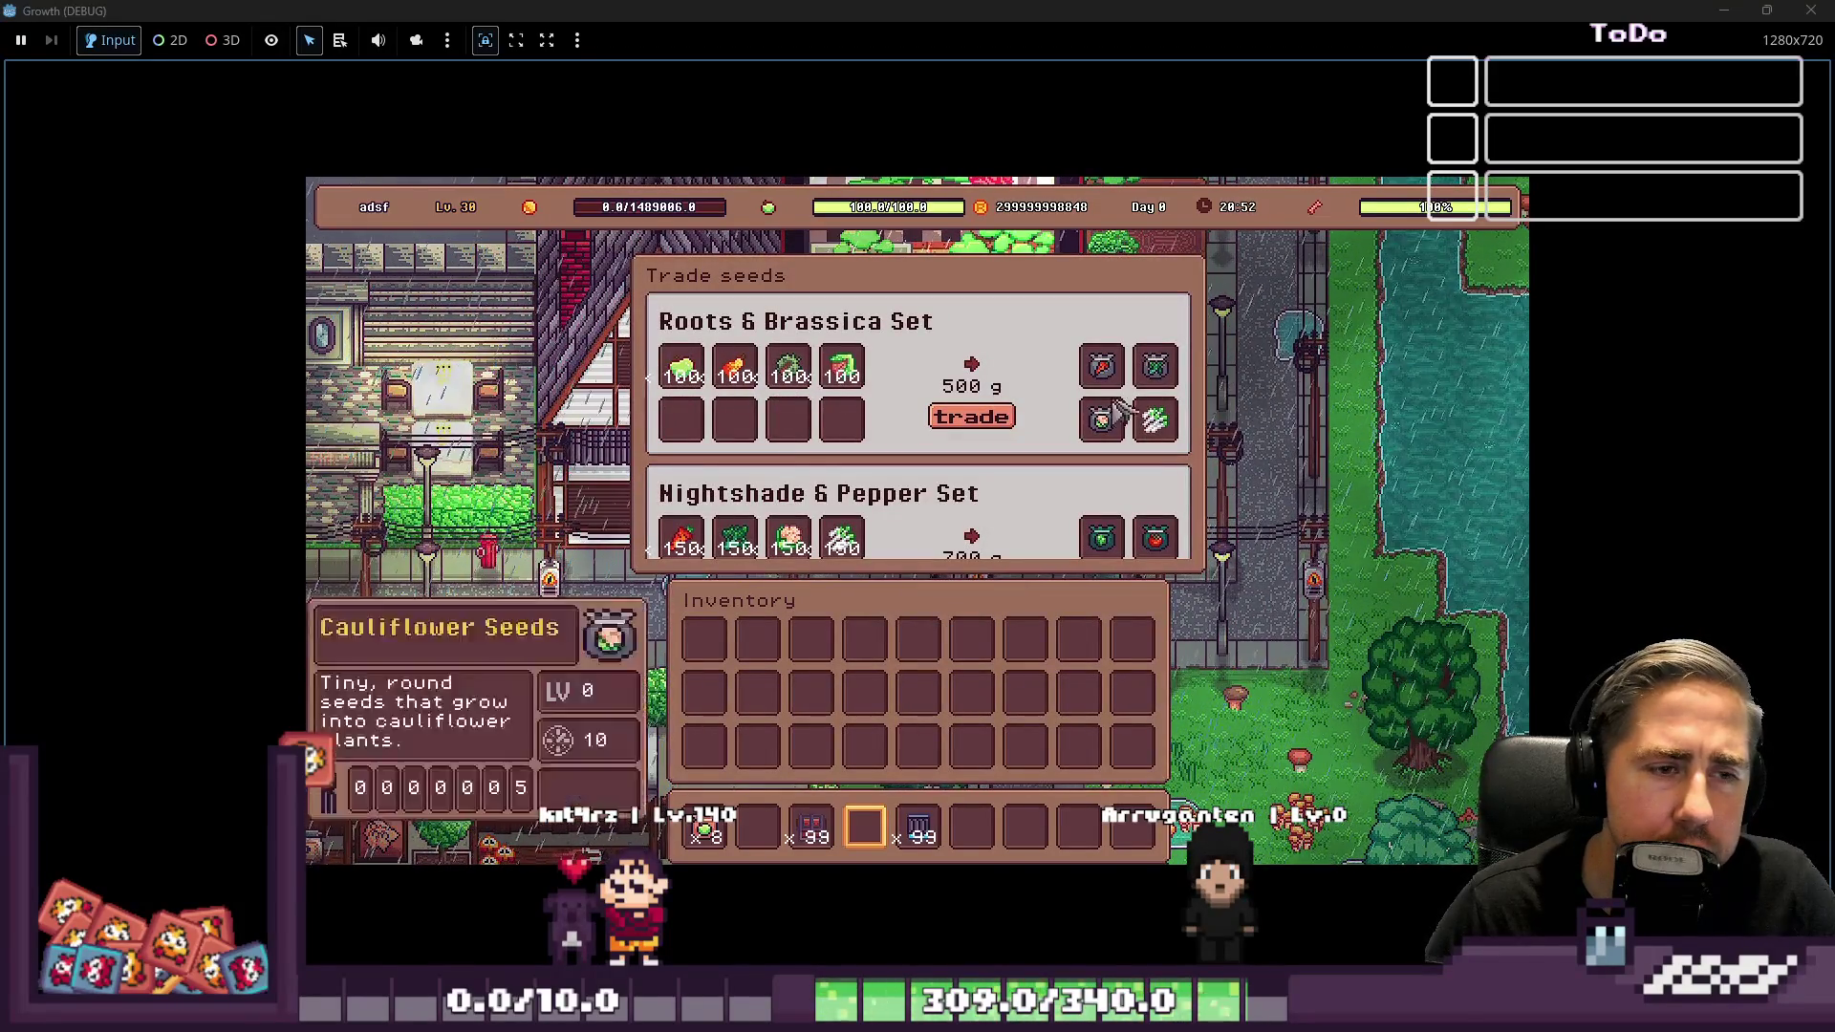
key(Escape)
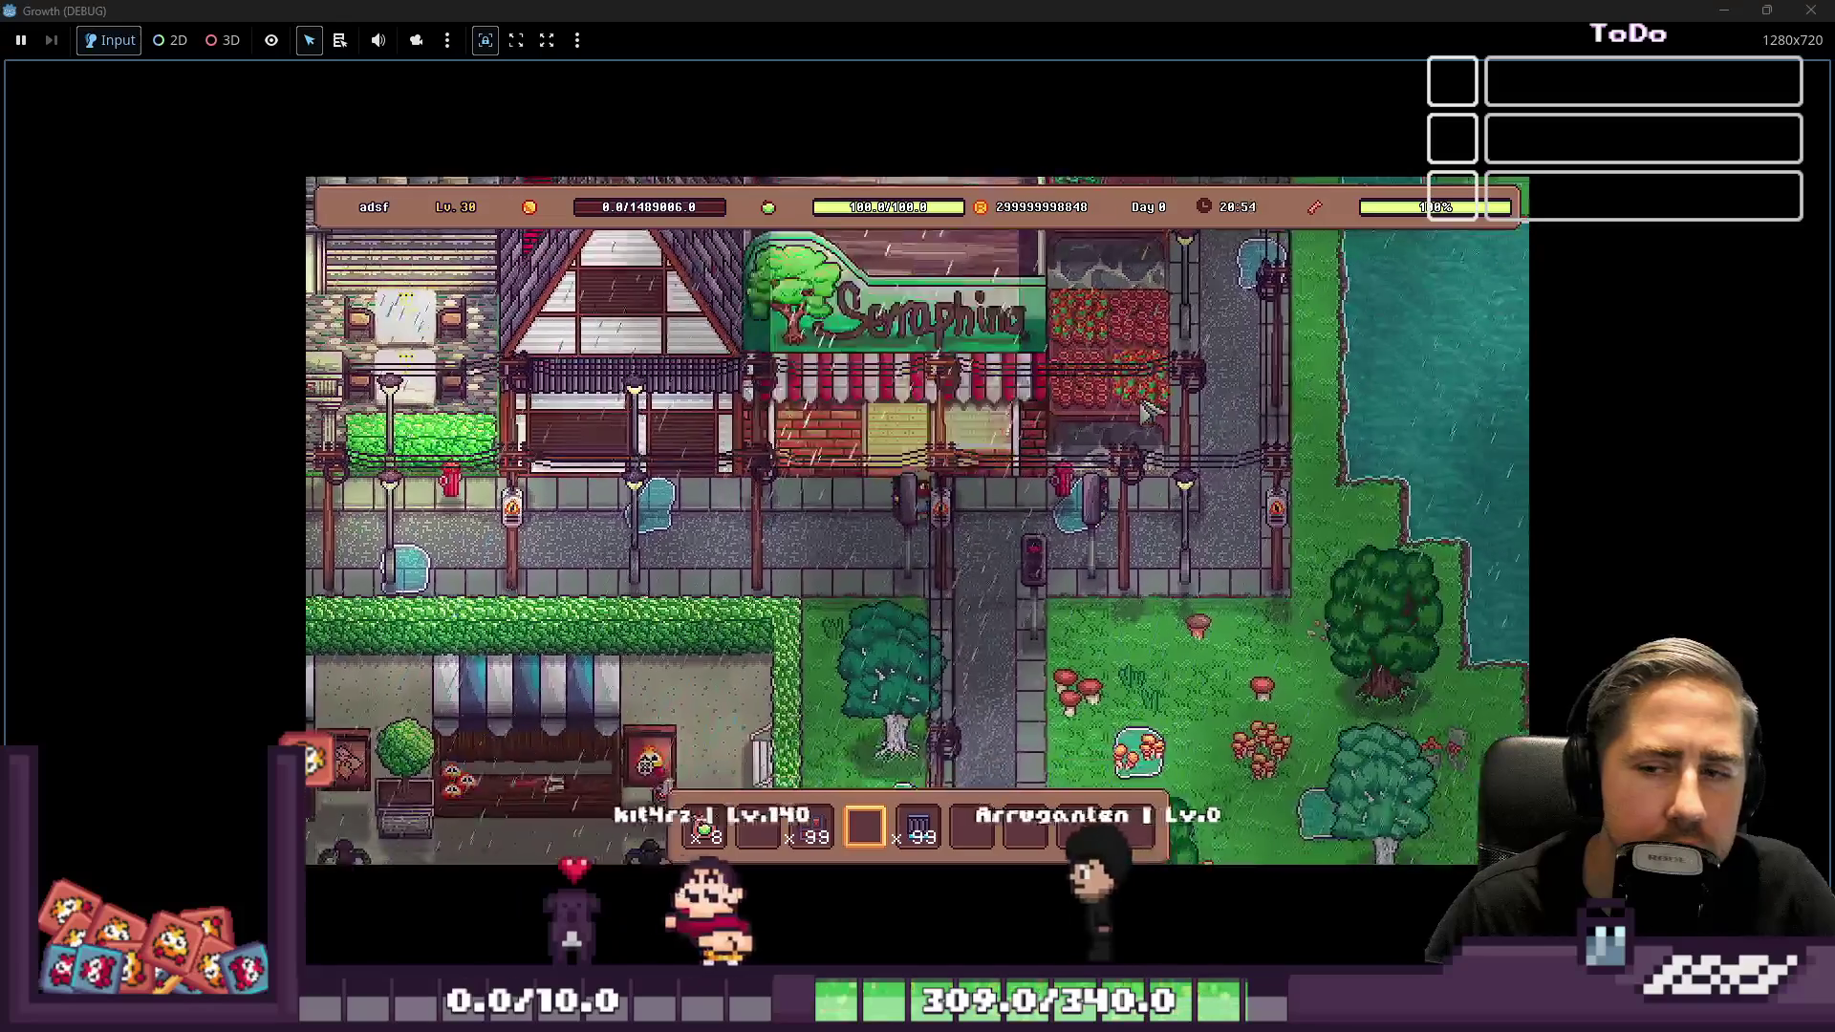
key(a)
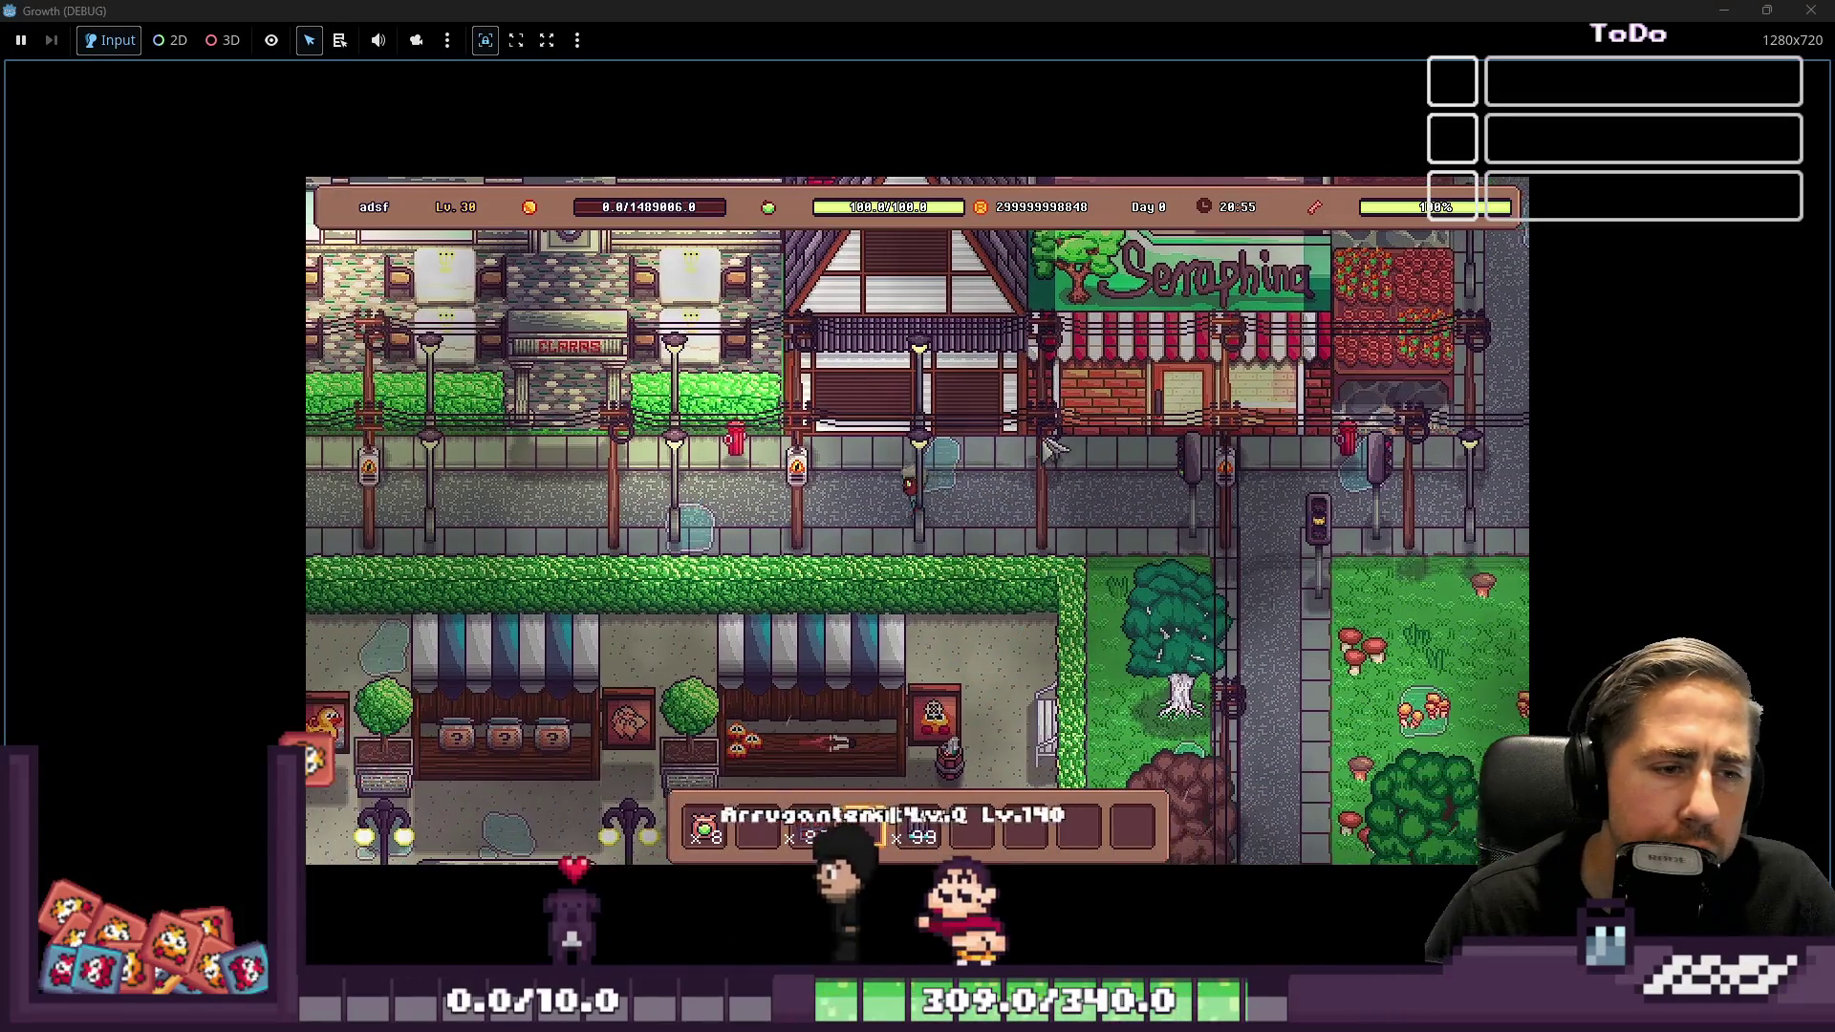
key(a)
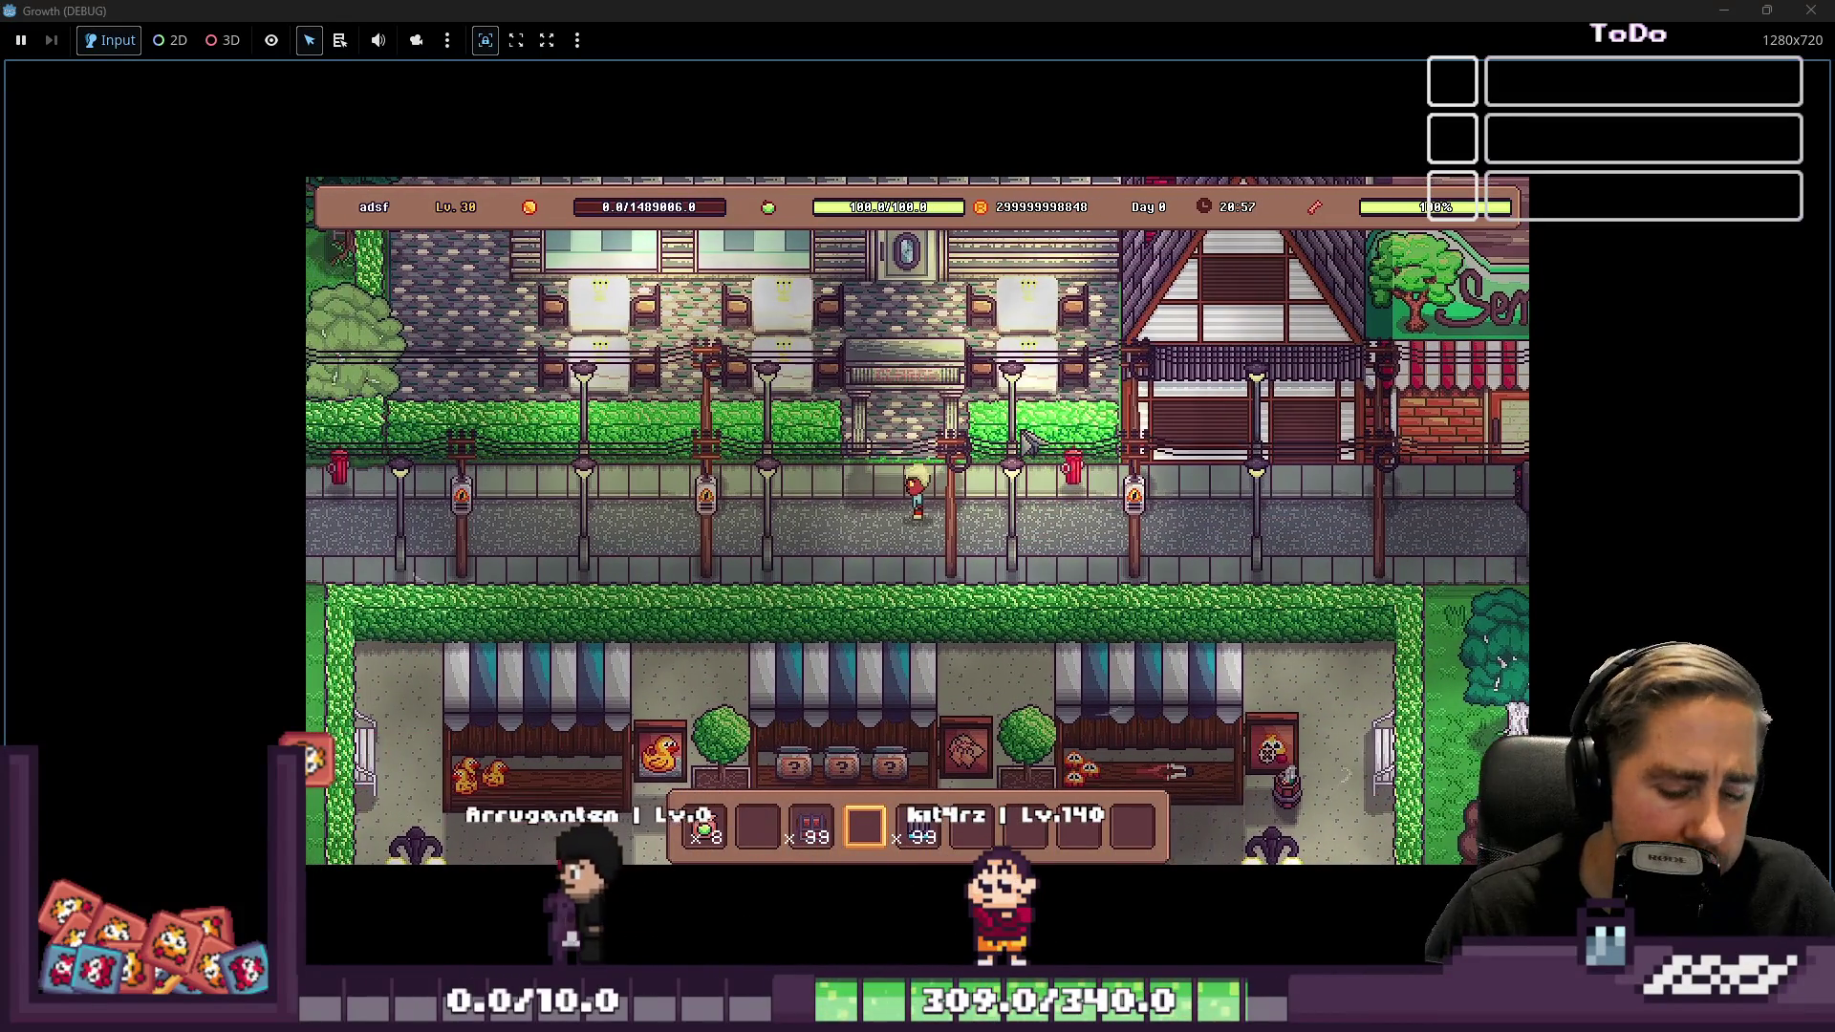
key(c)
click(913, 411)
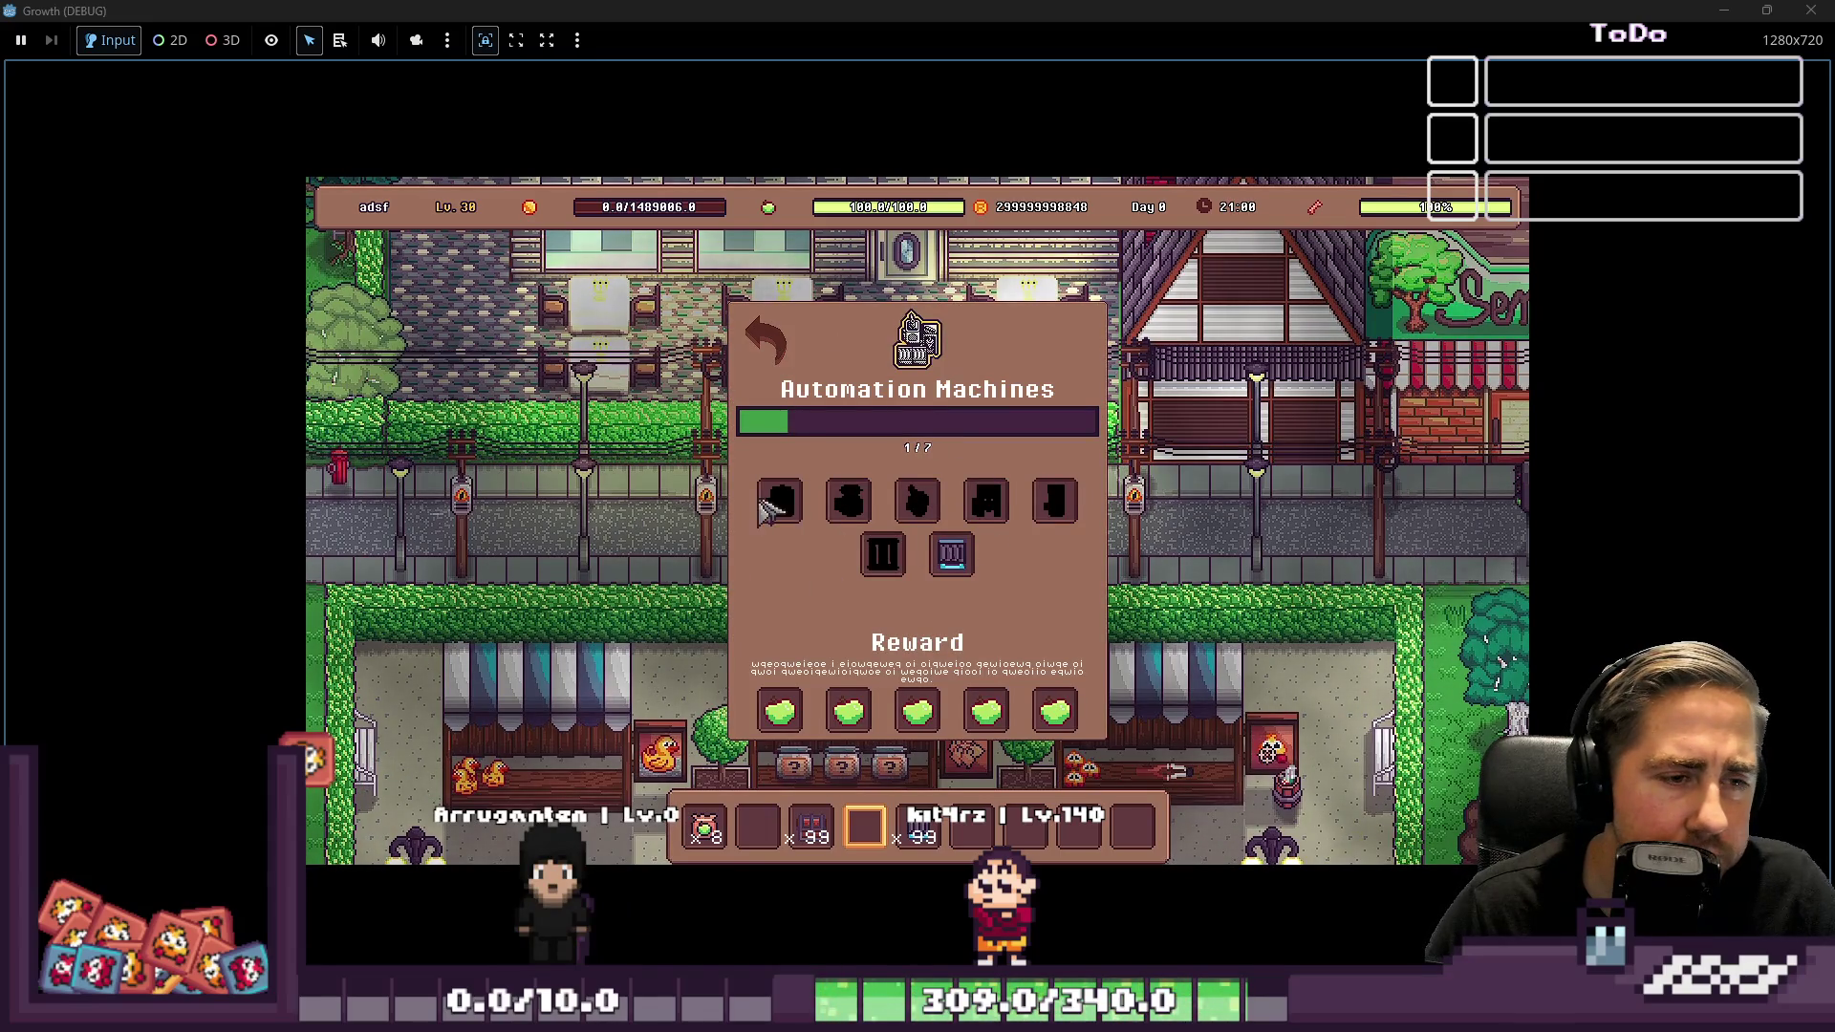
click(770, 342)
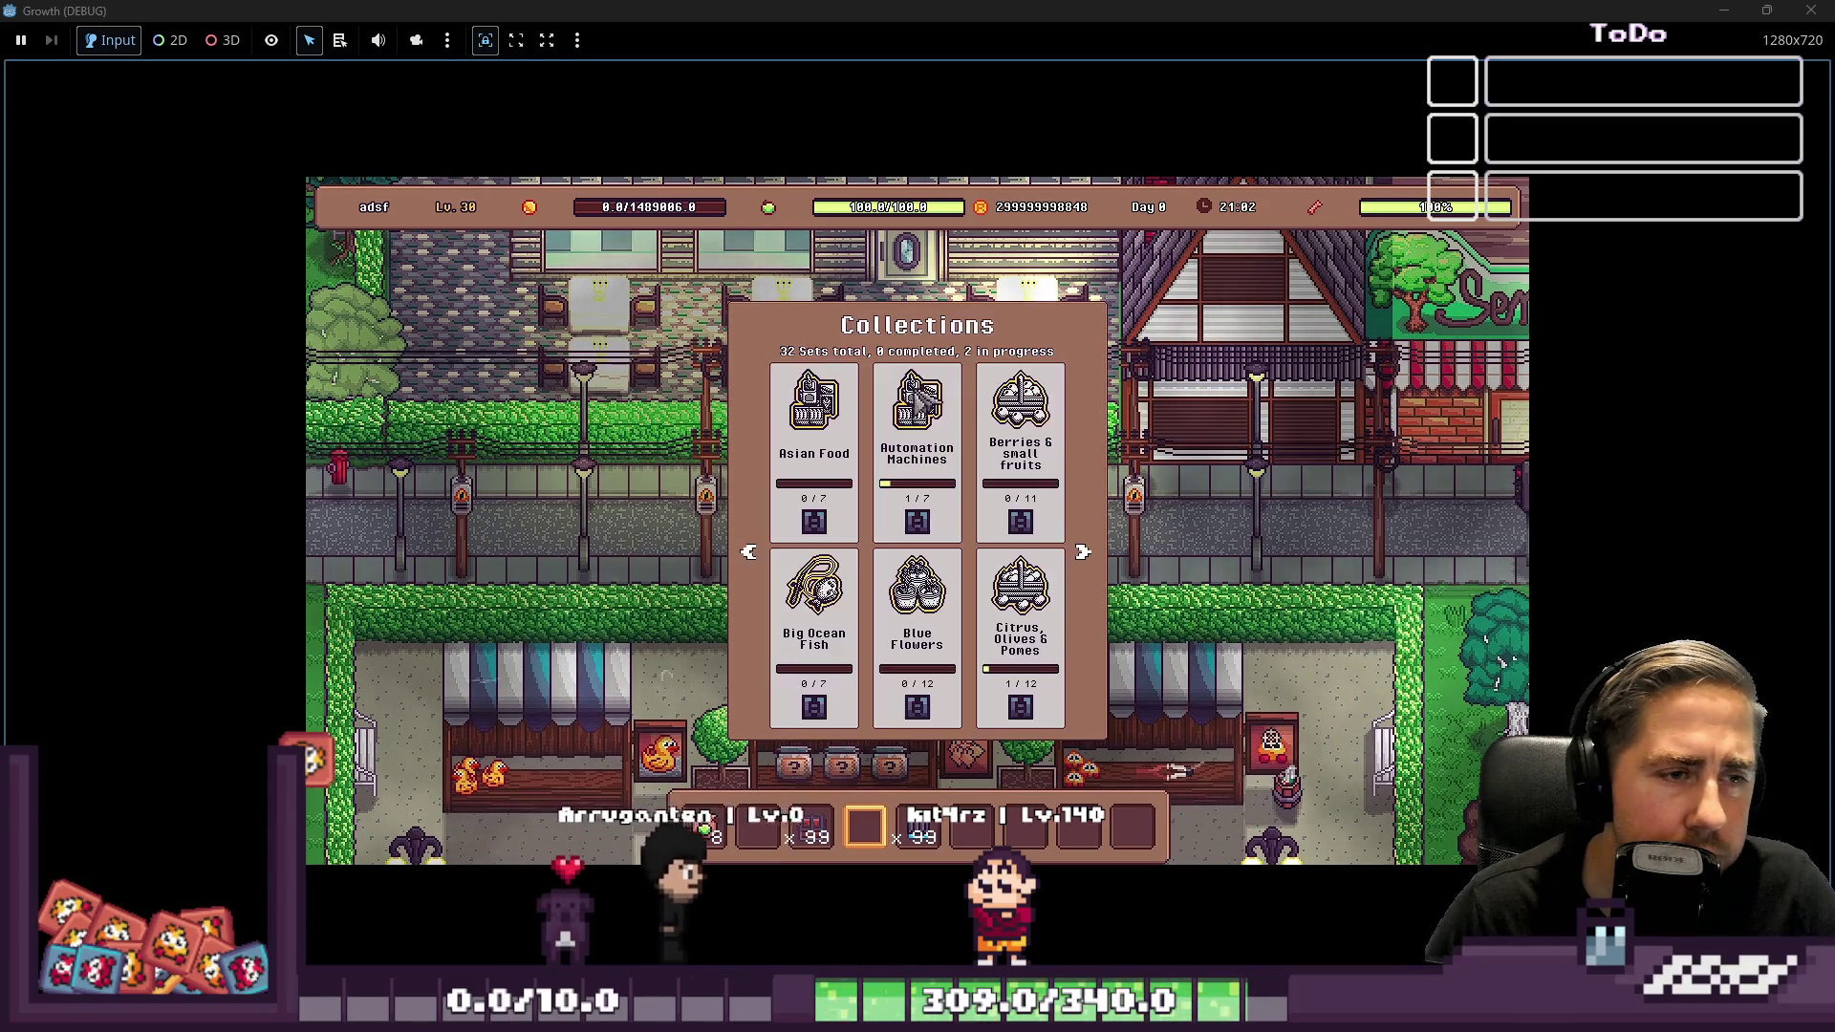
click(1056, 430)
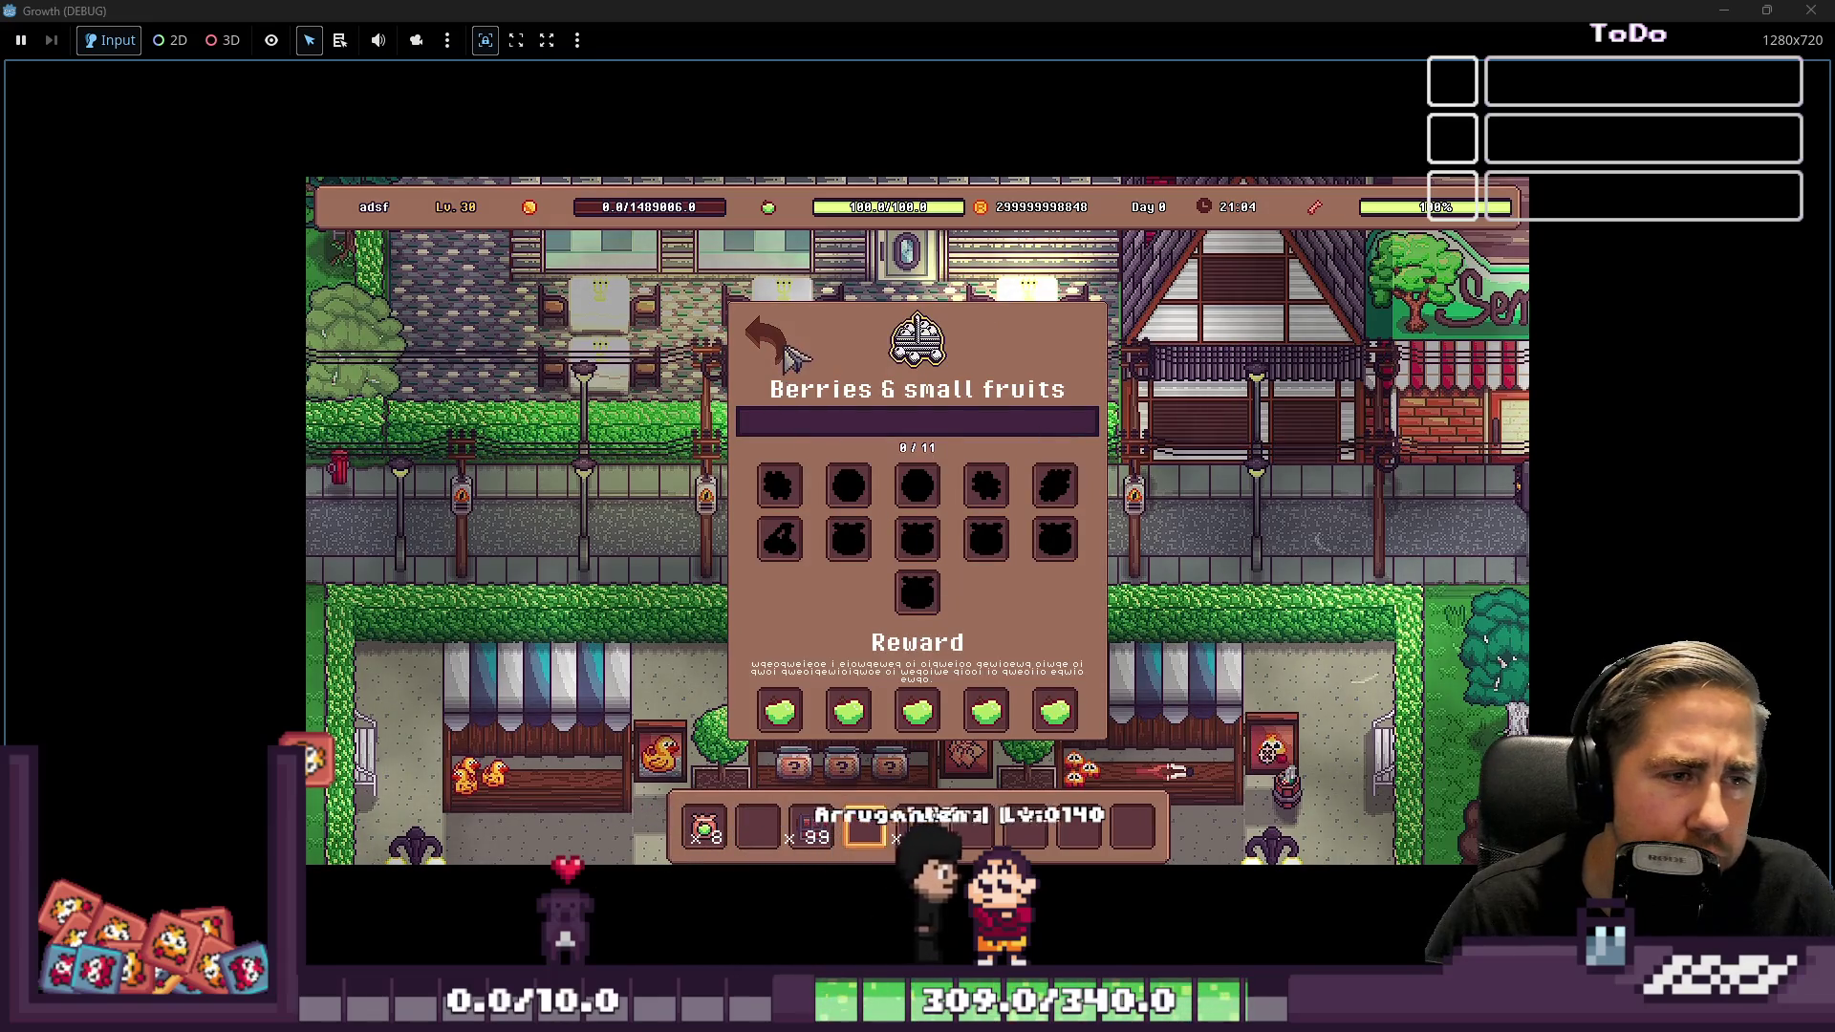
click(769, 343)
click(834, 485)
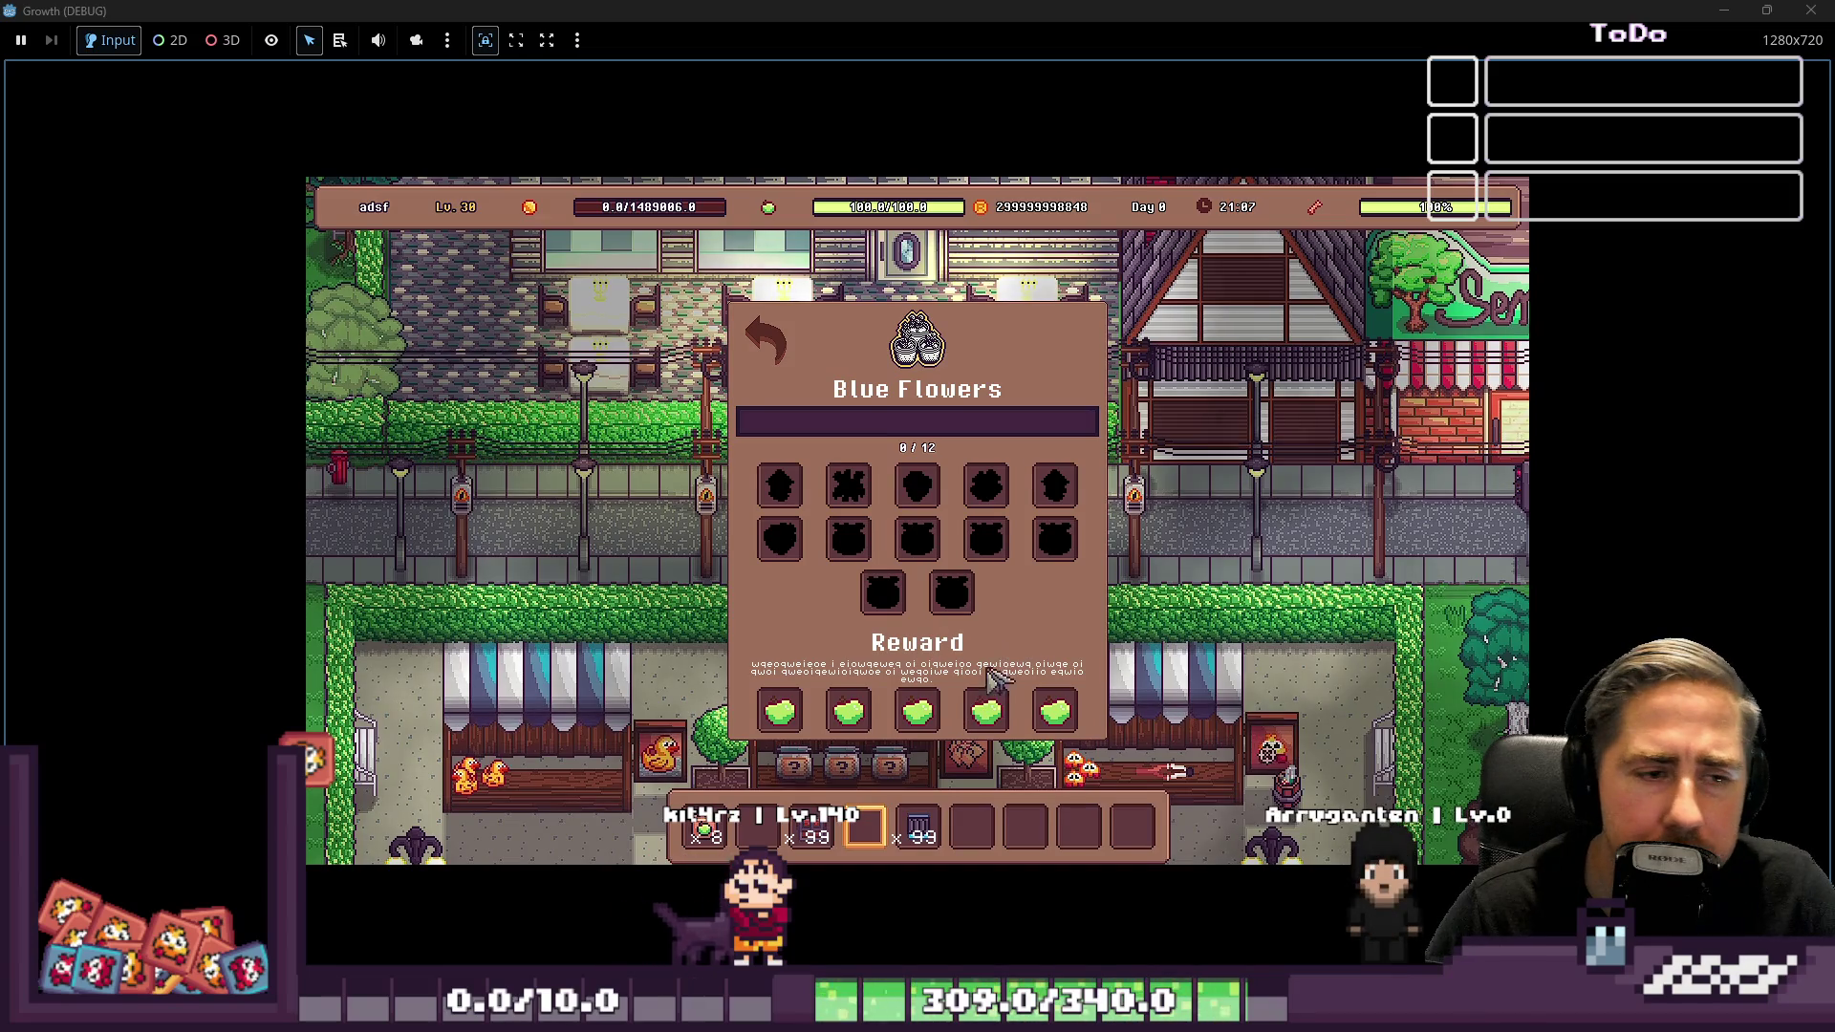
click(766, 342)
key(Escape)
key(a)
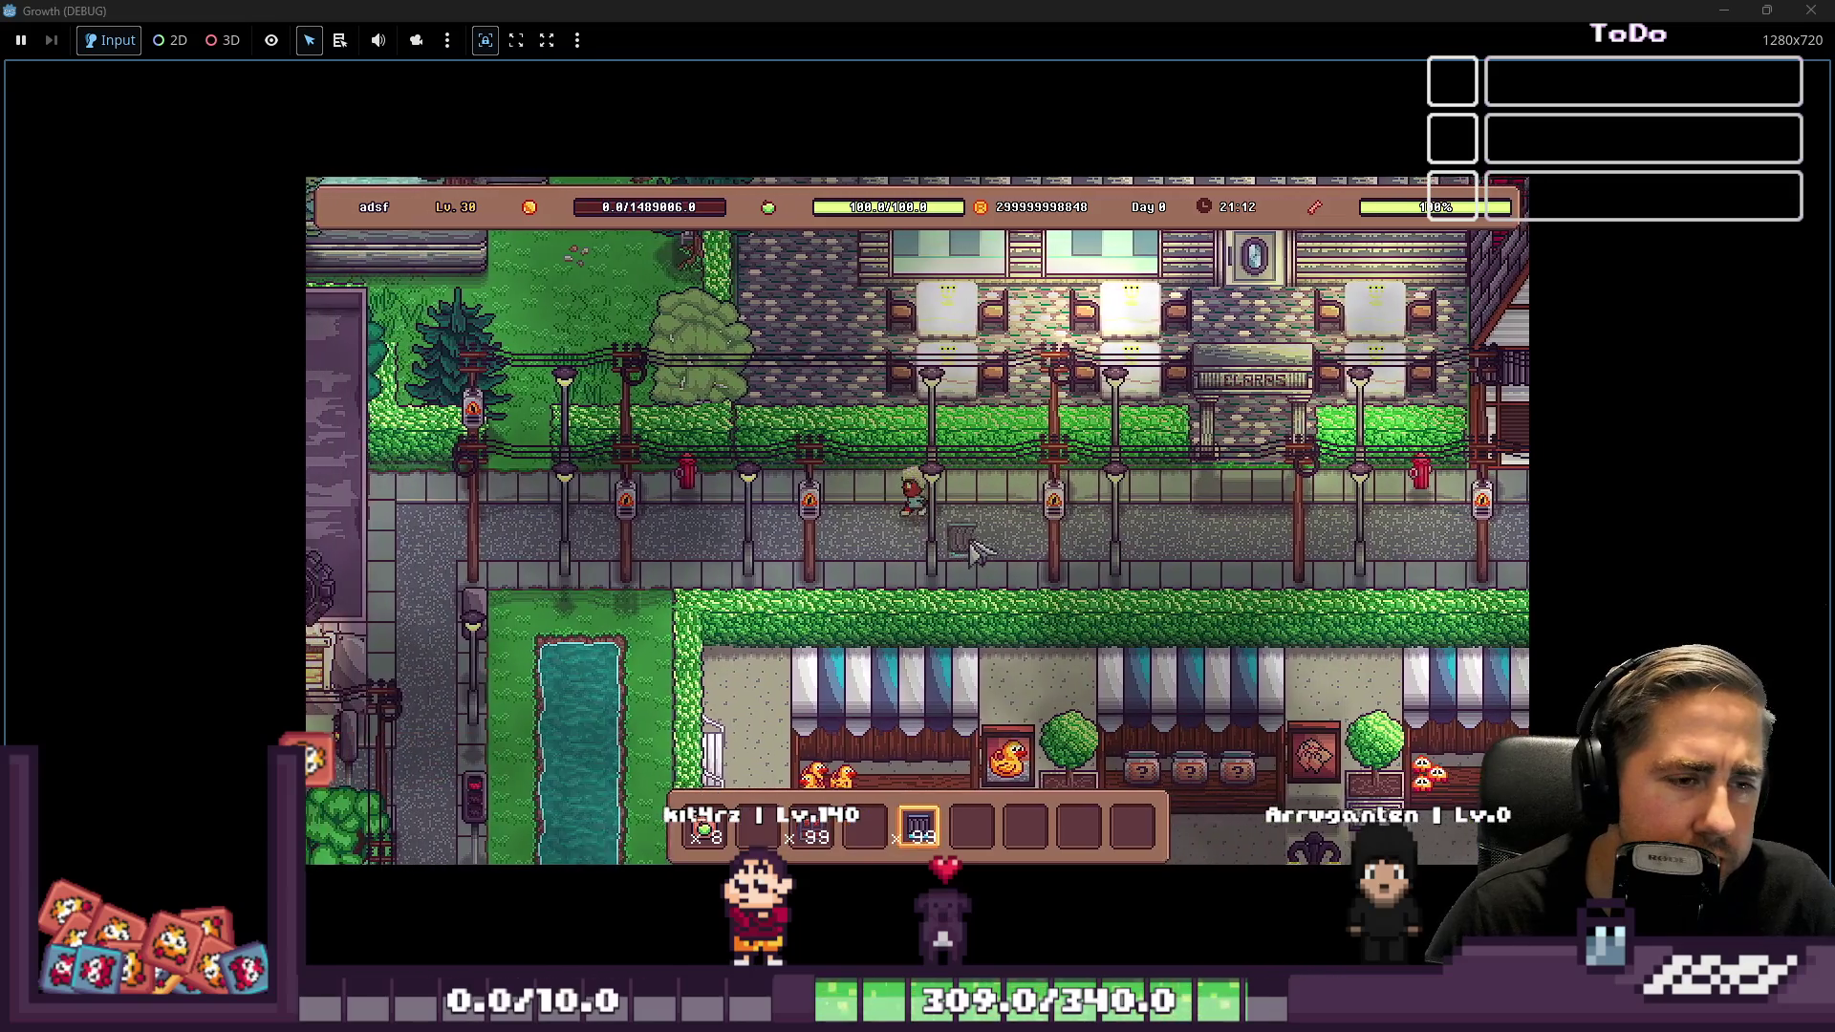
Place a row of bike racks along the sidewalk using hotbar item 4
key(4)
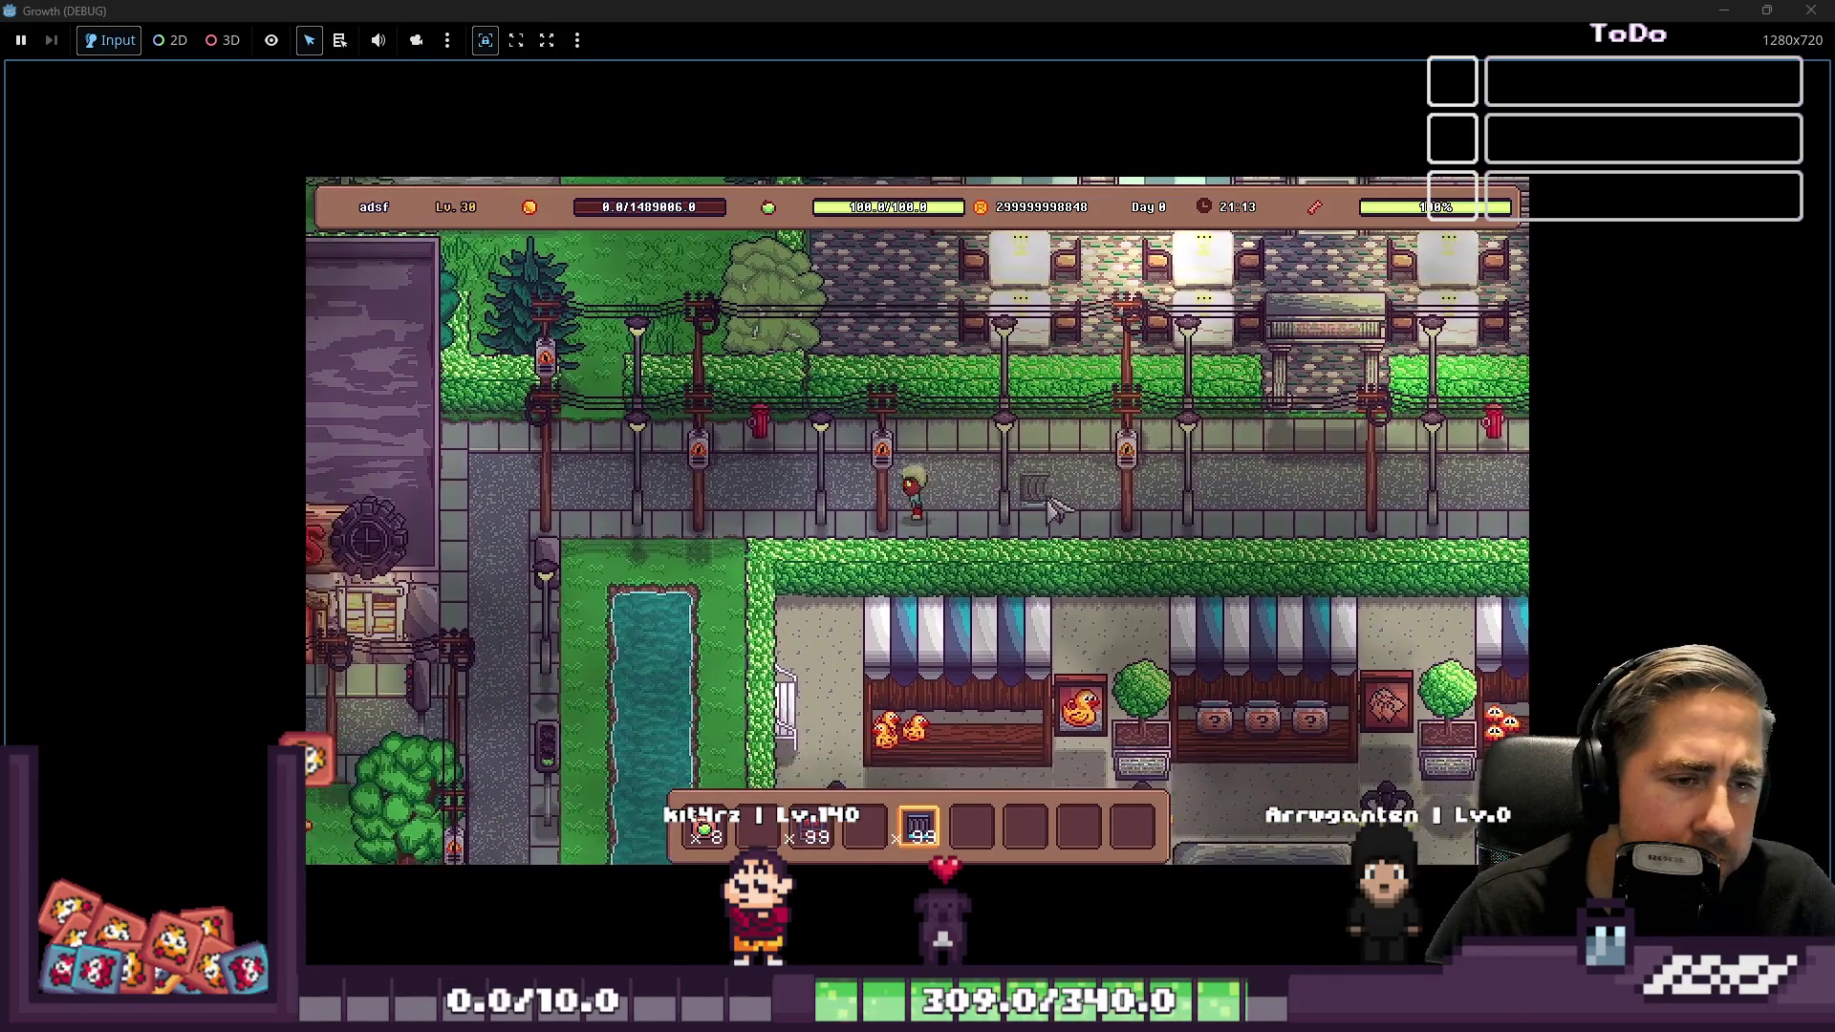
click(1078, 468)
drag(1083, 483, 994, 485)
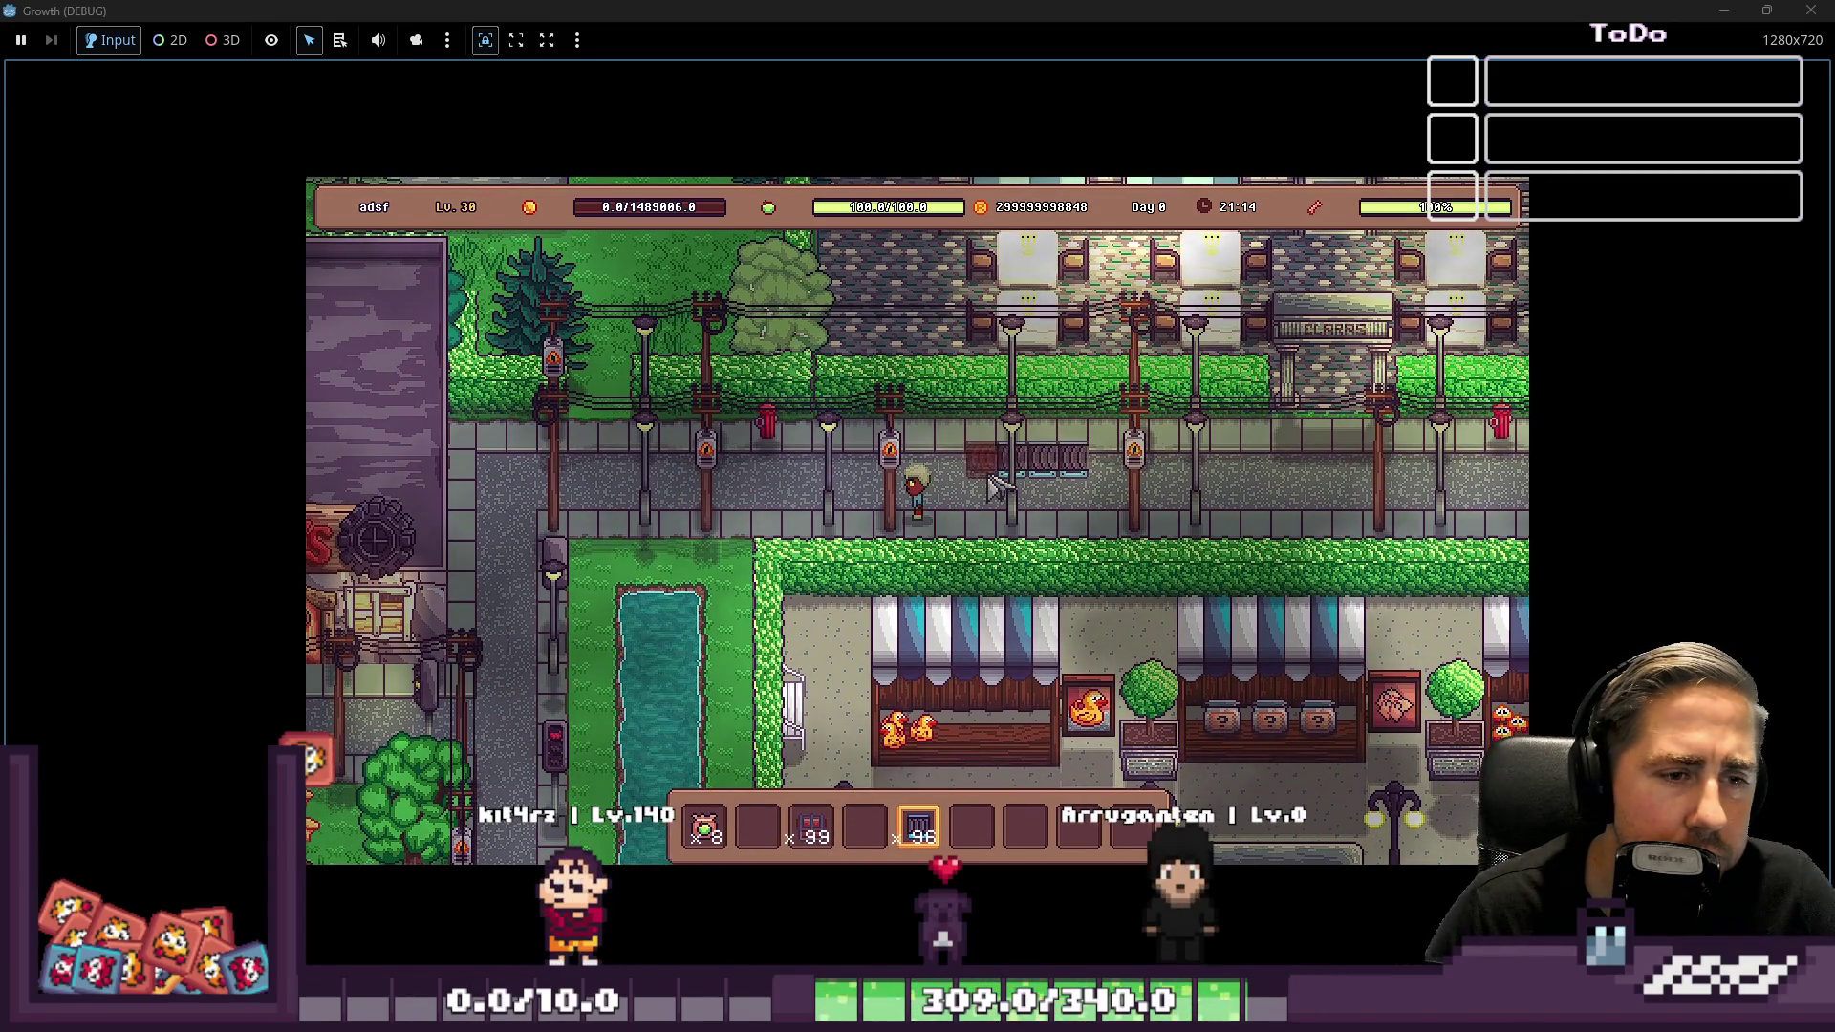
key(6)
Walk around the placed racks and look through the full inventory grid
key(a)
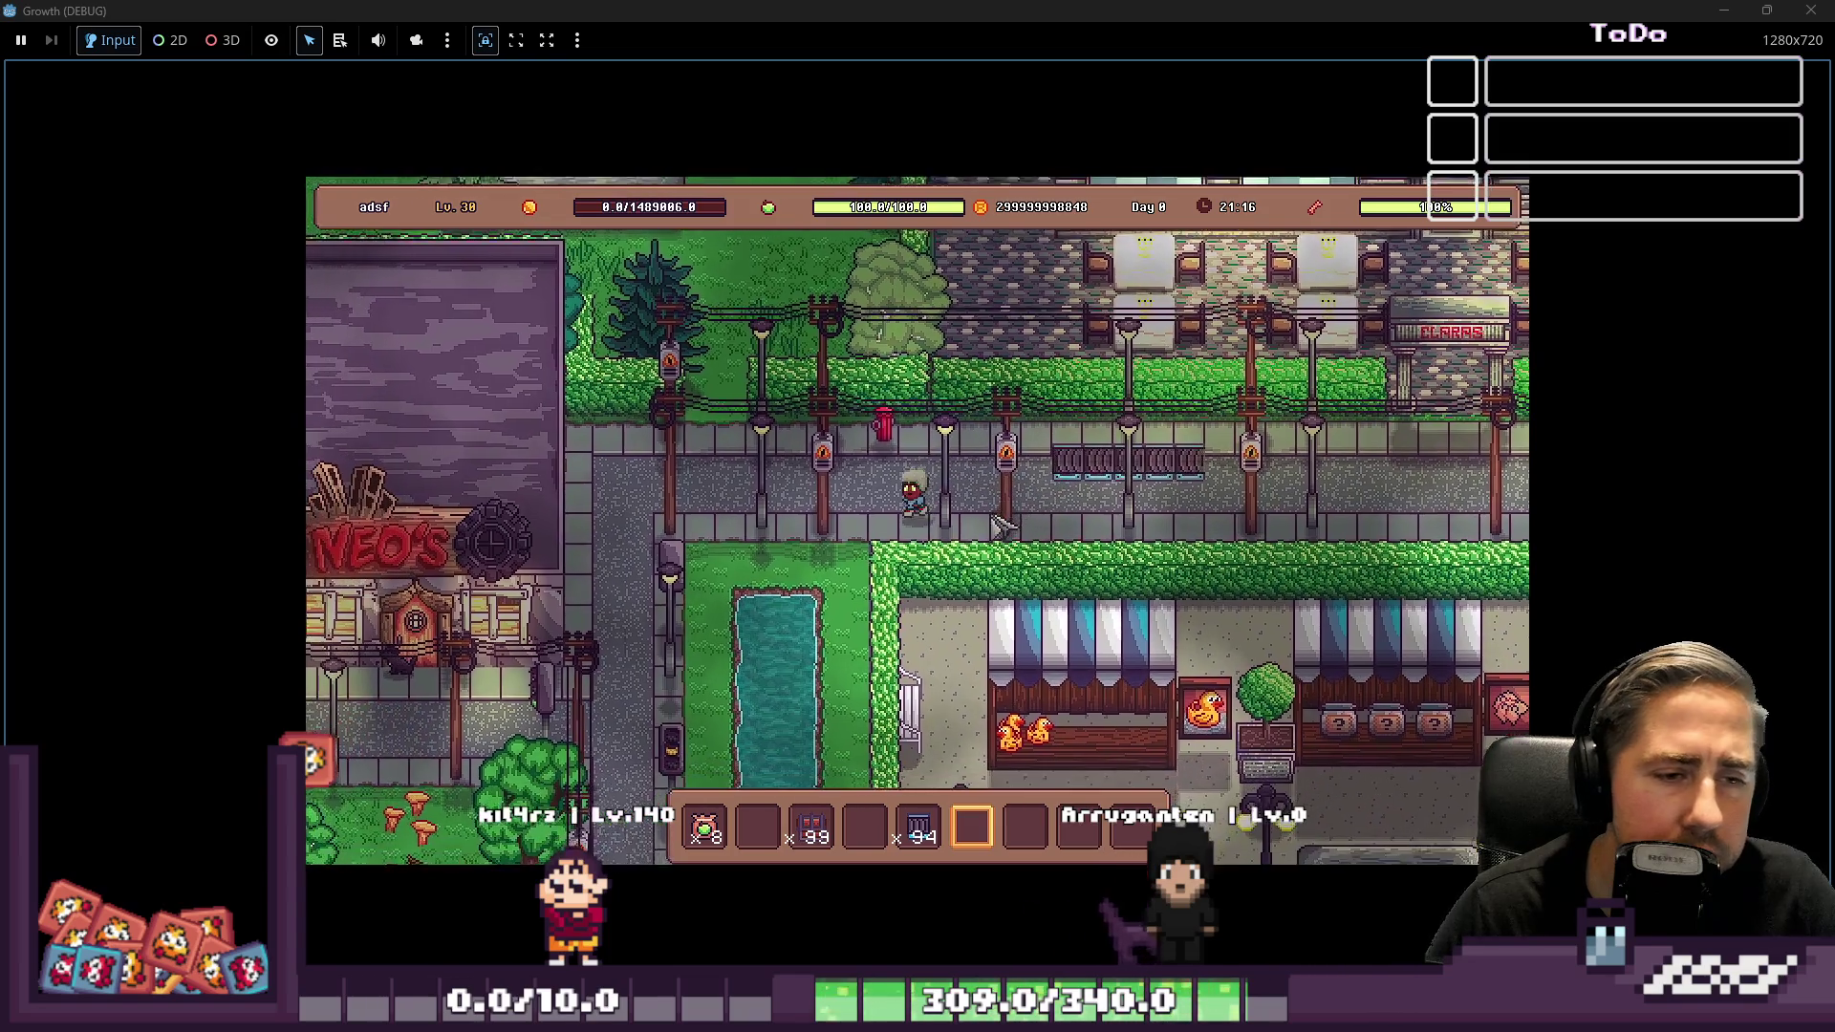
key(s)
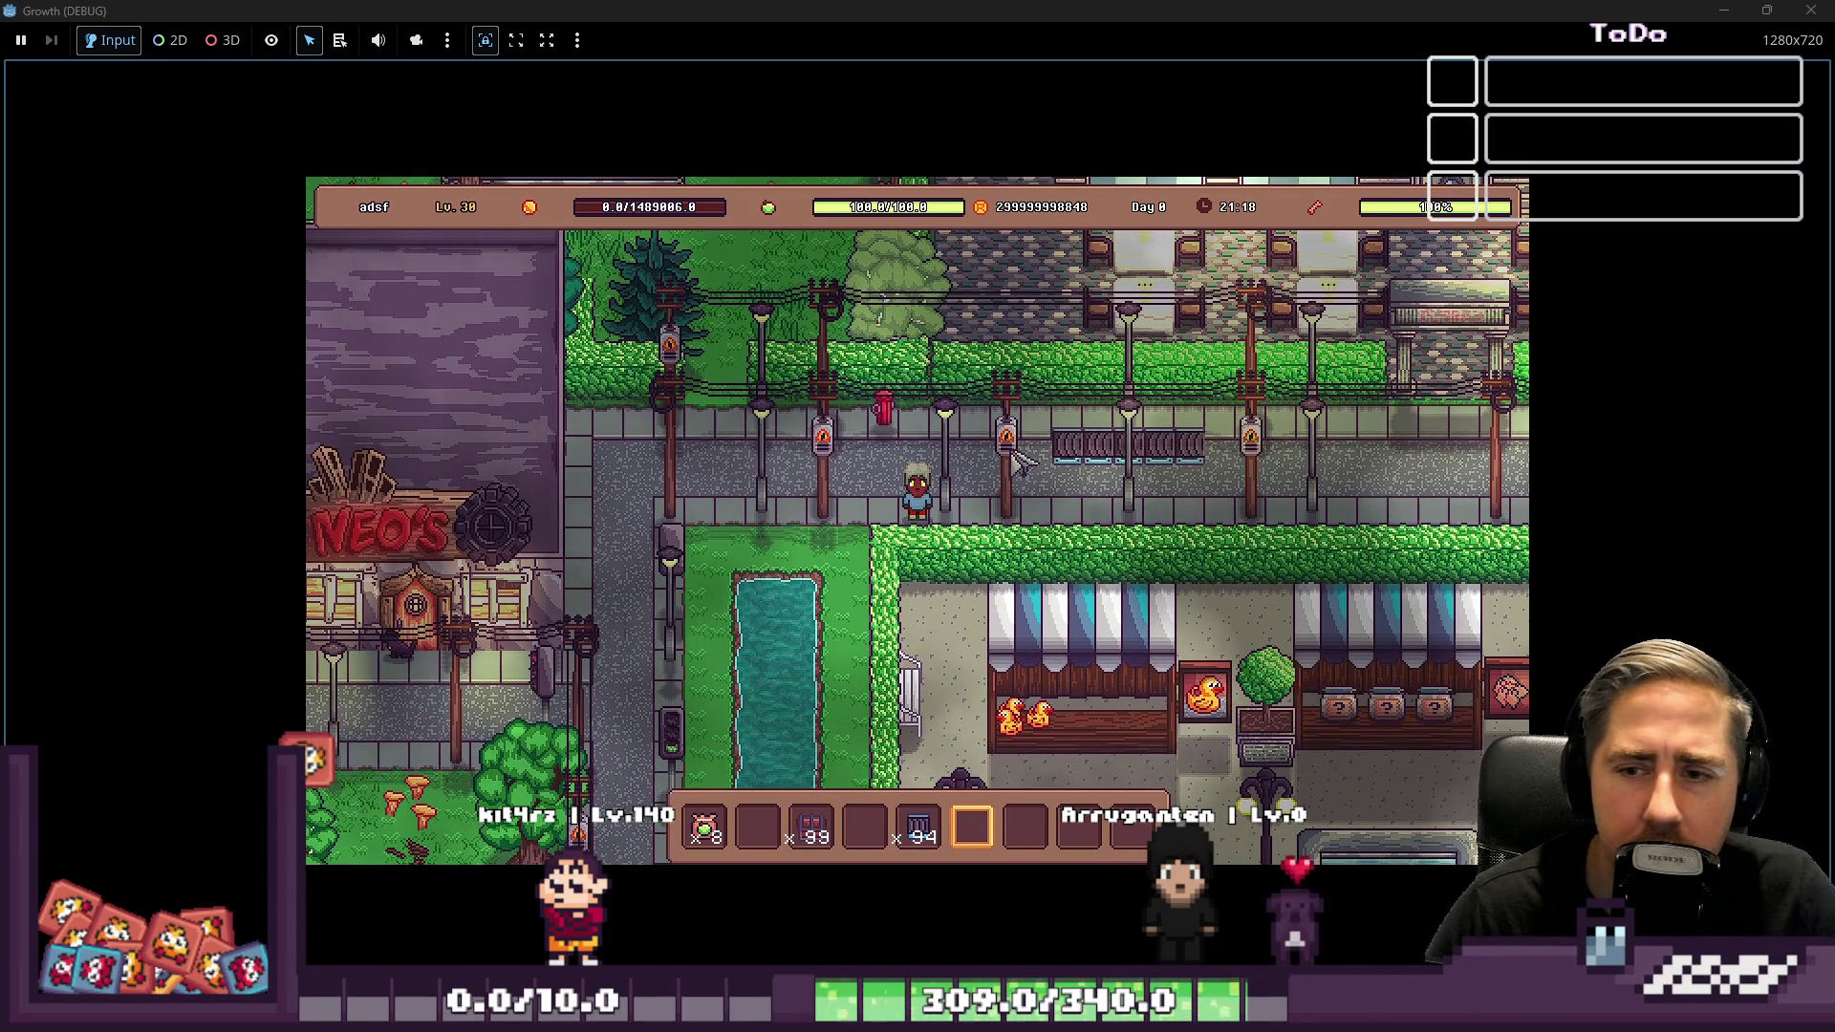
key(w)
key(a)
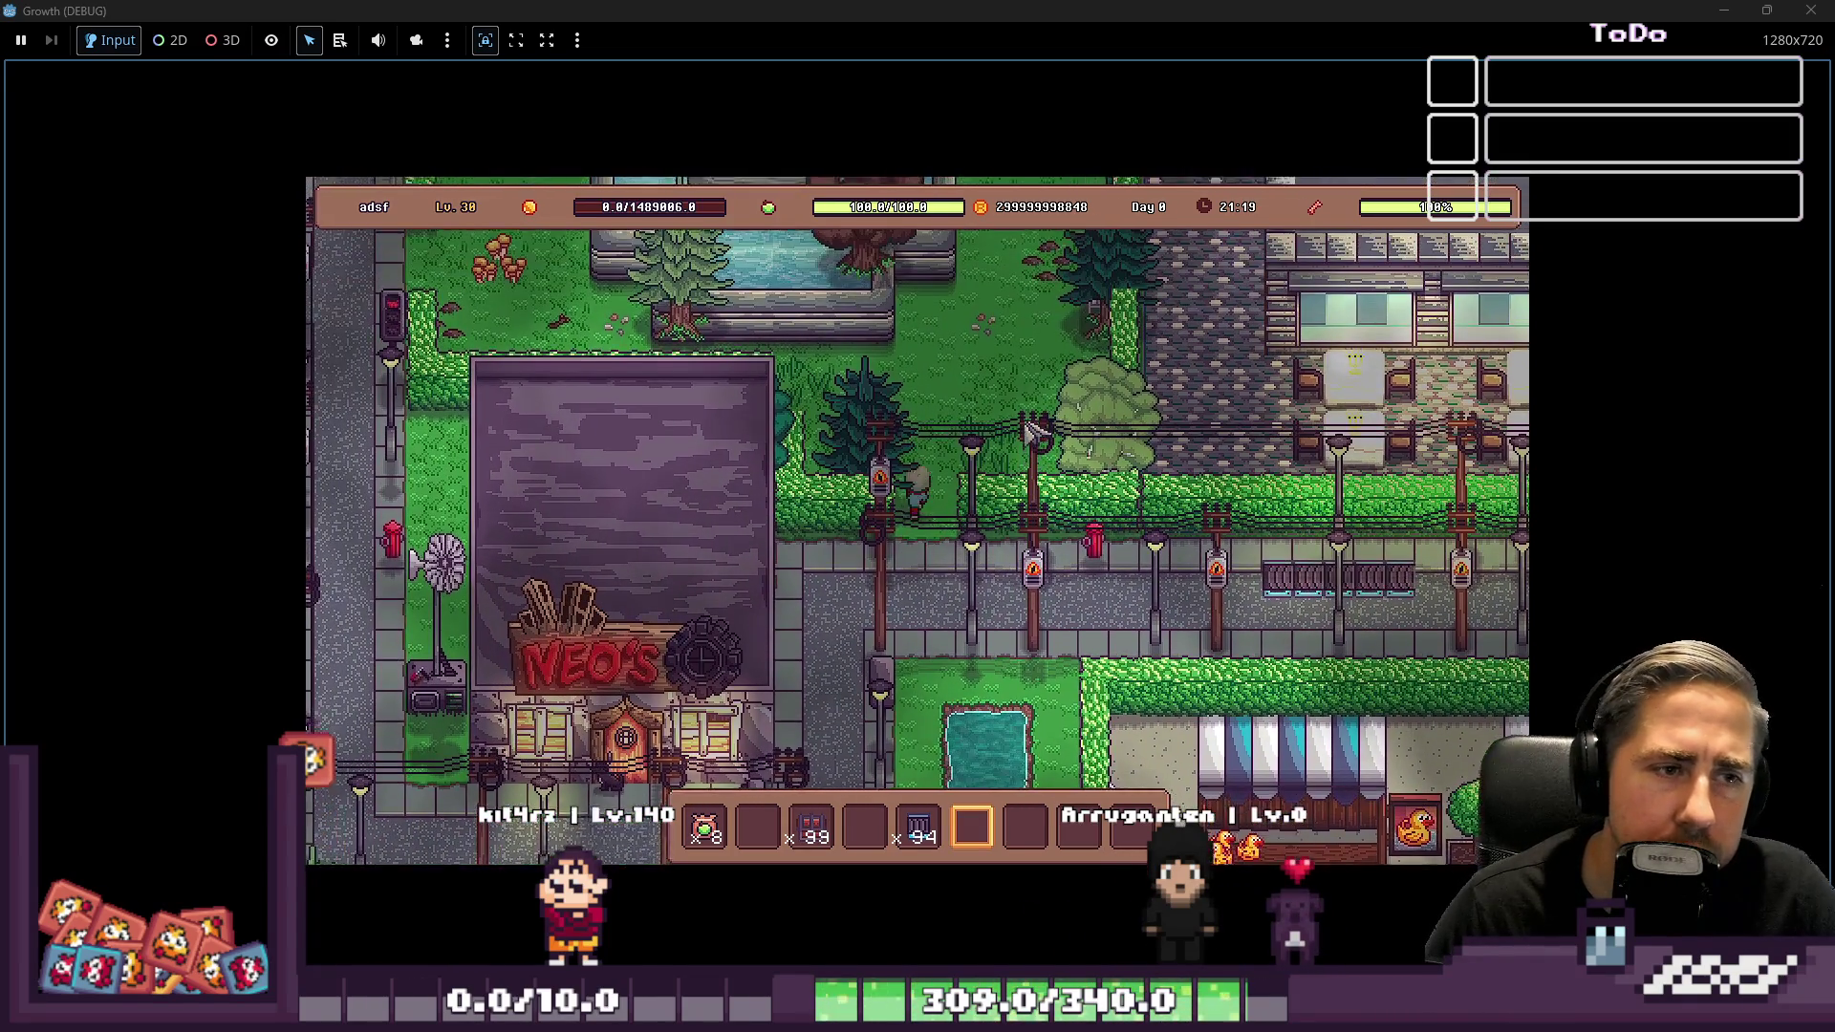
key(w)
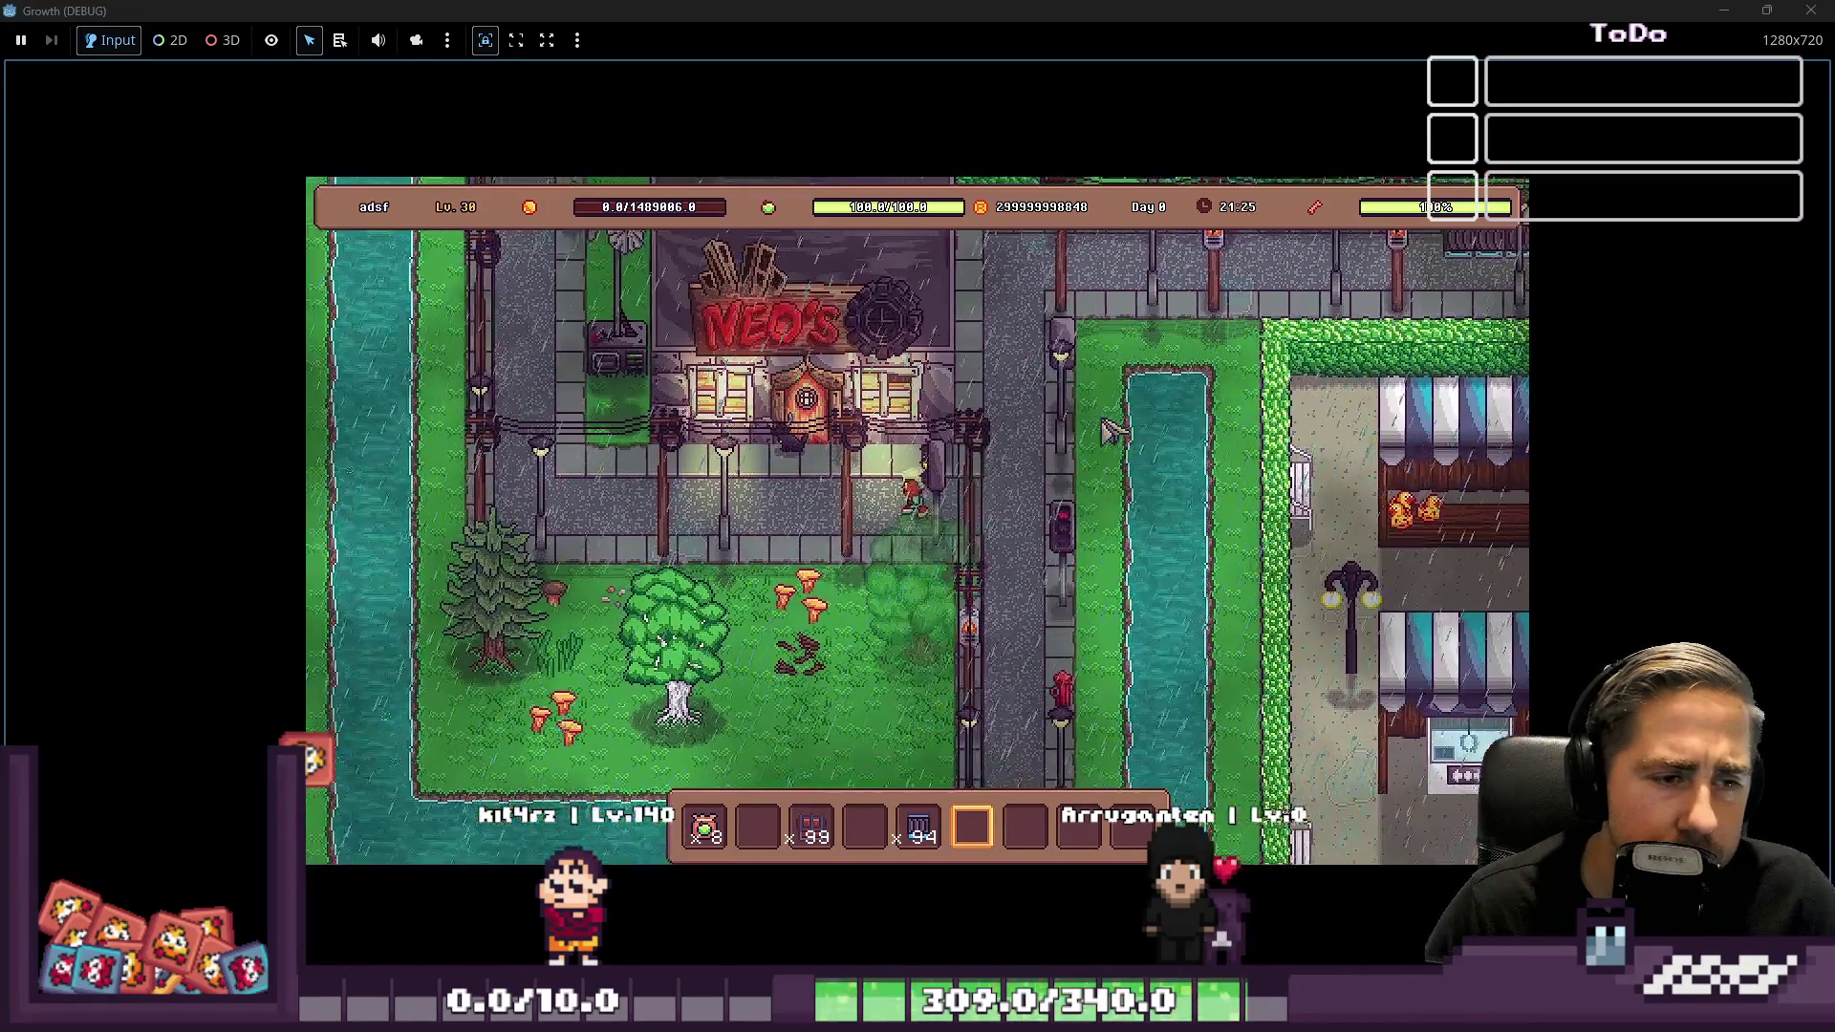
key(a)
key(e)
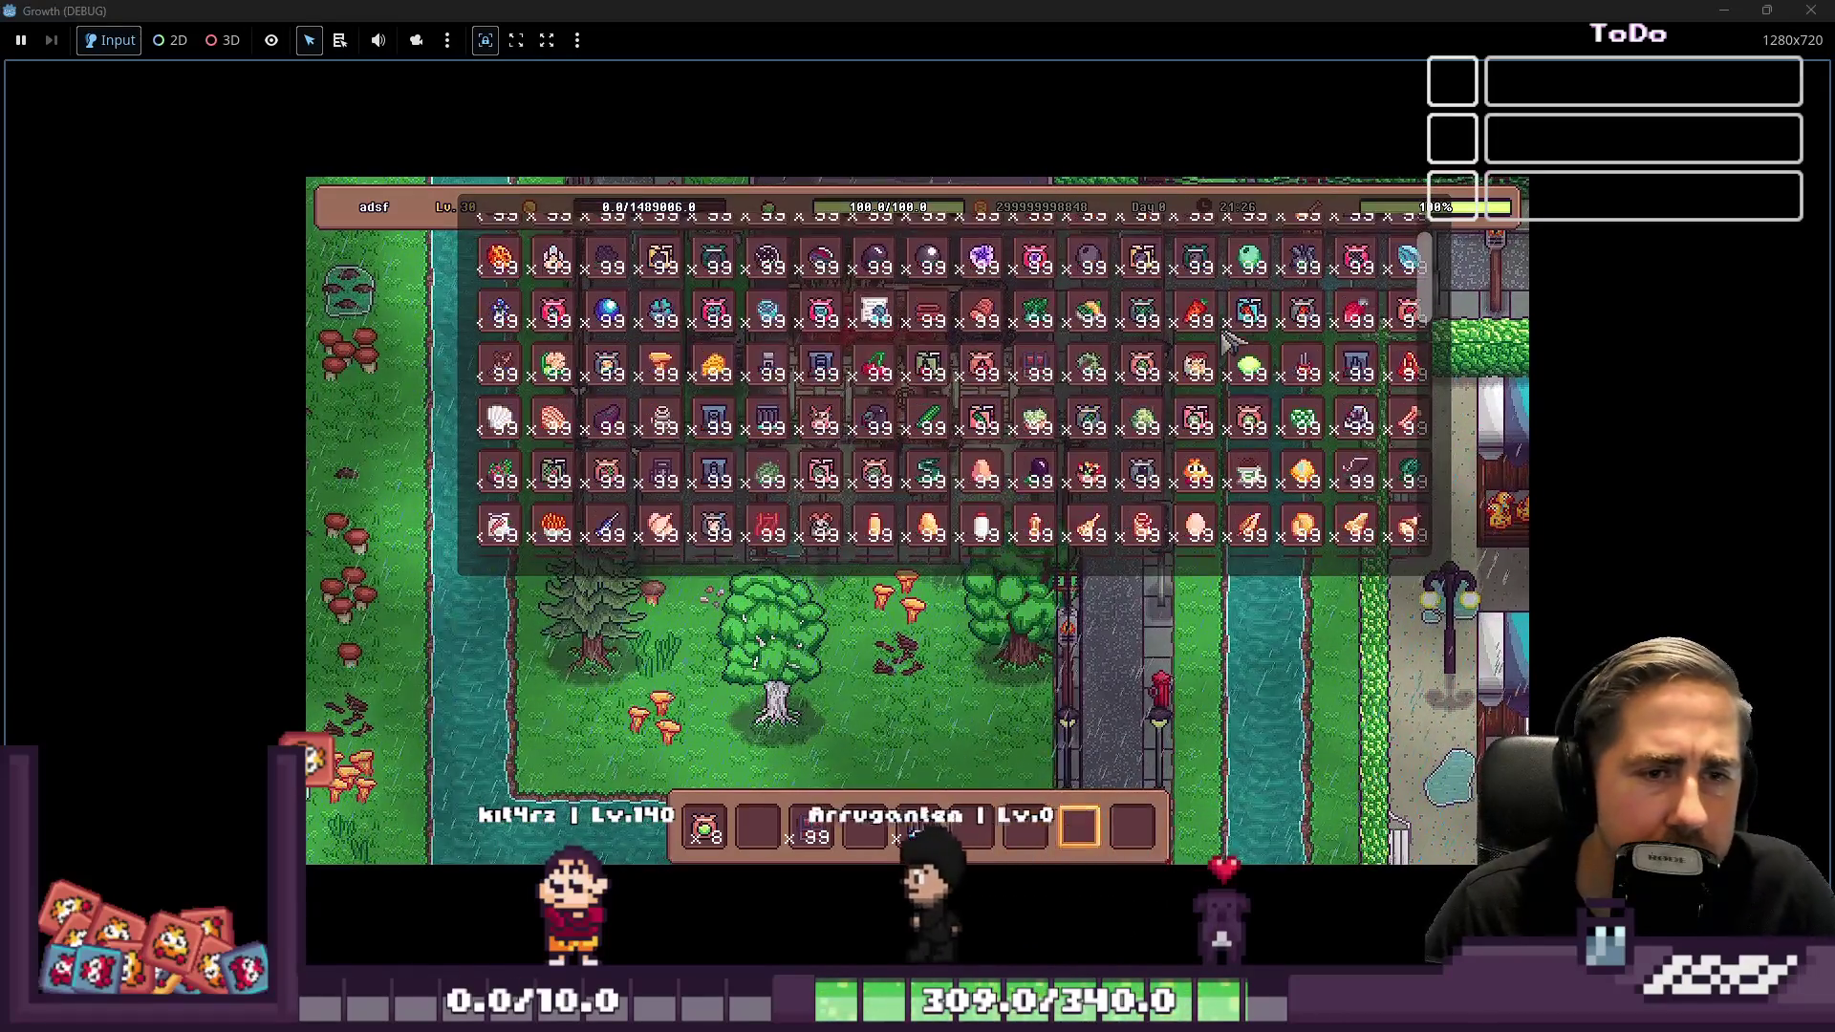
scroll(884, 445, down, 5)
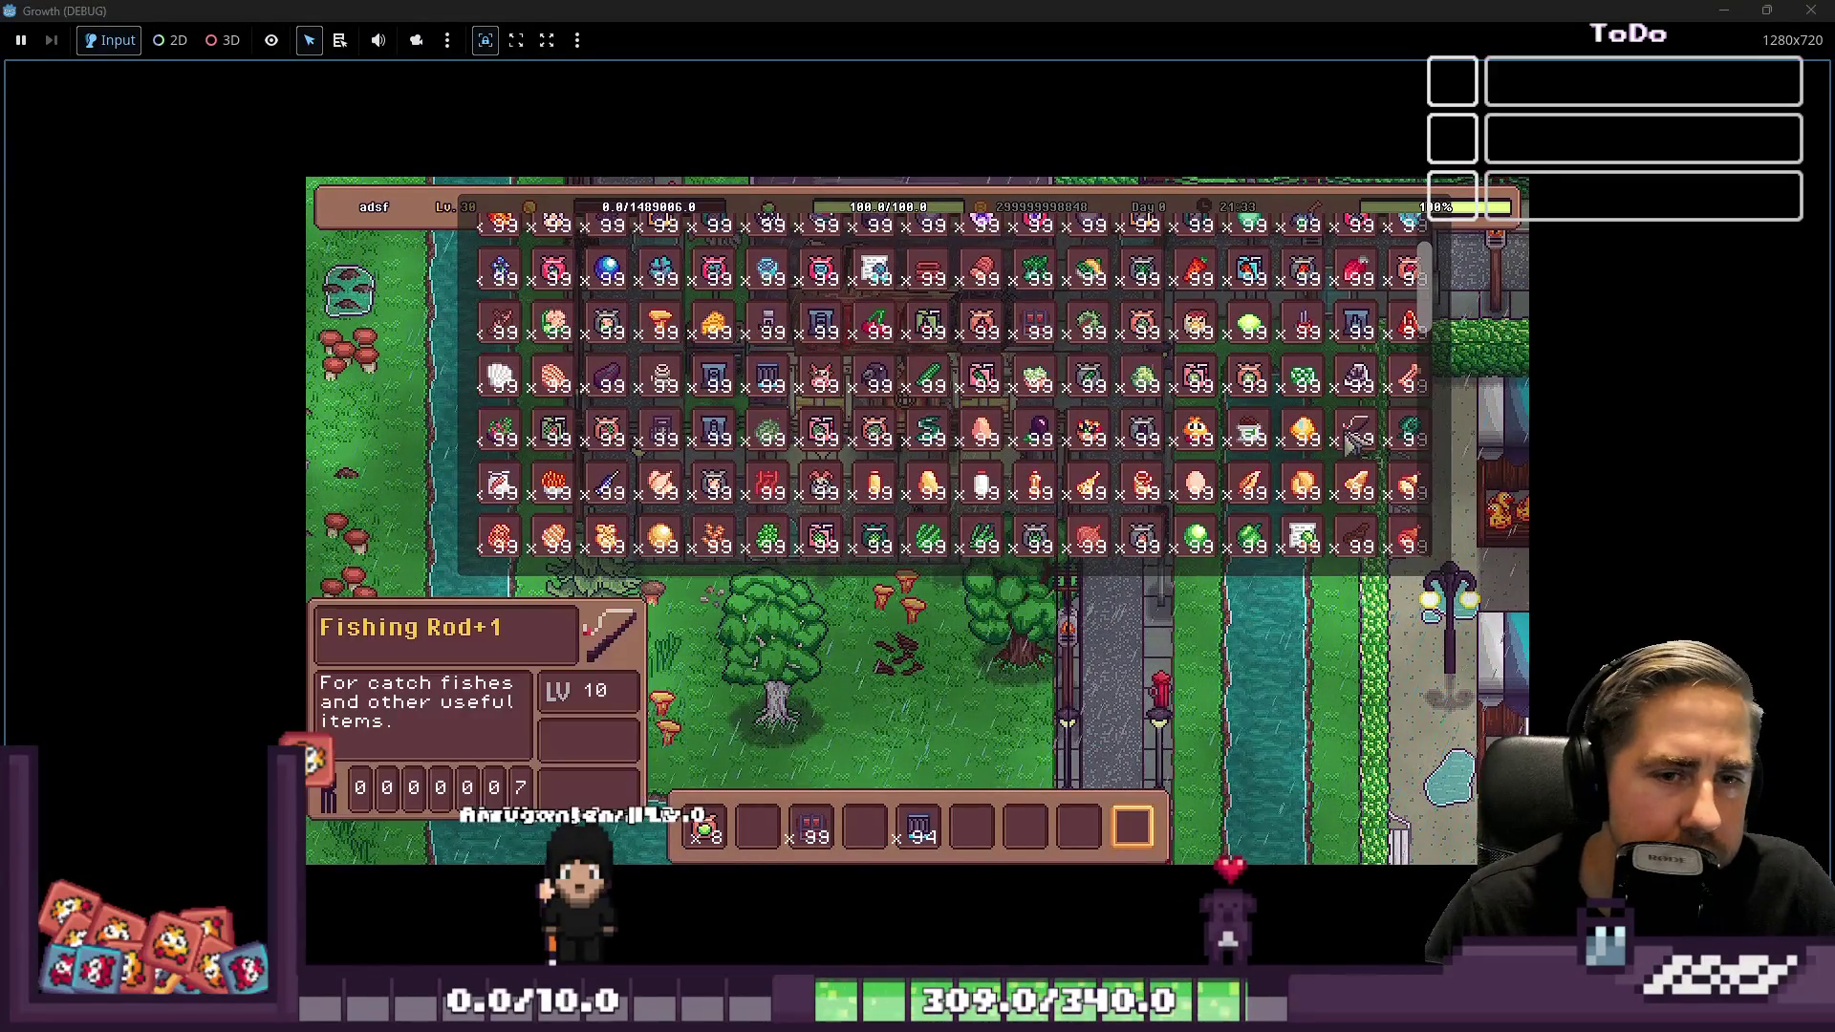
key(i)
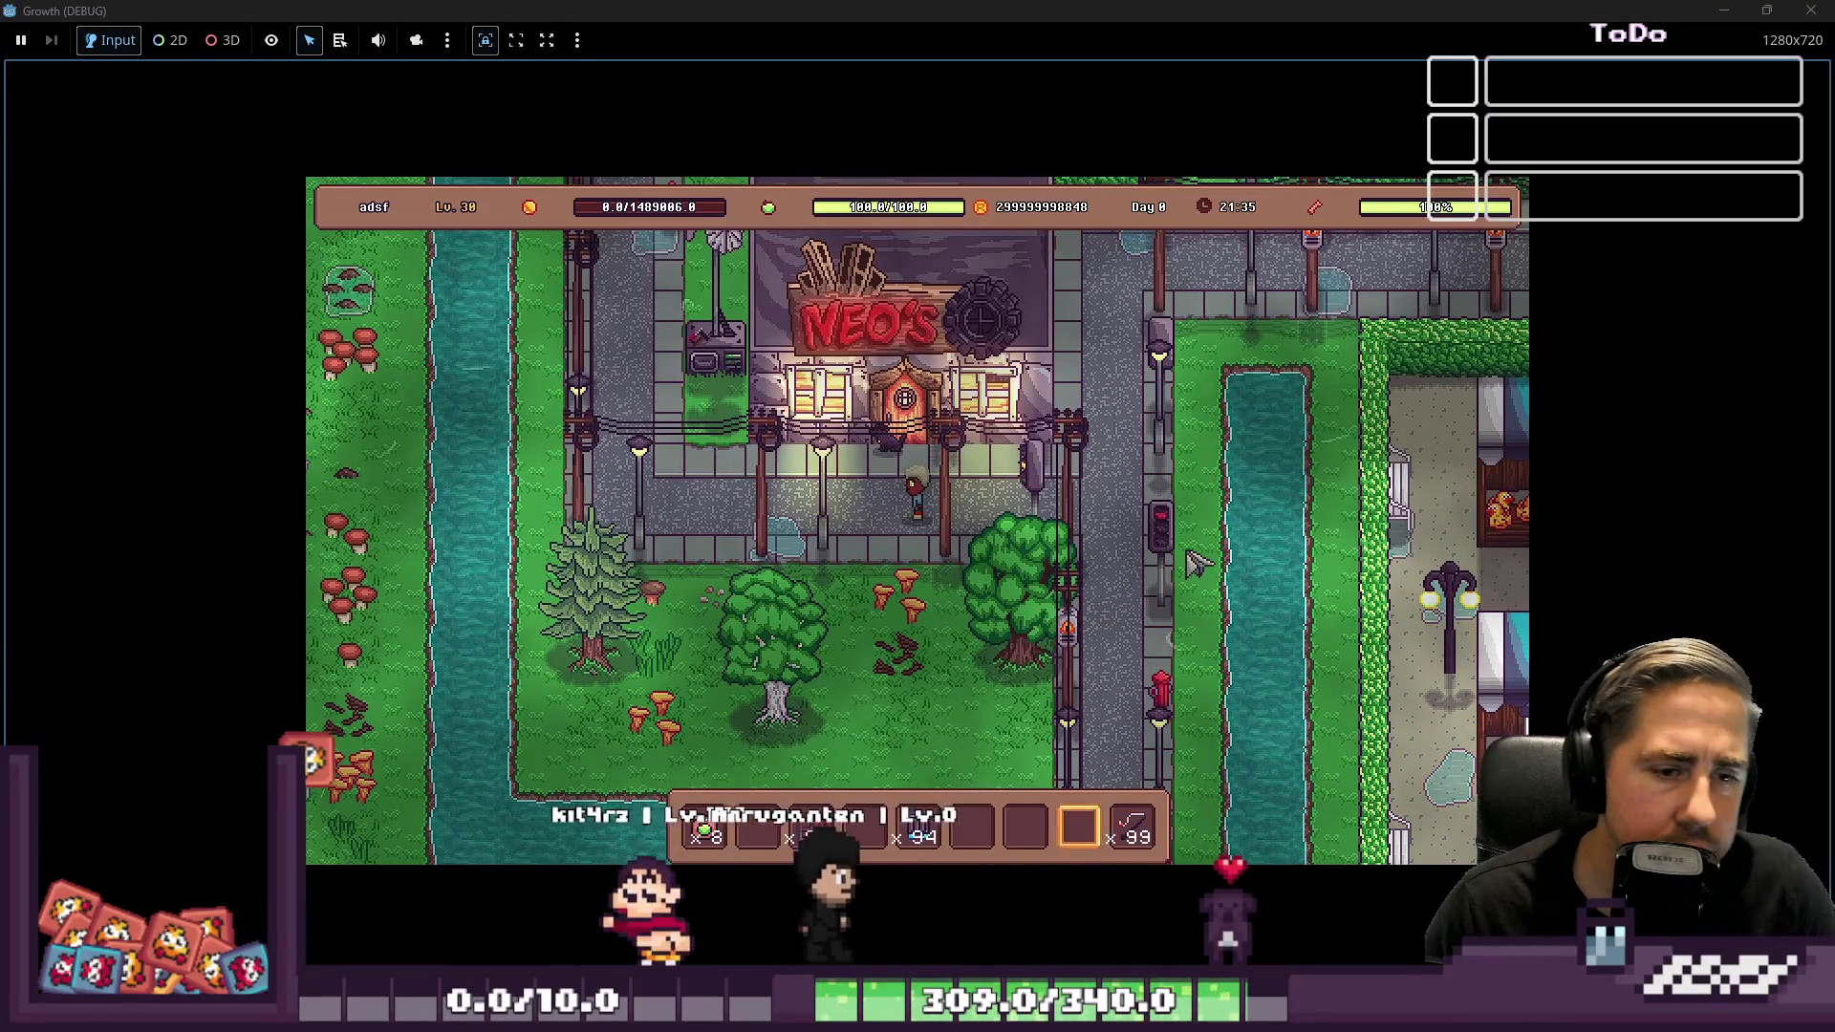
Walk west along the river bank, then stop the game with F8
key(a)
key(w)
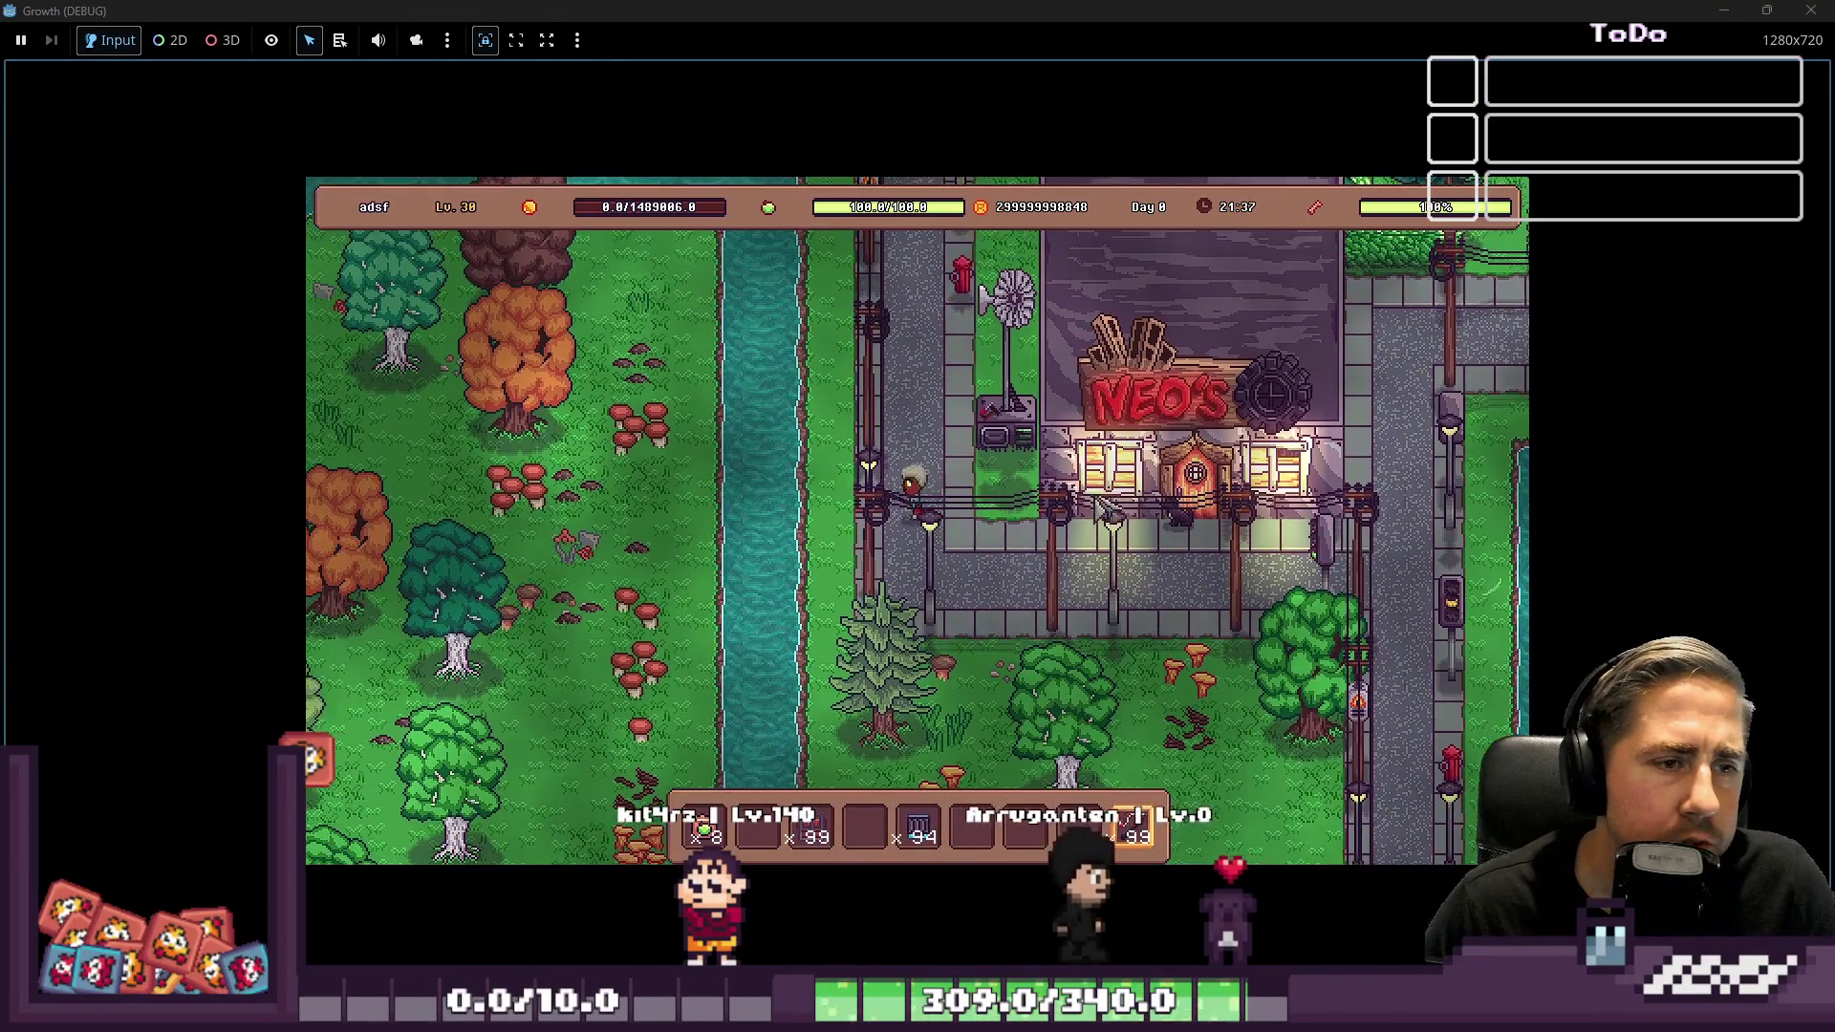
key(w)
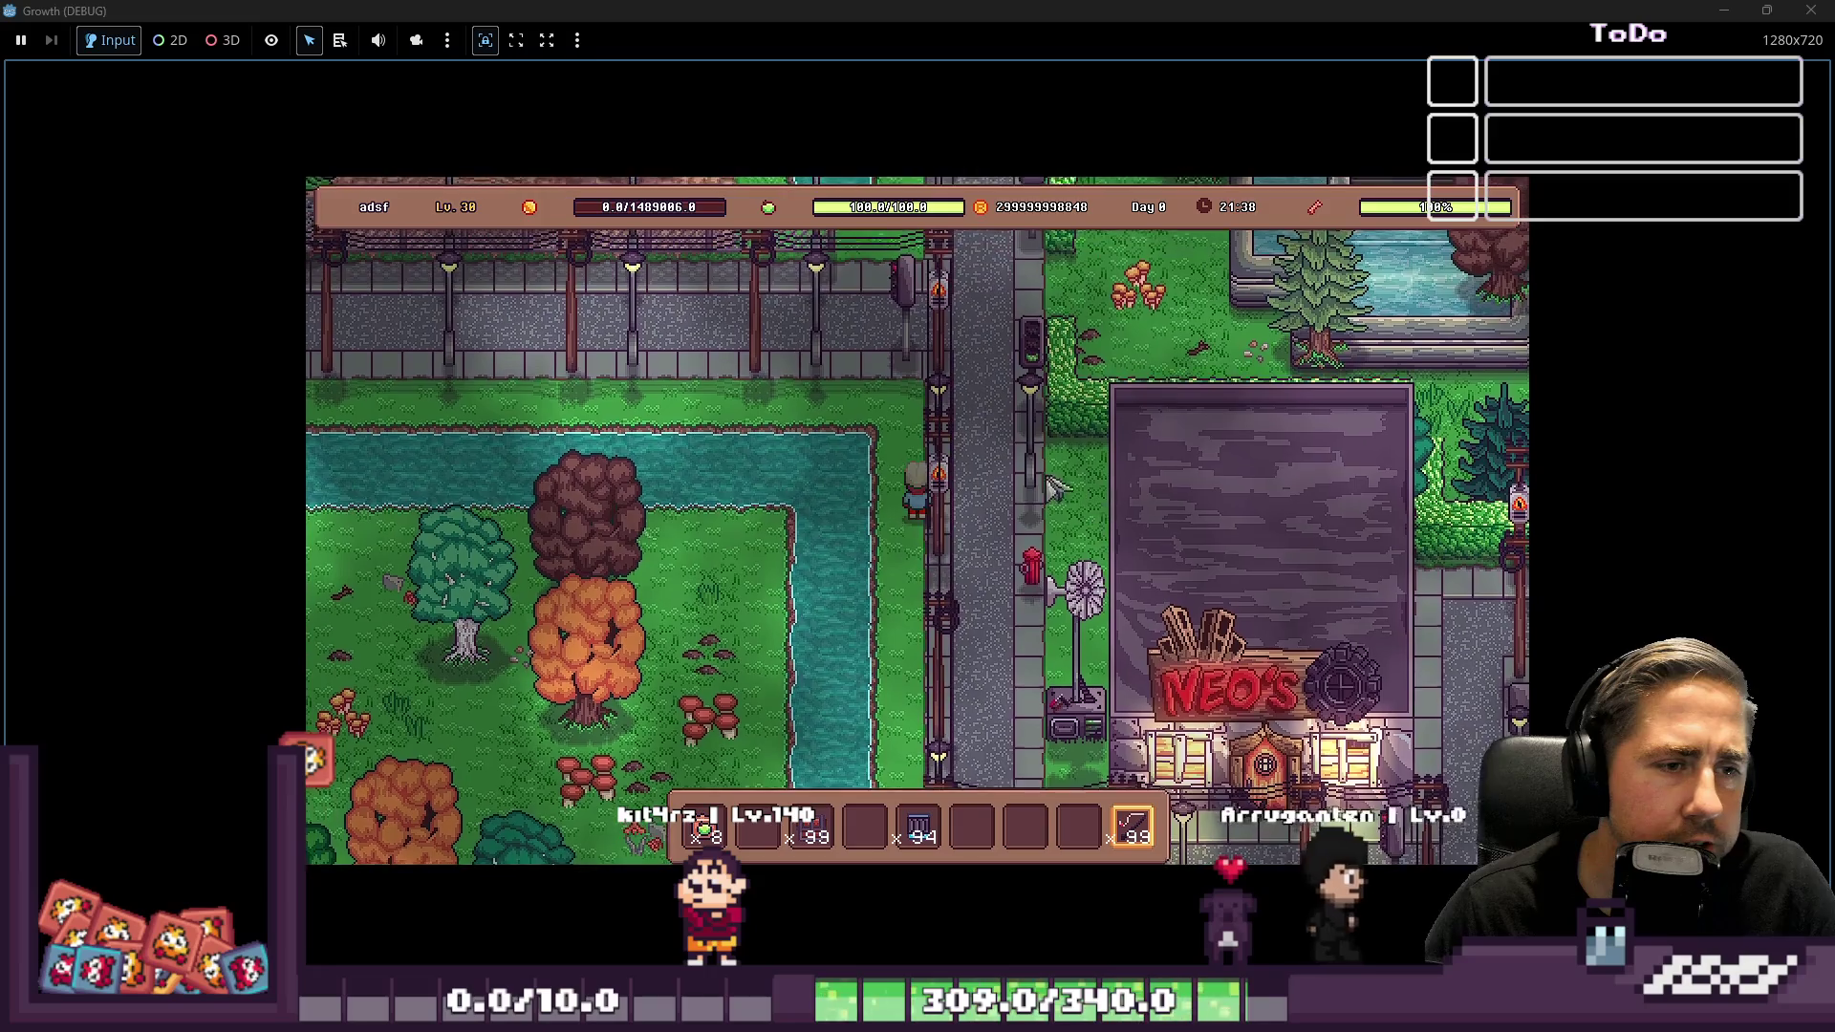
key(F8)
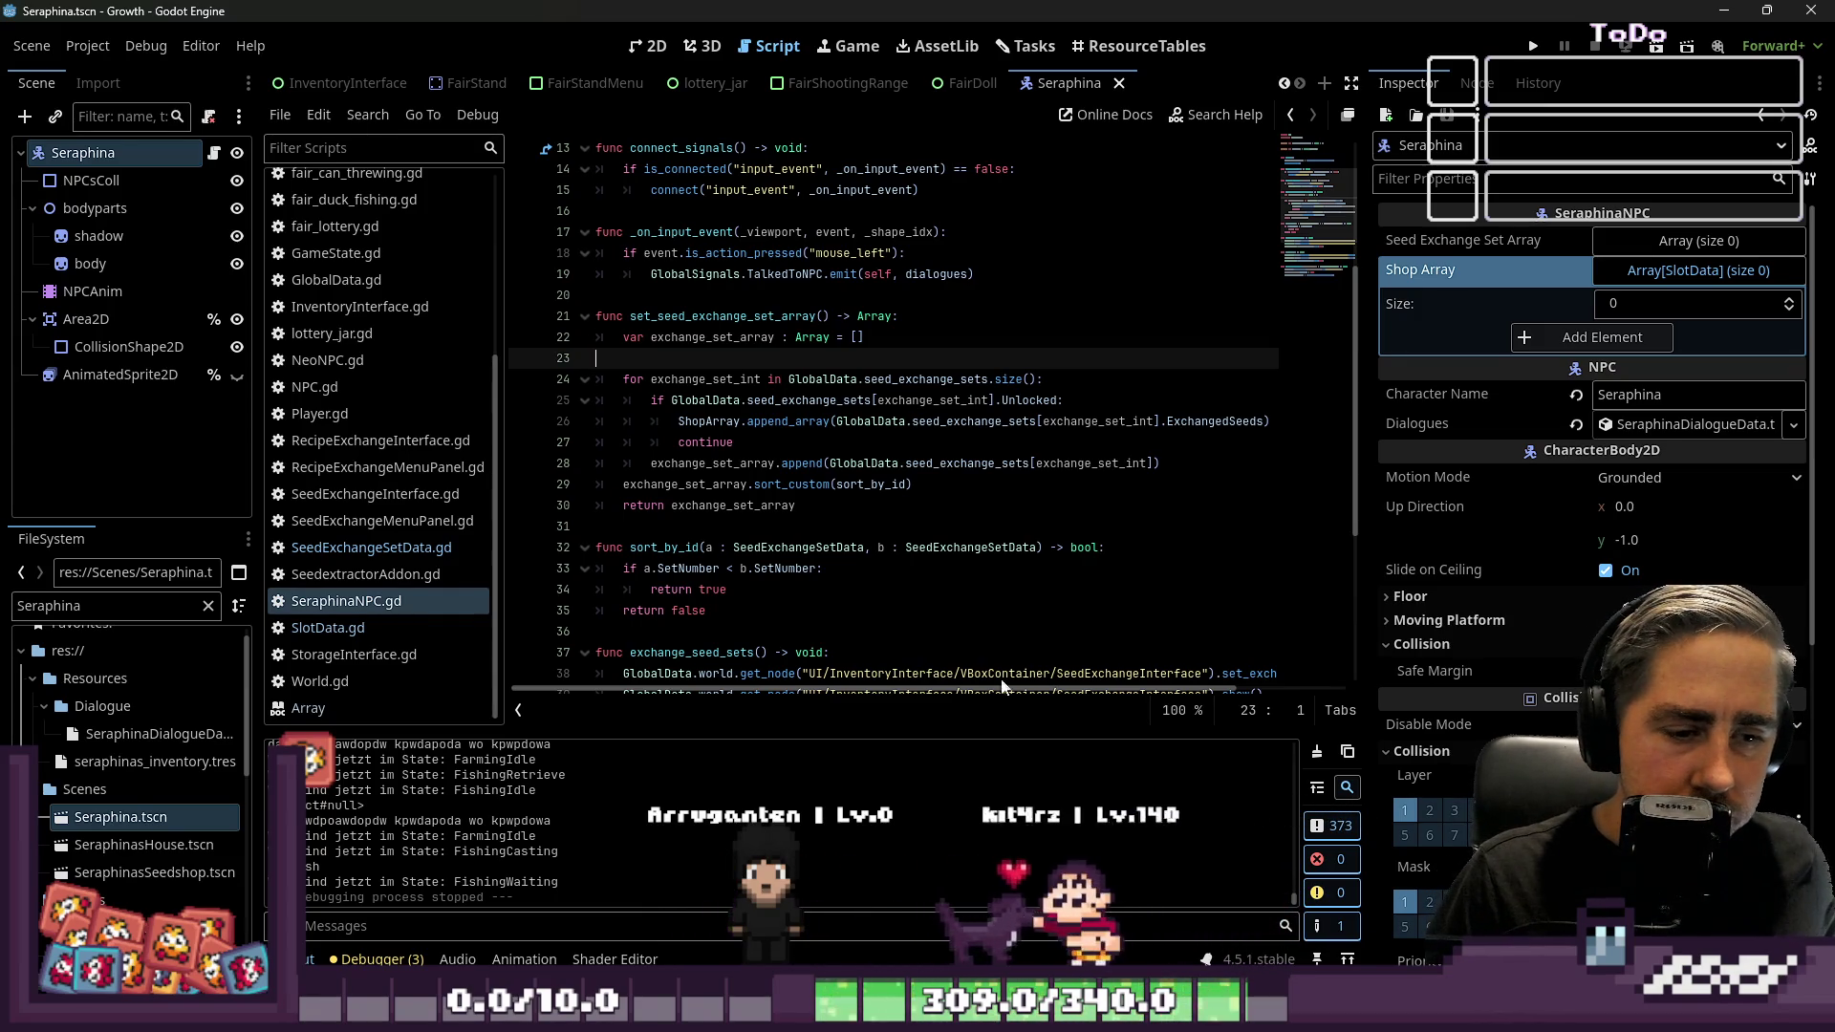
click(726, 273)
Look up 'sort' in the script's help search, then close it
click(724, 316)
click(724, 297)
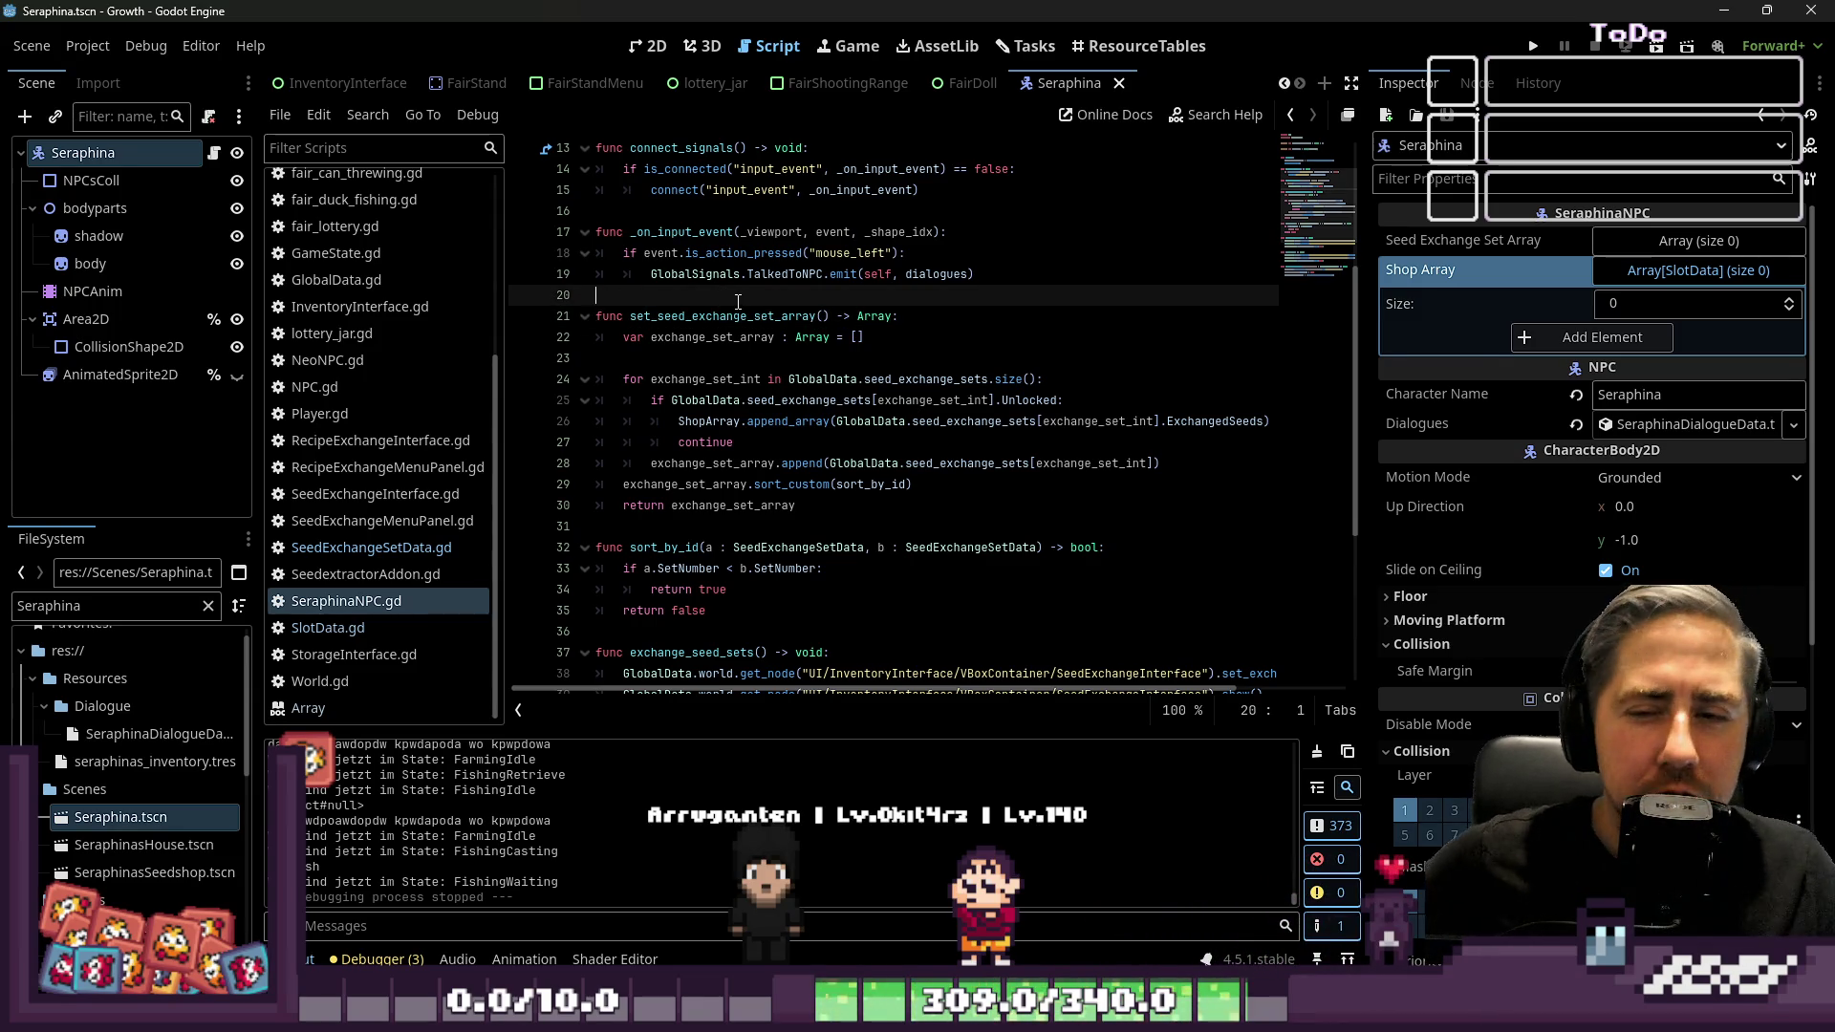
click(1206, 120)
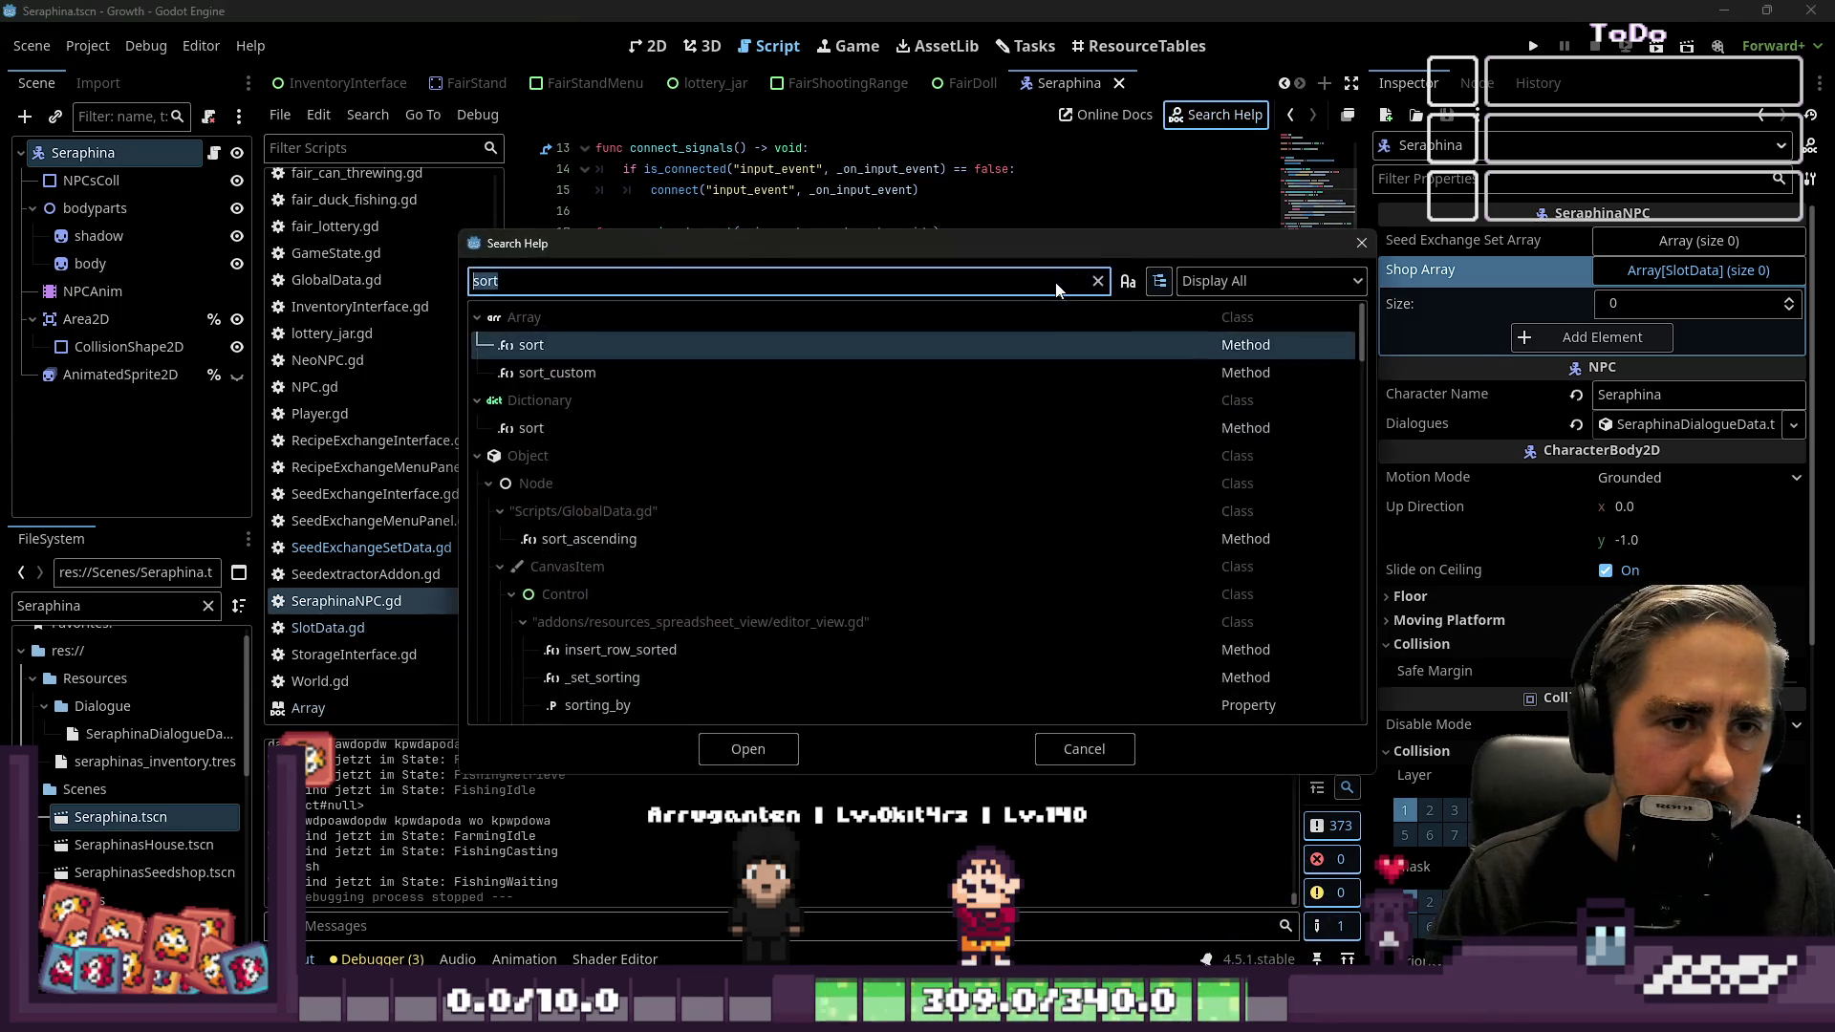
click(1361, 243)
On the Tasks board, create an Add-category task and drag it to the top of Todo
click(1025, 46)
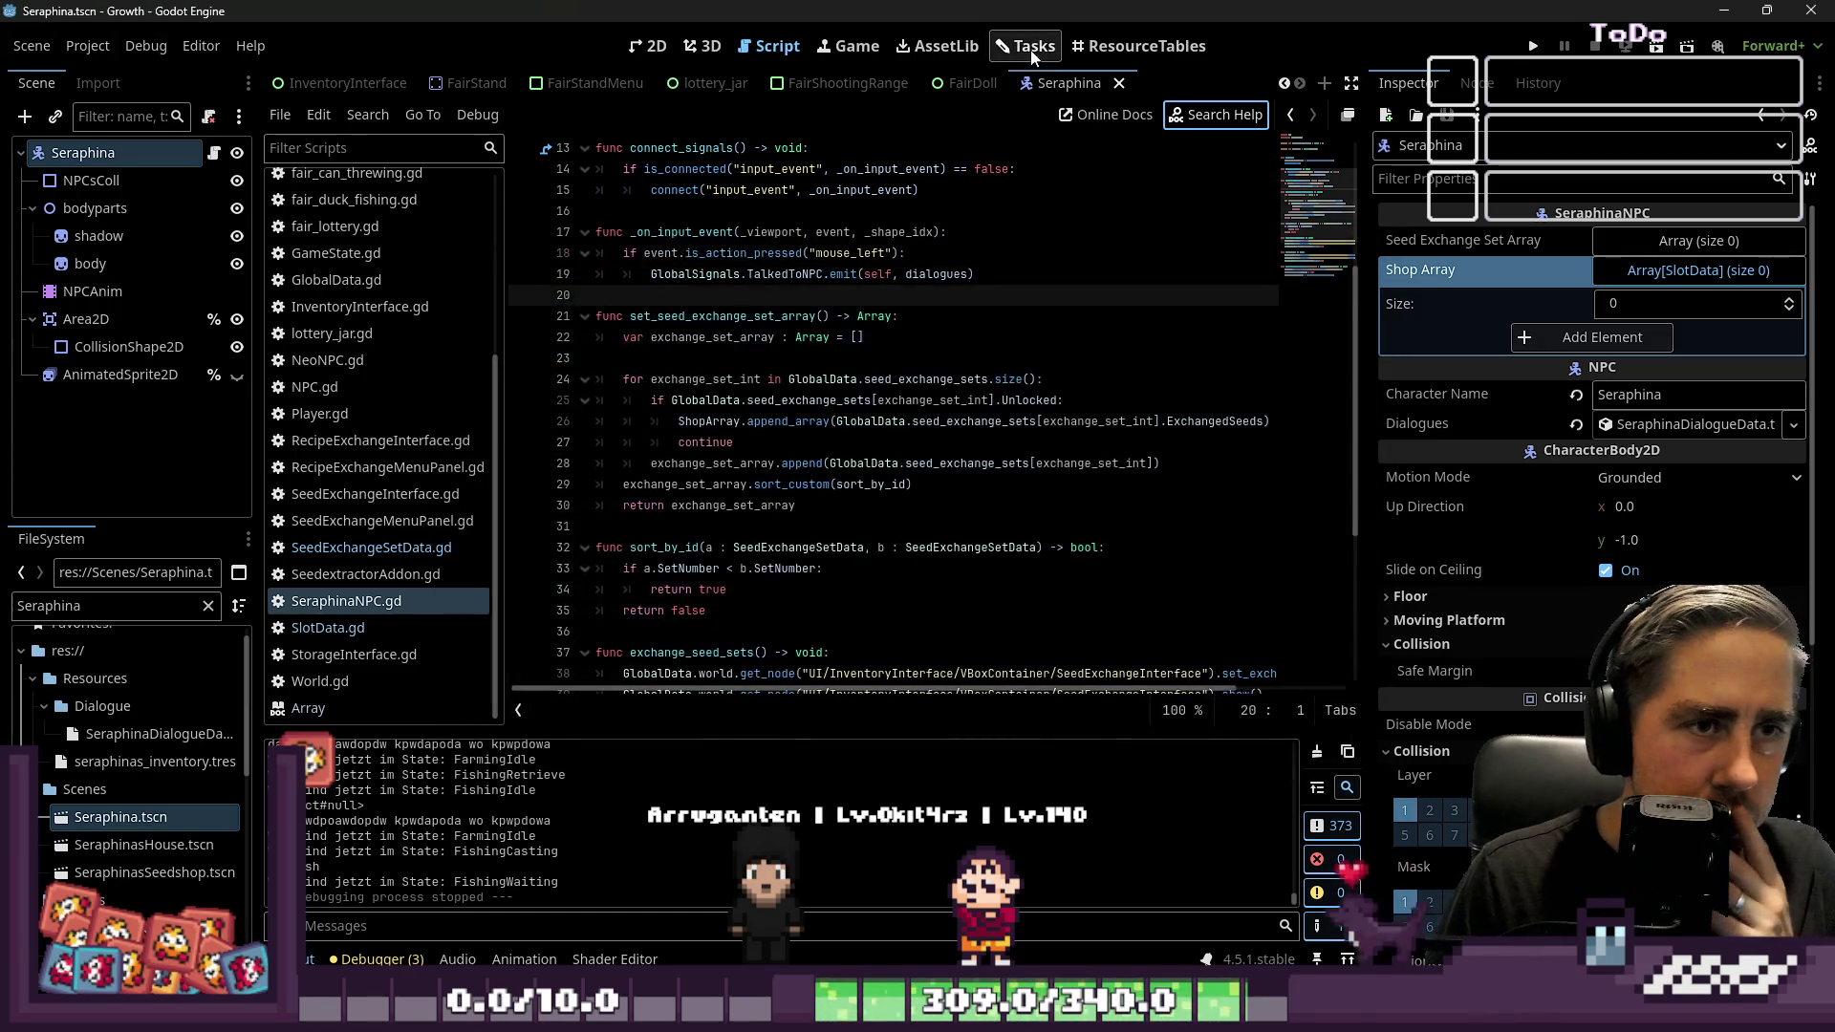
click(975, 160)
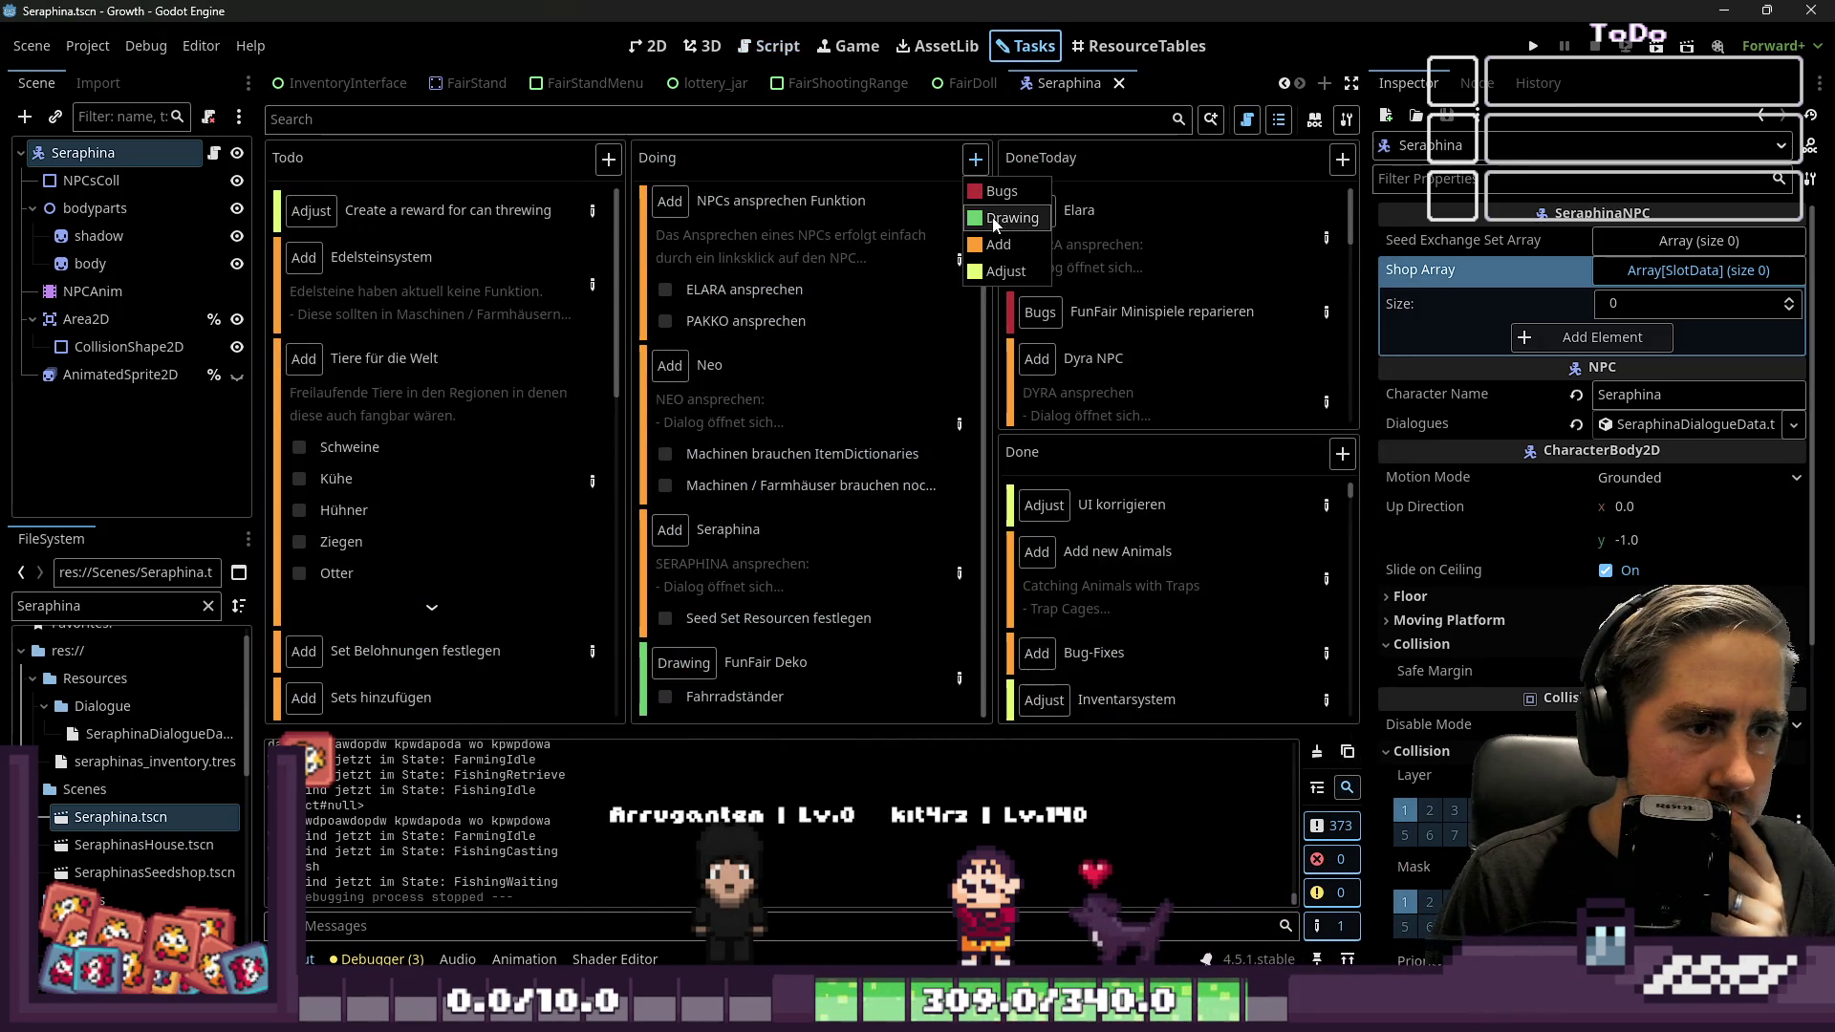
click(1011, 246)
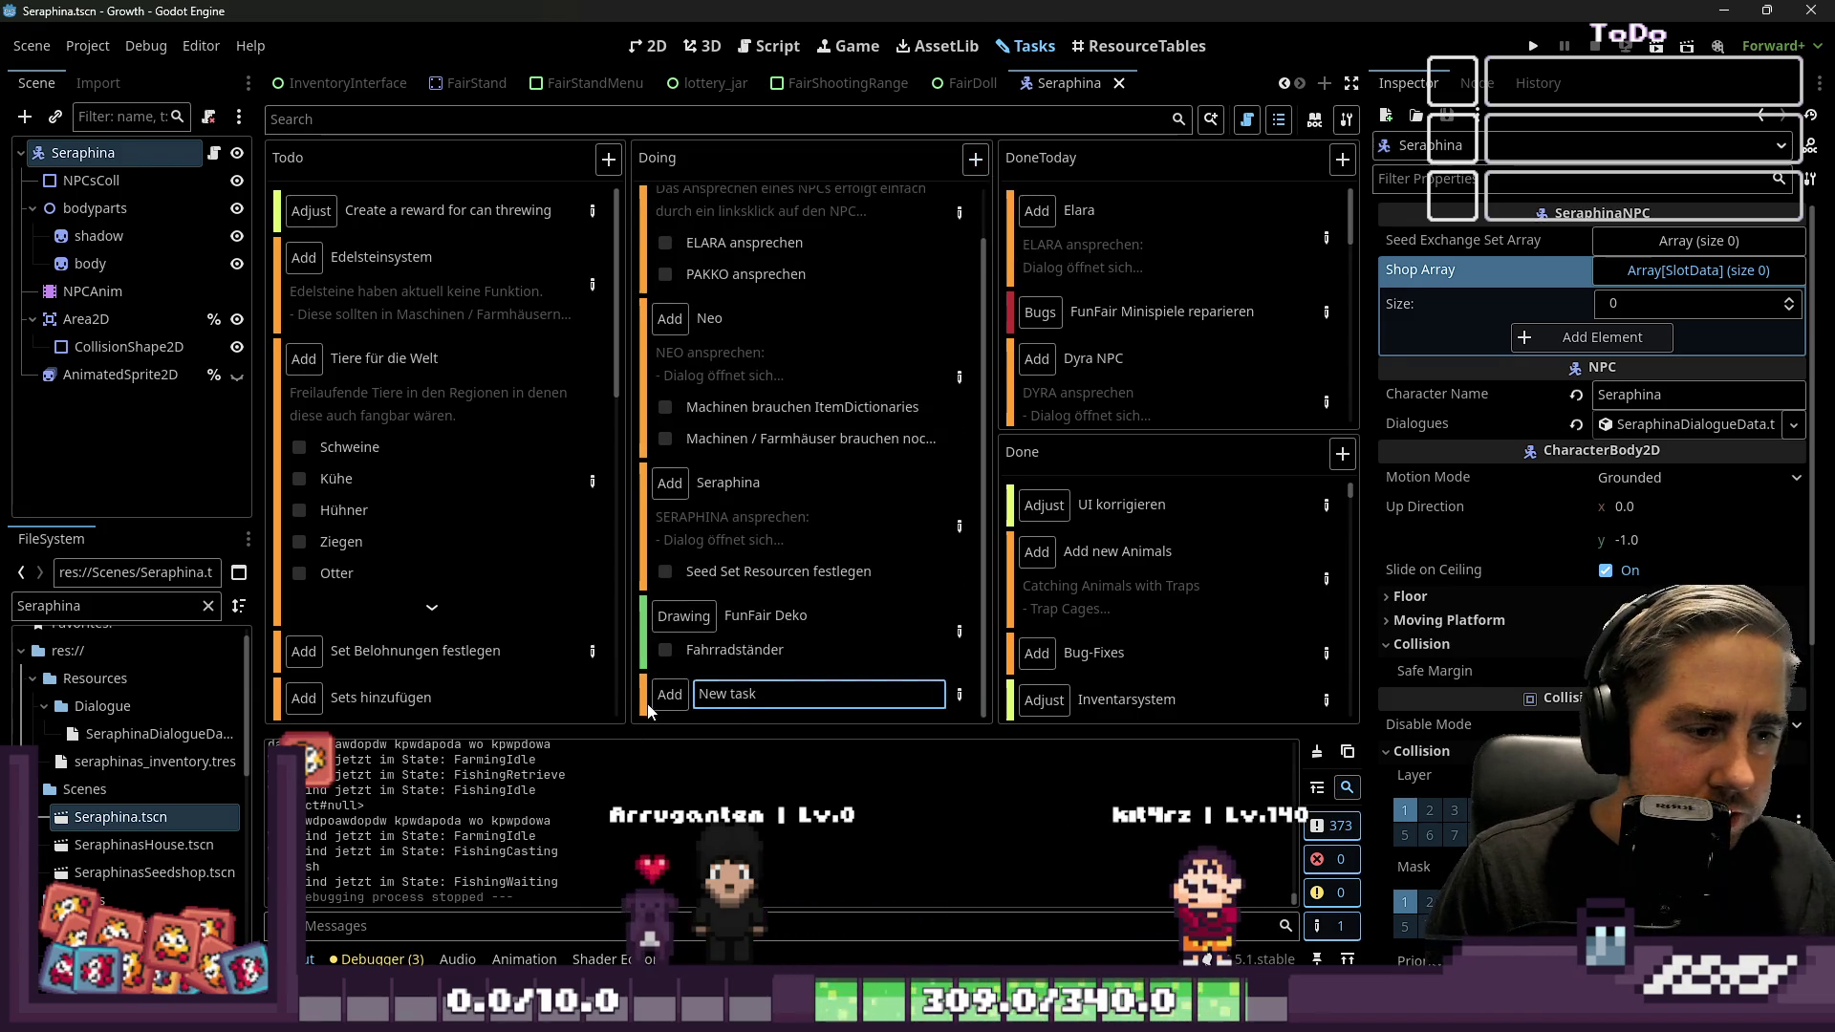
mouse_move(743, 687)
mouse_down()
mouse_move(344, 466)
mouse_move(411, 178)
mouse_move(433, 260)
mouse_move(433, 228)
mouse_up()
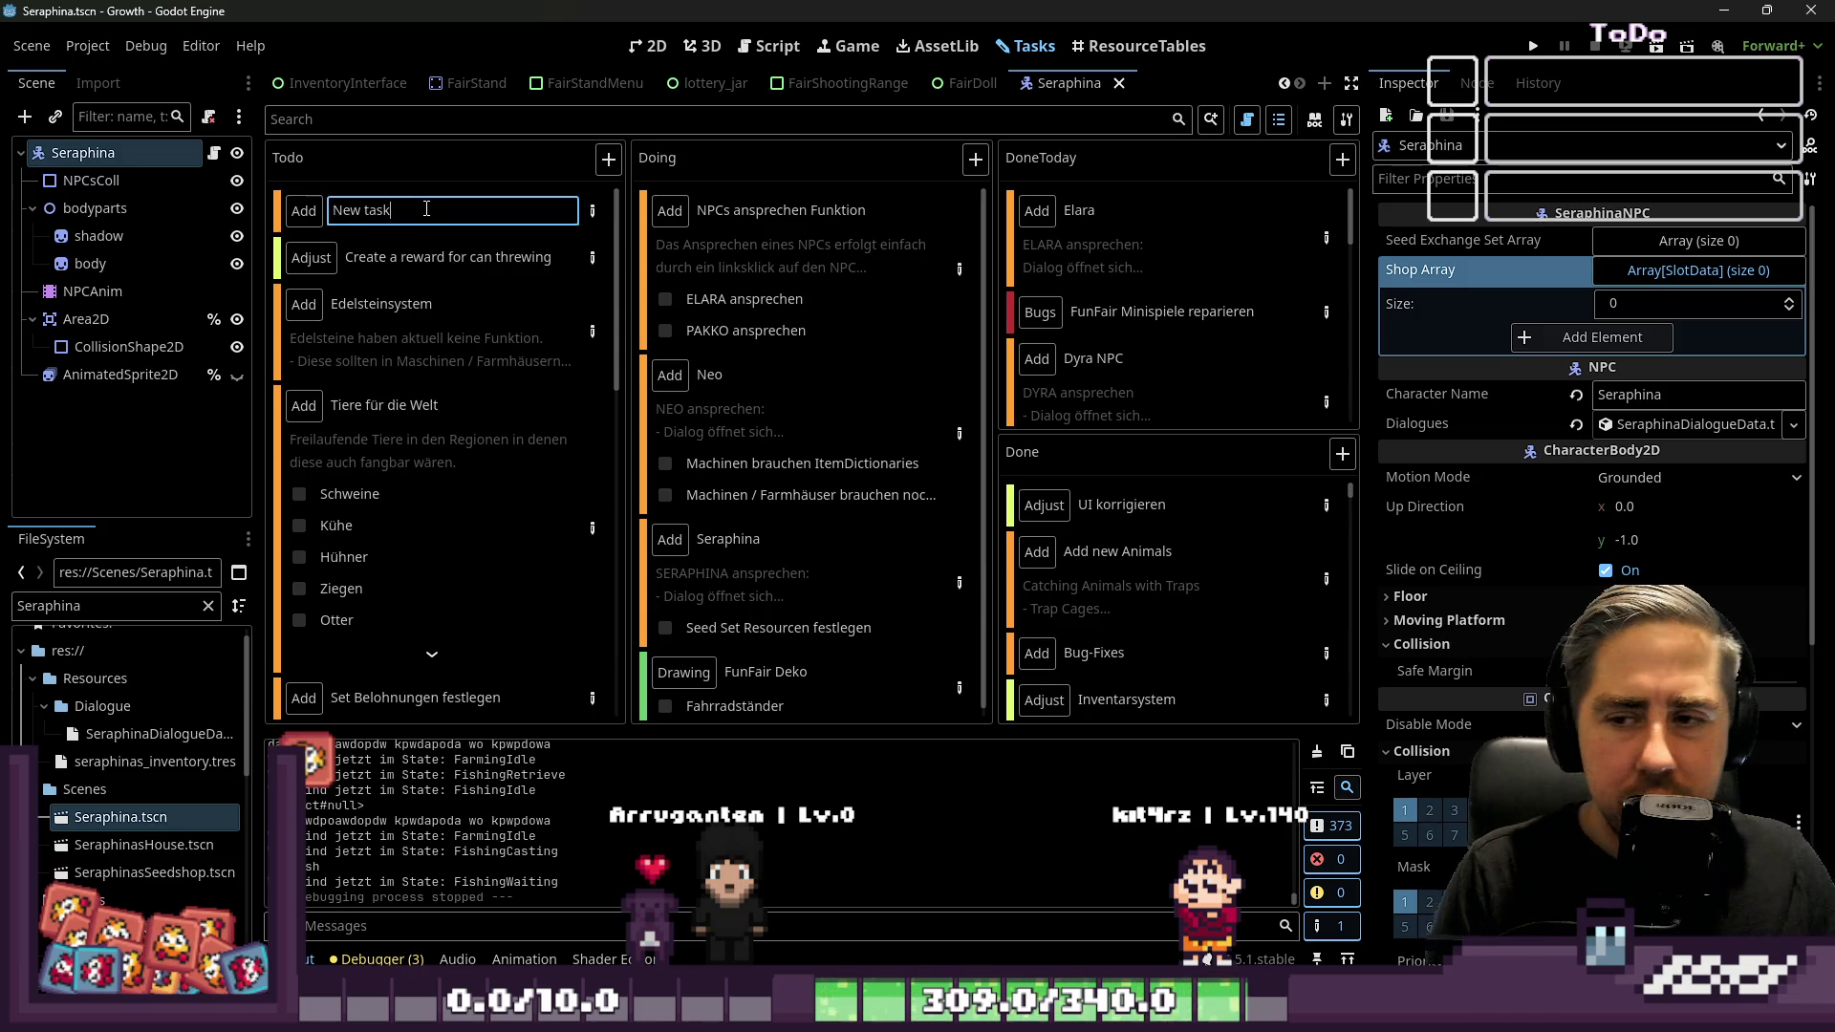
Title the card 'NPC', open its details and add the step 'Typ mit Hut'
text(NPC)
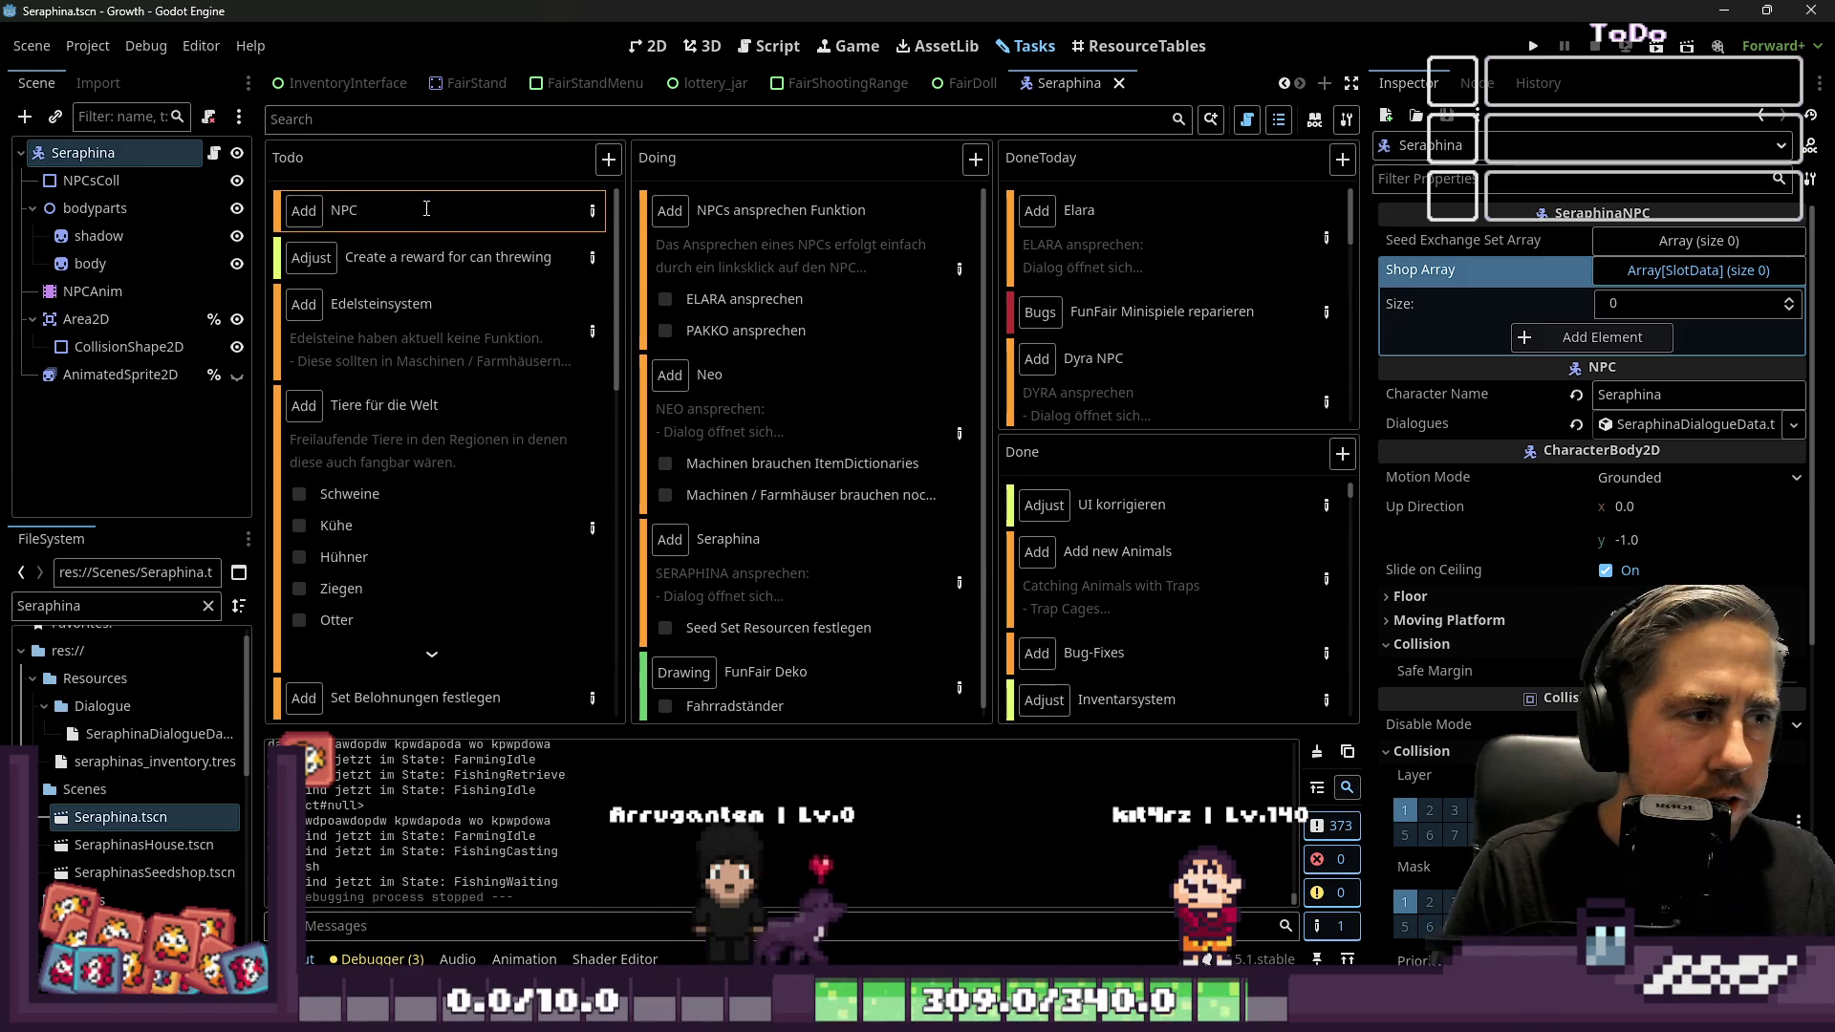
key(Return)
double_click(478, 211)
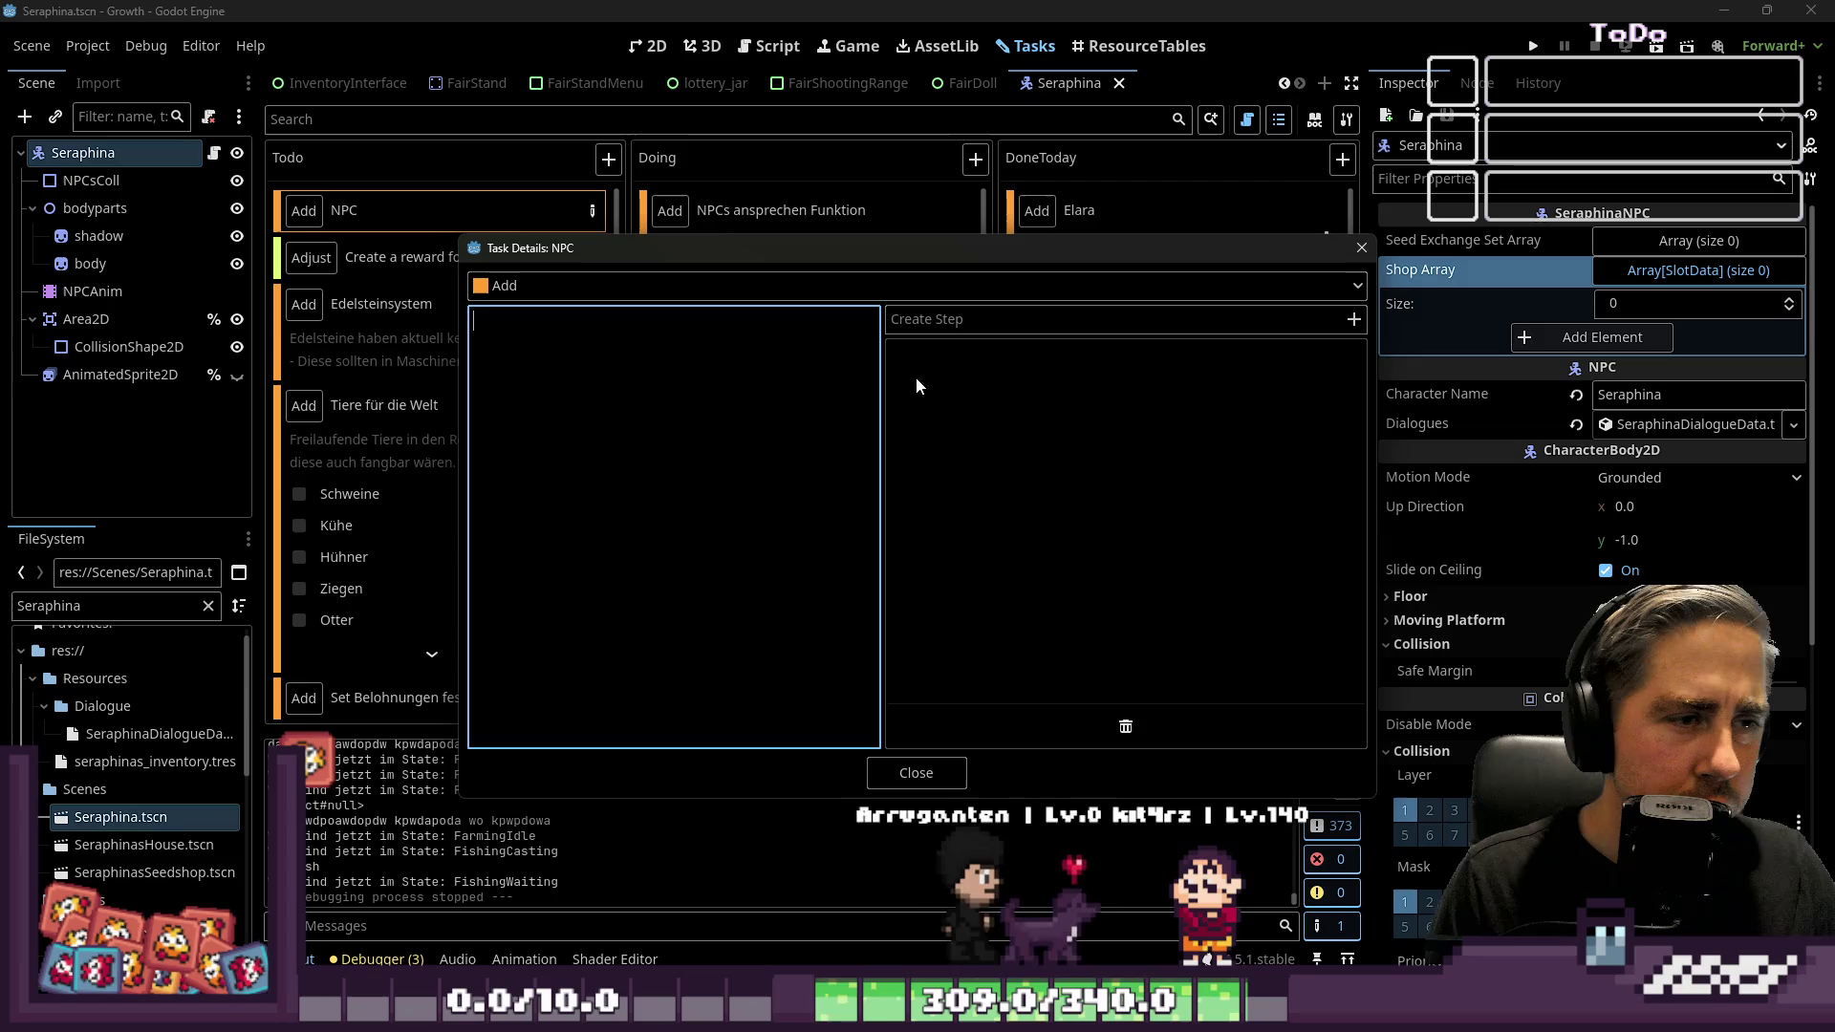
click(971, 322)
text(Typ H)
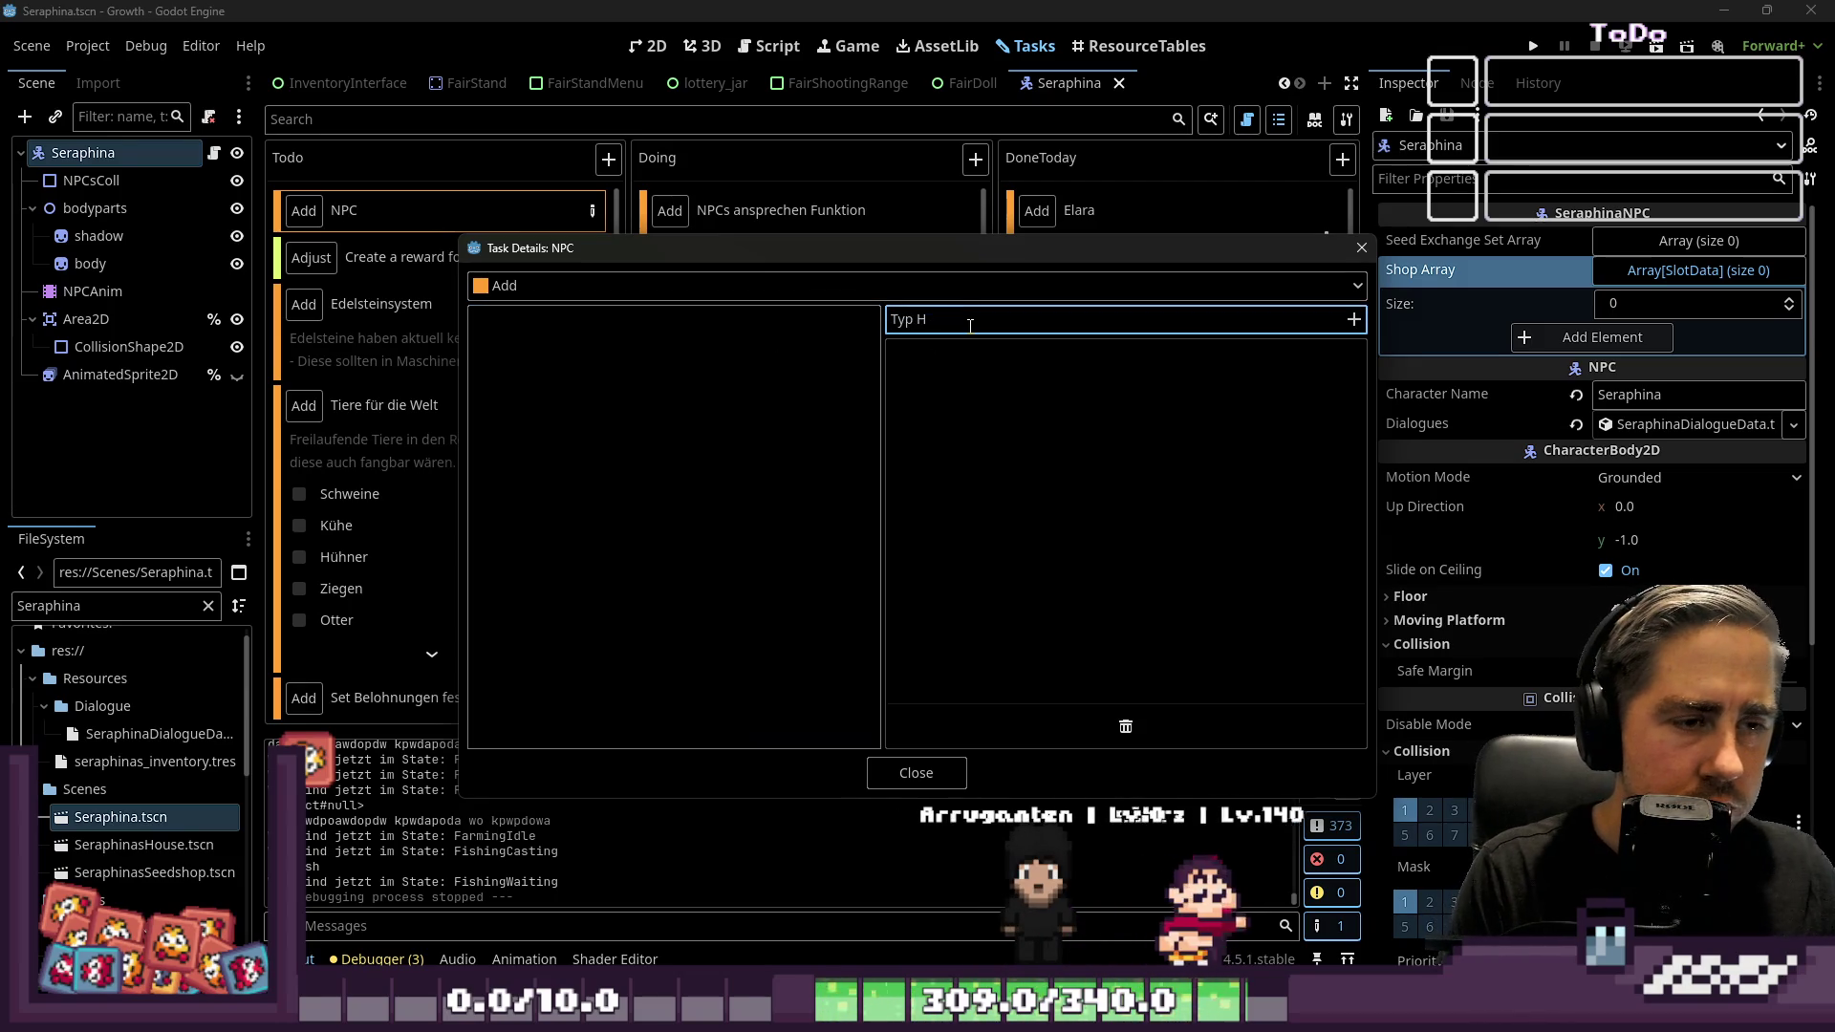
key(Left)
key(Left)
key(Left)
text(mit)
key(Return)
Start the description with 'Typ mit Hut Lore:' and lines about fishing the hat from the sea
click(689, 653)
text(Typ mit )
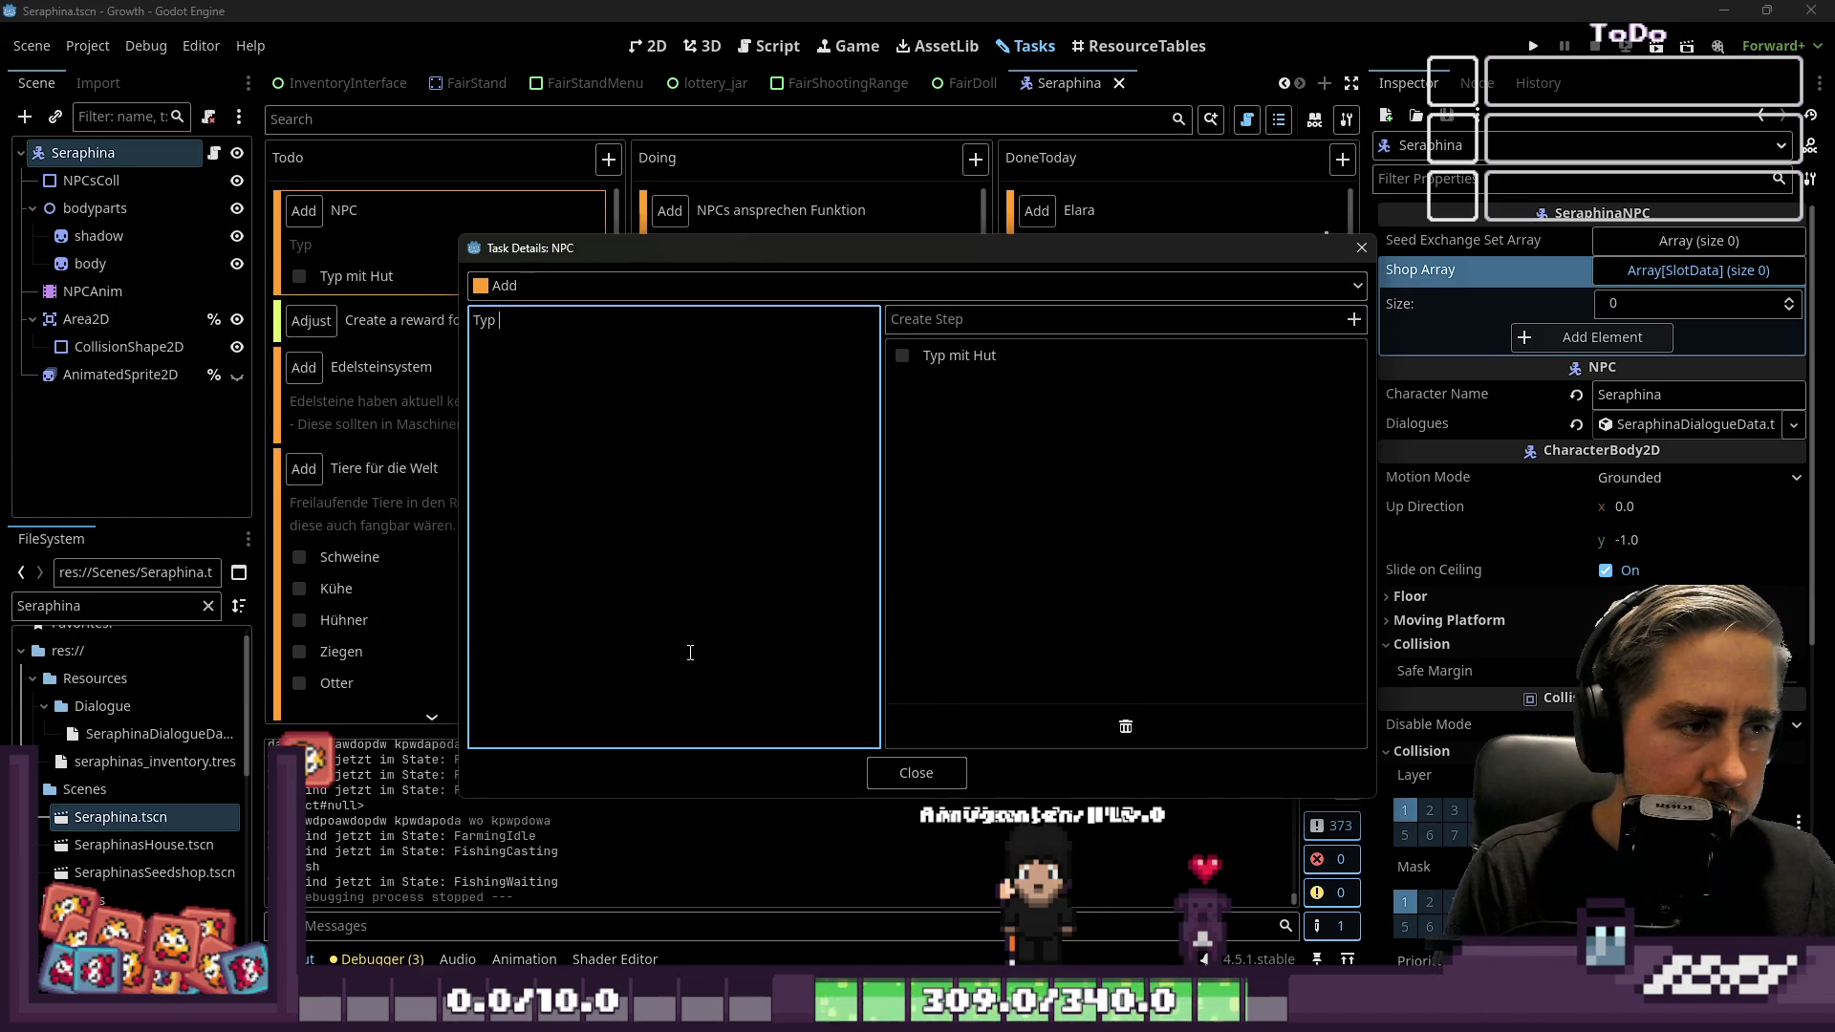
text(Hut Lore:)
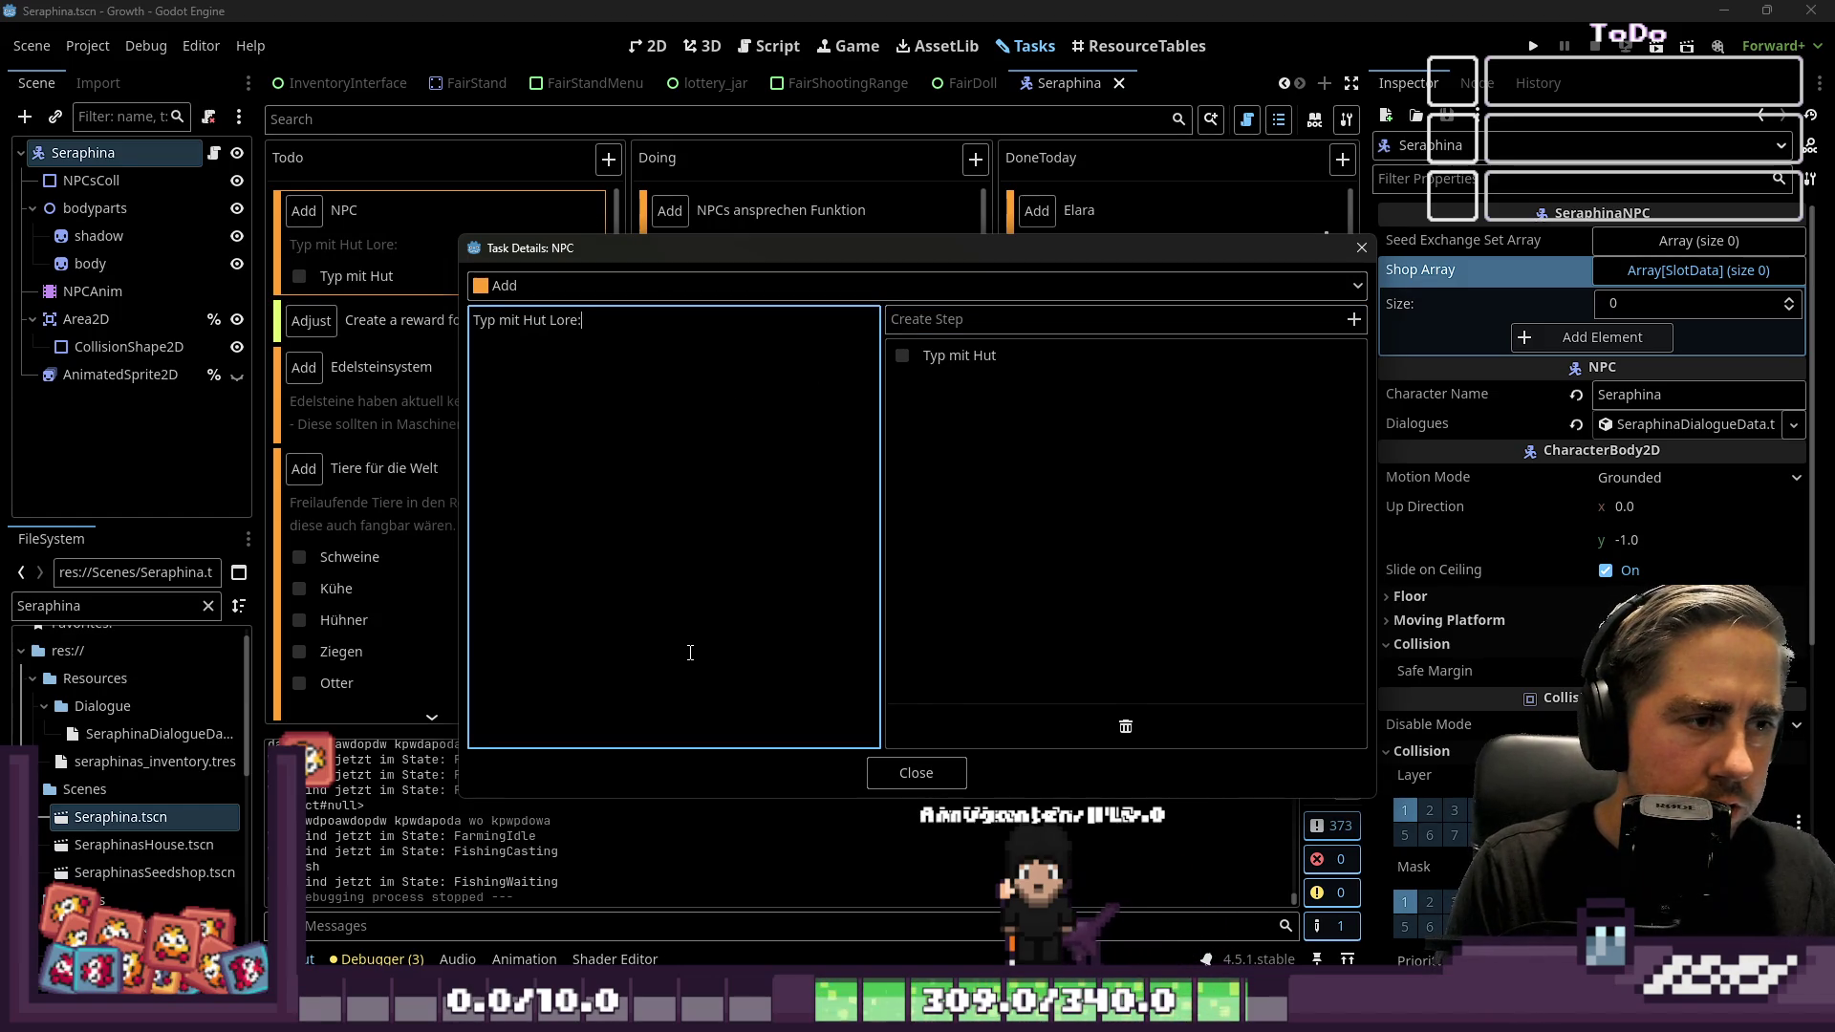
key(Return)
text(Der Hut wird von einem geklaut)
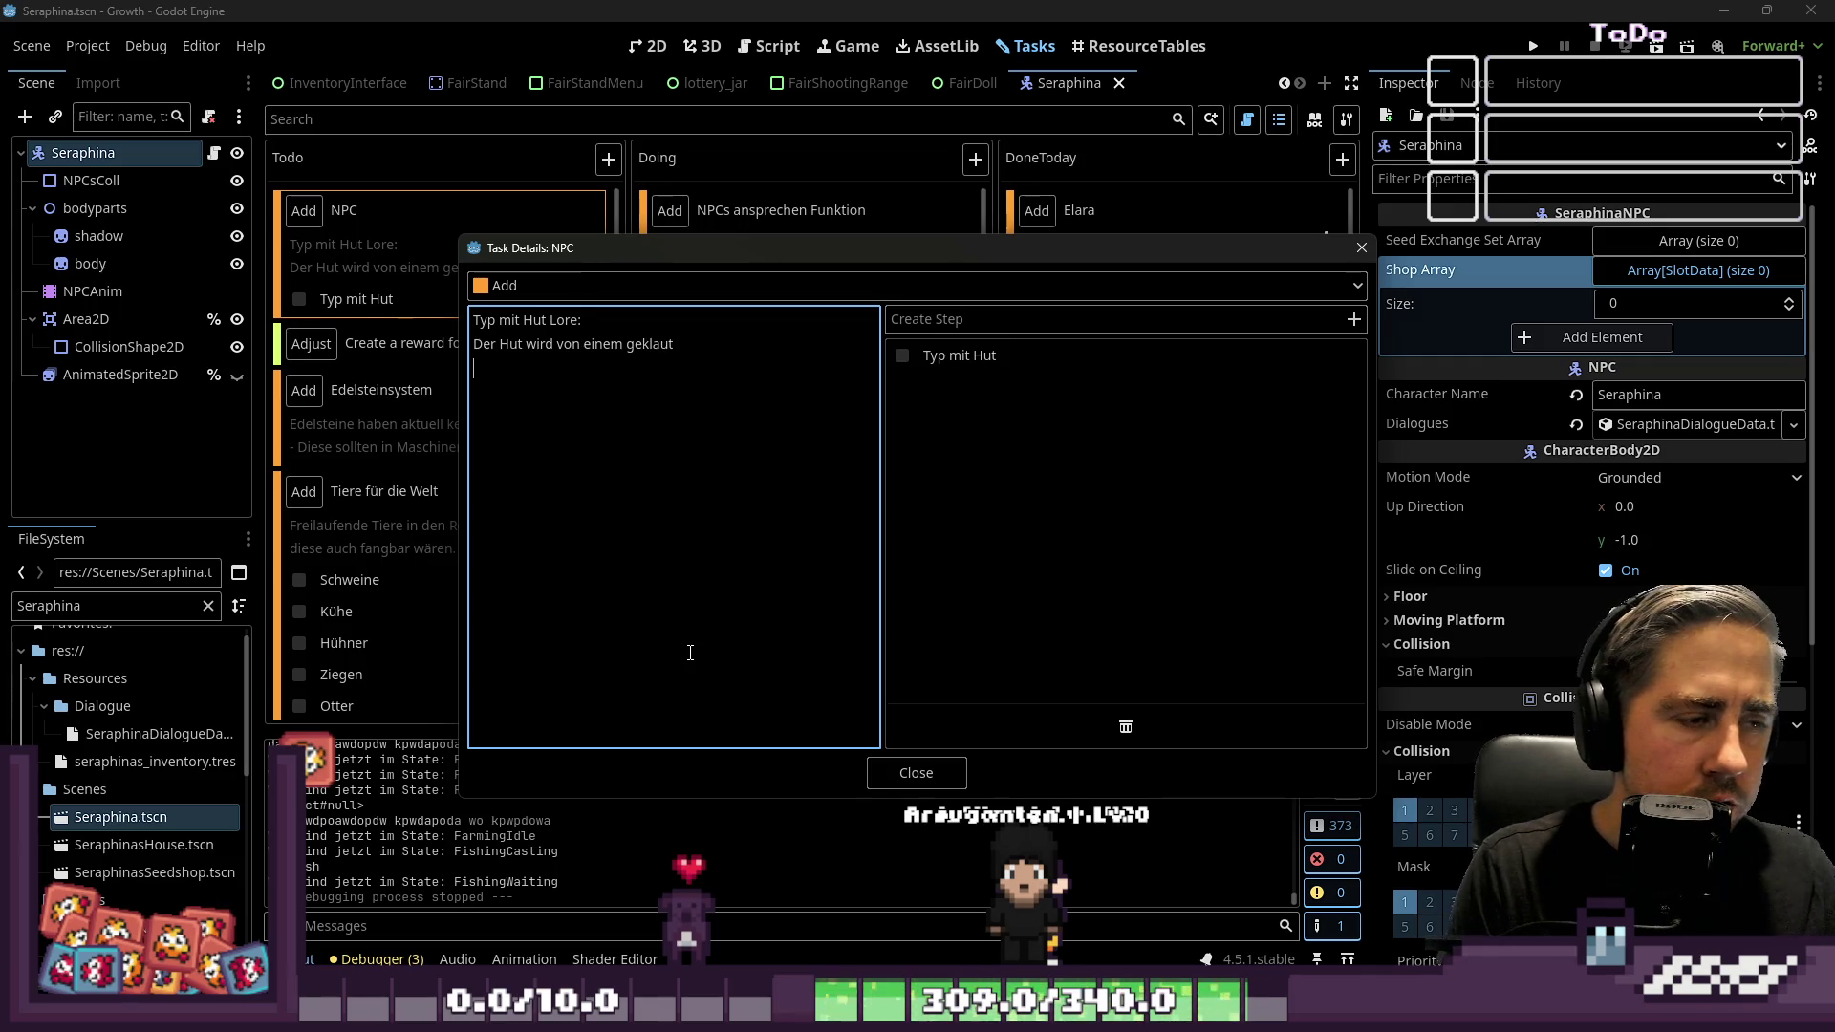
text(nachdem die)
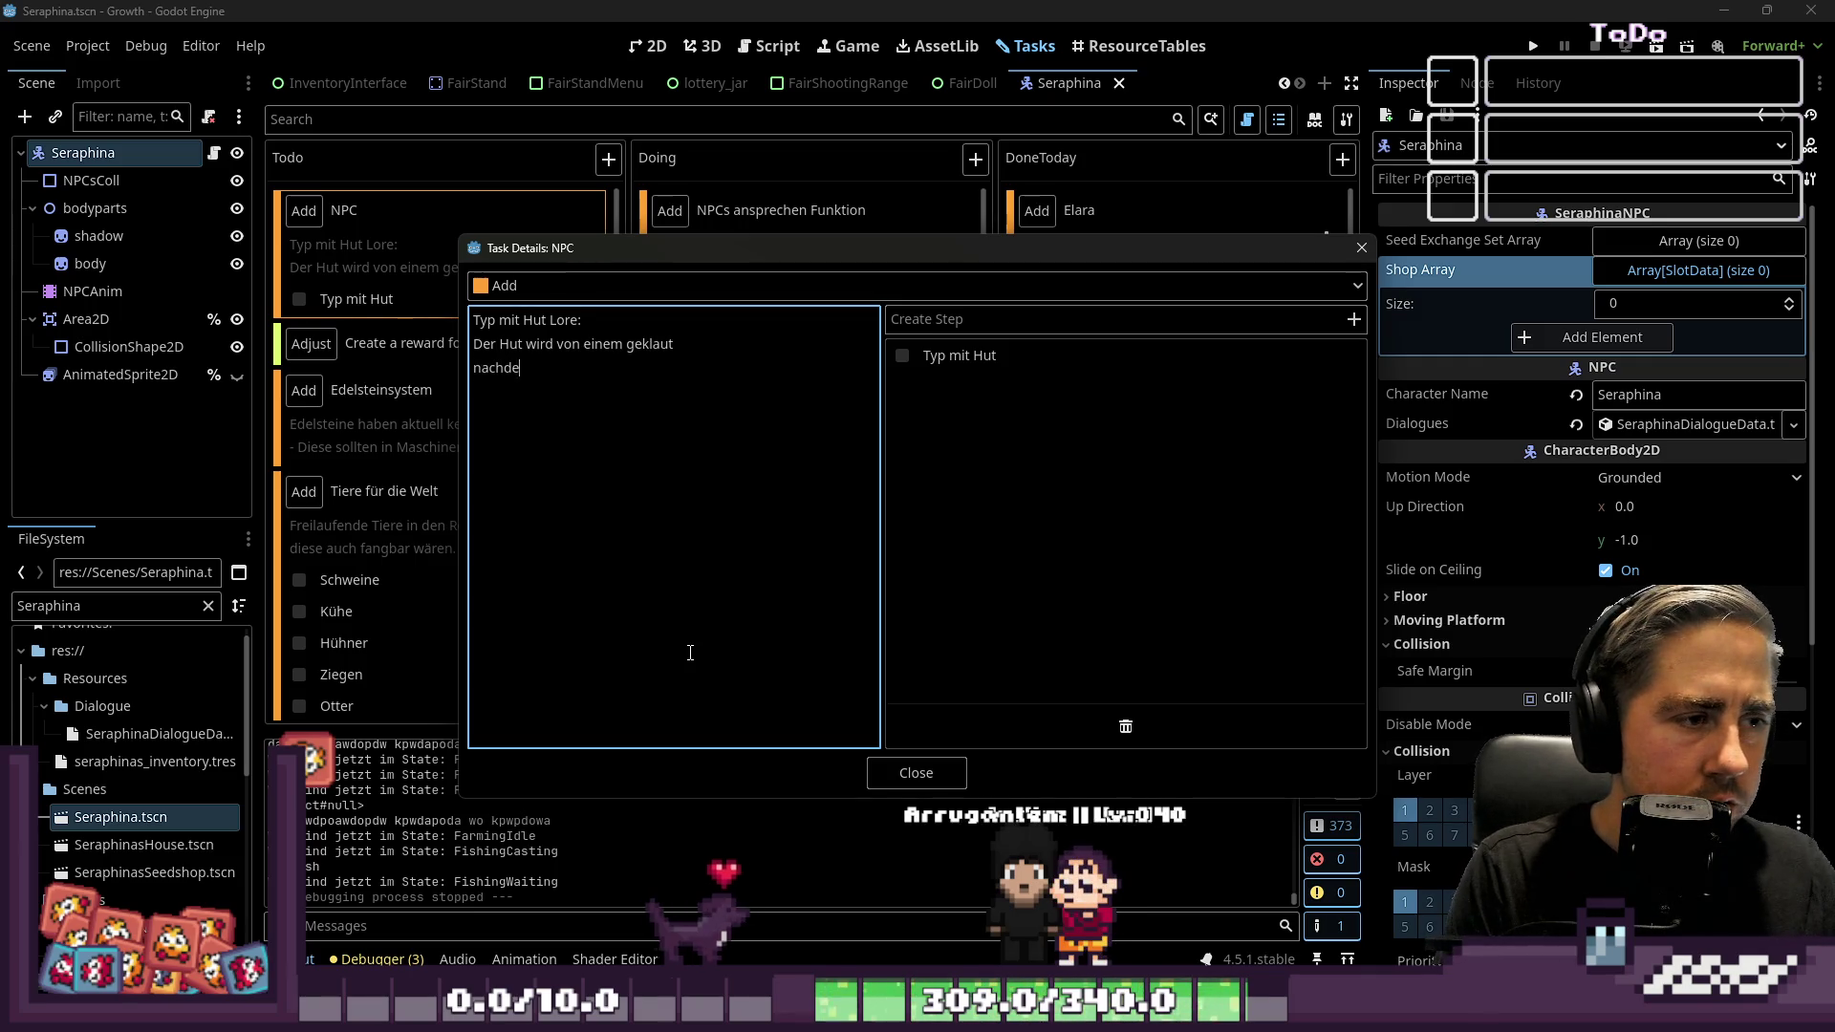
text(se Szene passiert ist, hat der Spiele)
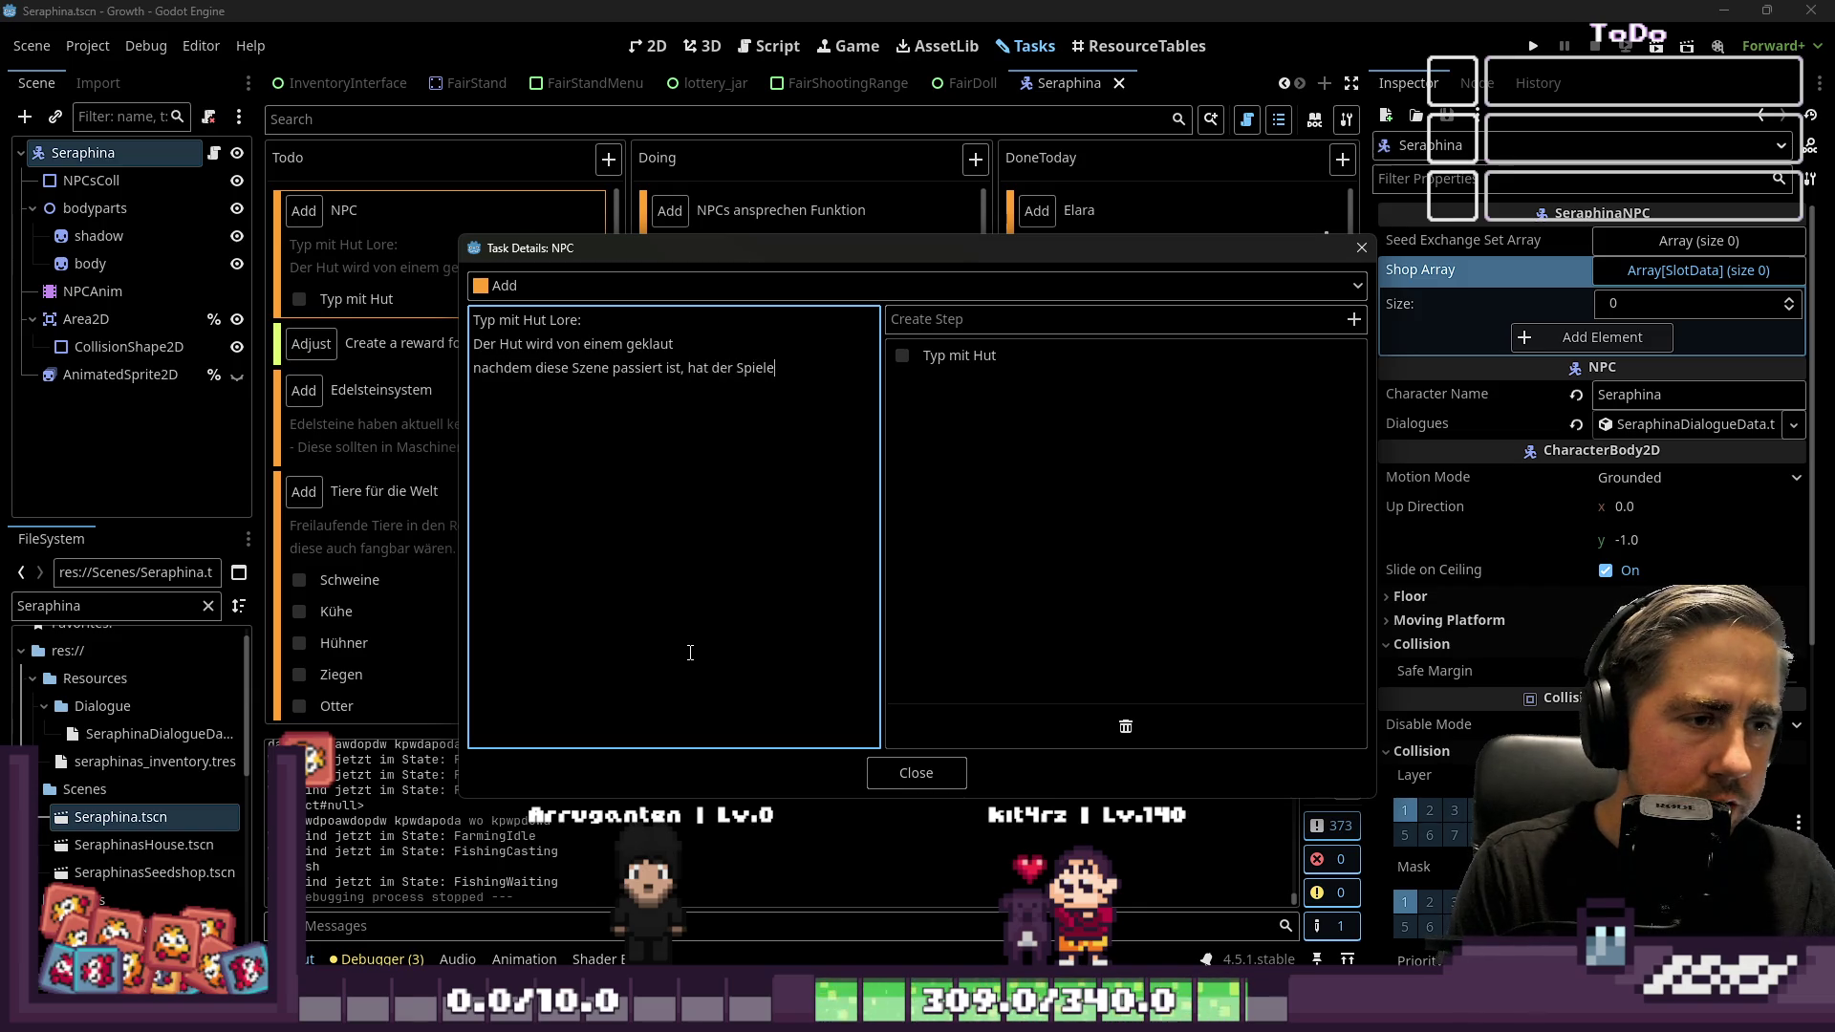
text(ringe)
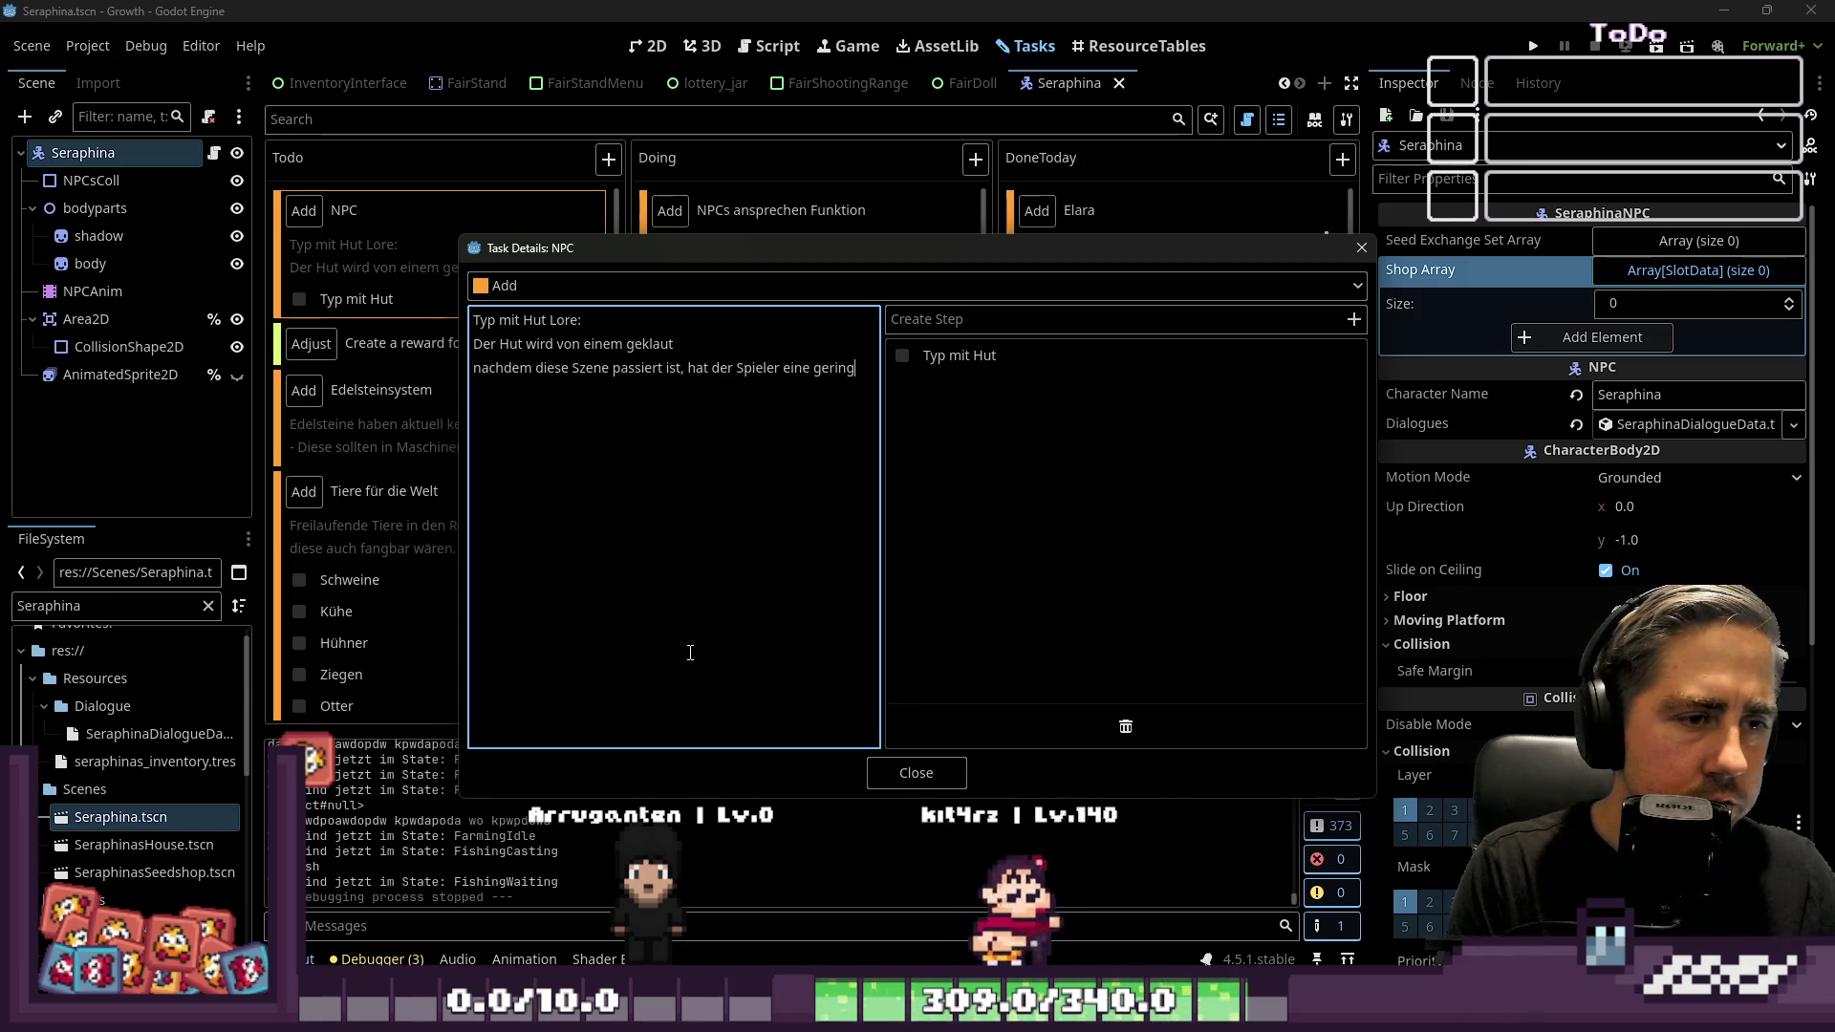
text( chance d)
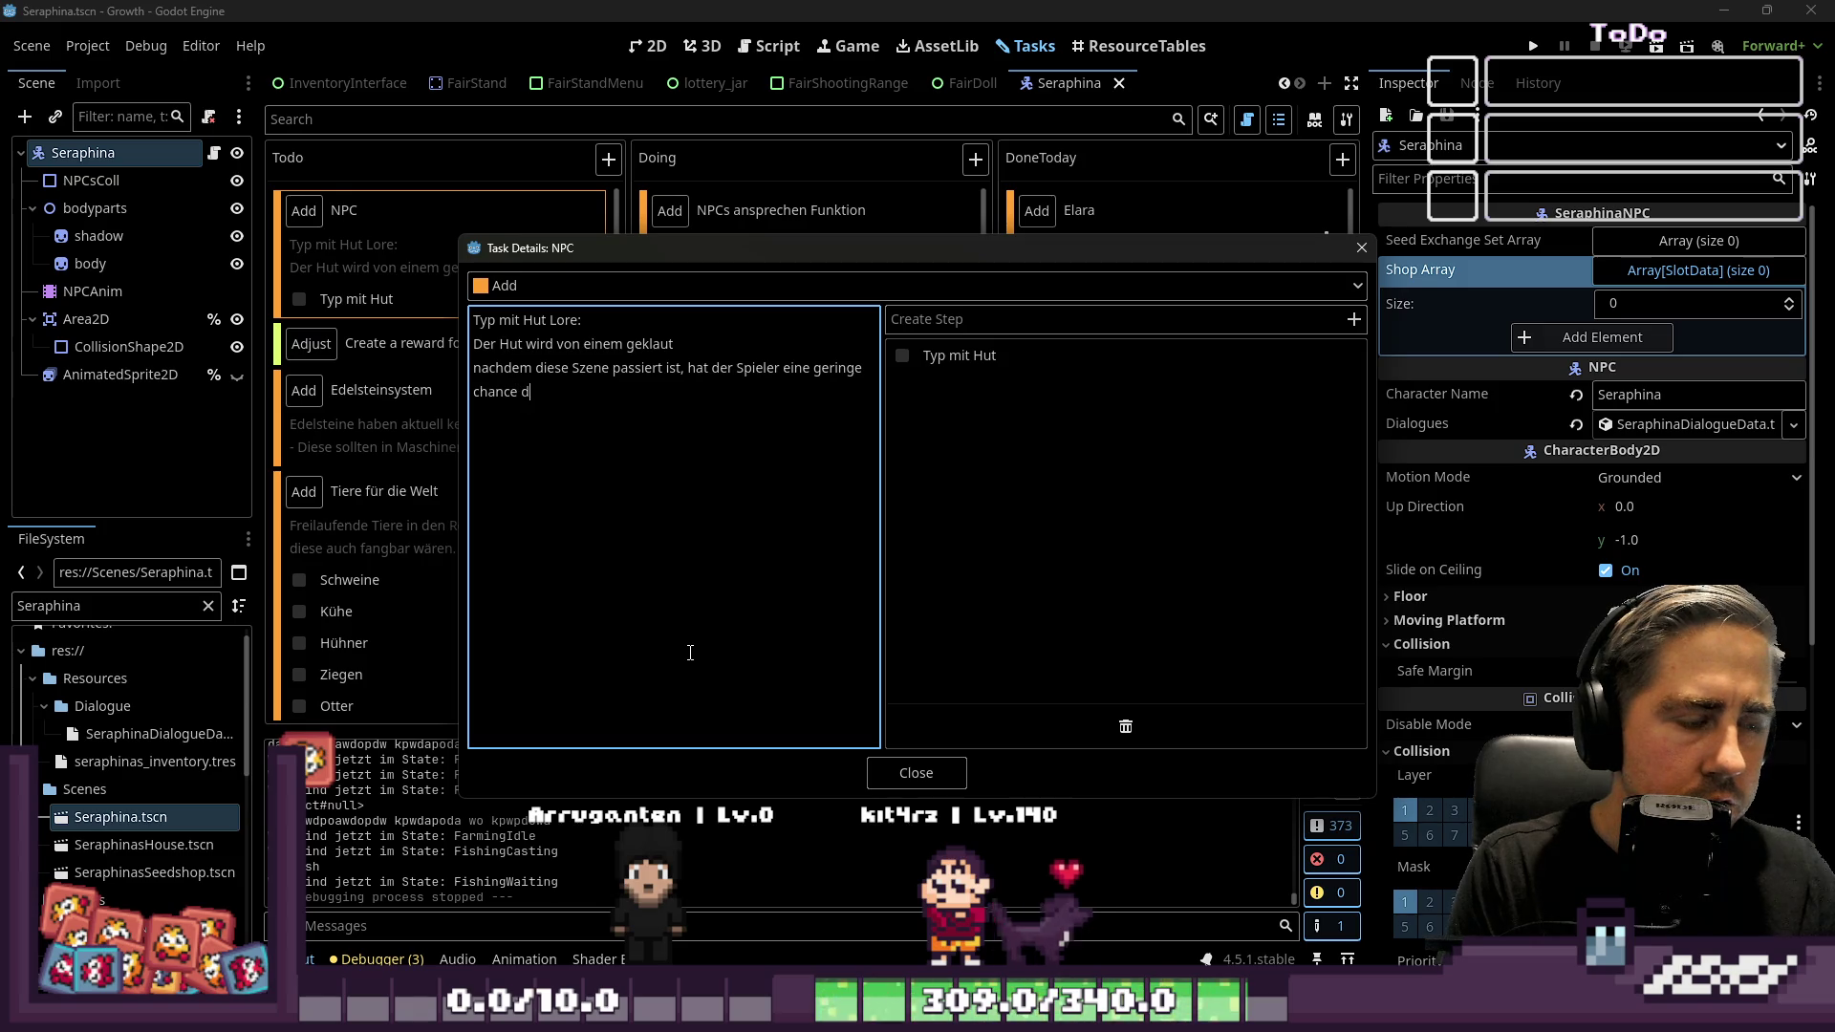
text(en Hut i)
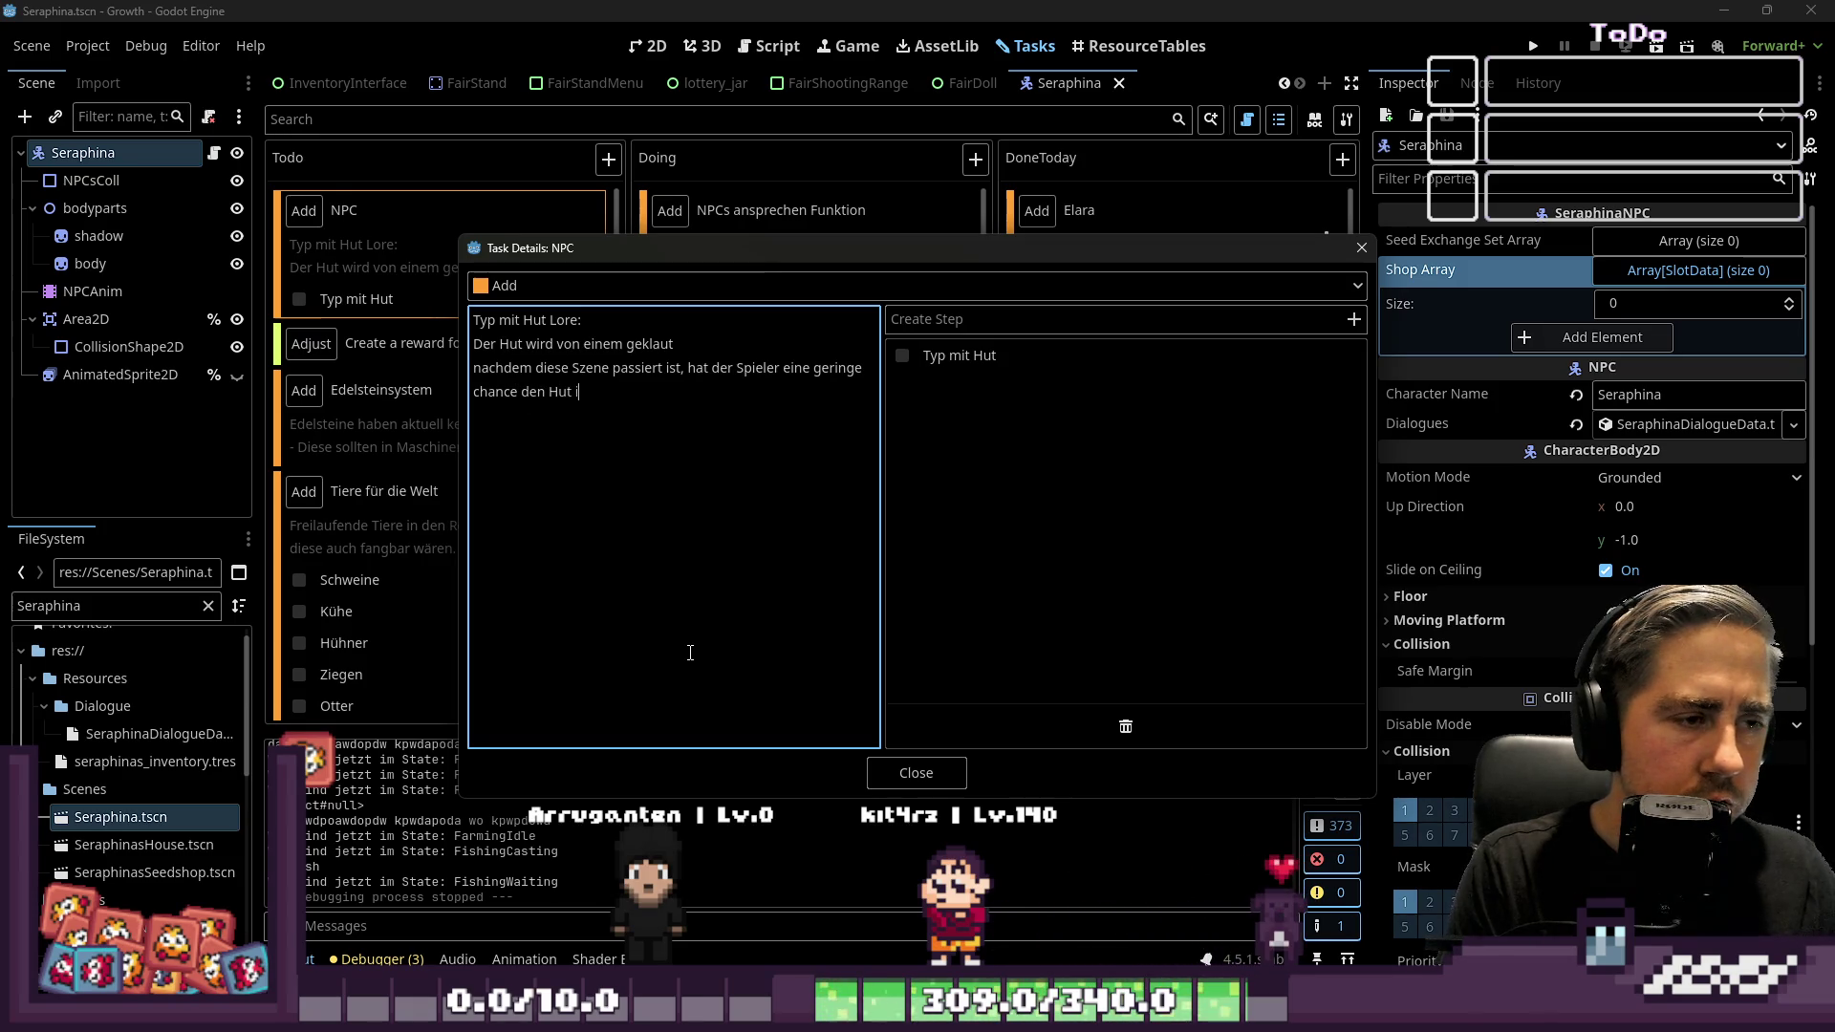
text(m Meer zu angeln.)
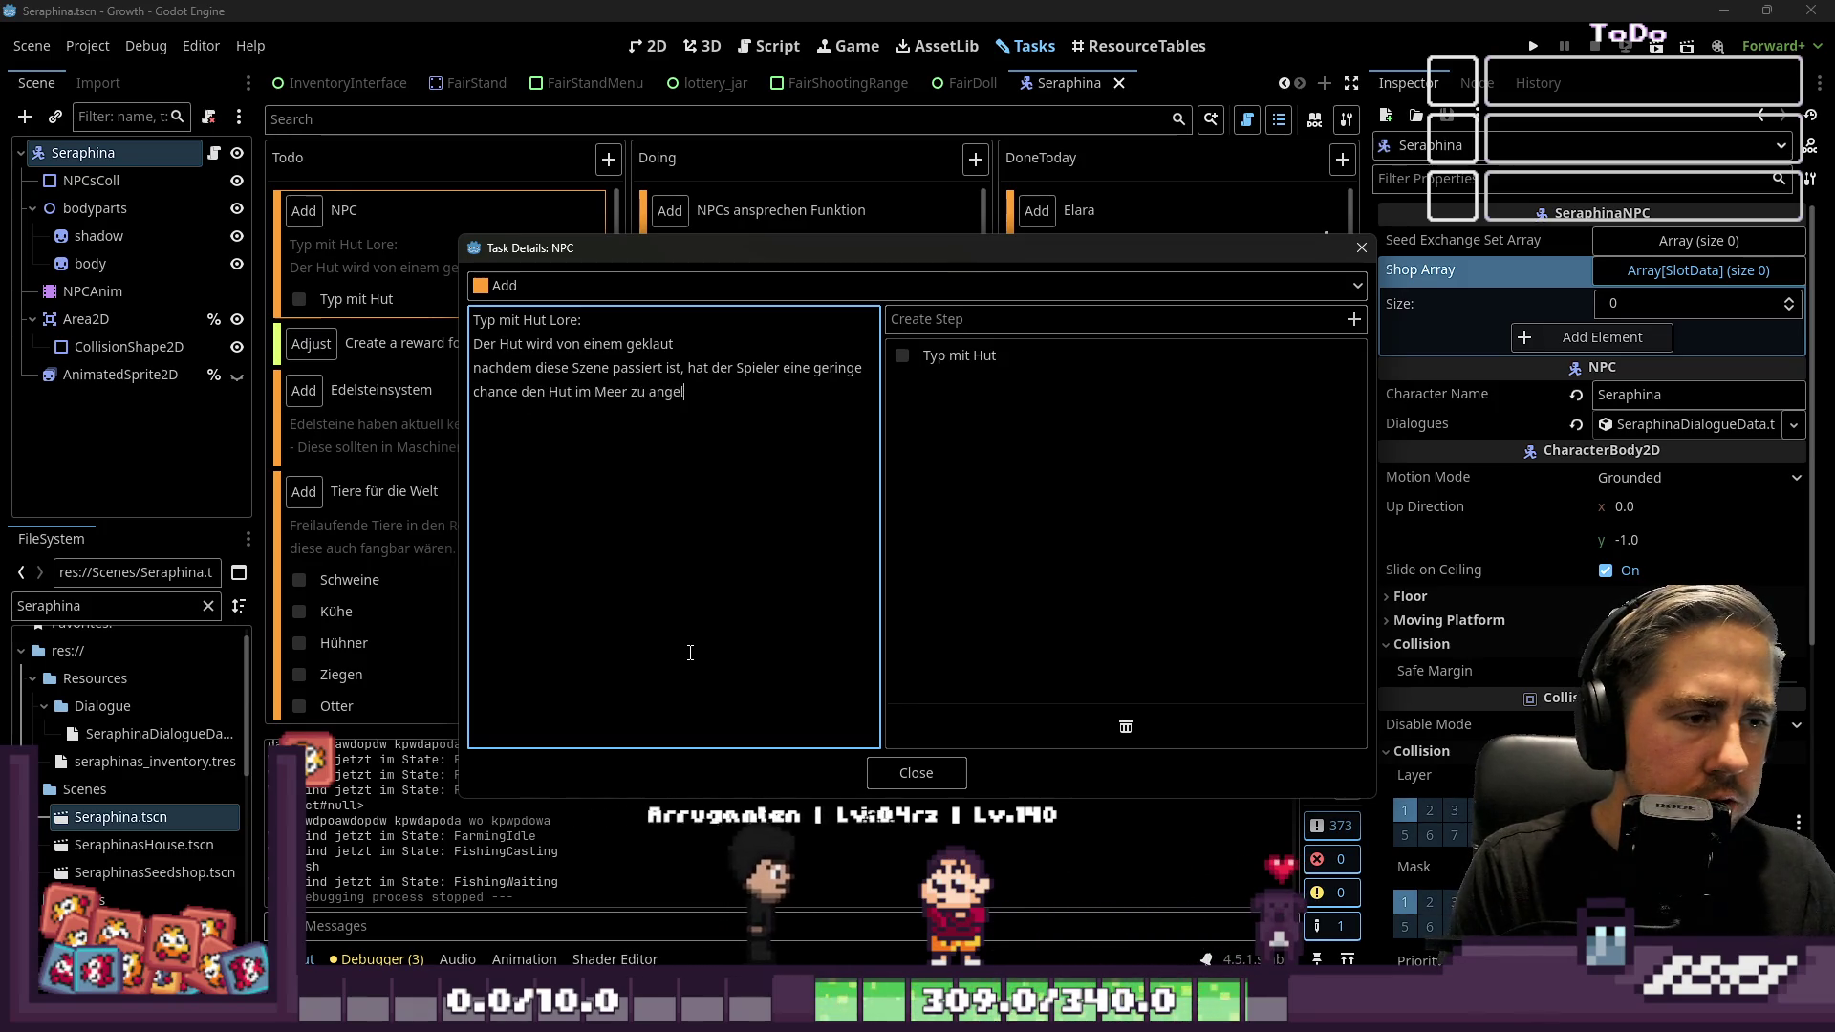
key(Return)
text(Danach ka)
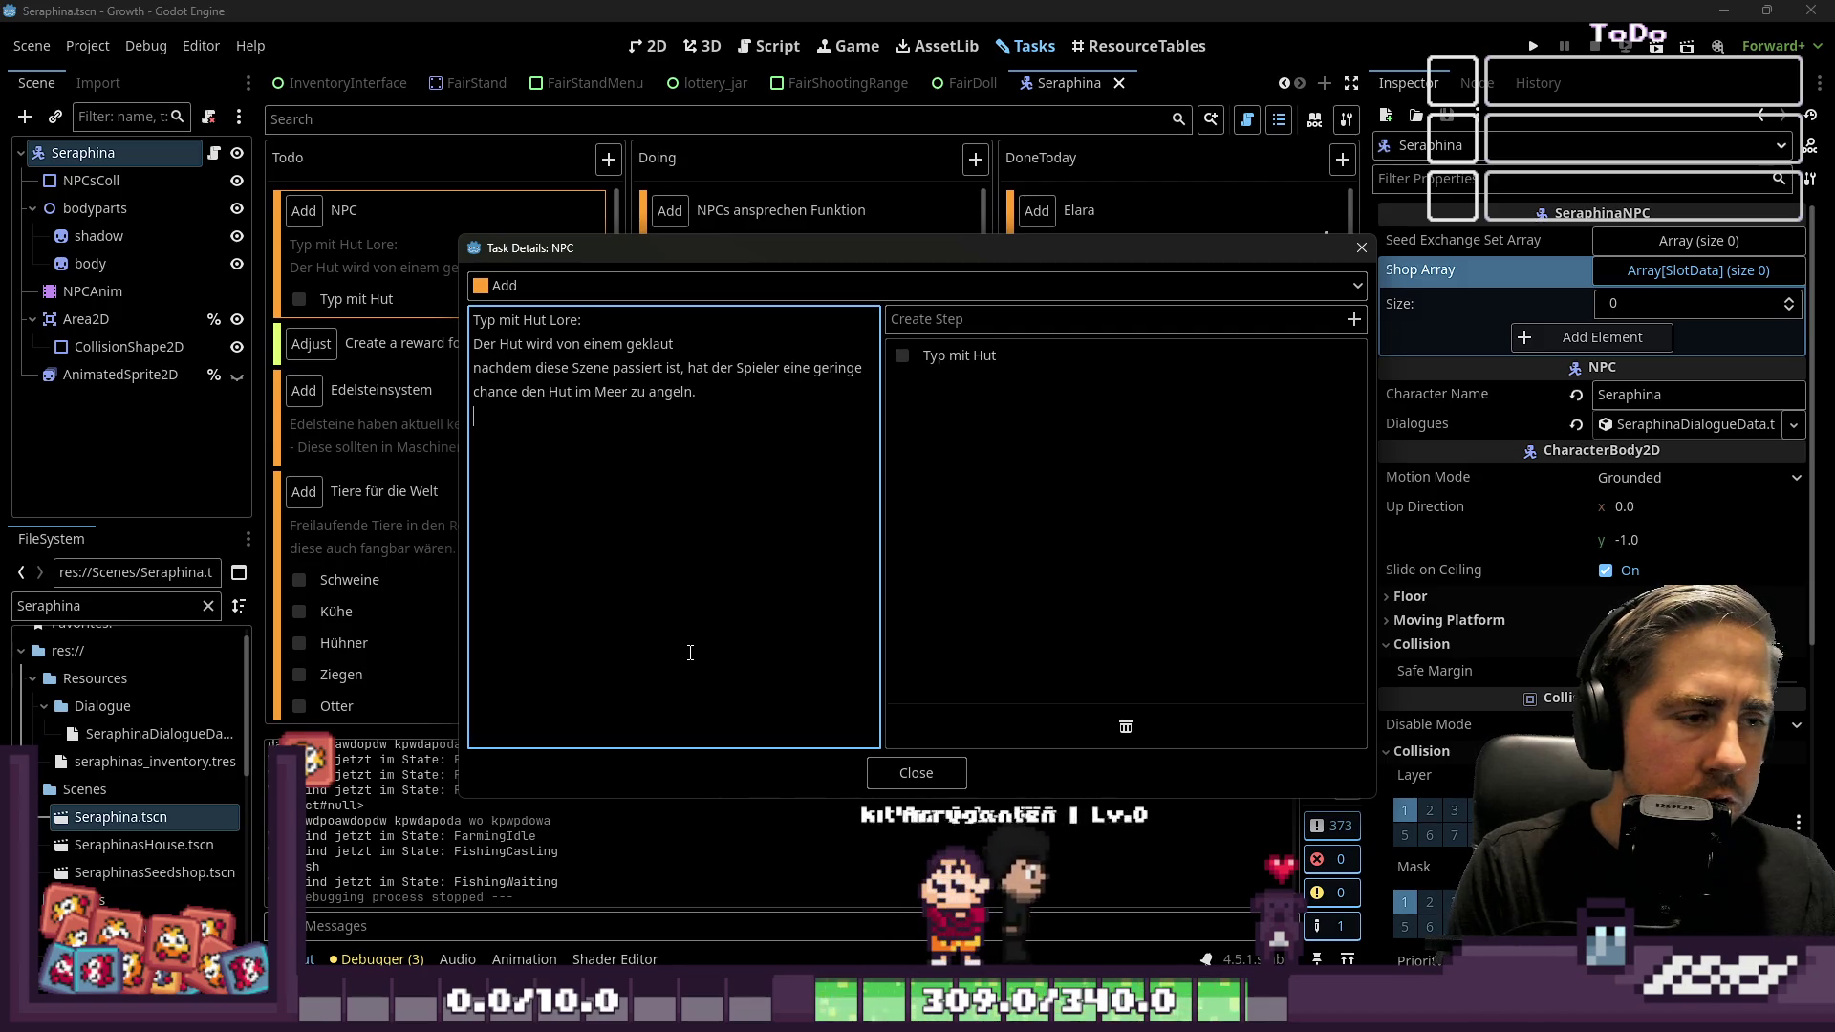
text(nn r)
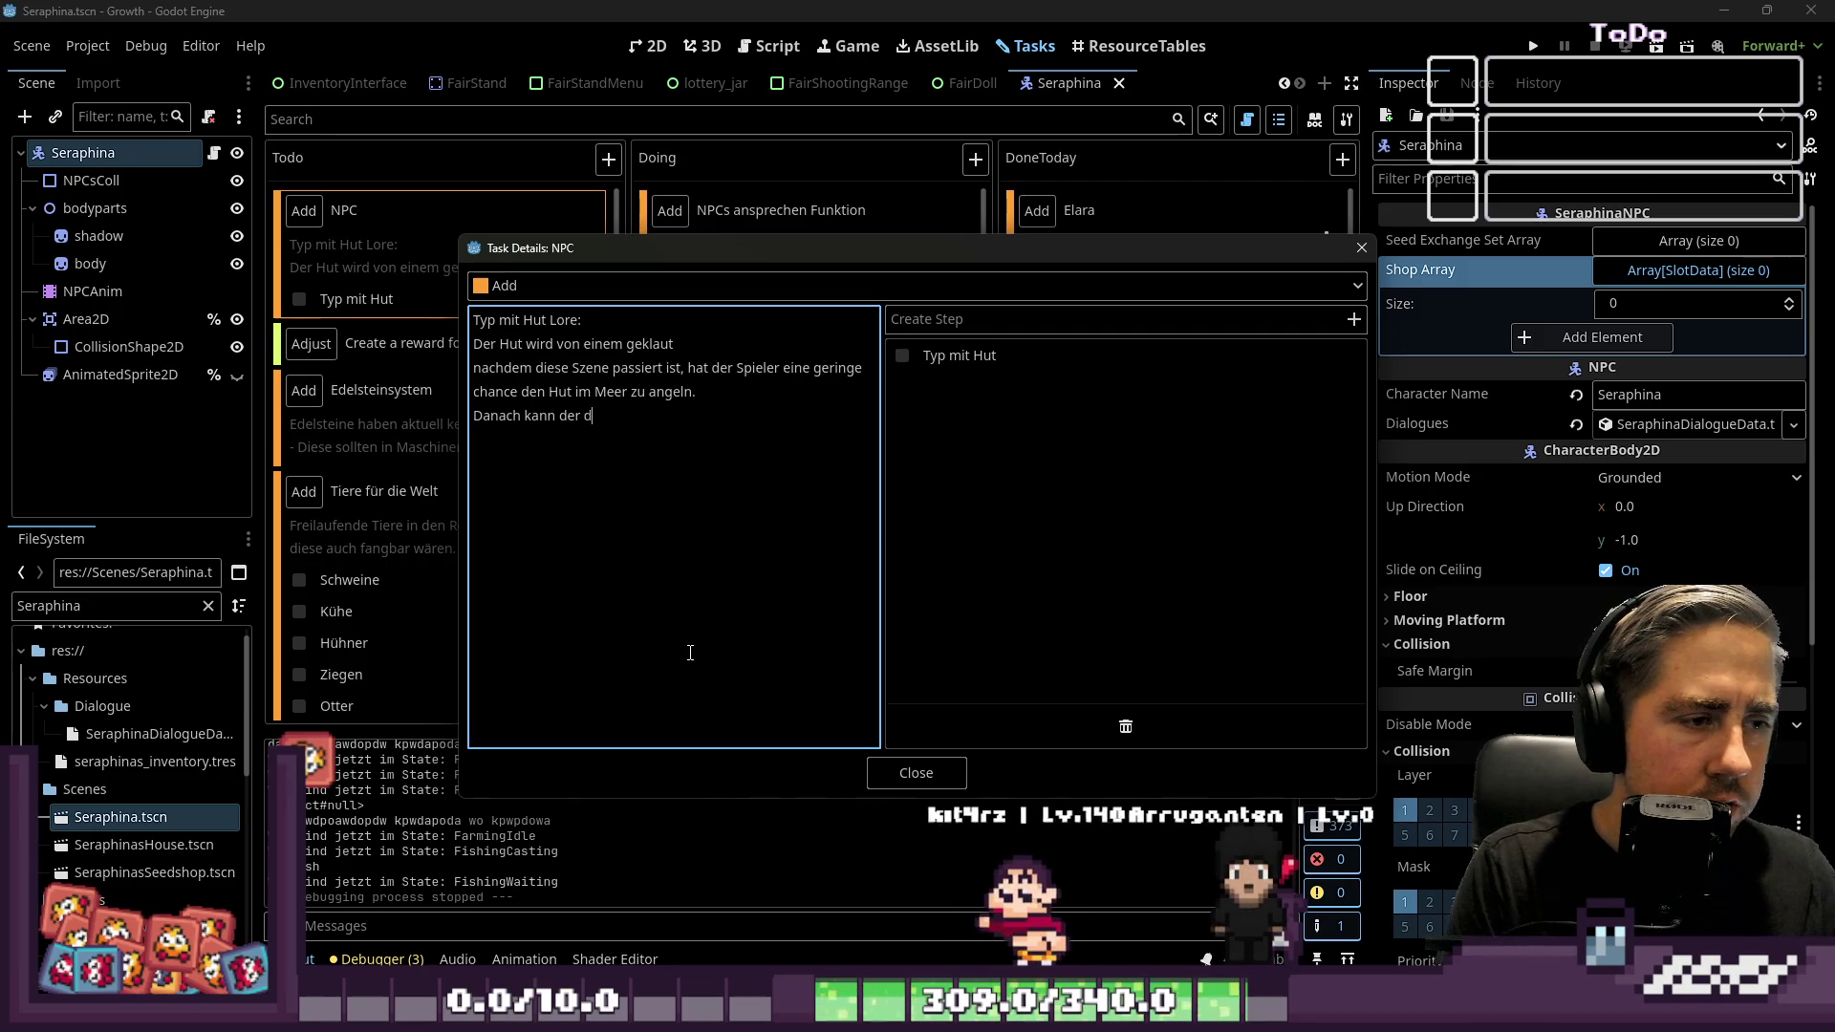
key(BackSpace)
key(Home)
key(Up)
Turn the lore lines into dash bullets and add '-Kann den Hut wieder beim NPC abgeben' with a random Belohnung
text(-)
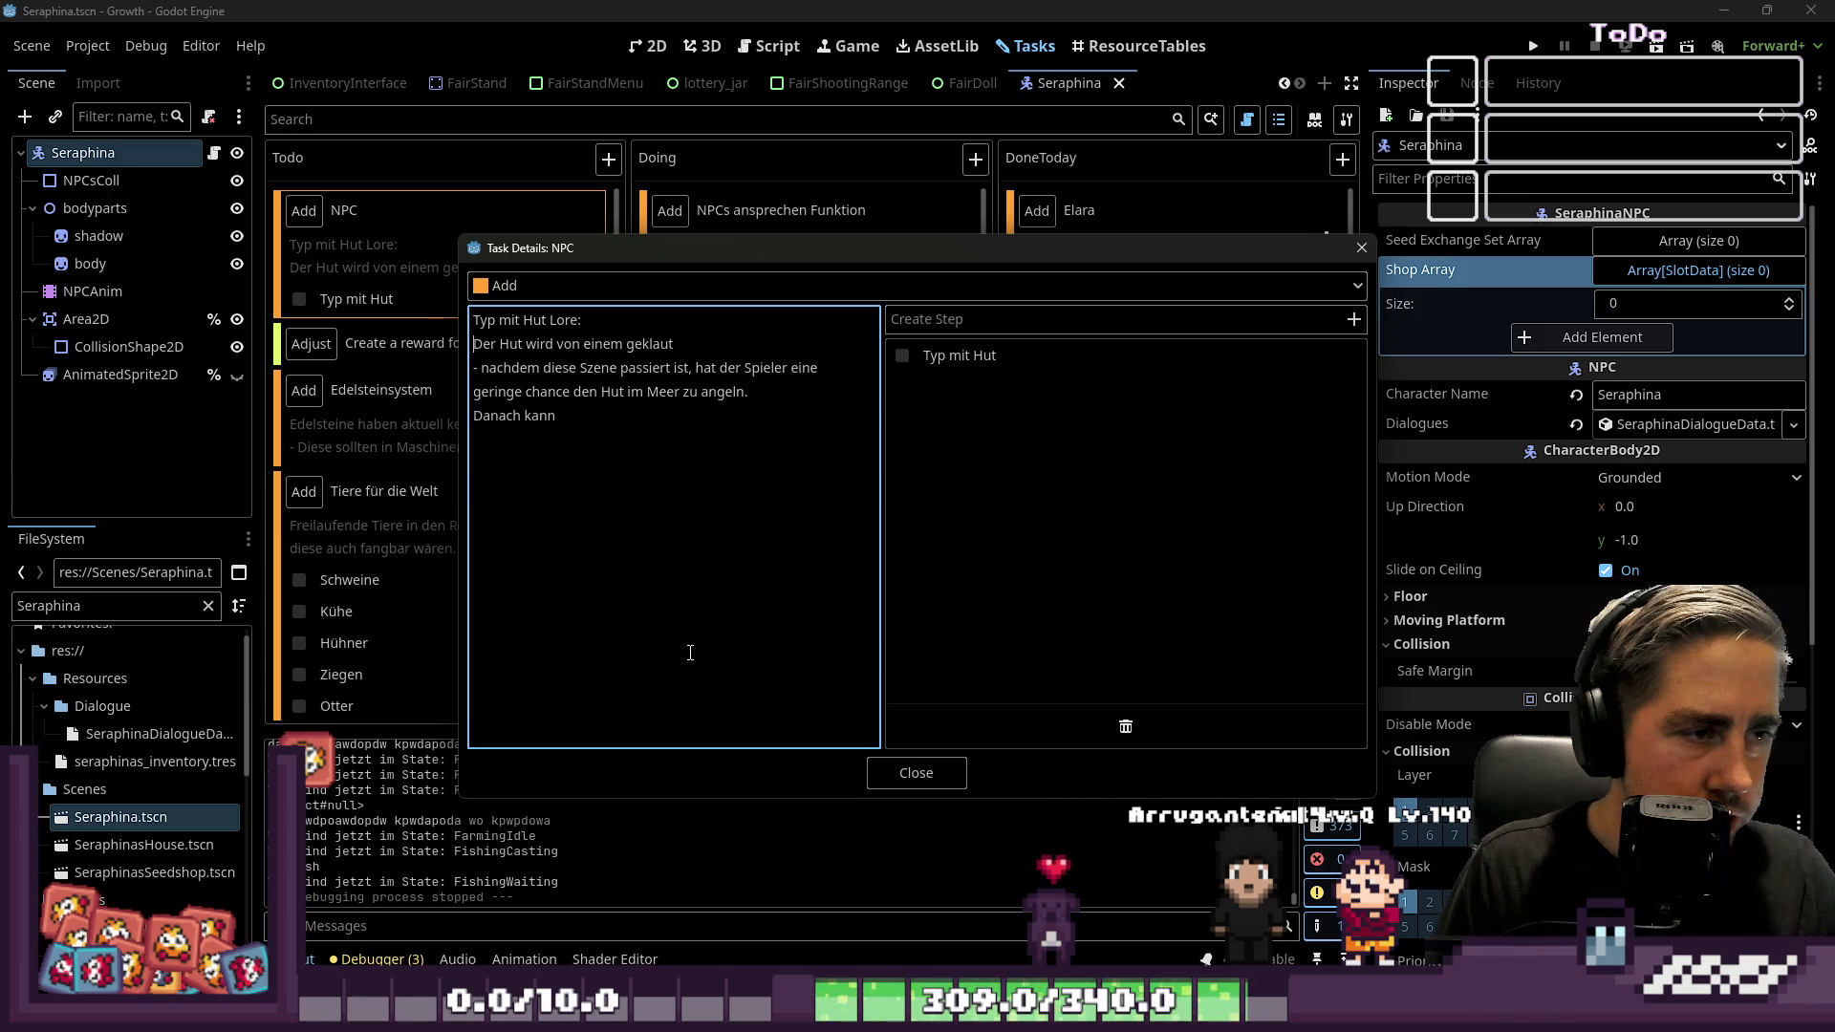
text( -)
key(Down)
key(Down)
key(Down)
key(shift+End)
text(-Kann den H)
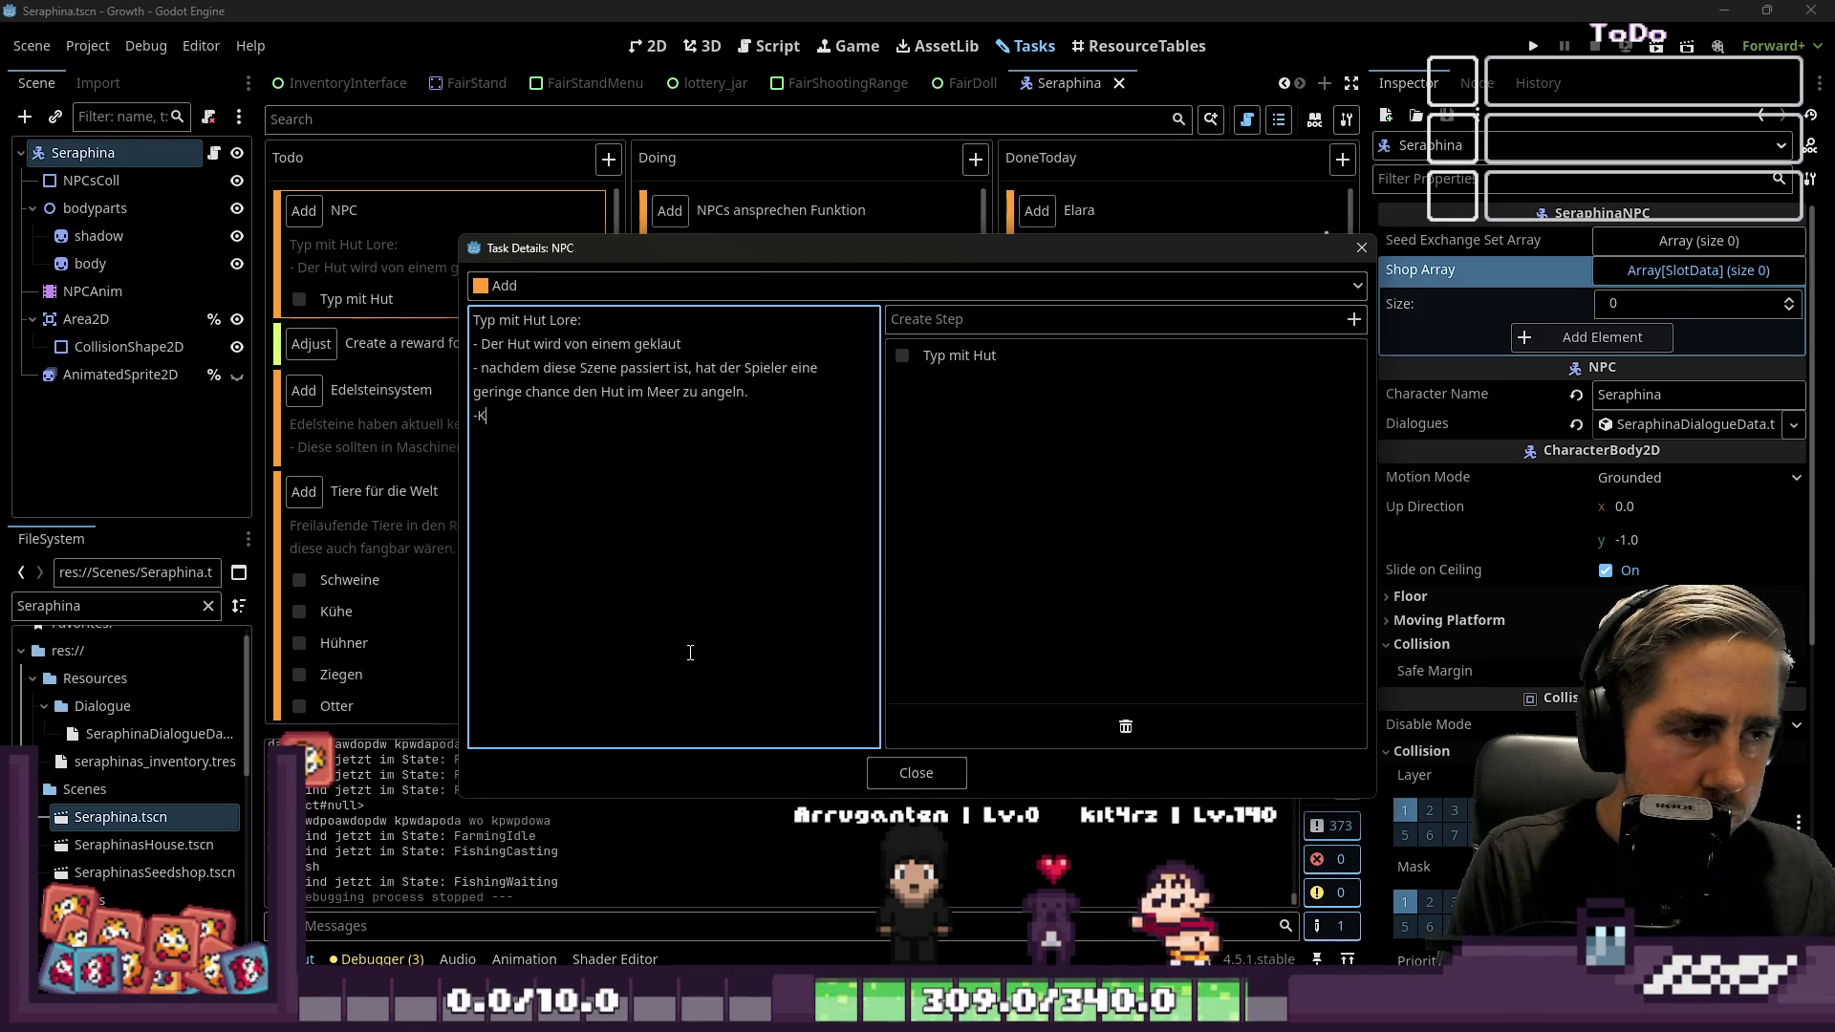
text(ut )
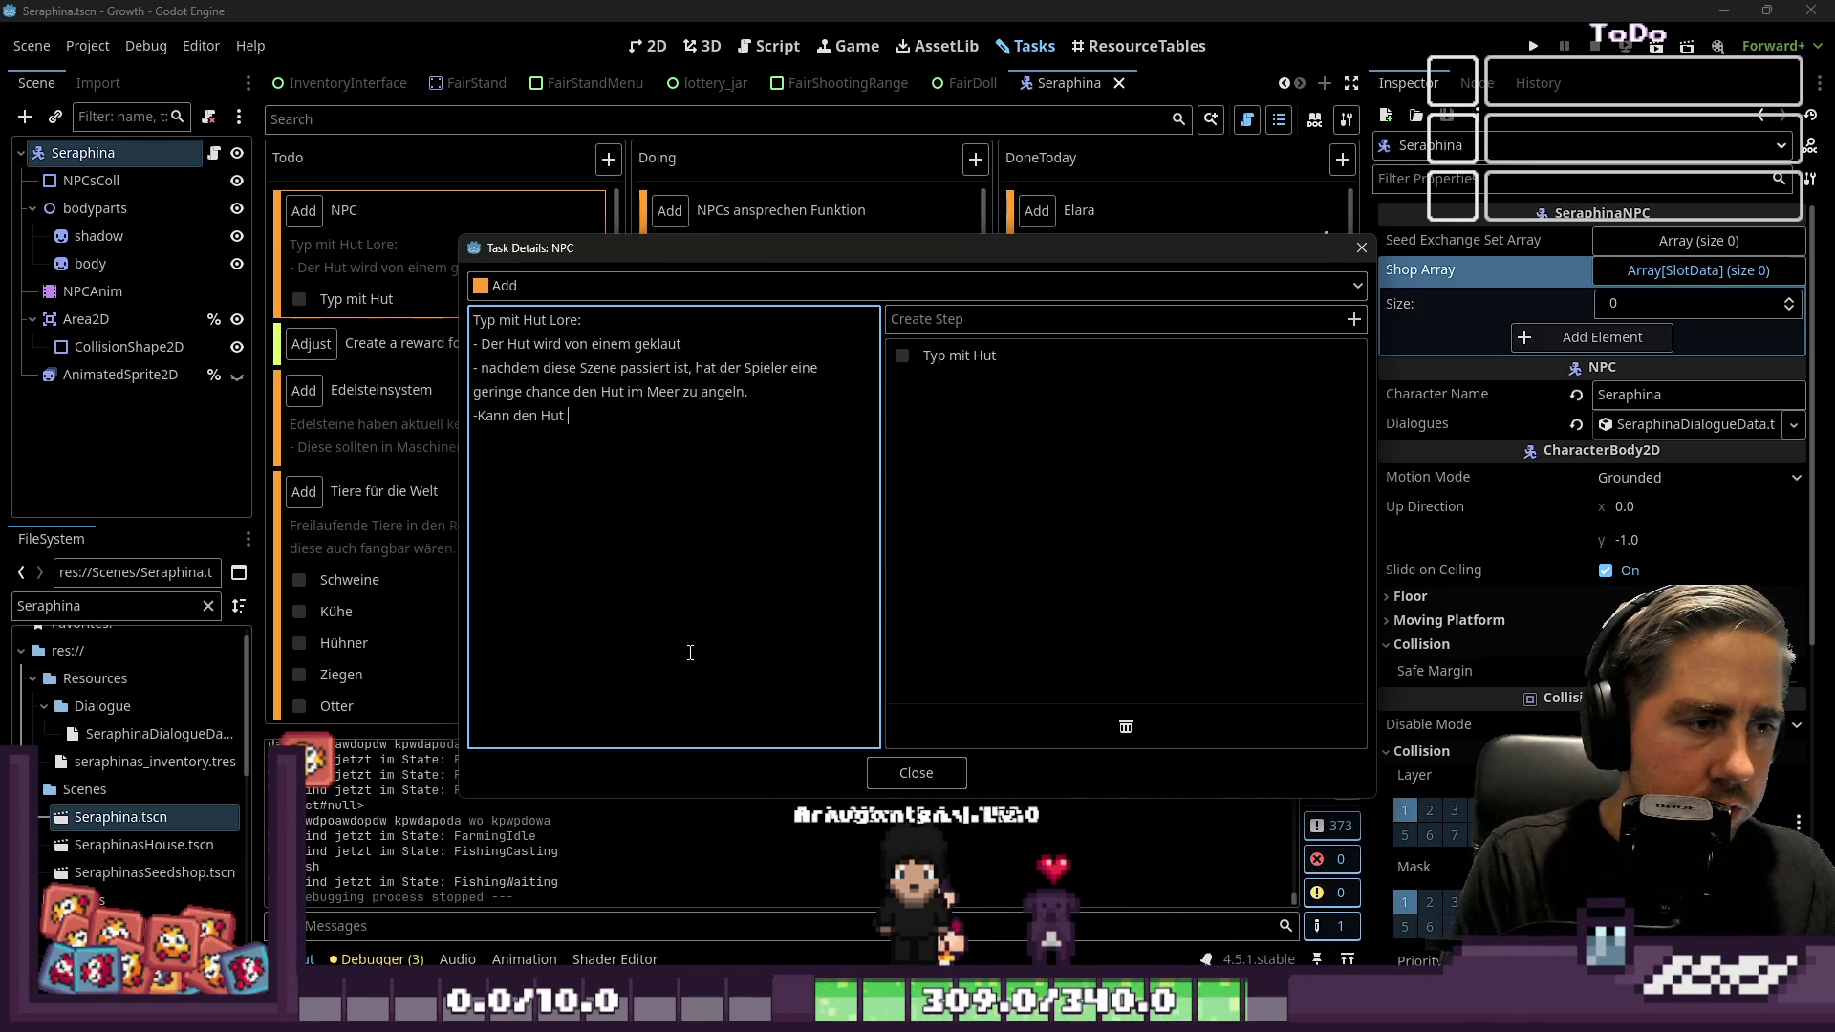
text(wieder beim NPC)
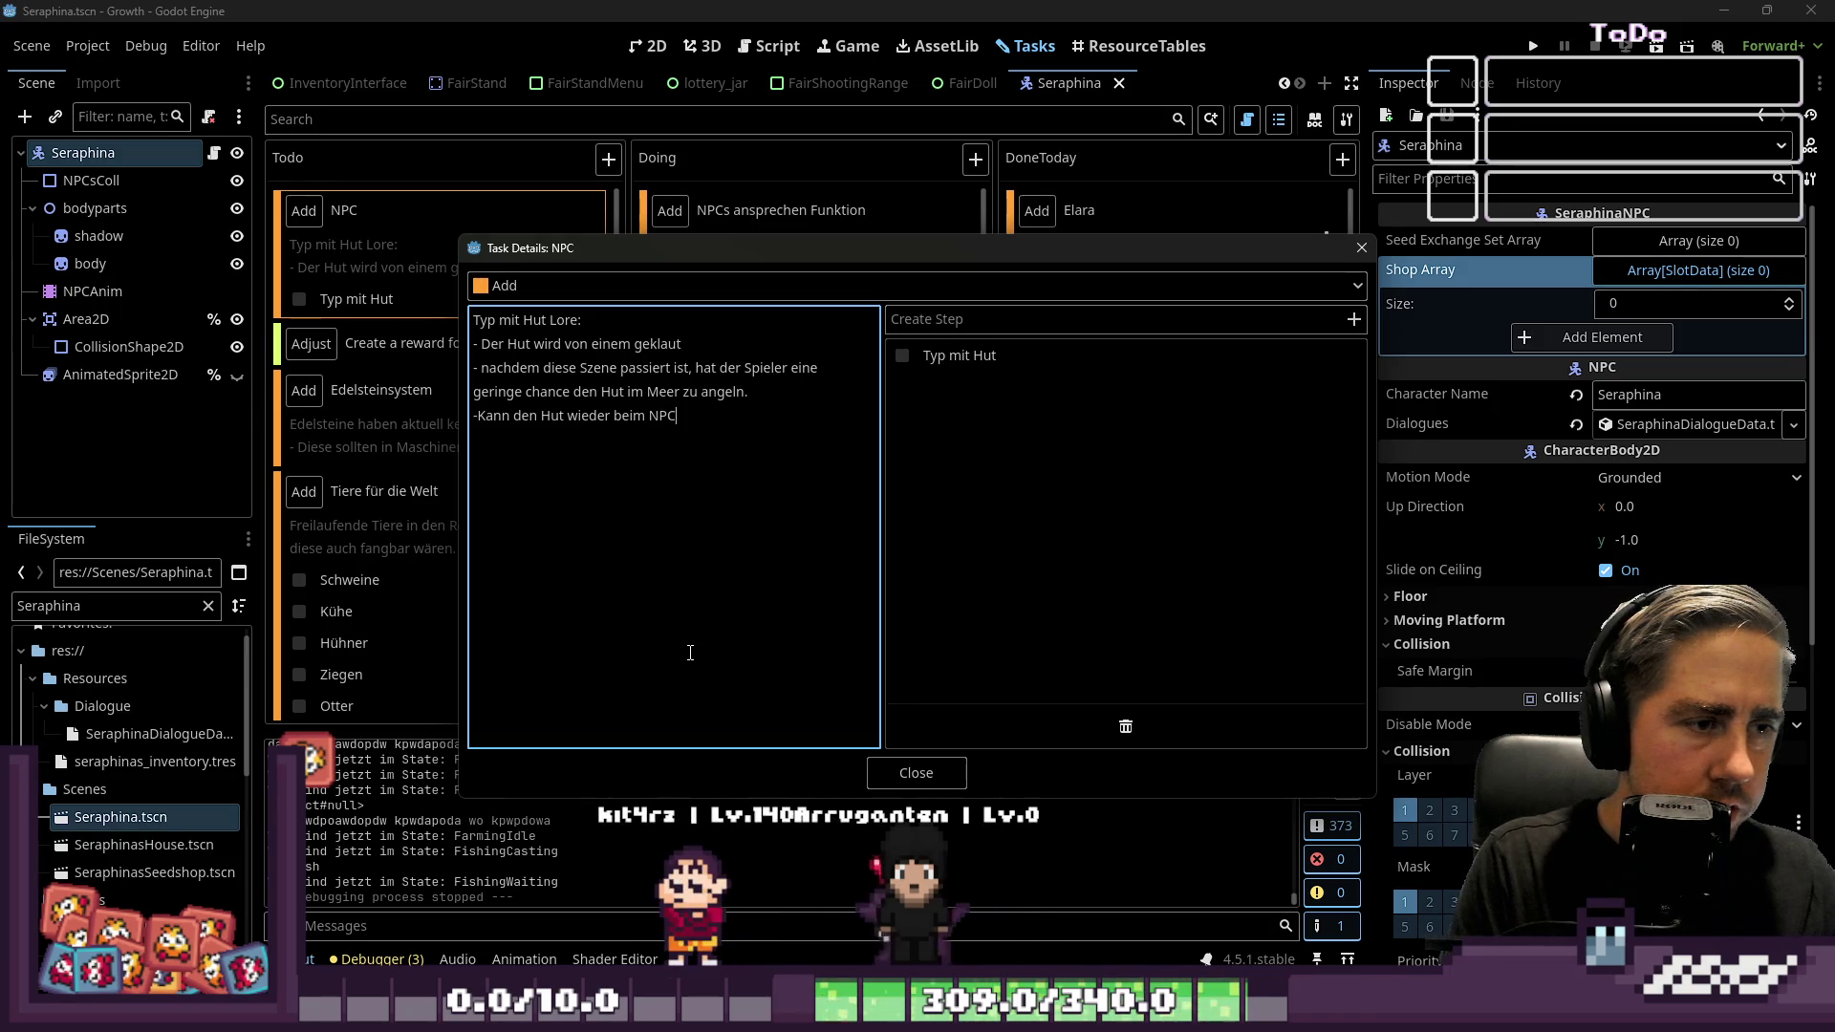
text( abgeben und kri)
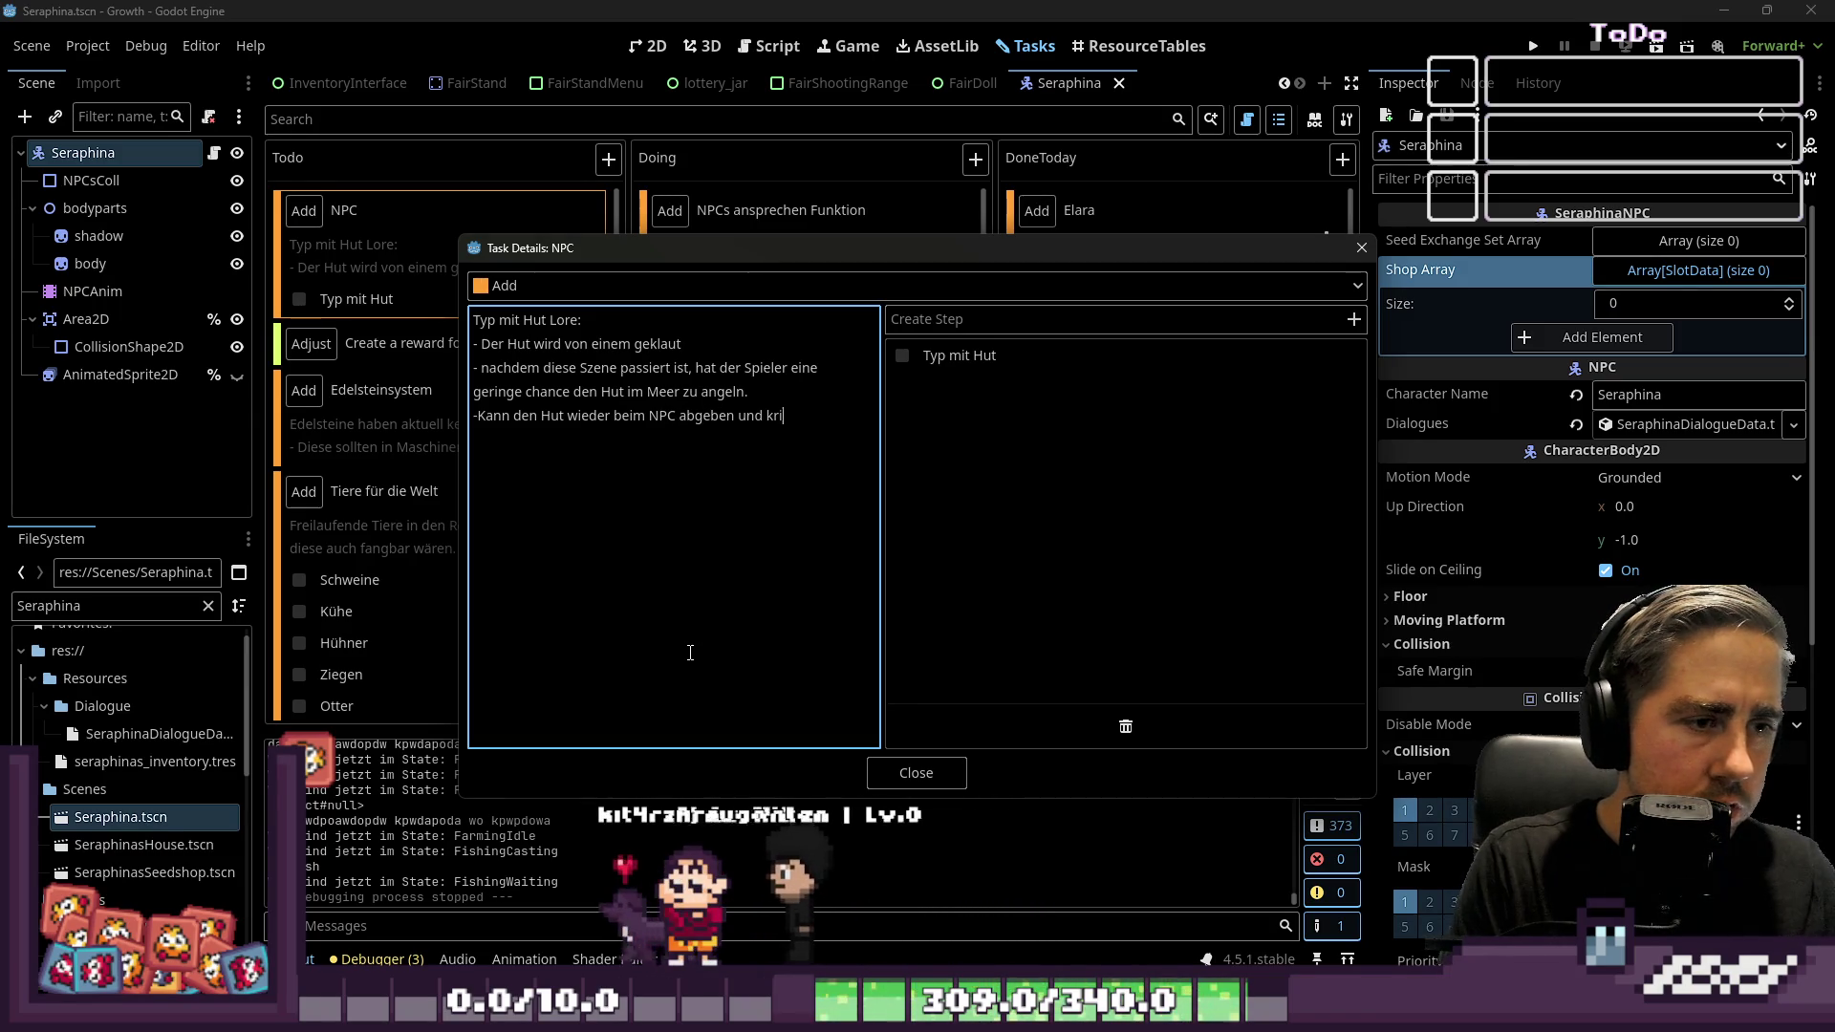
text(egt irgendei)
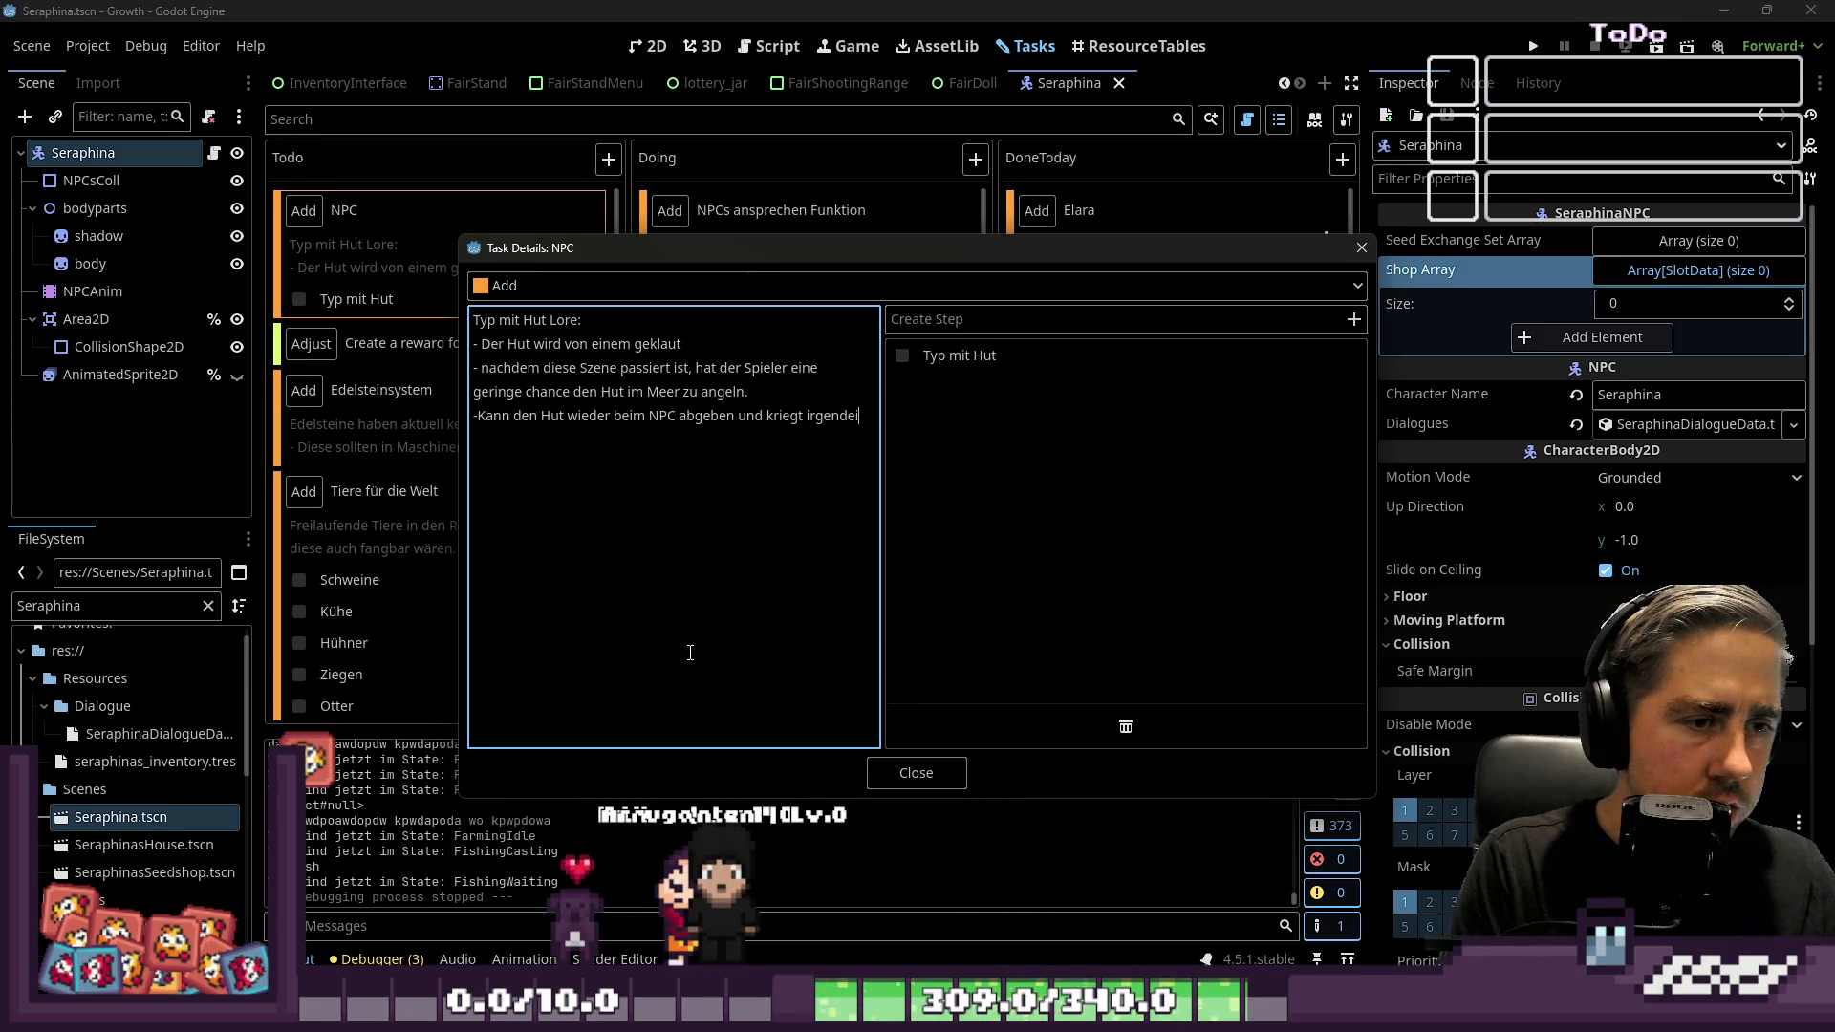
key(BackSpace)
key(BackSpace)
text(om b)
key(BackSpace)
text(Belohnung)
key(Return)
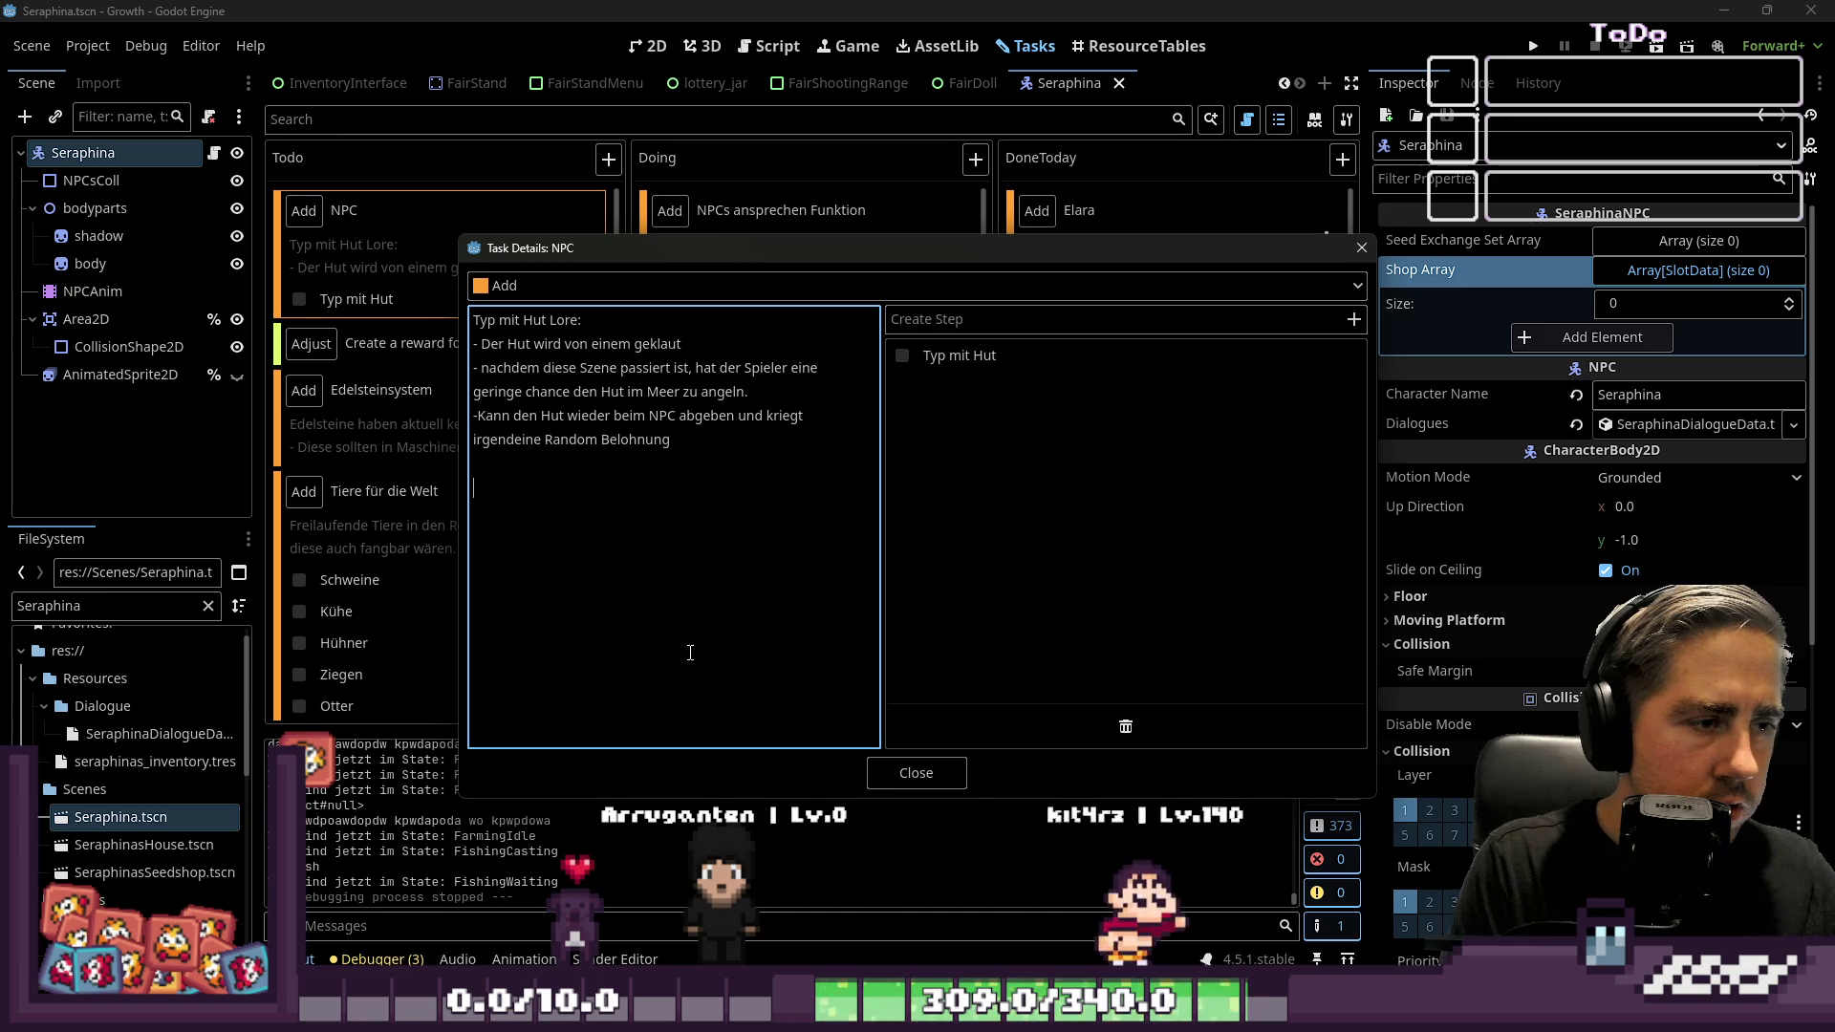
key(Return)
Add an Obdachlose section where small donations earn a witty saying (or an item), then close details
text(N)
key(BackSpace)
text(Op)
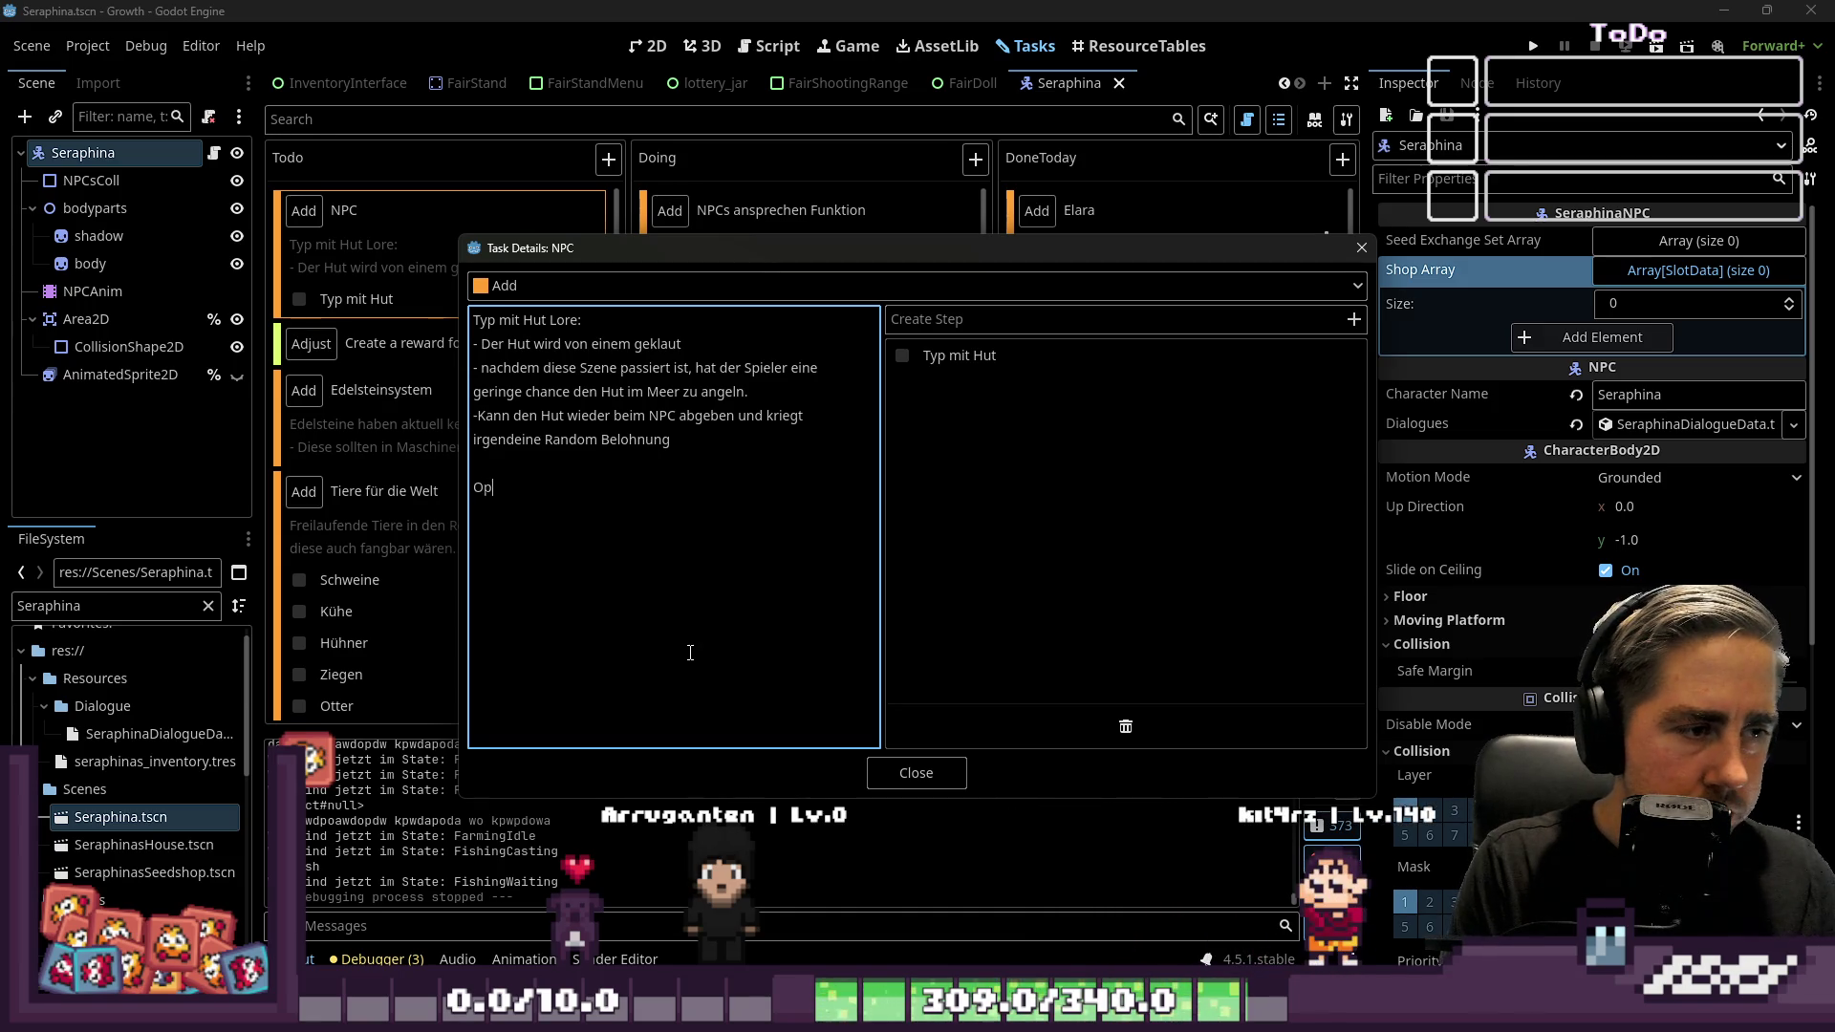
text(chlose:)
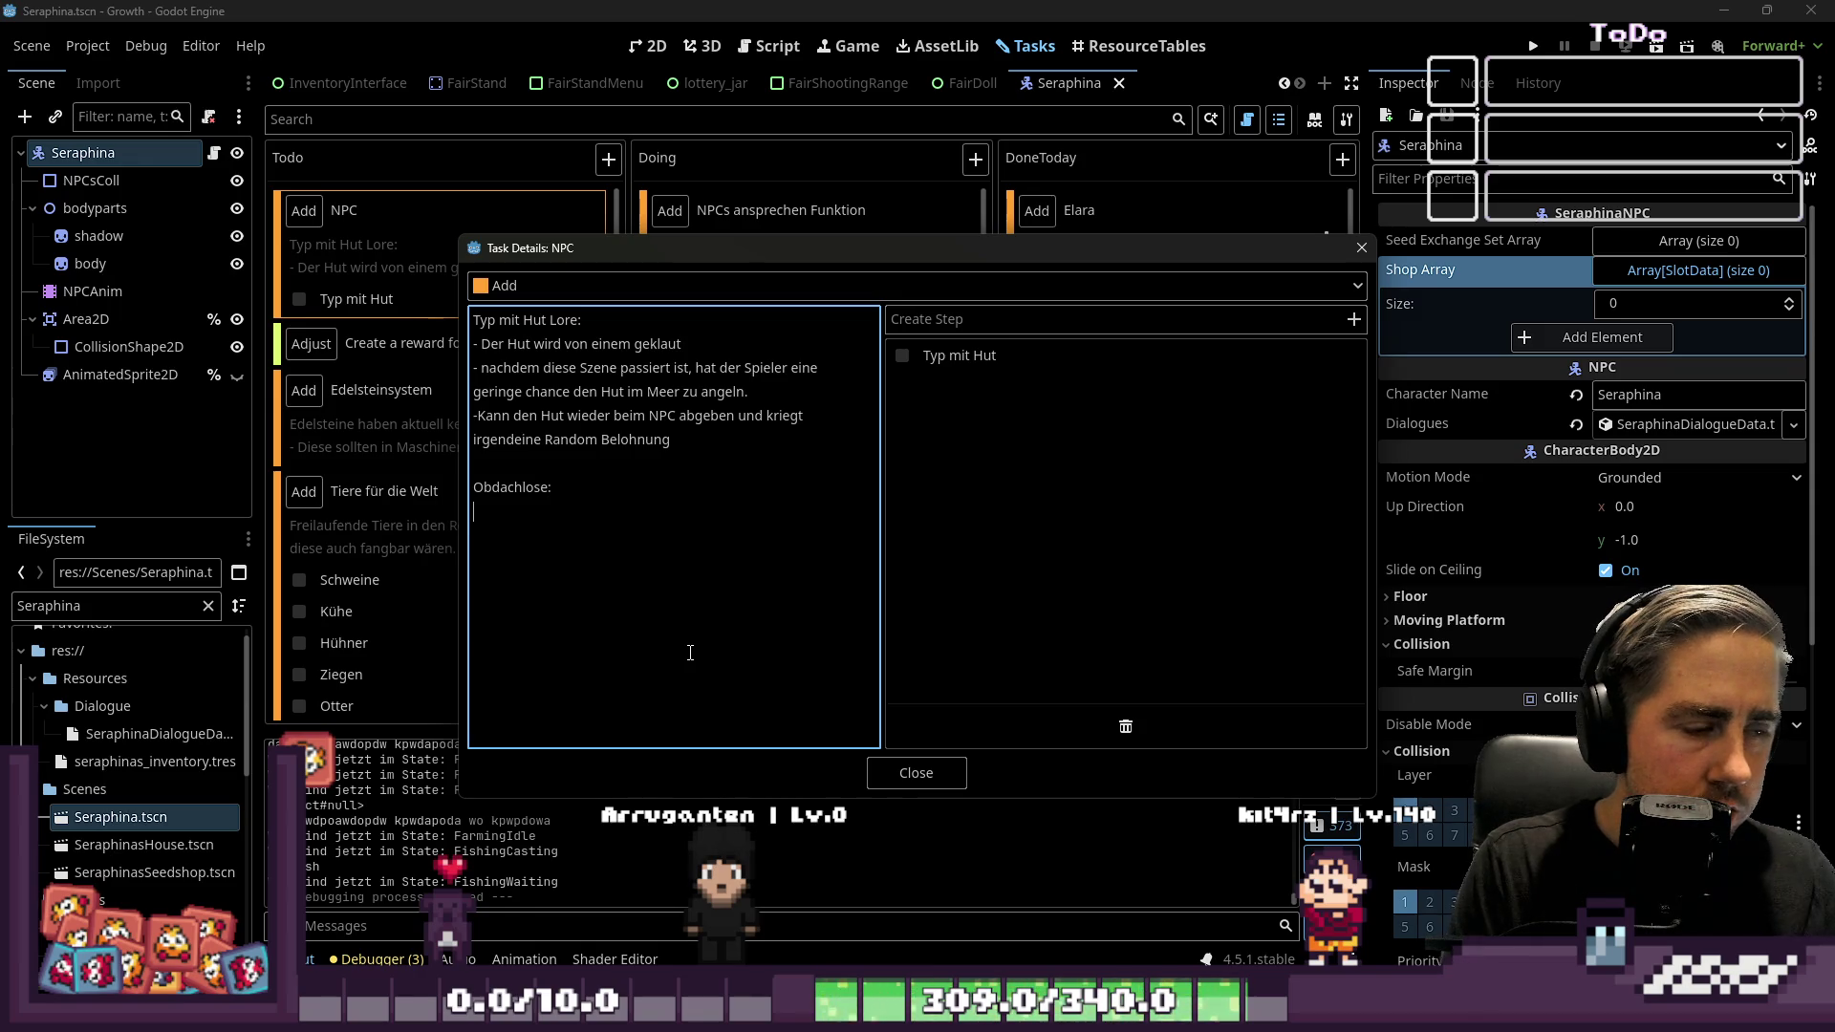
text(- Geldspiende -> L)
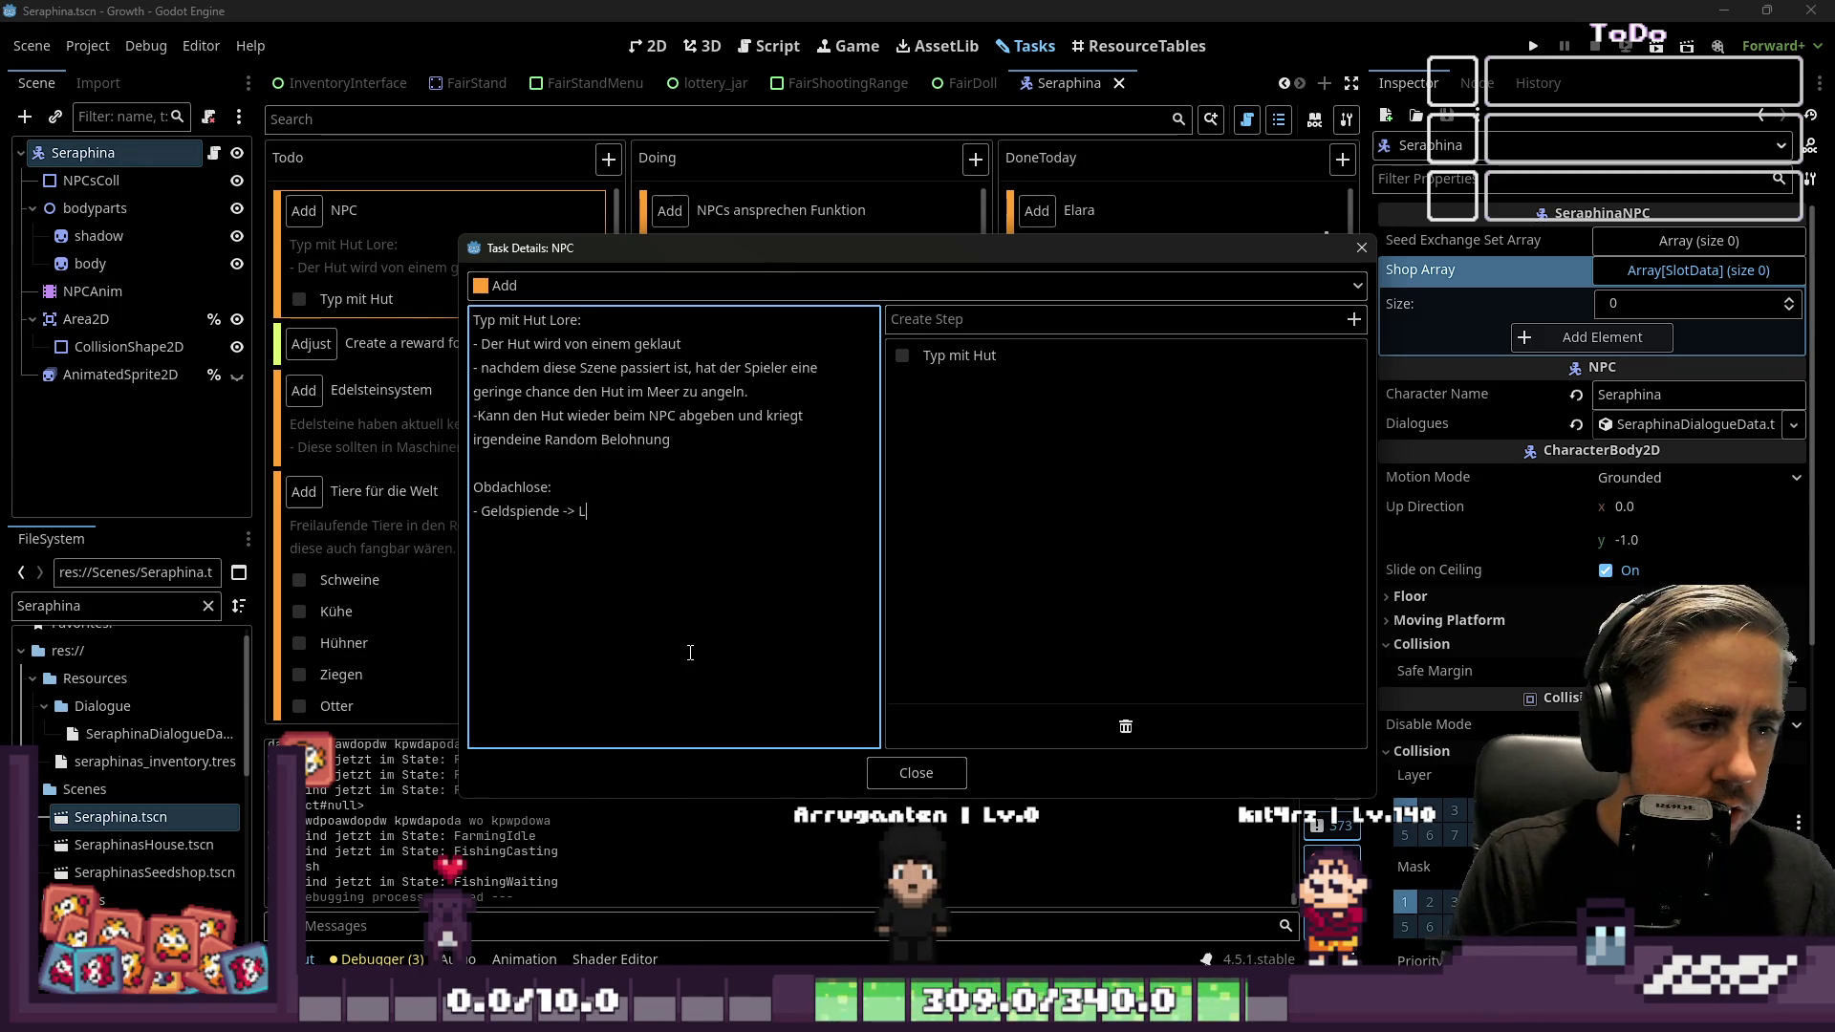
key(BackSpace)
key(BackSpace)
key(BackSpace)
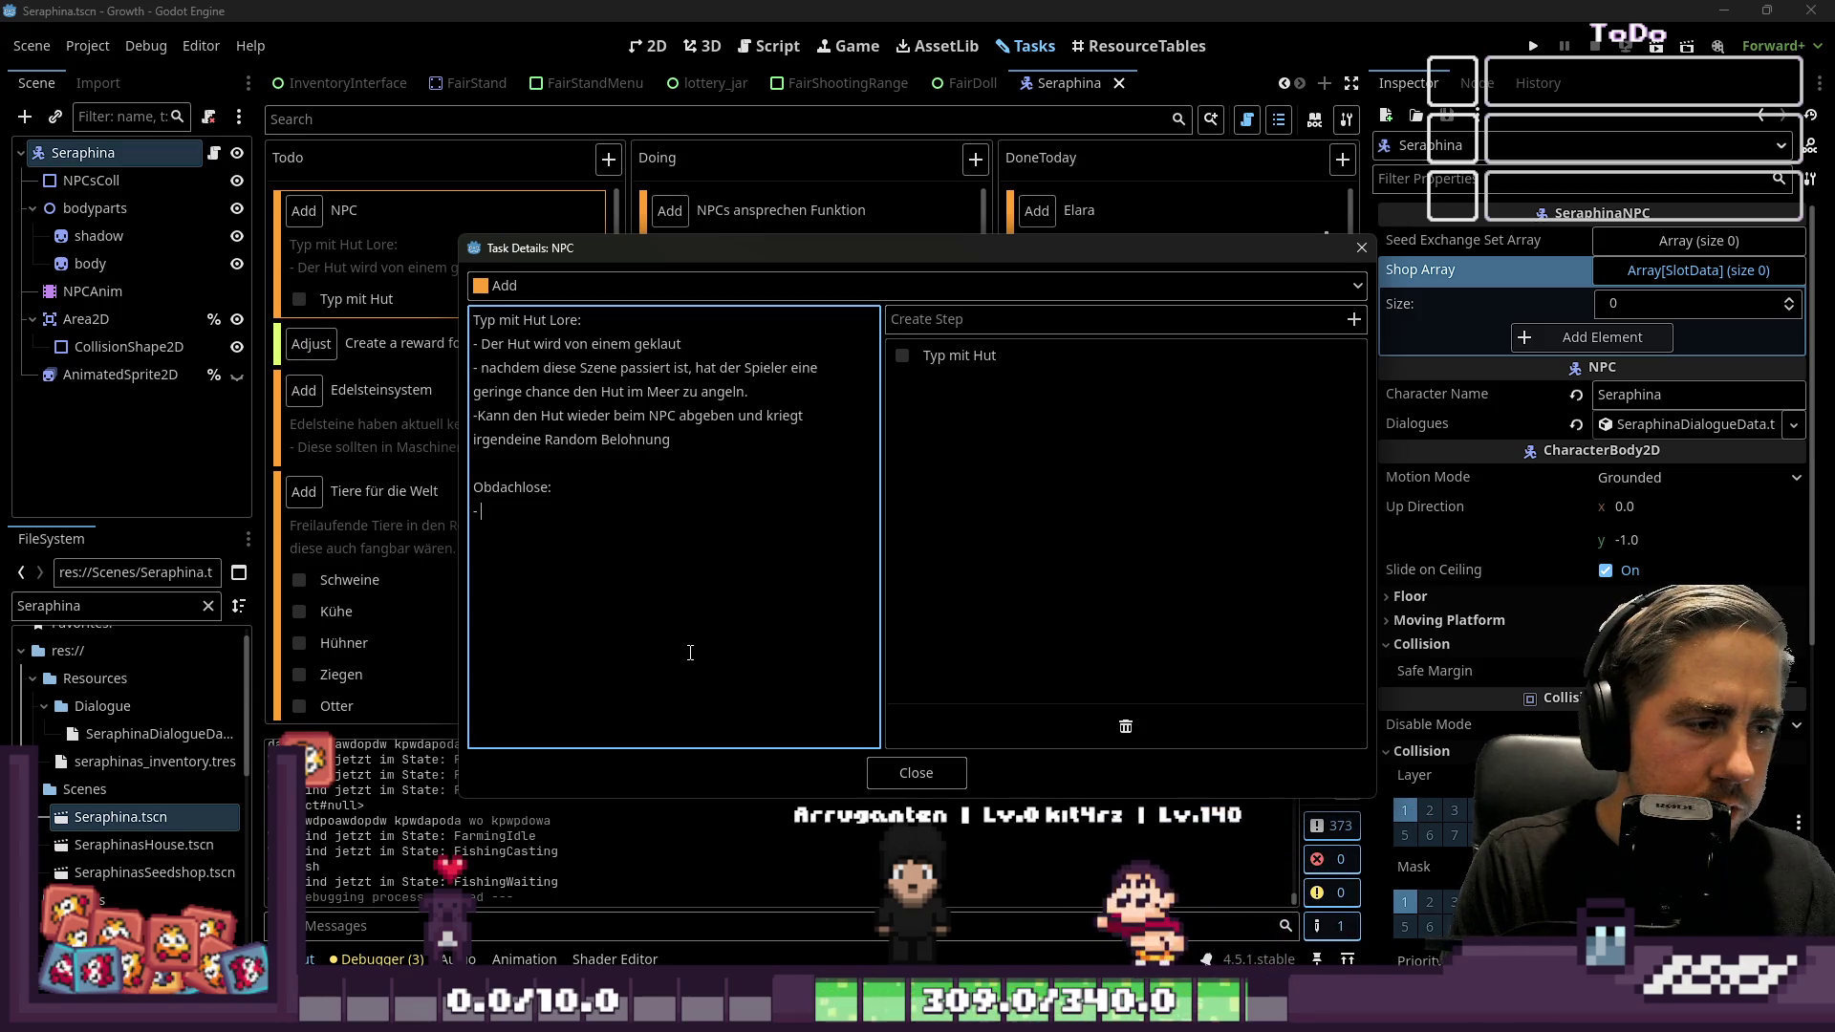
text(Gegen I)
key(BackSpace)
text(eine kleine Geldspende sagt der Obda)
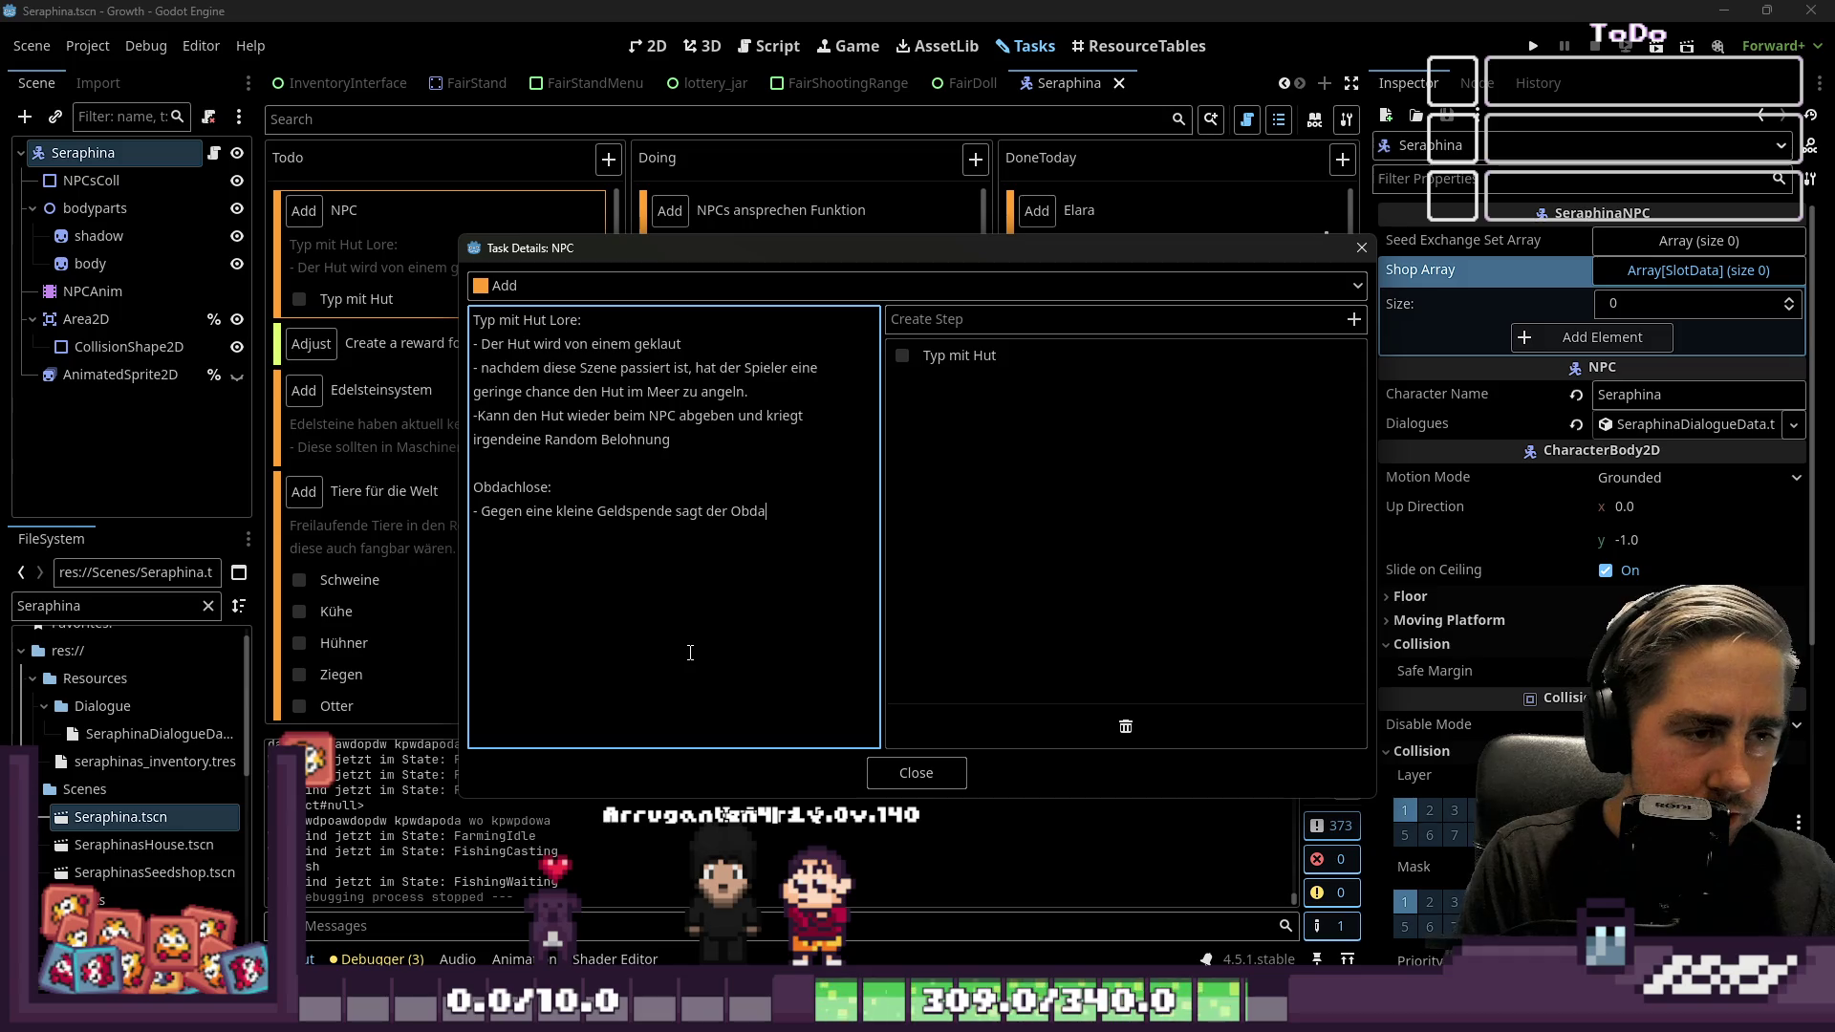
text(n witzigen Spruch)
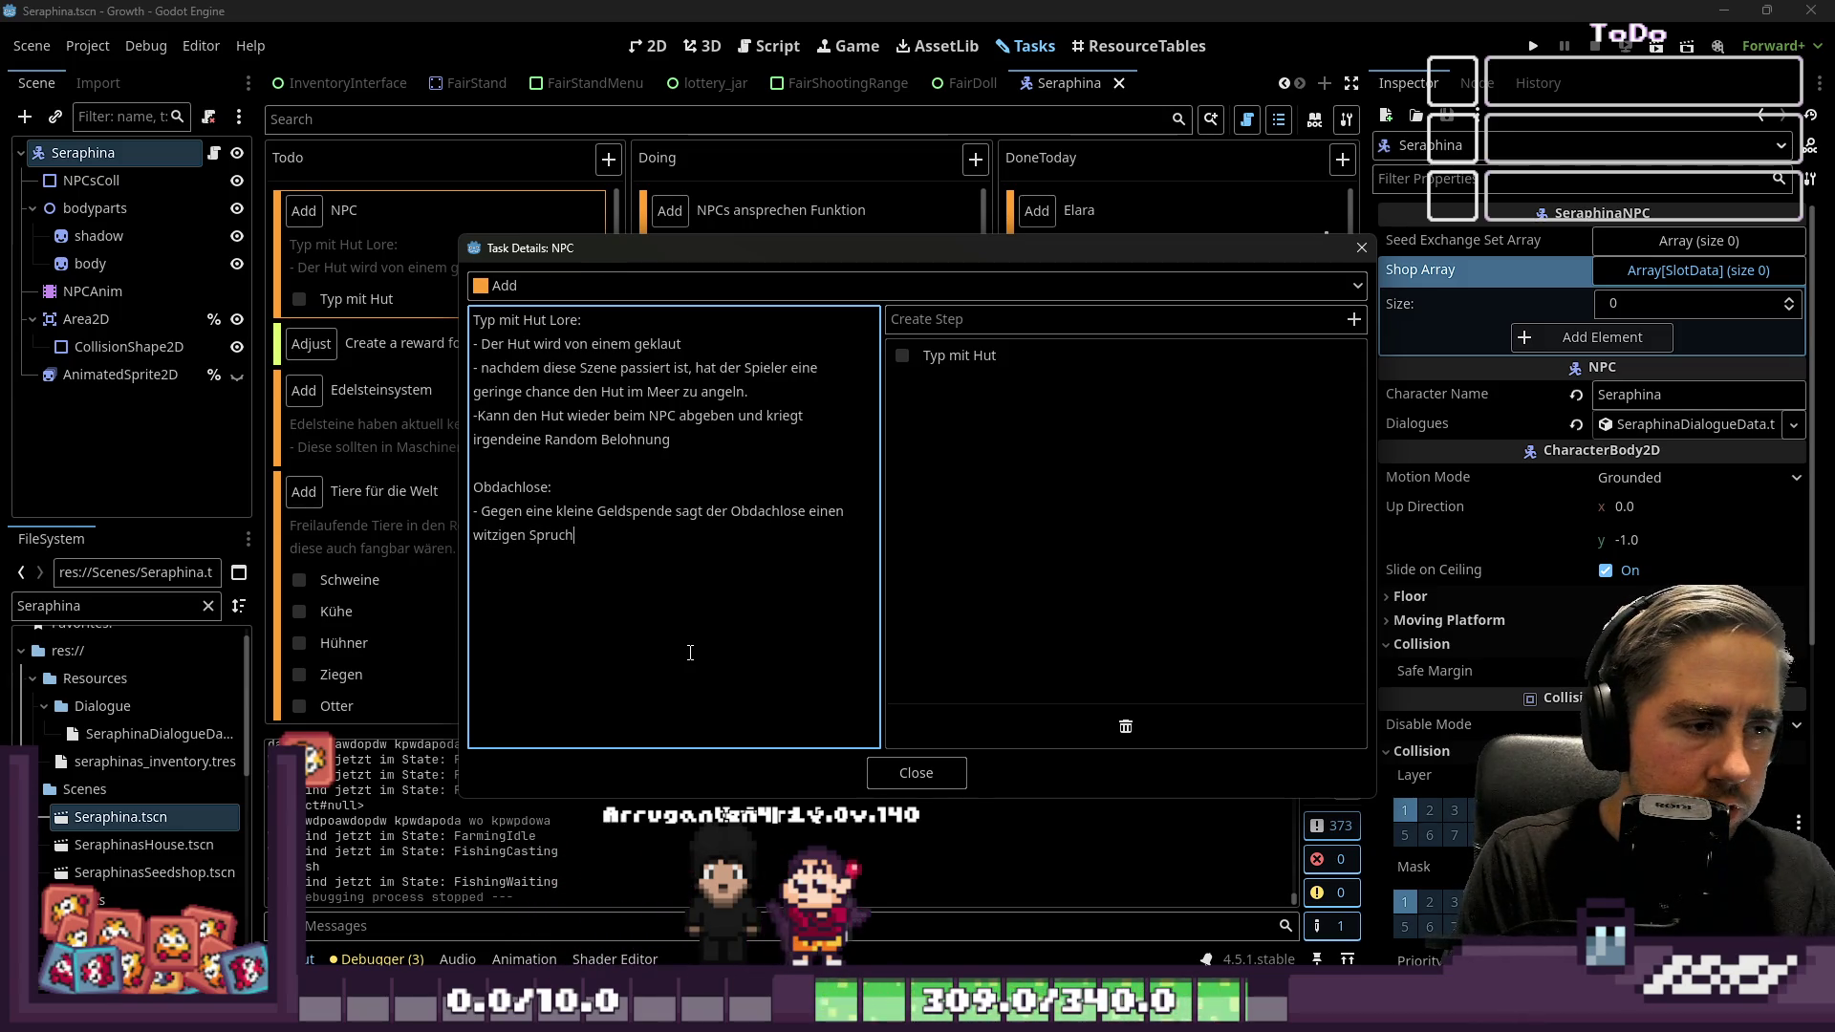
key(Return)
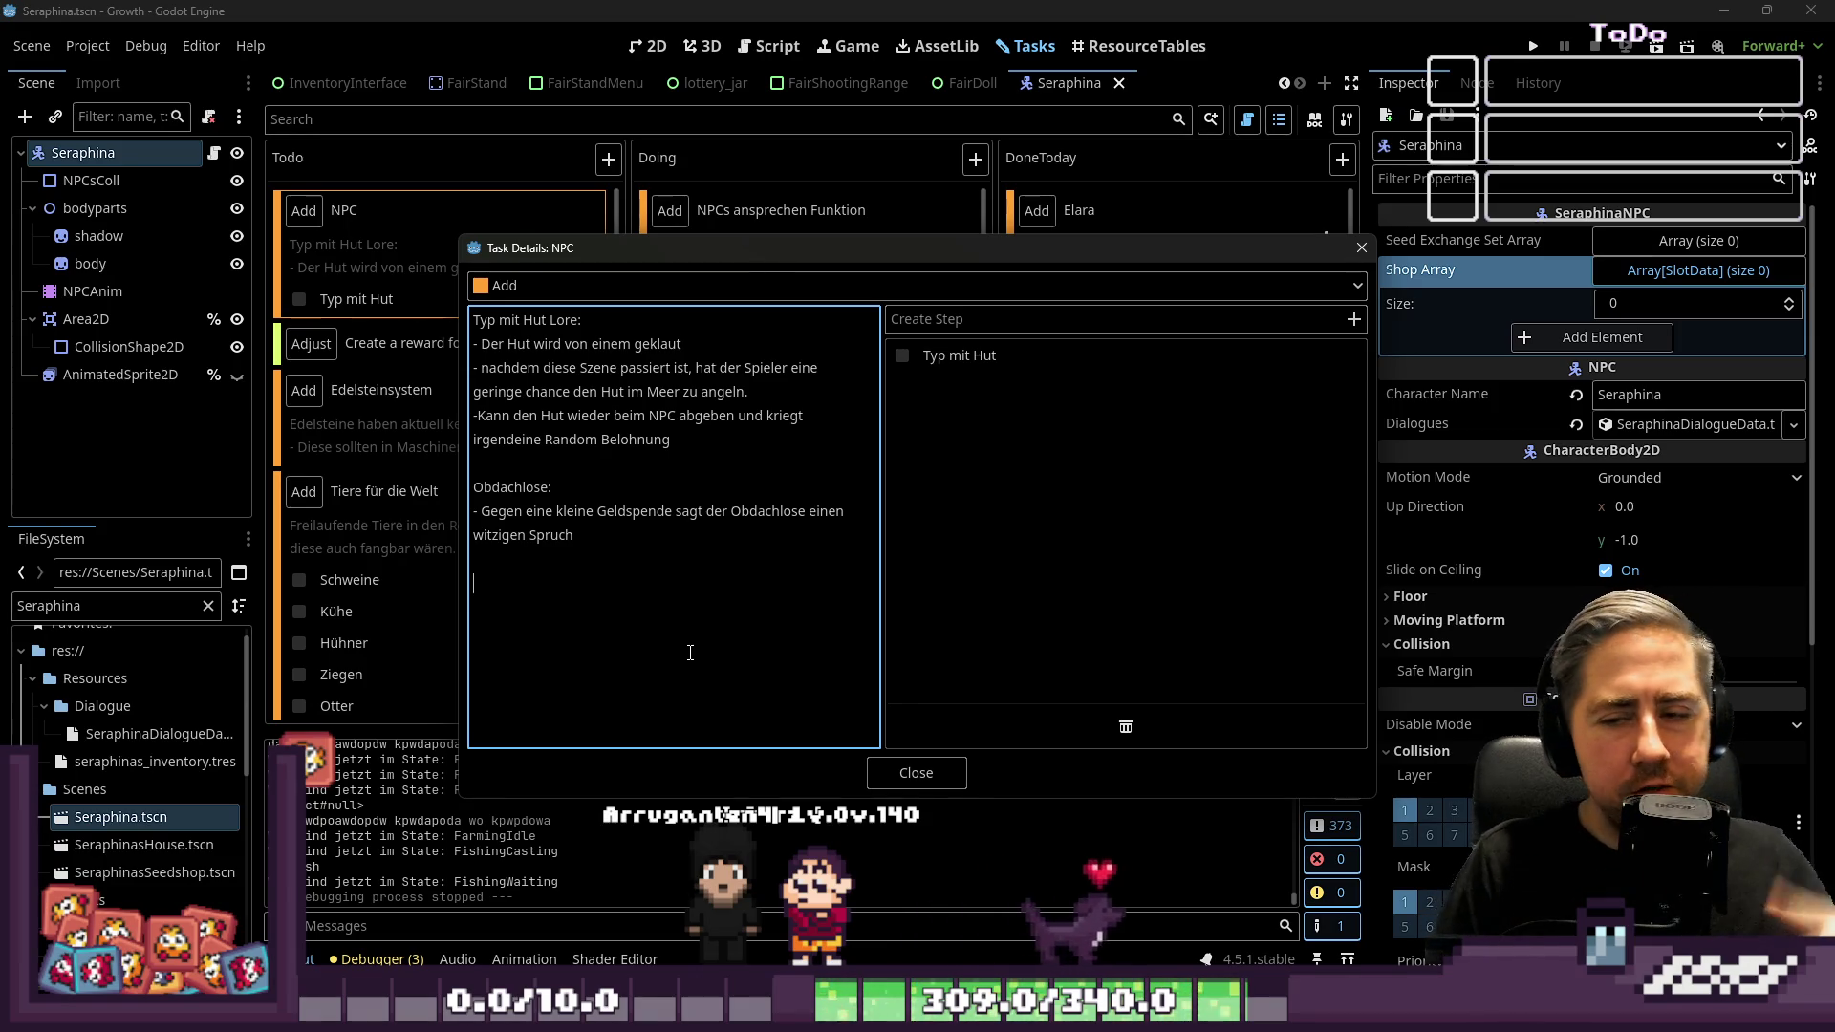
key(BackSpace)
key(BackSpace)
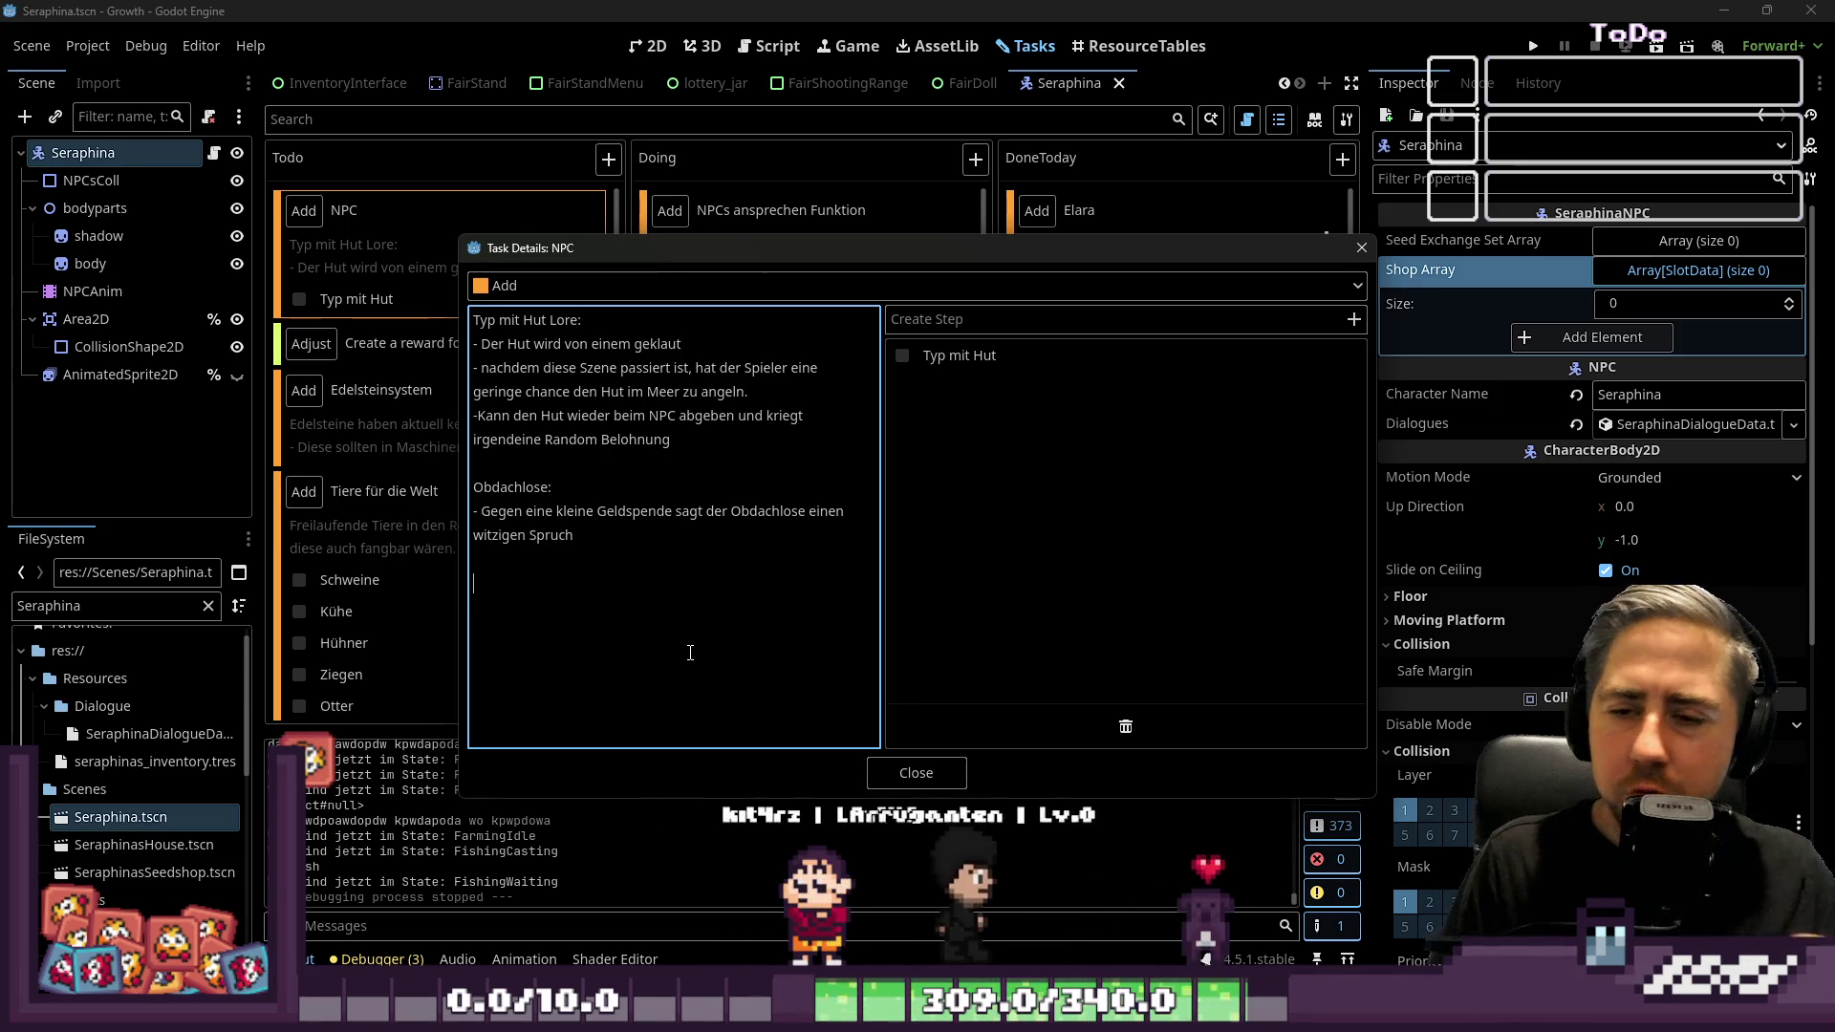
text( (oder Item und er hja)
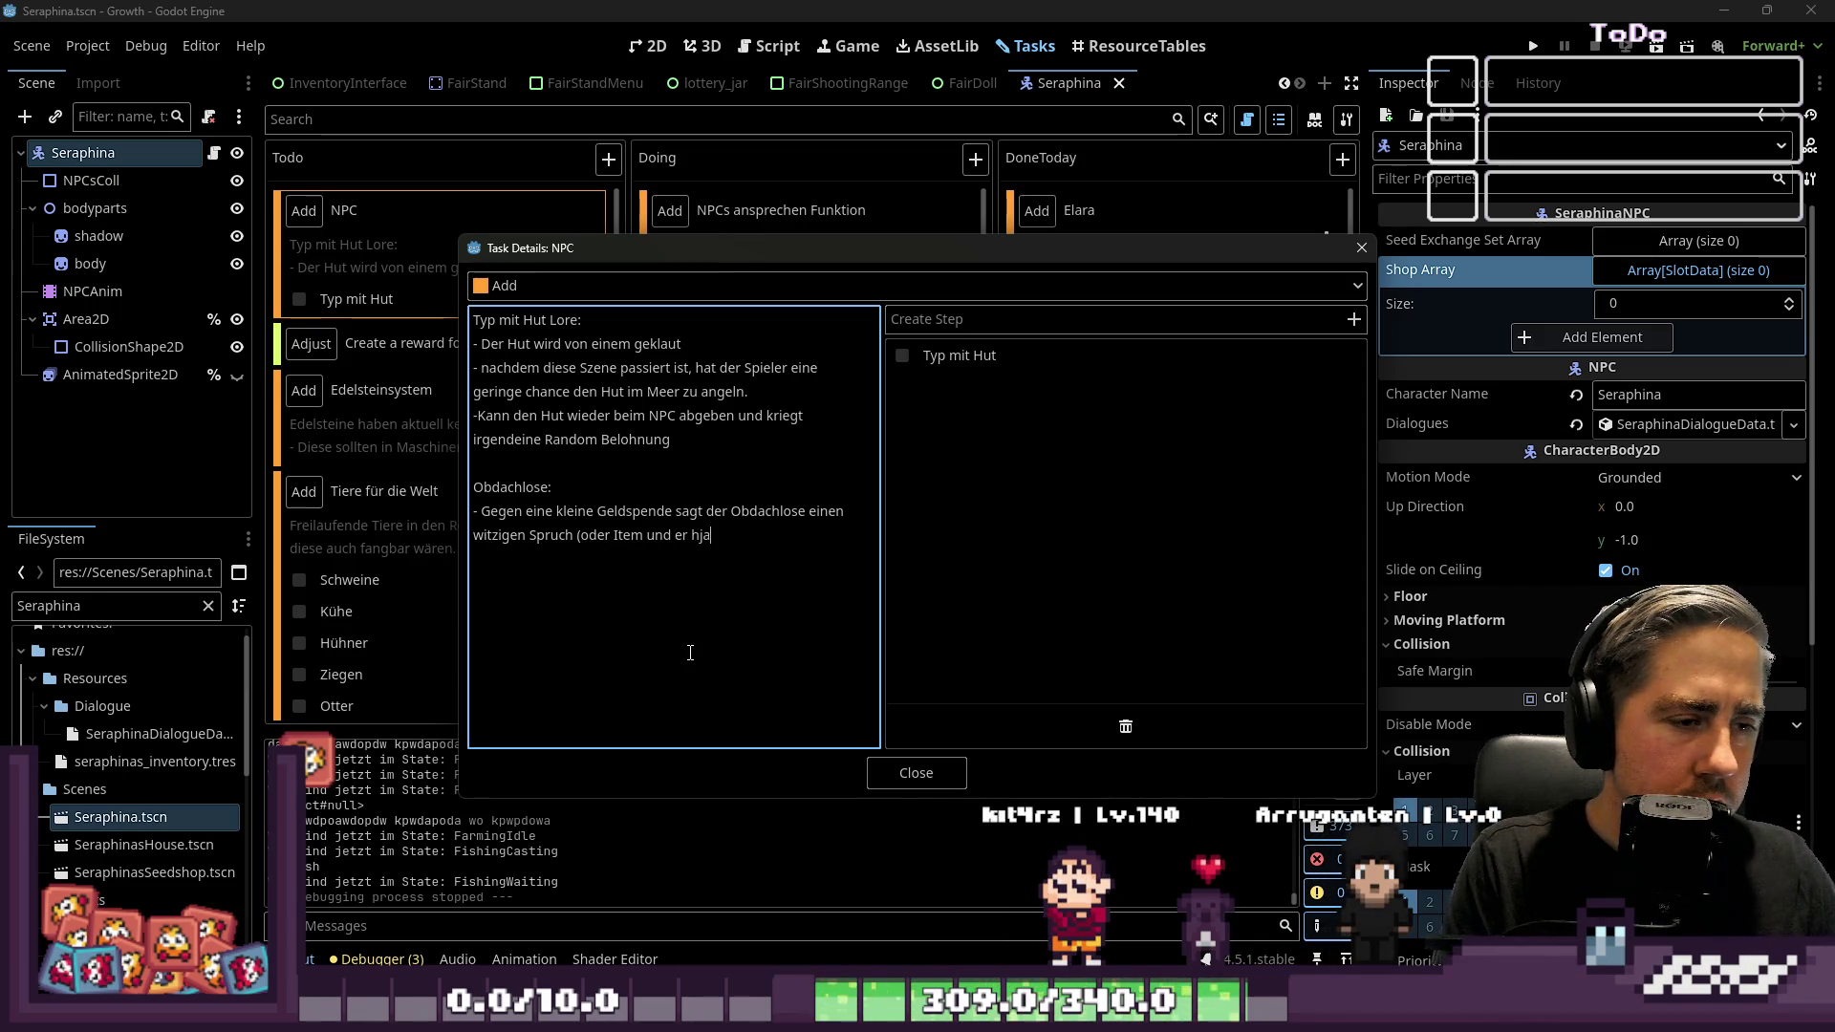
key(BackSpace)
key(BackSpace)
text(at ein Spruch)
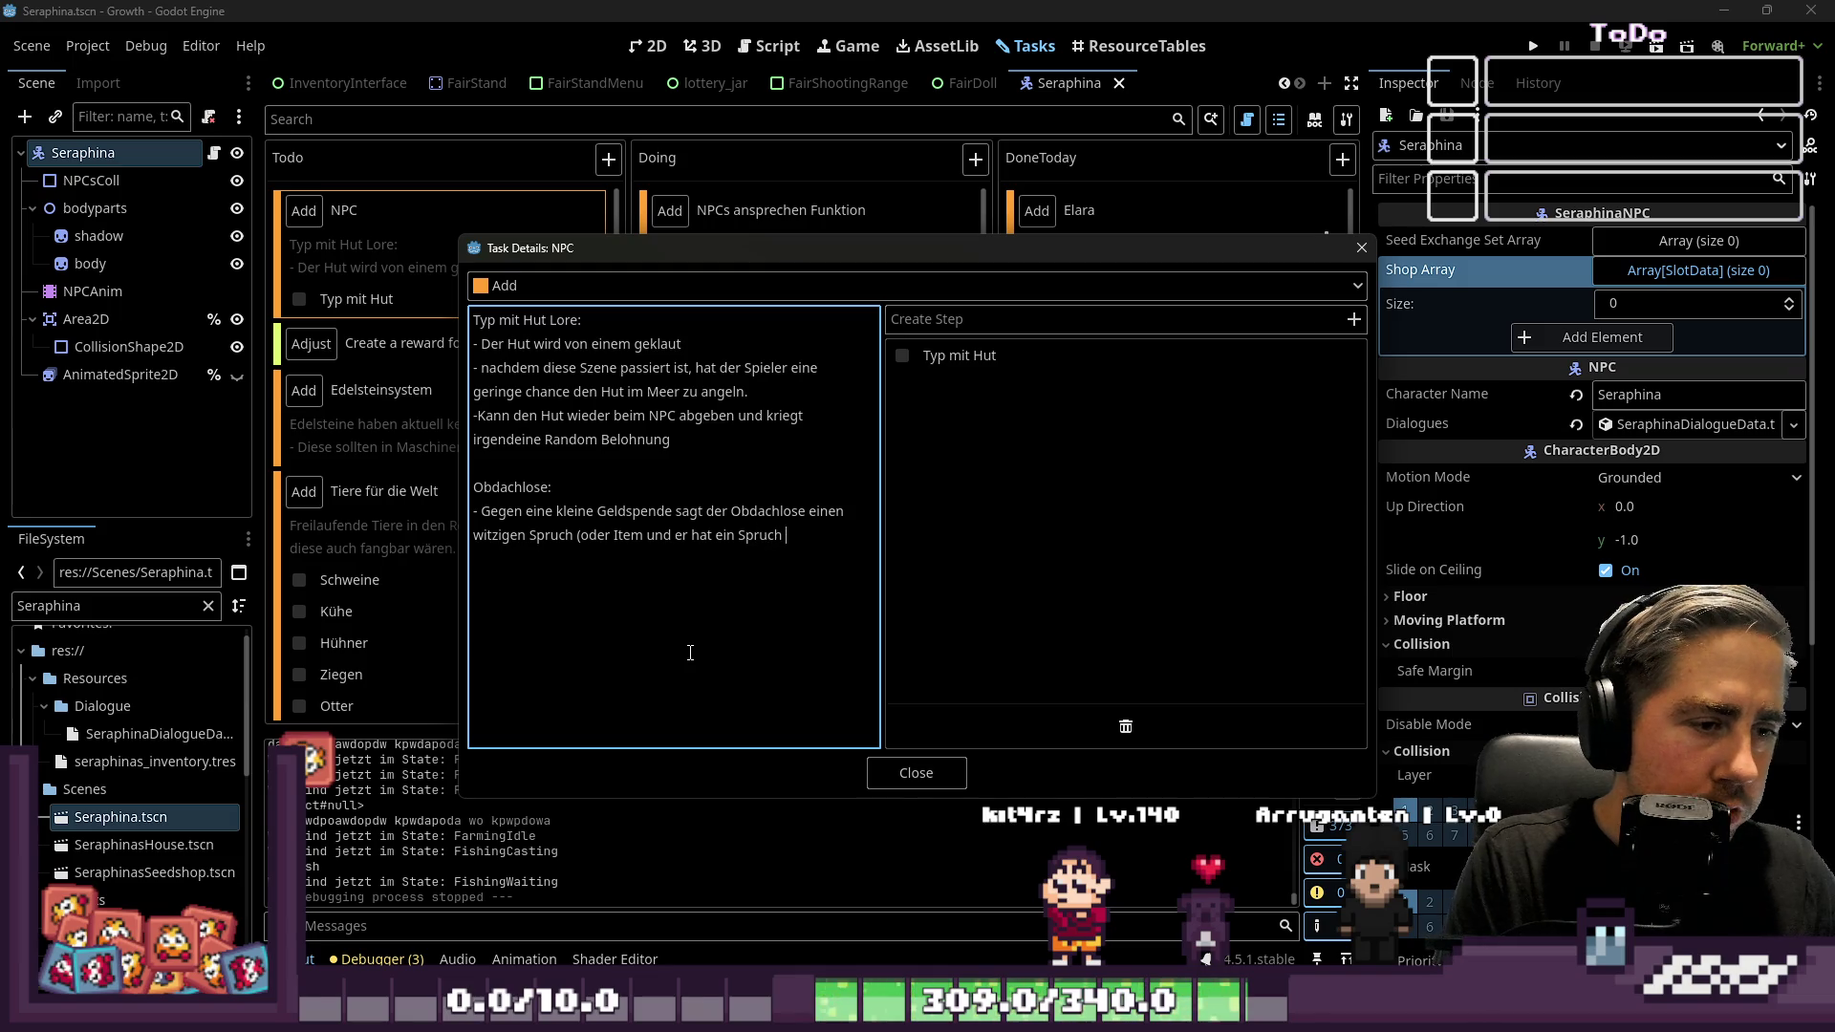
text(des Item))
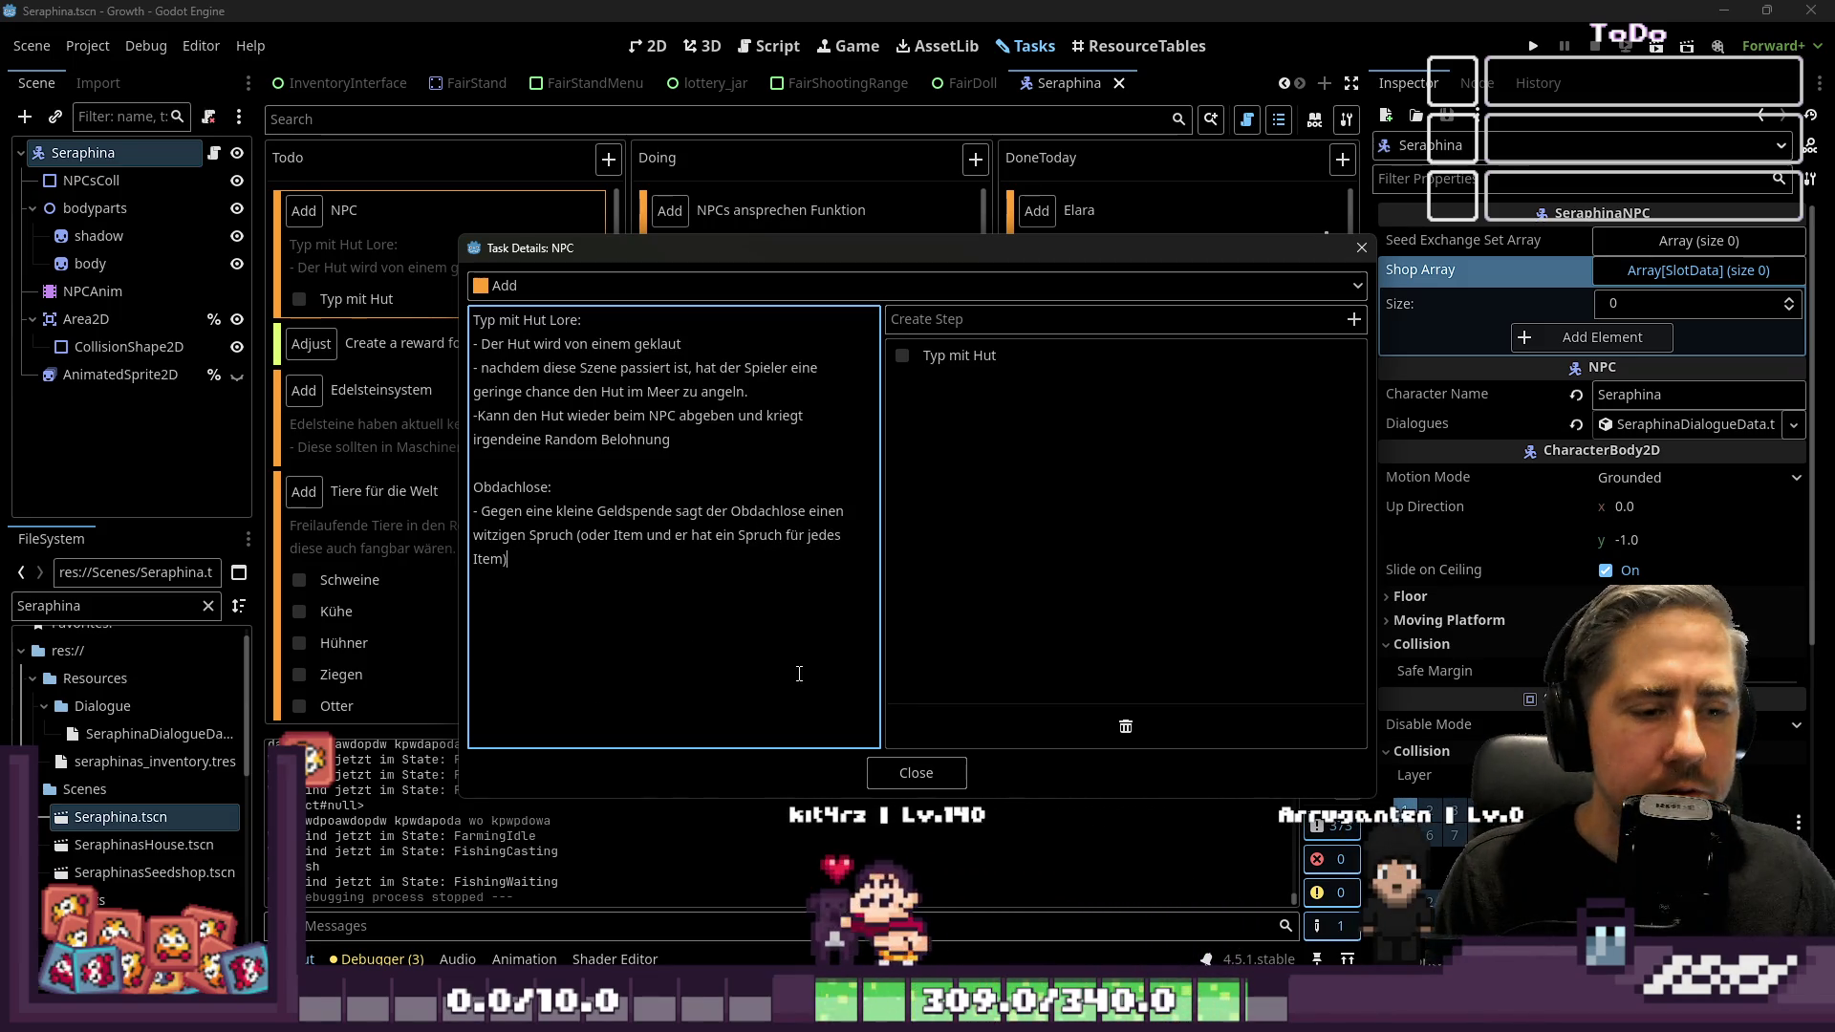
click(937, 776)
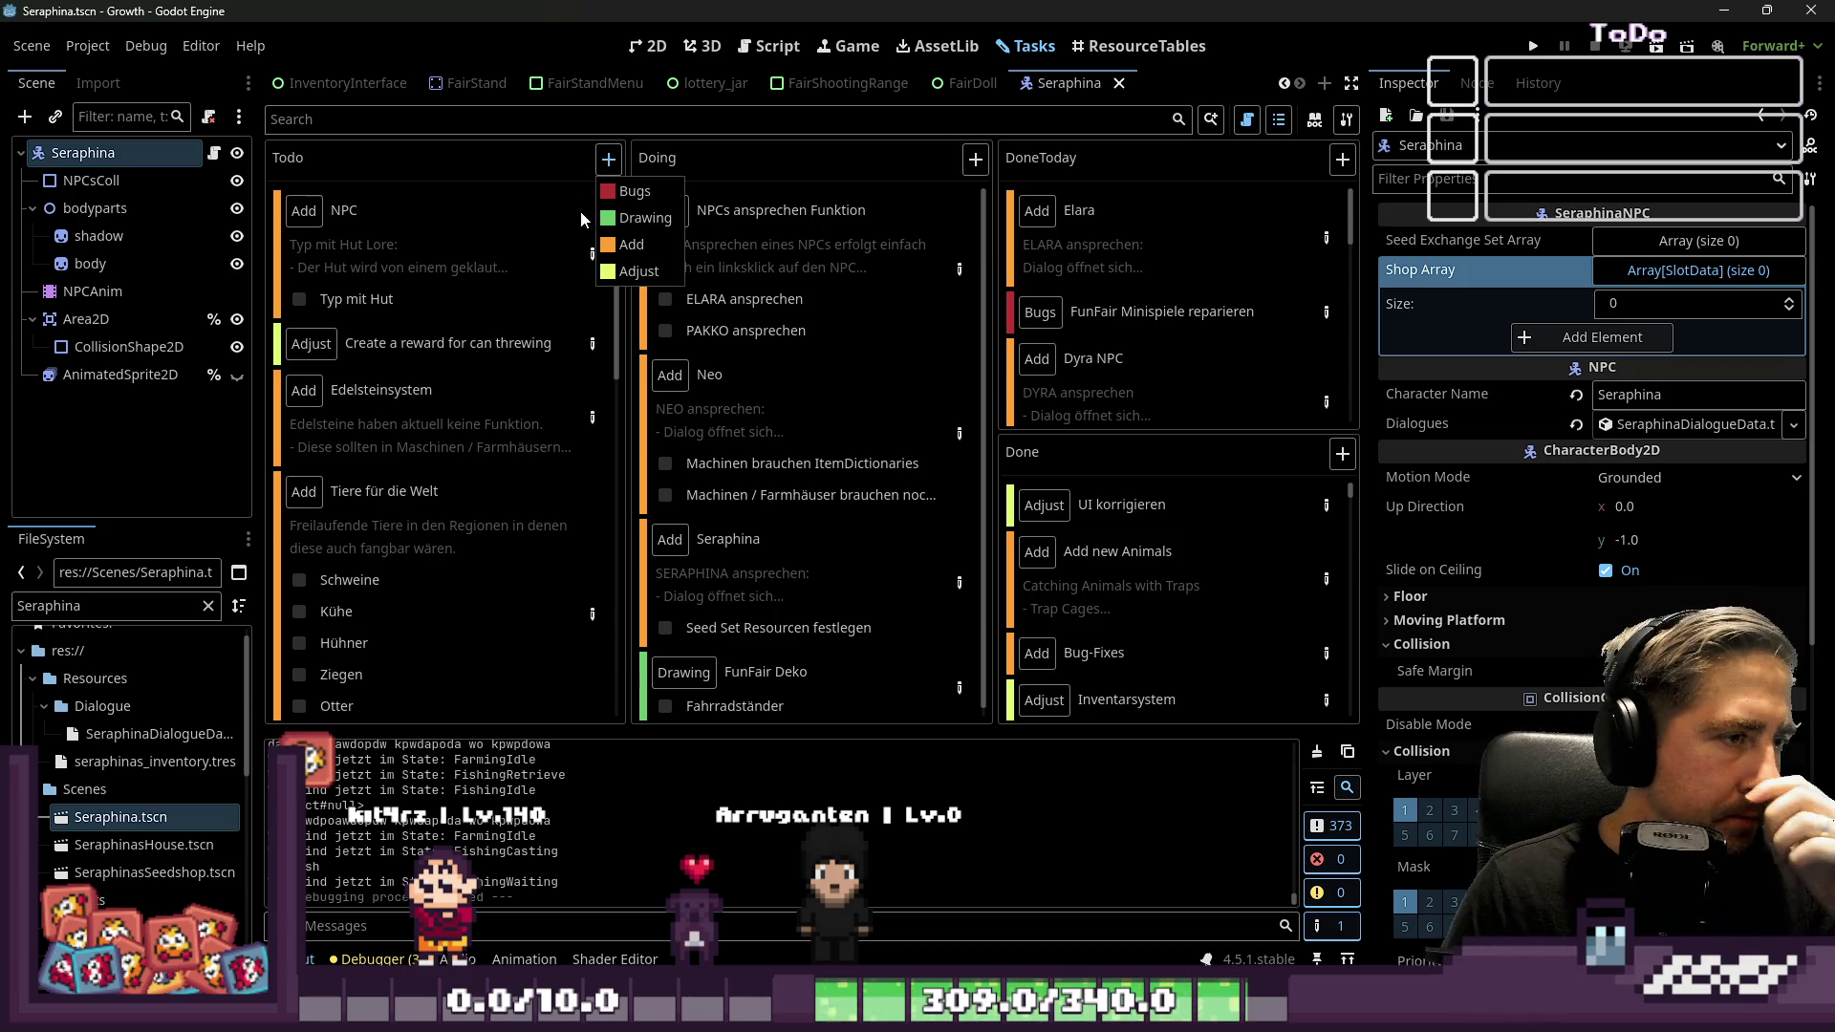
Add a card at the bottom of Todo titled 'Stadt Dekorationen' and open its details
scroll(520, 245, down, 10)
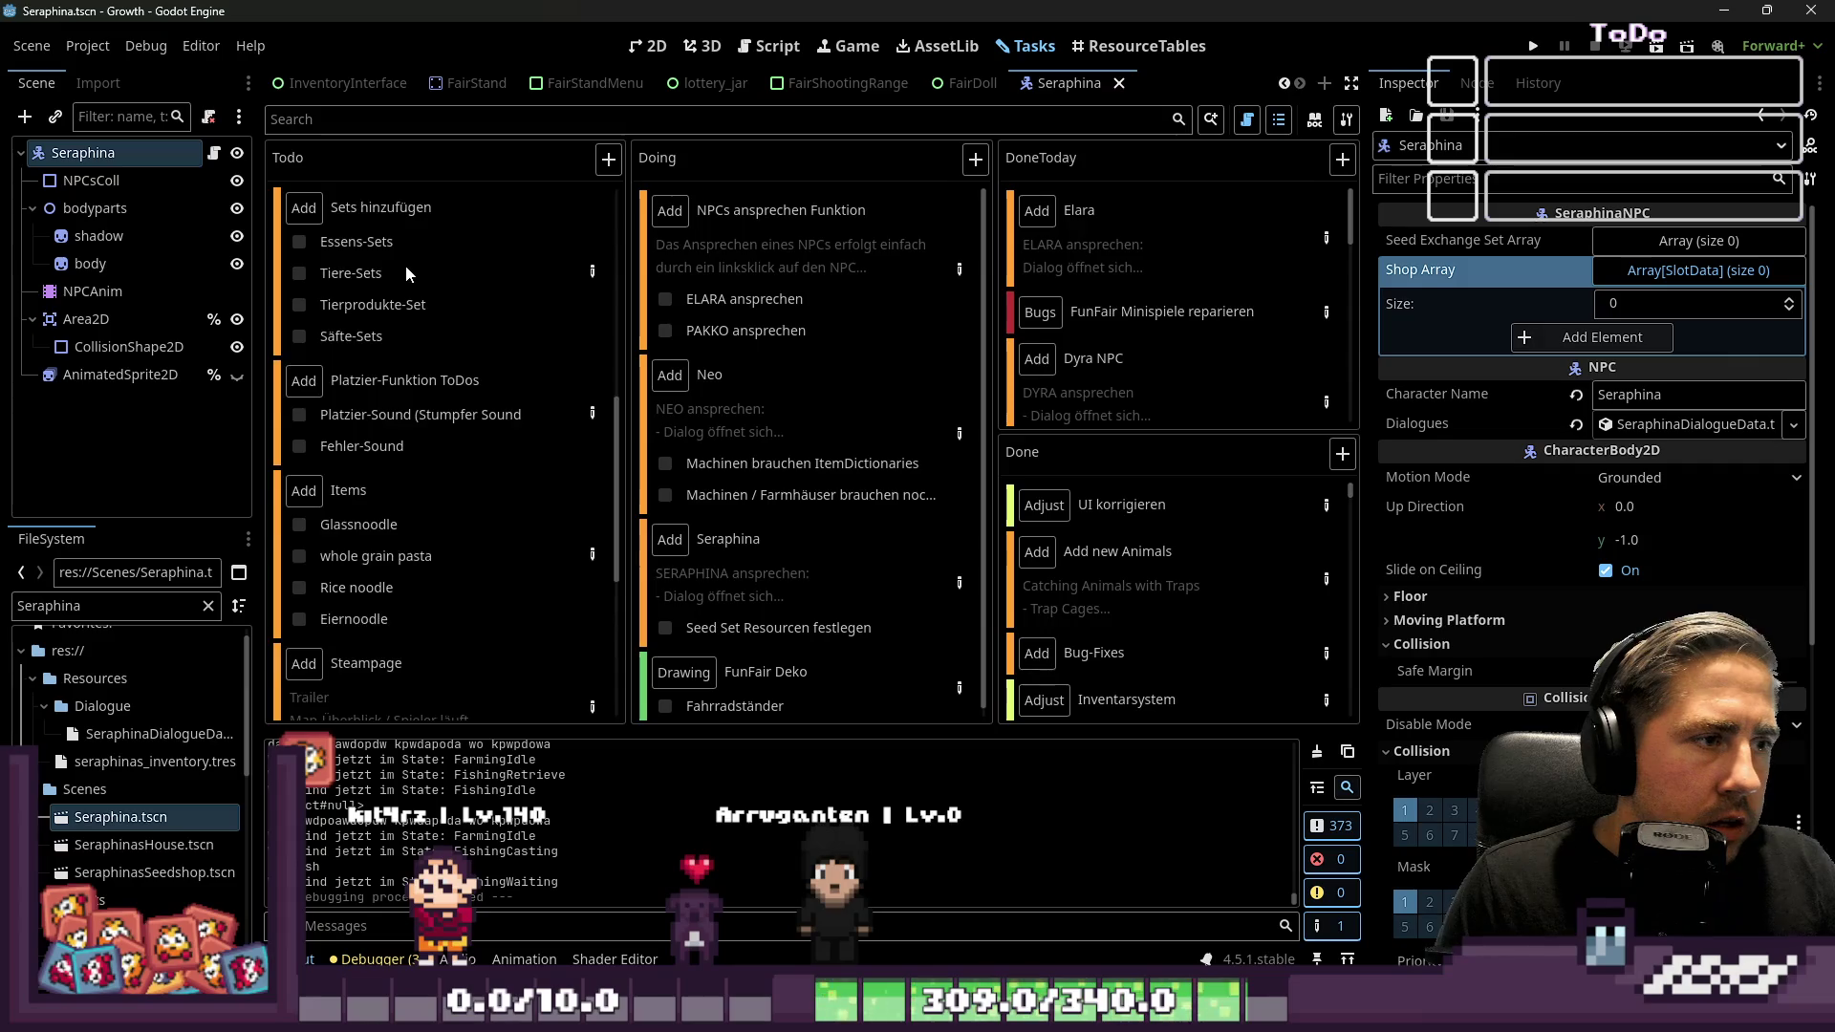
click(608, 158)
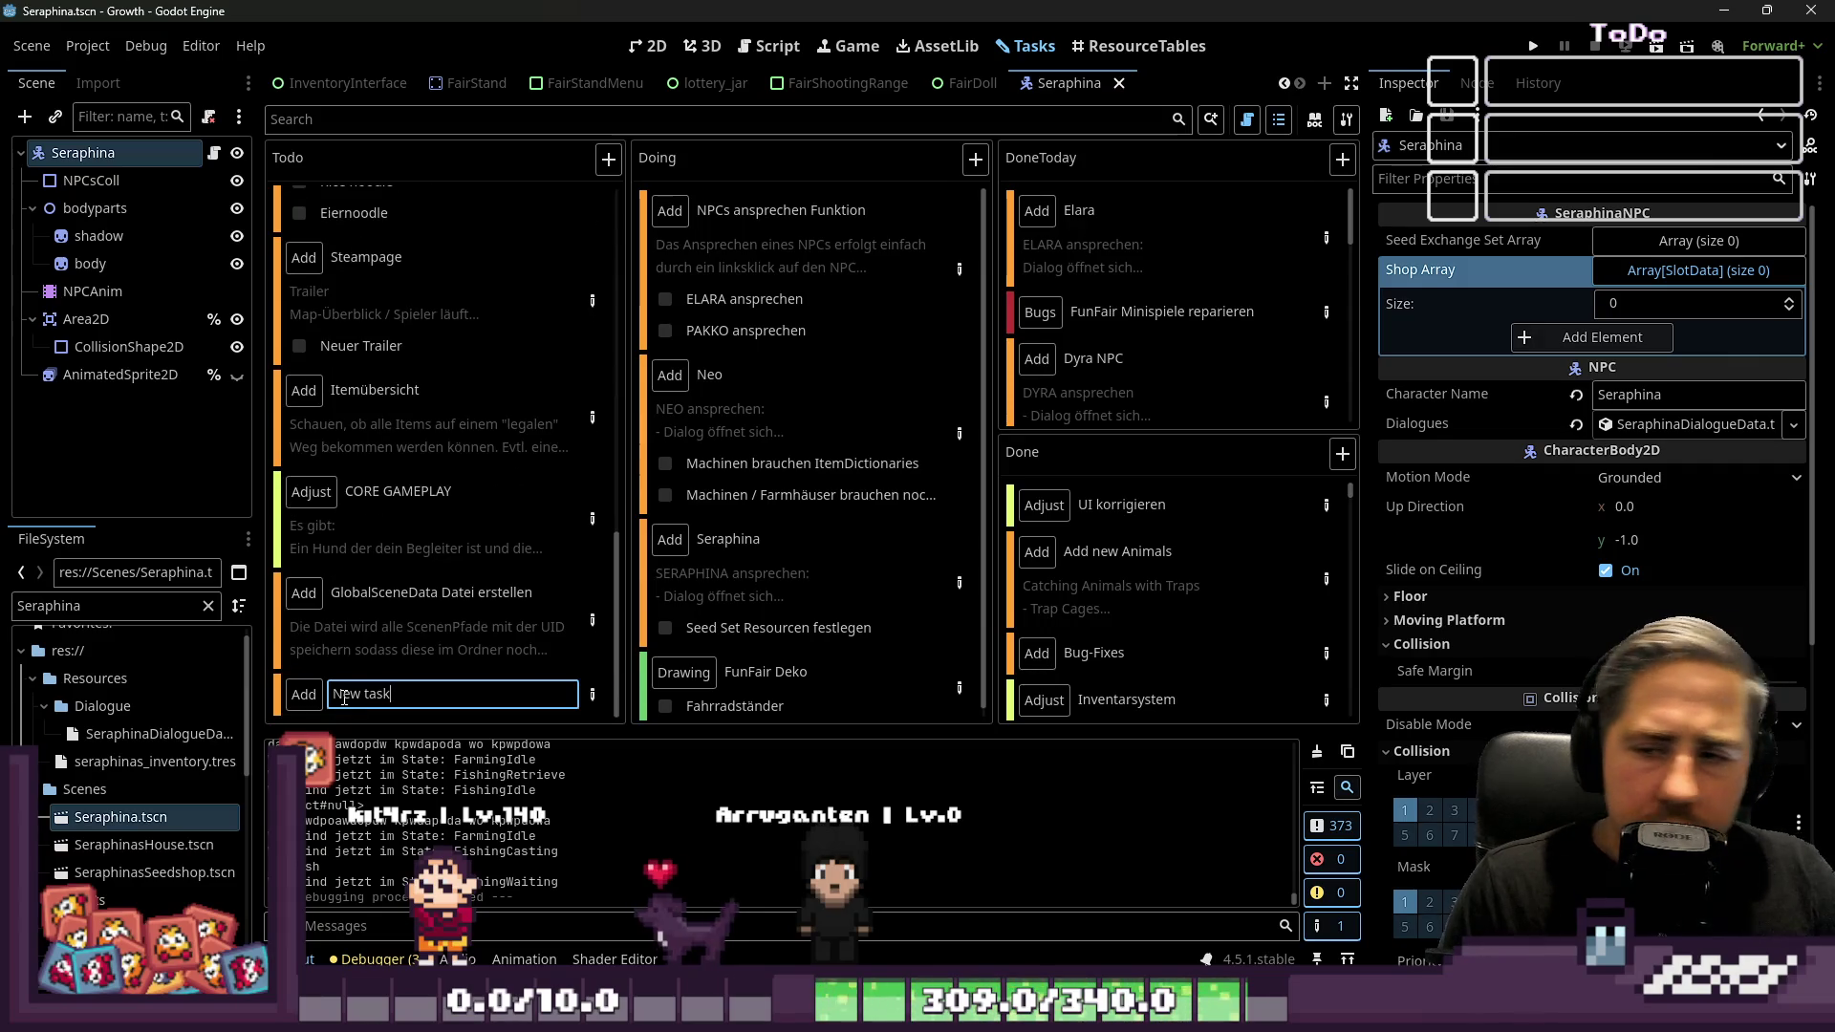
key(ctrl+a)
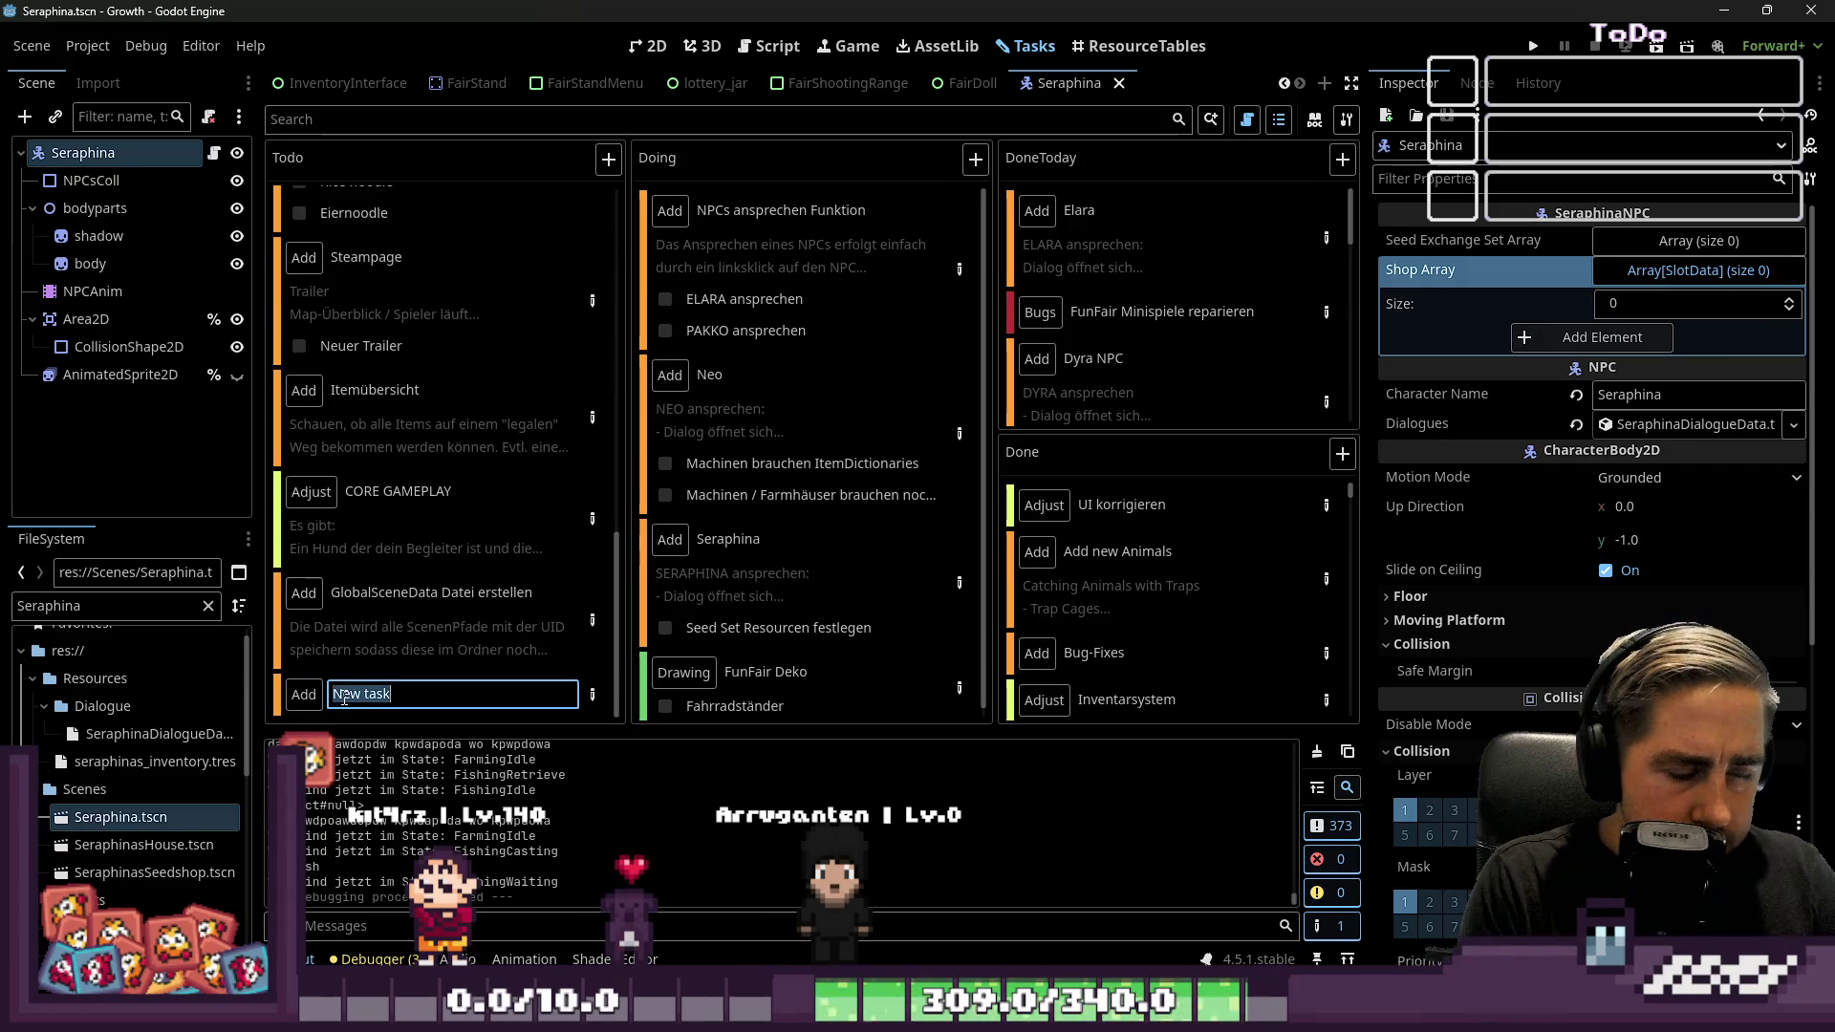
key(BackSpace)
key(BackSpace)
key(BackSpace)
text(Stad)
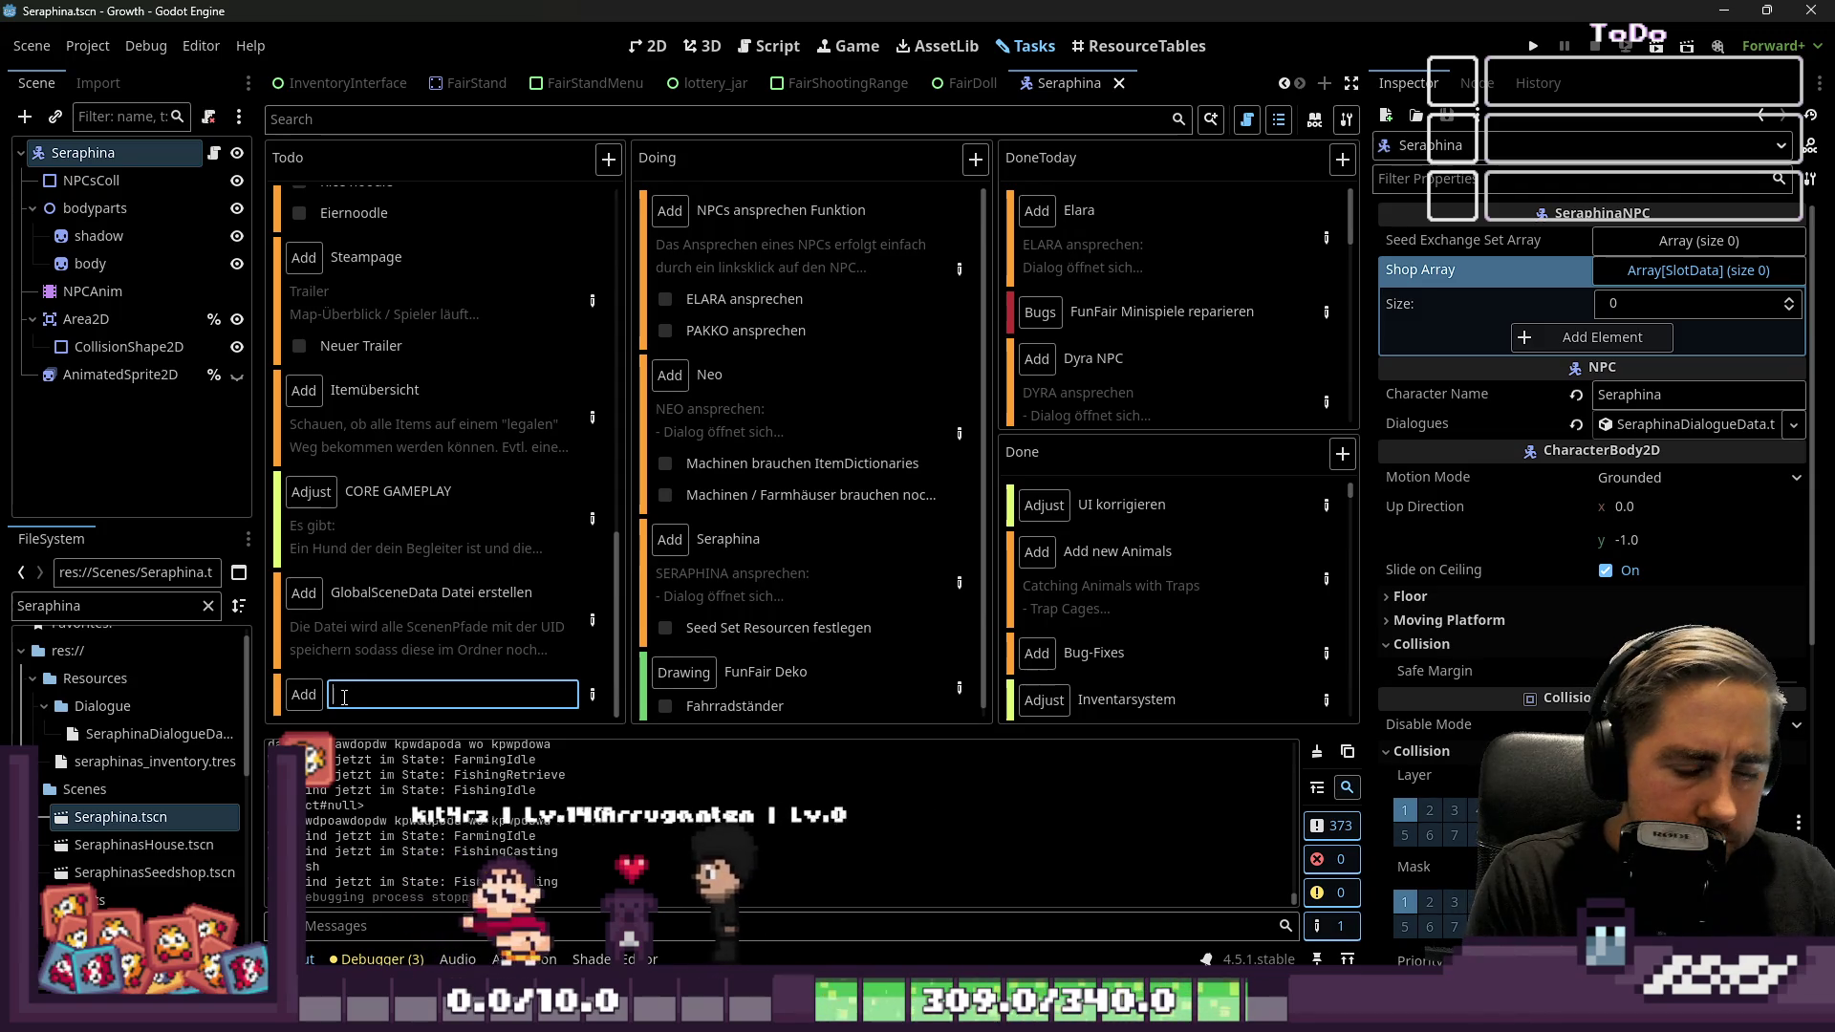
text(t Dek)
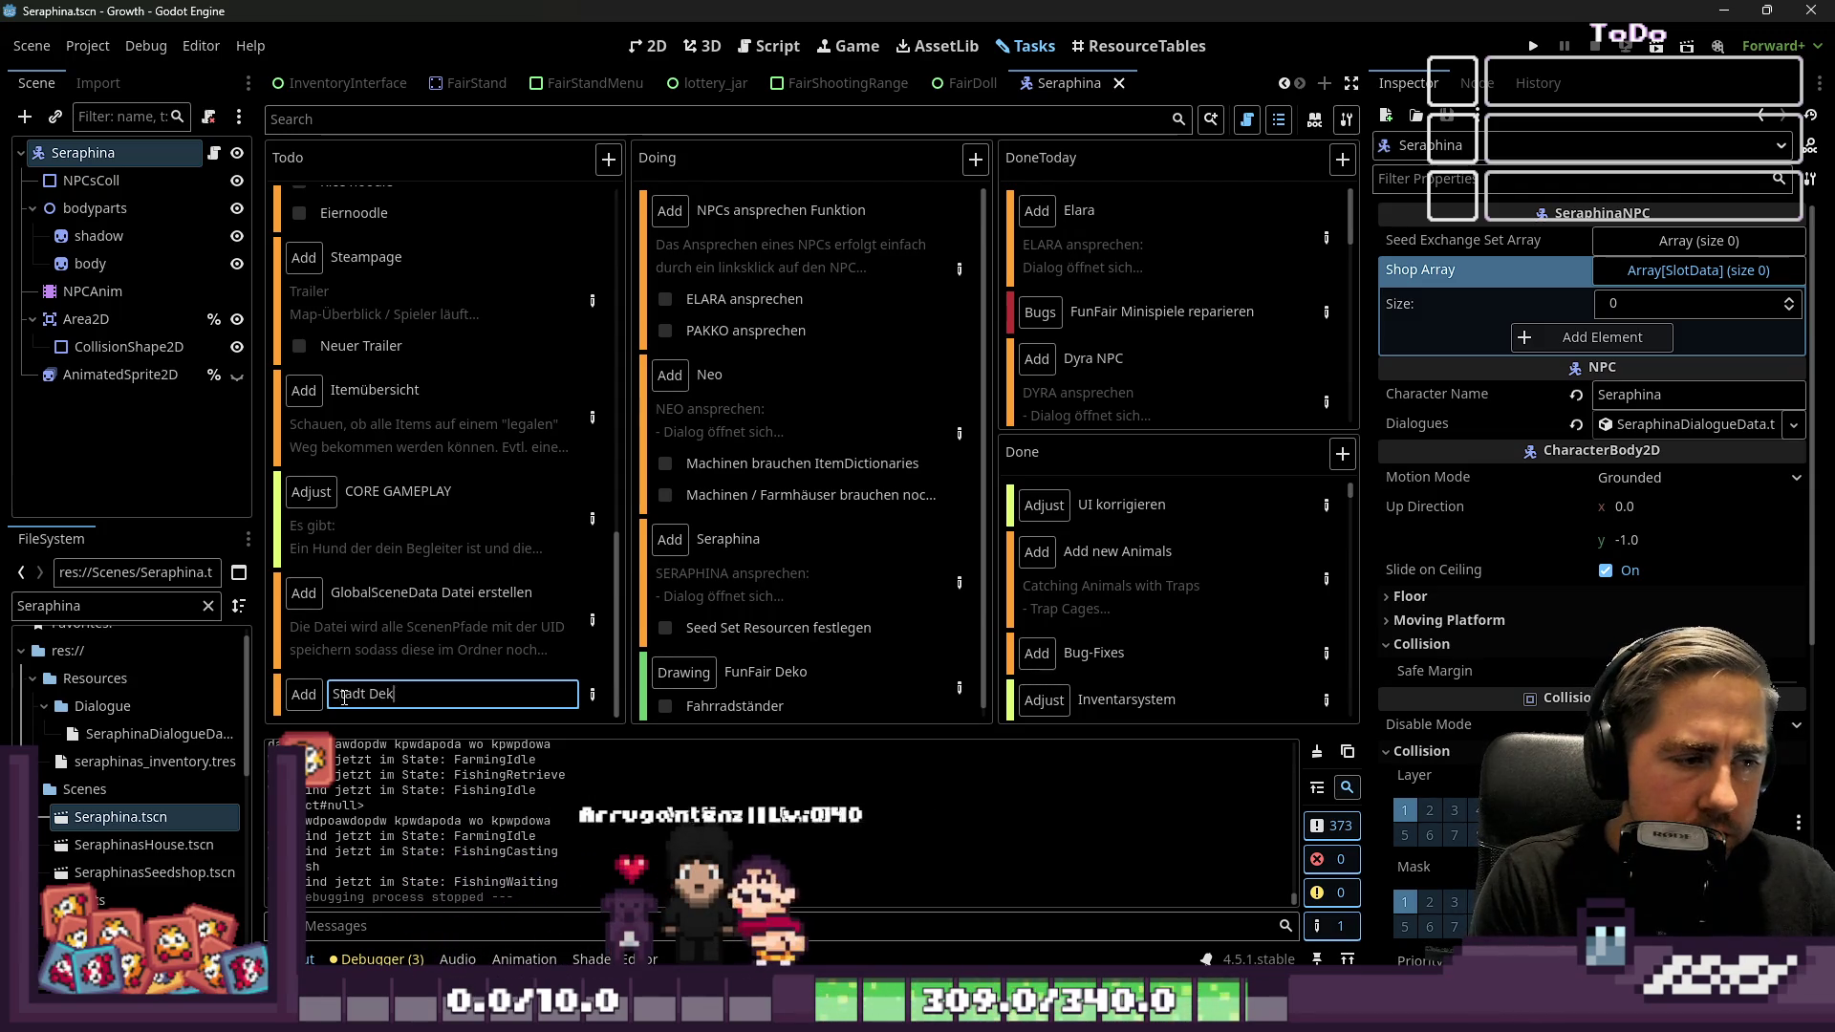
text(orationen)
key(Return)
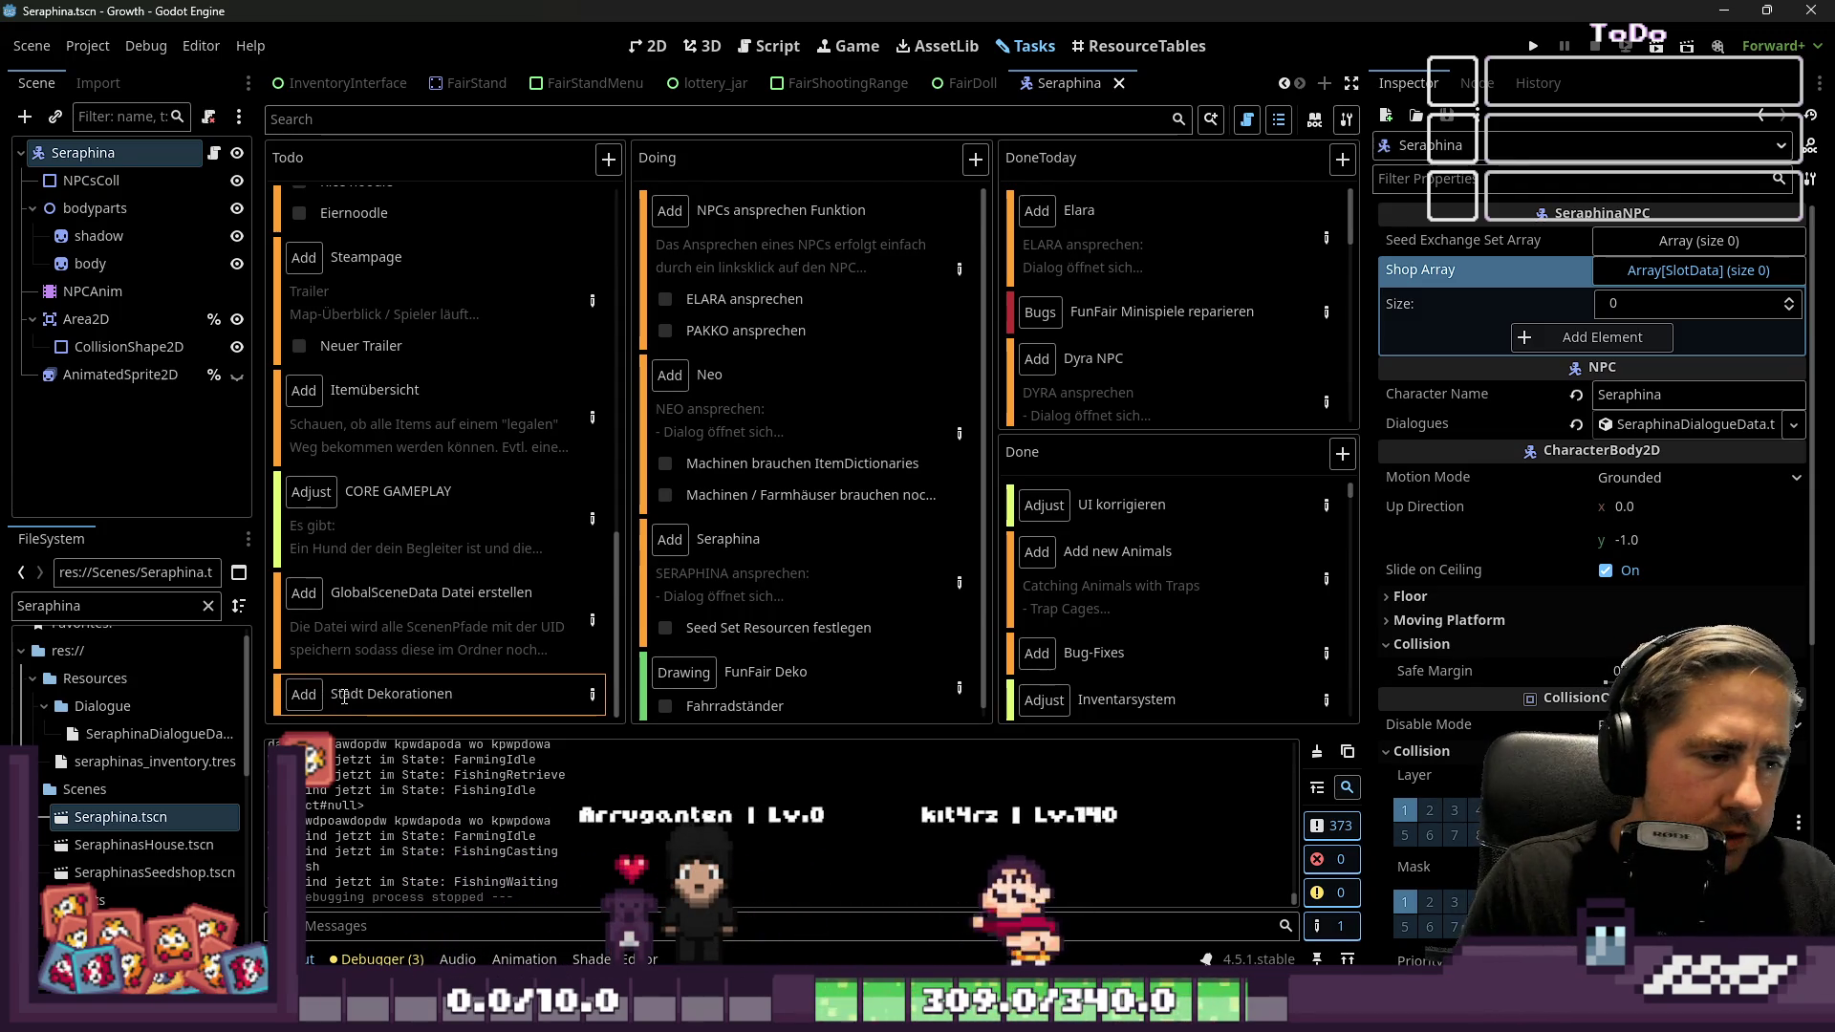
click(592, 695)
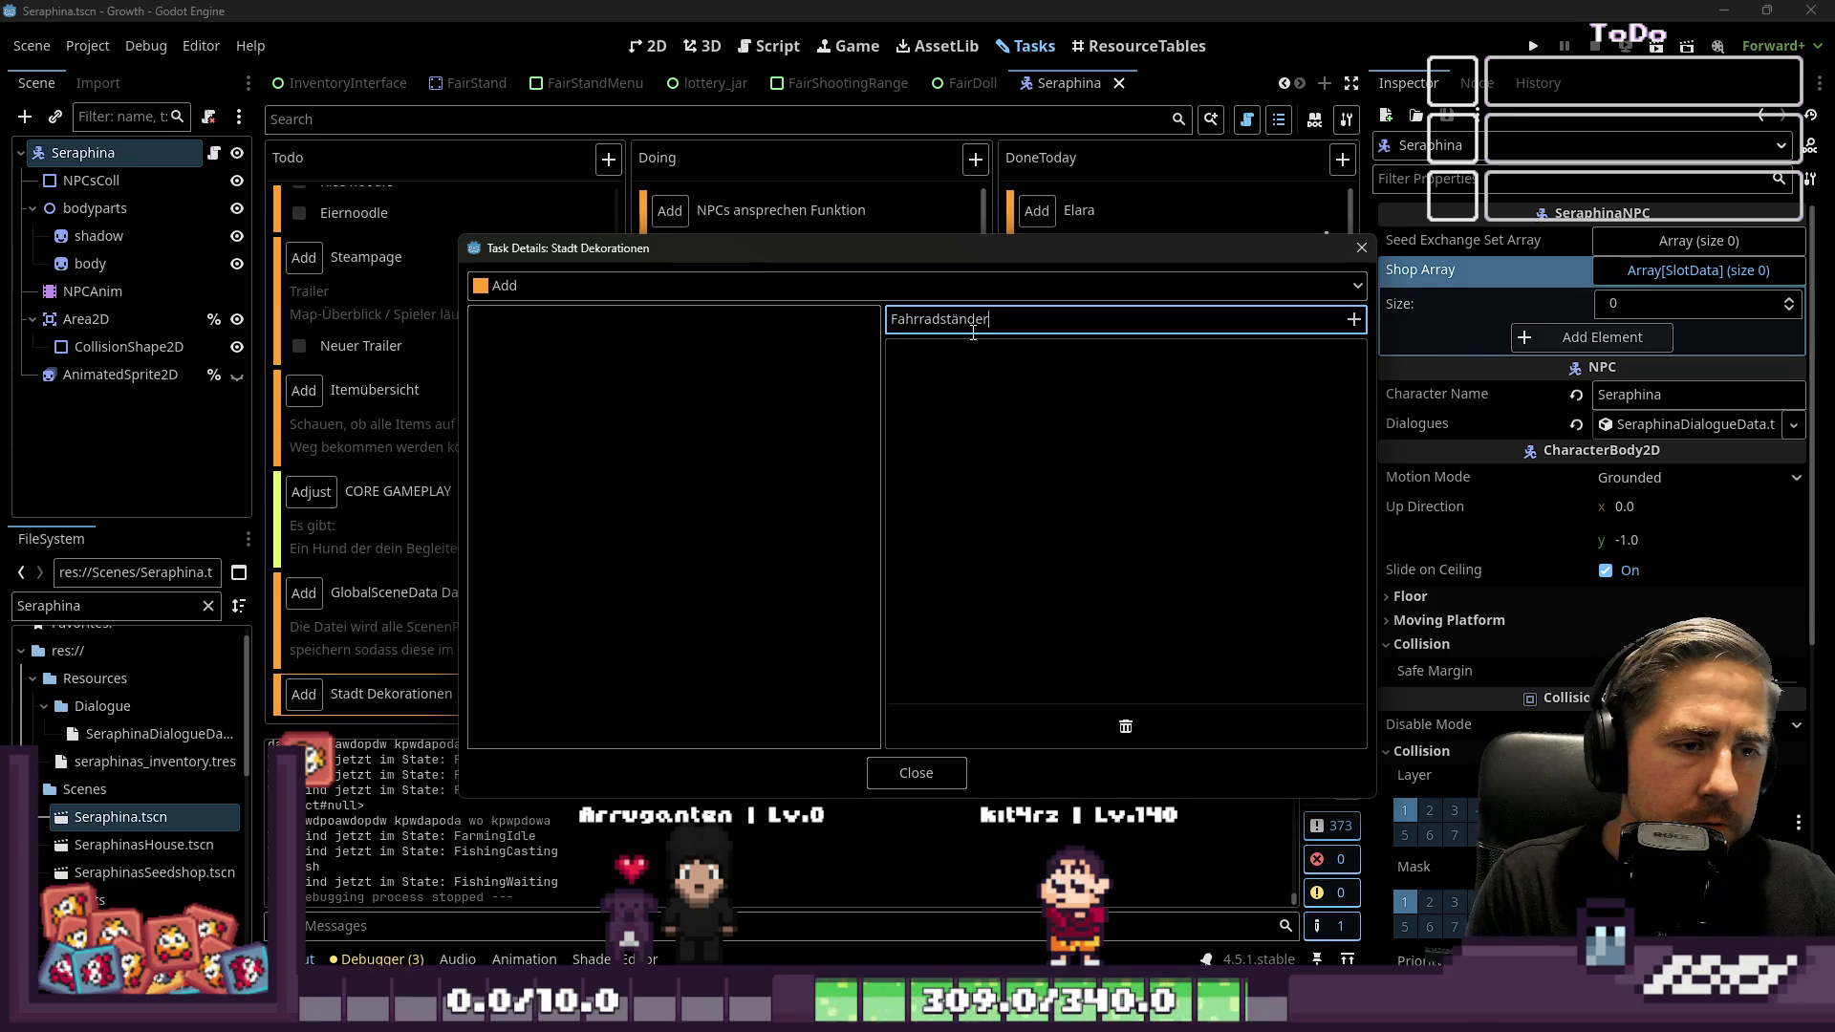
Confirm the Fahrradständer step on the Stadt Dekorationen task and close its details
click(916, 772)
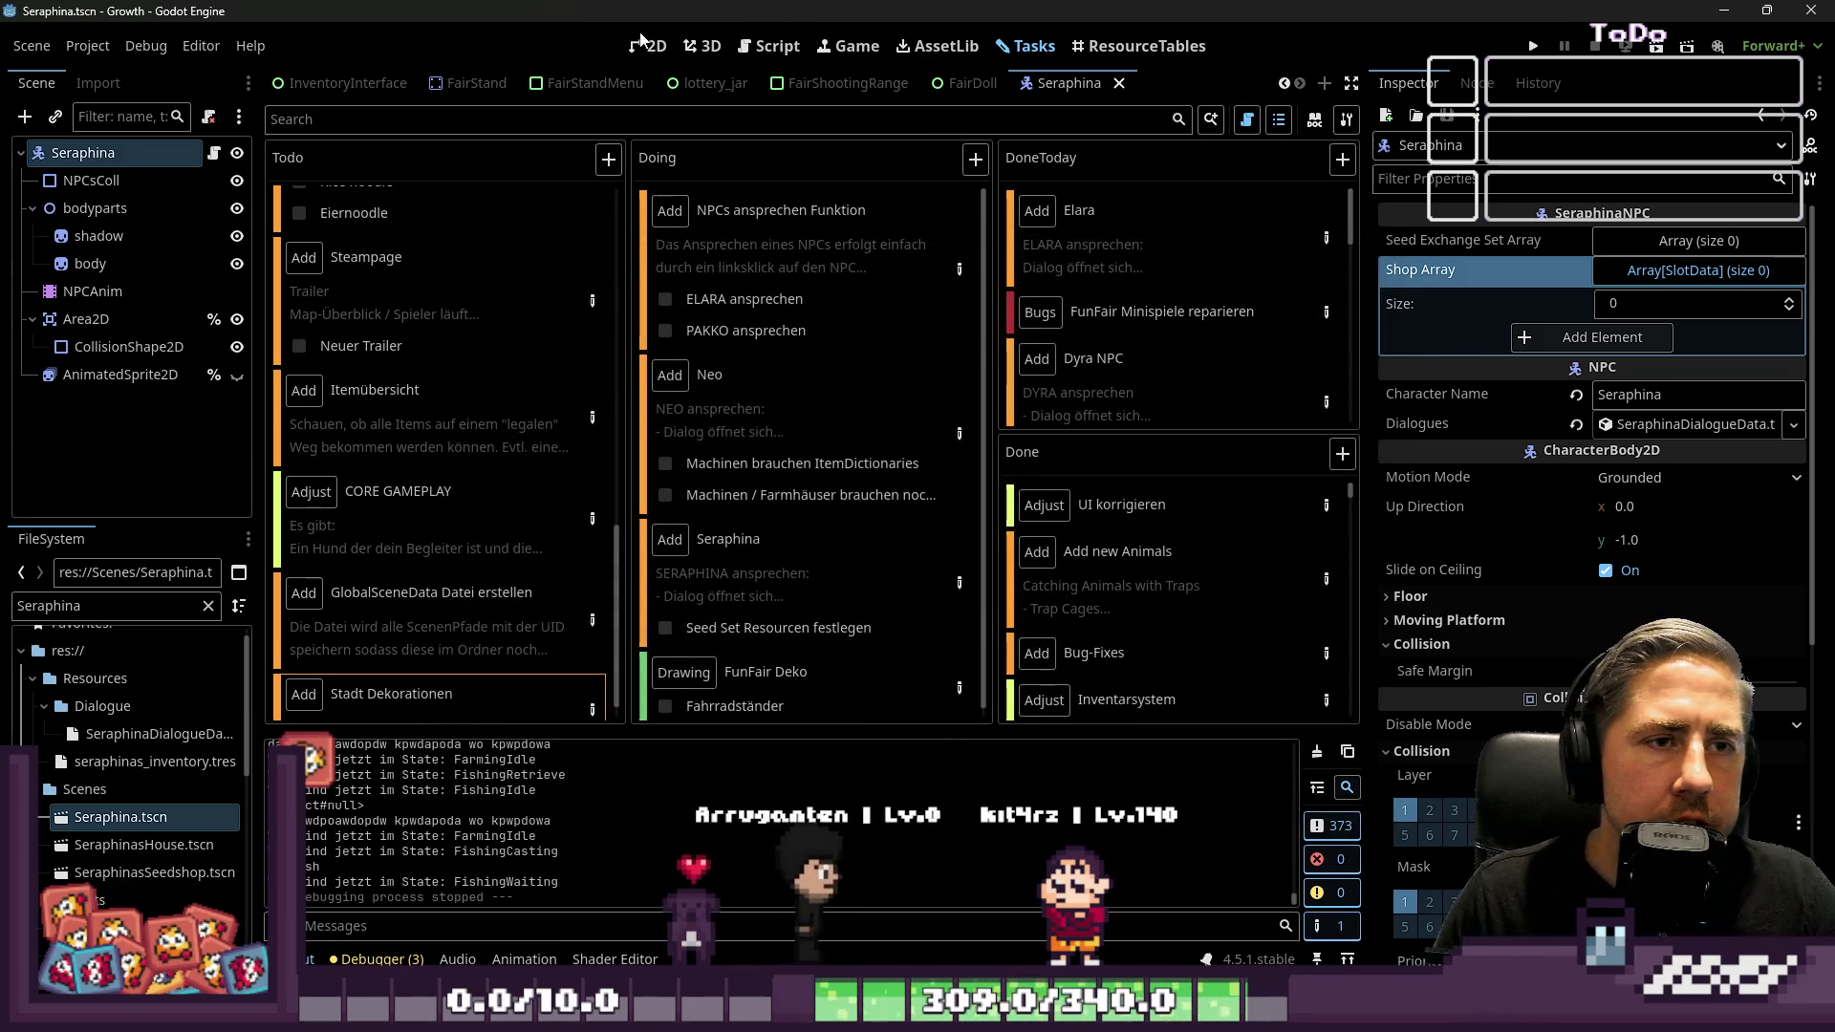
scroll(465, 662, up, 6)
scroll(457, 654, down, 7)
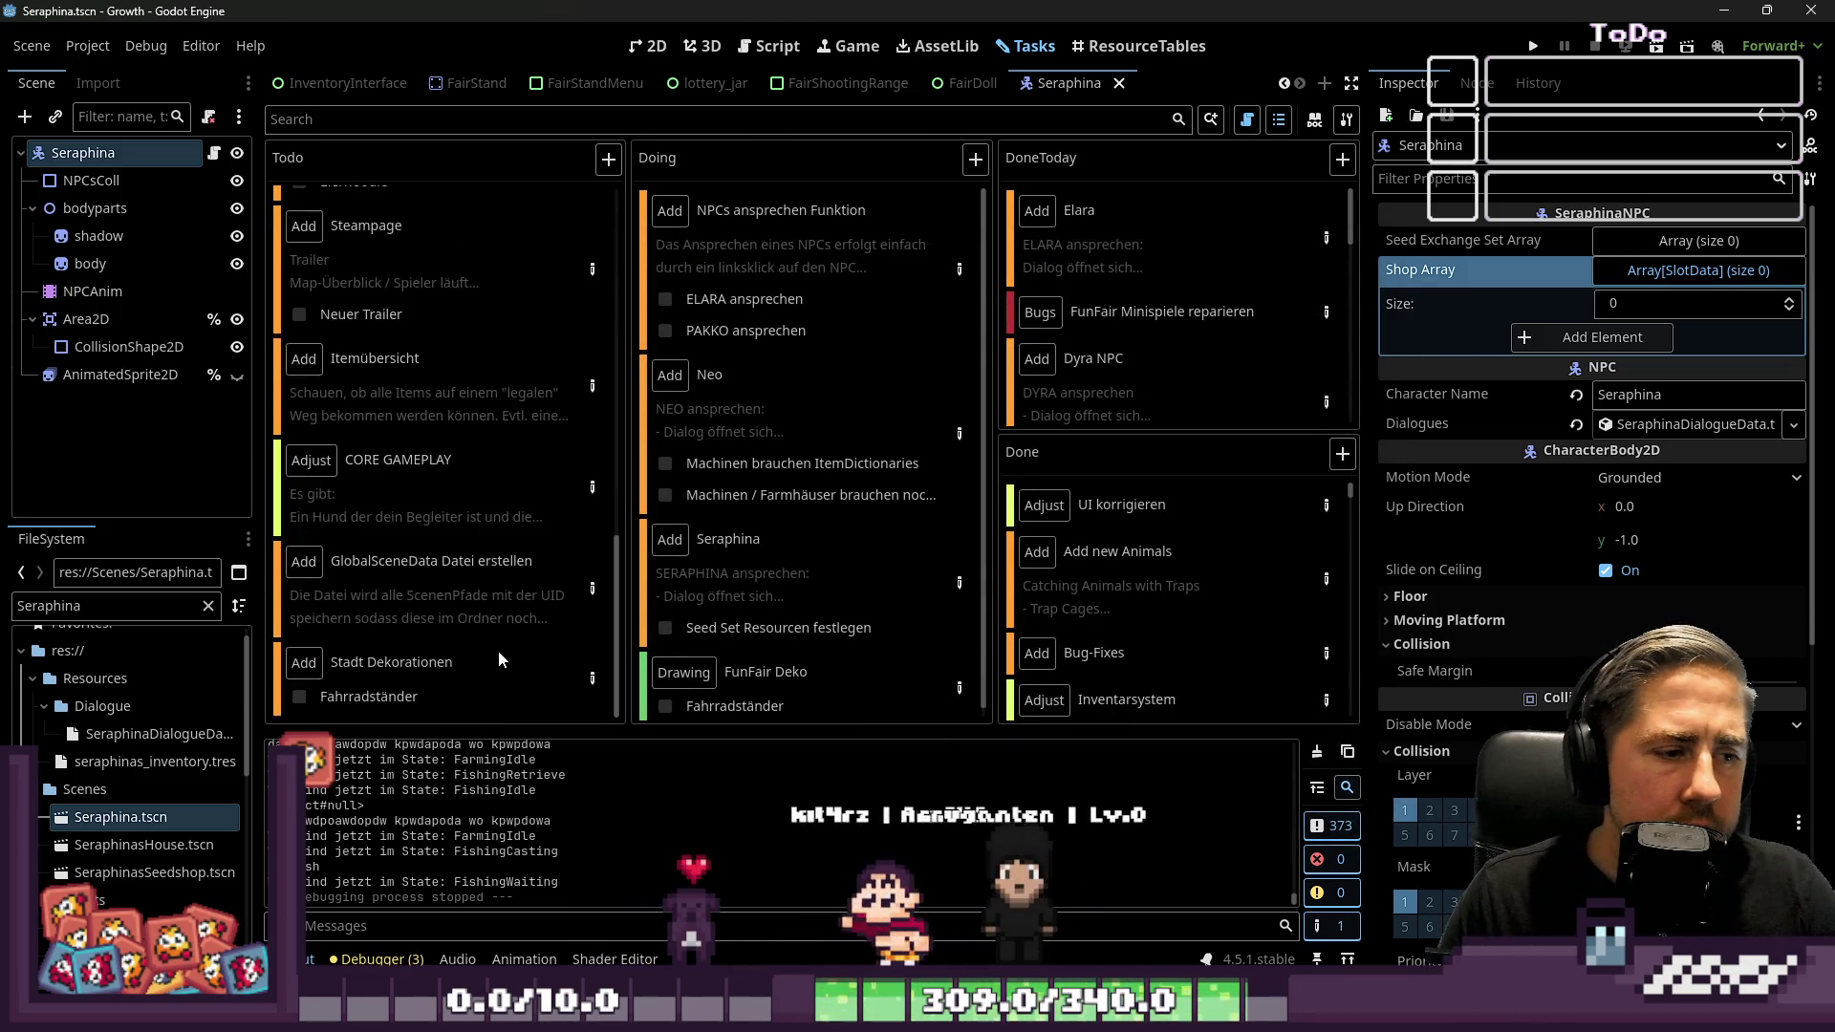
click(581, 674)
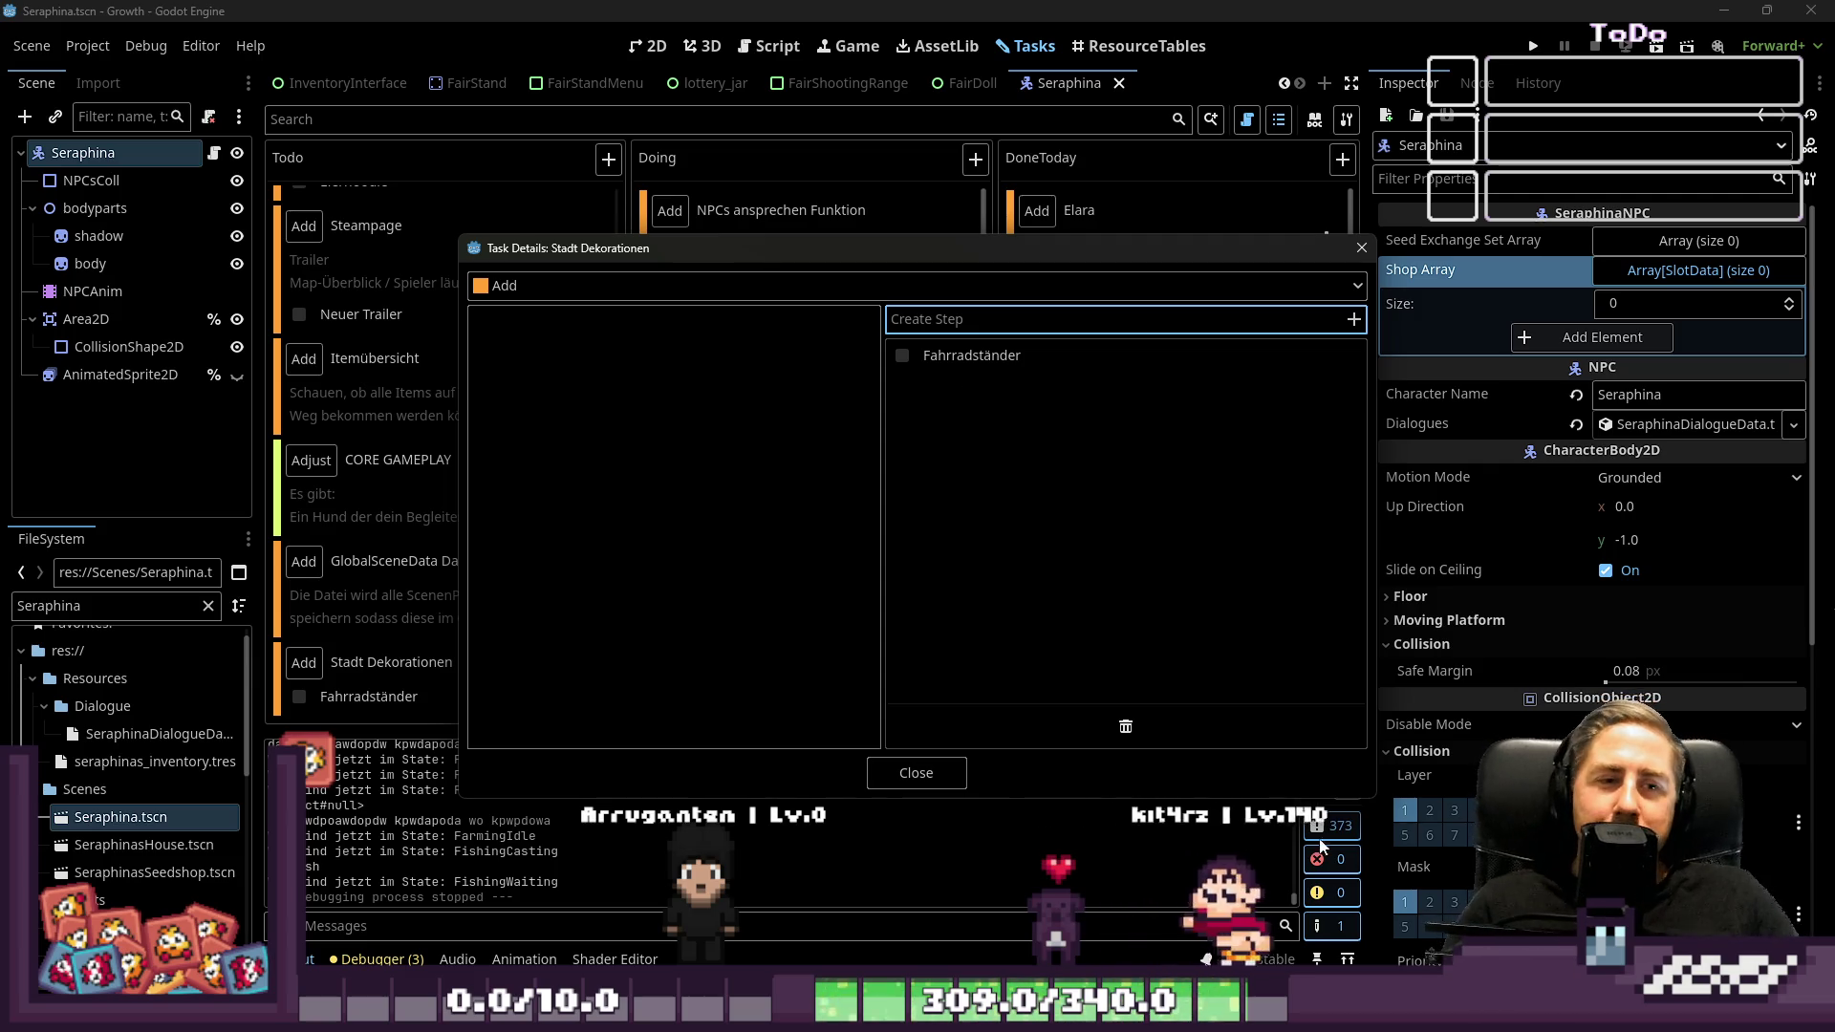
click(889, 774)
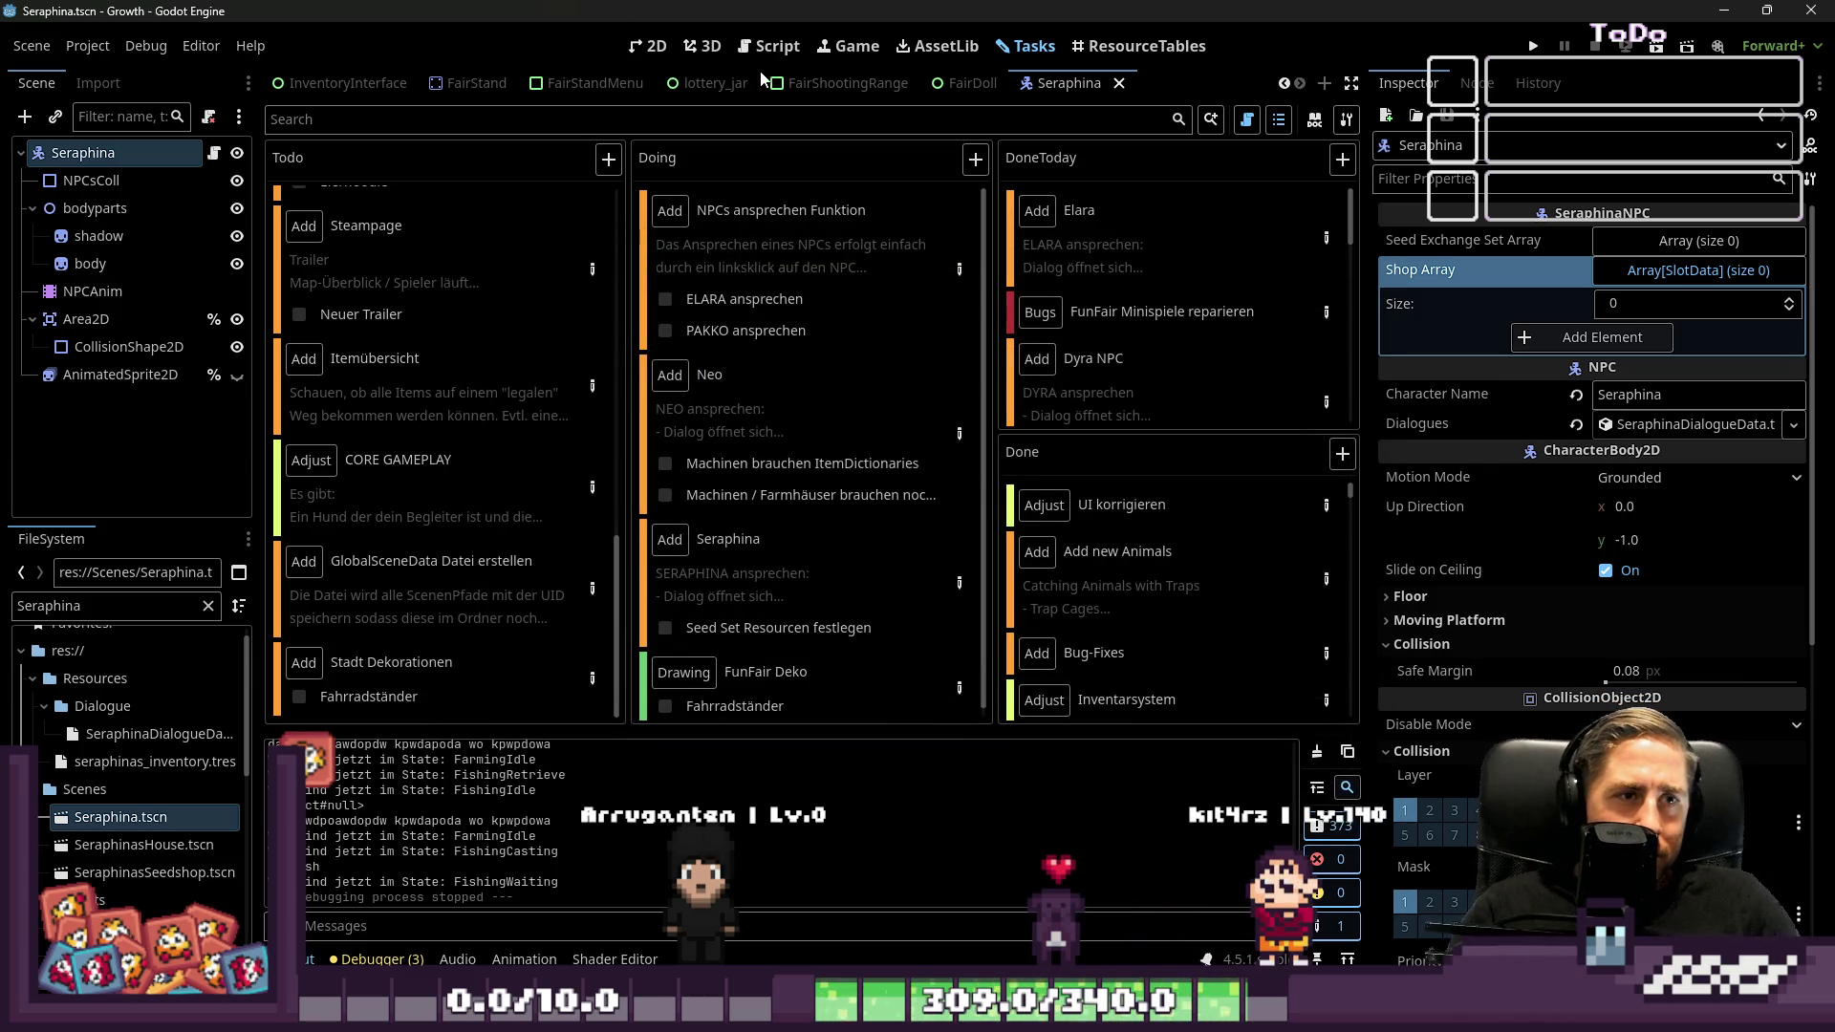
Go back to the 2D editor and open the World scene
click(770, 46)
click(647, 46)
scroll(755, 259, down, 2)
scroll(564, 86, down, 3)
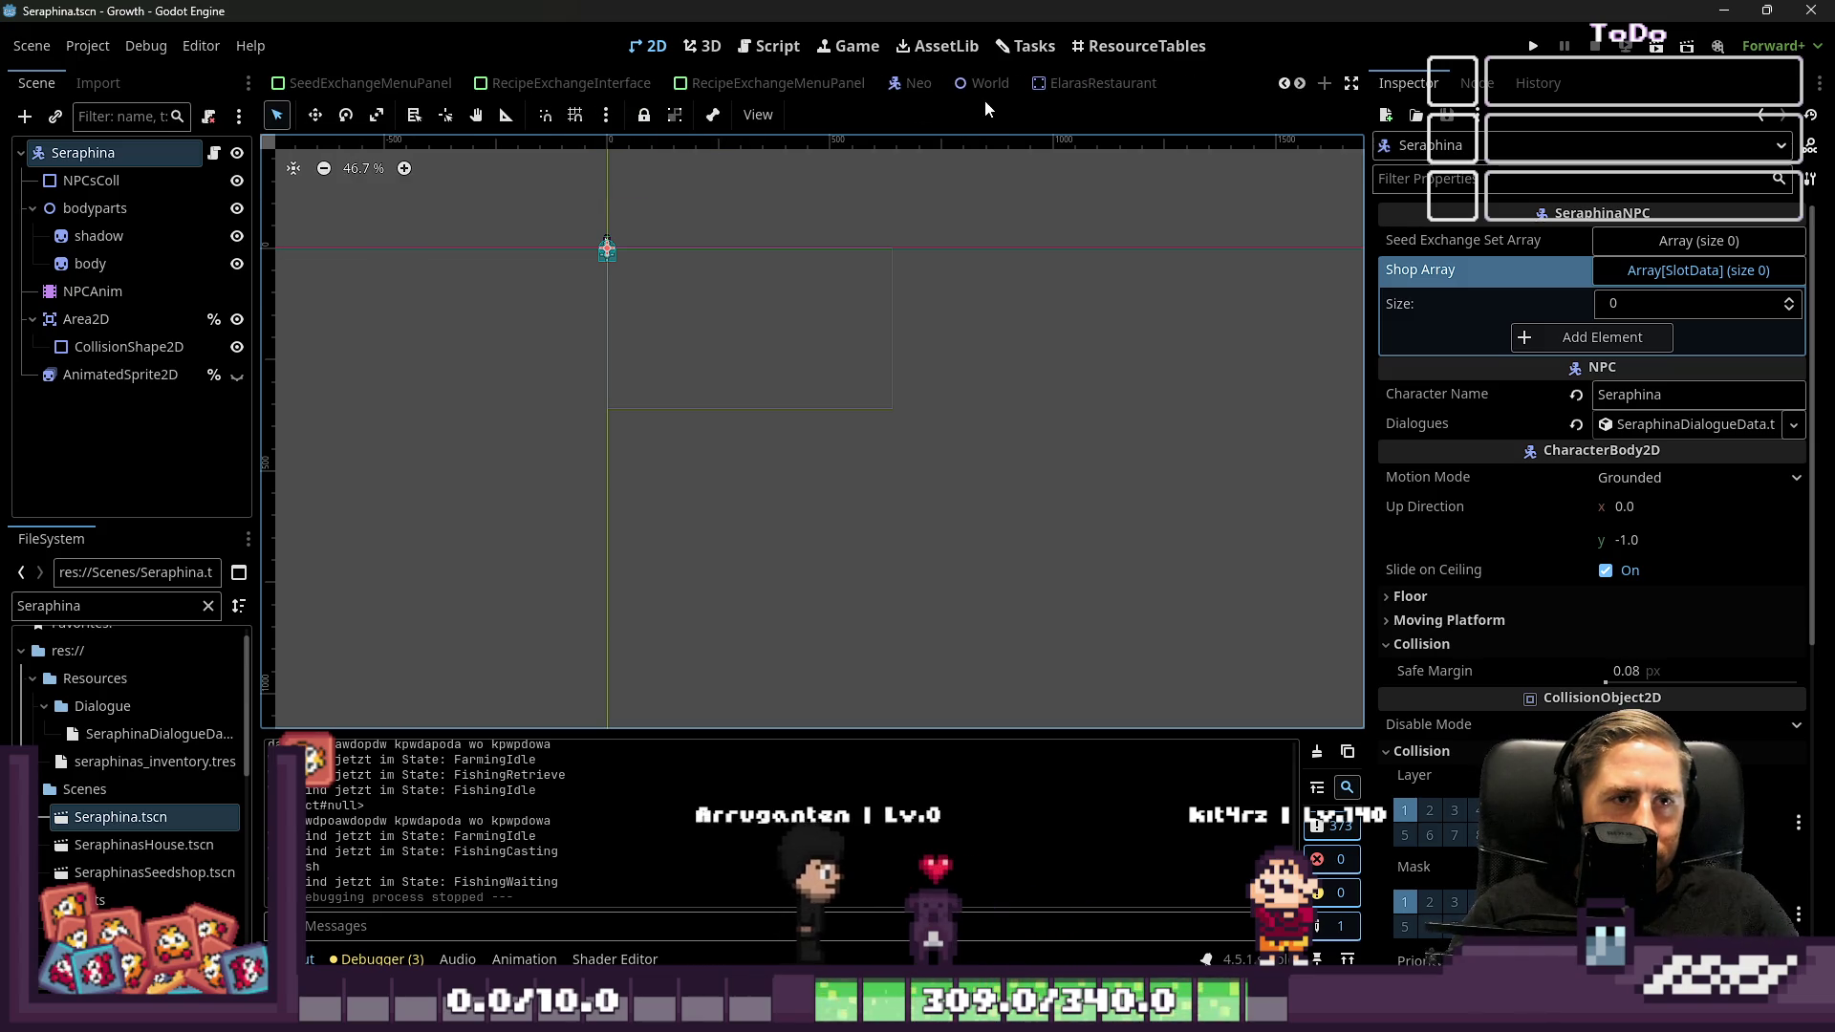
click(990, 86)
Zoom and pan the World map to inspect the harbour area
scroll(901, 443, down, 5)
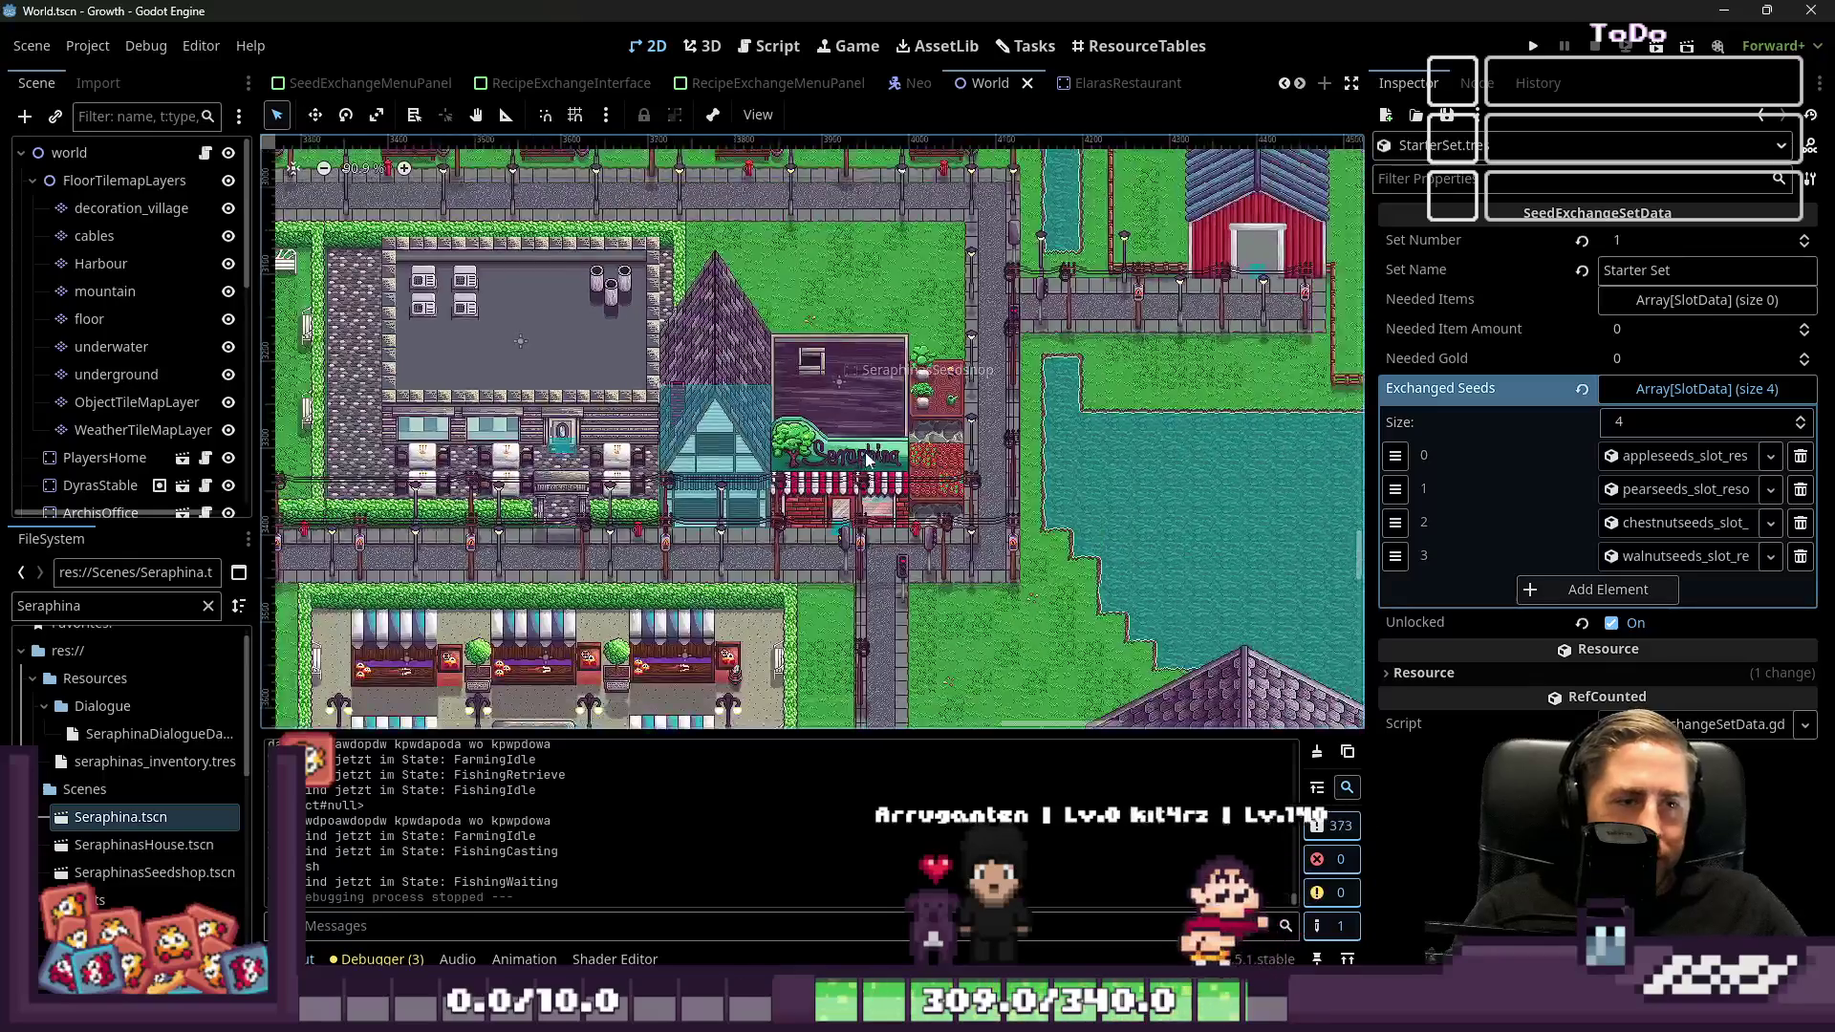
scroll(902, 442, up, 10)
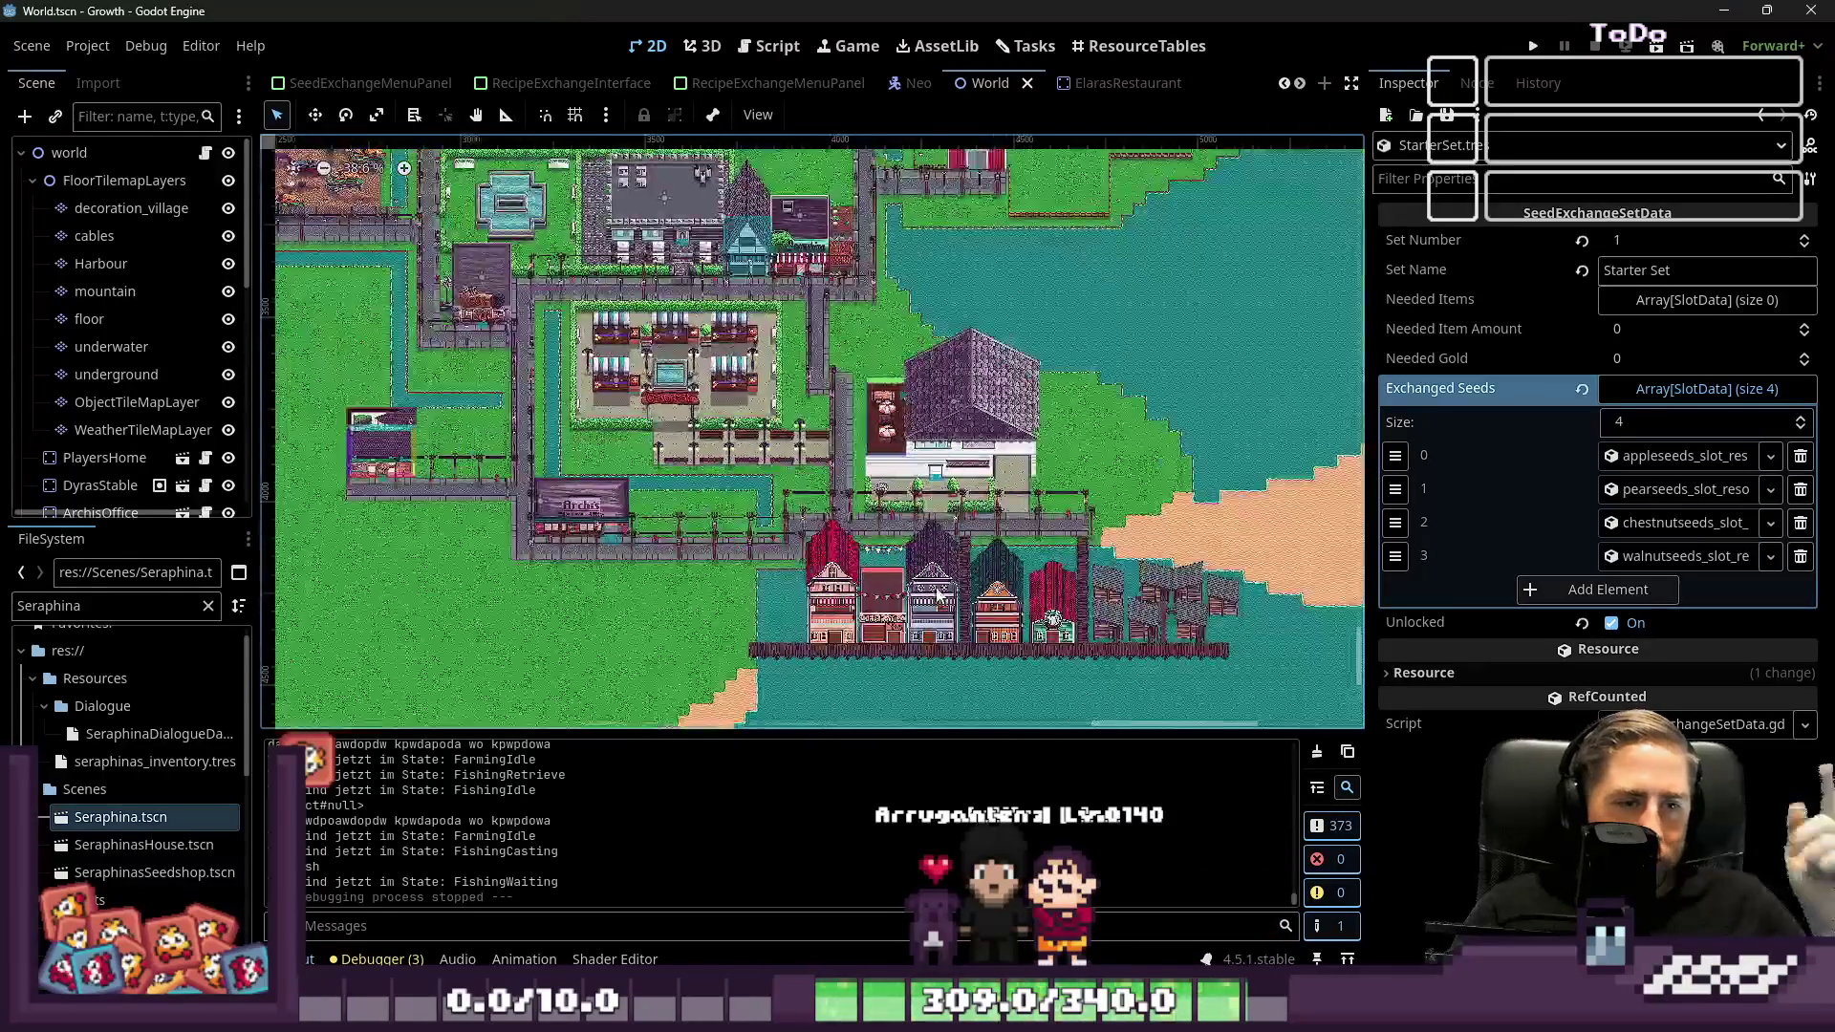
scroll(836, 469, down, 5)
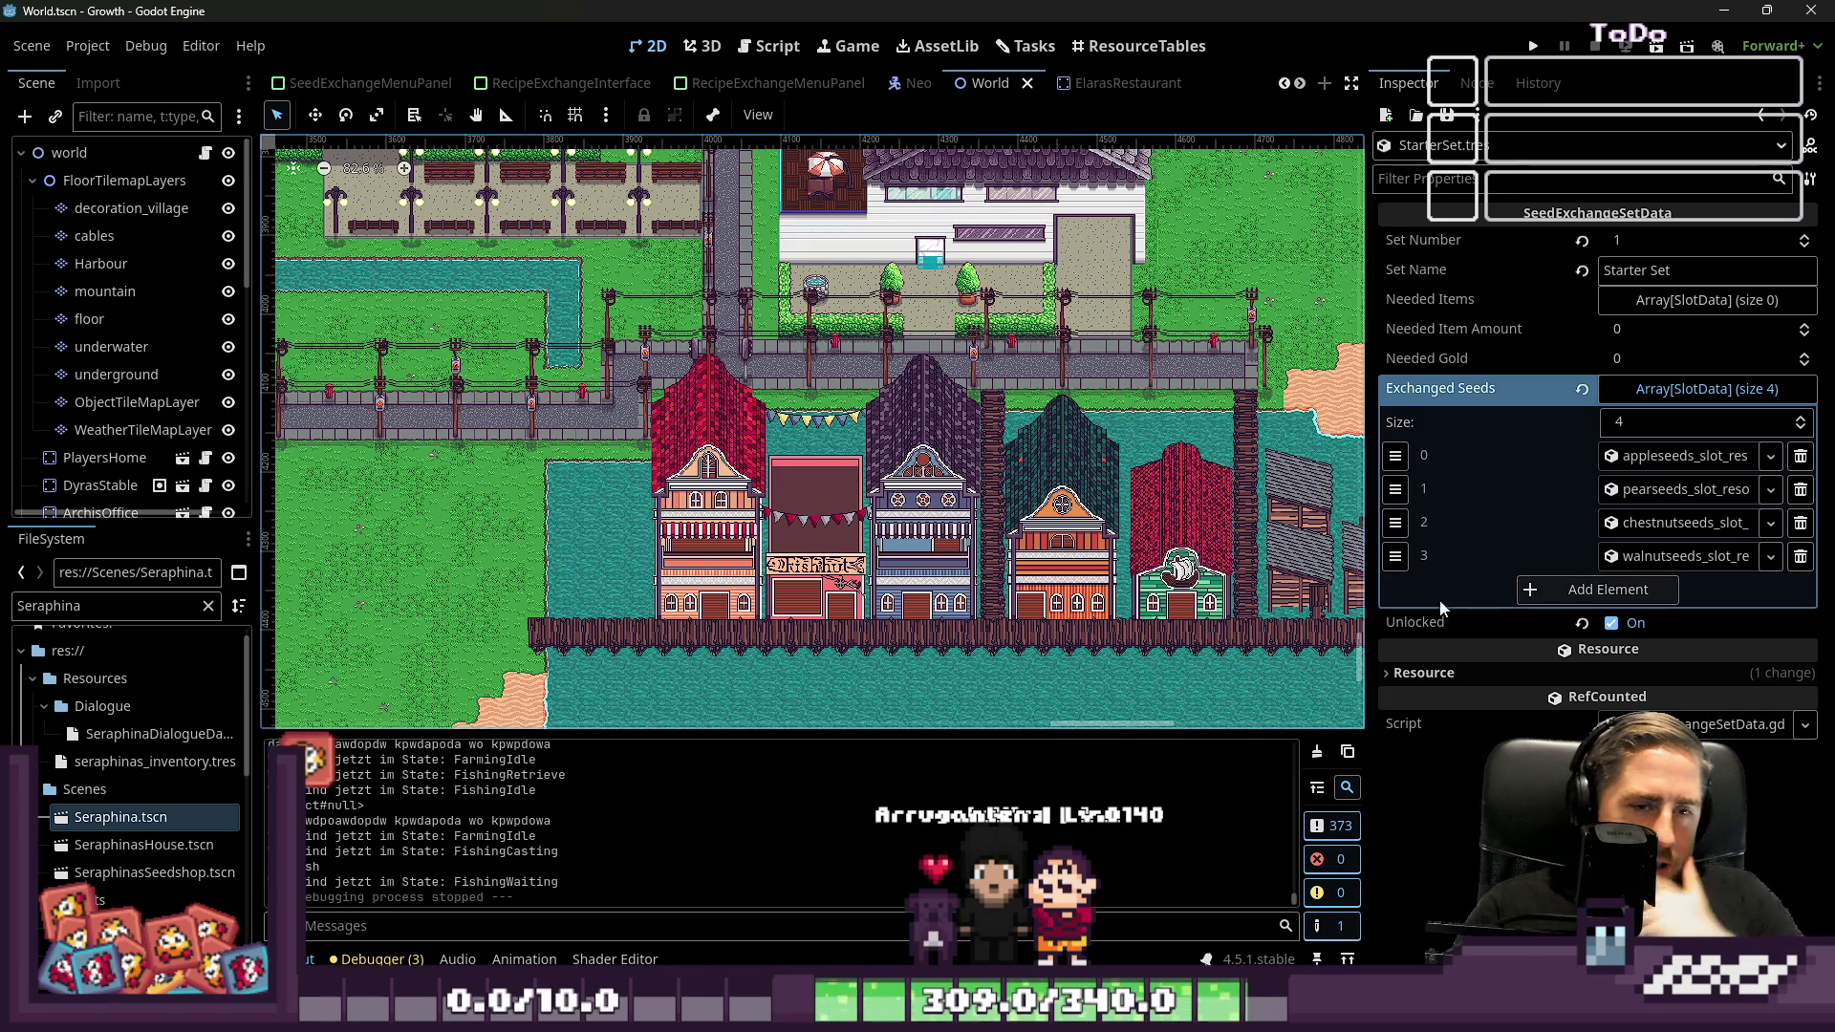
scroll(981, 559, right, 5)
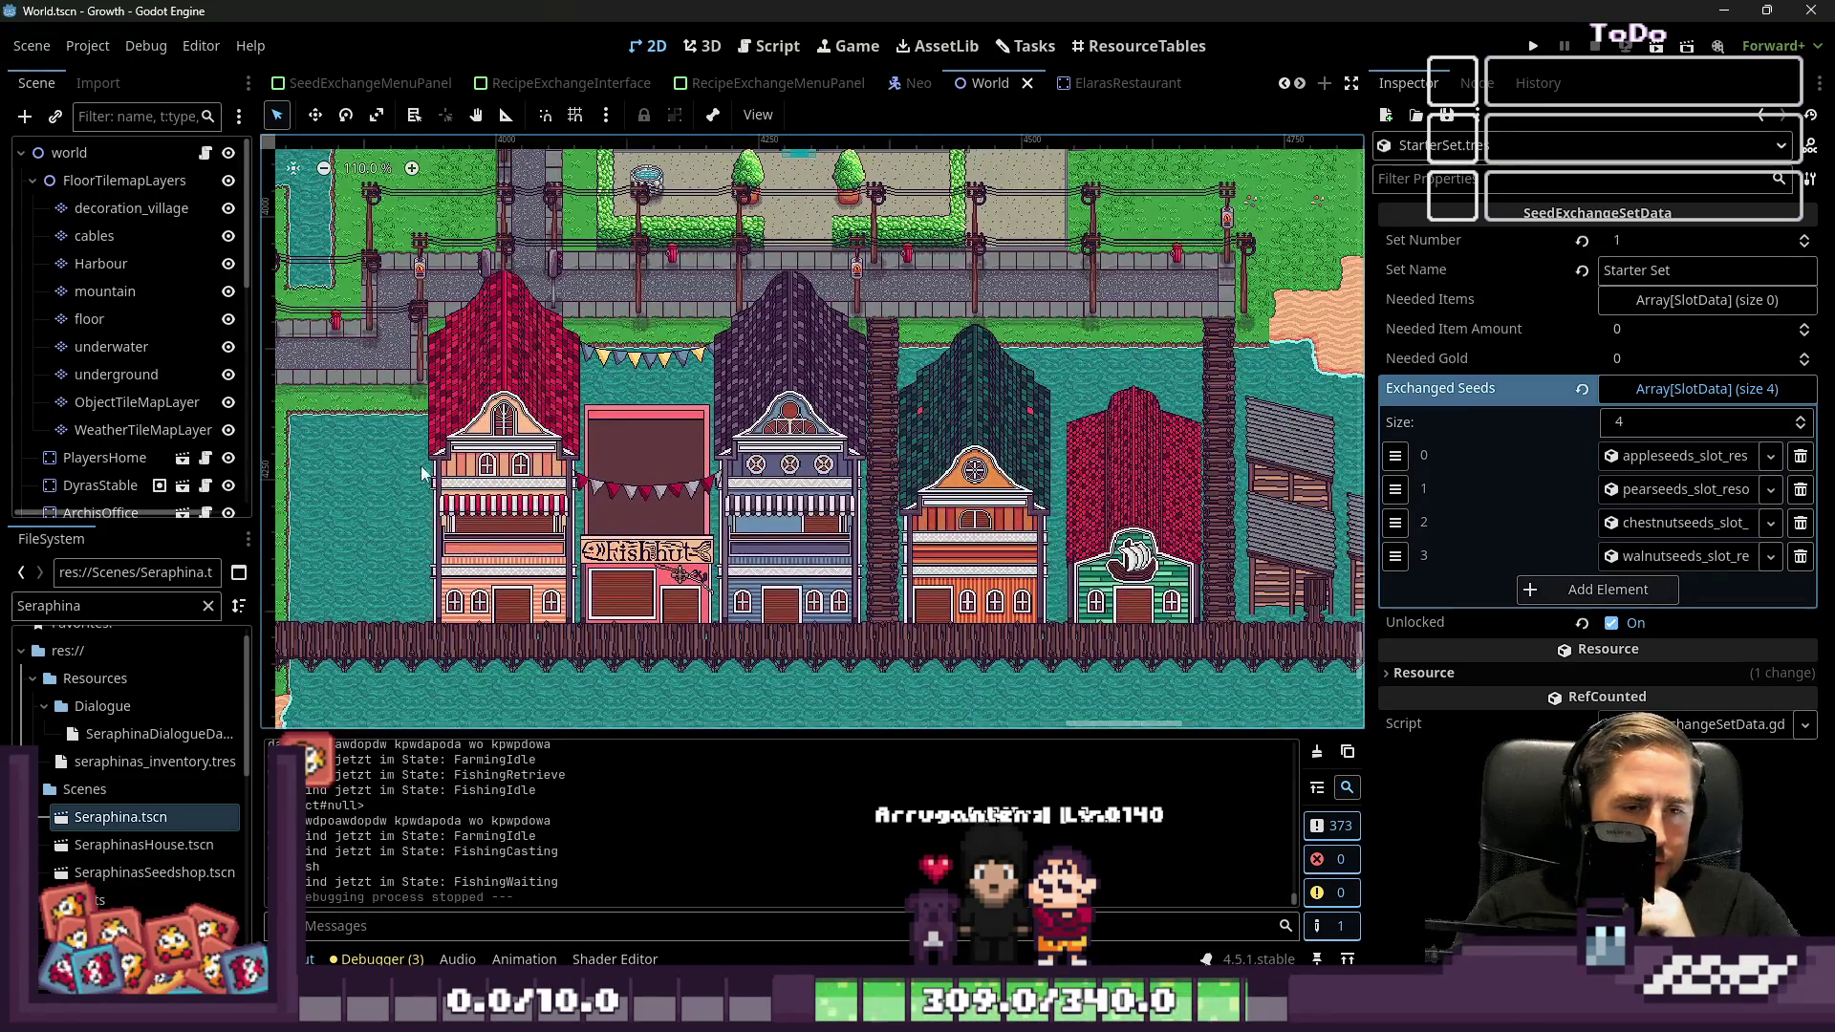
scroll(854, 544, up, 8)
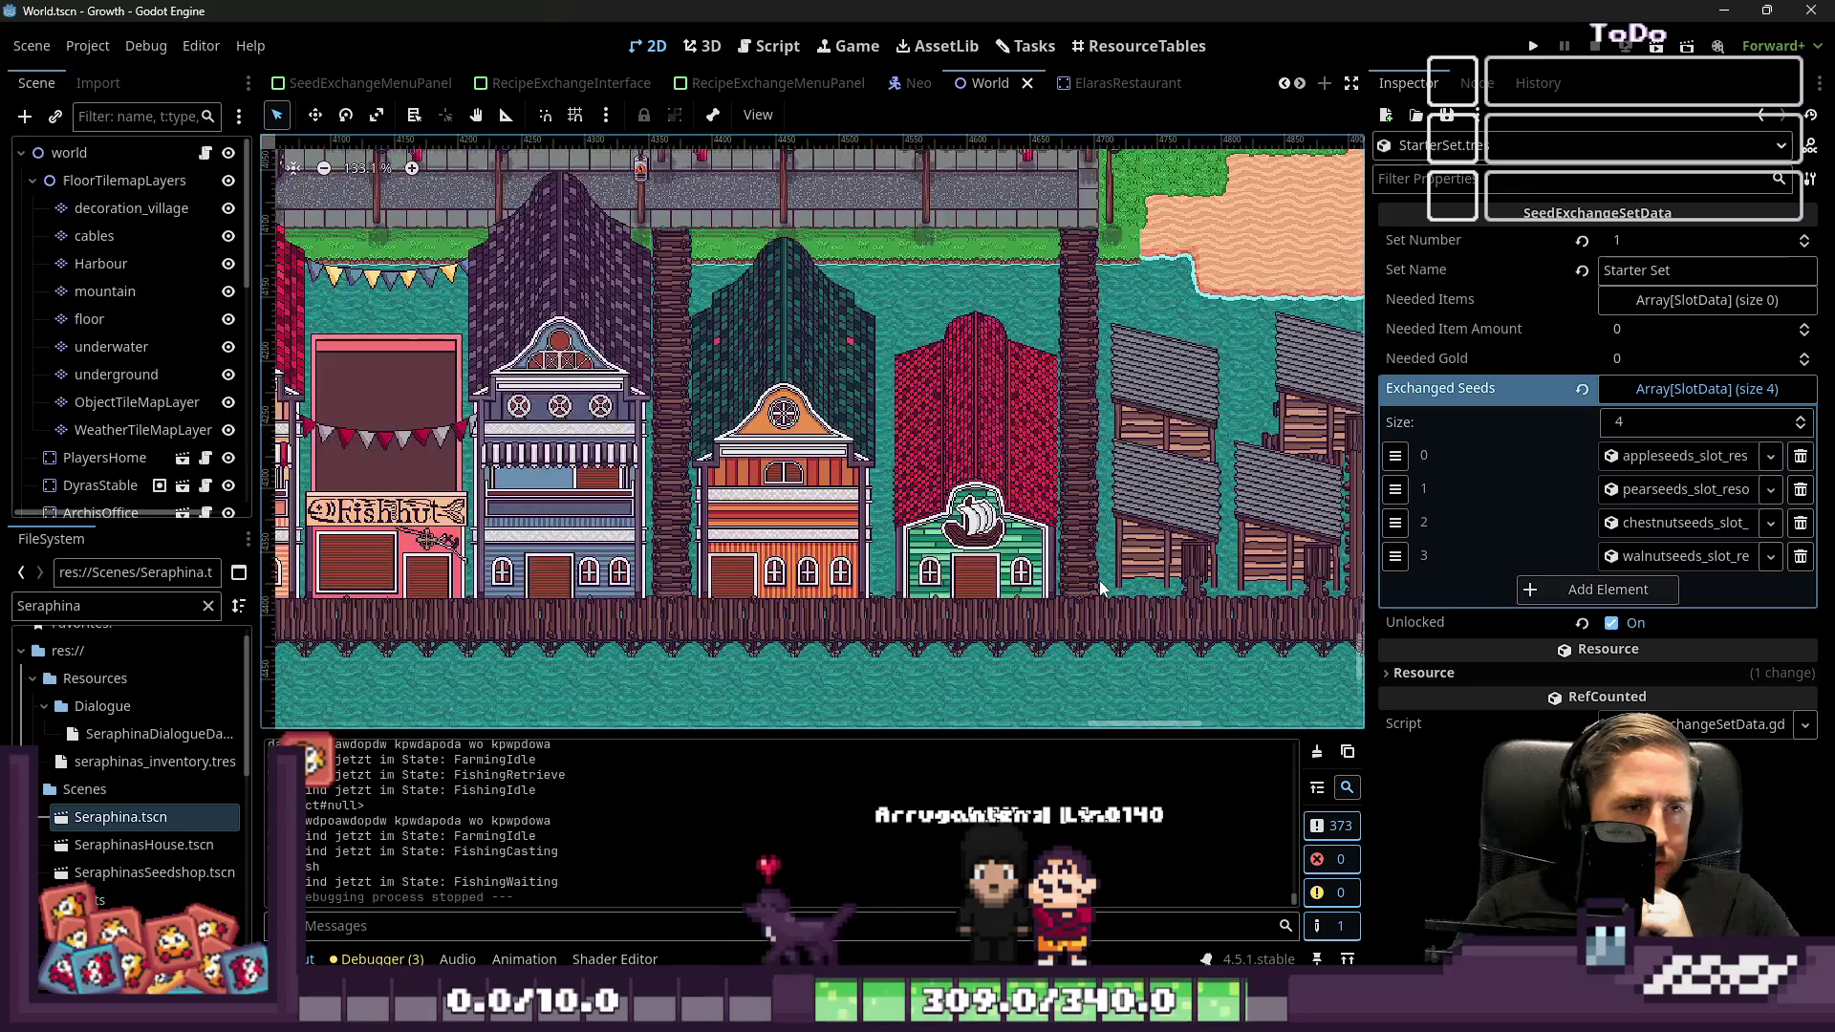
scroll(804, 672, down, 8)
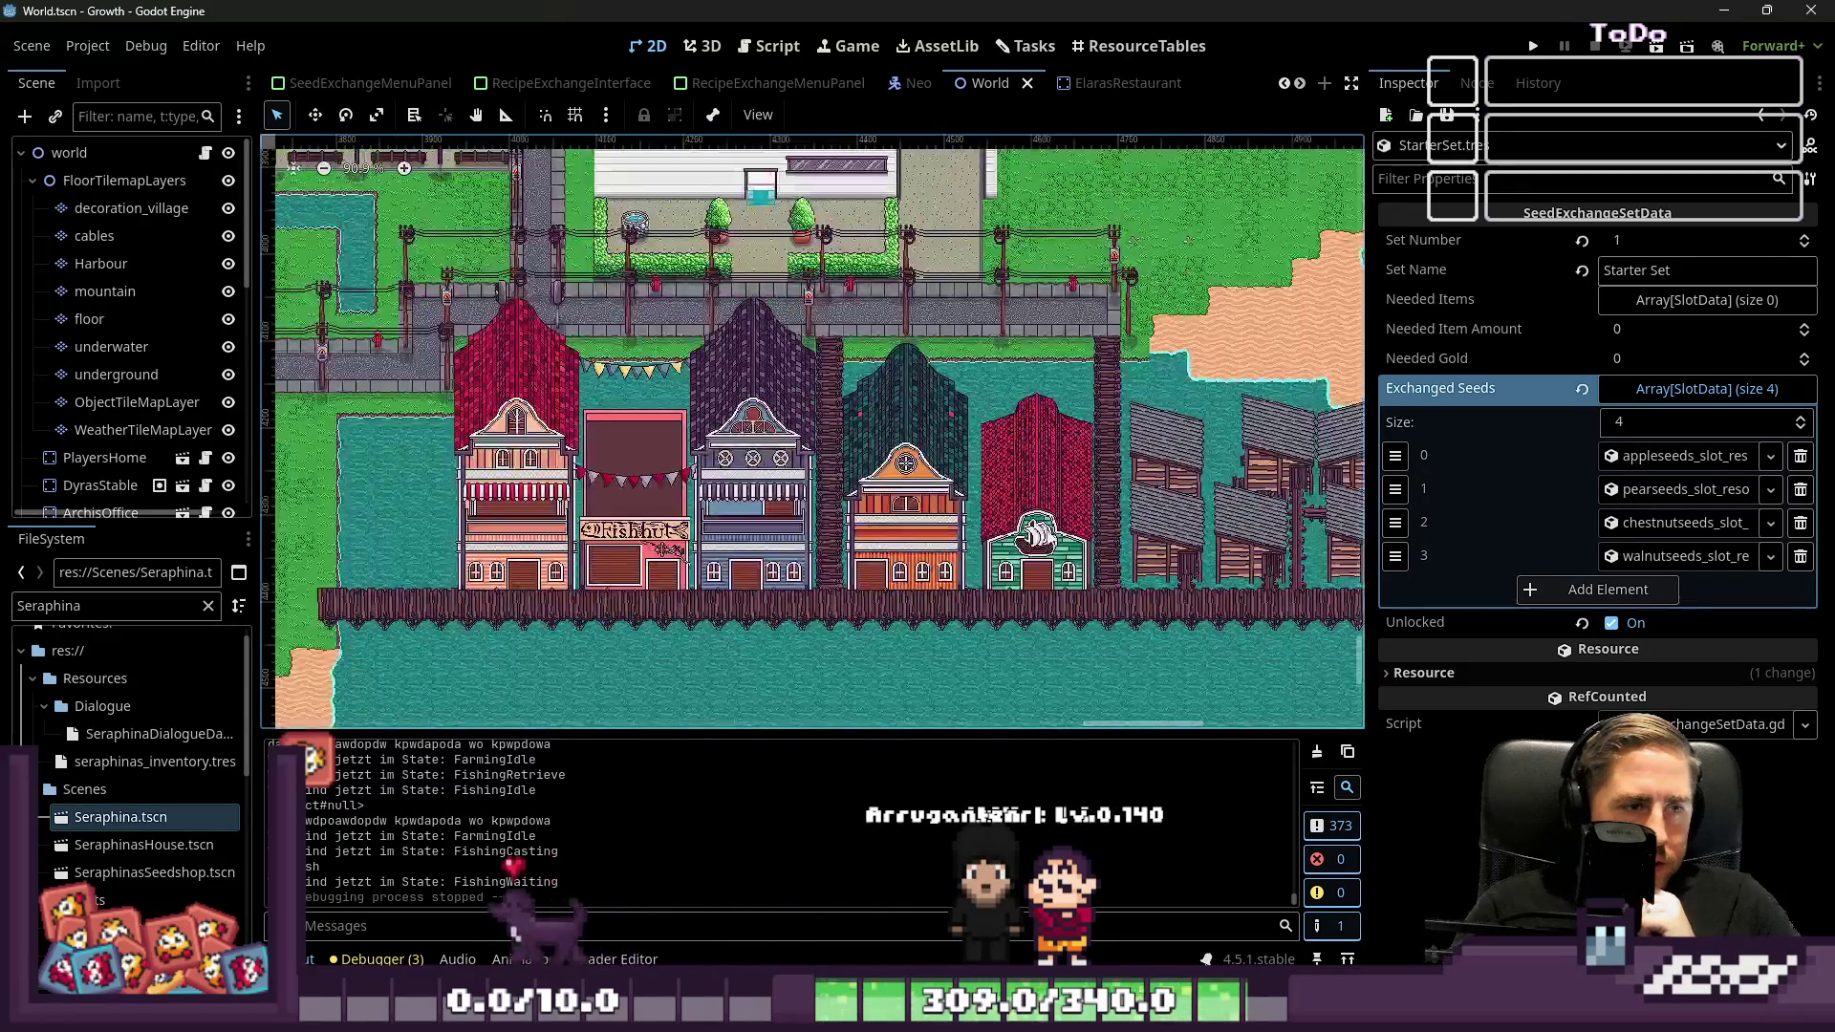
scroll(683, 554, up, 5)
scroll(754, 565, up, 7)
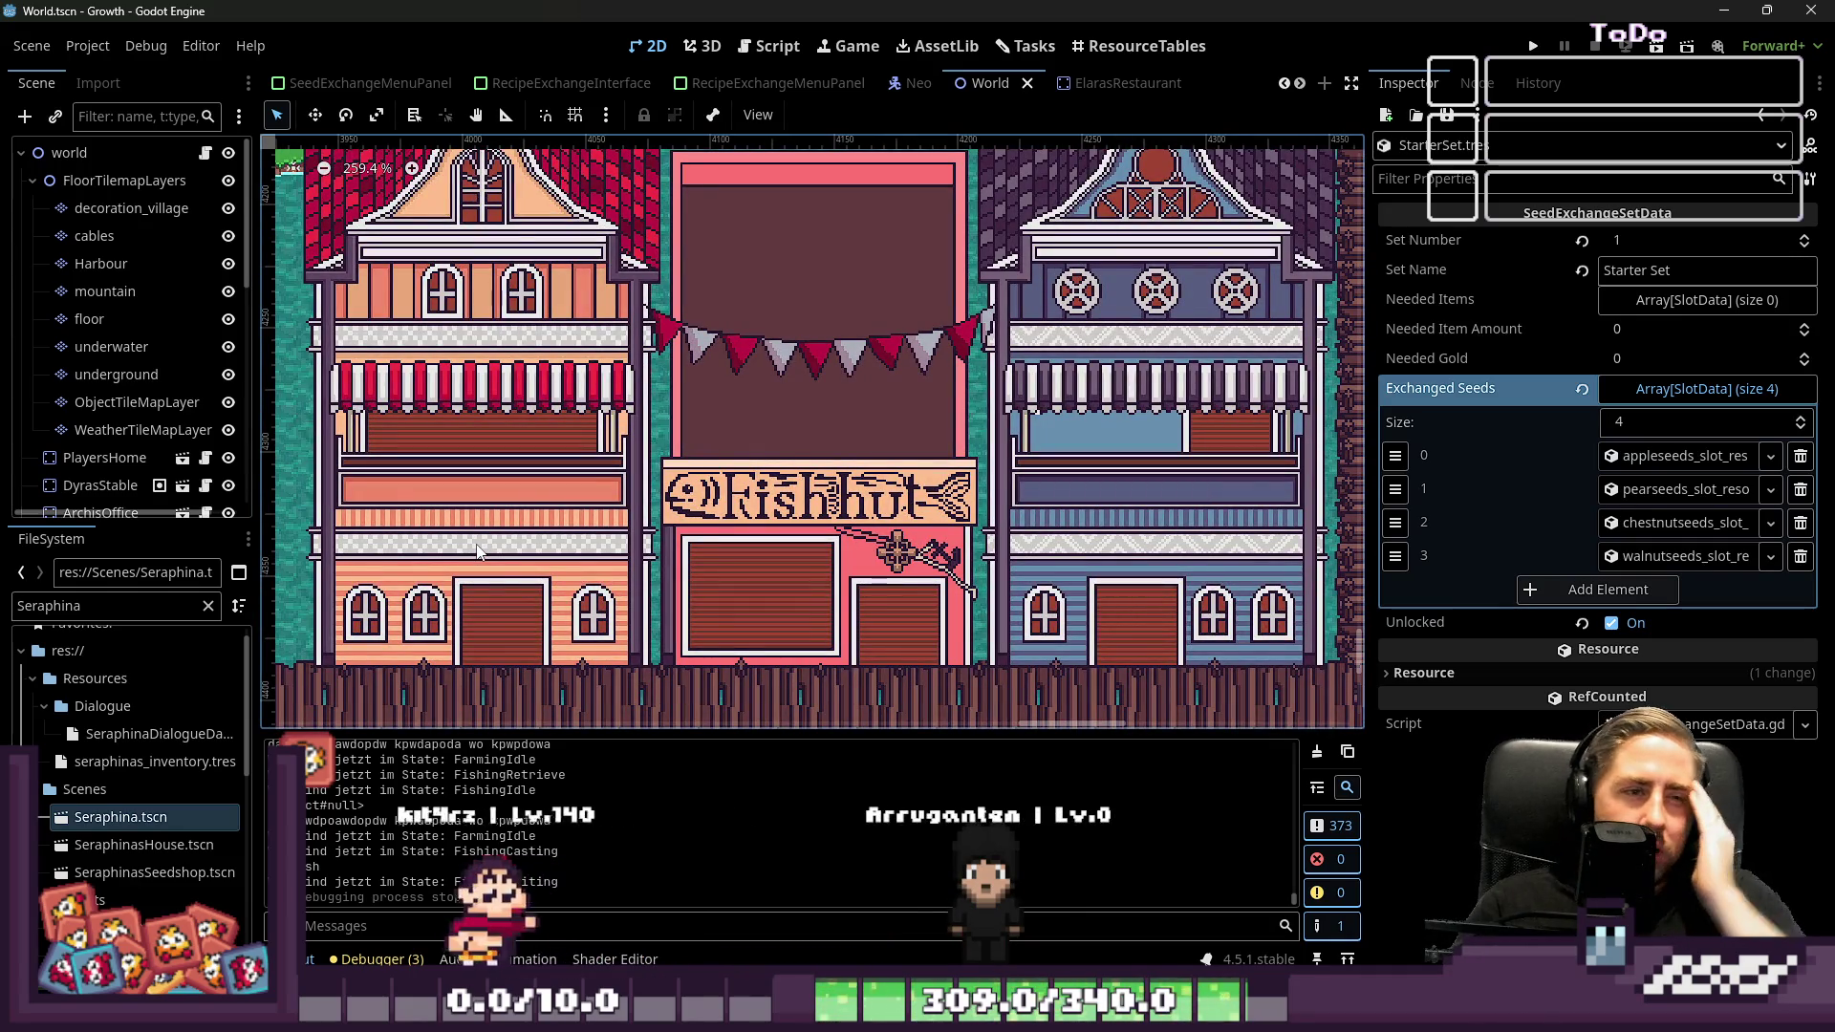
scroll(822, 612, down, 6)
scroll(822, 612, down, 1)
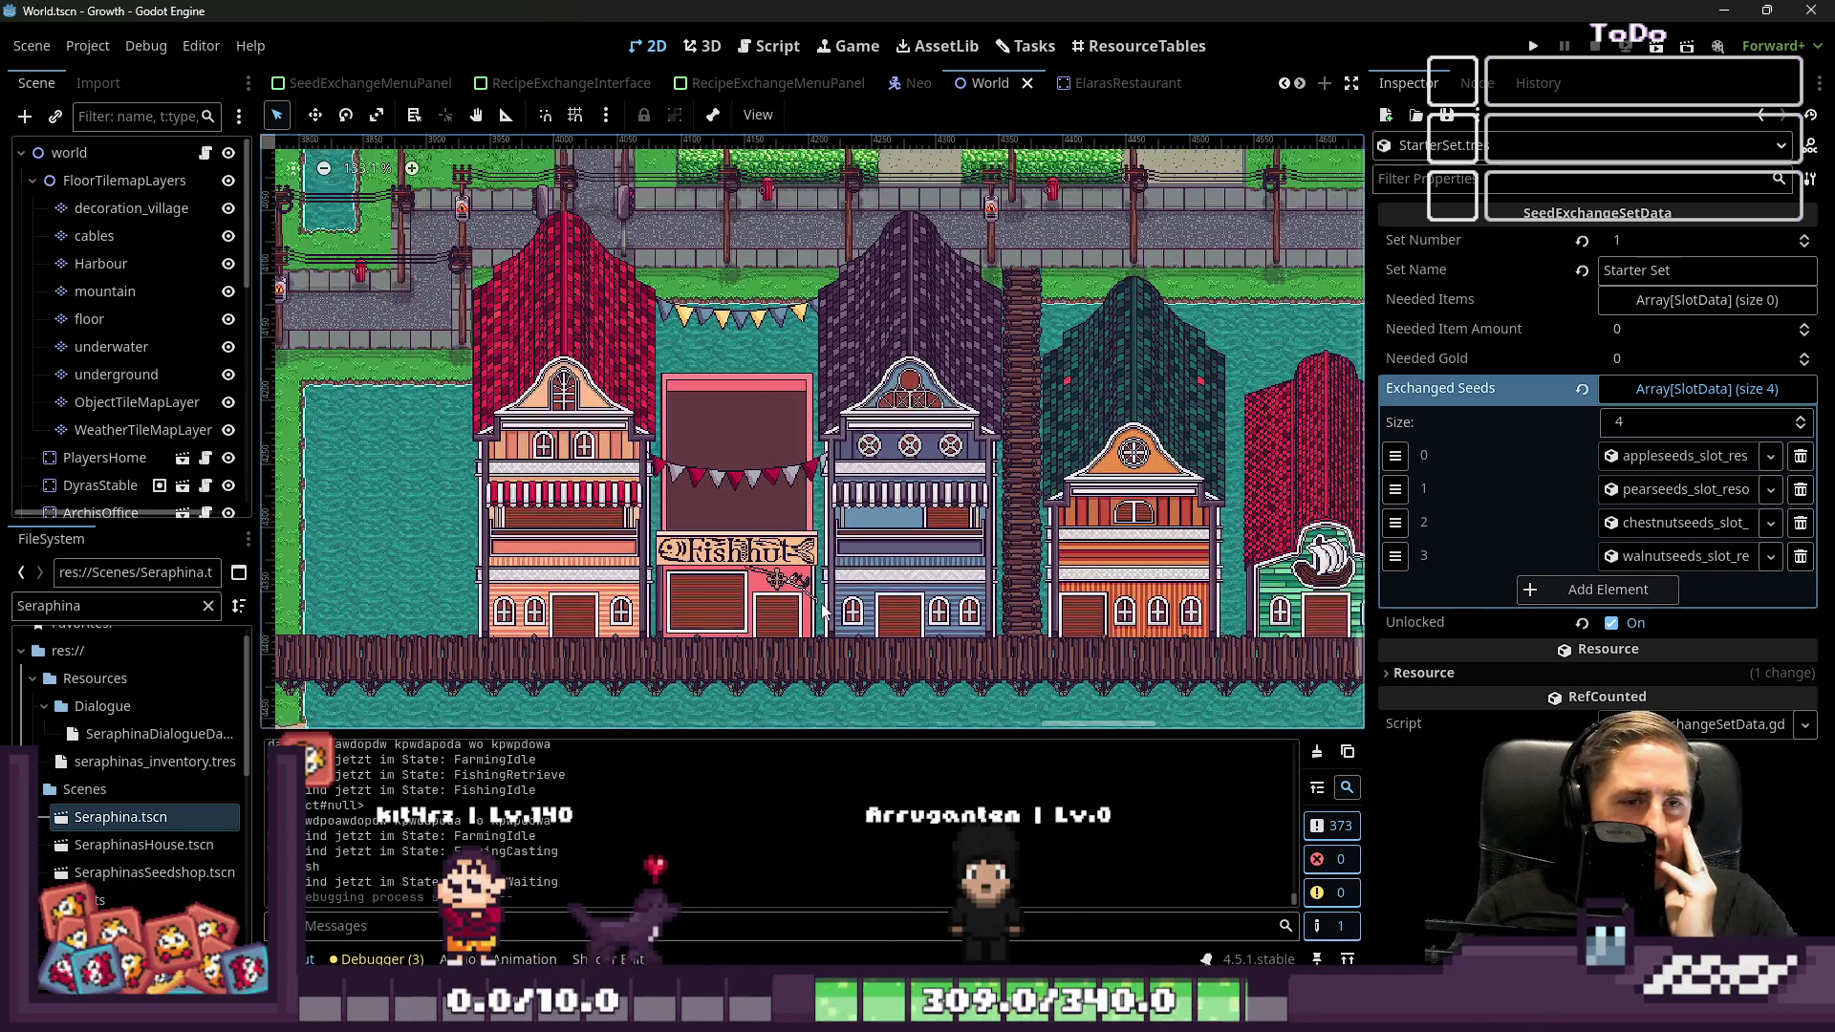
scroll(611, 492, down, 2)
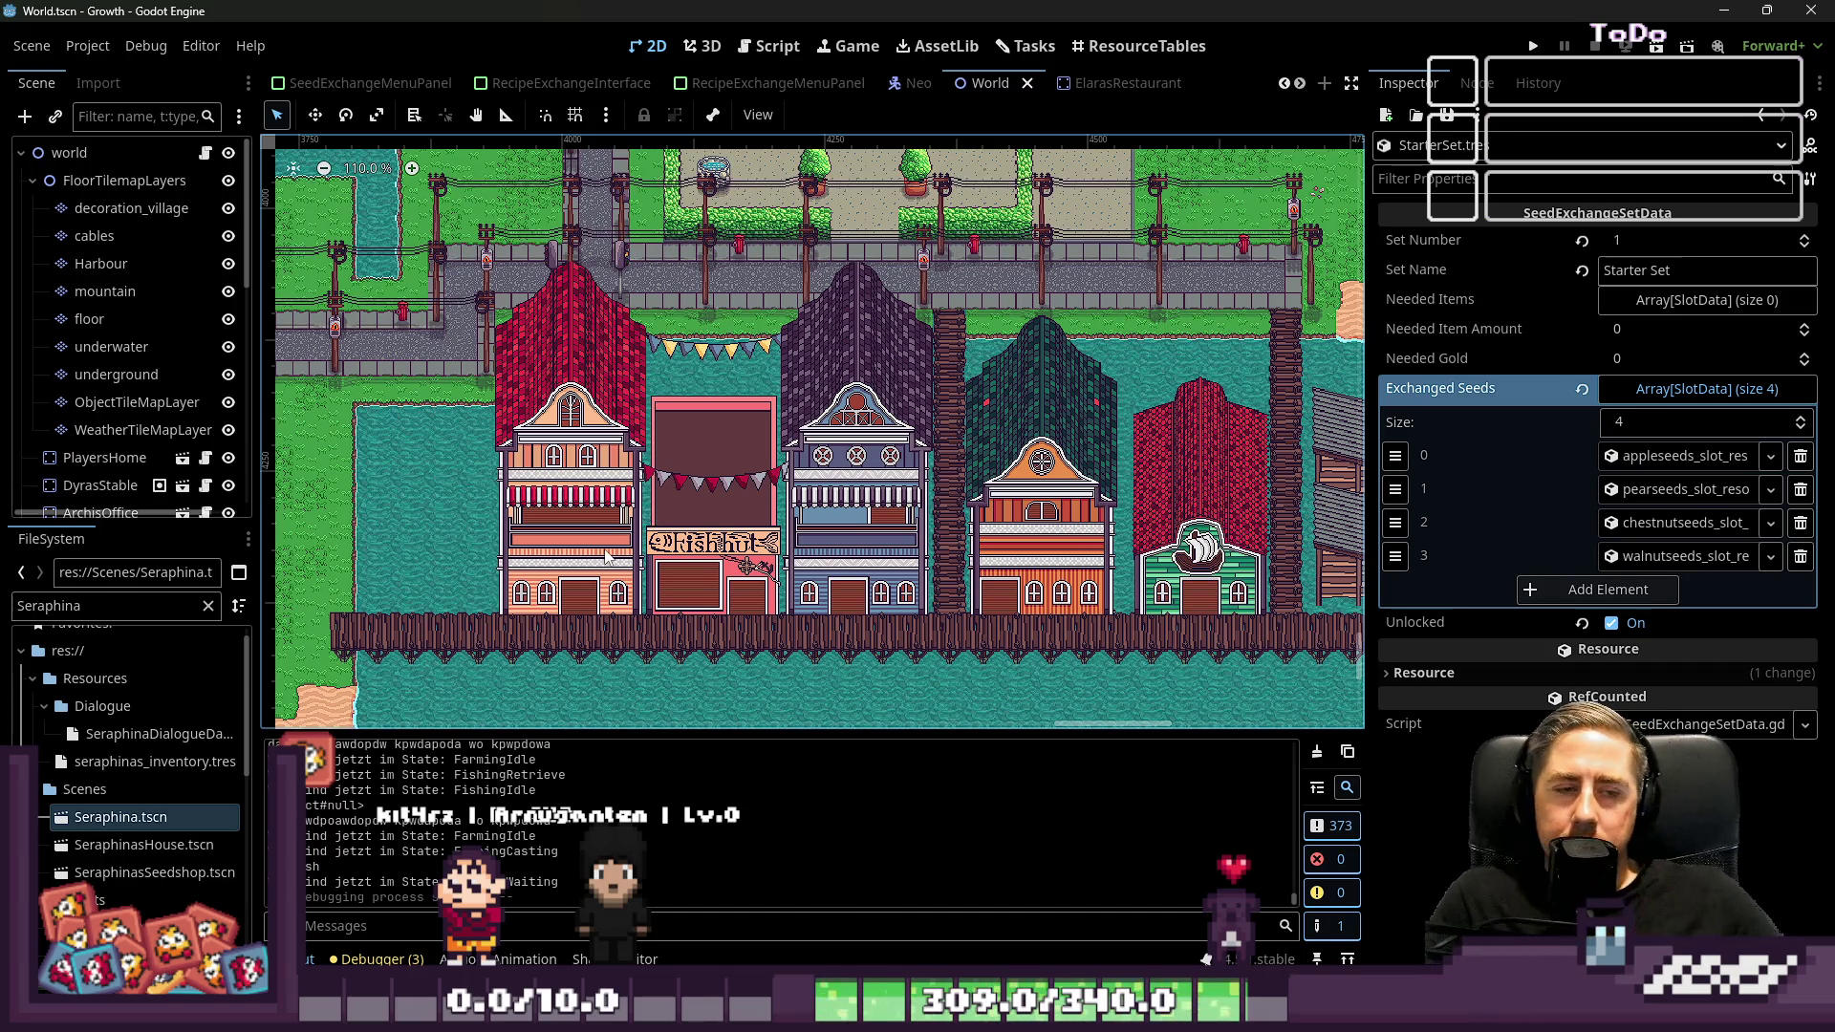
scroll(981, 485, down, 5)
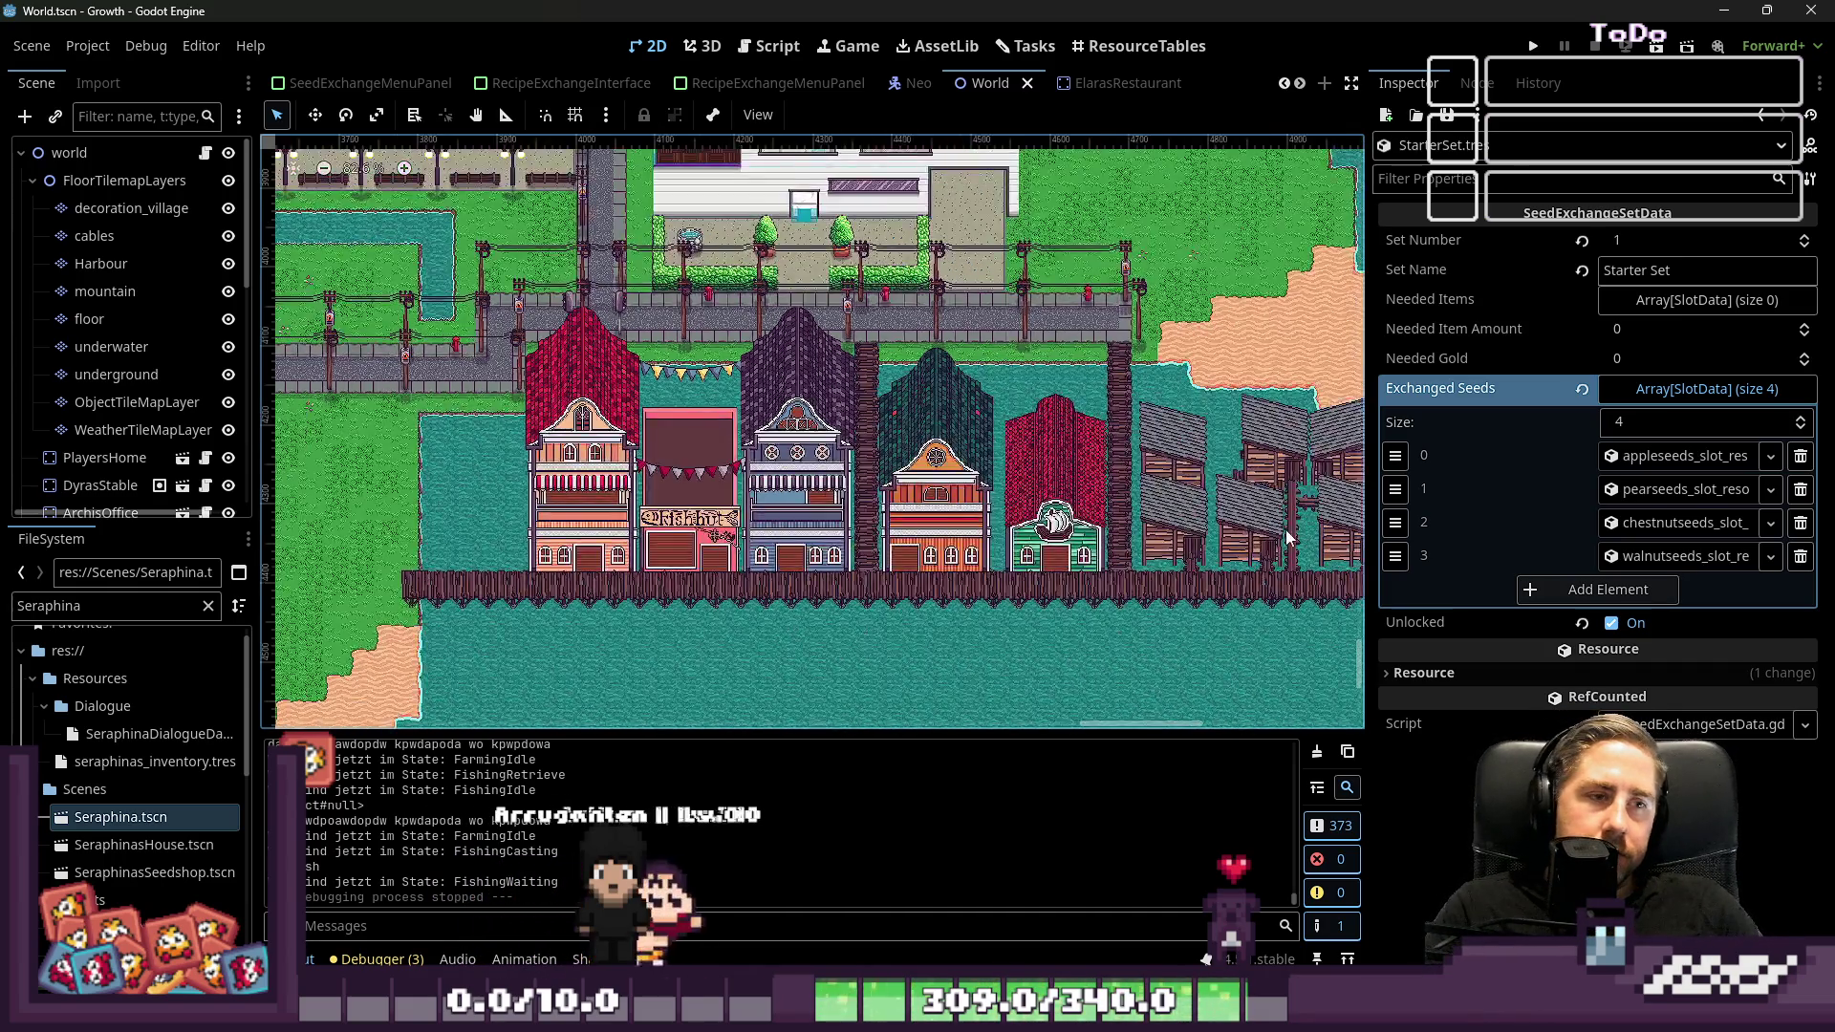
scroll(981, 486, down, 2)
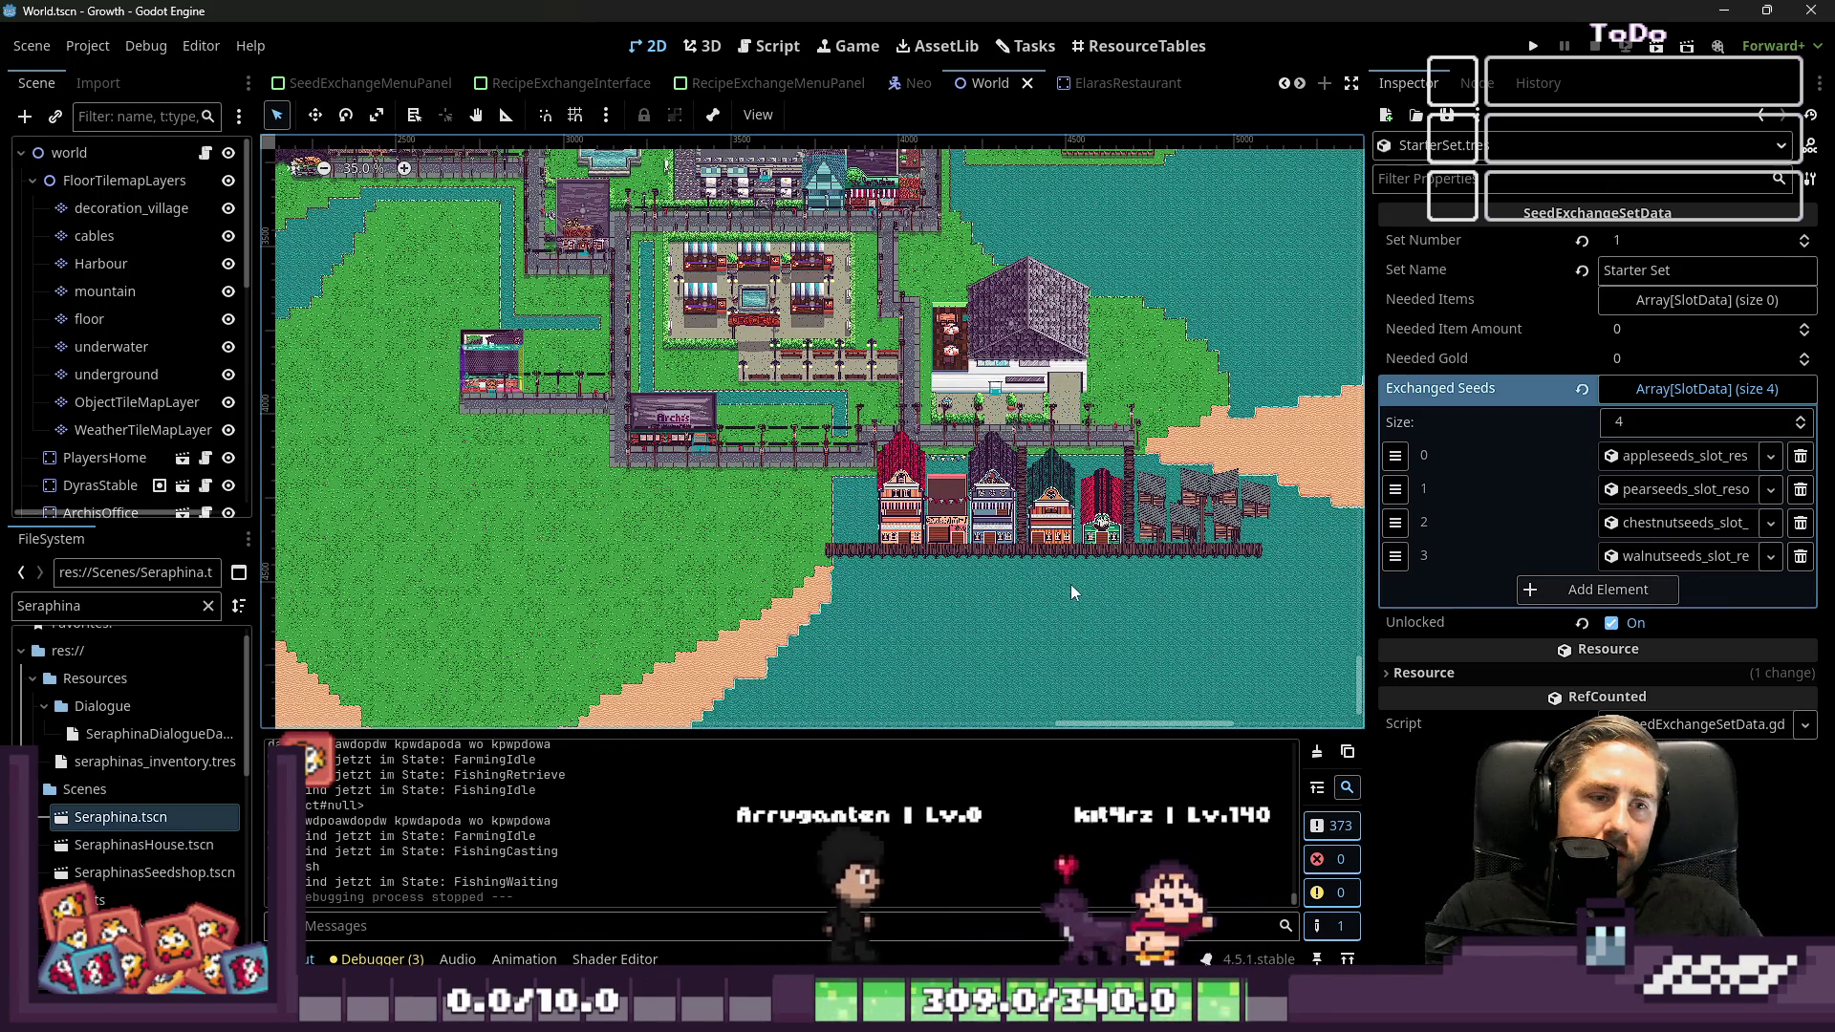
scroll(572, 143, up, 5)
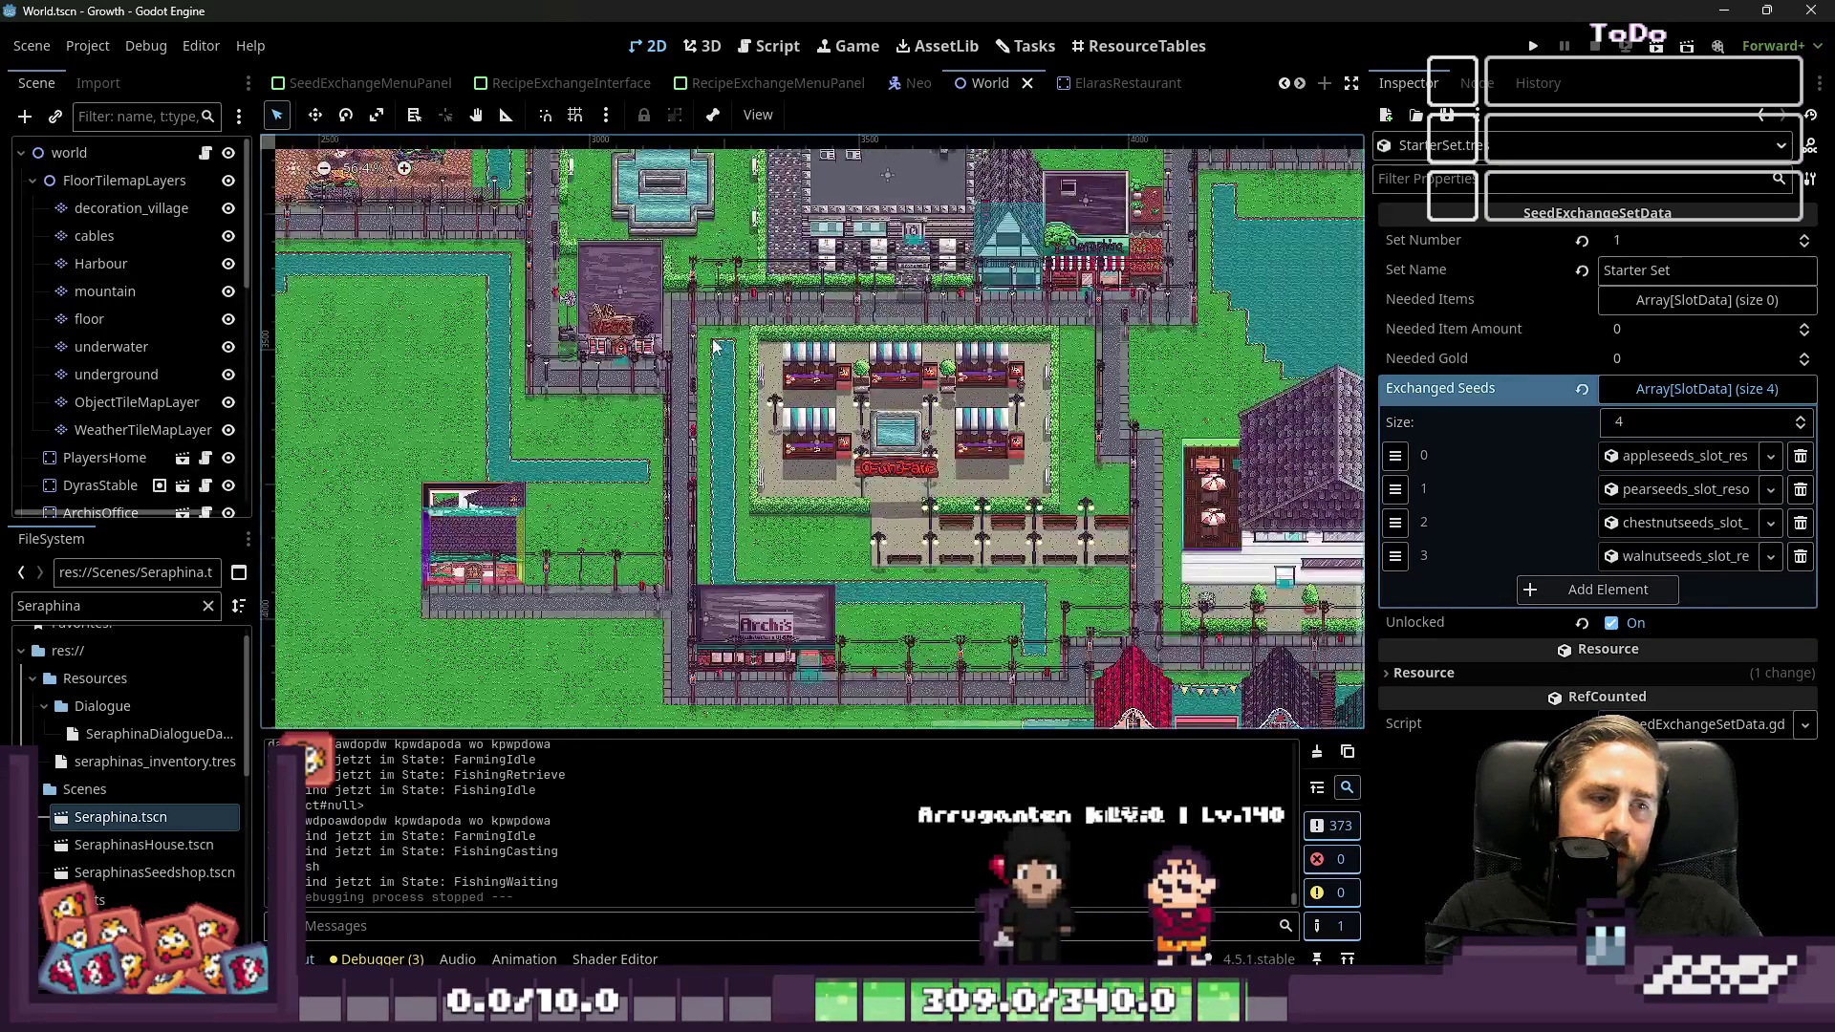
Return to the task board and open the Seraphina task's details
click(797, 59)
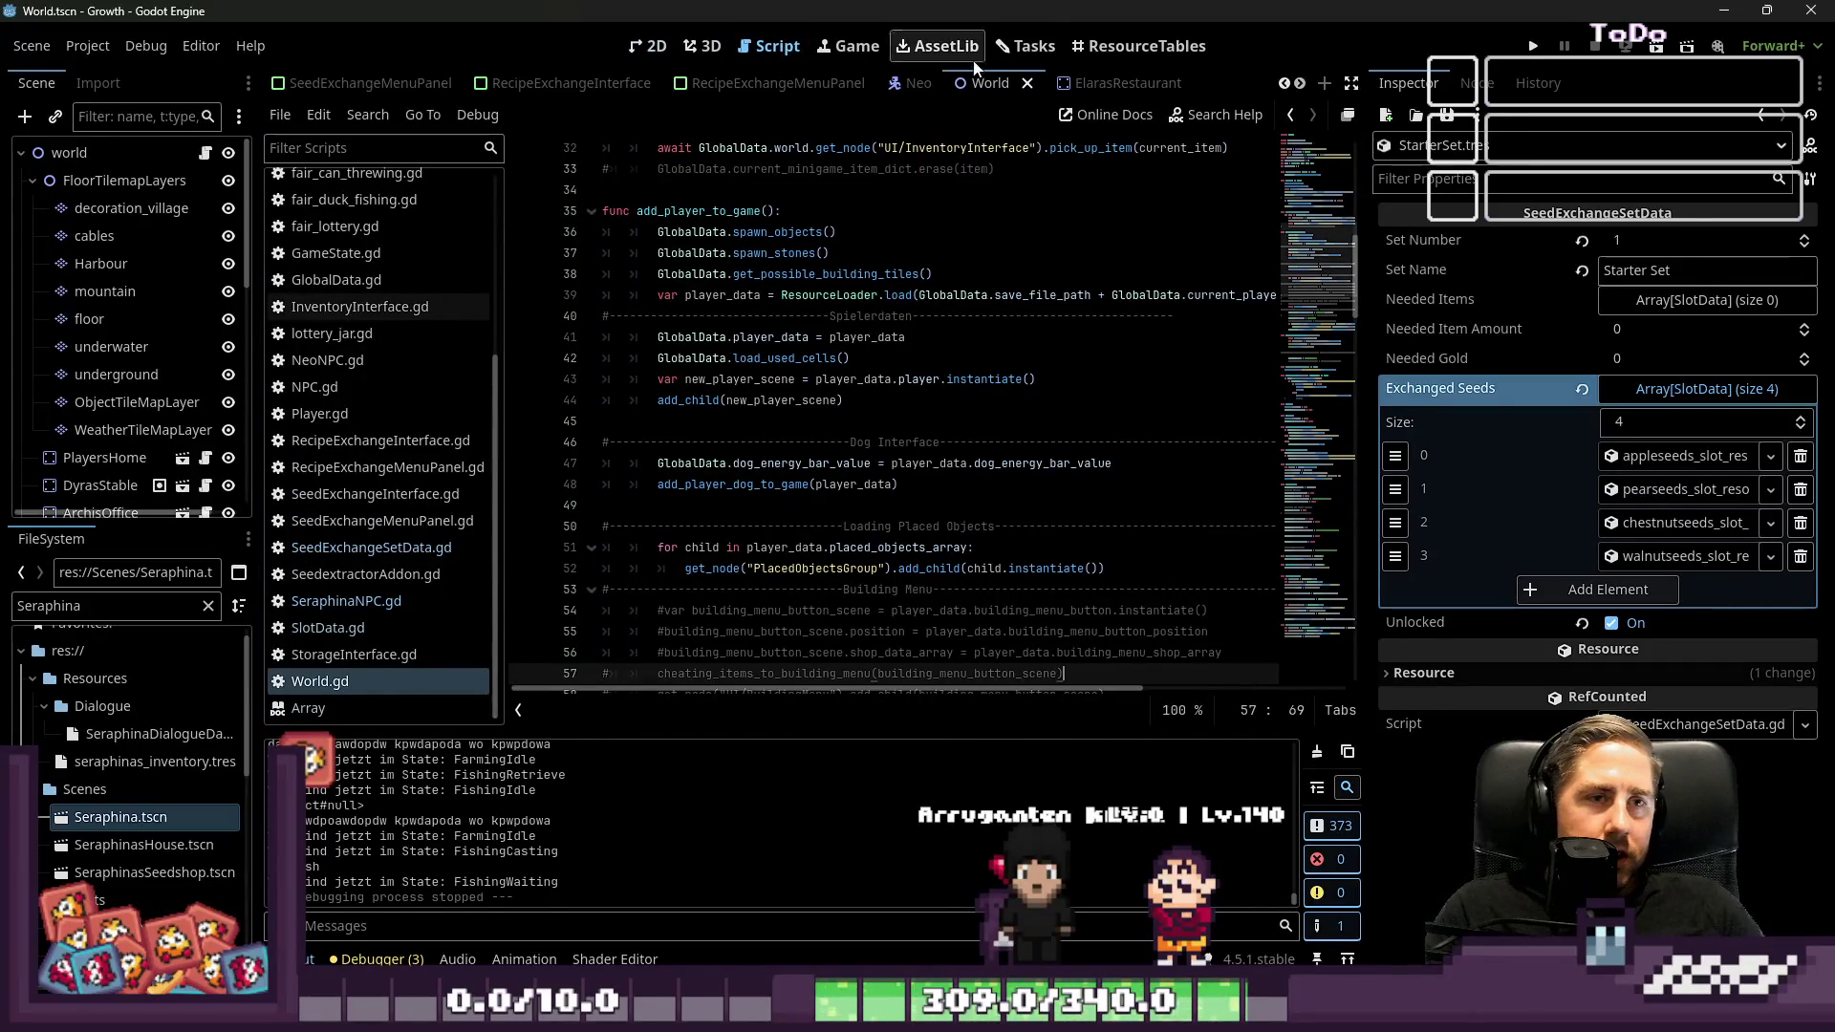
click(1011, 50)
scroll(879, 460, down, 1)
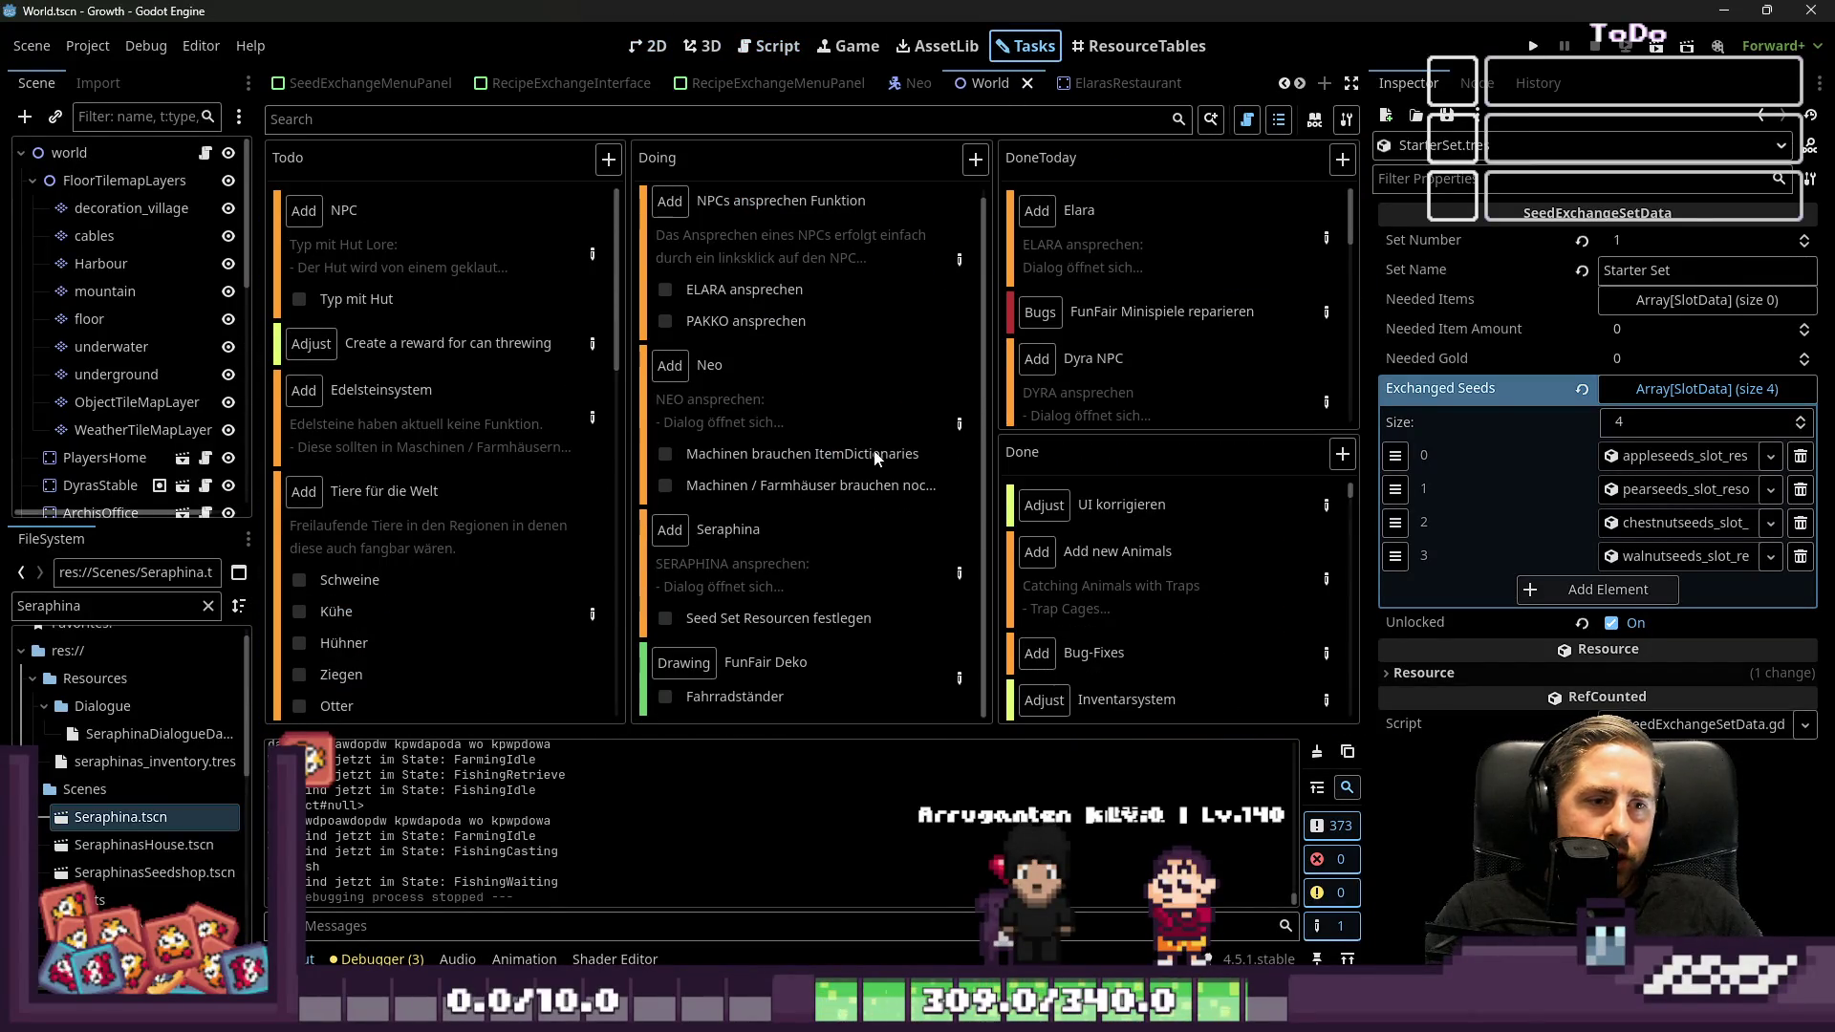
click(961, 571)
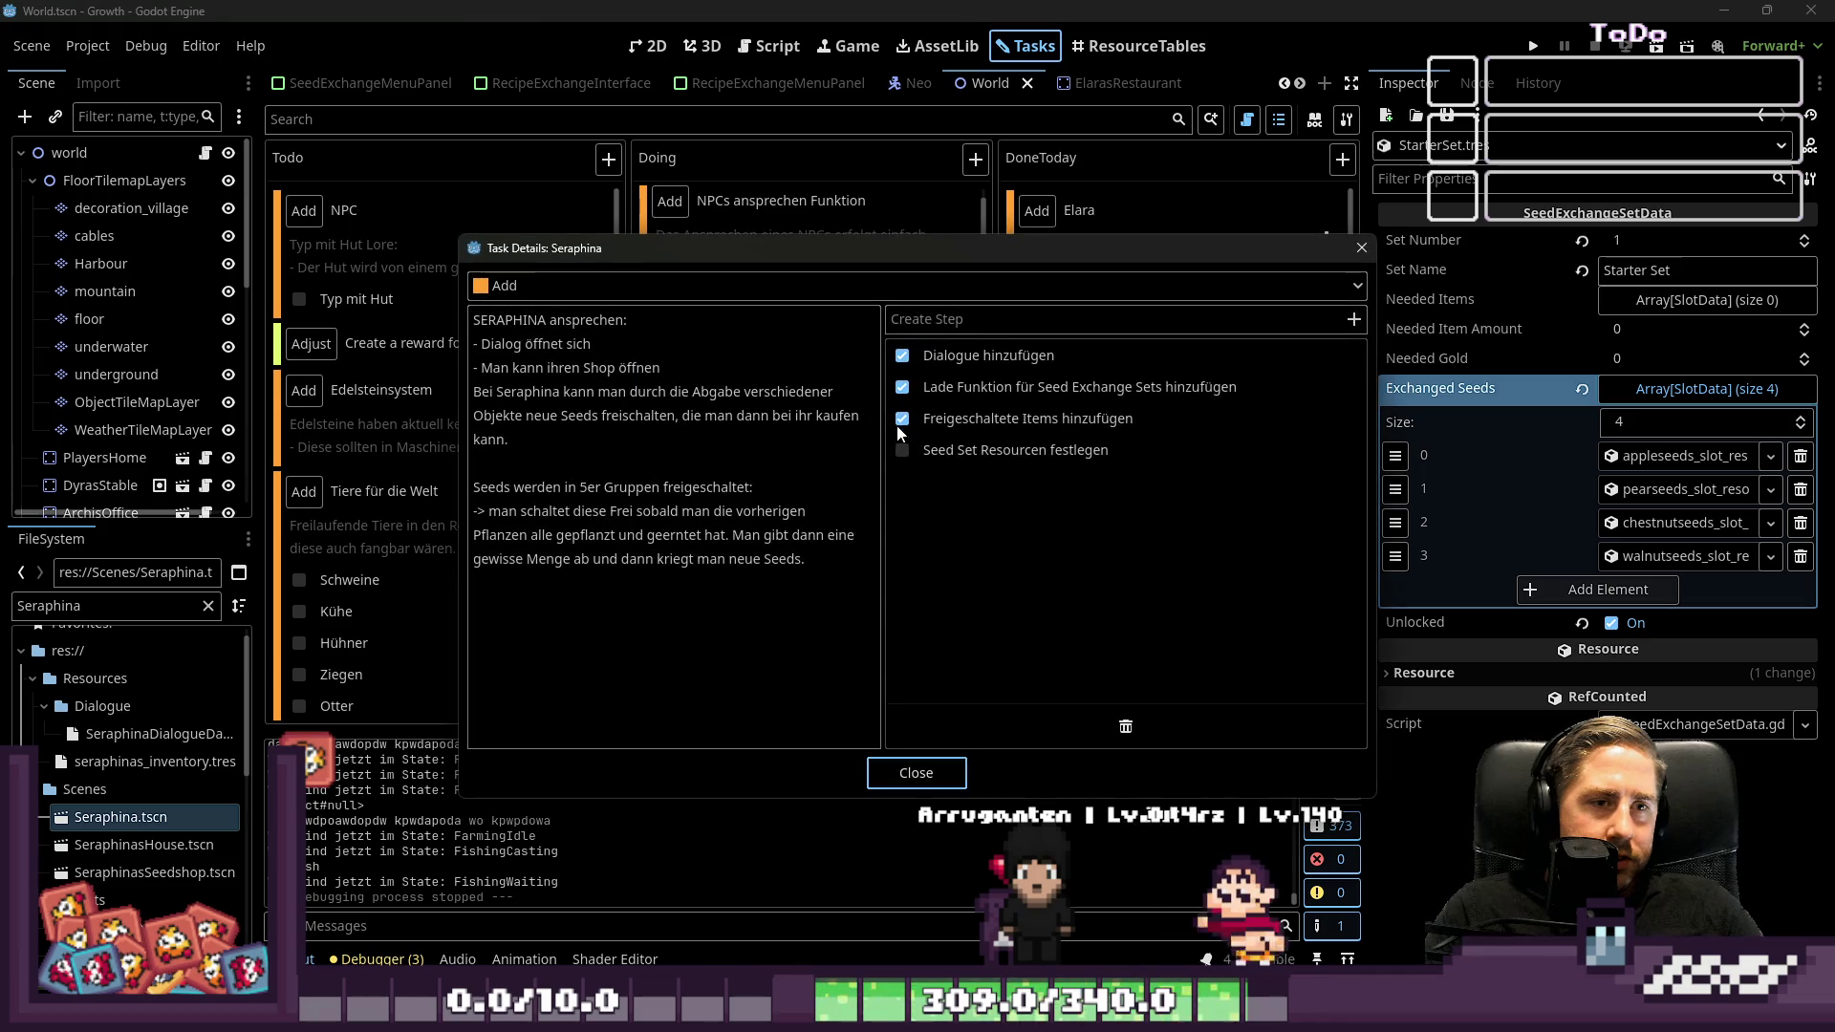
Tick the Seed Set Resourcen festlegen step and move the Seraphina task into DoneToday
click(903, 451)
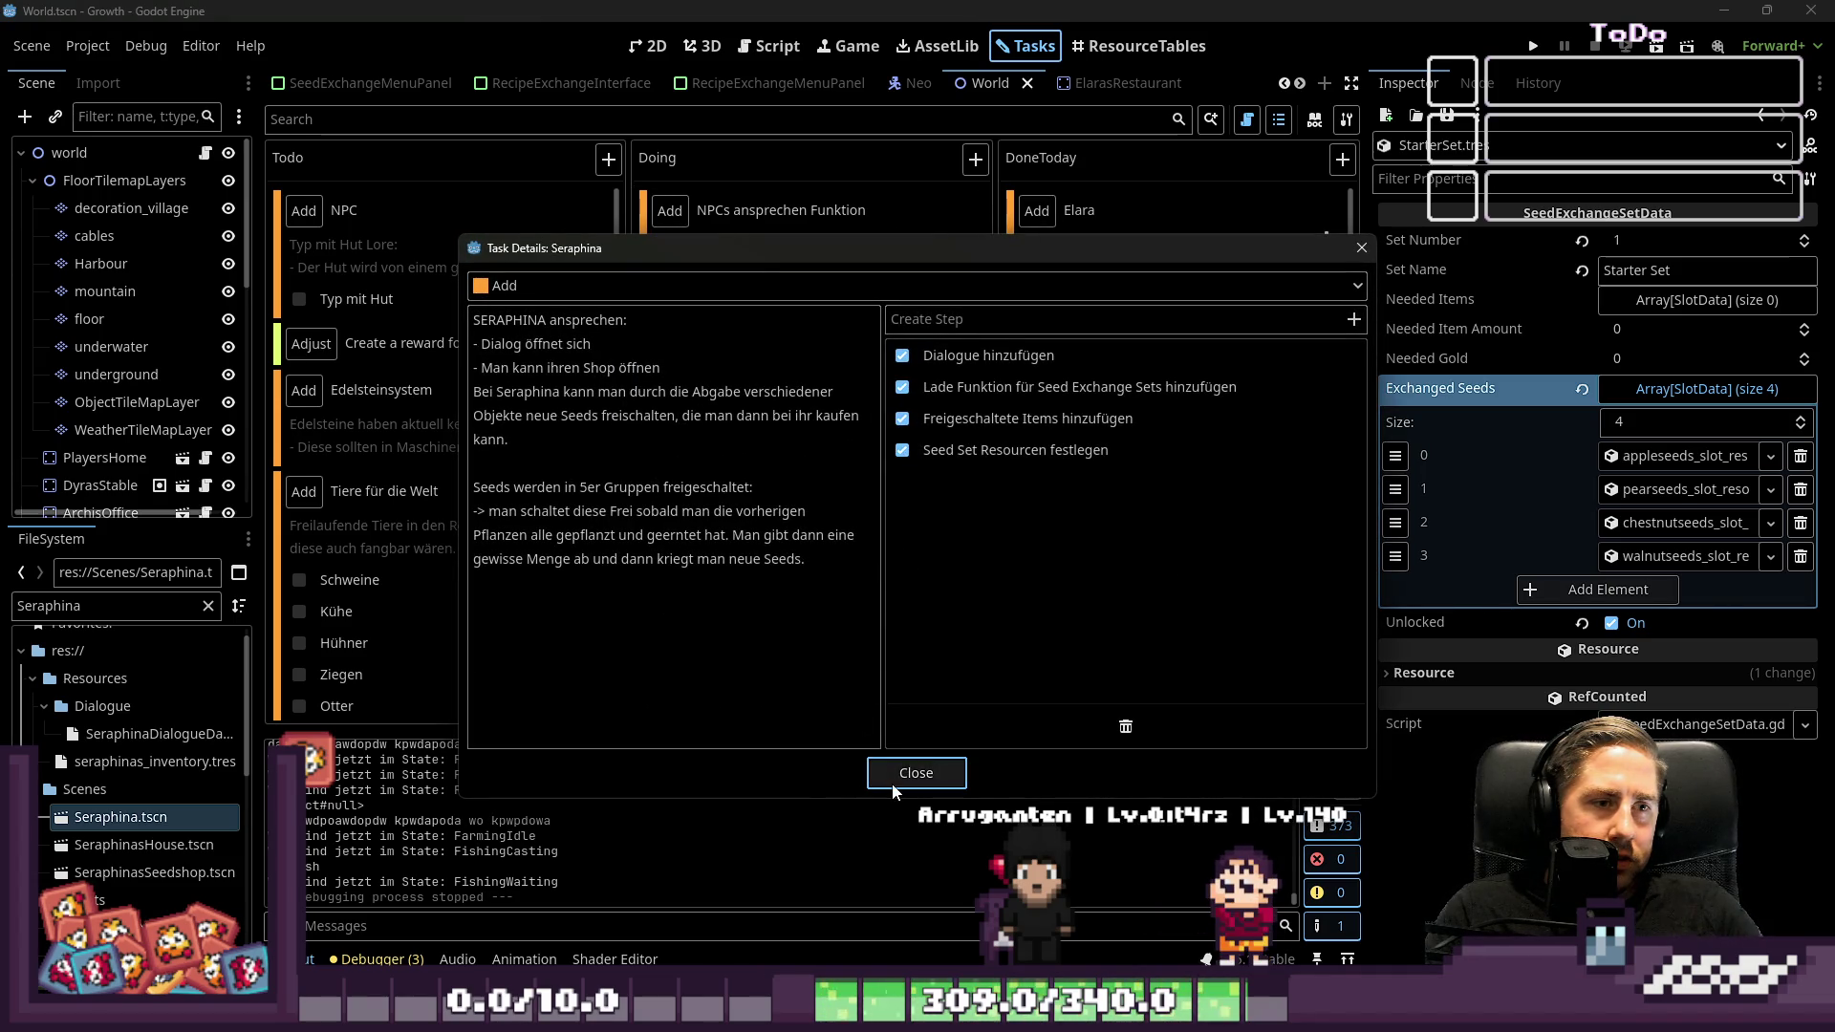
click(915, 774)
mouse_move(726, 568)
mouse_down()
mouse_move(1105, 525)
mouse_move(1168, 287)
mouse_up()
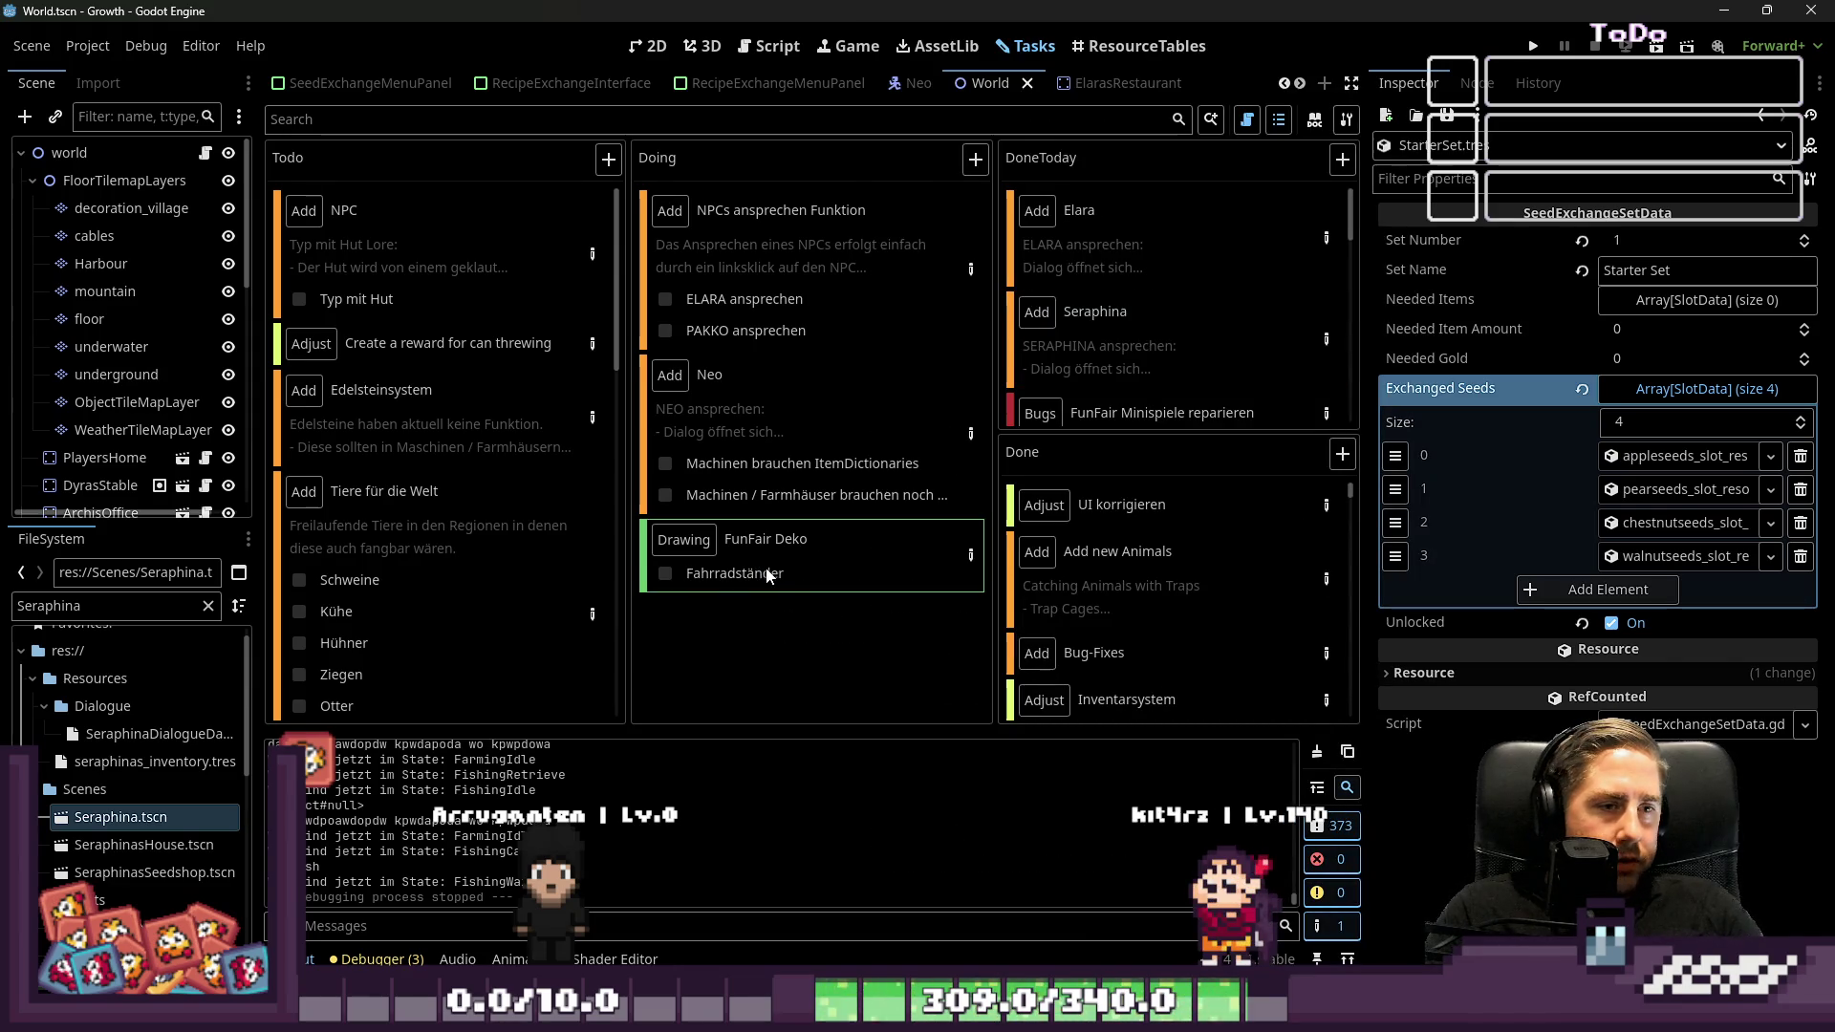
Drag the Stadt Dekorationen card from Todo into the Done column
scroll(331, 564, down, 10)
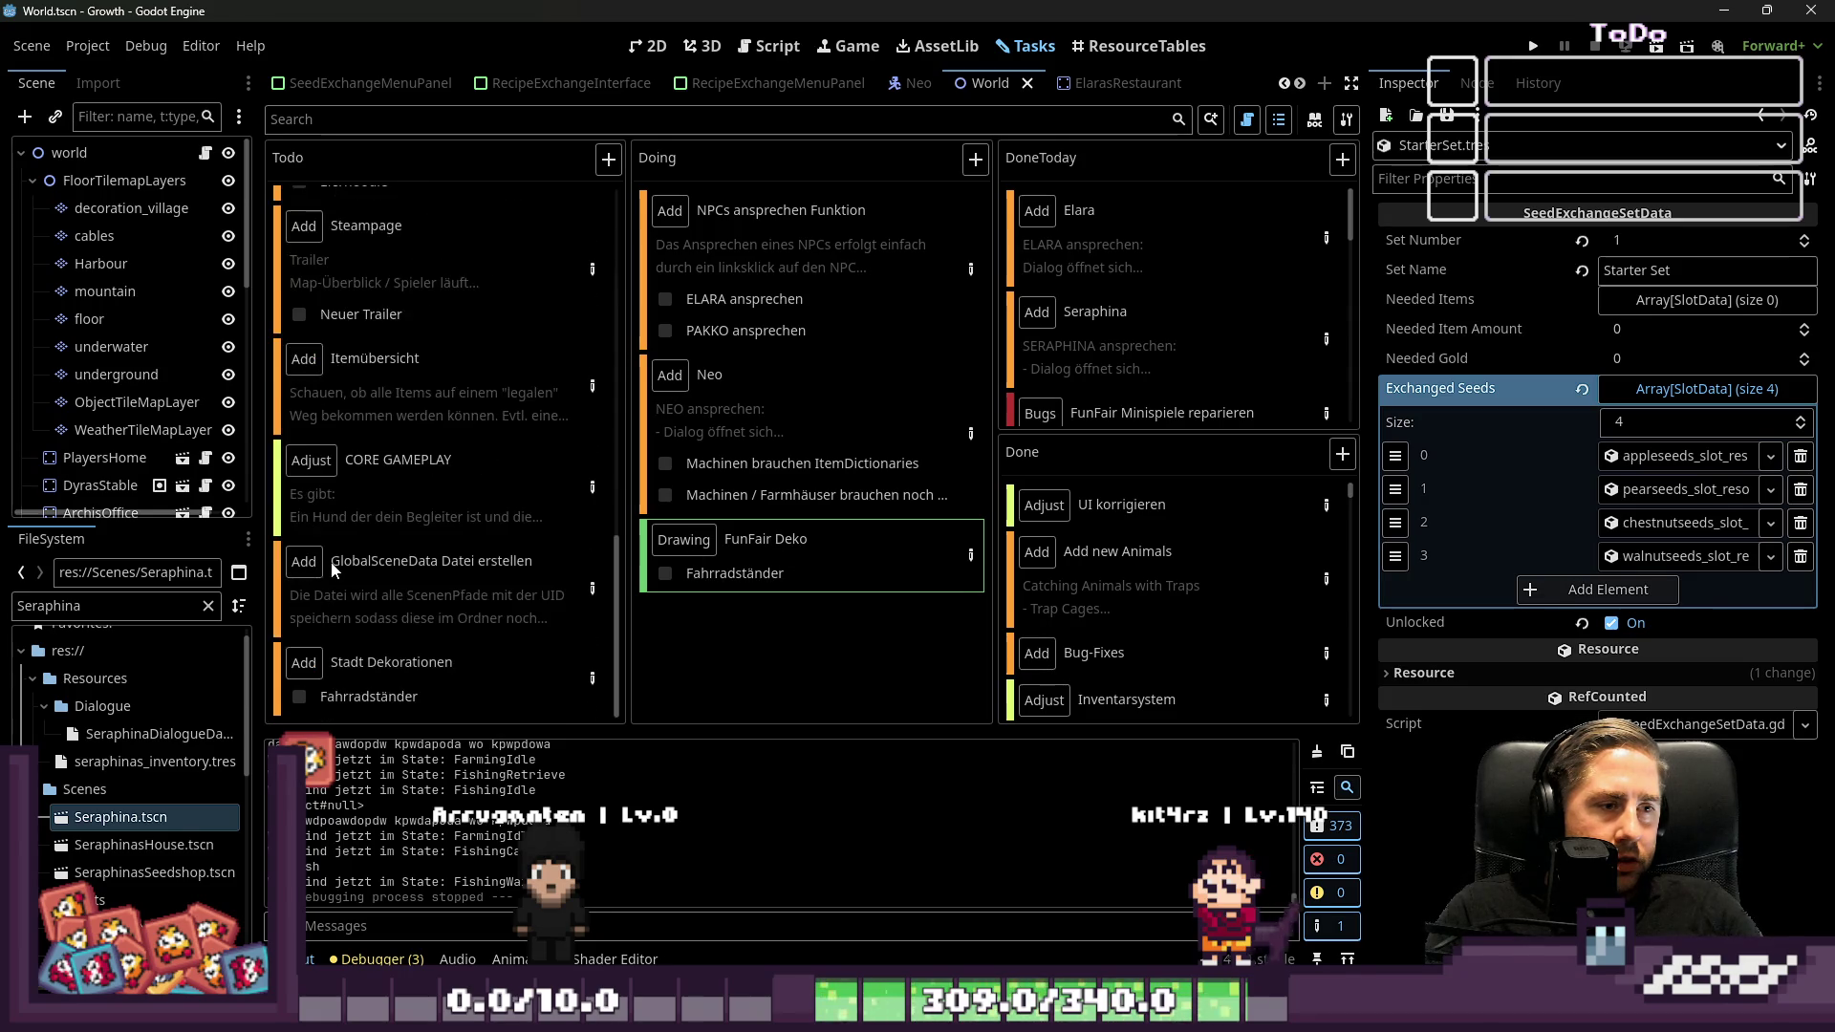
drag(404, 711, 1105, 671)
drag(840, 570, 777, 579)
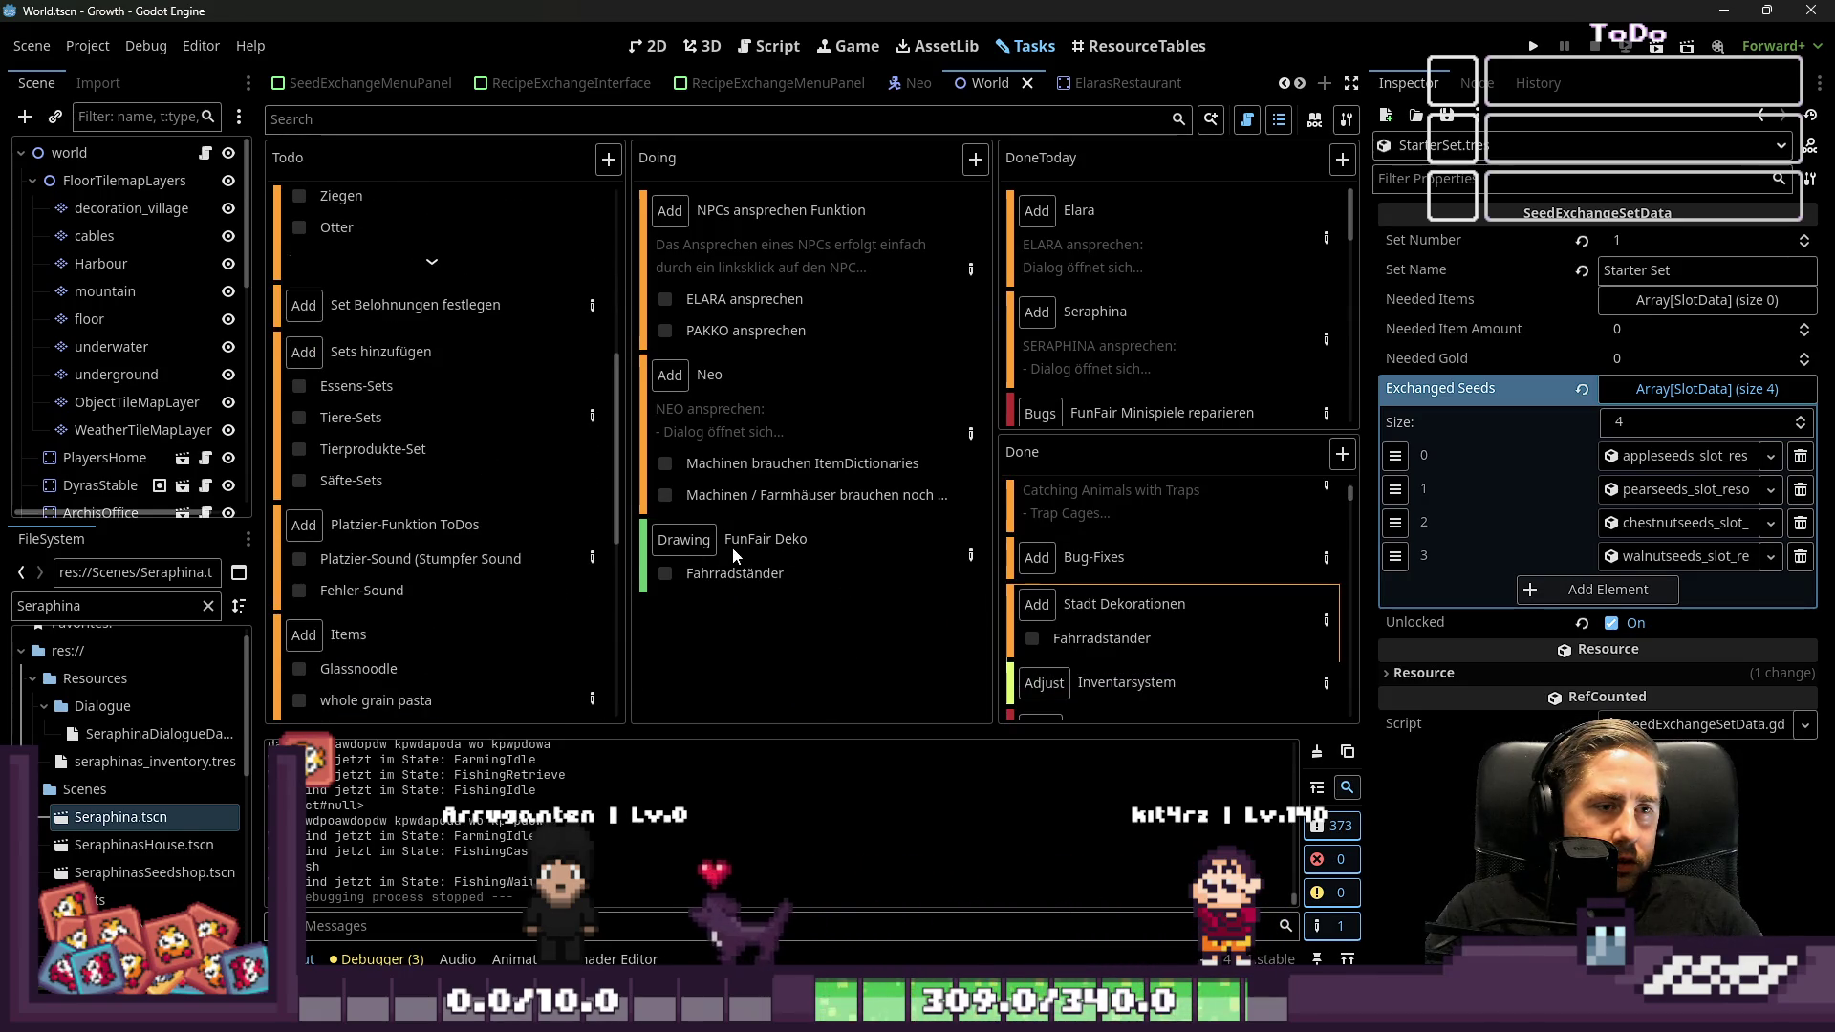
scroll(451, 382, up, 5)
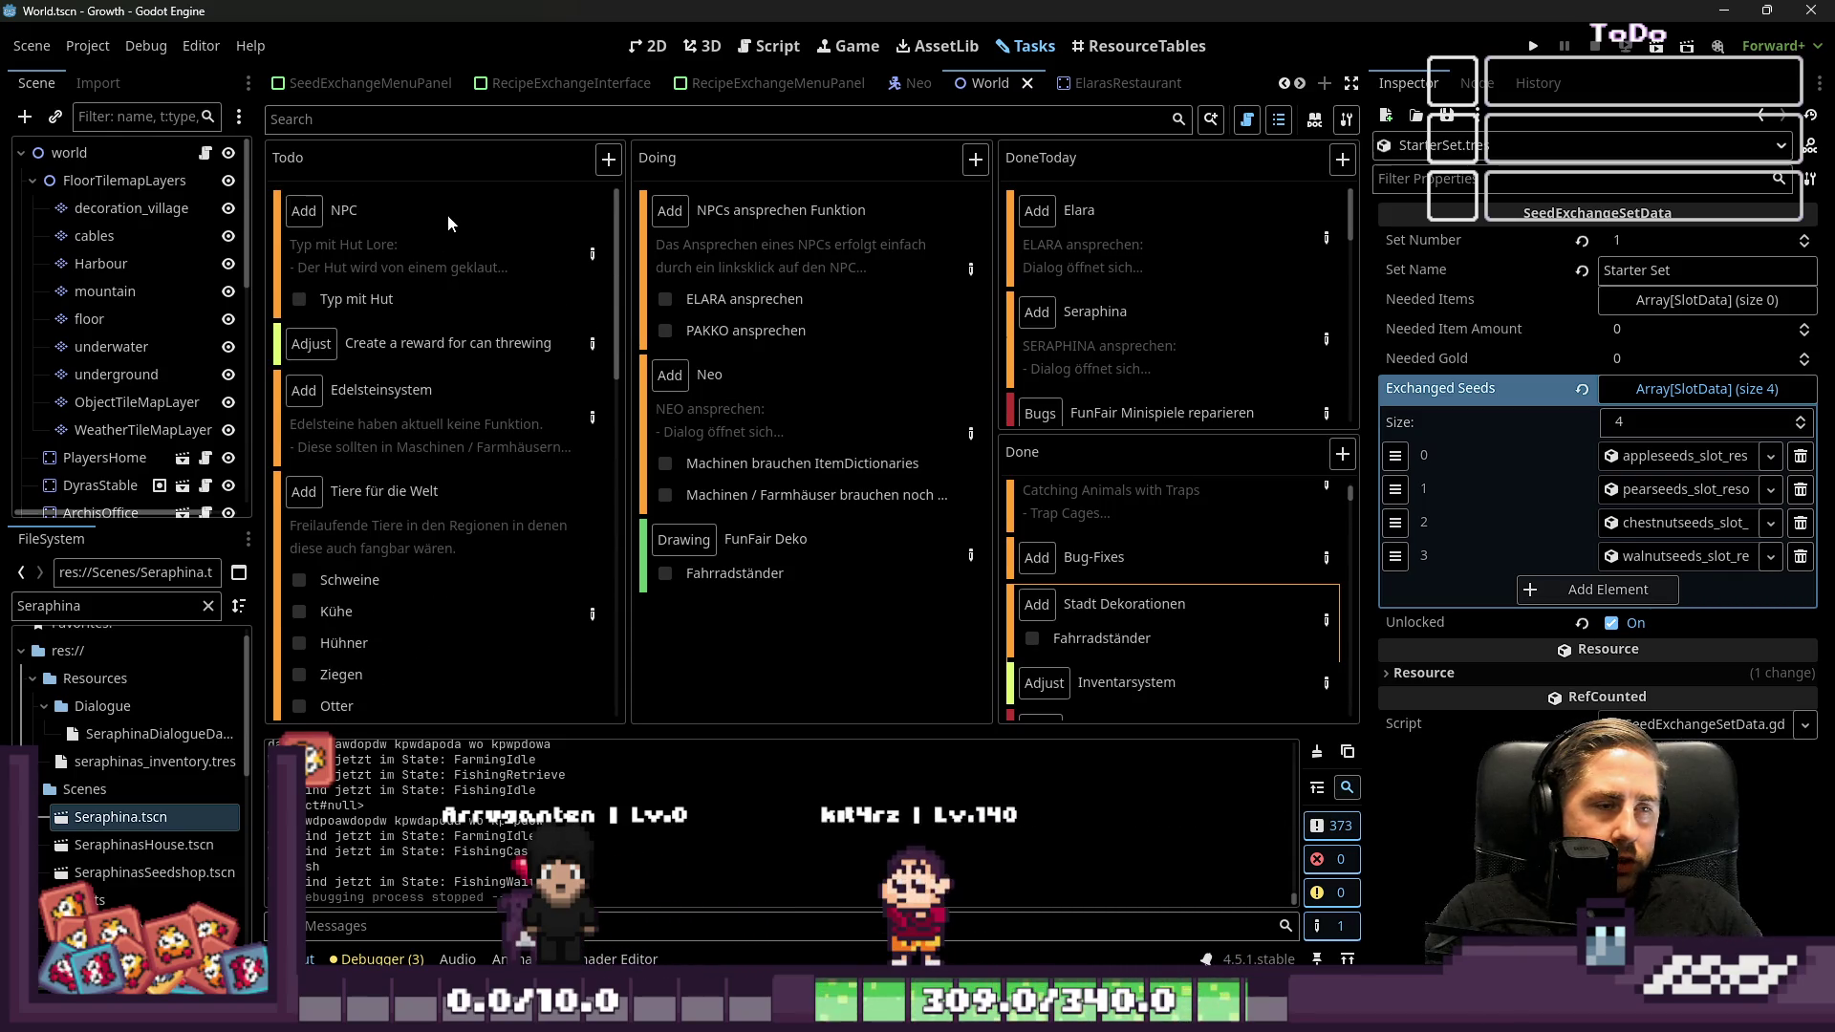
mouse_move(868, 537)
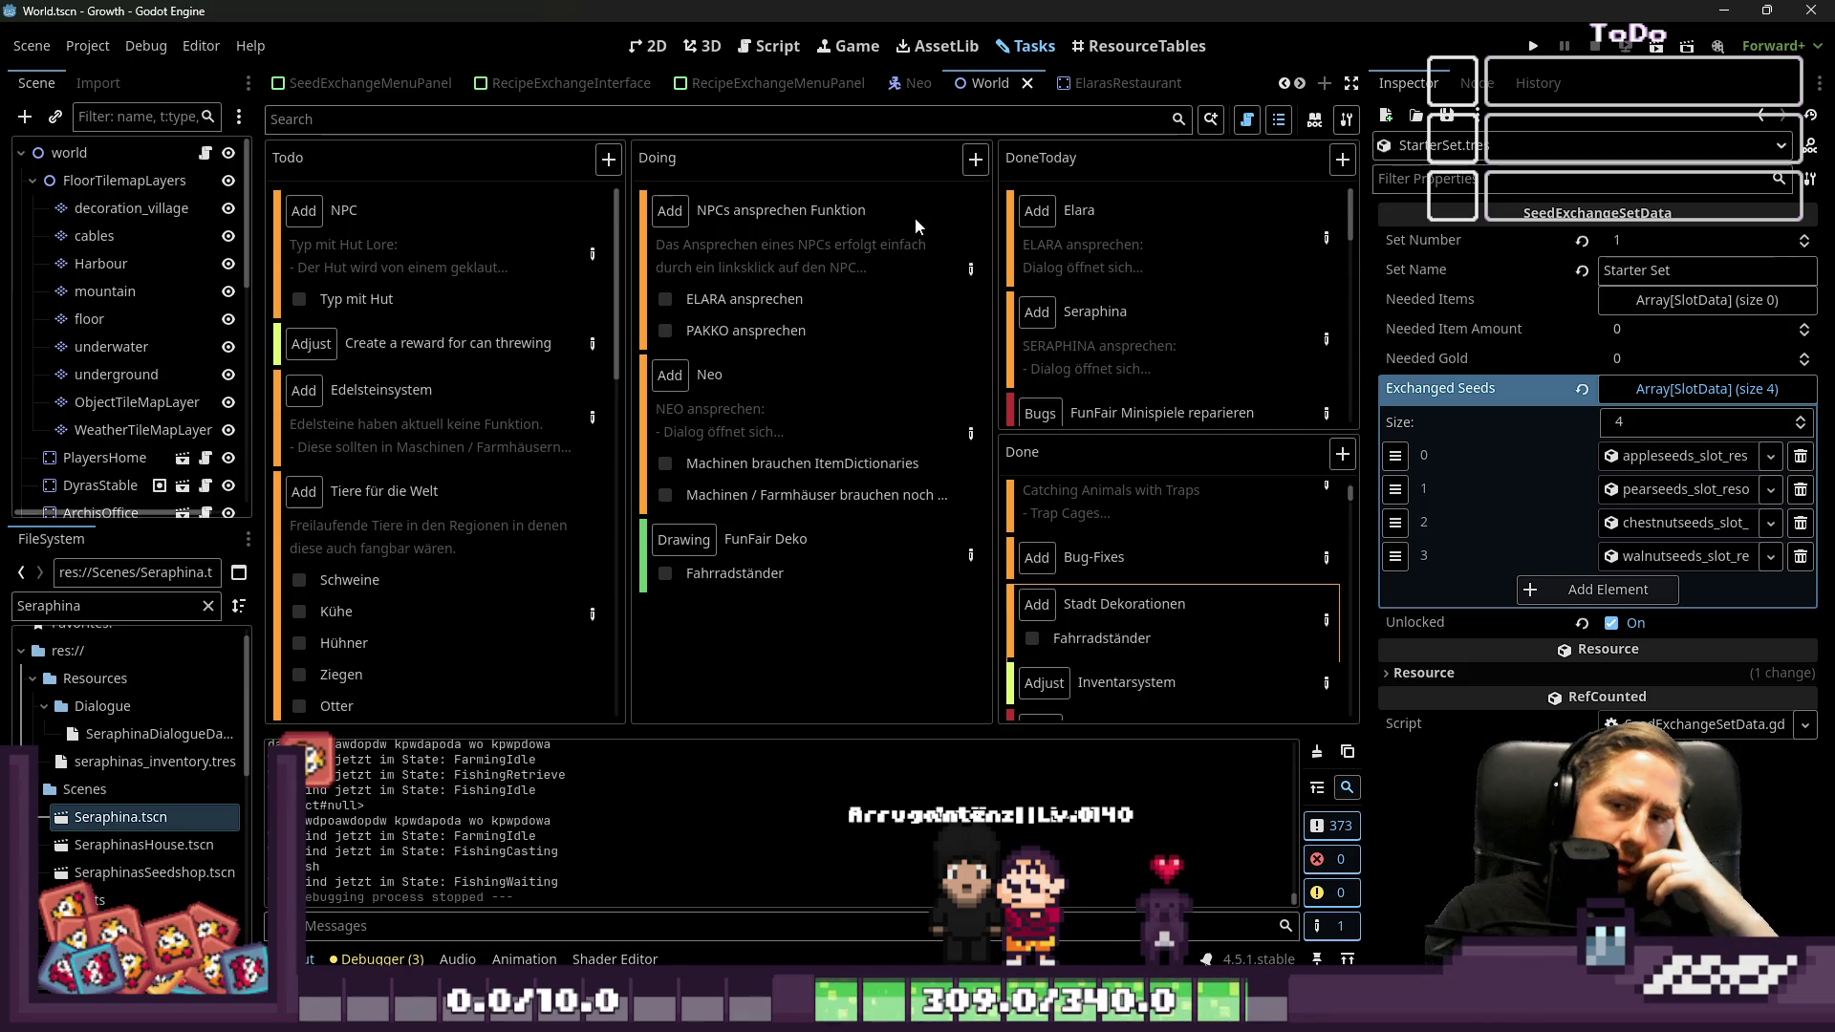
mouse_move(922, 199)
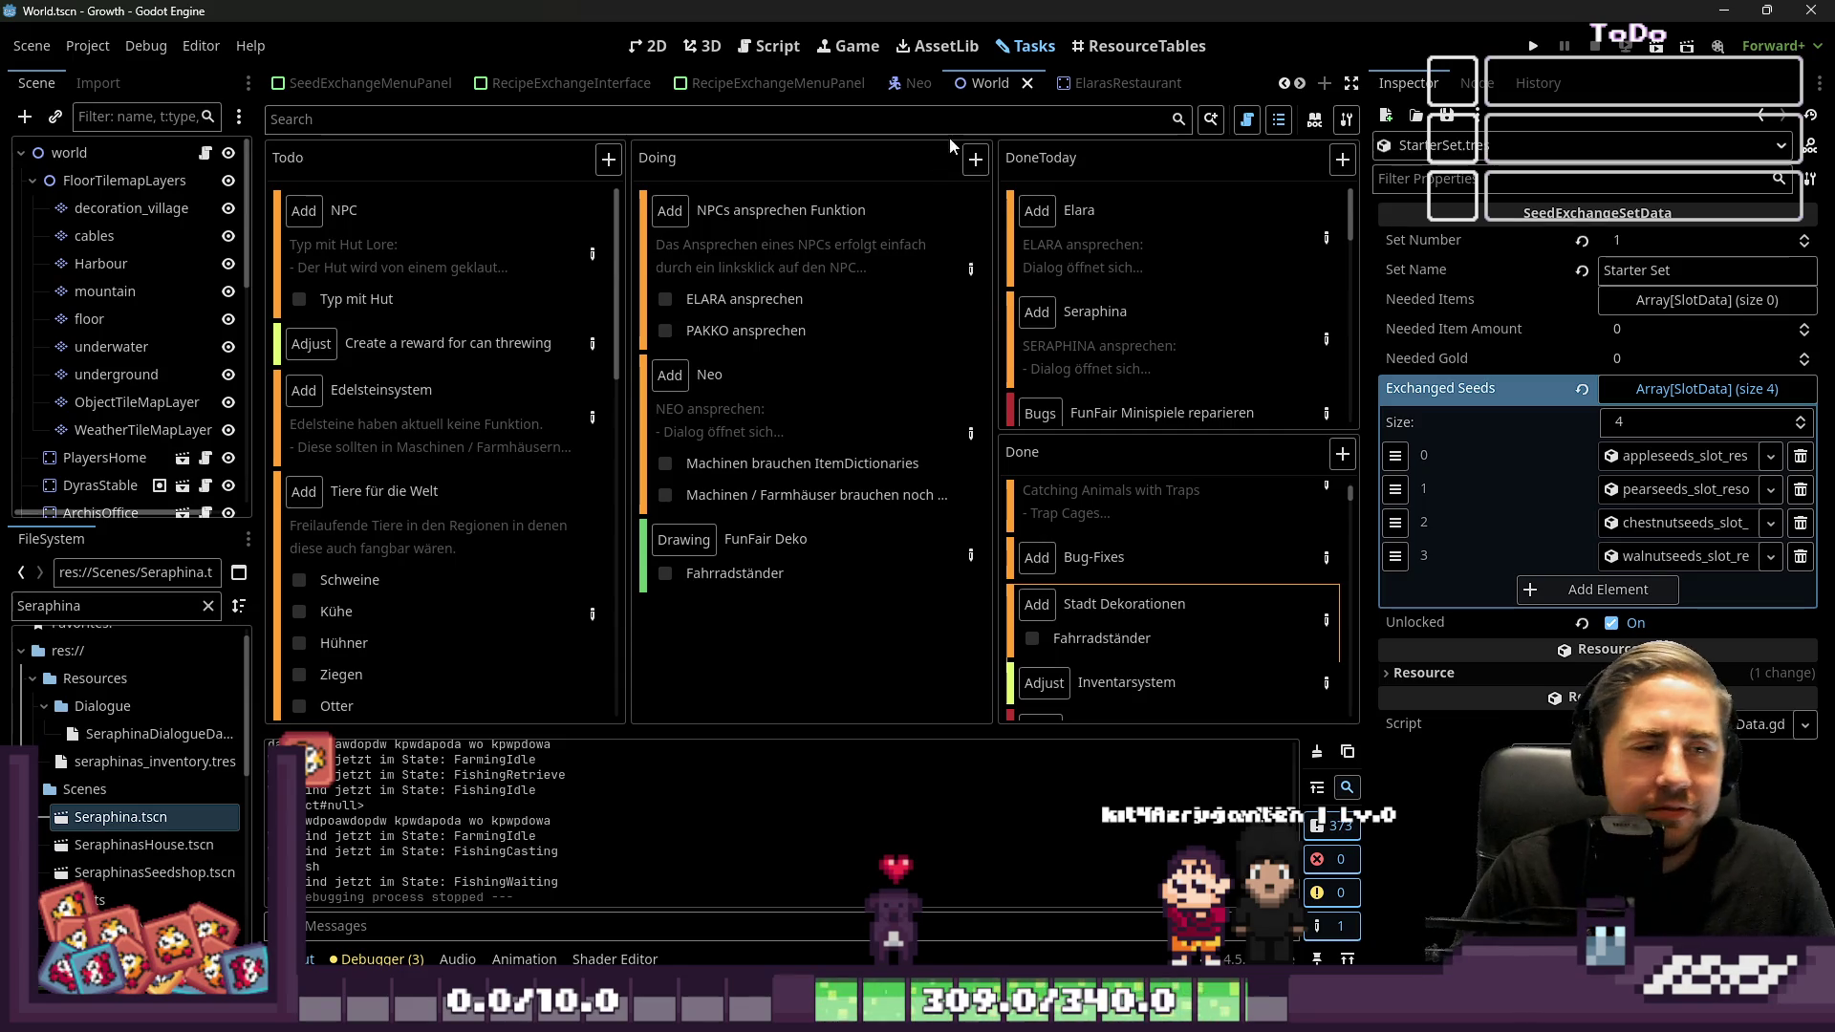
click(647, 46)
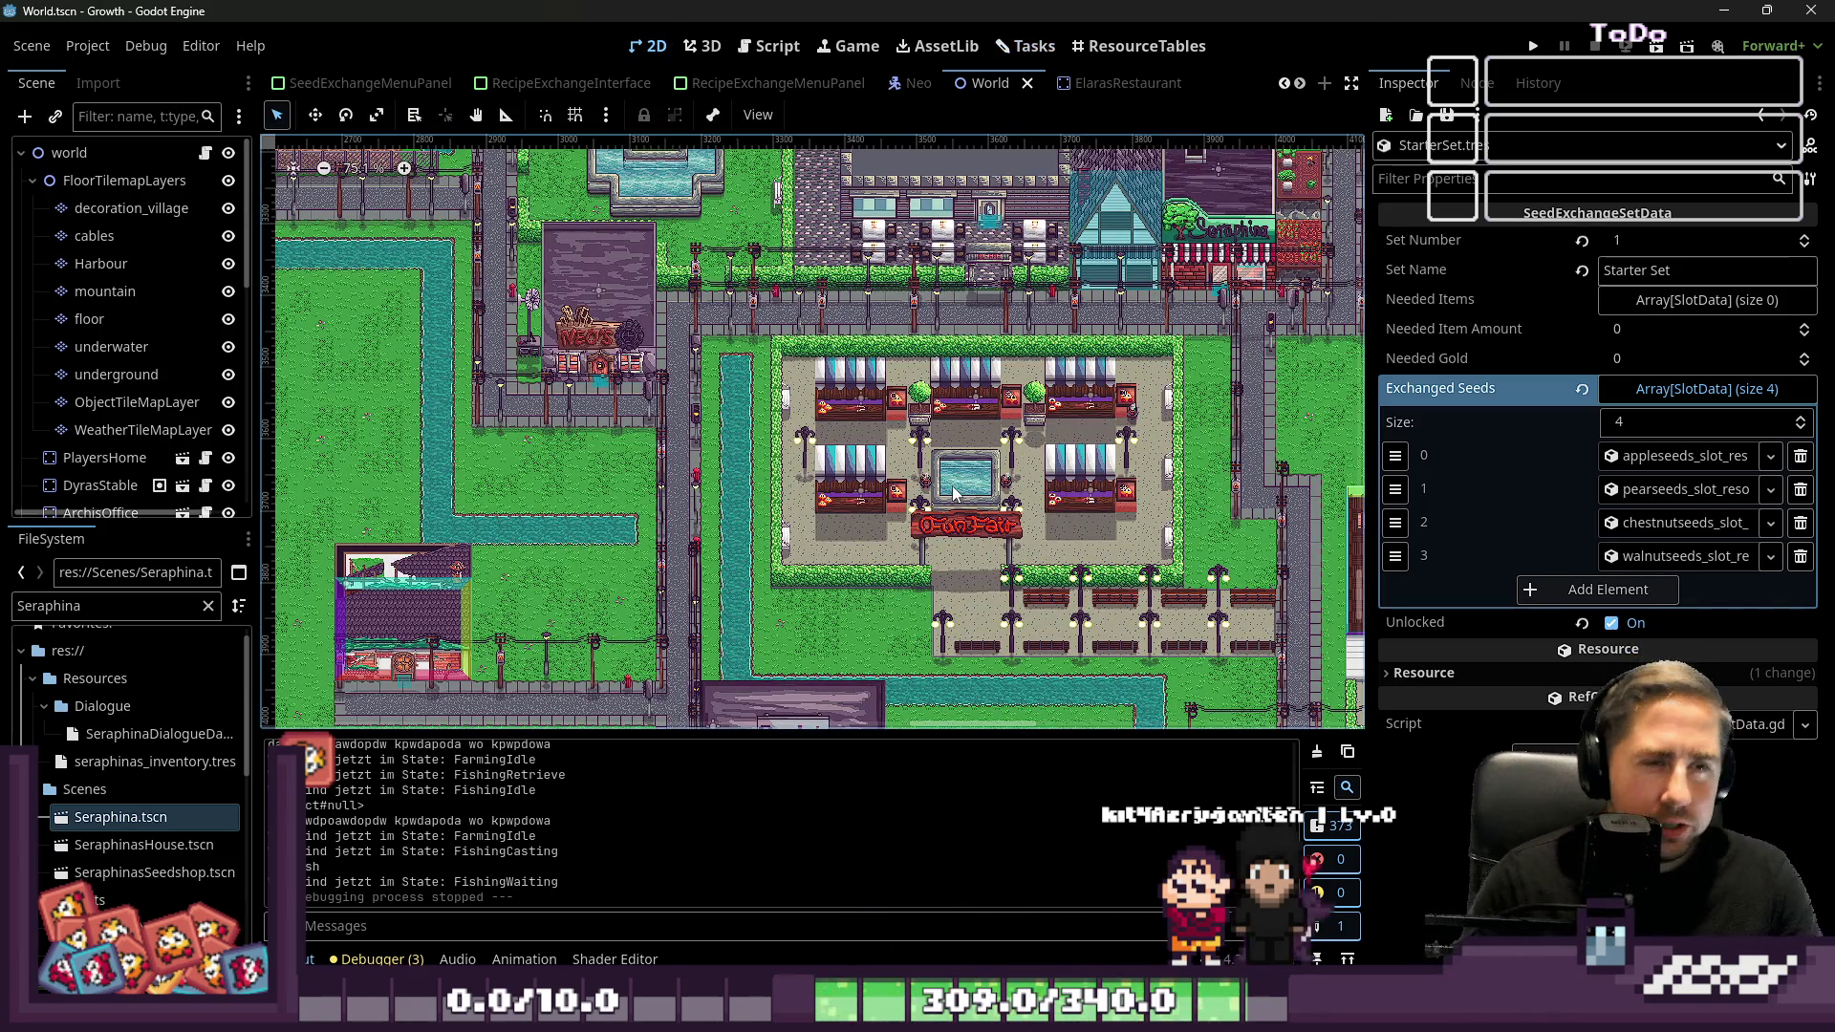
Zoom to the FunFair market square and select the decoration_village tile layer for painting
scroll(1080, 346, down, 4)
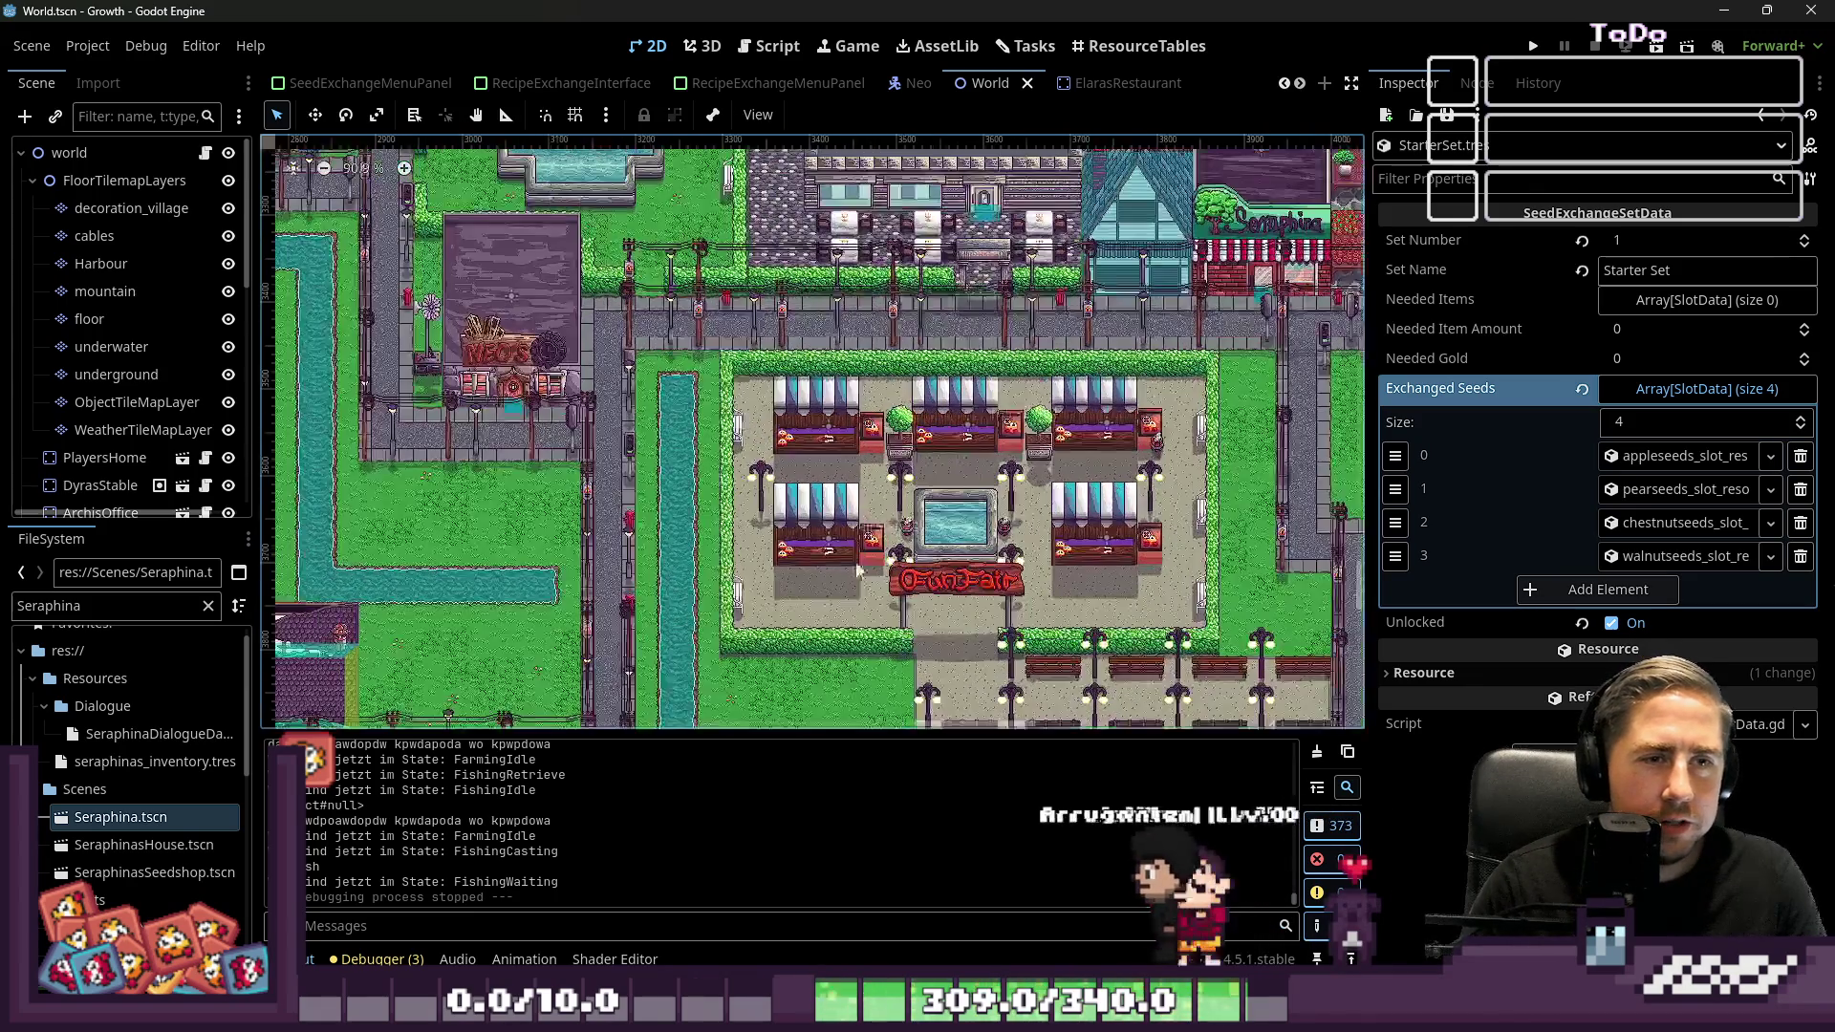
scroll(872, 497, up, 15)
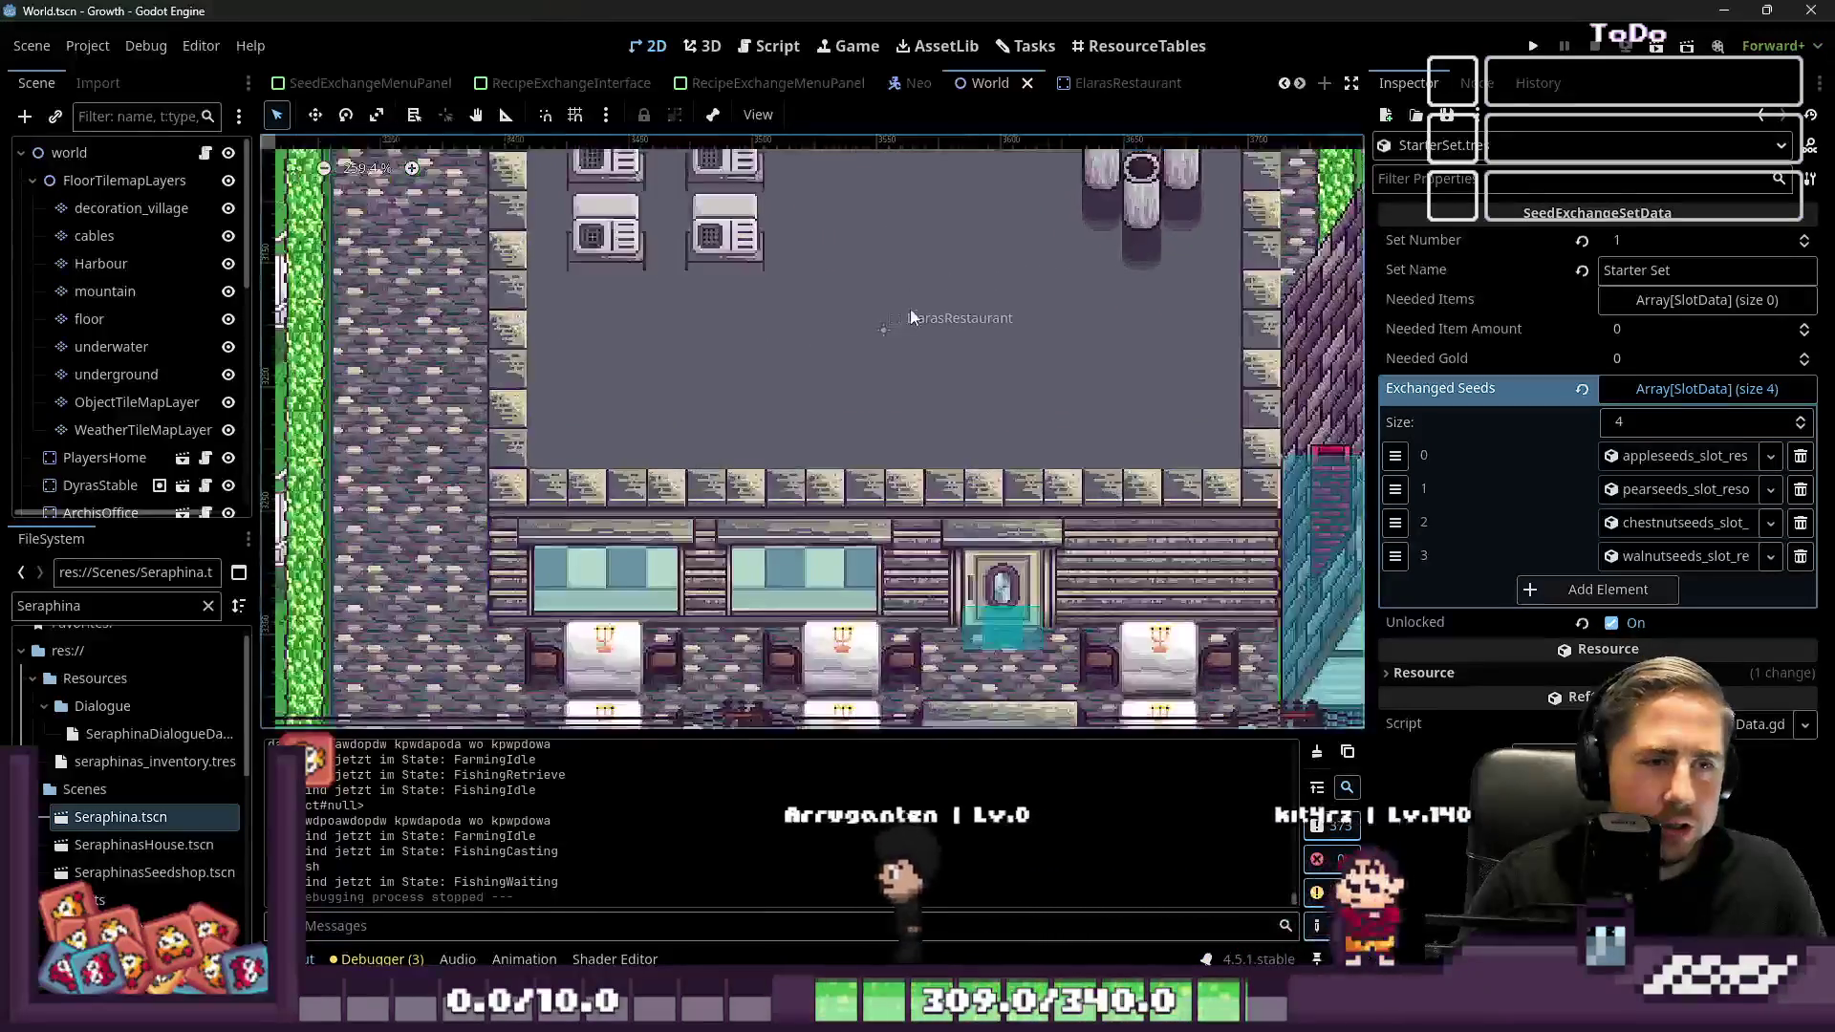
scroll(960, 512, down, 10)
scroll(959, 450, up, 12)
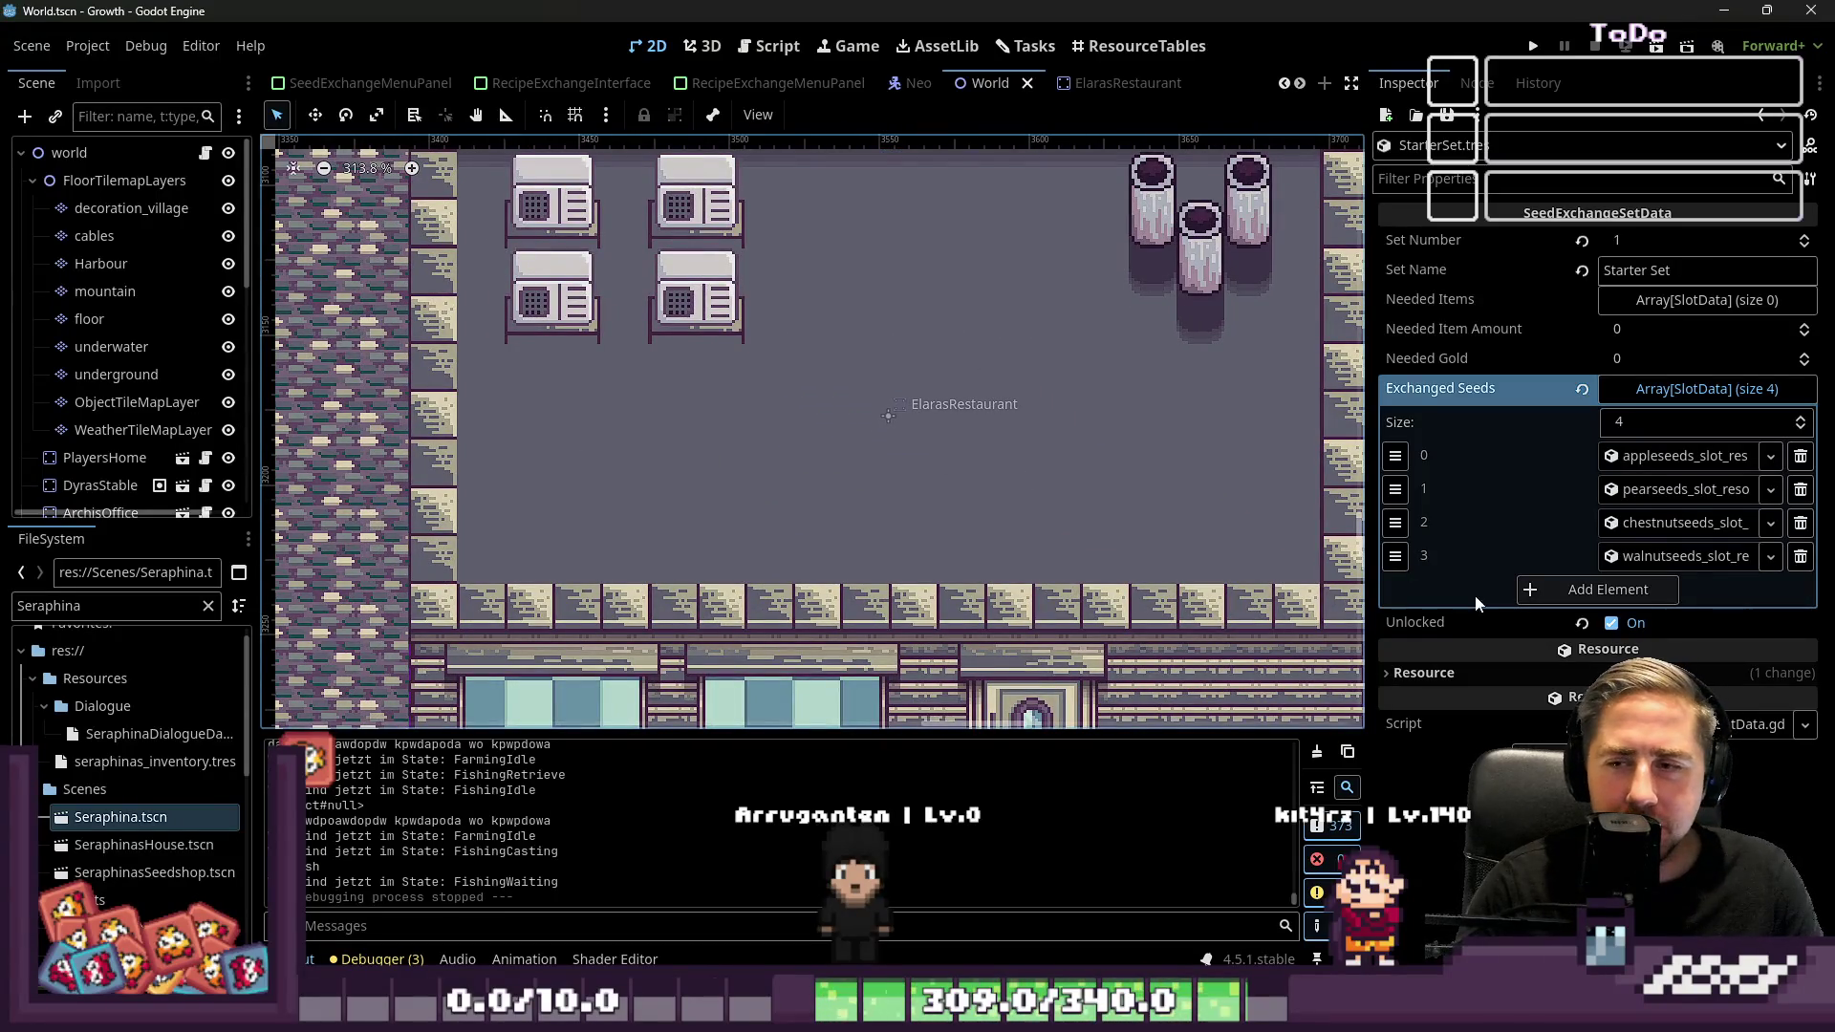
scroll(1155, 660, down, 1)
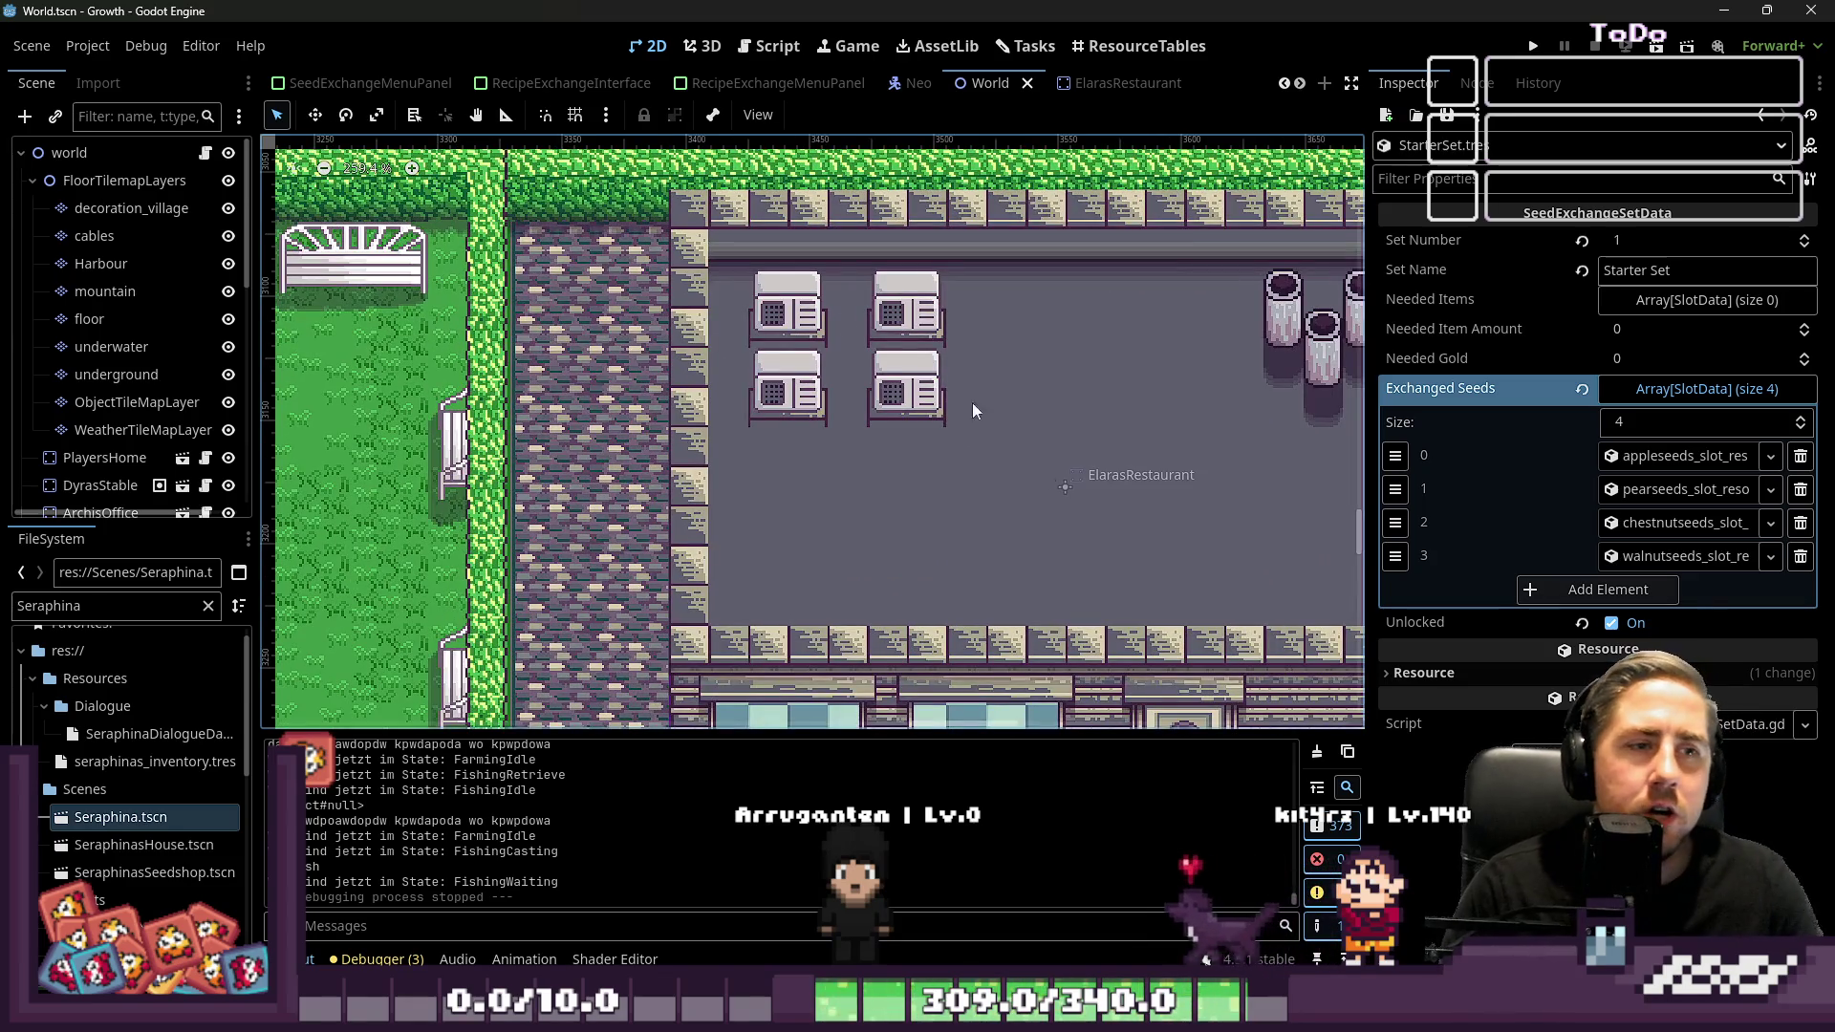
scroll(973, 411, down, 15)
scroll(991, 327, up, 8)
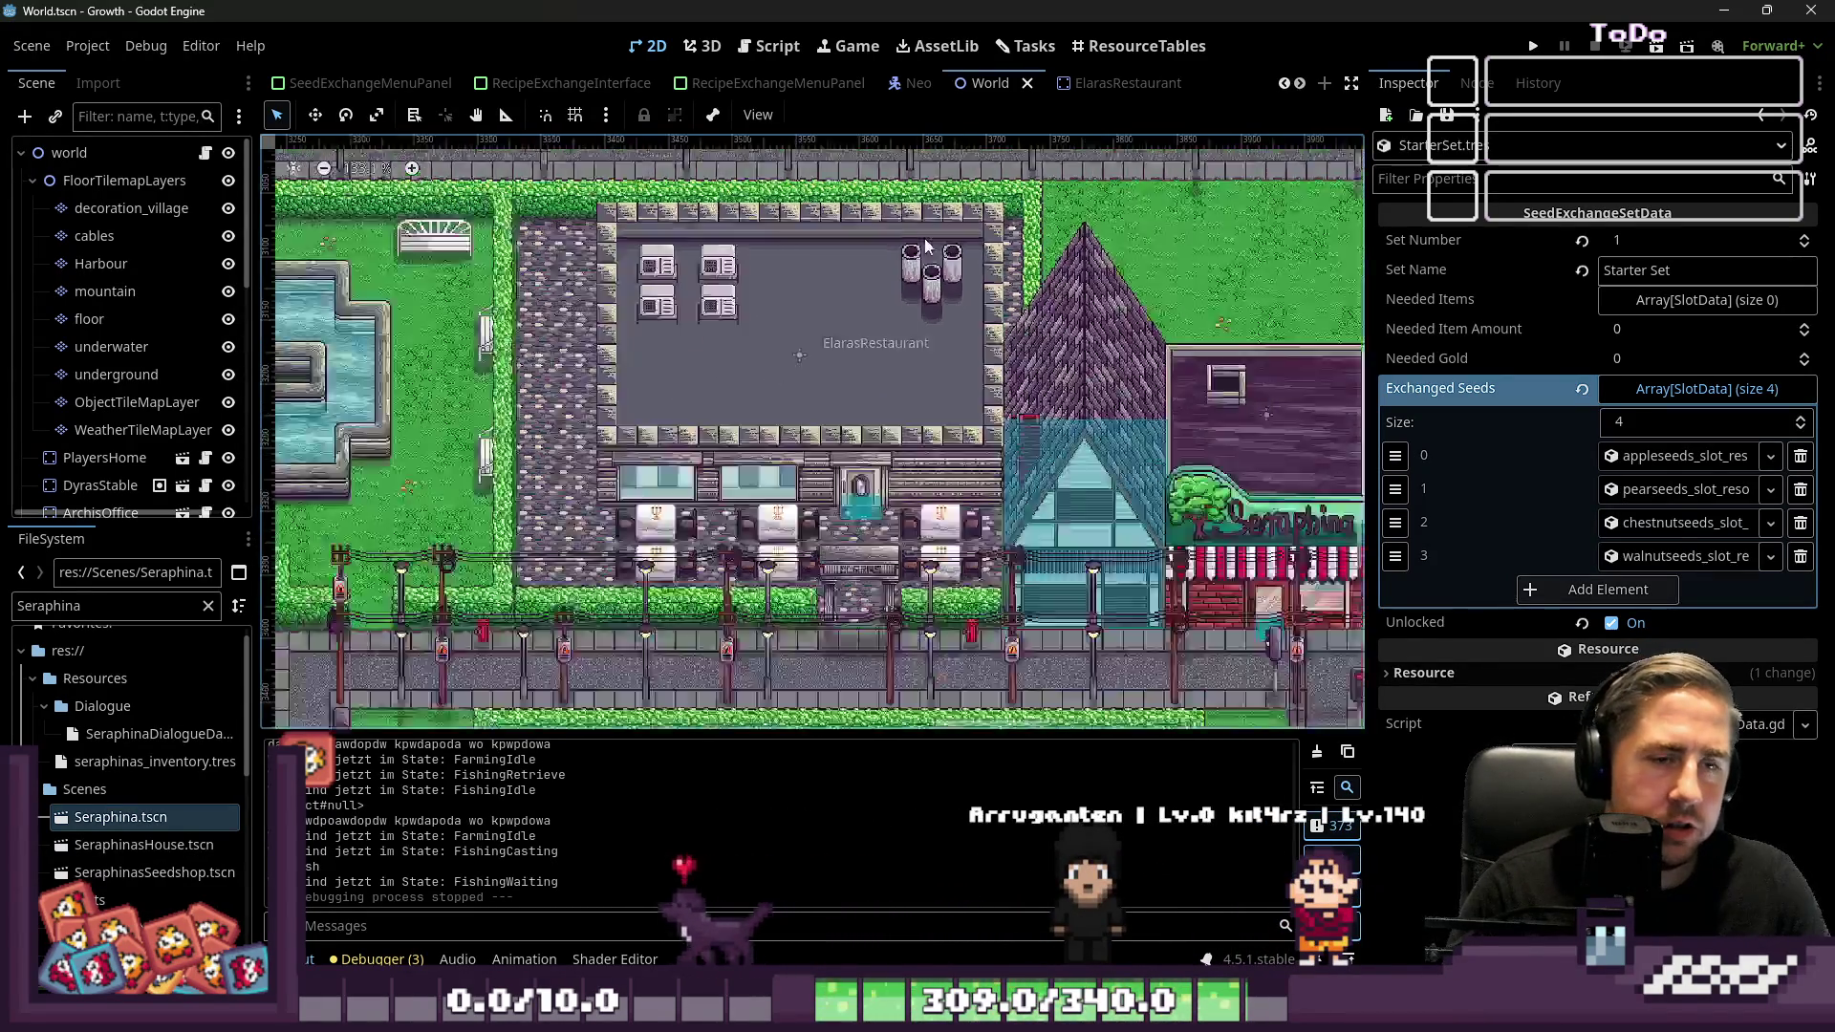
scroll(925, 247, down, 2)
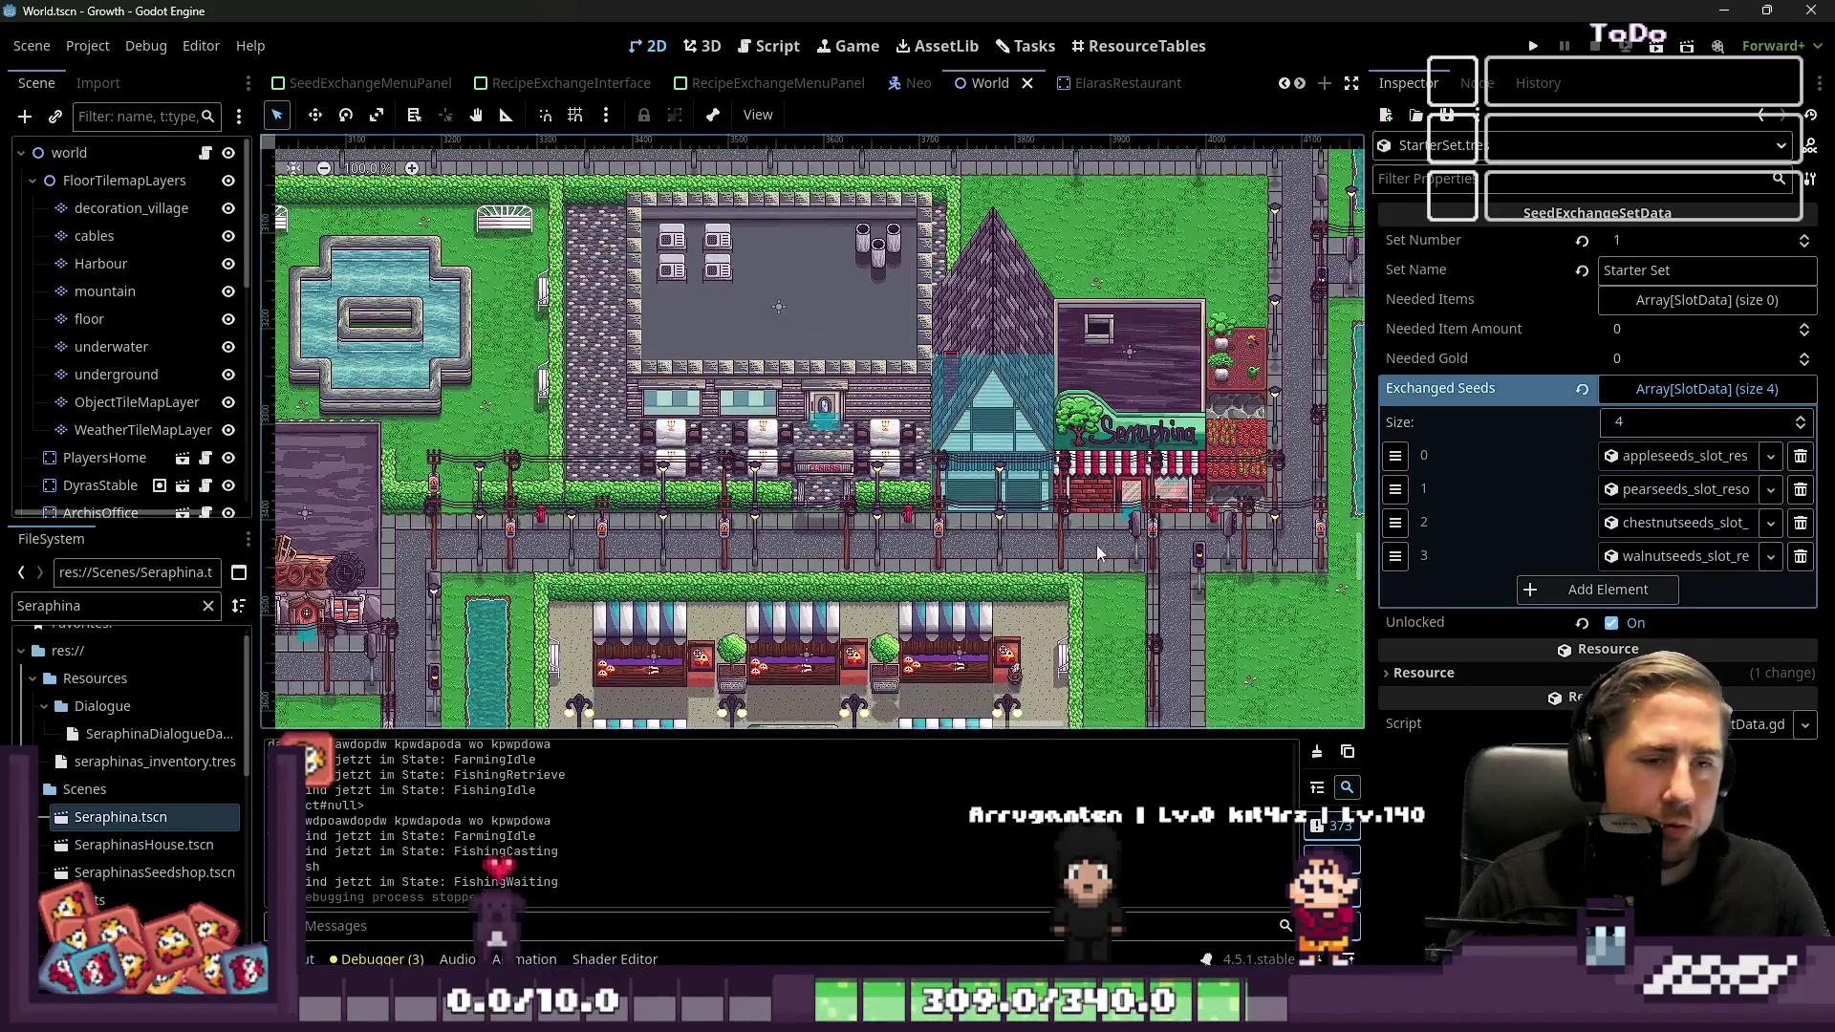
scroll(755, 521, down, 5)
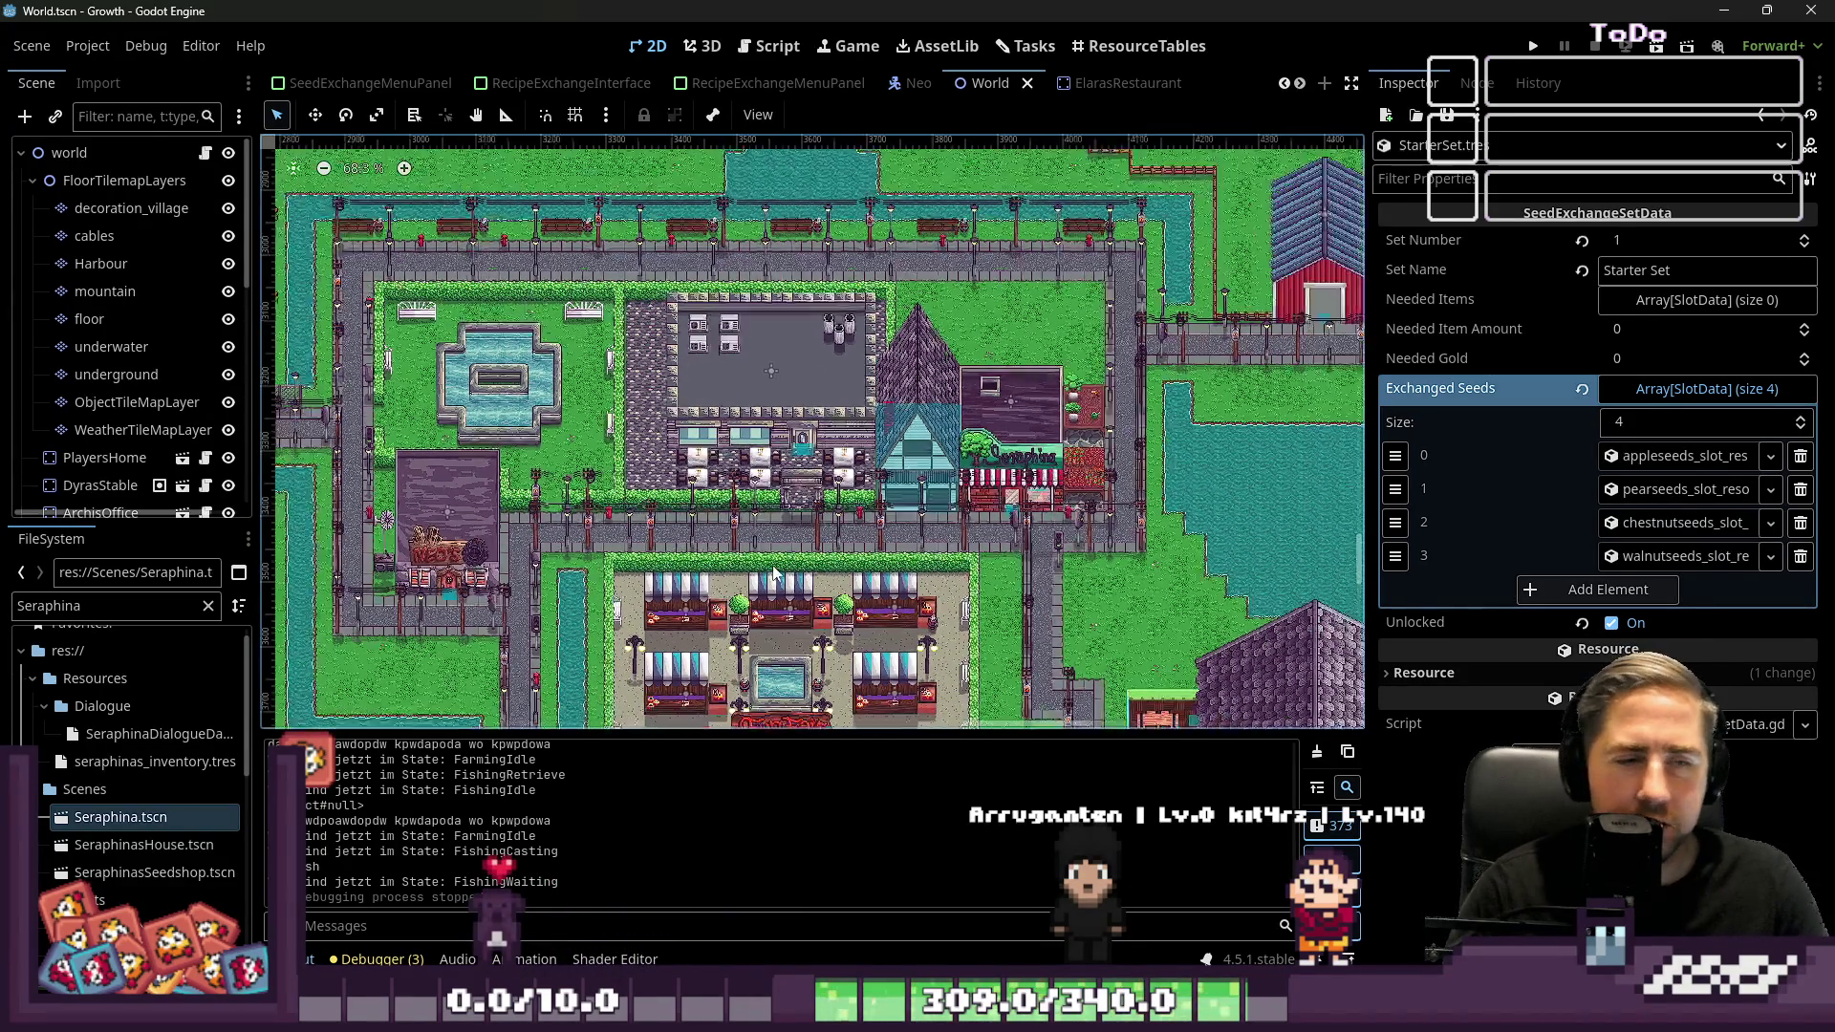
scroll(445, 585, up, 13)
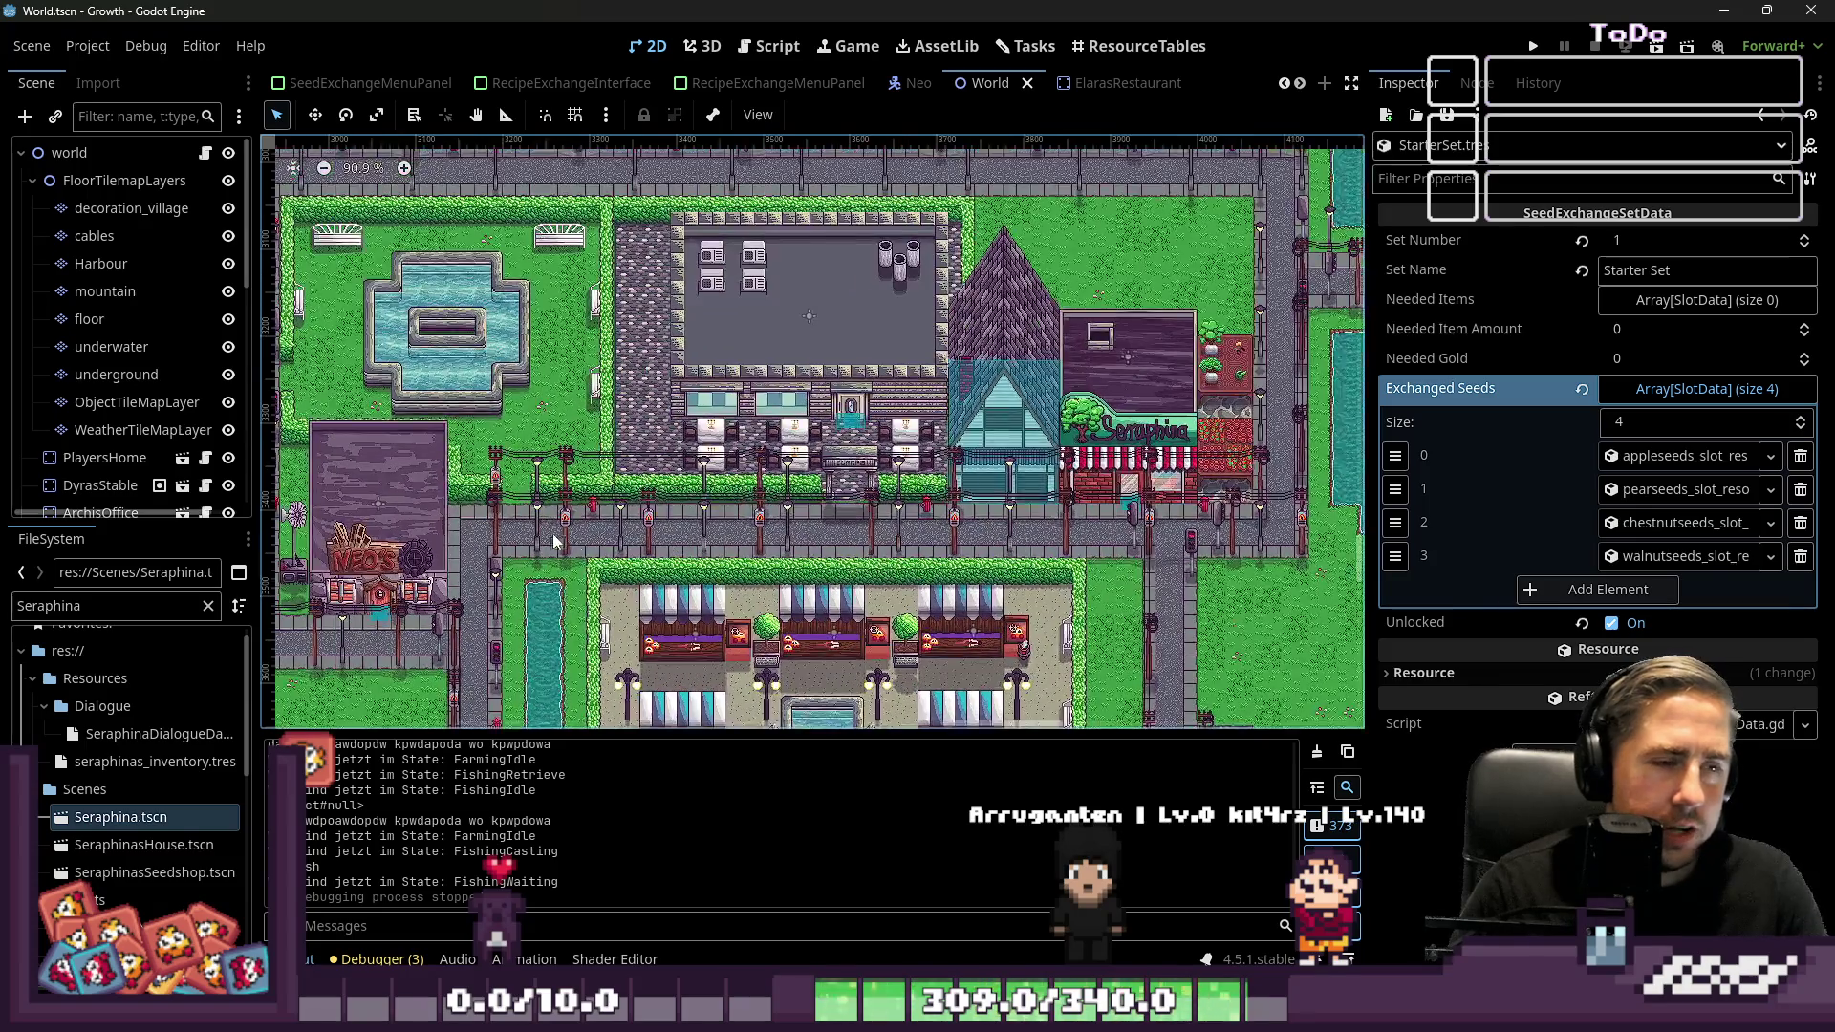
scroll(446, 585, down, 17)
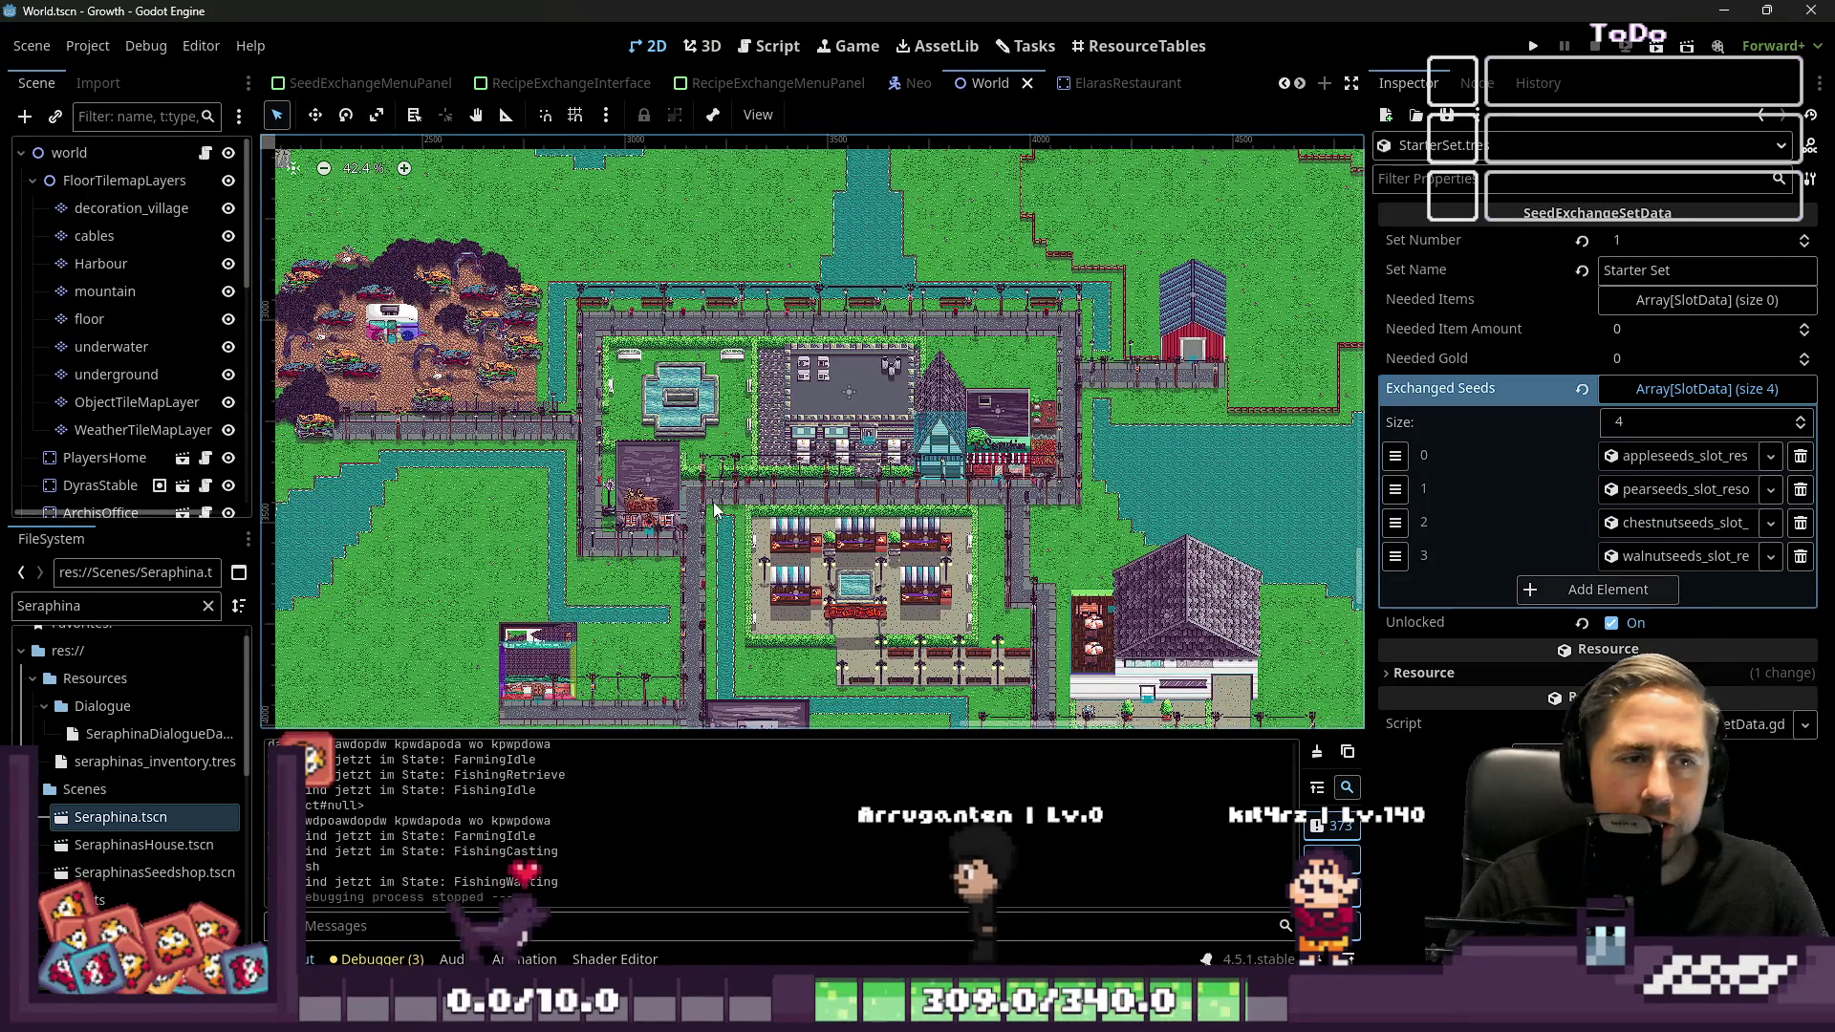
scroll(714, 516, down, 2)
scroll(714, 516, up, 9)
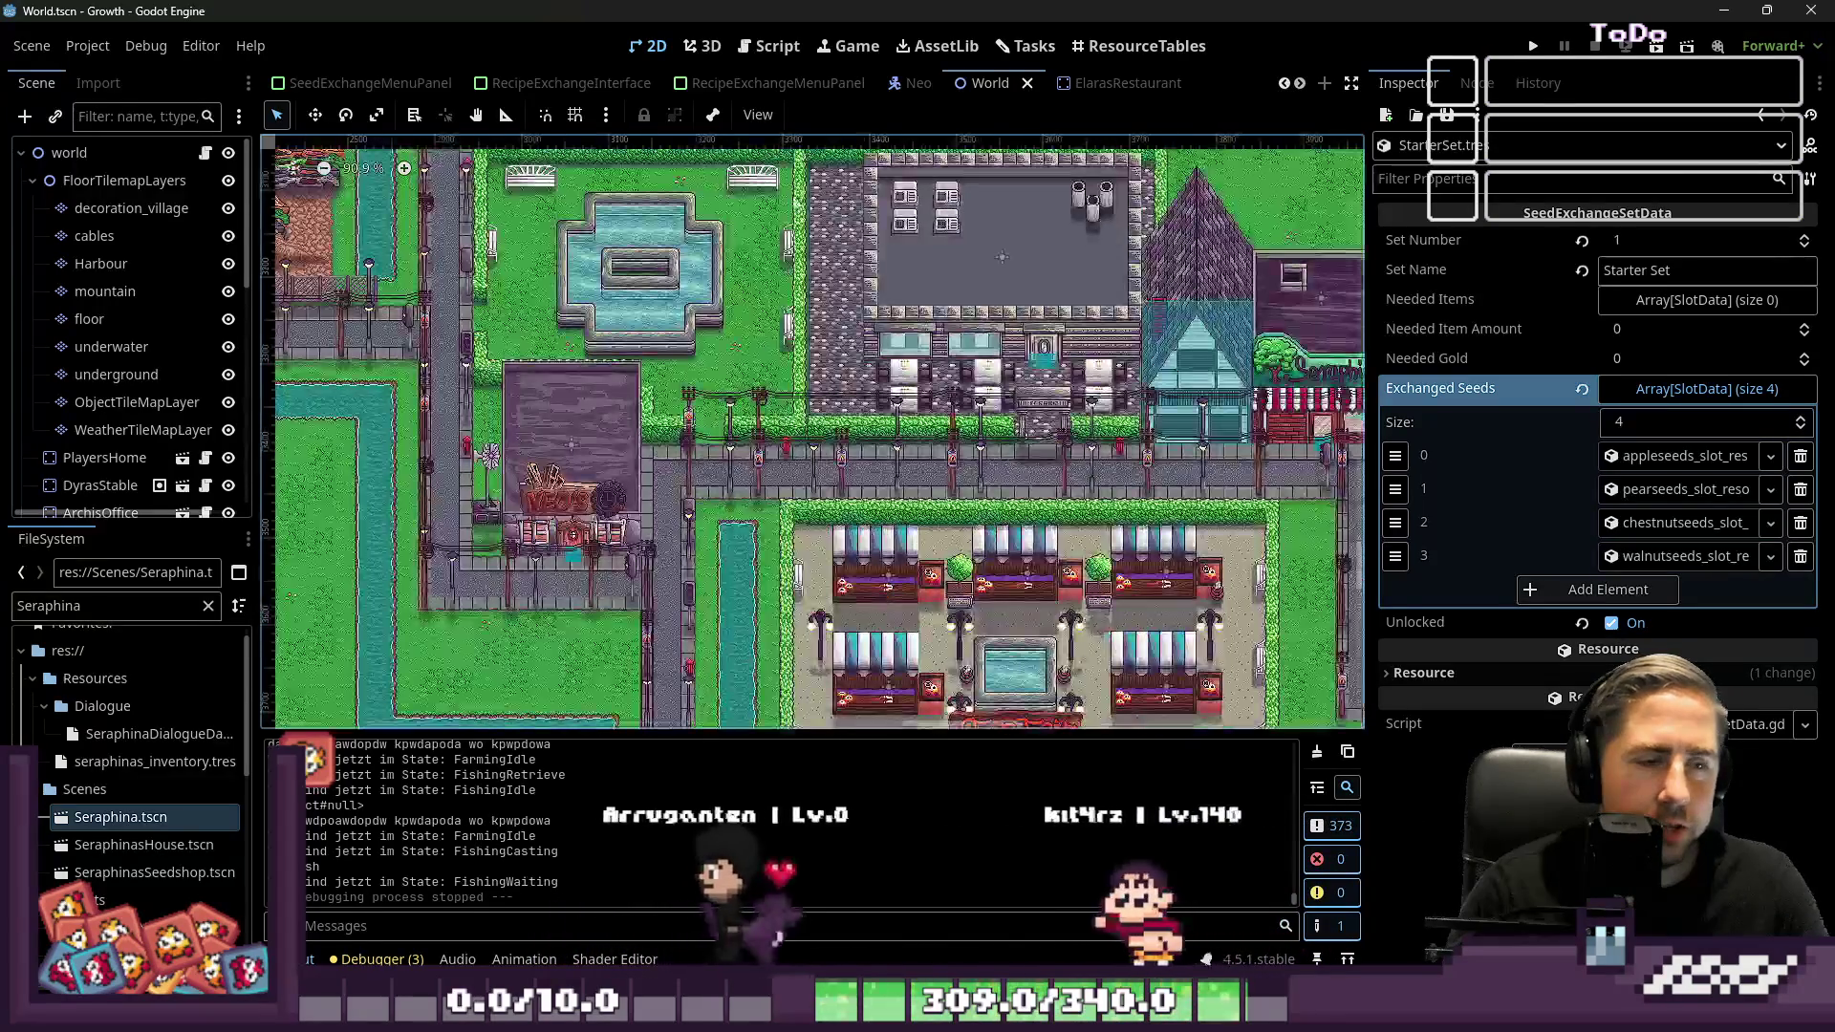
scroll(850, 641, up, 10)
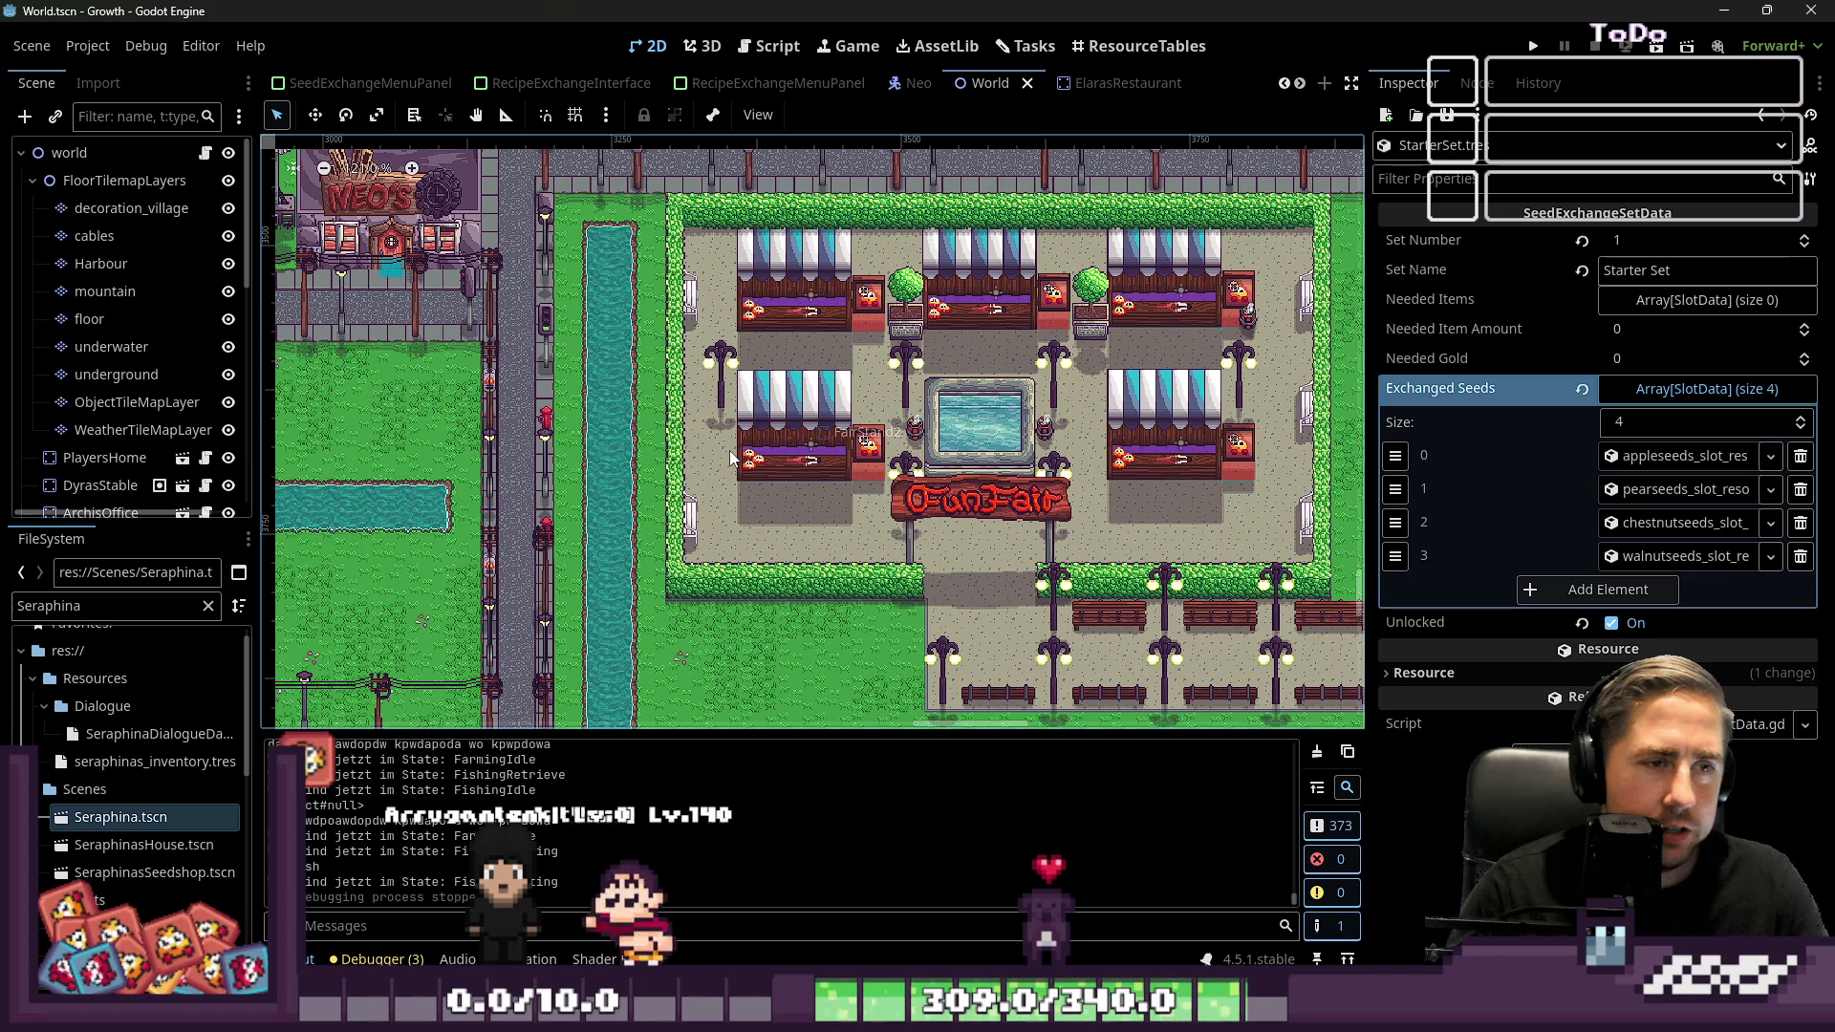
scroll(757, 401, up, 3)
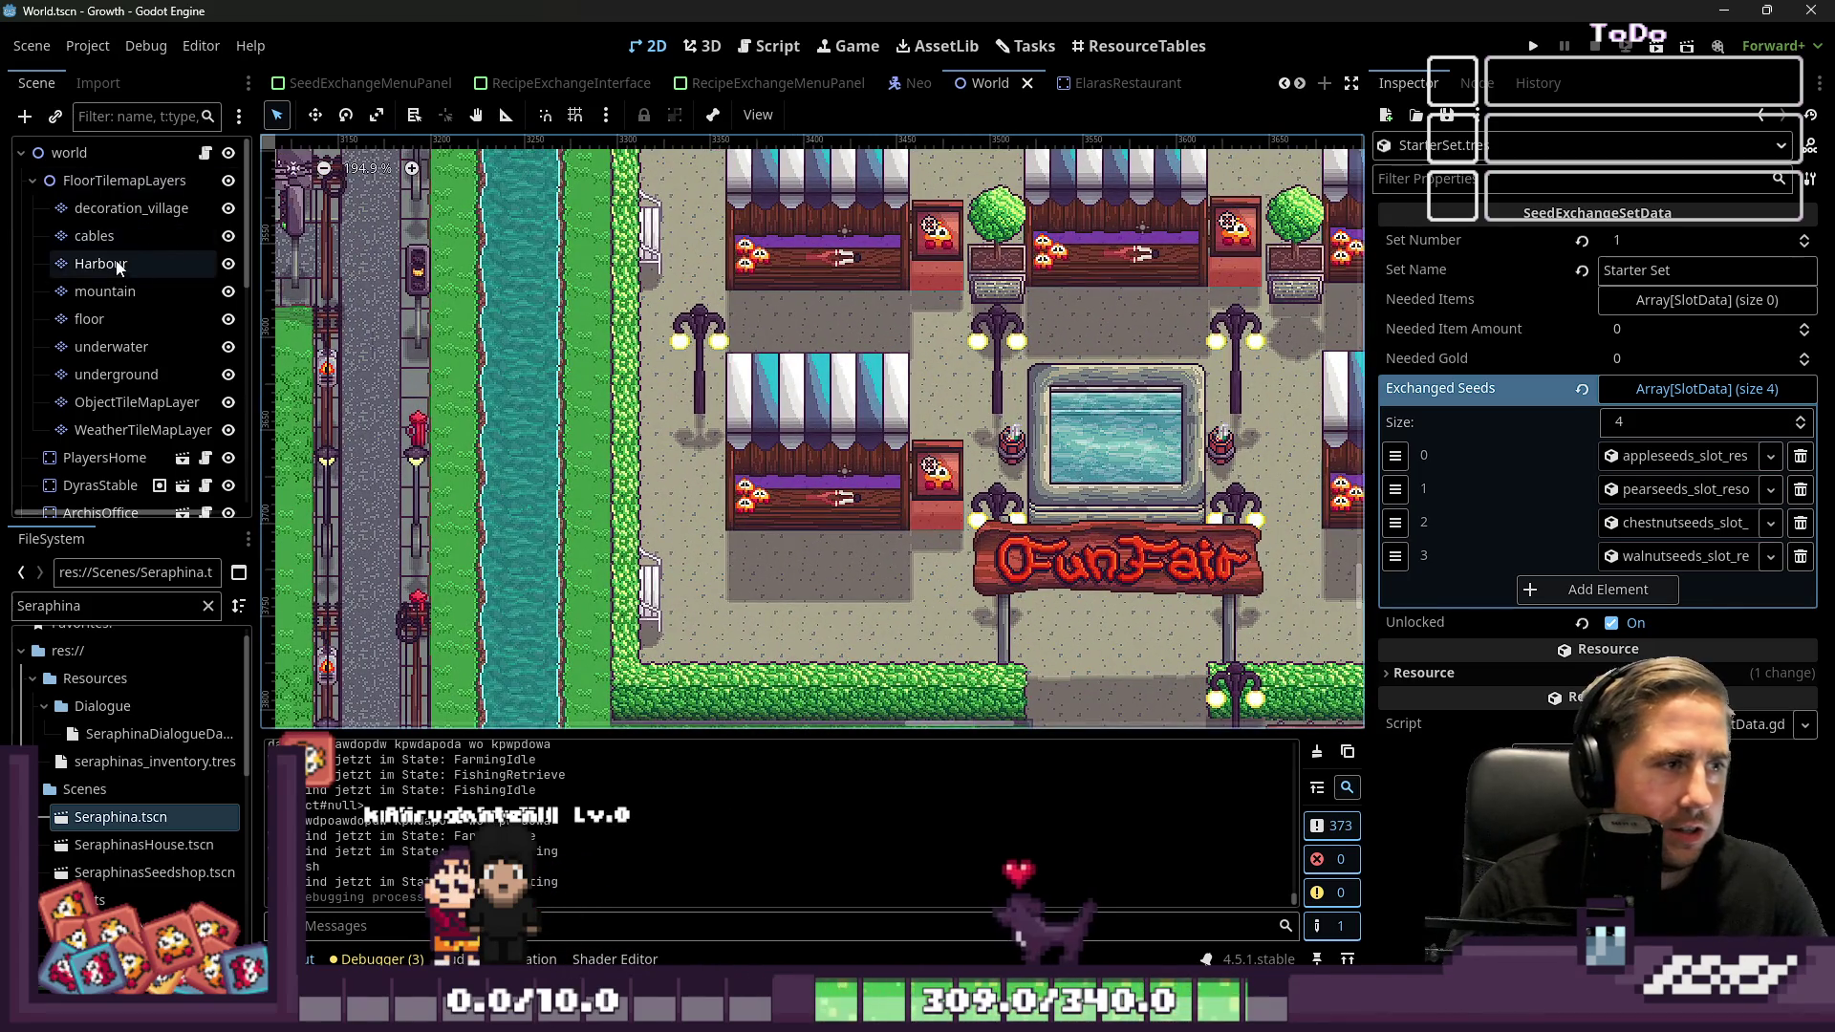
click(131, 208)
scroll(811, 888, down, 5)
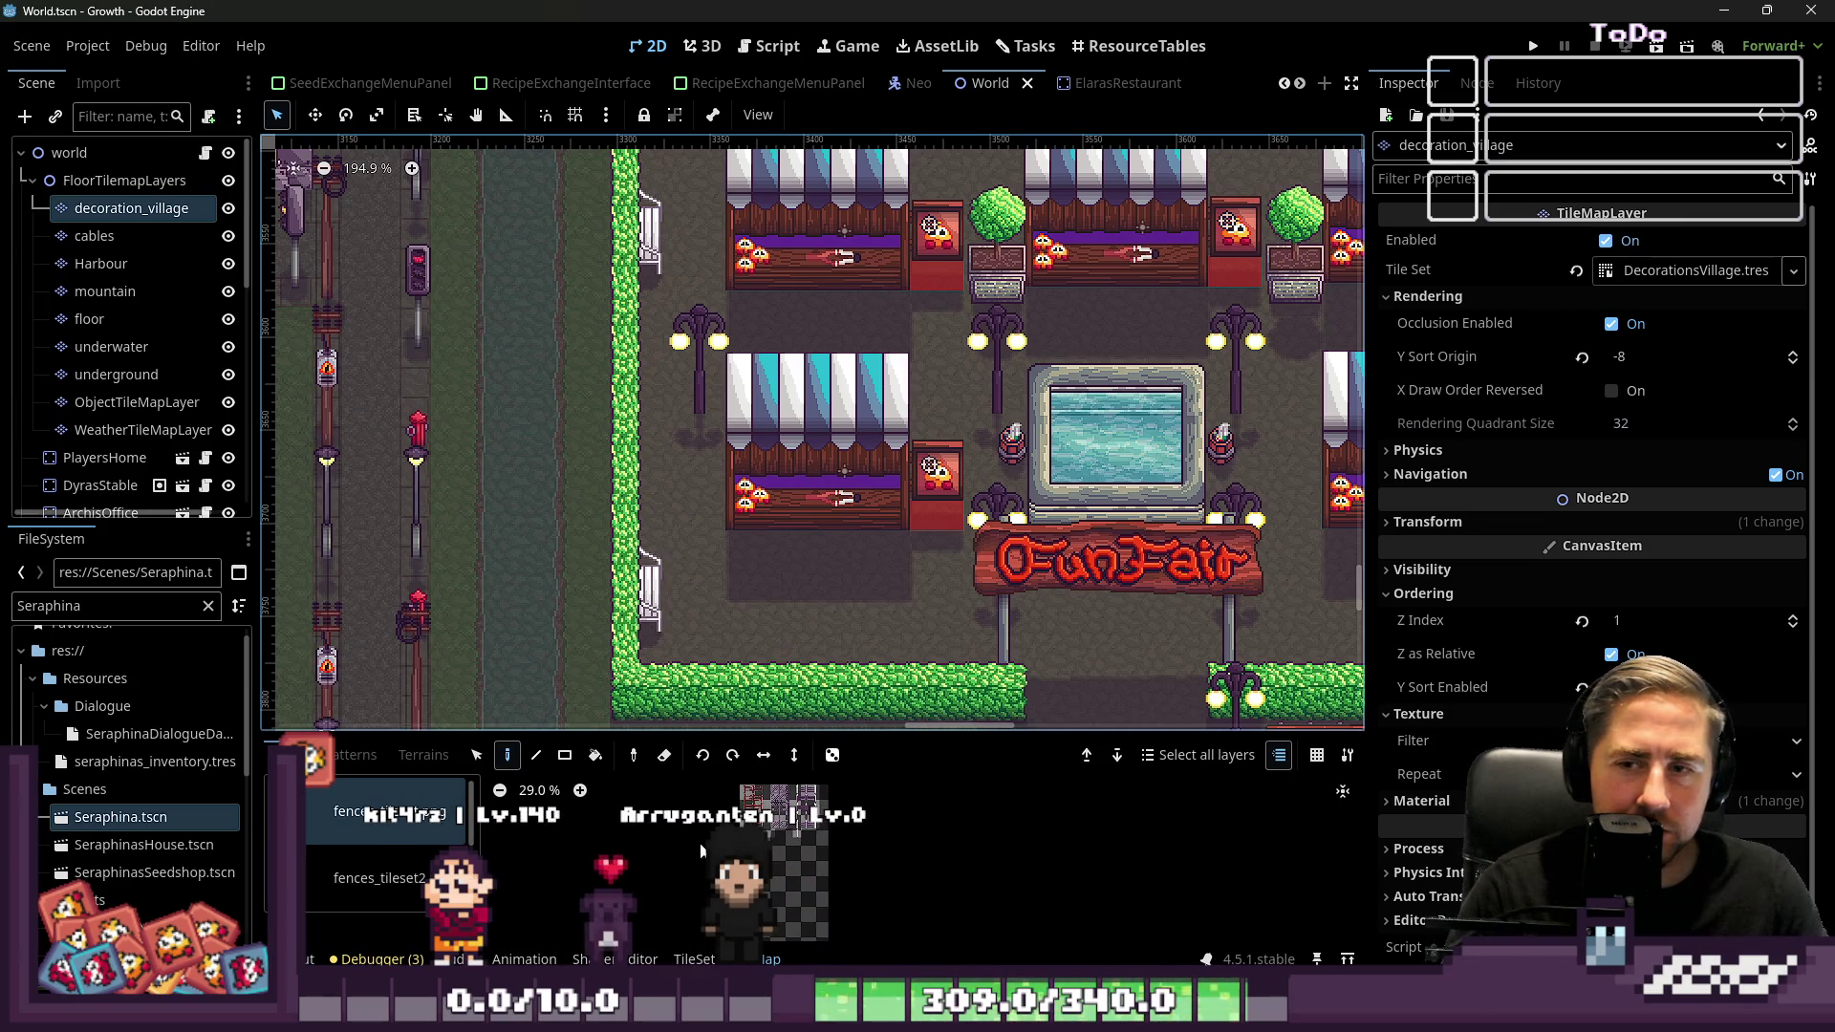
Pick the bike rack tile from village_tileset.png and paint it beside the FunFair hedge
drag(702, 734, 702, 584)
click(392, 728)
click(391, 795)
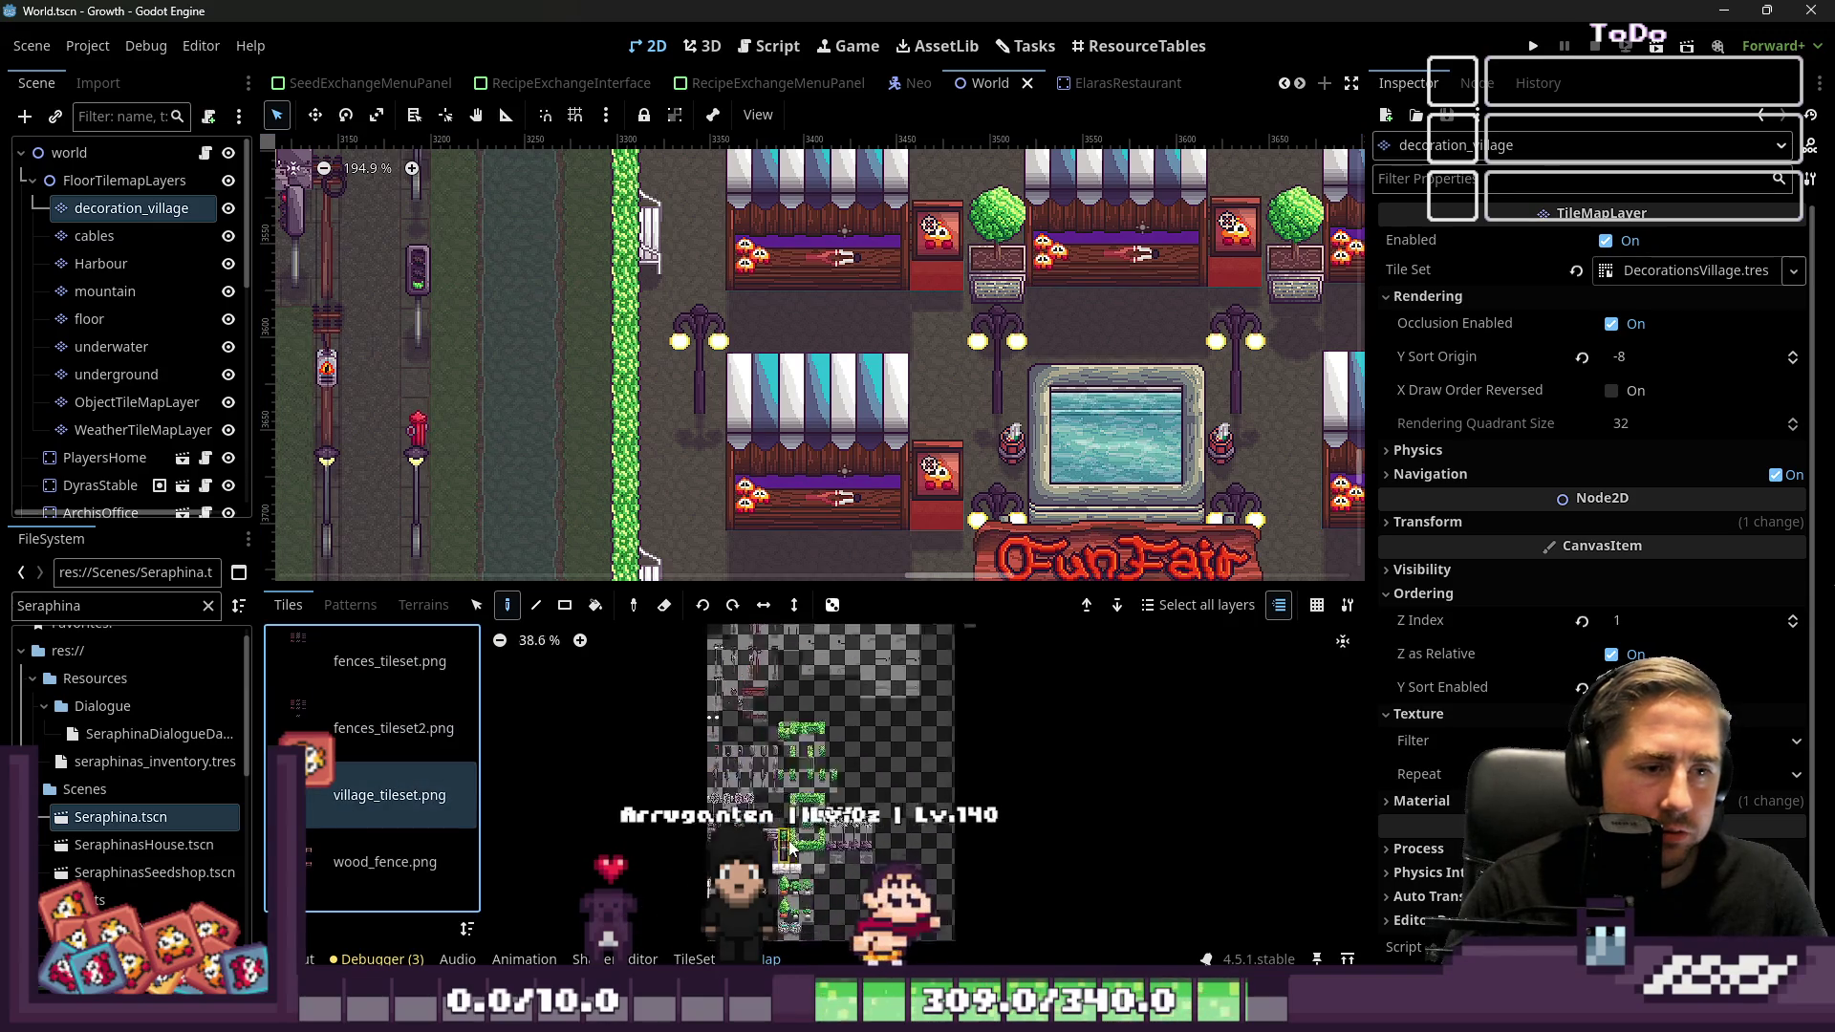
scroll(770, 793, down, 5)
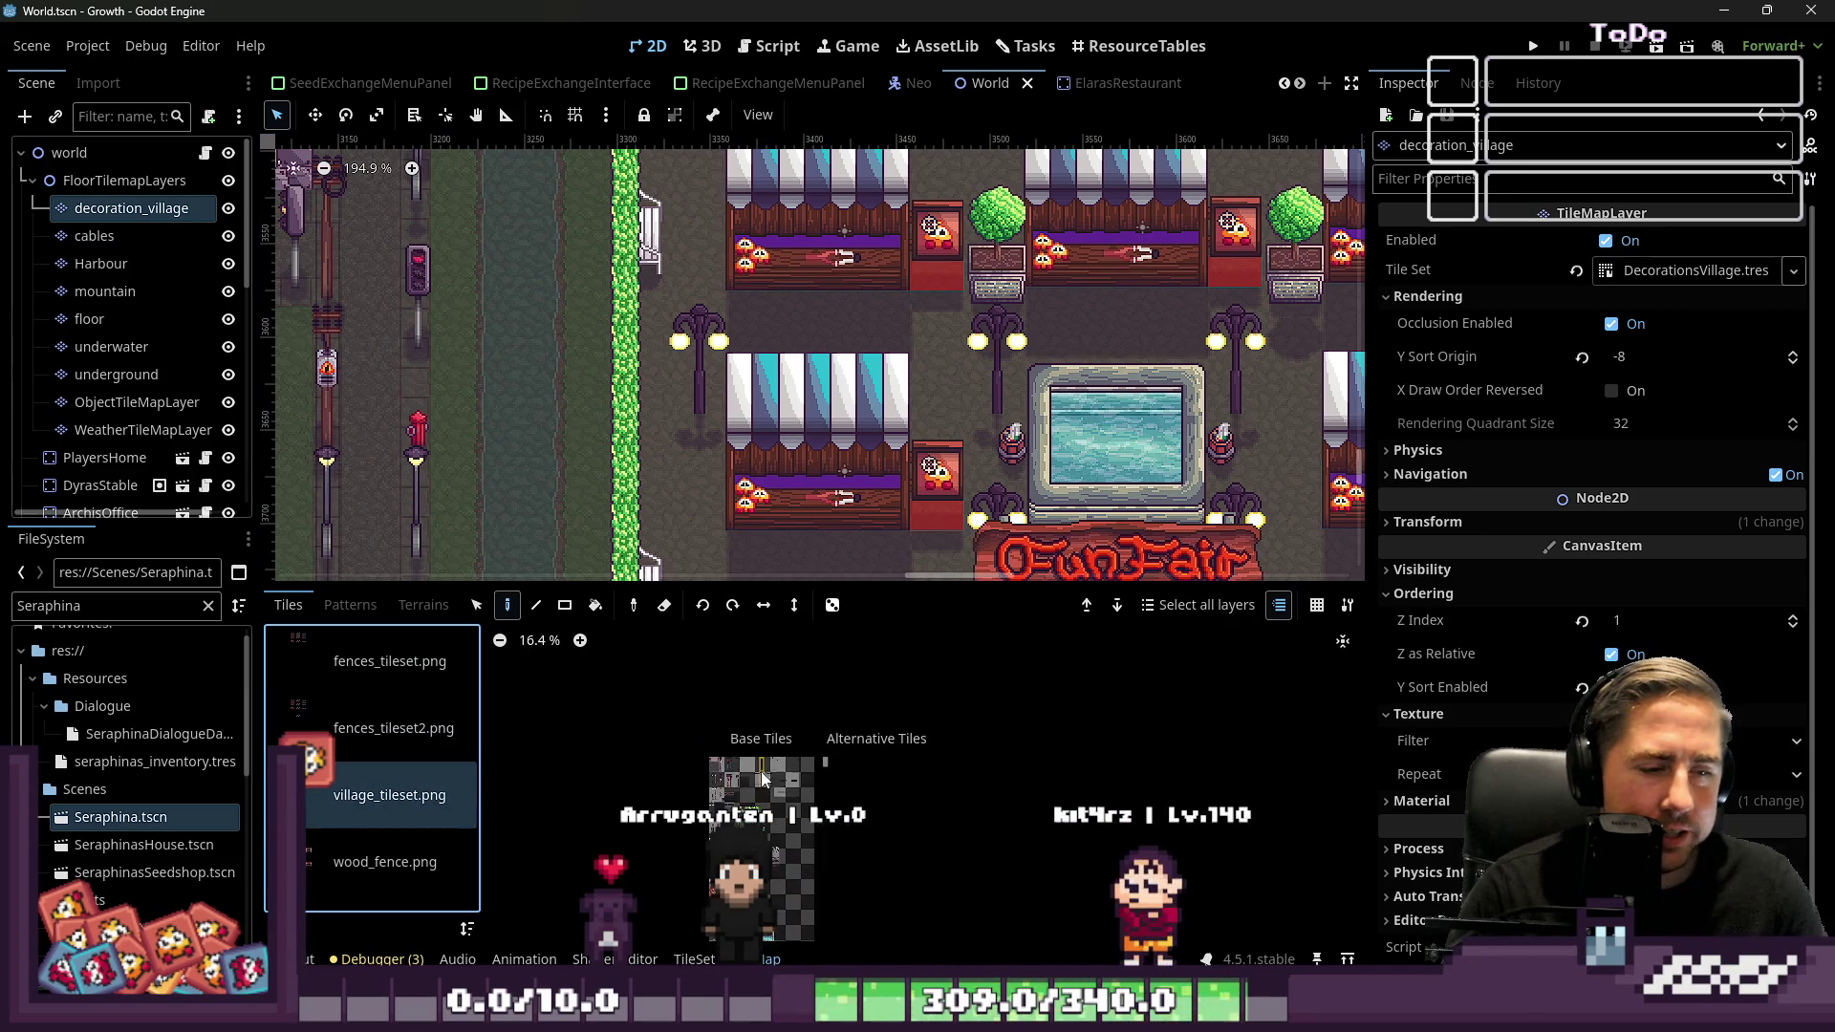
scroll(762, 779, up, 8)
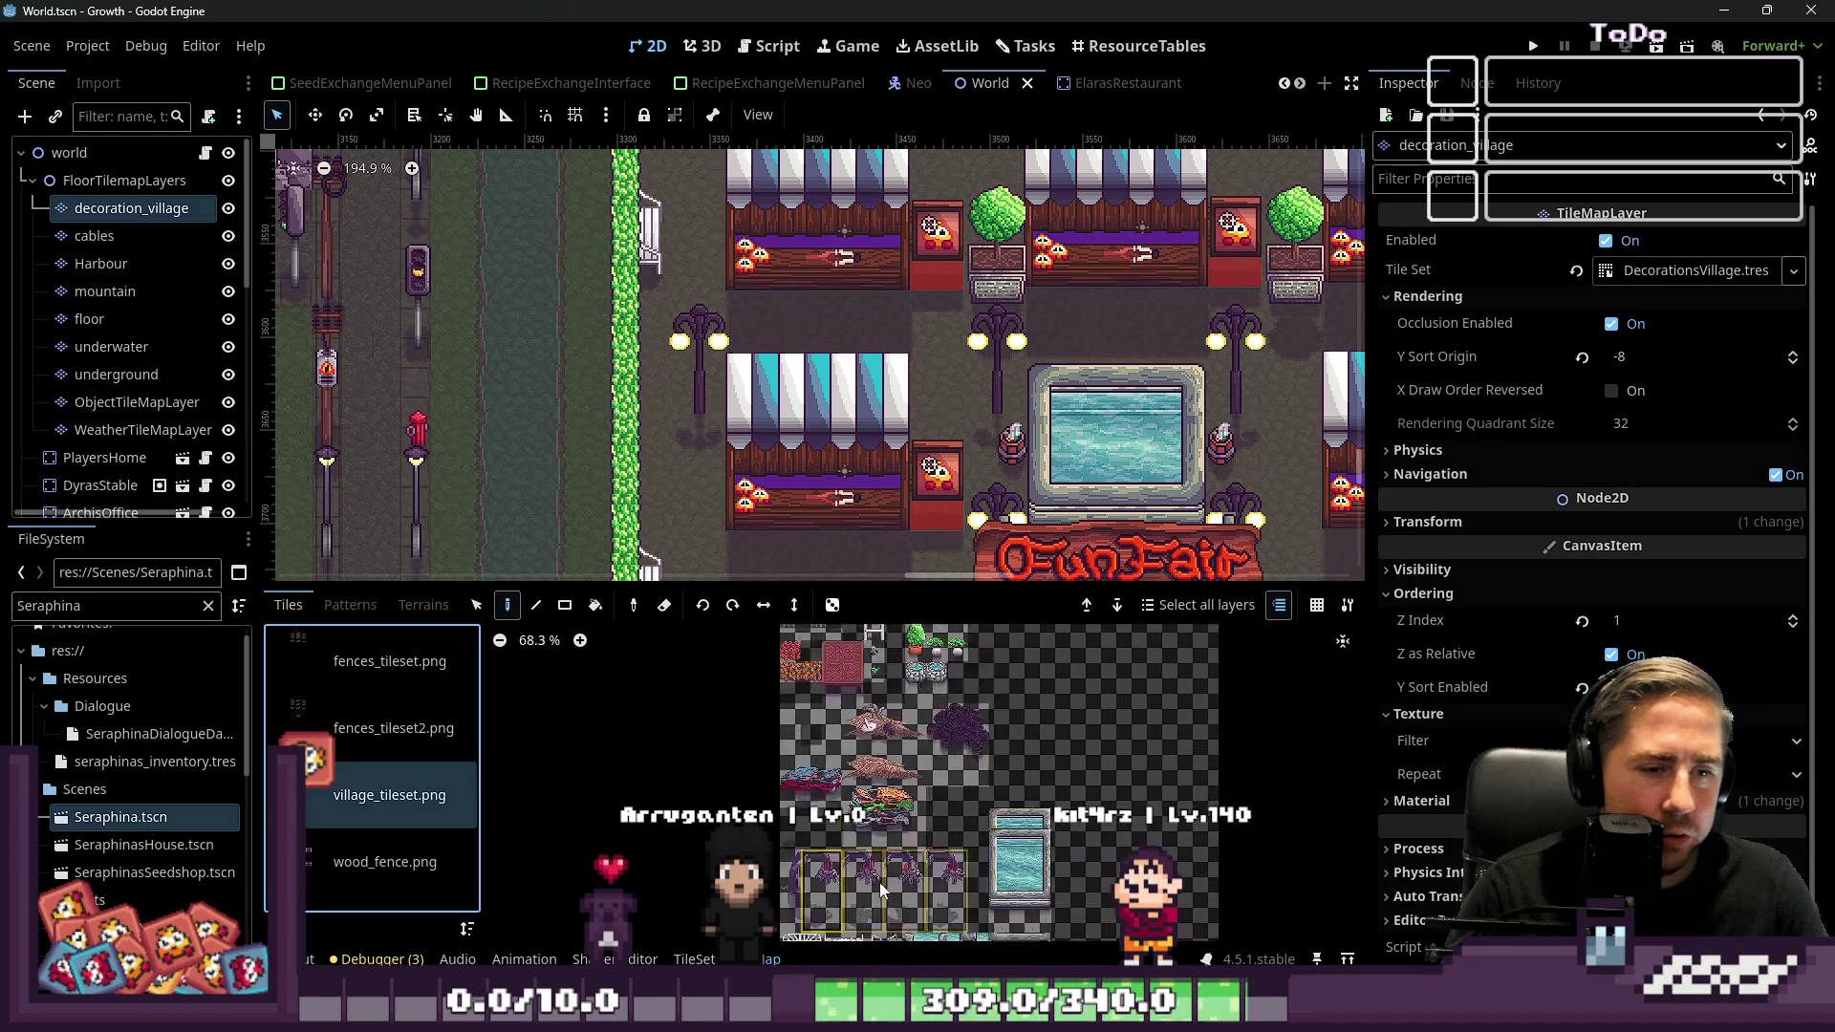
scroll(880, 890, down, 4)
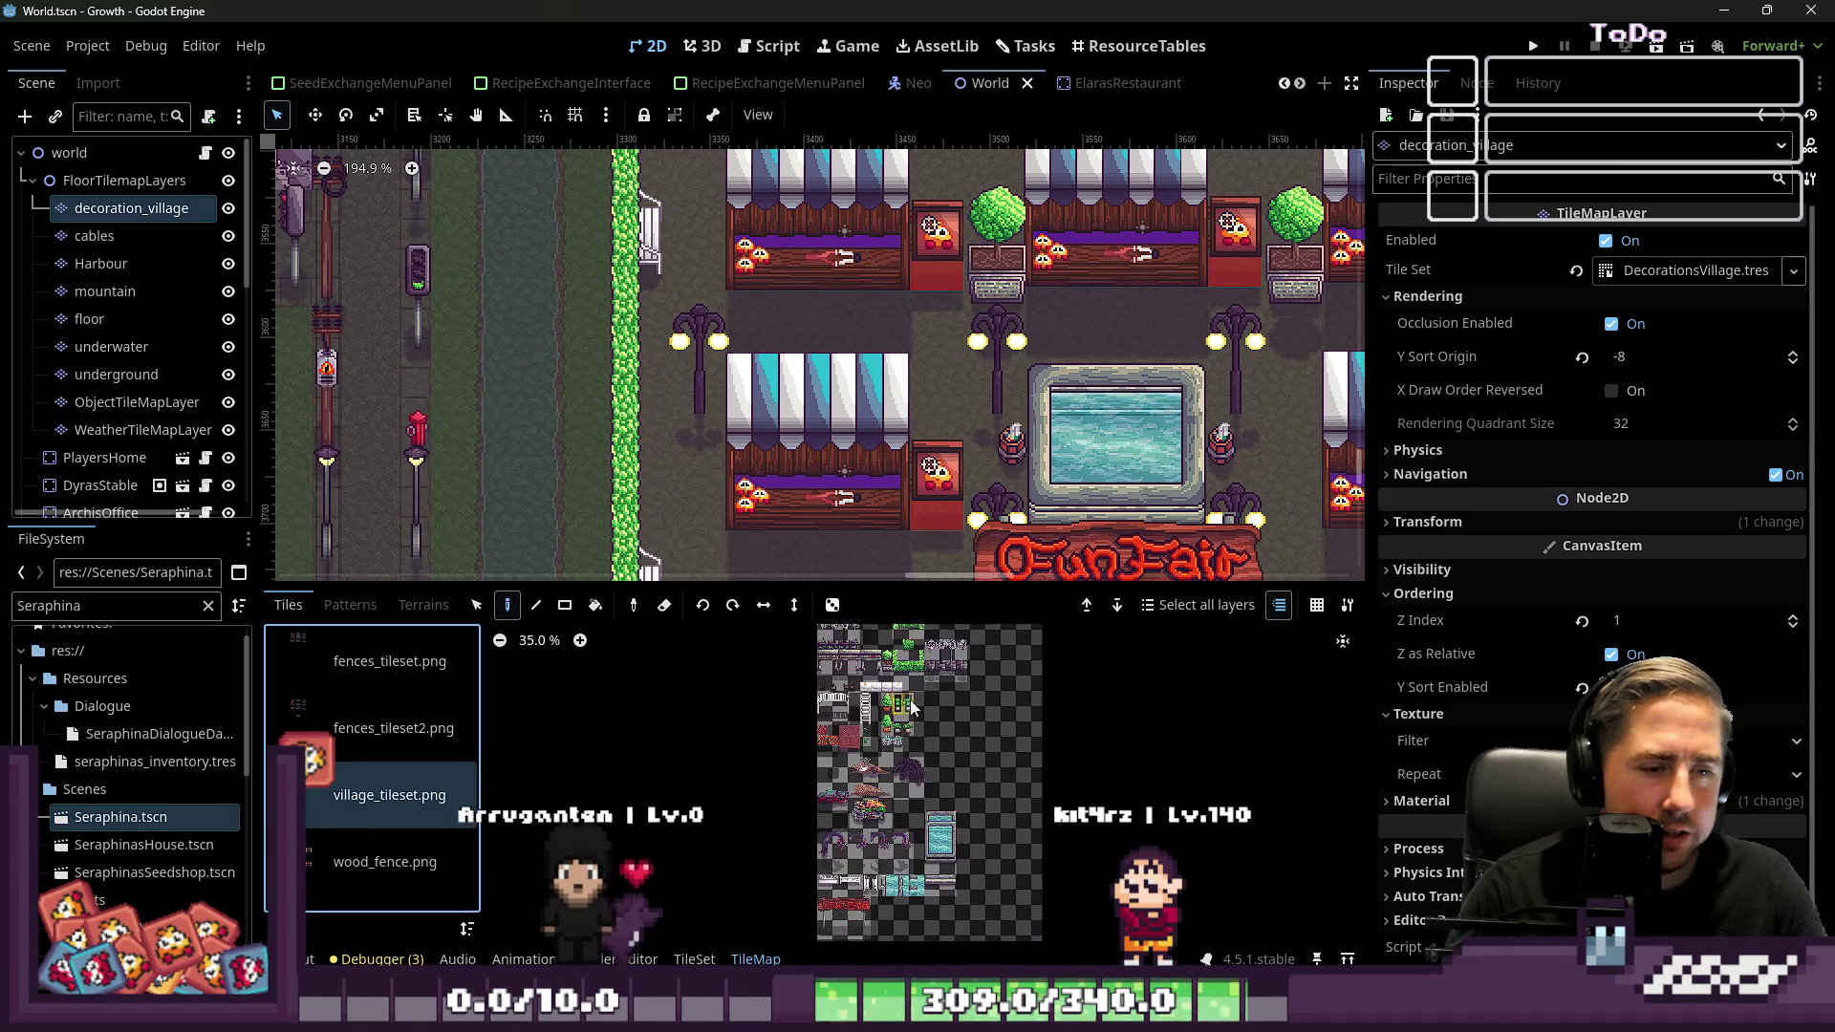
scroll(912, 707, up, 10)
click(950, 841)
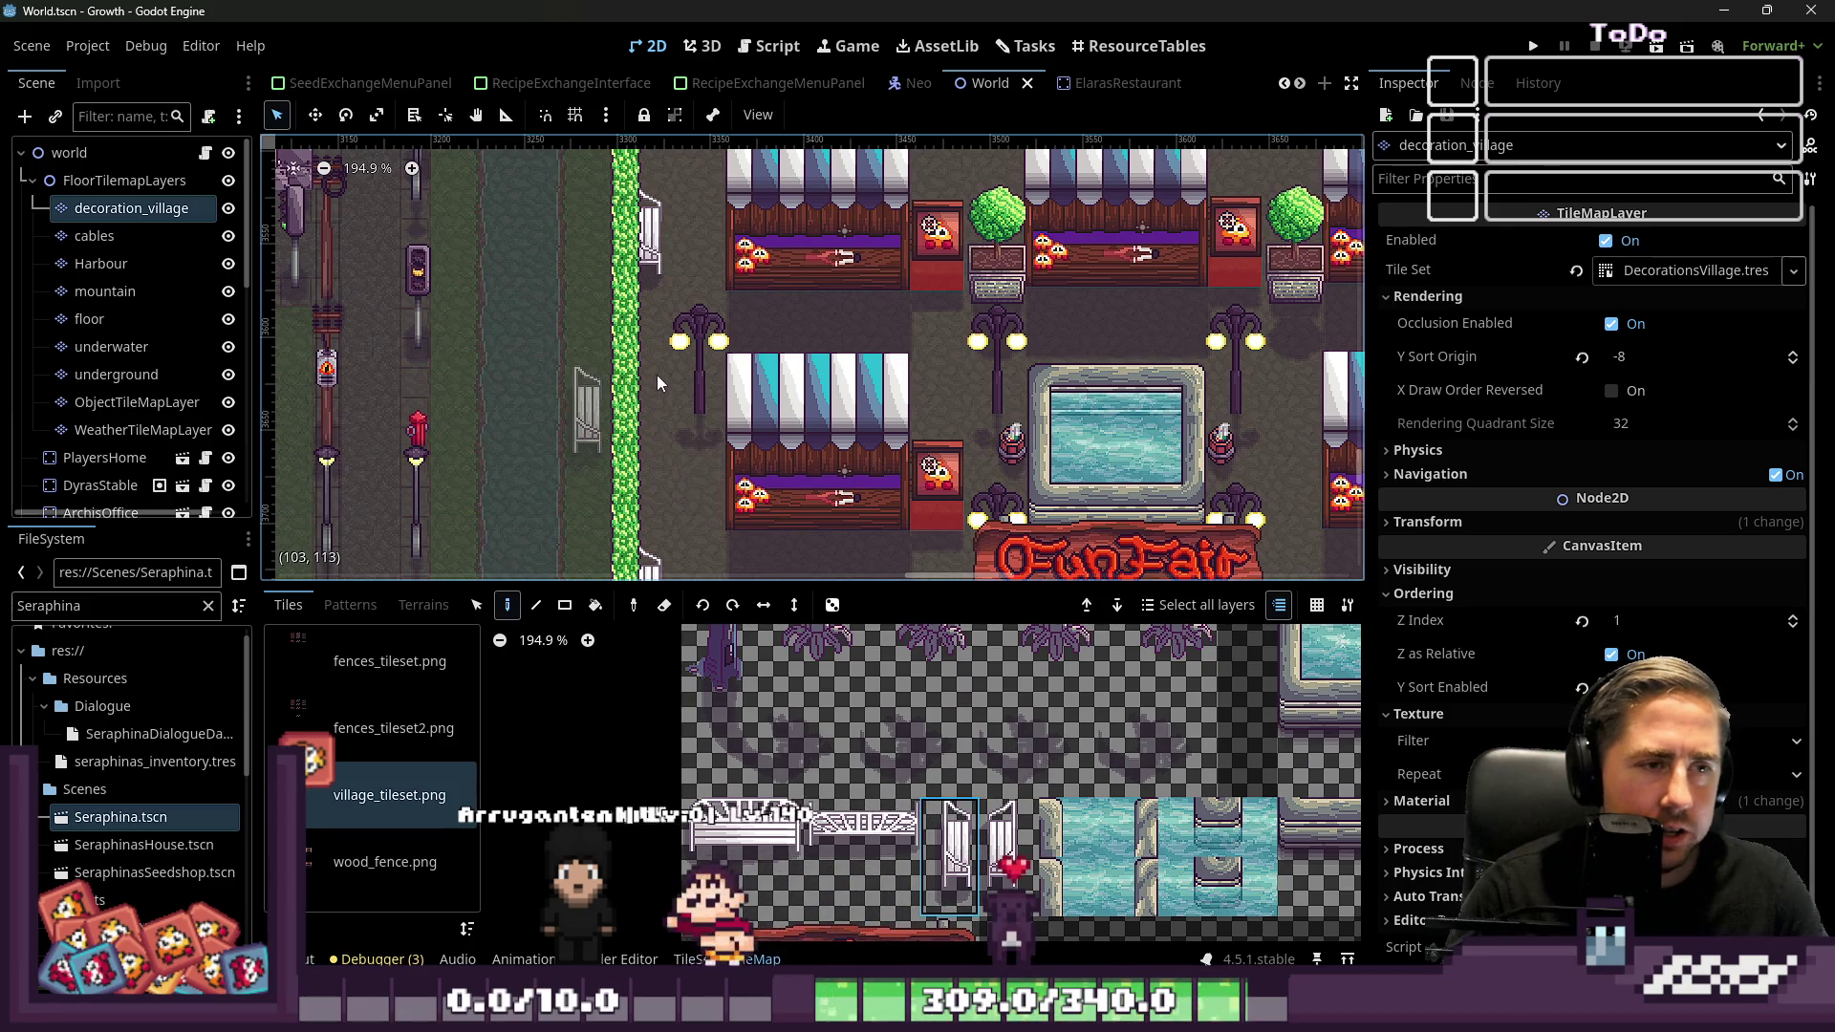
click(674, 410)
scroll(507, 368, down, 4)
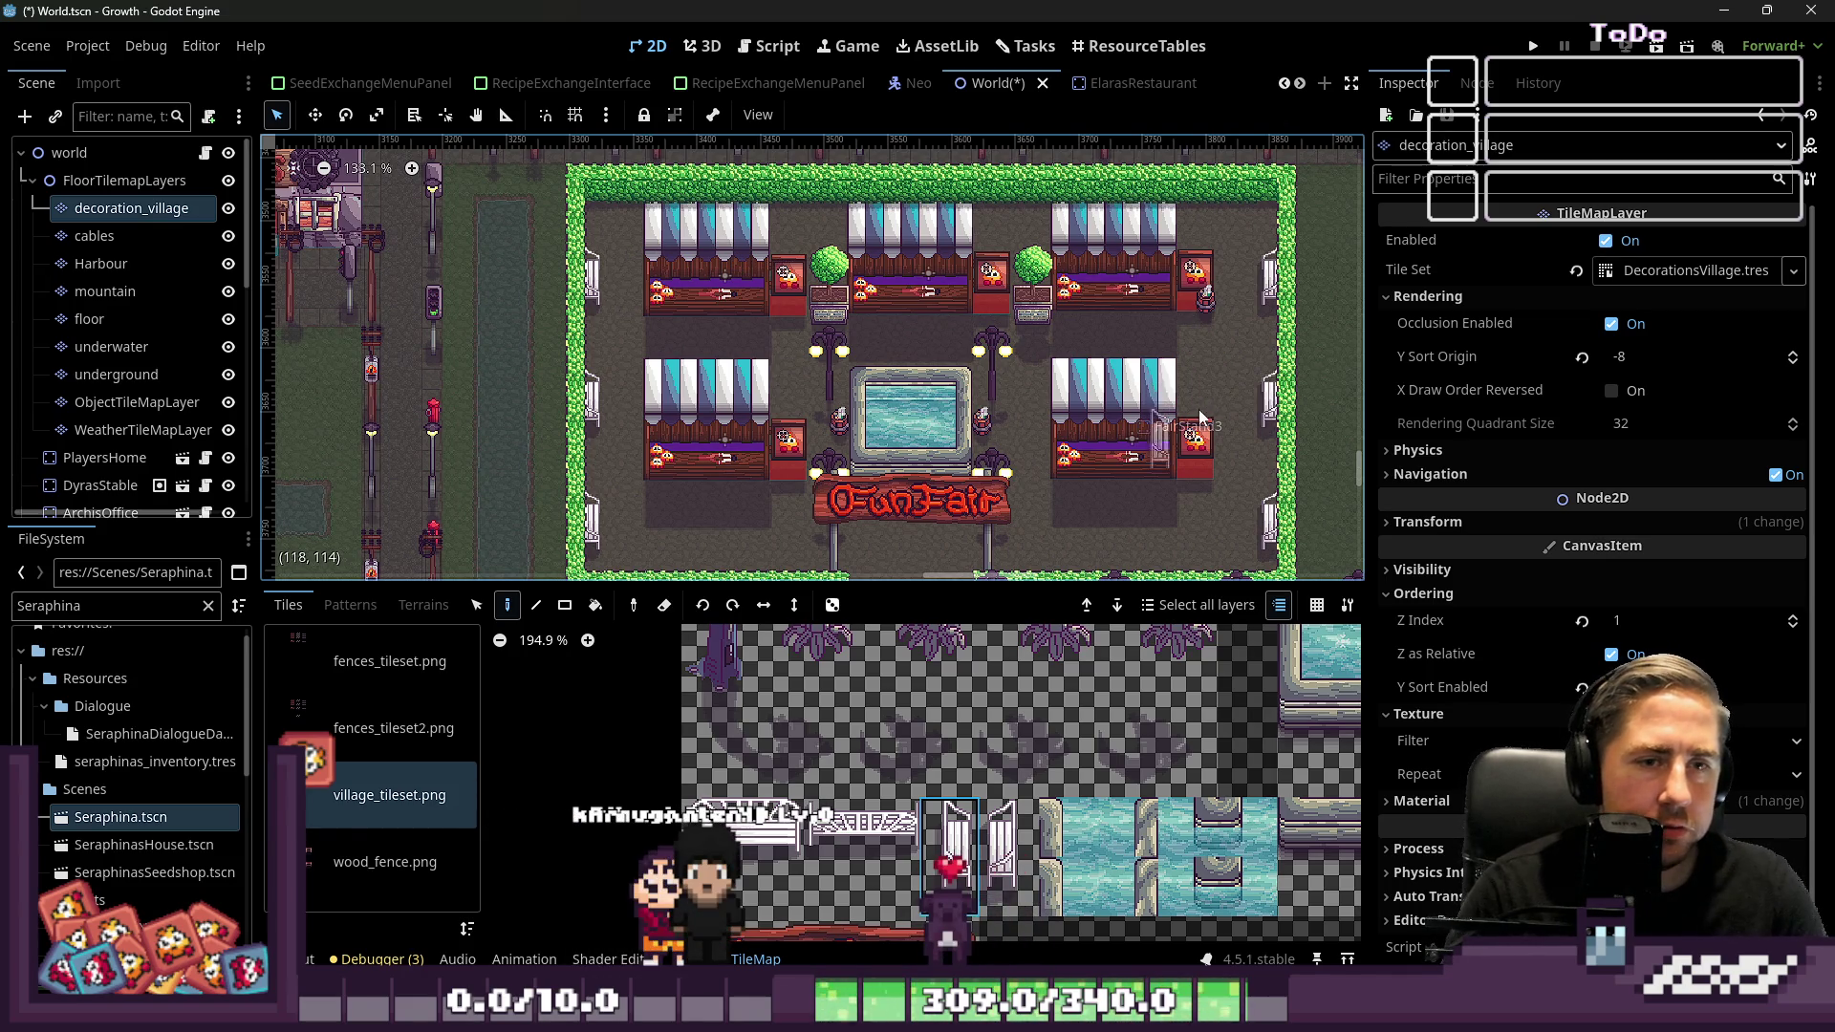
scroll(1201, 418, down, 3)
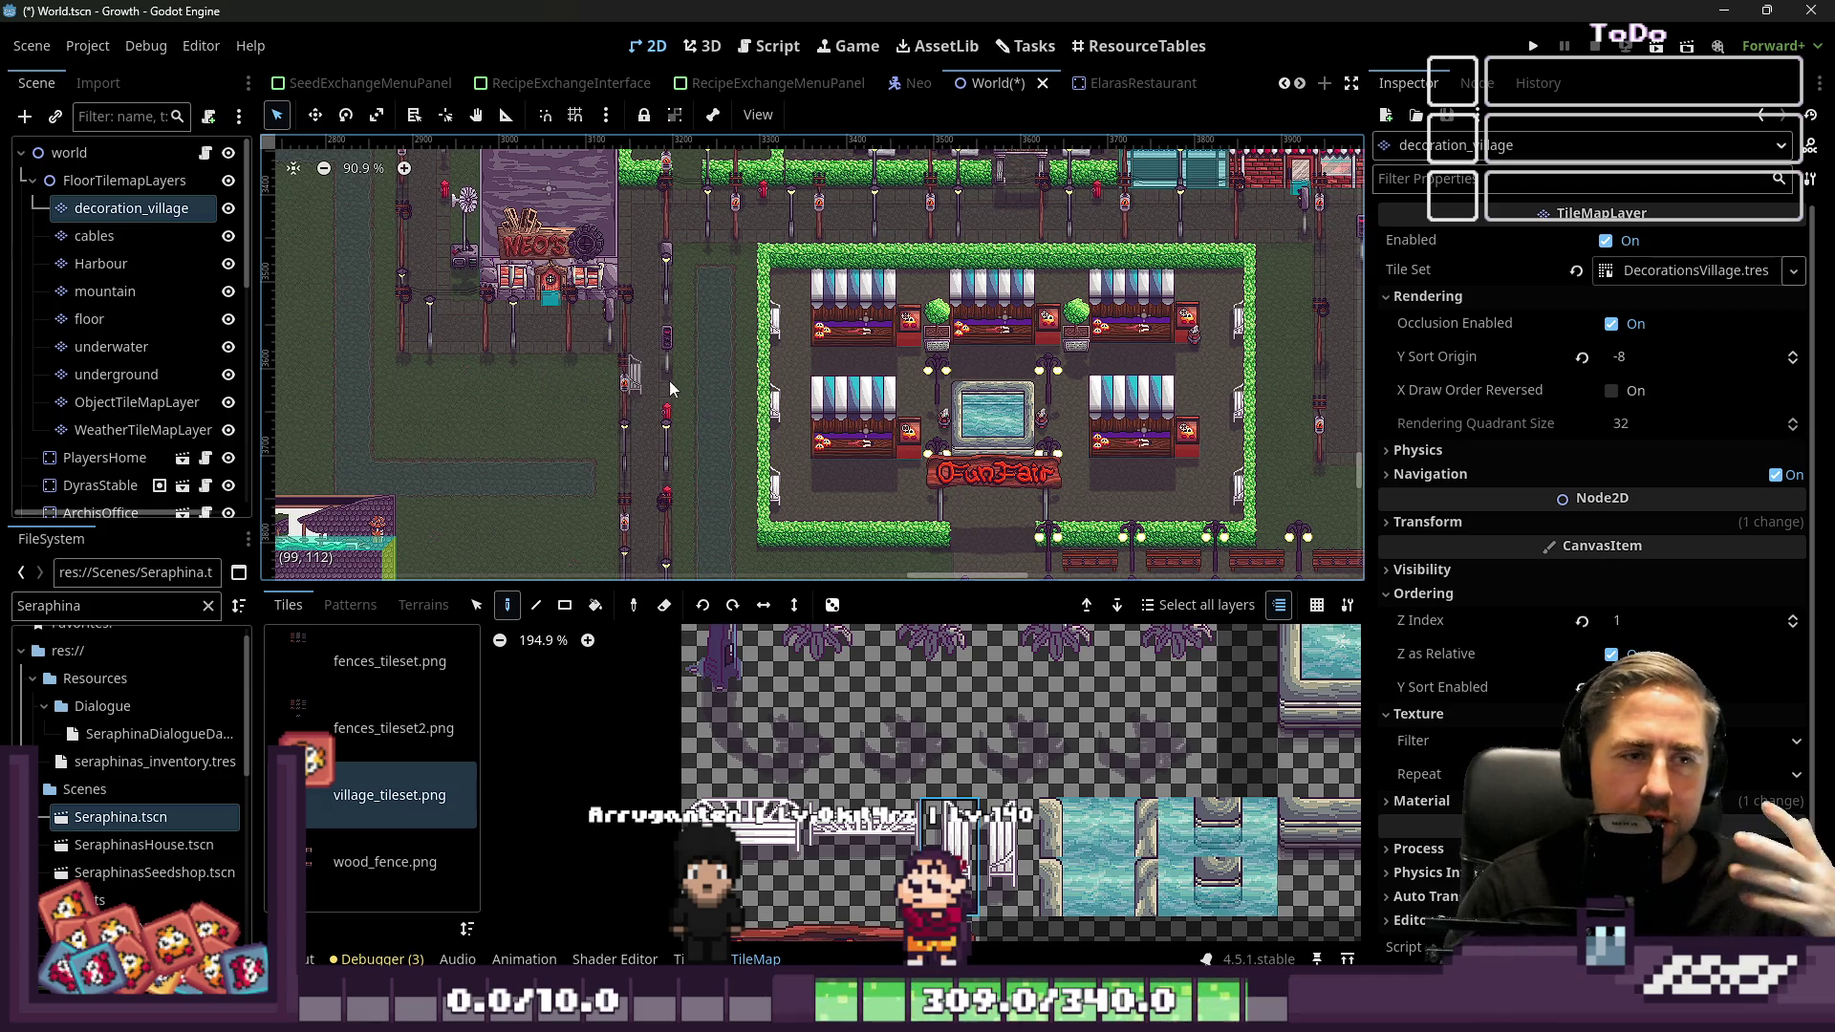
click(86, 153)
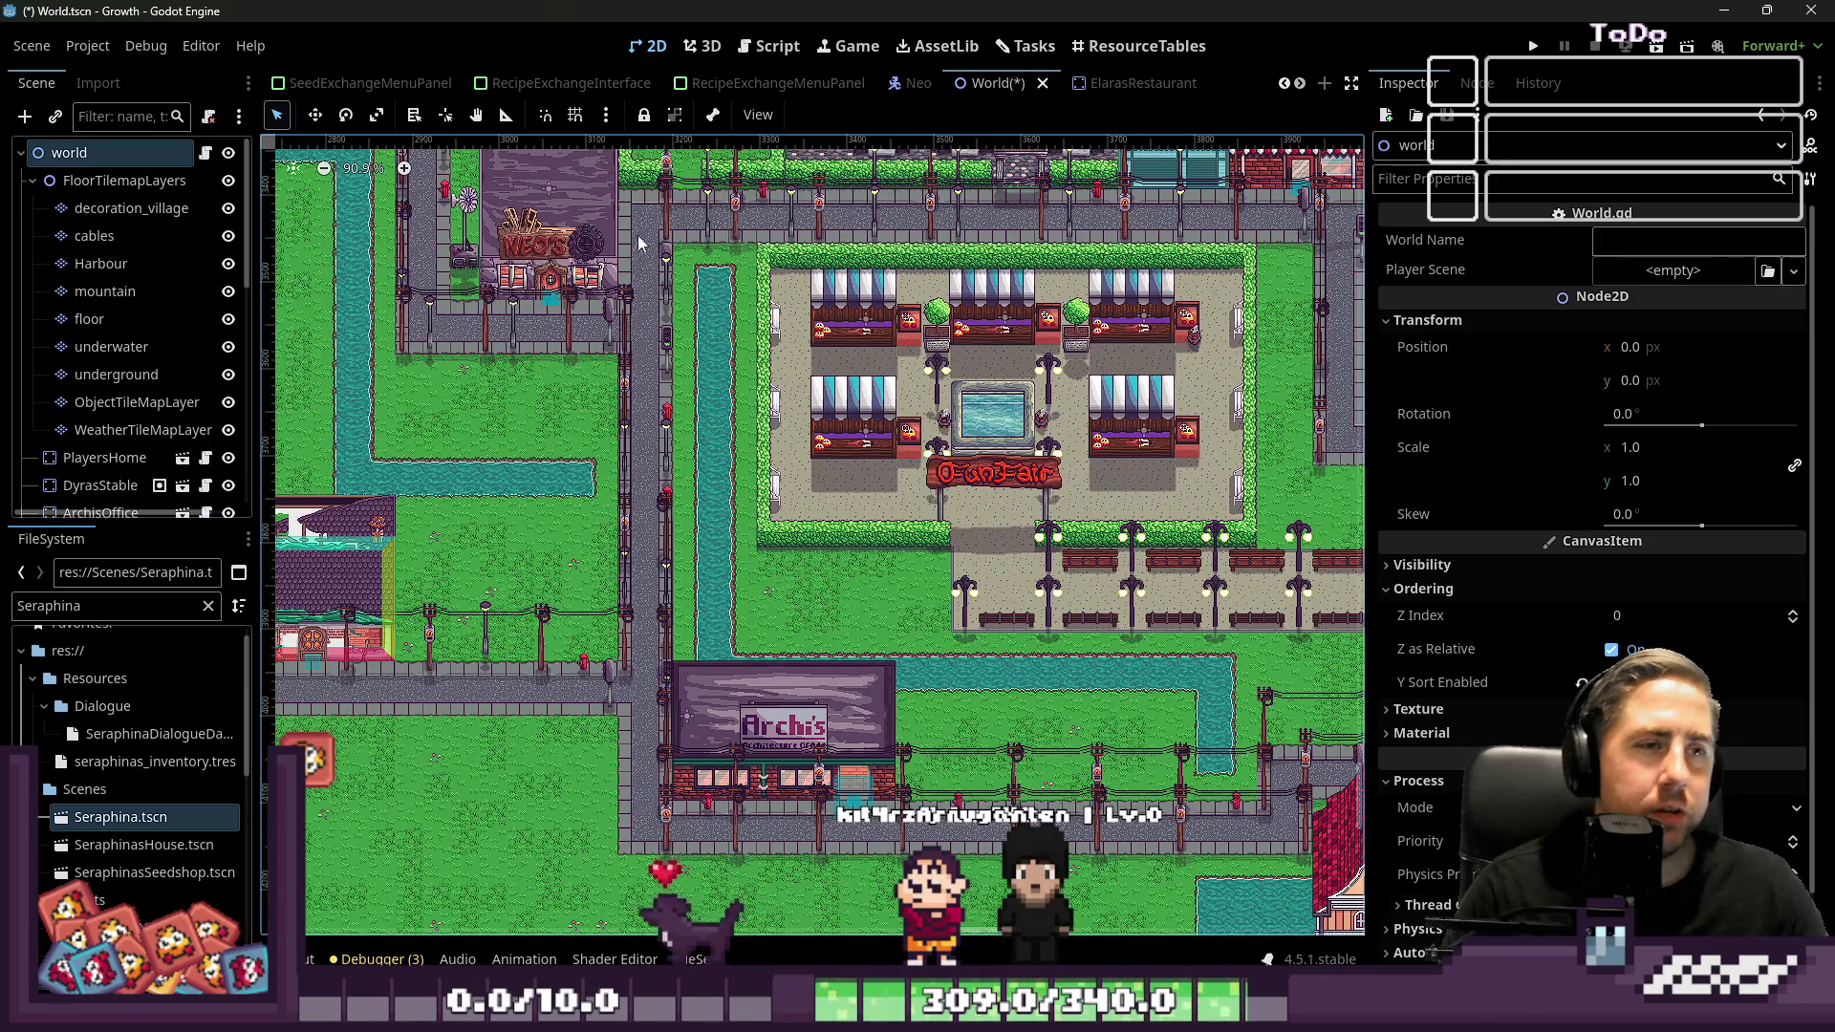
Zoom around the map to check the bike rack, then return to the Tasks board
scroll(645, 332, down, 3)
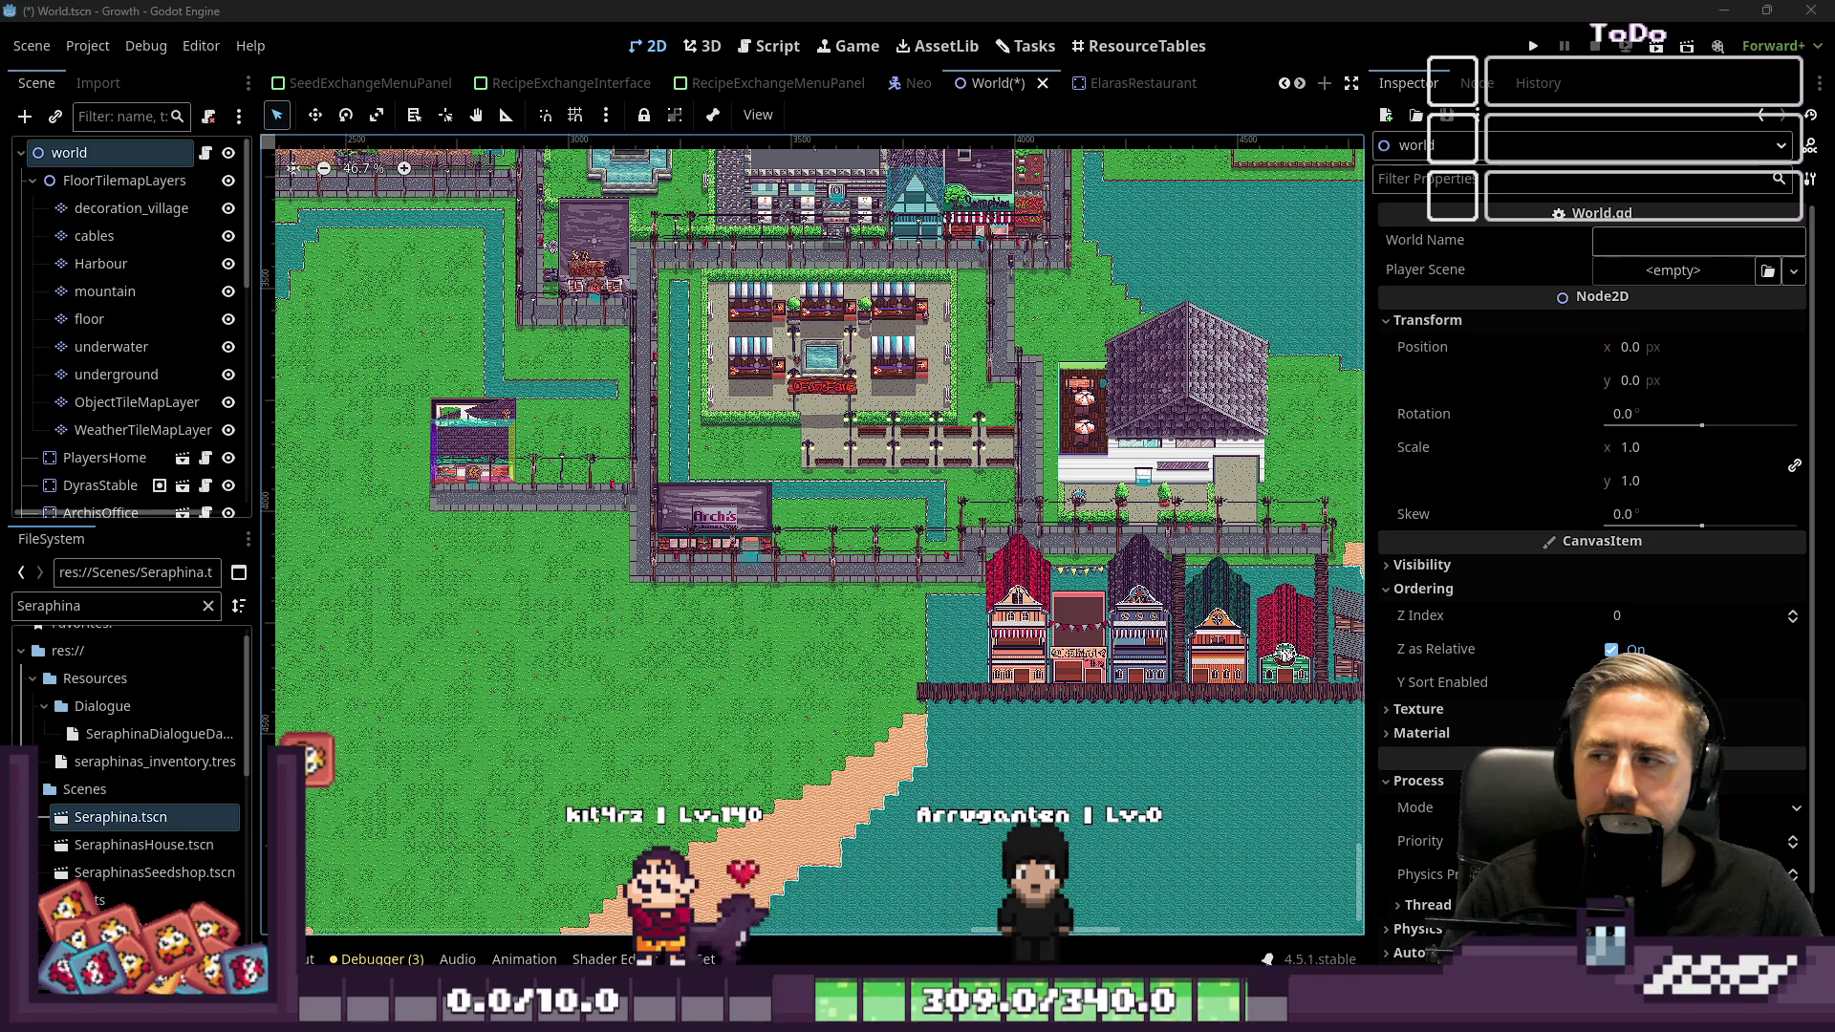
scroll(789, 435, up, 4)
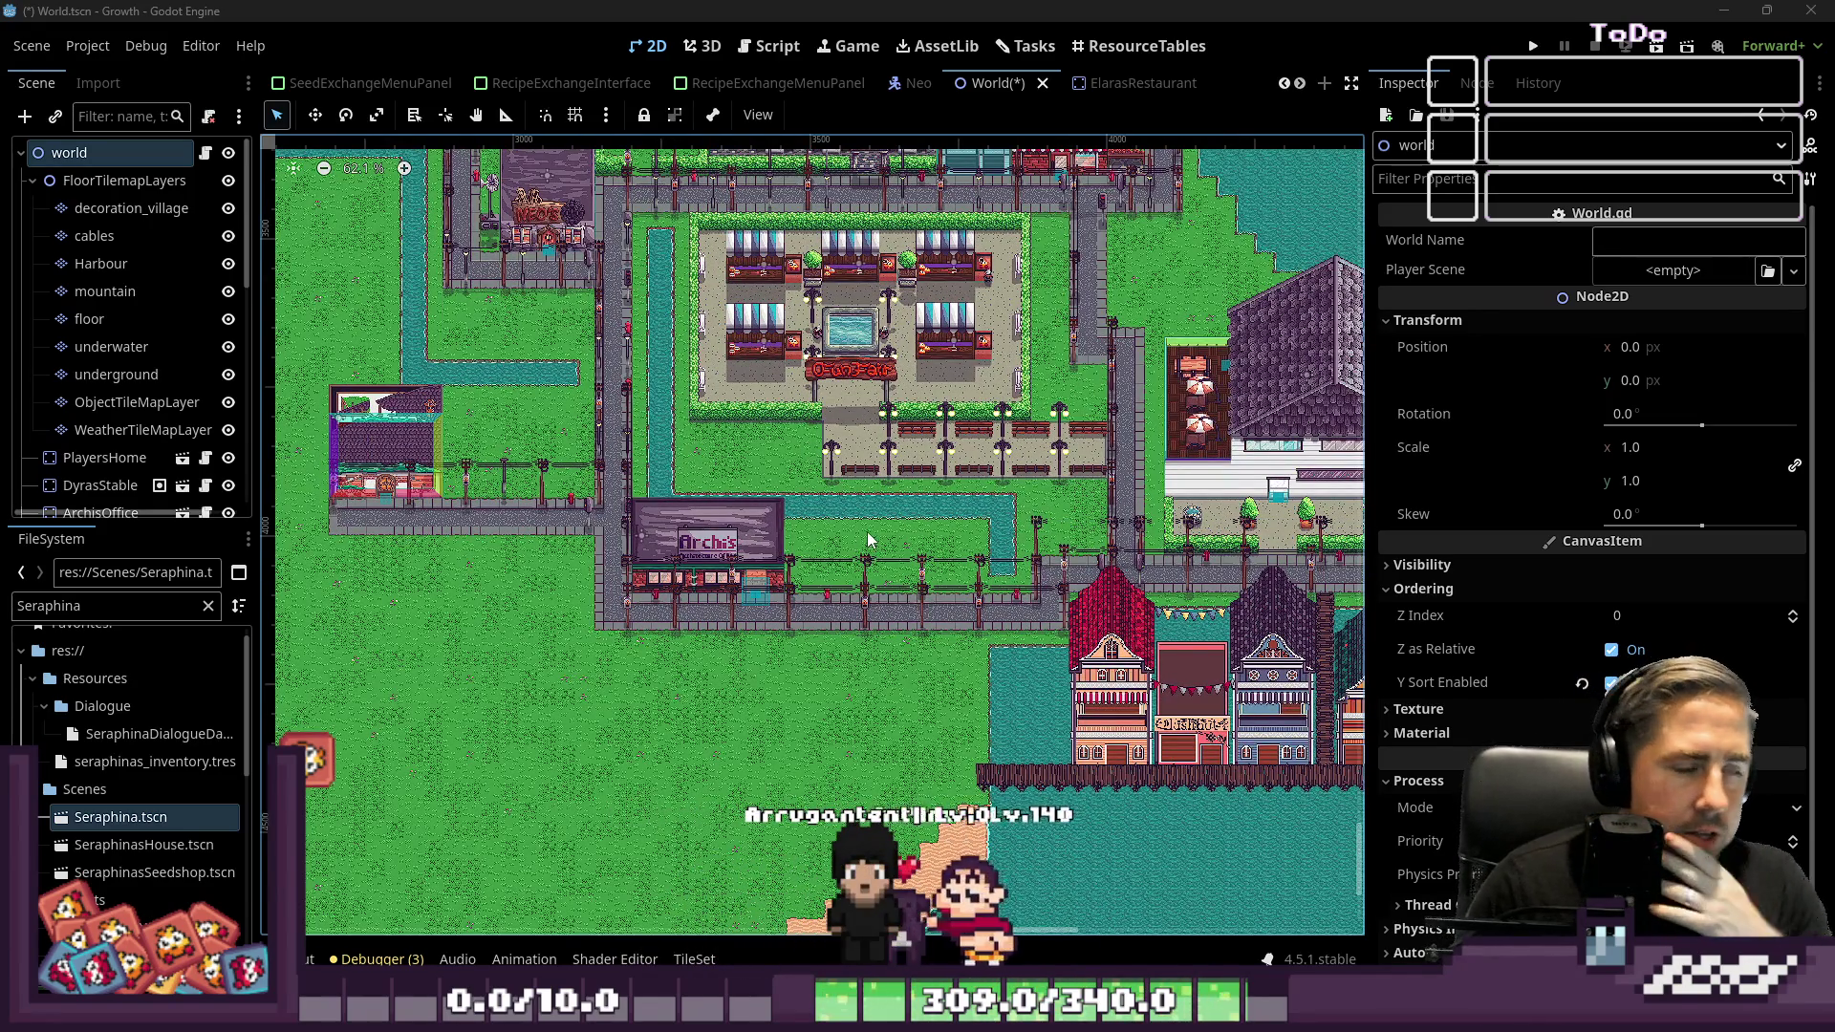
click(770, 46)
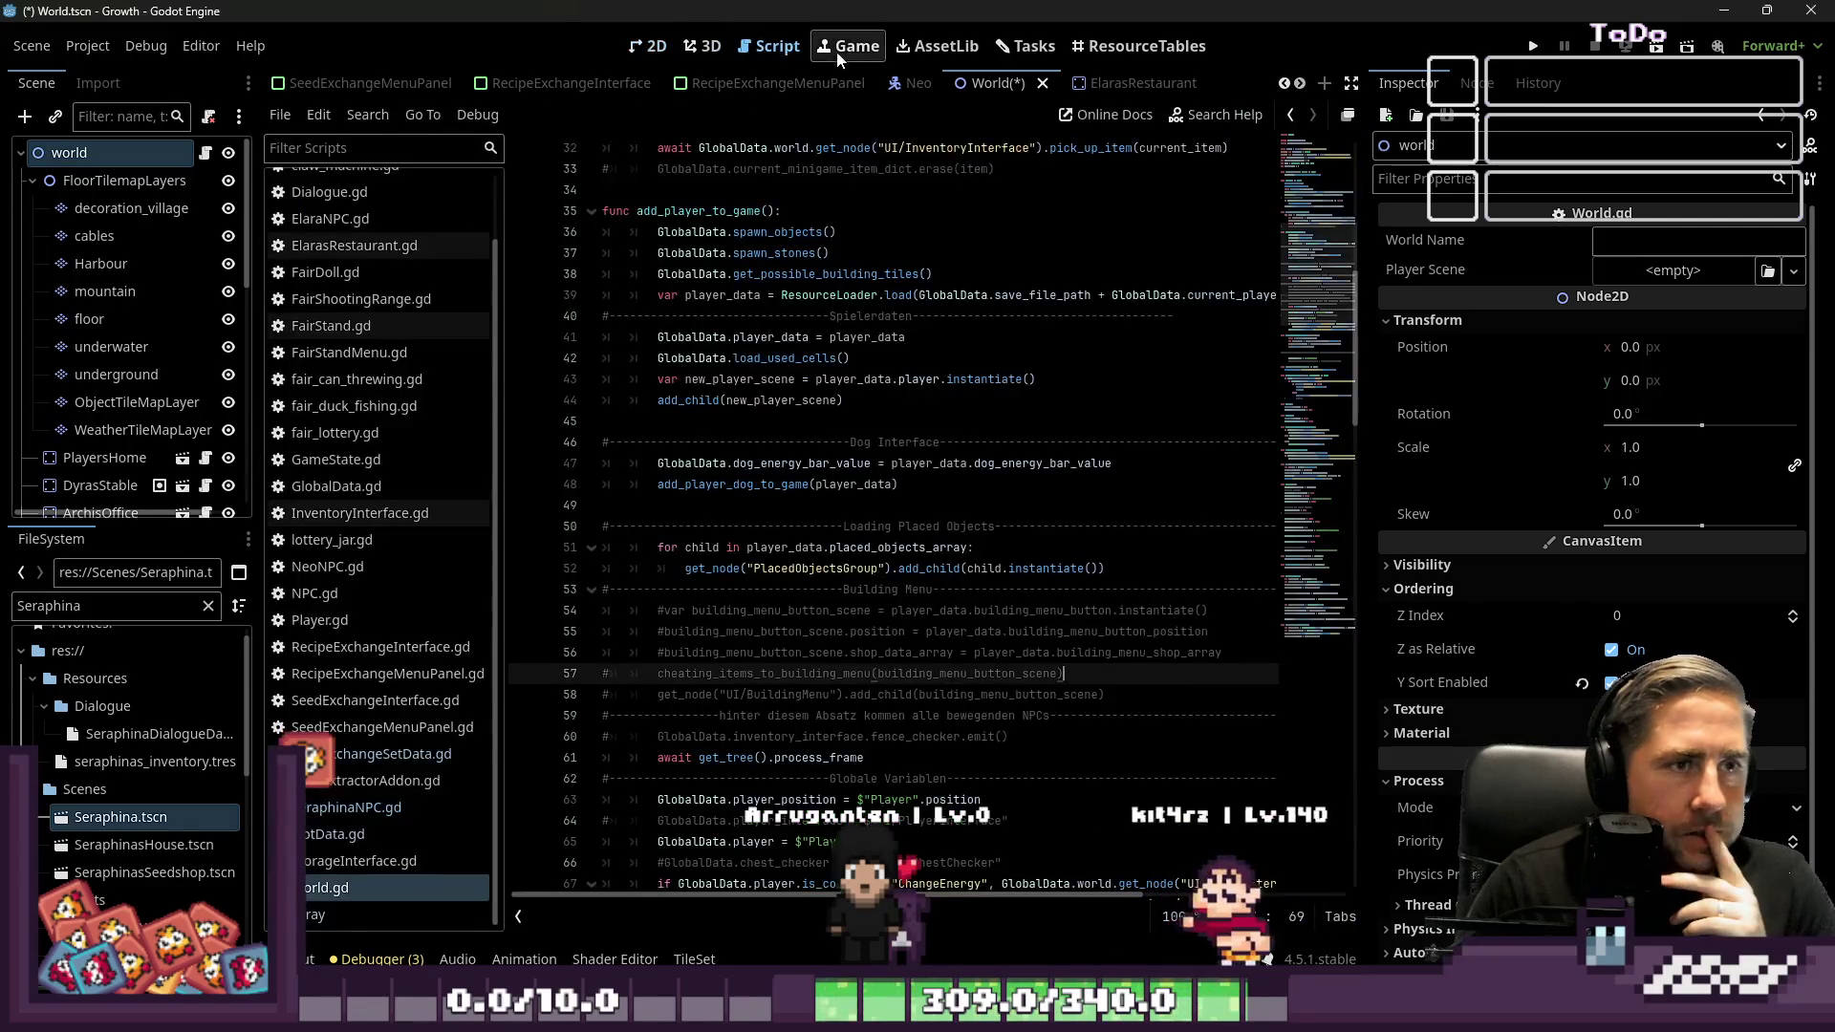
click(997, 50)
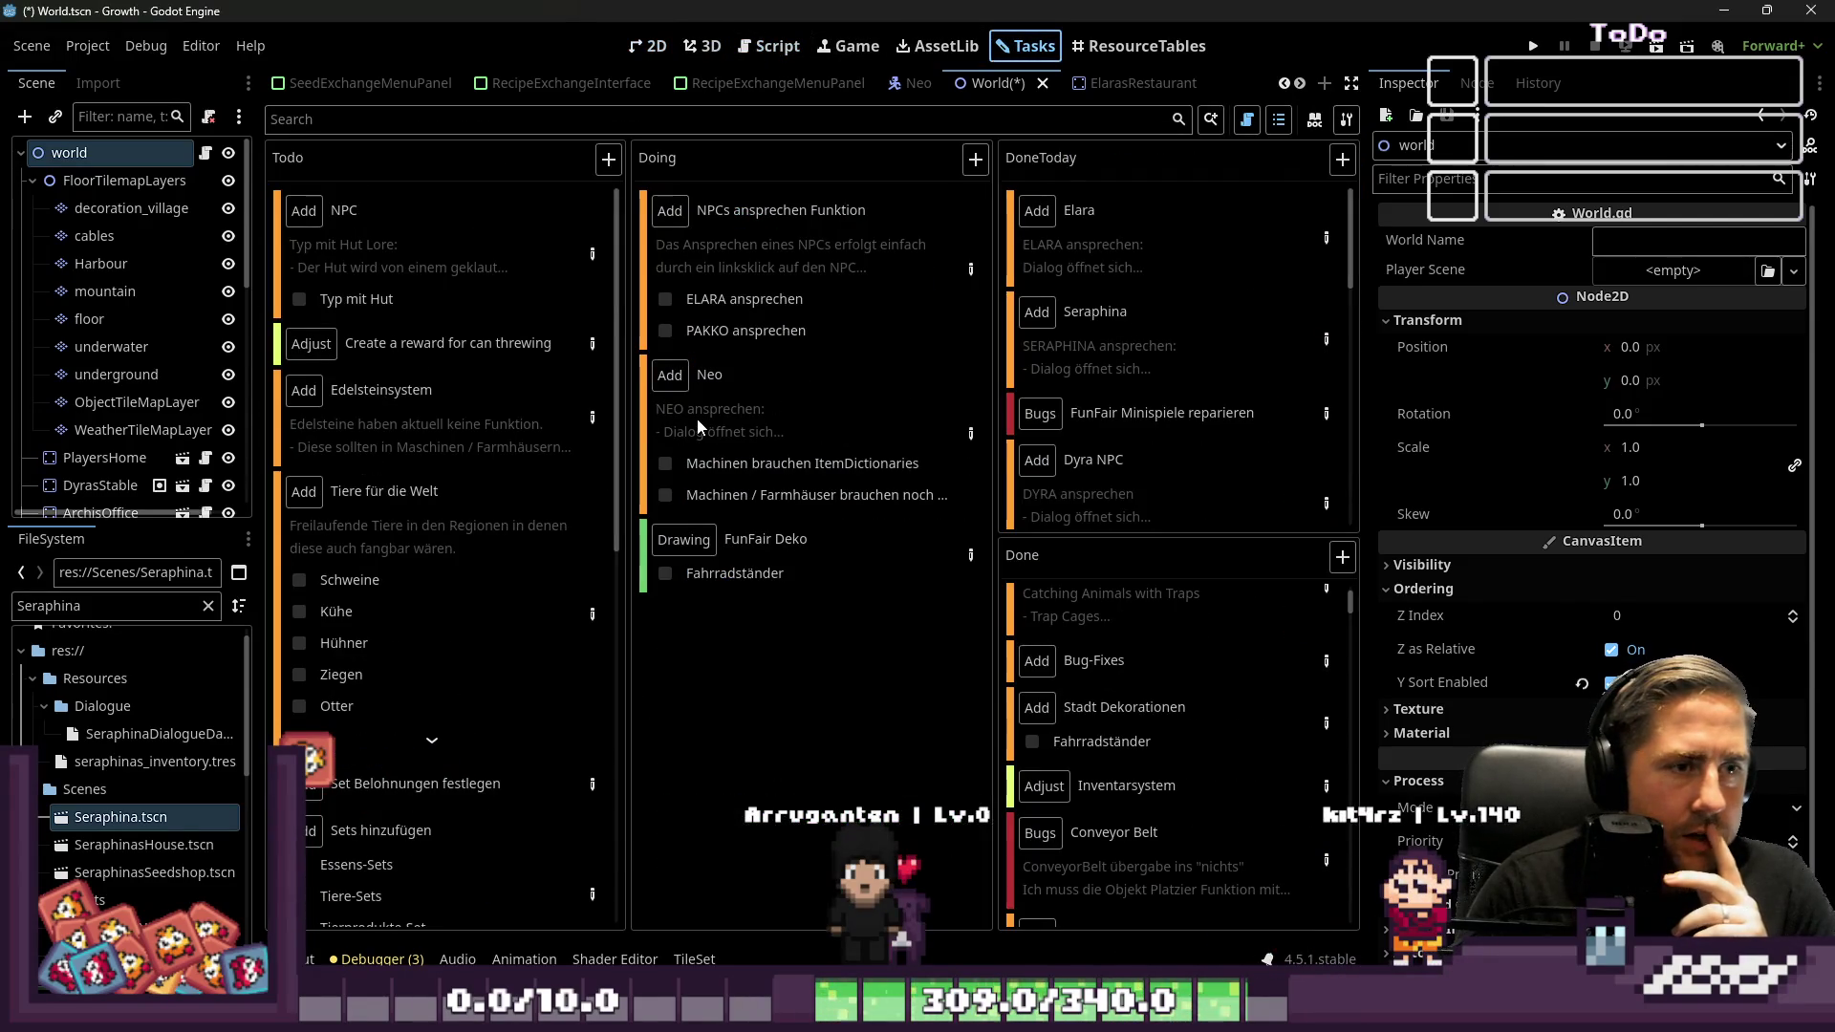
Review the NPCs ansprechen Funktion task and move its card from Doing back to Todo
click(971, 270)
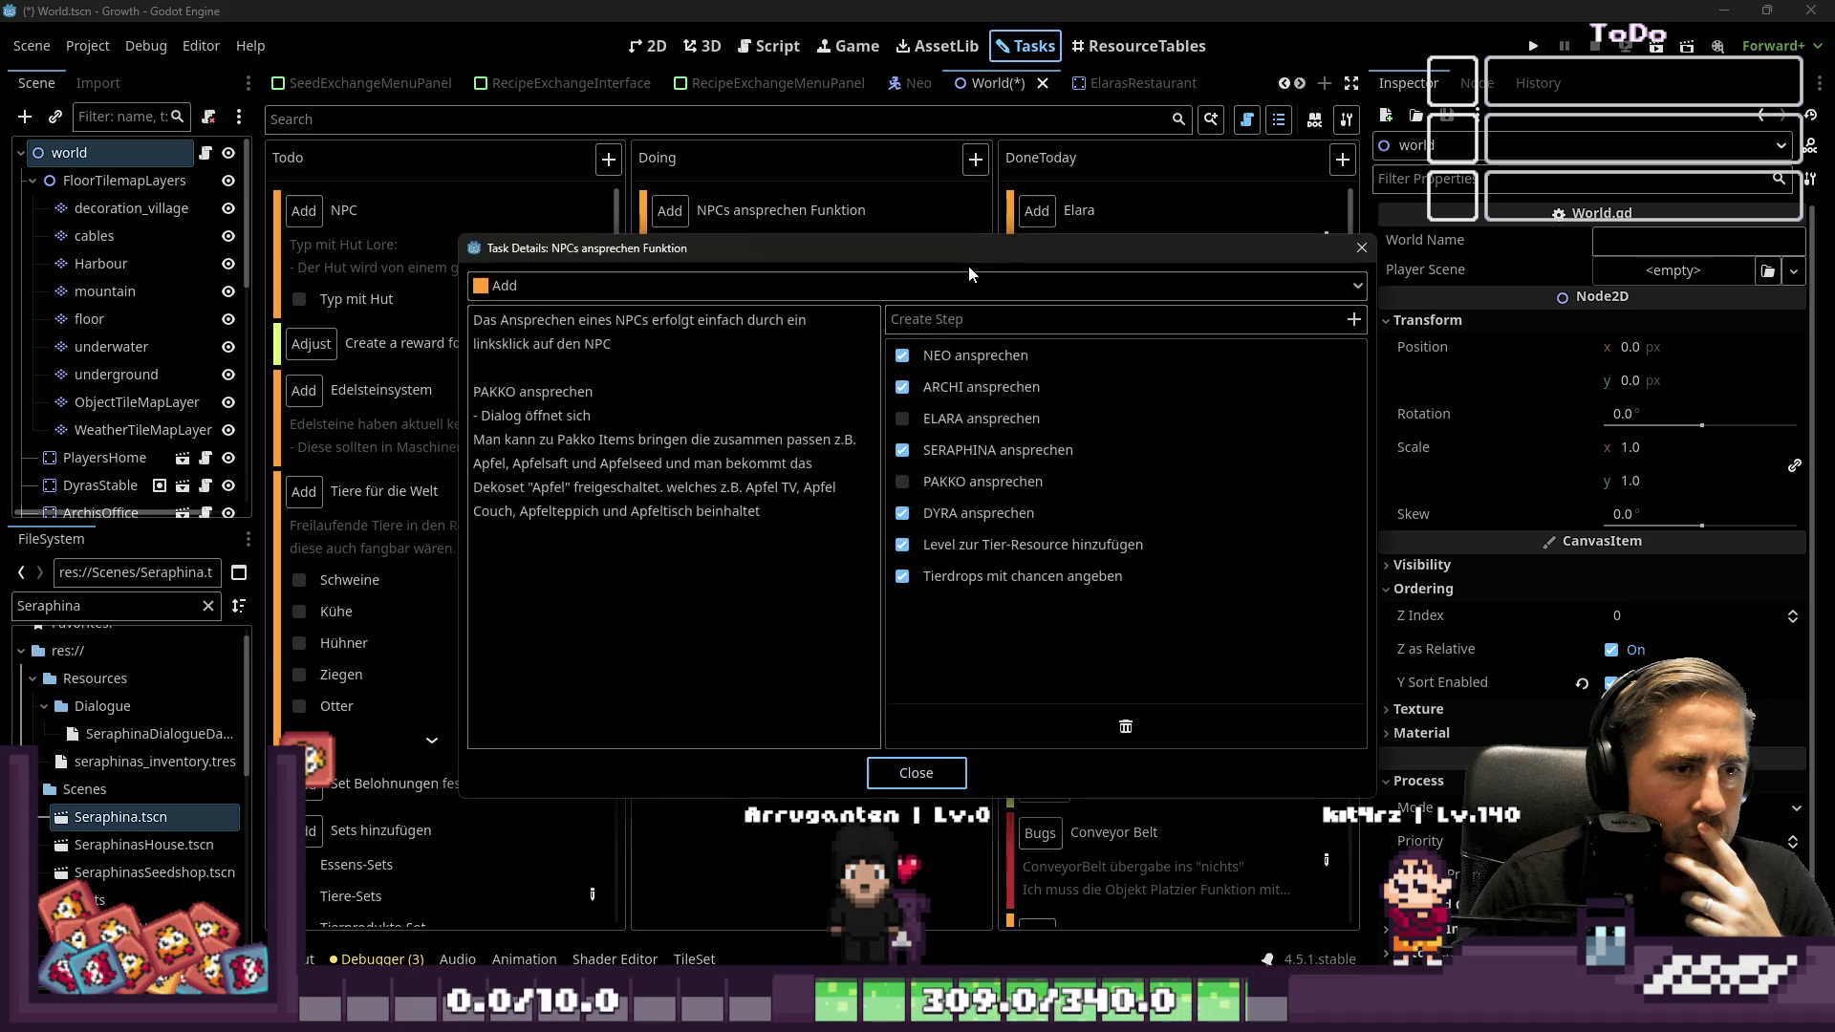
click(883, 775)
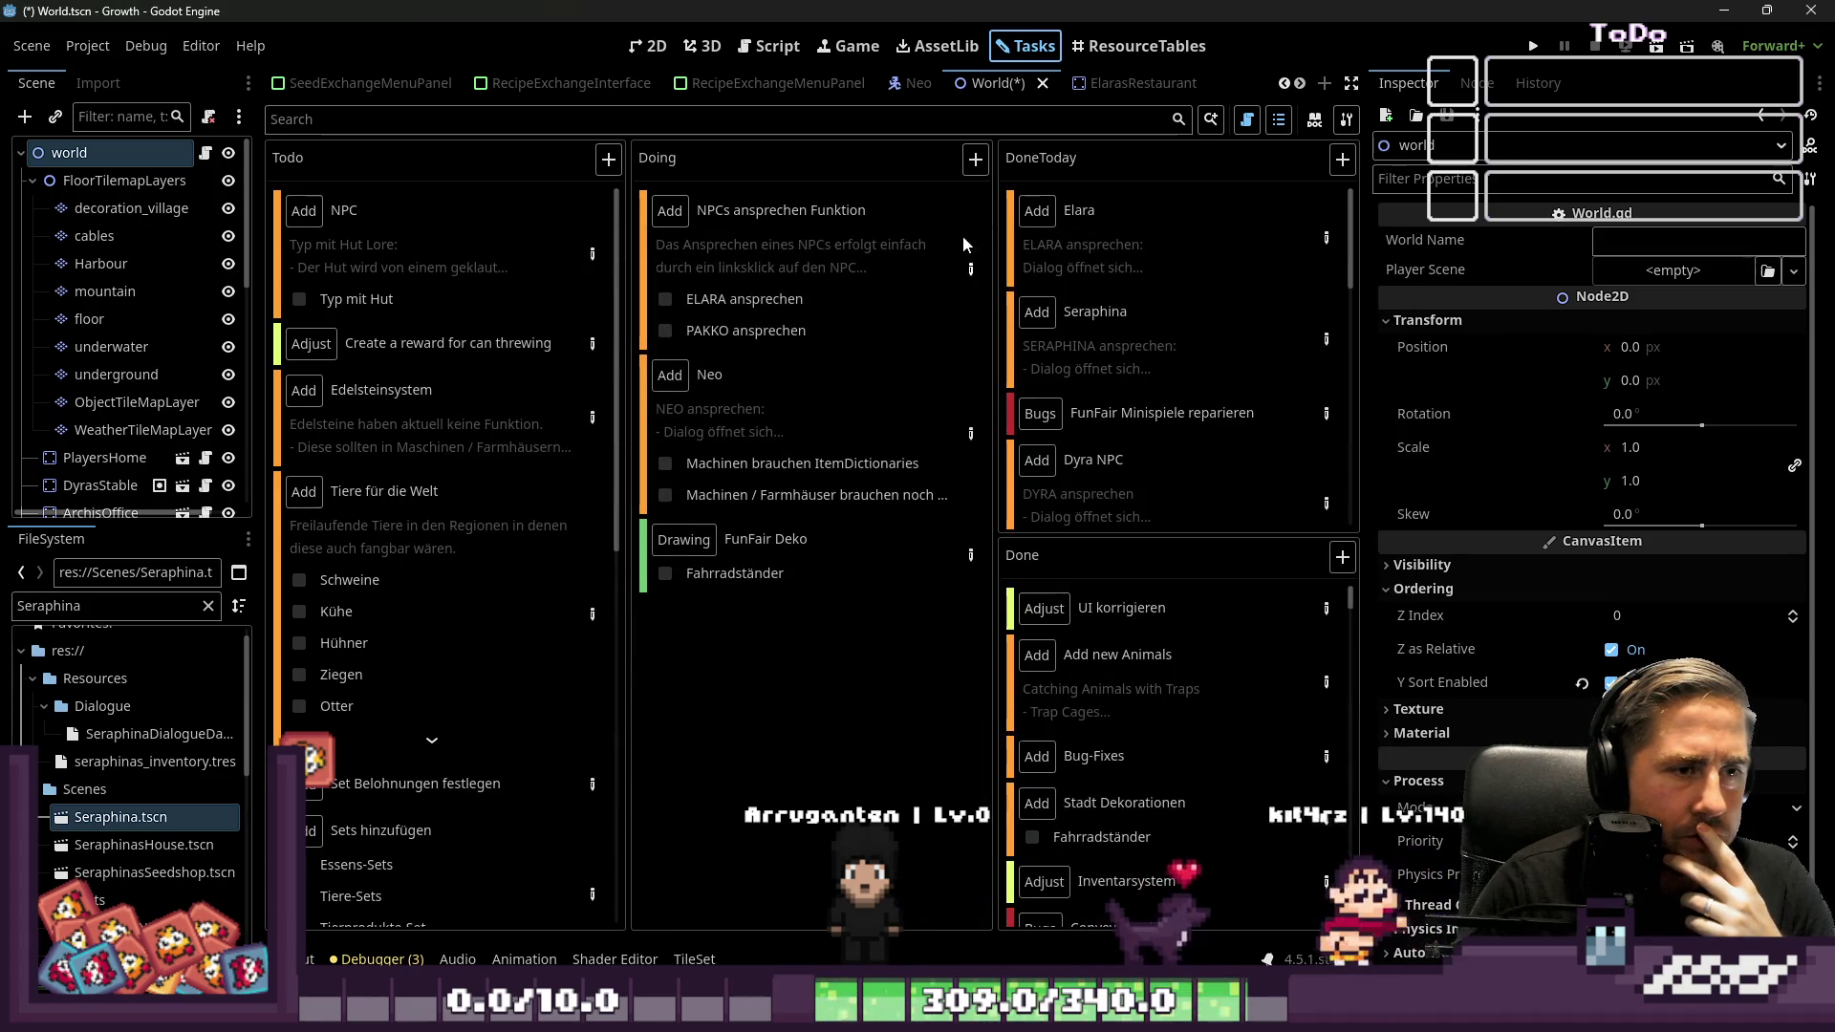
click(970, 269)
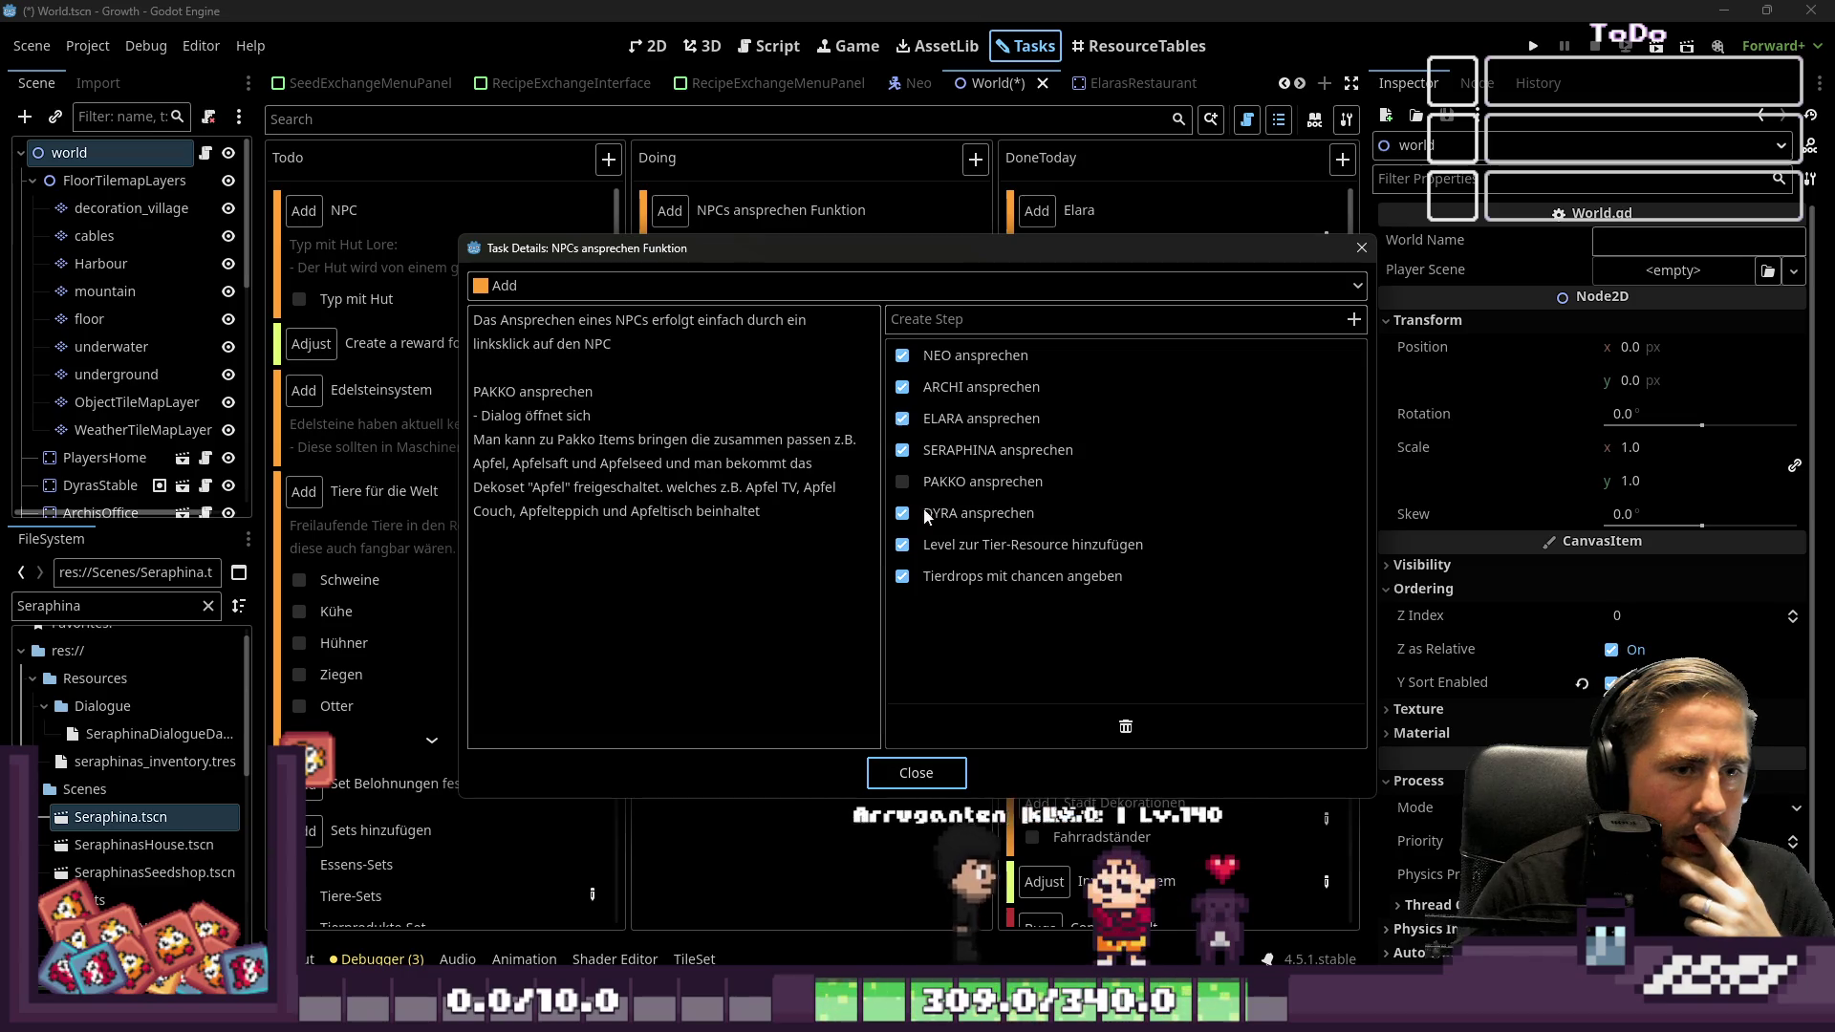
click(915, 773)
drag(708, 243, 334, 206)
Scroll Todo and open the Items task's step checklist
scroll(443, 447, down, 10)
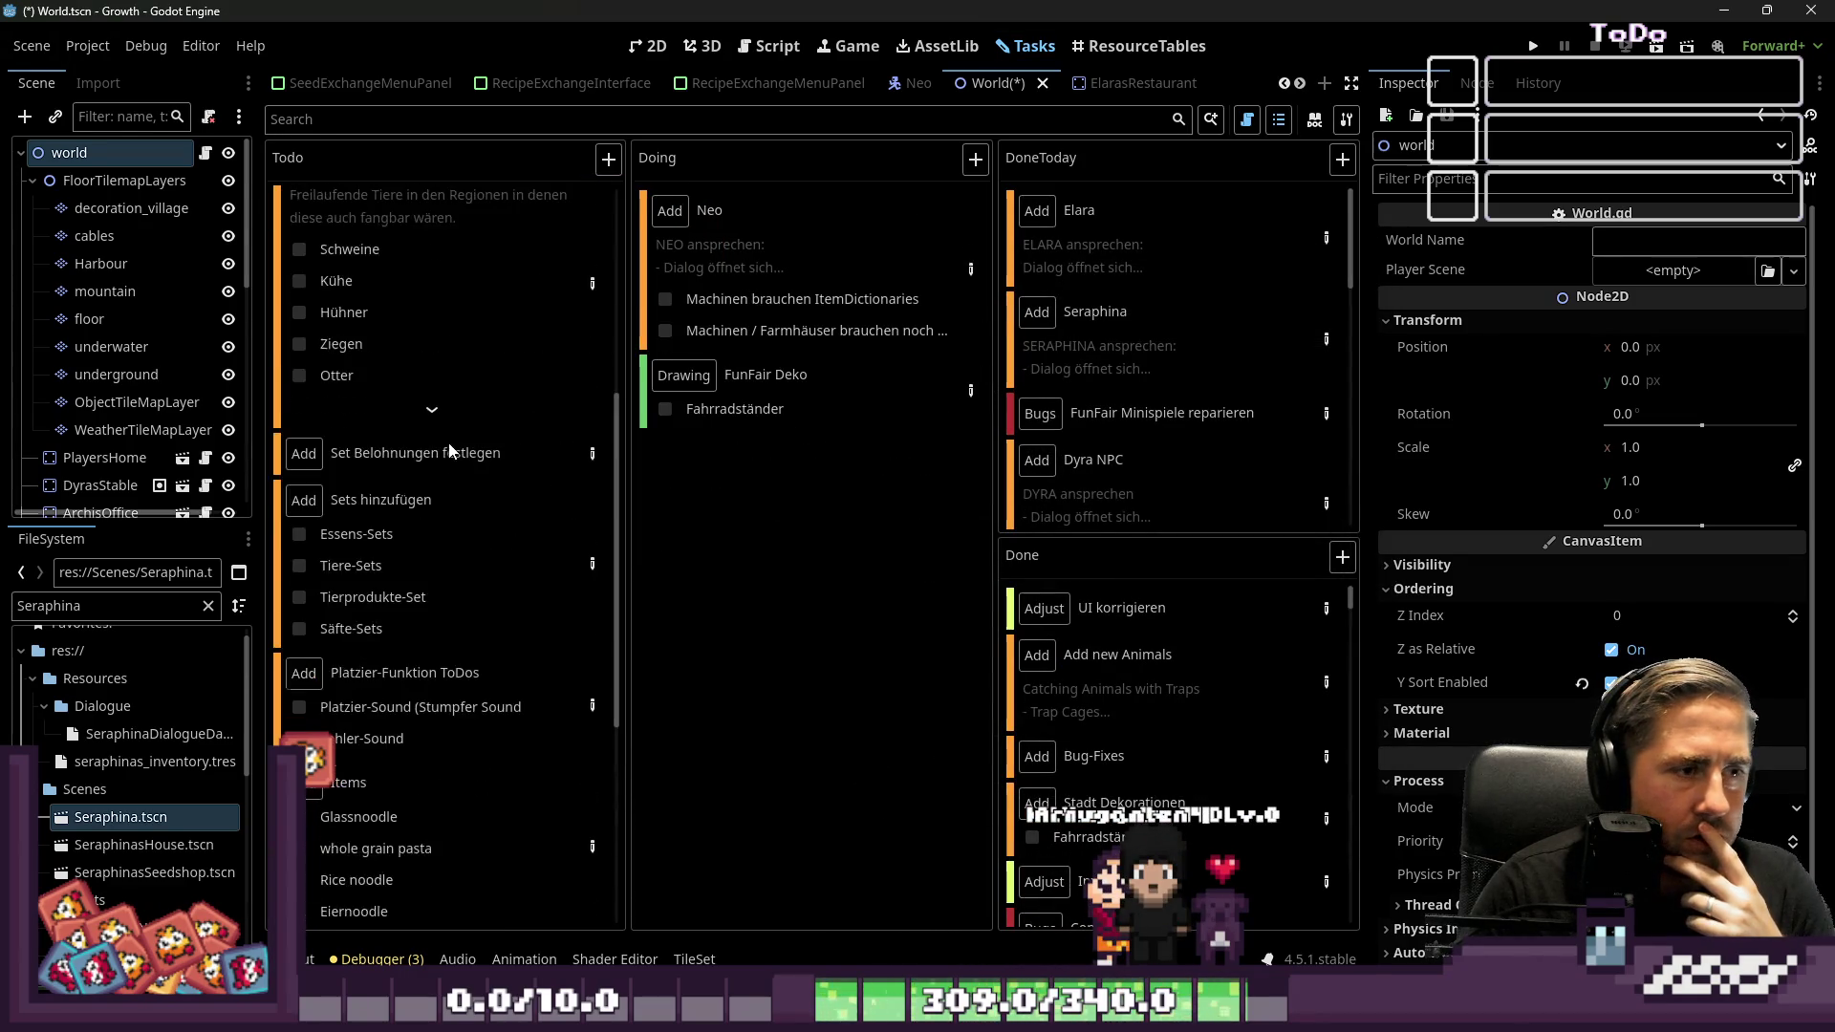
scroll(406, 532, down, 3)
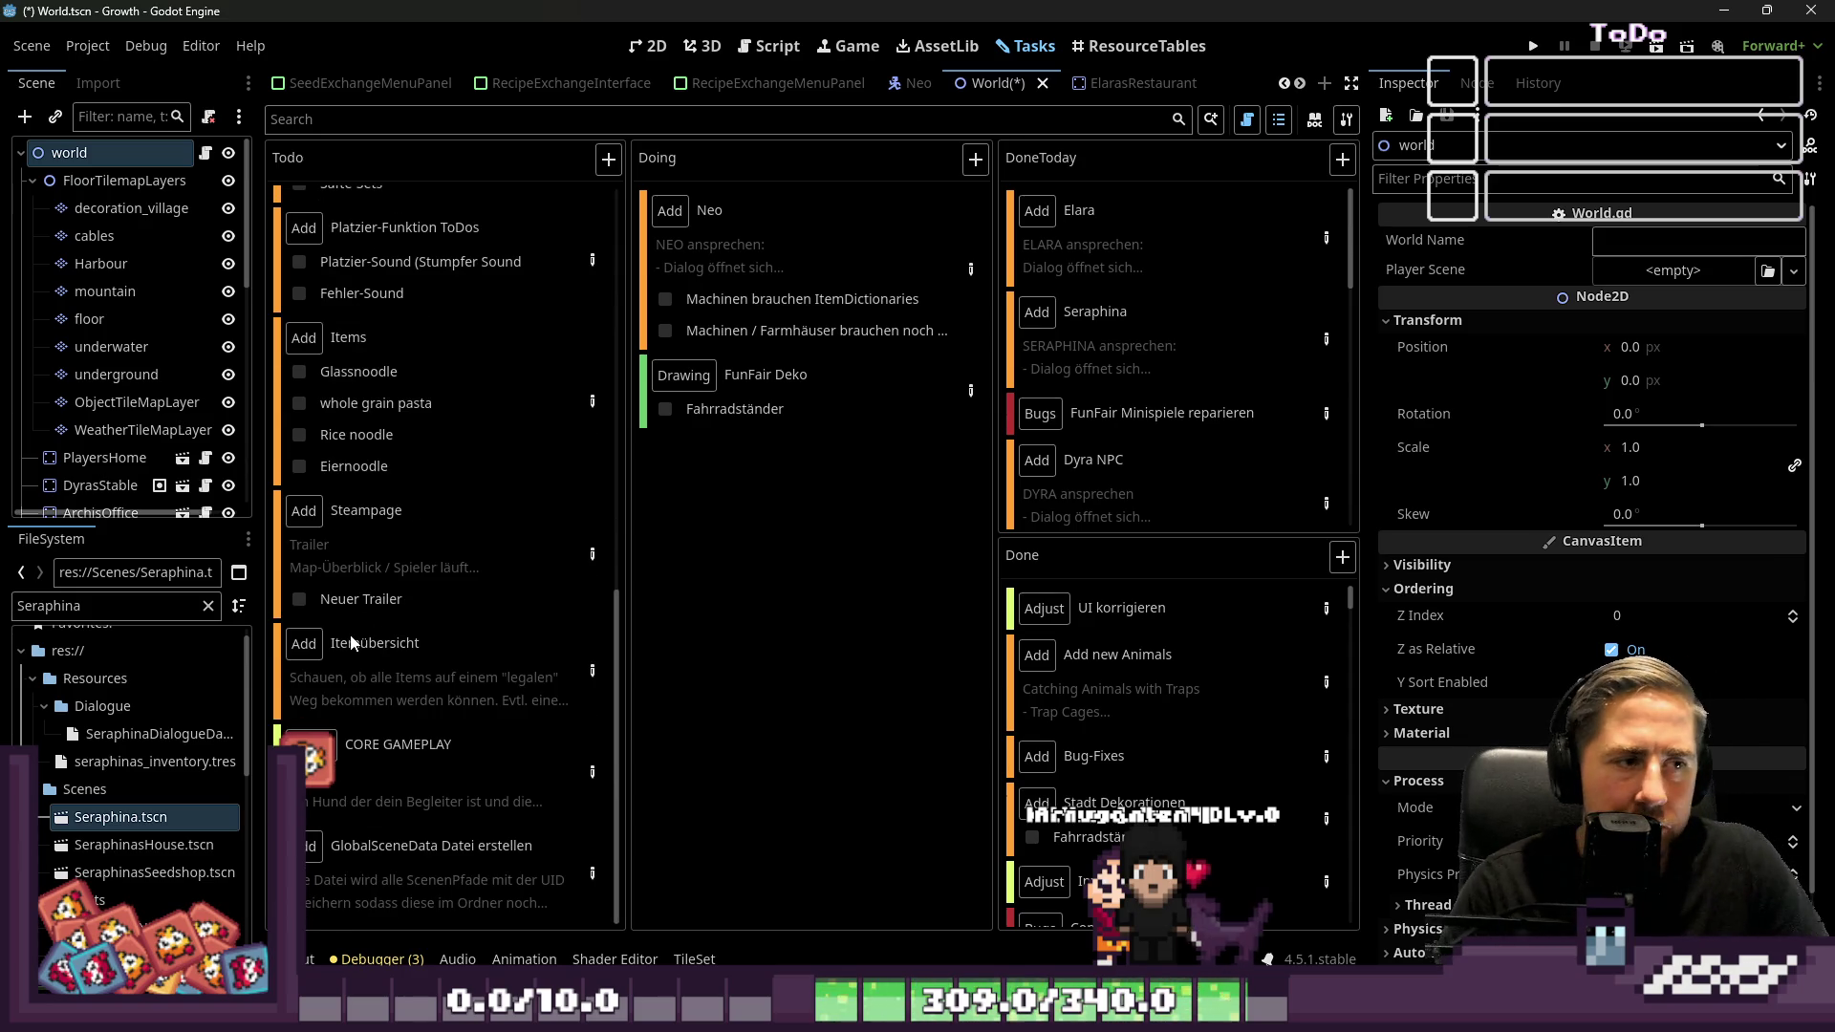
click(597, 406)
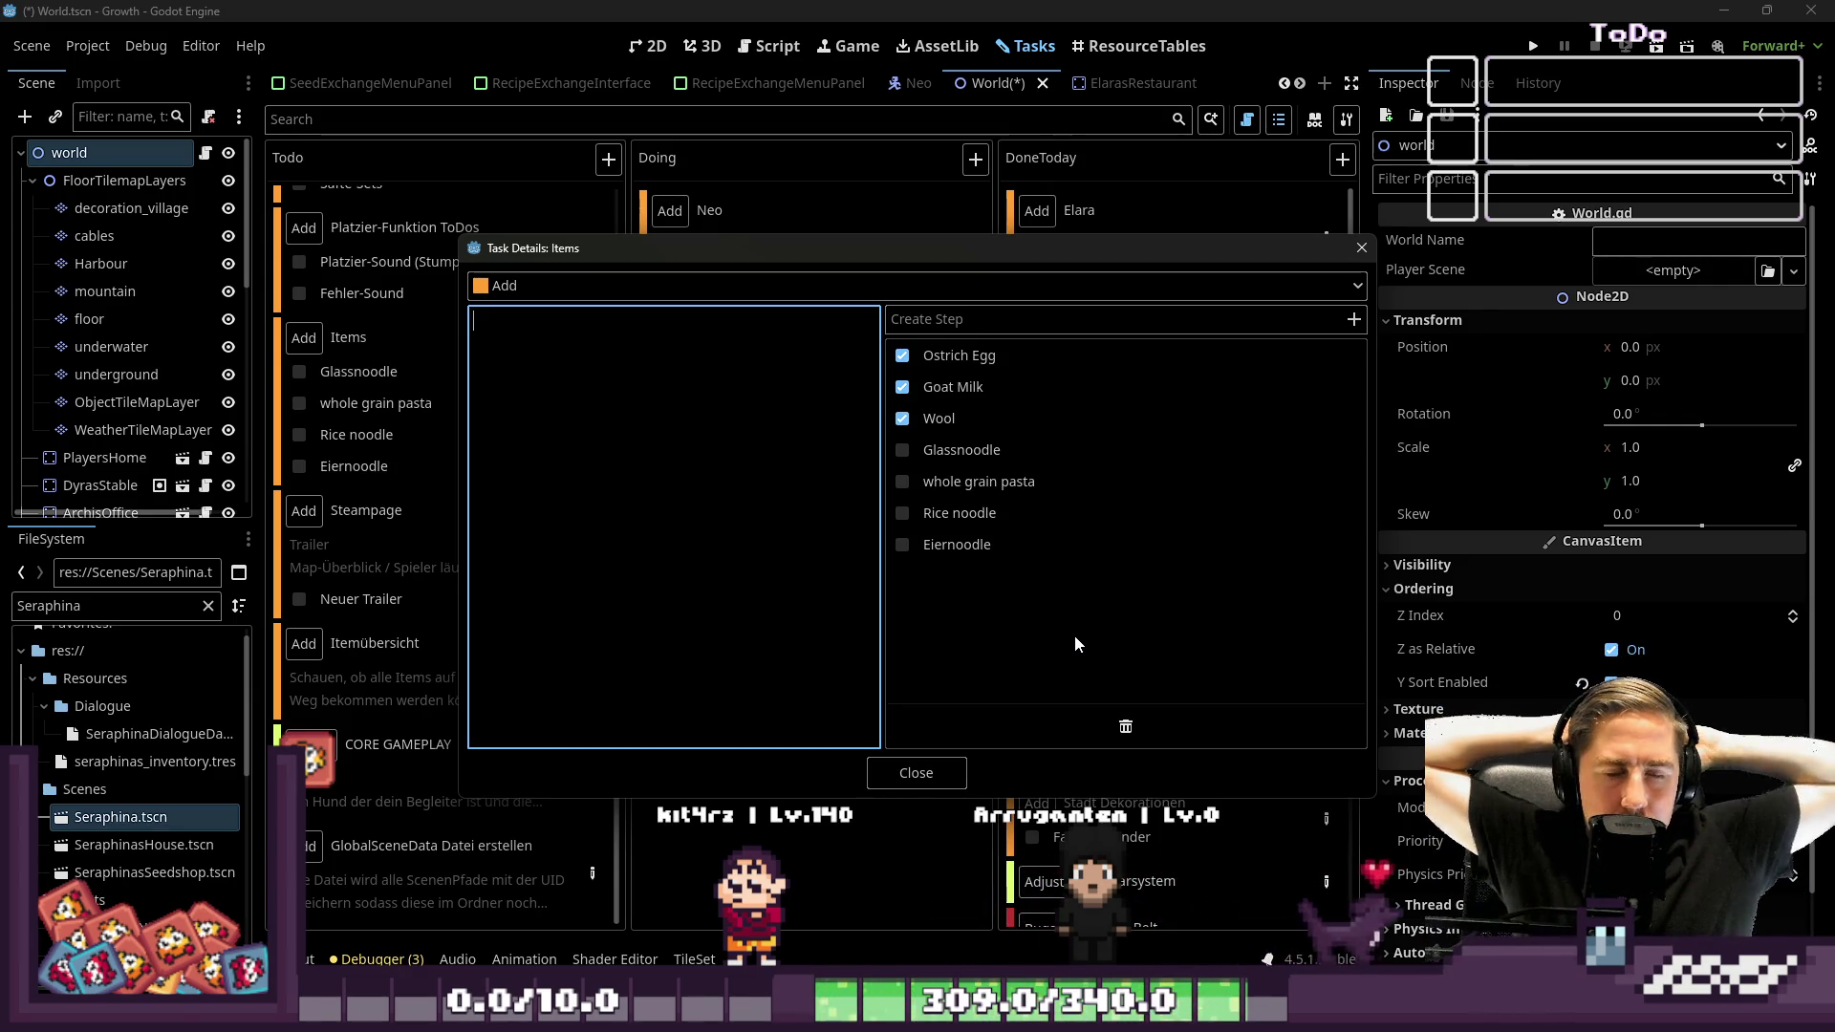
Search the FileSystem for 'Ricenoo' and tick the Items task's Rice noodle step
click(1298, 804)
double_click(113, 606)
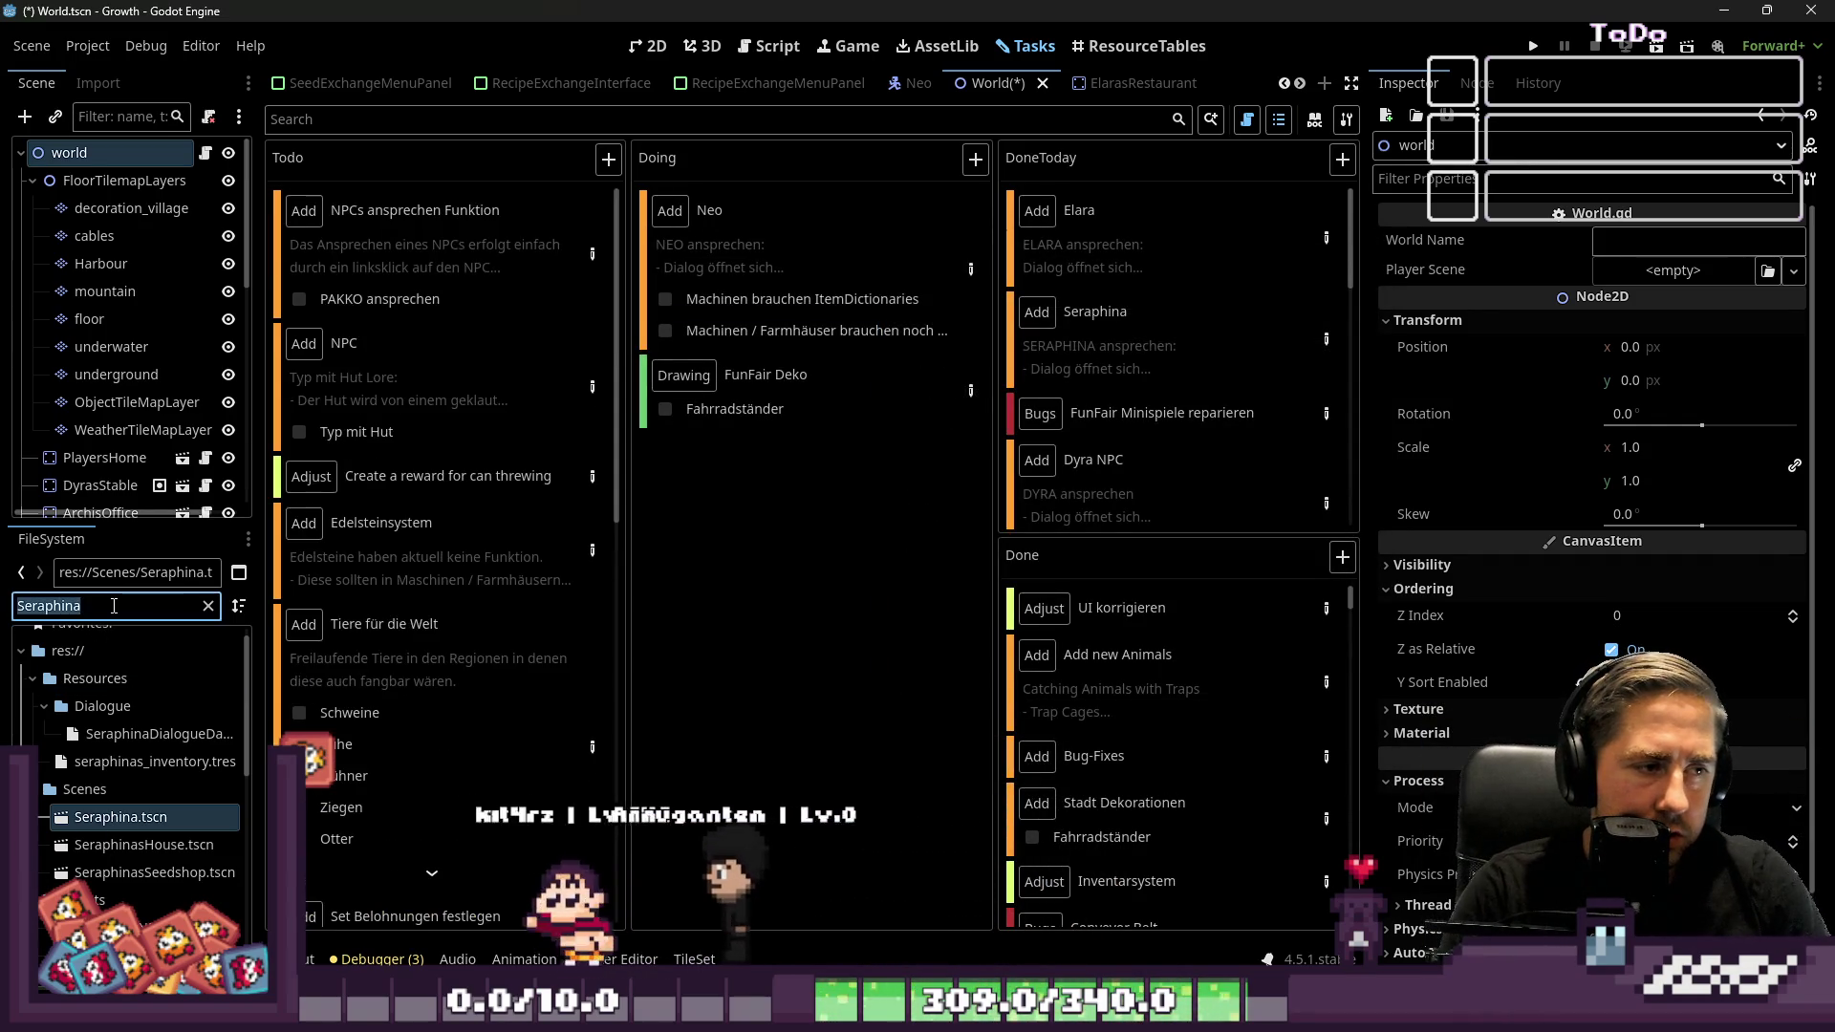
text(Ricenoo)
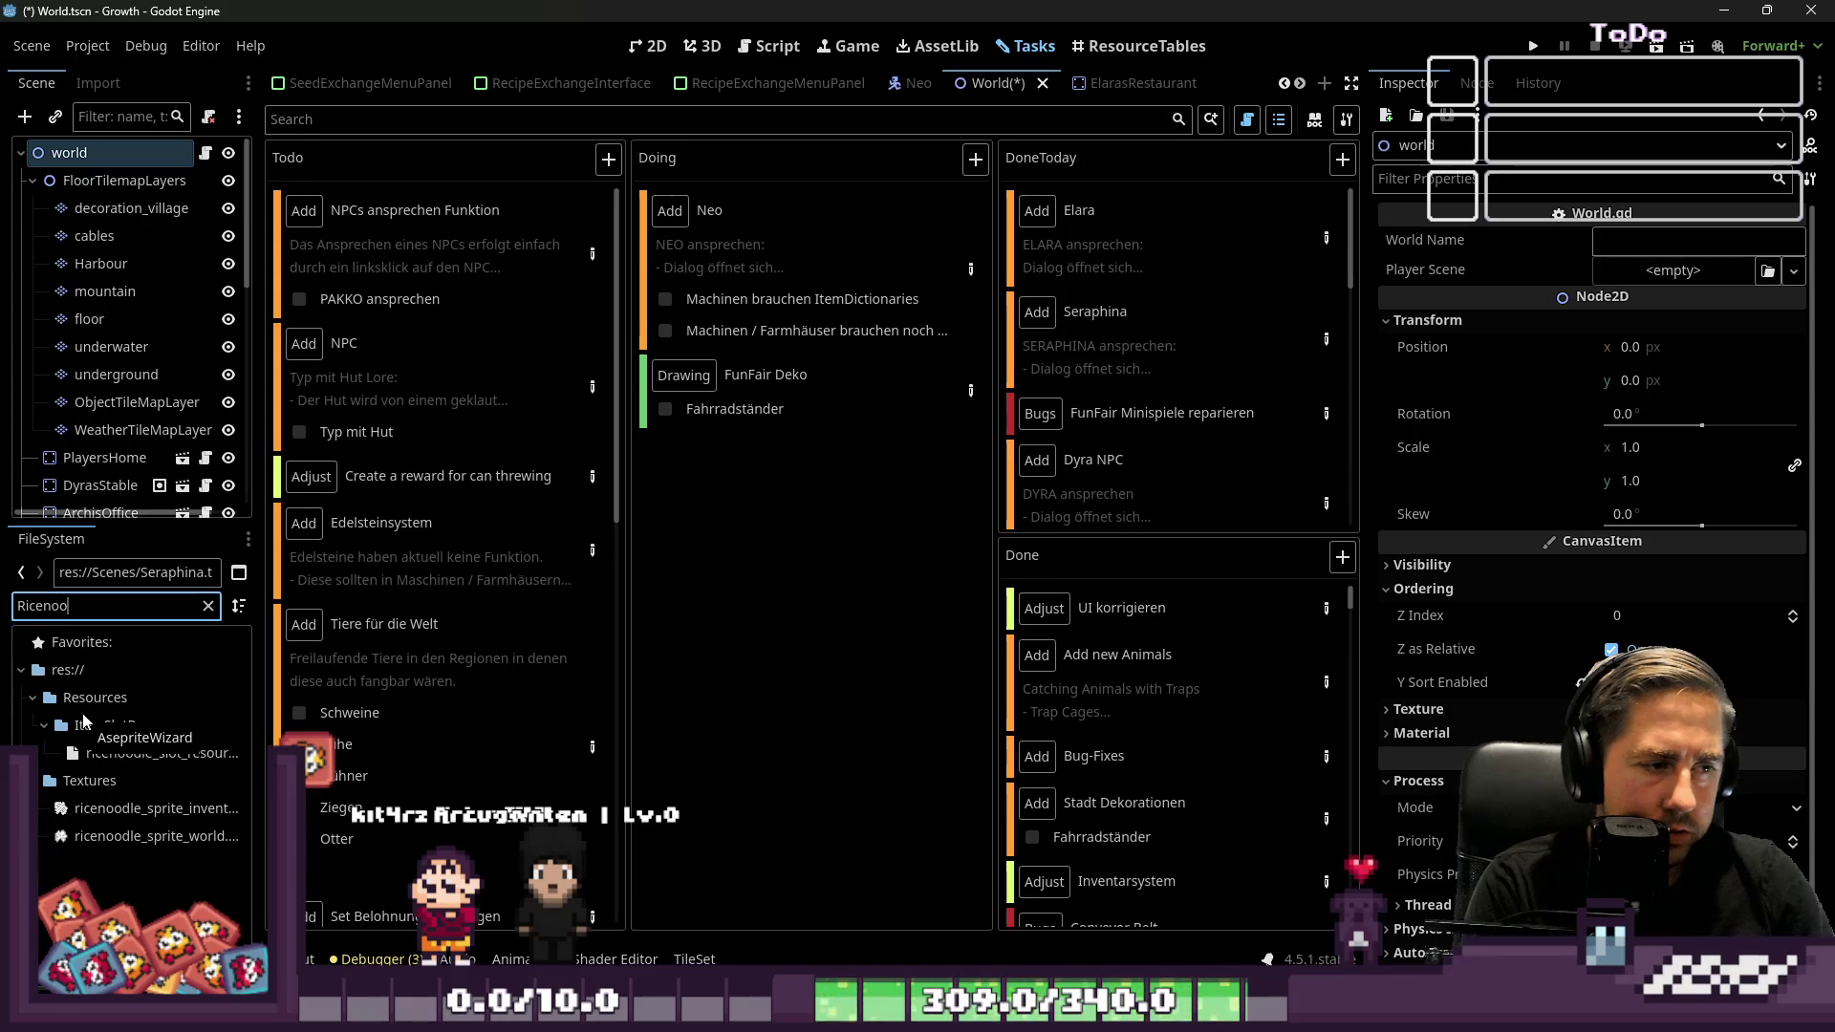
scroll(458, 531, down, 10)
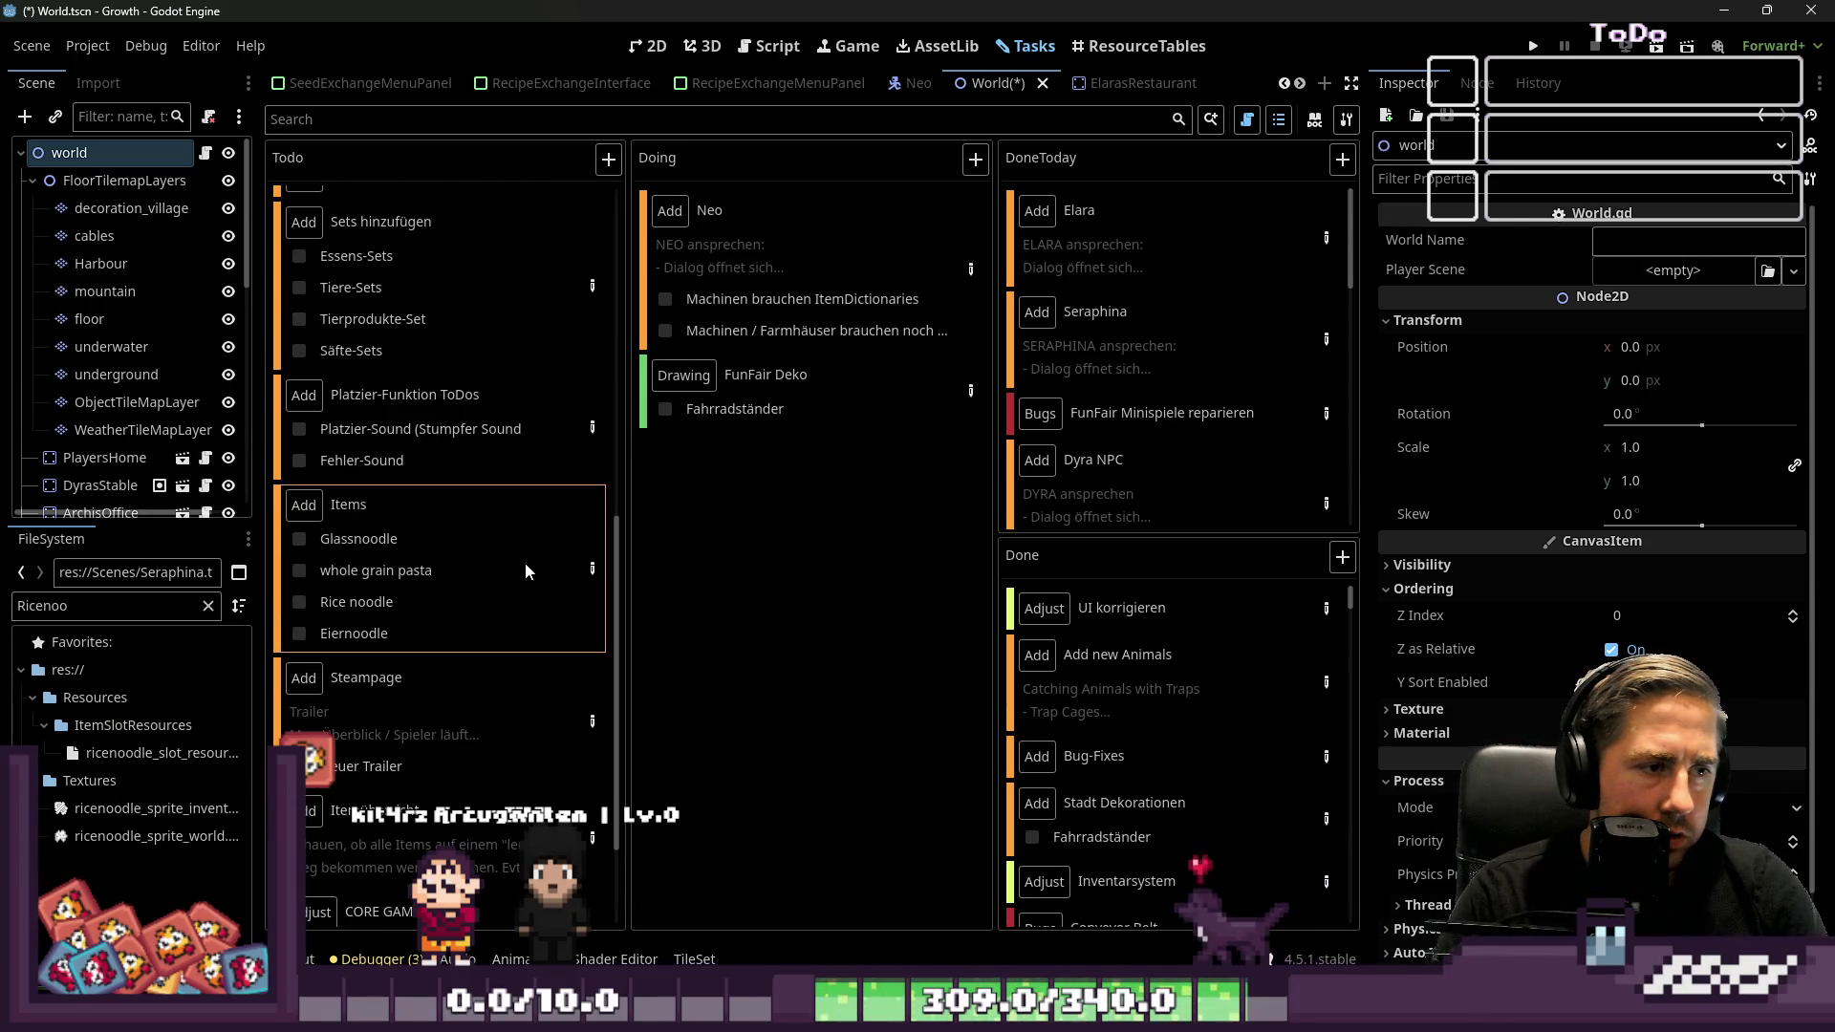
click(589, 571)
click(910, 512)
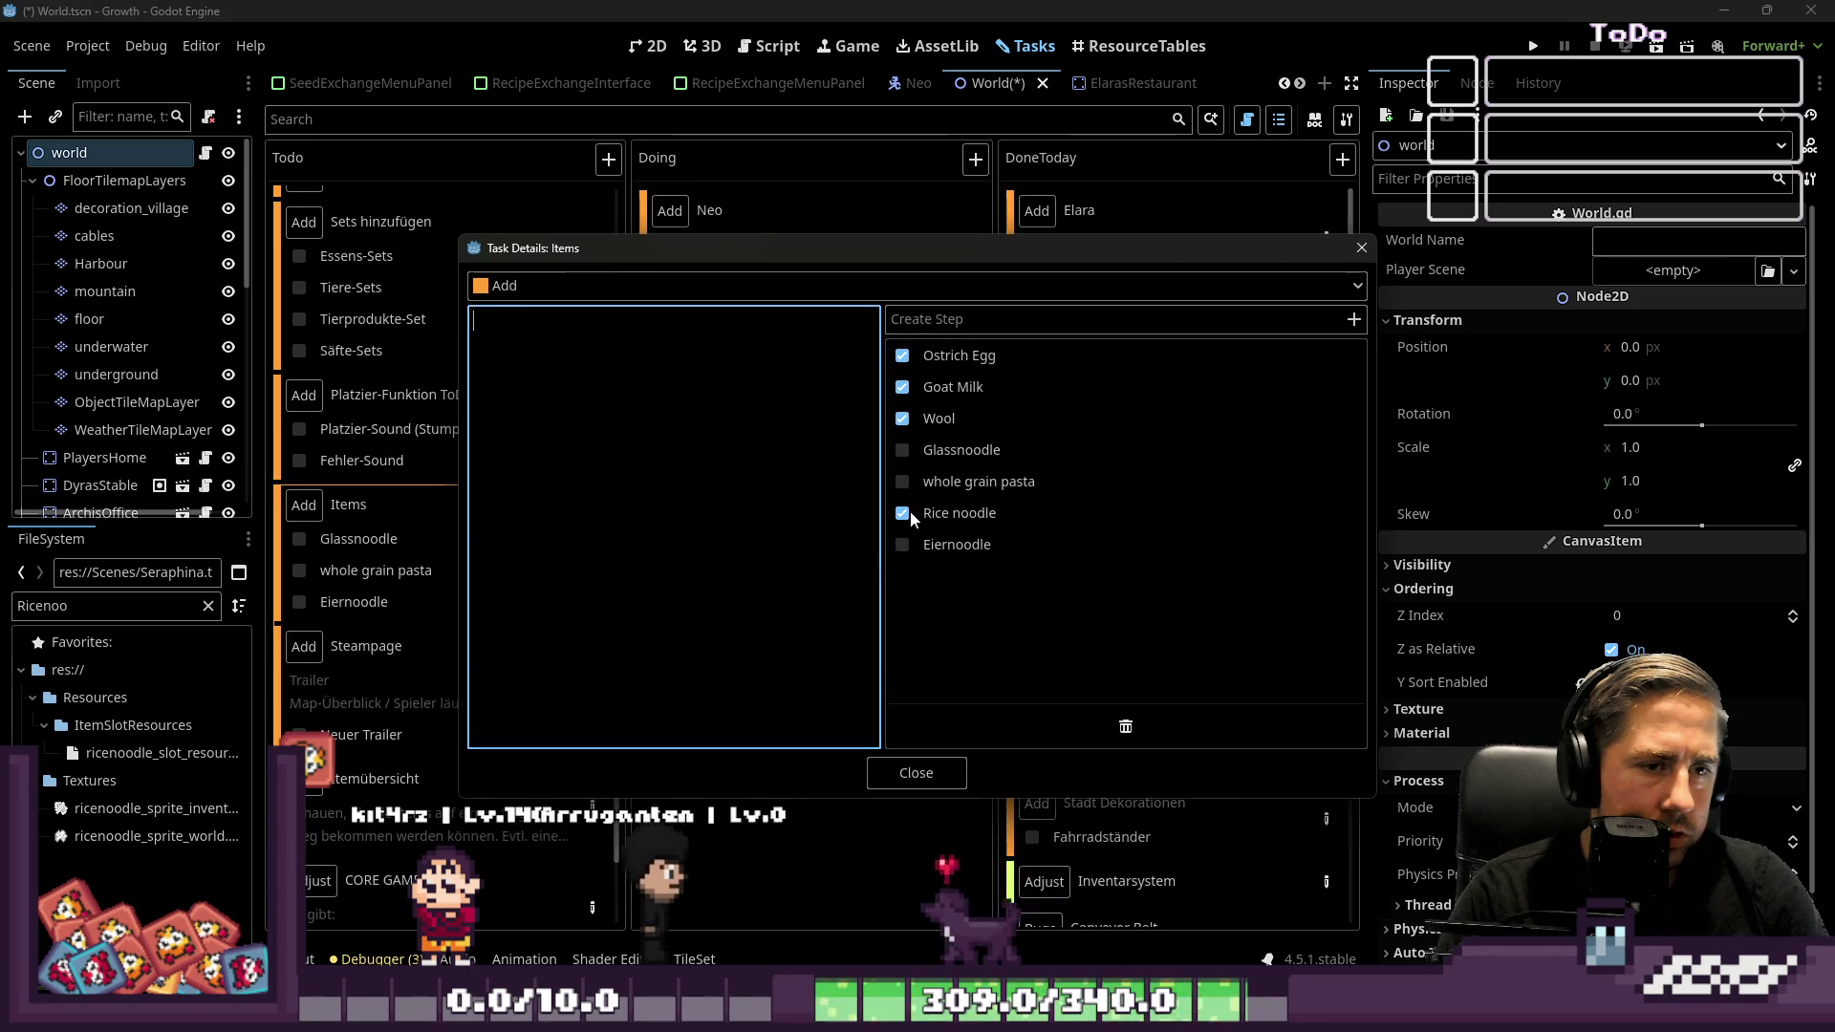
click(916, 772)
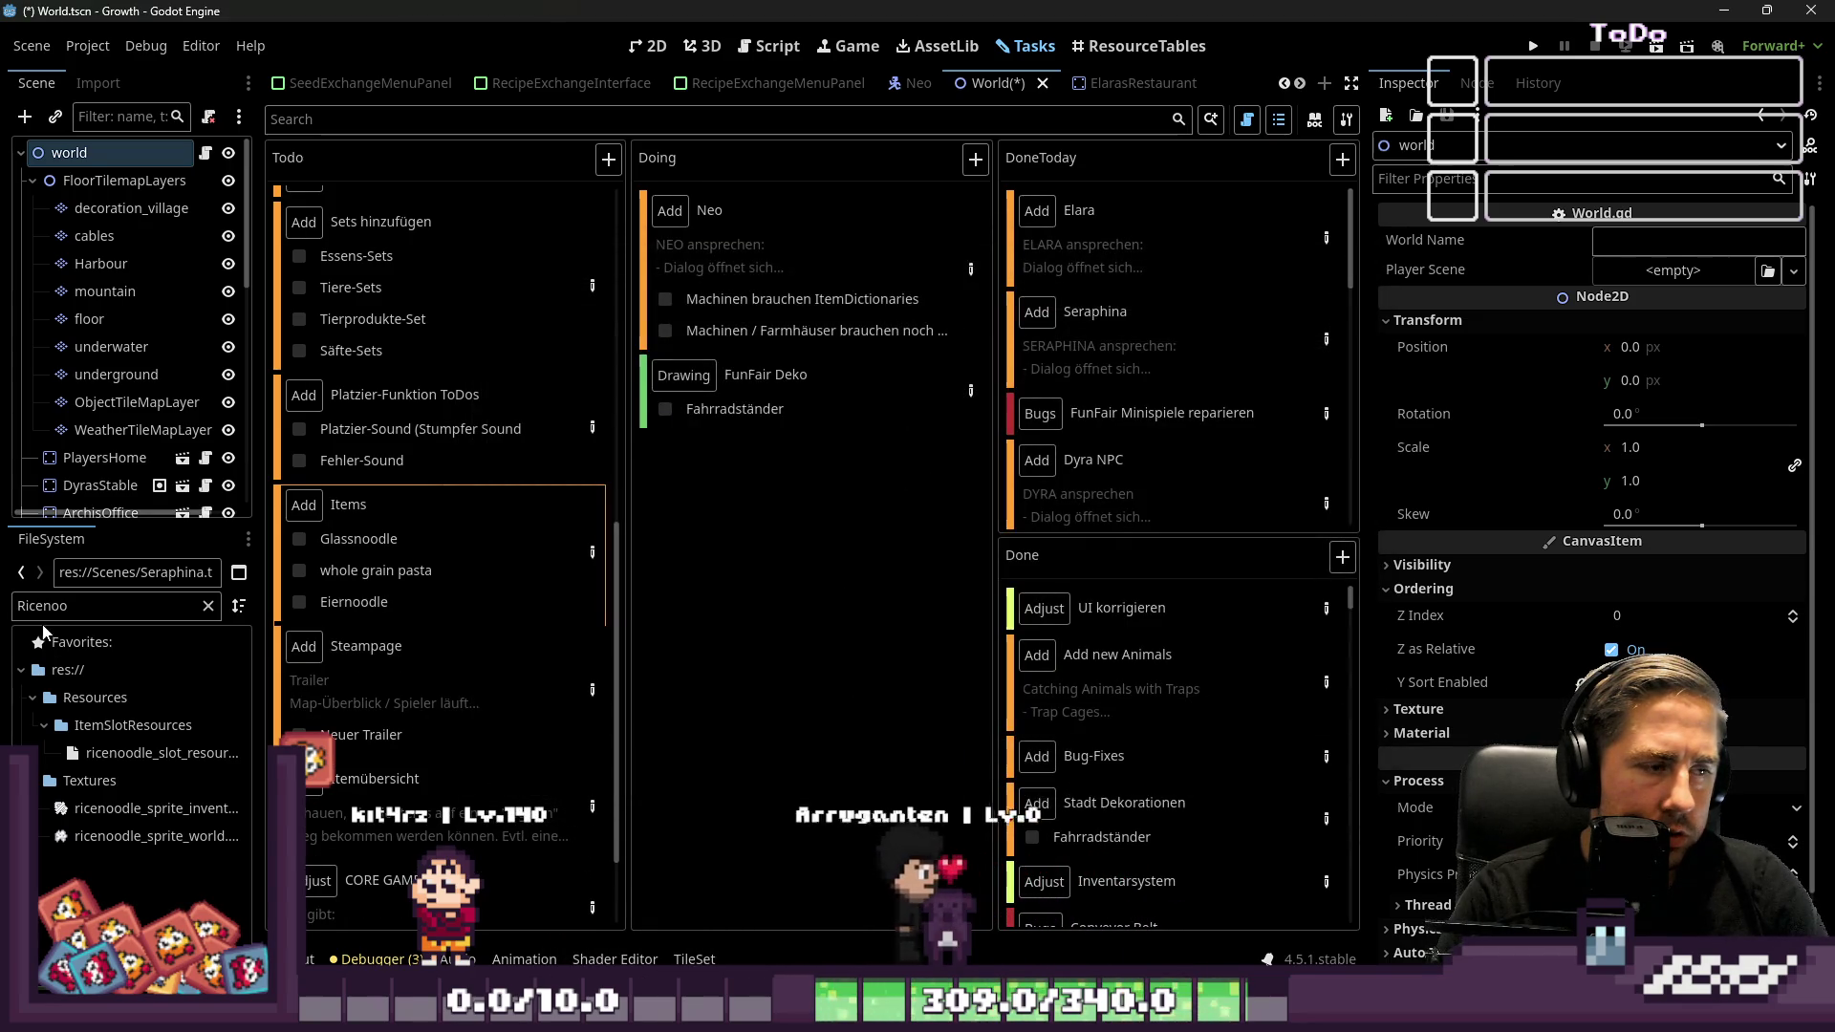
Search for 'whole', clear the filter, then tick Glassnoodle, whole grain pasta and Eiernoodle
double_click(48, 607)
text(whole)
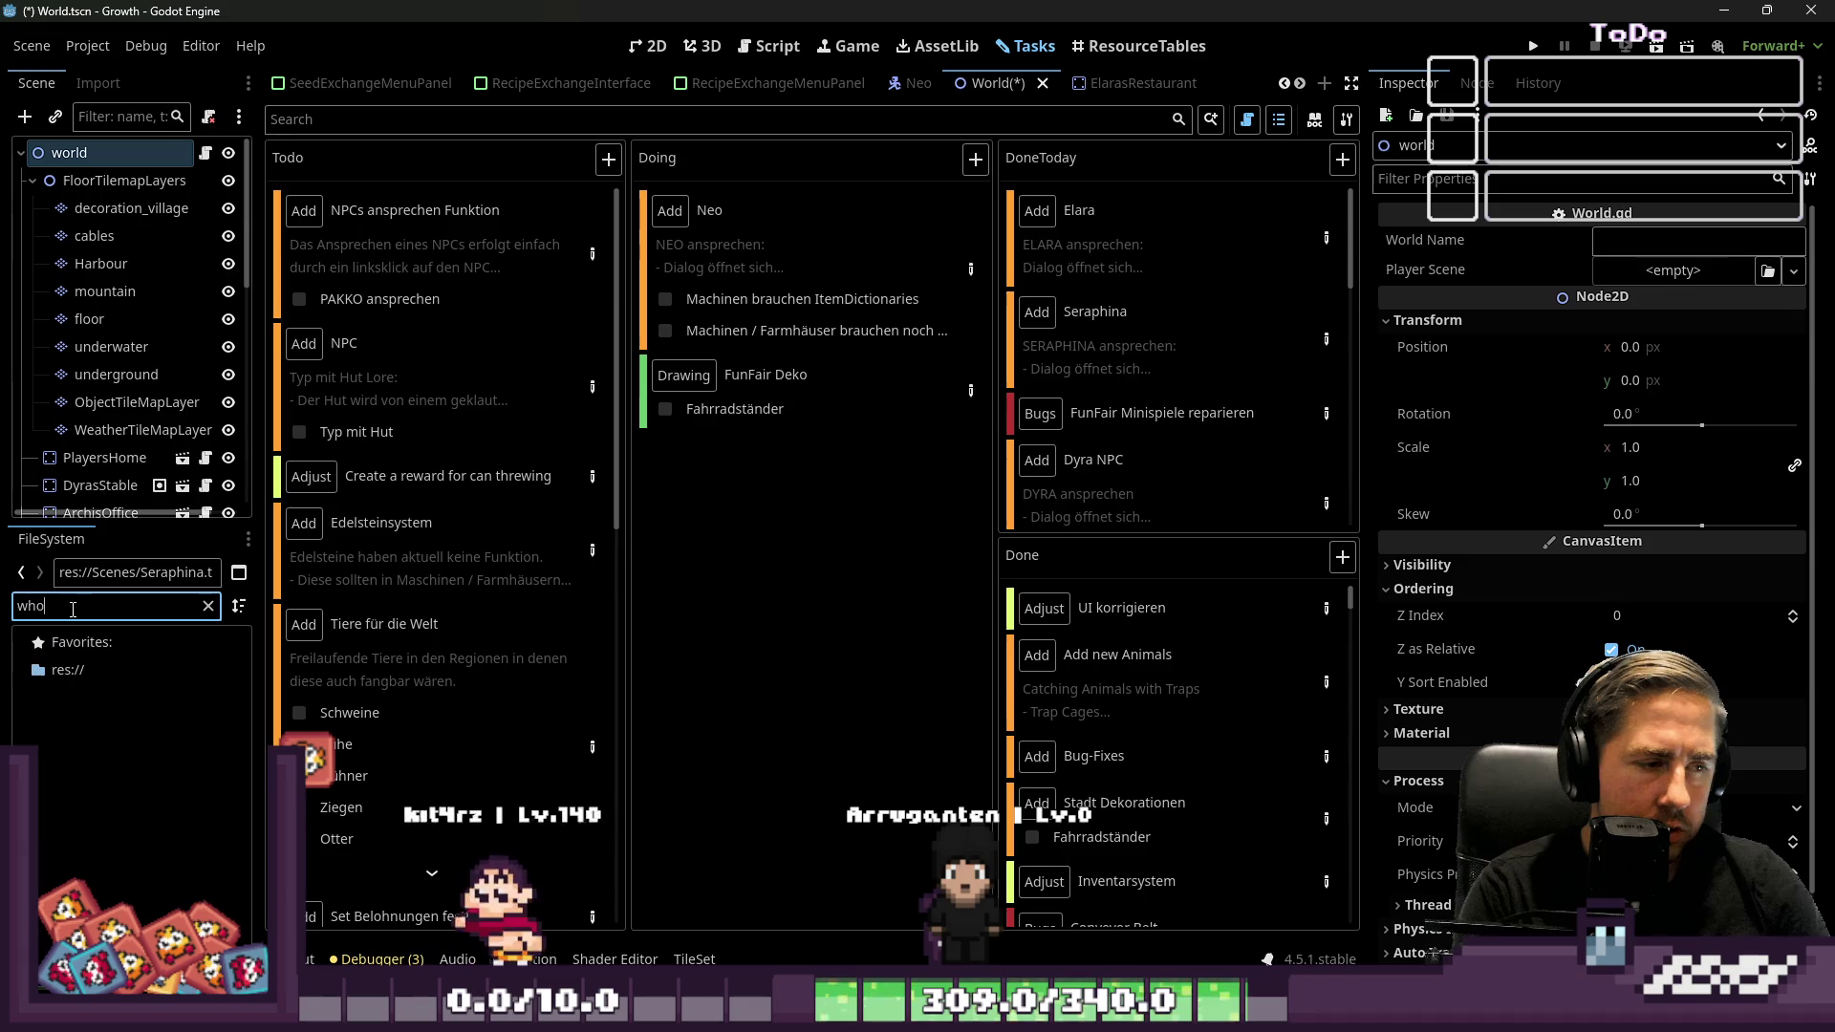
key(BackSpace)
key(BackSpace)
key(BackSpace)
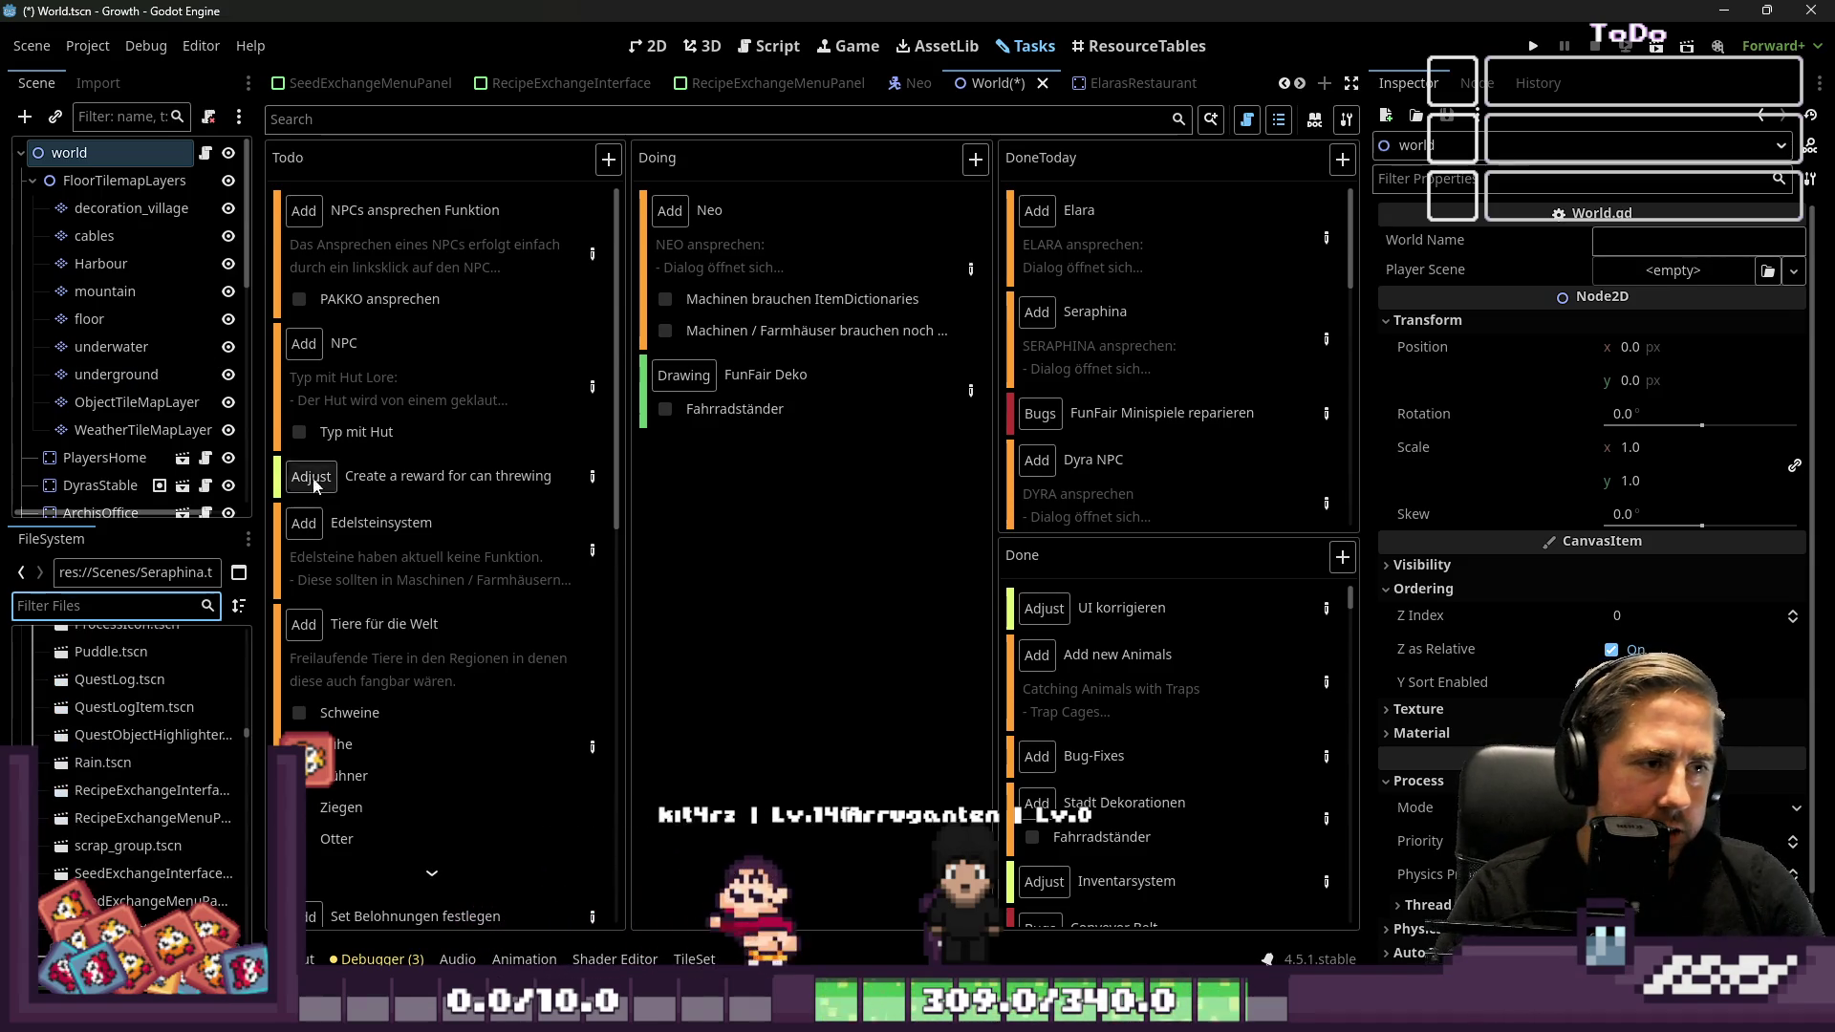
scroll(348, 568, down, 5)
scroll(348, 559, down, 2)
scroll(394, 651, down, 2)
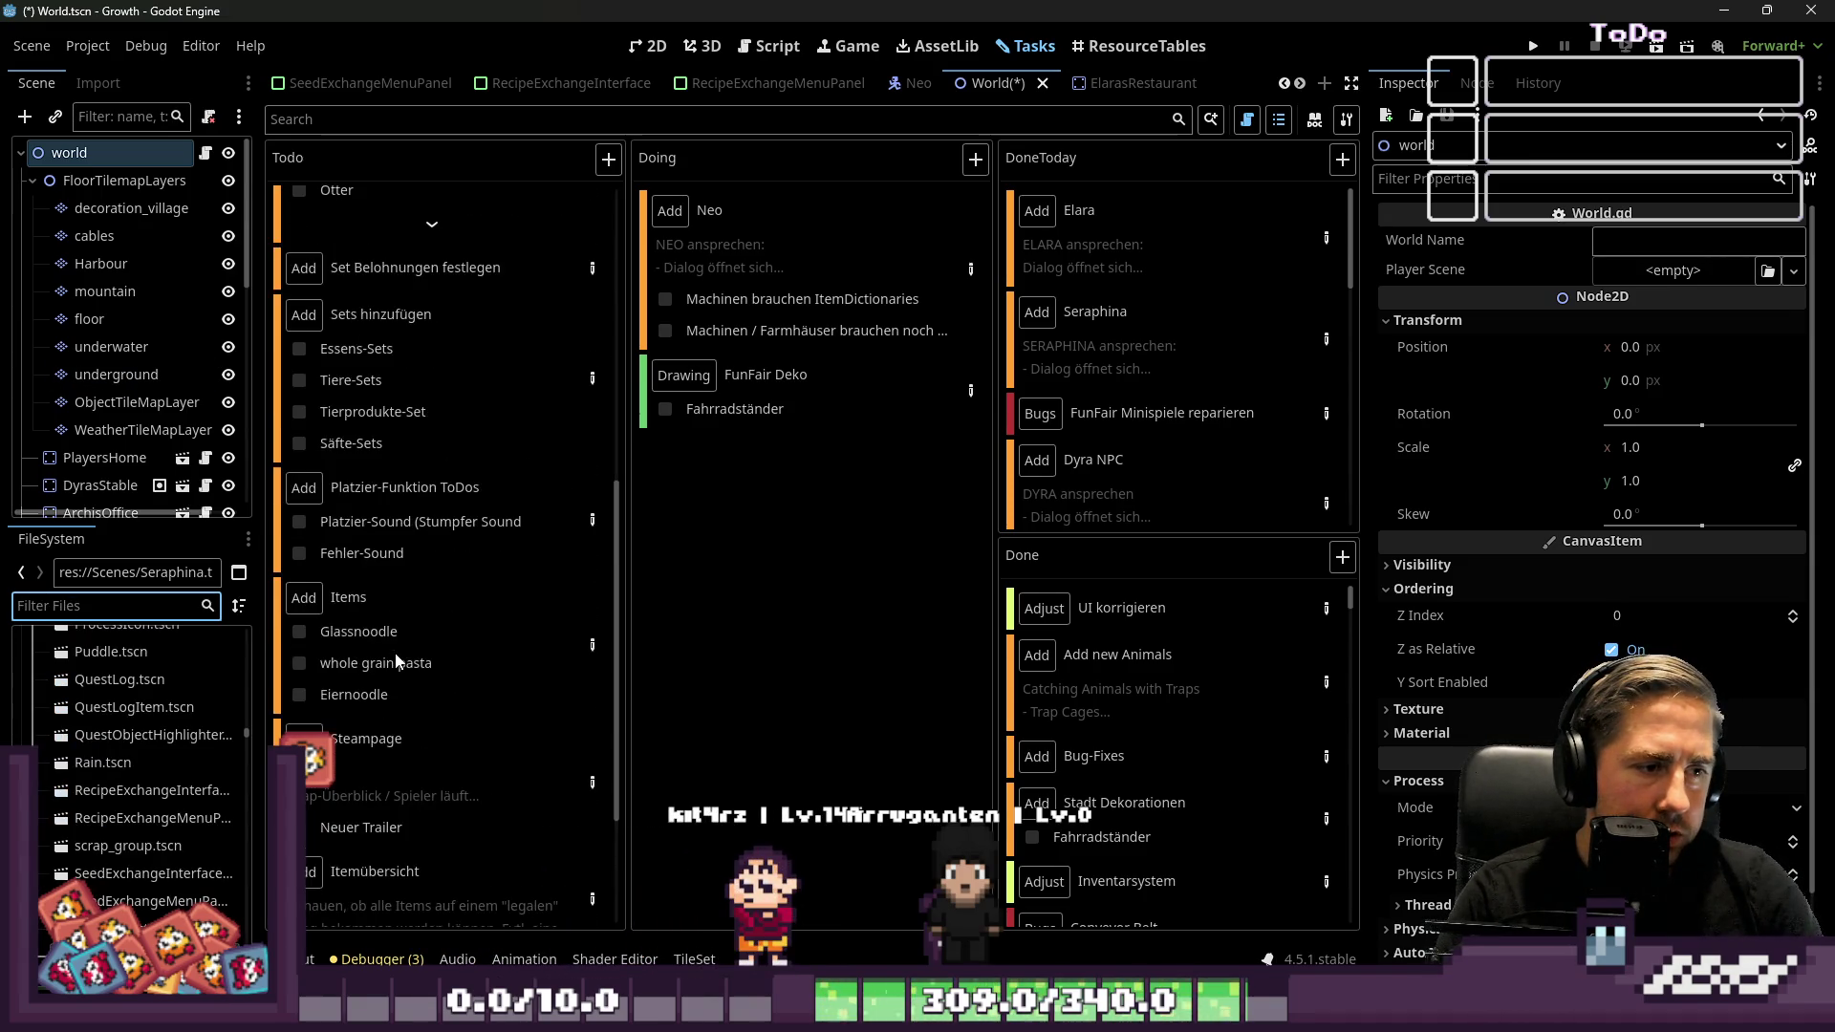
click(594, 646)
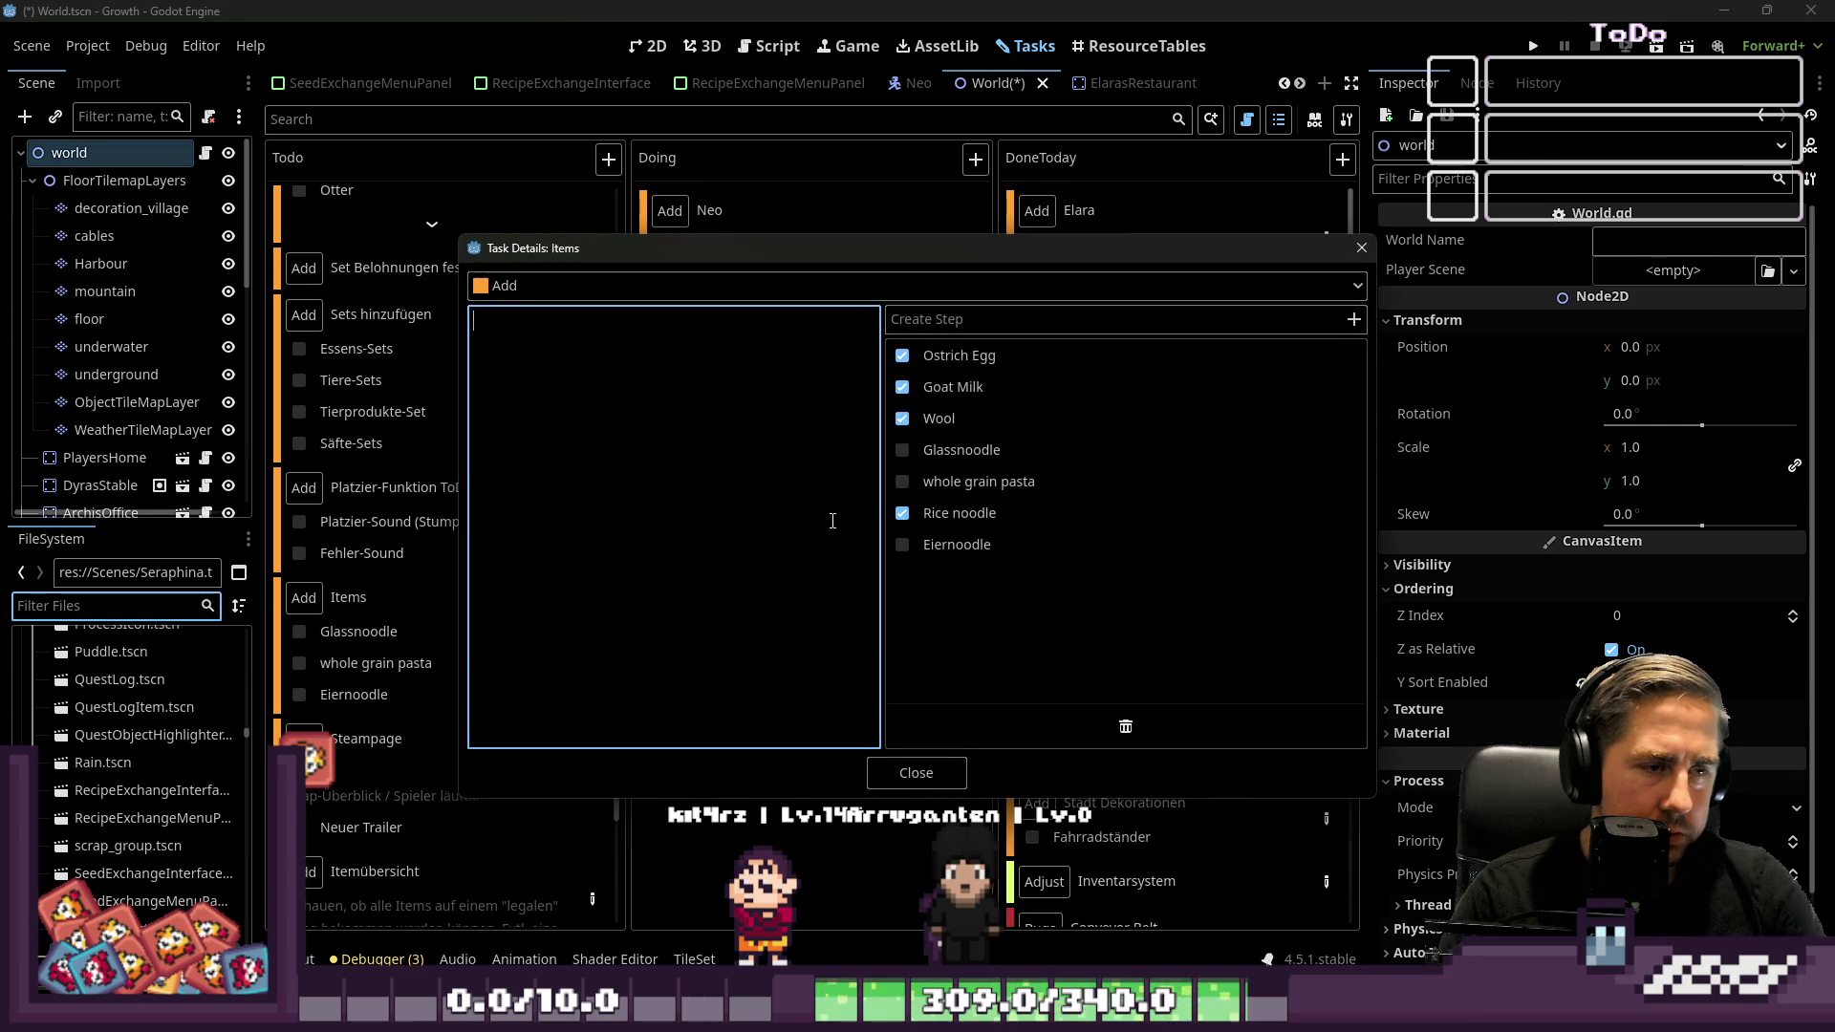
click(902, 450)
click(906, 480)
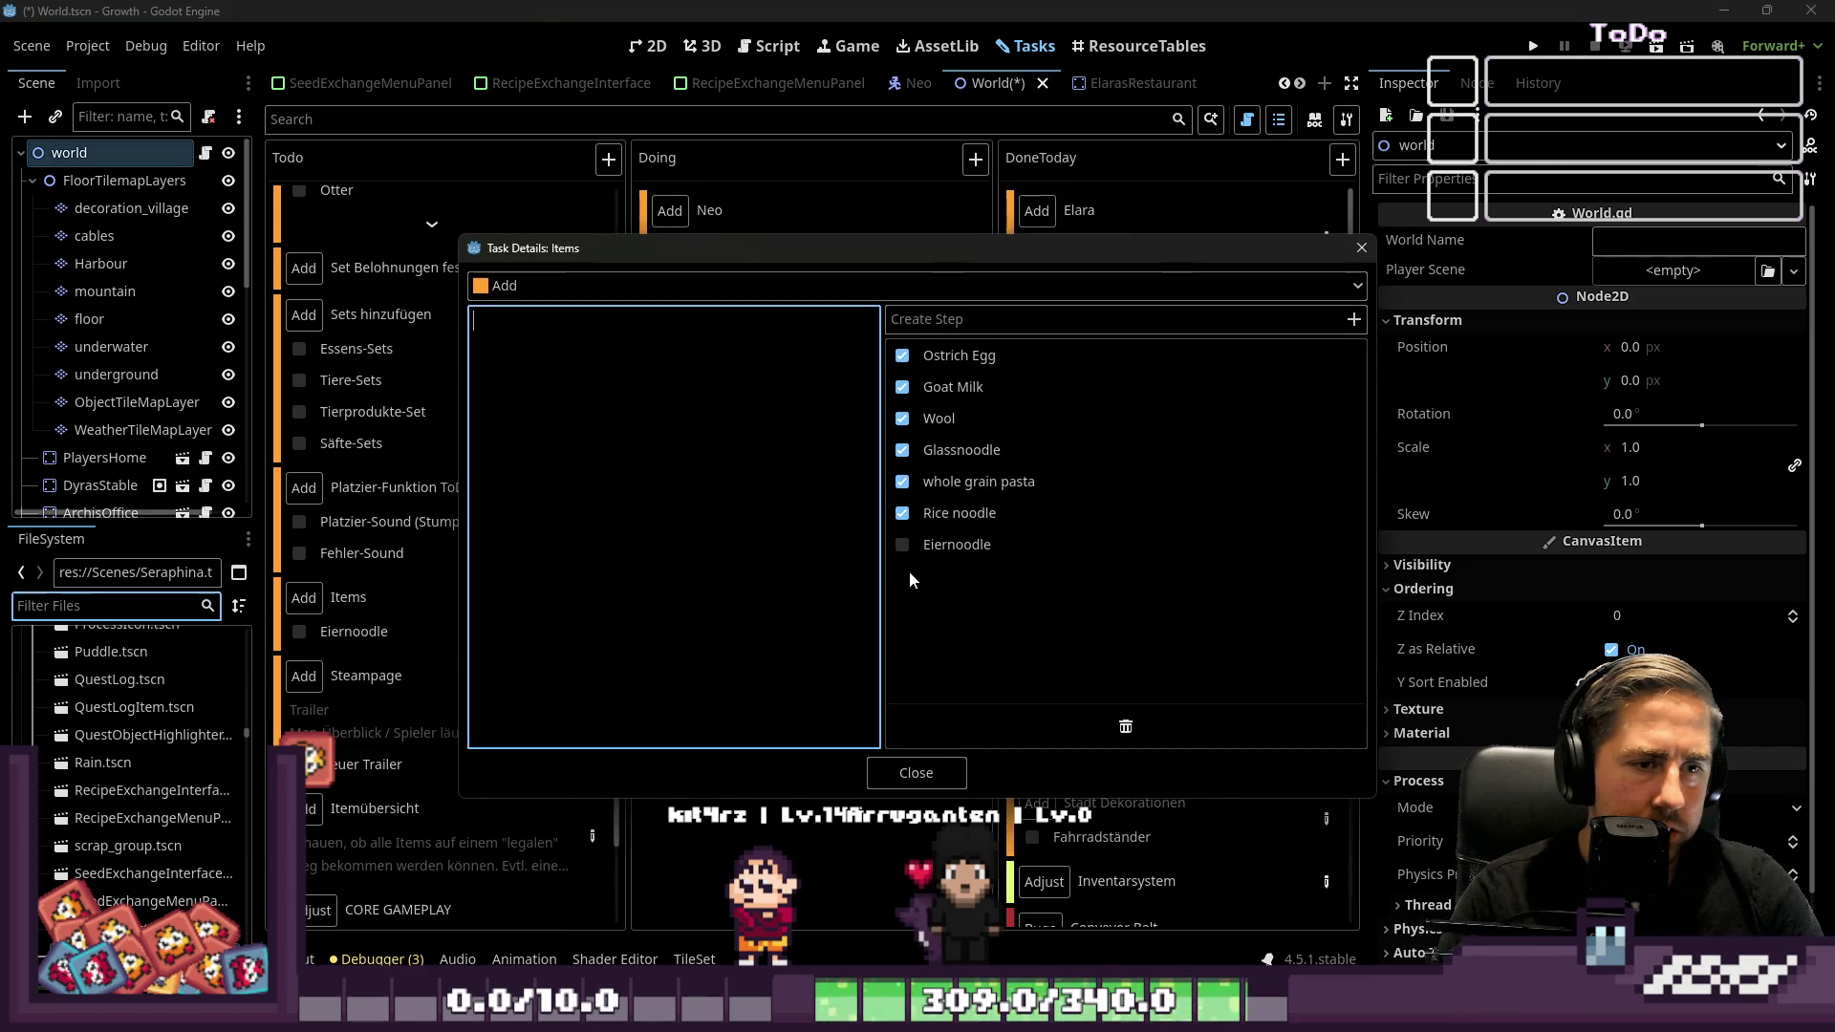
click(900, 547)
click(892, 774)
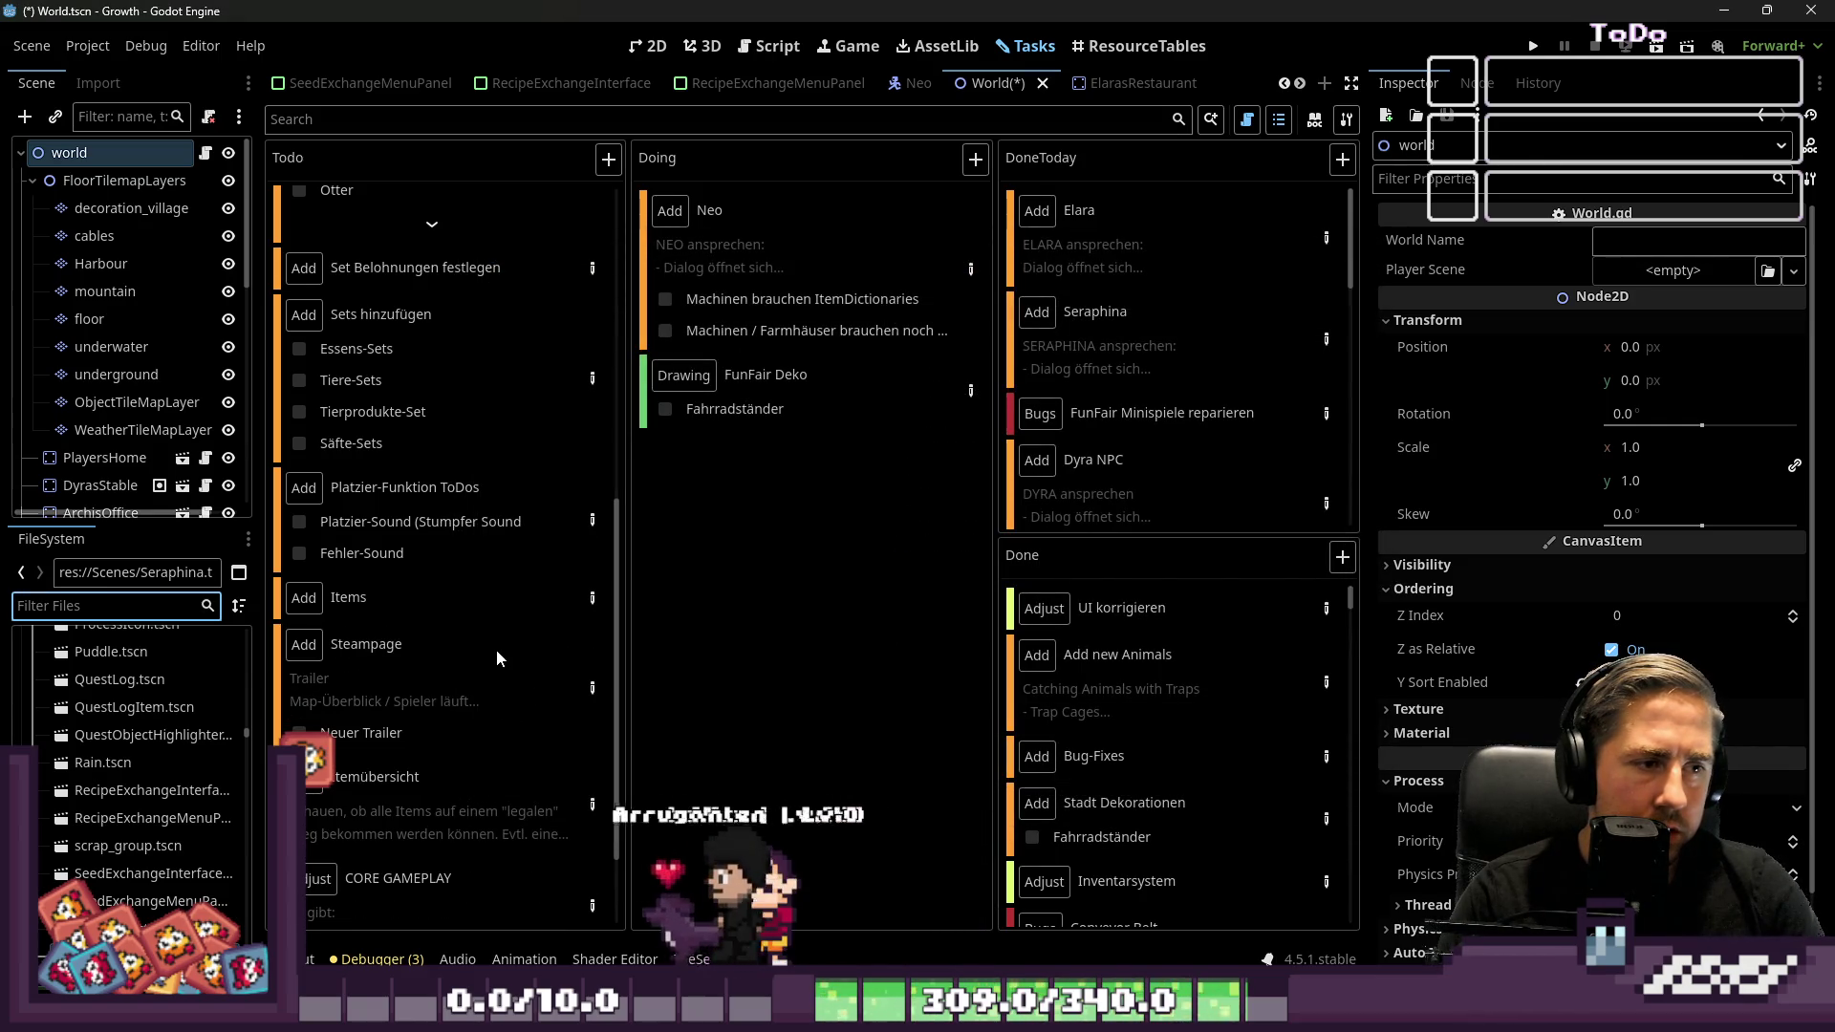
Drag the Items card into the Done column, then select the Steampage and Itemübersicht cards
scroll(496, 650, up, 8)
scroll(496, 650, down, 5)
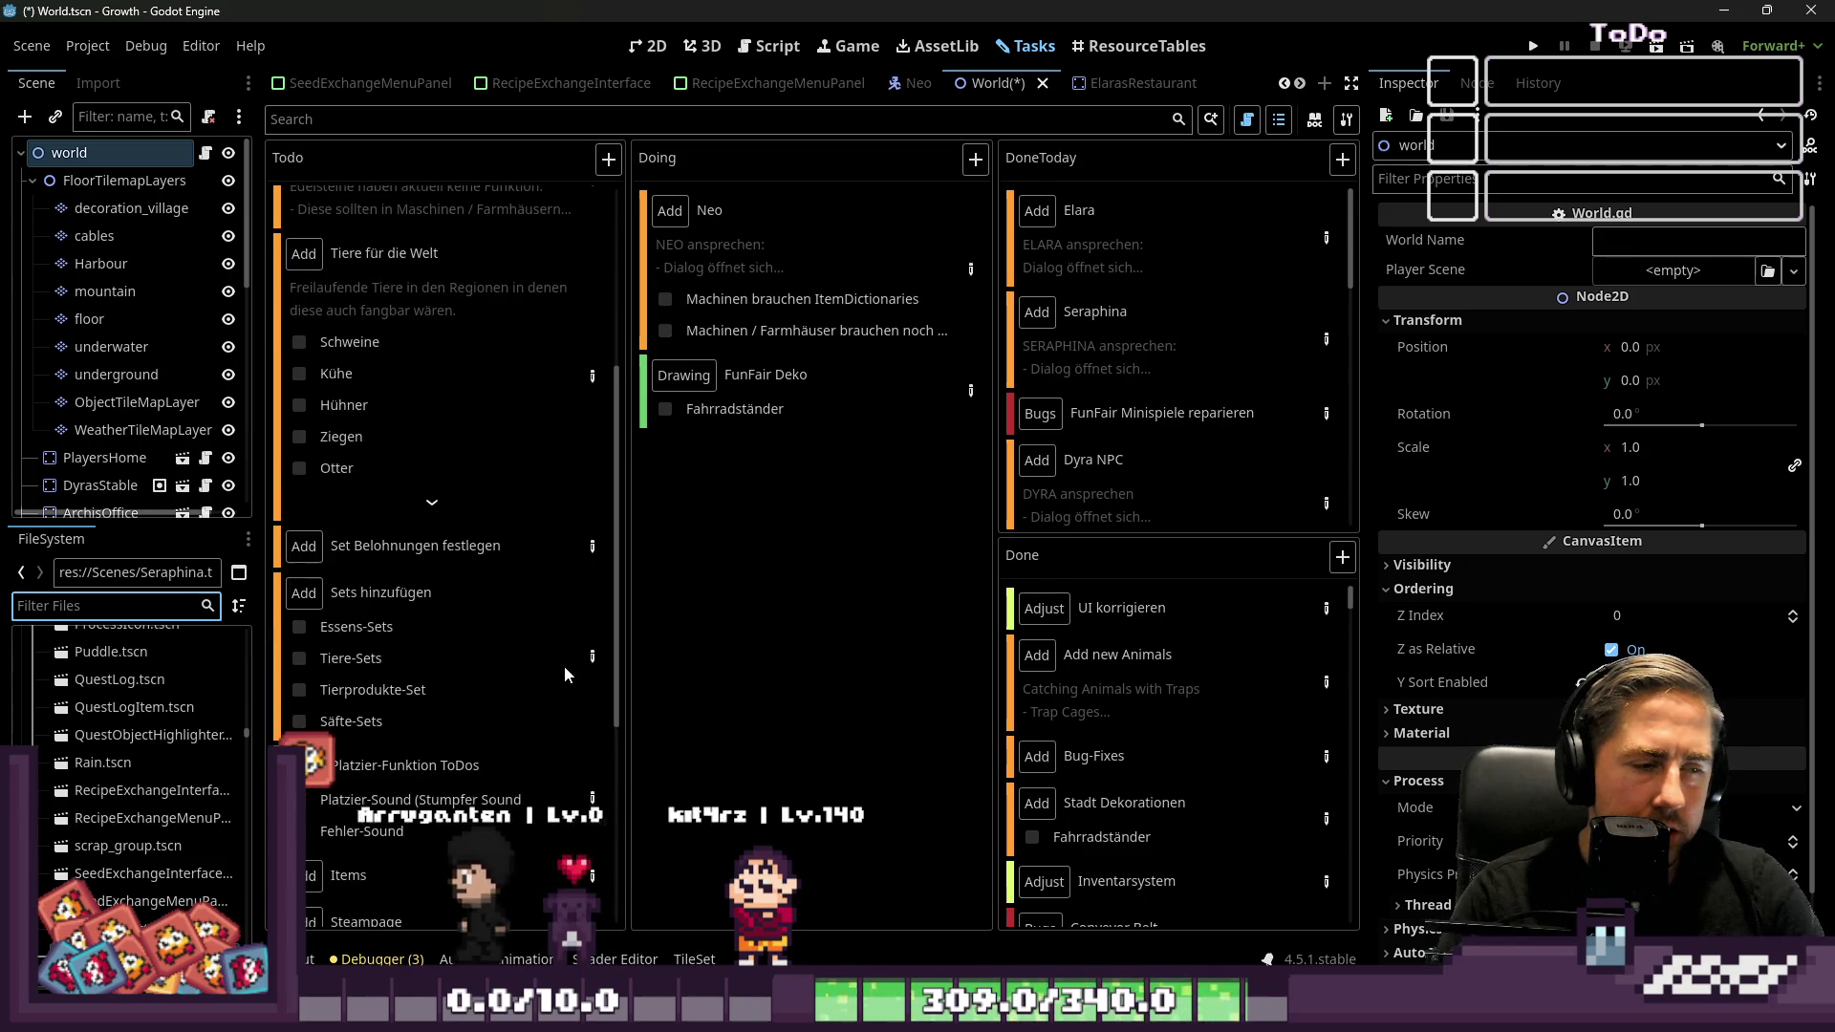
scroll(413, 655, down, 2)
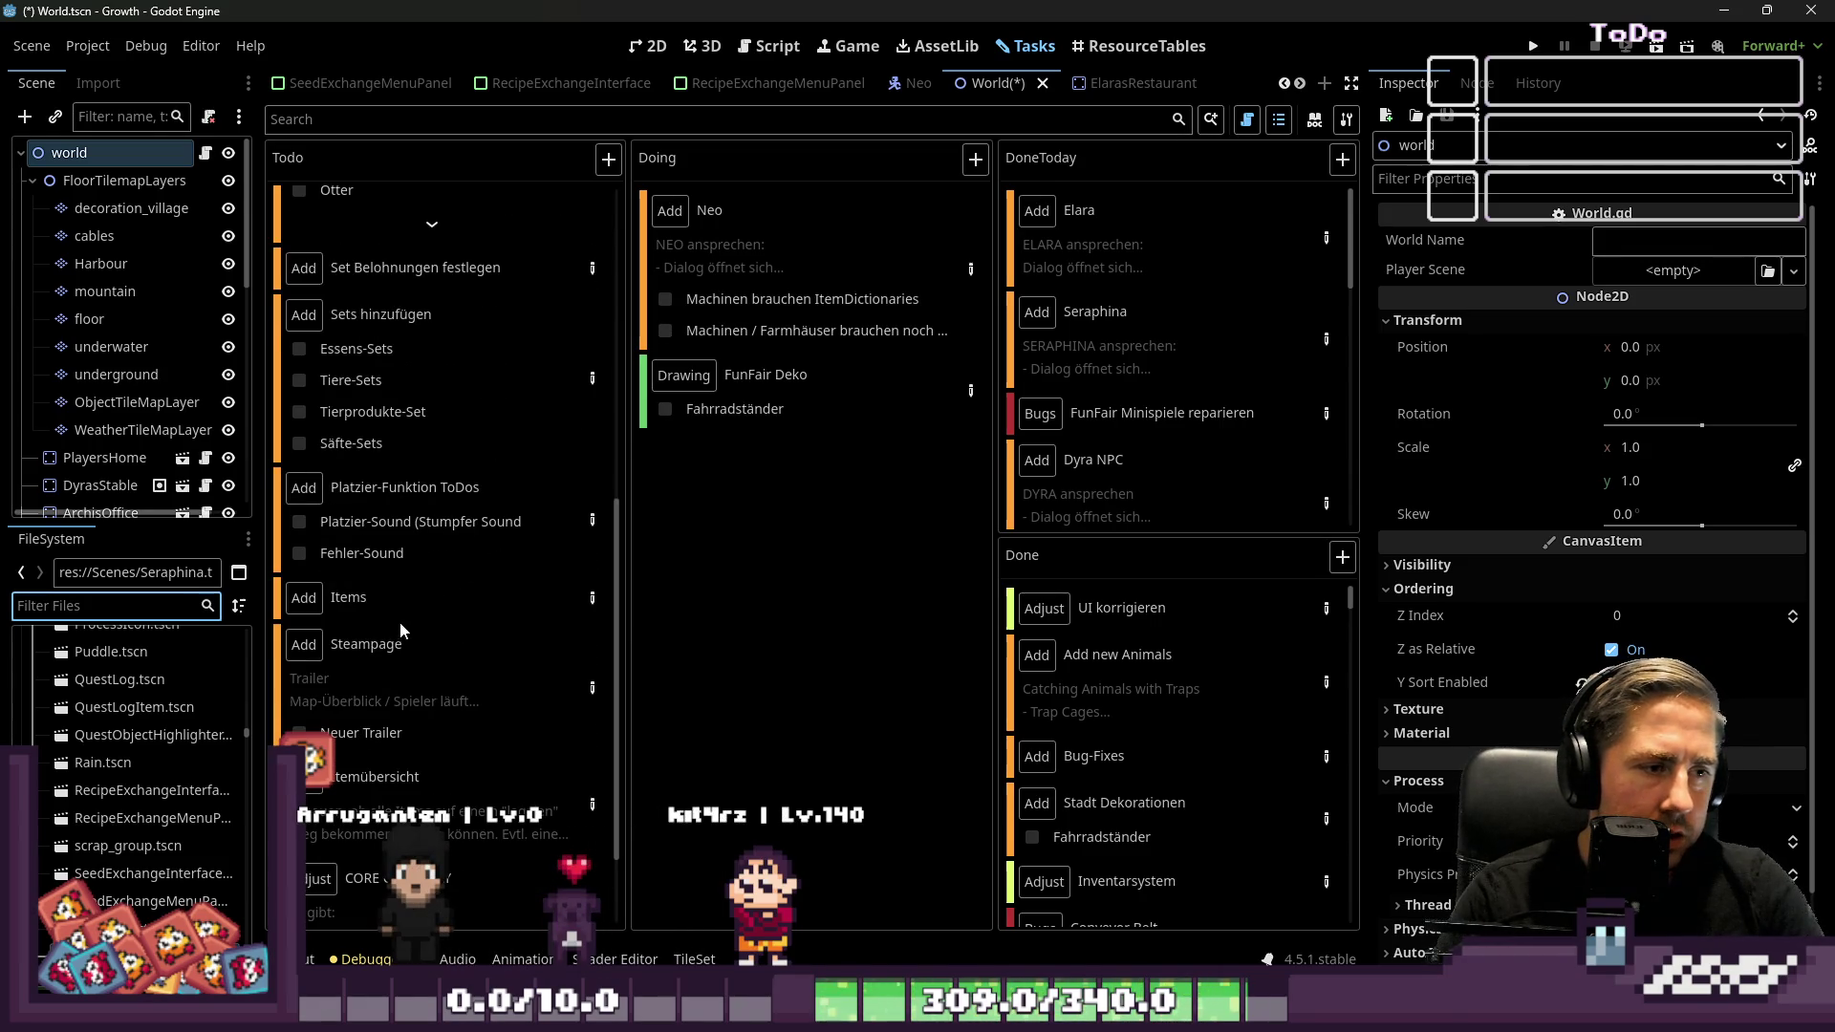
mouse_move(400, 601)
mouse_down()
mouse_move(1327, 614)
mouse_move(1188, 634)
mouse_up()
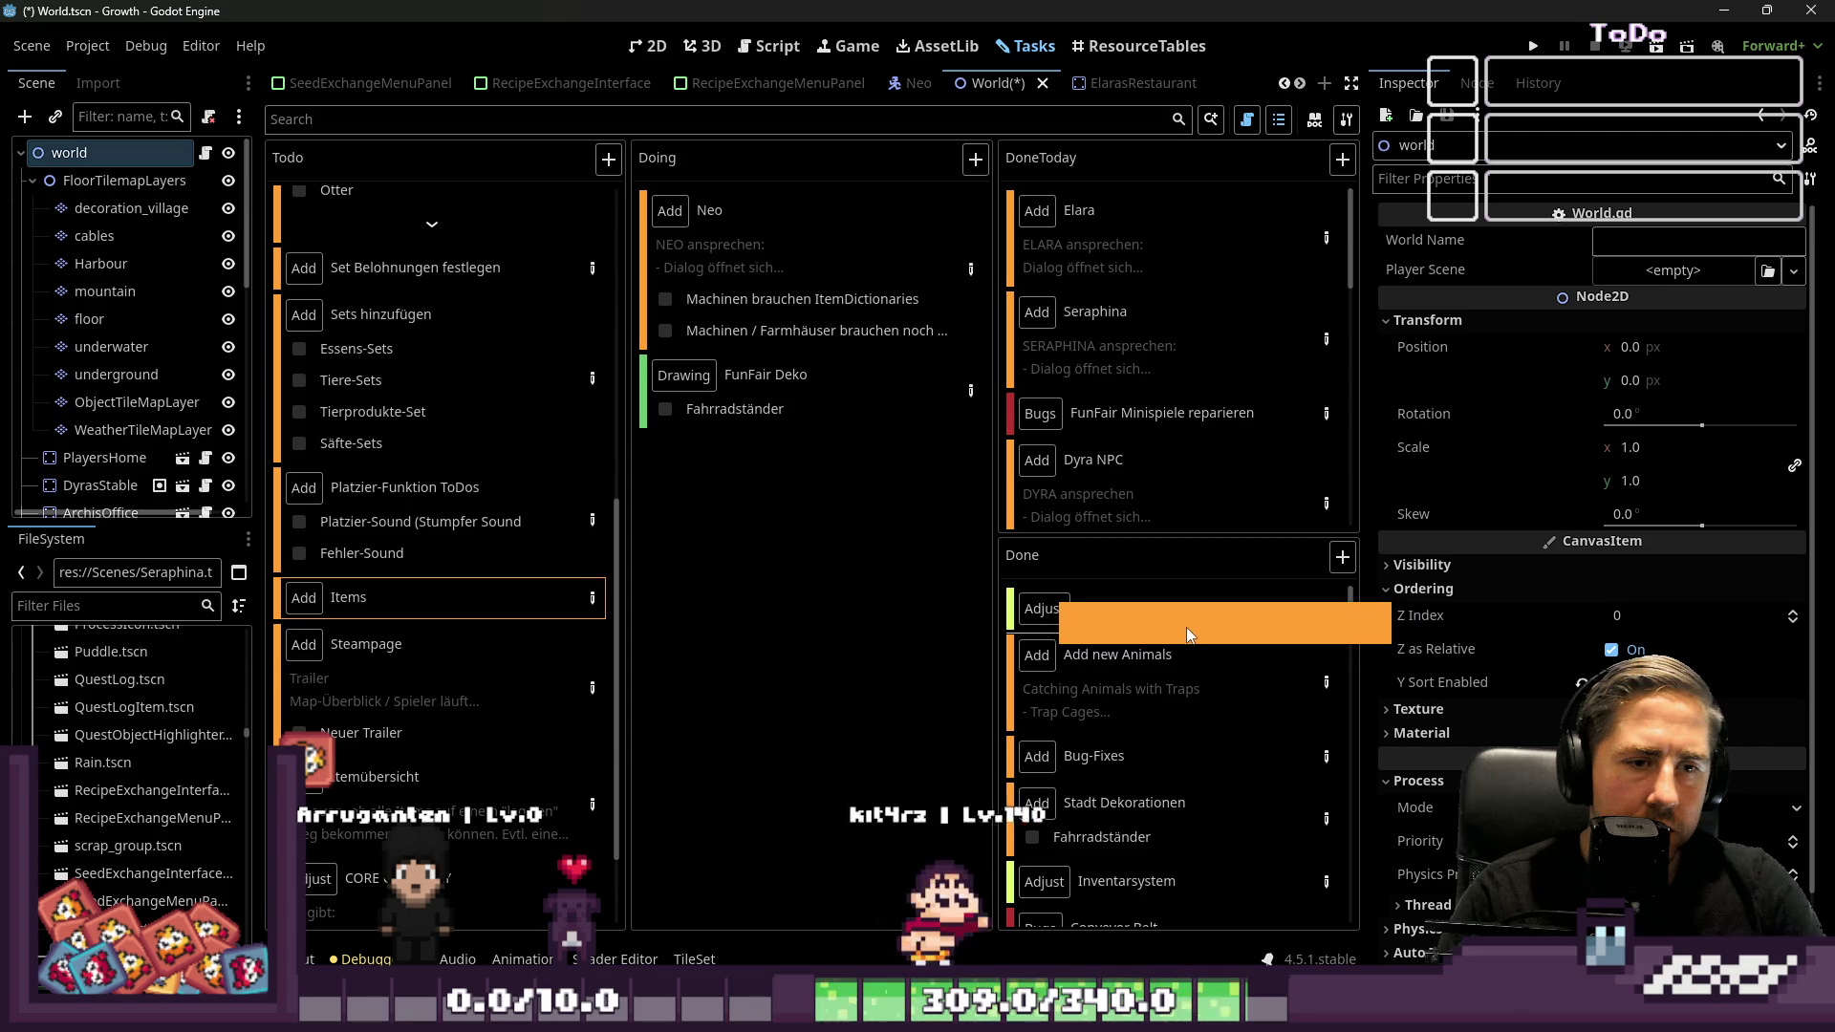
drag(563, 741, 426, 778)
scroll(424, 767, down, 1)
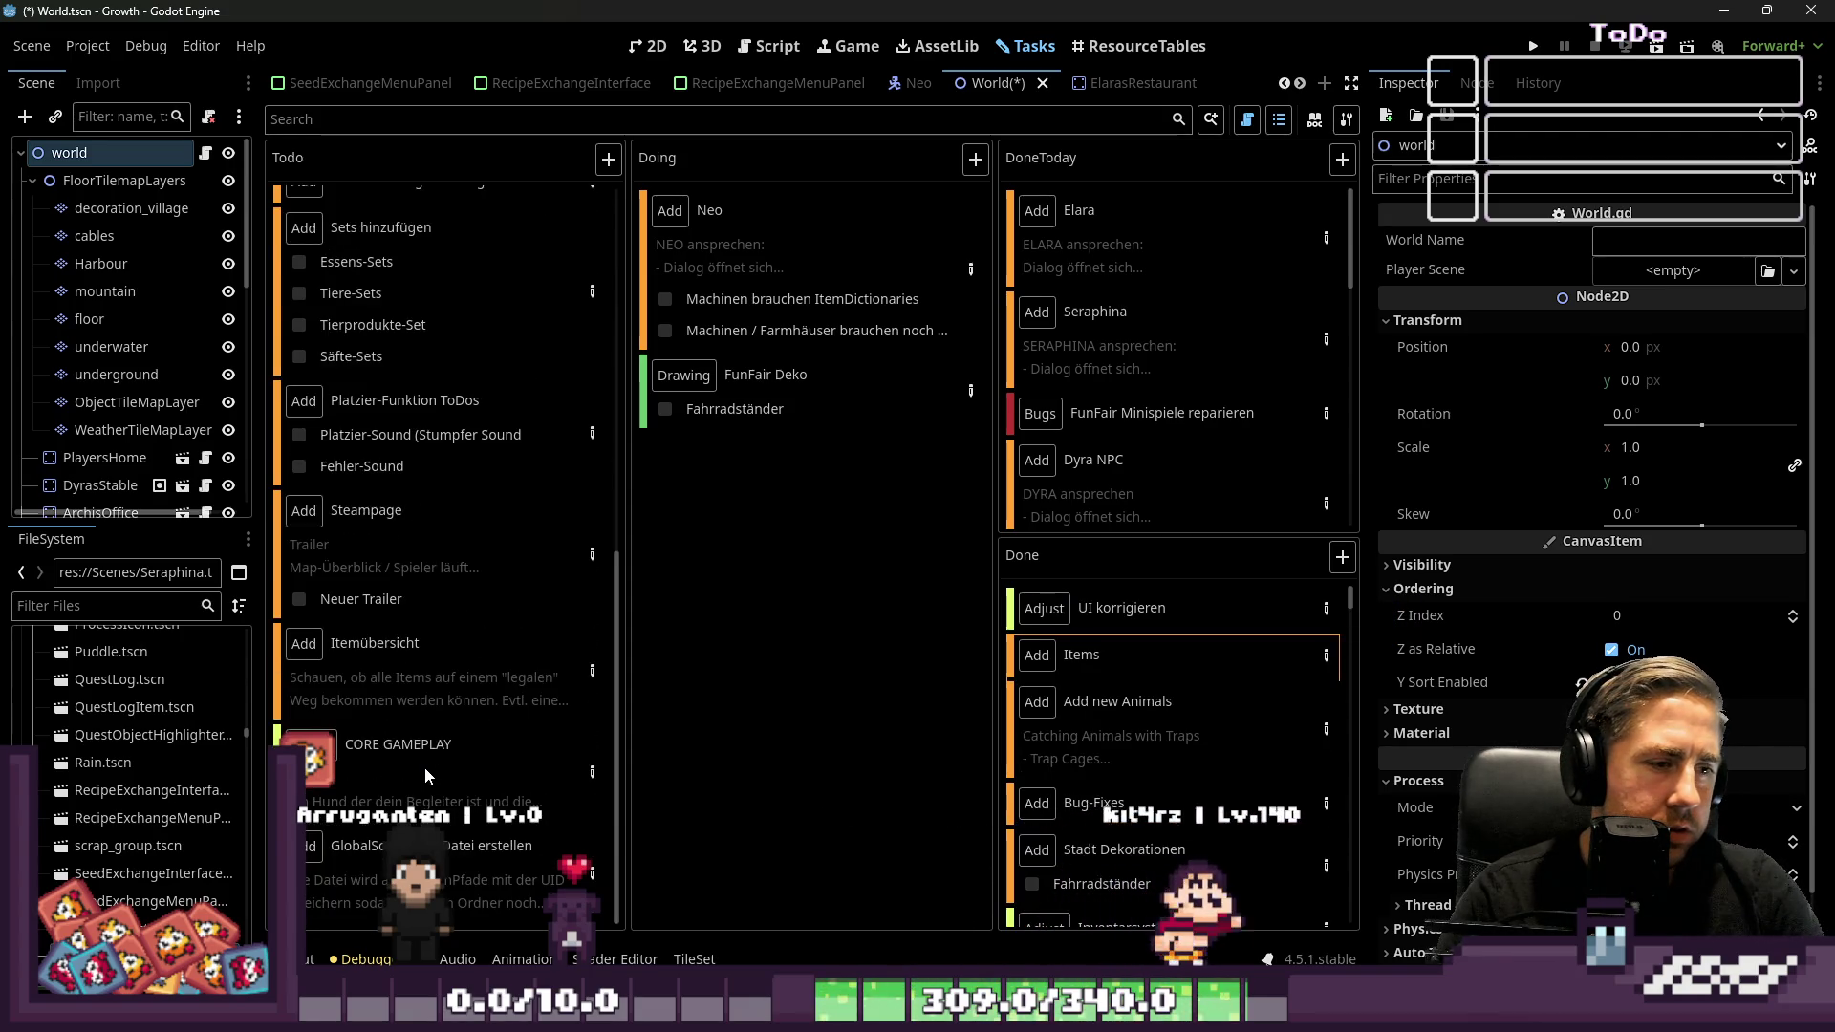
click(420, 533)
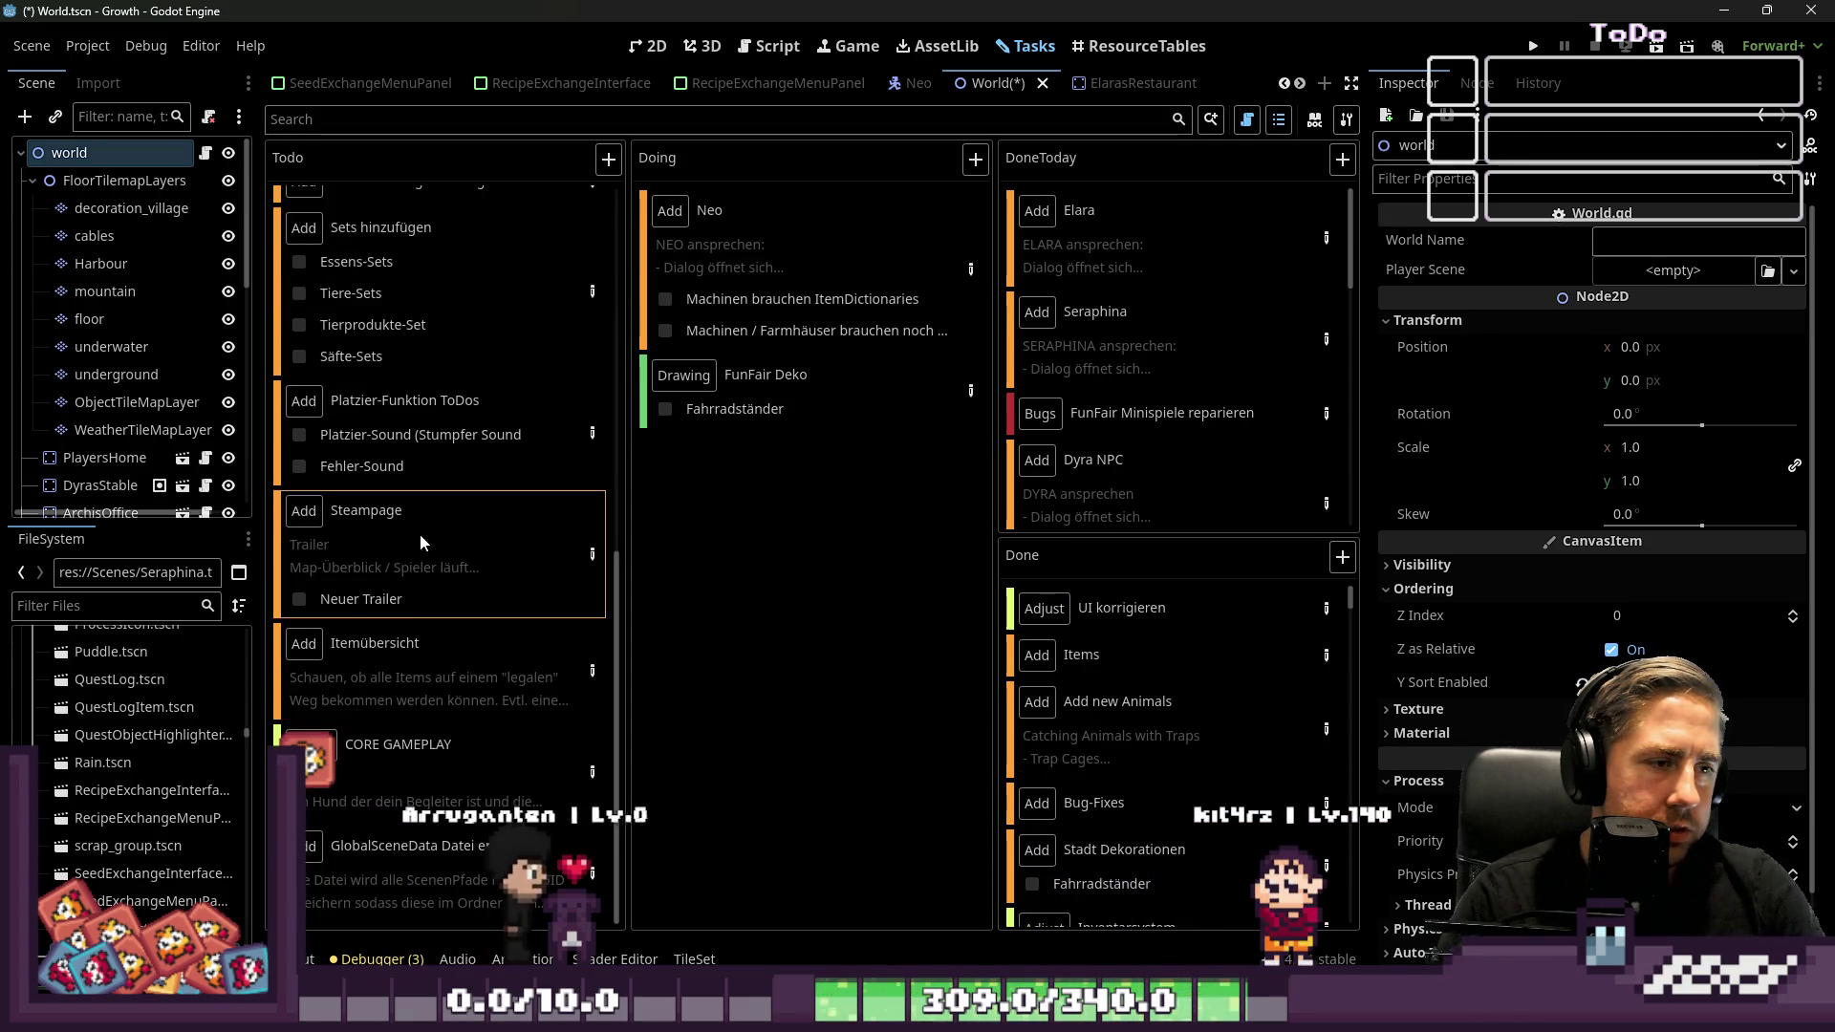
click(400, 716)
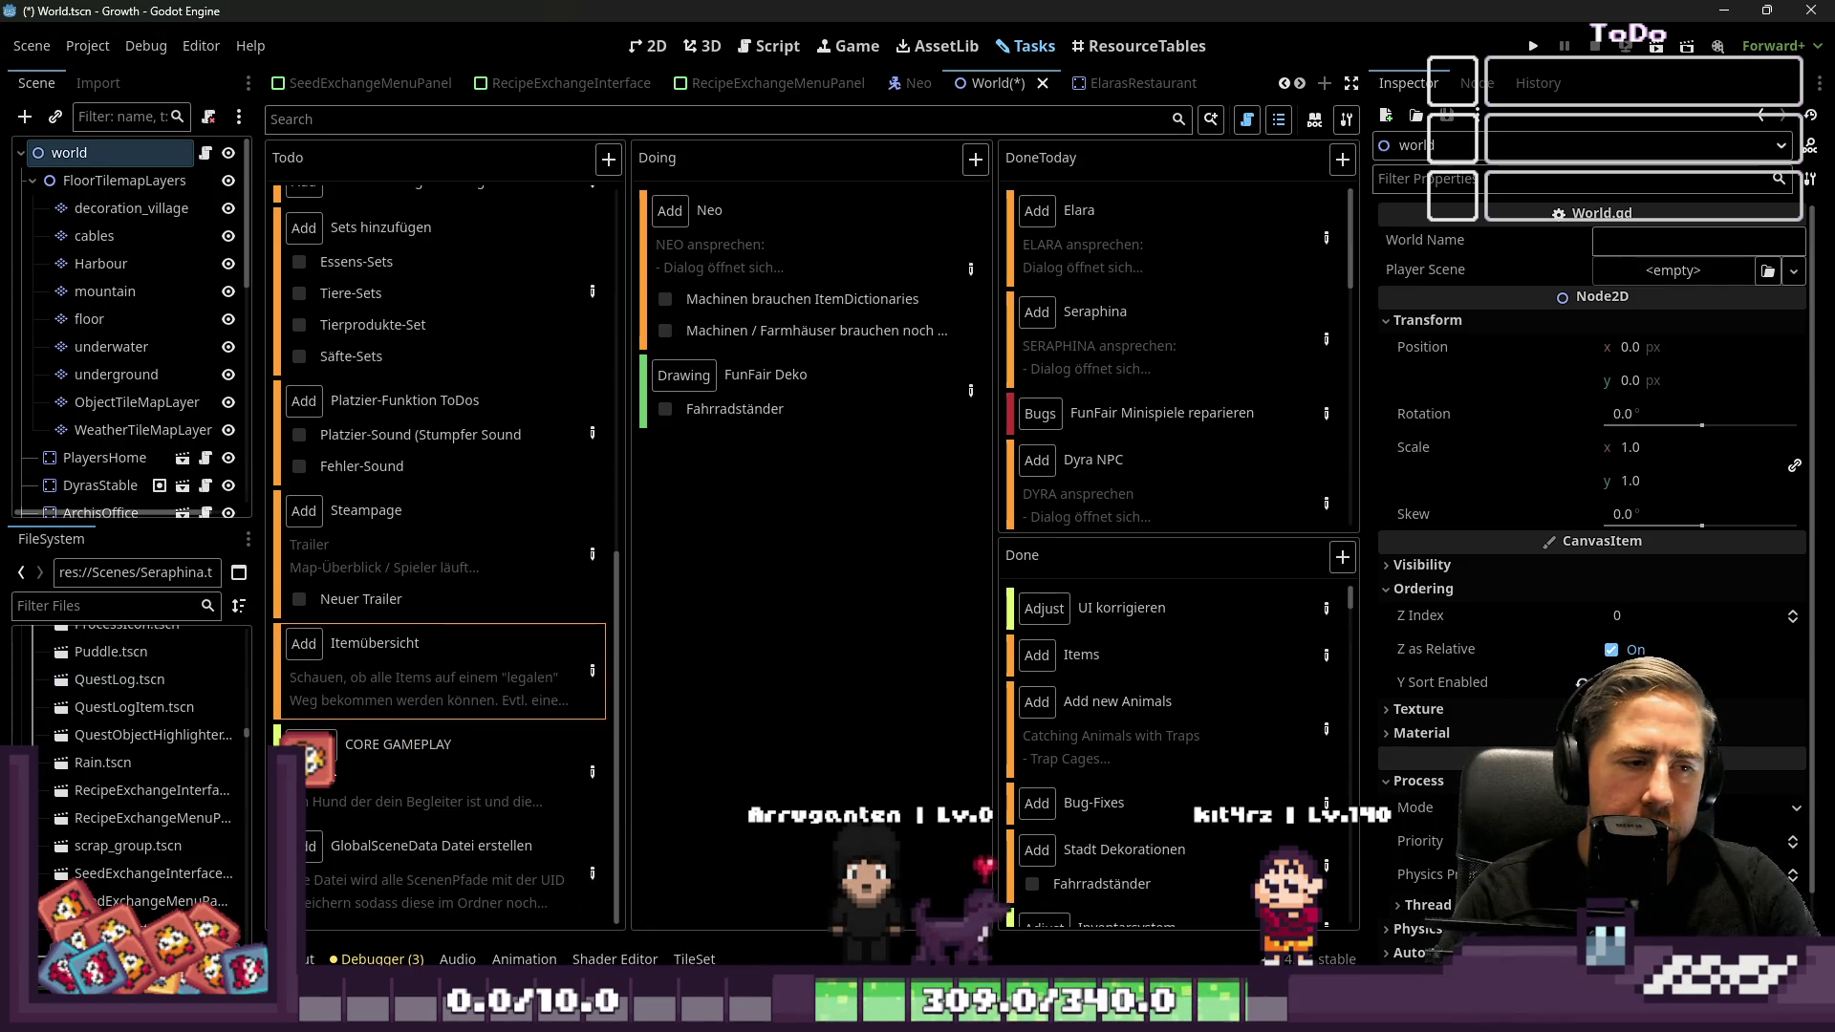
scroll(357, 885, up, 4)
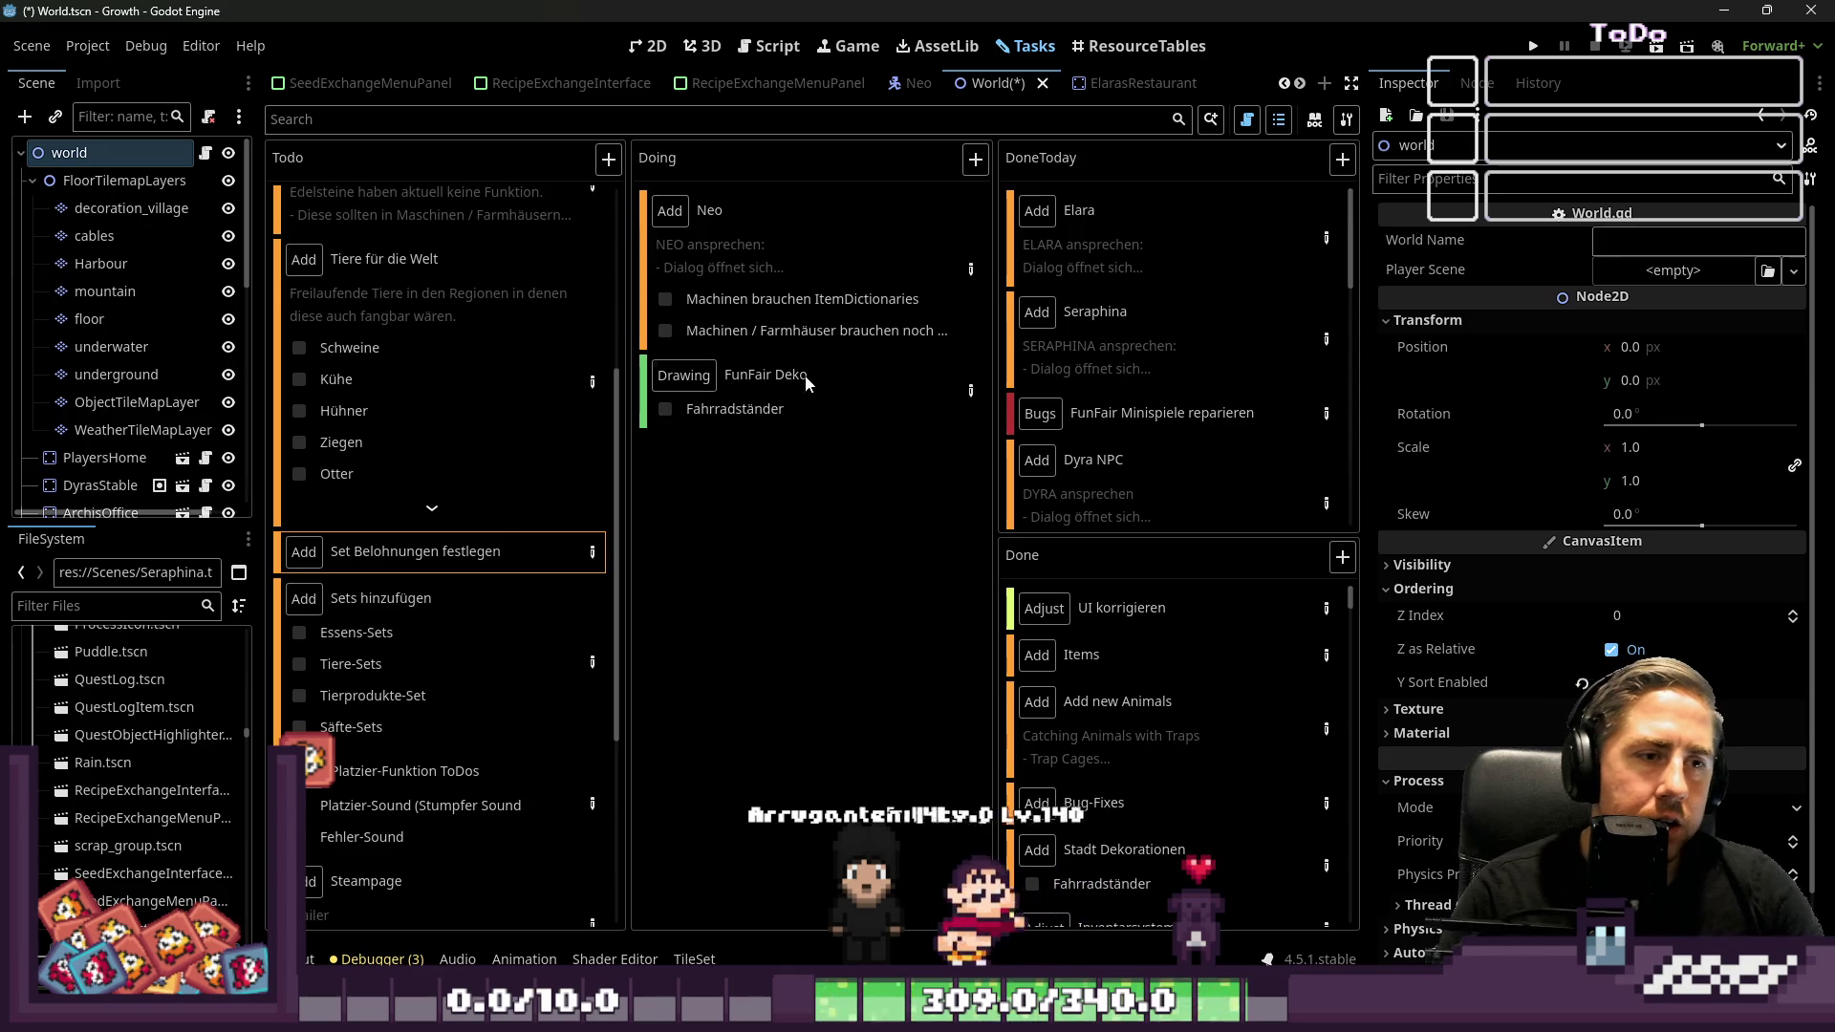
scroll(422, 450, up, 4)
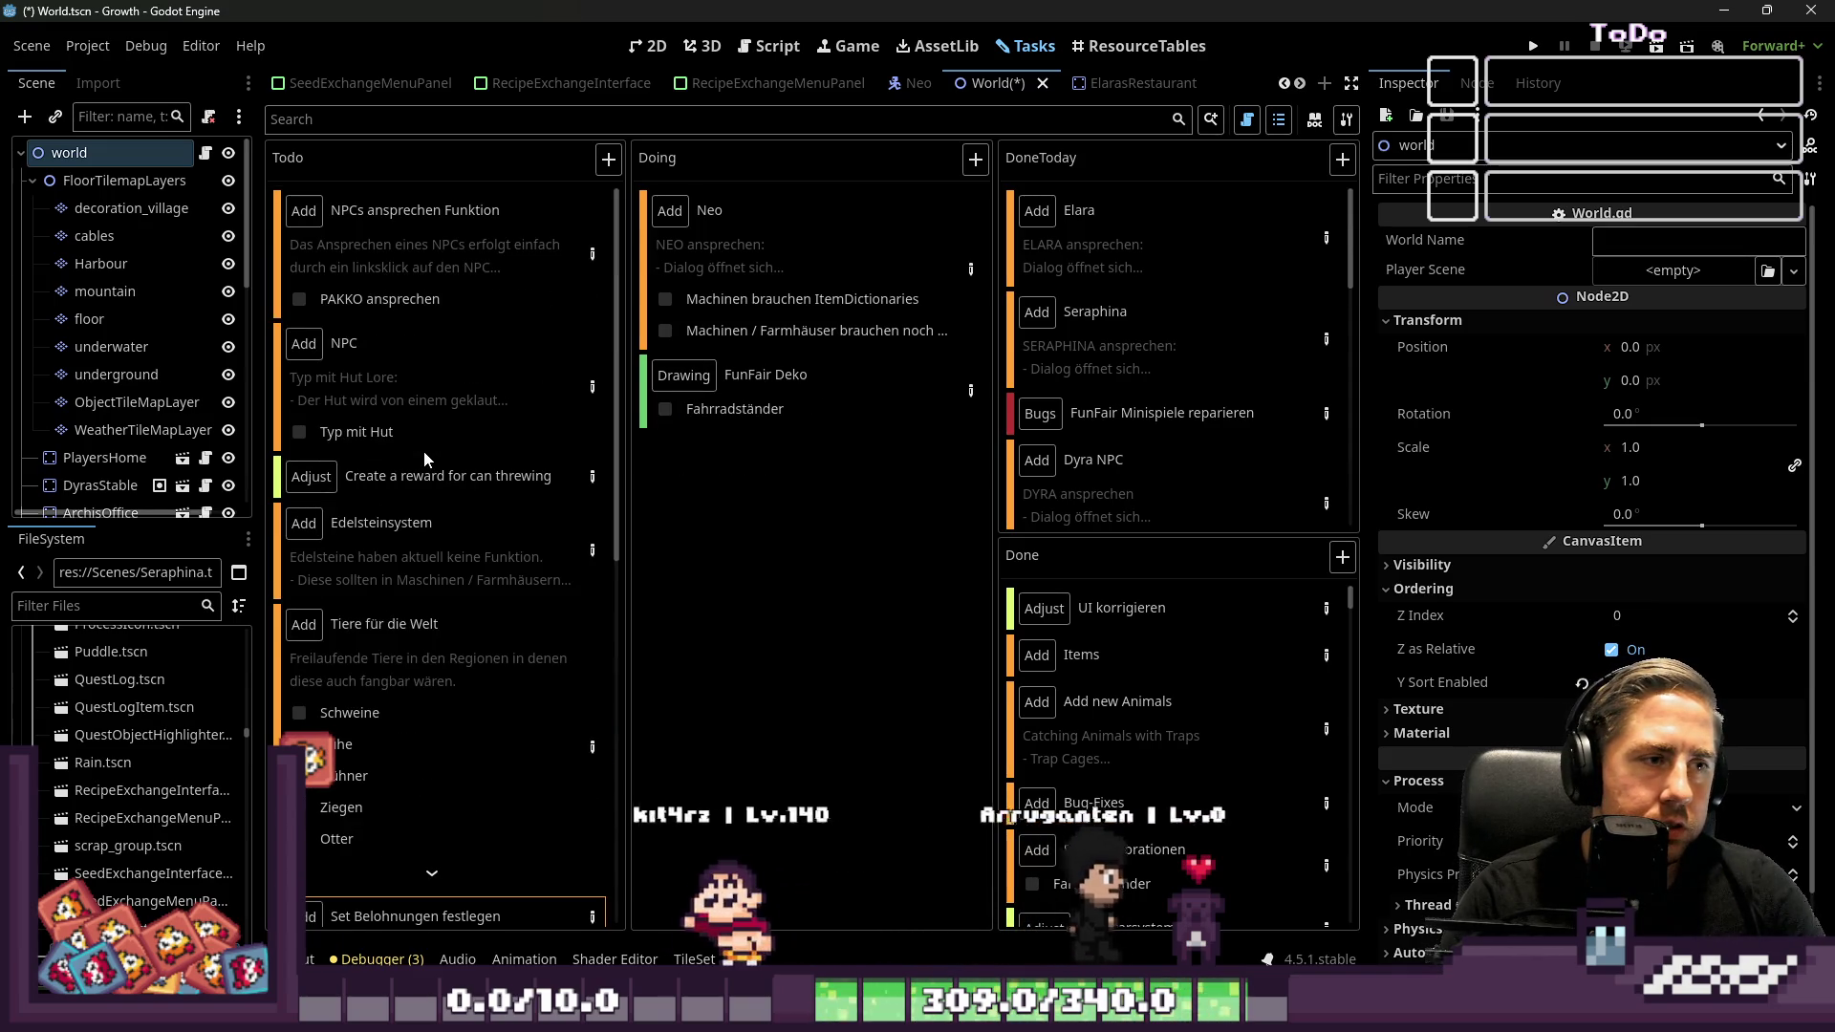
click(433, 304)
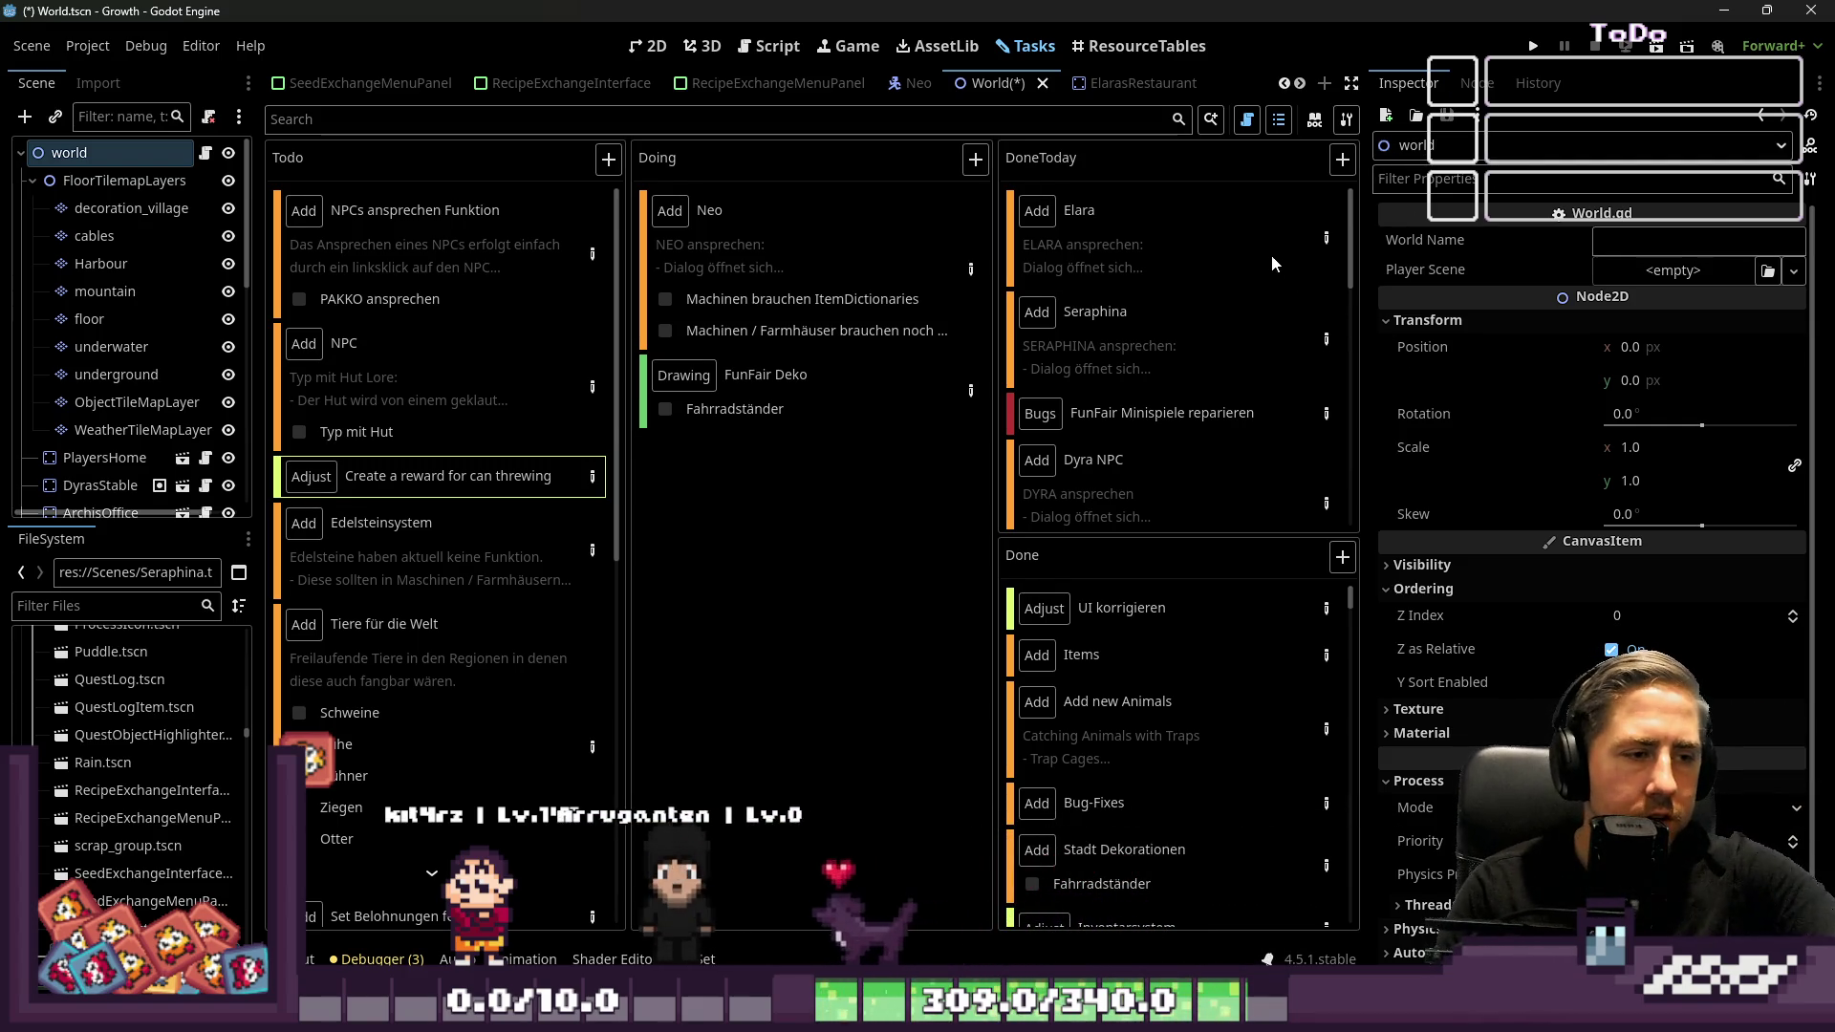
mouse_move(1212, 313)
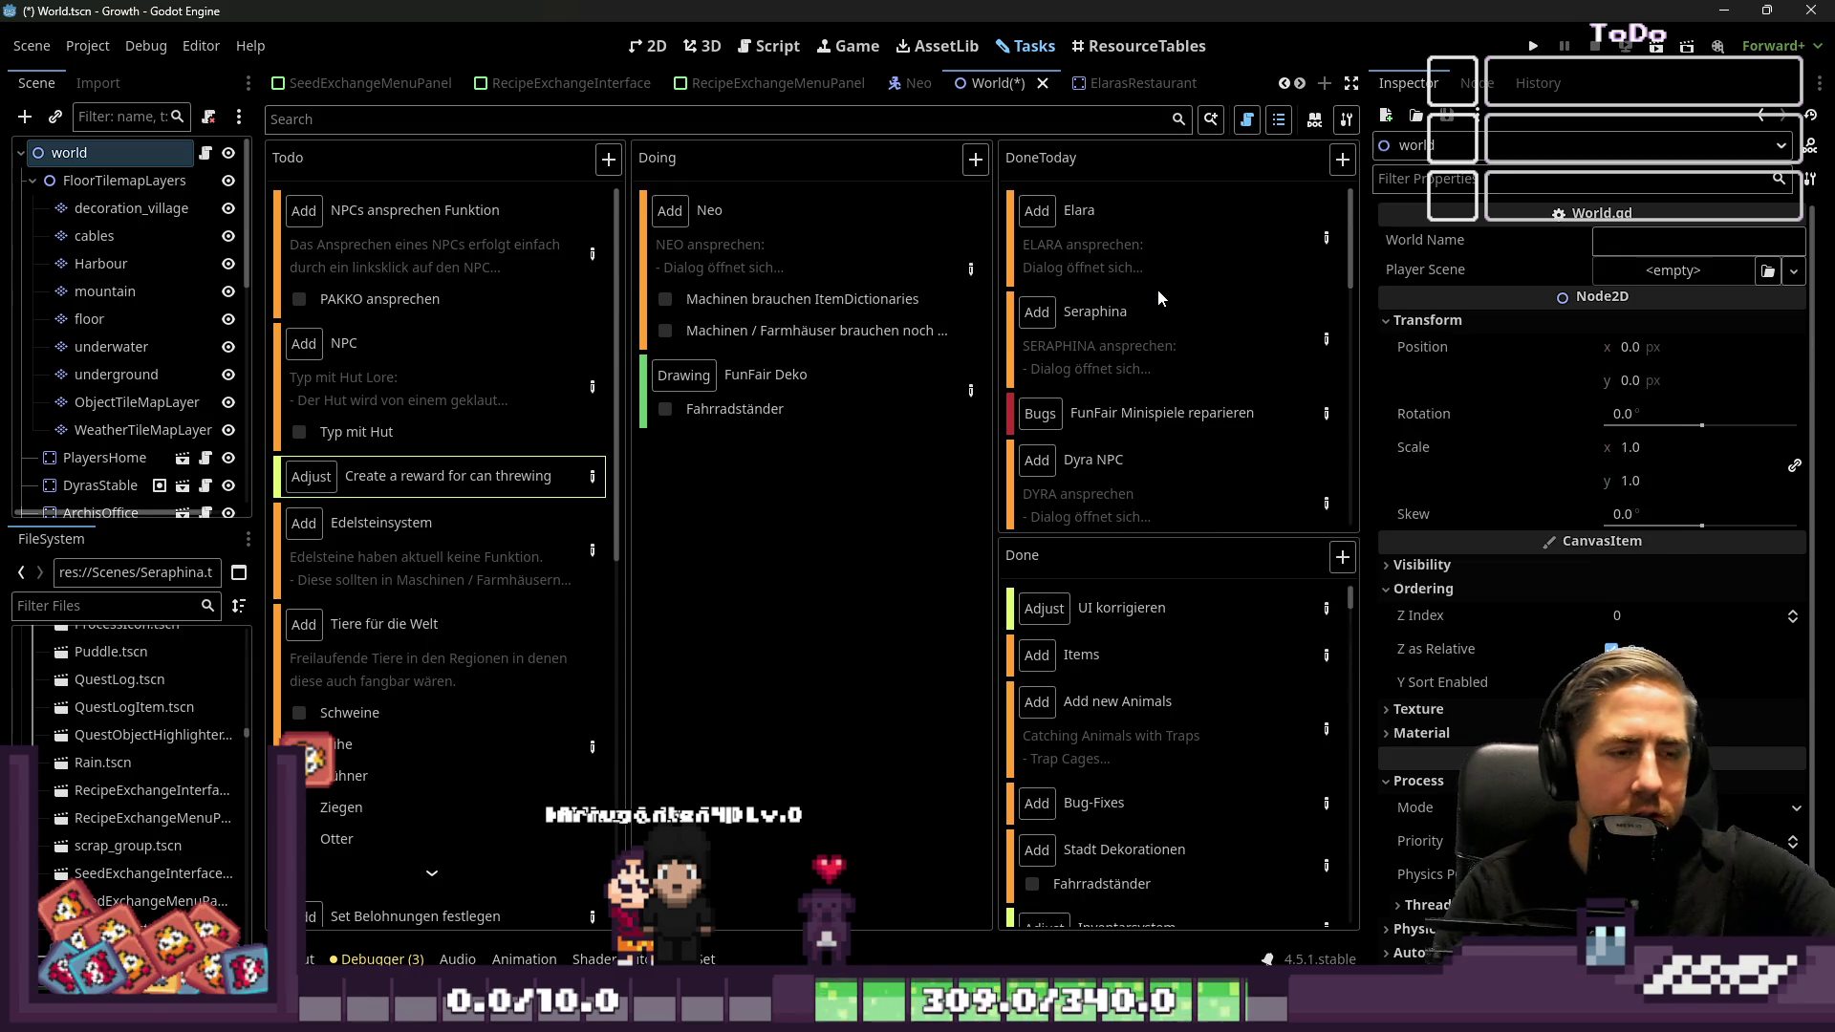
mouse_move(1091, 481)
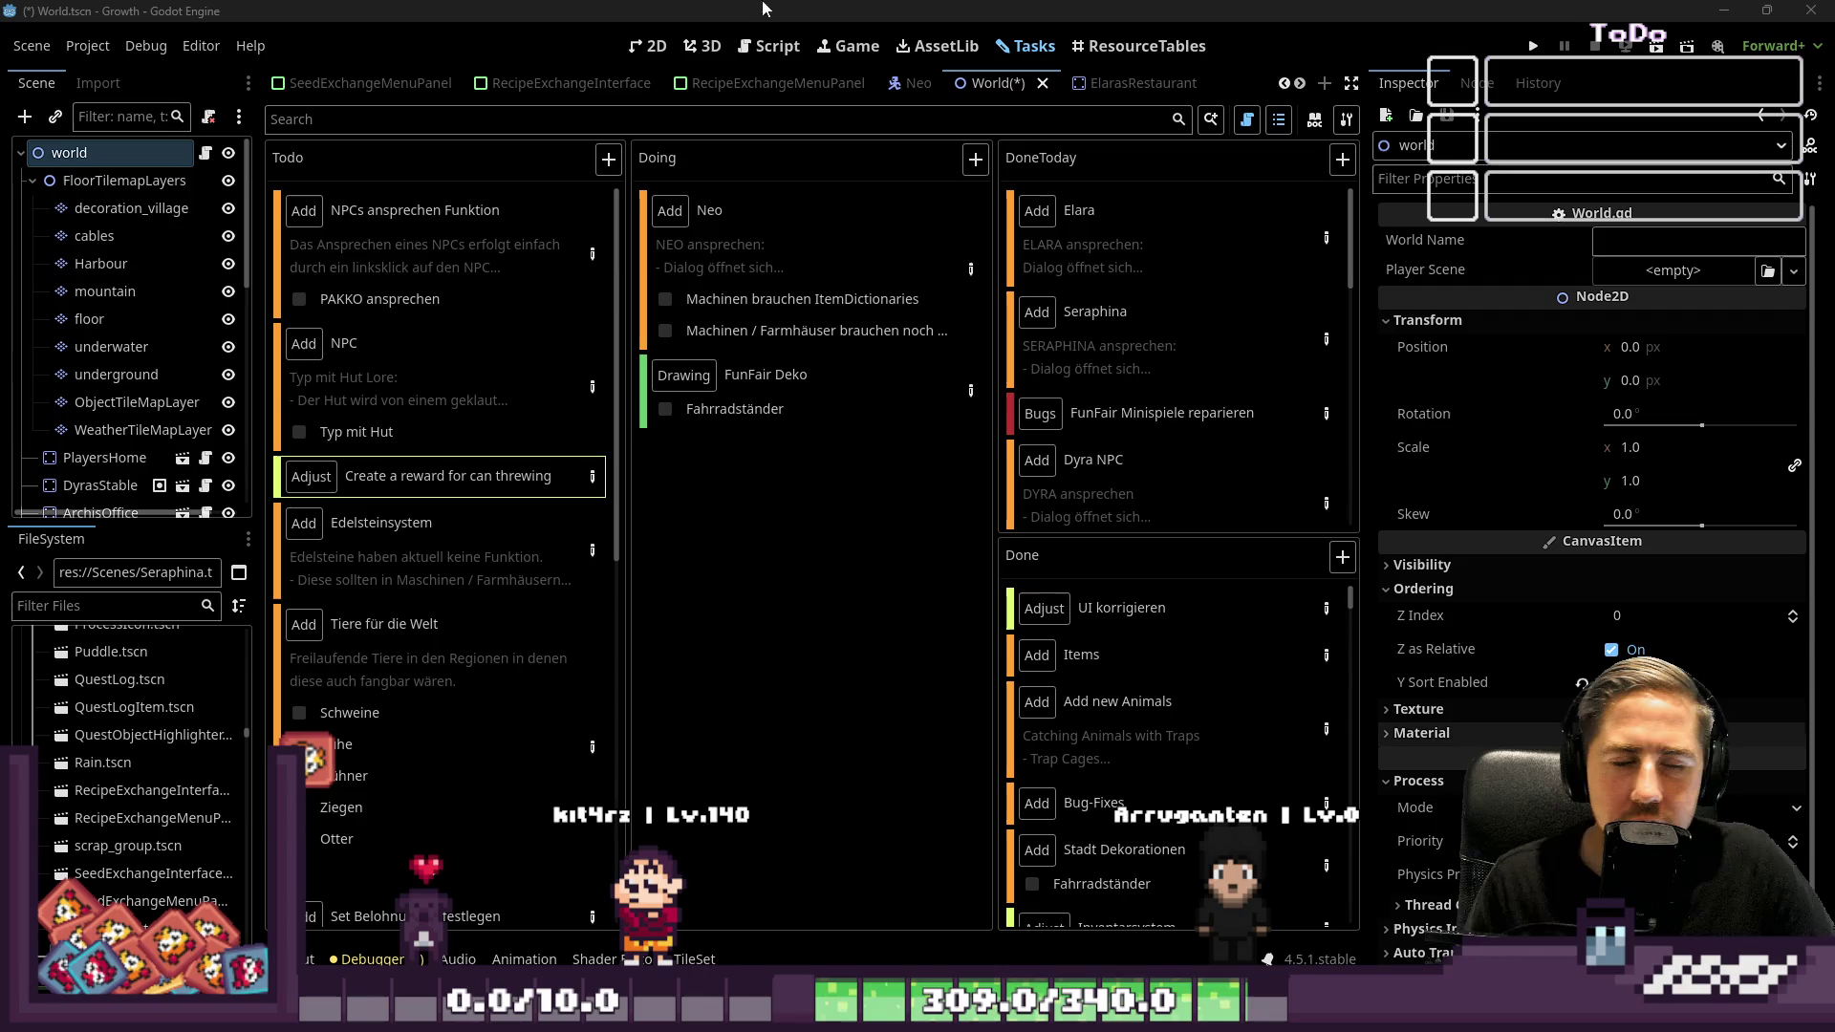
click(770, 45)
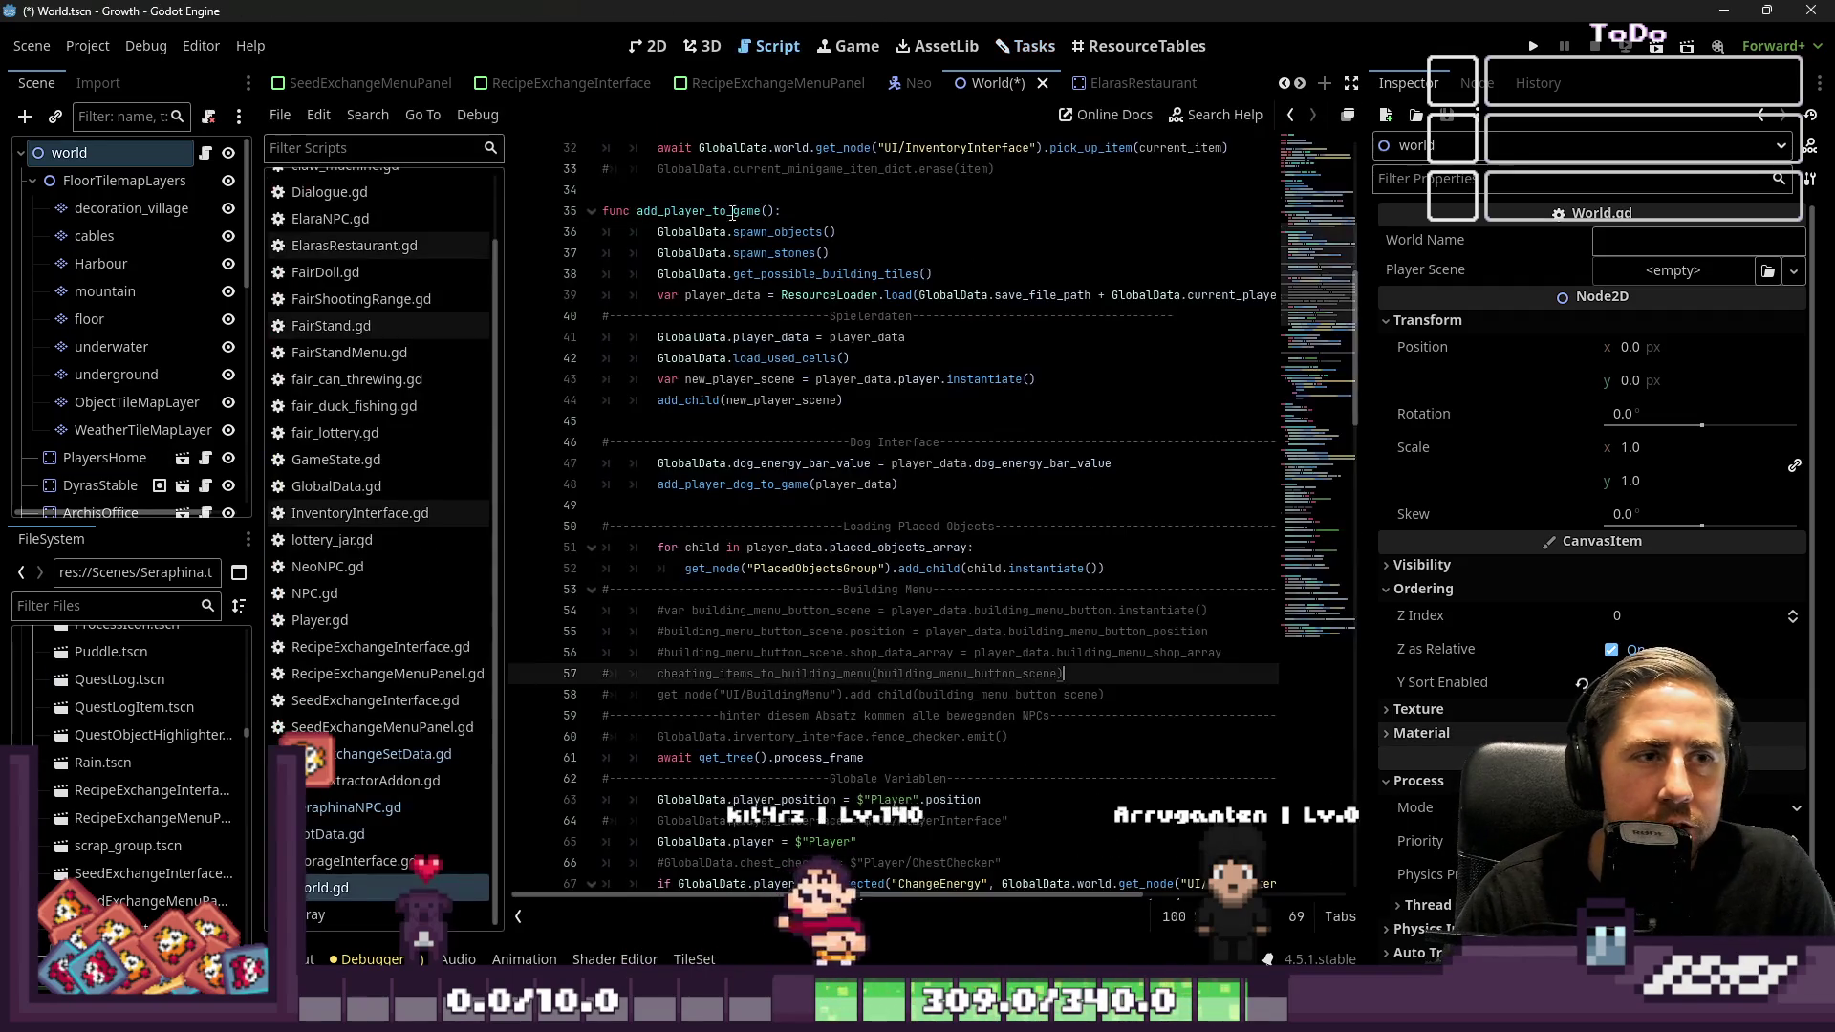
Zoom onto the FunFair area of the World map, then run the project for a playtest
click(649, 46)
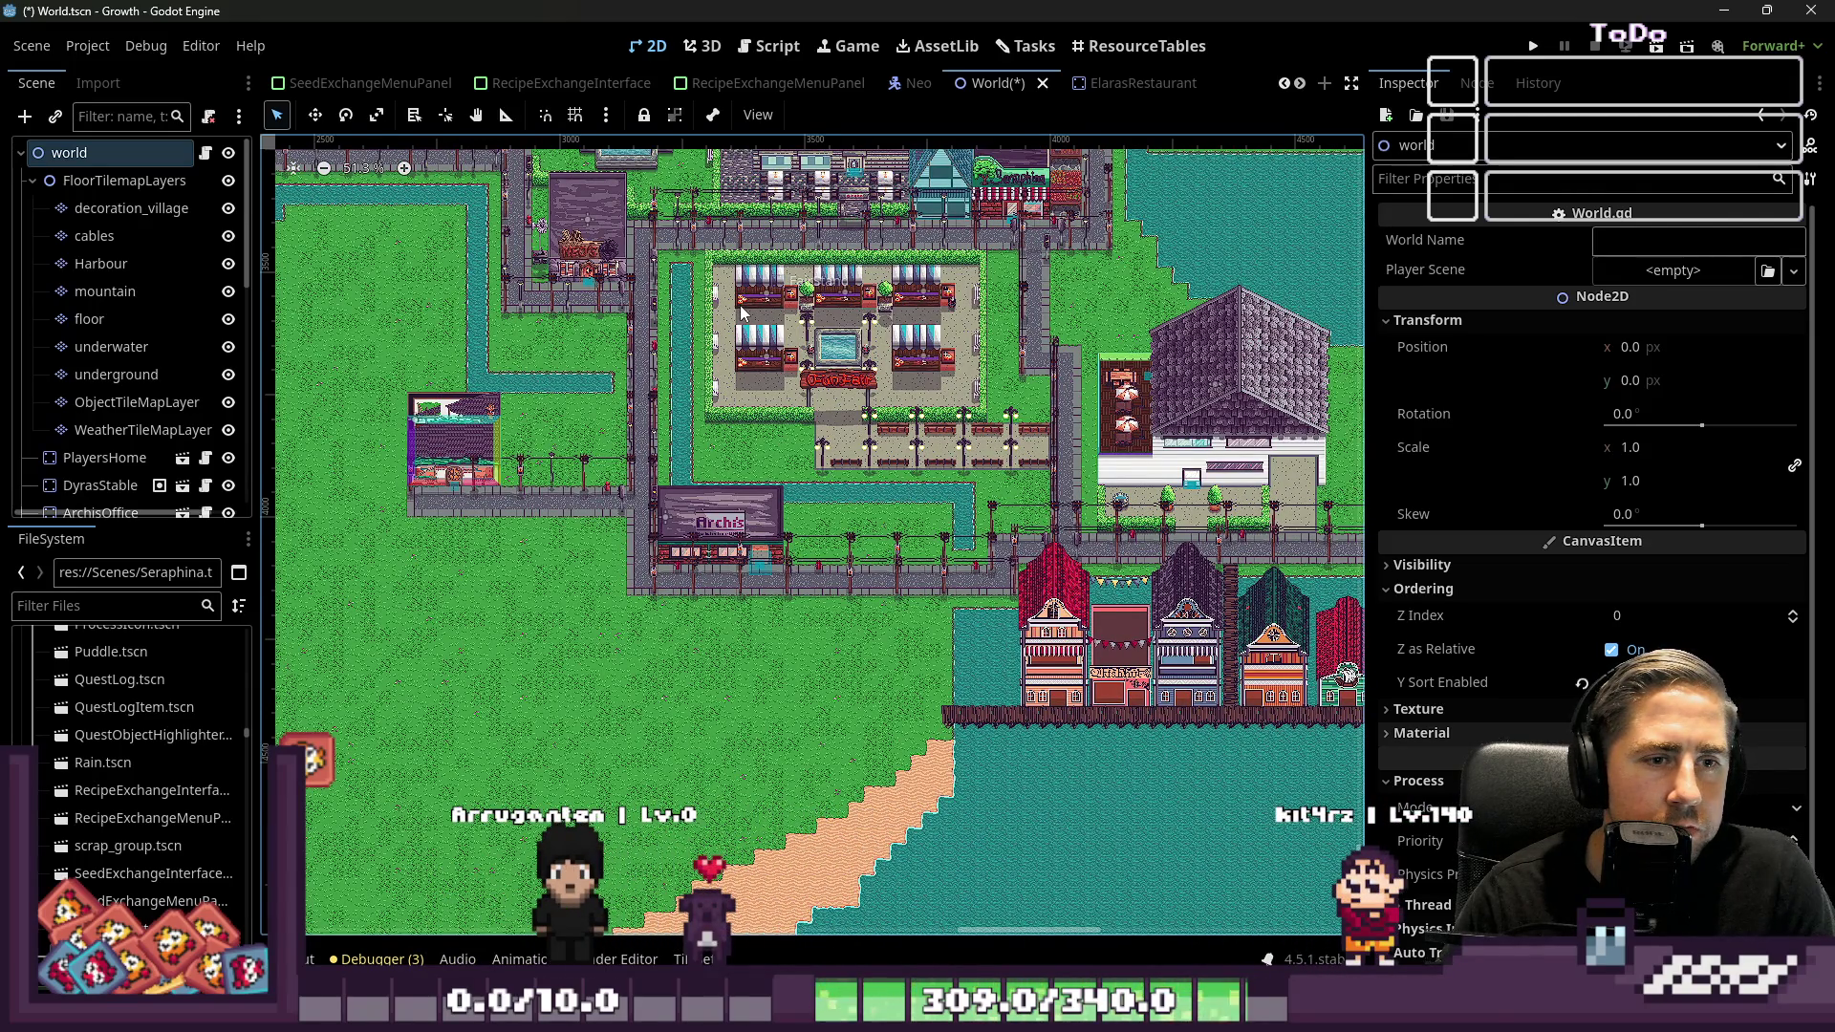
scroll(743, 313, up, 5)
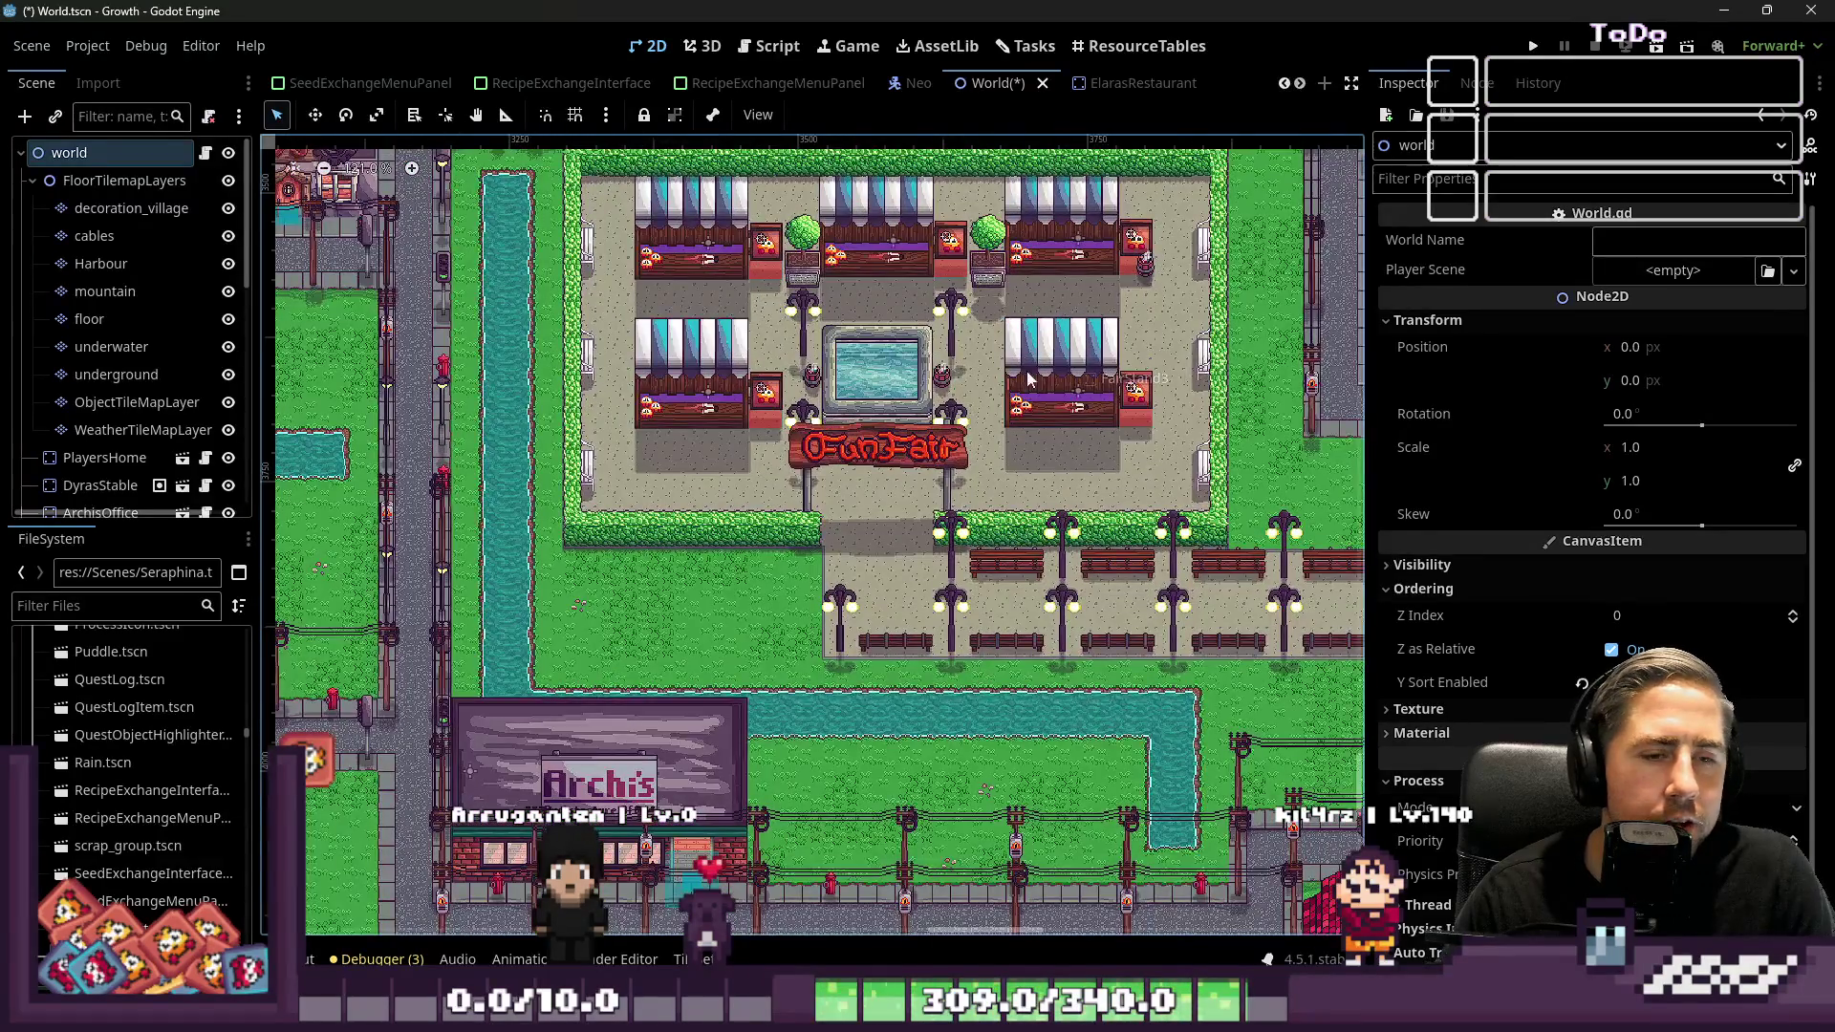
scroll(1029, 379, up, 5)
scroll(1092, 431, down, 4)
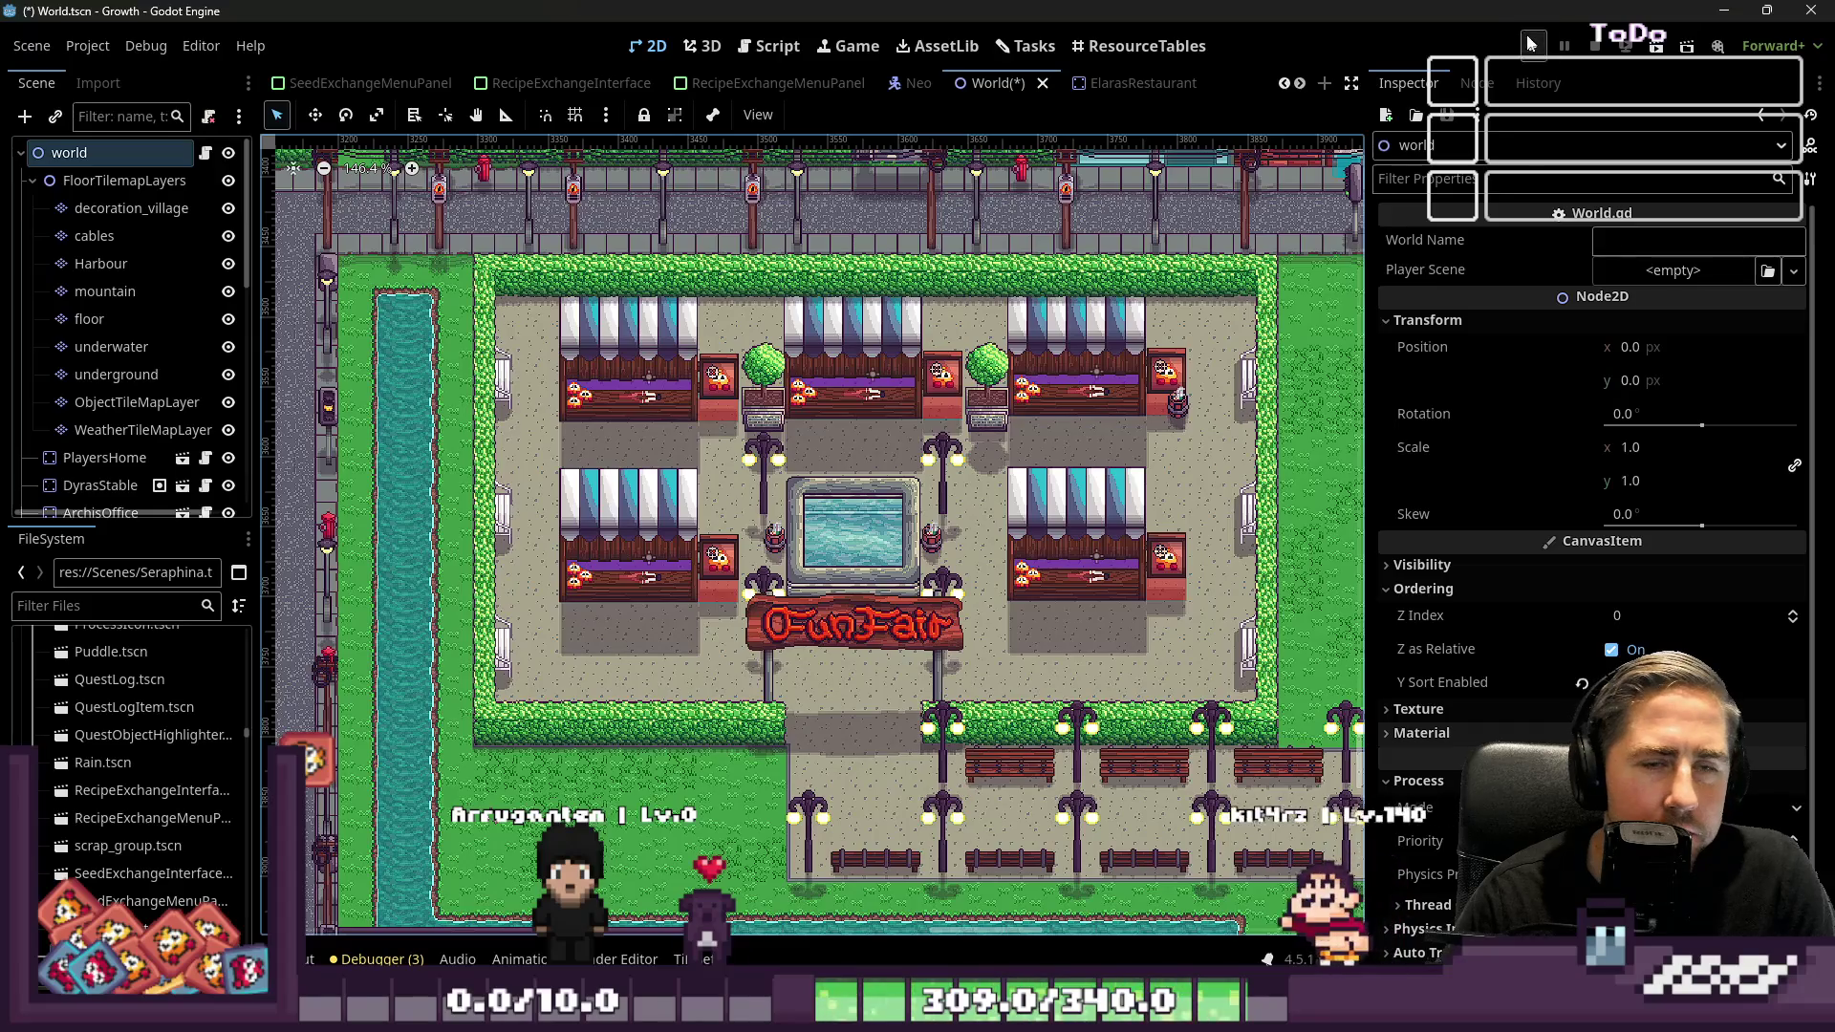
click(1530, 43)
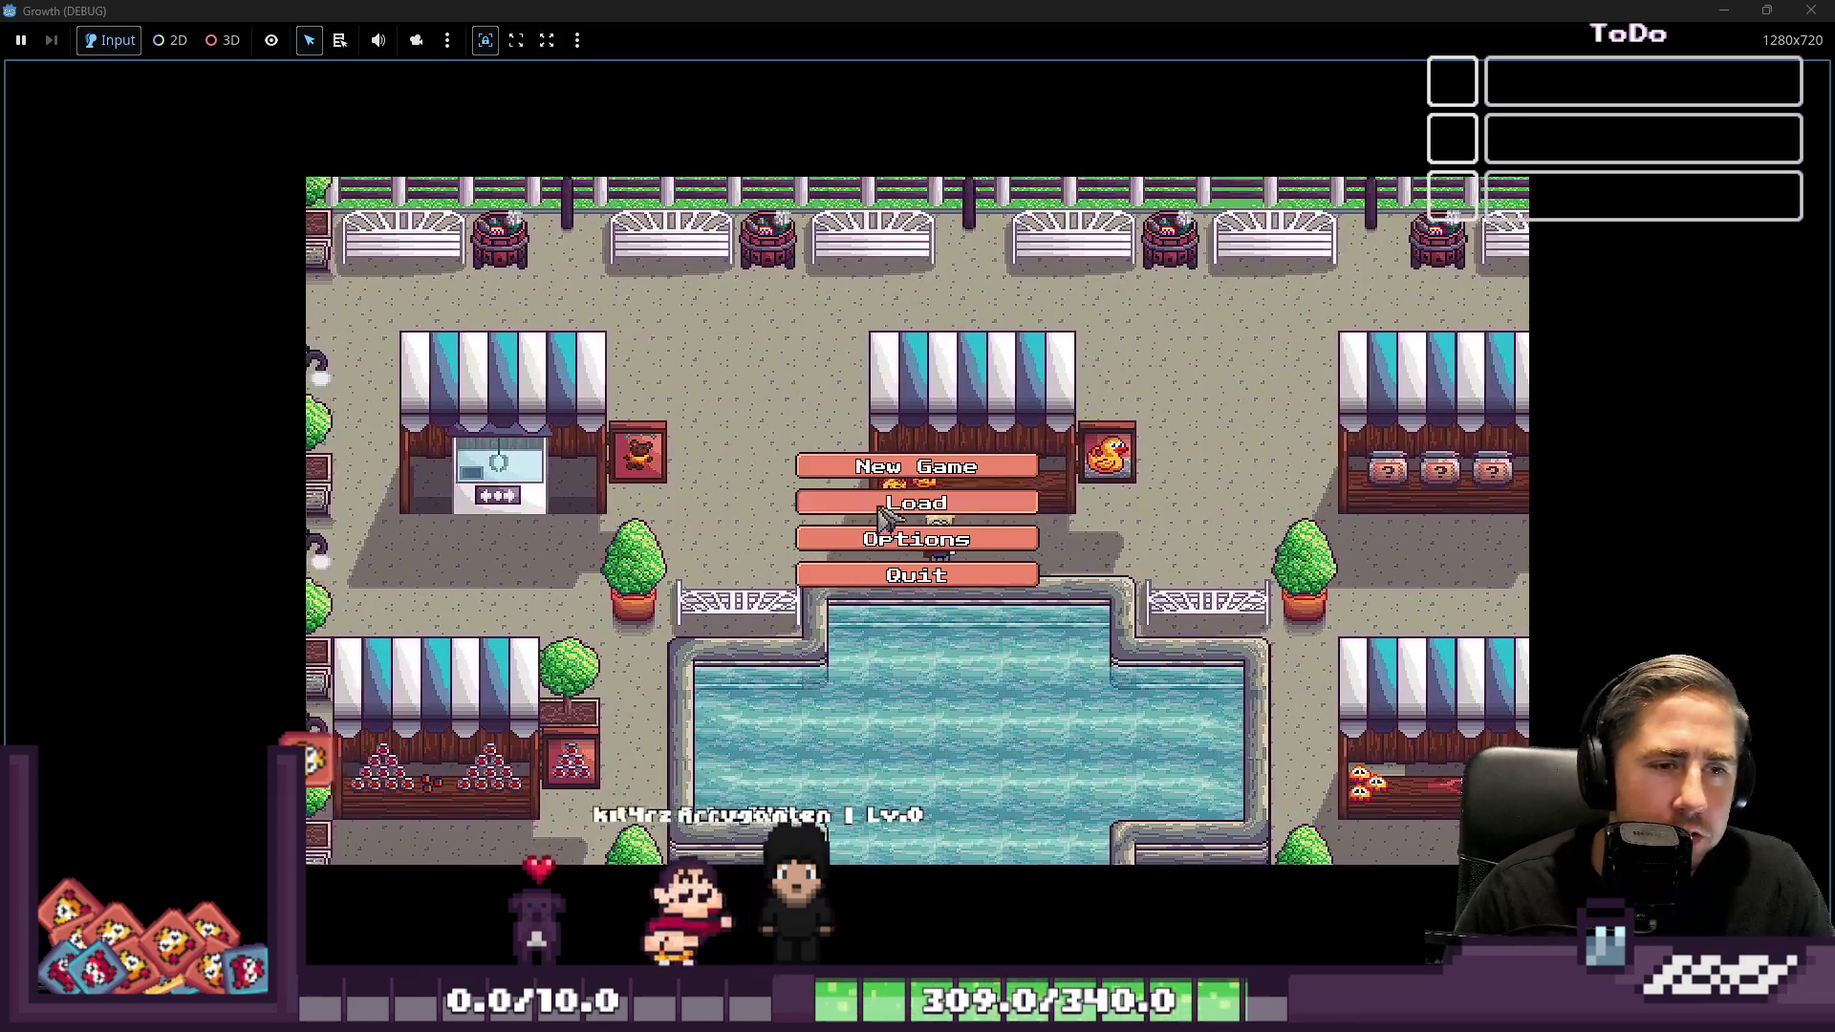
Delete the three old save games and return to the main menu
click(884, 505)
click(987, 420)
click(986, 421)
click(986, 421)
click(917, 661)
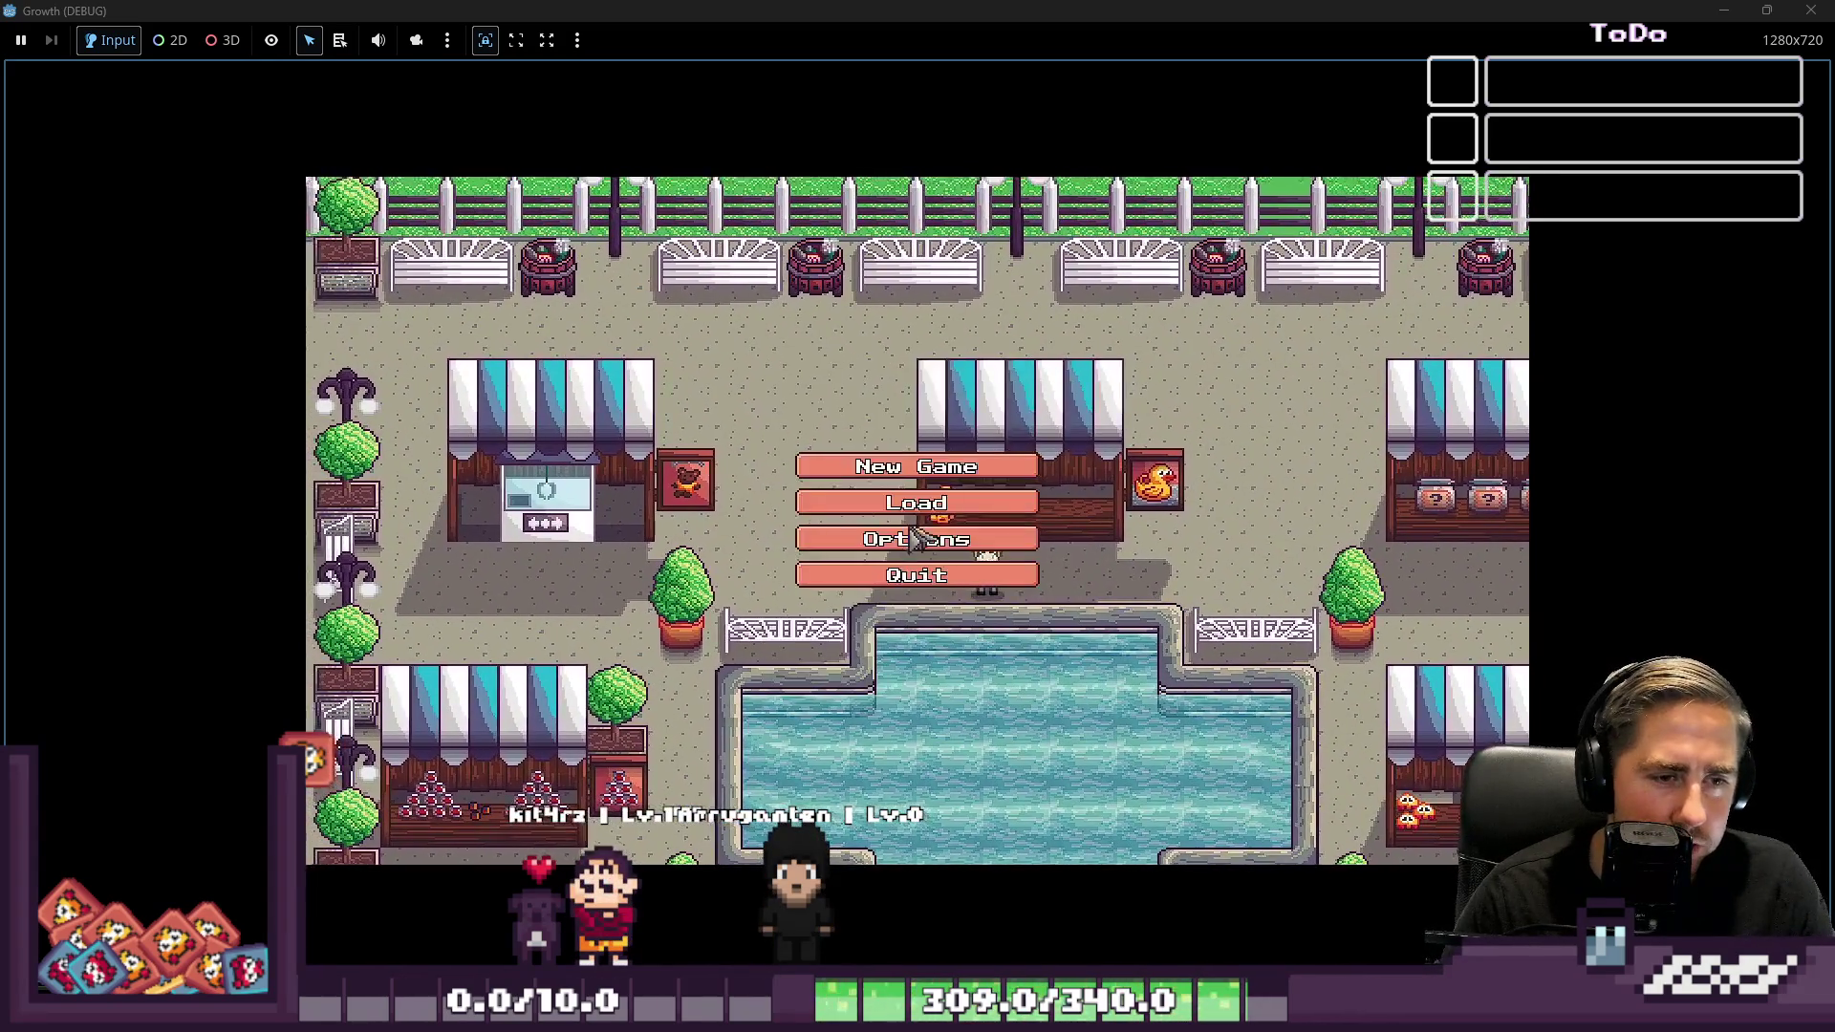
Start a new game with a character named 'asd'
click(918, 463)
text(asd)
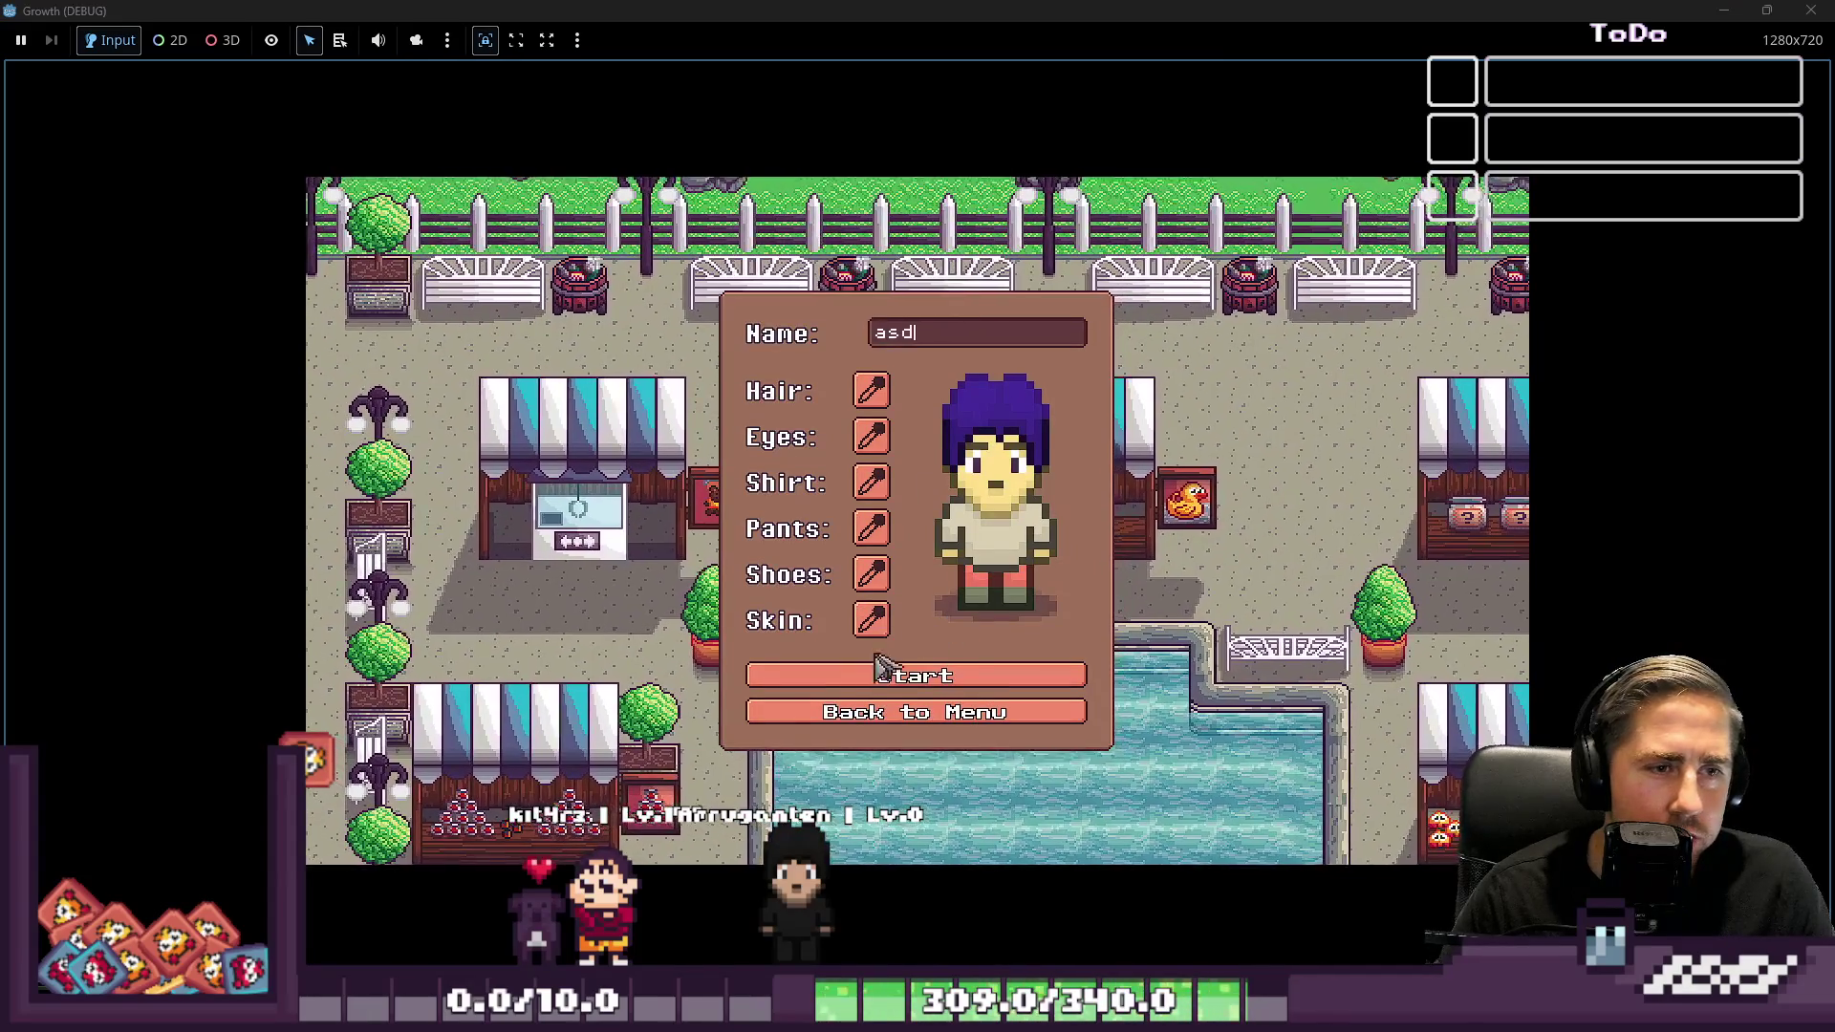
click(877, 685)
Walk the character down the canal path and along the street to the FunFair entrance
key(d)
key(s)
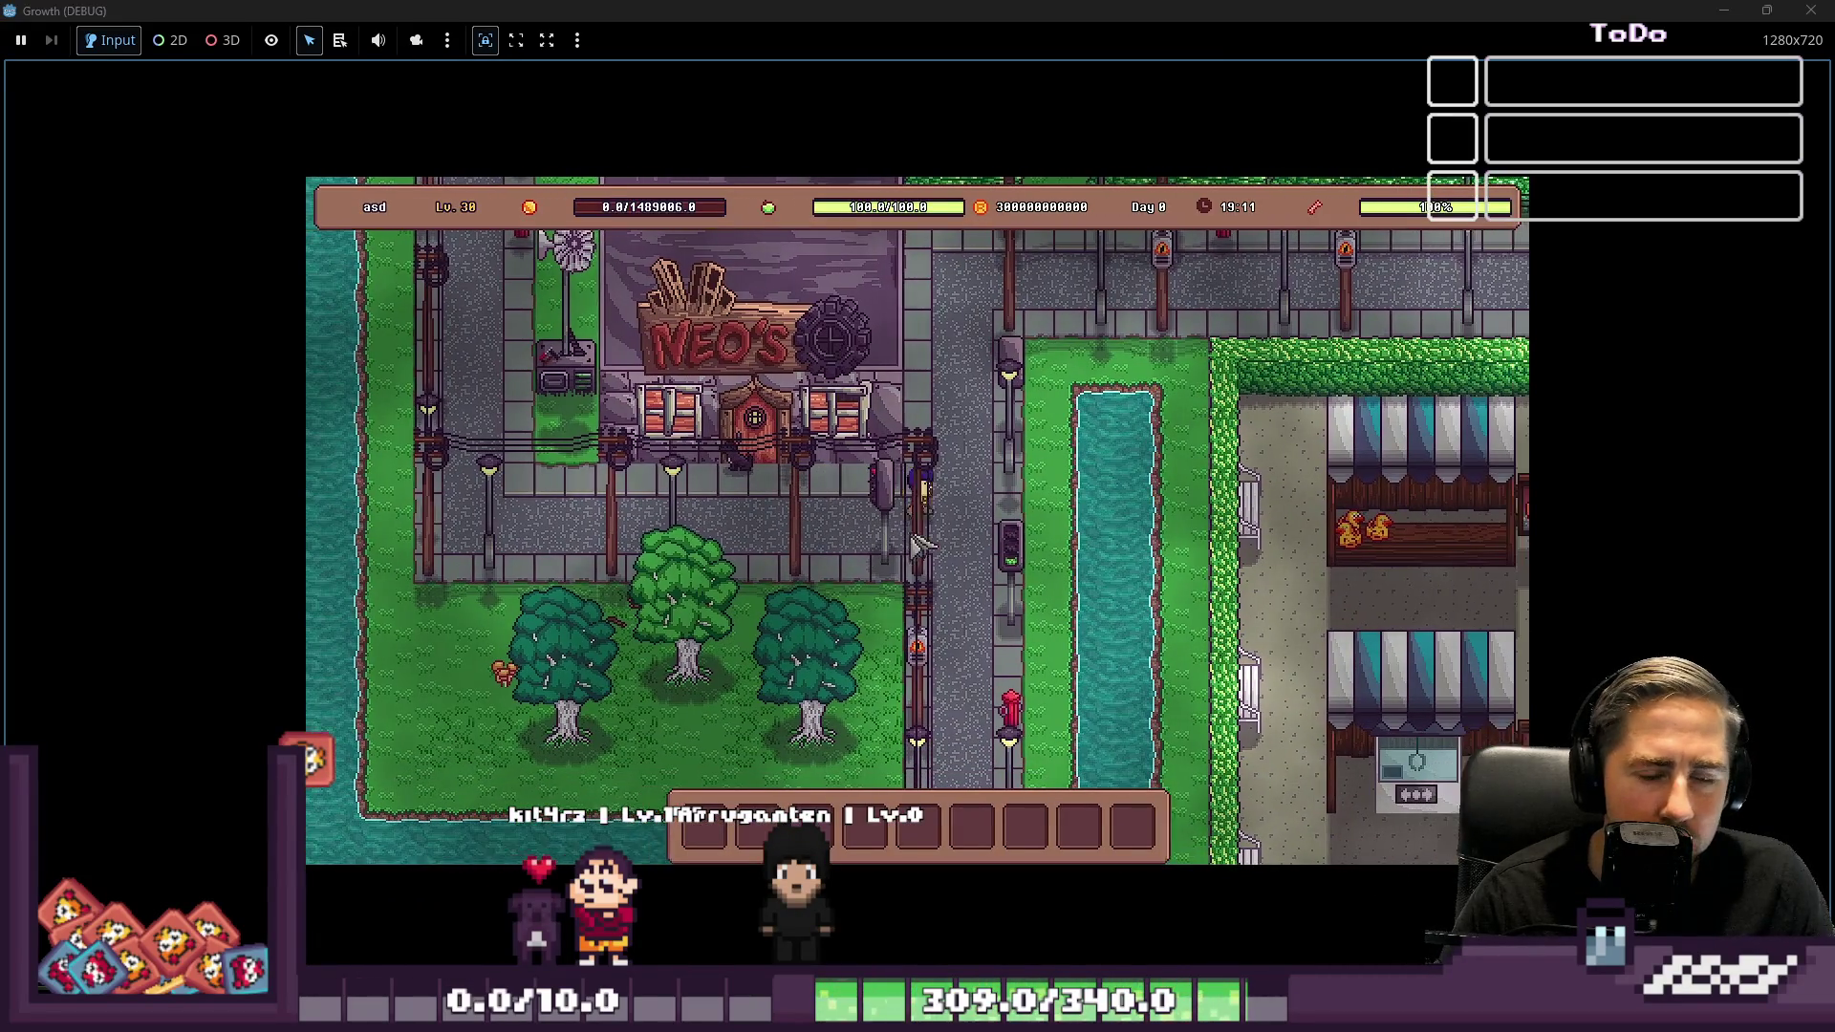
key(s)
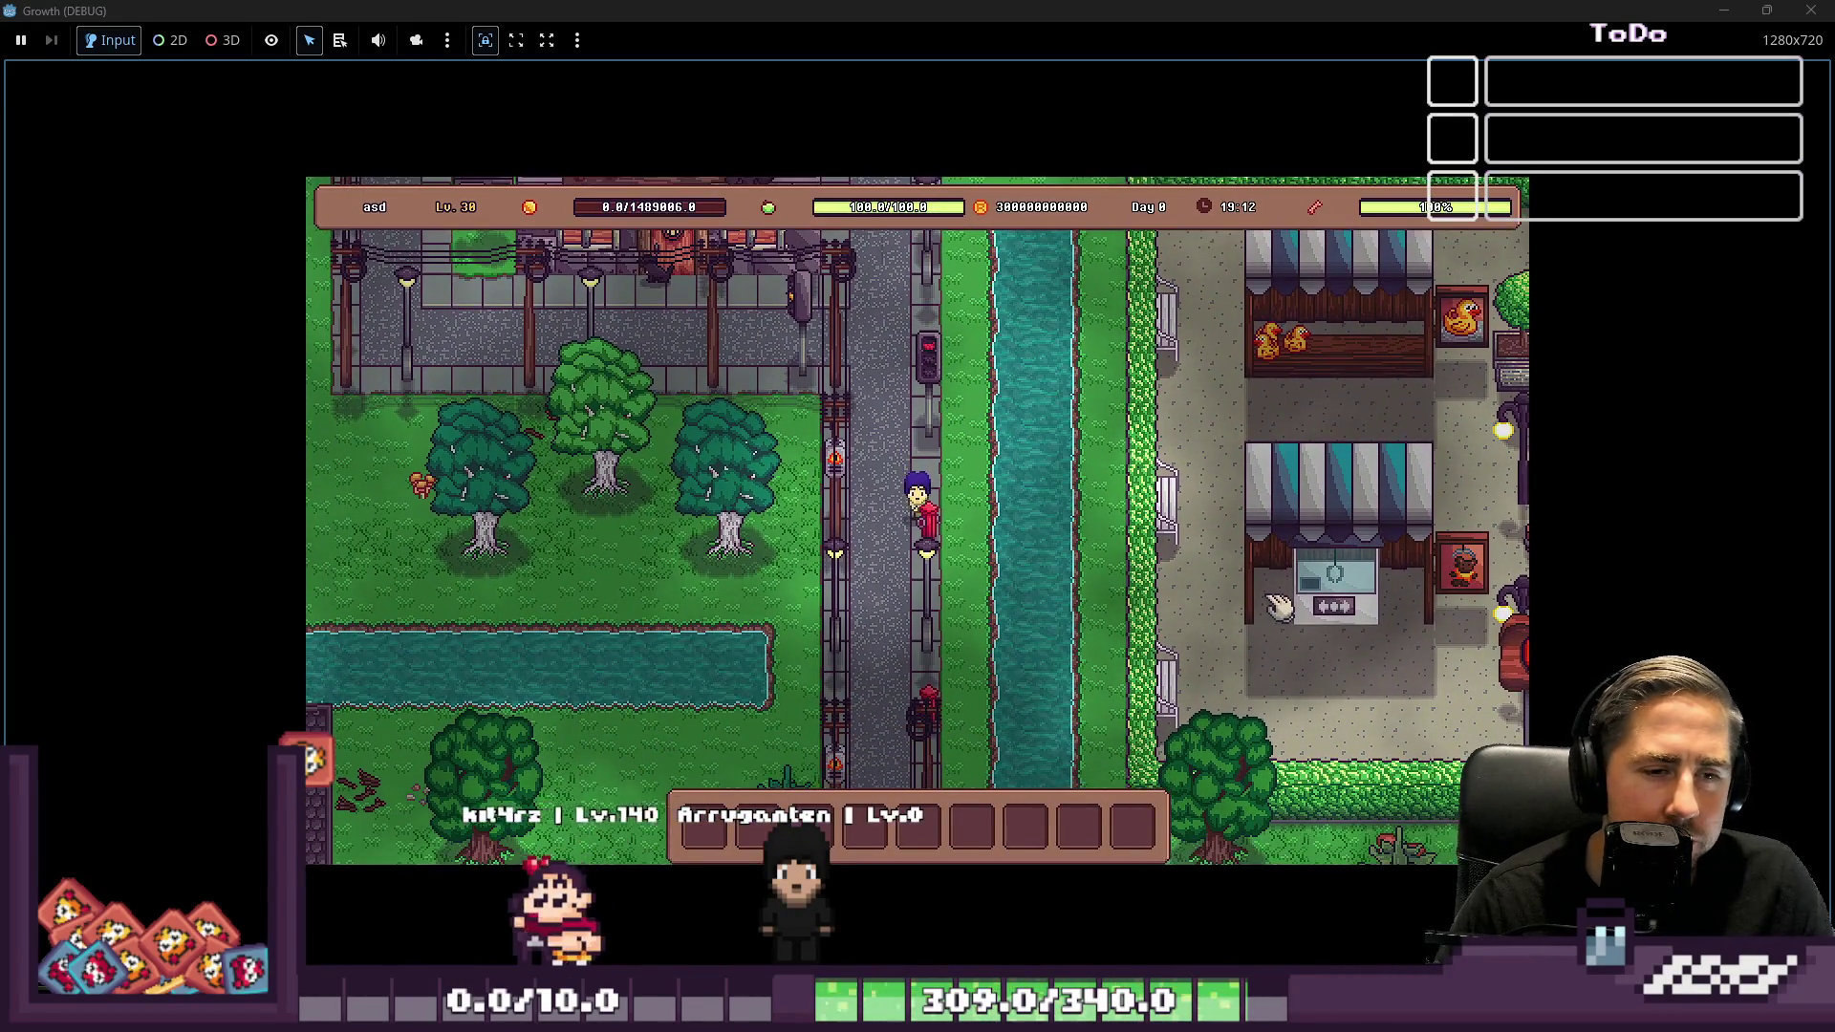
key(s)
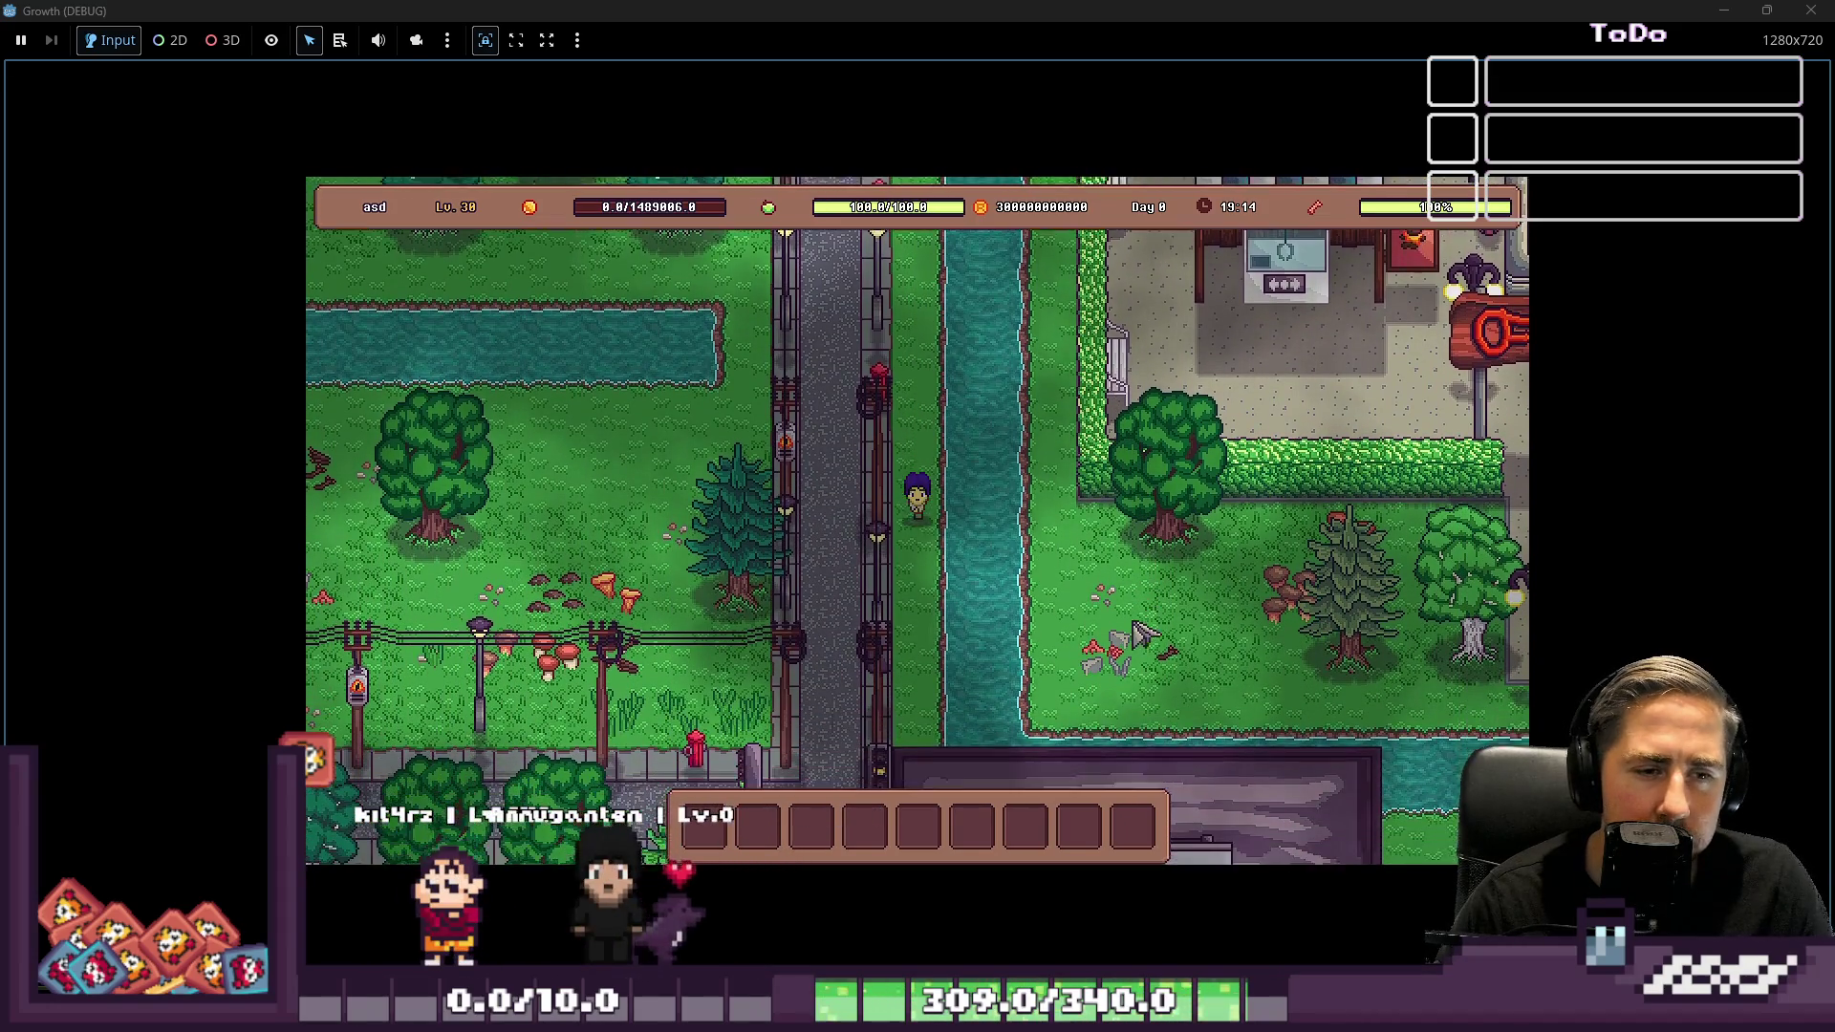
key(s)
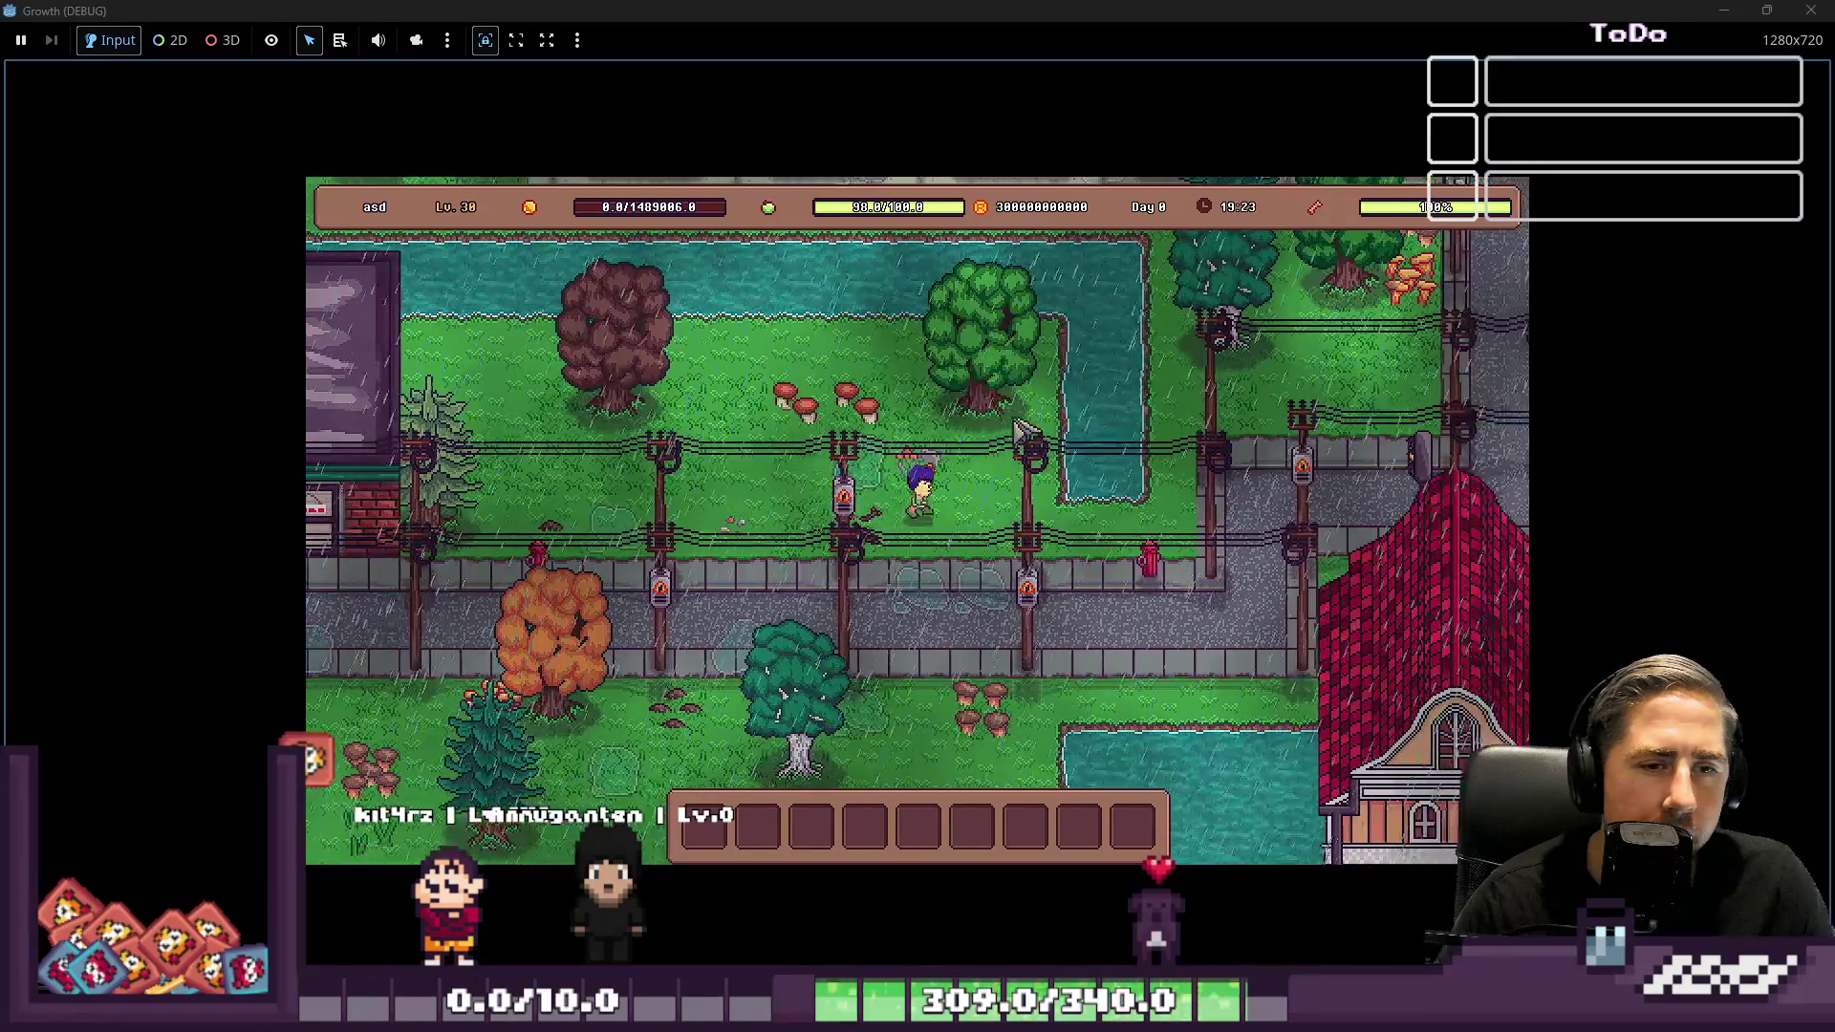
key(w)
key(d)
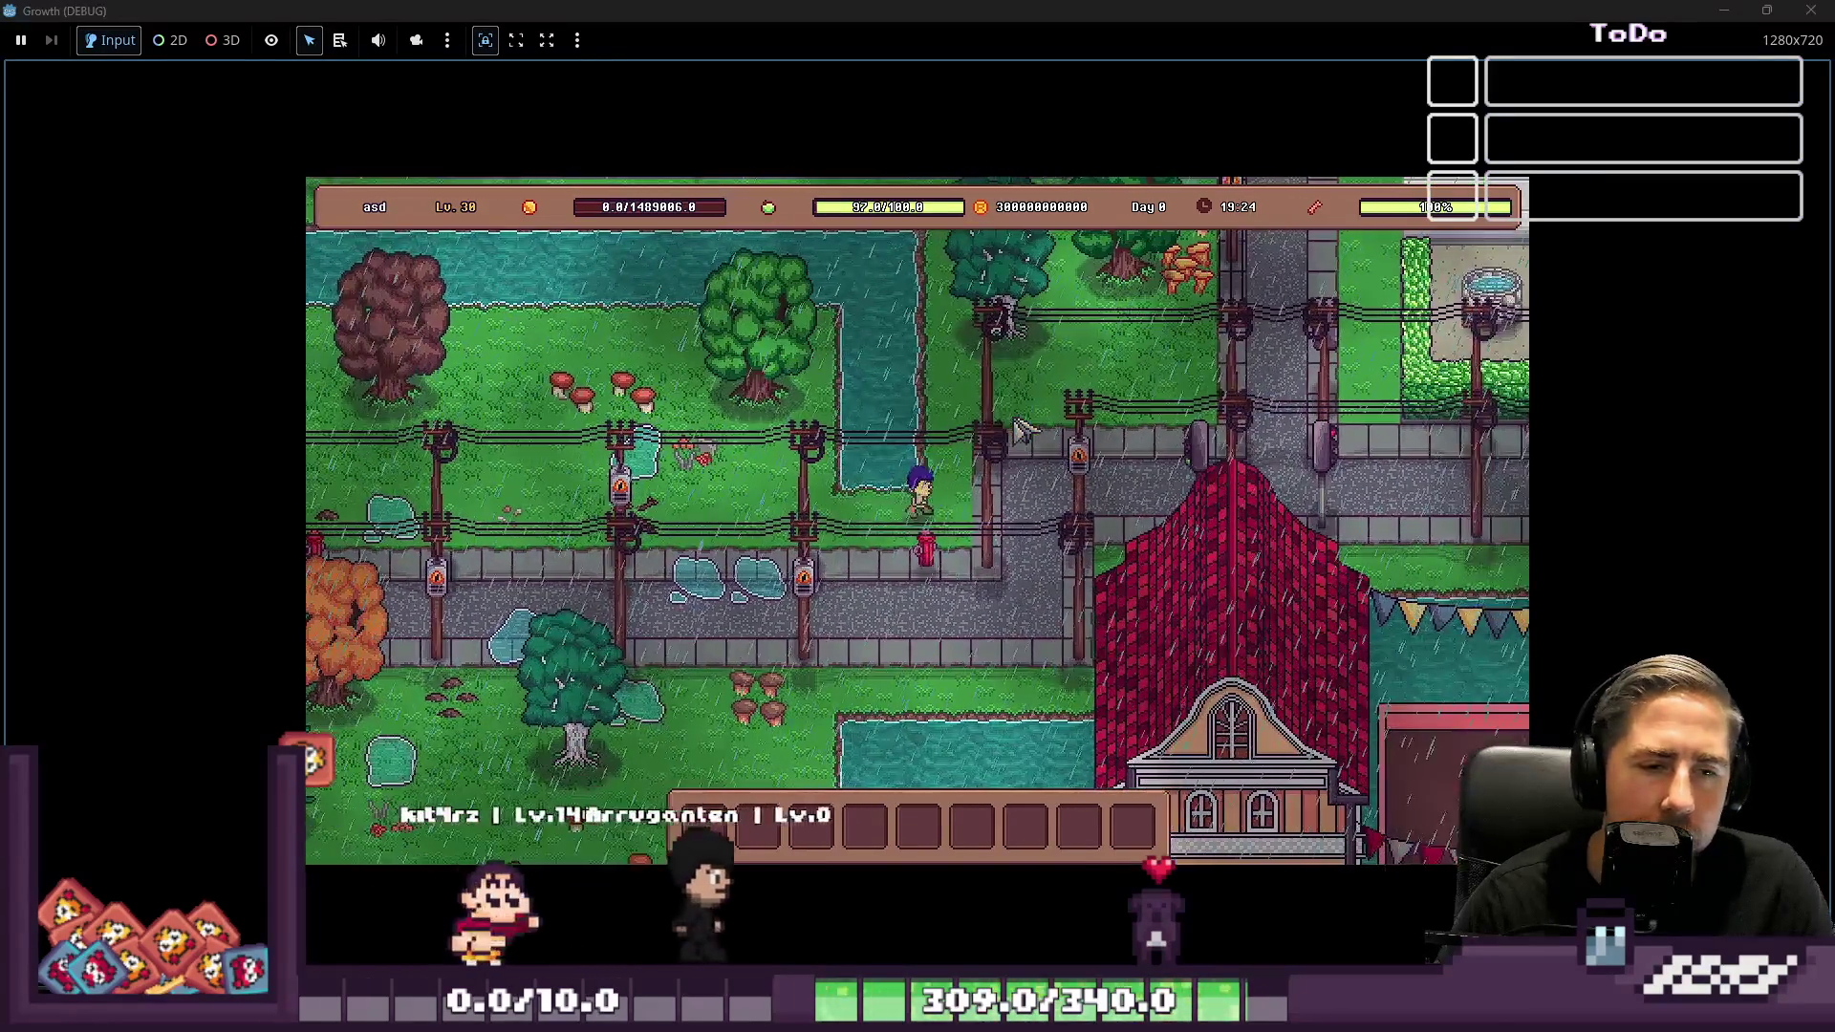
key(d)
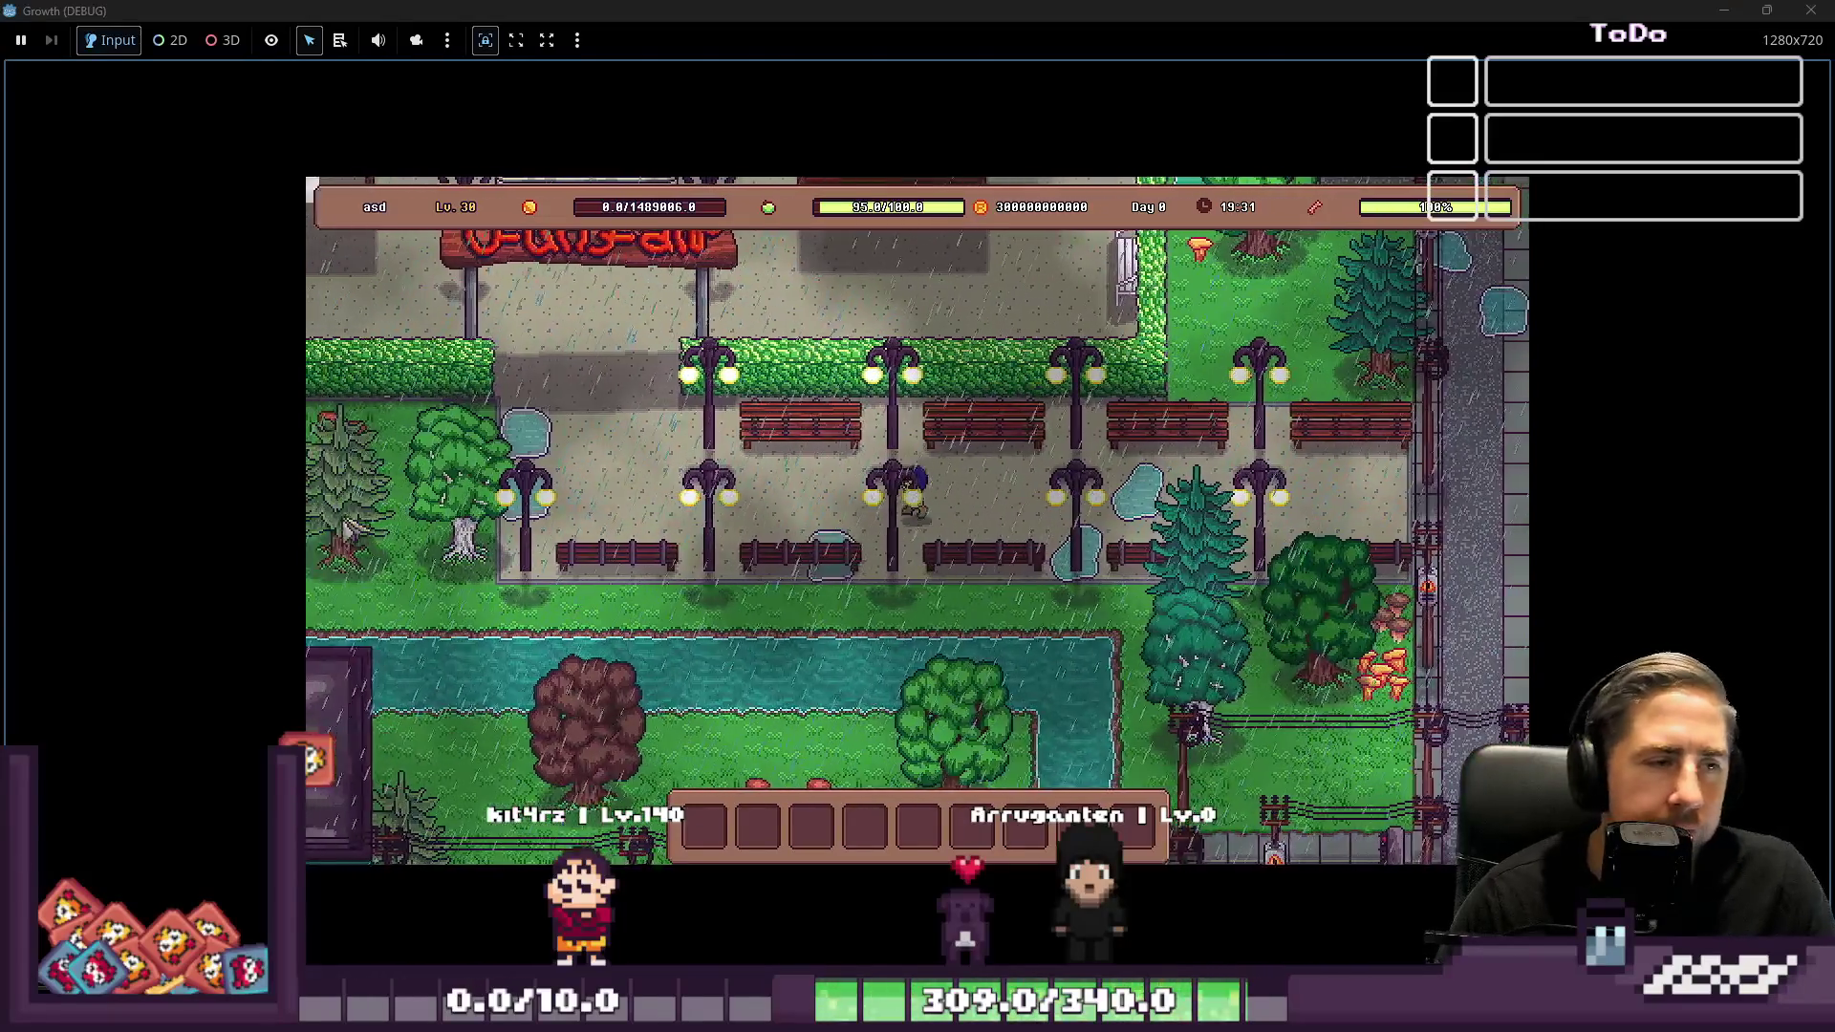
Walk north into the FunFair, then down-right past the stalls toward the barrel
key(w)
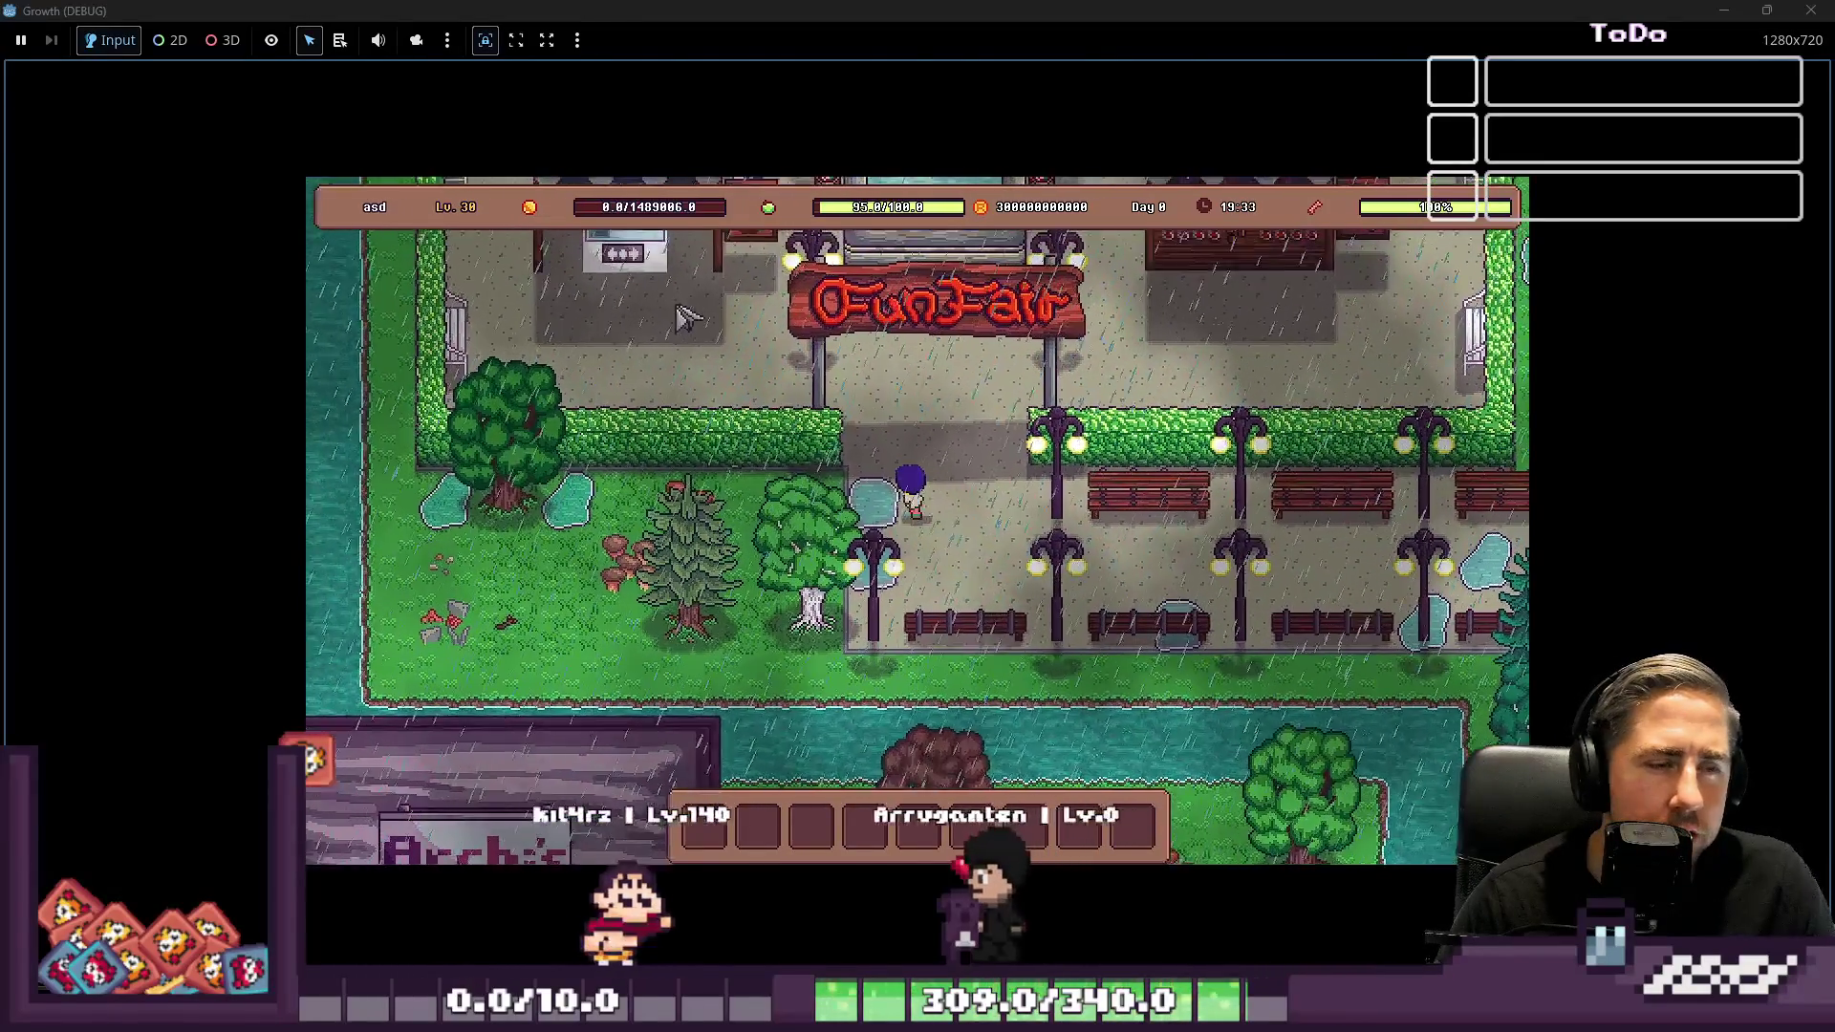
key(a)
key(a)
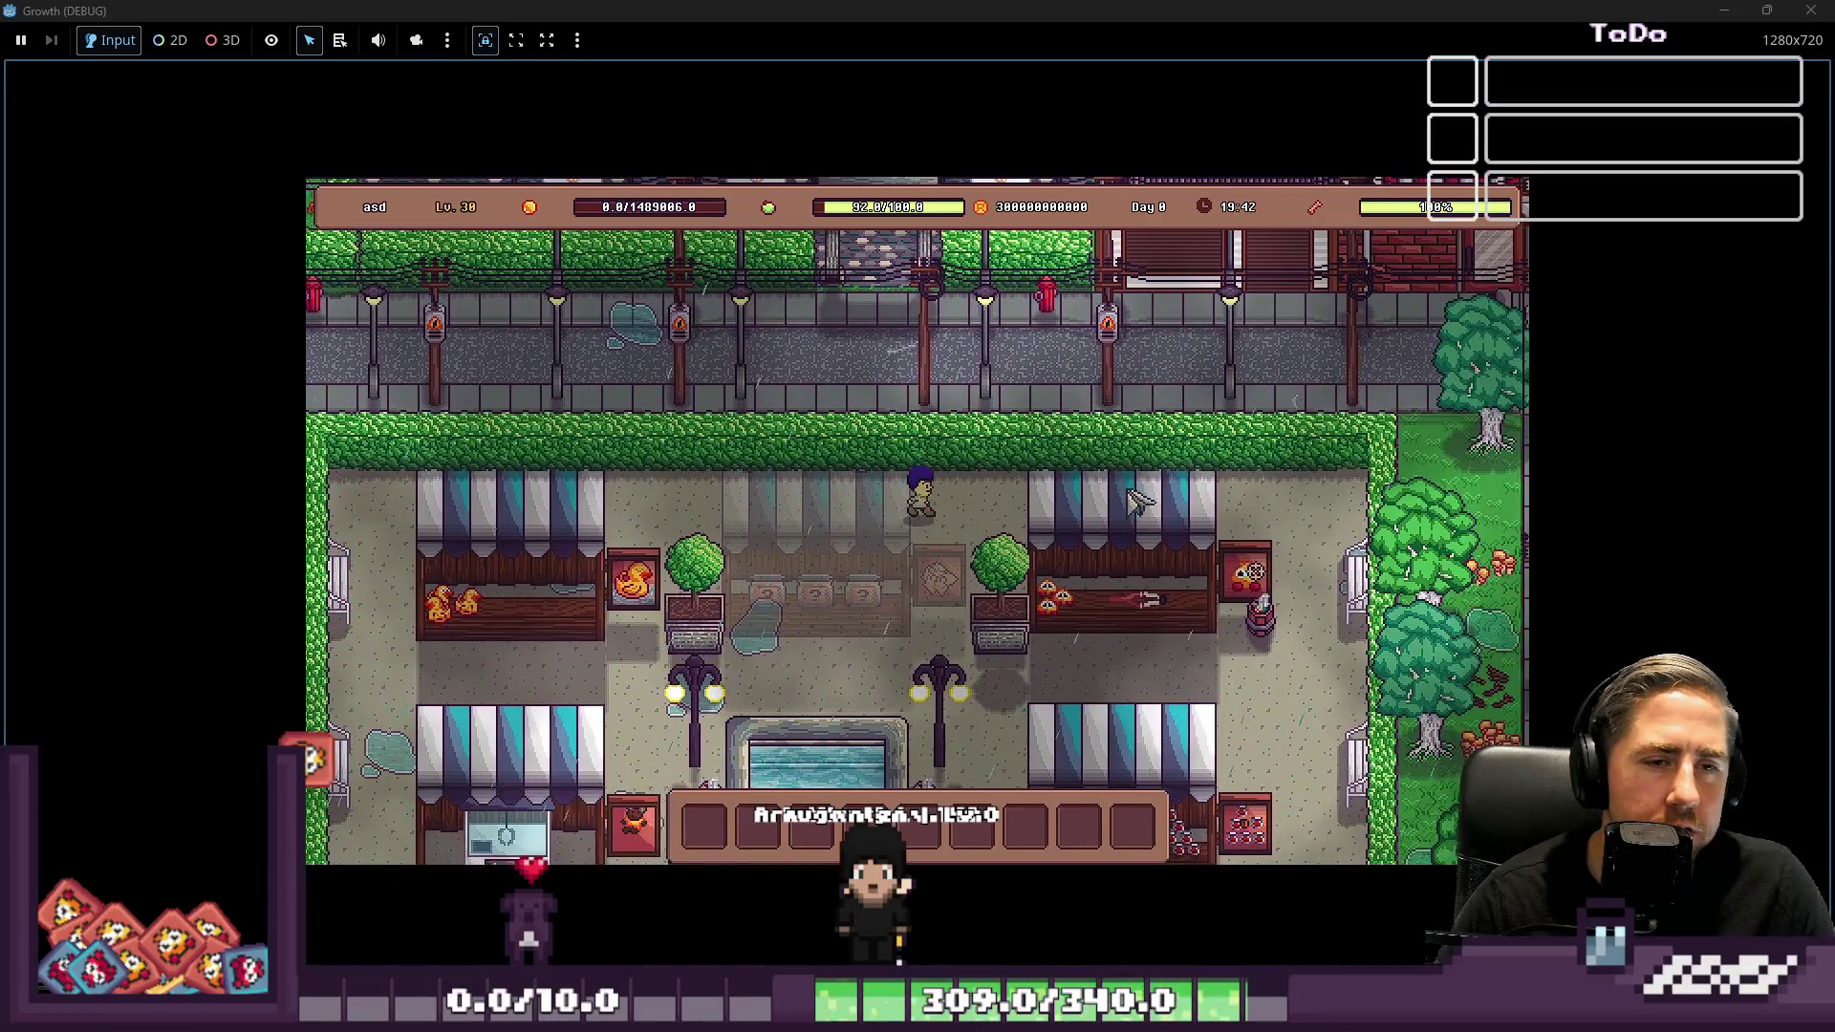
key(d)
key(s)
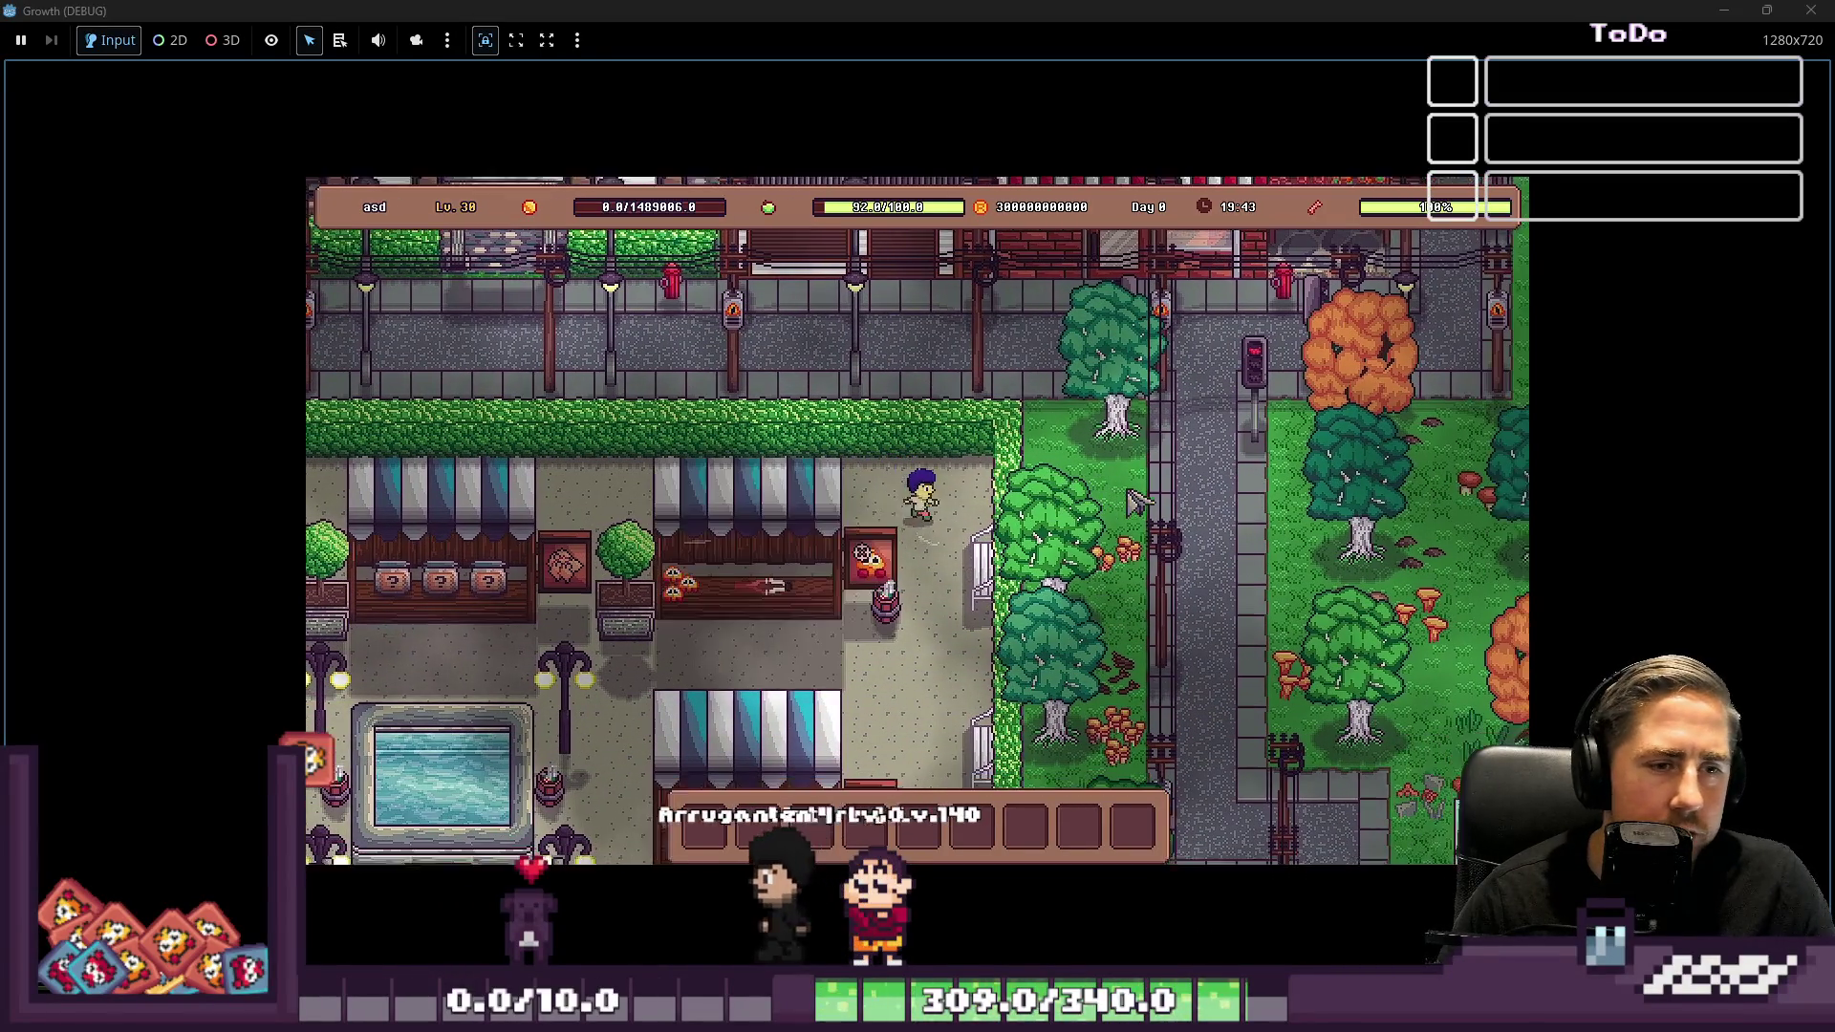
key(a)
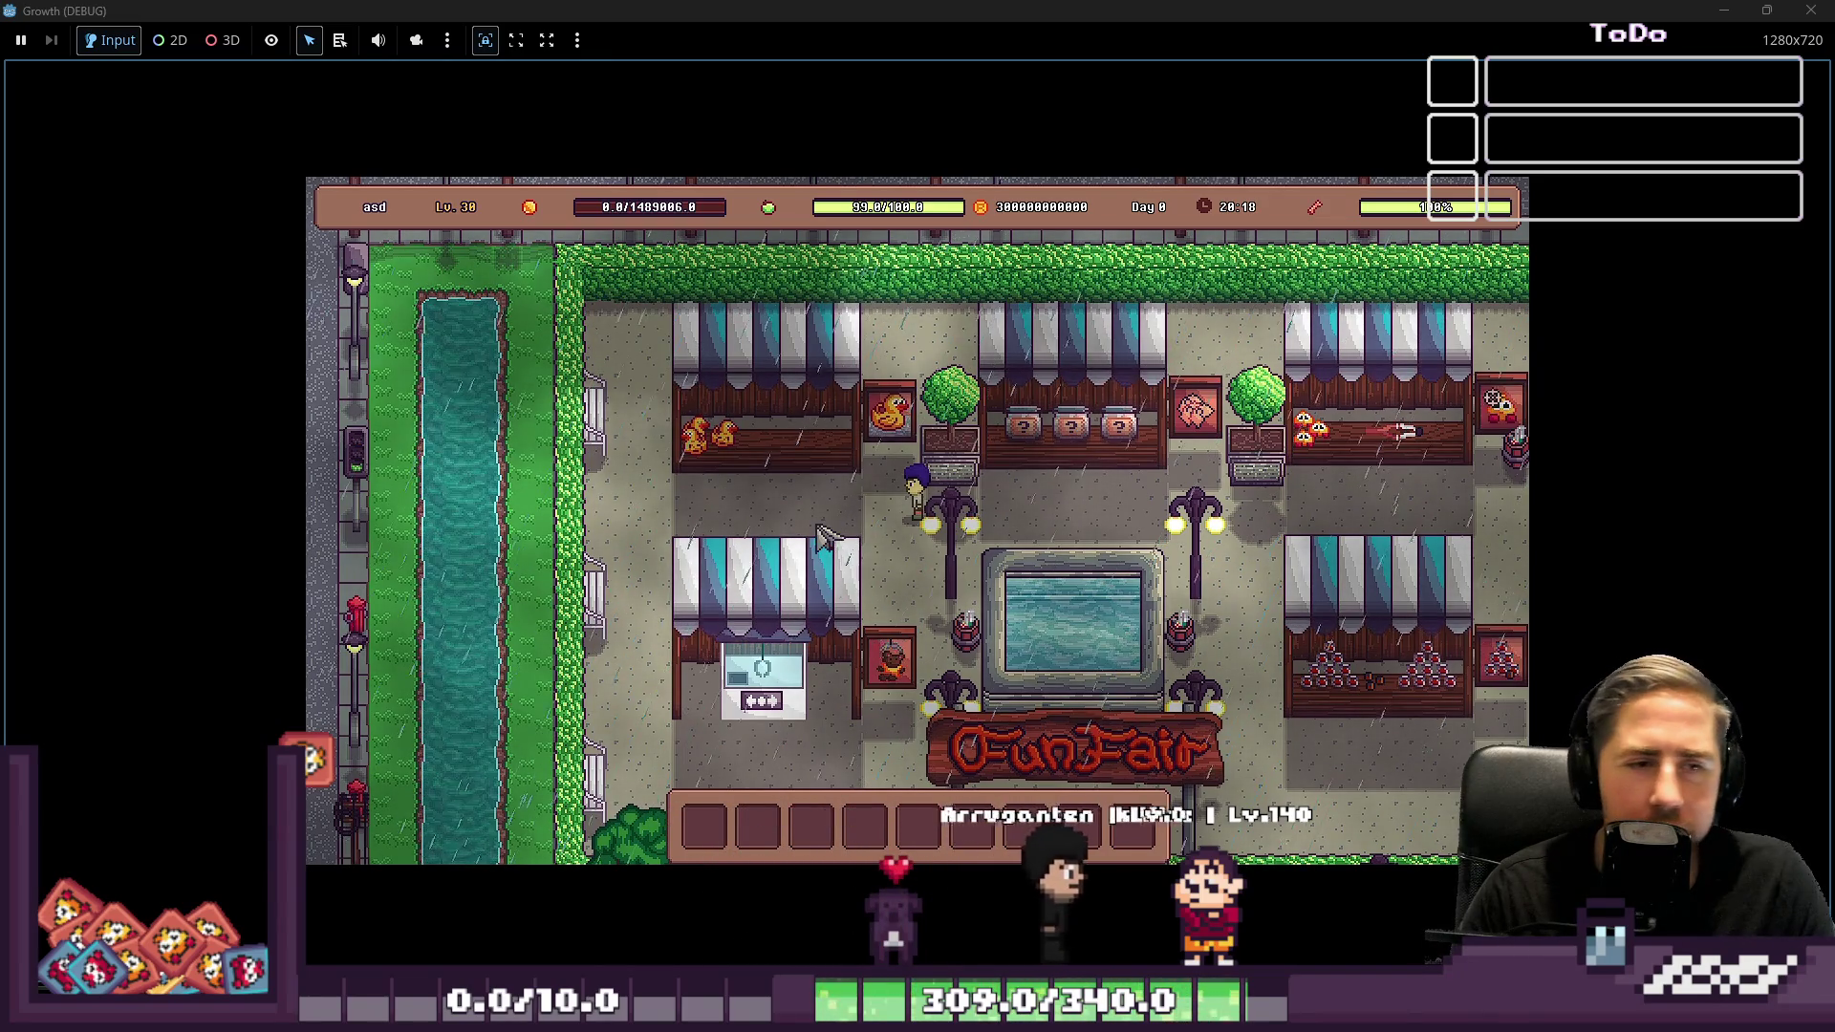
Walk left and down past the fair's stalls, then right to the claw machine stall
key(a)
key(s)
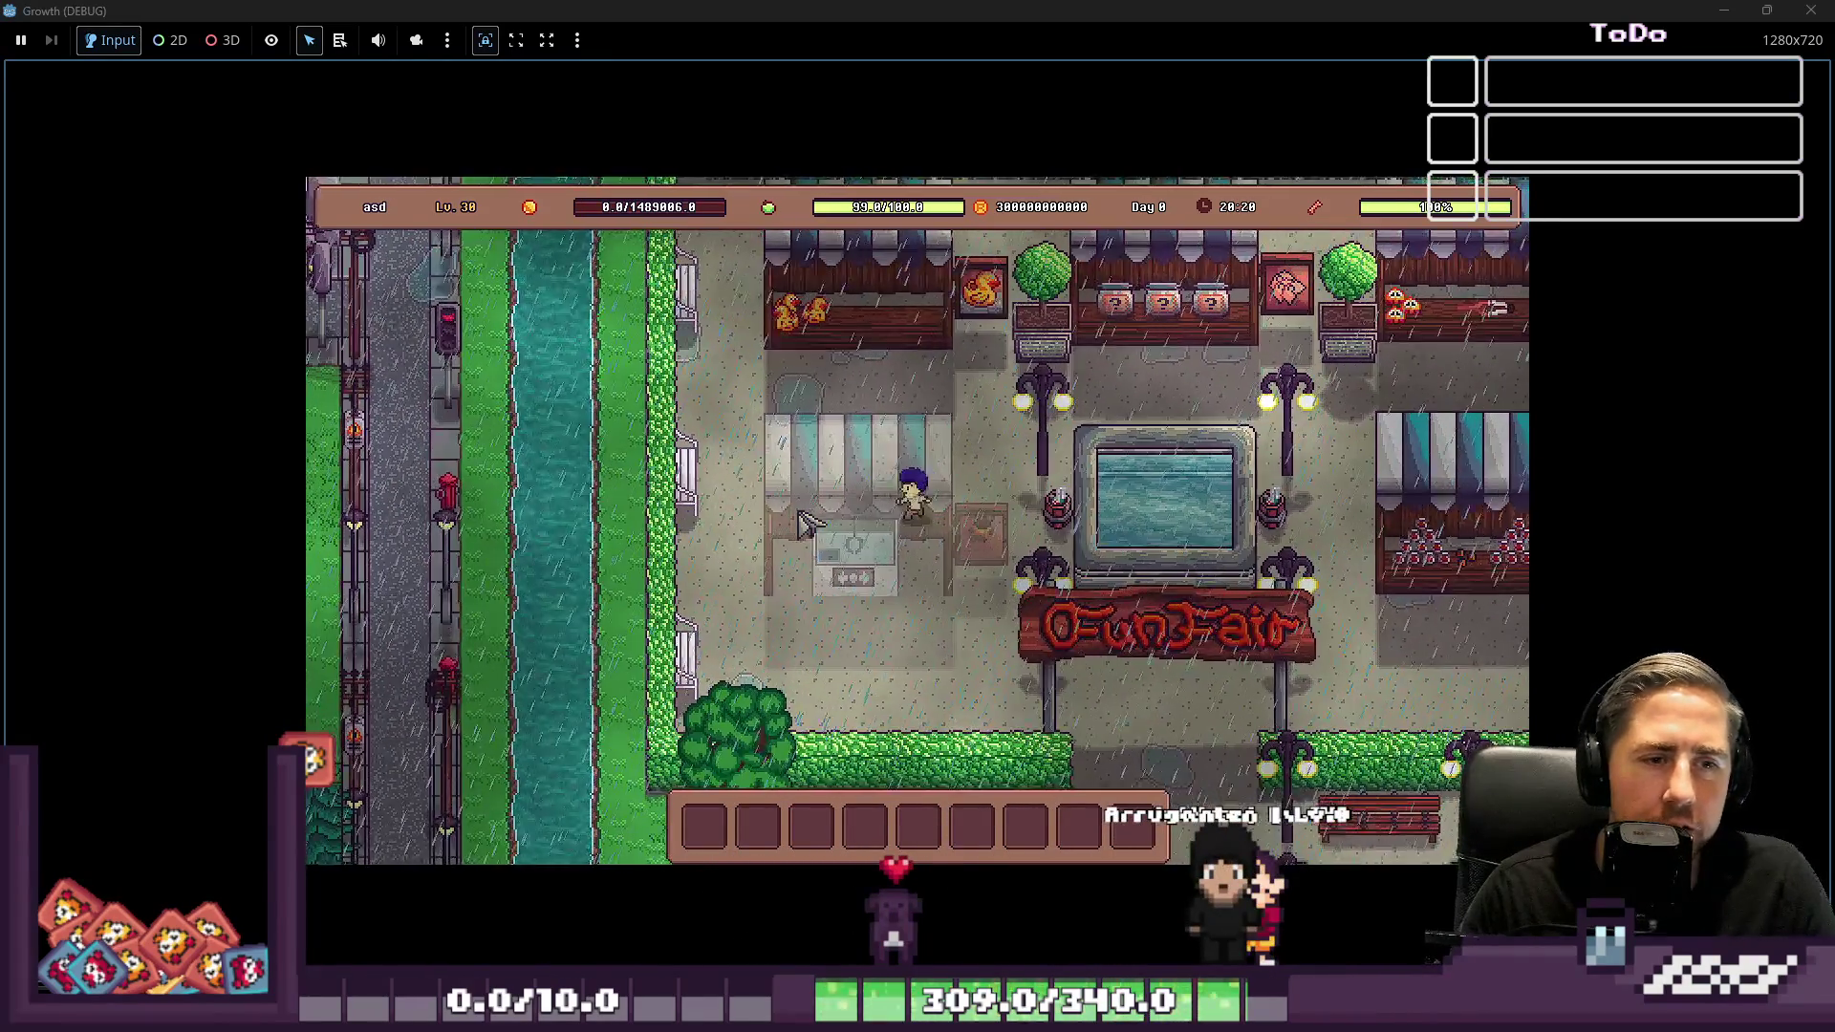
key(a)
key(s)
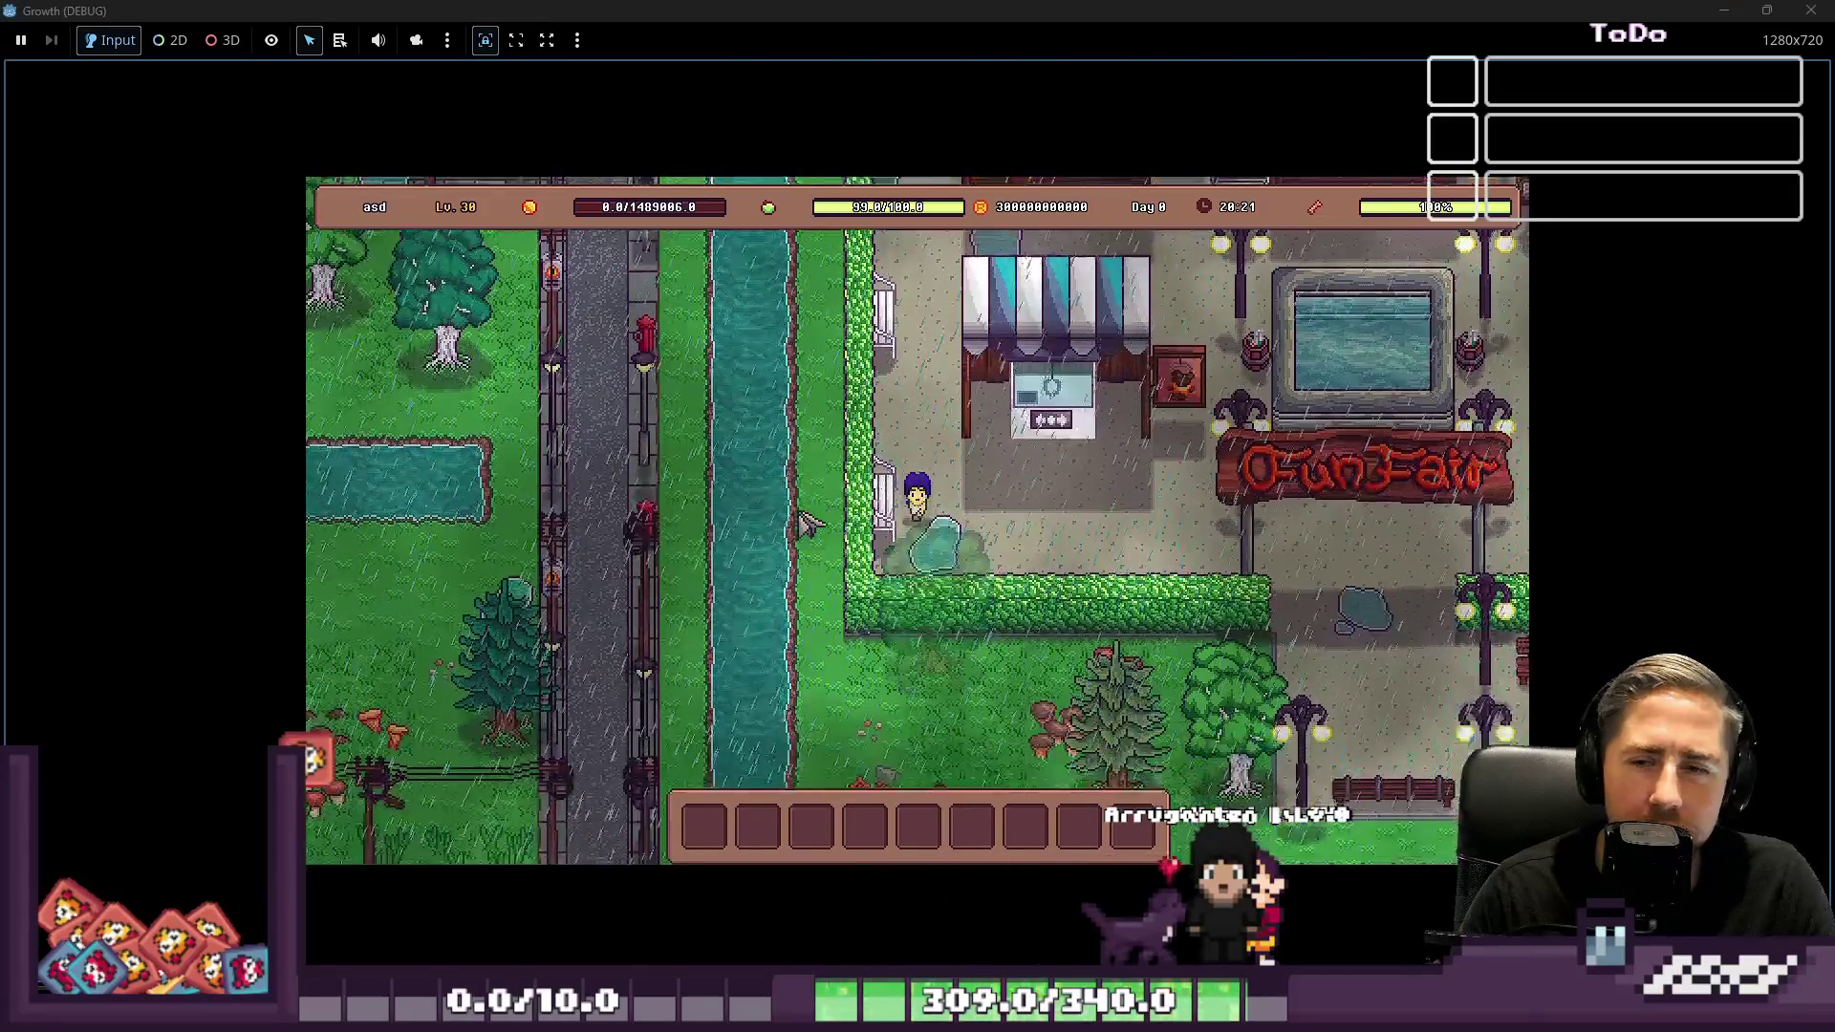
key(d)
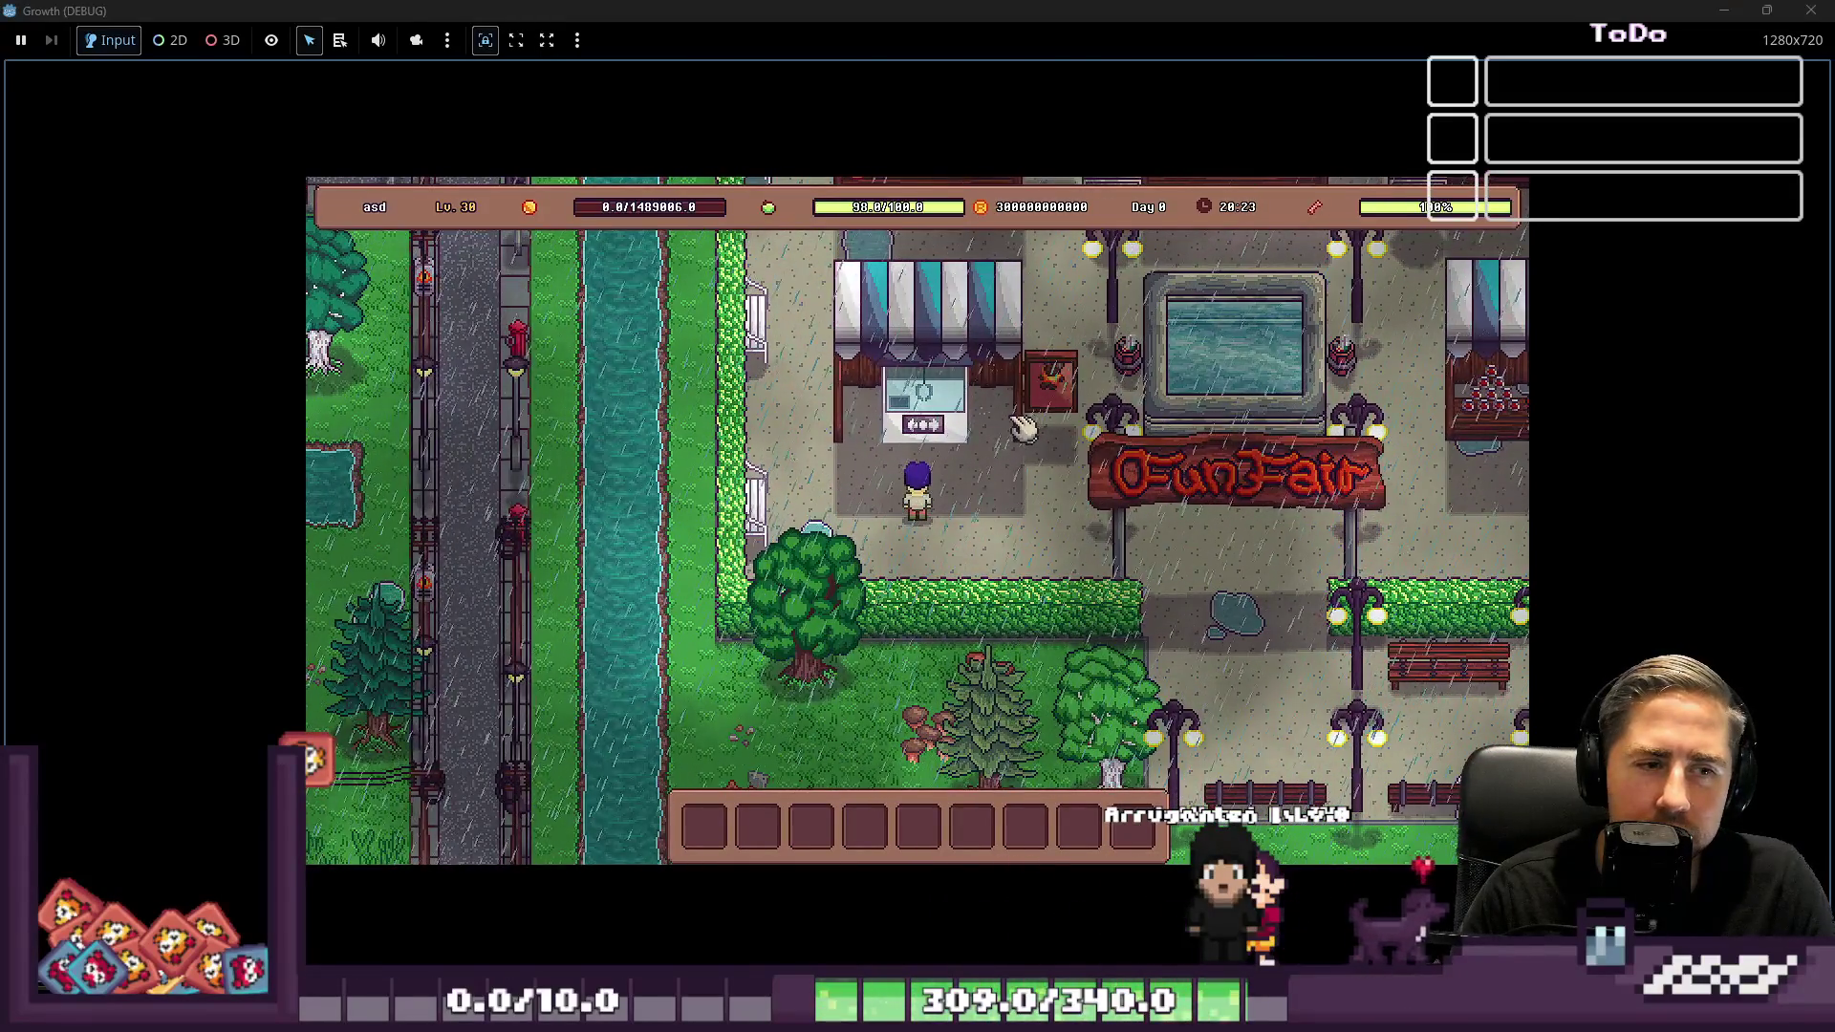
Check the item inventory, view the claw machine offer and back out, then walk south
click(1021, 418)
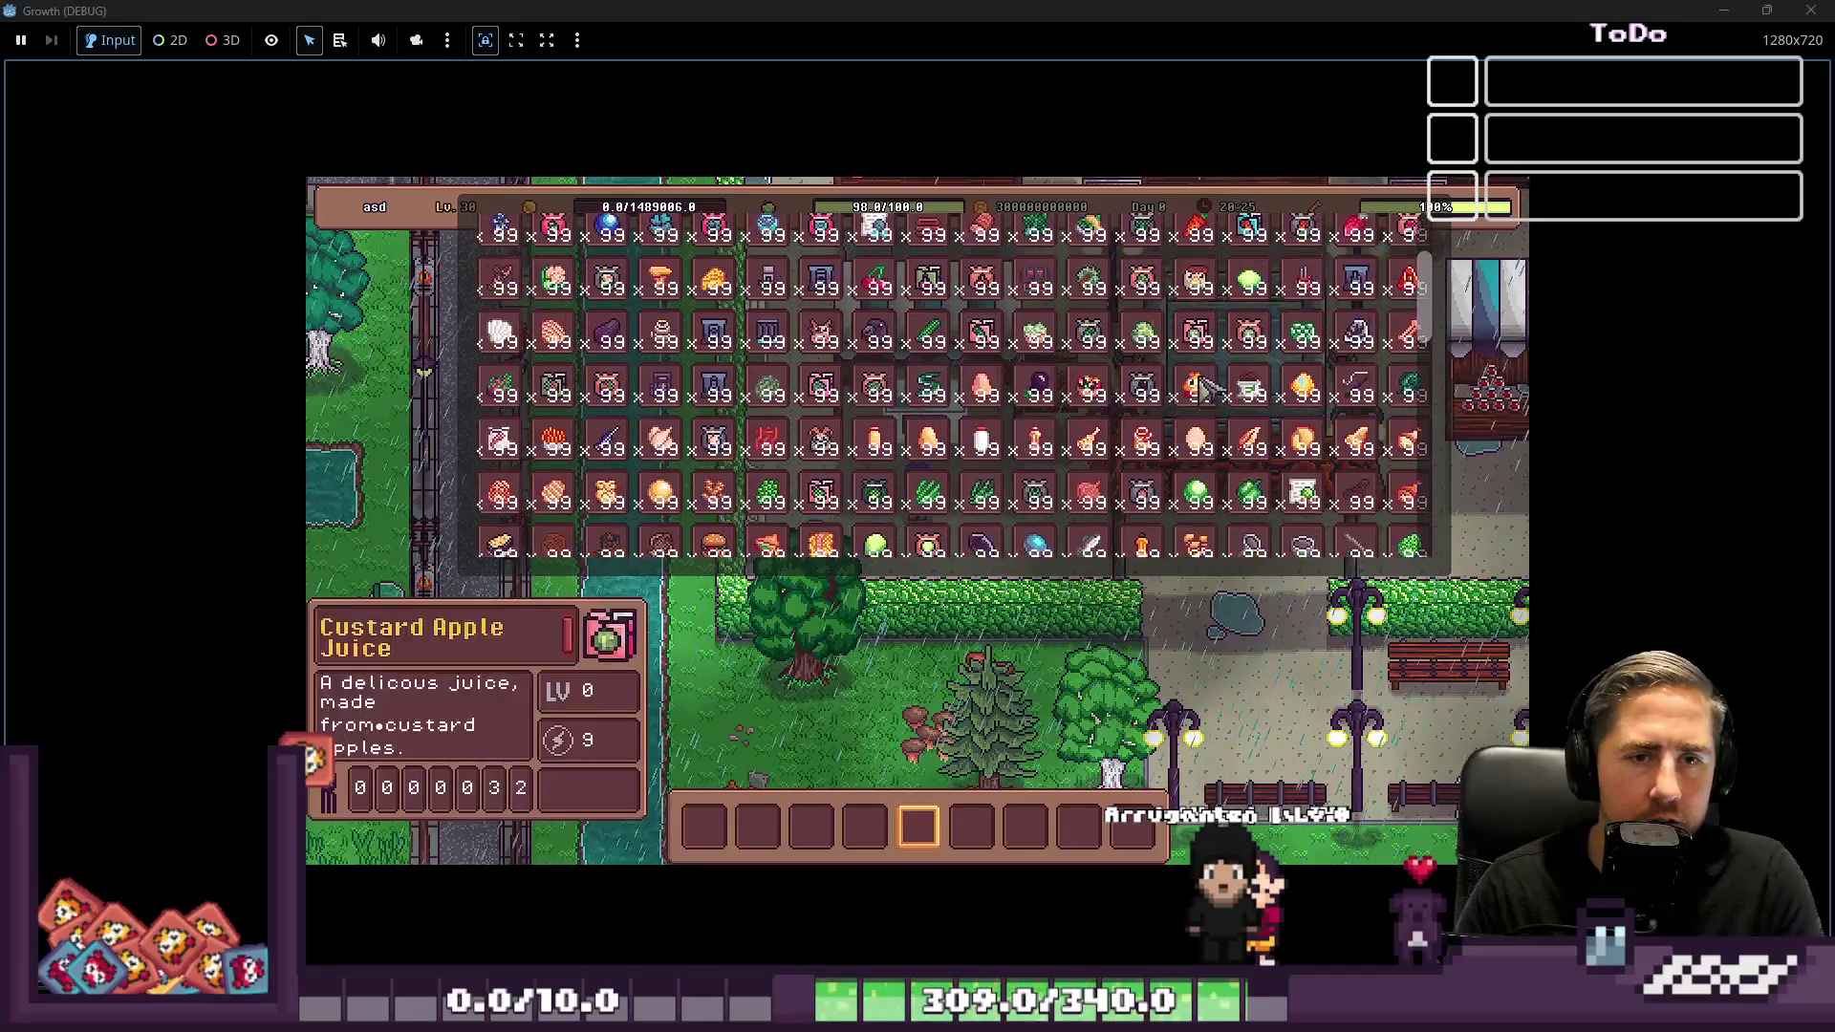
key(Escape)
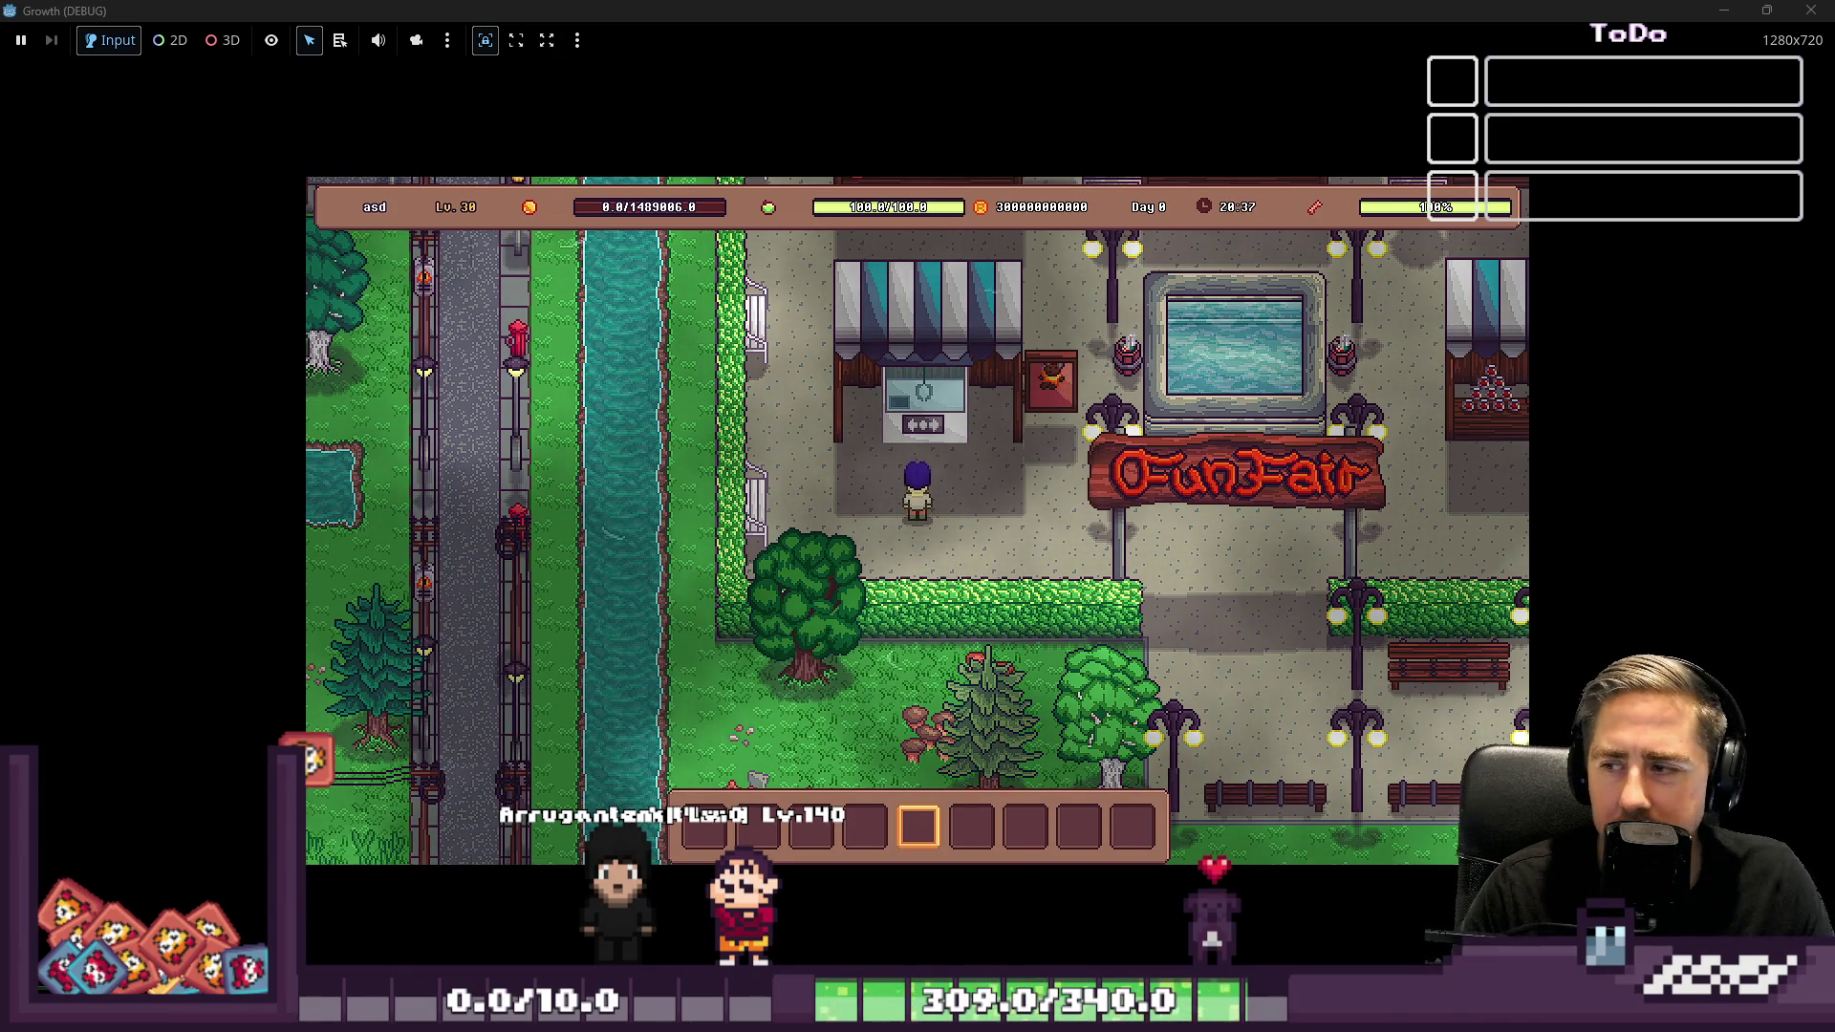
key(e)
key(d)
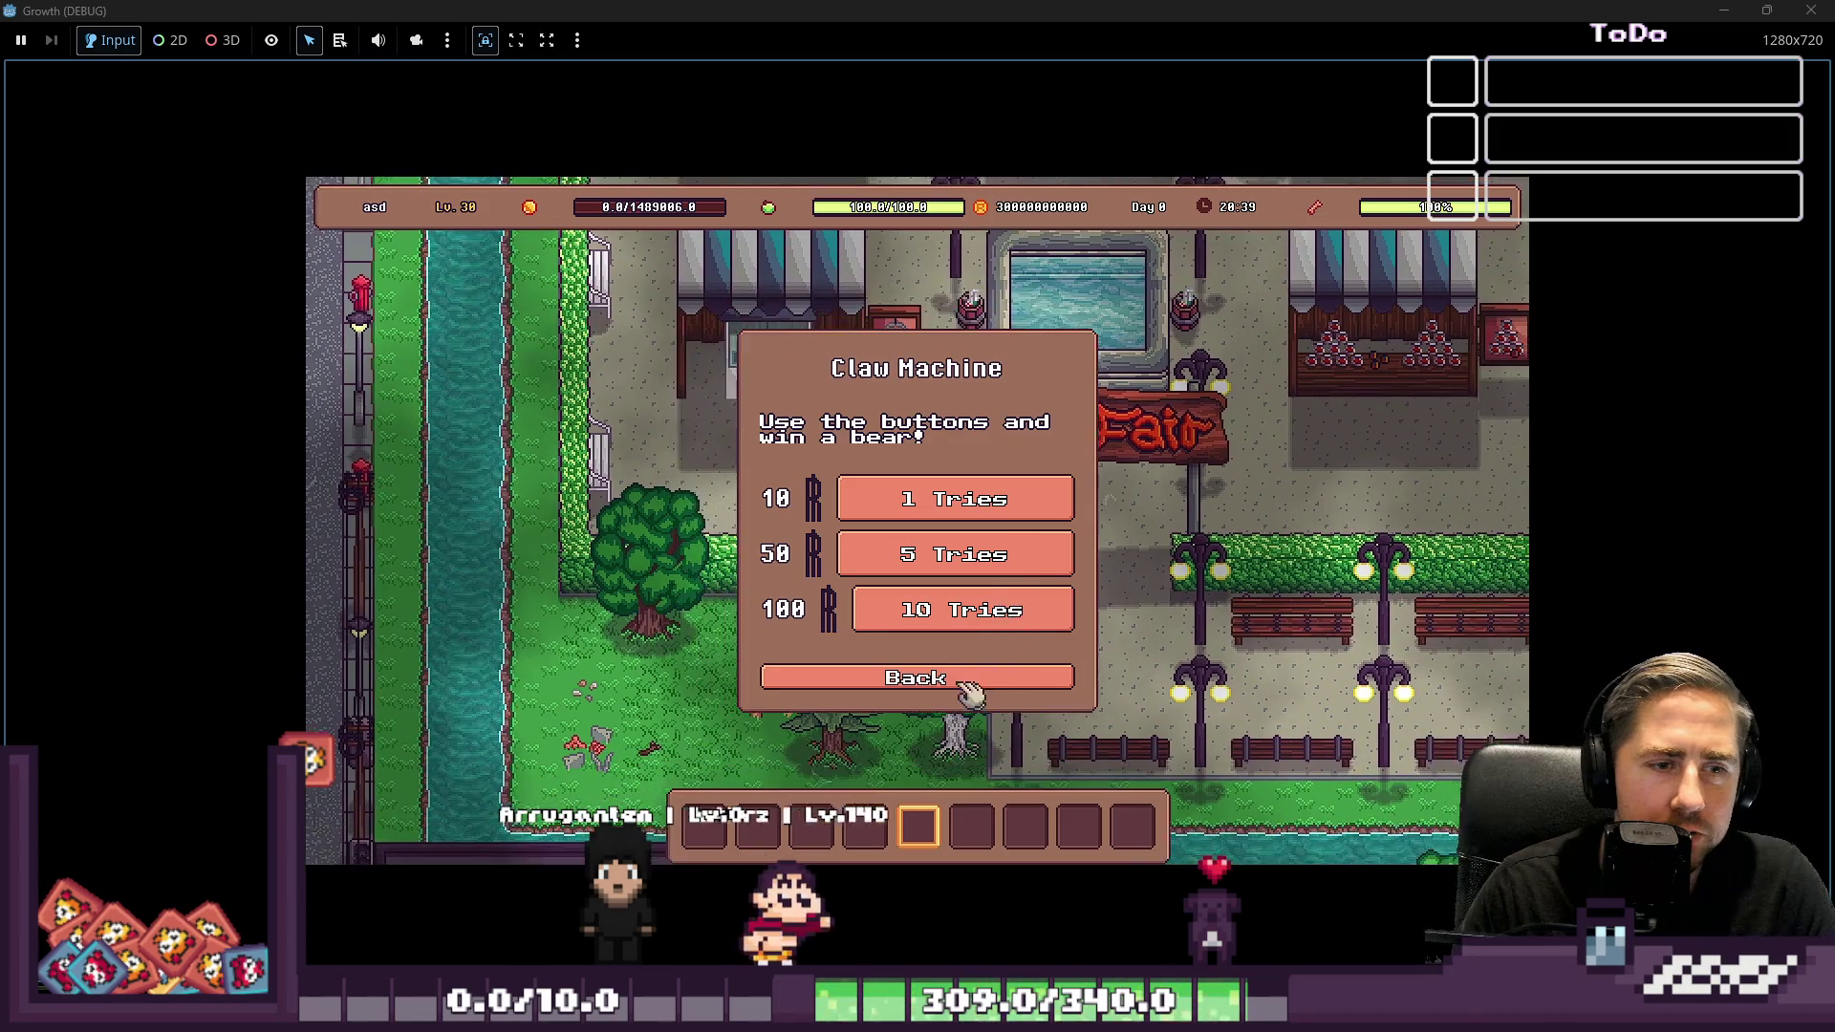
click(962, 682)
key(s)
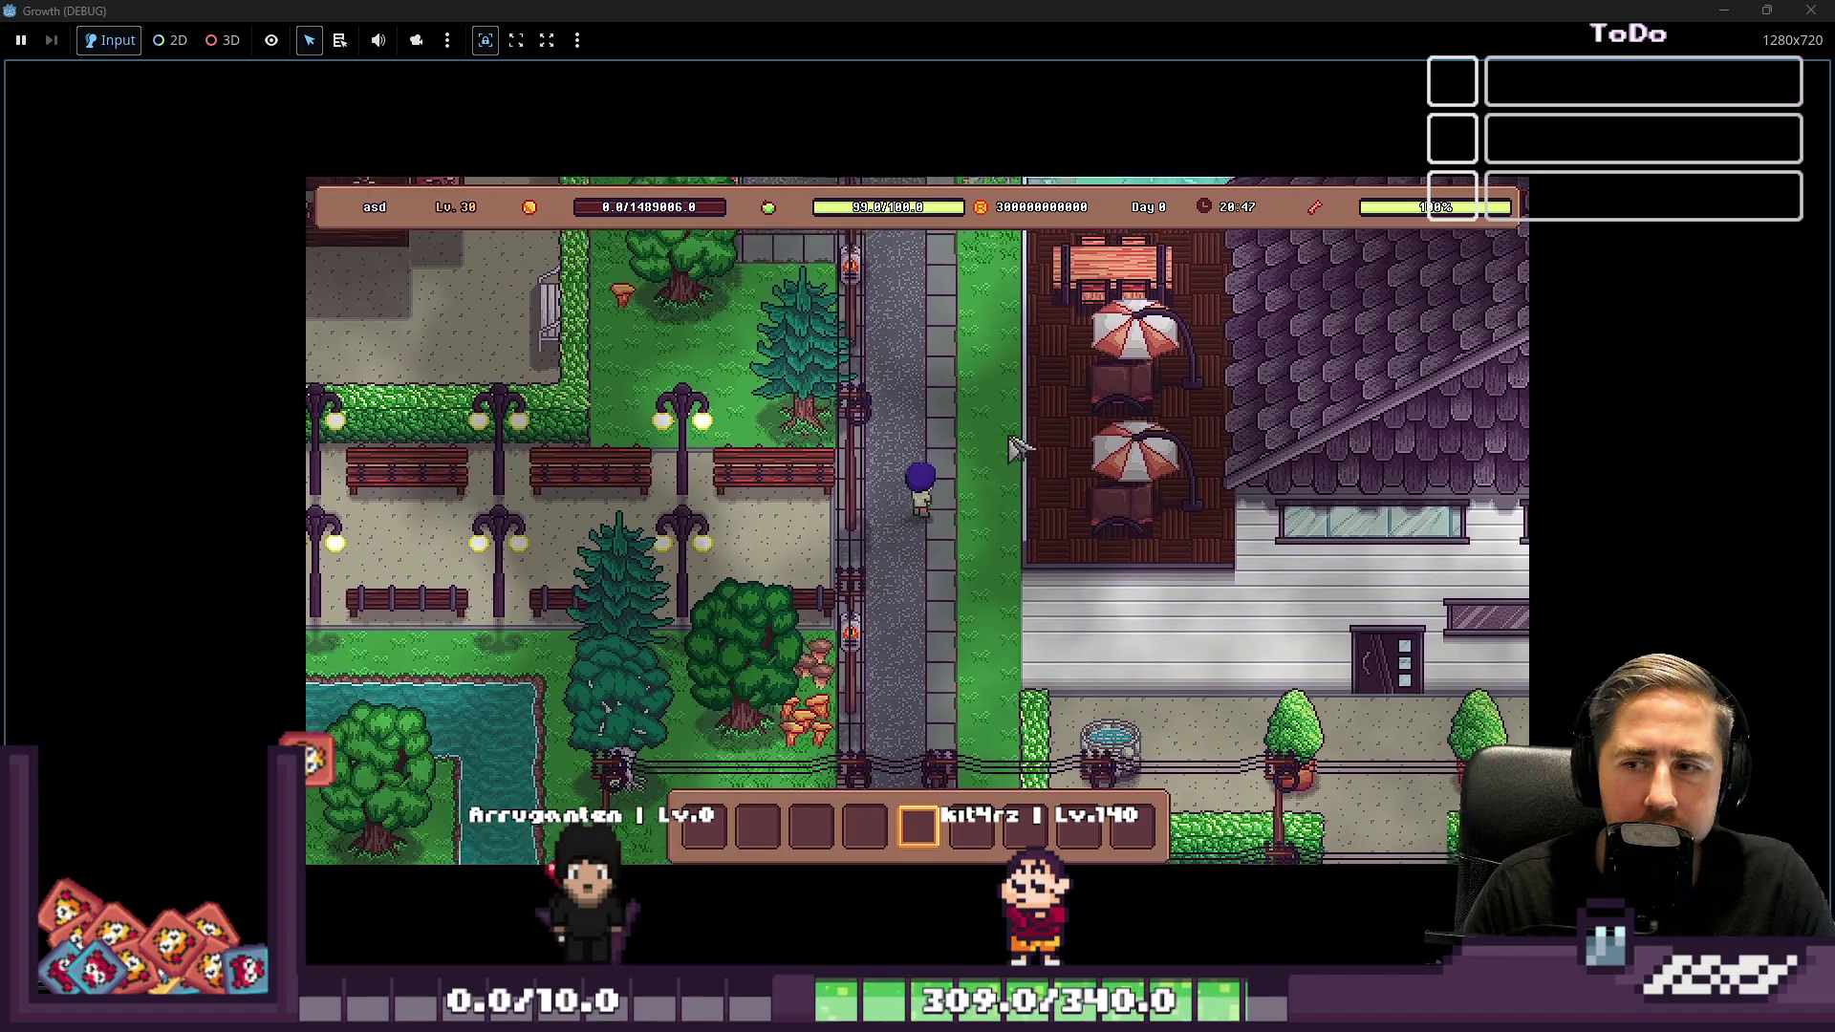
Walk up-left along the path and north into Neo's shop, stopping at the counter
key(w)
key(a)
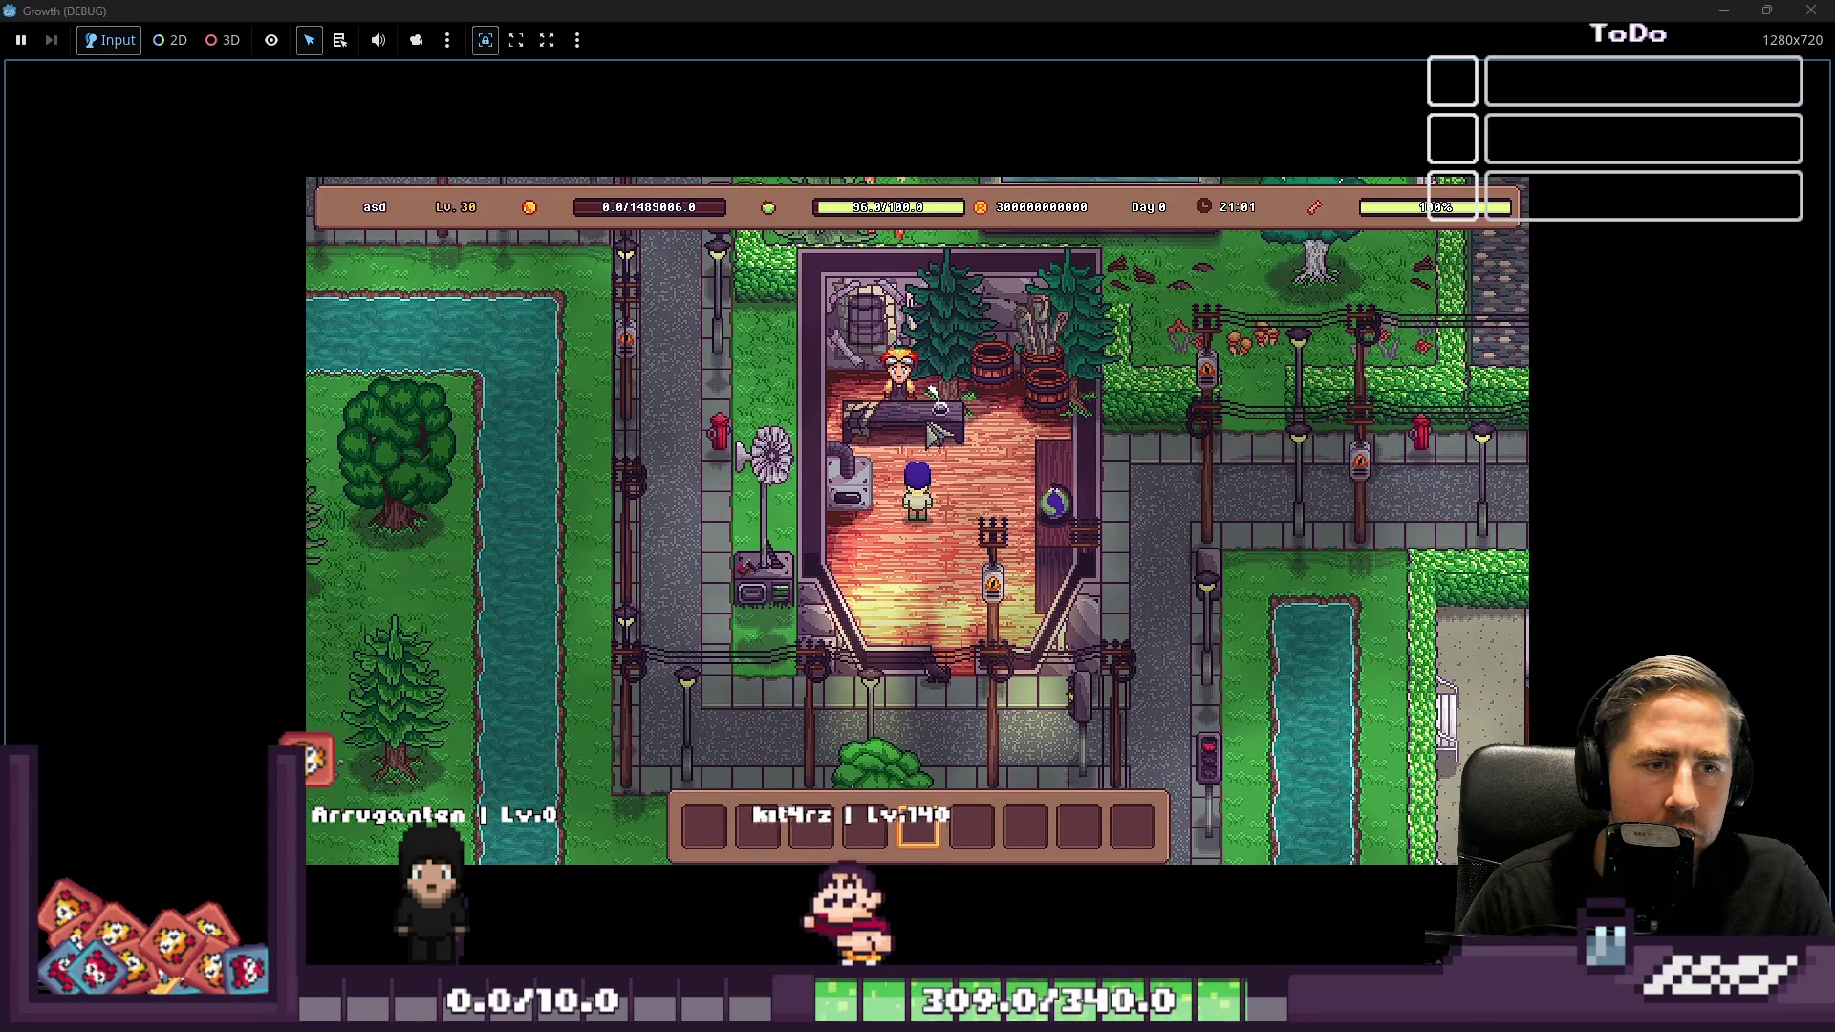
key(w)
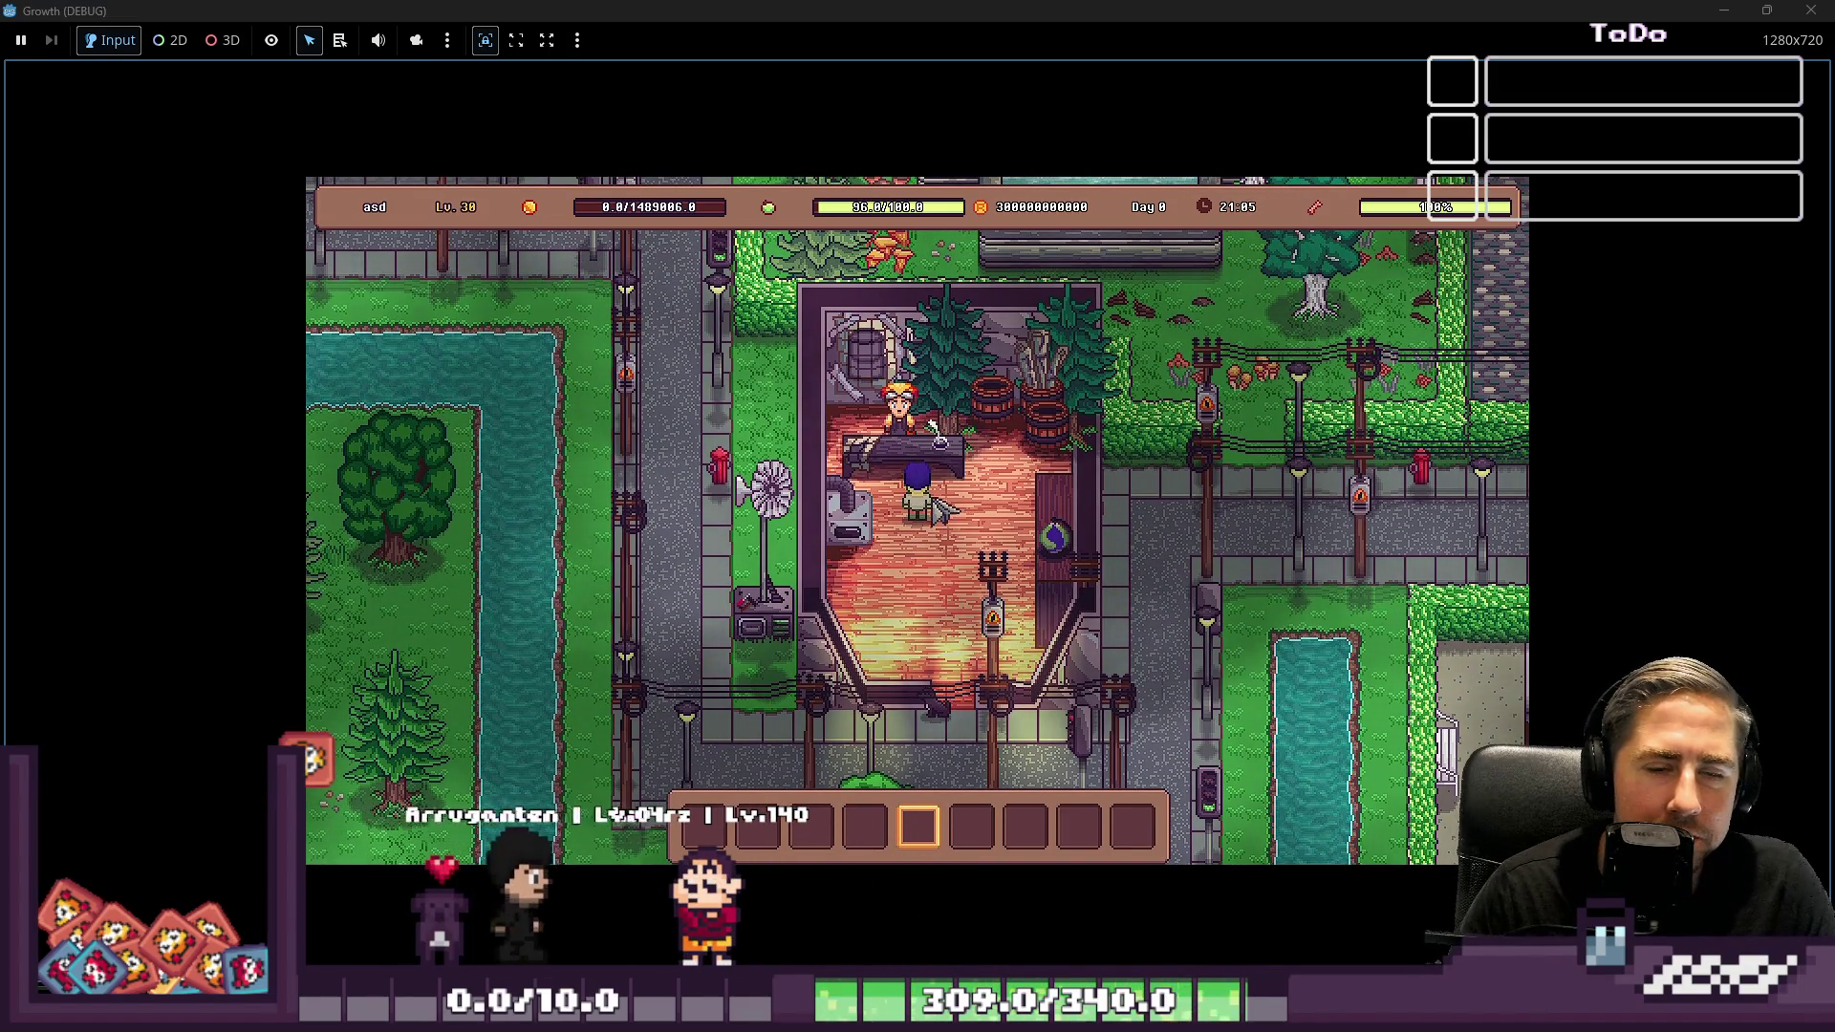
key(w)
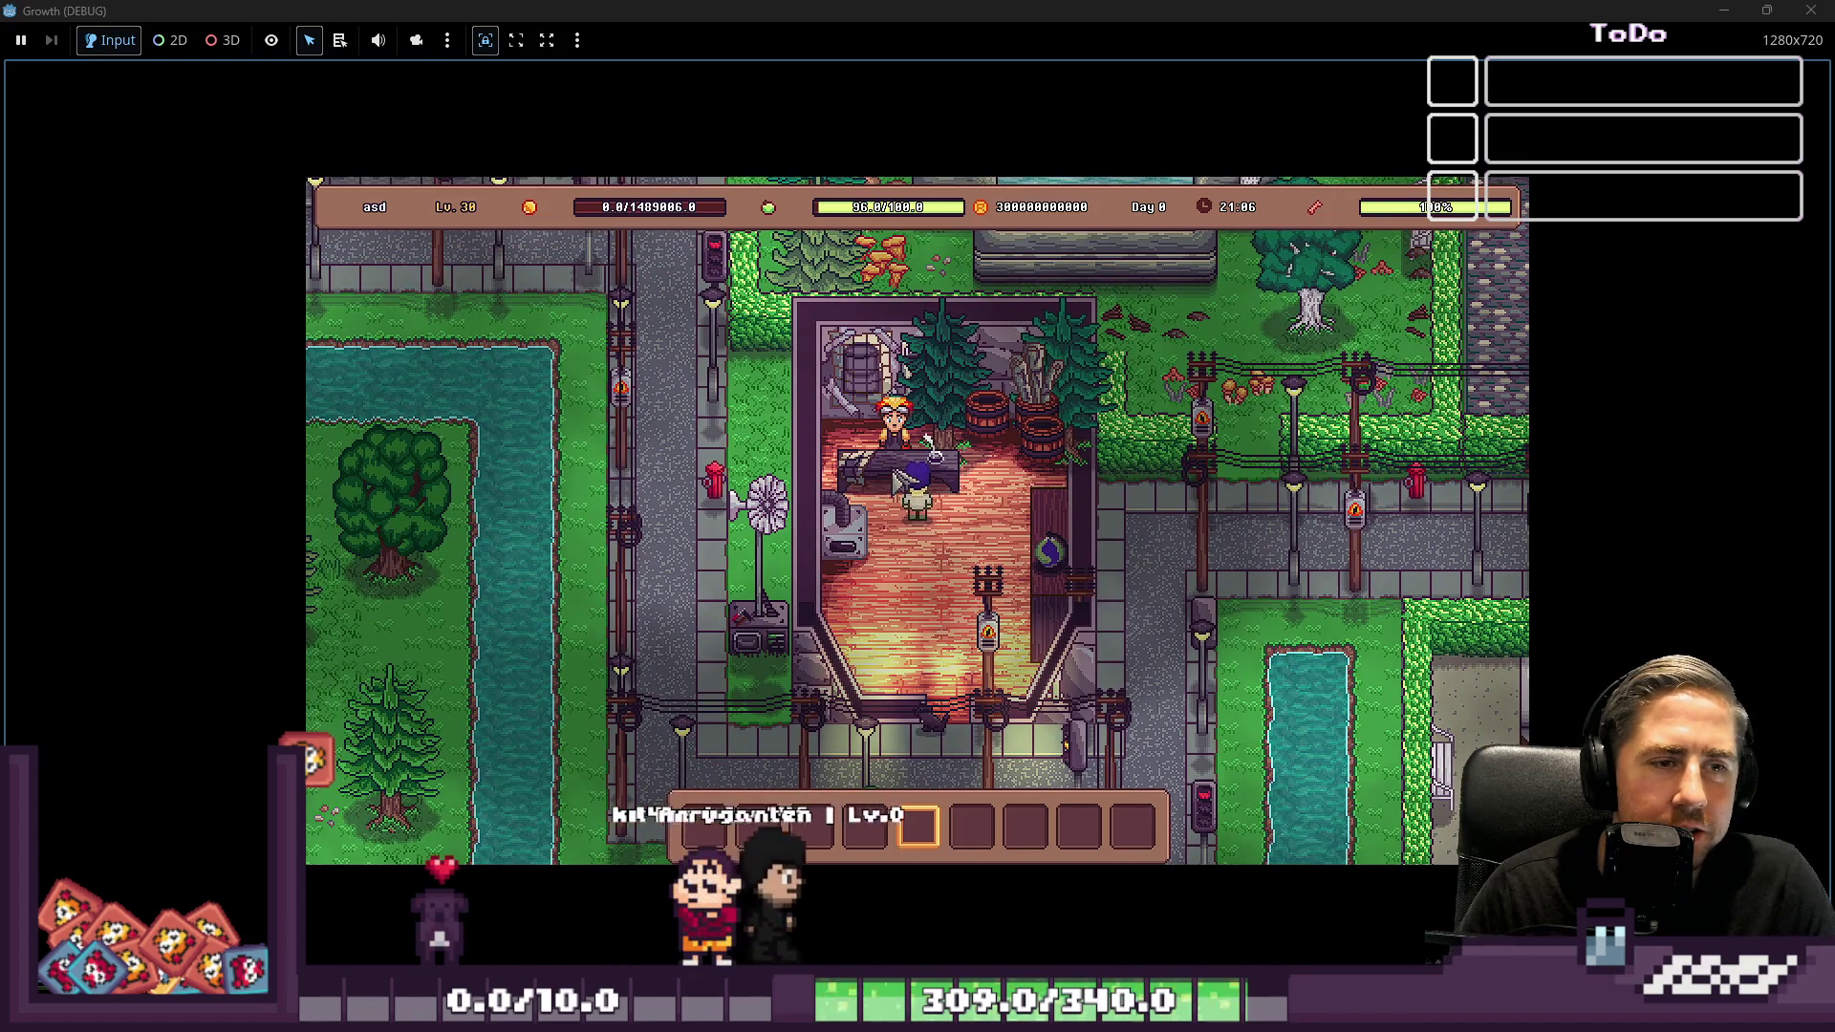
key(s)
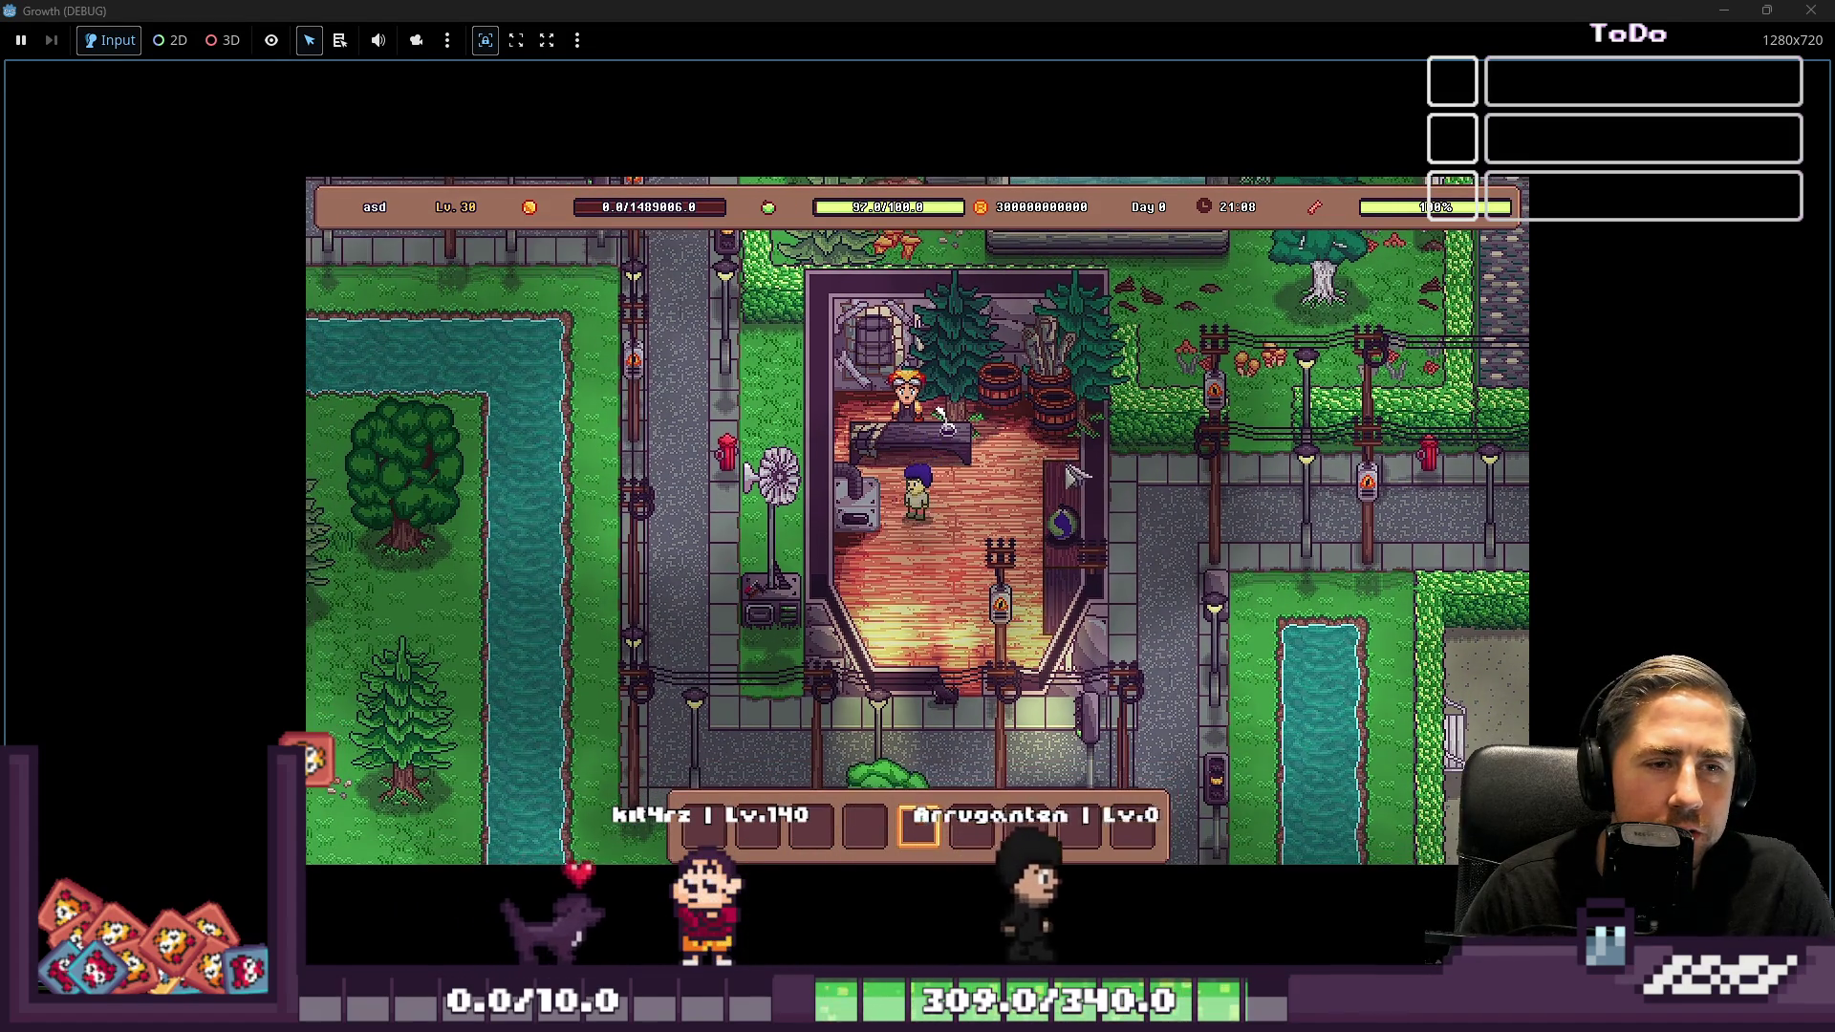
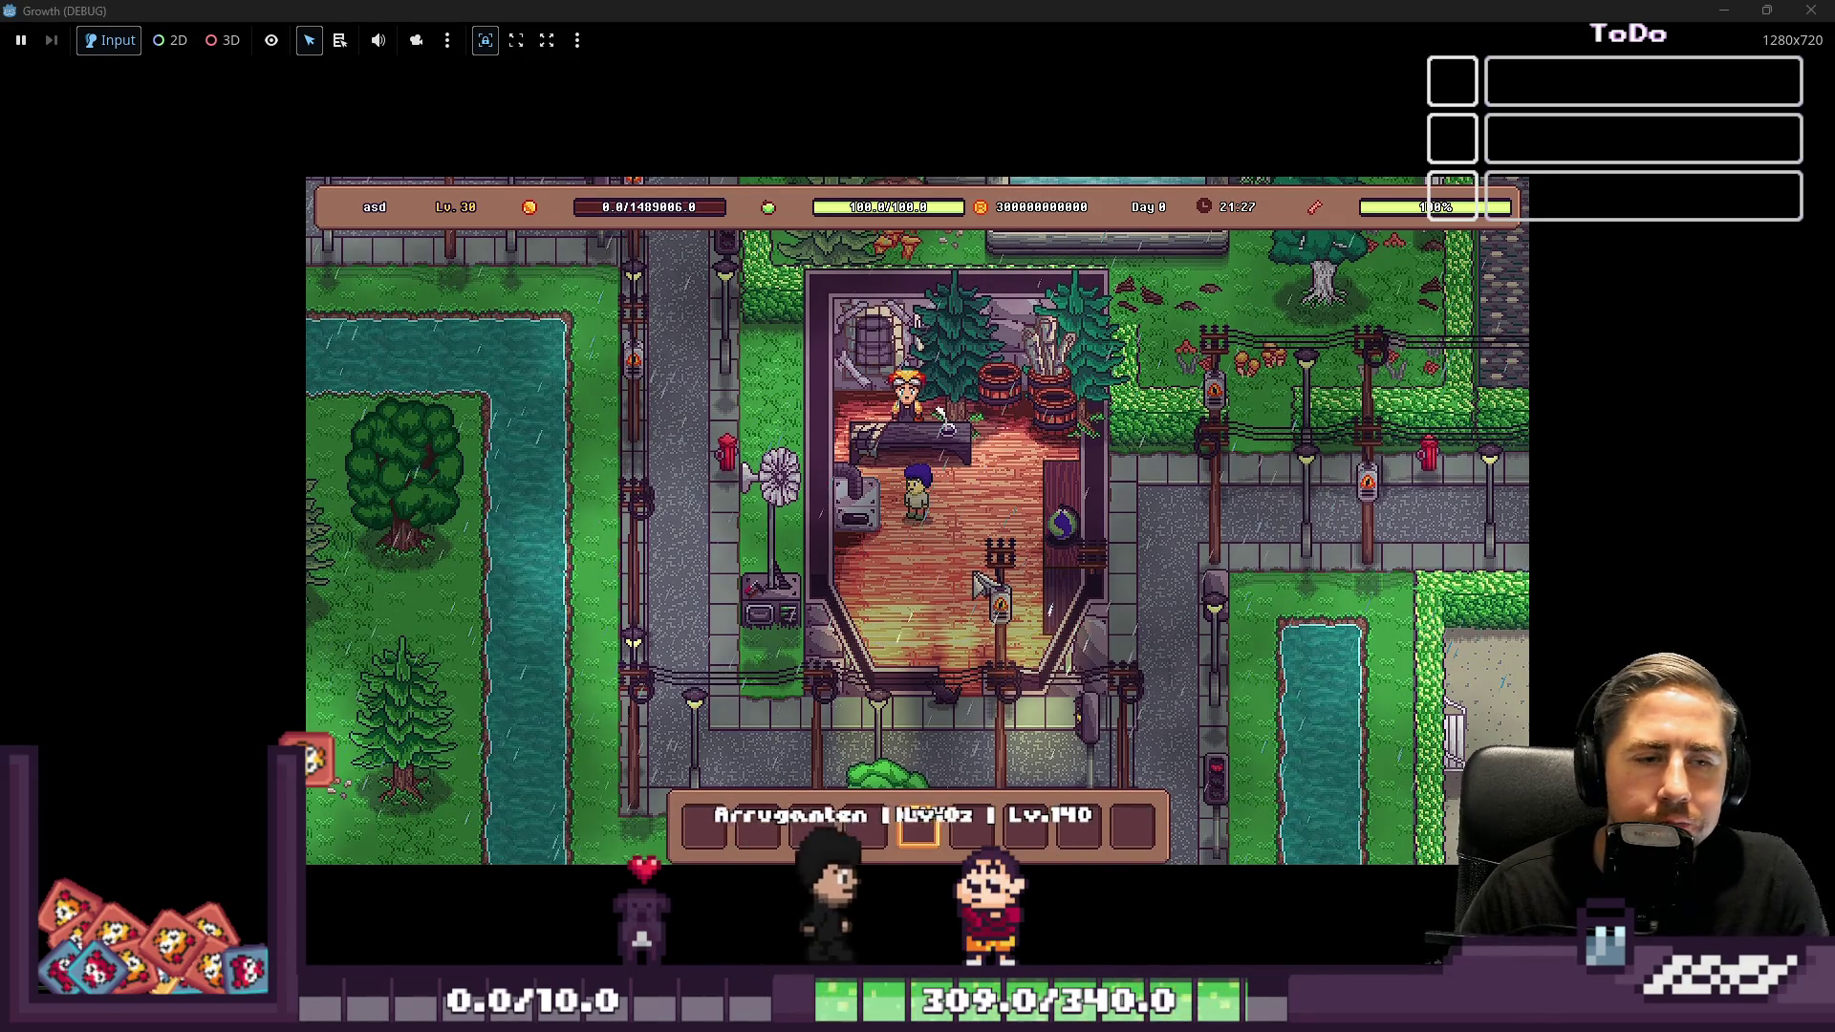
Walk the character down out of Neo's shop, then stop the game with F8
click(941, 702)
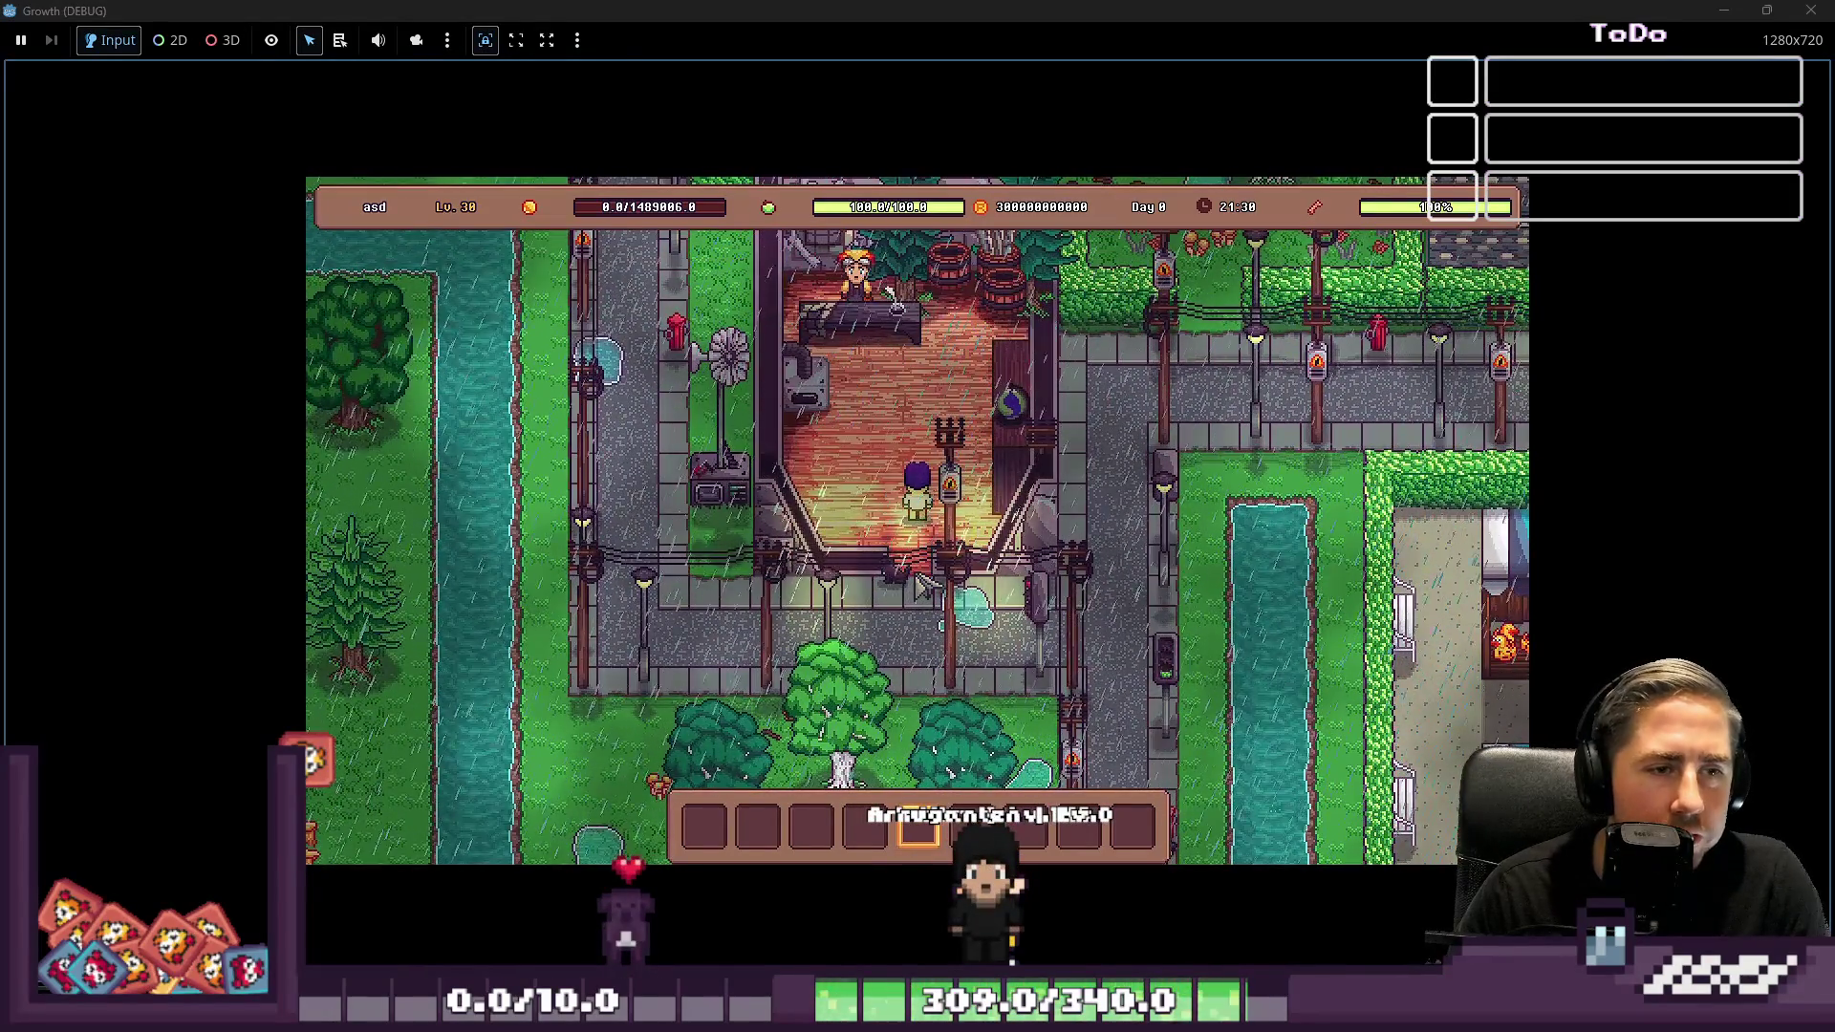
click(862, 436)
click(961, 598)
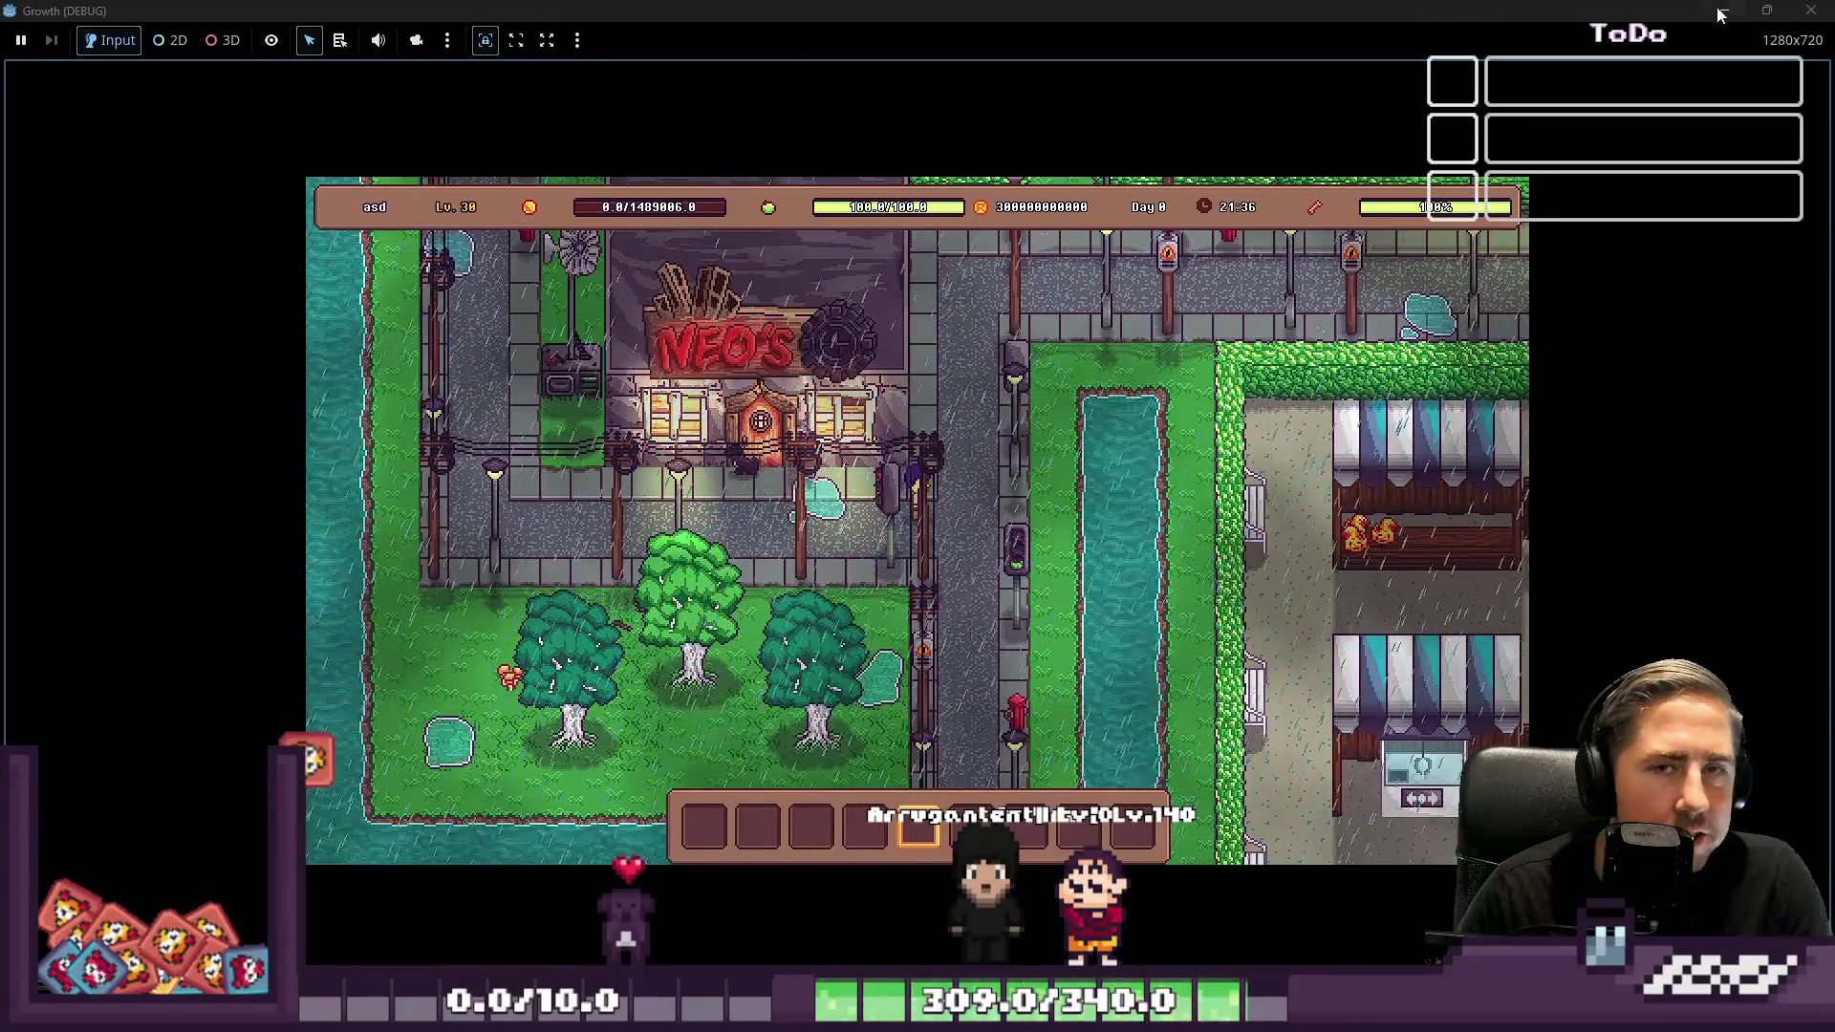
key(F8)
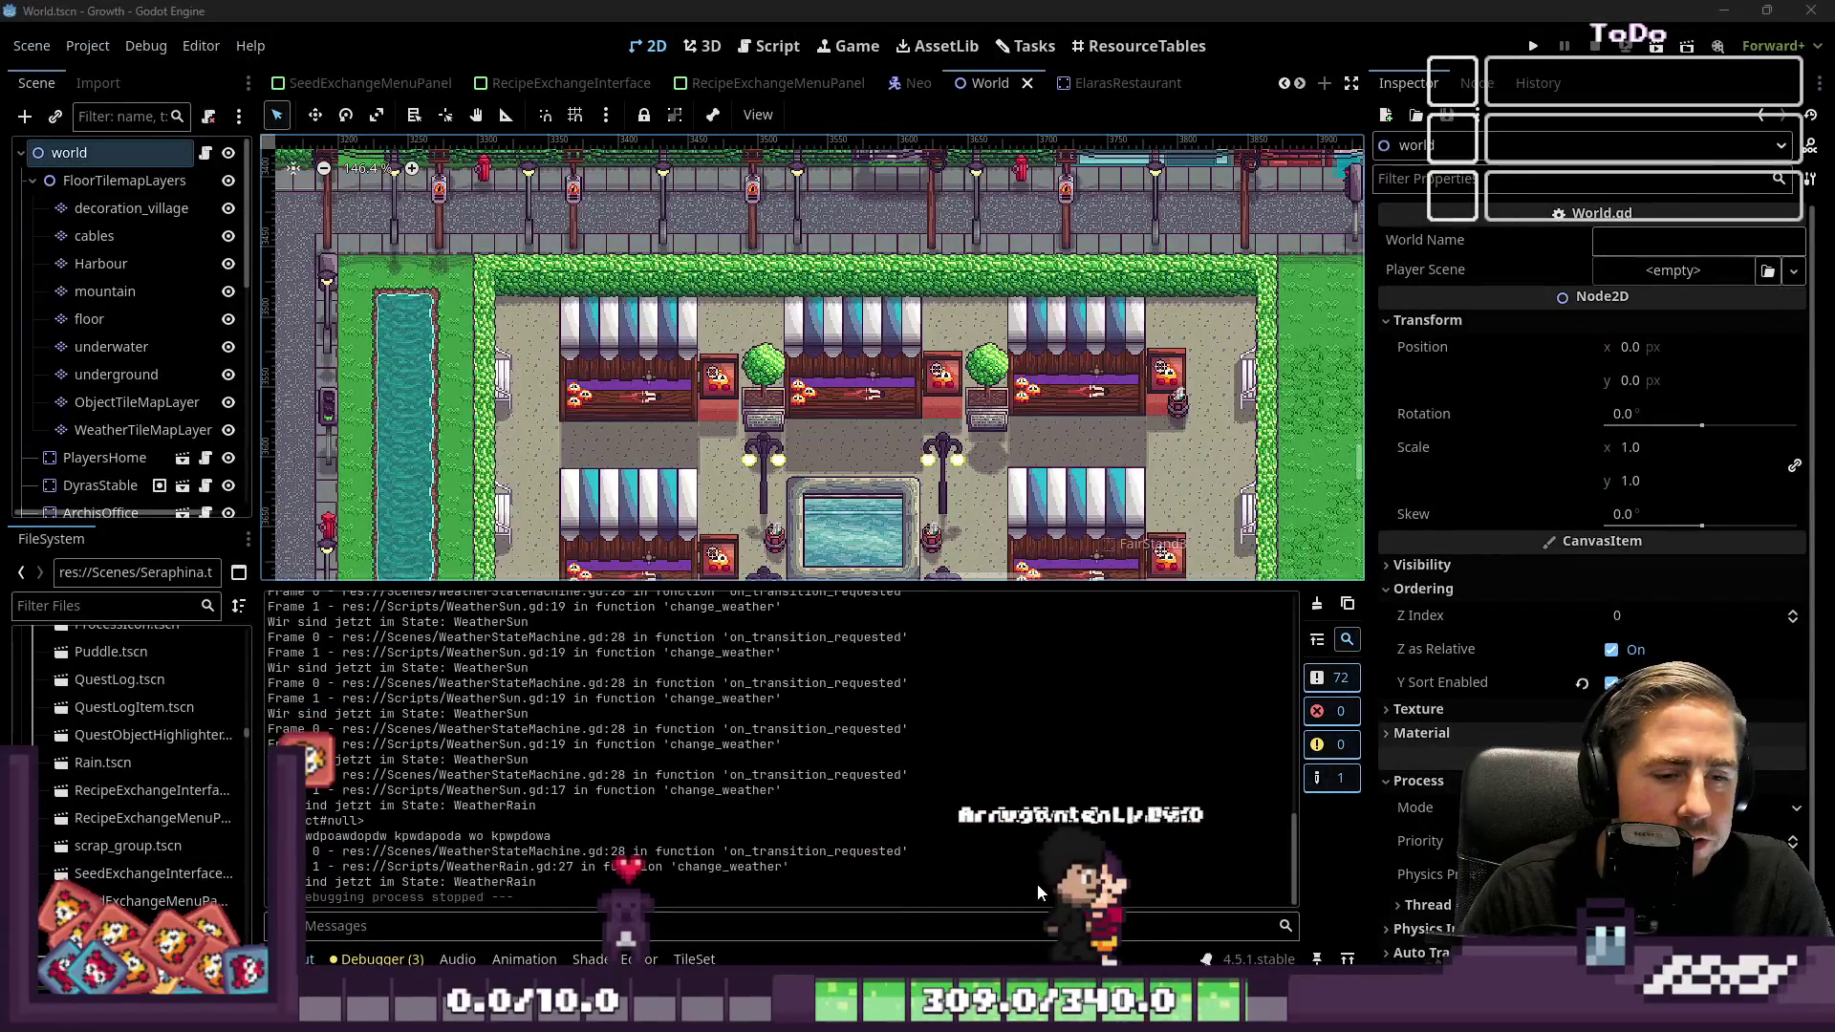
Select the decoration_village layer in the Scene tree for tile editing
scroll(874, 433, down, 5)
scroll(875, 433, up, 8)
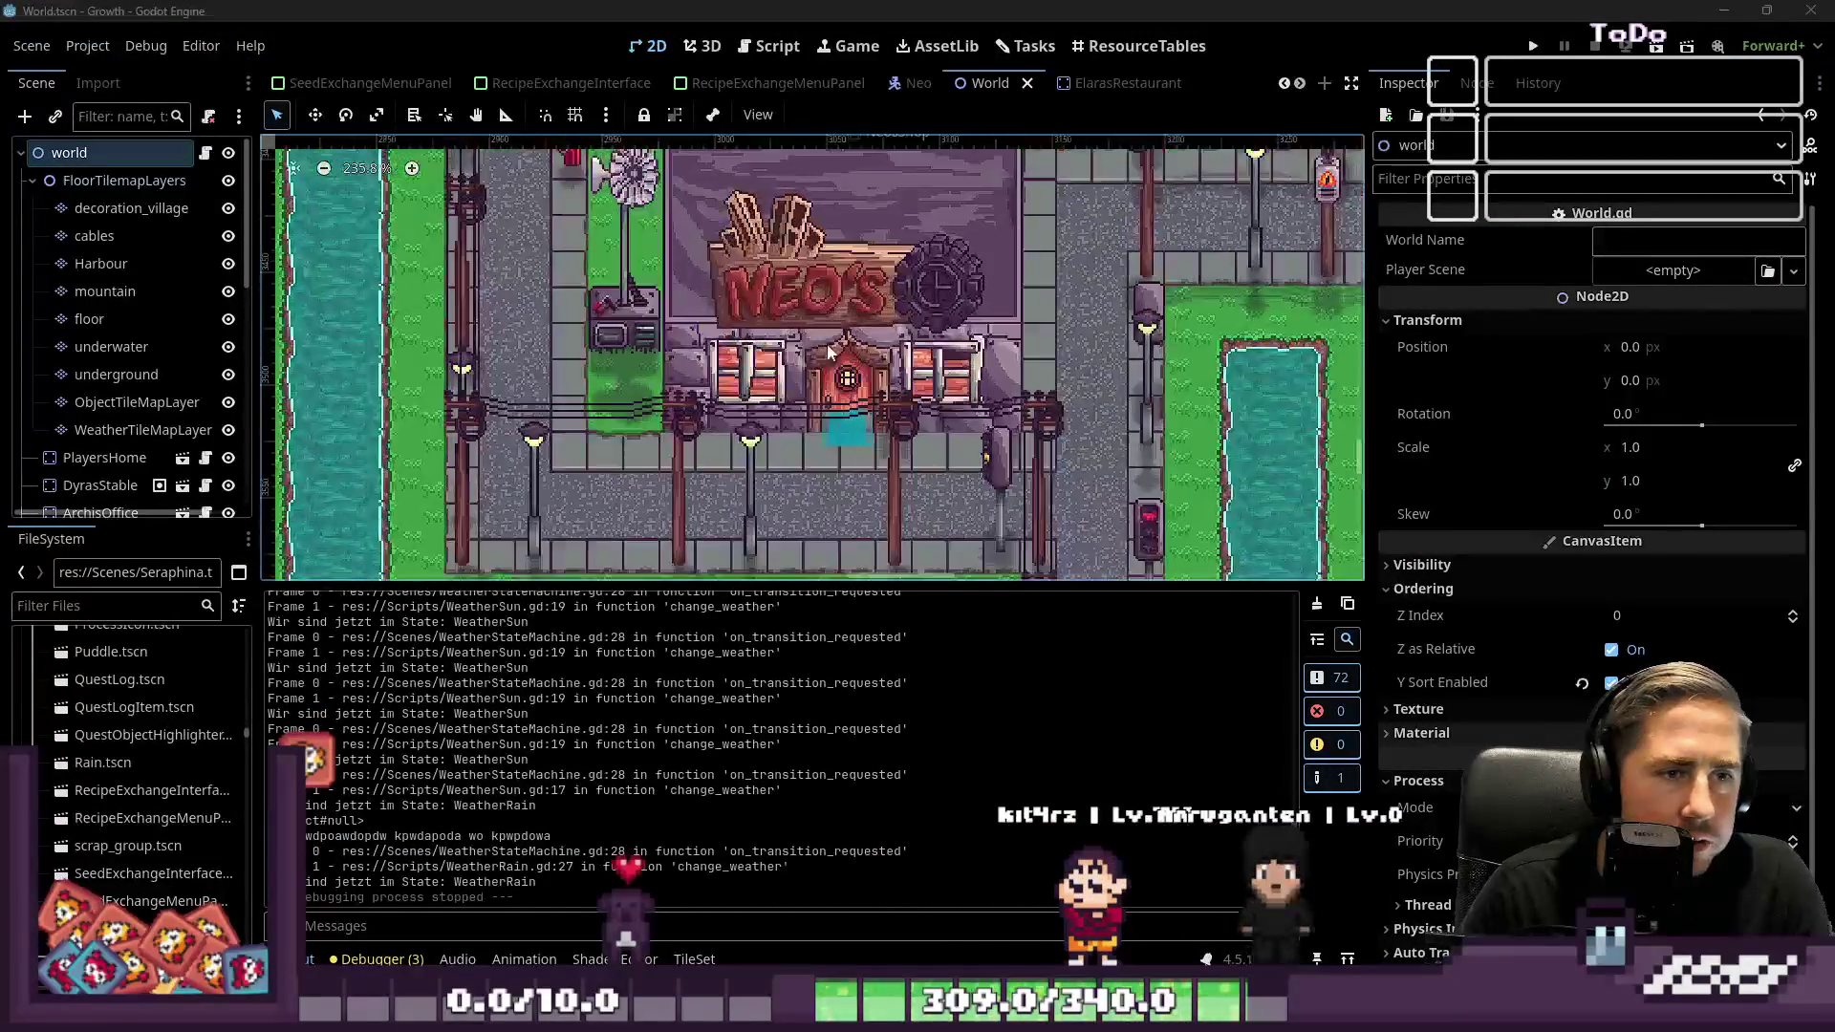
click(131, 207)
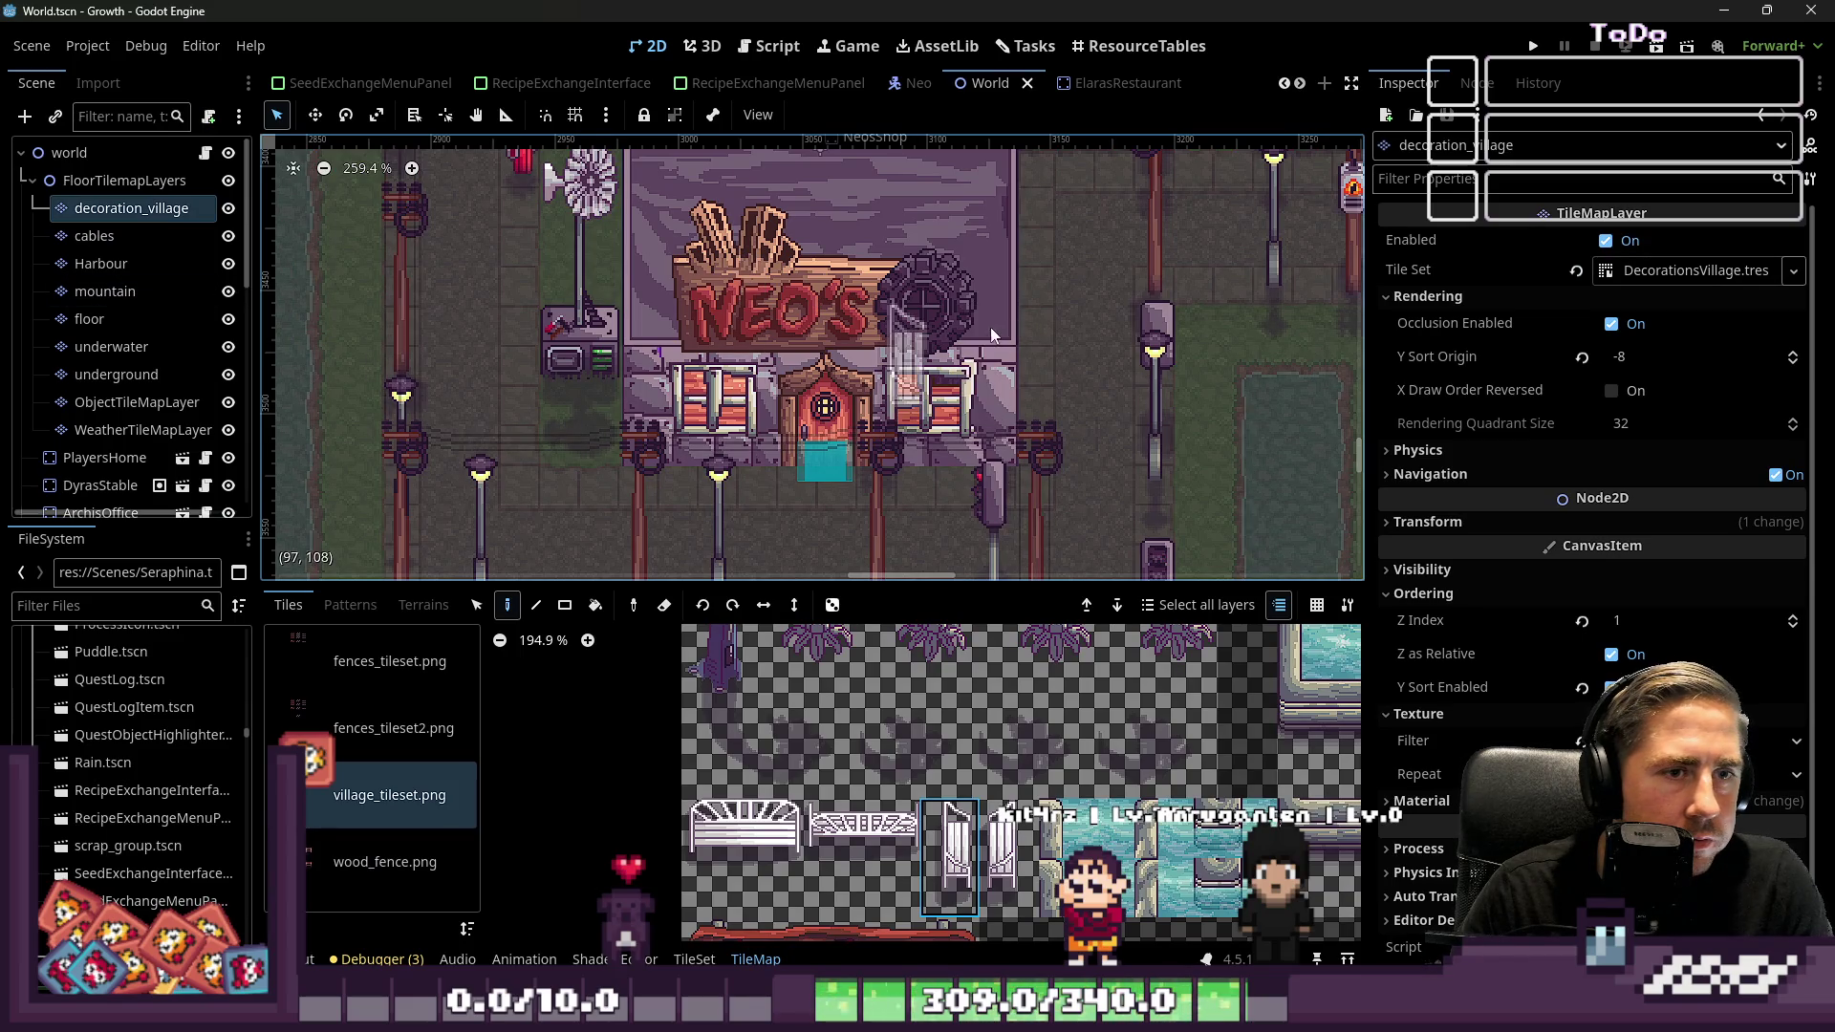
click(976, 288)
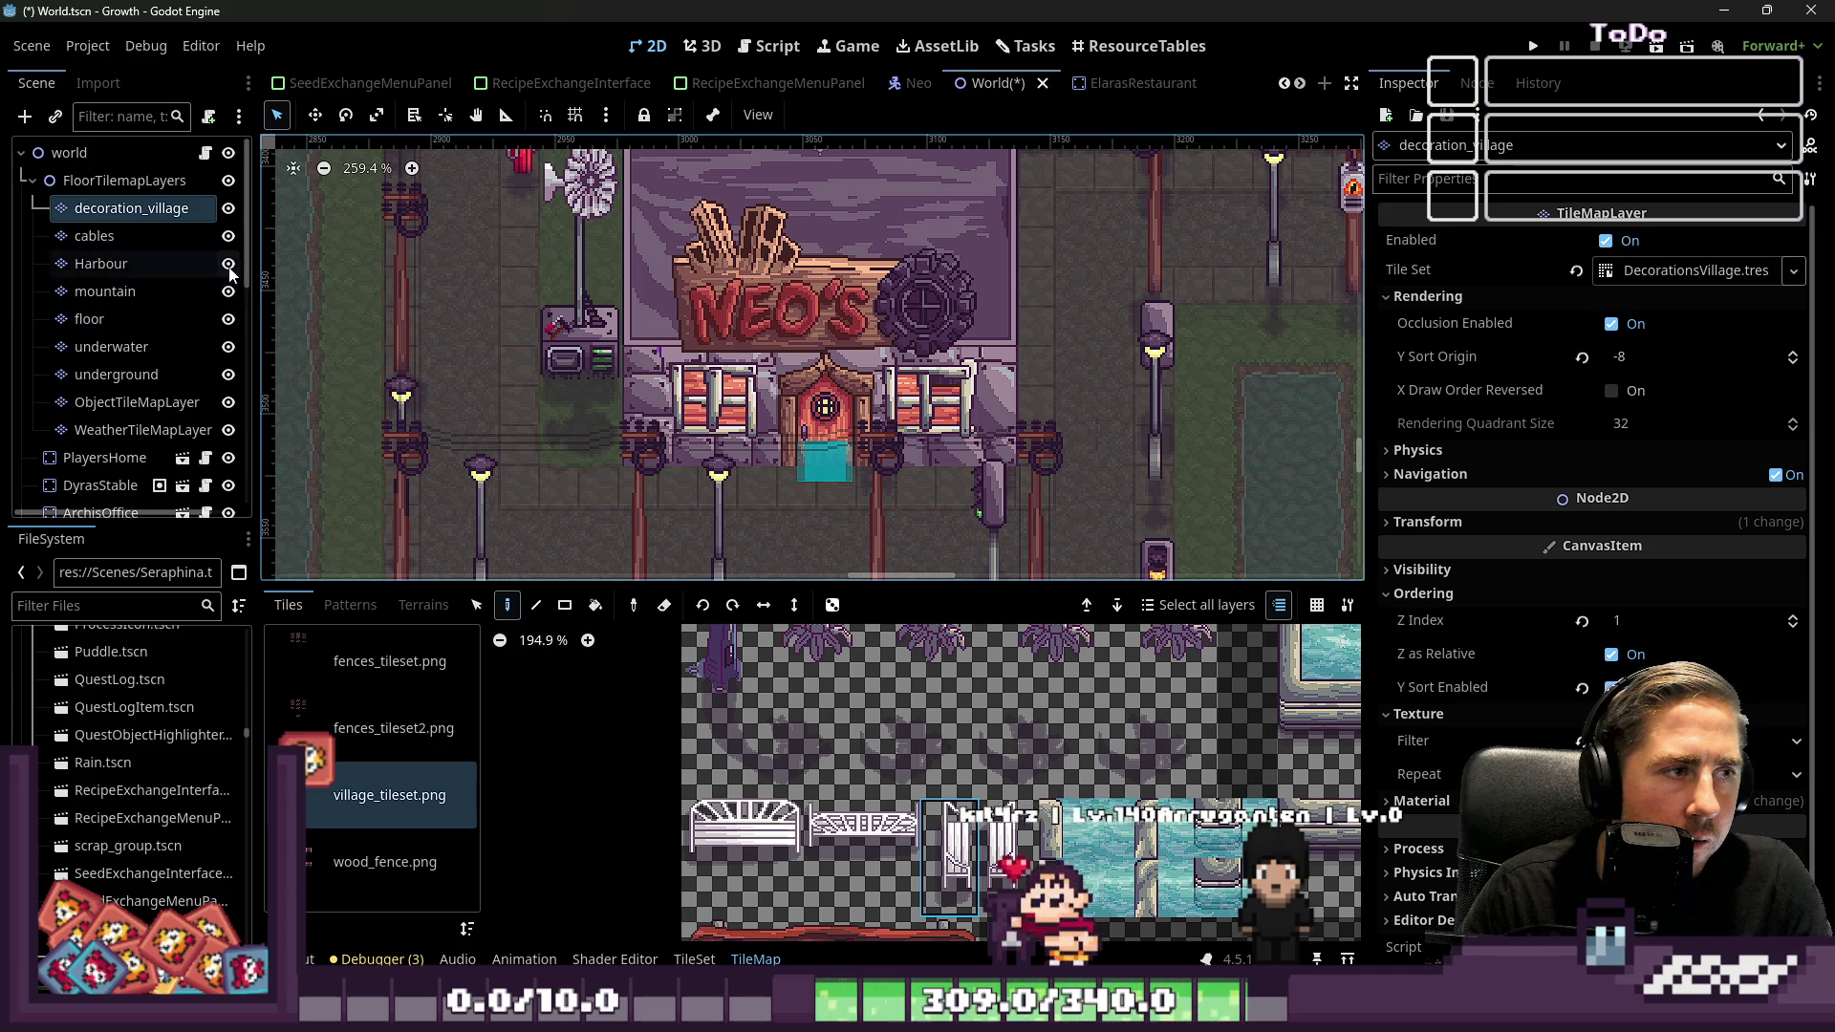
scroll(206, 363, down, 3)
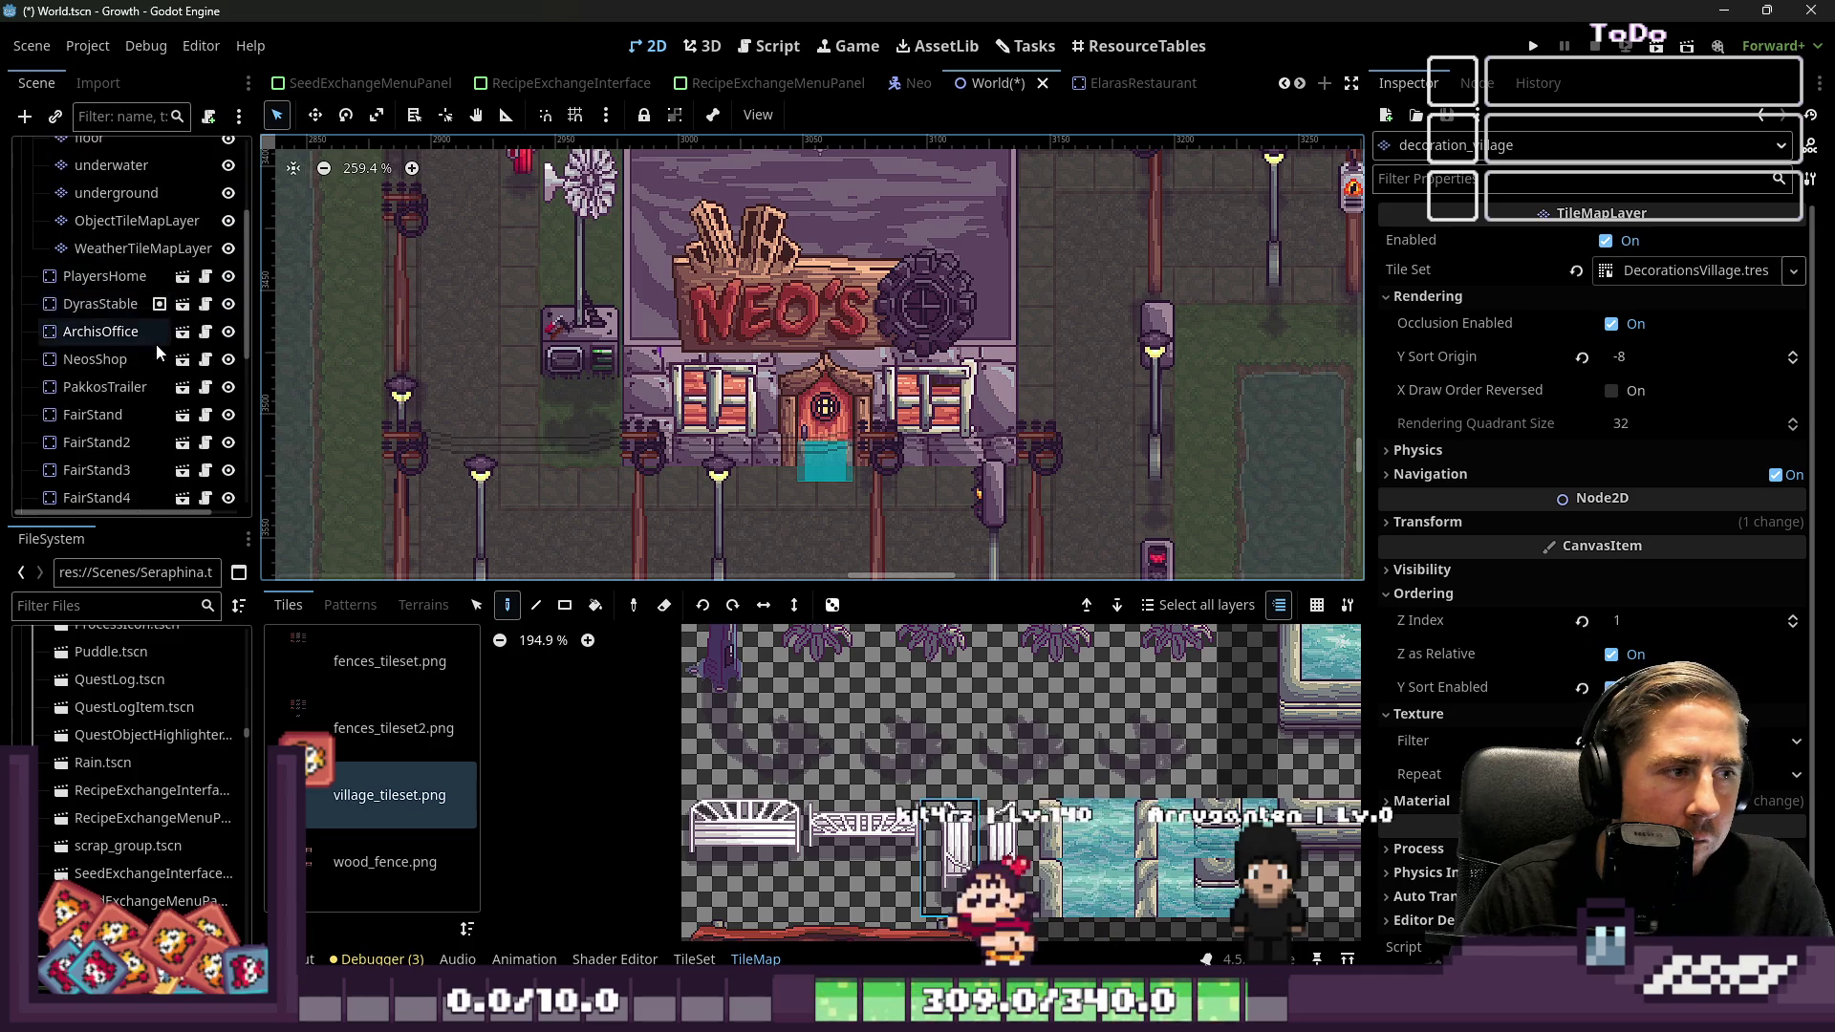
Hide NeosShop, erase a decoration tile beneath it, then show NeosShop again
click(229, 361)
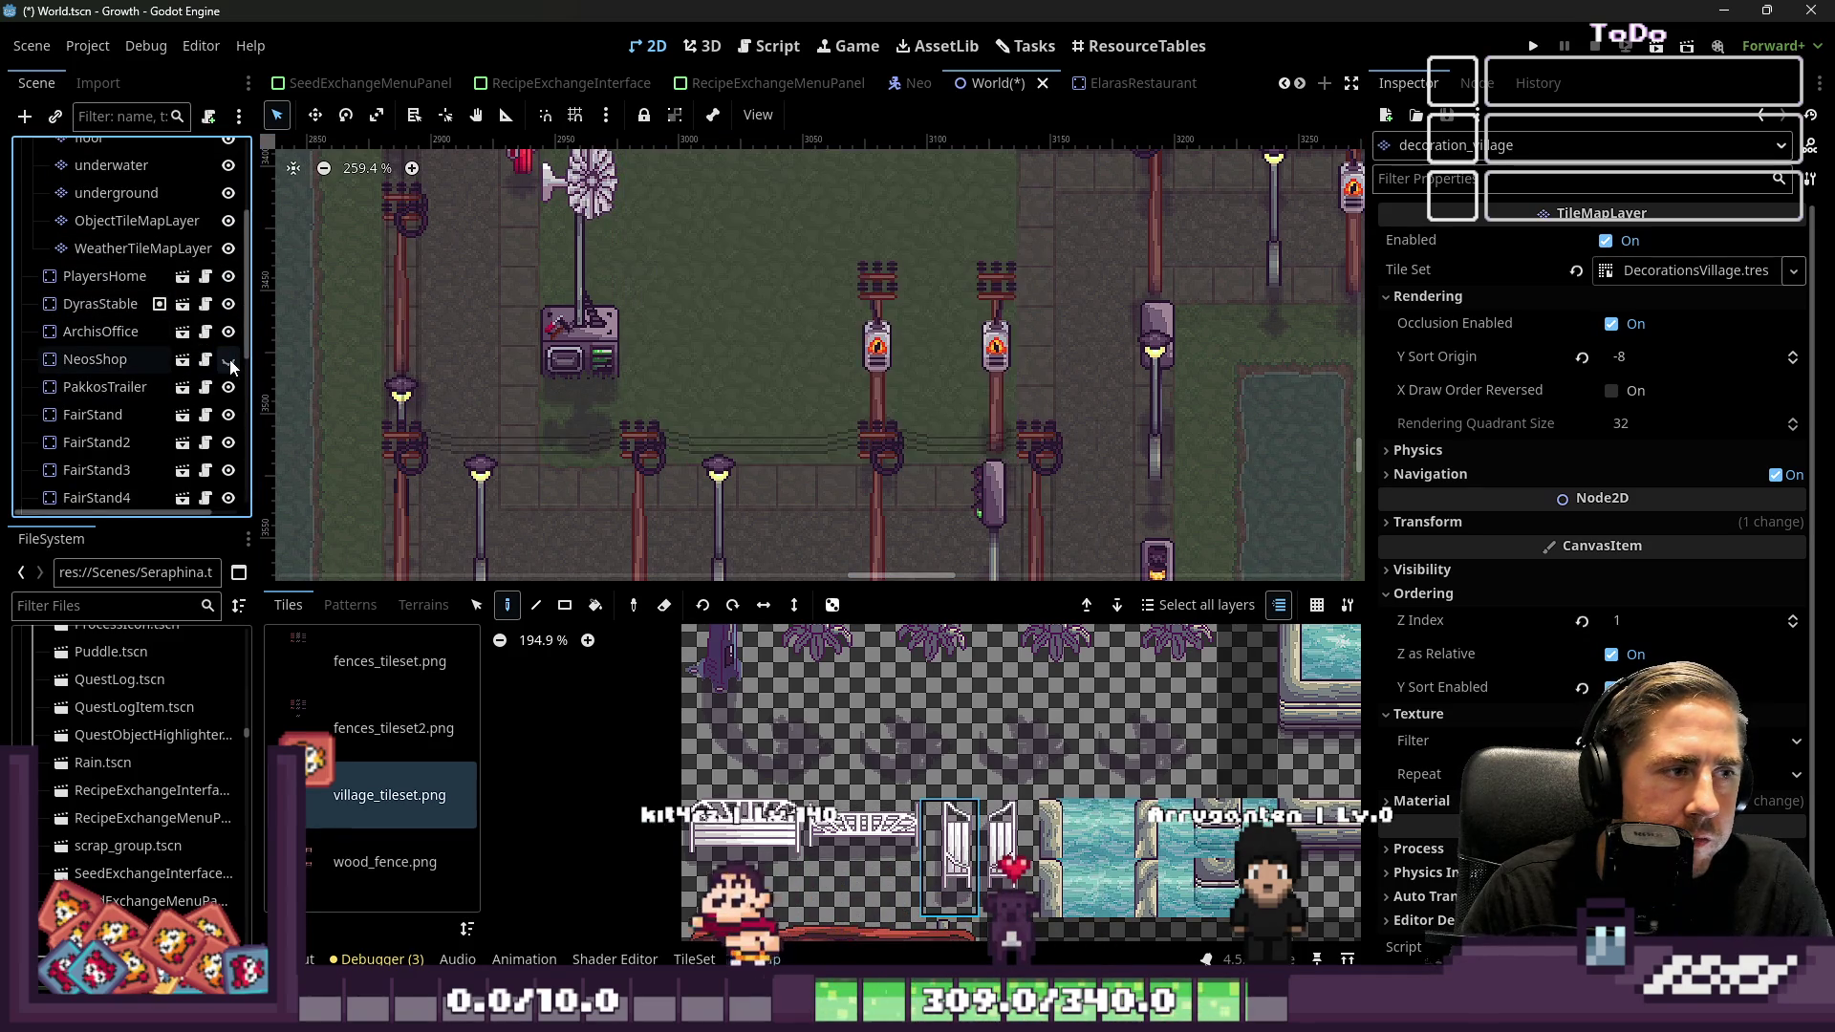
right_click(875, 427)
scroll(908, 420, down, 3)
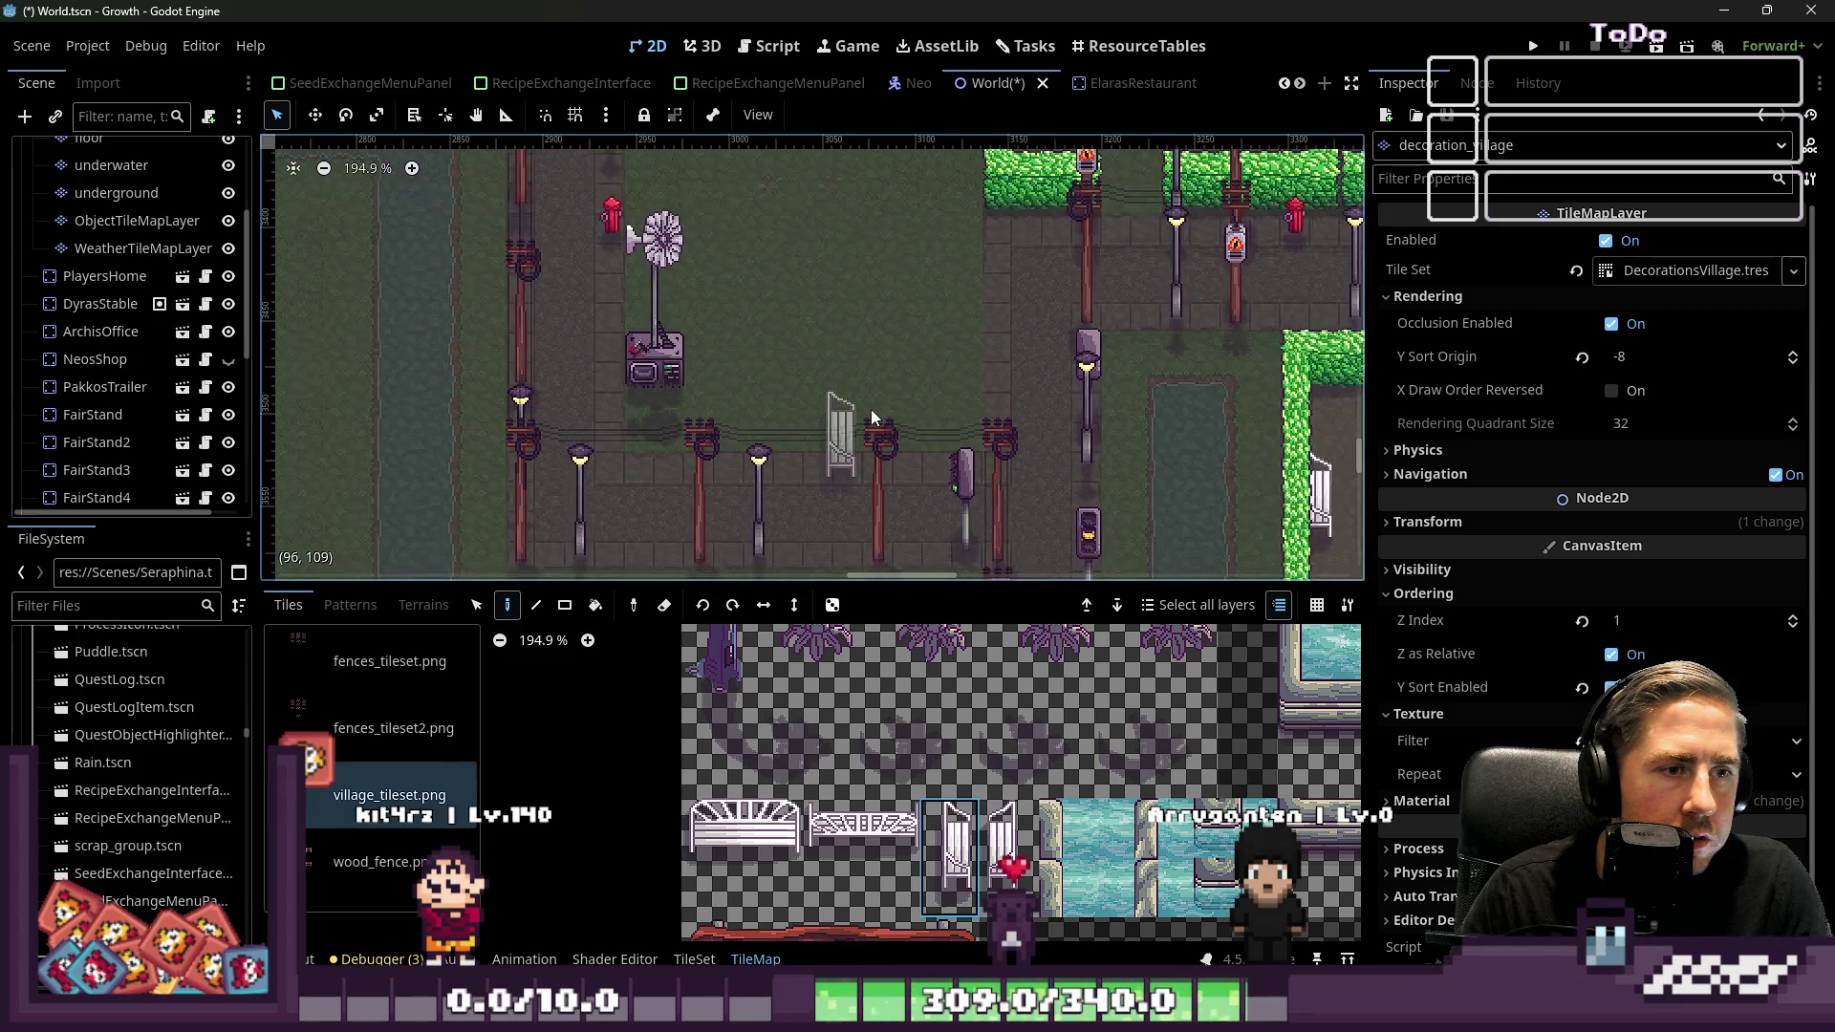
click(228, 360)
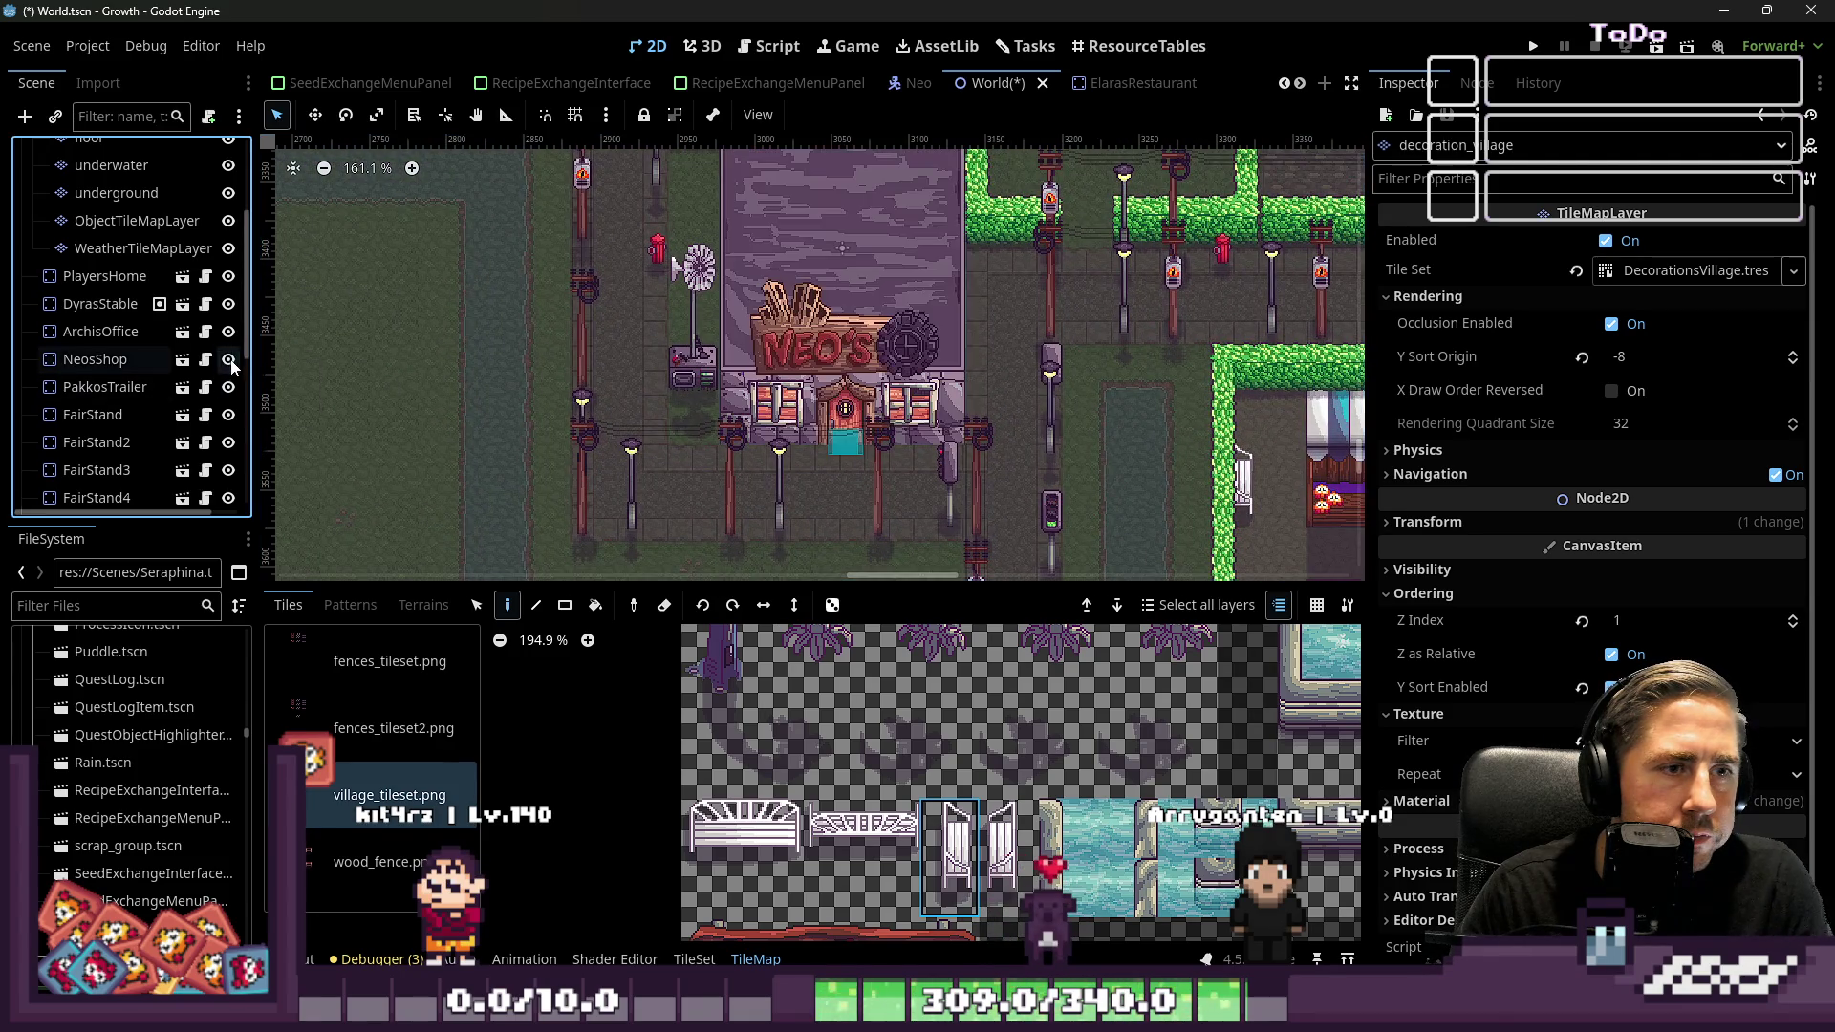
scroll(730, 478, down, 2)
scroll(721, 410, up, 5)
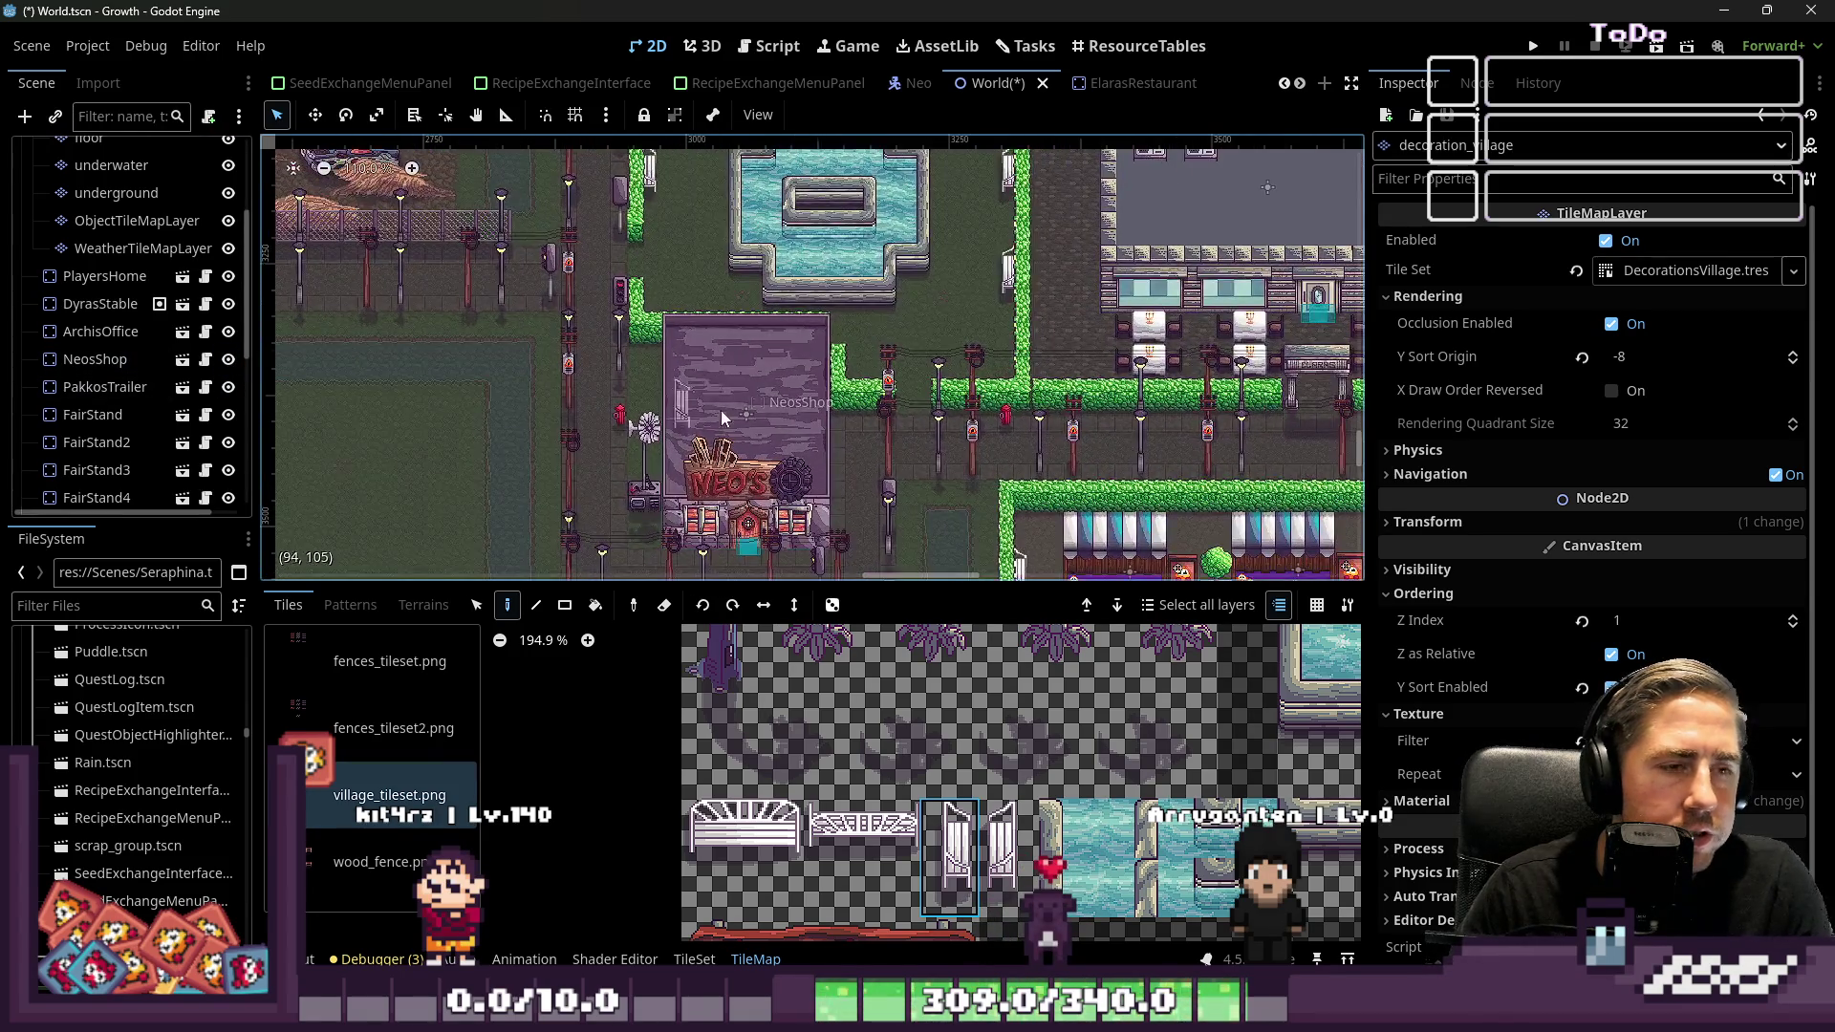
scroll(836, 378, down, 3)
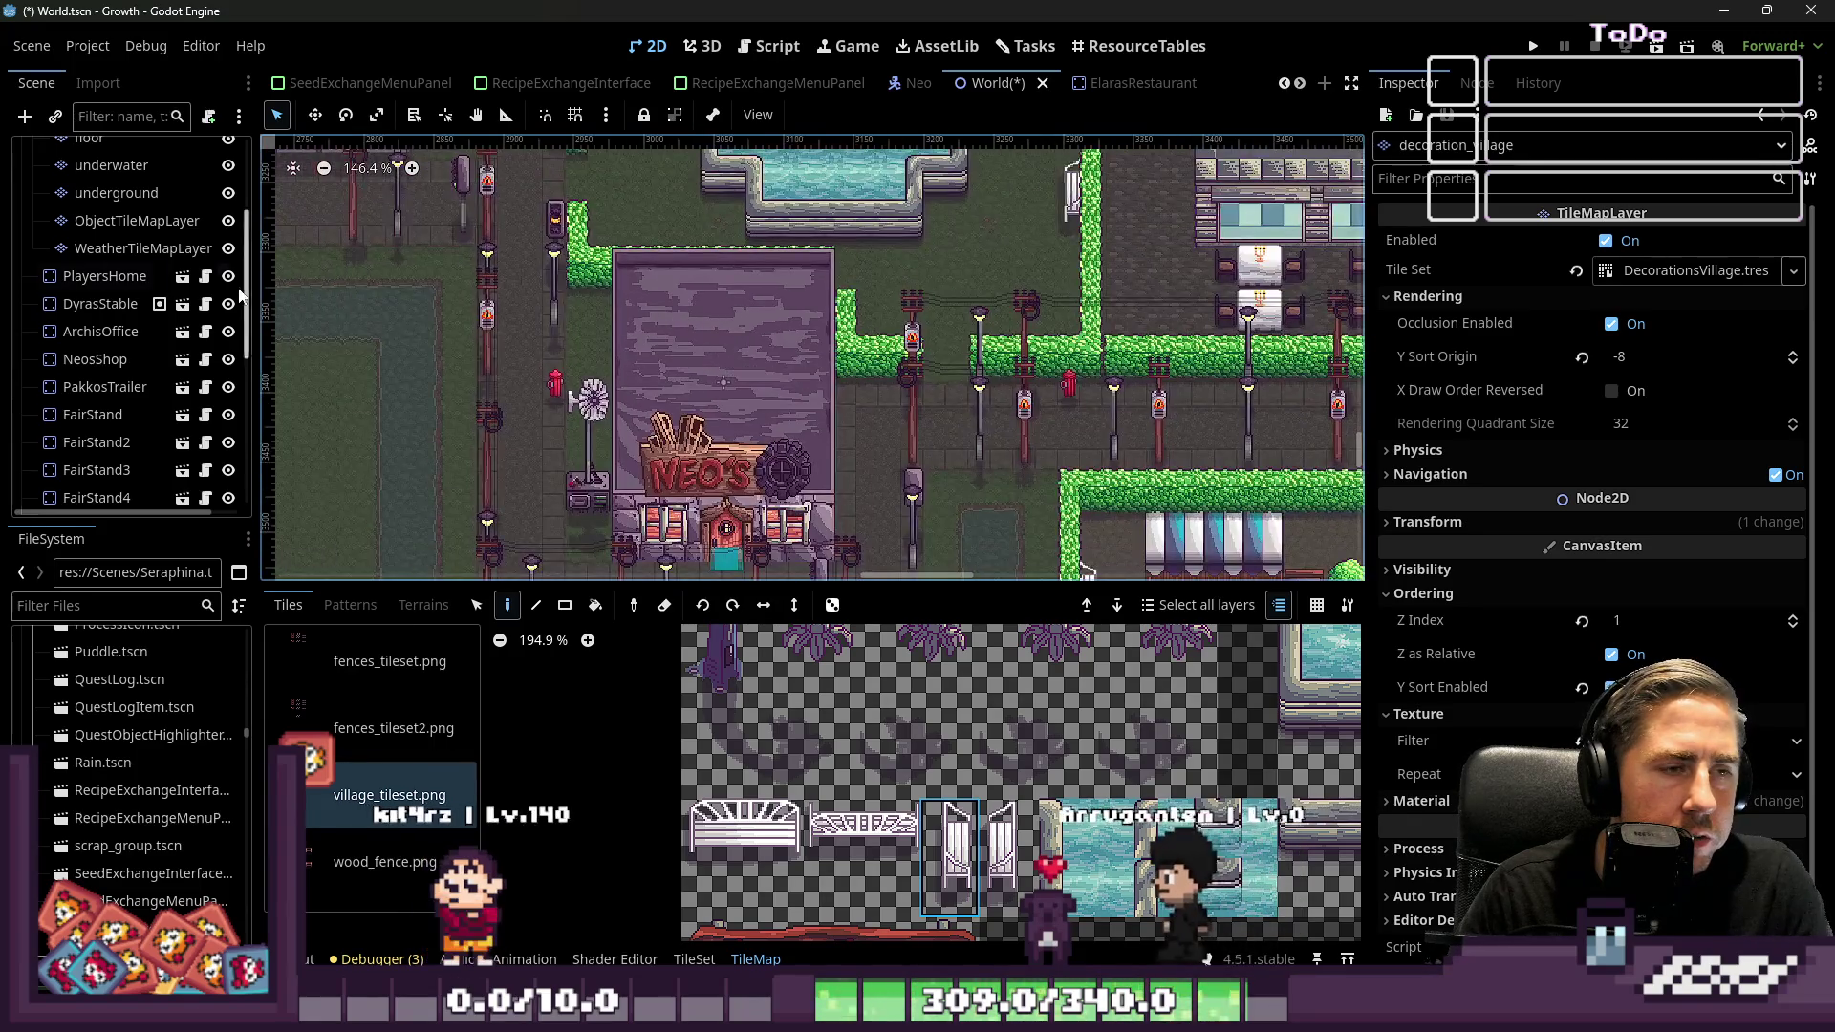
scroll(838, 286, up, 6)
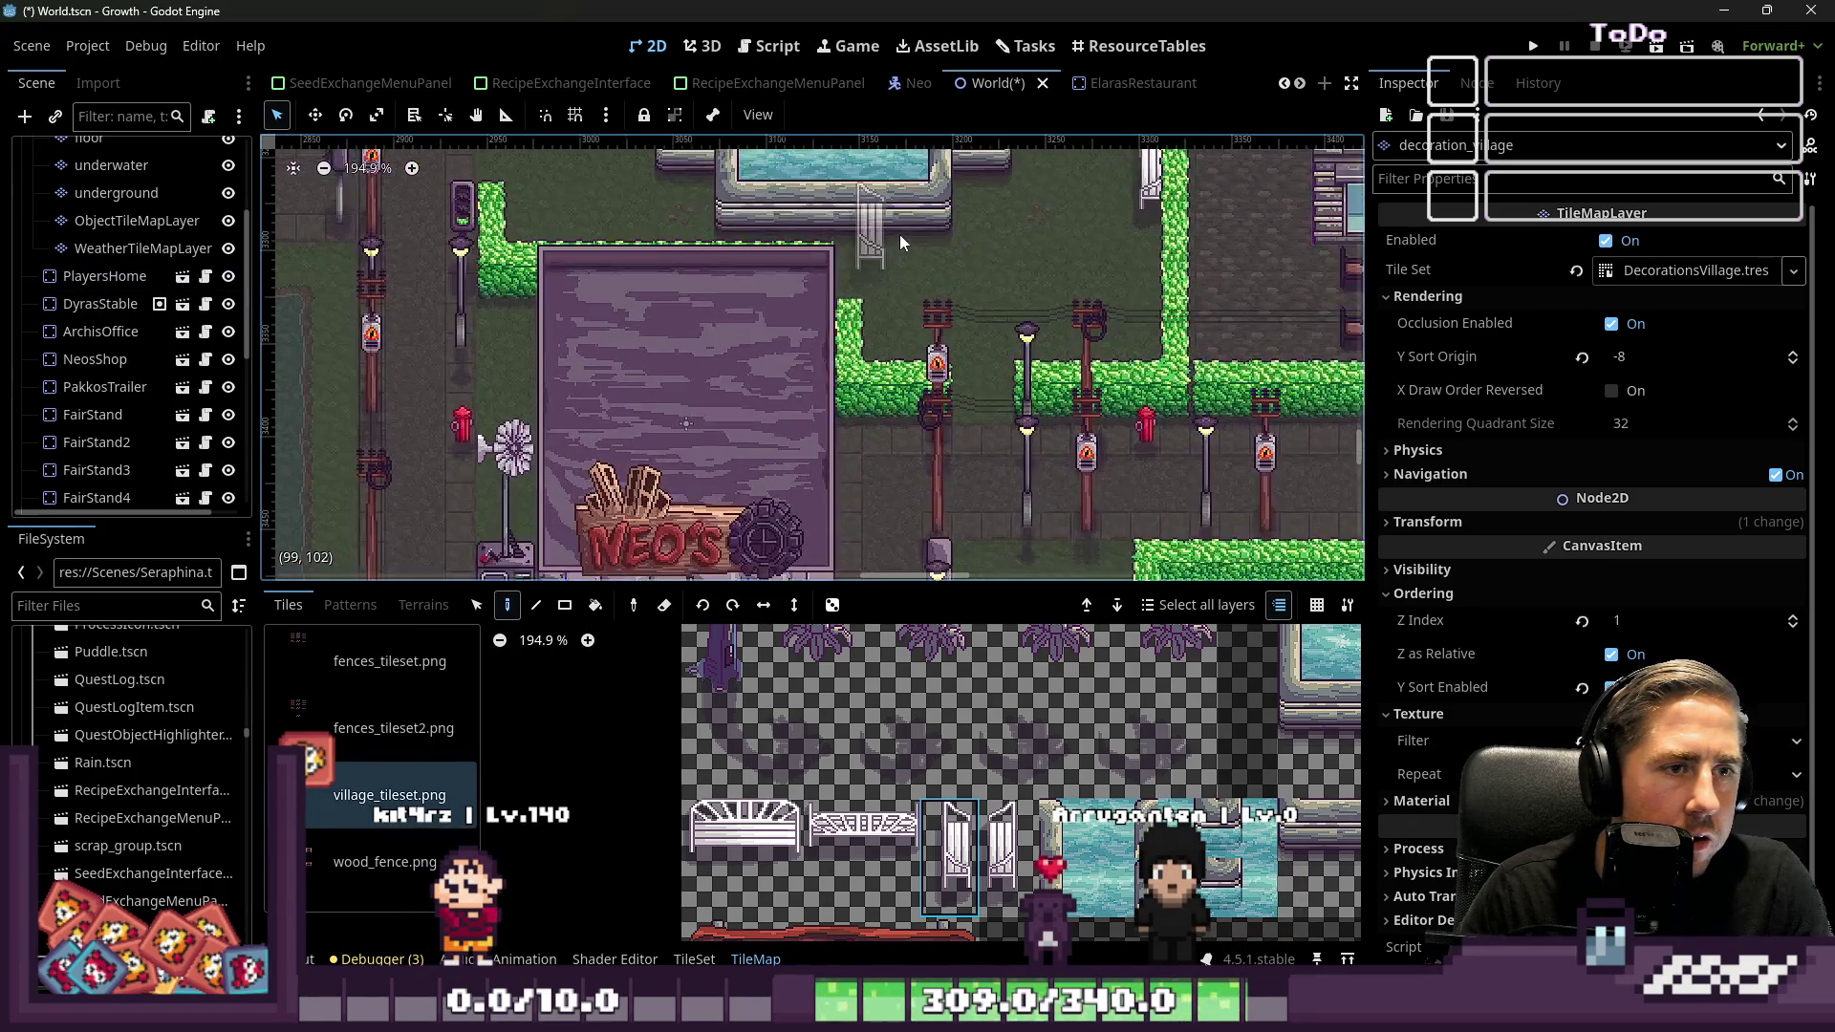
scroll(985, 764, down, 10)
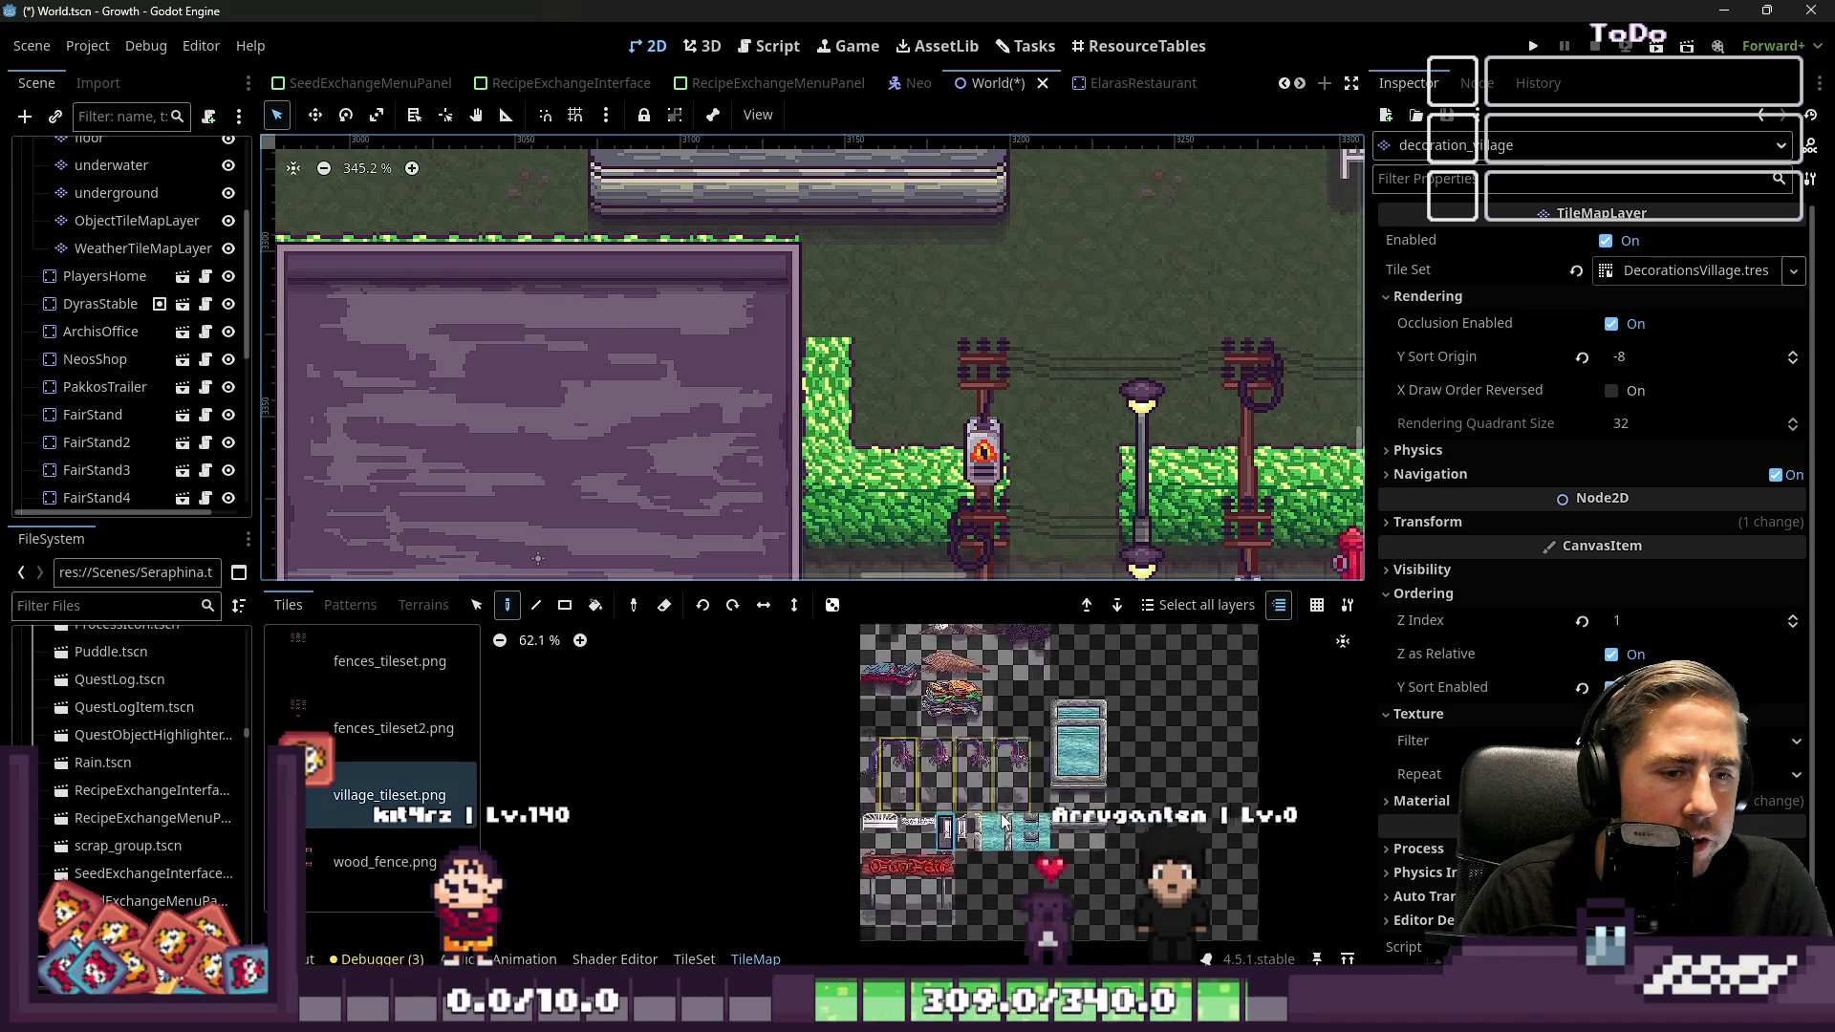
scroll(165, 333, down, 1)
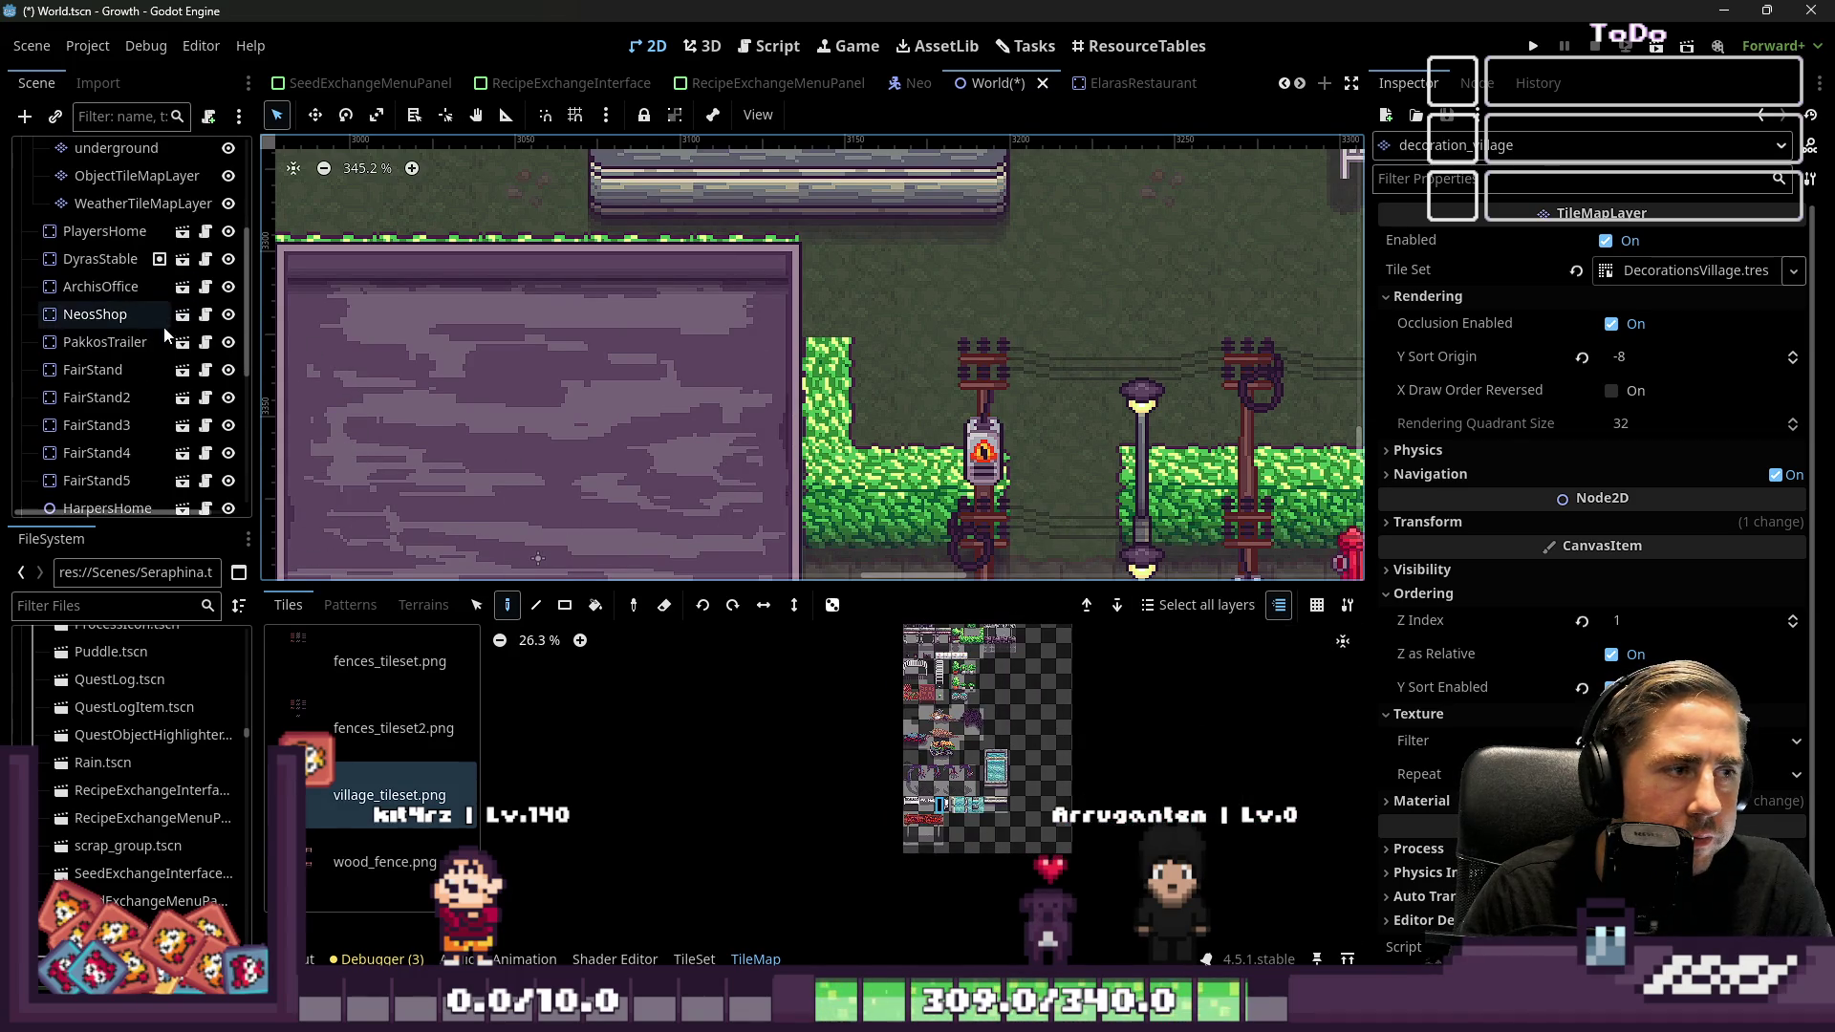
Hide the NeosShop building again to expose the hedge tiles
click(229, 315)
scroll(991, 727, down, 1)
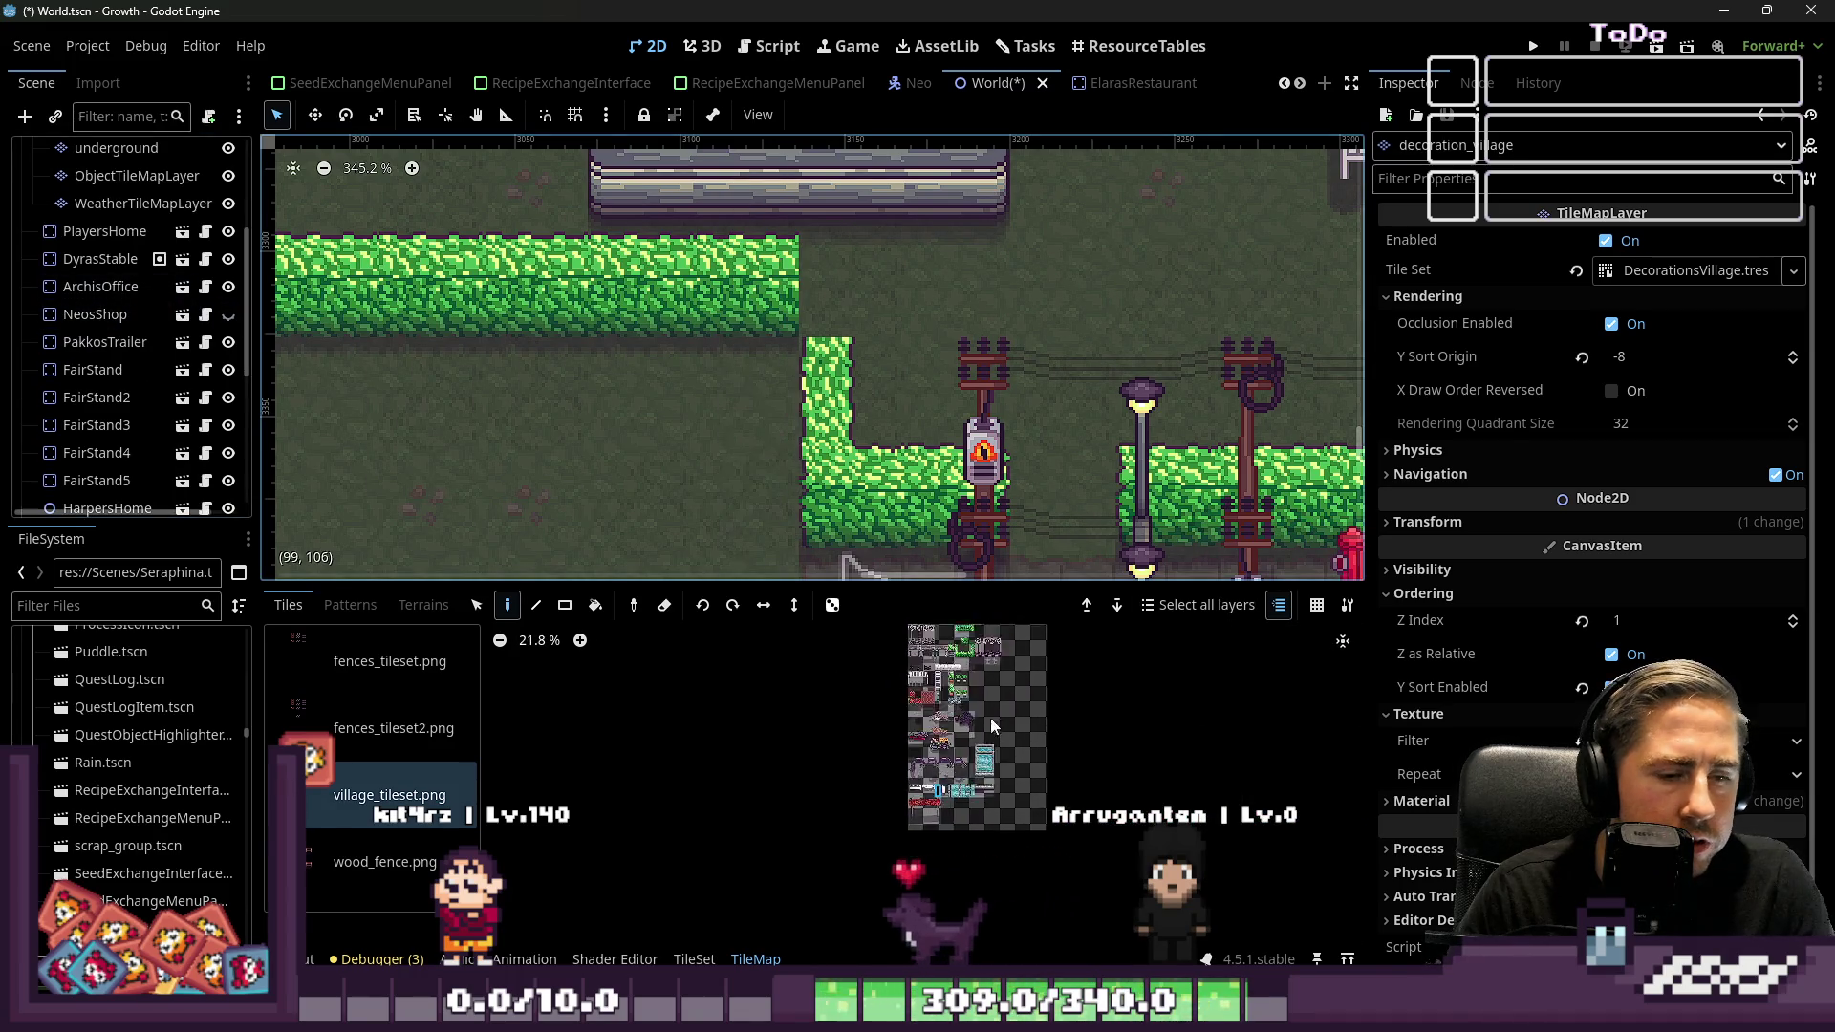
scroll(991, 727, down, 3)
scroll(774, 376, down, 3)
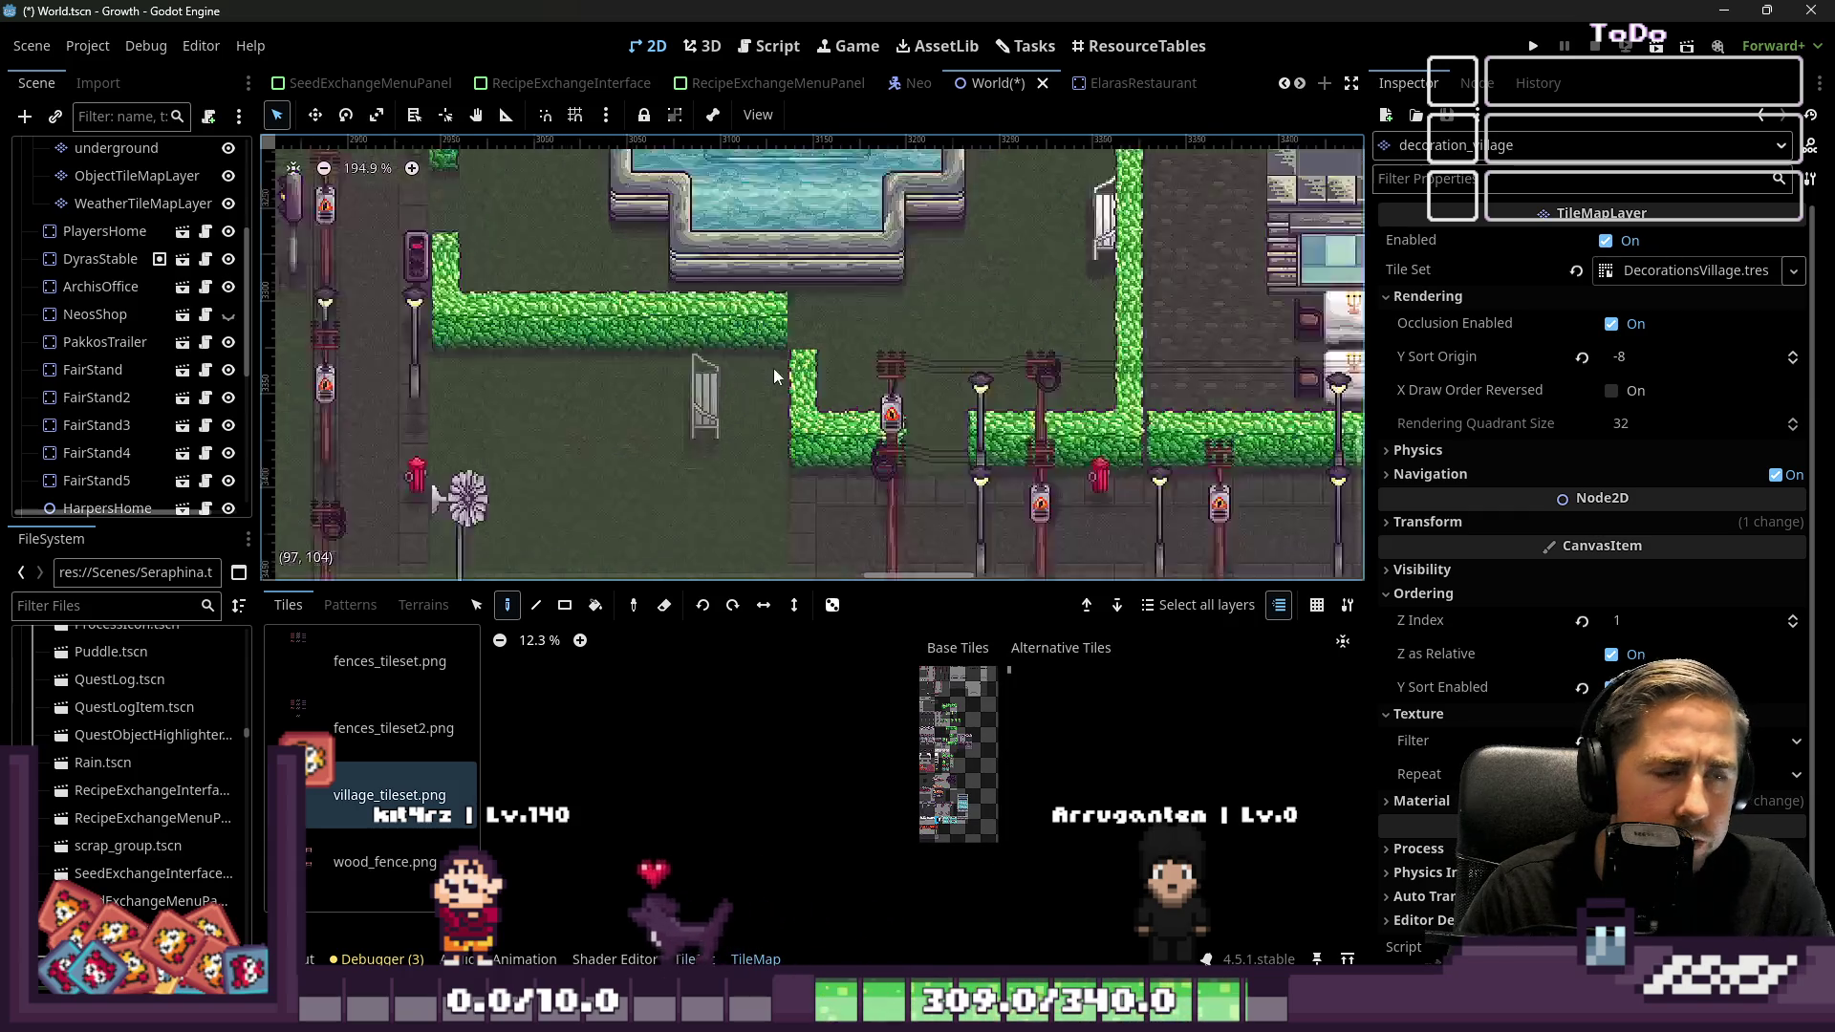
scroll(774, 375, down, 3)
scroll(977, 729, up, 3)
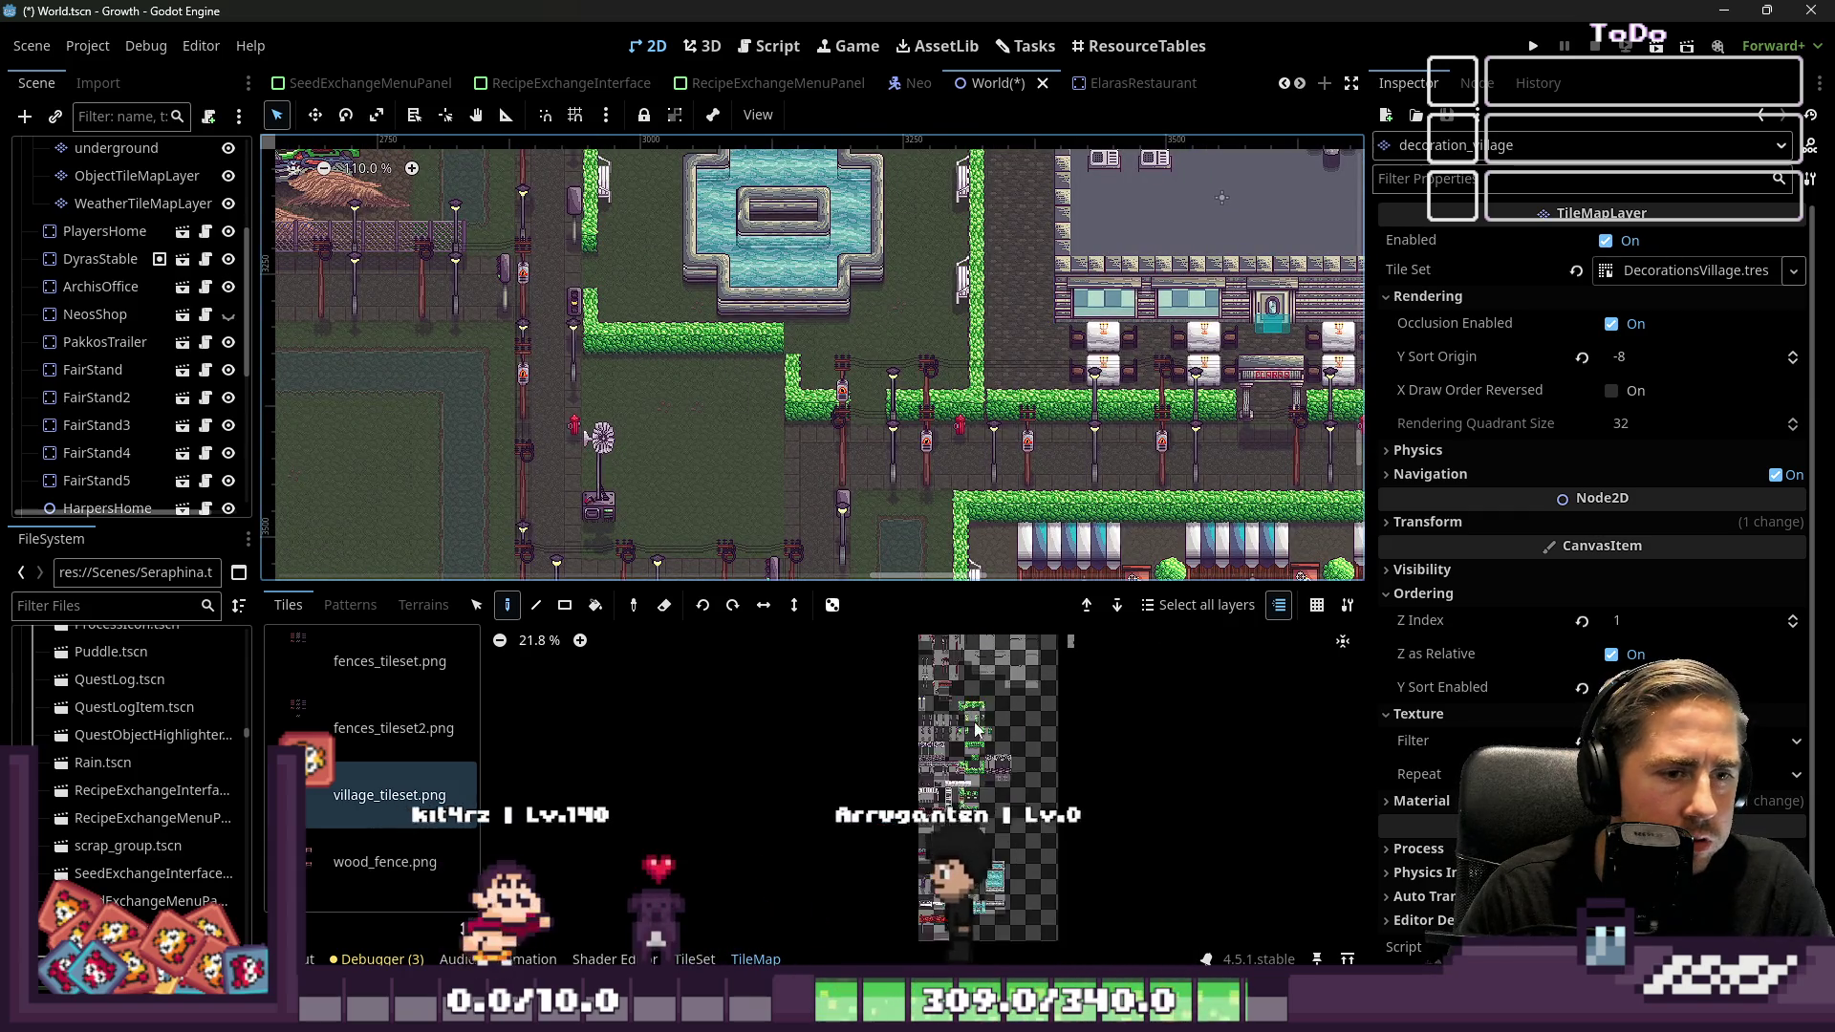
scroll(977, 729, up, 10)
Paint a hedge tile from village_tileset.png into the gap in the hedge
click(1111, 764)
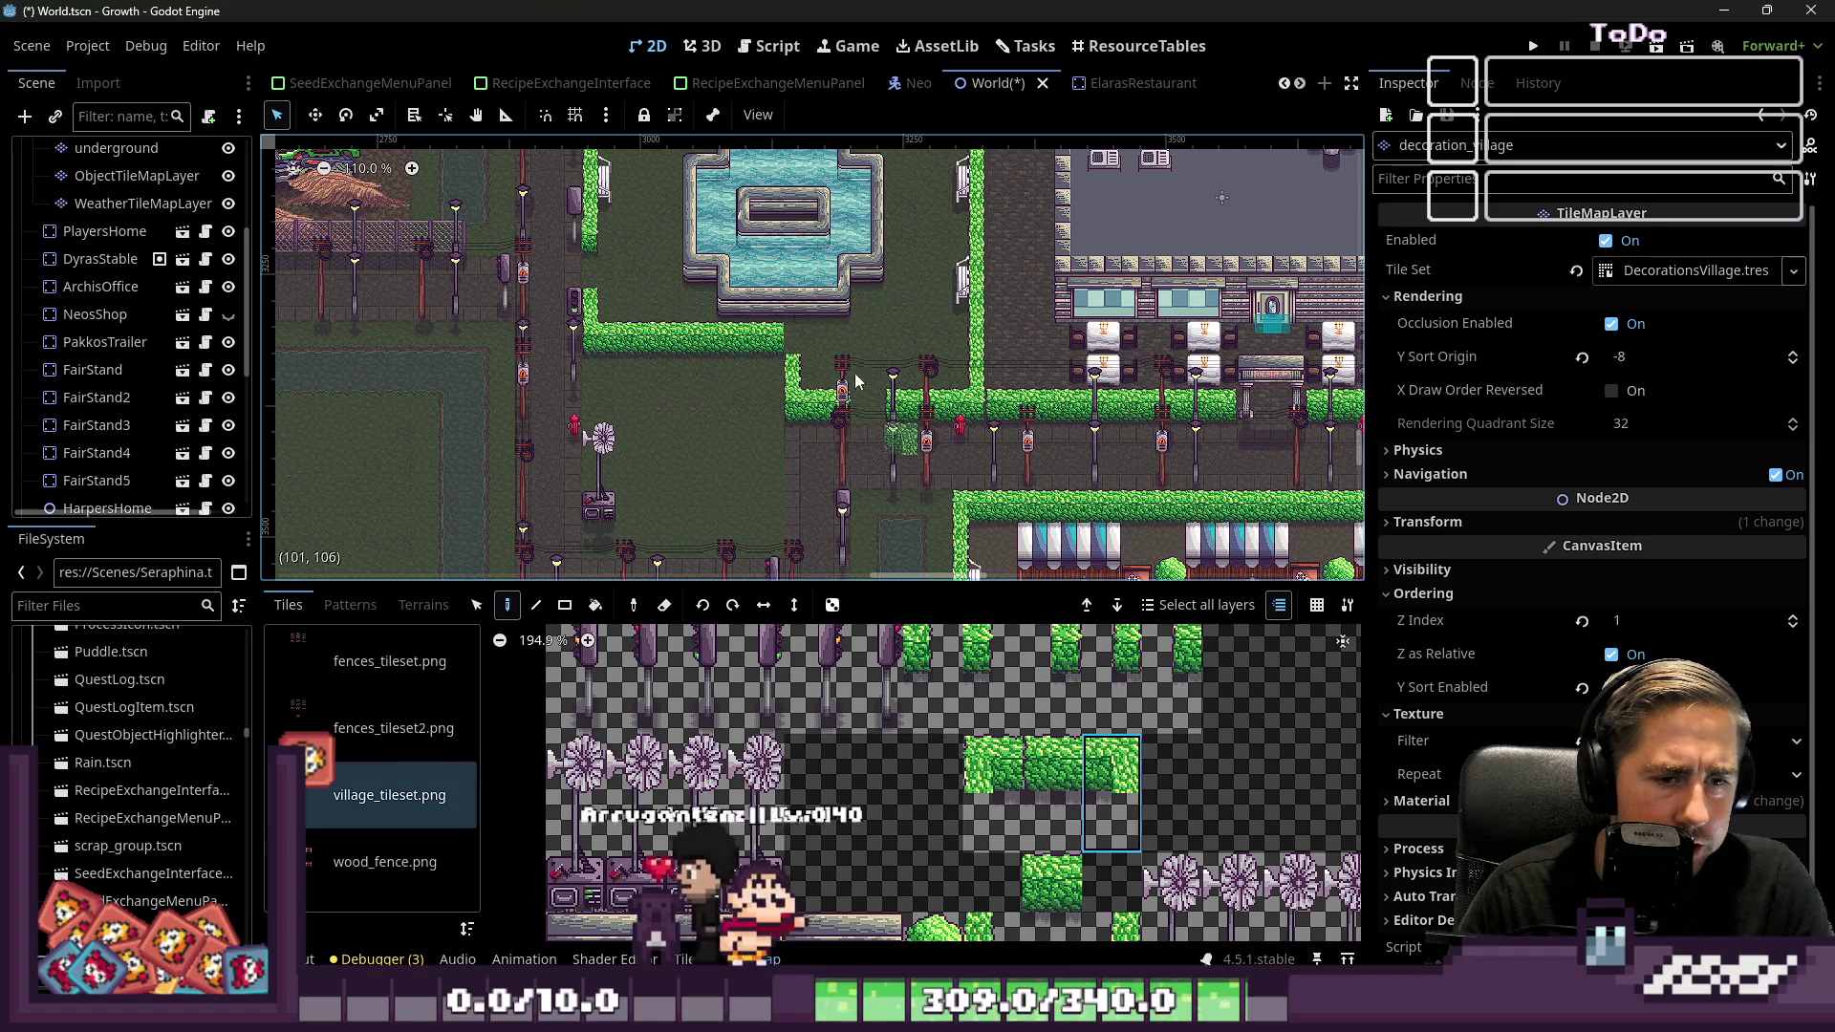
scroll(856, 380, up, 5)
scroll(1042, 644, up, 4)
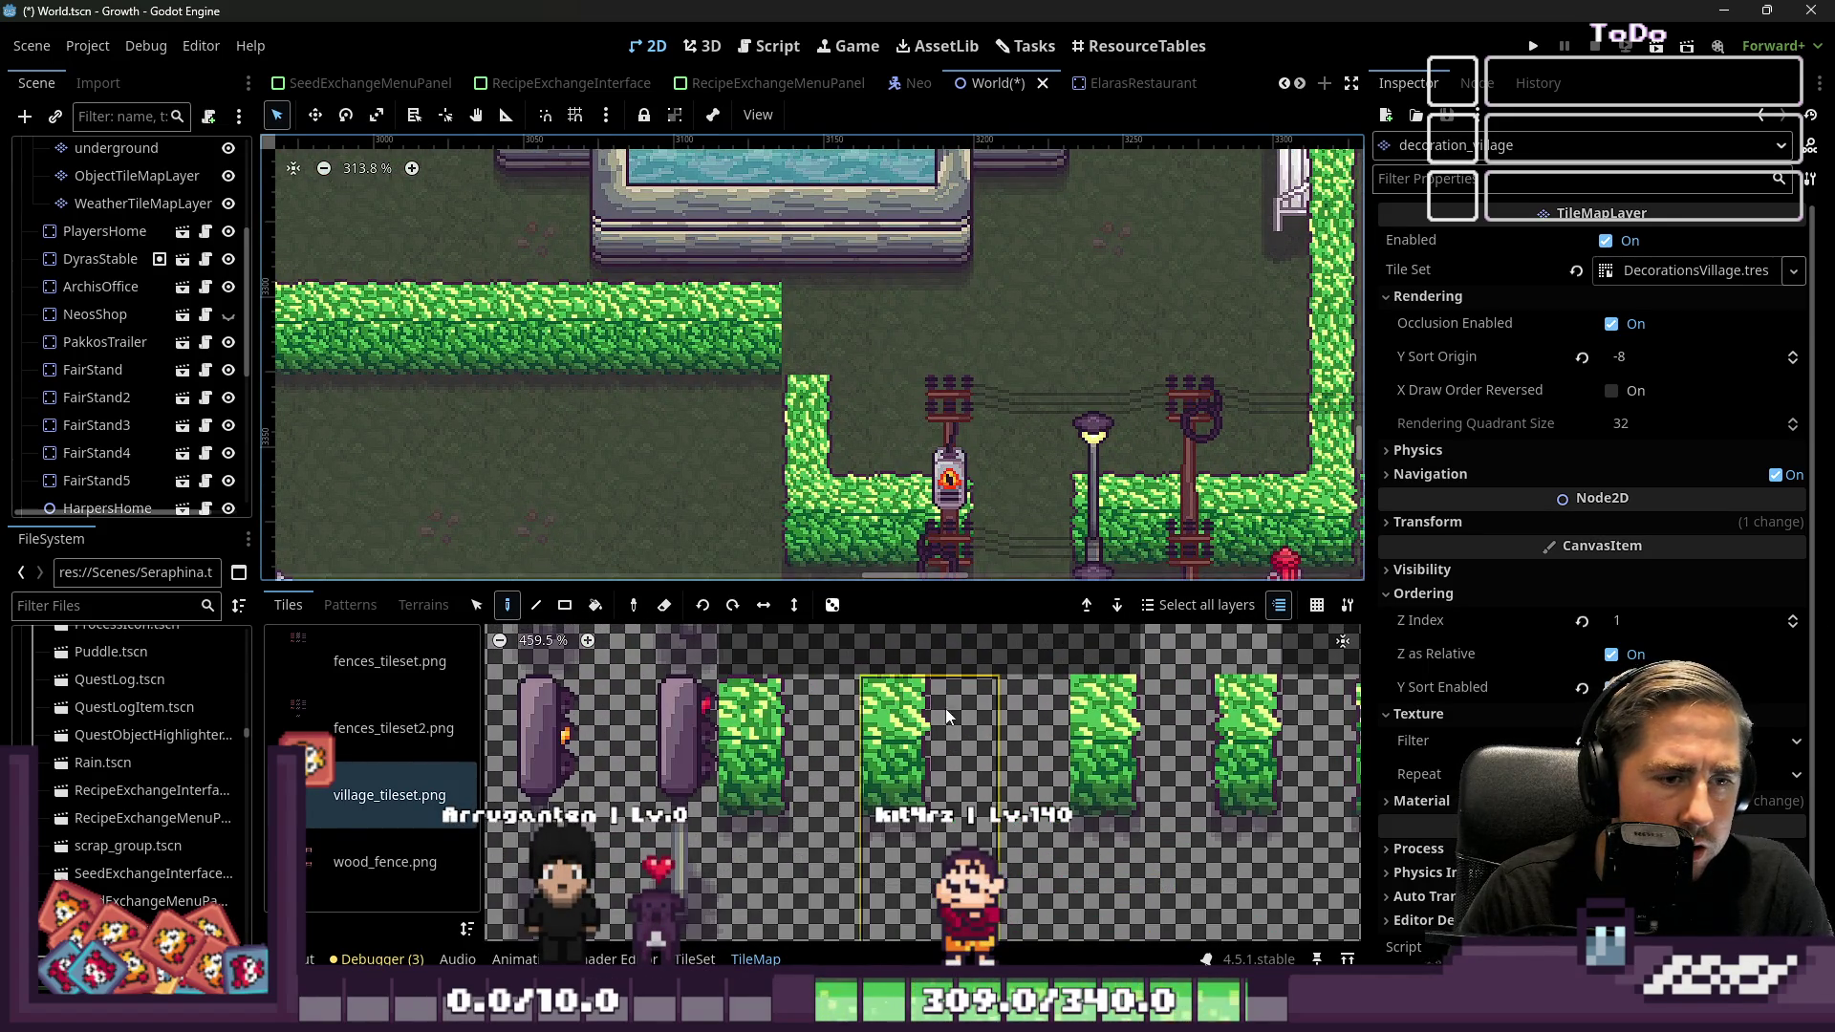
scroll(947, 727, down, 1)
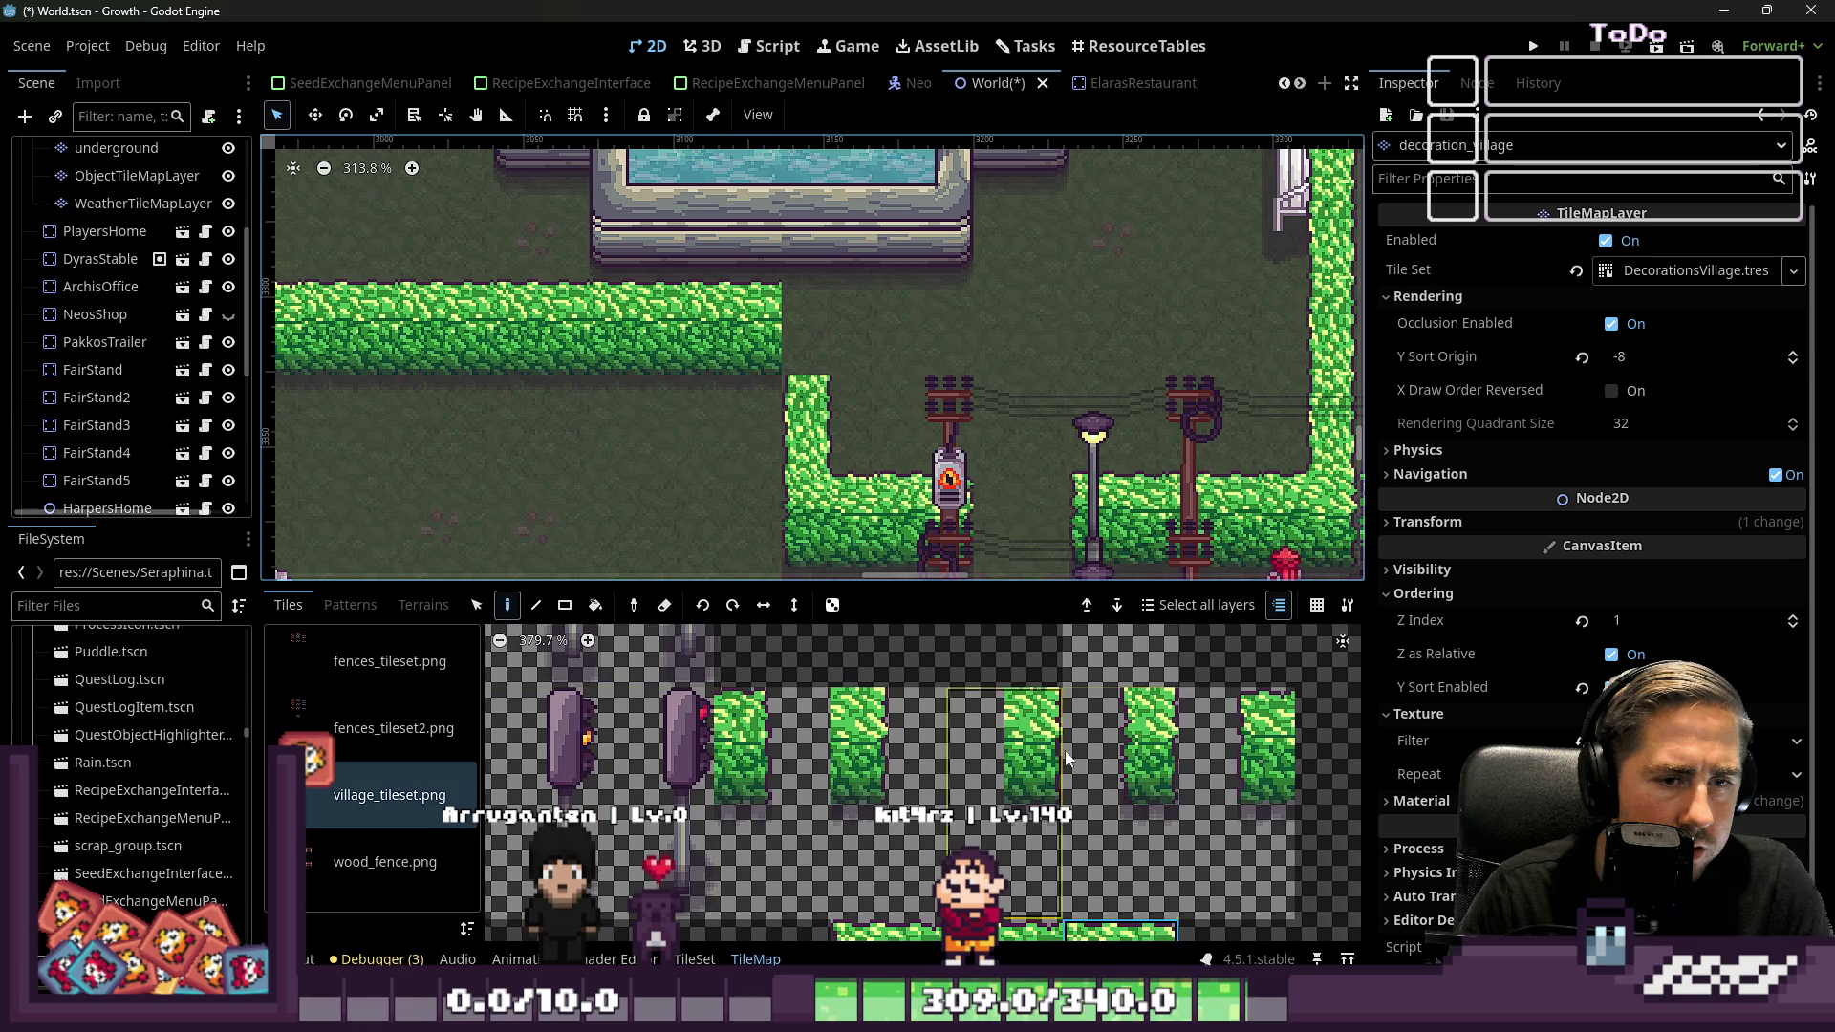
click(978, 744)
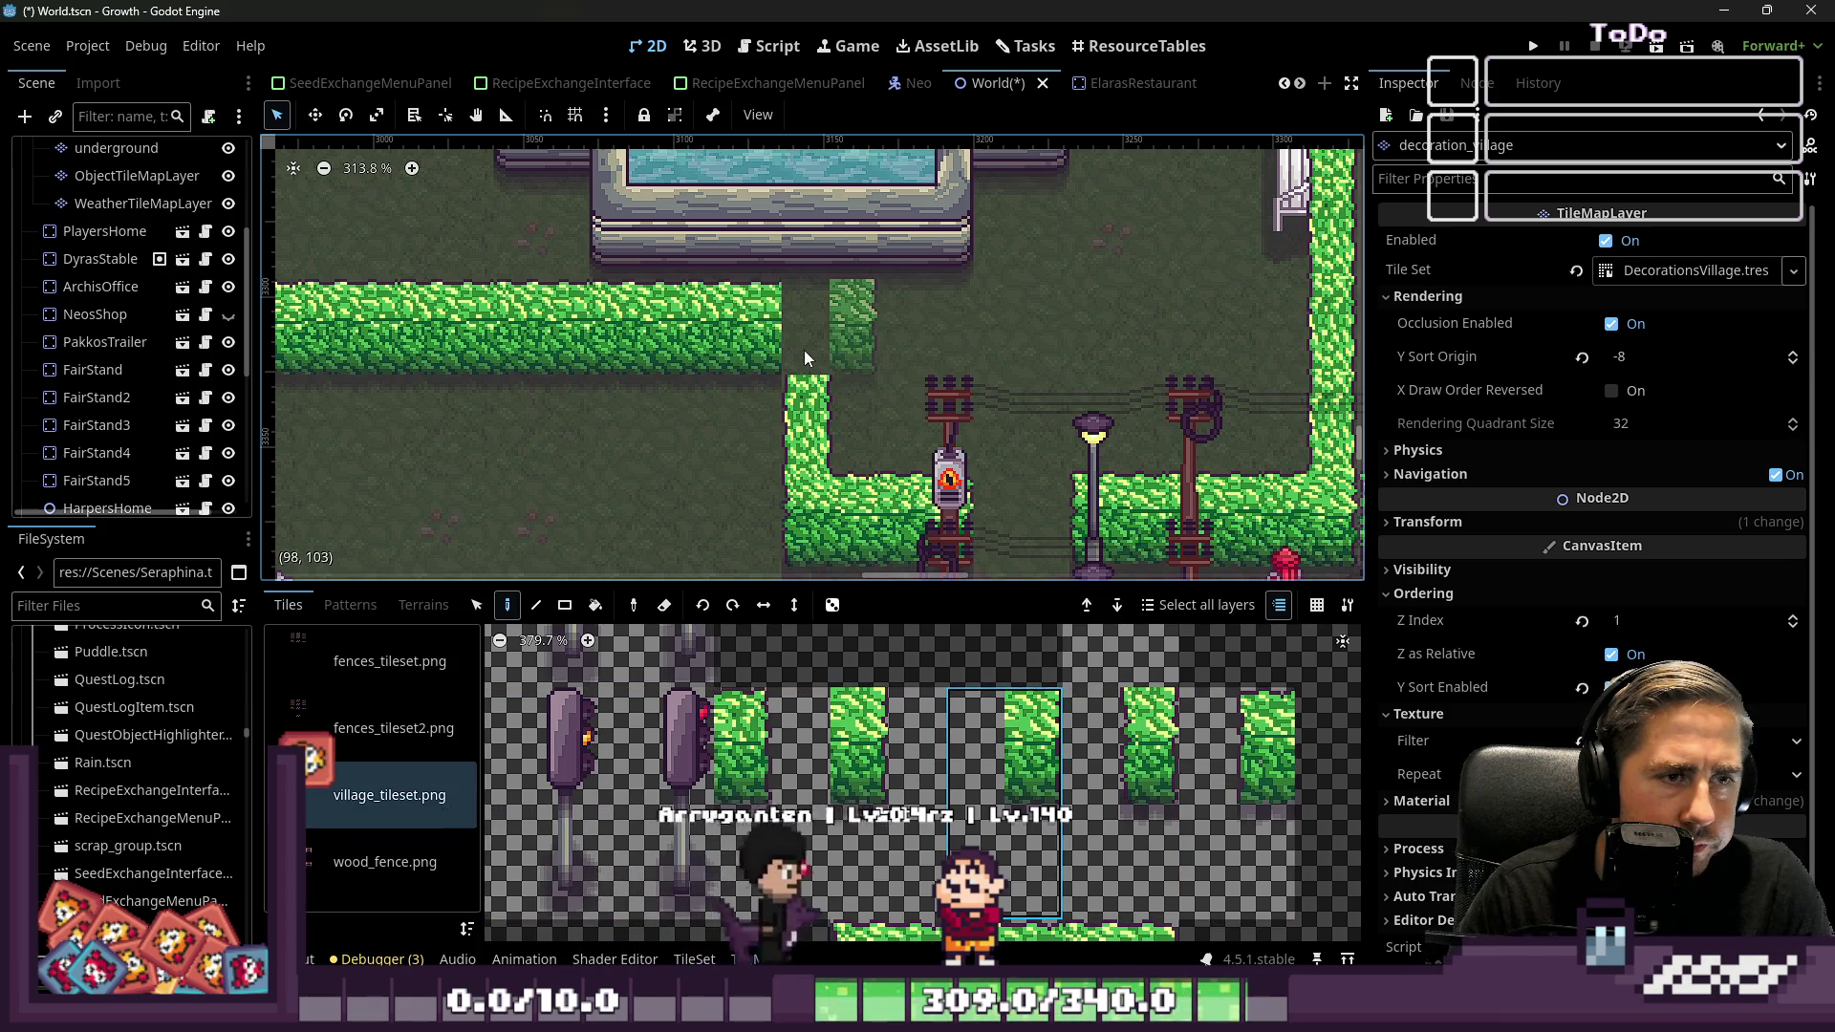
click(744, 745)
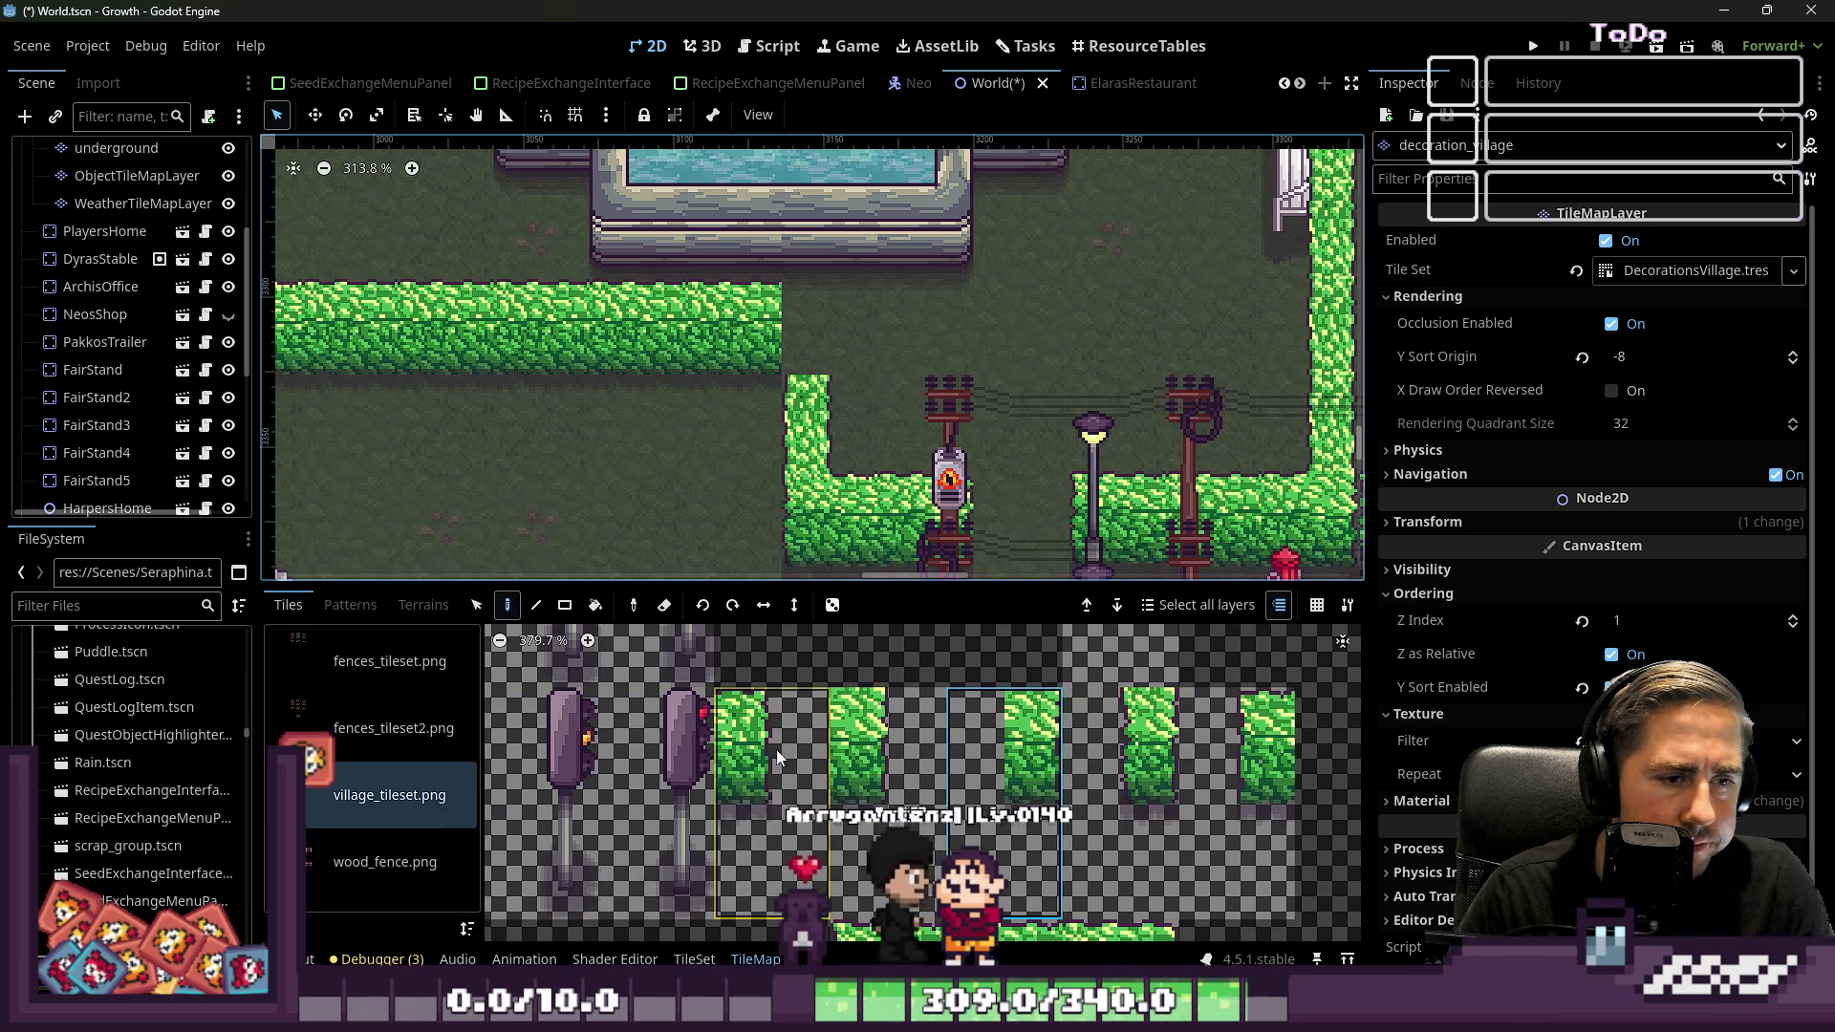
click(839, 342)
Try painting two more hedge tiles beside the earlier hedge, then undo them
scroll(826, 248, down, 4)
scroll(956, 722, down, 5)
scroll(1034, 695, up, 3)
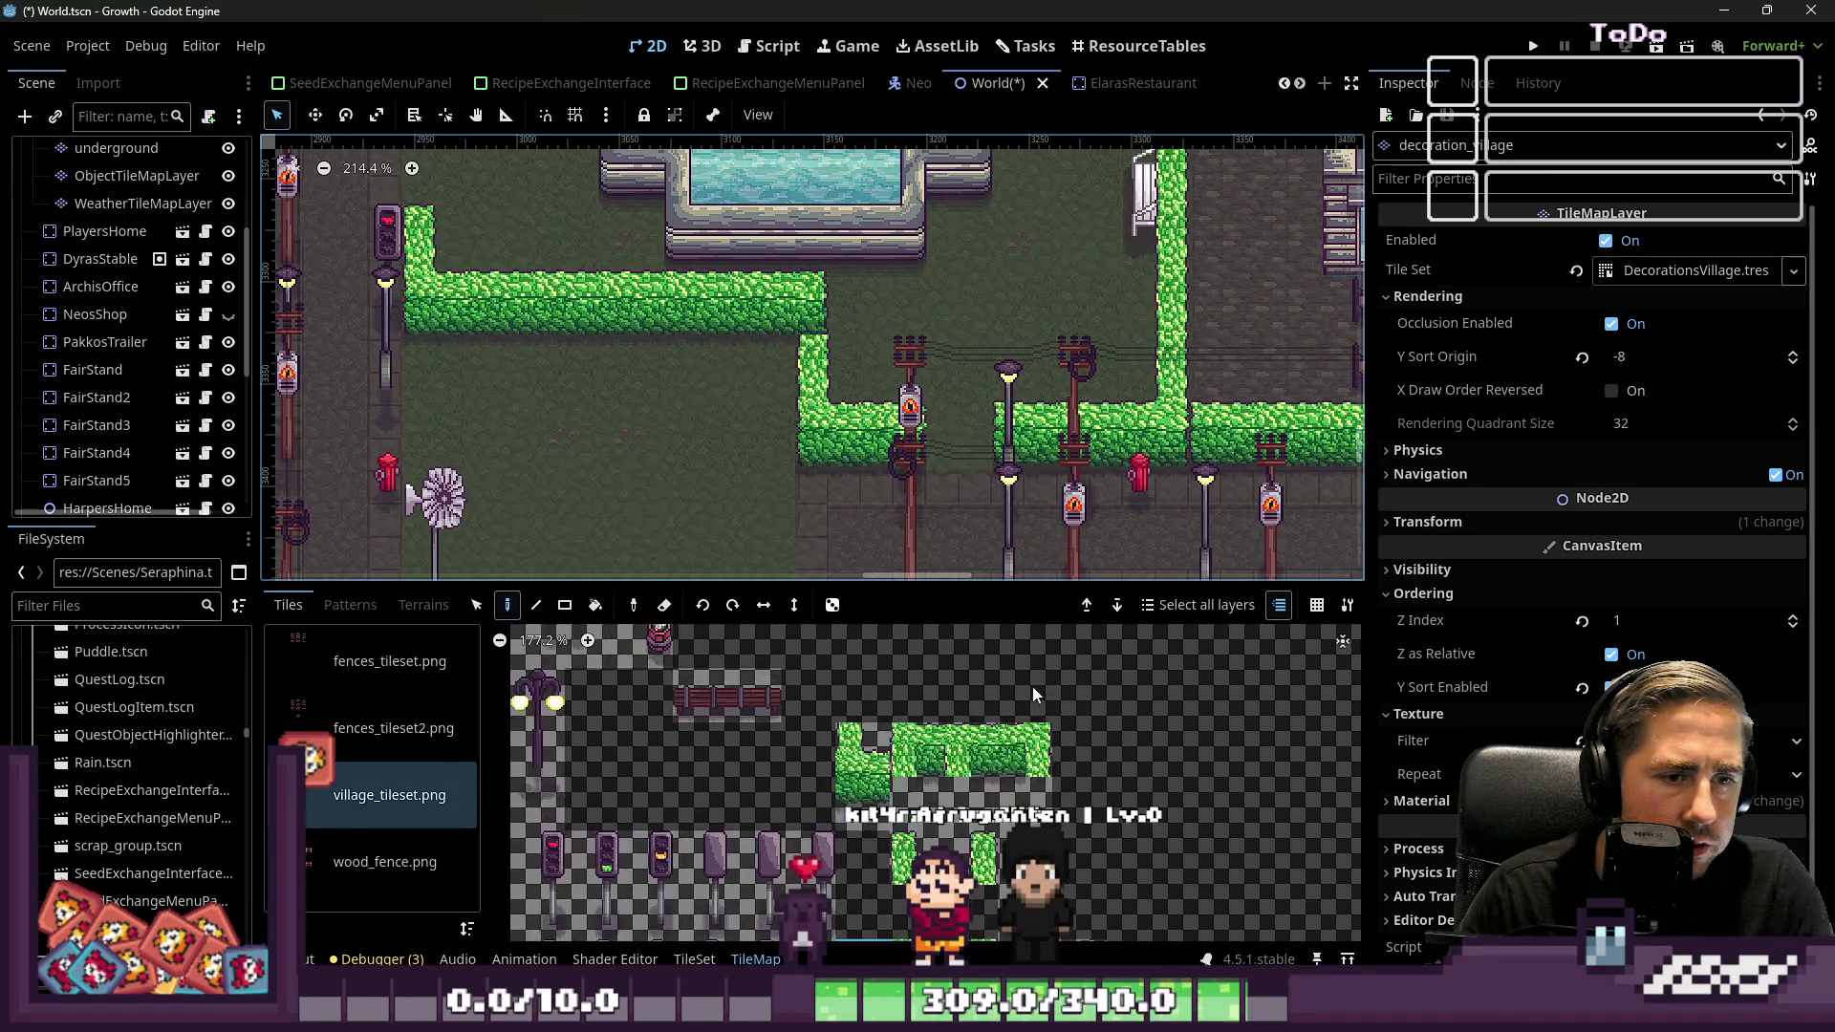
scroll(1040, 732, up, 8)
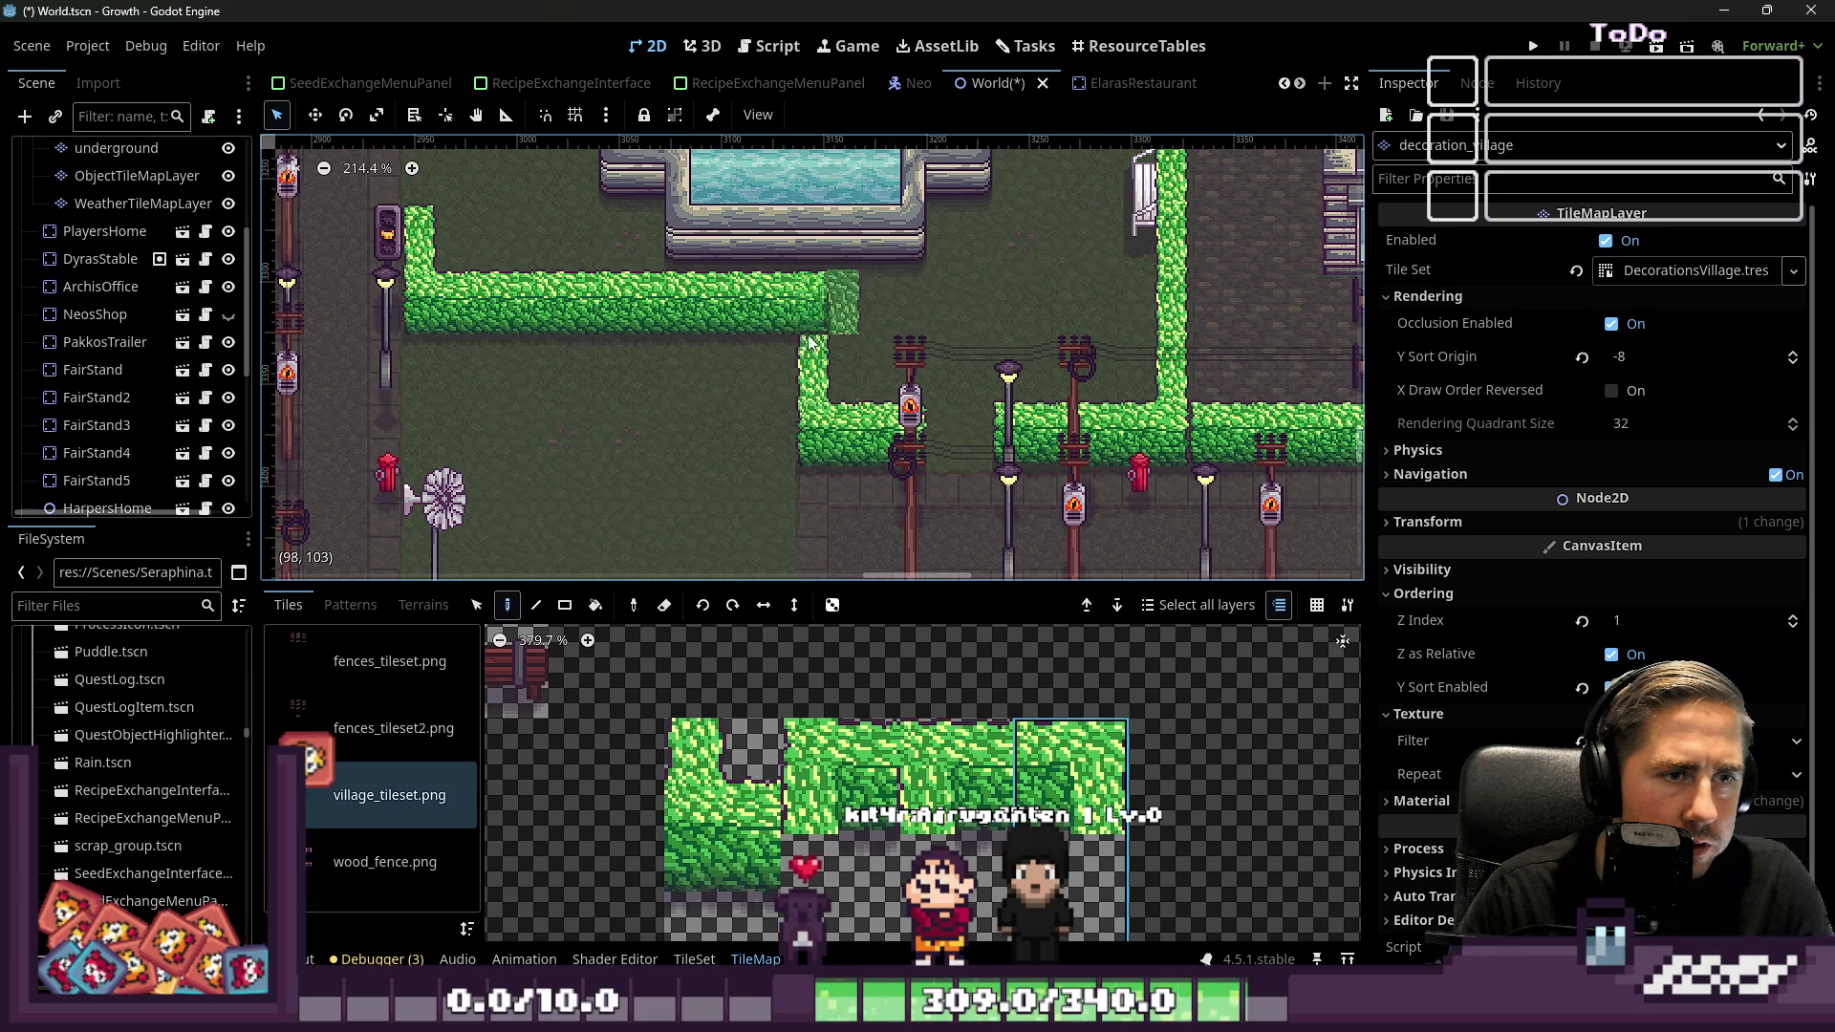
scroll(906, 707, down, 5)
scroll(905, 707, down, 5)
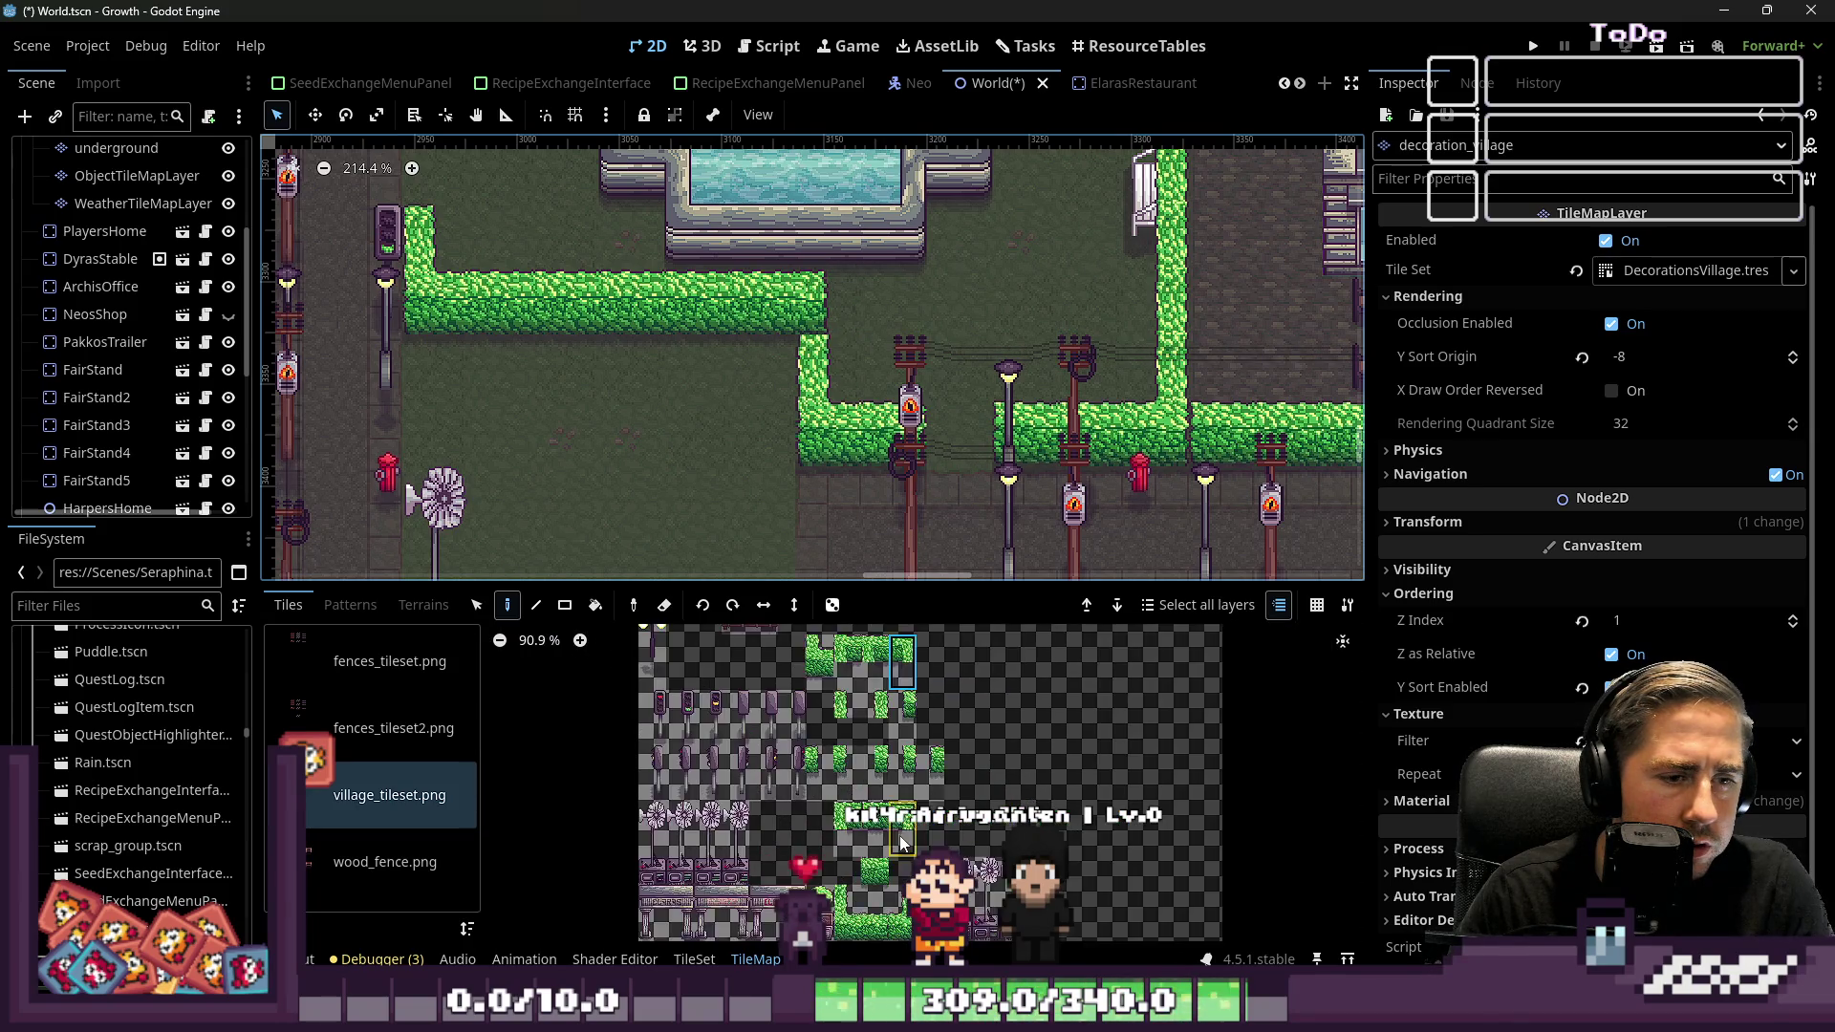
scroll(992, 741, up, 7)
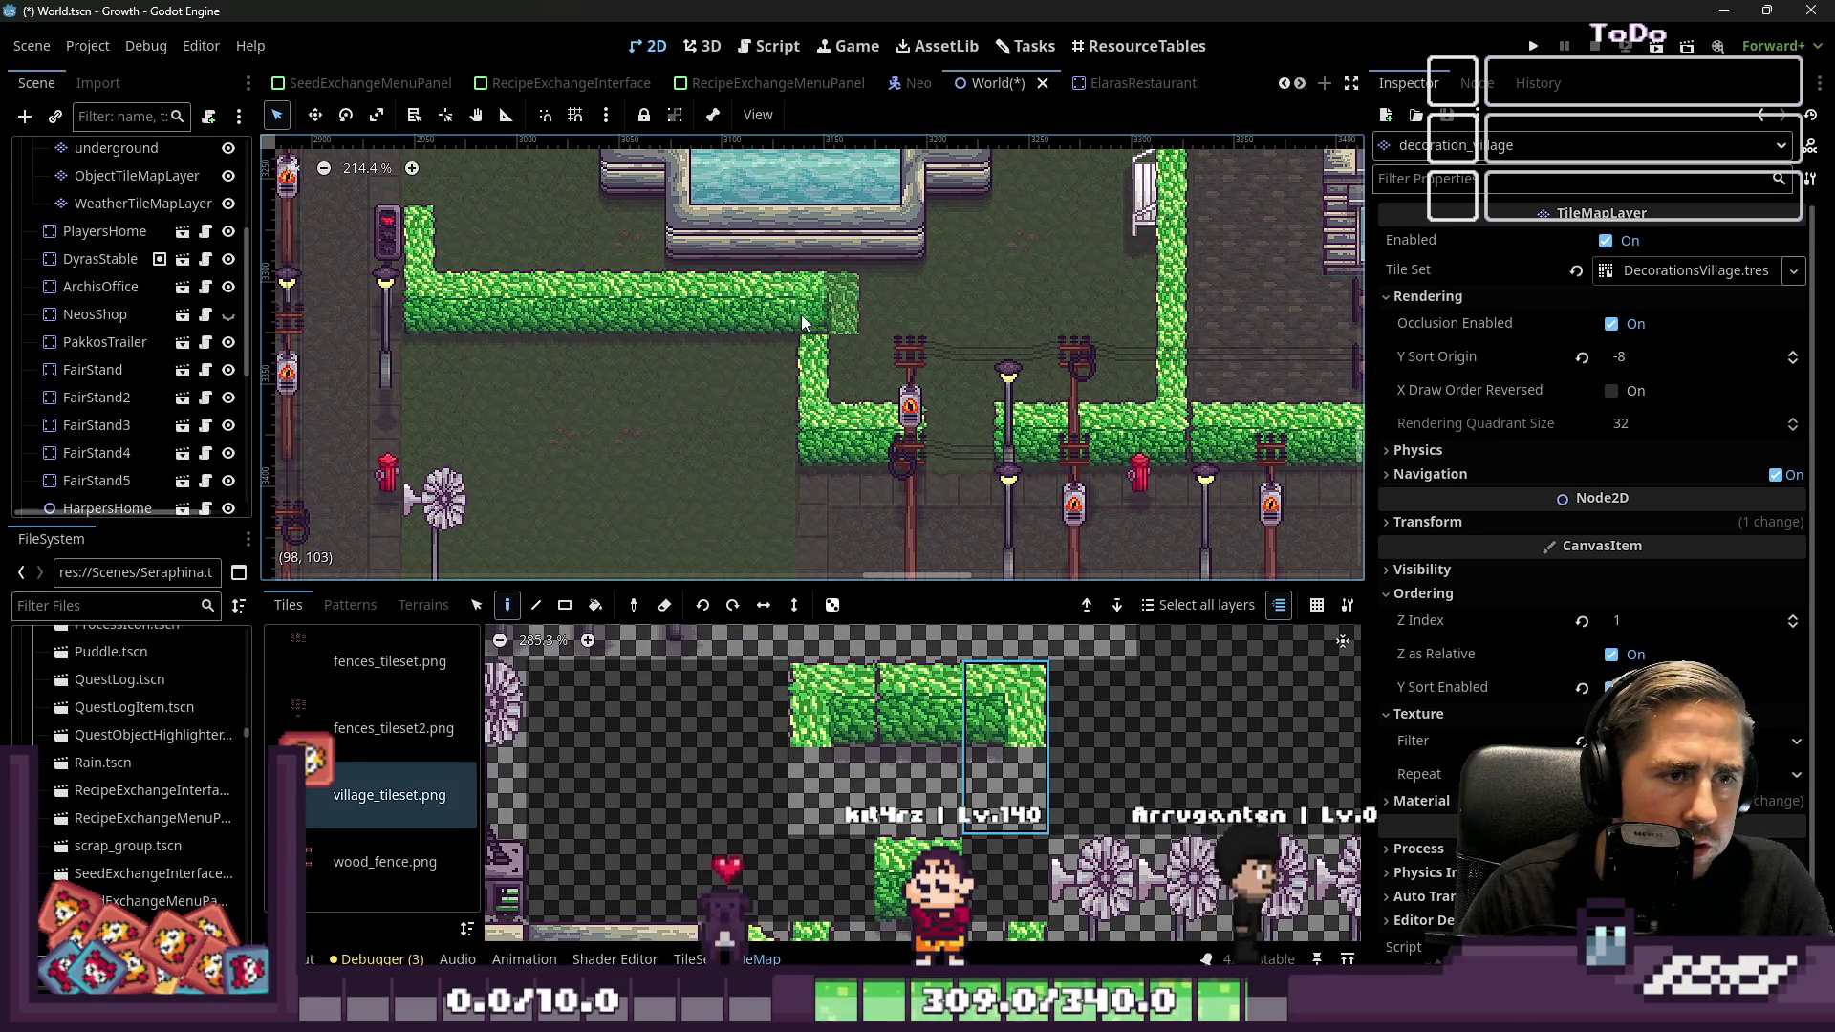
scroll(960, 801, down, 5)
click(934, 675)
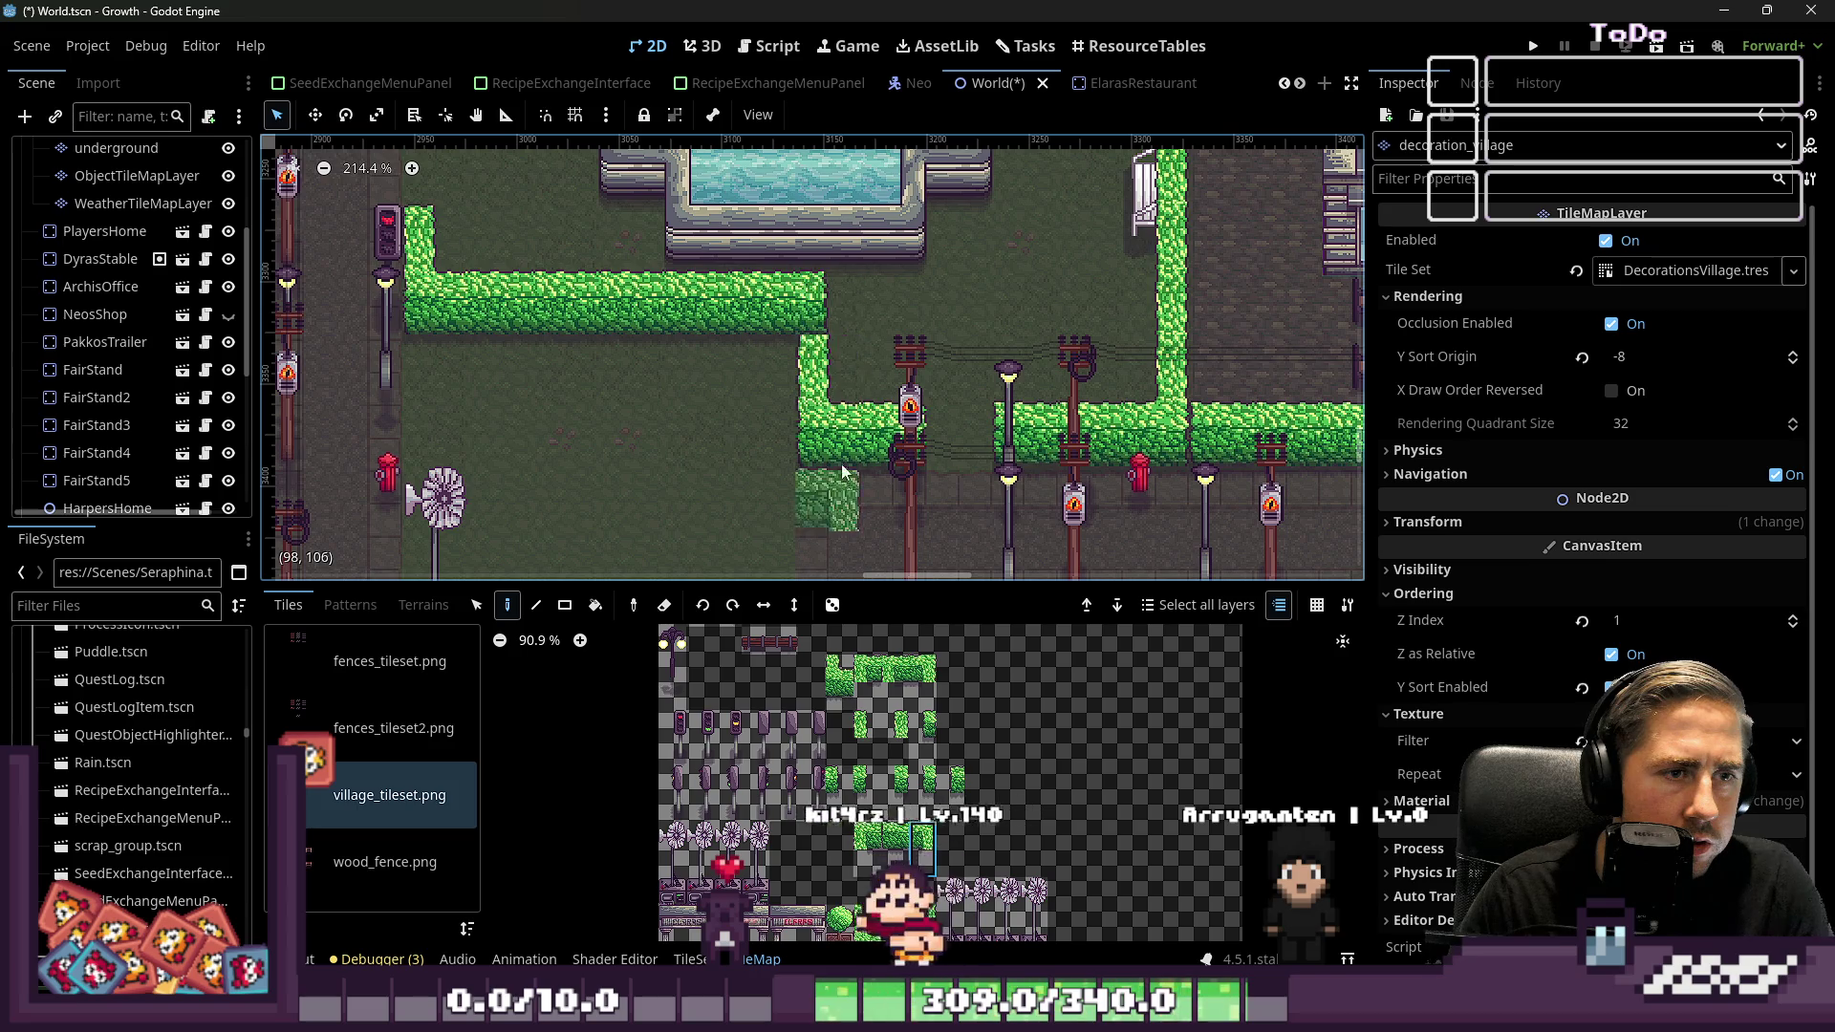
scroll(876, 327, up, 5)
click(1101, 323)
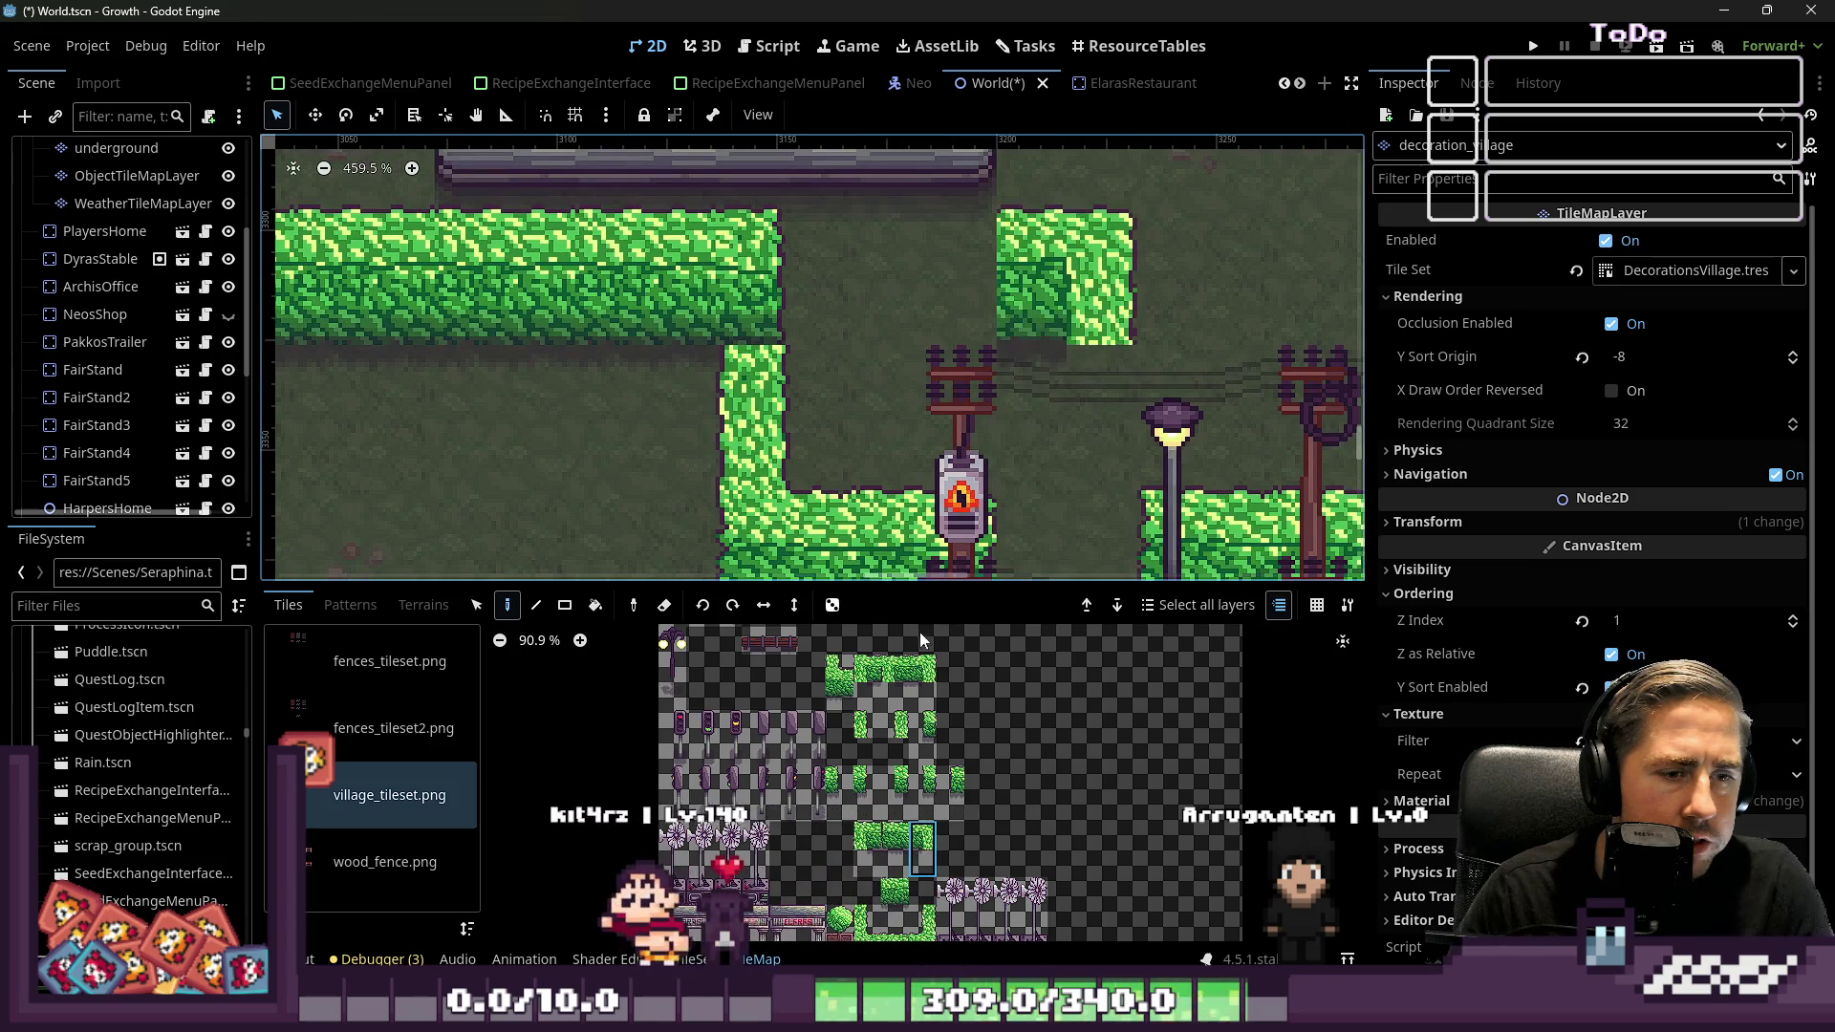
click(1206, 286)
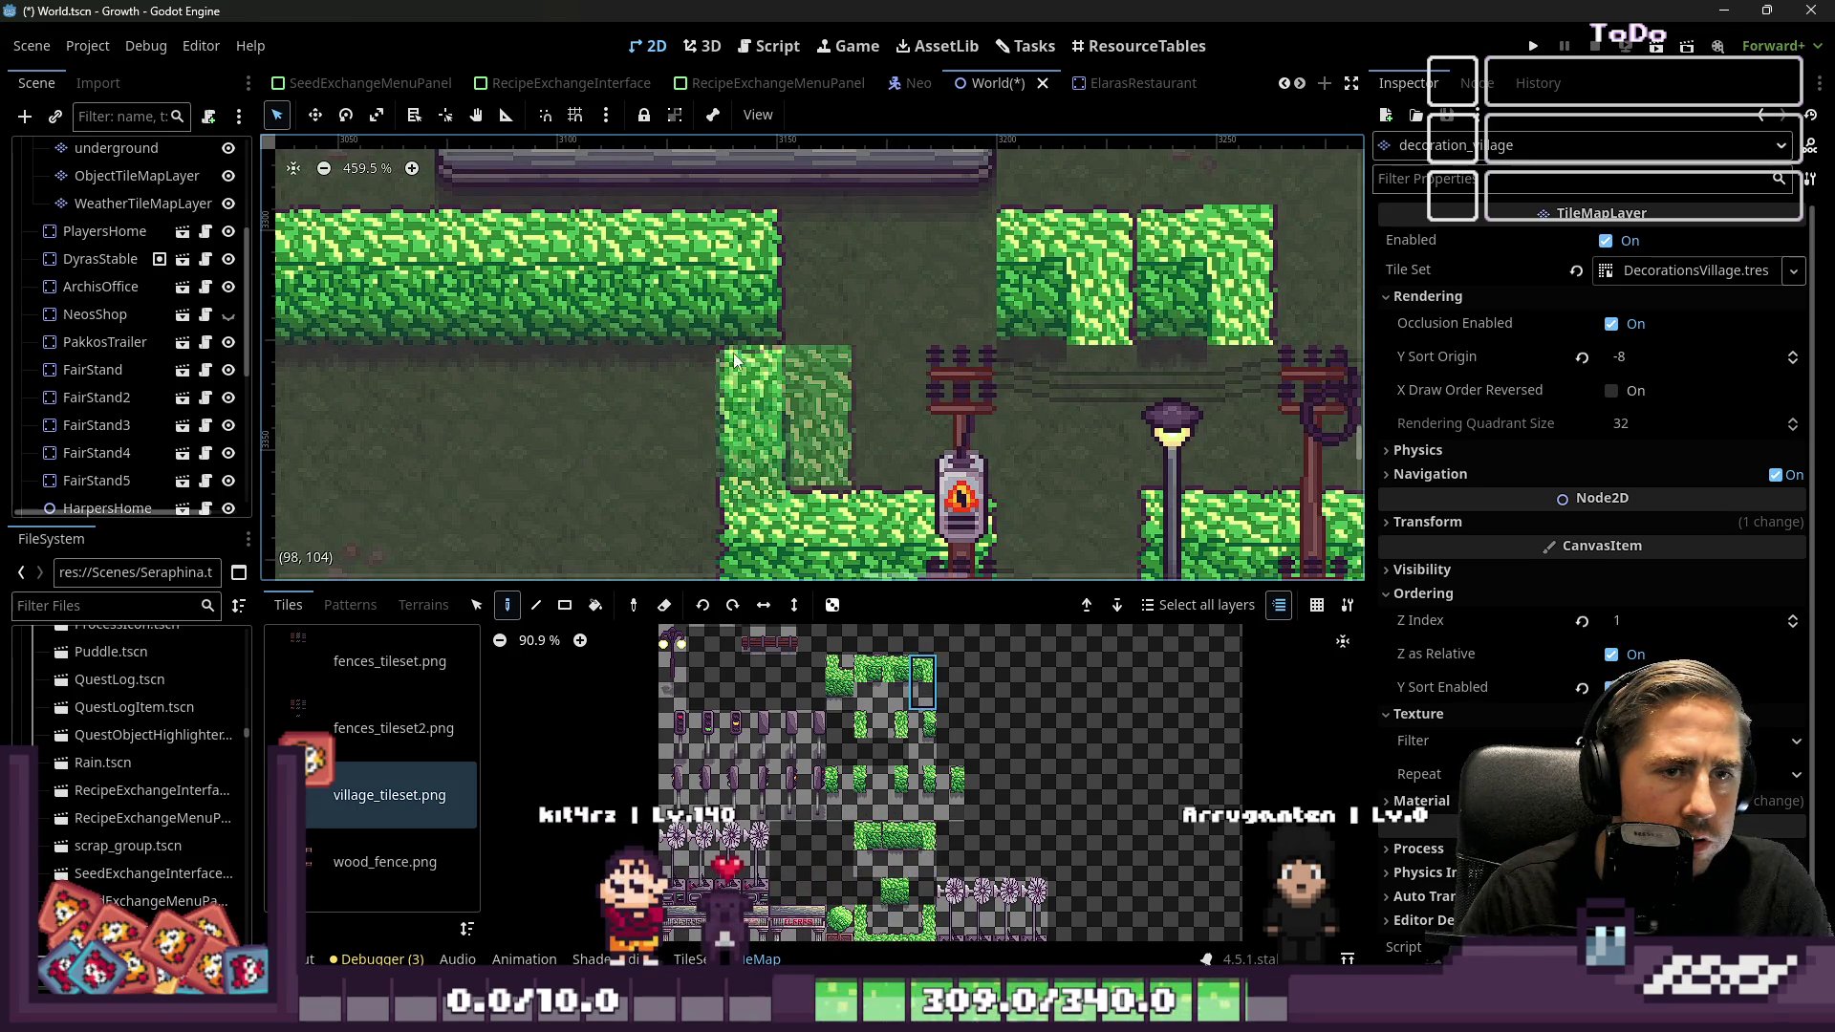
scroll(1172, 254, up, 1)
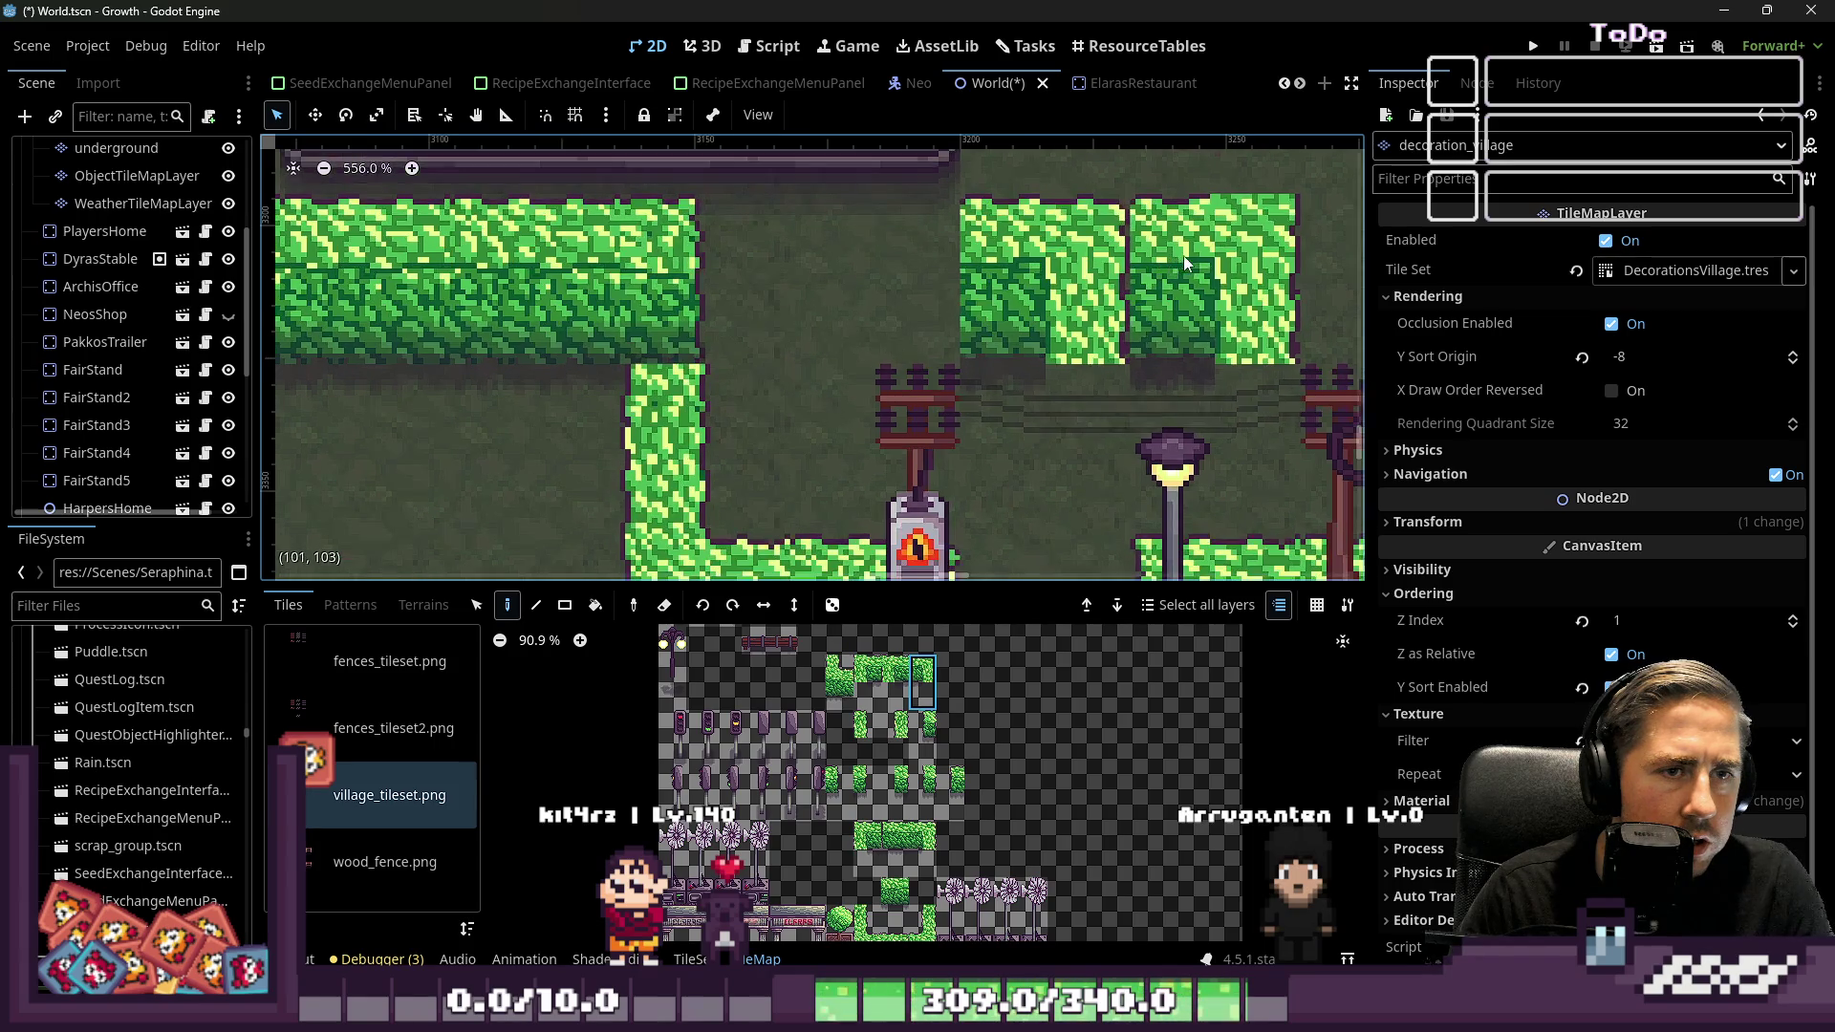
key(ctrl+z)
key(ctrl+z)
Replace the top-left hedge corner with a vertical hedge piece
scroll(854, 285, down, 3)
scroll(946, 876, up, 7)
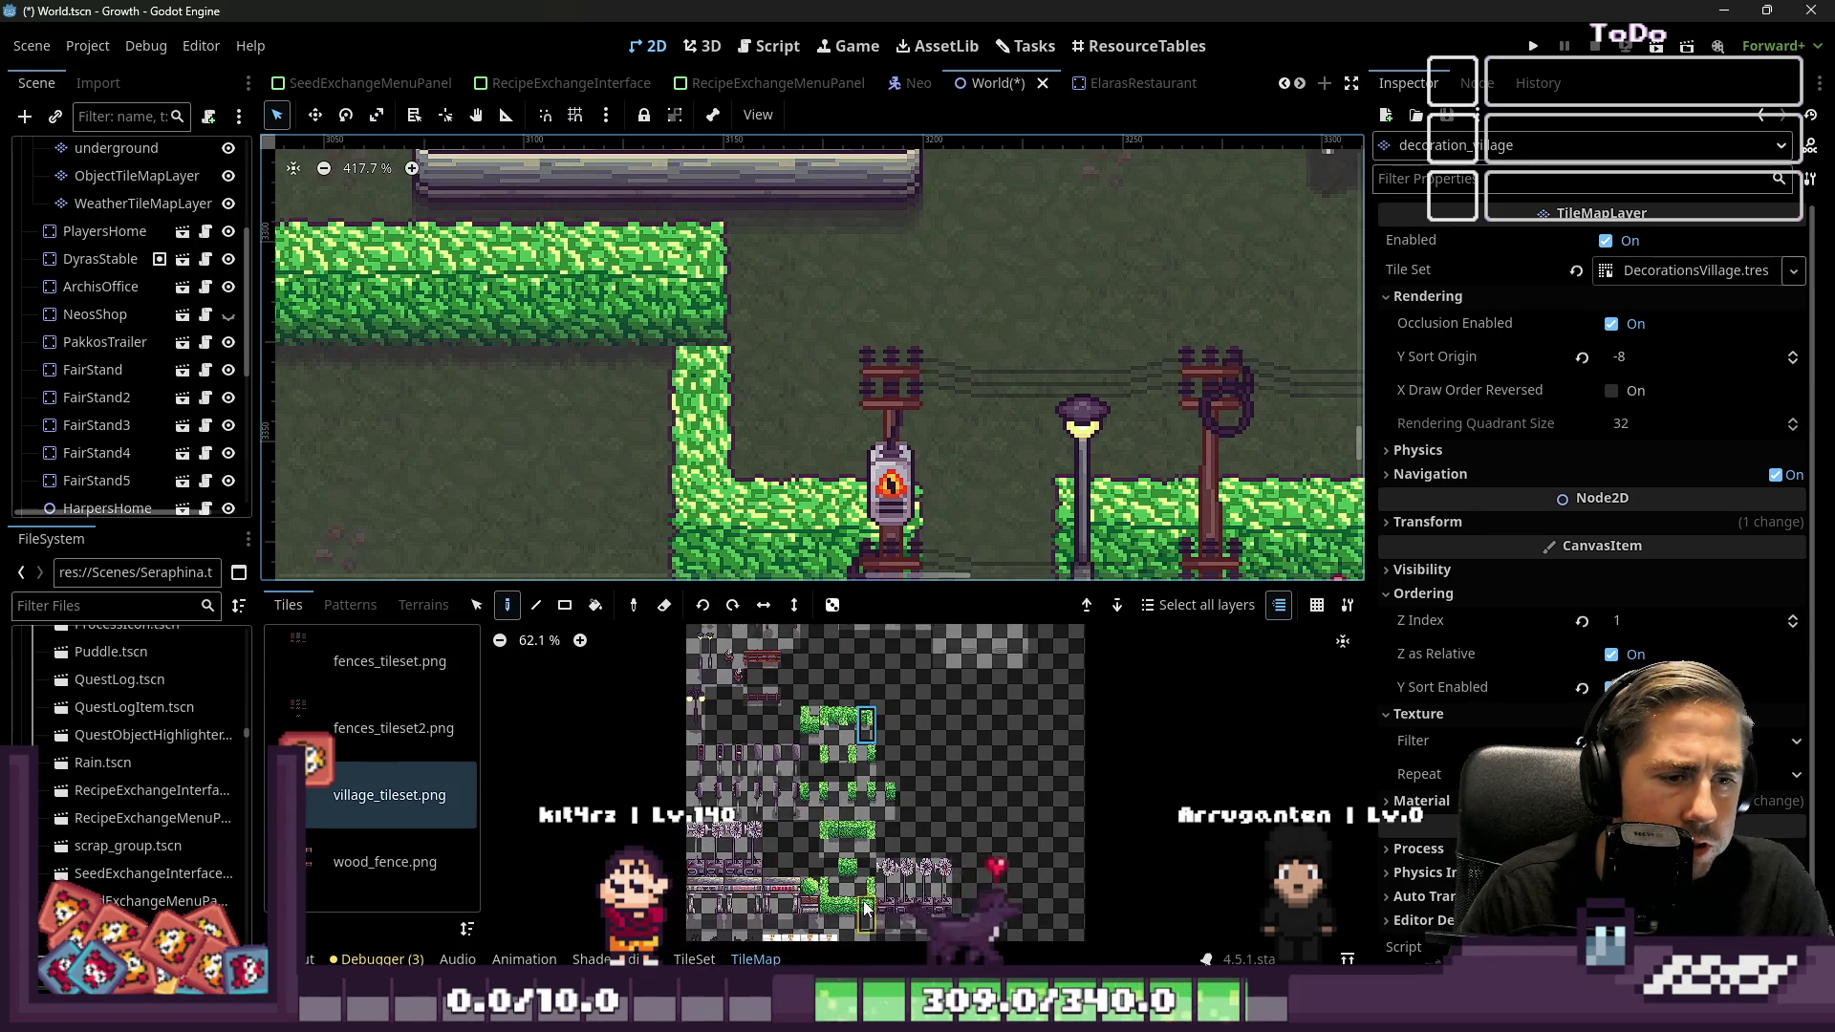
scroll(932, 841, up, 4)
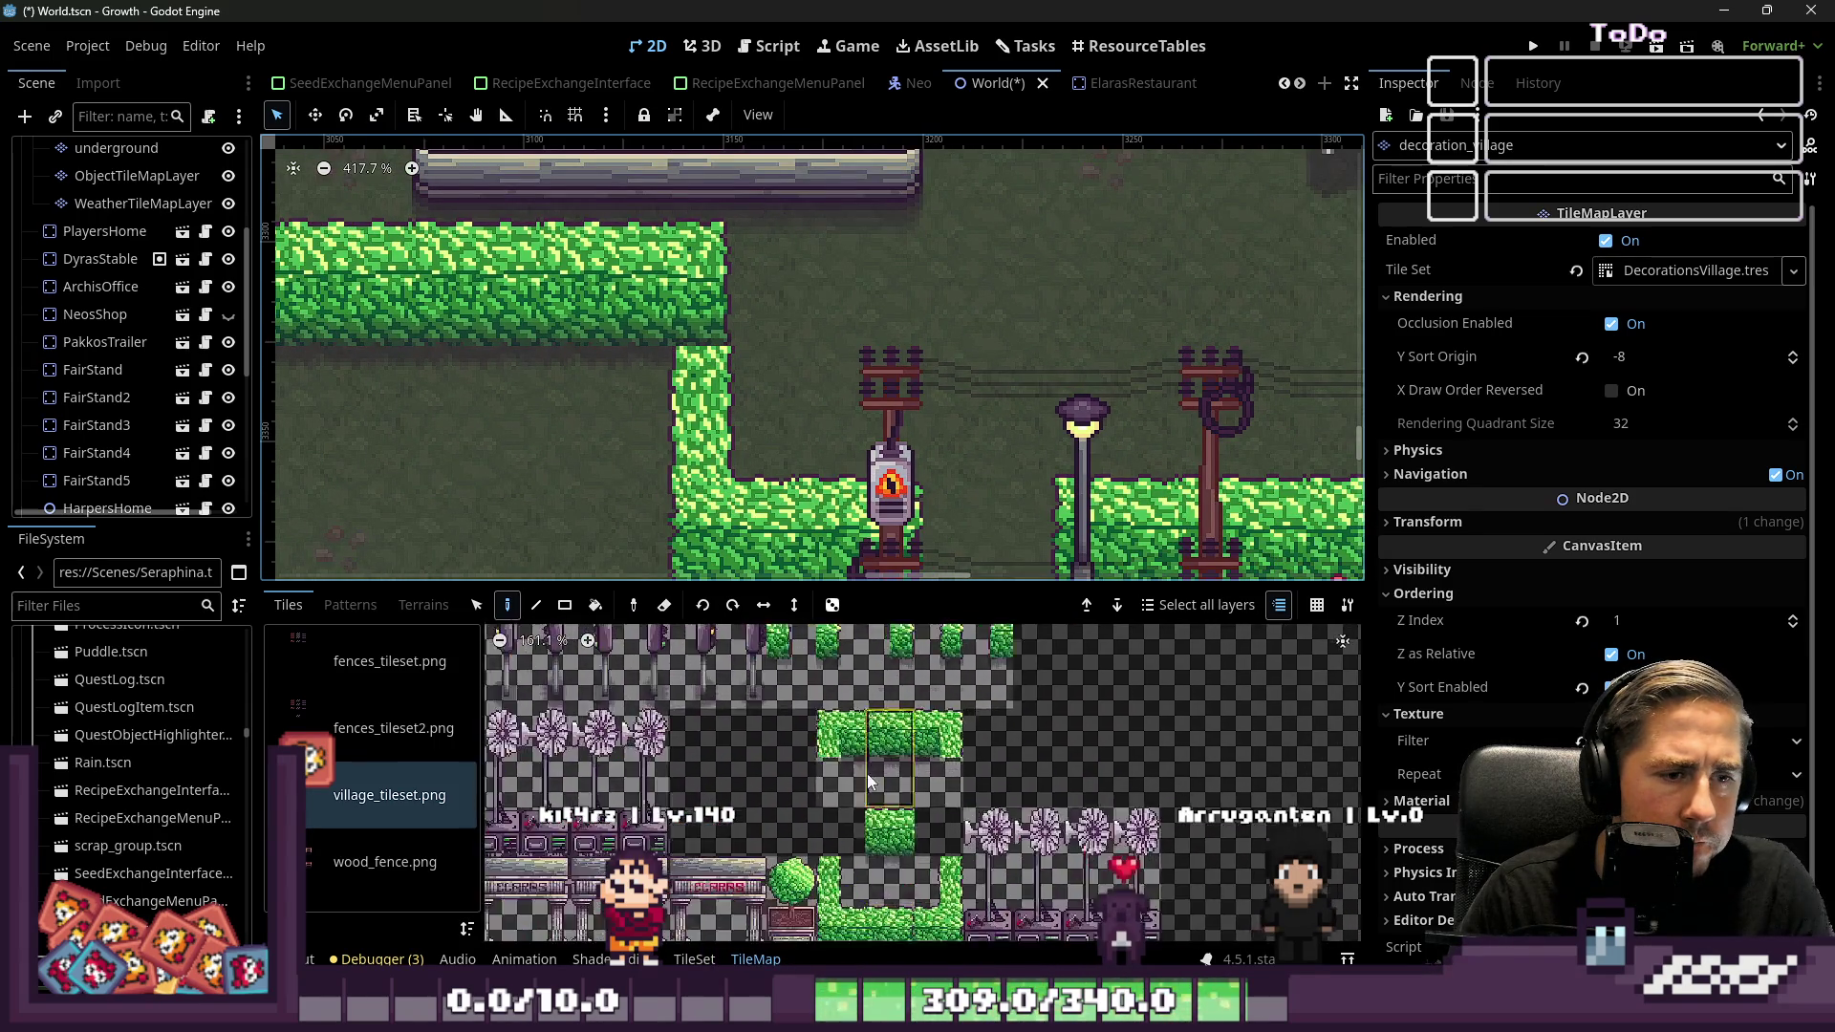
click(895, 894)
scroll(1058, 811, up, 10)
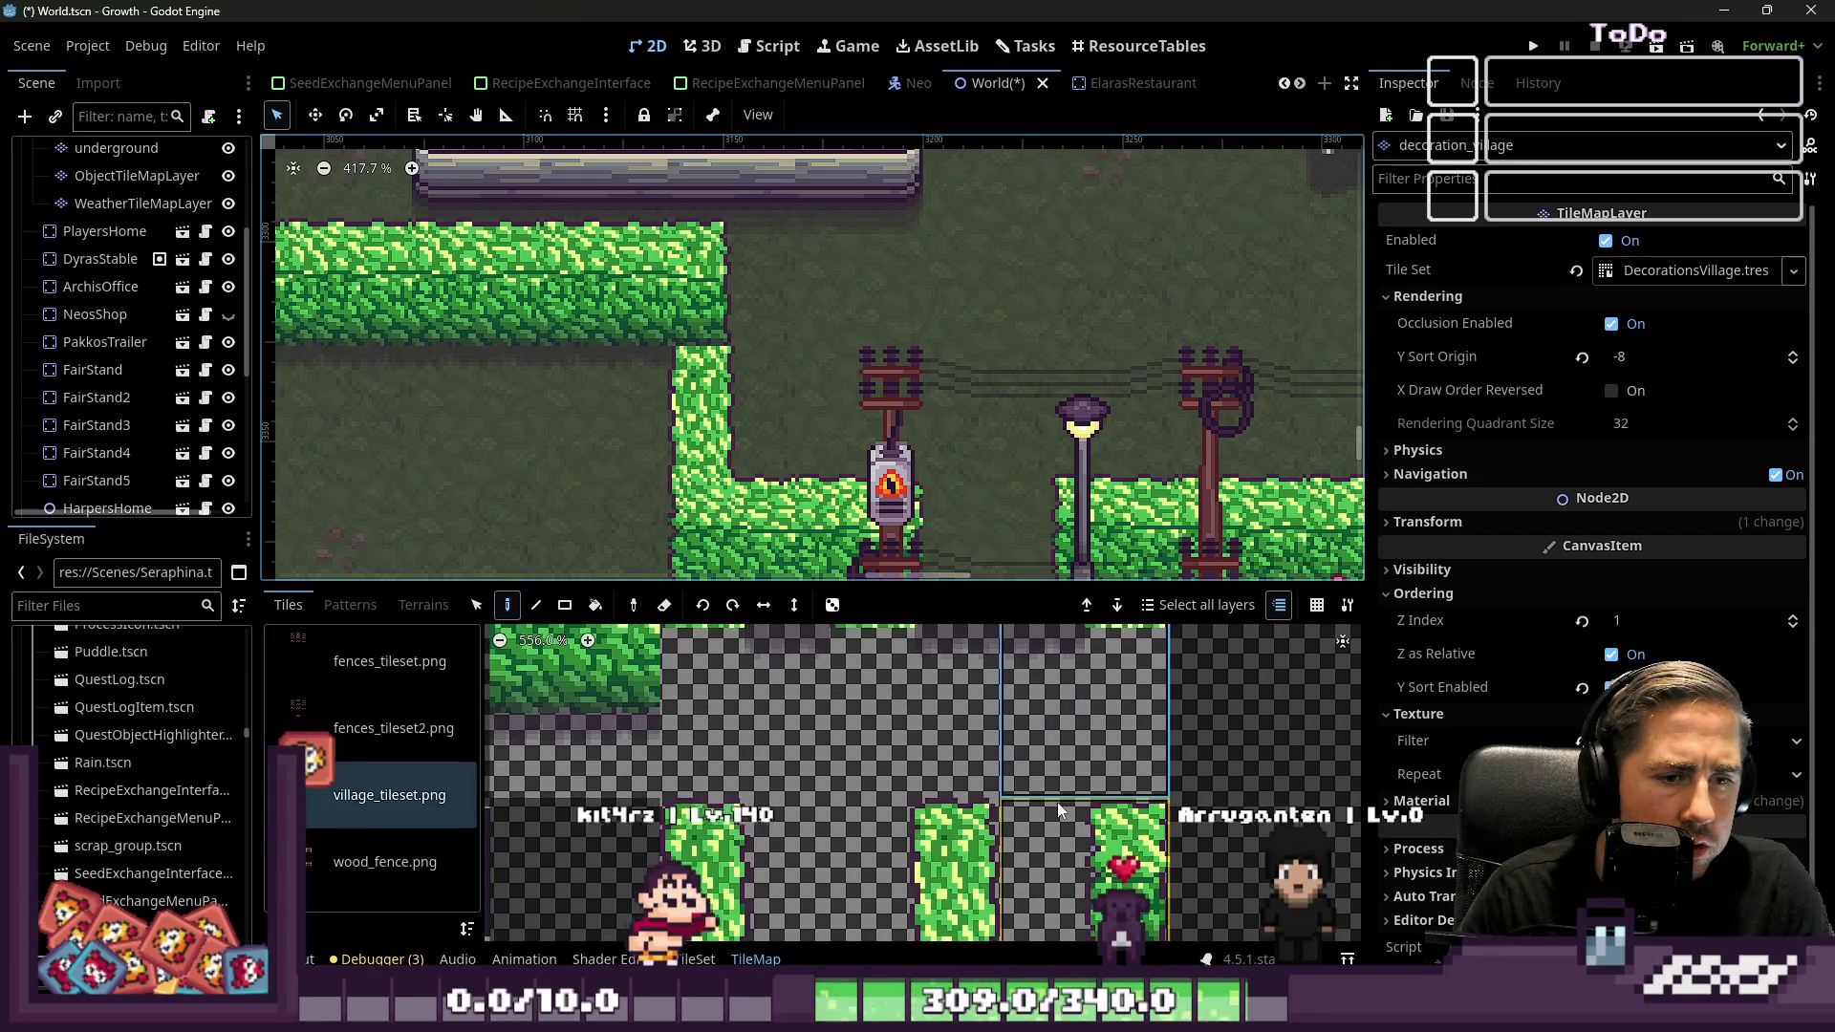
click(748, 829)
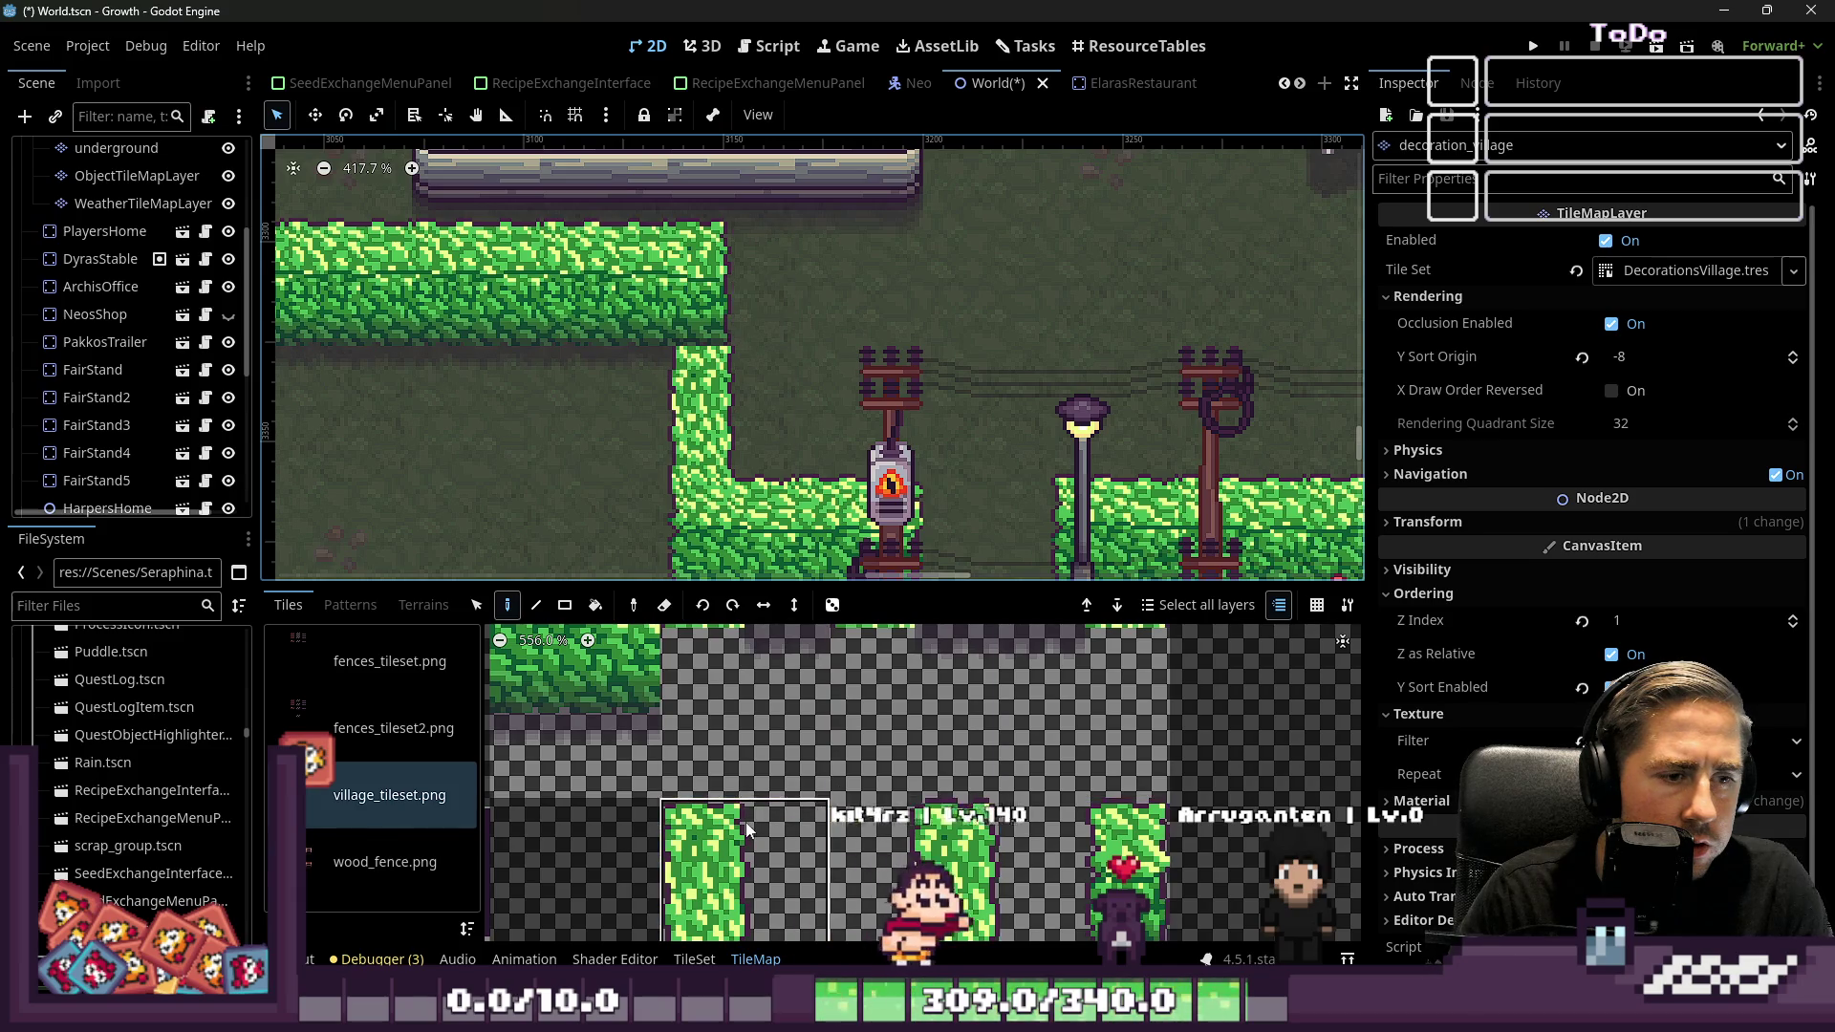
click(720, 272)
Extend the upper hedge row further to the right
scroll(1056, 335, down, 2)
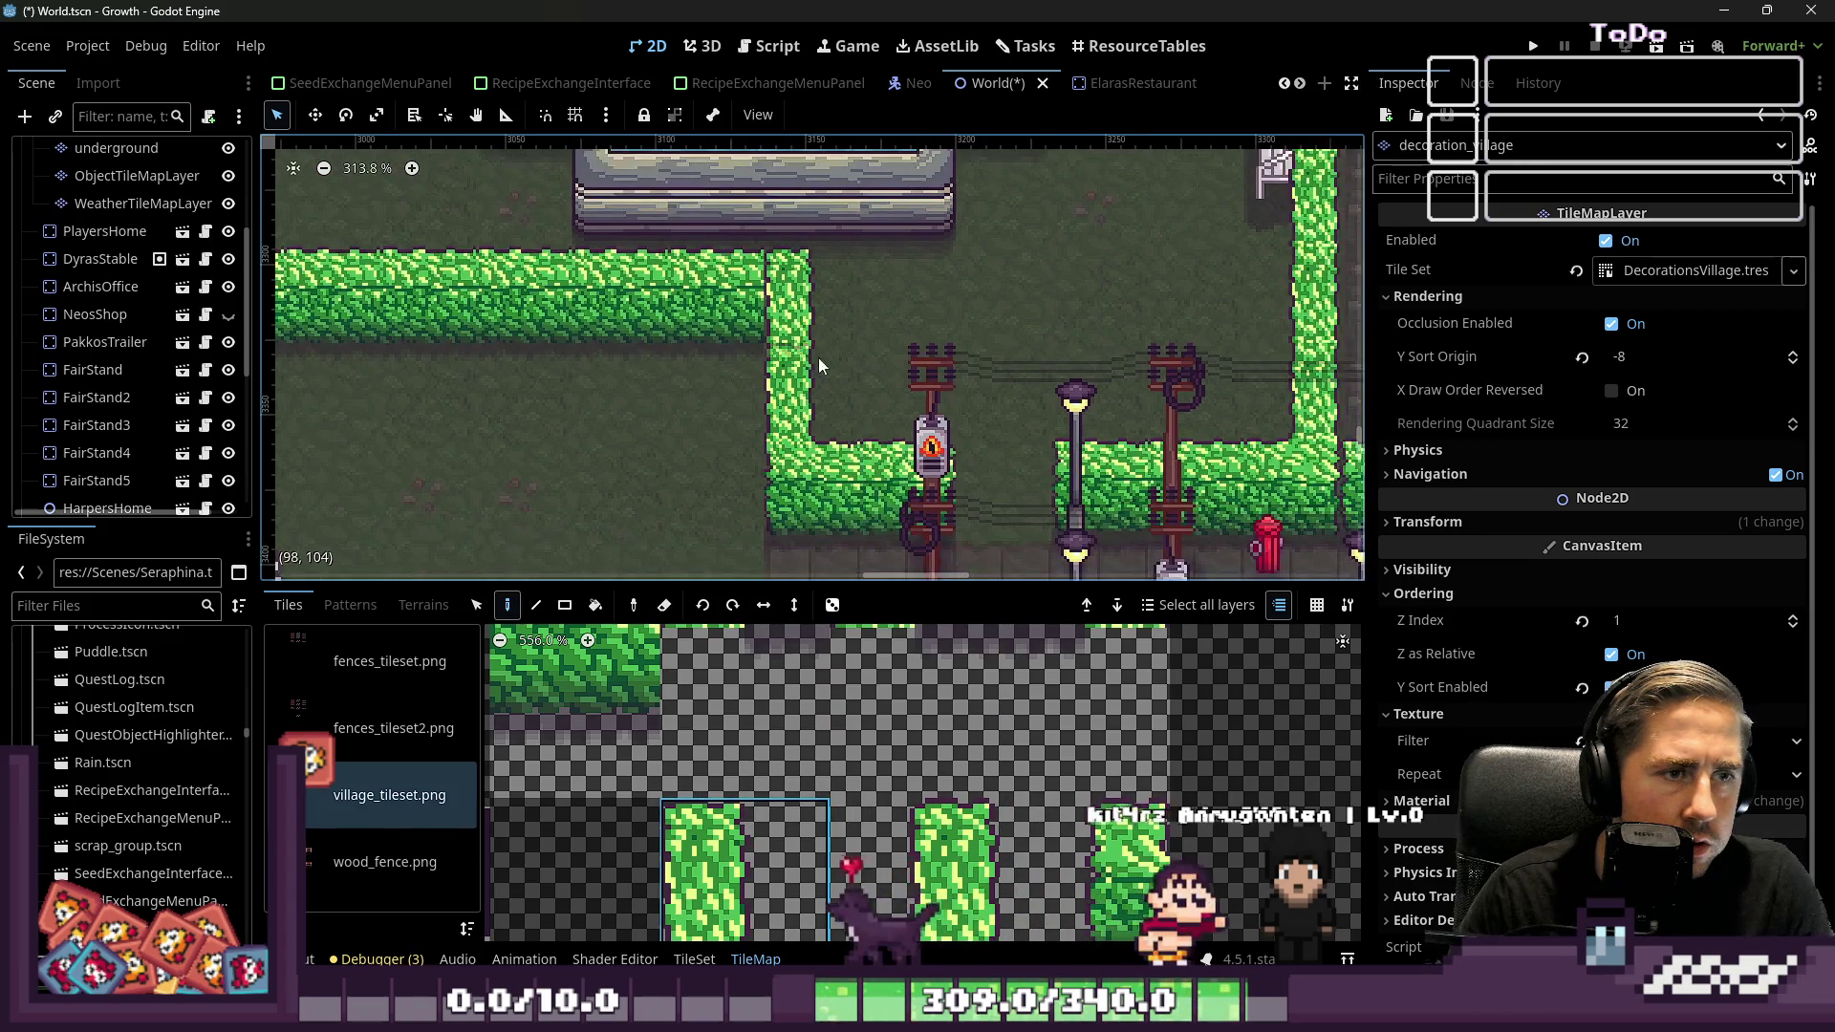
scroll(818, 366, up, 2)
scroll(741, 702, down, 14)
scroll(741, 701, up, 15)
scroll(806, 824, down, 3)
click(828, 373)
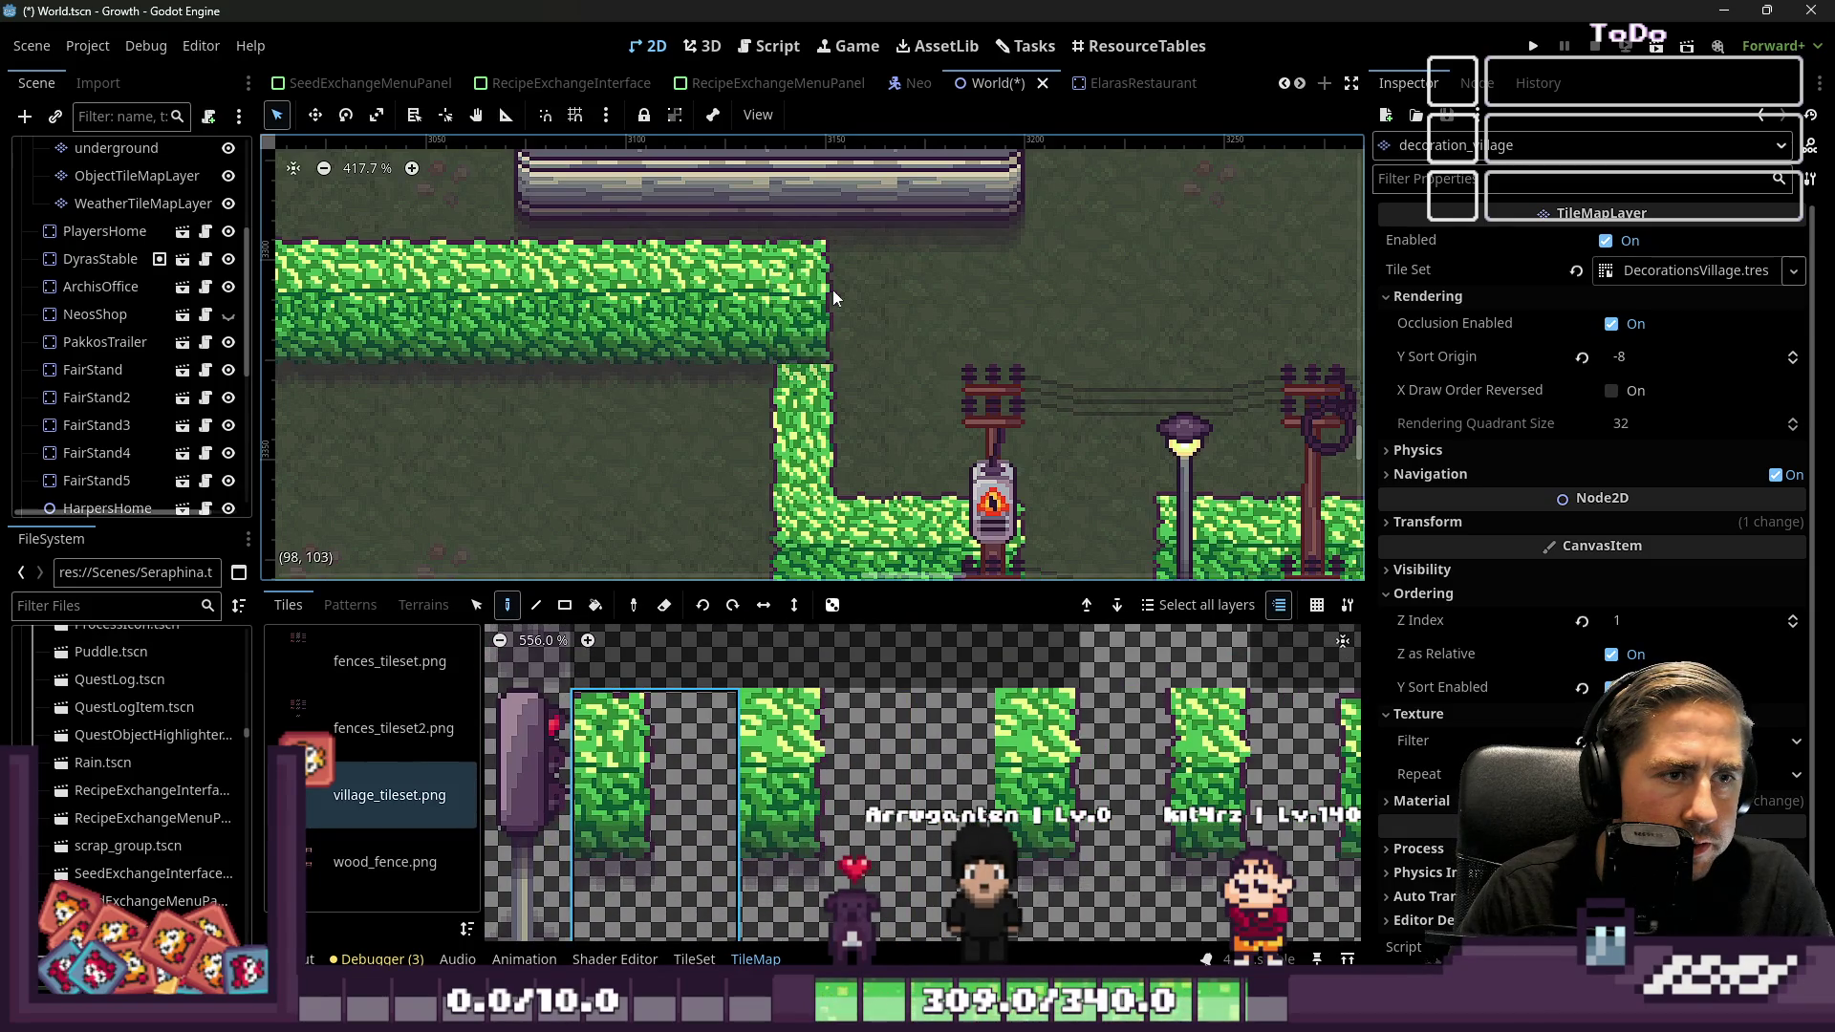
Paint a vertical hedge tile joining the upper hedge row to the vertical hedge
scroll(902, 675, down, 18)
click(924, 752)
scroll(850, 702, up, 10)
click(800, 311)
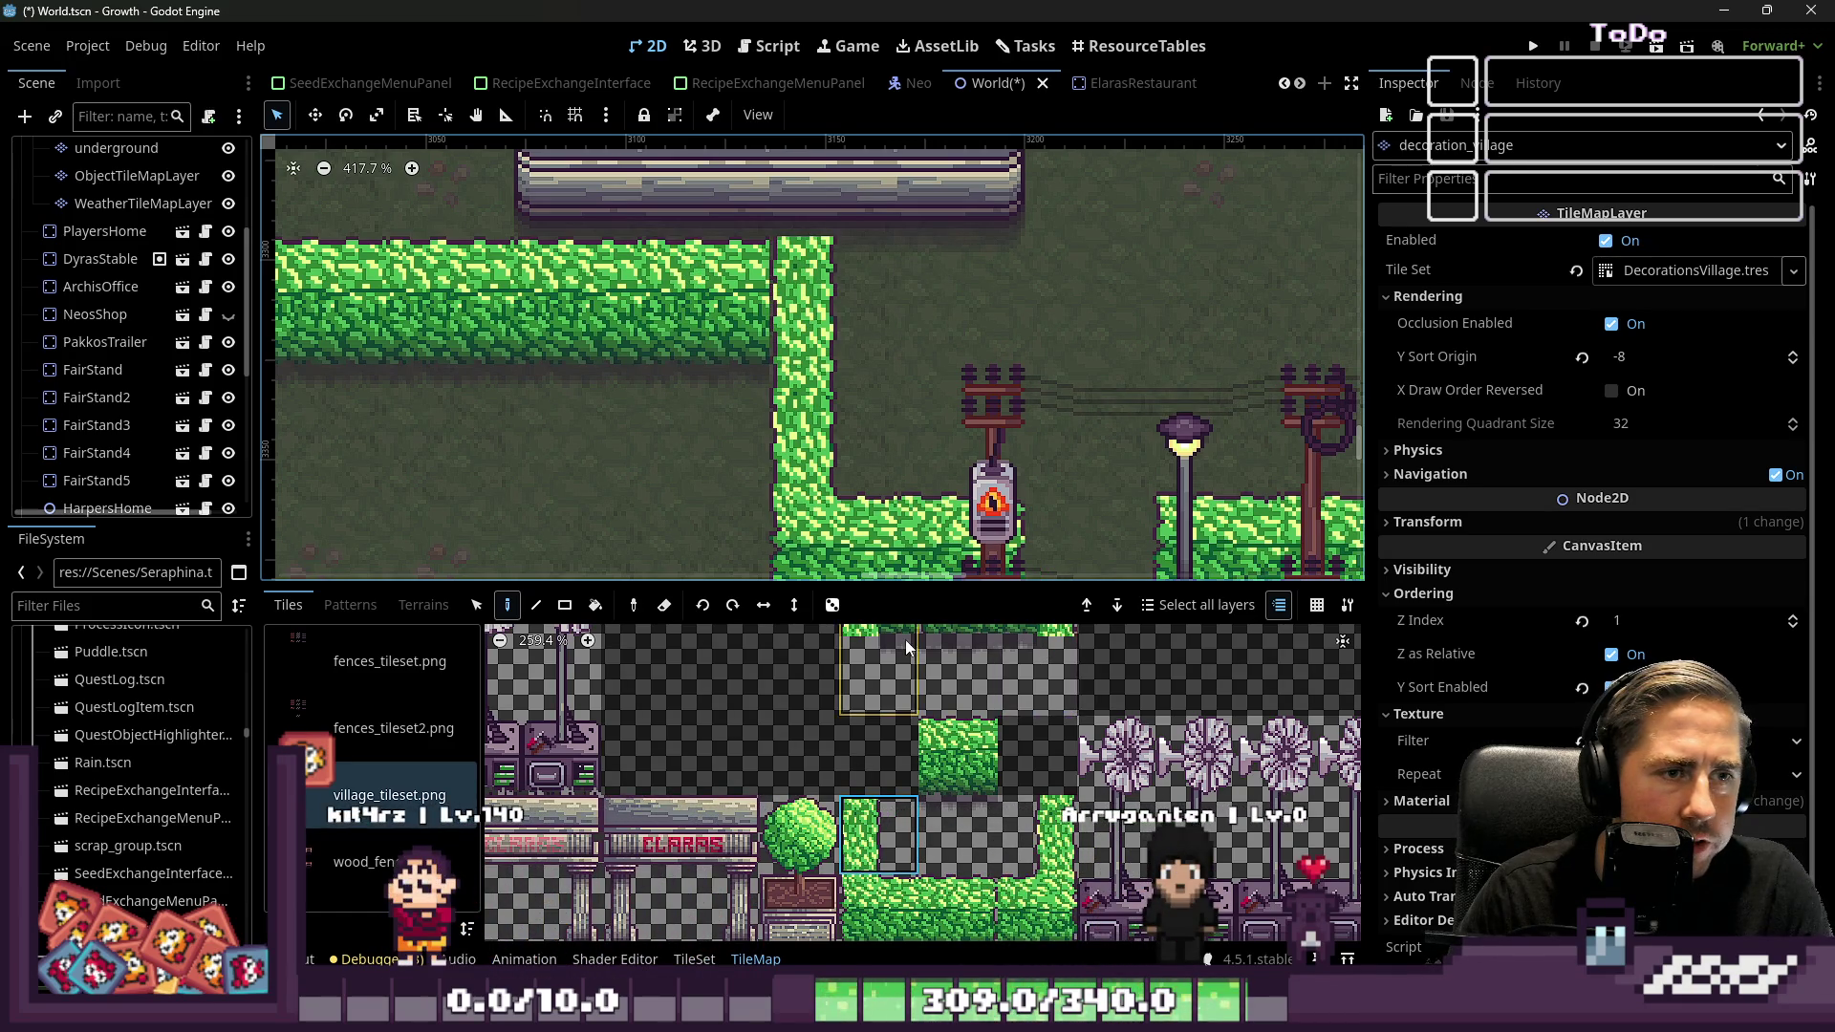
Select a different hedge tile from village_tileset.png
scroll(1089, 932, down, 2)
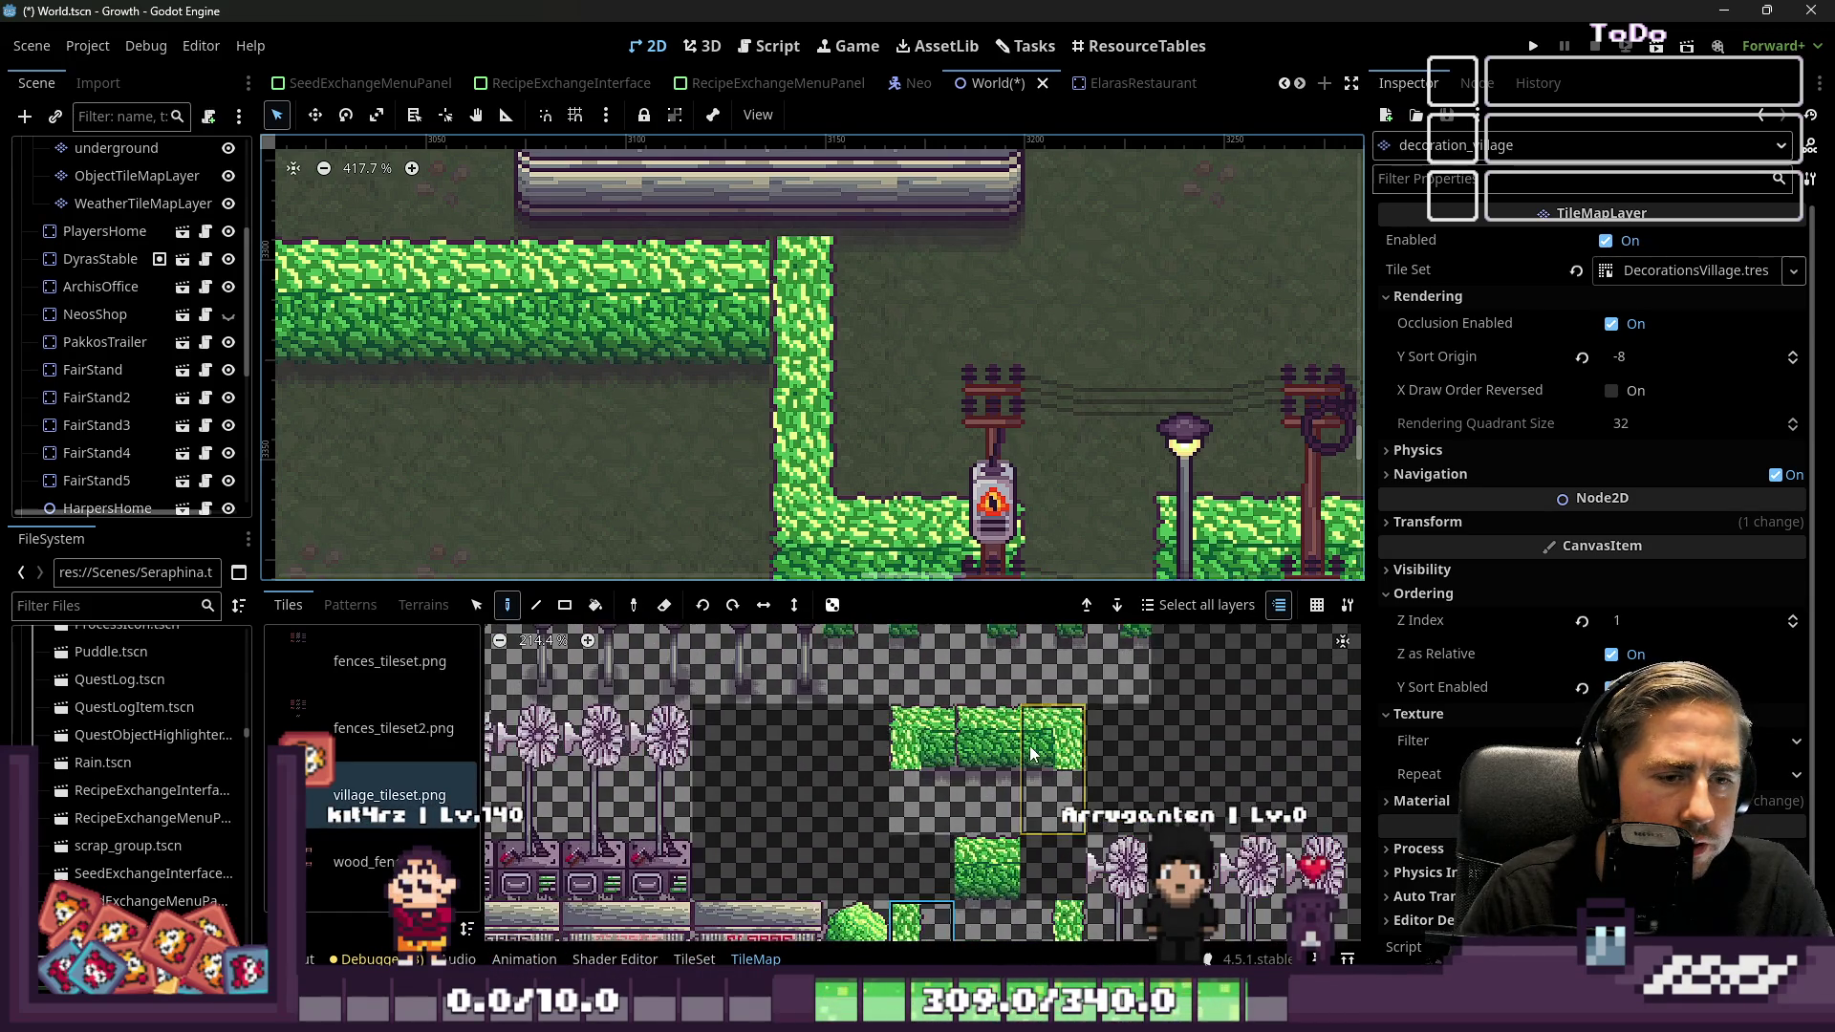
scroll(908, 788, down, 1)
scroll(925, 806, up, 3)
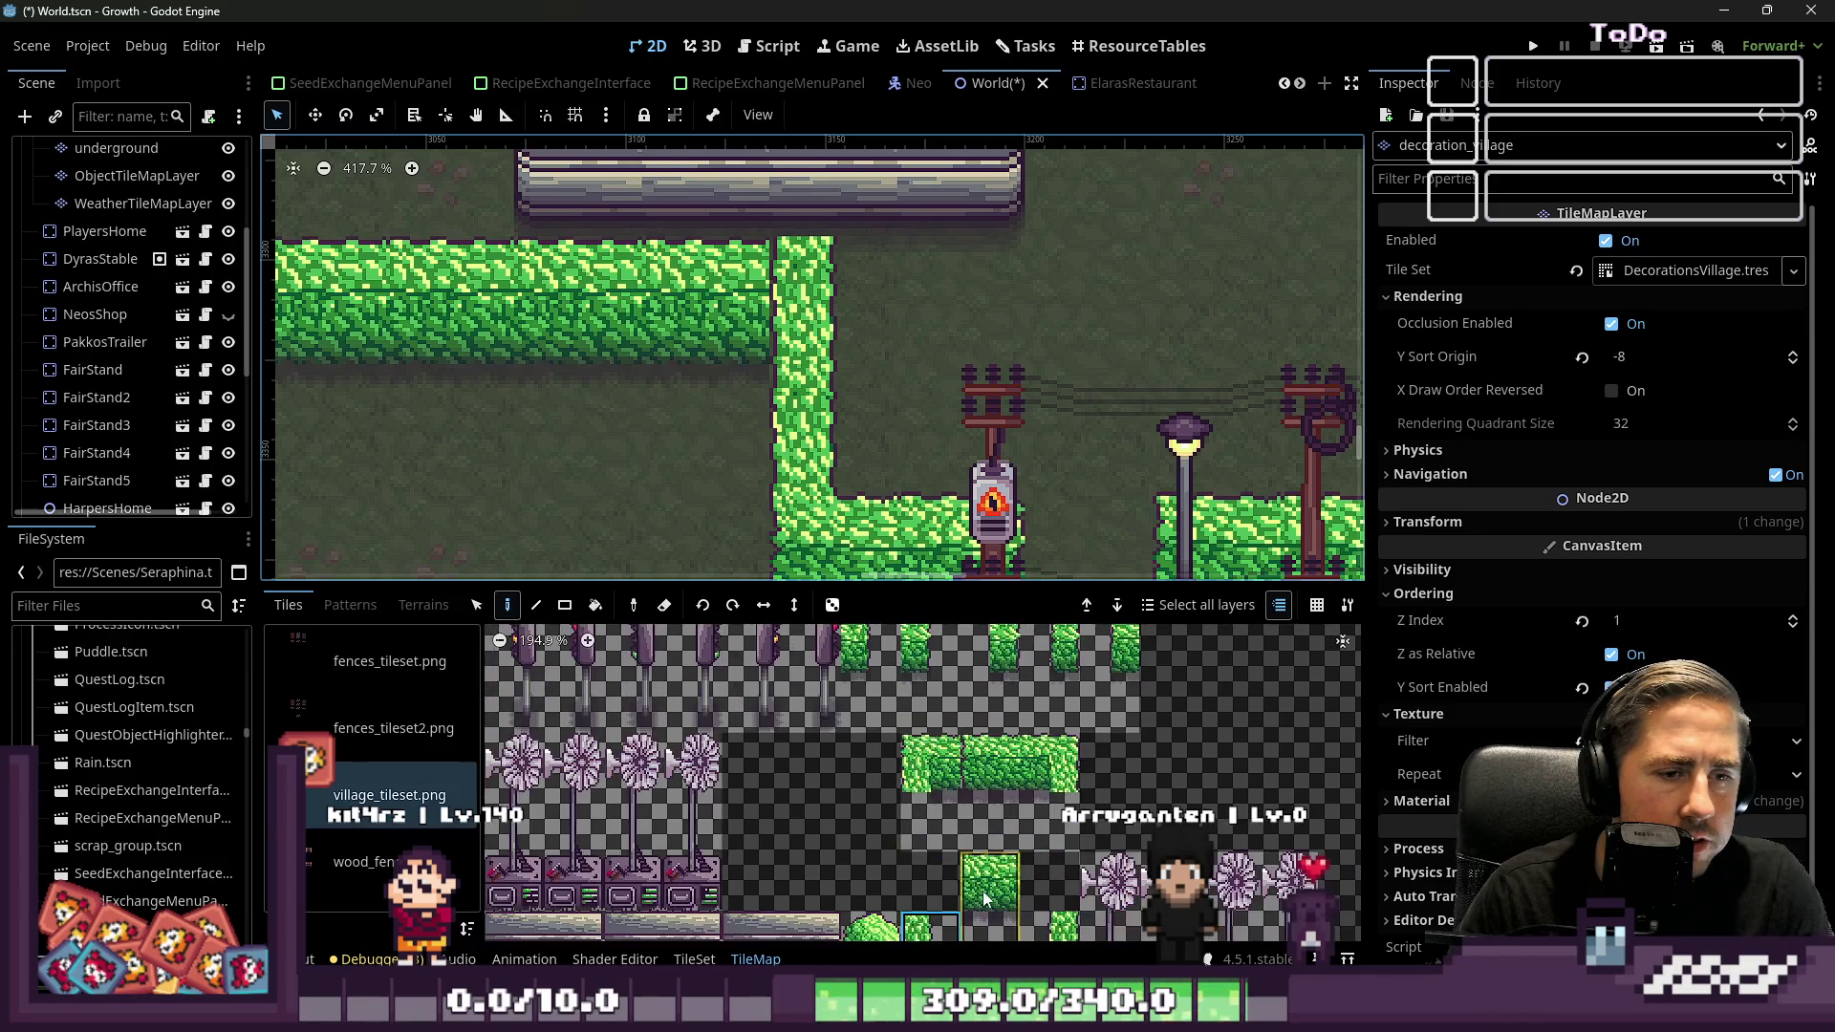
scroll(926, 640, up, 4)
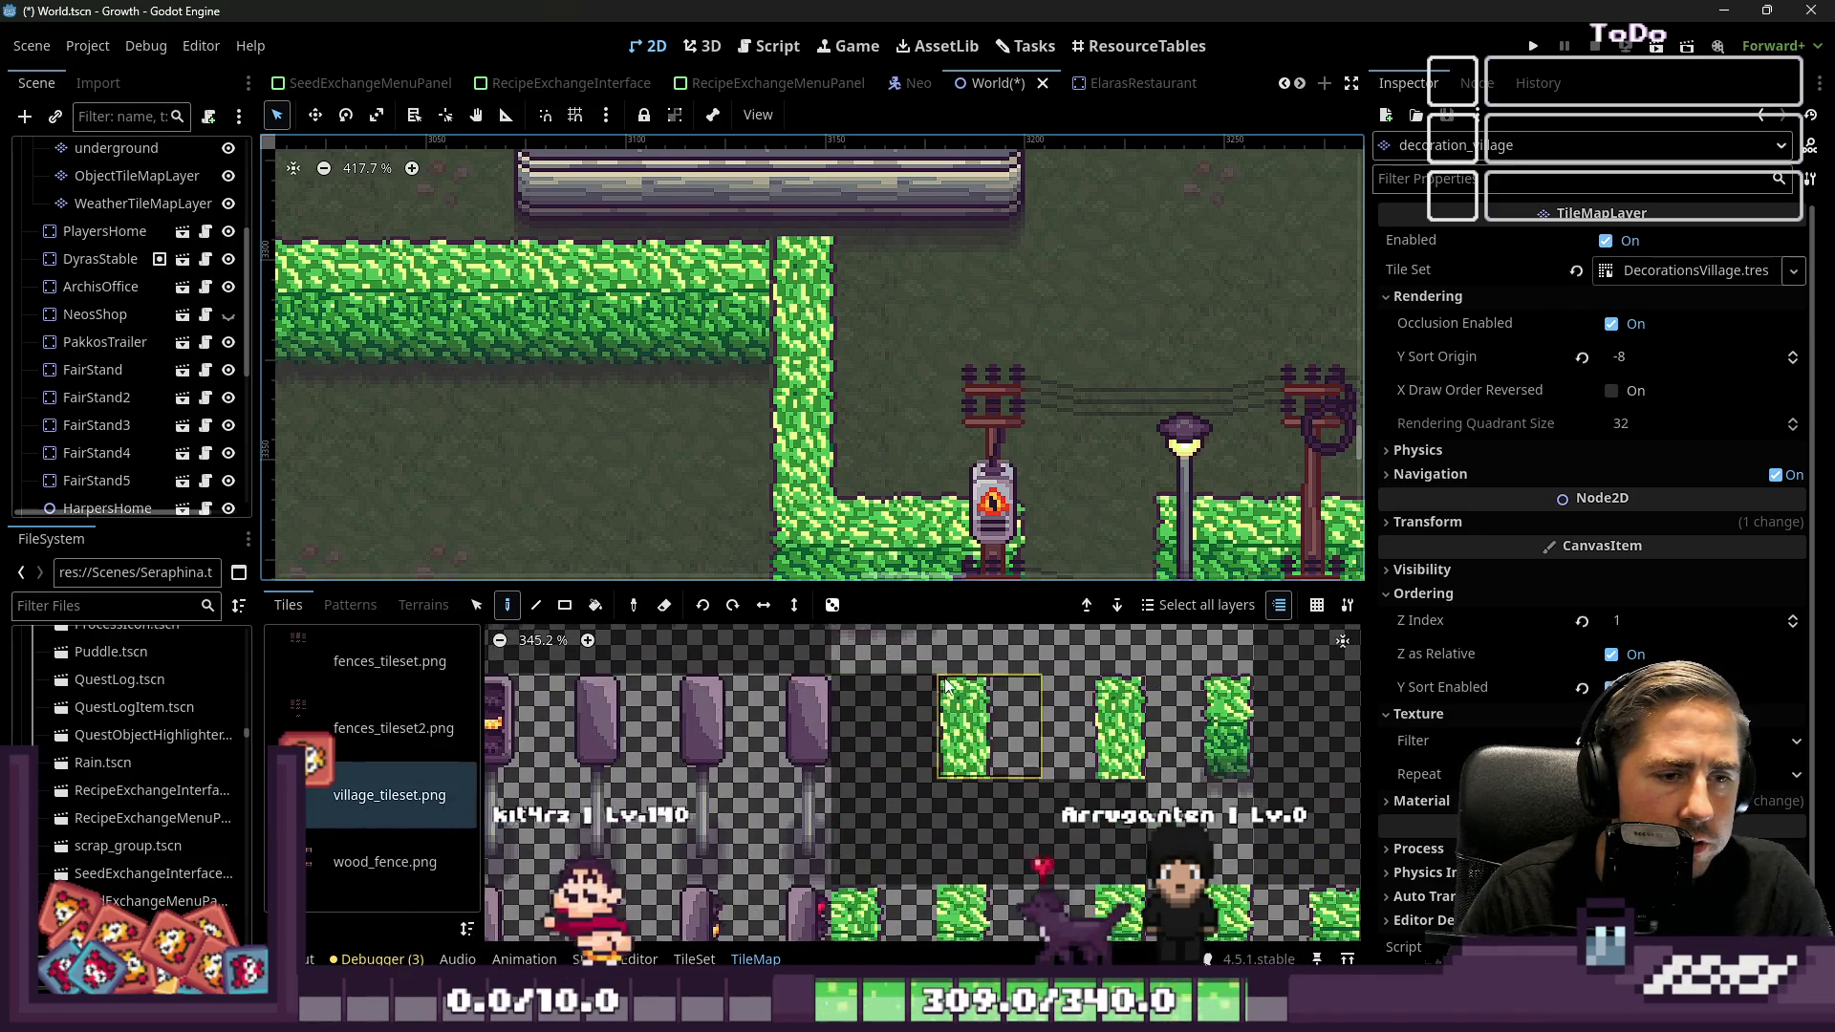
scroll(927, 669, down, 1)
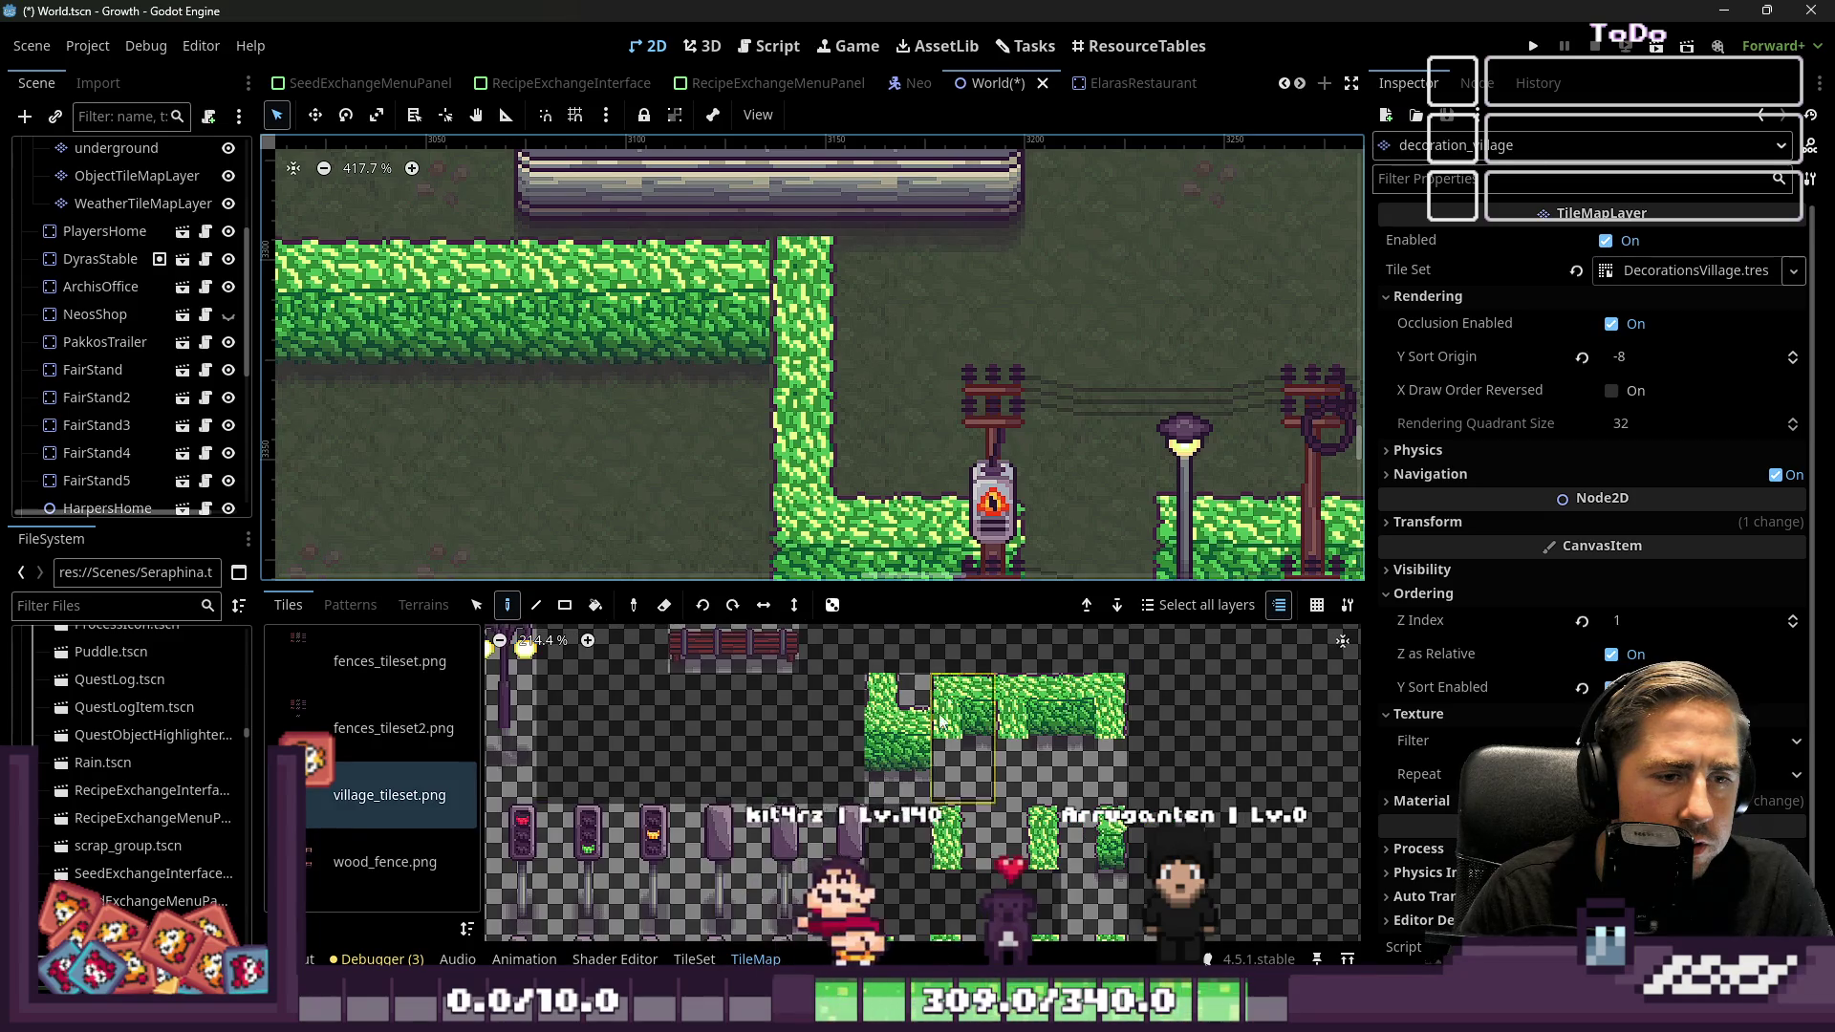
click(929, 690)
scroll(860, 726, up, 5)
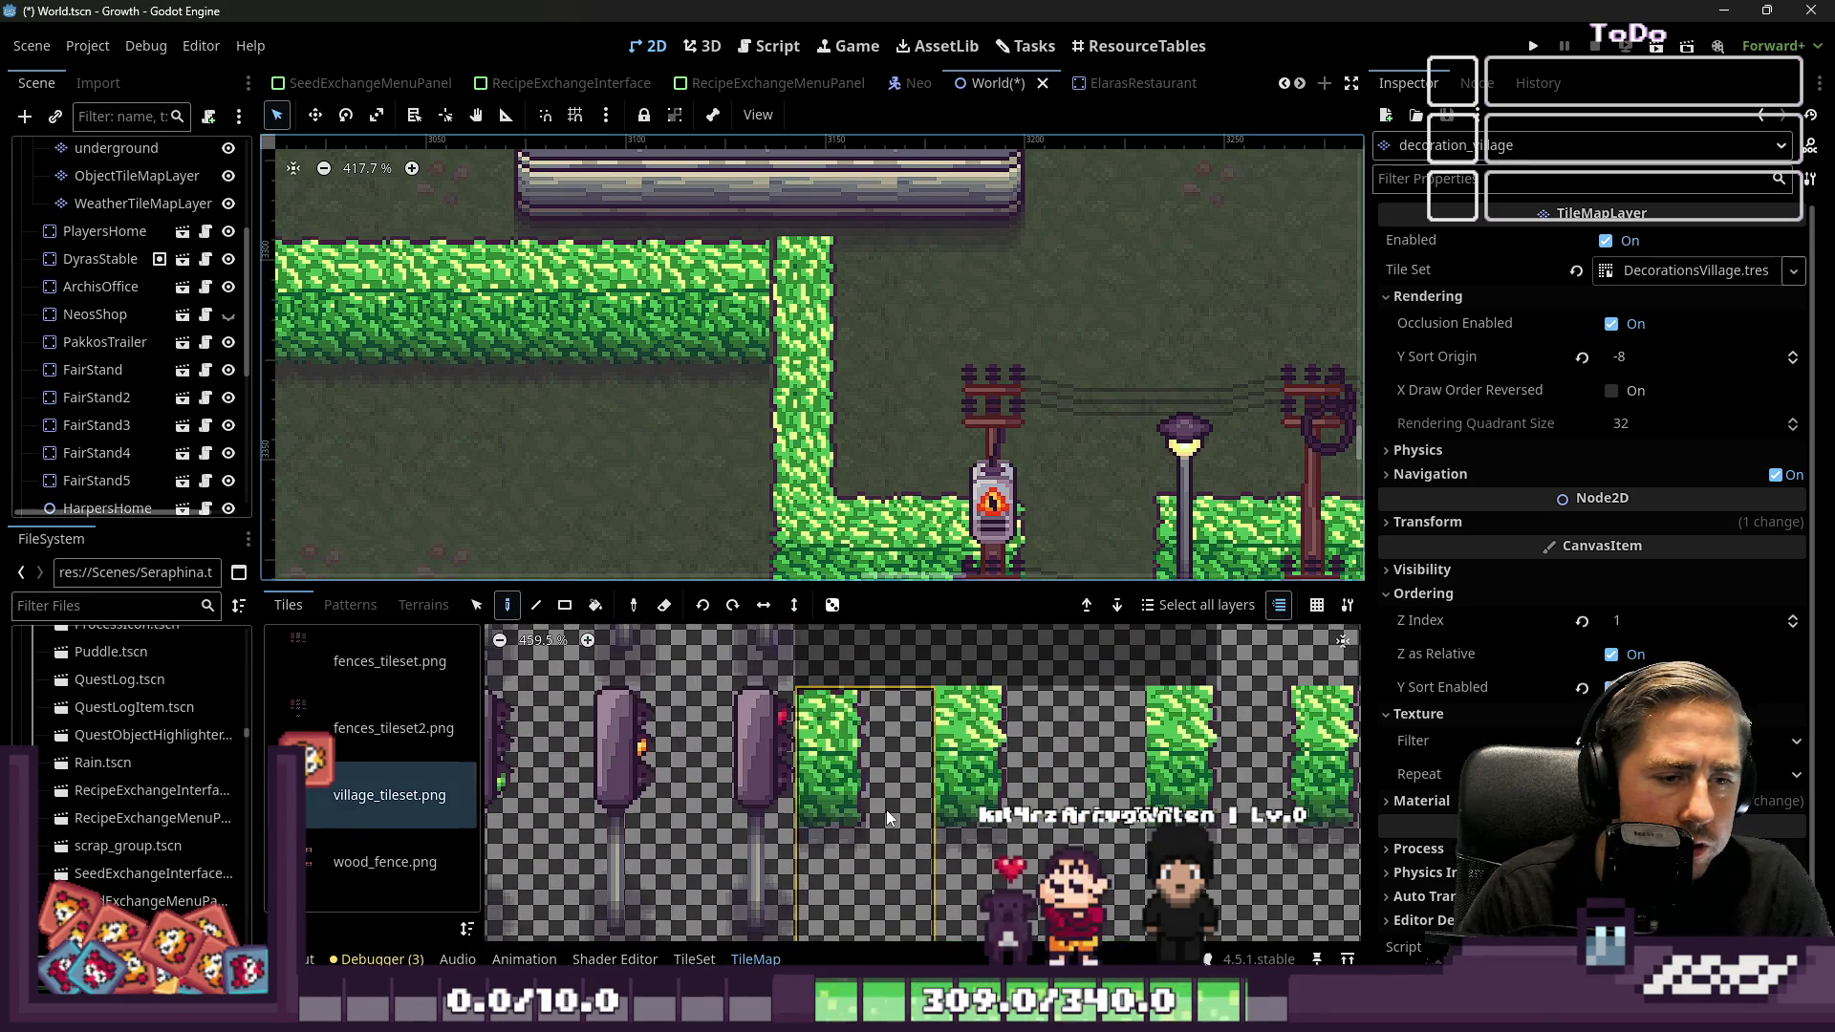
scroll(796, 769, up, 3)
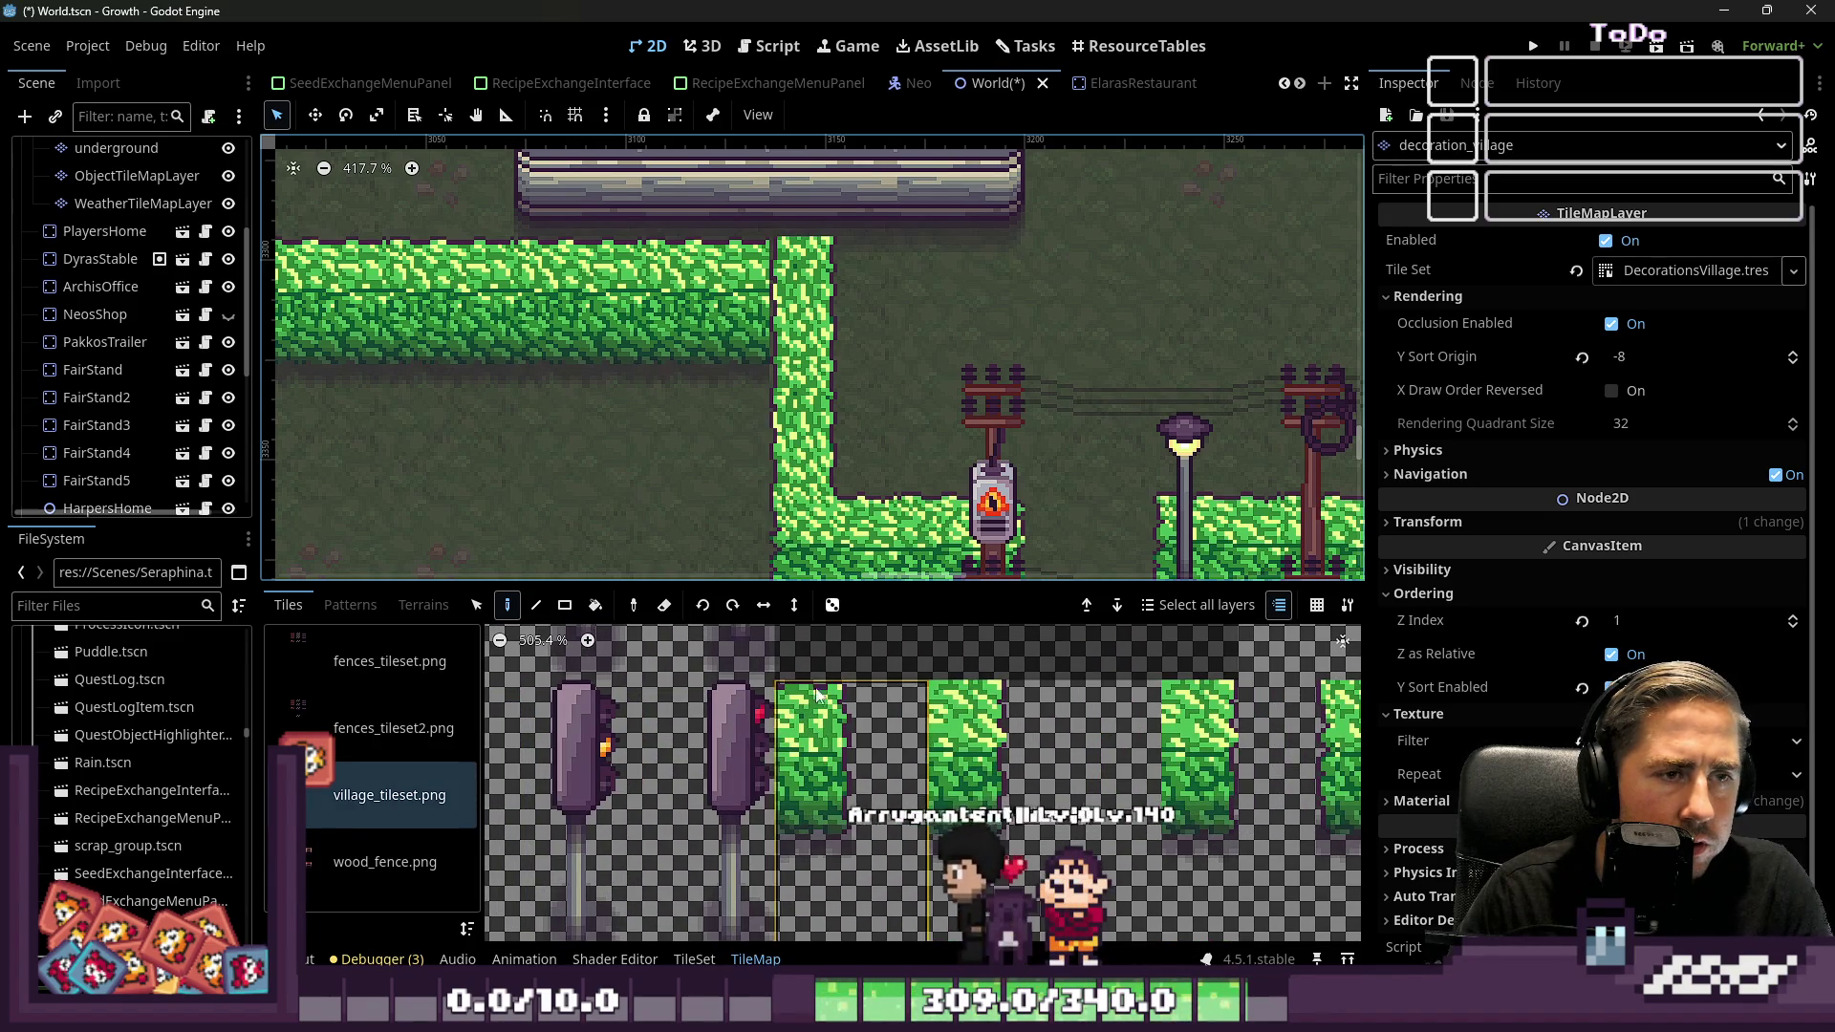
scroll(885, 423, down, 8)
scroll(899, 364, down, 1)
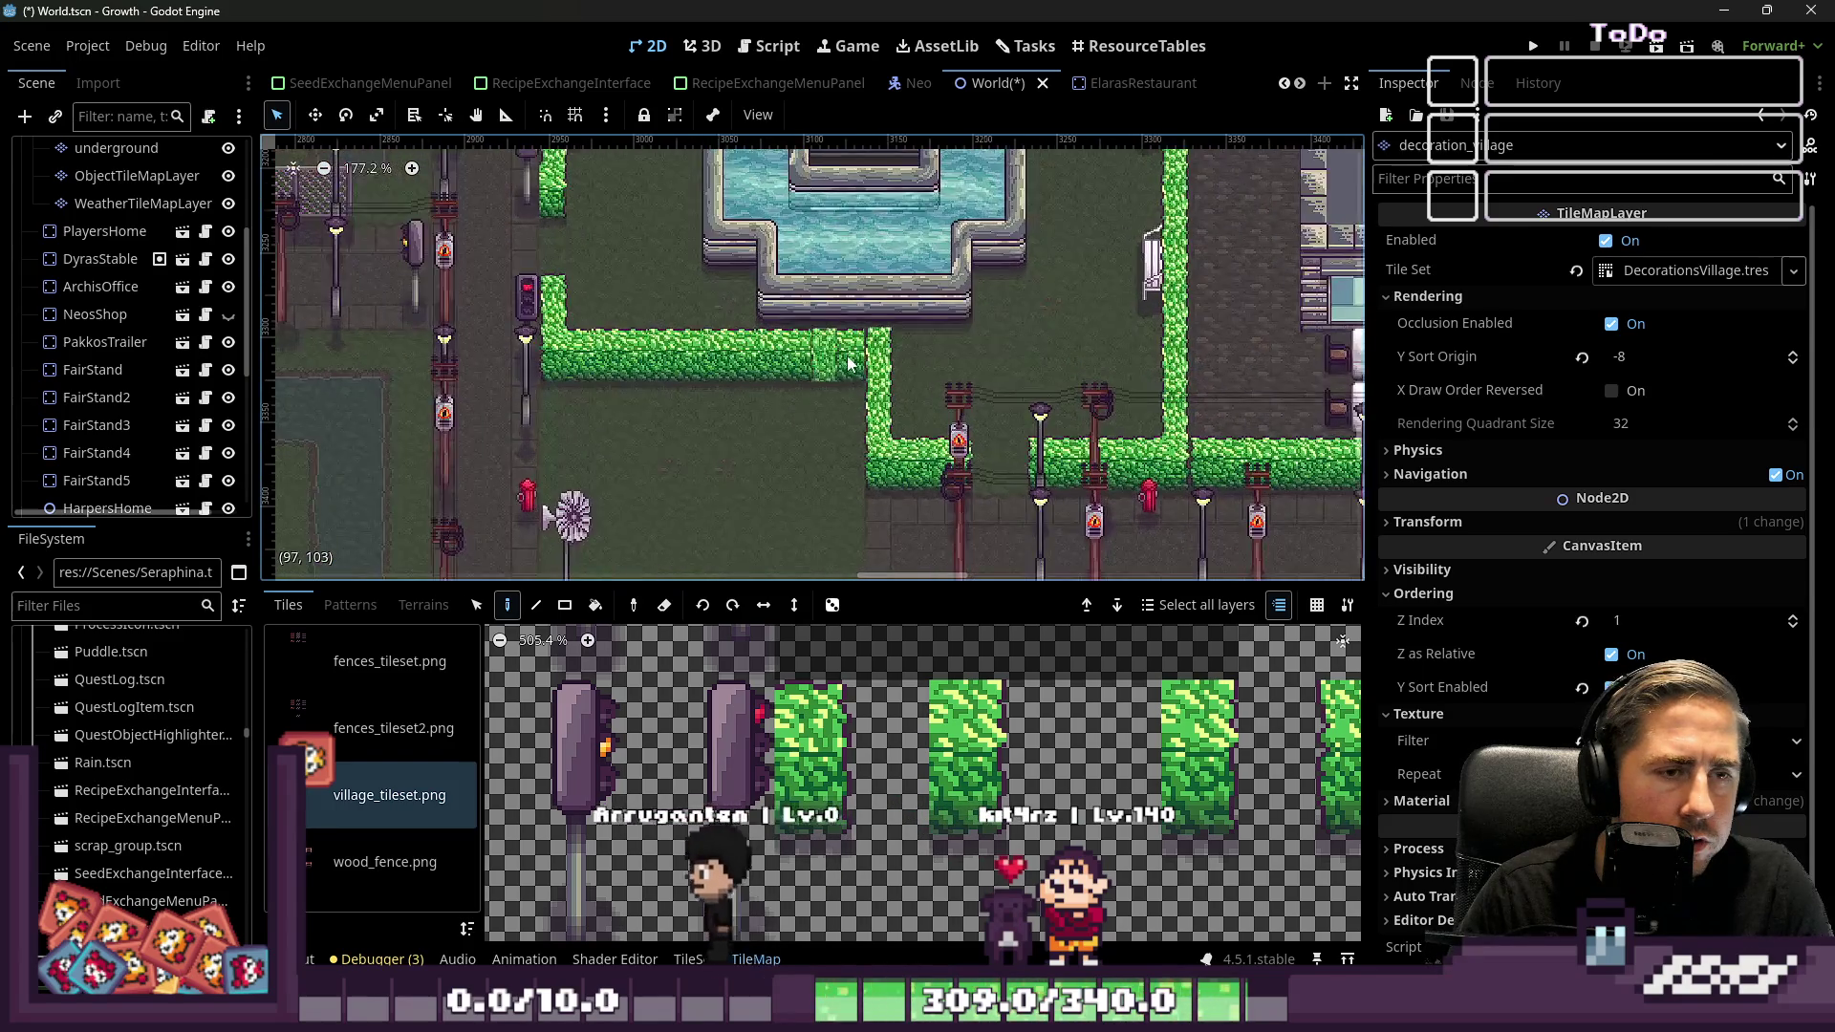
Repaint the hedge corner segment on the upper hedge row
click(835, 371)
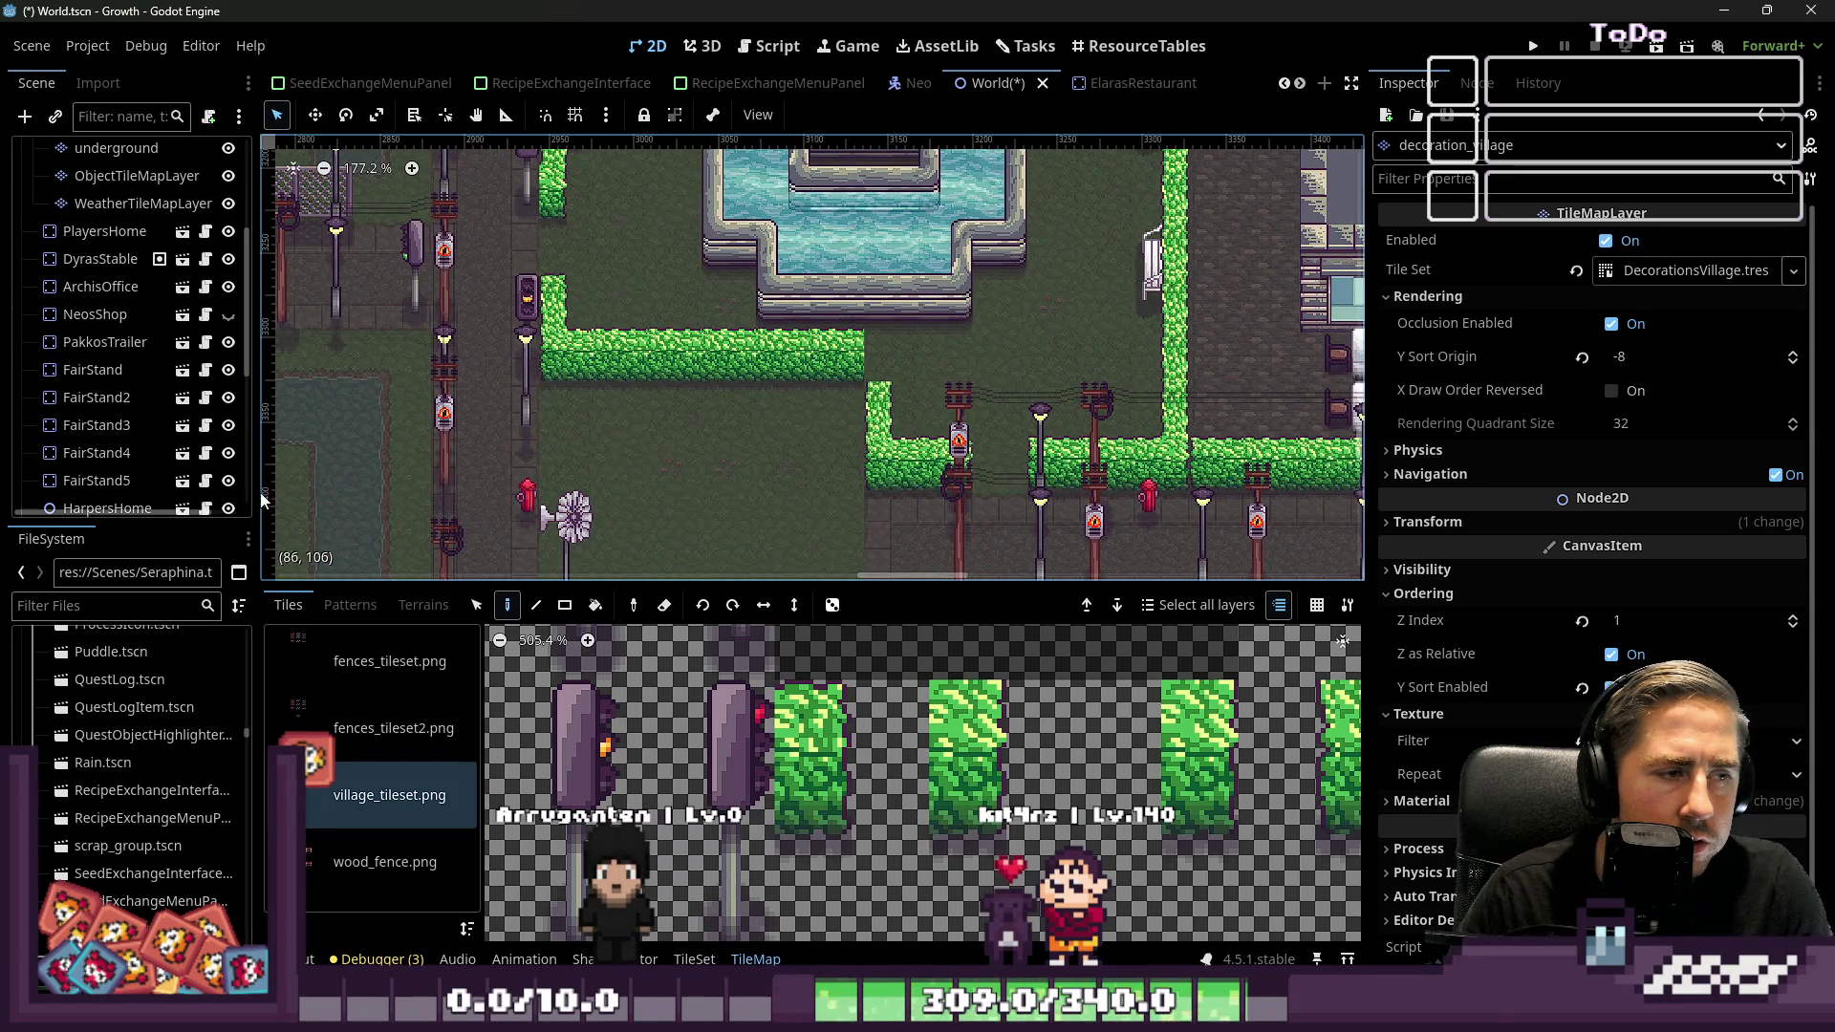
scroll(221, 853, down, 5)
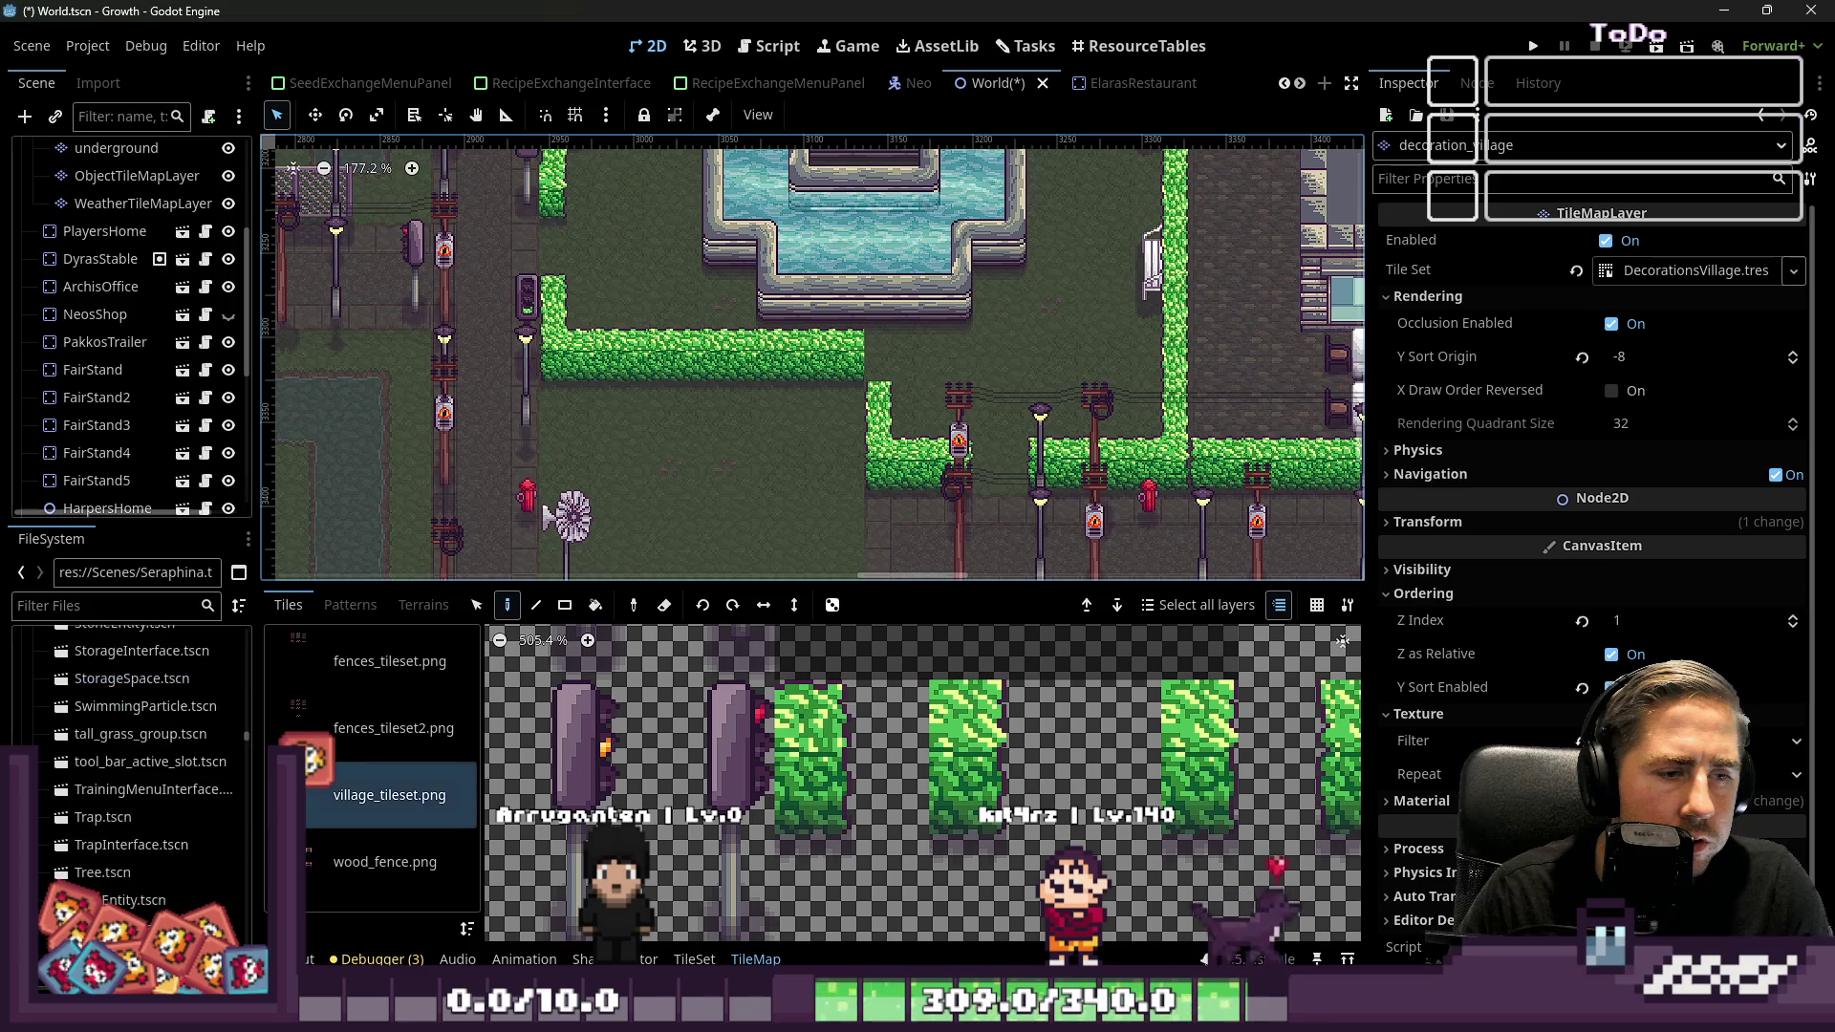
scroll(182, 831, up, 4)
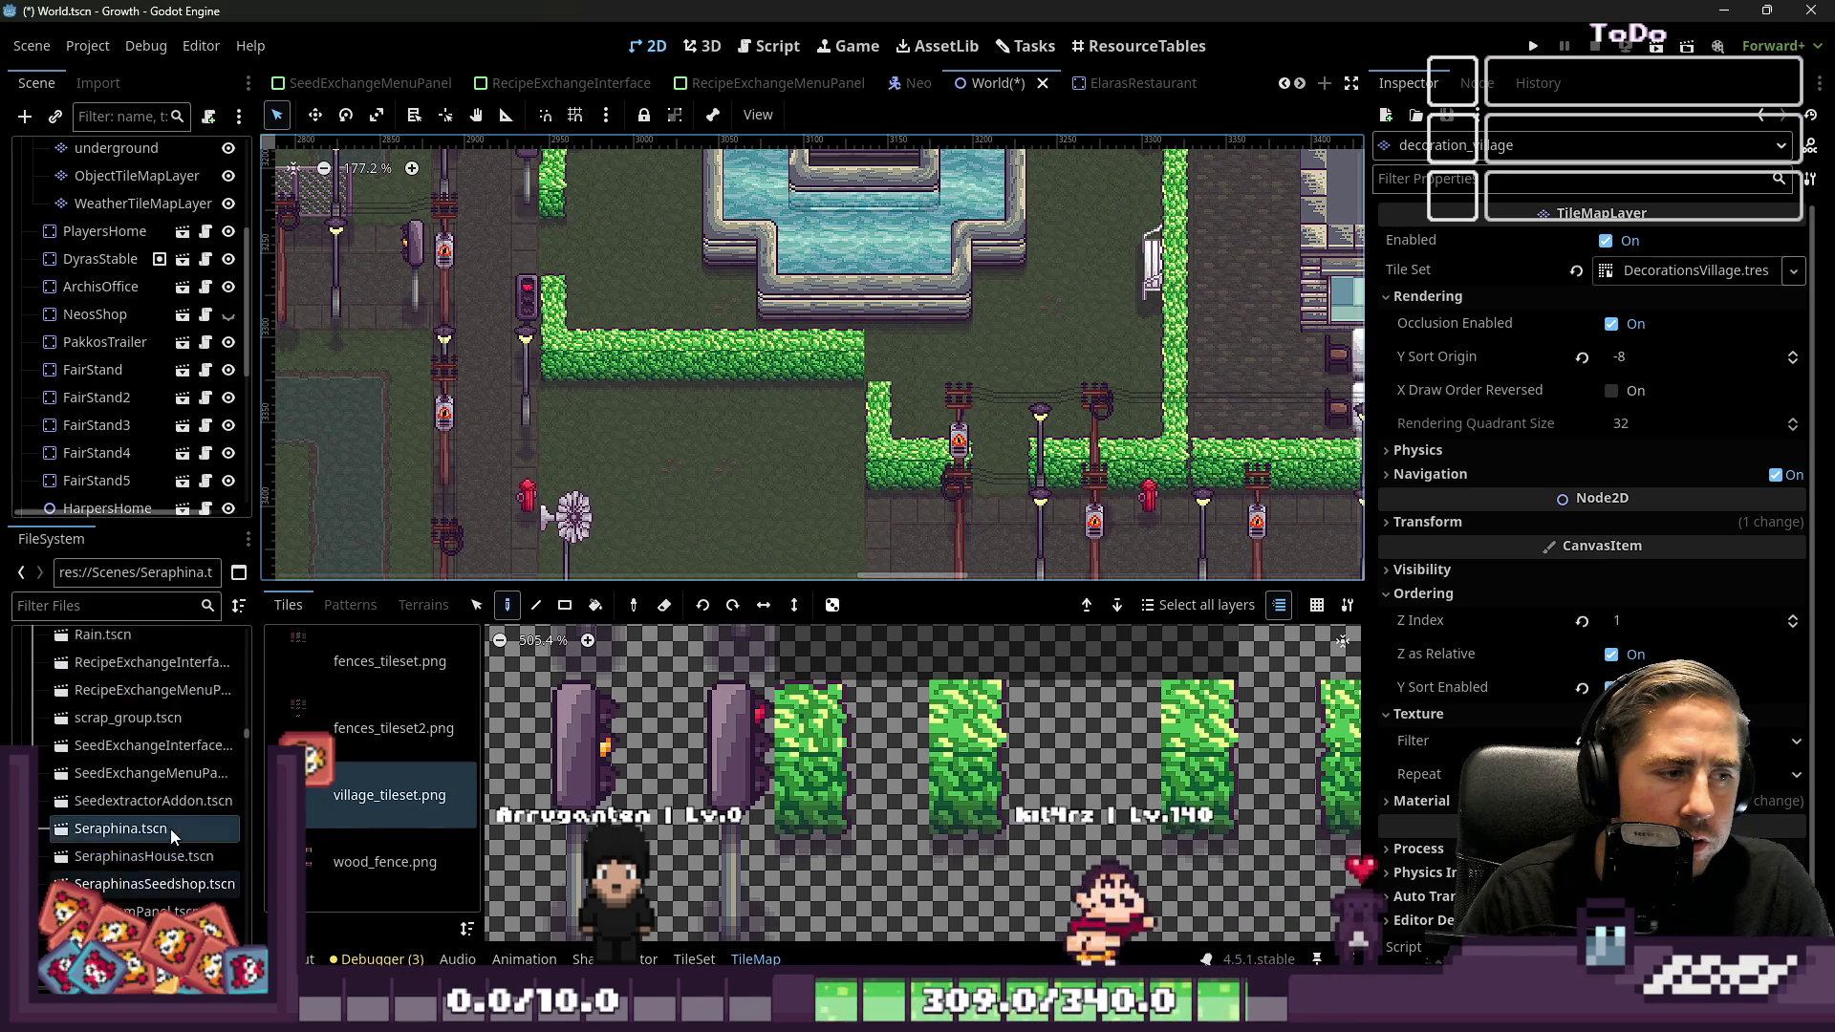
scroll(170, 812, up, 6)
scroll(179, 752, up, 5)
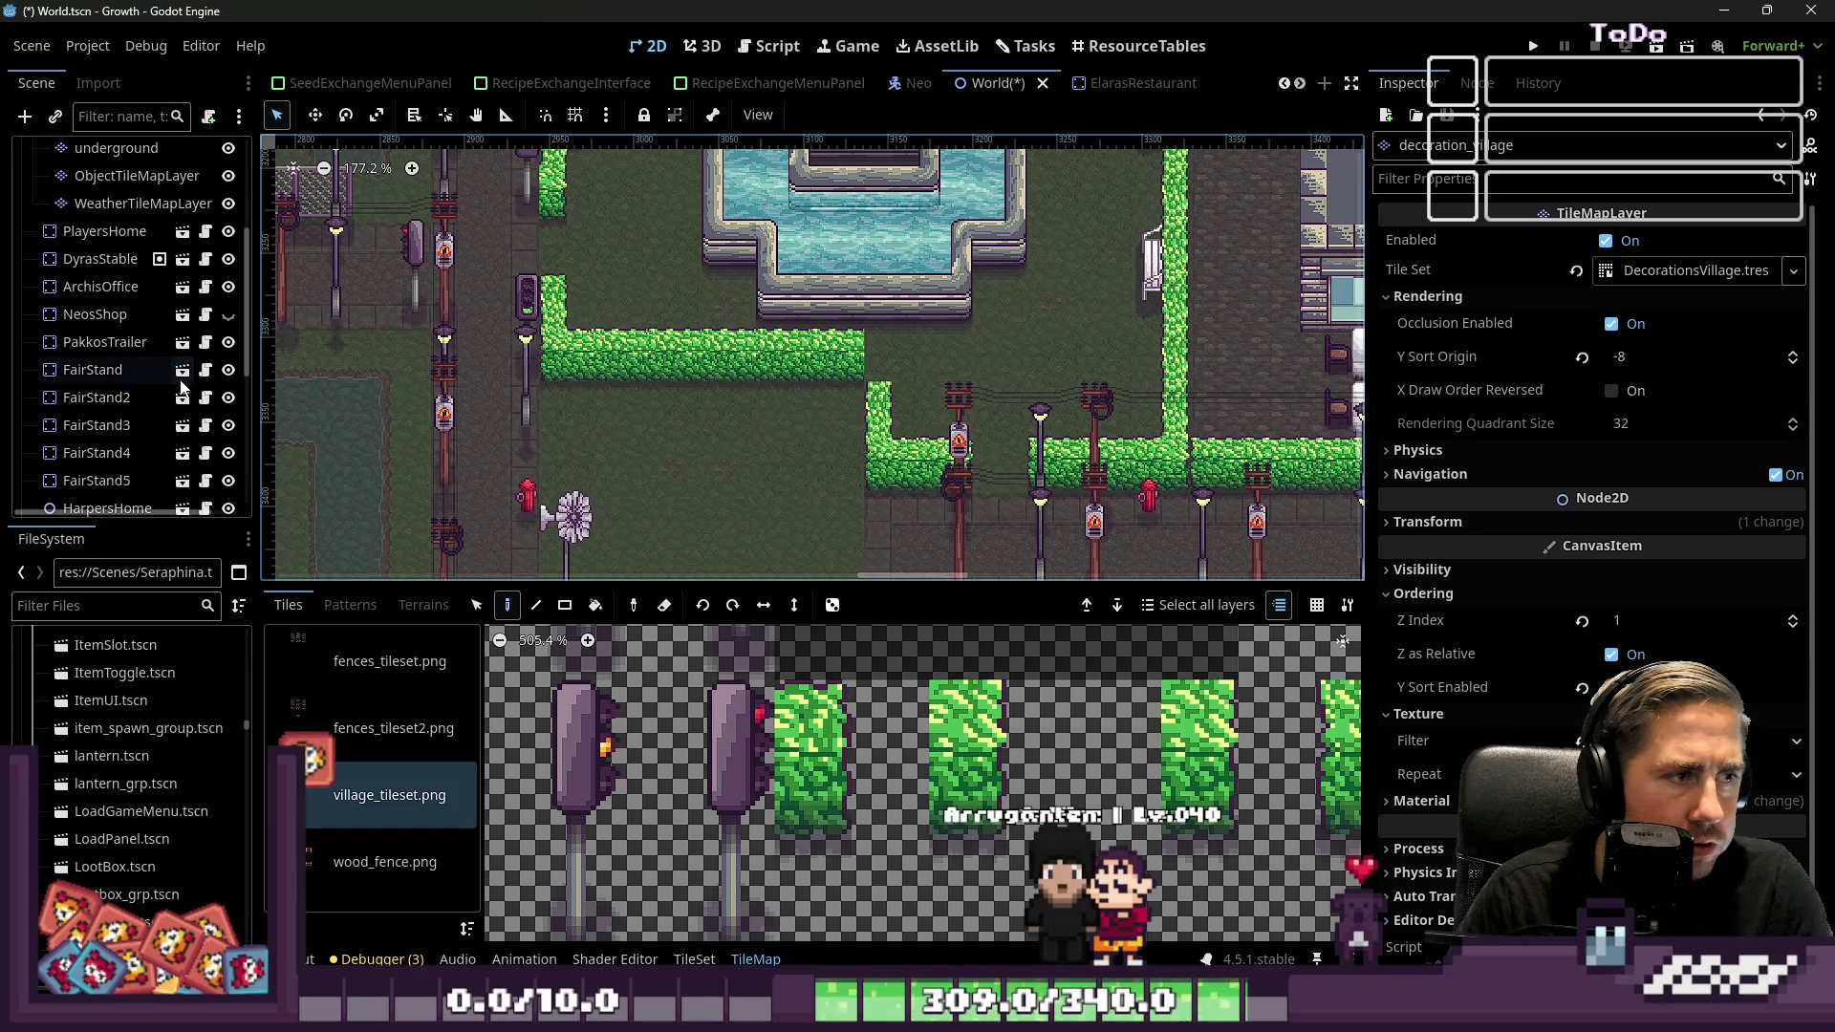
Compare the map with NeosShop shown and hidden, leaving NeosShop hidden
click(228, 315)
click(228, 314)
click(229, 314)
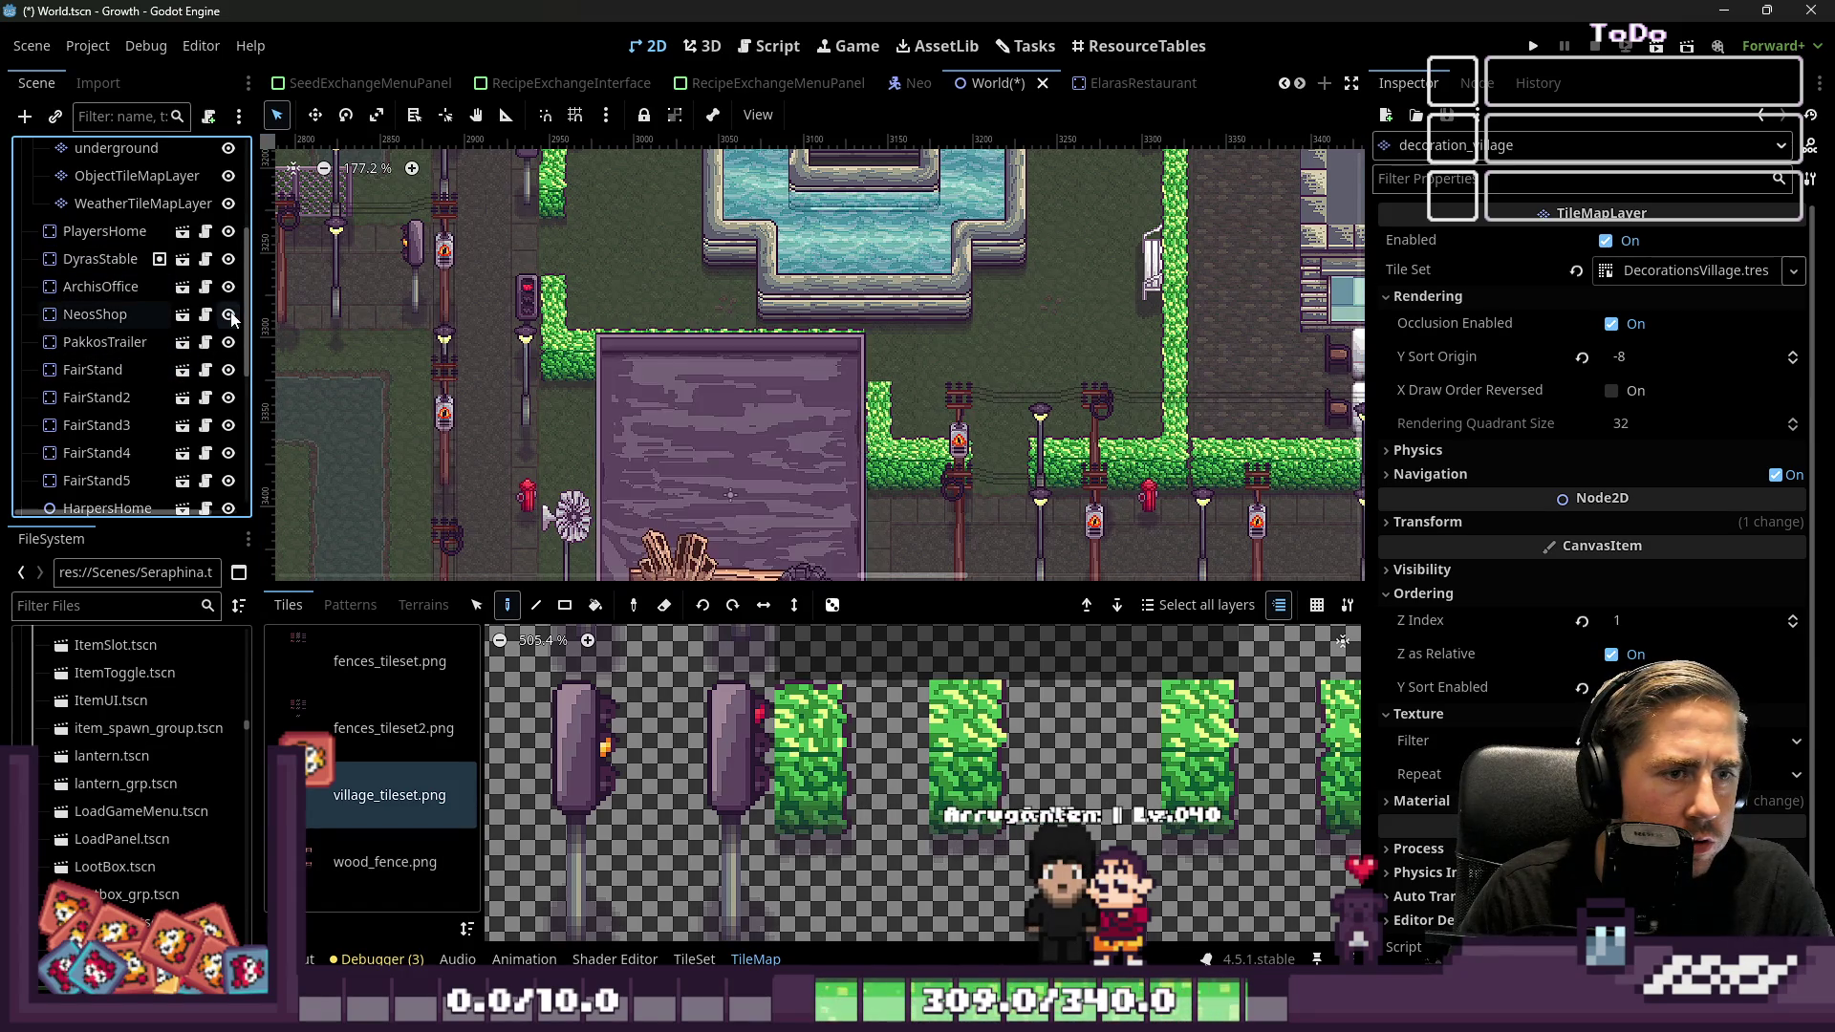
click(228, 314)
click(229, 314)
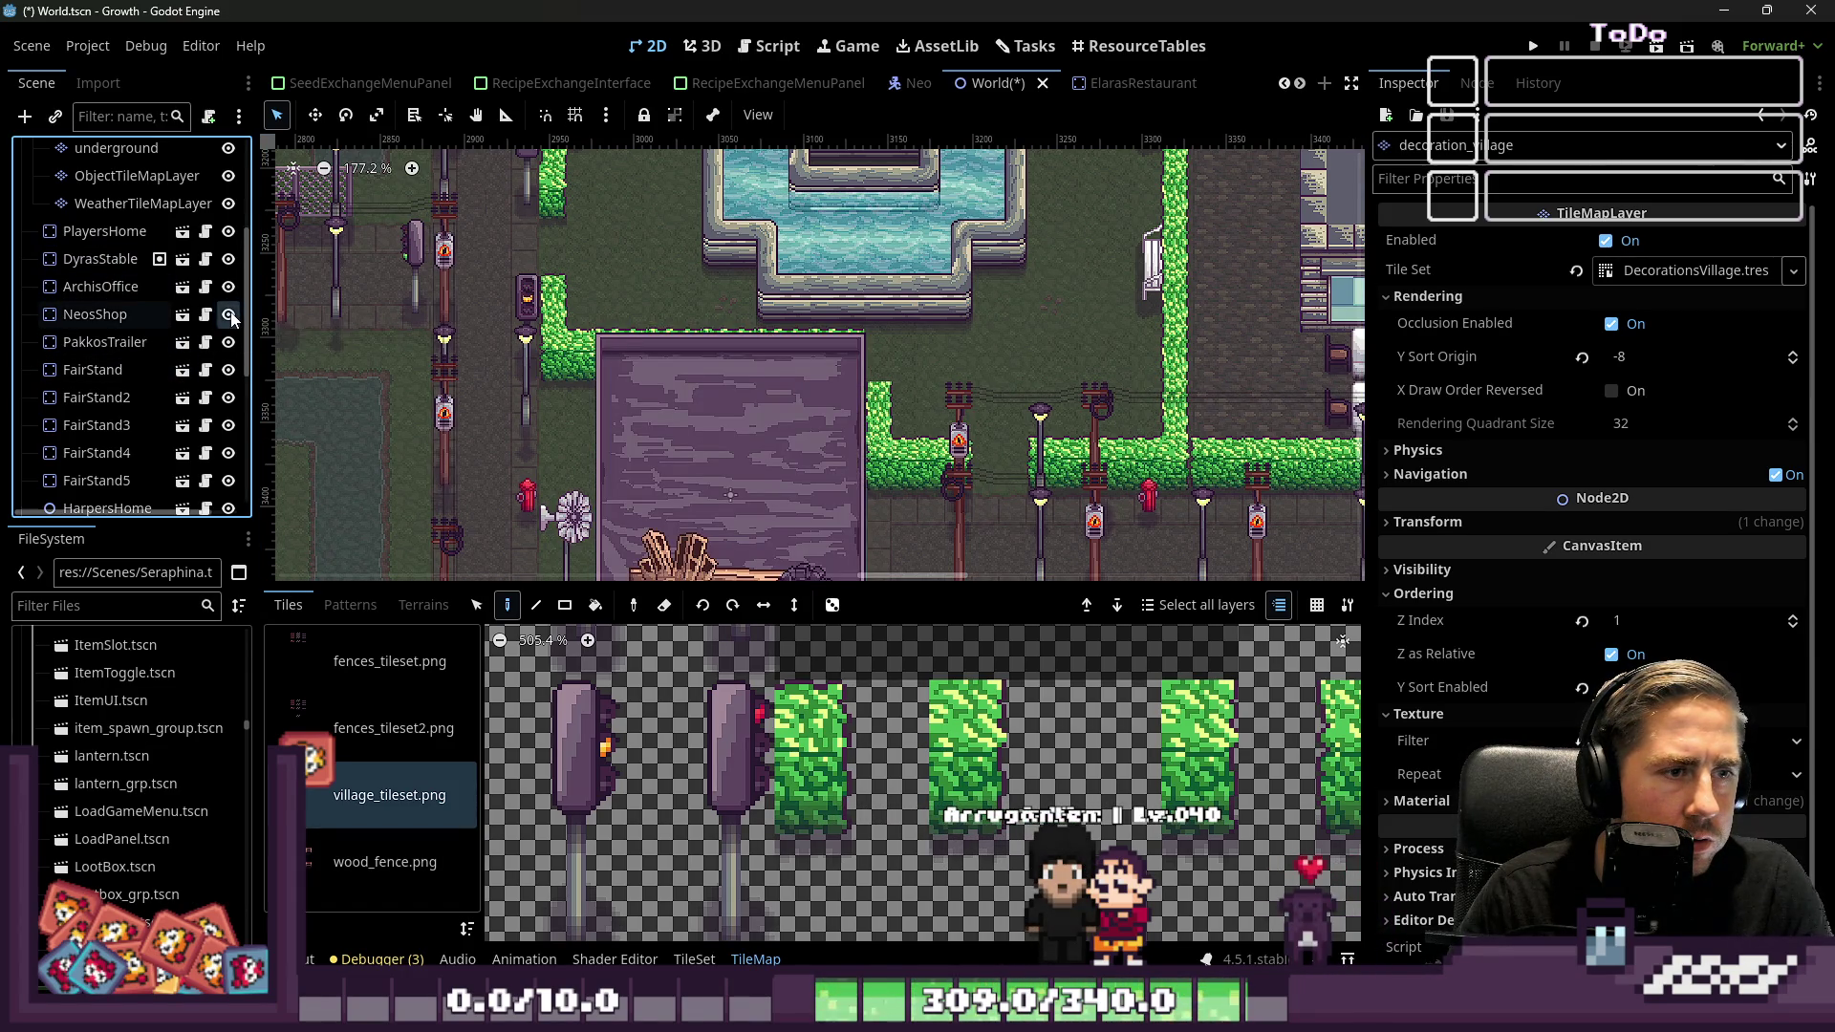
click(229, 314)
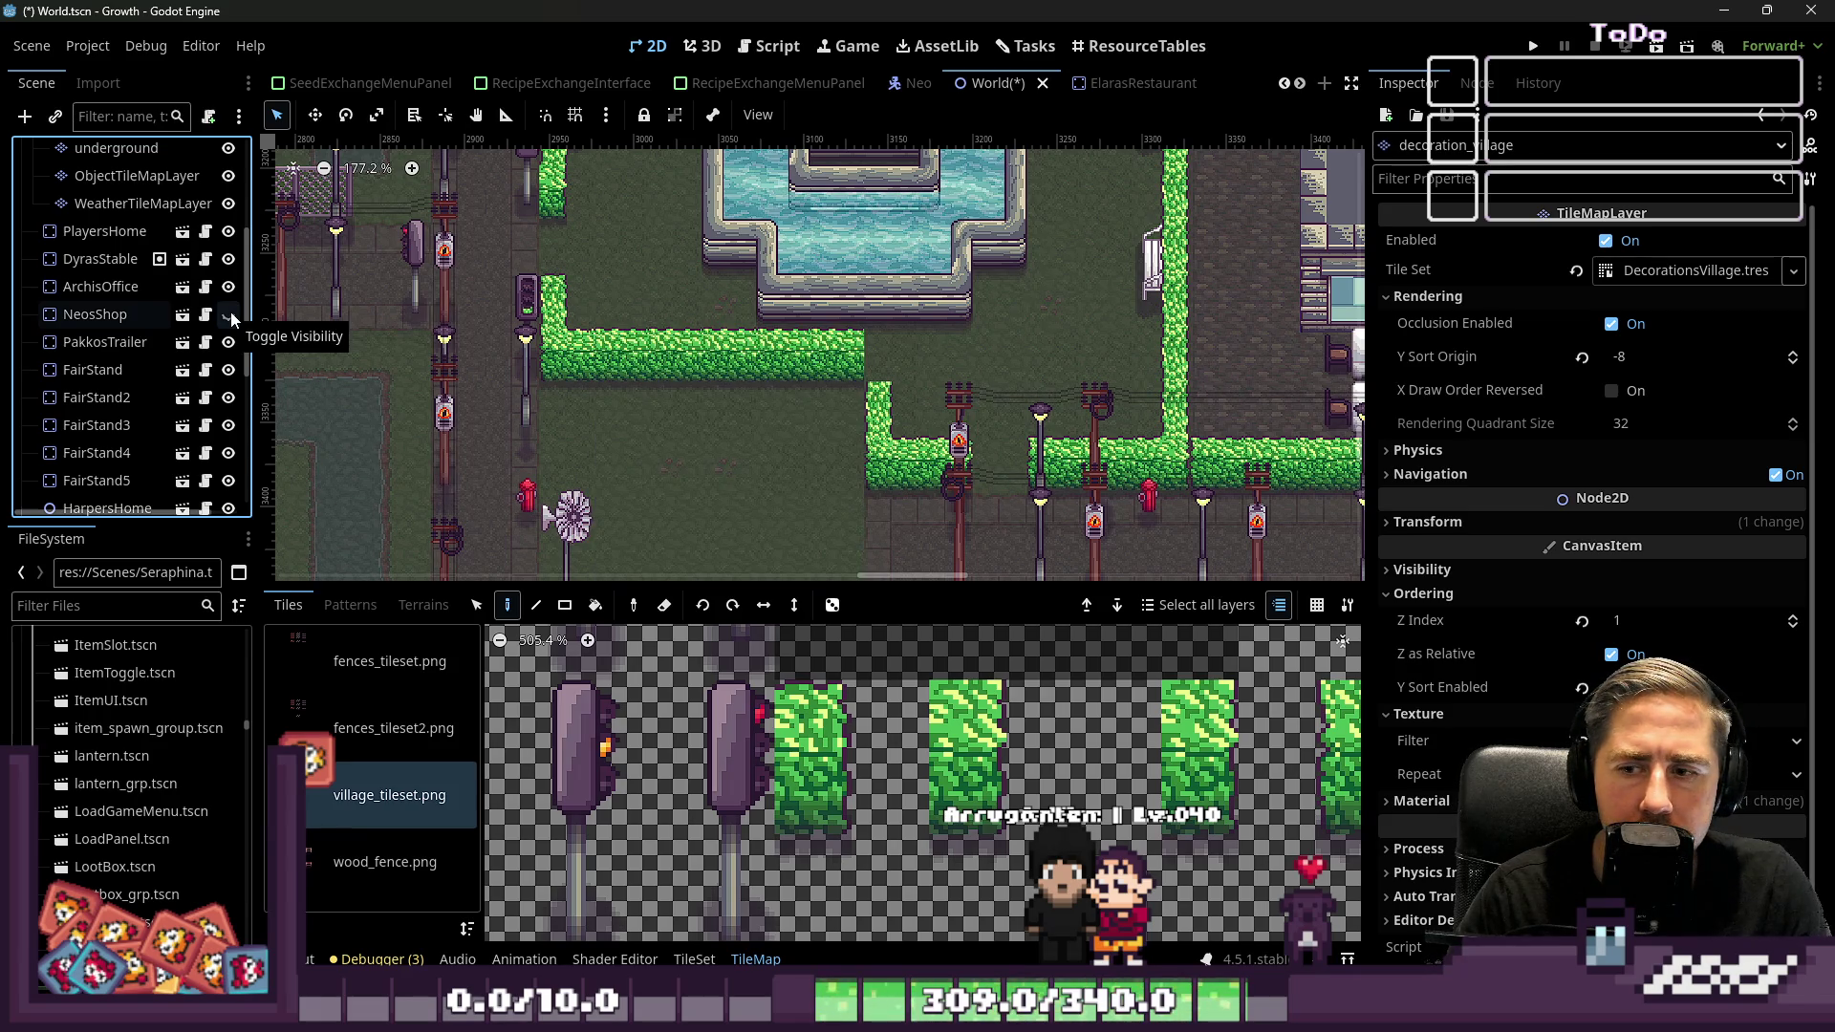
scroll(898, 361, up, 5)
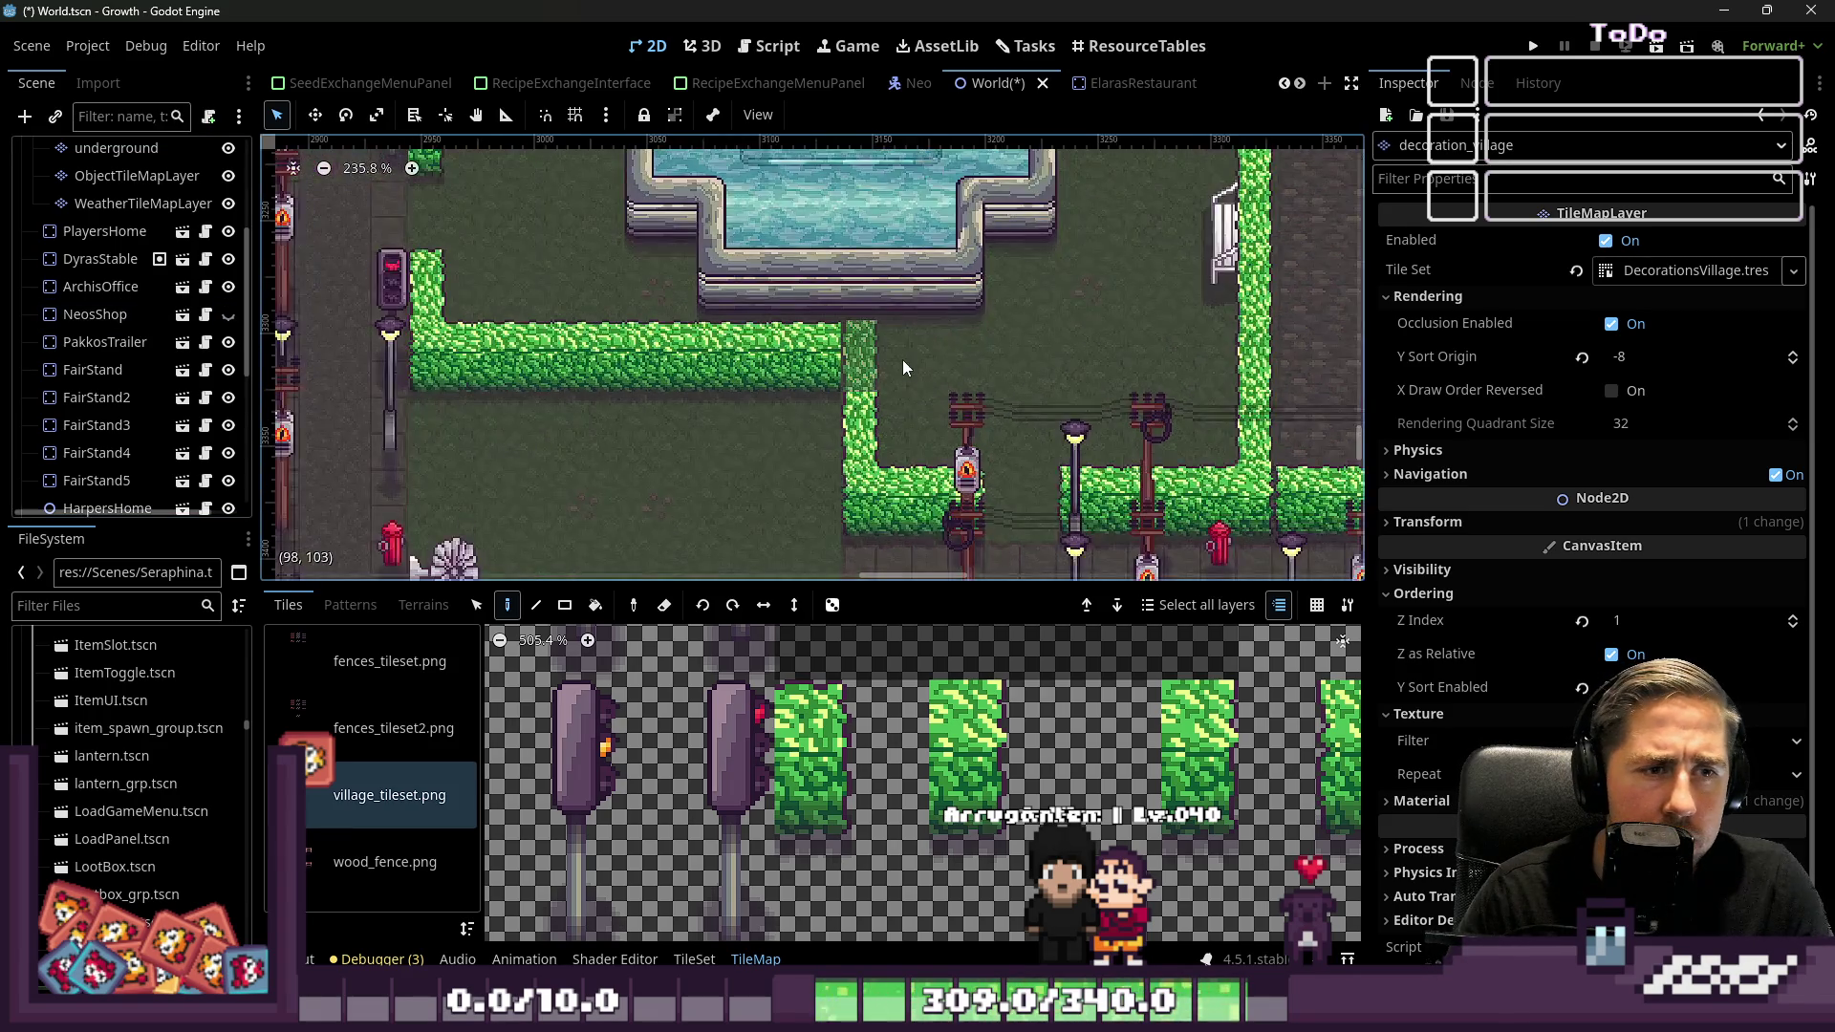
scroll(1051, 765, down, 1)
scroll(1266, 765, up, 3)
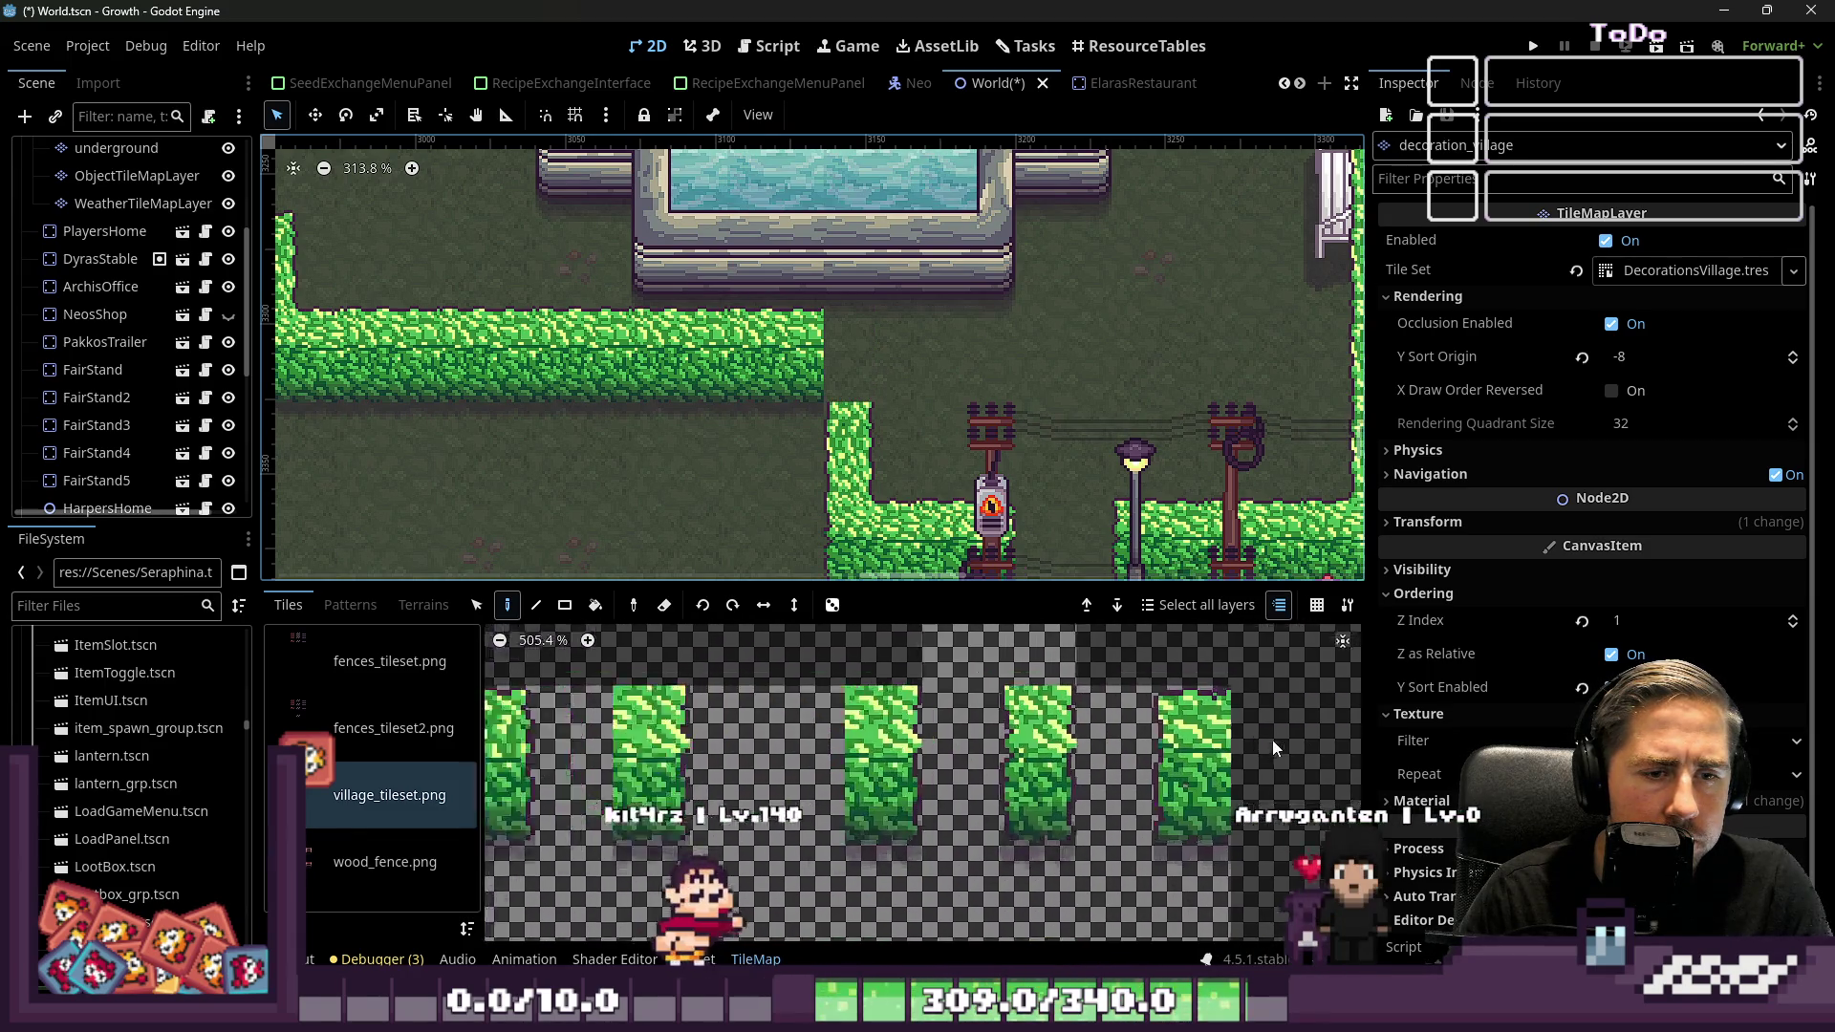
scroll(1204, 765, up, 12)
scroll(1107, 771, down, 6)
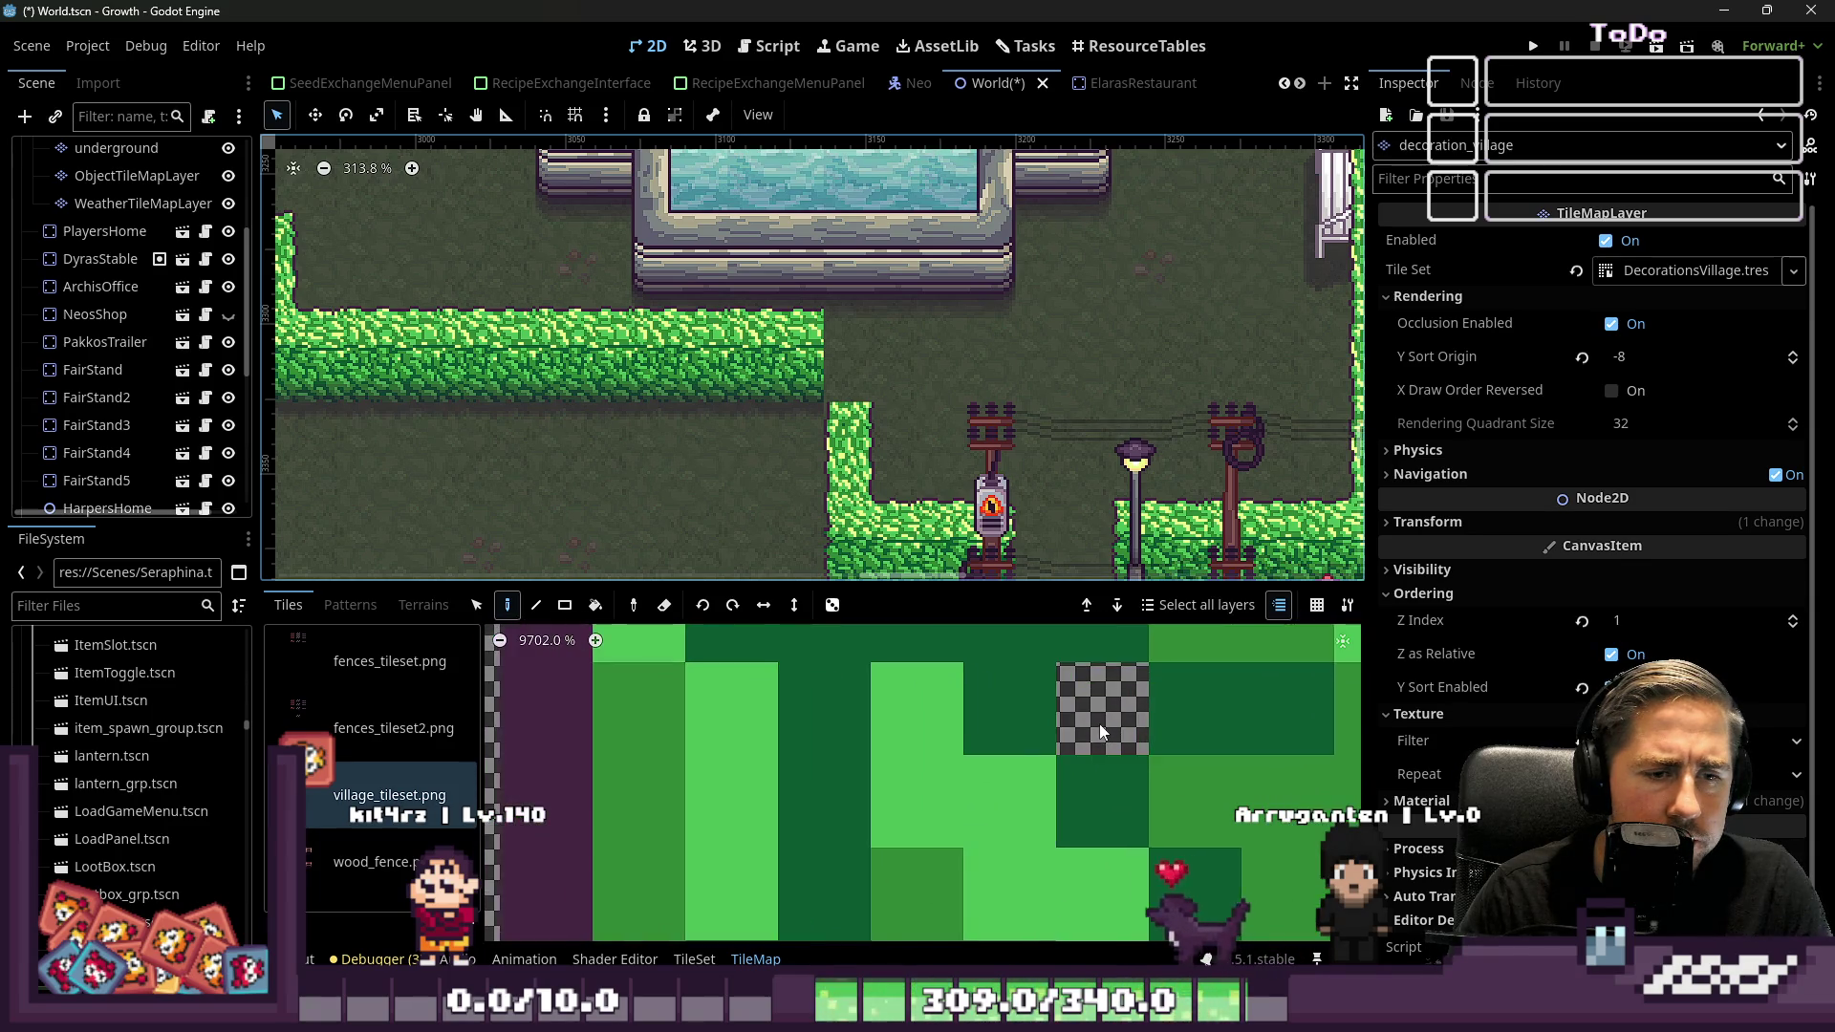
Filter FileSystem for 'village_ti' and open village_tileset.png in the external program
click(85, 603)
text(villageTil)
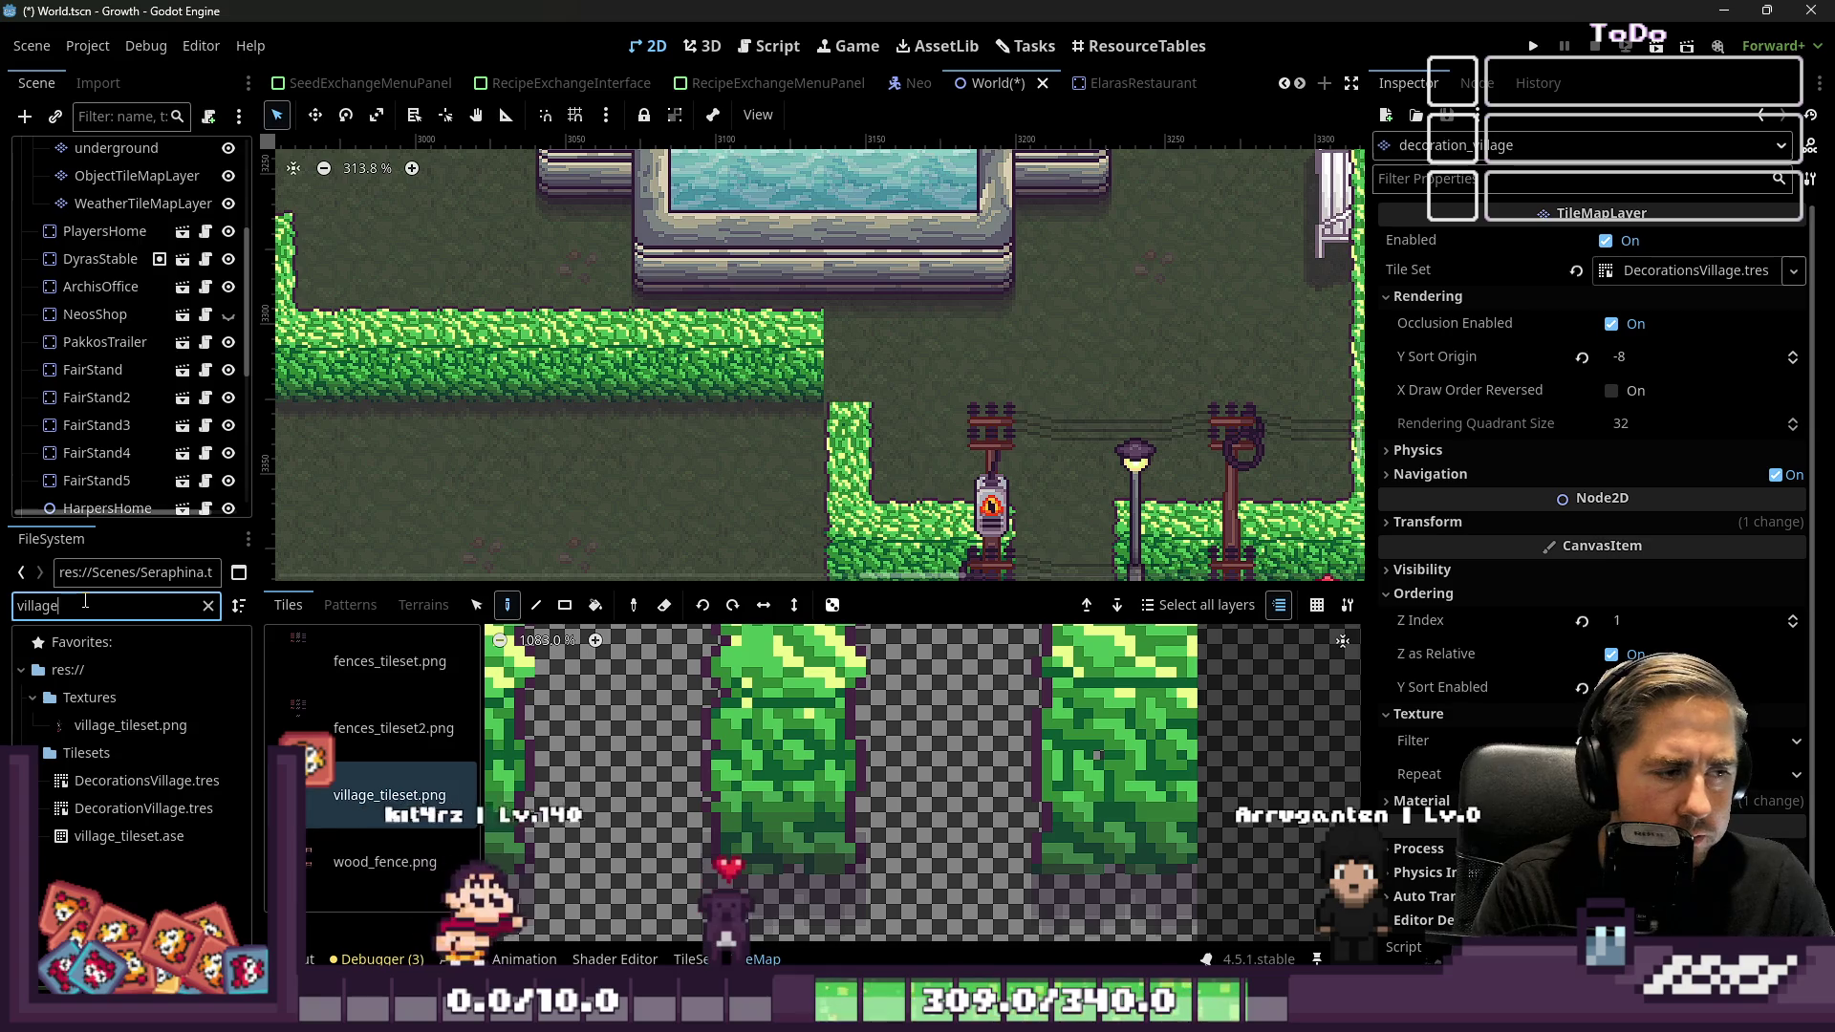
key(BackSpace)
key(BackSpace)
key(BackSpace)
text(_ti)
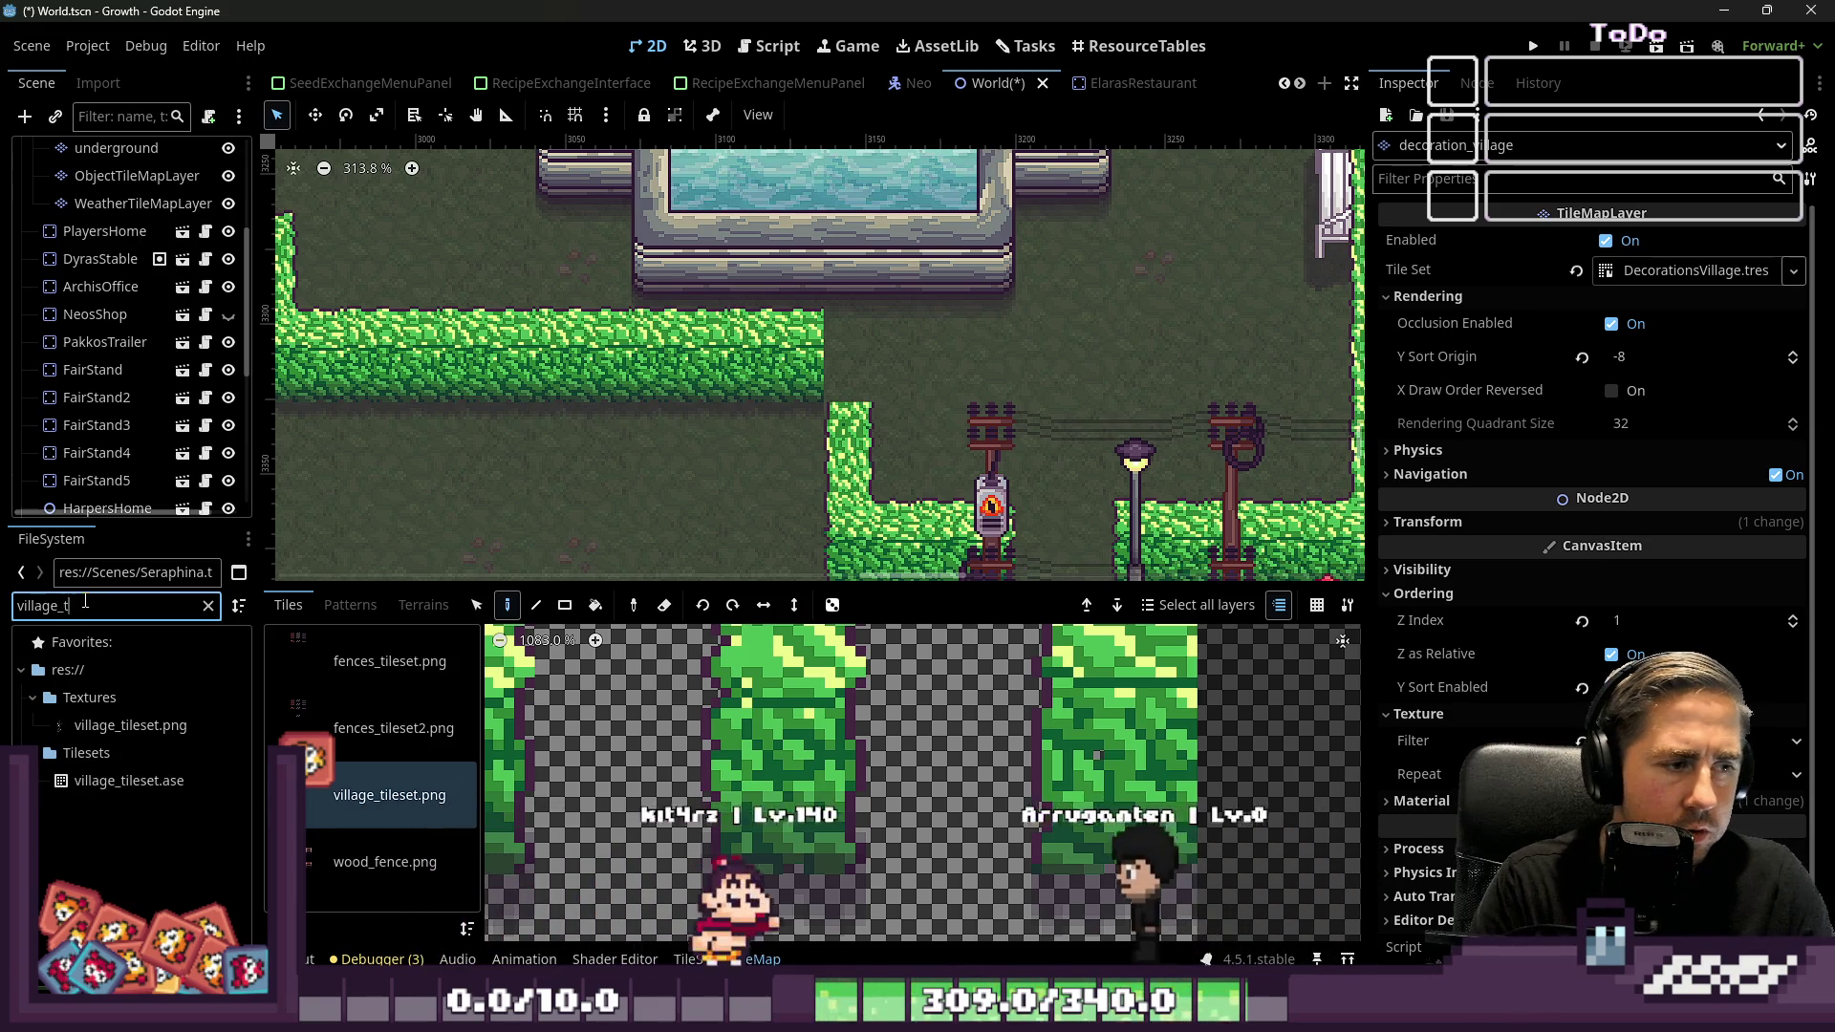
right_click(166, 732)
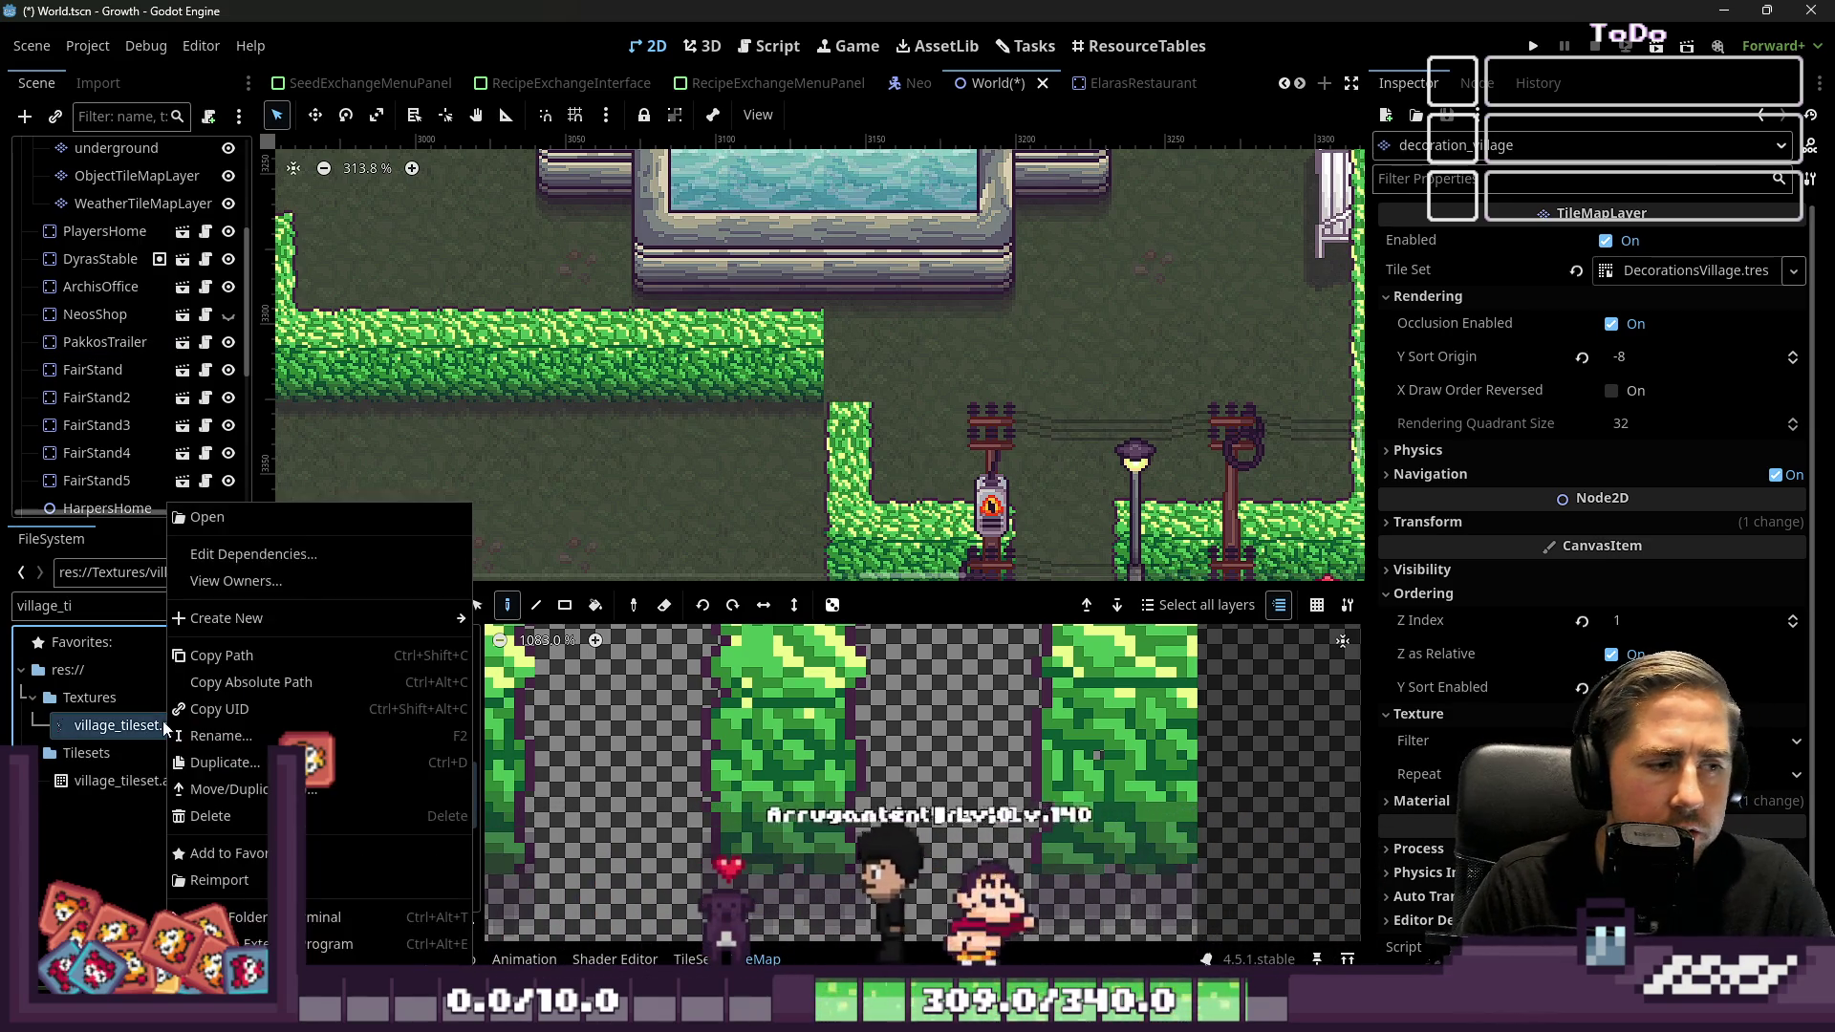
click(237, 925)
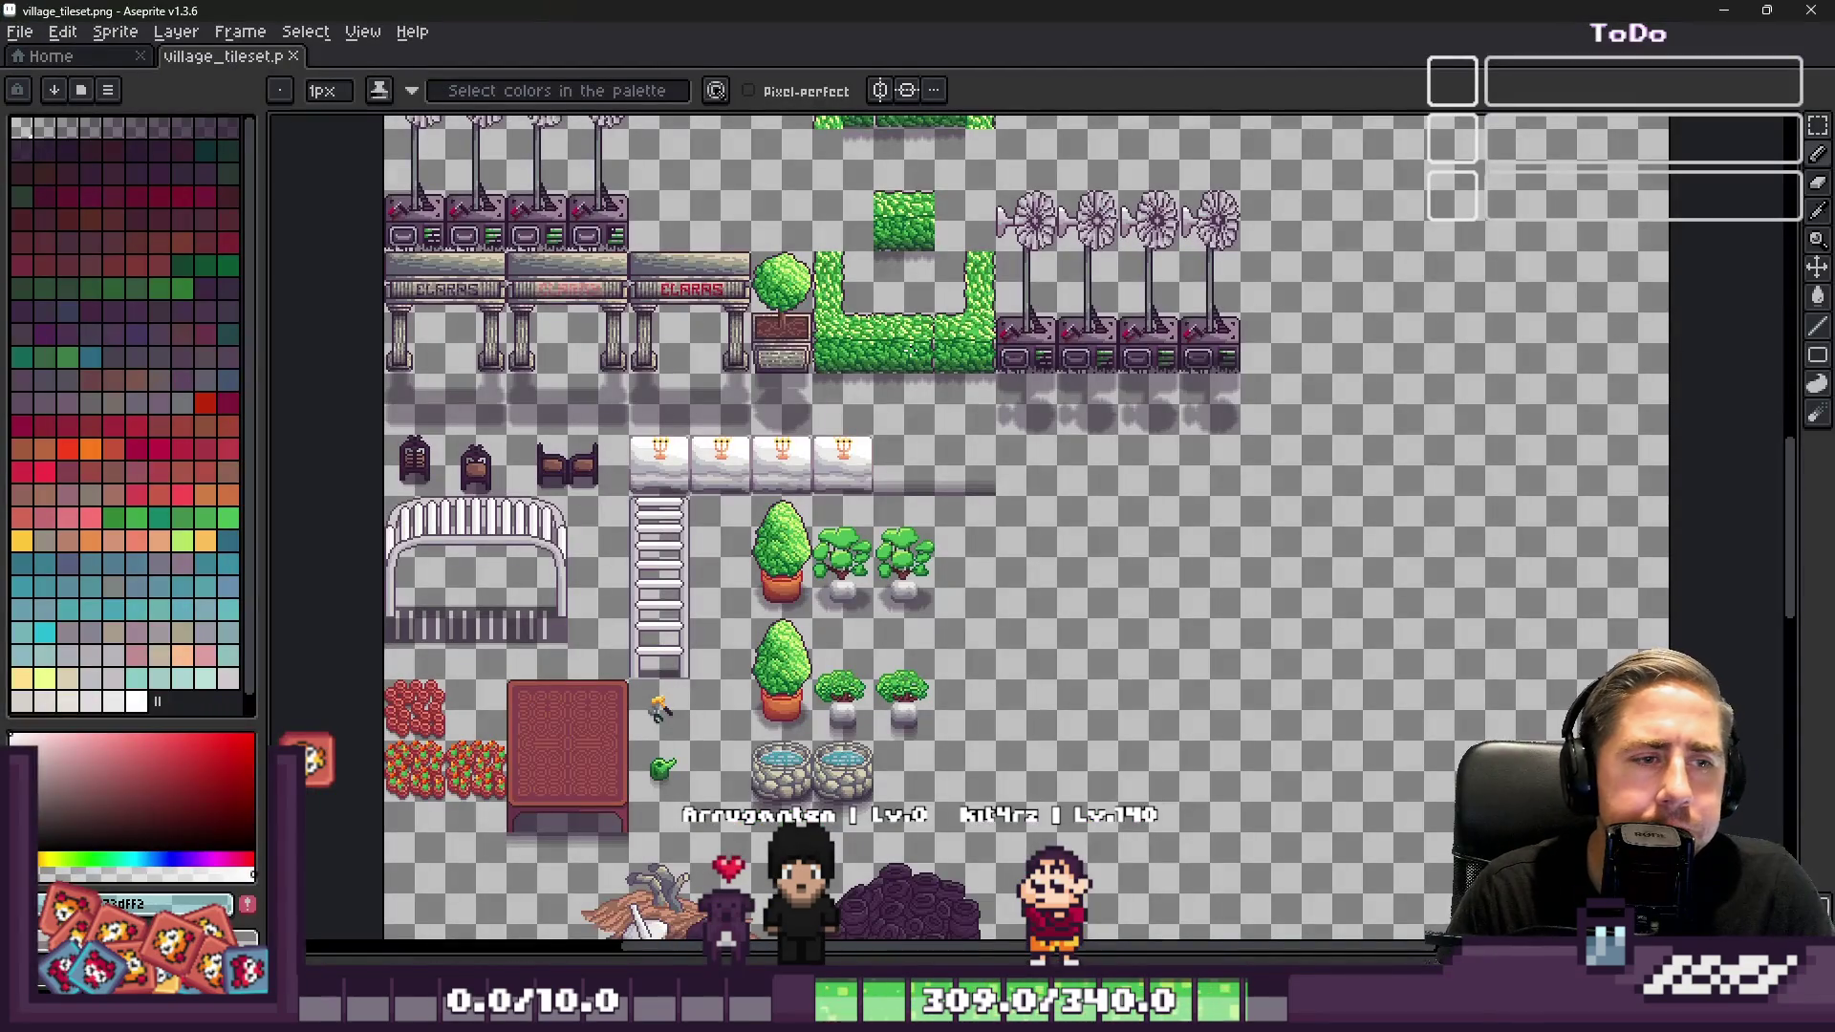
Marquee-select a 32x32 hedge tile and move it to the right of the hedge row
scroll(890, 393, down, 2)
scroll(956, 287, up, 5)
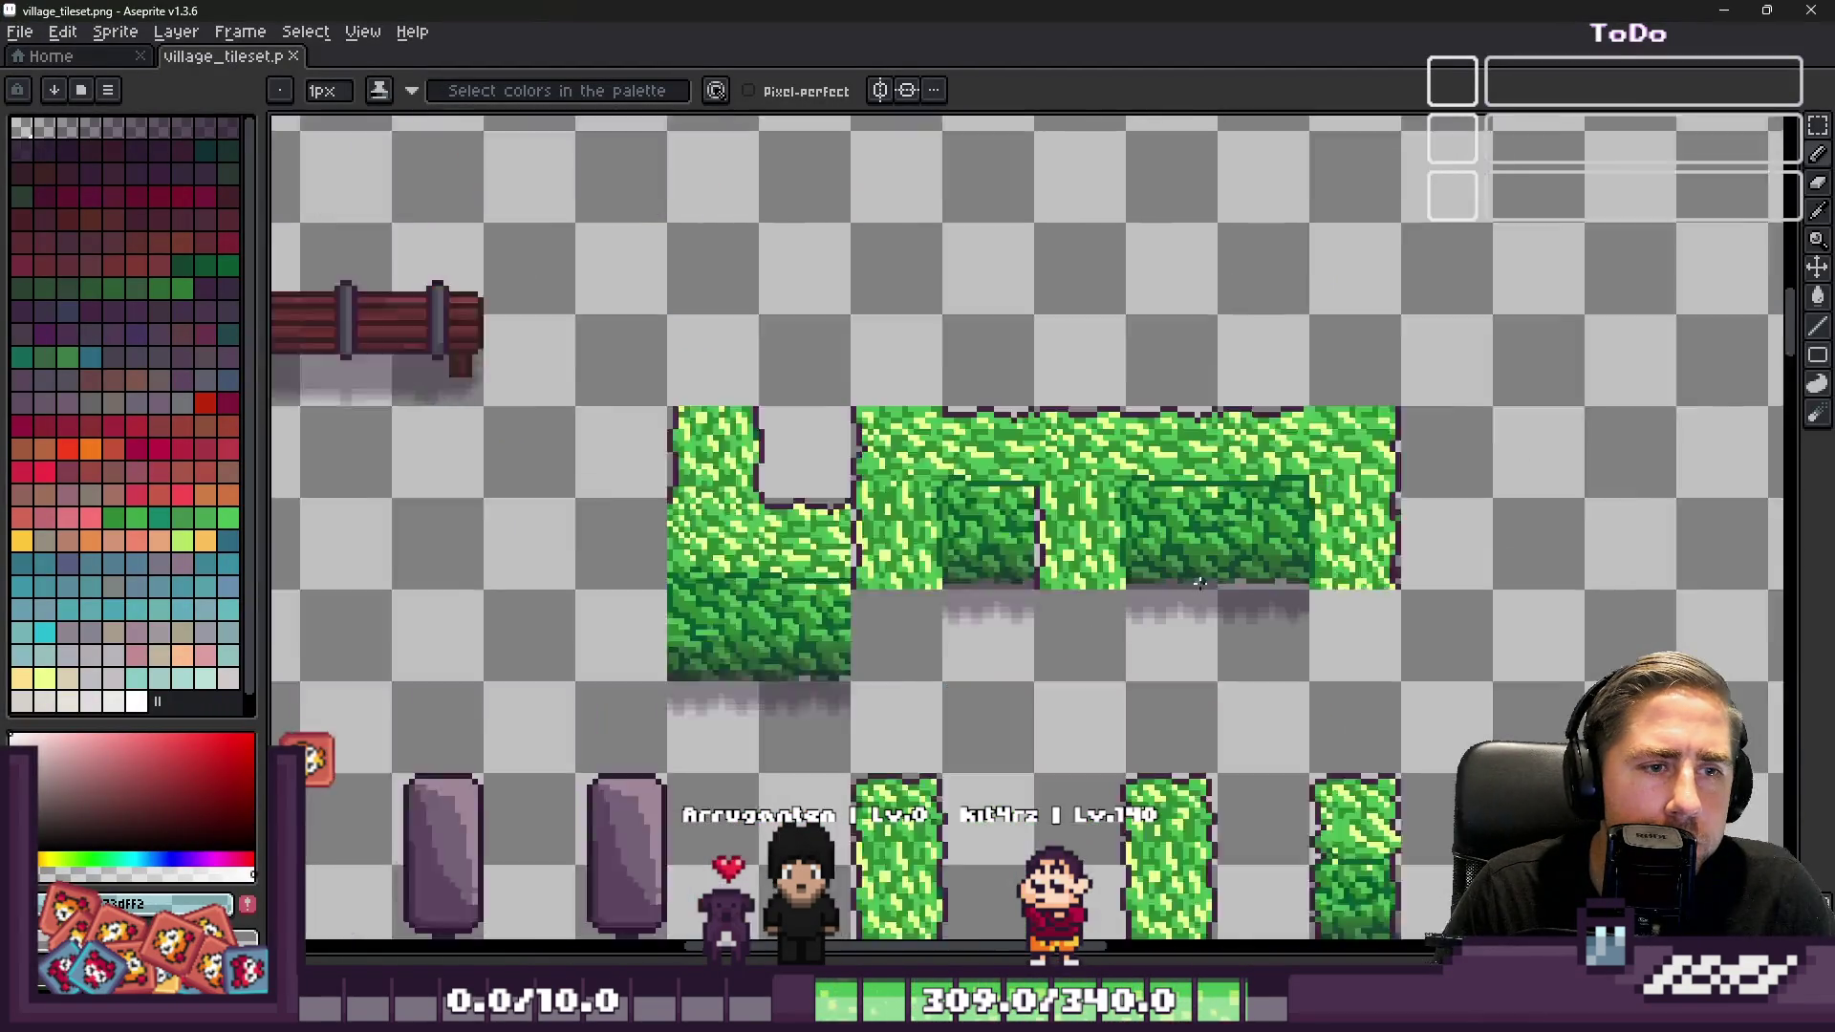
key(m)
scroll(755, 512, down, 6)
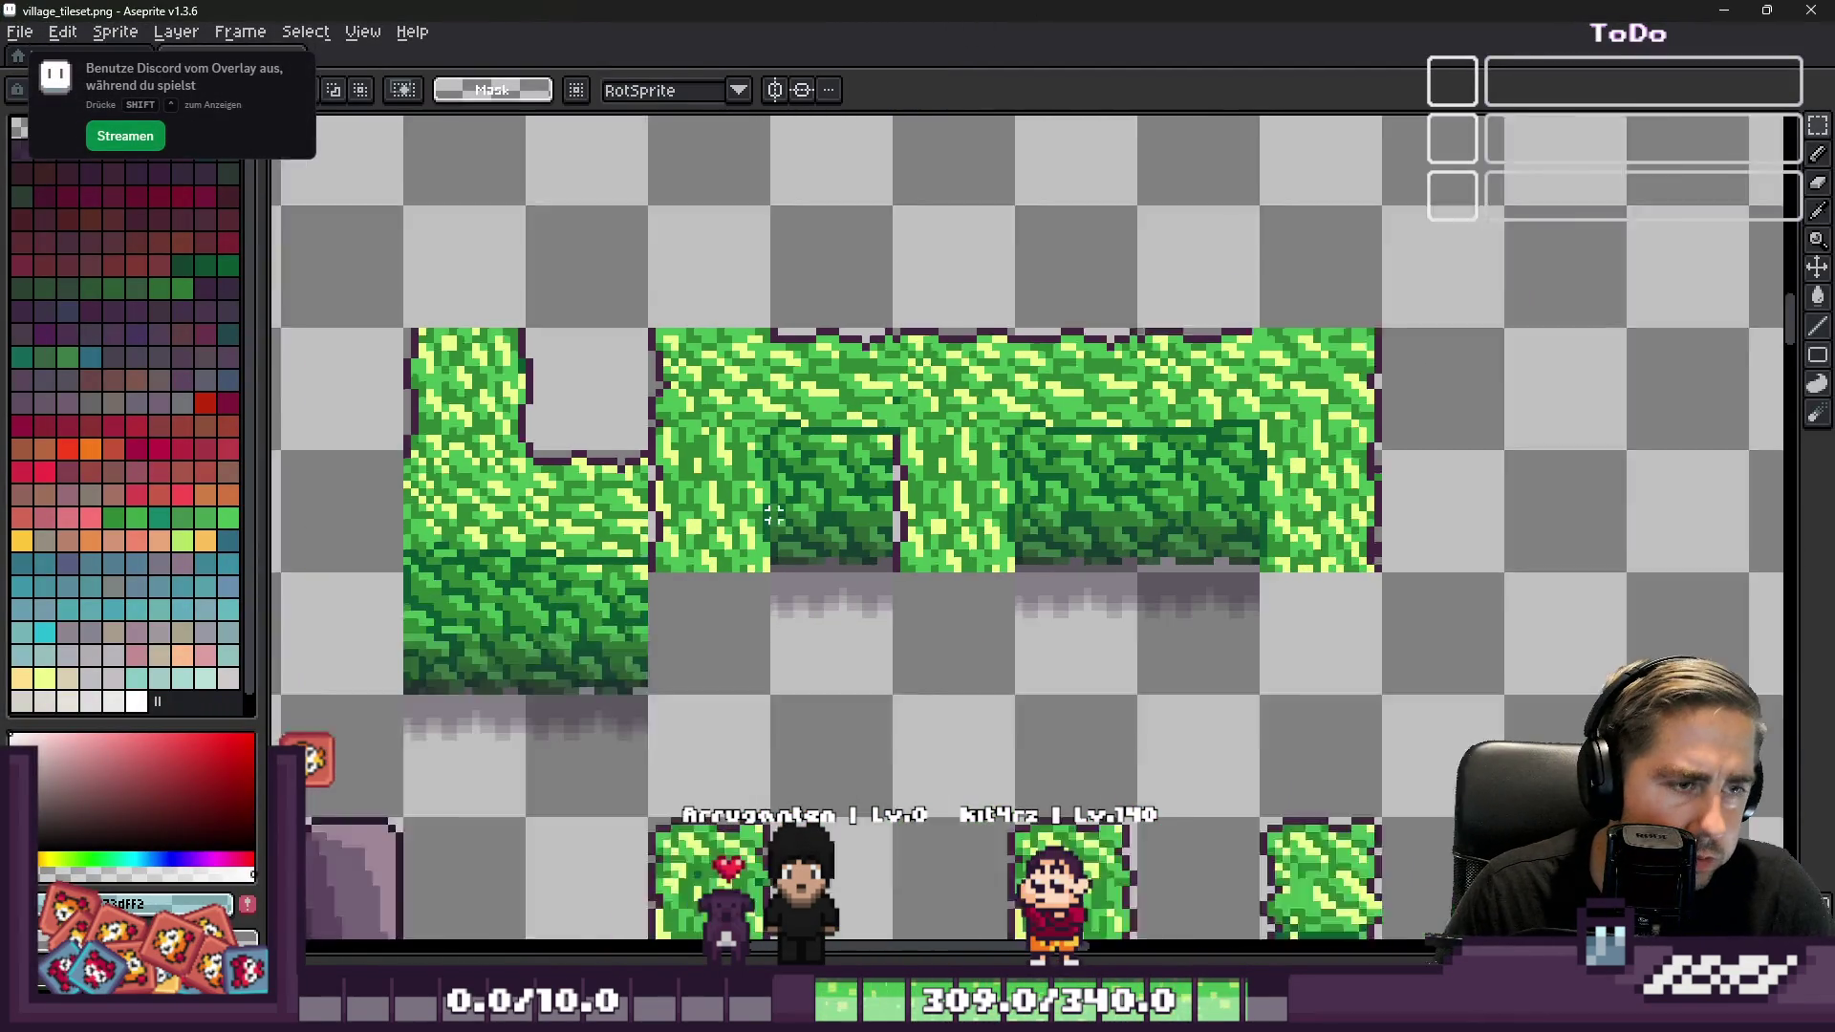
scroll(845, 741, up, 3)
scroll(860, 750, down, 3)
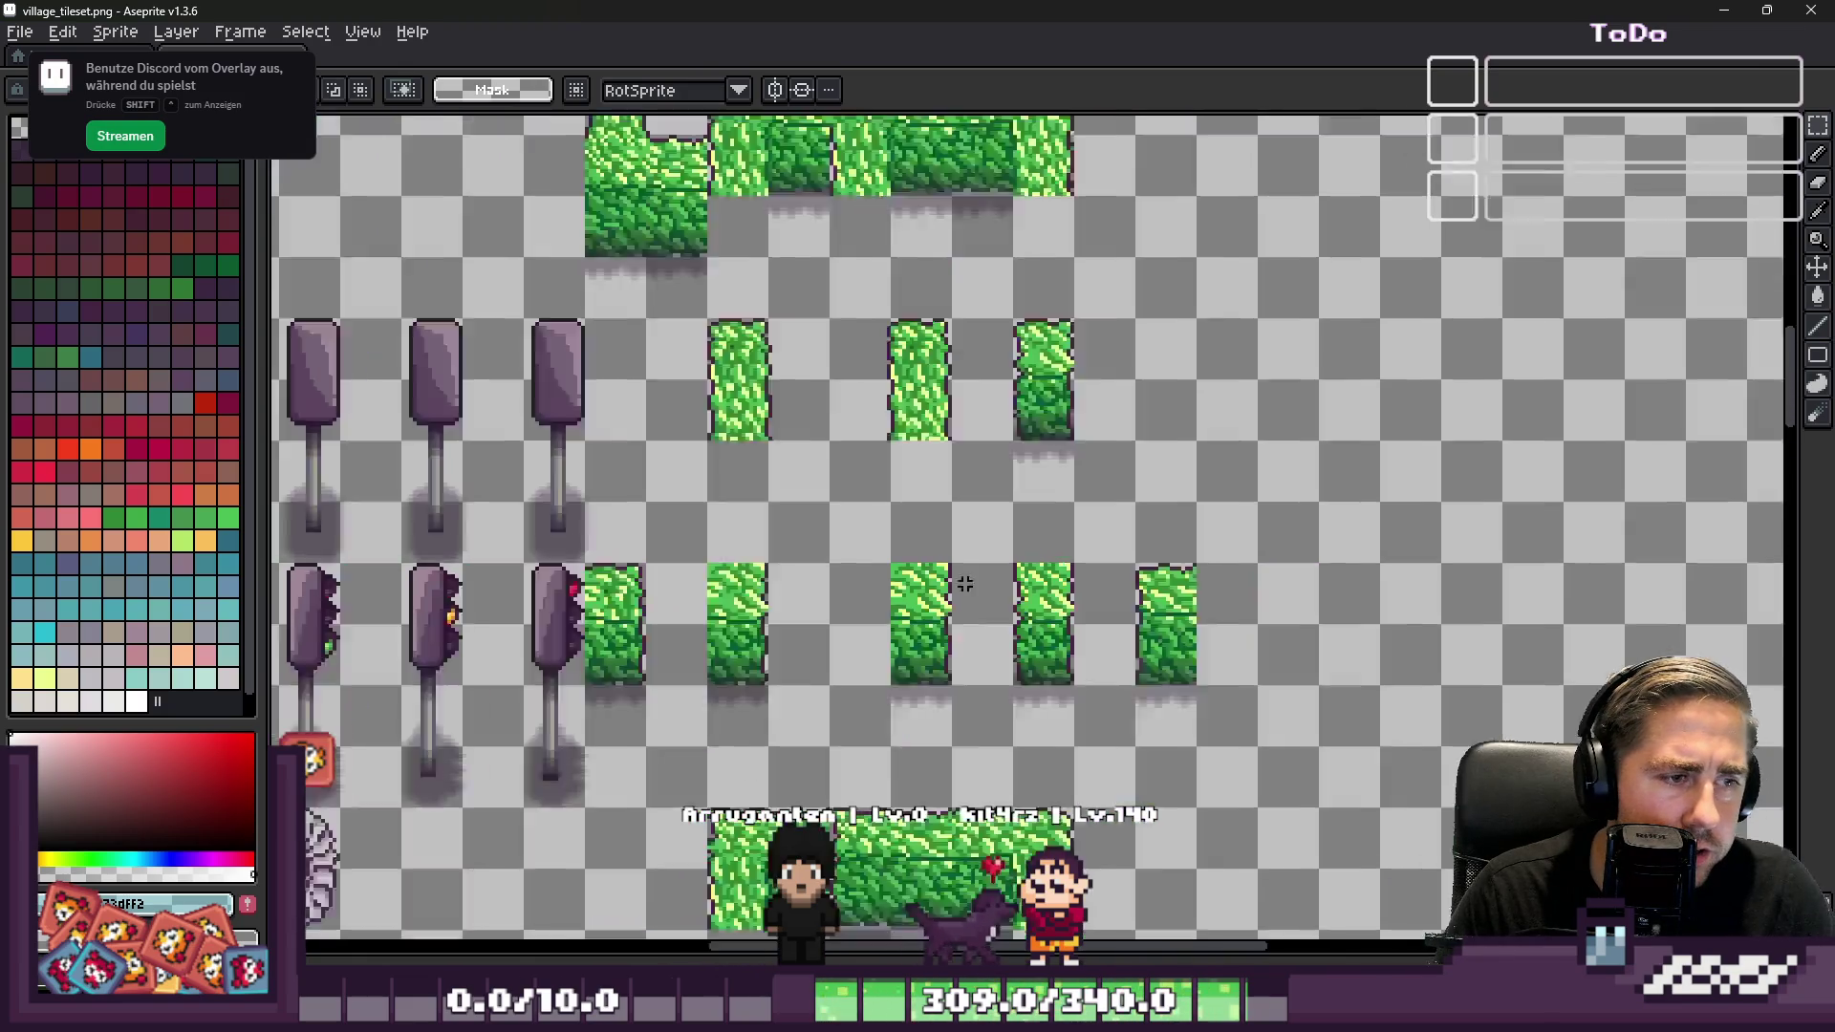
scroll(888, 761, up, 3)
scroll(888, 760, down, 2)
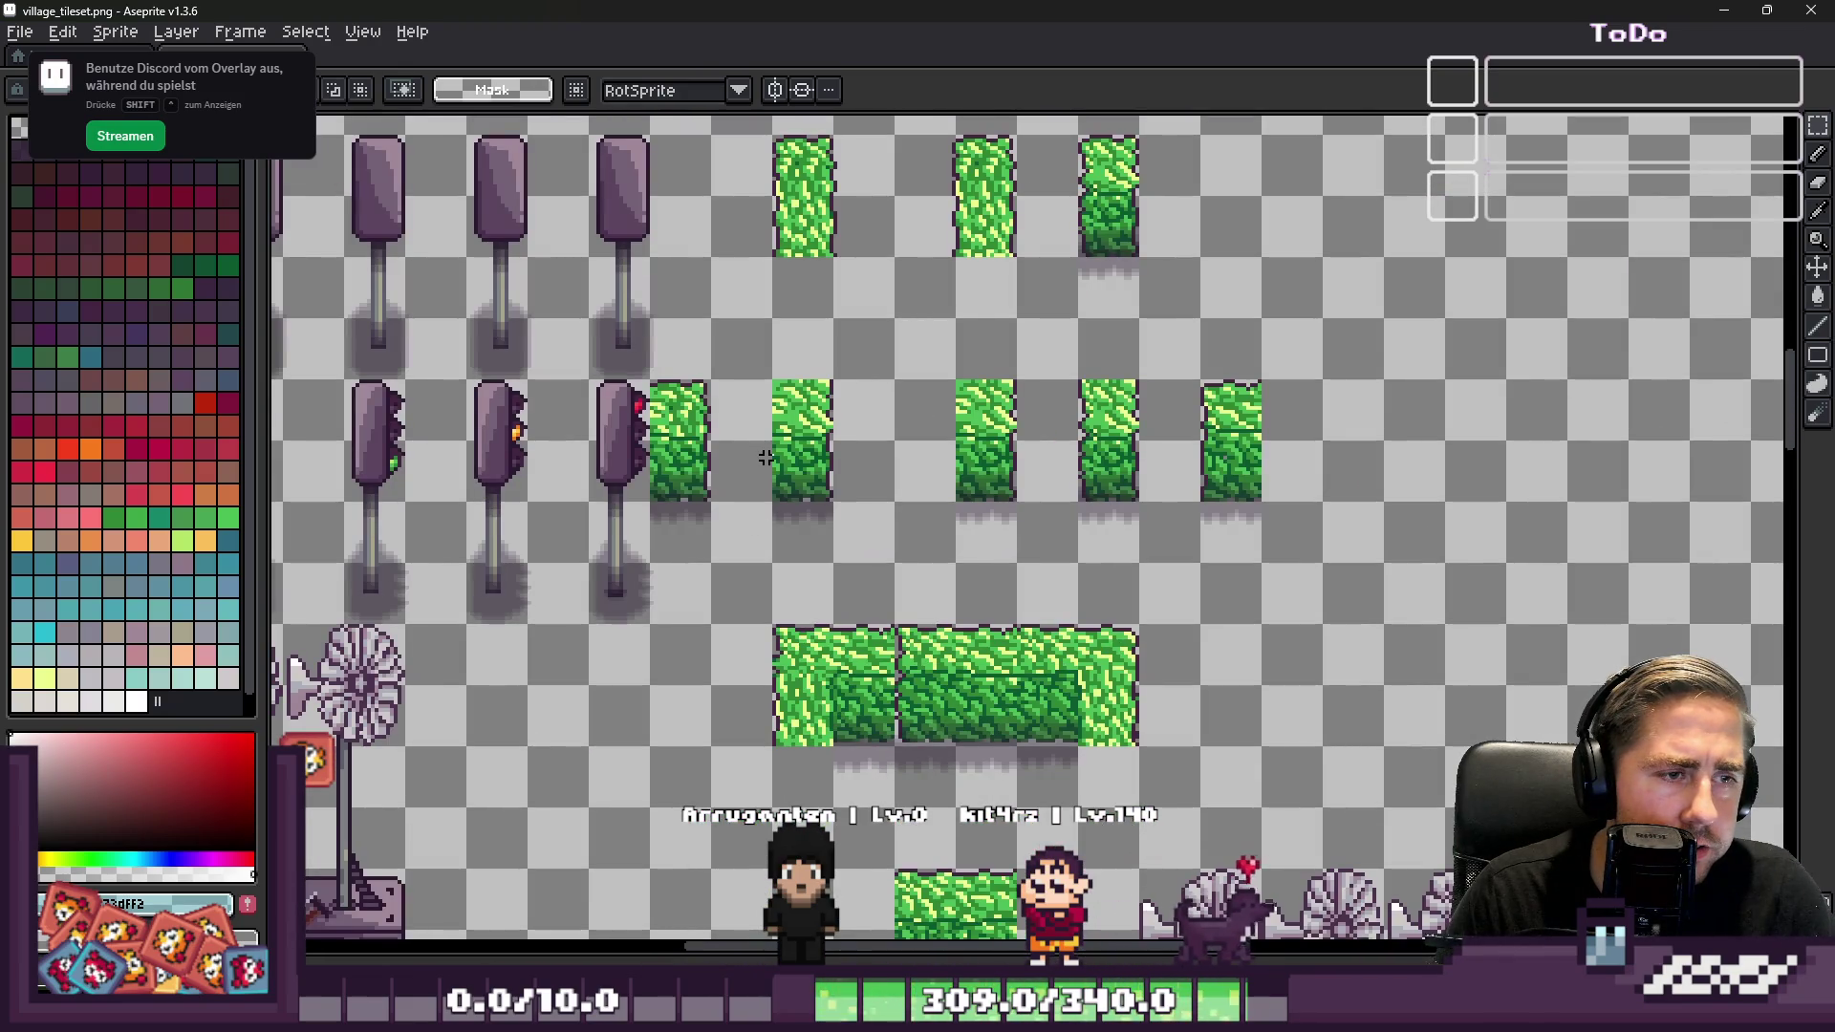
scroll(765, 458, up, 2)
drag(647, 336, 955, 643)
scroll(723, 483, down, 2)
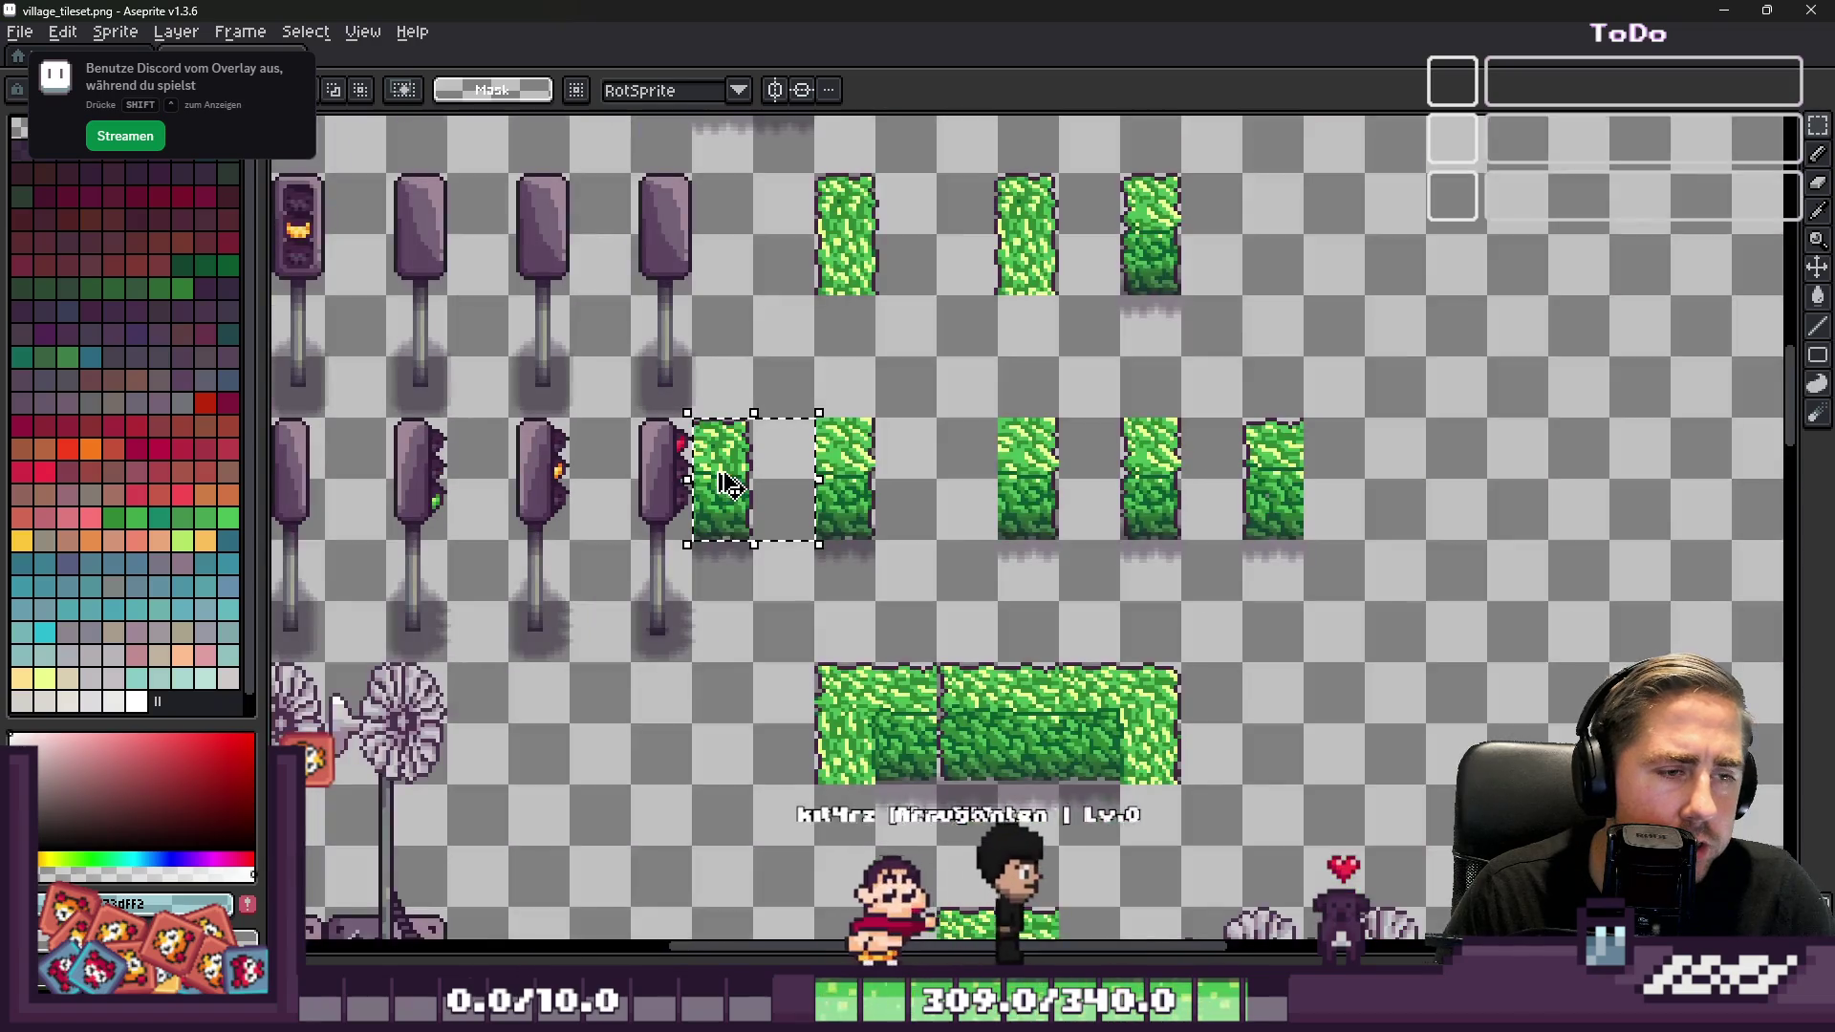
scroll(717, 484, up, 3)
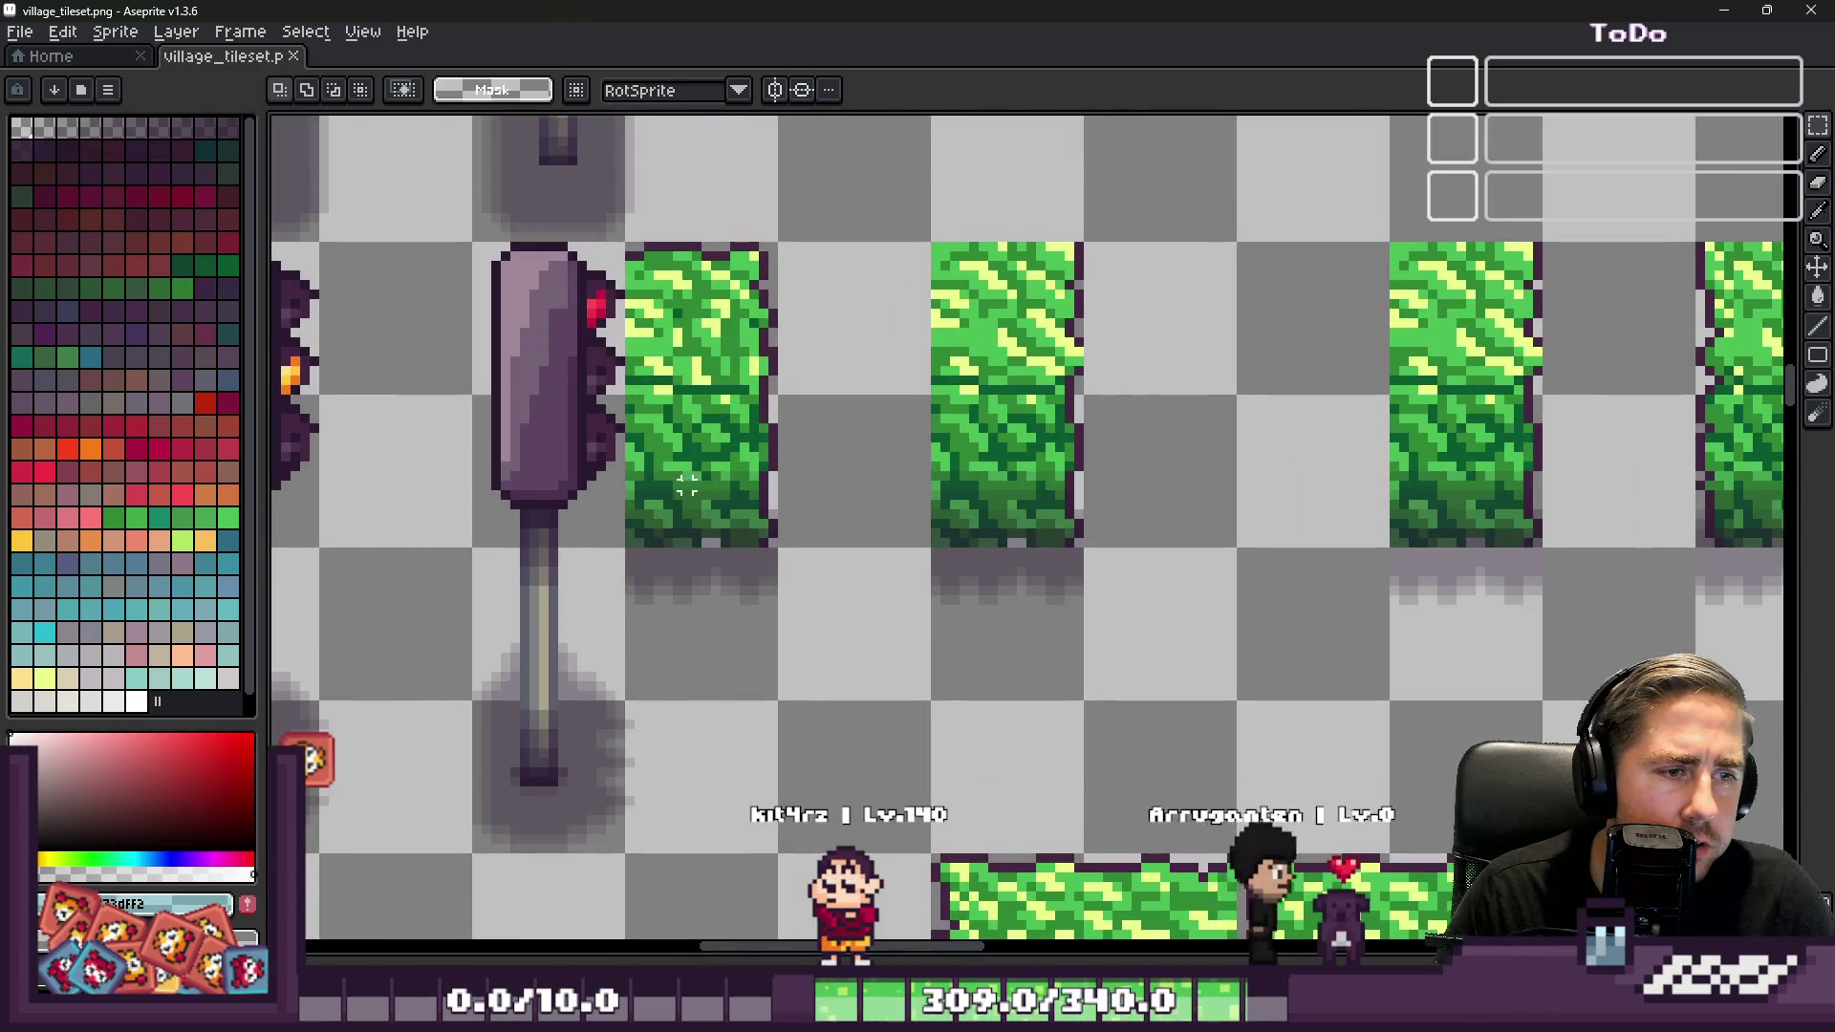
scroll(687, 485, down, 3)
scroll(983, 459, up, 2)
scroll(985, 461, down, 2)
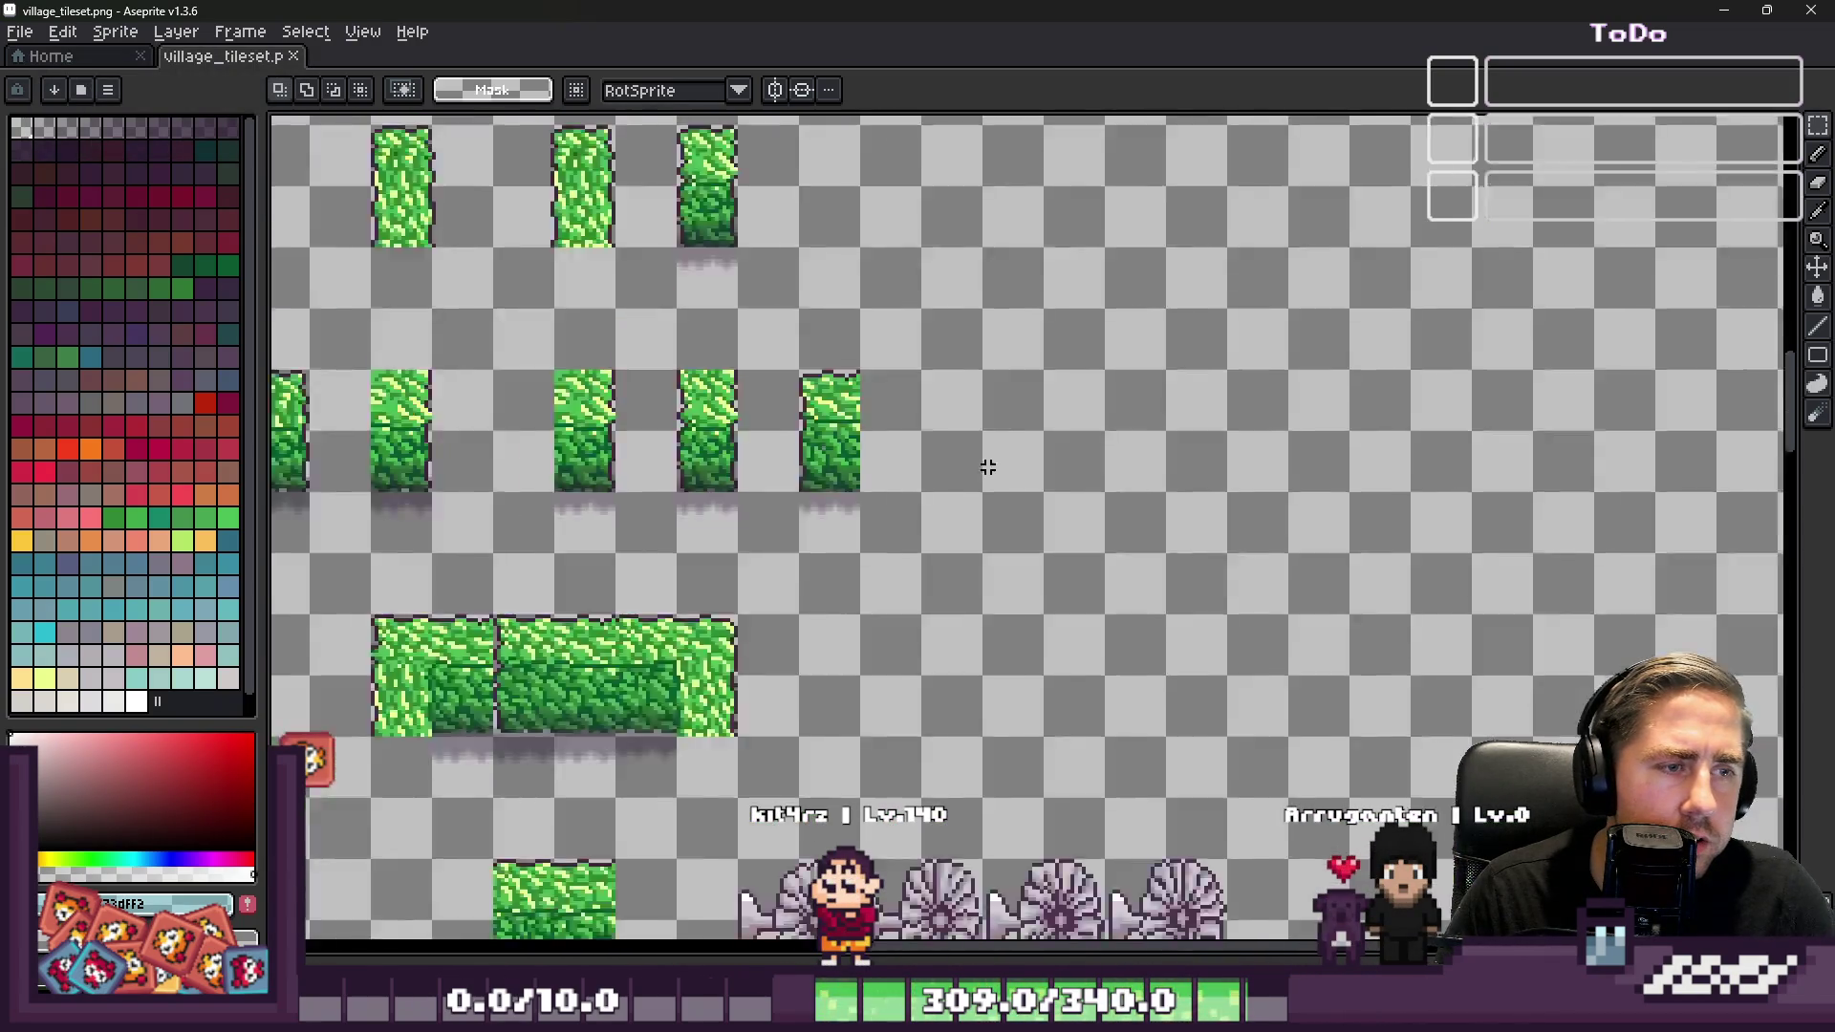
scroll(635, 443, down, 1)
click(635, 443)
scroll(528, 434, up, 2)
scroll(473, 446, down, 1)
drag(473, 447, 1085, 469)
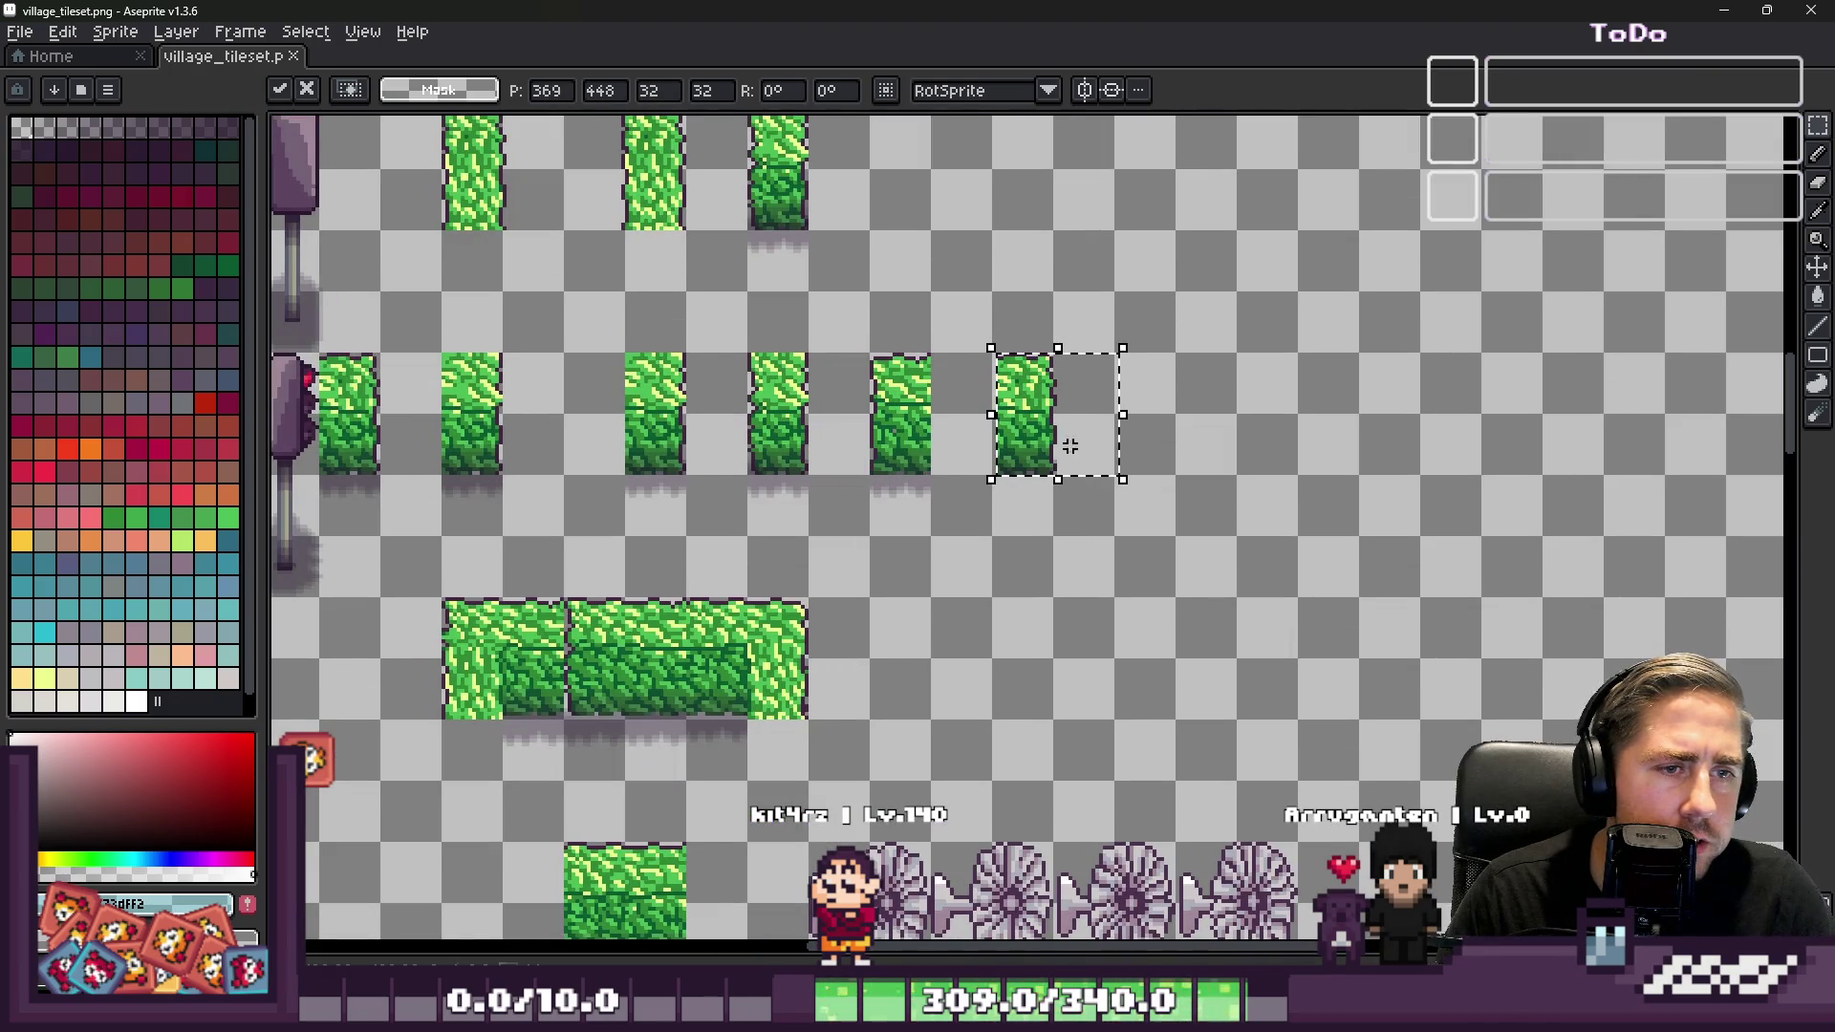
scroll(1004, 409, up, 2)
key(ctrl+d)
Paste a copy of the hedge tile and place it slightly left and up
scroll(995, 409, down, 2)
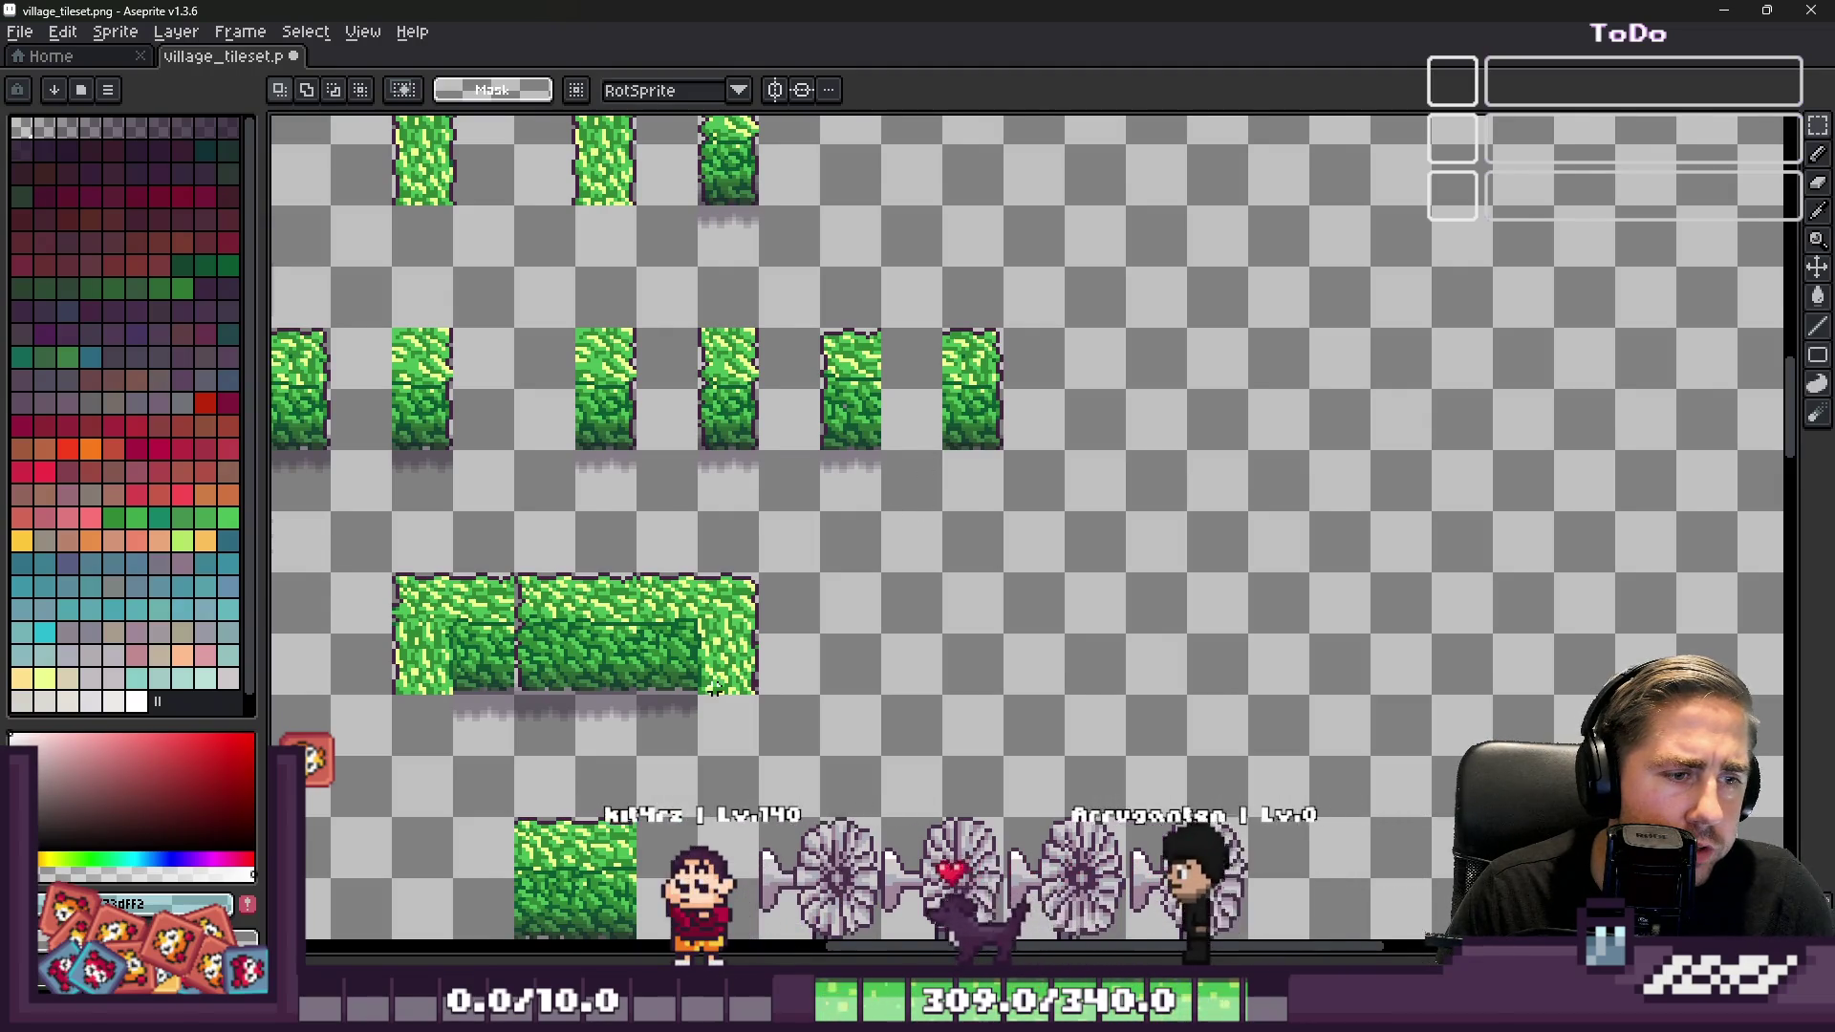
scroll(772, 511, down, 2)
scroll(615, 511, up, 3)
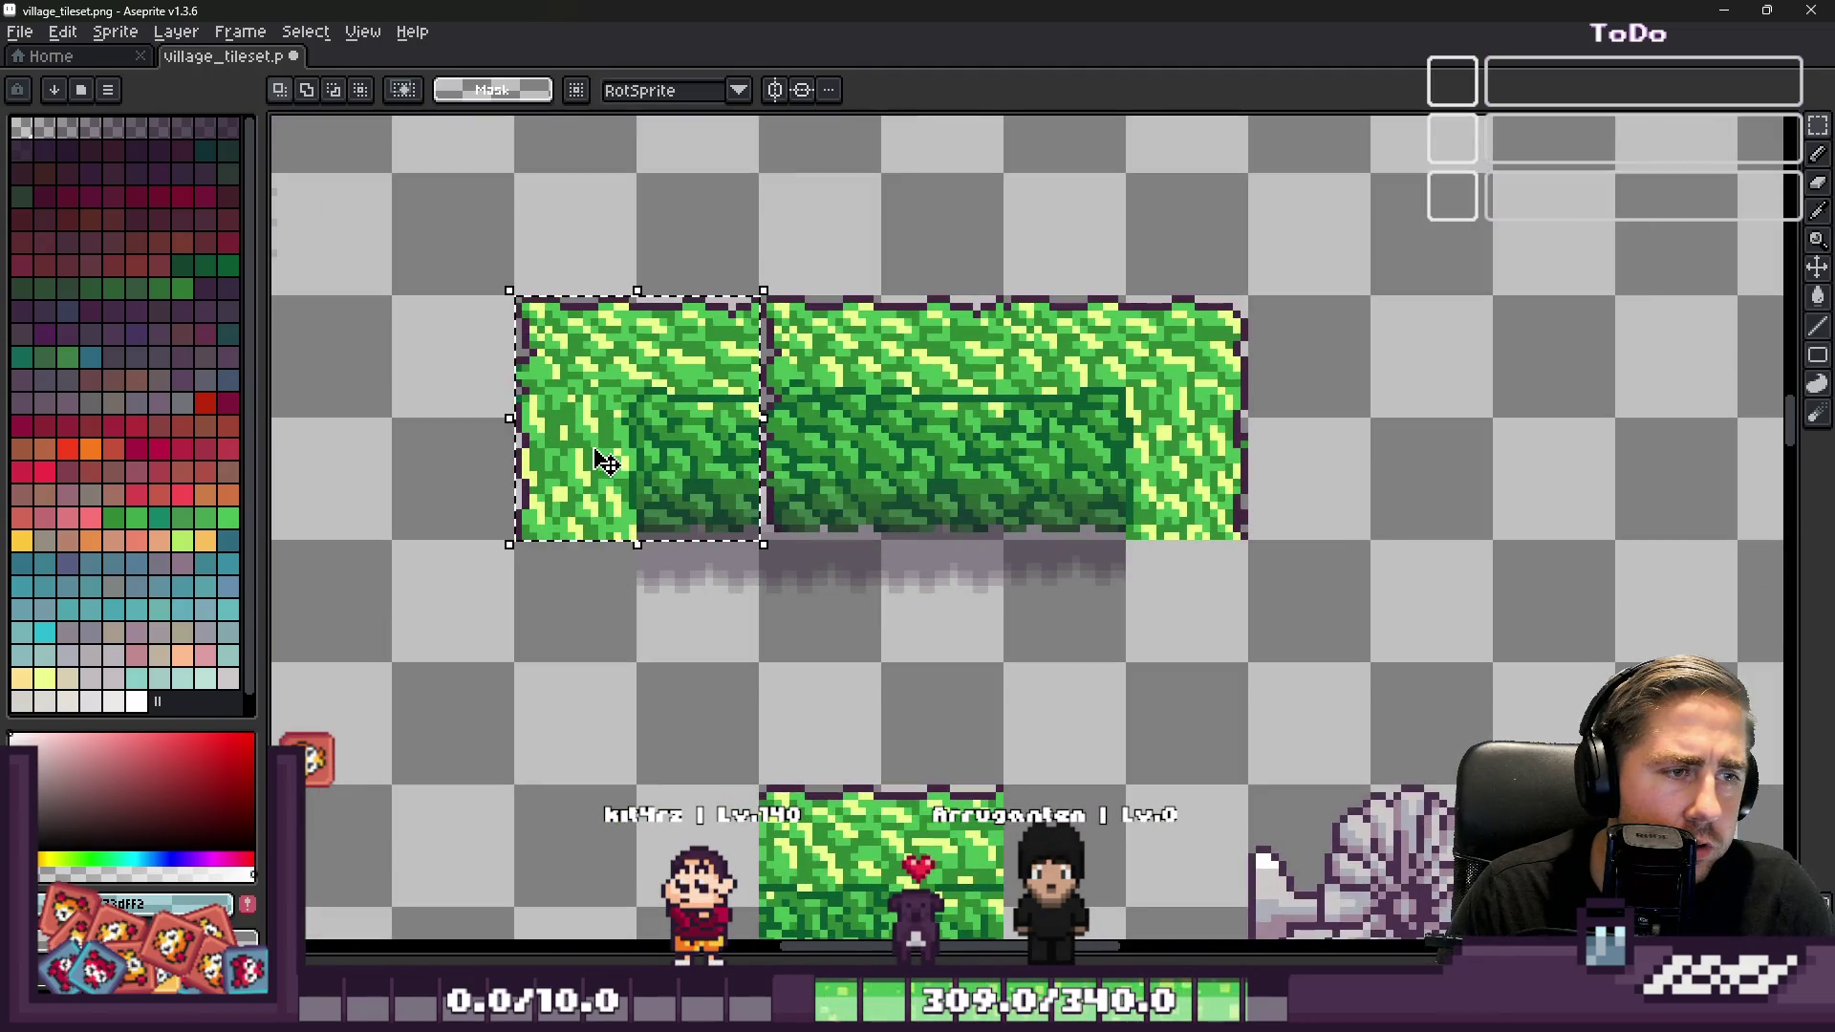
scroll(605, 463, down, 3)
scroll(766, 589, up, 4)
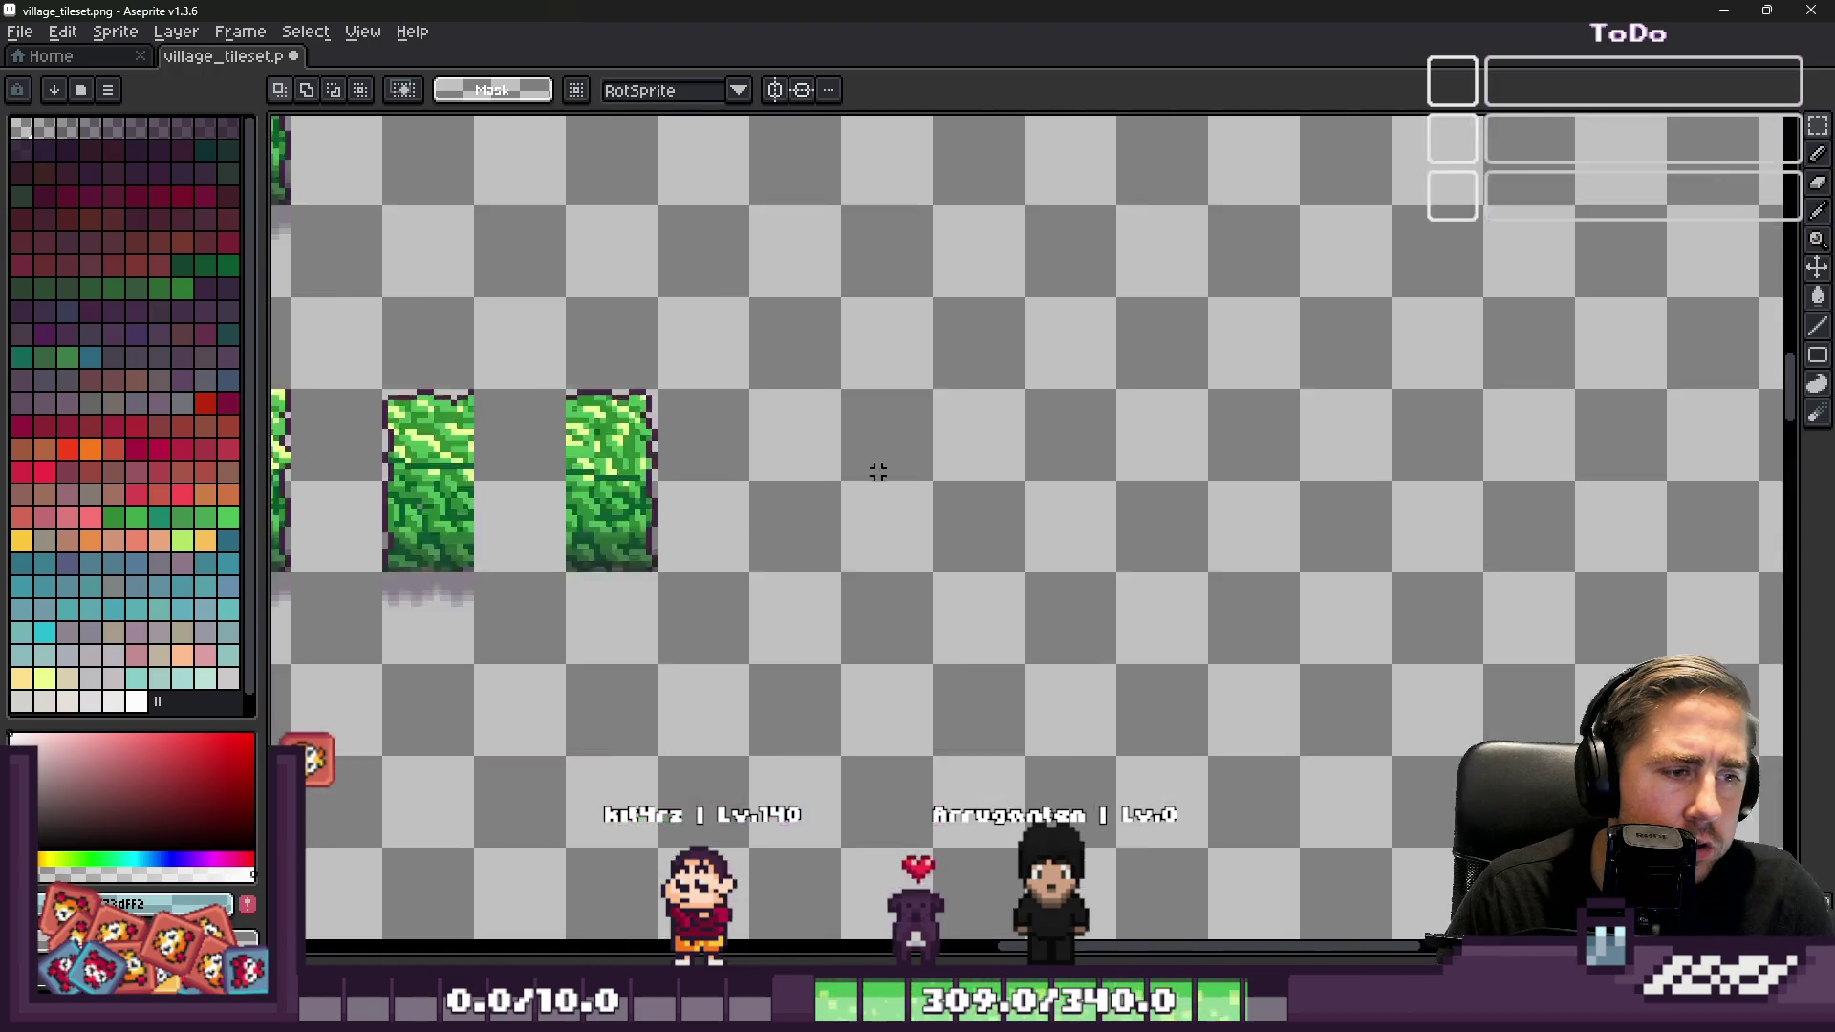
key(ctrl+v)
drag(950, 532, 760, 492)
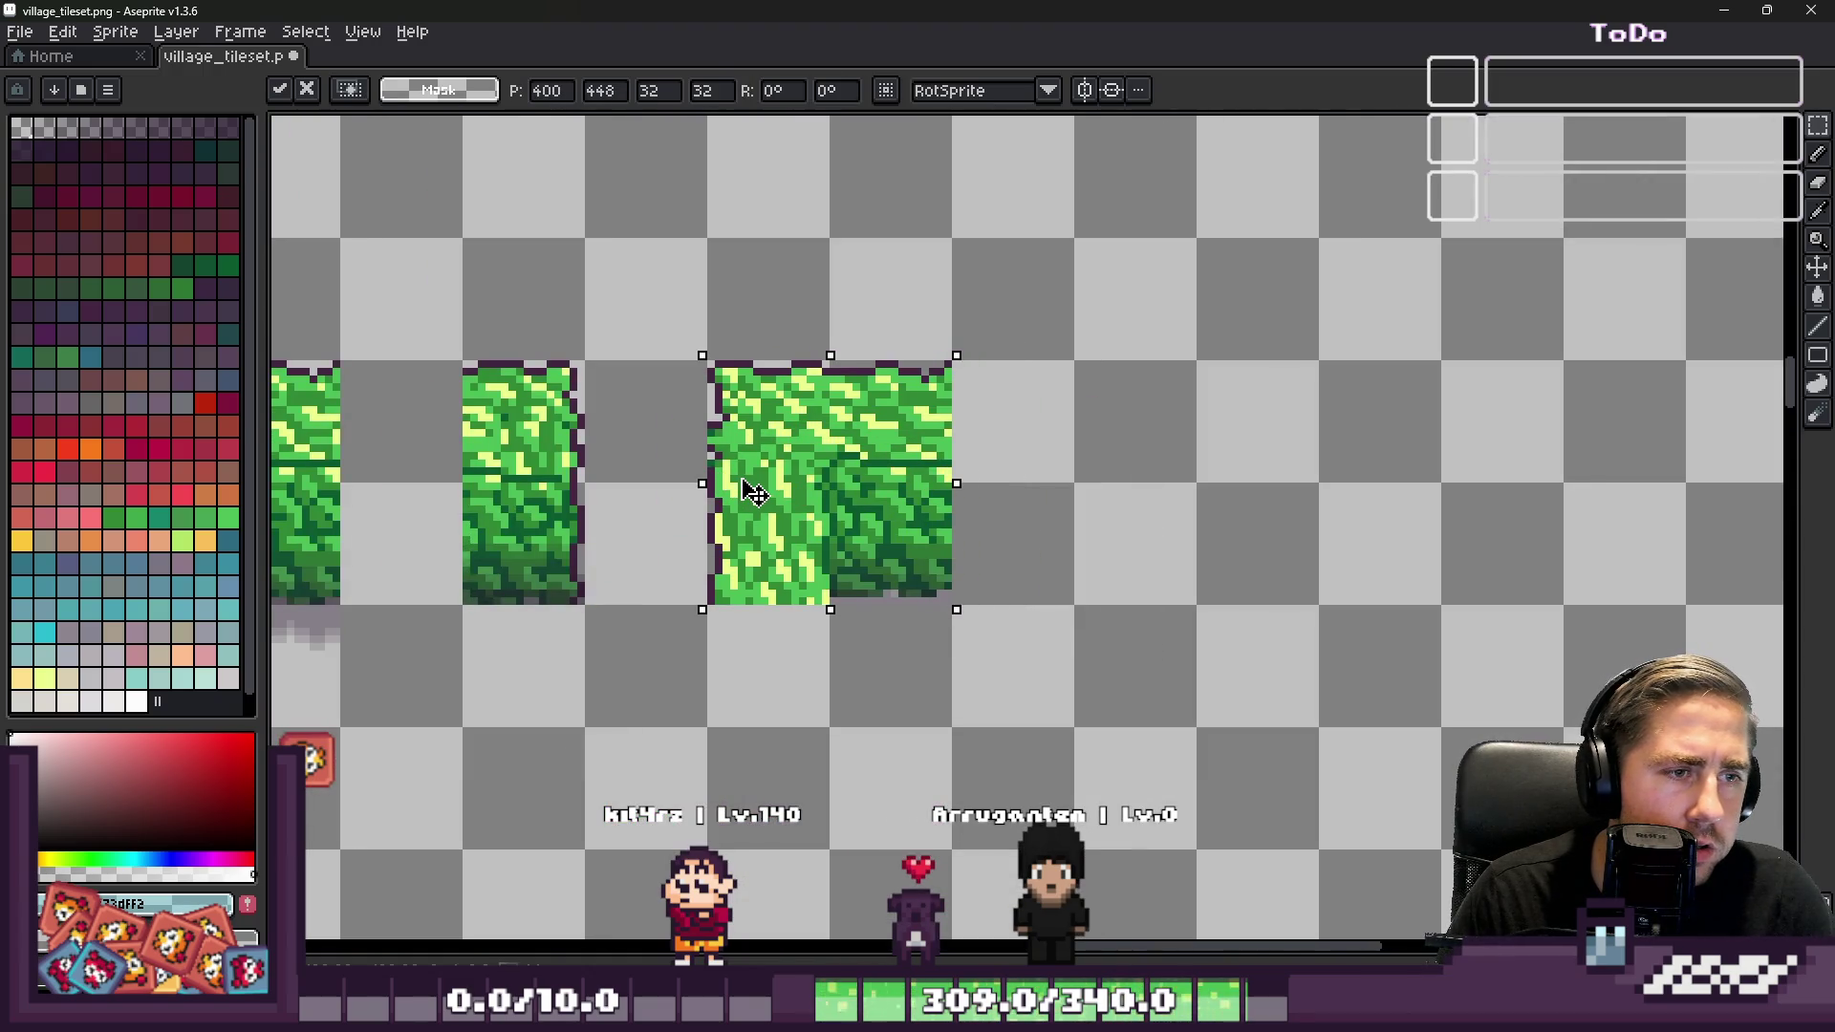
key(Return)
Copy the tile's lower-left grass block and patch it over the middle hedge tile
scroll(761, 495, up, 1)
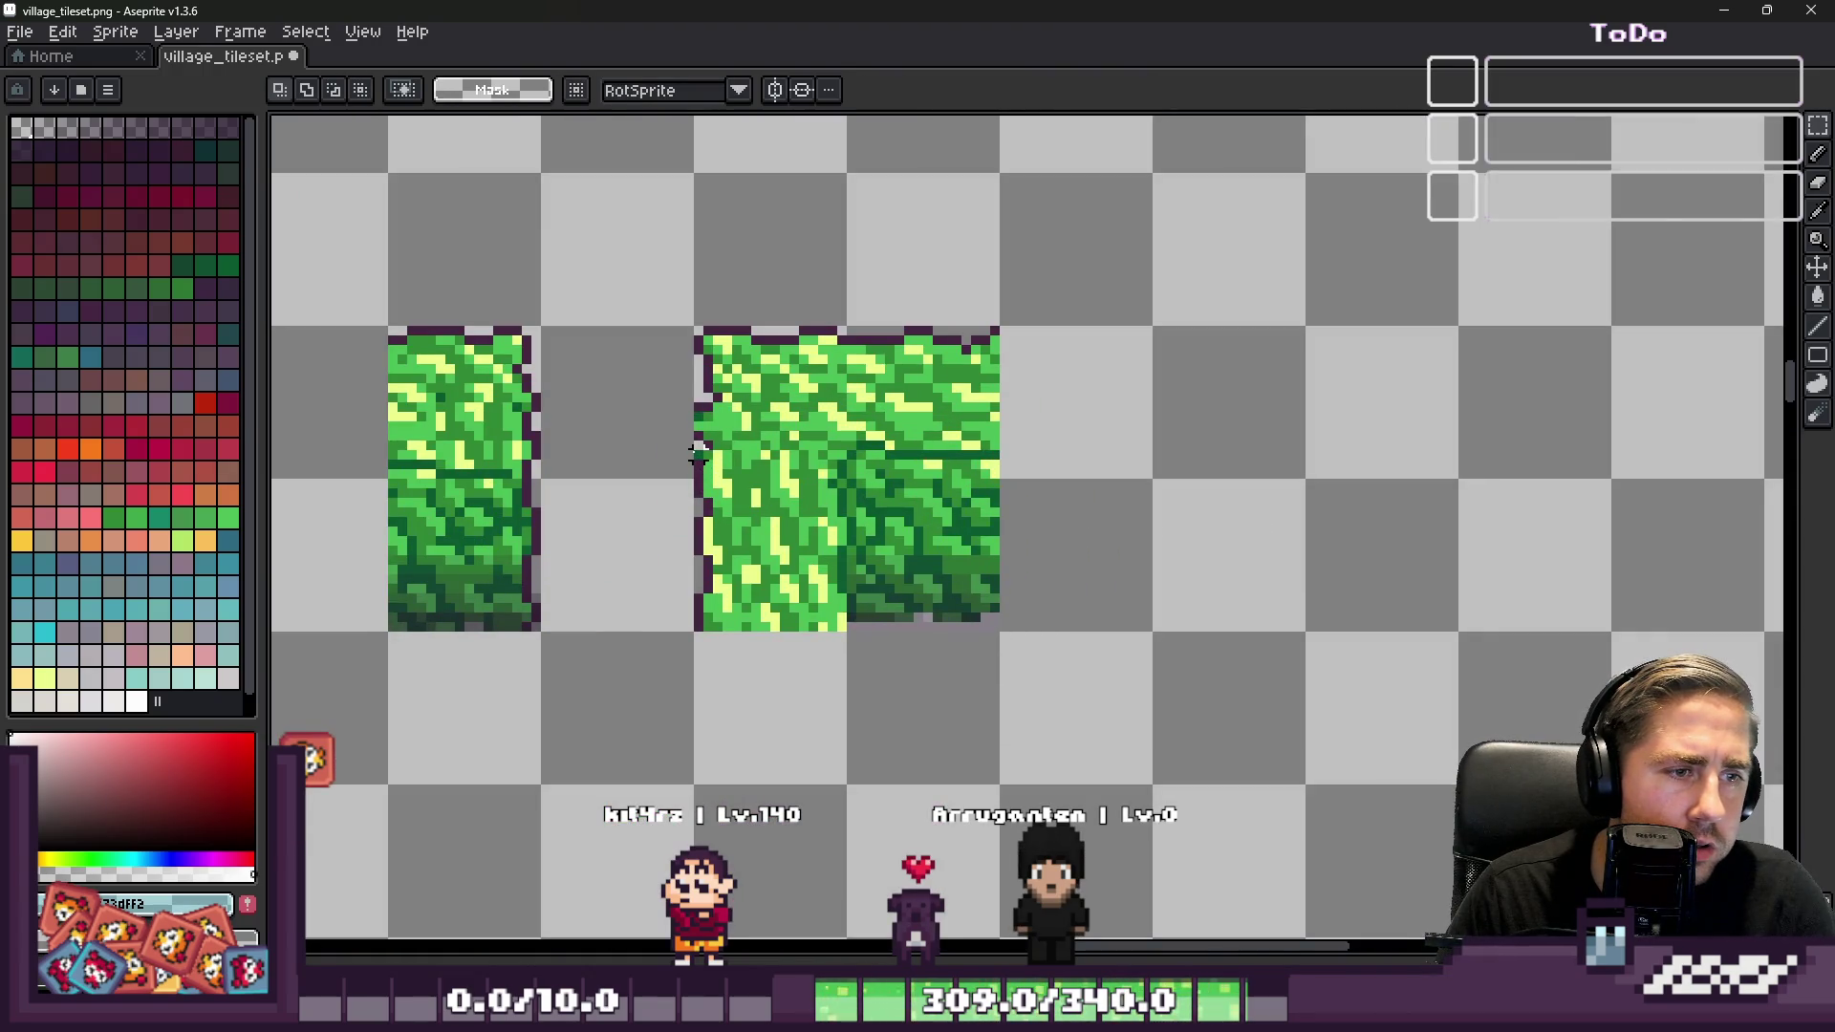
mouse_move(698, 444)
mouse_down()
mouse_move(888, 627)
mouse_move(850, 627)
mouse_up()
key(ctrl+c)
key(ctrl+v)
drag(806, 545, 492, 581)
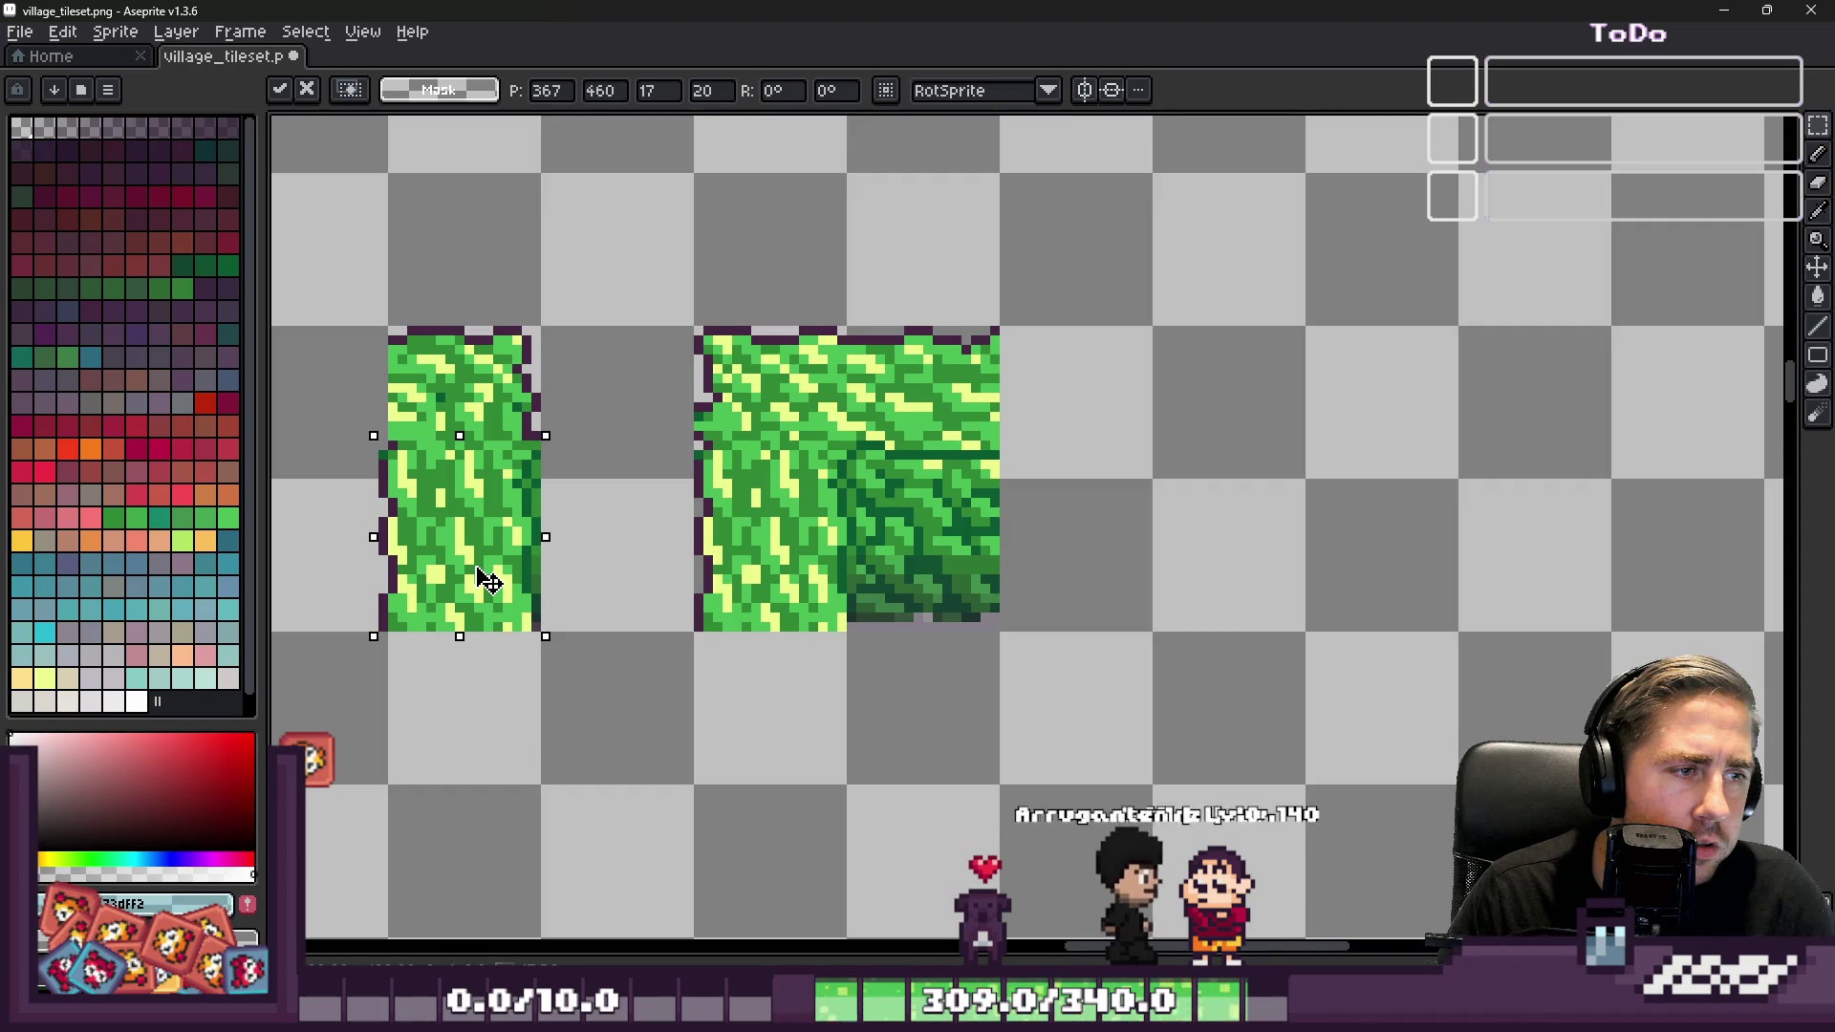
drag(487, 580, 497, 580)
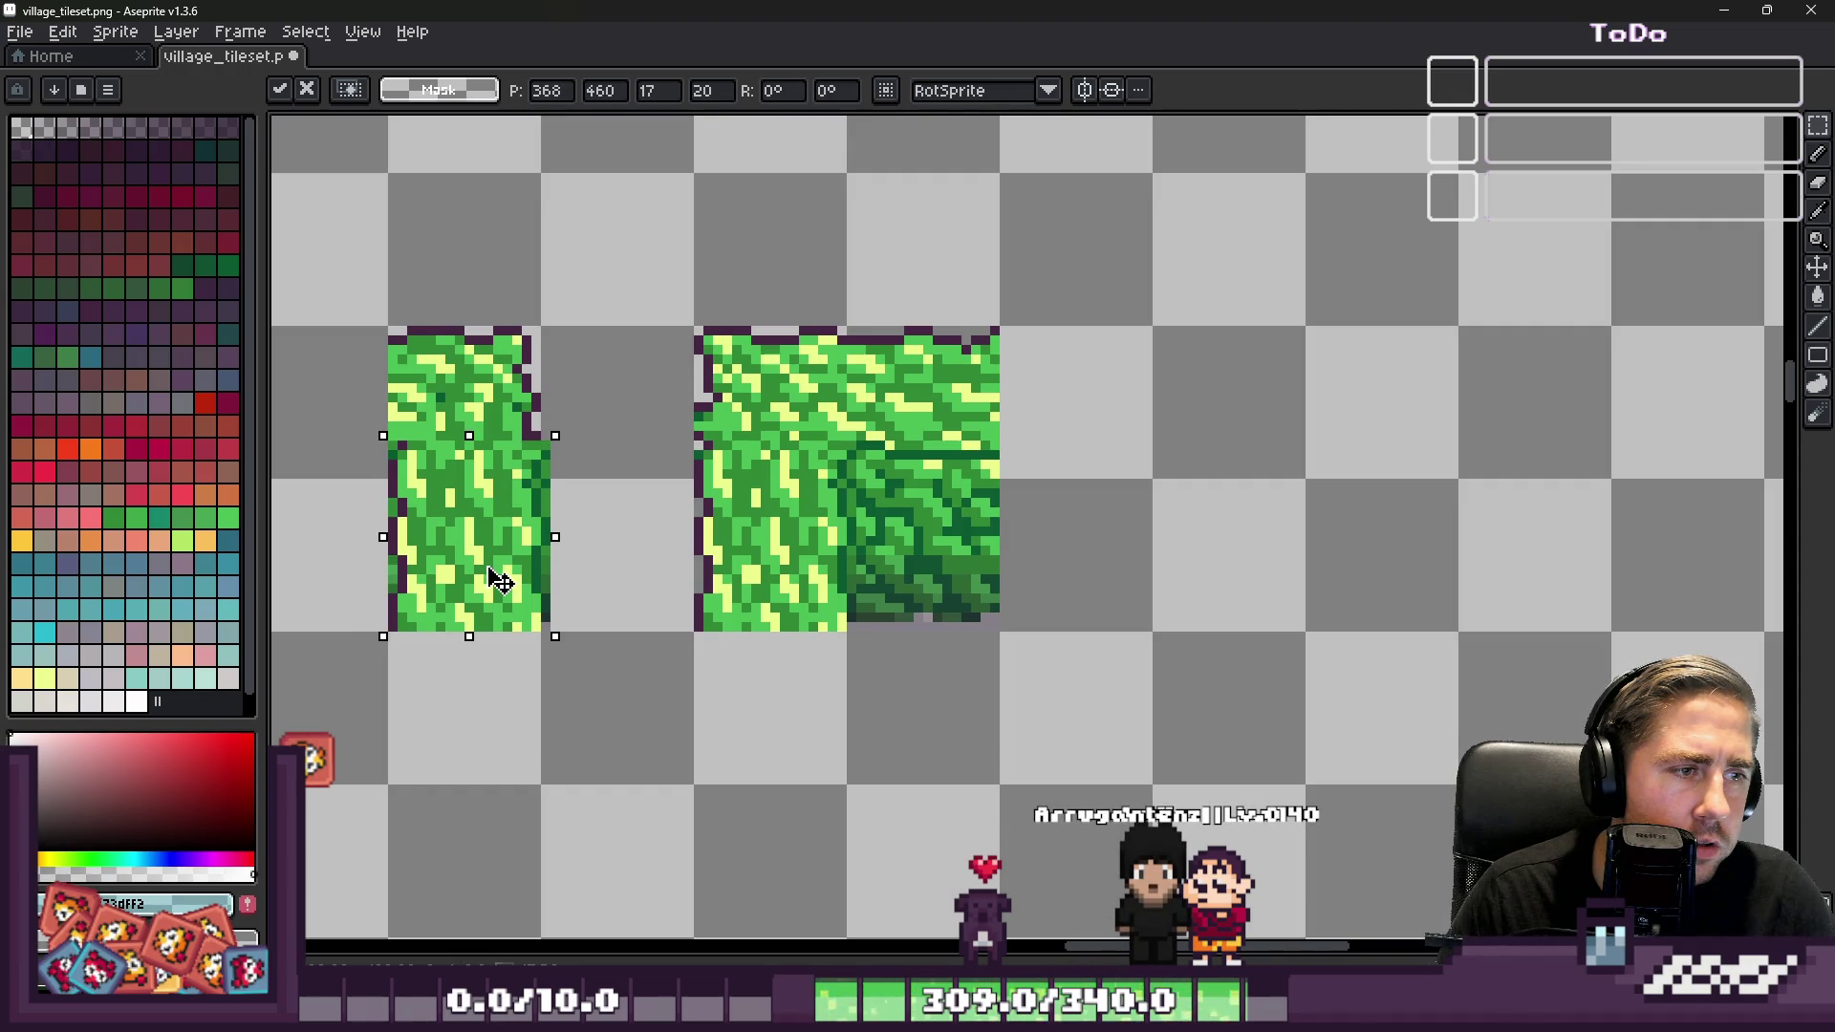
key(Escape)
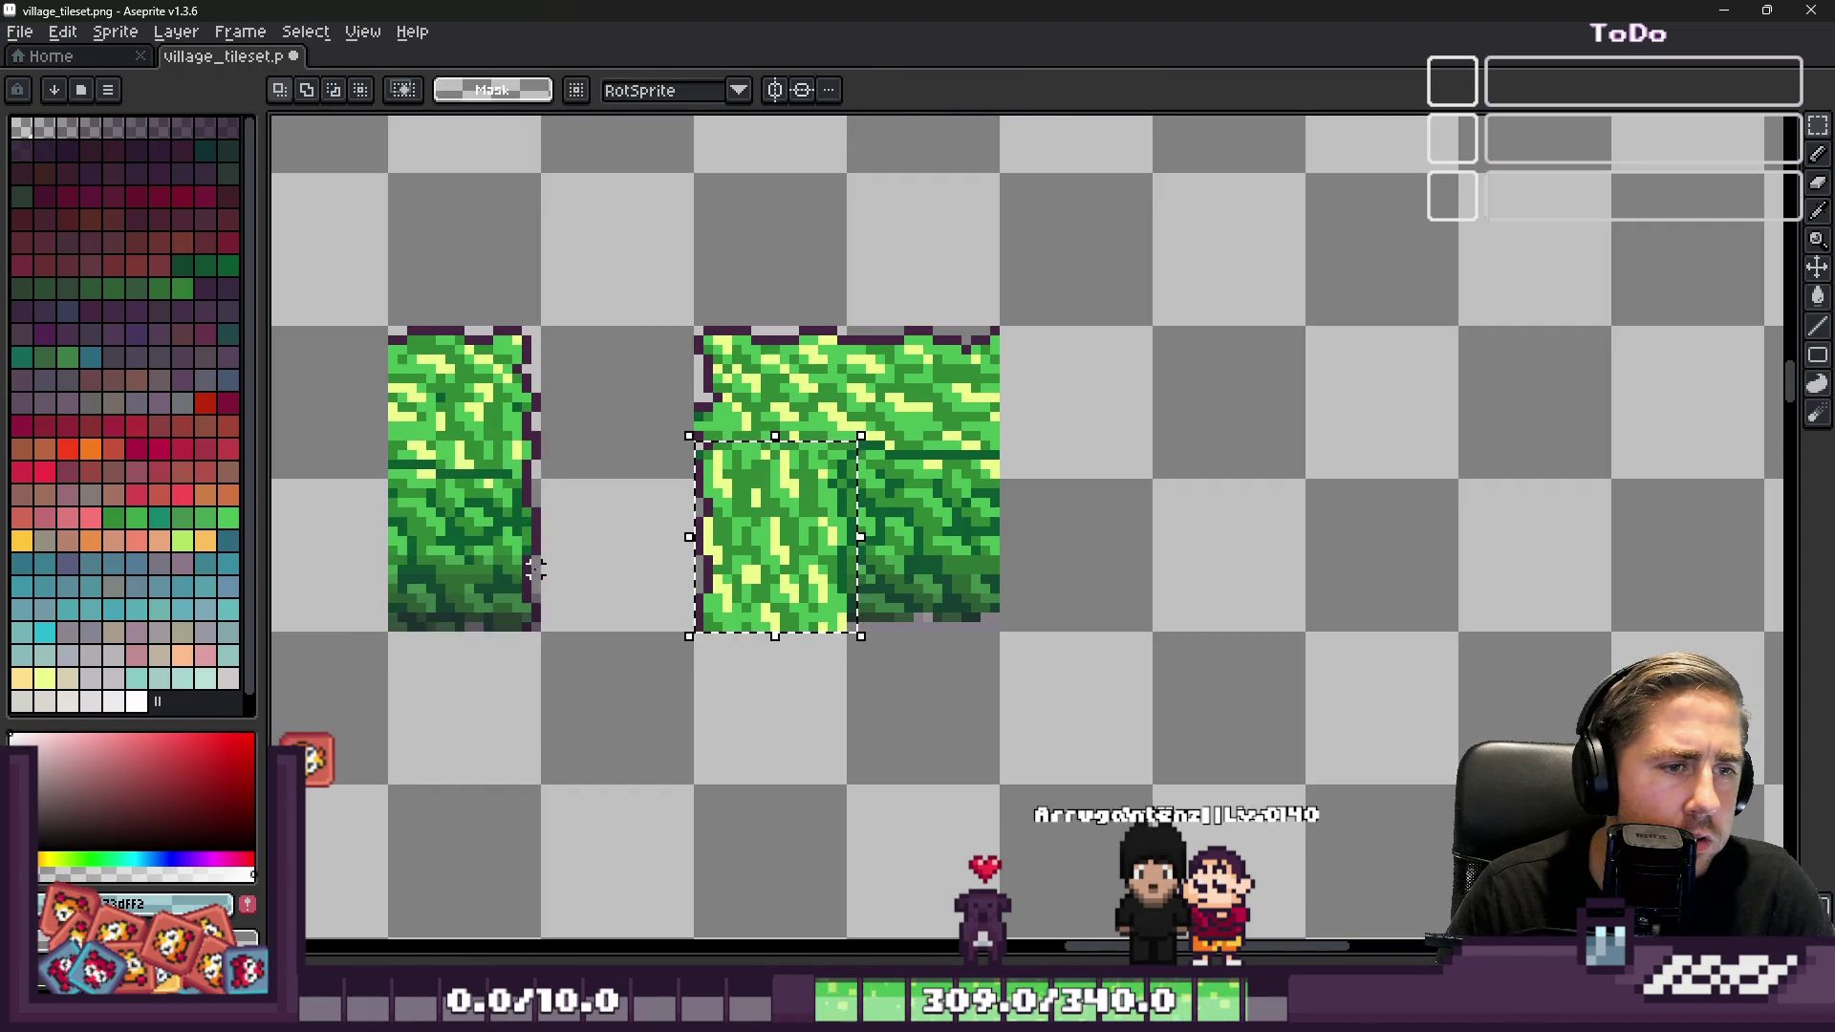
scroll(824, 541, up, 3)
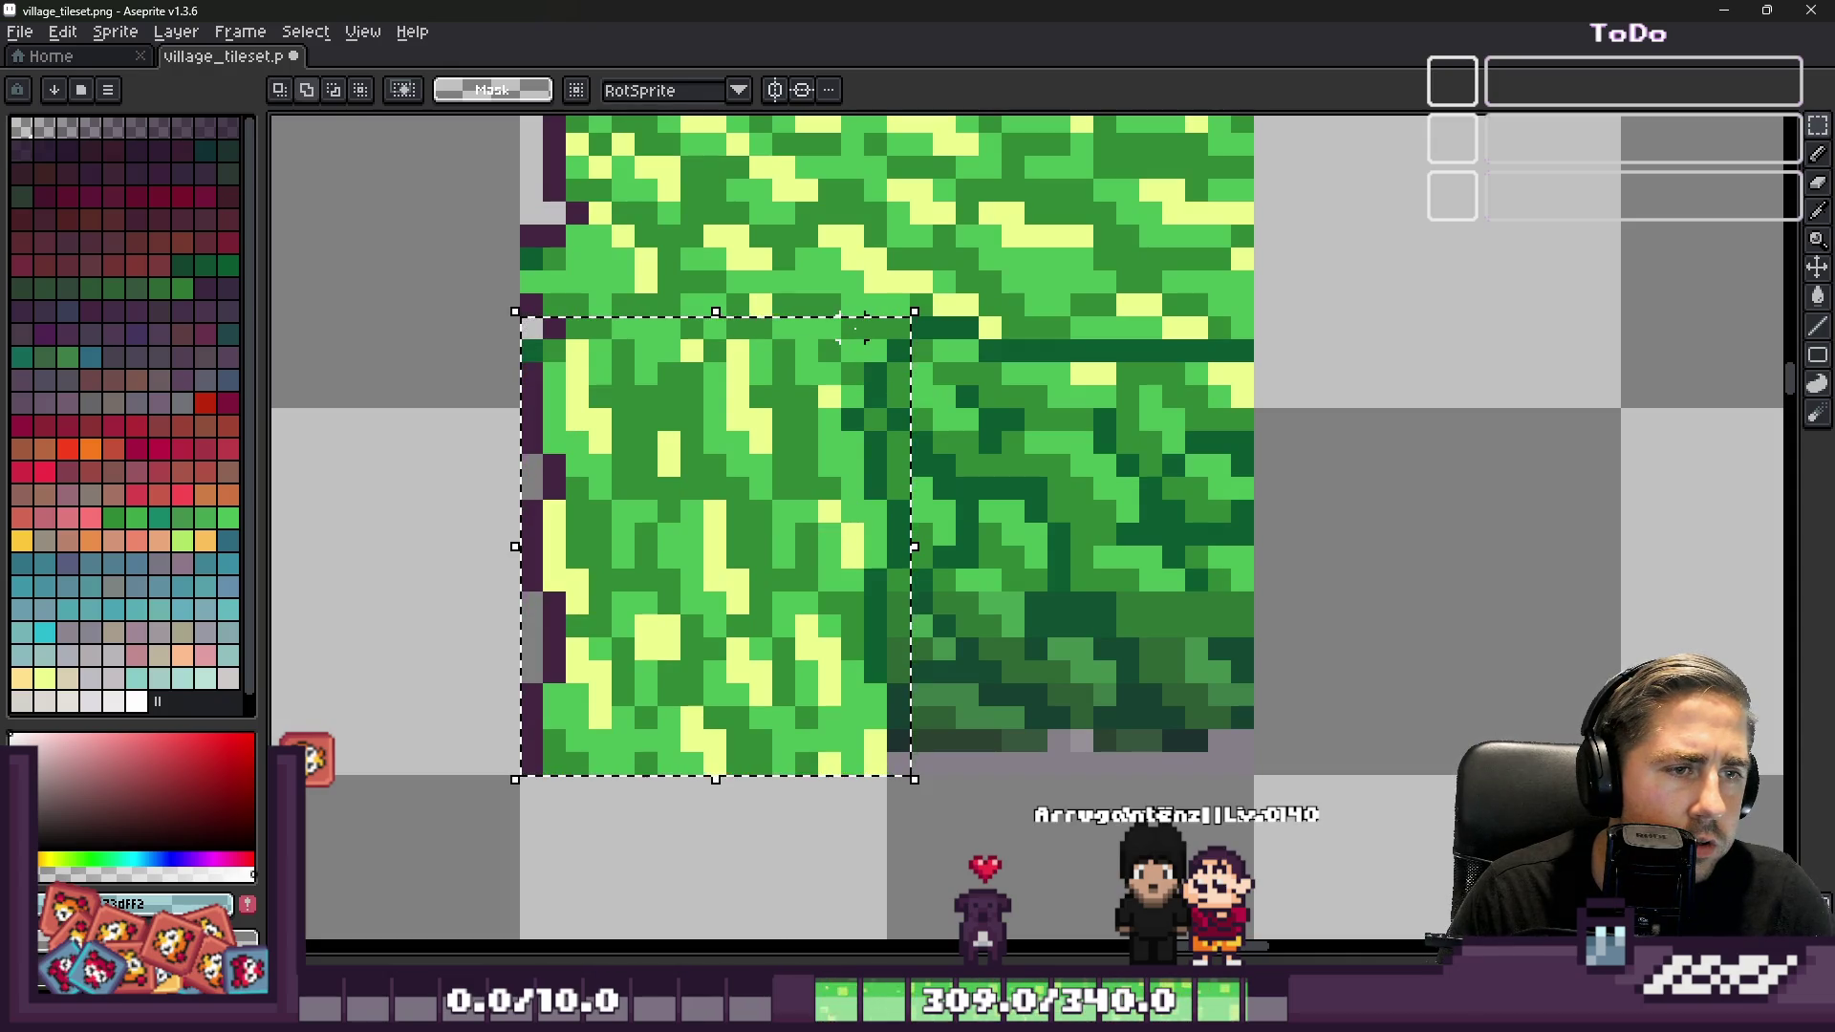
scroll(865, 329, down, 4)
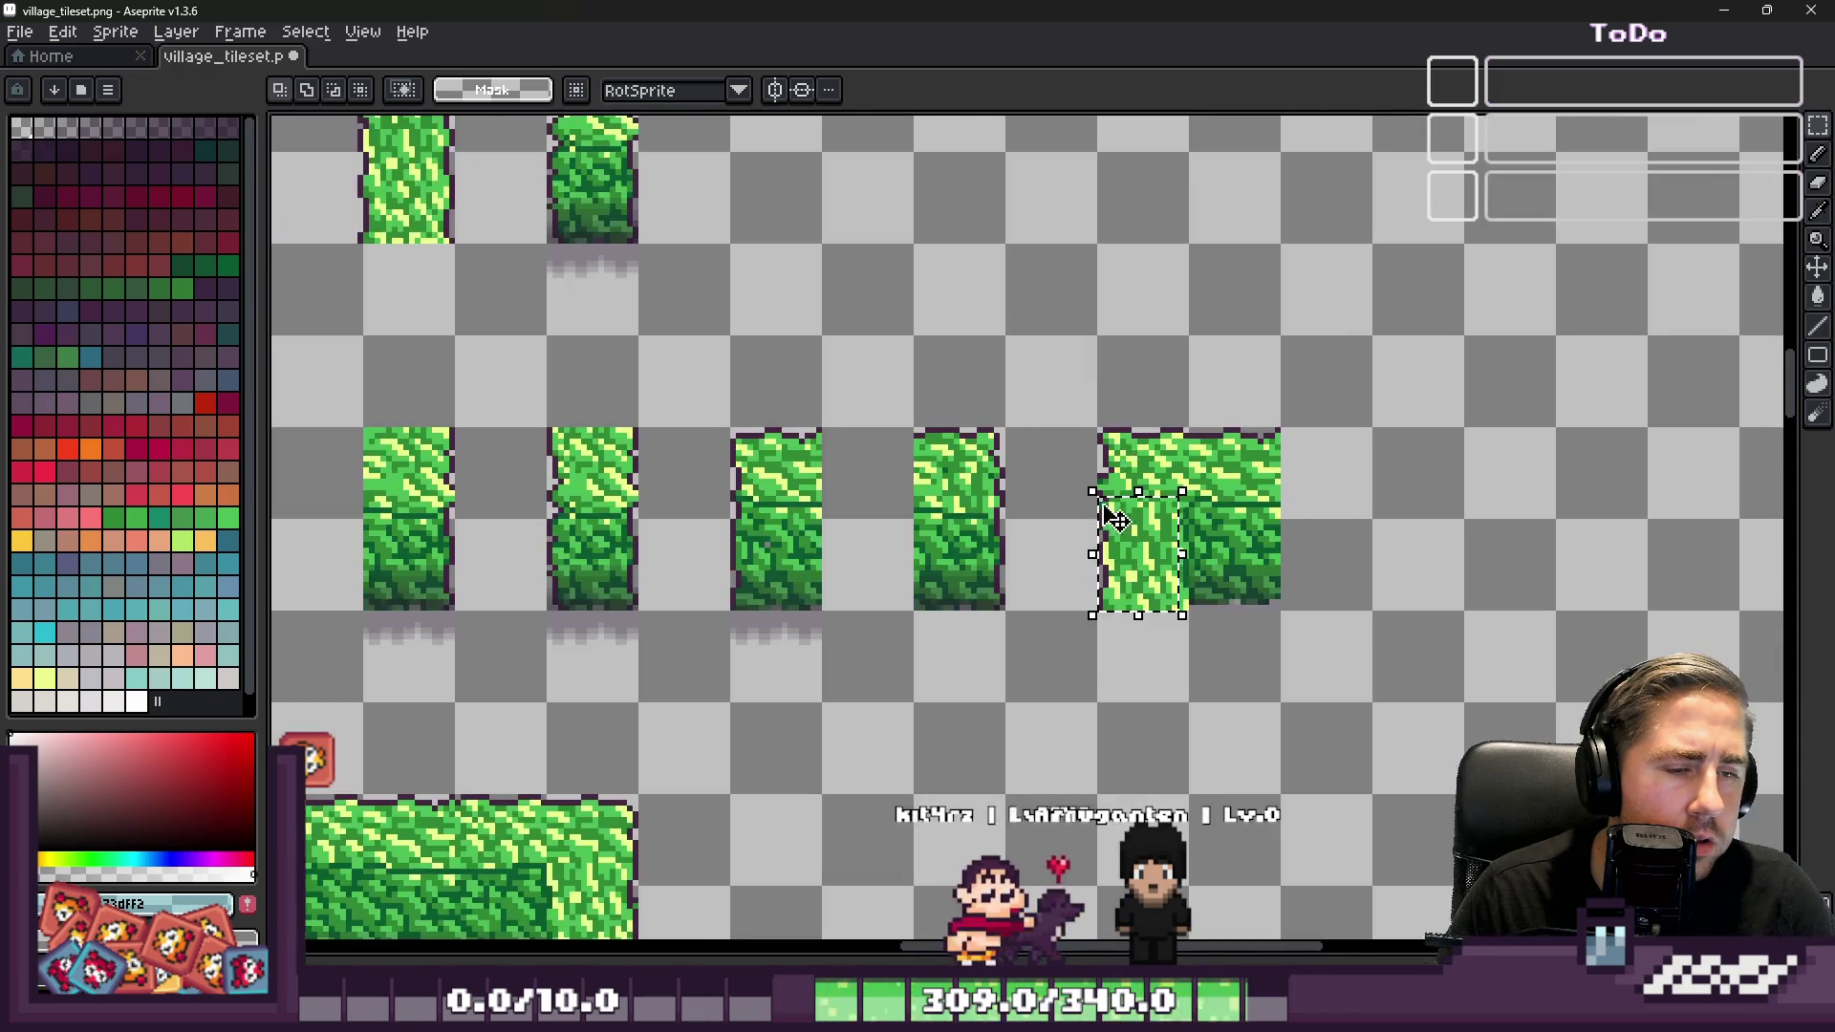
scroll(1067, 559, up, 2)
scroll(1071, 560, up, 1)
mouse_move(1223, 569)
mouse_down()
mouse_move(831, 561)
mouse_move(716, 578)
mouse_move(734, 579)
mouse_up()
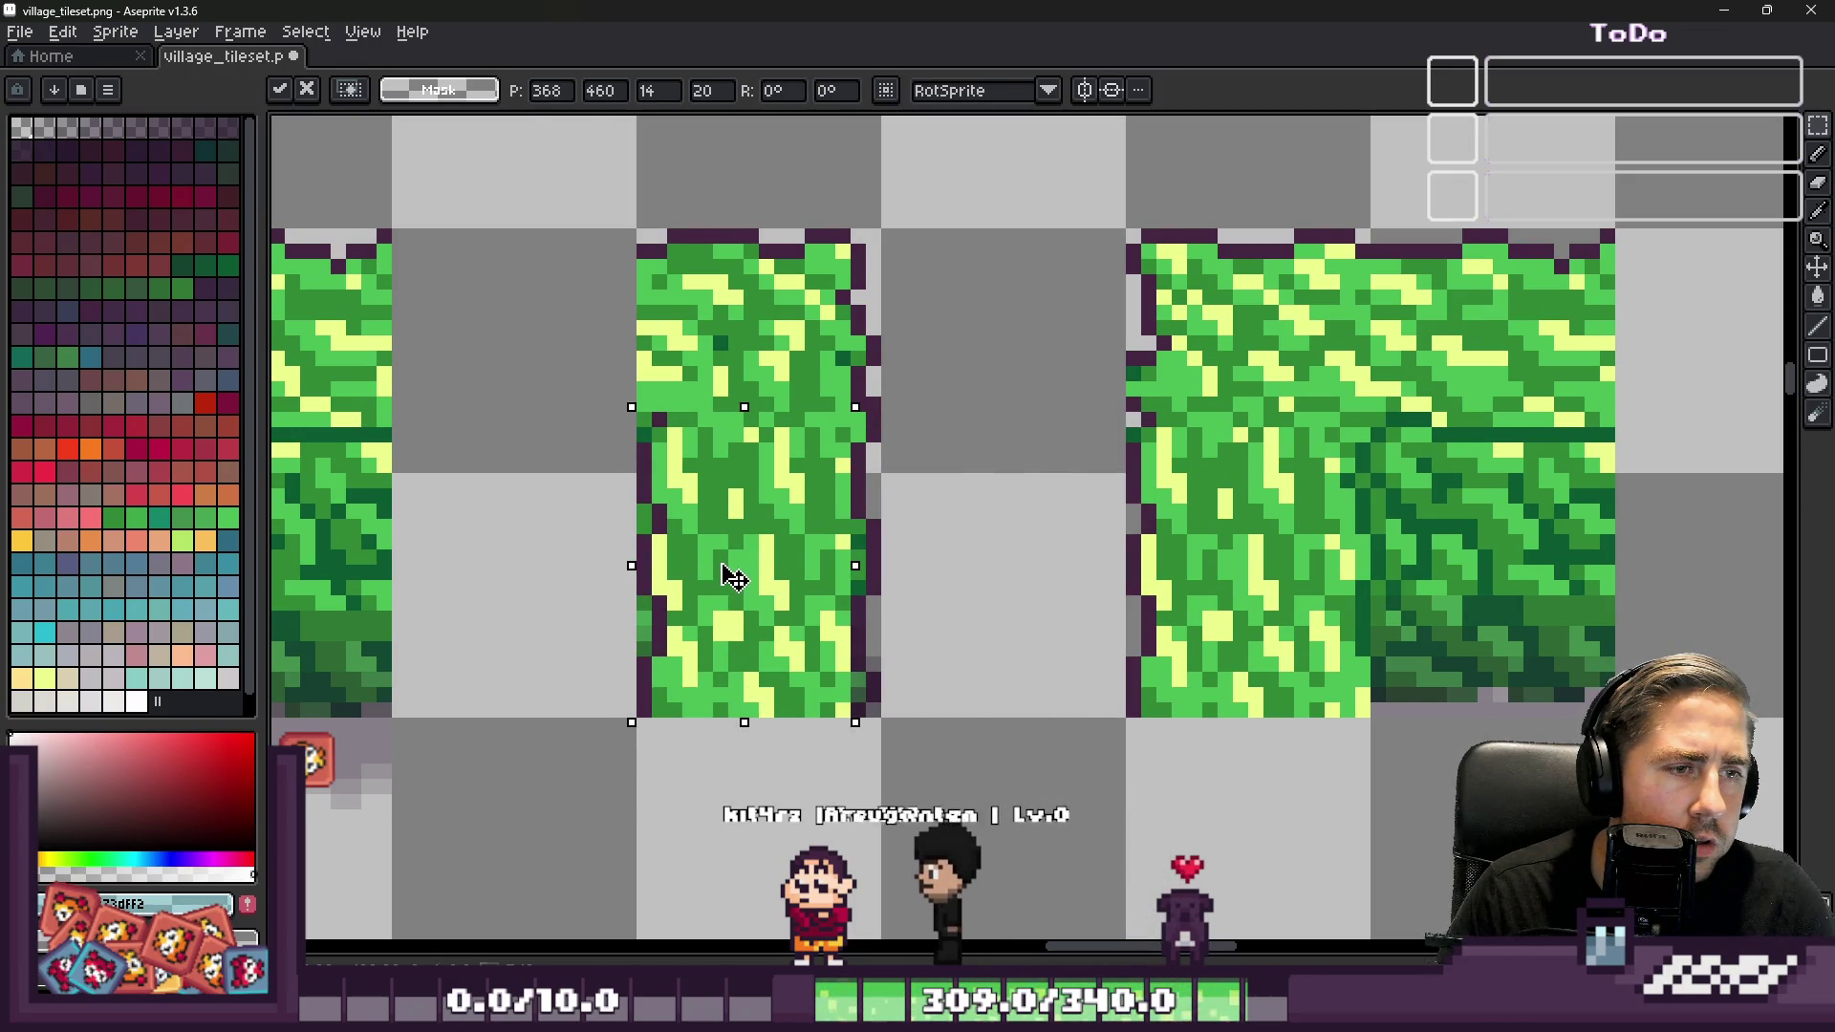
mouse_move(734, 578)
mouse_down()
mouse_move(698, 586)
mouse_move(721, 585)
mouse_up()
Switch to the pencil with a 1px brush
key(b)
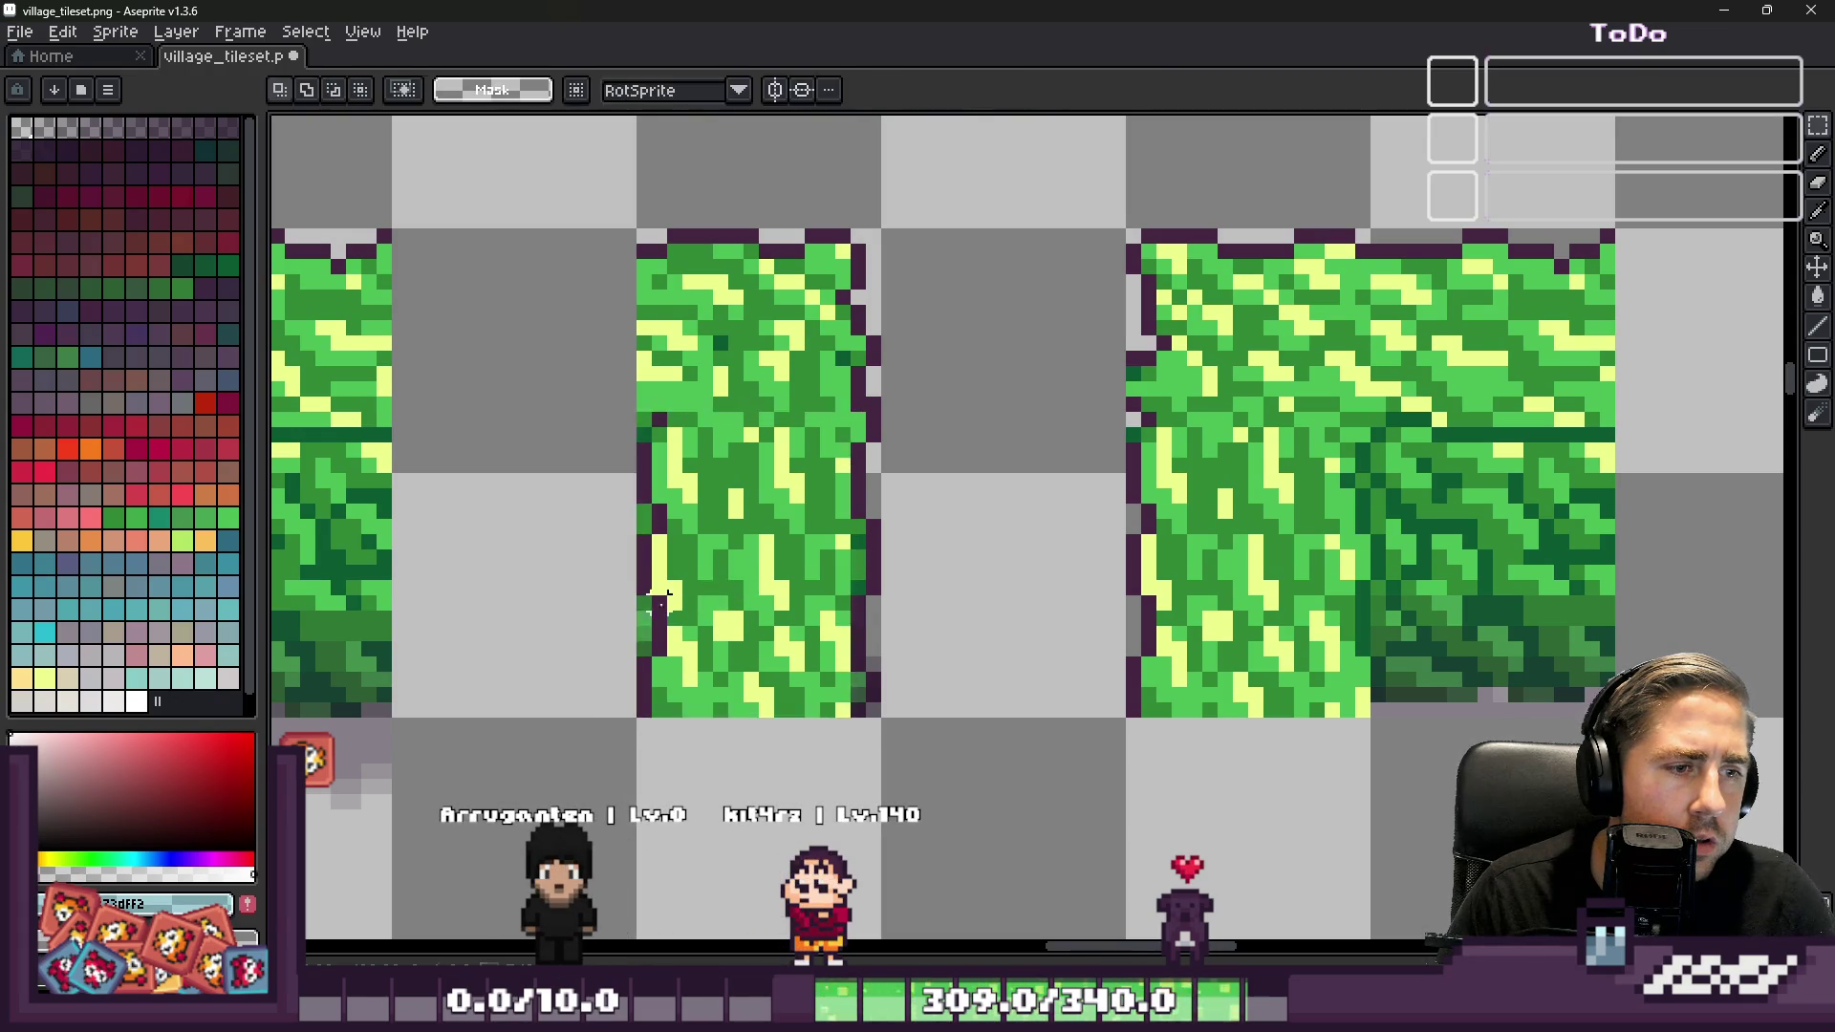
scroll(656, 656, up, 5)
key(minus)
key(minus)
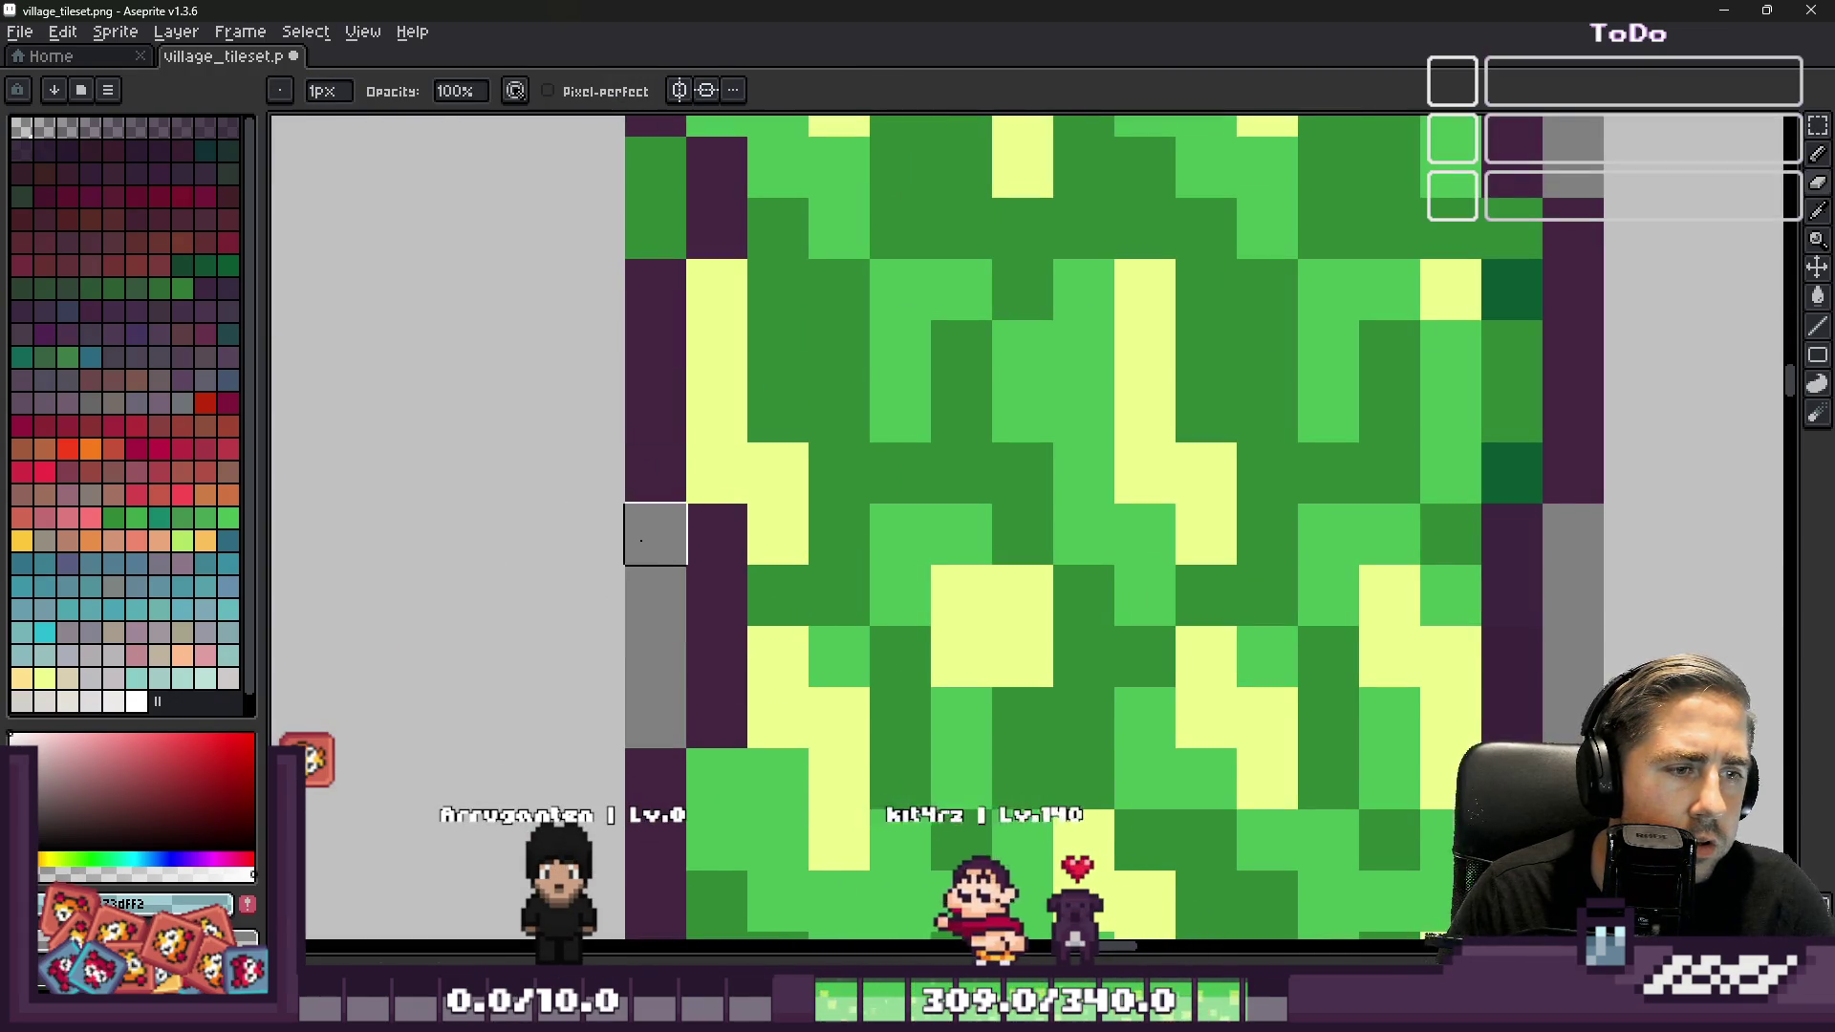
Sample the hedge outline's dark purple #432641 as the foreground colour
scroll(612, 471, down, 1)
scroll(673, 389, down, 3)
scroll(668, 372, up, 2)
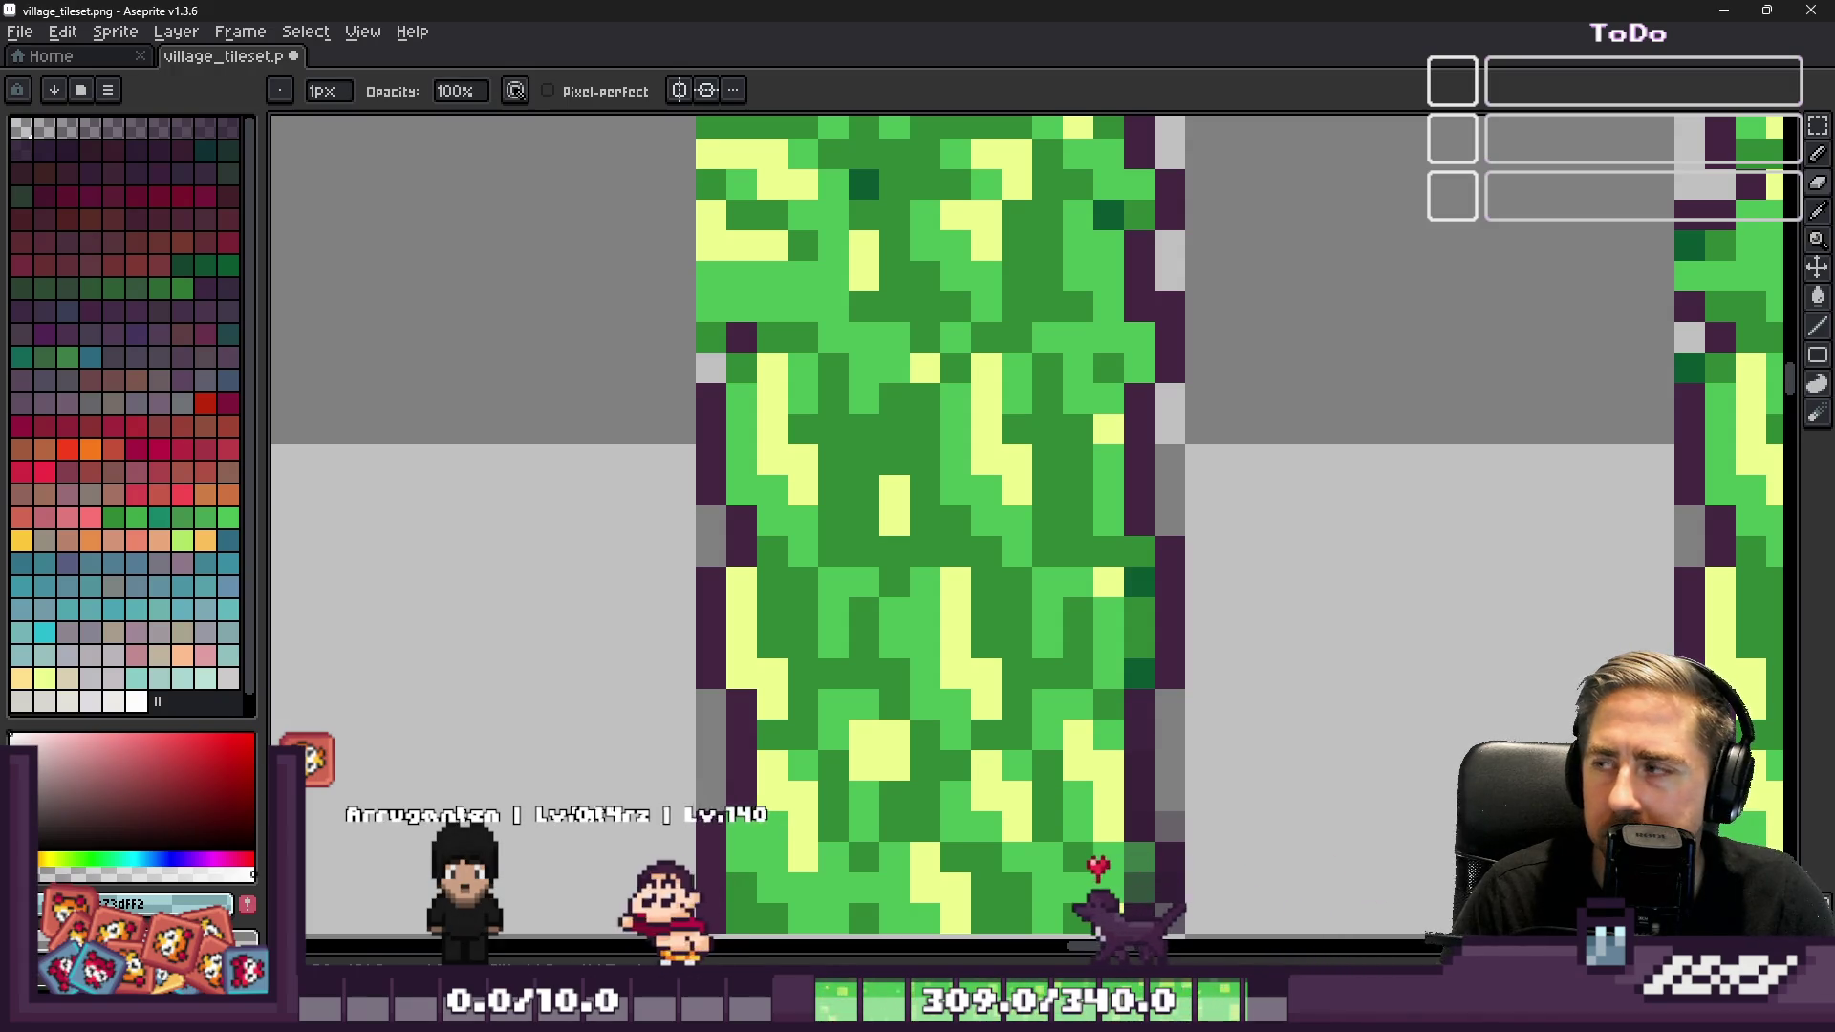
scroll(1016, 430, down, 6)
scroll(738, 382, up, 8)
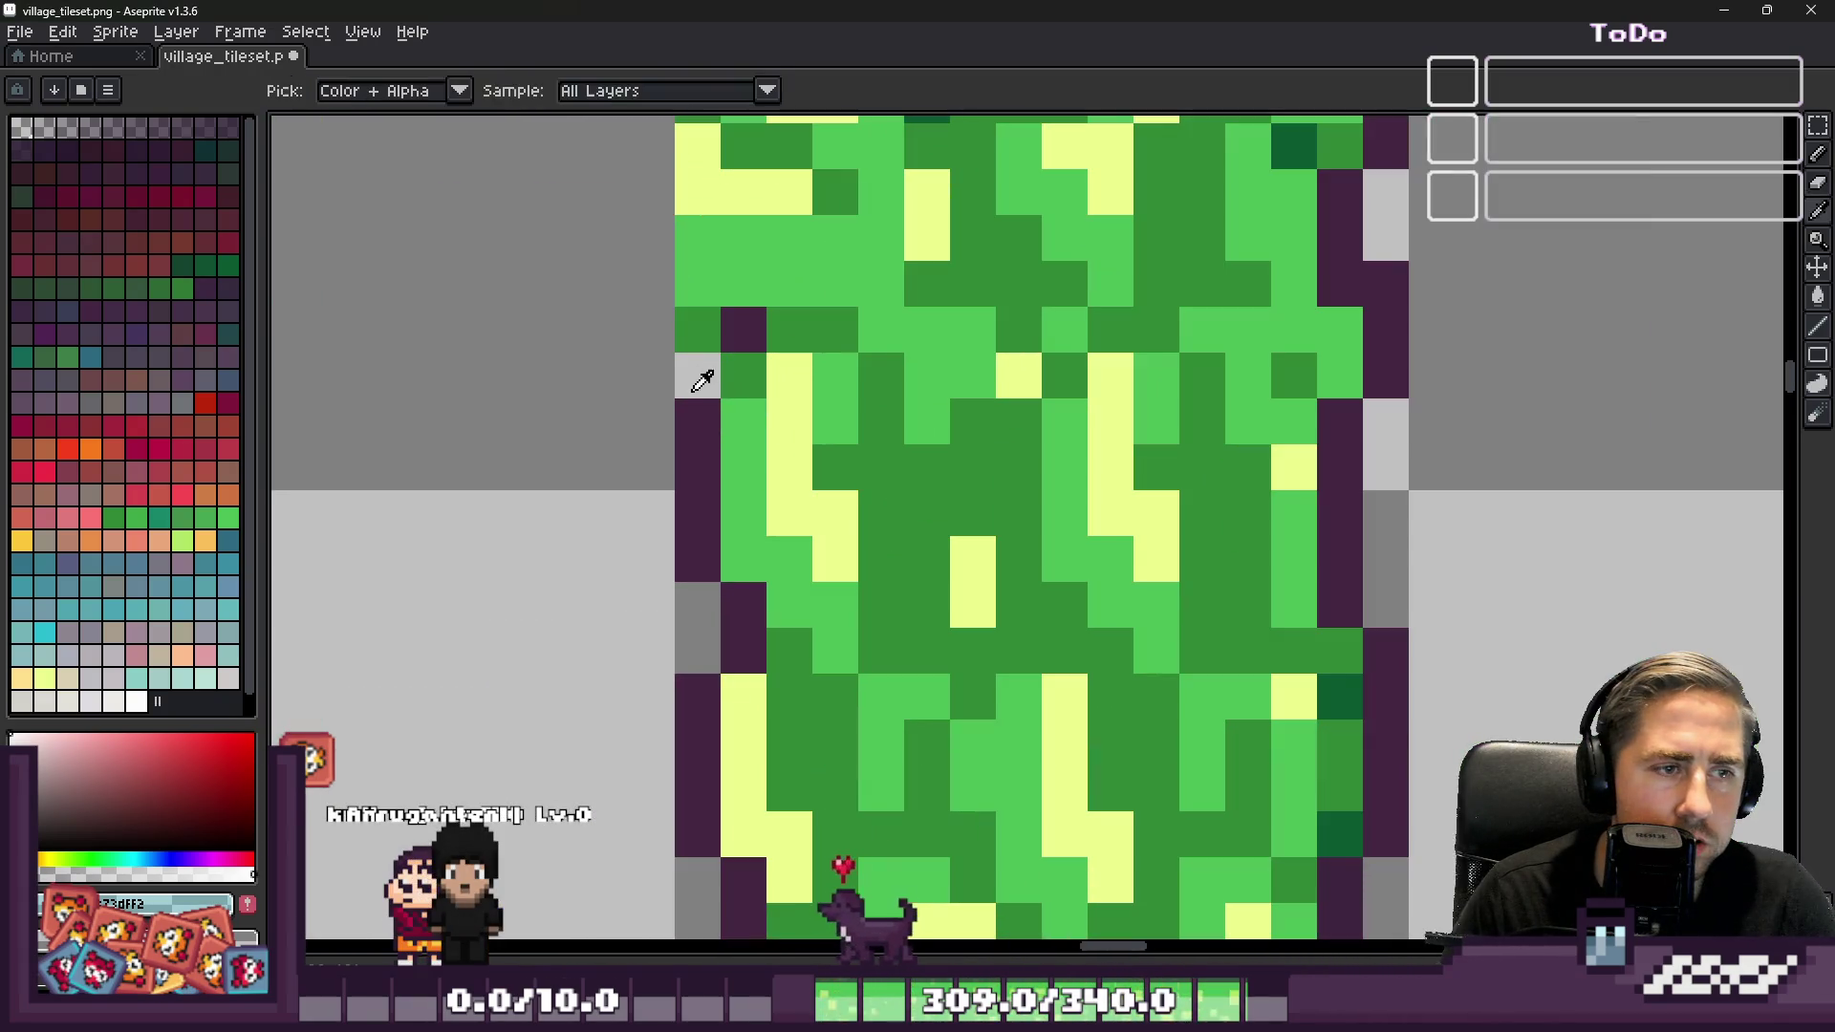
click(84, 306)
scroll(1236, 364, down, 5)
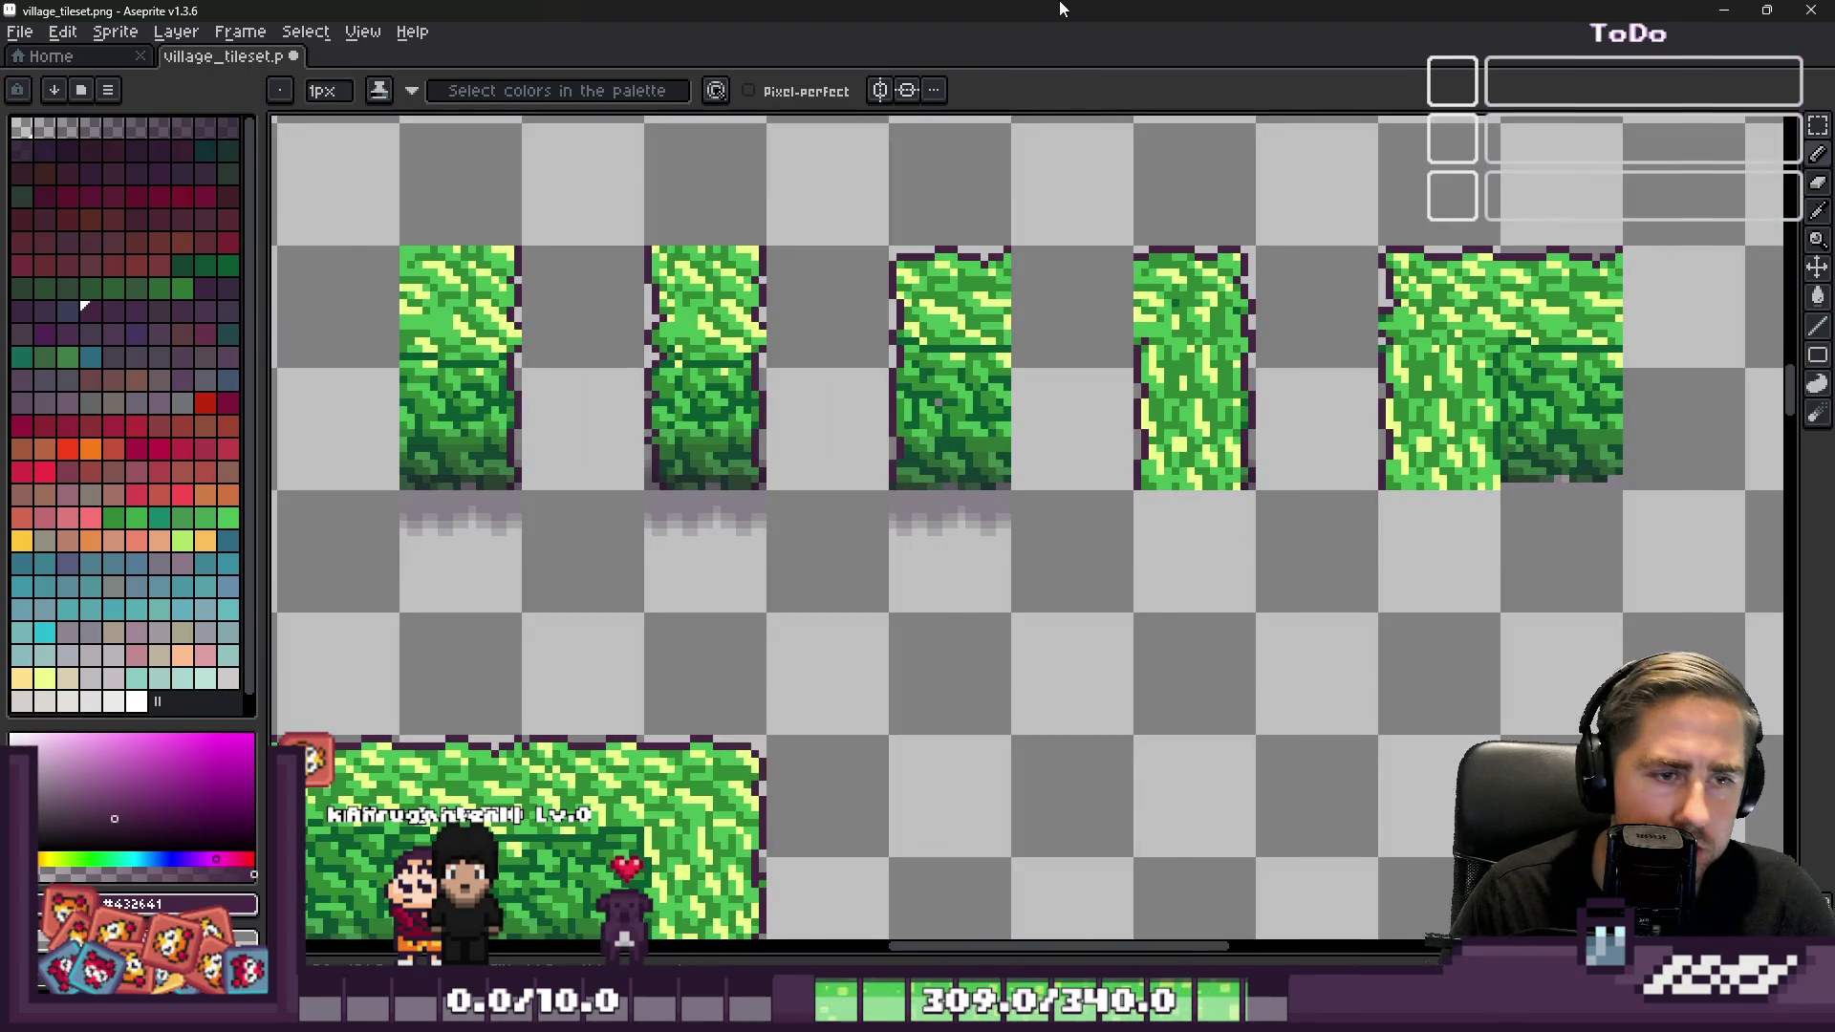
Erase the grass tile to the right of the hedge pieces
scroll(967, 323, down, 3)
key(b)
scroll(1212, 346, up, 6)
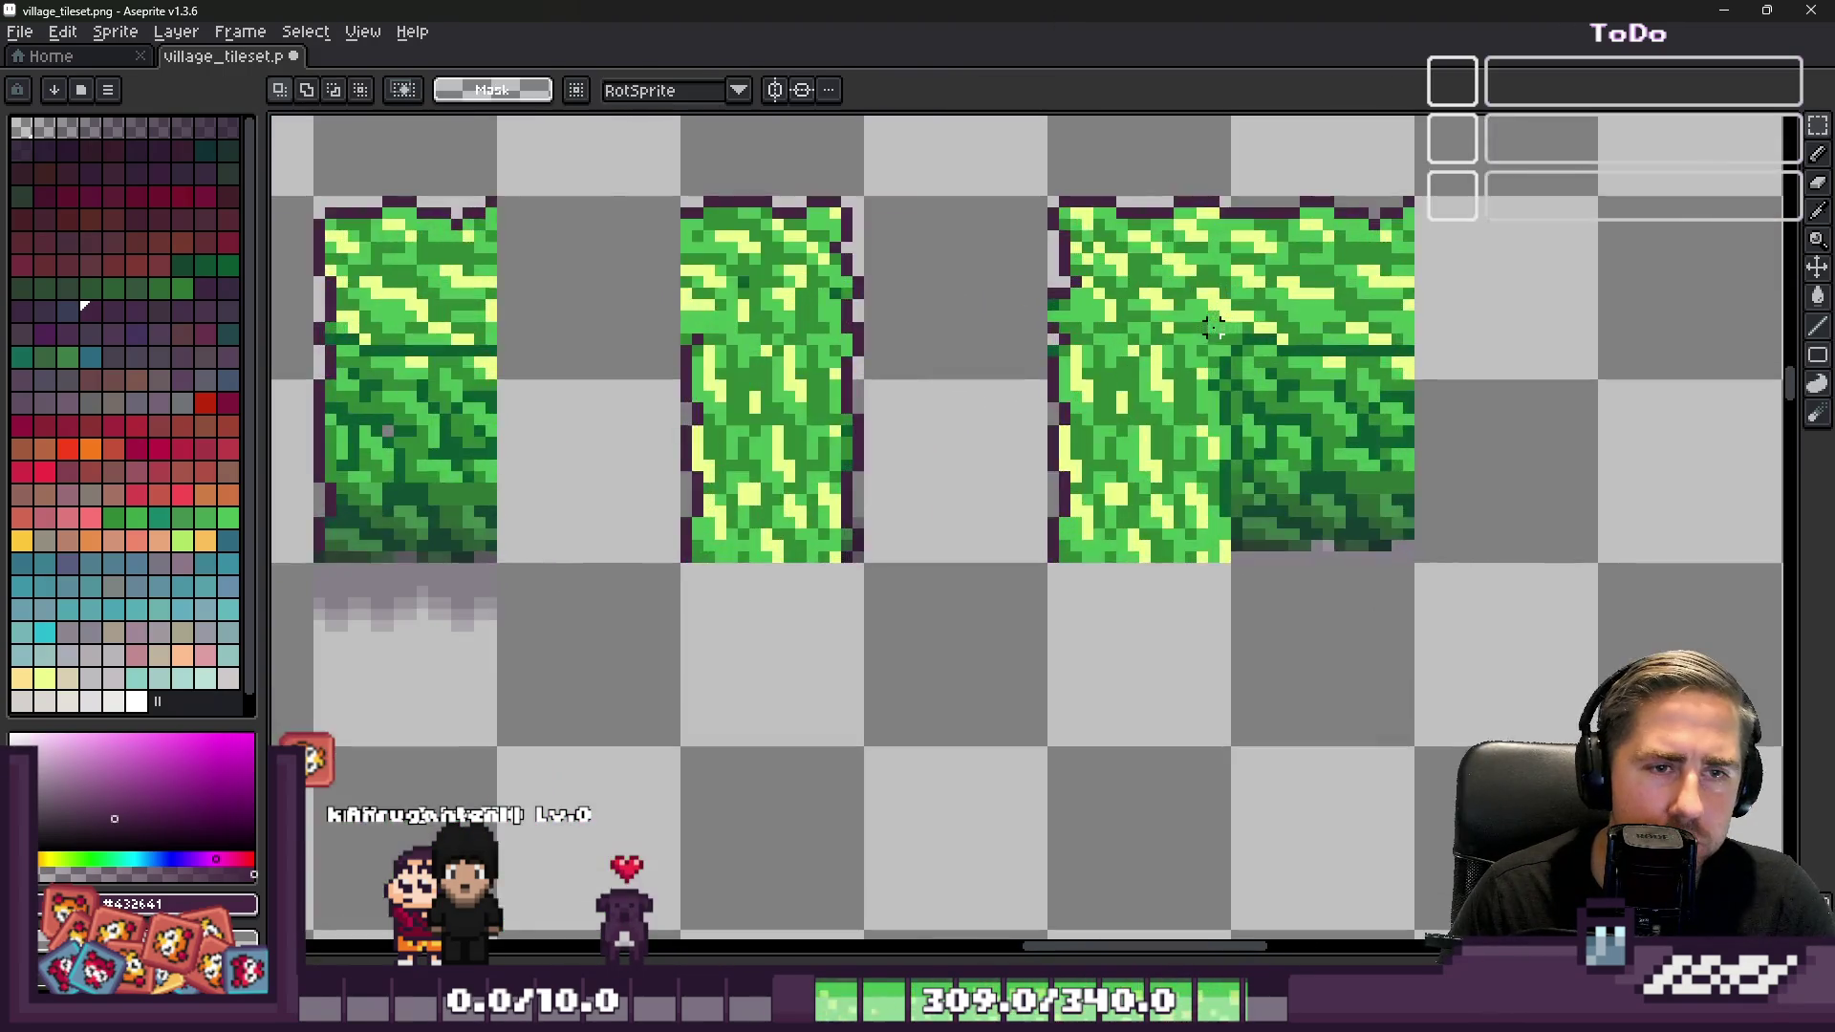
scroll(1250, 359, down, 2)
scroll(1250, 359, down, 1)
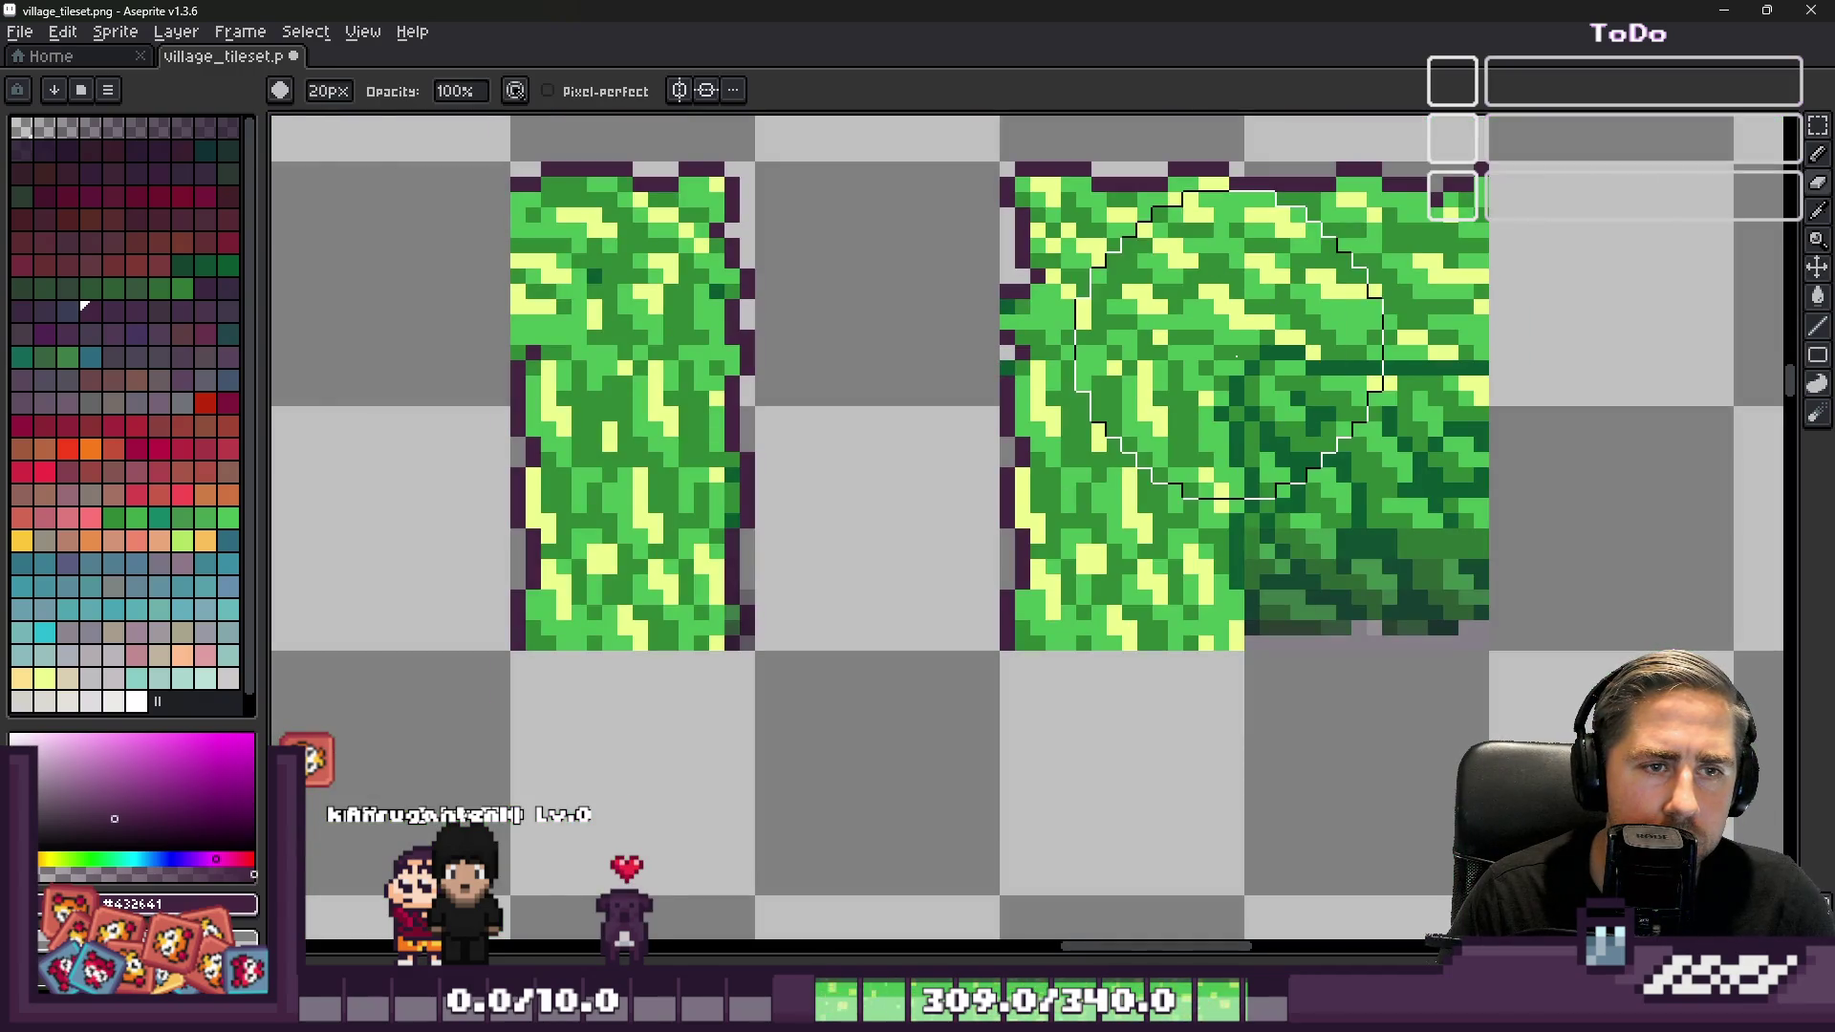
ctrl+scroll(1257, 377, up, 10)
click(1262, 389)
ctrl+scroll(1262, 389, down, 10)
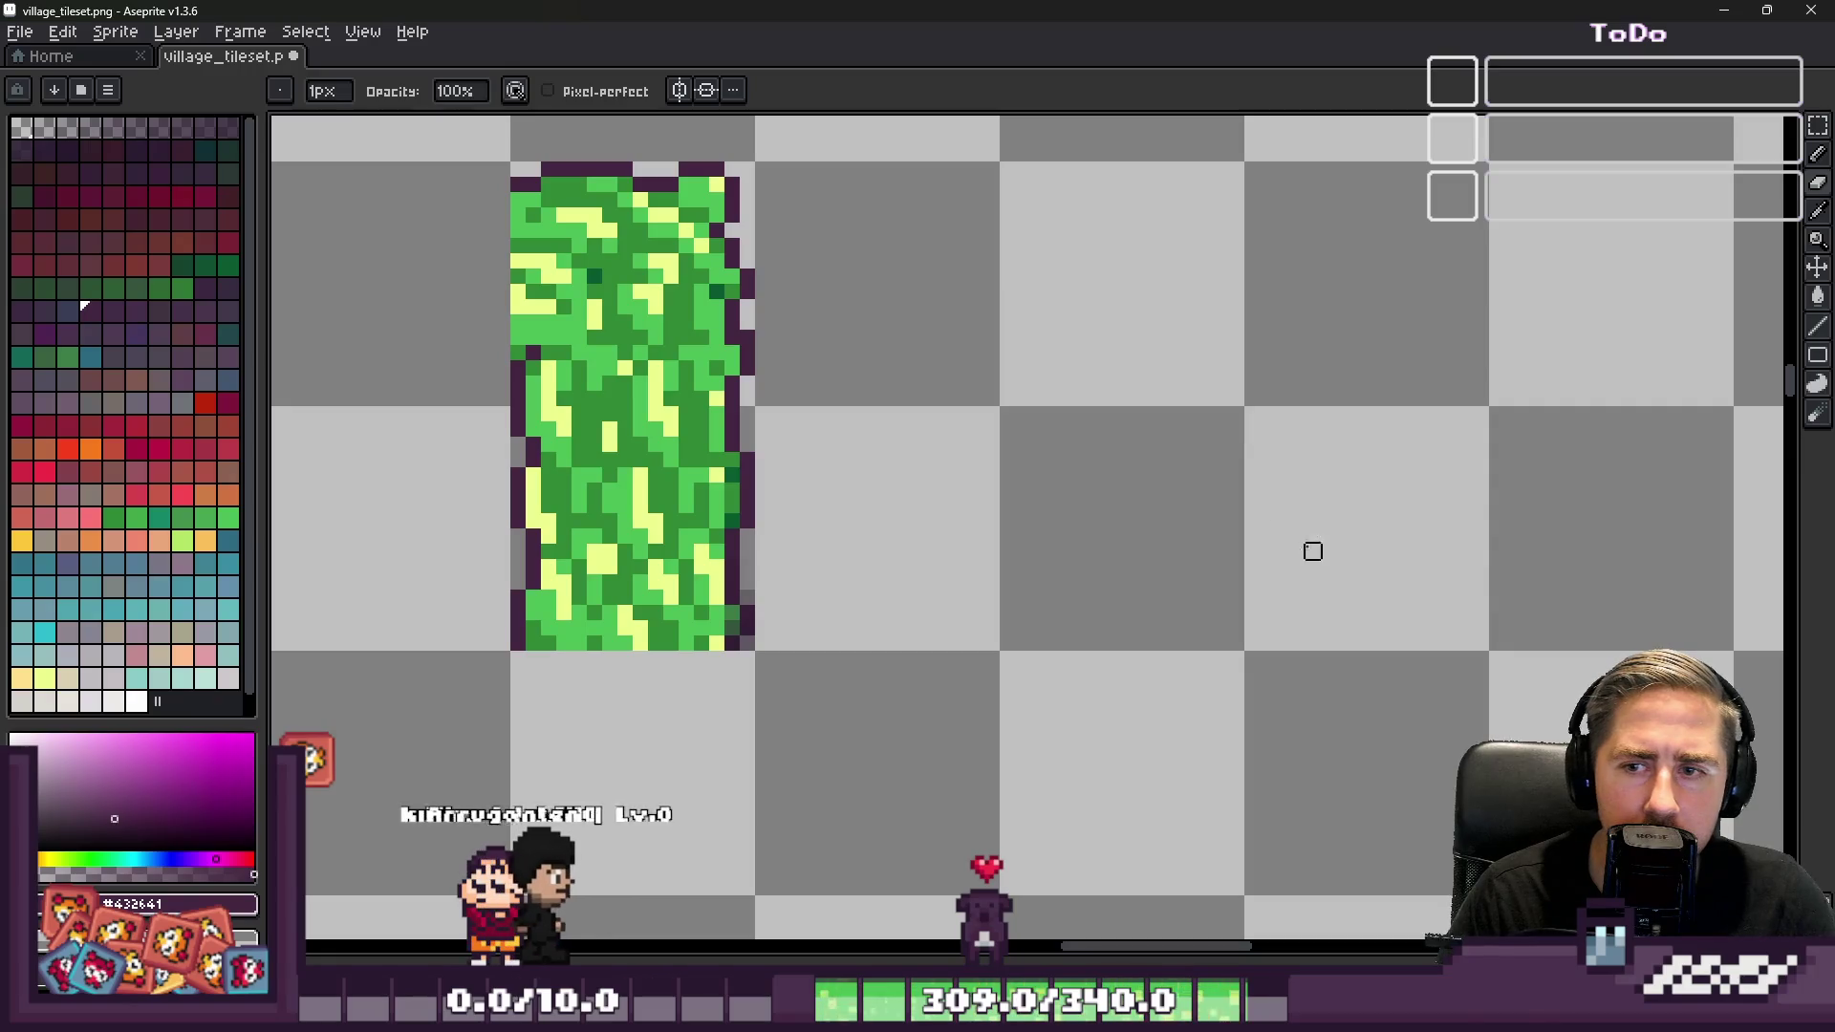
scroll(1339, 520, down, 2)
scroll(1343, 517, down, 2)
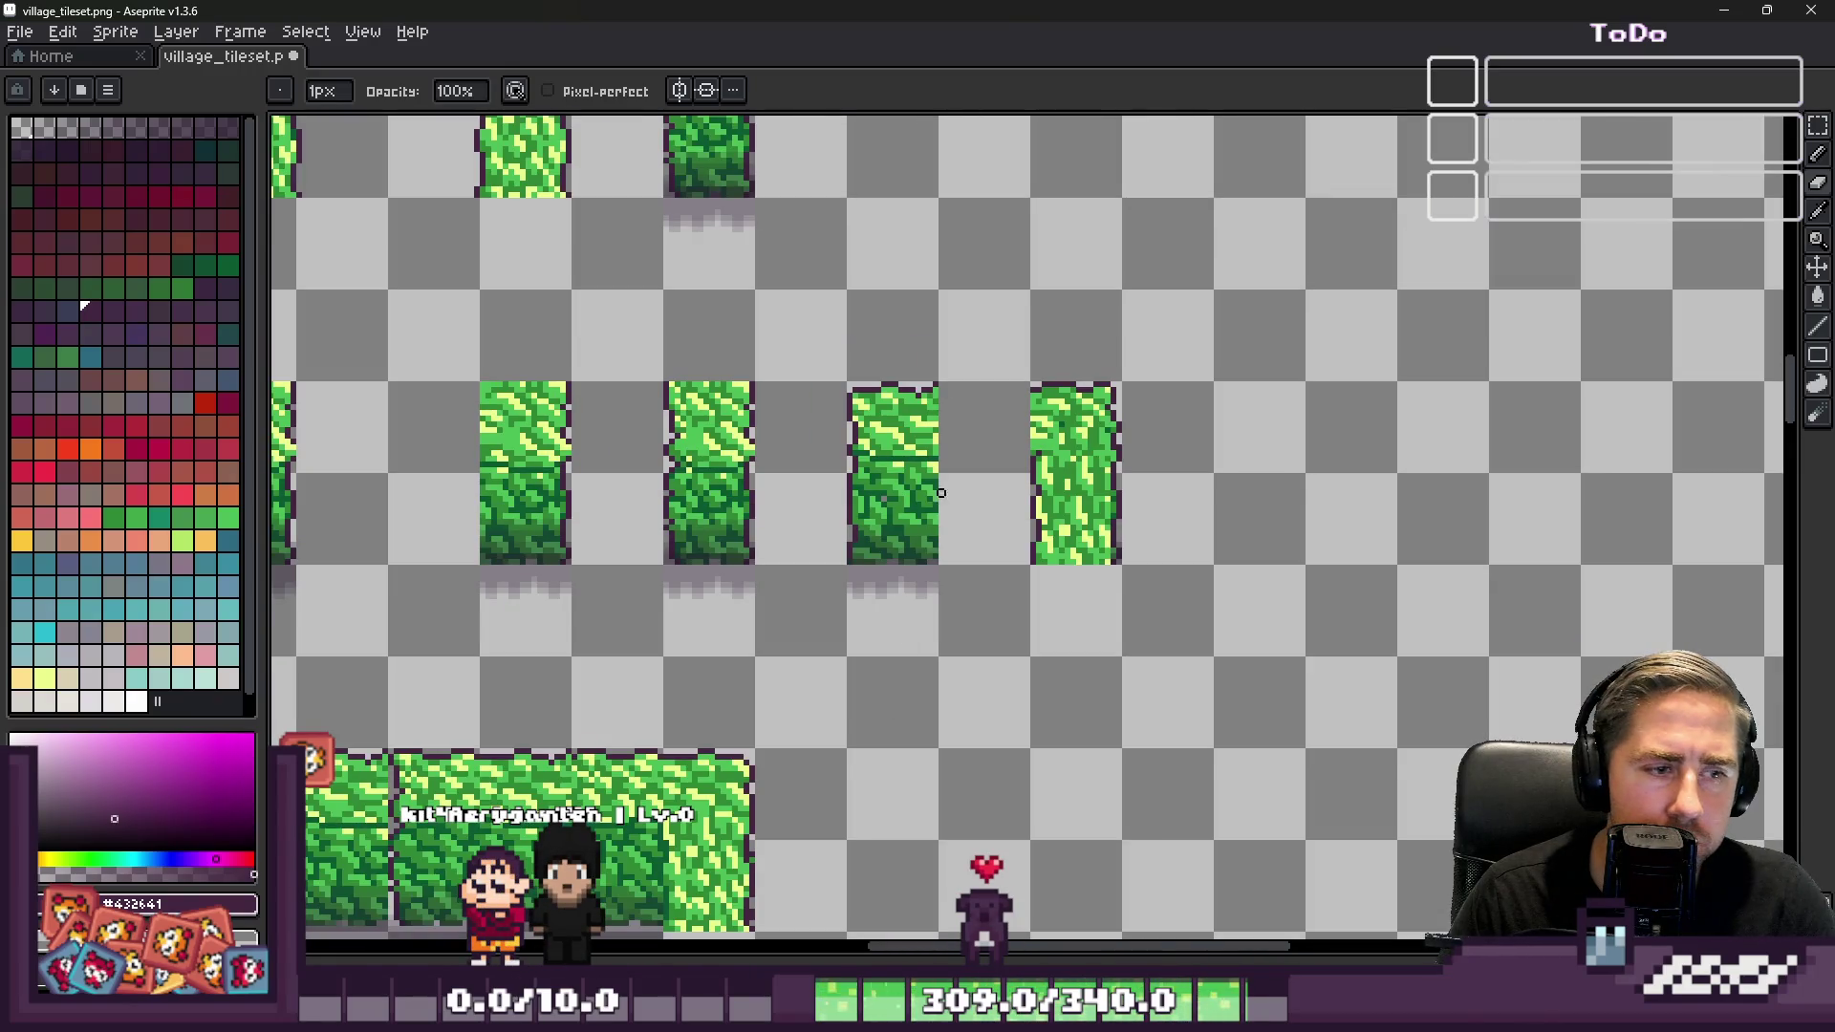
Copy the wide hedge's left end and place it beside the rightmost hedge tile
key(m)
drag(877, 579, 1019, 453)
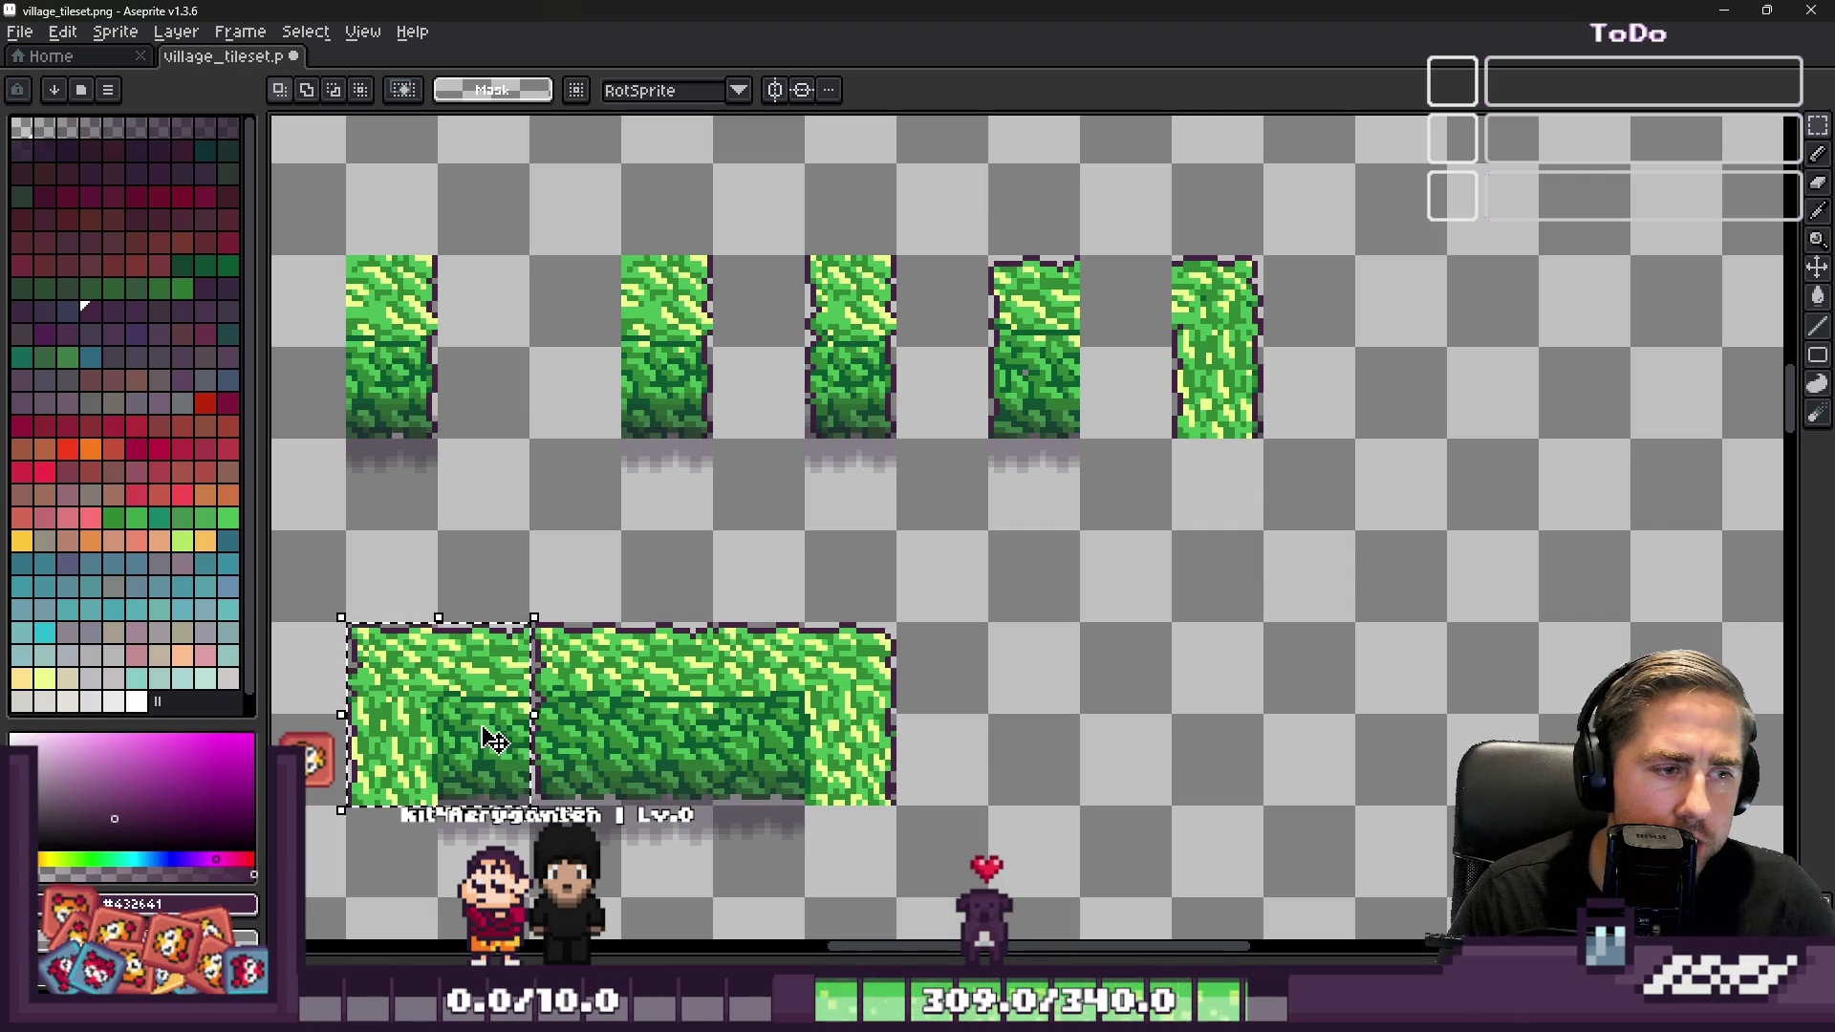
scroll(1483, 405, up, 2)
key(ctrl+v)
scroll(995, 639, down, 2)
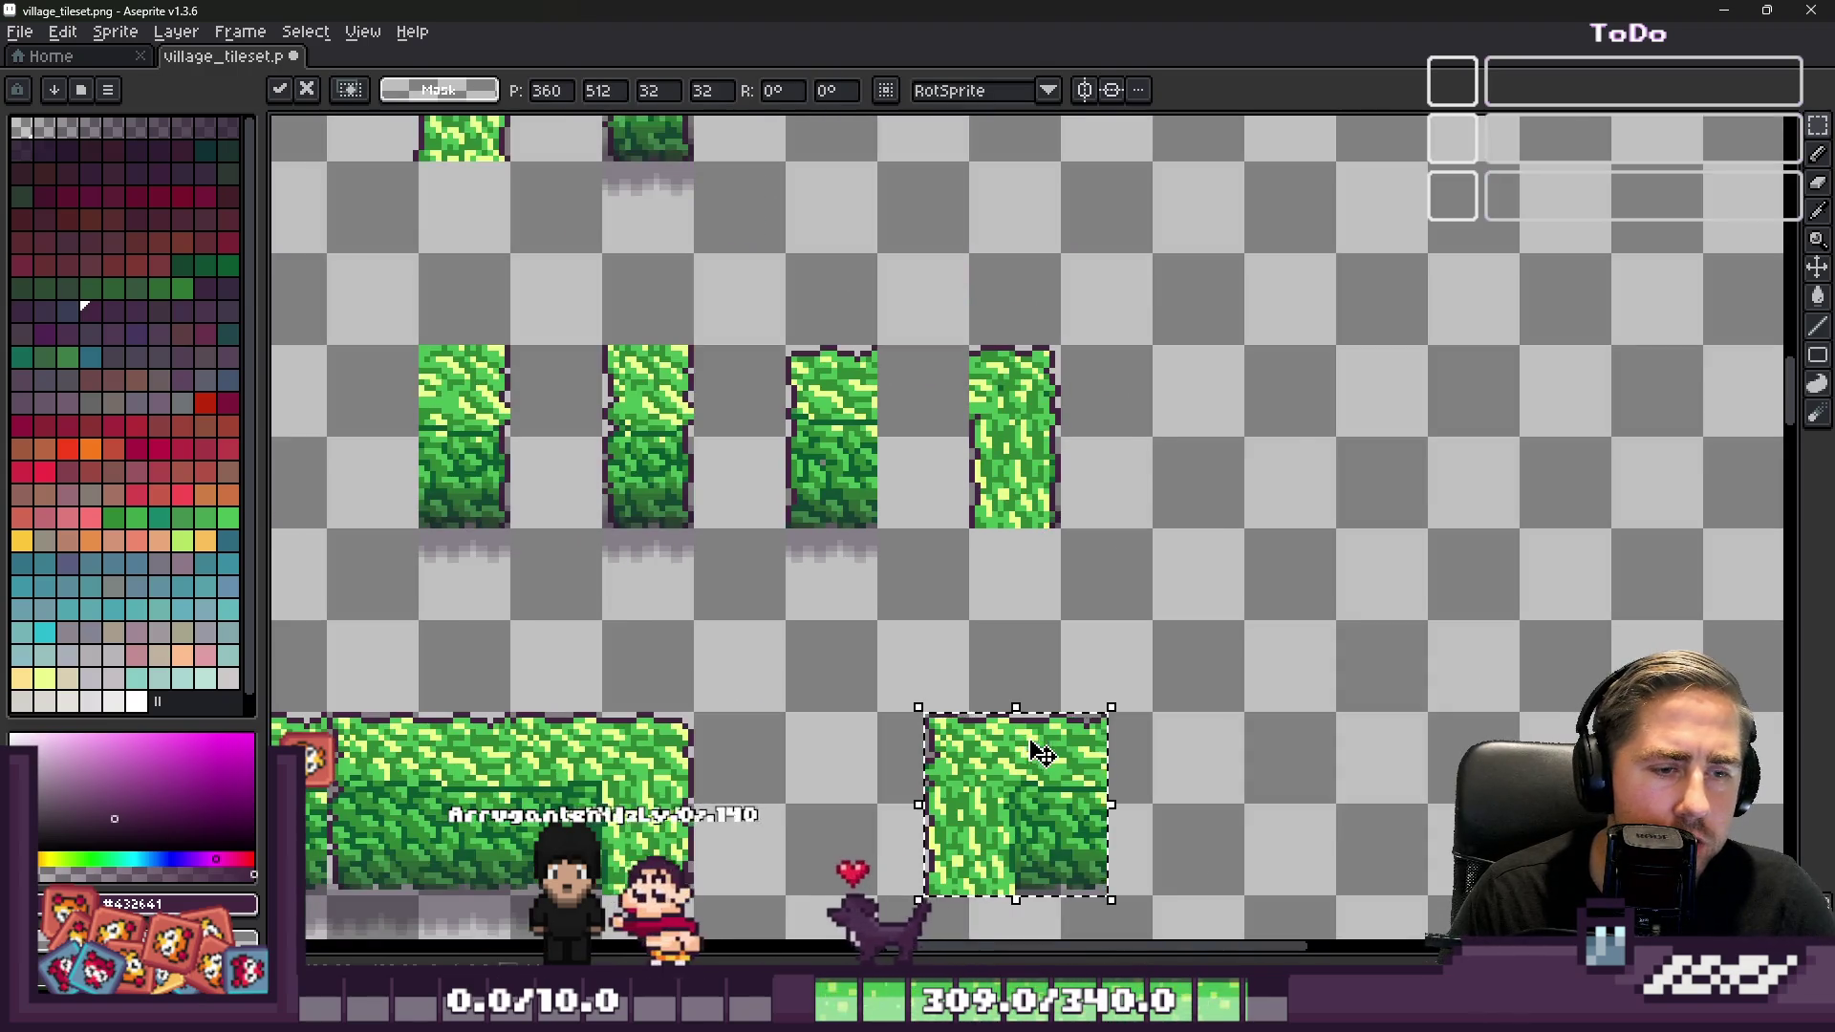
drag(1014, 803, 1205, 449)
scroll(1255, 404, up, 2)
drag(1098, 483, 1155, 491)
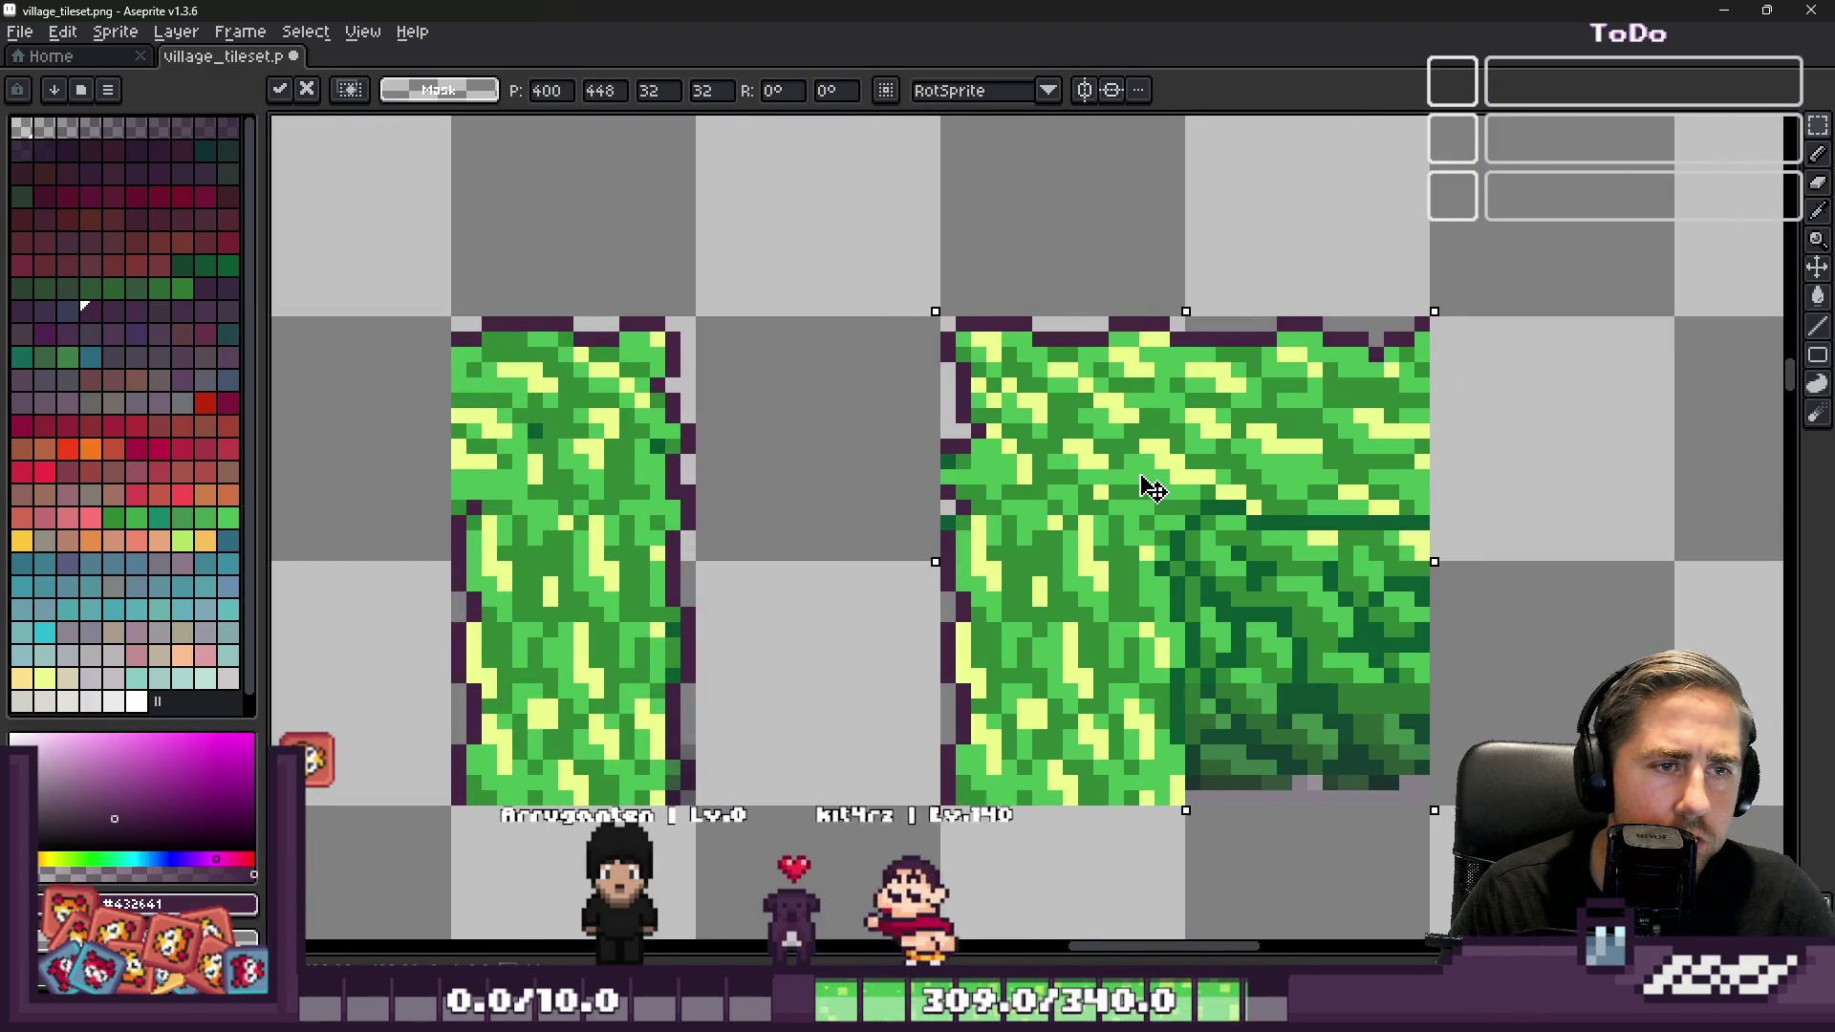
scroll(833, 432, down, 1)
click(833, 431)
scroll(832, 431, down, 1)
Try moving the middle hedge tile beside the rightmost one, then cancel the move
drag(596, 366, 746, 667)
mouse_move(668, 520)
mouse_down()
mouse_move(1372, 525)
mouse_move(1291, 541)
mouse_up()
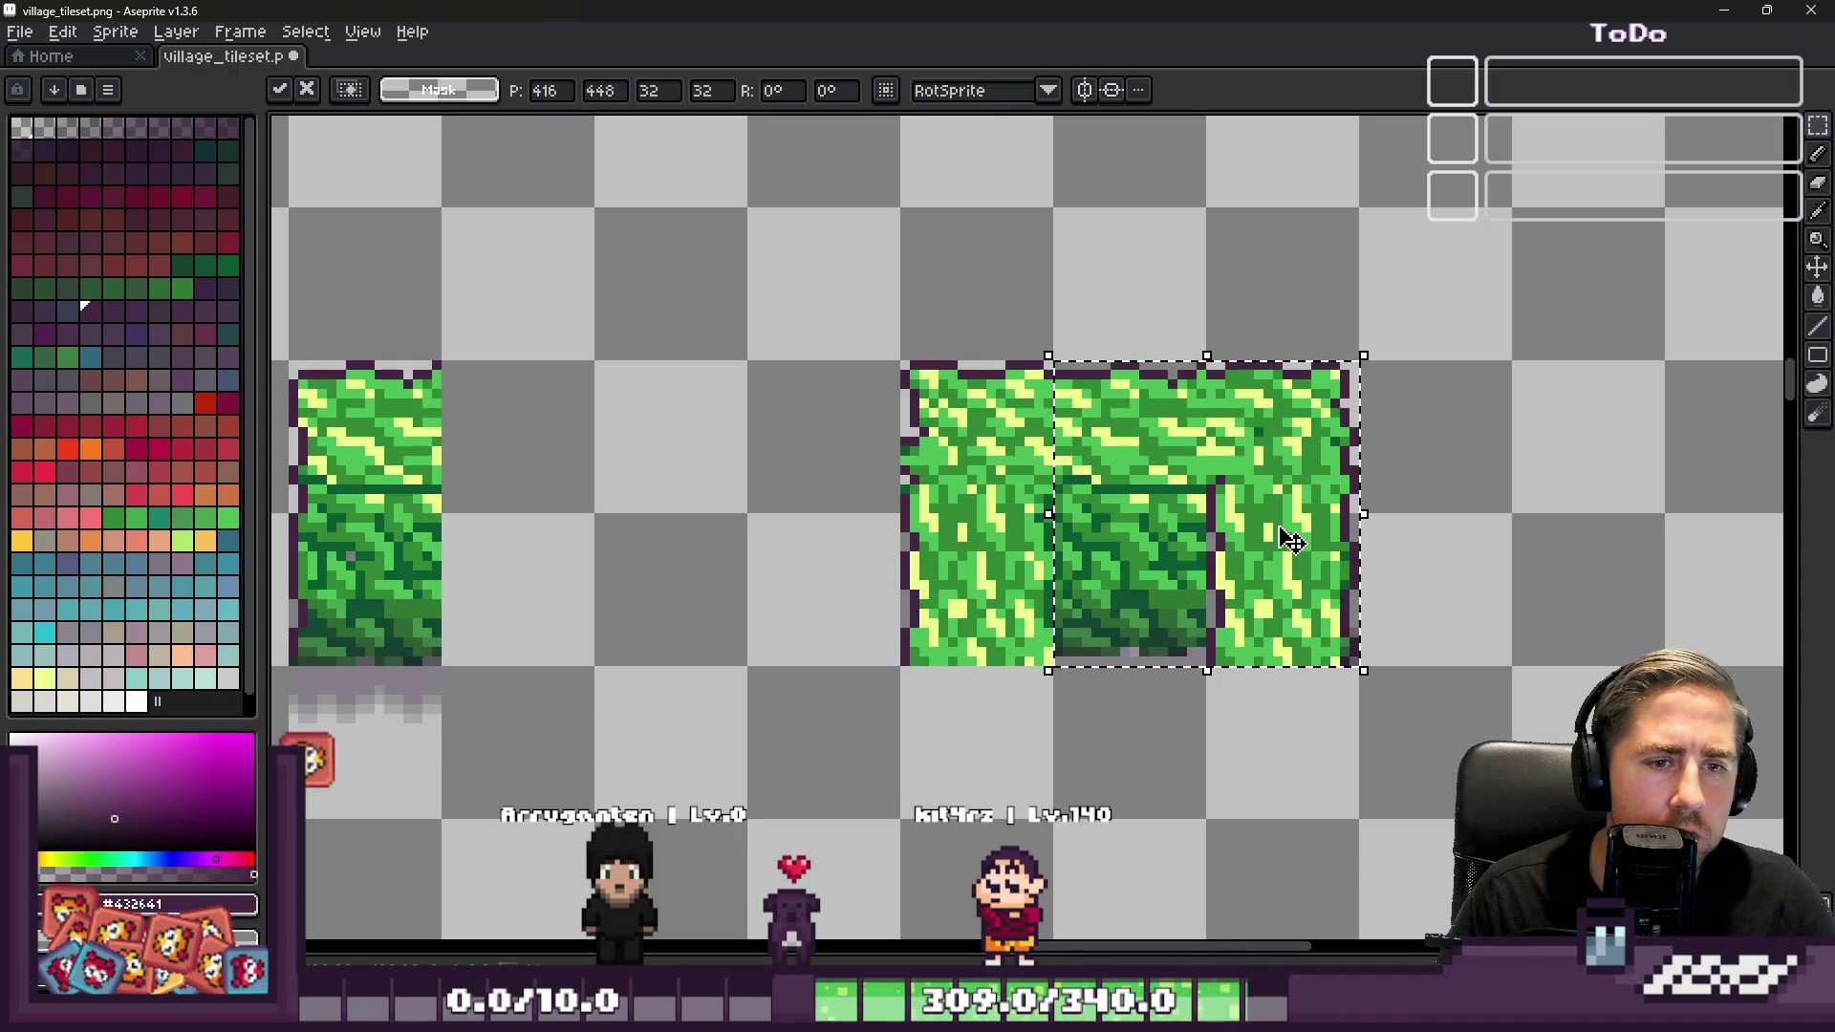
key(Escape)
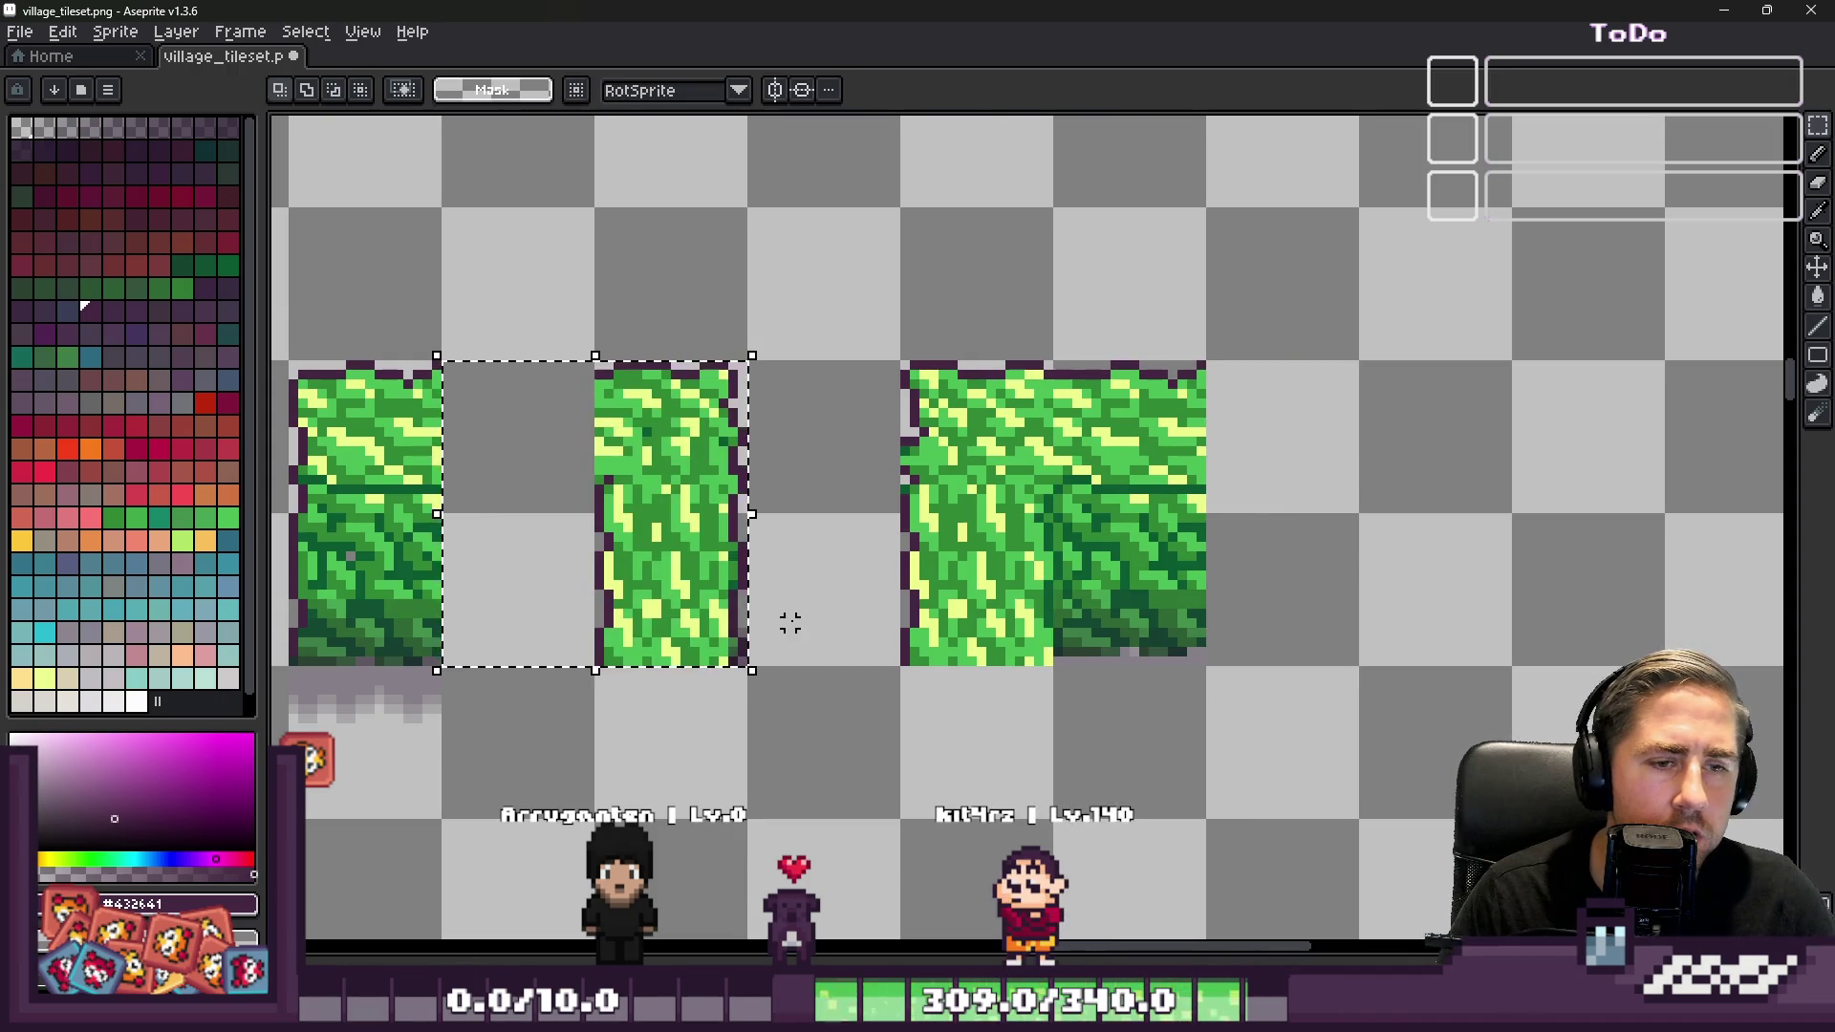
Redo the half-tile placement and pencil the grey gap pixels with sampled dark green
key(ctrl+y)
scroll(820, 636, up, 7)
alt+click(1124, 369)
alt+click(1113, 373)
scroll(1069, 558, down, 4)
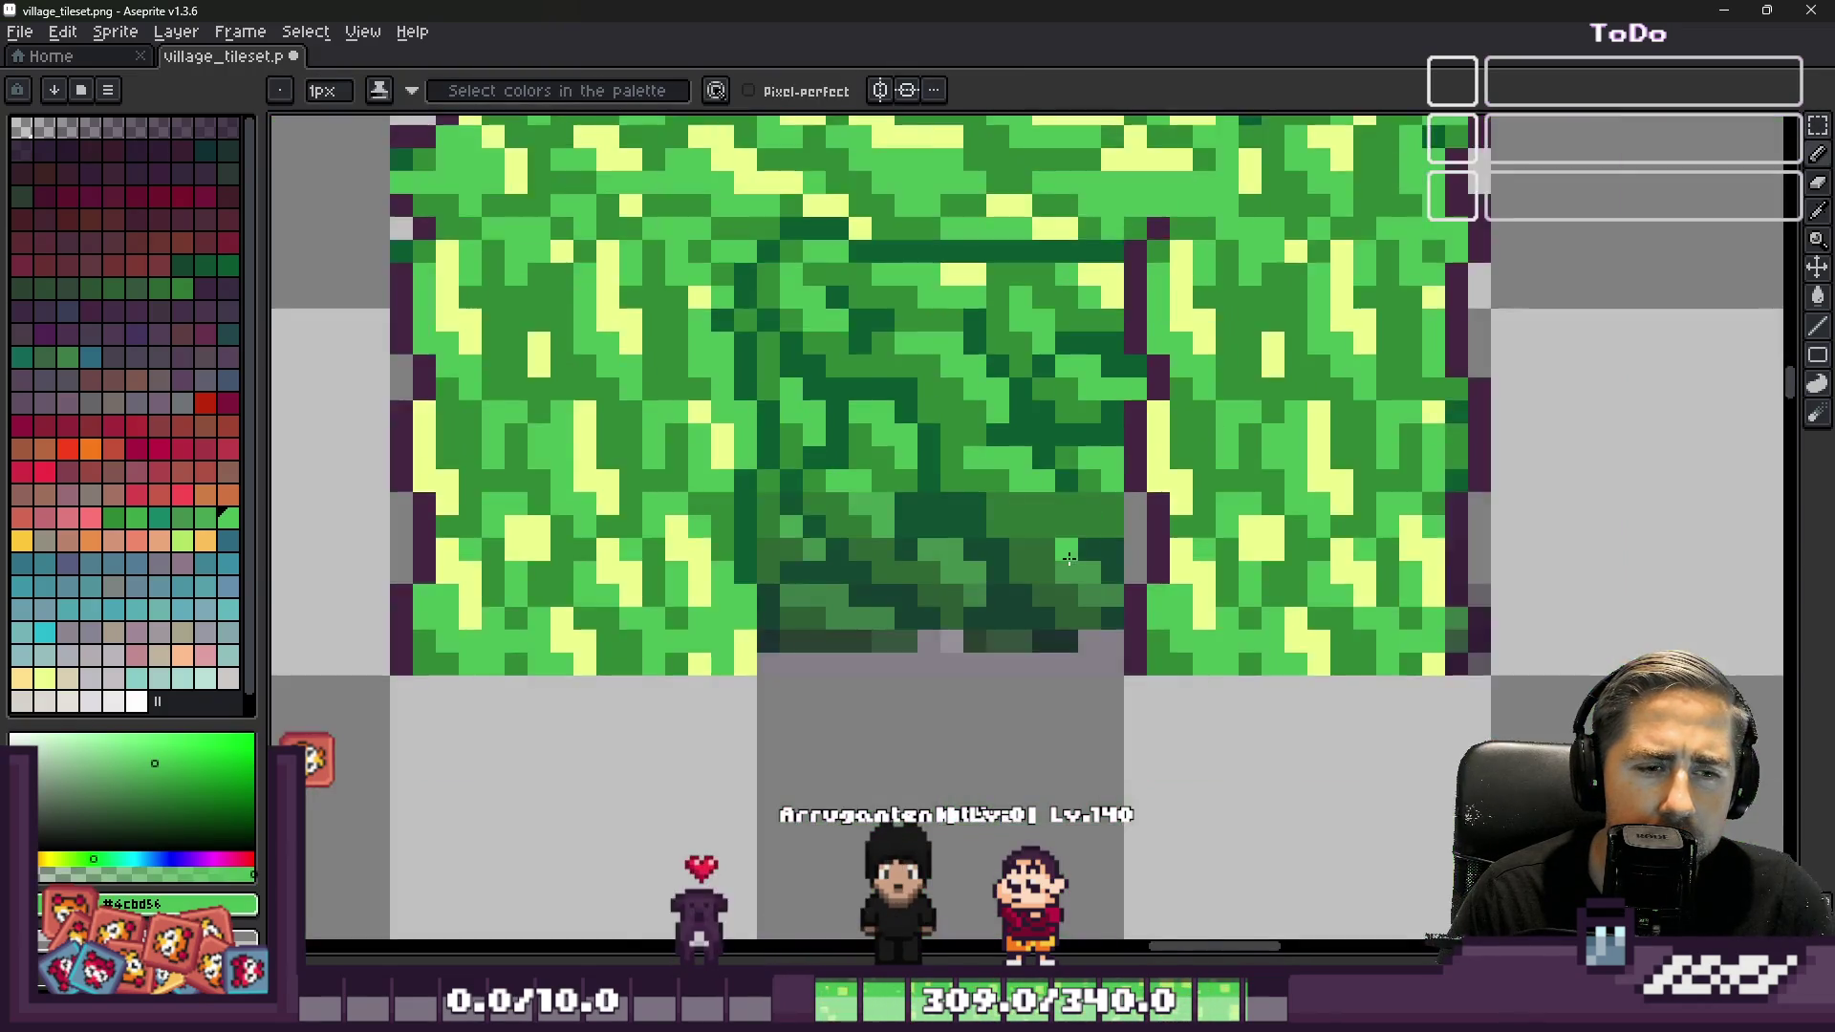
scroll(1068, 558, up, 2)
alt+click(1183, 516)
click(1185, 558)
scroll(1185, 558, down, 2)
scroll(1162, 501, up, 2)
click(1162, 502)
scroll(1185, 512, down, 5)
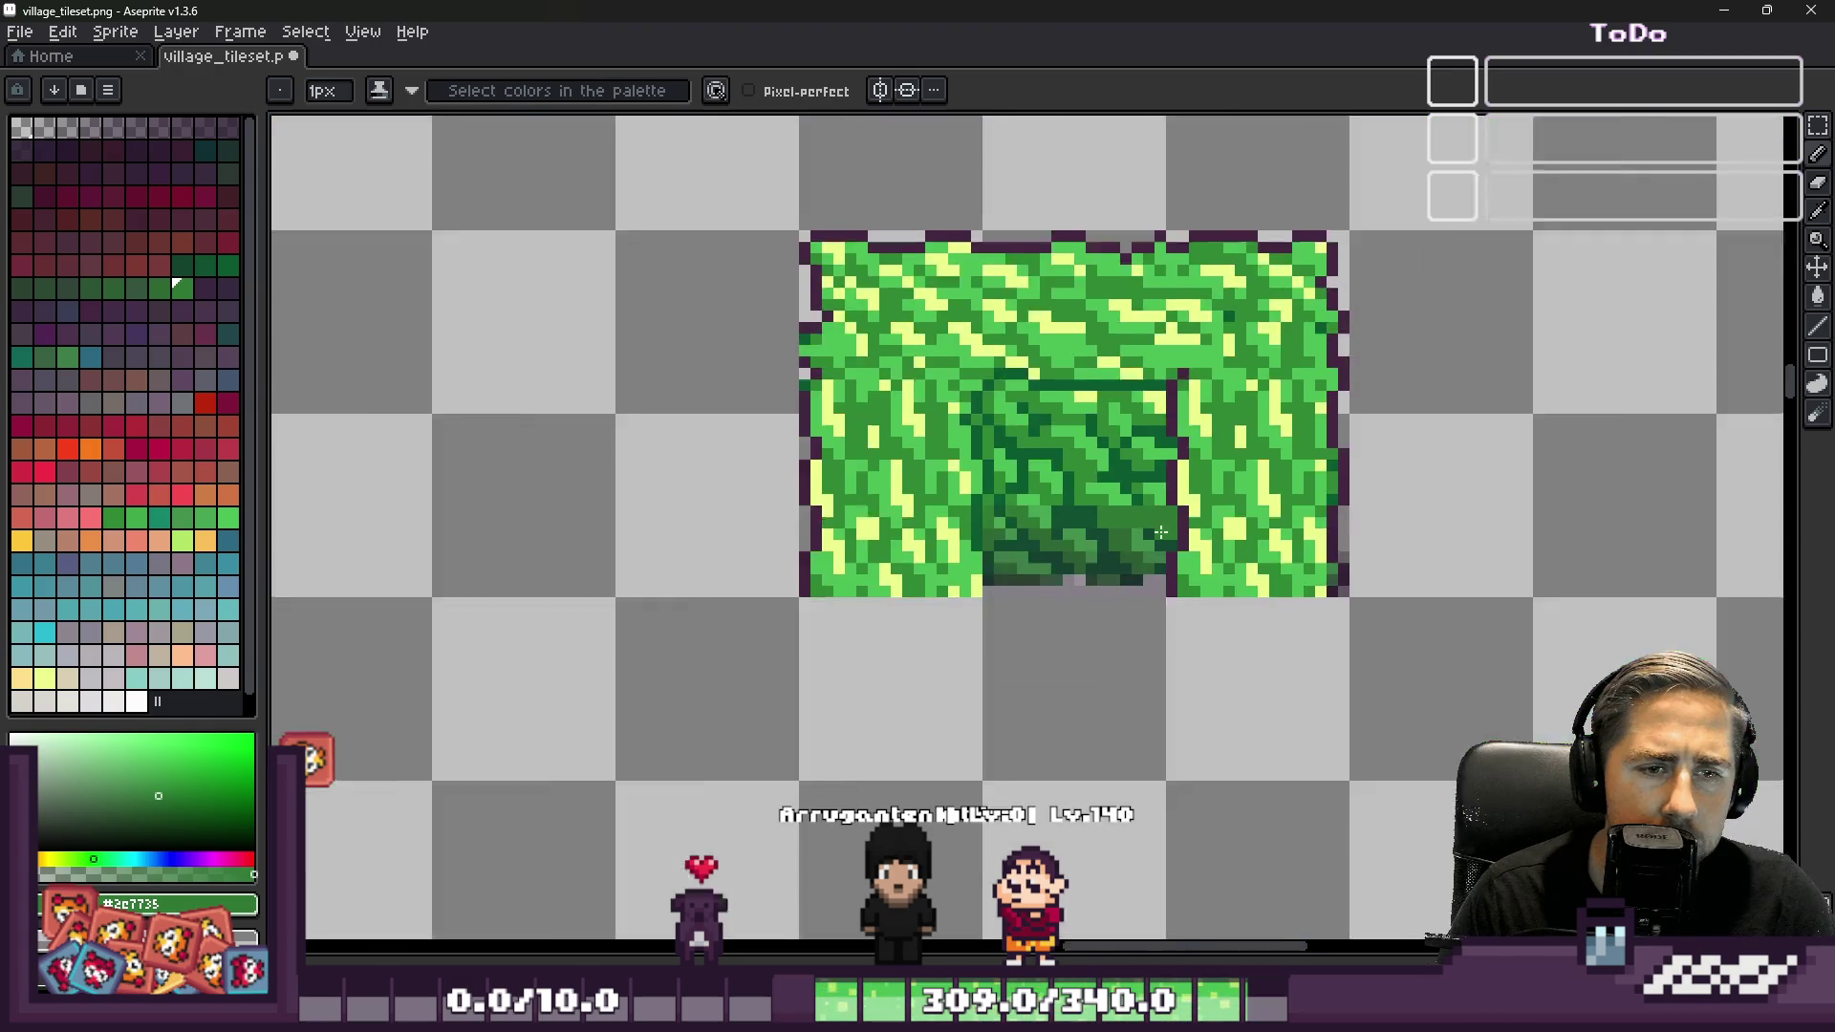
Move the hedge tile's right part left so it sits on the tile grid
key(m)
scroll(1248, 378, up, 2)
mouse_move(1110, 225)
mouse_down()
mouse_move(1430, 719)
mouse_move(1604, 715)
mouse_up()
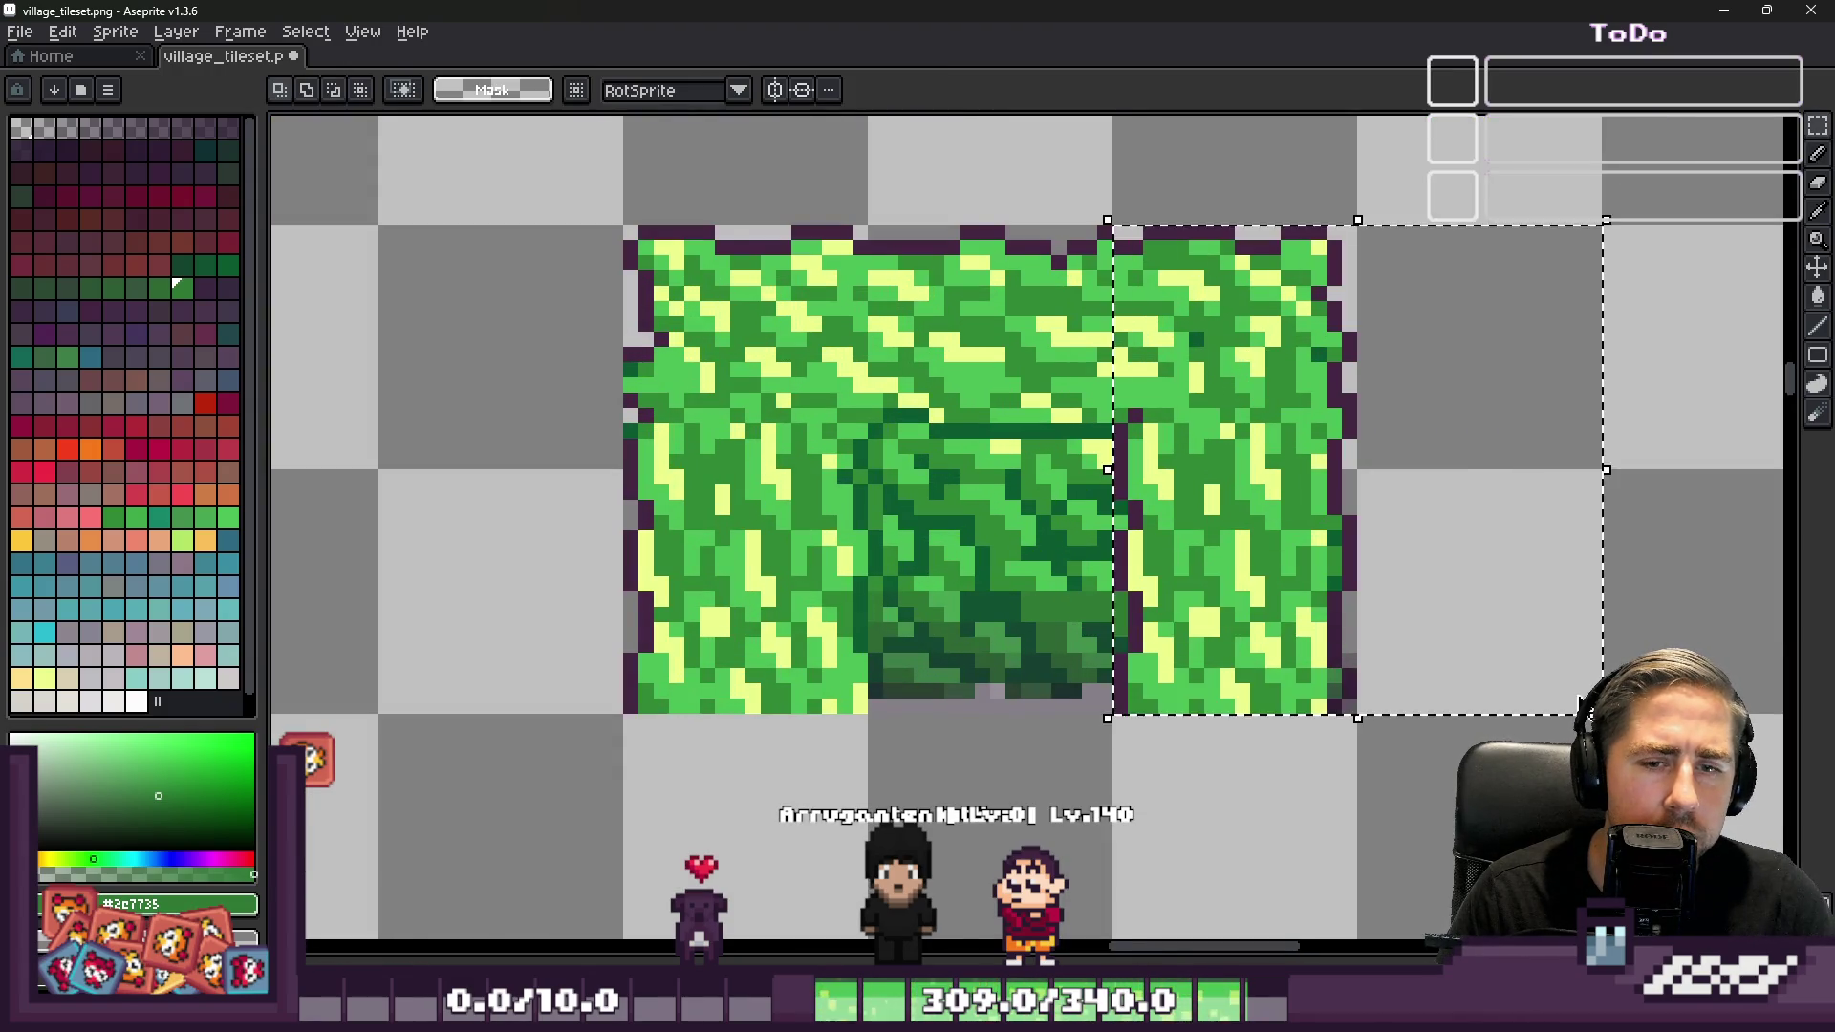
scroll(1579, 702, down, 2)
mouse_move(1434, 582)
mouse_down()
mouse_move(615, 586)
mouse_move(834, 600)
mouse_move(676, 622)
mouse_move(790, 609)
mouse_up()
mouse_move(606, 602)
mouse_down()
mouse_move(897, 554)
mouse_move(1161, 550)
mouse_move(906, 486)
mouse_move(795, 496)
mouse_up()
drag(1238, 461, 1252, 470)
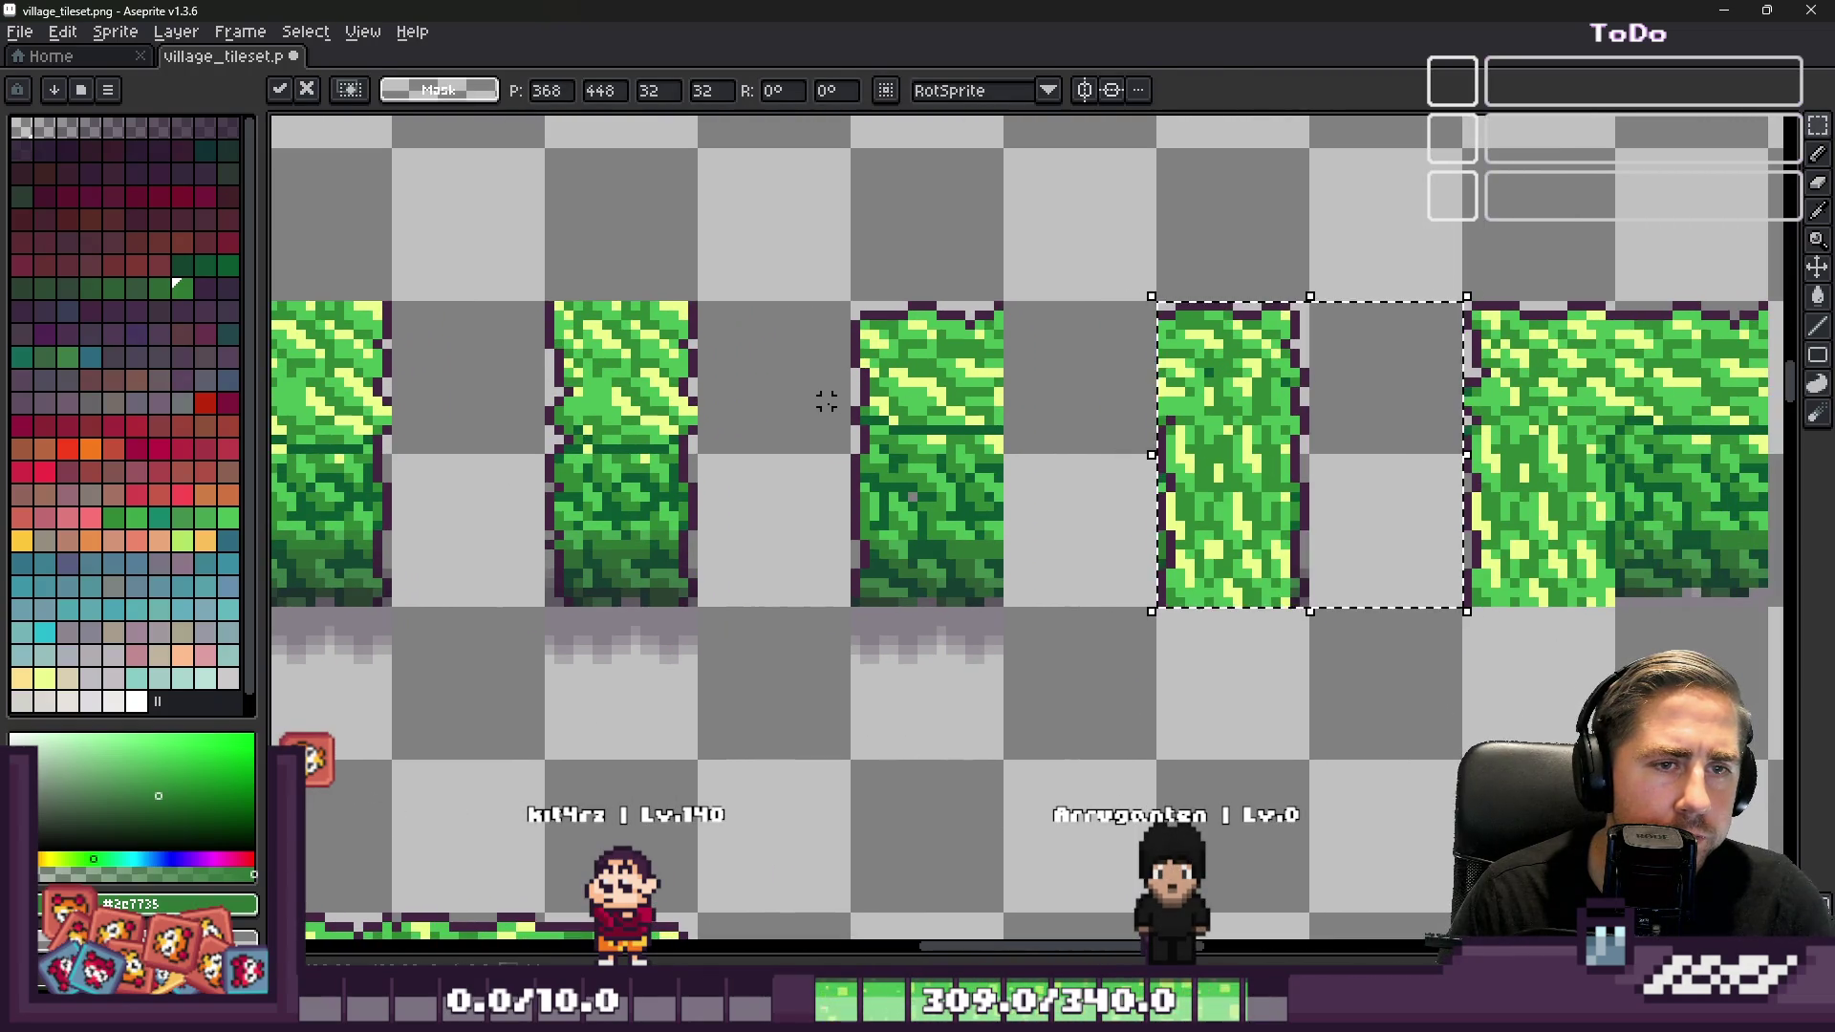
key(Return)
Delete the leftover two-by-two tiles at right and save village_tileset.png
scroll(826, 402, down, 2)
scroll(1379, 363, up, 1)
drag(1379, 363, 1606, 564)
key(Delete)
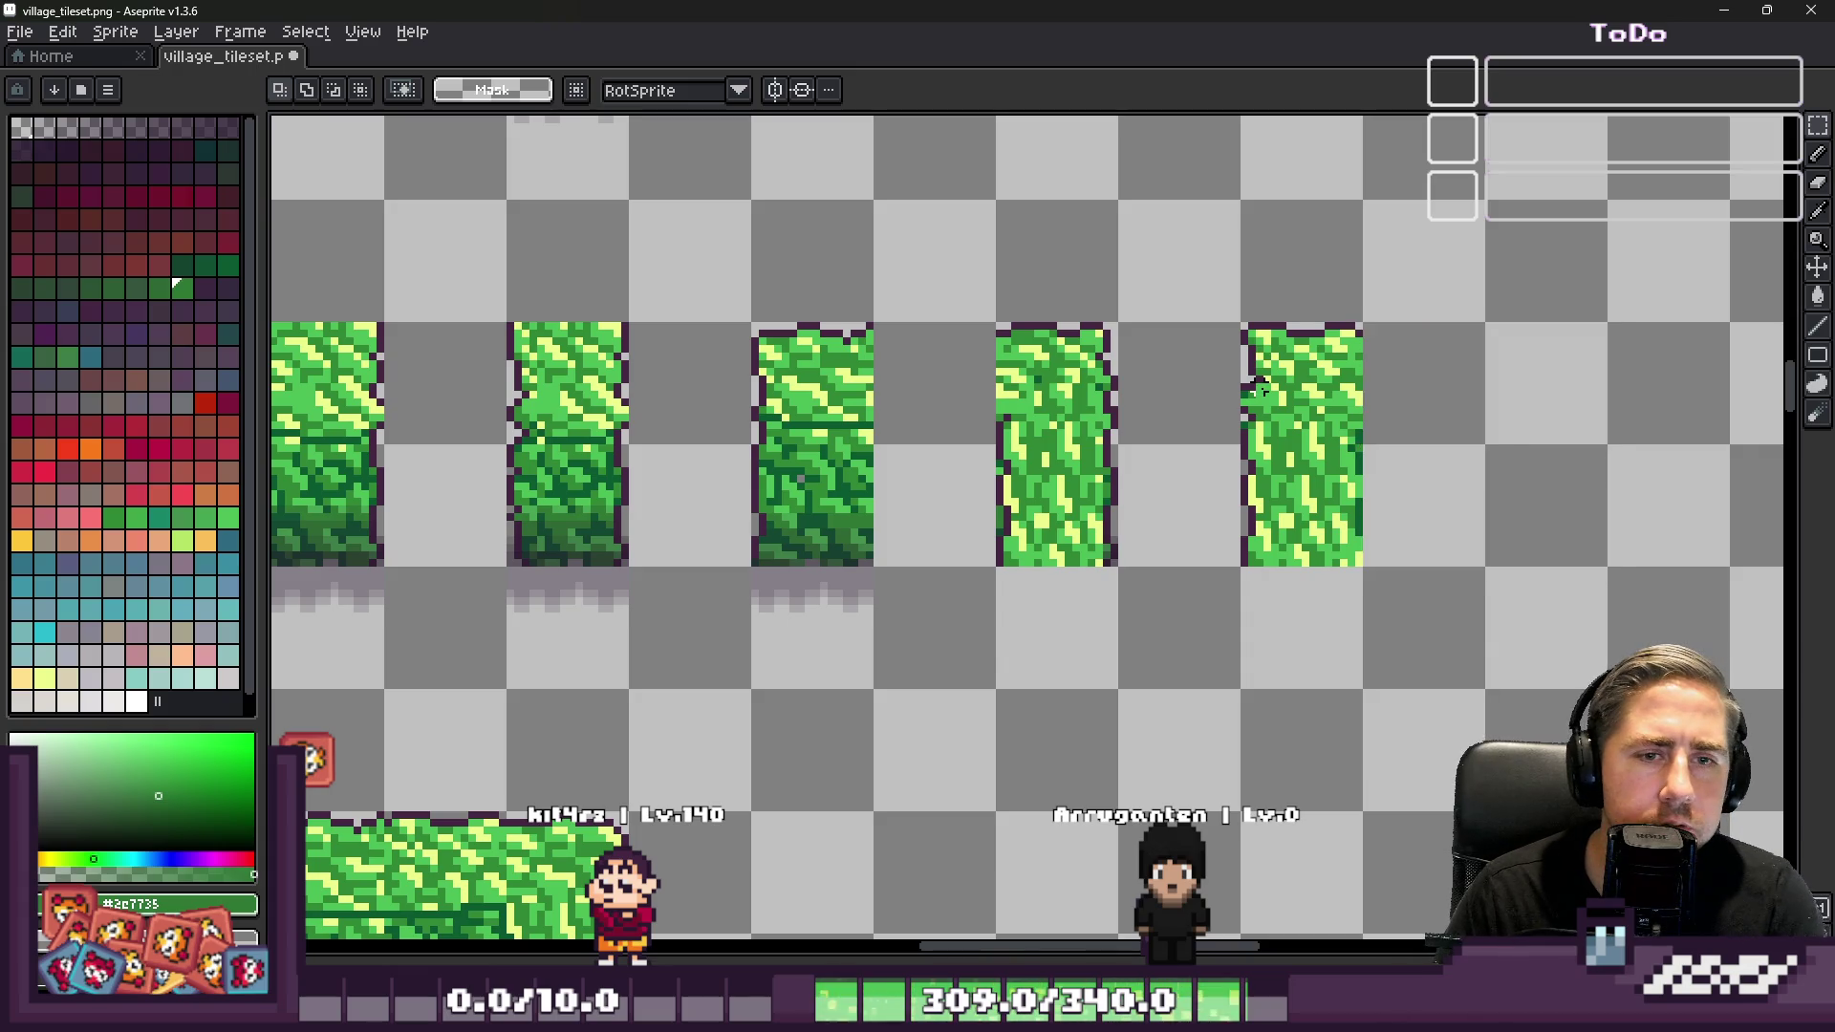
key(Delete)
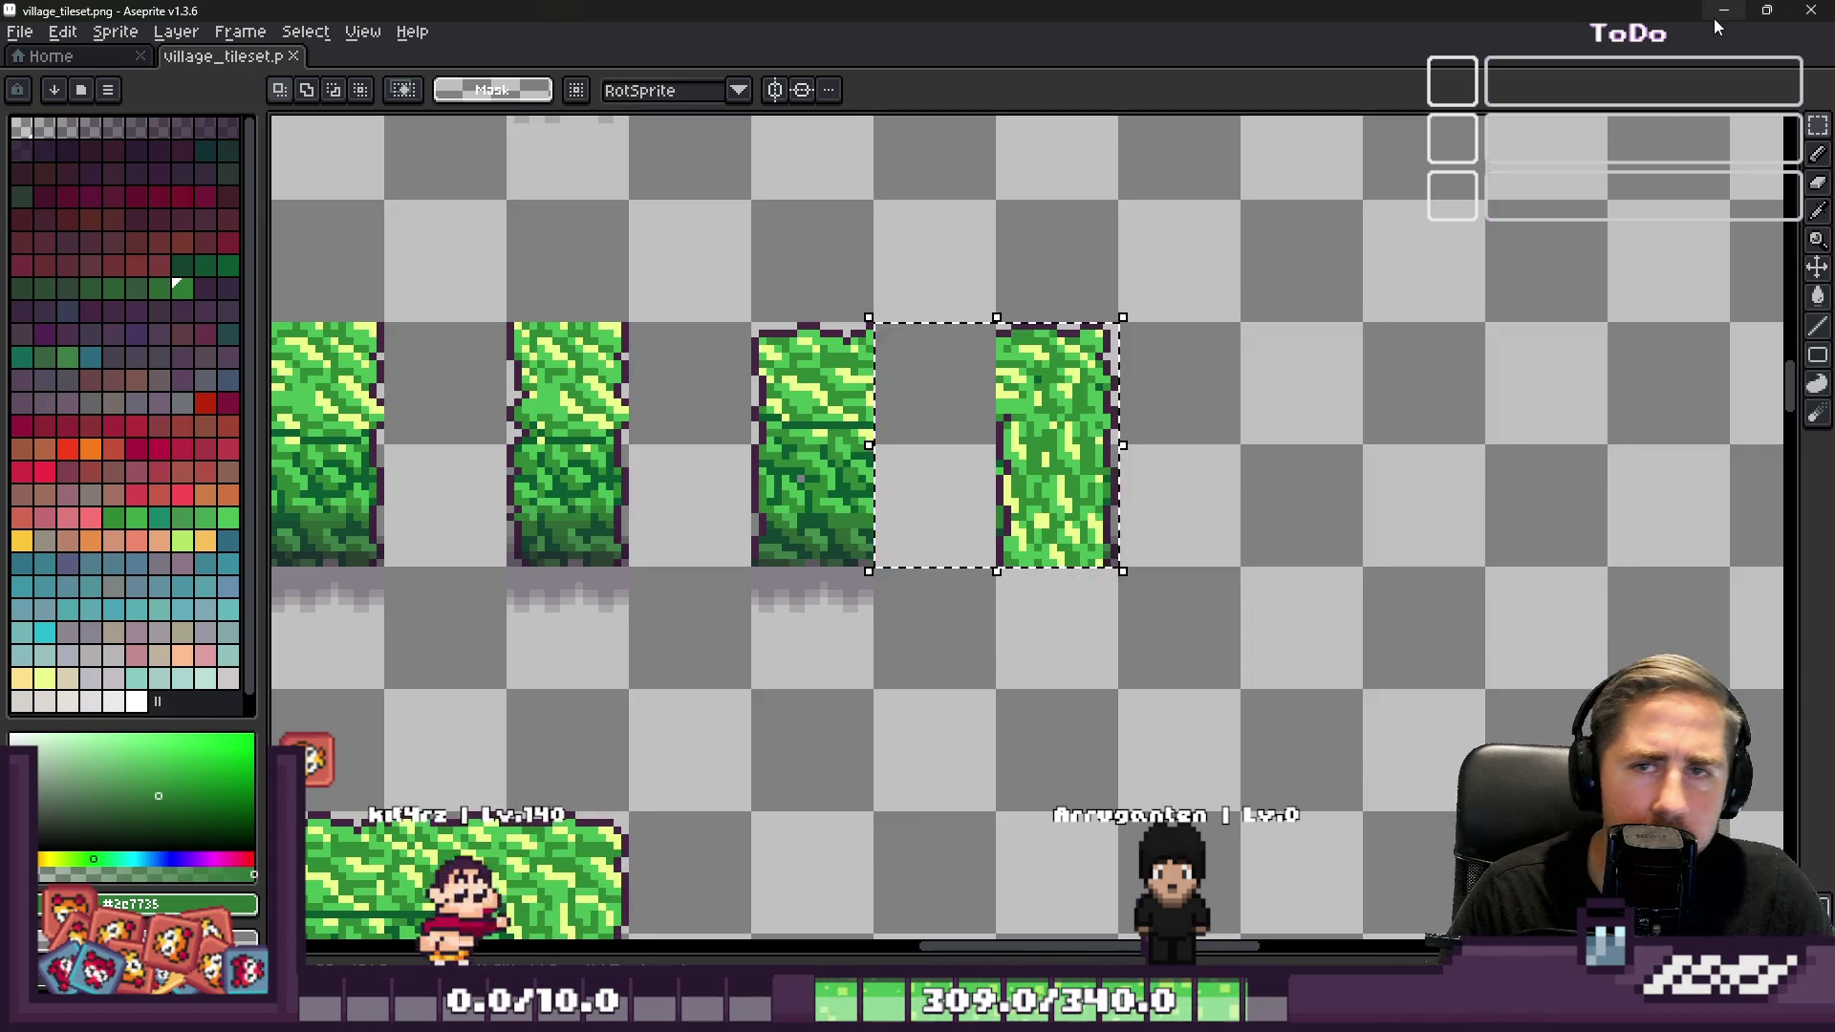
key(ctrl+s)
key(alt+Tab)
Pick a hedge tile in Godot's TileMap panel
scroll(1002, 831, down, 6)
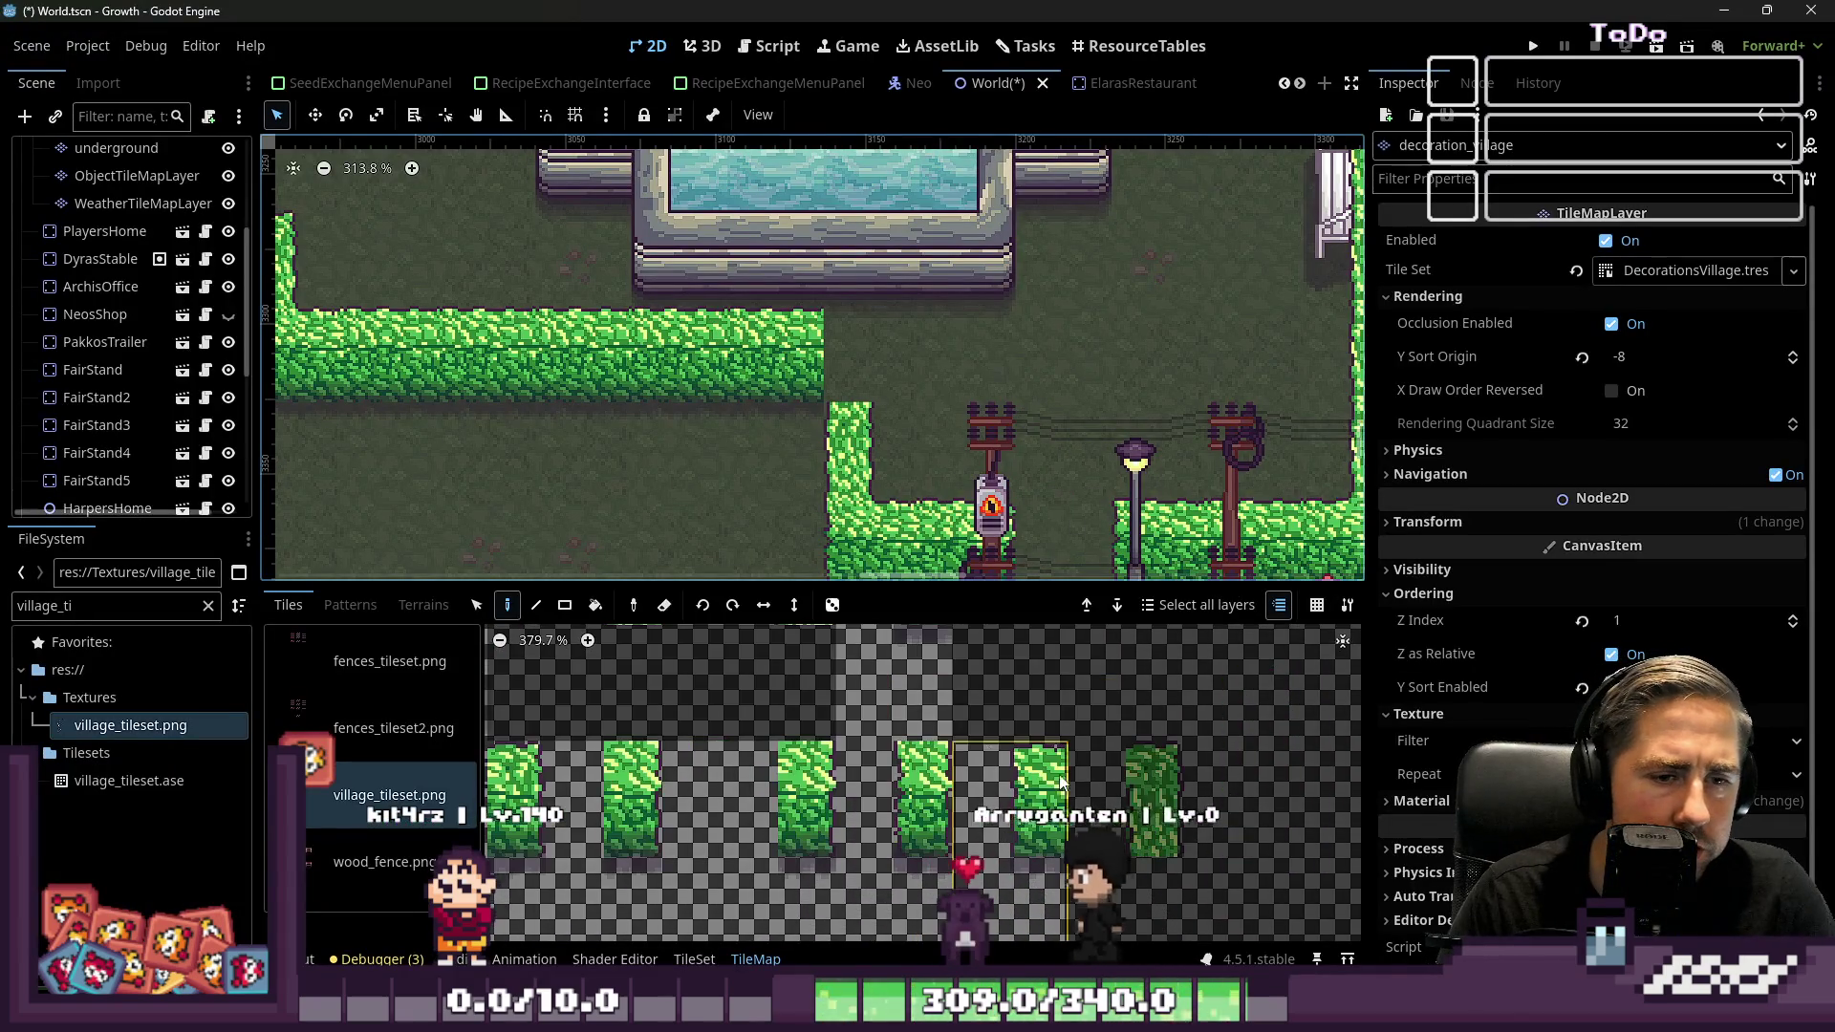
scroll(1080, 782, up, 2)
click(1041, 784)
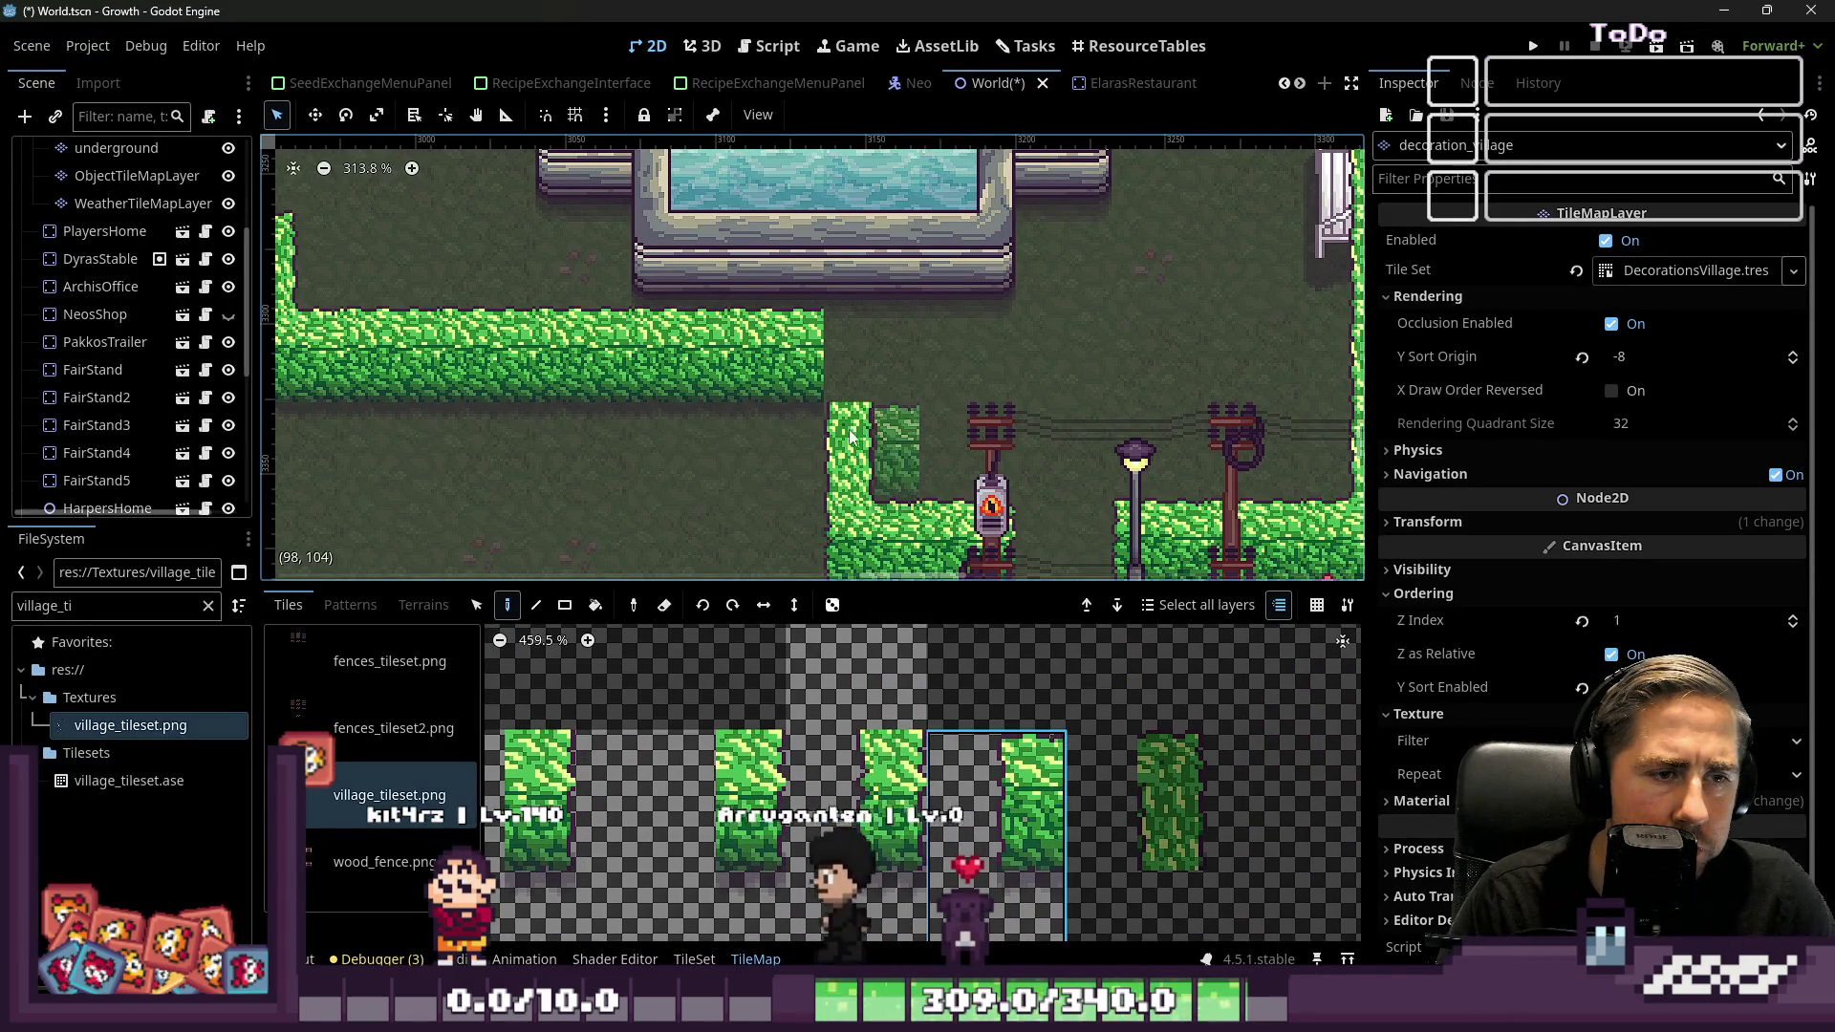
In Aseprite, move the light hedge tile one cell left against its darker neighbour
mouse_move(1320, 1013)
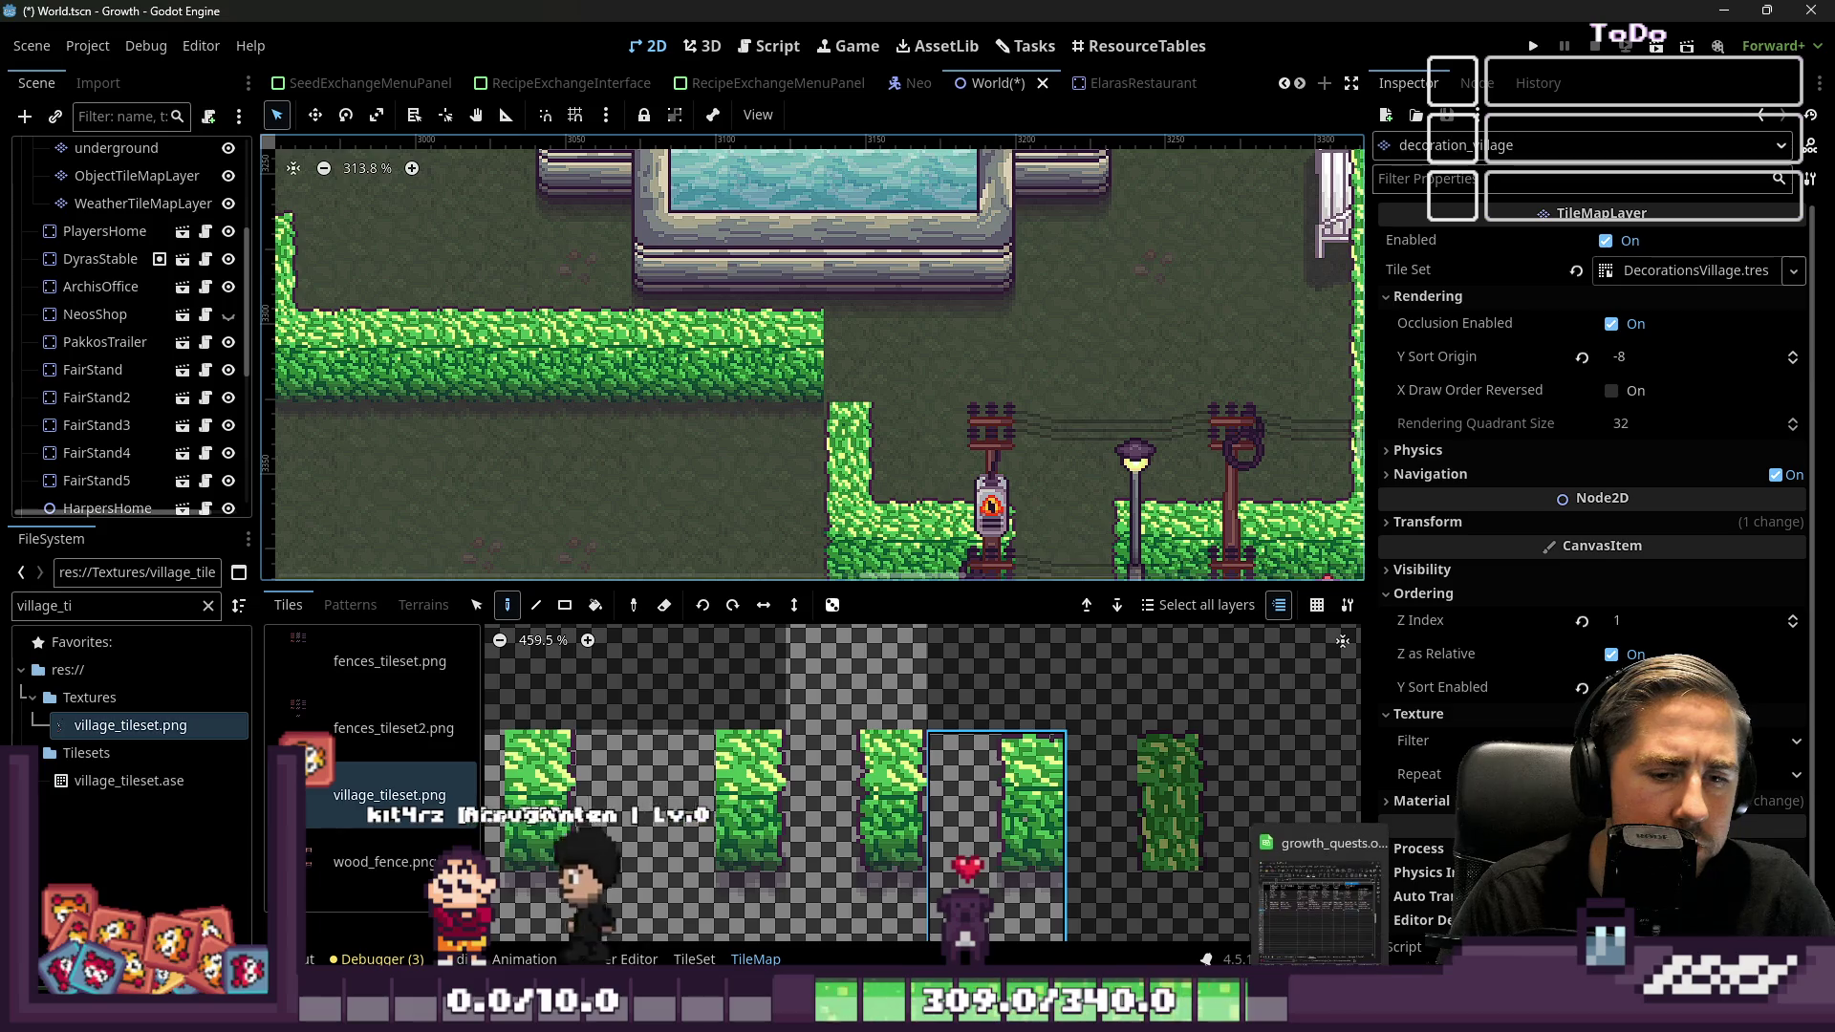
key(alt+Tab)
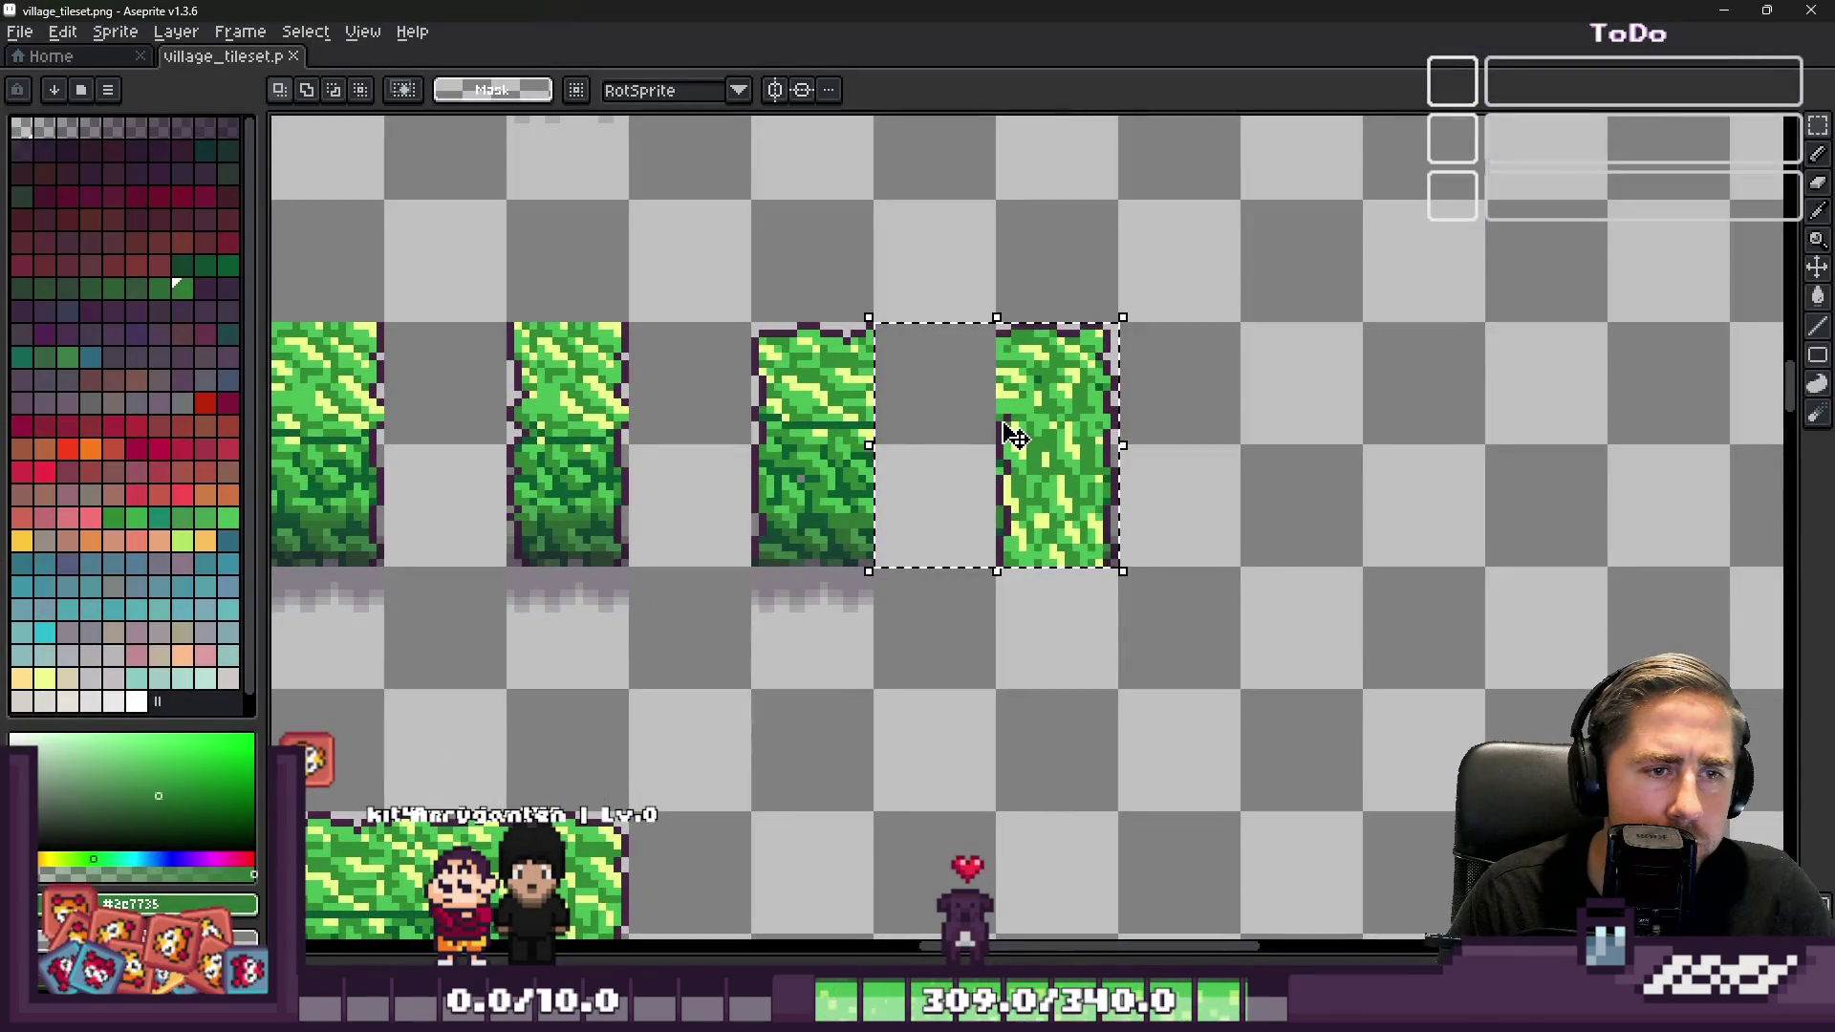
drag(1030, 443, 914, 475)
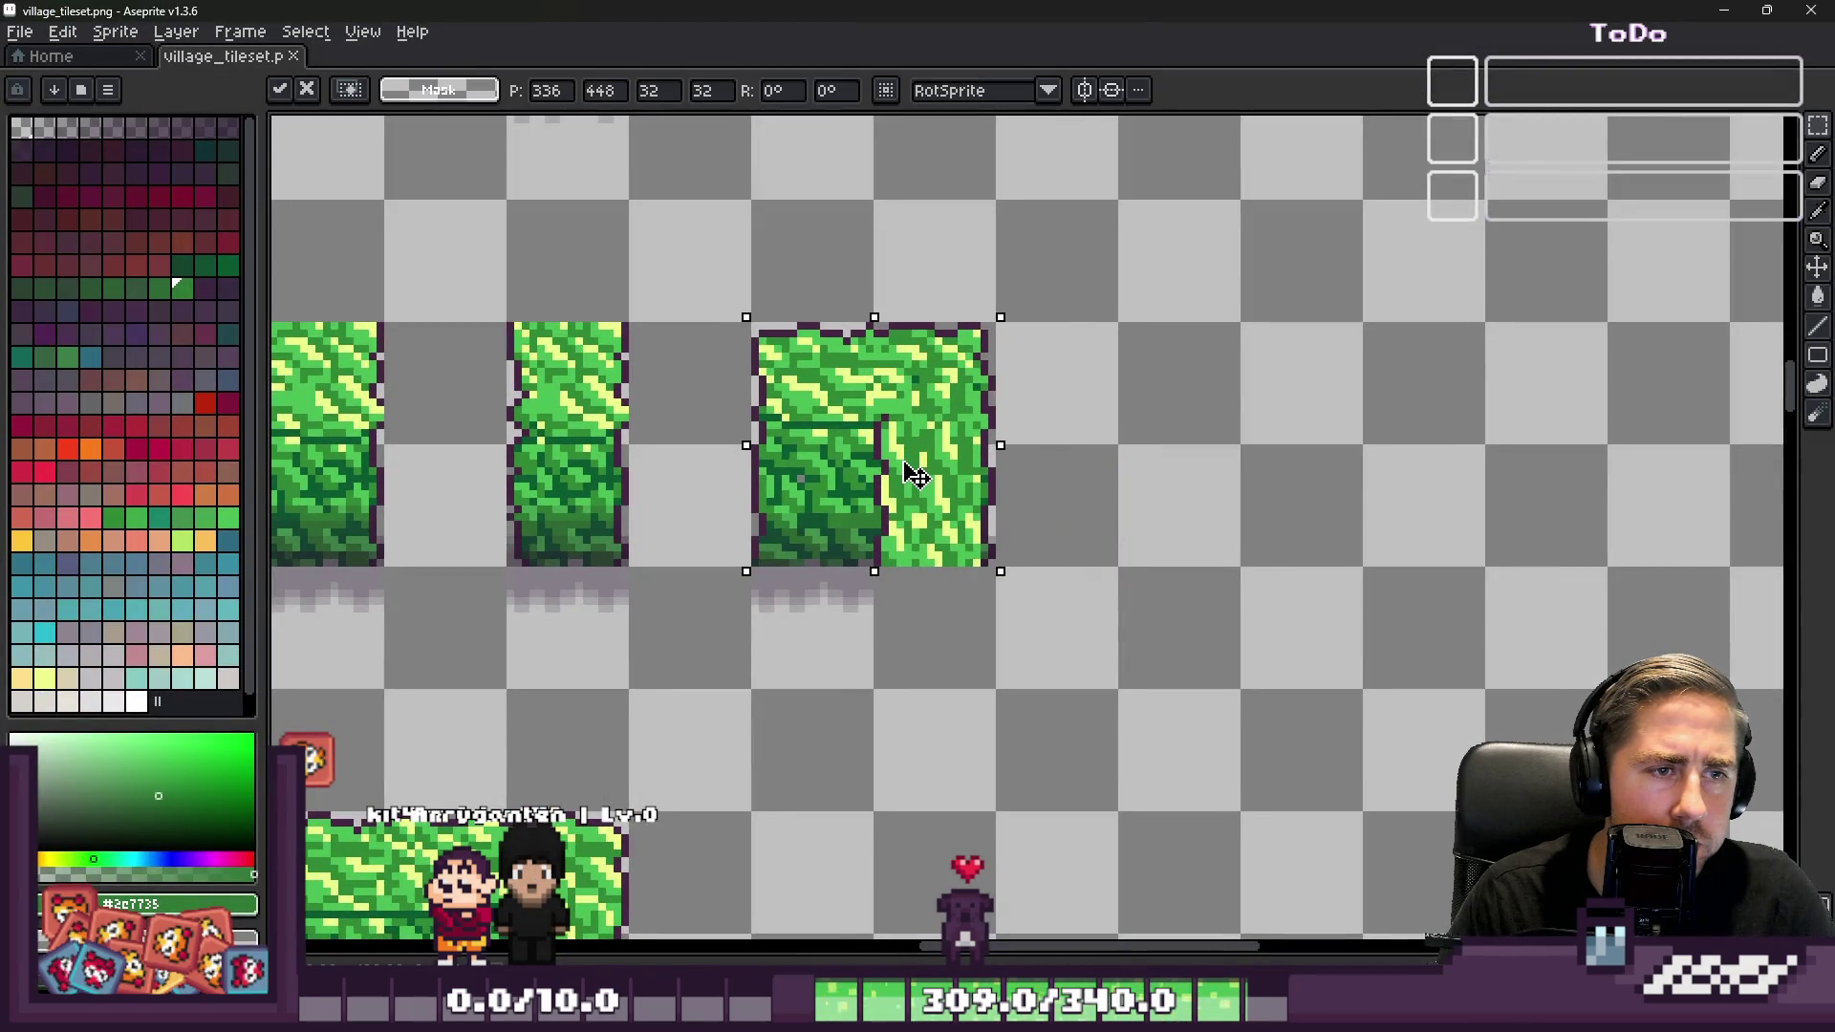
click(1125, 463)
click(1724, 11)
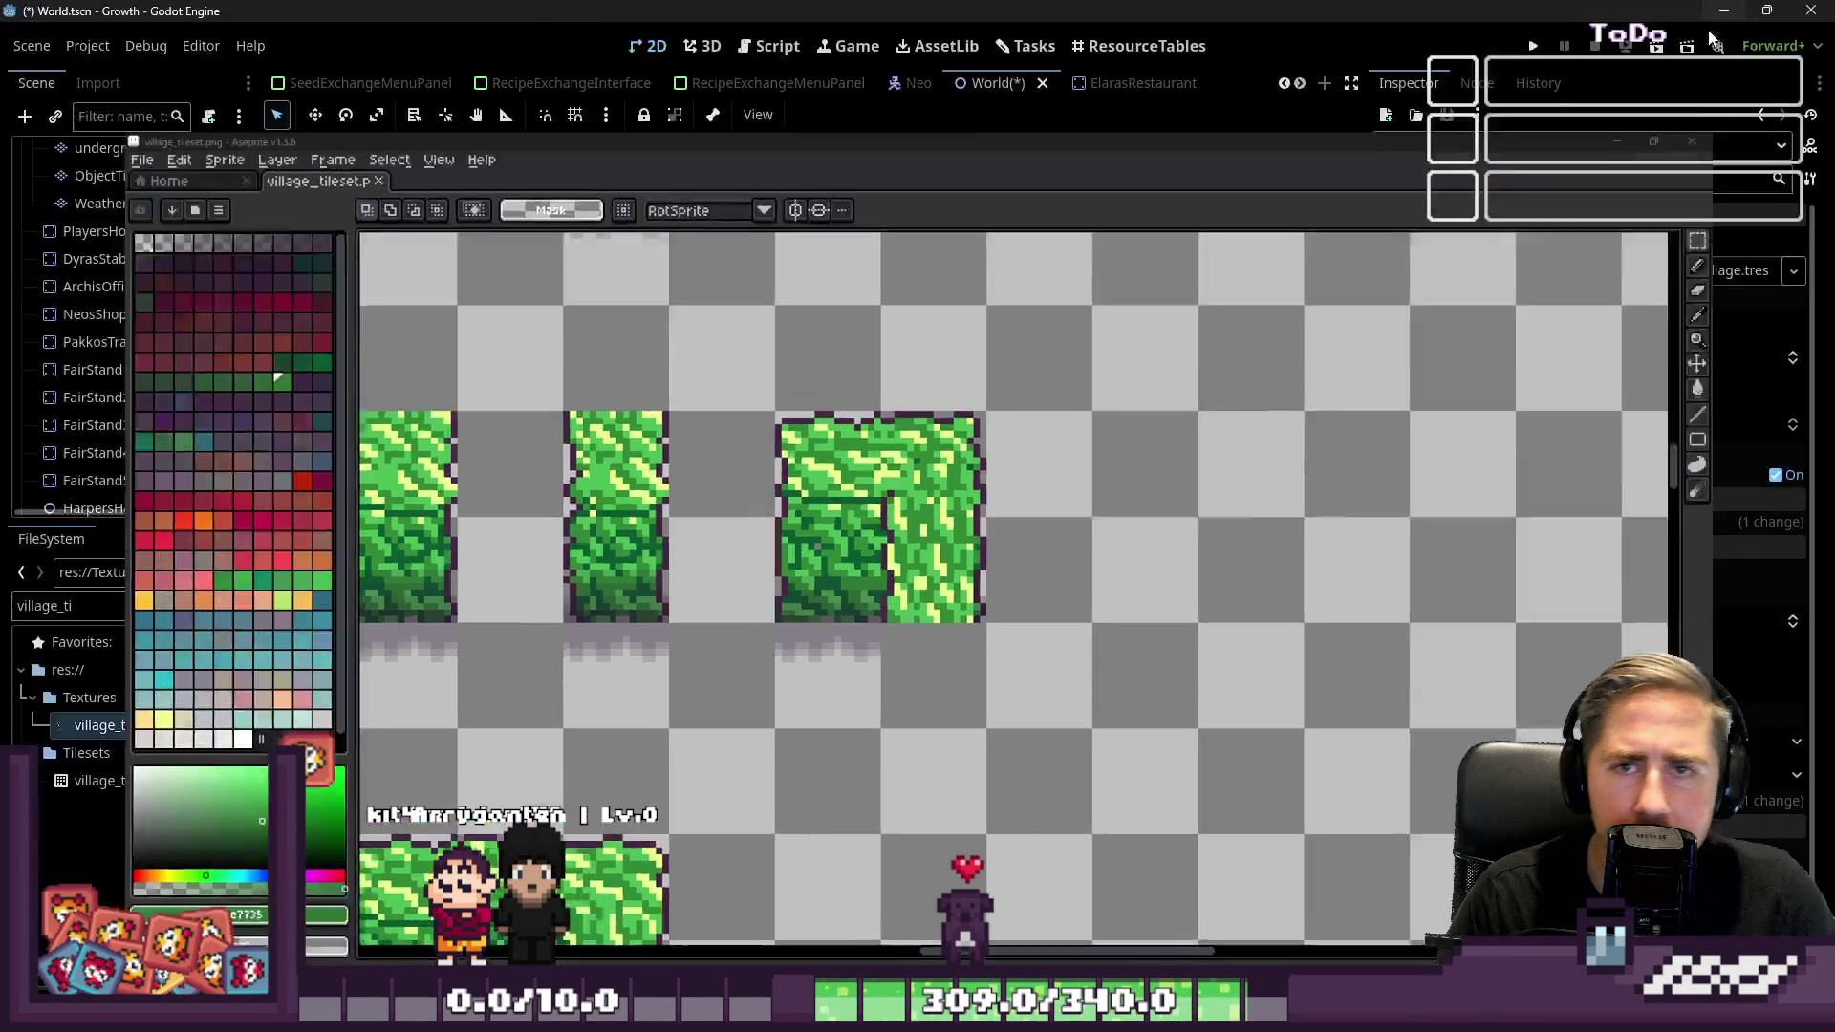
Open the TileSet bottom panel and enlarge its editing area
scroll(975, 714, down, 3)
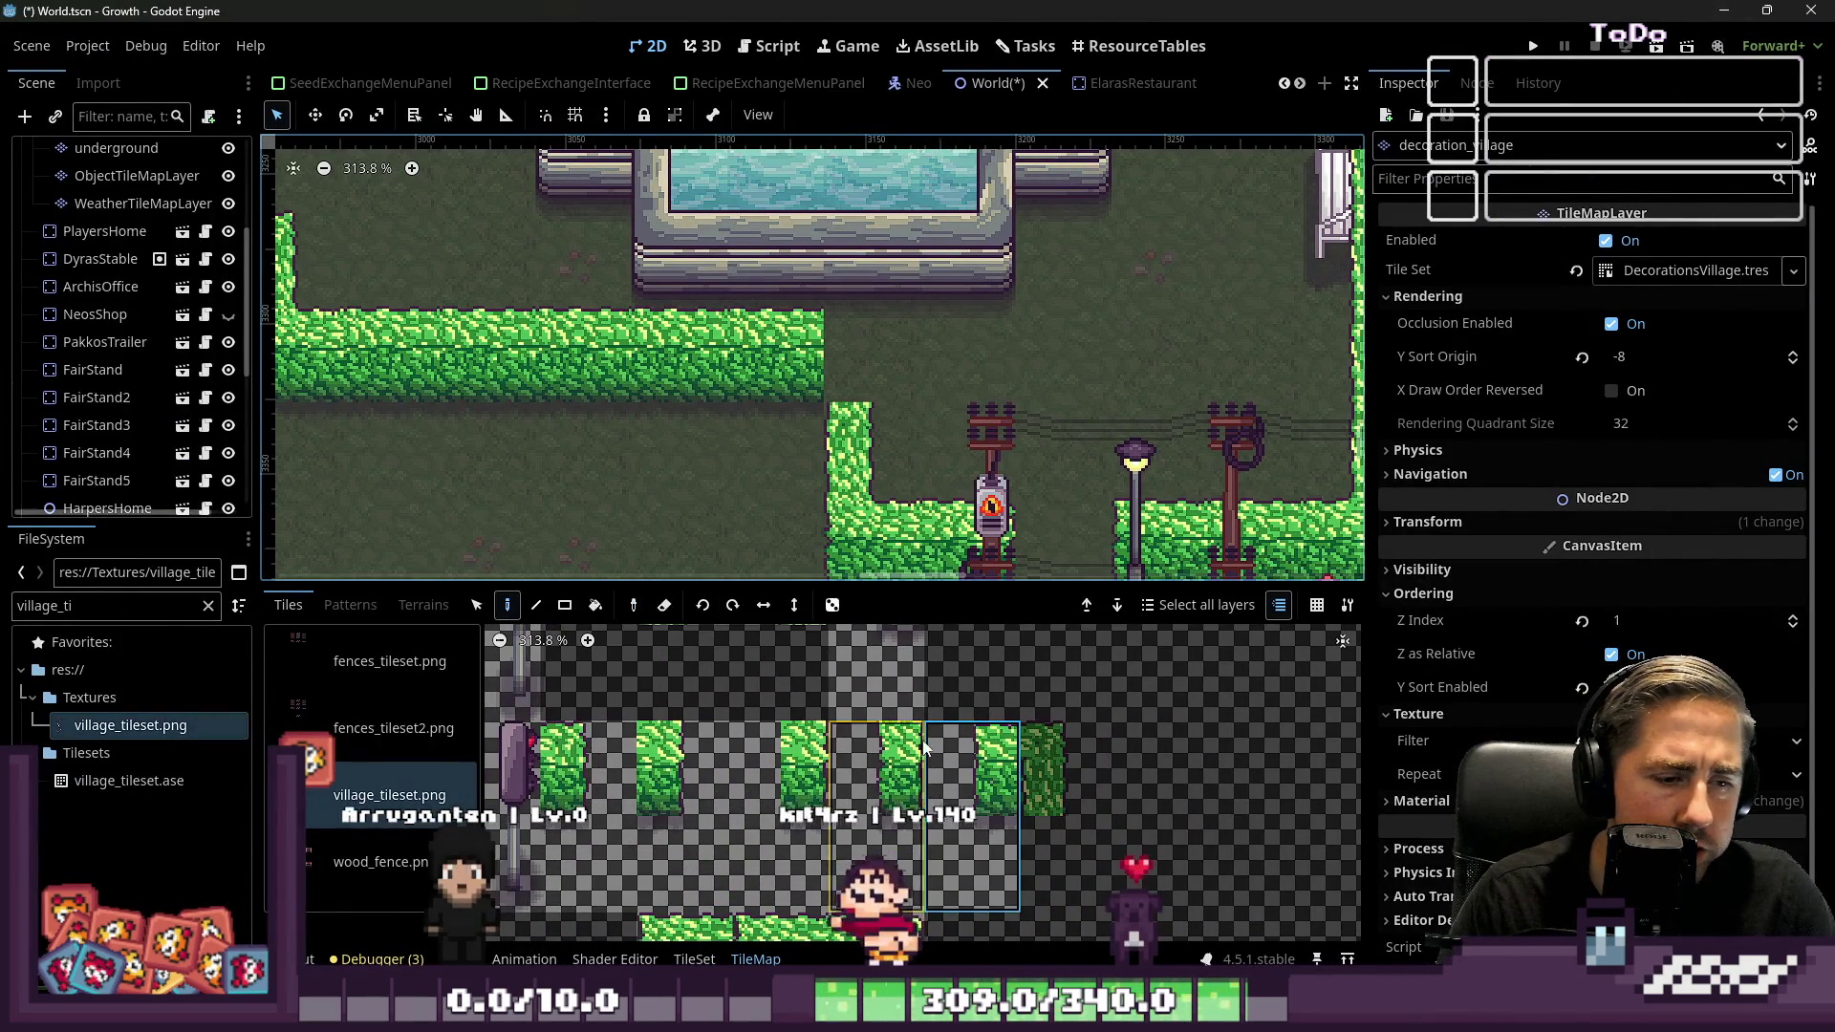
click(293, 958)
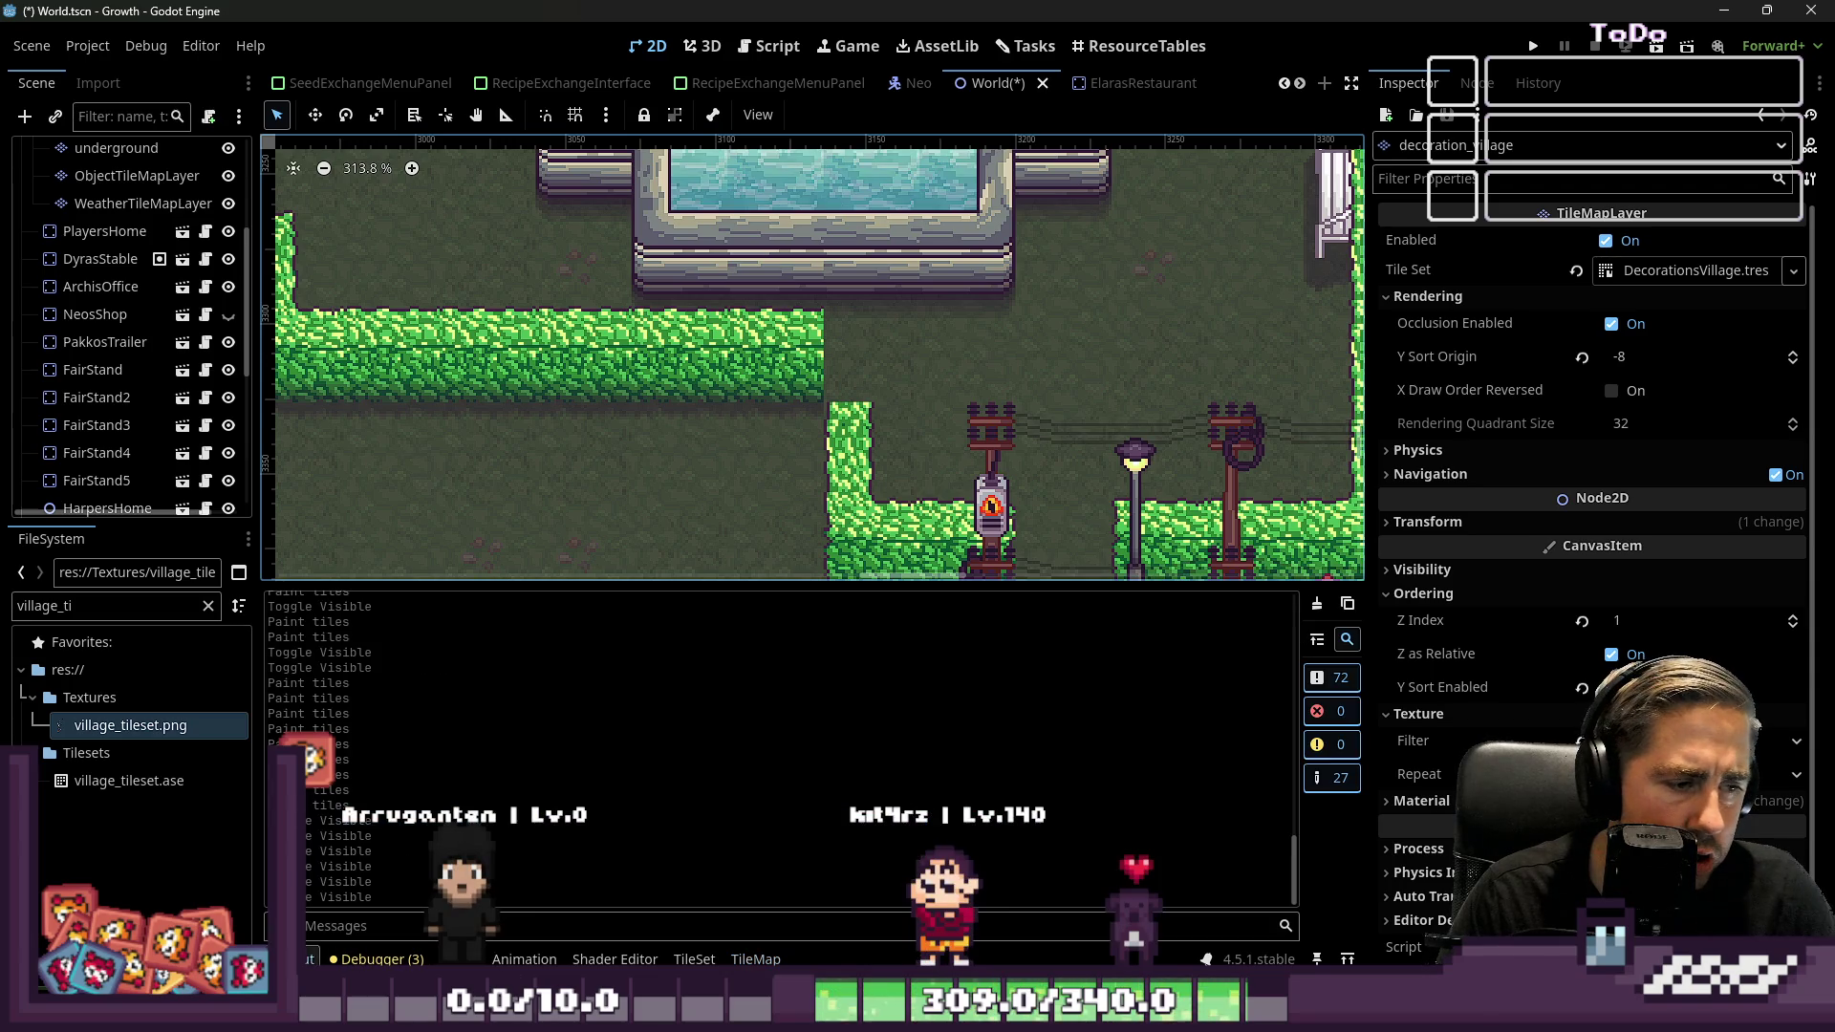
click(454, 958)
click(694, 959)
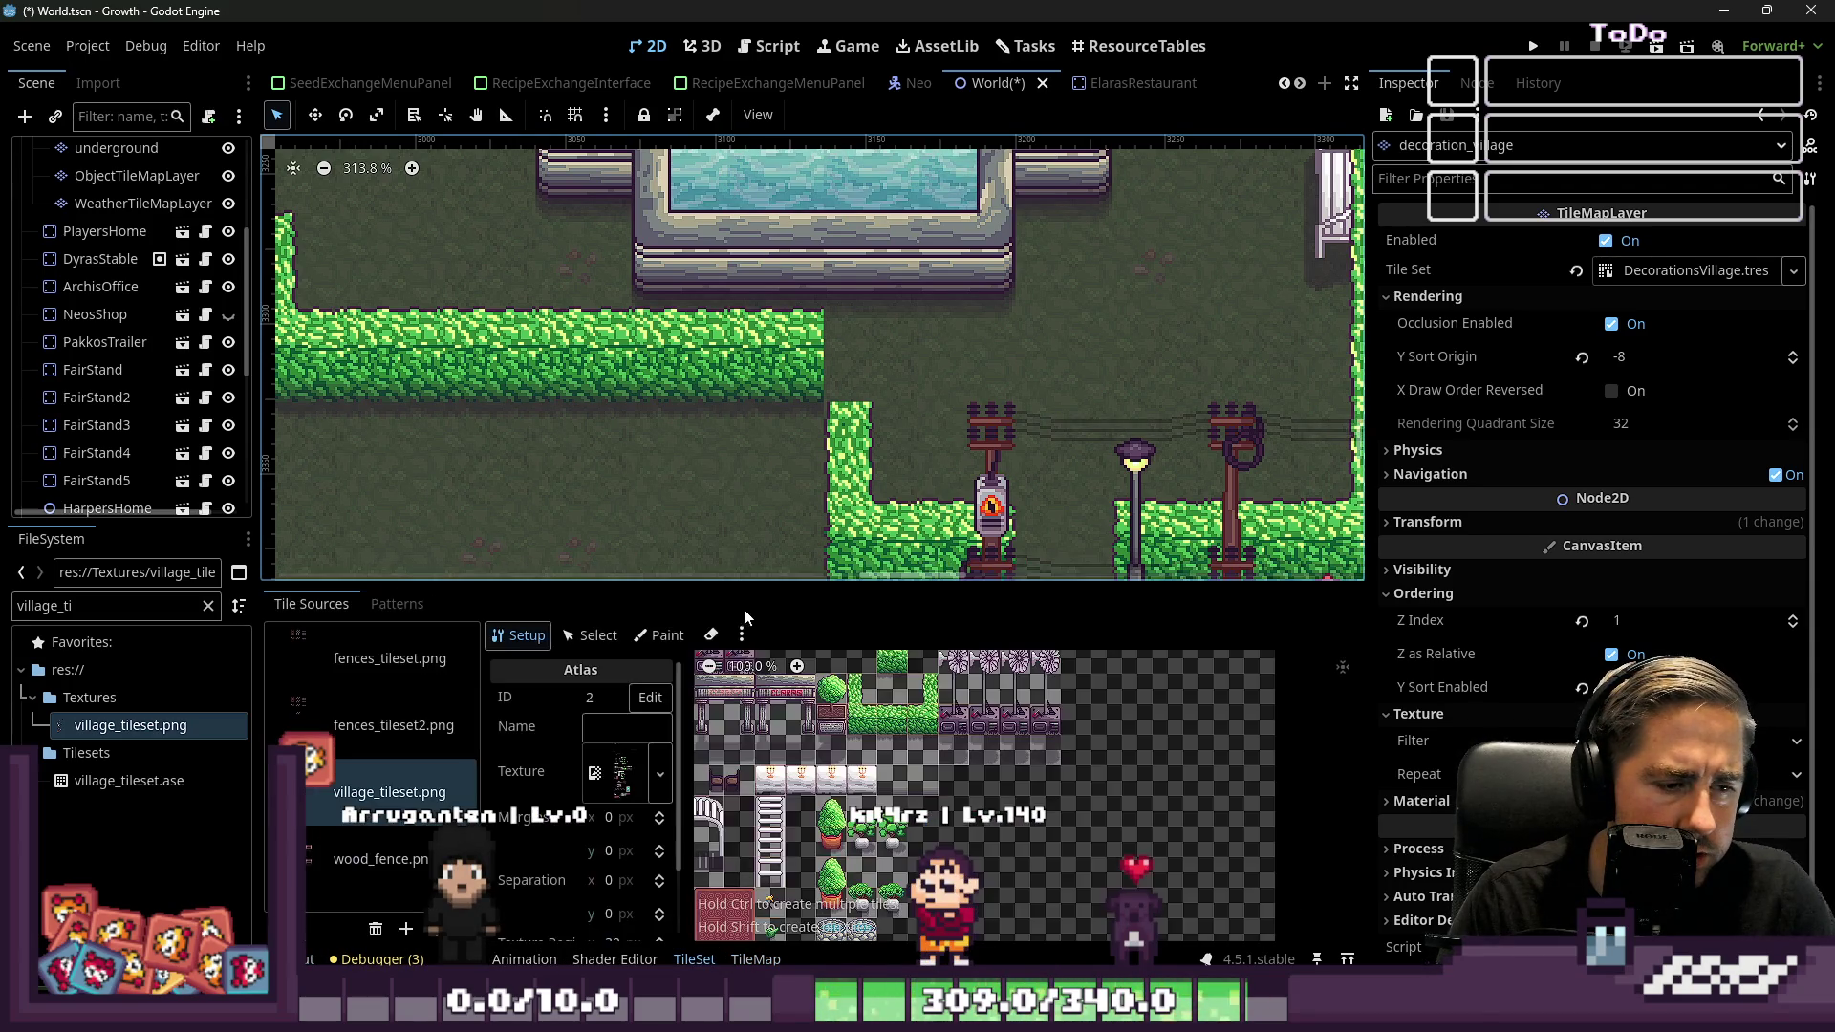
scroll(720, 562, left, 10)
drag(724, 581, 724, 272)
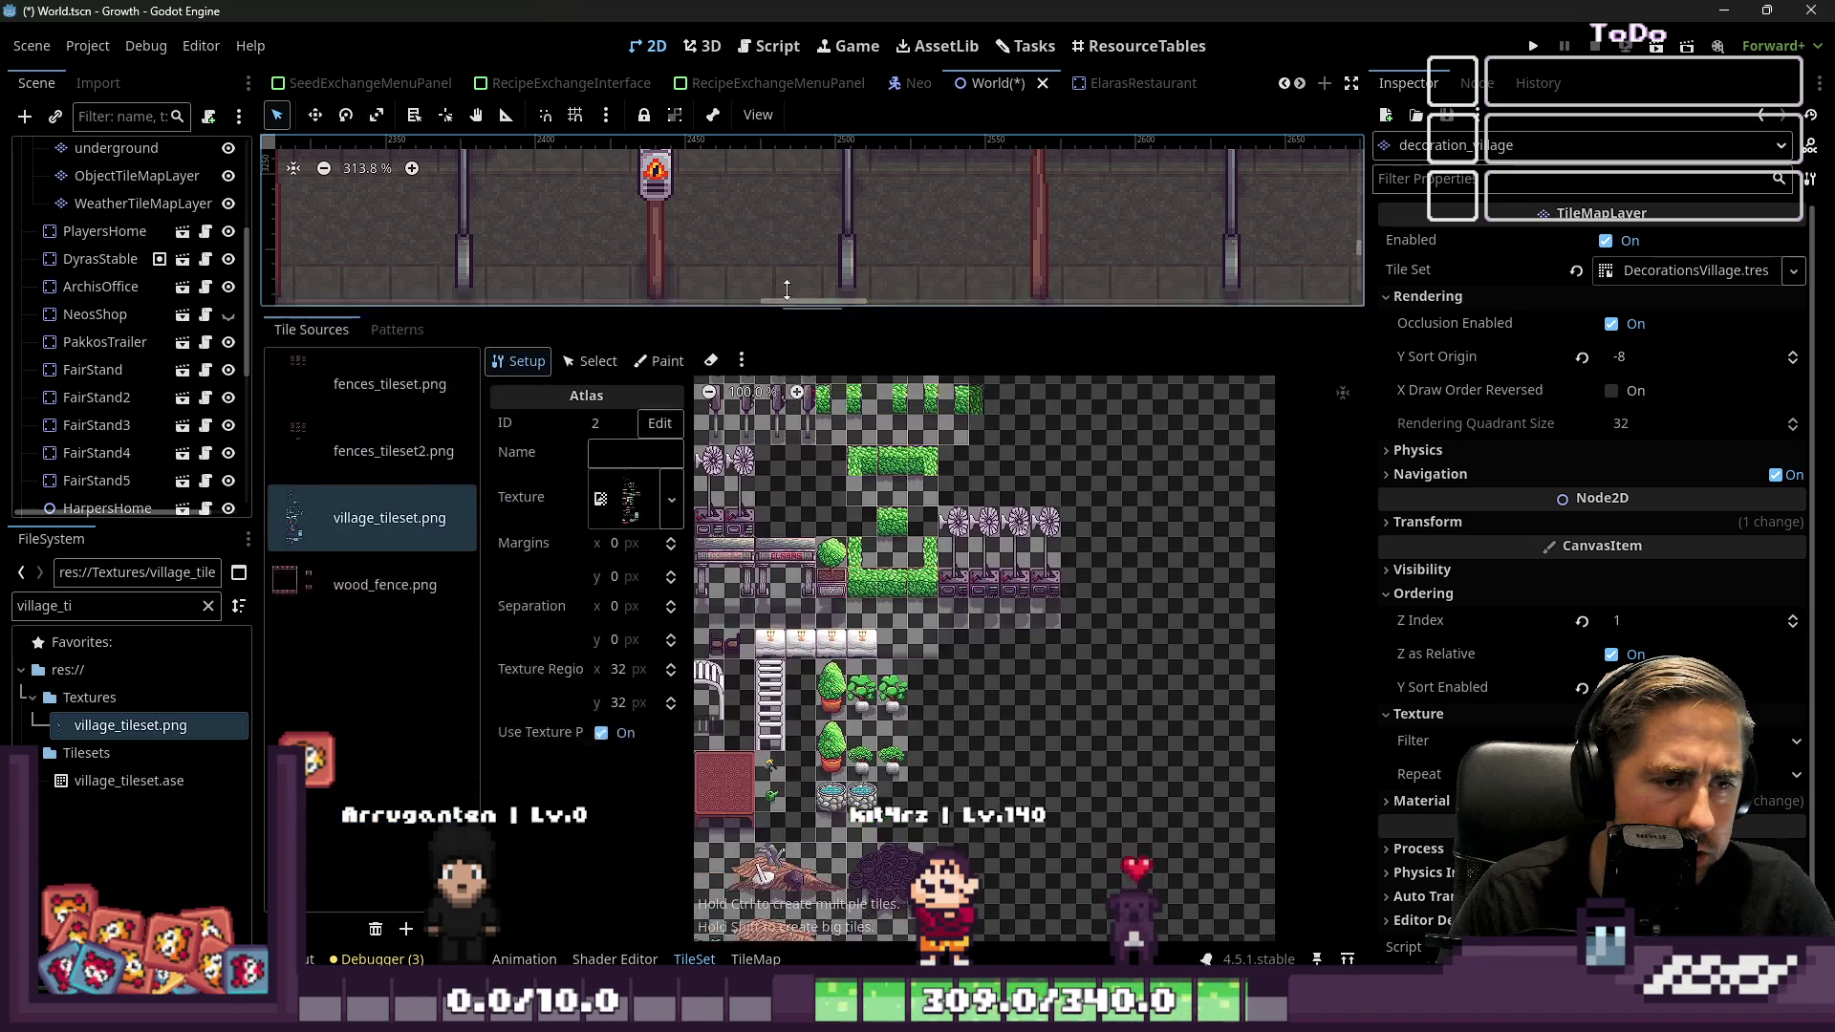
Create the new hedge tile at atlas cell 11, 14 and select it
scroll(1007, 523, up, 4)
scroll(1007, 523, up, 3)
click(588, 323)
click(517, 323)
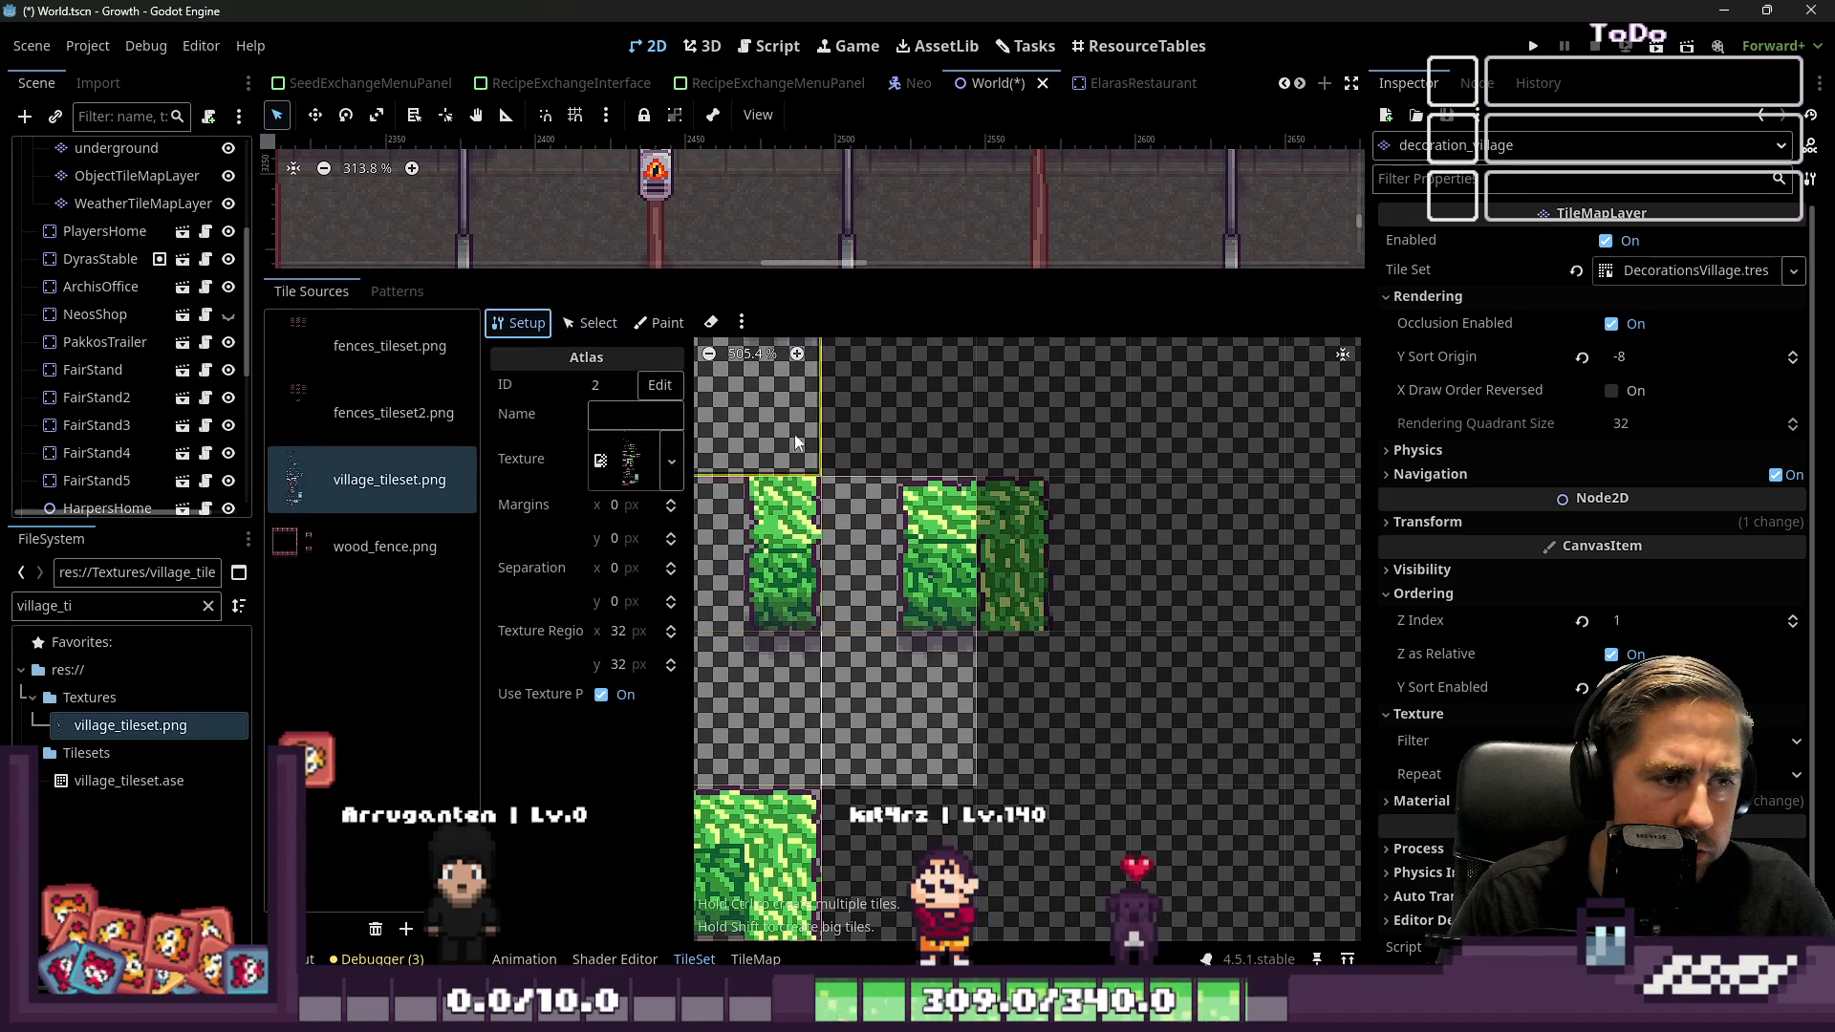
click(1011, 547)
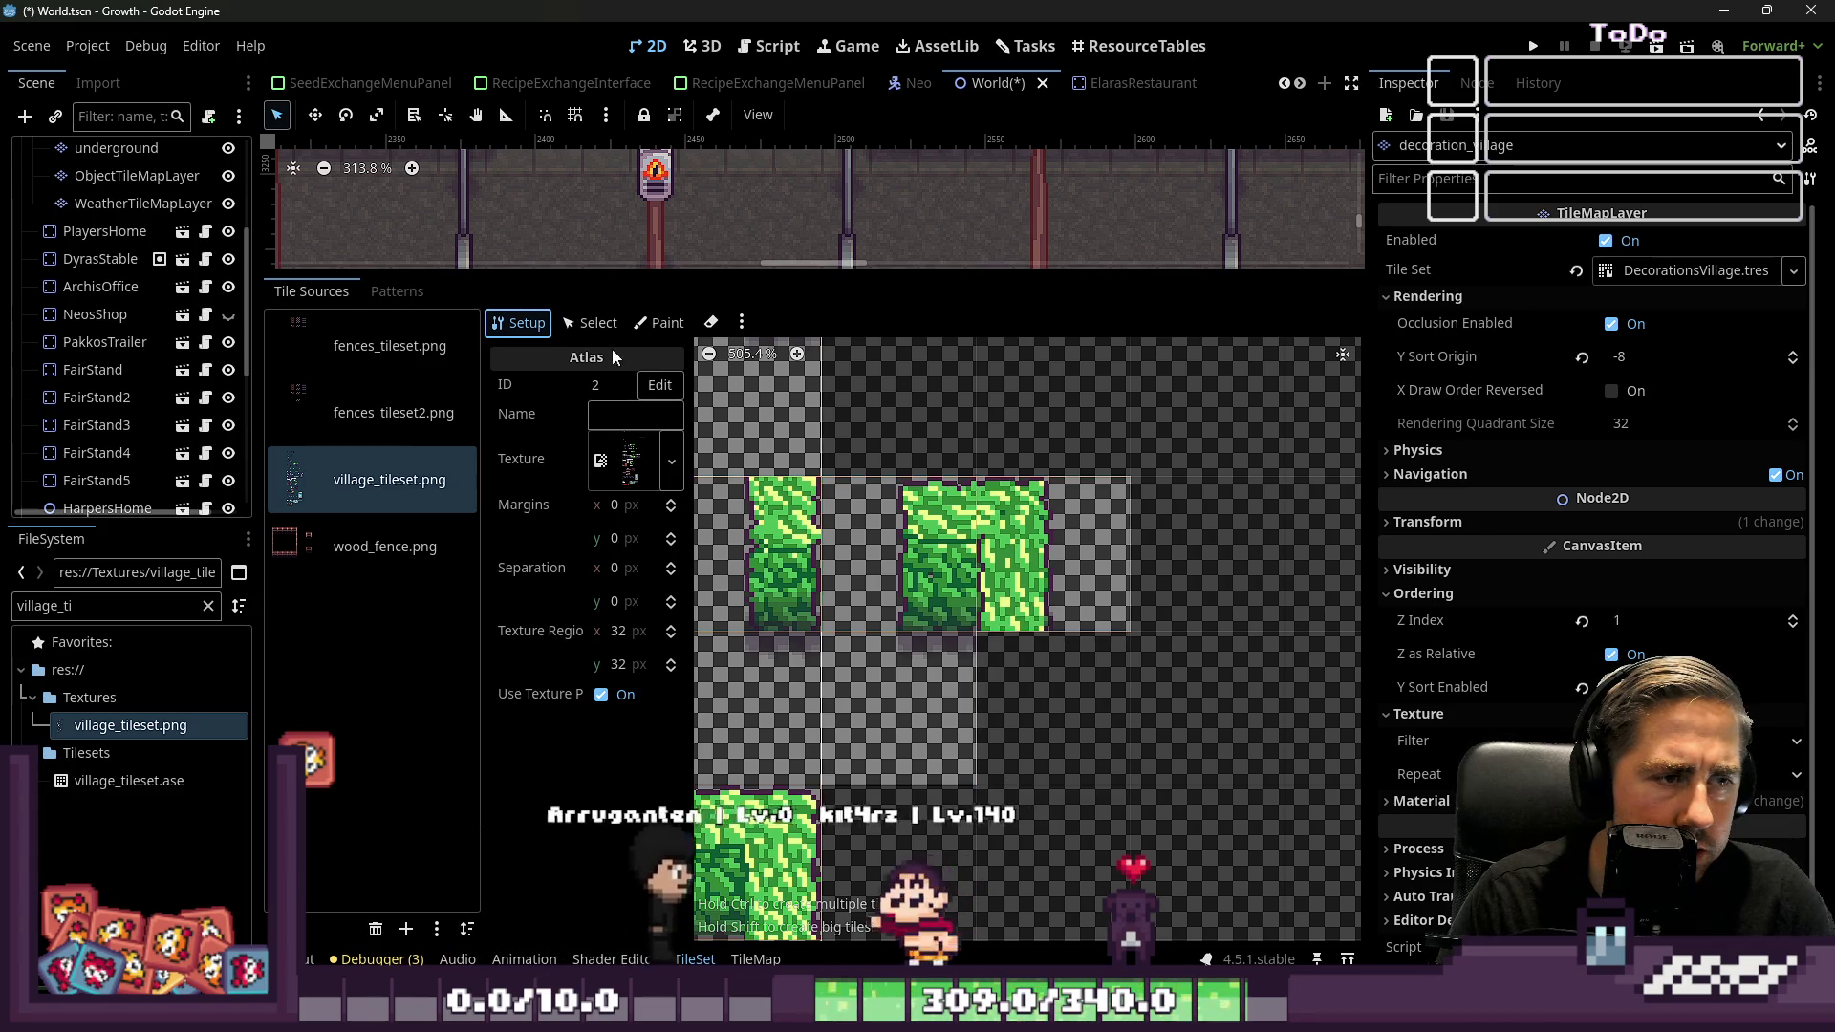
click(588, 323)
click(1037, 612)
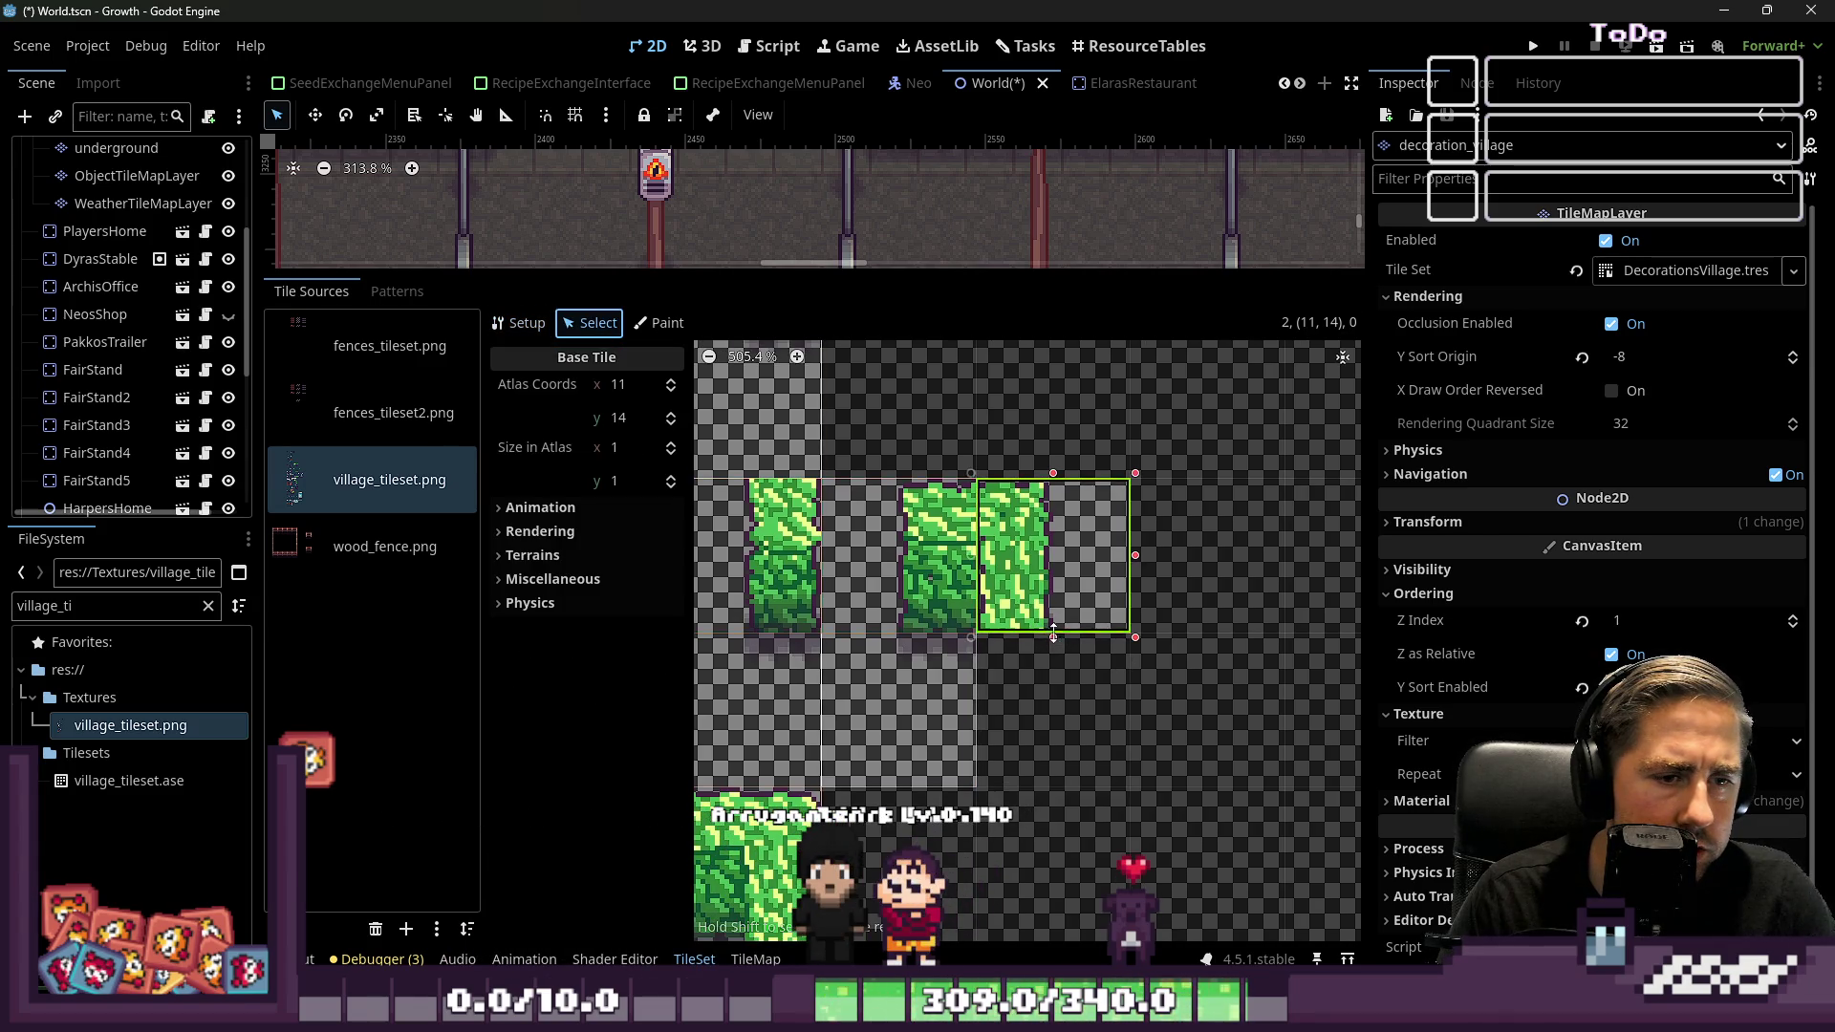
scroll(1033, 621, down, 6)
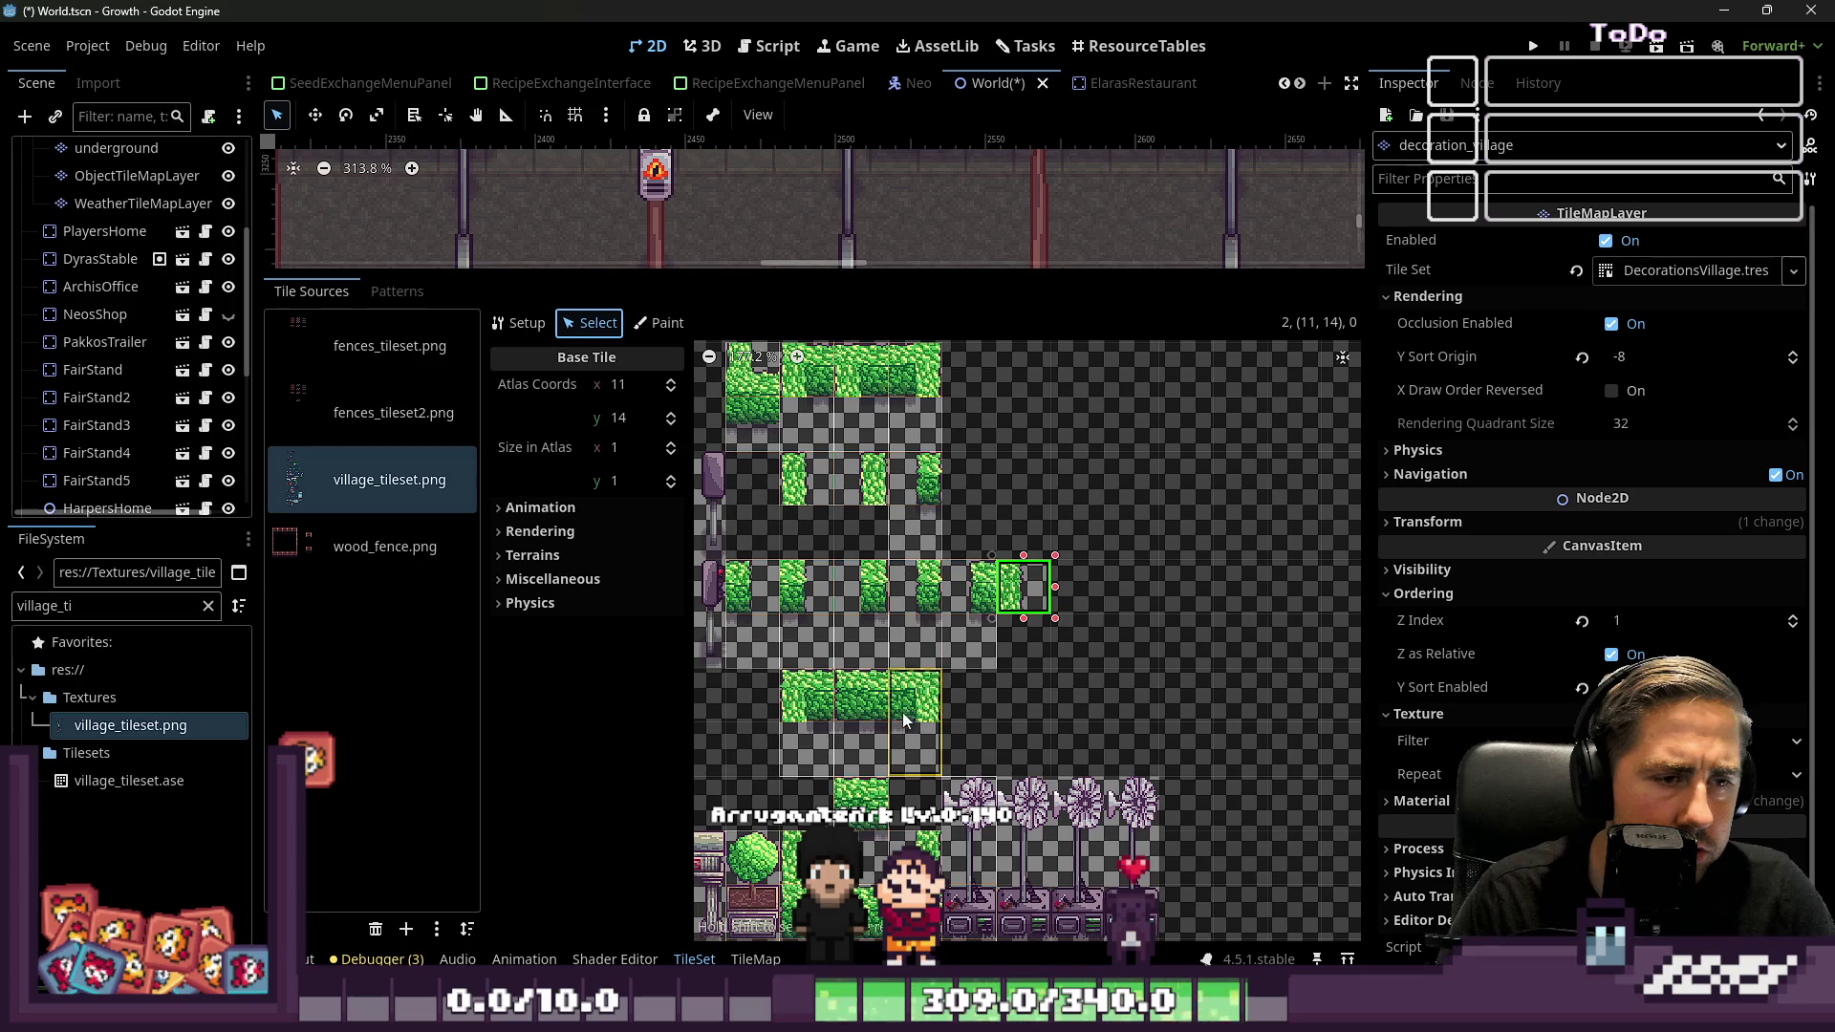
scroll(832, 521, up, 1)
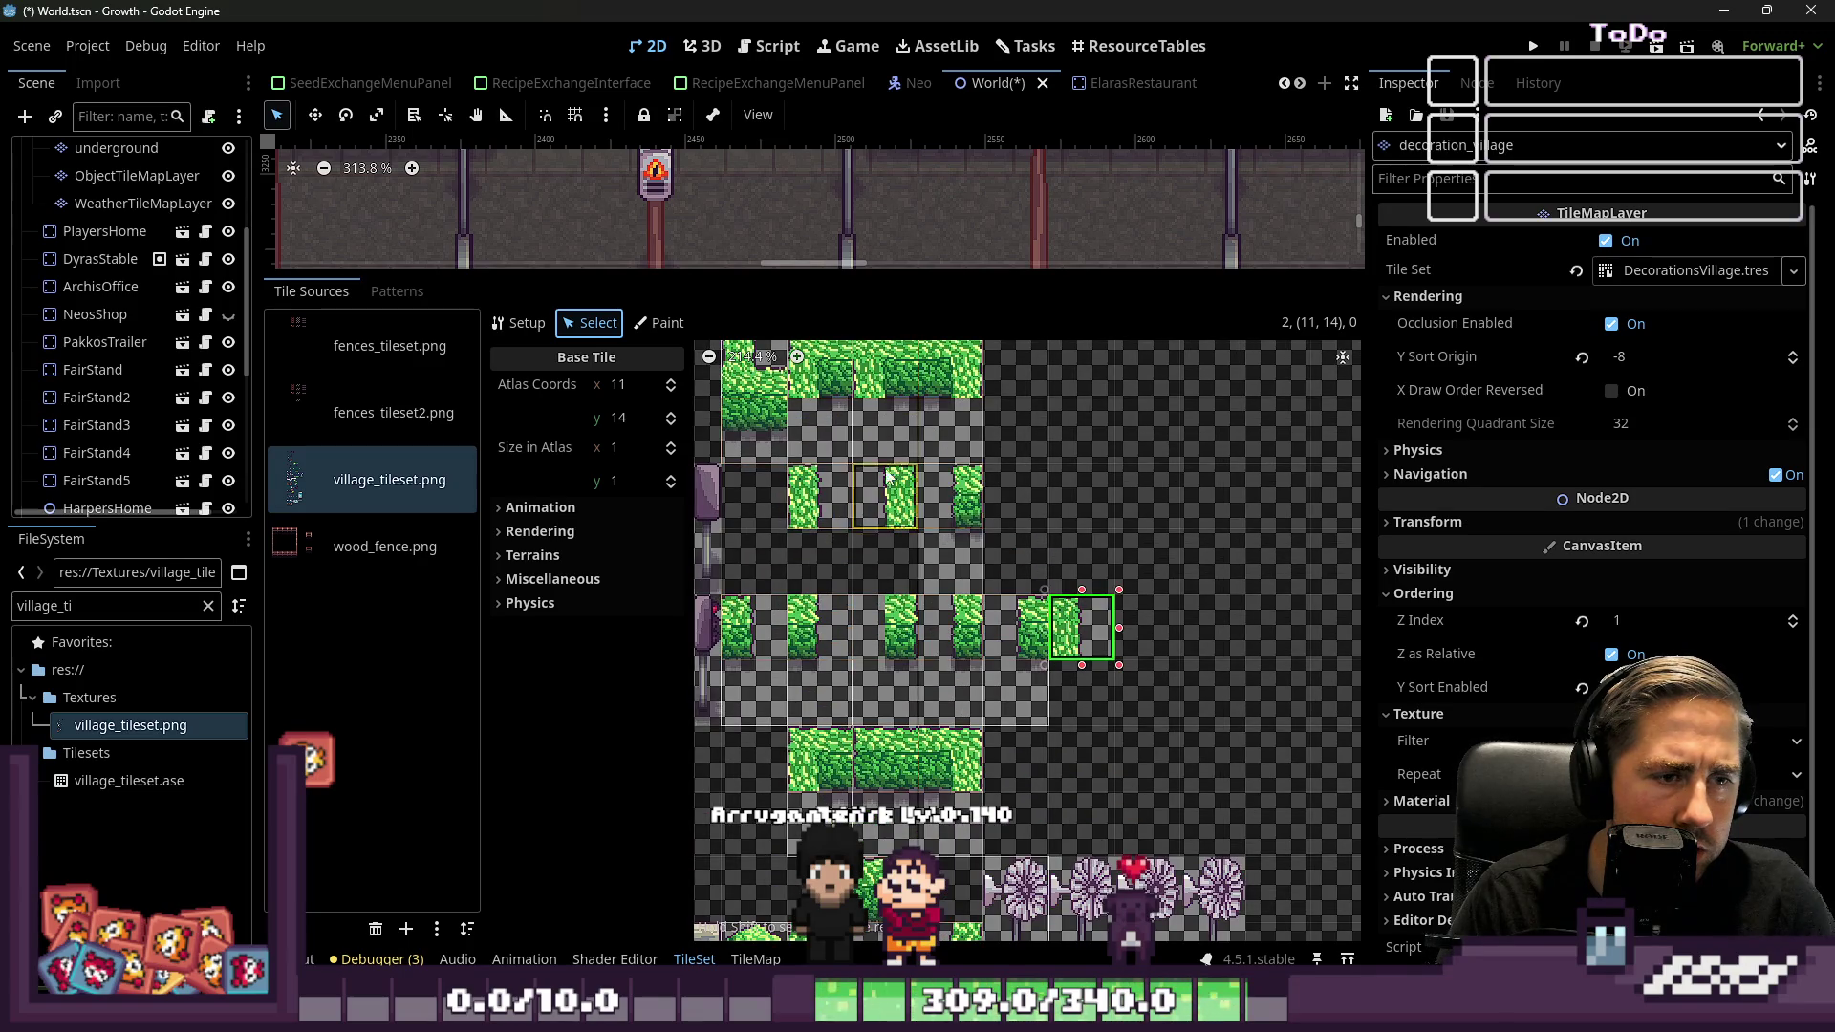
drag(886, 269, 861, 601)
Select the new hedge tile in the TileMap panel for painting
click(779, 960)
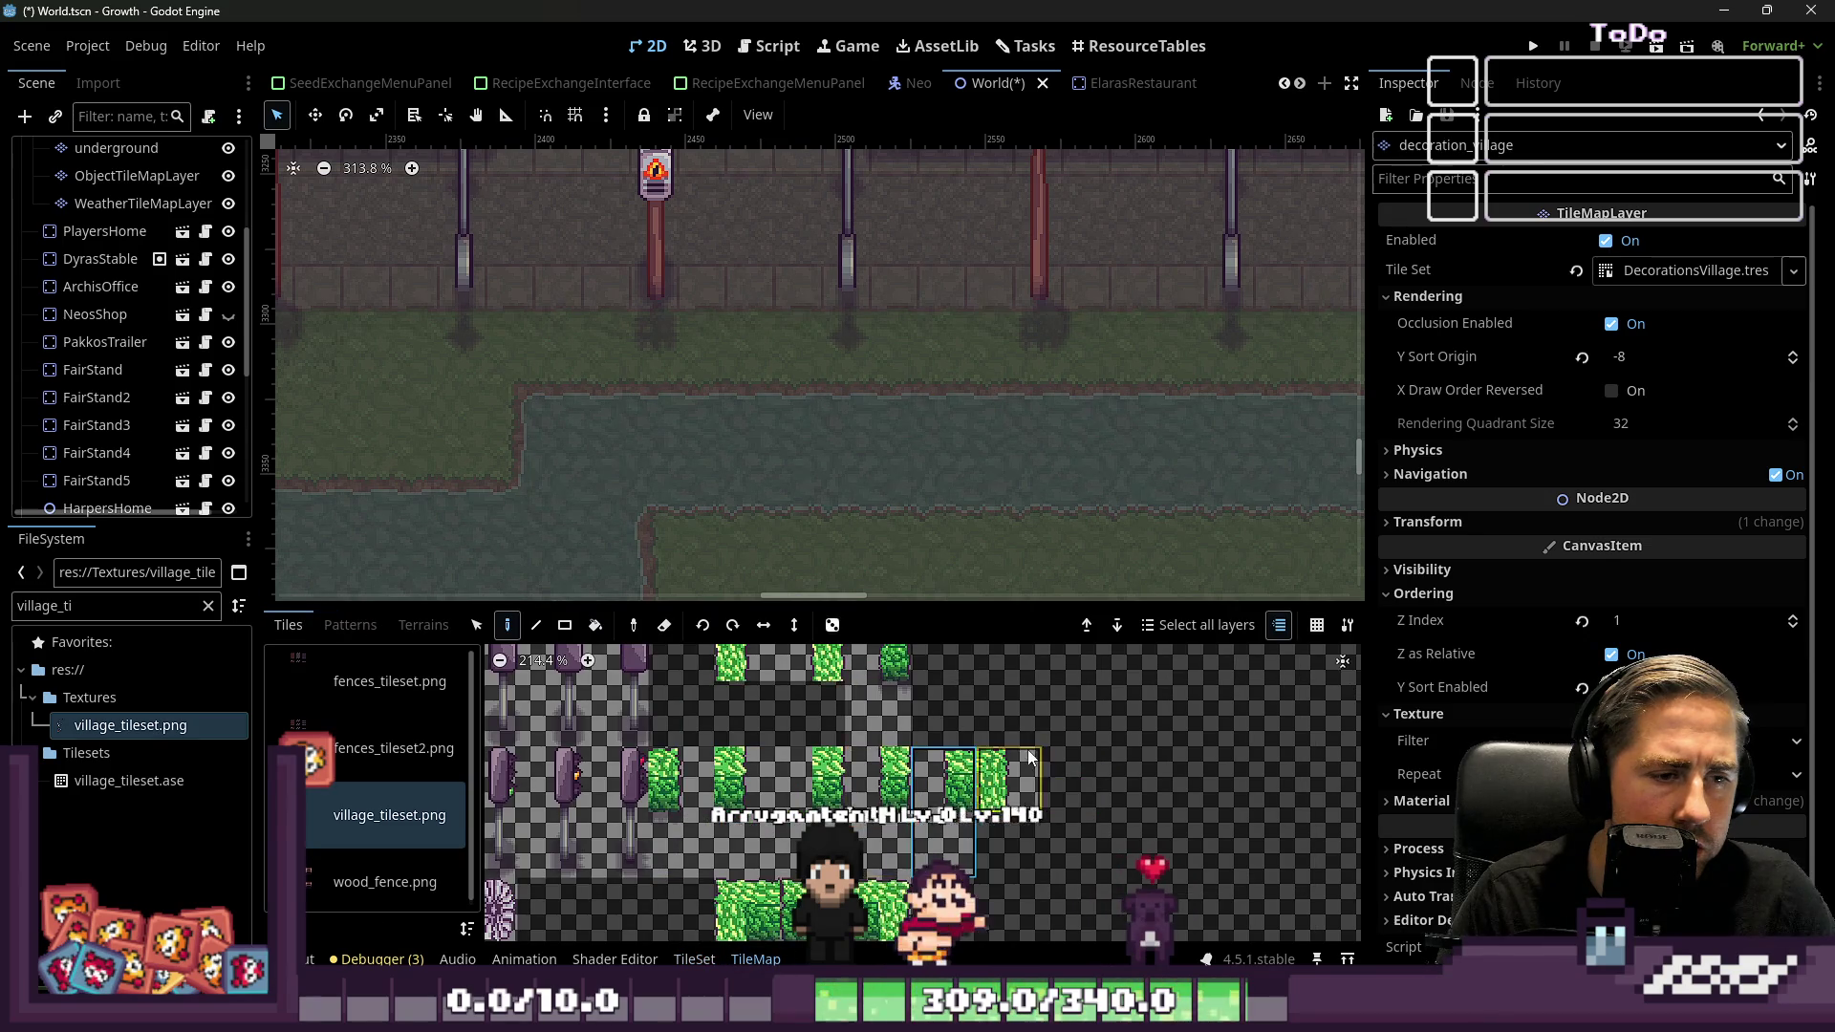
scroll(1031, 757, up, 2)
click(1030, 757)
Inspect the fountain area and make the NeosShop building visible
scroll(961, 516, down, 4)
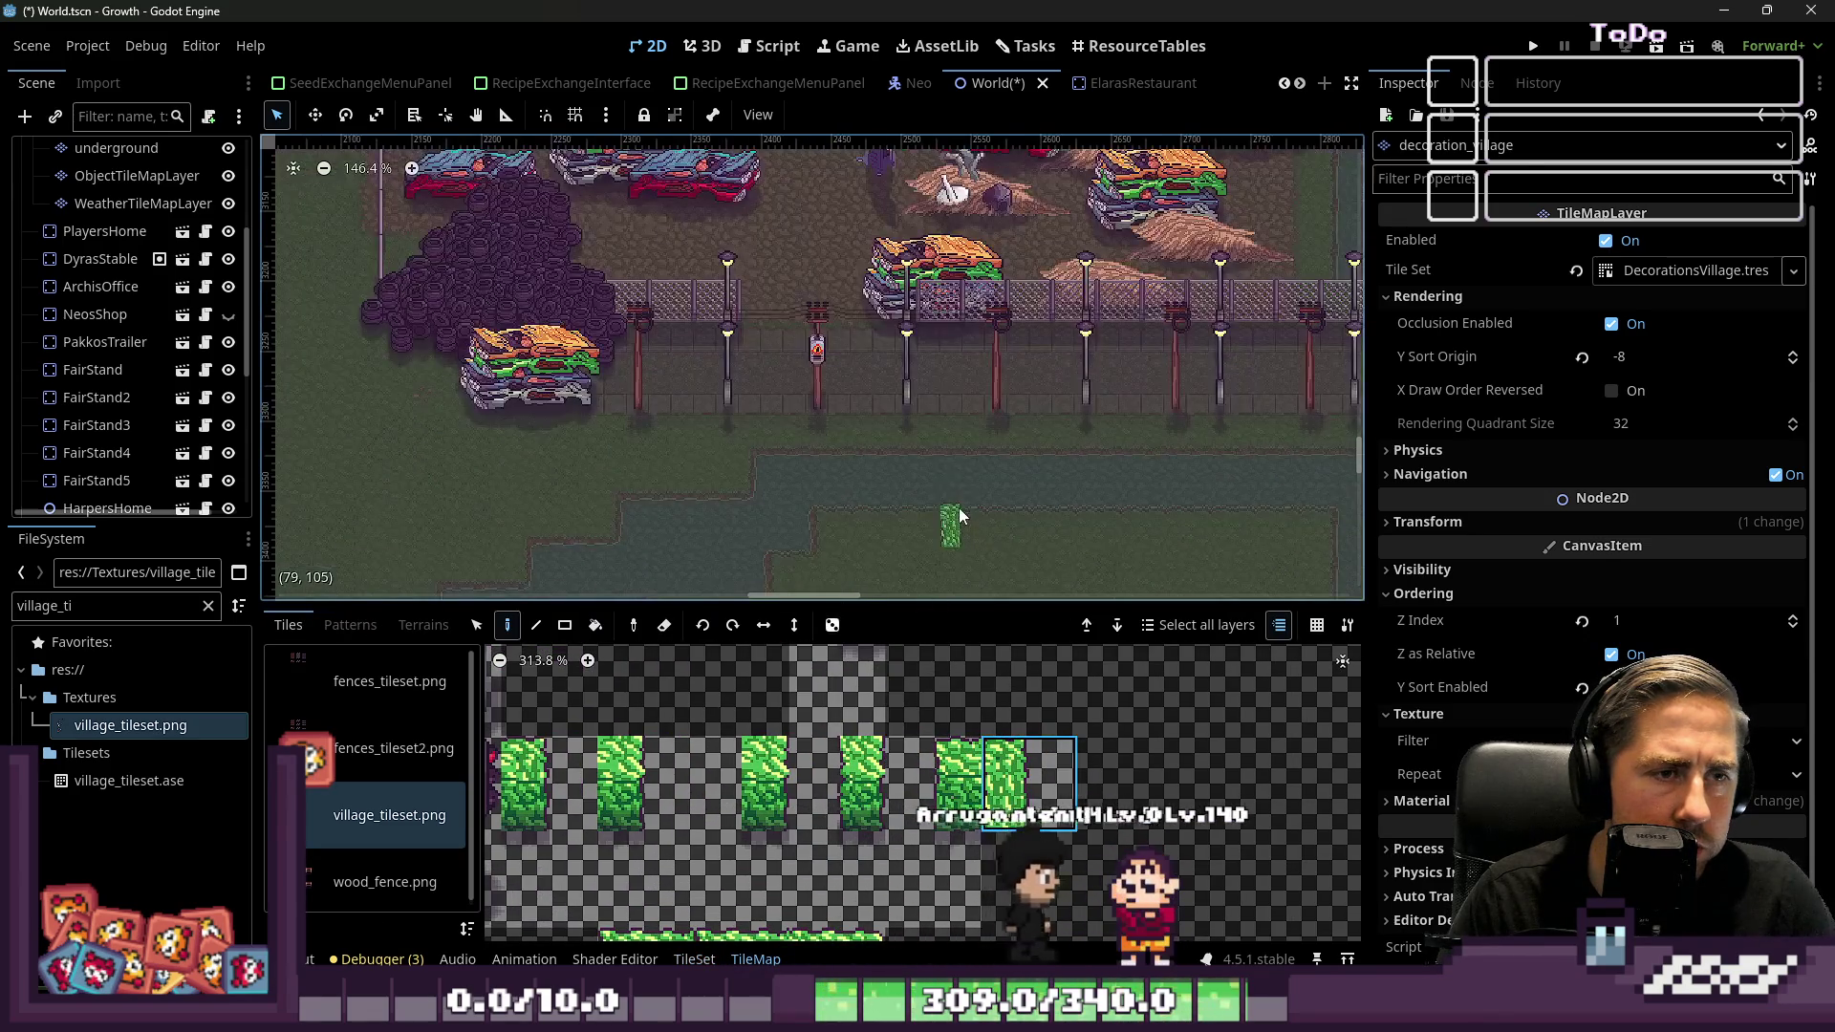
scroll(961, 516, down, 5)
scroll(1092, 420, up, 4)
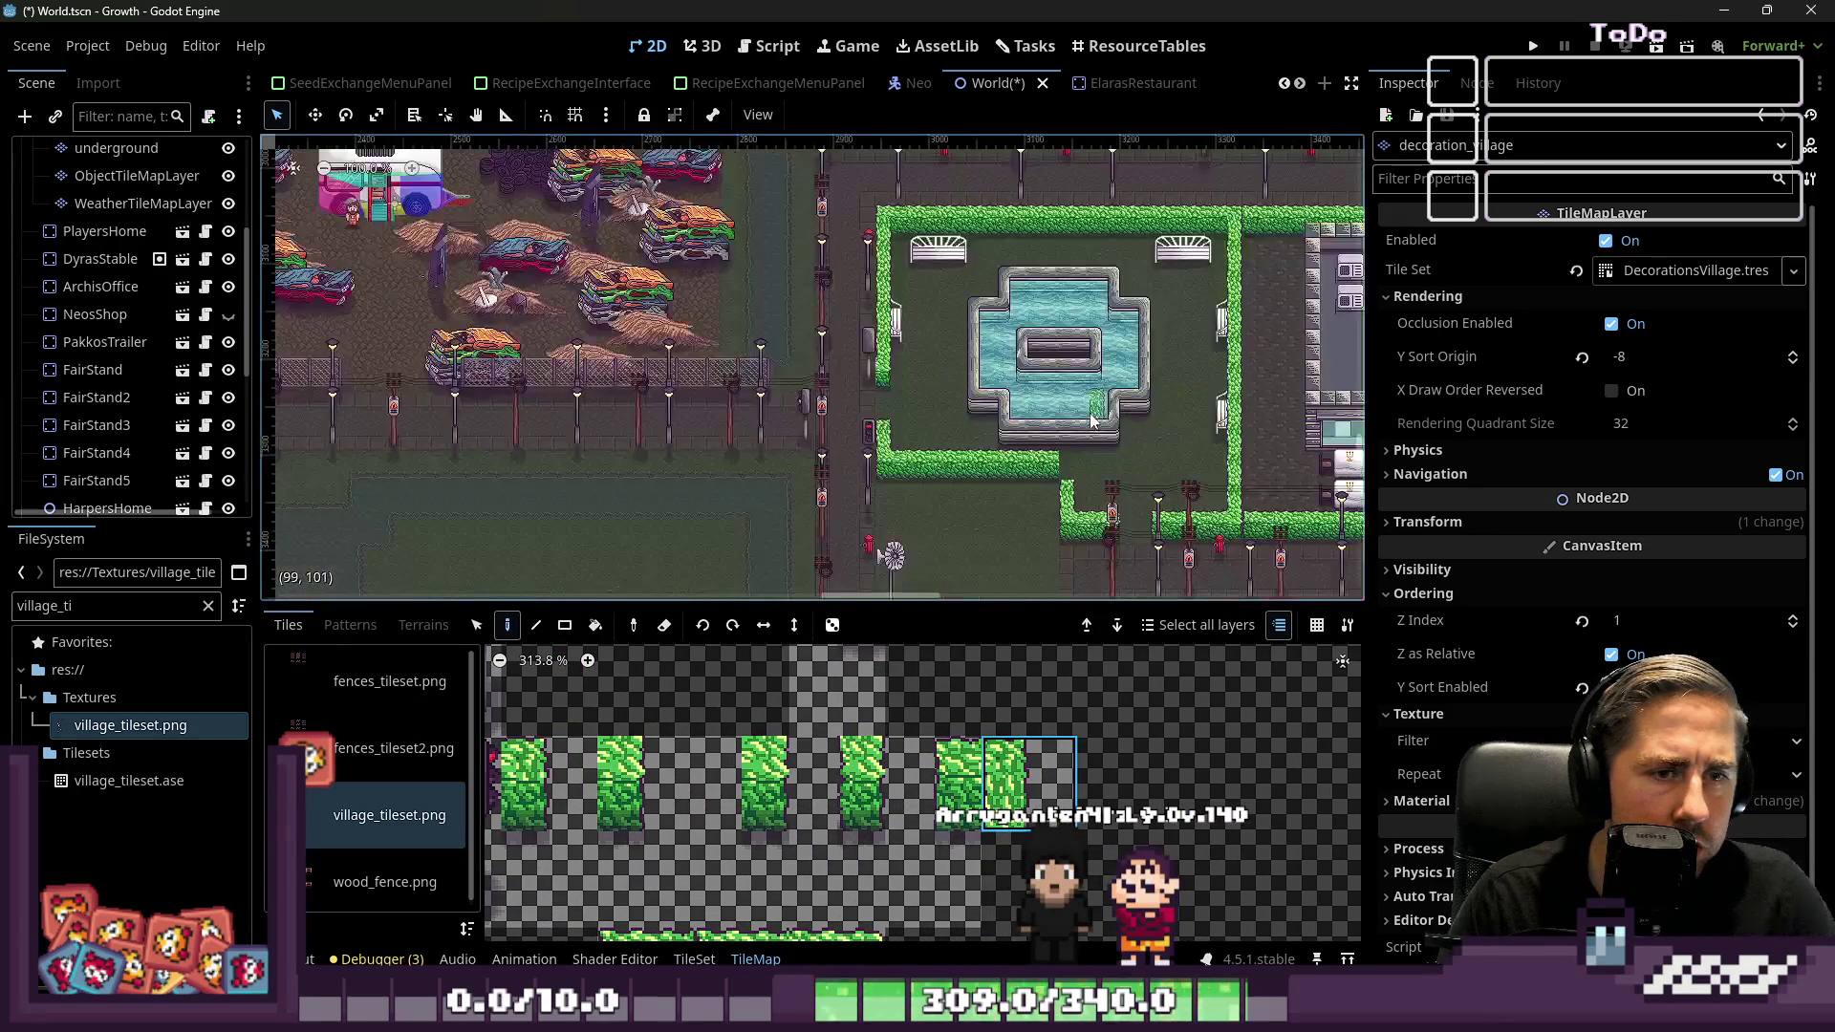
scroll(1093, 421, up, 8)
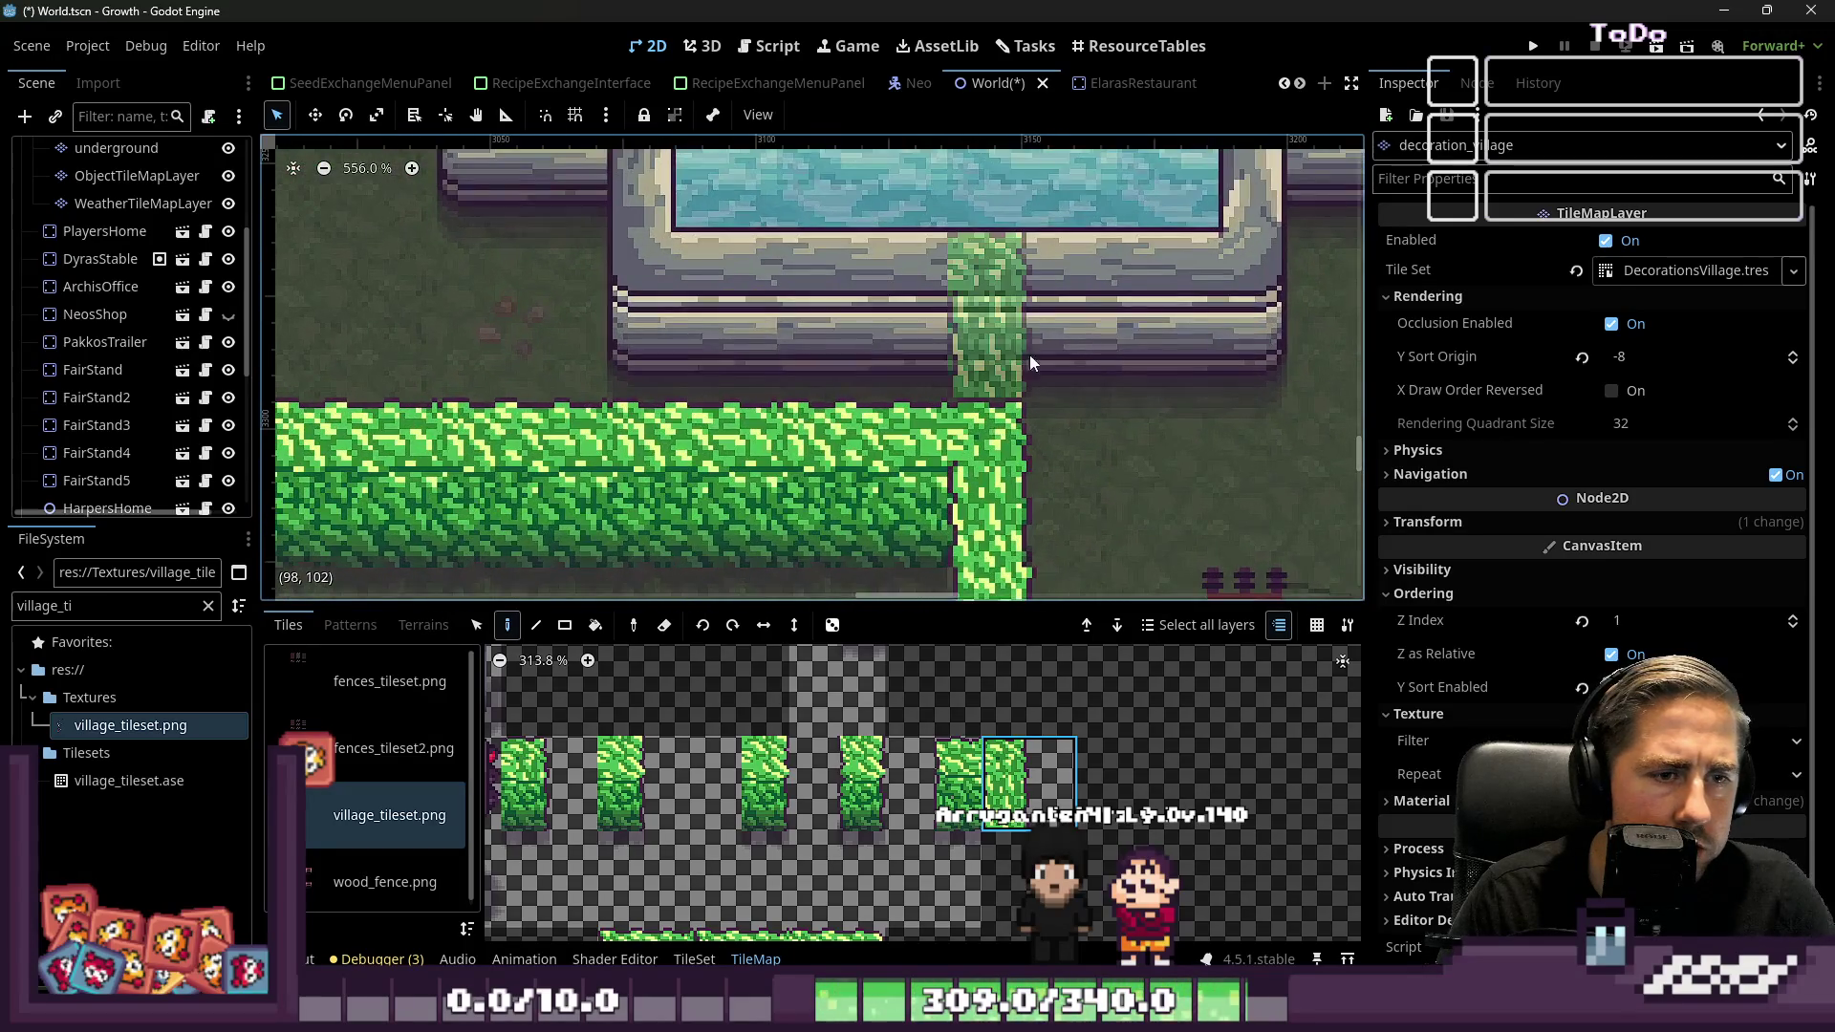
scroll(1097, 428, down, 7)
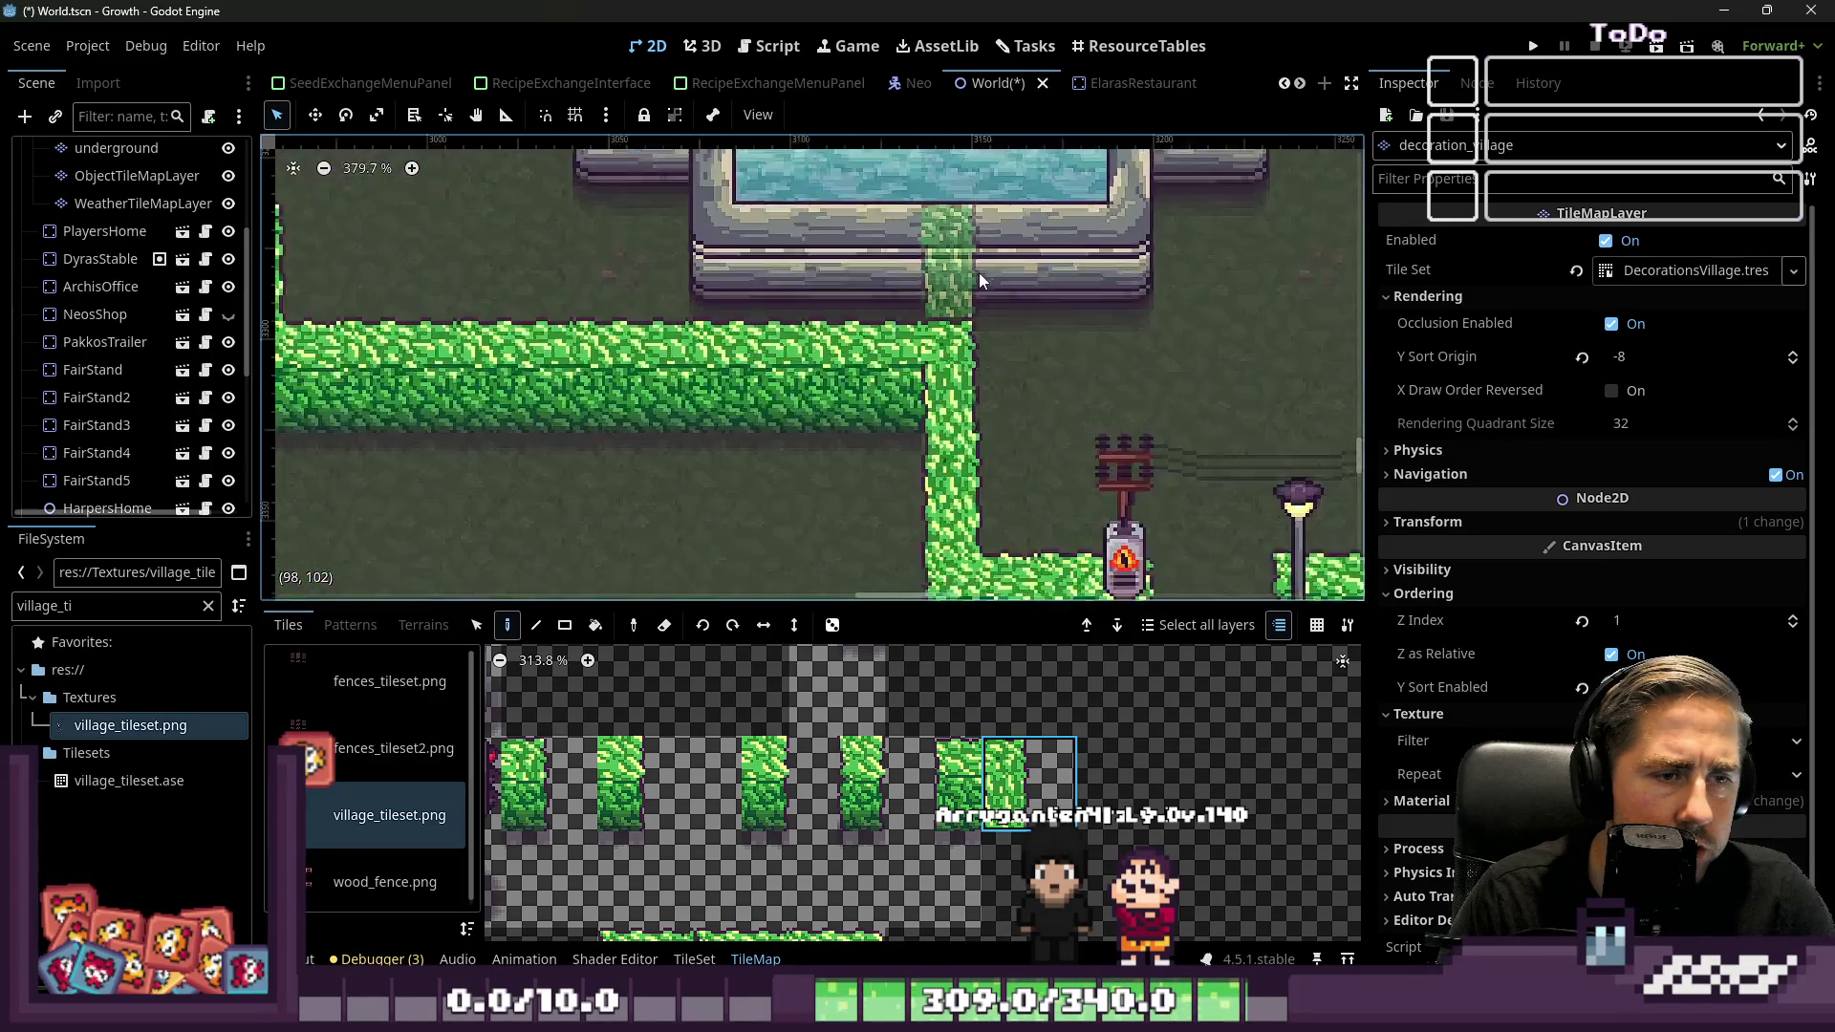
click(228, 314)
scroll(760, 399, down, 3)
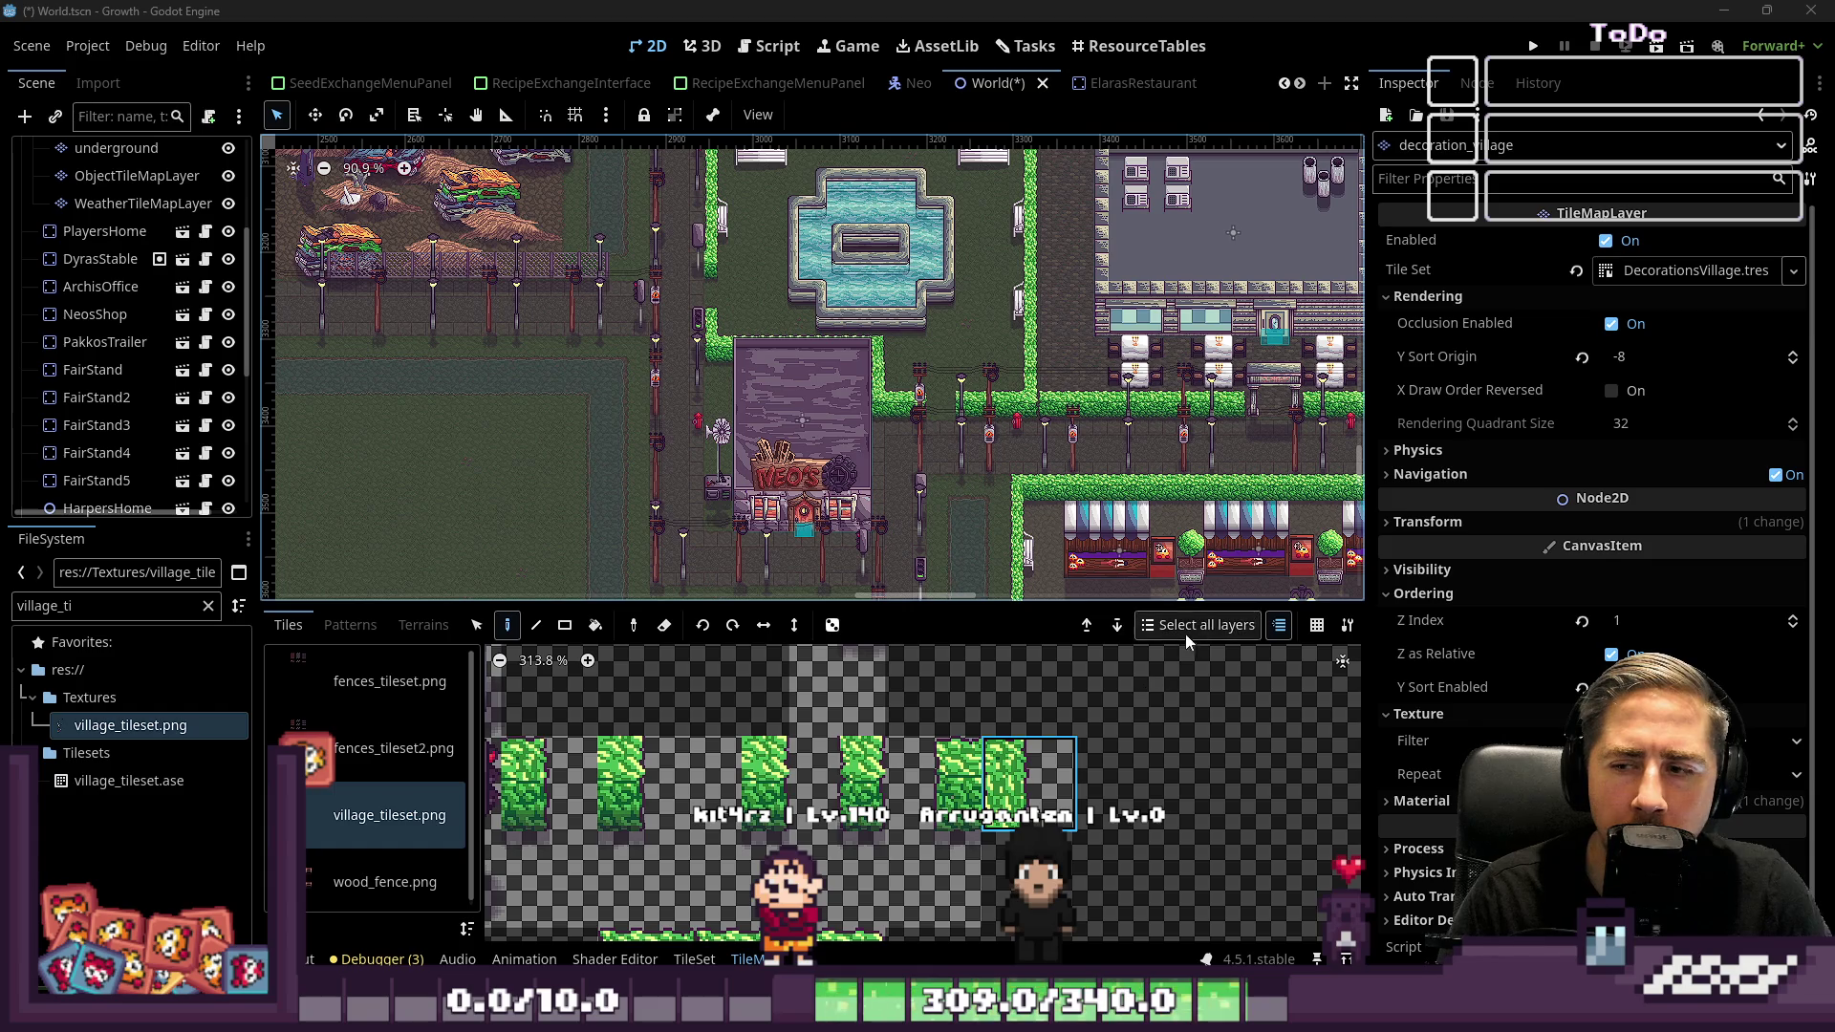
Zoom around the World scene's village map, then switch to the Tasks kanban board
scroll(734, 432, down, 5)
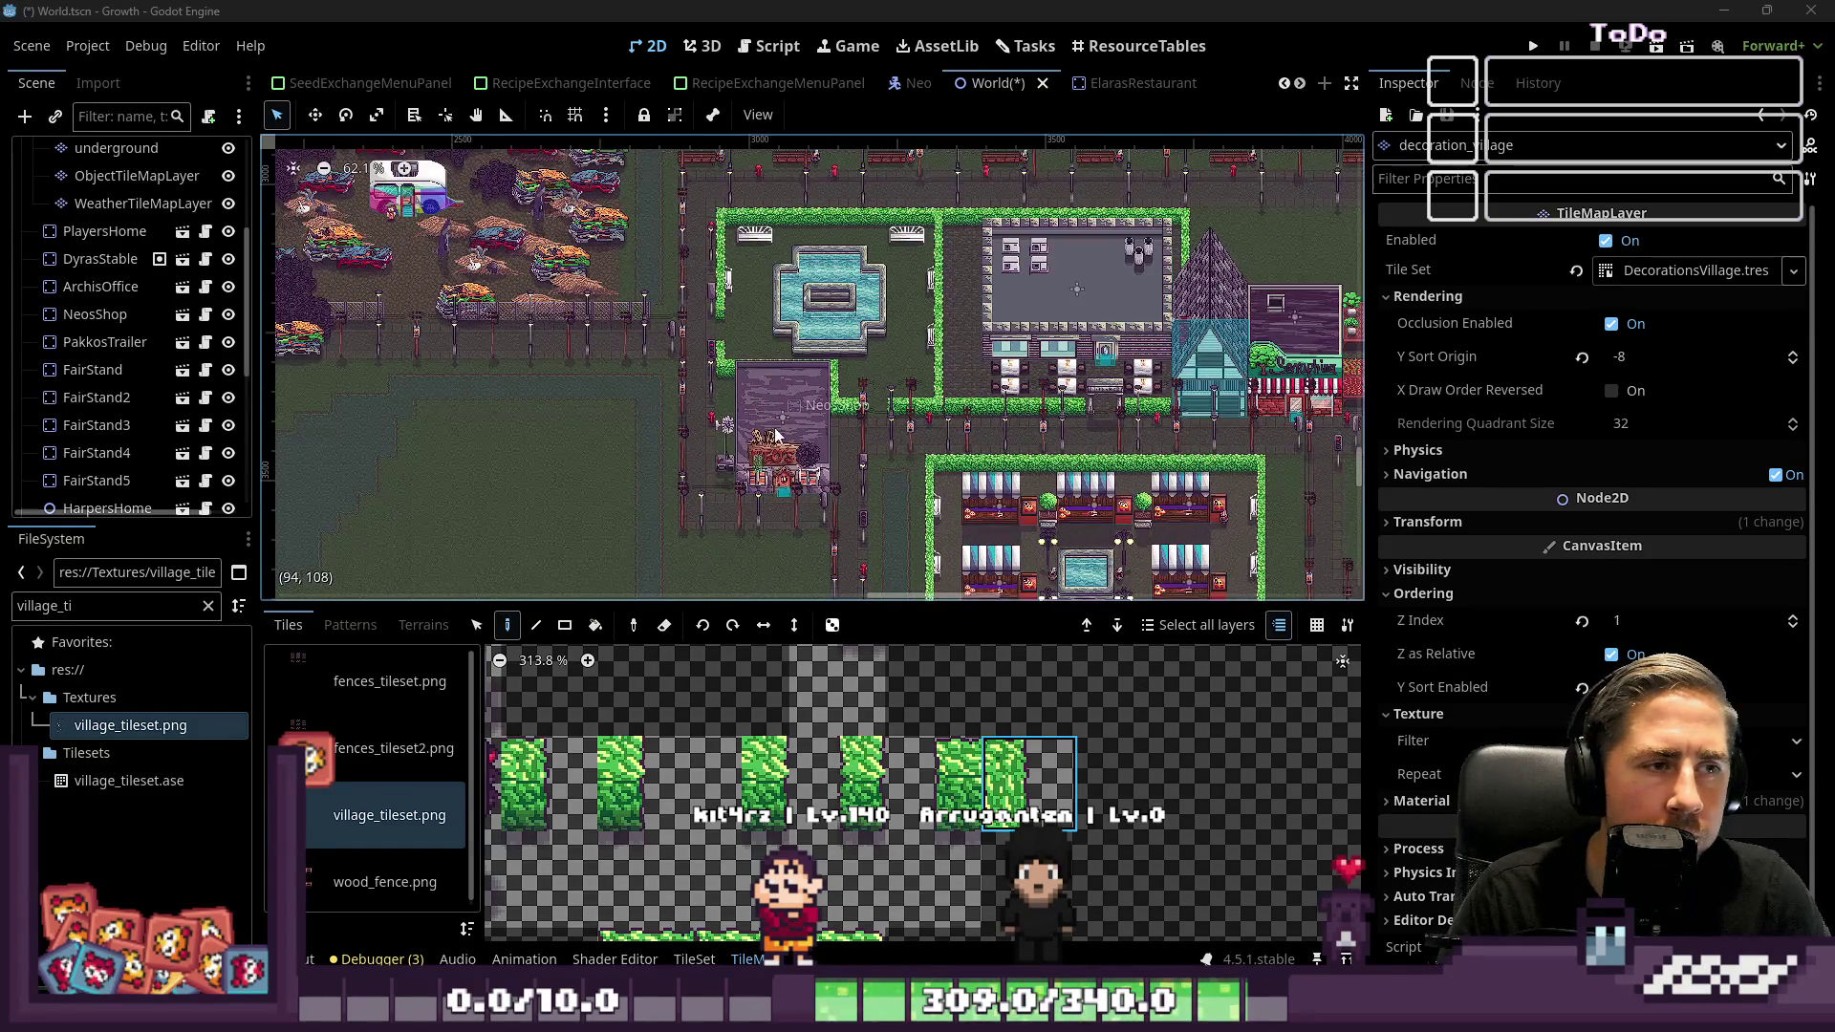
scroll(623, 384, down, 1)
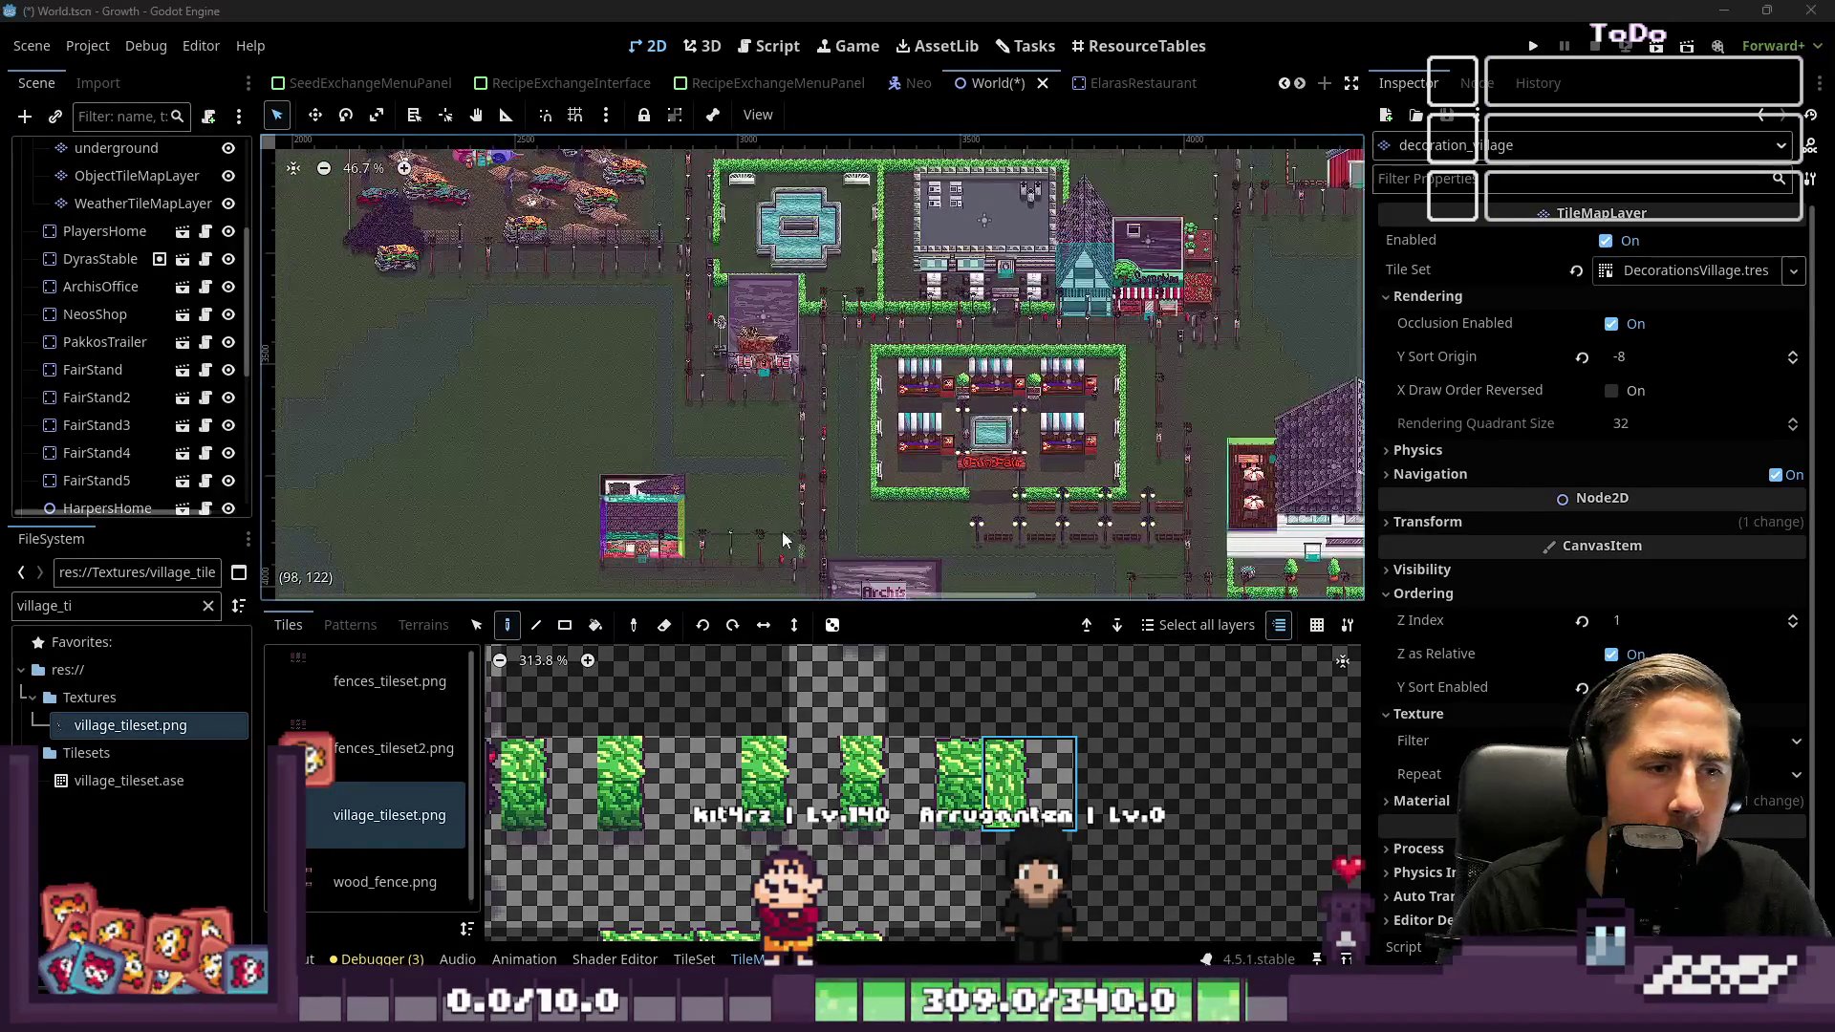
scroll(870, 515, up, 1)
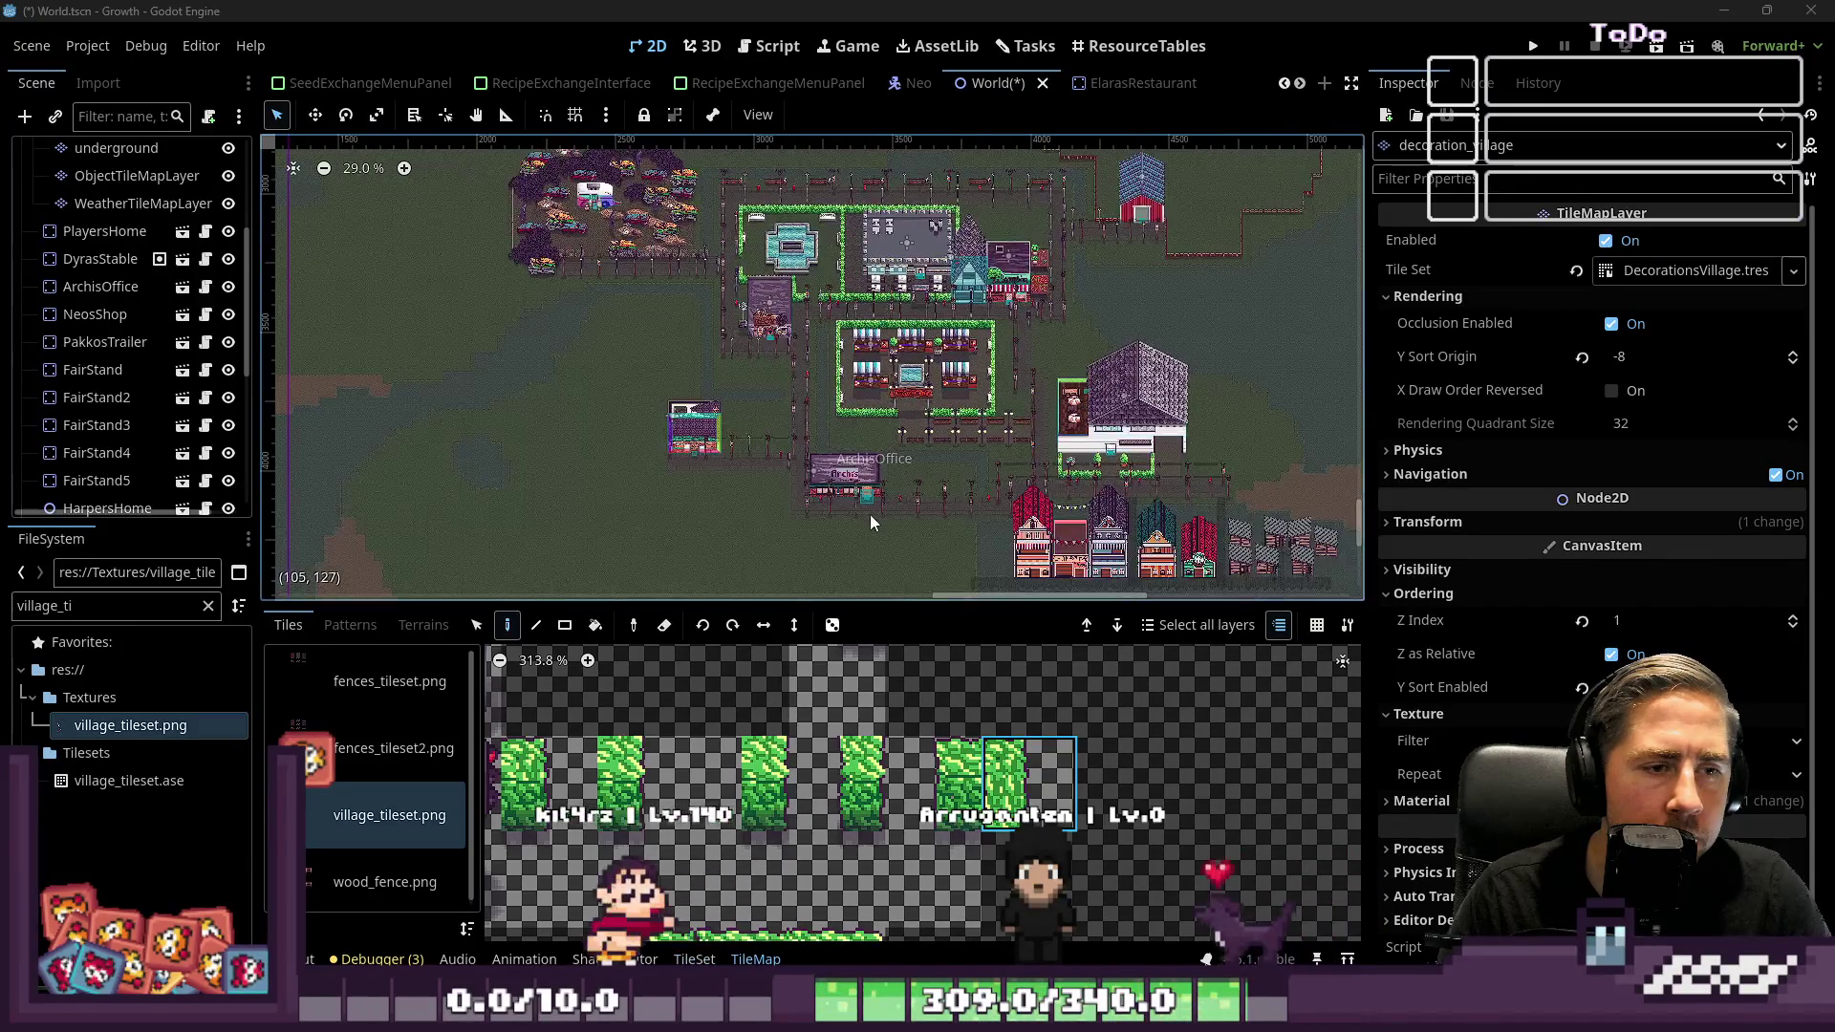
scroll(870, 513, up, 1)
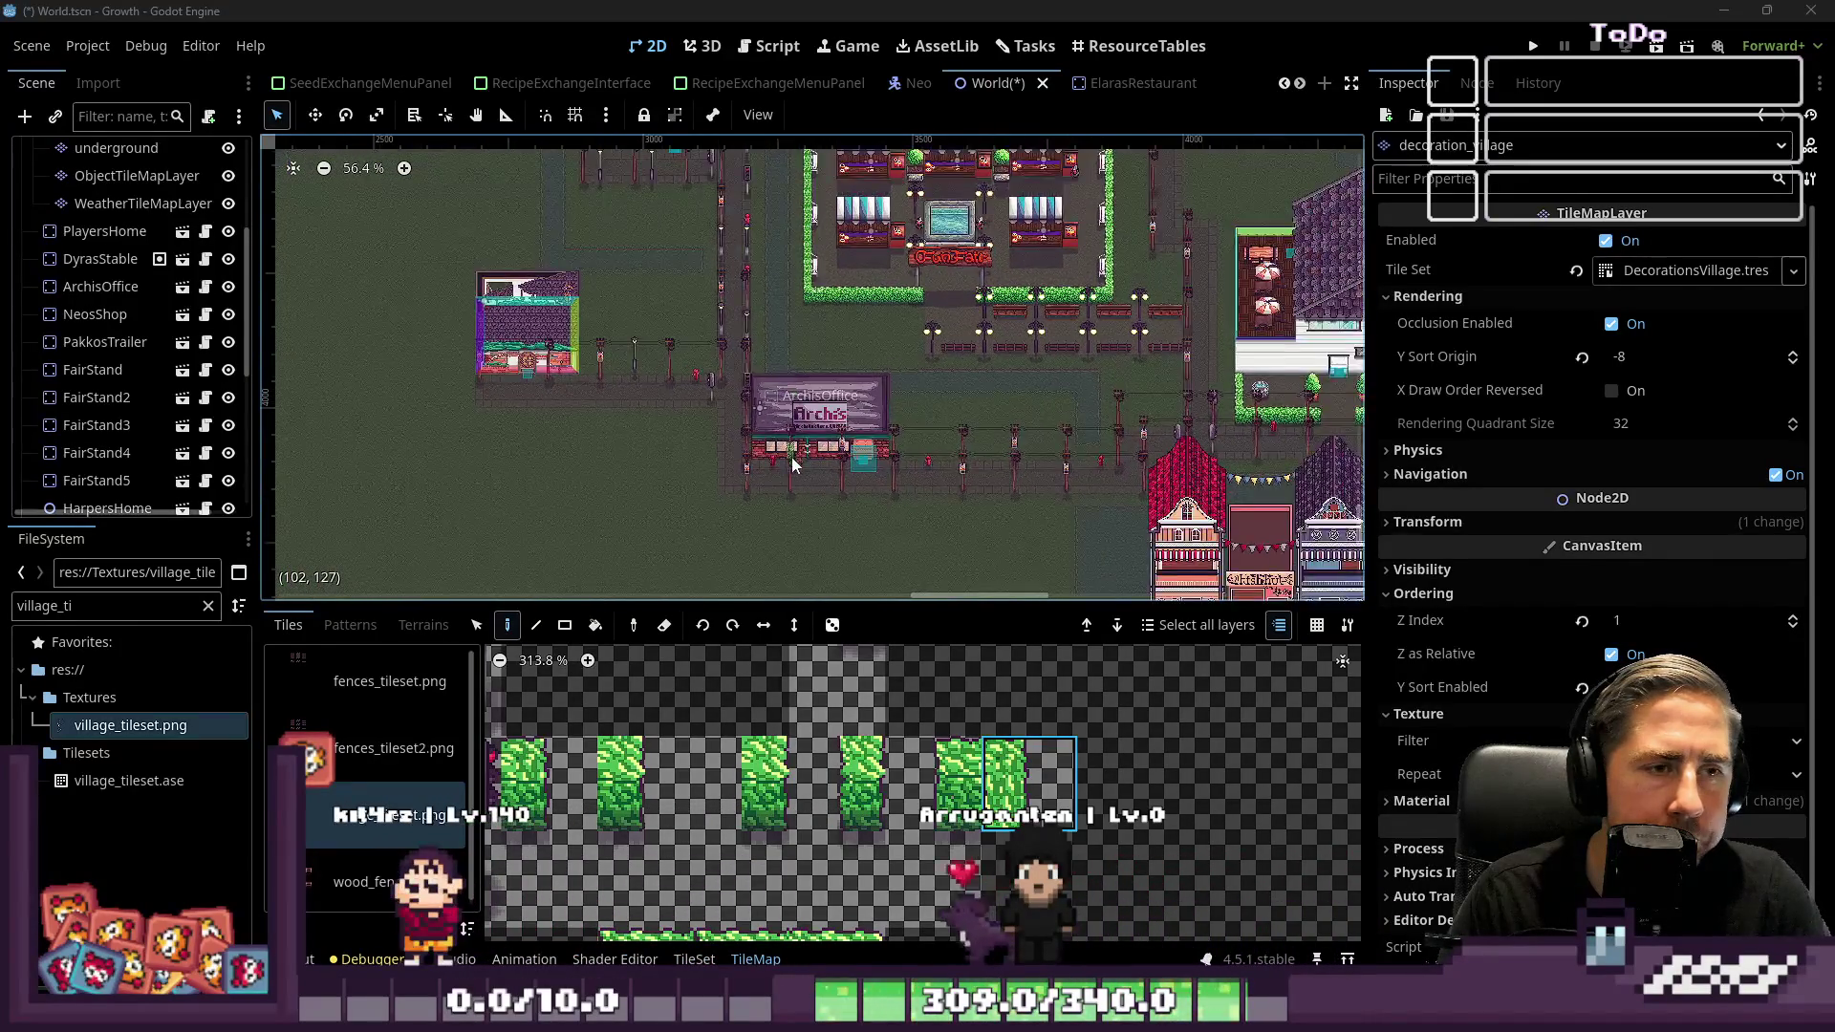
scroll(807, 503, down, 2)
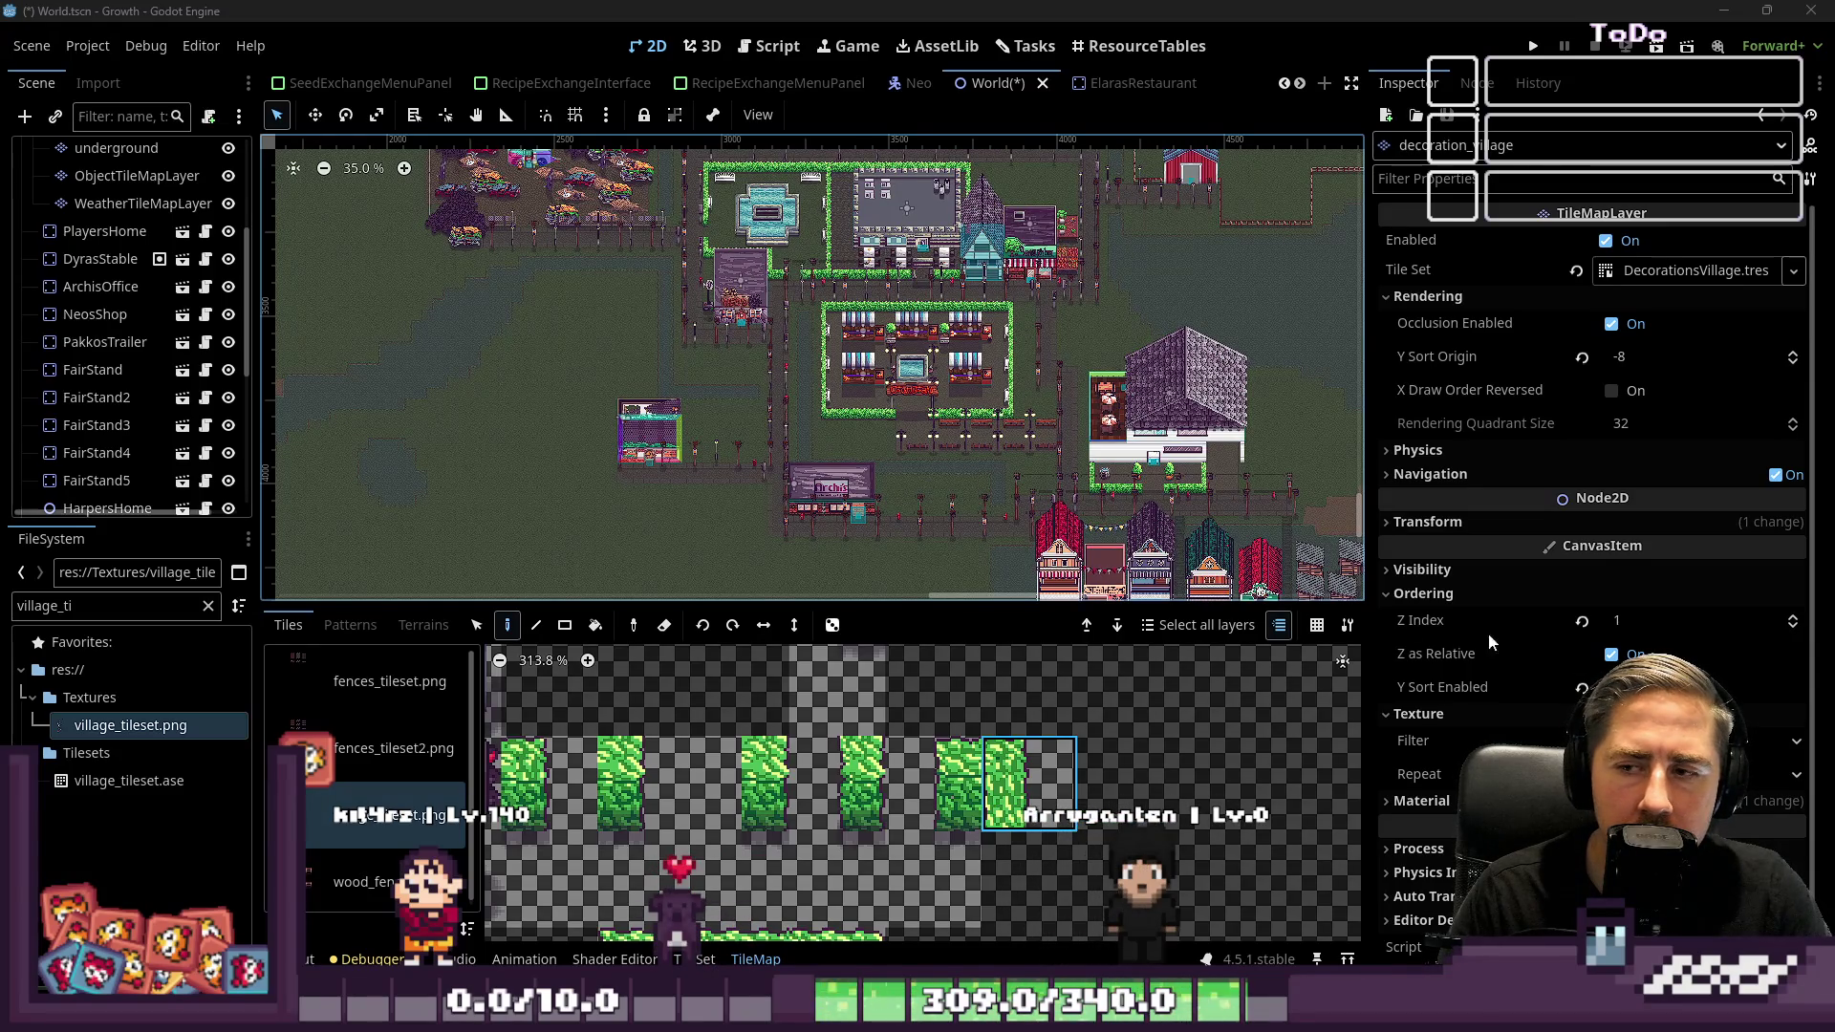
scroll(823, 243, up, 1)
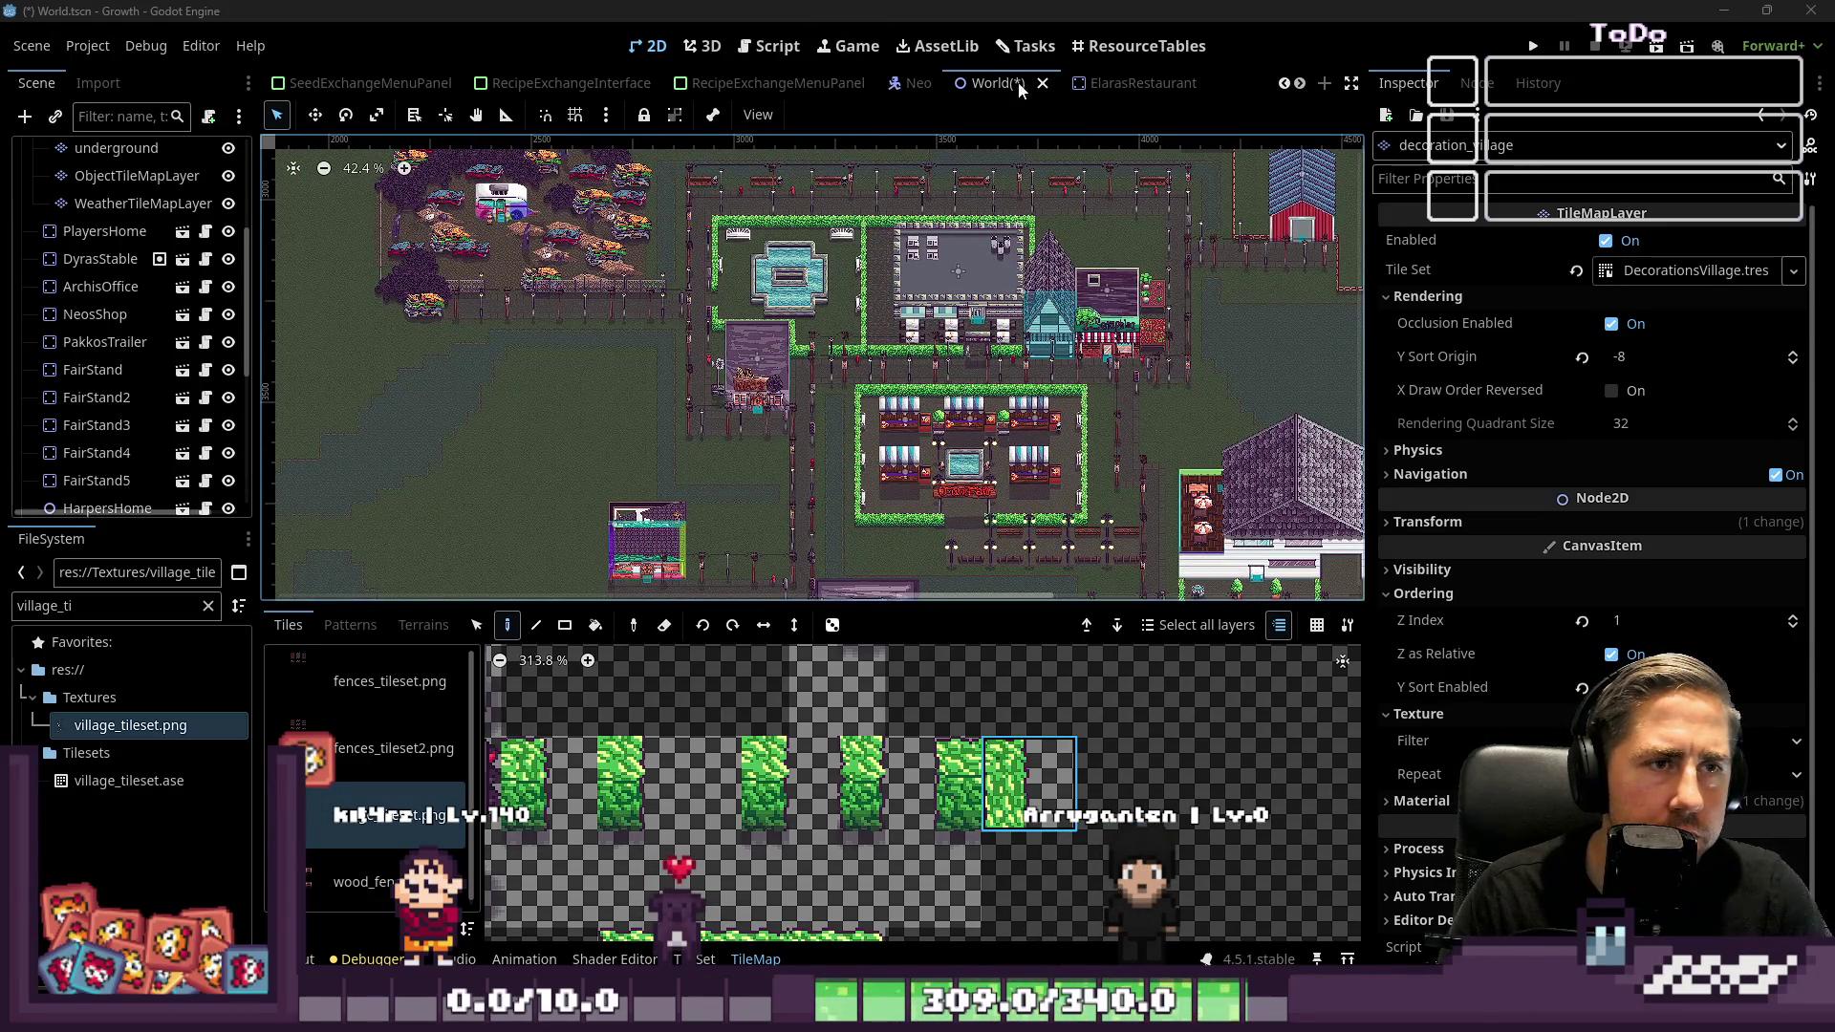
click(1031, 48)
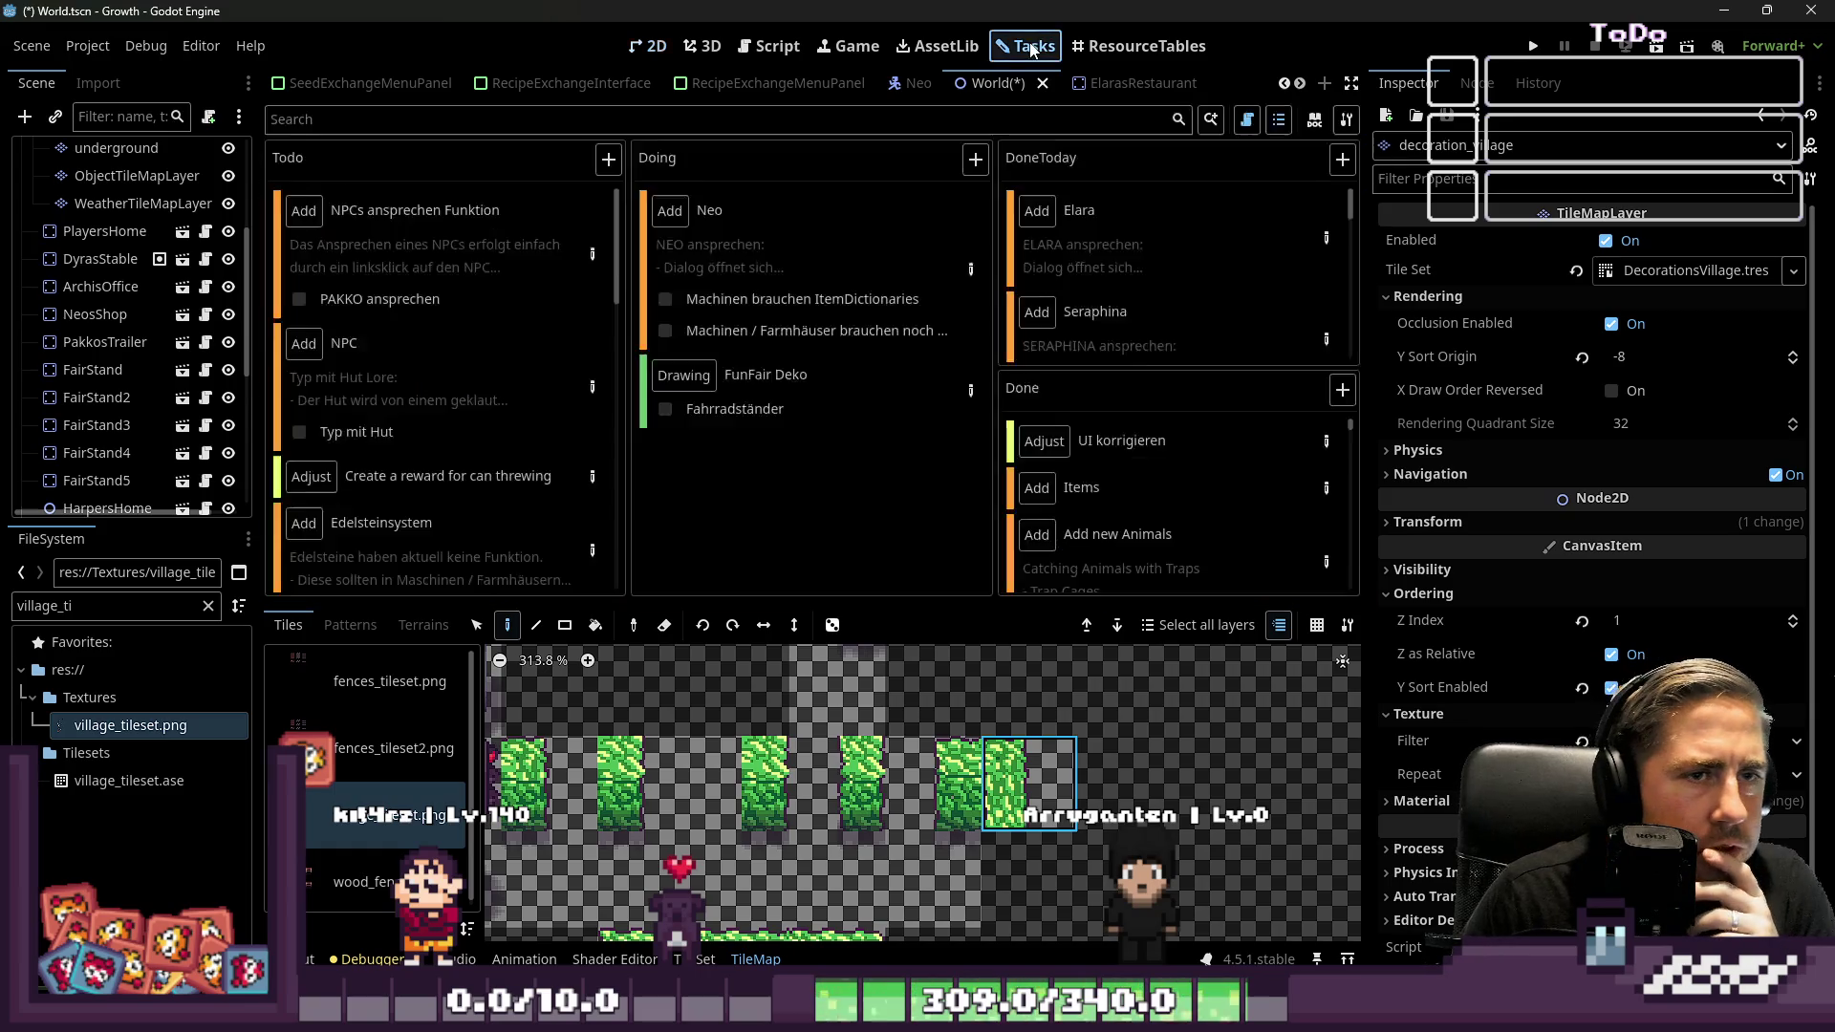
In the Neo scene, open the Neo task card and scroll through its machine upgrade requirements
click(923, 83)
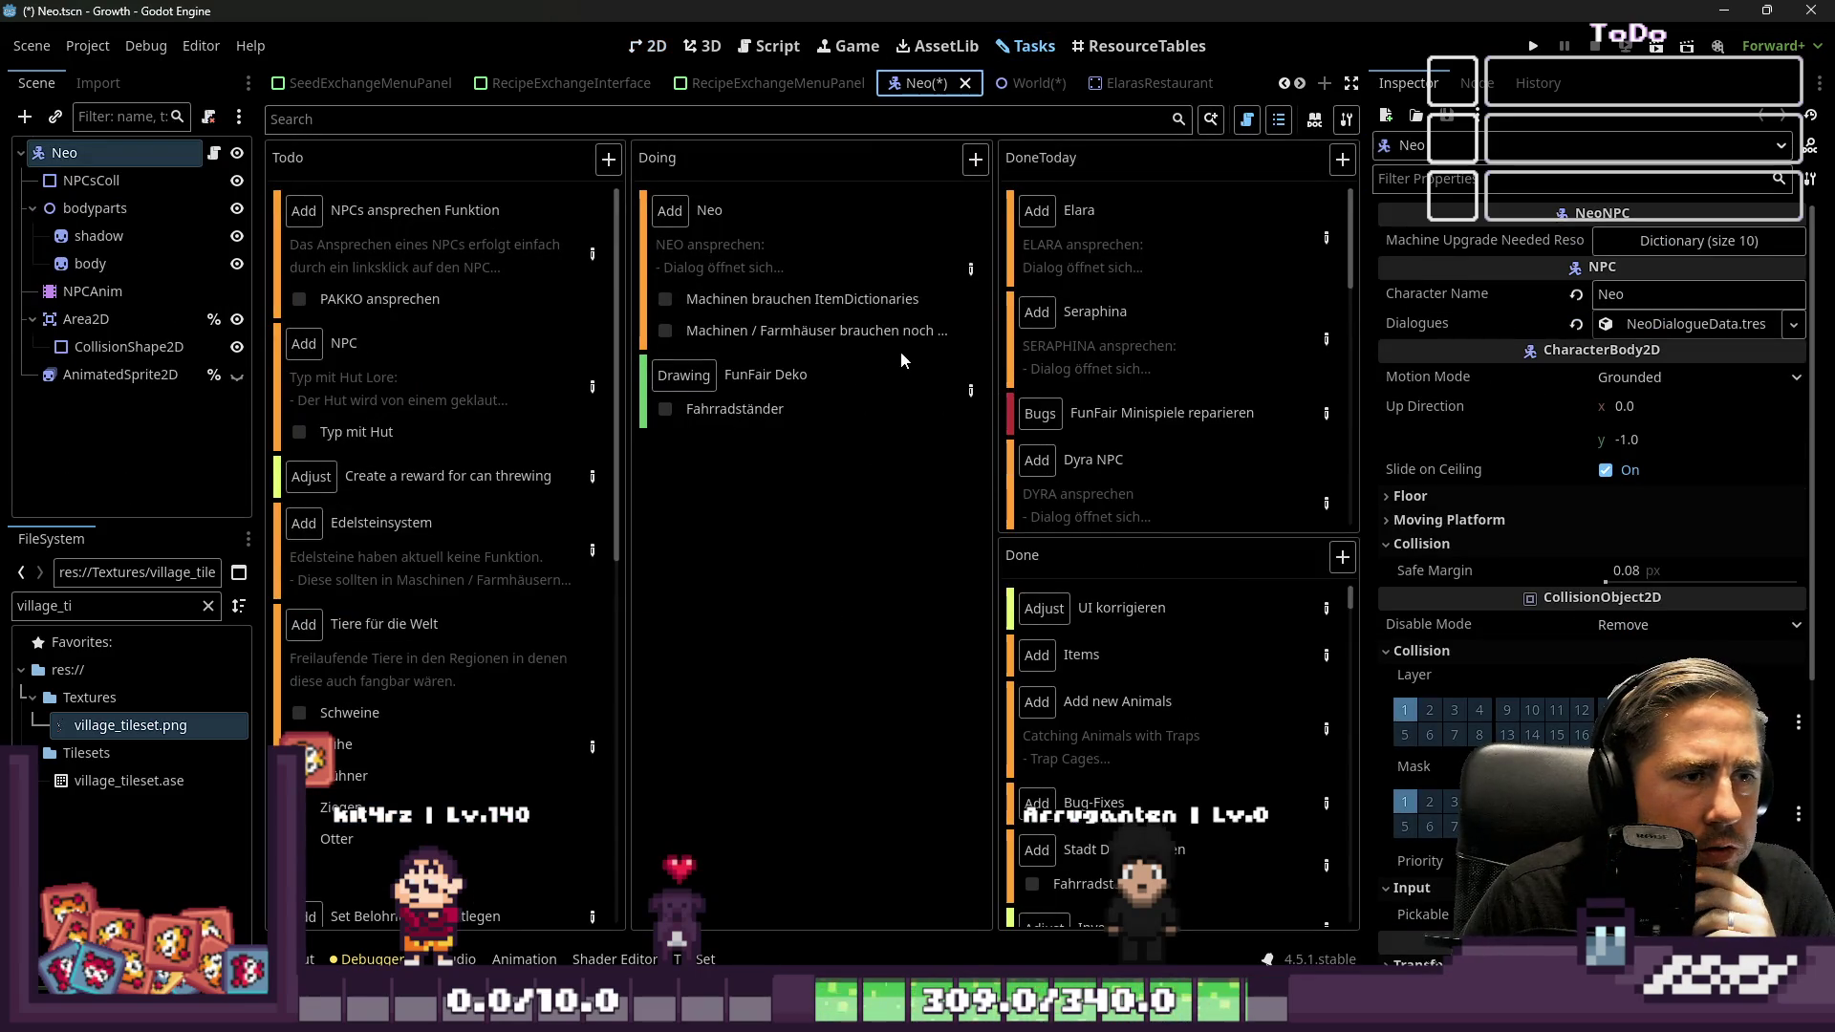
click(972, 265)
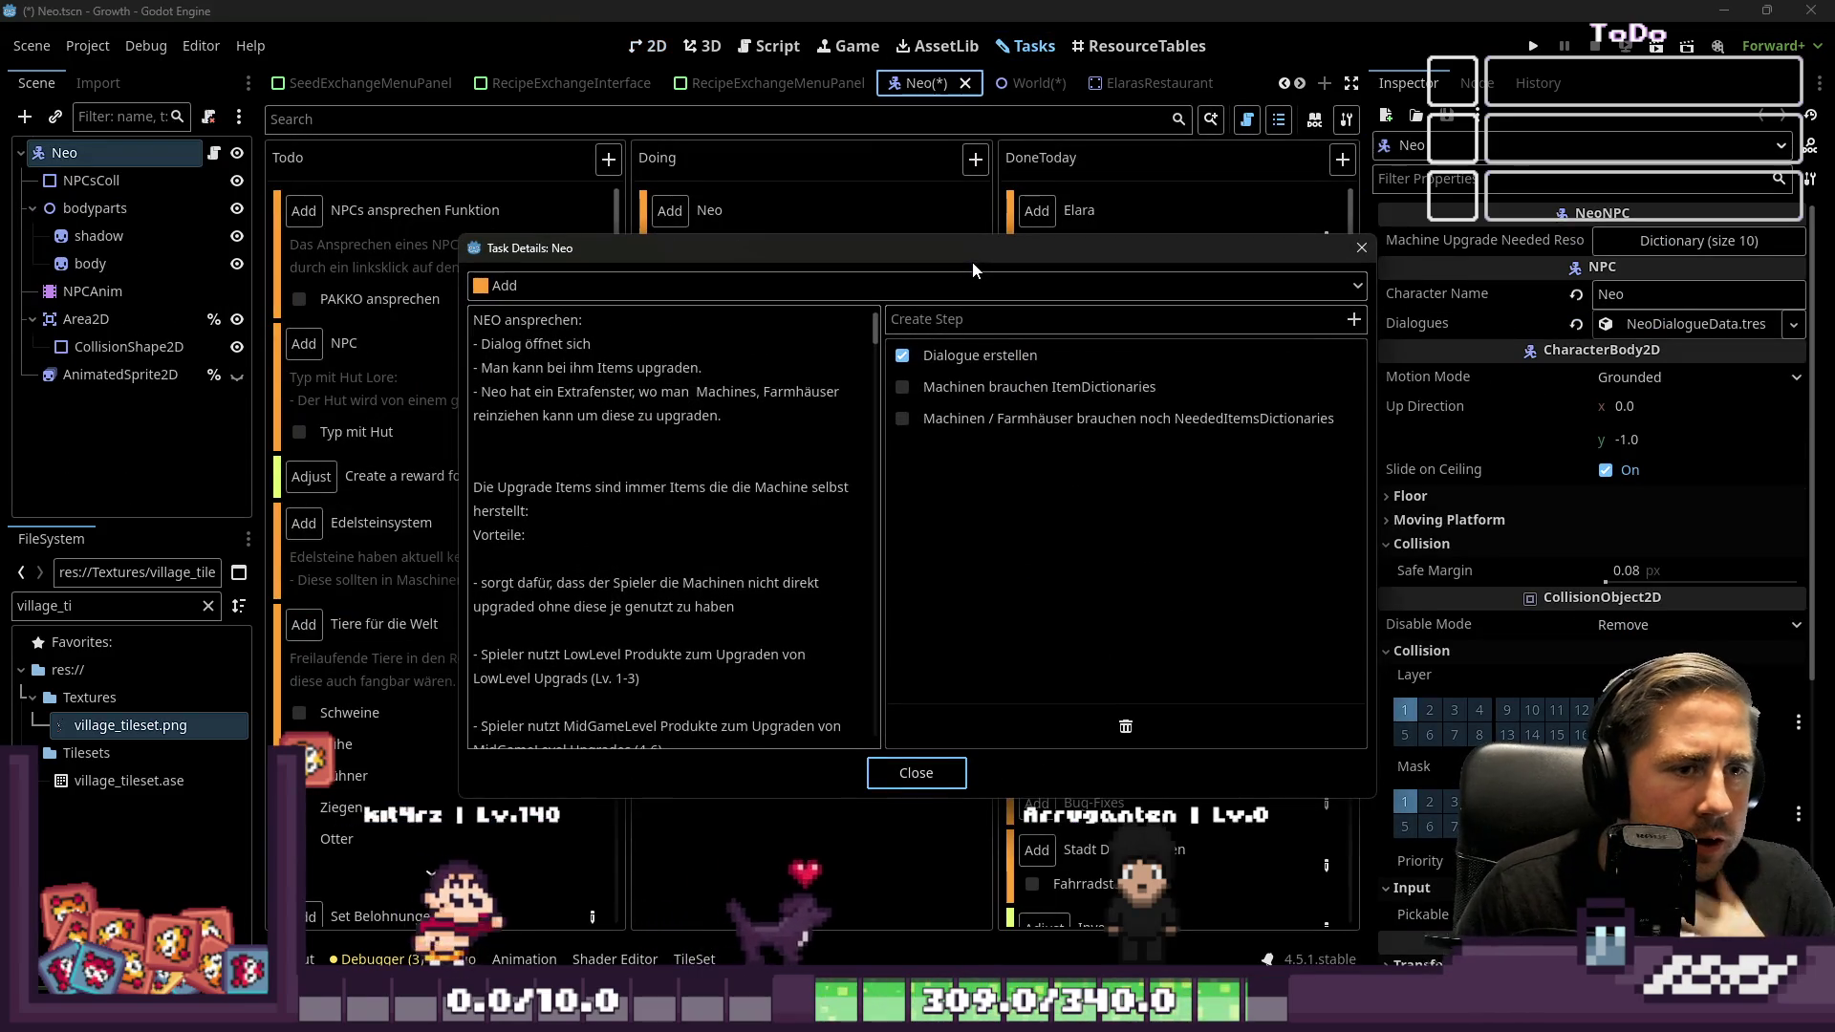
scroll(820, 374, down, 10)
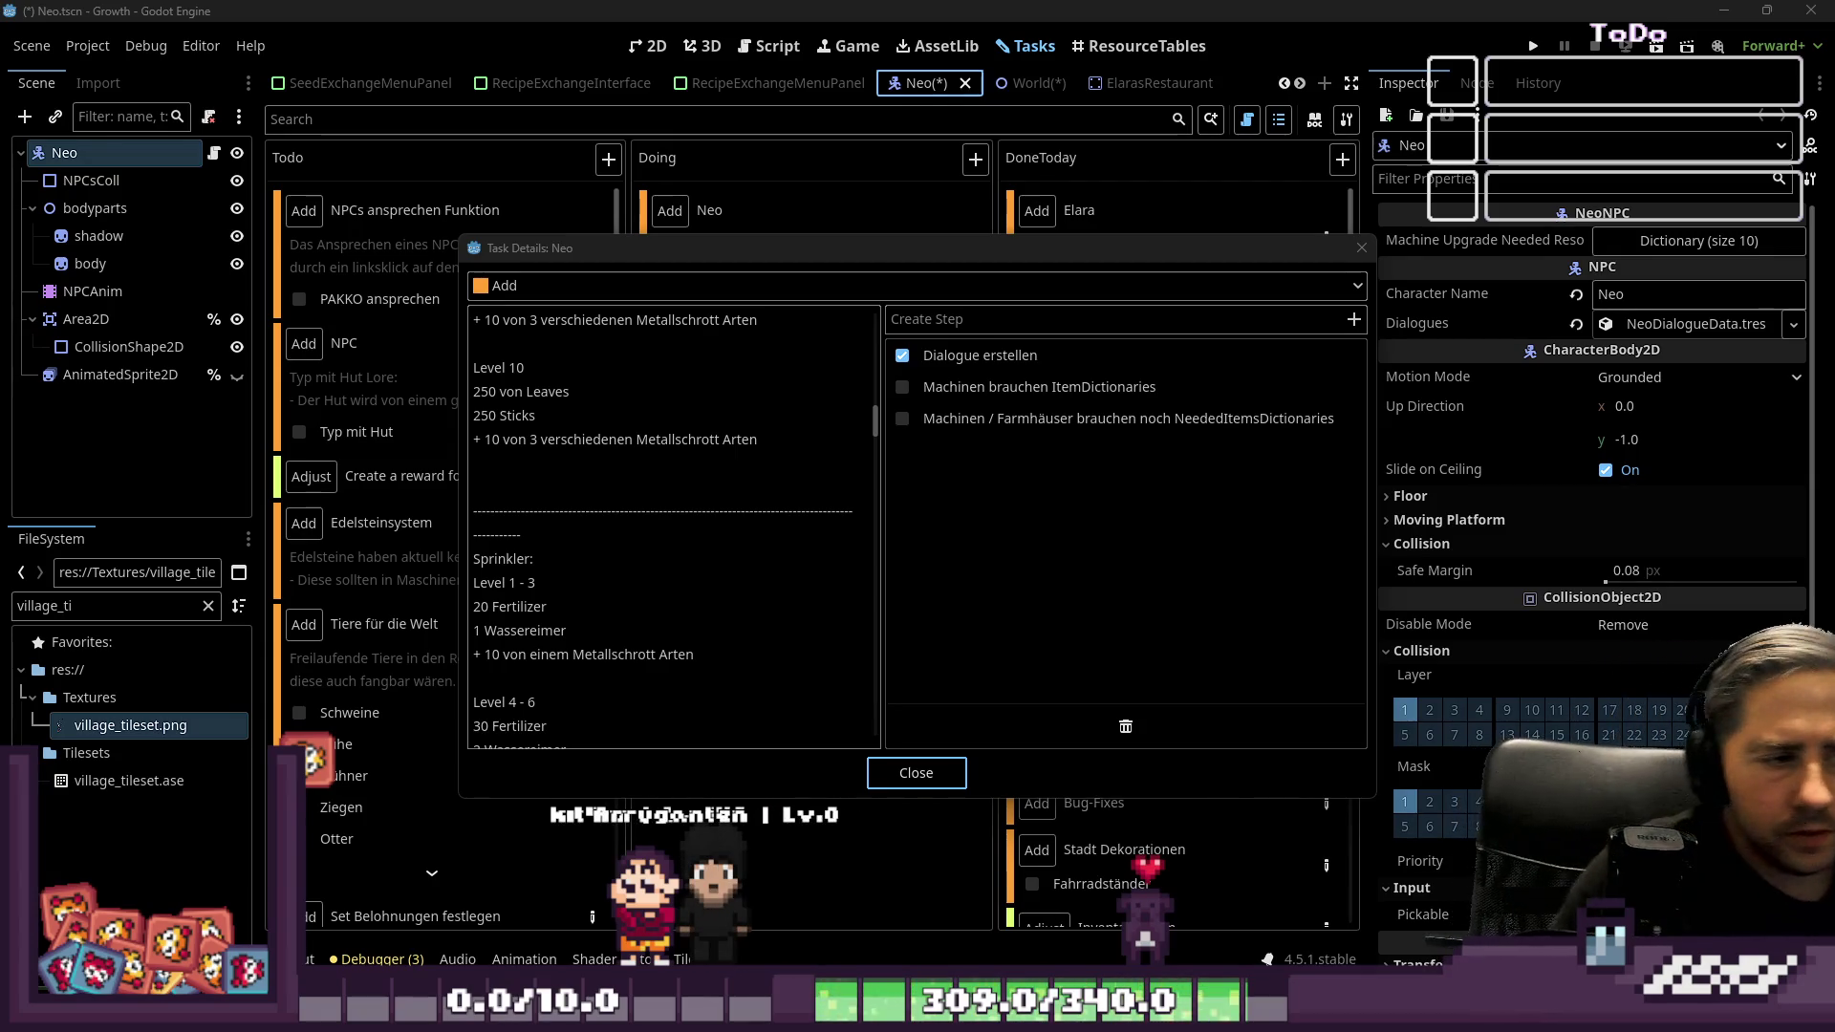
scroll(686, 534, down, 8)
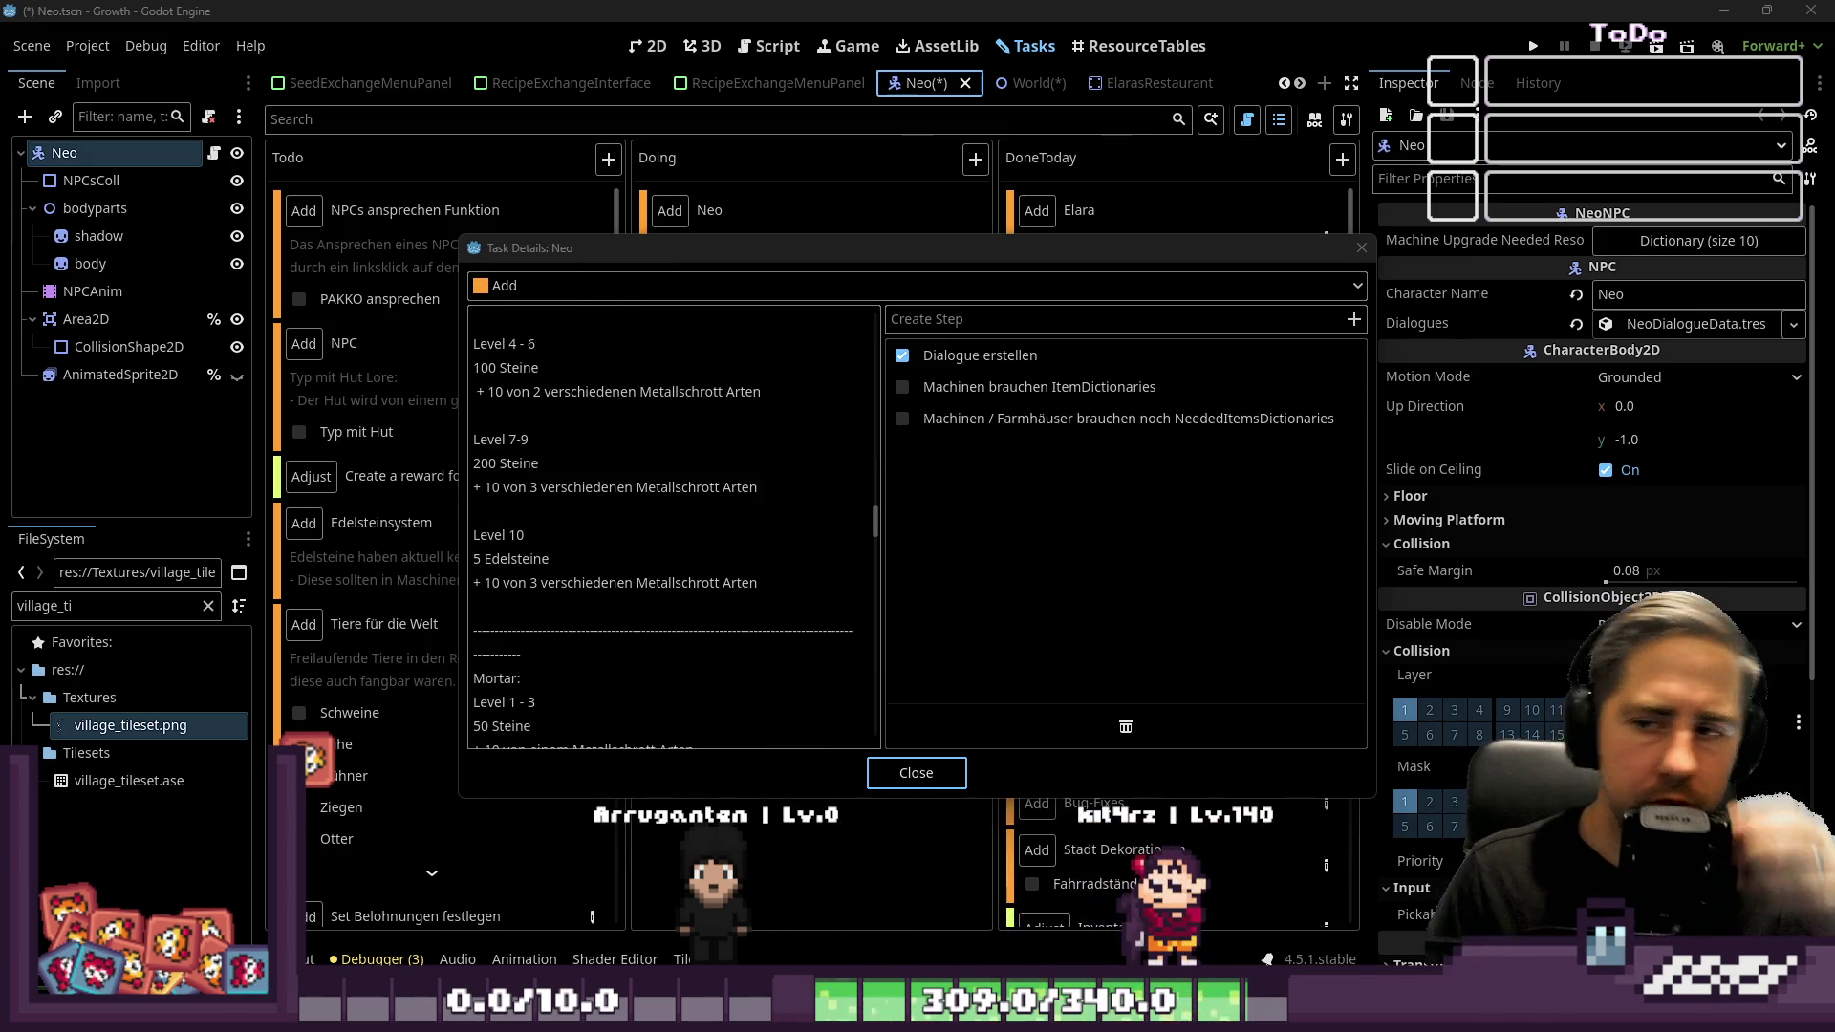
scroll(563, 508, down, 10)
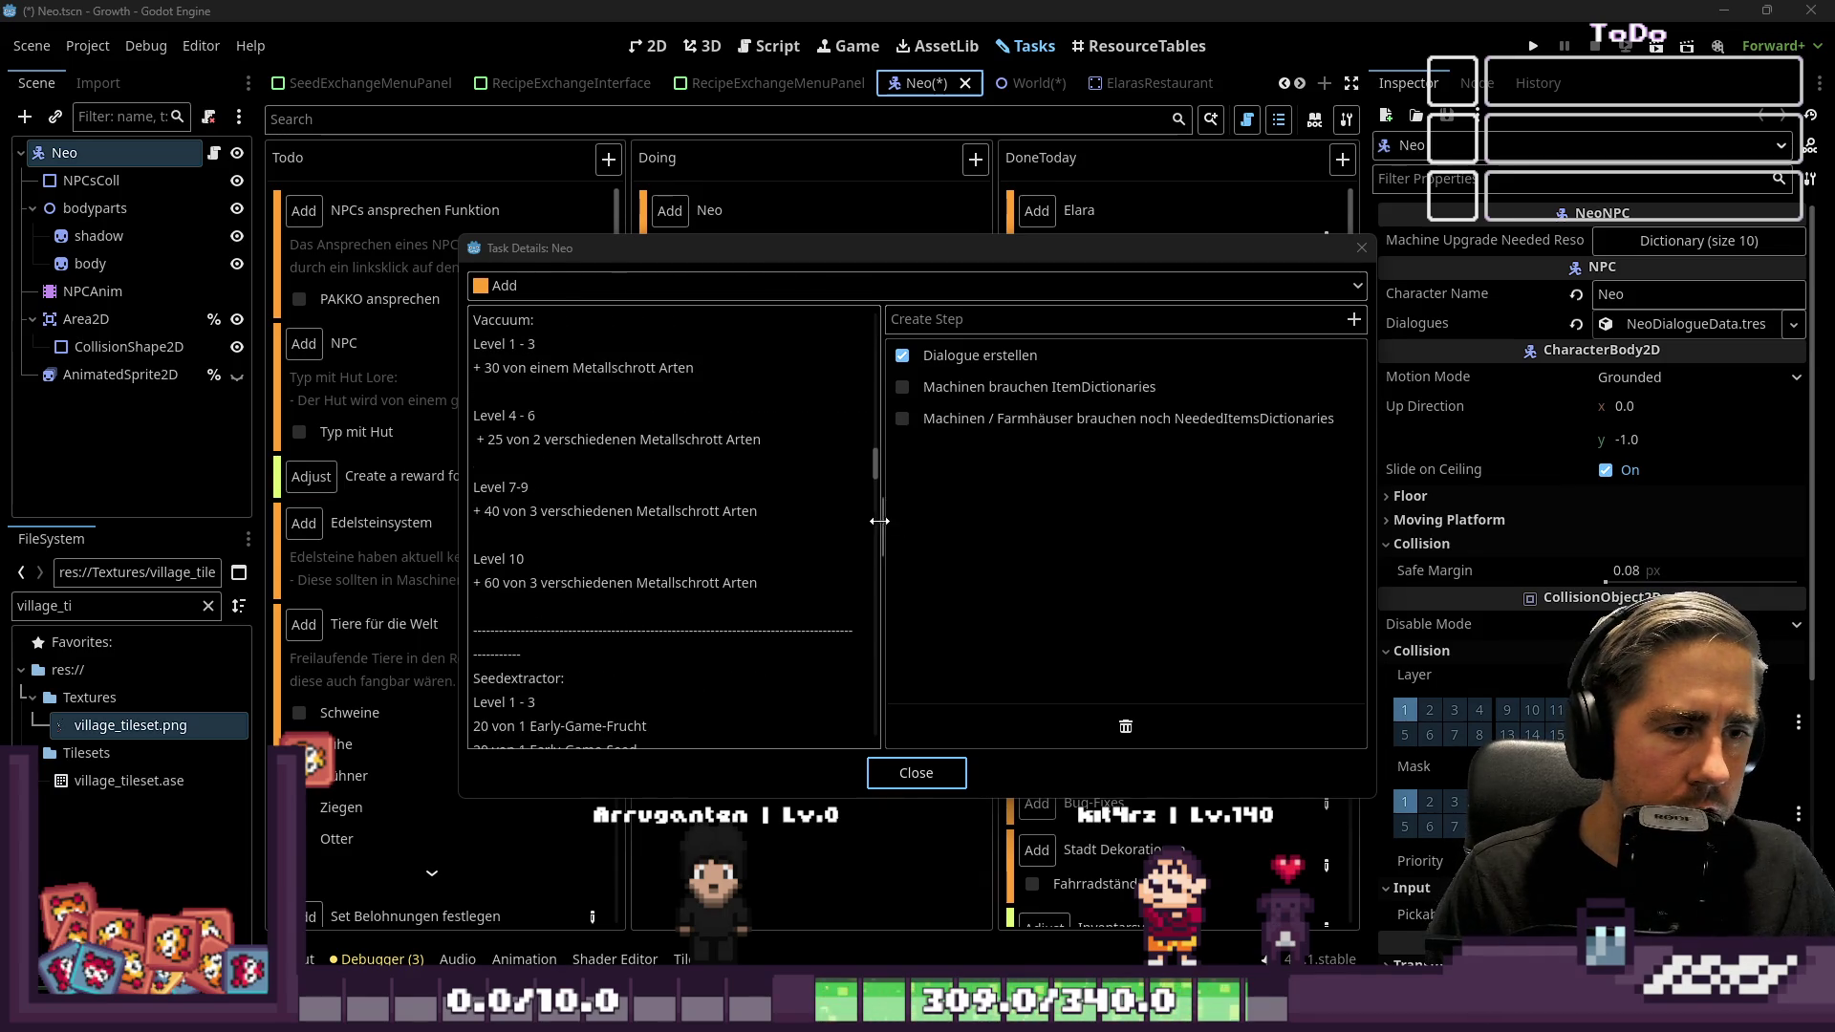
Widen the card's description pane, close it, and view NeoNPC.gd's upgrade resources for levels 1–10
drag(884, 520, 1100, 520)
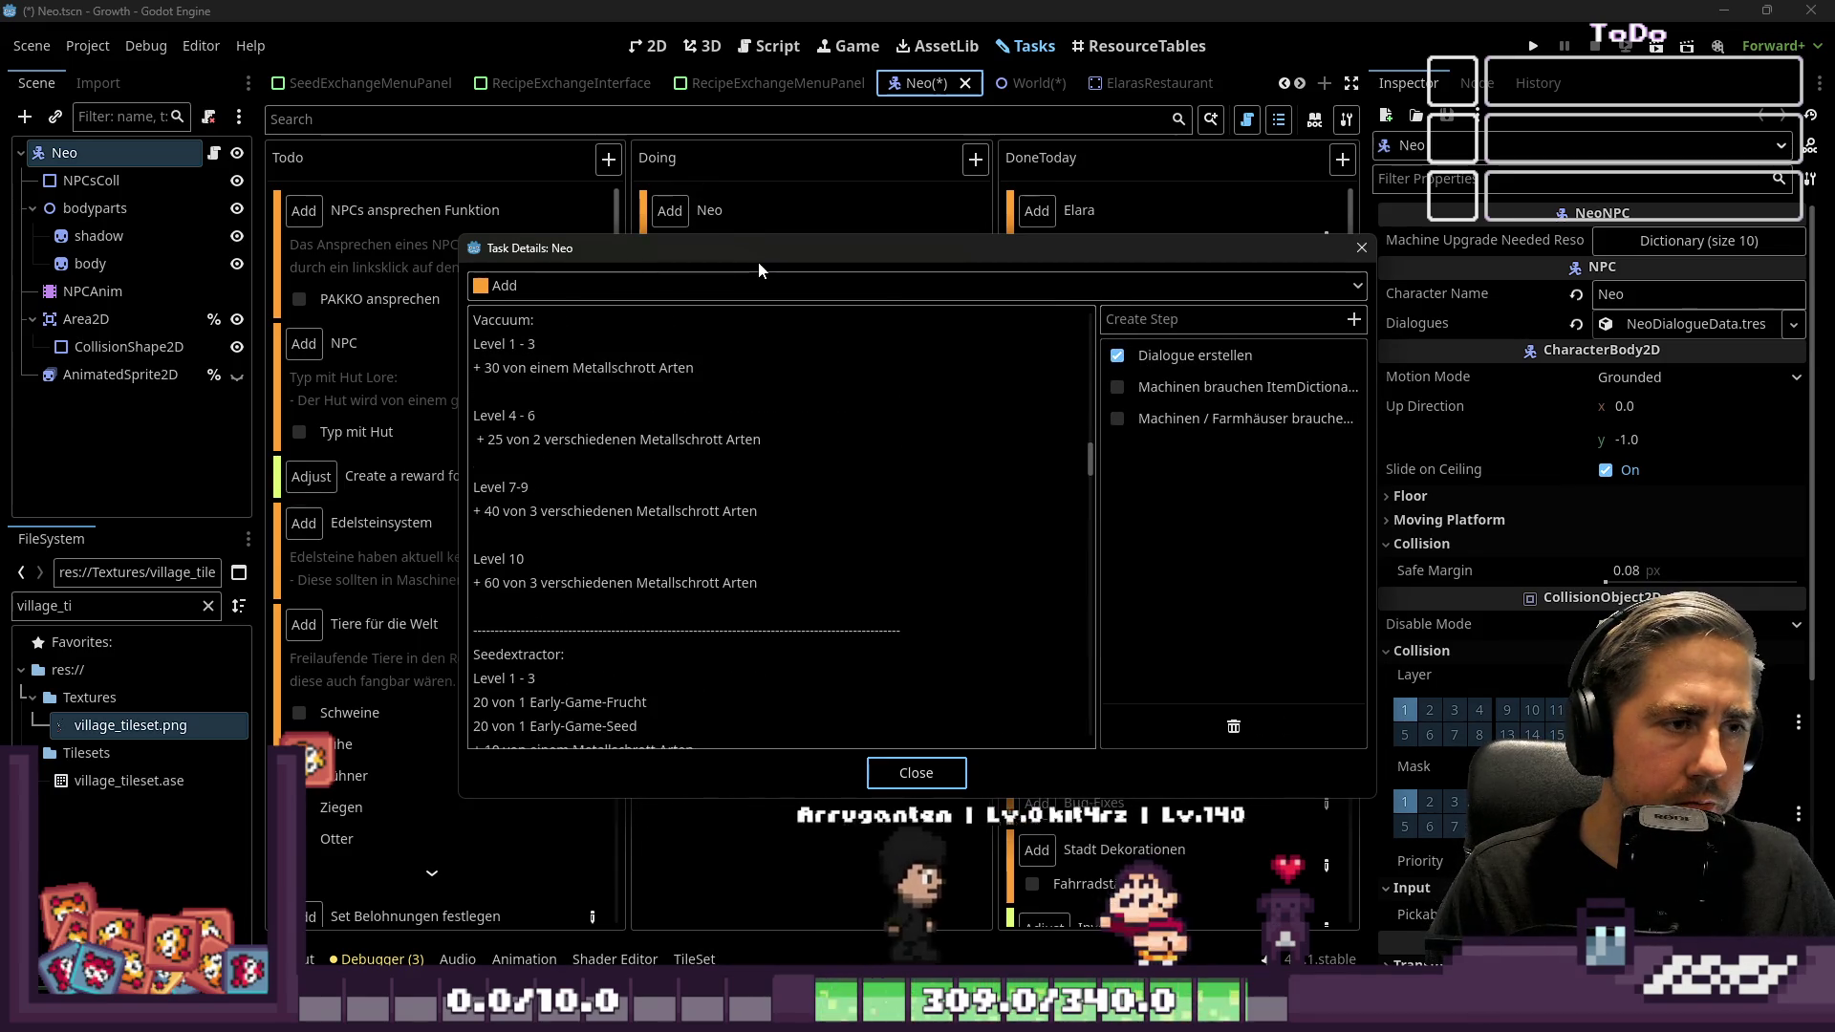
drag(761, 254, 1093, 119)
click(1271, 626)
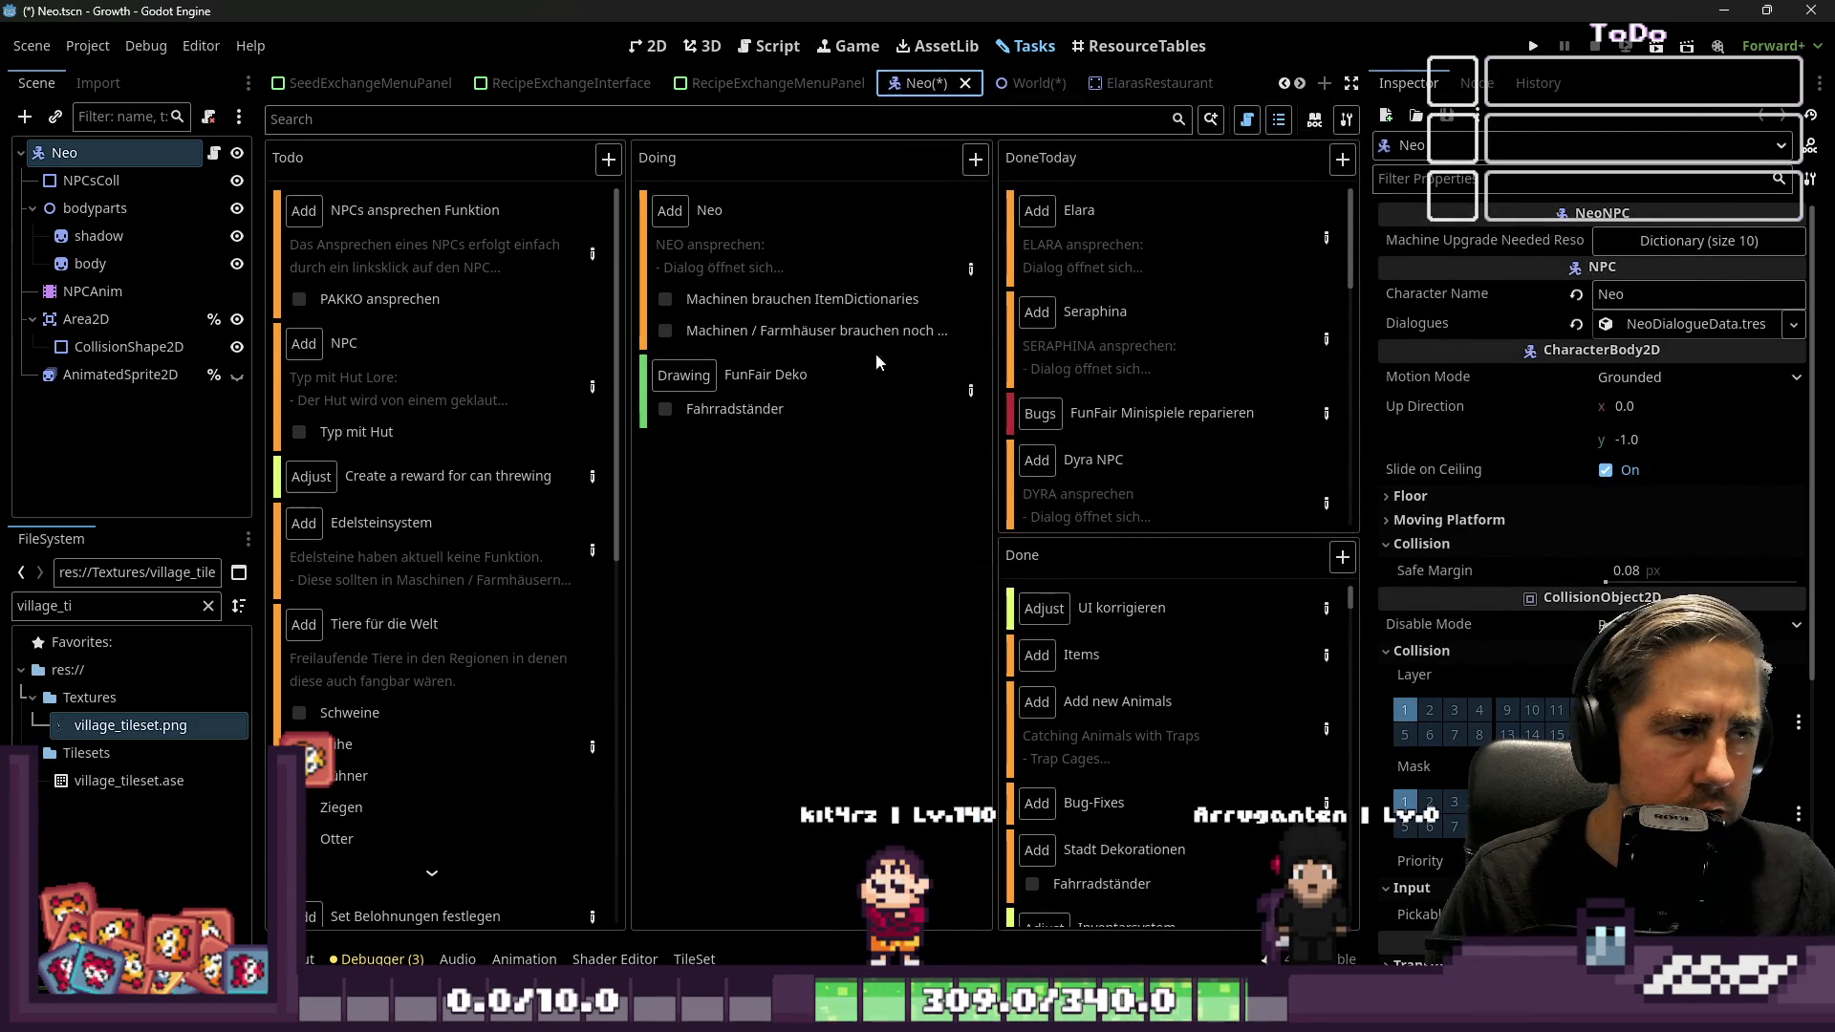
click(776, 46)
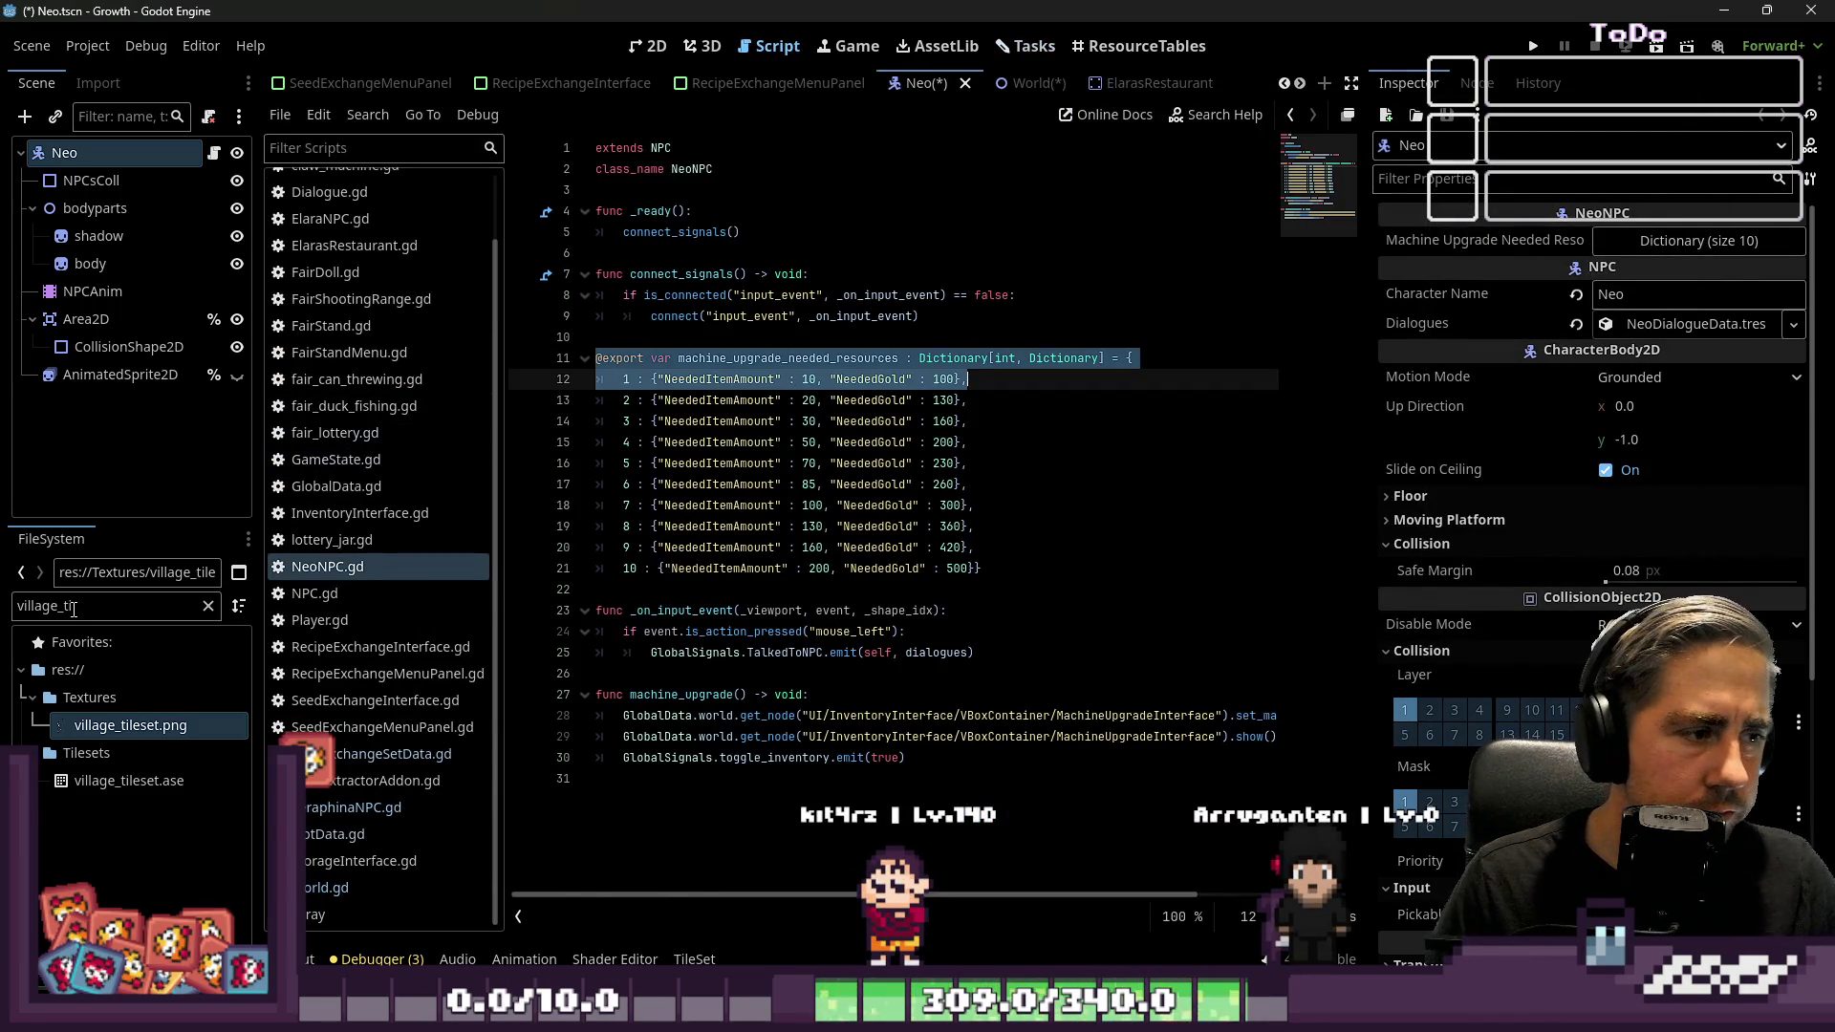
Filter the FileSystem to 'MachineU' files, widen the code editor, and open the ResourceTables view
text(MachineU)
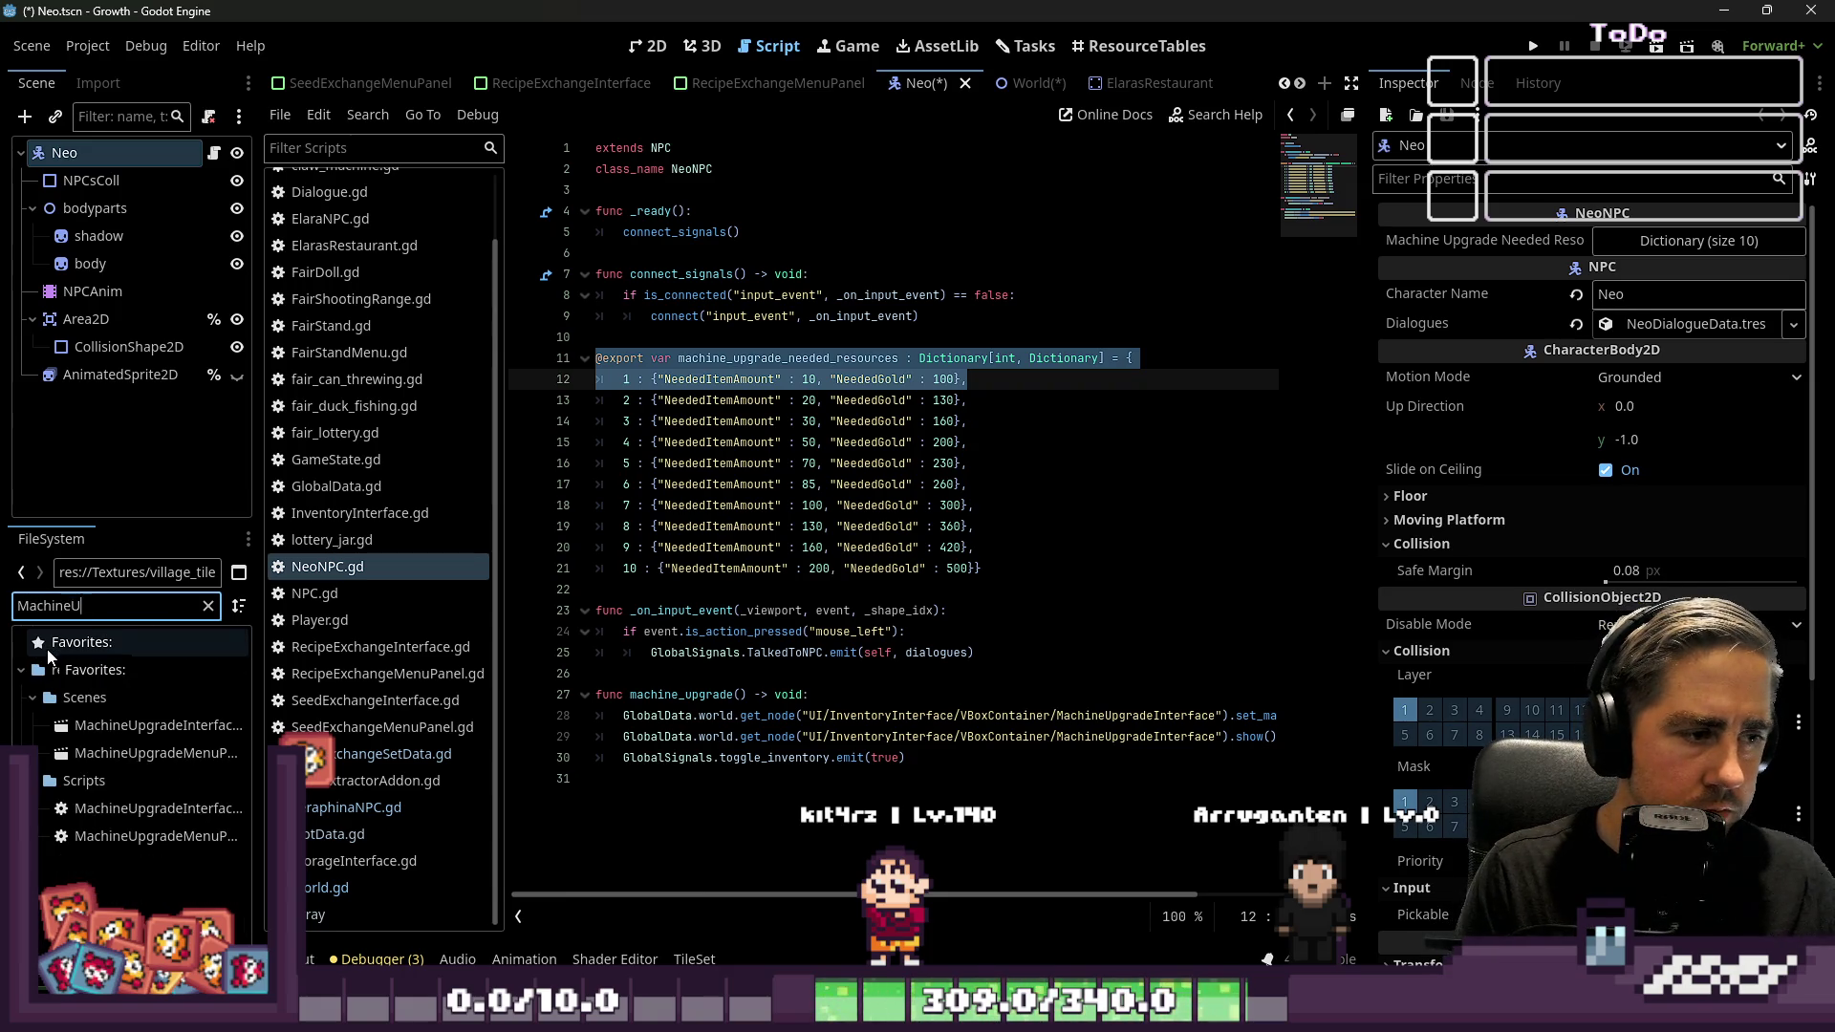
scroll(322, 600, up, 3)
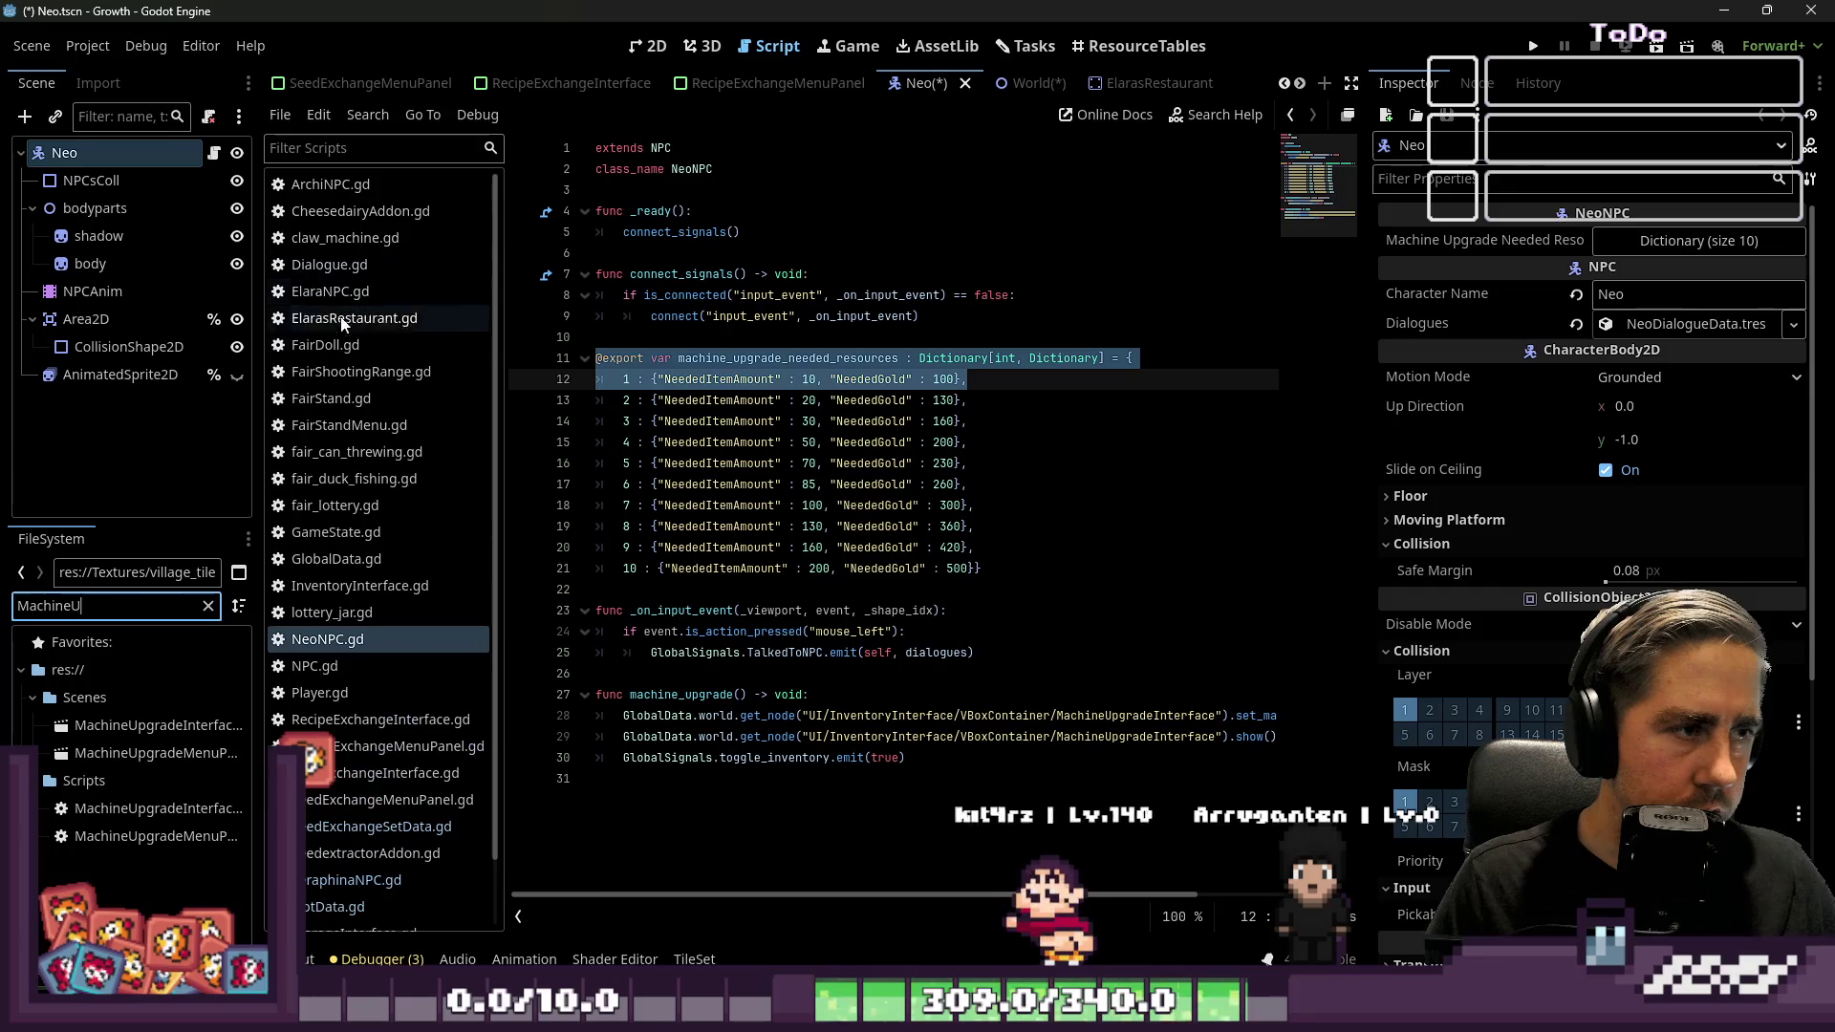
click(317, 650)
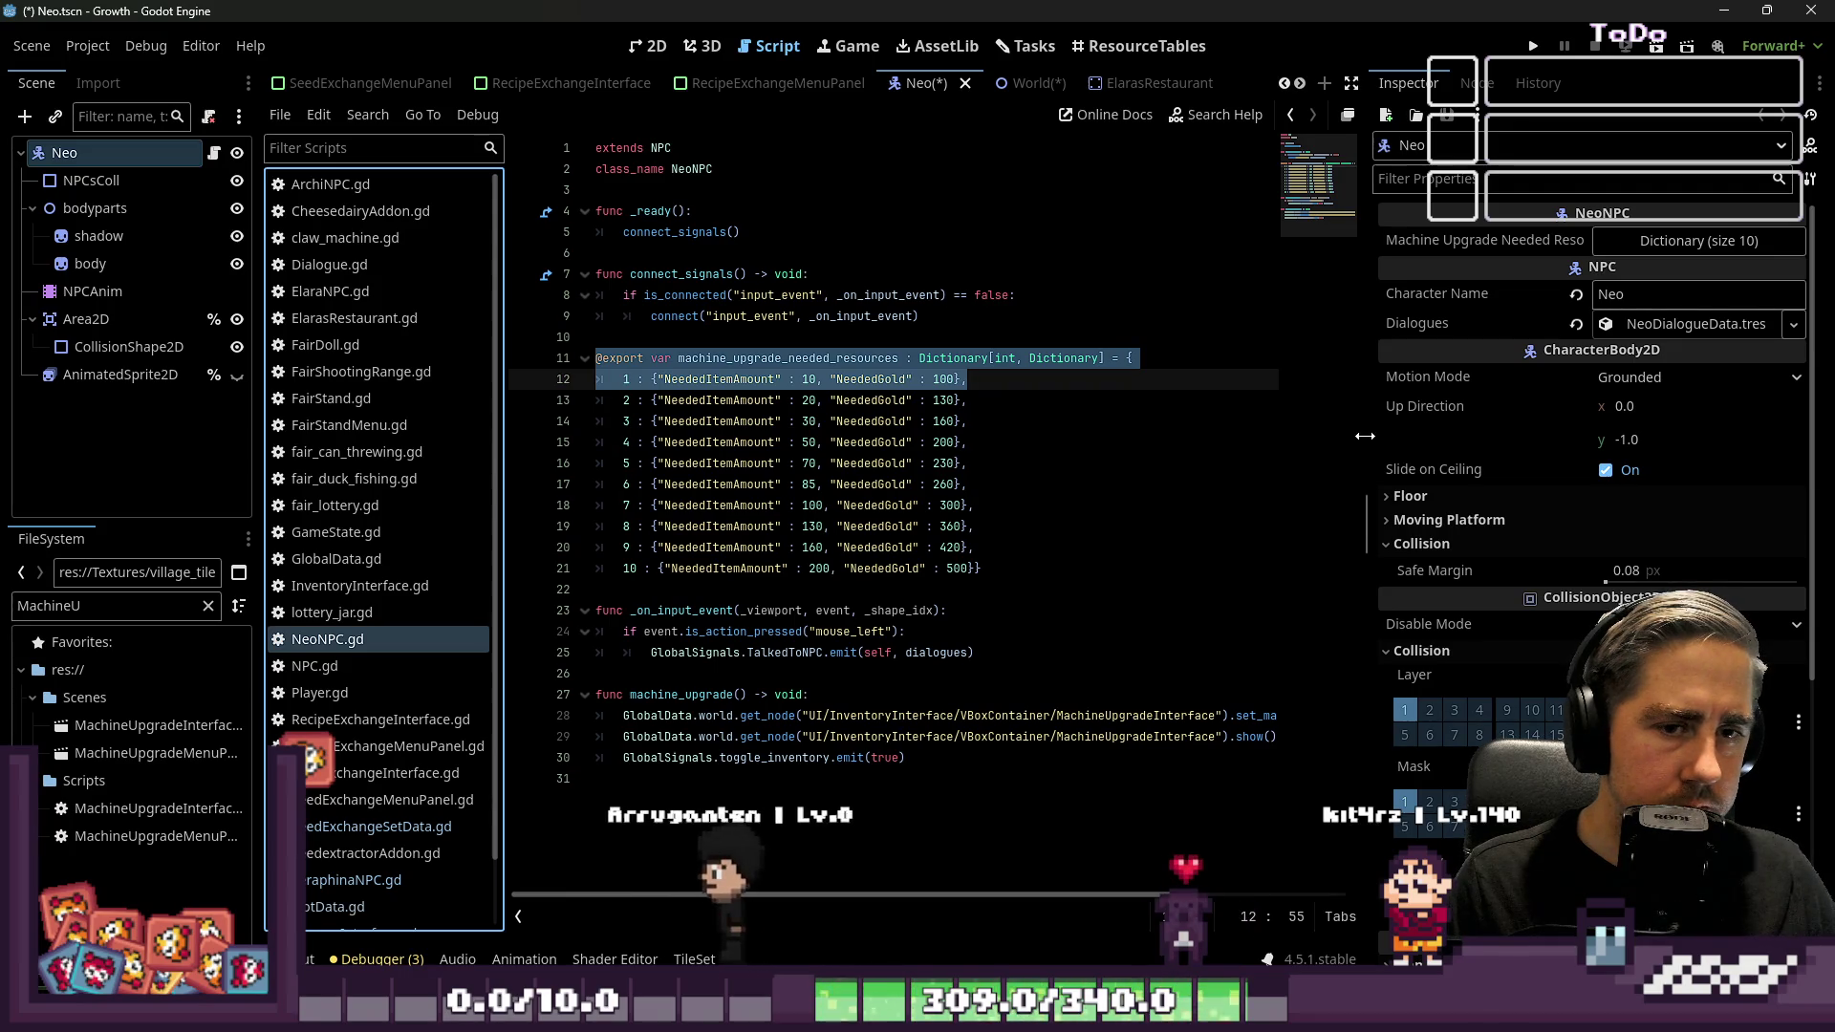
drag(1365, 422, 1520, 424)
click(1181, 46)
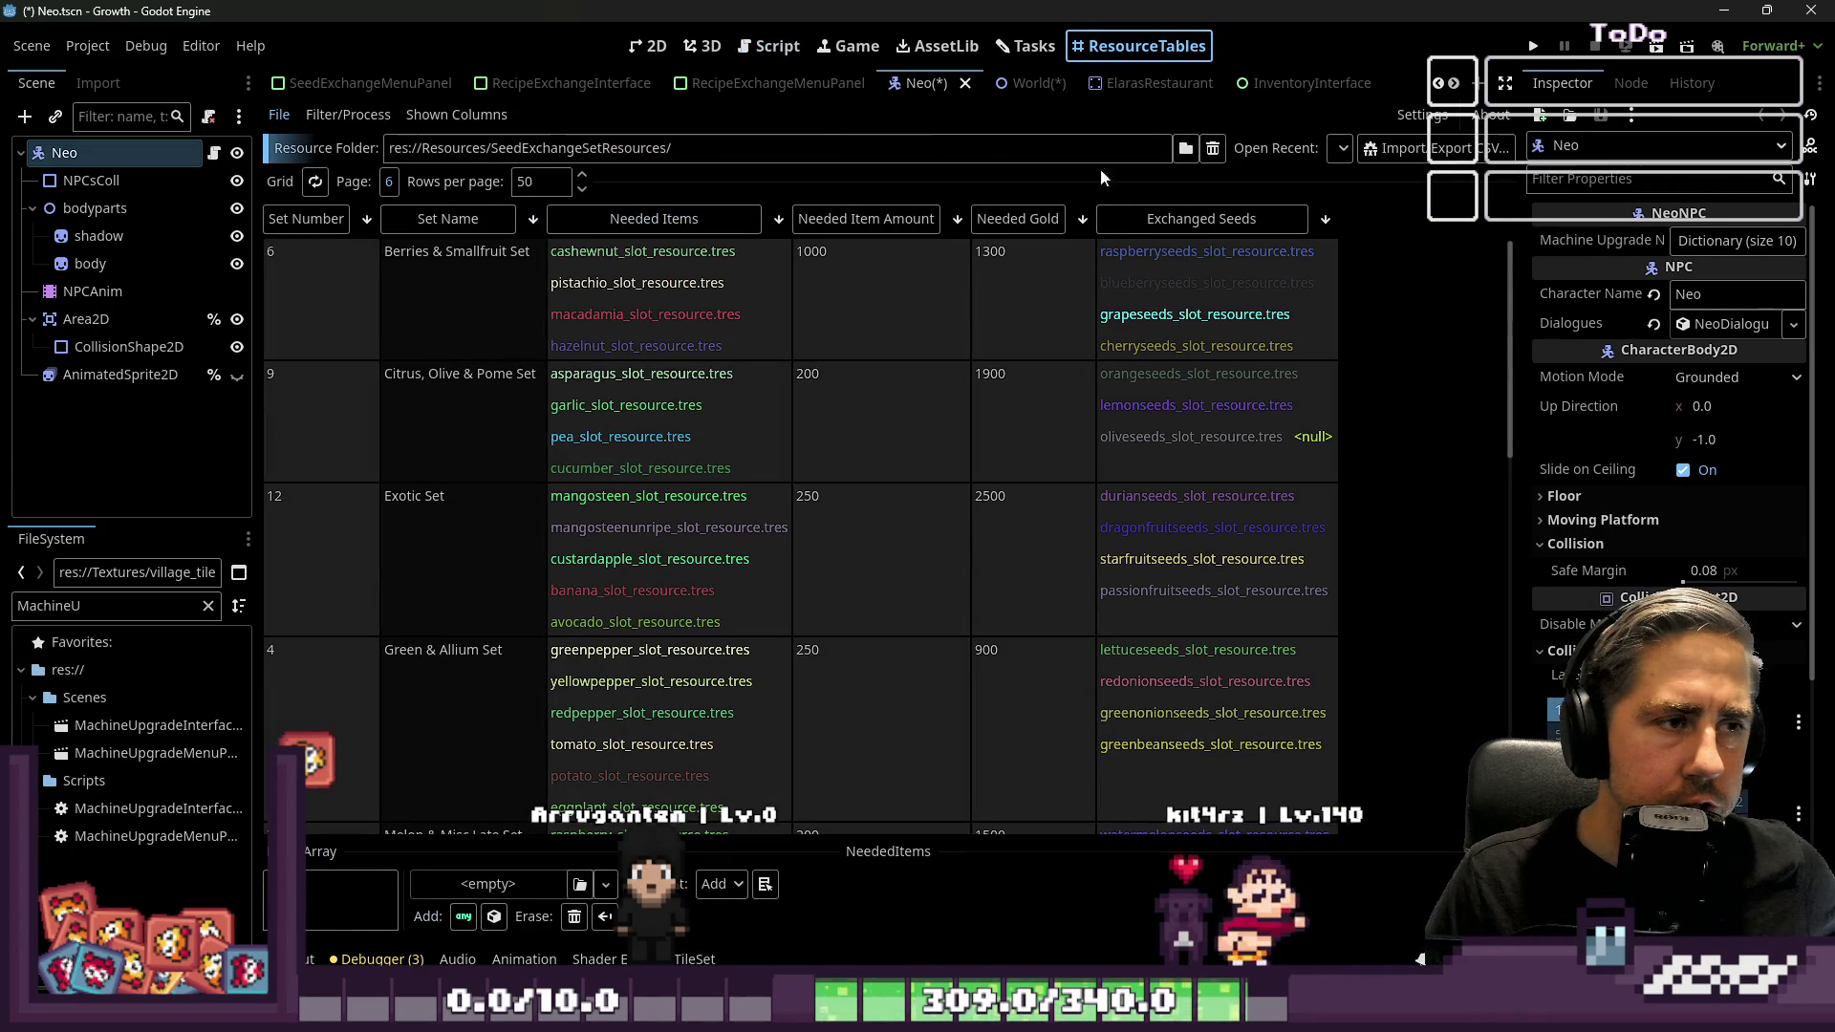
Browse past MachineStates and load the ItemSlotResources folder as the table's resource folder
click(1185, 149)
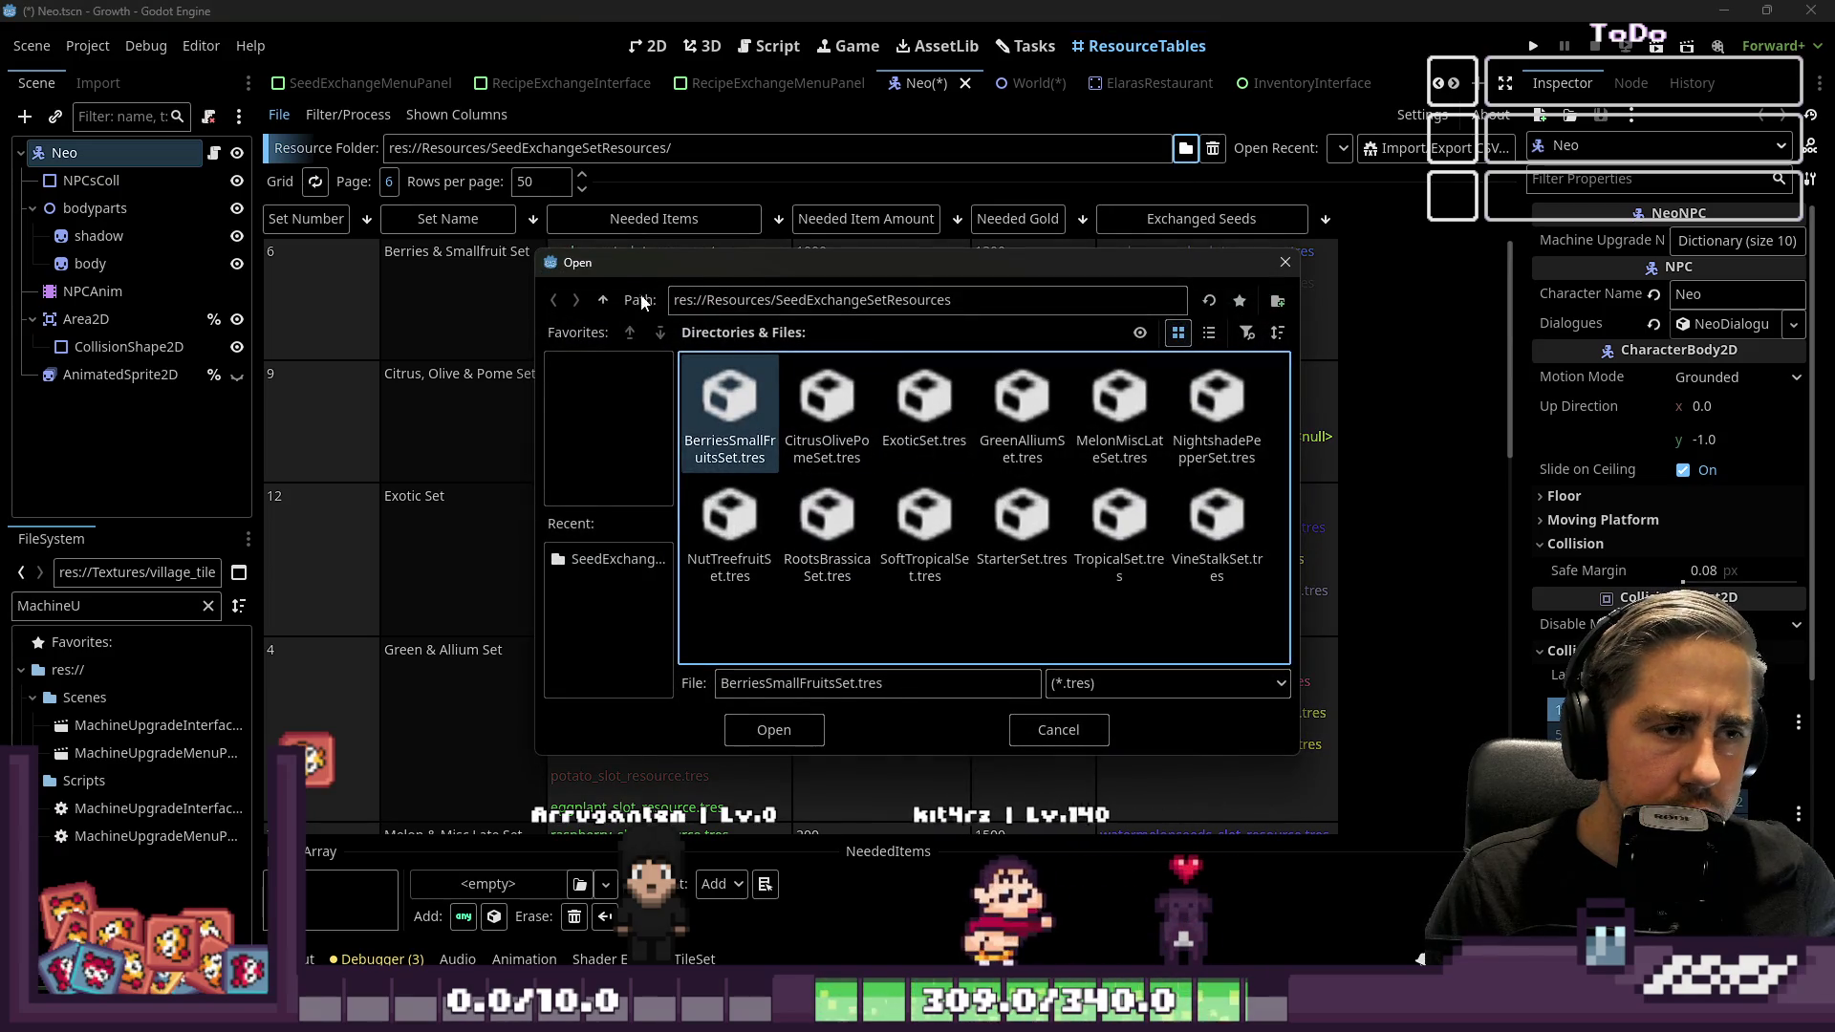
double_click(1107, 519)
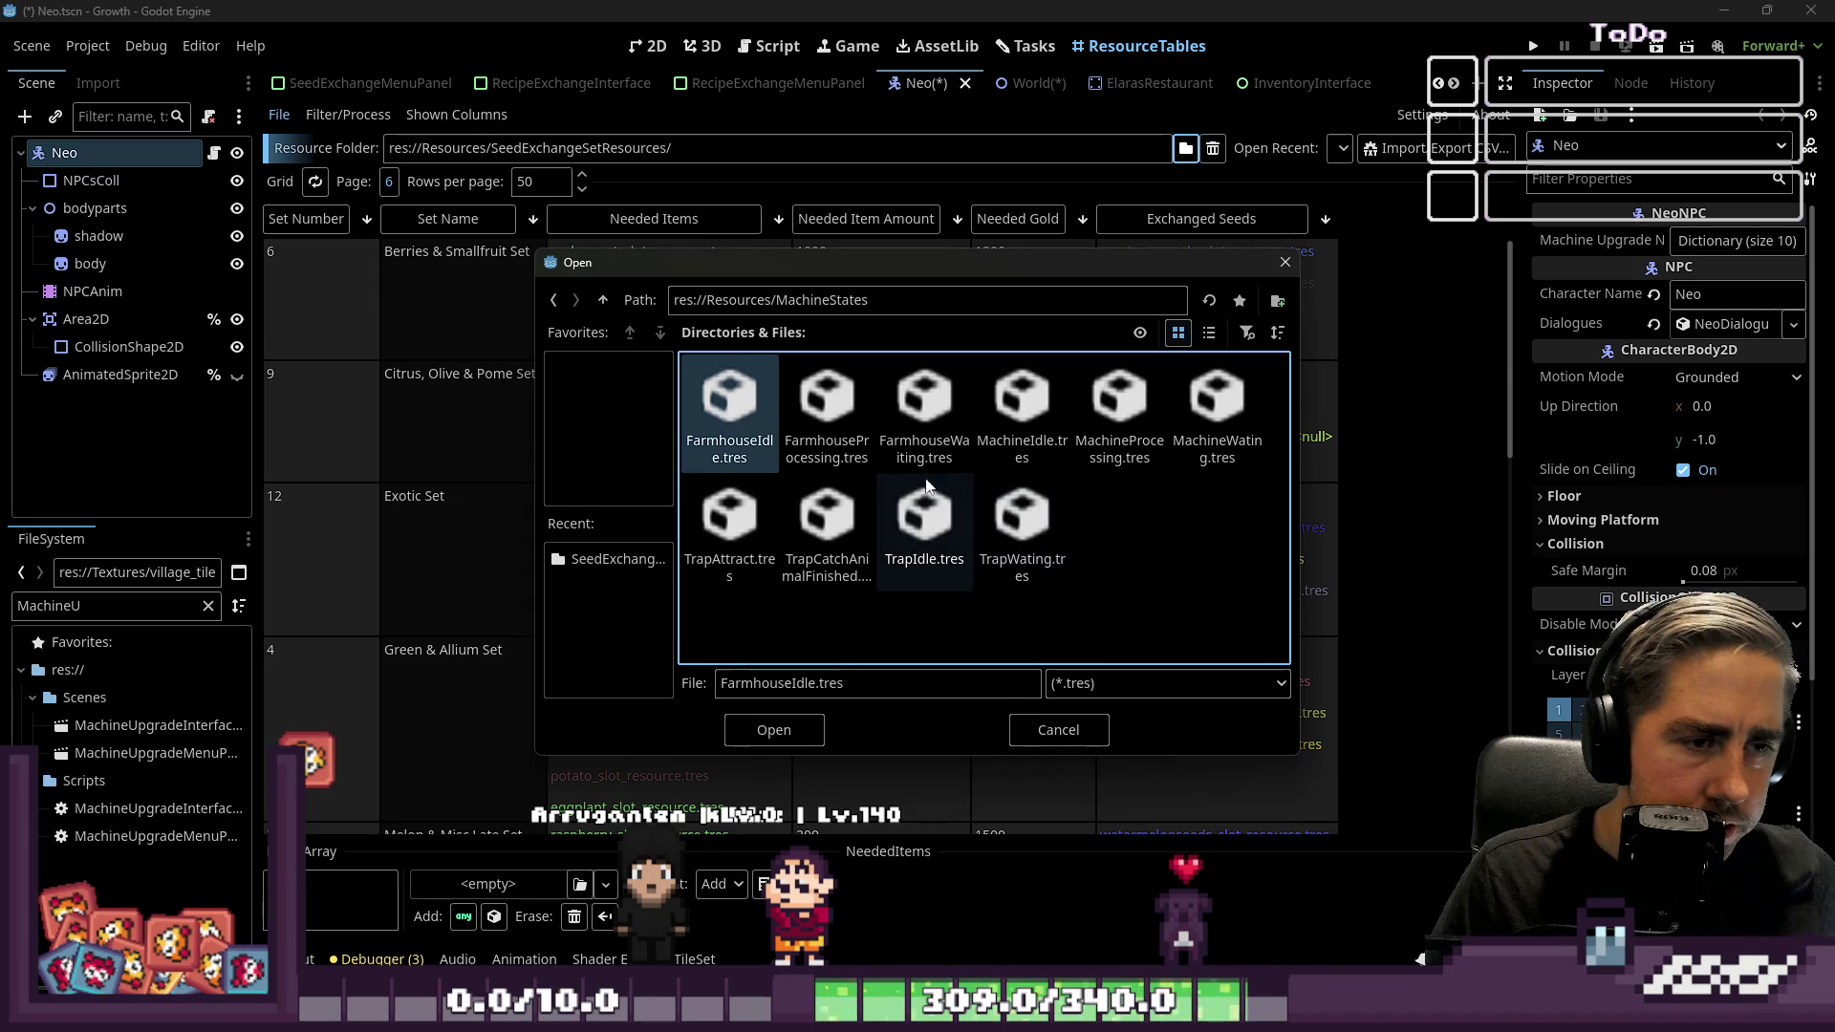
click(603, 300)
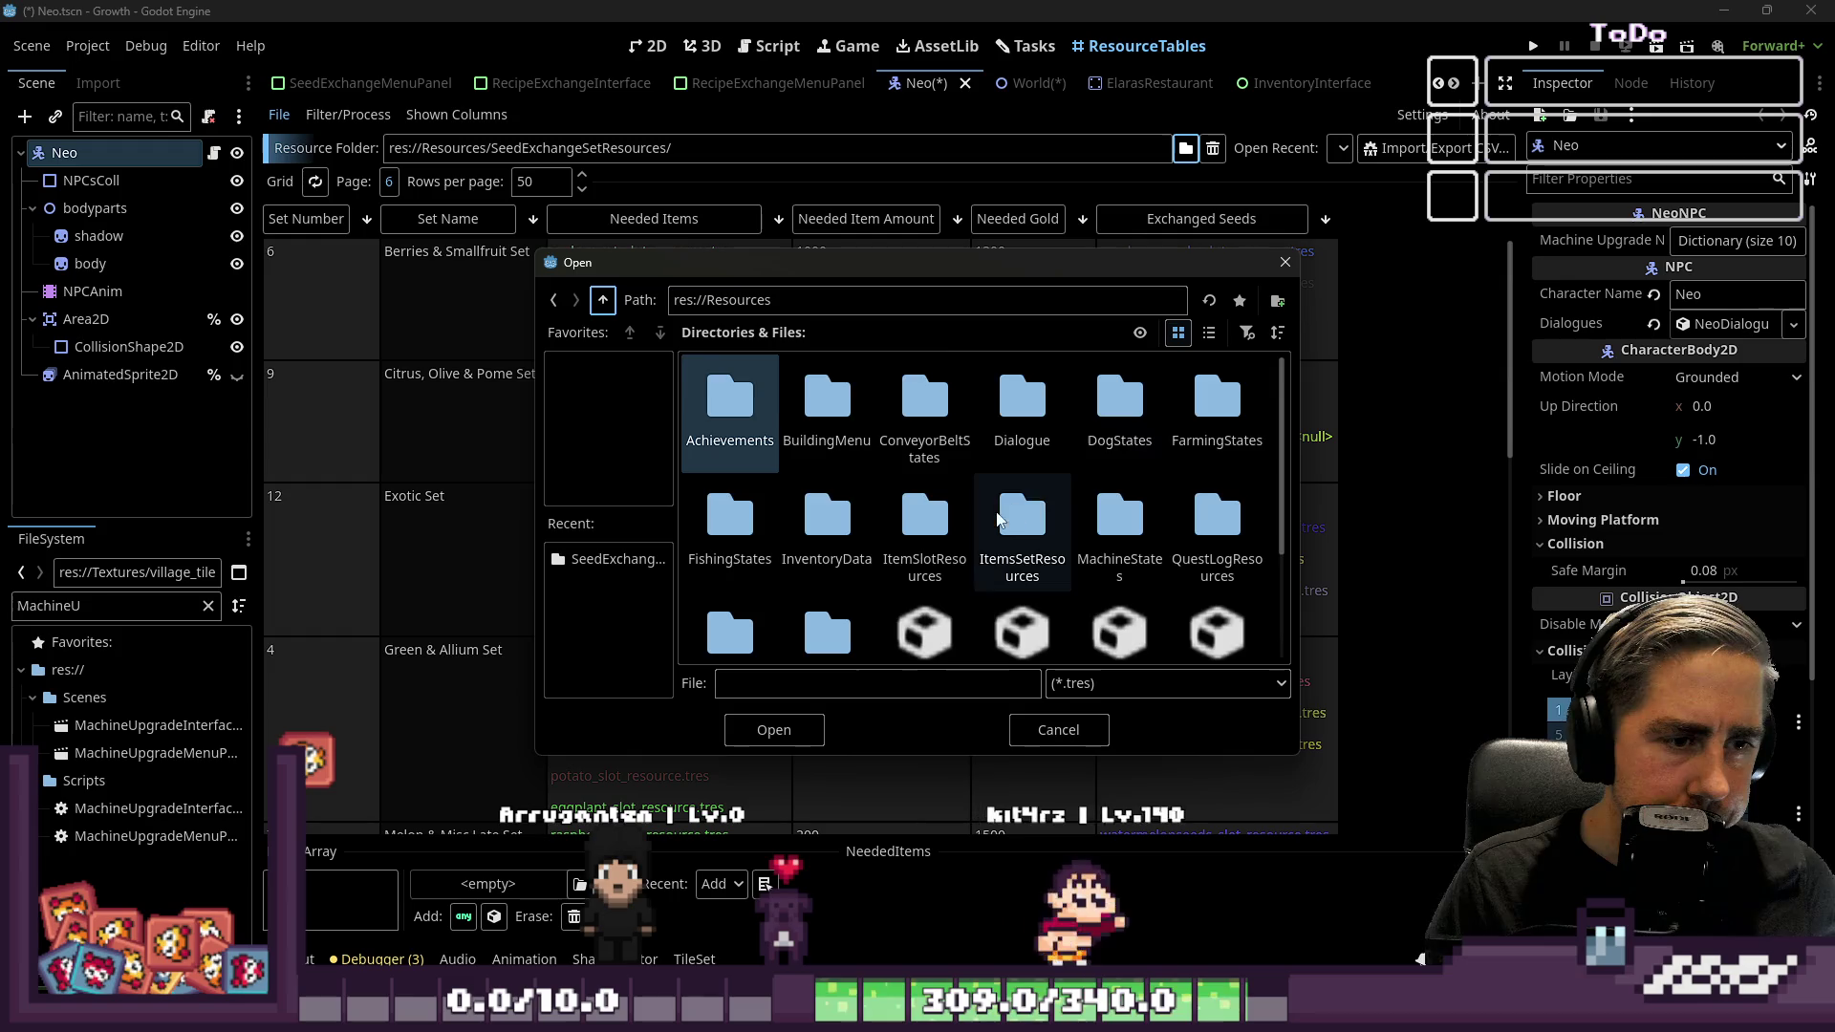
scroll(1023, 516, down, 2)
click(894, 473)
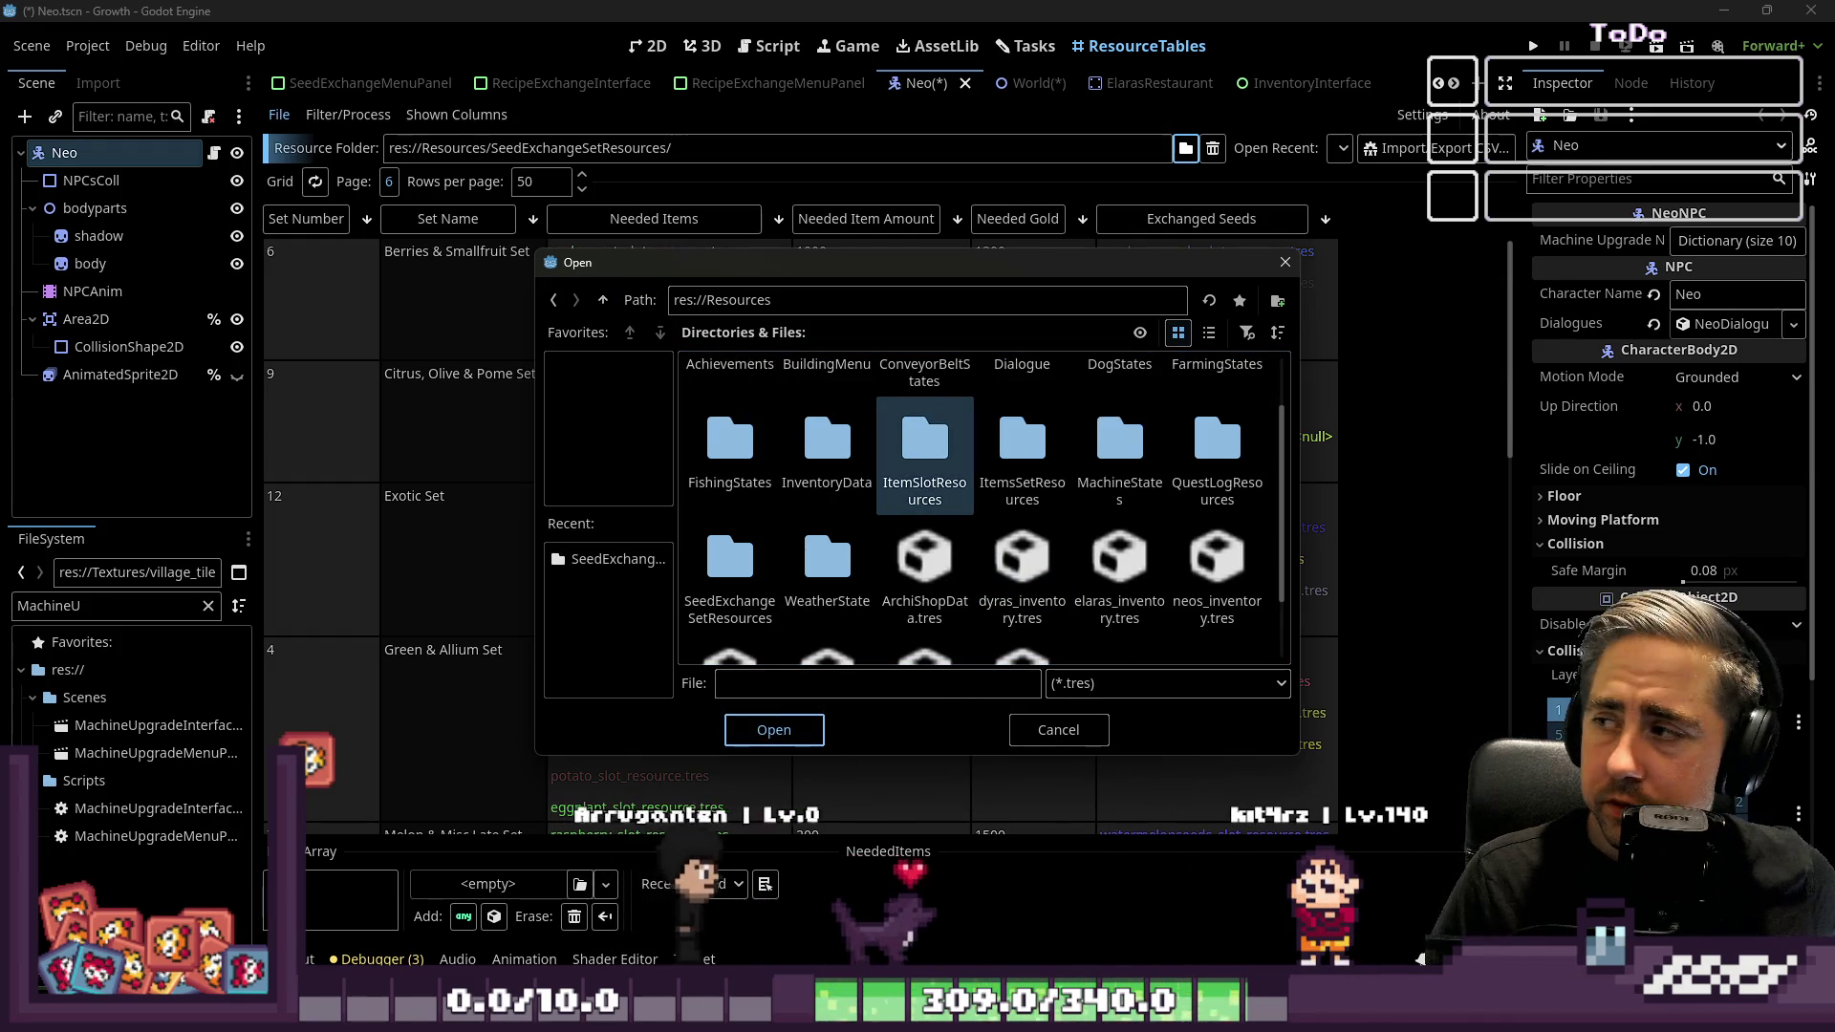
key(Return)
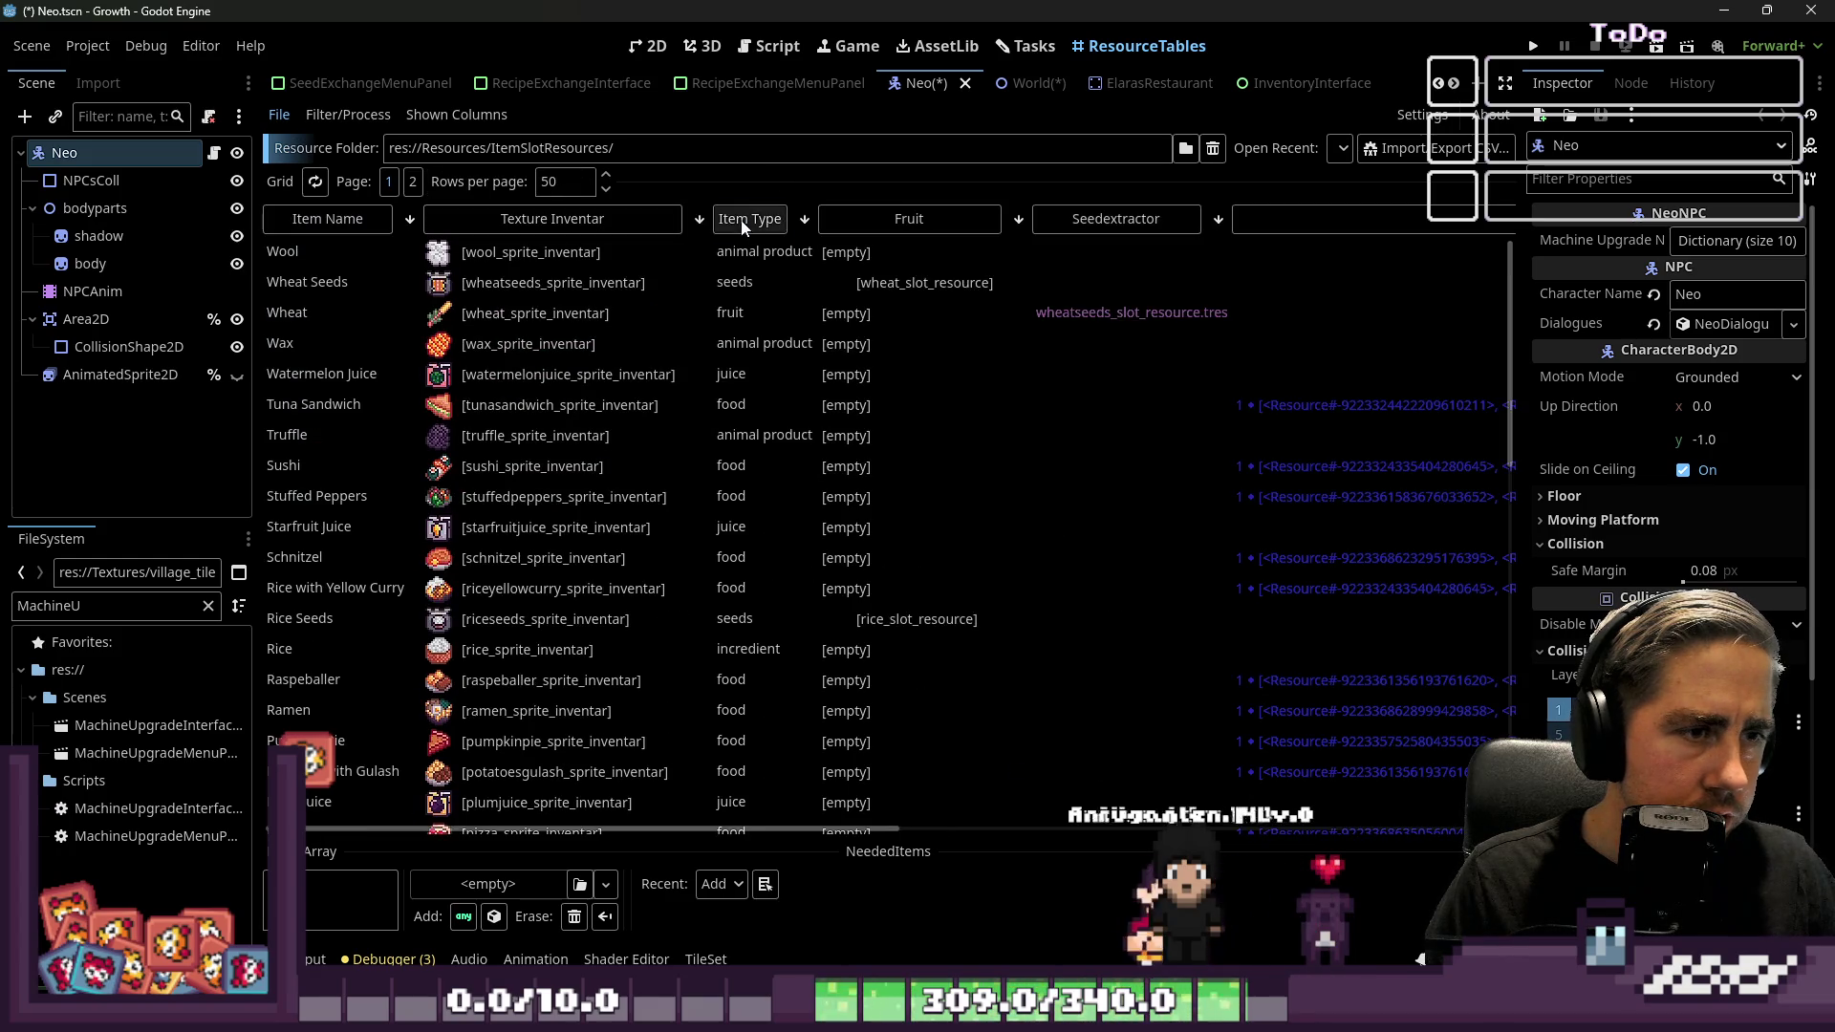
Sort items by Item Type, page to the m-s machine entries, and inspect Cidery's slot resource
click(742, 221)
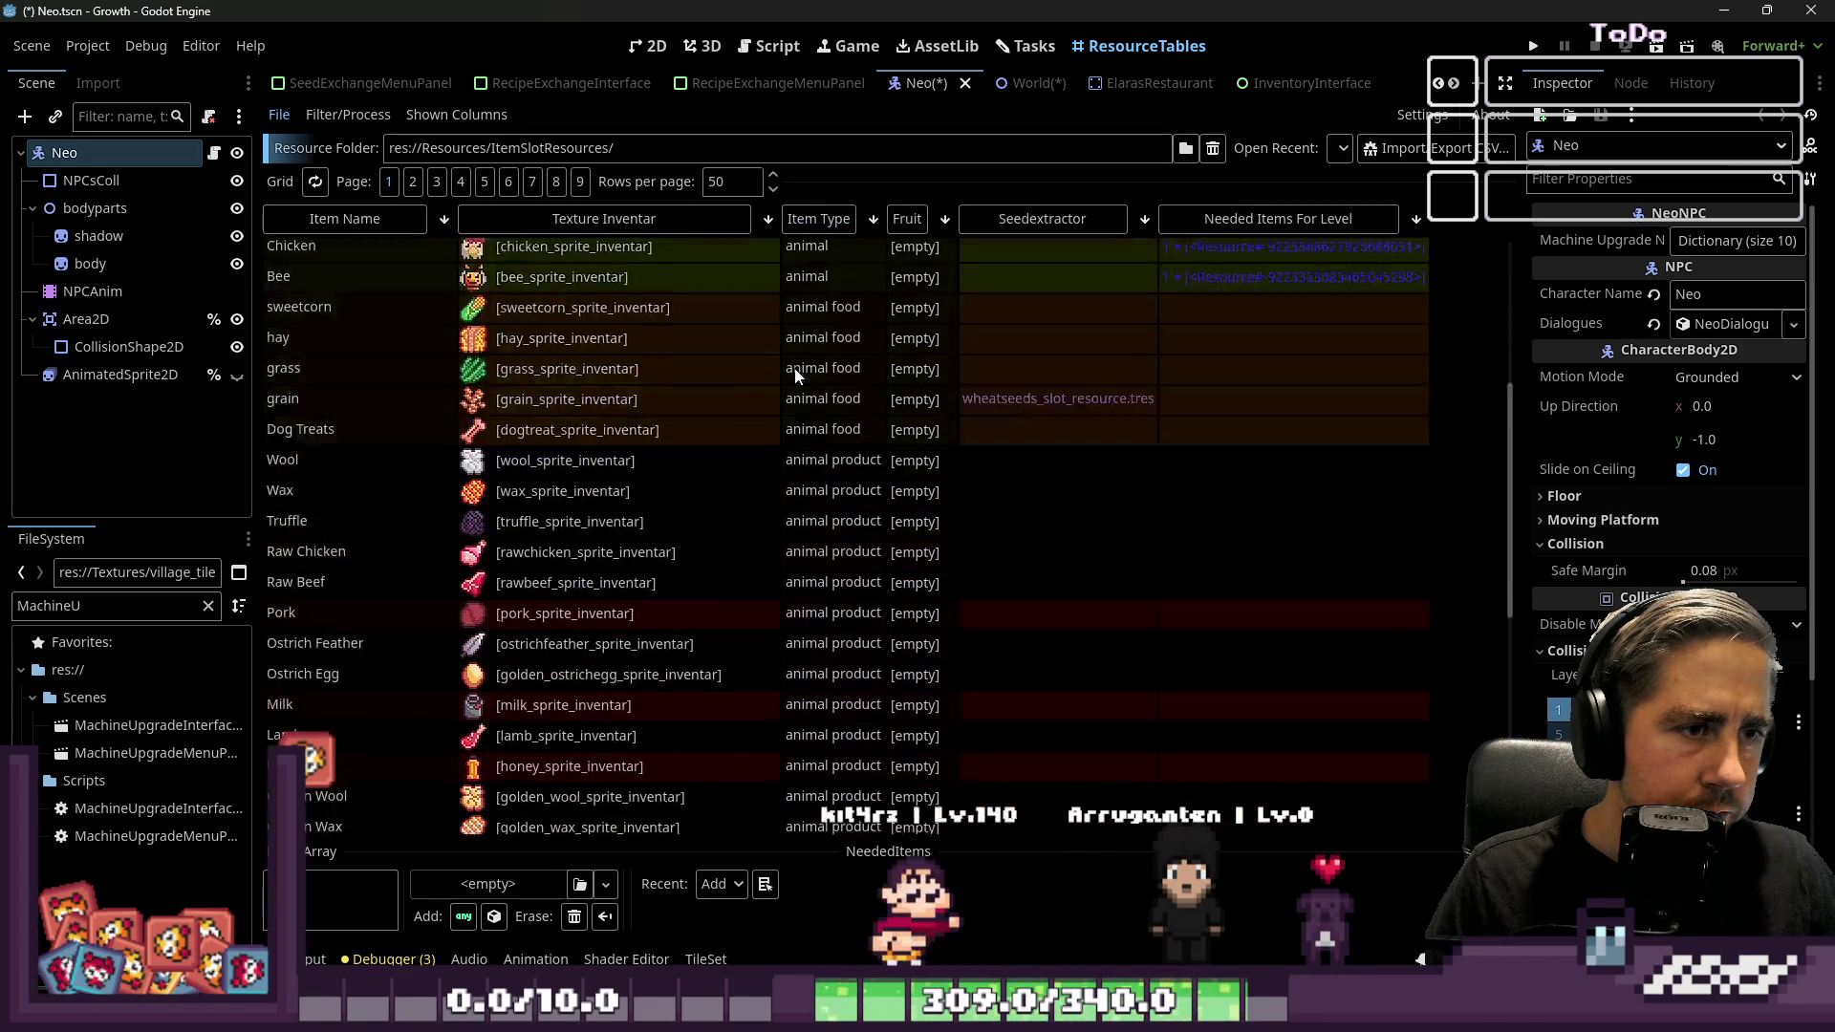
scroll(813, 364, up, 10)
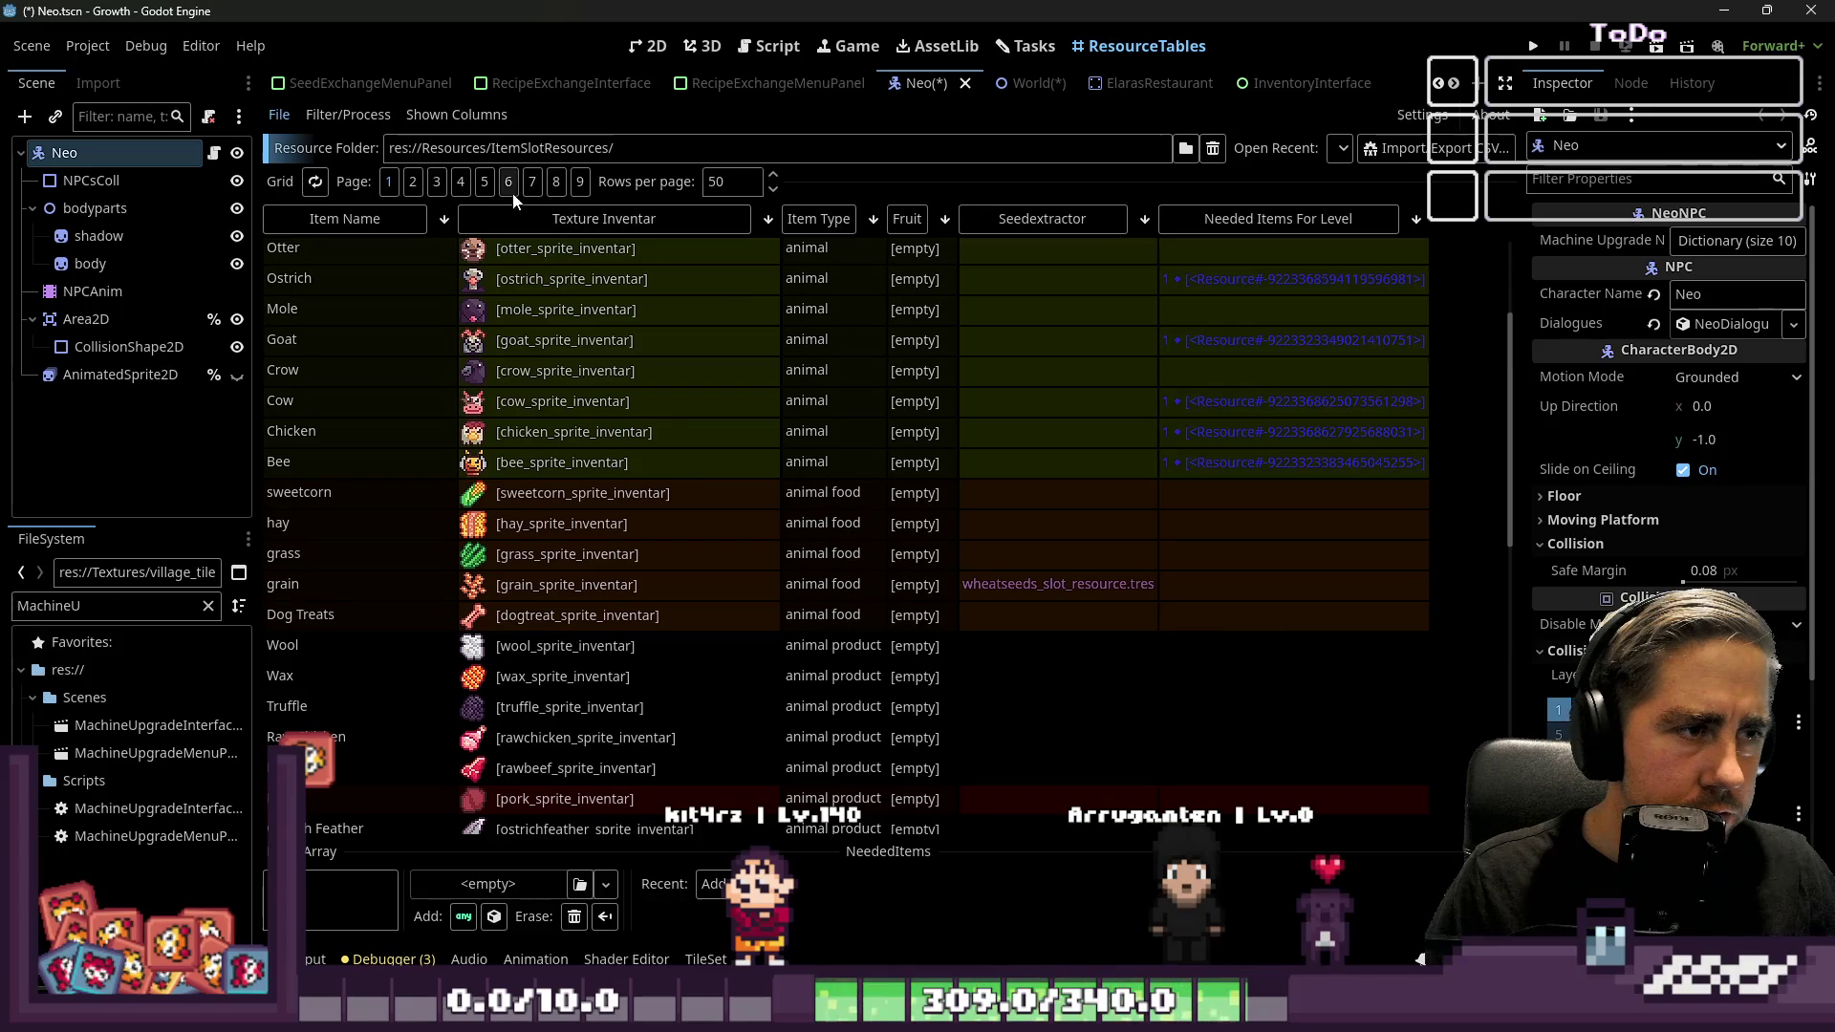
click(479, 184)
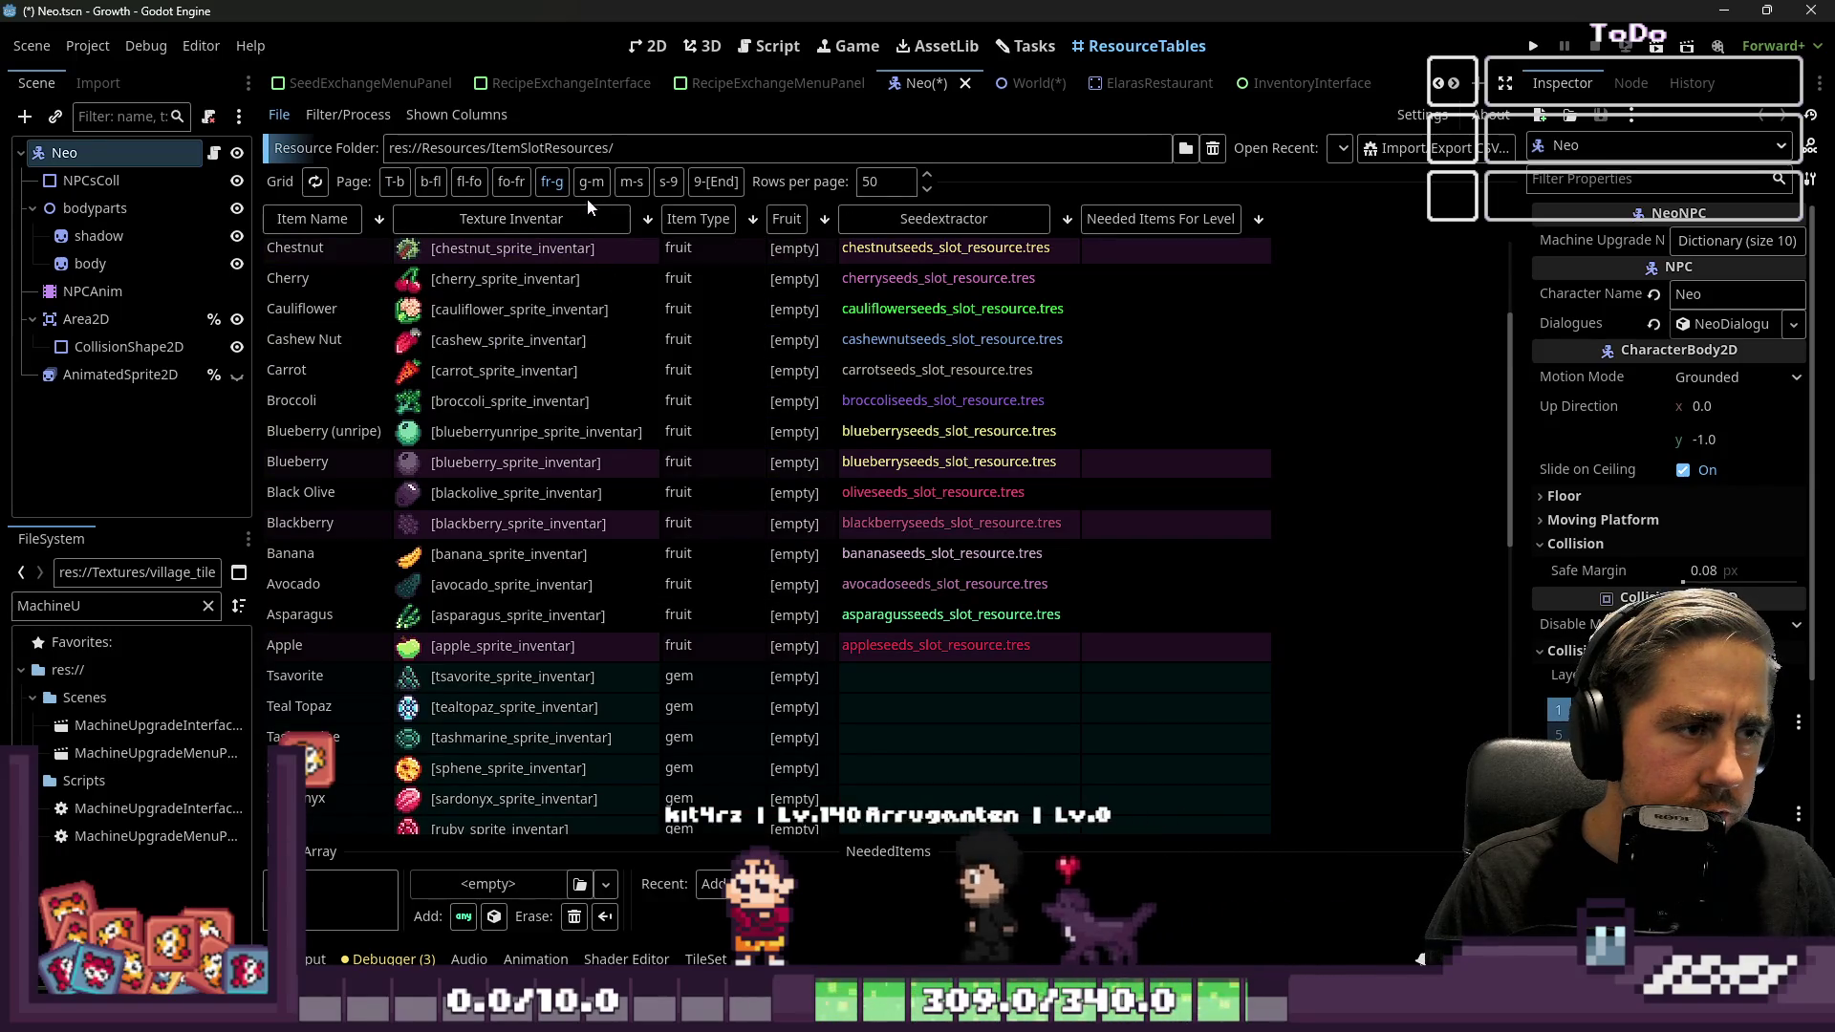
click(588, 192)
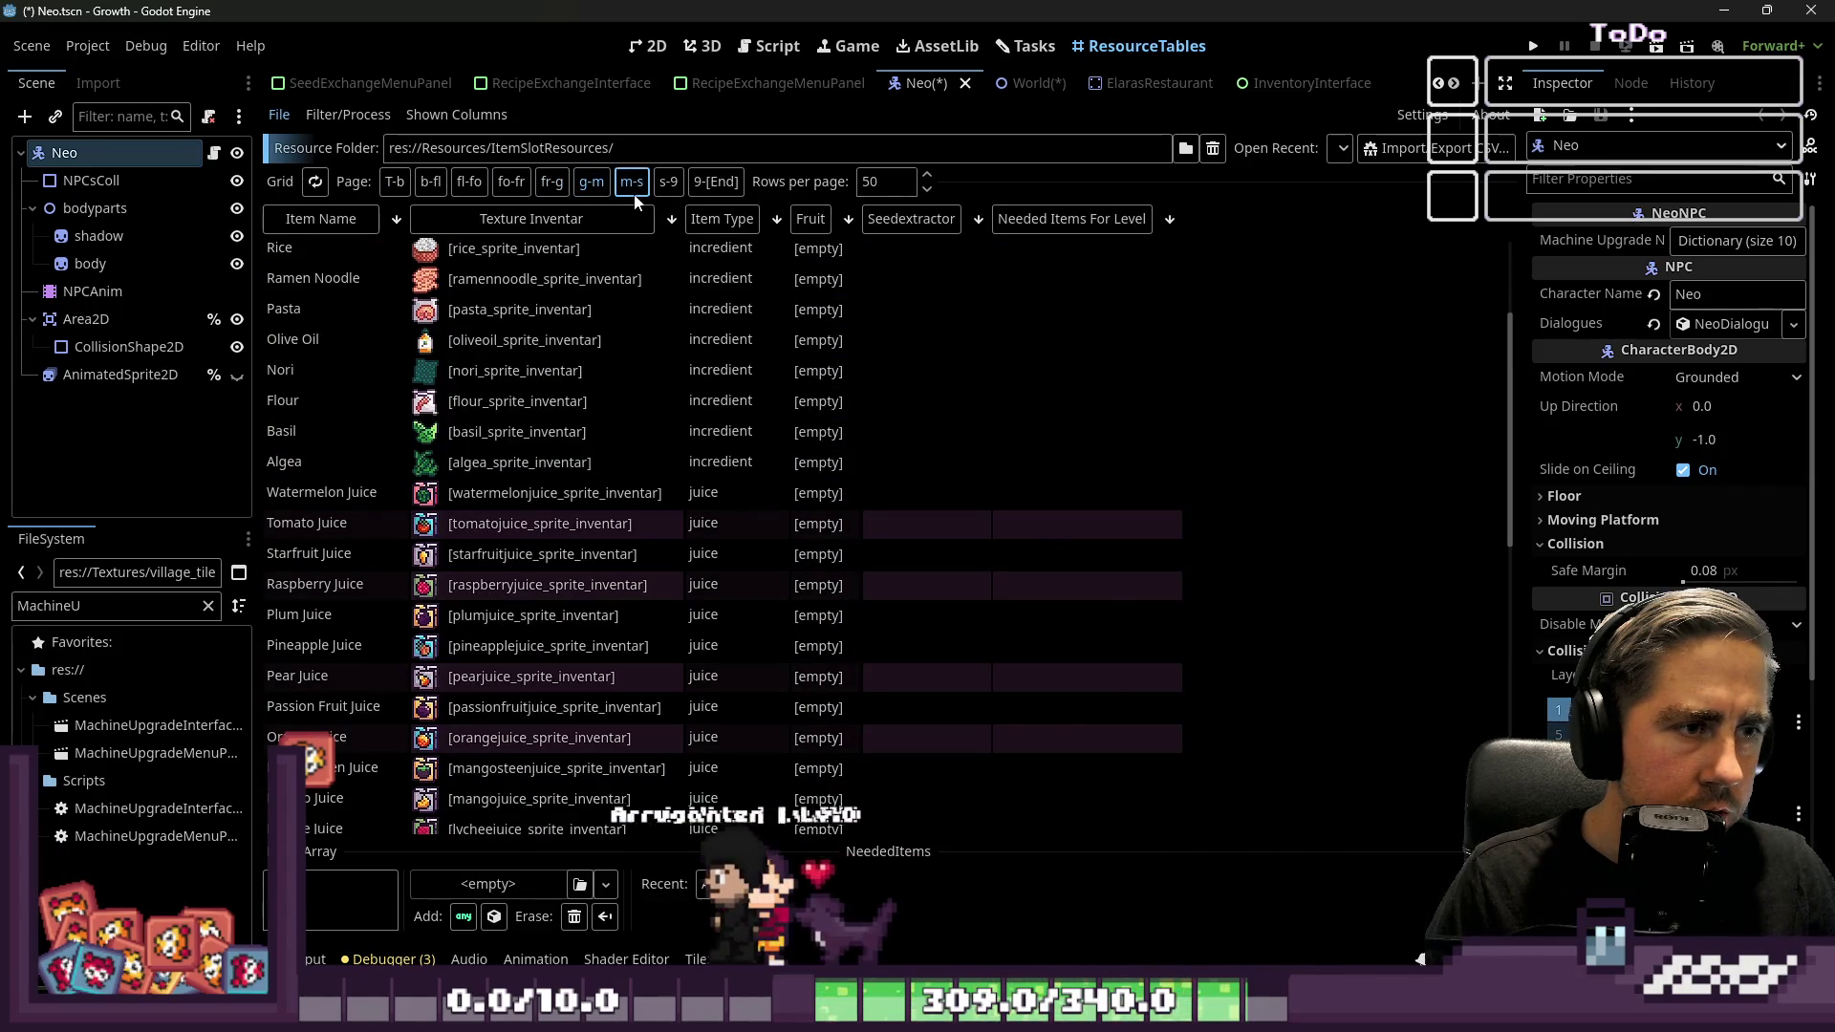
click(631, 181)
scroll(772, 419, down, 15)
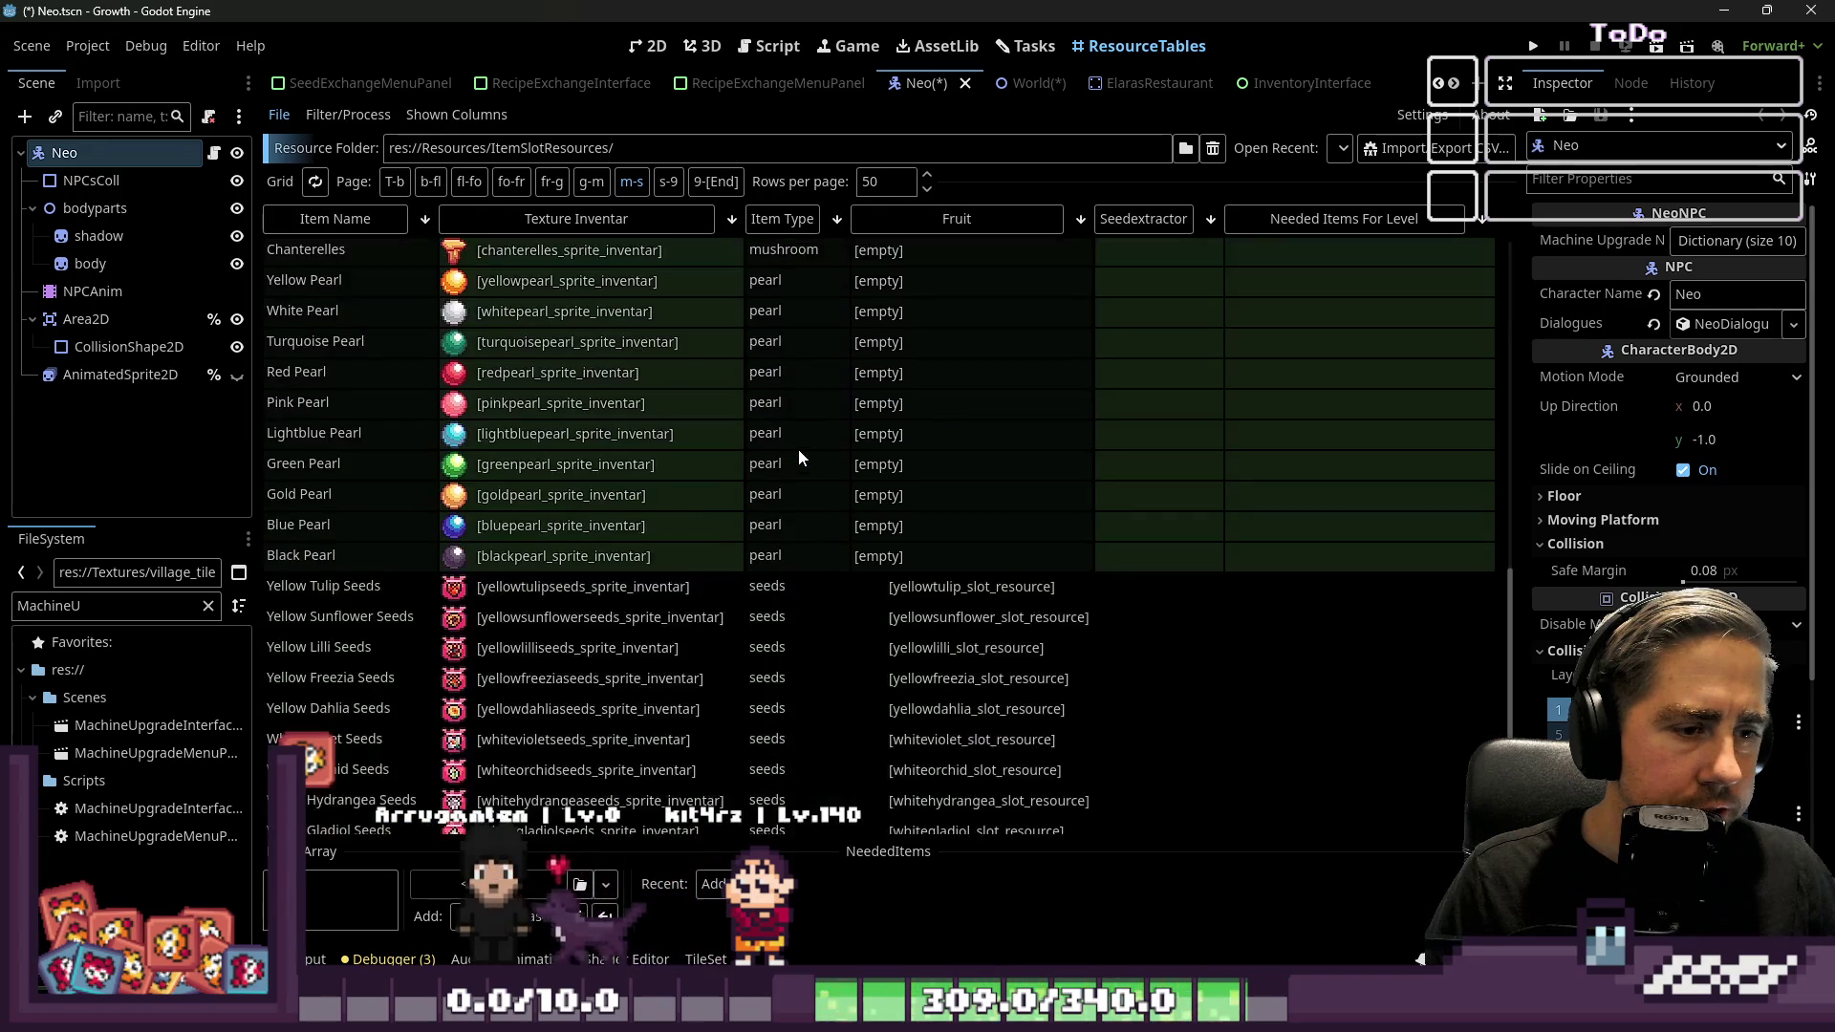
scroll(799, 449, up, 15)
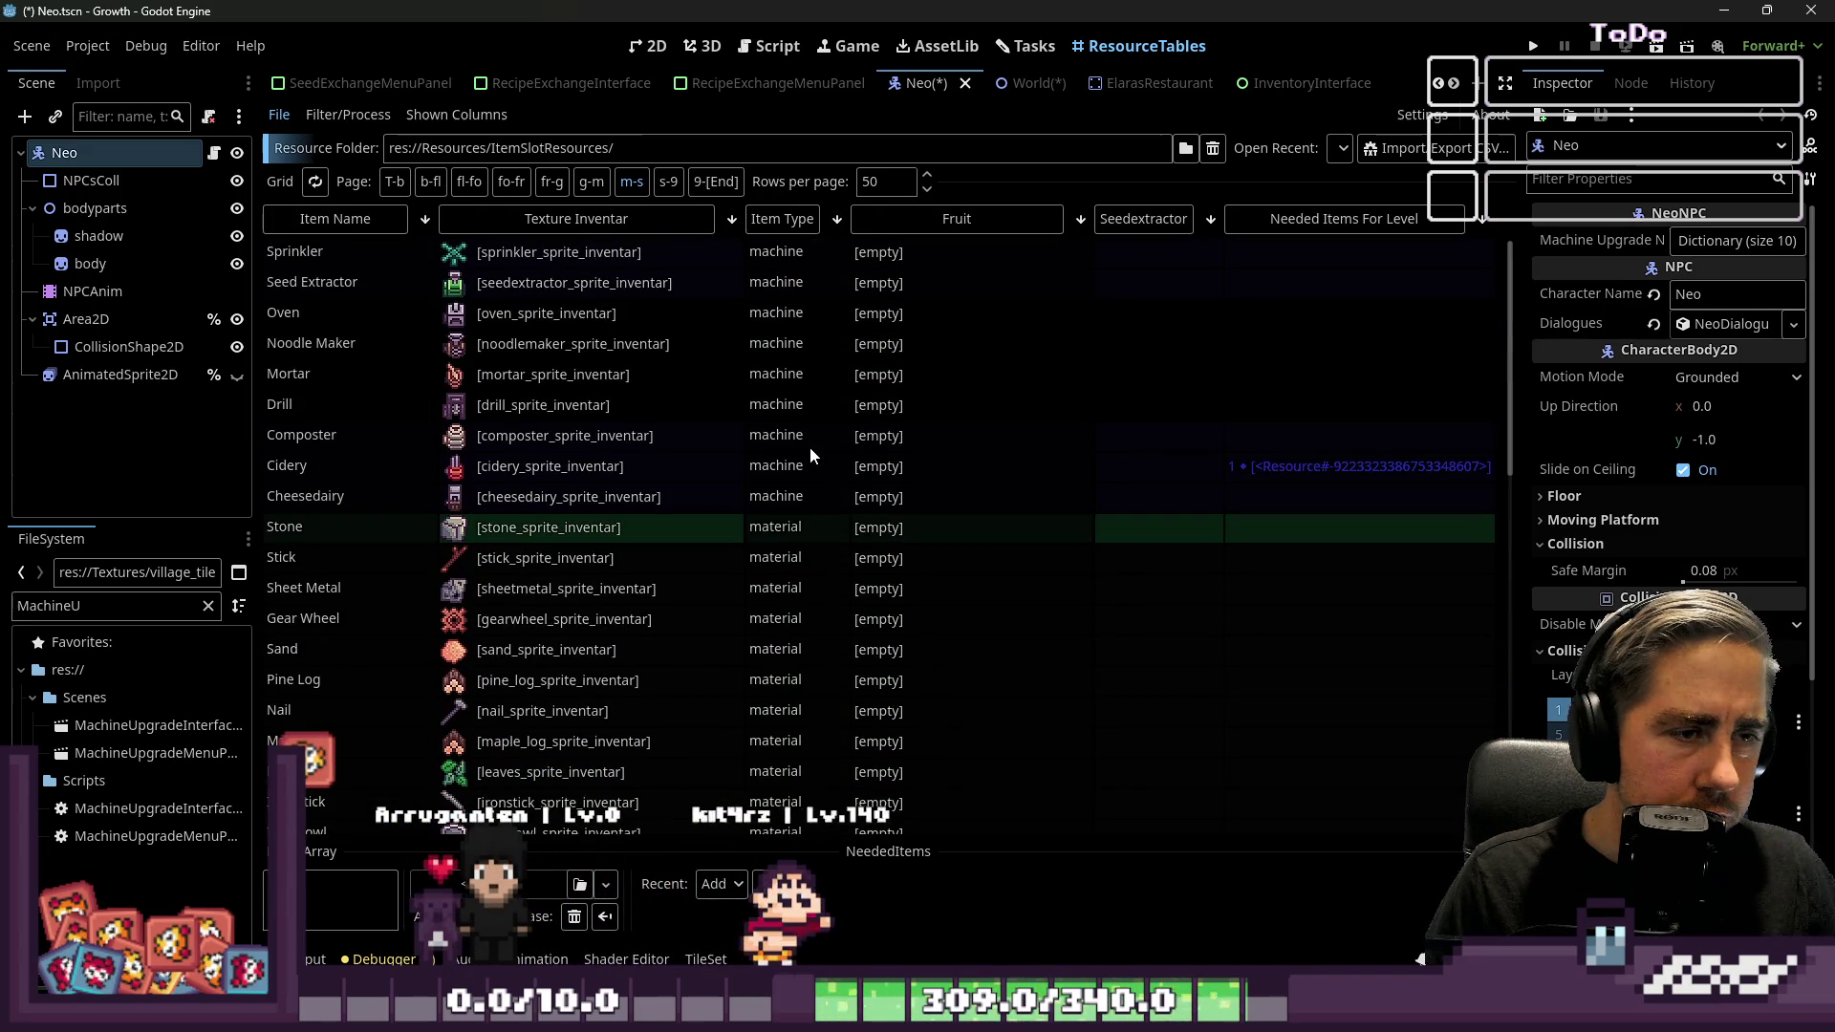
click(1254, 464)
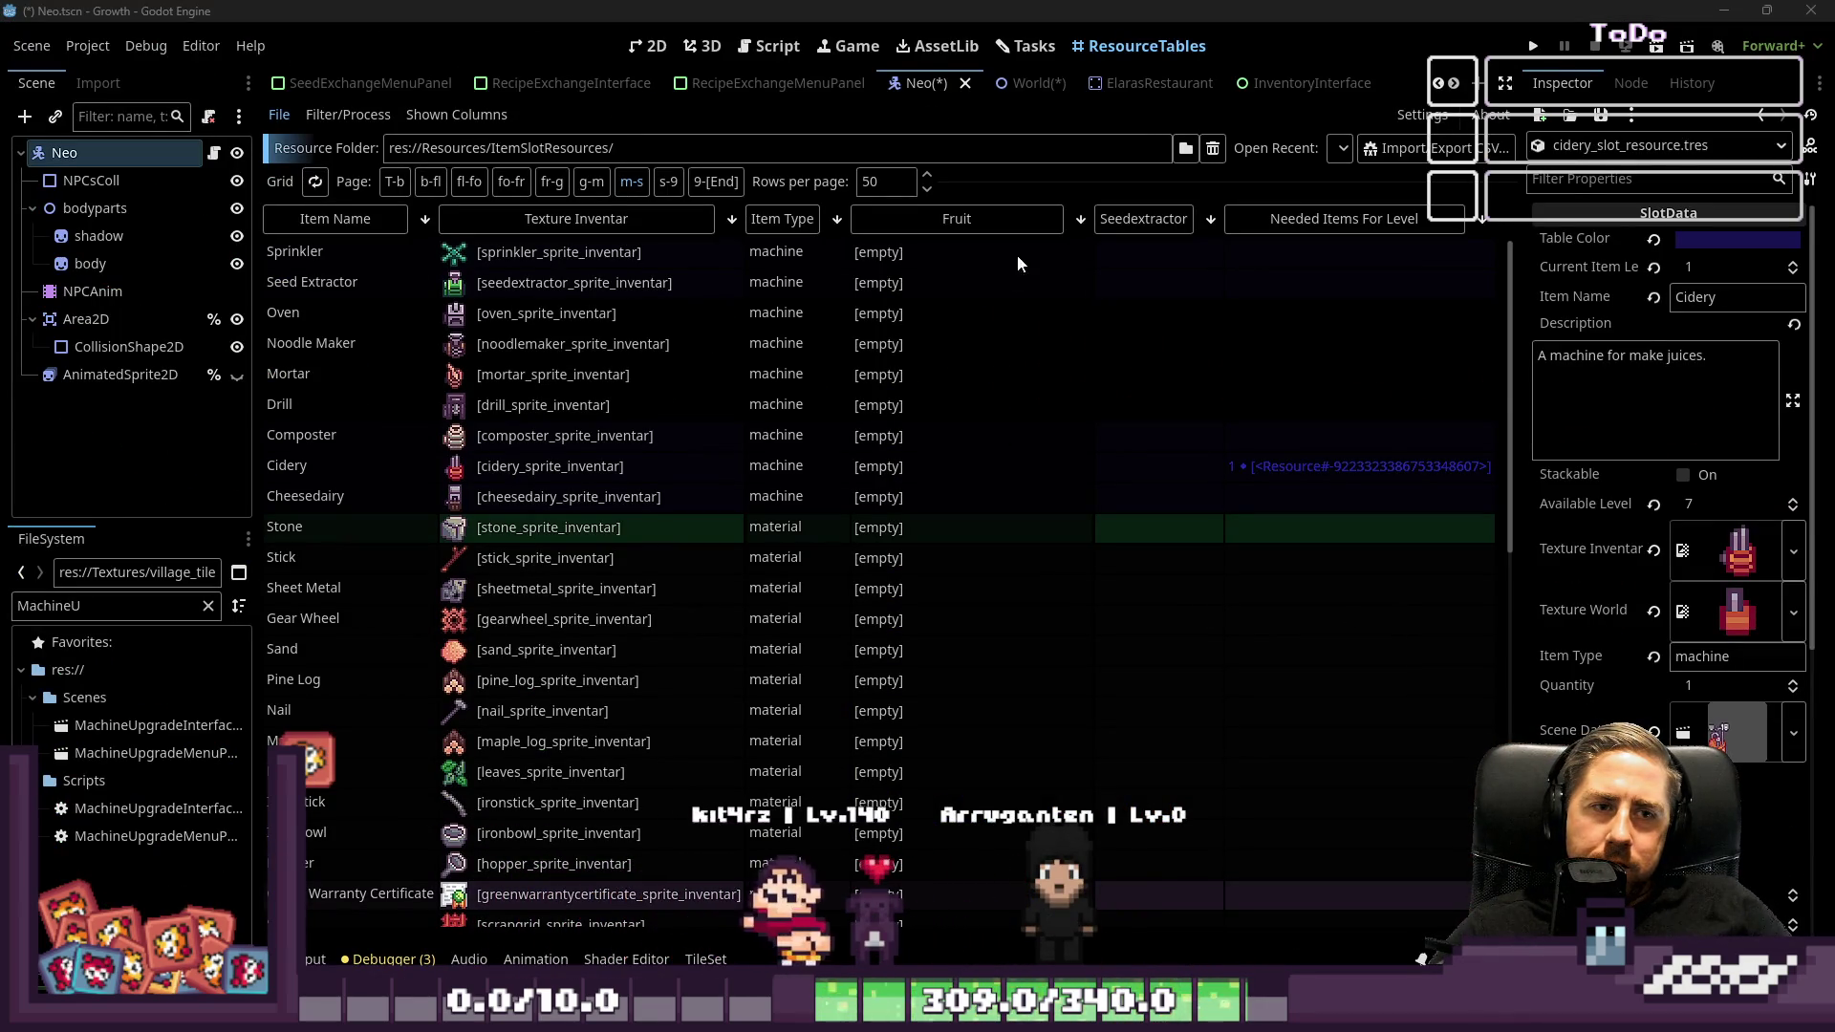
Inspect the Sprinkler and Oven resources, then open Sprinkler's and Mortar's Fruit values in the cell editor
click(1087, 256)
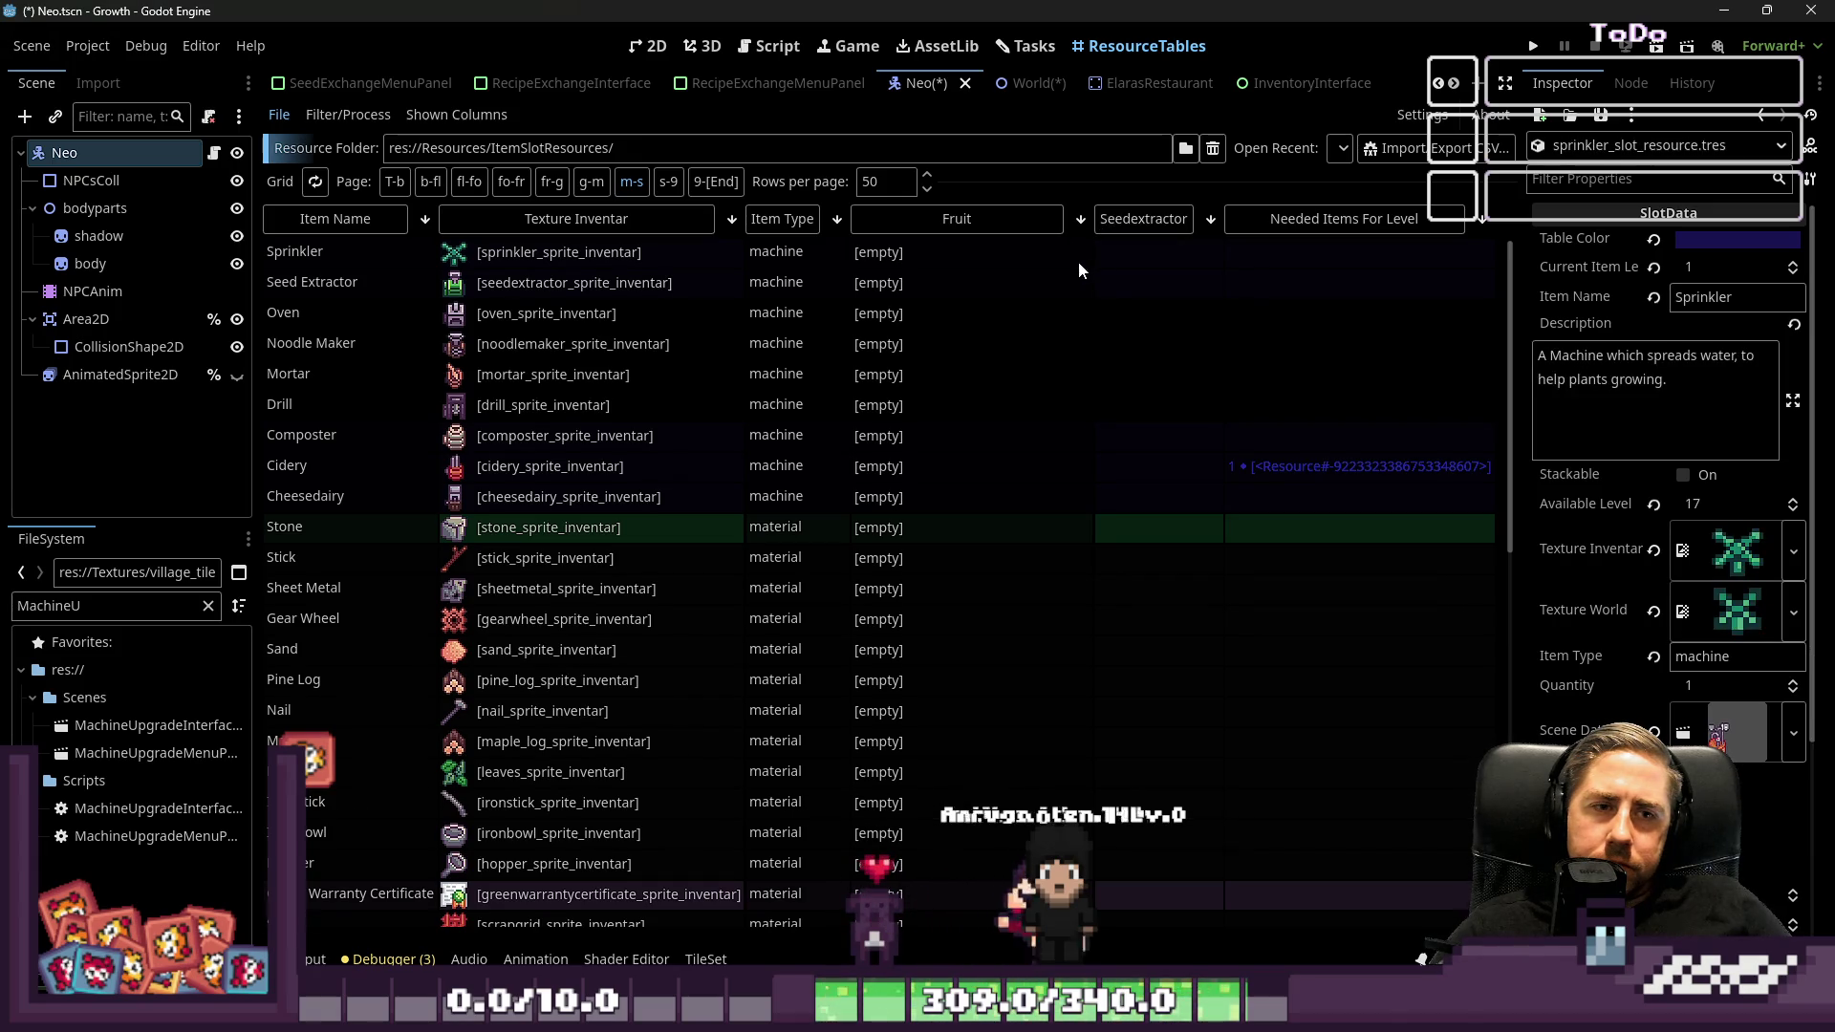
click(1068, 306)
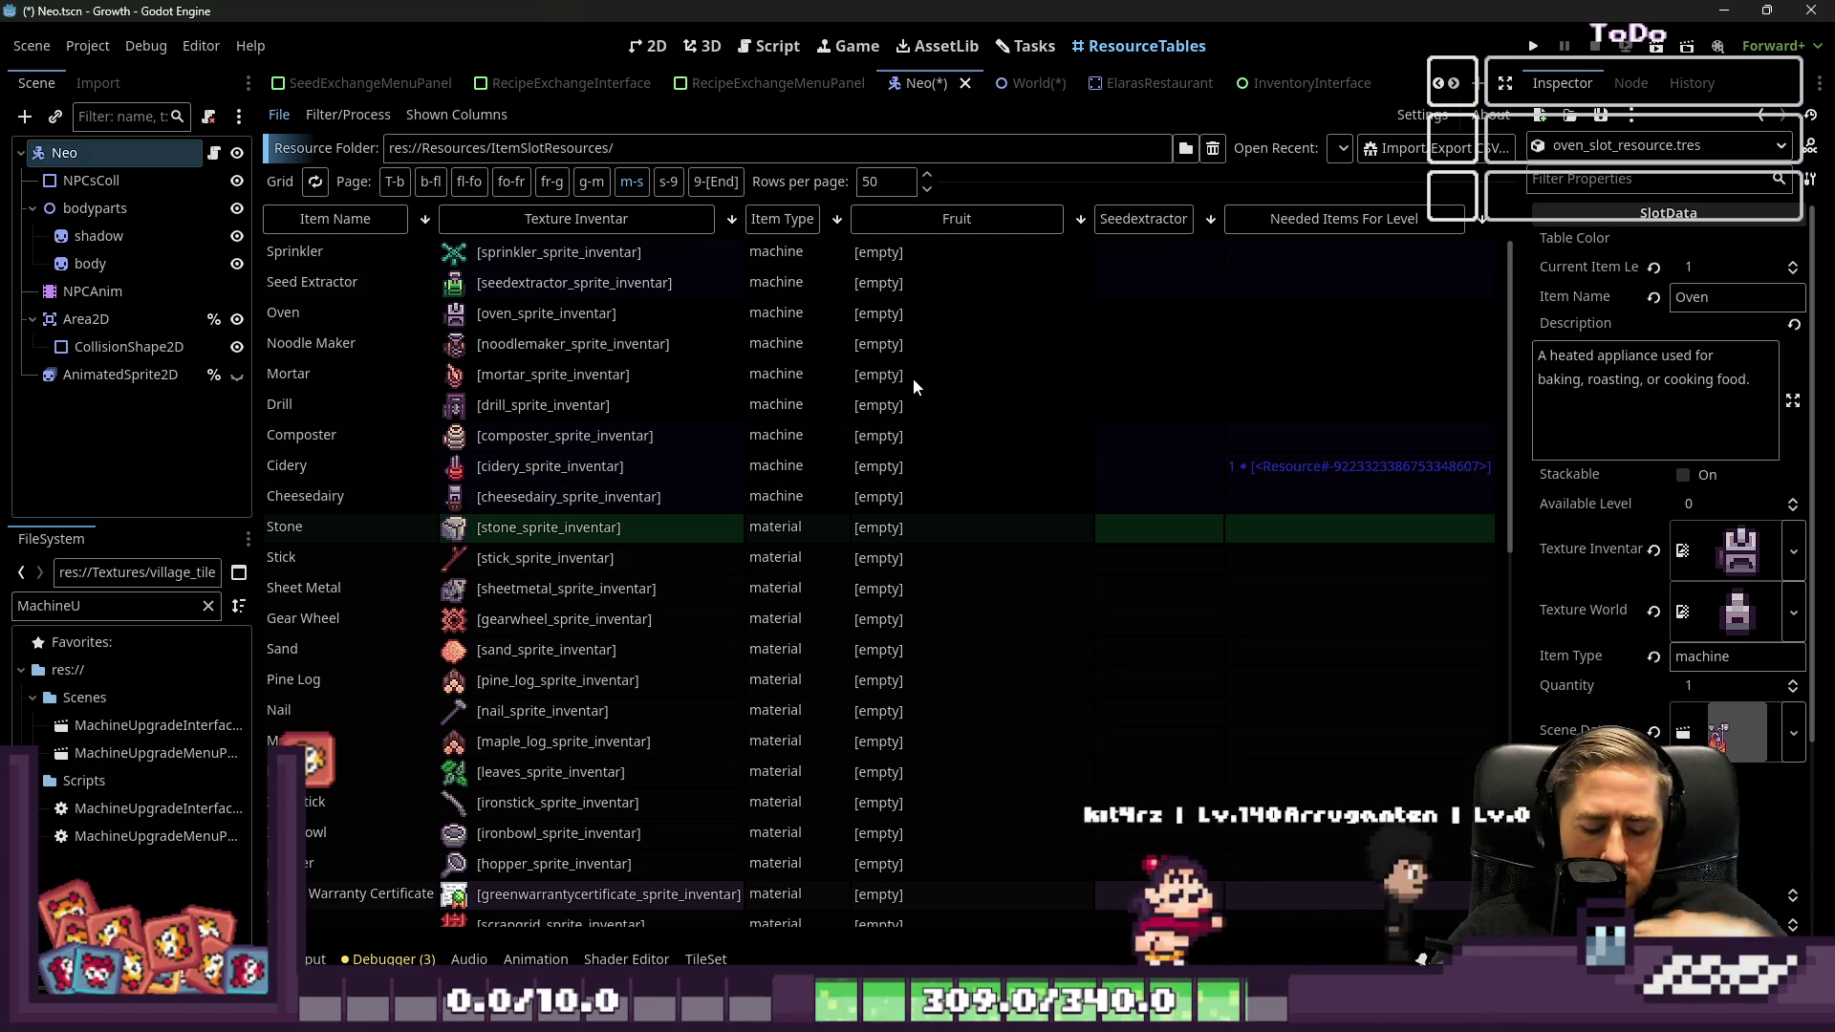
click(1090, 253)
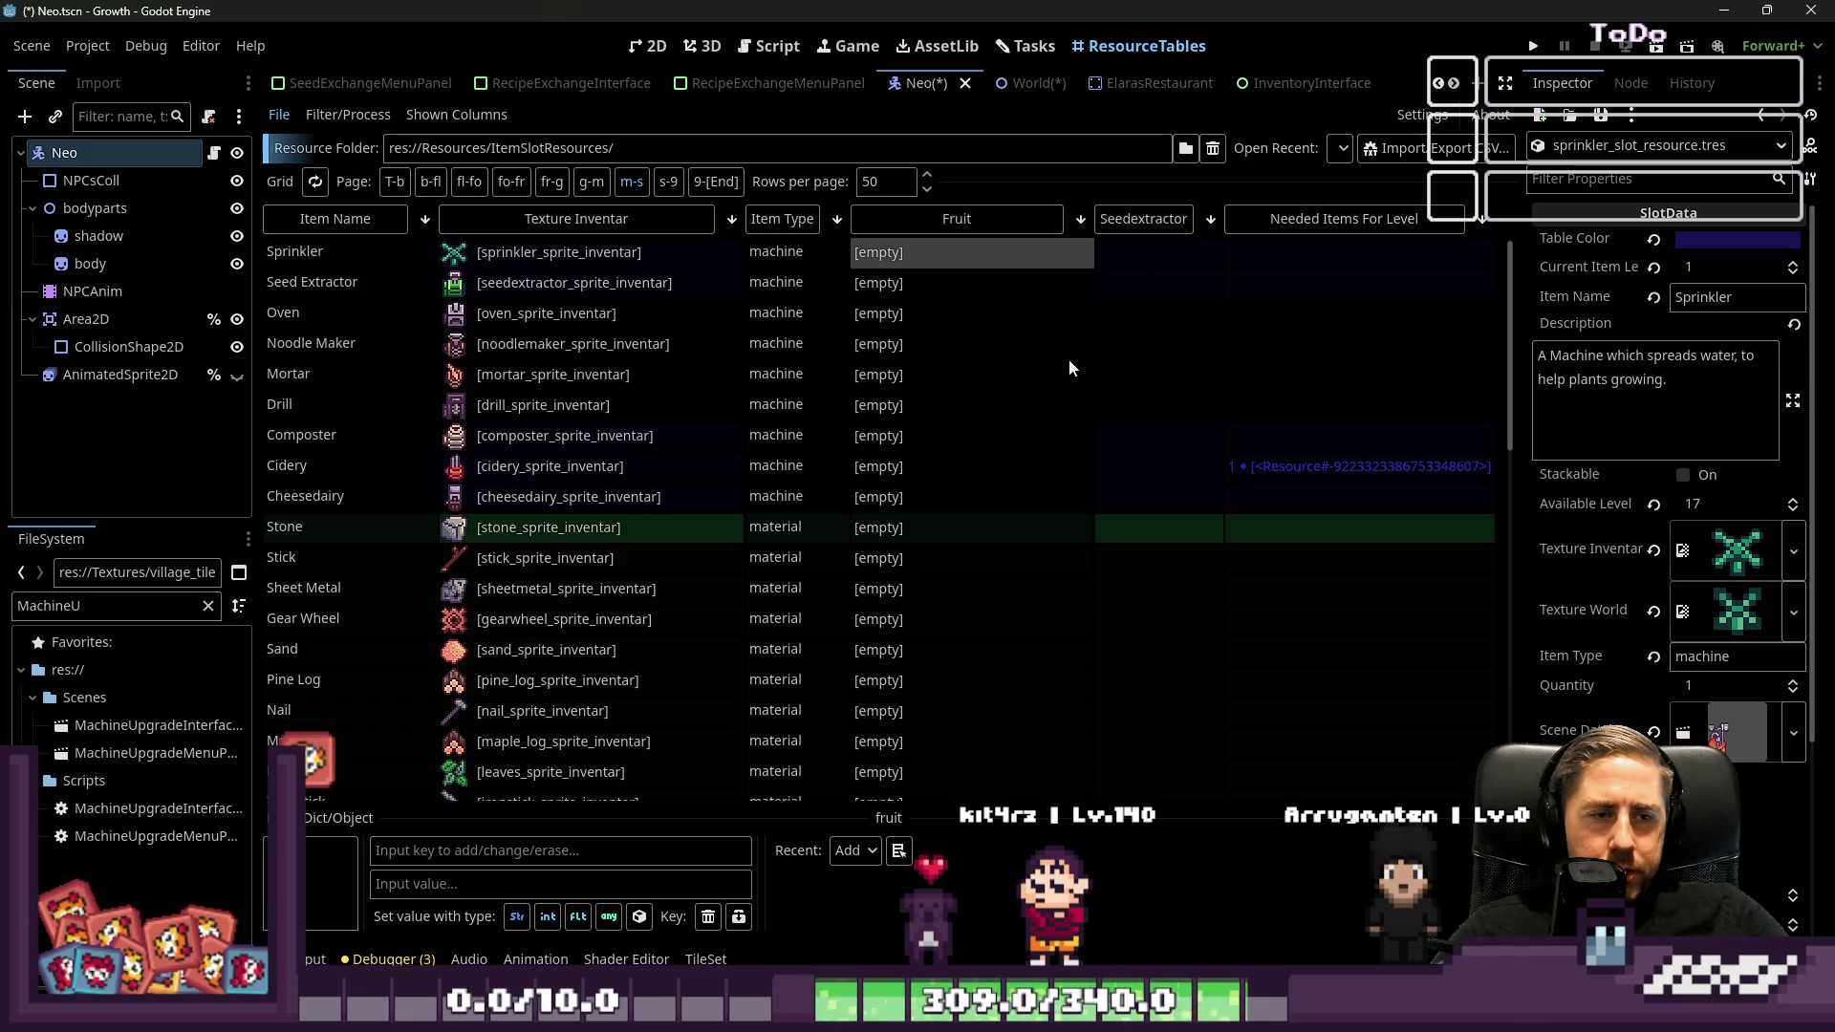
scroll(860, 430, down, 3)
scroll(799, 468, up, 3)
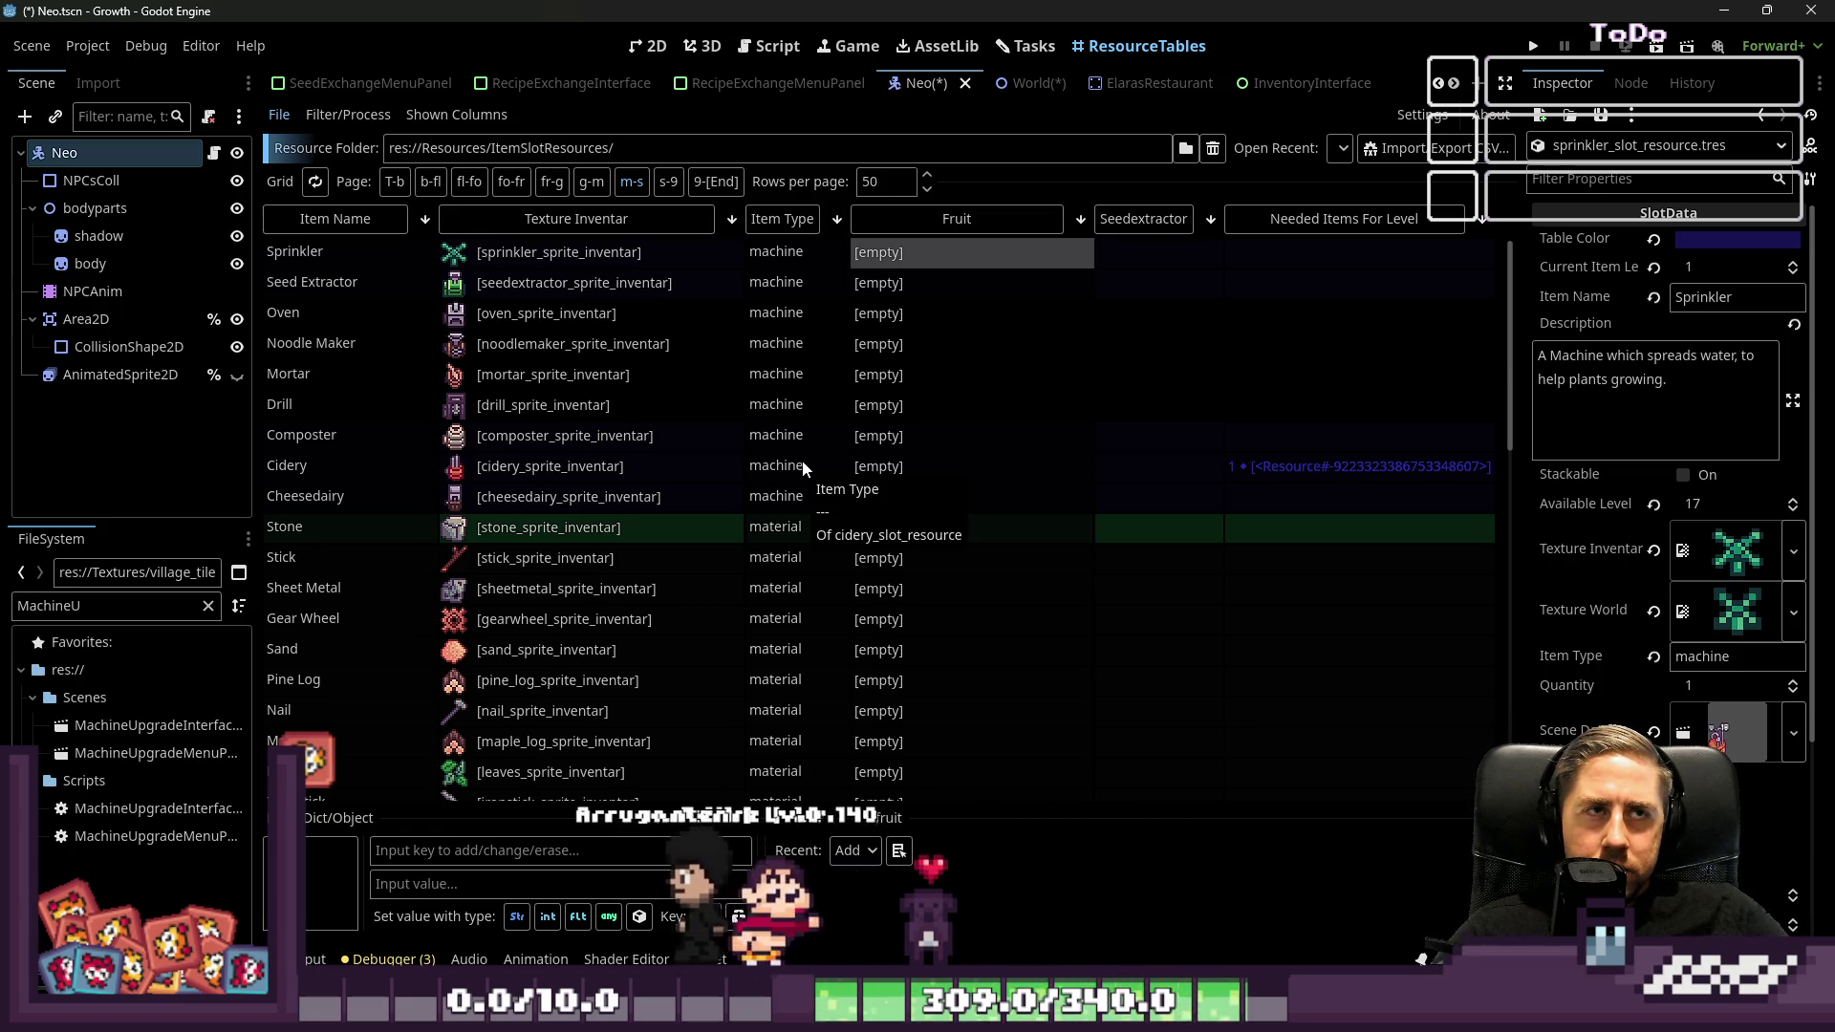
click(969, 376)
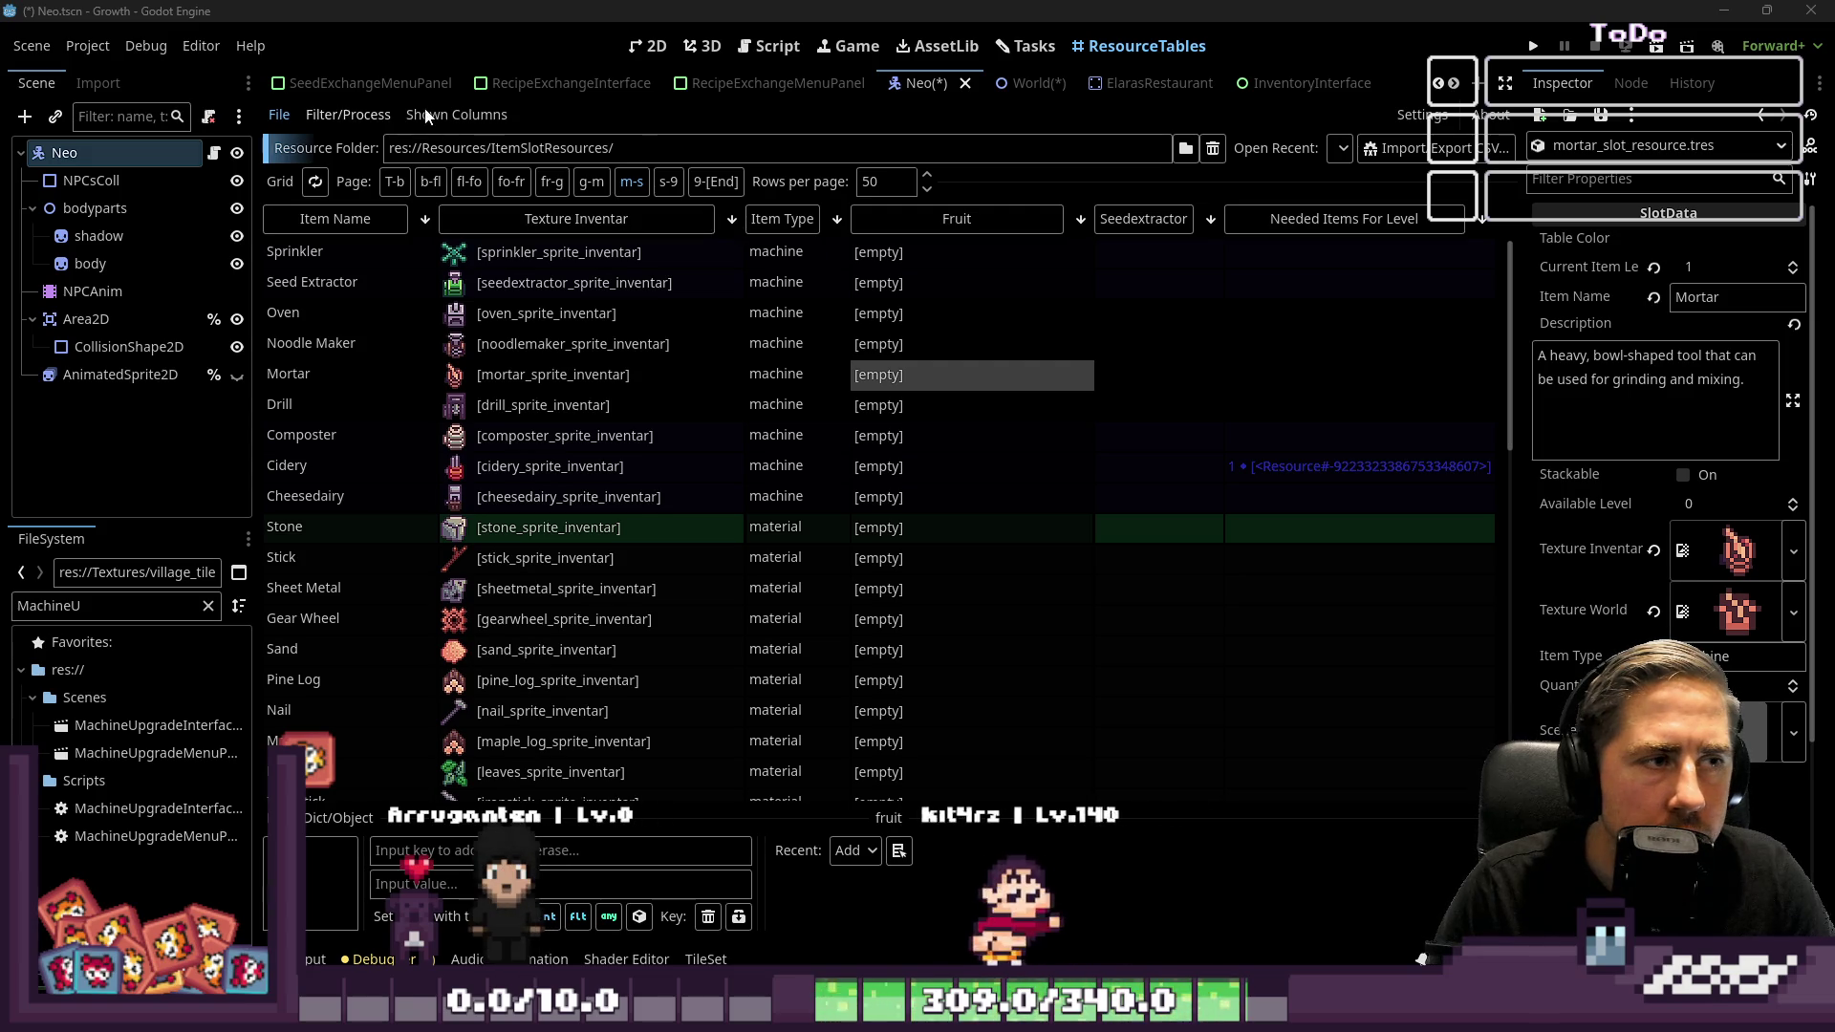
Uncheck Fruit and Seedextractor in Shown Columns, then select the Cidery row to inspect it
click(449, 114)
scroll(459, 306, down, 5)
click(437, 476)
click(441, 636)
scroll(445, 636, down, 3)
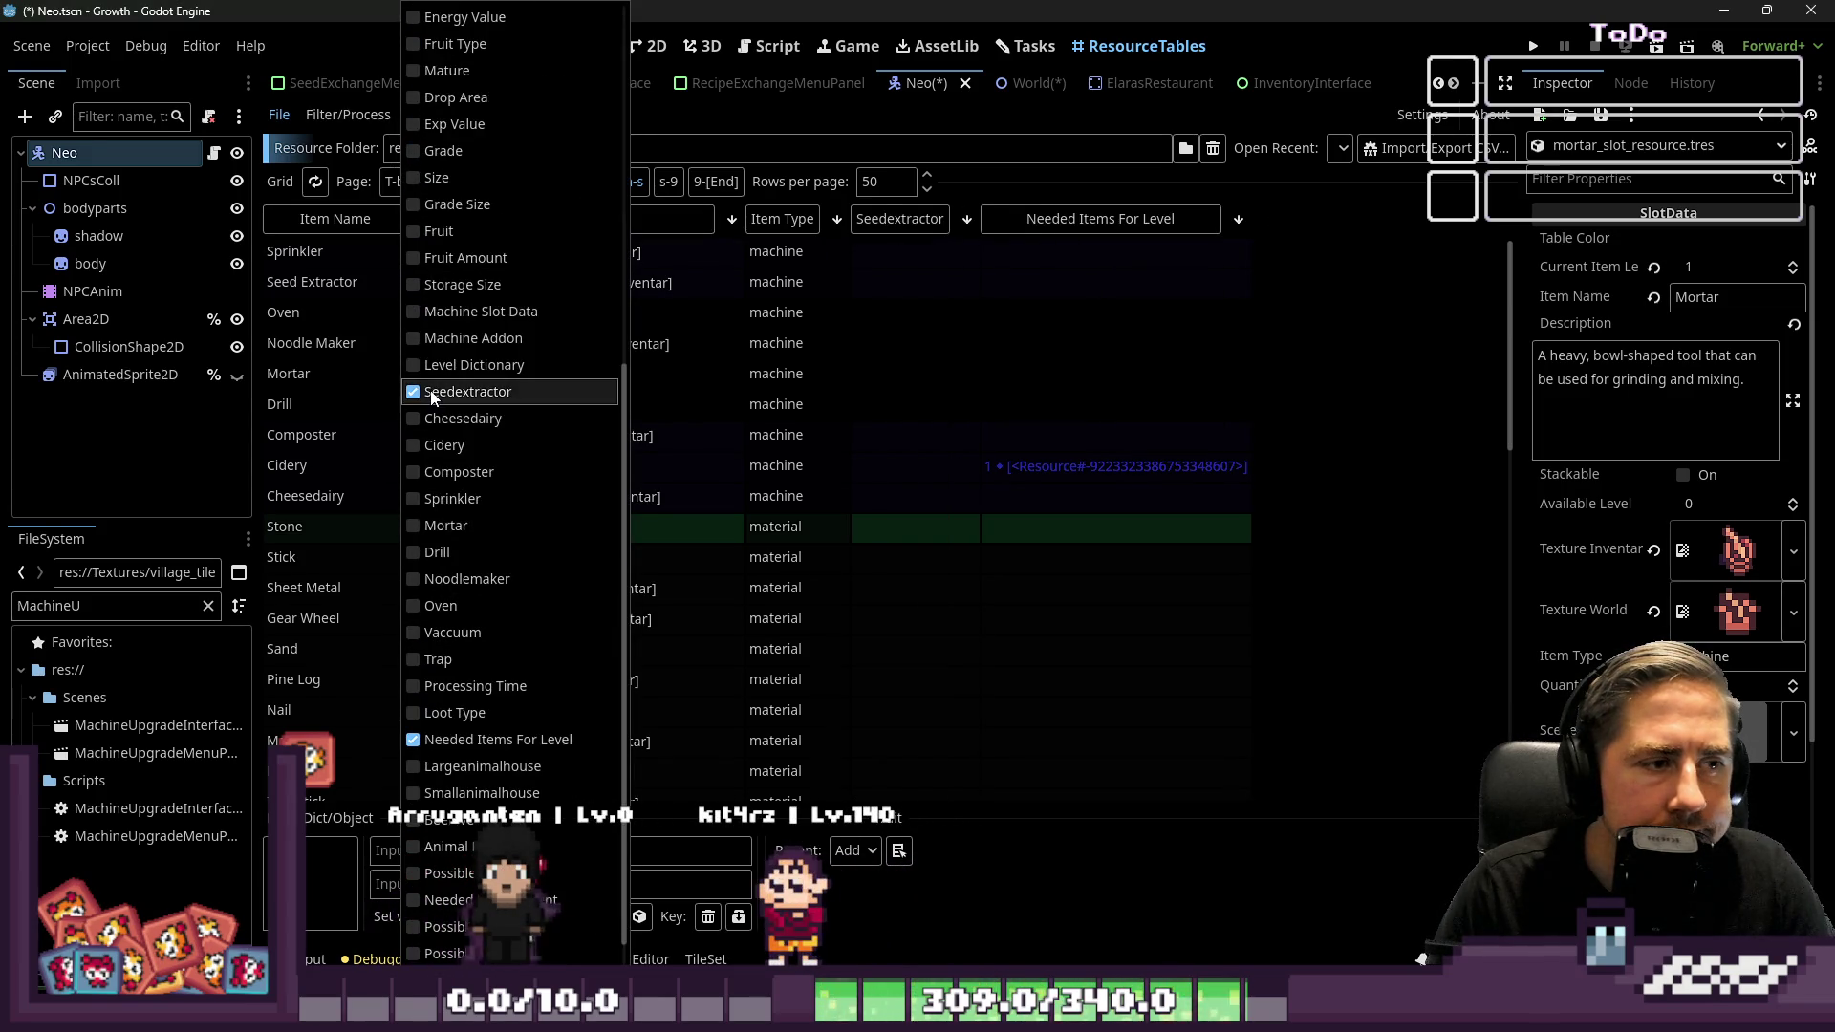
scroll(520, 478, up, 5)
click(1287, 418)
click(946, 472)
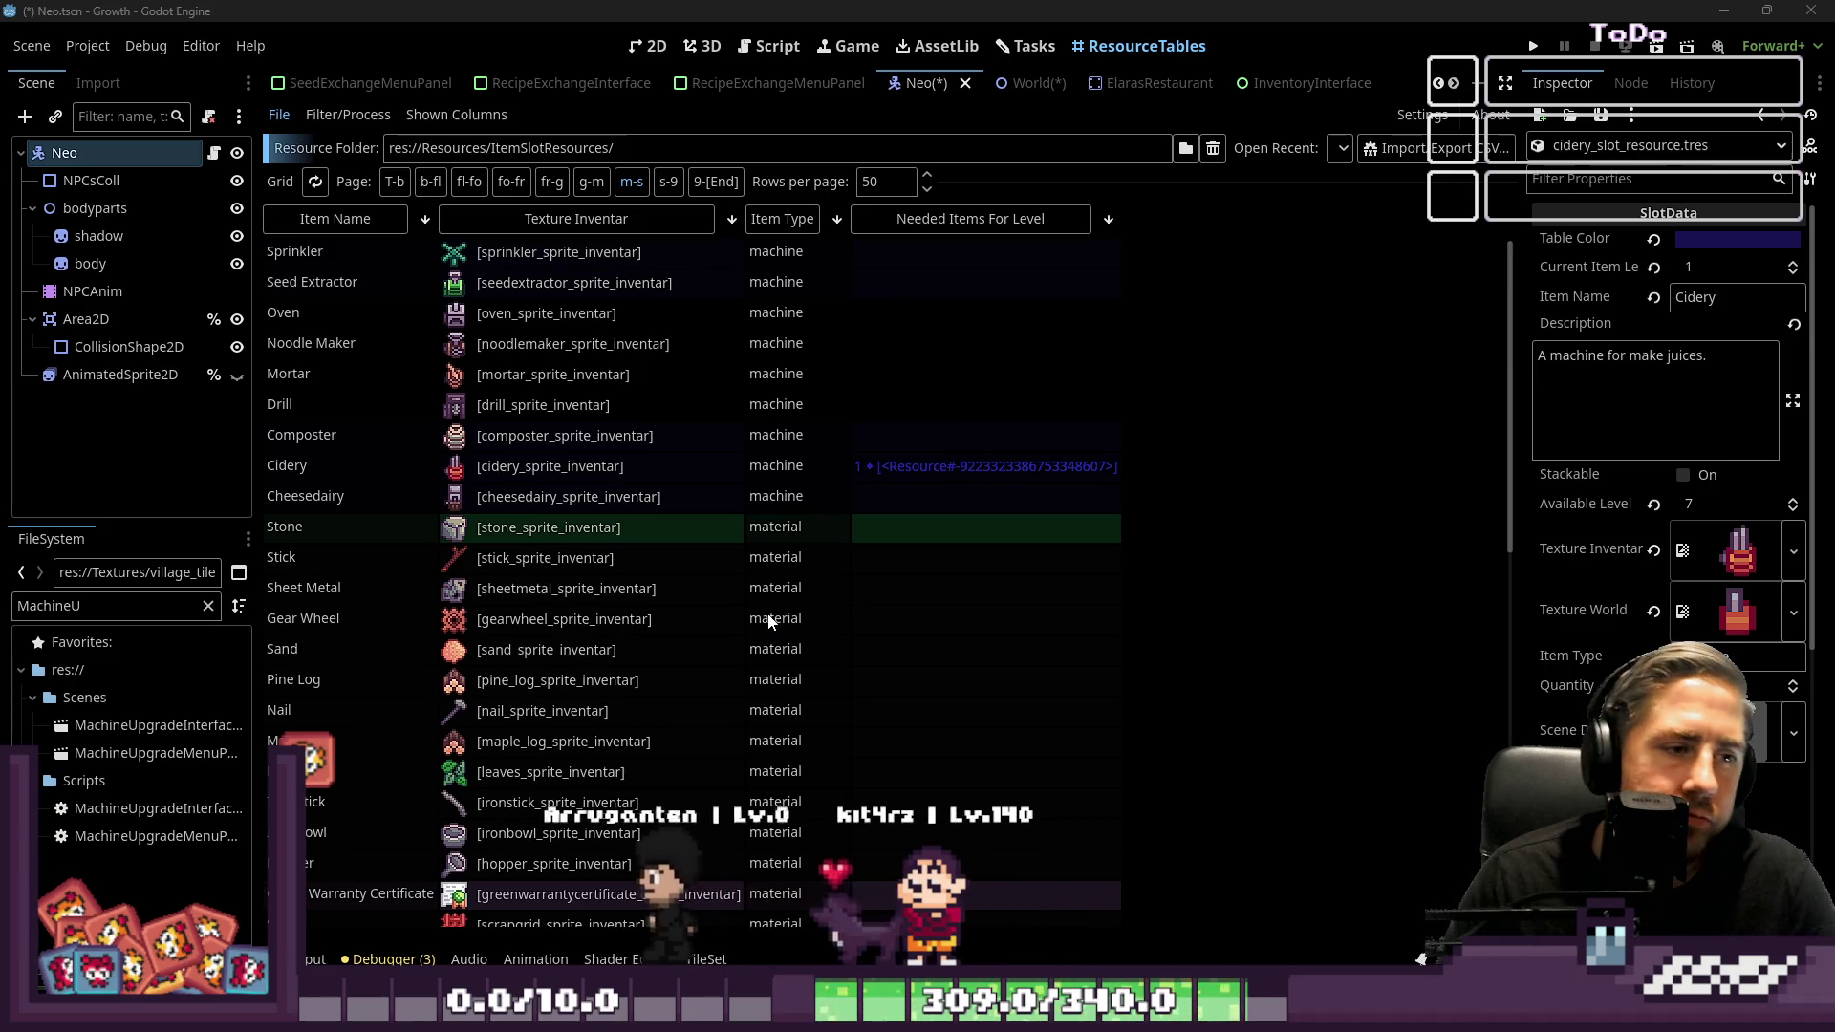
Compare Cidery's and Seed Extractor's Needed Items For Level cells, browse g-m and m-s pages, reselect Cidery's
click(923, 467)
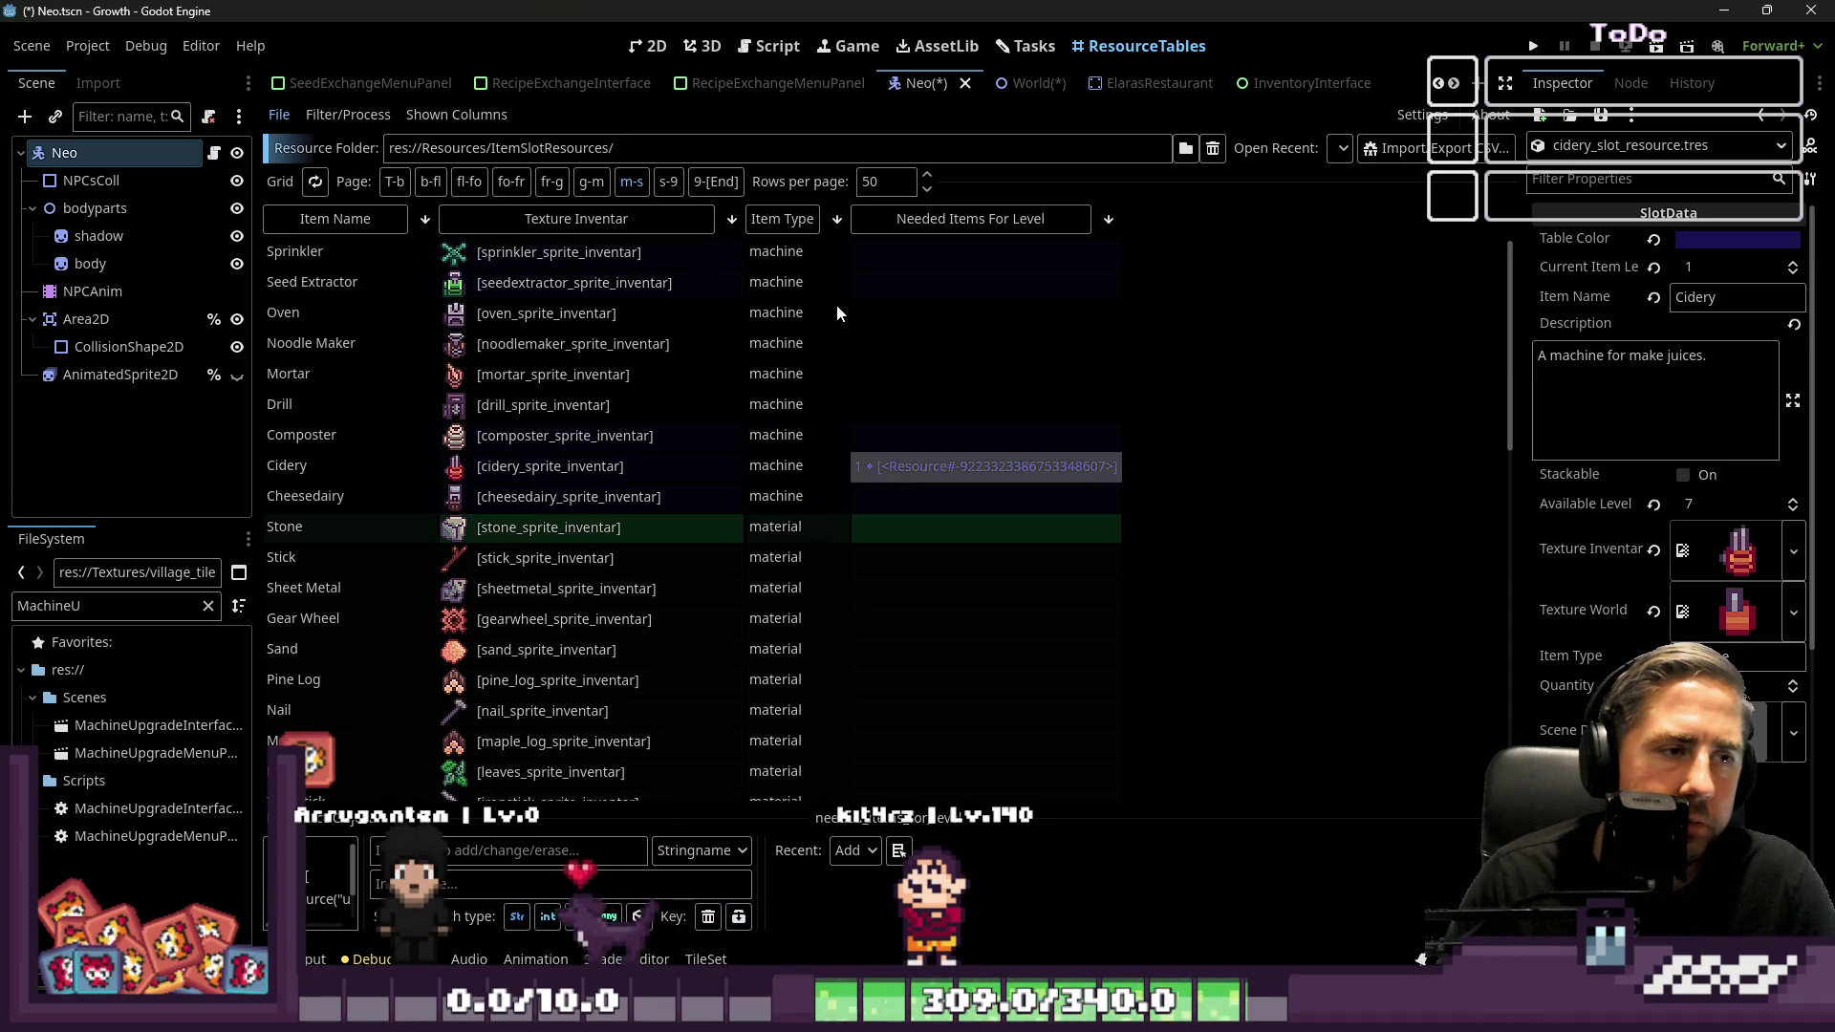
click(869, 277)
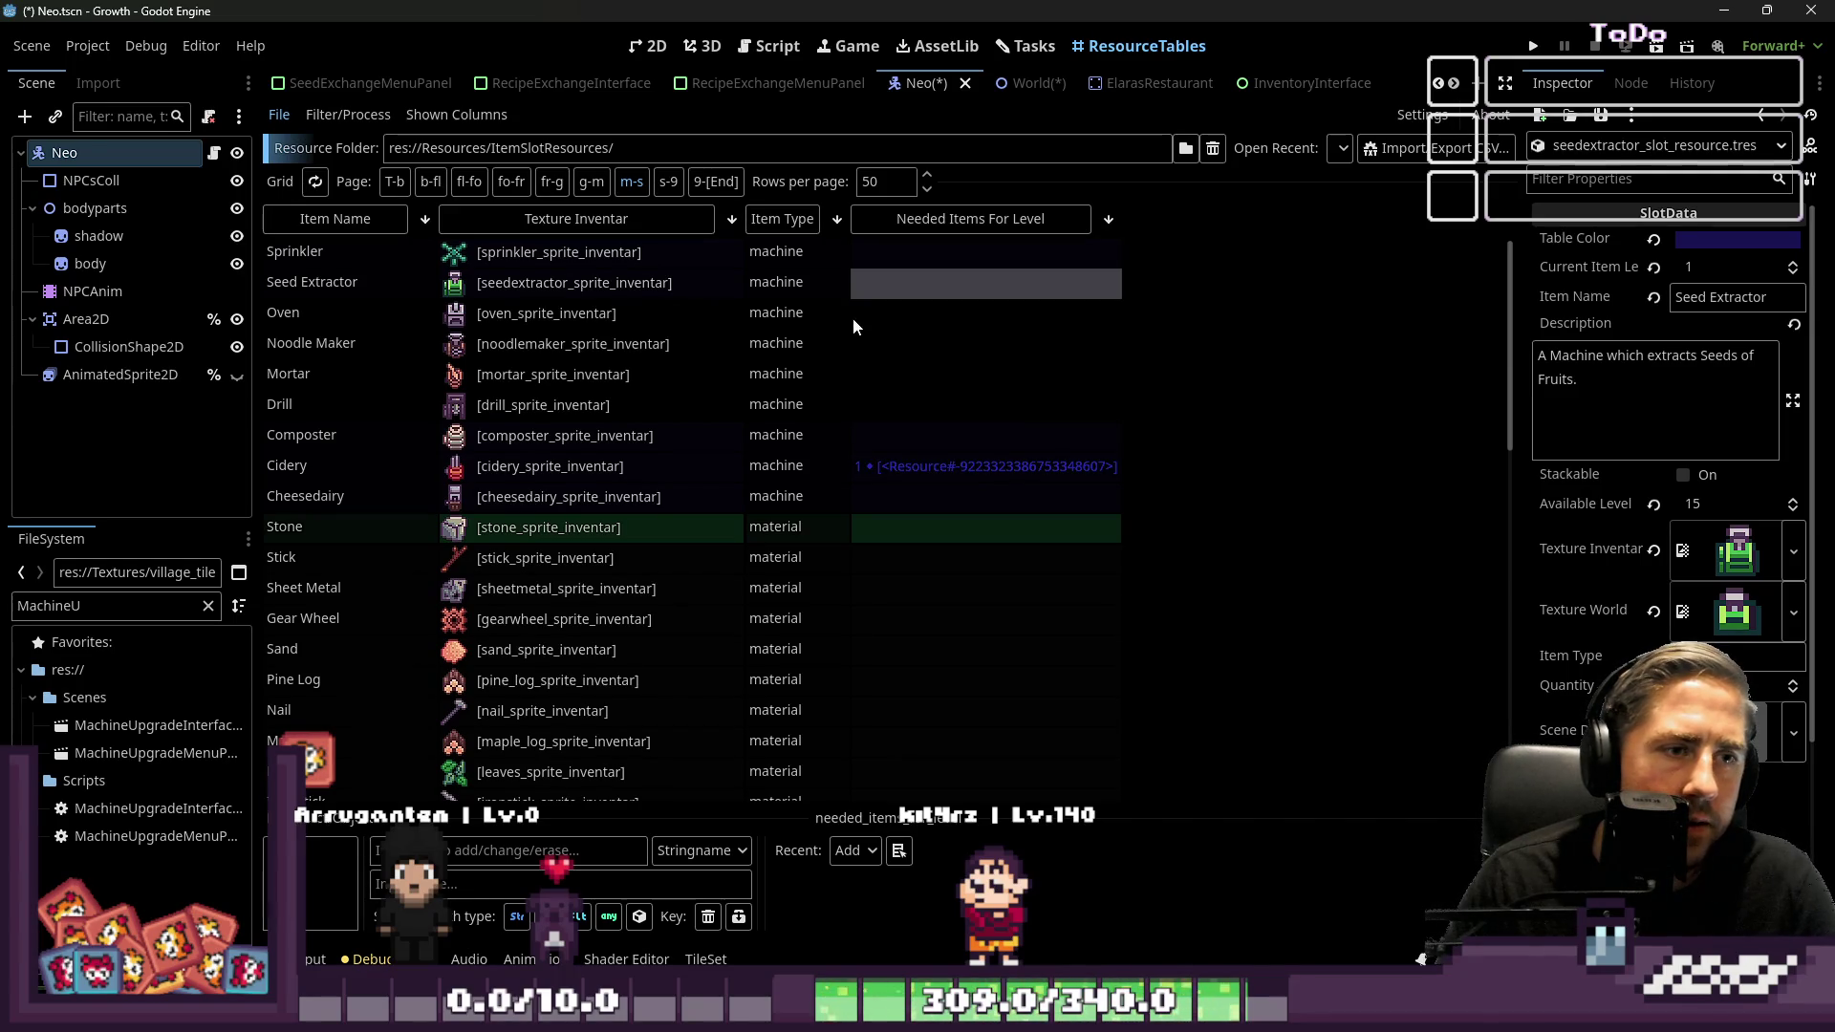
click(590, 180)
scroll(791, 490, down, 5)
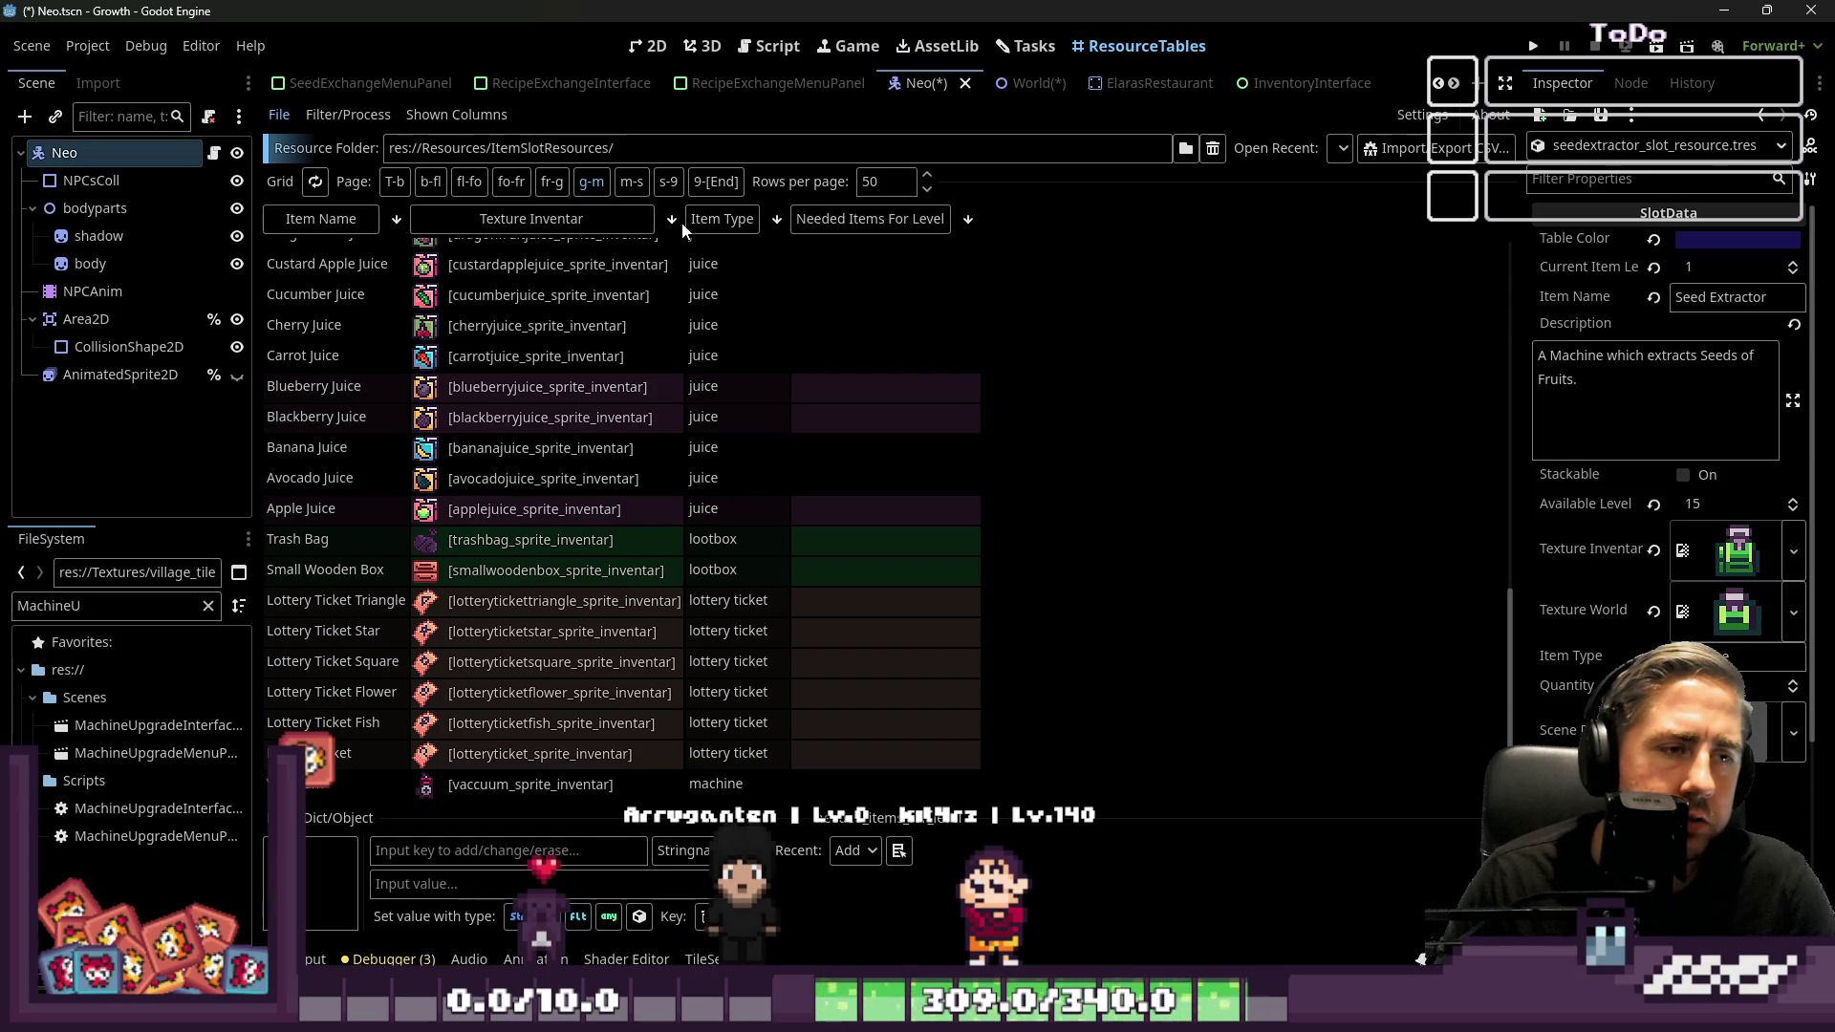
click(631, 182)
scroll(925, 404, up, 5)
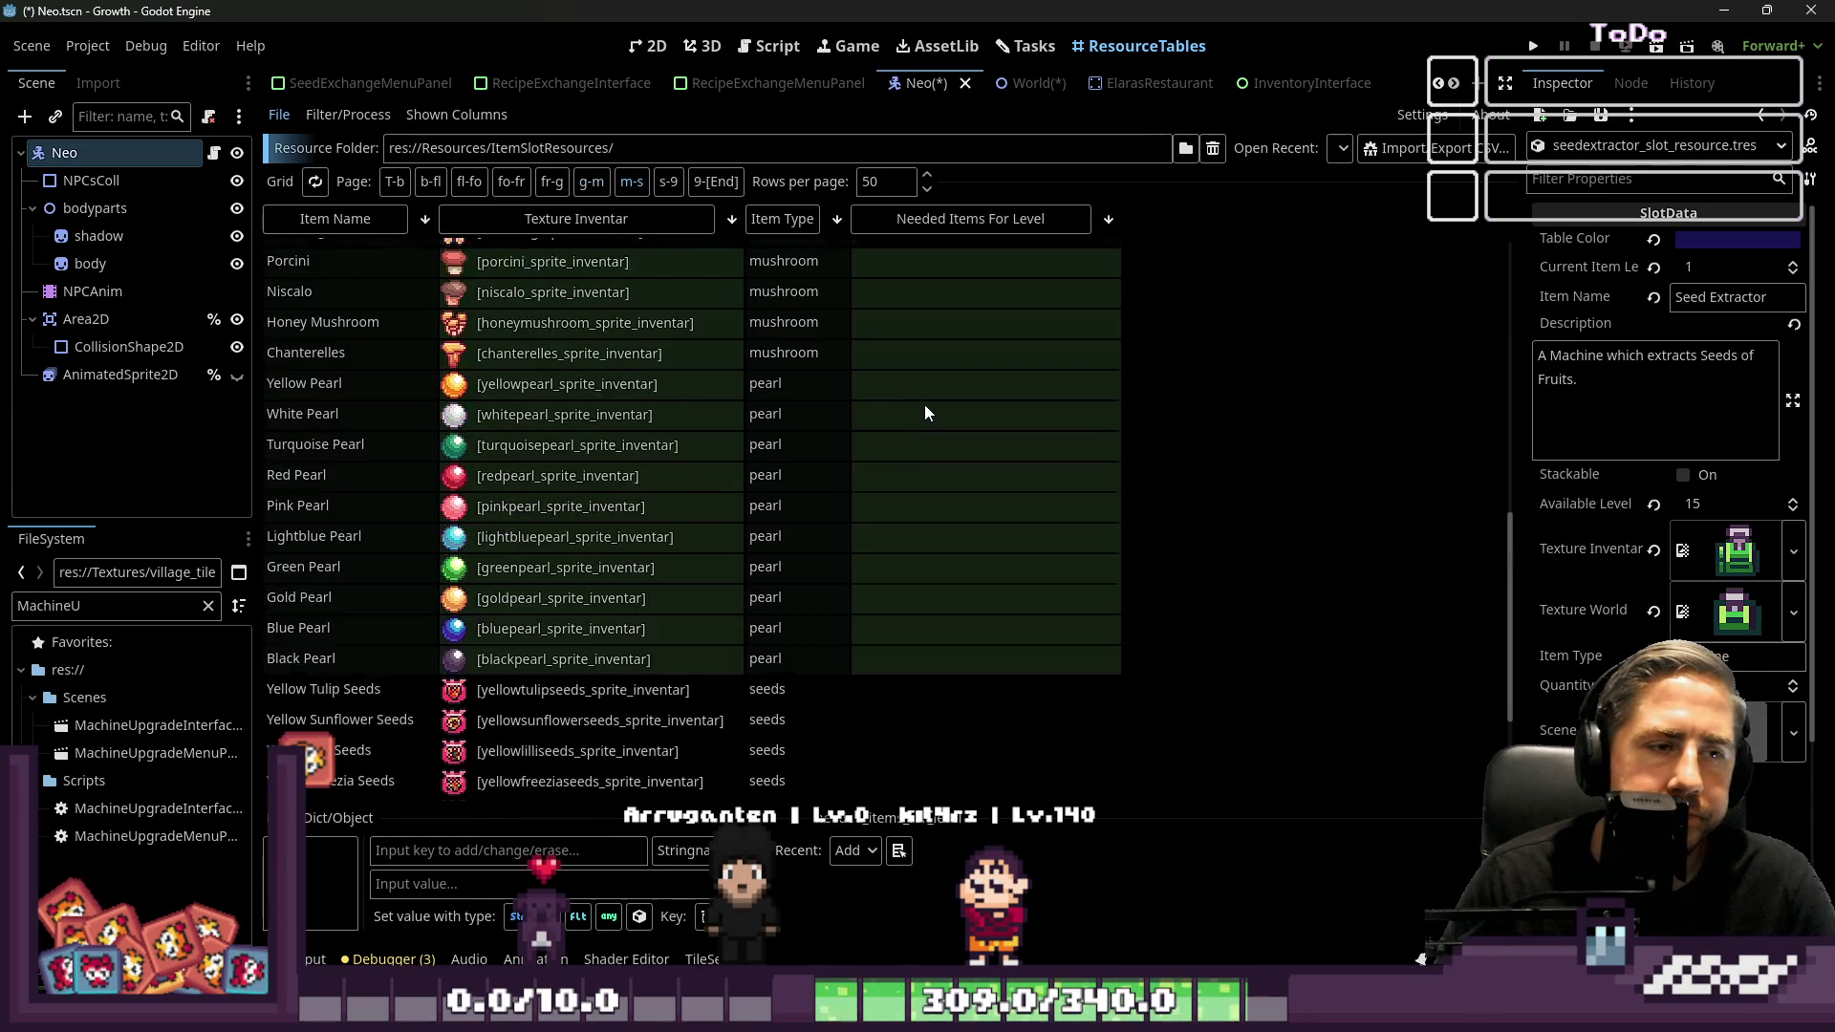
scroll(925, 400, up, 5)
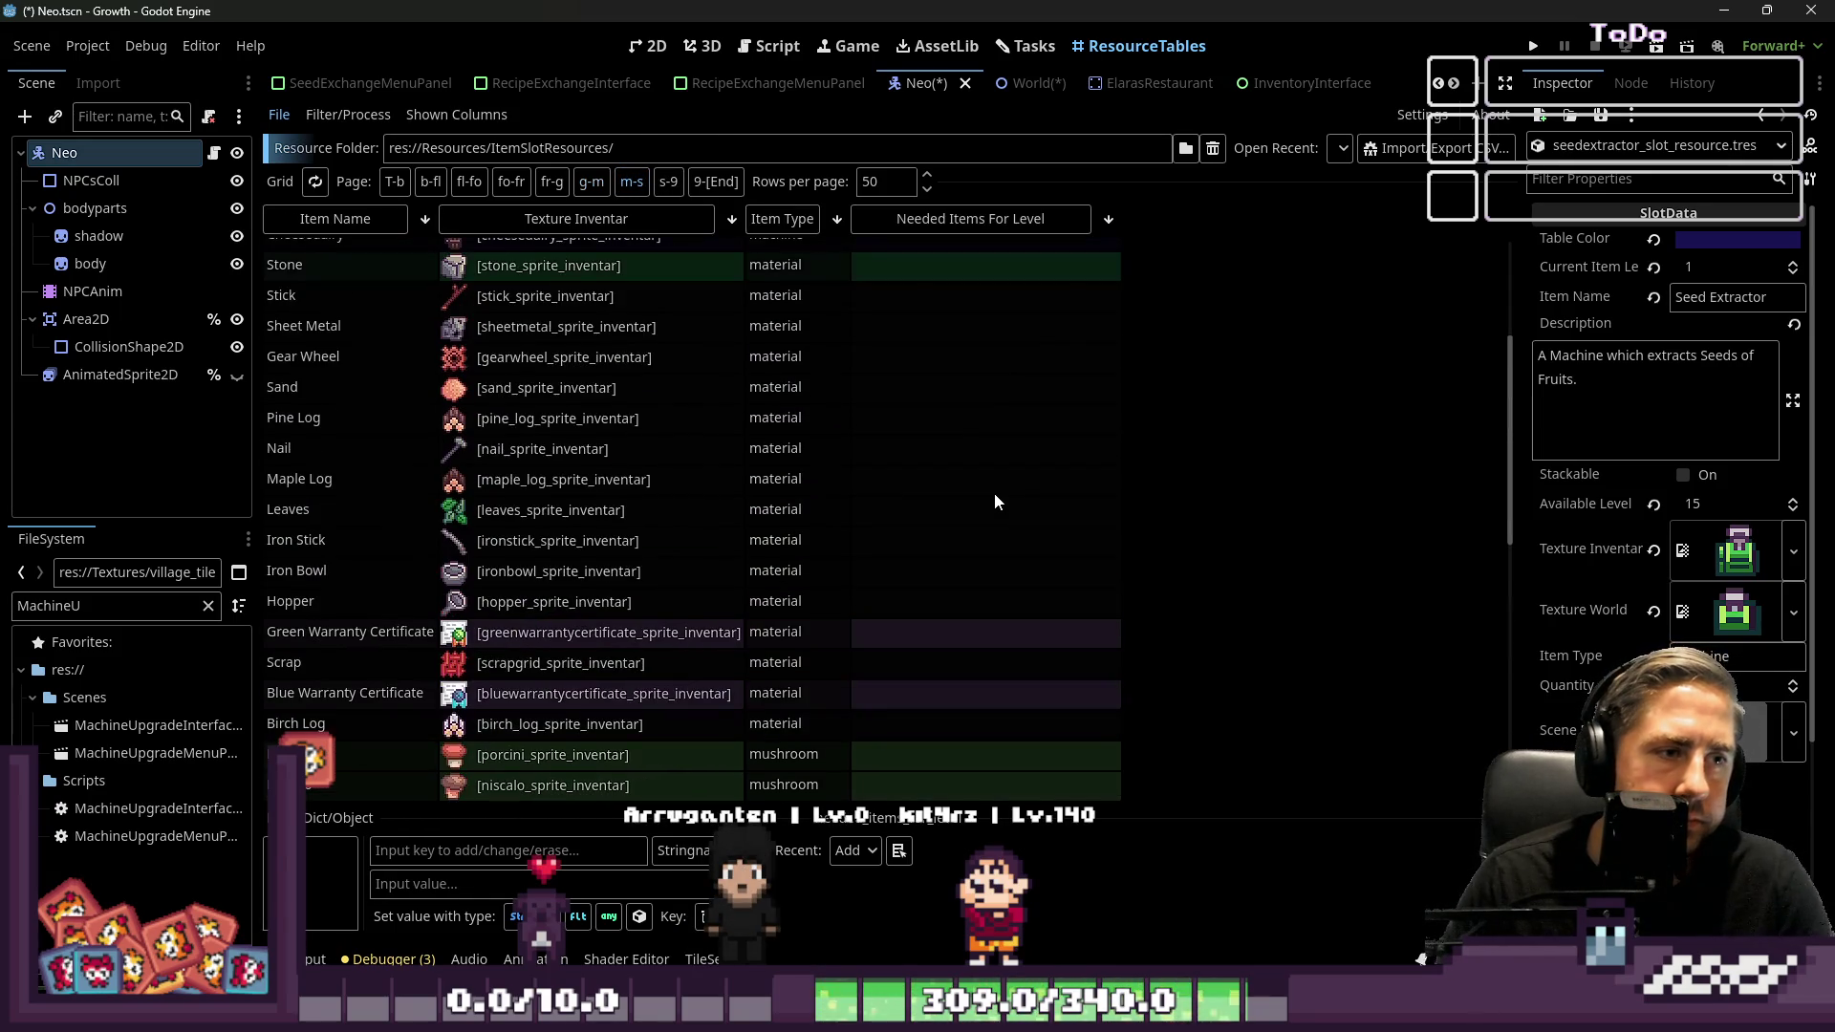
scroll(1011, 512, up, 2)
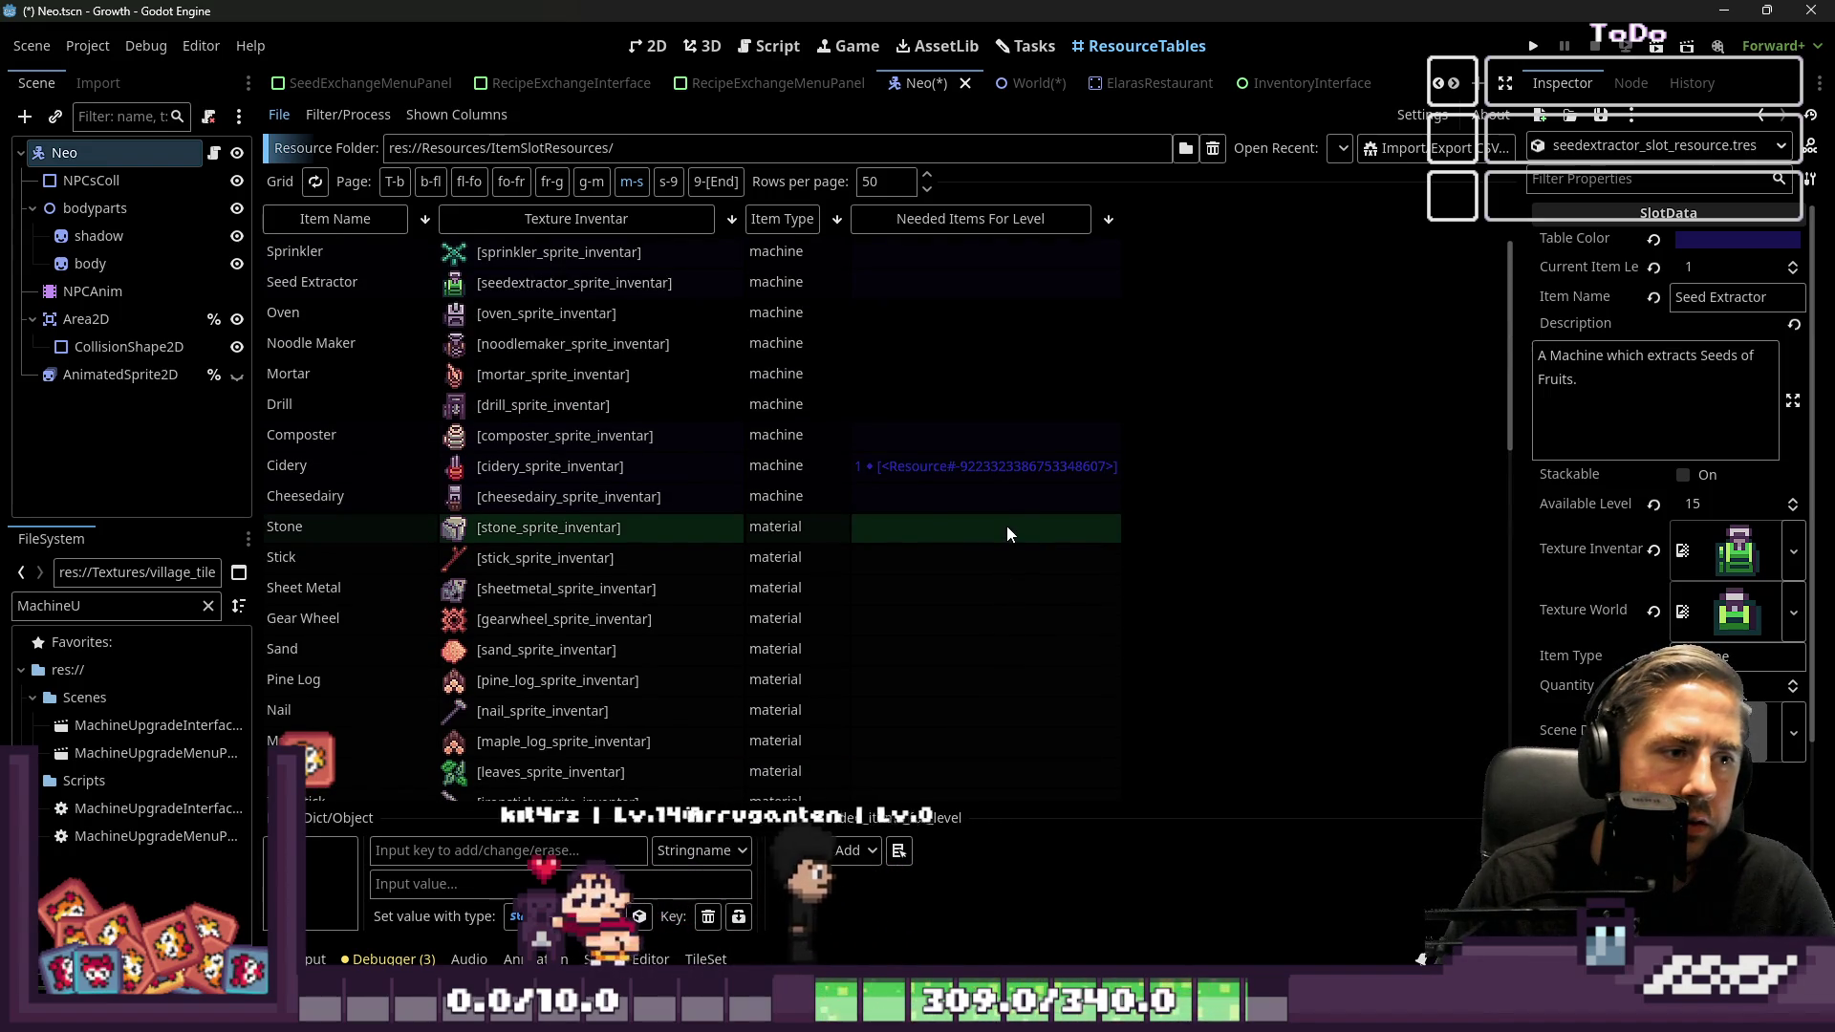
click(866, 470)
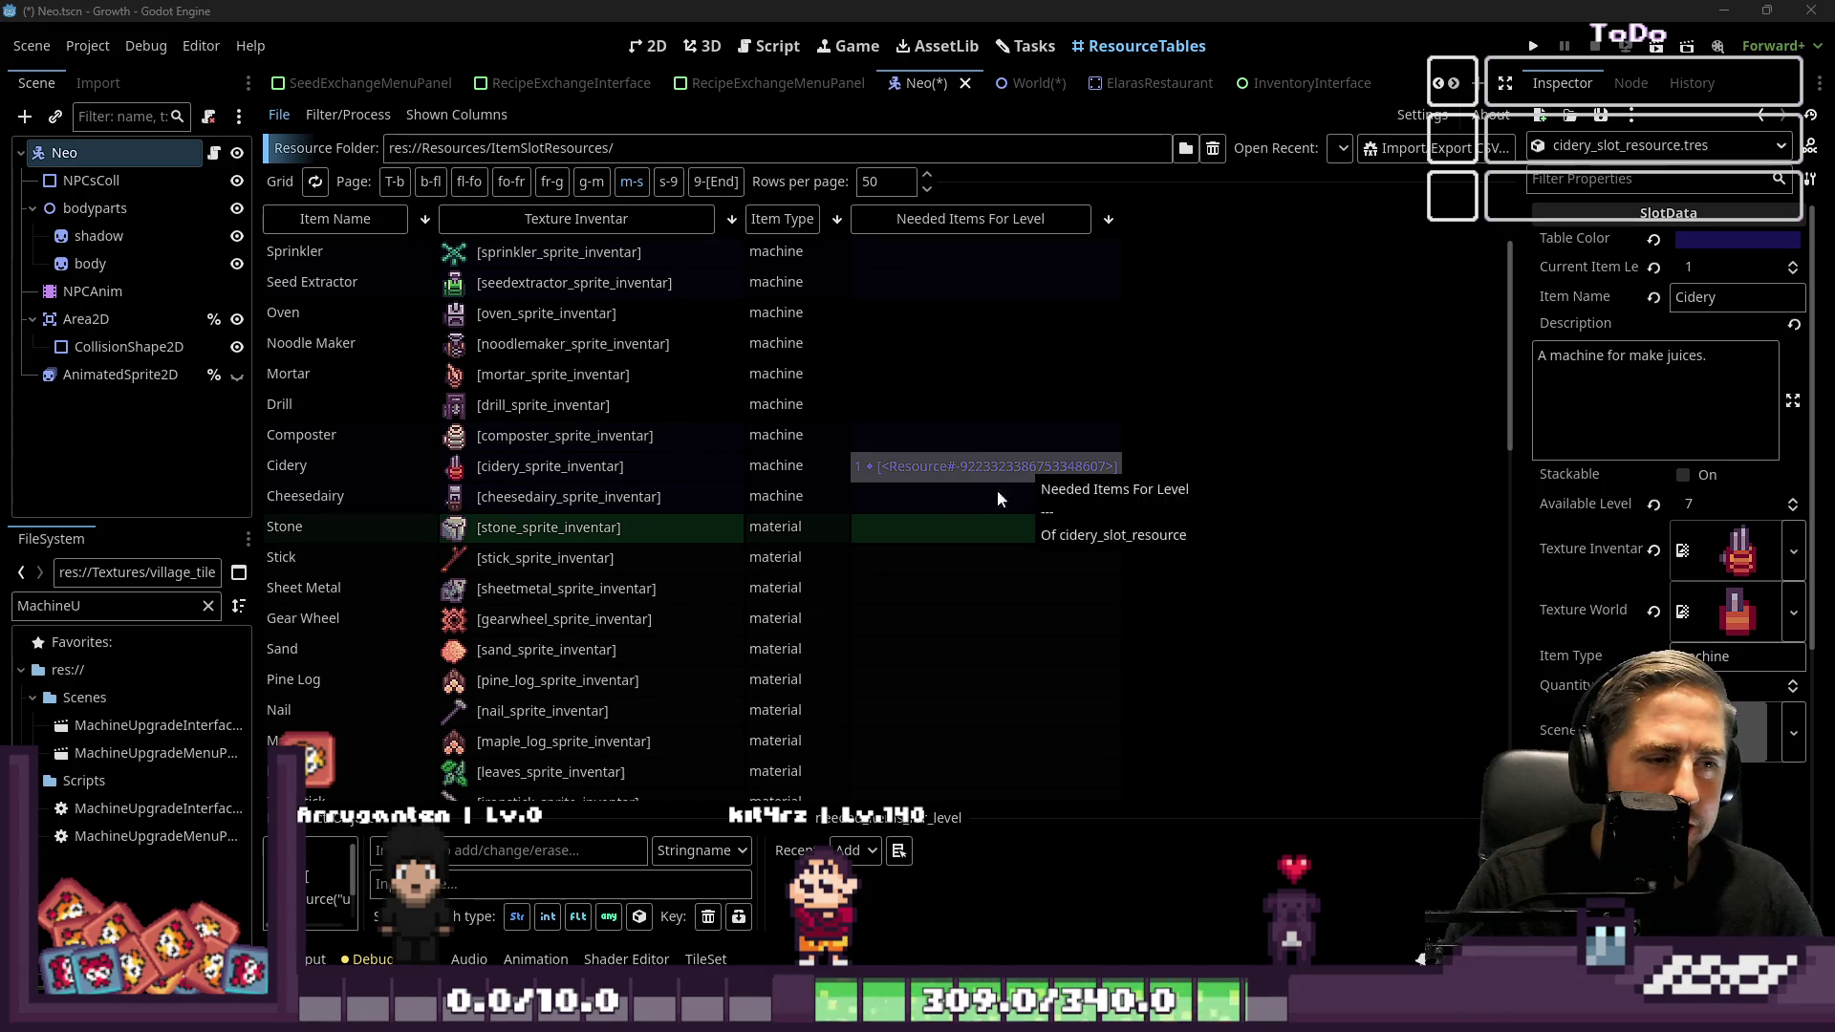
Flip between the Drill, Cheesedairy and Cidery rows to compare their properties
click(893, 405)
click(888, 499)
click(882, 502)
click(882, 472)
click(961, 497)
click(919, 459)
scroll(1516, 542, down, 2)
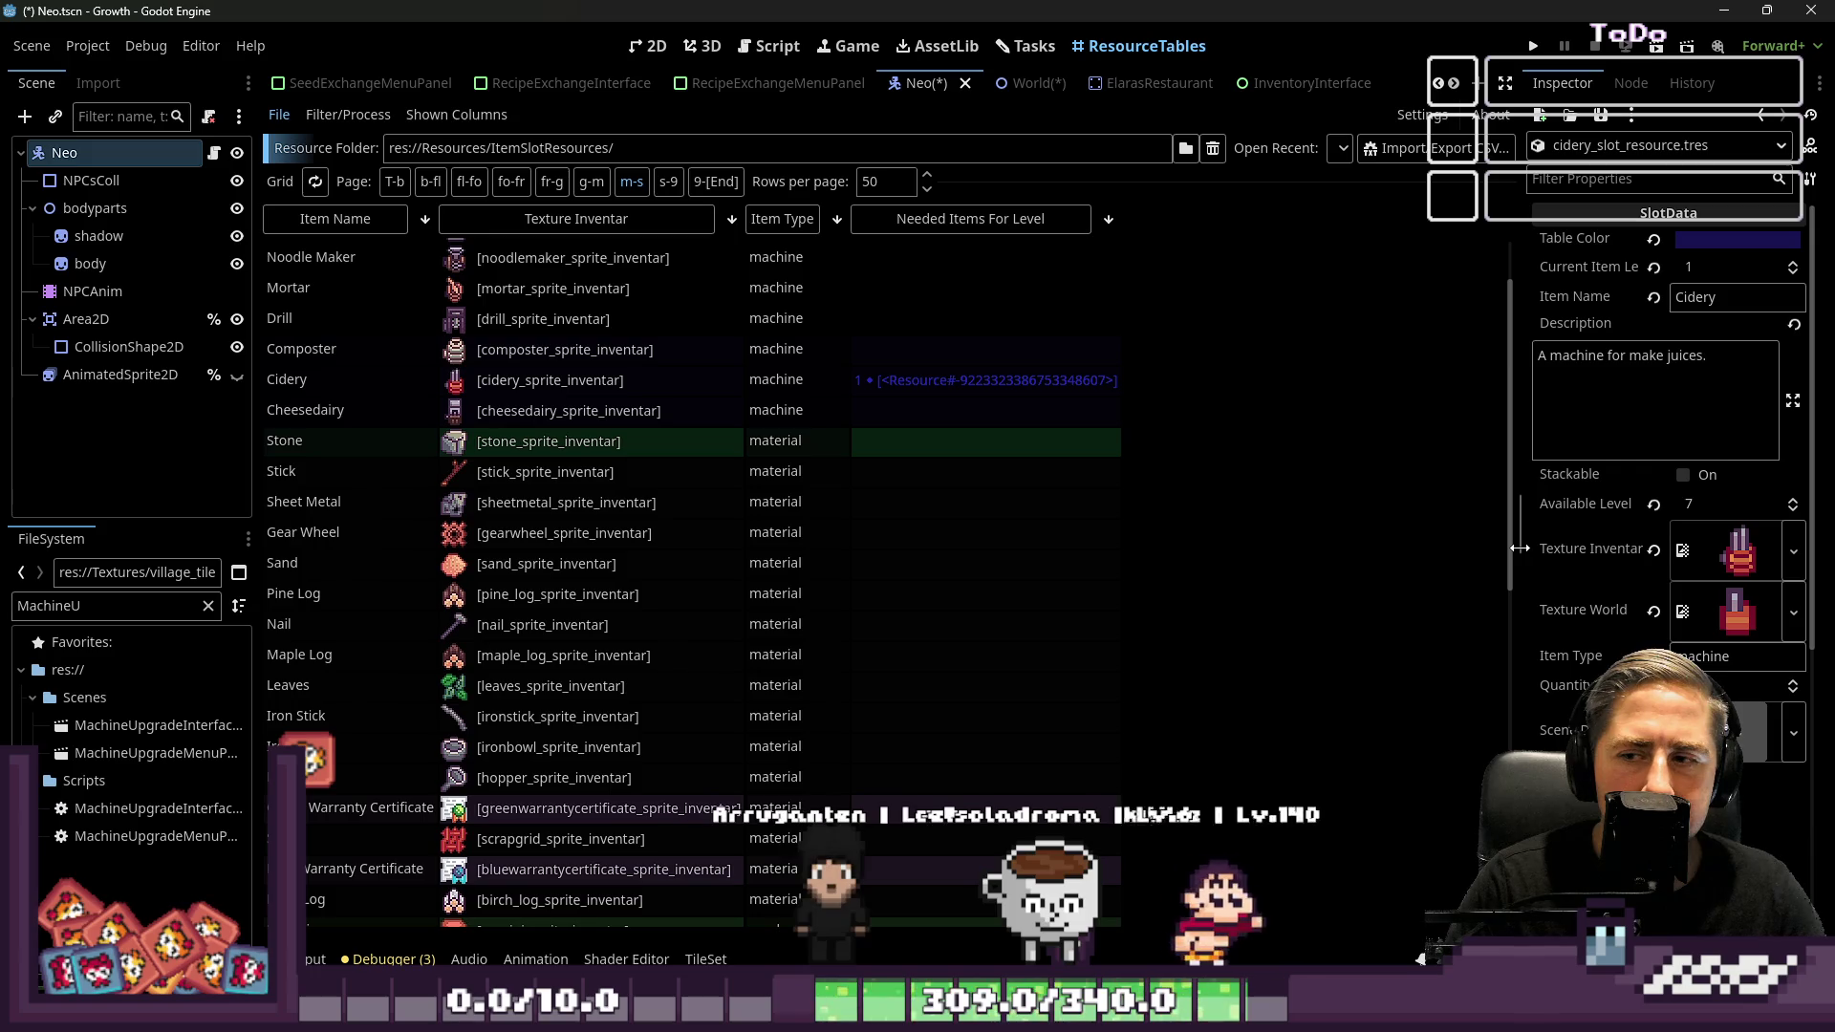
Widen the Inspector and scroll Cidery's properties down to the Animal group
drag(1519, 546, 1300, 540)
scroll(1539, 574, down, 3)
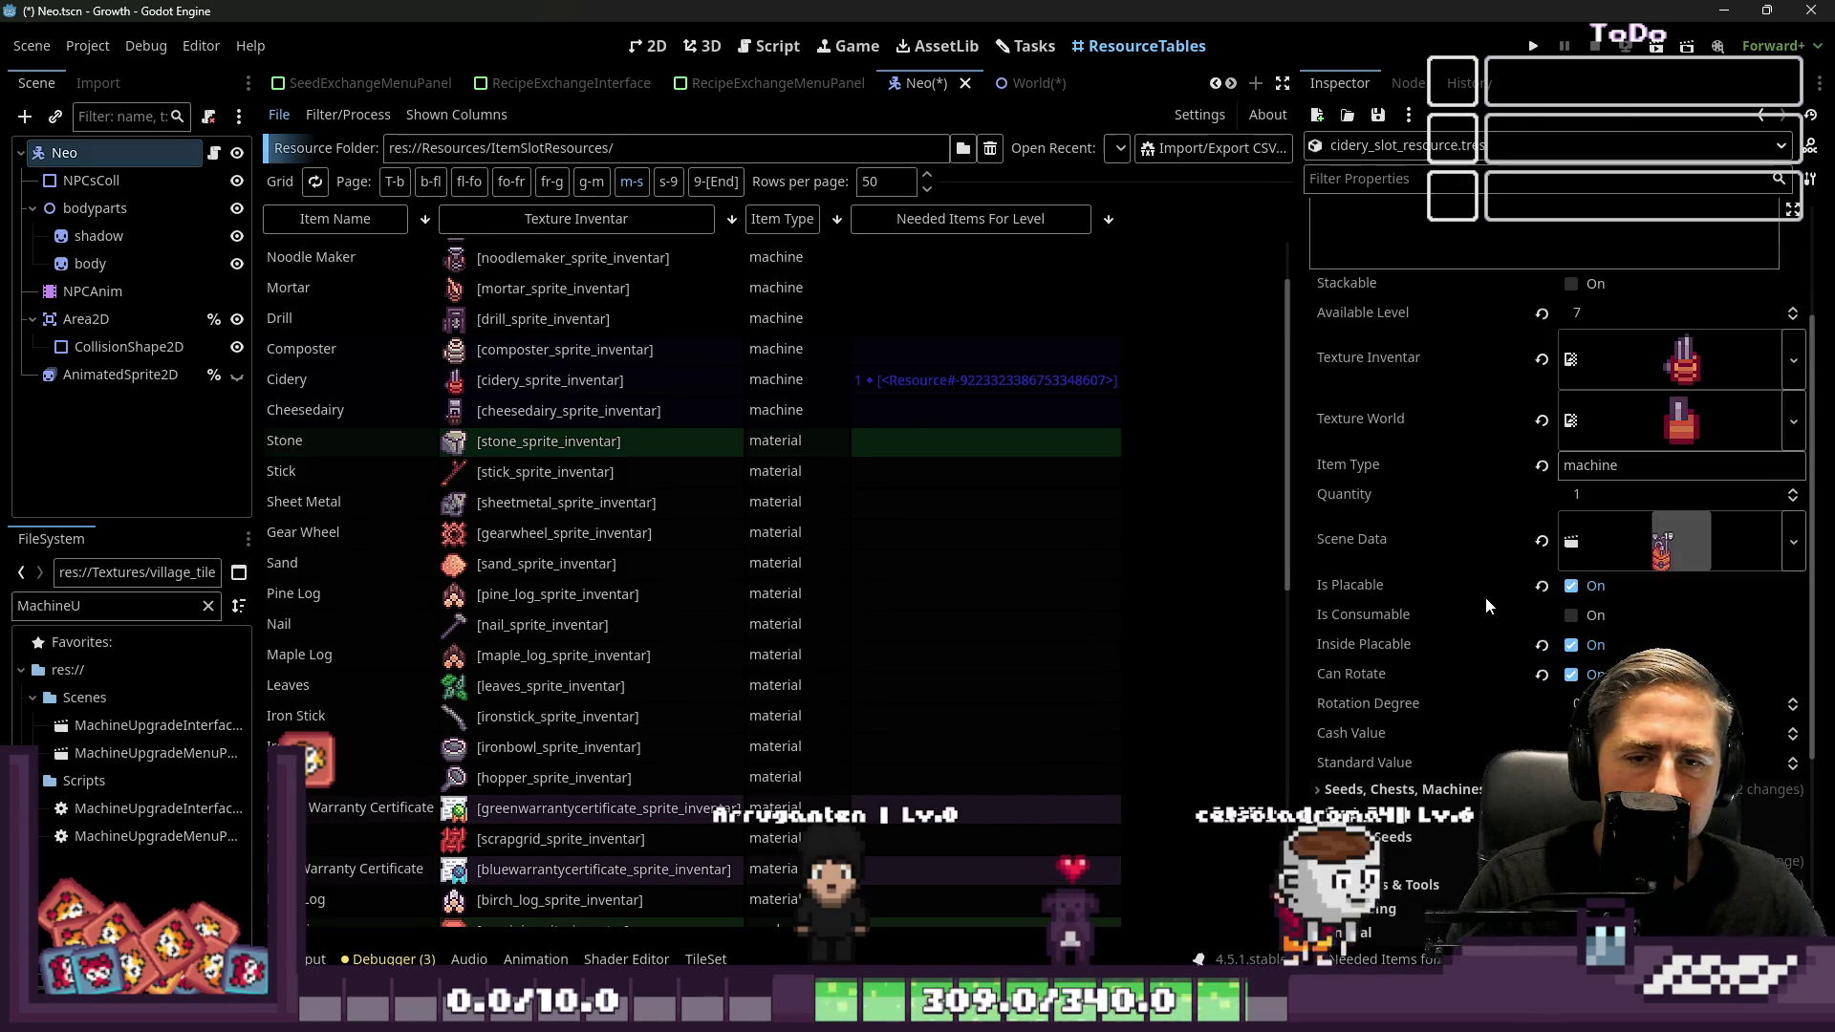
scroll(1568, 602, down, 3)
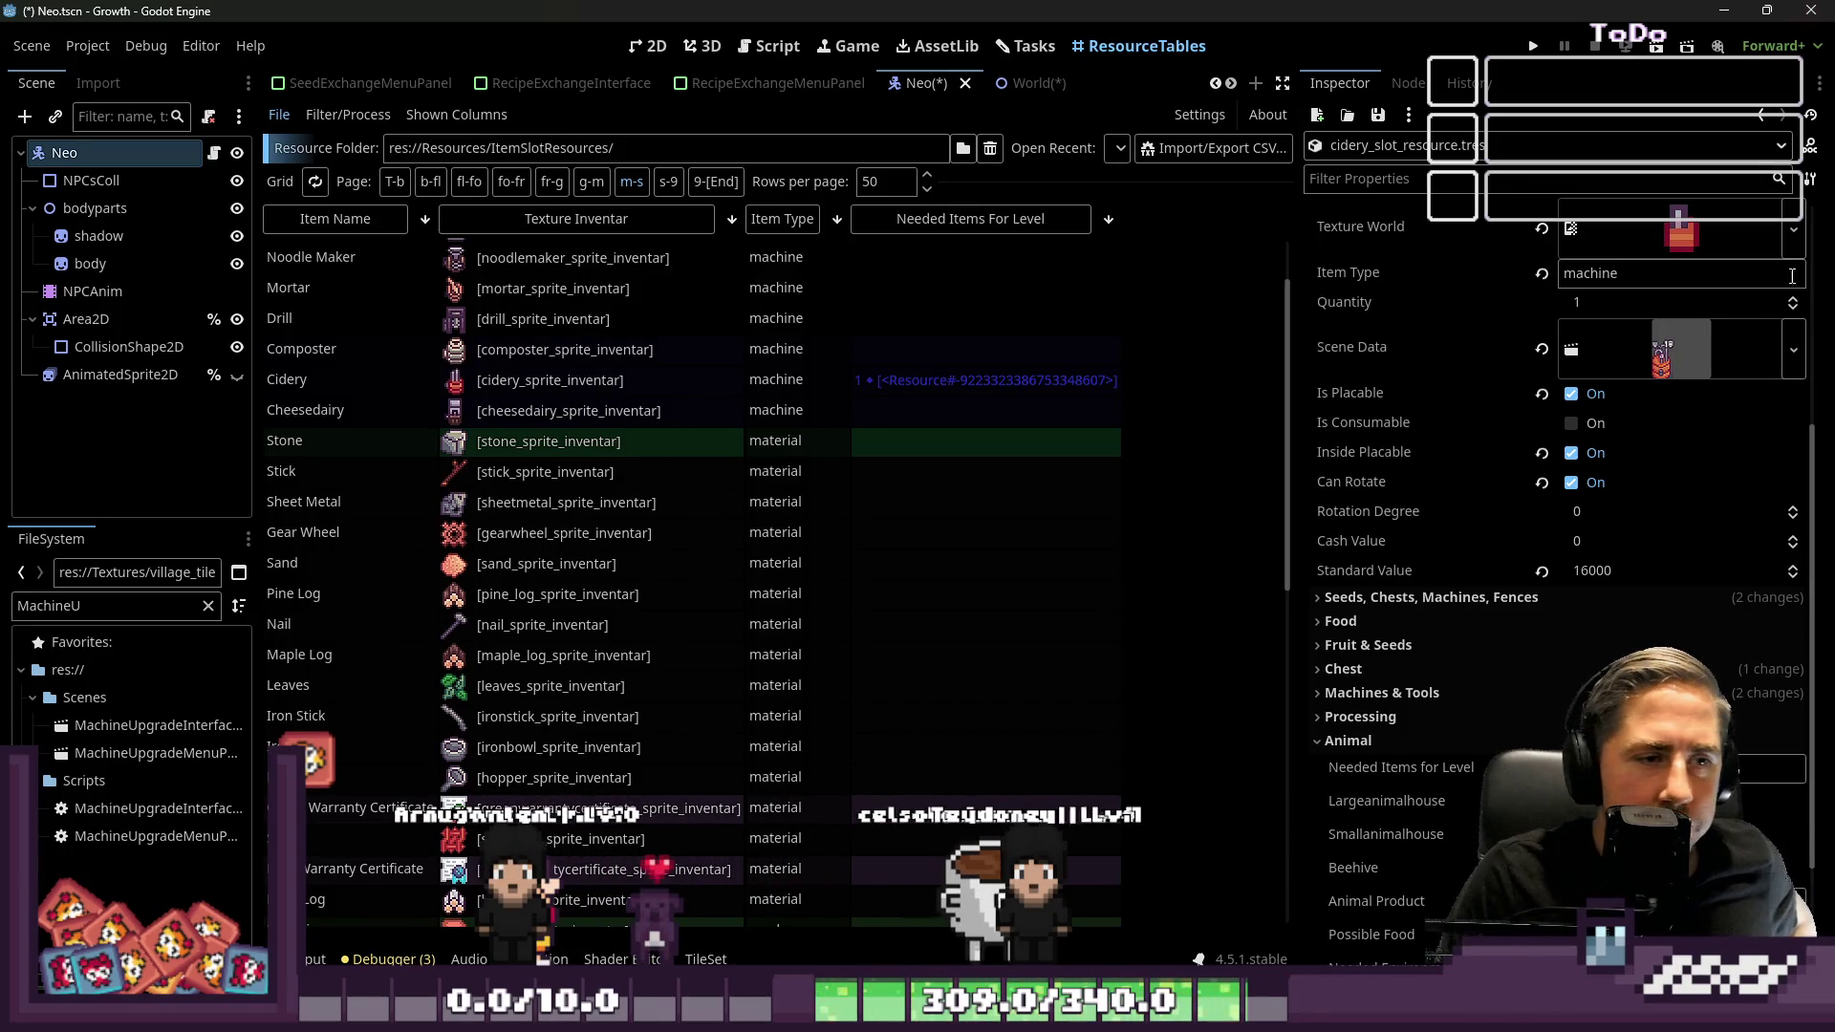
click(991, 418)
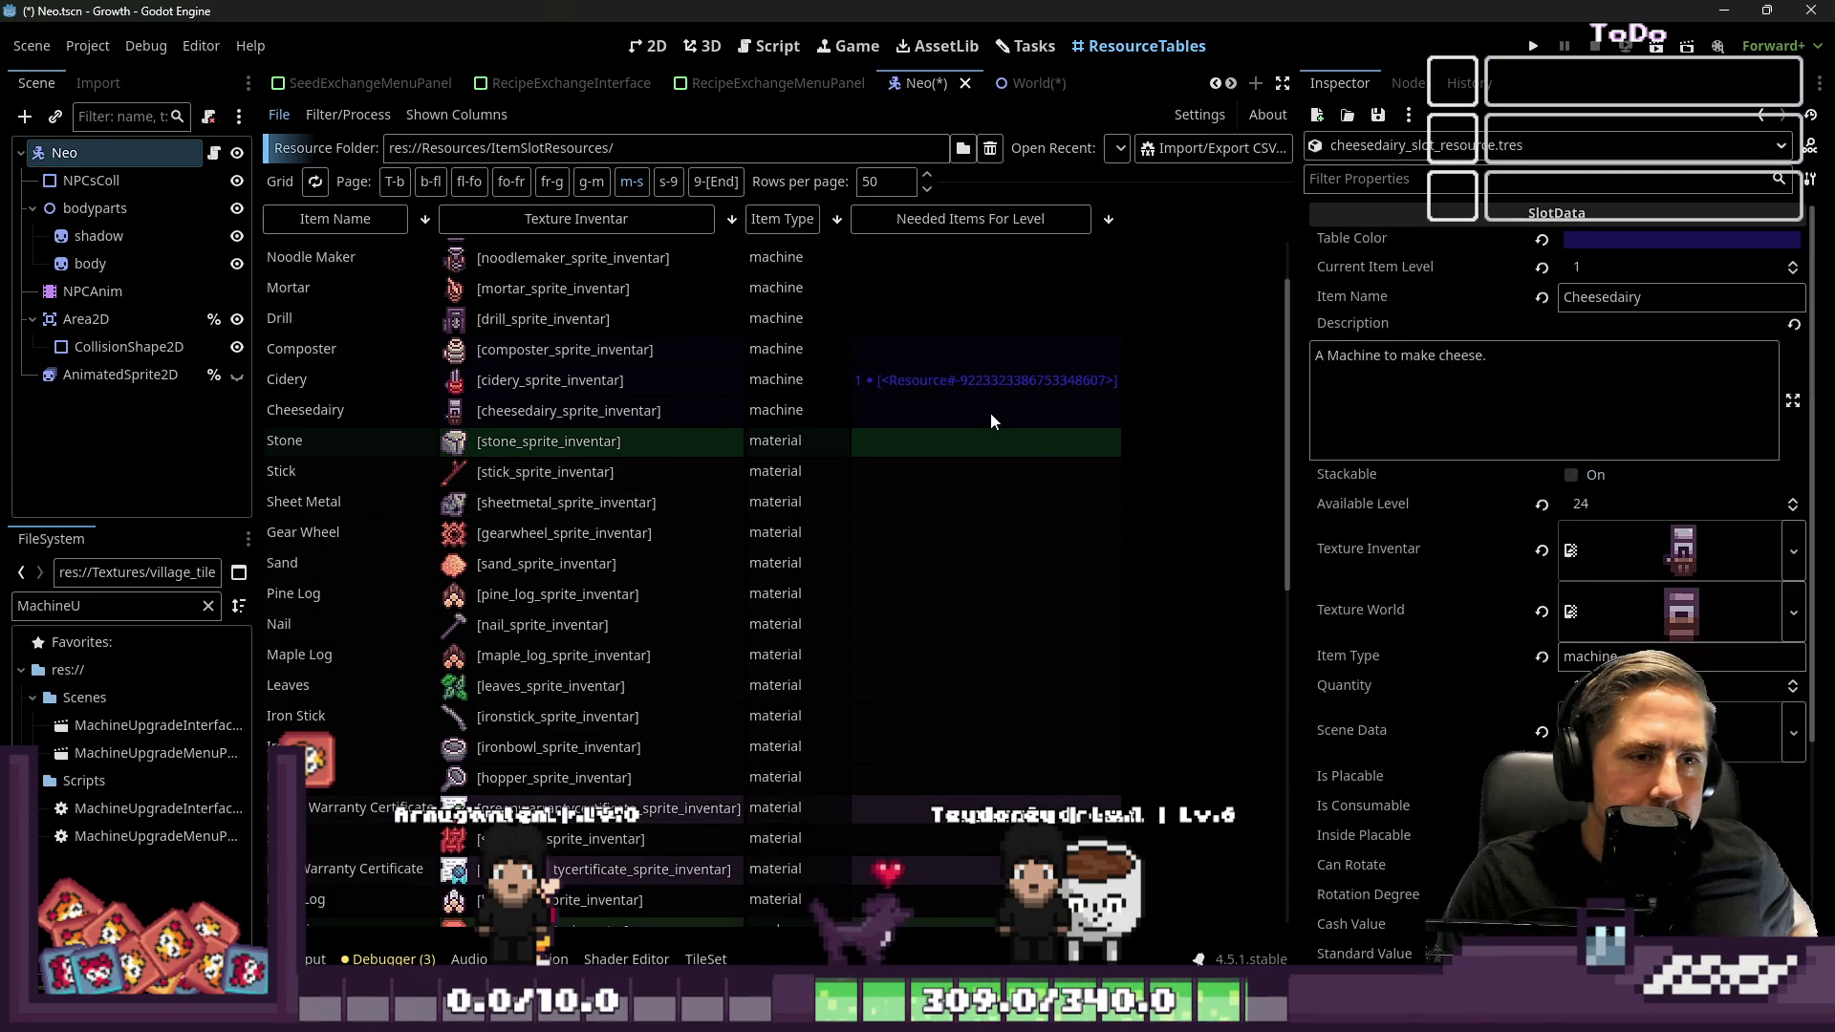
click(967, 397)
click(874, 417)
click(893, 395)
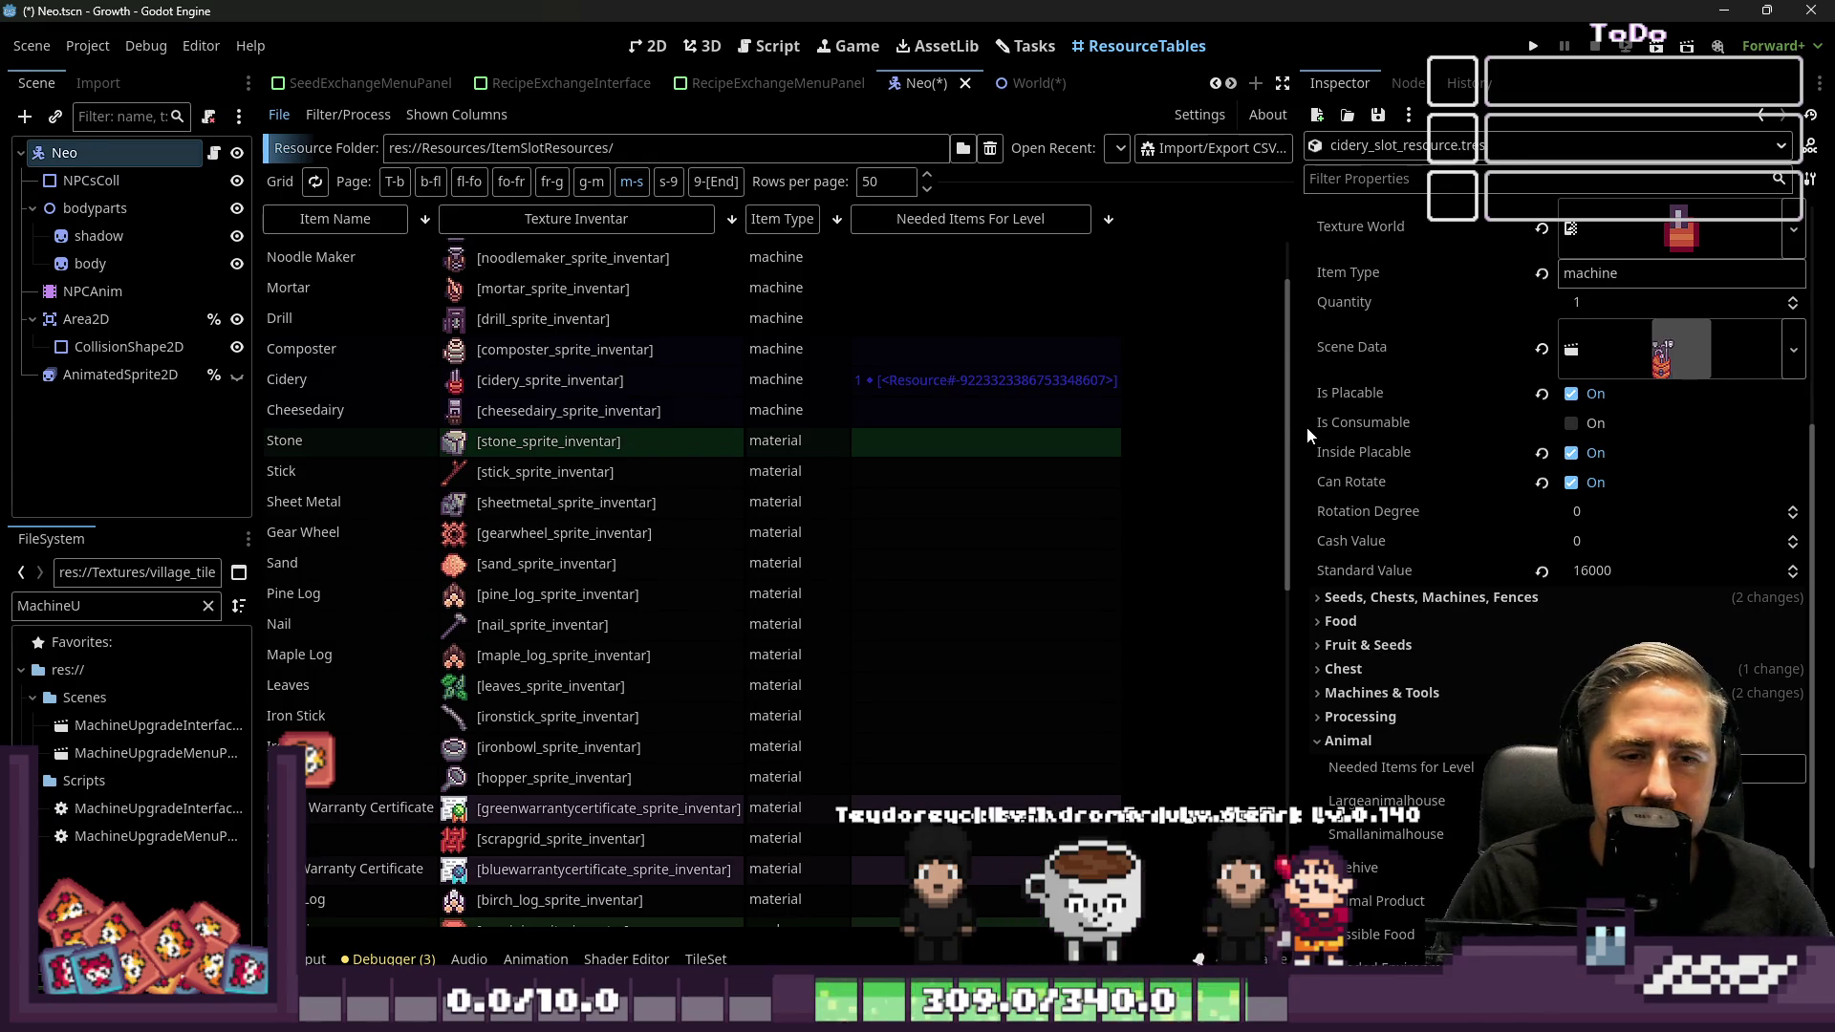
scroll(1309, 426, down, 4)
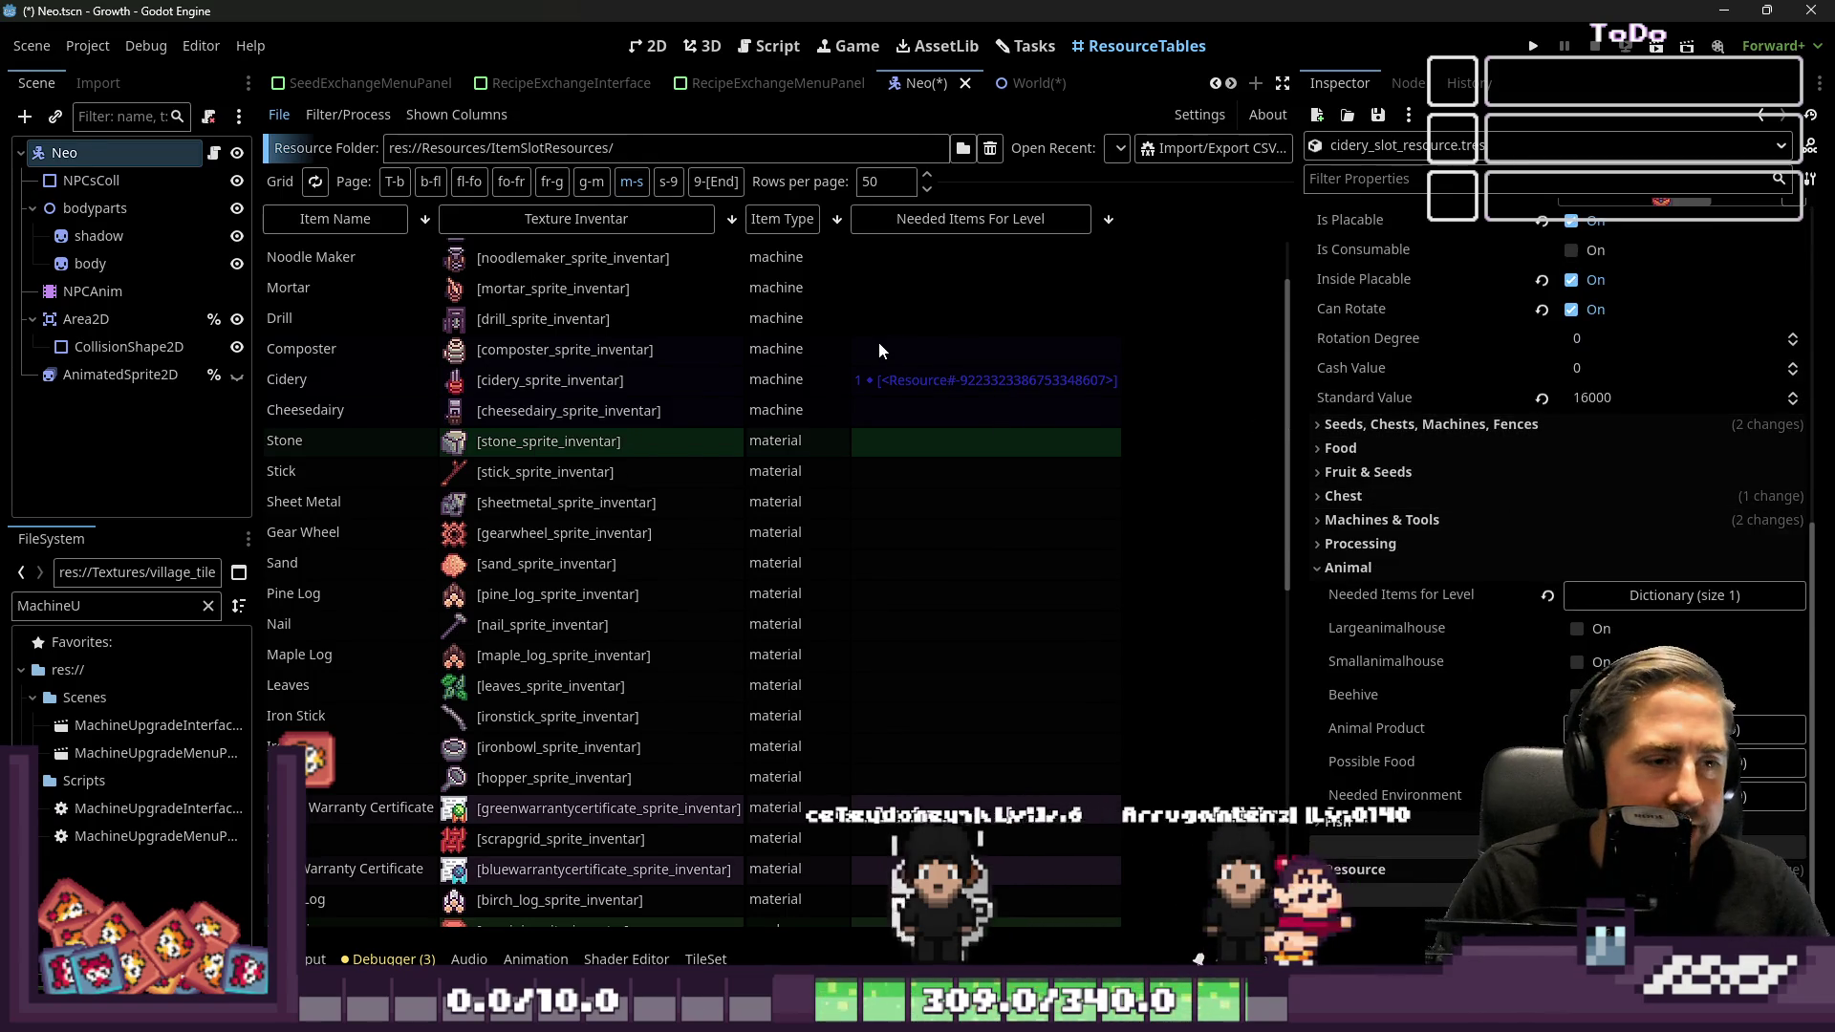
Expand Cidery's Needed Items for Level dictionary and its level-1 array showing applejuice_slot_resource.tres
click(914, 337)
click(922, 378)
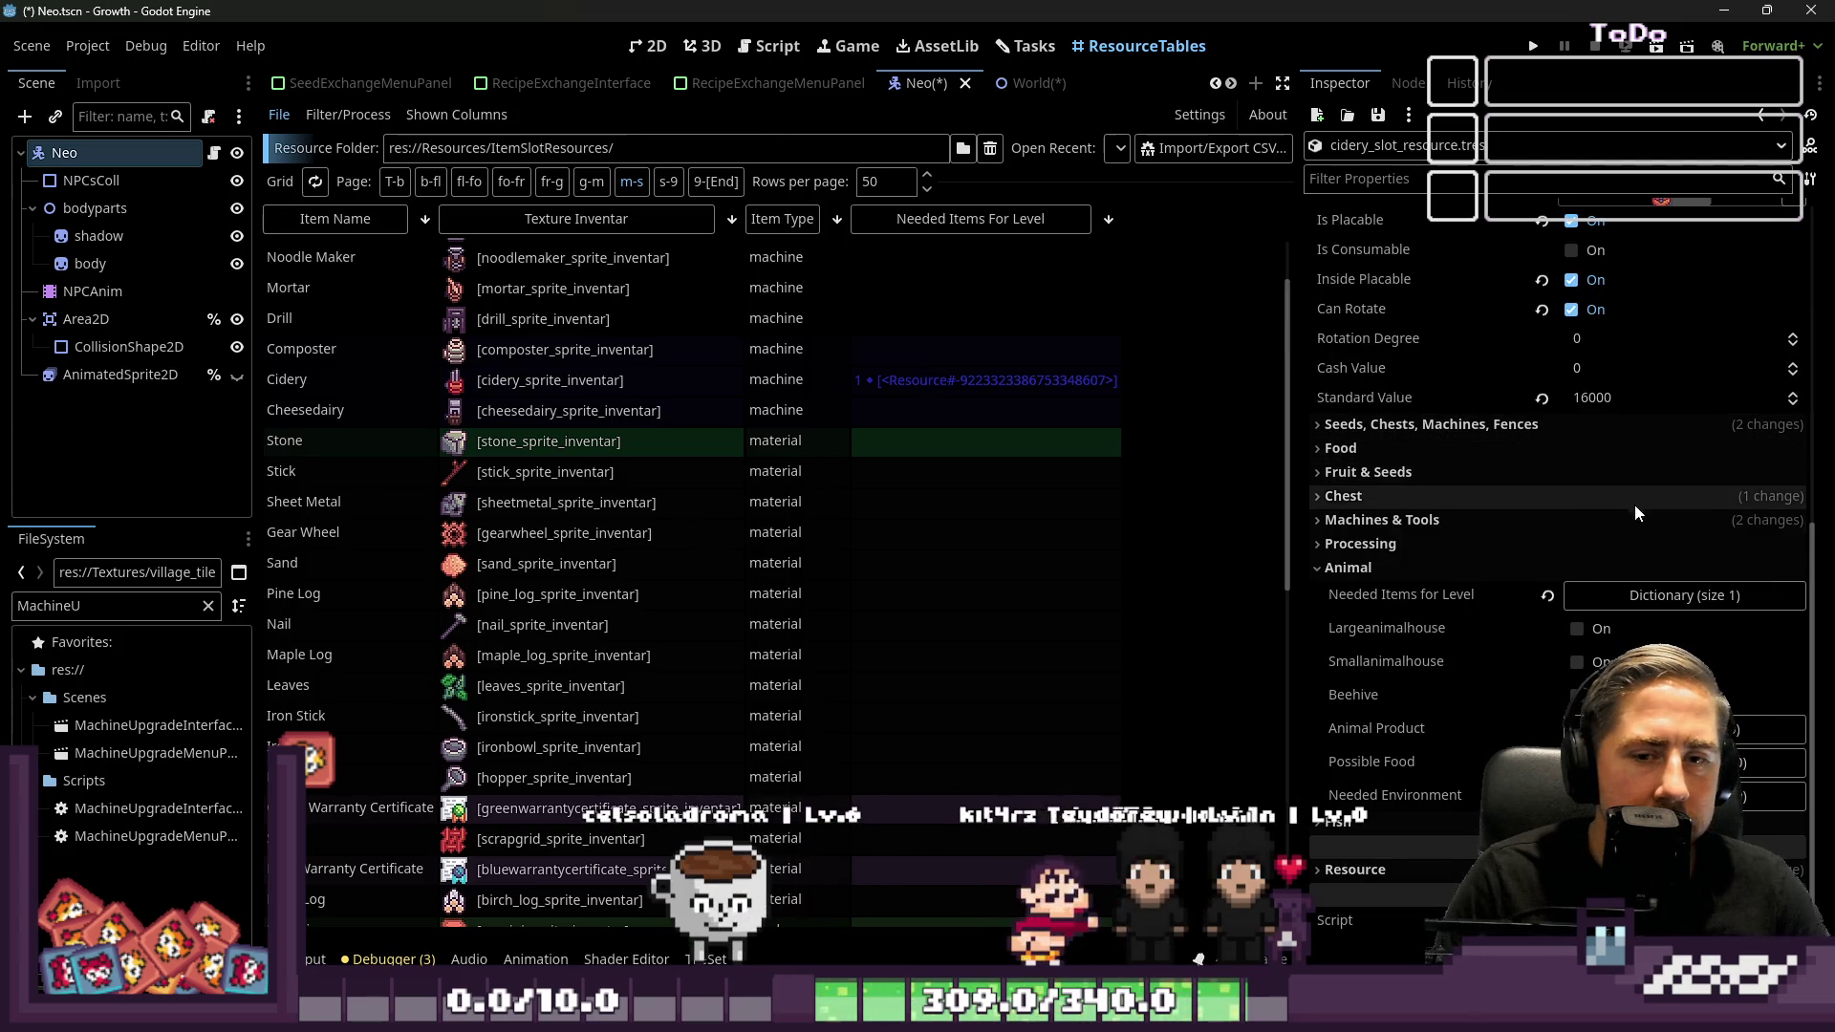
click(1646, 597)
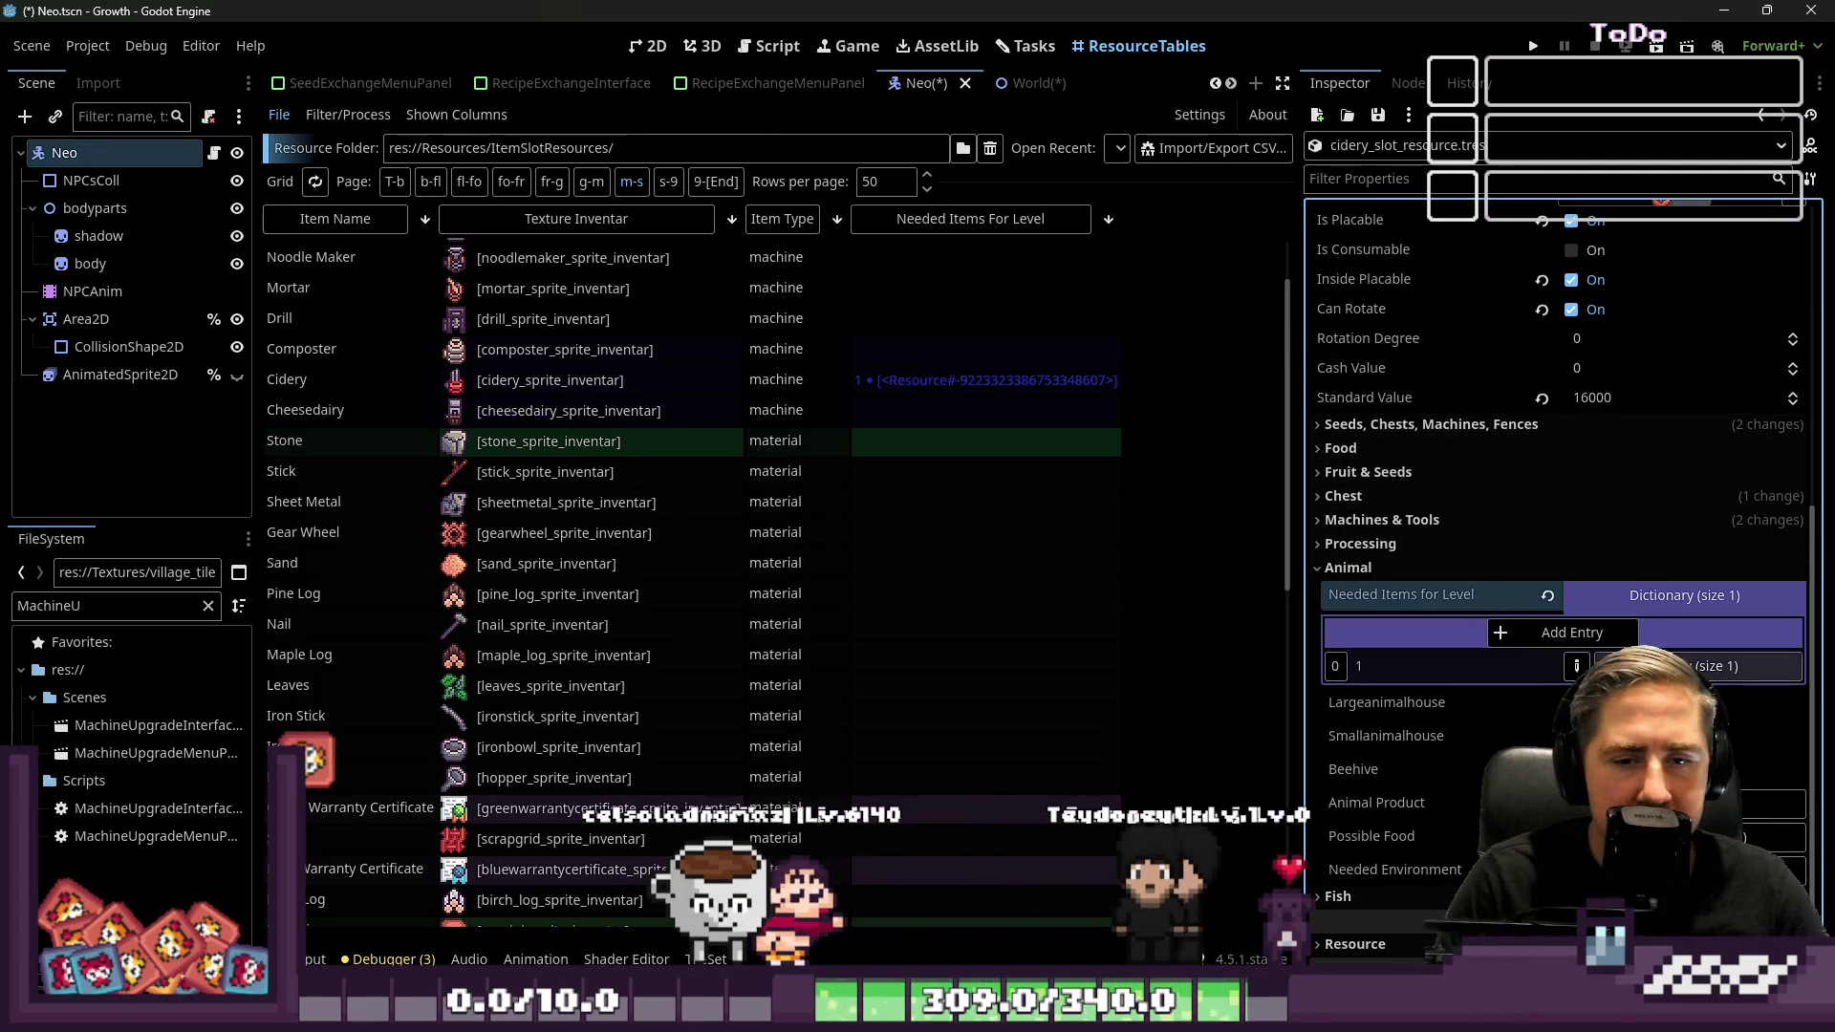
click(1682, 666)
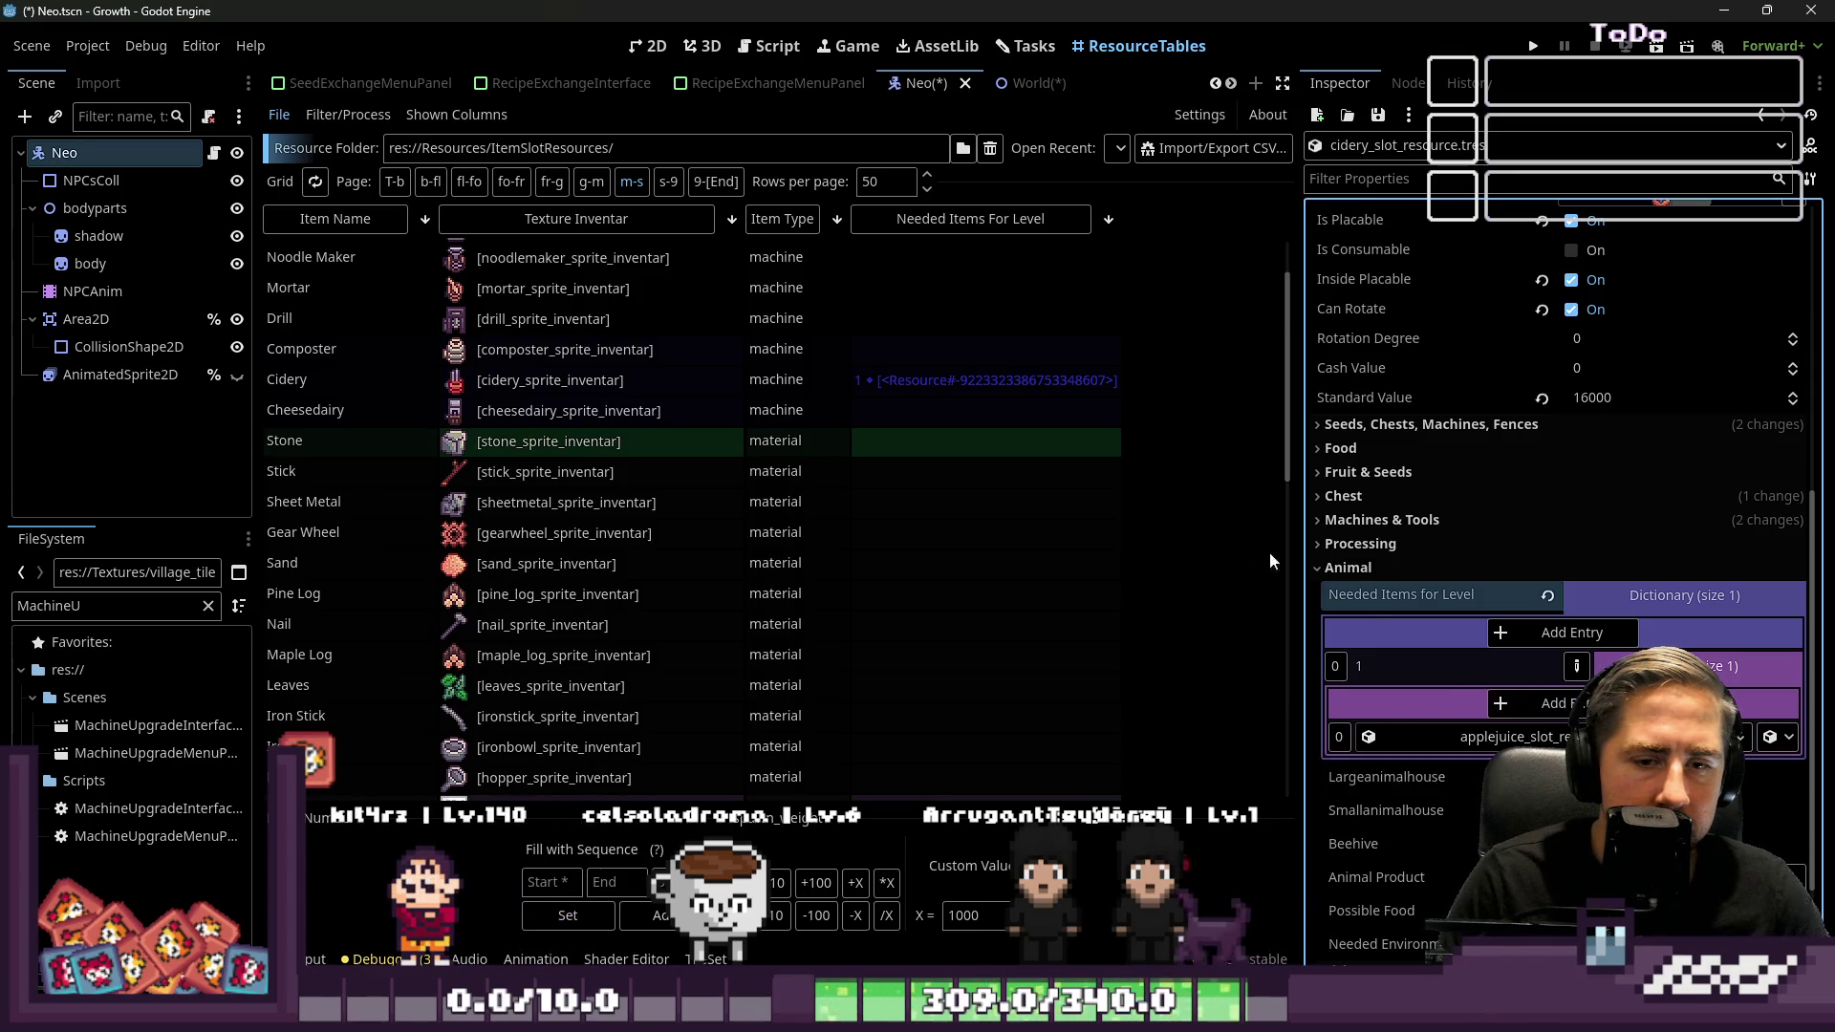
scroll(1241, 538, up, 2)
scroll(1549, 658, down, 3)
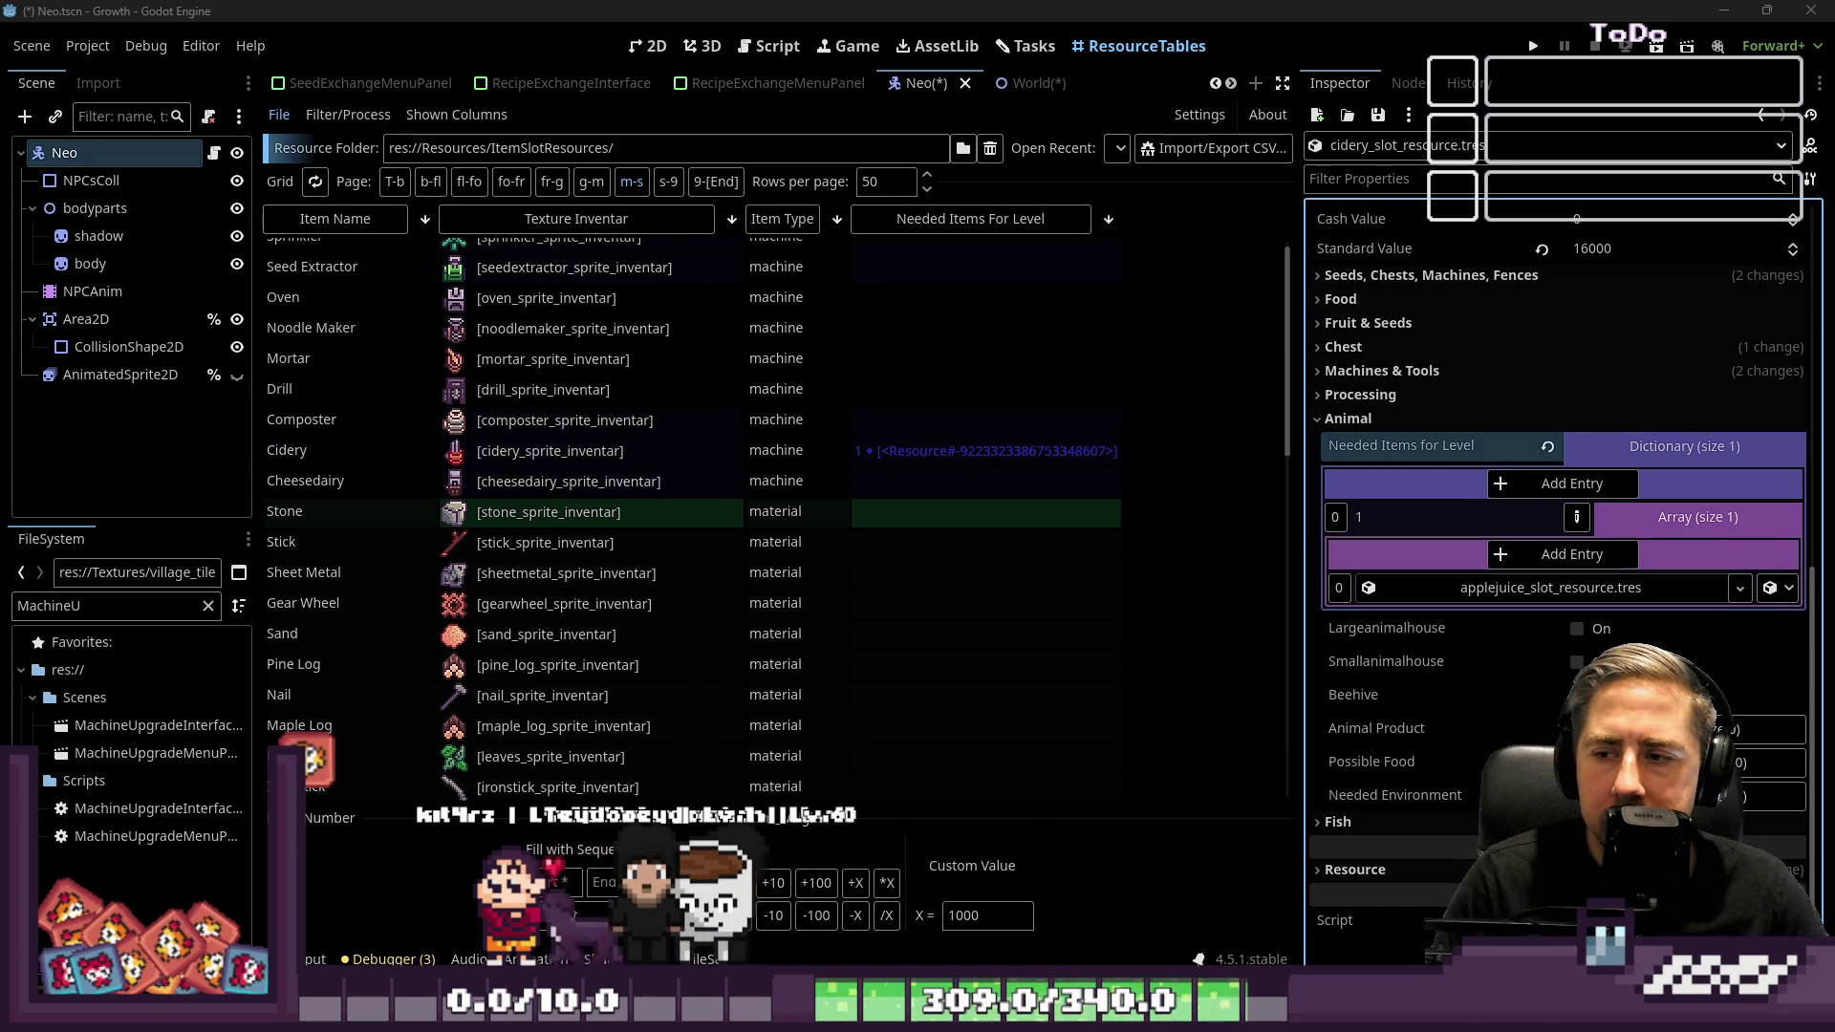
Add then delete an empty level-1 entry, keeping one item, and return to the task board
click(903, 454)
click(1510, 562)
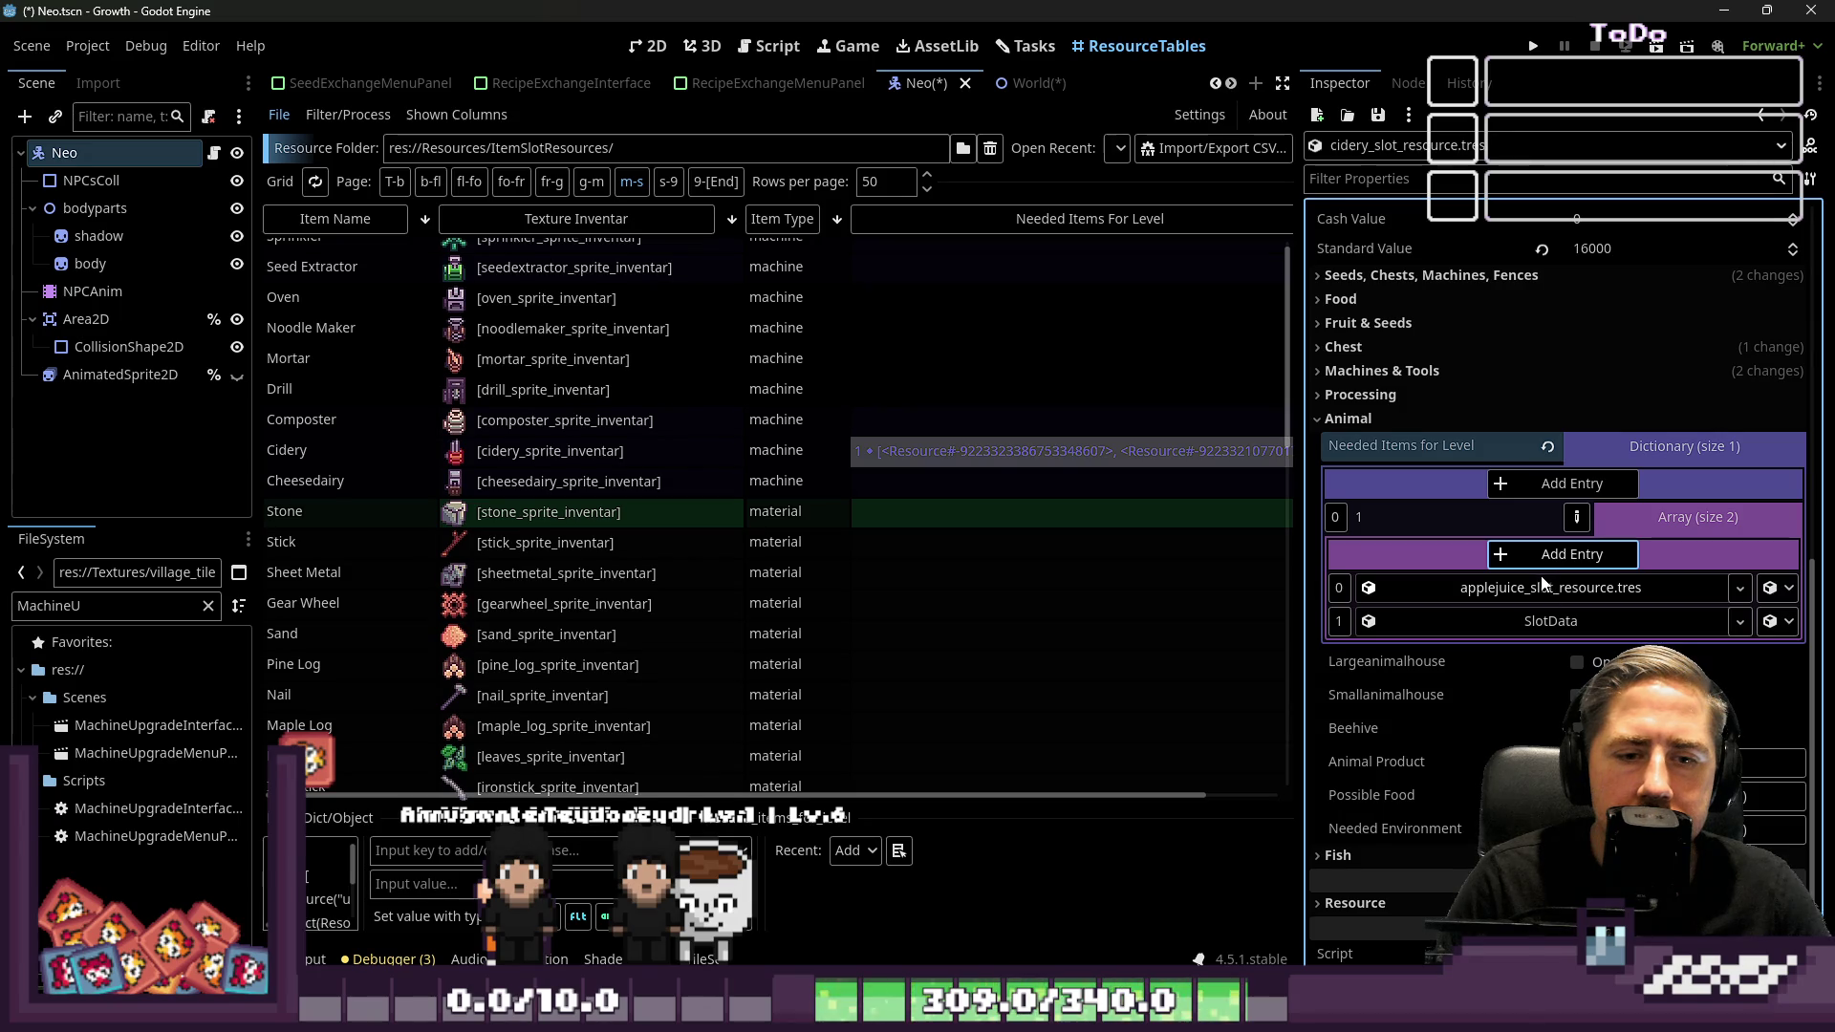
click(1740, 623)
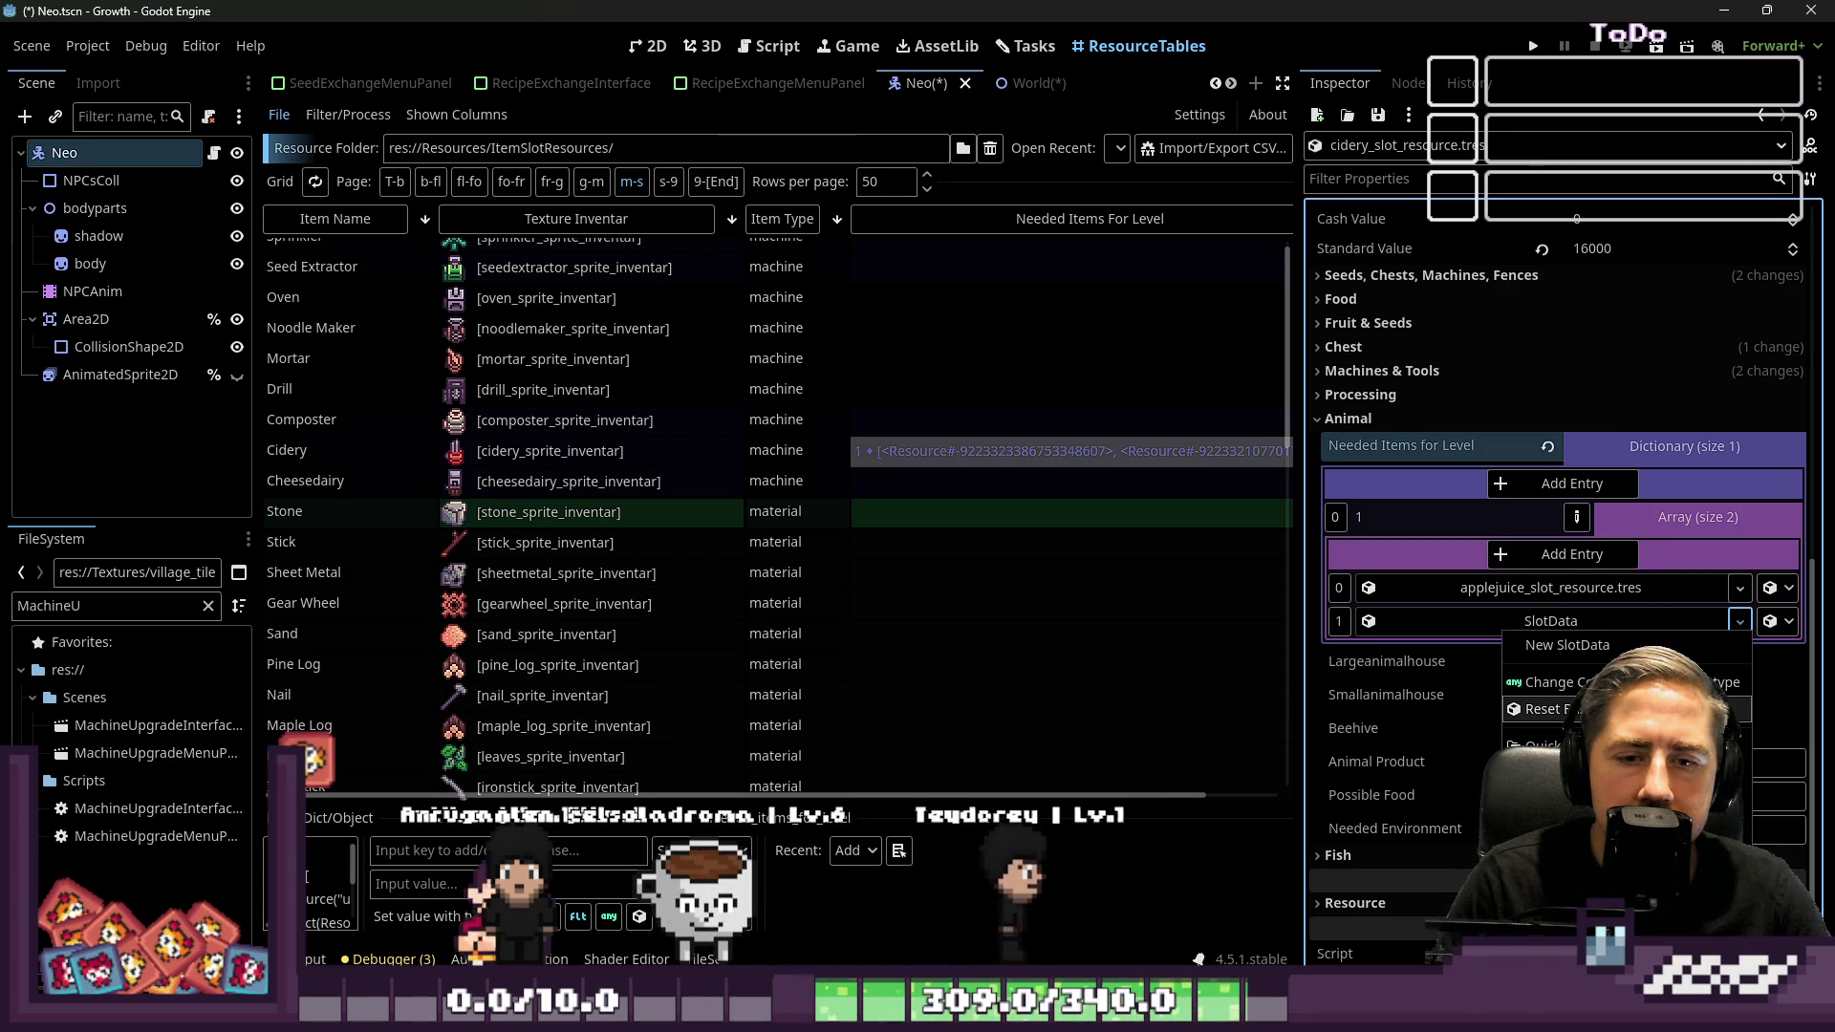
click(1770, 623)
click(1770, 623)
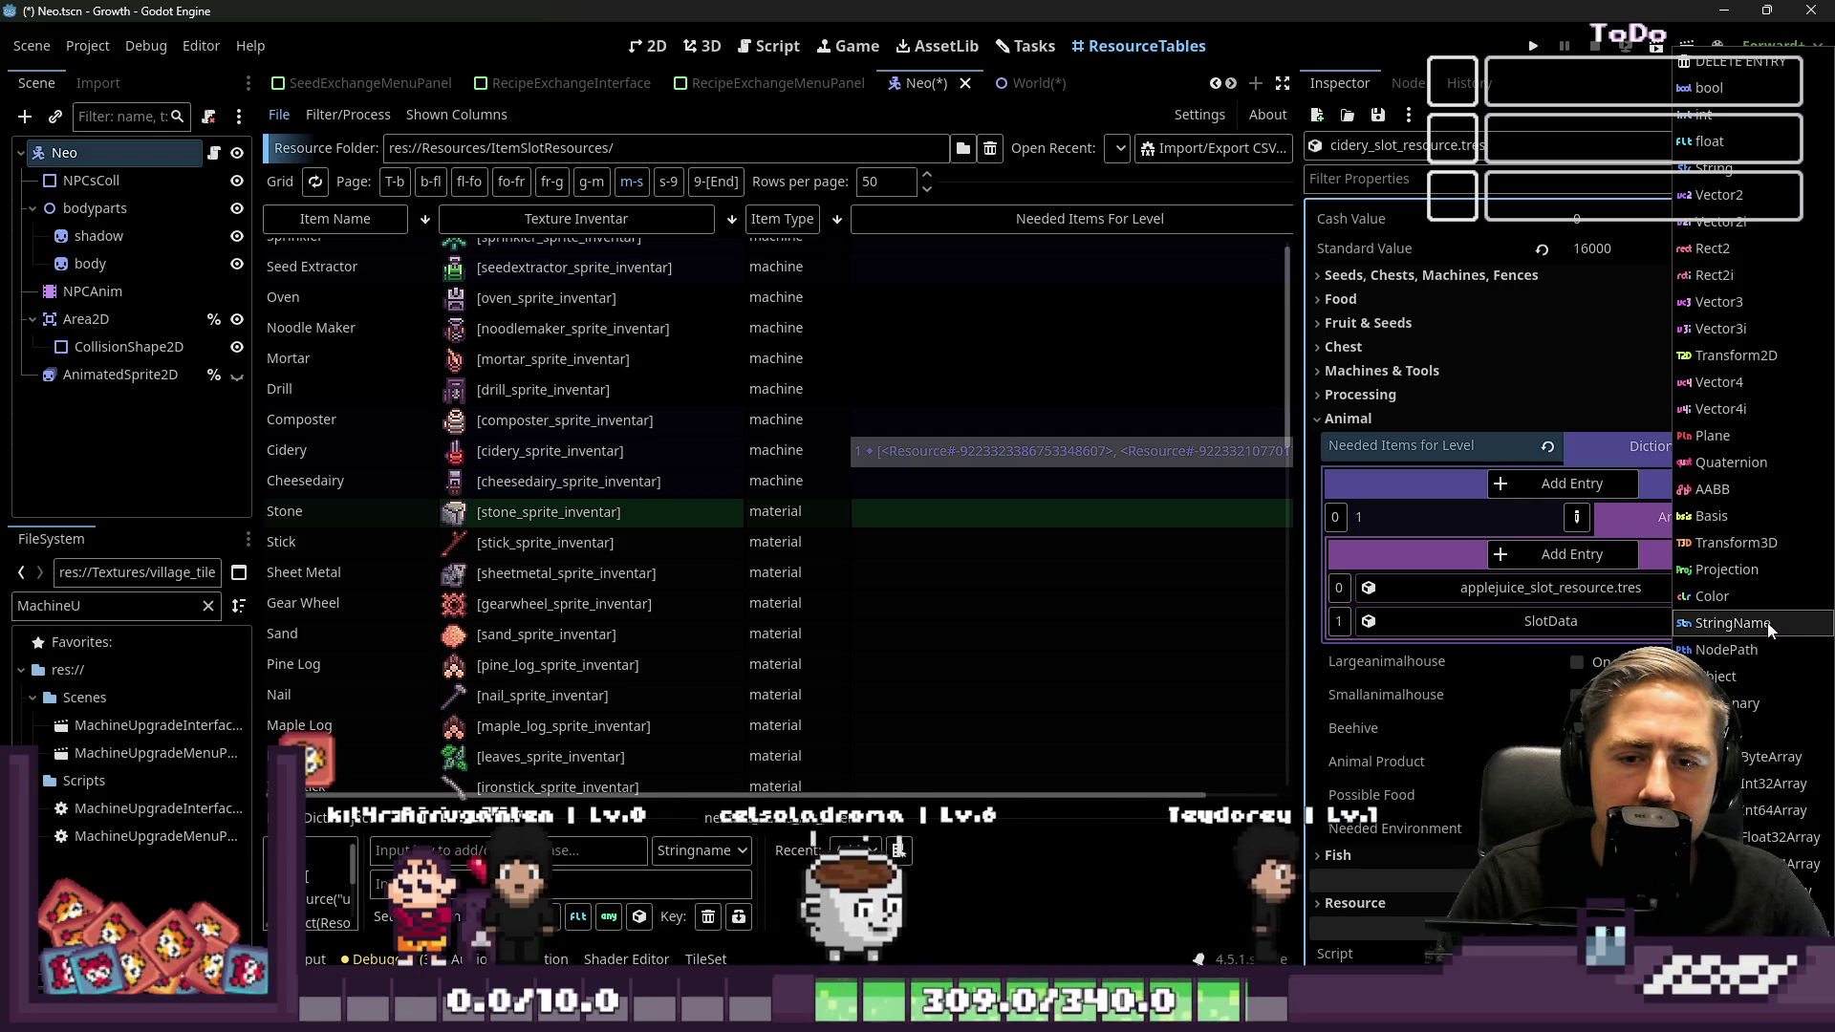
click(1717, 75)
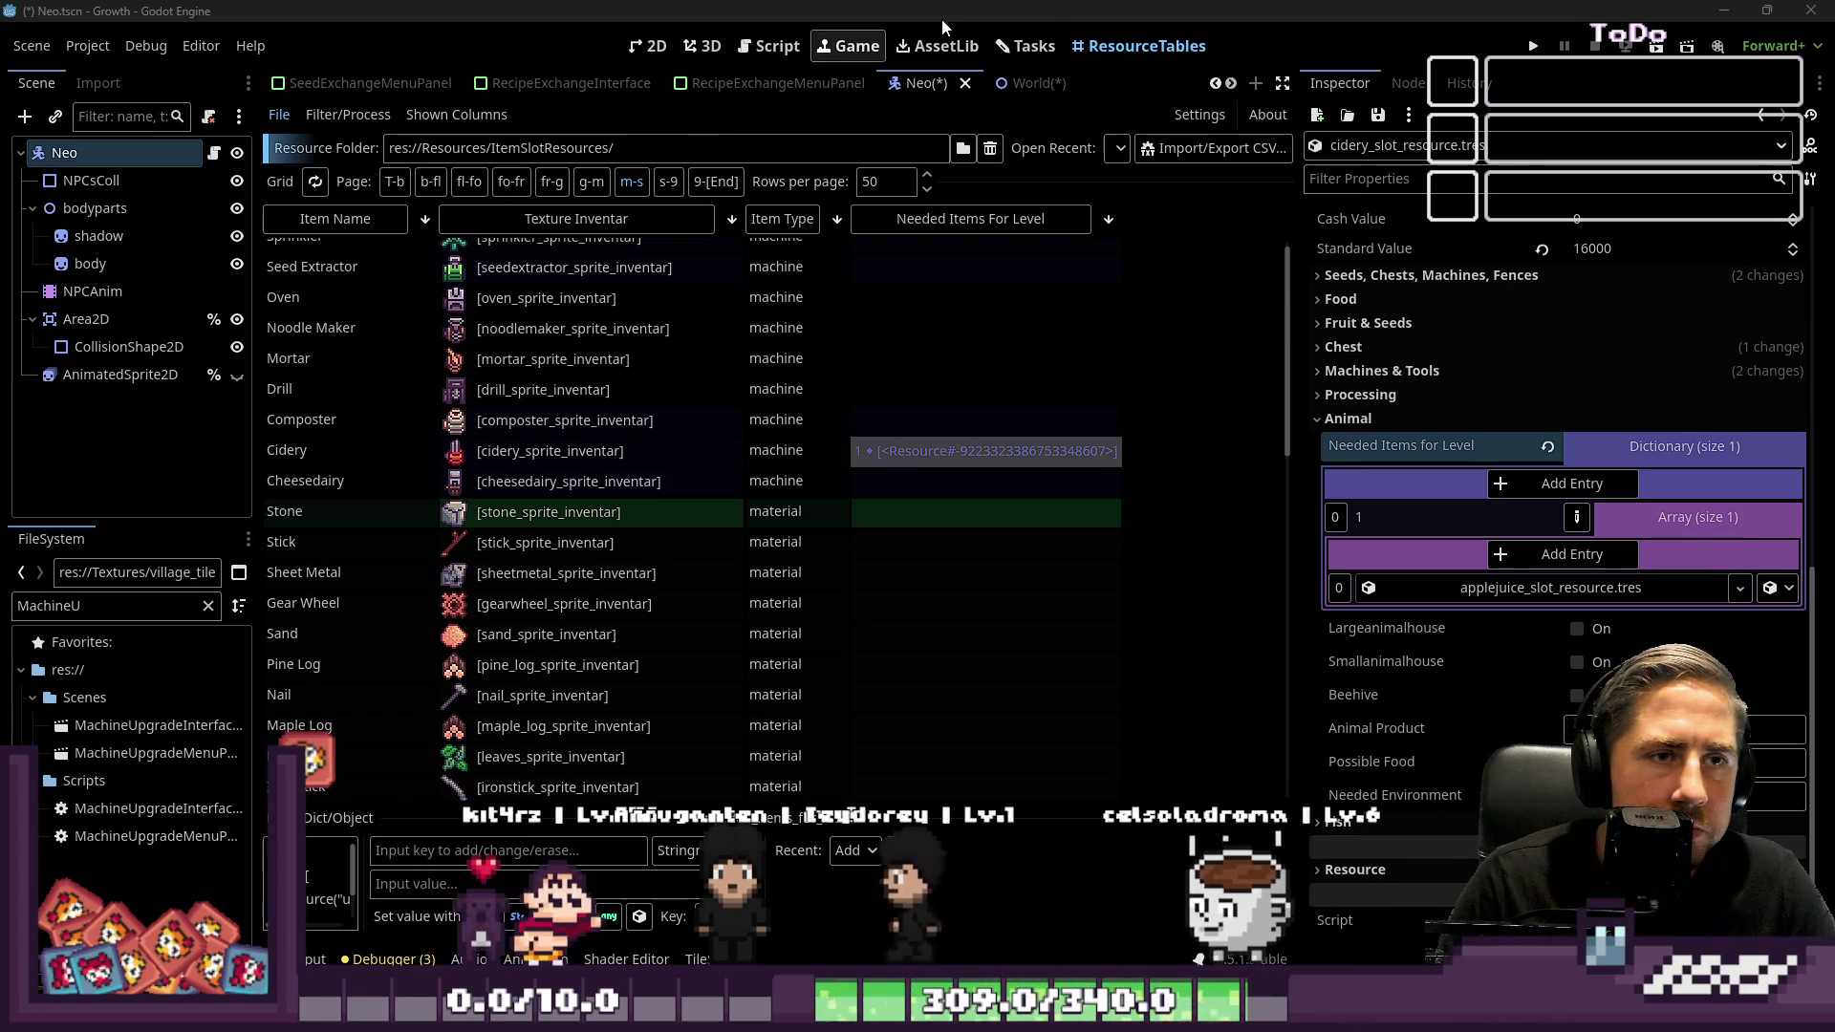
click(1033, 46)
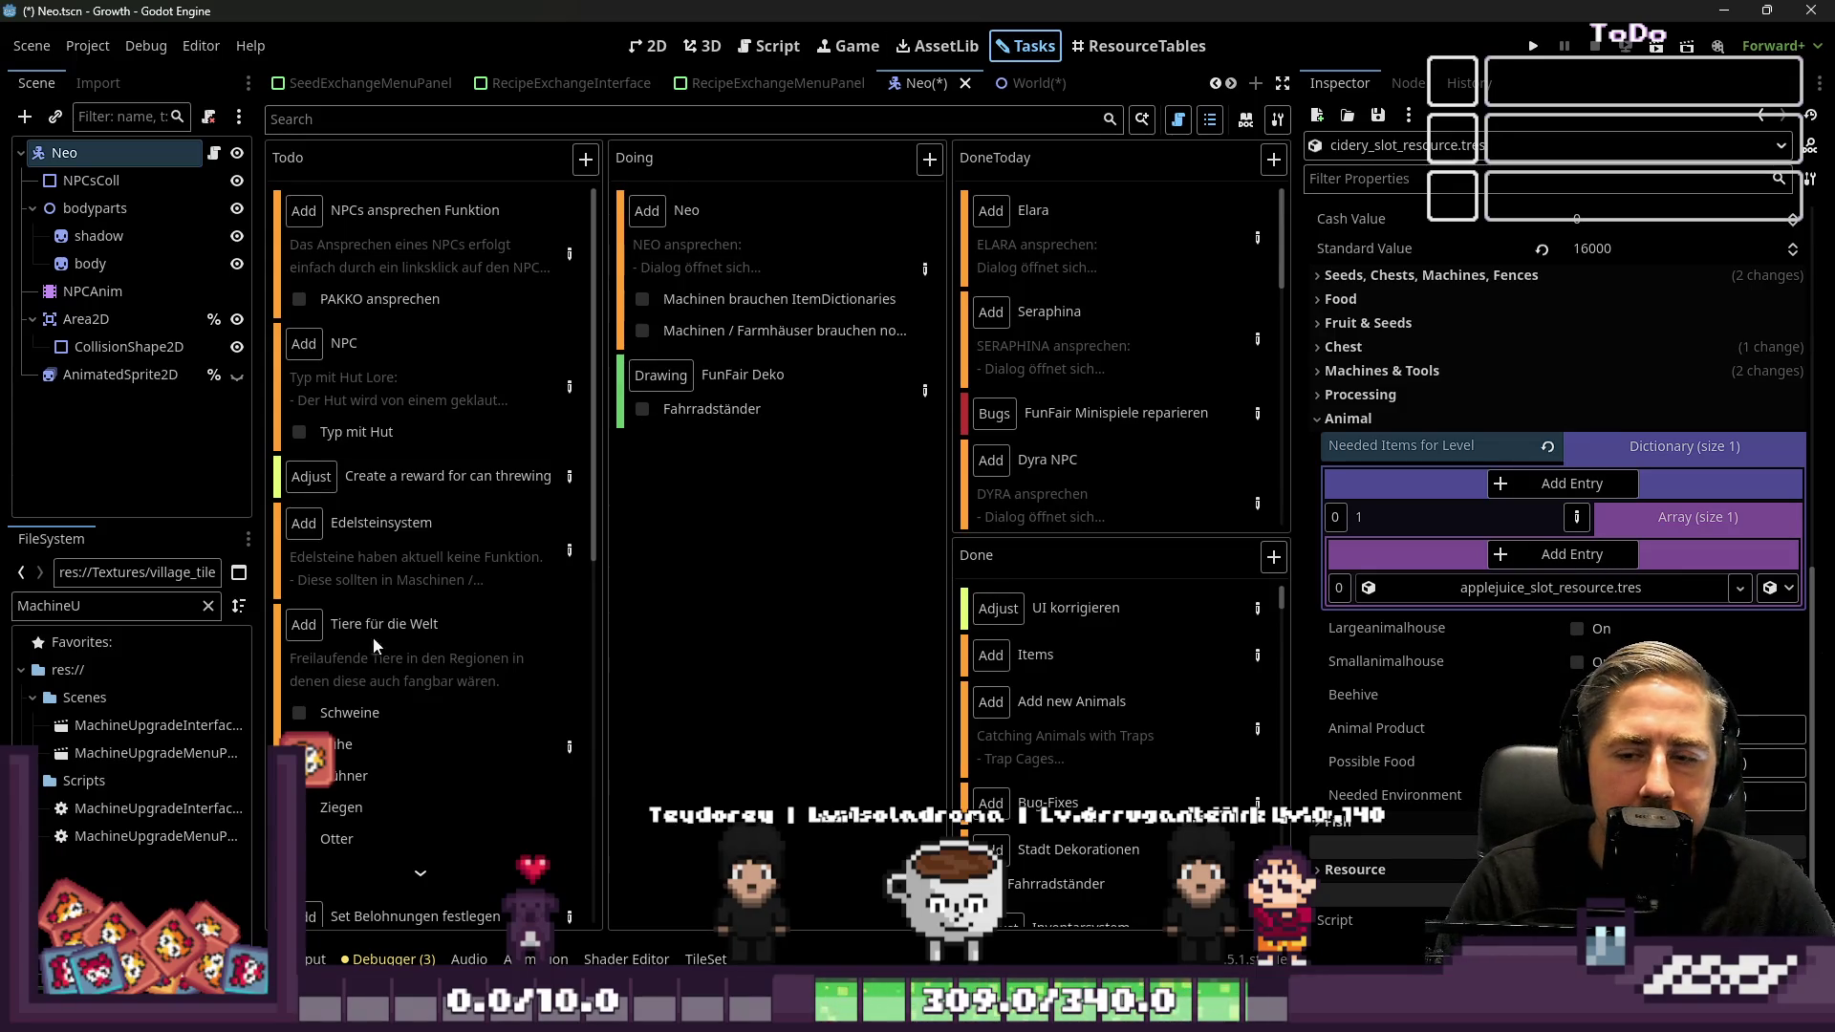
scroll(421, 688, down, 5)
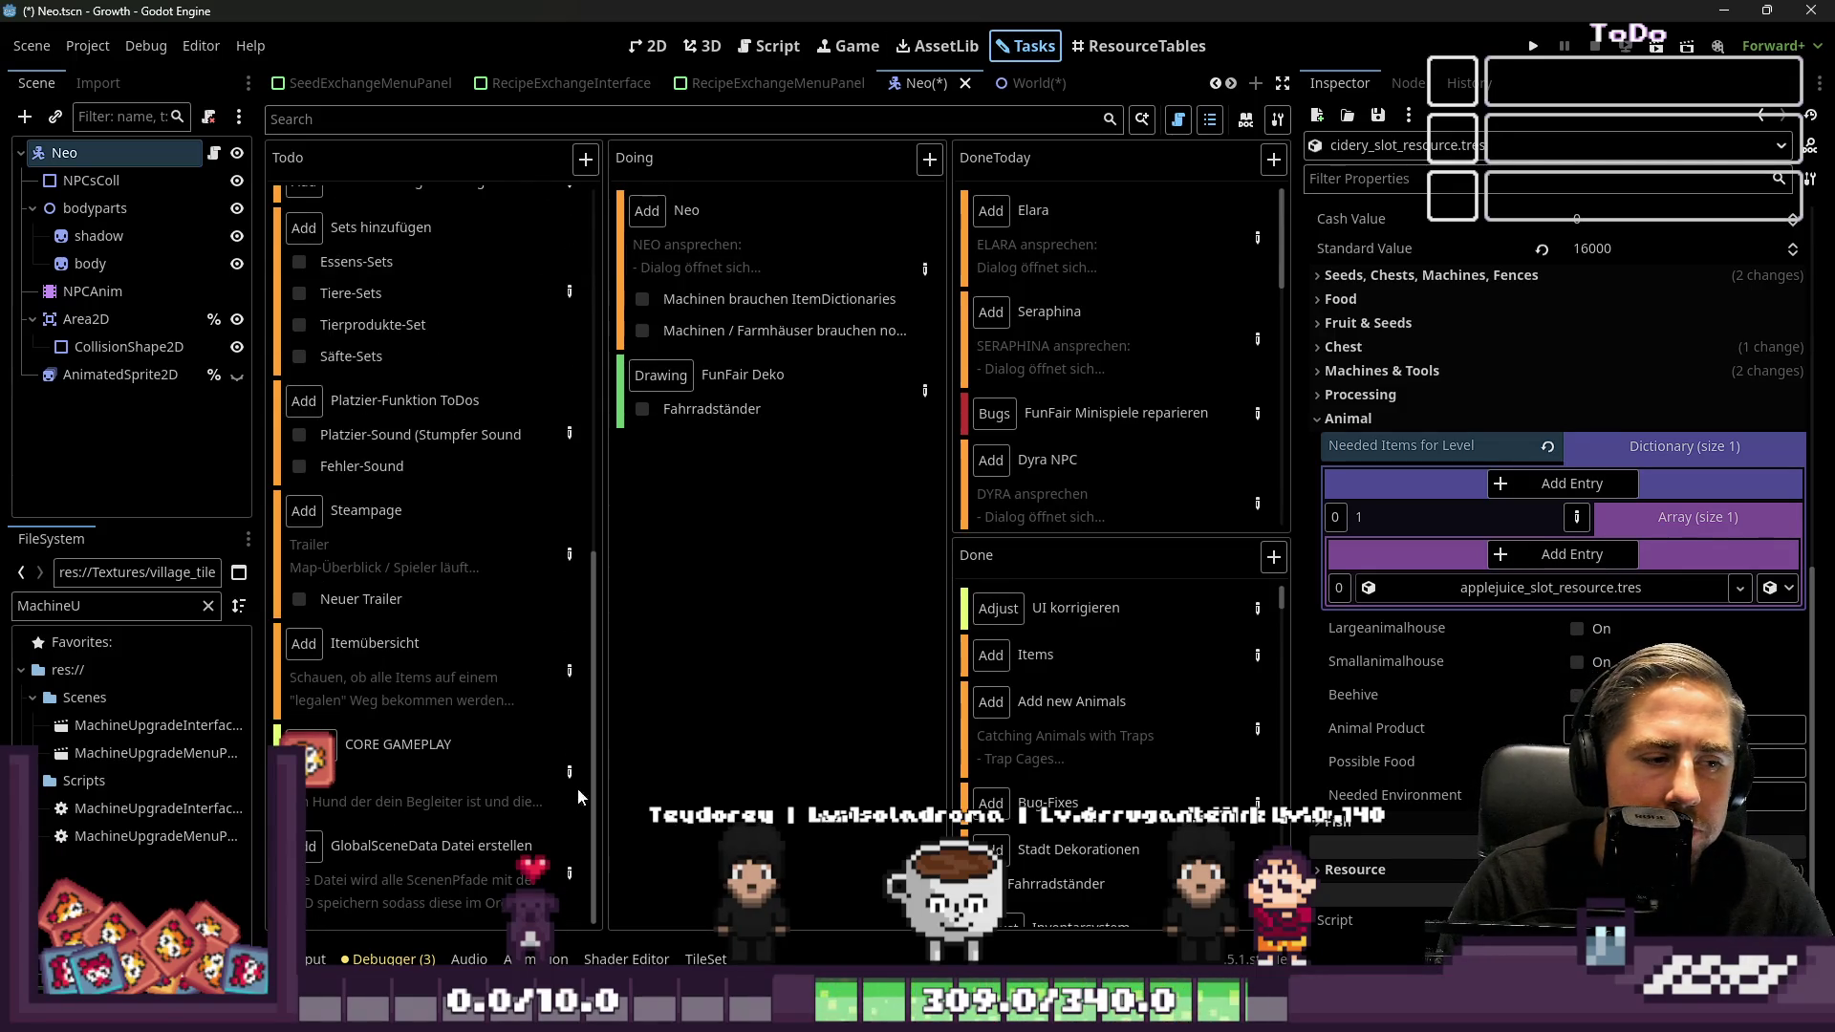
double_click(893, 268)
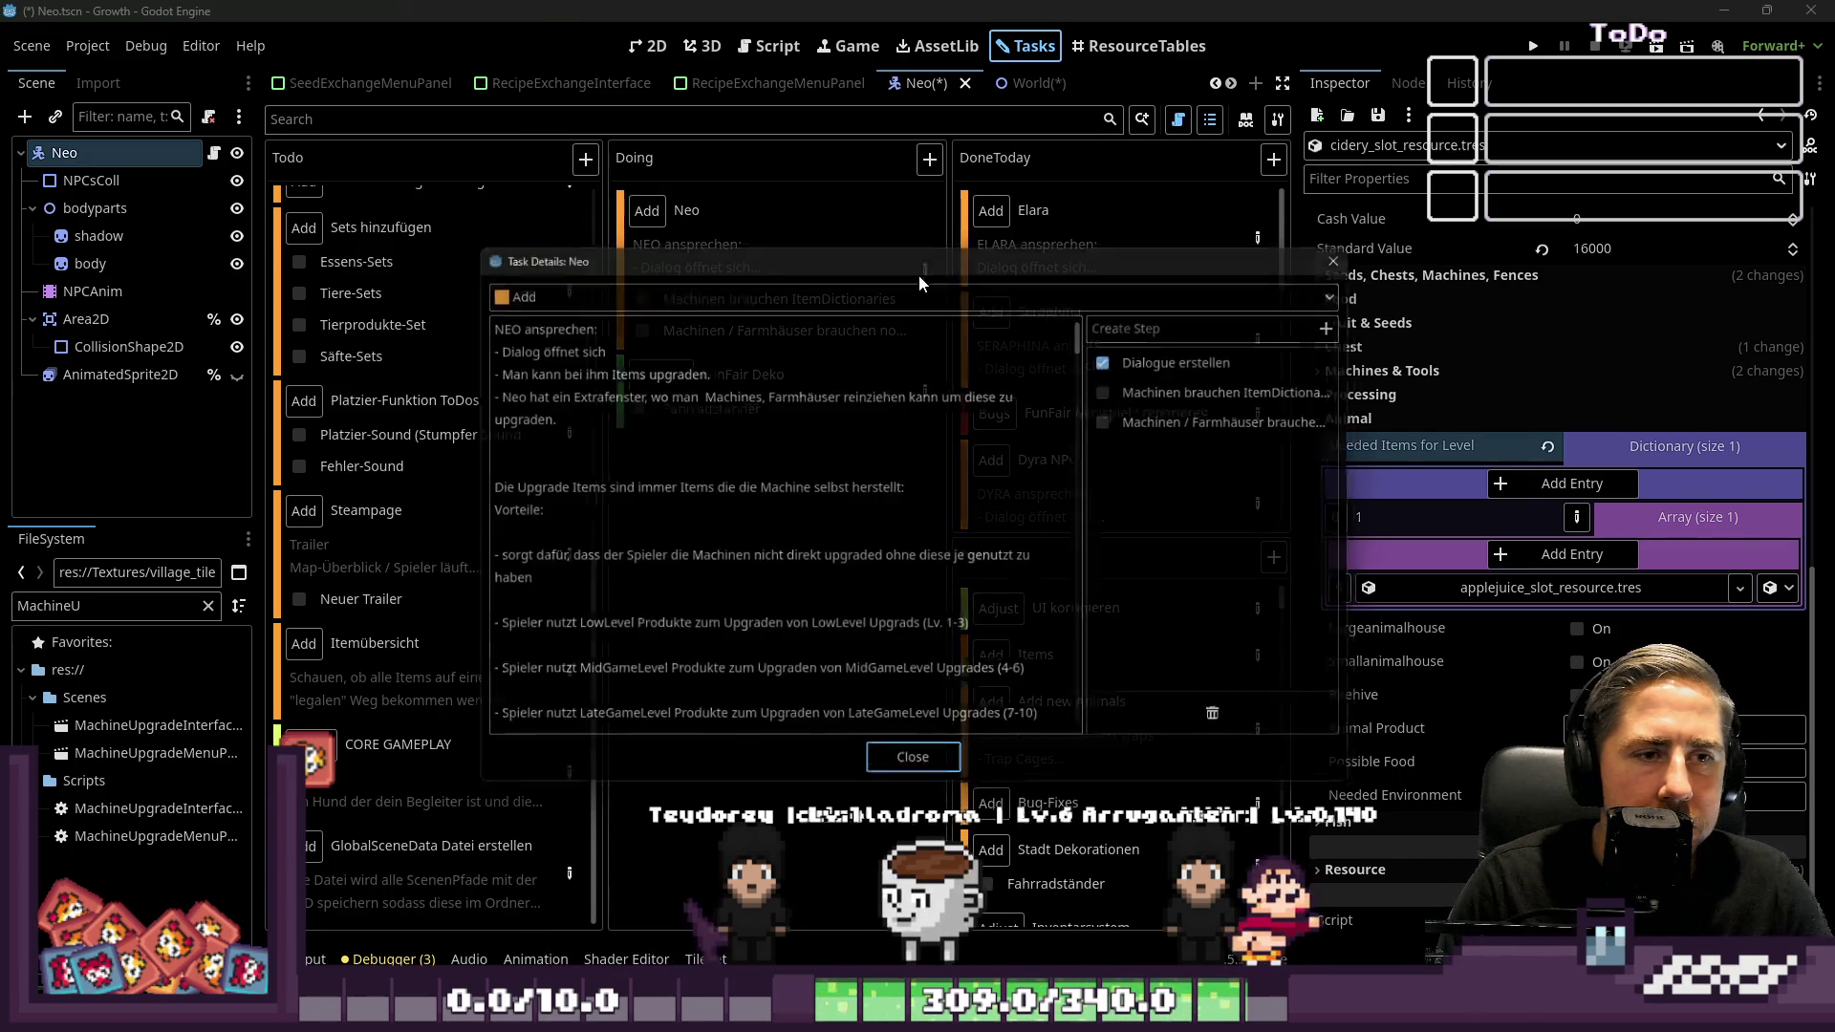
mouse_move(475, 467)
mouse_down()
mouse_move(592, 516)
mouse_move(726, 535)
mouse_move(841, 517)
mouse_move(928, 537)
mouse_up()
mouse_move(737, 441)
mouse_down()
mouse_move(794, 401)
mouse_move(896, 536)
mouse_up()
scroll(908, 543, up, 3)
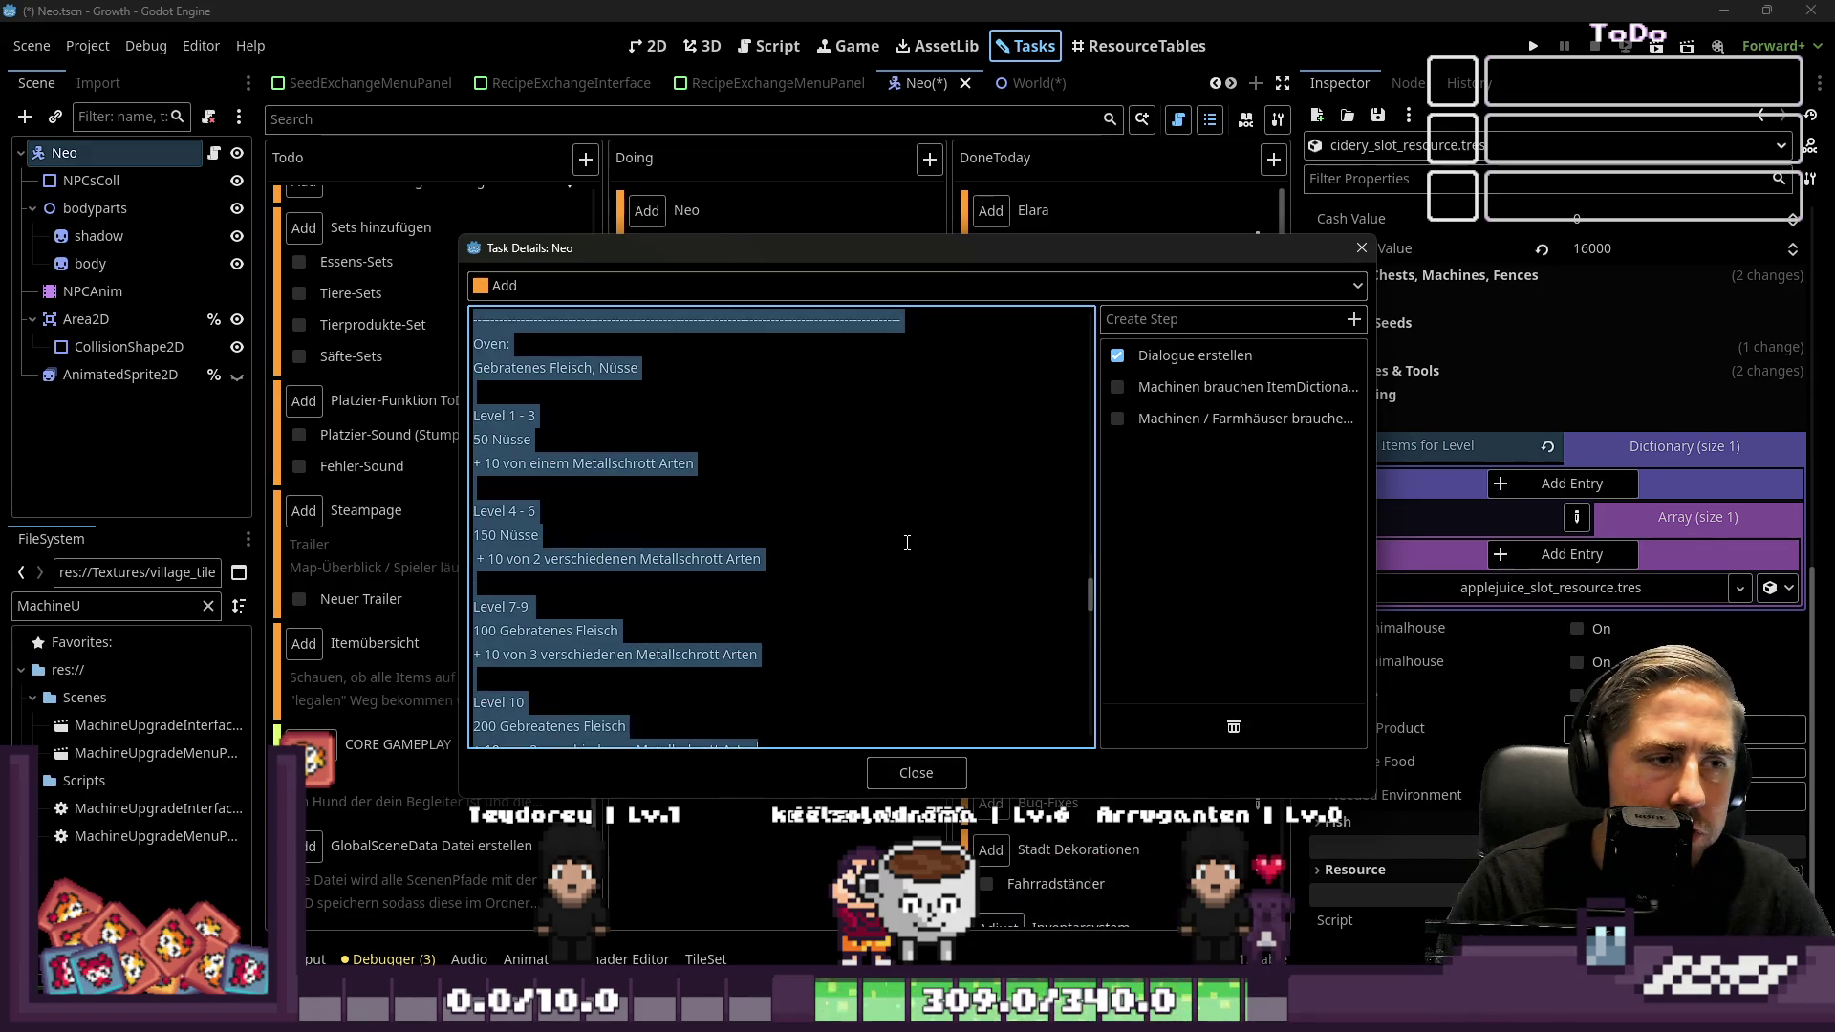
click(936, 779)
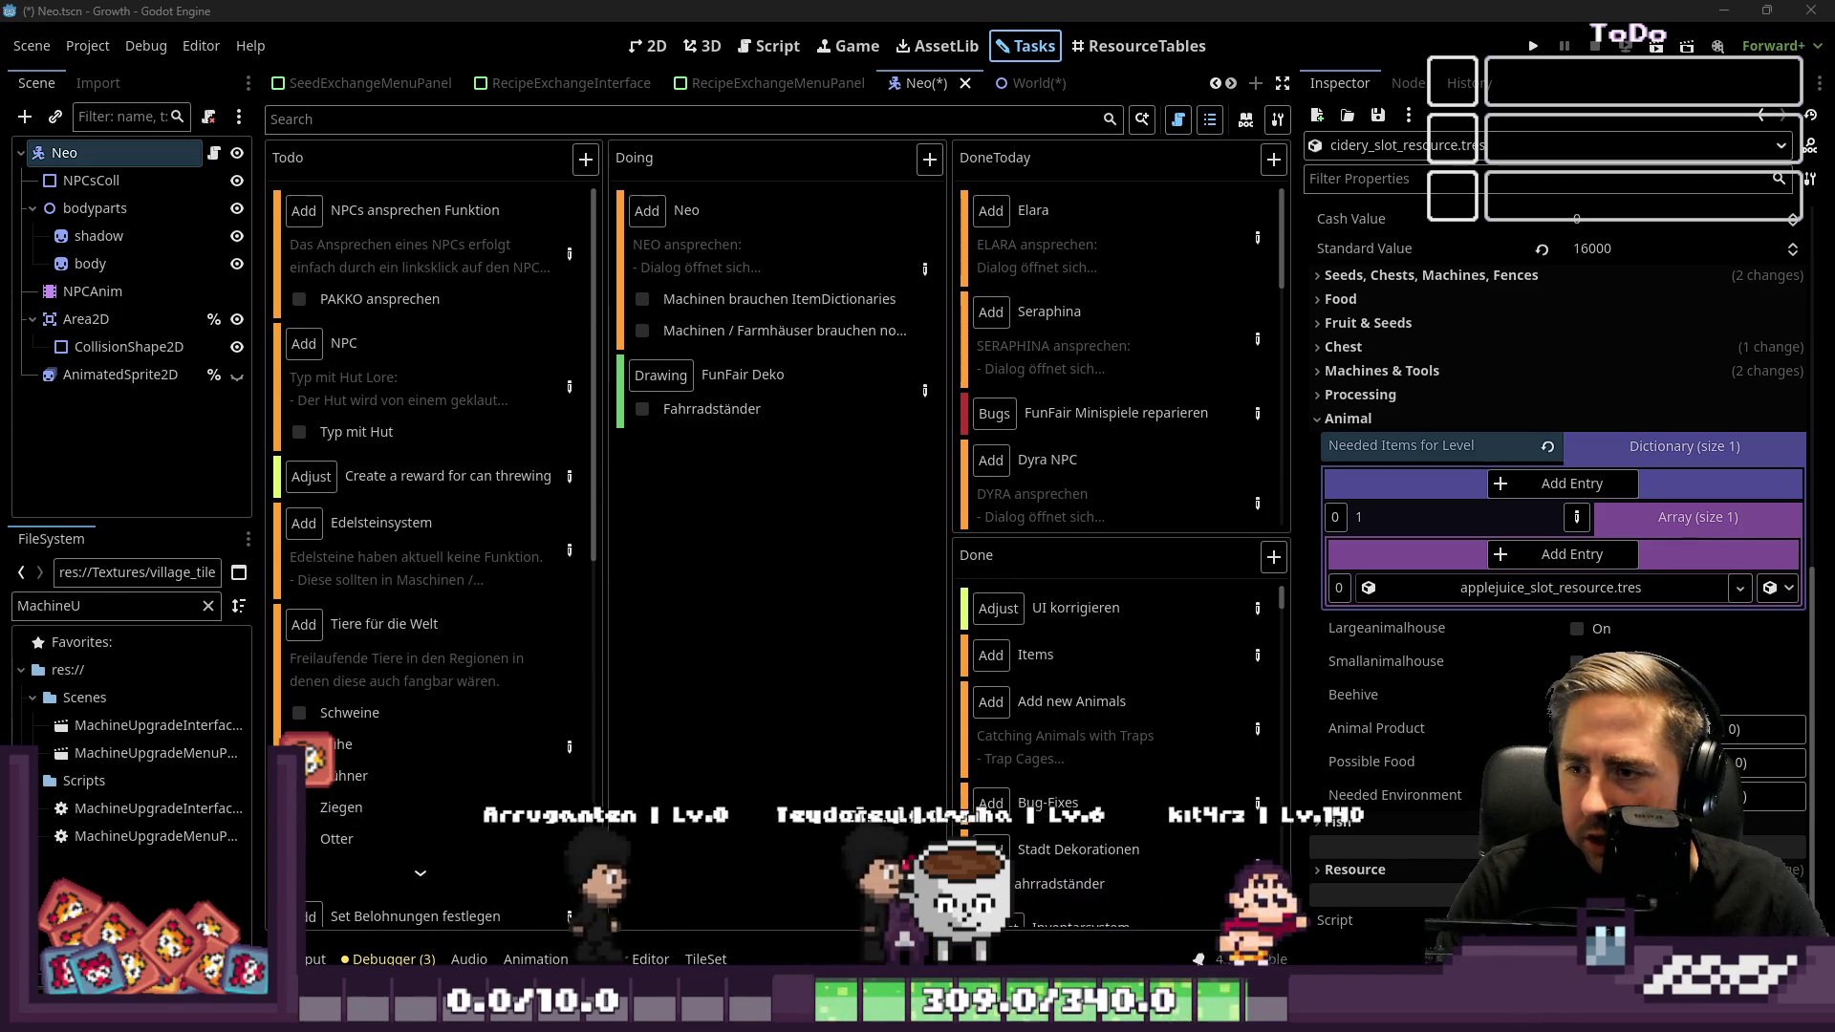
key(alt+Tab)
Move the Composter block from C36:C55 into E17:E36 and clear the original cells
double_click(994, 381)
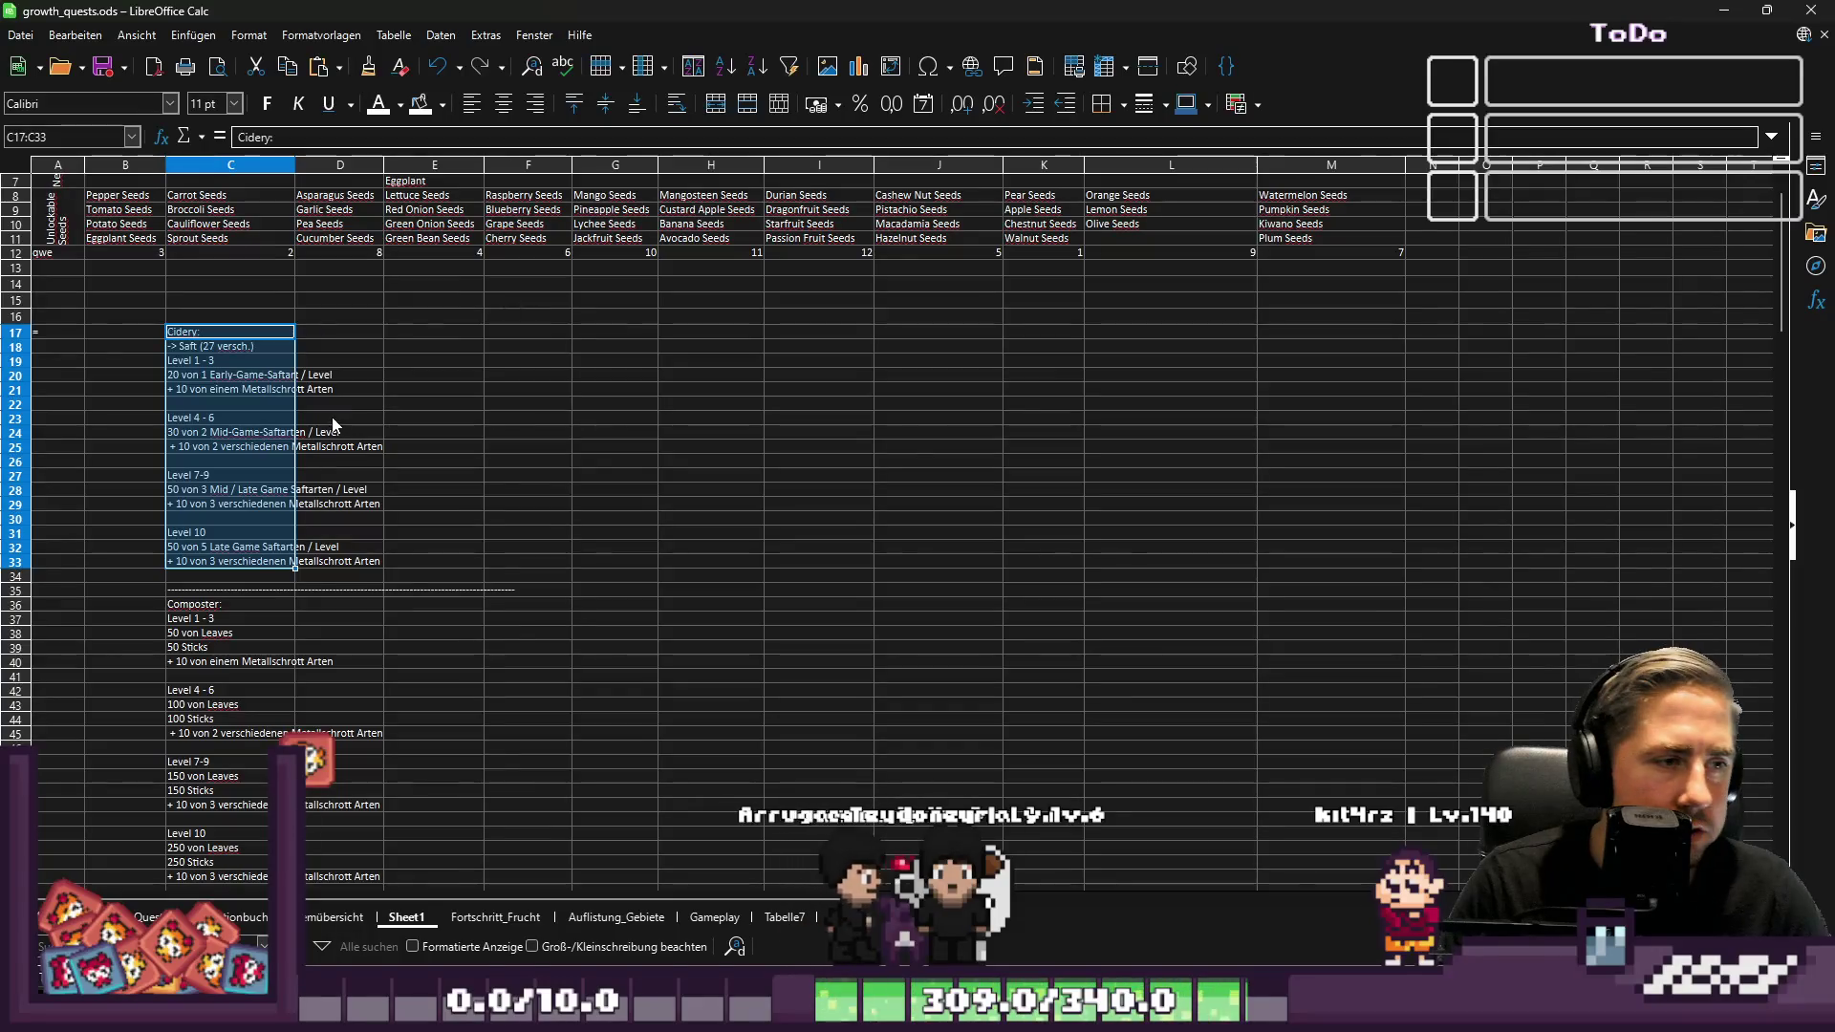
click(192, 609)
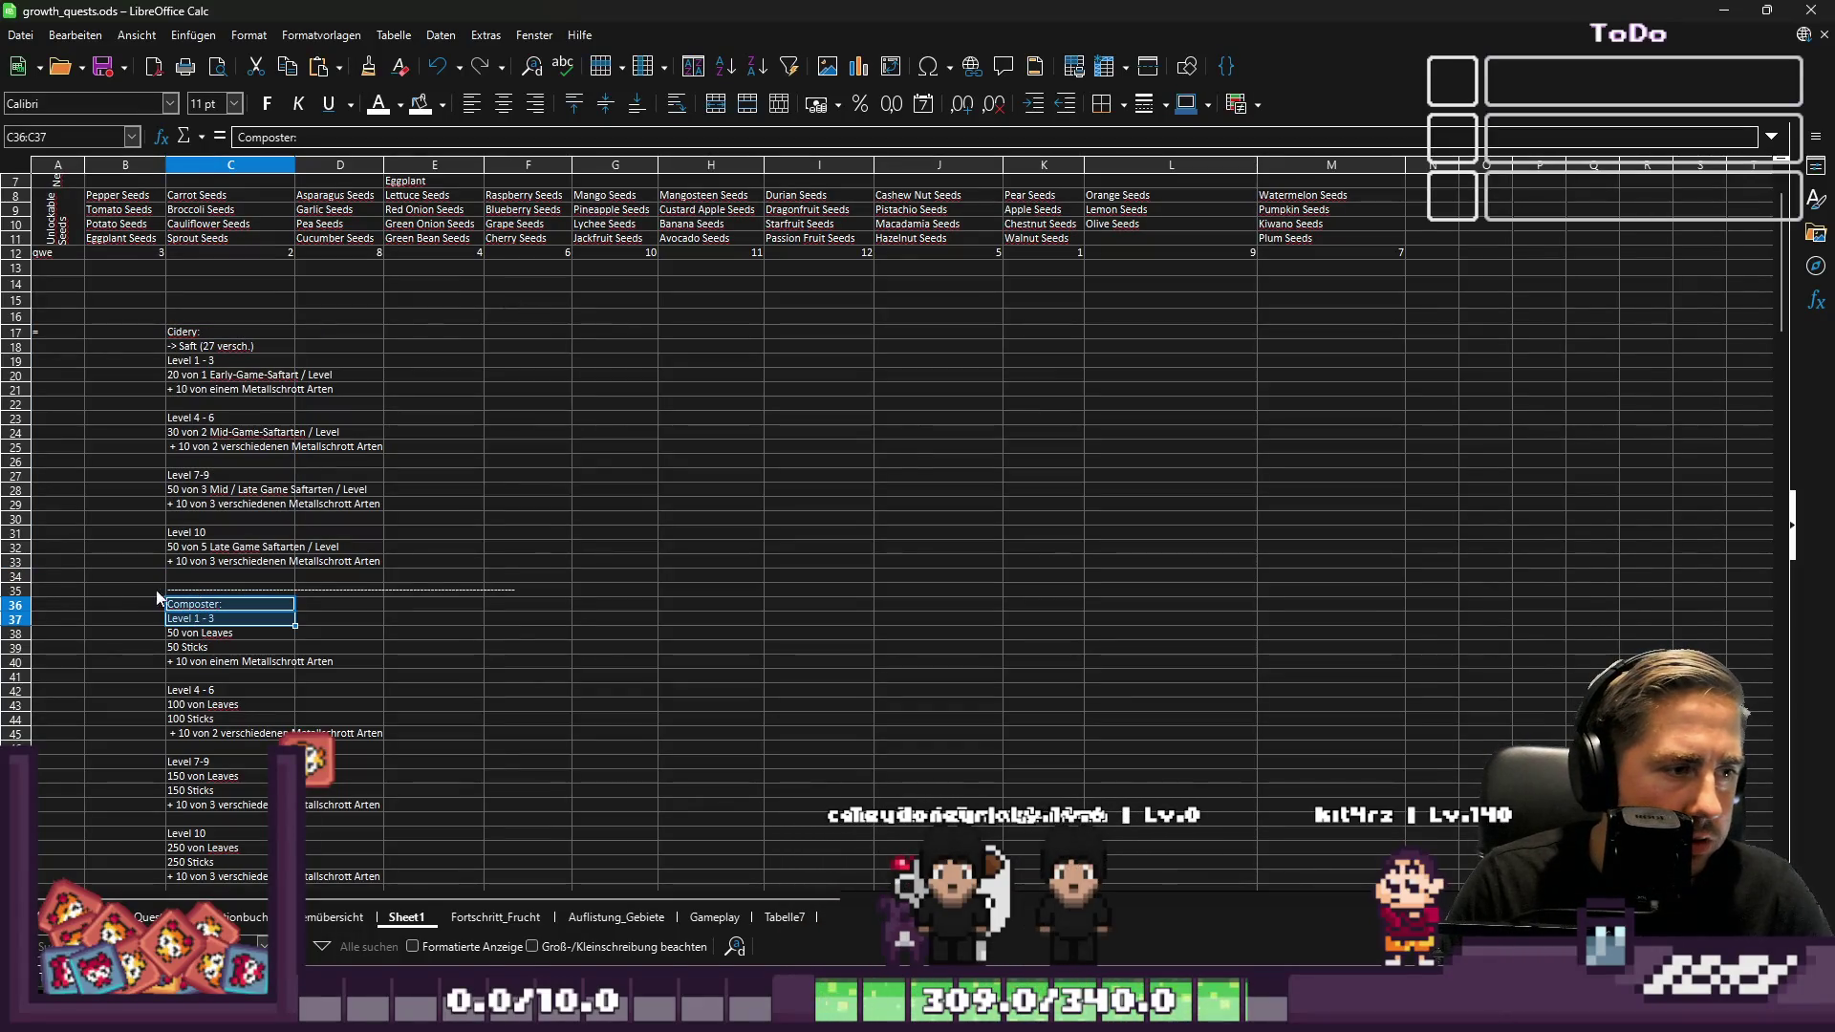
click(16, 590)
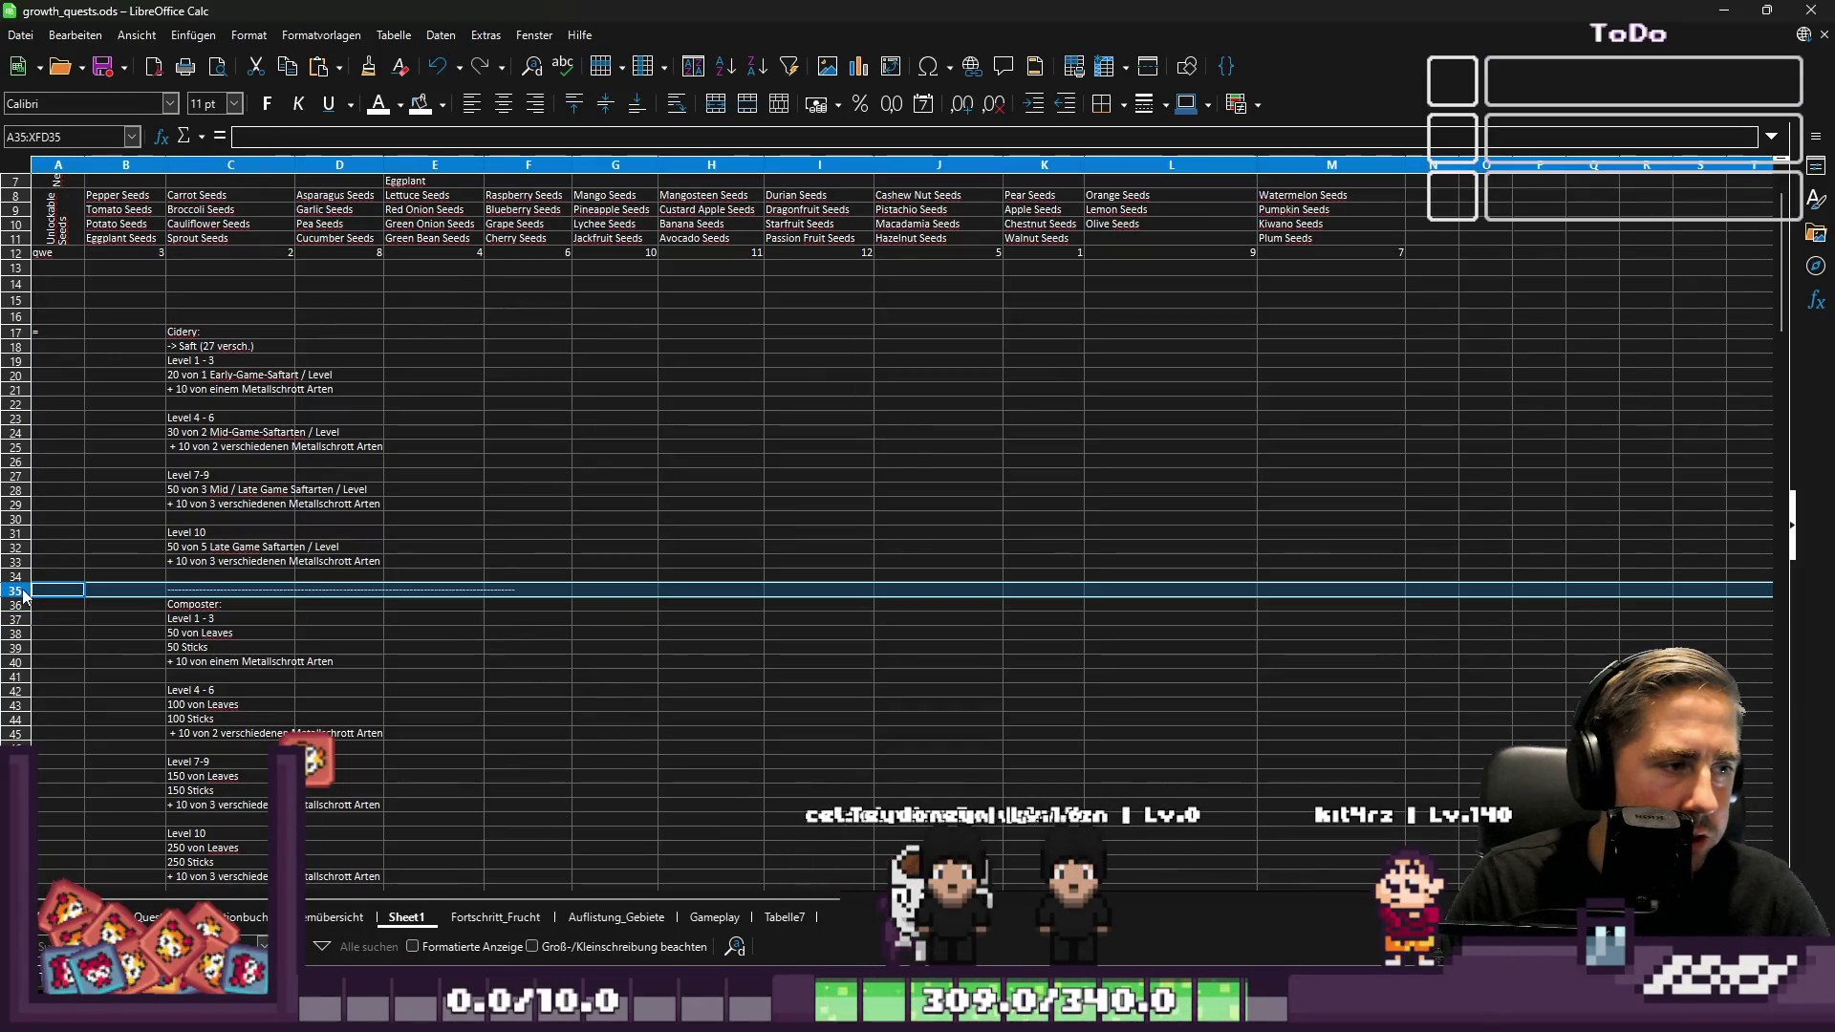
drag(210, 604, 231, 807)
scroll(241, 736, down, 1)
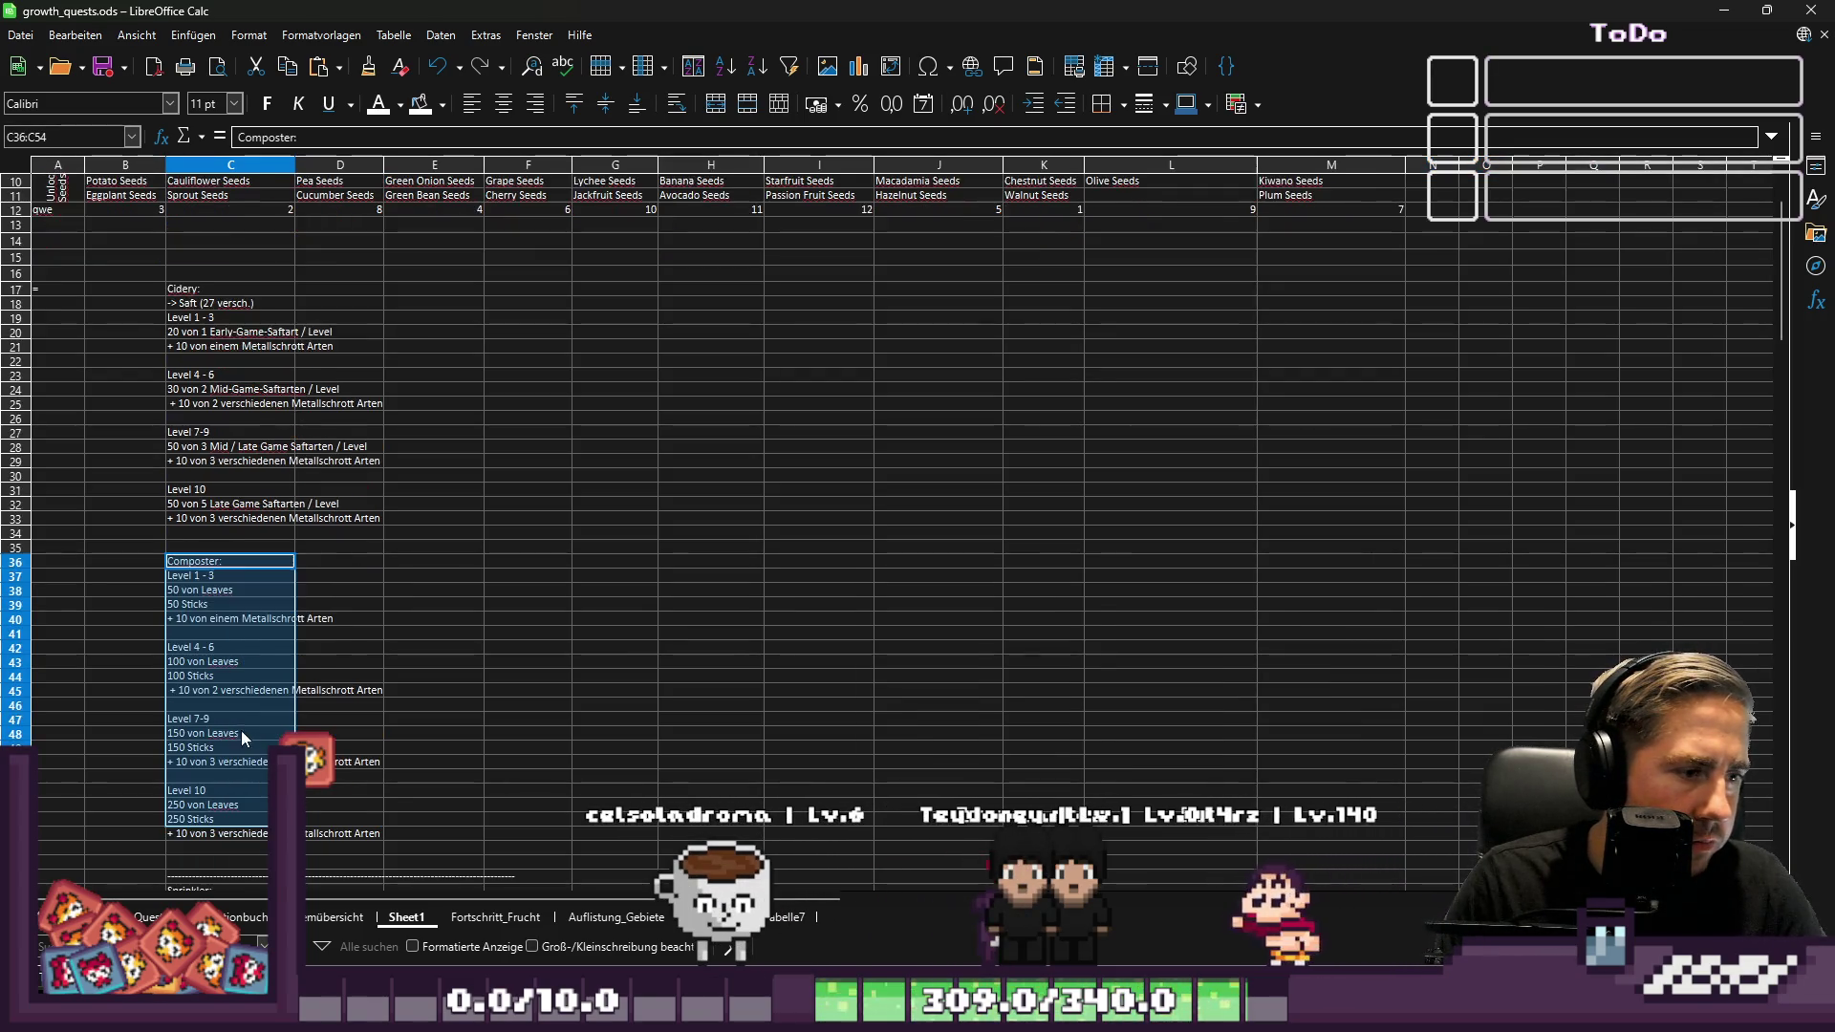
shift+click(191, 839)
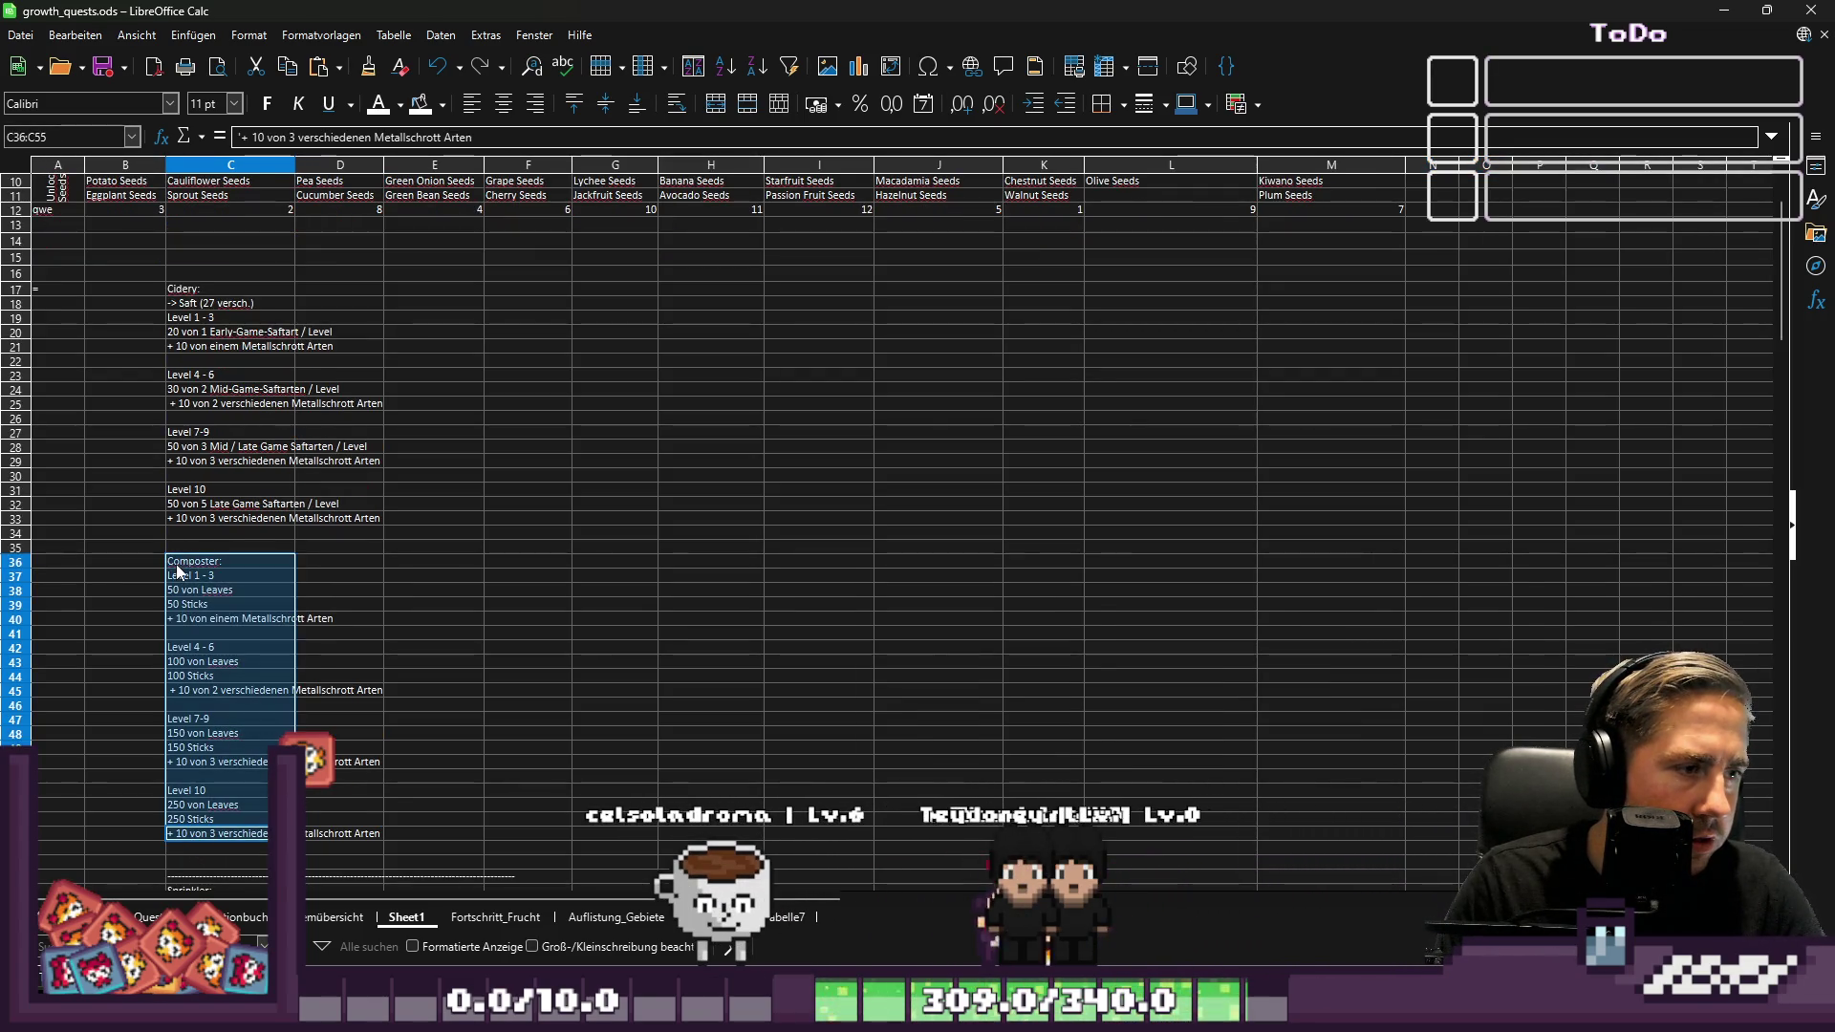
click(402, 291)
text(Composter: Level 1 - 3 50 von Leaves 50 Sticks + 10 von einem Metallschrott Arten  Level 4 - 6 100 von Leaves 100 Sticks  + 10 von 2 verschiedenen Metallschrott Arten  Level 7-9 150 von Leaves 150 Sticks + 10 von 3 verschiedenen Metallschrott Arten  Level 10 250 von Leaves 250 Sticks + 10 von 3 verschiedenen Metallschrott Arten)
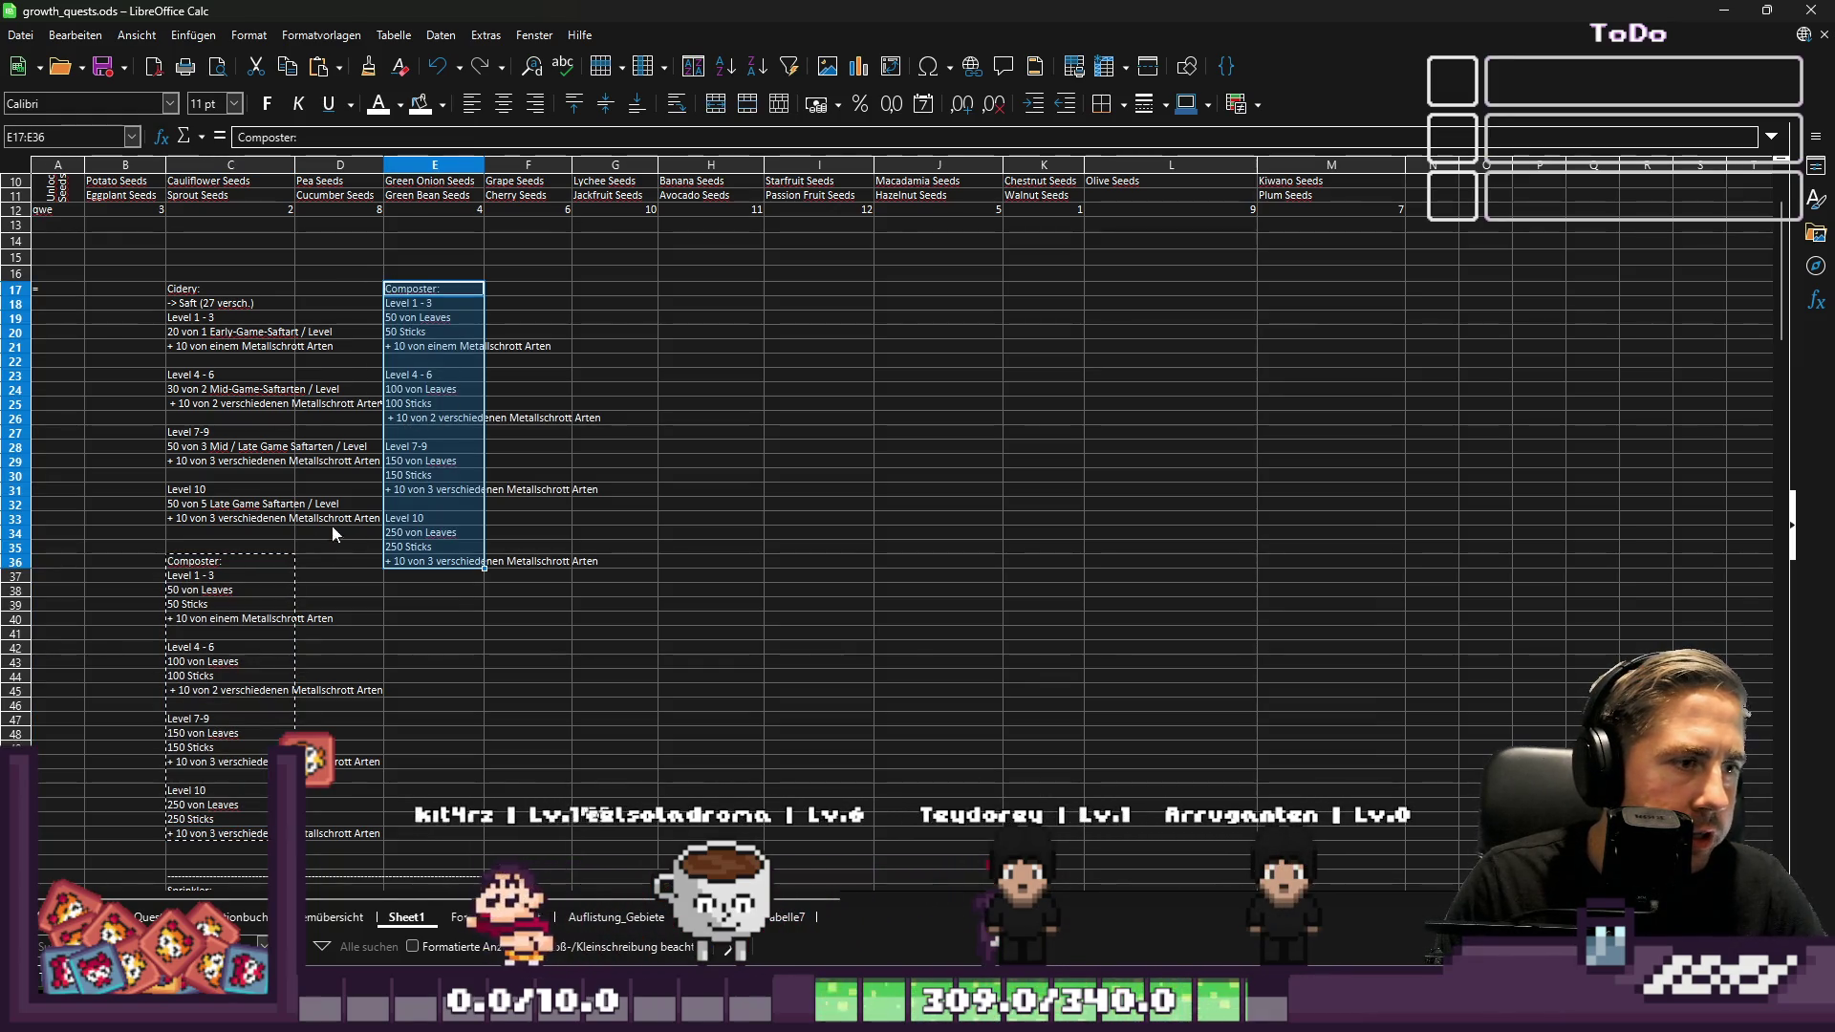
click(107, 534)
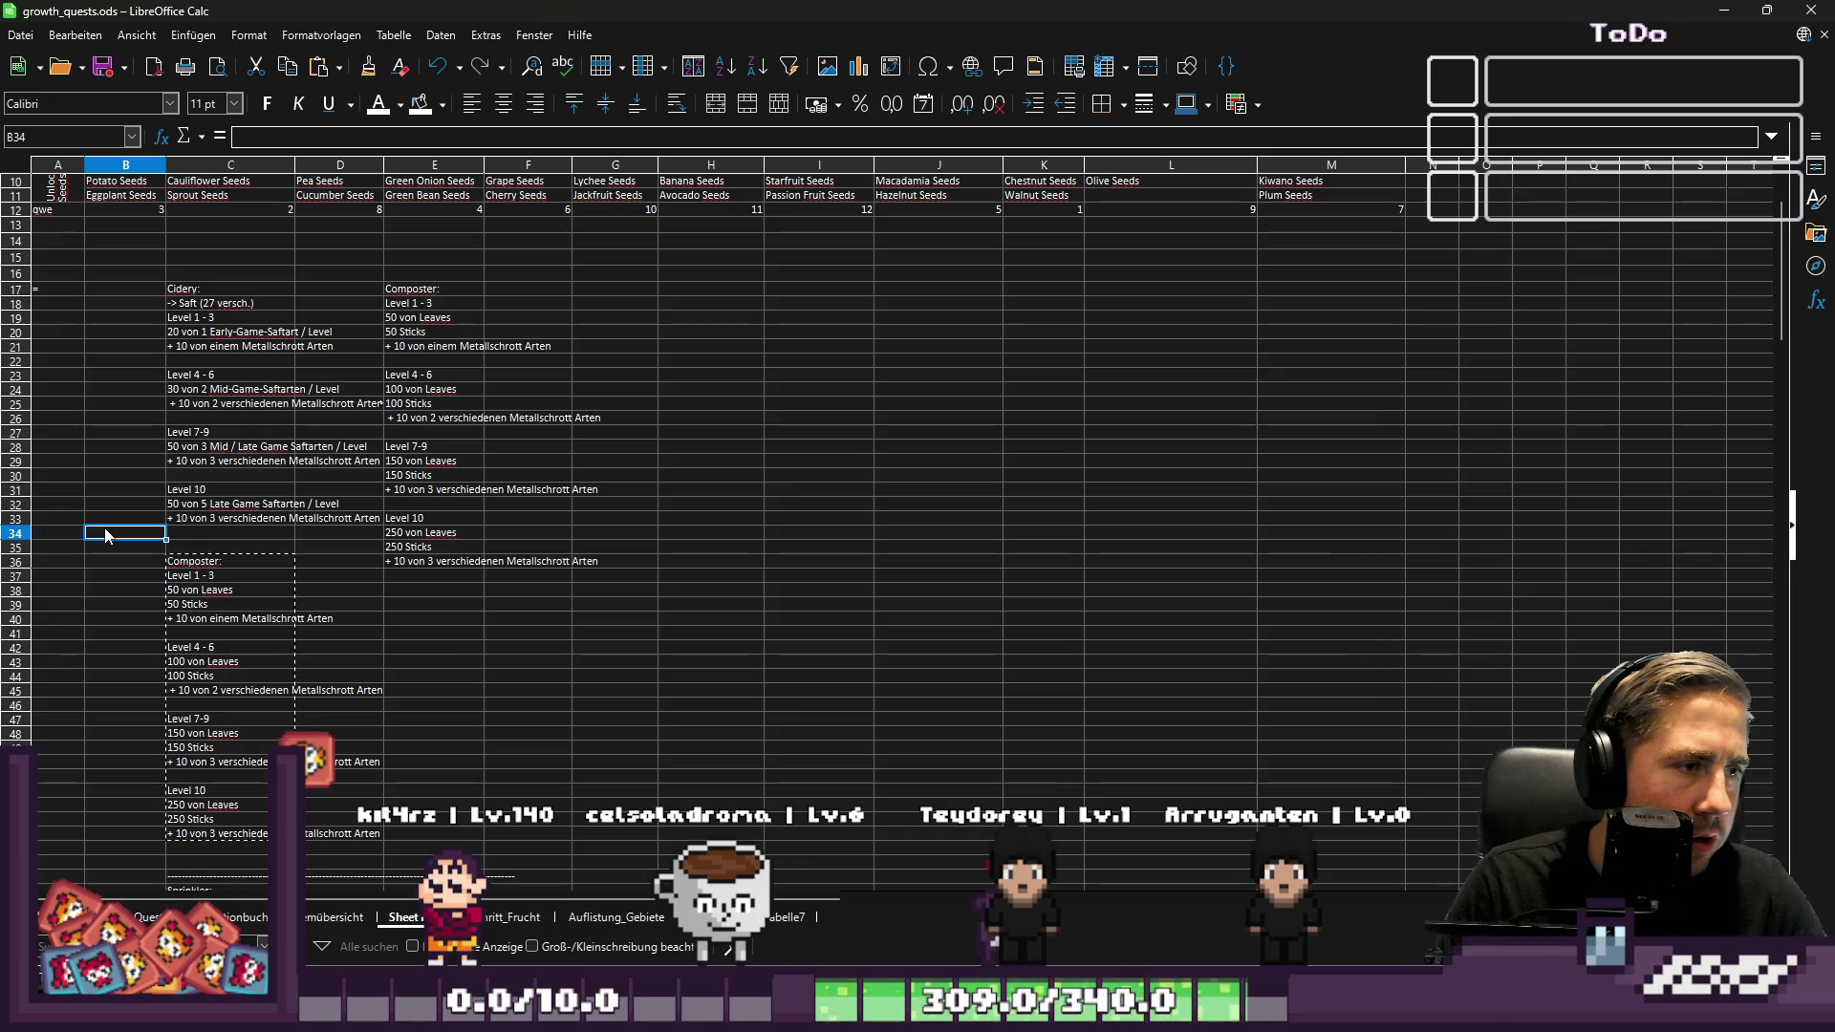
mouse_move(211, 287)
mouse_down()
mouse_move(210, 516)
mouse_move(187, 600)
mouse_move(212, 841)
mouse_up()
scroll(248, 744, down, 3)
key(Delete)
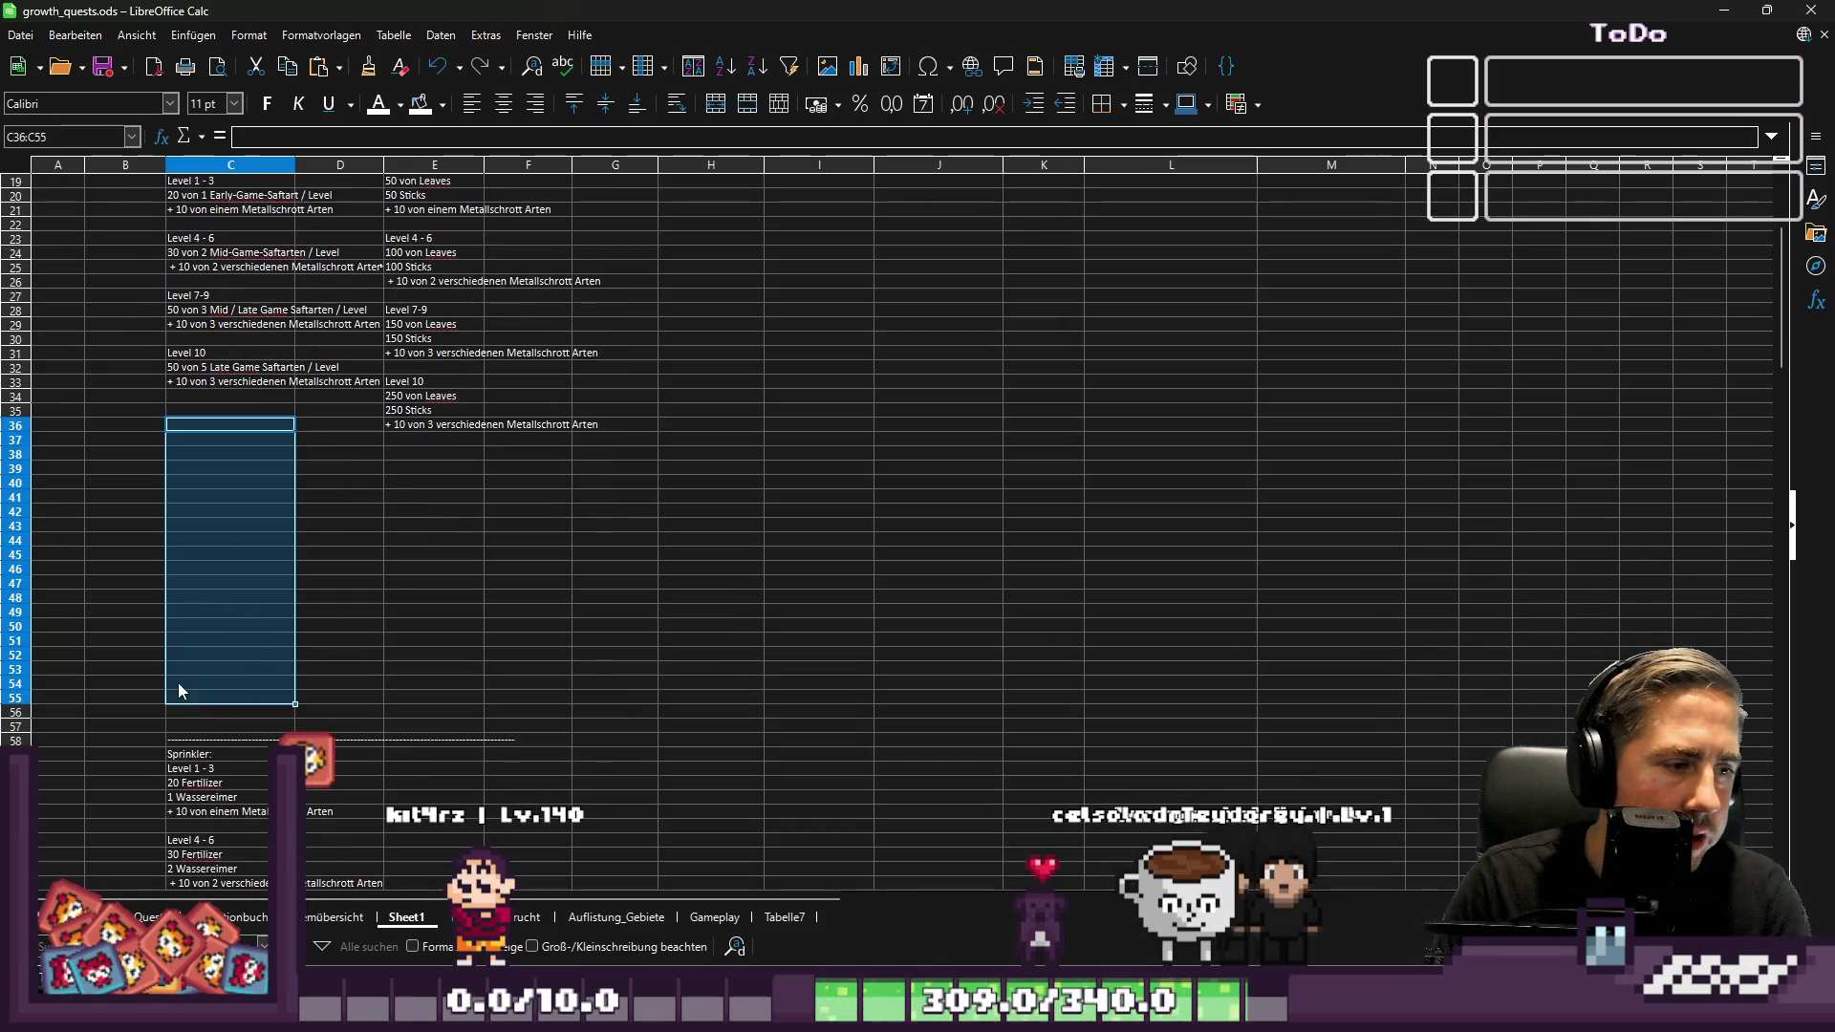
Copy the Sprinkler block from C59:C78 into G17:G36
click(194, 752)
scroll(206, 745, down, 5)
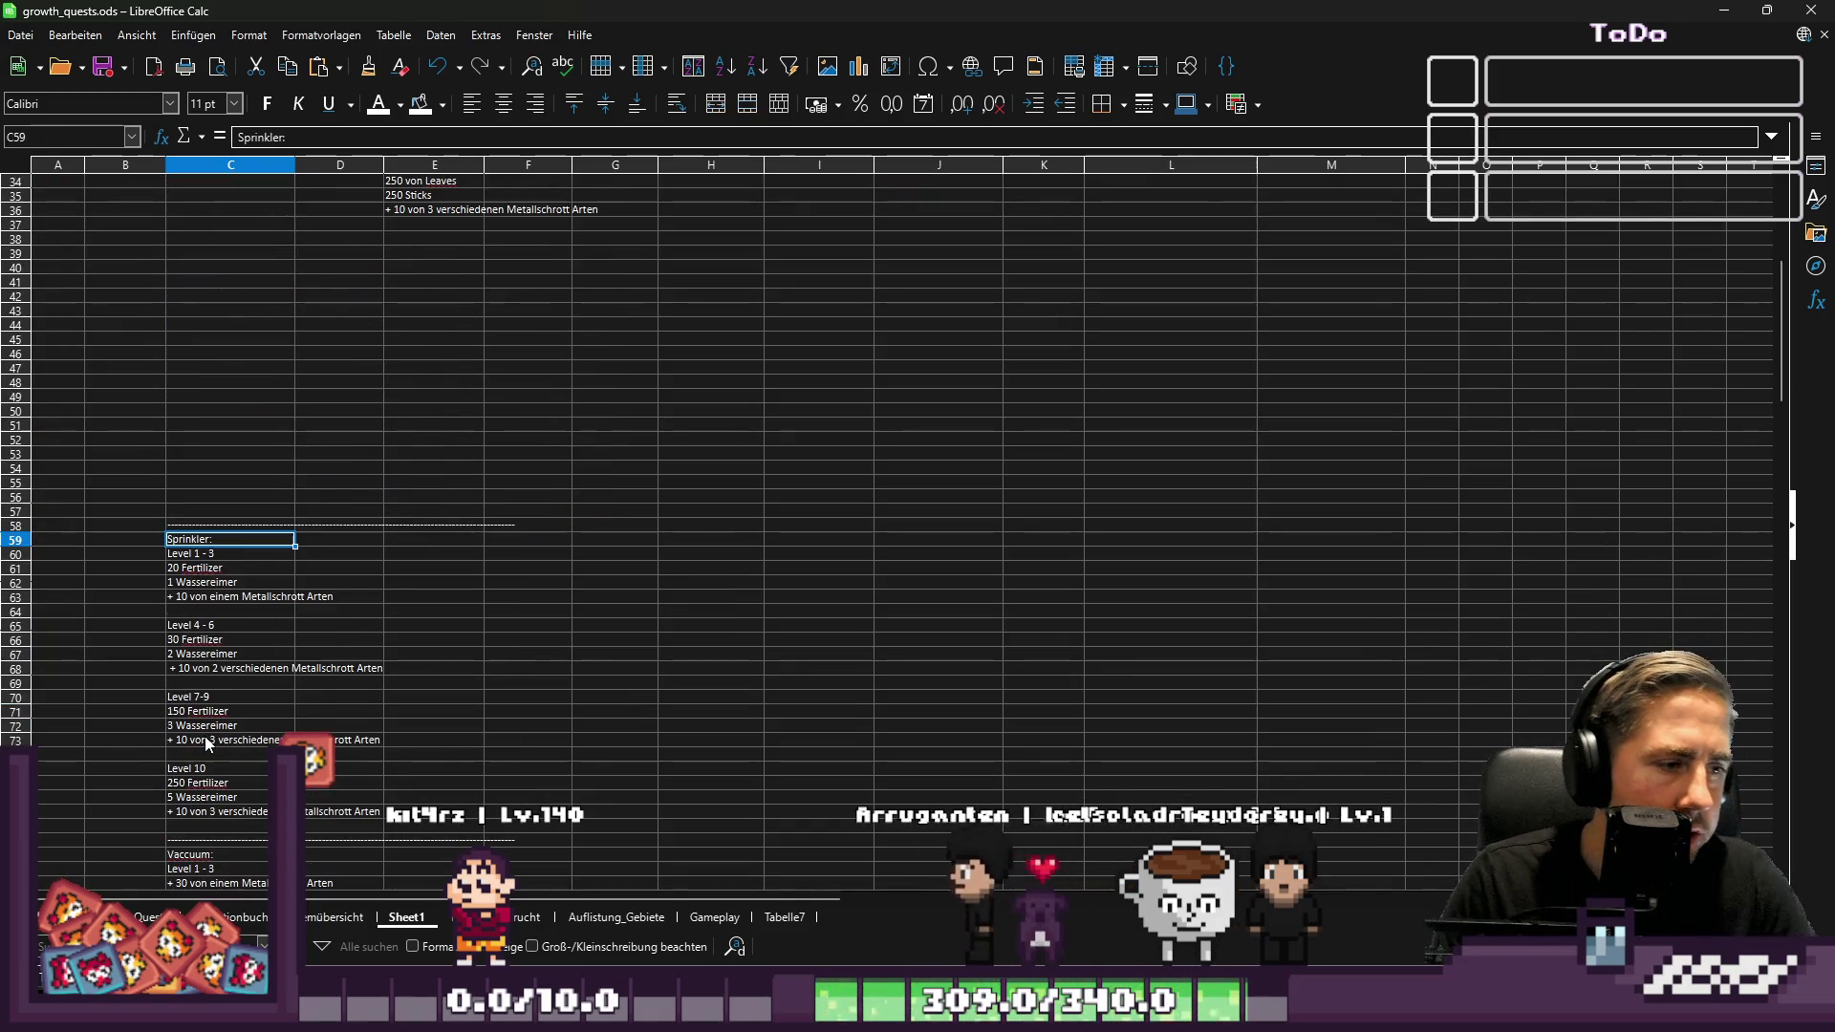
shift+click(195, 824)
scroll(604, 569, up, 9)
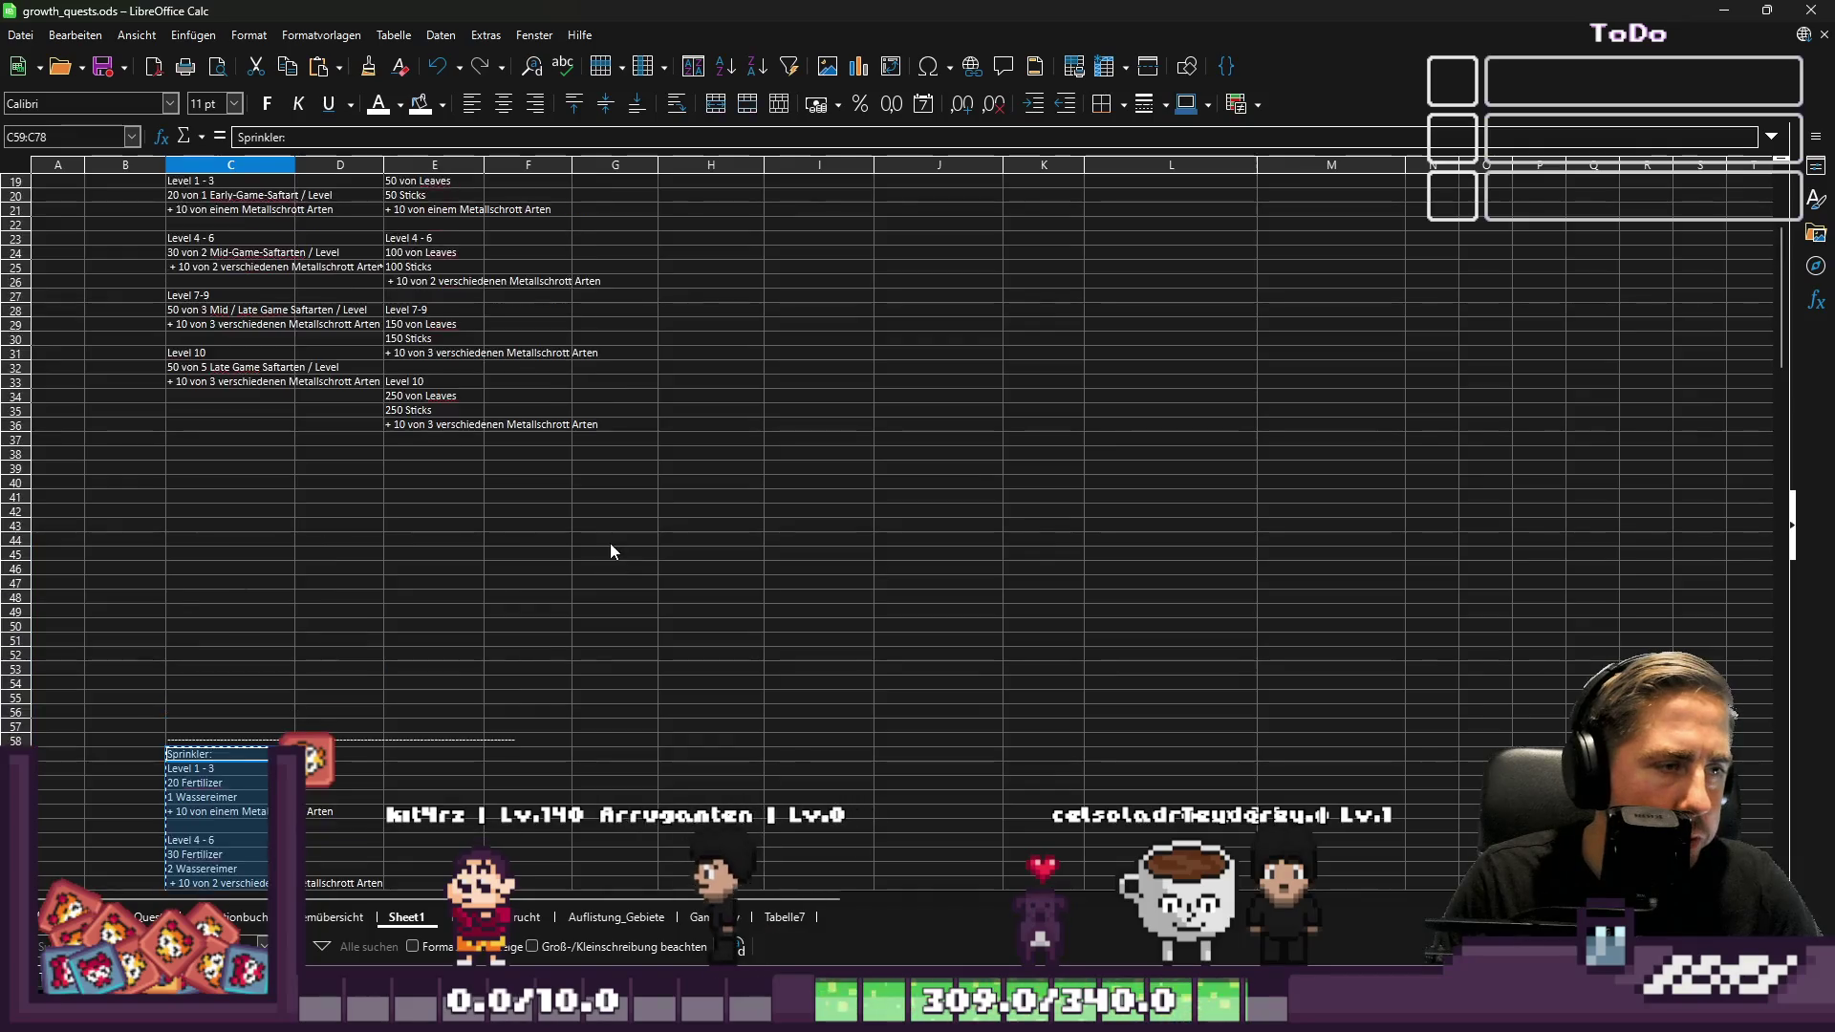
text(Sprinkler: Level 1 - 3 20 Fertilizer 1 Wassereimer + 10 von einem Metallschrott Arten  Level 4 - 6 30 Fertilizer 2 Wassereimer + 10 von 2 verschiedenen Metallschrott Arten  Level 7-9 150 Fertilizer 3 Wassereimer + 10 von 3 verschiedenen Metallschrott Arten  Level 10 250 Fertilizer 5 Wassereimer + 10 von 3 verschiedenen Metallschrott Arten)
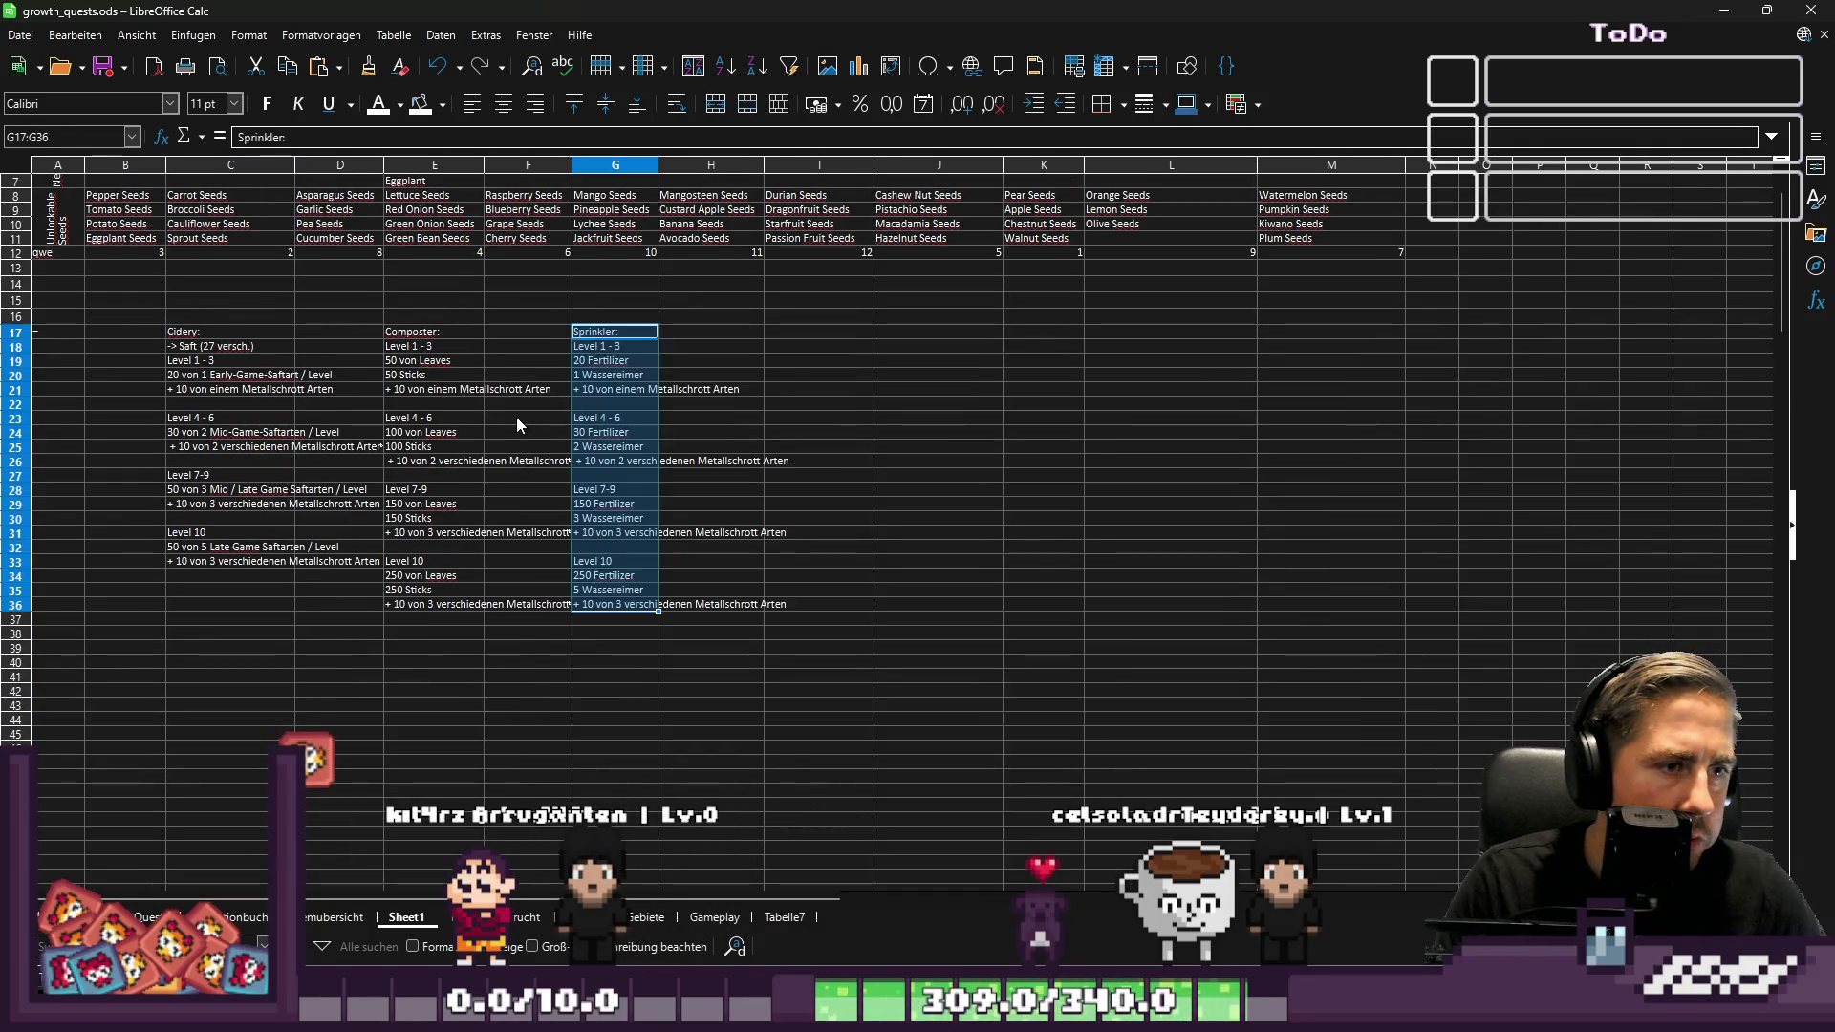
scroll(516, 411, up, 2)
click(402, 449)
key(ctrl+c)
click(353, 438)
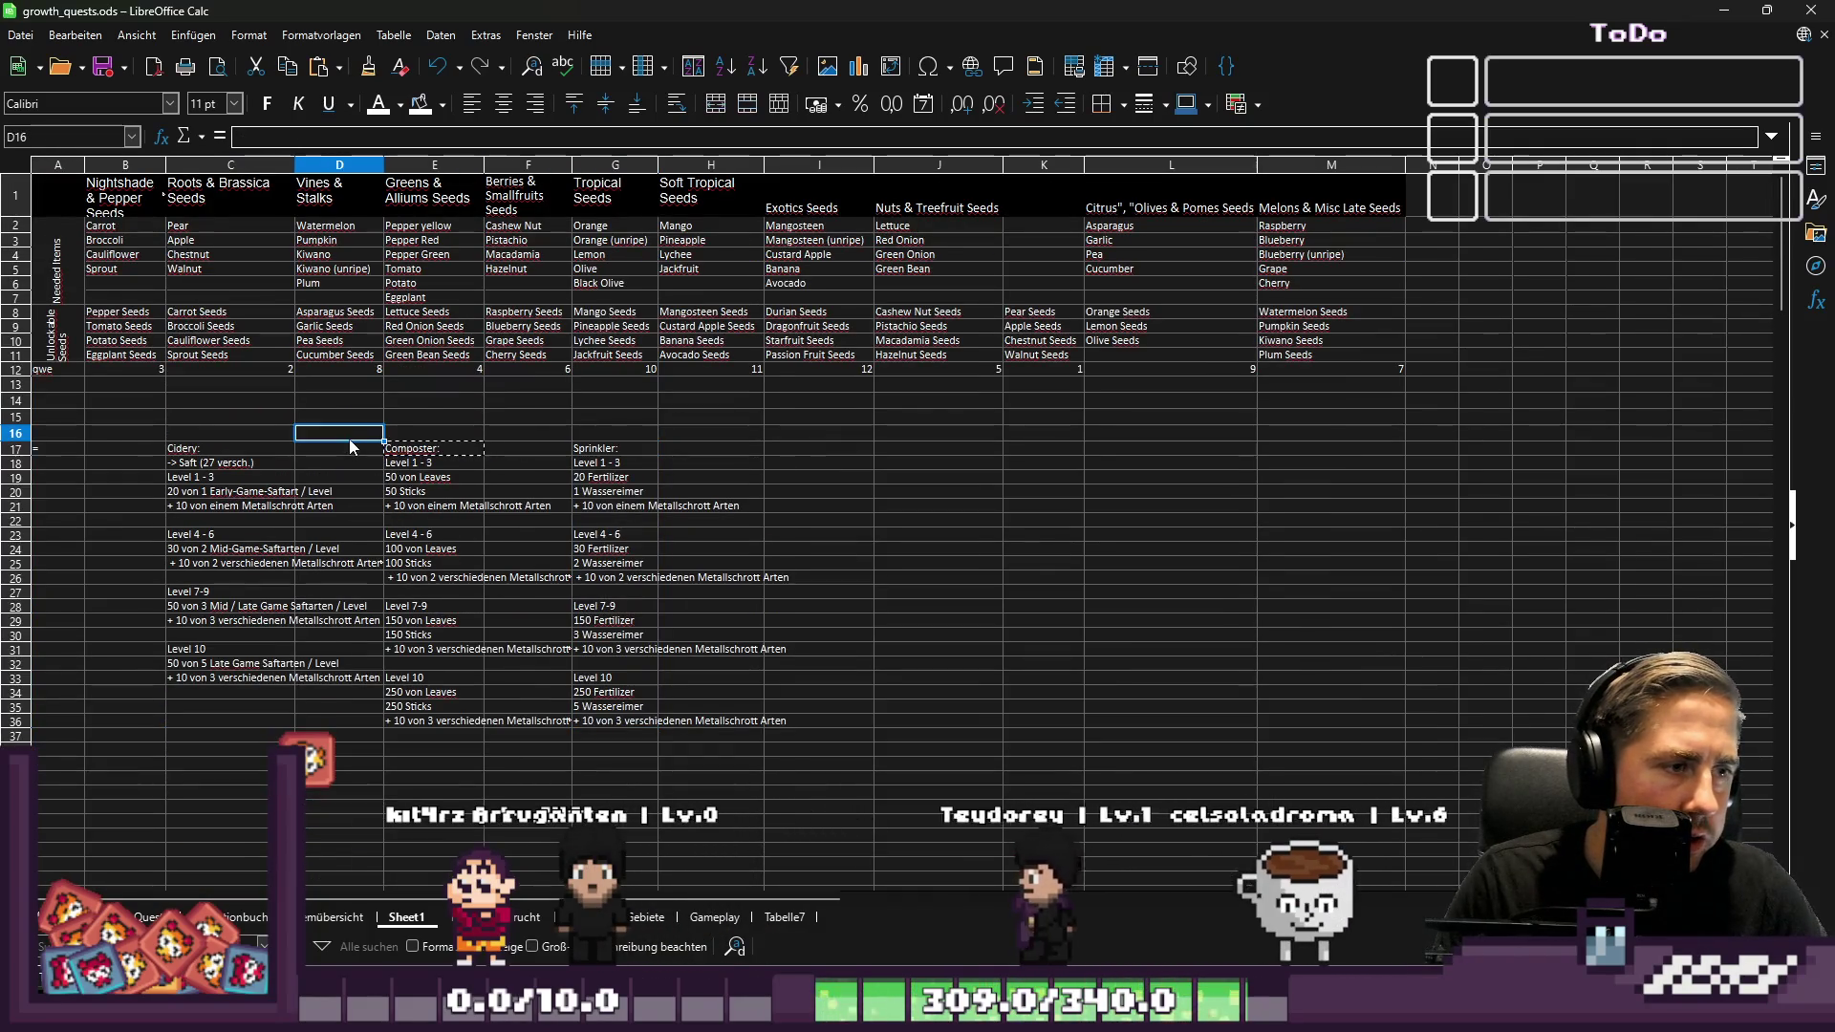
Put Composter in D17:D36 and Sprinkler in E17:E36, then clear the leftover column G copy
drag(415, 451, 432, 724)
key(ctrl+c)
click(306, 449)
key(ctrl+v)
drag(597, 449, 617, 710)
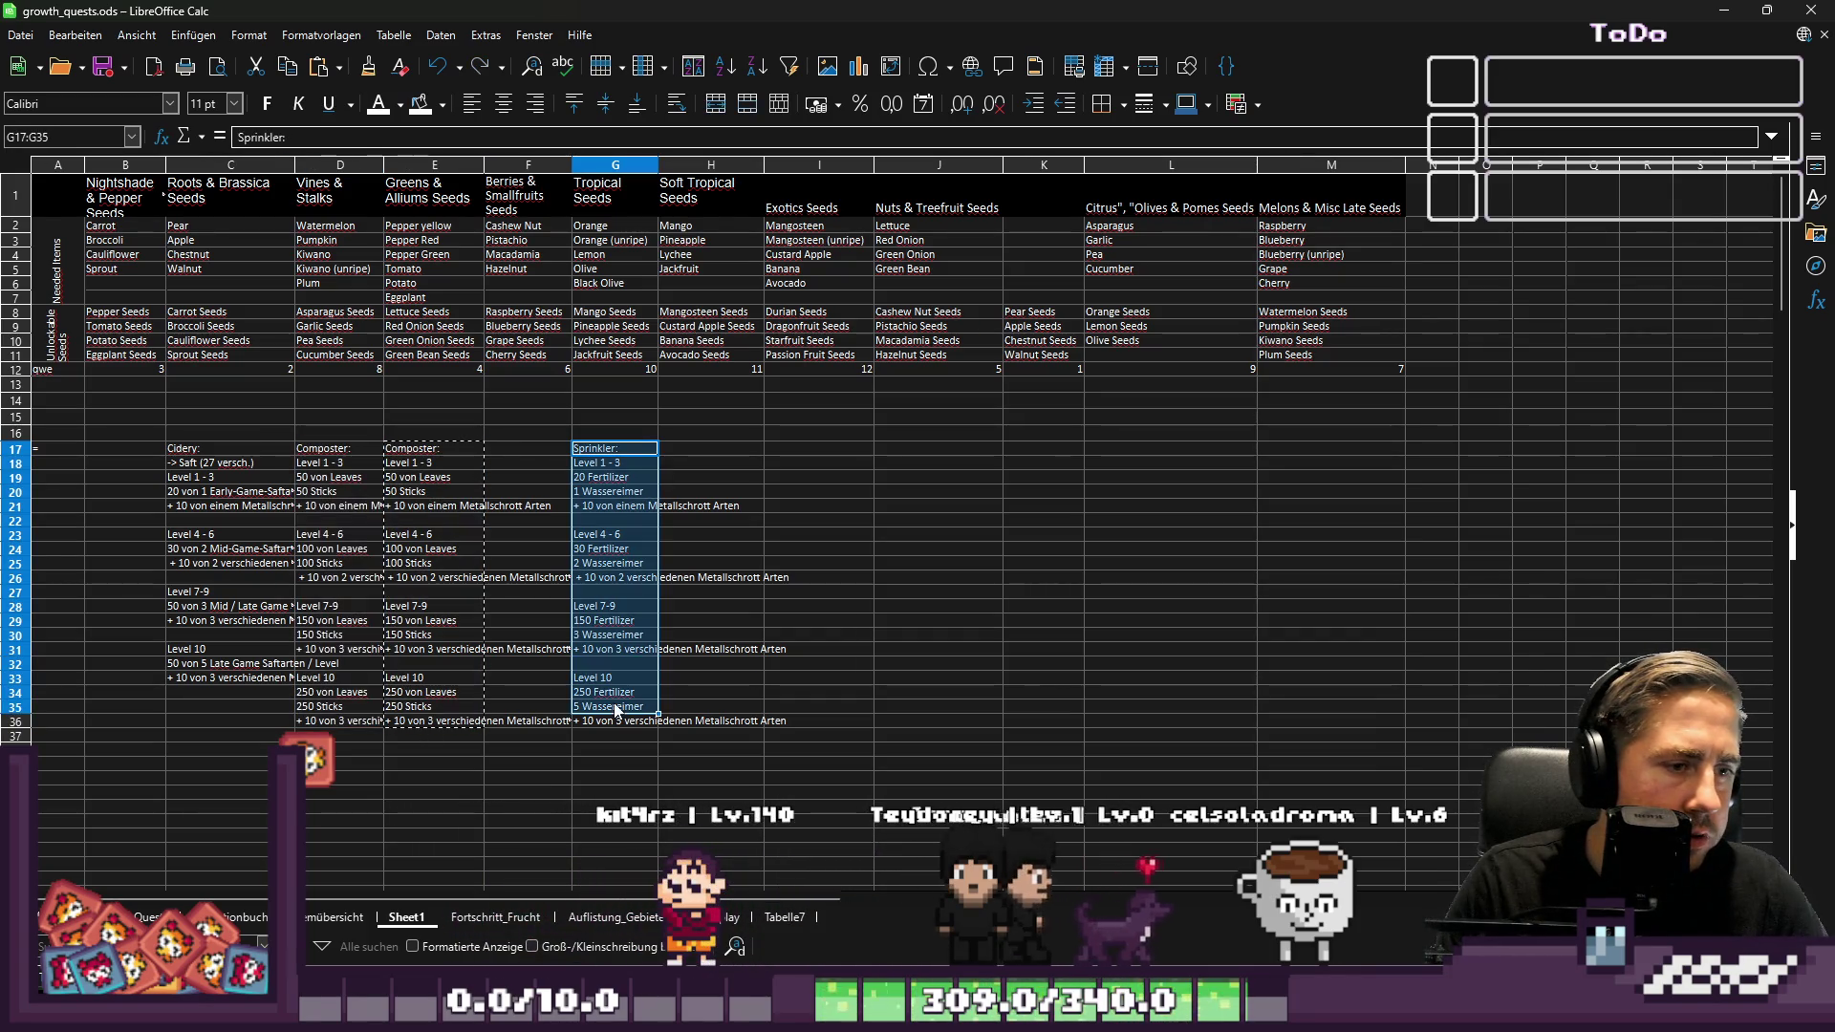
click(421, 449)
key(ctrl+v)
drag(590, 446, 621, 727)
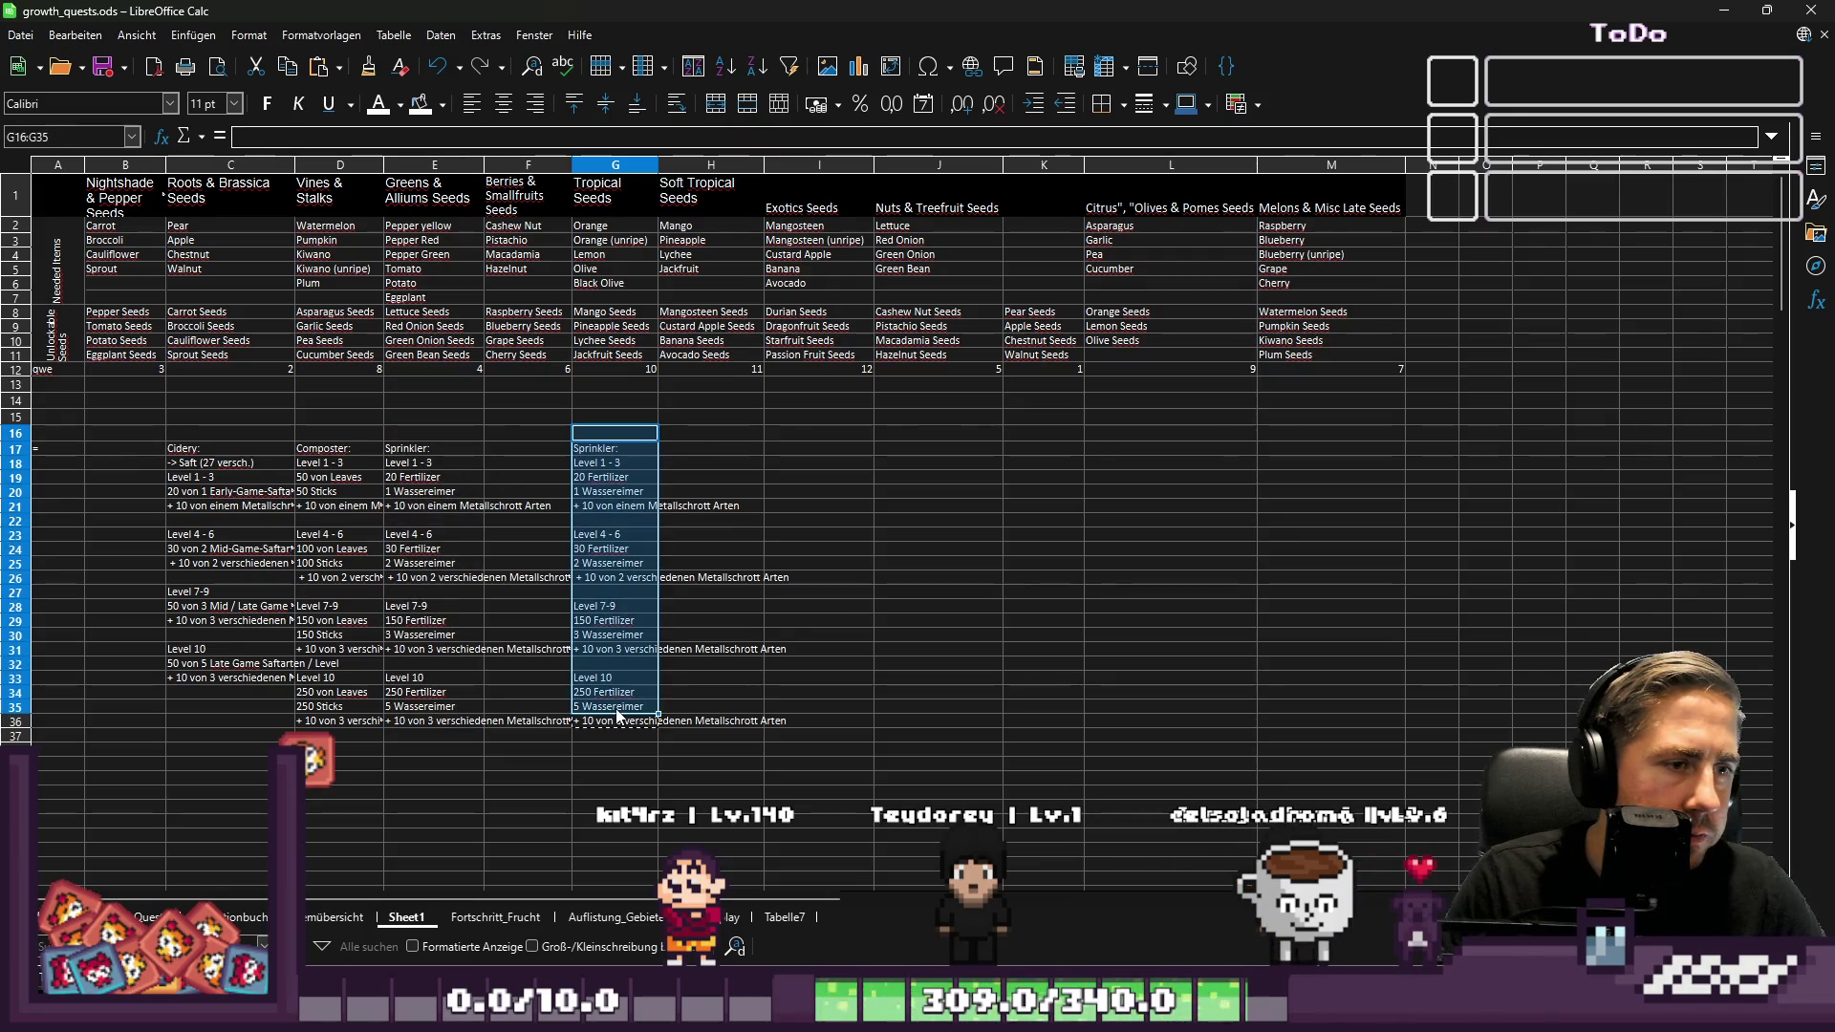
key(Delete)
mouse_move(239, 417)
mouse_down()
mouse_move(214, 489)
mouse_move(475, 756)
mouse_up()
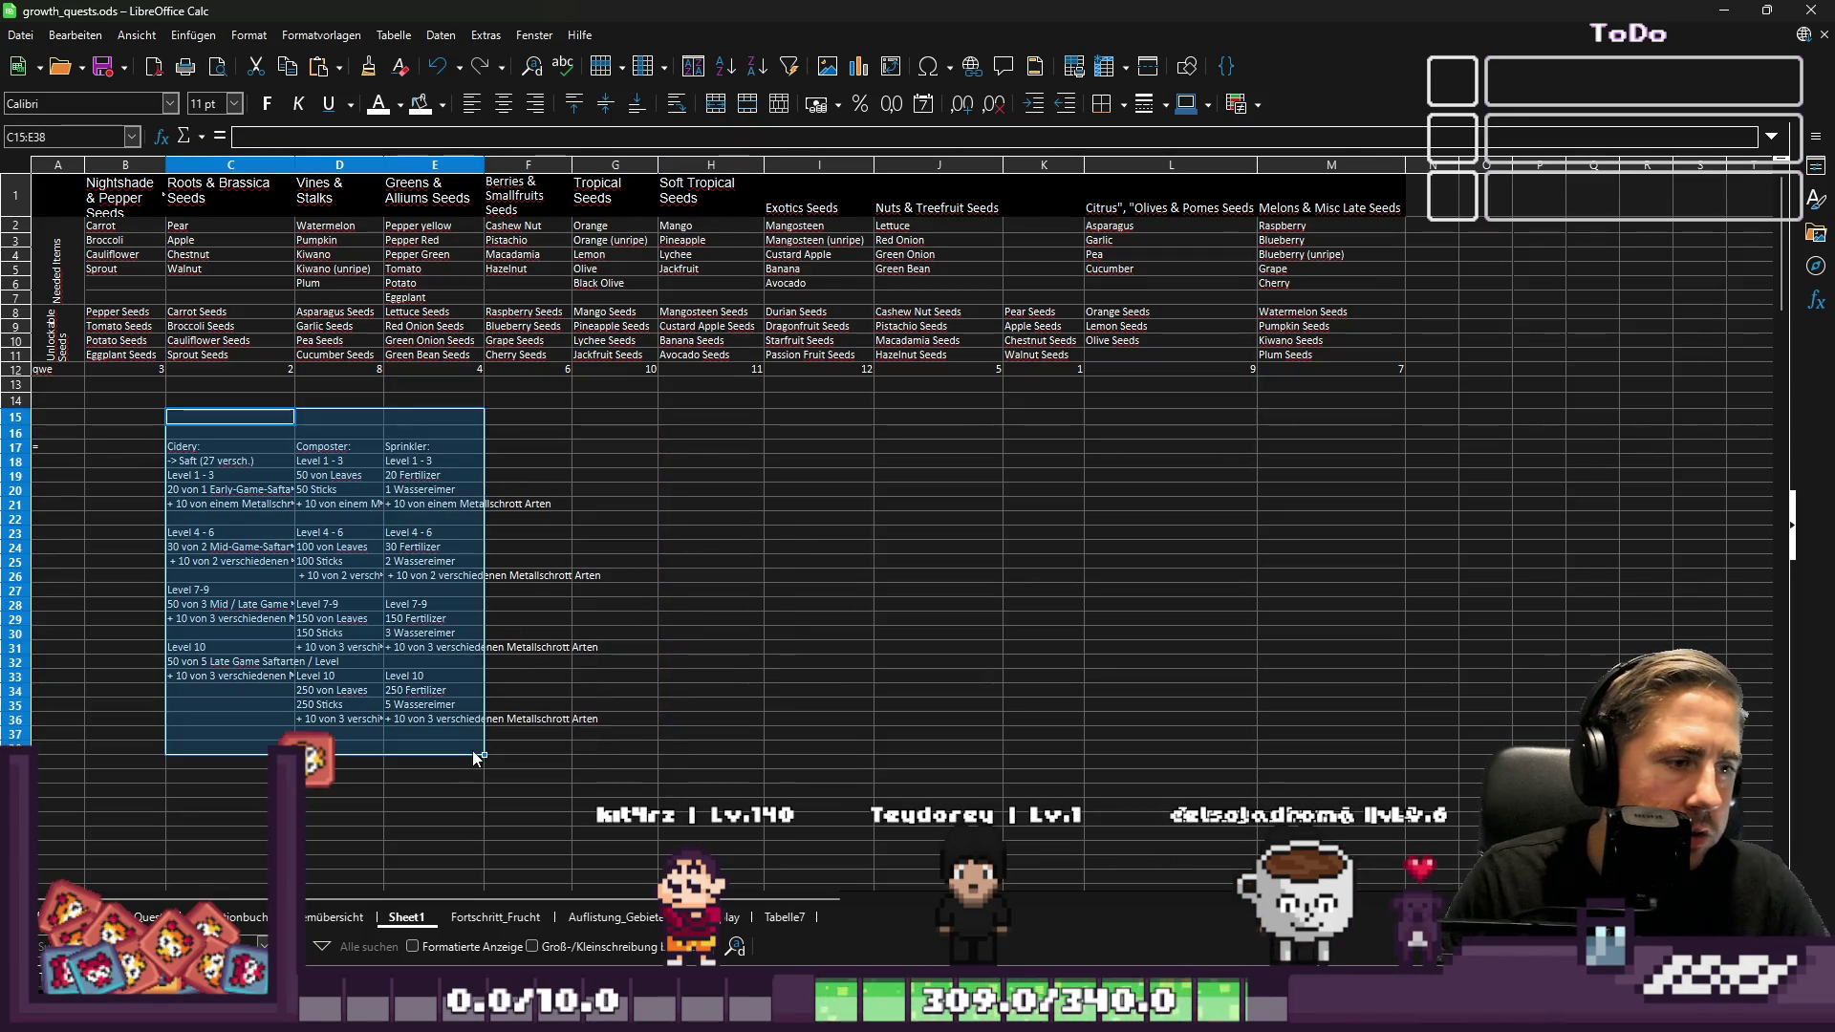
Cut the Cidery, Composter and Sprinkler blocks from Sheet1 and add a sheet named MachineUpgradeLevels
key(Delete)
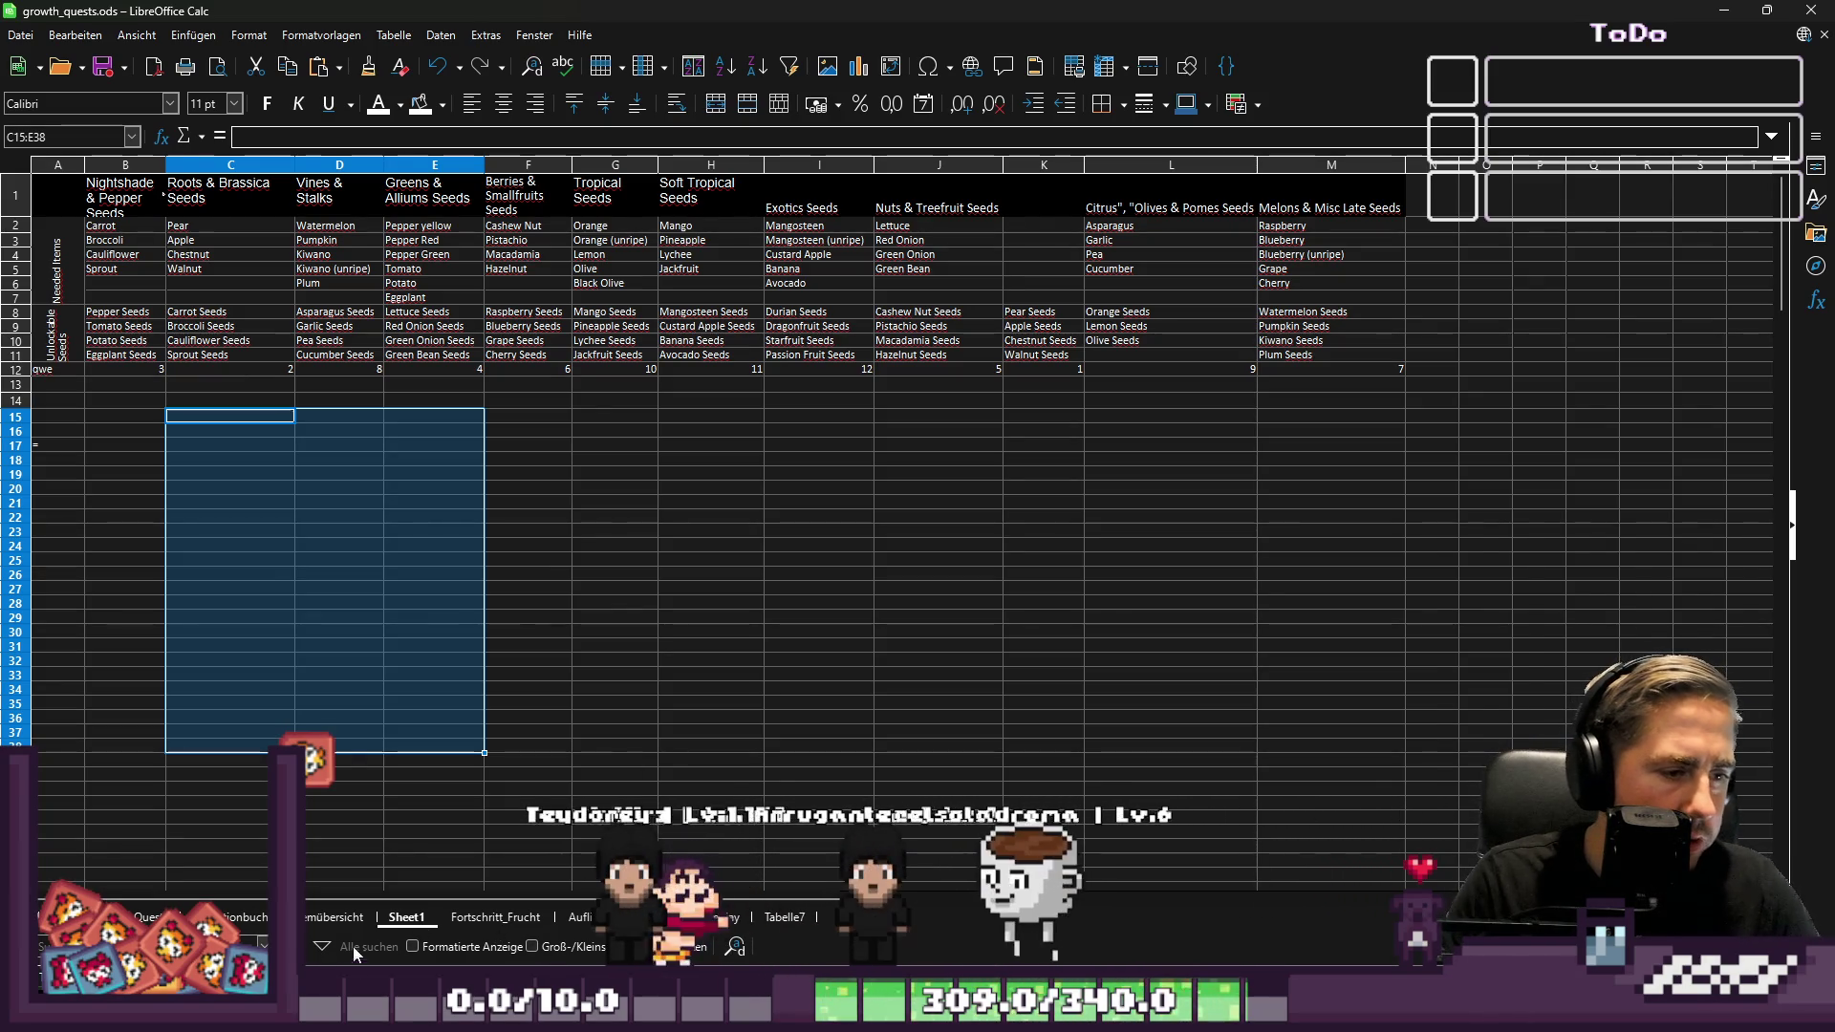
click(57, 917)
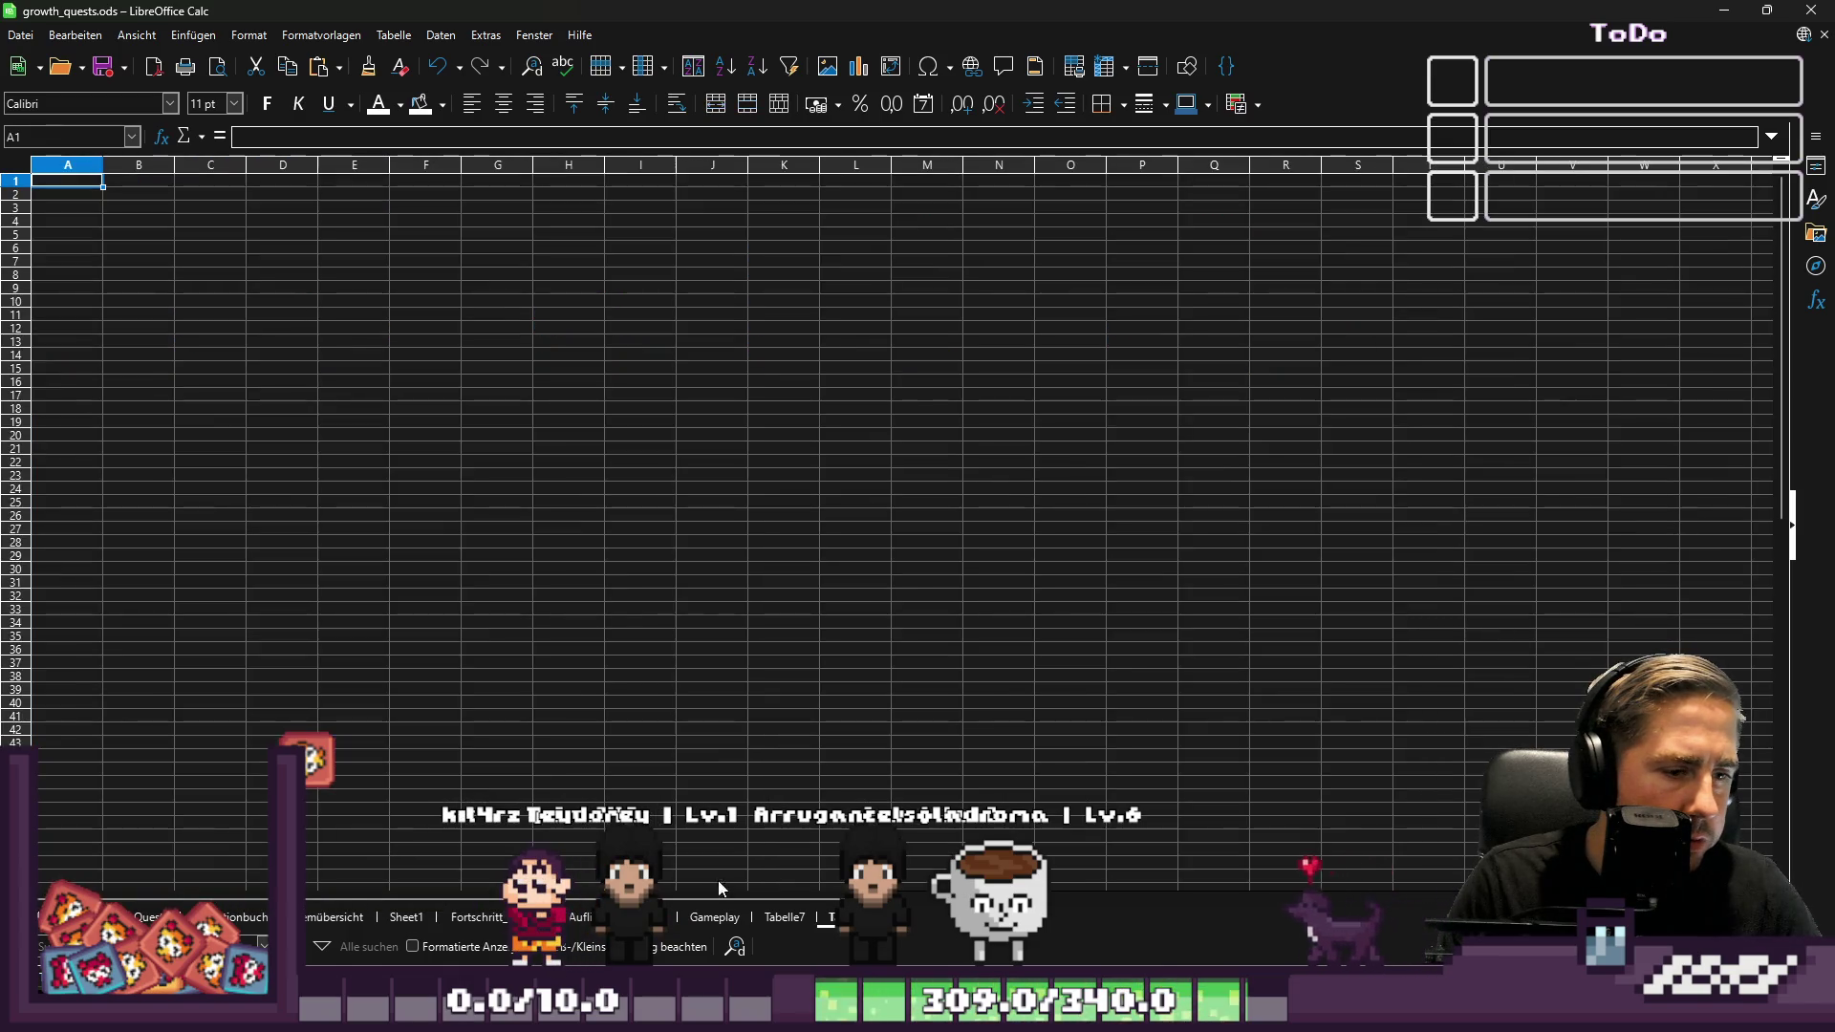
double_click(841, 918)
text(MachineUpgradeLevel)
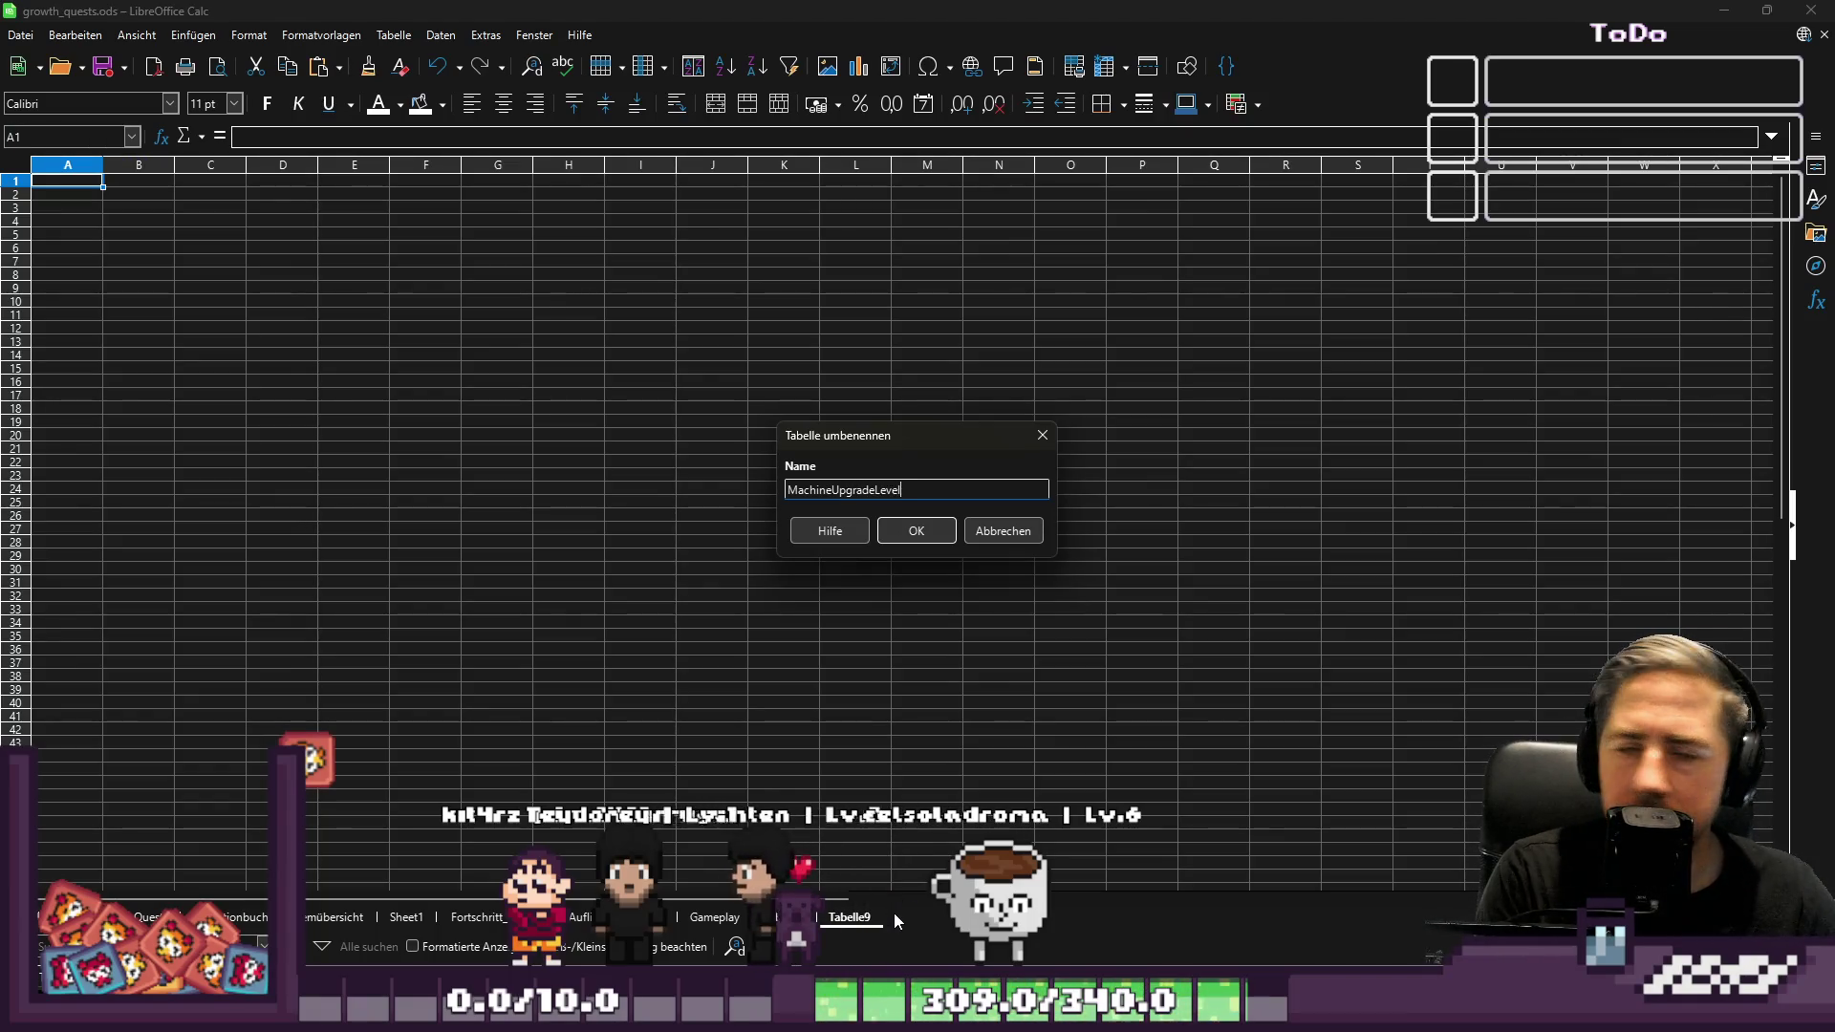
text(s)
key(Return)
click(139, 288)
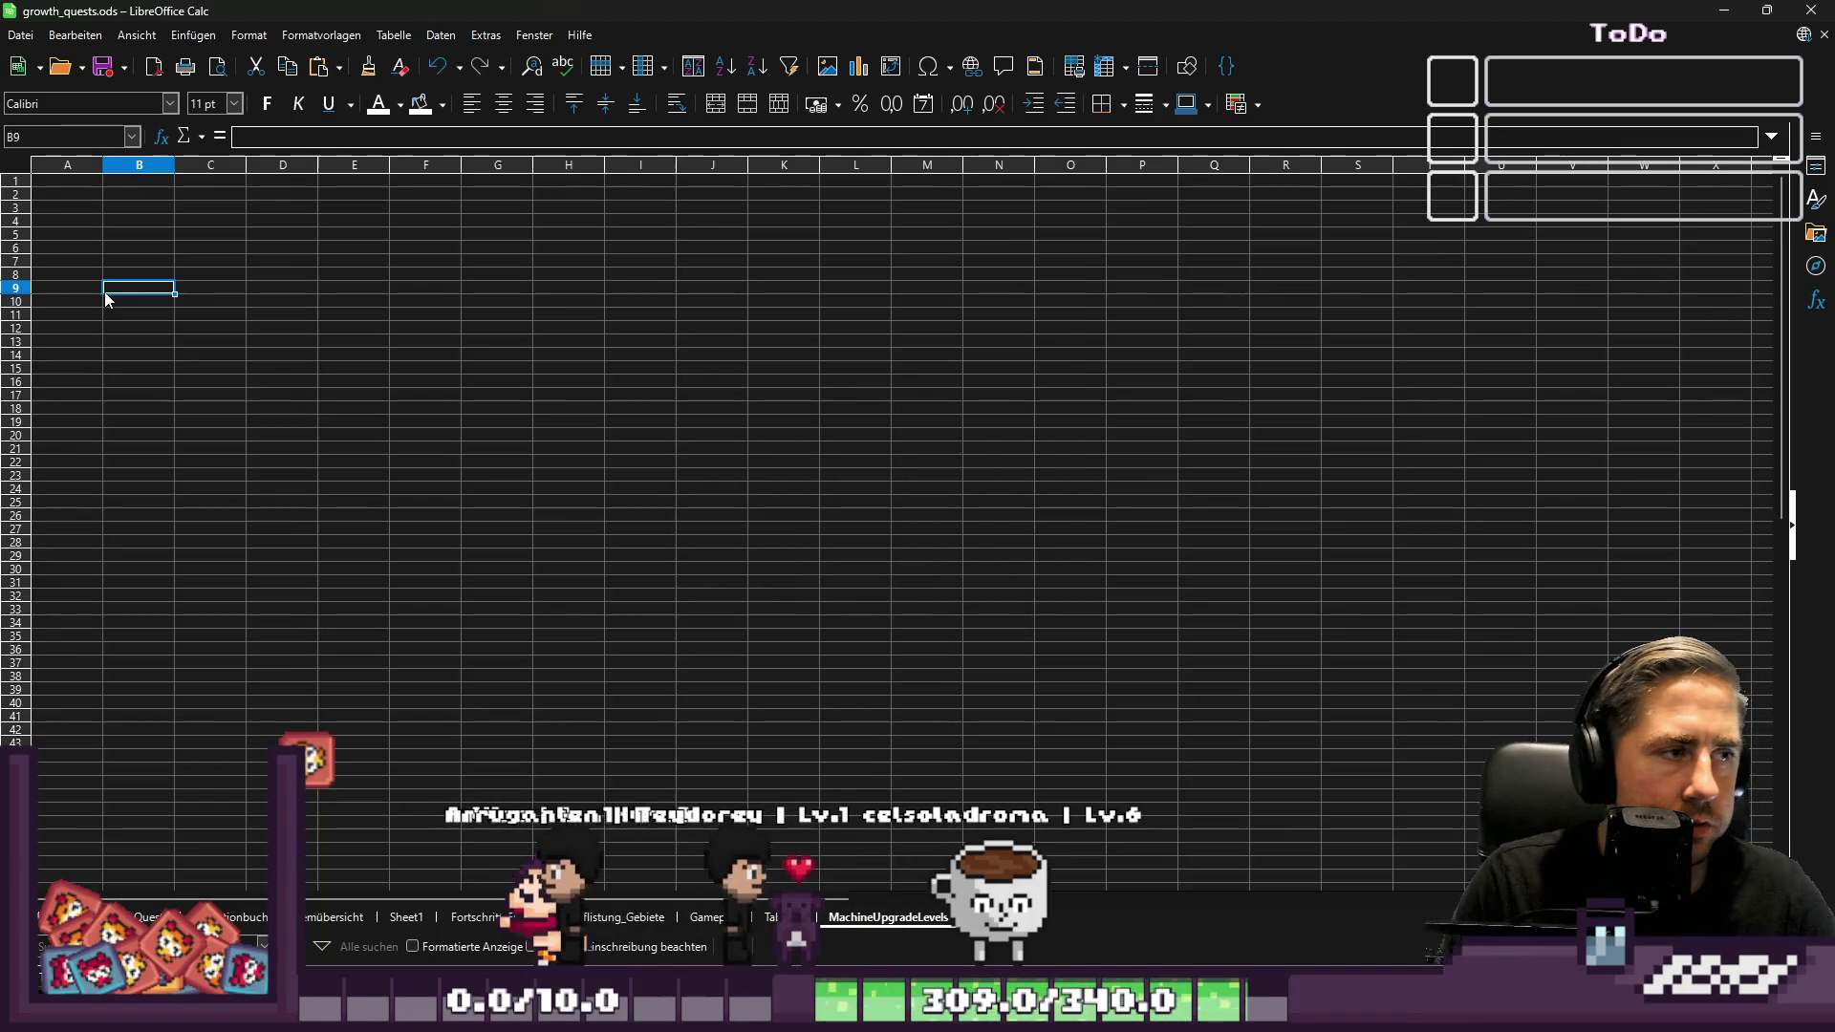
click(131, 184)
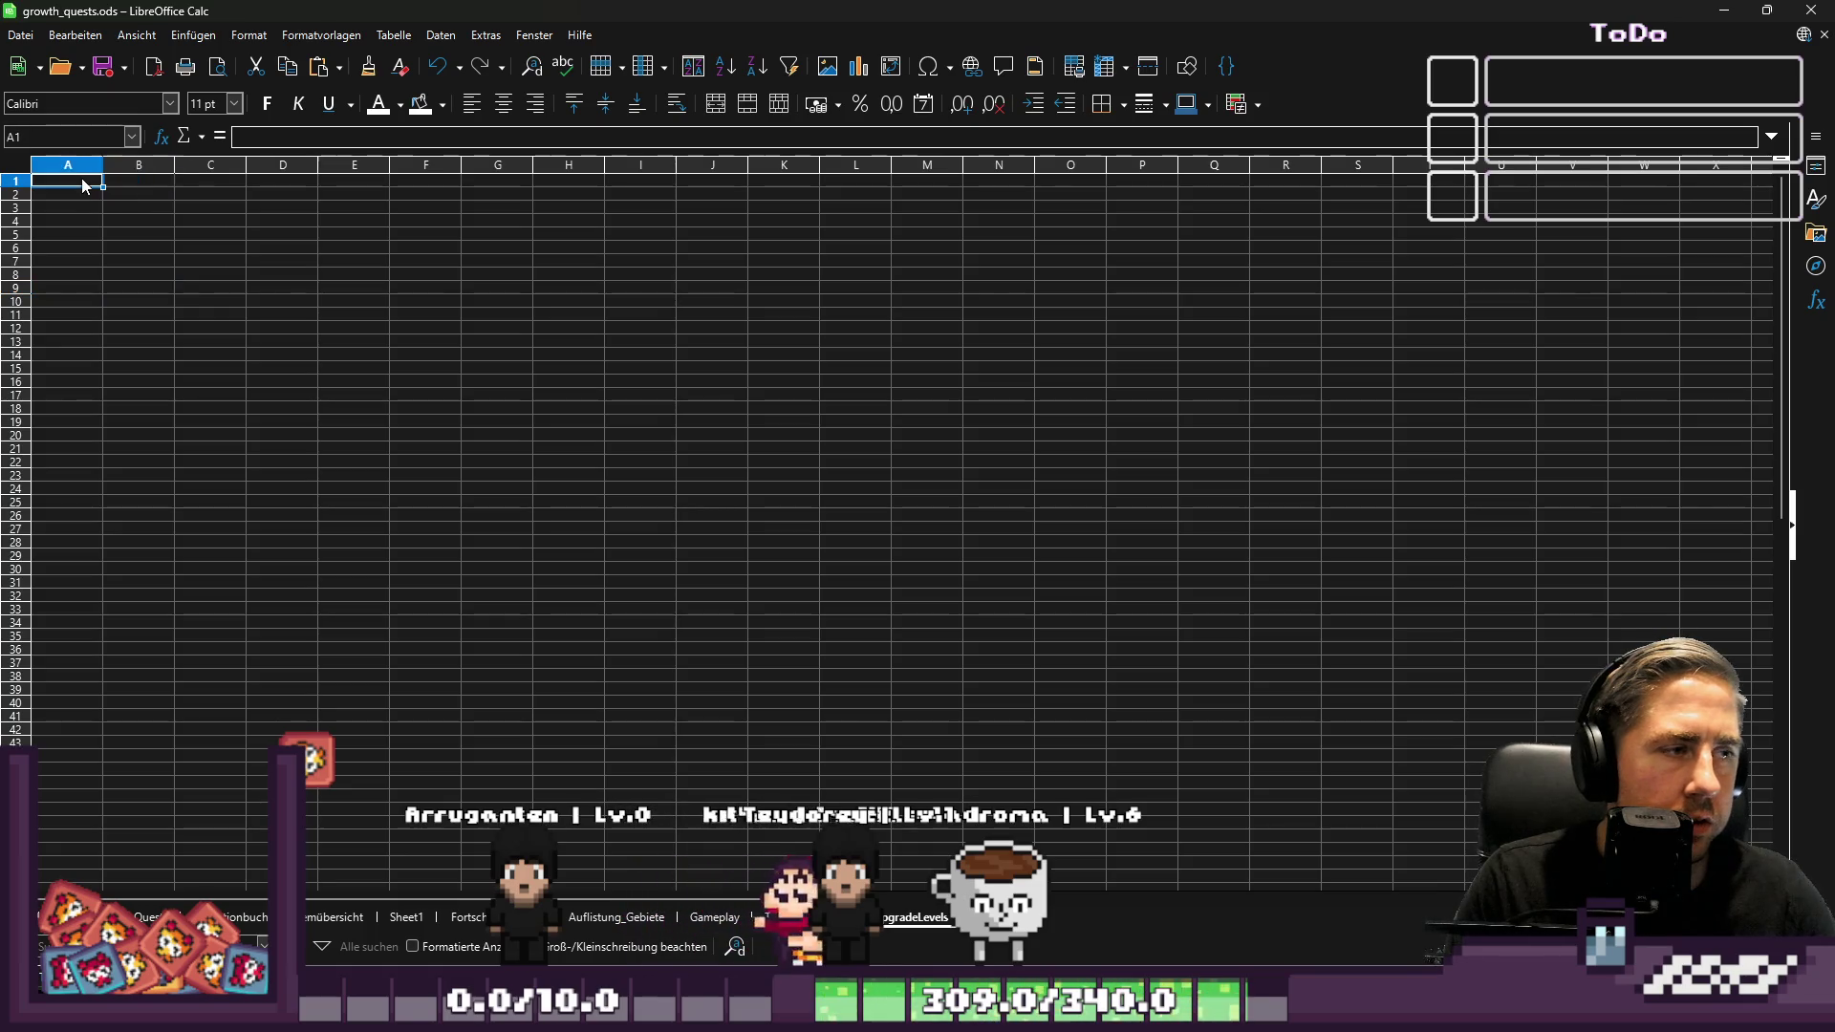
Paste the three upgrade blocks at A1 and autofit columns A, B and C
key(ctrl+v)
click(264, 272)
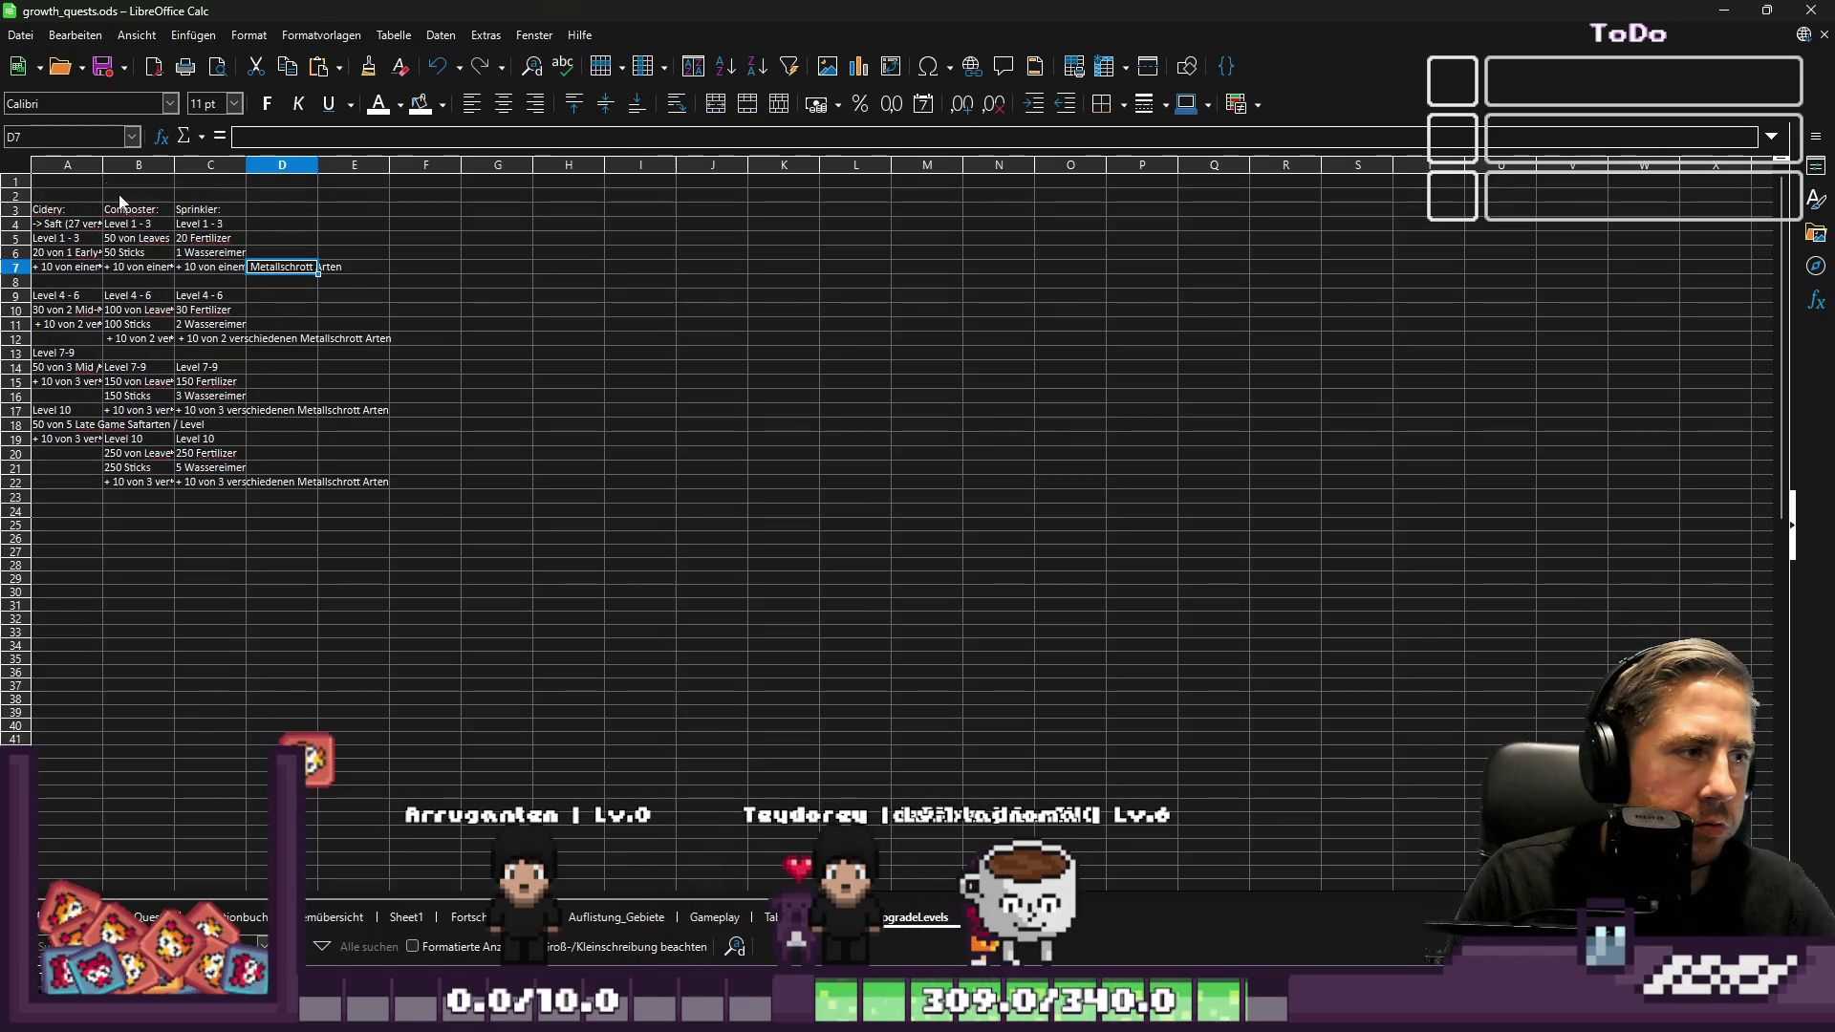
double_click(102, 161)
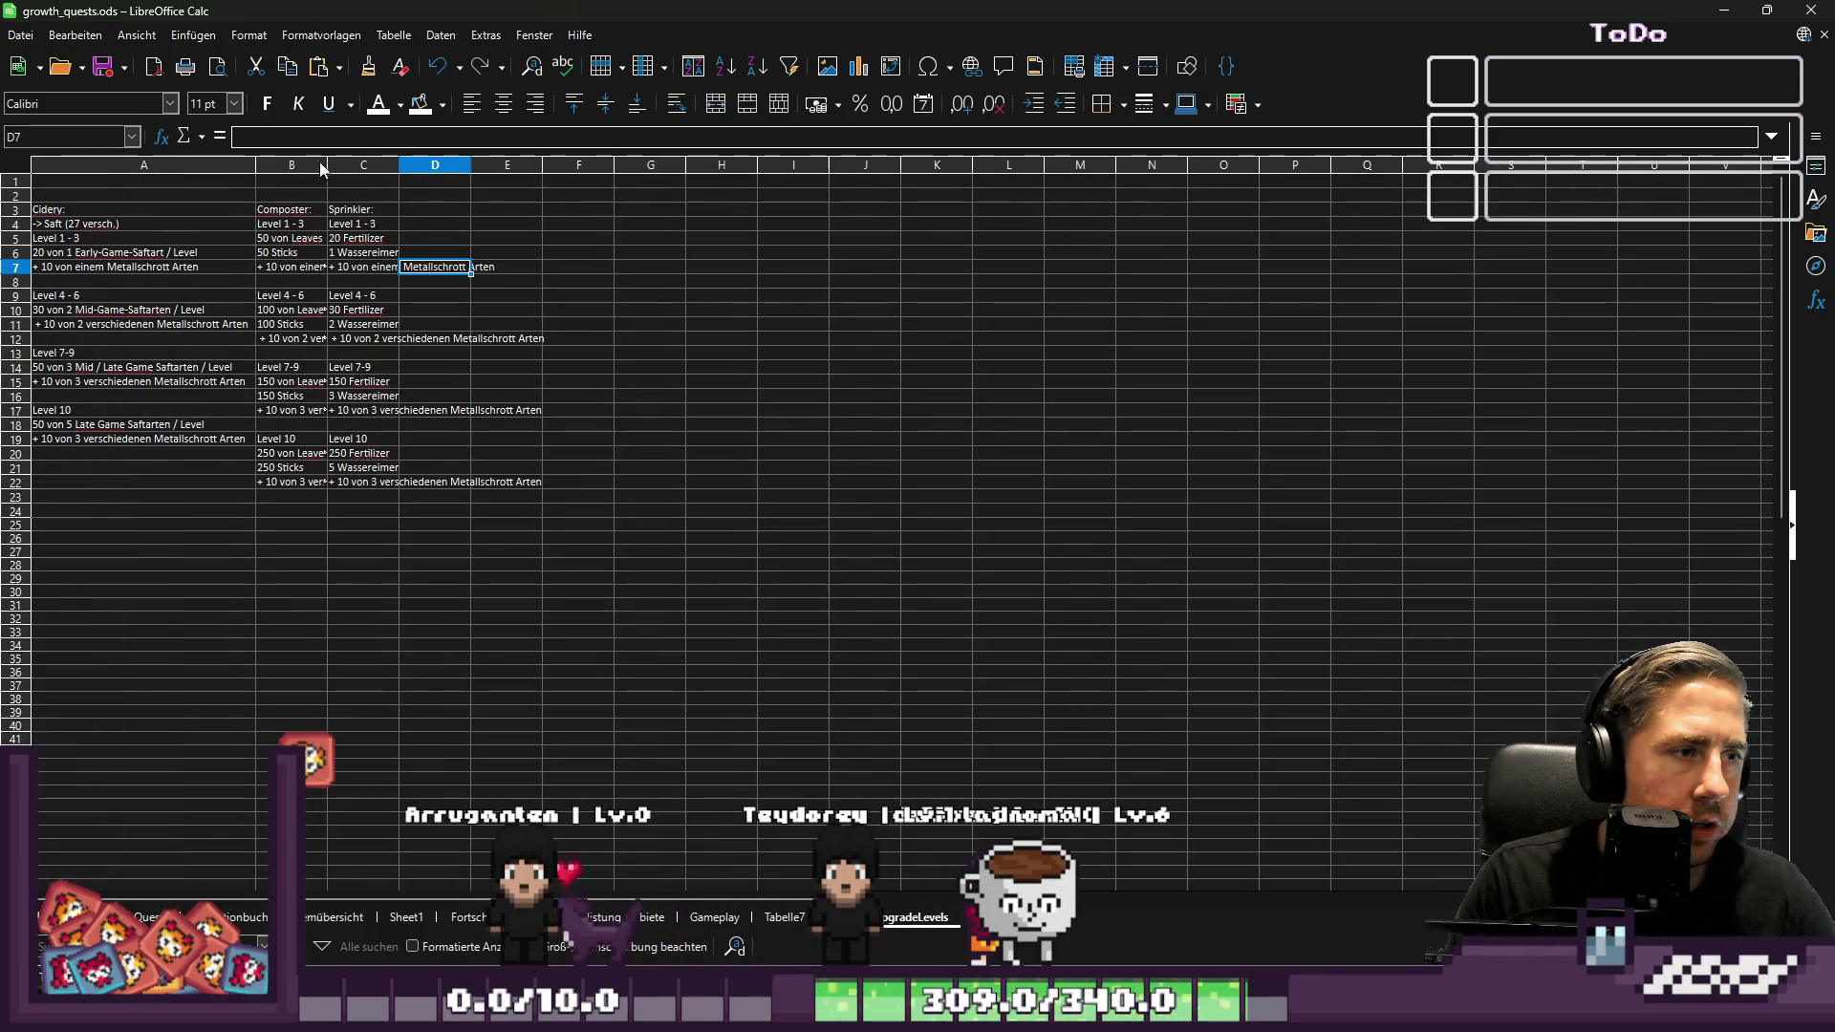
double_click(326, 166)
double_click(551, 165)
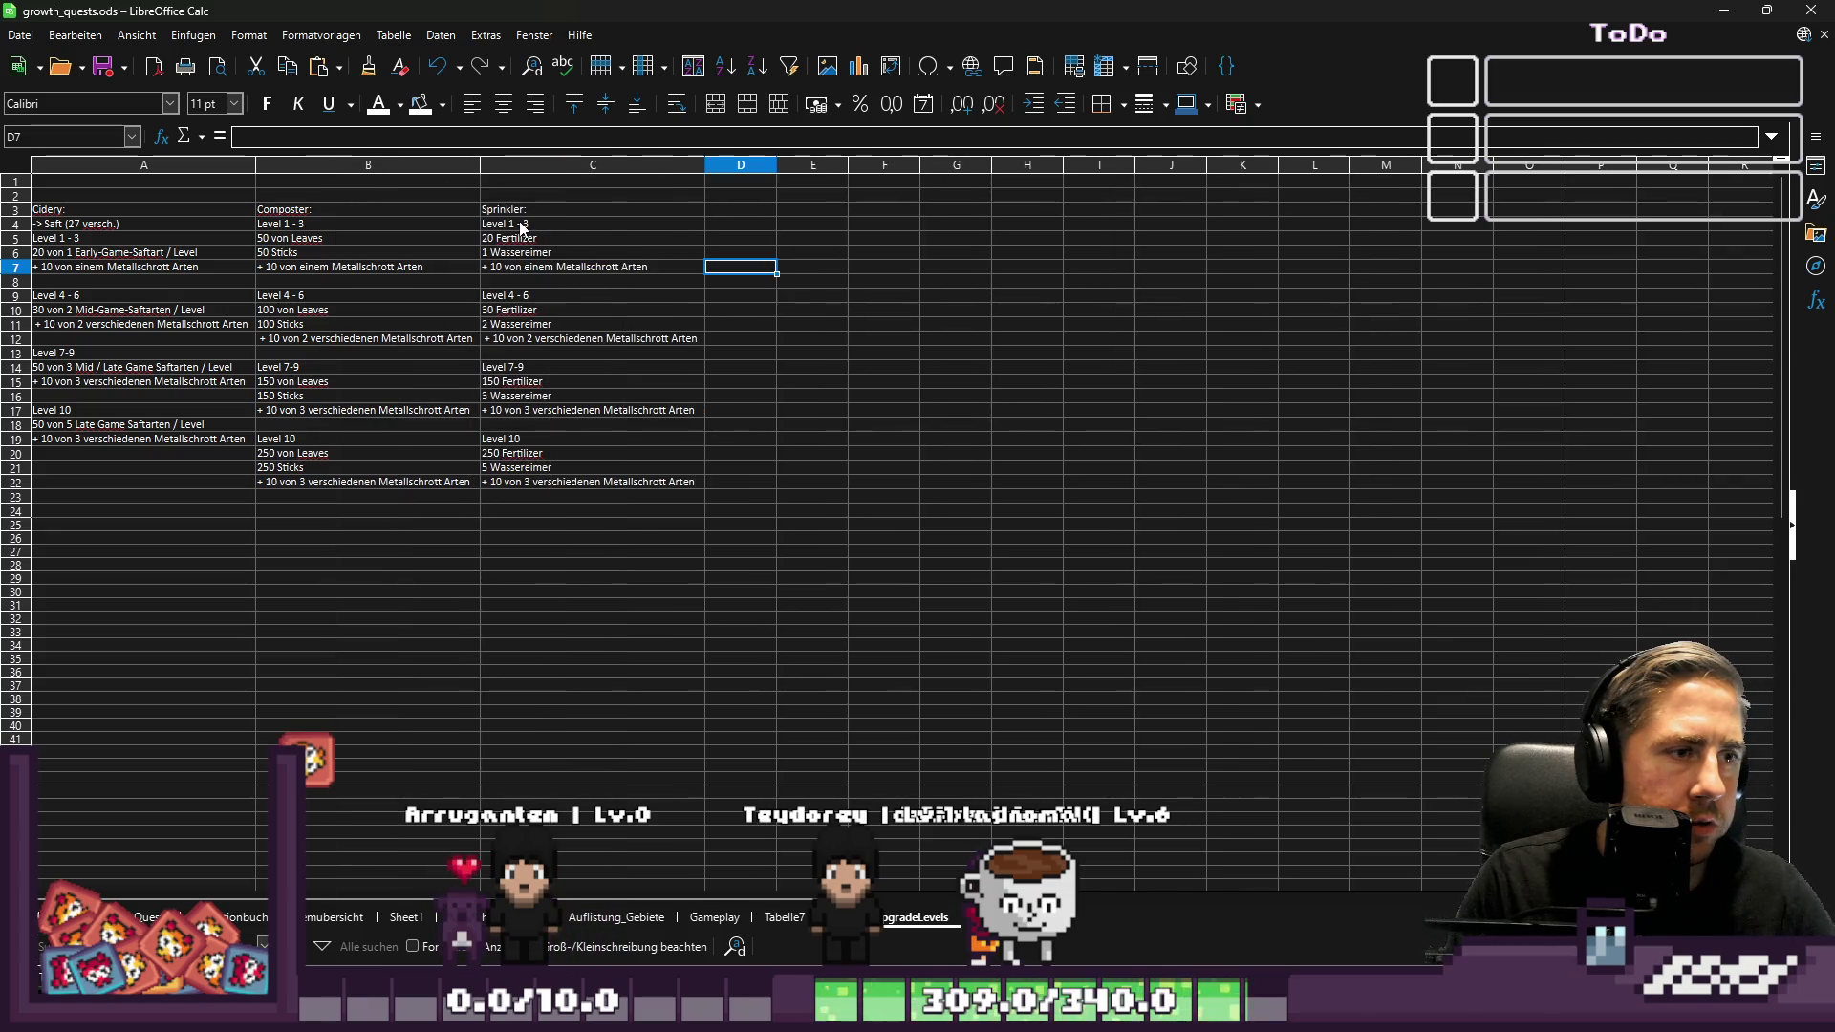
Cut Sheet1's remaining upgrade blocks in B55:H219 and return to MachineUpgradeLevels
click(340, 926)
click(409, 923)
scroll(485, 554, down, 13)
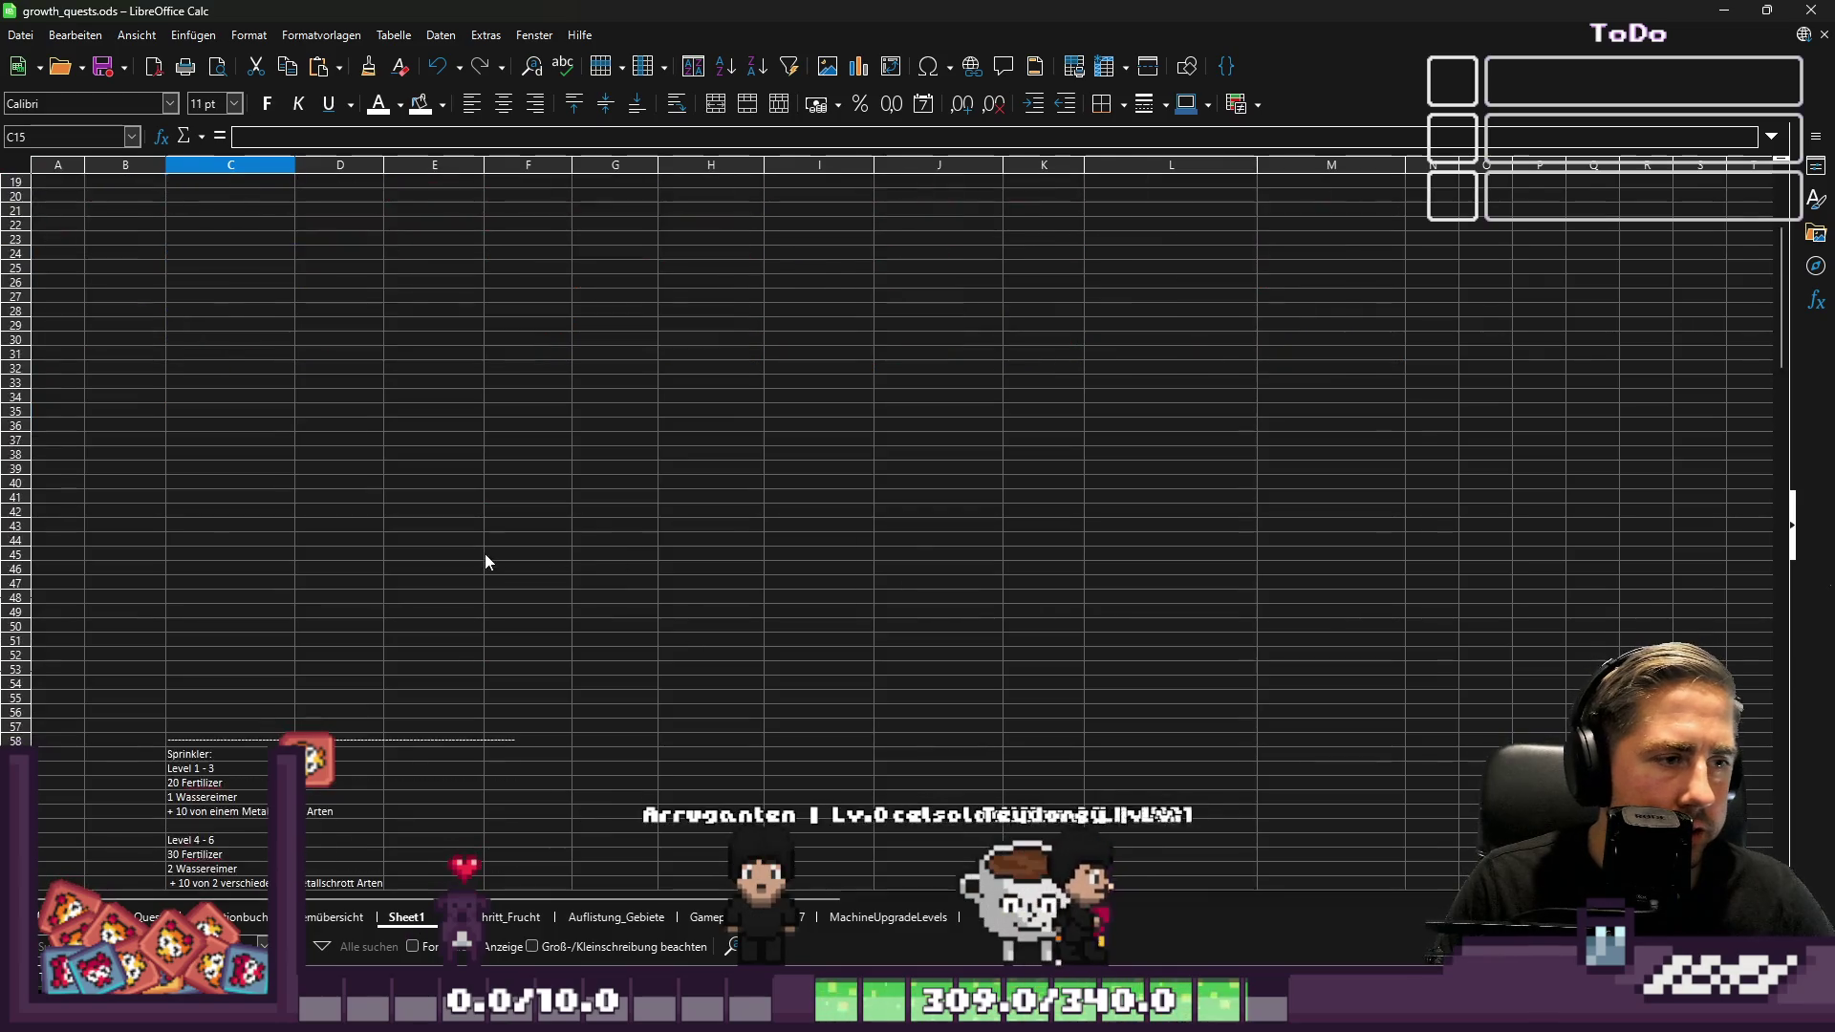
mouse_move(143, 395)
mouse_down()
mouse_move(642, 661)
mouse_move(679, 575)
mouse_move(696, 604)
mouse_up()
scroll(678, 575, down, 20)
scroll(696, 607, down, 1)
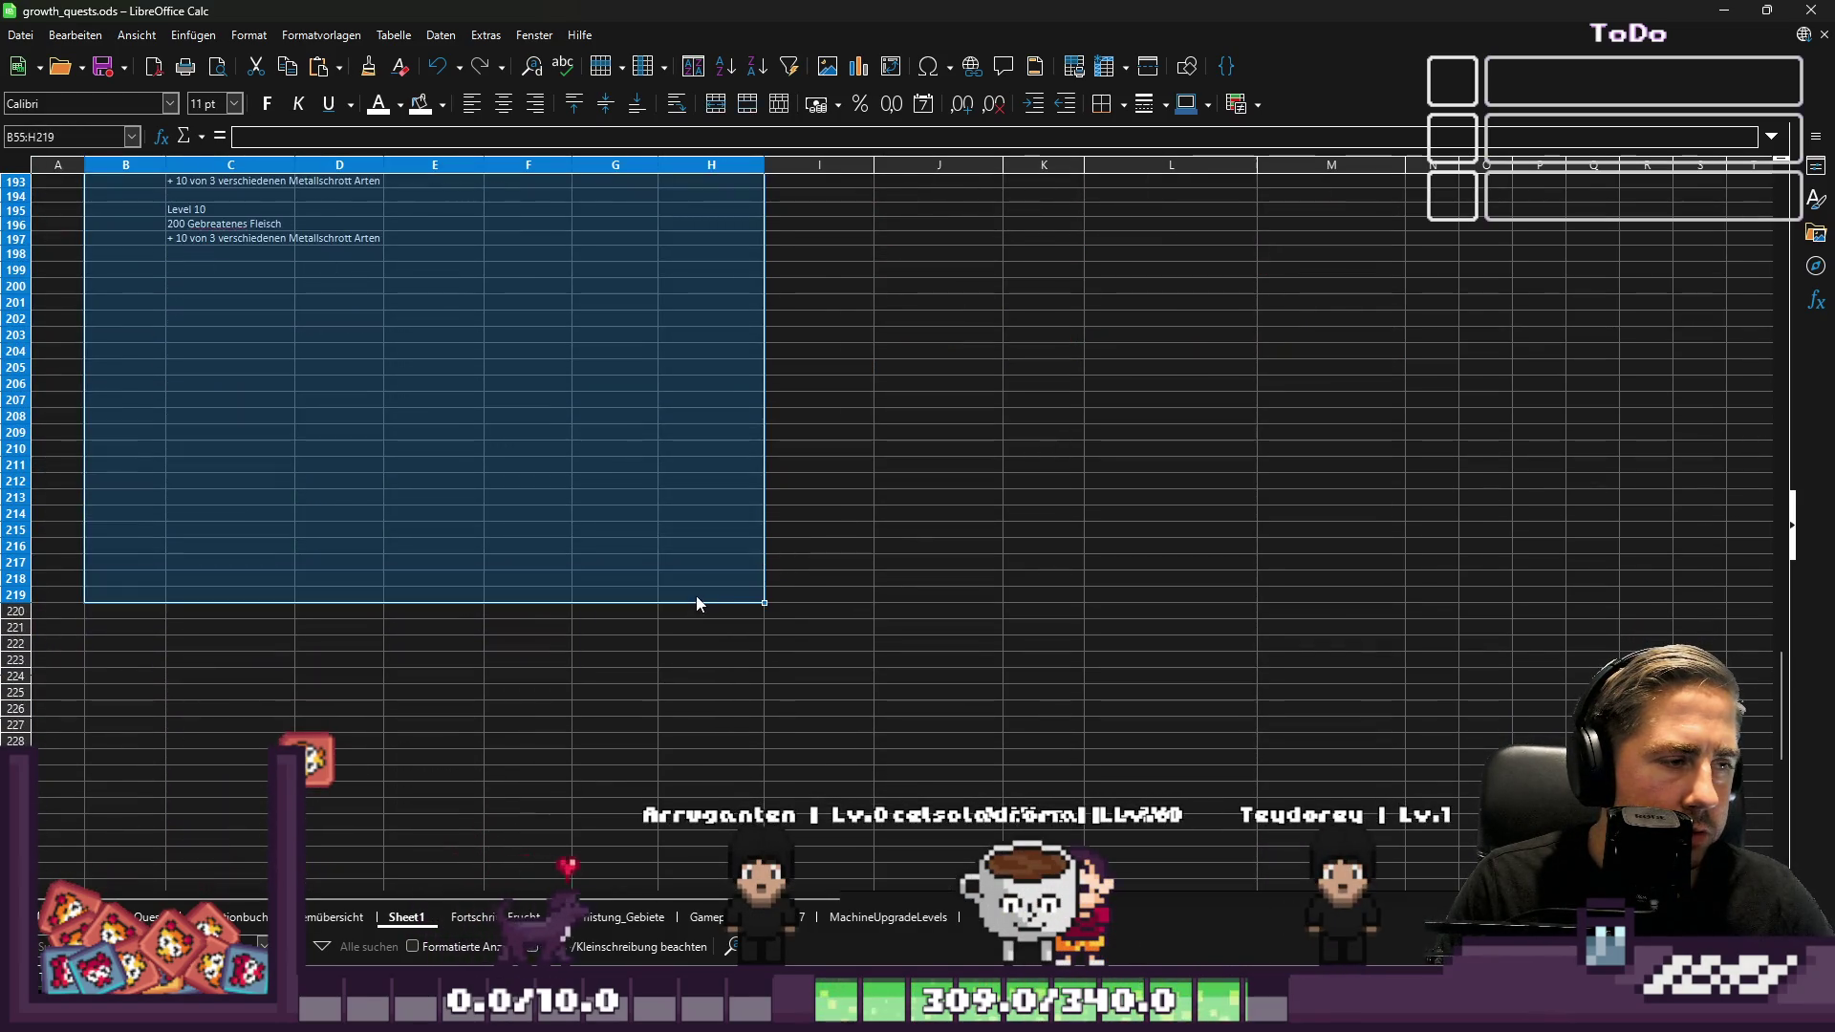
key(Delete)
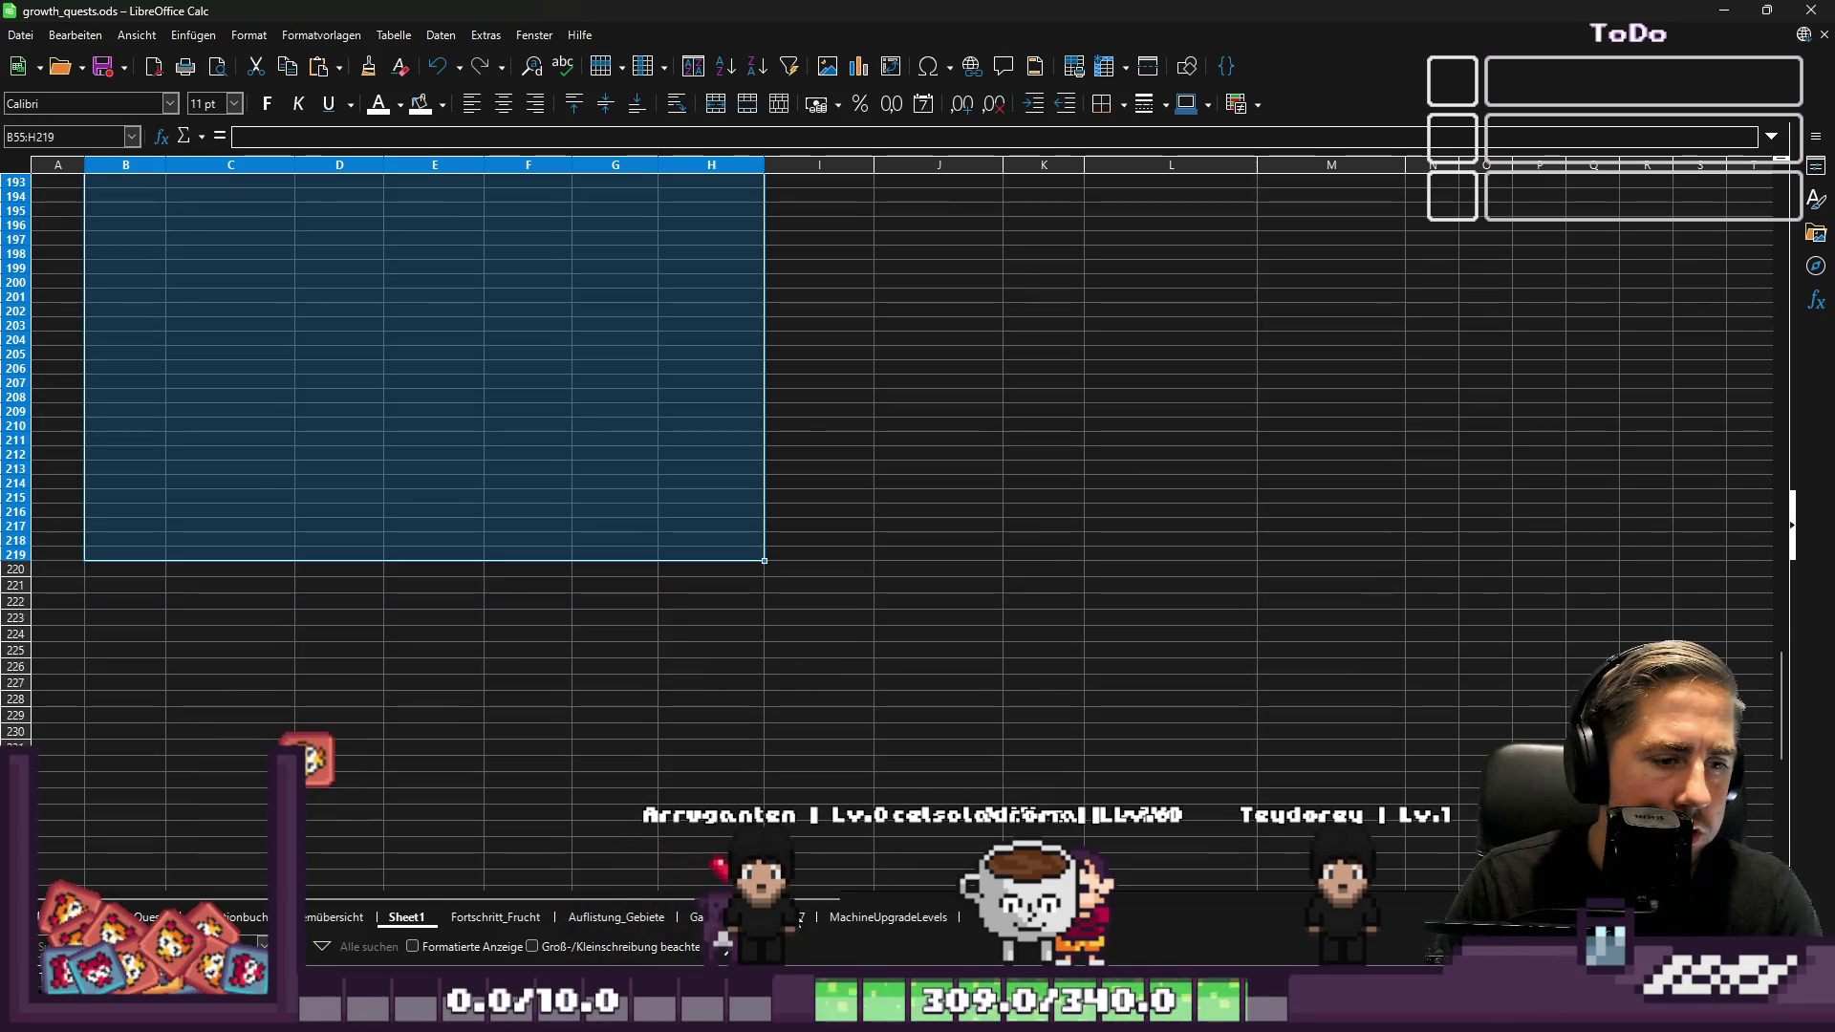
click(814, 924)
click(874, 919)
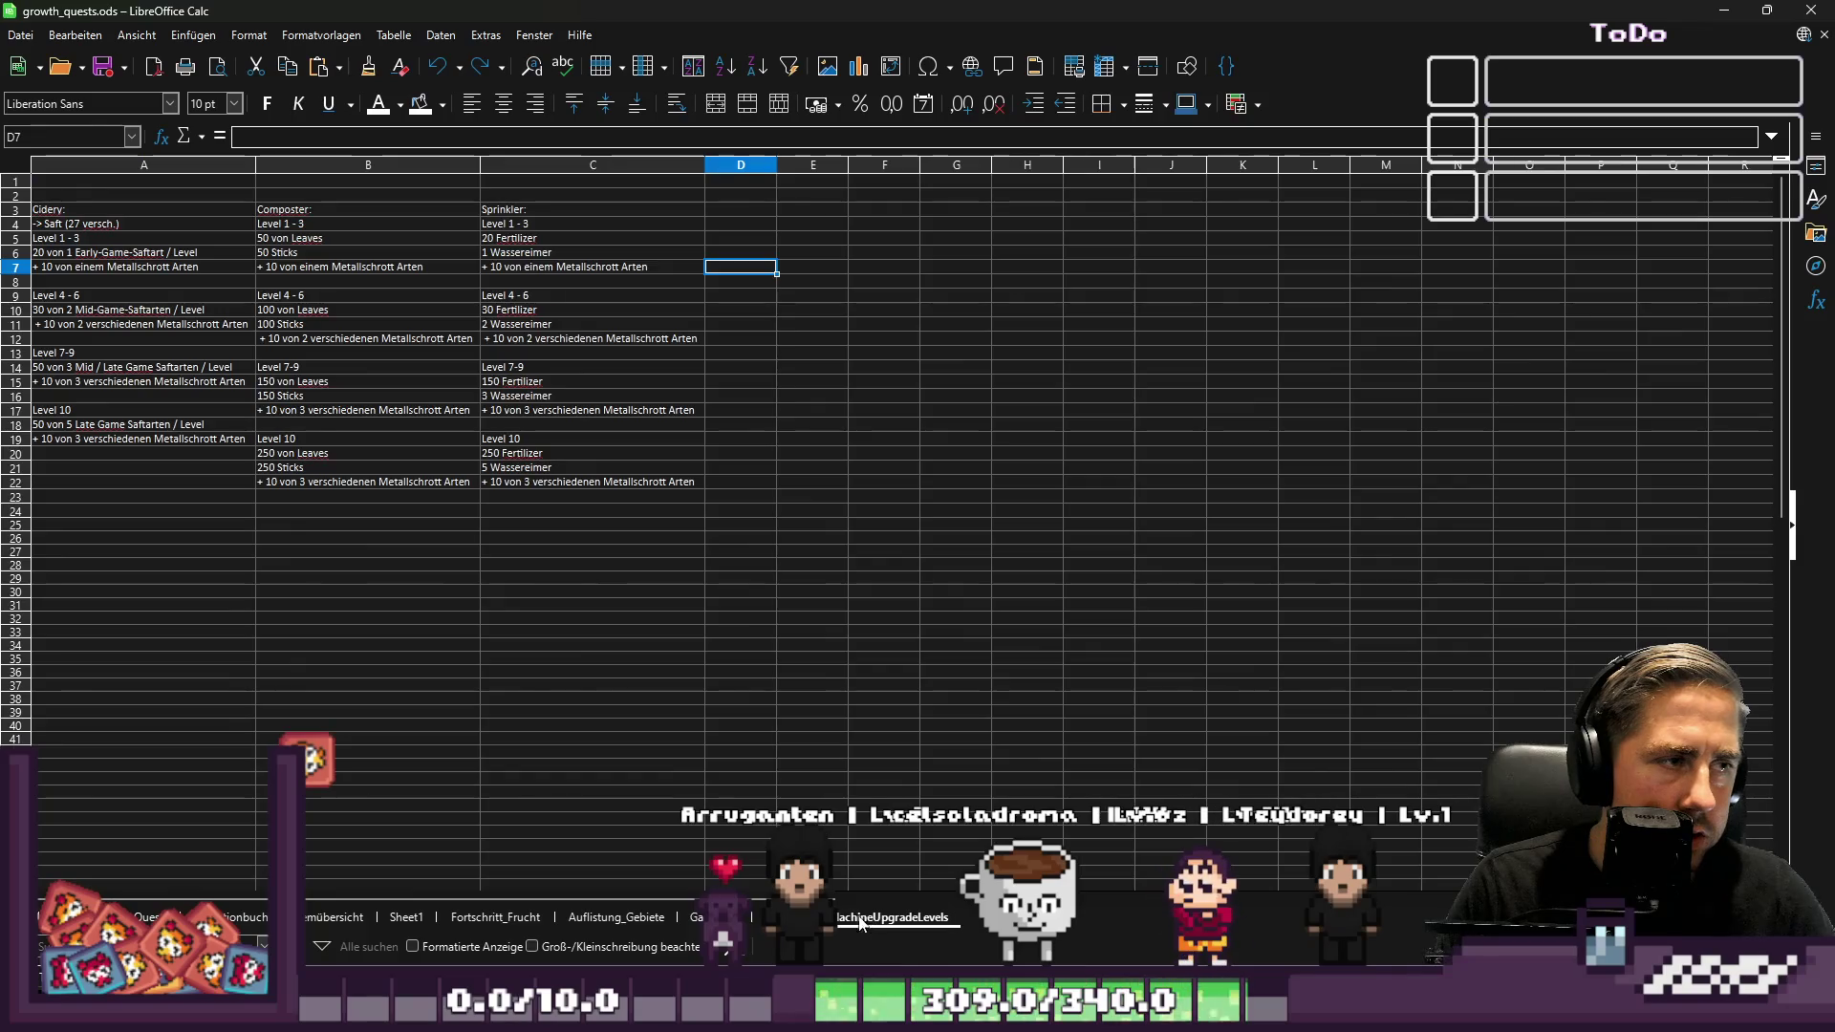
Delete the Sprinkler copy that was accidentally pasted below the table
click(302, 592)
key(ctrl+v)
click(426, 621)
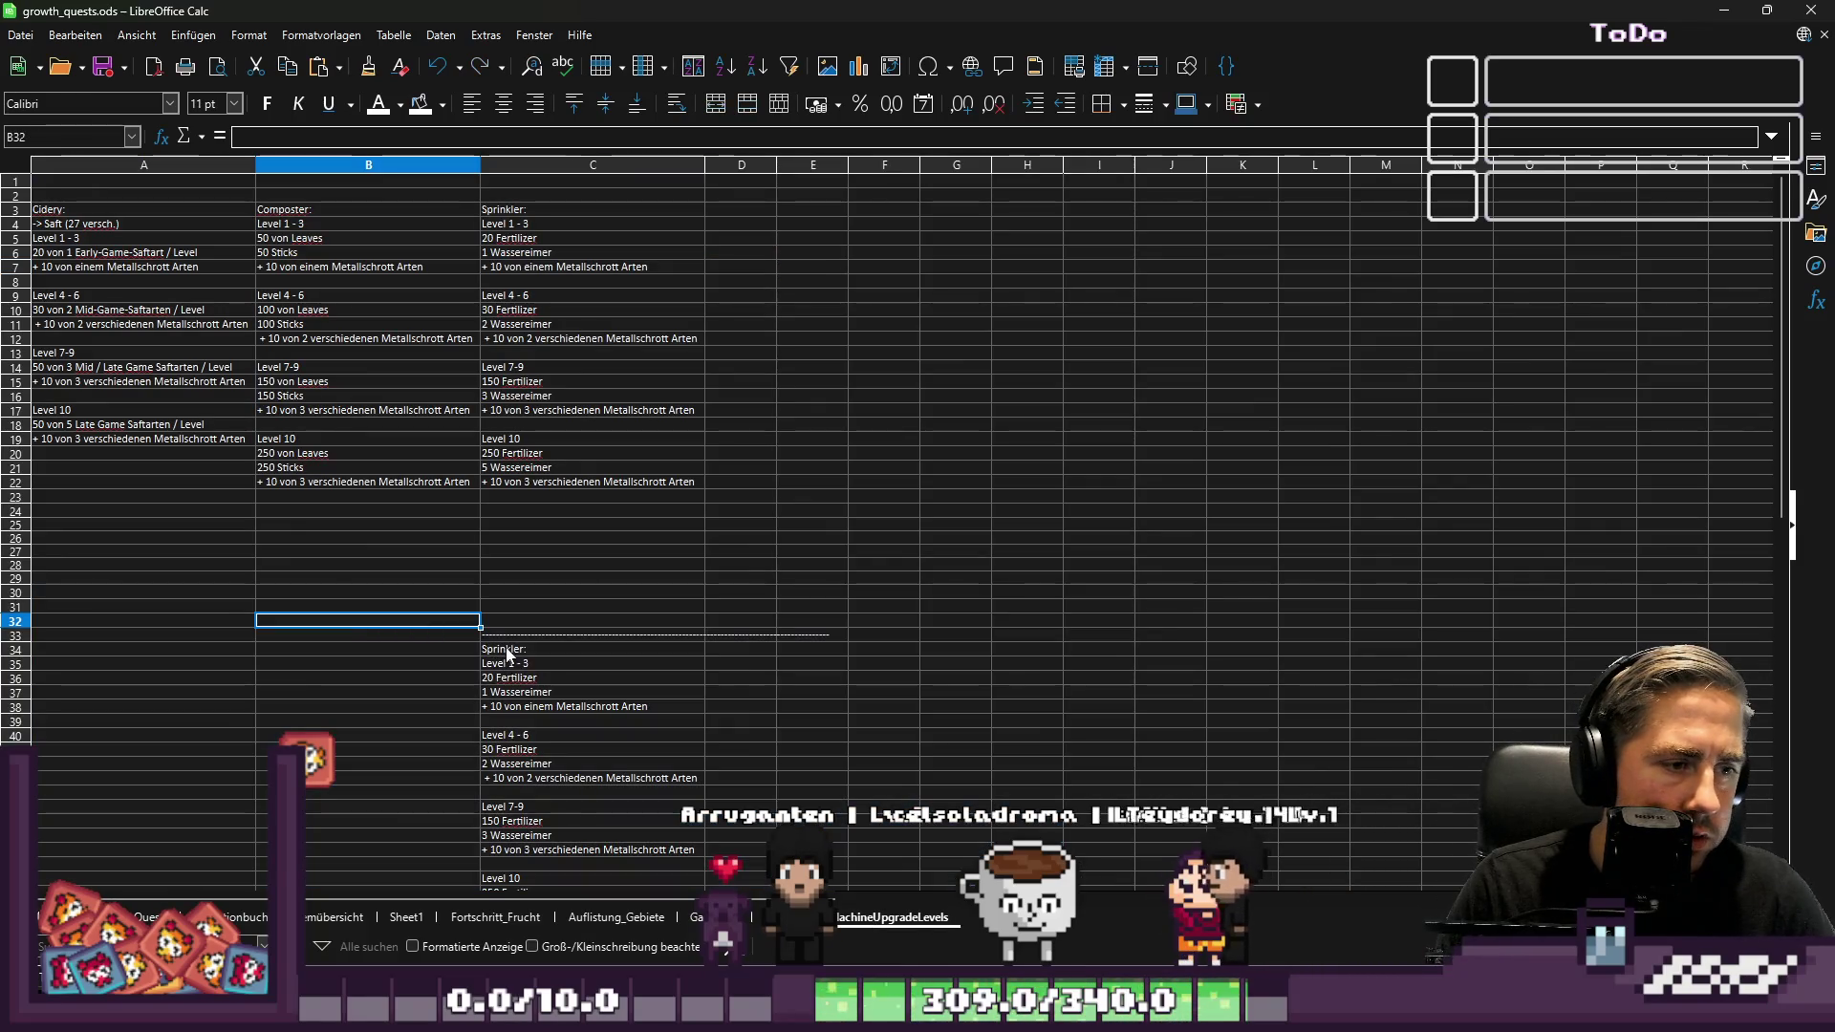
click(508, 651)
scroll(507, 651, down, 3)
mouse_move(277, 445)
mouse_down()
mouse_move(746, 774)
mouse_move(903, 827)
mouse_up()
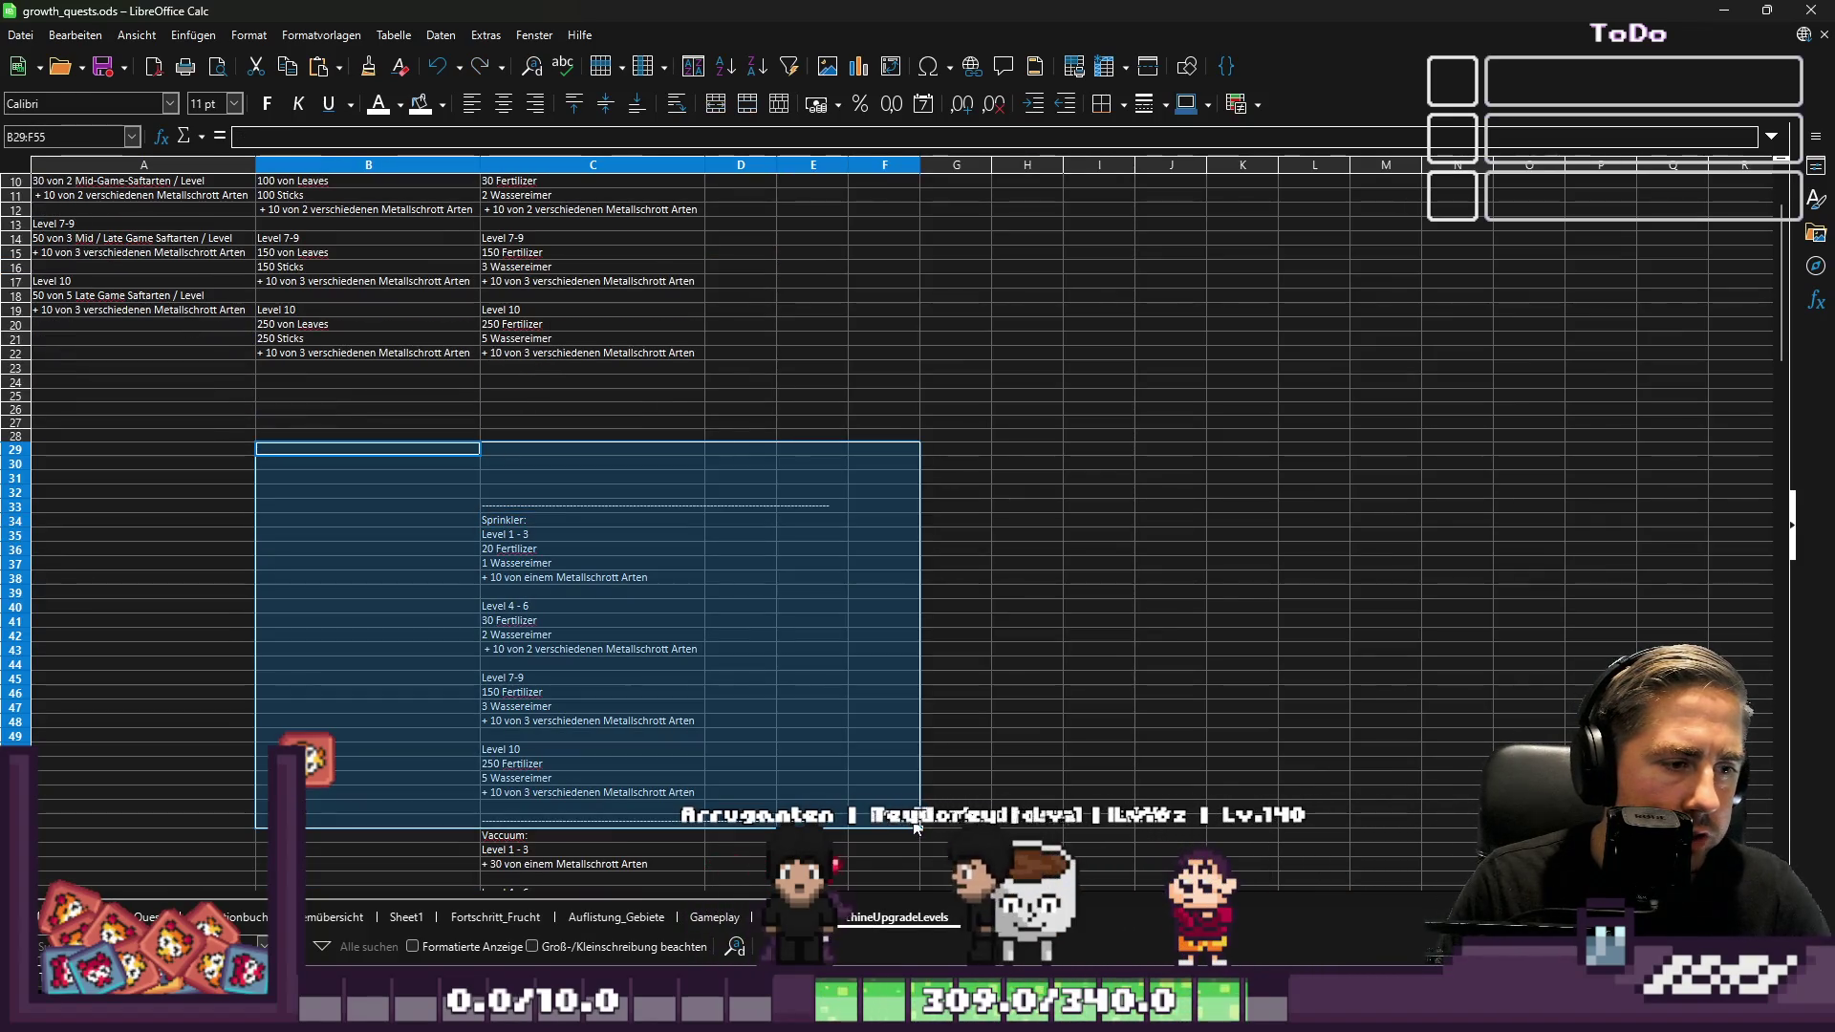
scroll(574, 734, down, 2)
key(Delete)
Paste the Vaccuum block into column D starting at D3 and autofit column D
scroll(573, 734, down, 2)
drag(483, 663, 688, 824)
key(ctrl+c)
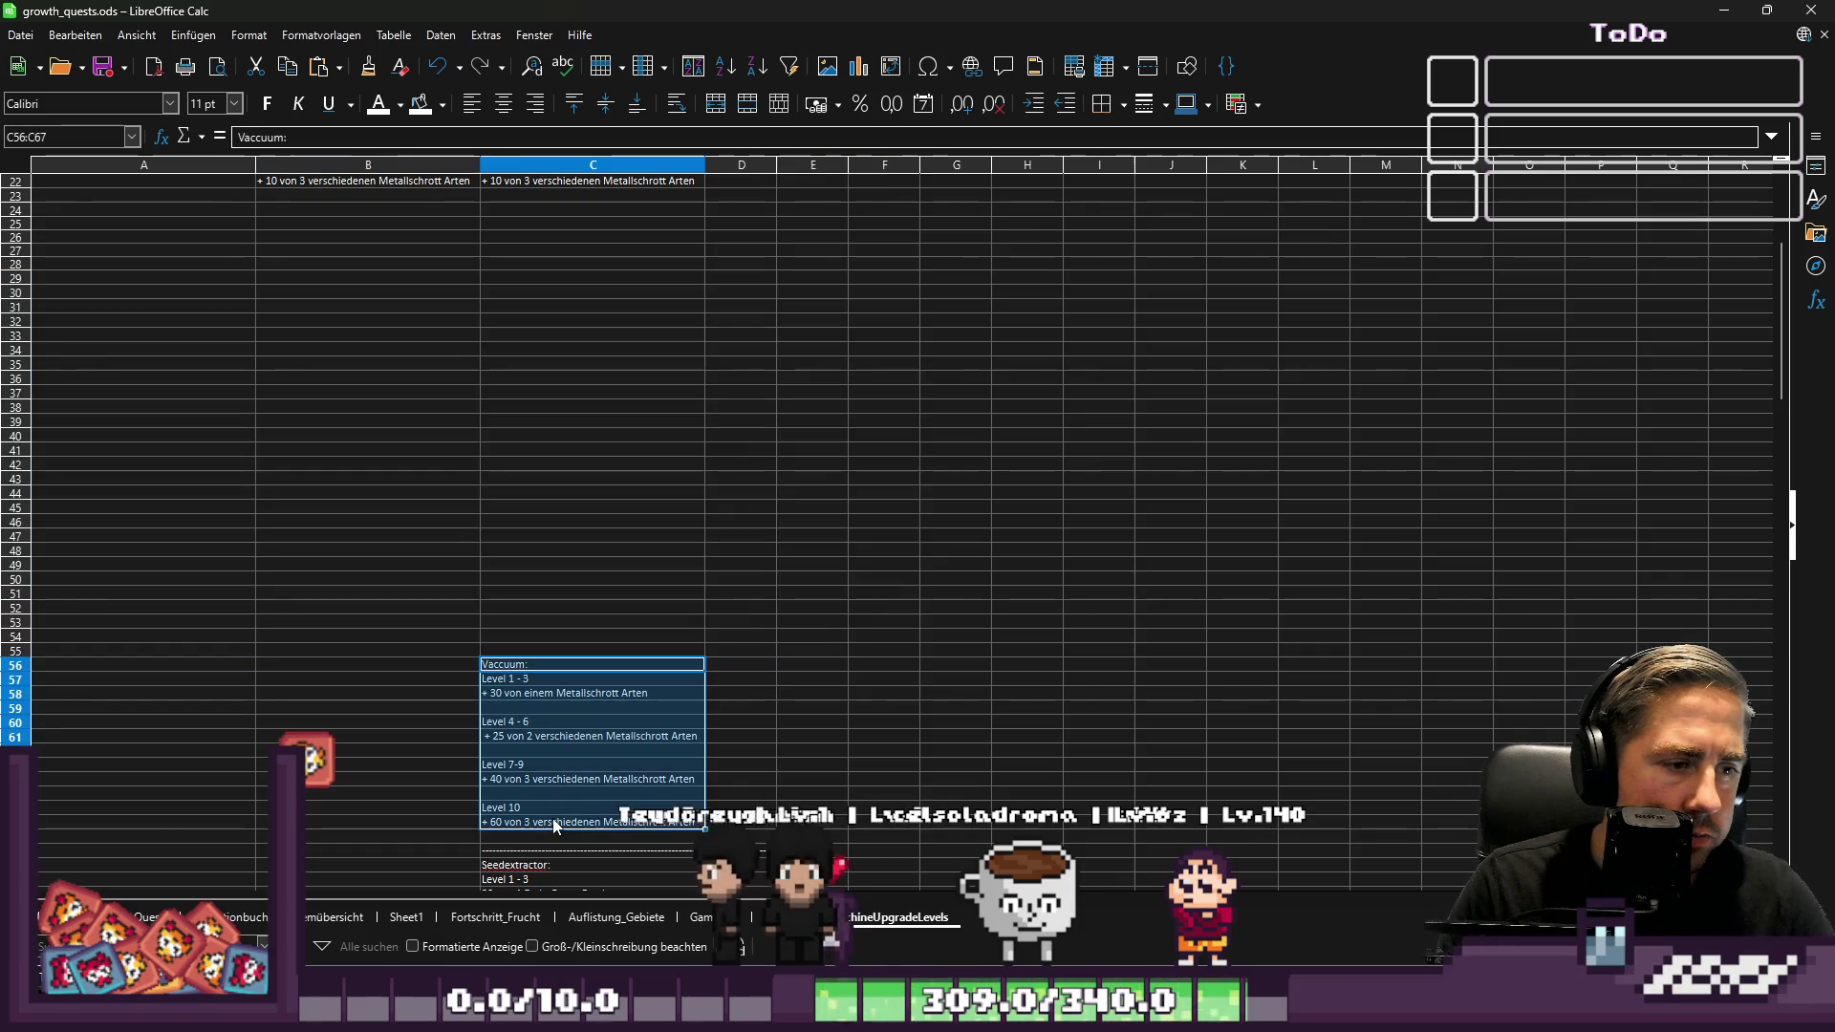
scroll(793, 718, down, 3)
scroll(793, 718, up, 12)
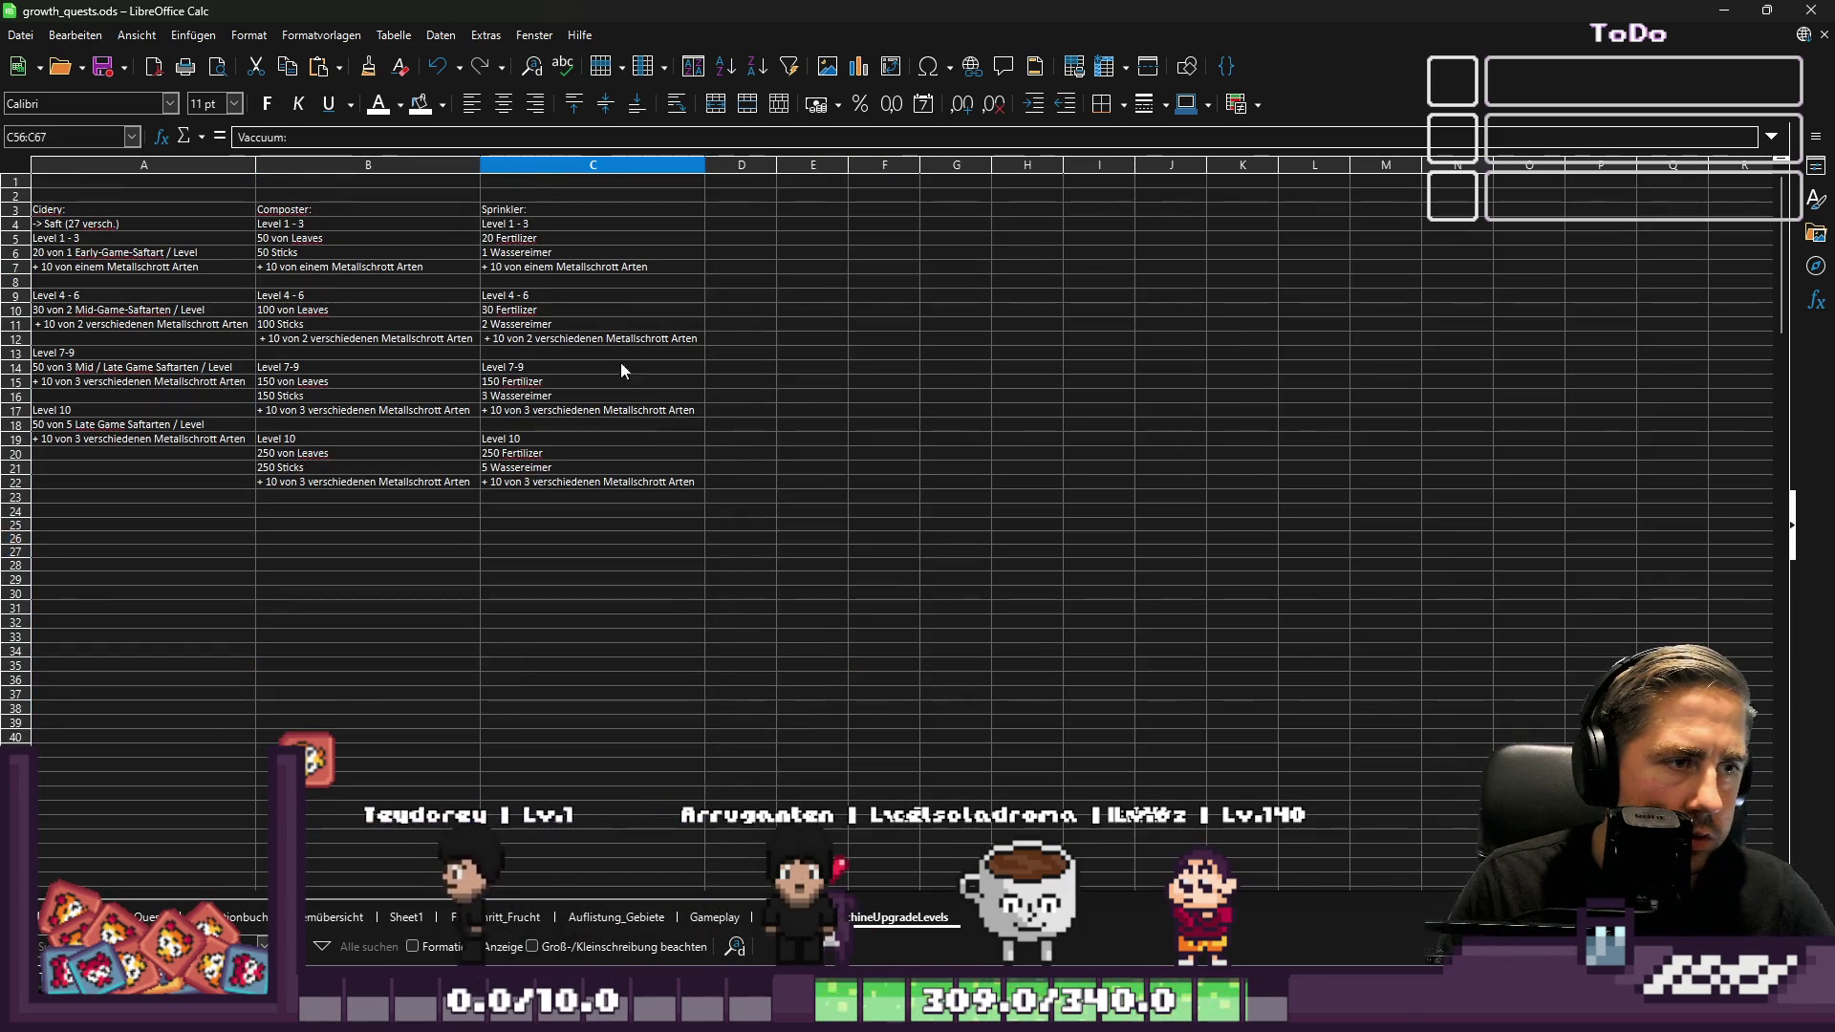
key(ctrl+v)
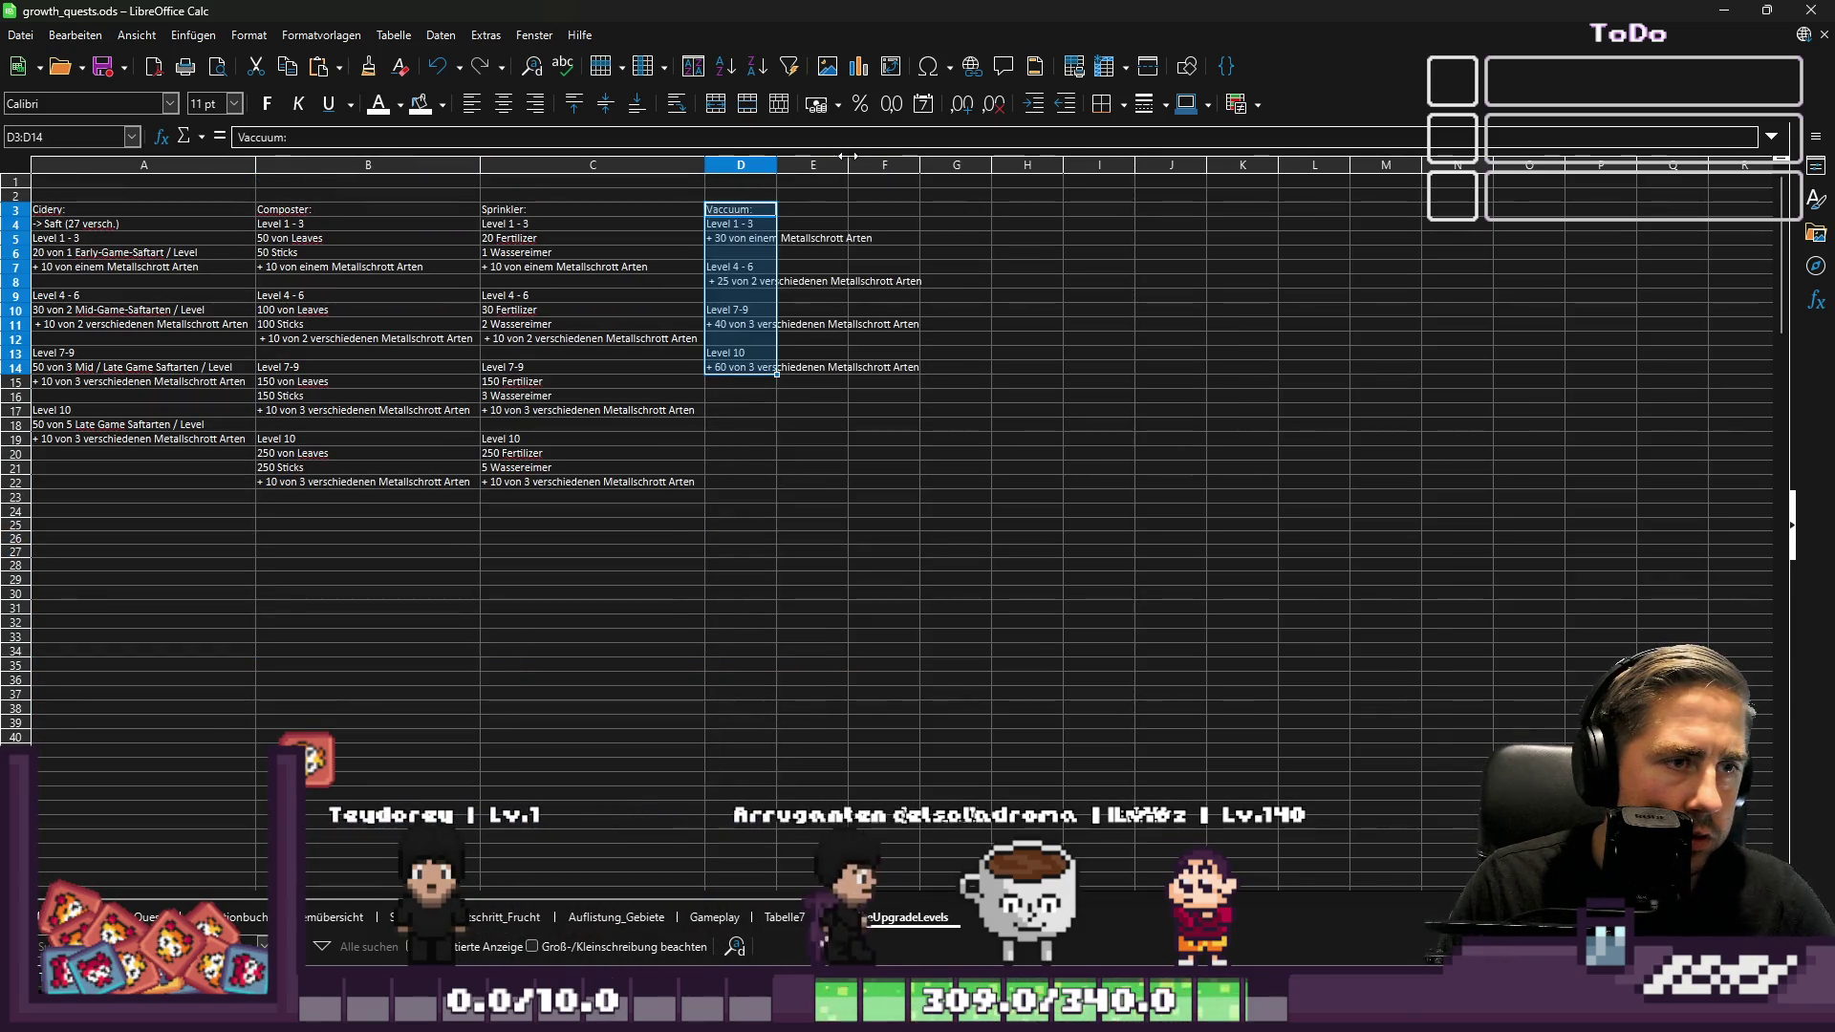
double_click(777, 165)
Copy the Seedextractor block C70:C89 to E3 and autofit column E
scroll(679, 537, down, 1)
scroll(688, 547, down, 18)
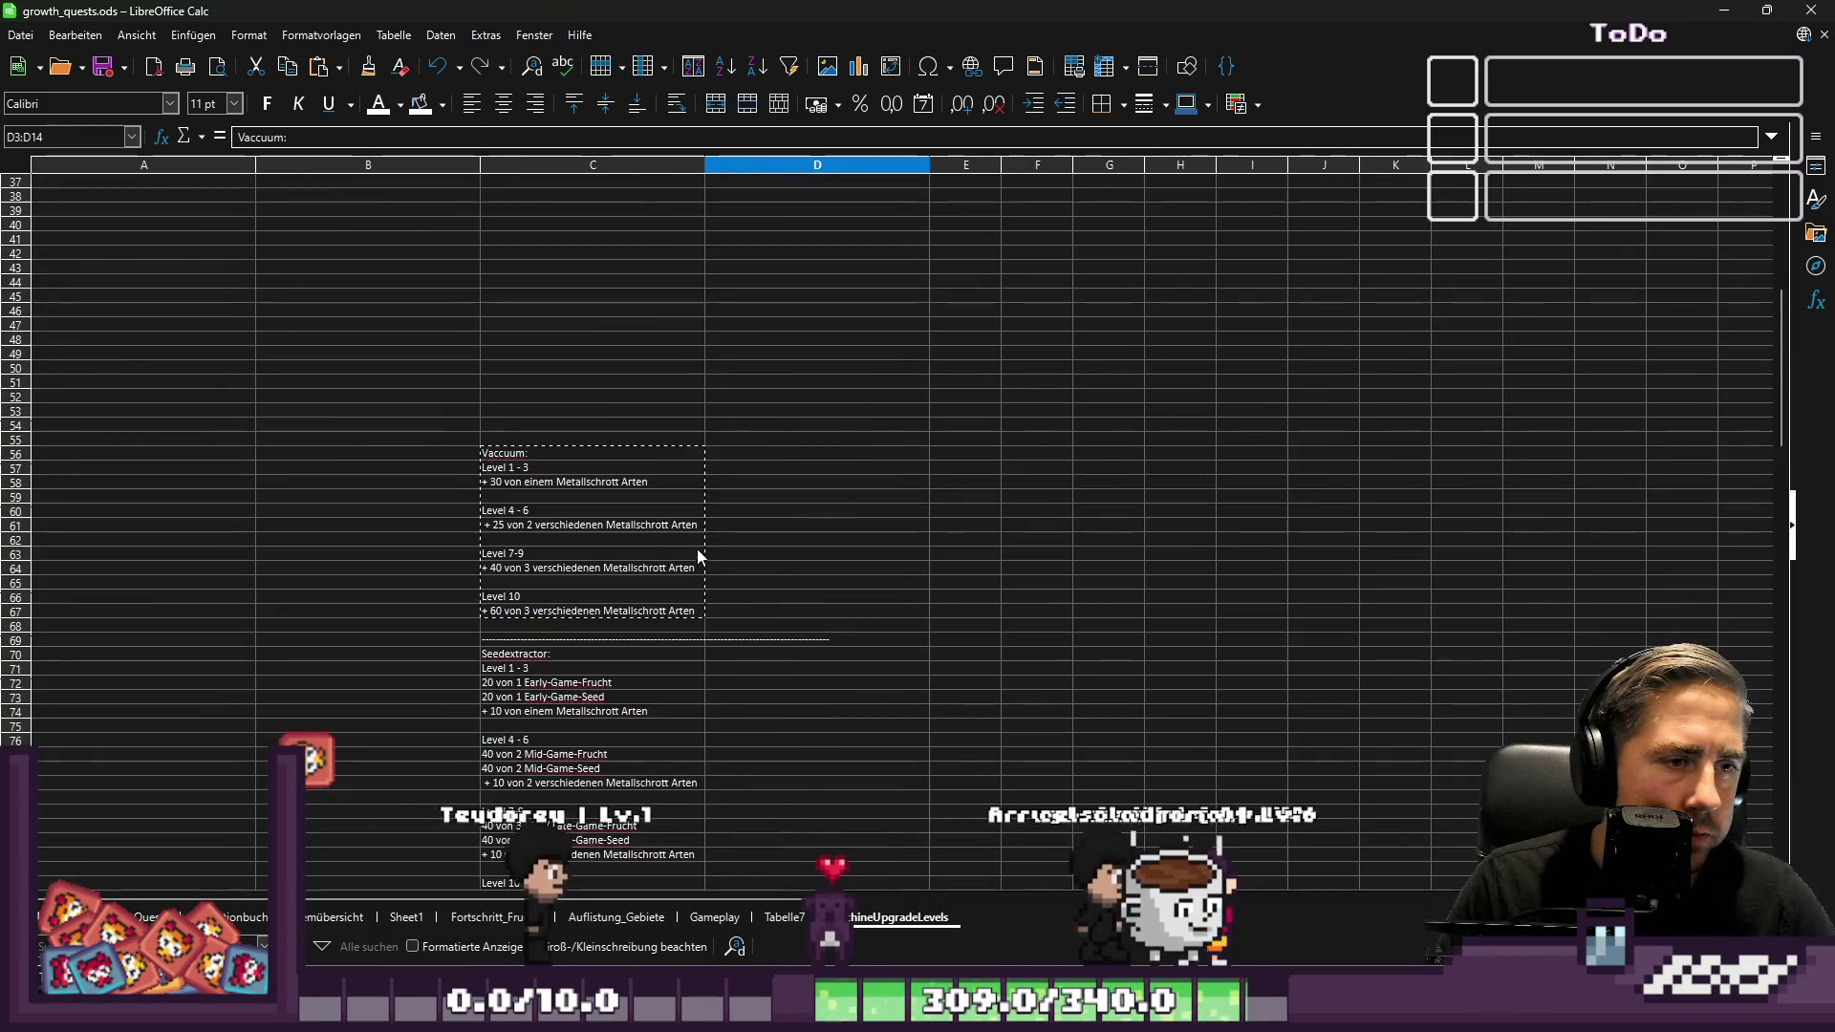
mouse_move(508, 400)
mouse_down()
mouse_move(593, 588)
mouse_move(593, 658)
mouse_up()
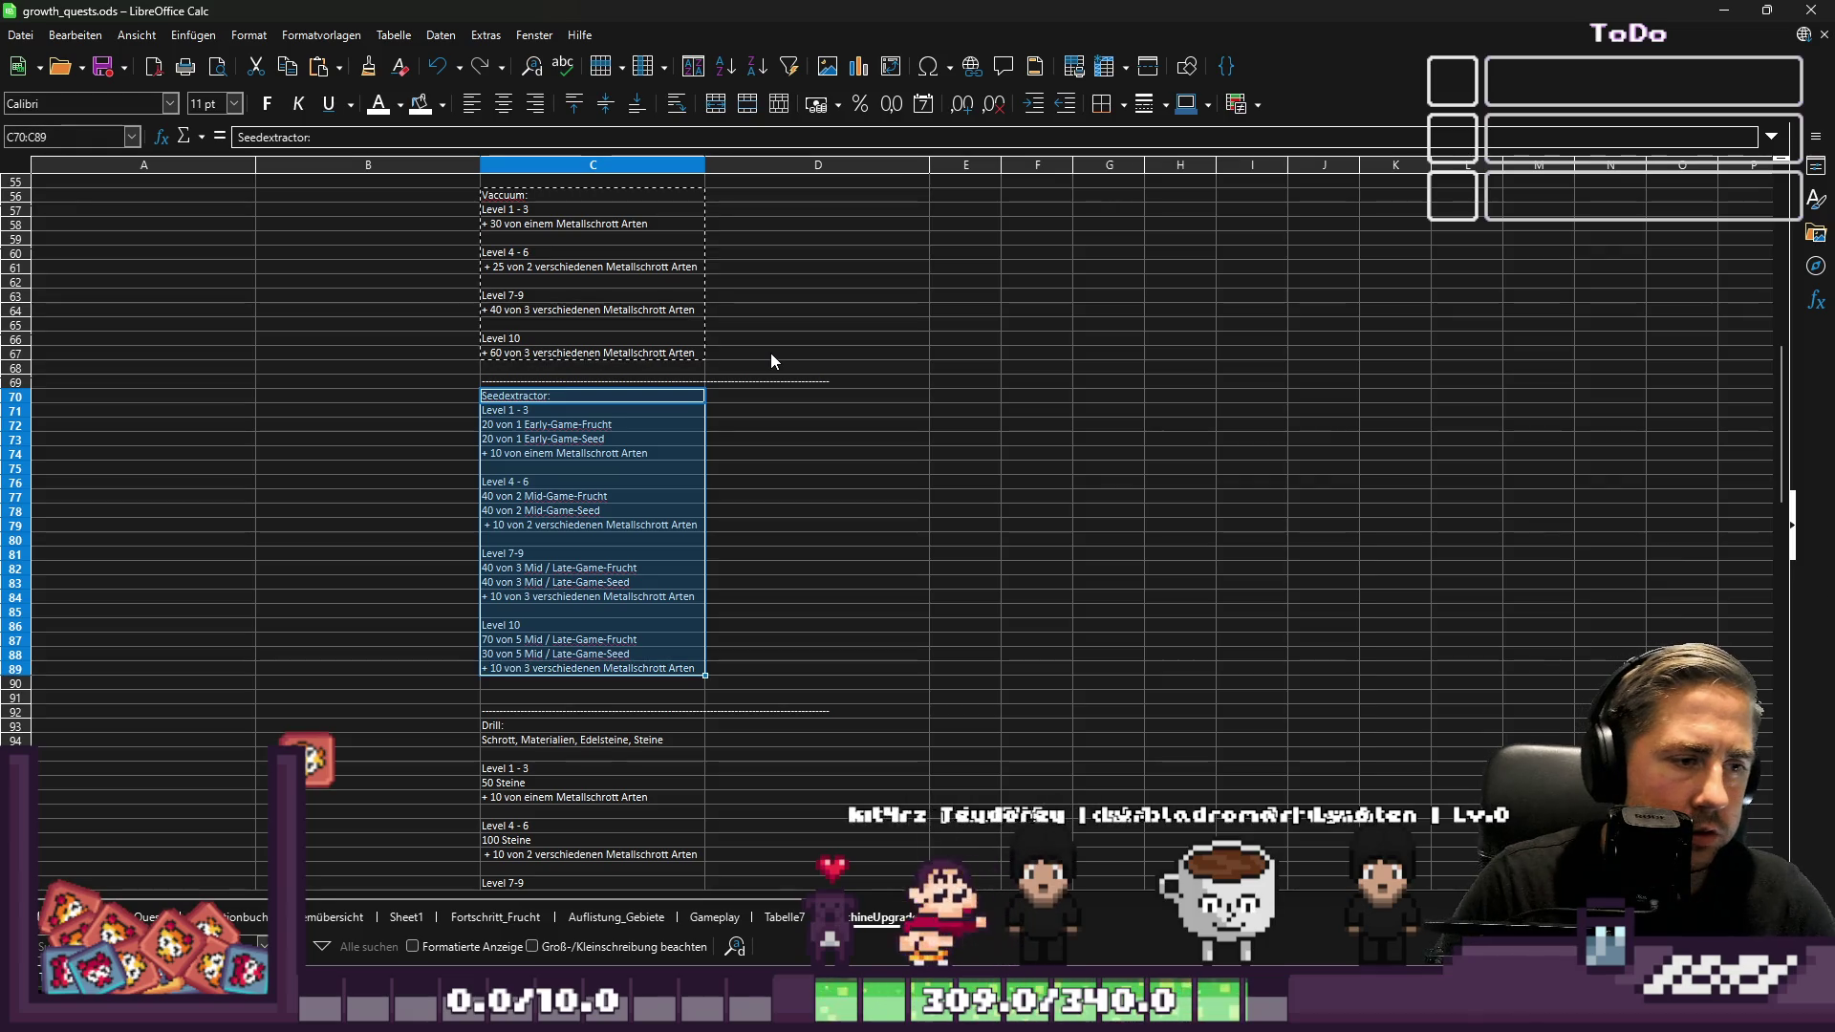
key(shift+Down)
key(ctrl+c)
scroll(719, 181, up, 18)
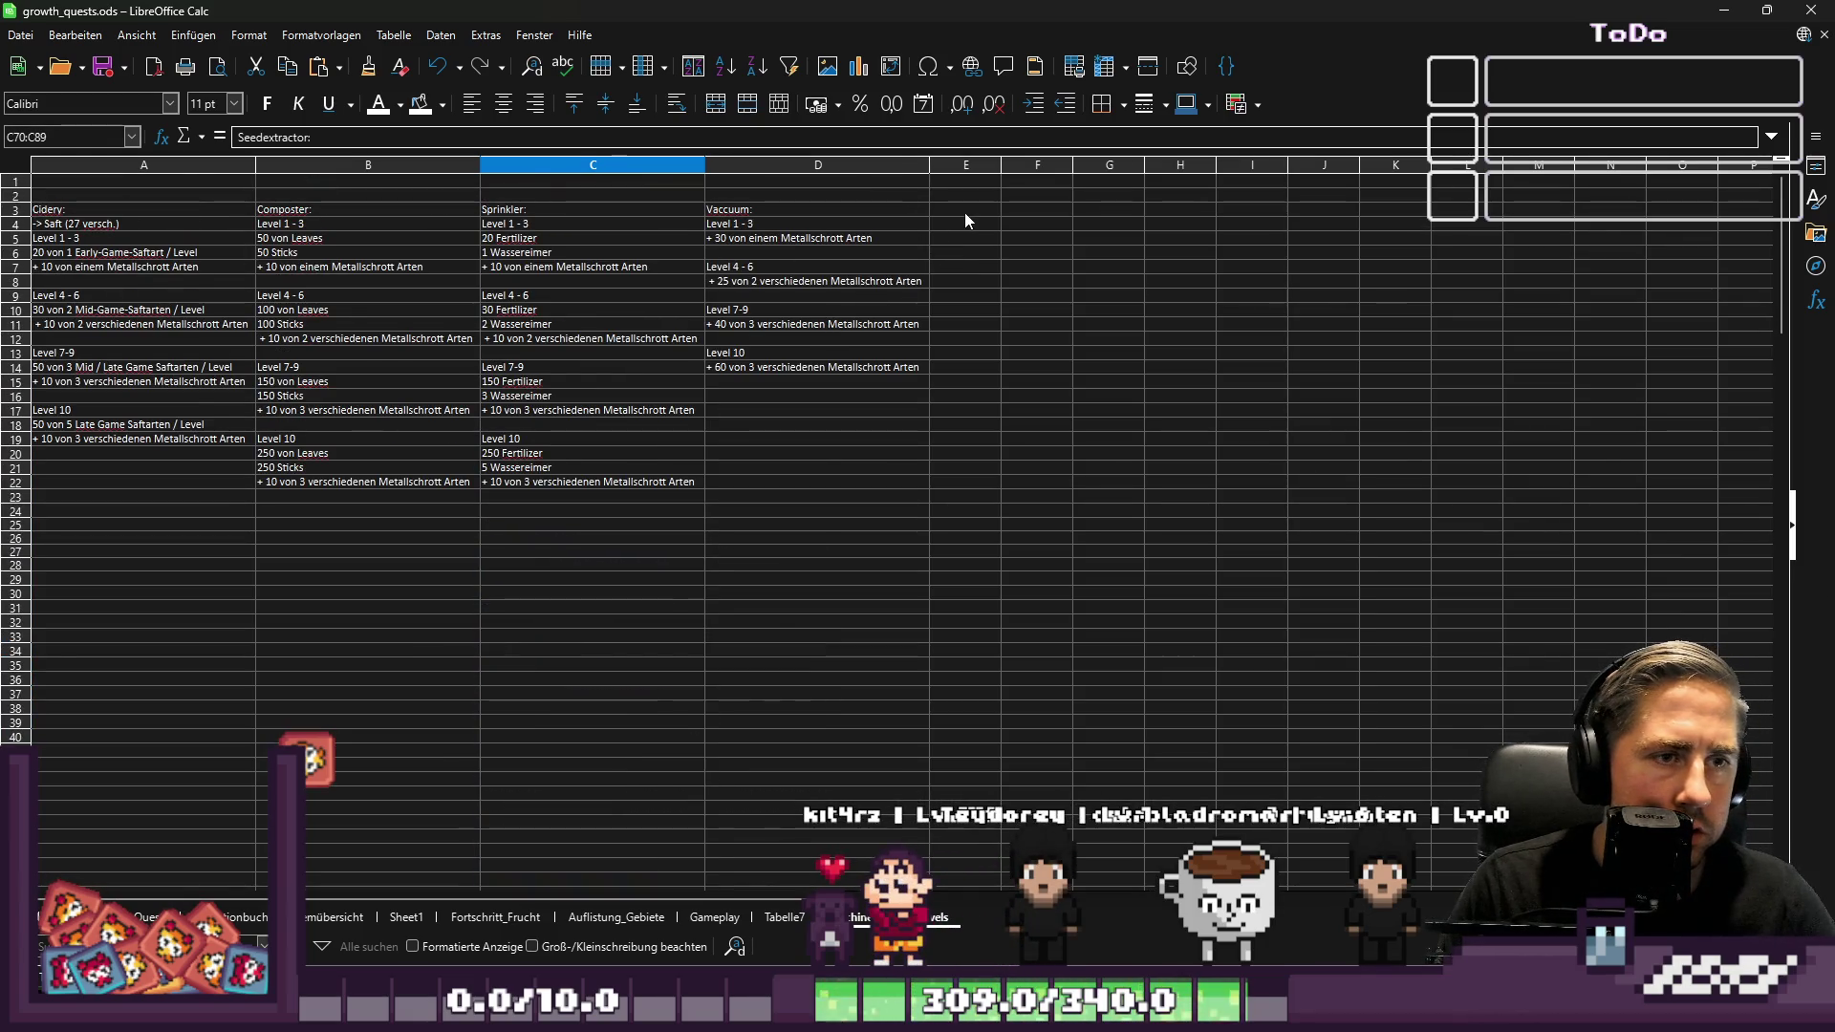
click(966, 212)
key(ctrl+v)
double_click(1000, 157)
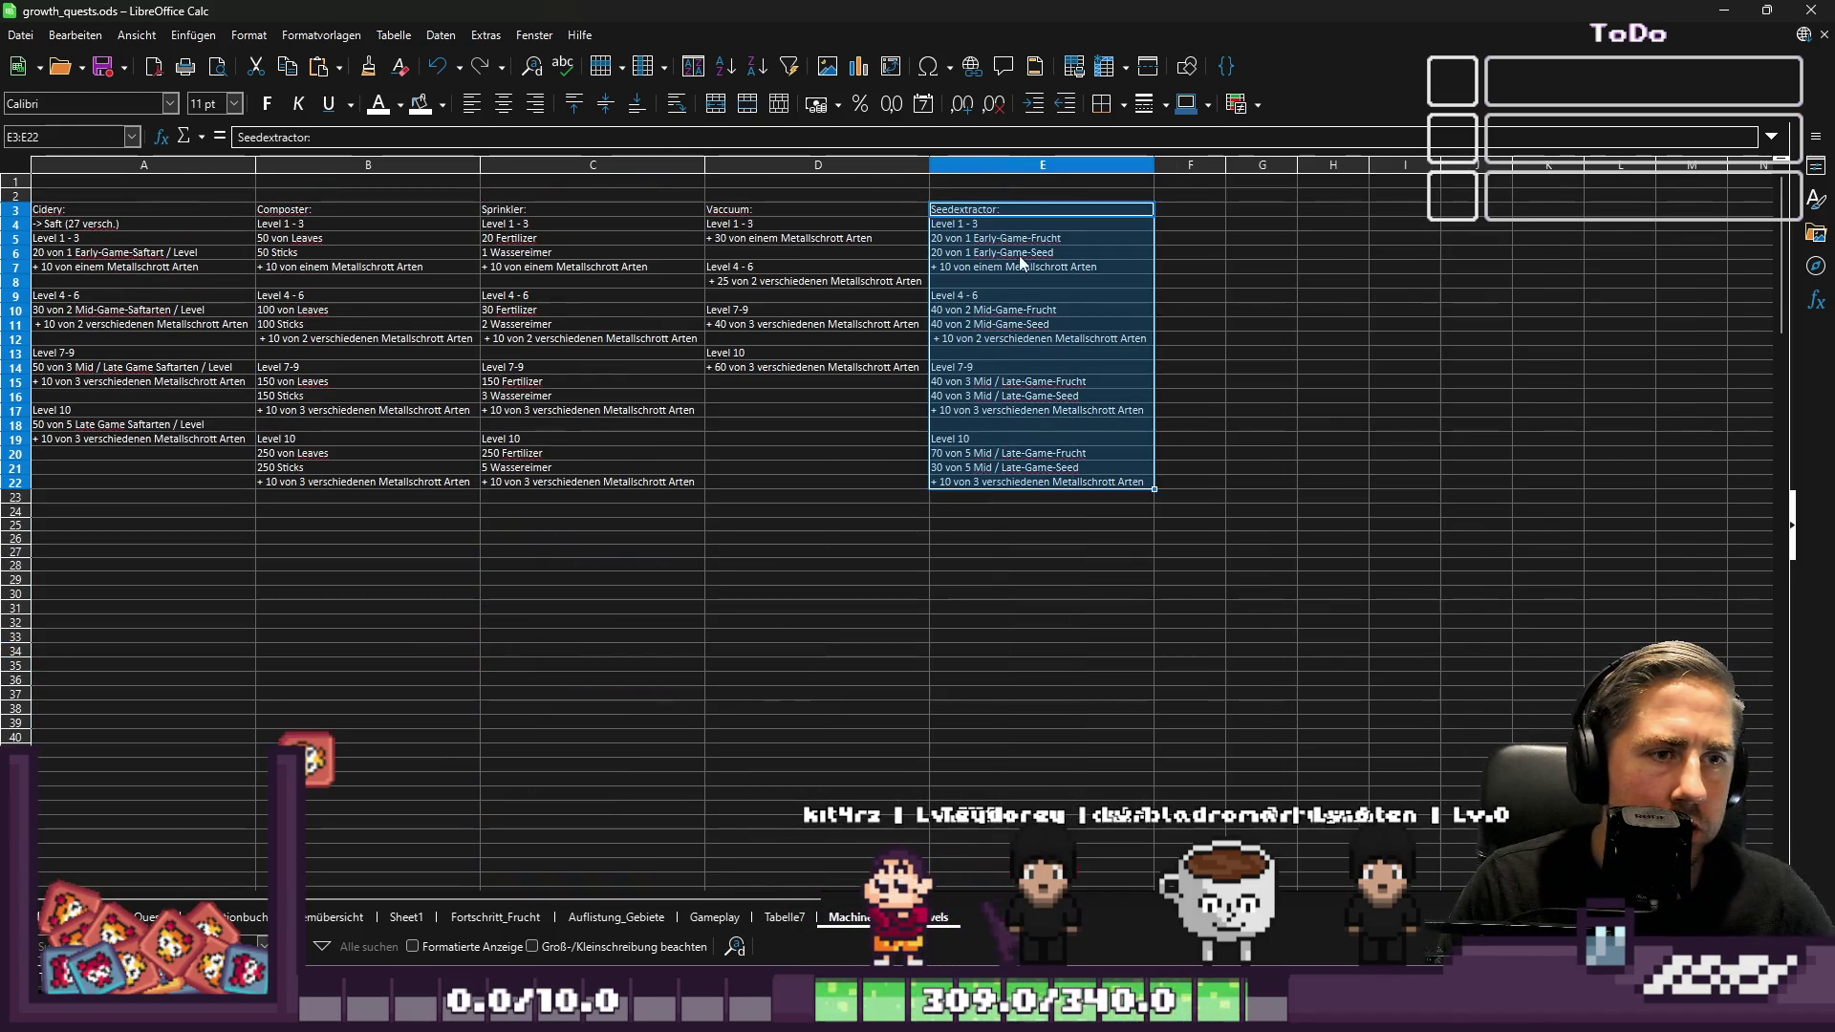
click(939, 169)
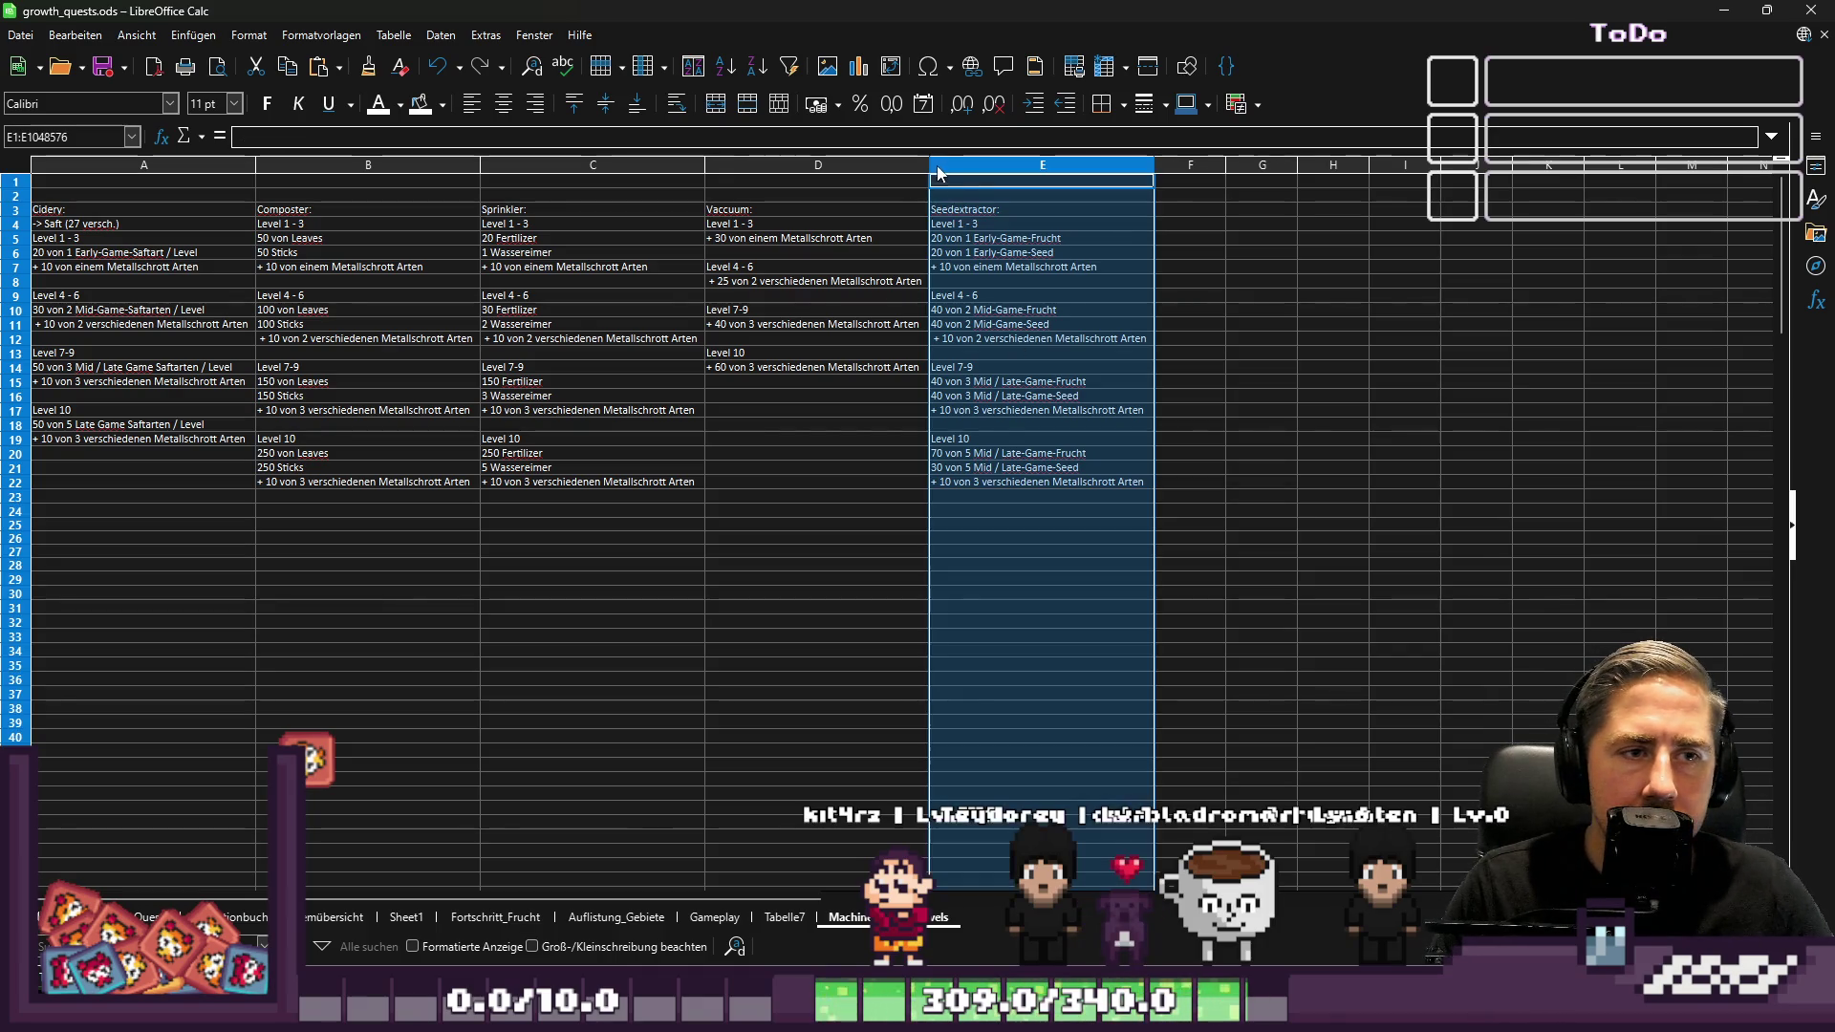
Widen the Vaccuum column and clear the old Vaccuum and Seedextractor blocks in B54:D92
mouse_move(930, 168)
mouse_down()
mouse_move(776, 169)
mouse_move(942, 163)
mouse_up()
click(828, 477)
scroll(828, 478, down, 14)
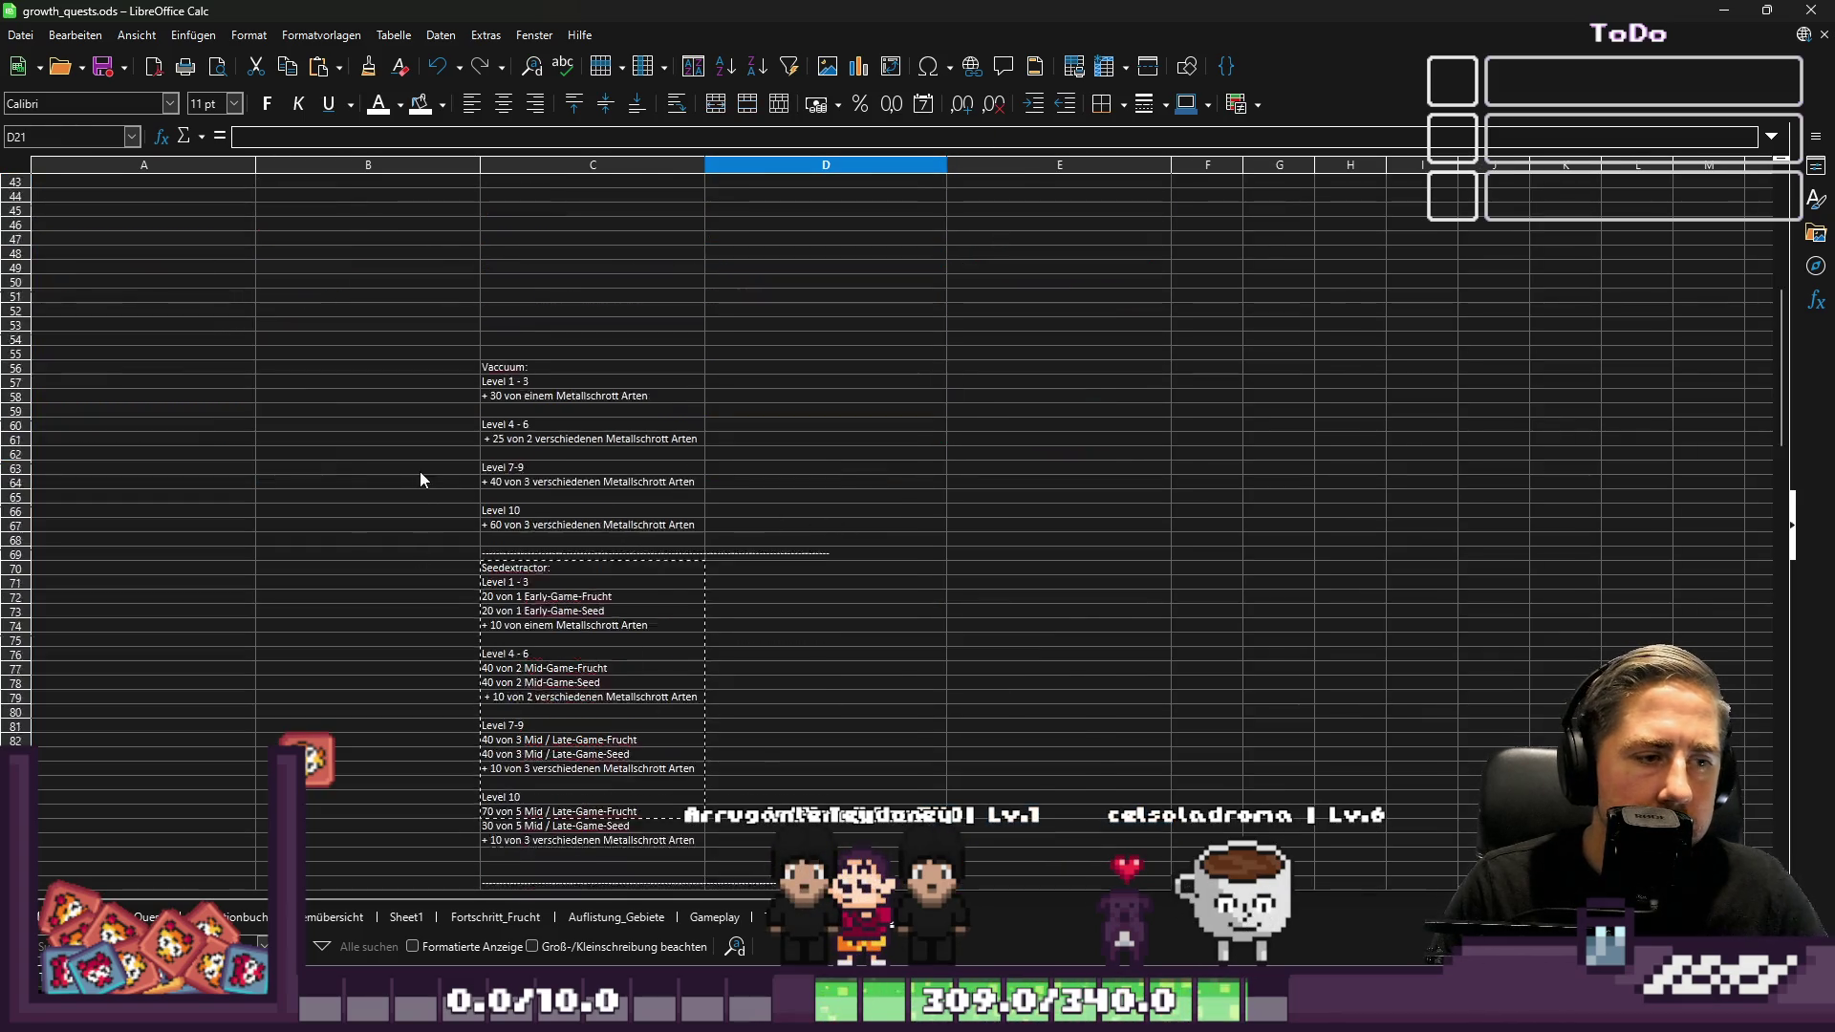
scroll(430, 382, down, 2)
mouse_move(443, 255)
mouse_down()
mouse_move(688, 536)
mouse_move(902, 610)
mouse_move(906, 669)
mouse_move(964, 668)
mouse_up()
key(Delete)
scroll(634, 564, down, 1)
scroll(657, 573, up, 3)
key(ctrl+z)
key(Delete)
scroll(656, 574, down, 9)
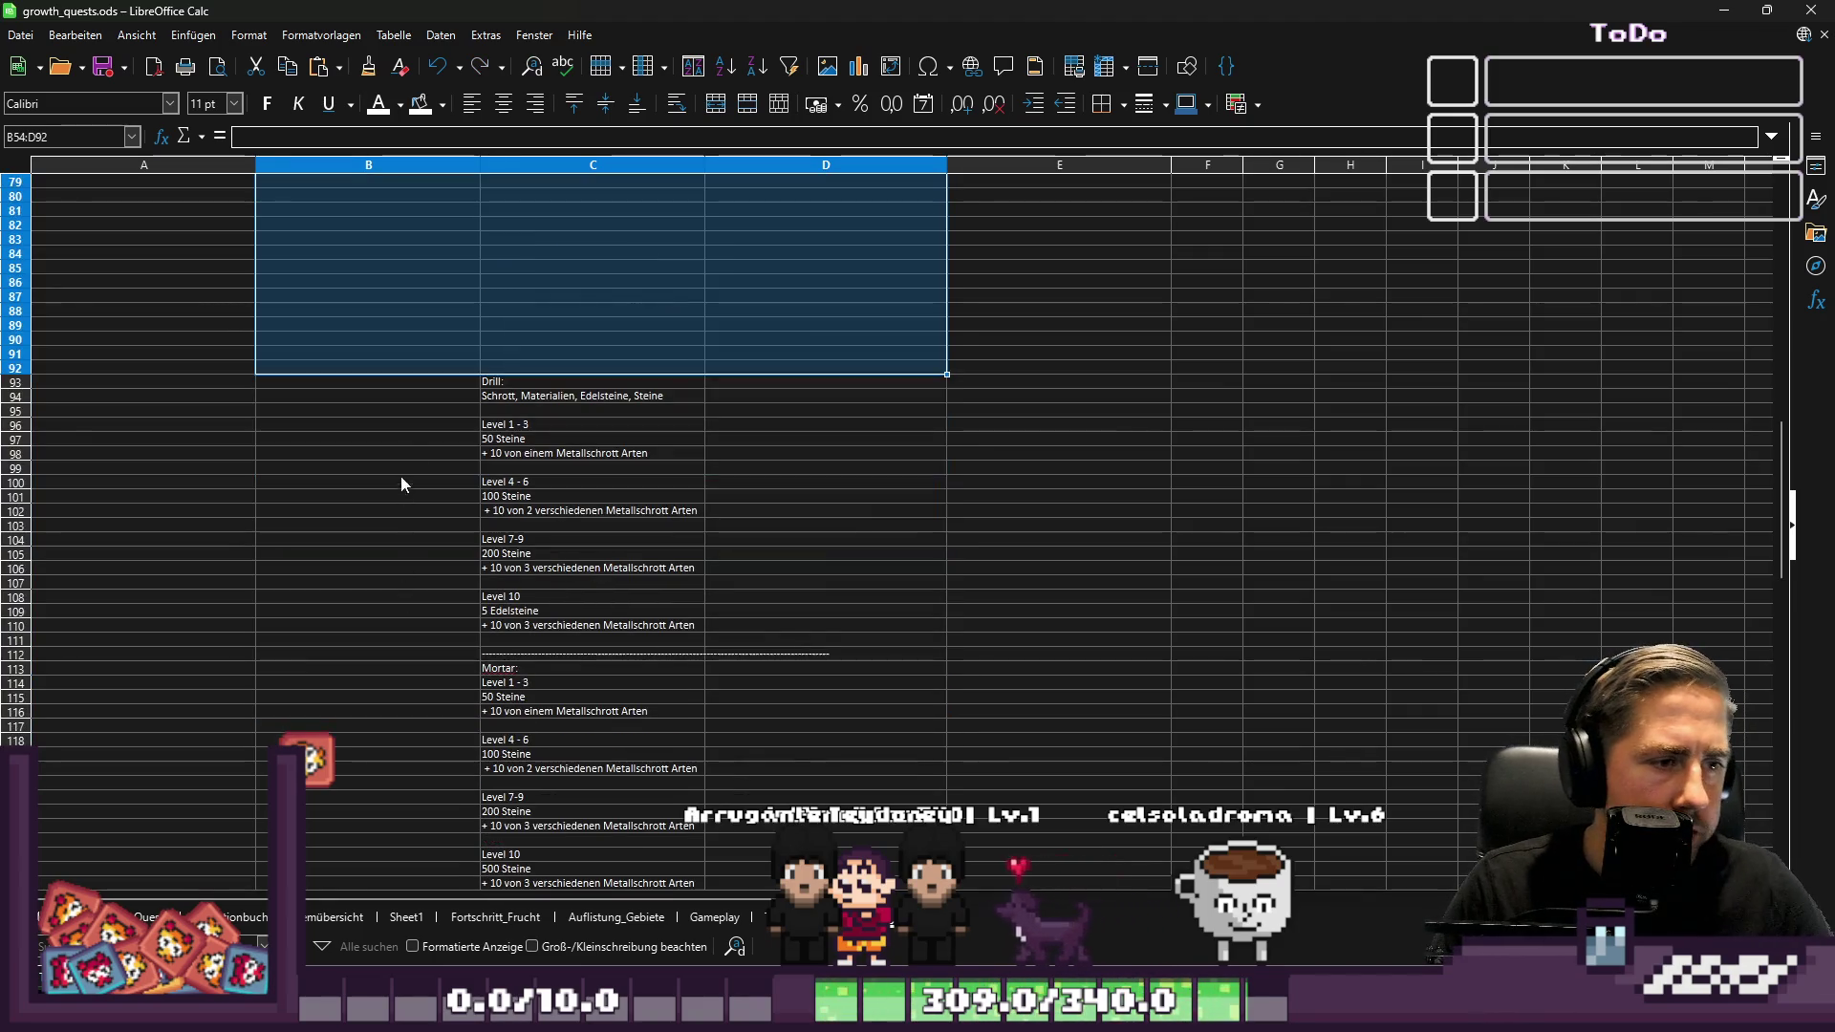
click(406, 453)
Paste the Drill block C93:C110 into F3 and clear its original copy lower down
drag(493, 382, 522, 629)
key(ctrl+c)
scroll(1172, 661, up, 20)
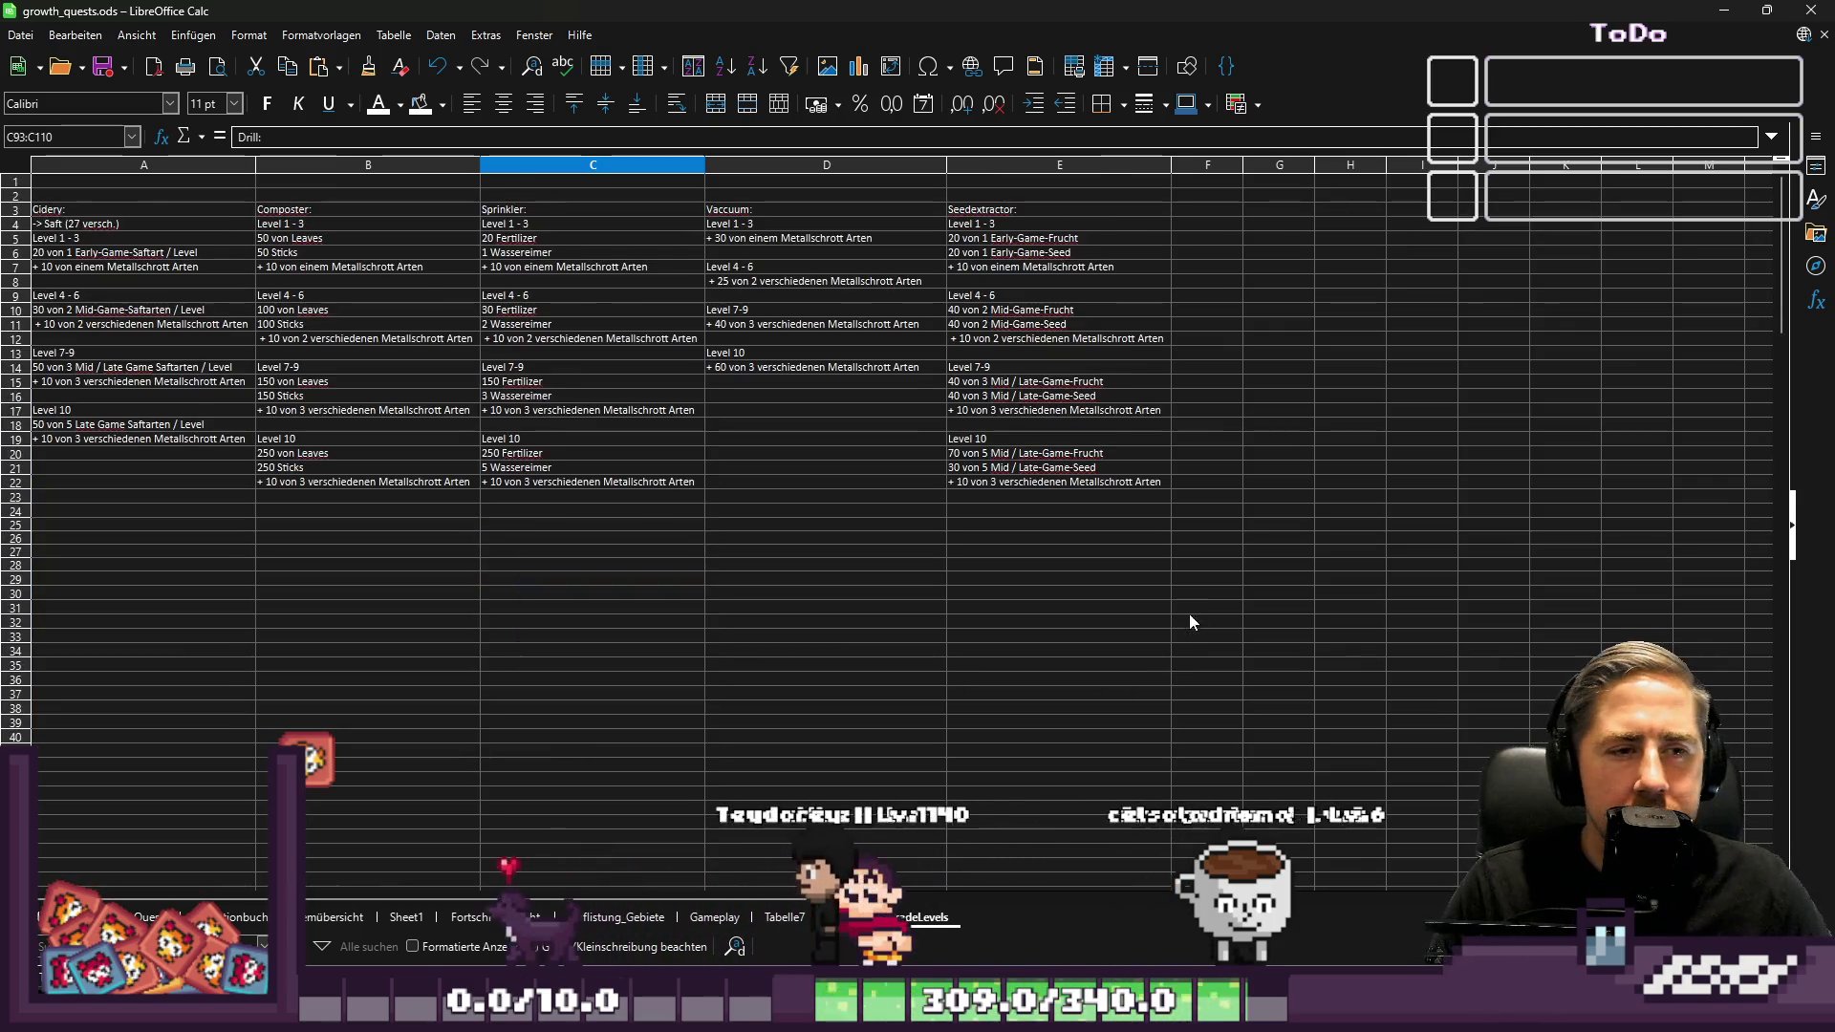
click(1210, 208)
key(ctrl+v)
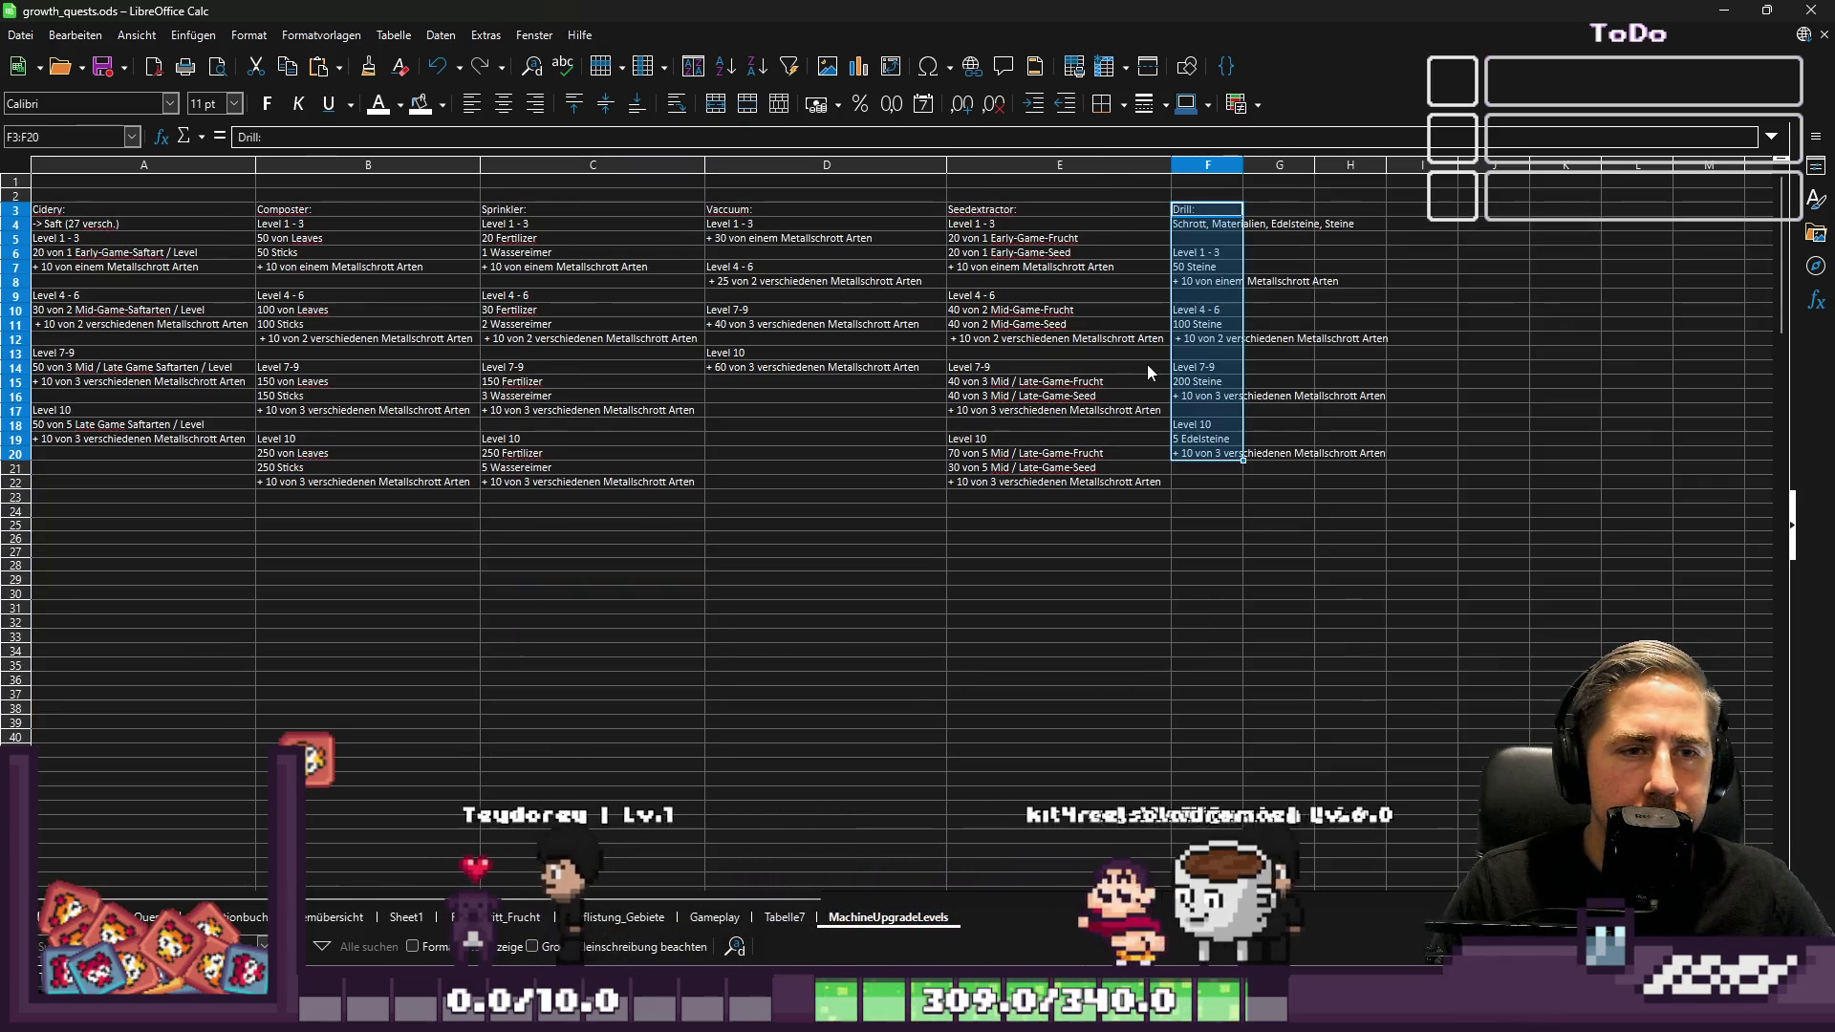
scroll(913, 526, down, 18)
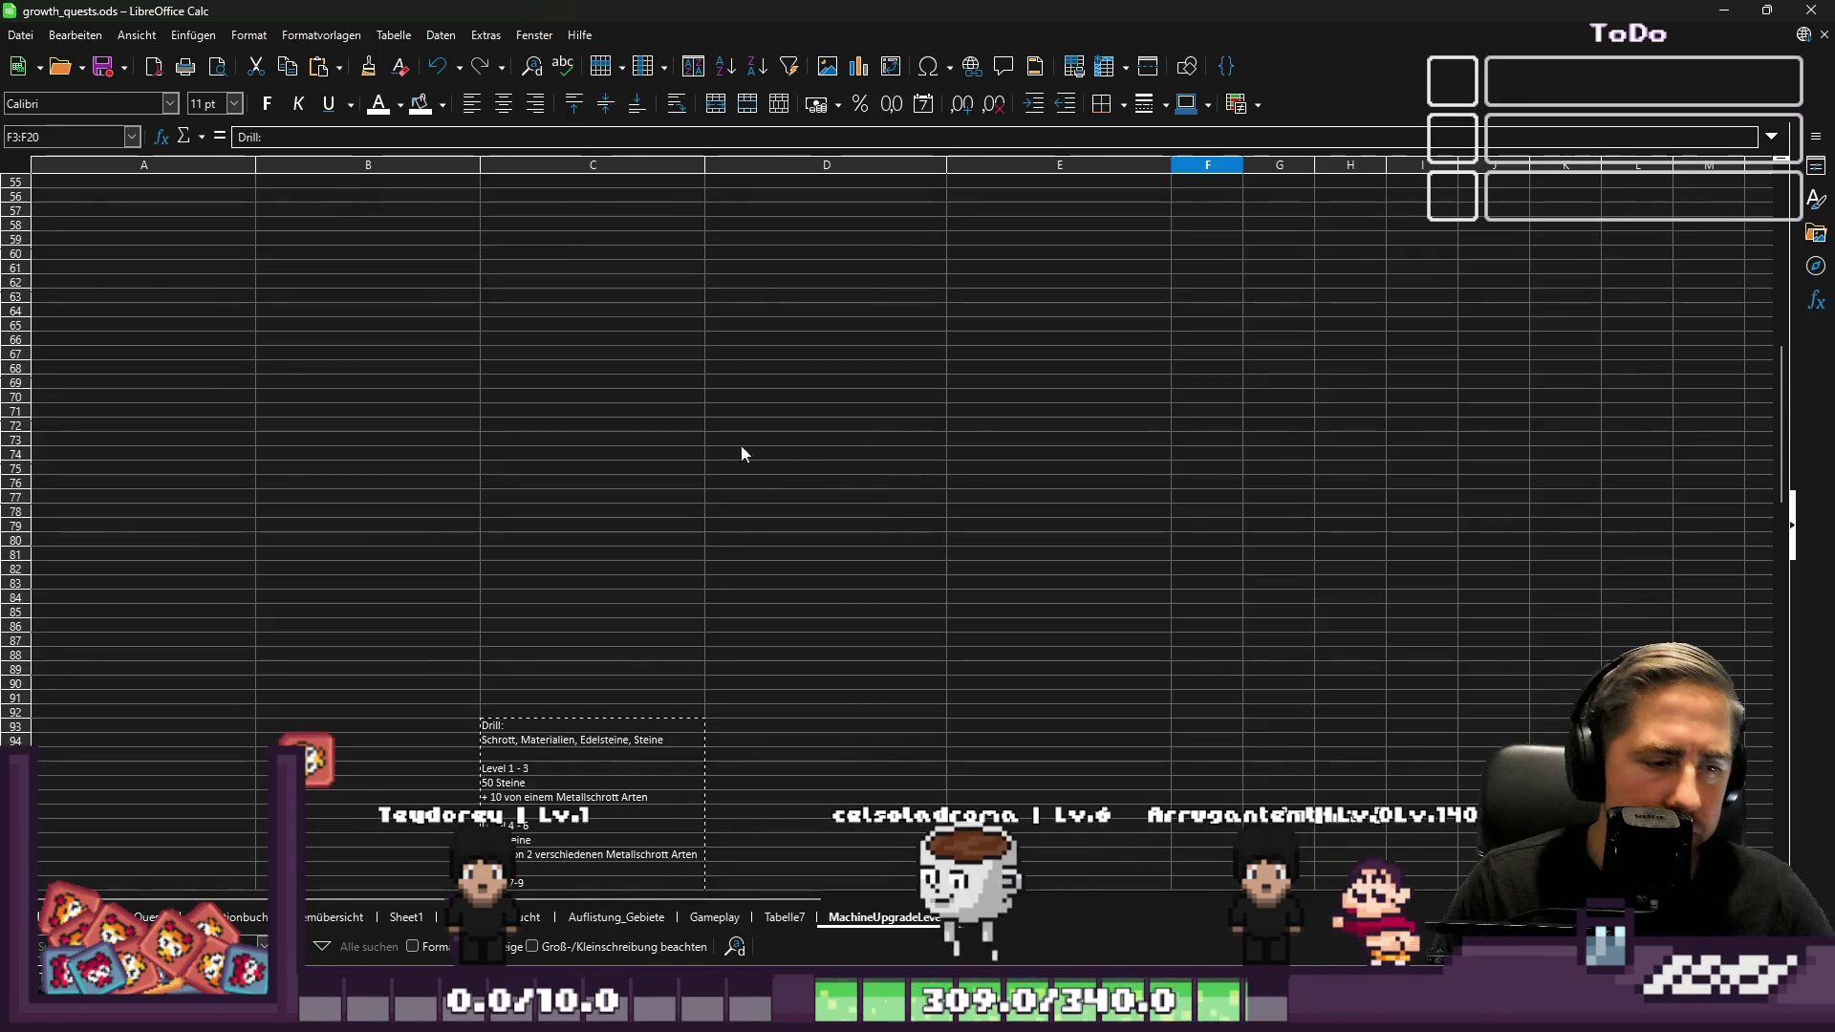
scroll(745, 453, down, 4)
mouse_move(271, 424)
mouse_down()
mouse_move(943, 838)
mouse_move(977, 823)
mouse_up()
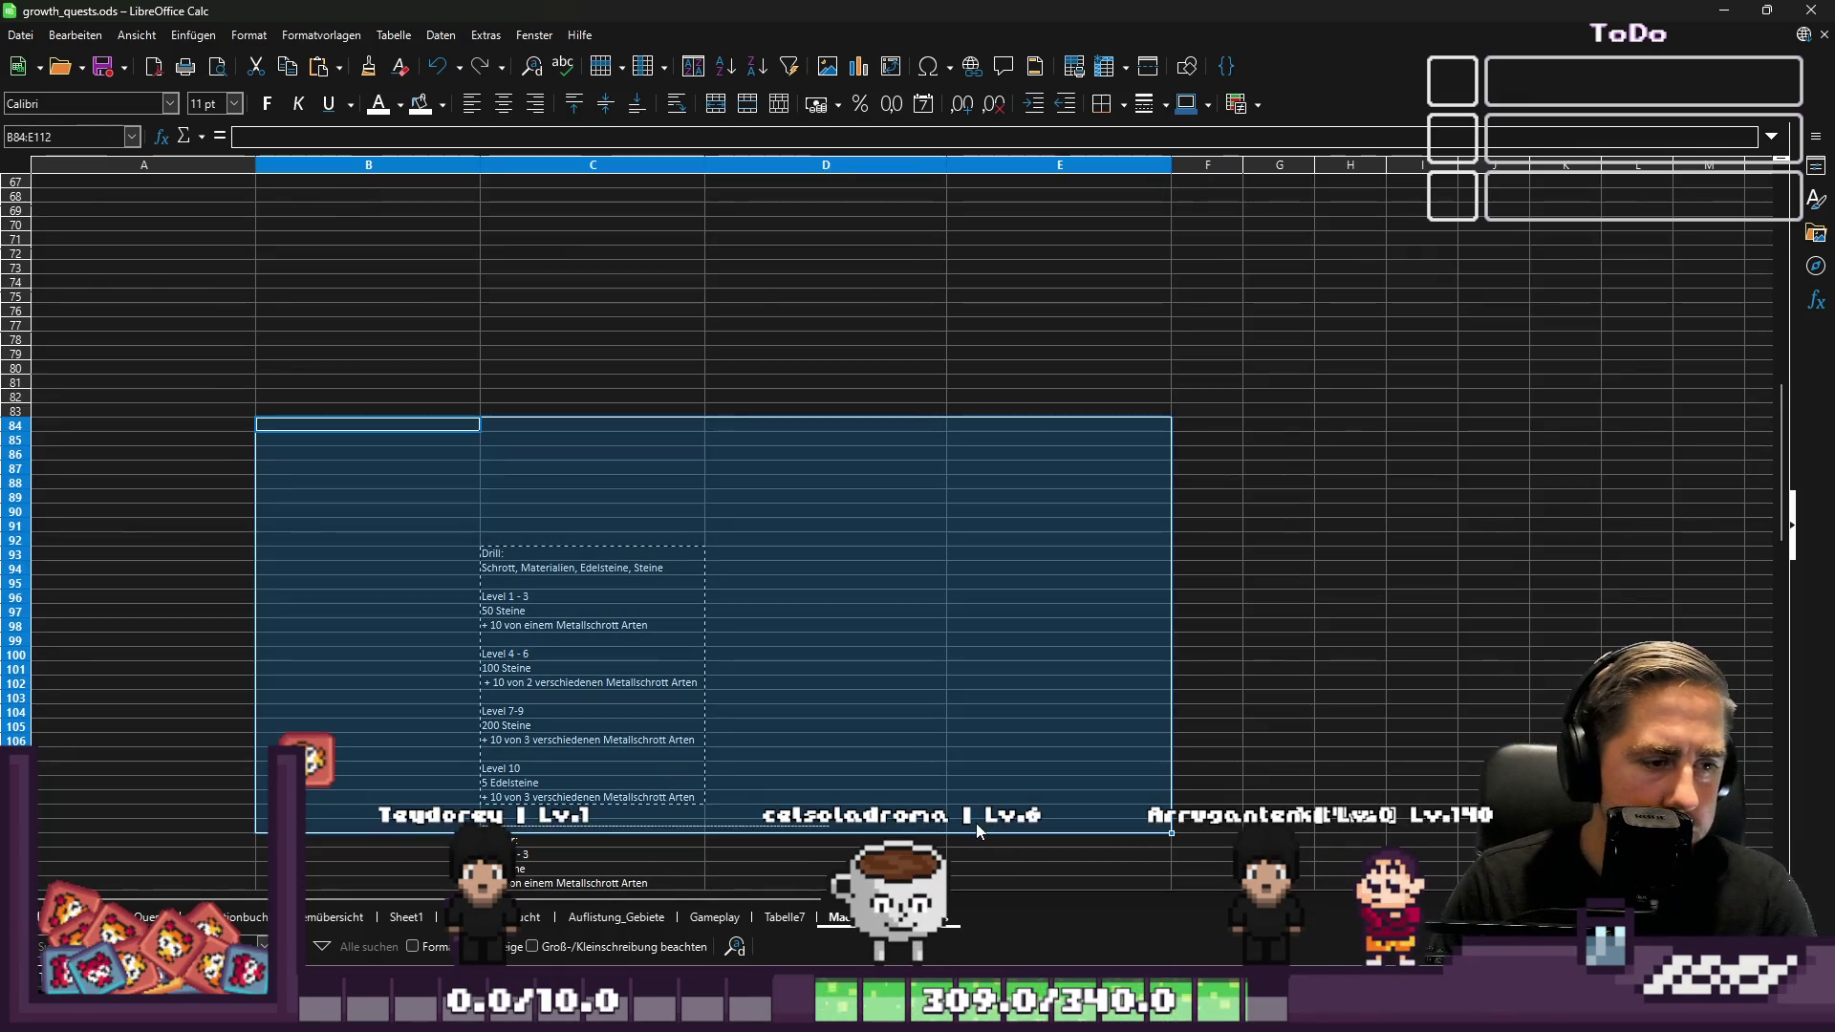
scroll(612, 621, down, 11)
click(368, 383)
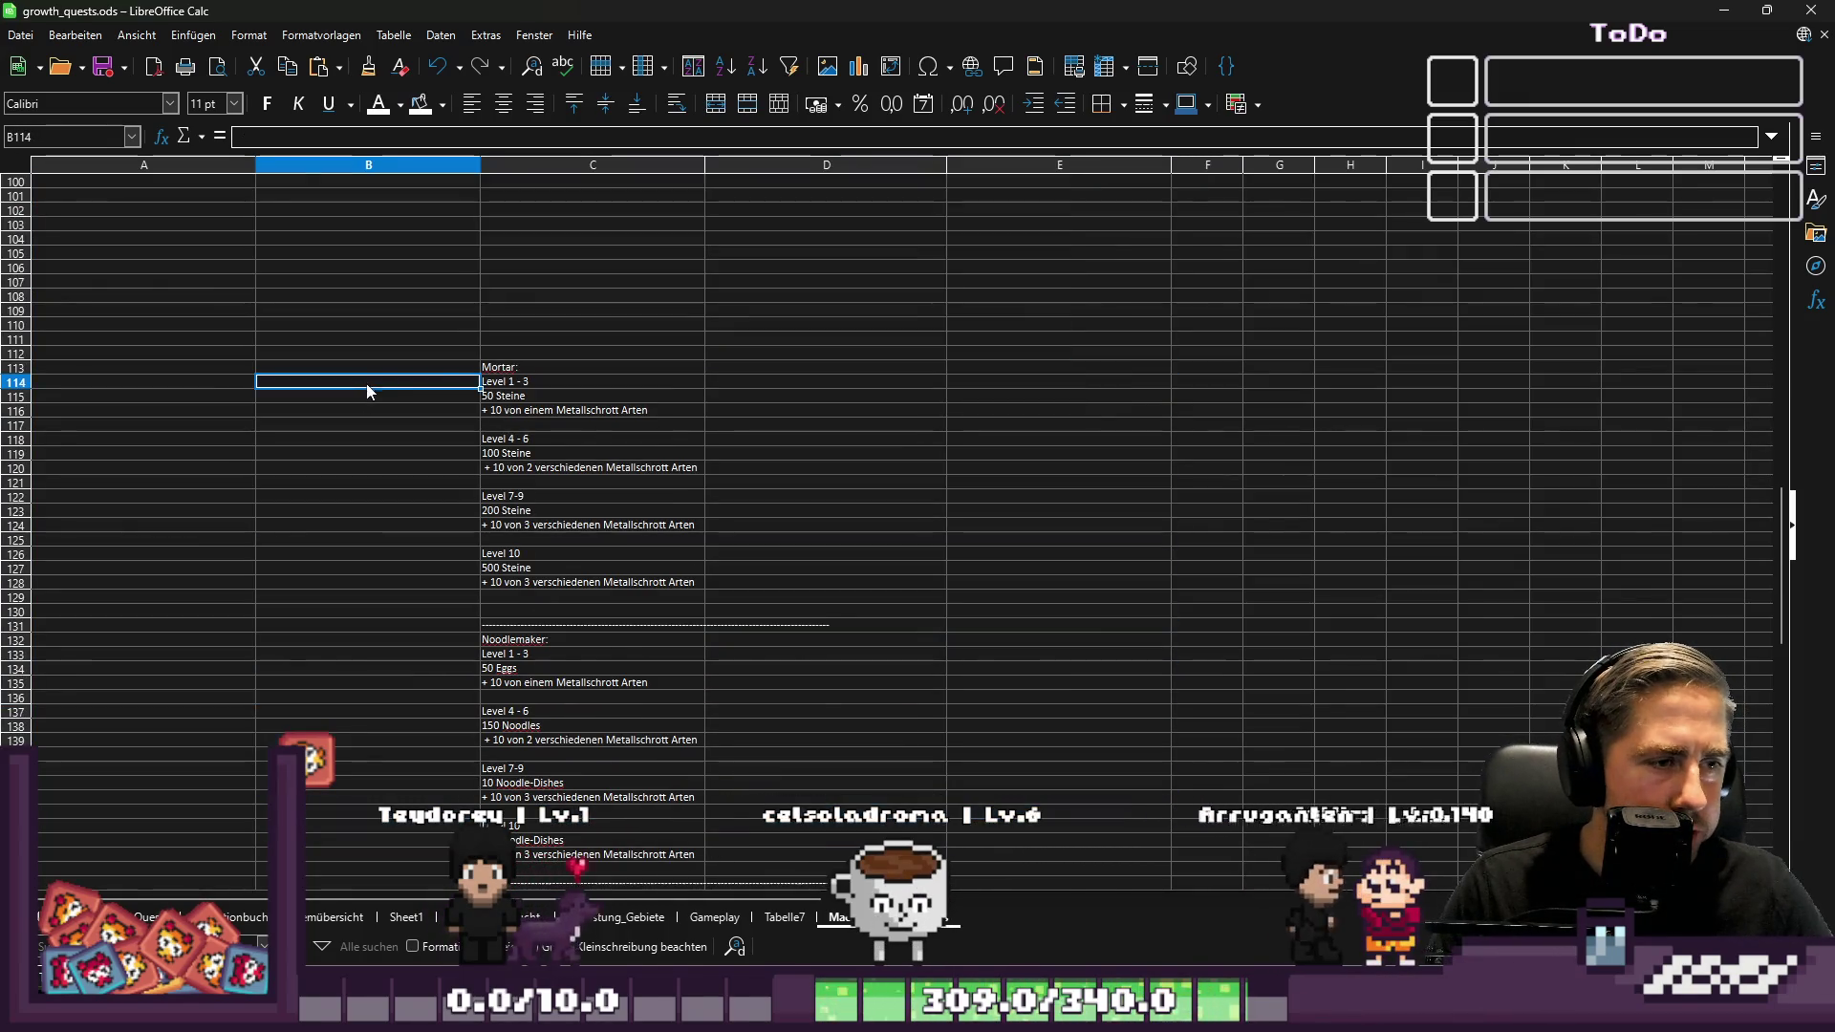
drag(511, 374, 527, 589)
key(ctrl+c)
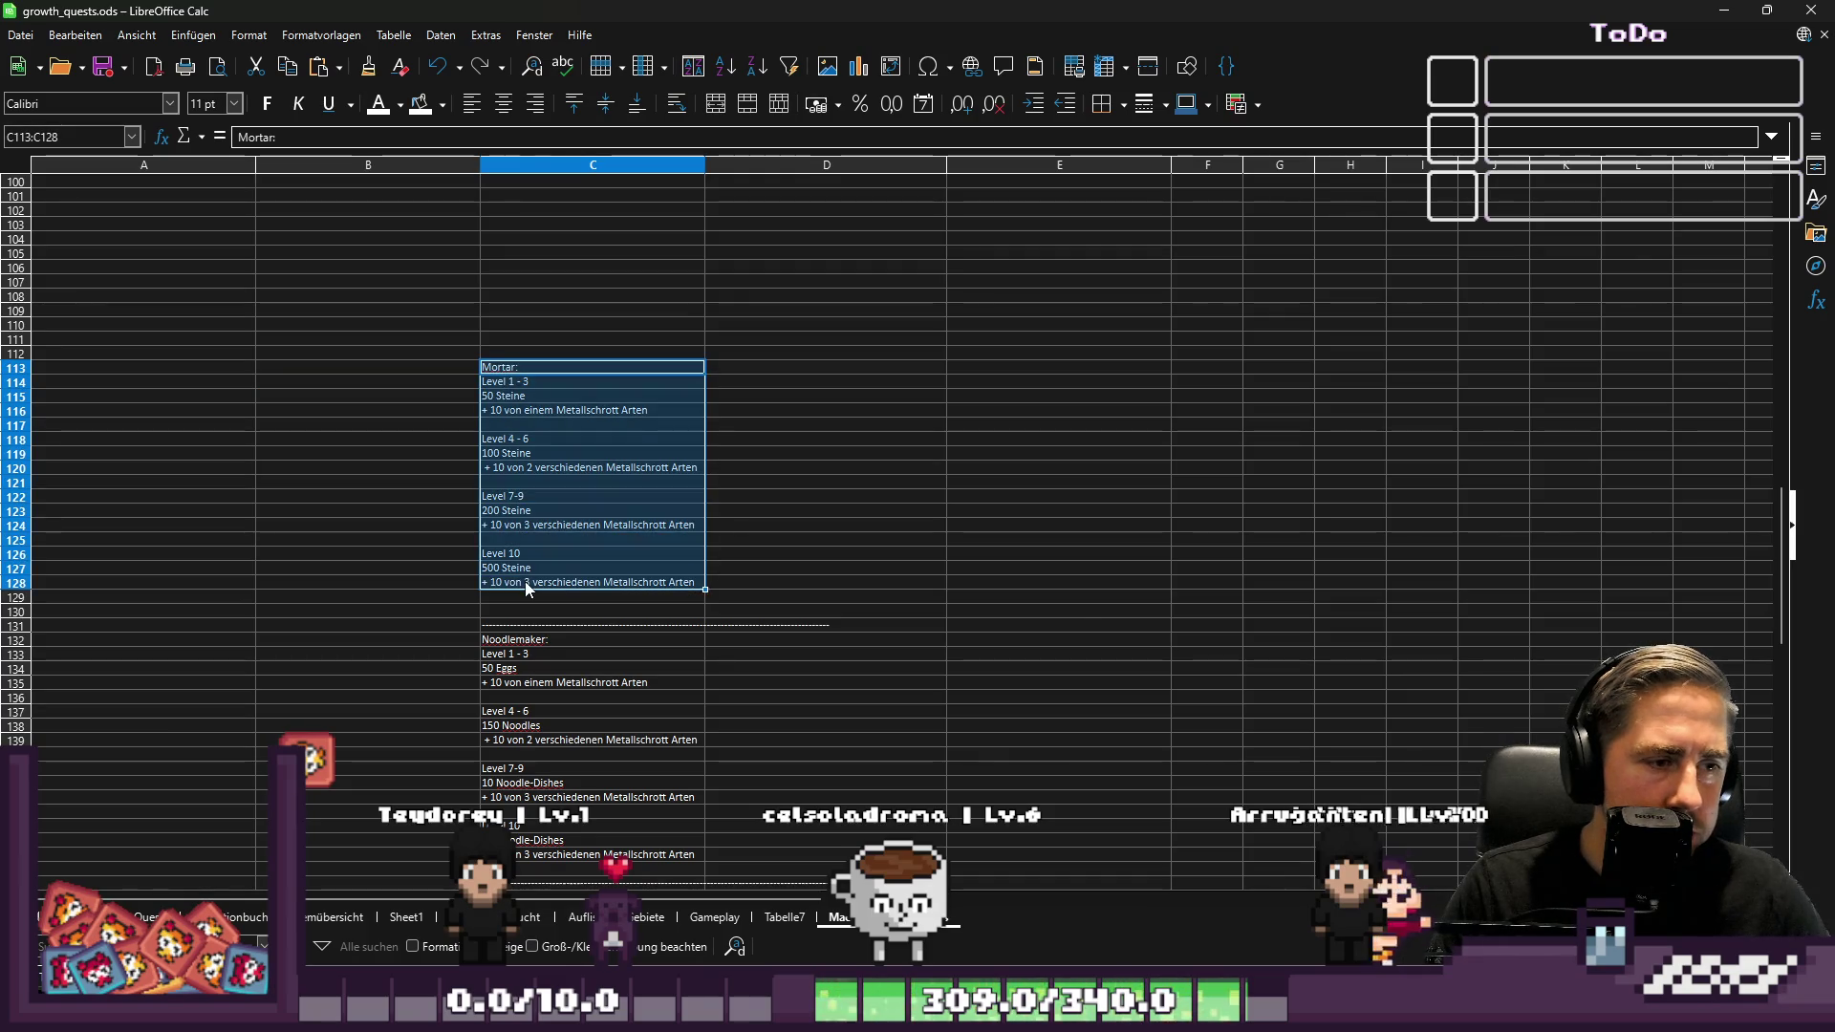
Paste the Mortar block at G3, autofit column G, and widen the Drill column F
scroll(1074, 600, up, 16)
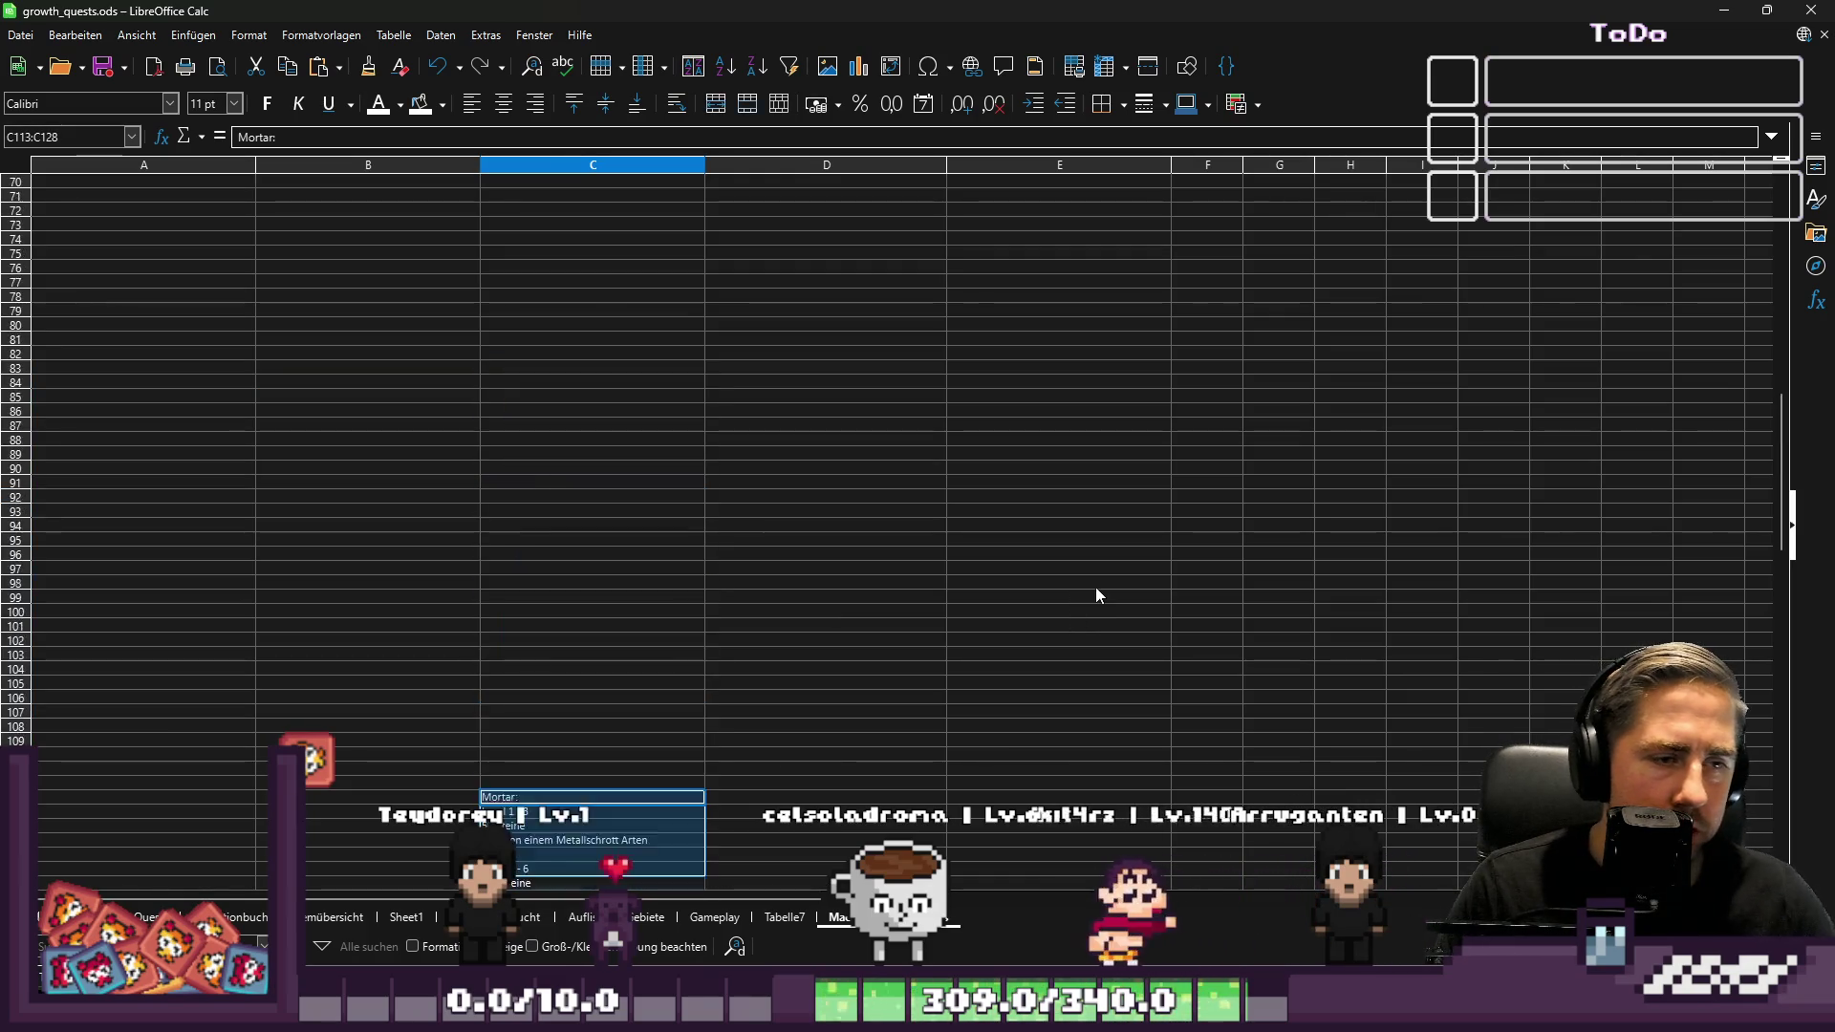
scroll(1114, 612, up, 17)
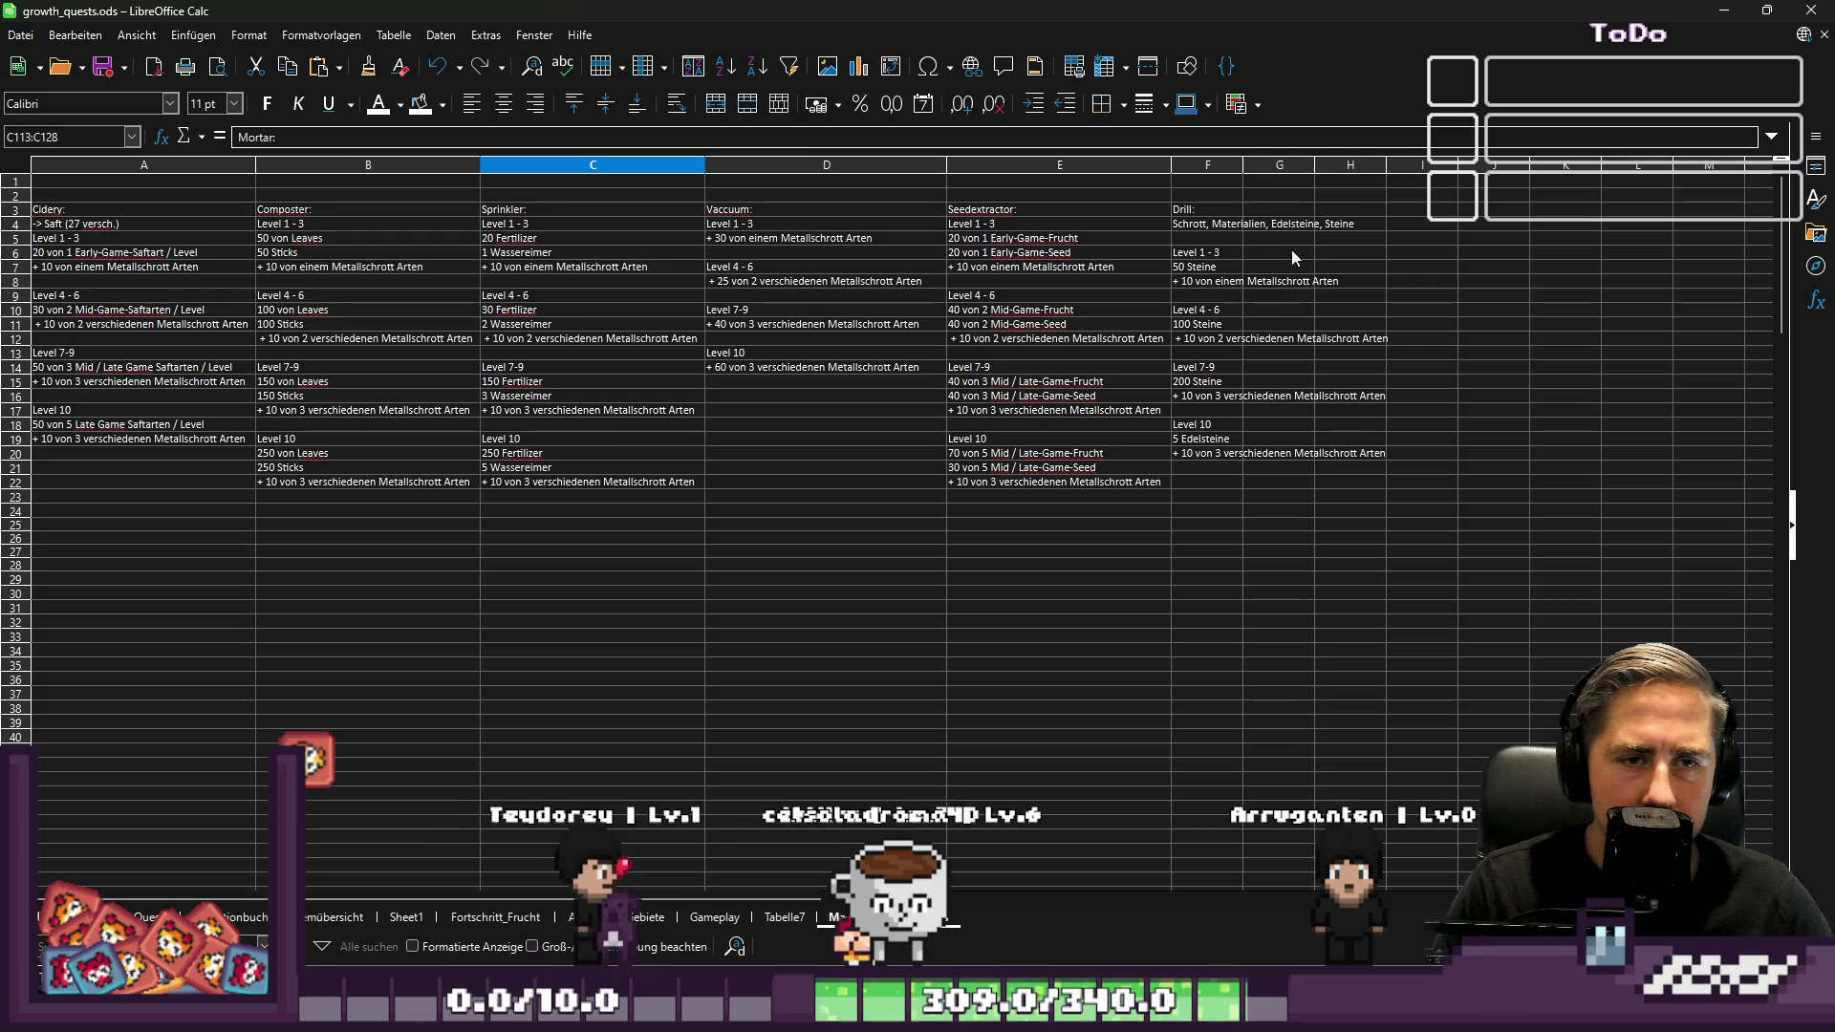
click(1286, 211)
key(ctrl+v)
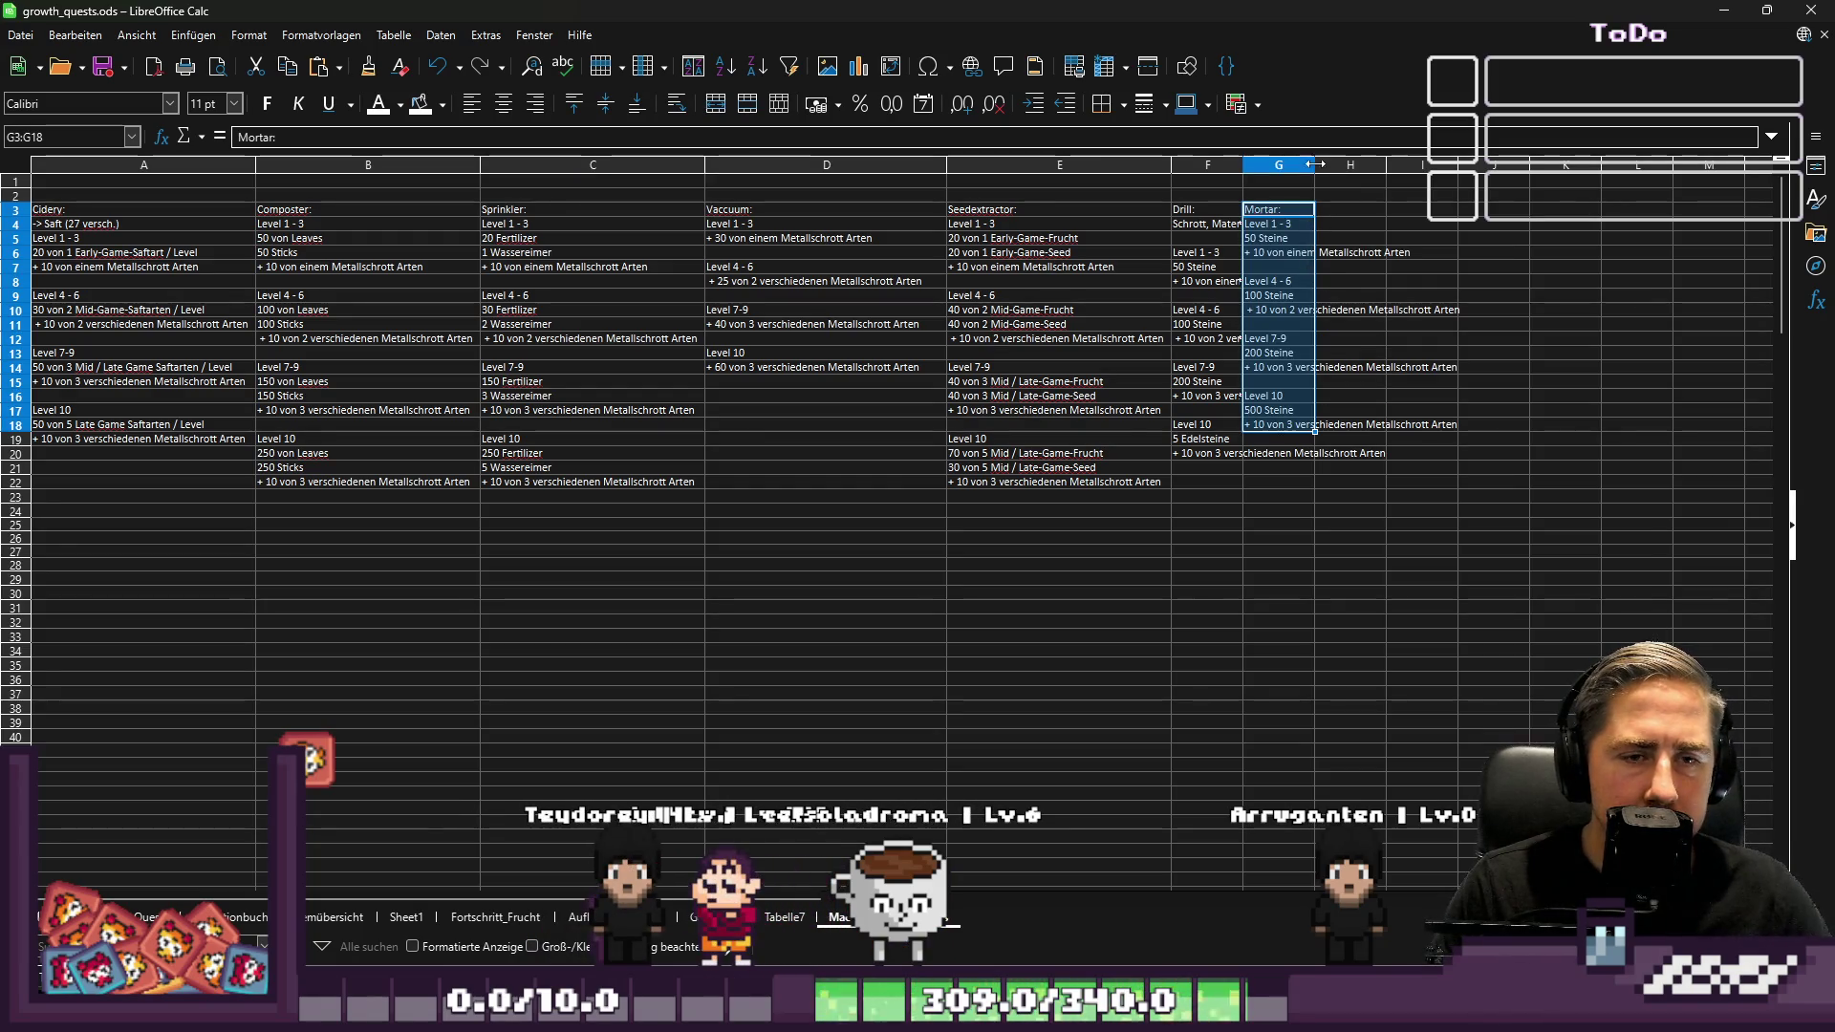
double_click(1314, 158)
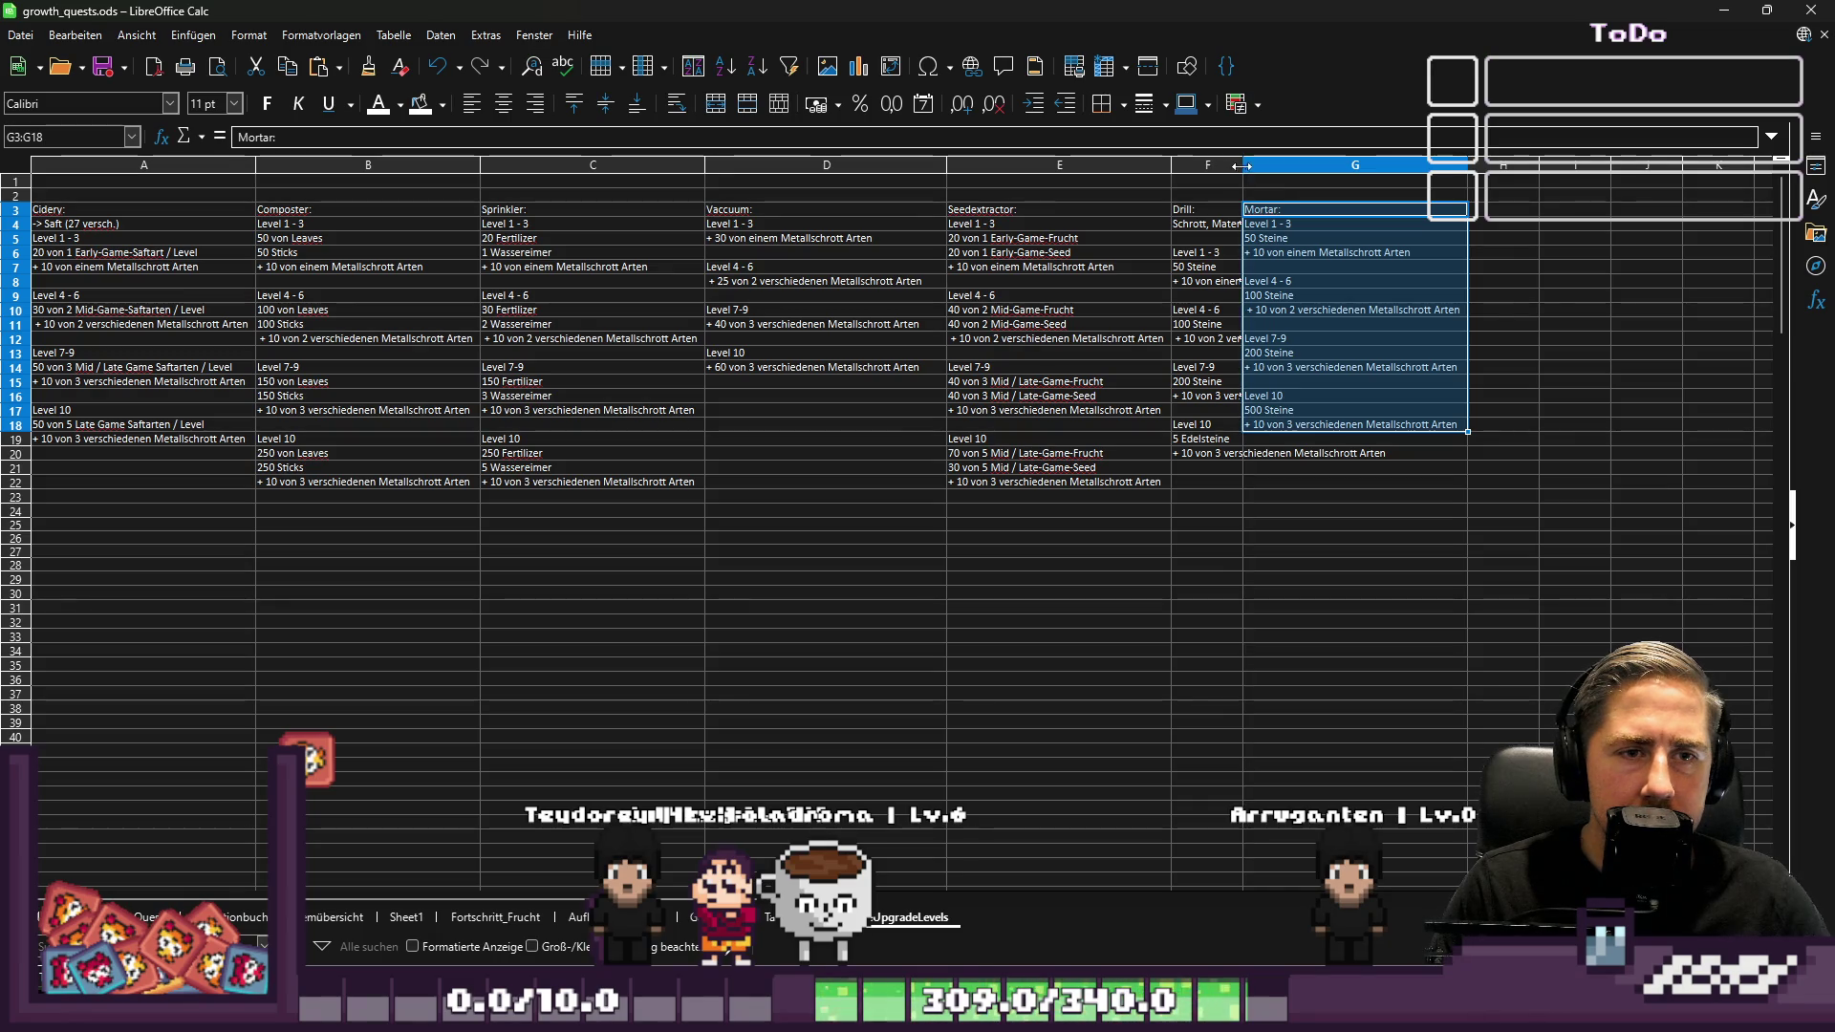
mouse_move(1355, 188)
mouse_down()
mouse_move(1426, 168)
mouse_move(1401, 167)
mouse_up()
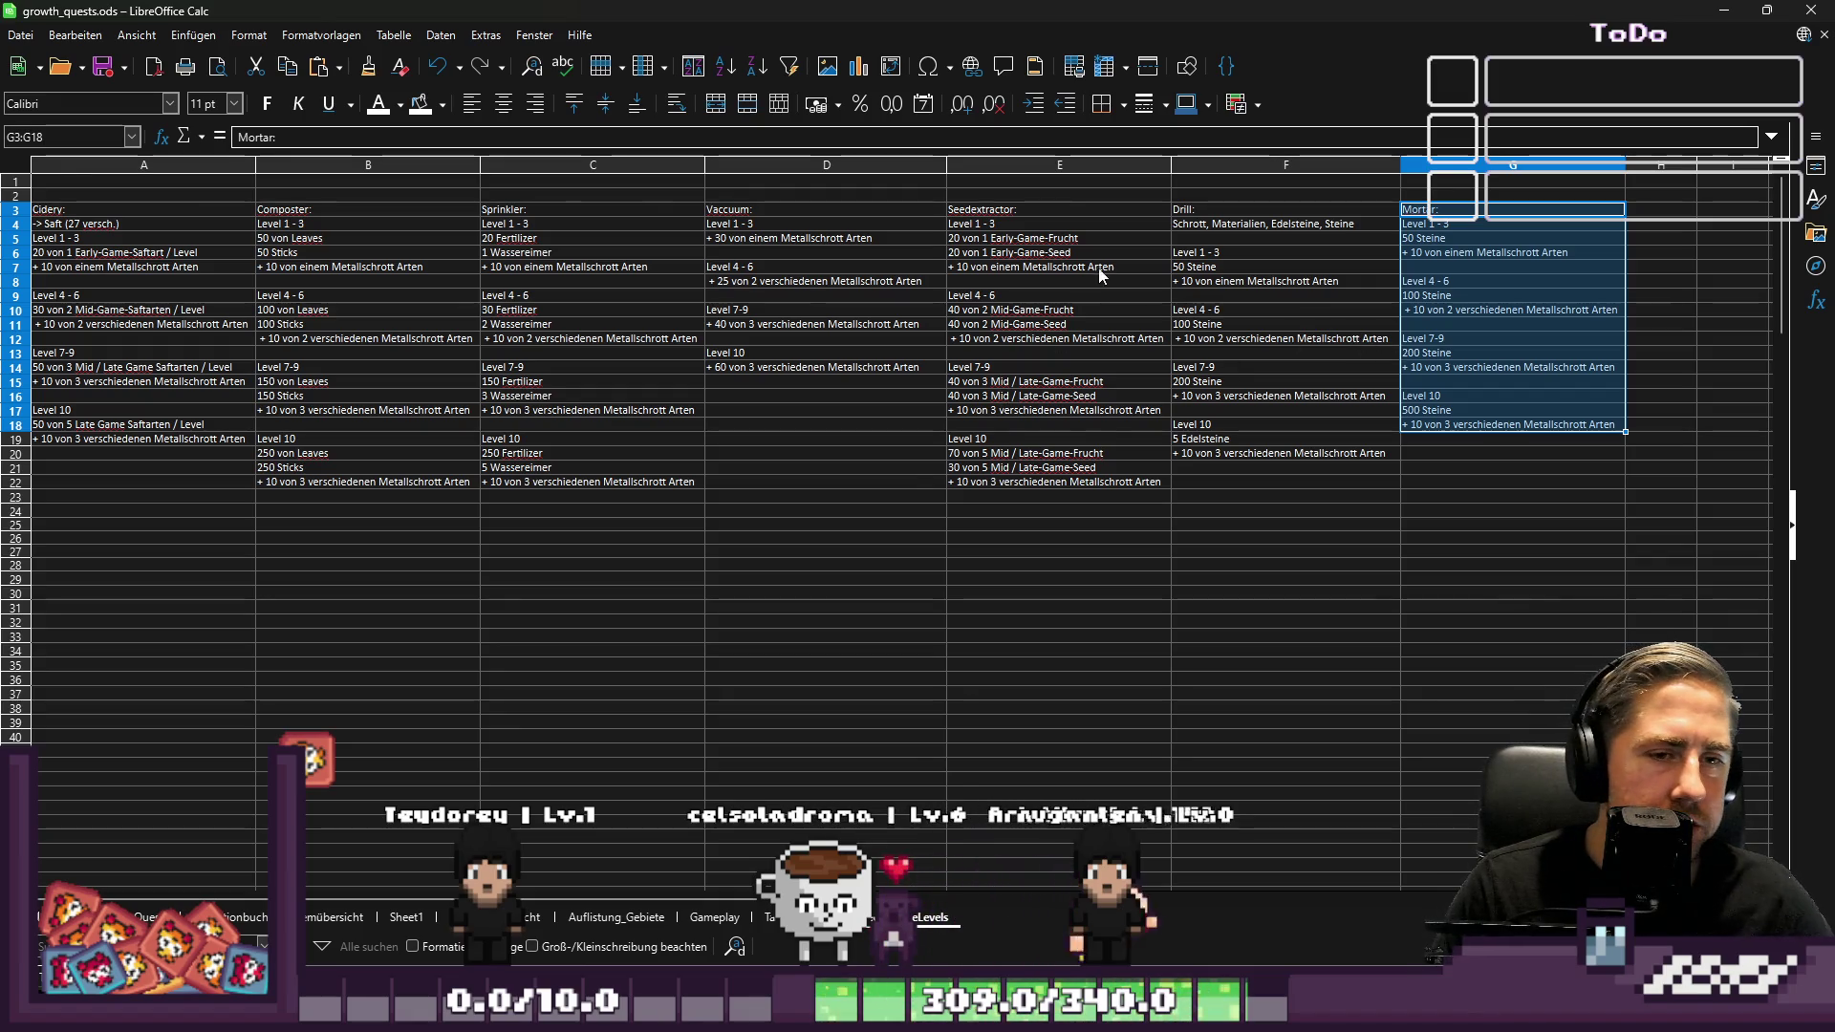
scroll(1101, 276, down, 20)
Clear the leftover Mortar area B107:D130 and cut the Noodlemaker block C132:C147
mouse_move(405, 370)
mouse_down()
mouse_move(621, 617)
mouse_move(744, 617)
mouse_move(776, 648)
mouse_up()
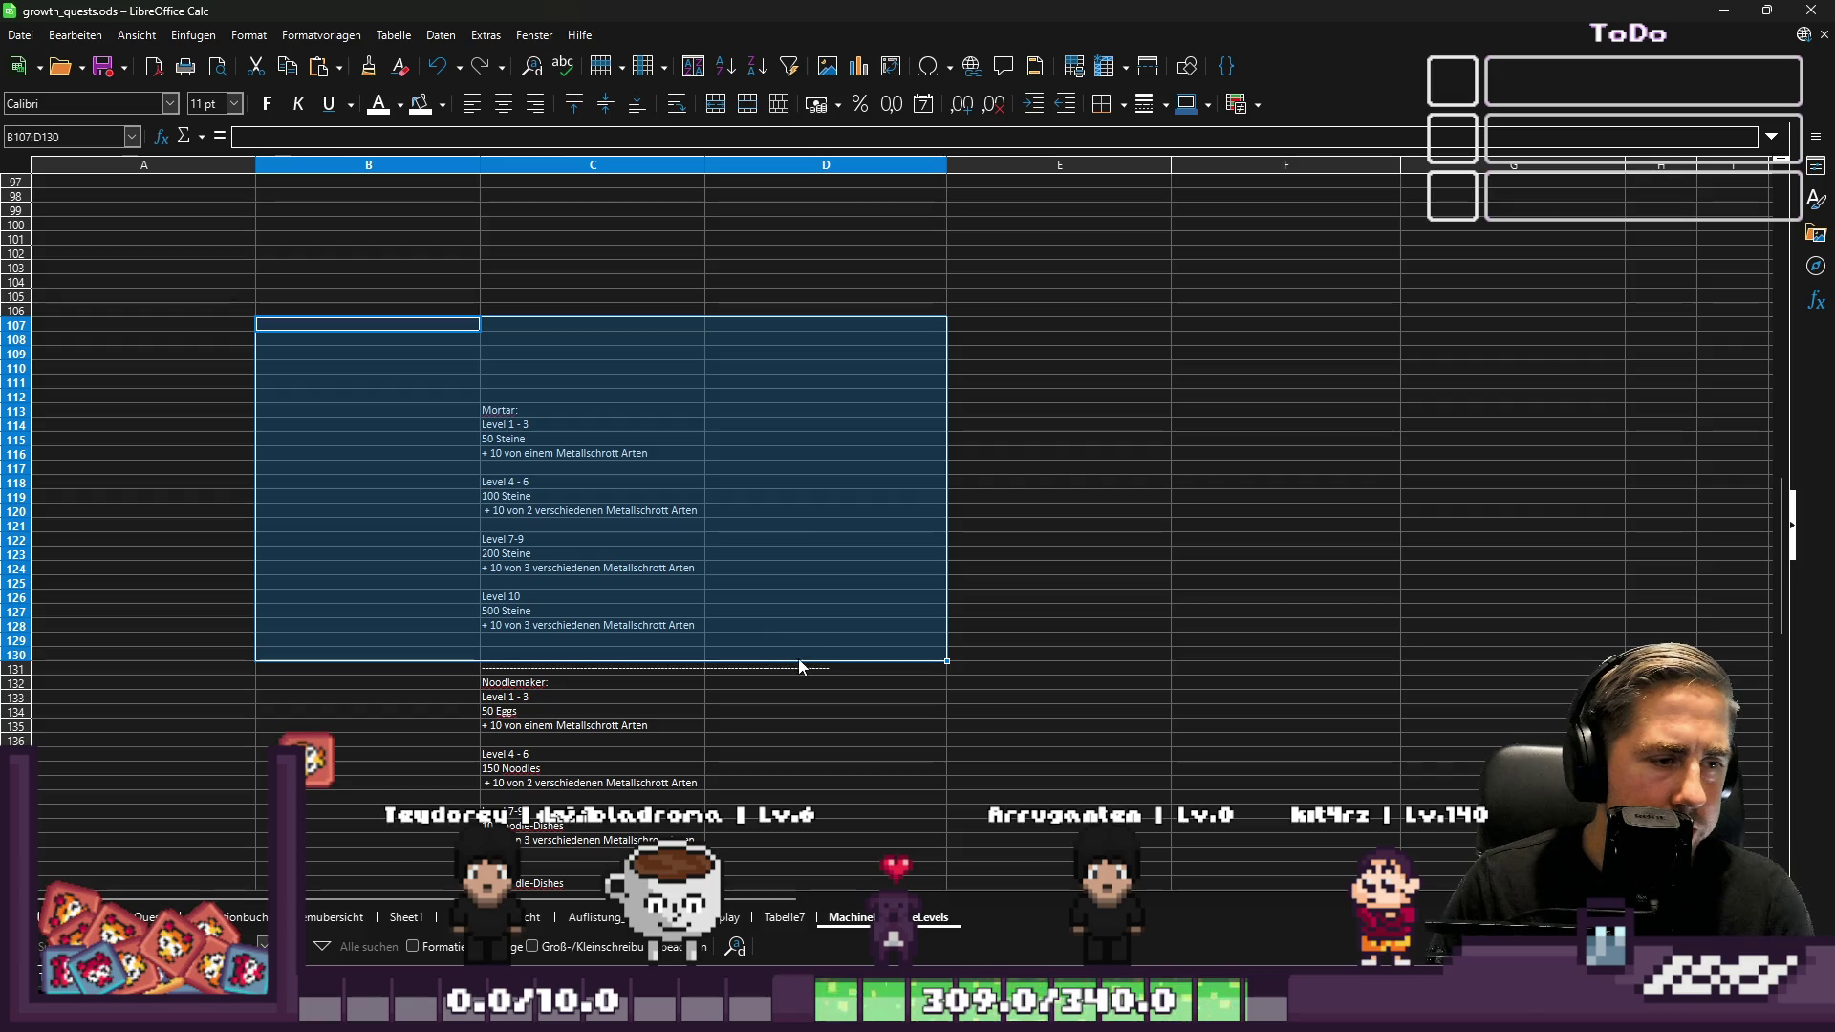
scroll(819, 669, down, 4)
click(337, 562)
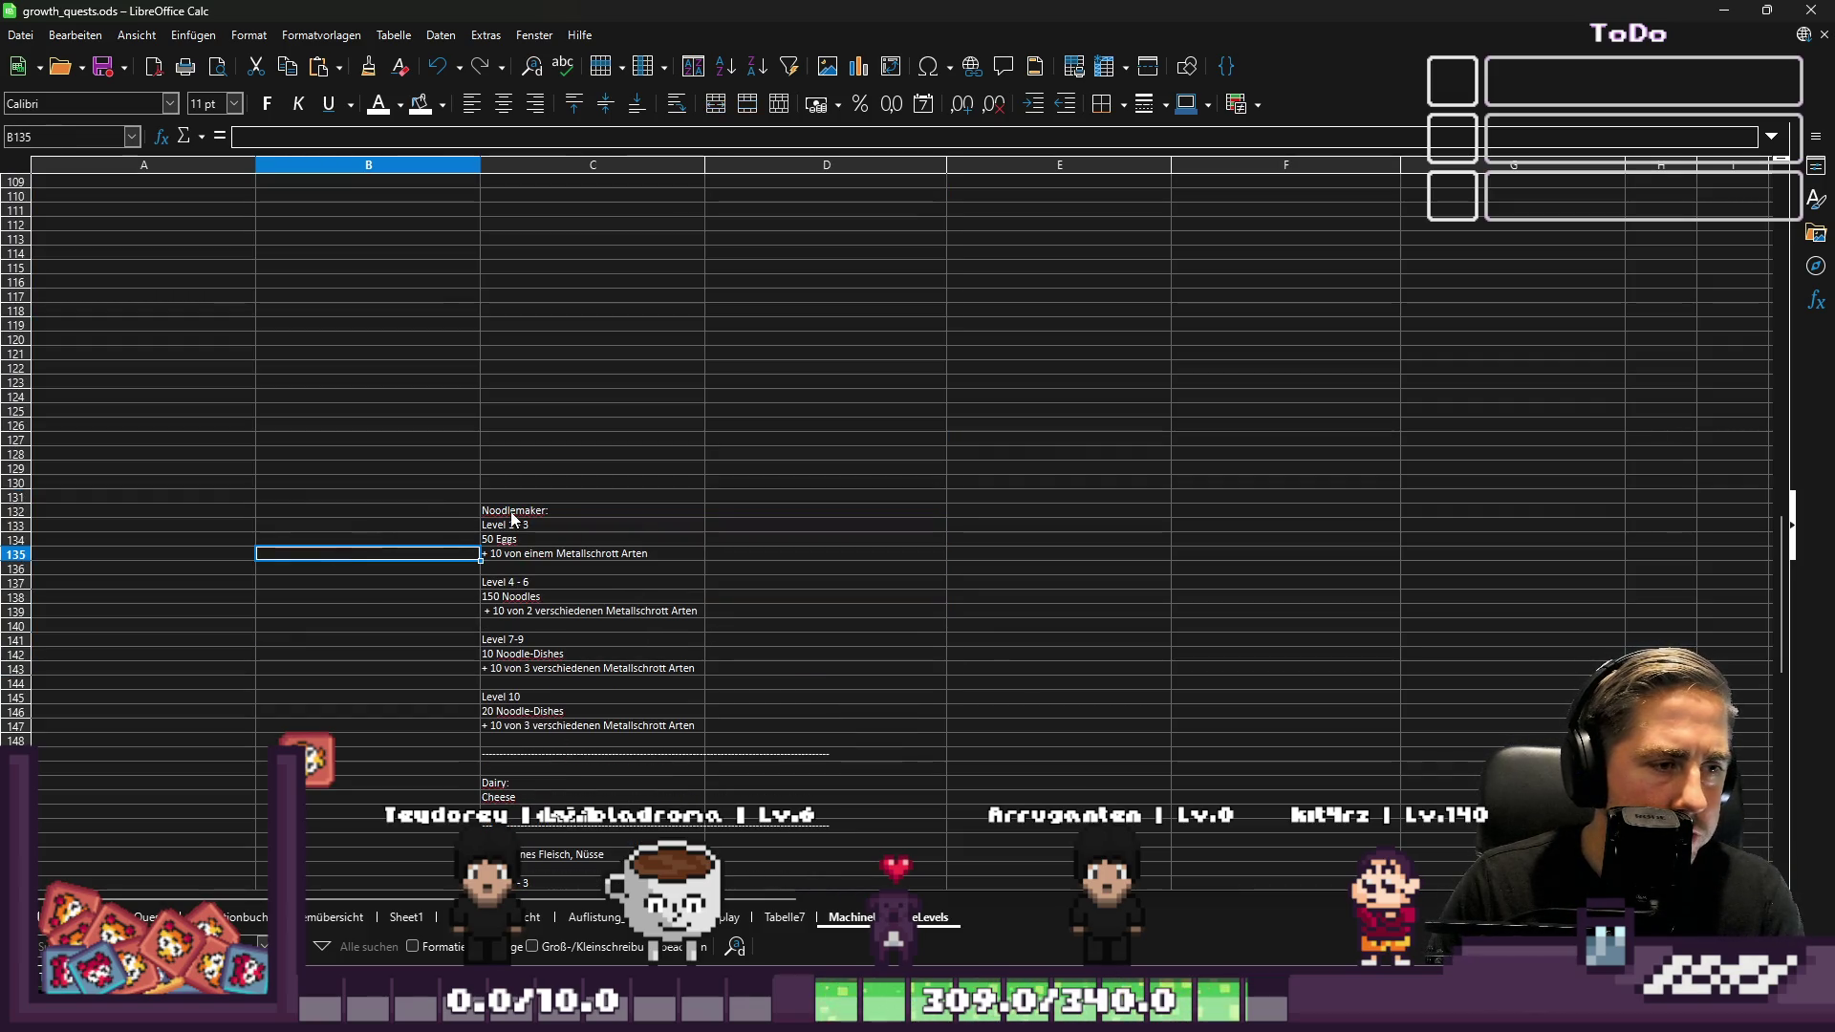
drag(514, 512, 542, 728)
key(Delete)
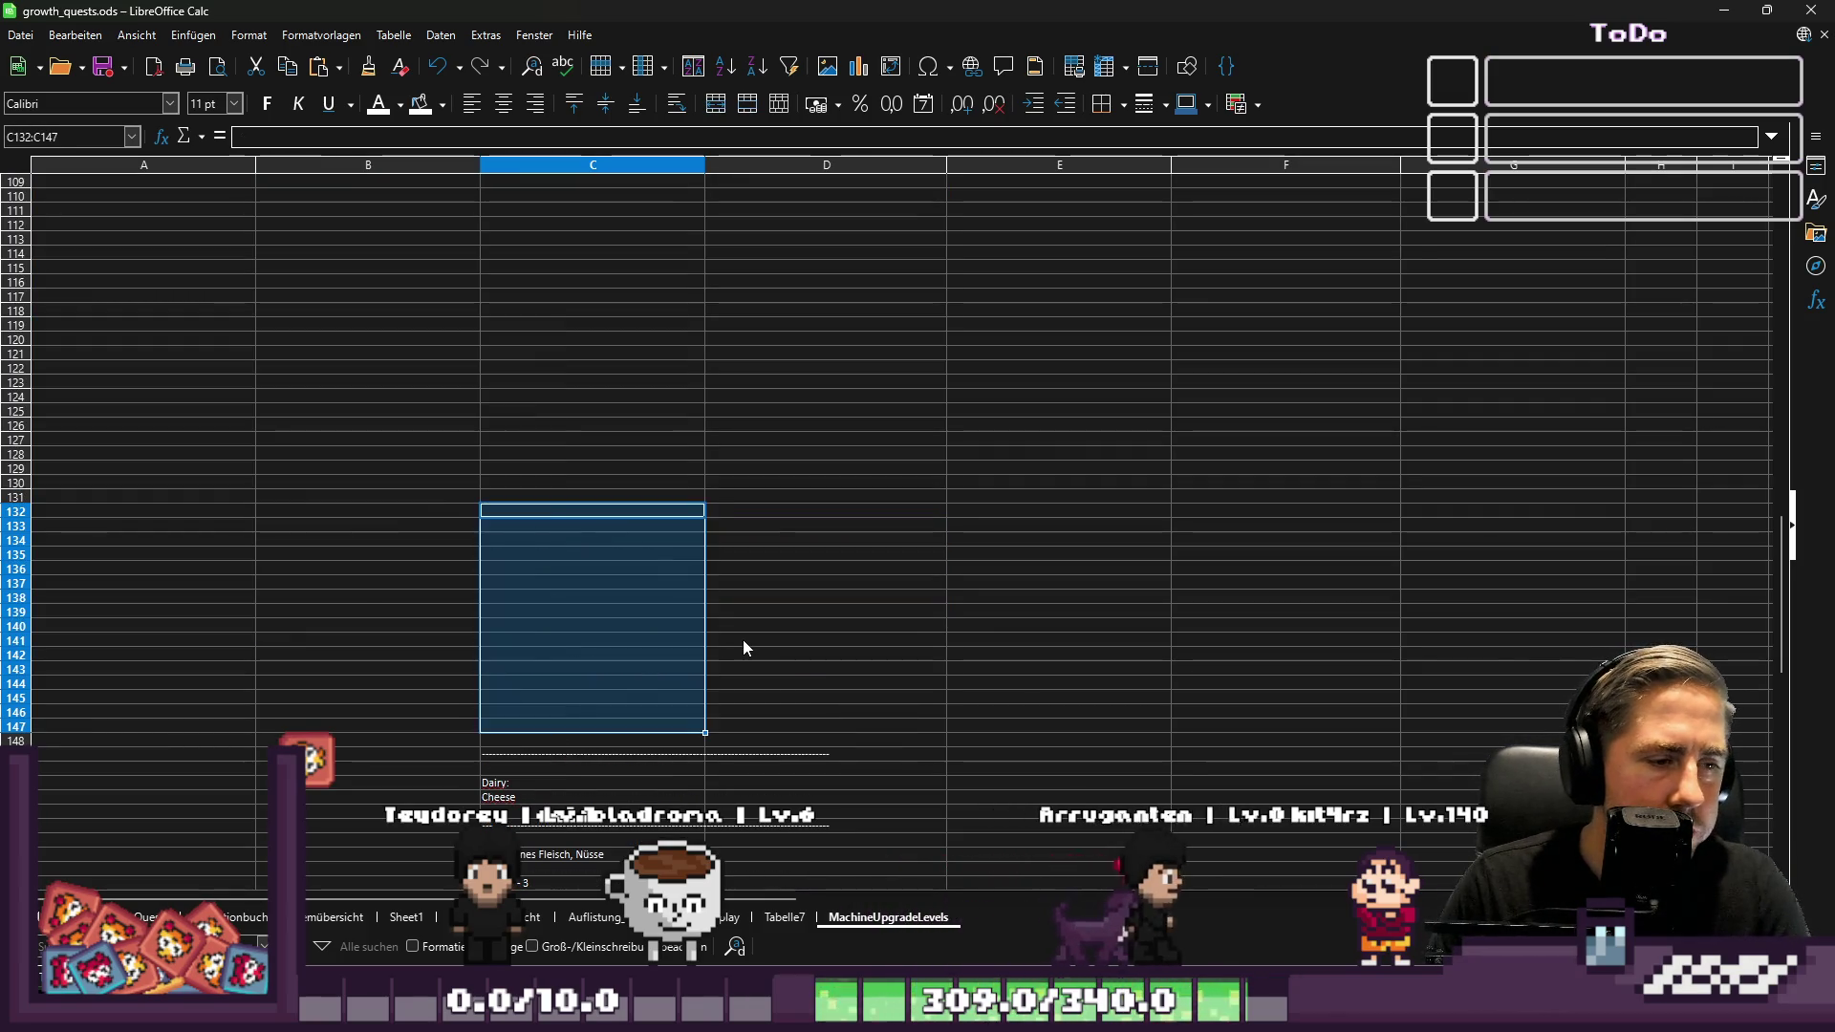
Paste the Noodlemaker block at H3 and autofit column H
scroll(743, 639, up, 20)
scroll(772, 636, up, 9)
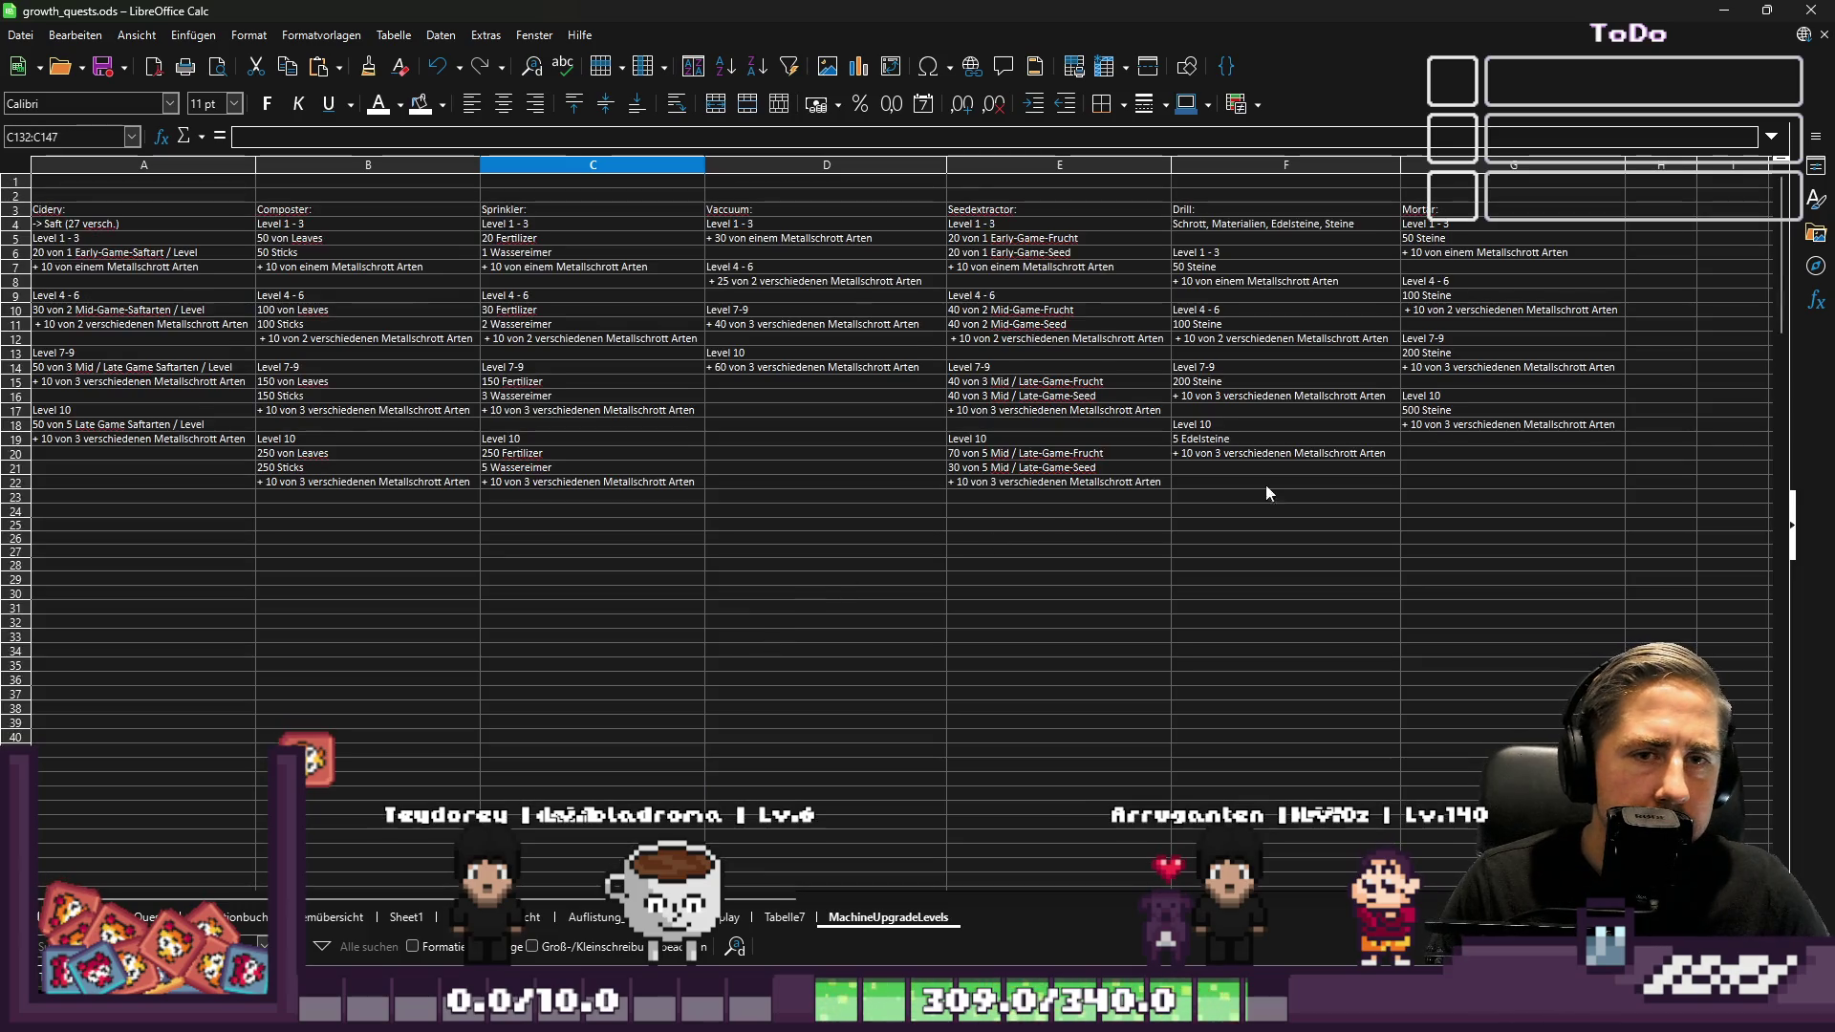
click(1638, 212)
key(ctrl+v)
double_click(1697, 166)
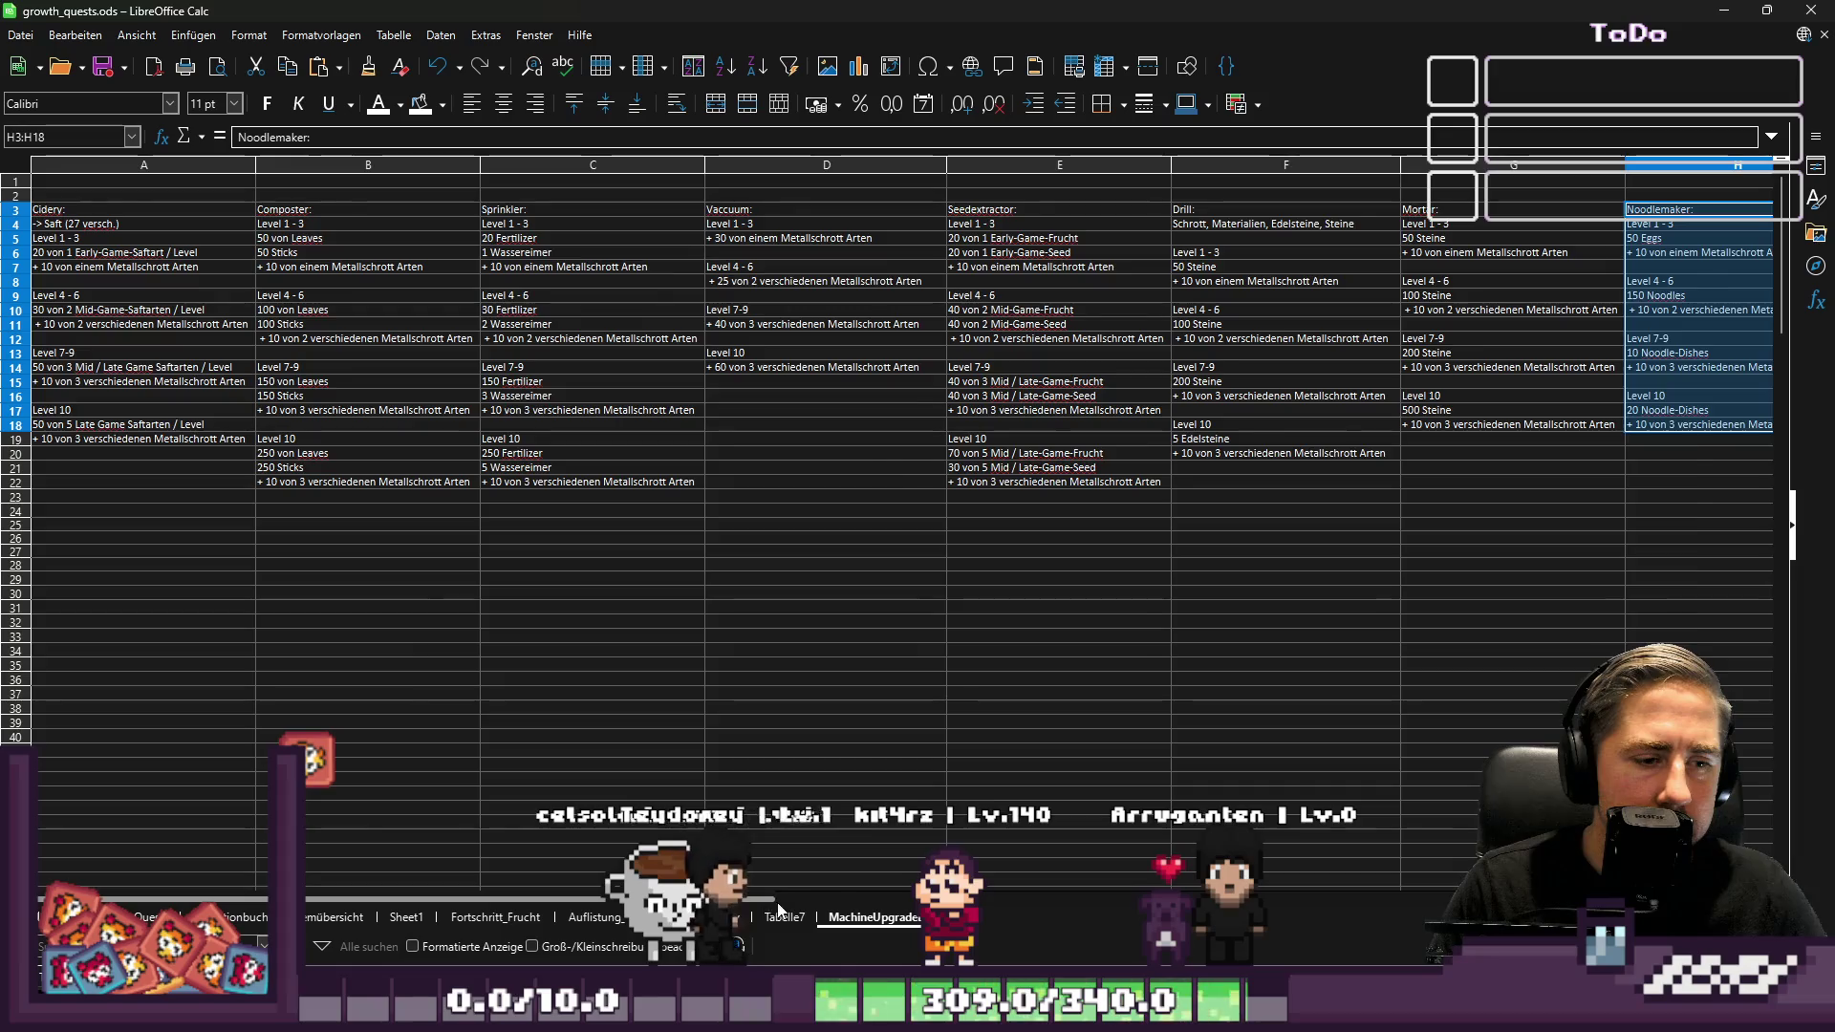
scroll(459, 666, down, 6)
scroll(456, 659, down, 20)
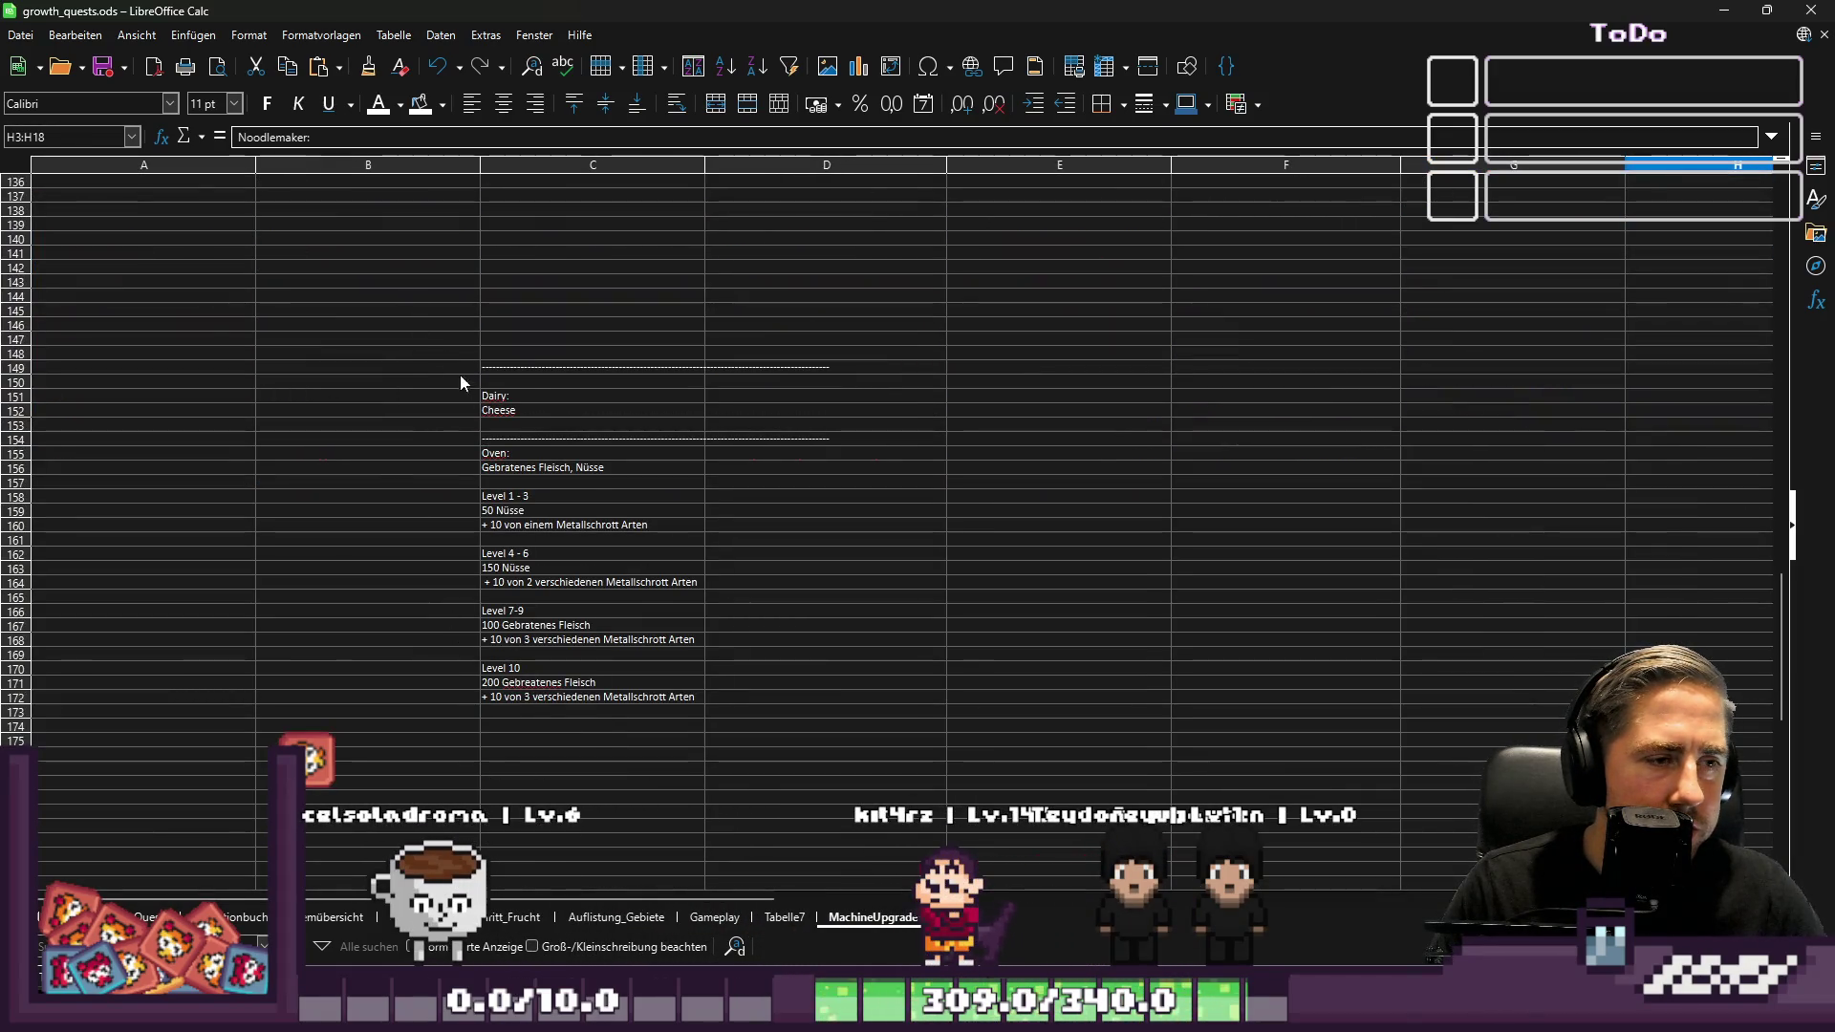
Paste the Dairy and Cheese cells into I3 next to the Noodlemaker column
drag(493, 398, 501, 417)
scroll(668, 491, up, 12)
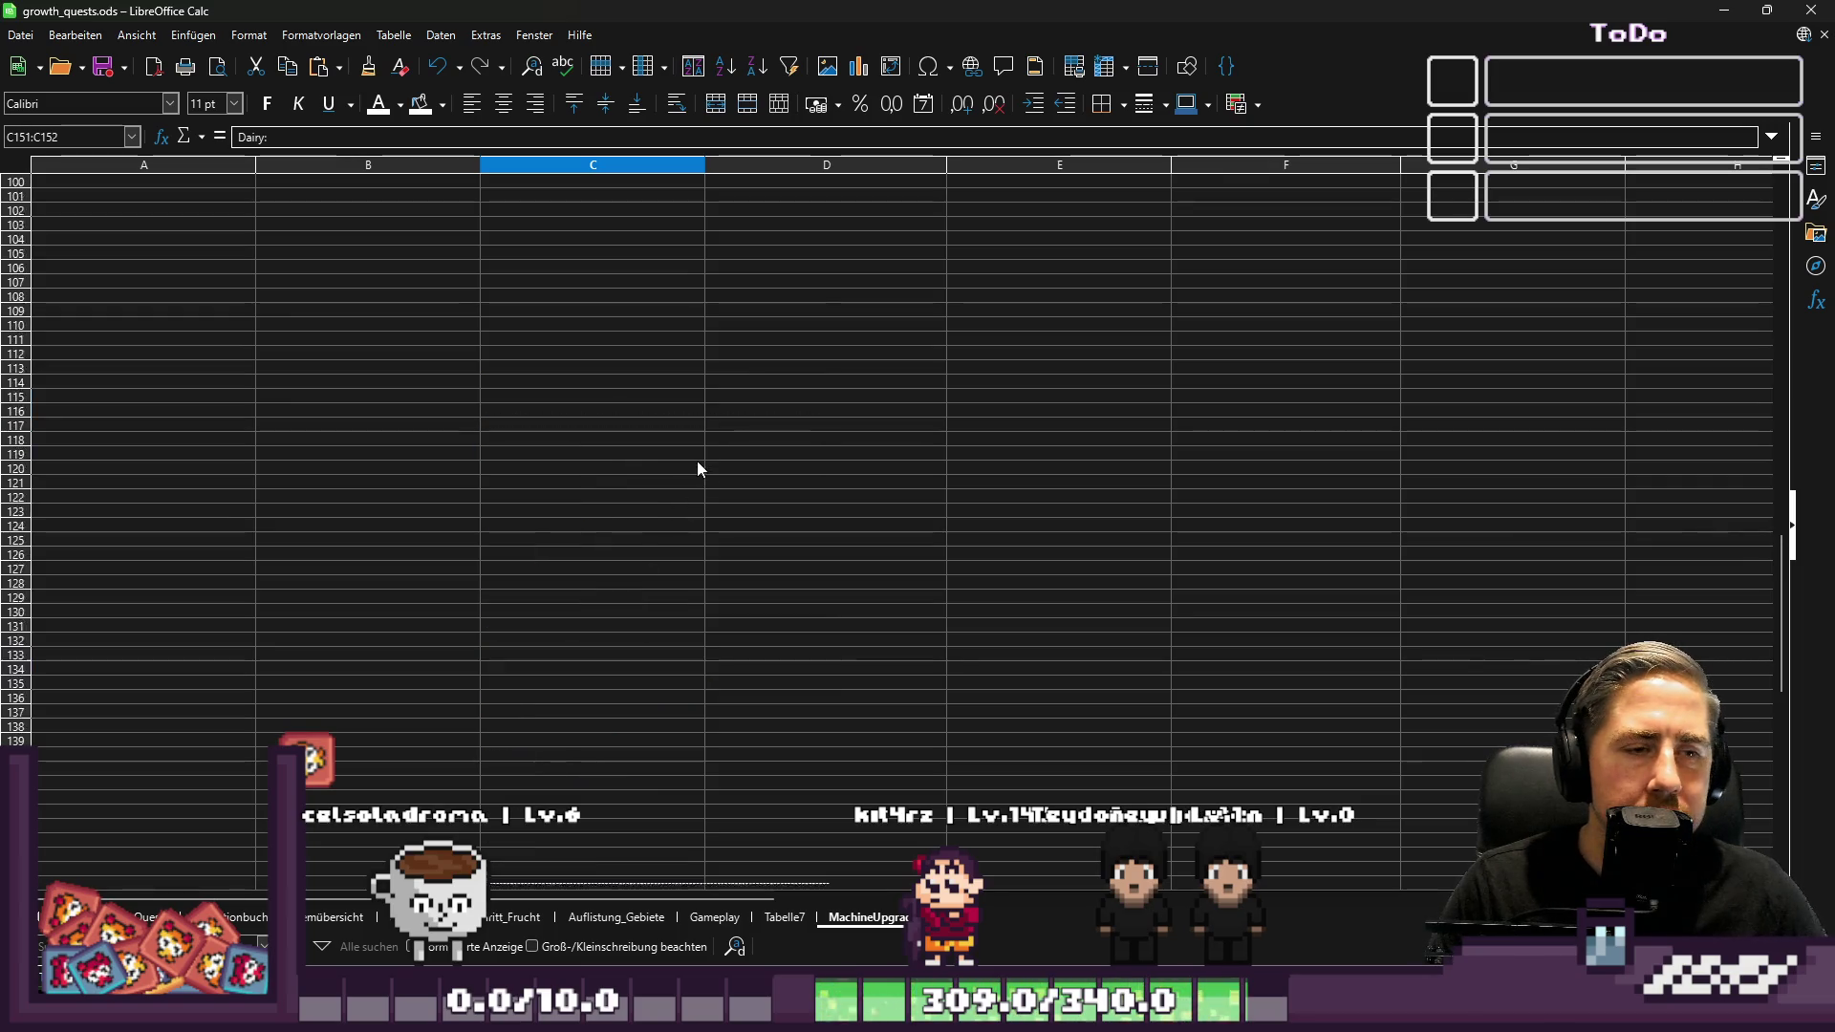
scroll(698, 468, up, 20)
drag(721, 904, 1000, 903)
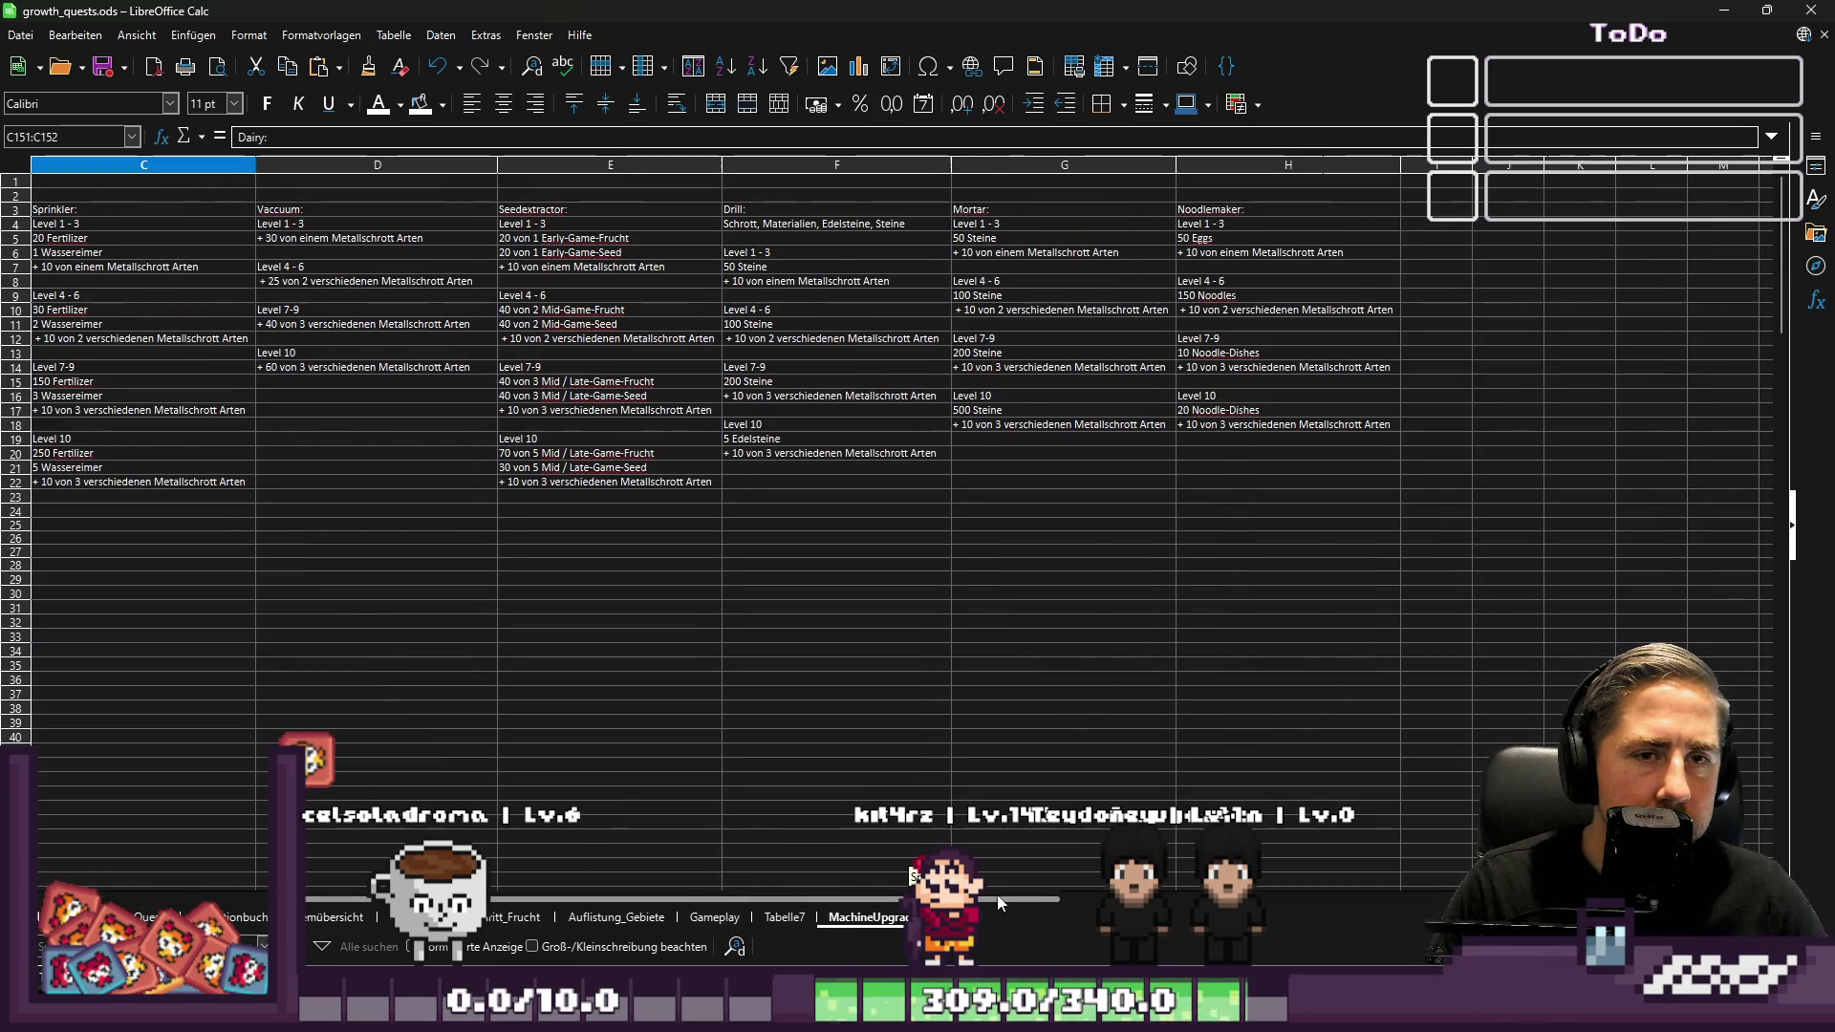
click(1415, 209)
text(Dairy: Cheese)
click(1421, 280)
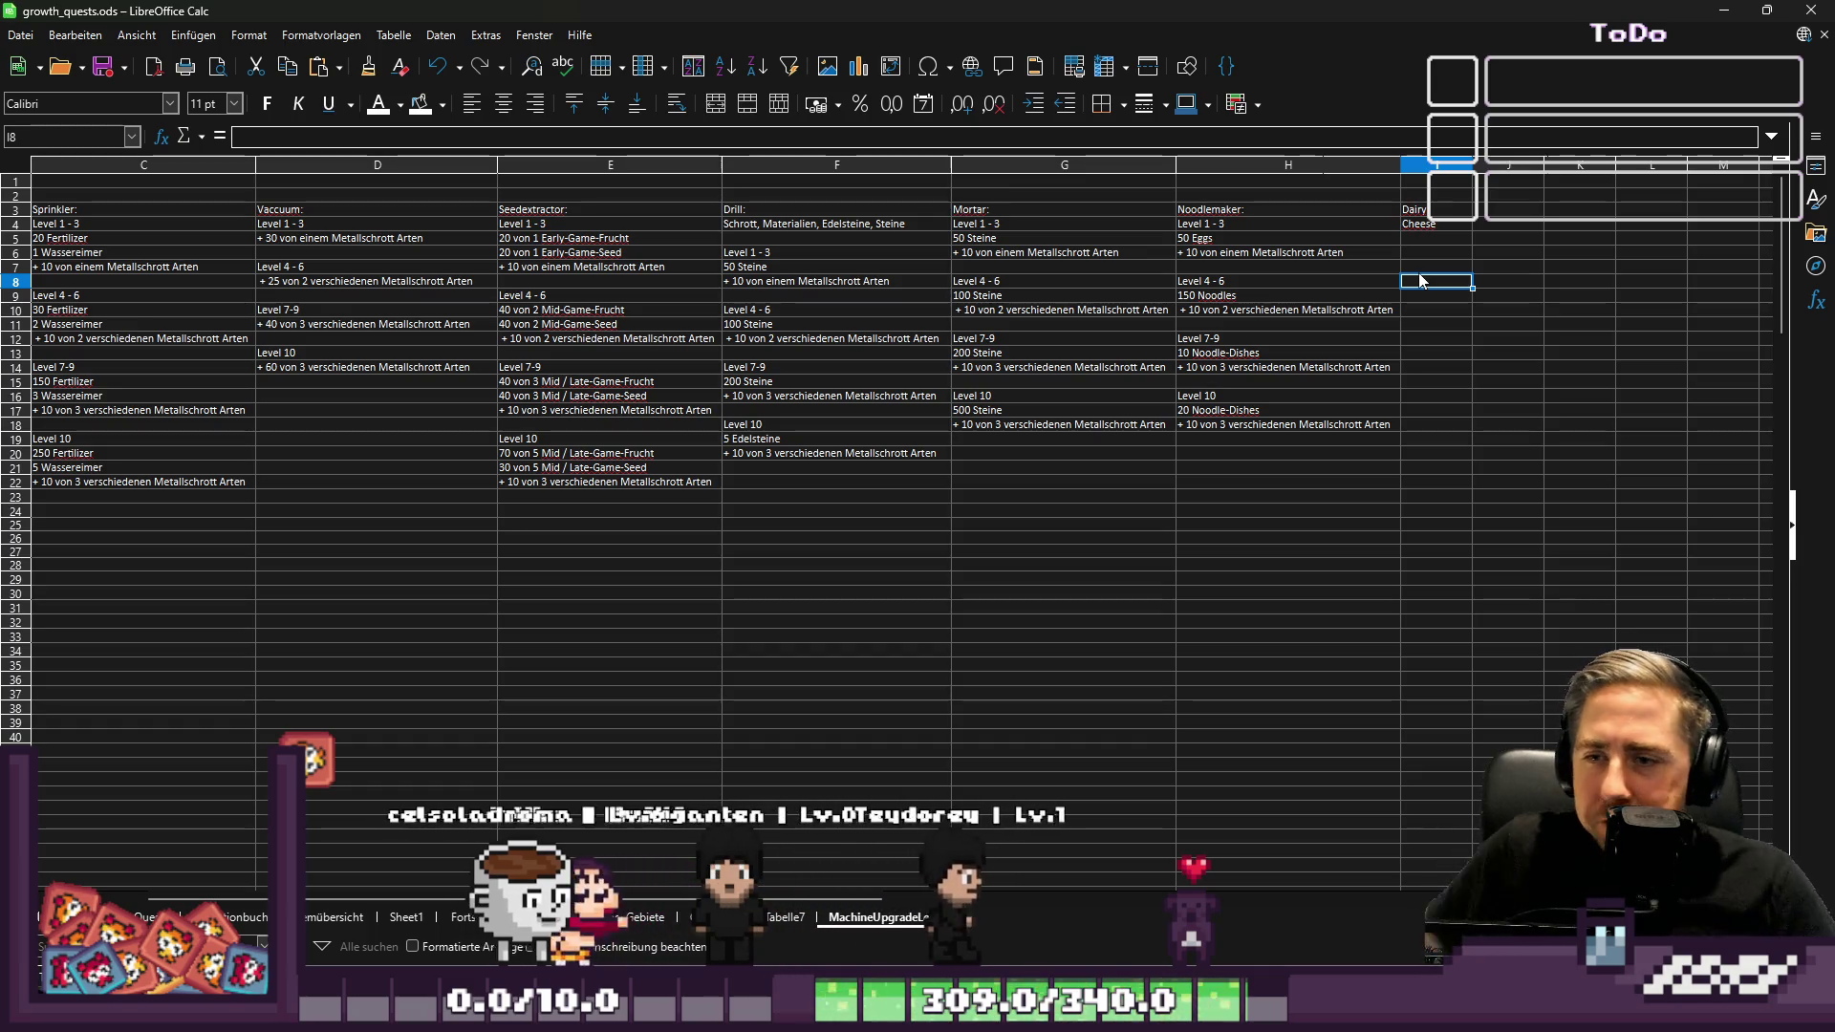
scroll(793, 727, down, 6)
Clear the old Dairy block and its separator lines further down the sheet
scroll(793, 727, down, 4)
scroll(794, 726, left, 2)
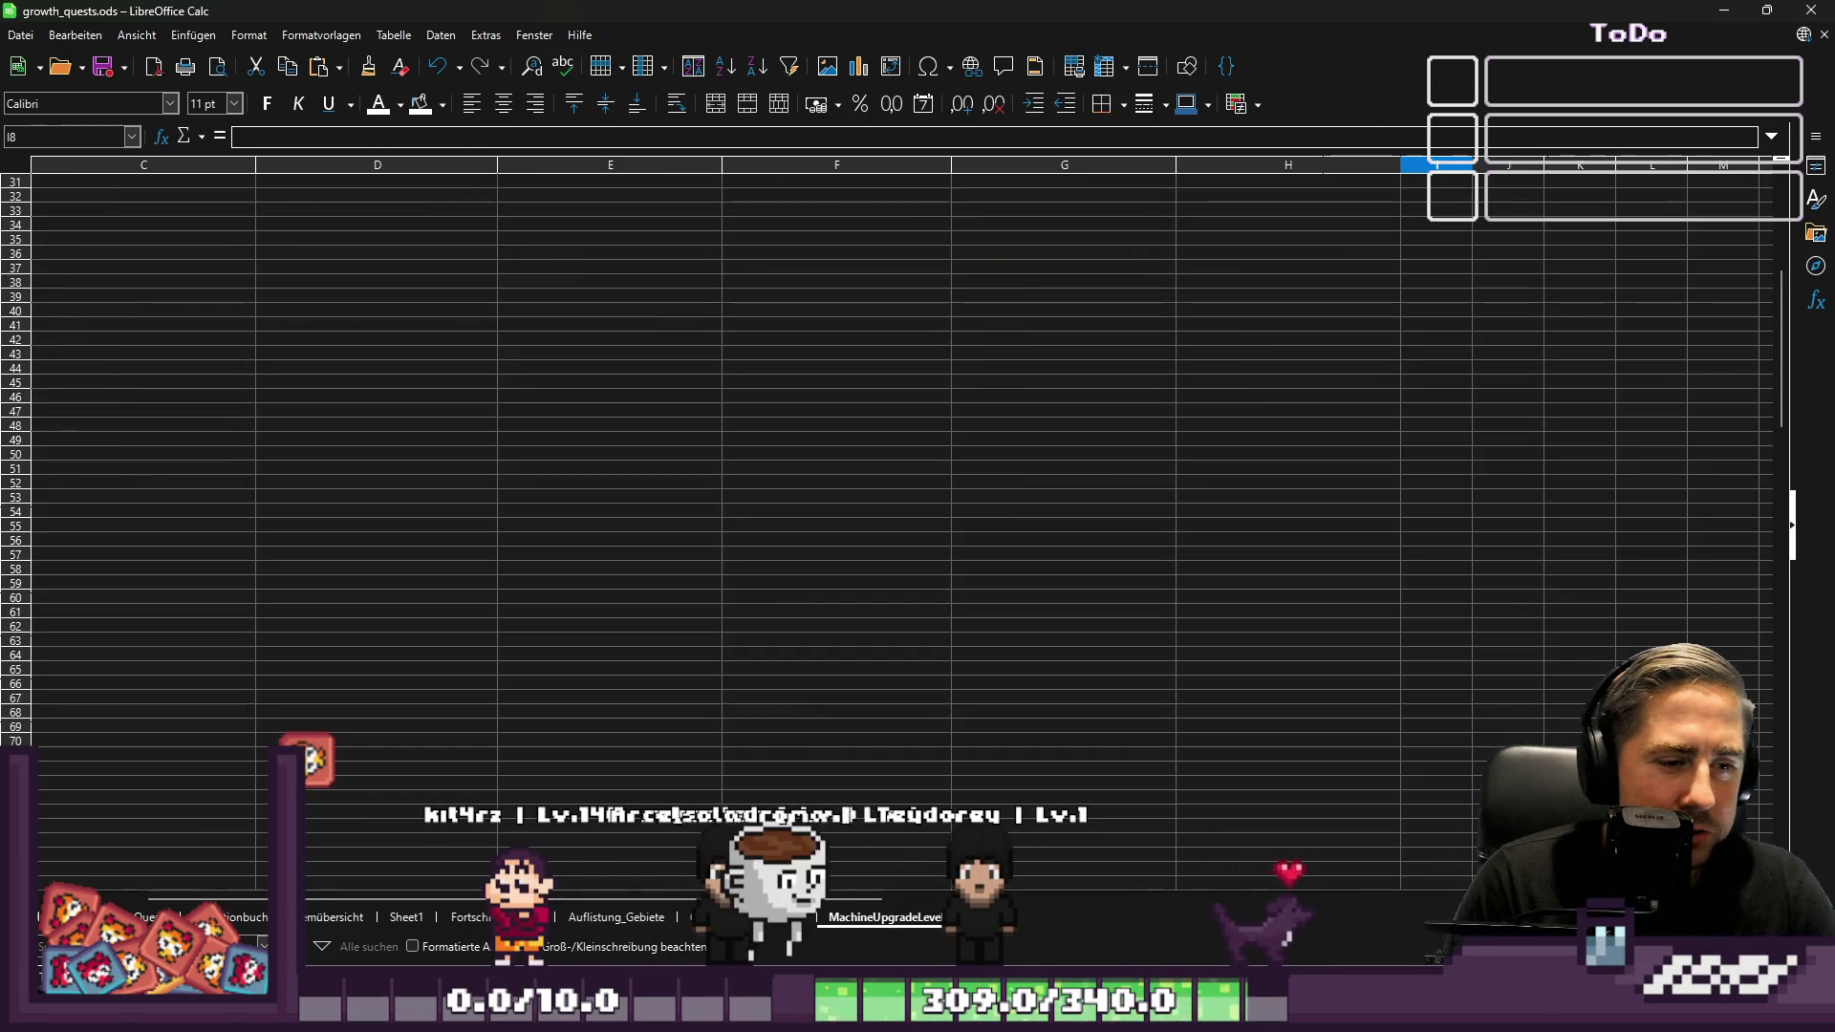
scroll(467, 764, up, 10)
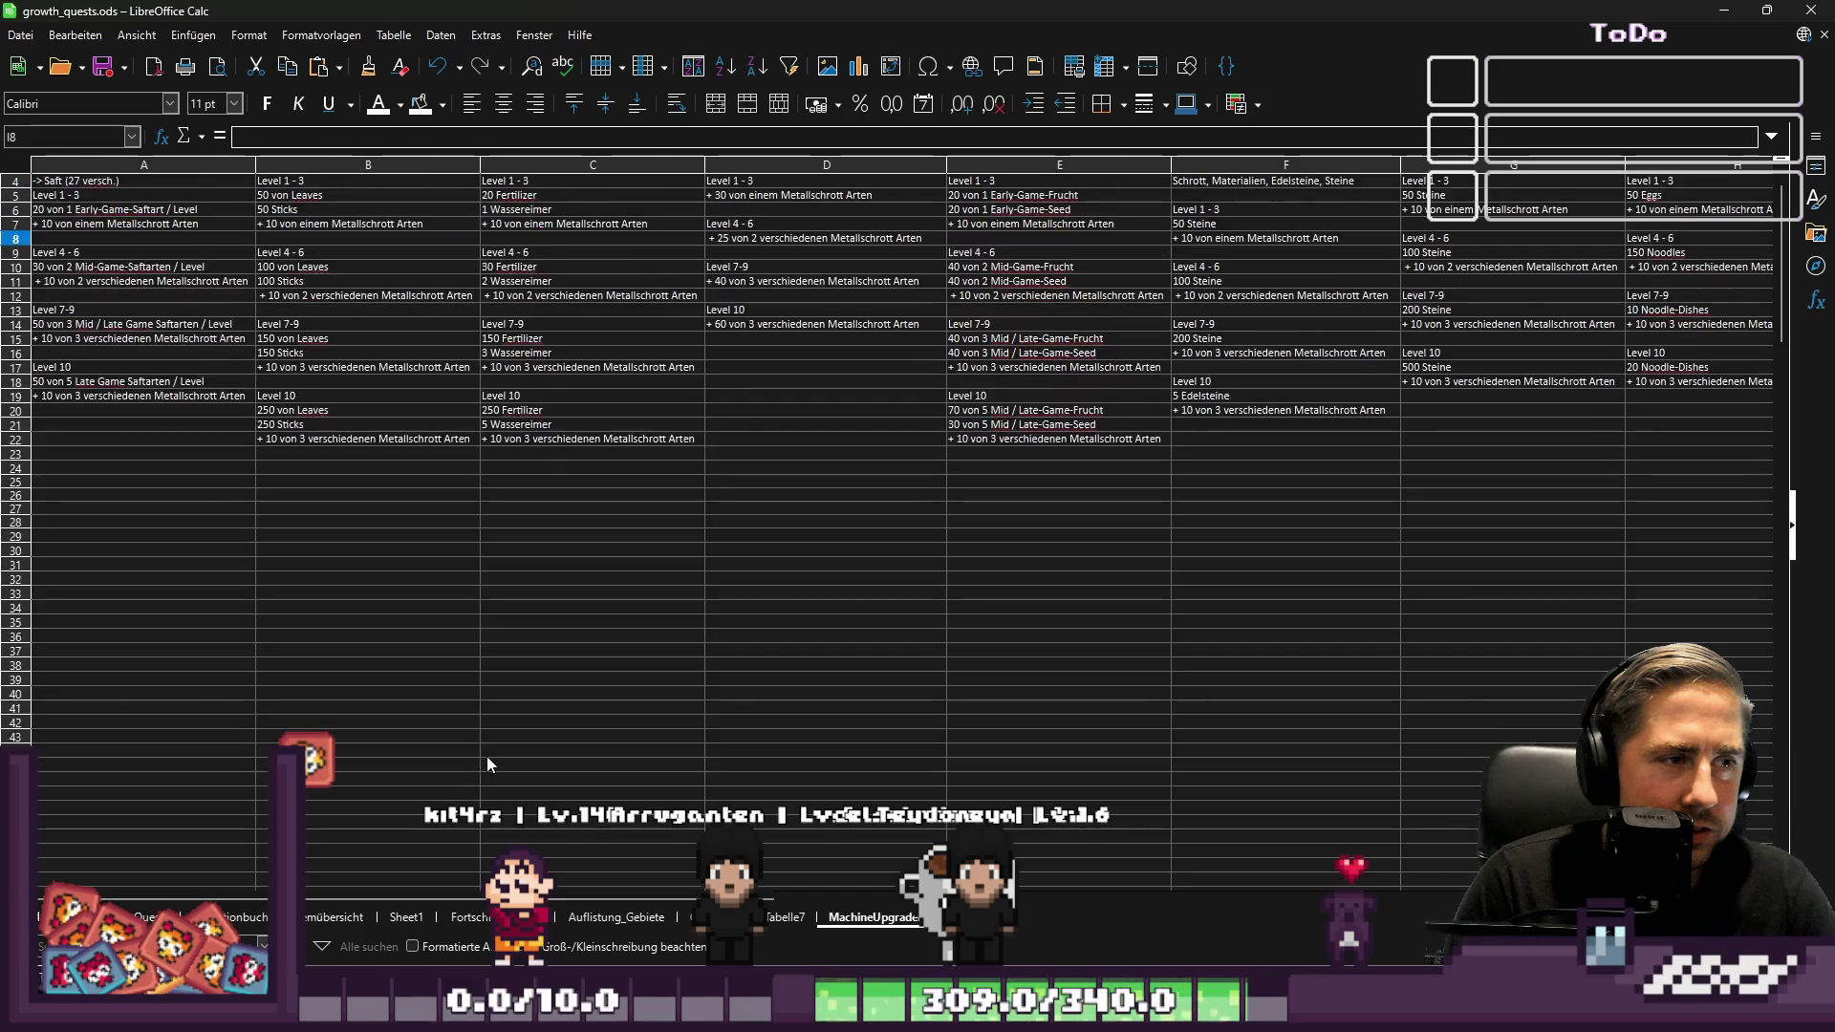
scroll(485, 755, down, 20)
scroll(559, 732, down, 20)
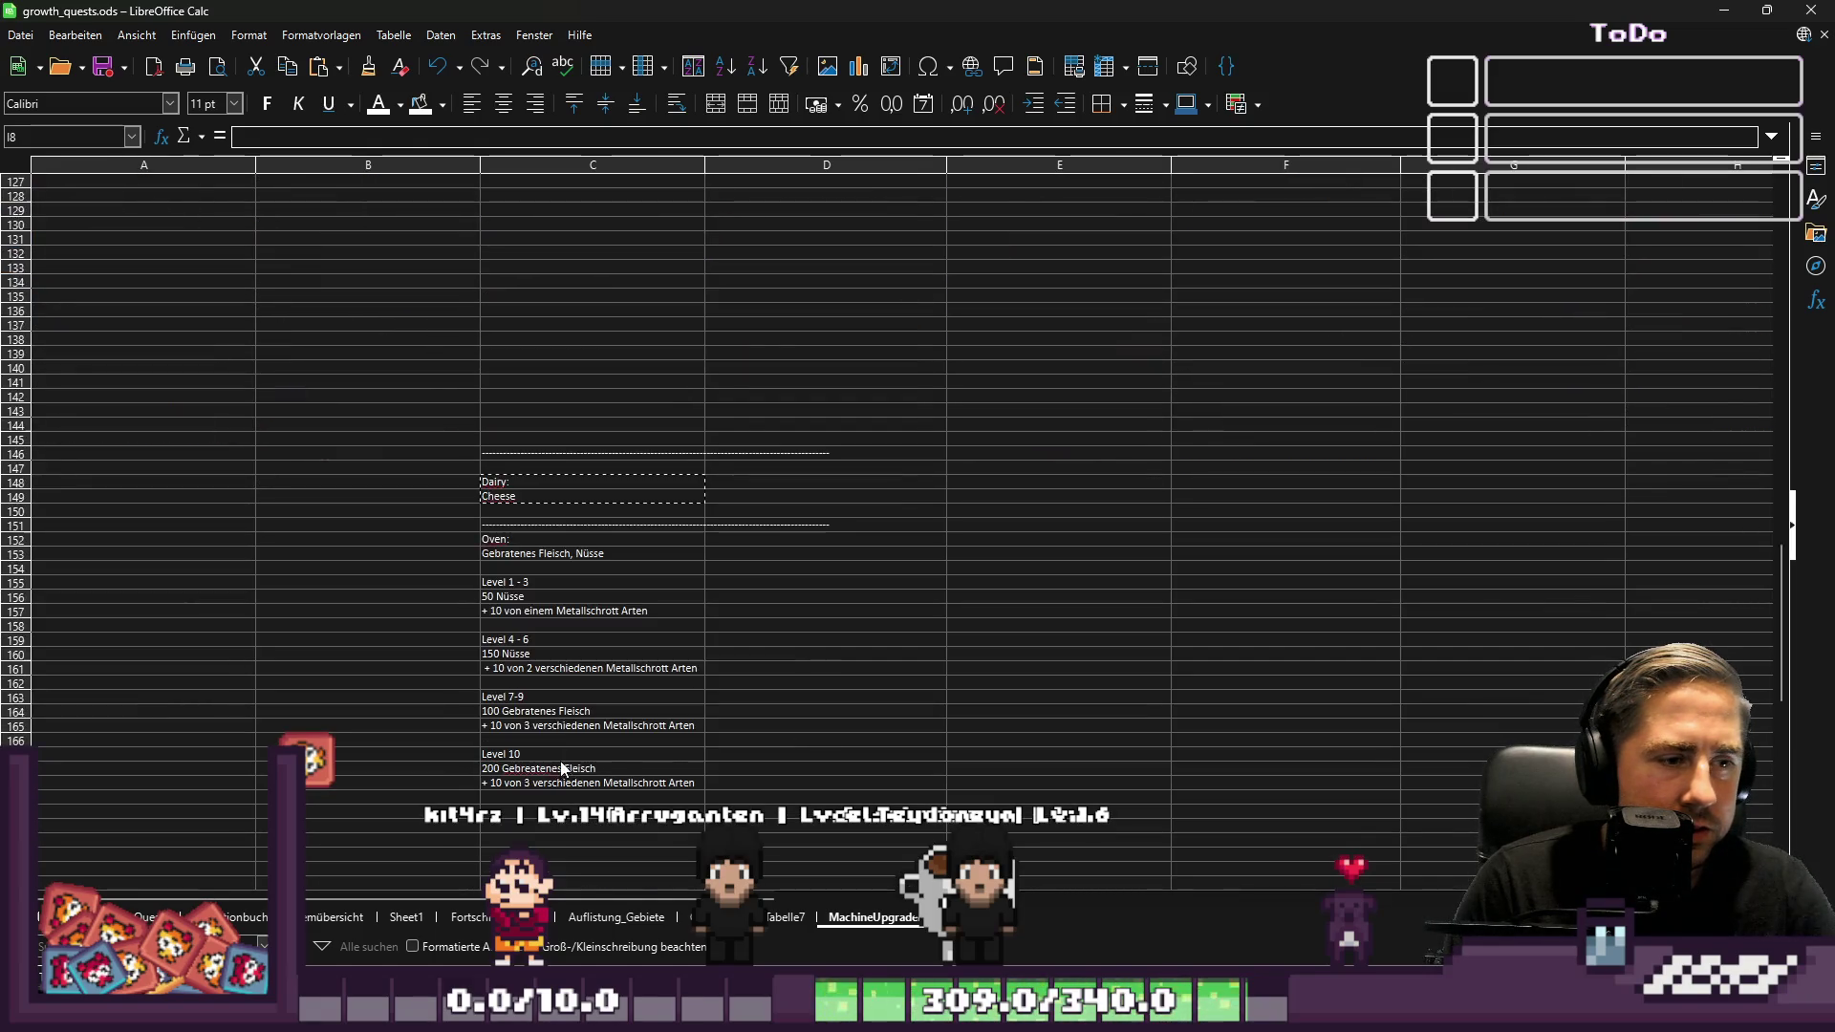
drag(476, 382, 829, 508)
key(Delete)
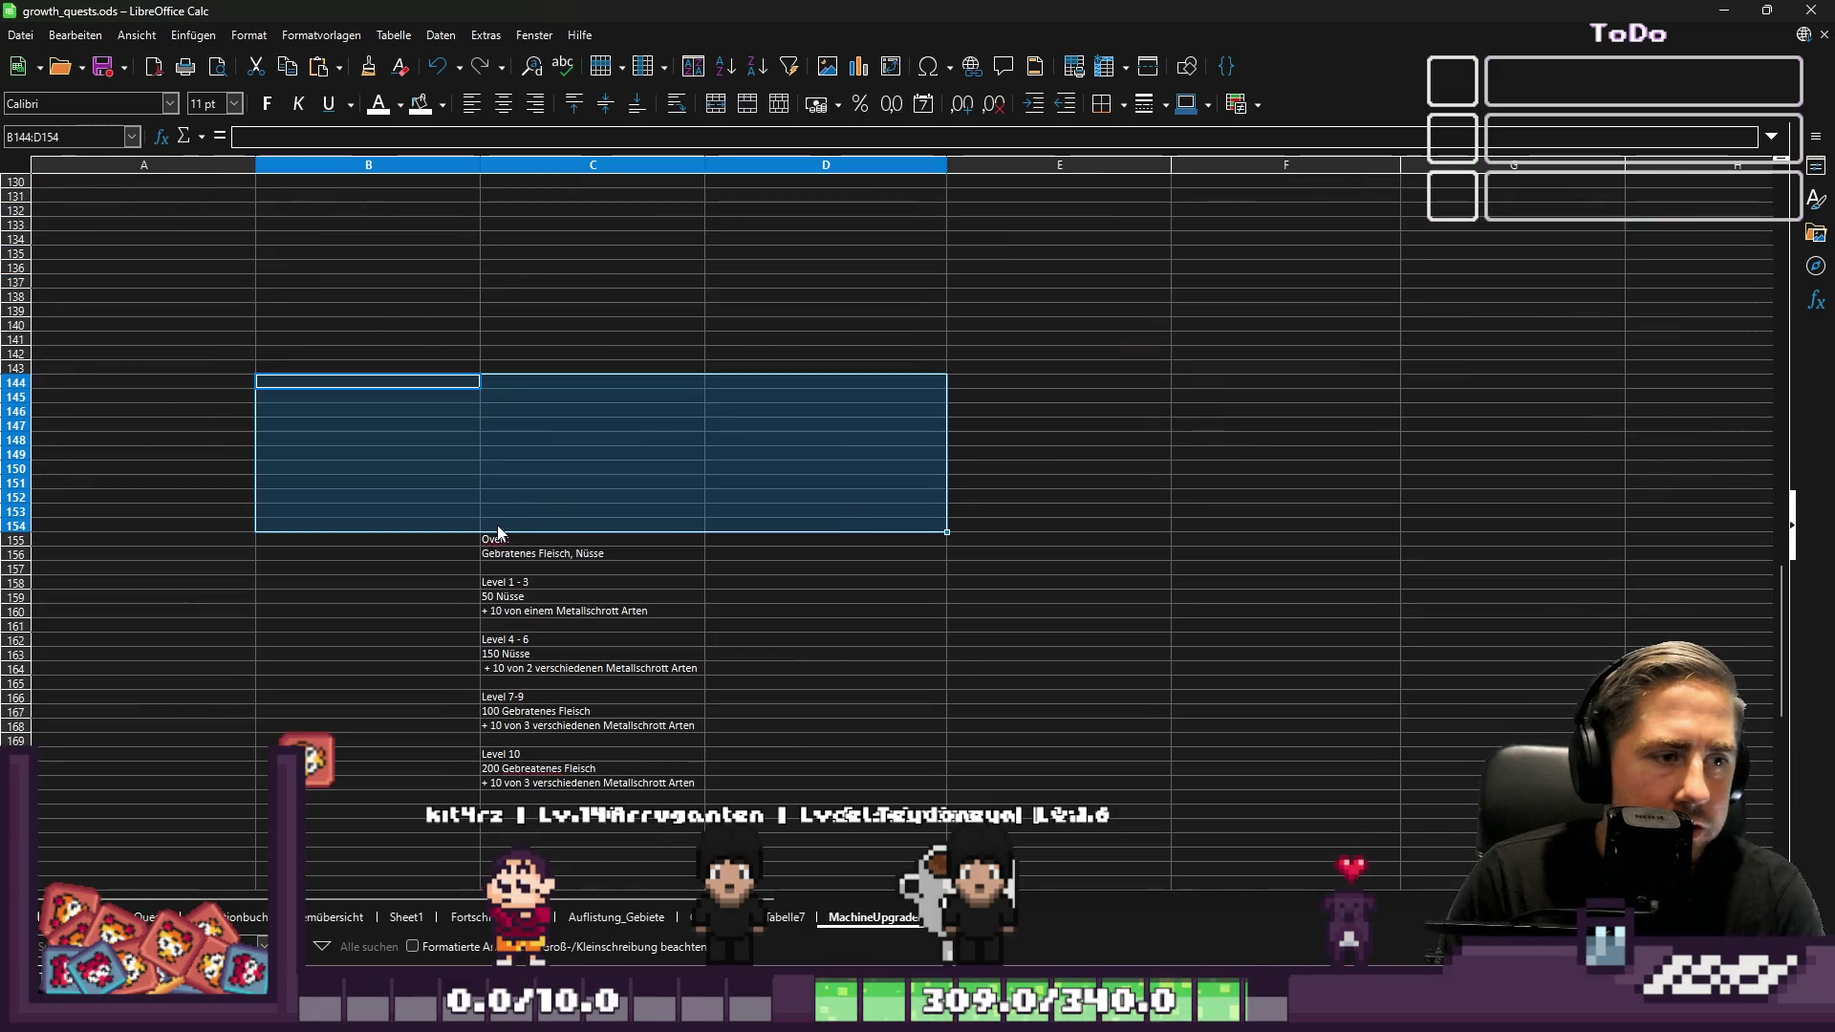
Move the Oven upgrade list from C155:C172 to J3, beside the Dairy block
drag(497, 540, 560, 783)
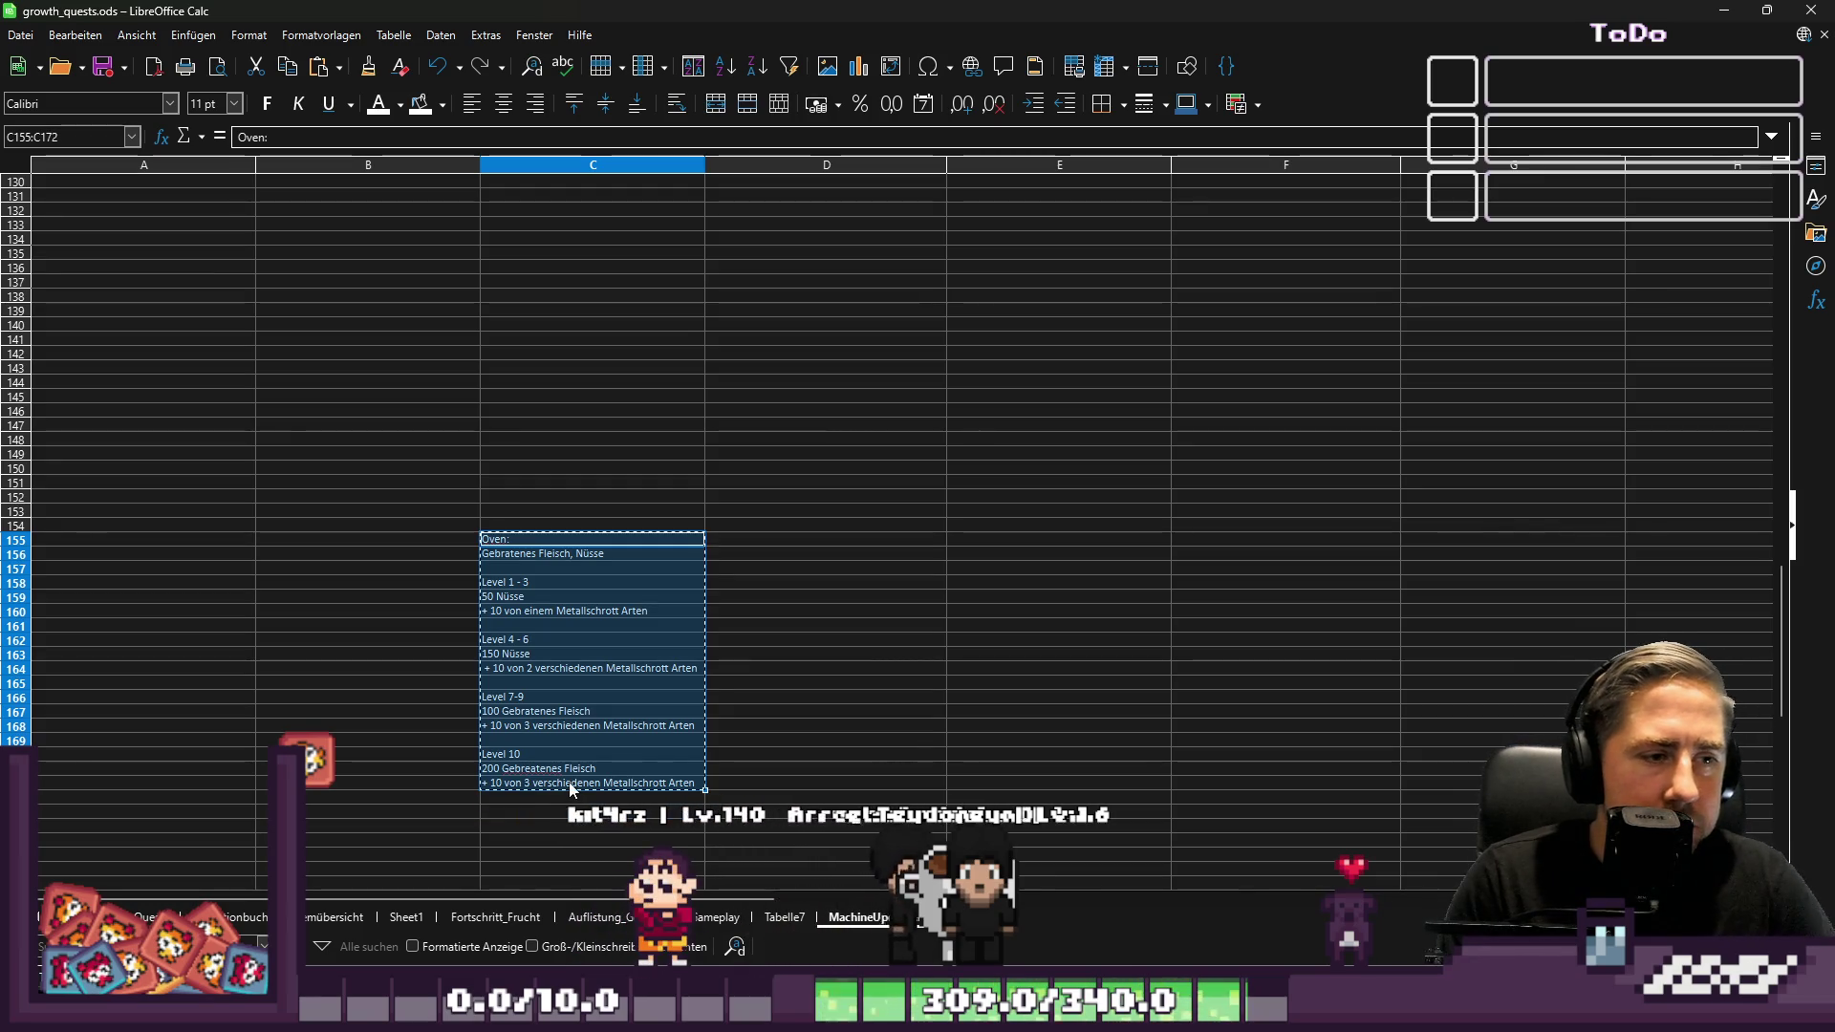
key(Delete)
scroll(690, 639, up, 5)
scroll(685, 627, up, 20)
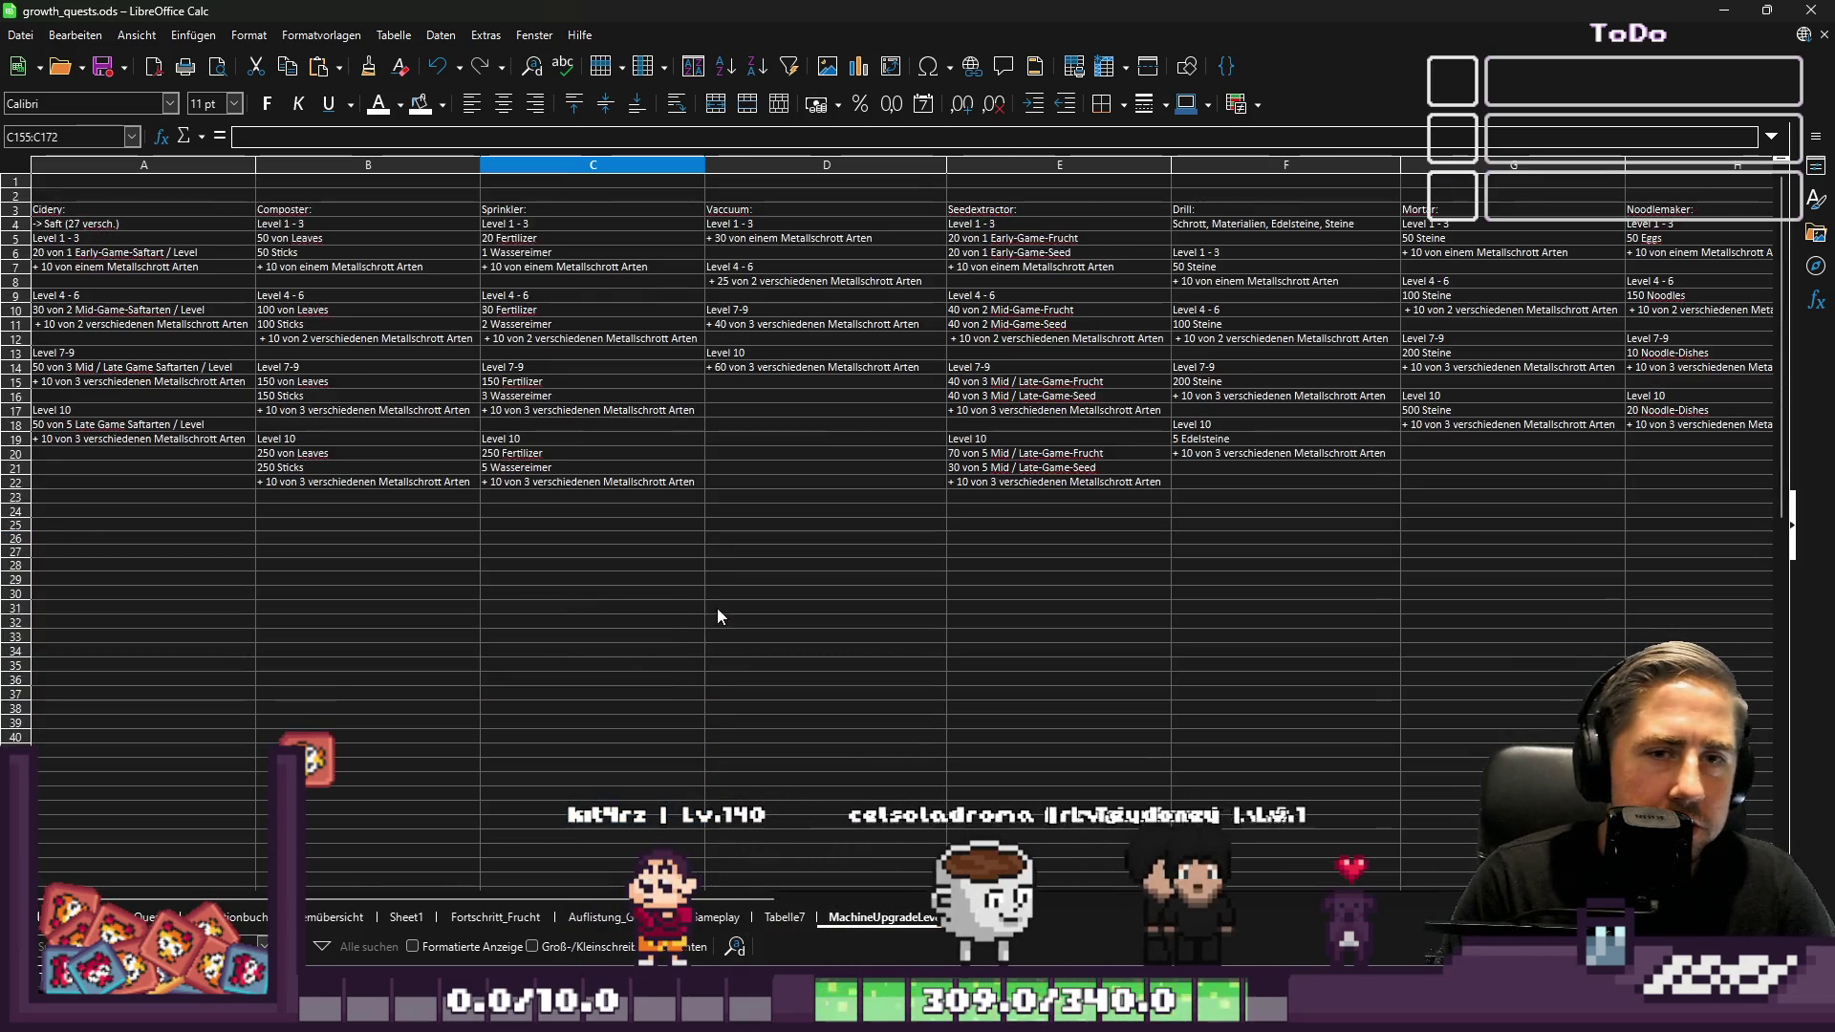
scroll(953, 871, right, 2)
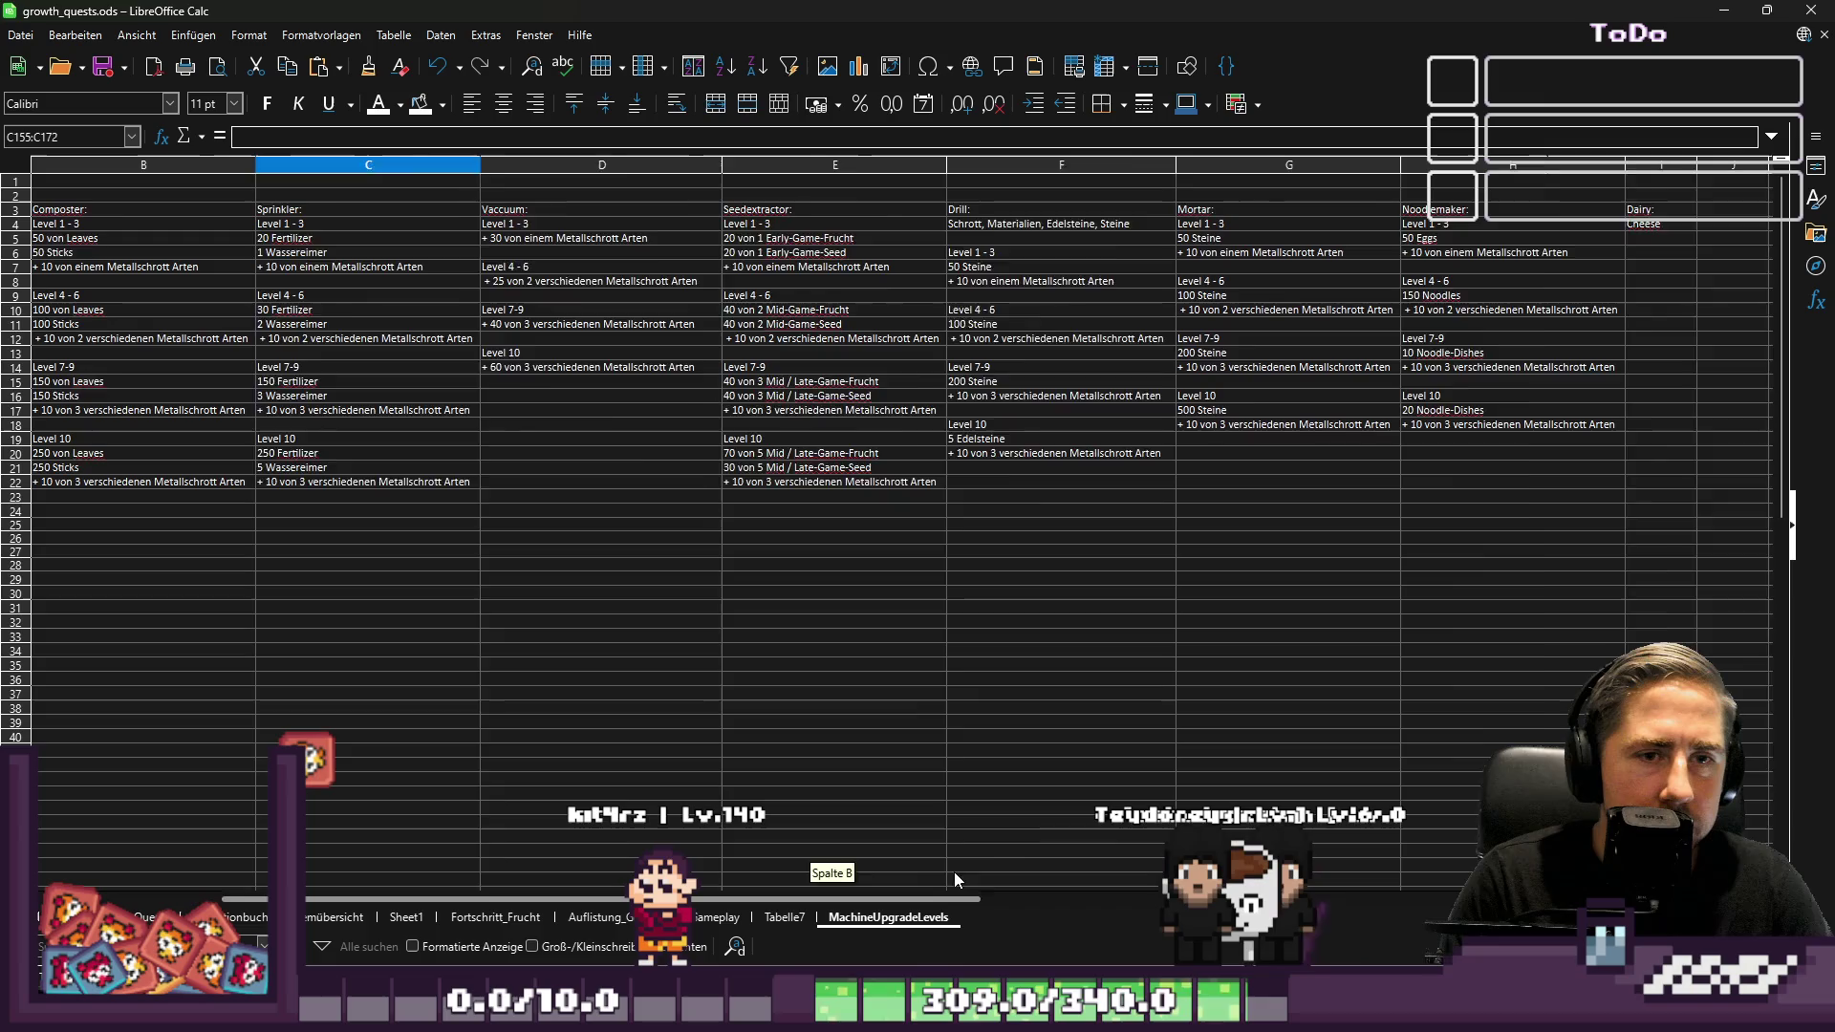
click(1498, 216)
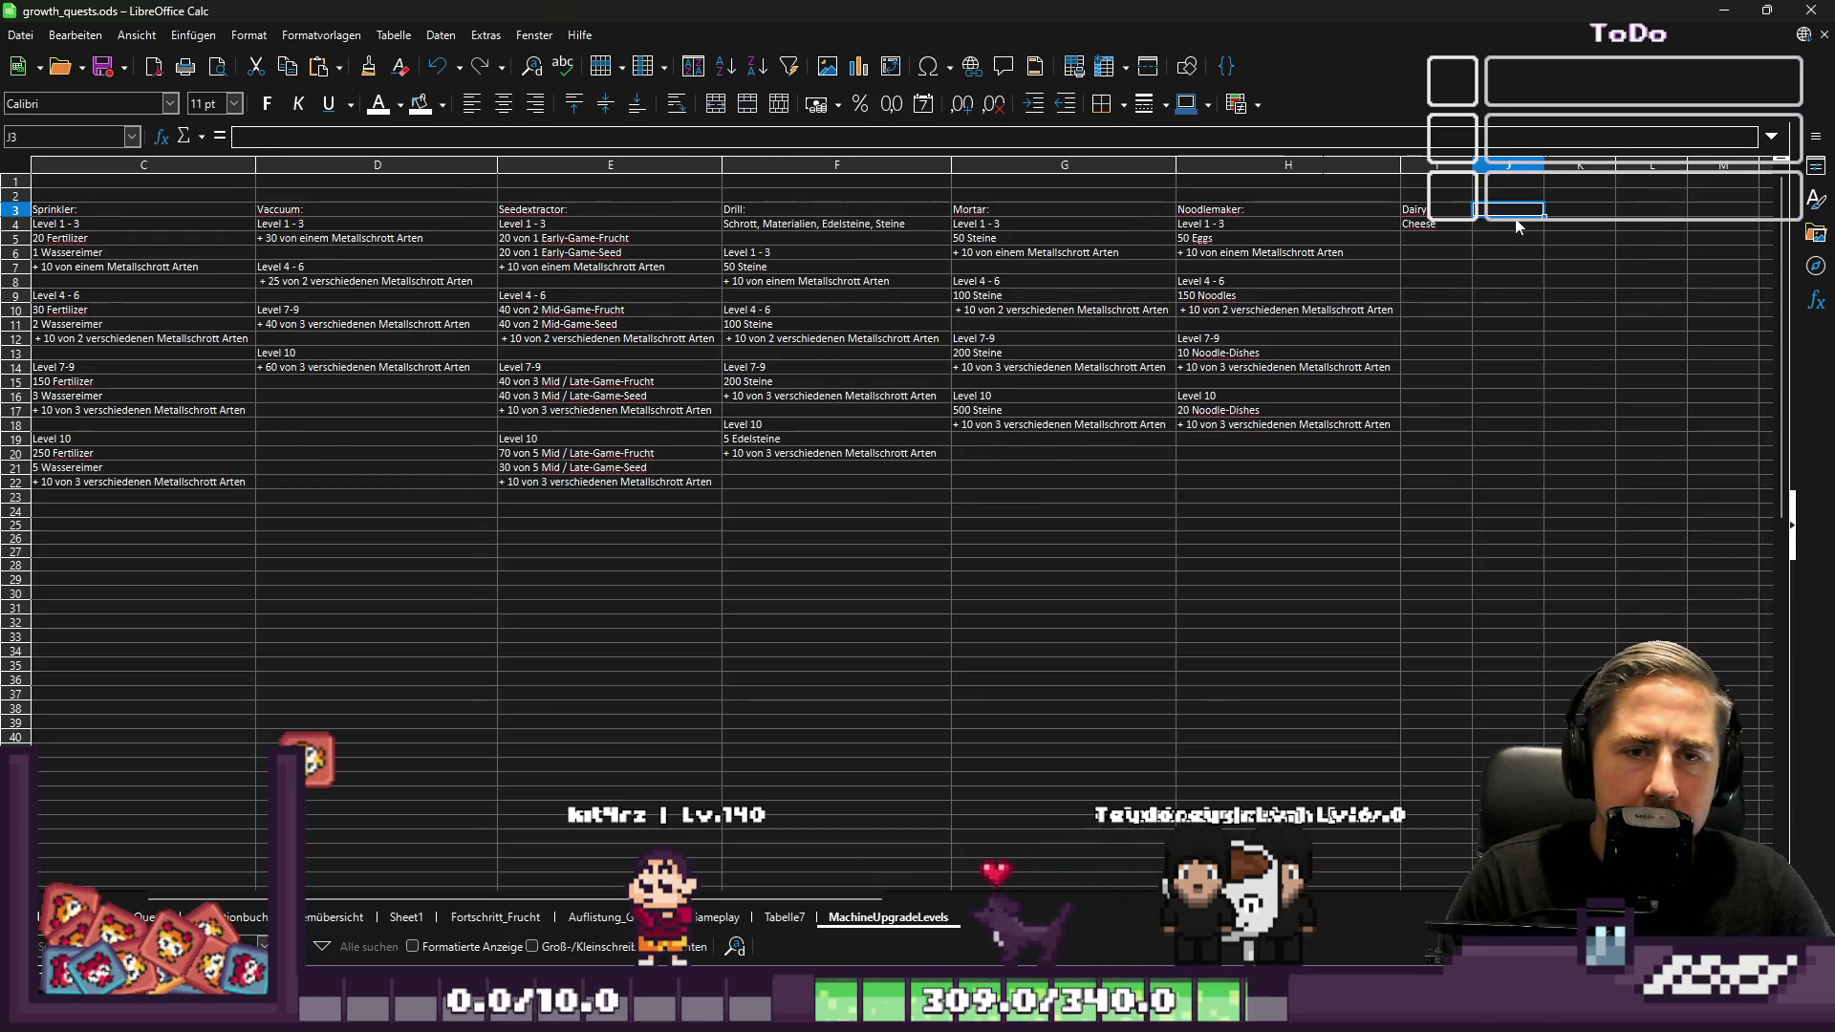
text(Oven: Gebratenes Fleisch, Nüsse  Level 1 - 3 50 Nüsse + 10 von einem Metallschrott Arten  Level 4 - 6 150 Nüsse + 10 von 2 verschiedenen Metallschrott Arten  Level 7-9 100 Gebratenes Fleisch + 10 von 3 verschiedenen Metallschrott Arten  Level 10 200 Gebratenes Fleisch + 10 von 3 verschiedenen Metallschrott Arten)
Widen column J to fit the Oven text
double_click(1545, 163)
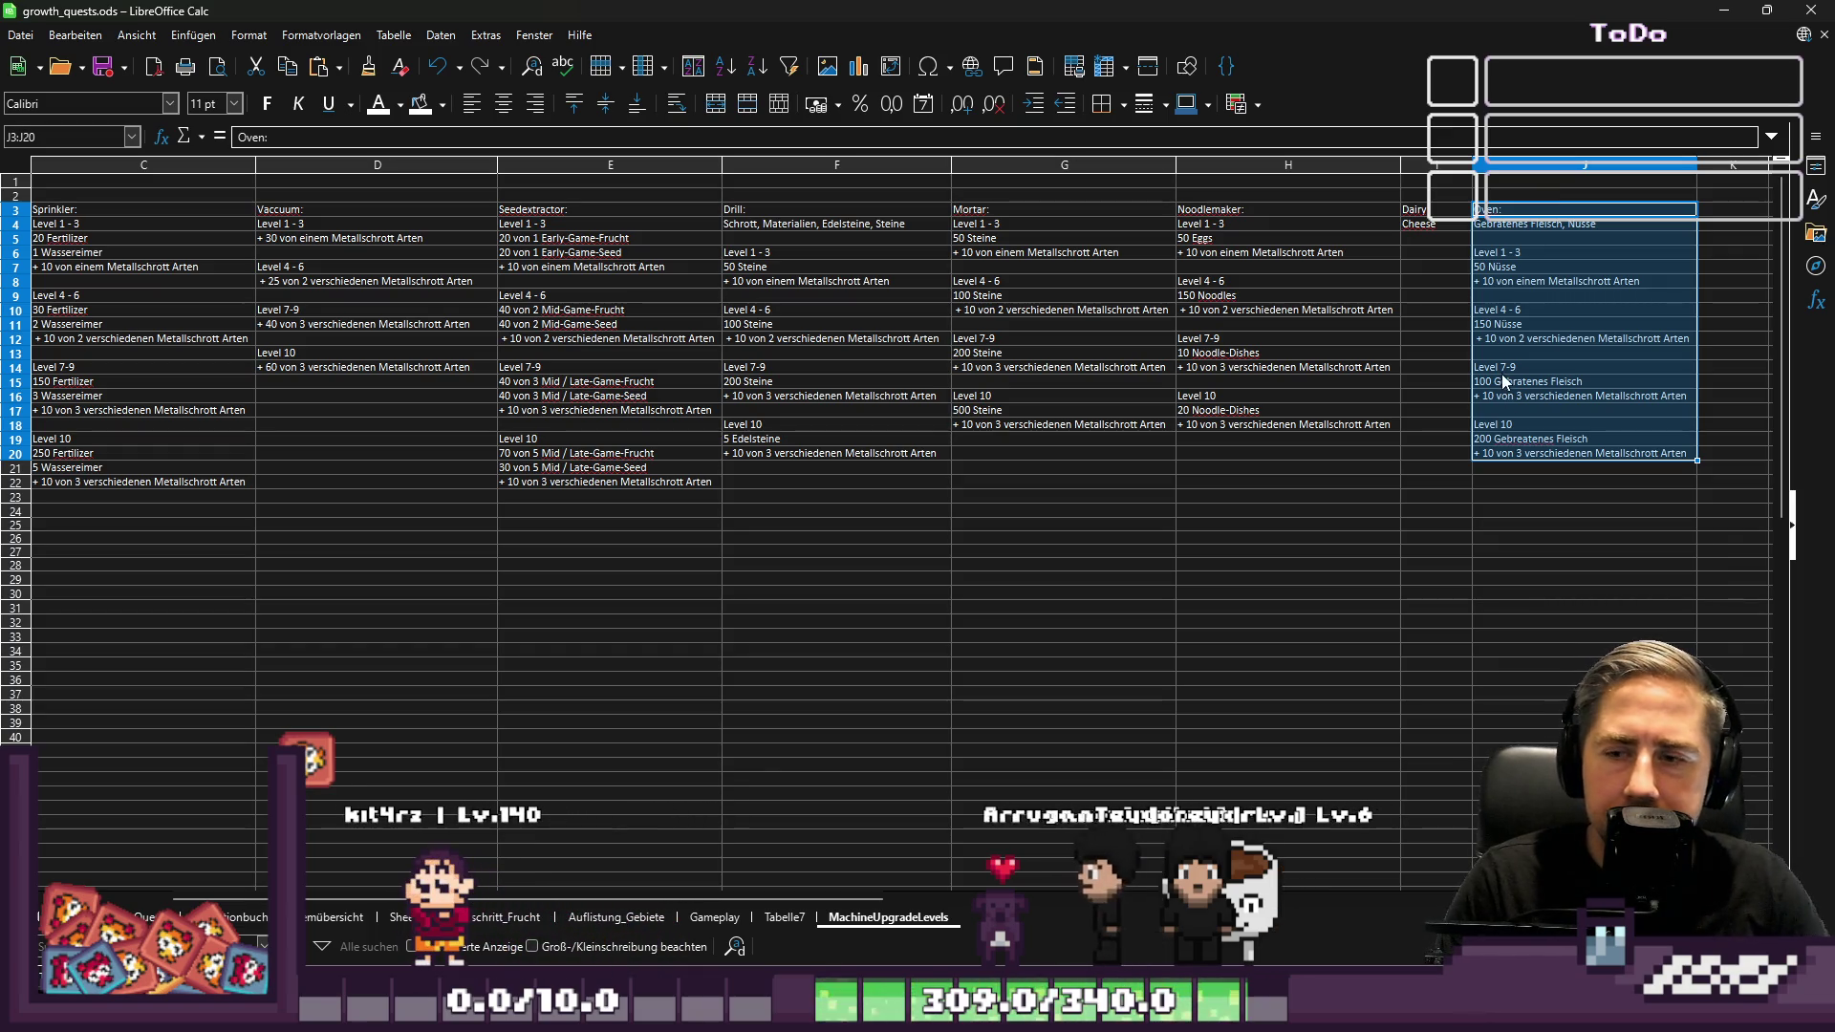
click(1281, 579)
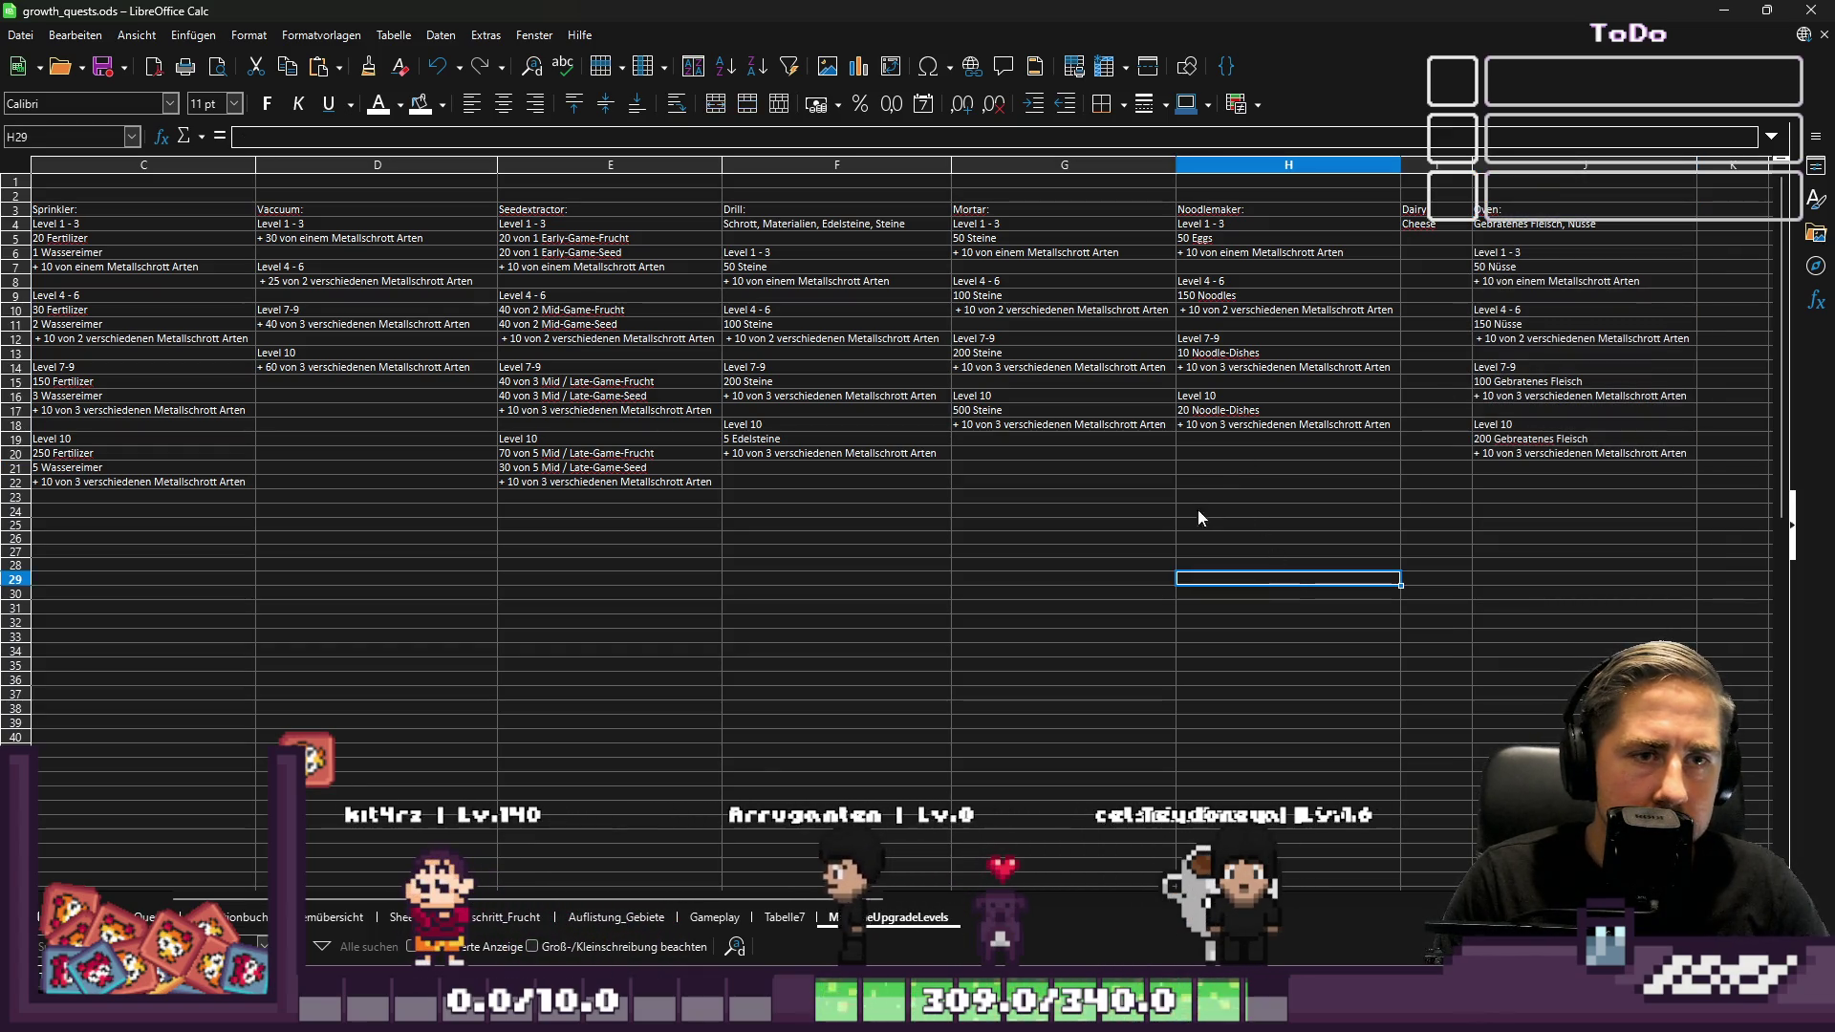
scroll(414, 778, left, 2)
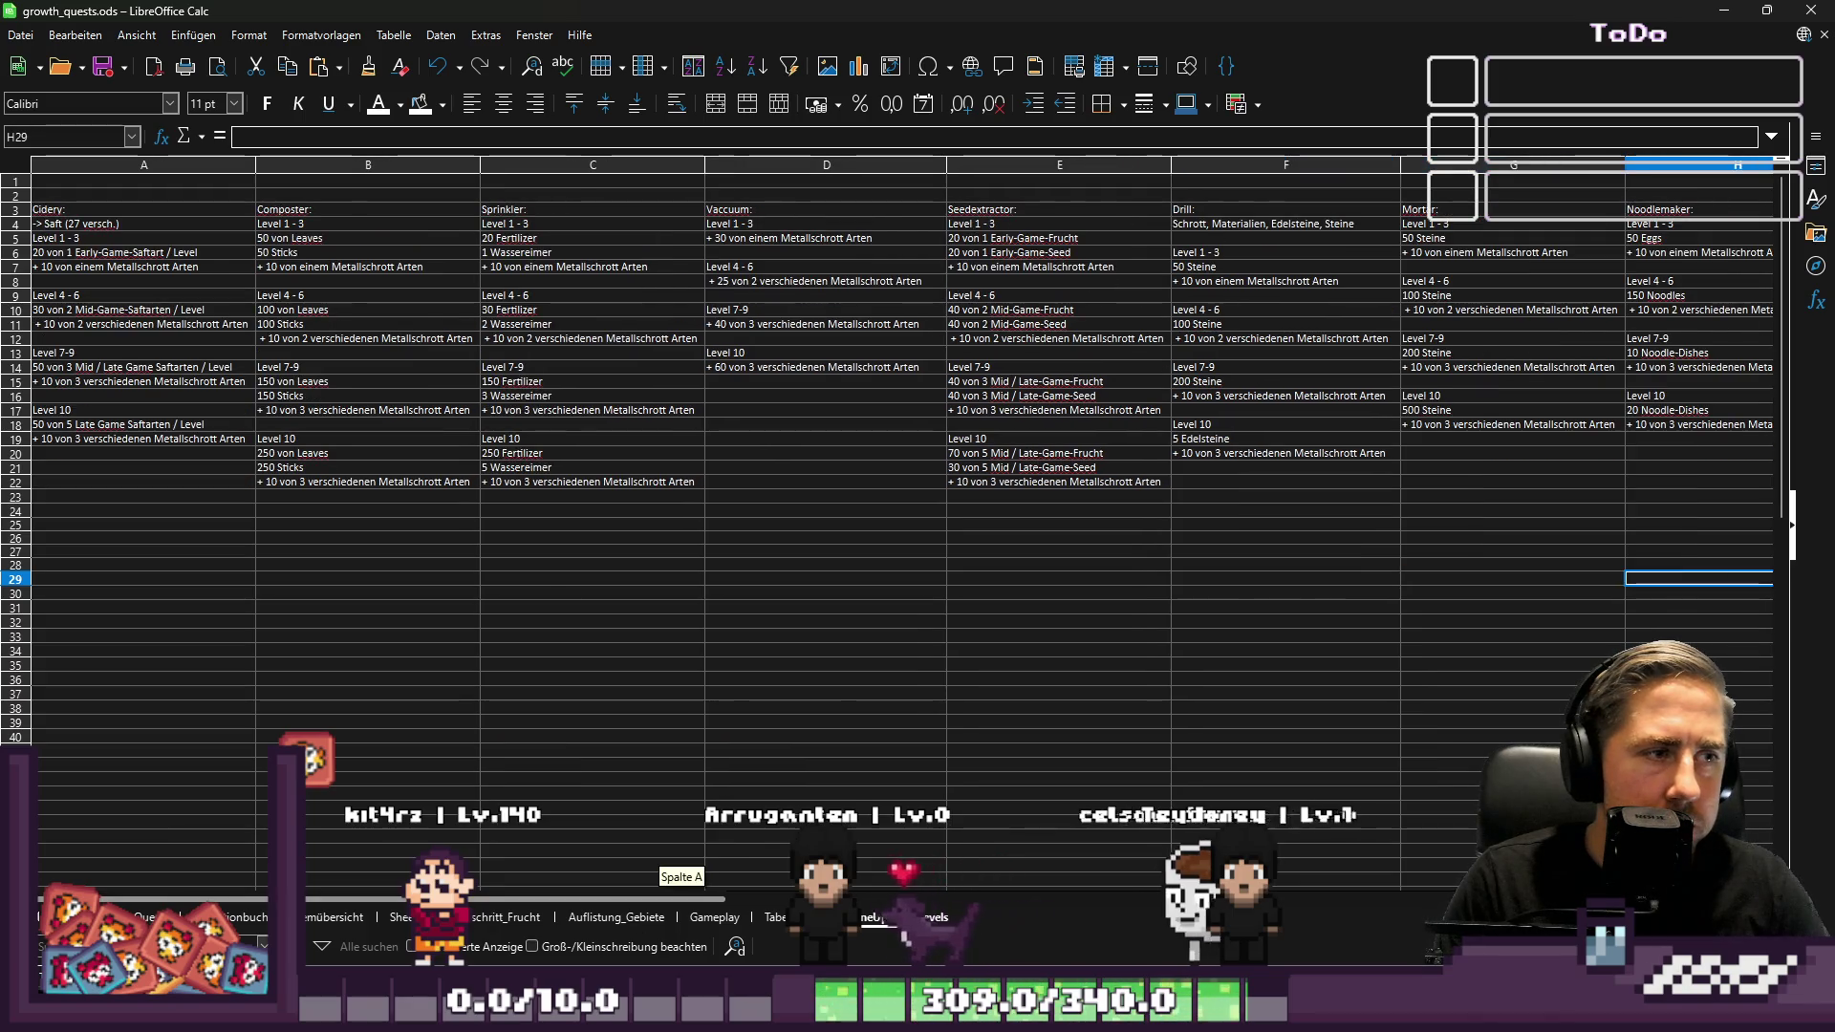
click(58, 281)
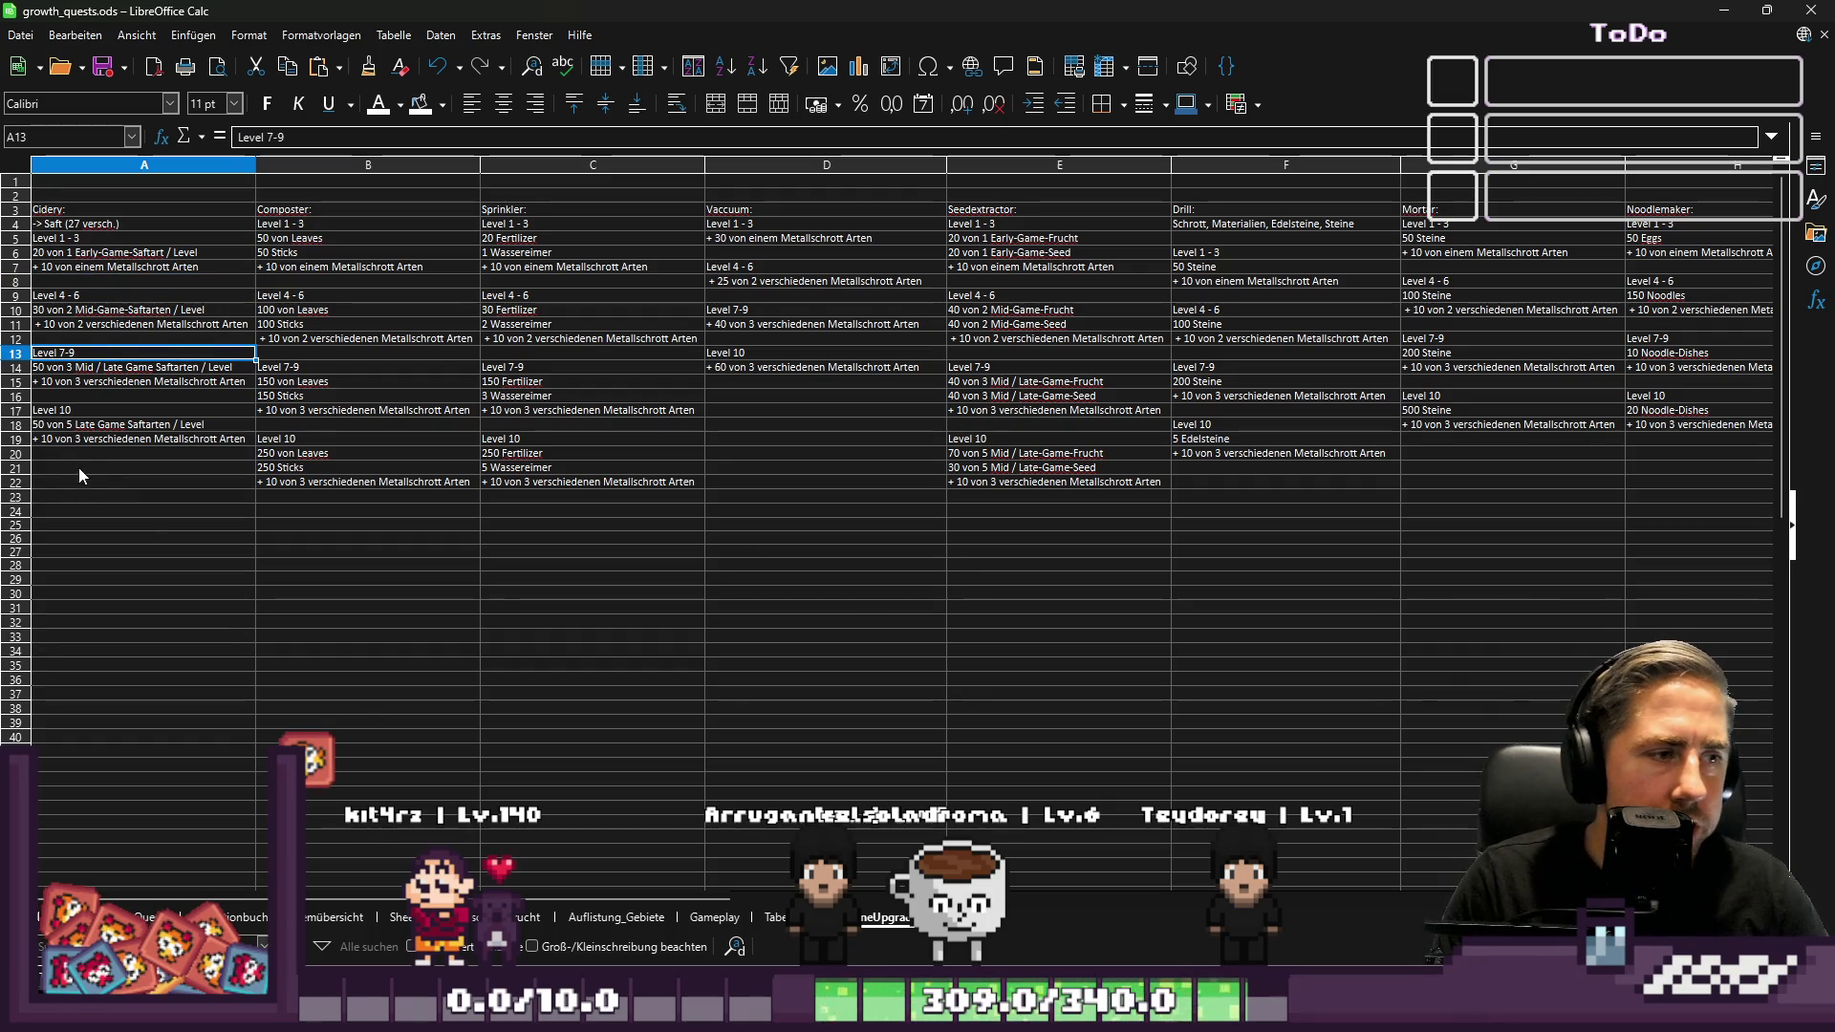
Move Cidery's Level 10 block down to row 19 and clear the leftover cells
mouse_move(61, 410)
mouse_down()
mouse_move(84, 448)
mouse_move(77, 413)
mouse_up()
key(ctrl+c)
click(84, 440)
key(ctrl+v)
key(Delete)
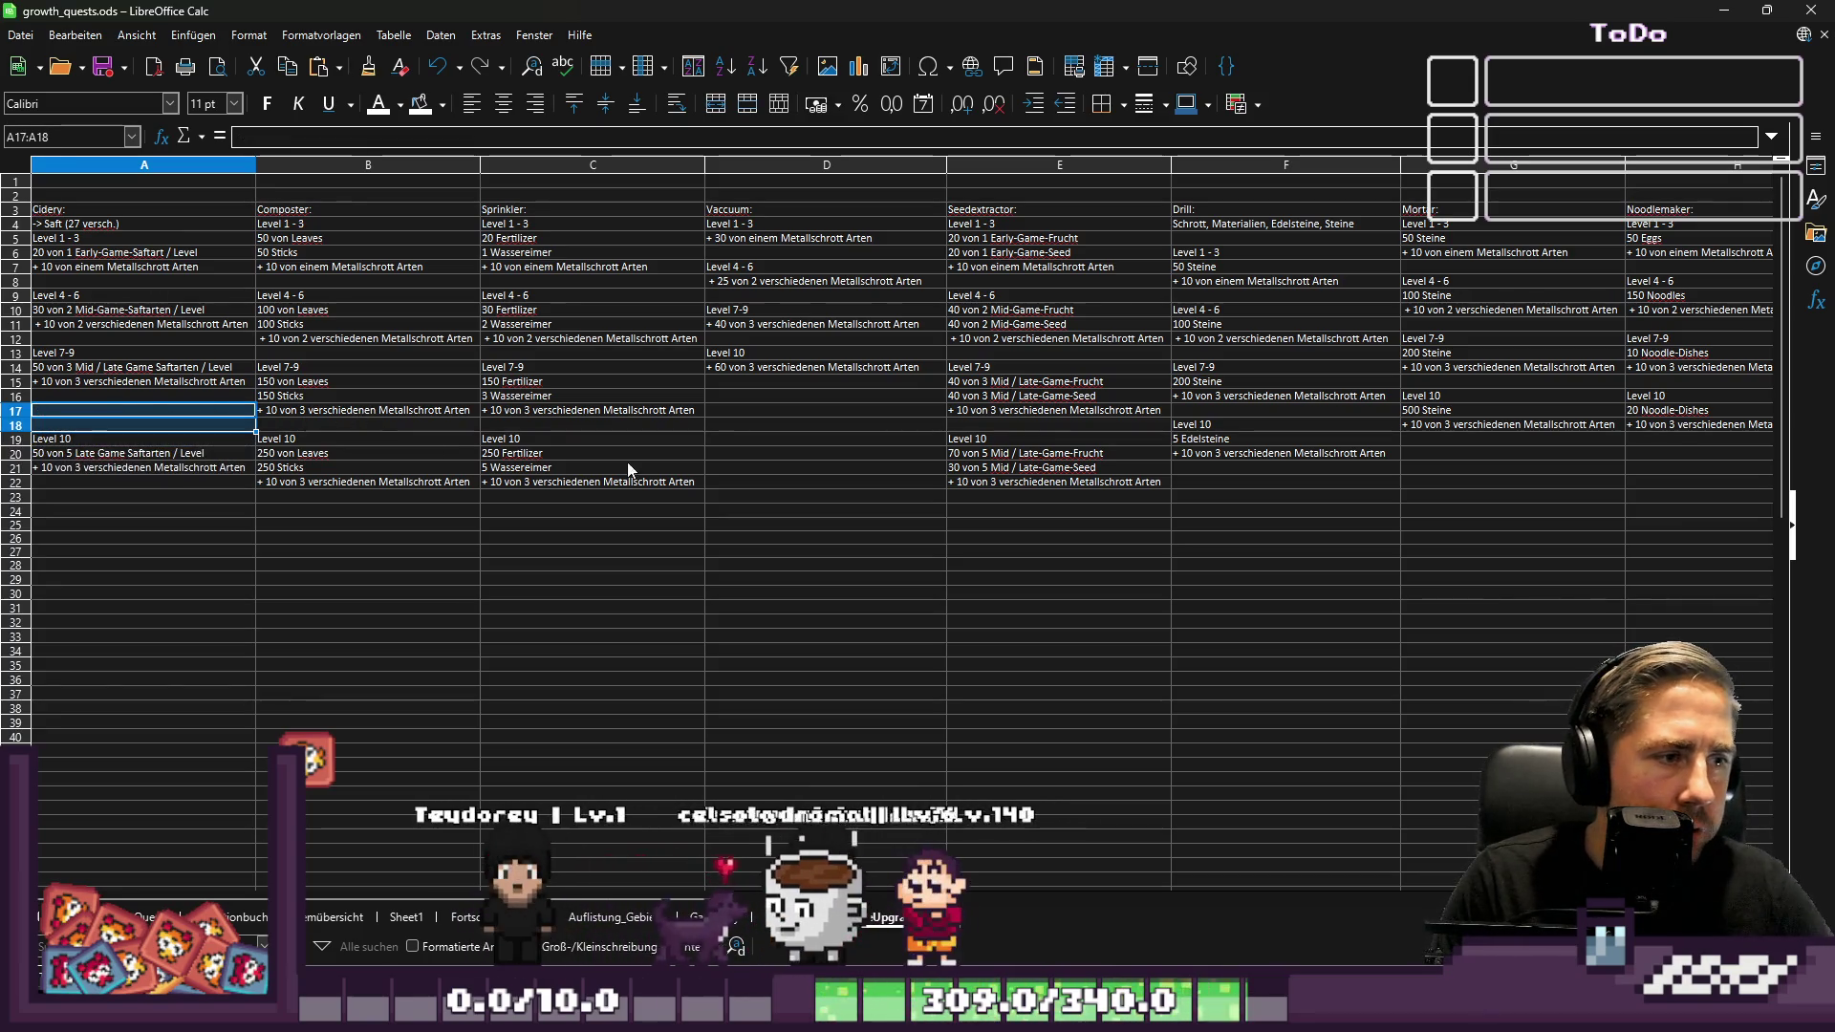
Copy Vaccuum's Level 10 block down into rows 19–20
drag(725, 354, 720, 365)
key(ctrl+c)
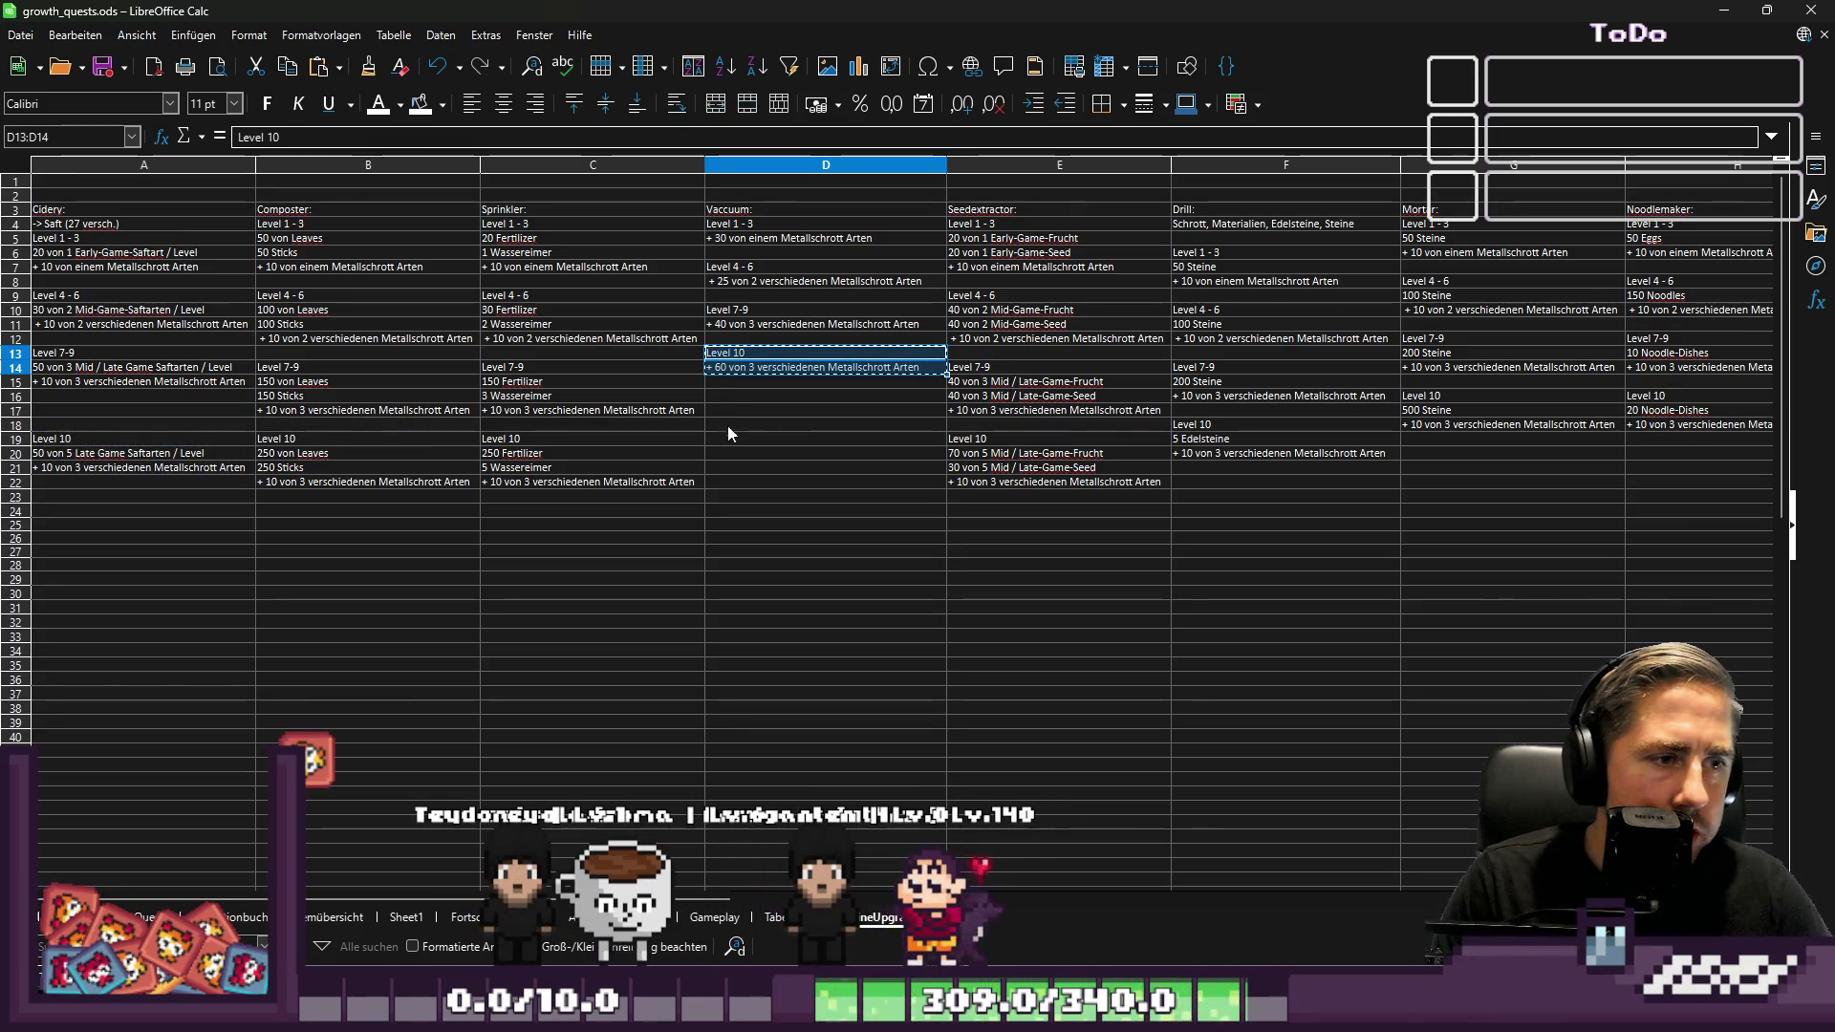
click(731, 433)
key(ctrl+v)
click(725, 399)
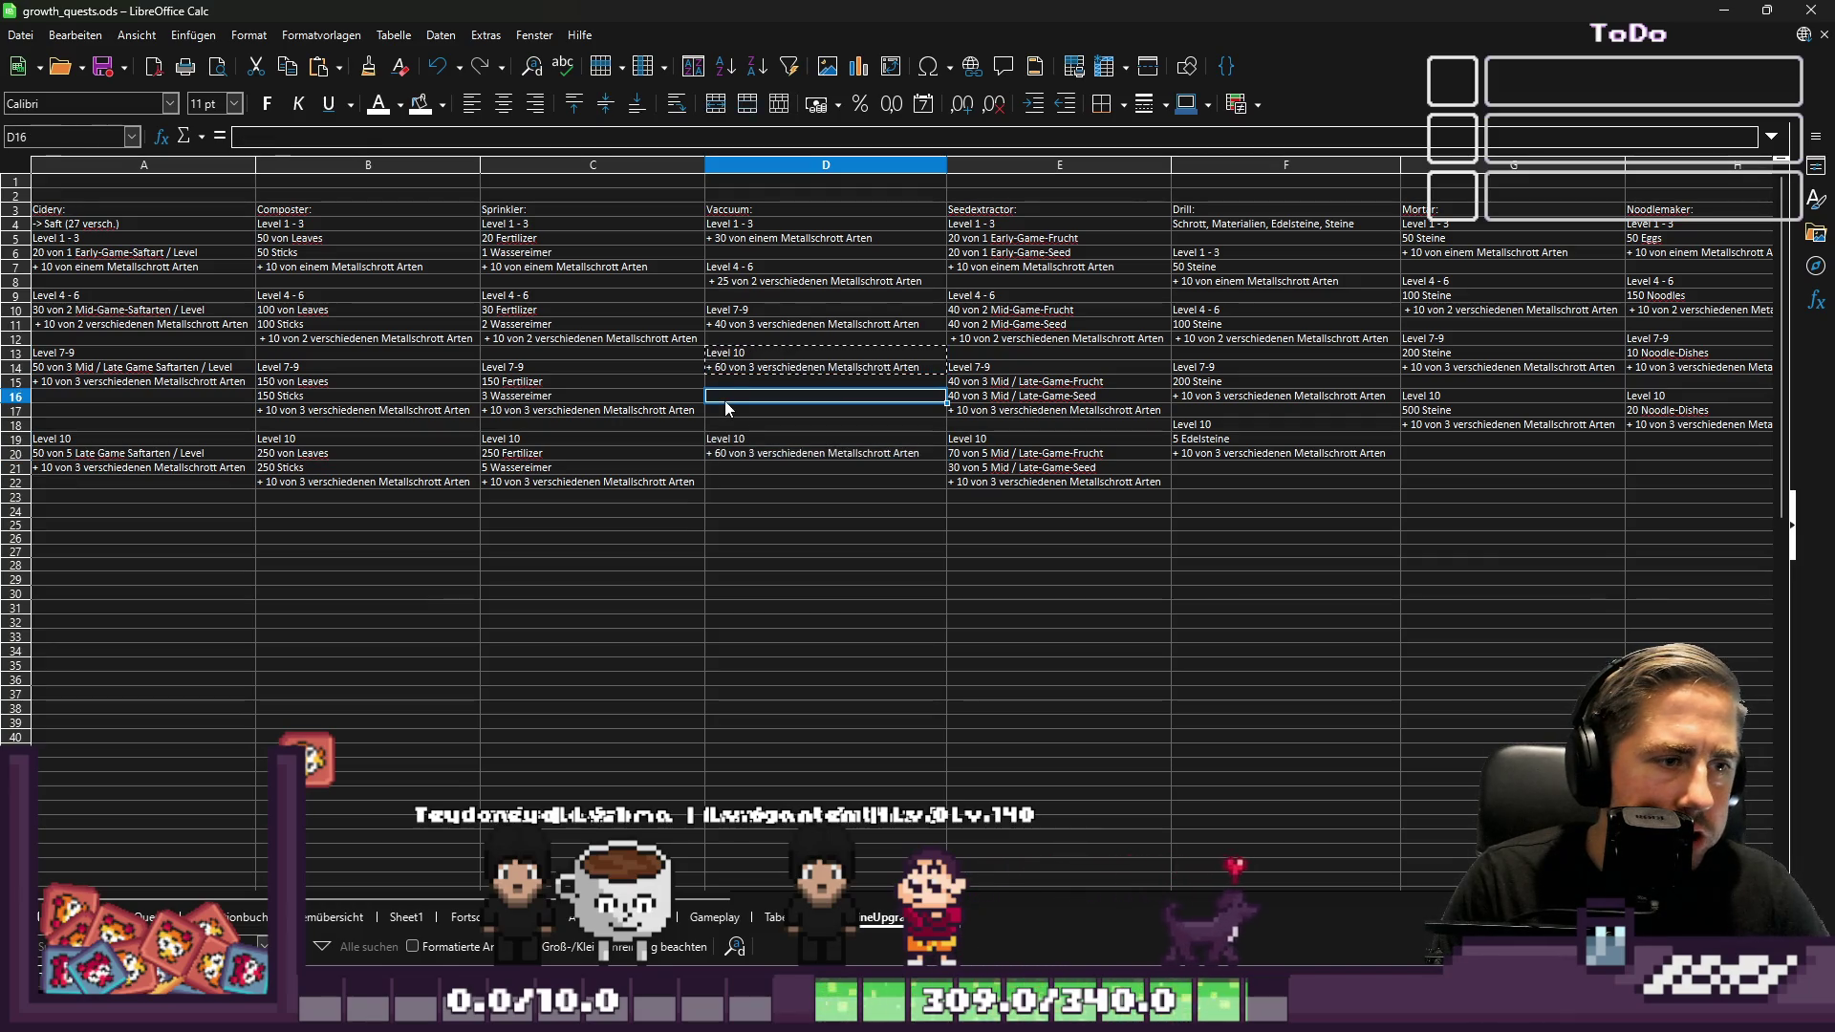
click(724, 351)
Shift Vaccuum's Level 7-9 to row 14 and Level 4 - 6 to row 9, clearing leftovers
mouse_move(729, 309)
mouse_down()
mouse_move(736, 324)
mouse_move(731, 280)
mouse_up()
key(ctrl+c)
click(730, 366)
key(ctrl+v)
key(ctrl+c)
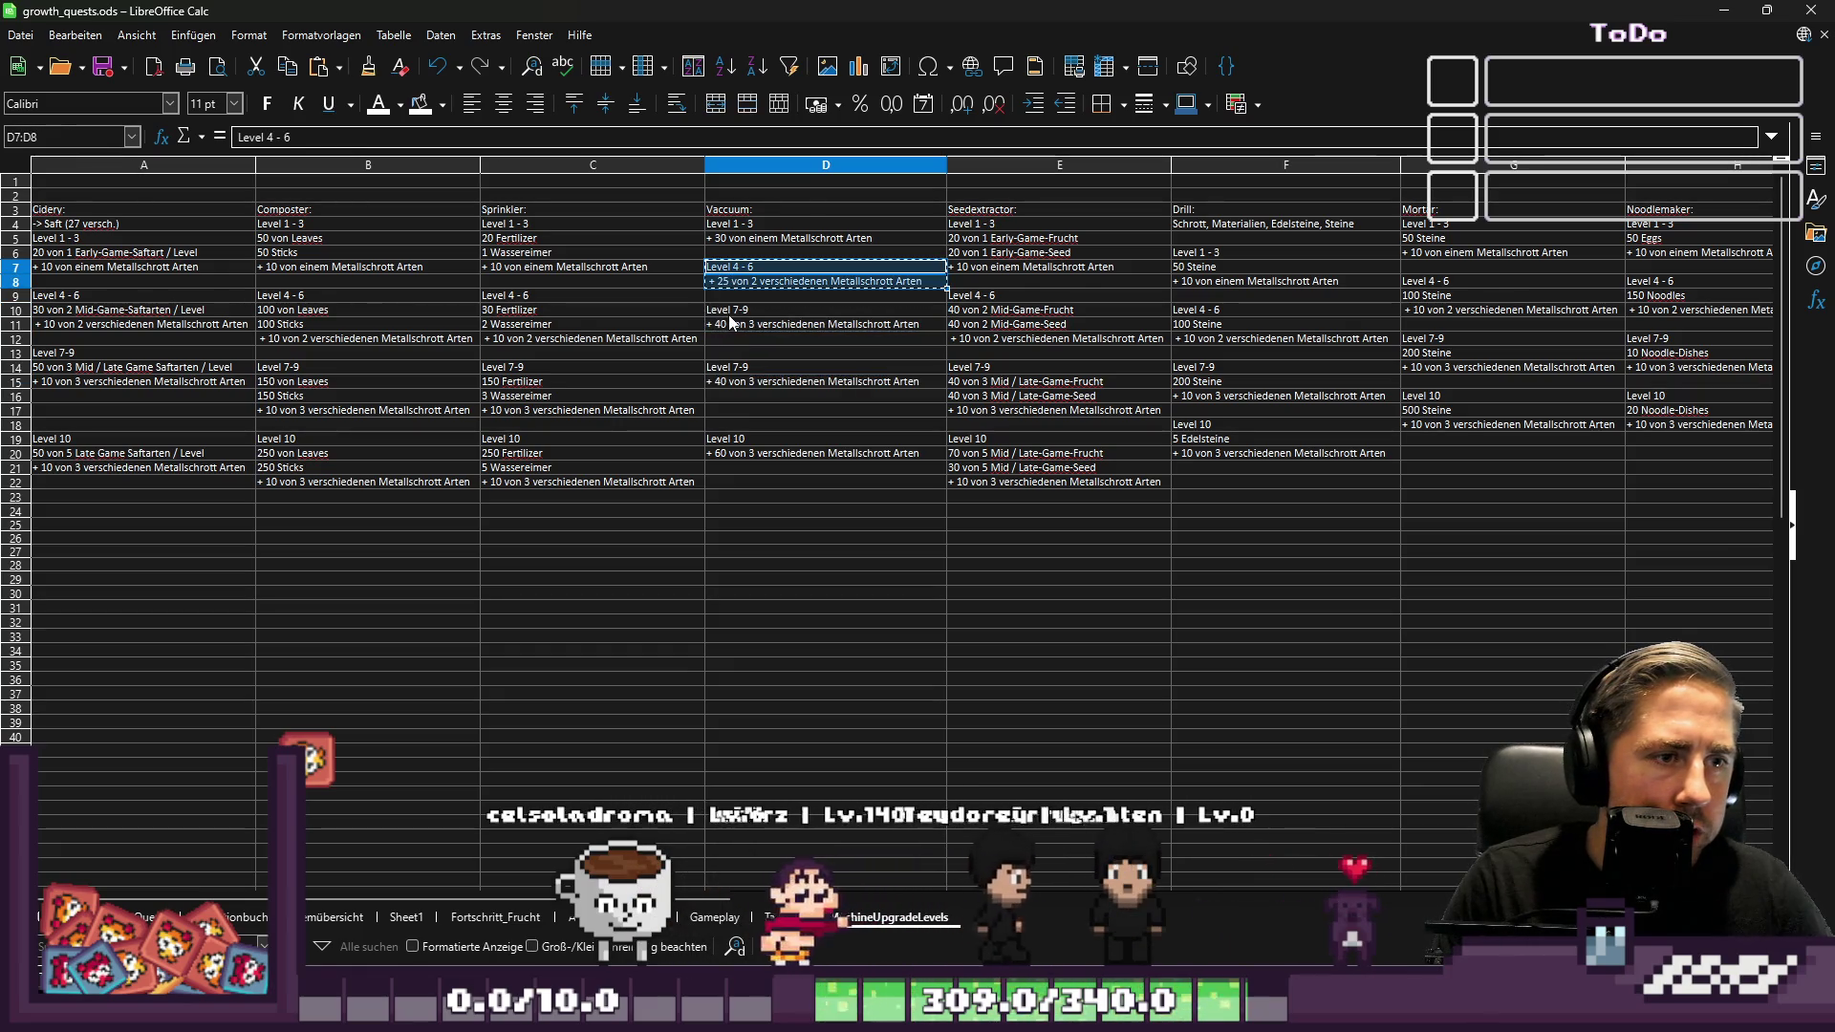
click(744, 295)
key(ctrl+v)
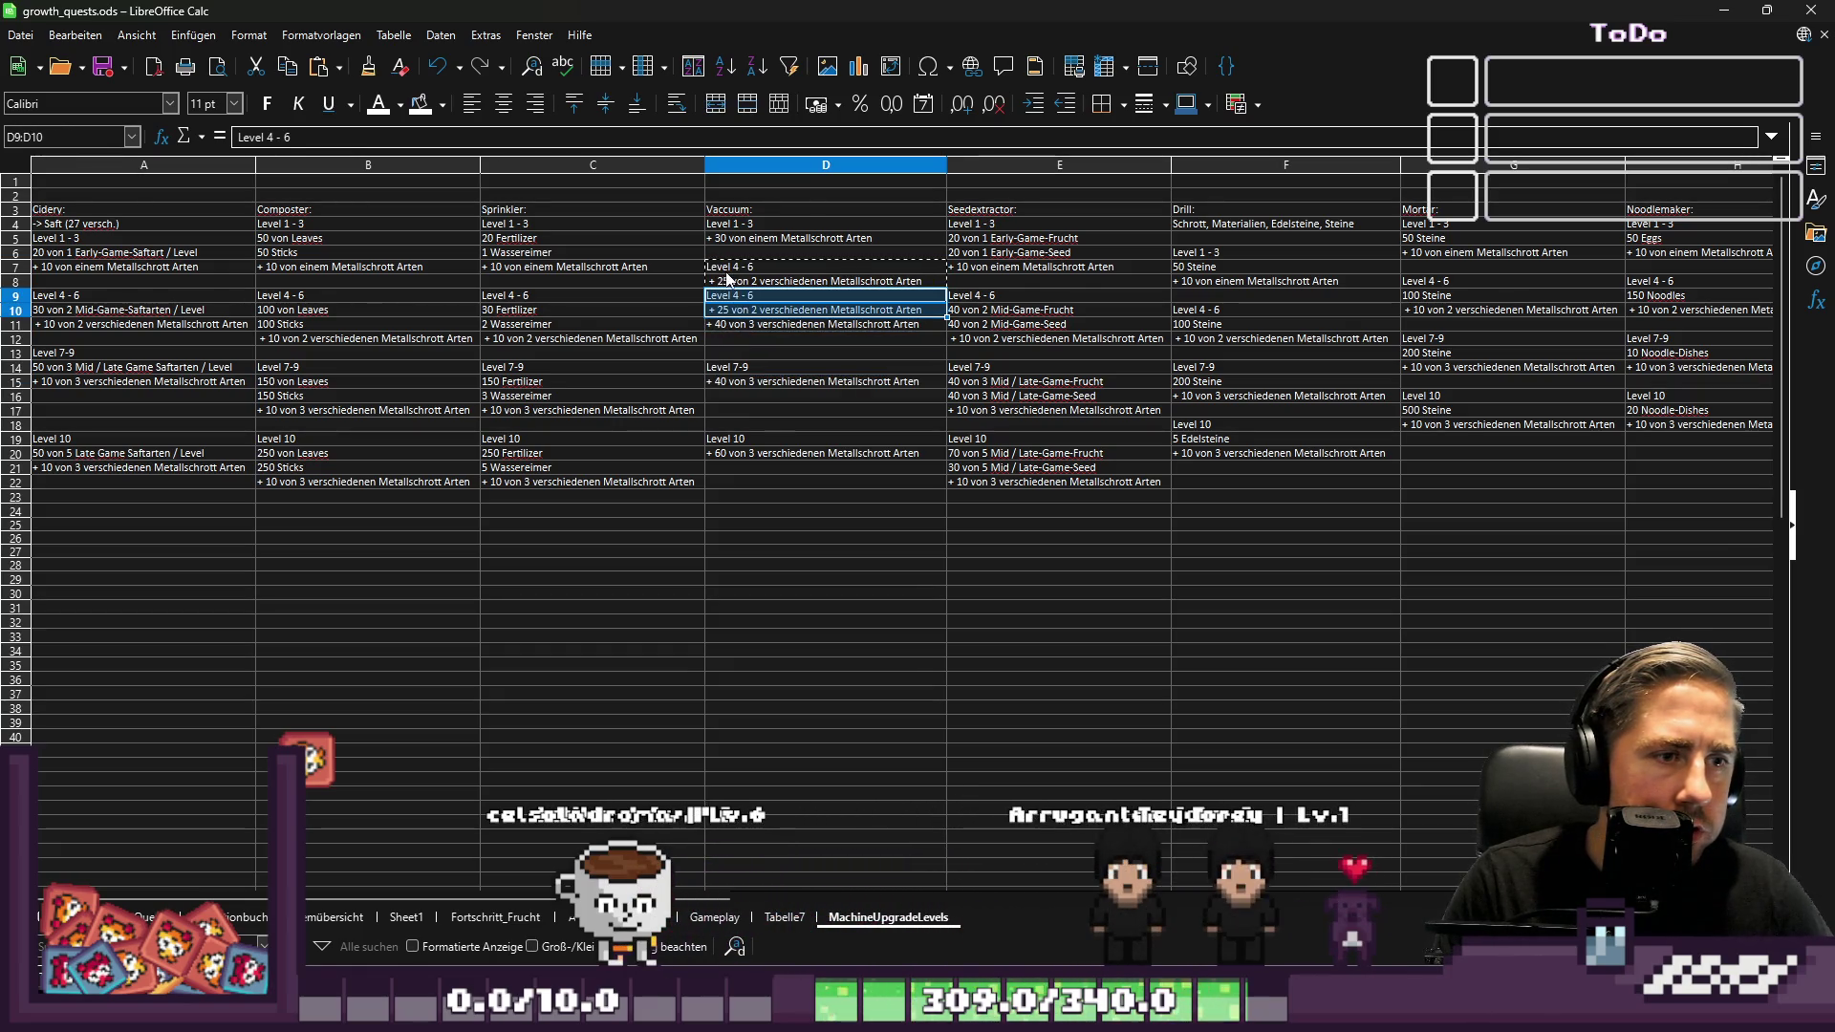
click(727, 272)
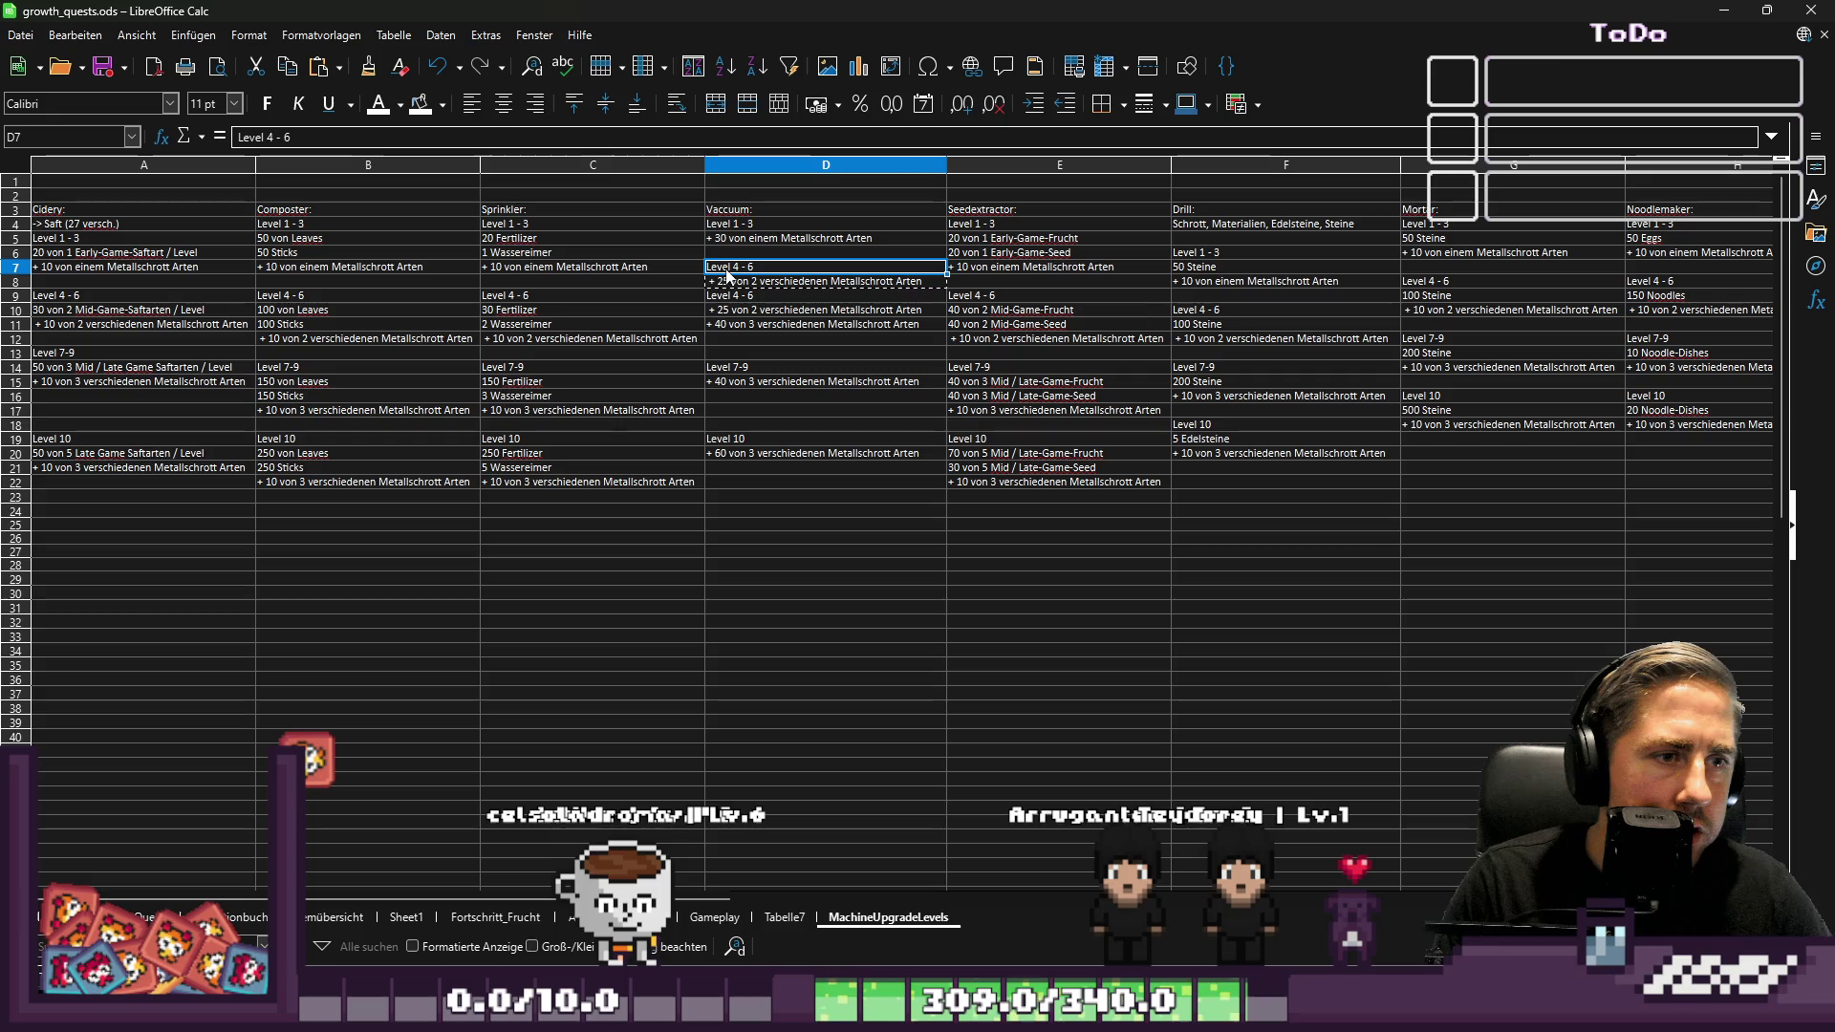
key(Delete)
click(724, 325)
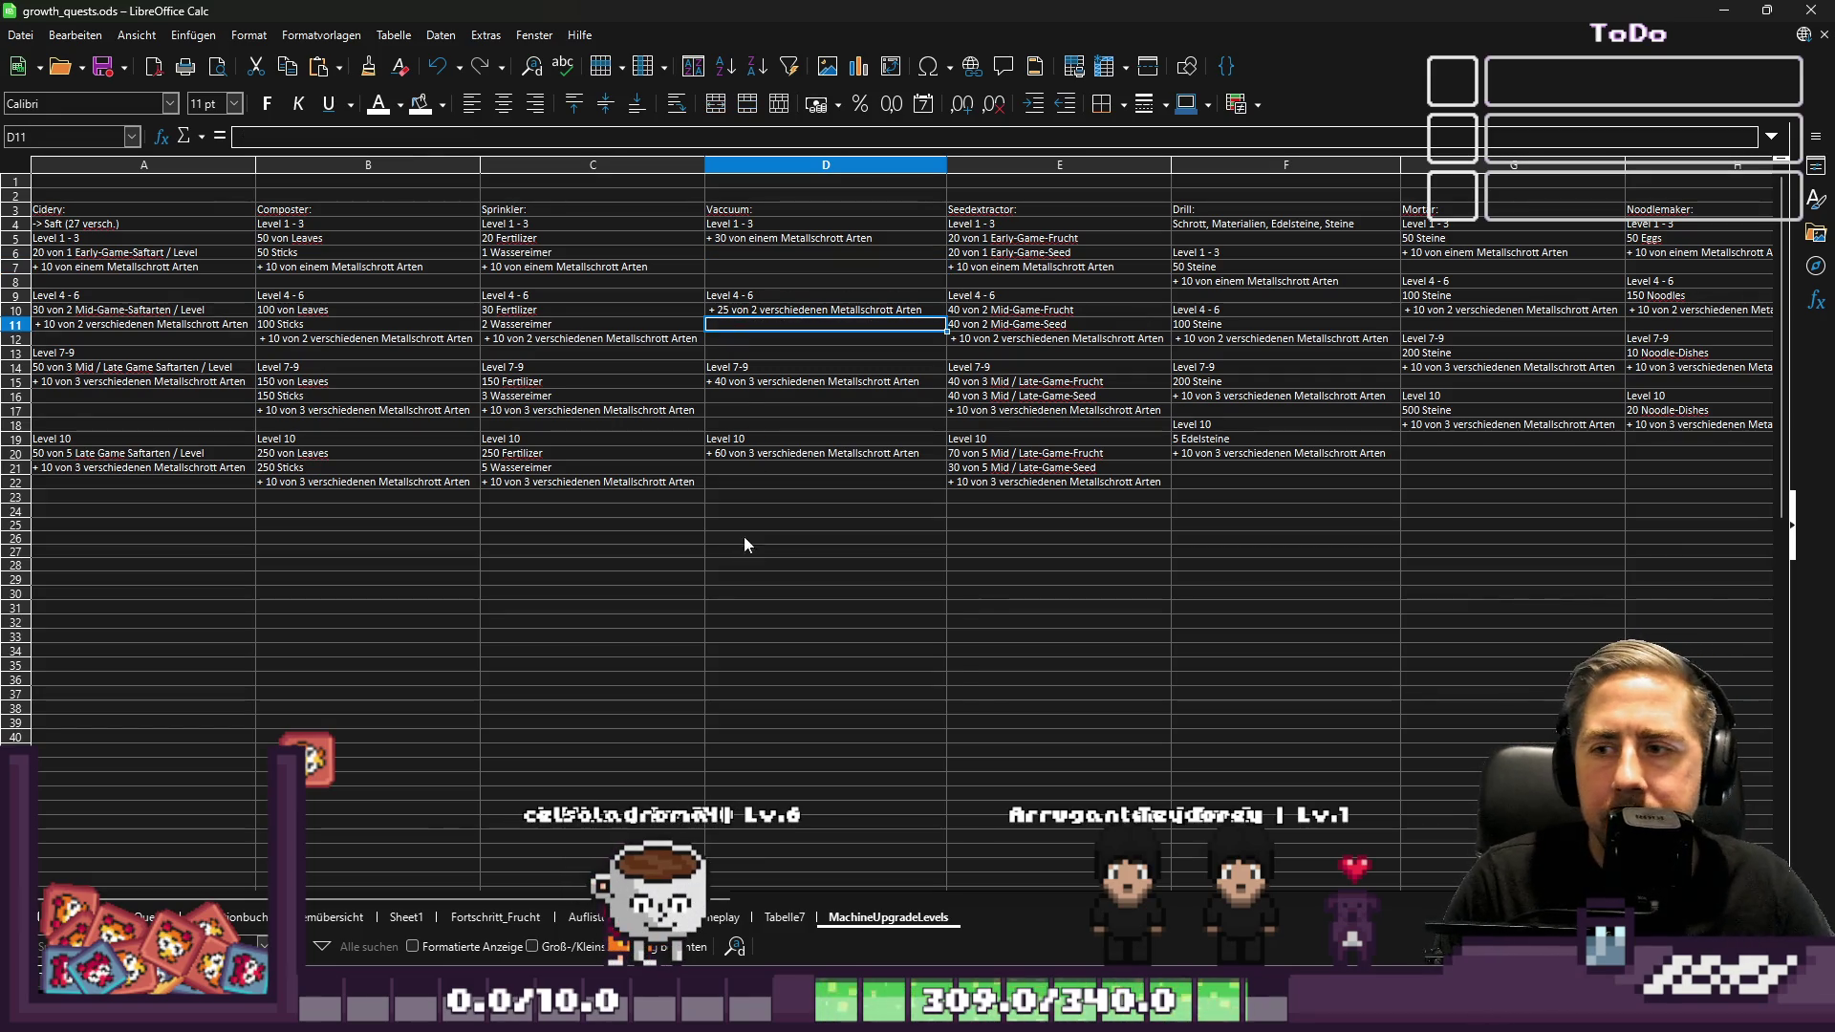
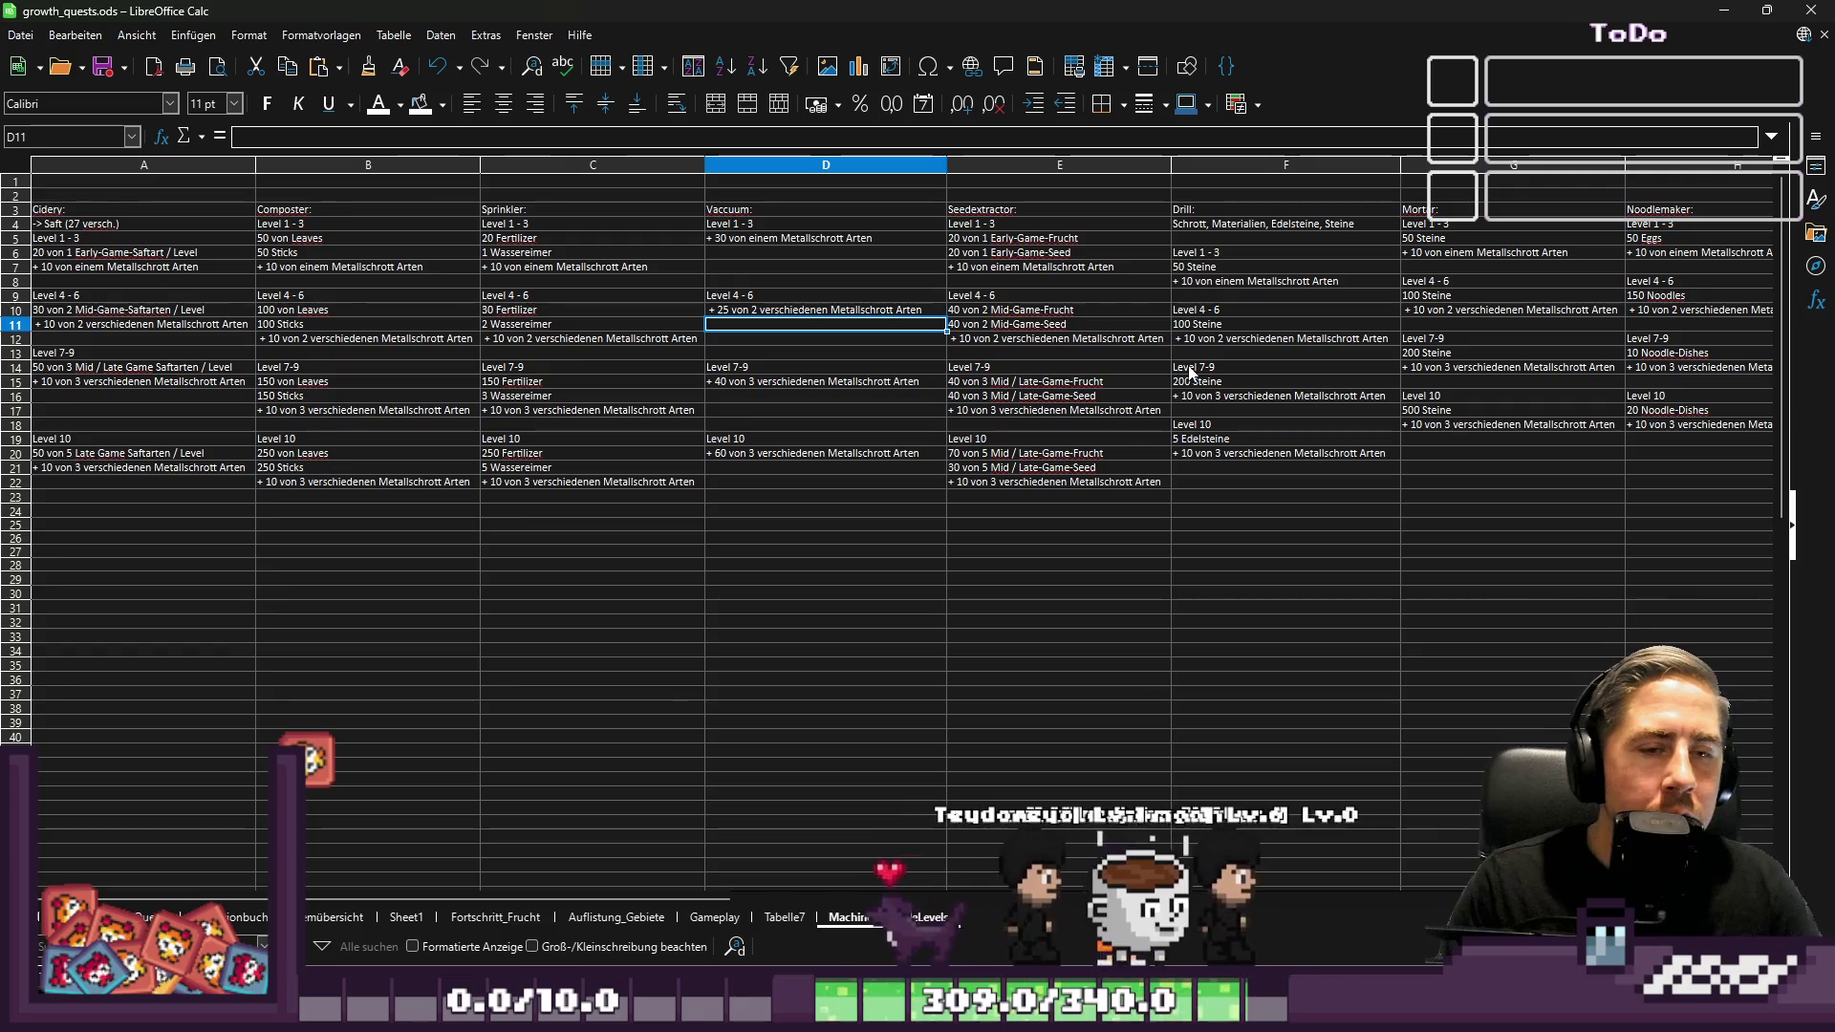
Move the Drill Level 10 block down one row in column F
drag(1187, 425, 1187, 450)
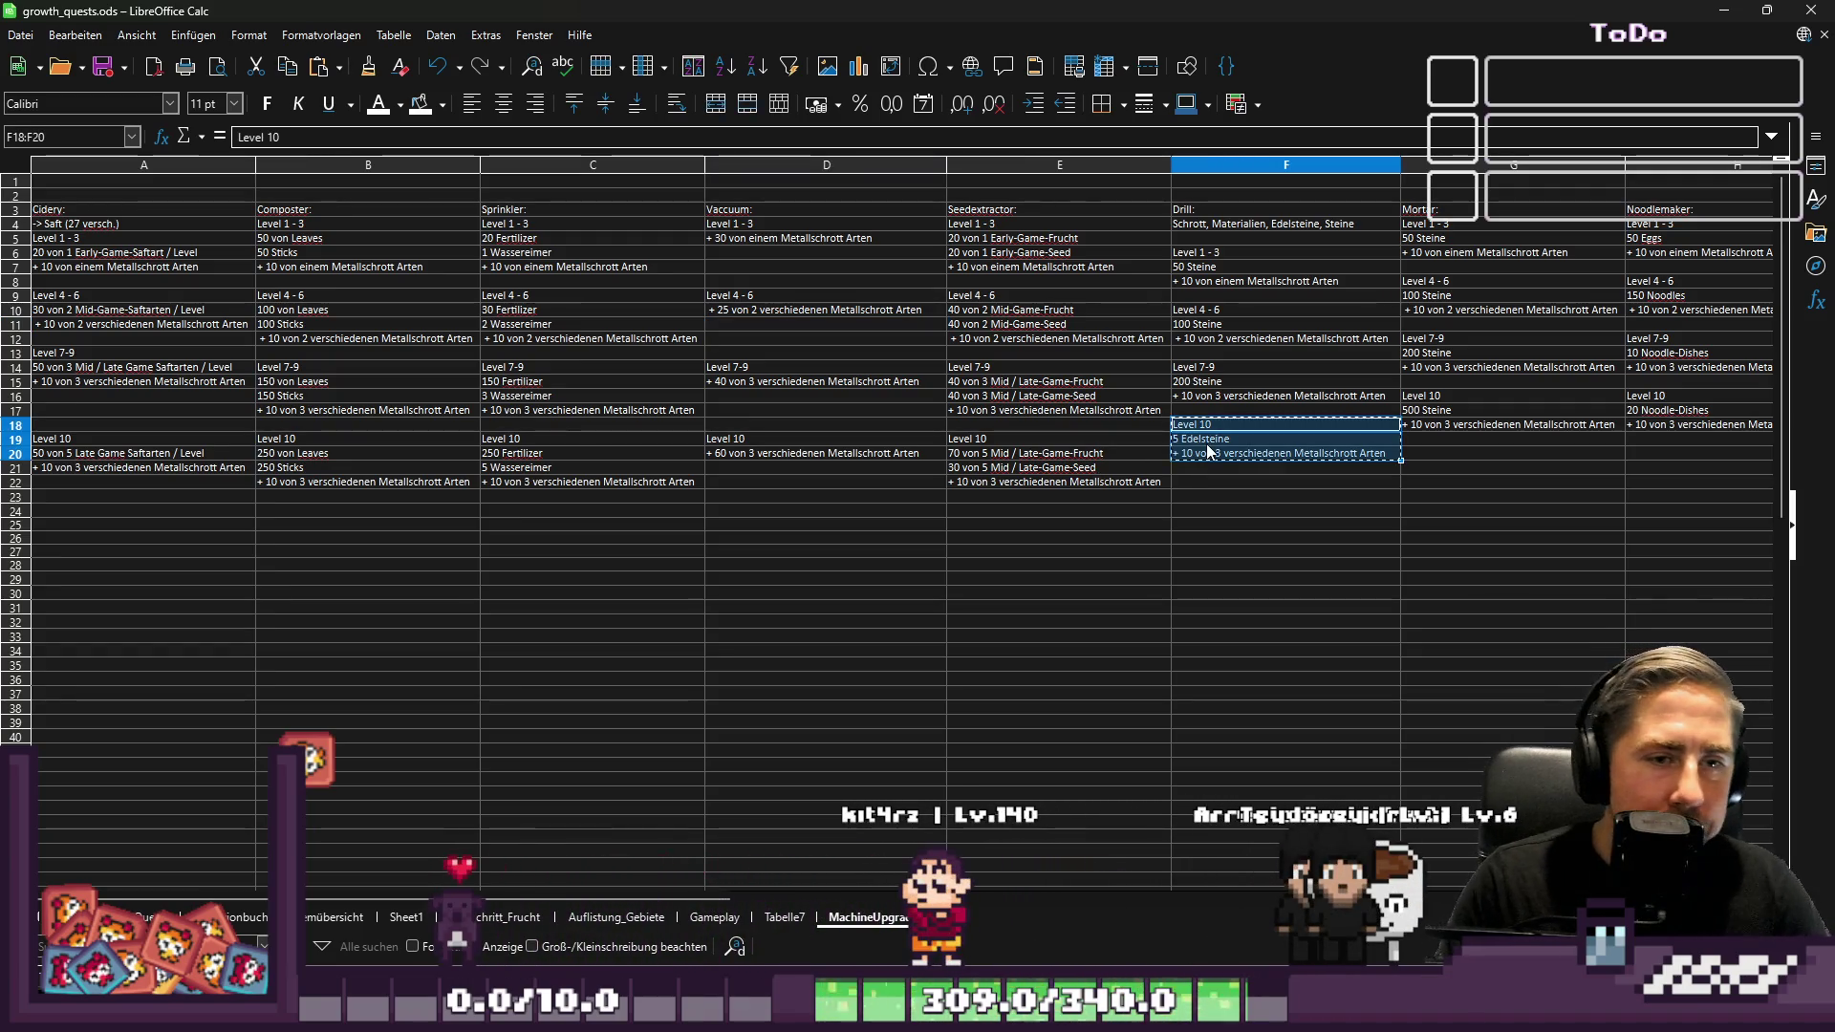
key(ctrl+x)
key(Down)
key(ctrl+v)
Move the Drill materials note up to F2, above the Drill header
key(Up)
key(Up)
key(Up)
key(Up)
key(Up)
key(Up)
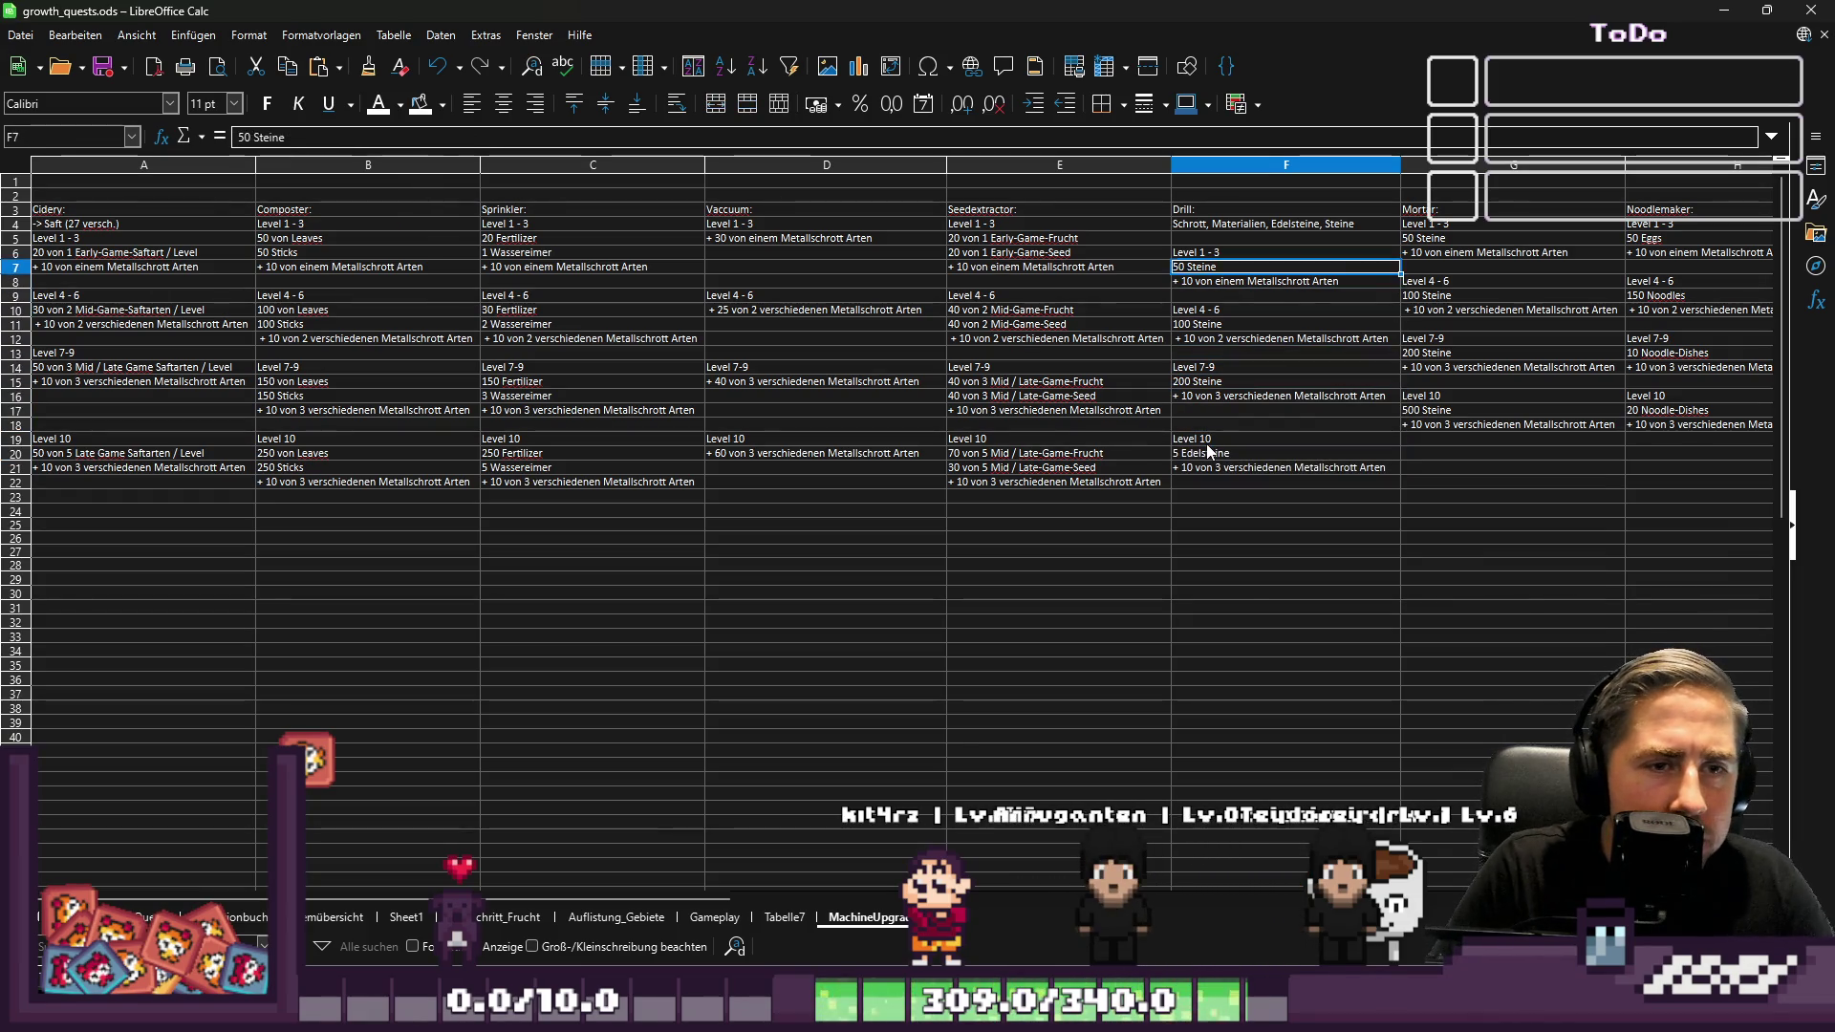
key(Up)
key(ctrl+x)
key(Up)
key(Up)
key(ctrl+v)
Move the Drill Level 1-3 block up so it starts at row 4
key(Down)
key(Down)
key(Down)
key(Down)
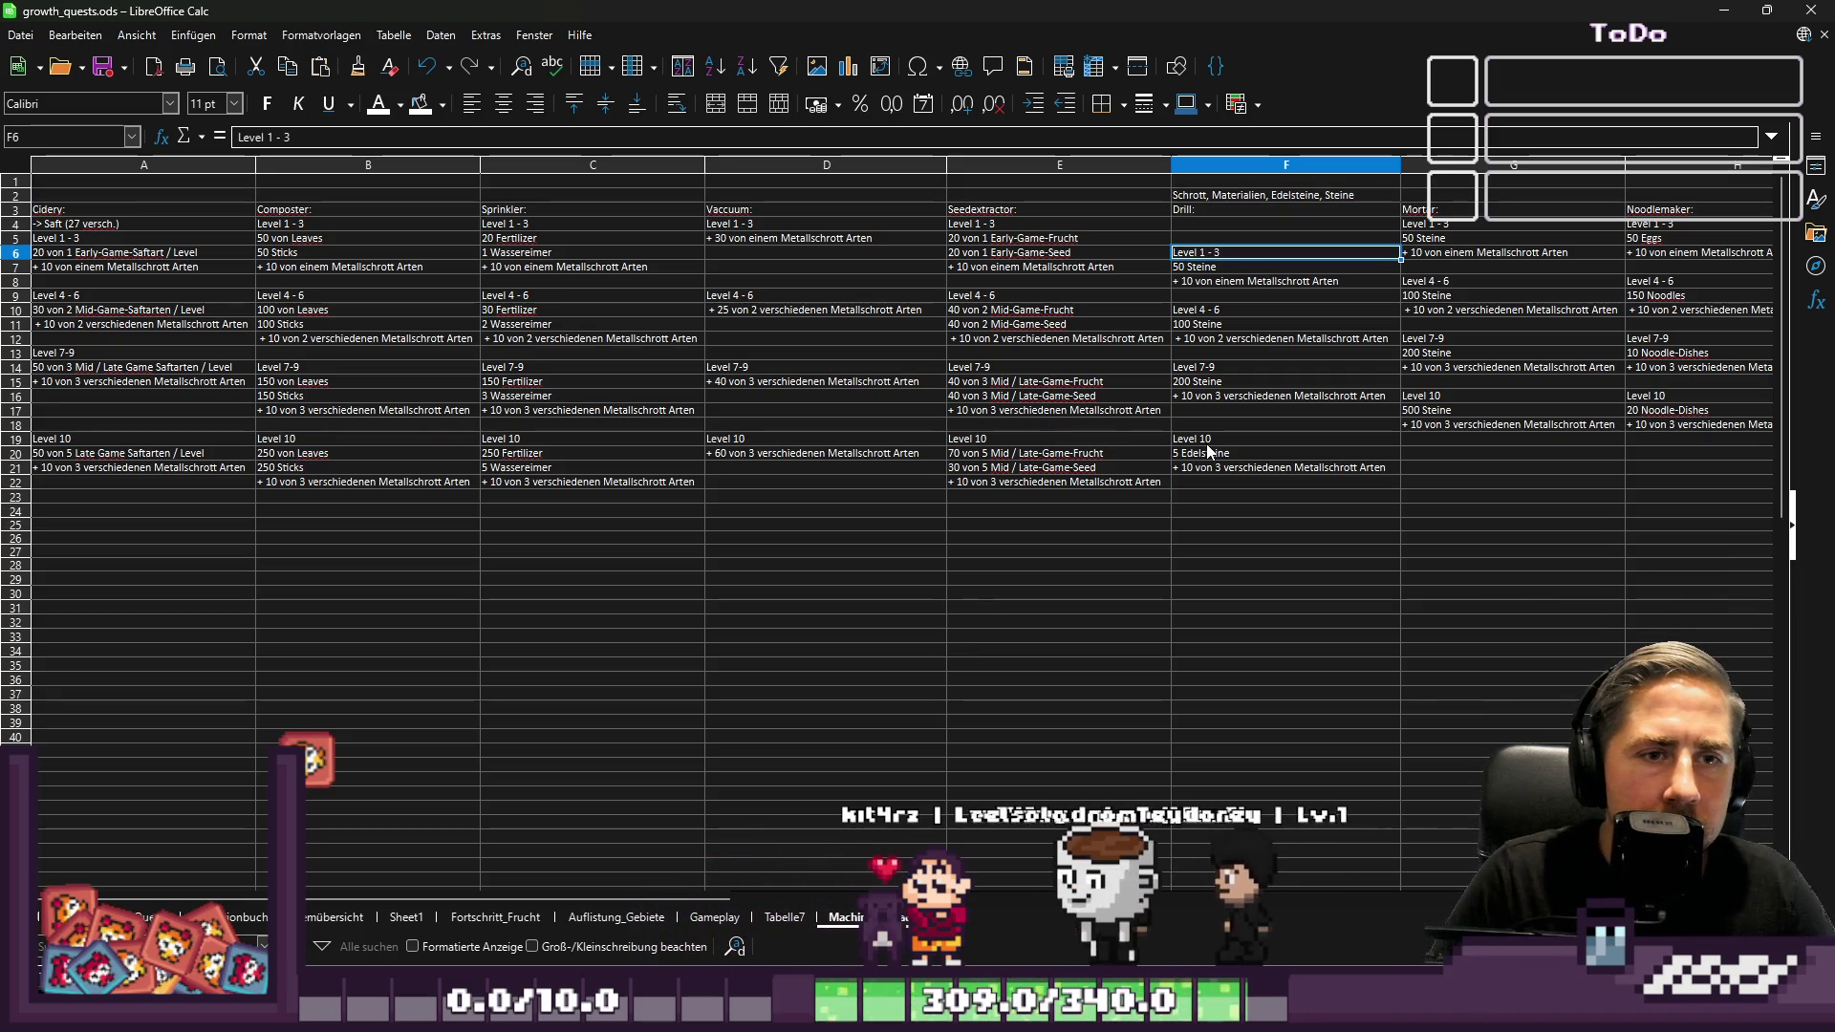
key(shift+Down)
key(shift+Down)
key(ctrl+x)
key(Up)
key(Up)
key(ctrl+v)
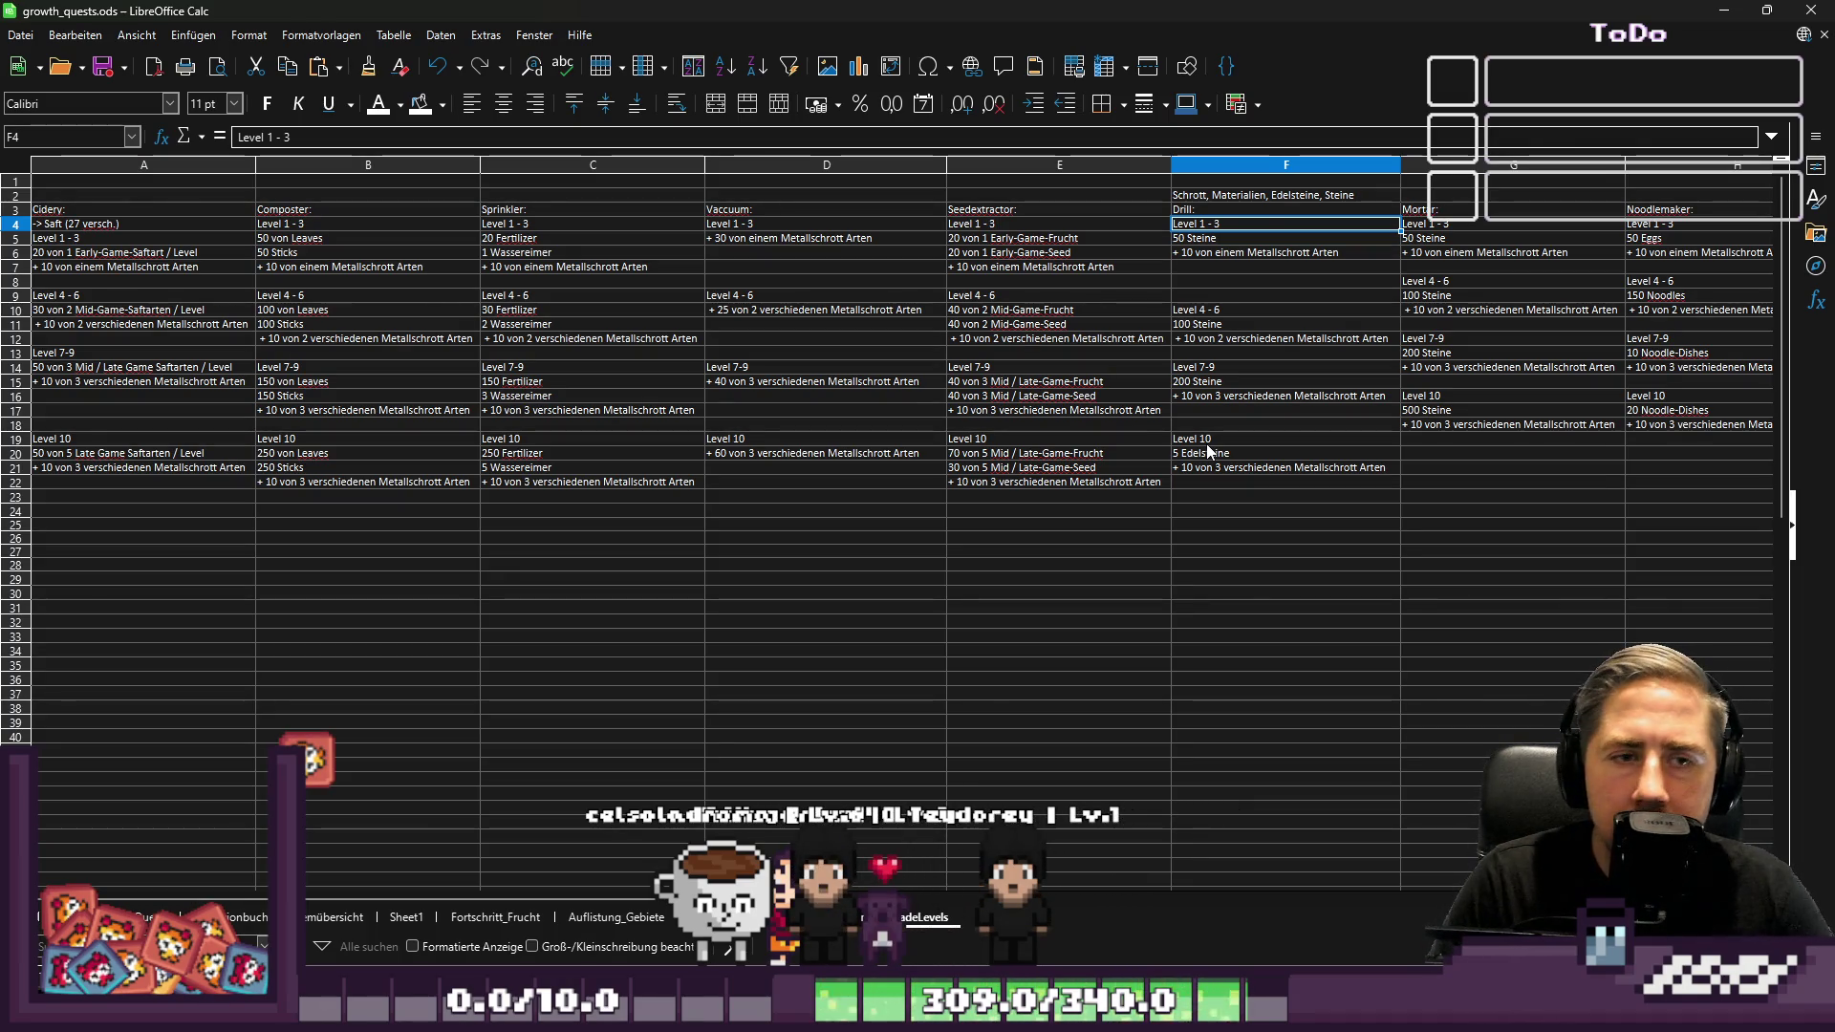
Move the Drill Level 4-6 block up so it starts at row 9
key(Down)
key(Down)
key(Down)
key(shift+Down)
key(shift+Down)
key(ctrl+x)
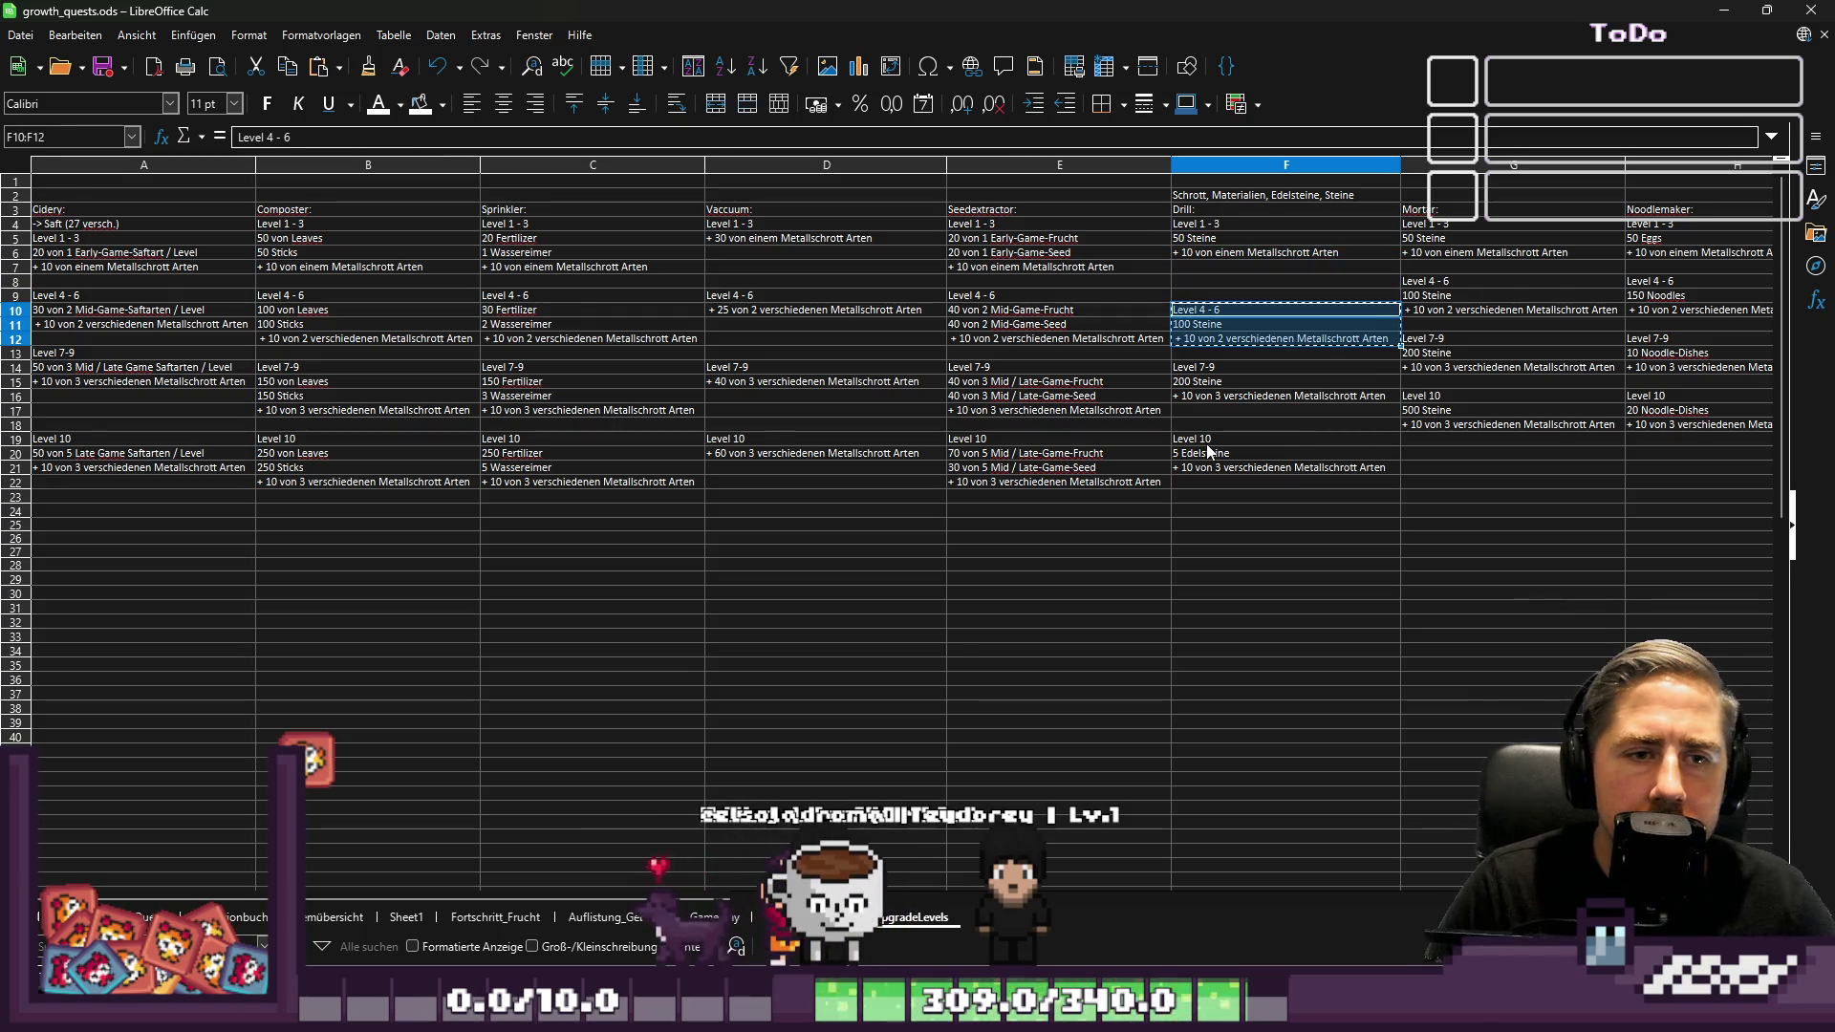
key(Up)
key(ctrl+v)
key(Up)
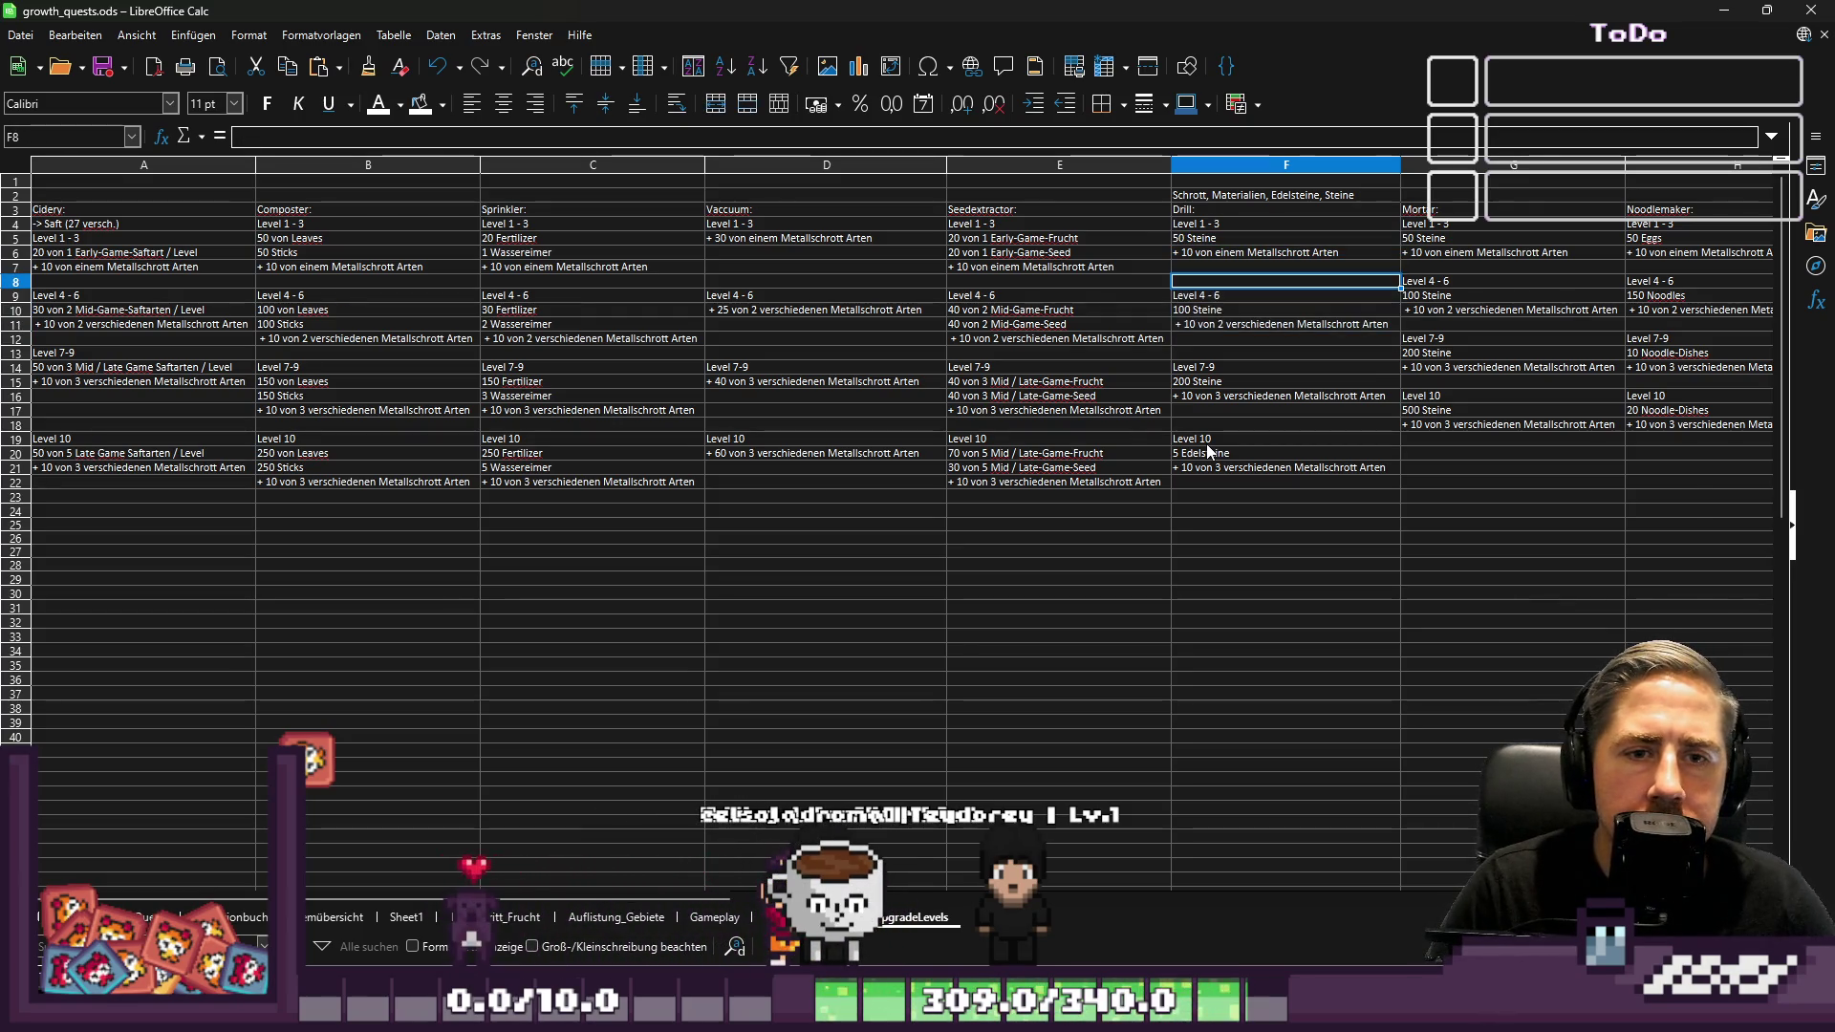
key(Right)
key(Right)
key(Left)
Shift the Mortar tier rows down so Level 4-6 starts at row 9
key(shift+Down)
key(shift+Down)
key(shift+Down)
key(shift+Down)
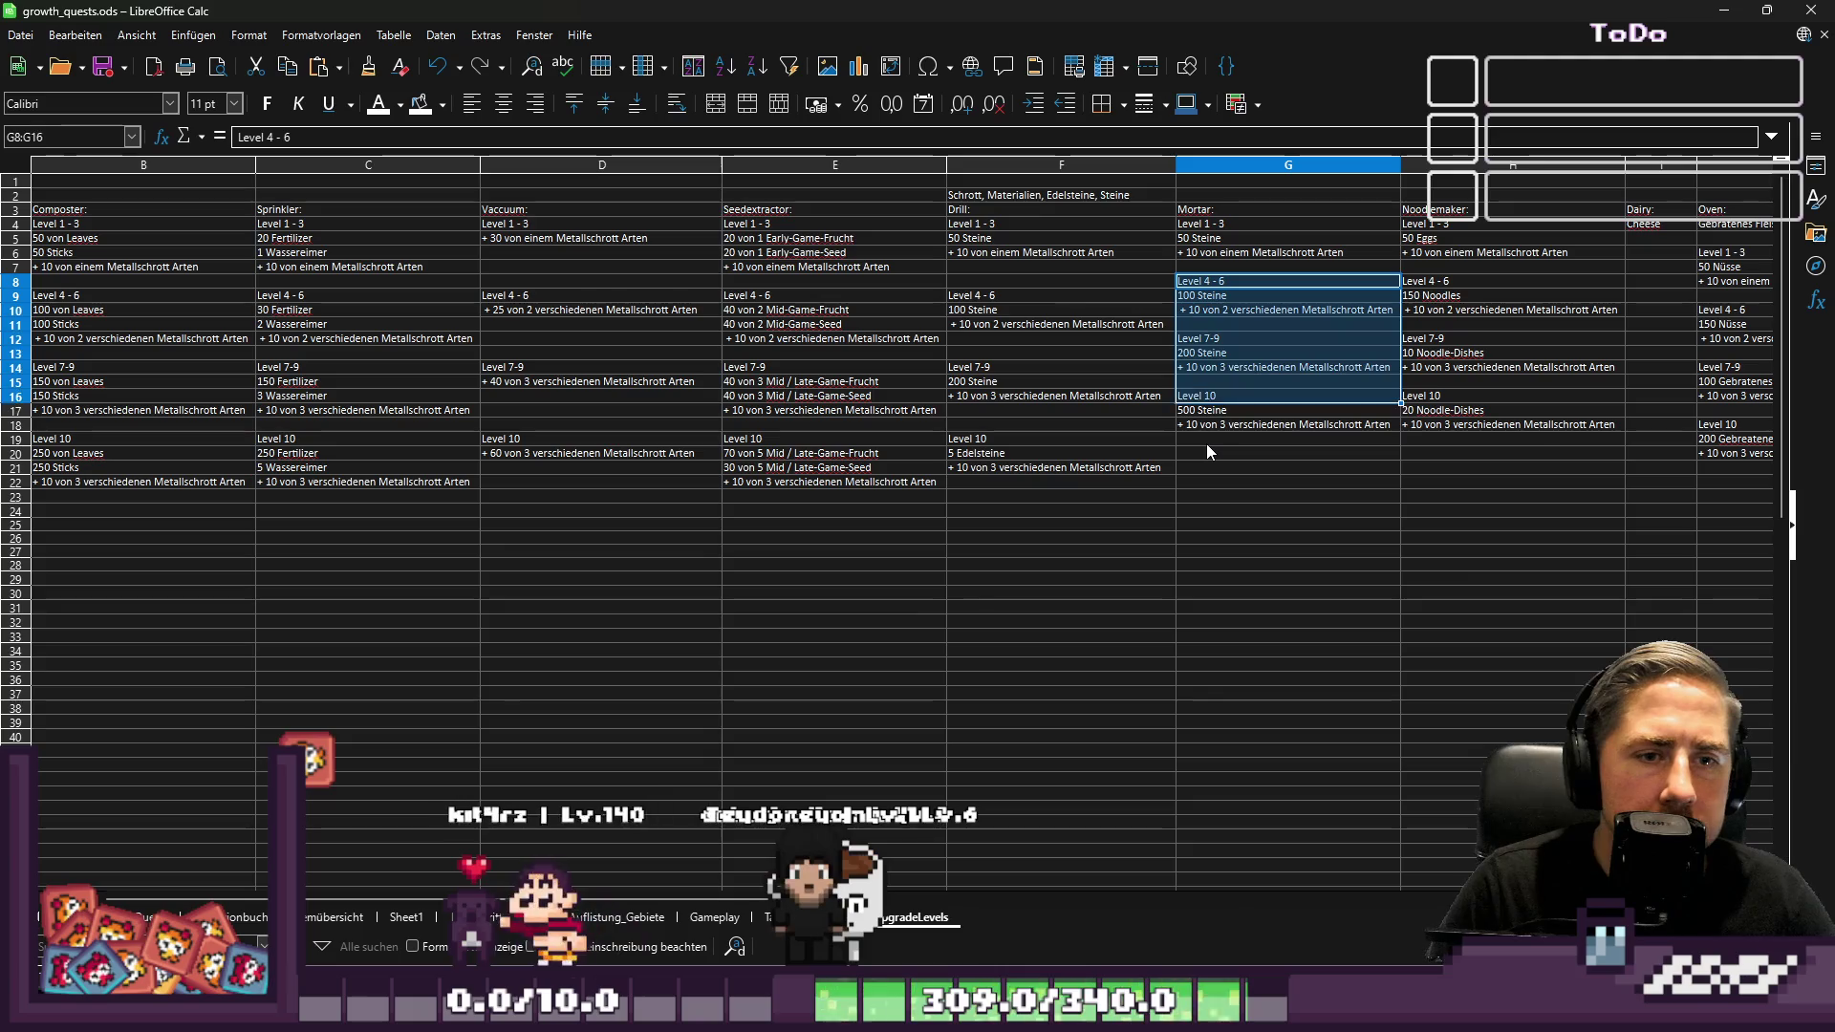
key(Delete)
key(Down)
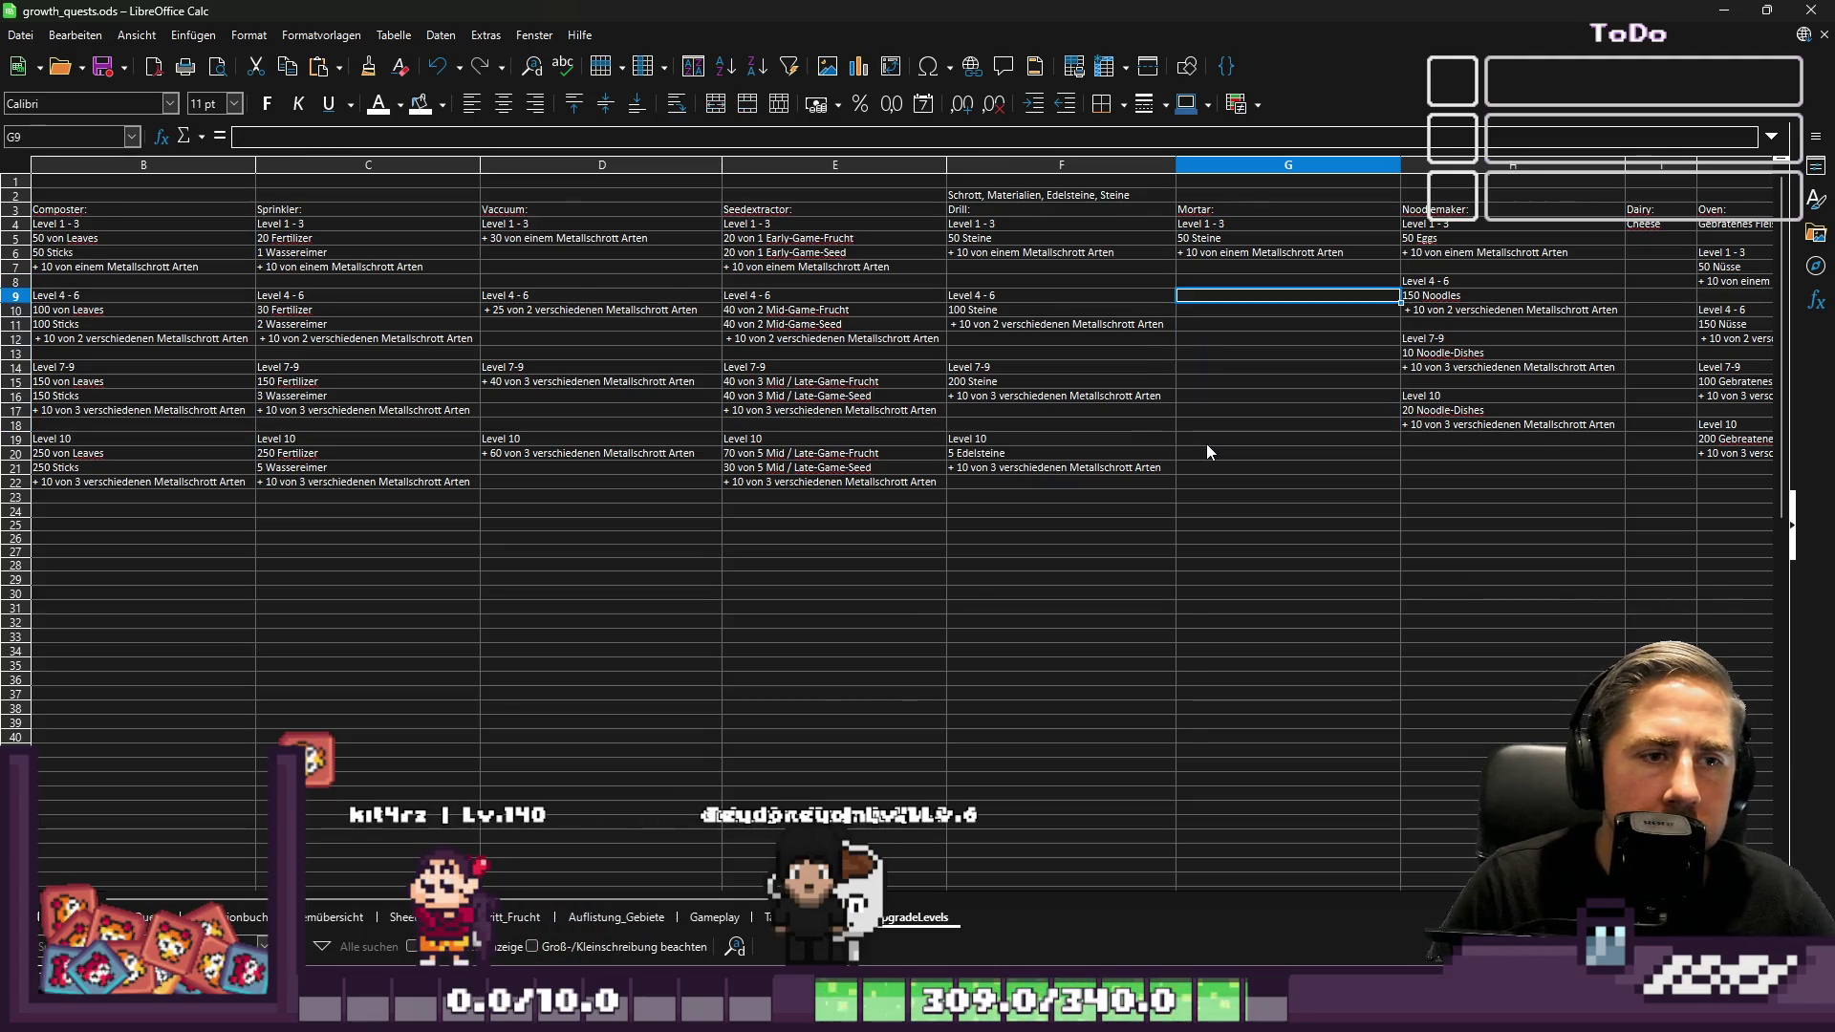
key(ctrl+v)
Reposition Mortar's Level 7-9 and Level 10 blocks to start at rows 14 and 19
key(Down)
key(Down)
key(Down)
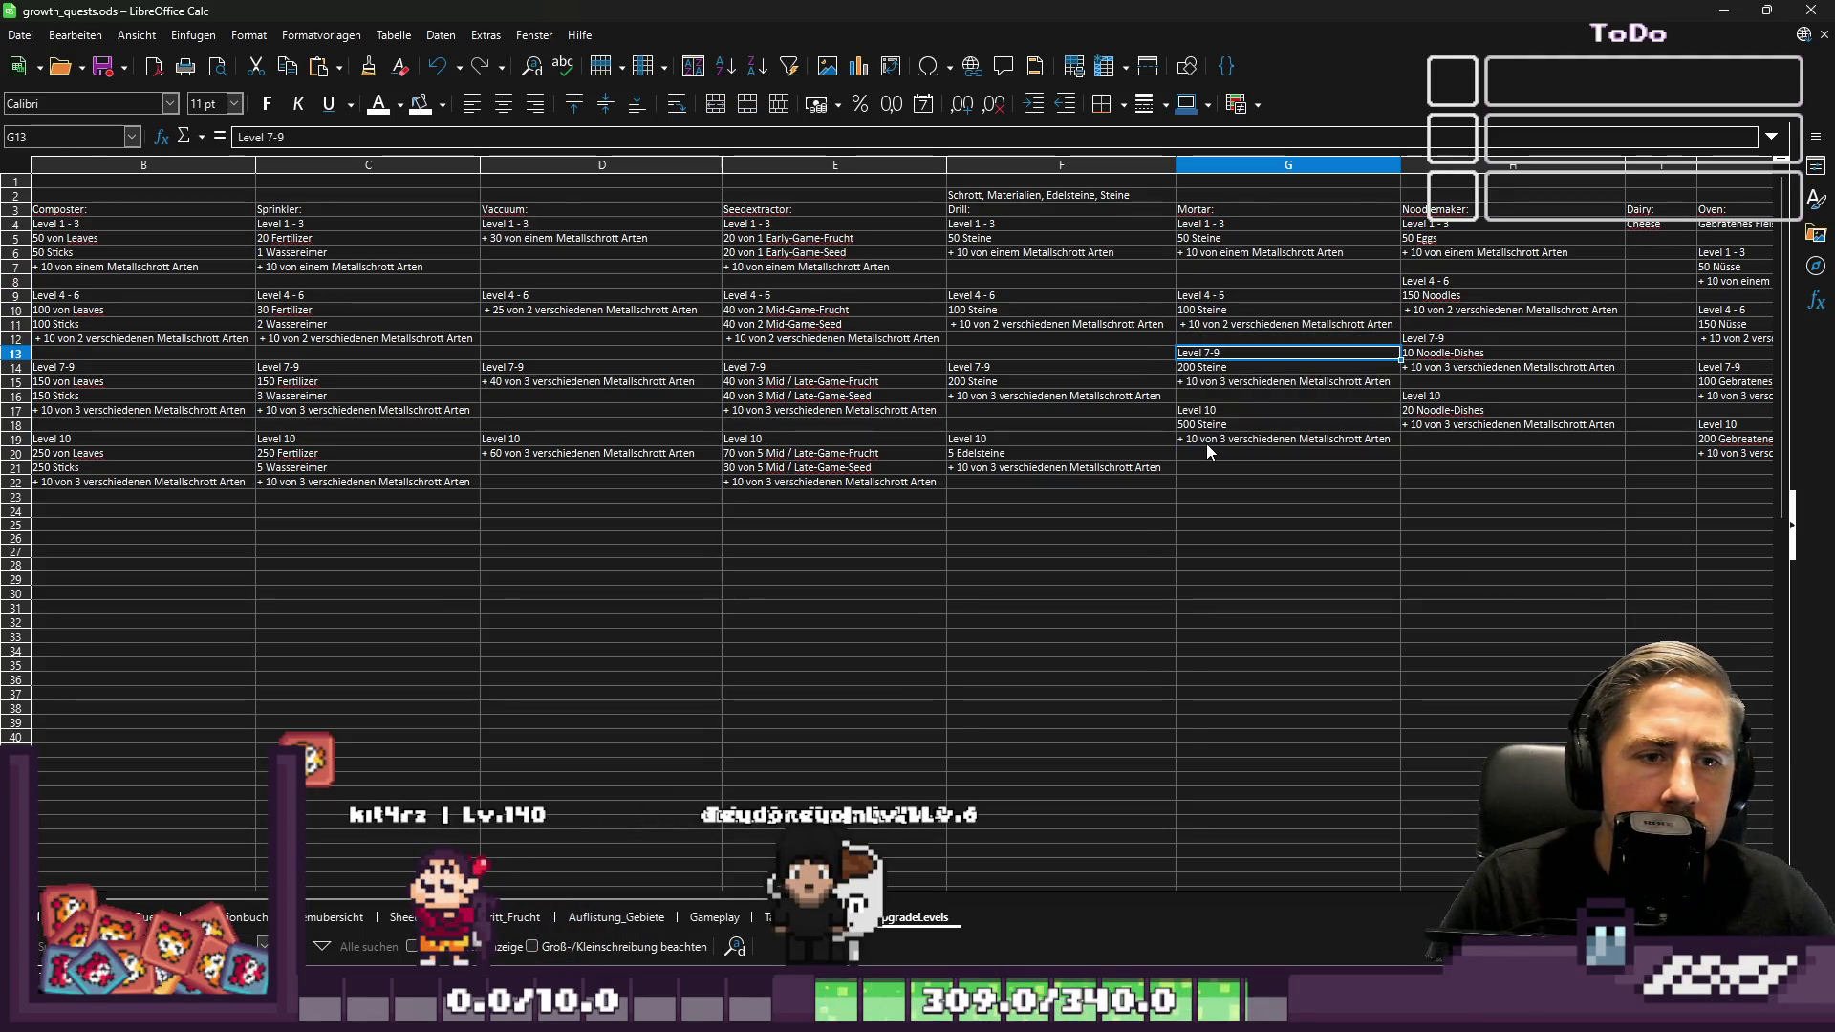
key(shift+Down)
key(shift+Down)
key(shift+Down)
key(ctrl+c)
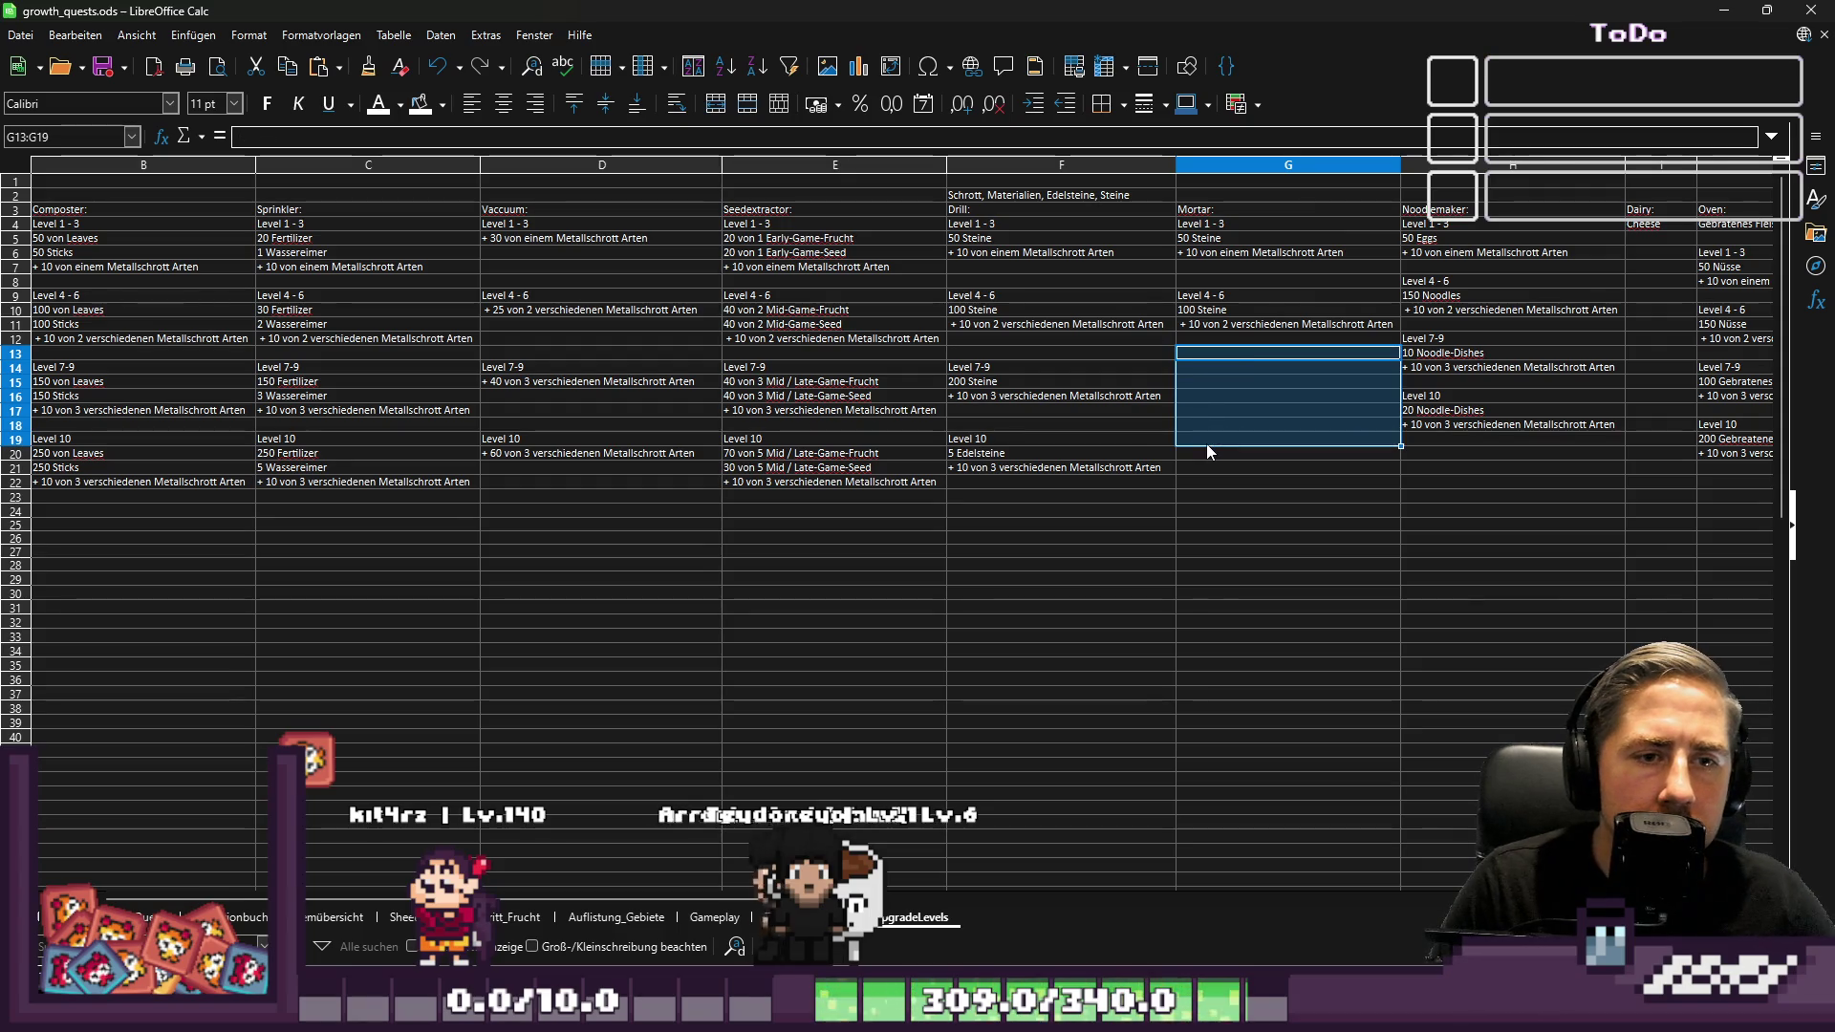
key(Delete)
key(Down)
key(ctrl+v)
key(Down)
key(Down)
key(Down)
key(shift+Down)
key(shift+Down)
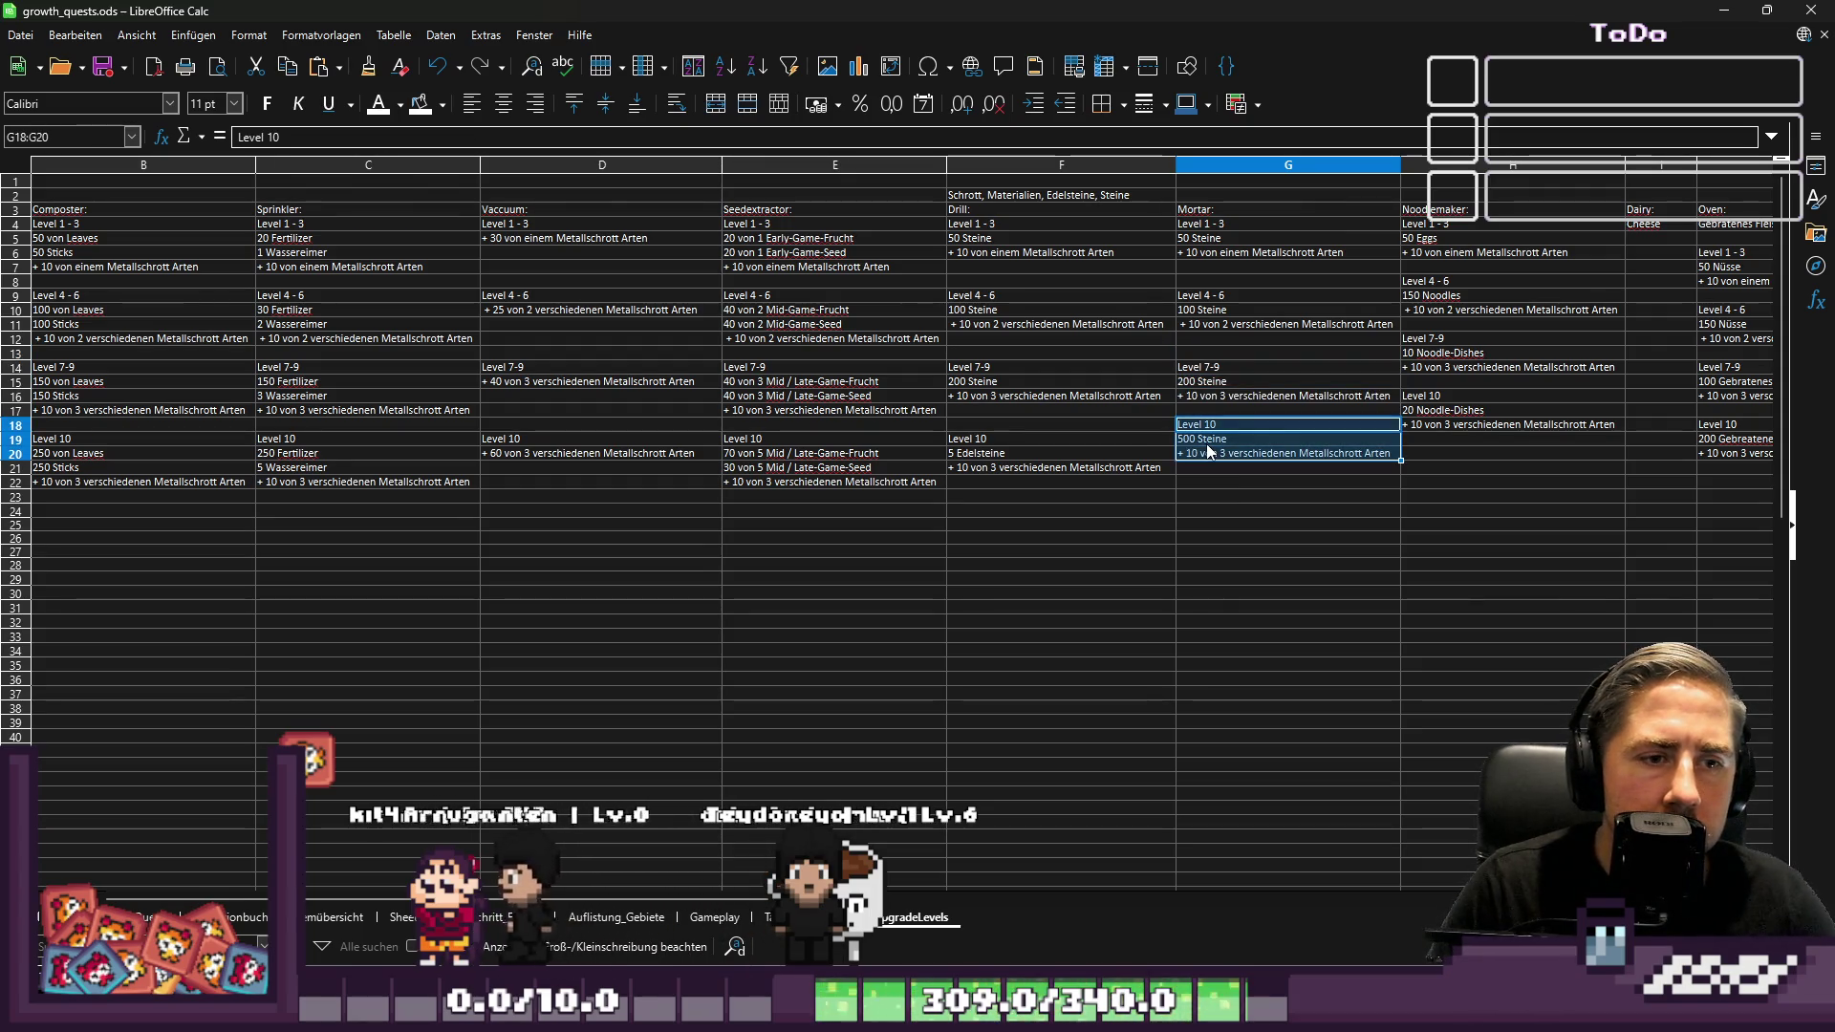
key(ctrl+c)
key(Delete)
key(Down)
key(ctrl+v)
key(Up)
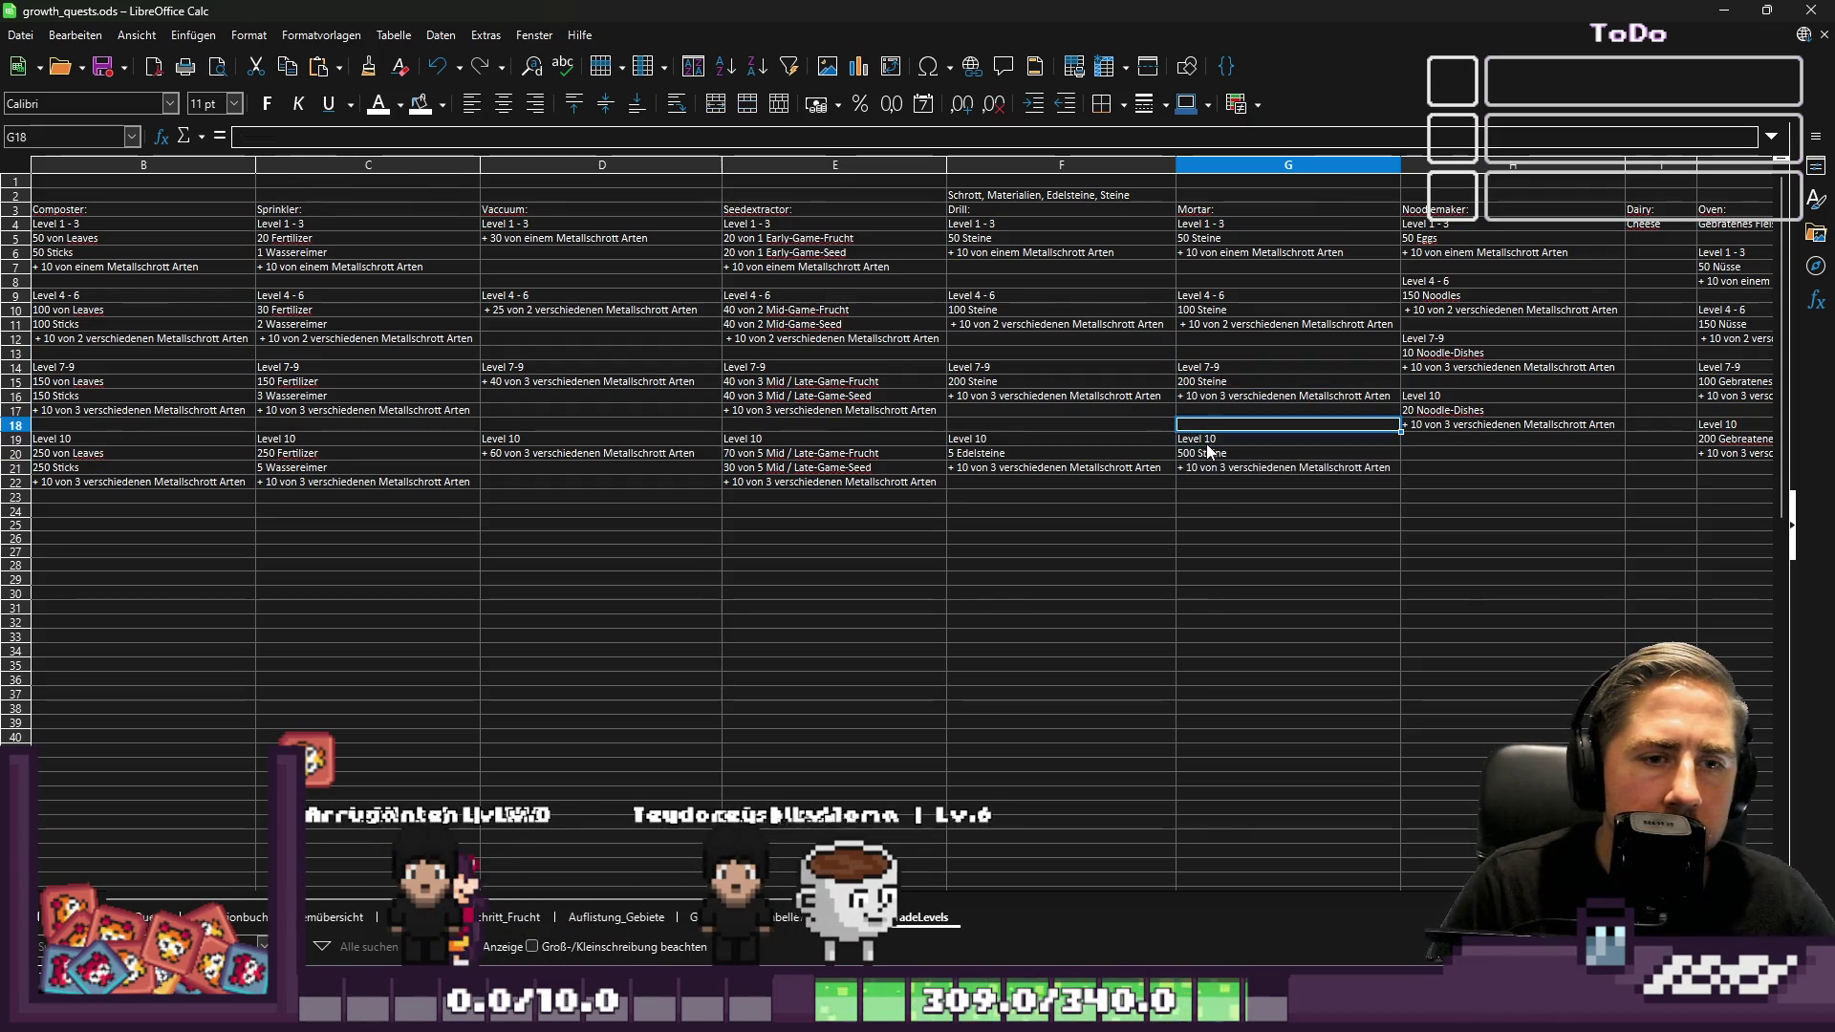
Move the Noodlemaker Level 10 block down to row 19
key(Right)
key(Right)
key(Right)
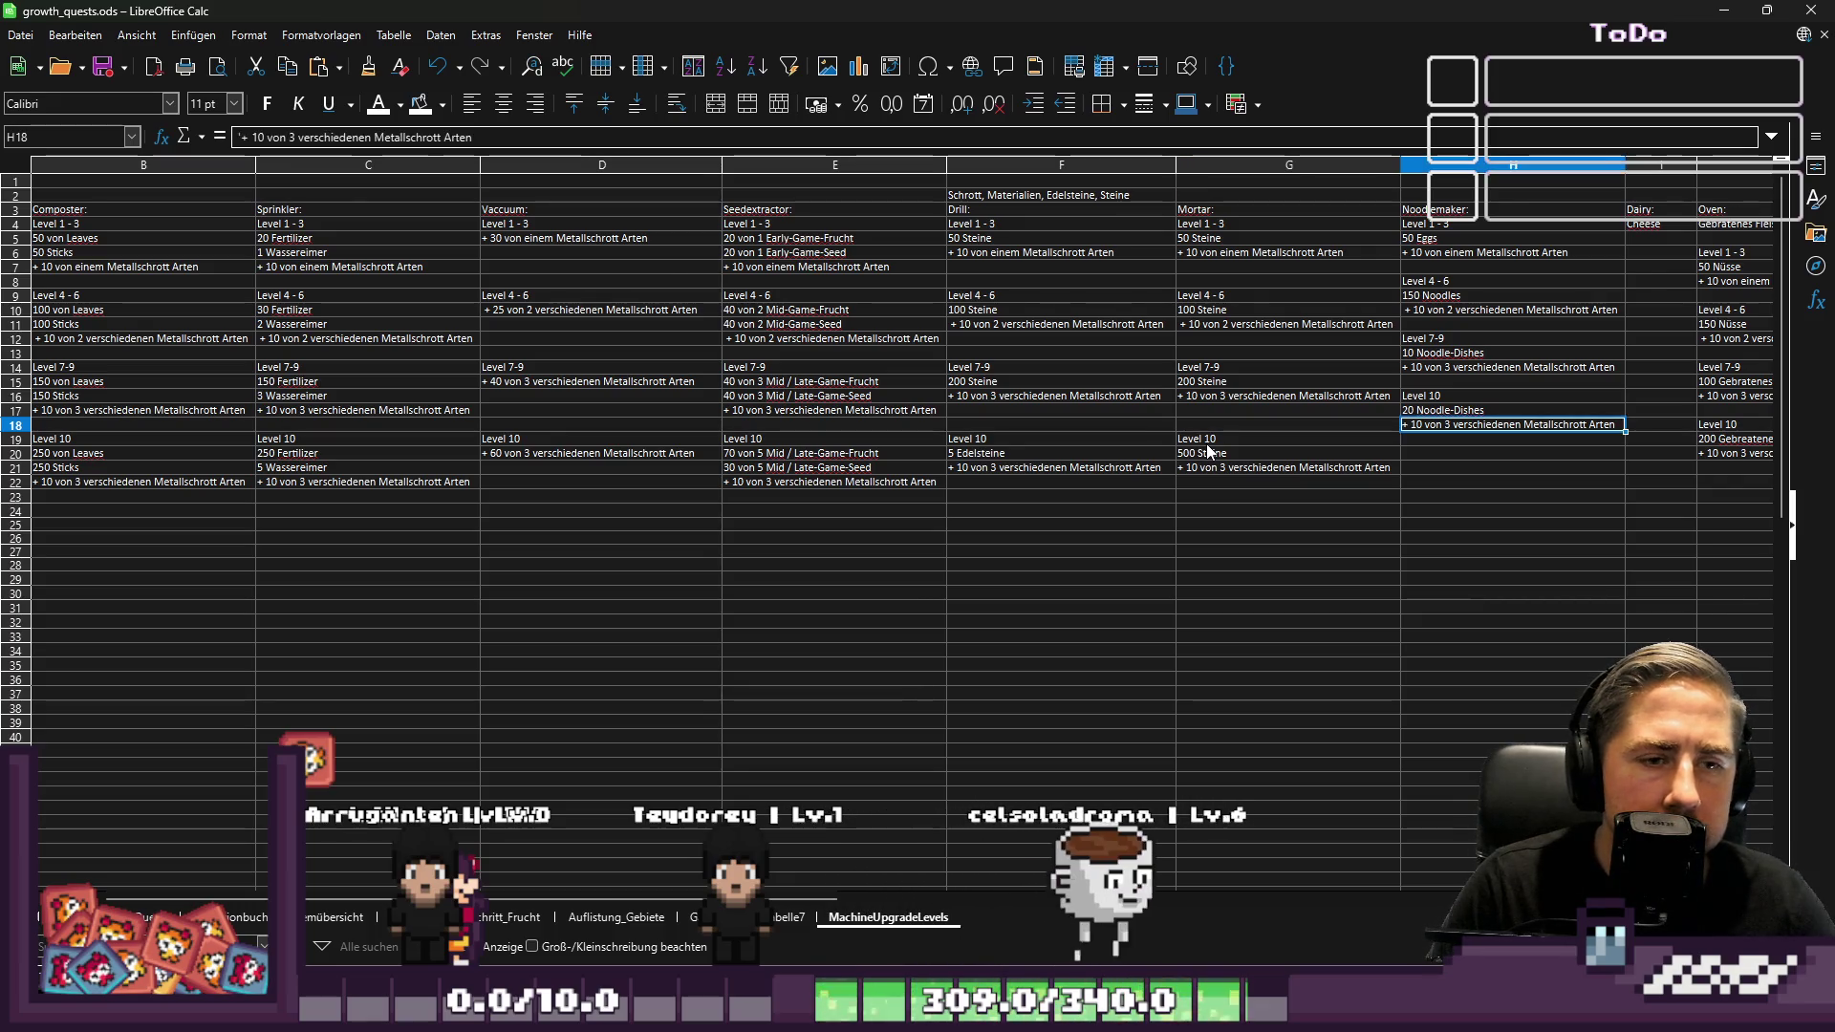
key(Right)
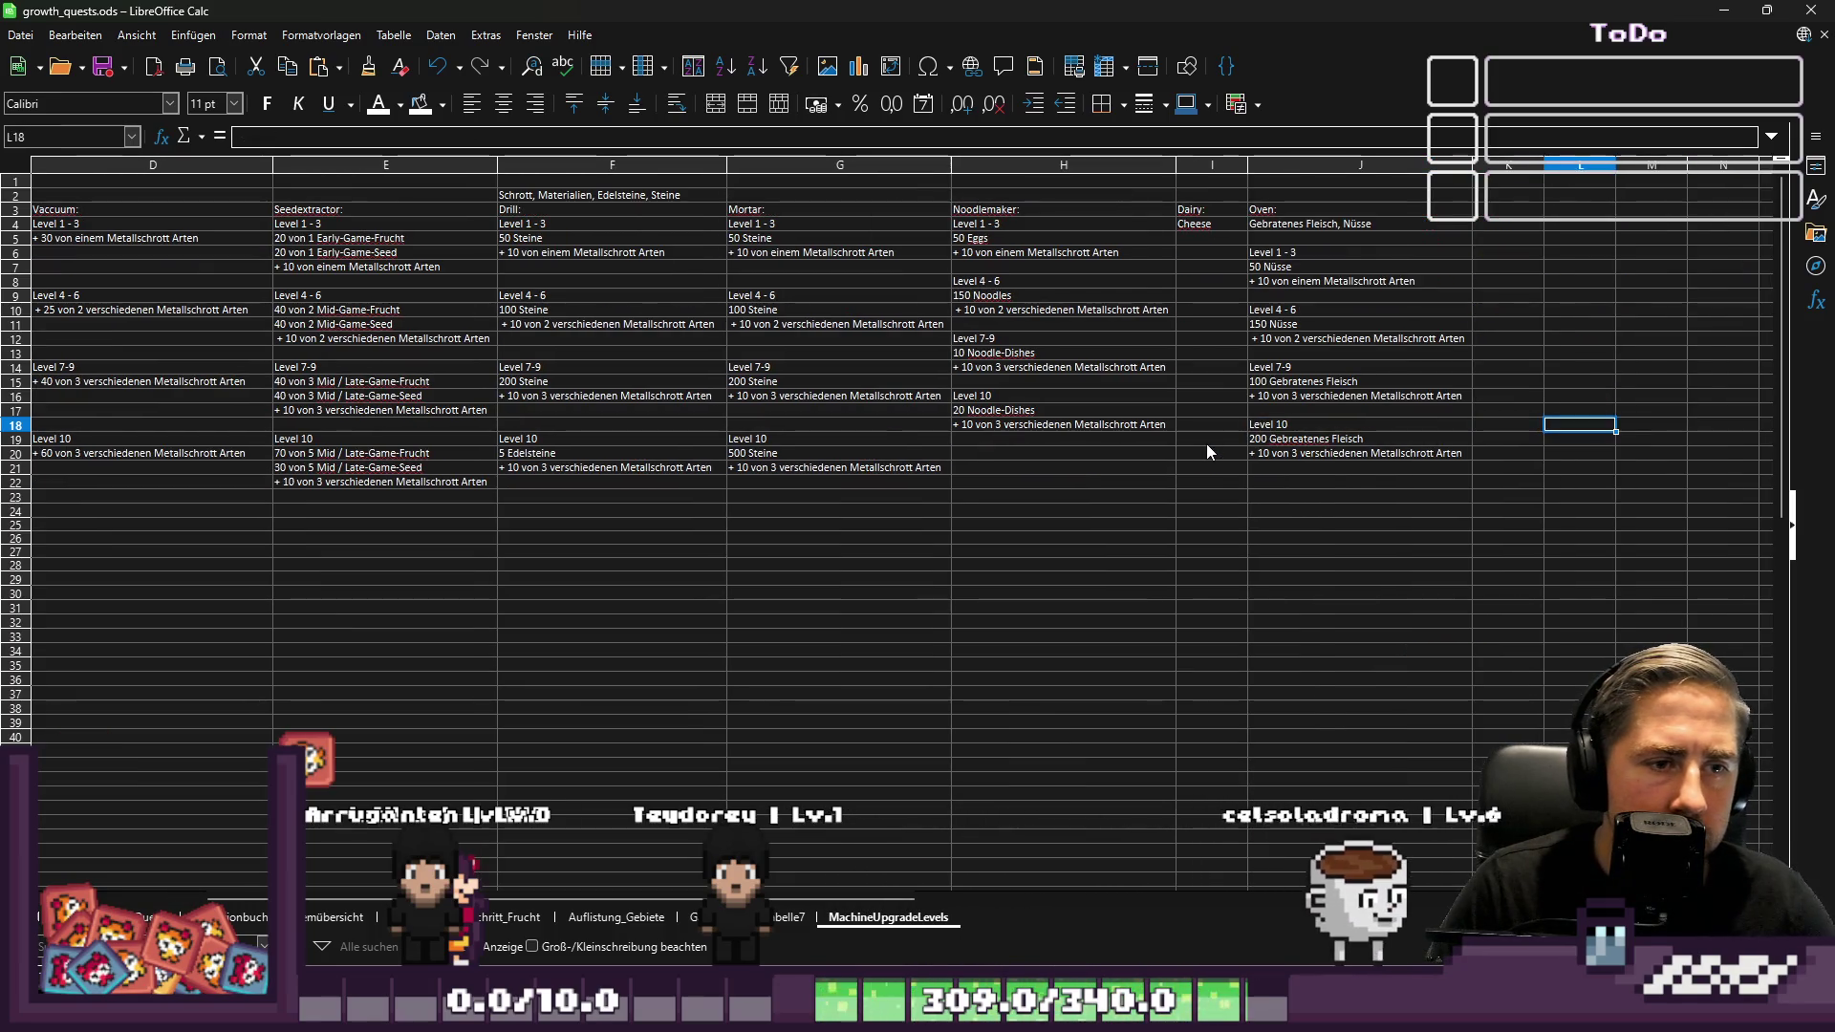
key(Left)
key(Left)
key(Left)
key(Up)
key(Up)
key(shift+Down)
key(shift+Down)
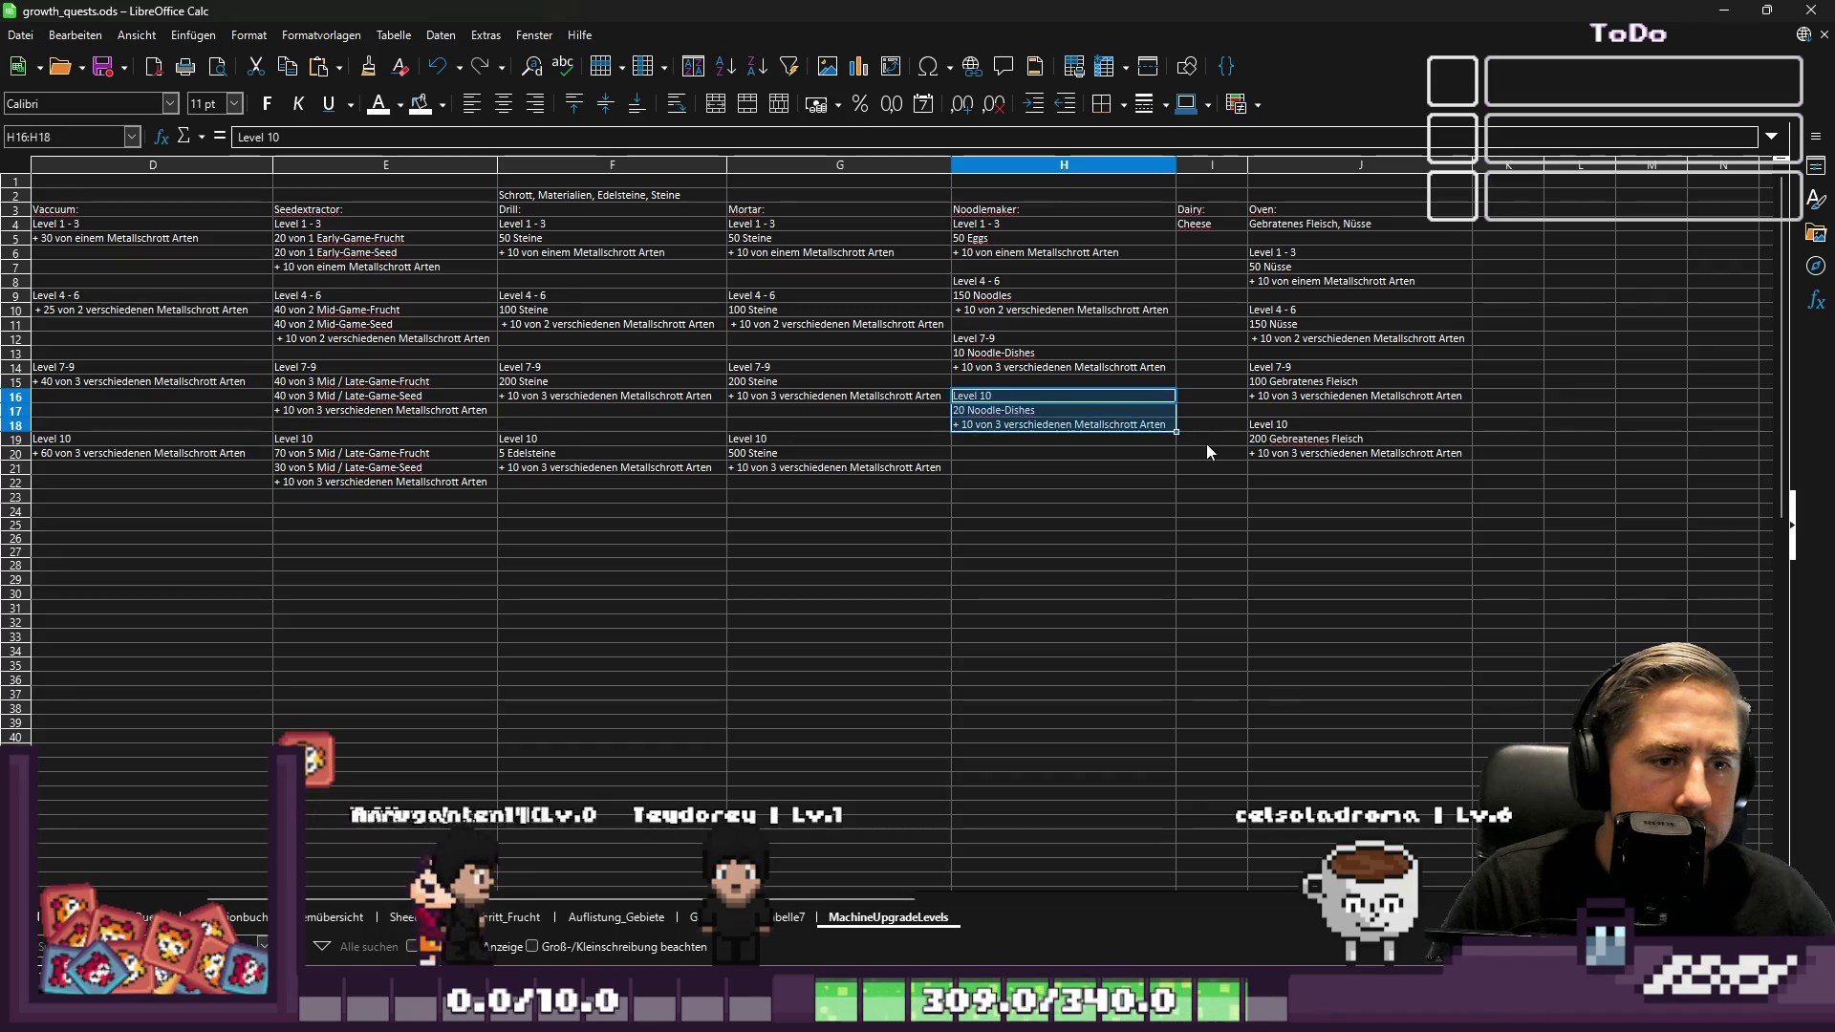
key(ctrl+x)
key(Down)
key(ctrl+v)
Move the Noodlemaker Level 7-9 block to start at row 14
key(Up)
key(Up)
key(Up)
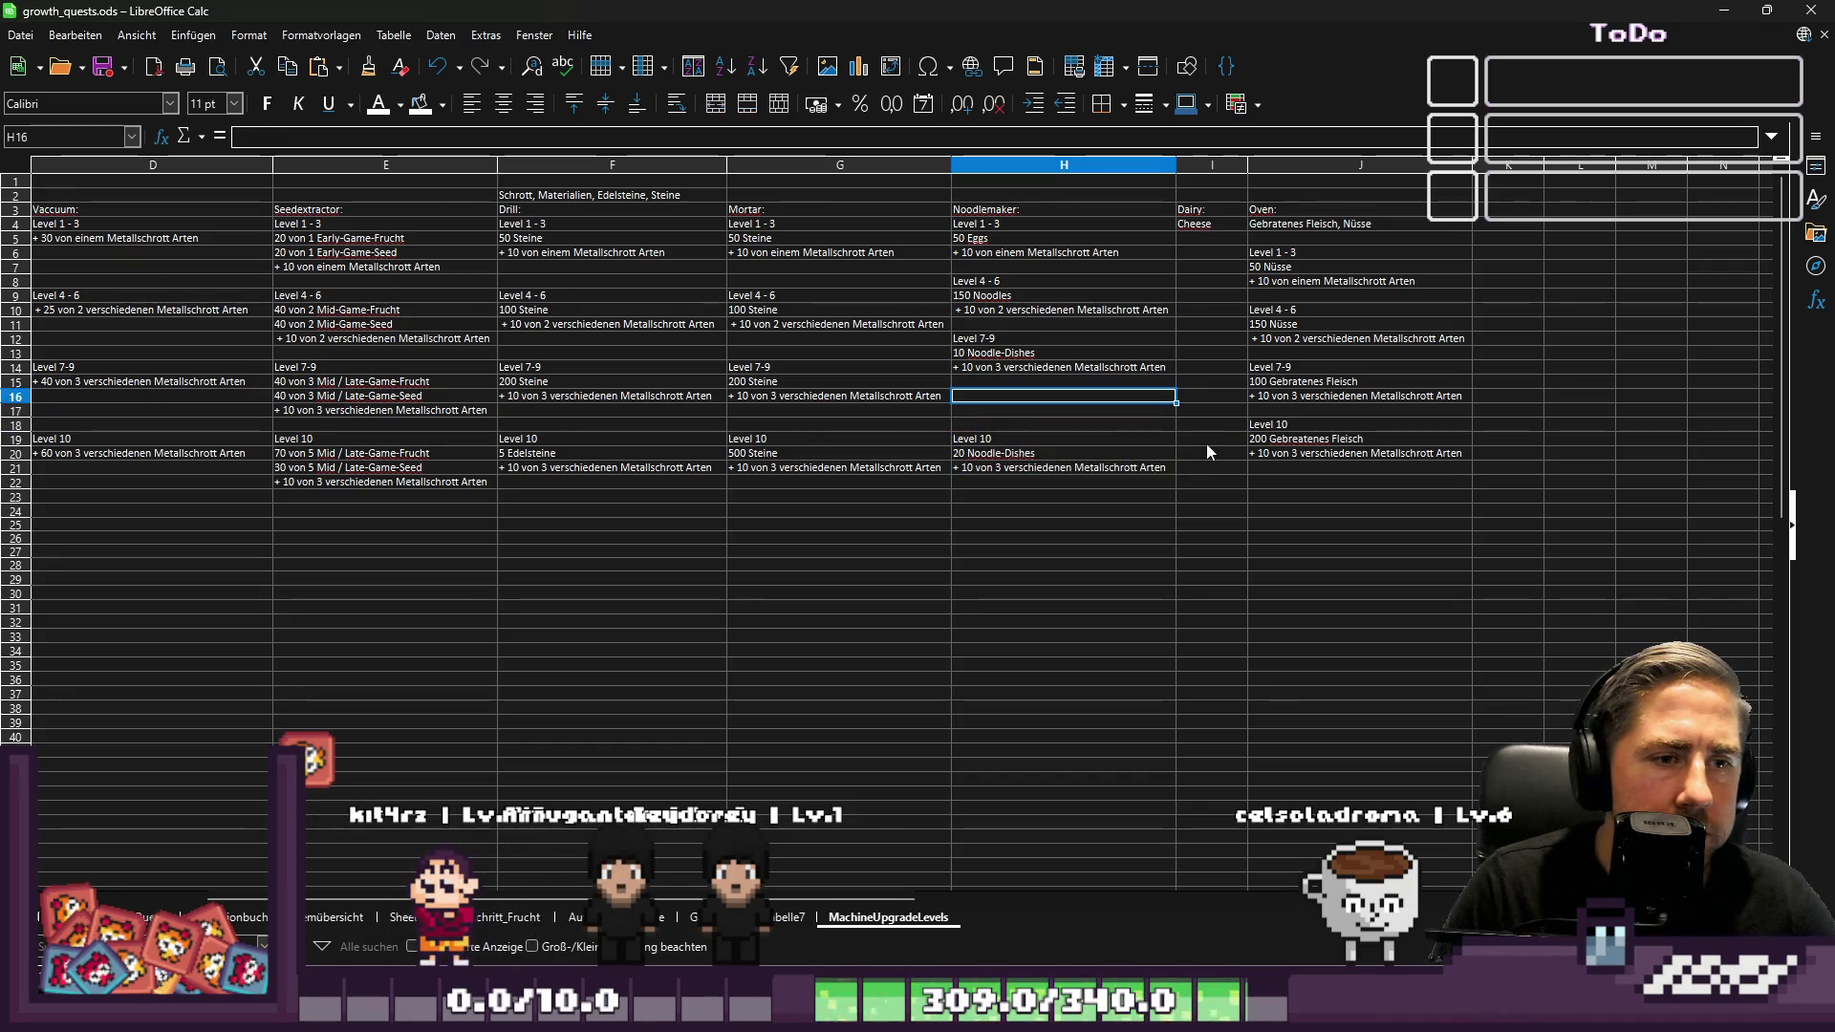
key(shift+Up)
key(shift+Up)
key(ctrl+x)
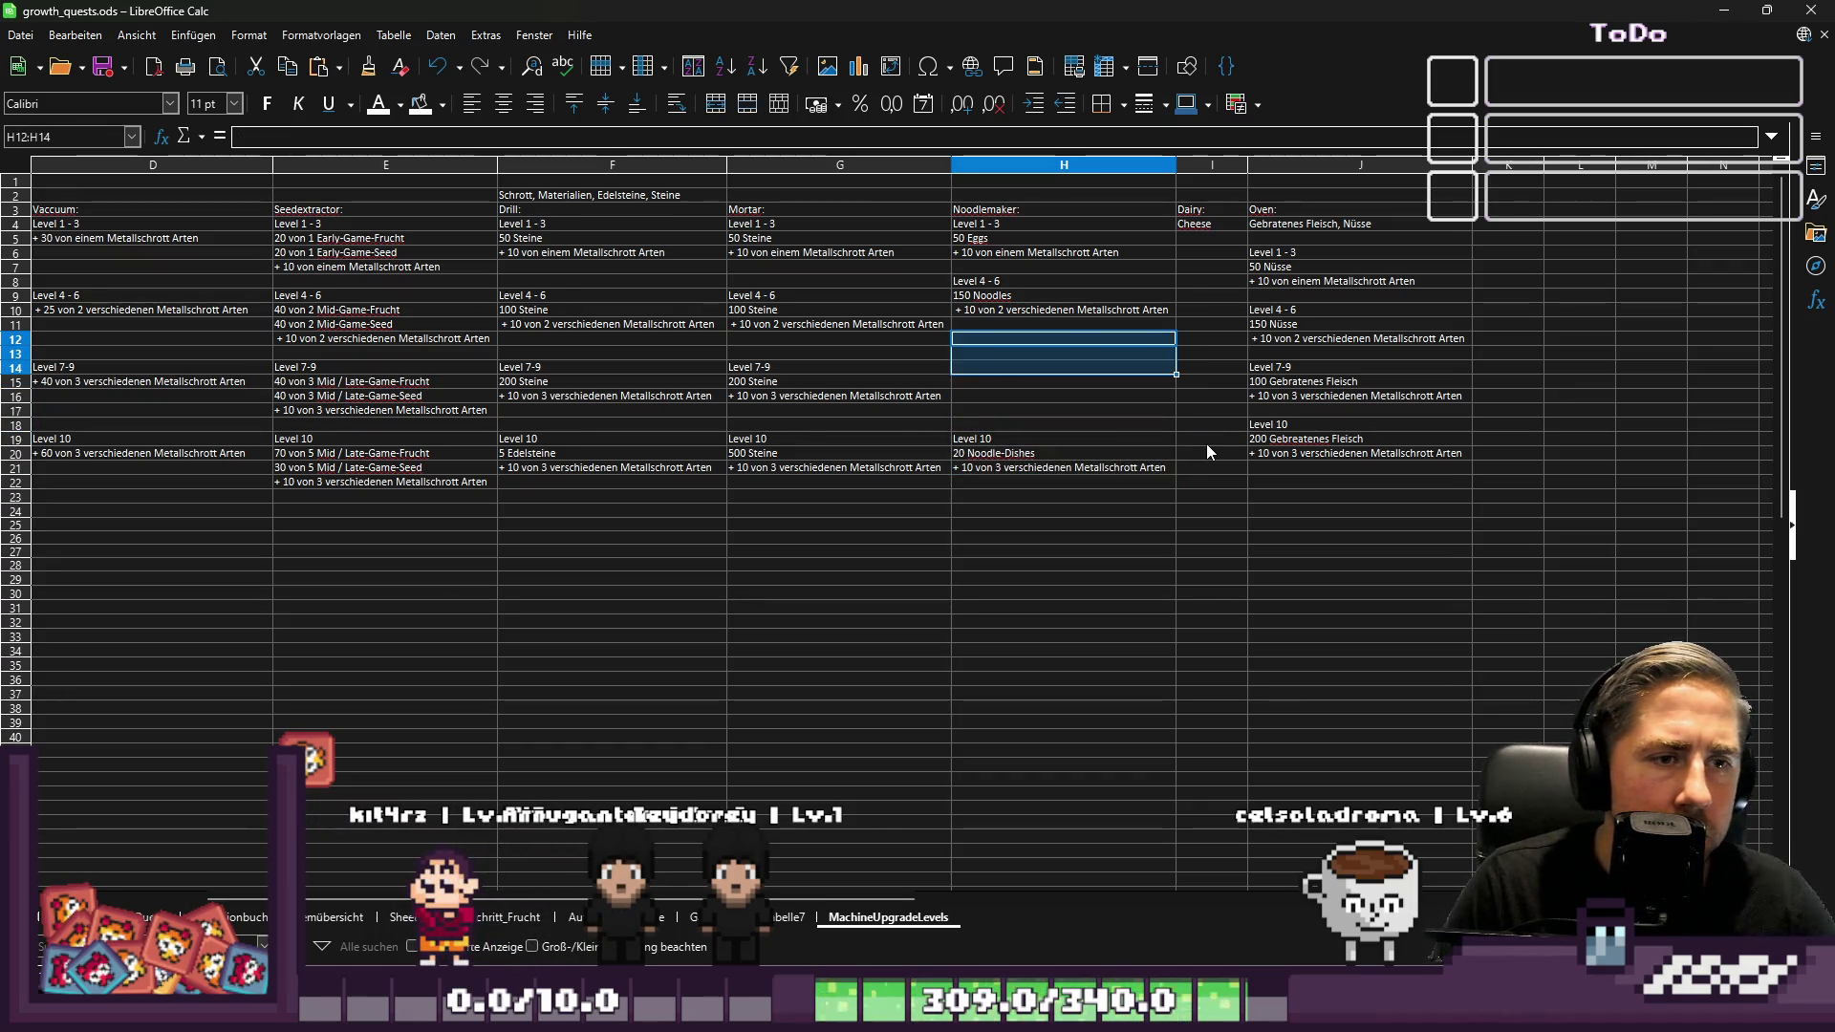
key(Down)
key(Down)
key(ctrl+v)
Move the Noodlemaker Level 4-6 block to start at row 9
key(Up)
key(Up)
key(Up)
key(shift+Up)
key(shift+Up)
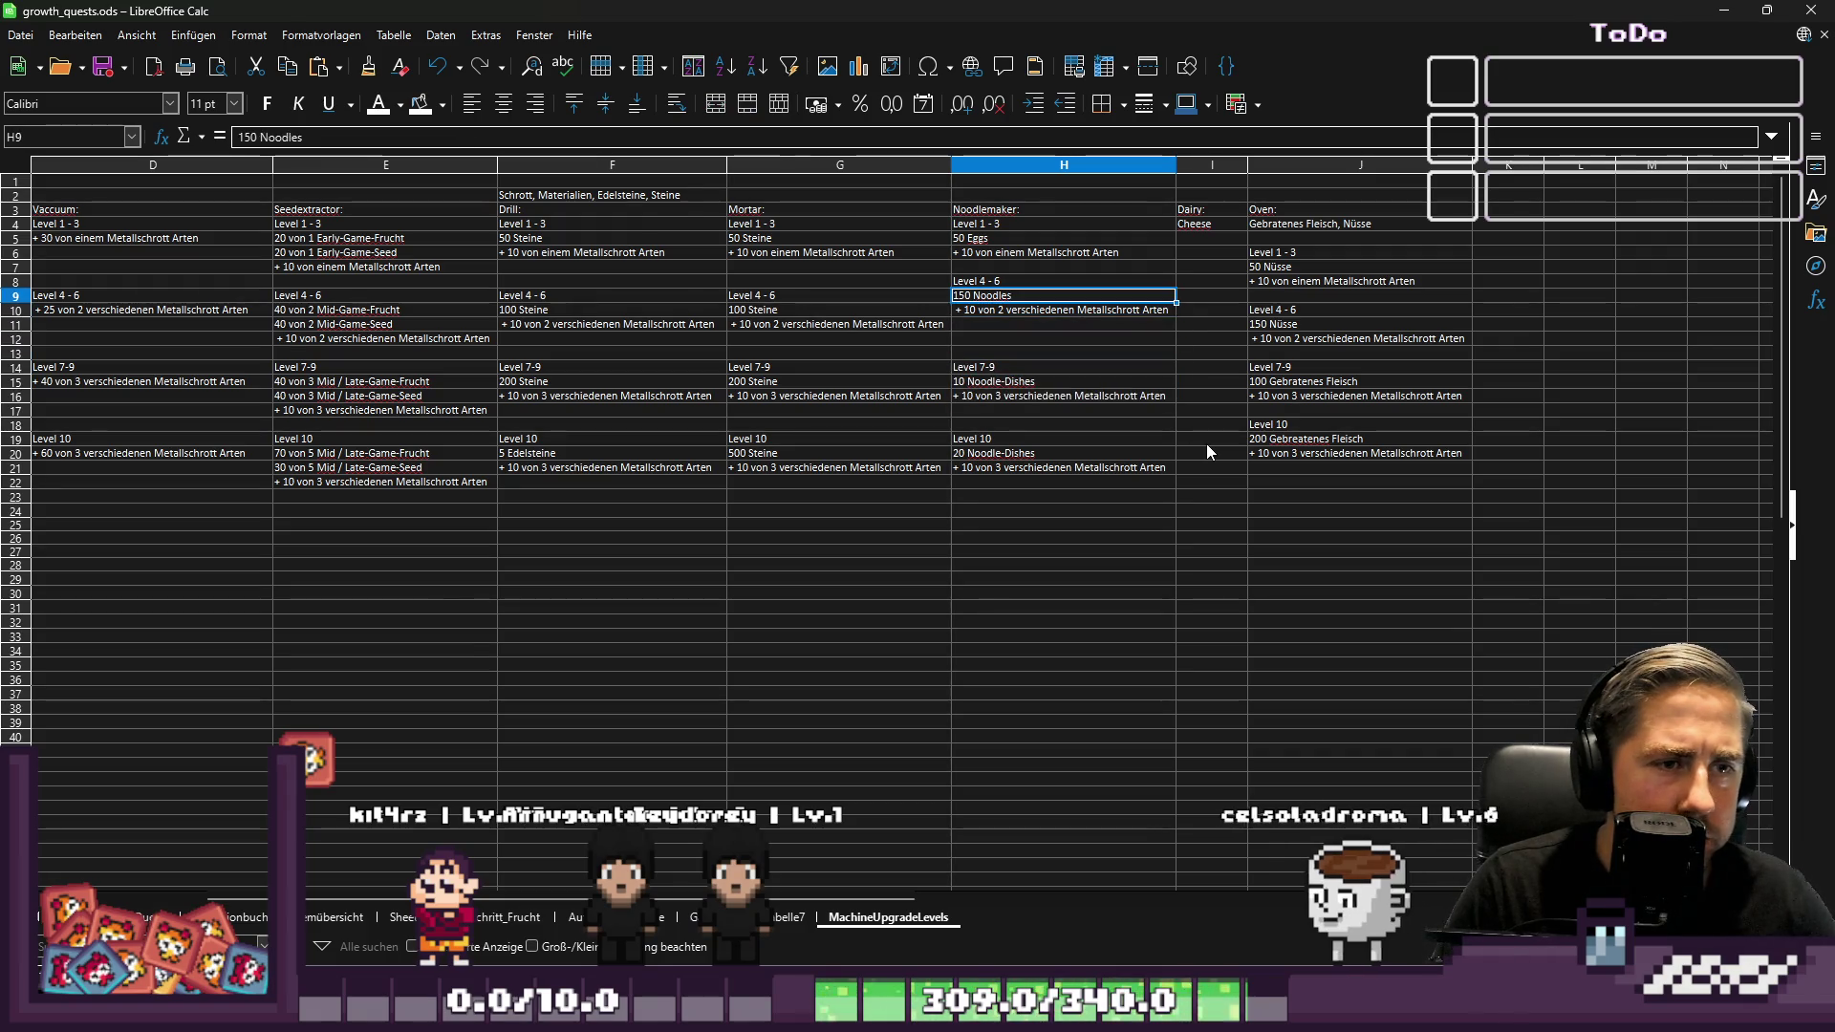
key(ctrl+x)
key(Down)
key(ctrl+v)
key(Up)
key(Up)
key(Up)
key(Right)
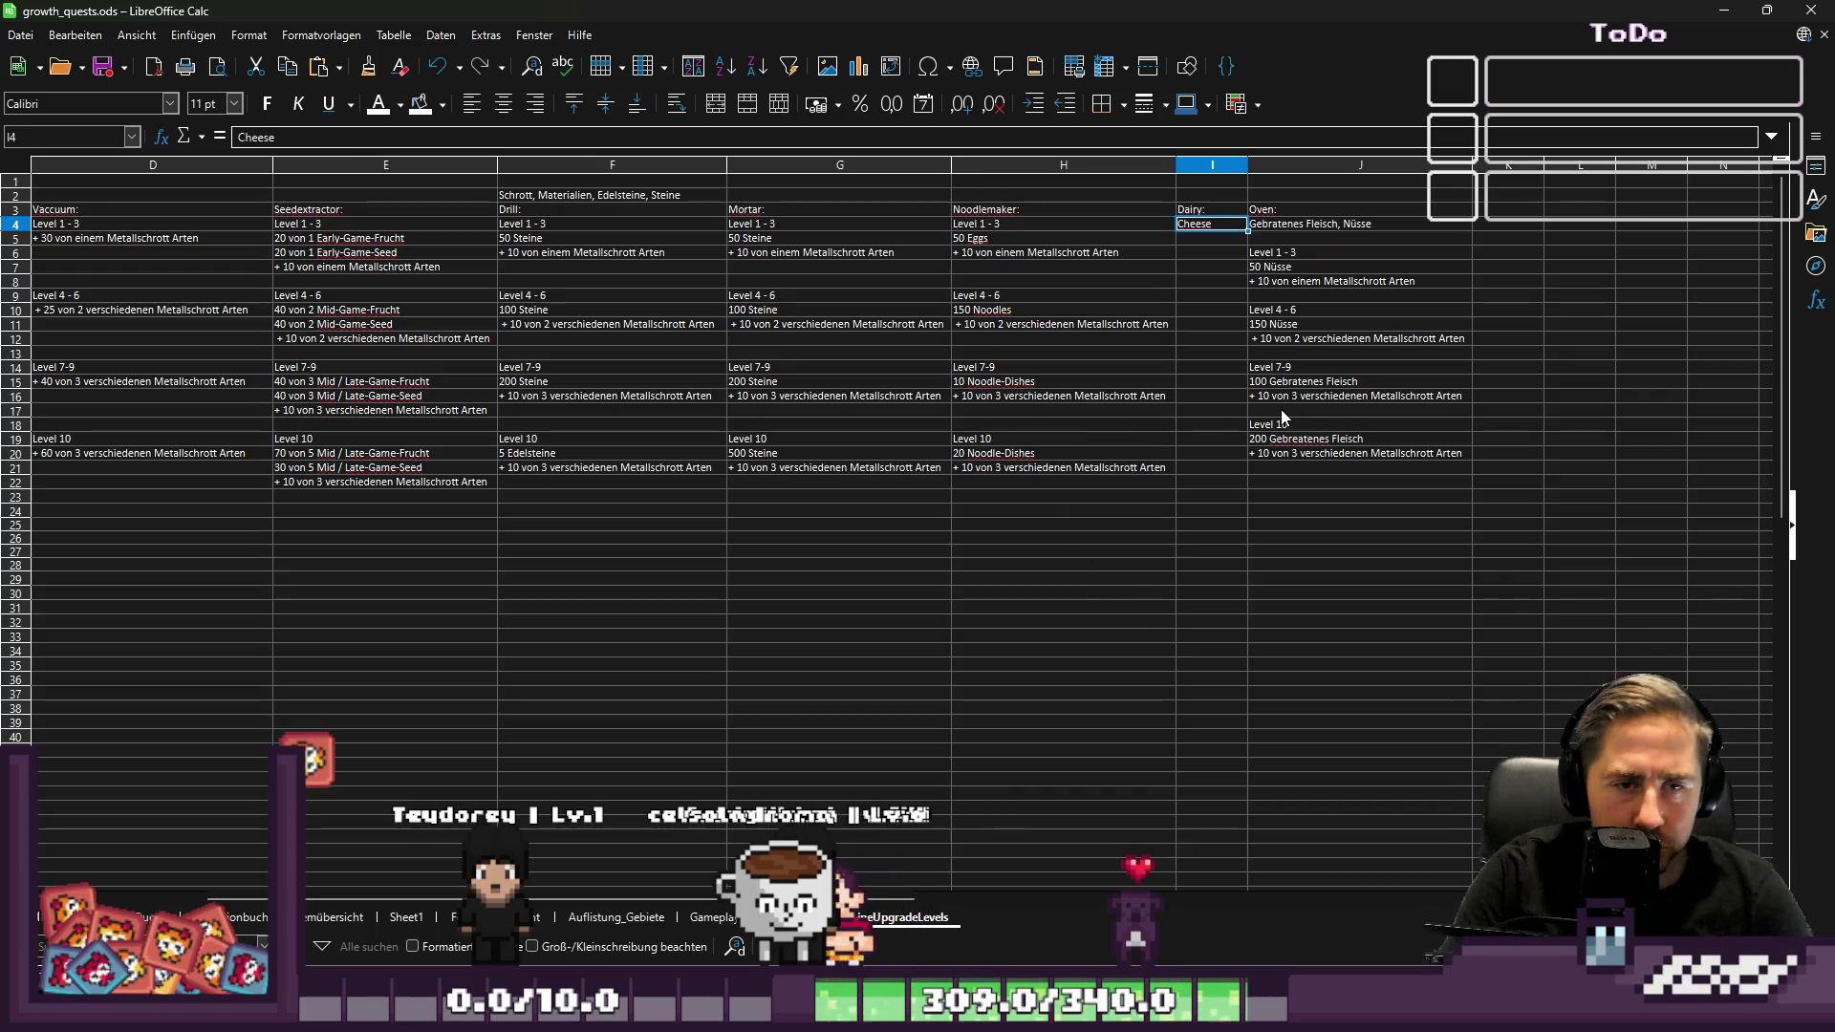
Move the Oven Level 10 block down to row 19
key(shift+Down)
key(shift+Down)
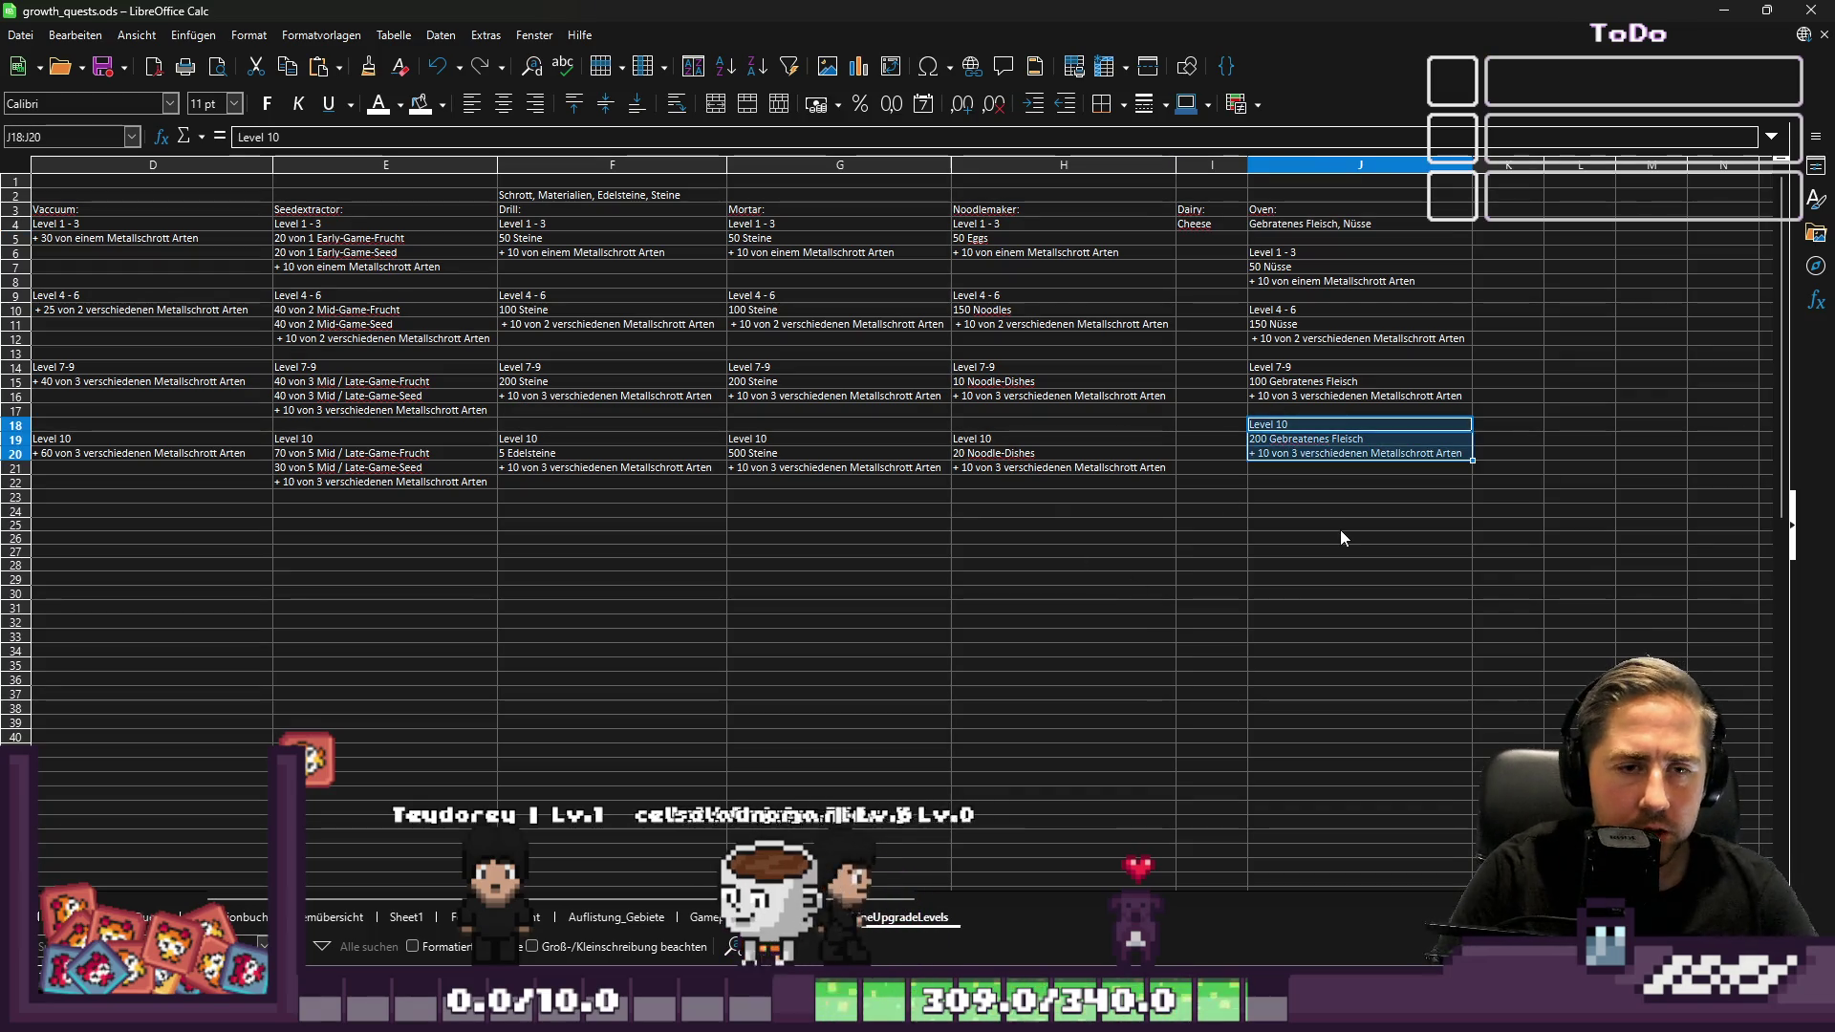
key(ctrl+x)
key(Down)
key(ctrl+v)
Move the Oven materials note up above the Oven header
key(Up)
key(Up)
key(Up)
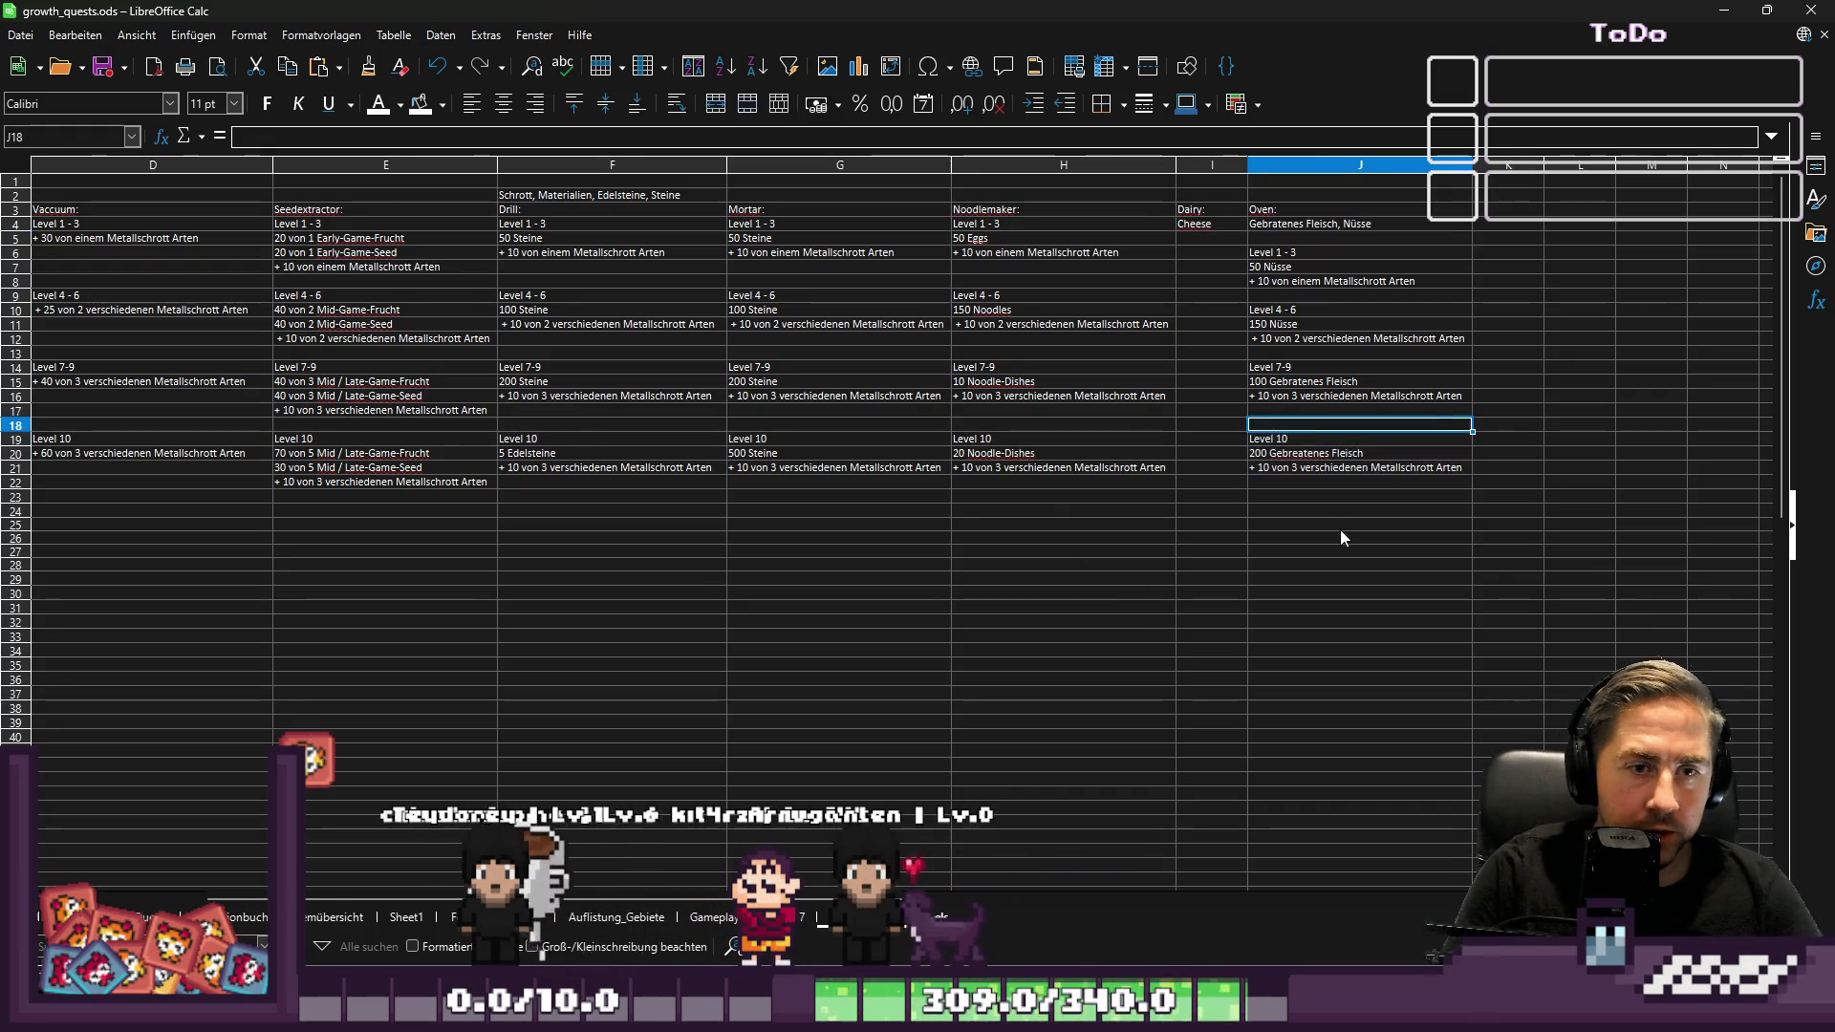
key(Up)
key(Up)
key(Up)
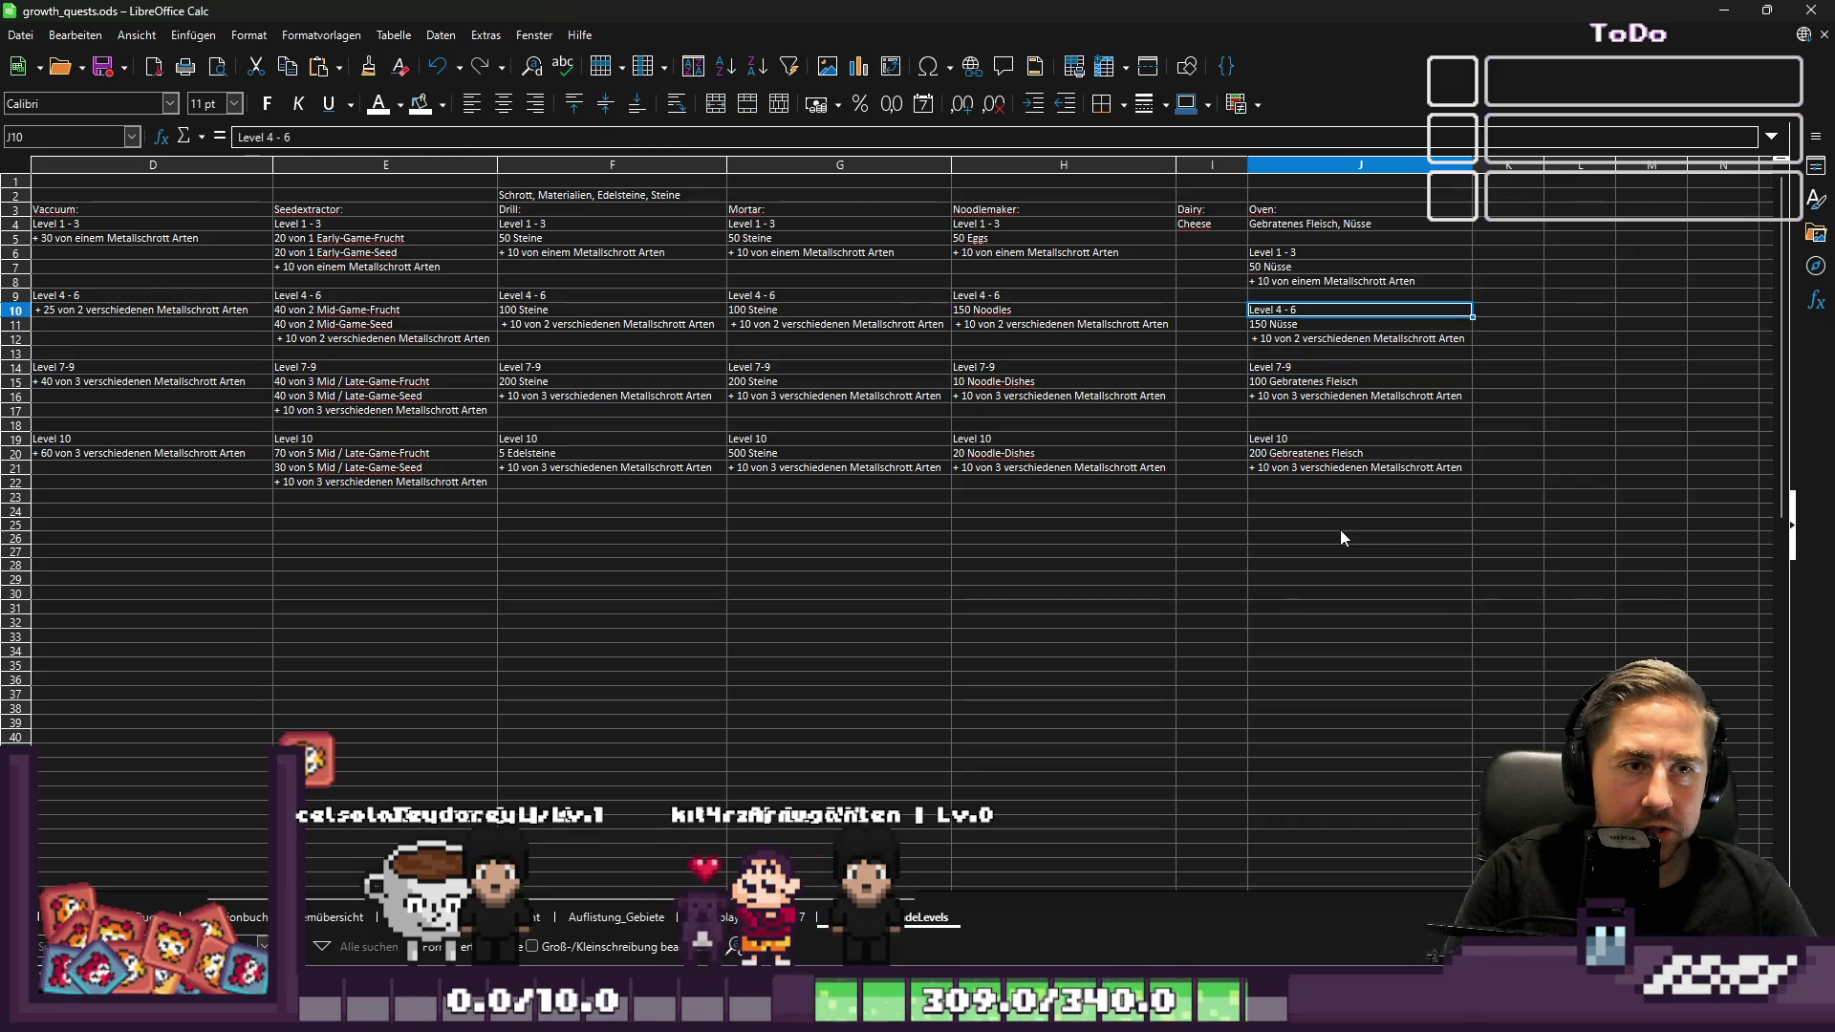
key(ctrl+x)
key(Up)
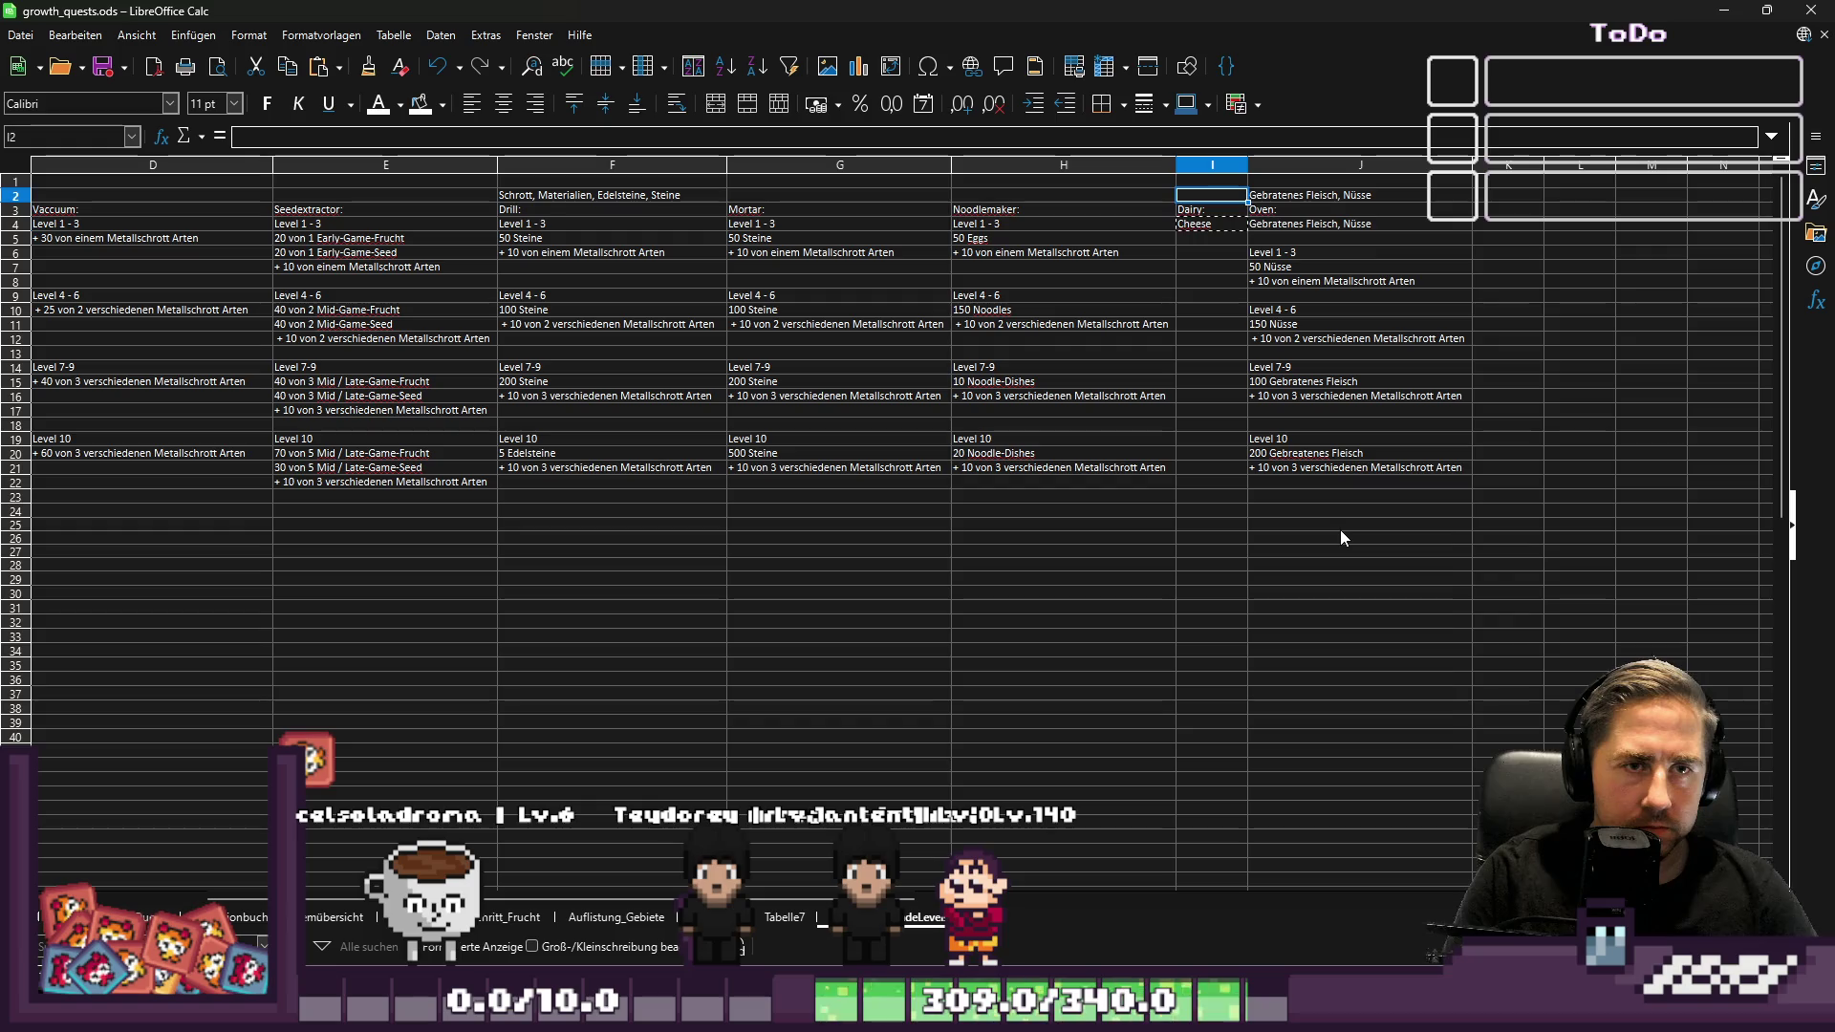
key(Delete)
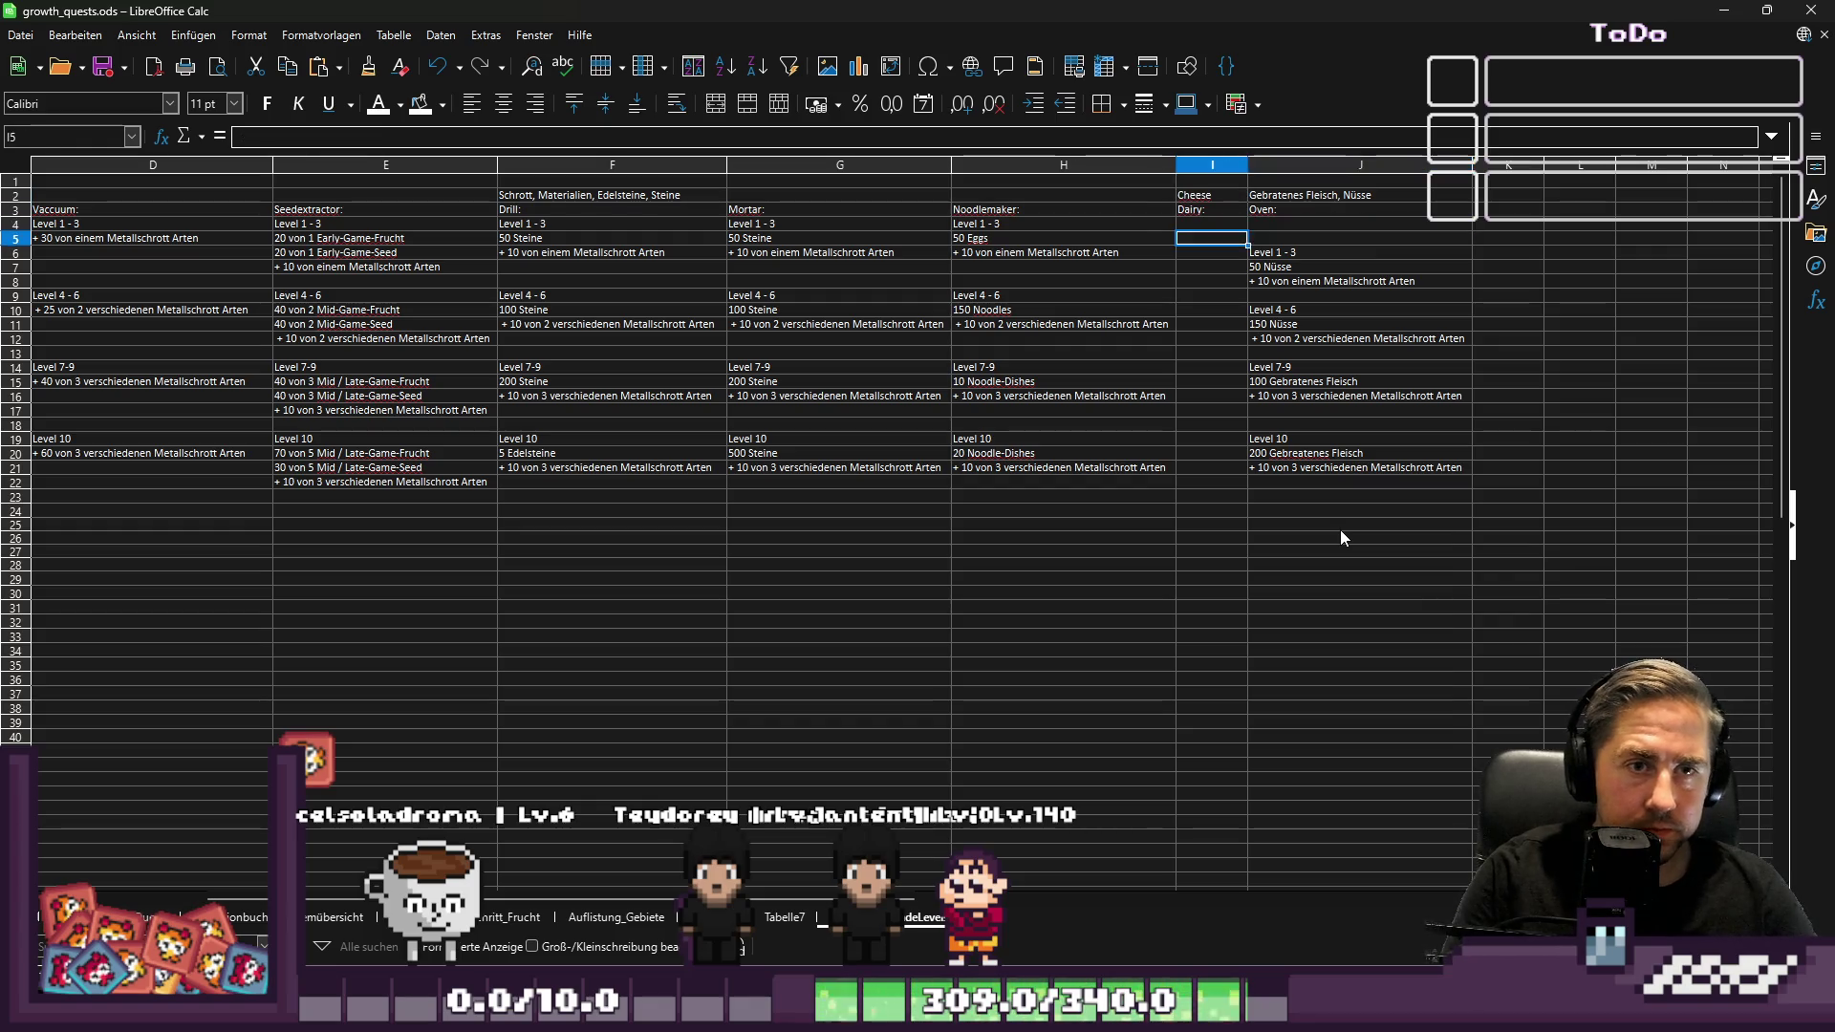
Move the Oven Level 1-3 block up to start at row 4
key(Down)
key(Down)
key(shift+Down)
key(shift+Down)
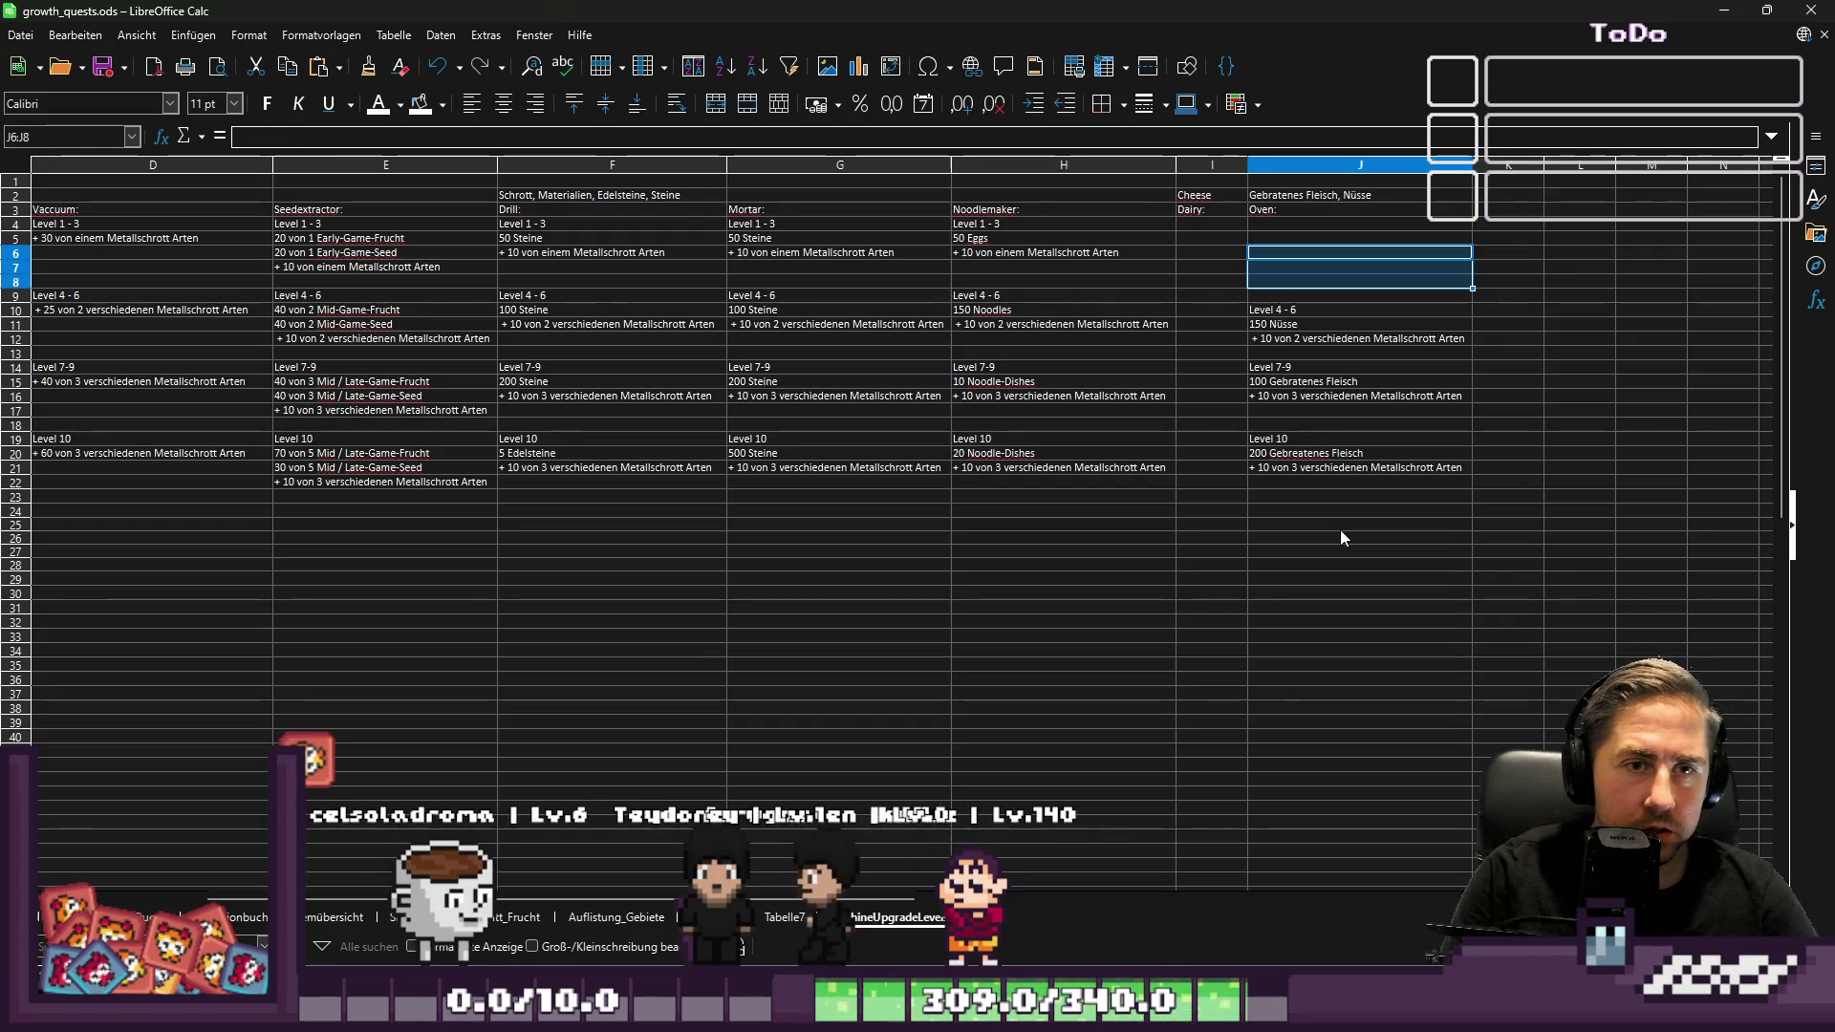
key(ctrl+x)
key(Up)
key(Up)
key(ctrl+v)
key(Down)
key(Down)
key(Down)
key(Down)
key(Down)
key(Down)
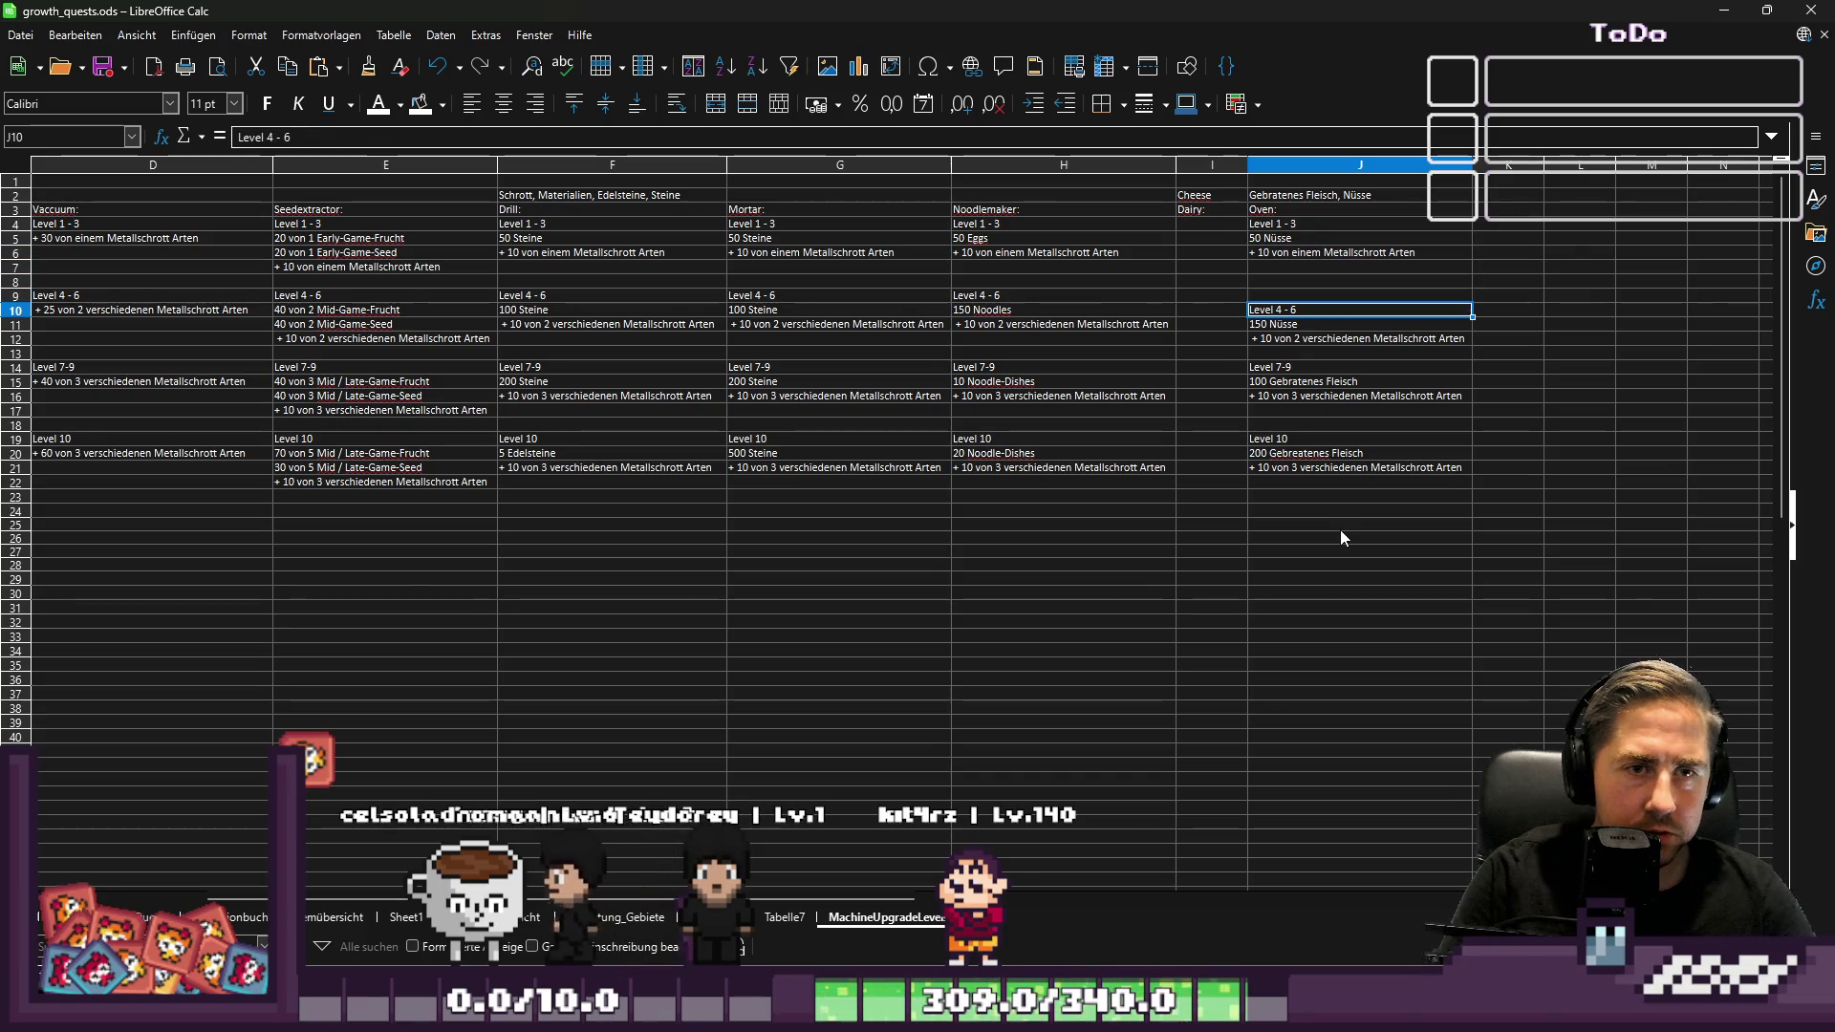
Move the Oven Level 4-6 block to row 9 and check the row across machines
key(shift+Down)
key(shift+Down)
key(ctrl+x)
key(Up)
key(ctrl+v)
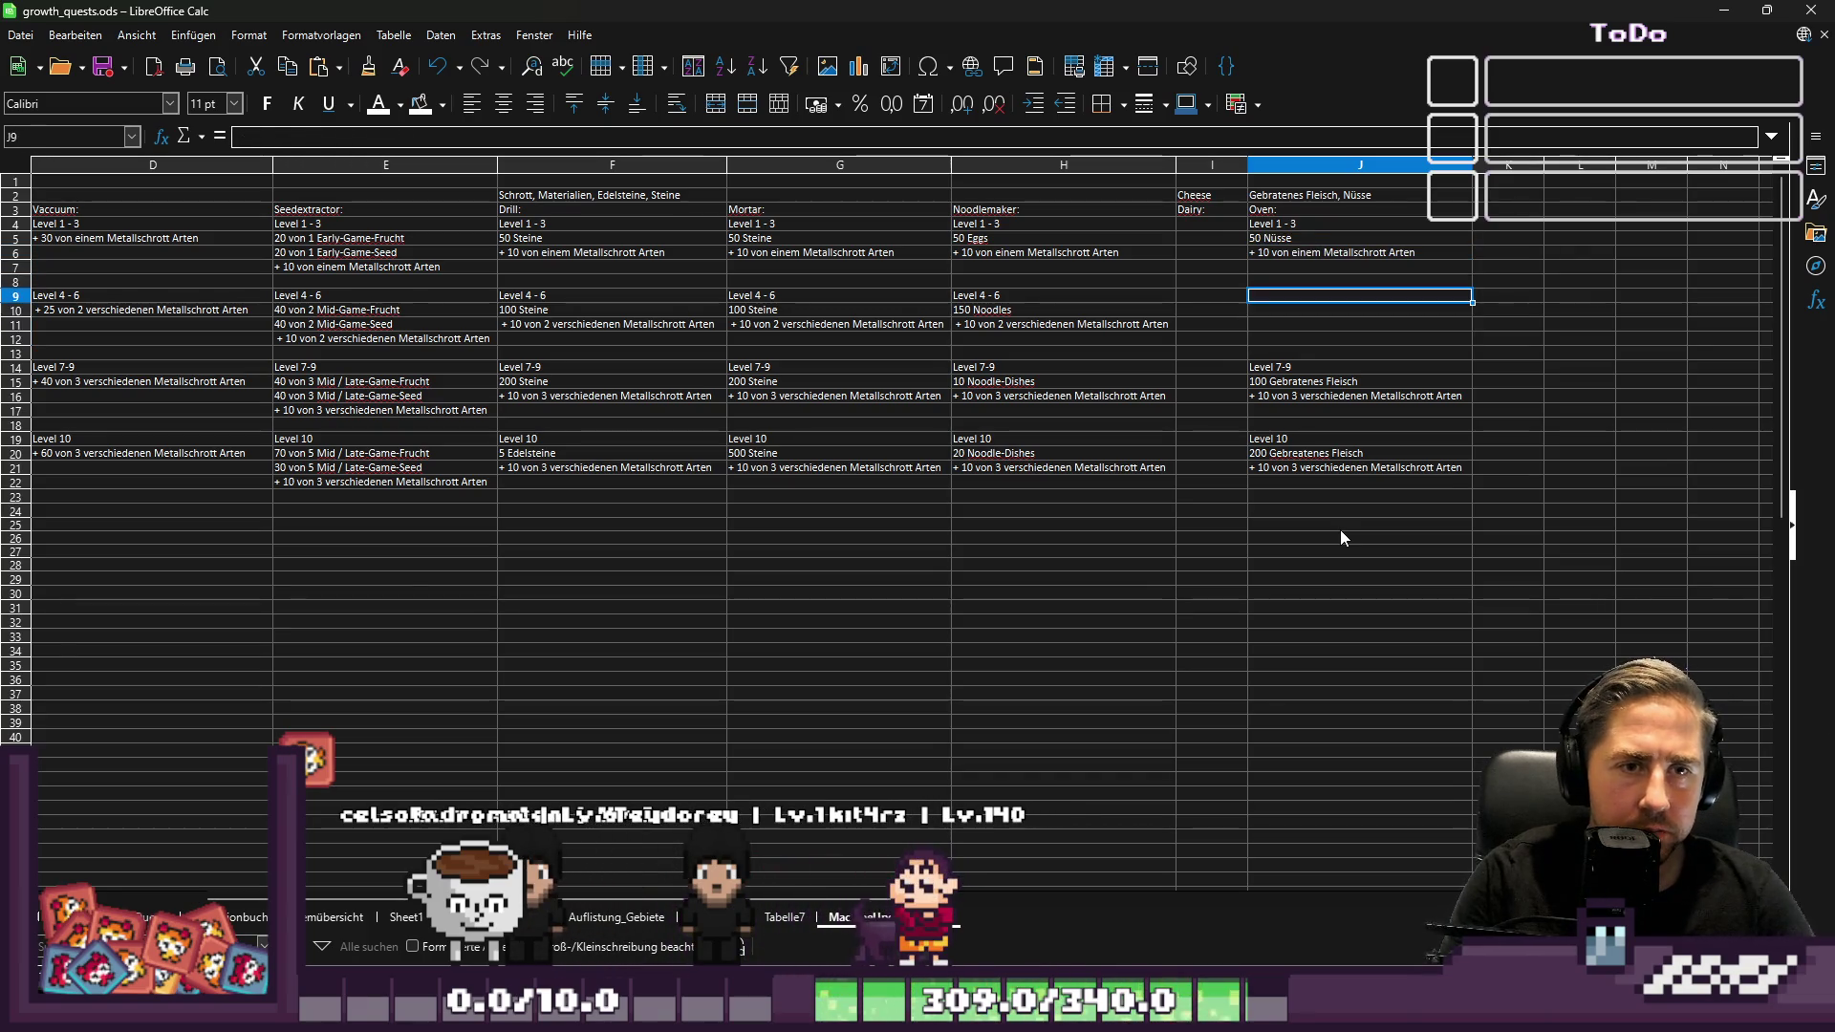
key(Left)
key(Left)
key(ctrl+Left)
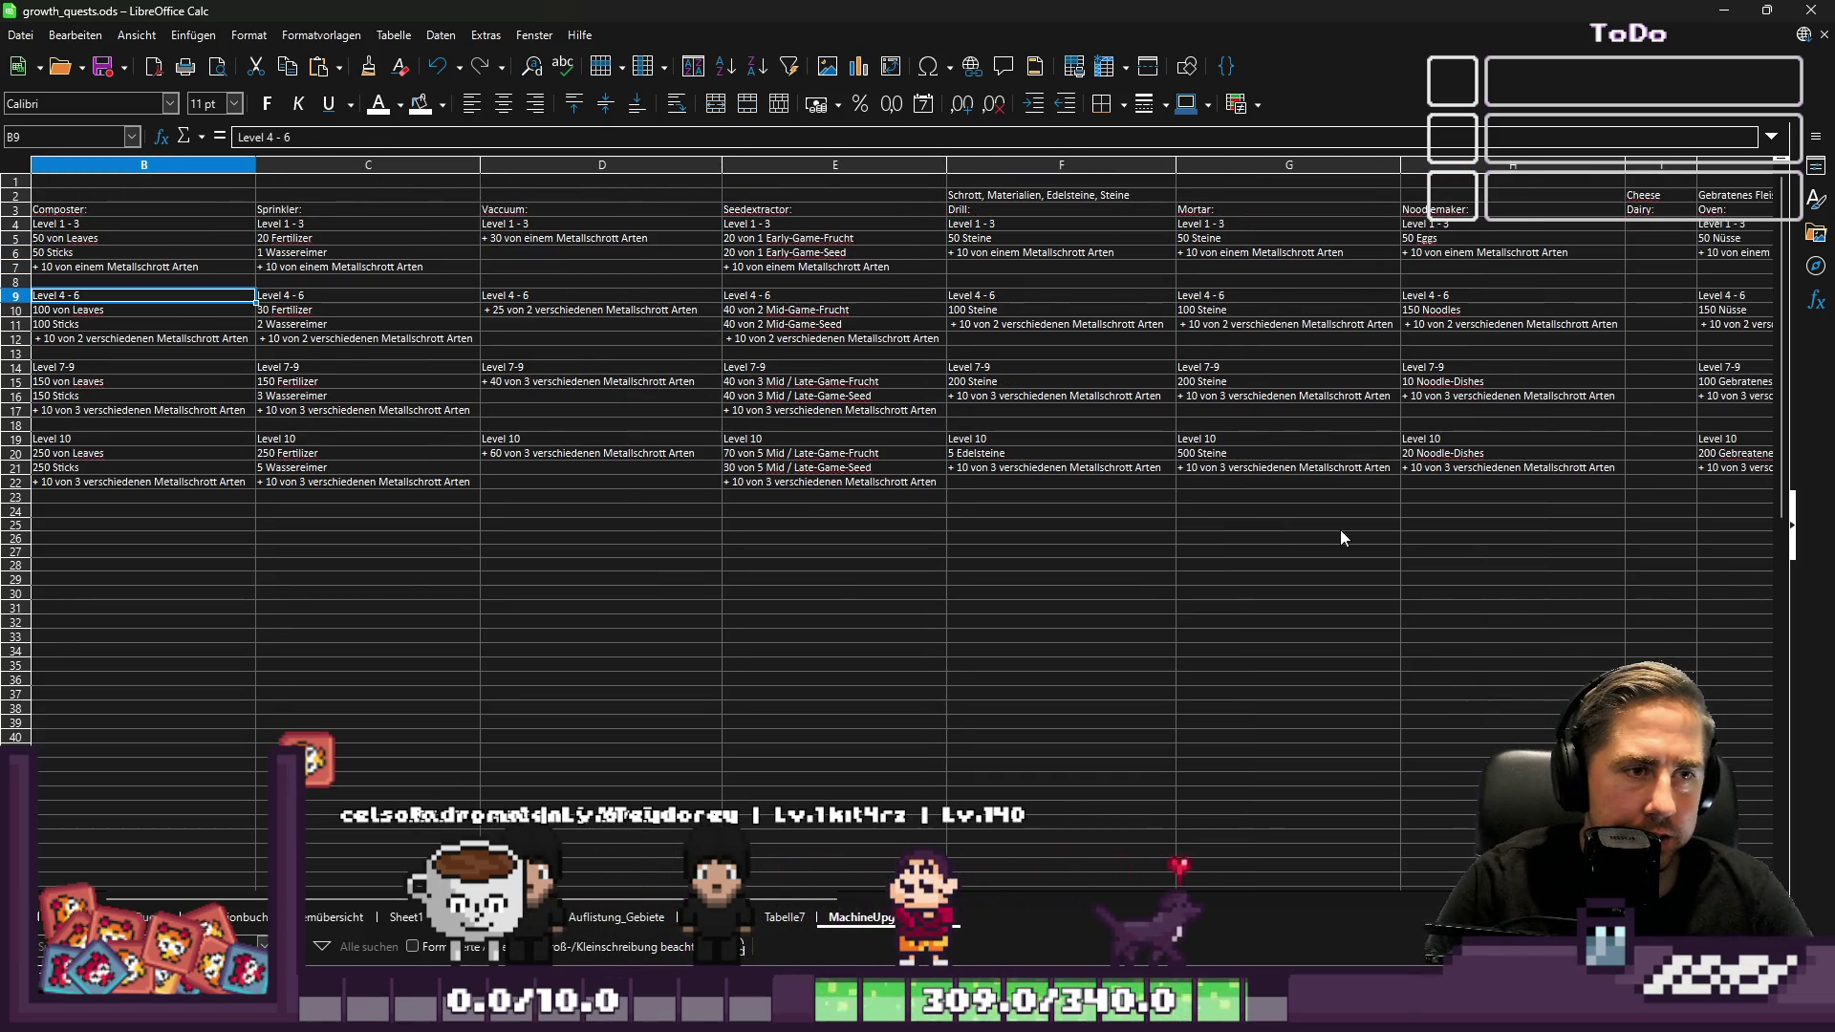
key(Right)
key(Right)
key(Right)
key(Left)
Move the Cidery juice note "-> Saft (27 versch.)" up to row 2 in column A
key(ctrl+Left)
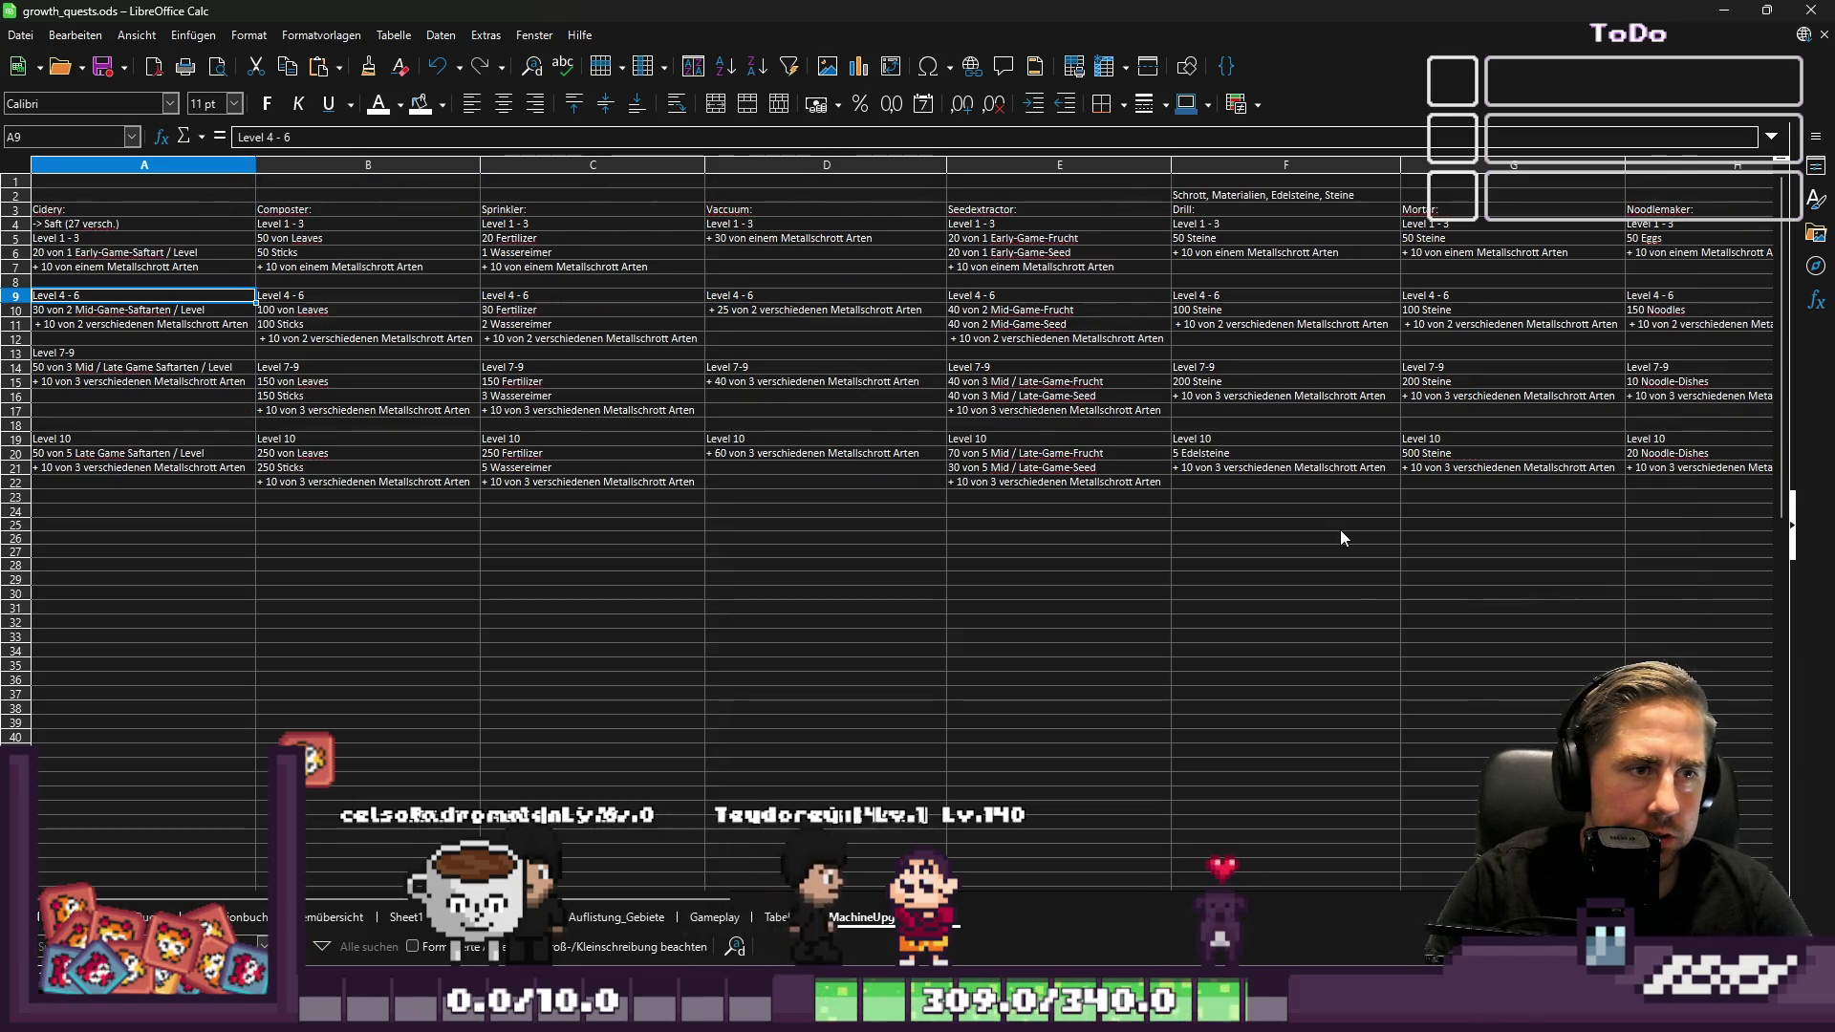
key(Up)
key(Up)
key(Up)
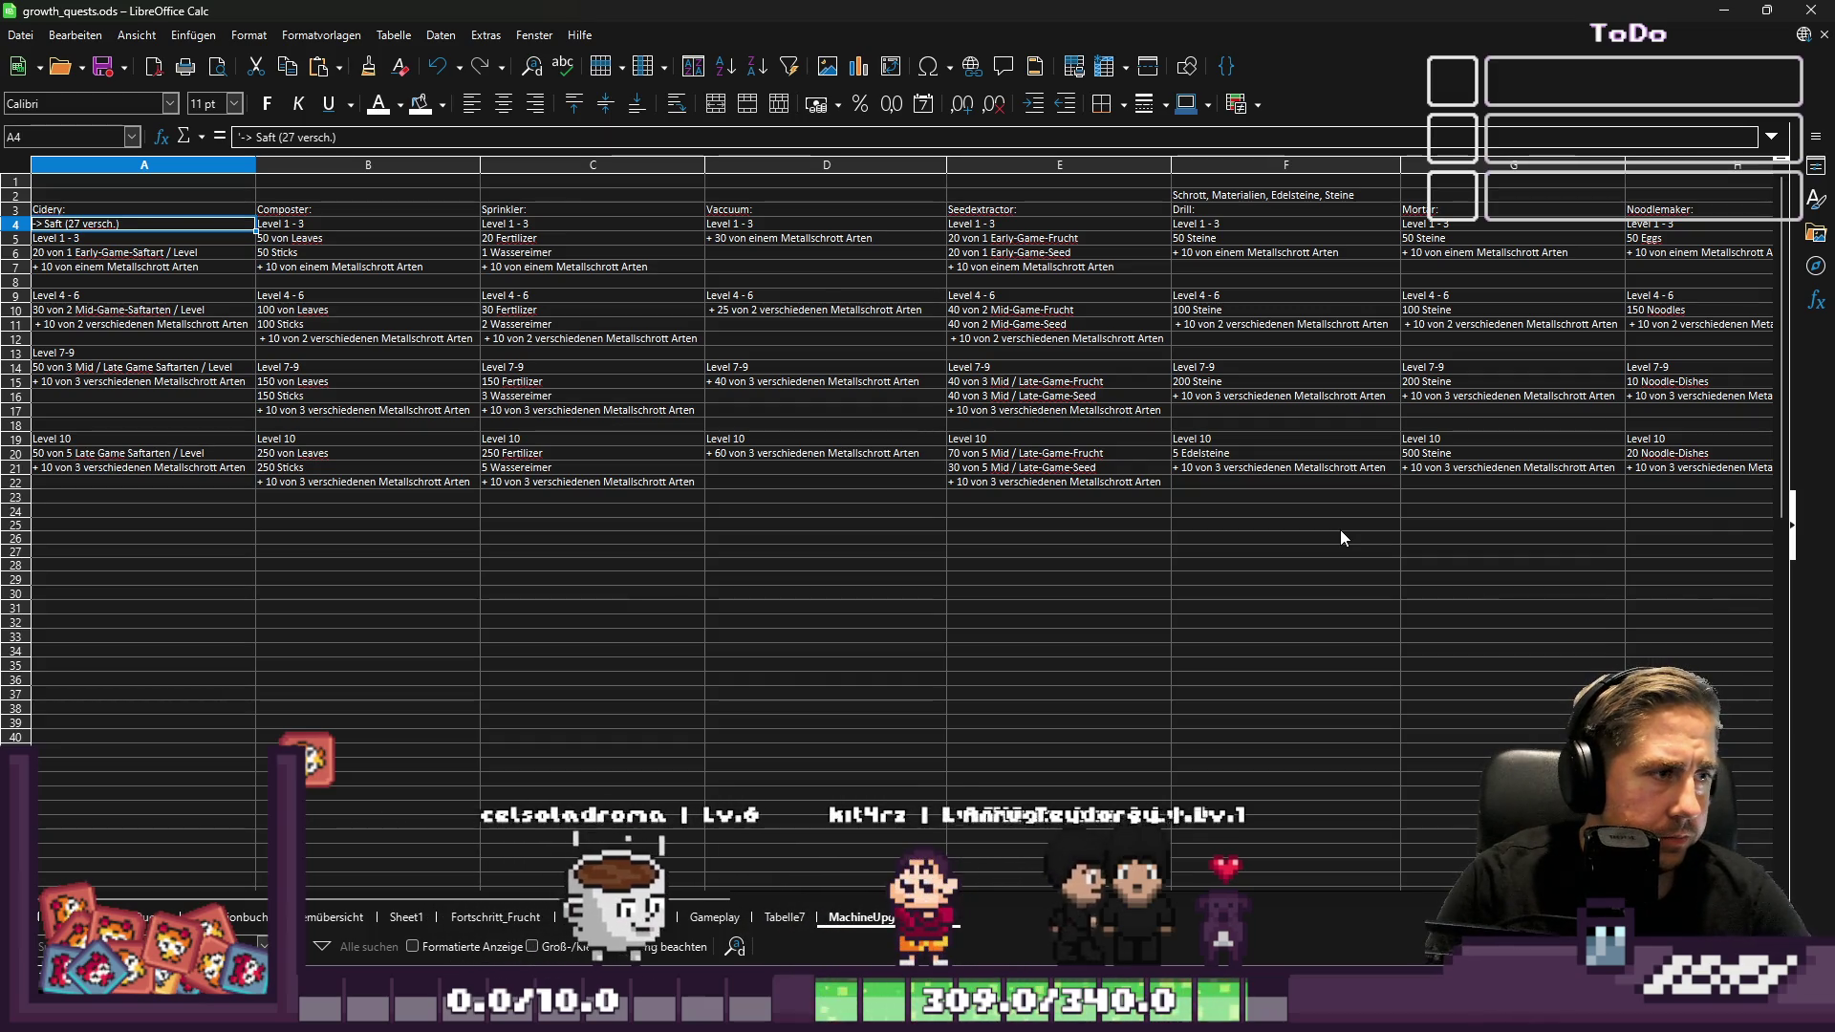
key(ctrl+c)
key(Up)
key(Up)
key(ctrl+v)
Move Cidery's Level 1-3 block up to start at row 4
key(Down)
key(Down)
key(Down)
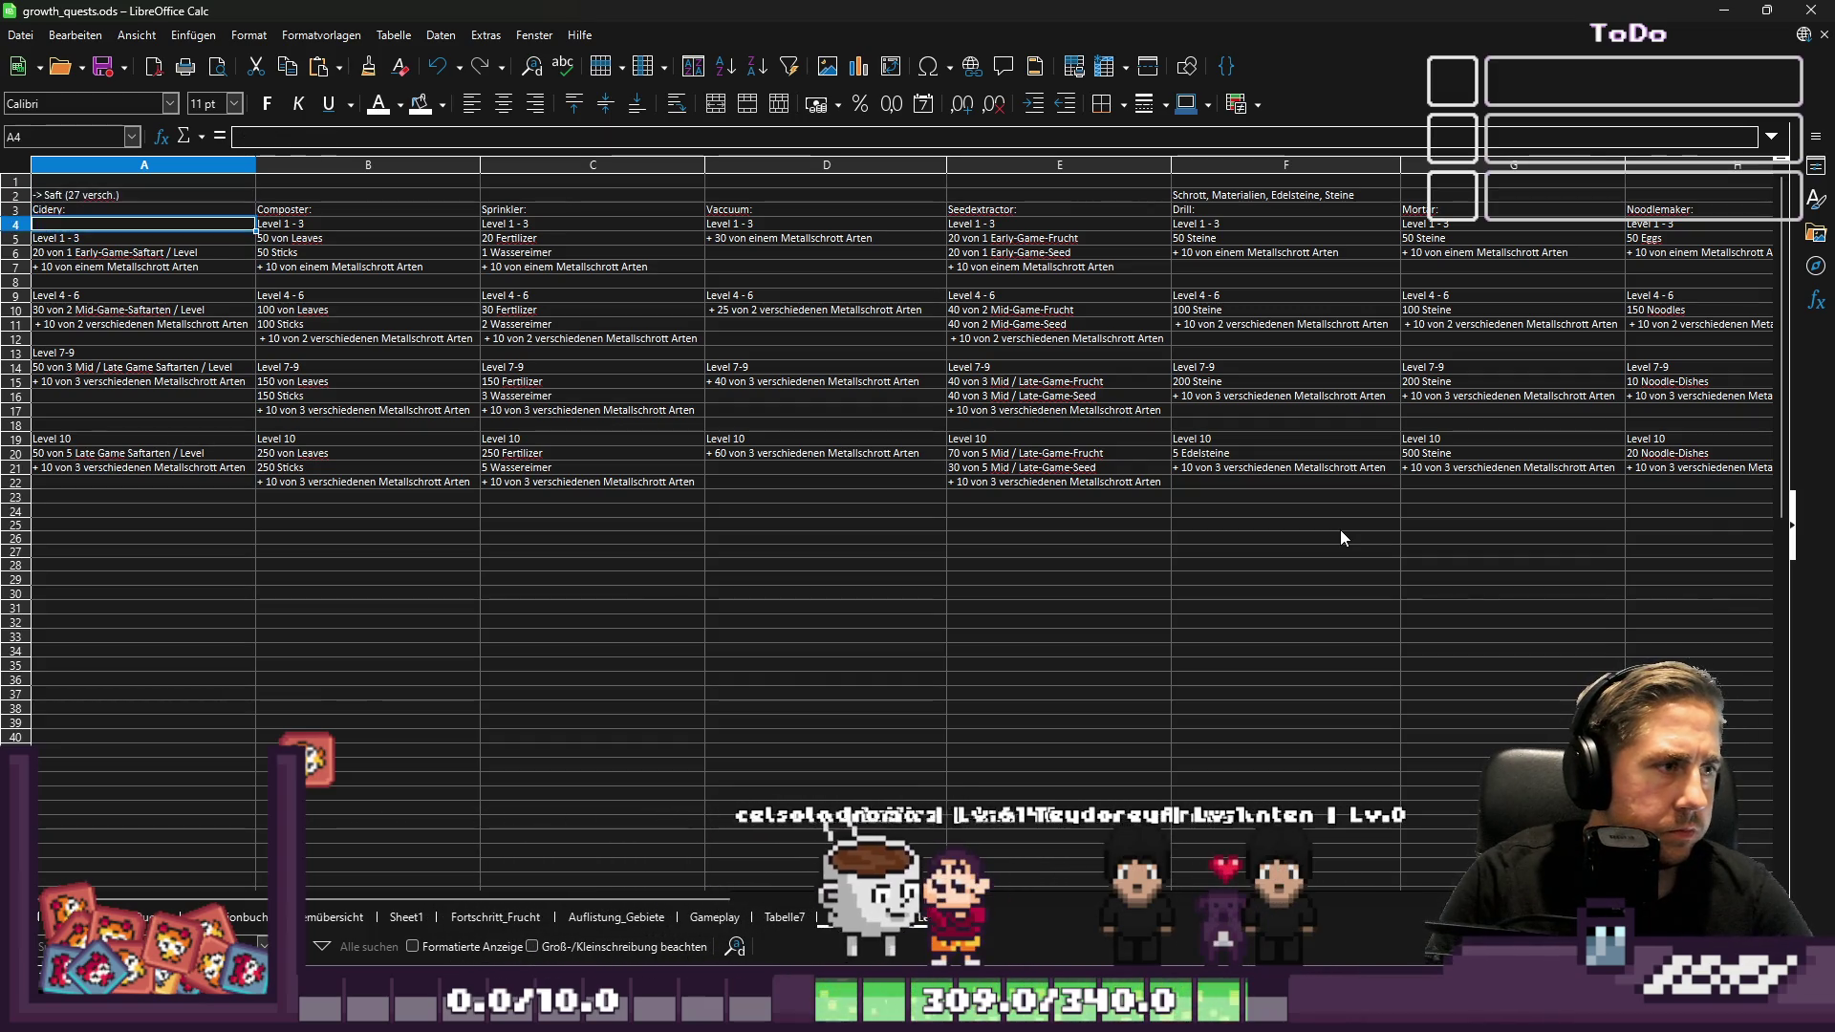
key(shift+Down)
key(shift+Down)
key(ctrl+x)
key(Up)
key(ctrl+v)
key(Down)
Check the Level 1-3 row to the right, then select the header row A3:J3
key(Up)
key(Right)
key(Right)
key(Right)
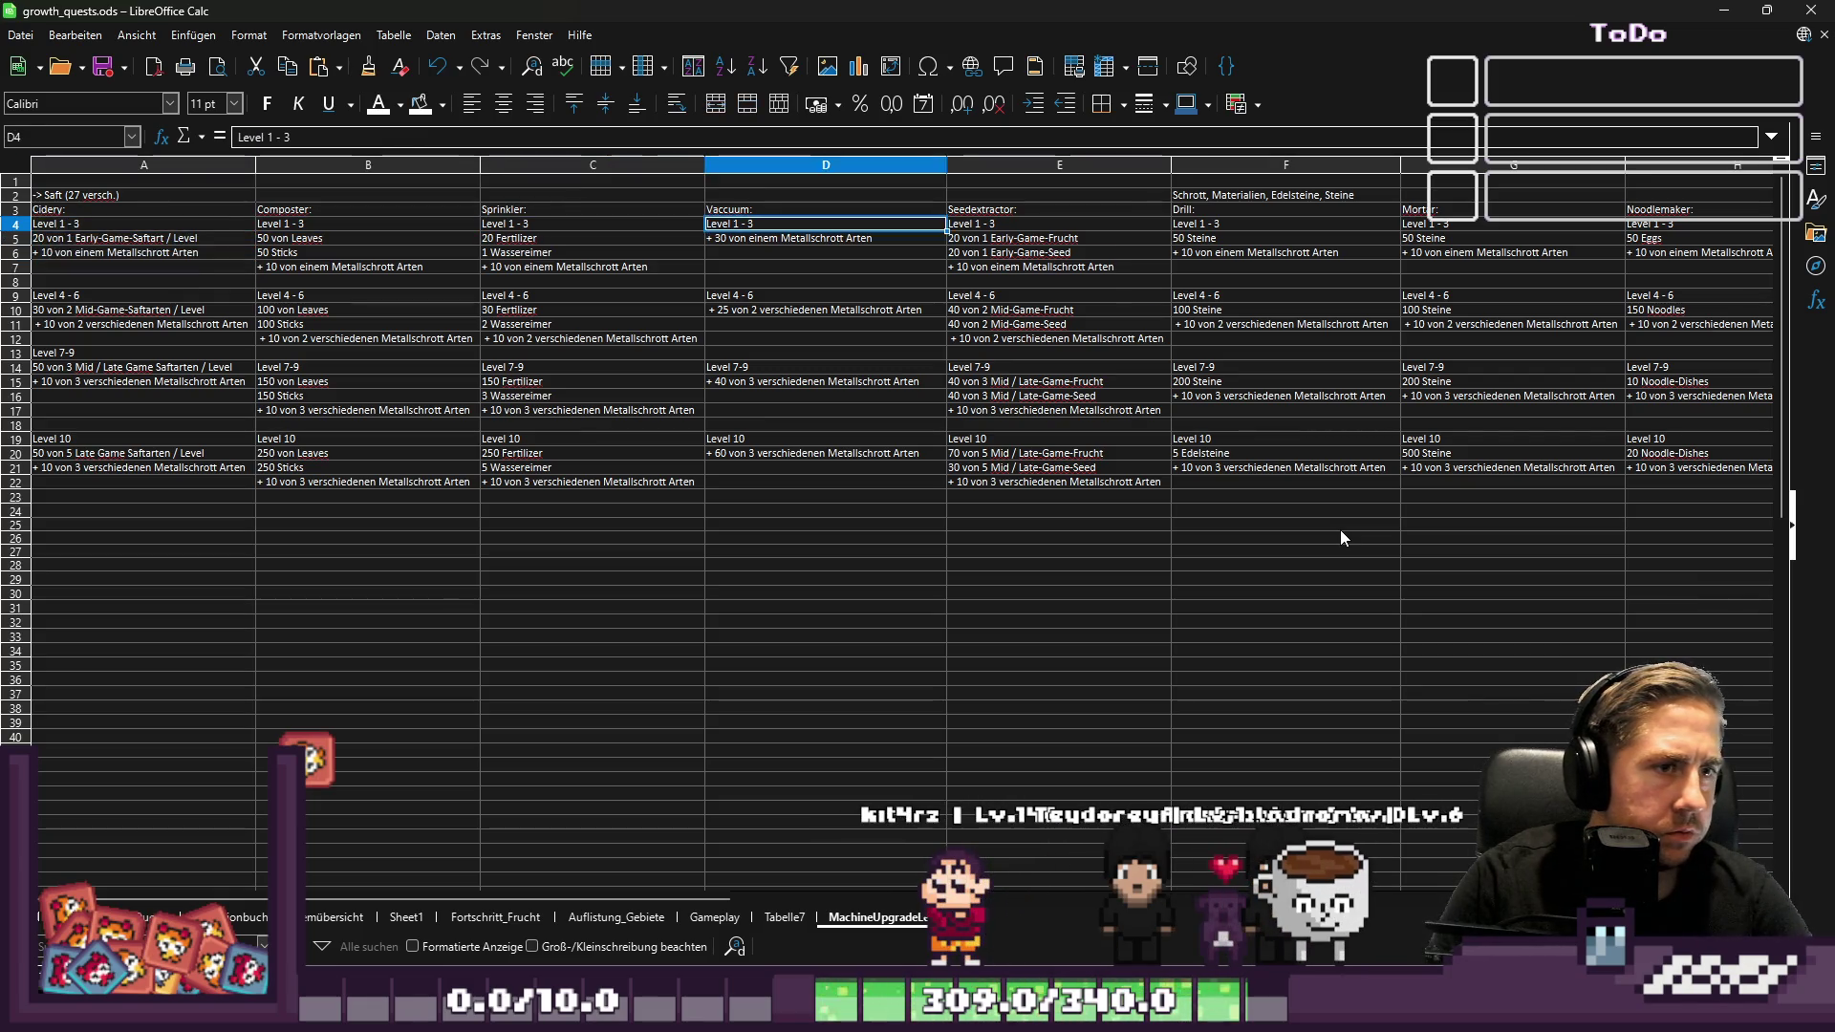
scroll(1341, 528, right, 3)
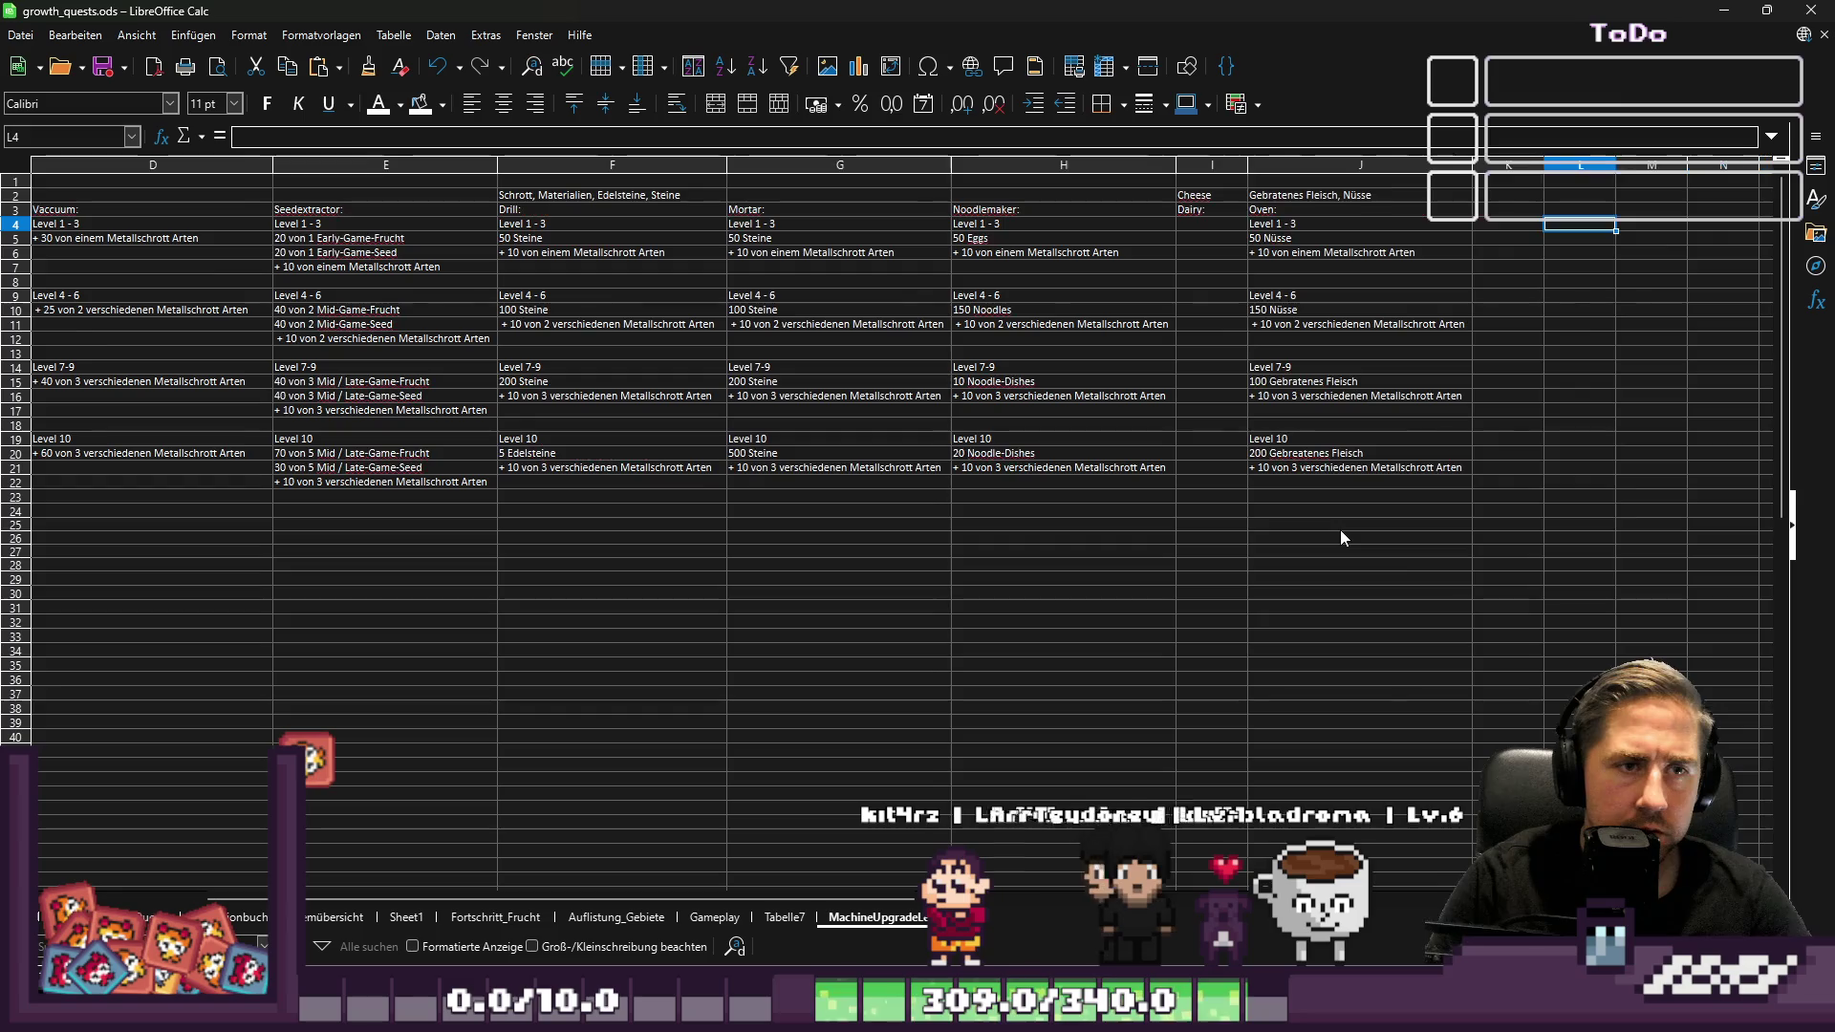
key(Home)
key(Up)
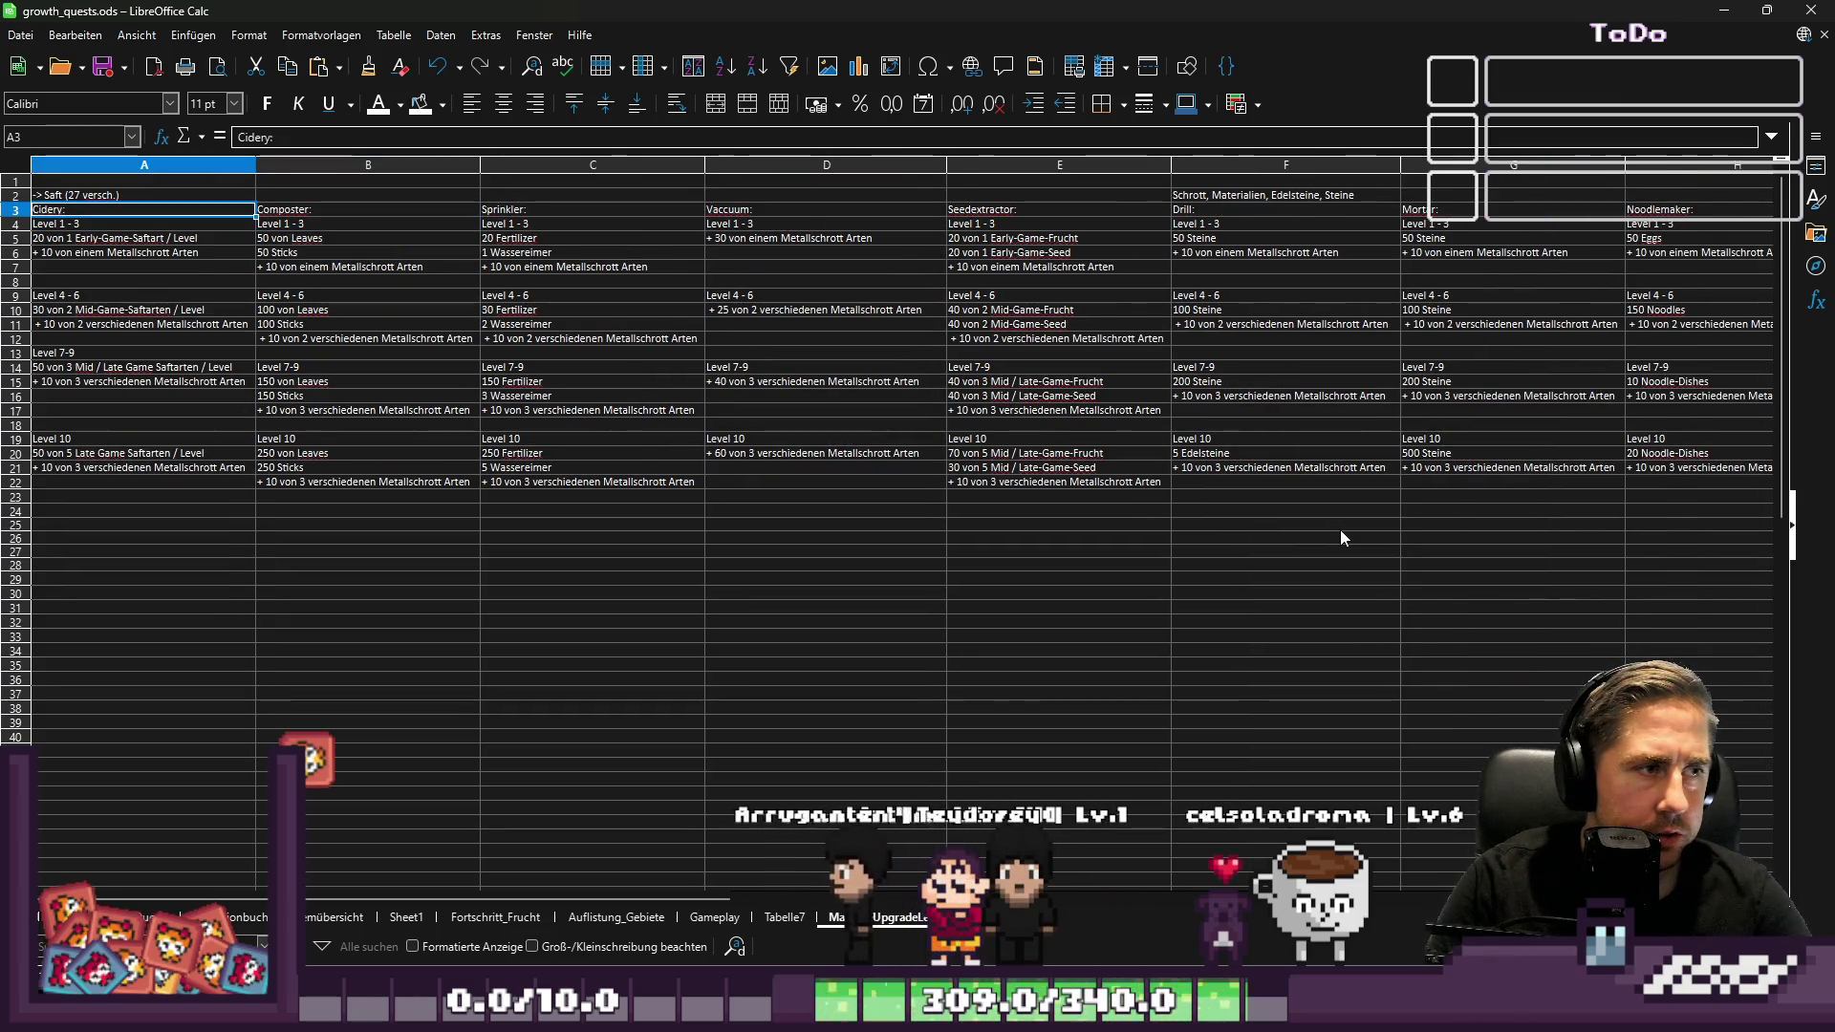
key(shift+Right)
key(shift+Right)
key(shift+Right)
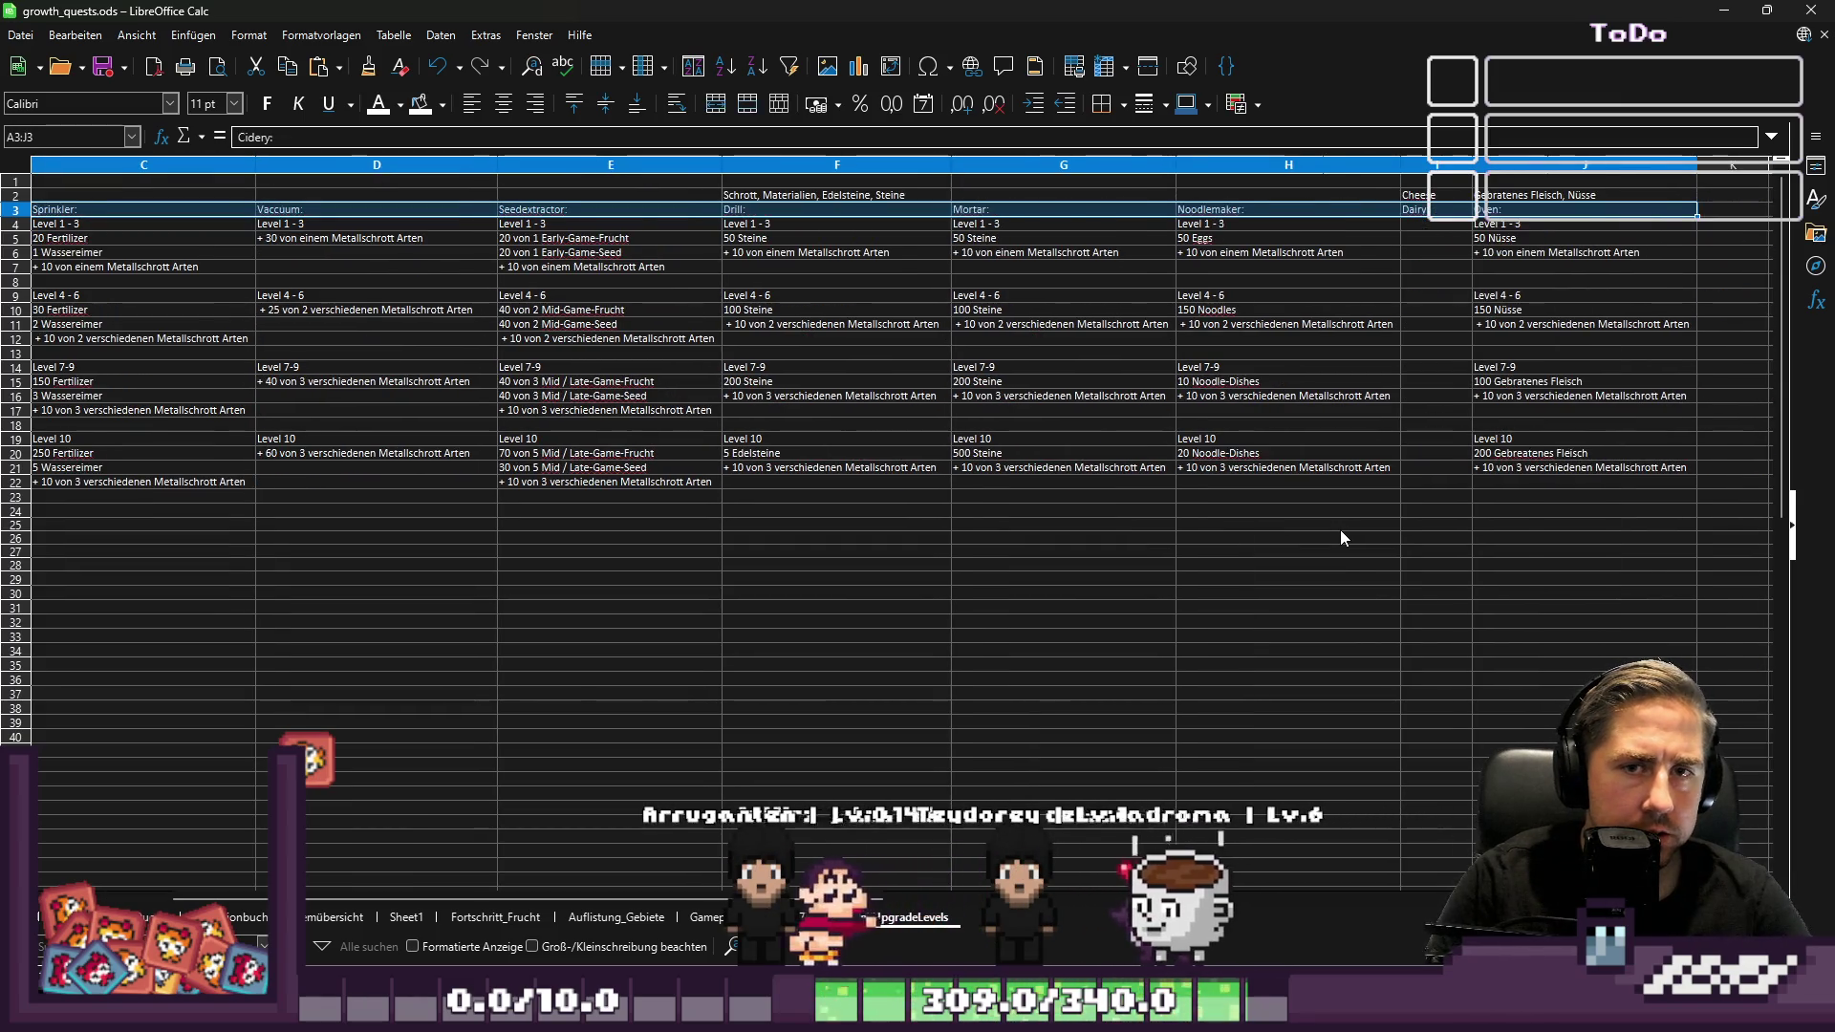
Set the machine-name header row to 13 pt bold
click(234, 105)
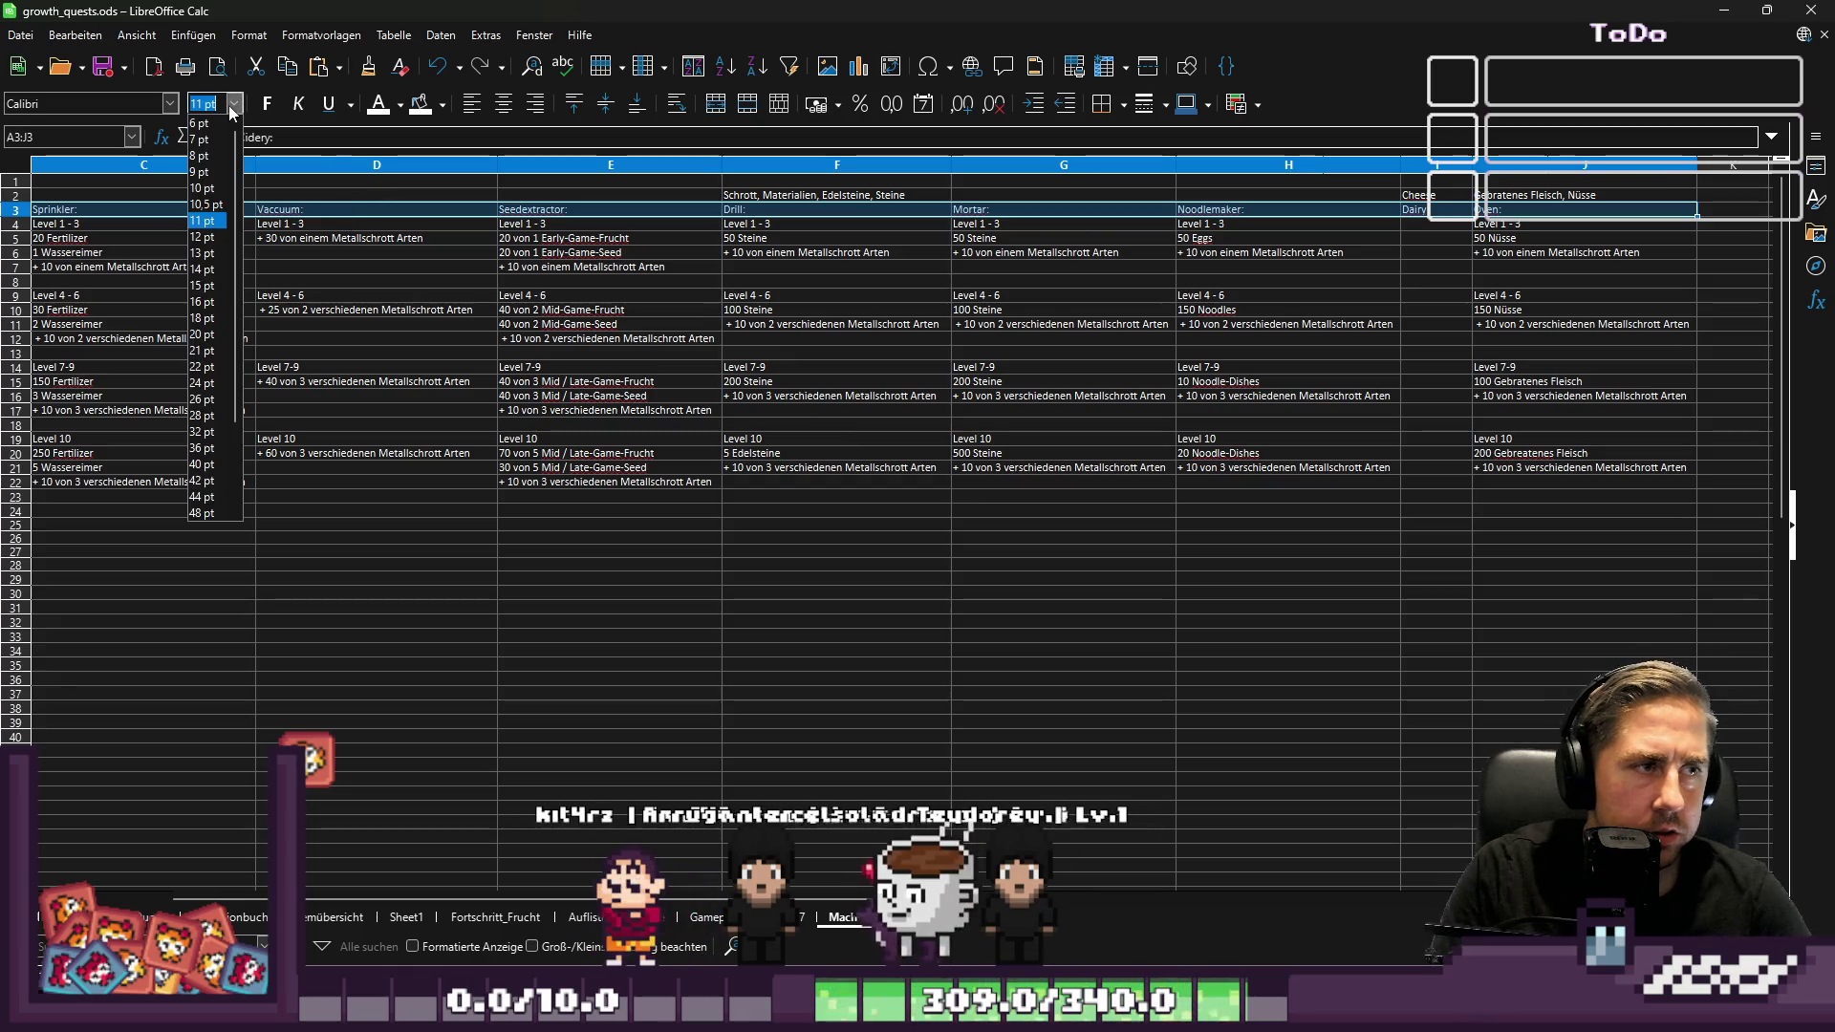
click(226, 253)
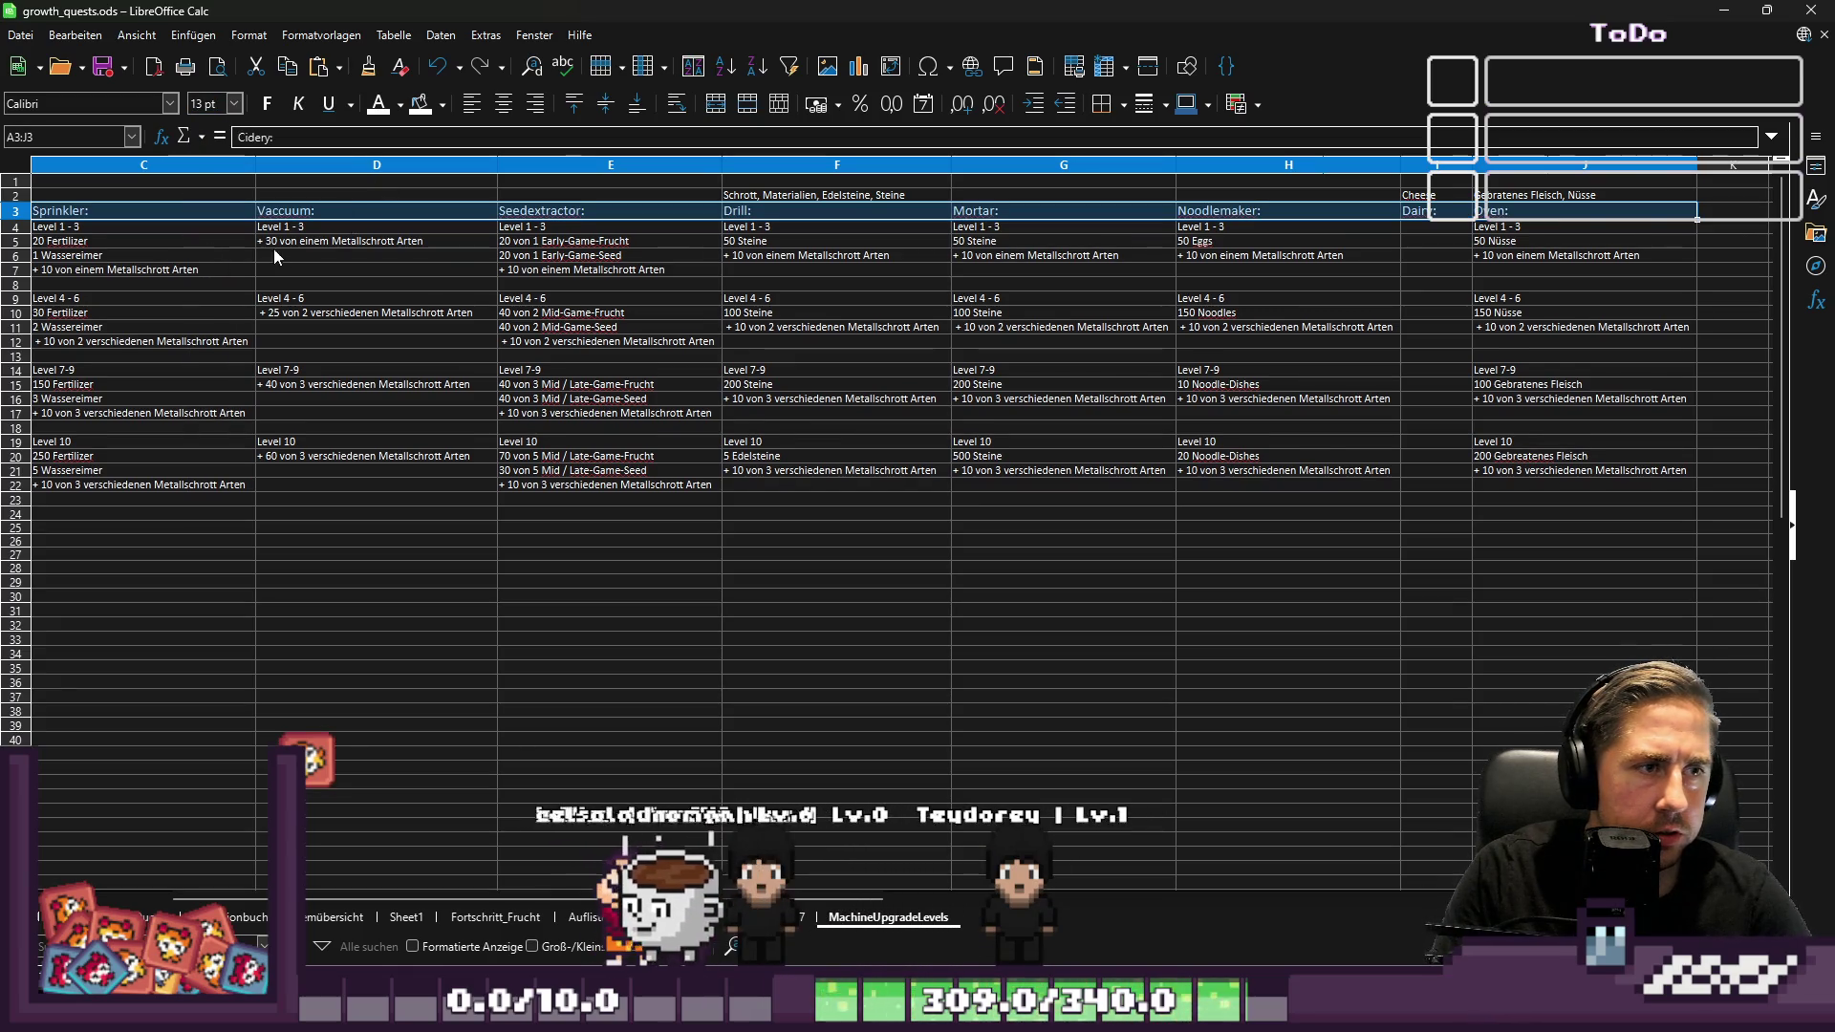
click(267, 104)
Select the Level 1-3 tier across all machines, then the Vaccuum Level 4-6 cell
click(50, 215)
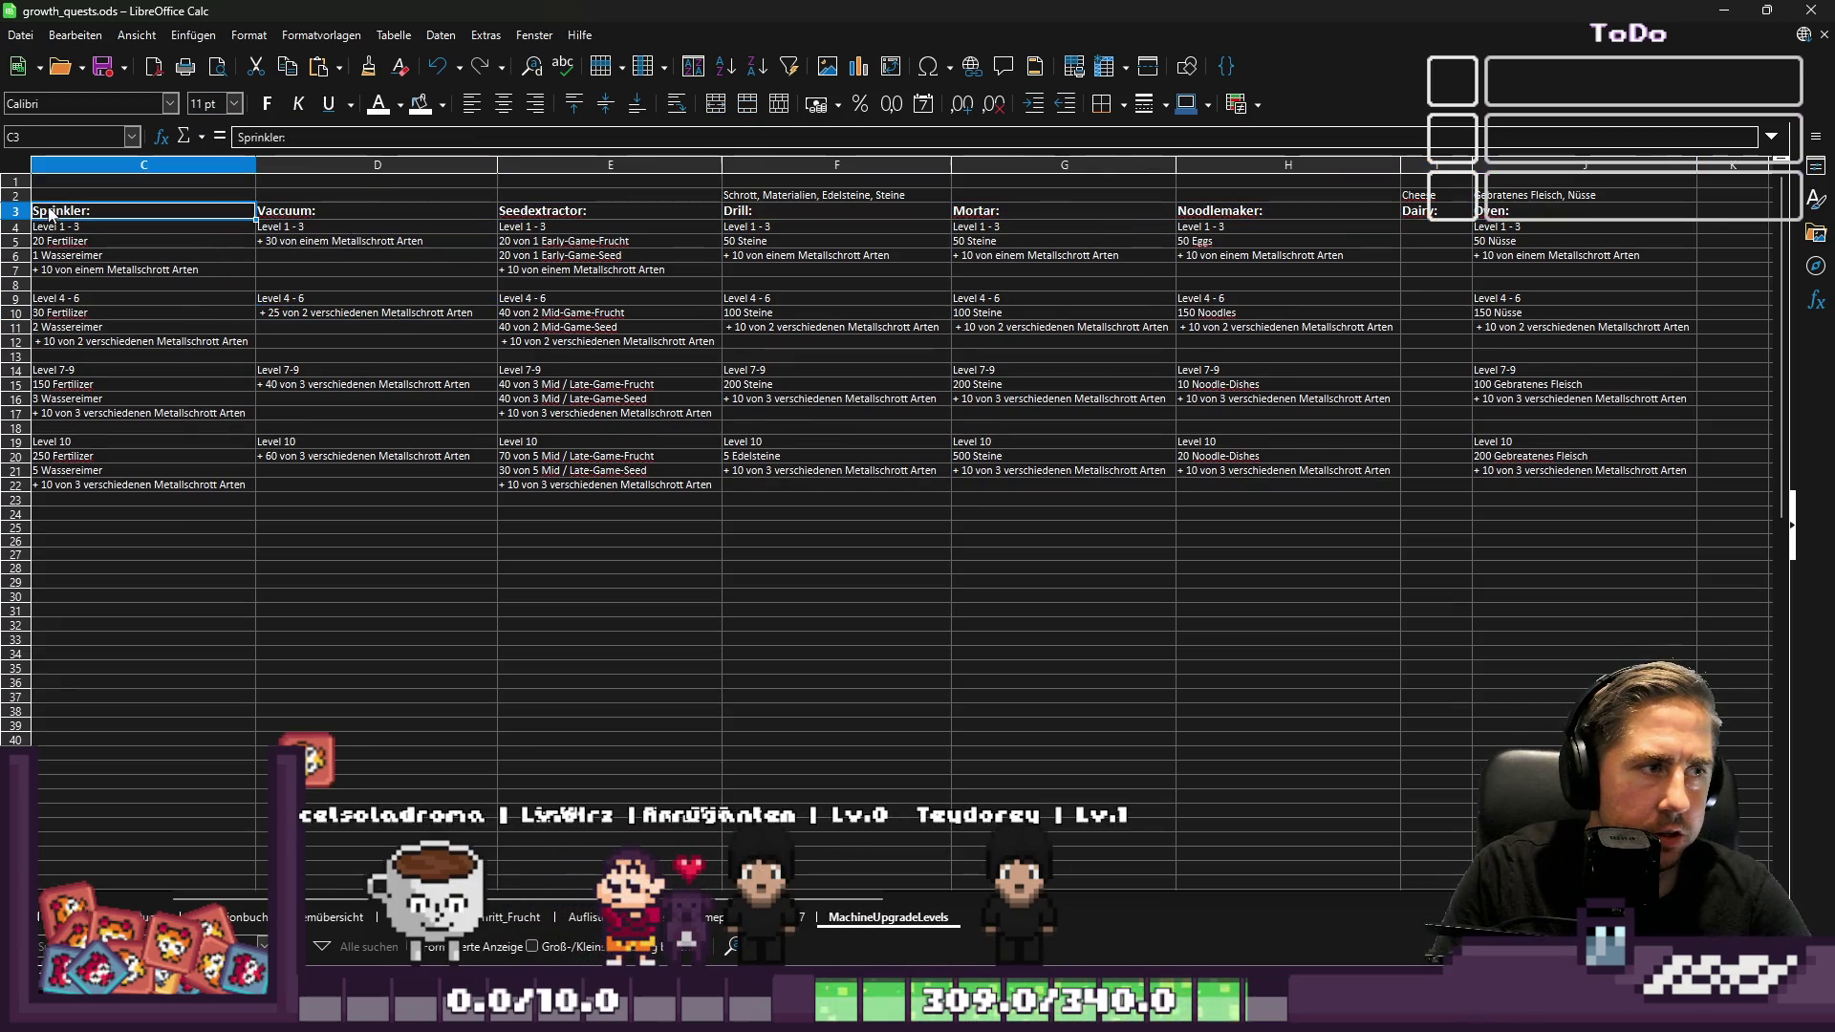
mouse_move(50, 231)
mouse_down()
mouse_move(1631, 253)
mouse_move(1766, 280)
mouse_move(1632, 289)
mouse_up()
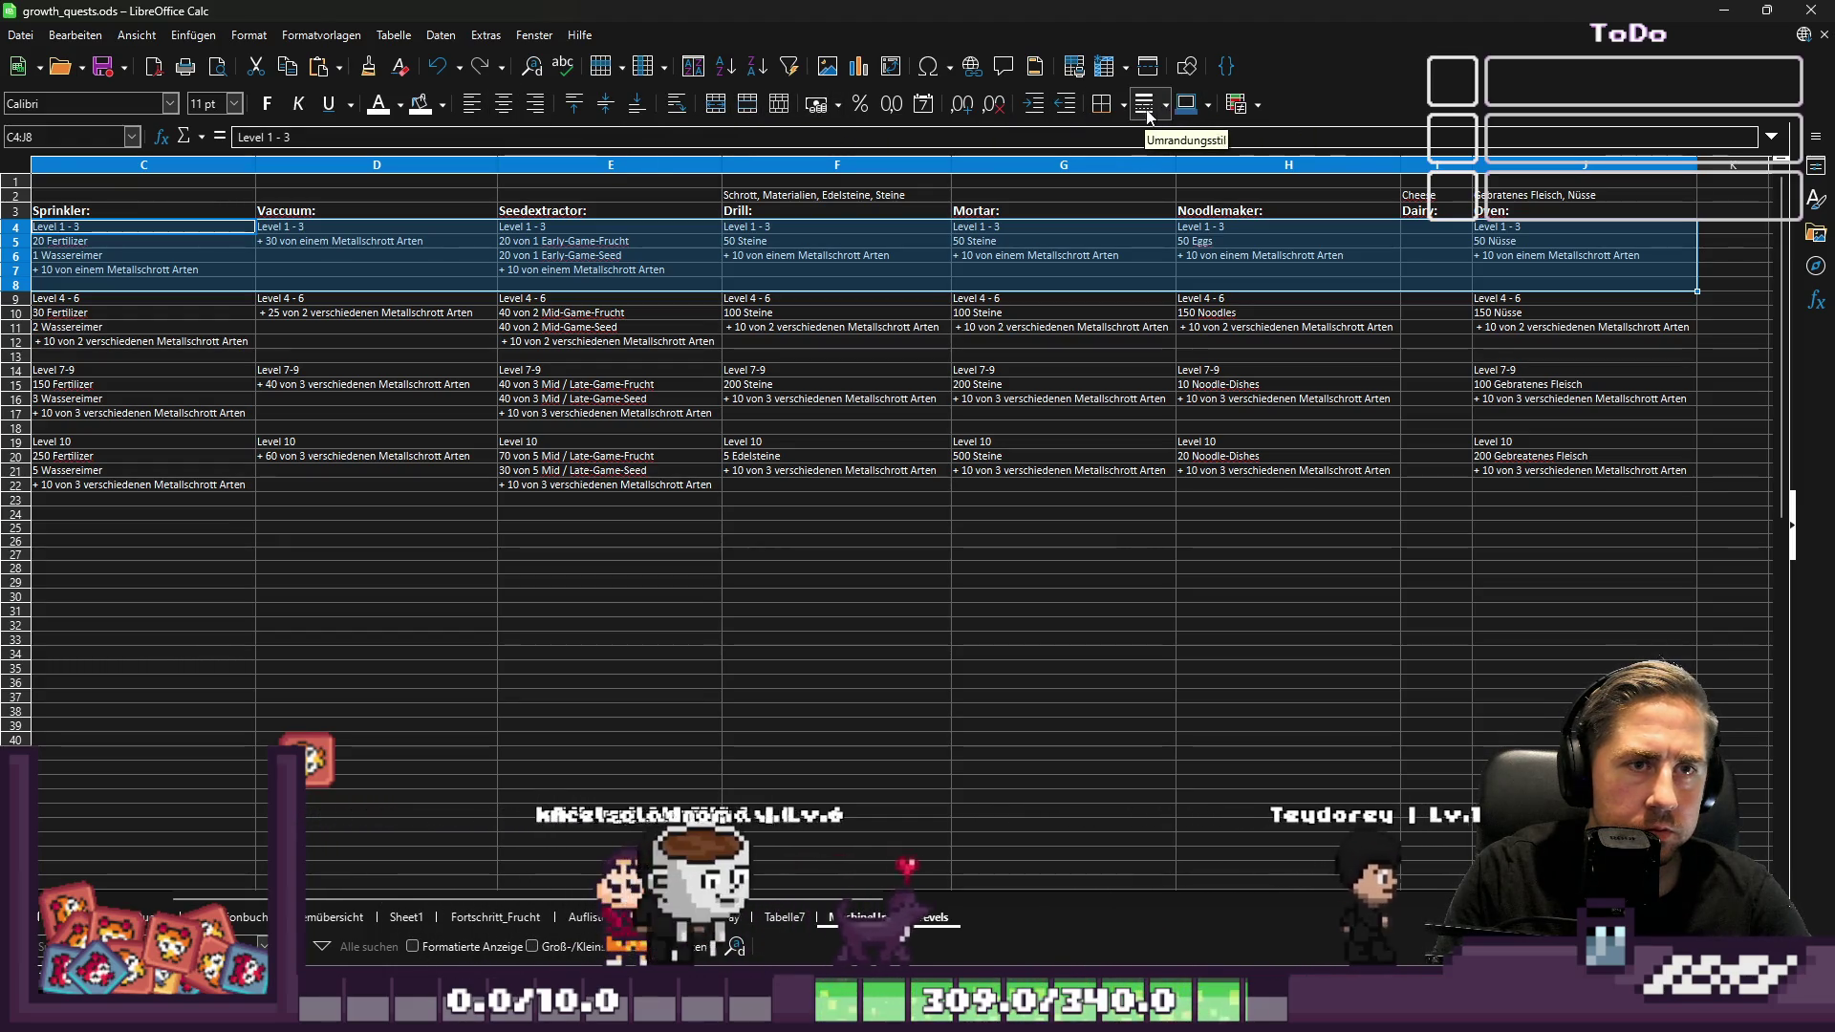
click(381, 298)
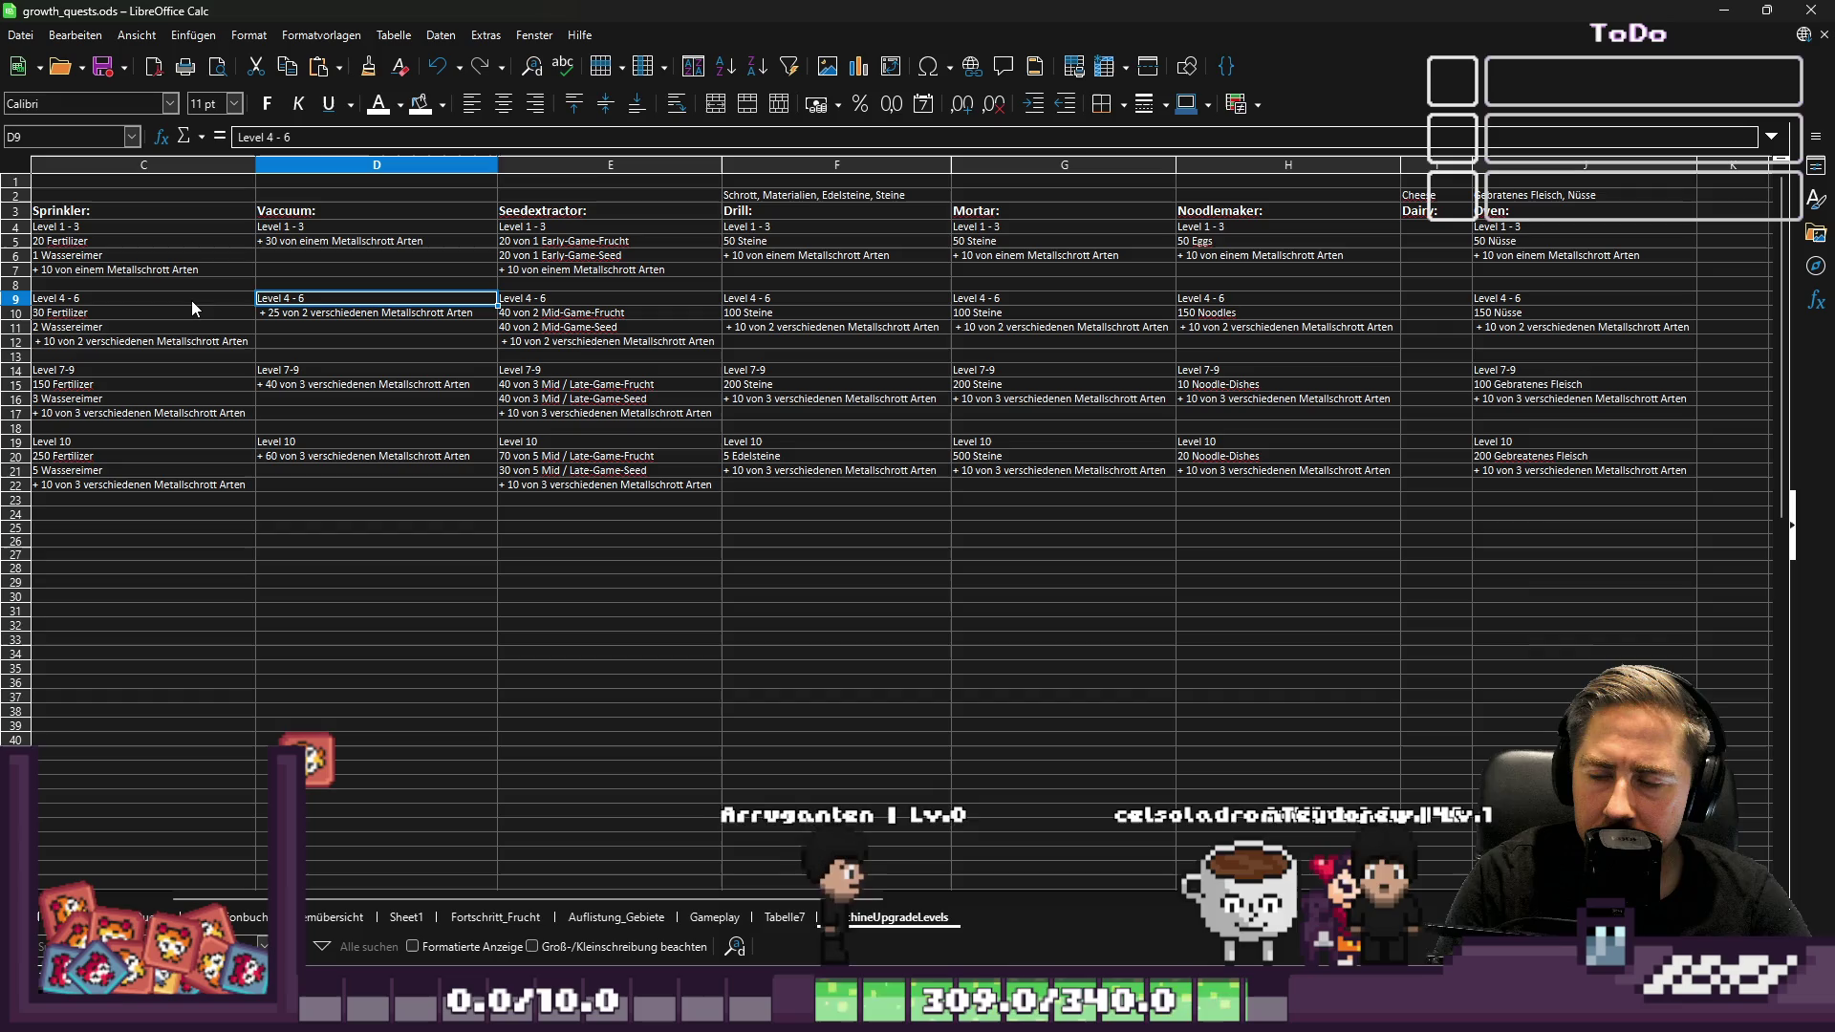
key(ctrl+Up)
key(ctrl+Up)
key(ctrl+Up)
key(ctrl+Down)
key(ctrl+Down)
key(ctrl+Down)
key(Down)
key(Down)
key(Down)
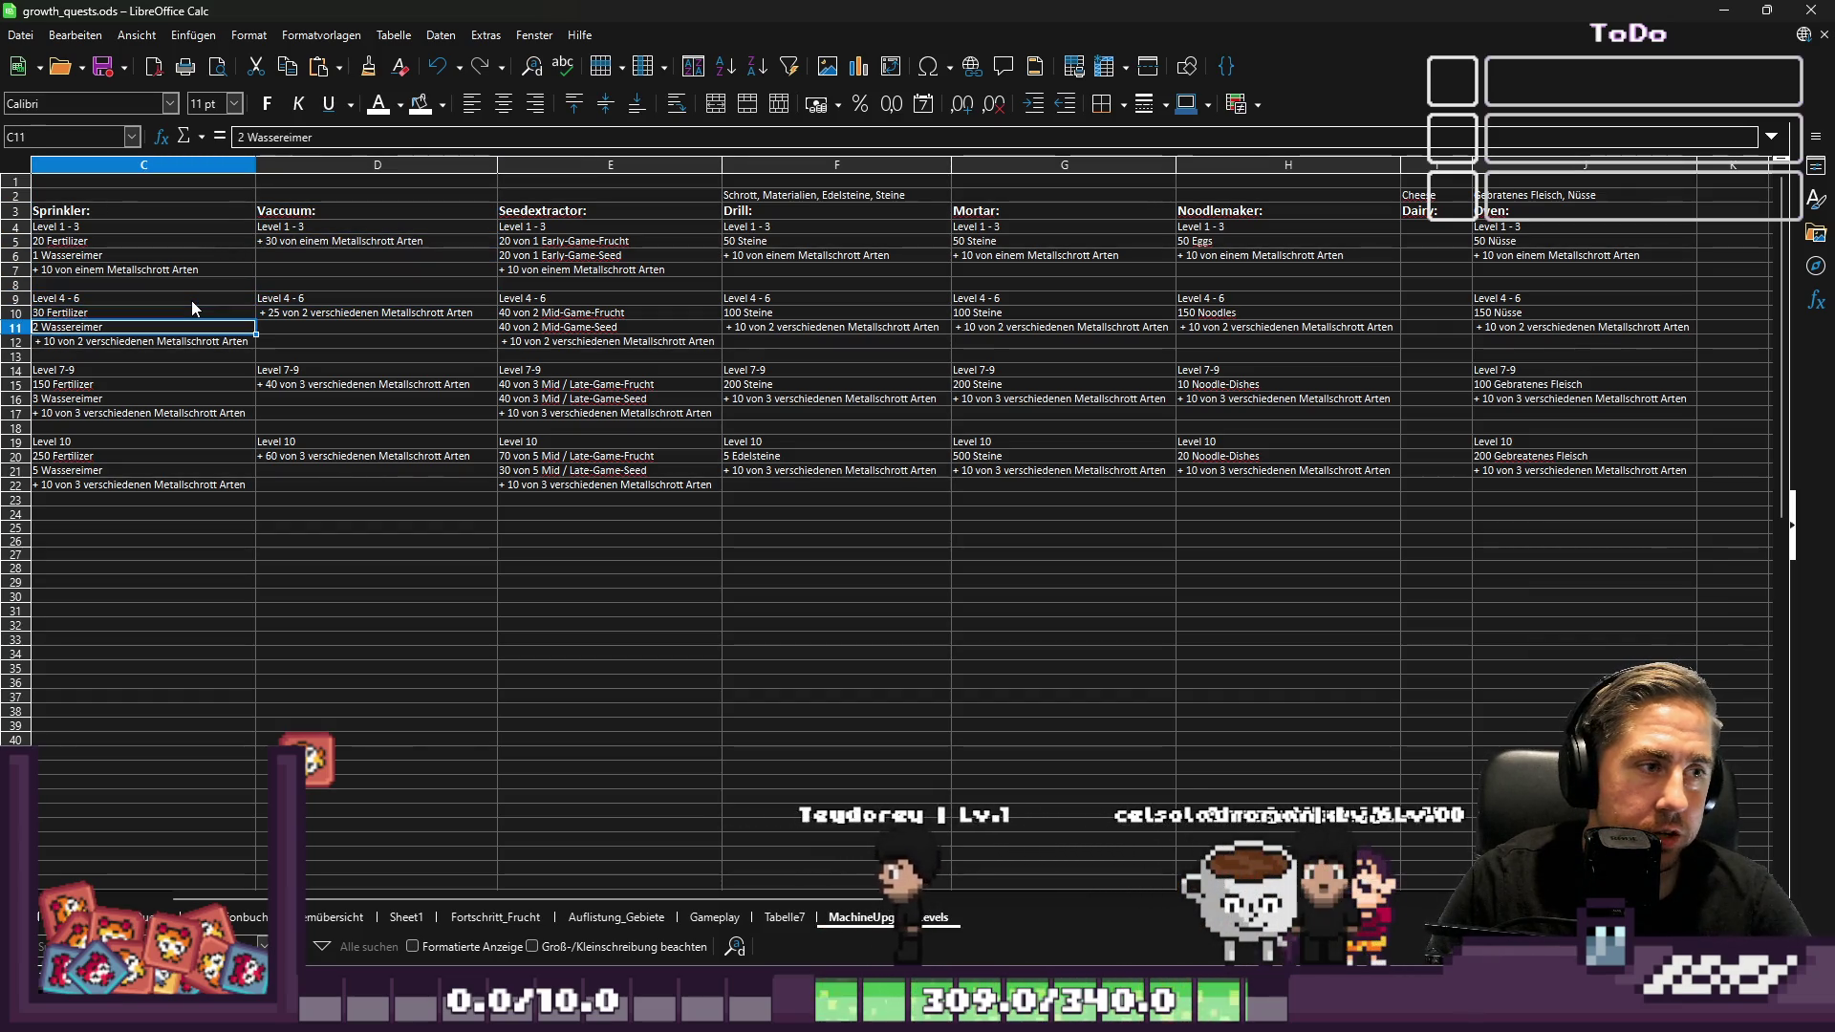
key(Up)
key(Right)
key(Right)
key(Right)
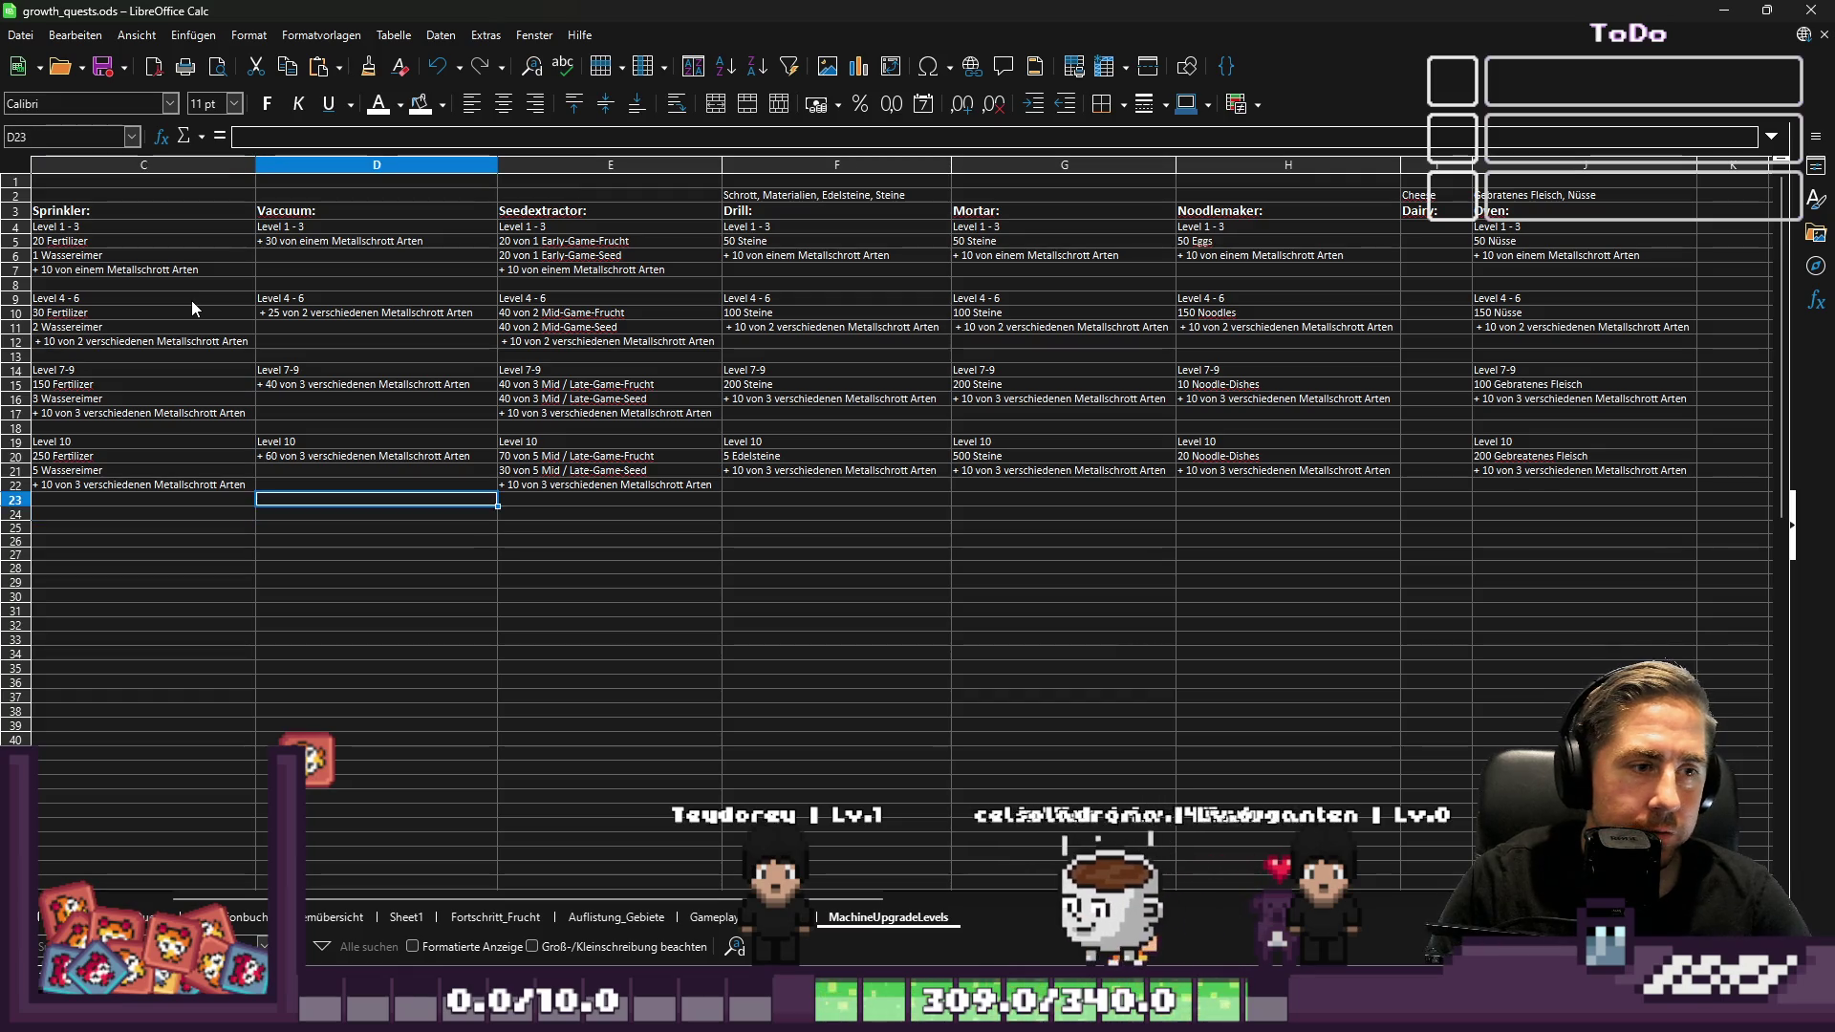
key(Left)
key(Left)
key(Left)
key(Left)
key(Left)
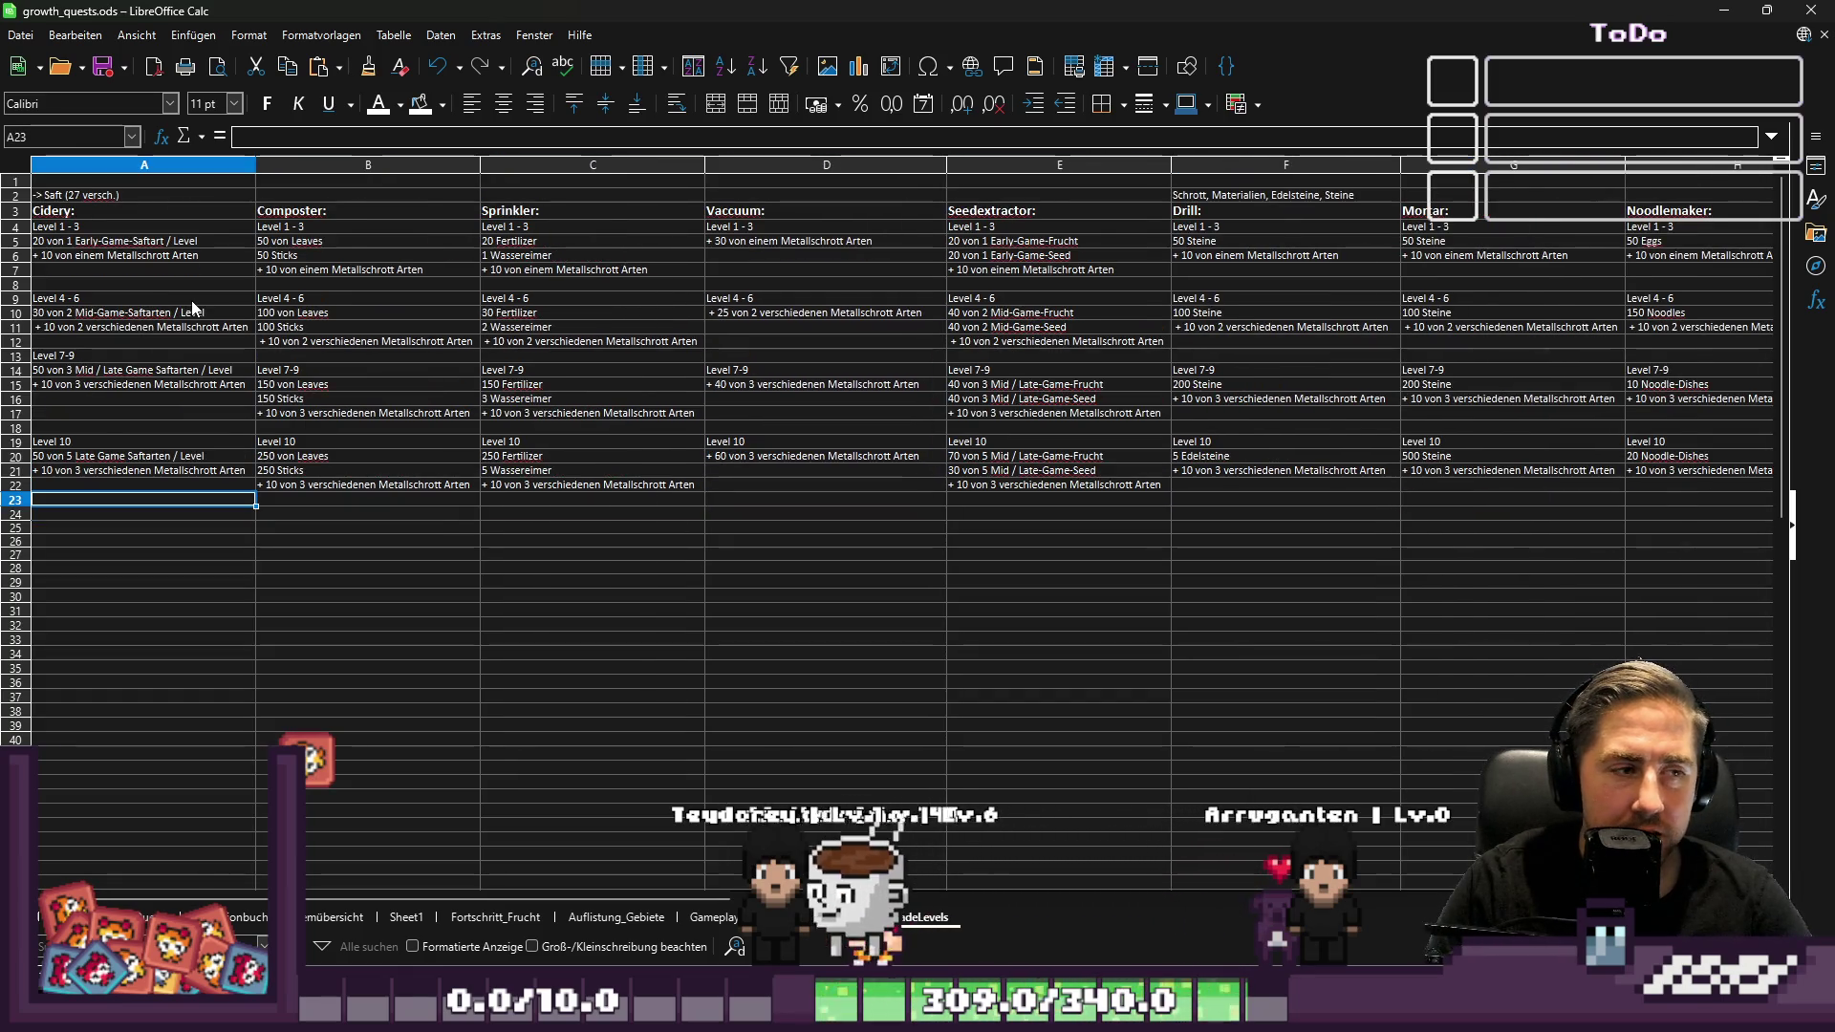
key(Up)
key(Up)
key(Up)
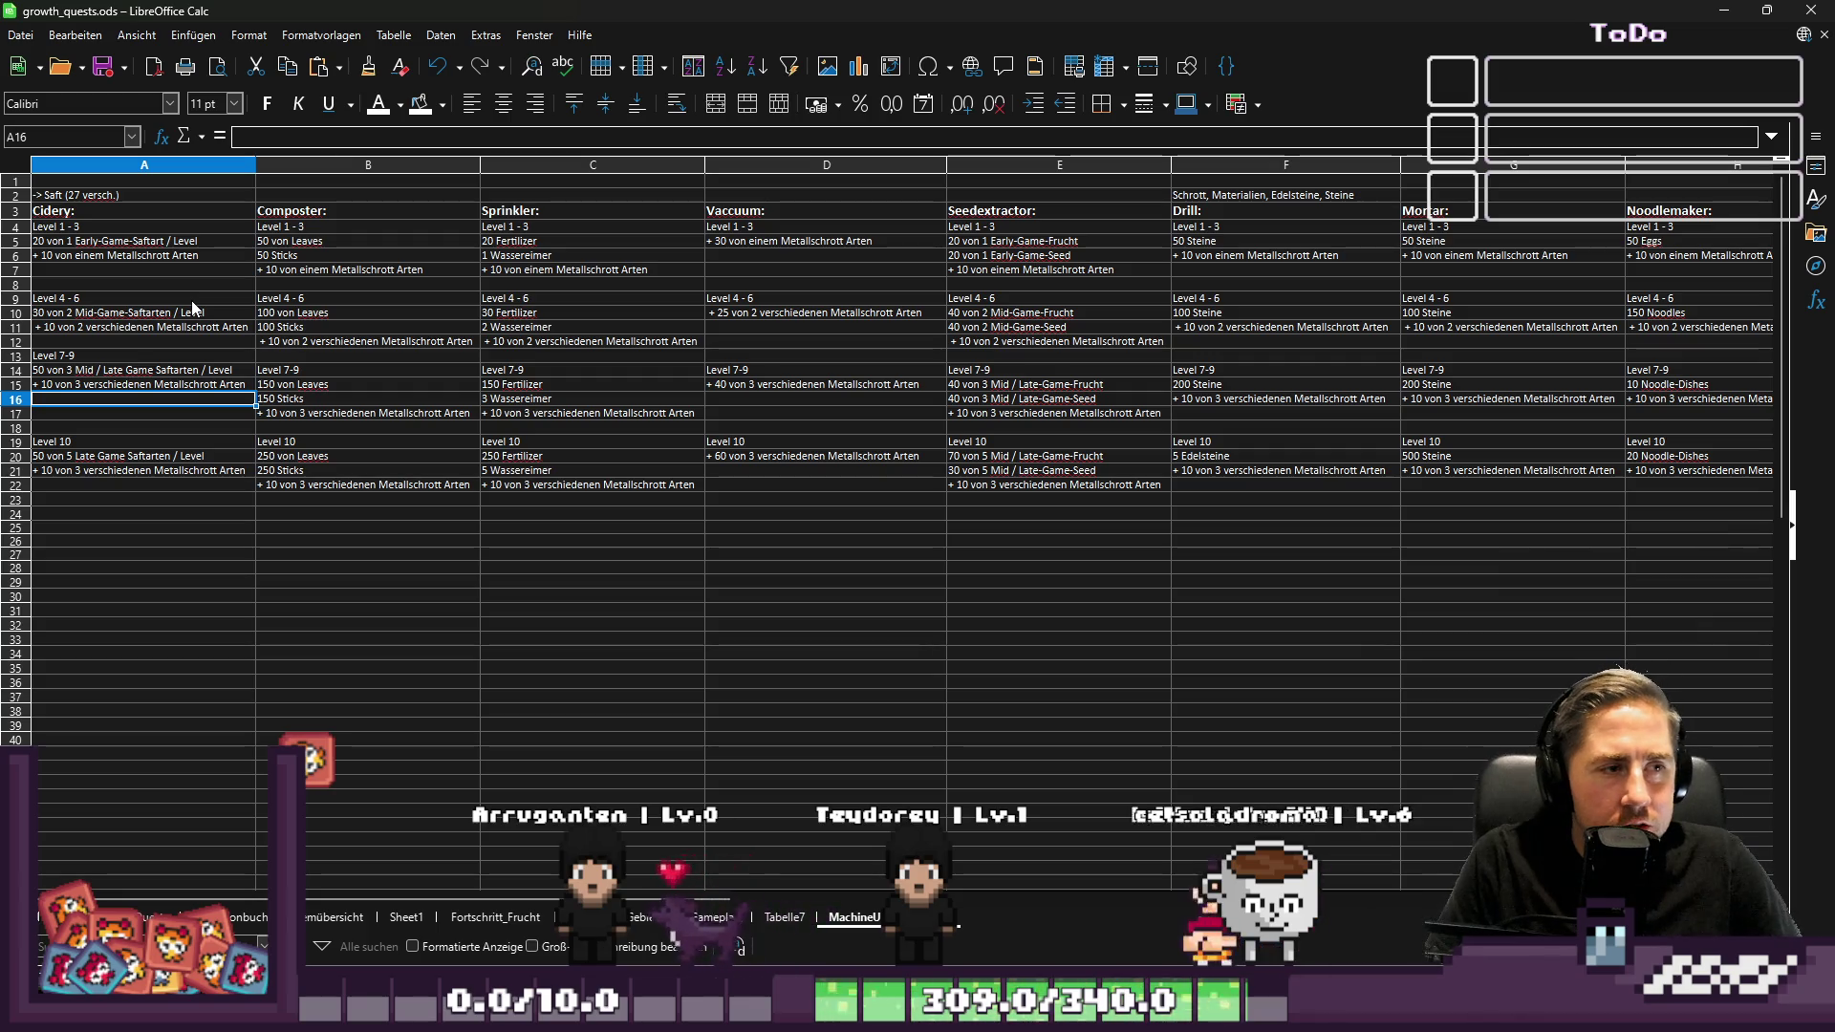
Move Cidery's Level 7-9 block down to row 14 and compare with the other columns
key(Up)
key(Up)
key(Up)
key(shift+Down)
key(shift+Down)
key(ctrl+x)
key(Down)
key(ctrl+v)
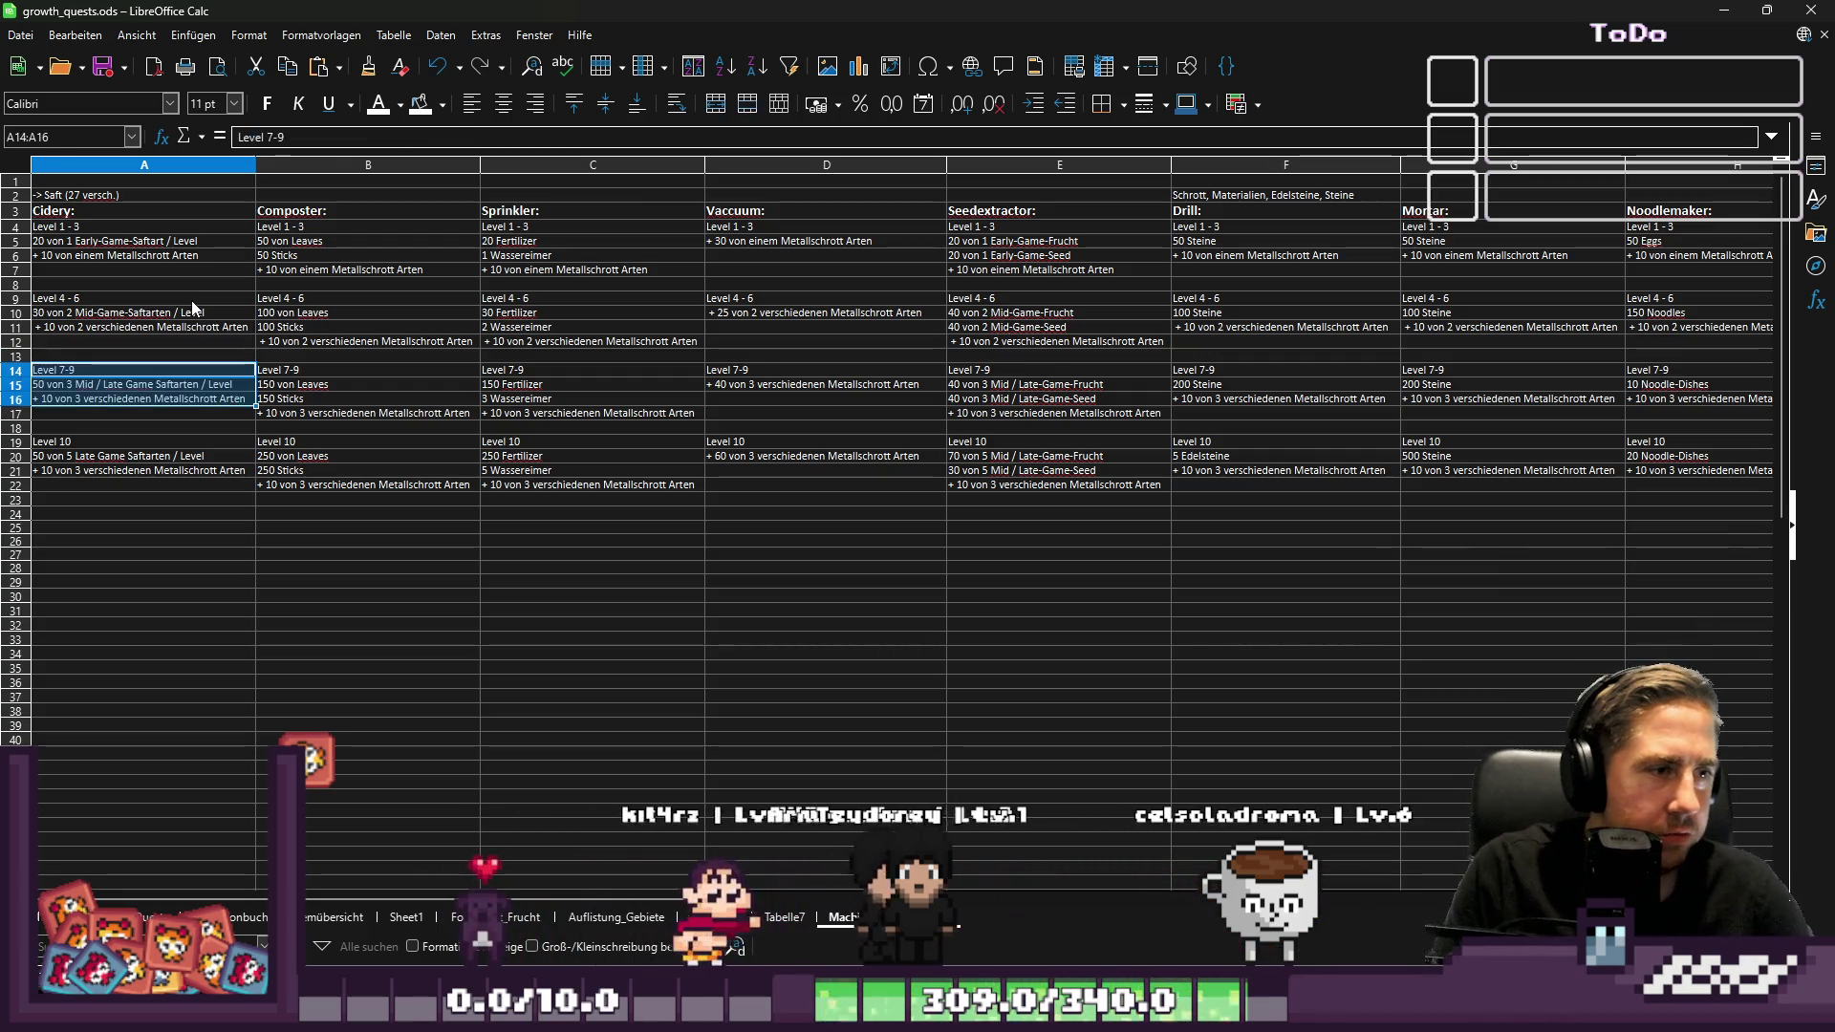
key(Right)
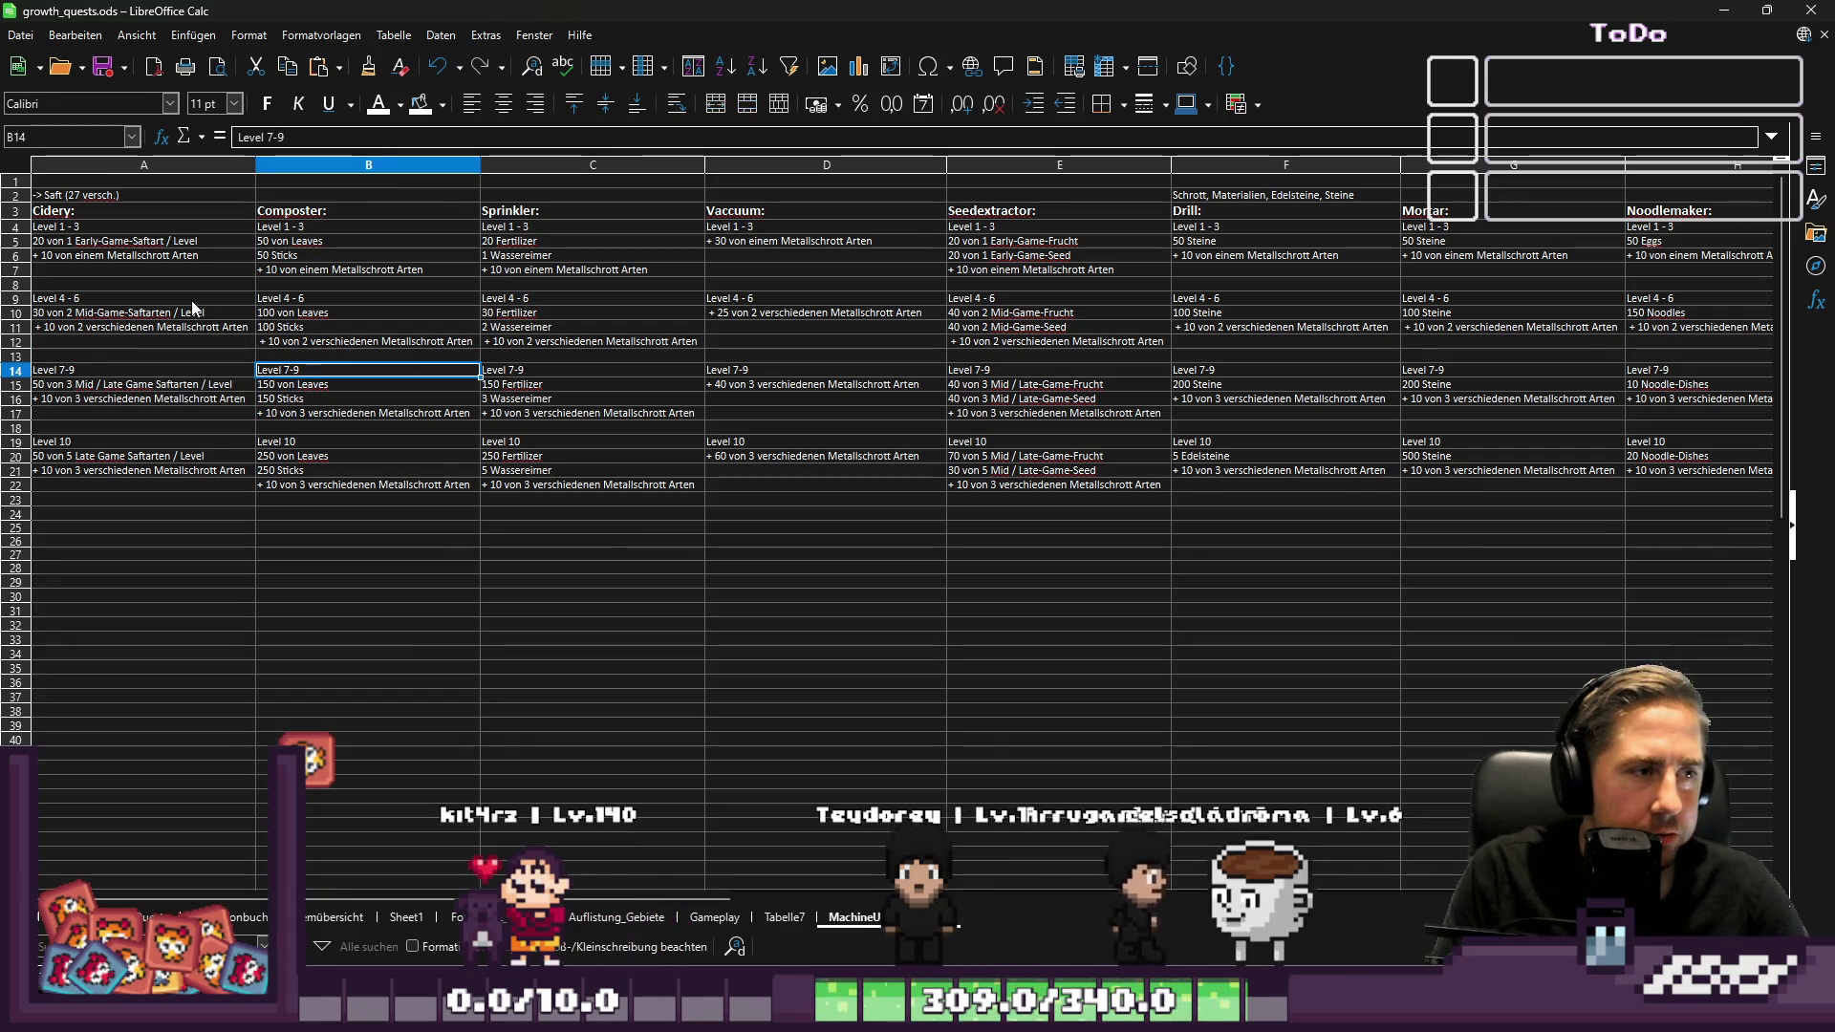
key(Up)
key(Right)
key(Right)
key(Right)
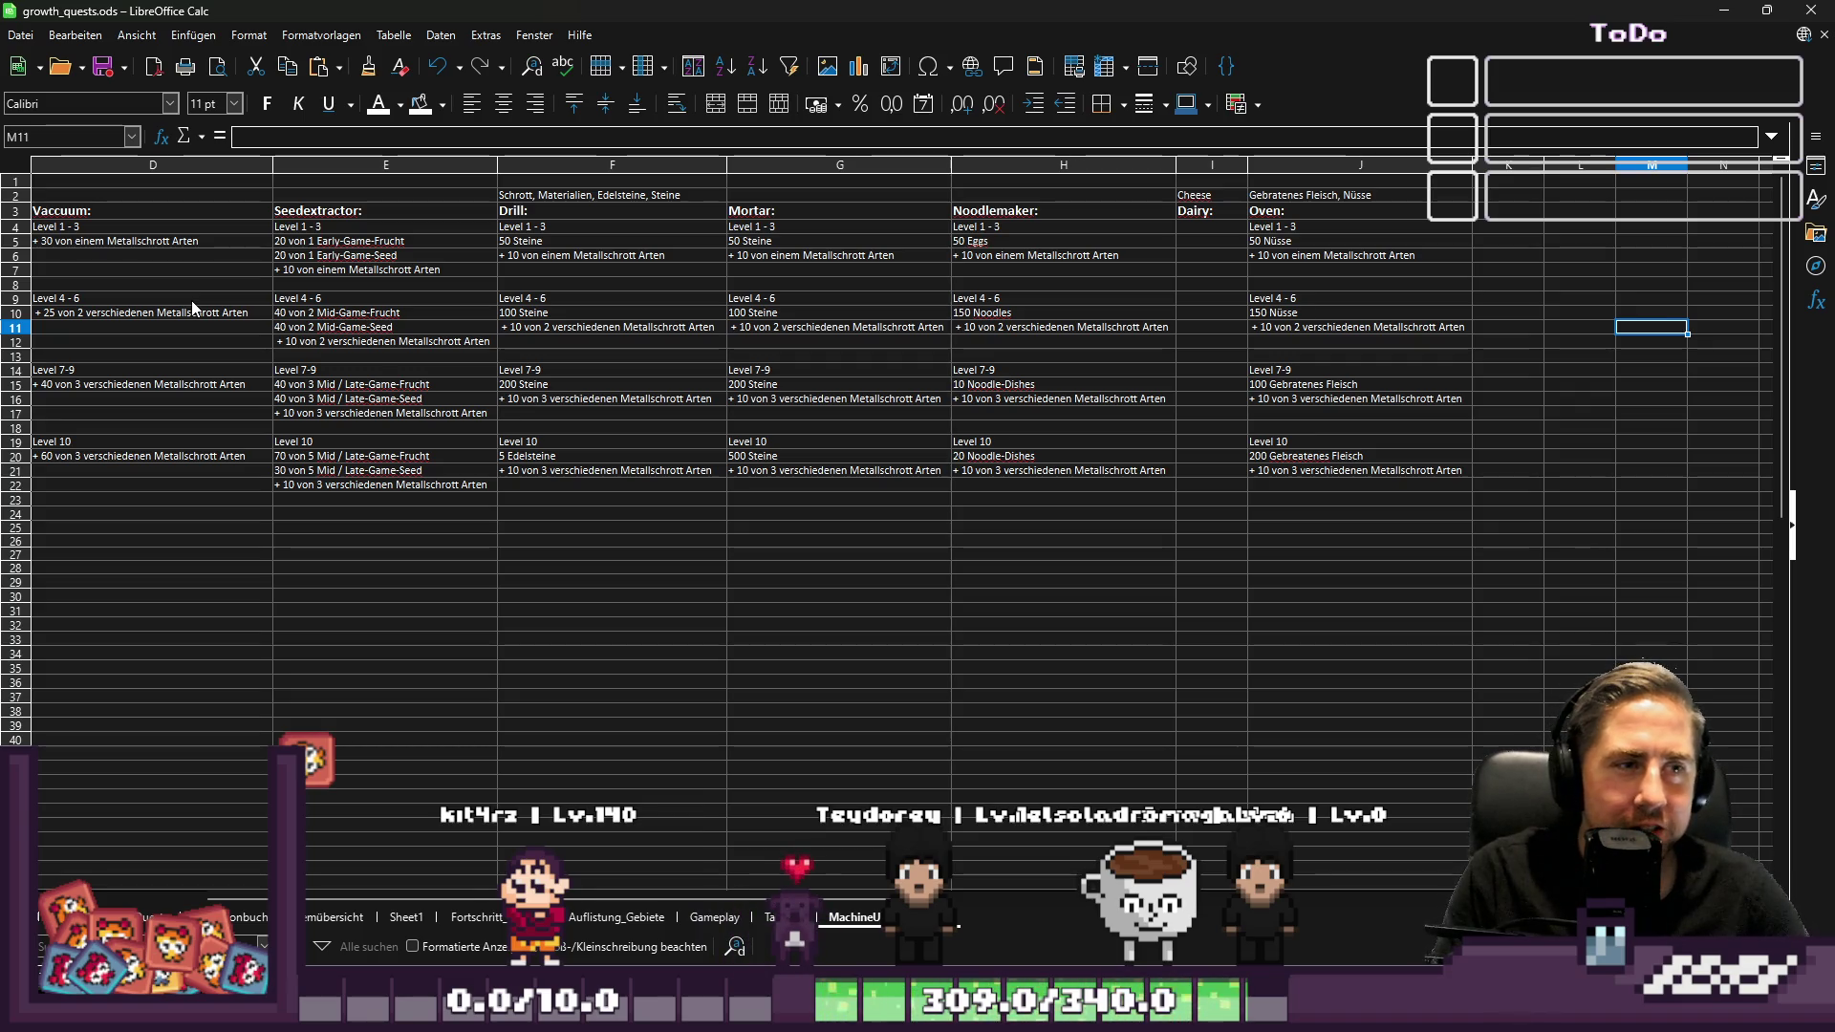
Return to Cidery's Level 4-6 cell and switch over to the Godot editor
key(Left)
key(Left)
key(Left)
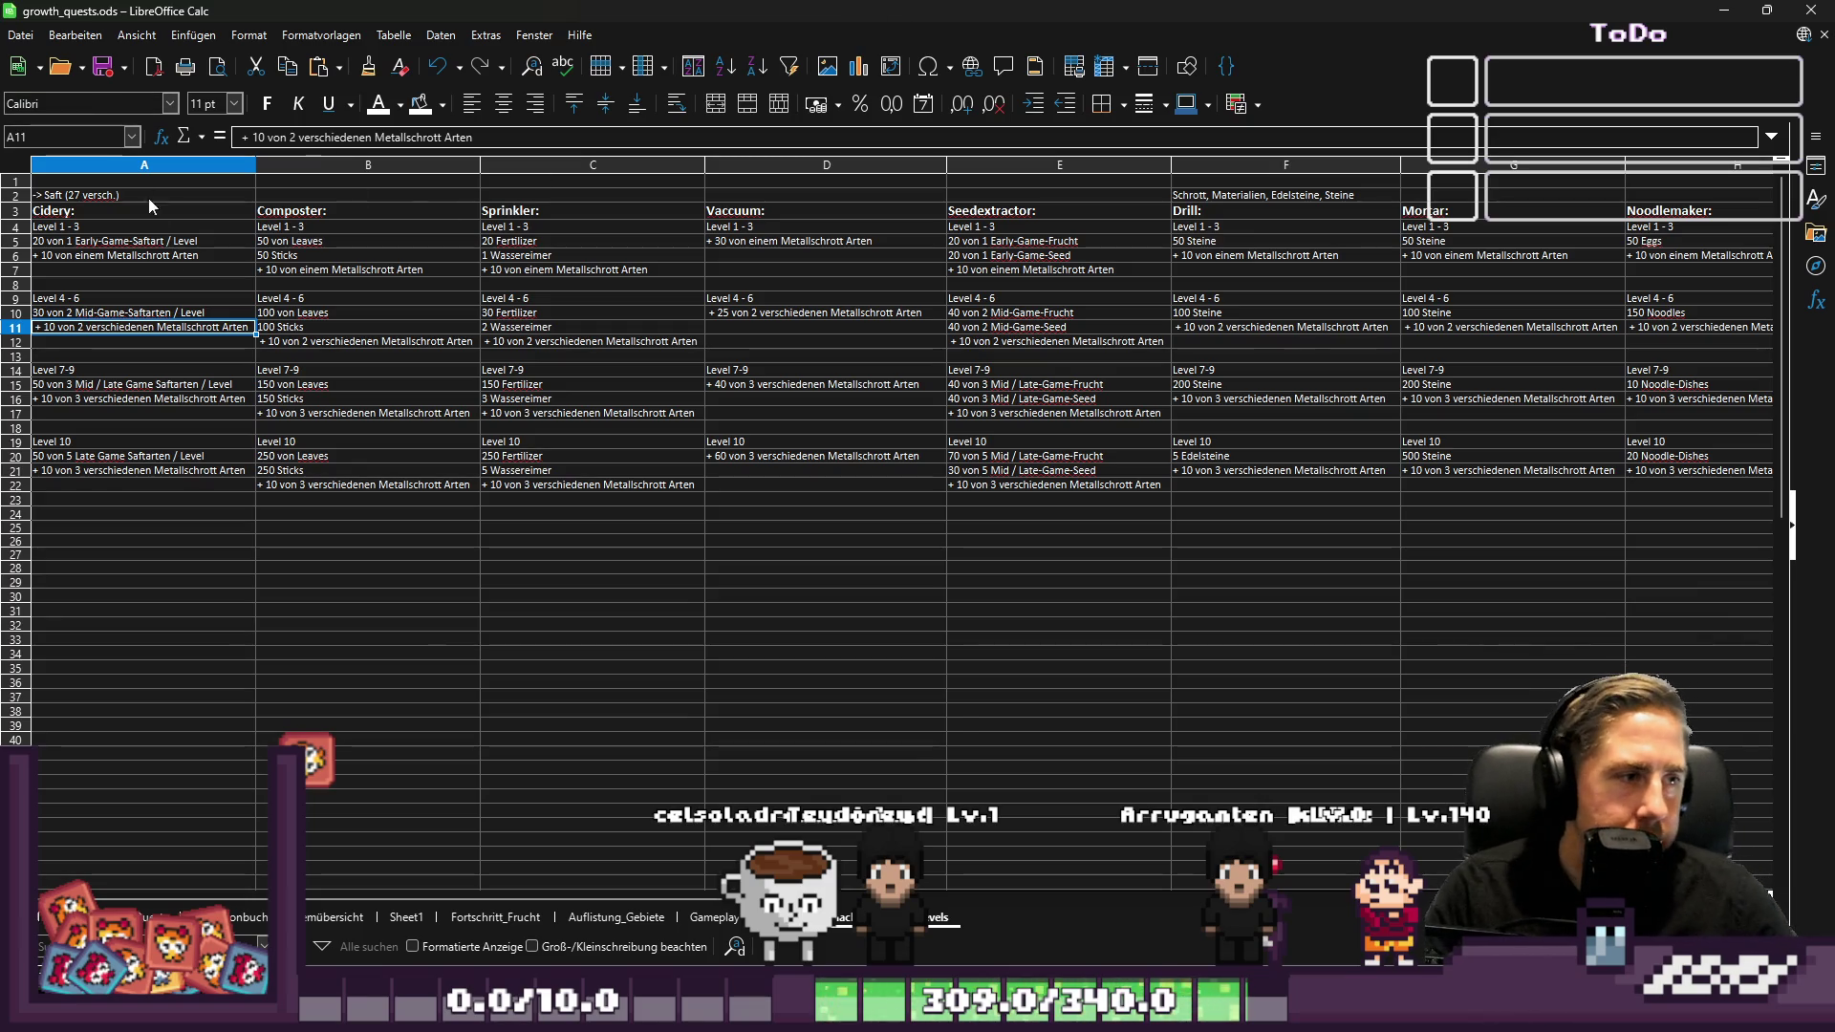
click(227, 300)
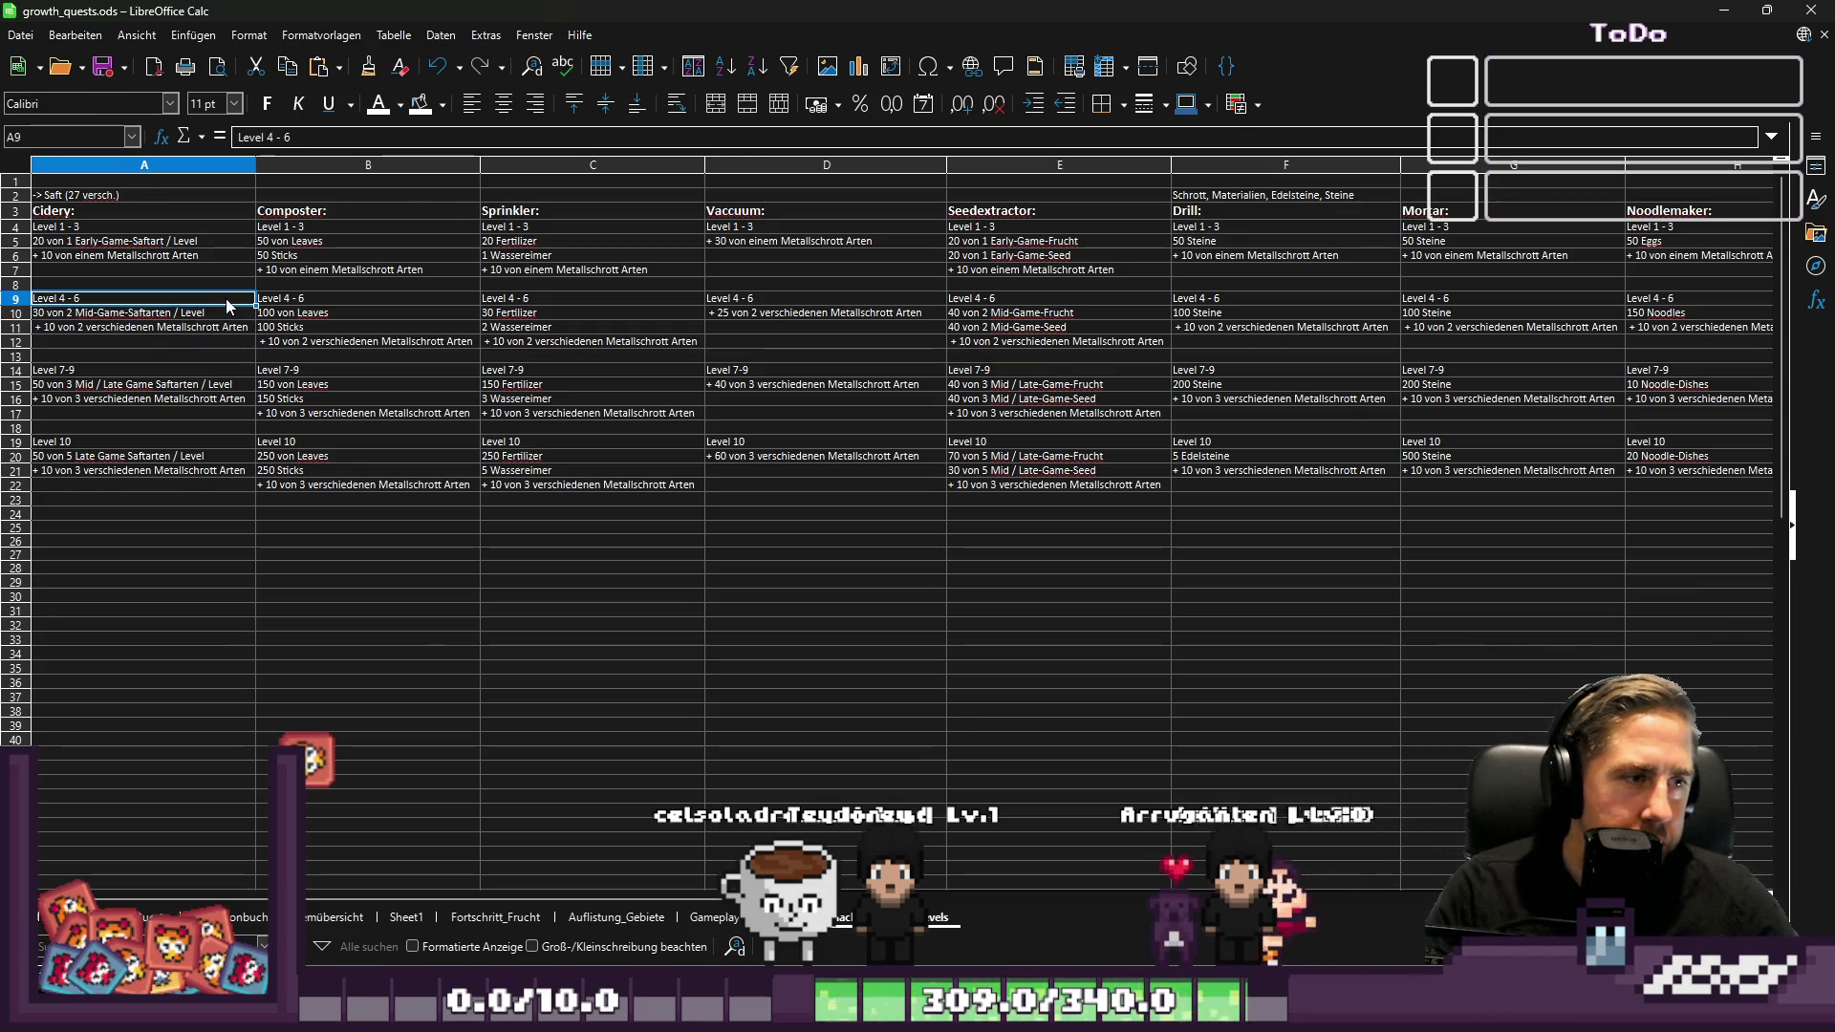
key(alt+Tab)
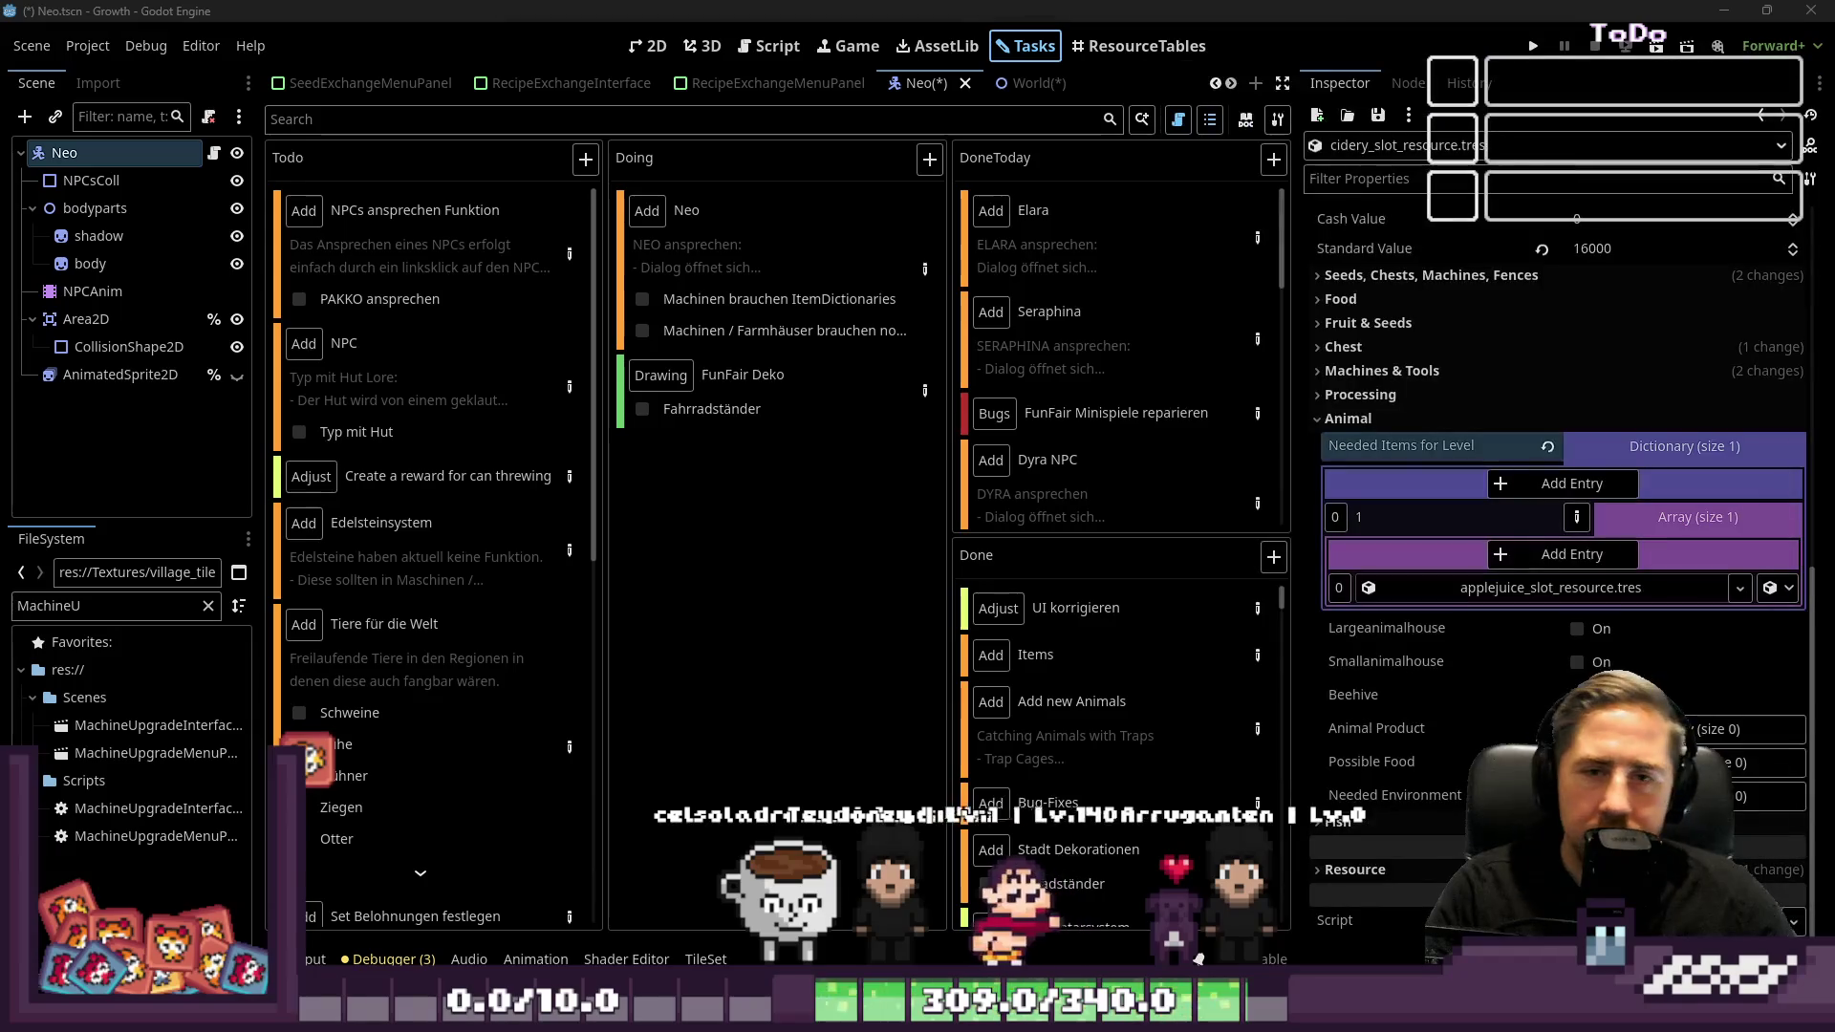